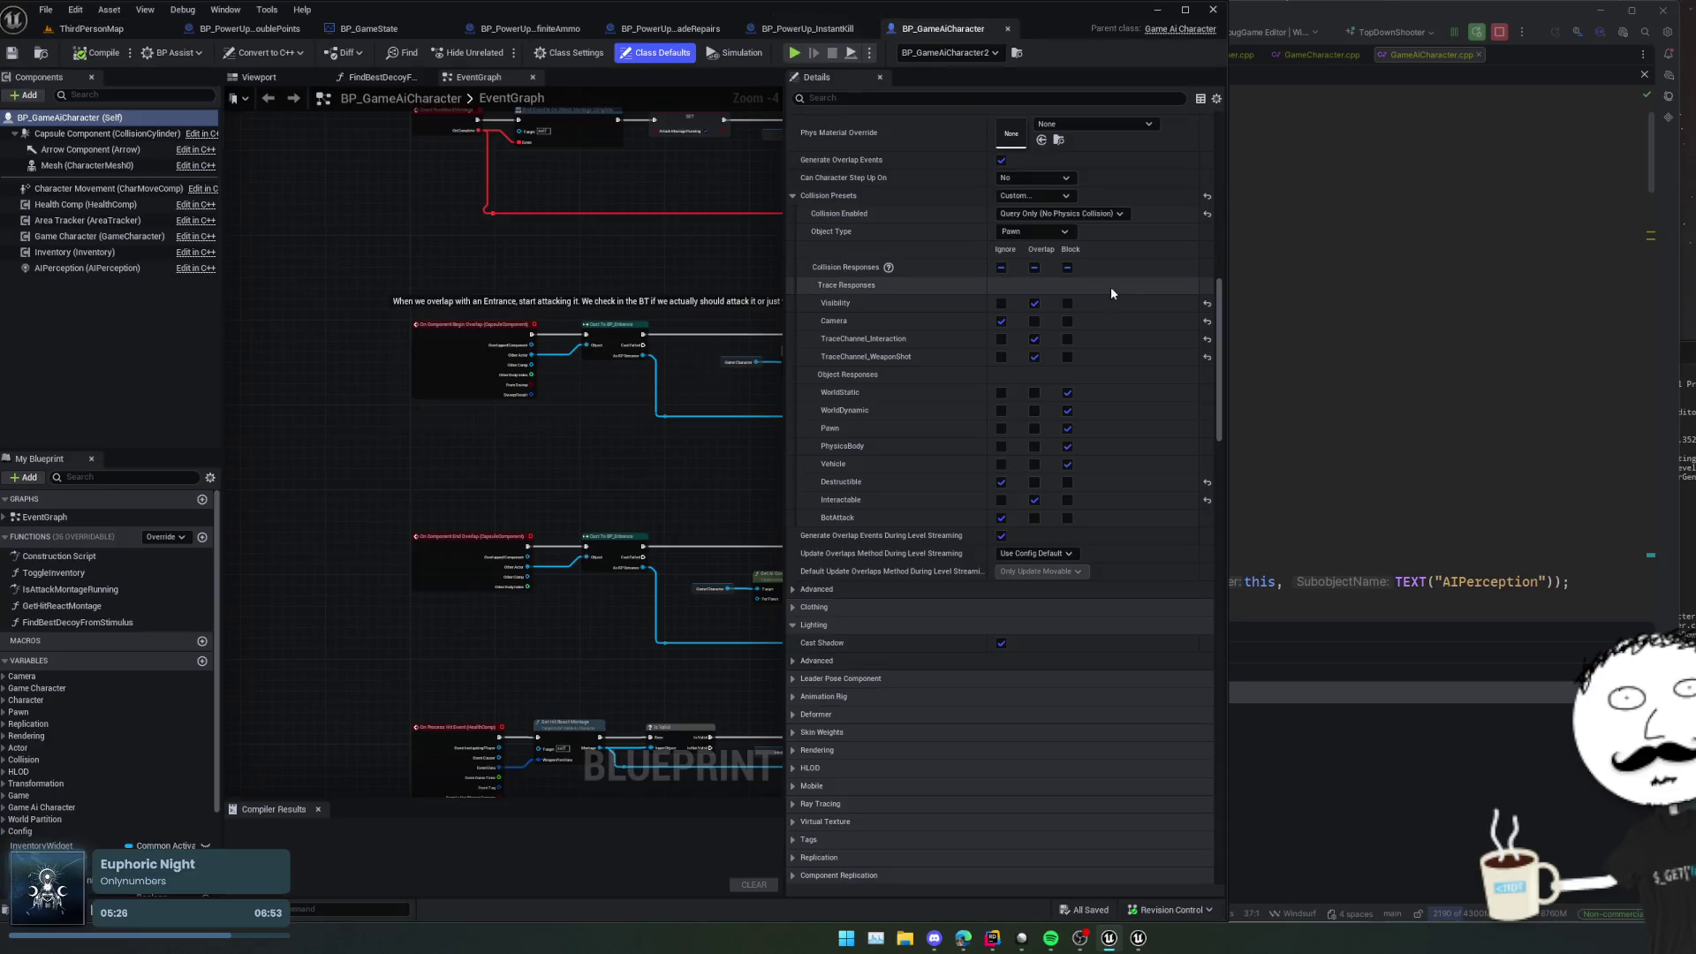
Step: Expand Stats Index [0]–[2] to check PointReward, CurrencyReward and Weapon.Stats.Damage, then return to ThirdPersonMap
scroll(875, 424, down, 15)
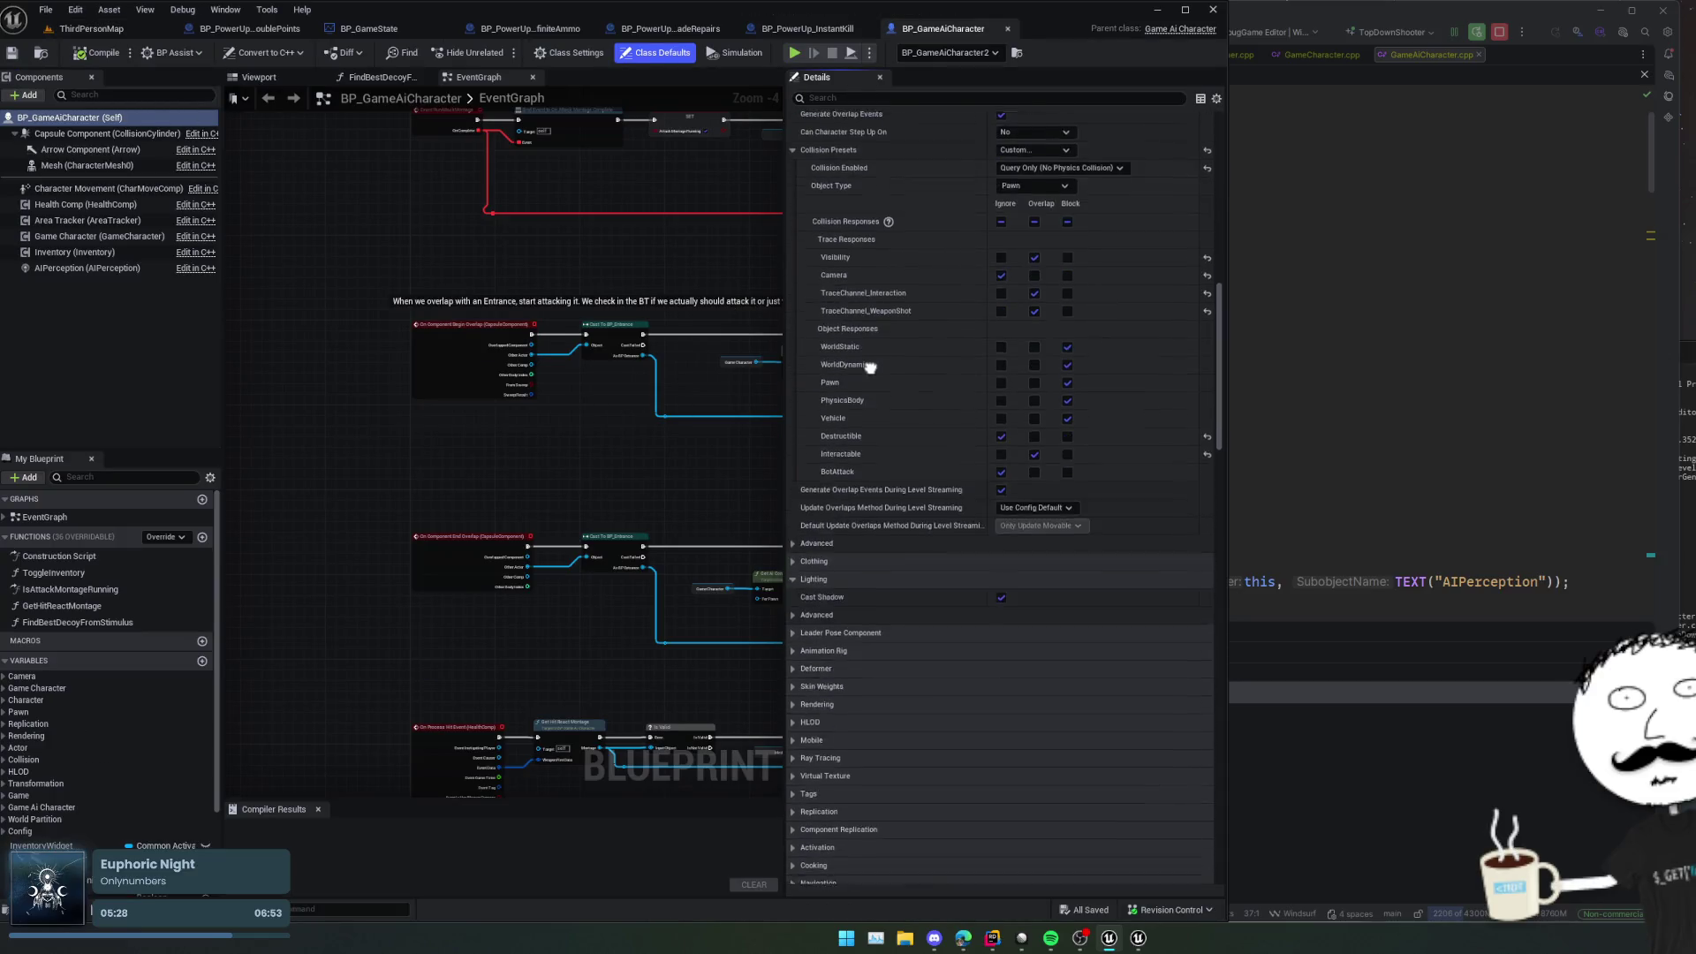
scroll(867, 429, up, 3)
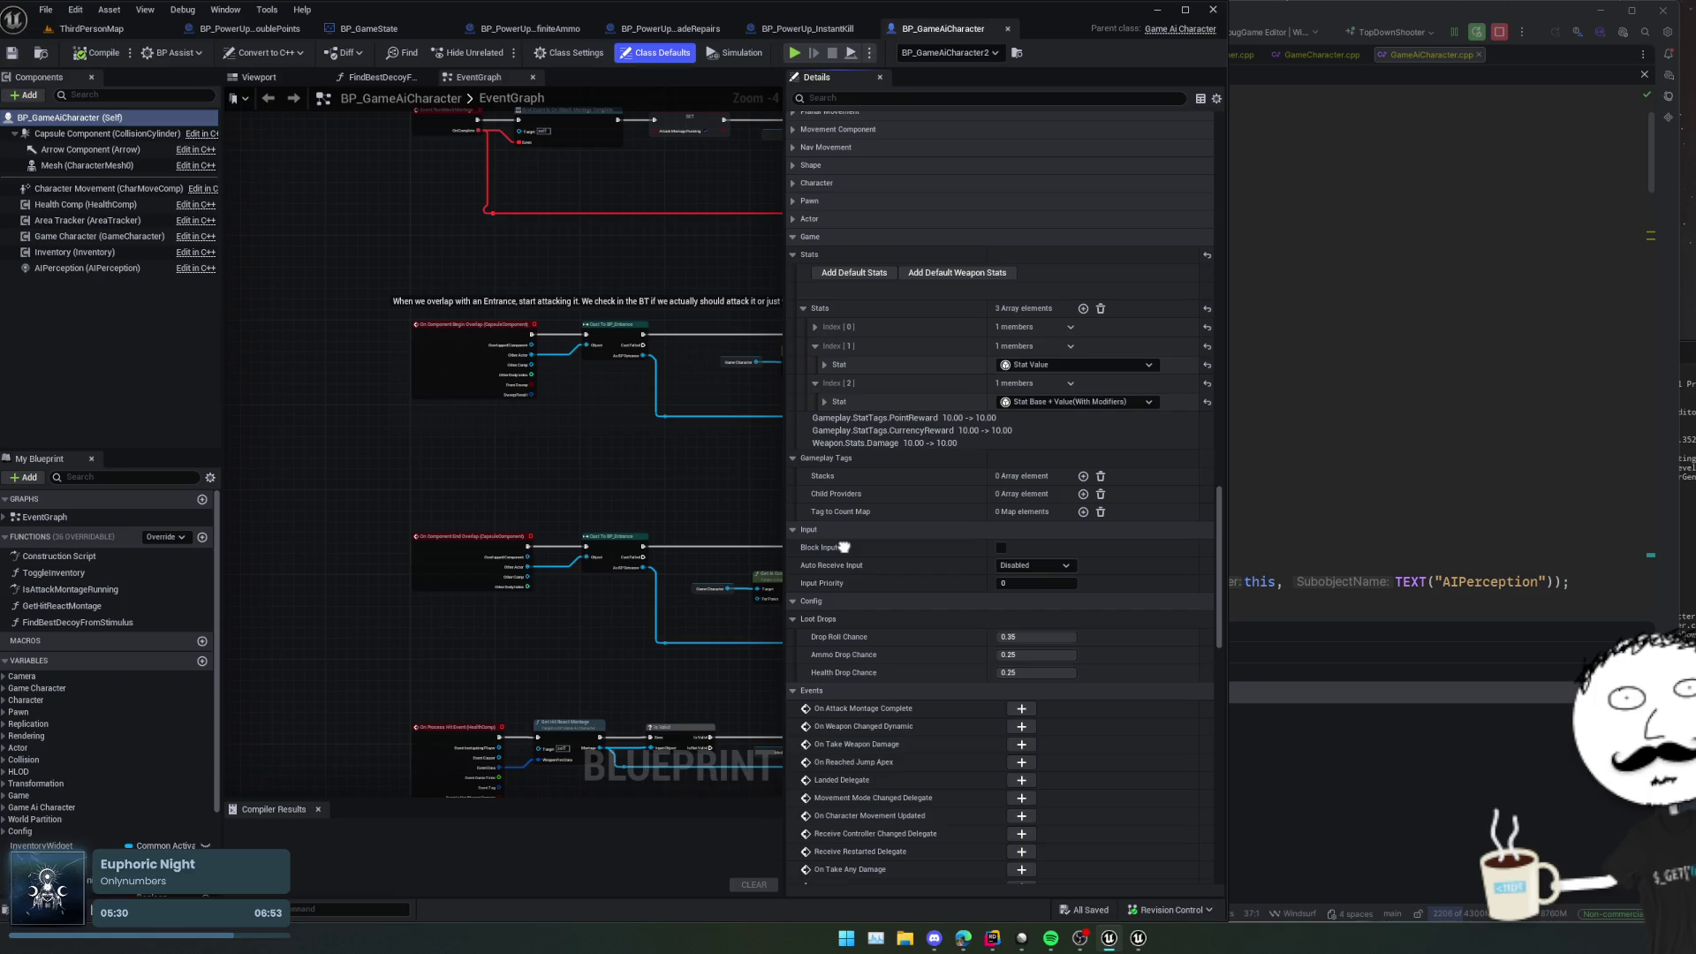
click(824, 402)
click(815, 327)
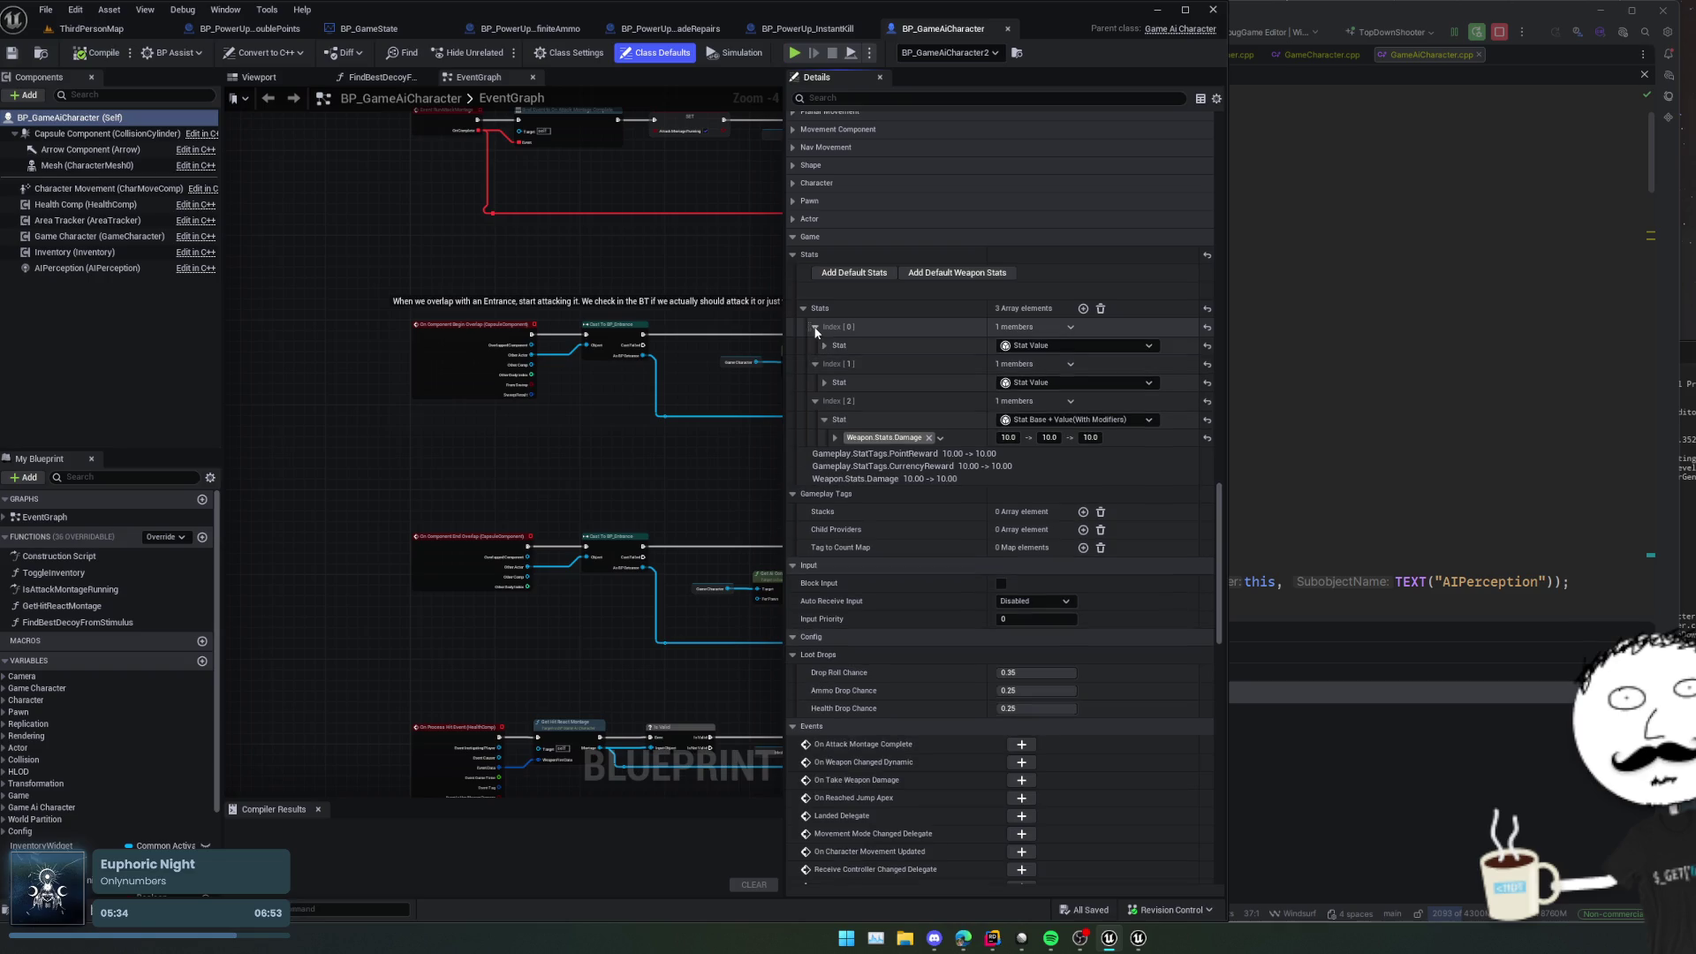
click(824, 345)
click(825, 401)
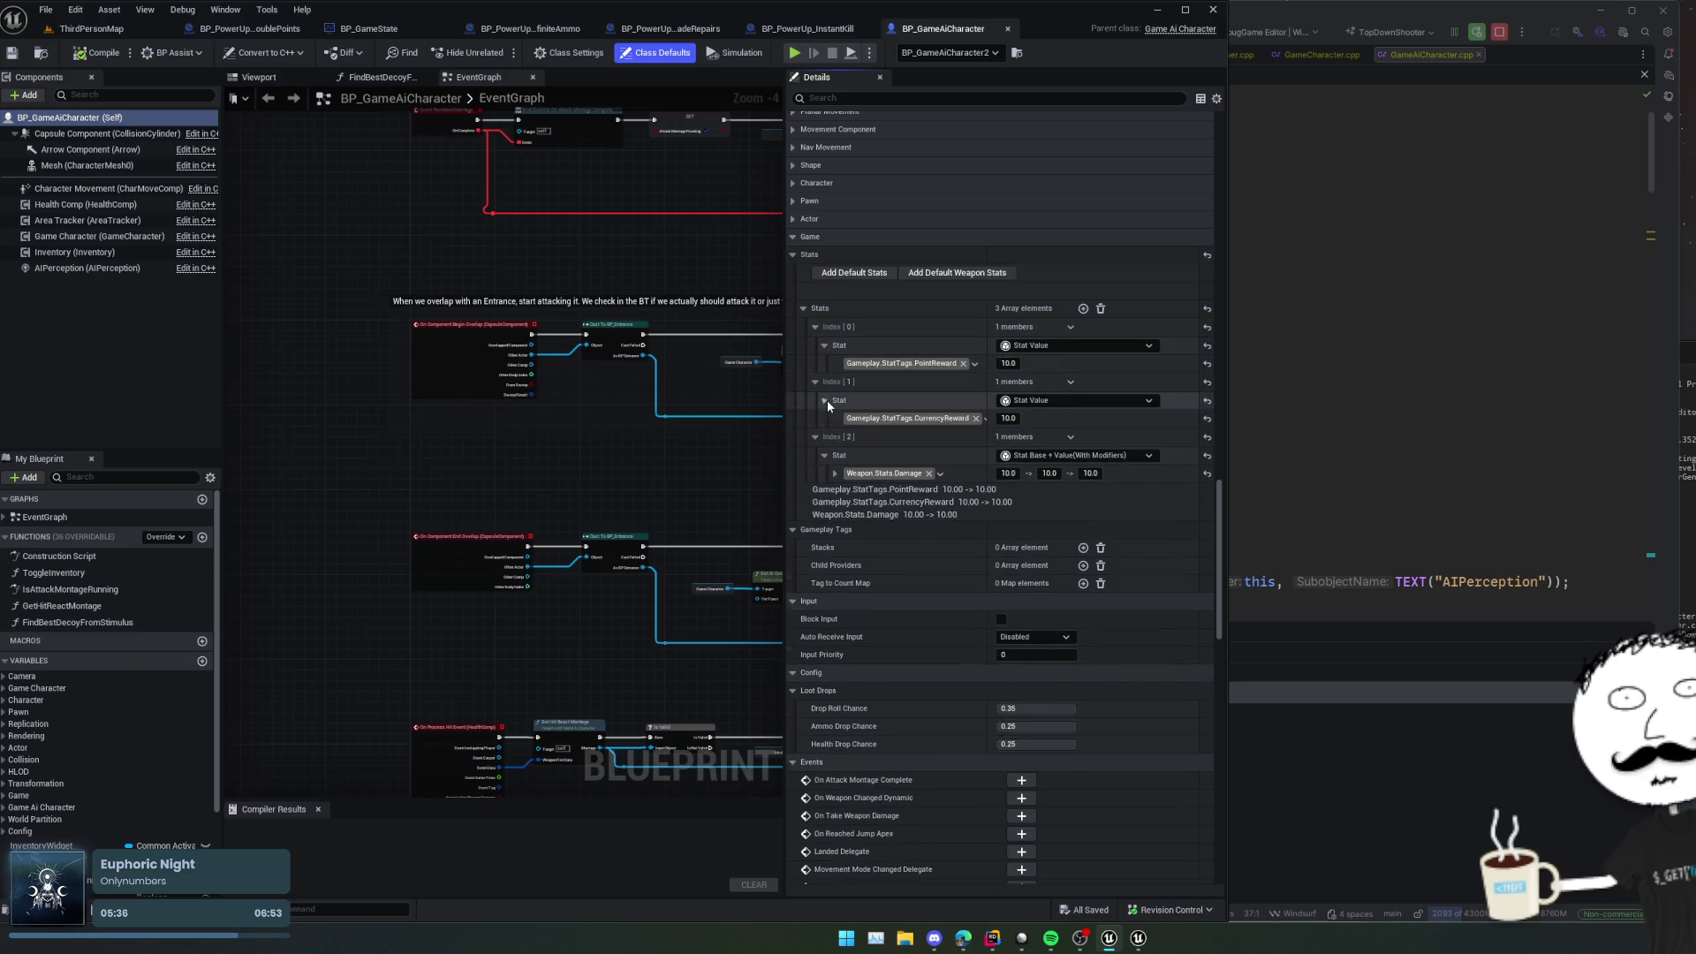
click(91, 28)
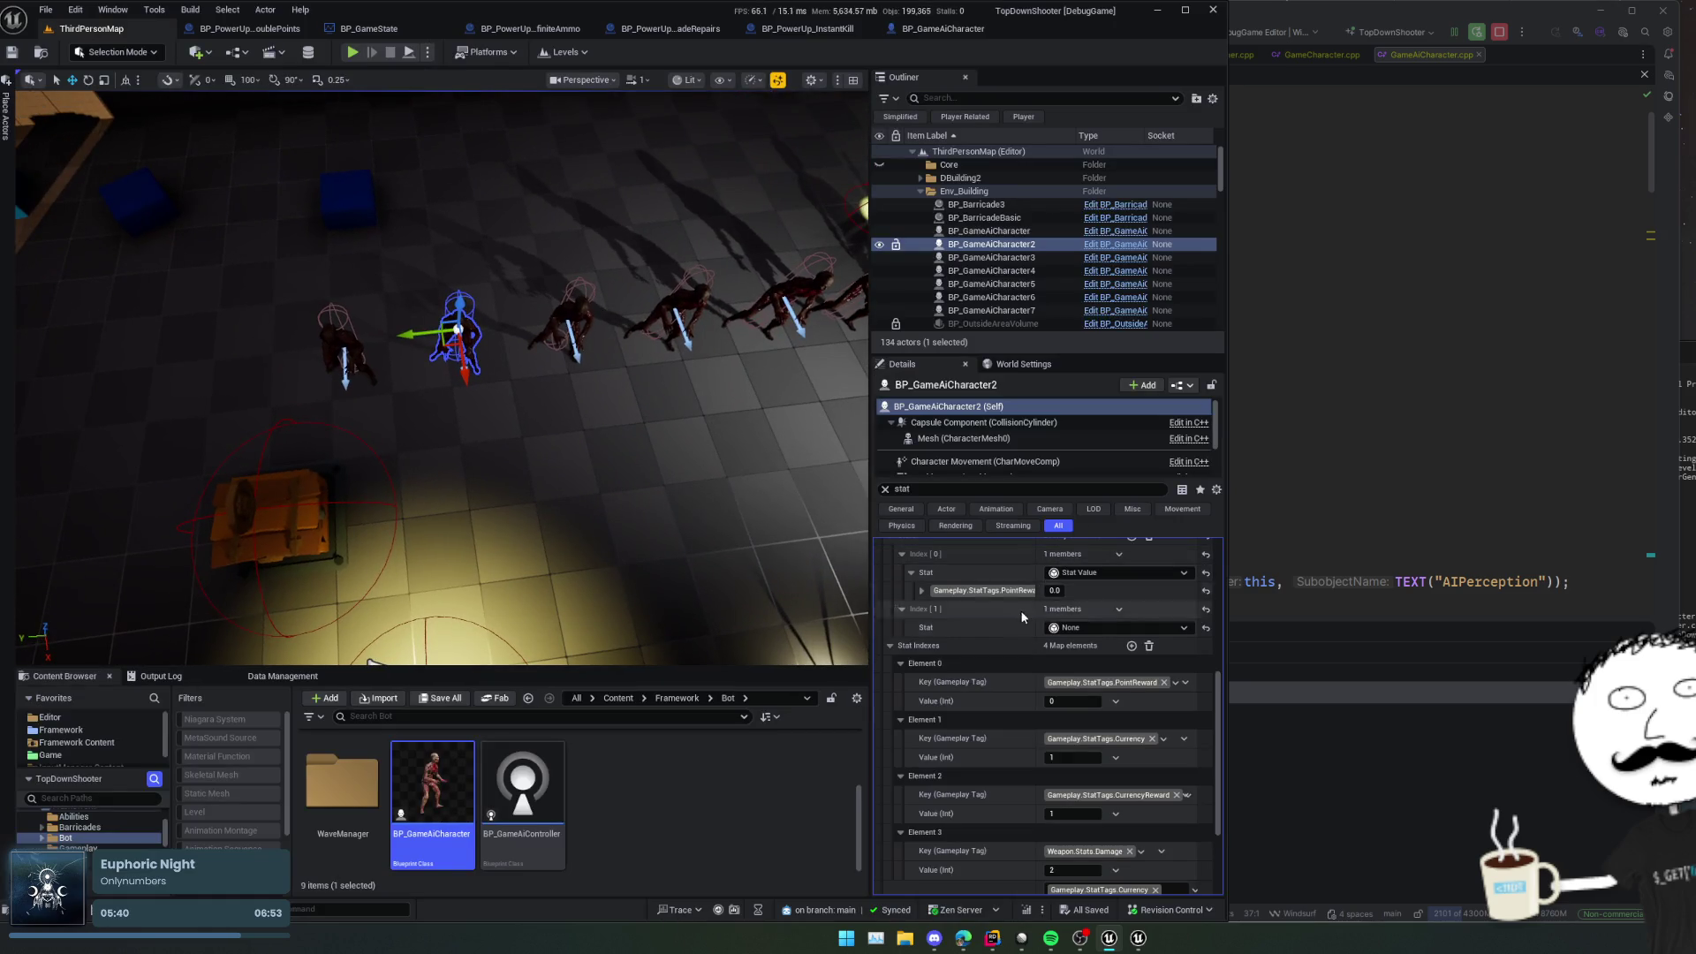
Step: Scroll the Details panel and open the options for the Element 0 stat tag
scroll(975, 613, up, 1)
scroll(975, 613, up, 3)
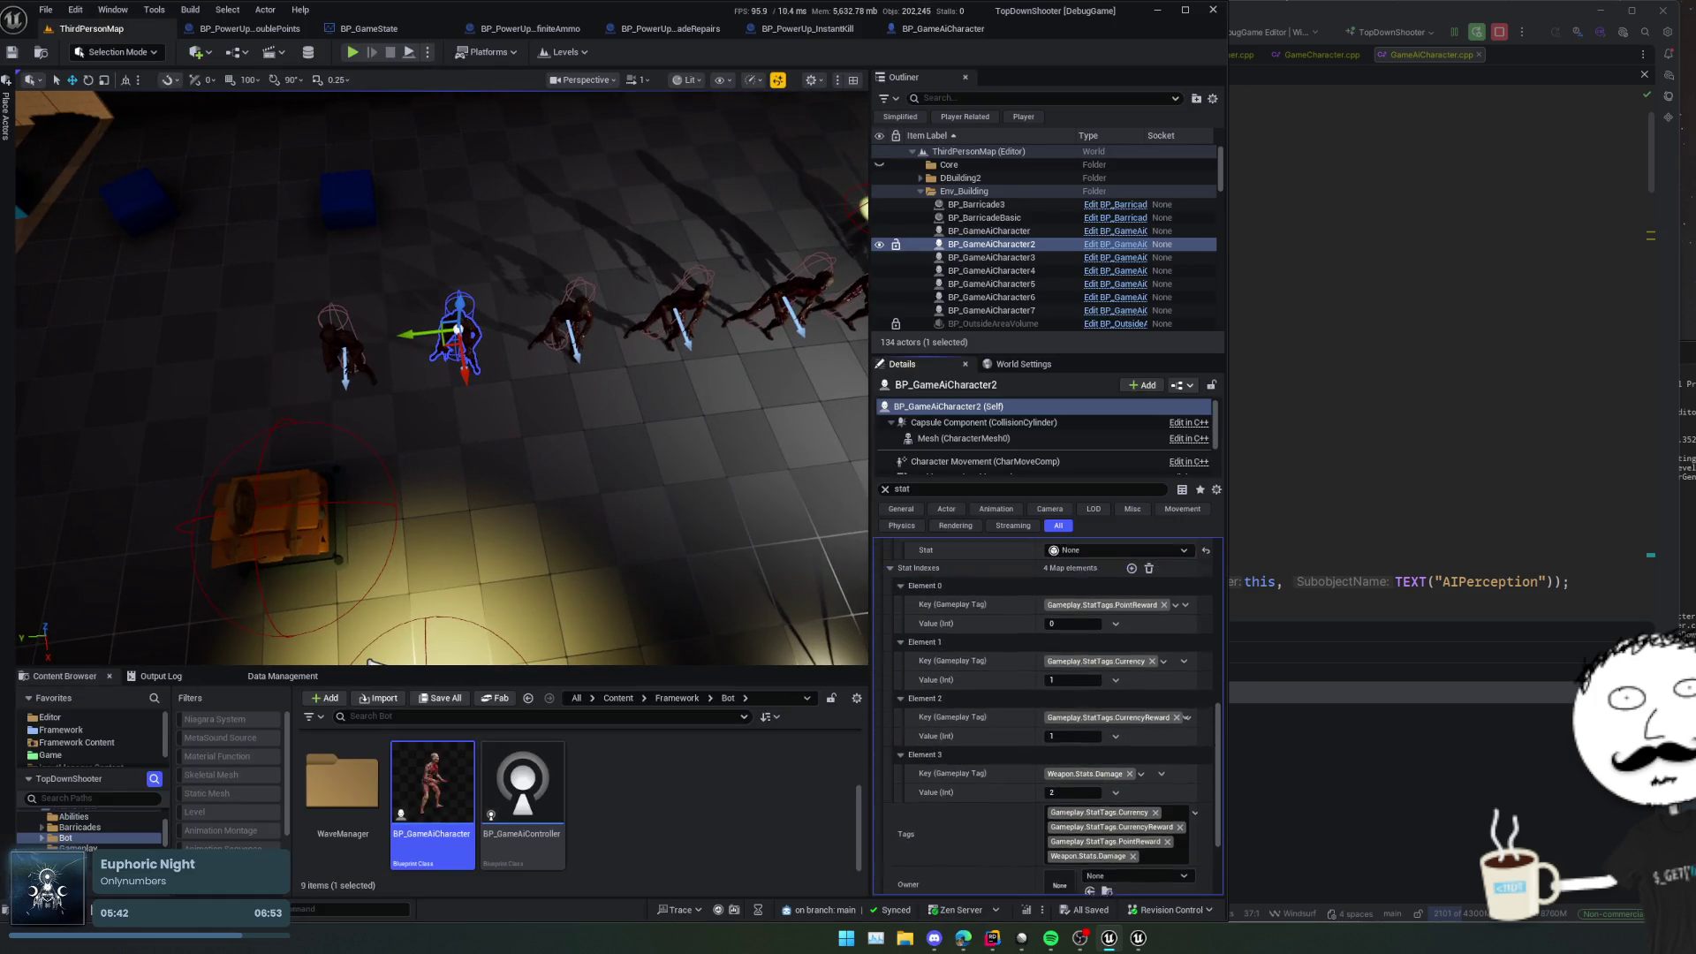
scroll(975, 679, up, 4)
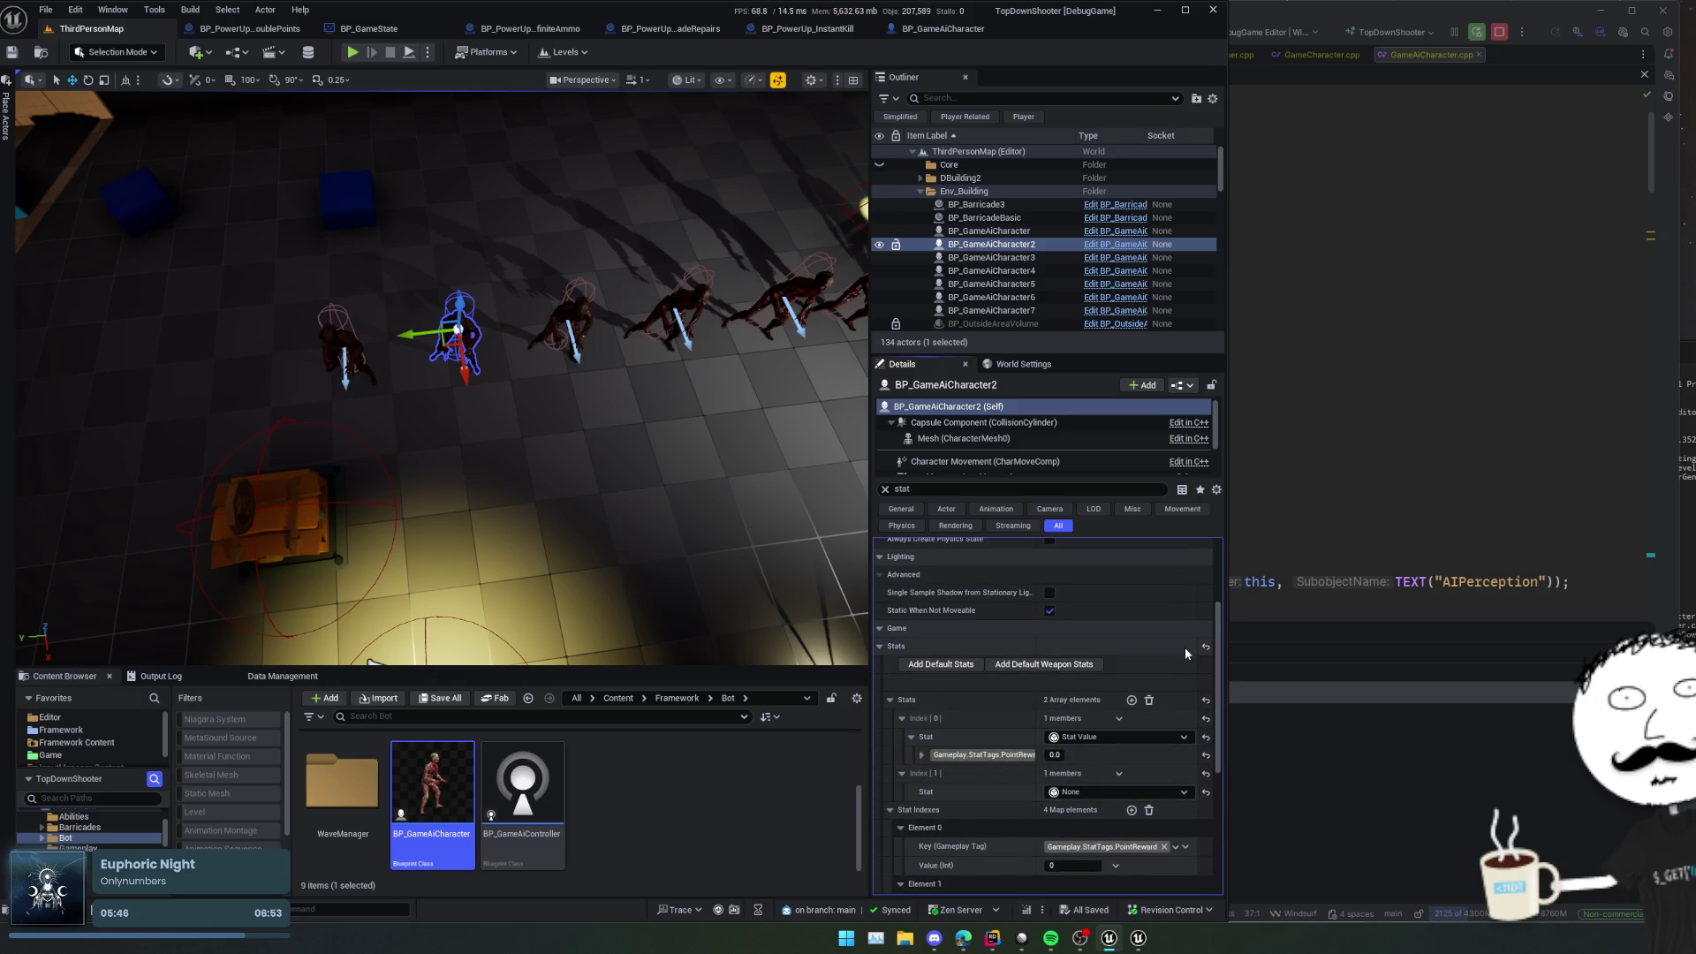
scroll(972, 707, down, 2)
right_click(967, 765)
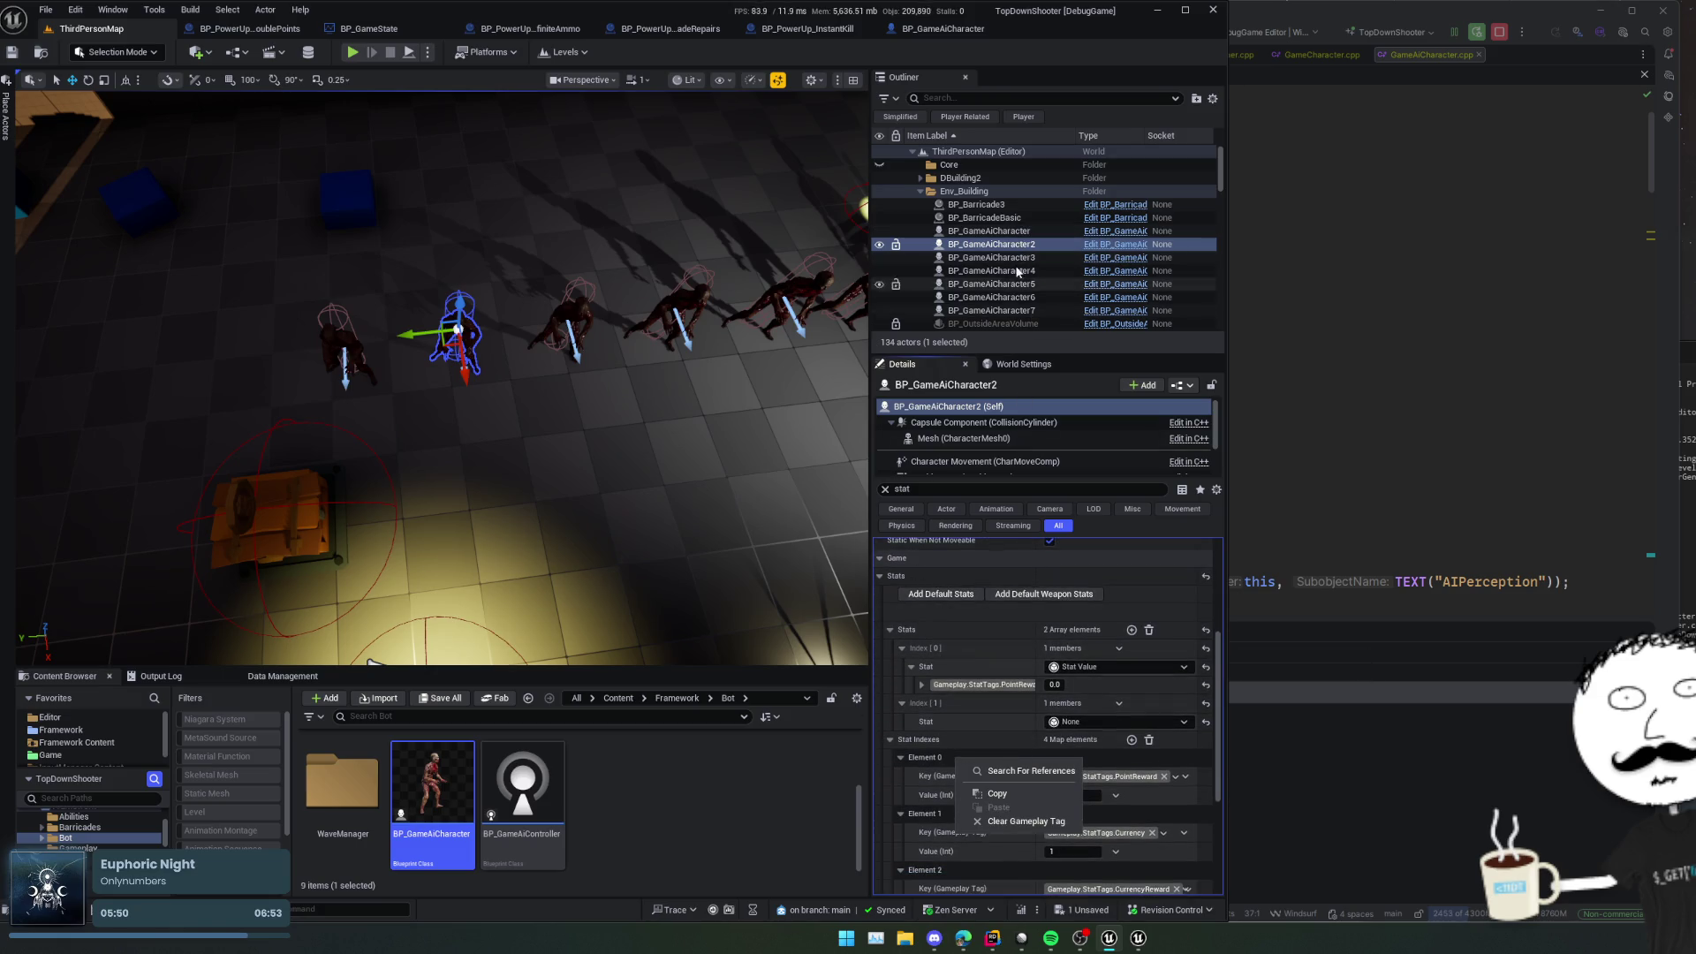
Step: Delete BP_GameAiCharacter through BP_GameAiCharacter7 from the Outliner and save the level
click(1016, 232)
shift+click(1016, 310)
key(Delete)
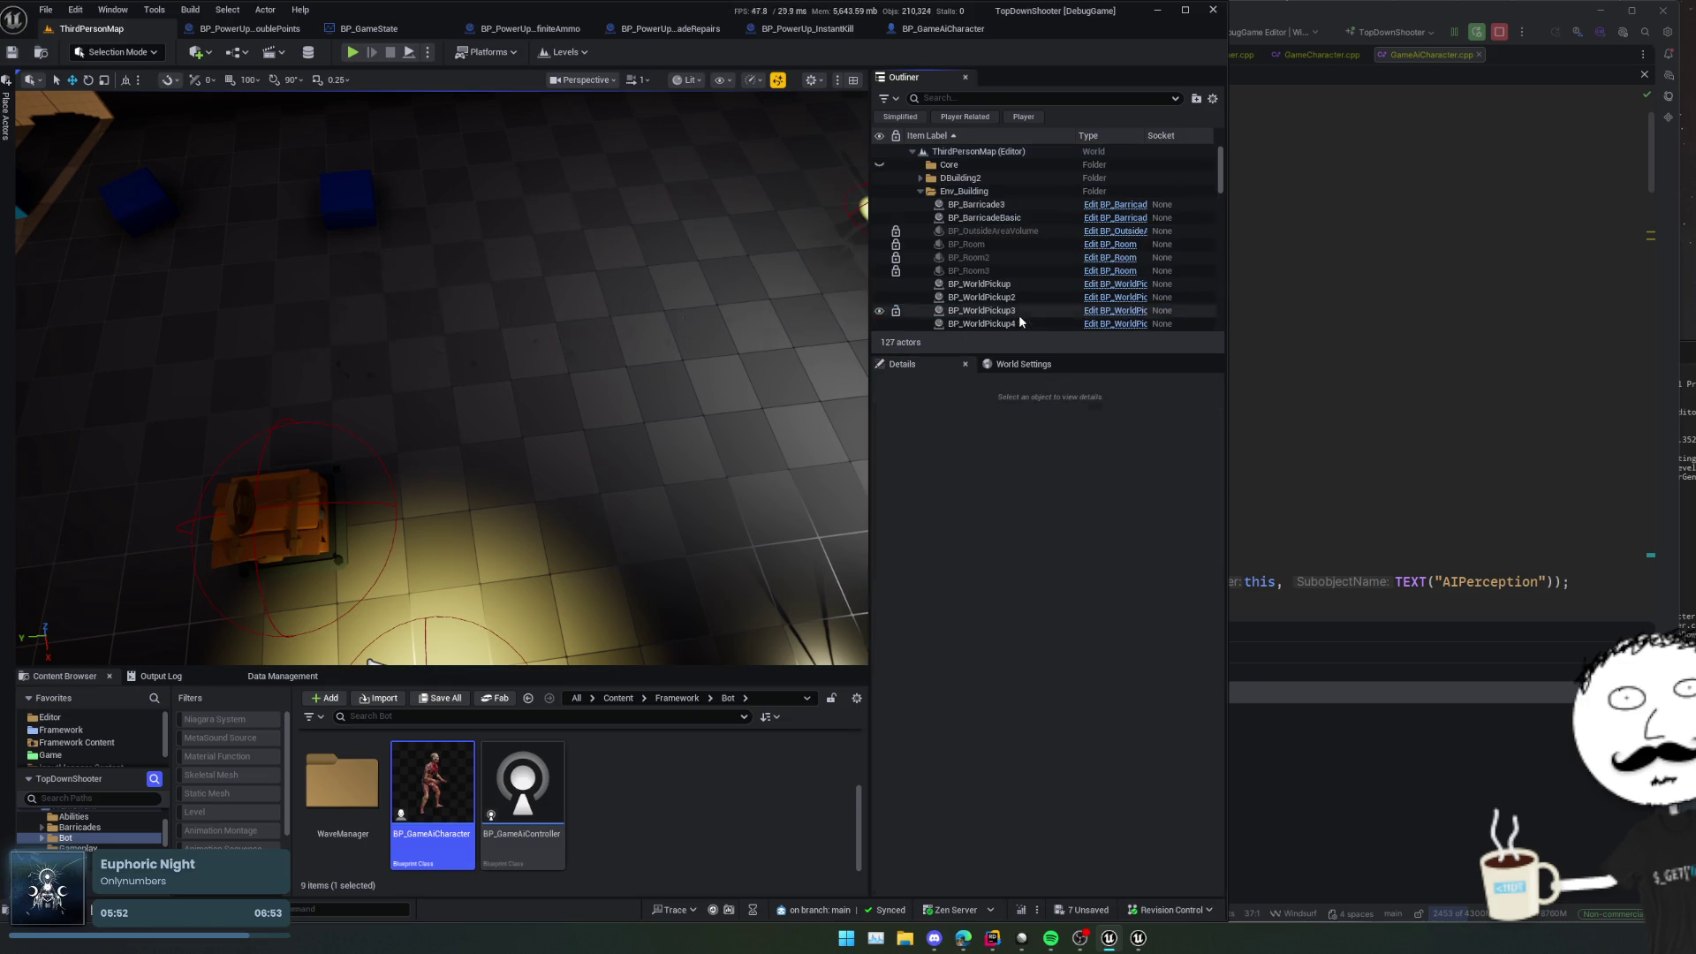
key(ctrl+s)
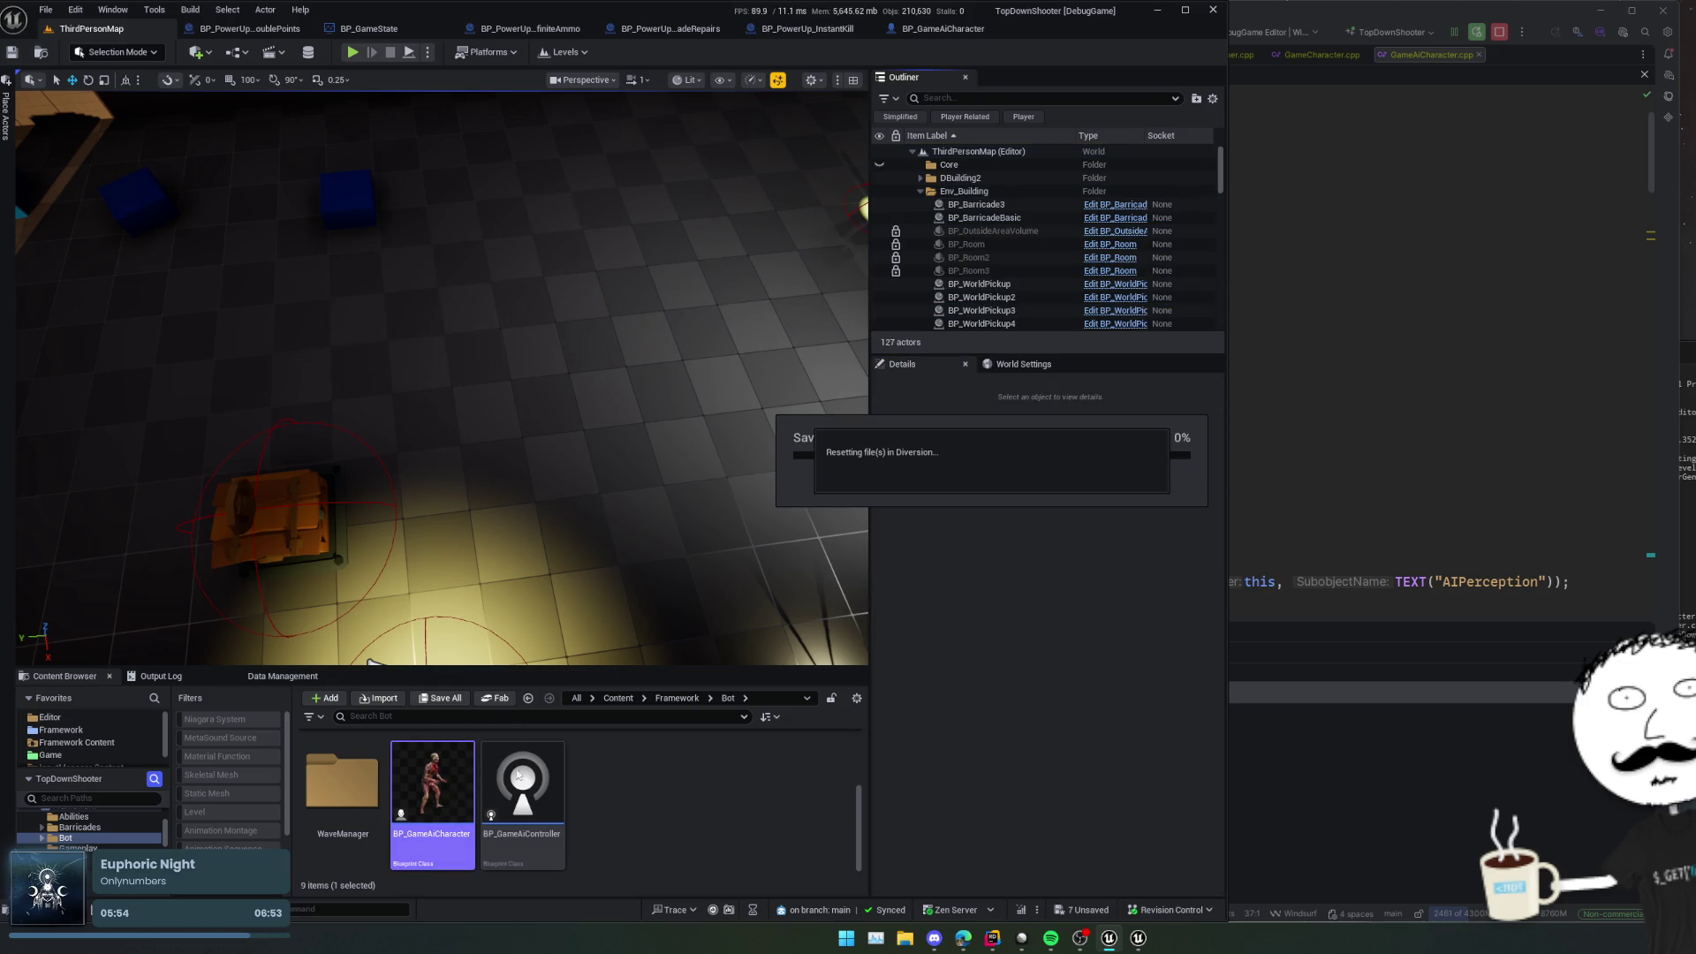
Step: Drop a BP_GameAiCharacter into the viewport and fill its stats with Add Default Stats
drag(504, 402, 507, 405)
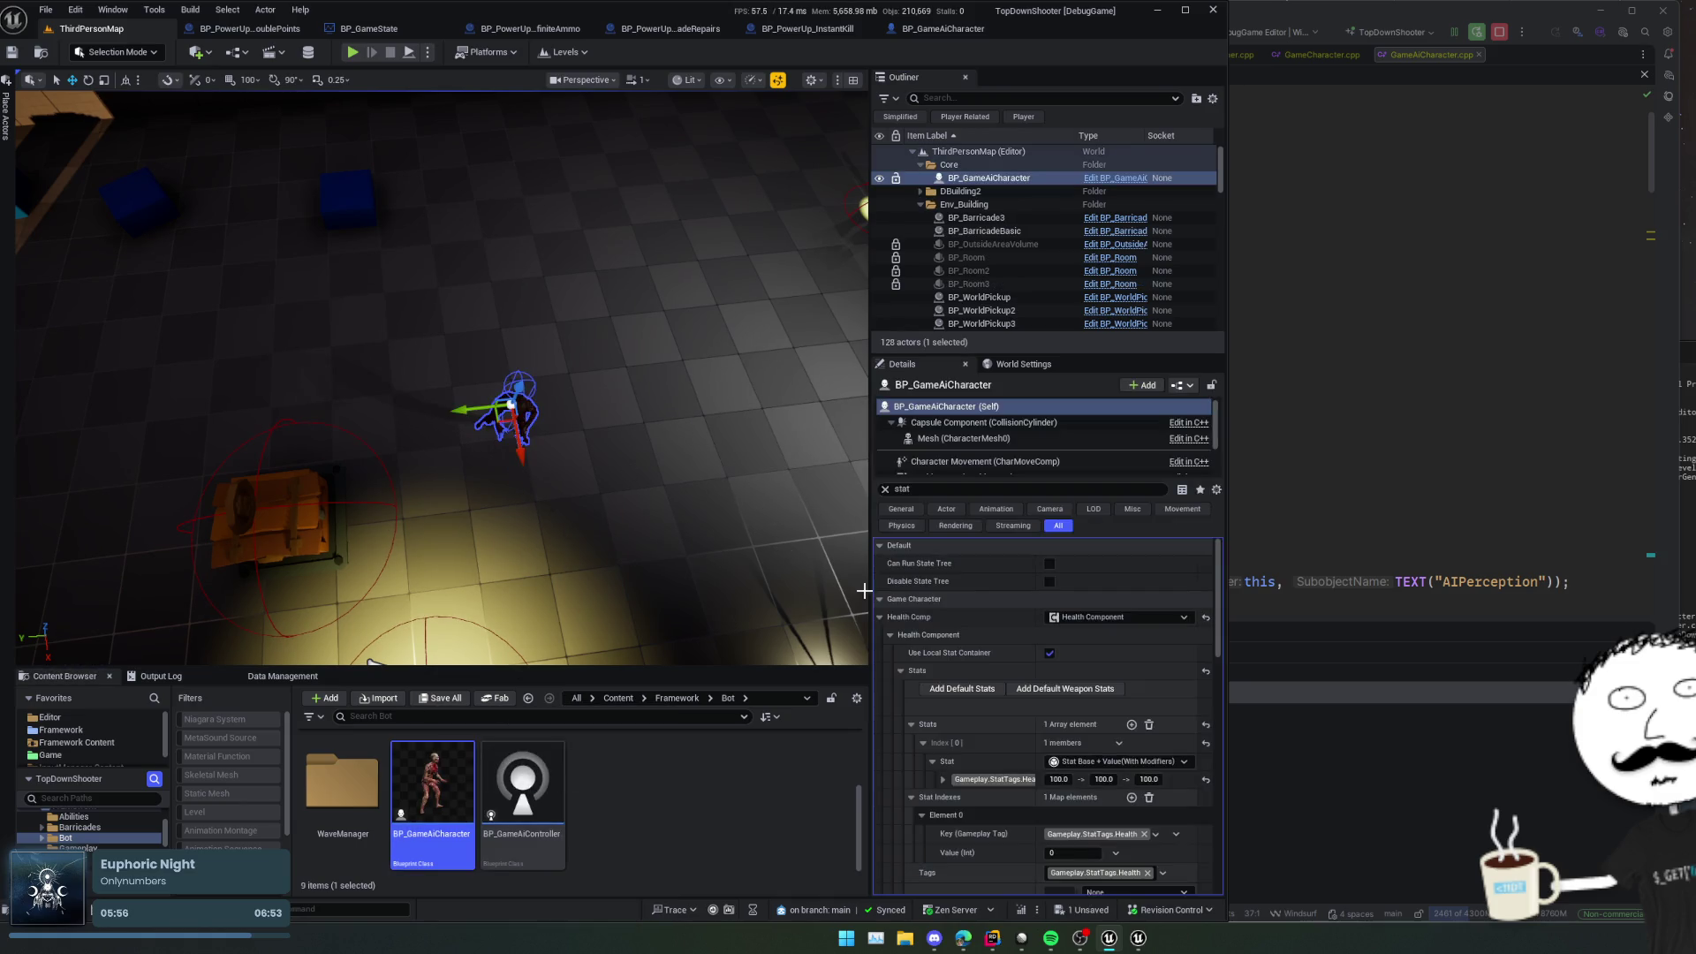
scroll(1038, 633, down, 3)
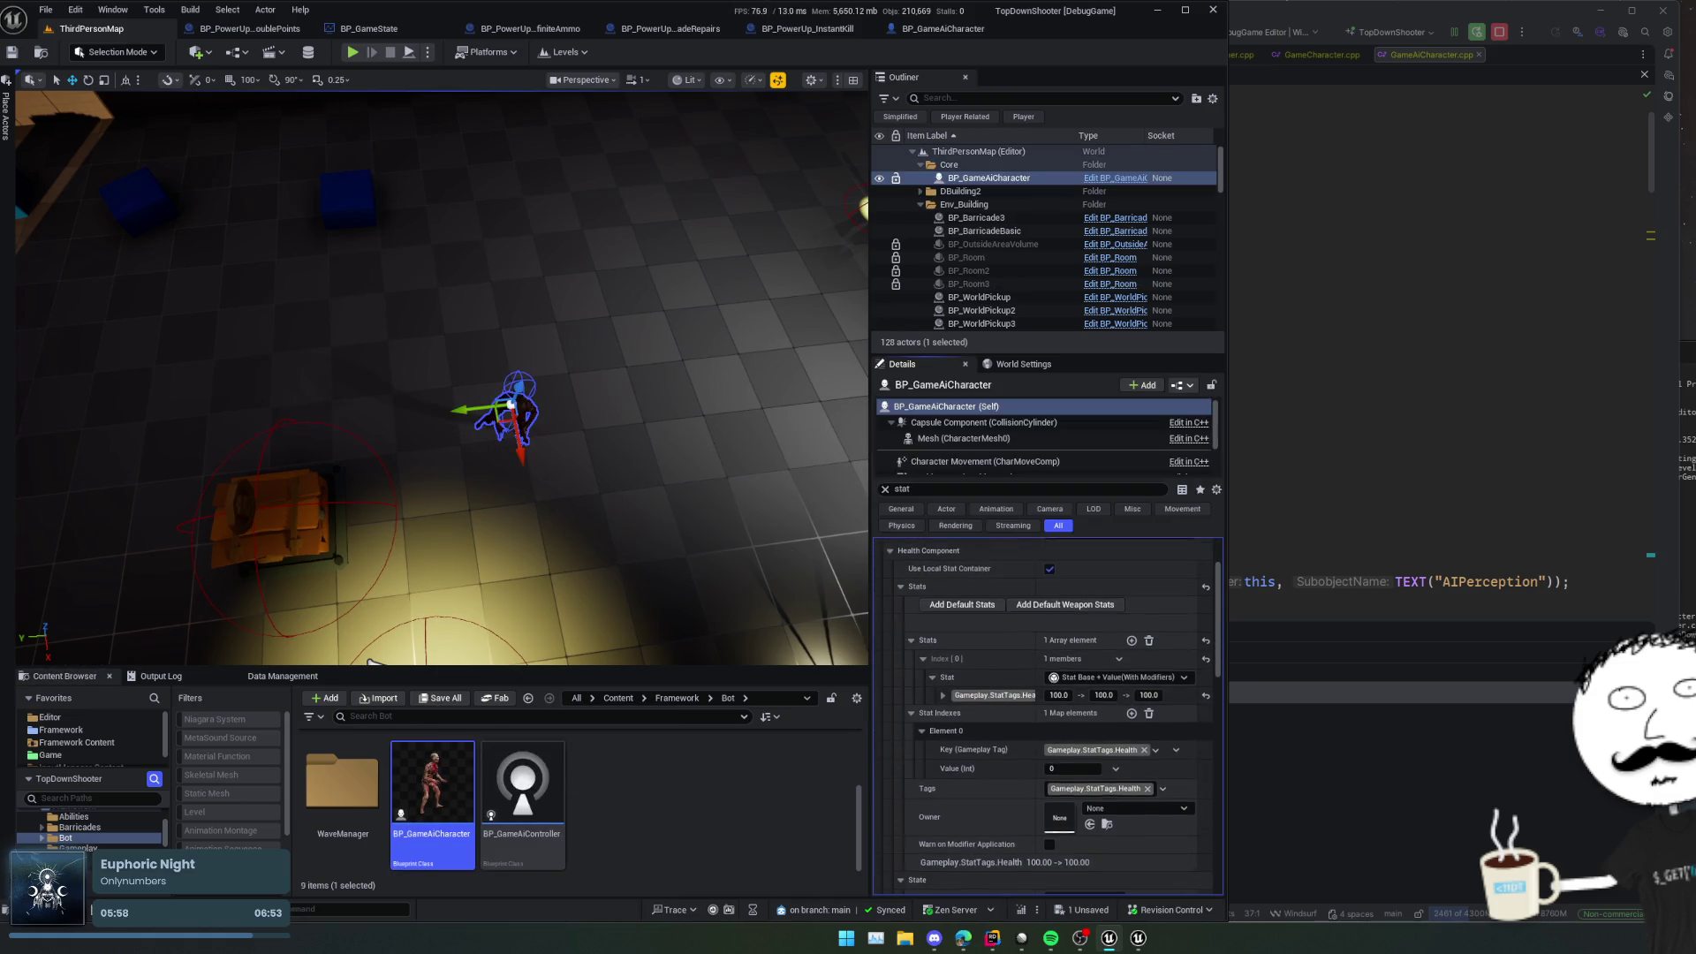
click(921, 730)
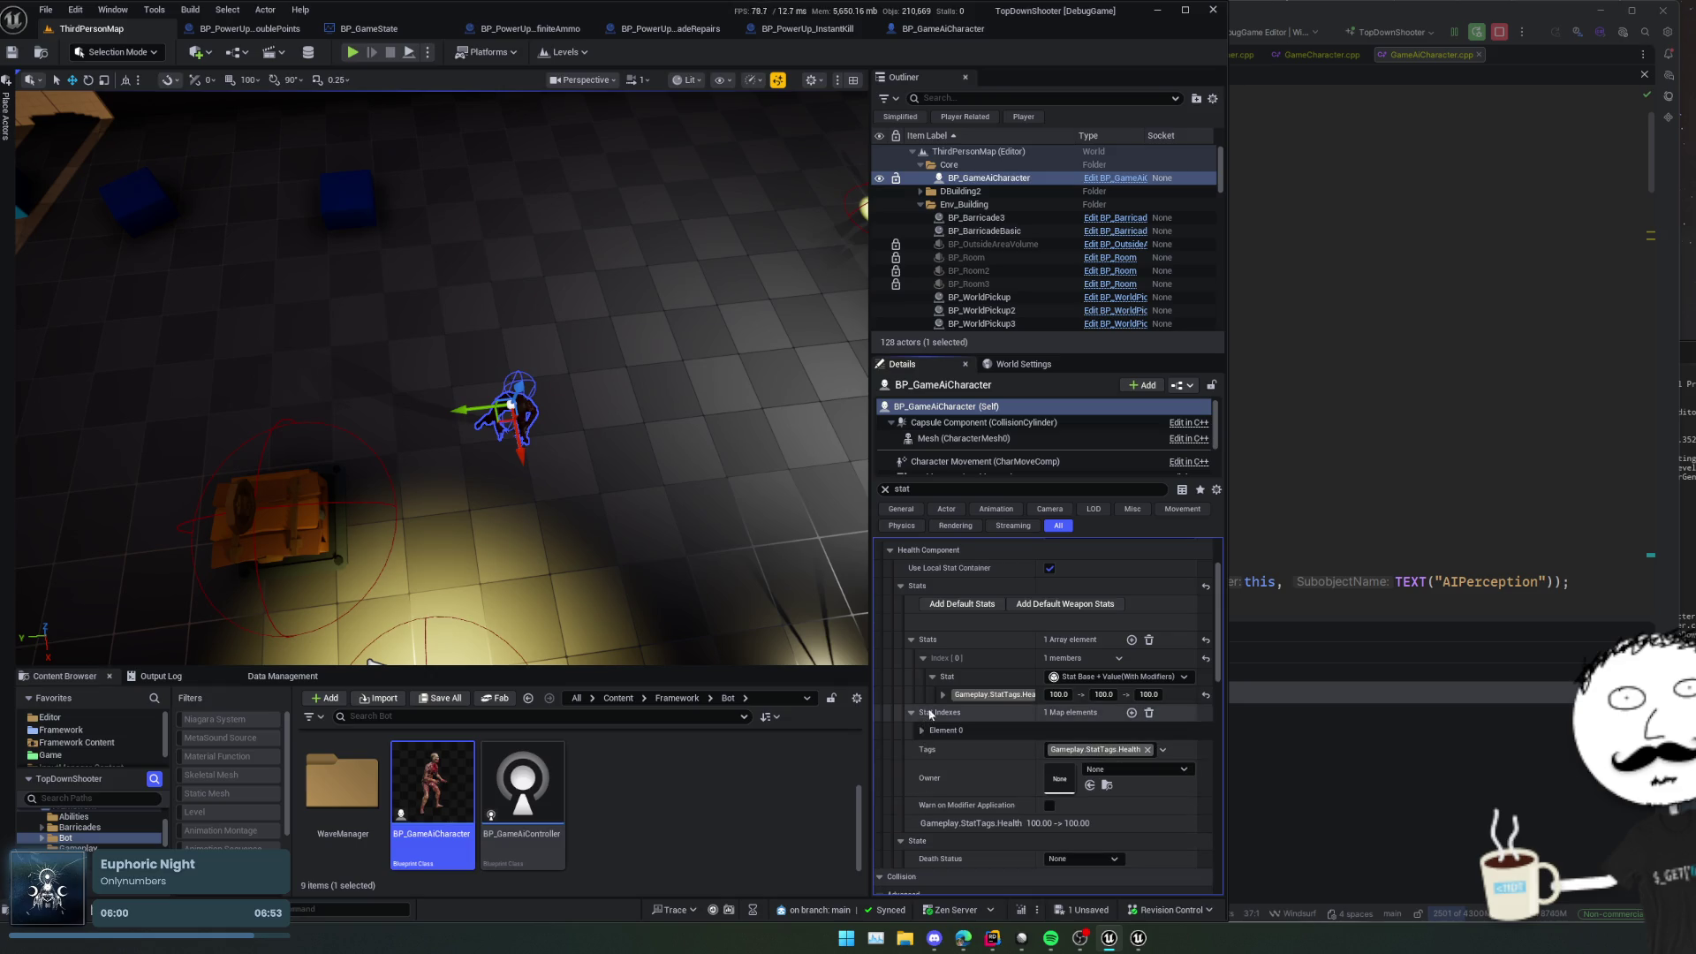
scroll(926, 631, up, 1)
click(926, 632)
Step: Check the PointReward and CurrencyReward tags assigned to the first two stats
scroll(915, 609, down, 5)
scroll(916, 609, up, 3)
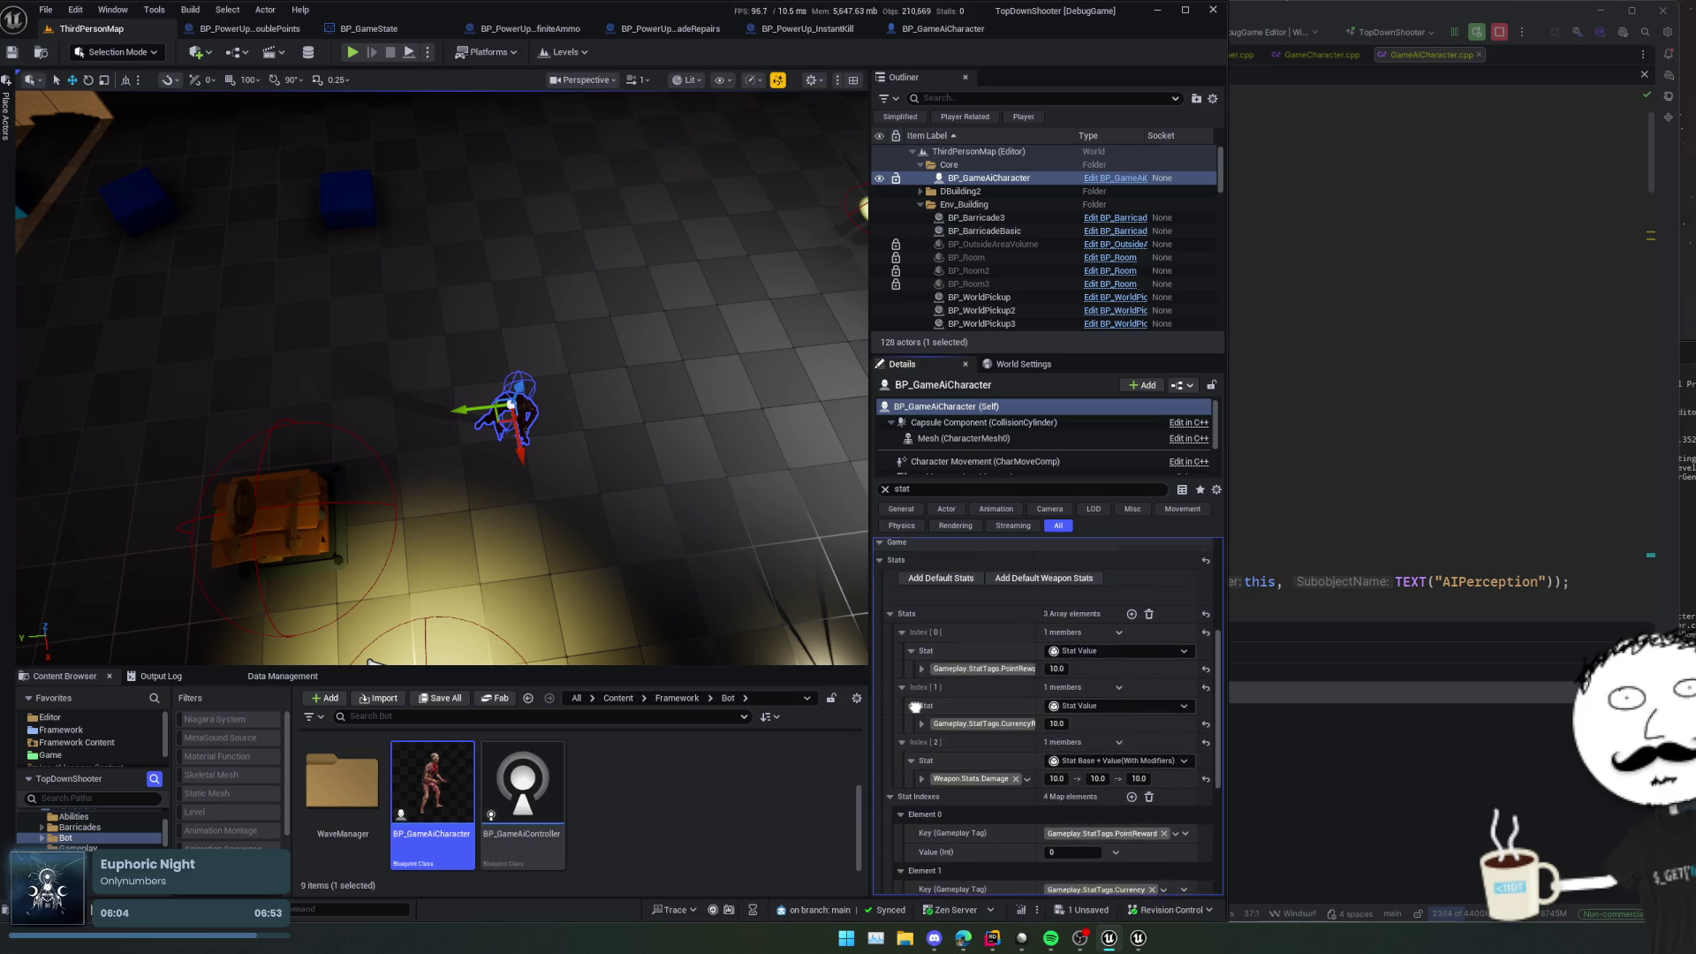
scroll(915, 684, down, 2)
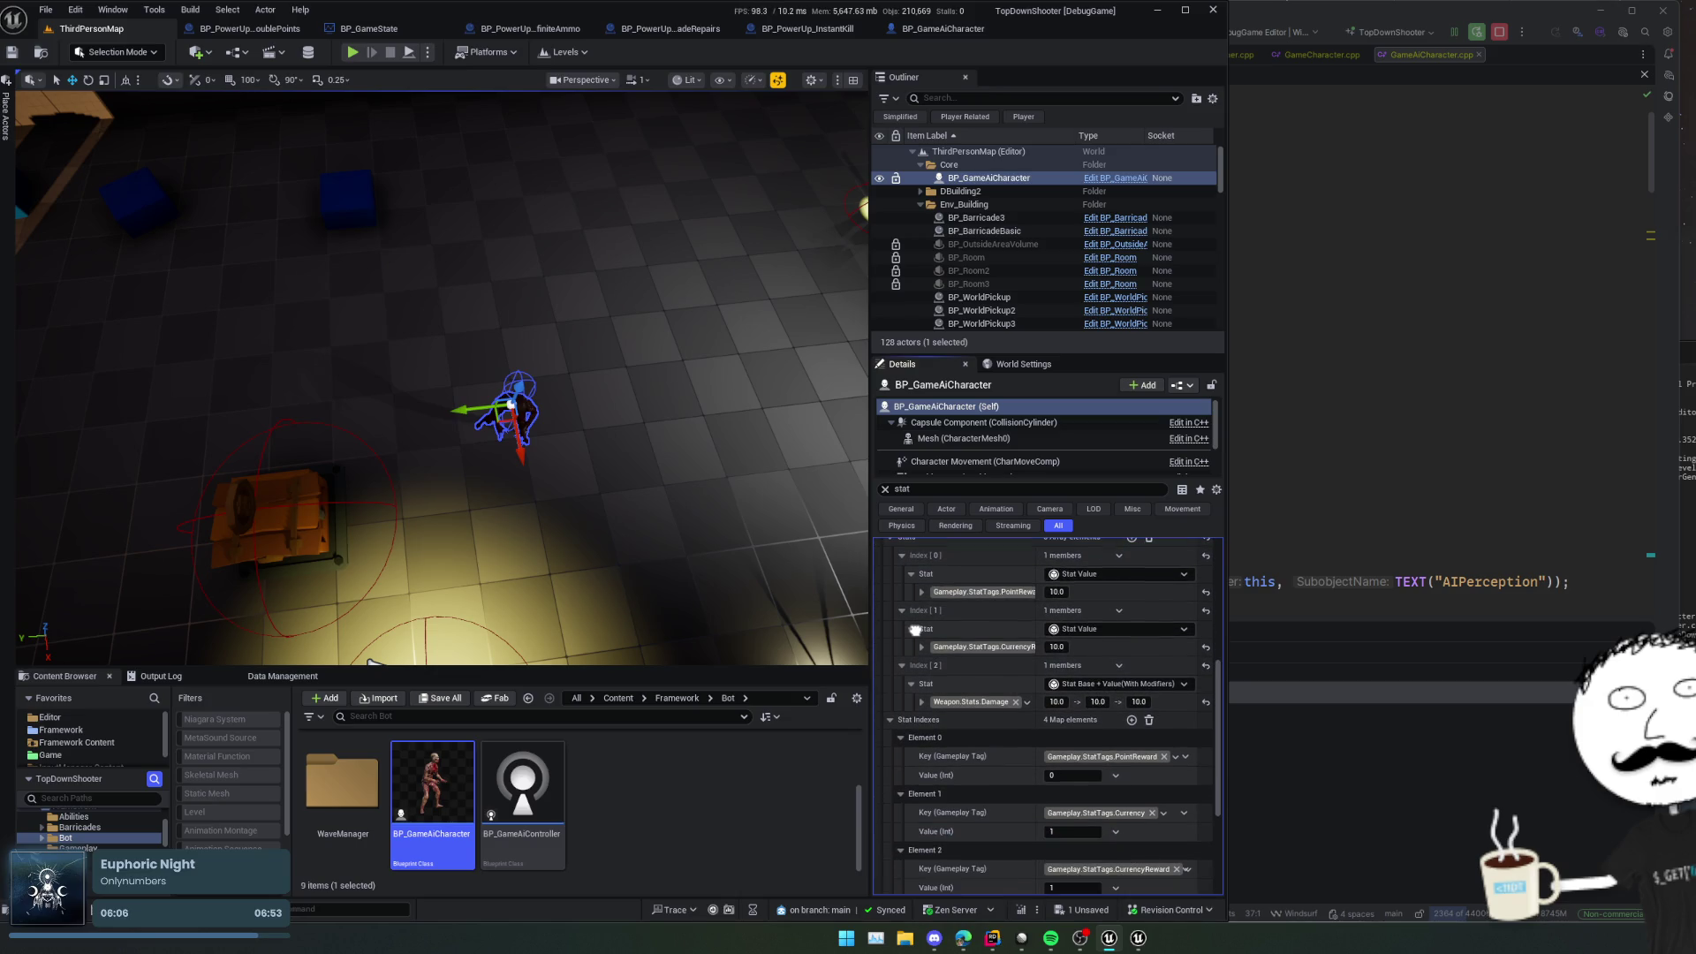
click(1003, 653)
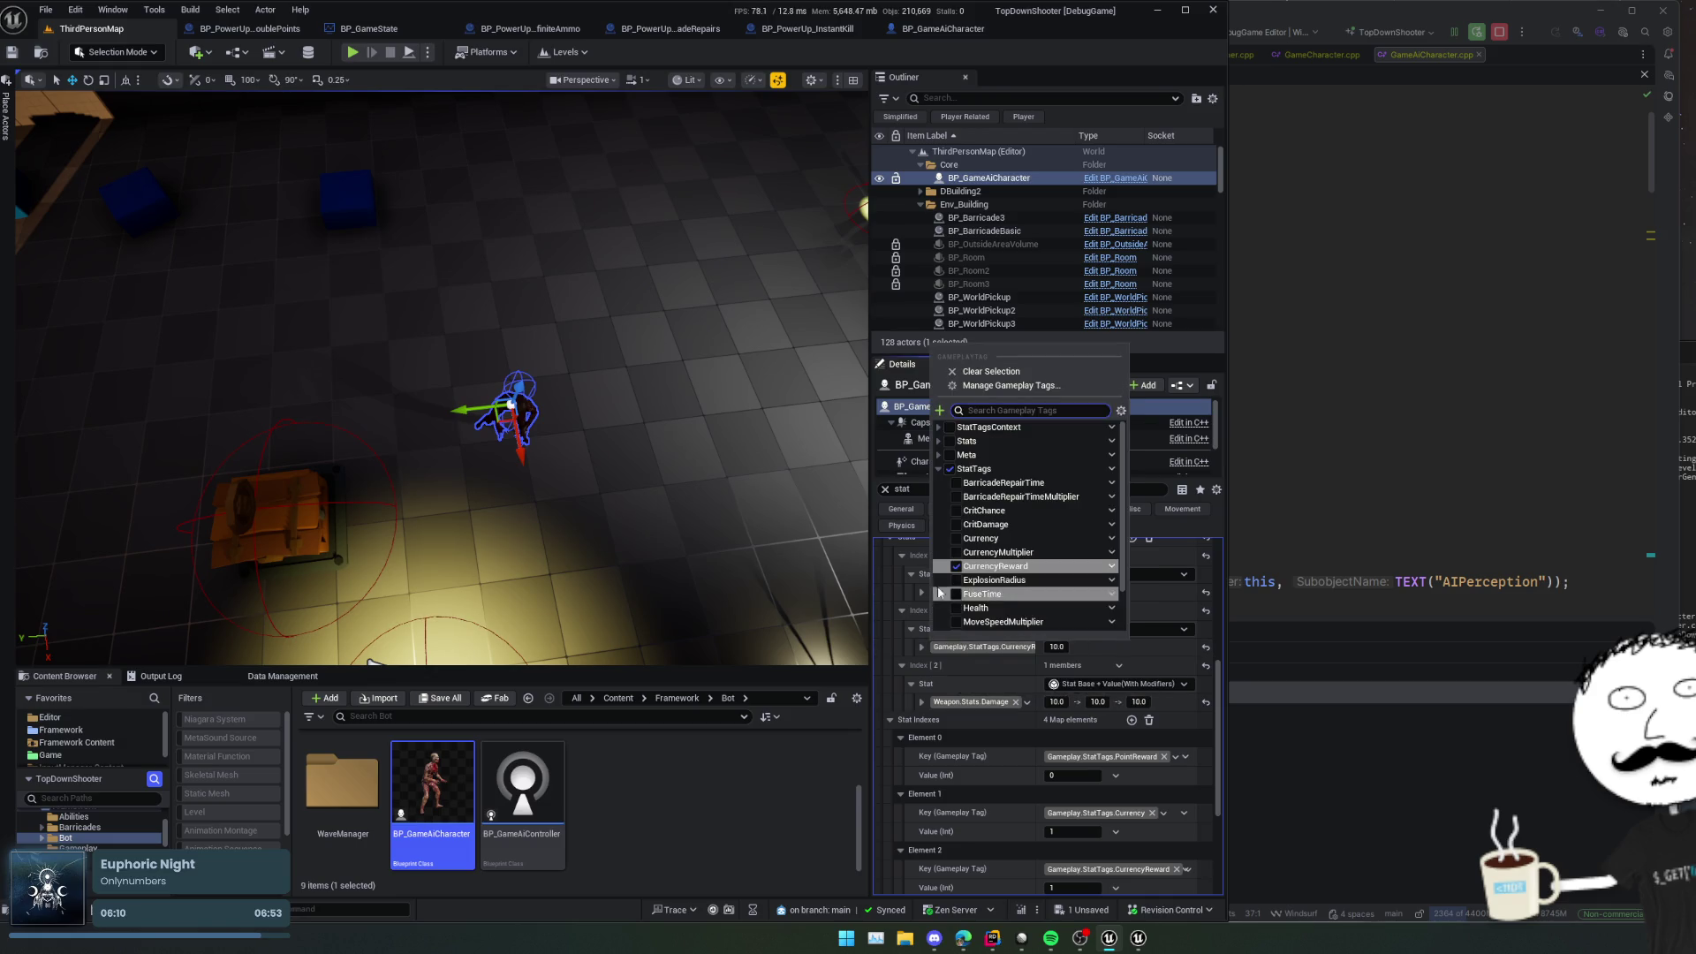
click(947, 592)
click(947, 592)
click(947, 592)
click(947, 592)
click(947, 592)
Step: Expand the PointReward and CurrencyReward stat values to review them
click(923, 592)
scroll(924, 619, down, 1)
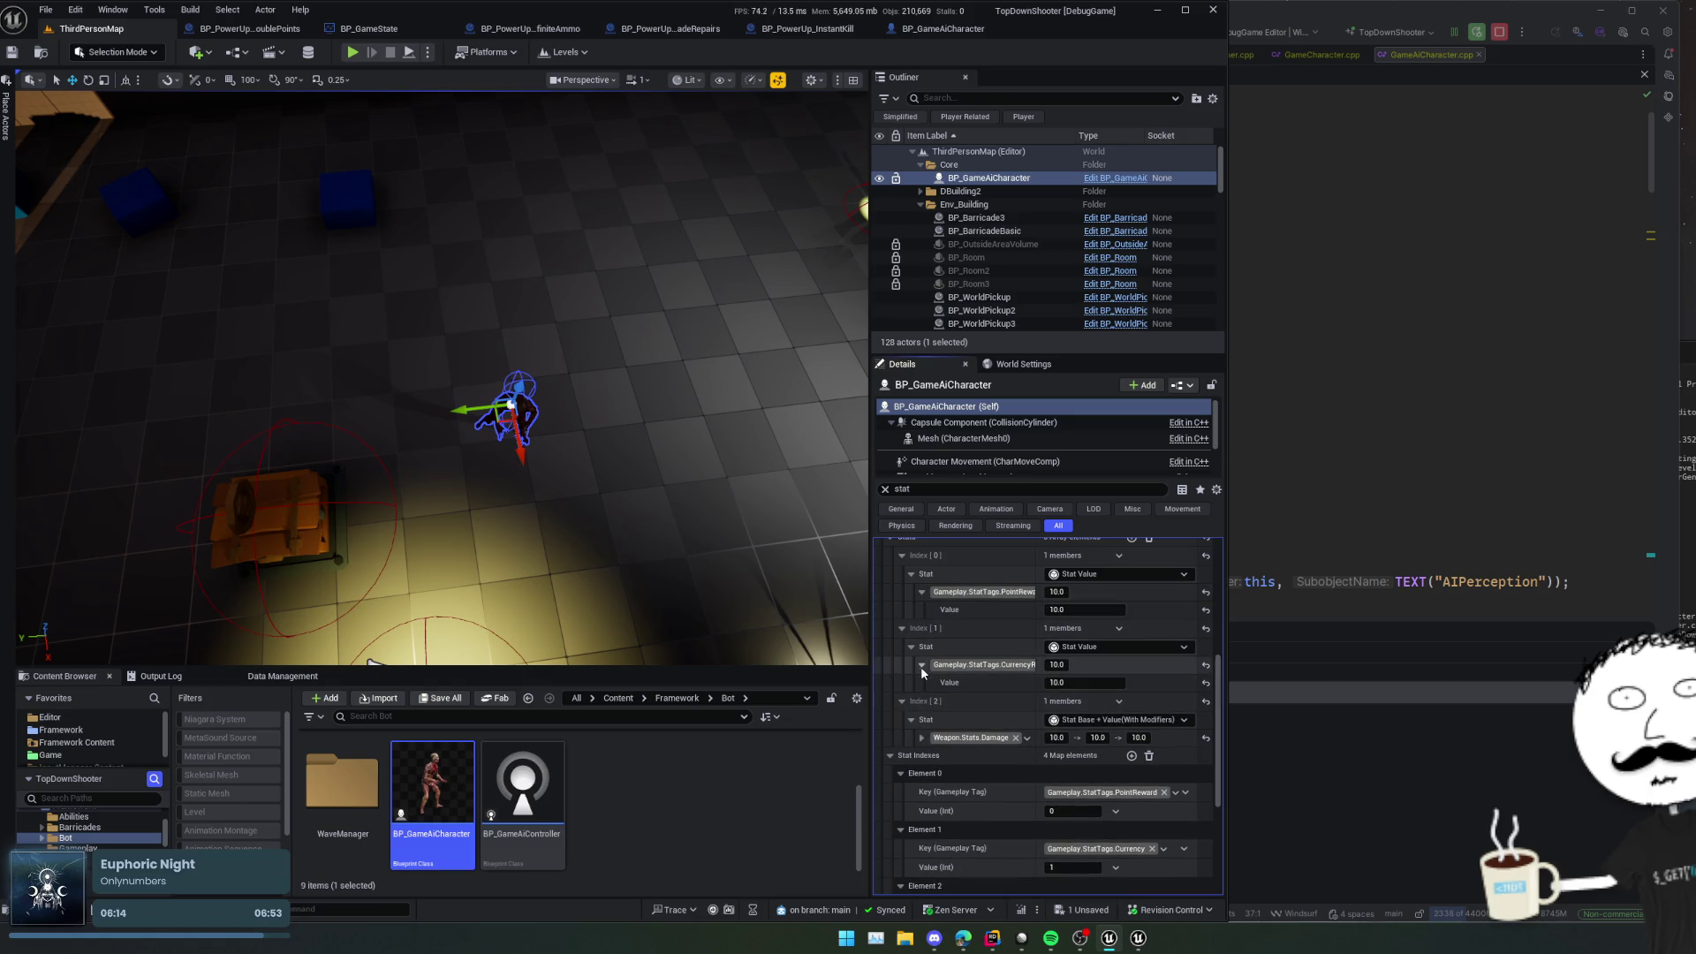
click(923, 644)
scroll(923, 644, down, 1)
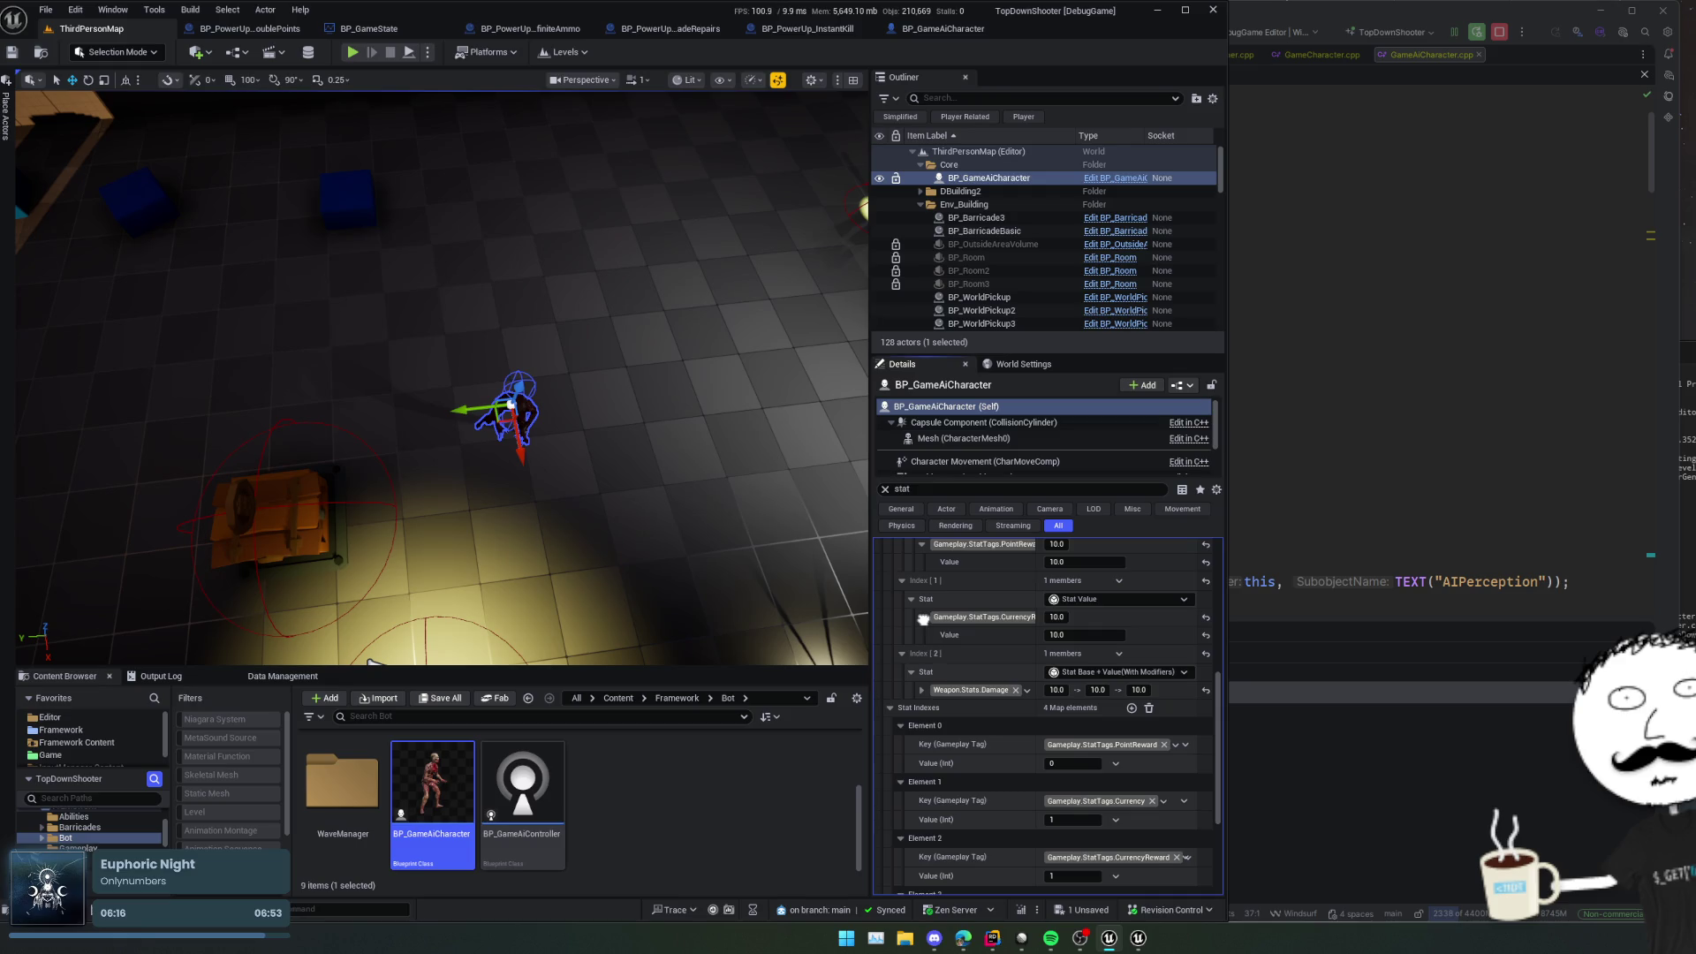
scroll(923, 619, down, 1)
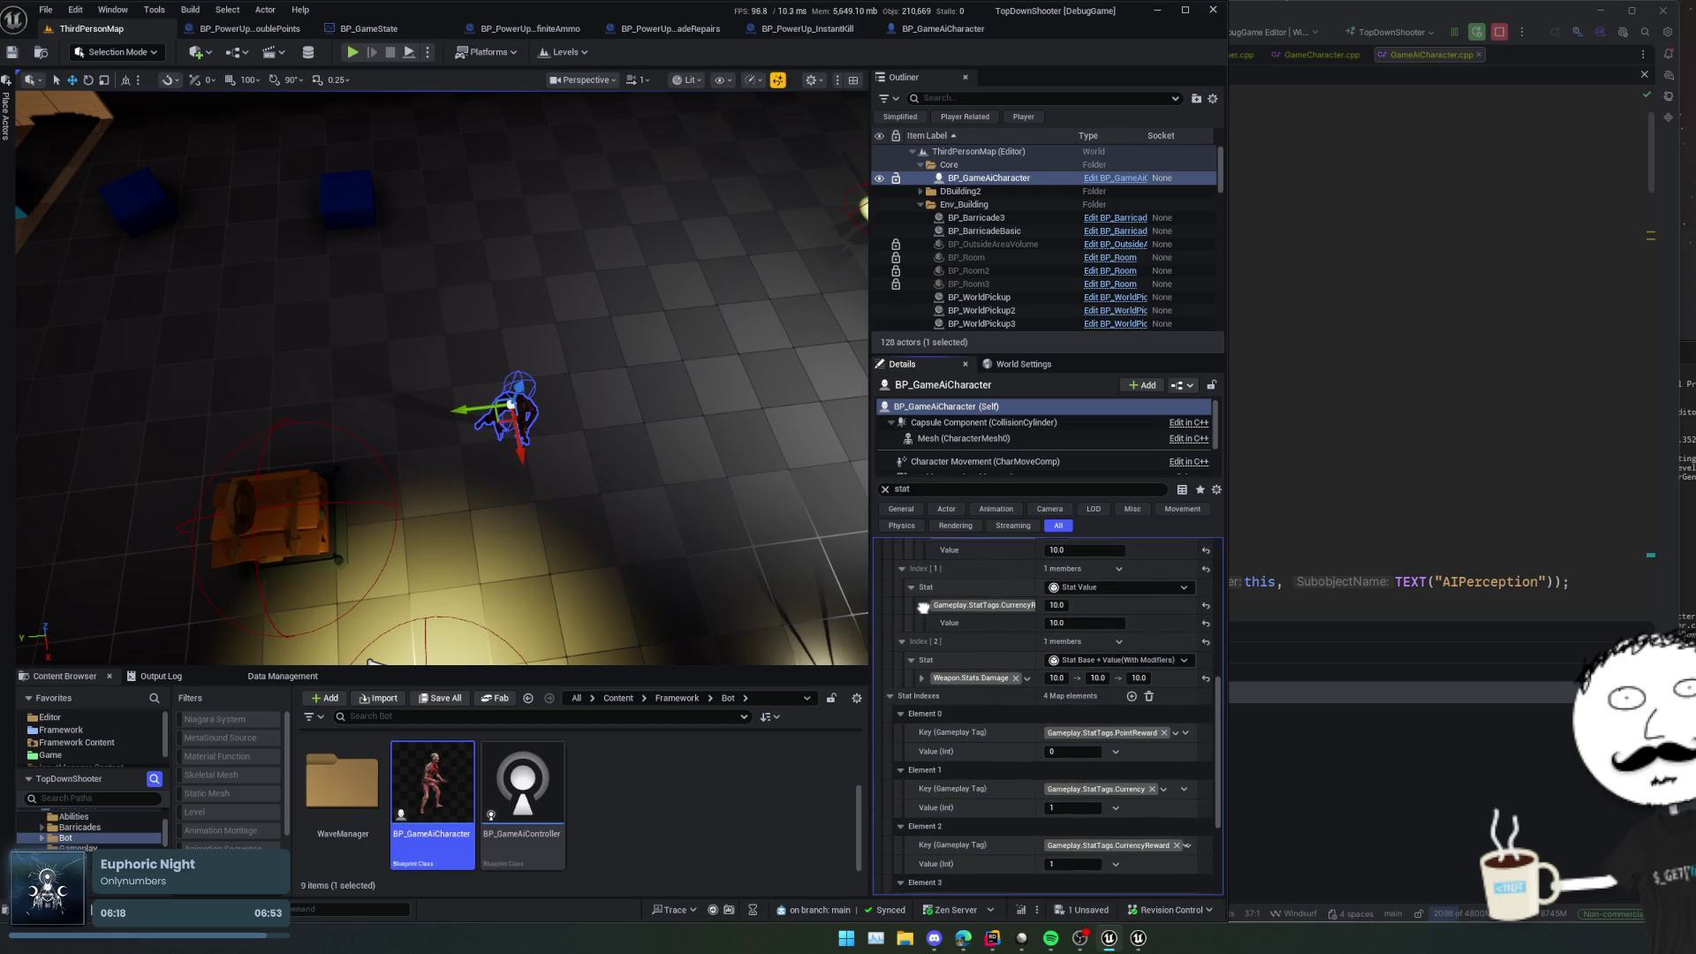
scroll(923, 607, down, 6)
Step: Save all changes and start Play-in-Editor with Alt+P
key(ctrl+s)
scroll(975, 625, up, 6)
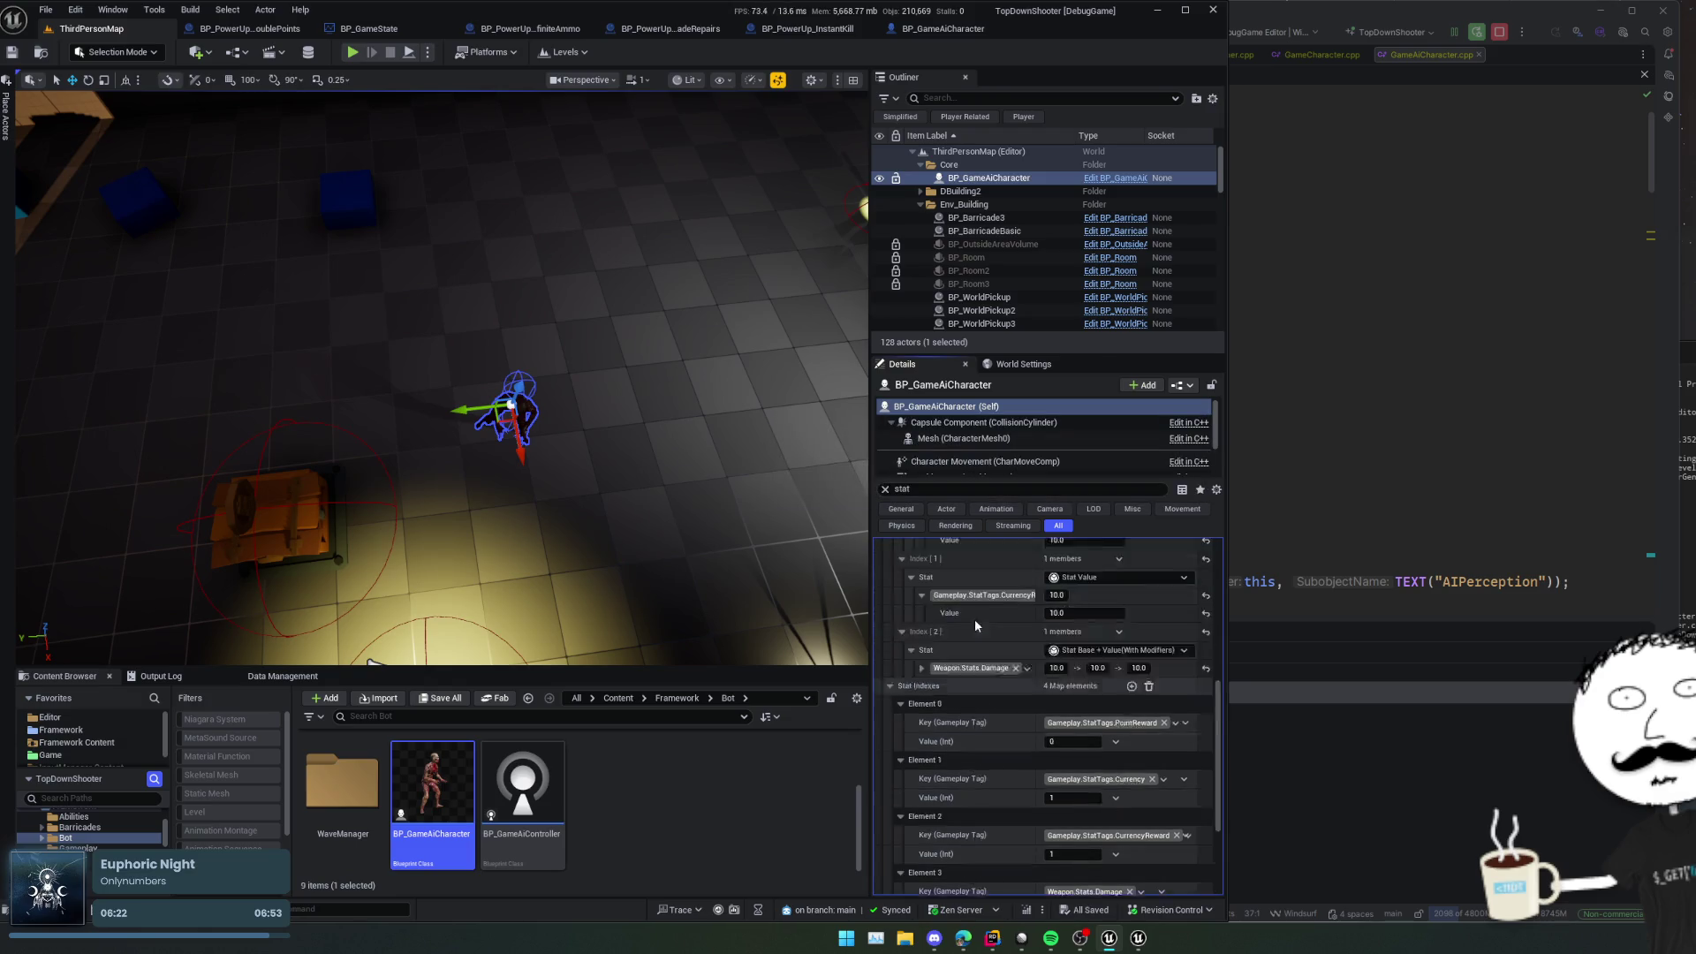
scroll(976, 625, up, 8)
key(ctrl+s)
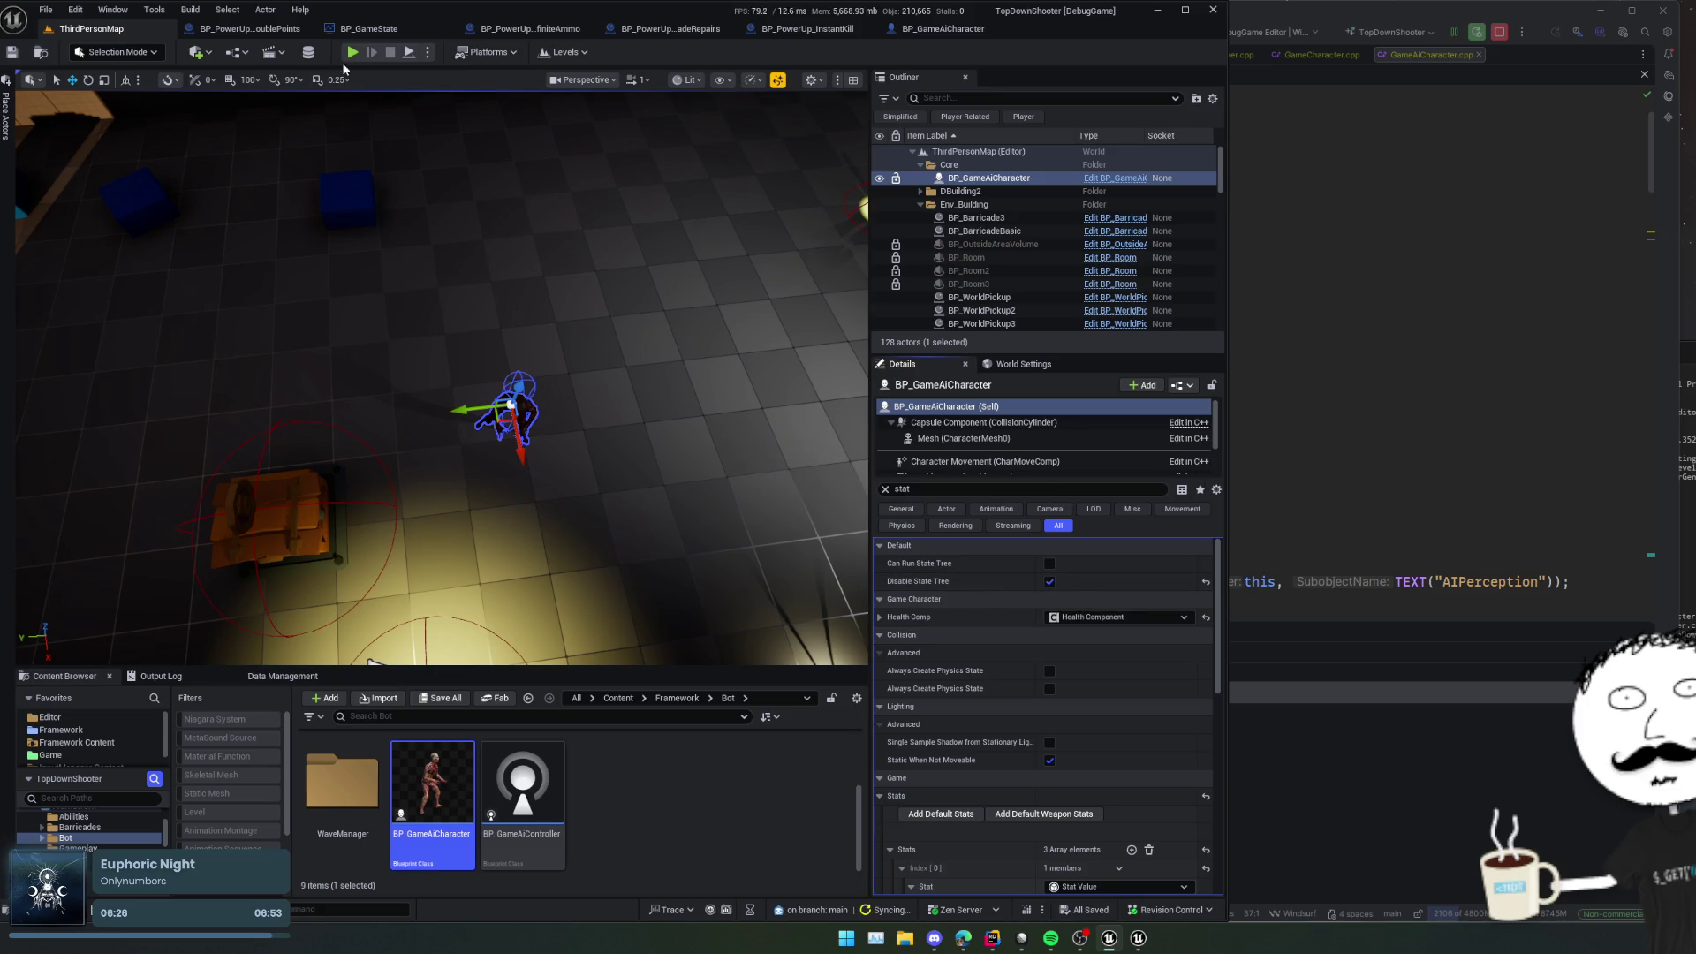
key(alt+p)
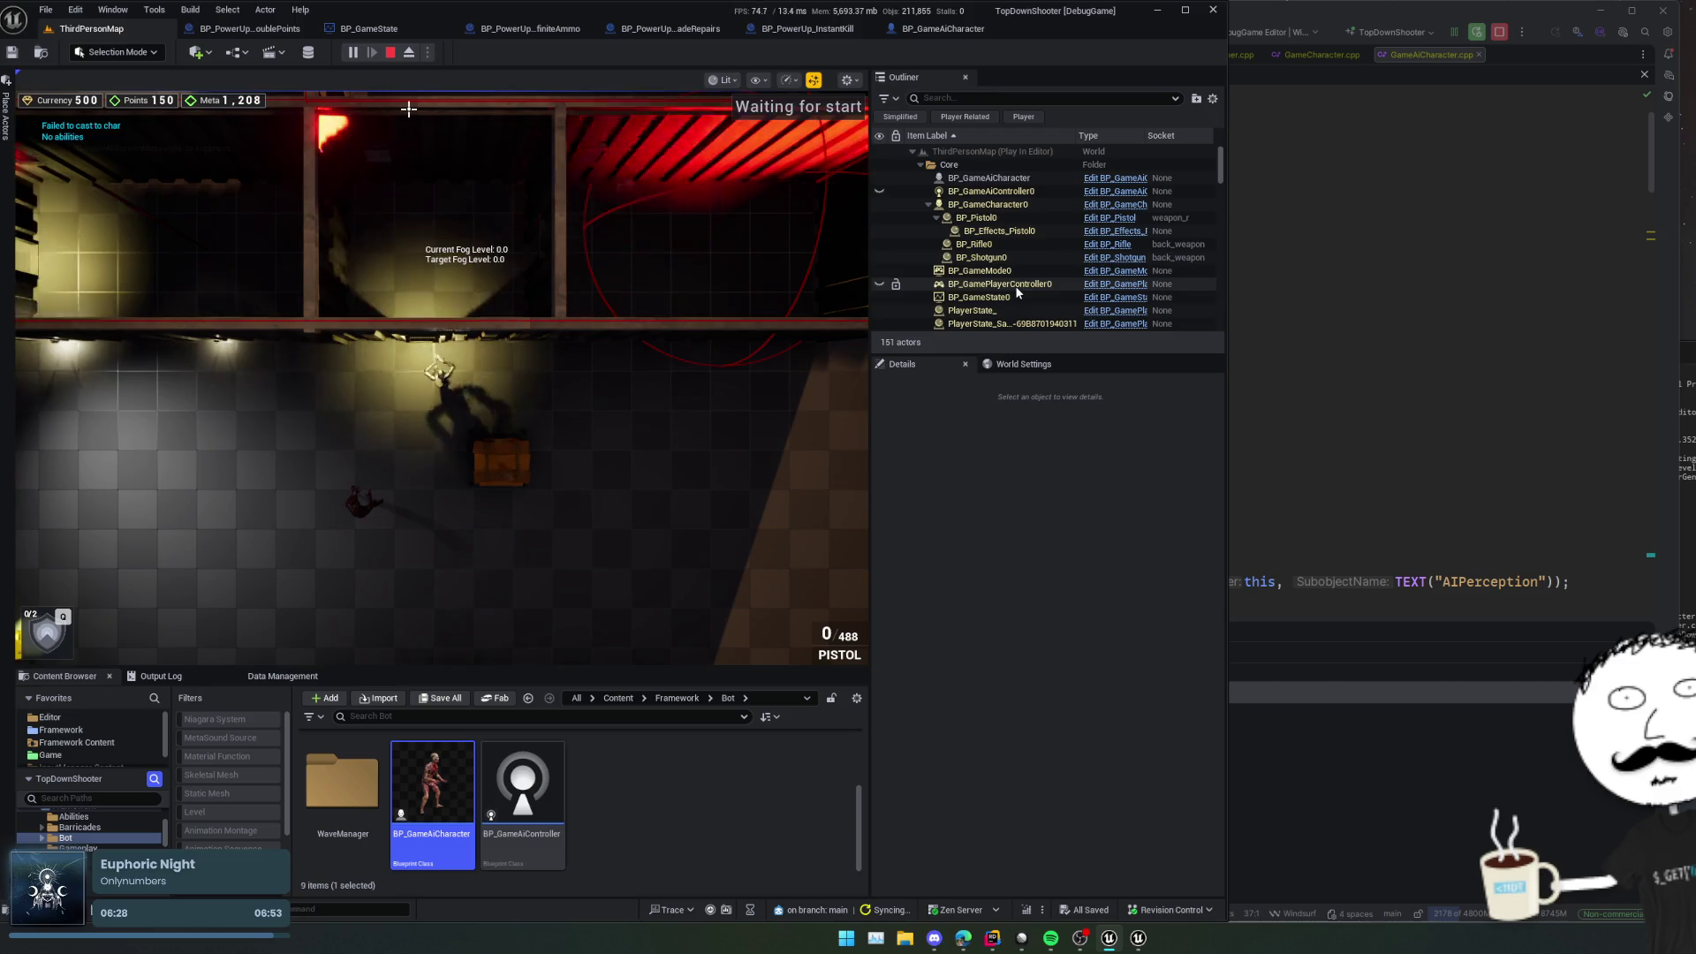
Step: Search the Outliner for 'gameai' and select the AI character to view its stats
click(1014, 204)
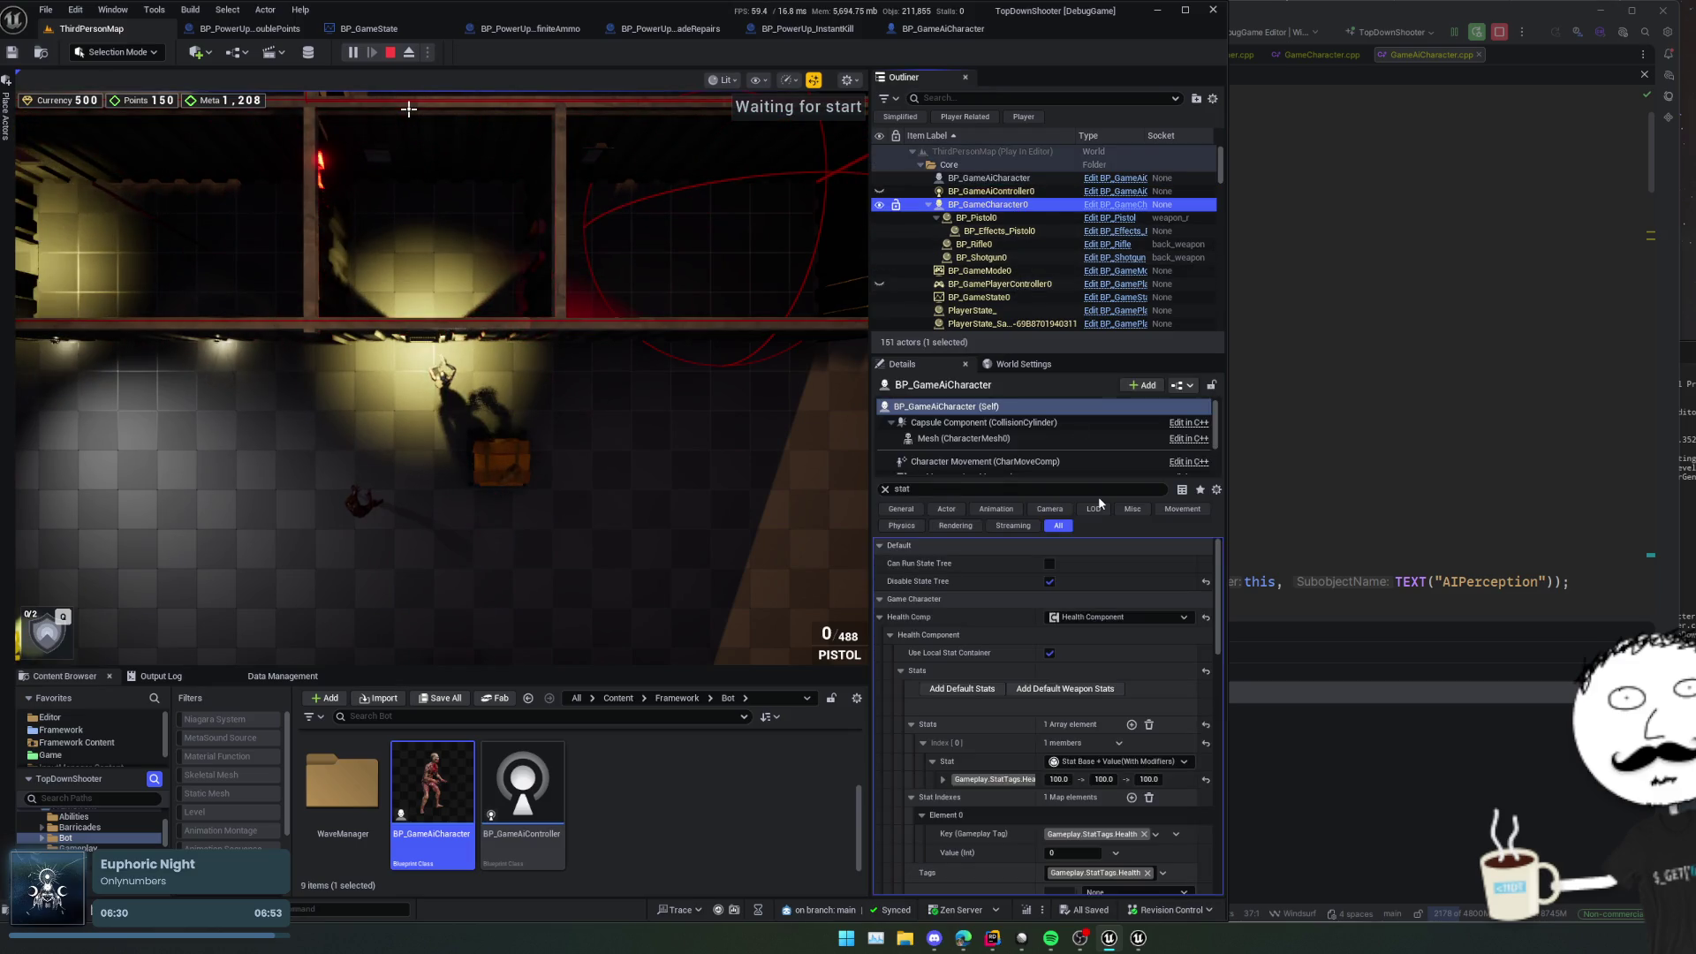
scroll(1031, 293, down, 2)
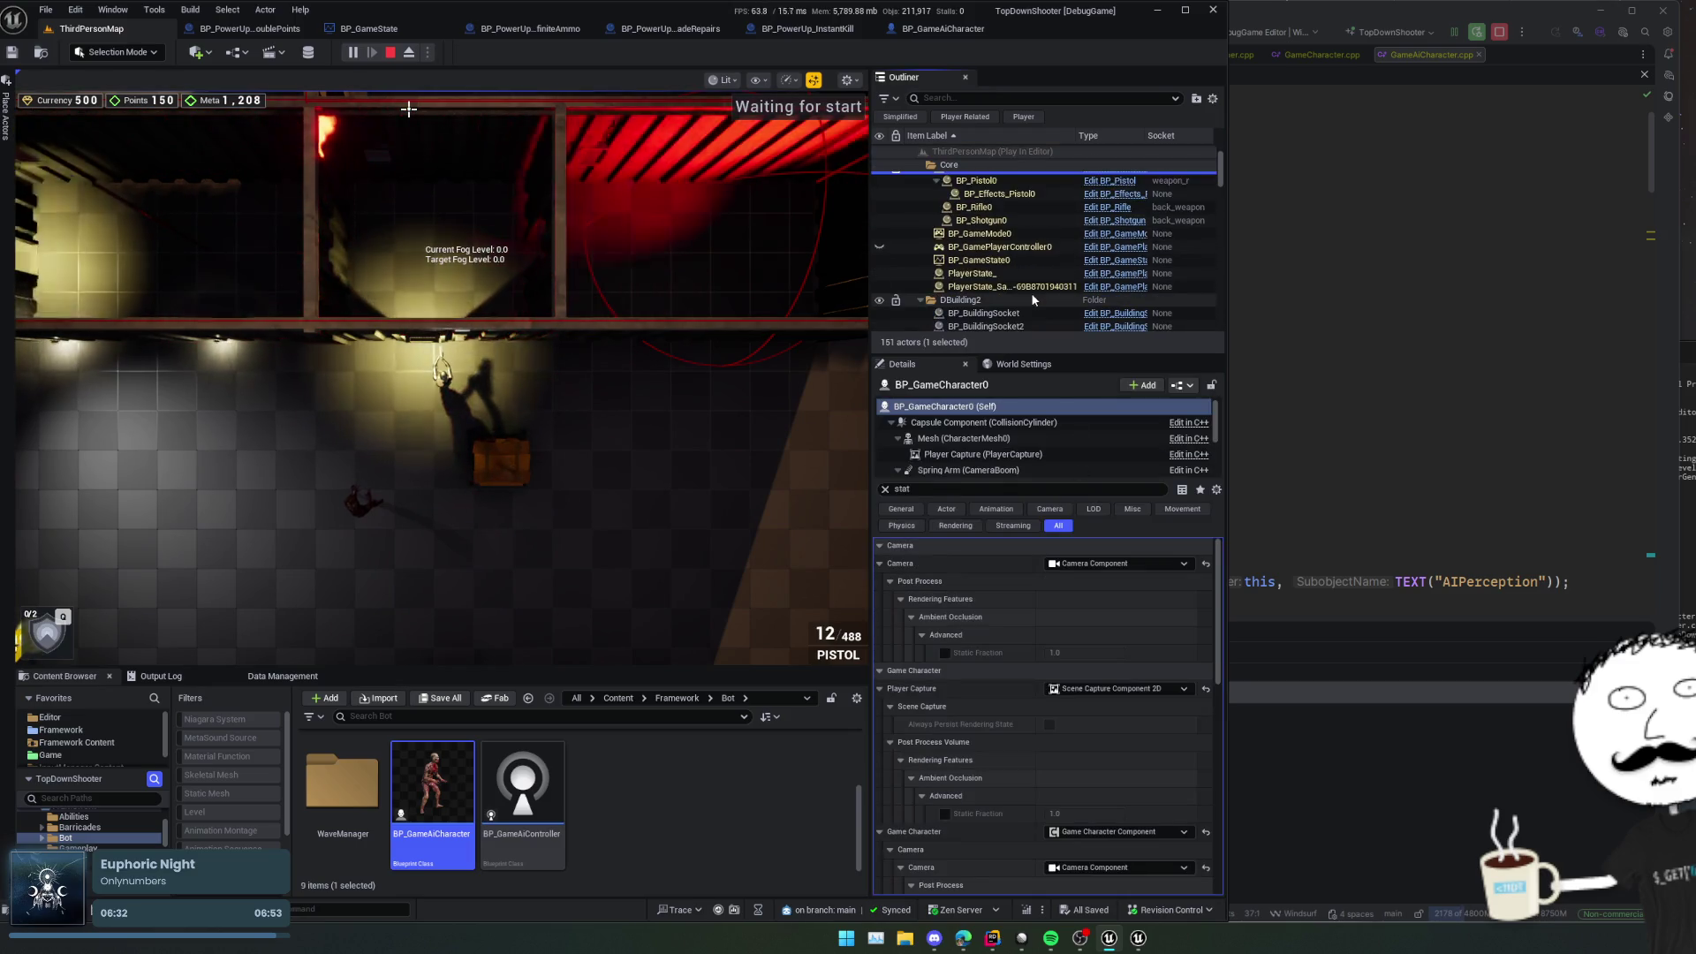
scroll(1031, 299, down, 8)
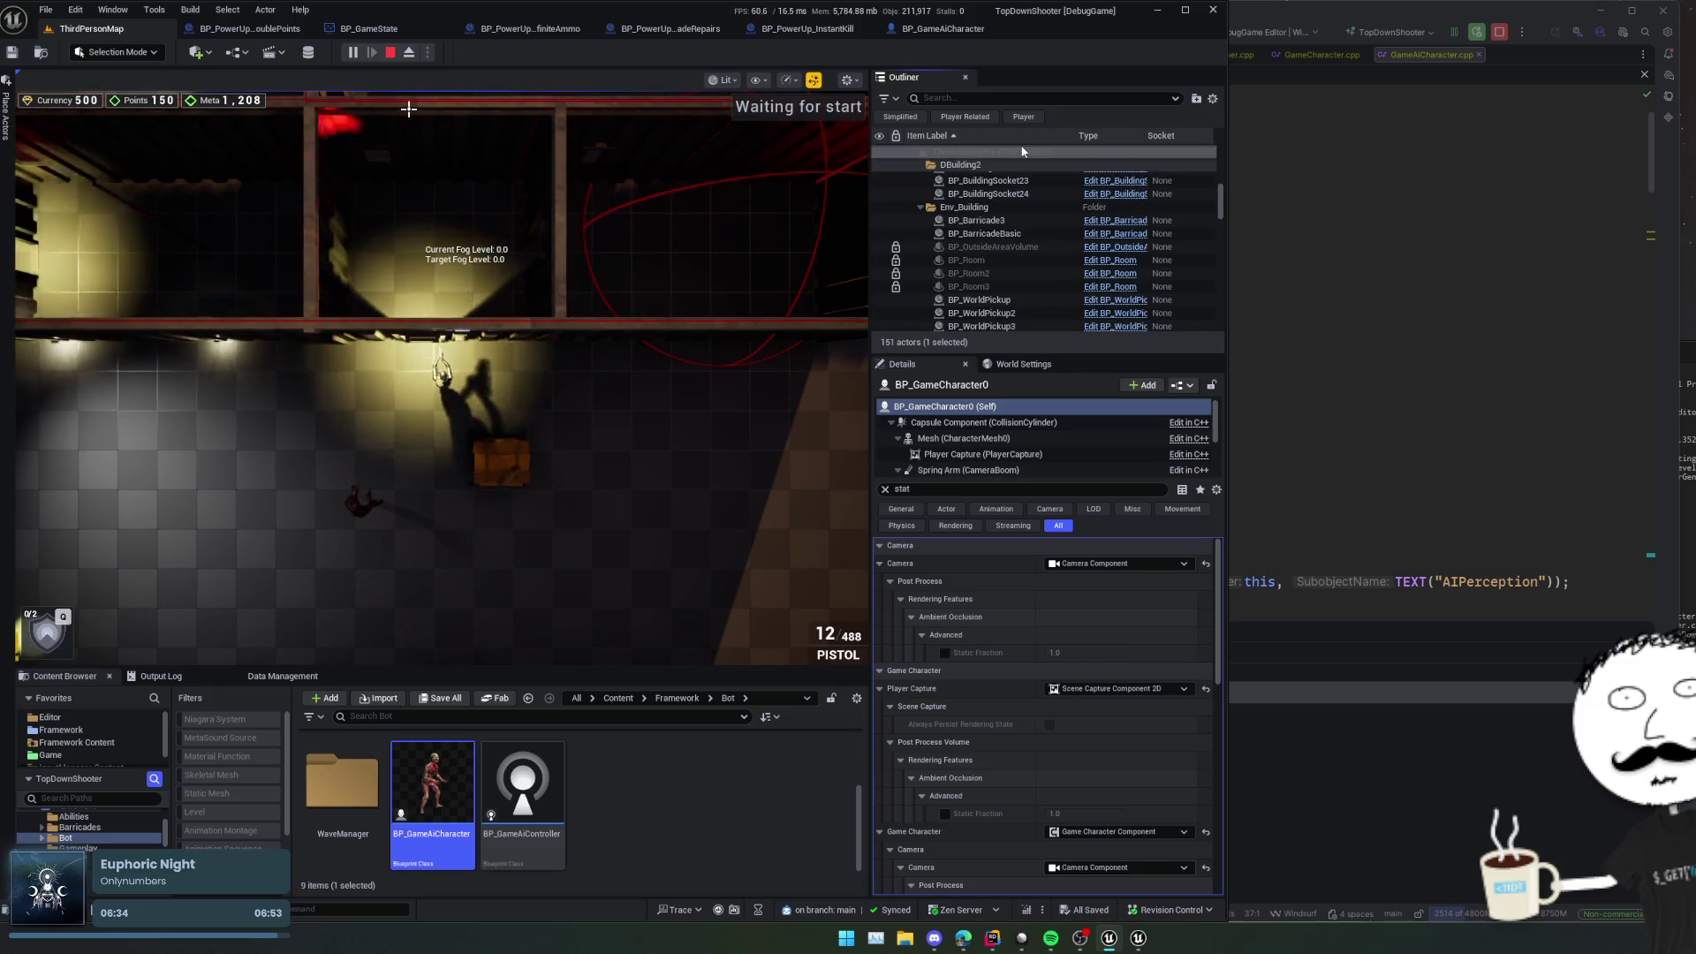
click(1032, 99)
text(gameai)
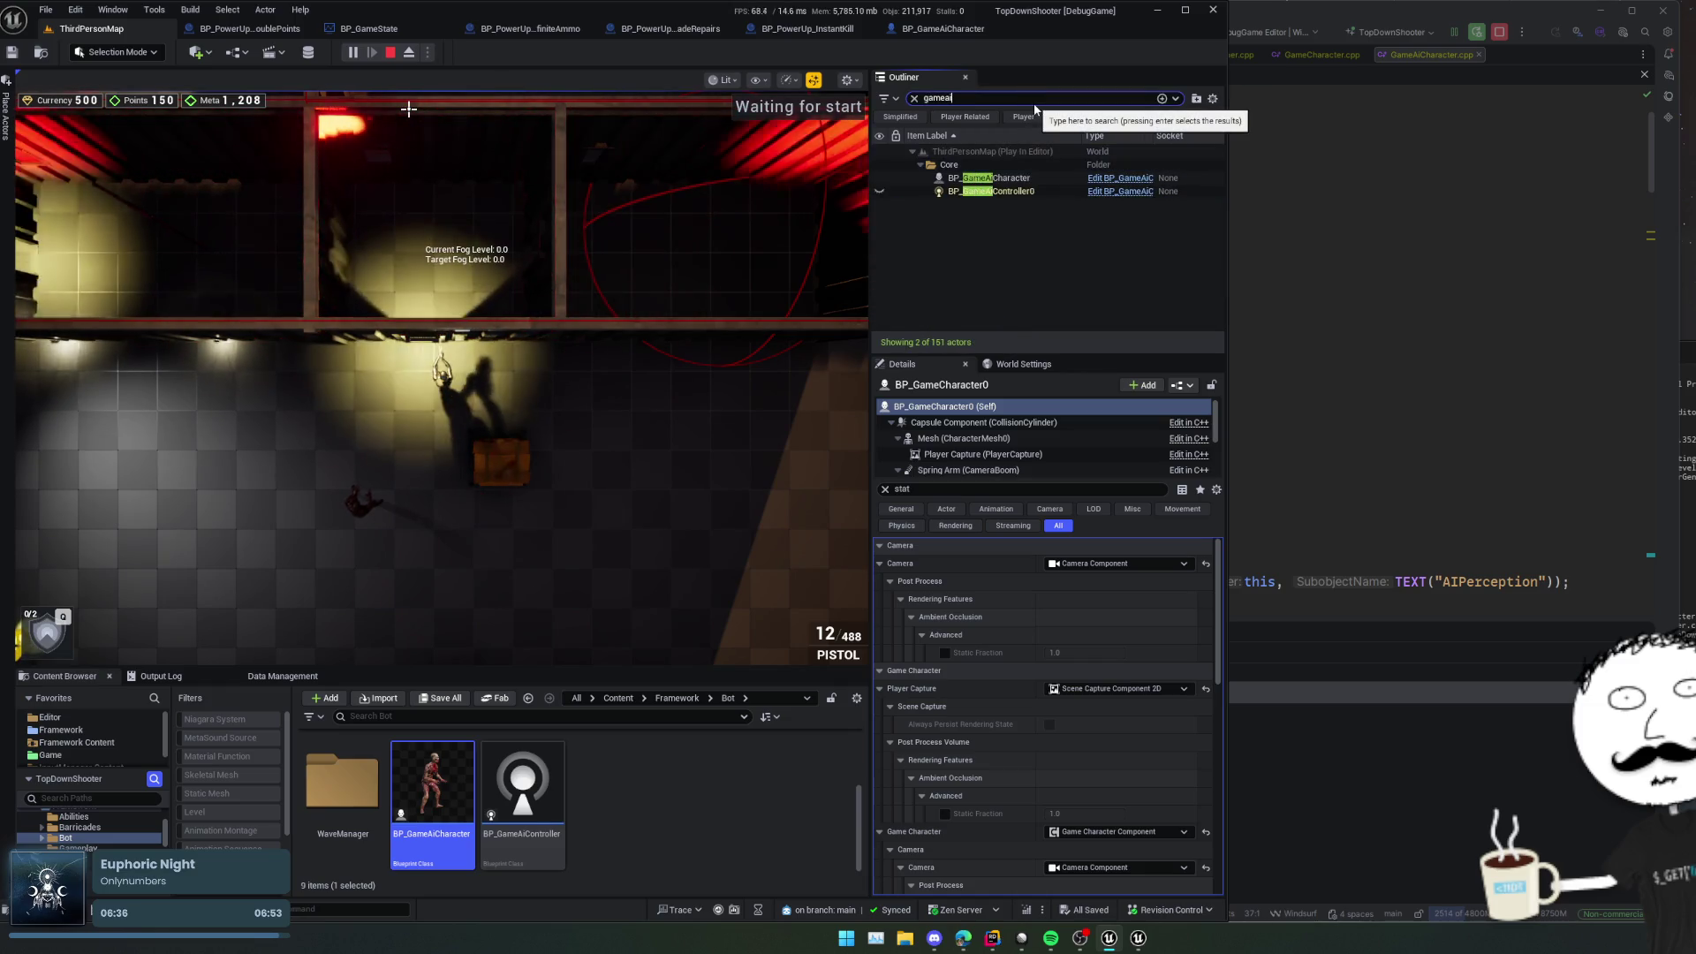
click(1034, 179)
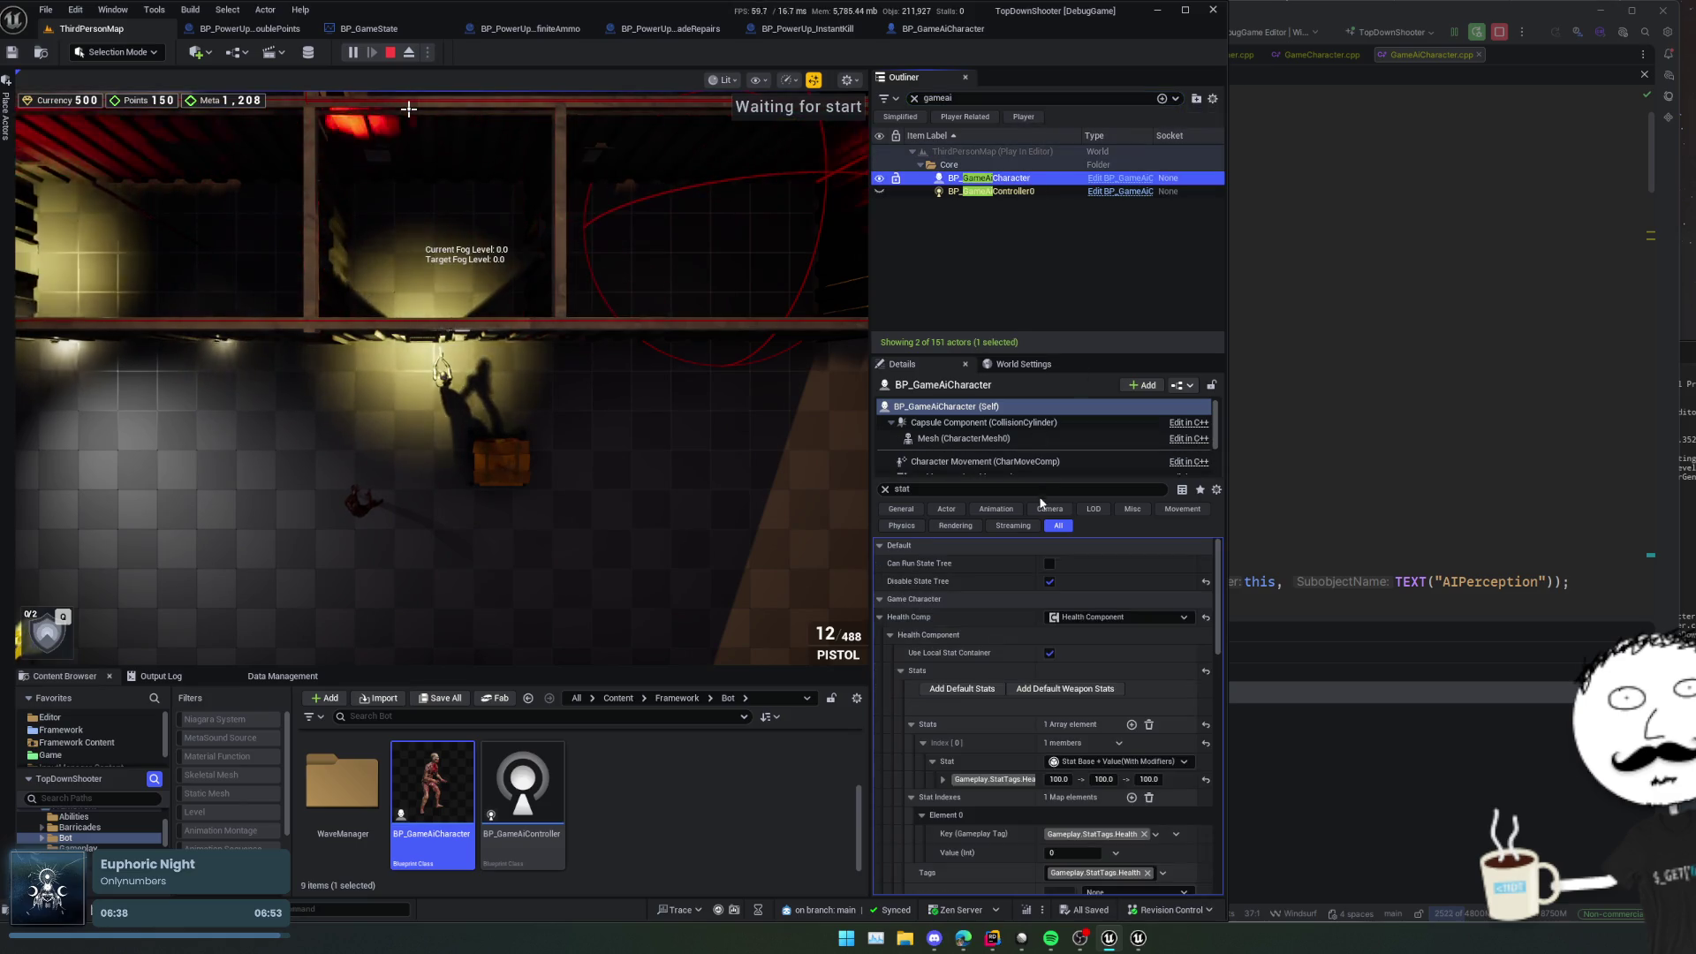
click(879, 622)
scroll(925, 703, down, 5)
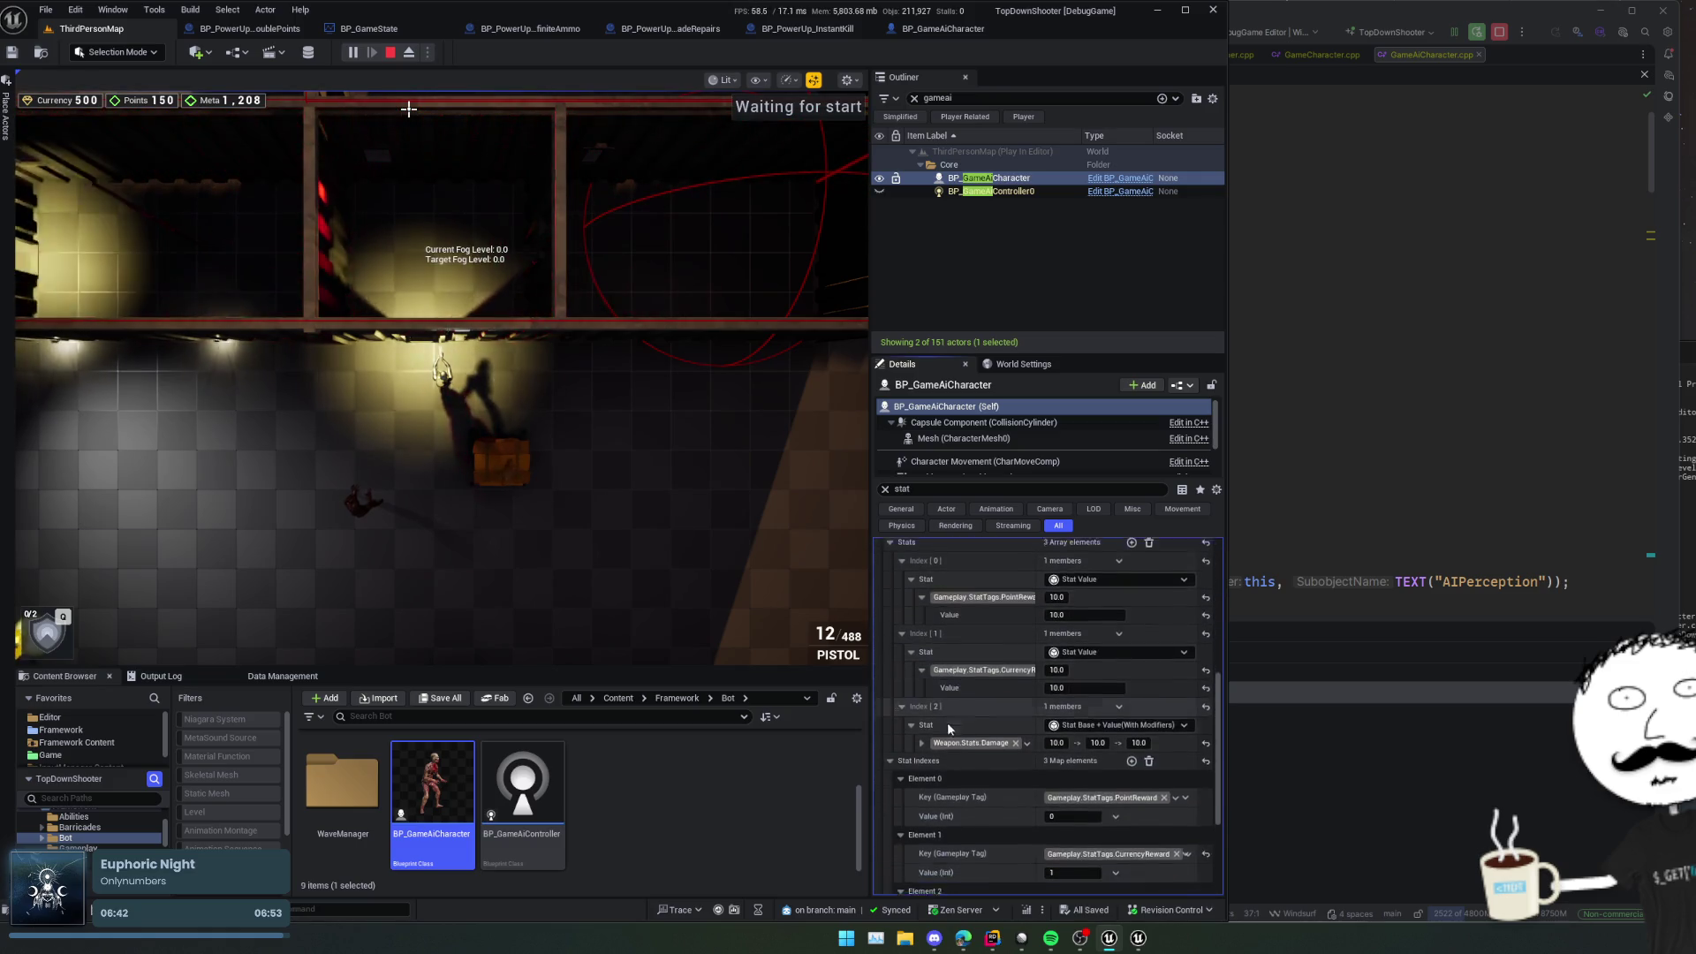
scroll(947, 726, down, 1)
Step: Shoot the bot for 51 damage, then kill it to hit the death breakpoint
click(370, 509)
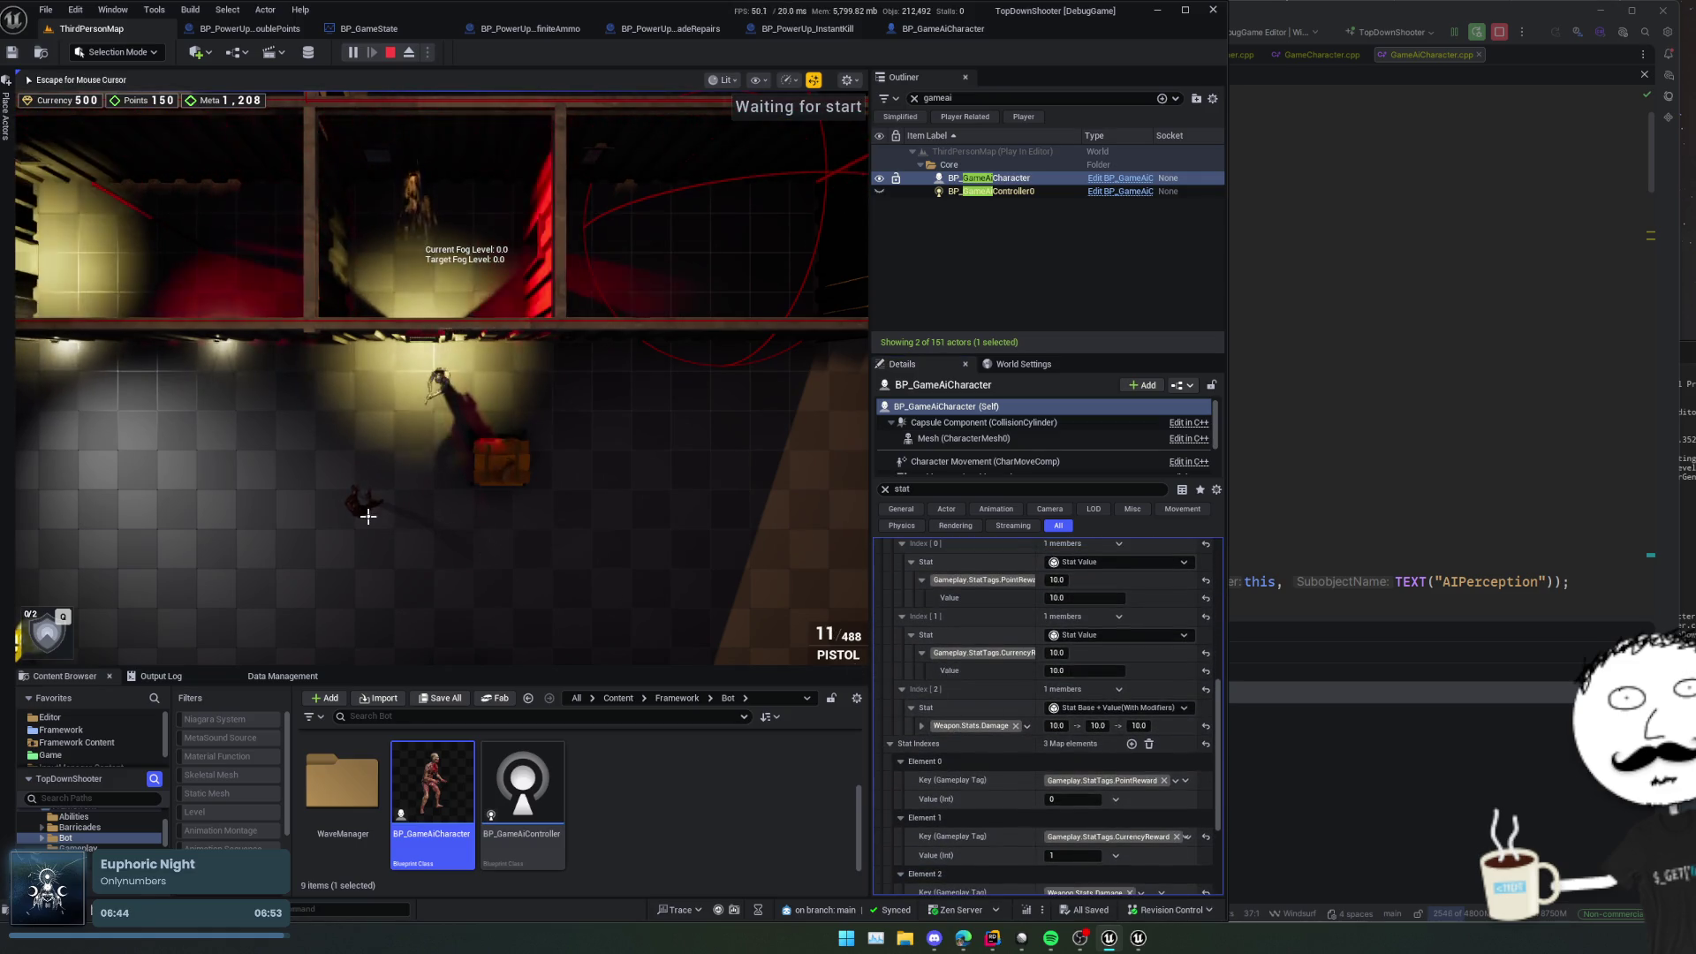
click(368, 516)
click(365, 518)
click(364, 520)
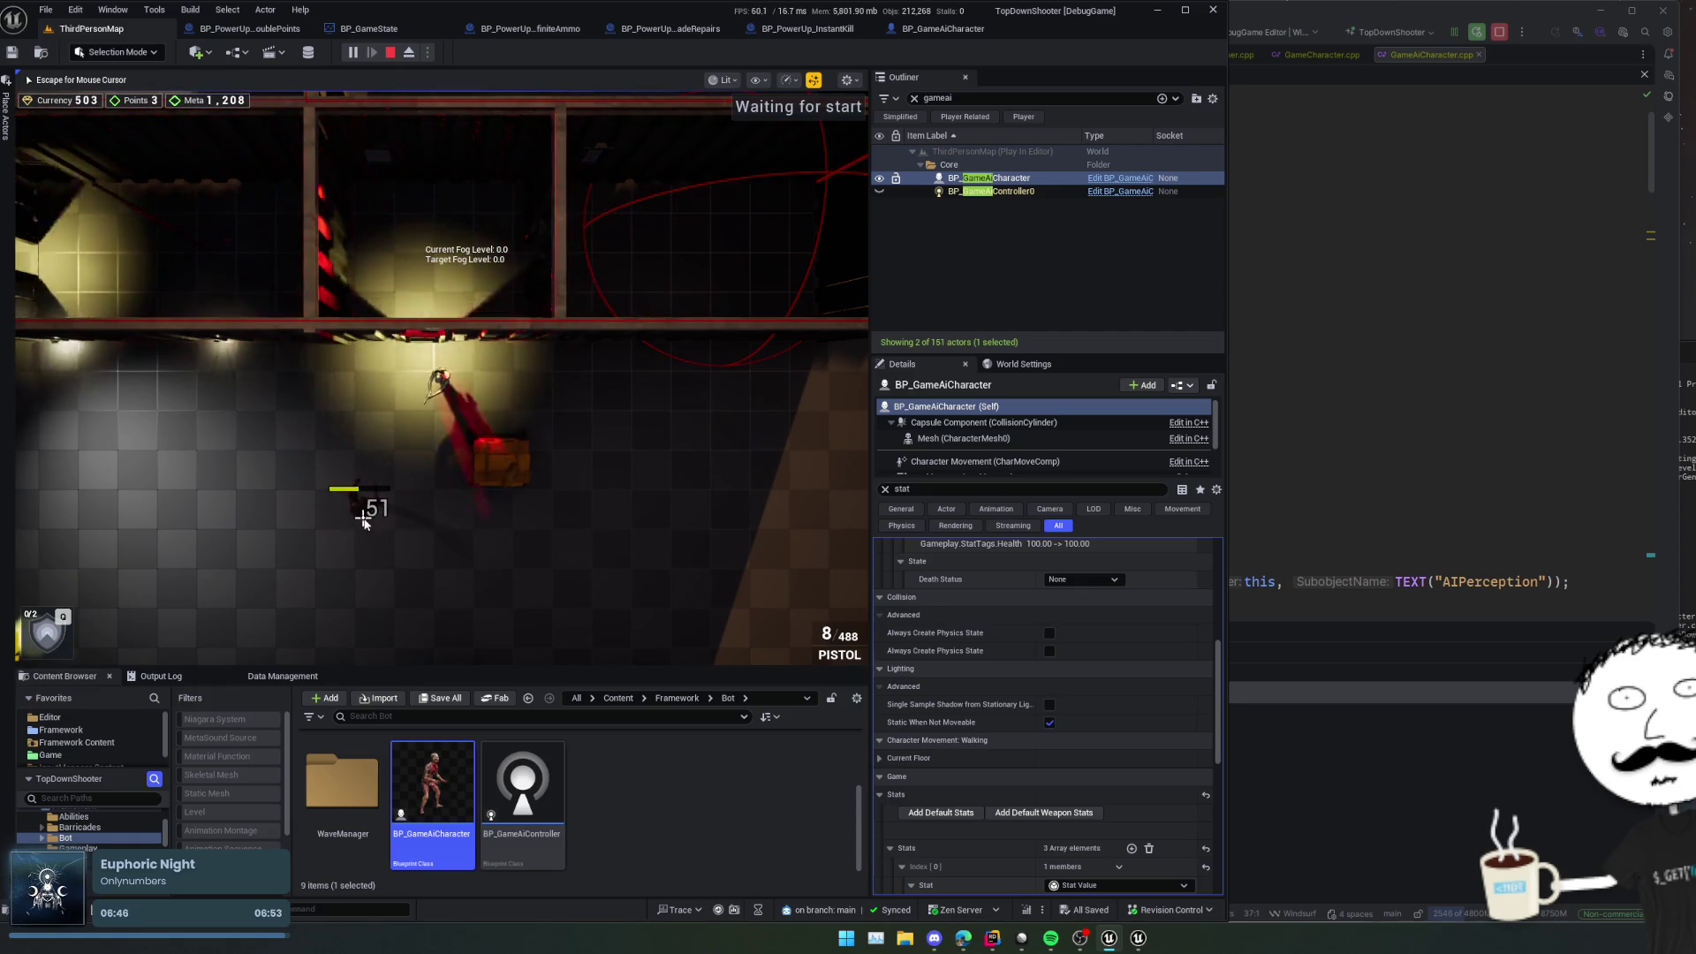
key(Escape)
scroll(968, 665, down, 3)
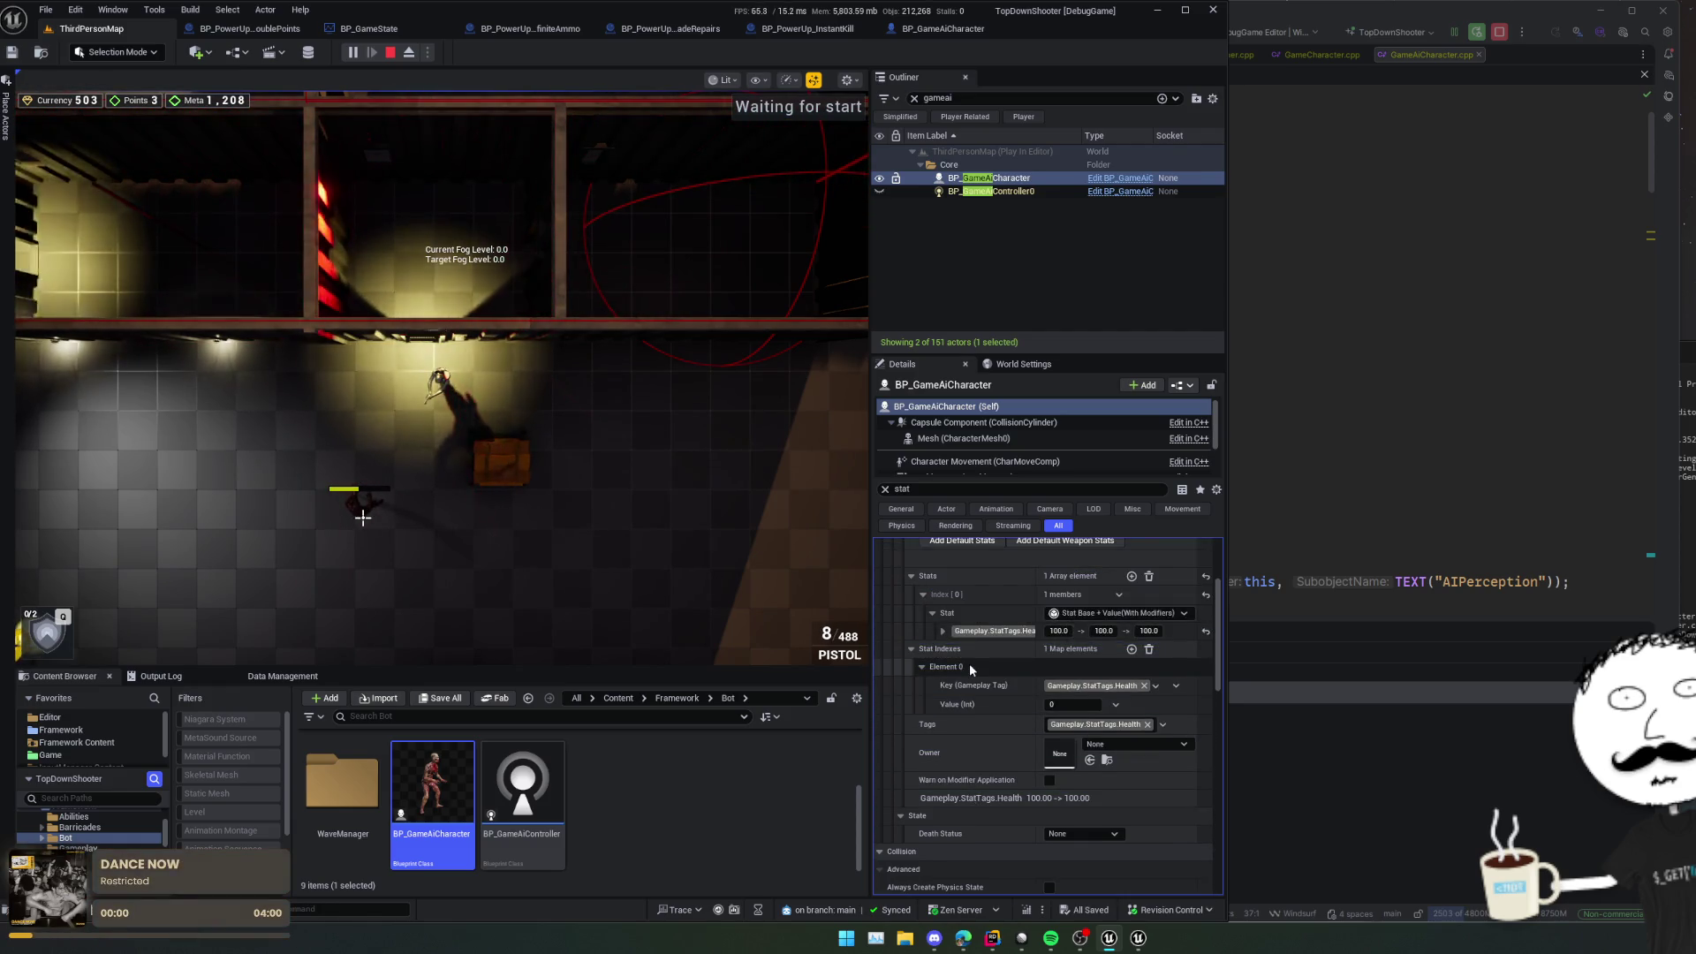
scroll(963, 668, up, 3)
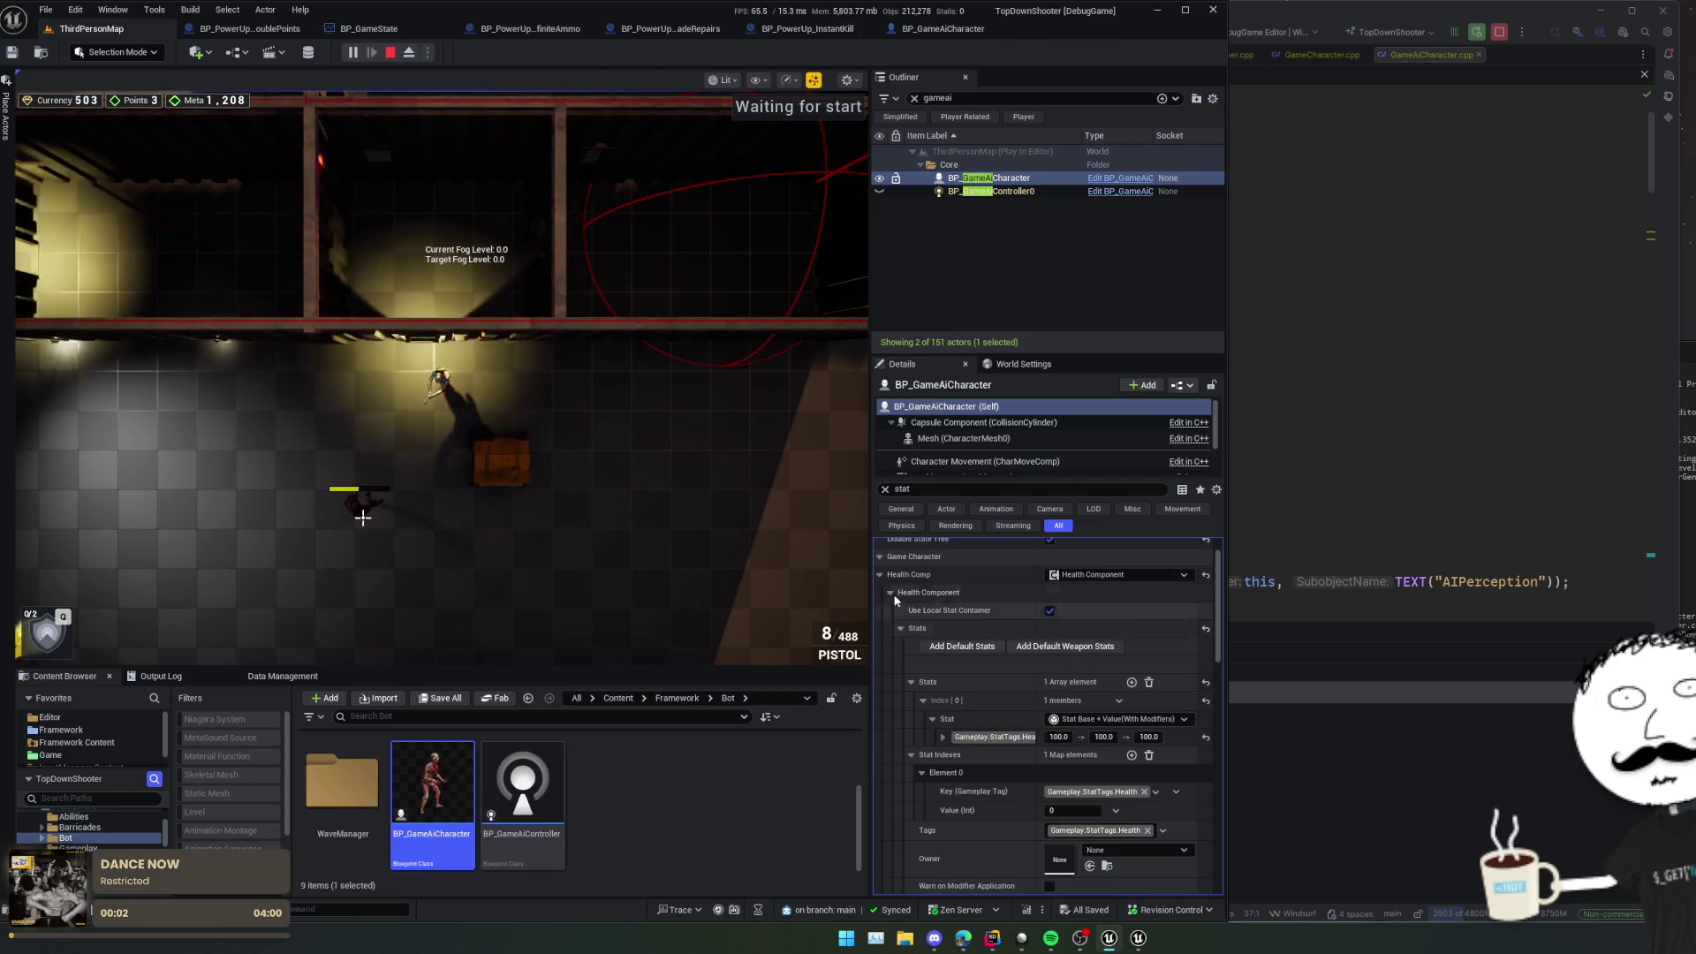
click(880, 573)
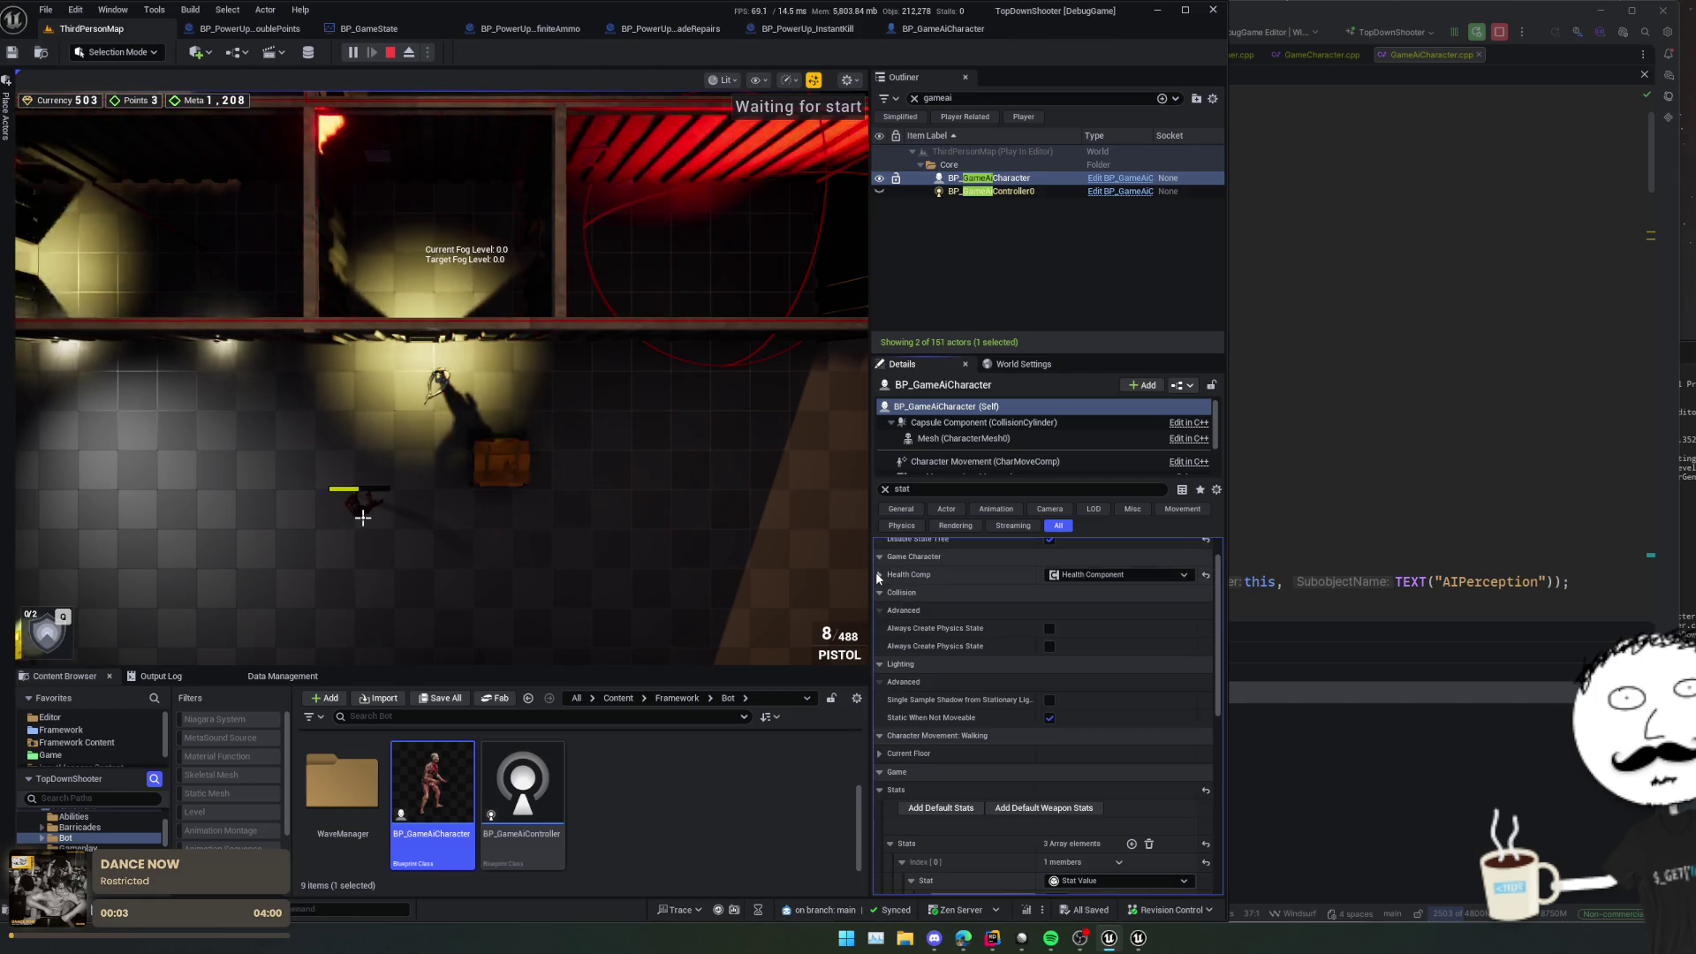
click(833, 530)
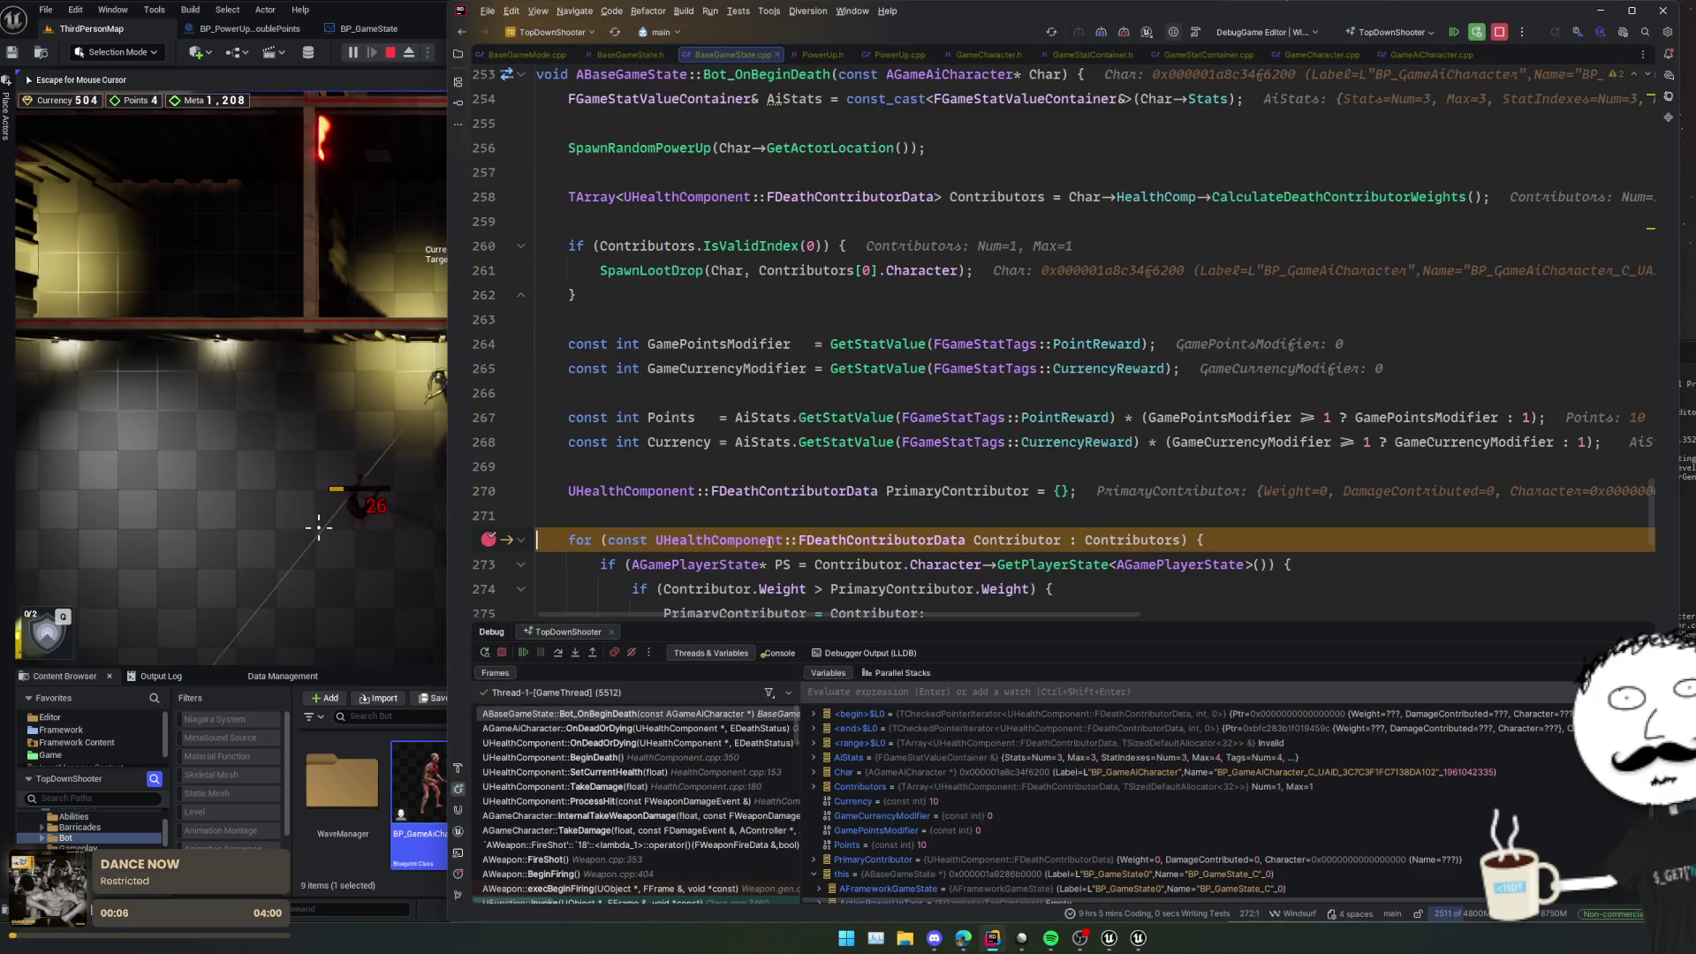
Step: Read the inline Points and Currency reward values of 10 and GamePointsModifier, then resume the game
scroll(905, 525, right, 10)
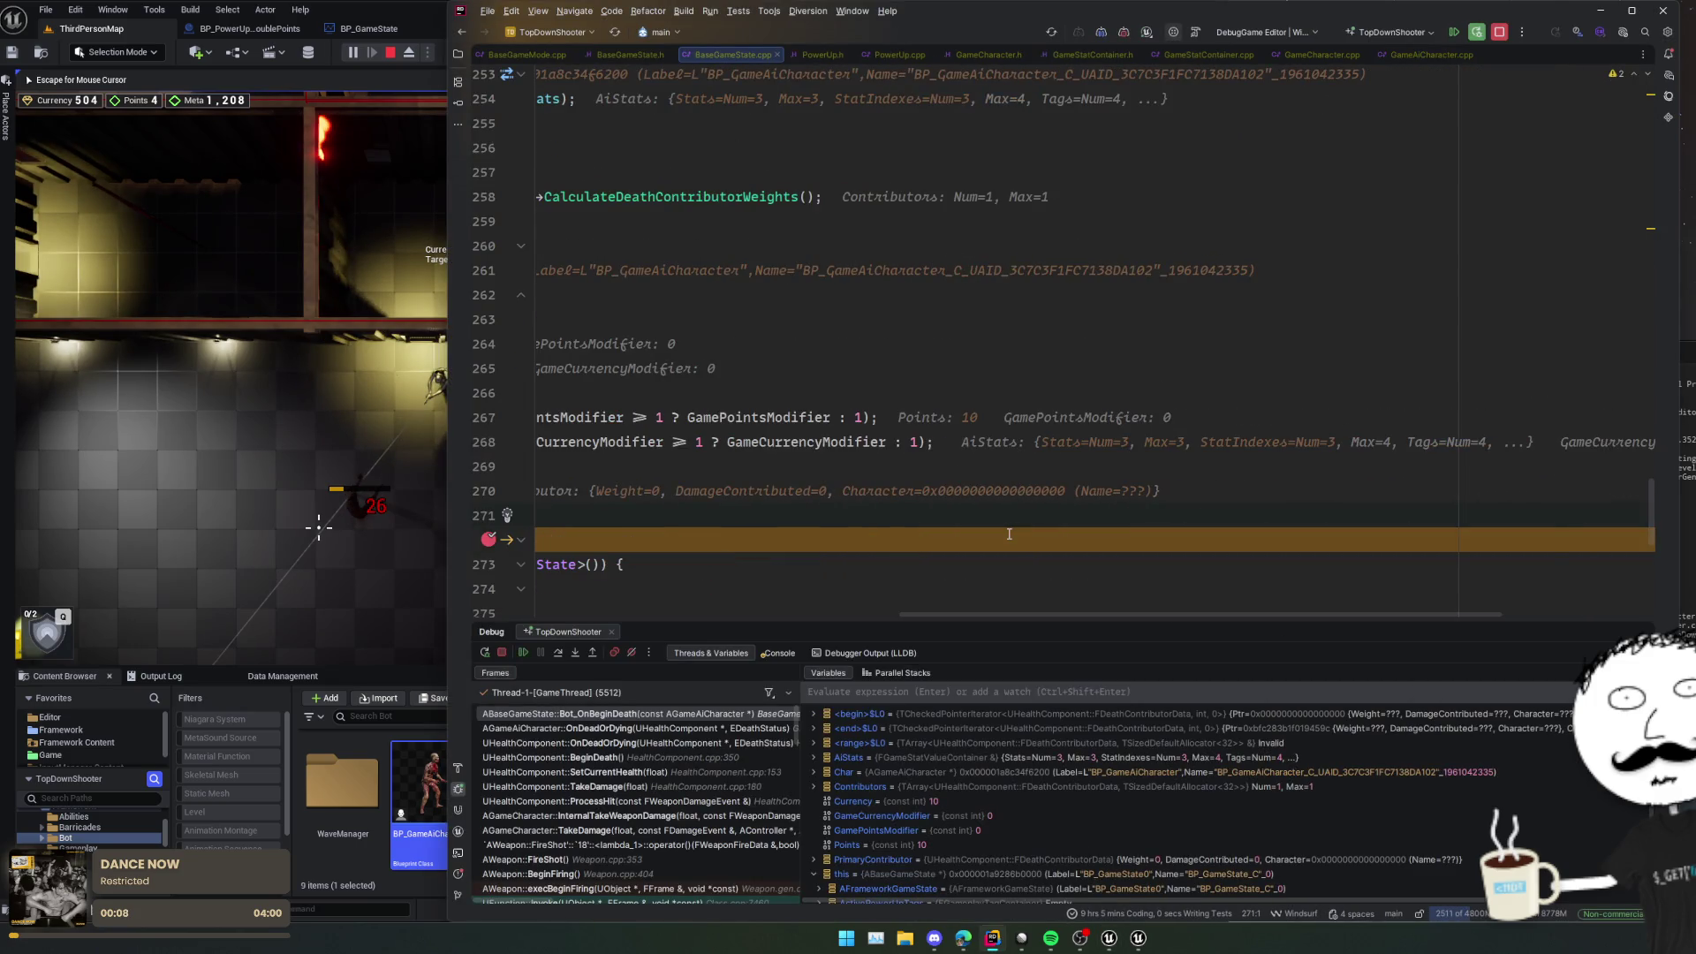
scroll(1010, 533, left, 10)
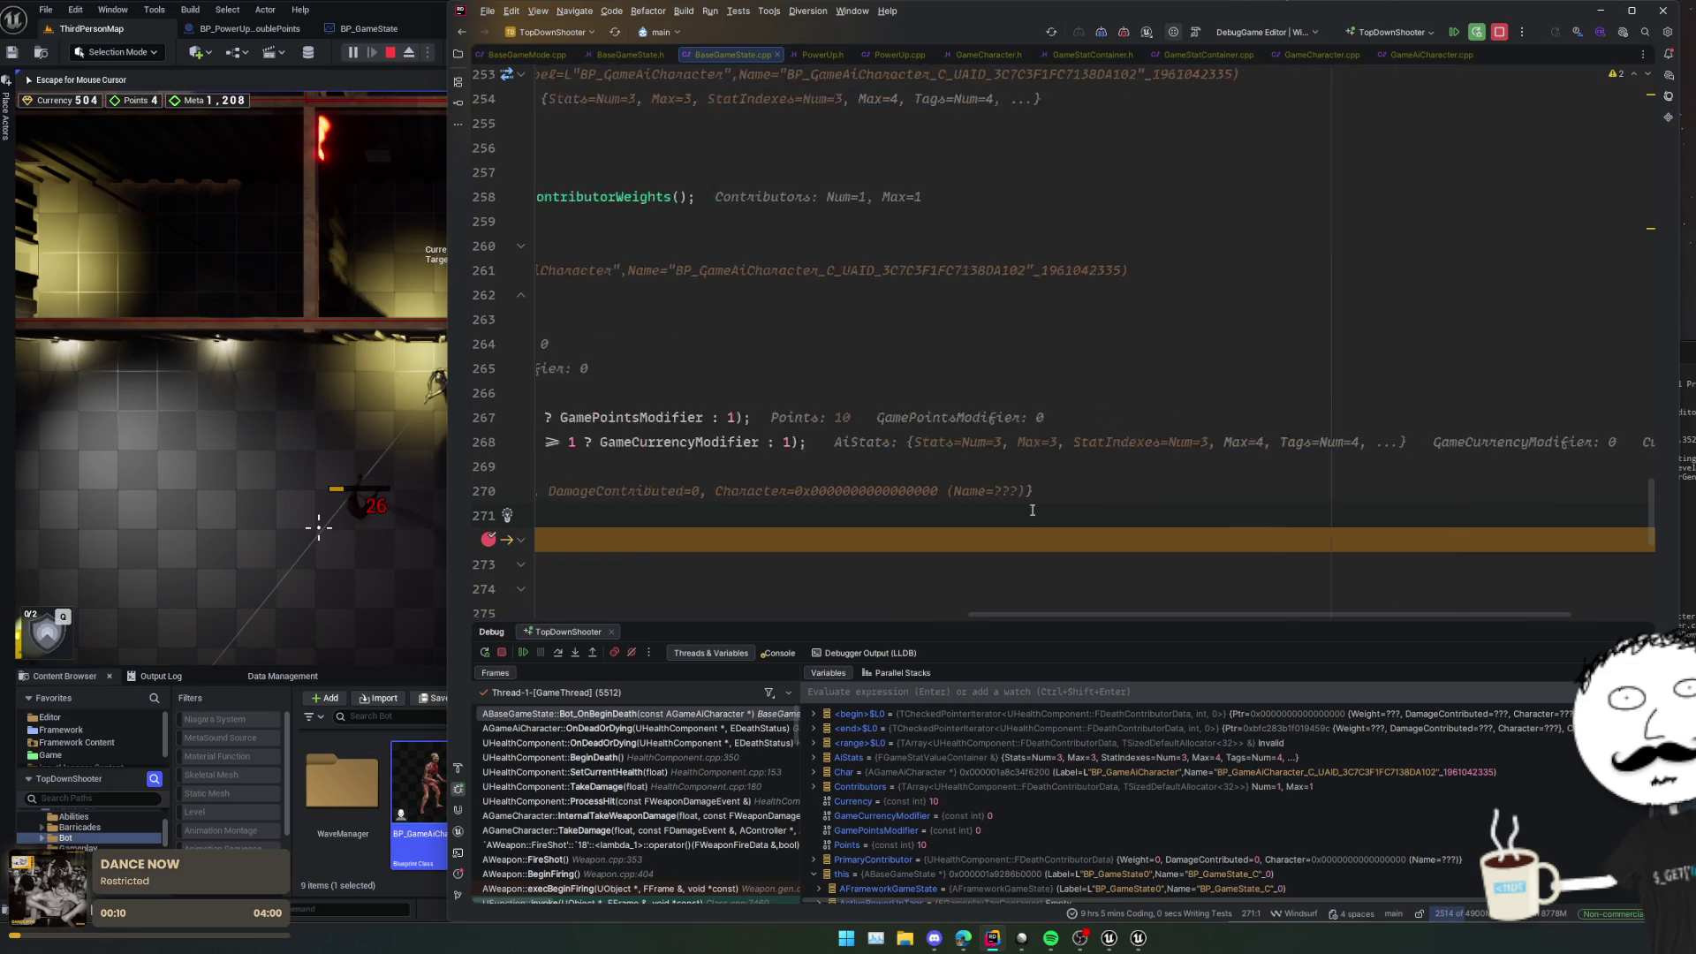
scroll(1040, 530, left, 1)
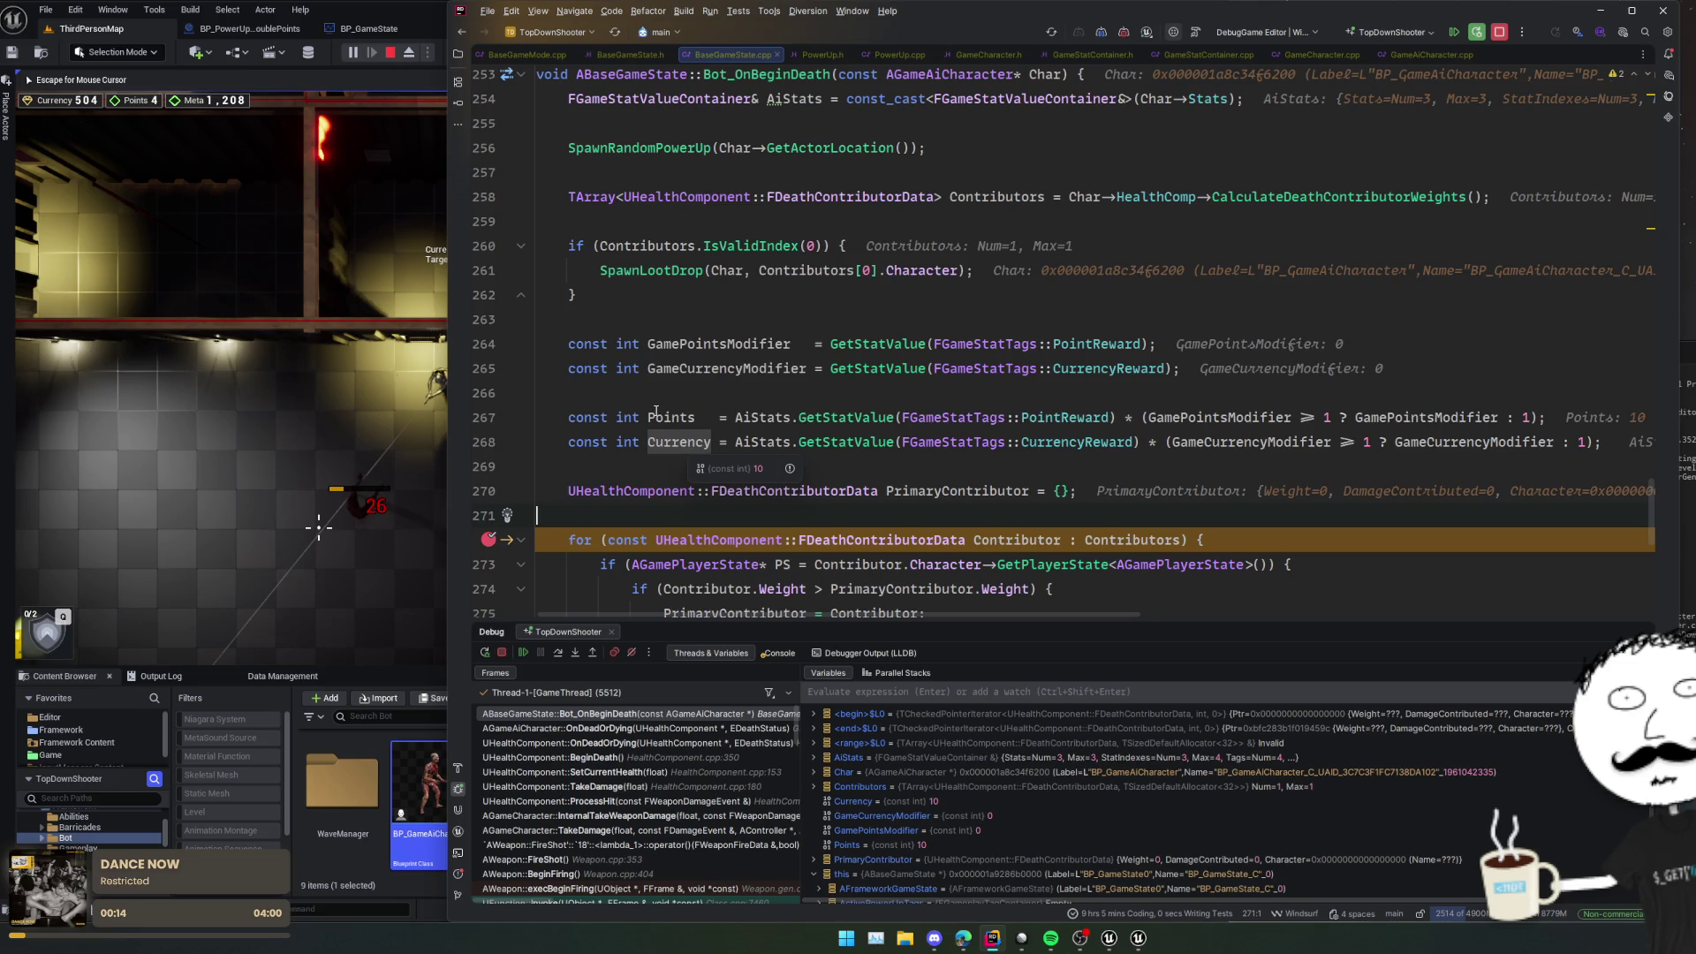
mouse_move(694, 341)
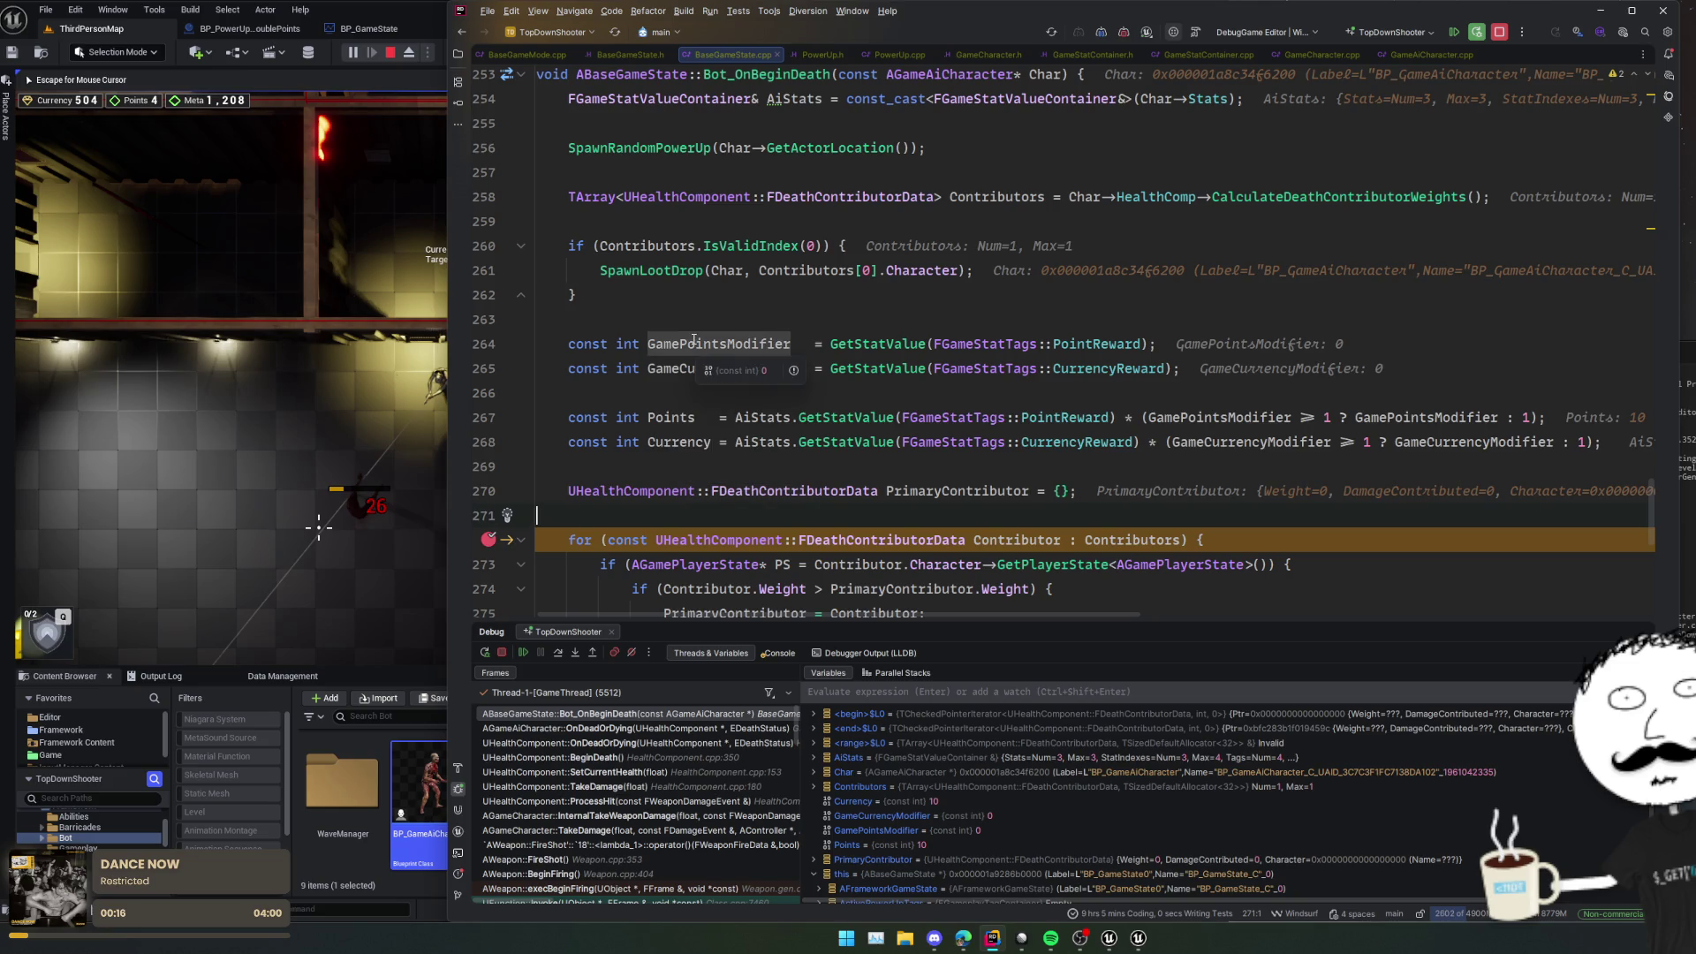
click(524, 652)
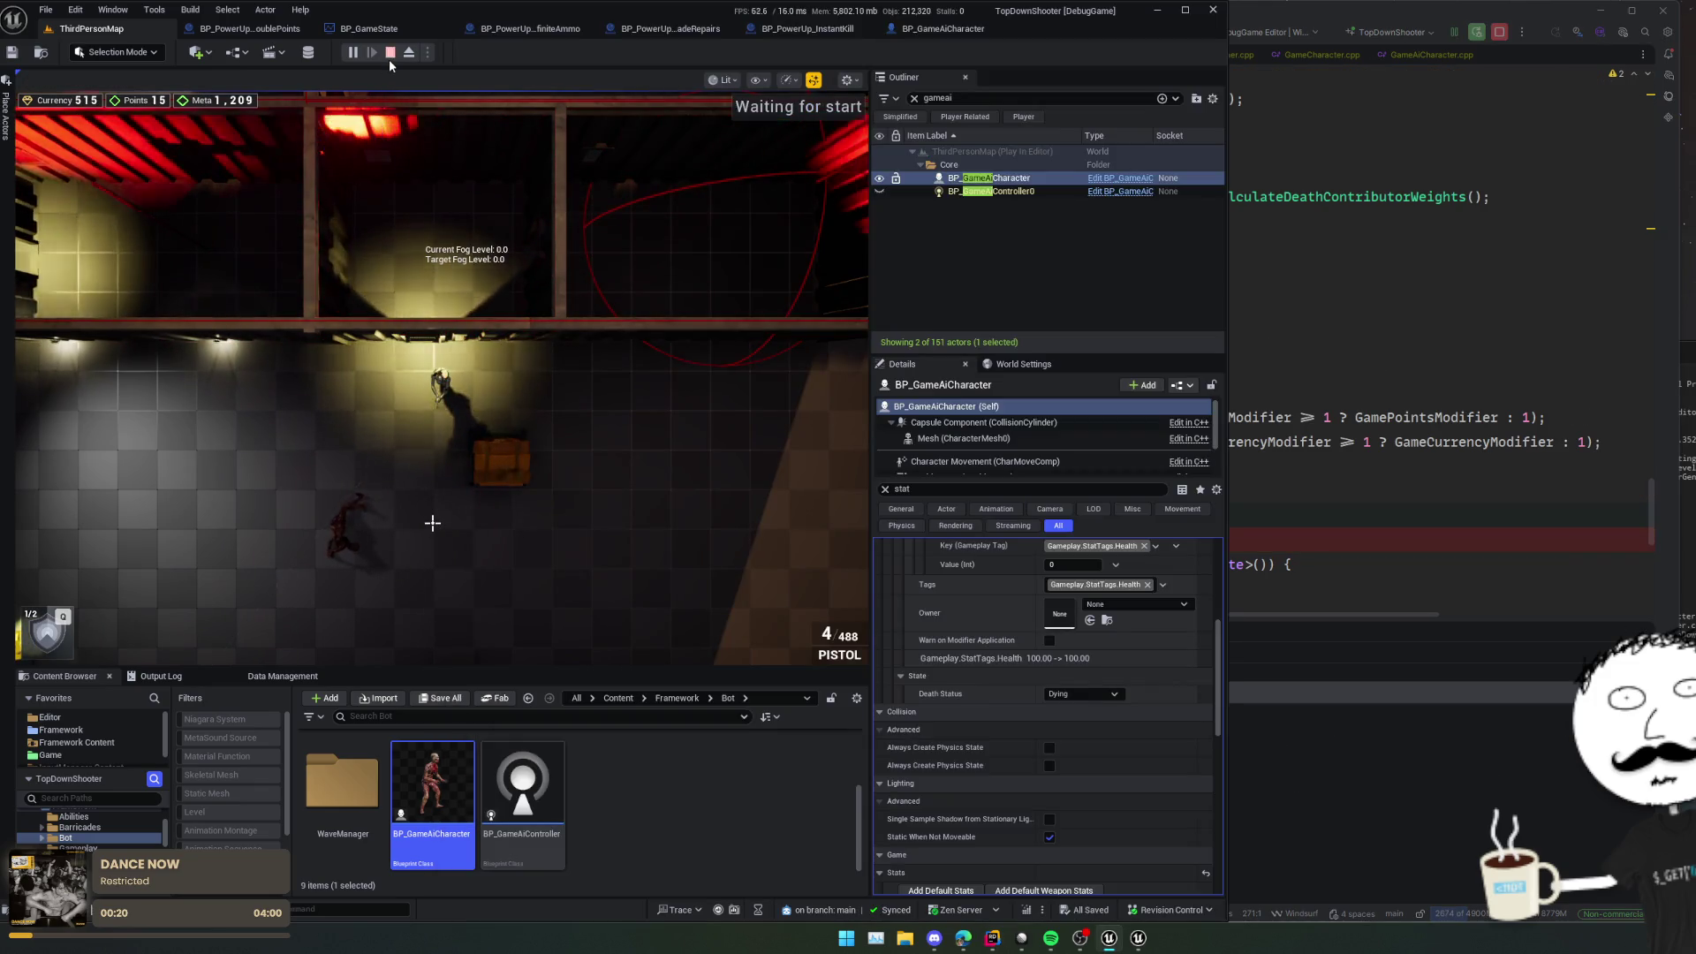
Step: Stop play, duplicate the bot beside the original, then delete the duplicate
click(391, 52)
drag(442, 380, 402, 345)
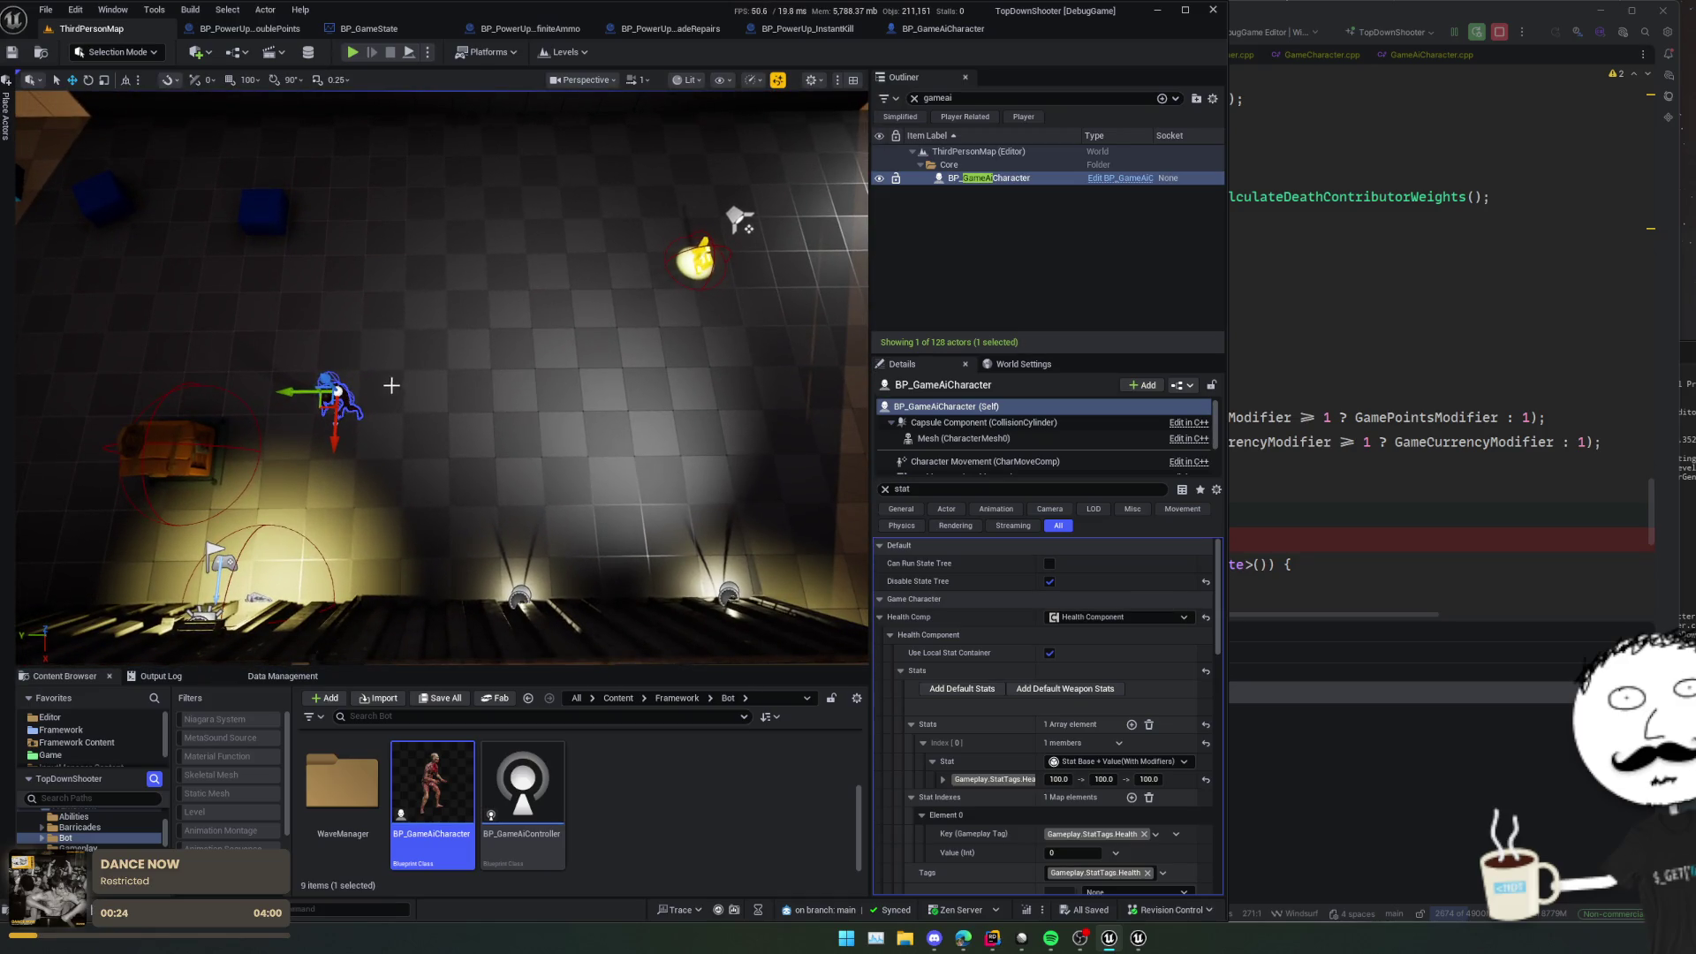
alt+drag(300, 395, 361, 401)
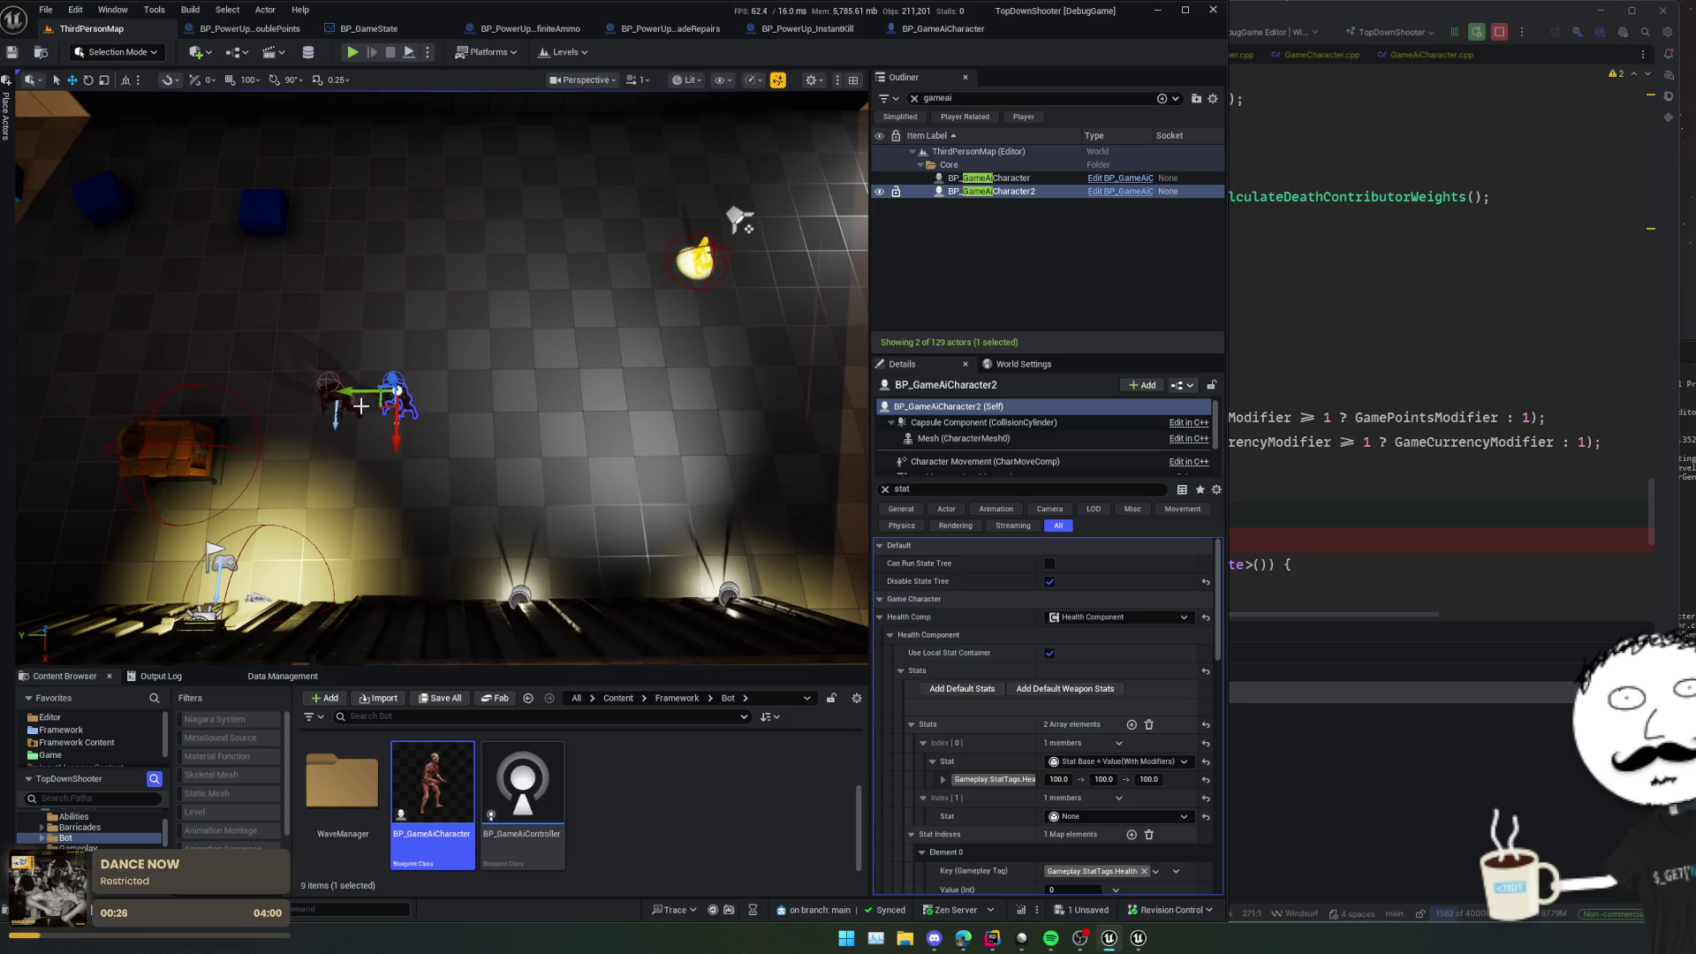
scroll(933, 651, down, 1)
scroll(933, 652, up, 1)
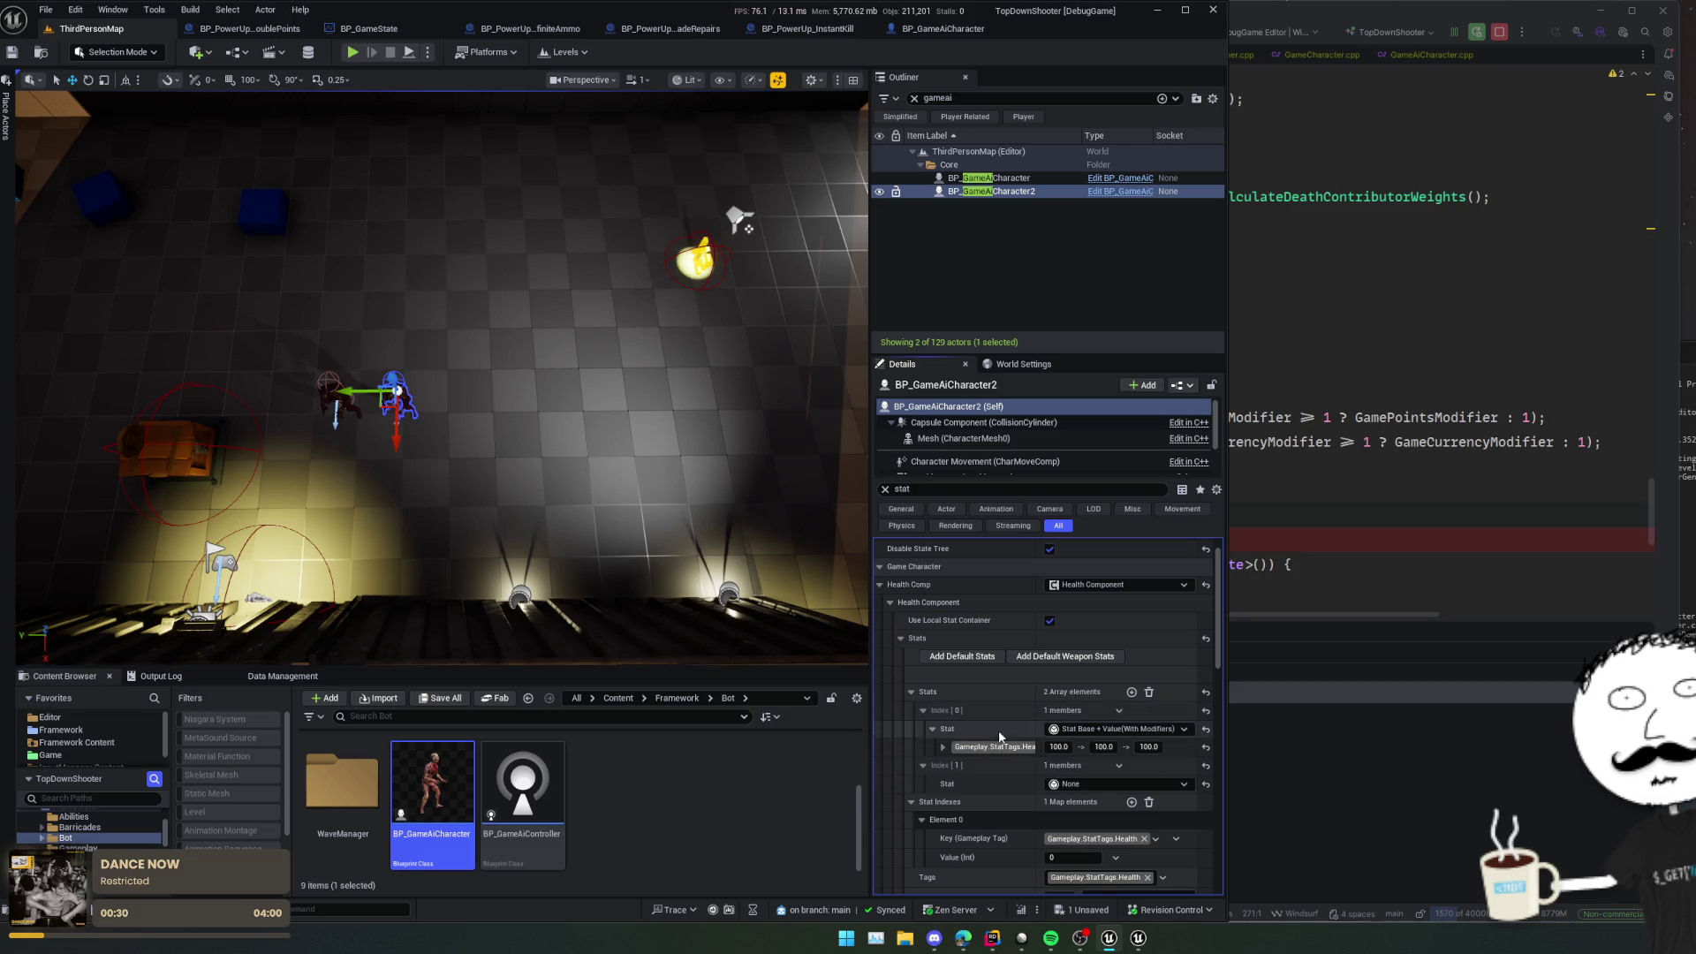
scroll(1003, 779, down, 1)
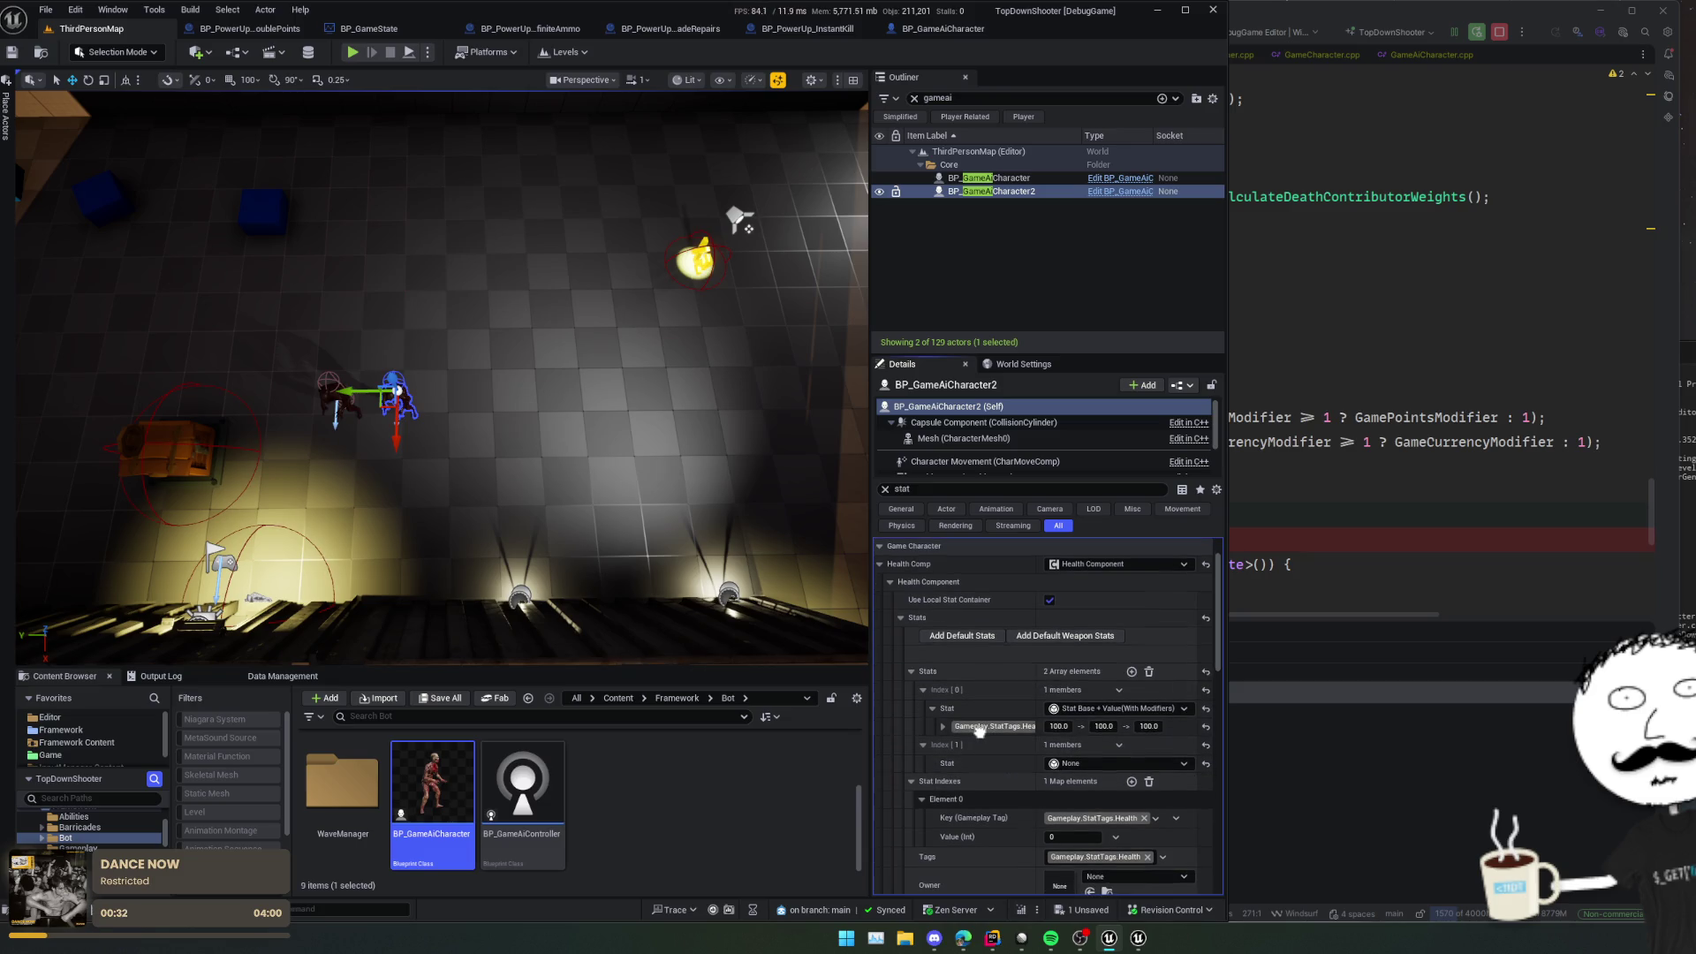
scroll(979, 729, down, 6)
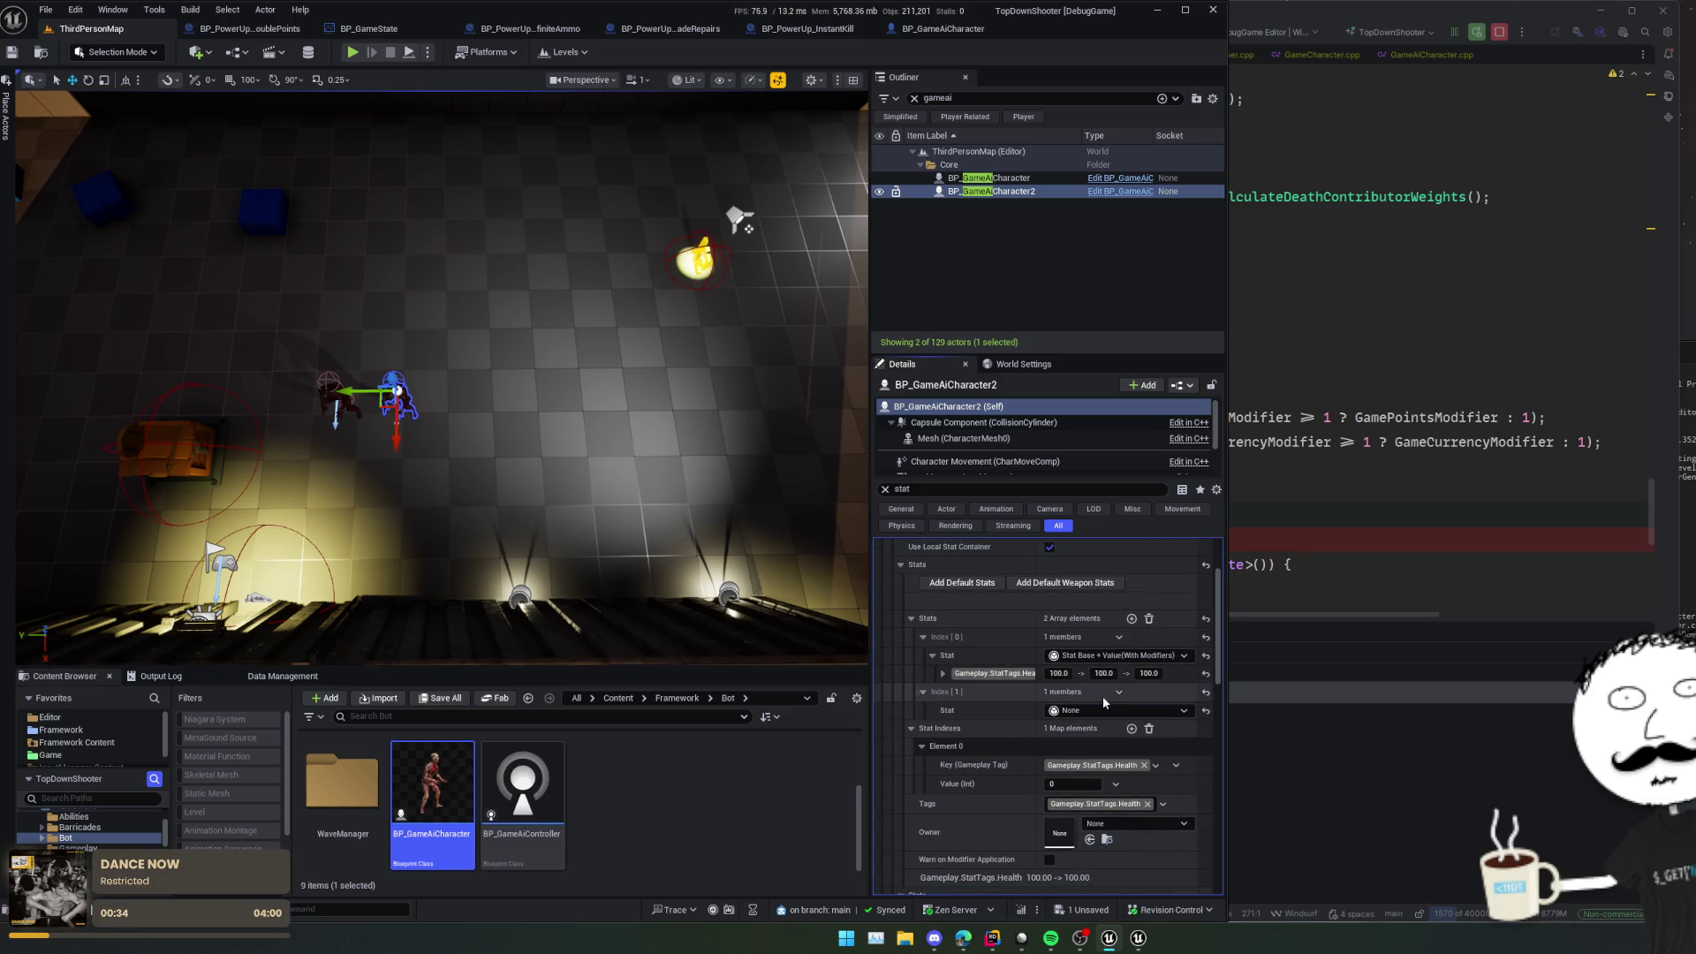
scroll(1043, 715, down, 6)
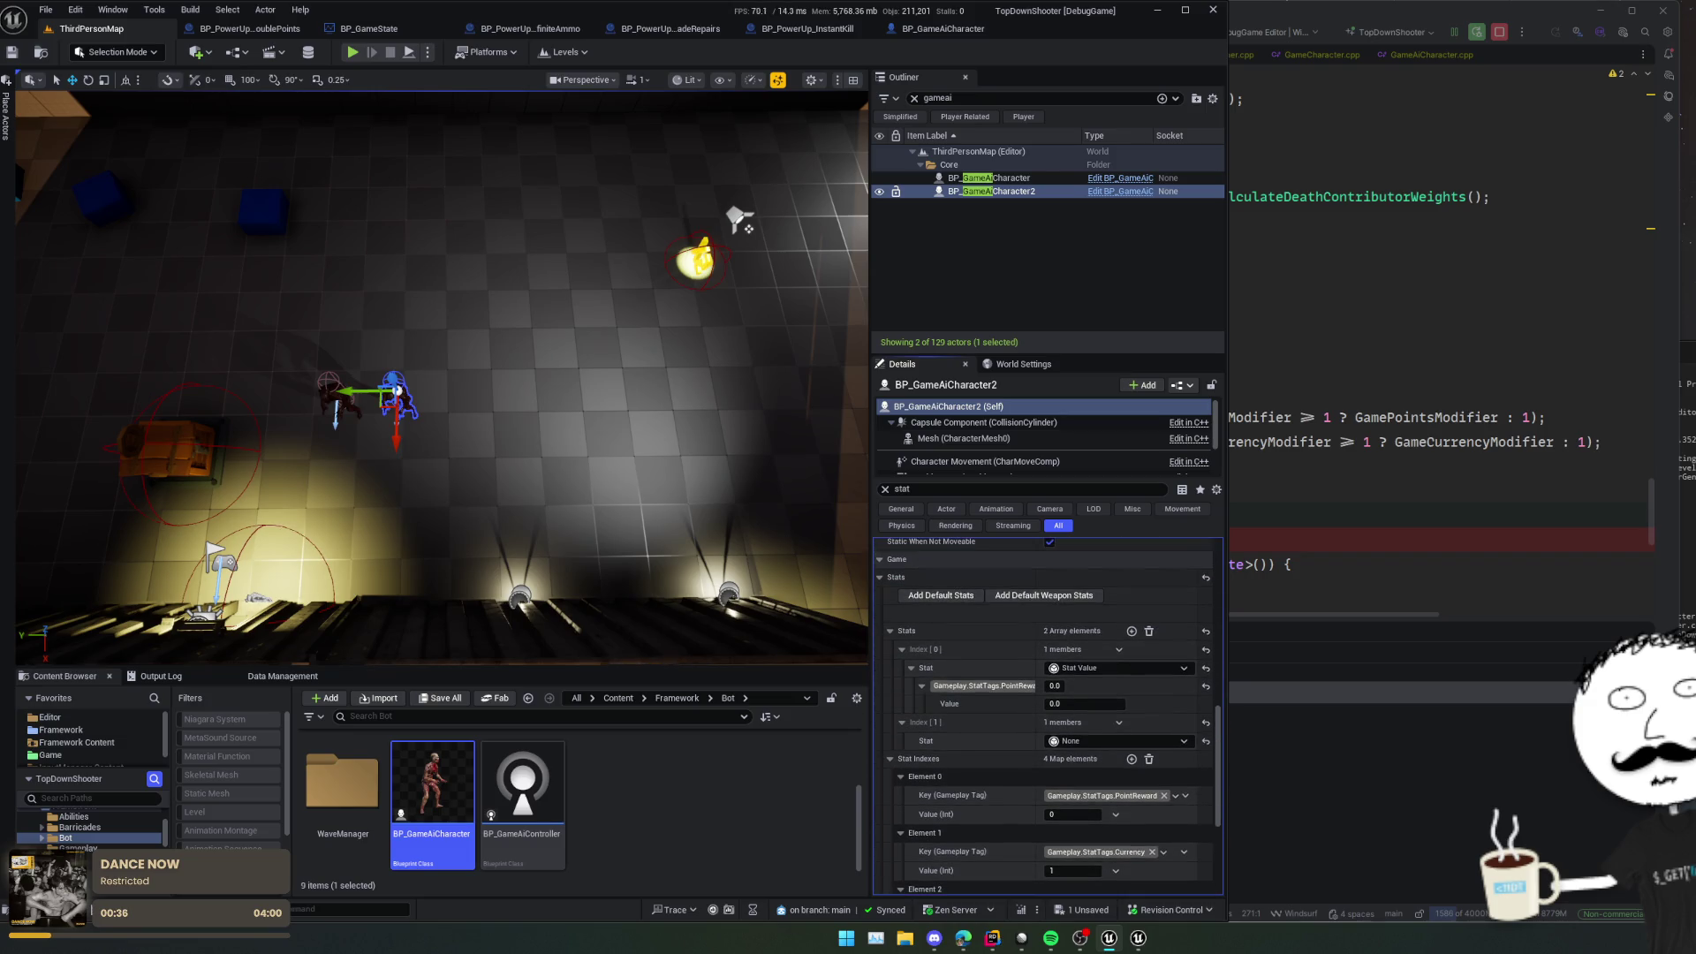
key(Delete)
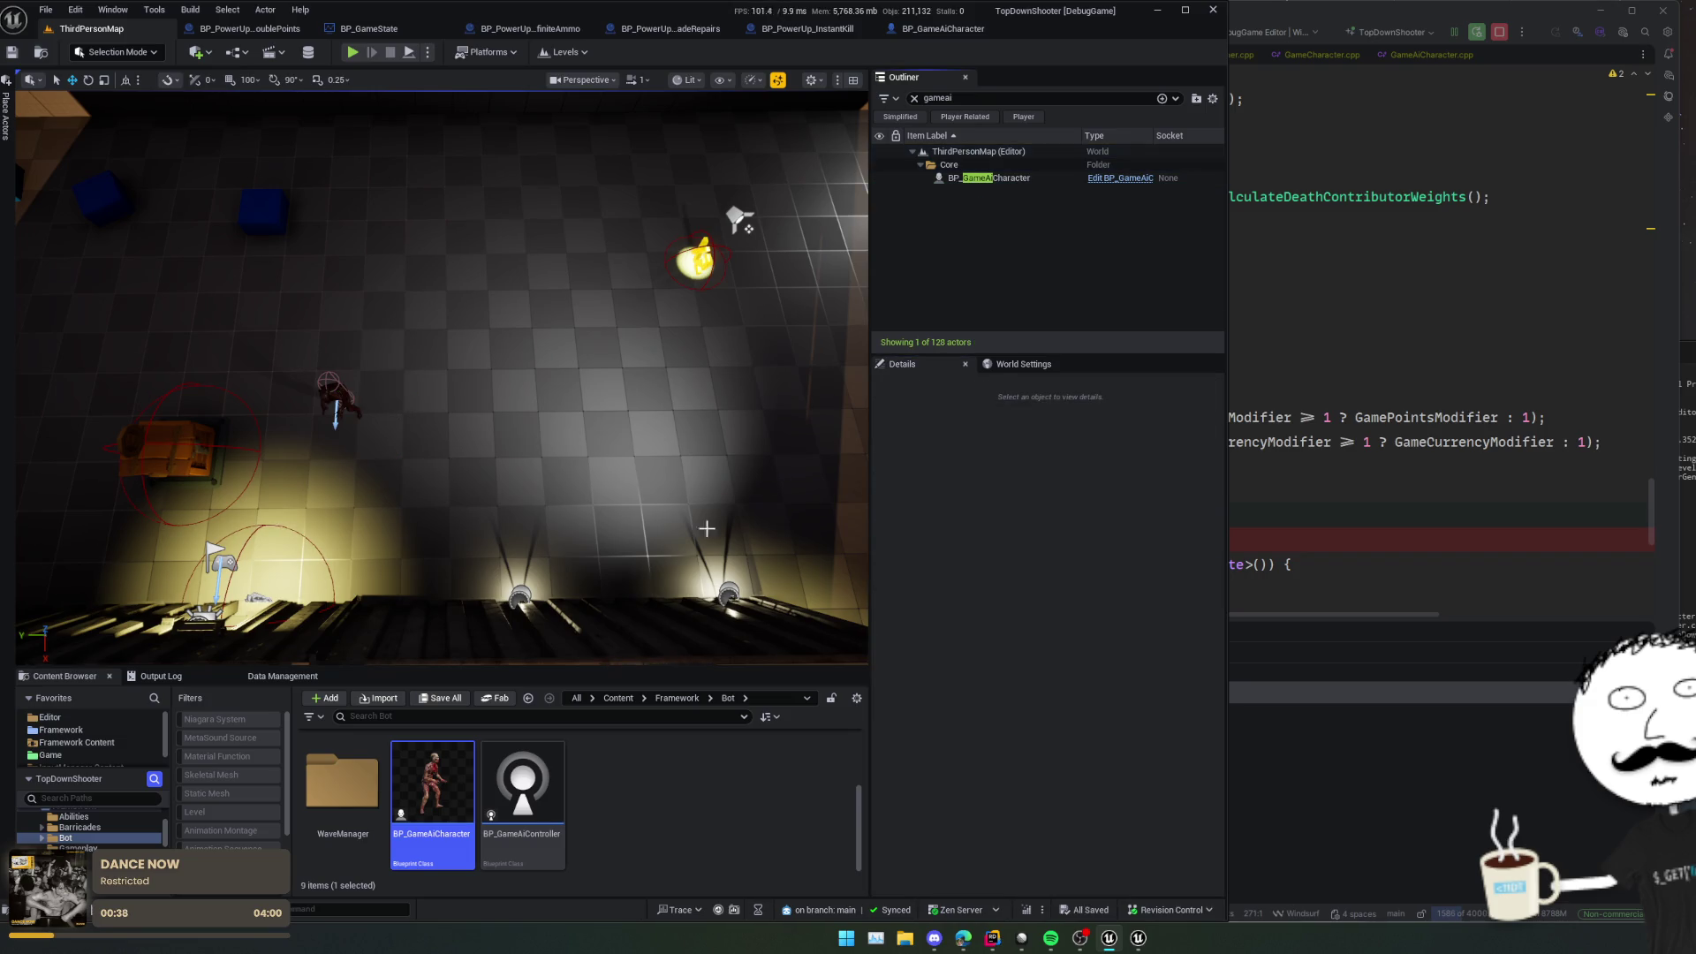
Step: Drag more BP_GameAiCharacter bots from the Content Browser into the row
drag(395, 813, 409, 450)
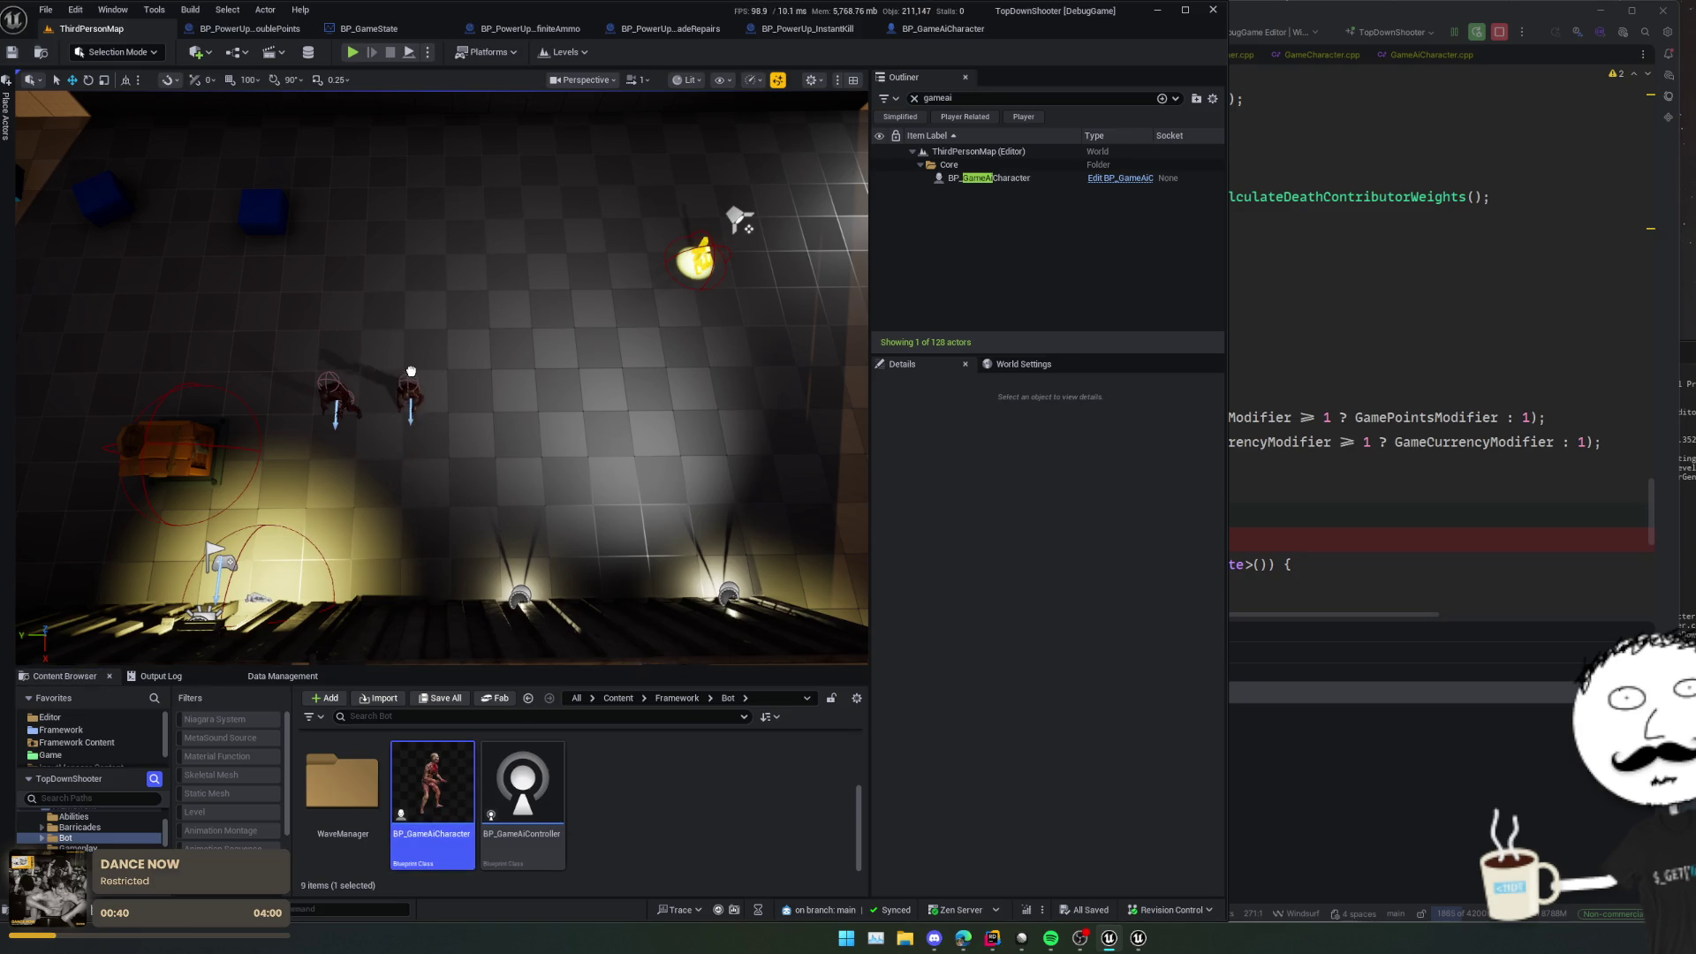
drag(411, 371, 411, 372)
mouse_move(433, 787)
mouse_down()
mouse_move(480, 369)
mouse_move(624, 399)
mouse_move(727, 386)
mouse_up()
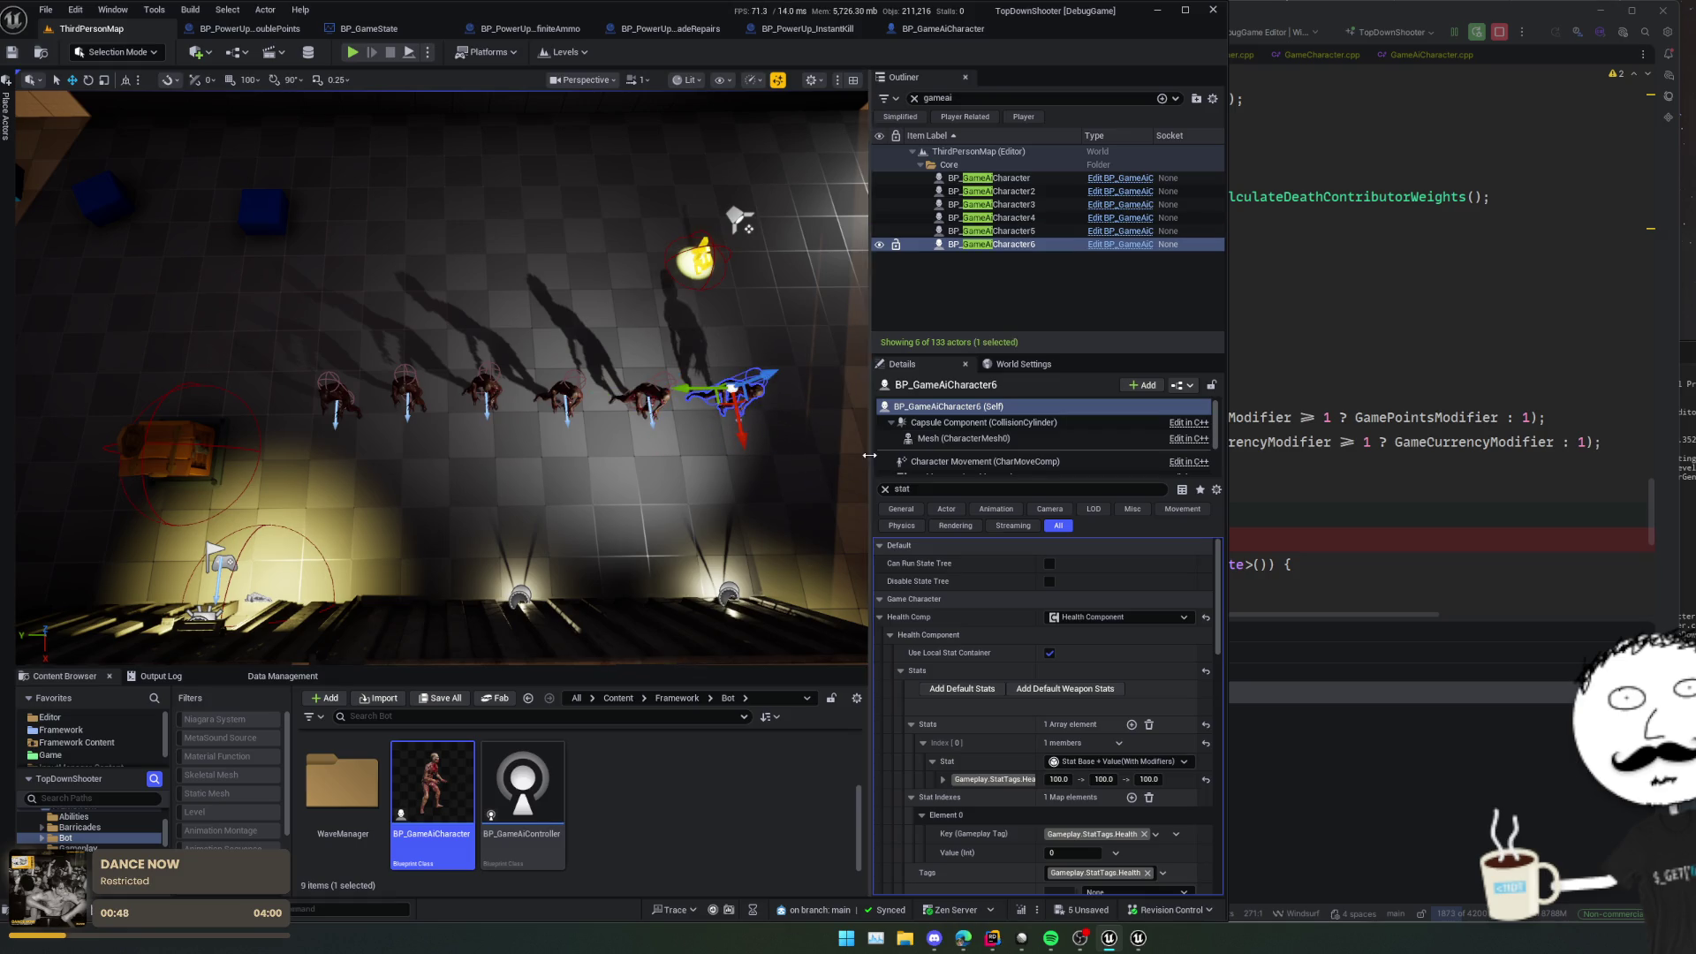
Step: Select all six bots, untick Disable State Tree, and save
shift+click(981, 178)
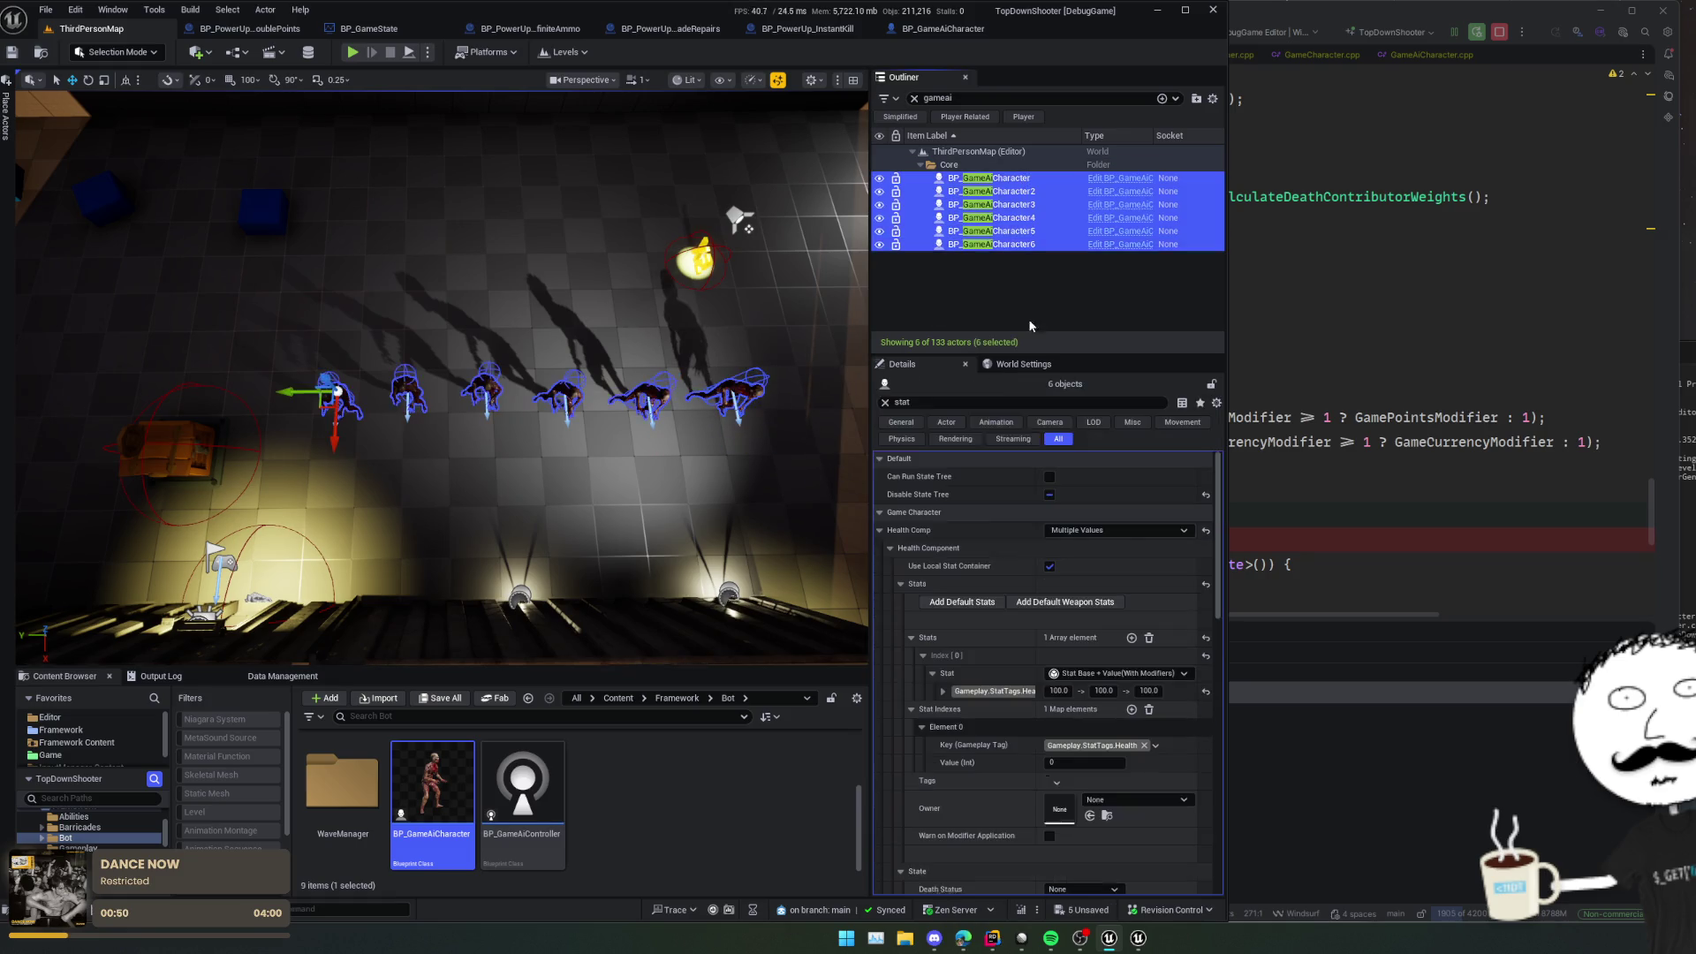
click(1050, 496)
key(ctrl+s)
scroll(978, 530, down, 5)
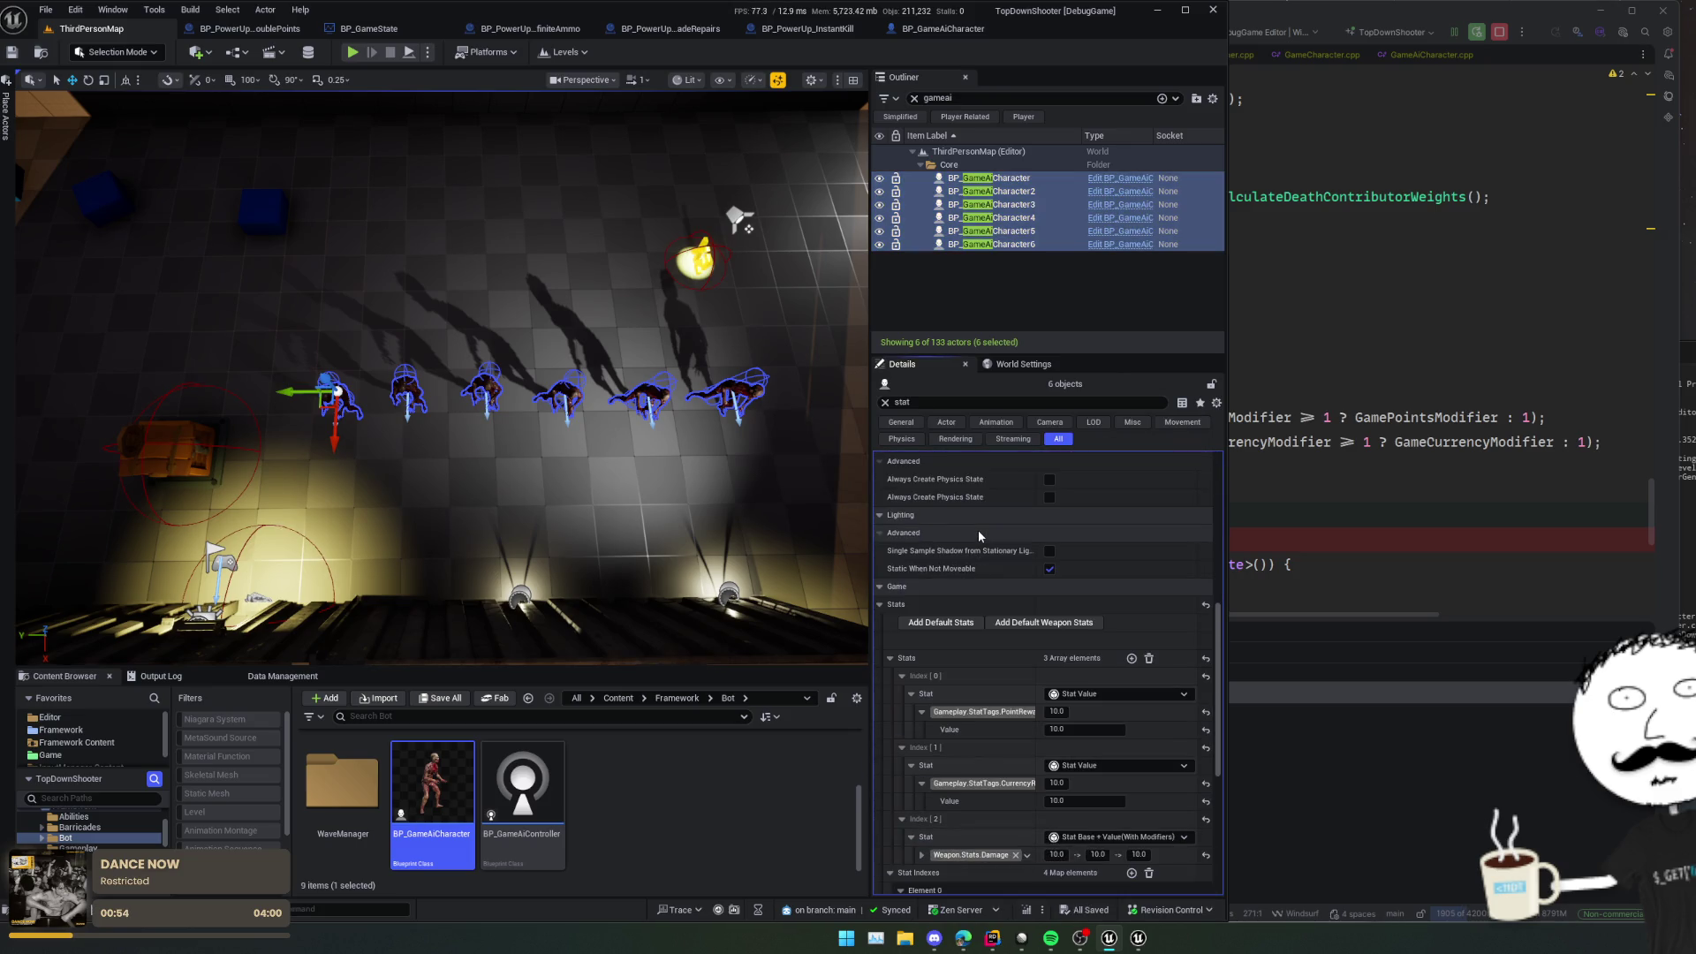
key(Escape)
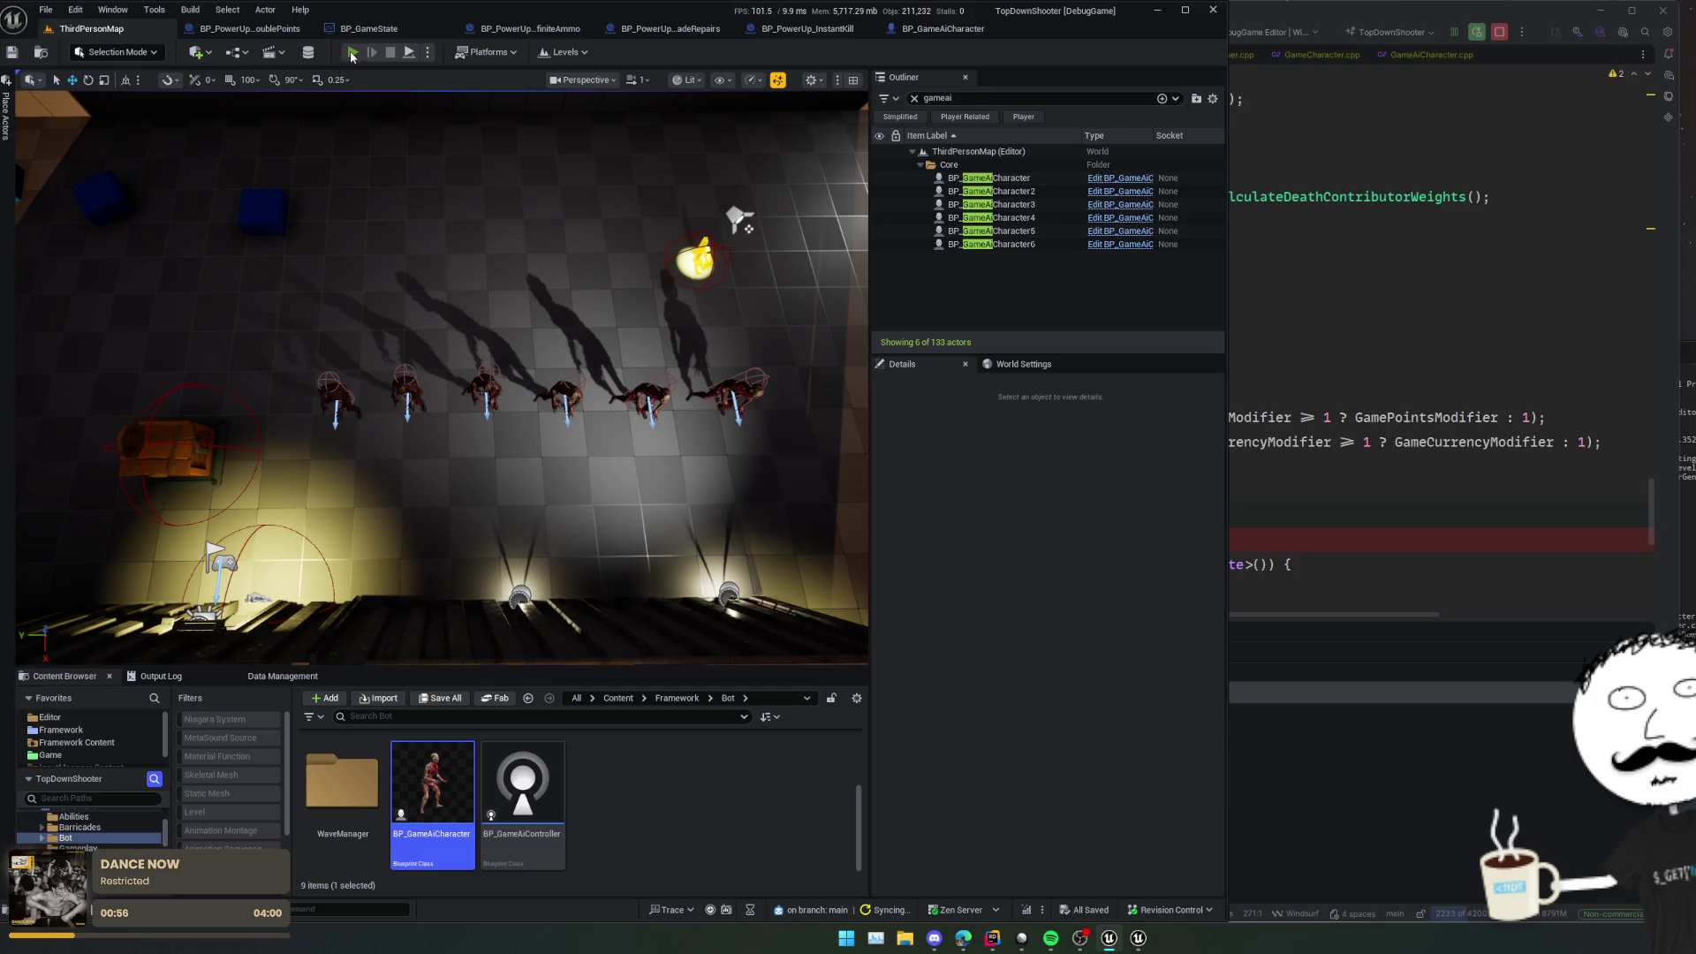
Step: Start play, walk to the power-up orb, shoot a bot and resume past the death breakpoint
click(352, 53)
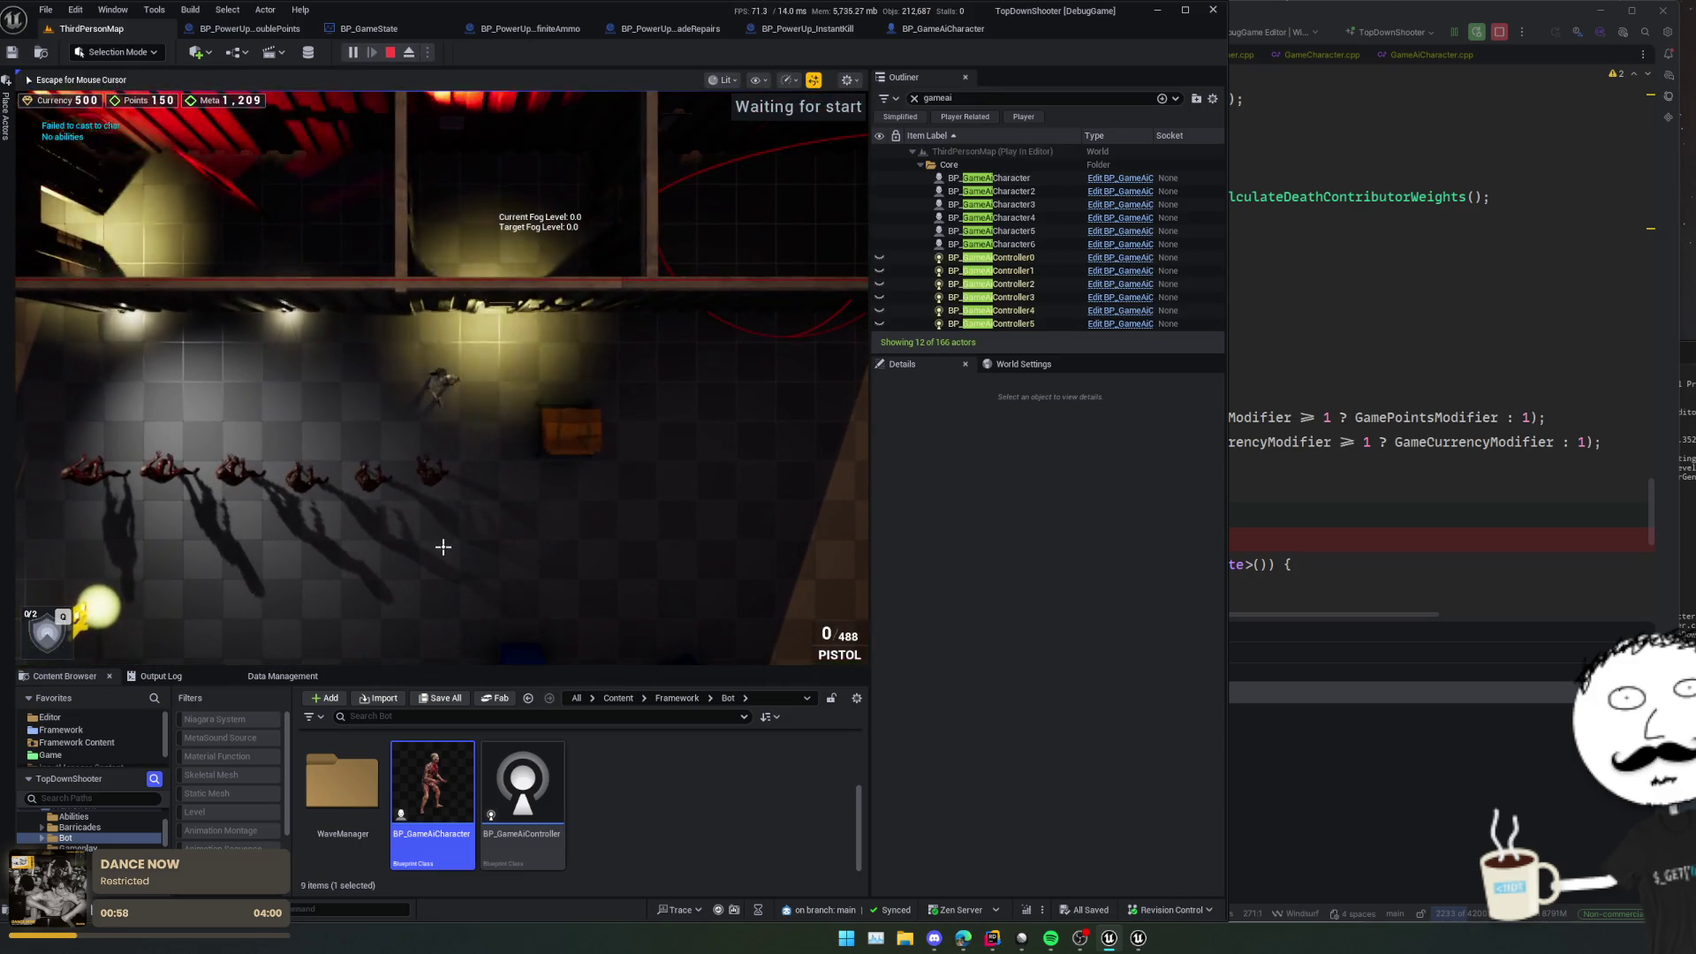
key(a)
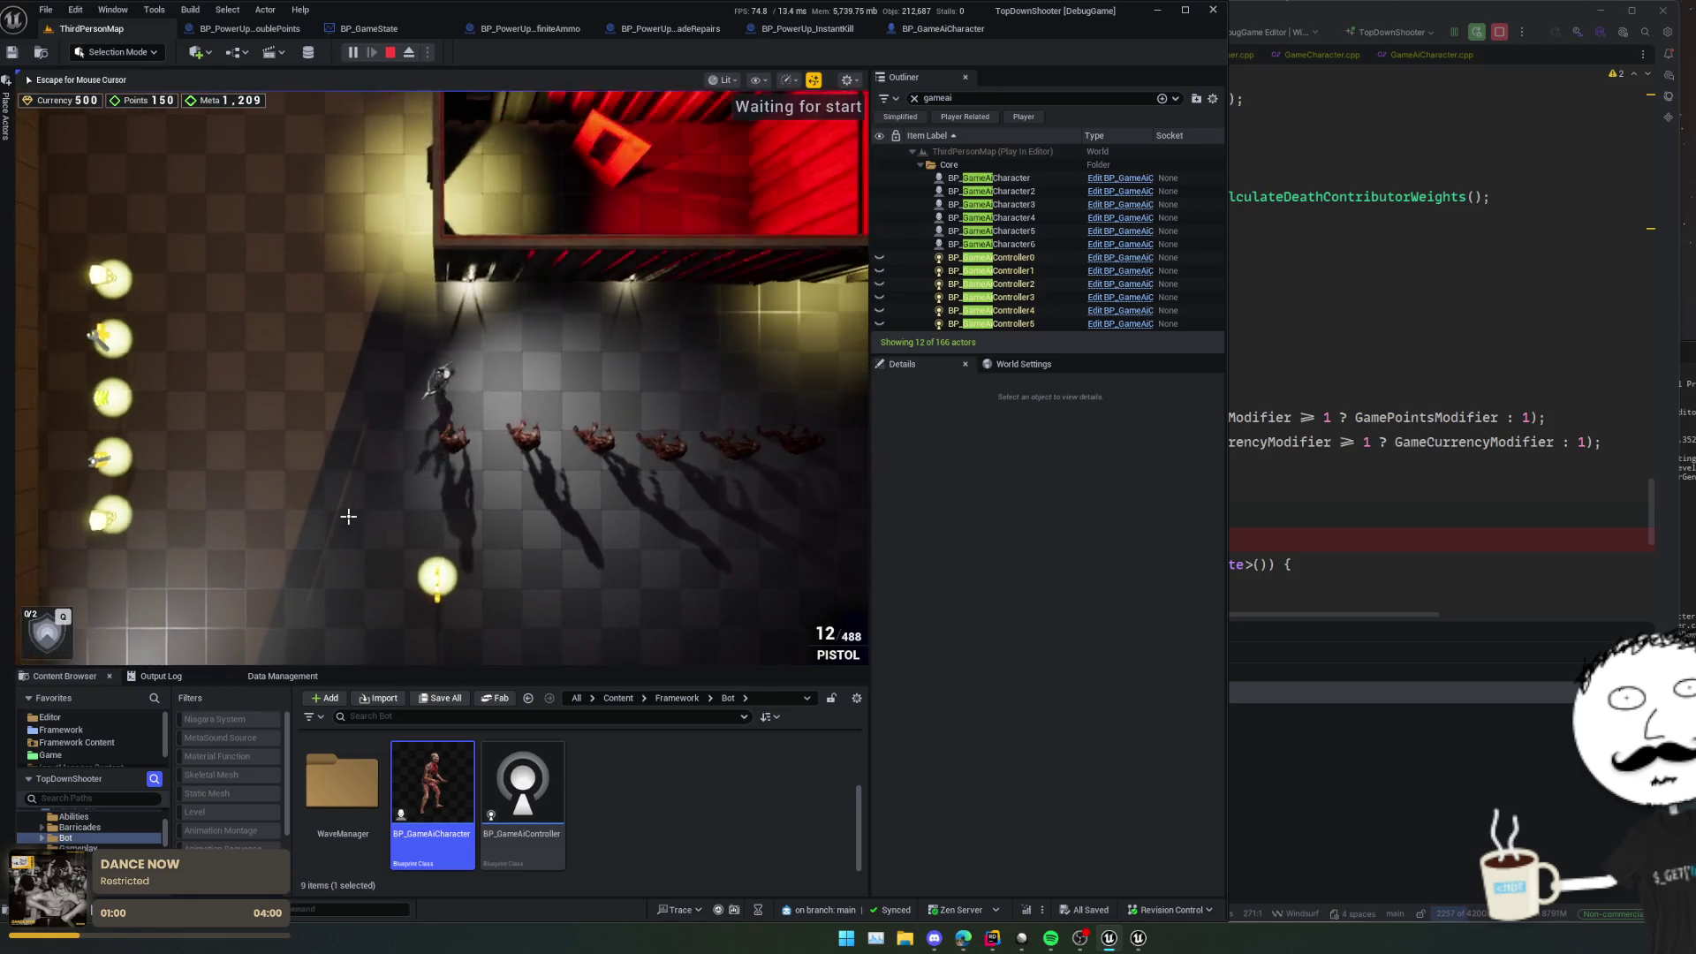
key(s)
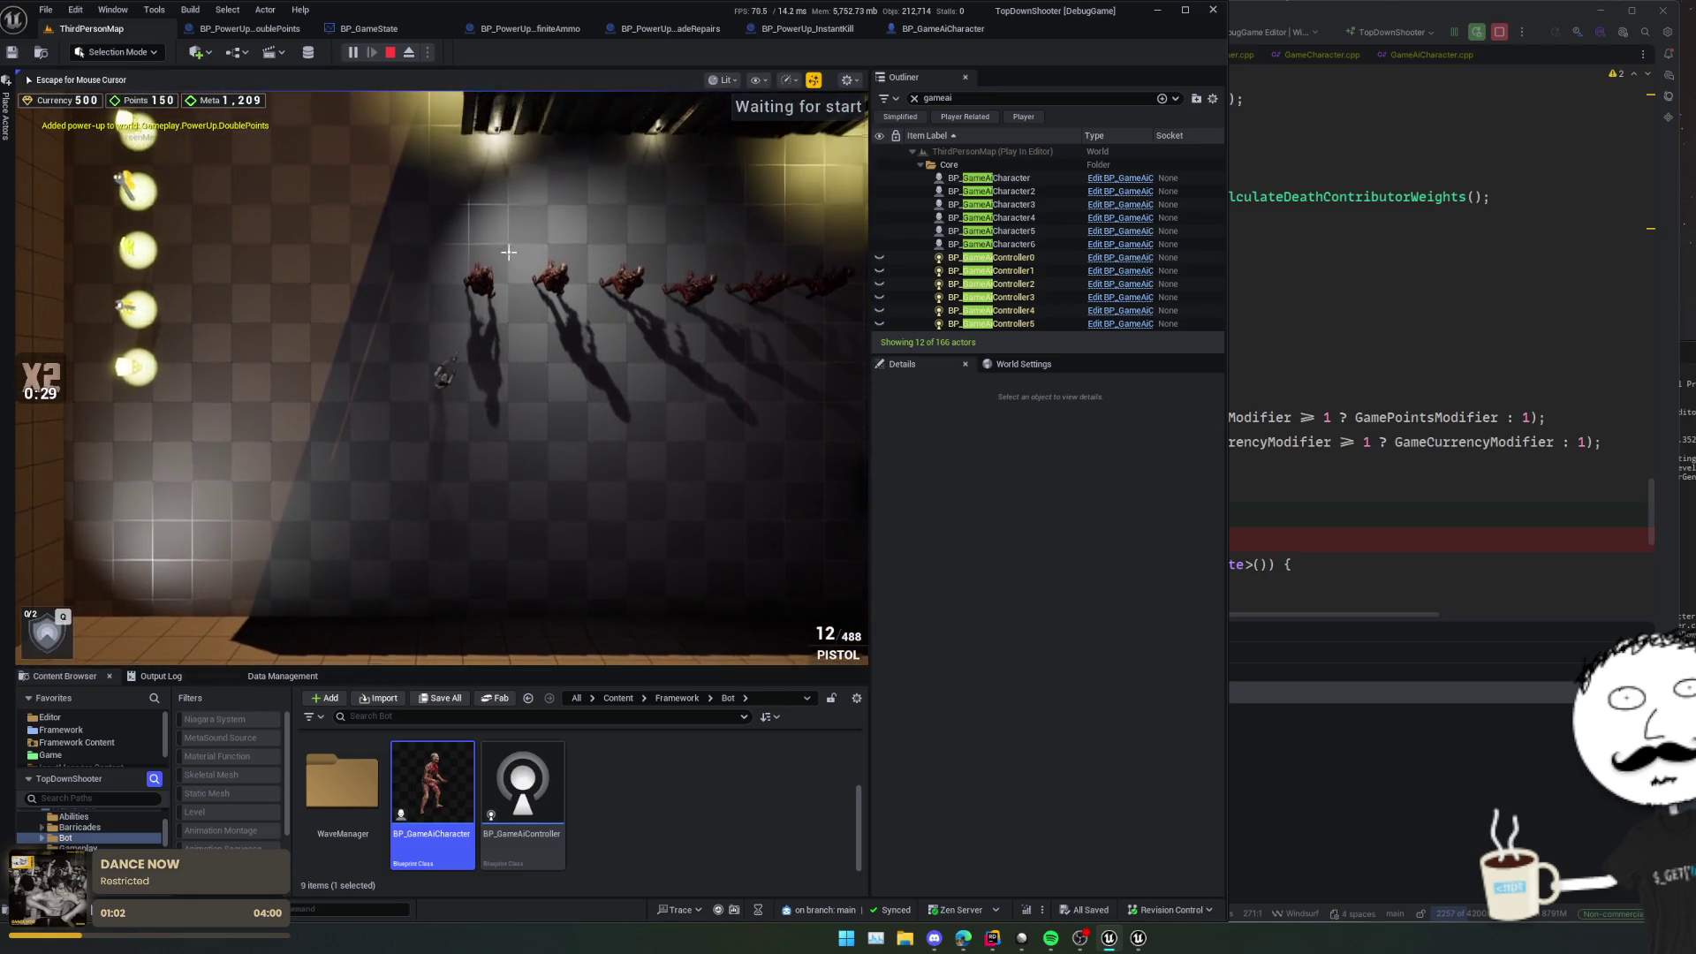
click(495, 263)
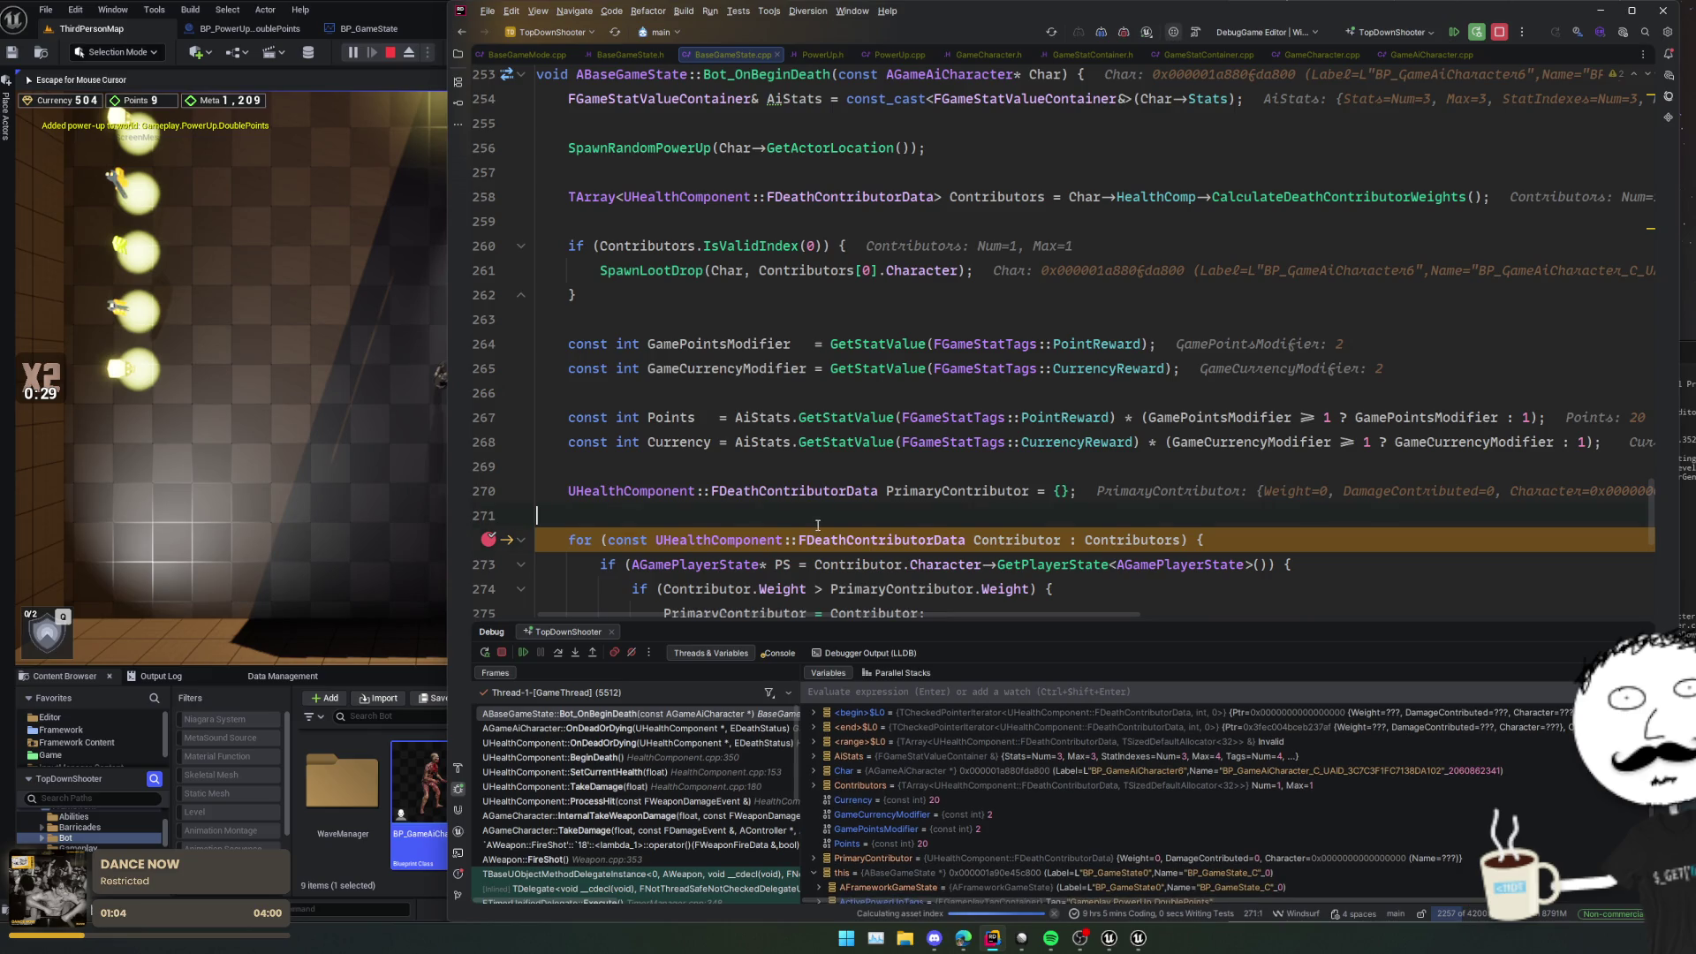
scroll(817, 525, right, 3)
scroll(816, 523, left, 3)
click(522, 652)
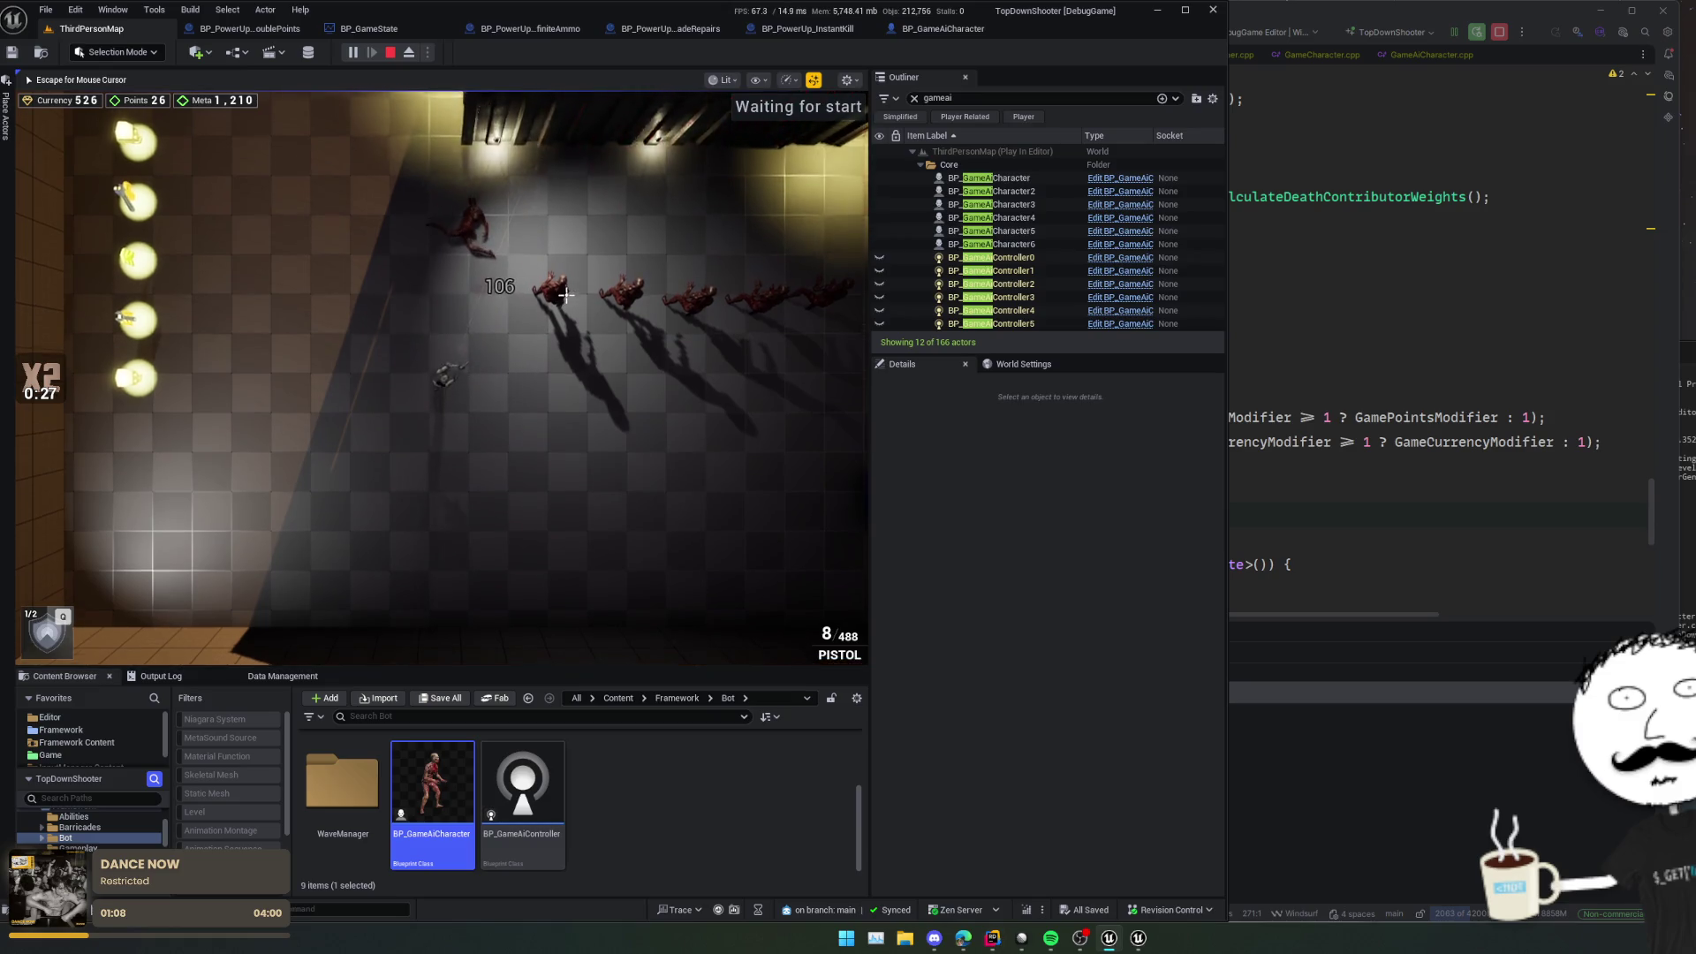
Step: Shoot the row of bots, raising the HUD to currency 578 and points 78
click(684, 403)
click(619, 371)
key(s)
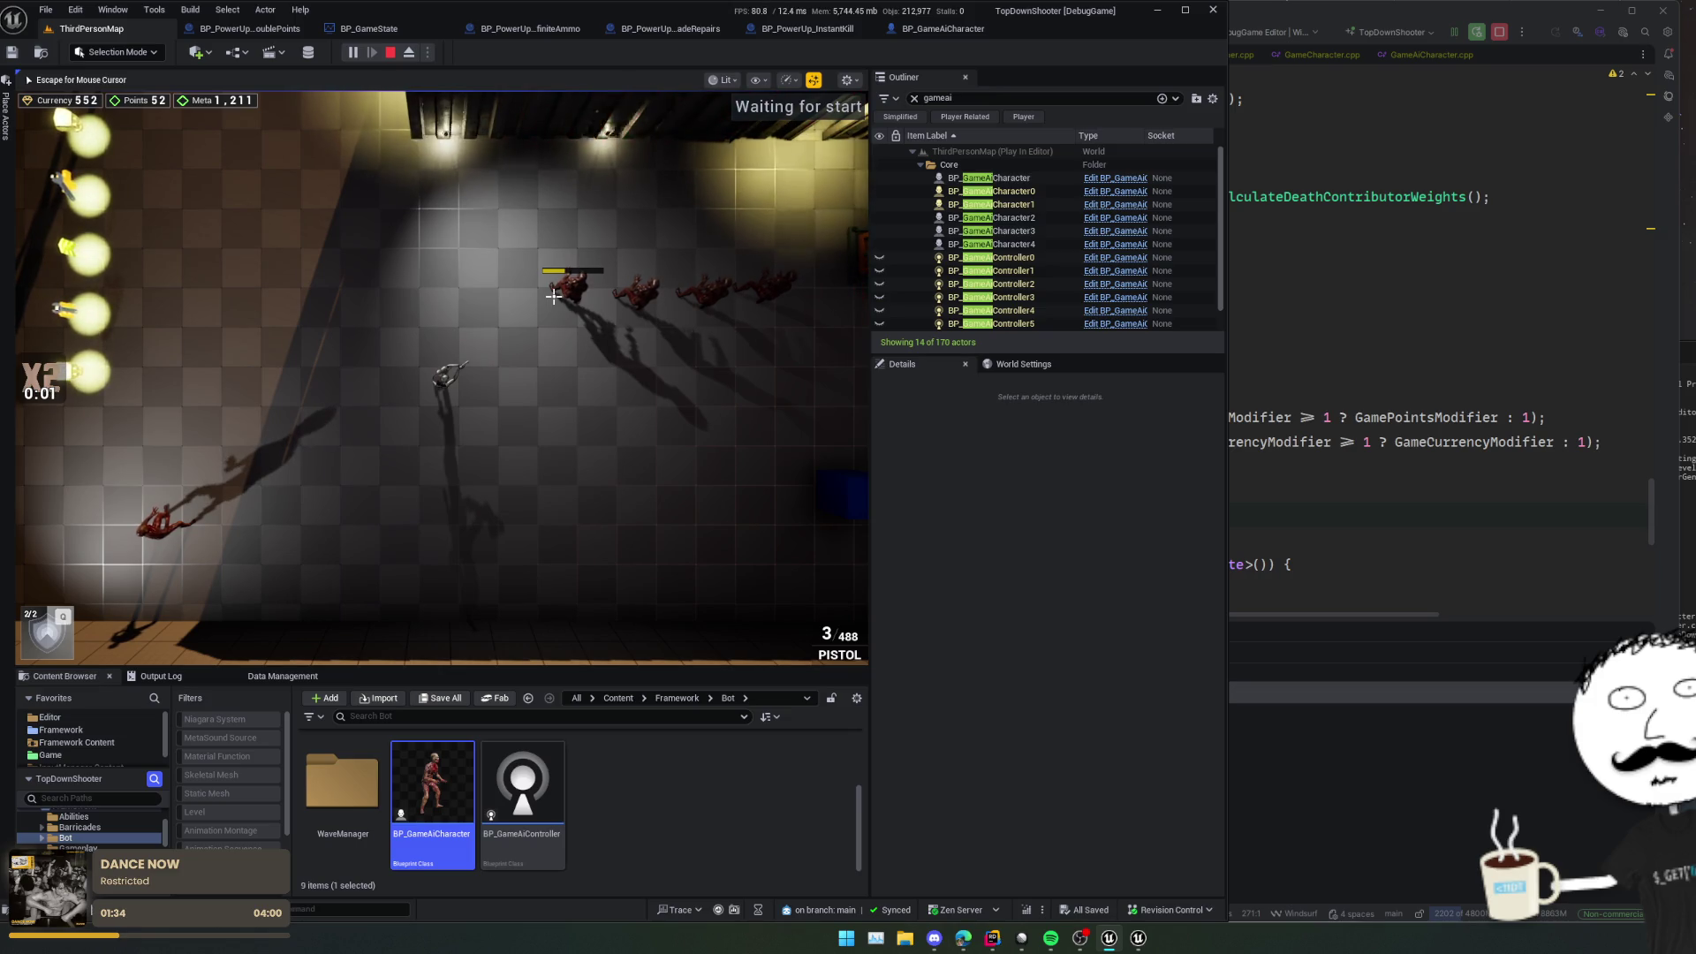
click(554, 296)
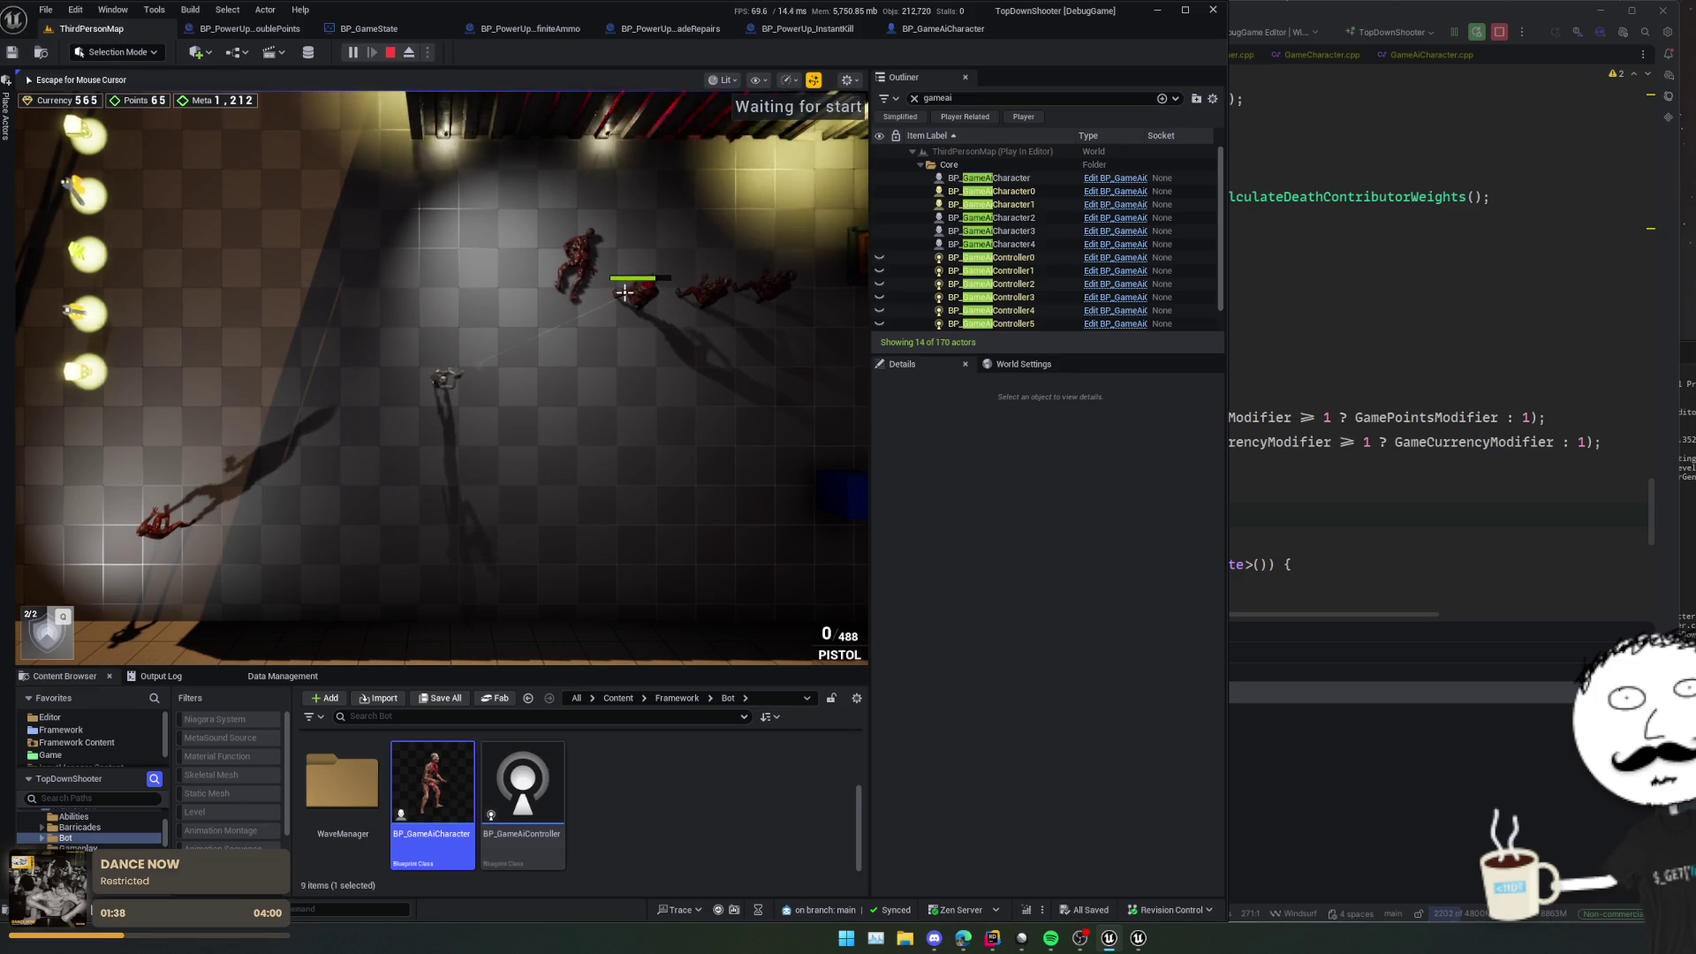
Step: Add then remove the Rider breakpoint near the PrimaryContributor line, resume, and stop Play-in-Editor
click(1401, 382)
click(1400, 382)
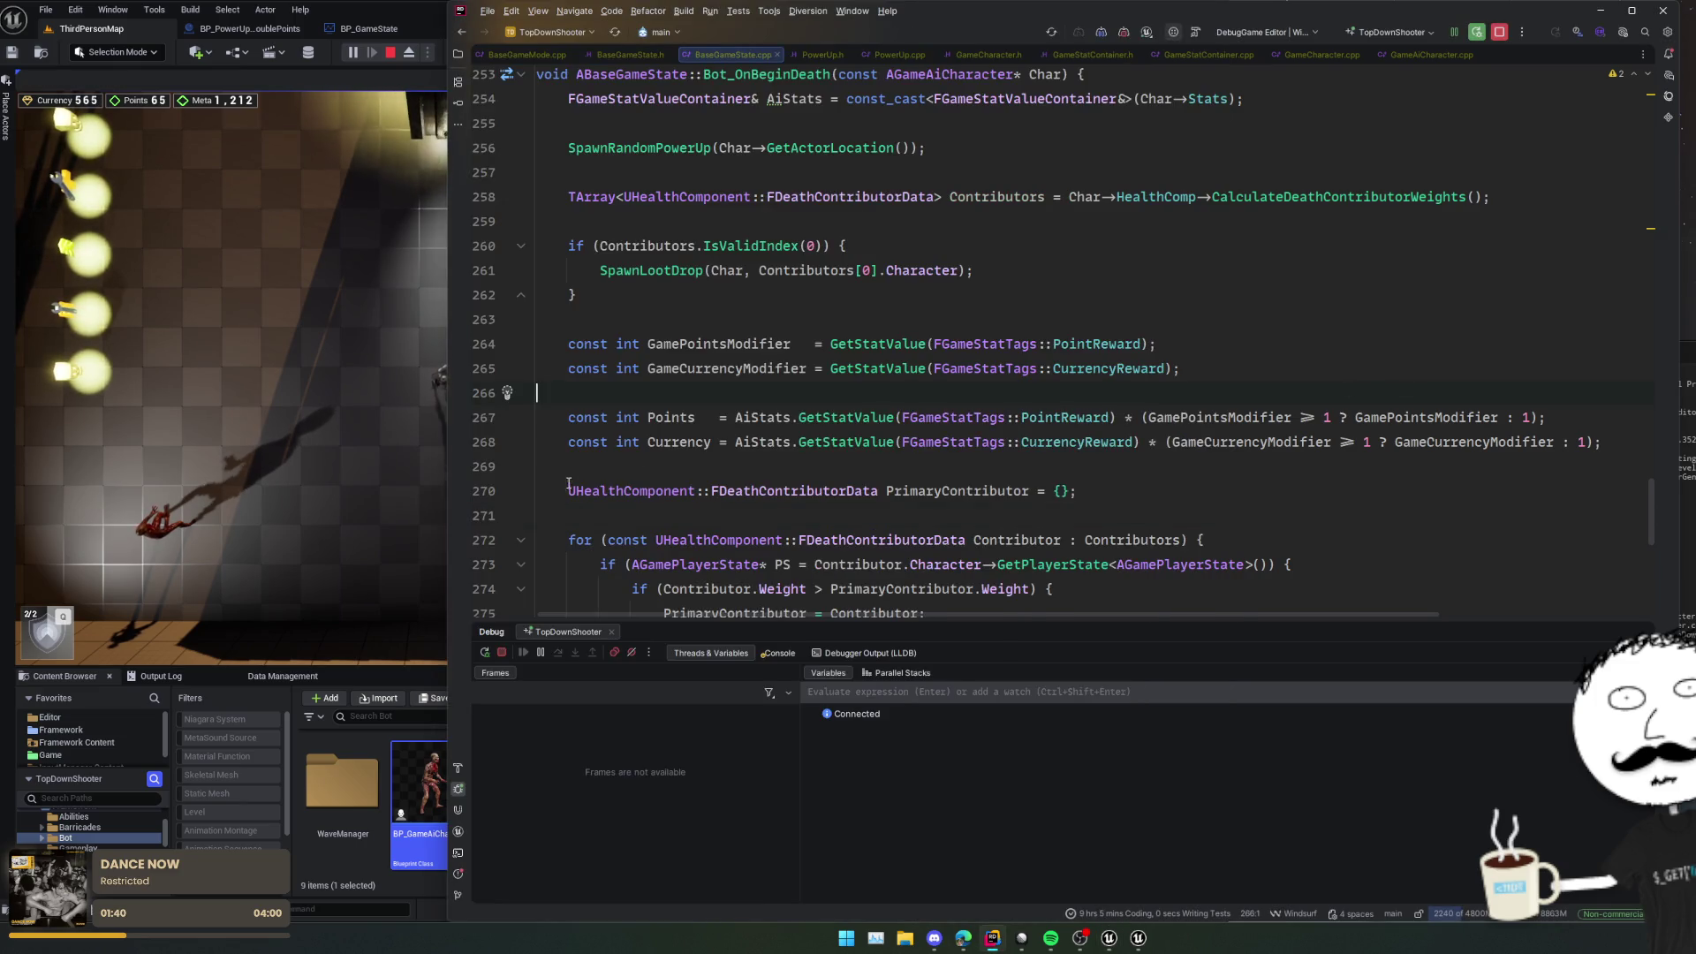
click(490, 515)
key(alt+Tab)
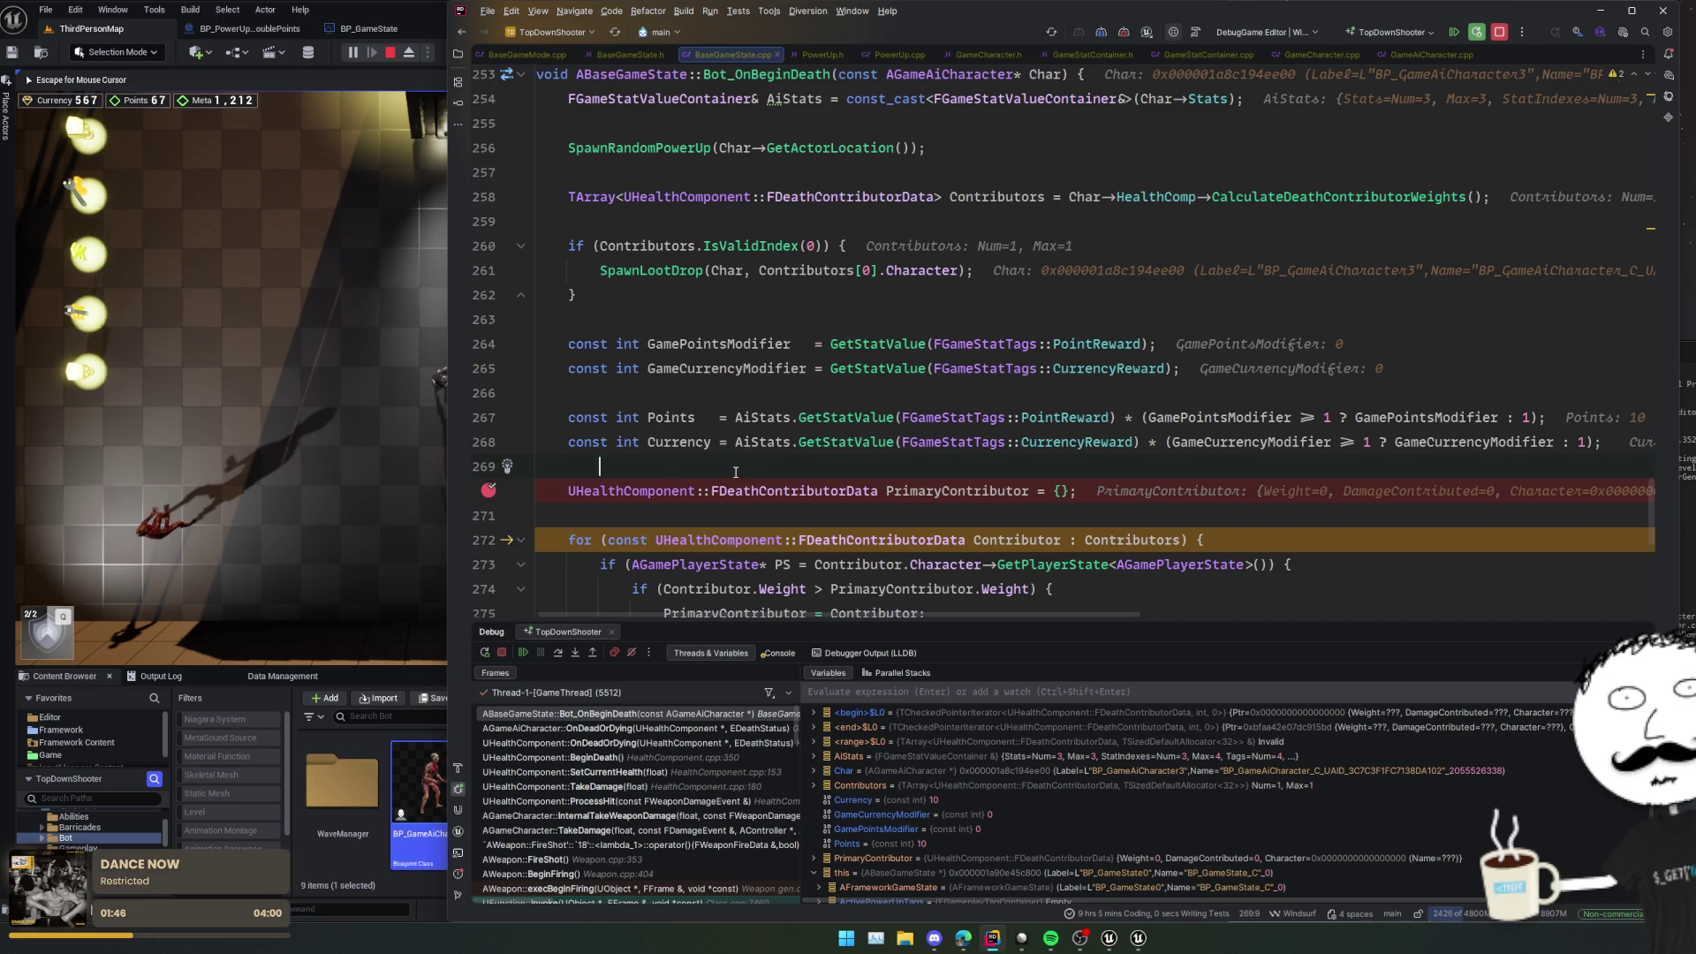
mouse_move(723, 357)
click(488, 491)
click(523, 652)
click(395, 482)
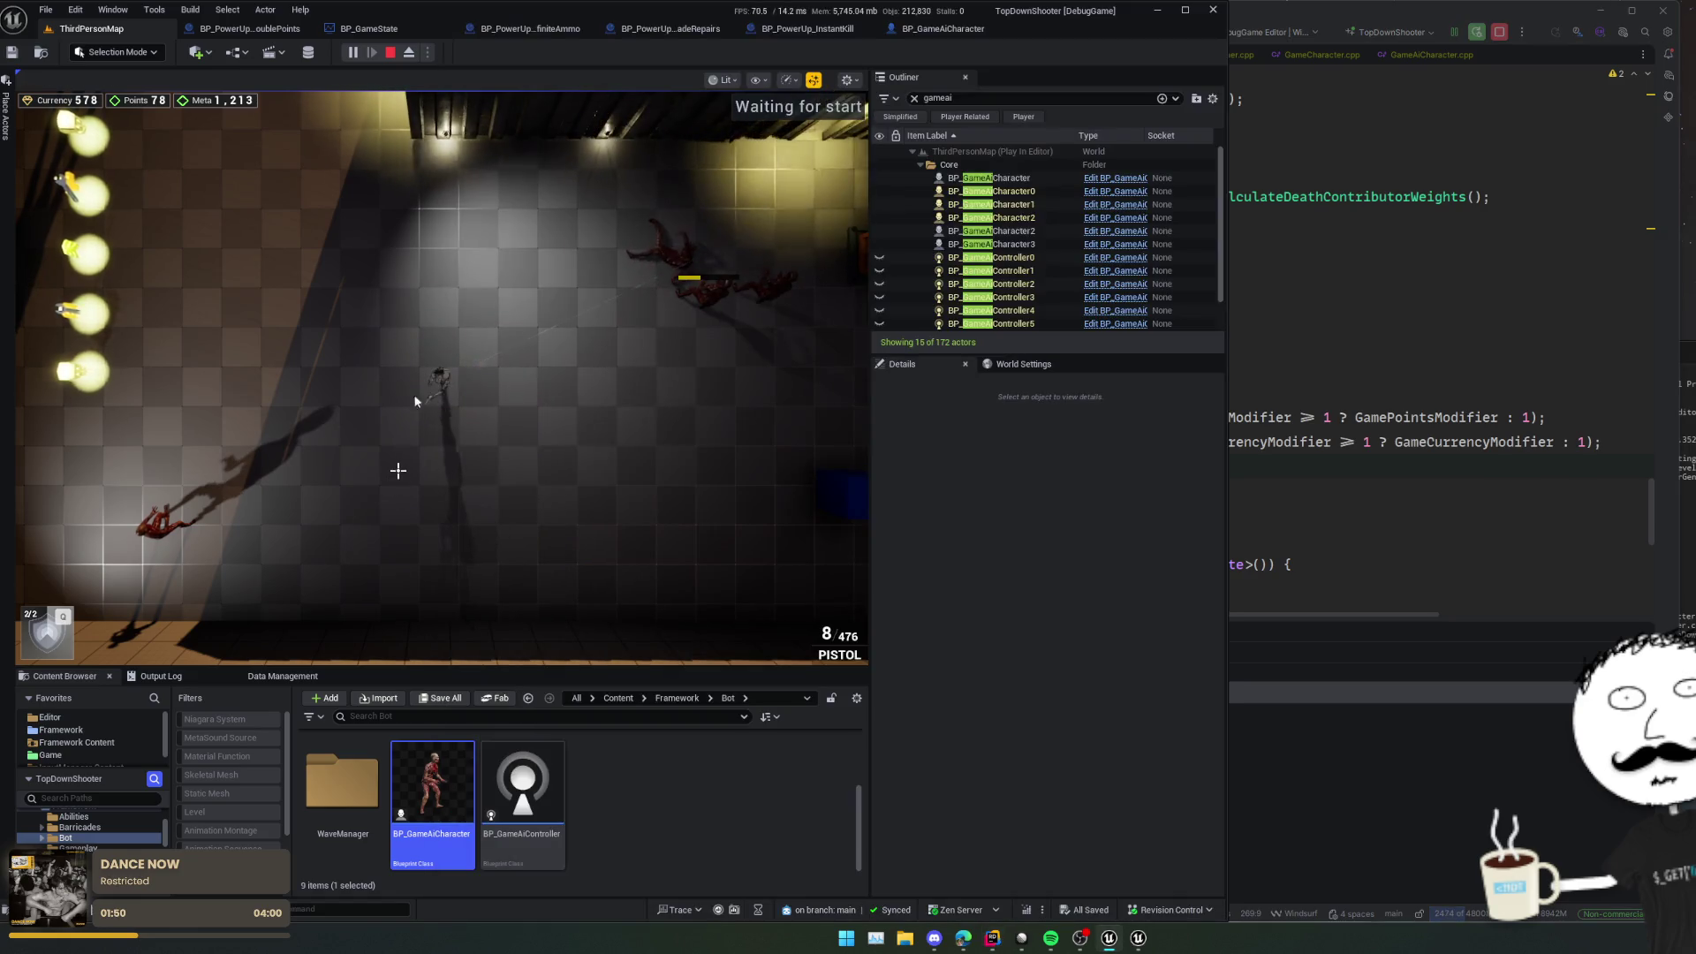
key(Escape)
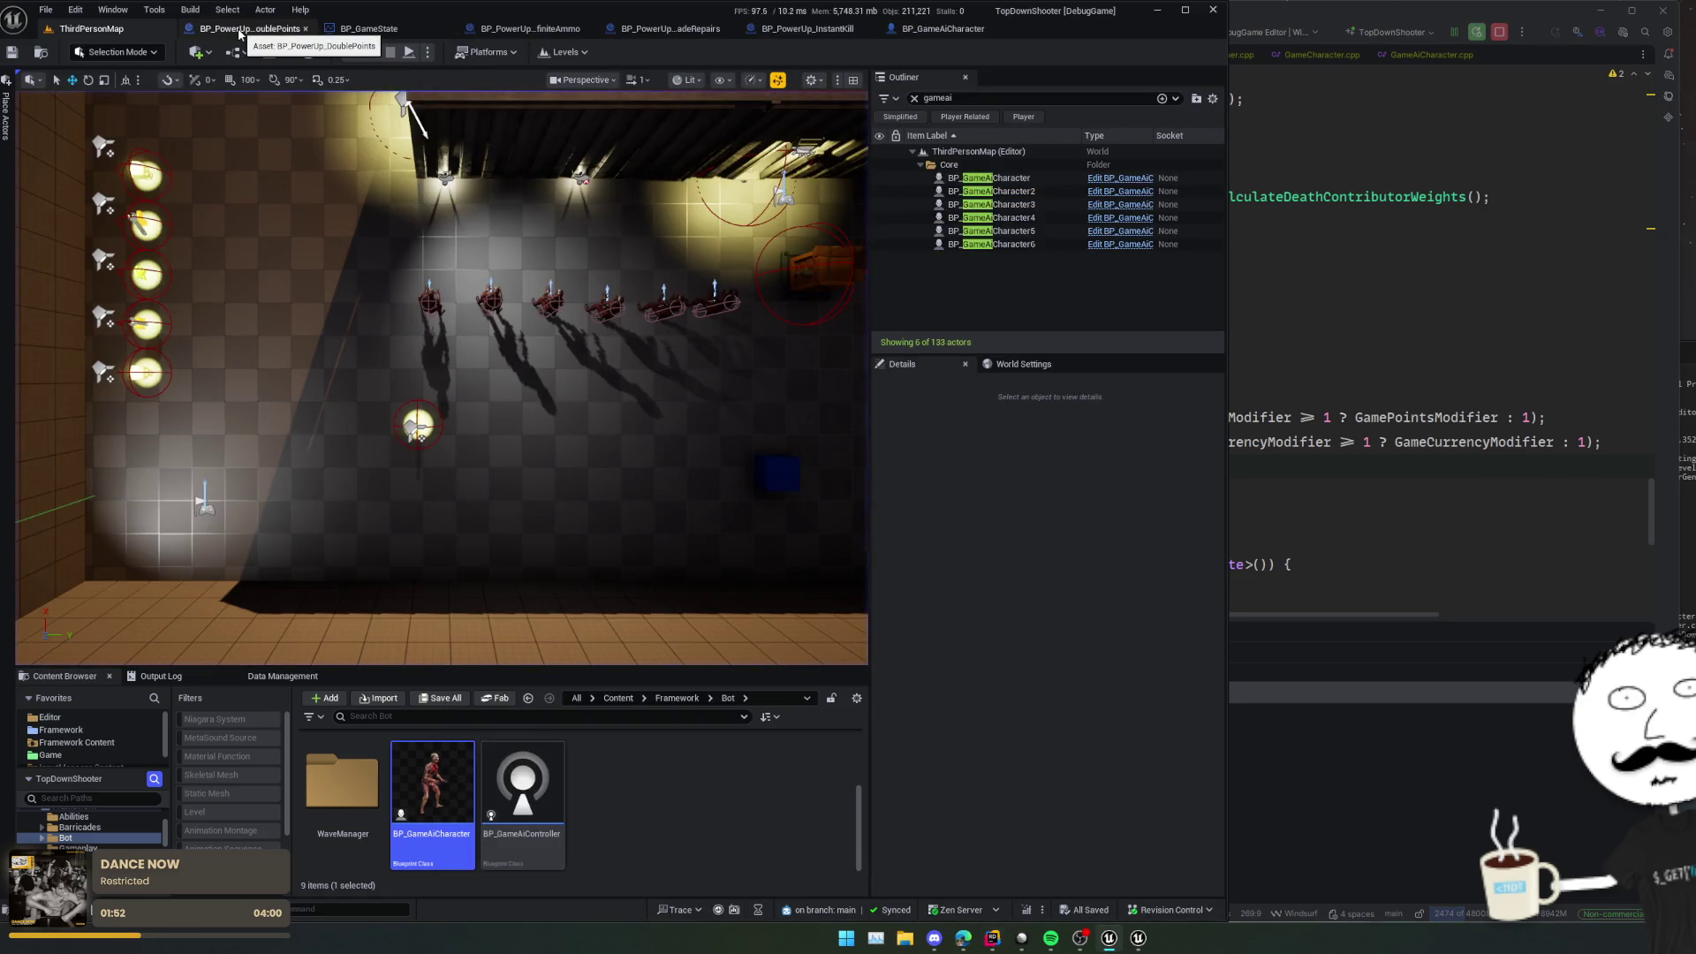
Step: Close the BP_PowerUp_DoublePoints blueprint and look over the InstantBarricadeRepairs blueprint
click(305, 28)
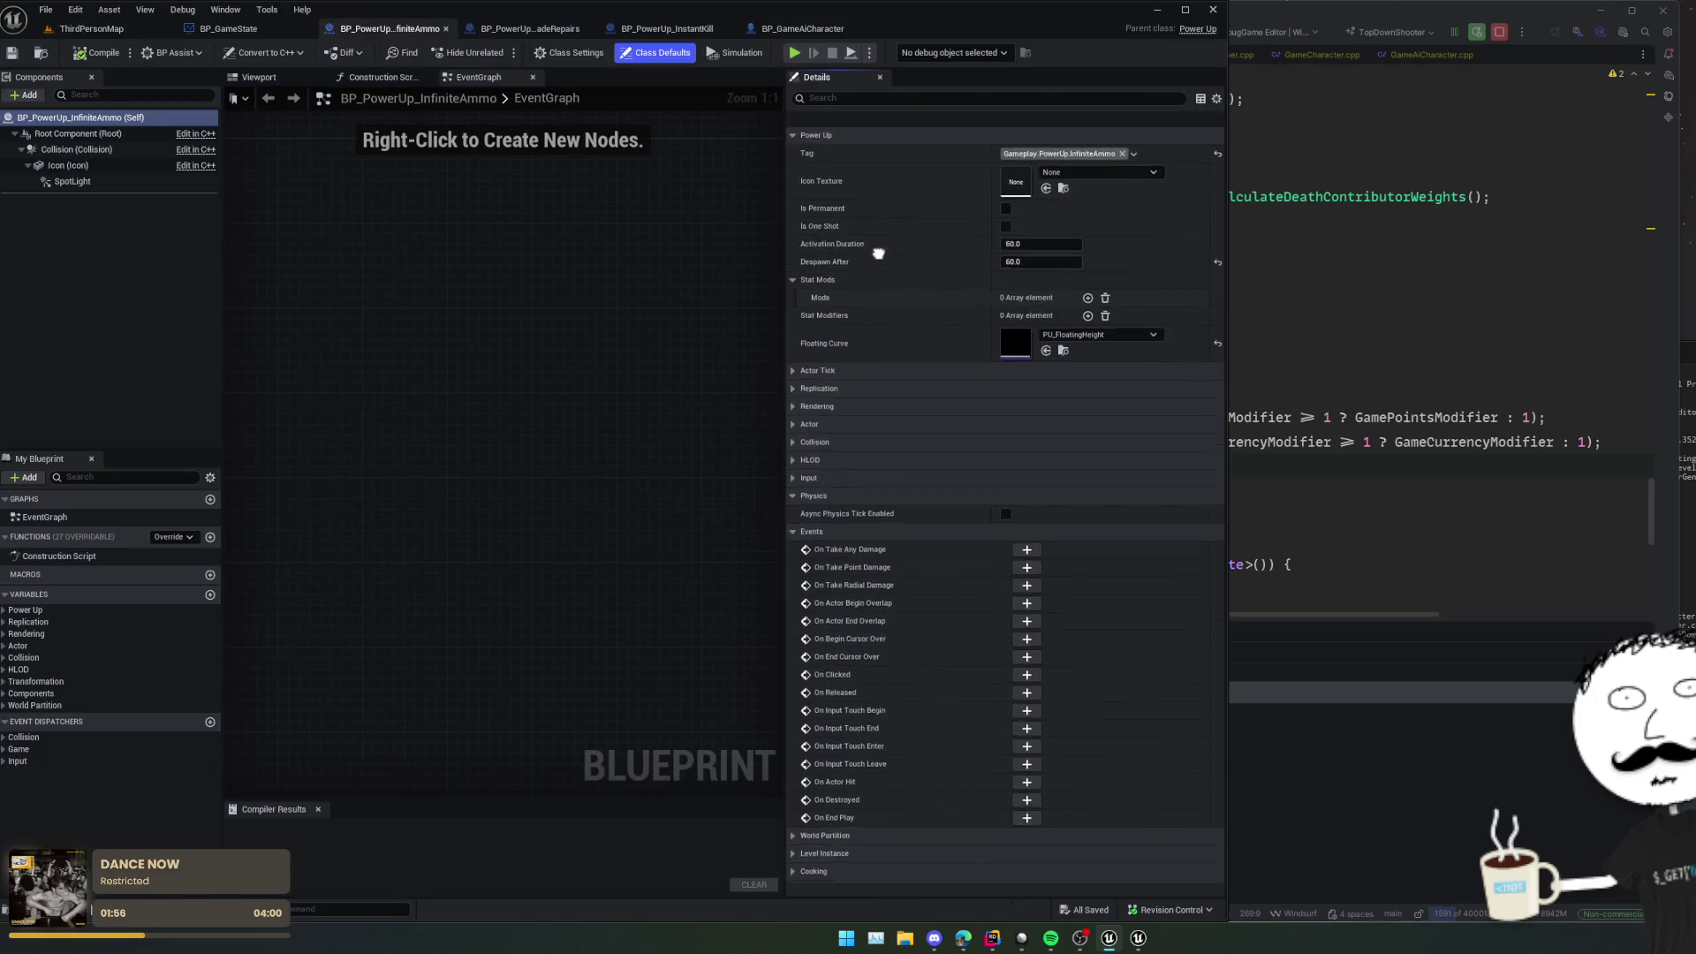
scroll(900, 549, up, 1)
scroll(911, 486, down, 1)
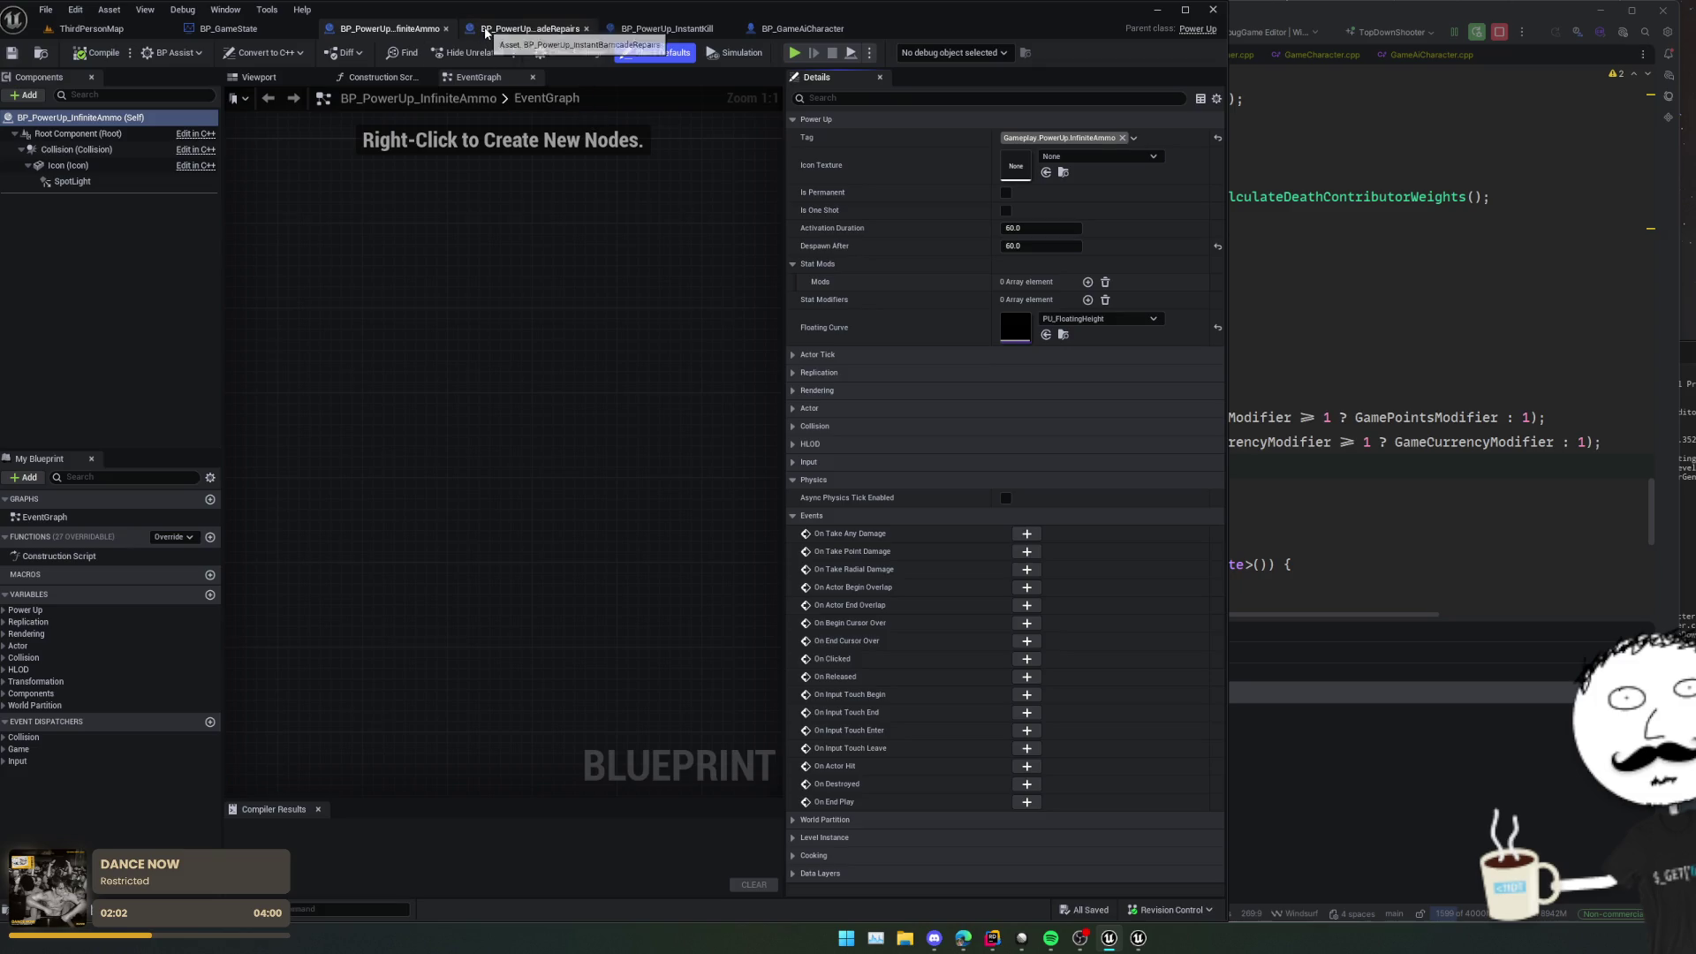
click(530, 28)
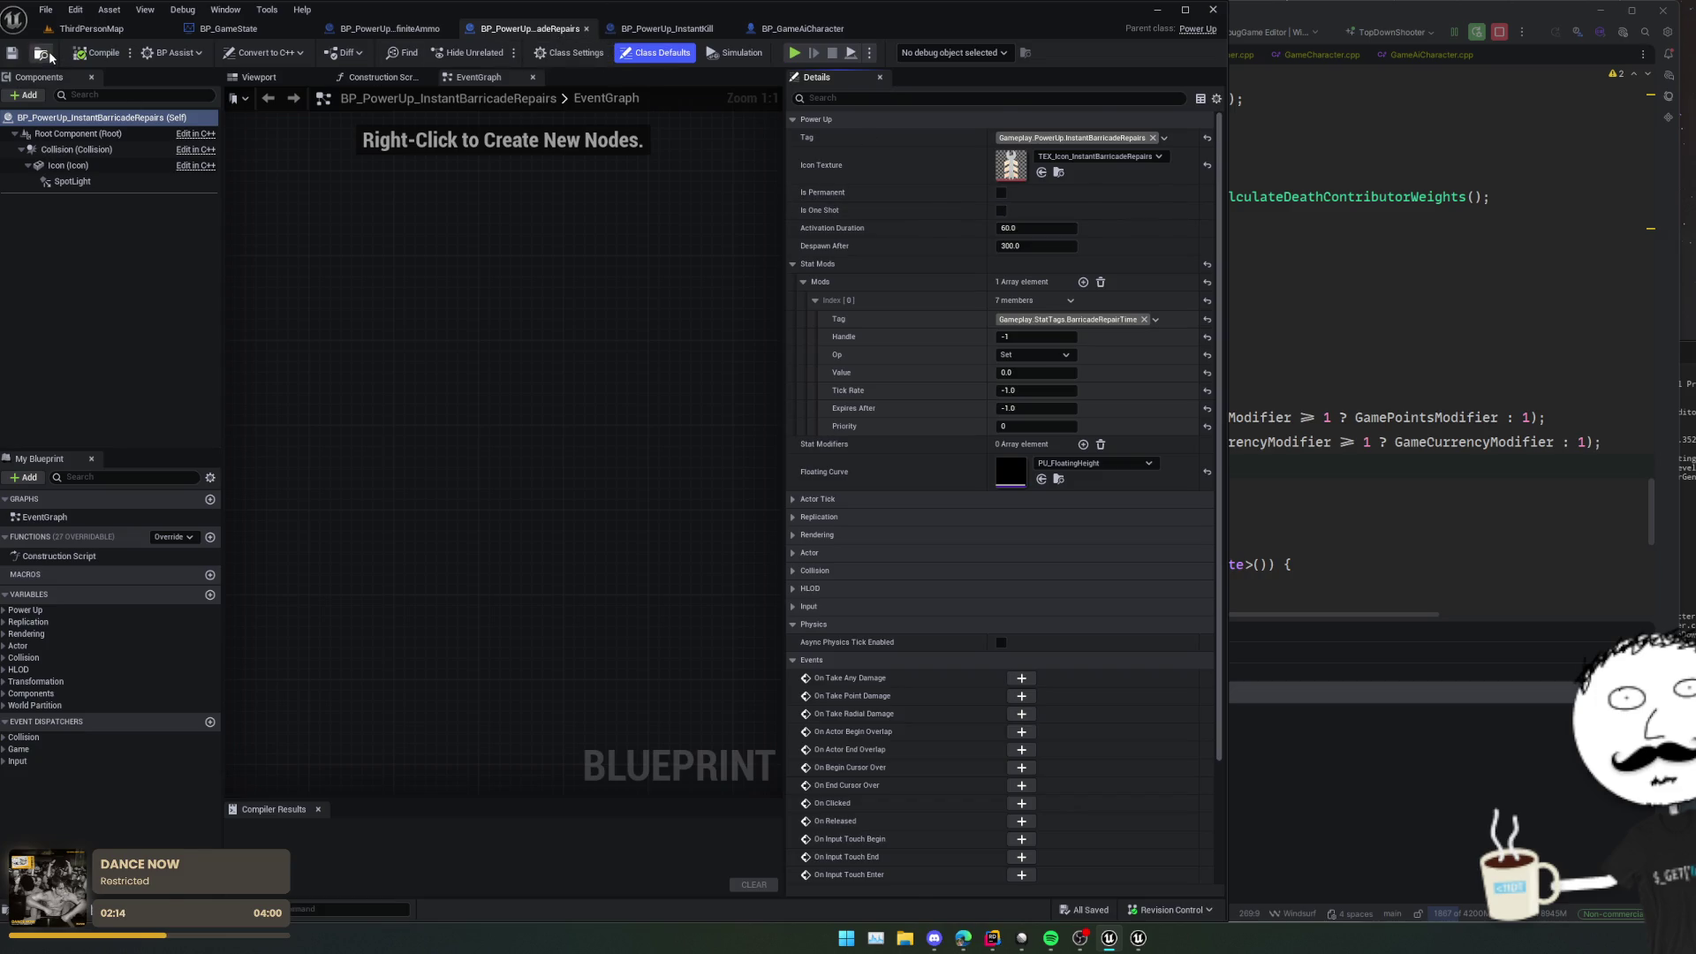
Step: Back in ThirdPersonMap, enlarge the Content Browser and show the RepairAllBarricades assets
click(89, 28)
drag(422, 668, 415, 500)
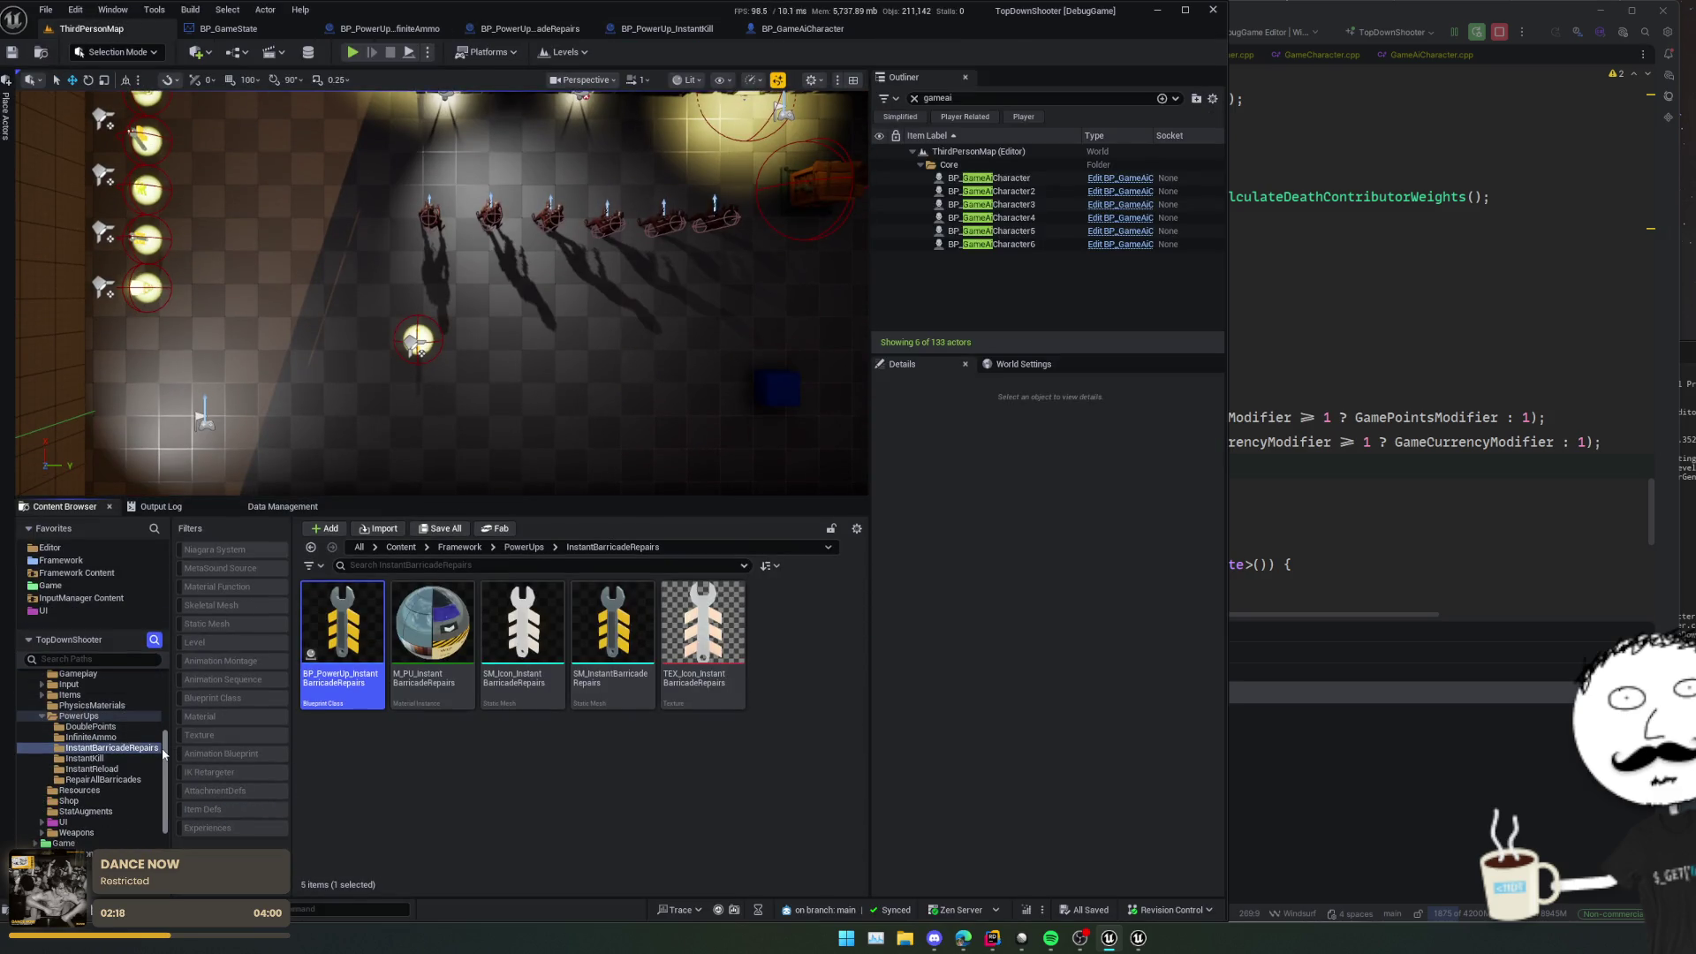
click(93, 780)
Step: Open BP_PowerUp_RepairAllBarricades, collapse Stat Mods to review defaults, then view BaseGameState.cpp in Rider
double_click(341, 619)
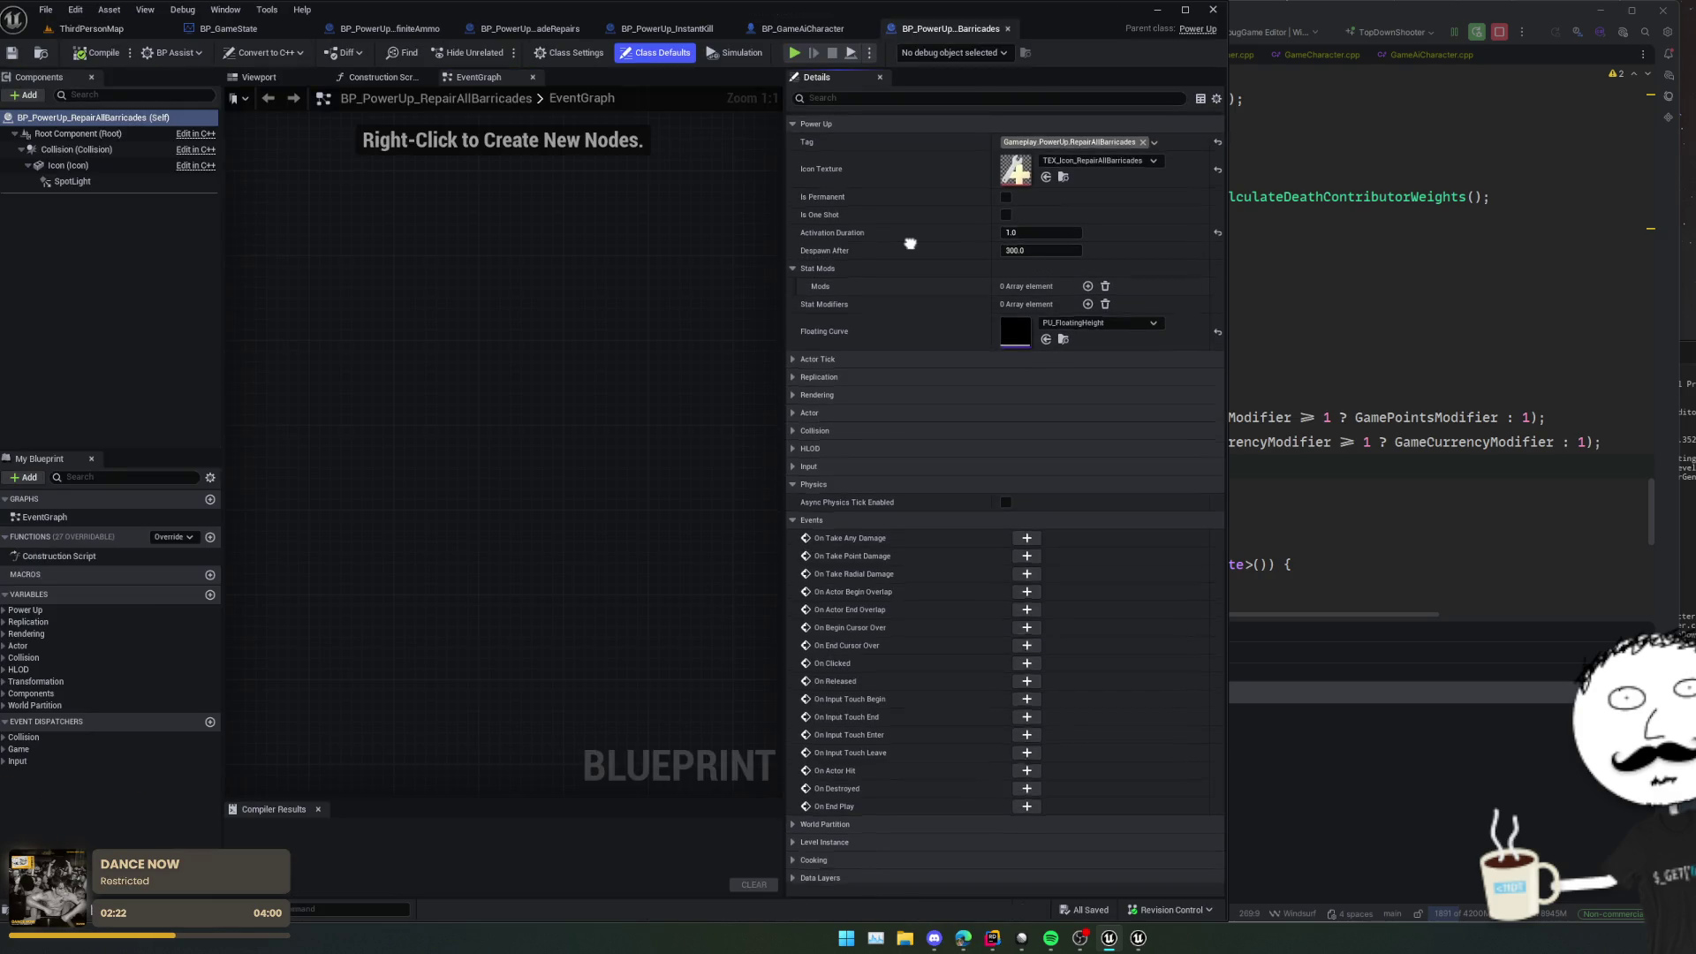
click(791, 266)
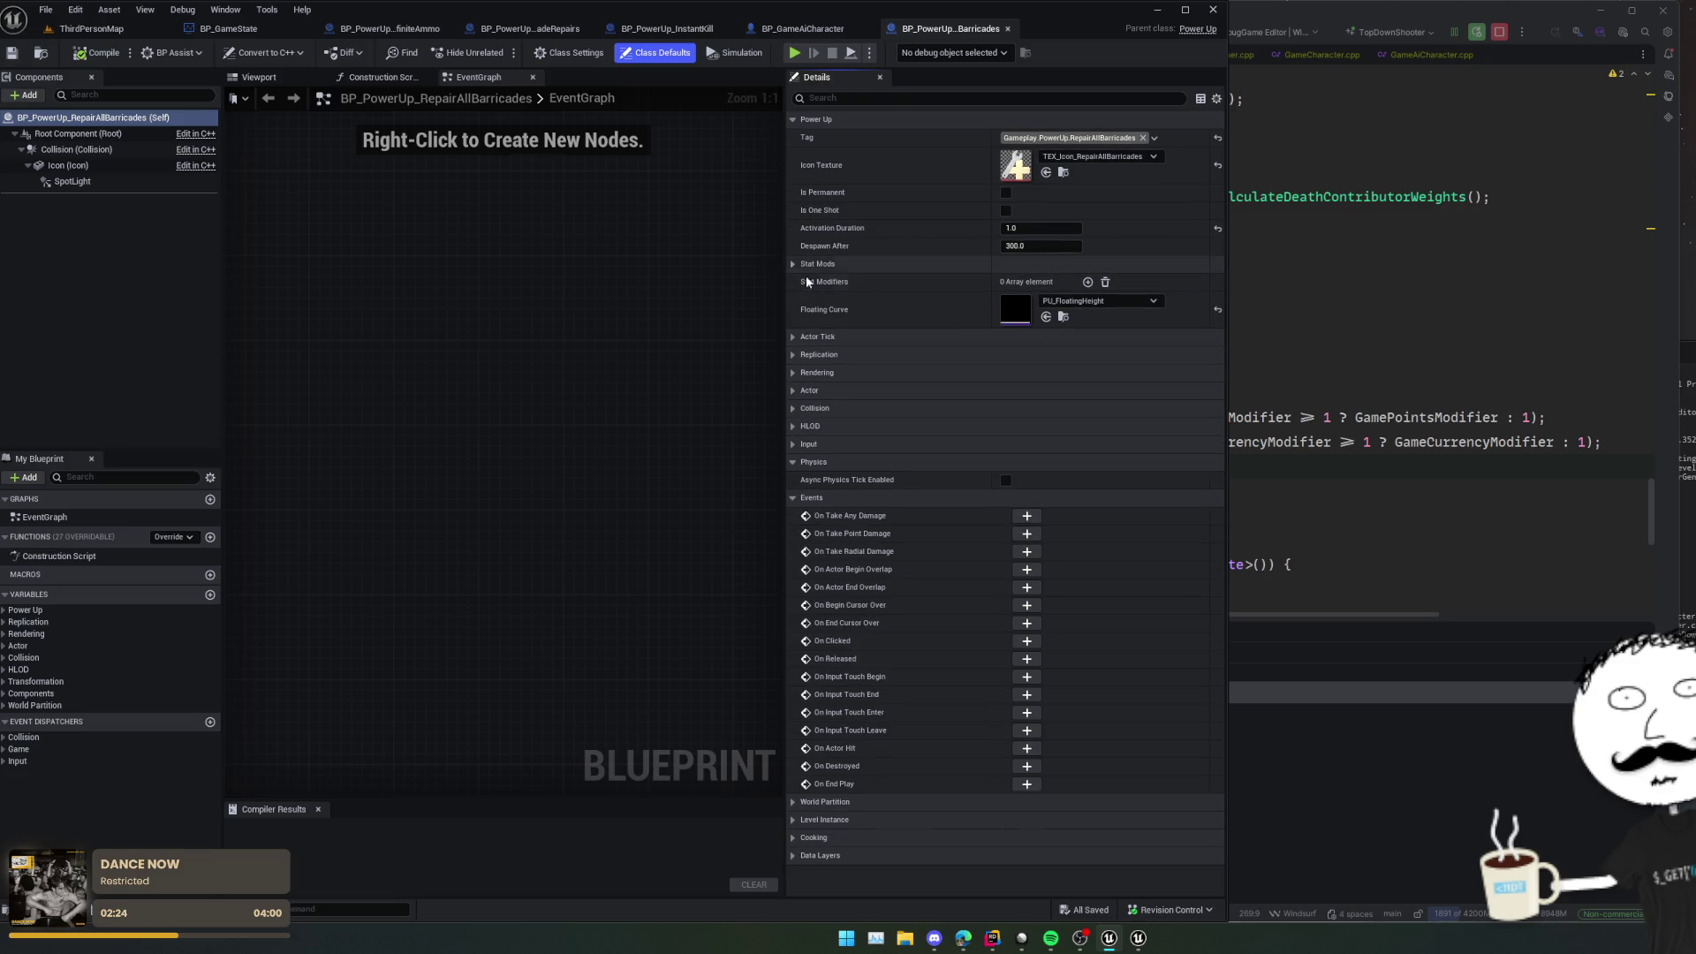
scroll(655, 282, down, 7)
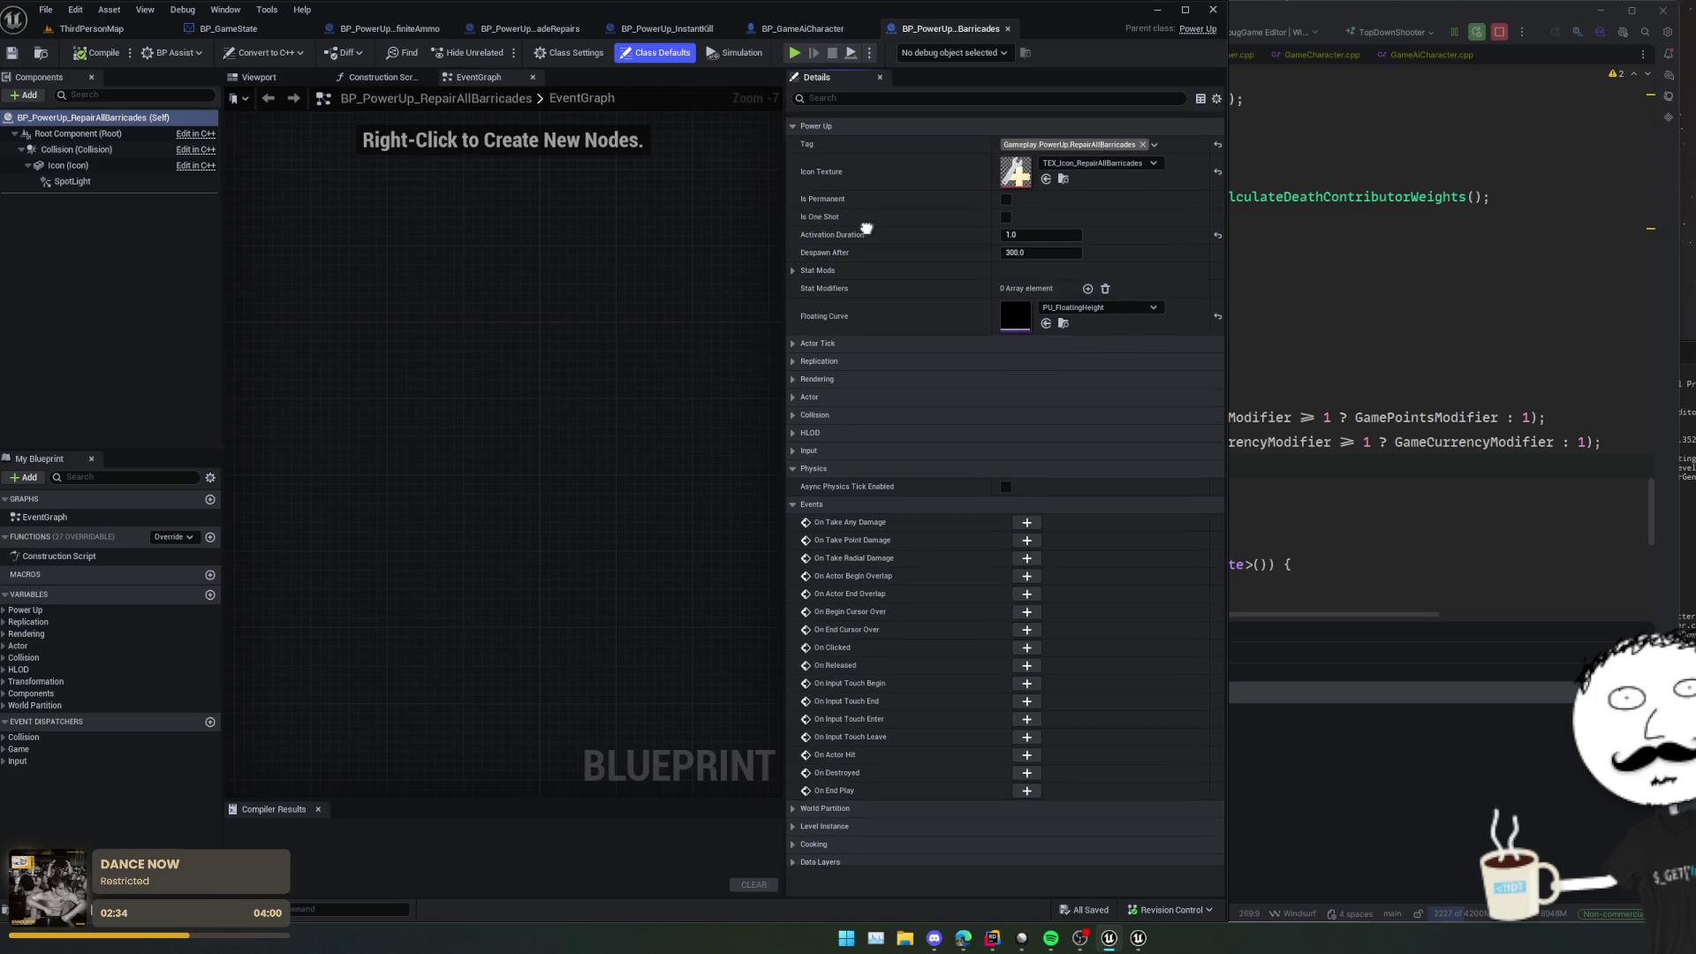
scroll(436, 421, down, 2)
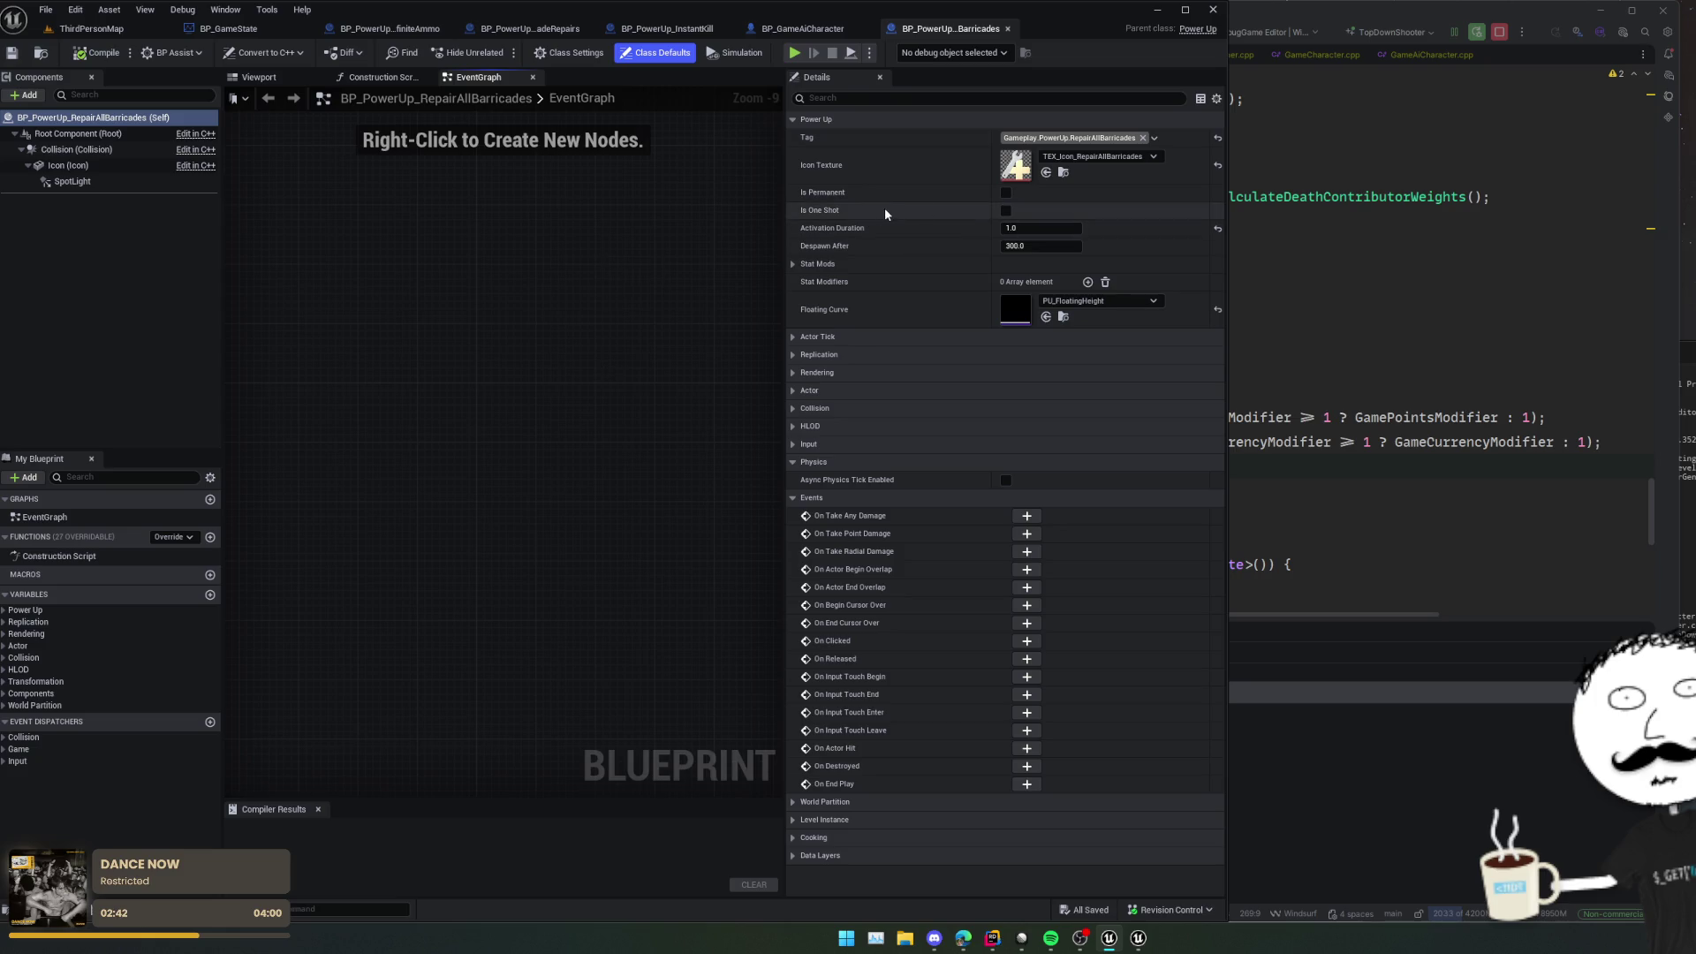
key(alt+Tab)
scroll(863, 294, up, 2)
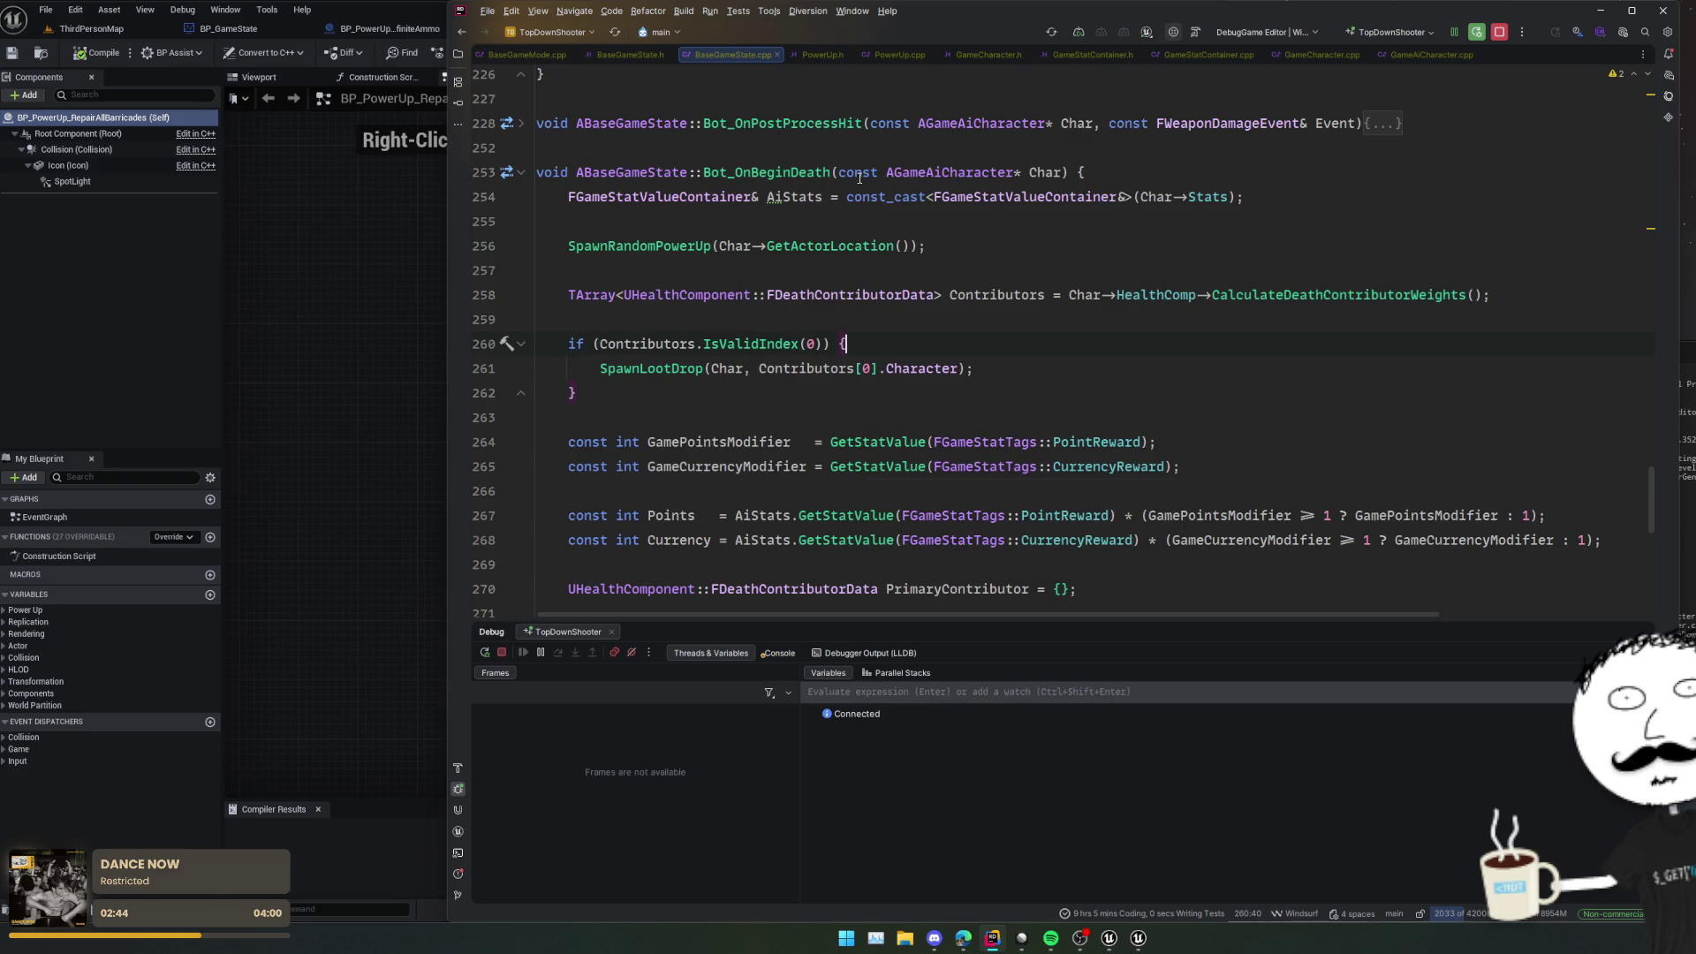
Step: In PowerUp.h, find all usages of bIsOneShot, which returns 3 references
key(ctrl+Tab)
click(715, 329)
scroll(711, 340, up, 8)
scroll(707, 349, up, 4)
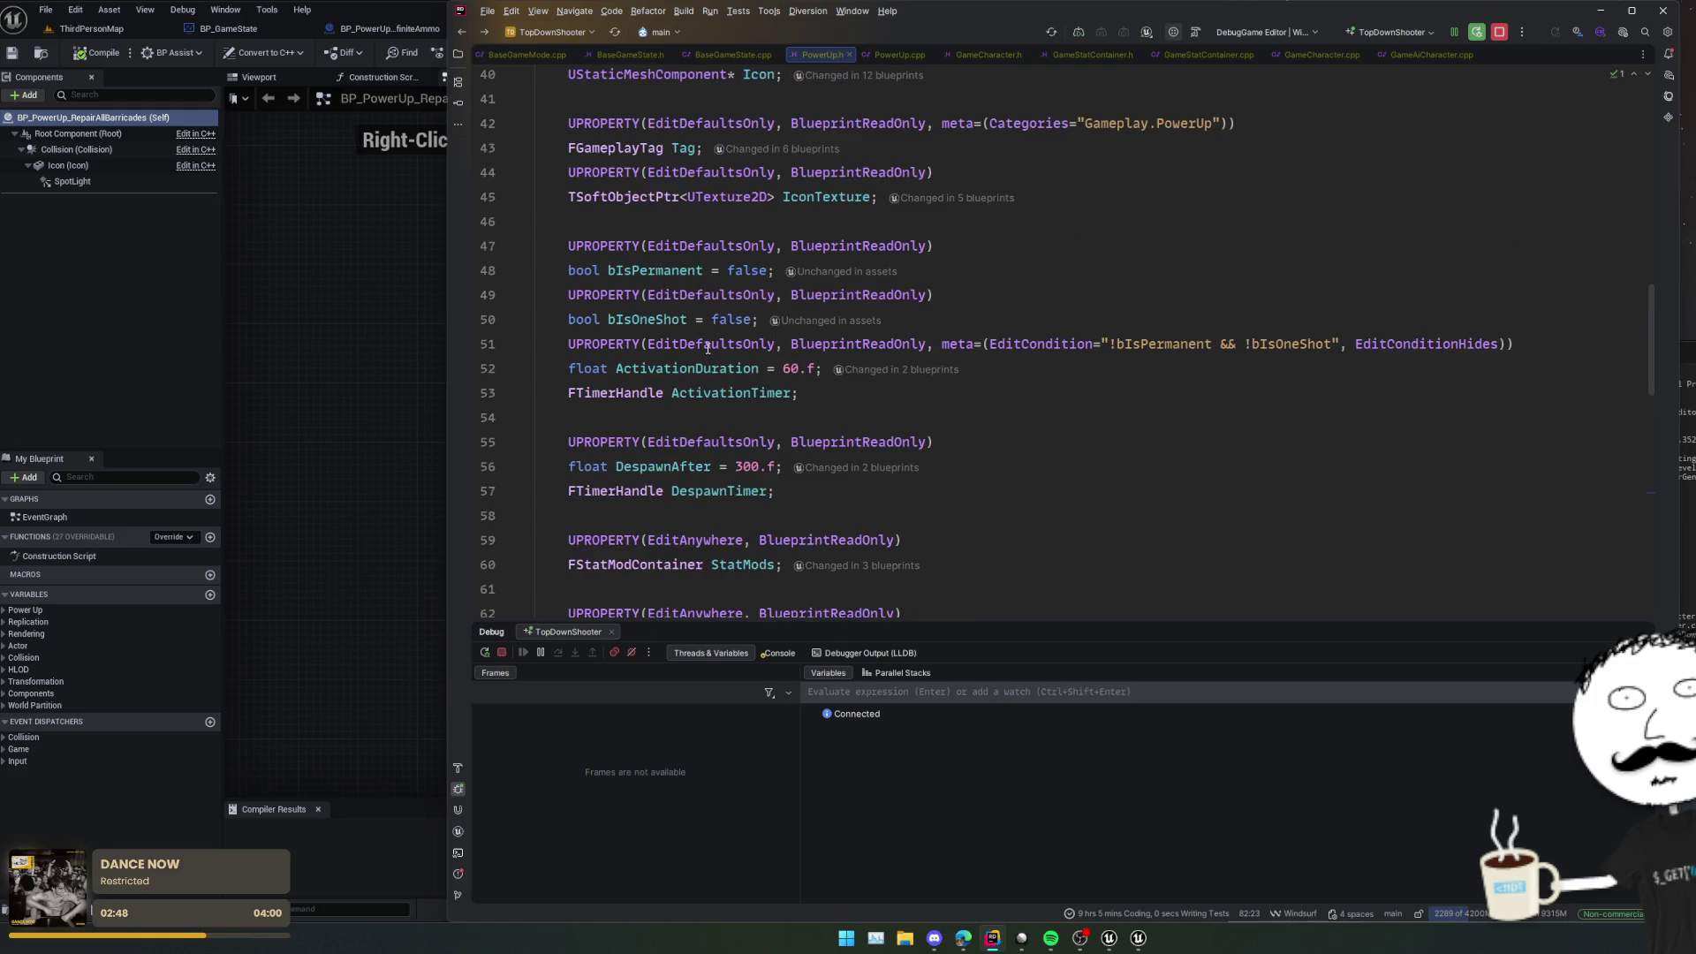
click(640, 417)
key(shift+F12)
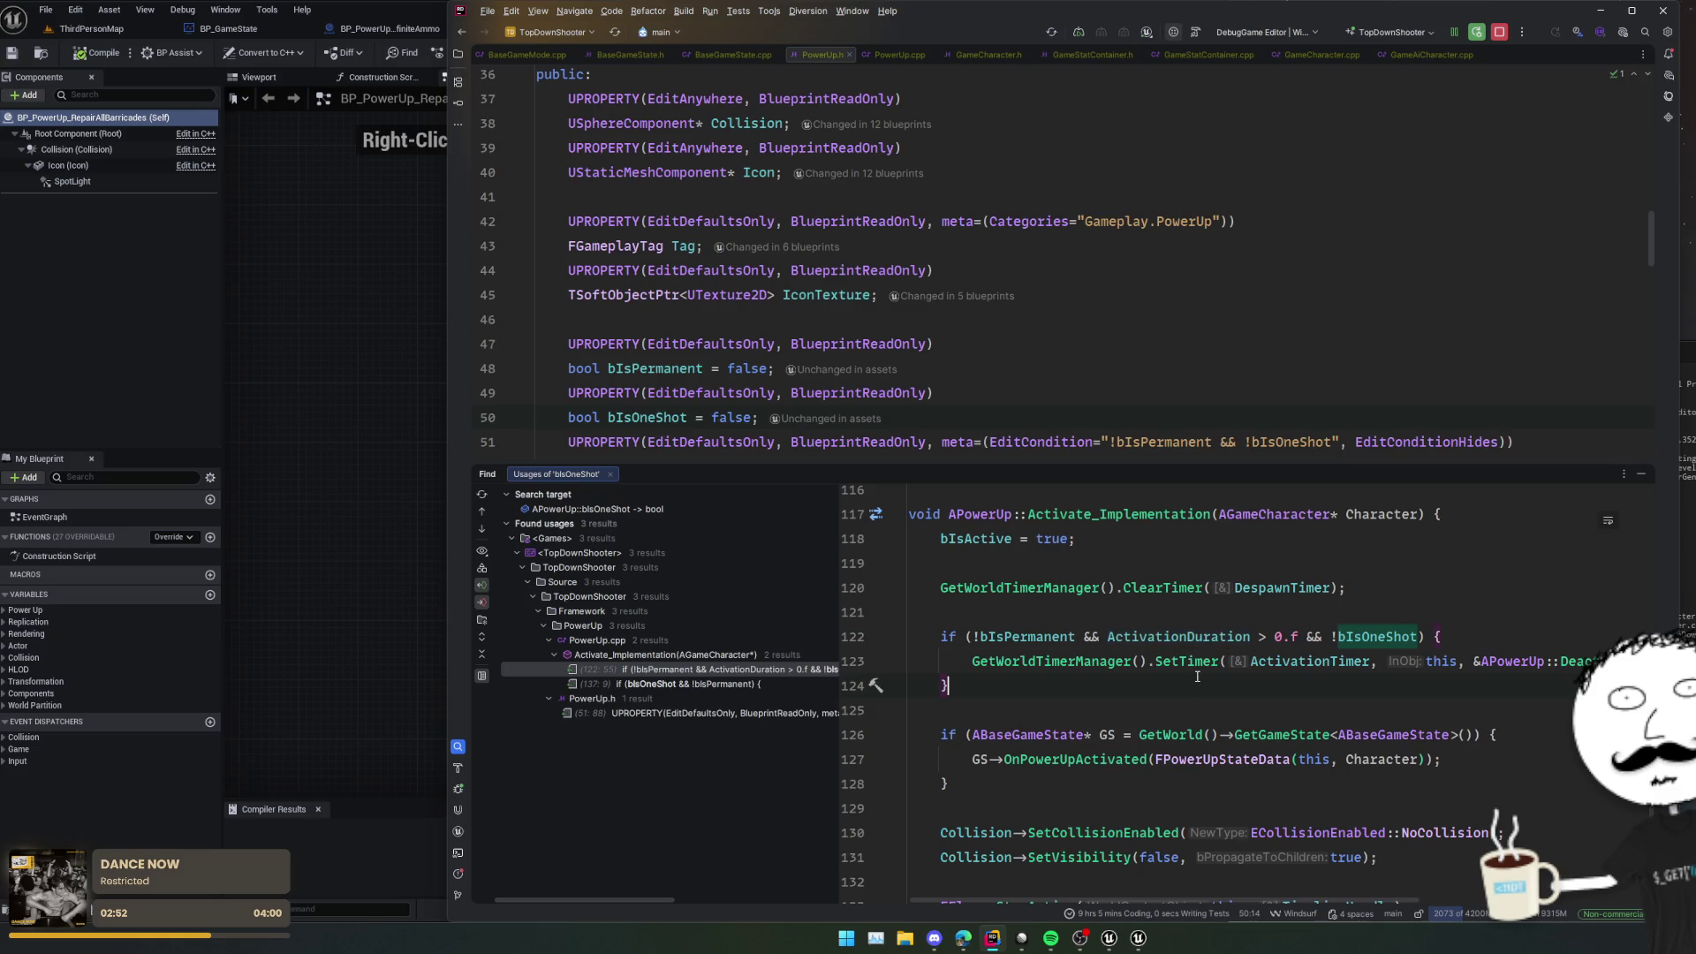
scroll(1197, 675, right, 1)
scroll(1197, 675, left, 1)
scroll(1197, 675, right, 4)
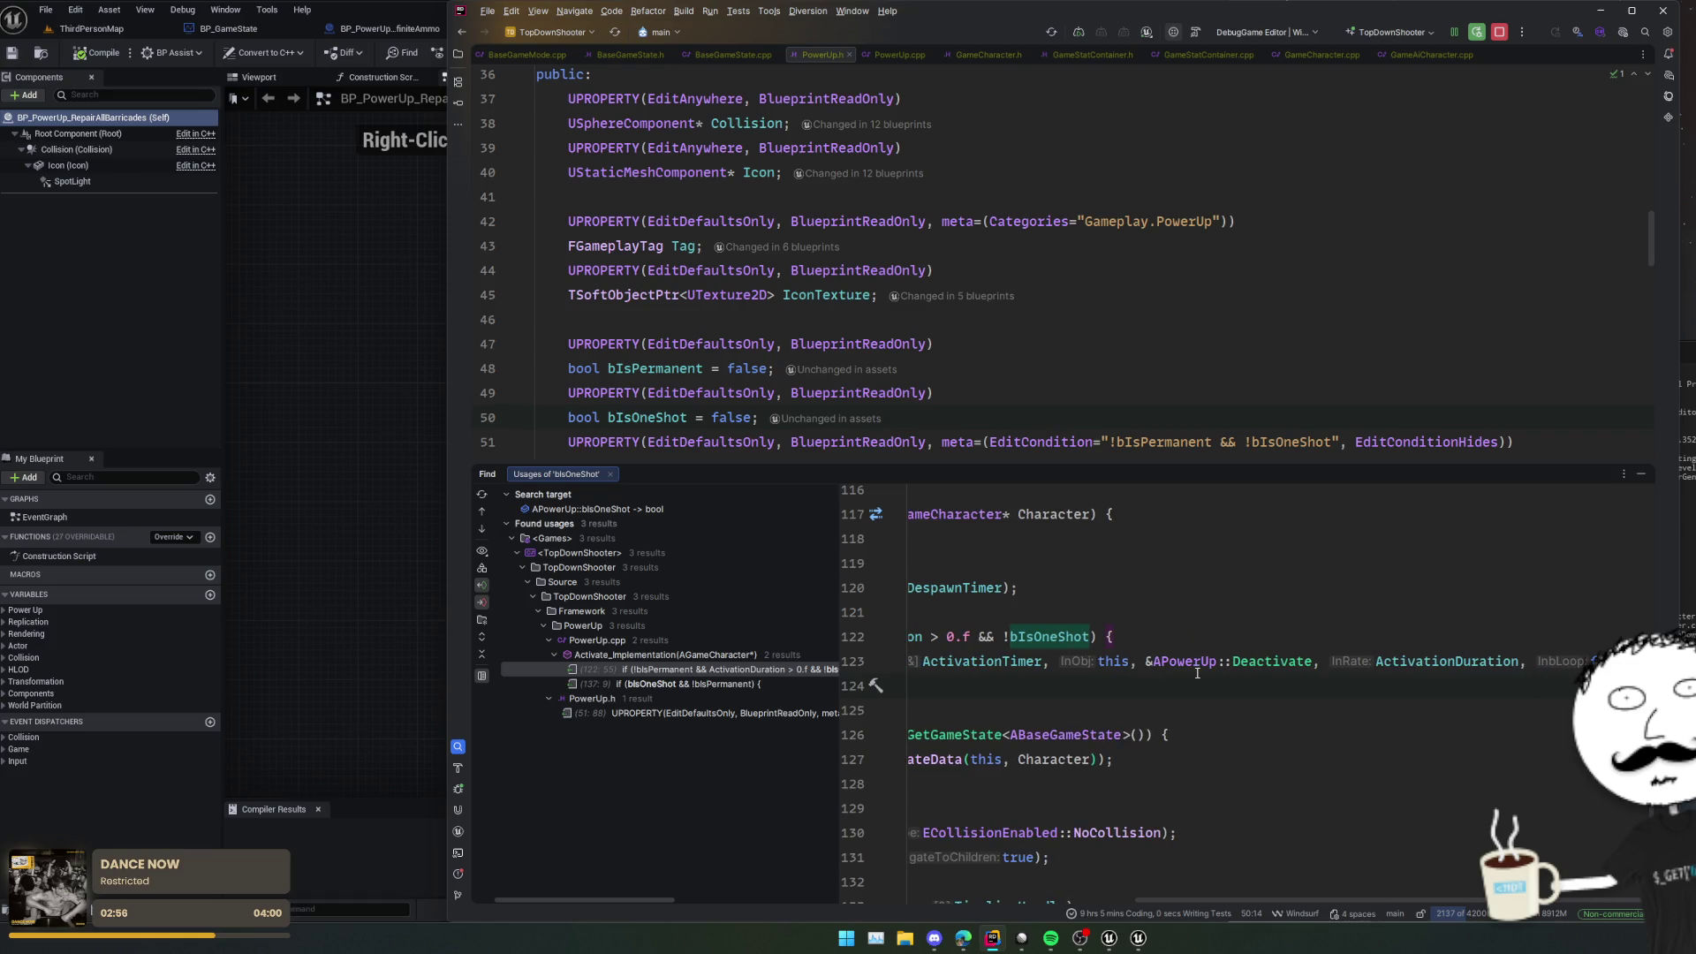
scroll(1197, 673, left, 8)
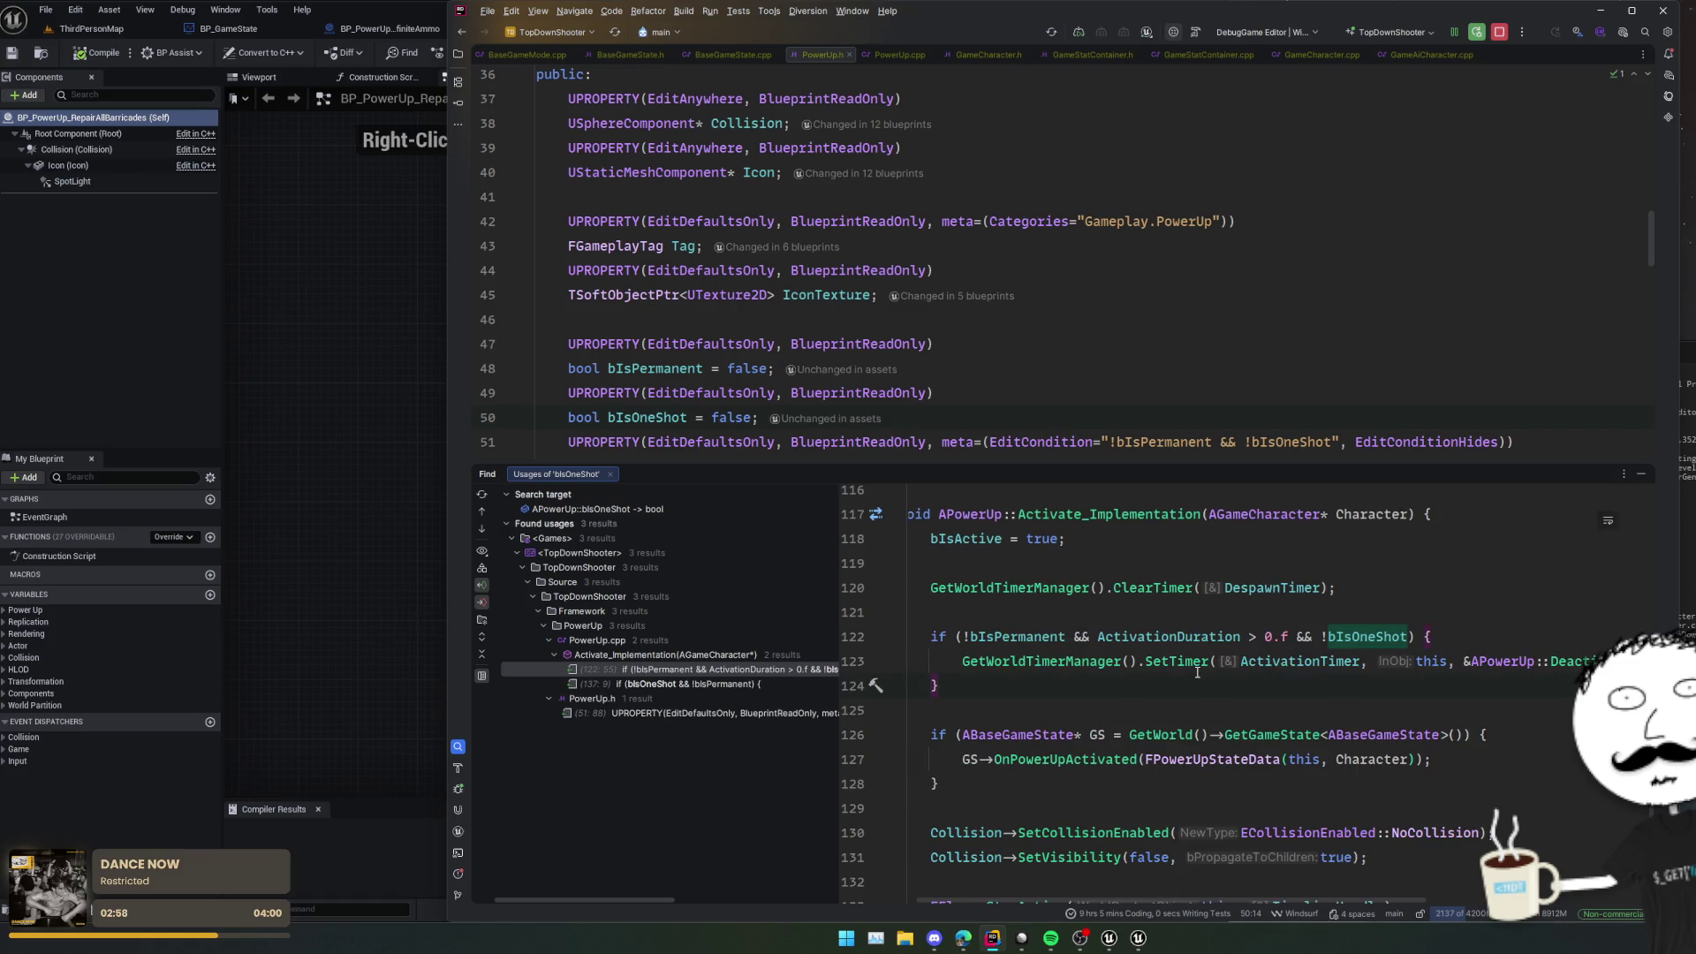
Step: Inspect the bIsOneShot usage at line 137 and jump to the OnActivated declaration
click(793, 685)
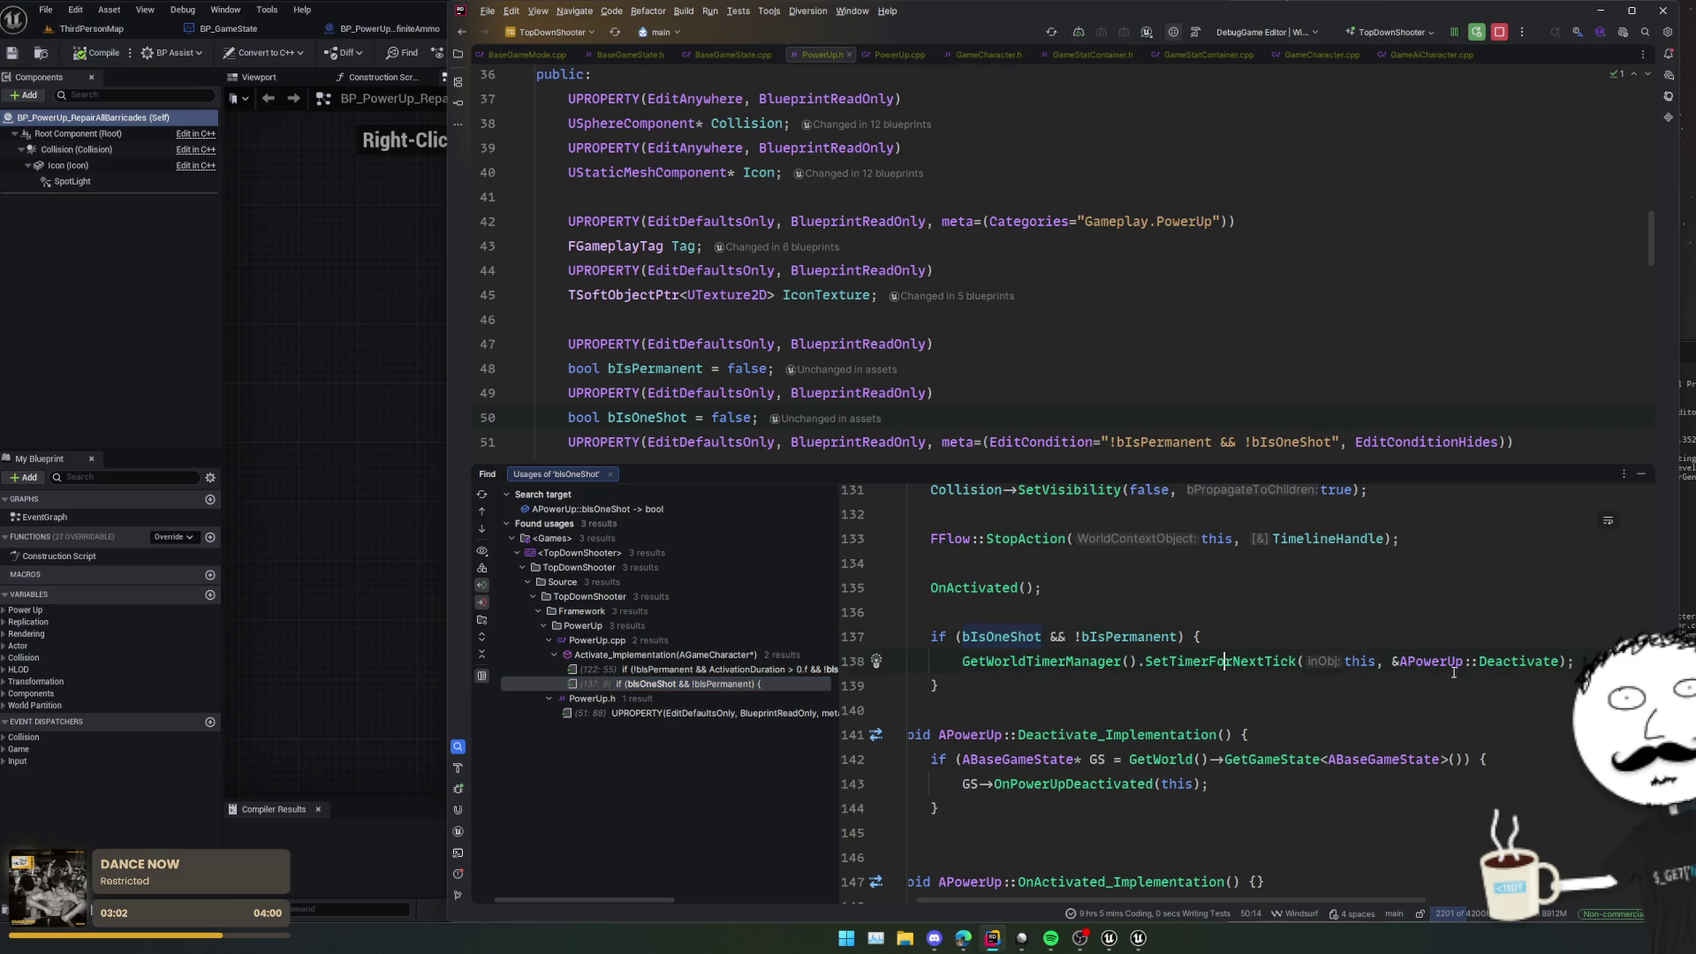
double_click(1020, 636)
scroll(1045, 616, up, 2)
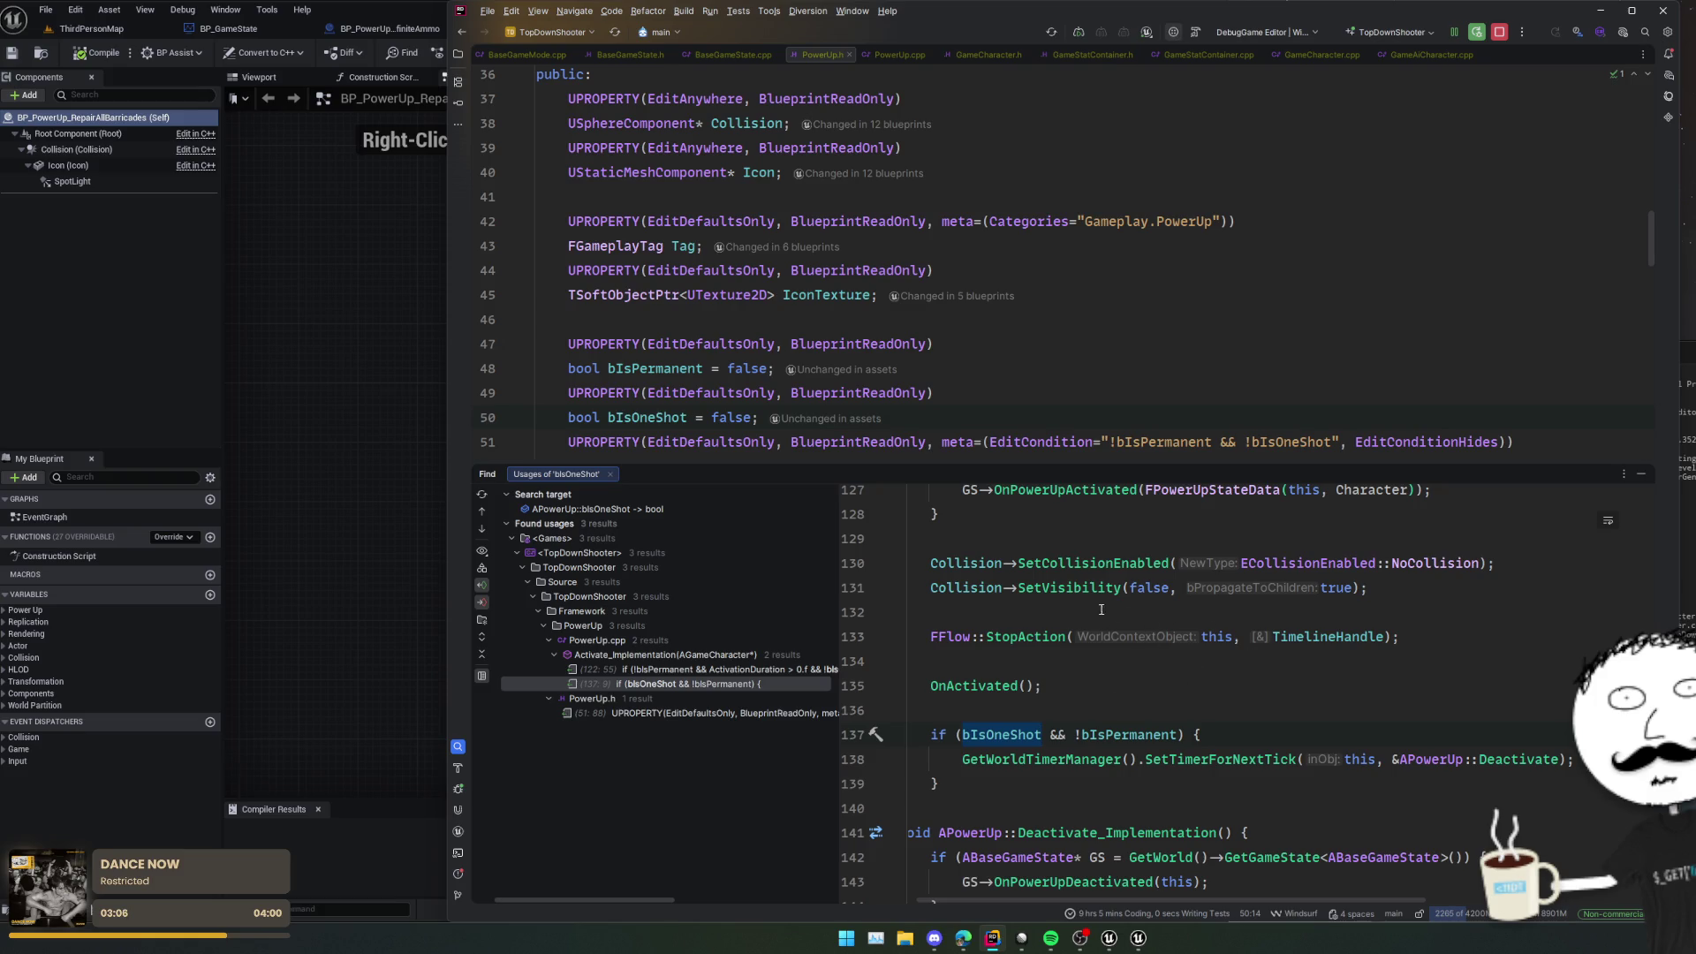
click(1061, 669)
click(1018, 685)
ctrl+click(986, 686)
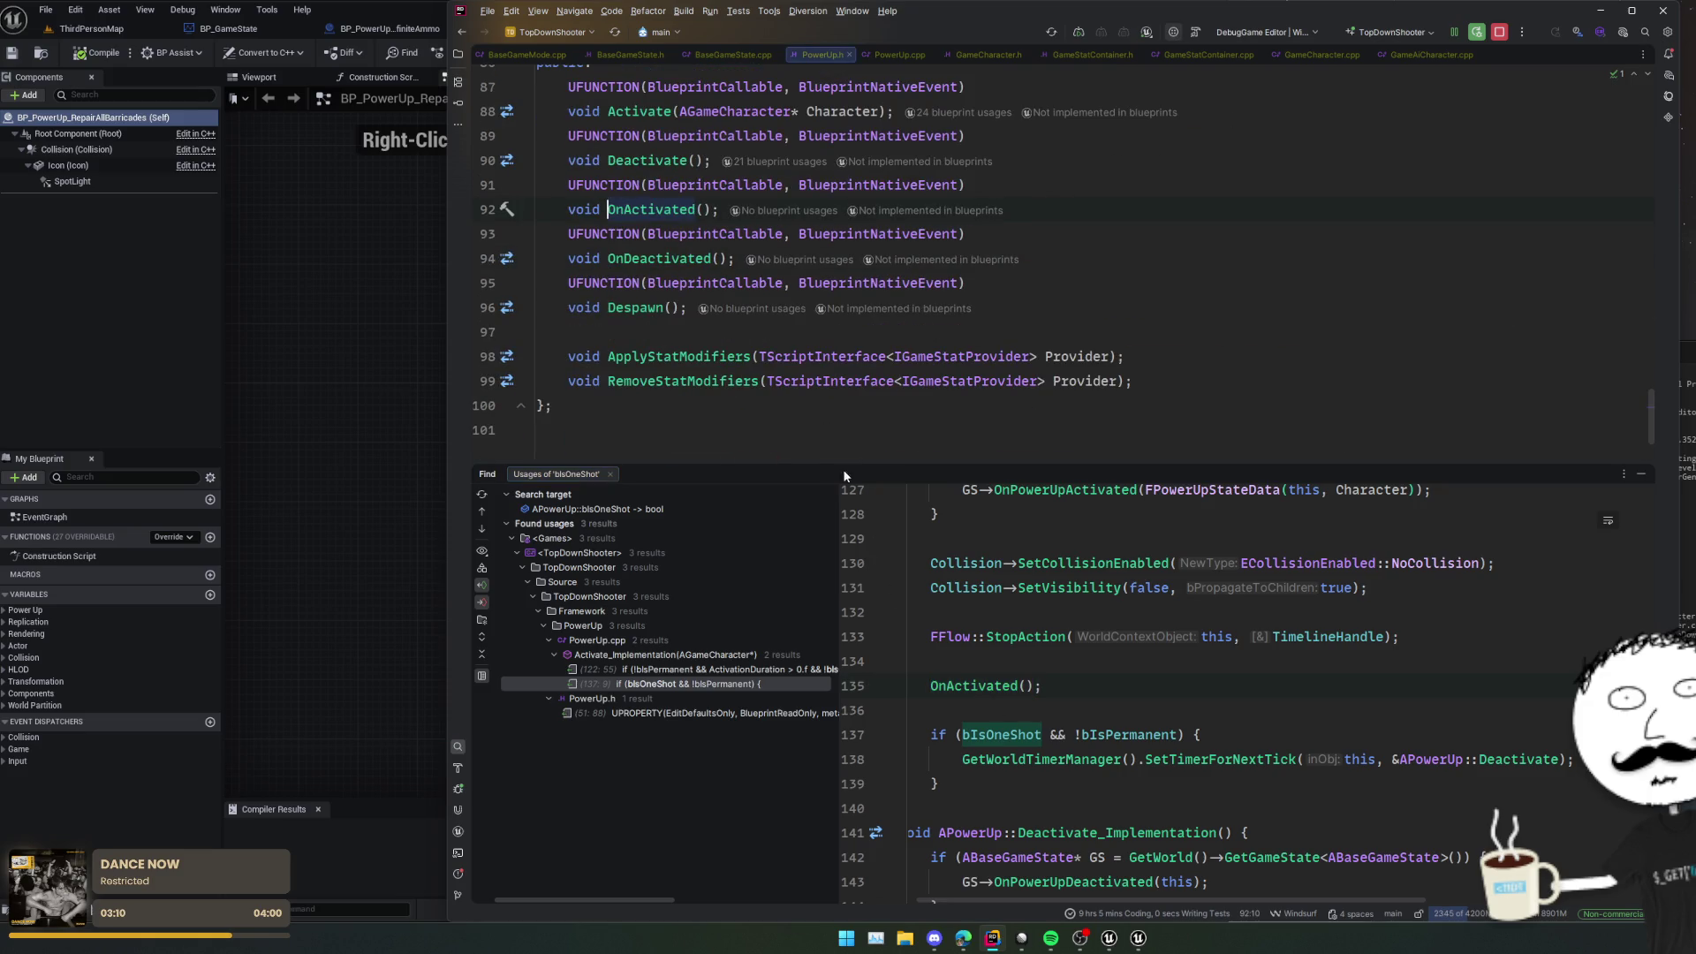
key(Escape)
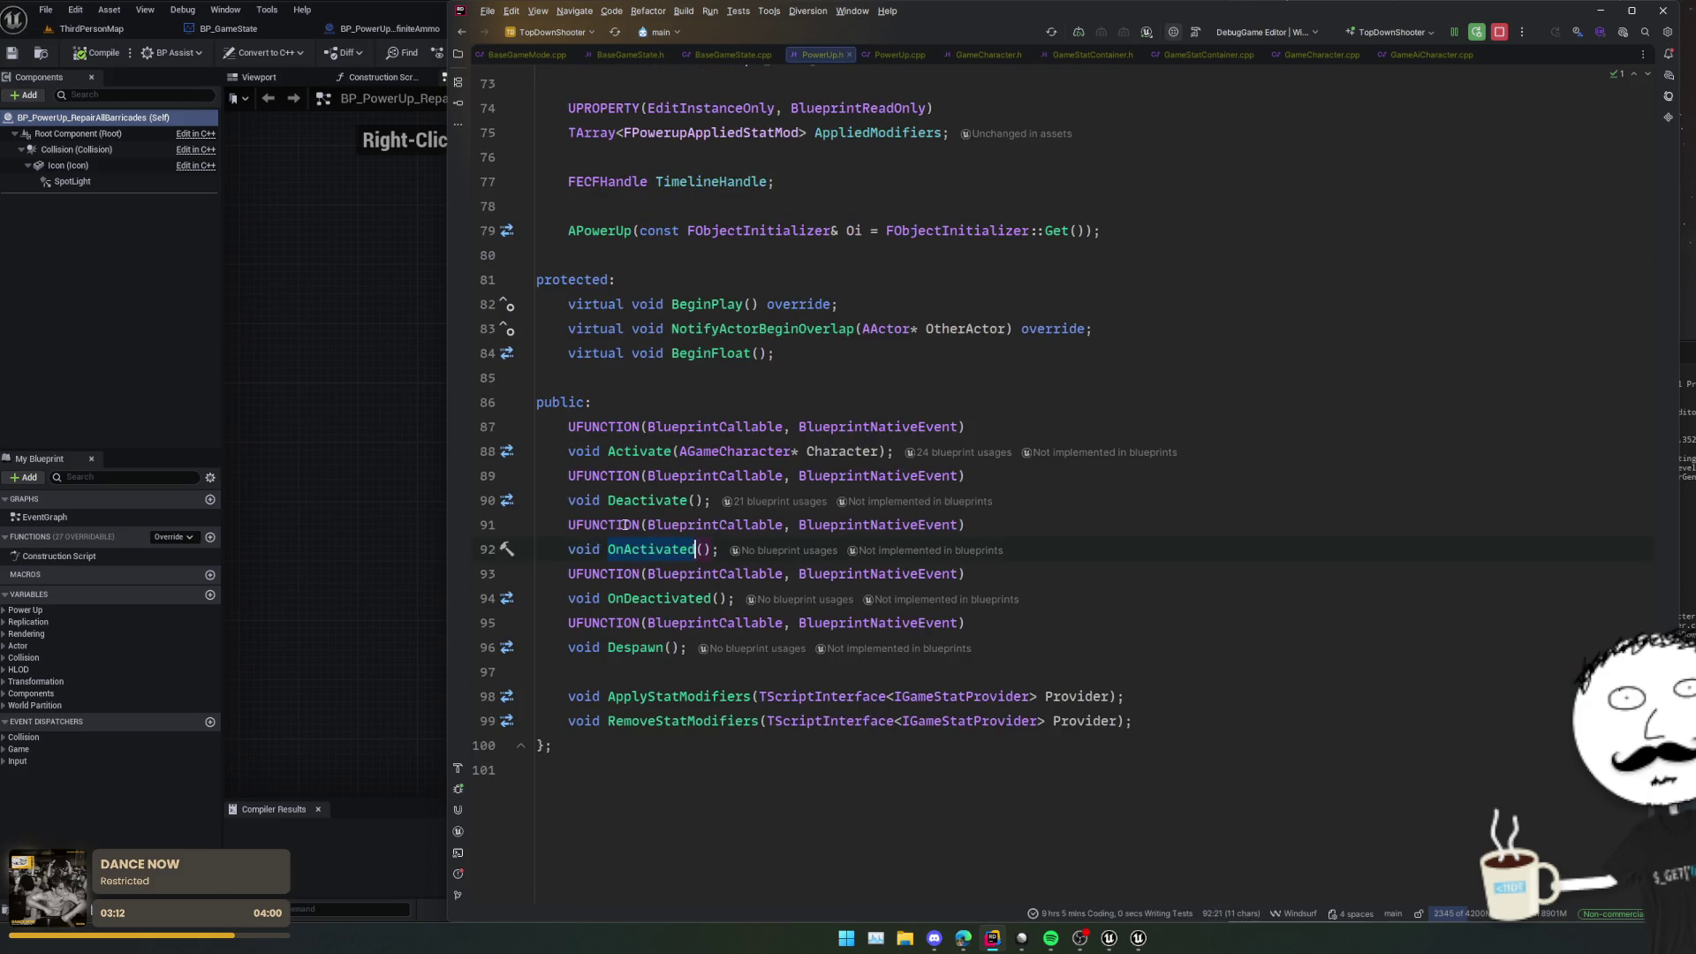
click(236, 163)
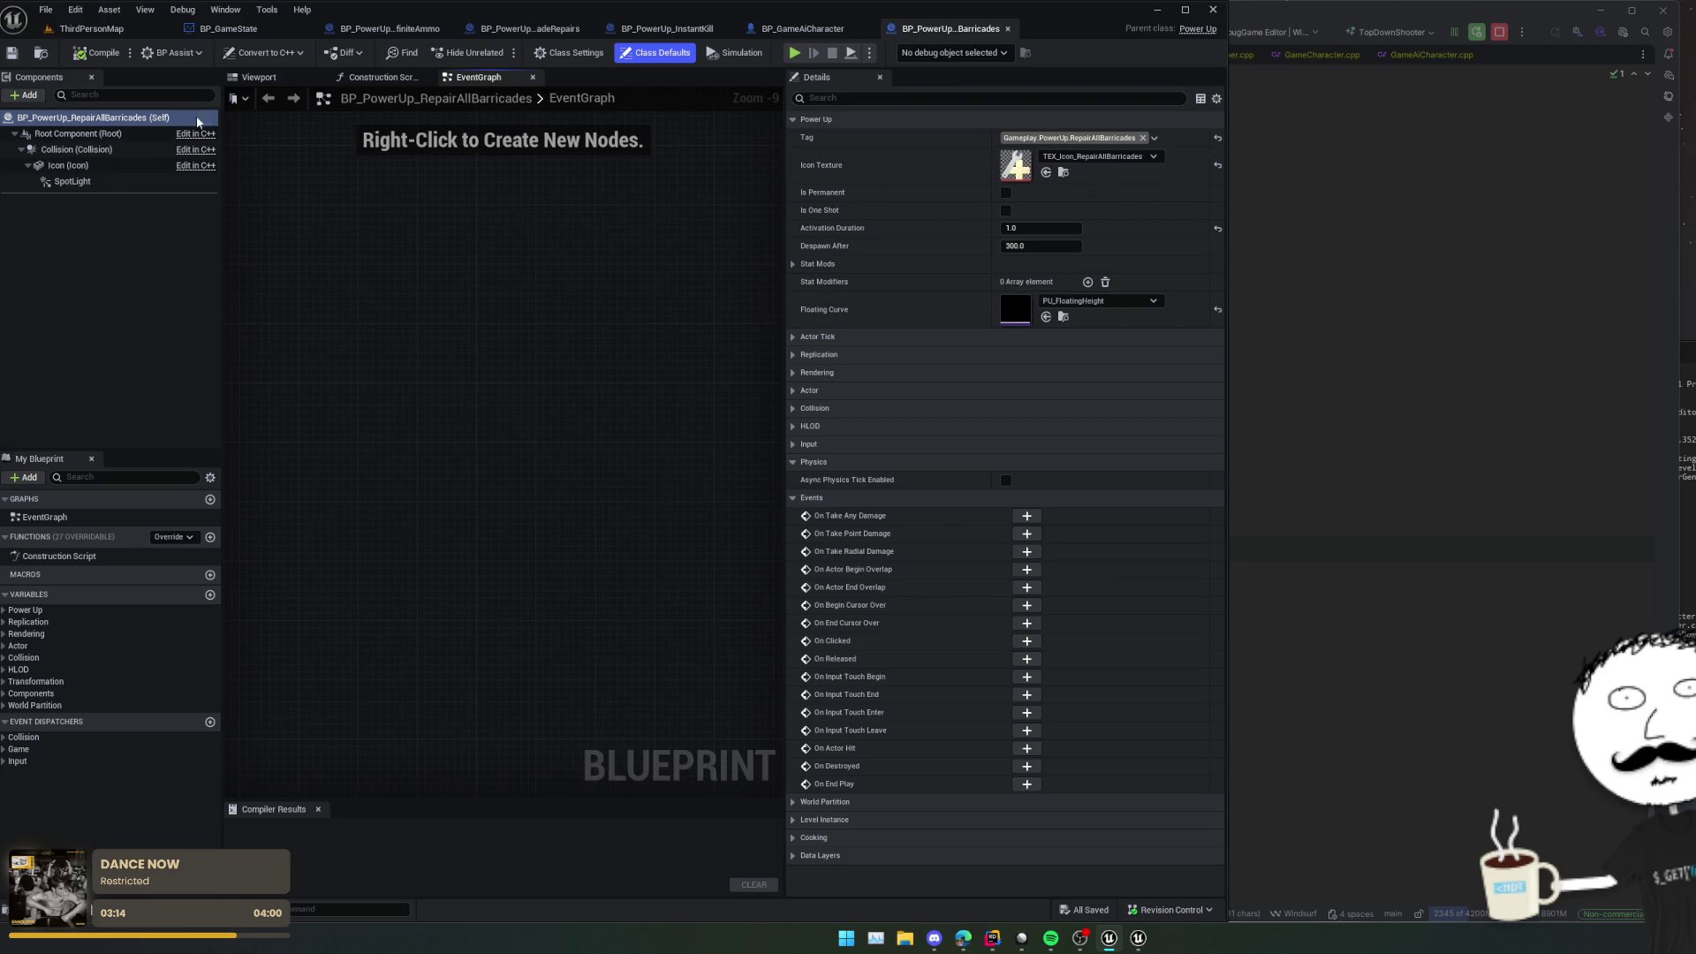
Step: Make the RepairAllBarricades power-up one-shot in Class Defaults and save the blueprint
click(1007, 211)
key(ctrl+s)
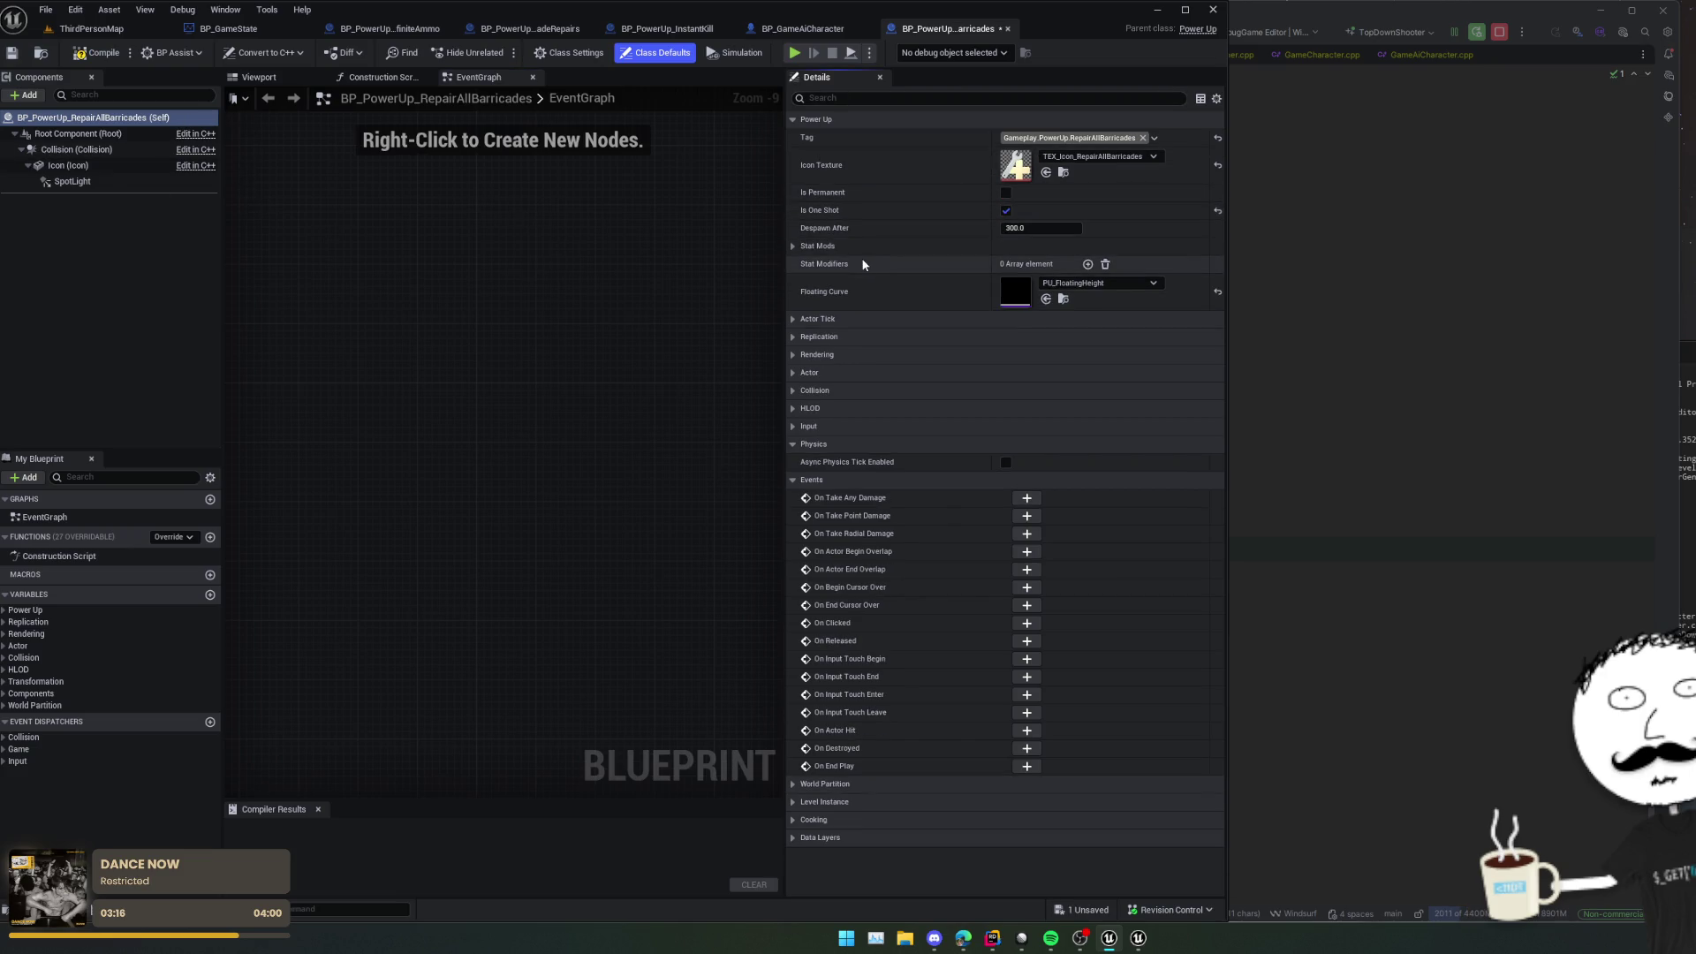
click(795, 245)
click(795, 246)
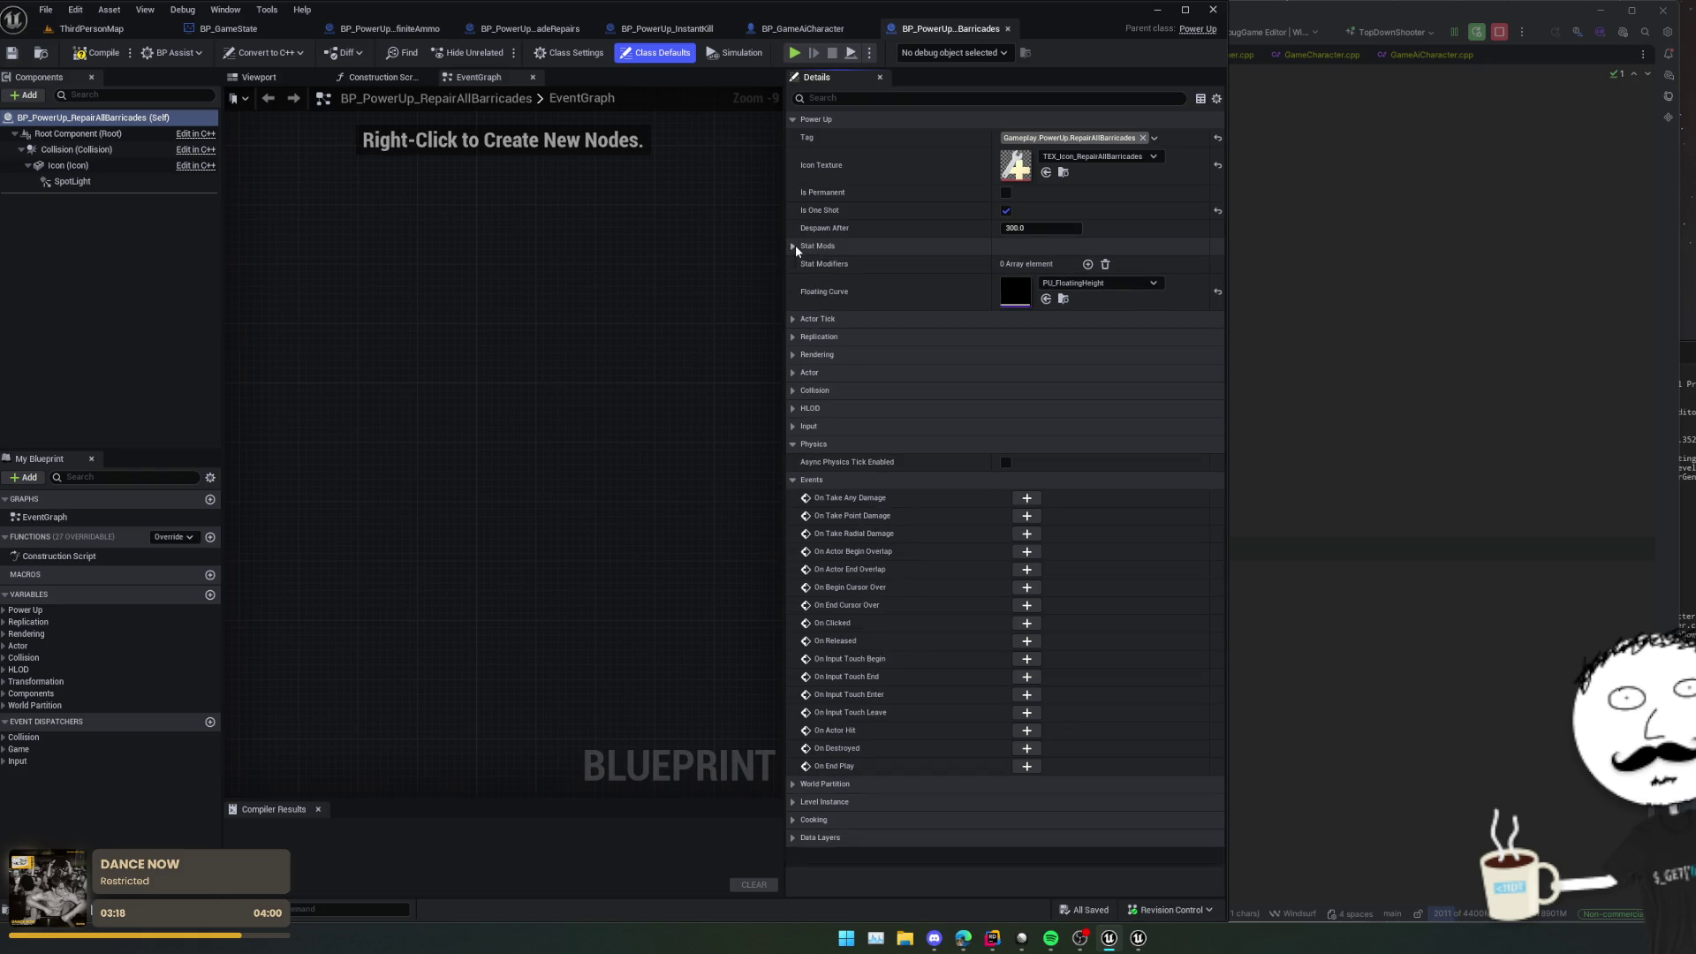
Step: Add an OnActivated override event that calls Parent: OnActivated, and save
click(617, 303)
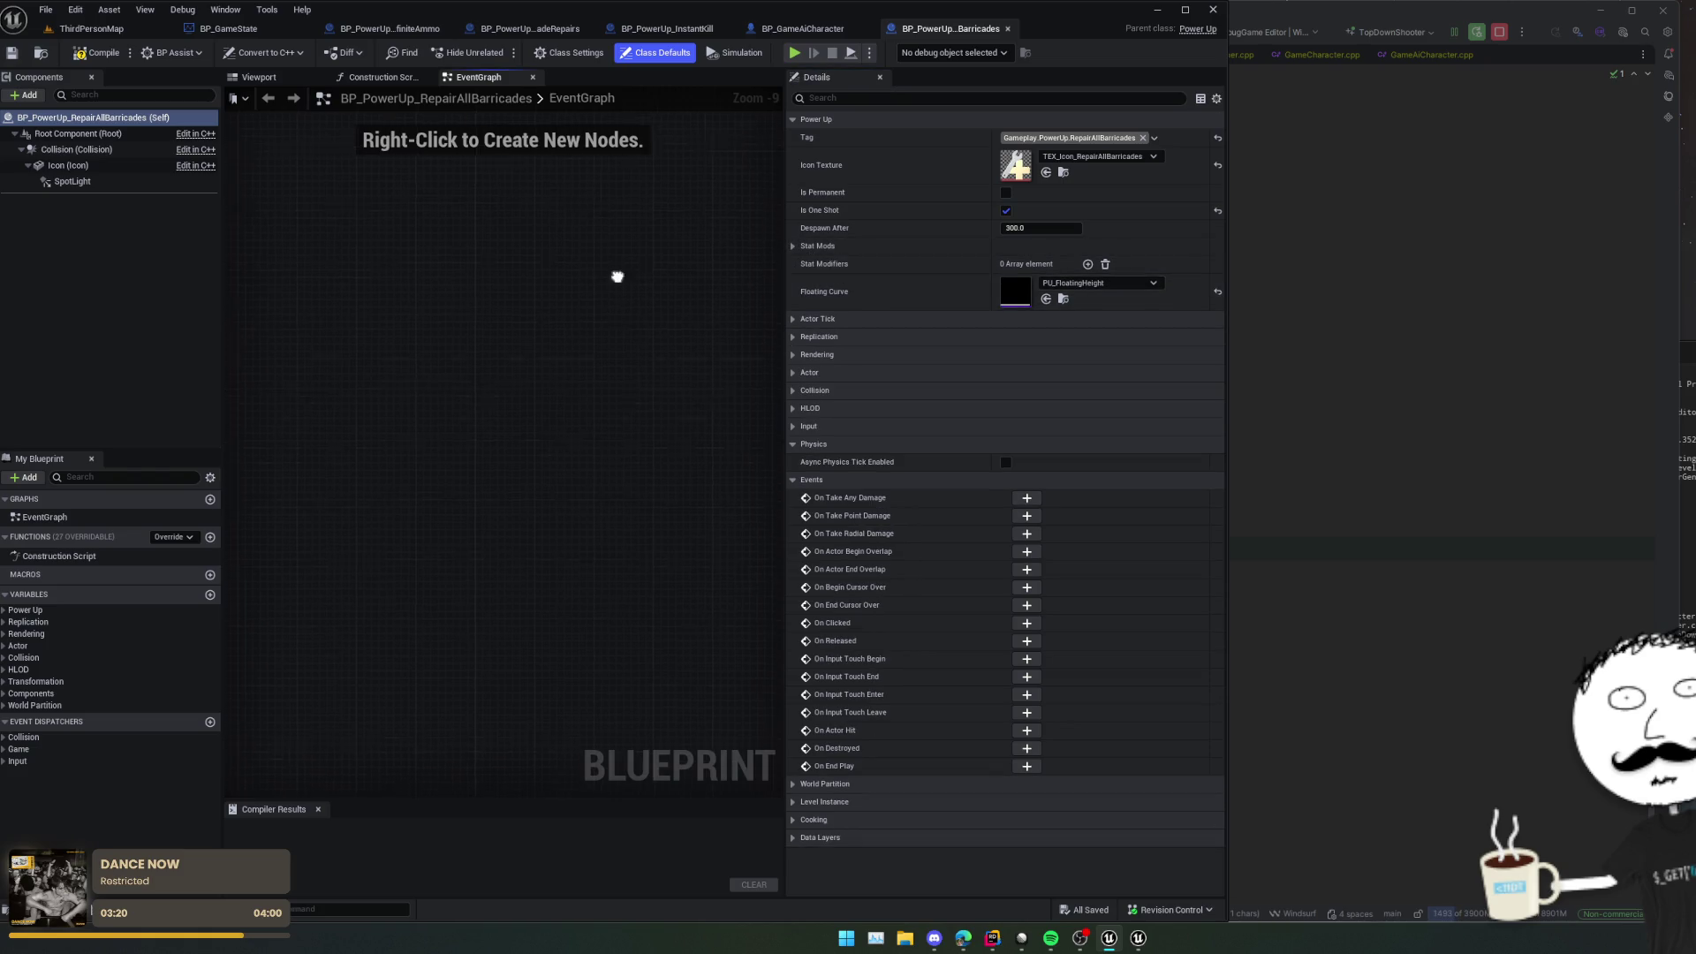
click(174, 536)
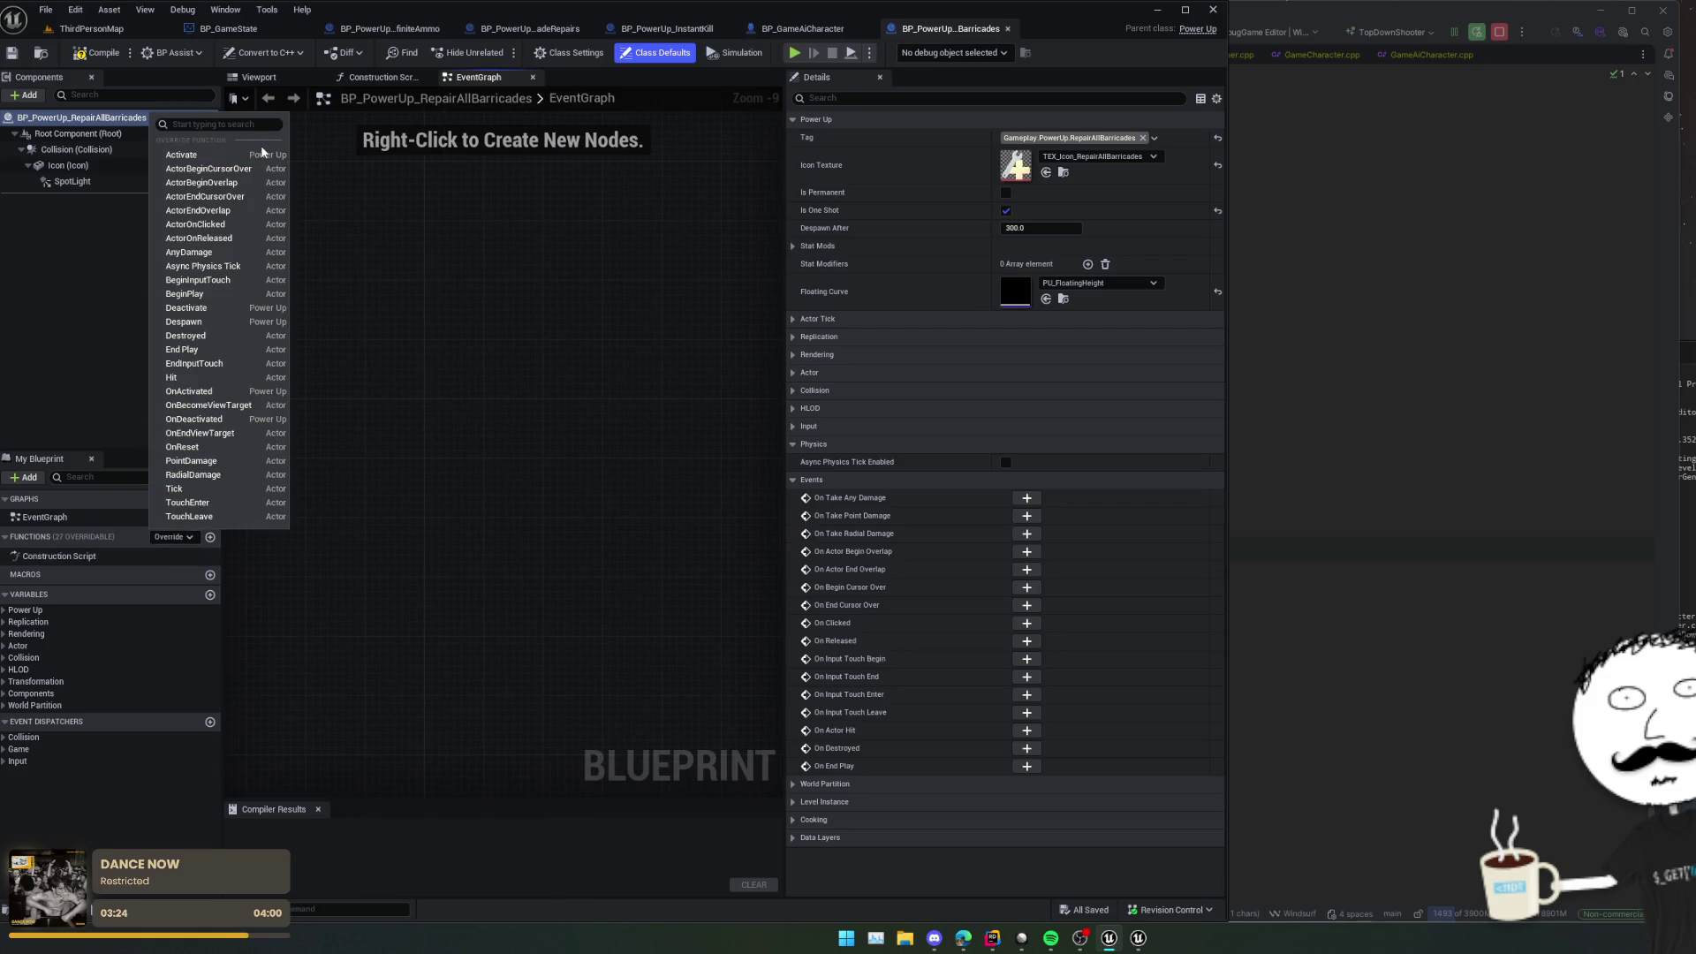
click(242, 395)
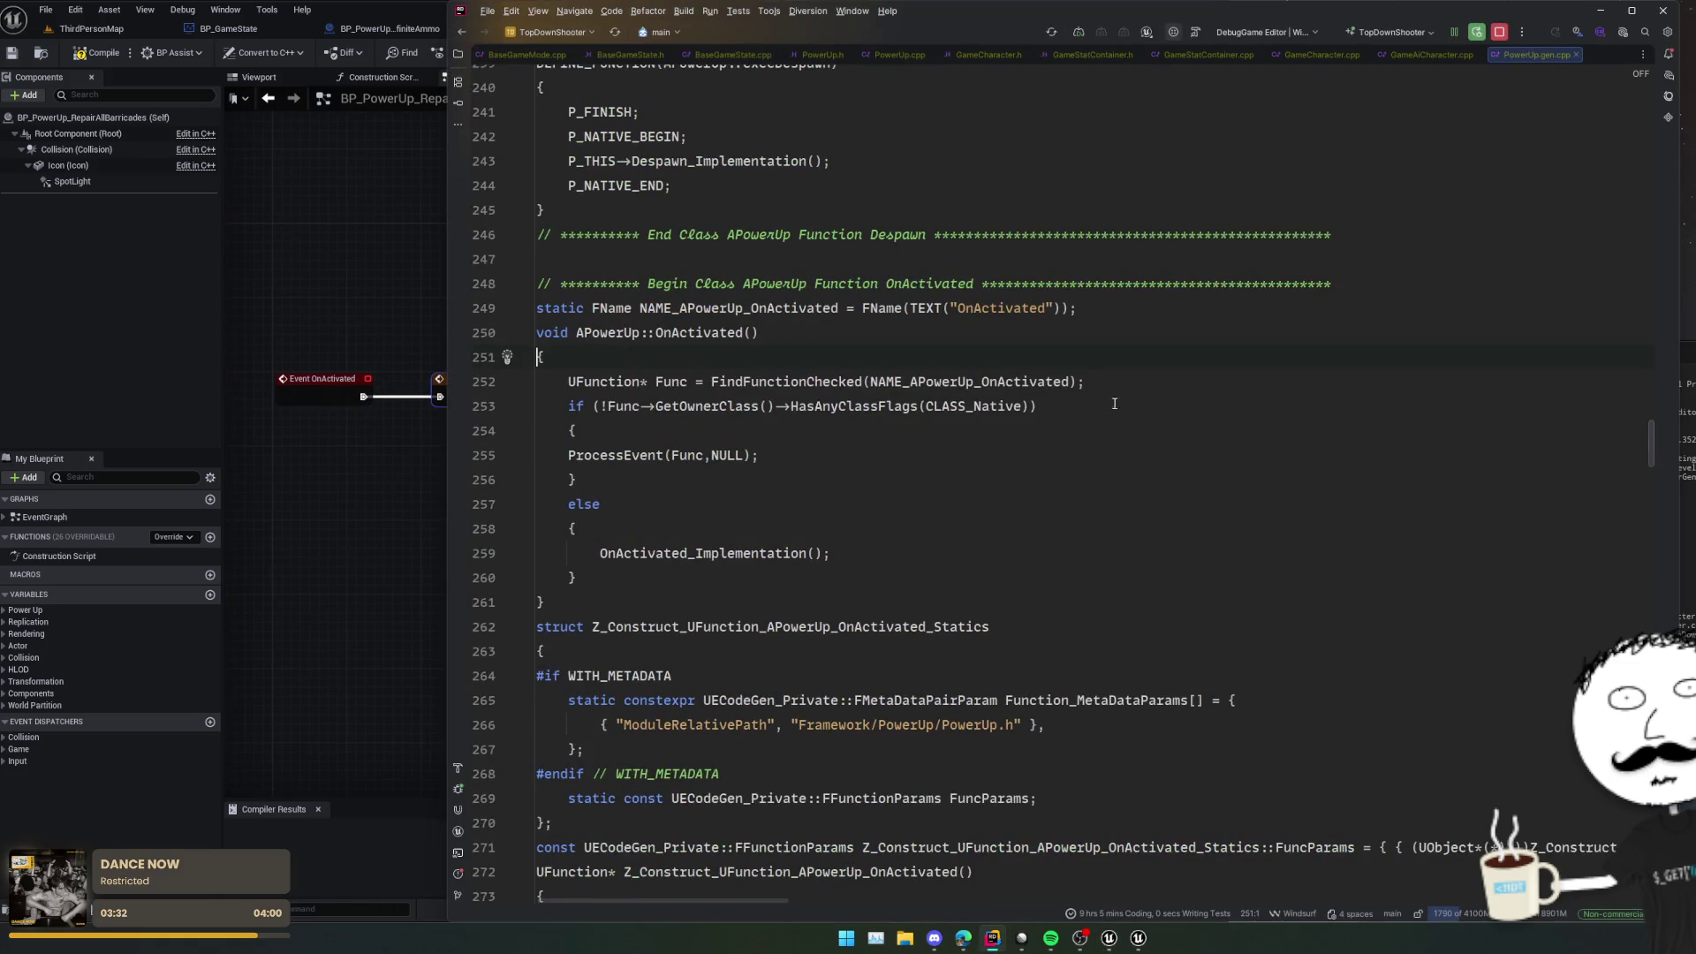
ctrl+click(767, 328)
key(alt+Tab)
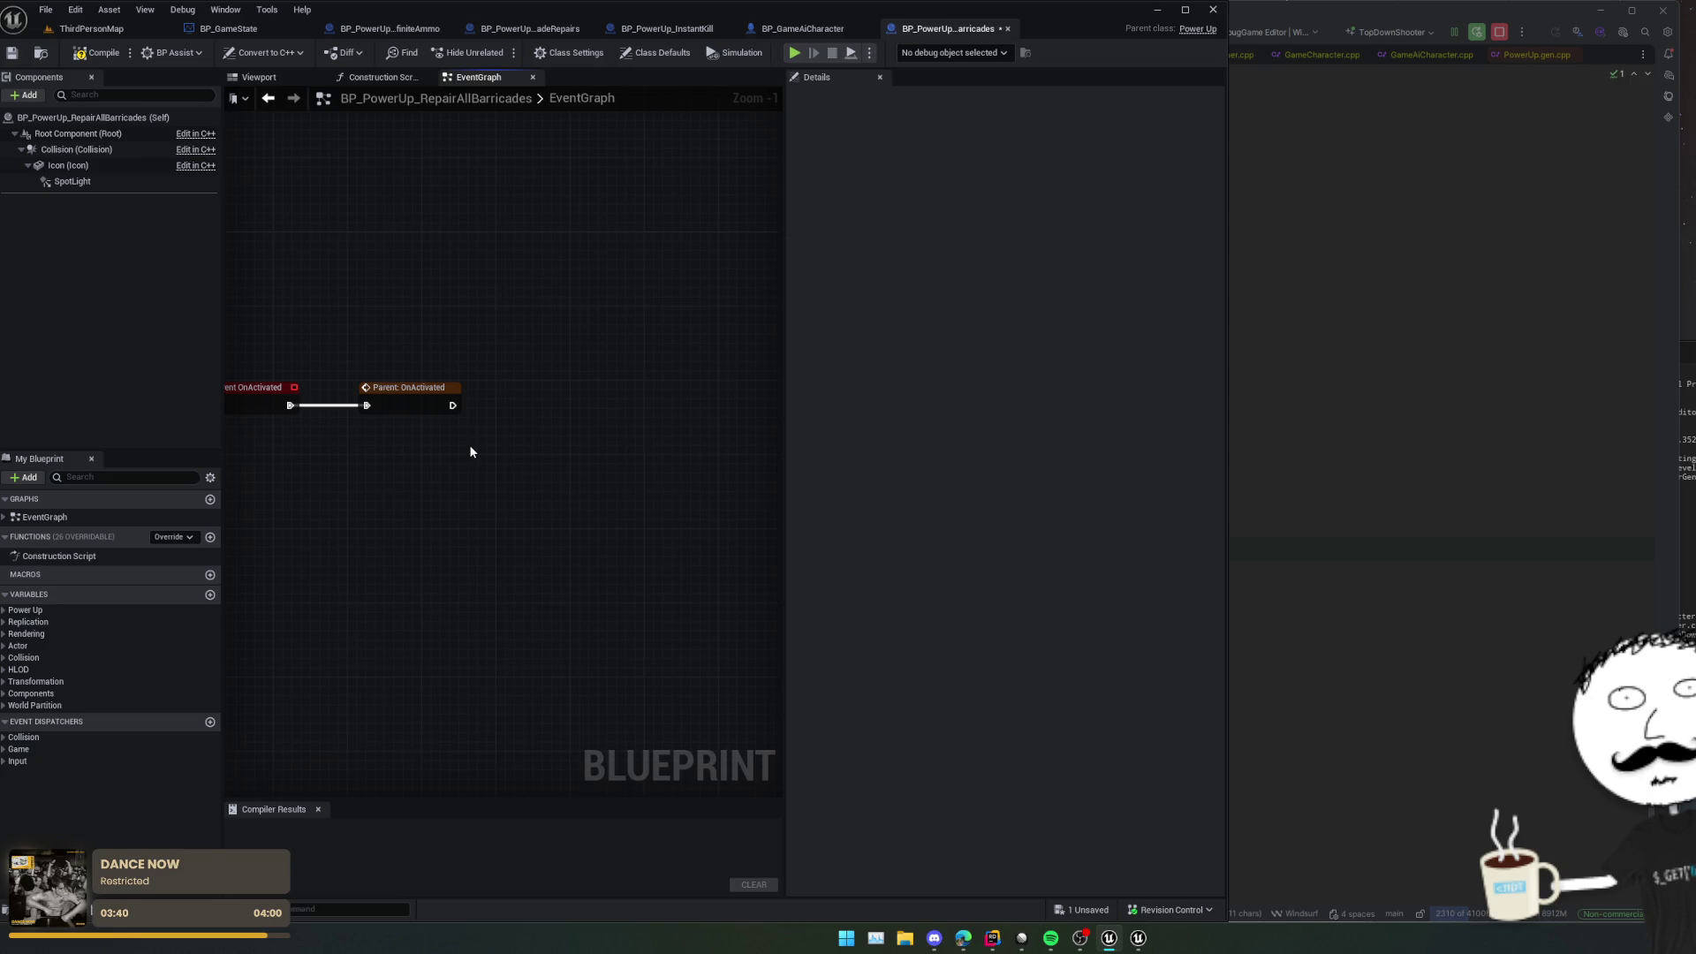
key(ctrl+s)
right_click(470, 452)
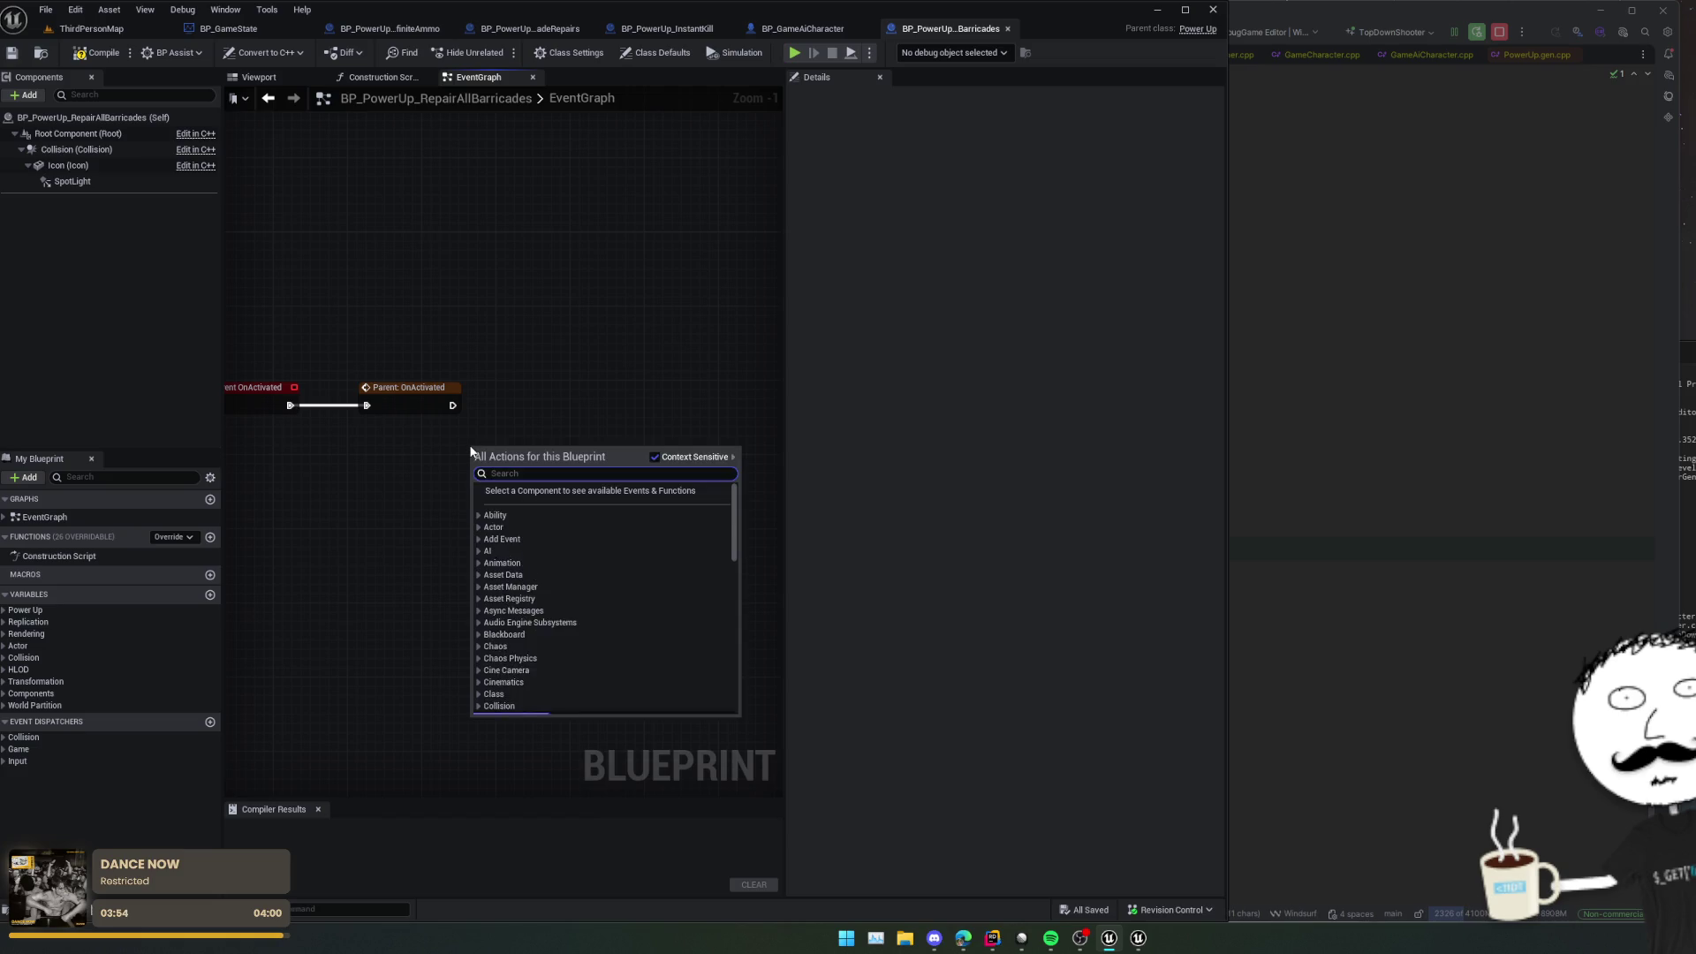
Step: Add a Get Instances Of Class node with its class set to Base Barricade
text(instancemana)
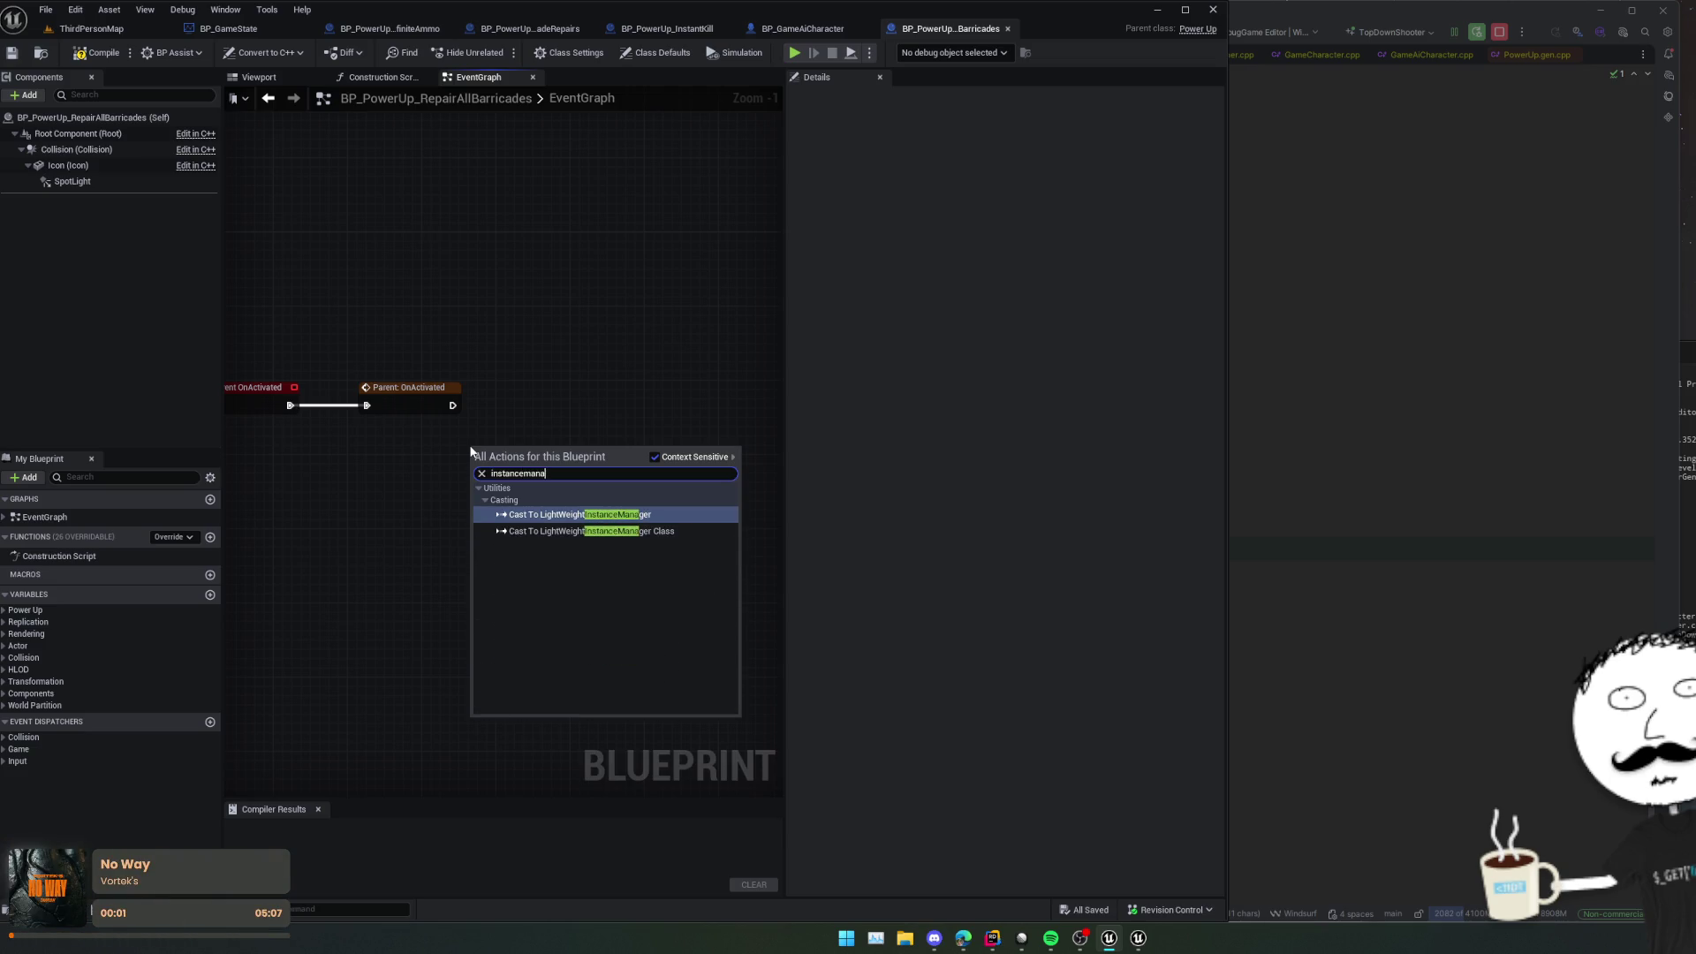
key(BackSpace)
key(BackSpace)
key(BackSpace)
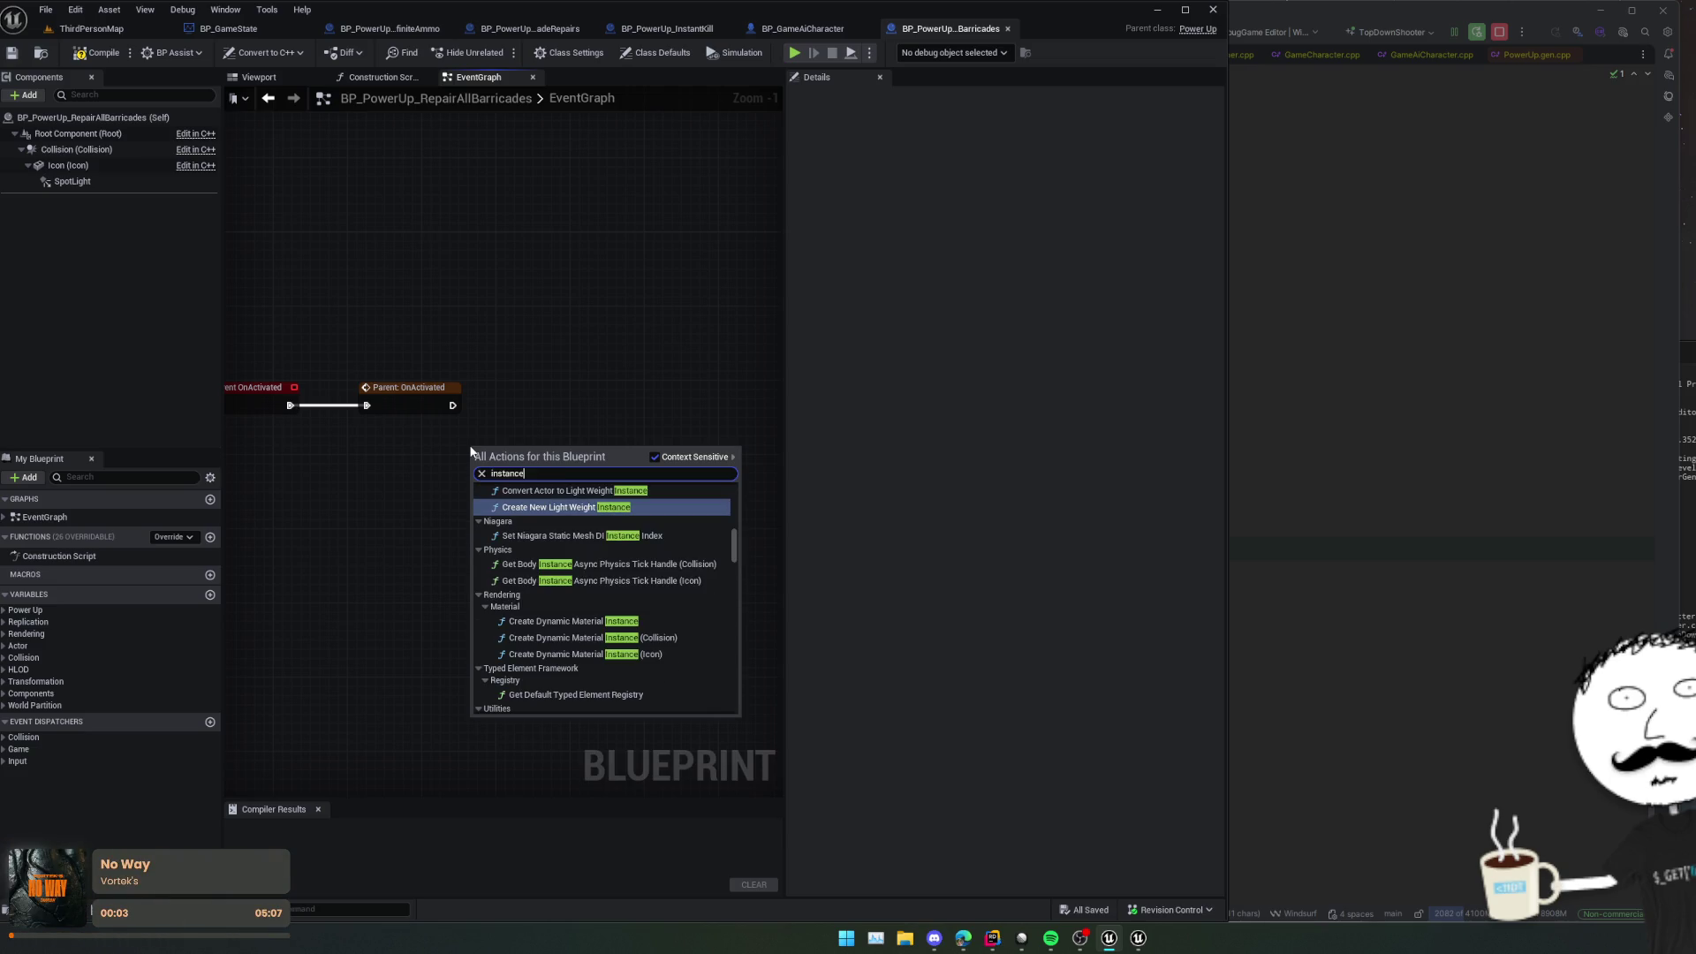
text(ttr)
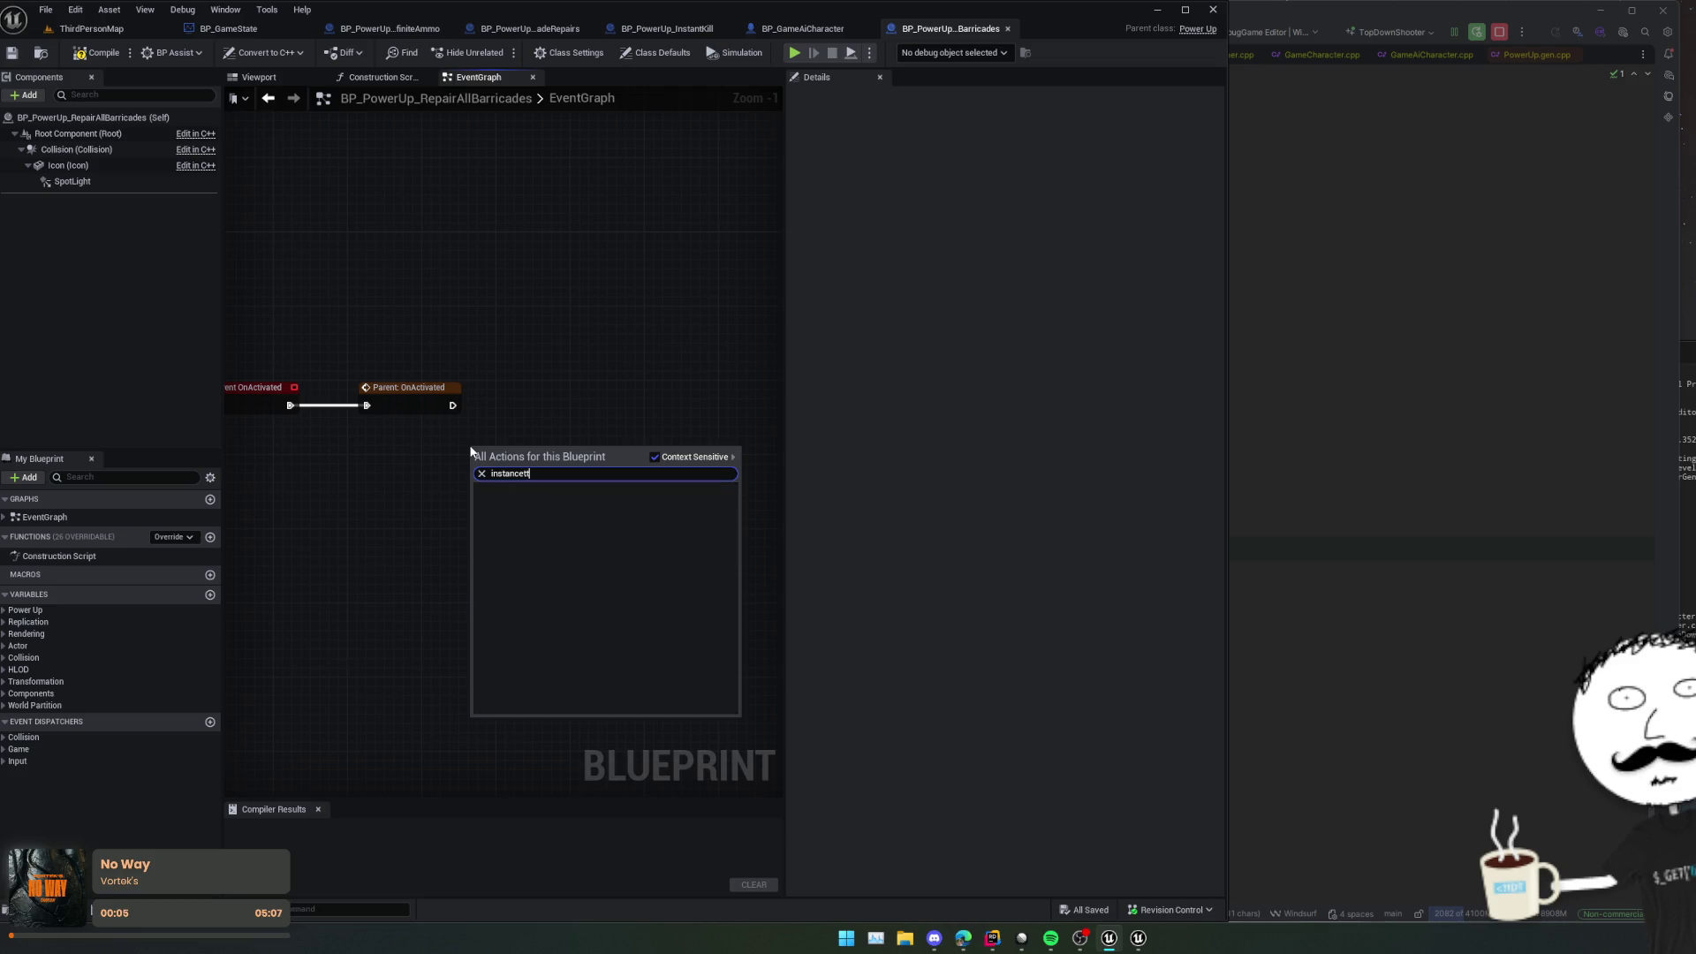
key(BackSpace)
text(rack)
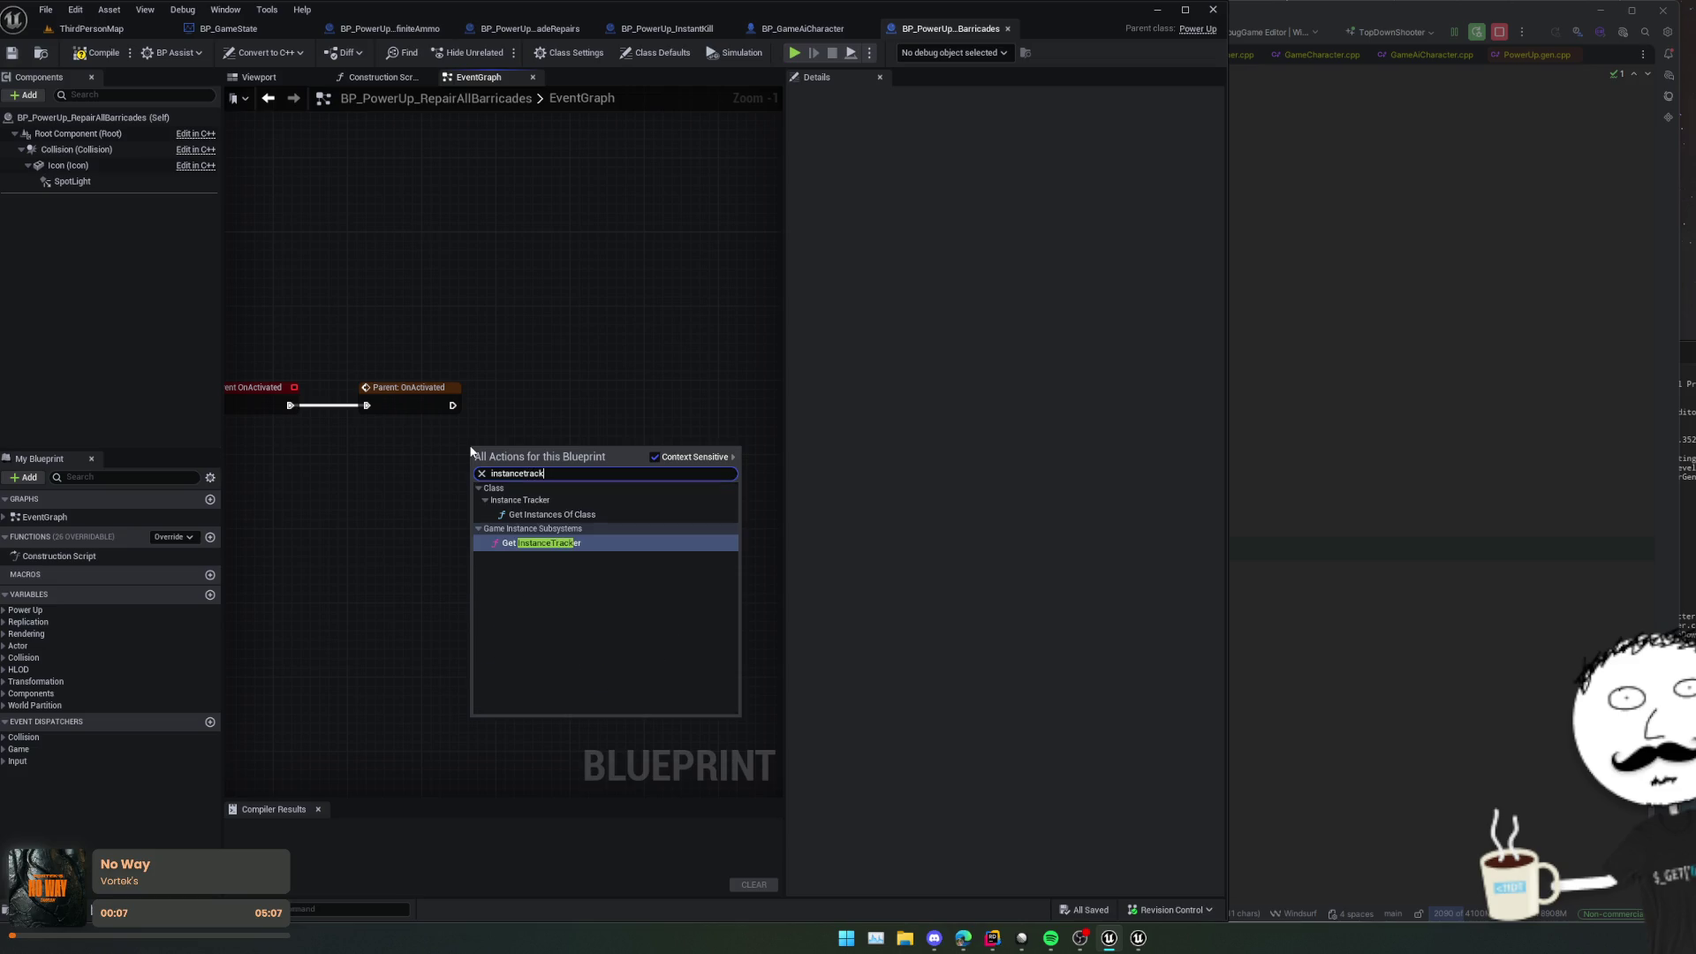
key(Up)
key(Return)
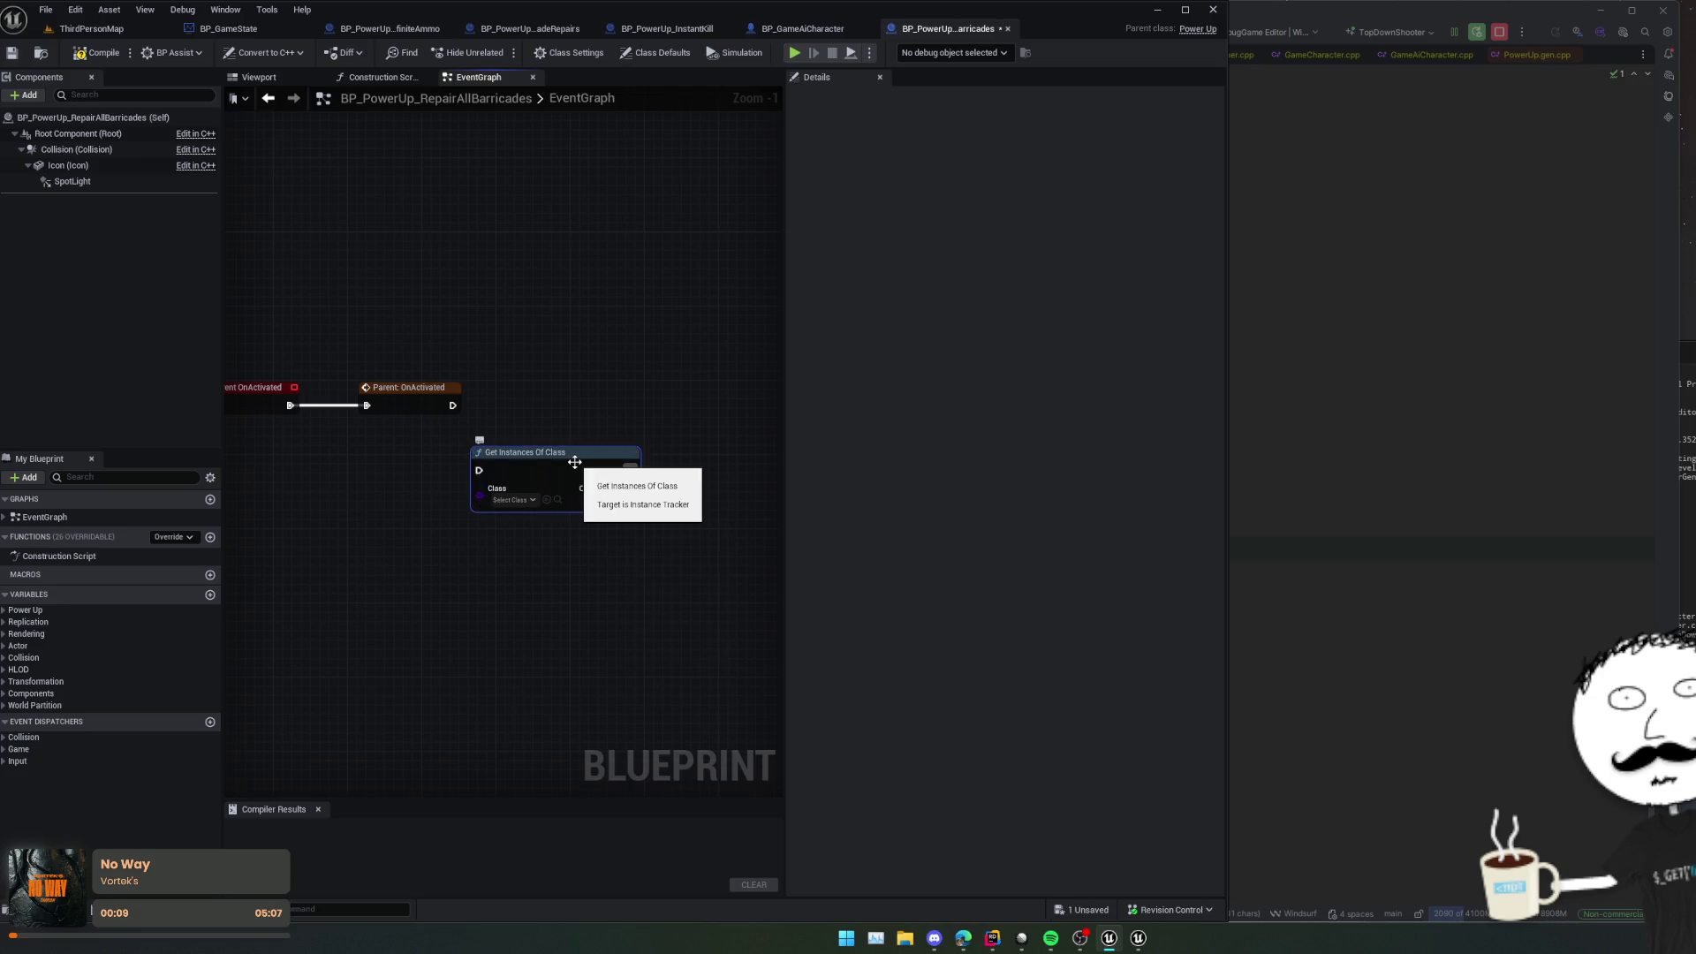
drag(572, 457, 609, 449)
click(565, 491)
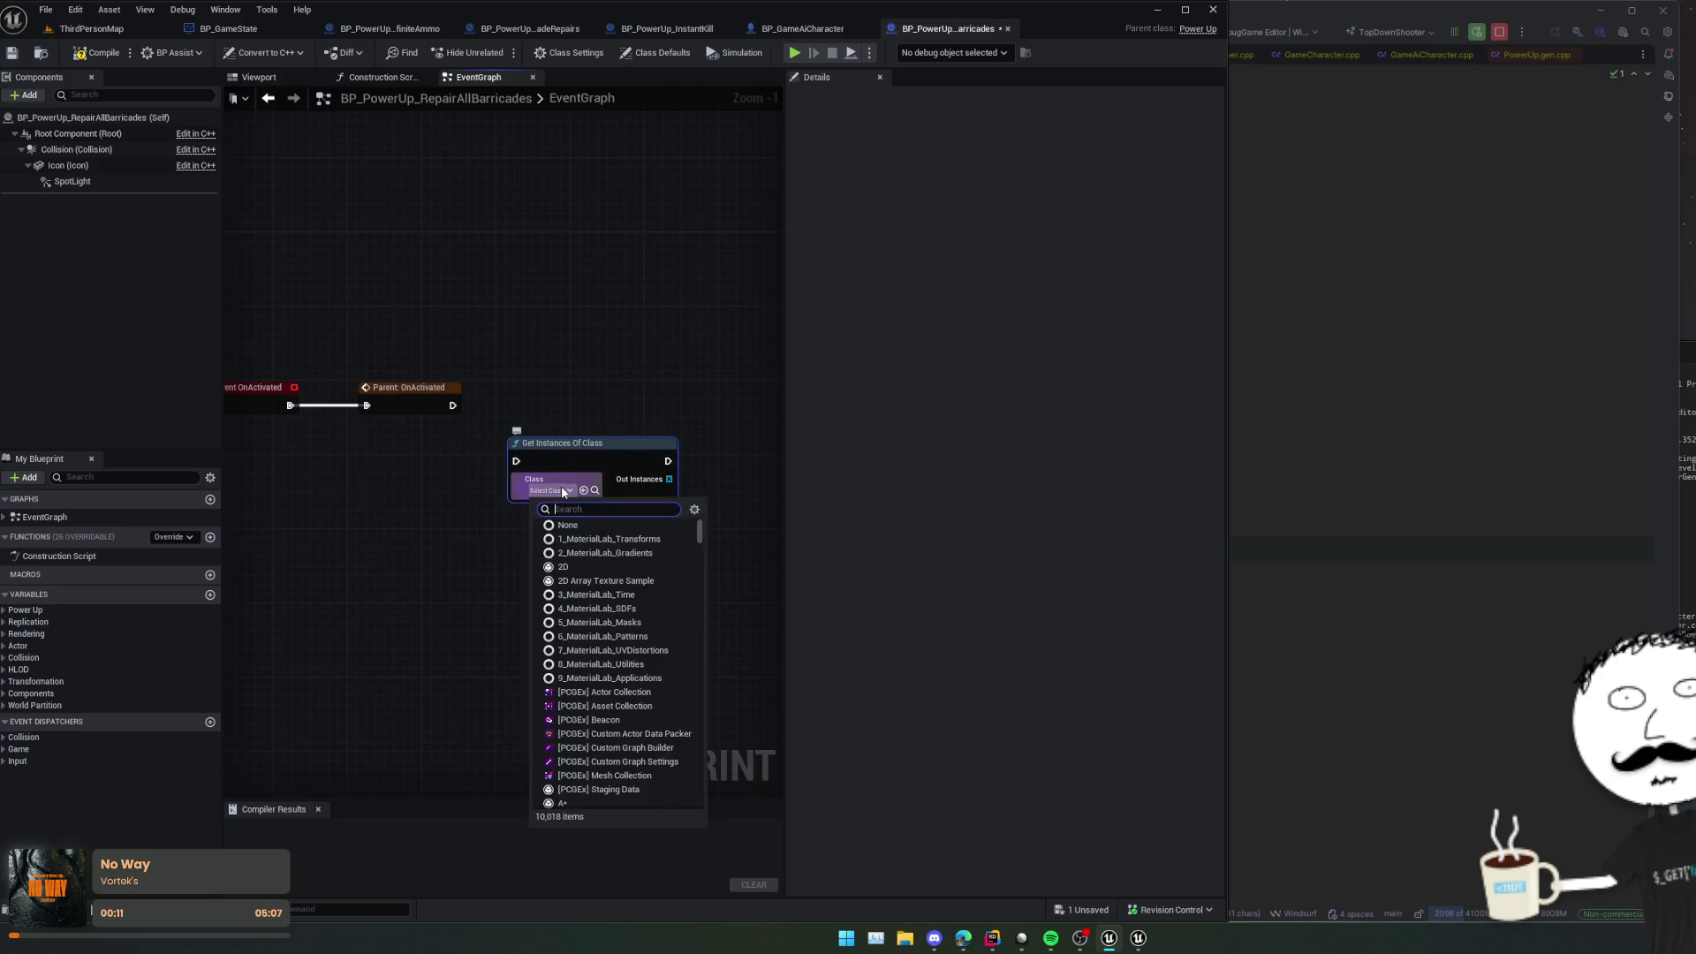
text(barrica)
text(de)
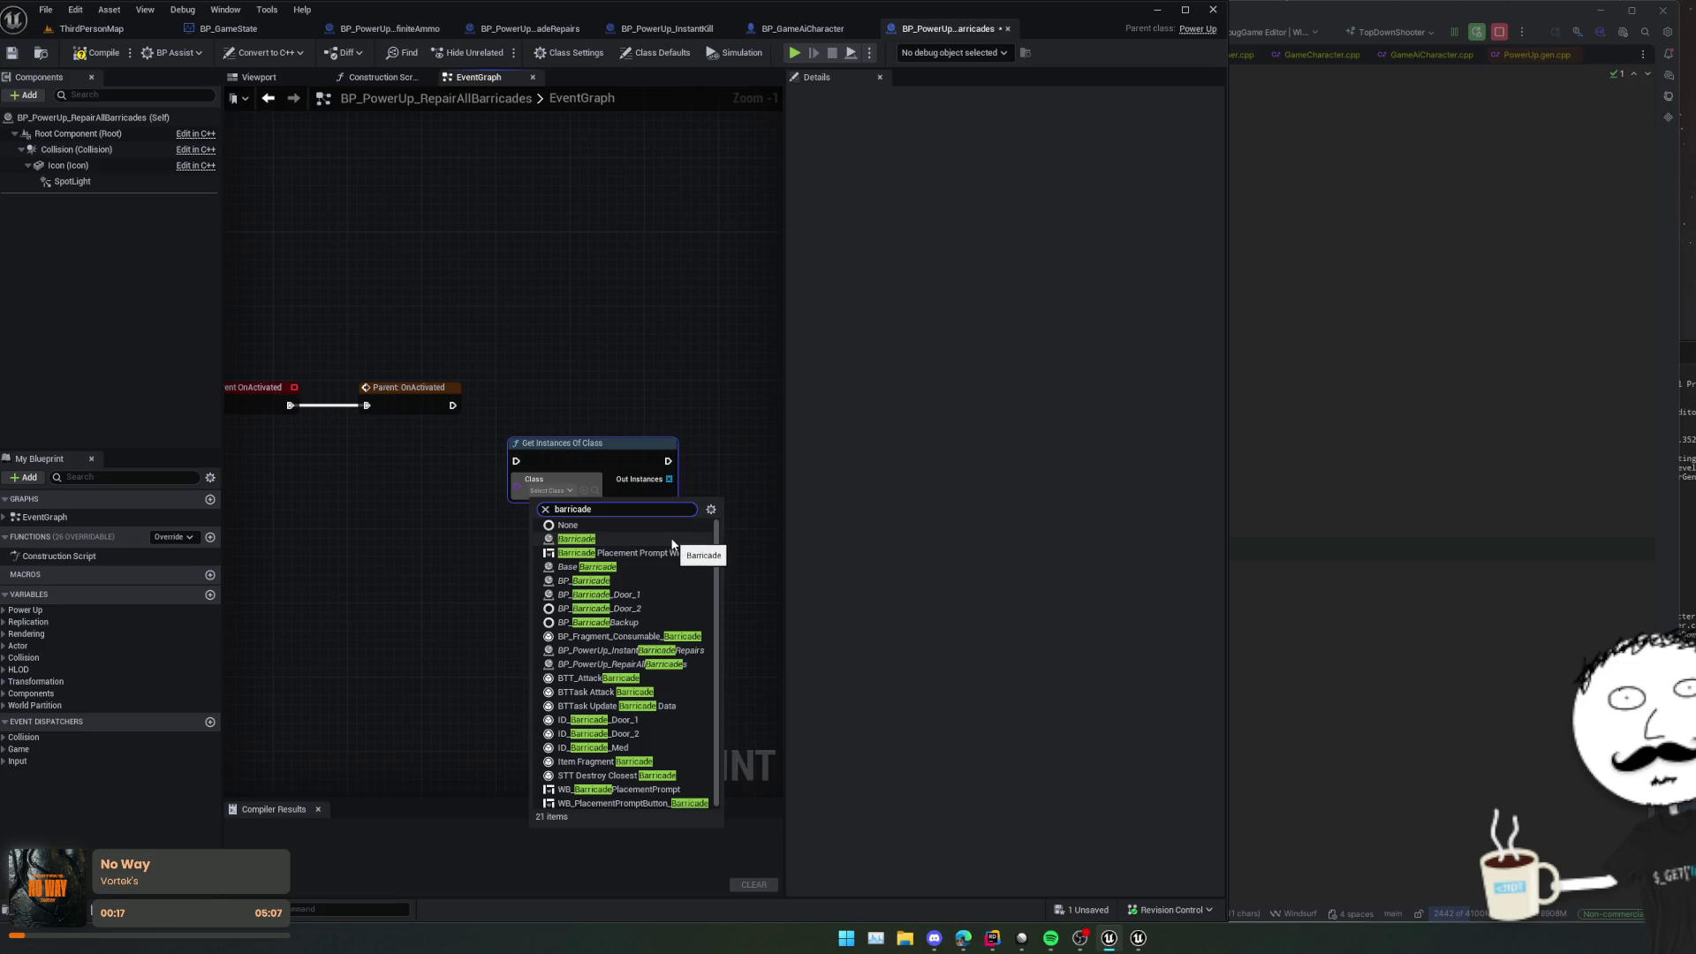
click(634, 567)
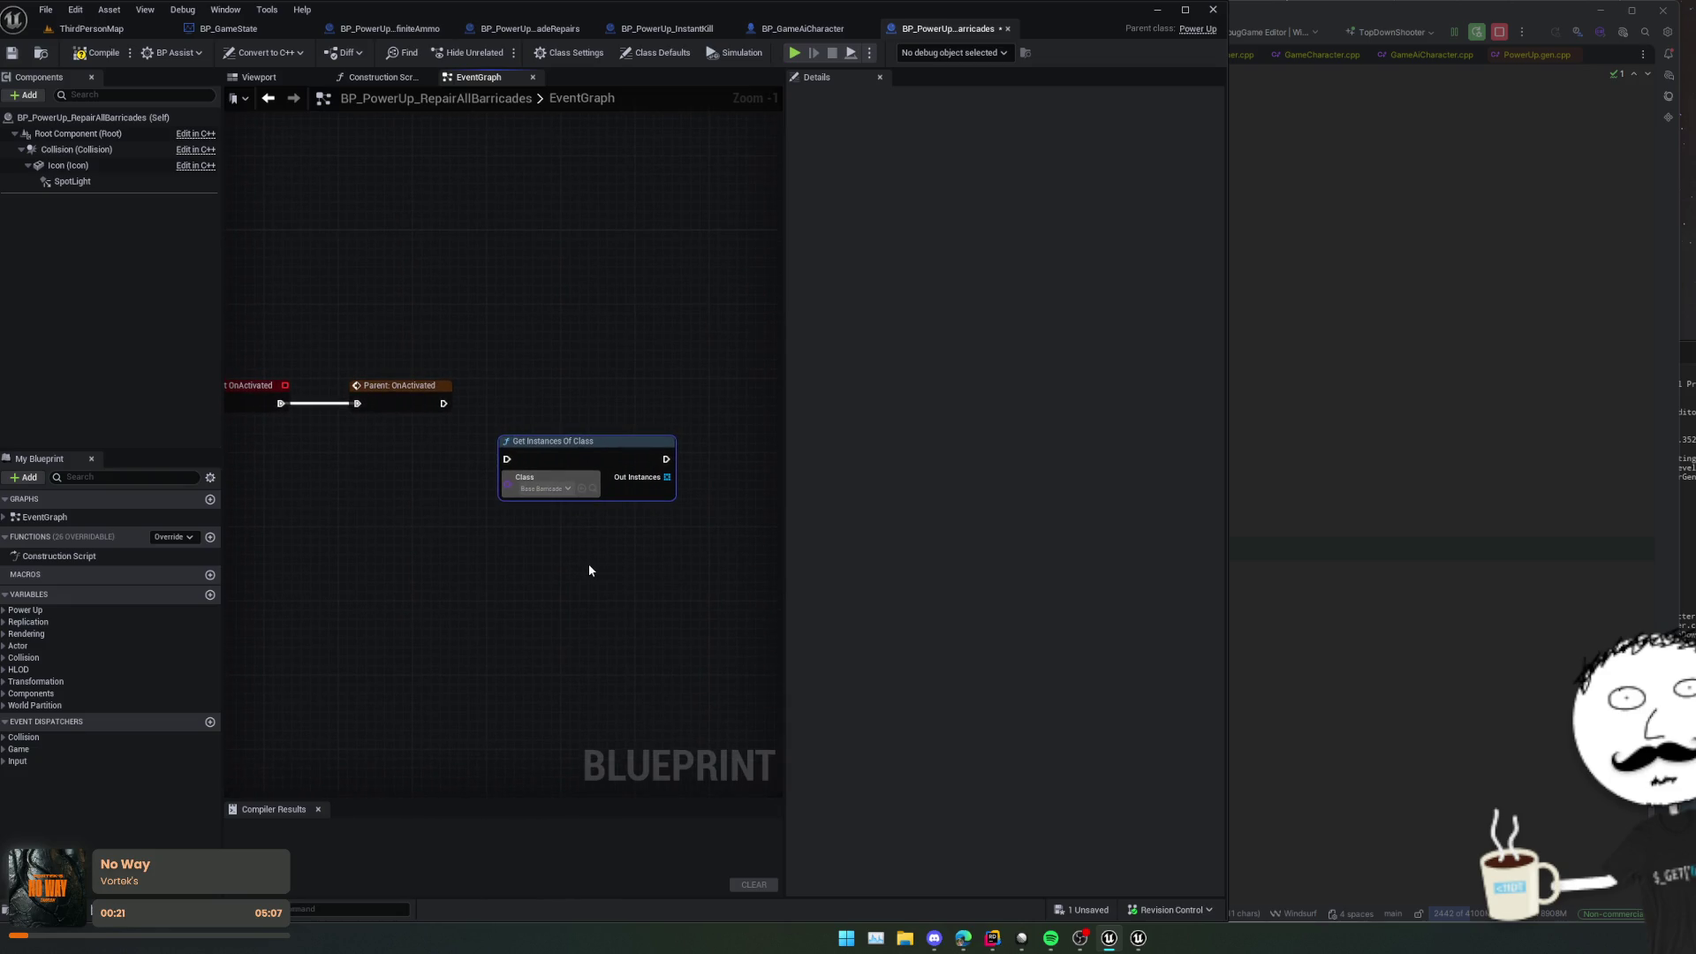
Step: Replace it with Get All Actors Of Class for Base Barricade, wired after Parent: OnActivated
right_click(590, 570)
text(get all actors of class)
key(Return)
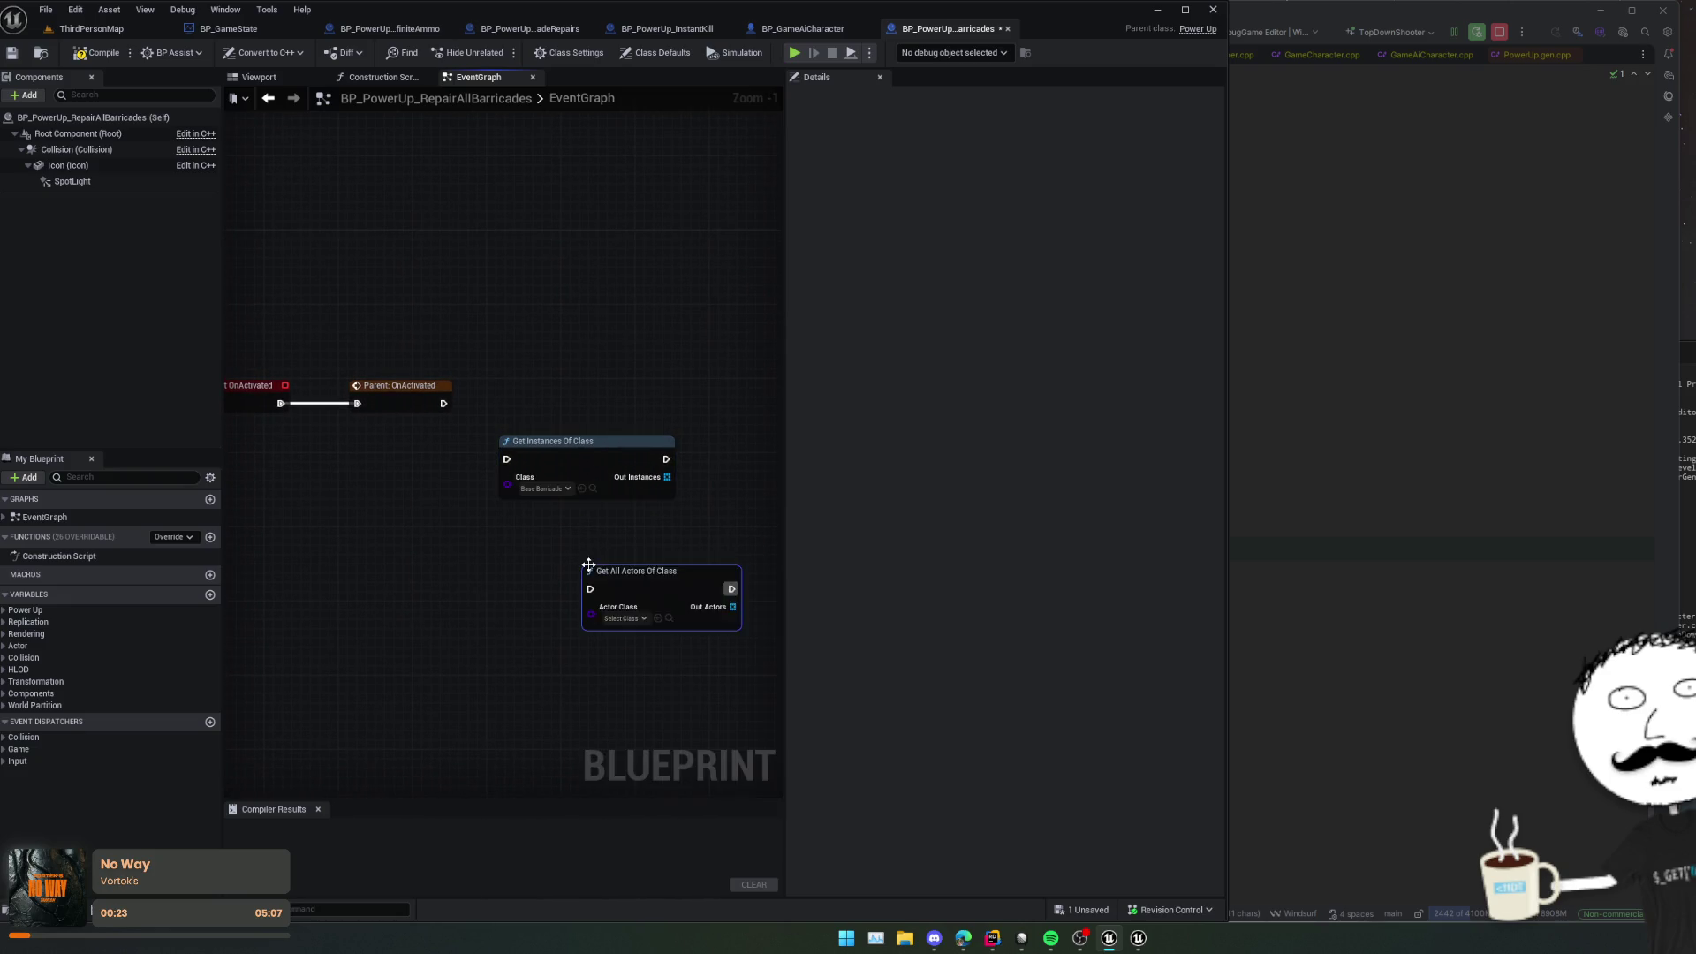
click(587, 441)
key(Delete)
drag(588, 571, 496, 459)
click(535, 507)
text(barricade)
click(581, 562)
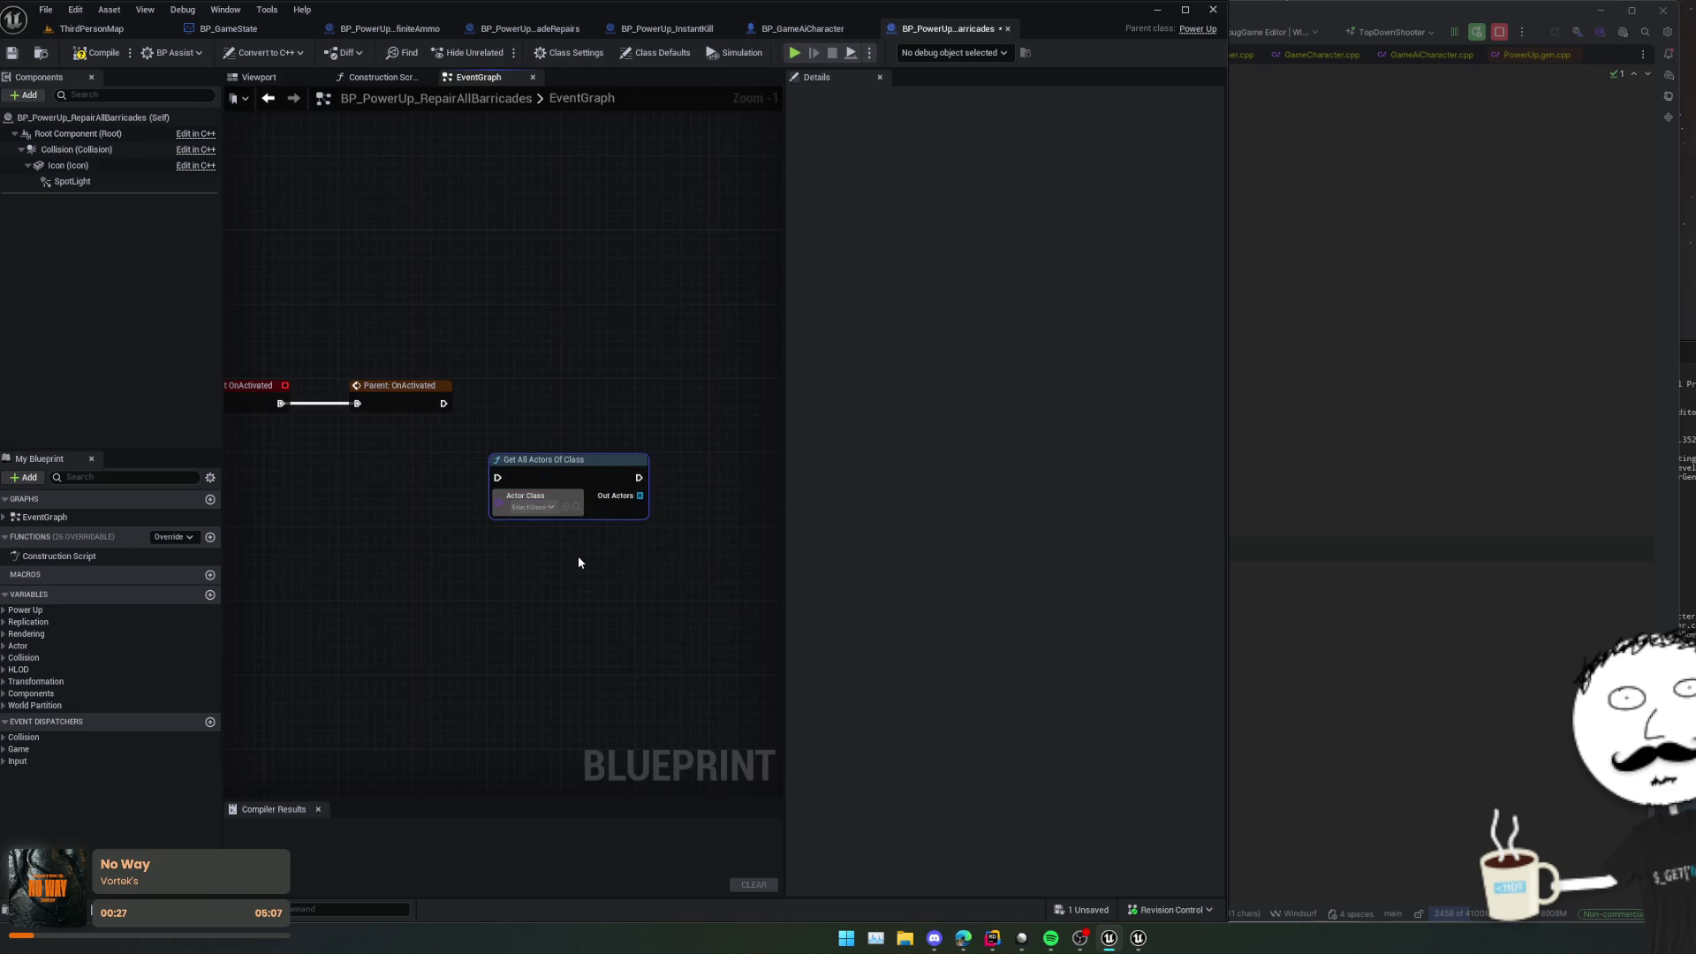
key(f)
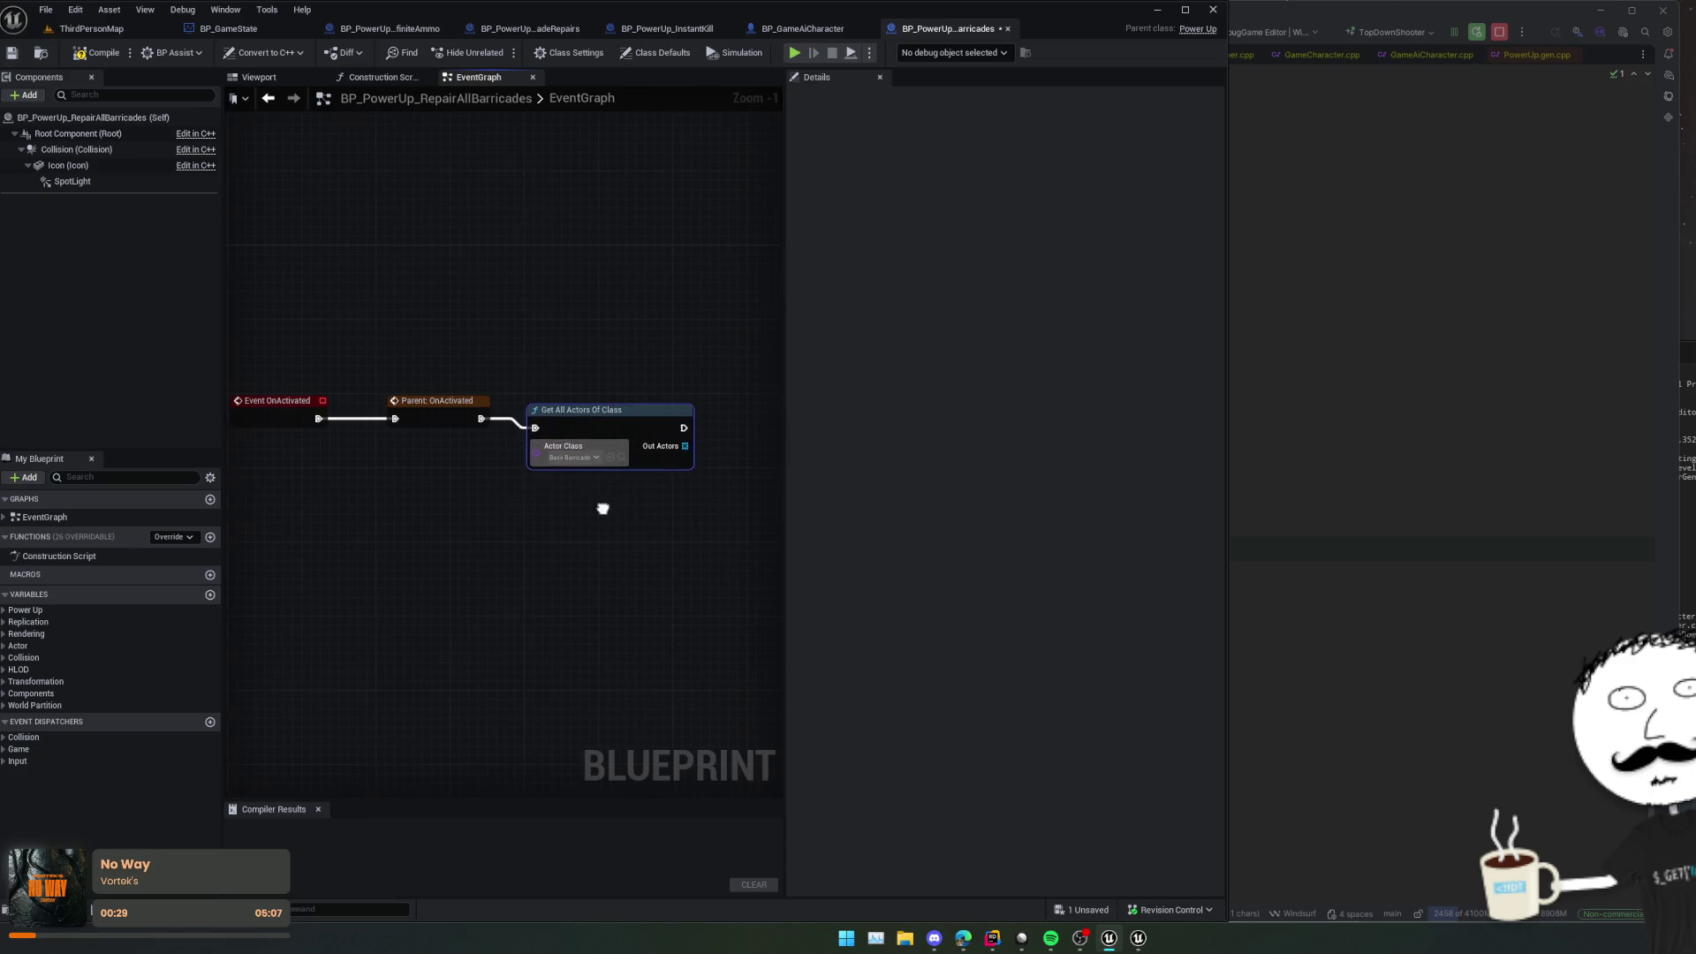
Step: Feed the Out Actors array into a new For Each Loop node
drag(603, 509, 527, 524)
drag(608, 462, 642, 512)
text(for)
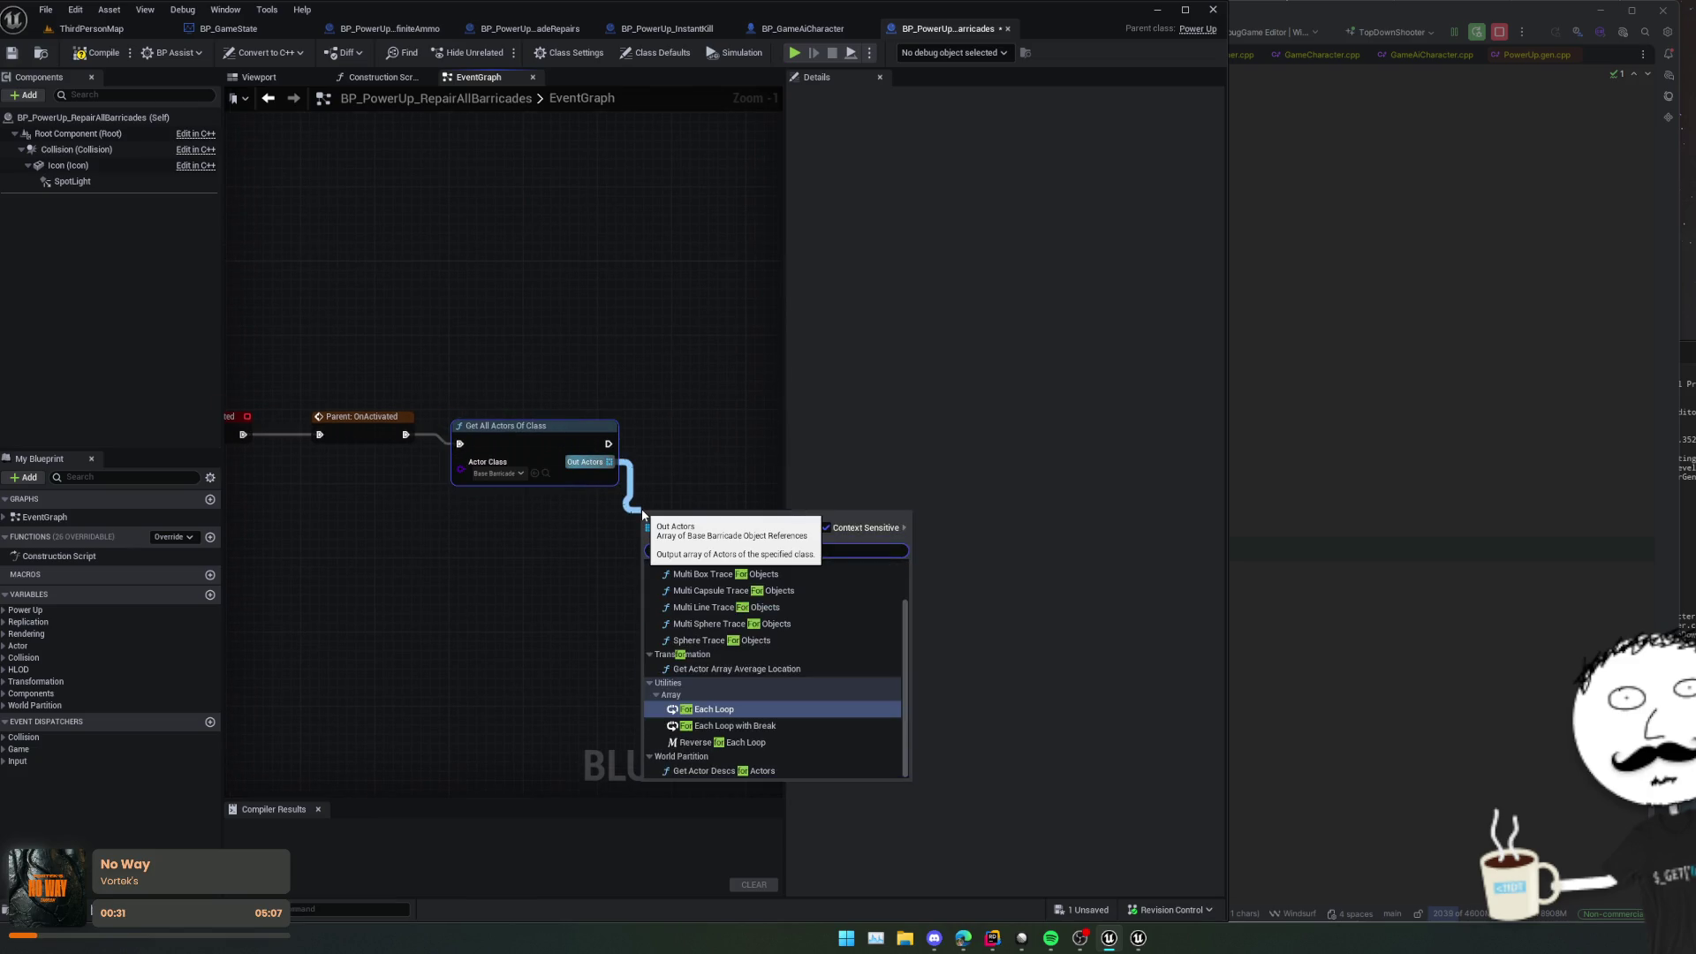
key(Return)
key(q)
mouse_move(629, 526)
mouse_down()
mouse_move(432, 521)
mouse_move(460, 453)
mouse_up()
Step: Open BaseBarricade.cpp in Rider and go to the TryRepair implementation
click(1346, 270)
key(shift)
key(shift)
text(Ba)
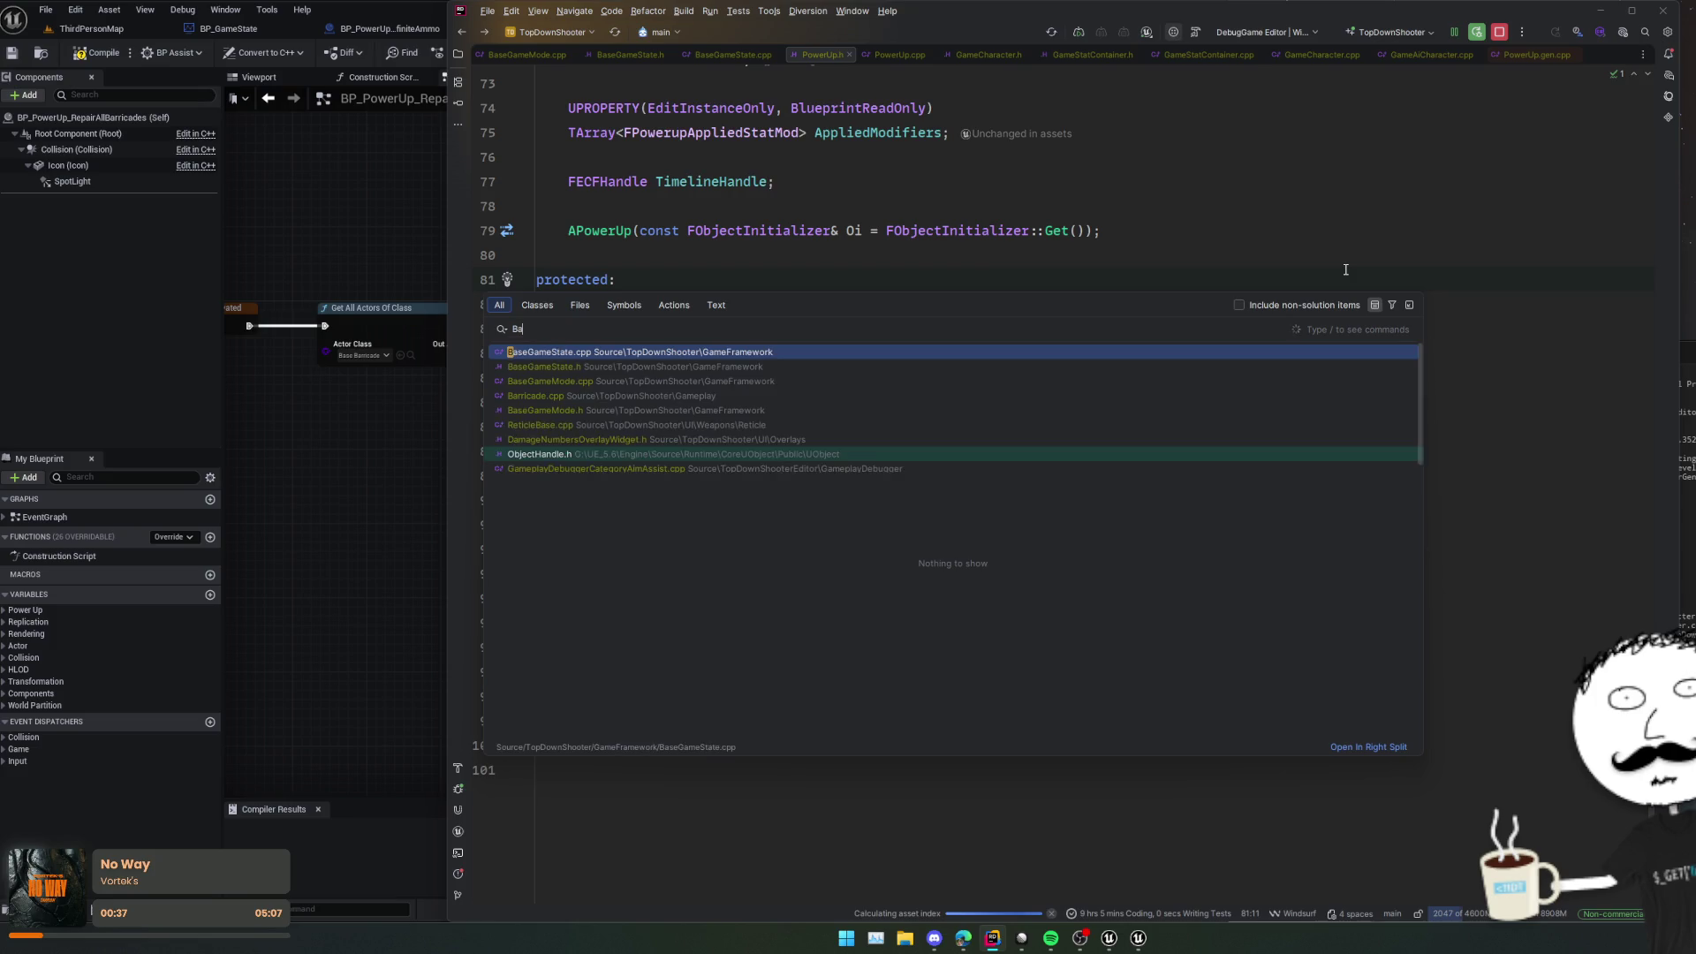
text(seBarrica)
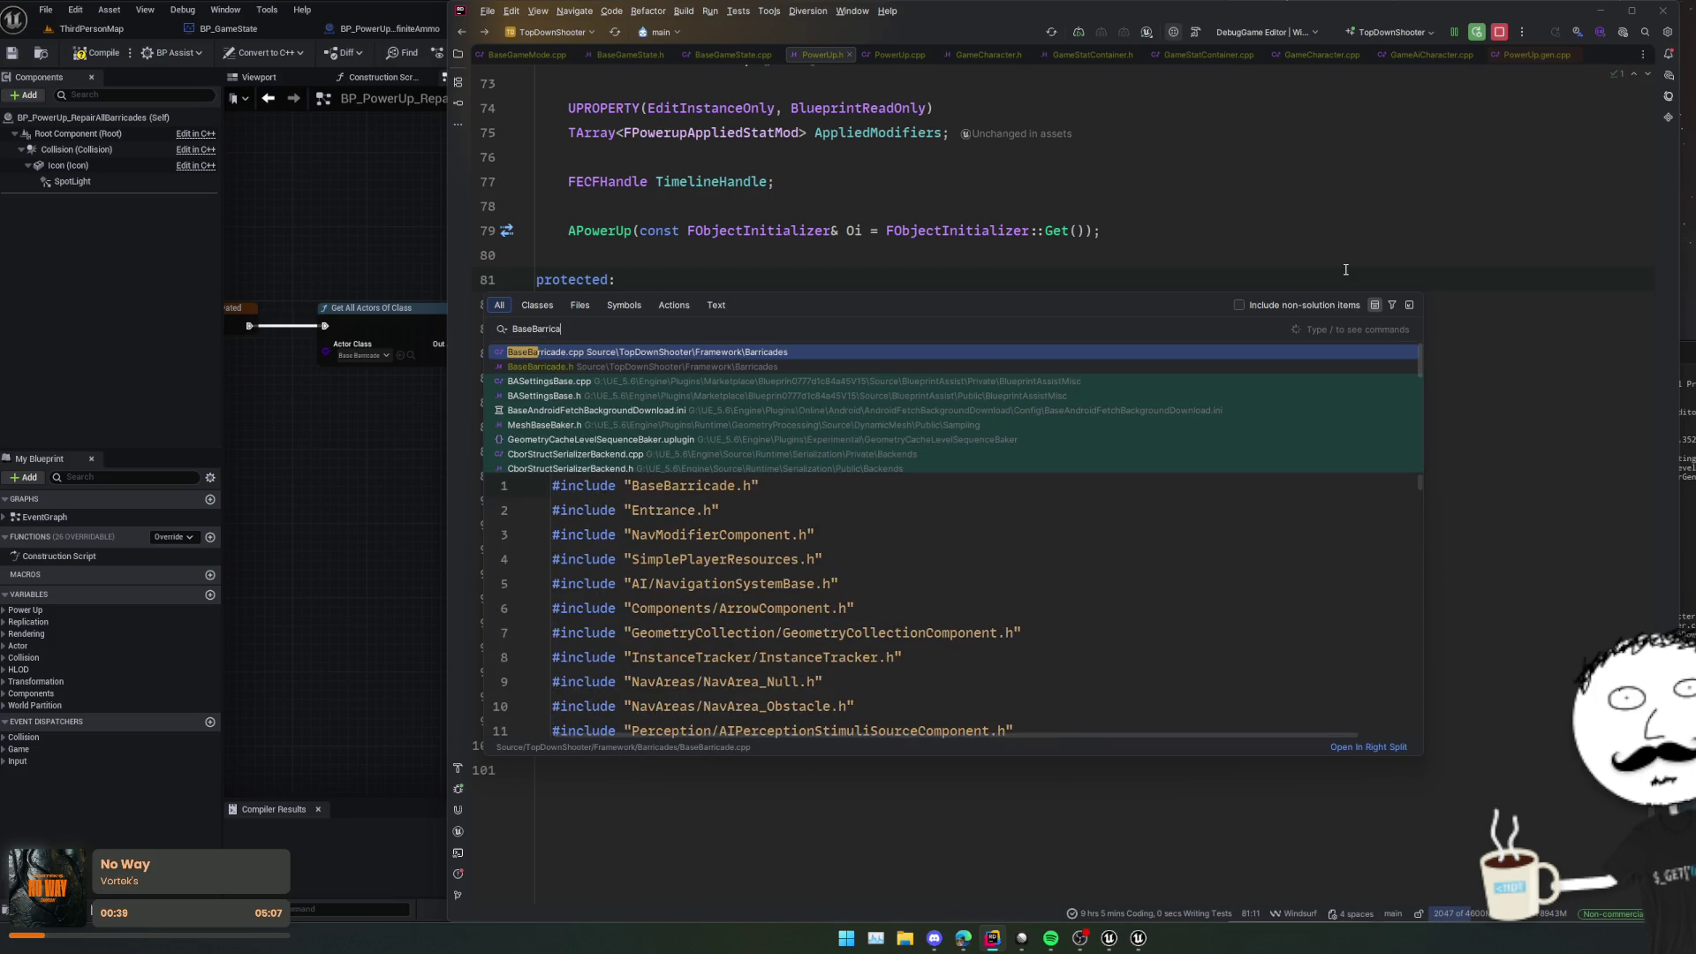
key(Return)
scroll(1344, 273, down, 3)
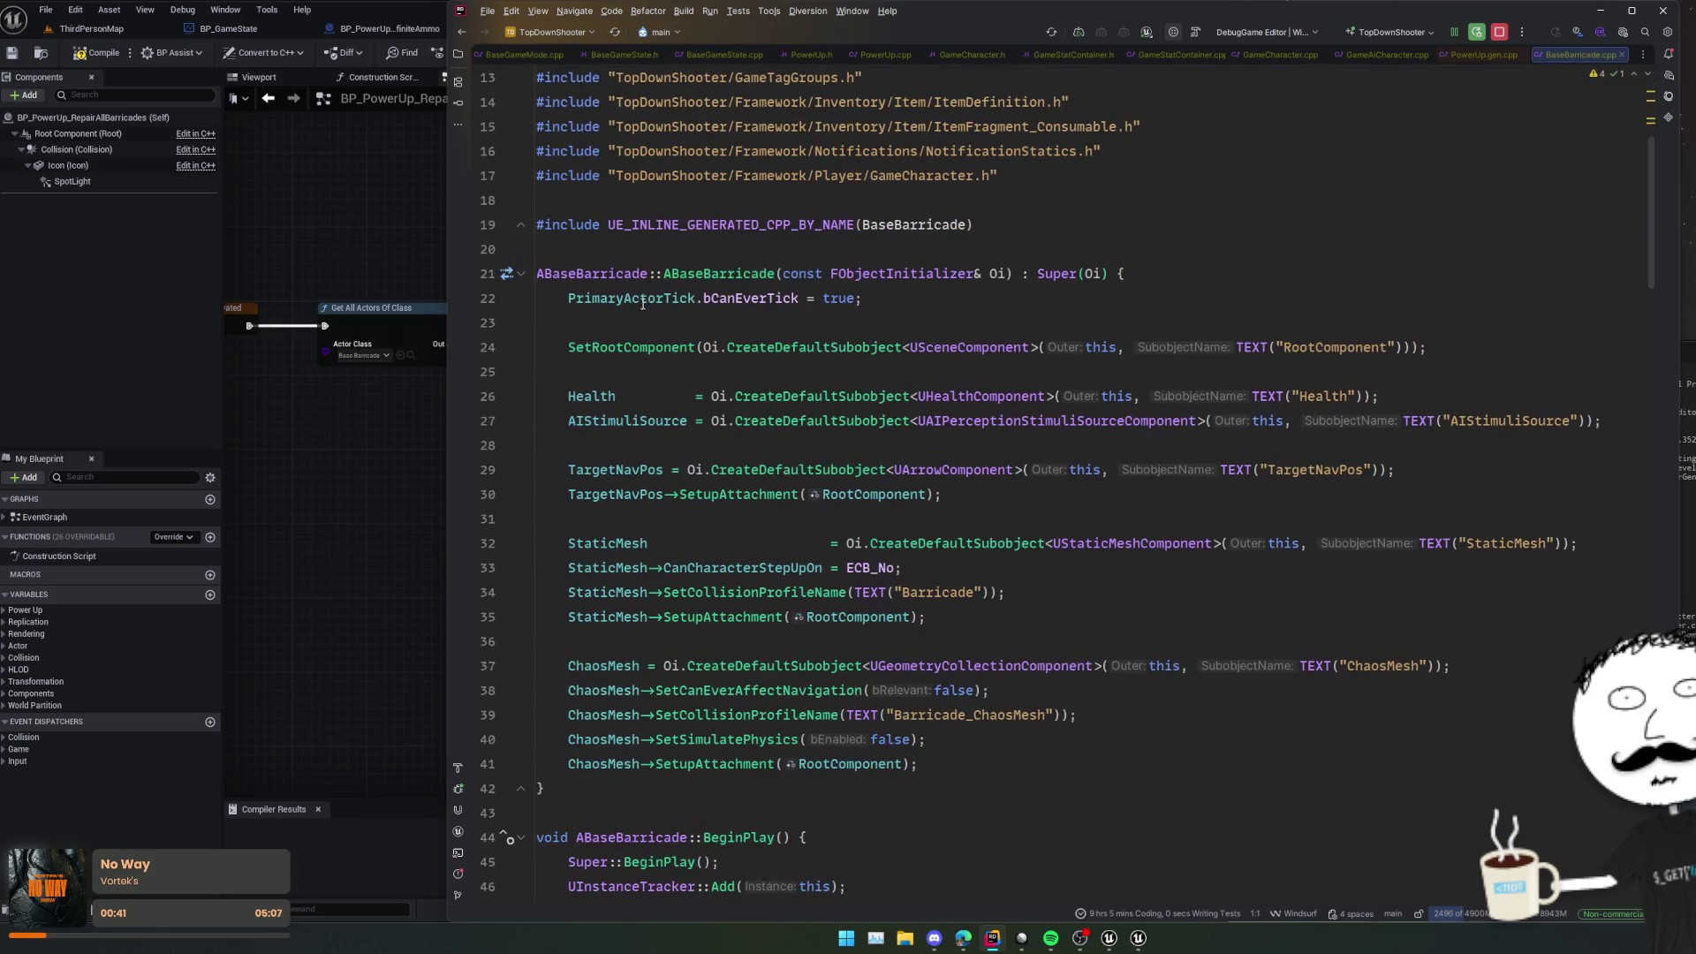
key(alt+o)
scroll(622, 279, down, 15)
click(723, 517)
ctrl+click(636, 319)
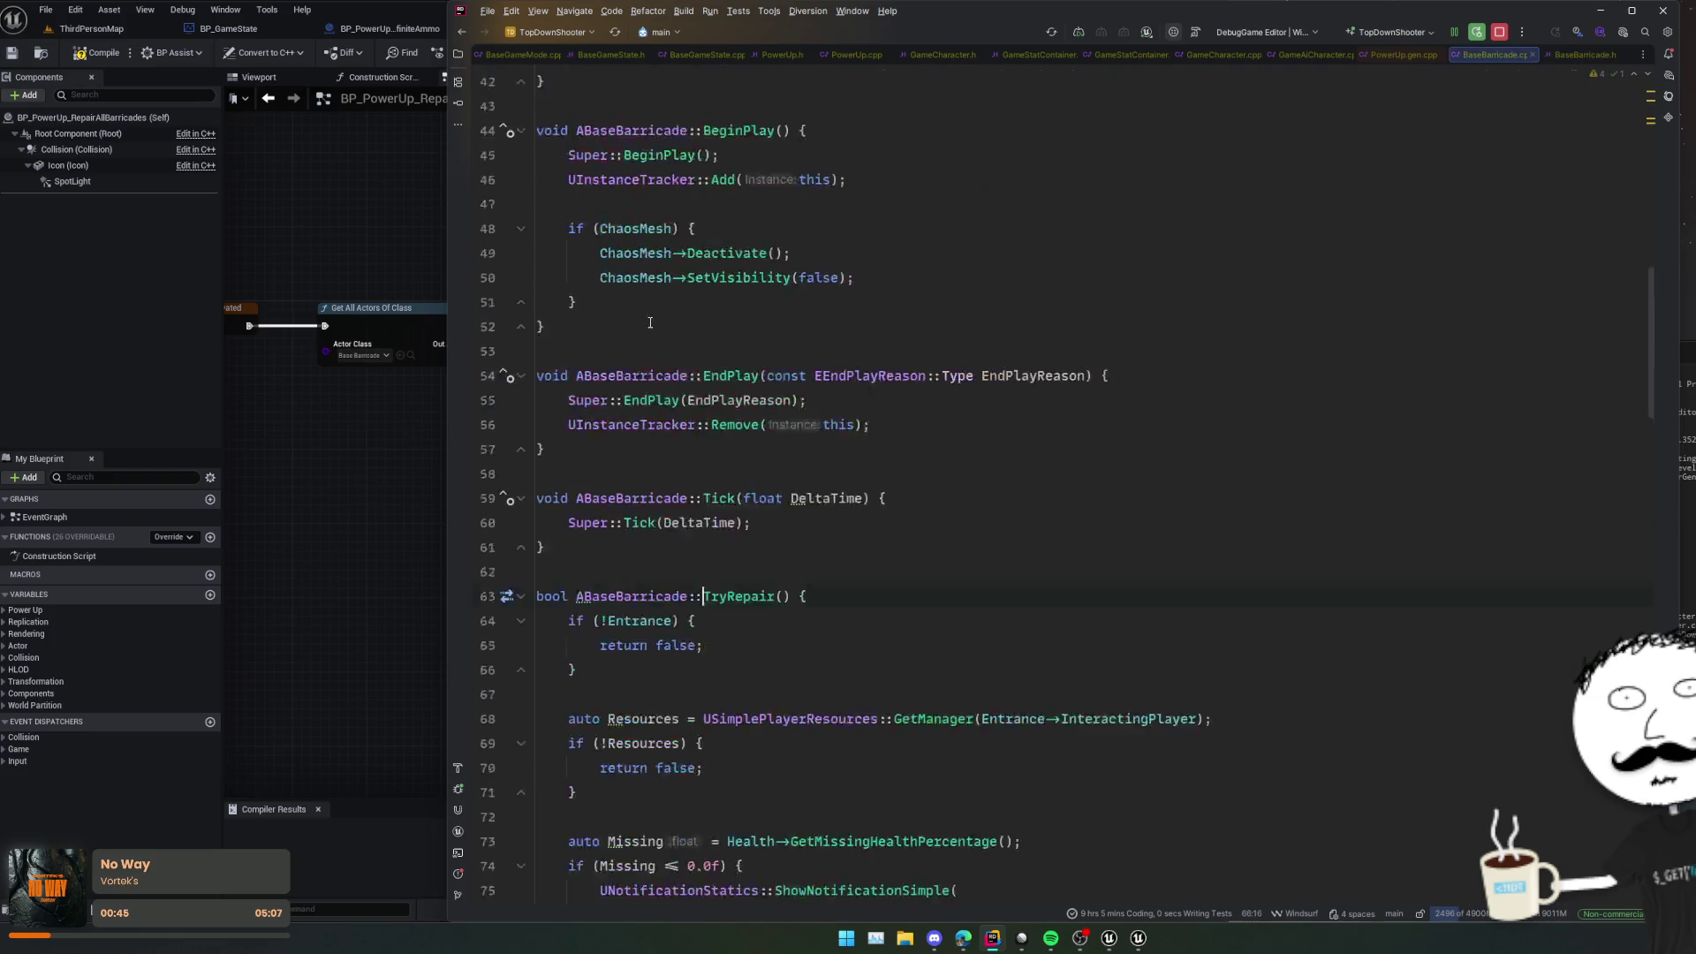
Step: Read through TryRepair's implementation, including its Heal call
scroll(848, 410, down, 2)
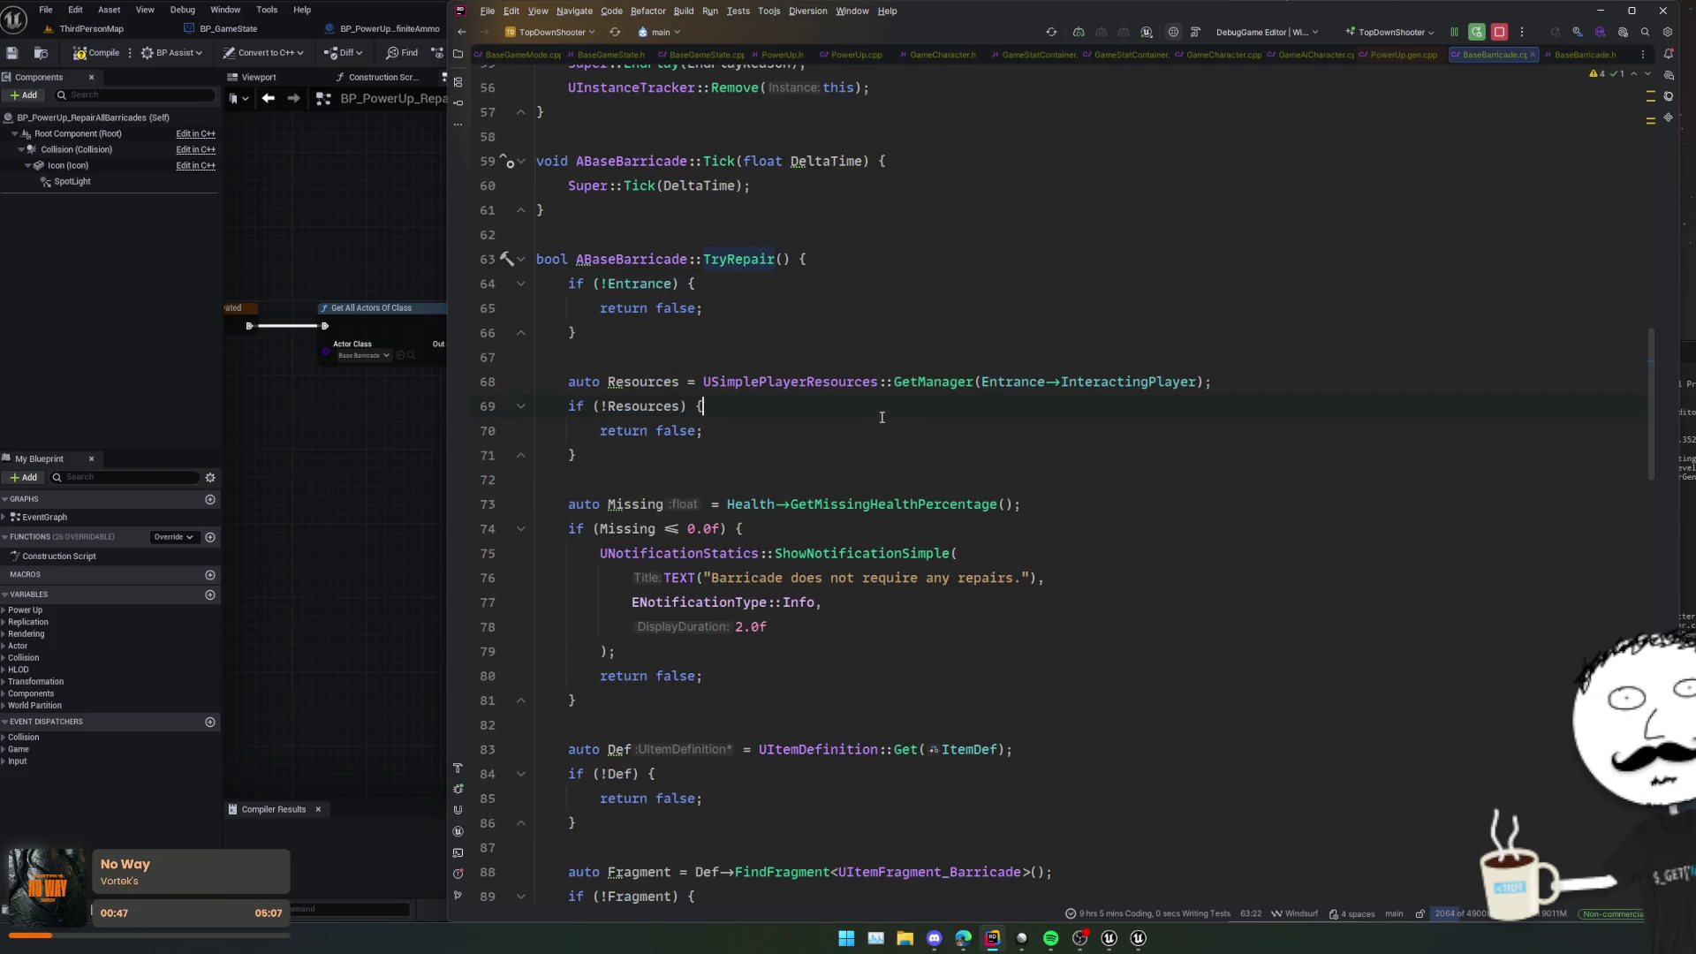
click(689, 480)
scroll(872, 503, down, 2)
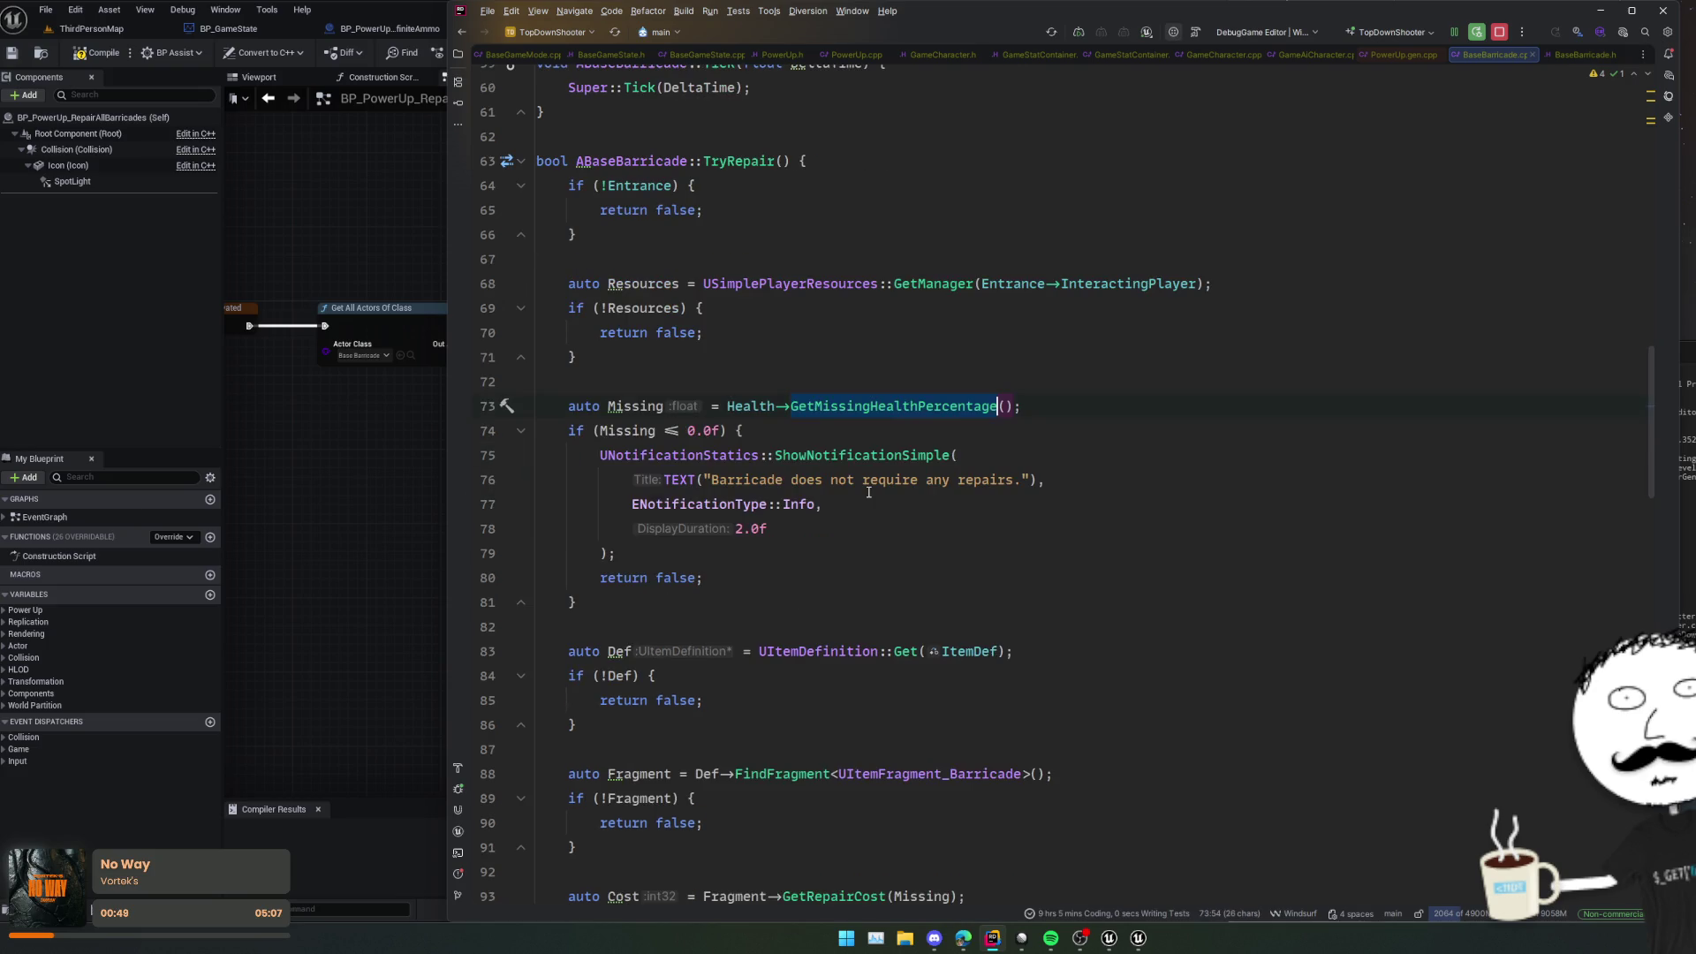
click(807, 600)
scroll(807, 599, down, 4)
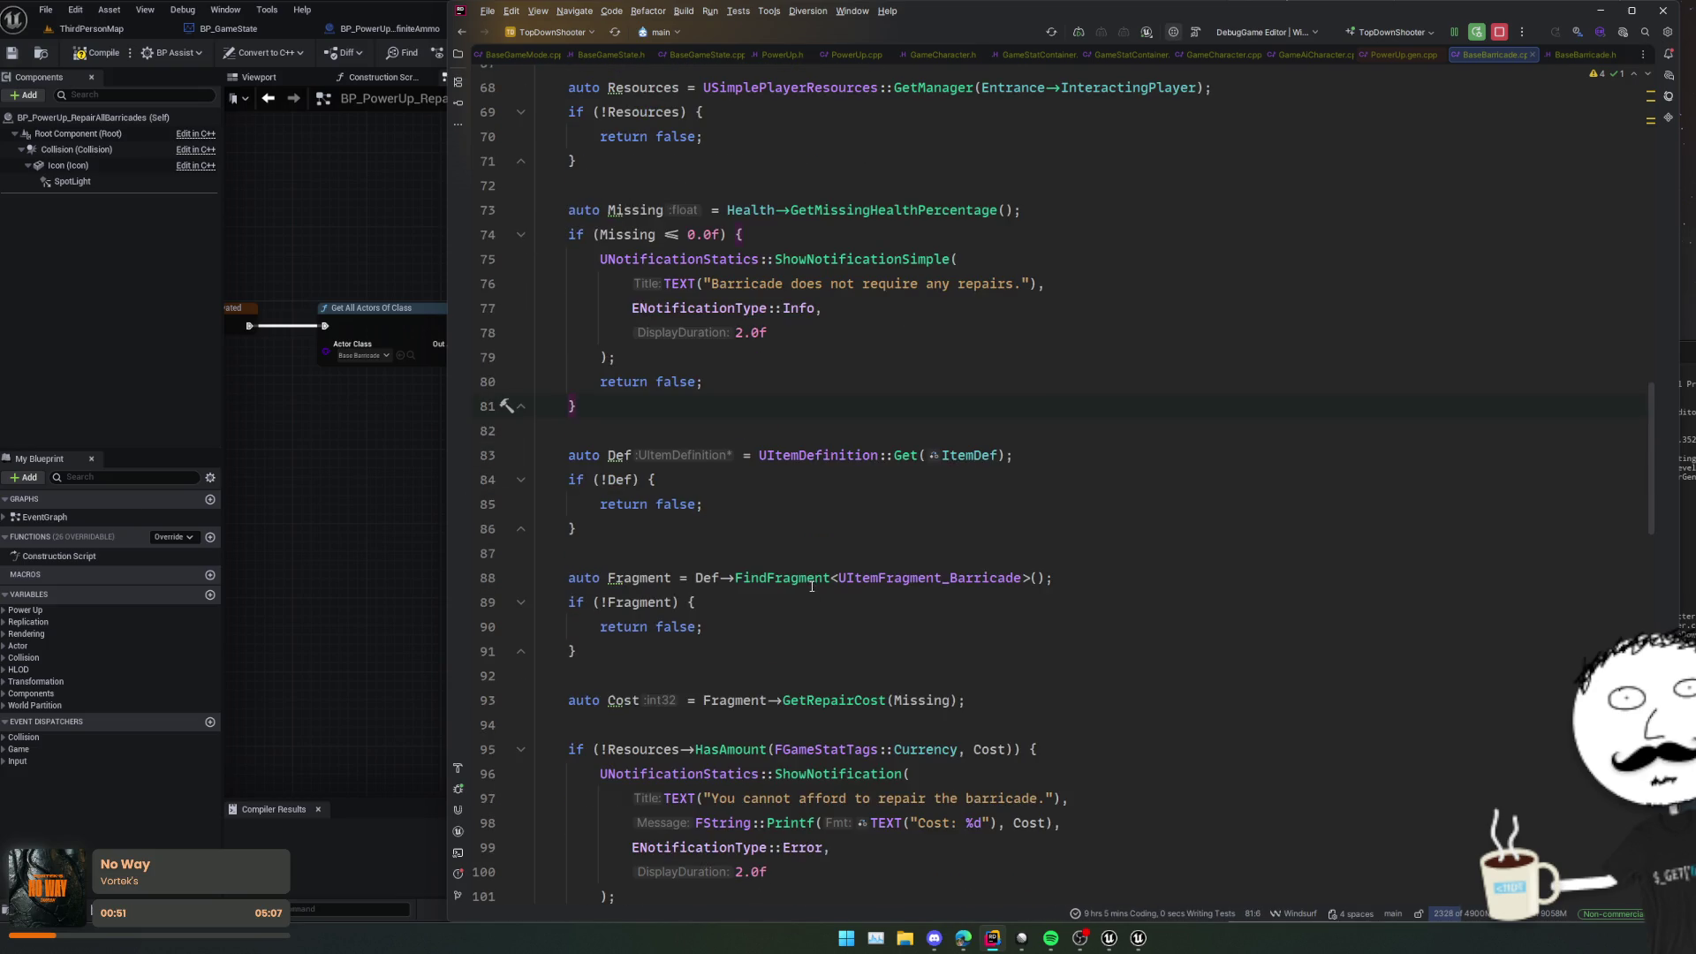
scroll(807, 598, down, 3)
scroll(807, 583, down, 2)
scroll(806, 562, down, 2)
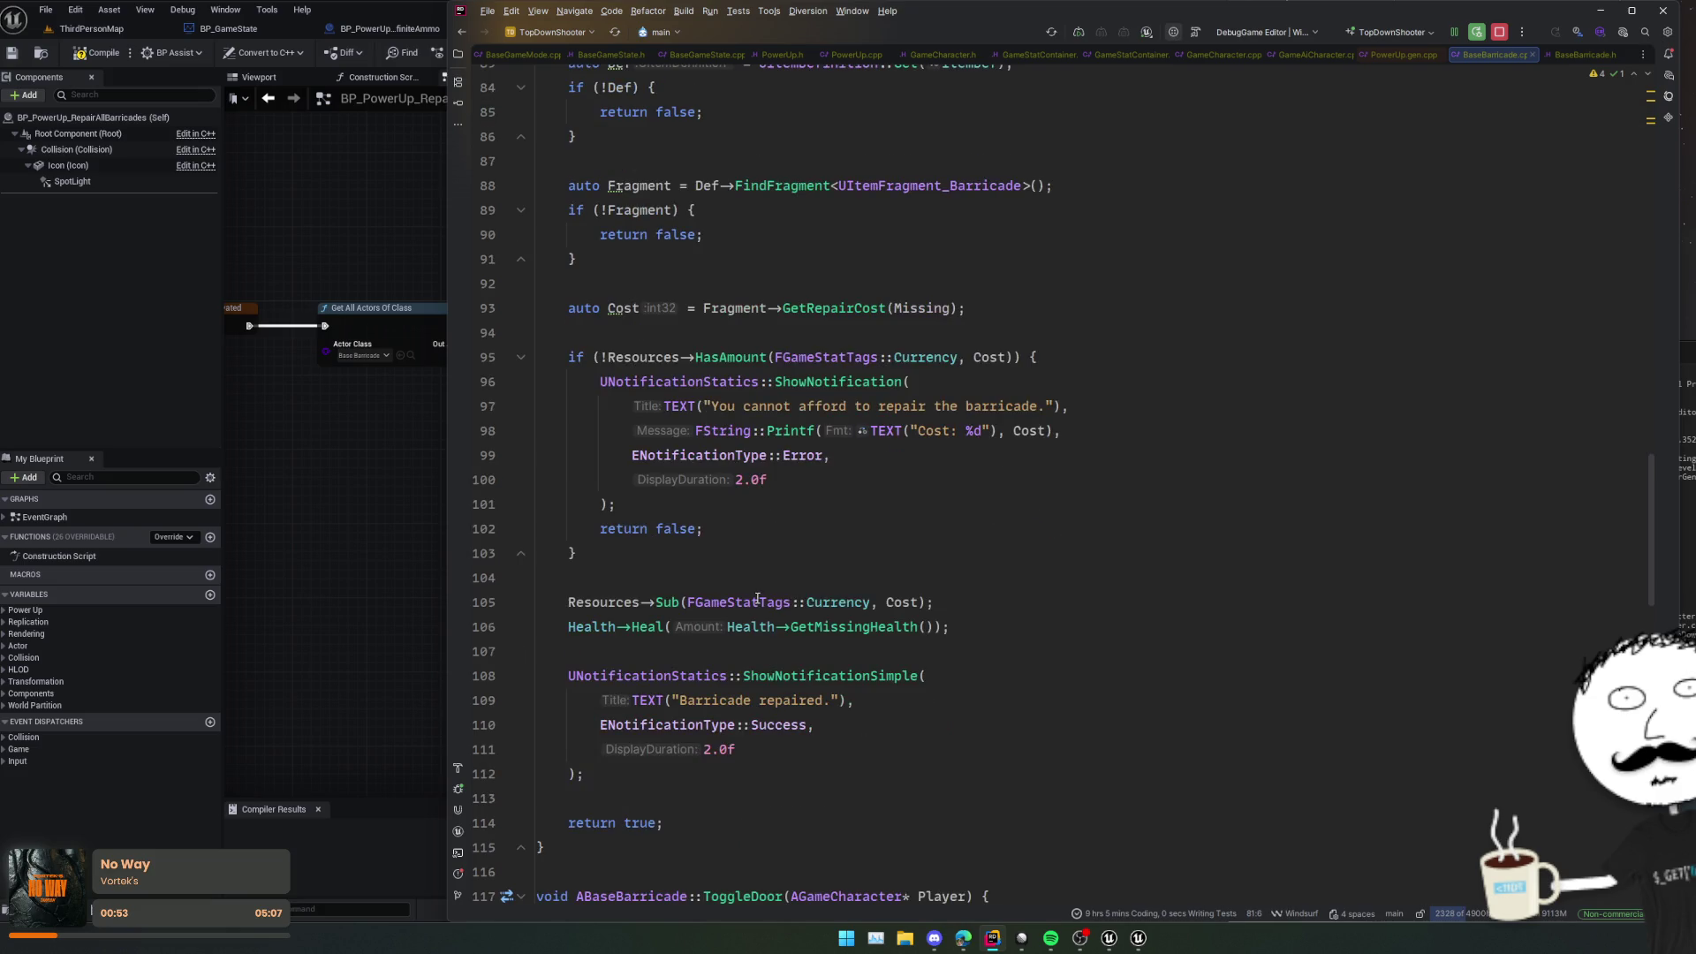
double_click(652, 625)
scroll(663, 624, down, 2)
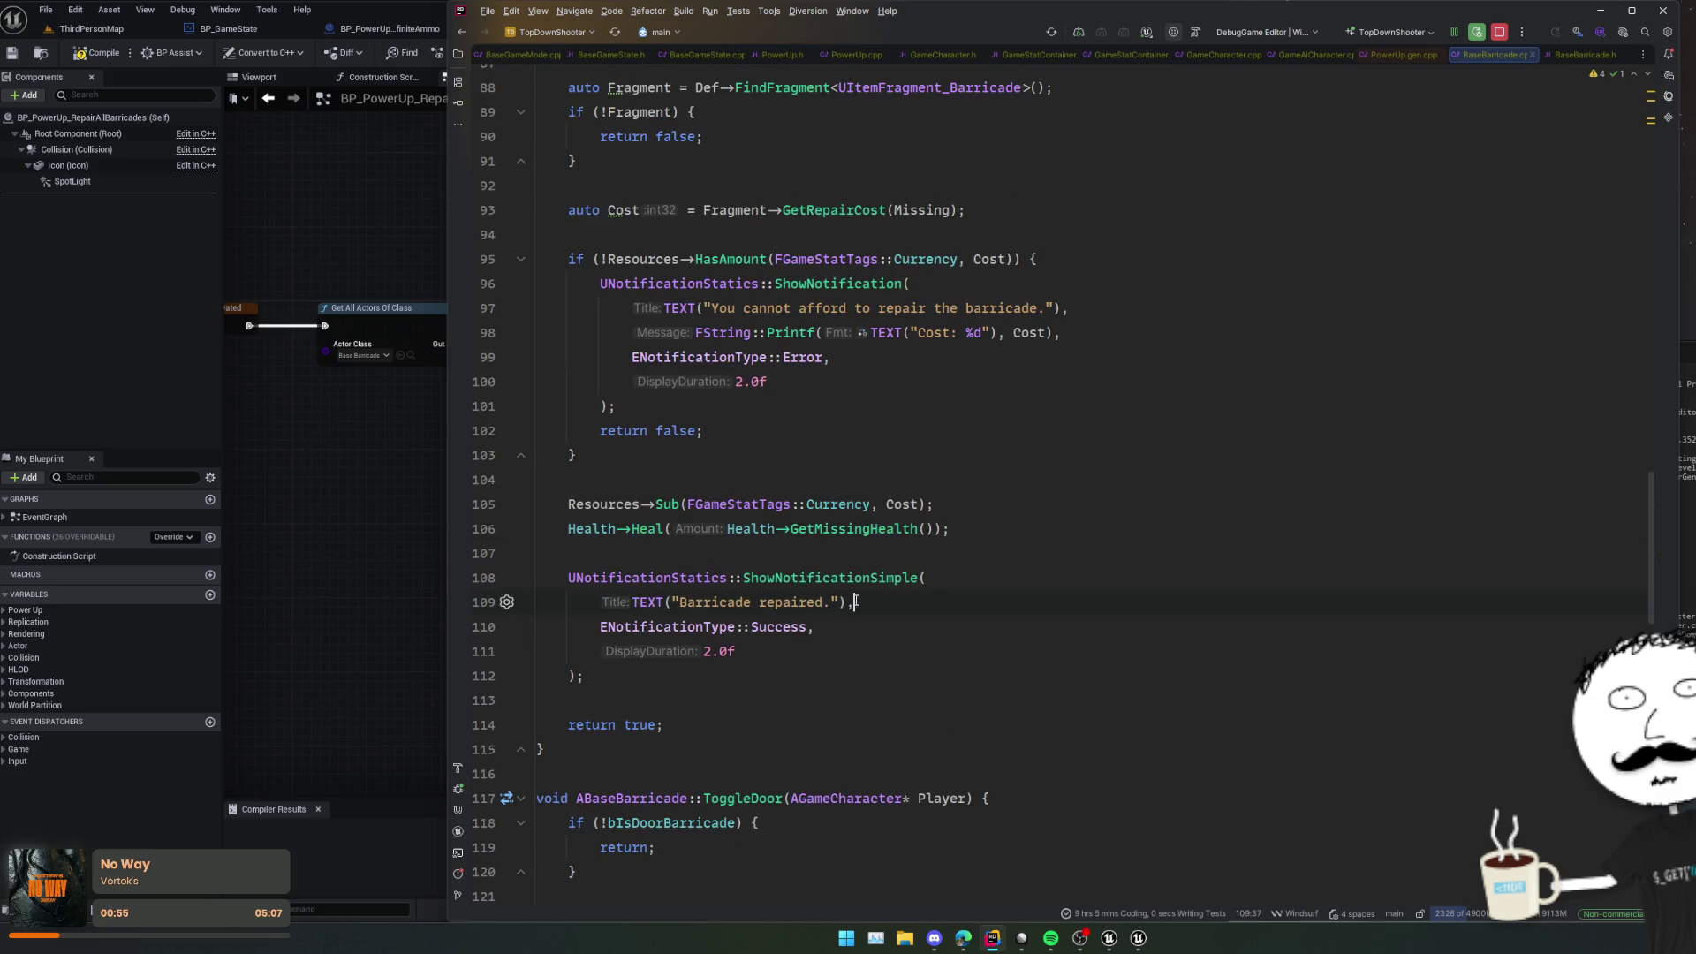
click(848, 529)
Step: Navigate to TryRepair's declaration in BaseBarricade.h
click(814, 564)
scroll(815, 564, down, 1)
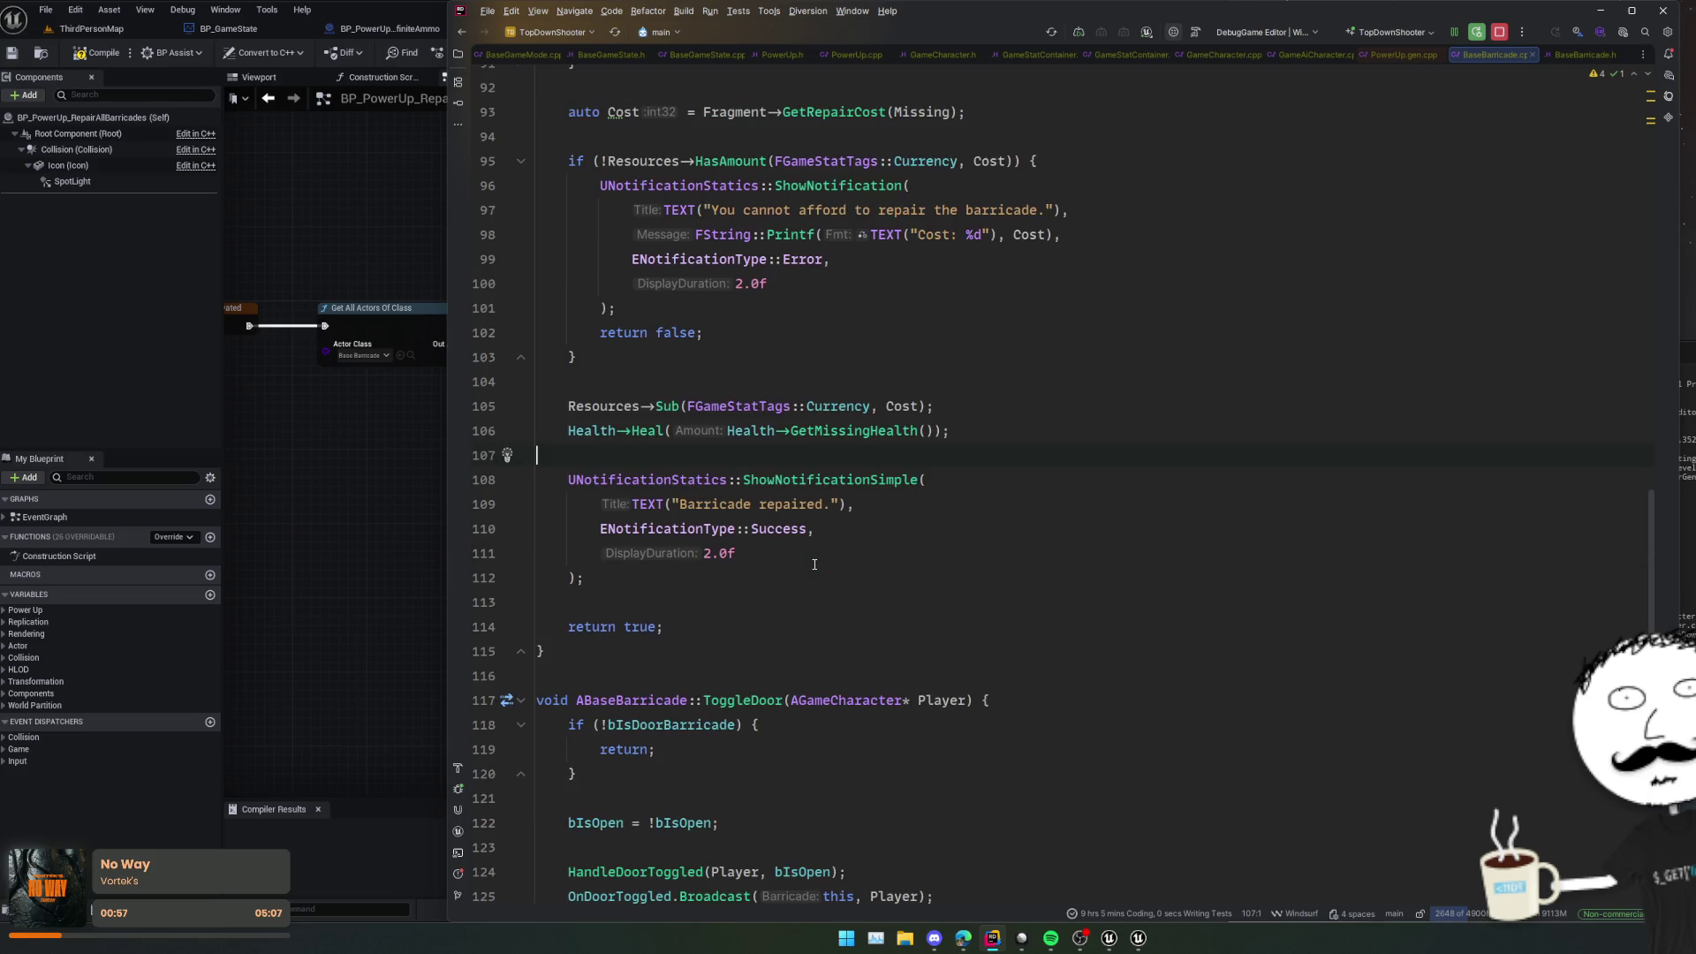
click(728, 463)
scroll(875, 487, up, 9)
click(863, 504)
click(747, 259)
key(ctrl+b)
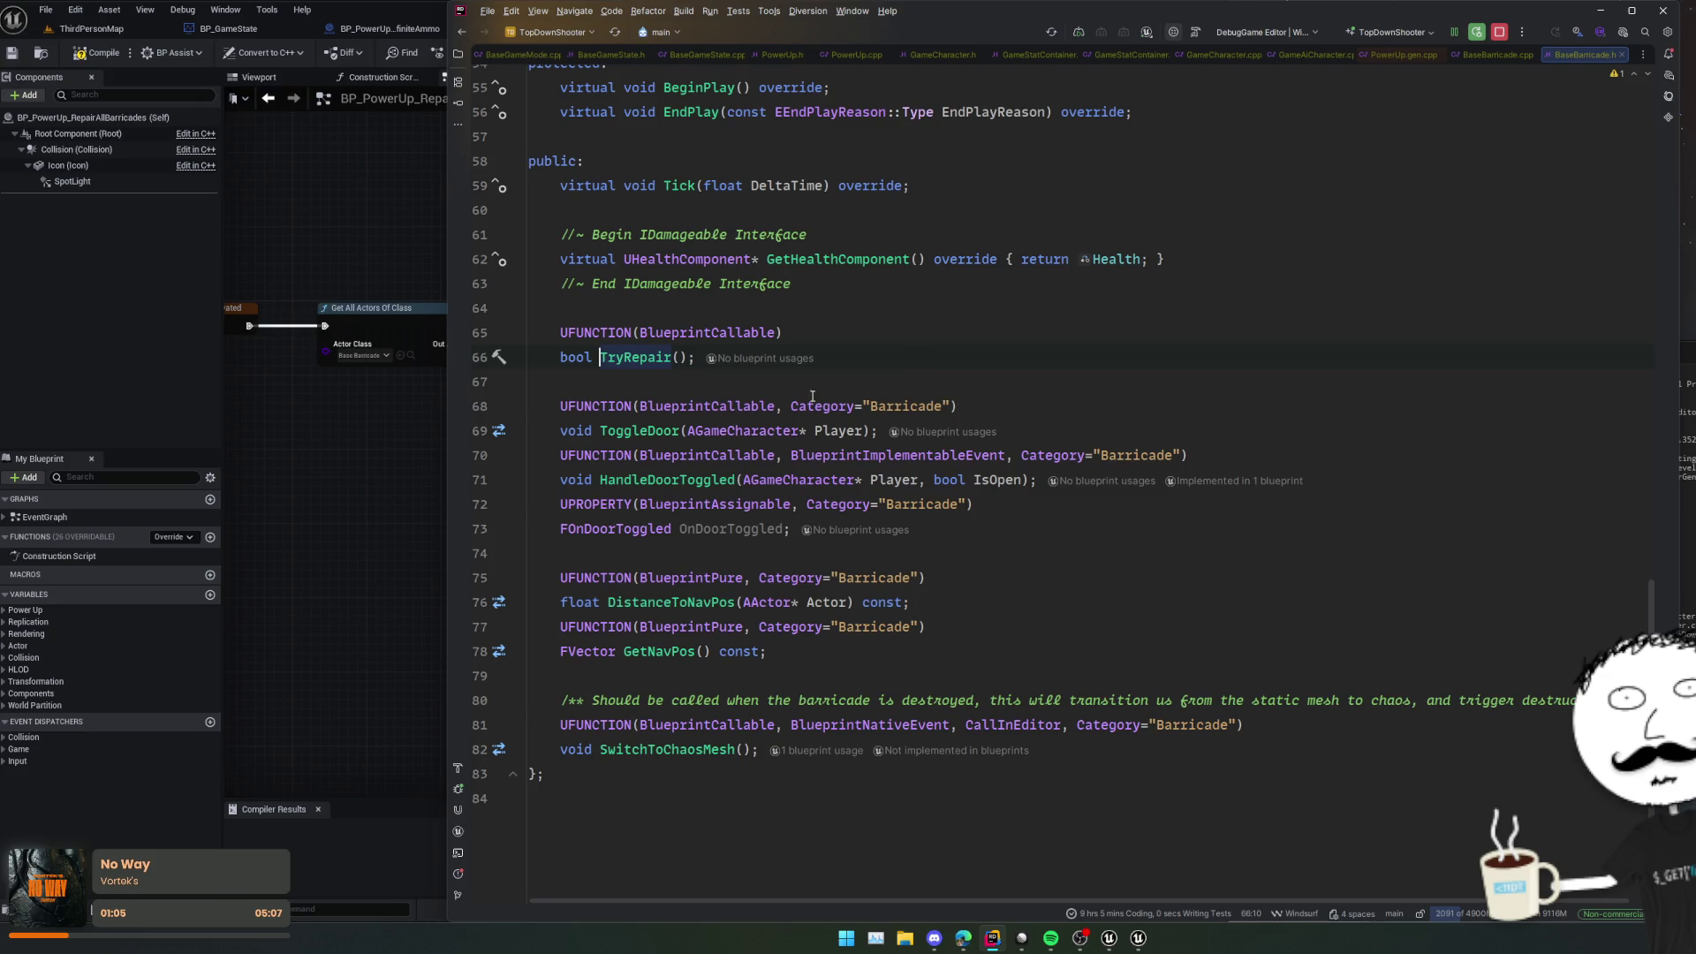
Step: Add a bool bEmitNotification parameter to the TryRepair declaration in the header
key(ctrl+w)
key(ctrl+w)
key(ctrl+w)
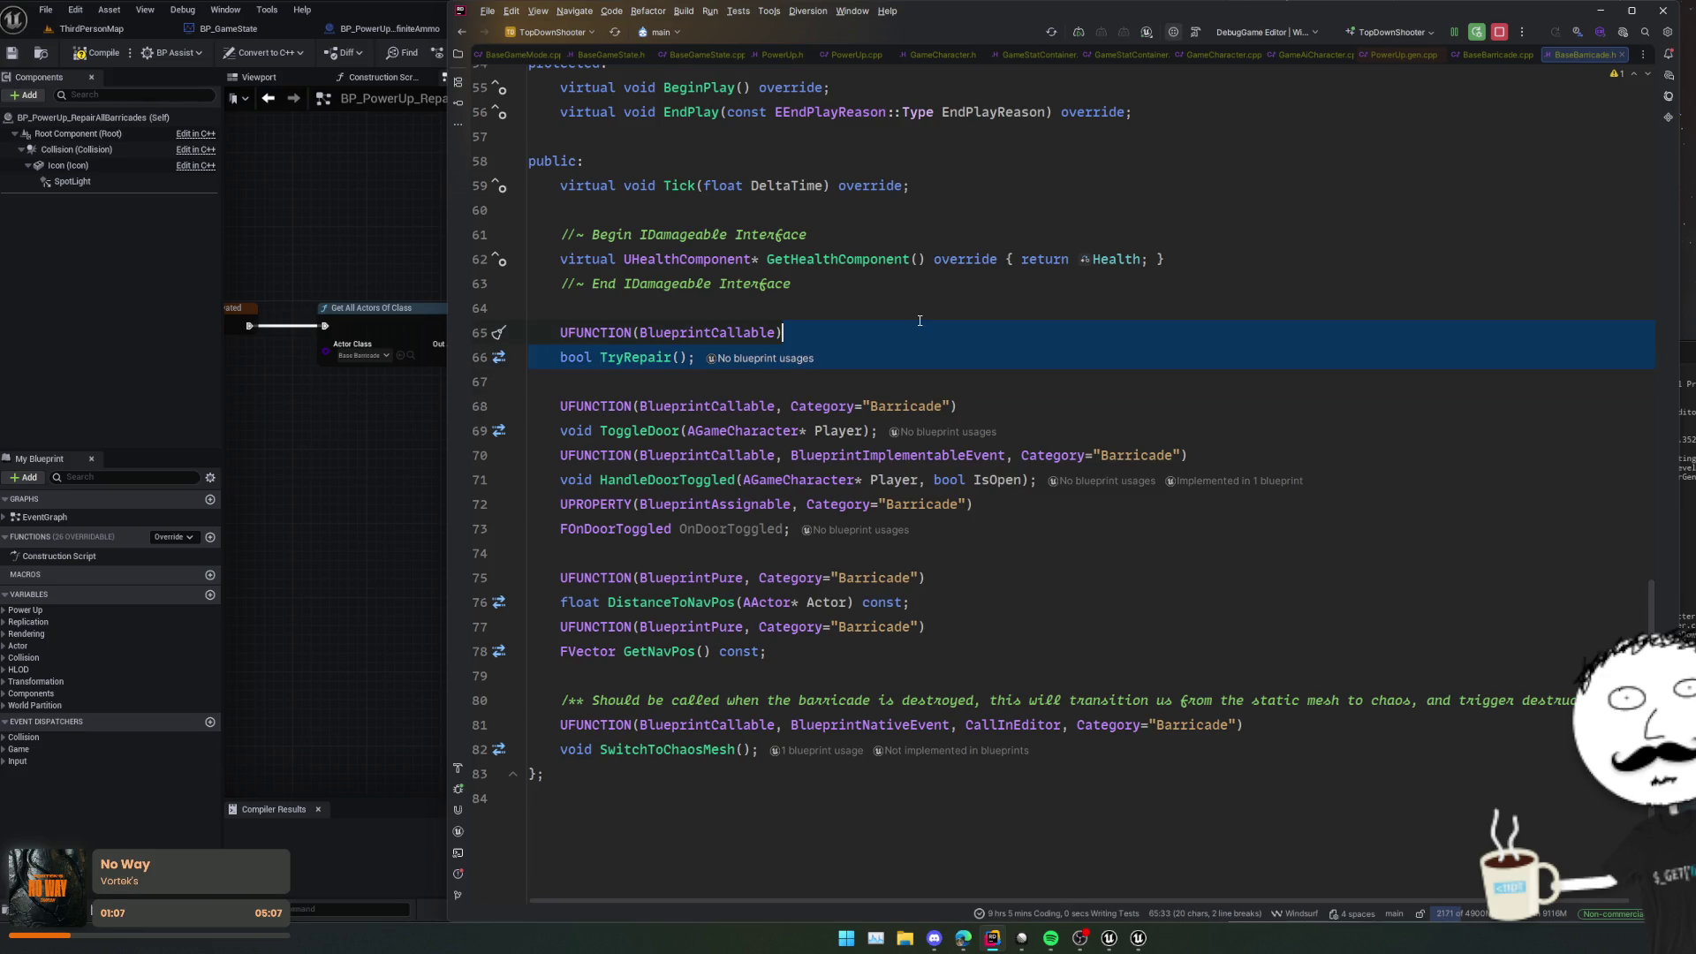
drag(639, 358, 649, 358)
click(679, 357)
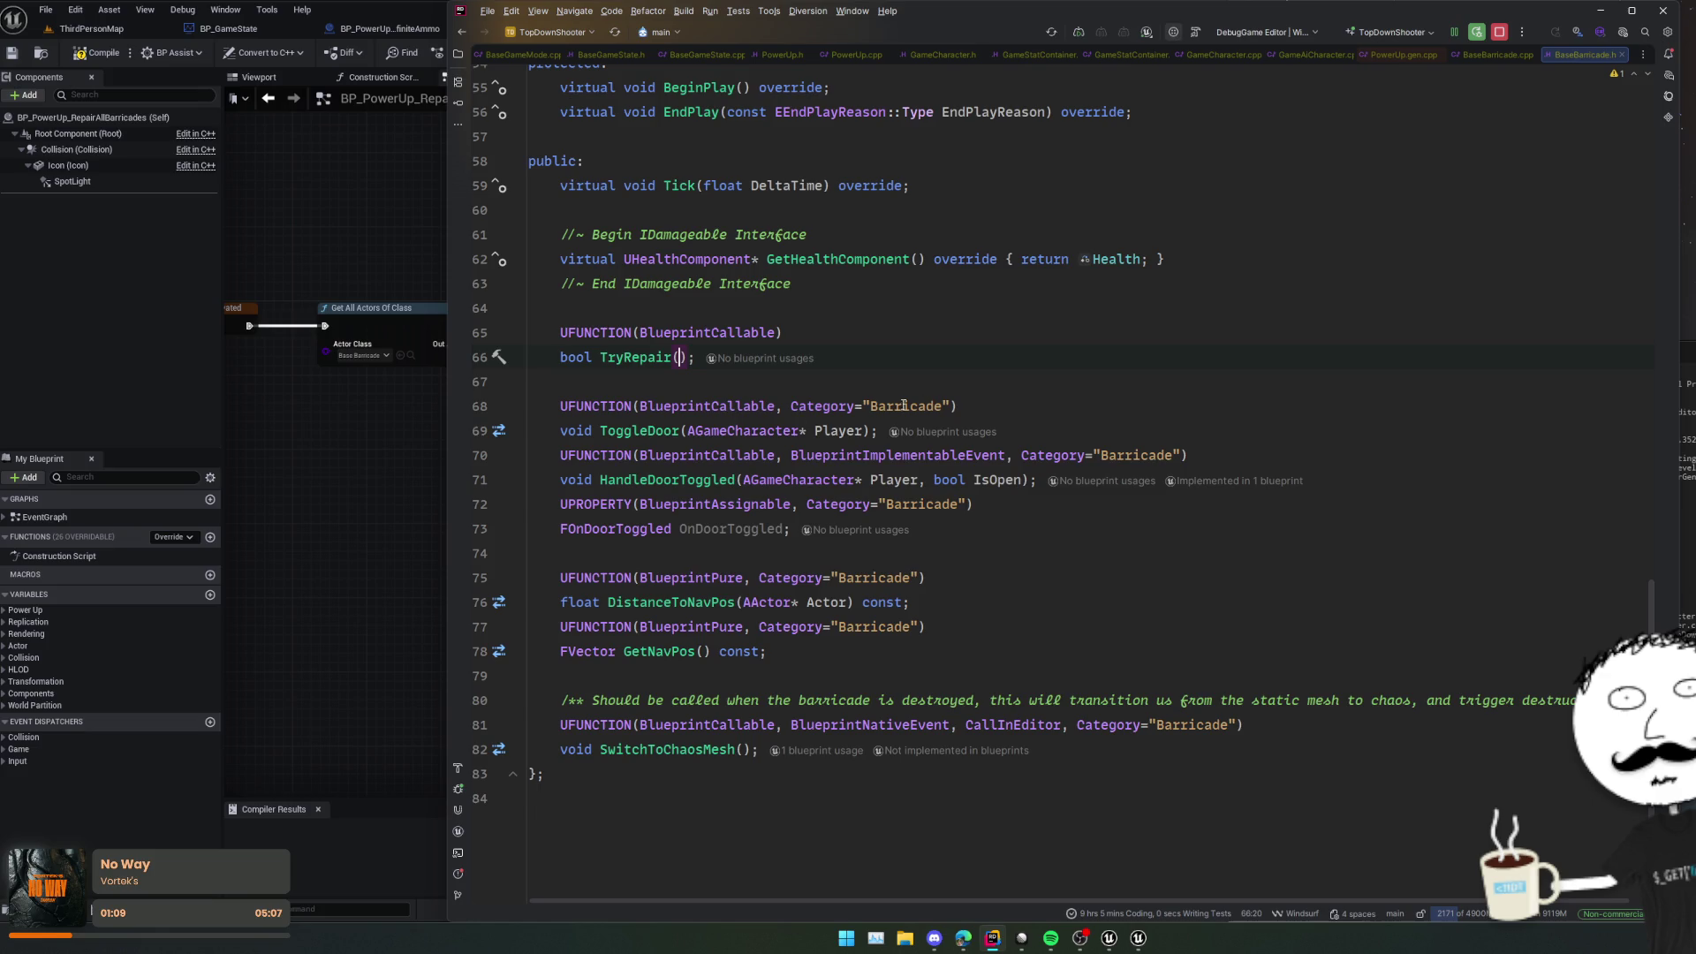
text(bool bEmitNotification)
Step: In BaseBarricade.cpp, tidy TryRepair's if (!bIsFree) cost block and no-repair-needed check
key(ctrl+alt+Home)
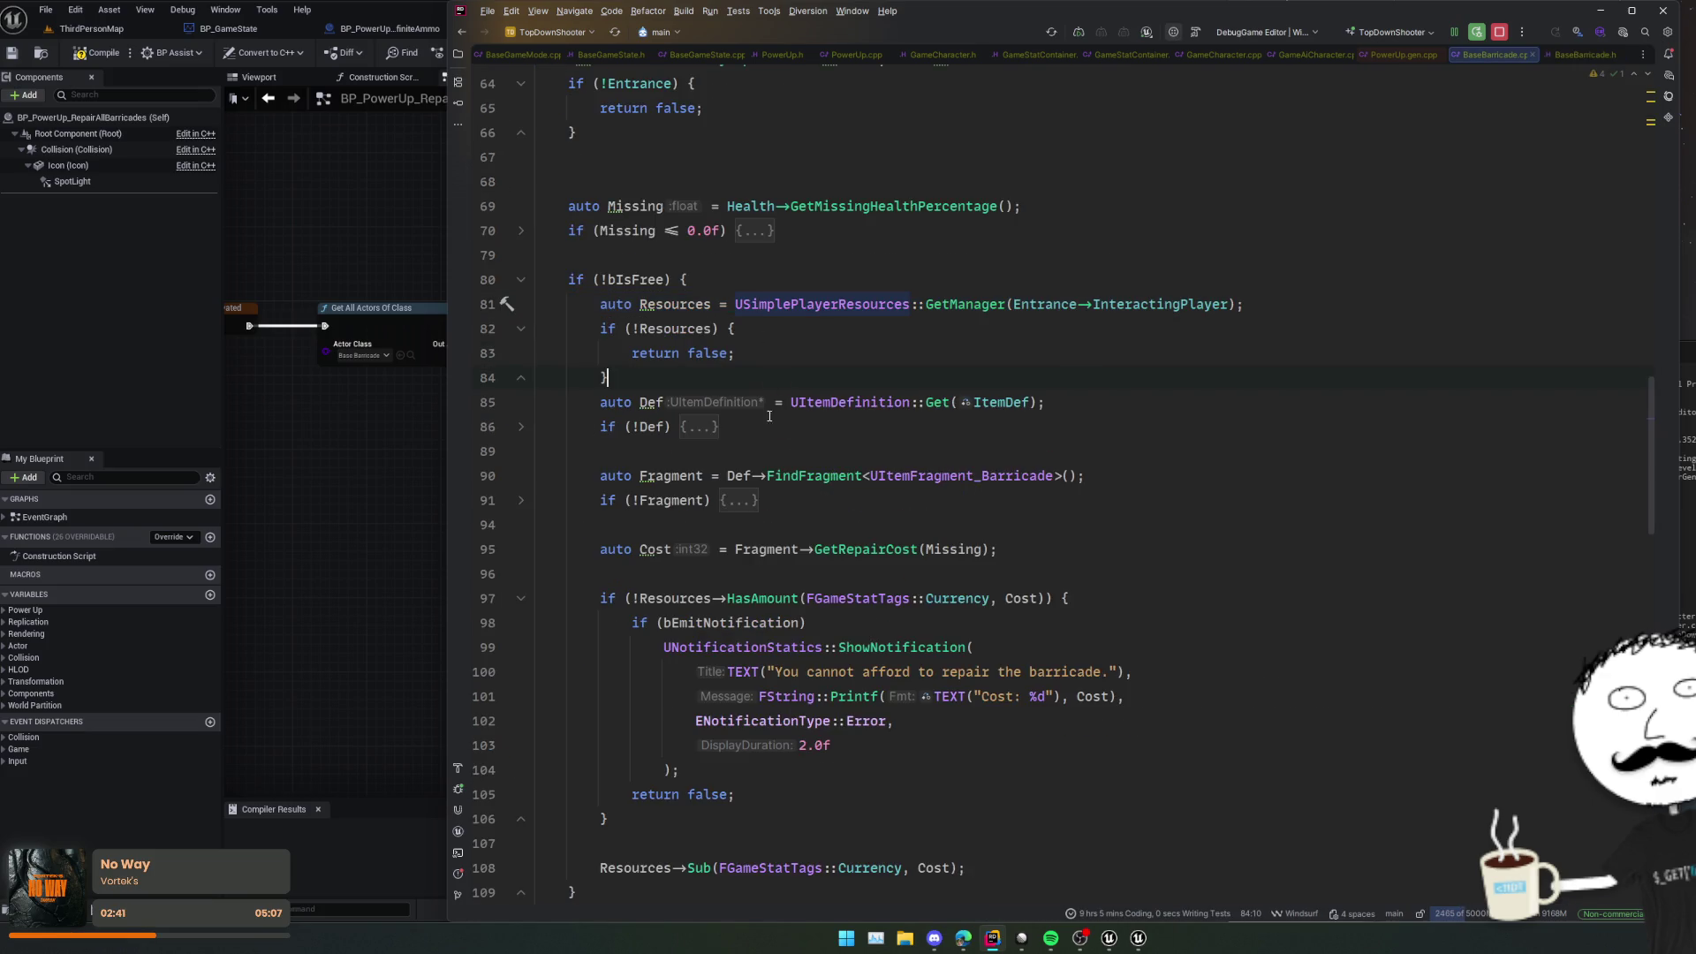
click(726, 500)
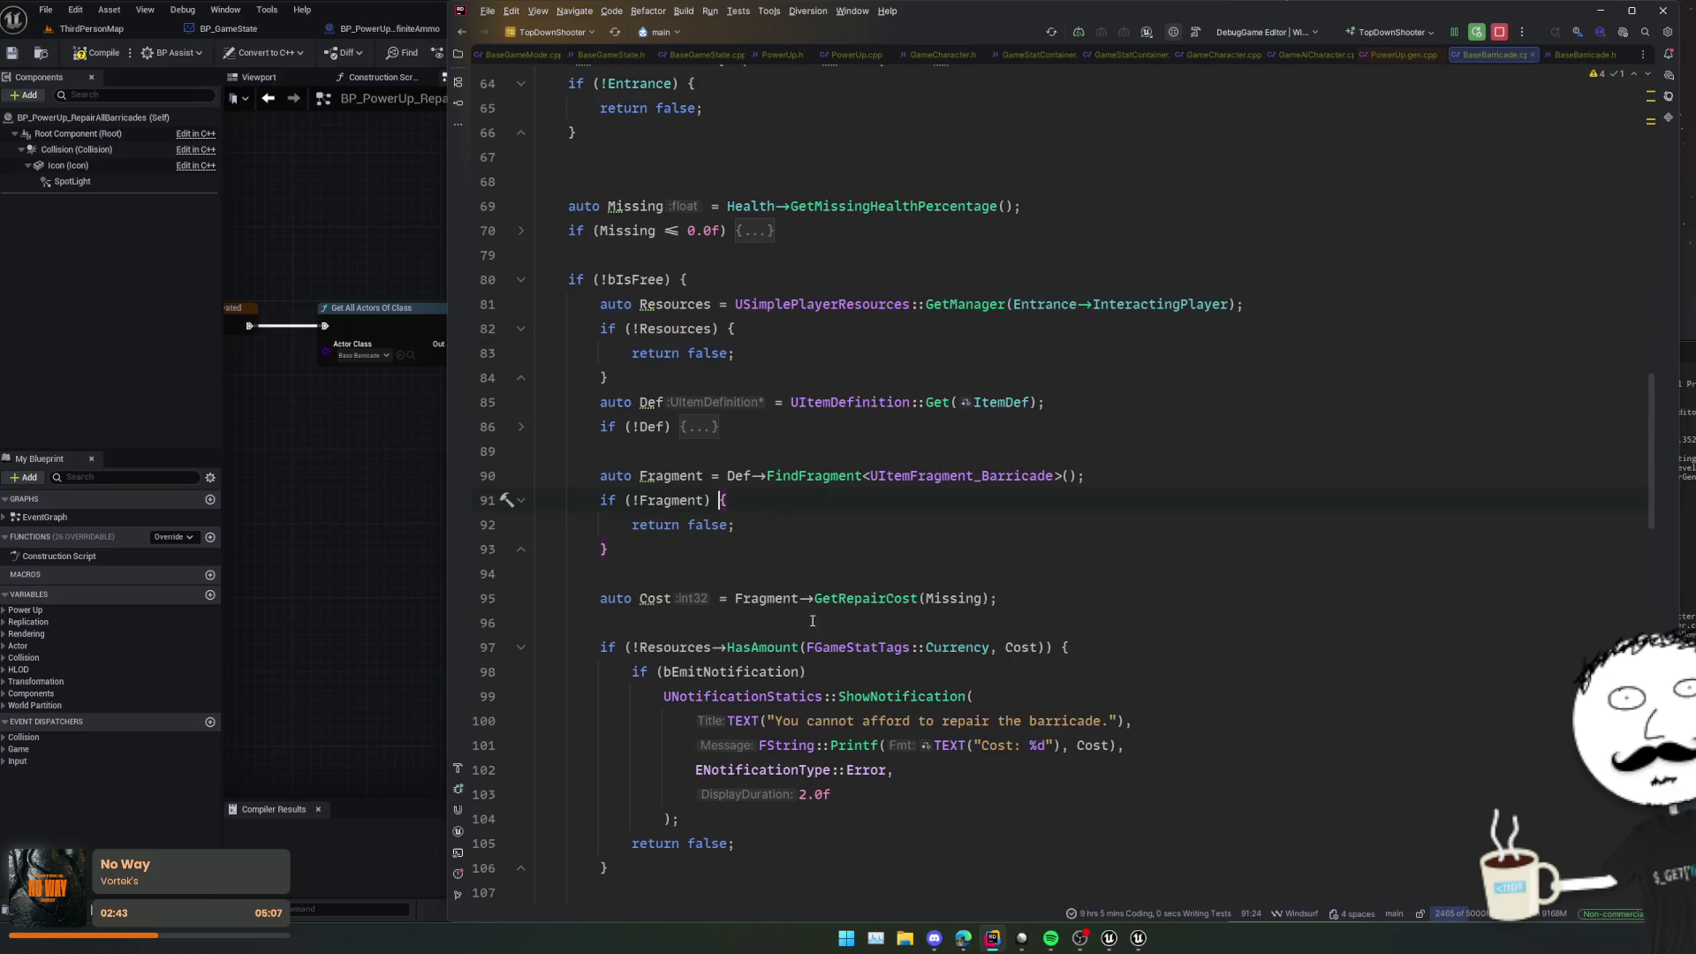
scroll(796, 577, up, 2)
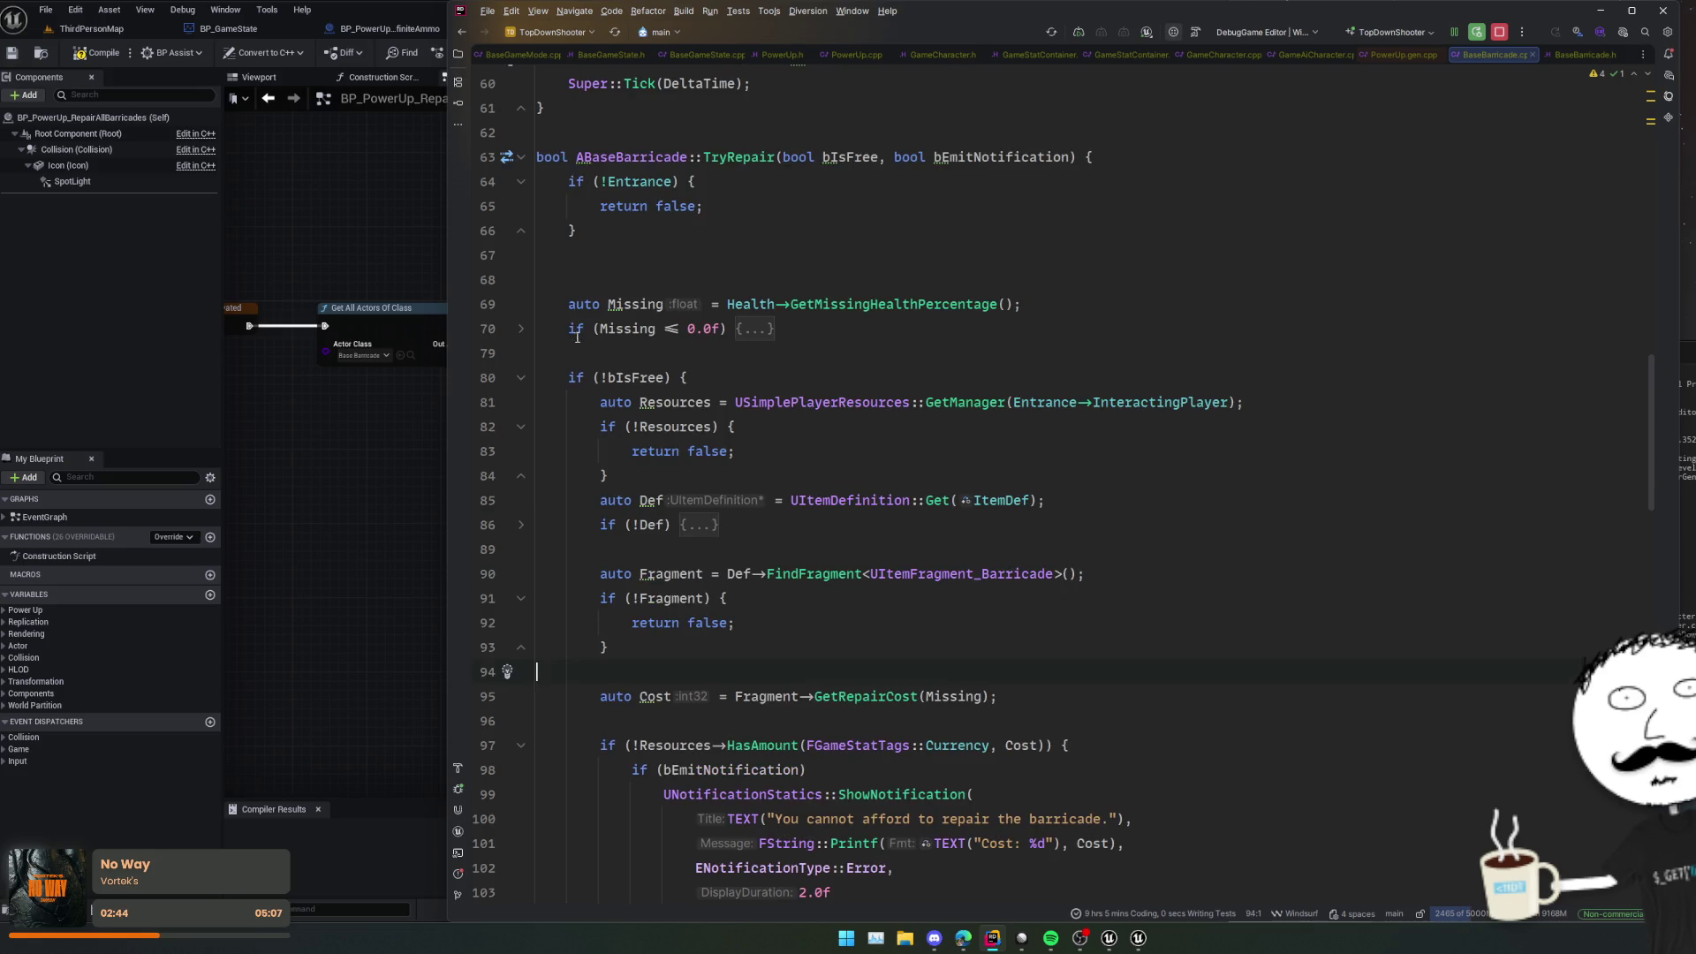
click(522, 376)
click(755, 329)
click(789, 304)
click(811, 281)
key(BackSpace)
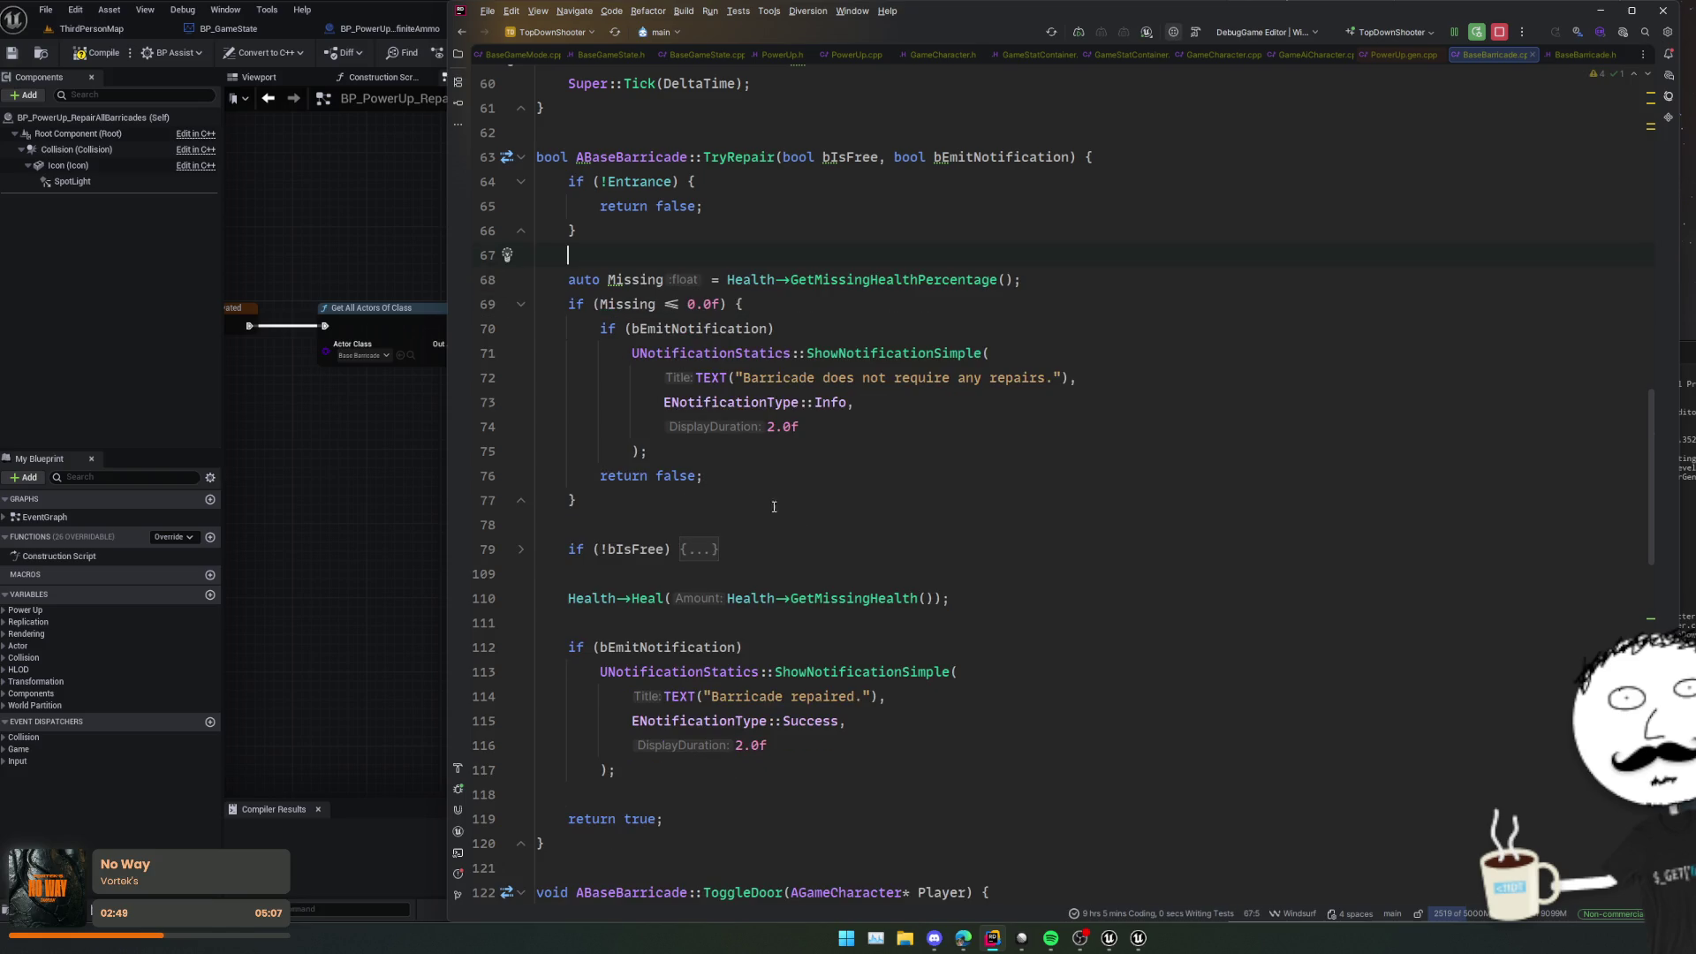
Step: Review the GetMissingHealth call in TryRepair's repair logic
scroll(774, 507, down, 2)
click(619, 499)
key(Down)
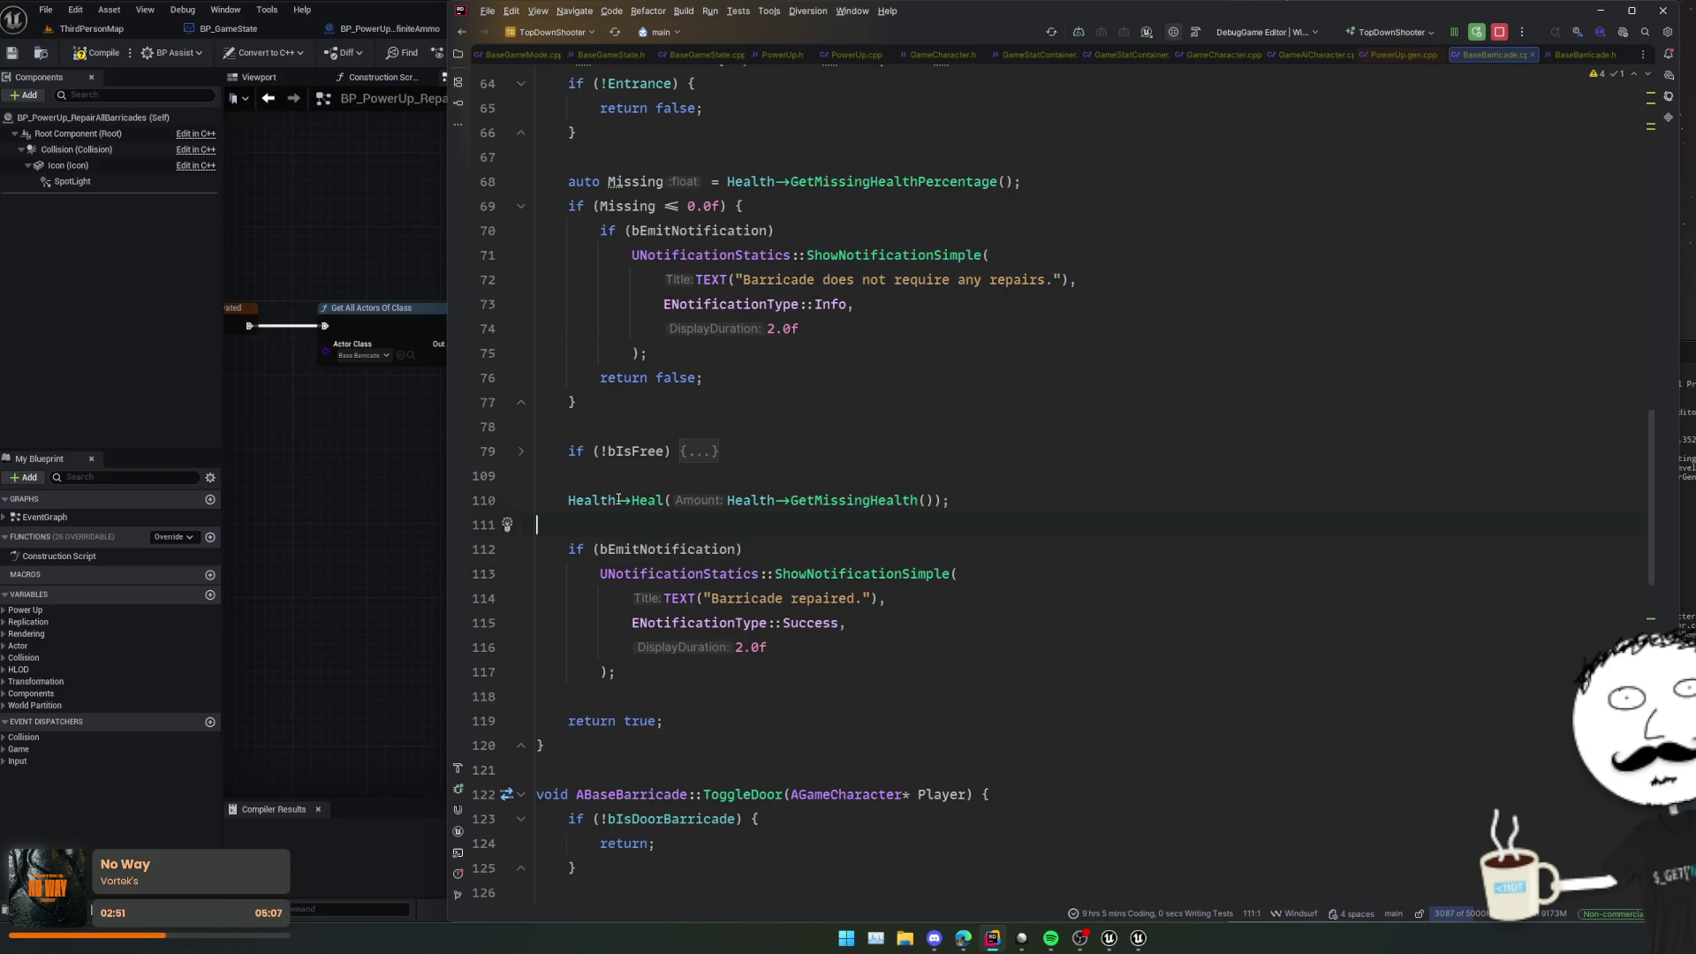
double_click(855, 500)
scroll(921, 451, down, 3)
scroll(884, 441, up, 8)
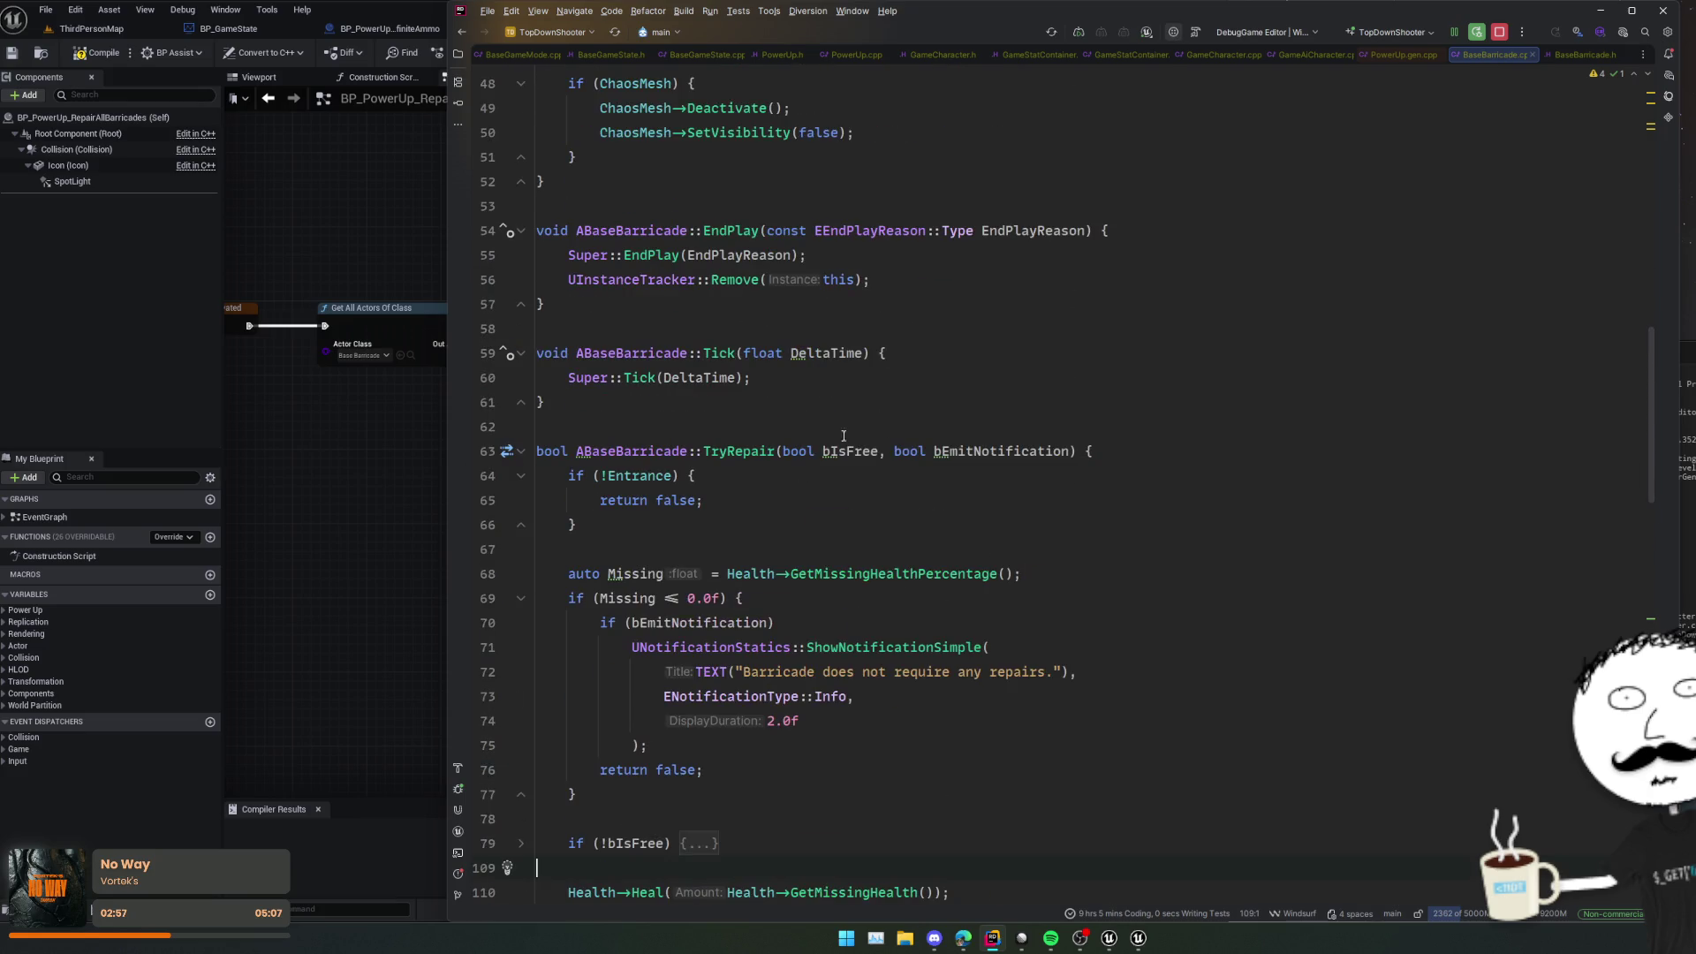
click(767, 425)
Step: Live-compile the barricade code changes with Ctrl+Alt+F11 and return to the RepairAllBarricades graph
key(ctrl+alt+F11)
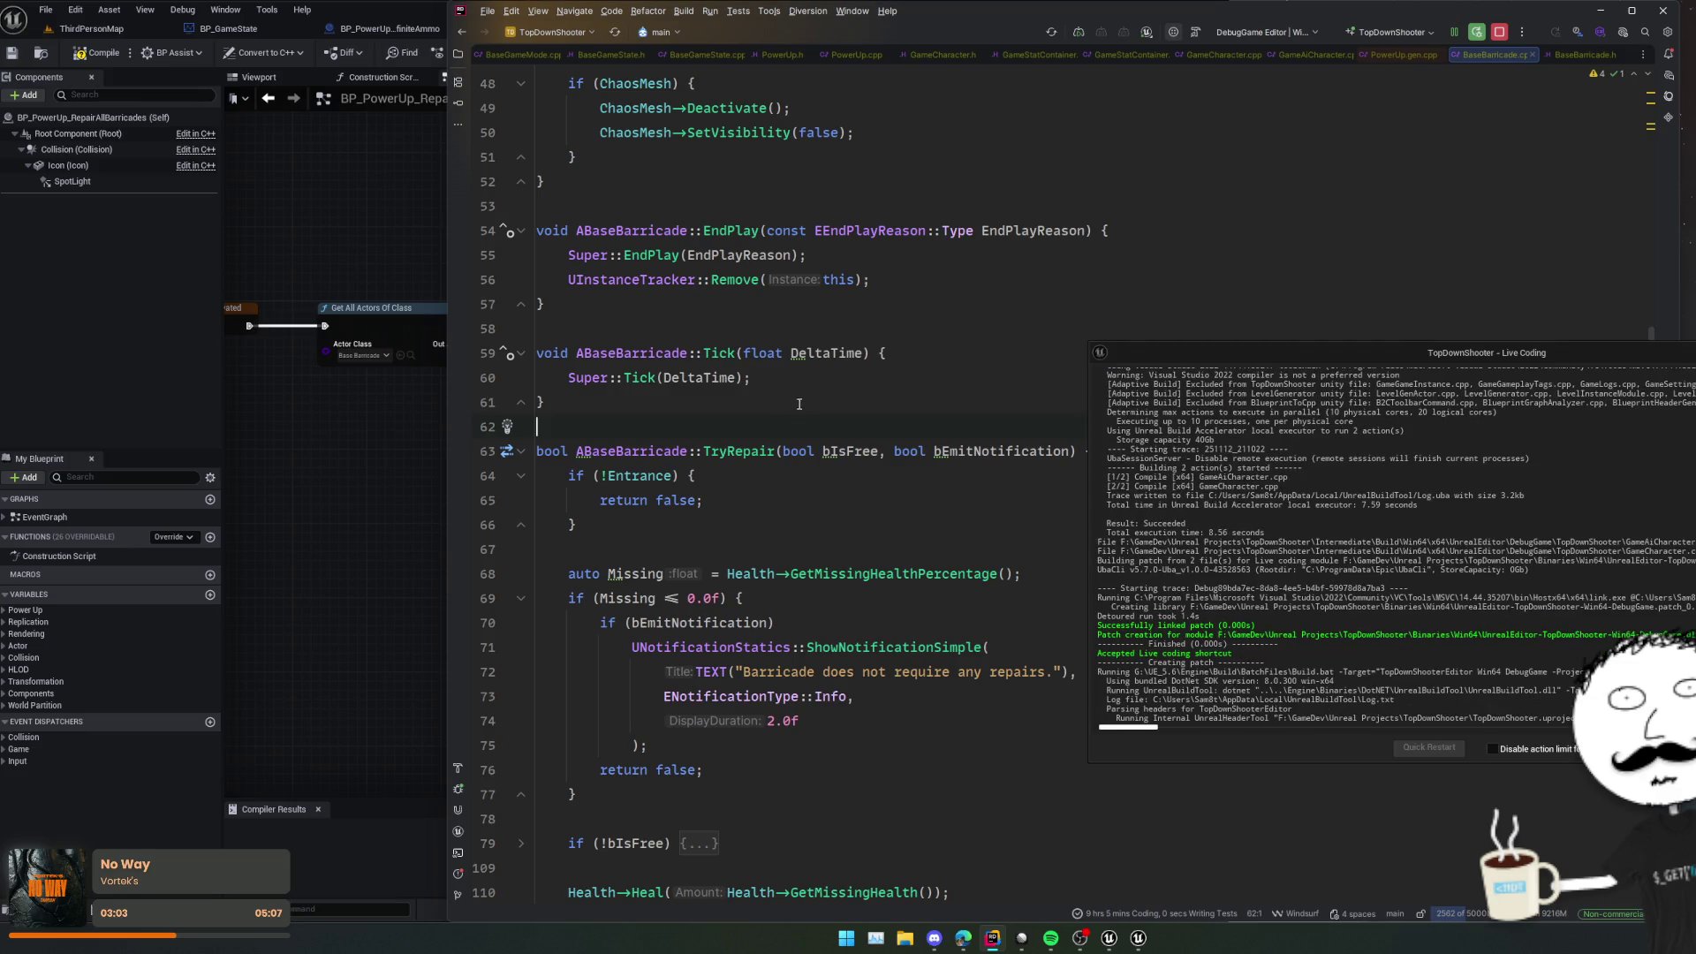
key(alt+Tab)
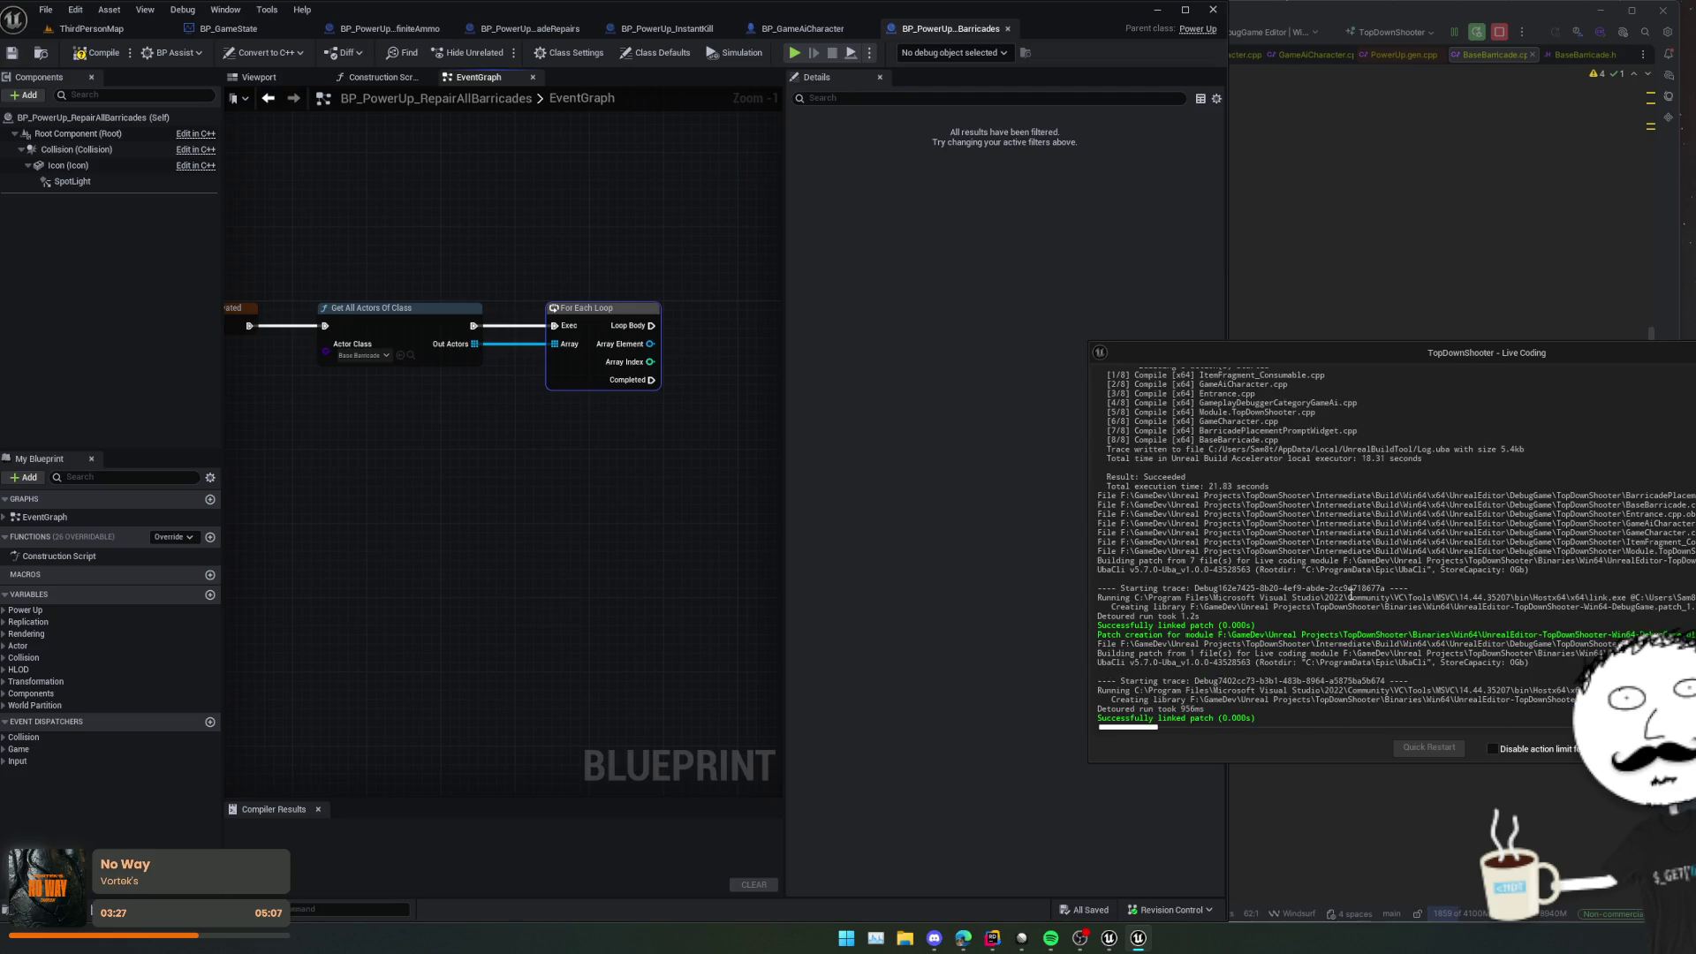
Step: Call Try Repair on each loop Array Element, aligned with Loop Body, and save
mouse_move(734, 489)
mouse_down()
mouse_move(537, 528)
mouse_move(427, 489)
mouse_up()
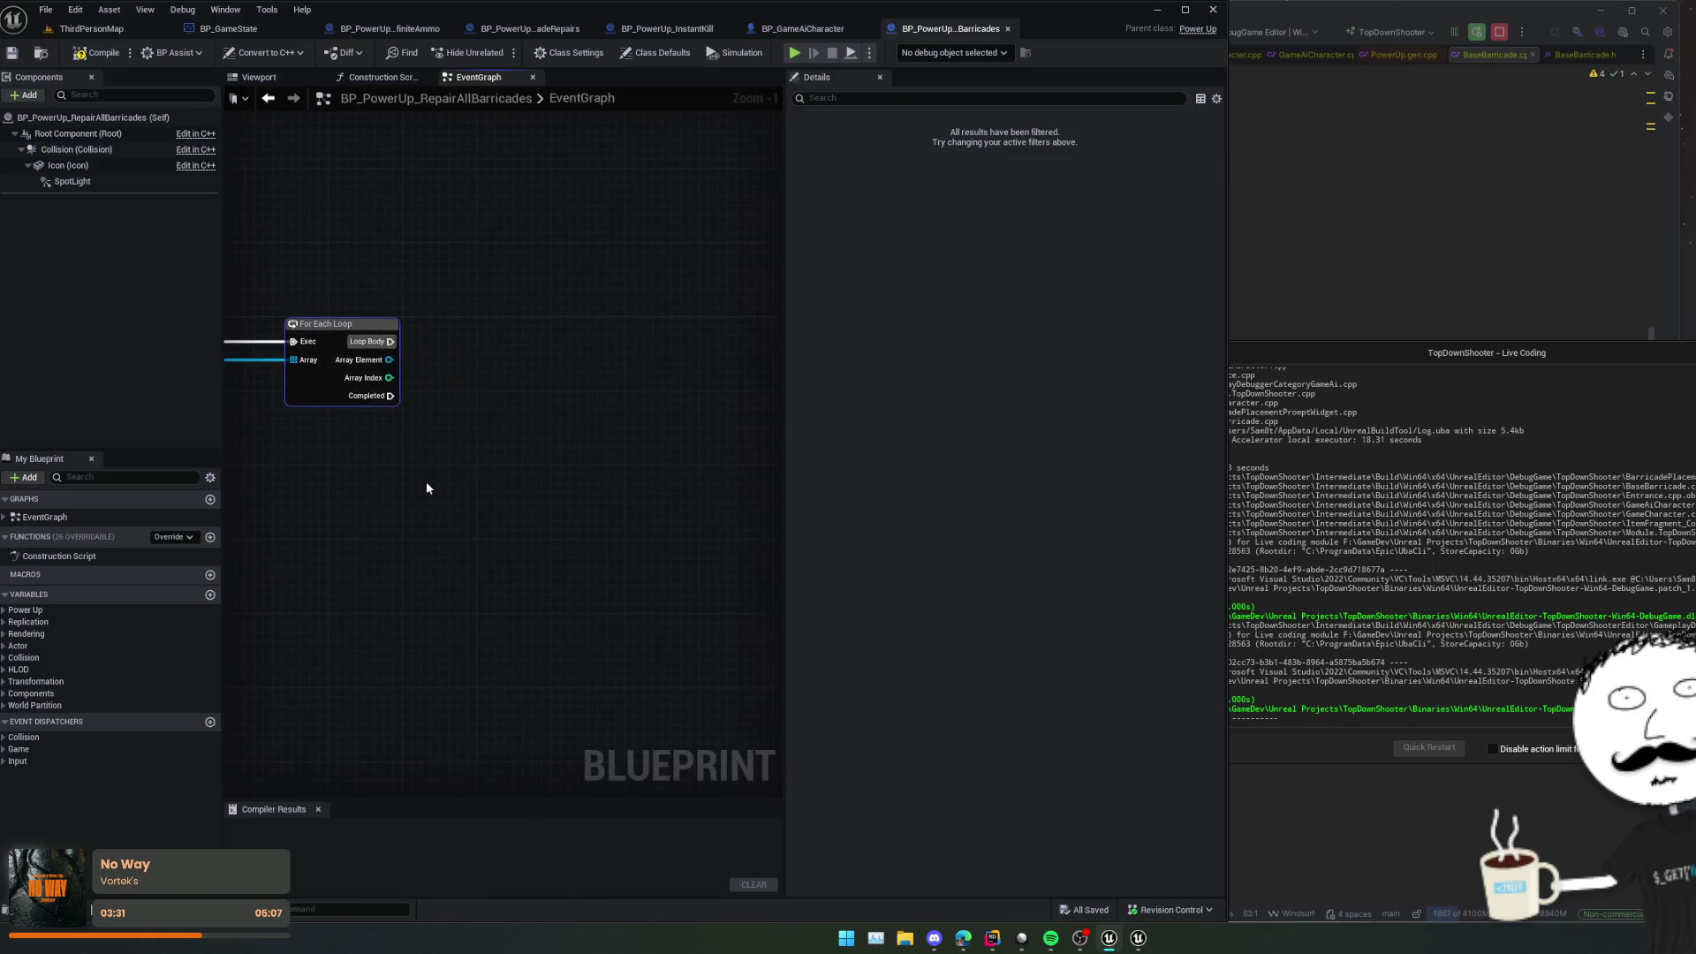
drag(389, 360, 443, 373)
text(tryrepa)
key(Return)
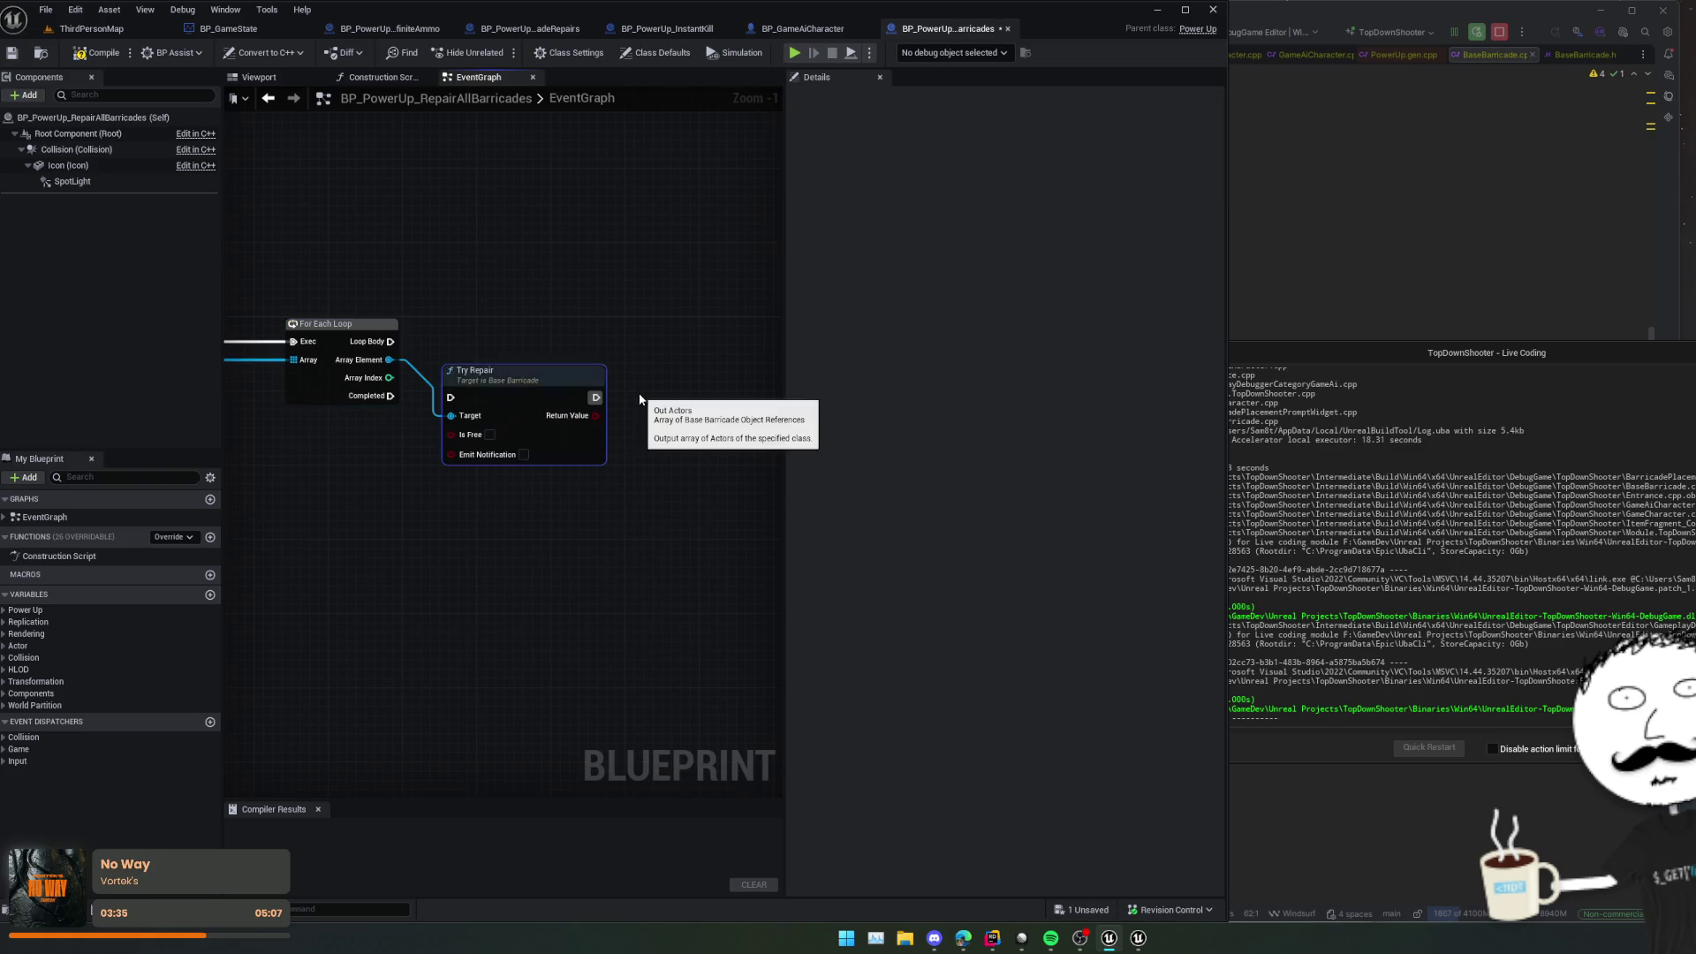
drag(529, 378, 543, 323)
mouse_move(528, 422)
mouse_down()
mouse_move(577, 502)
mouse_move(480, 530)
mouse_move(355, 518)
mouse_move(641, 512)
mouse_up()
key(ctrl+s)
Step: Add a Make Literal Int node below the loop
mouse_move(226, 518)
mouse_down()
mouse_move(667, 553)
mouse_move(560, 542)
mouse_move(770, 533)
mouse_move(497, 523)
mouse_move(470, 503)
mouse_move(547, 532)
mouse_up()
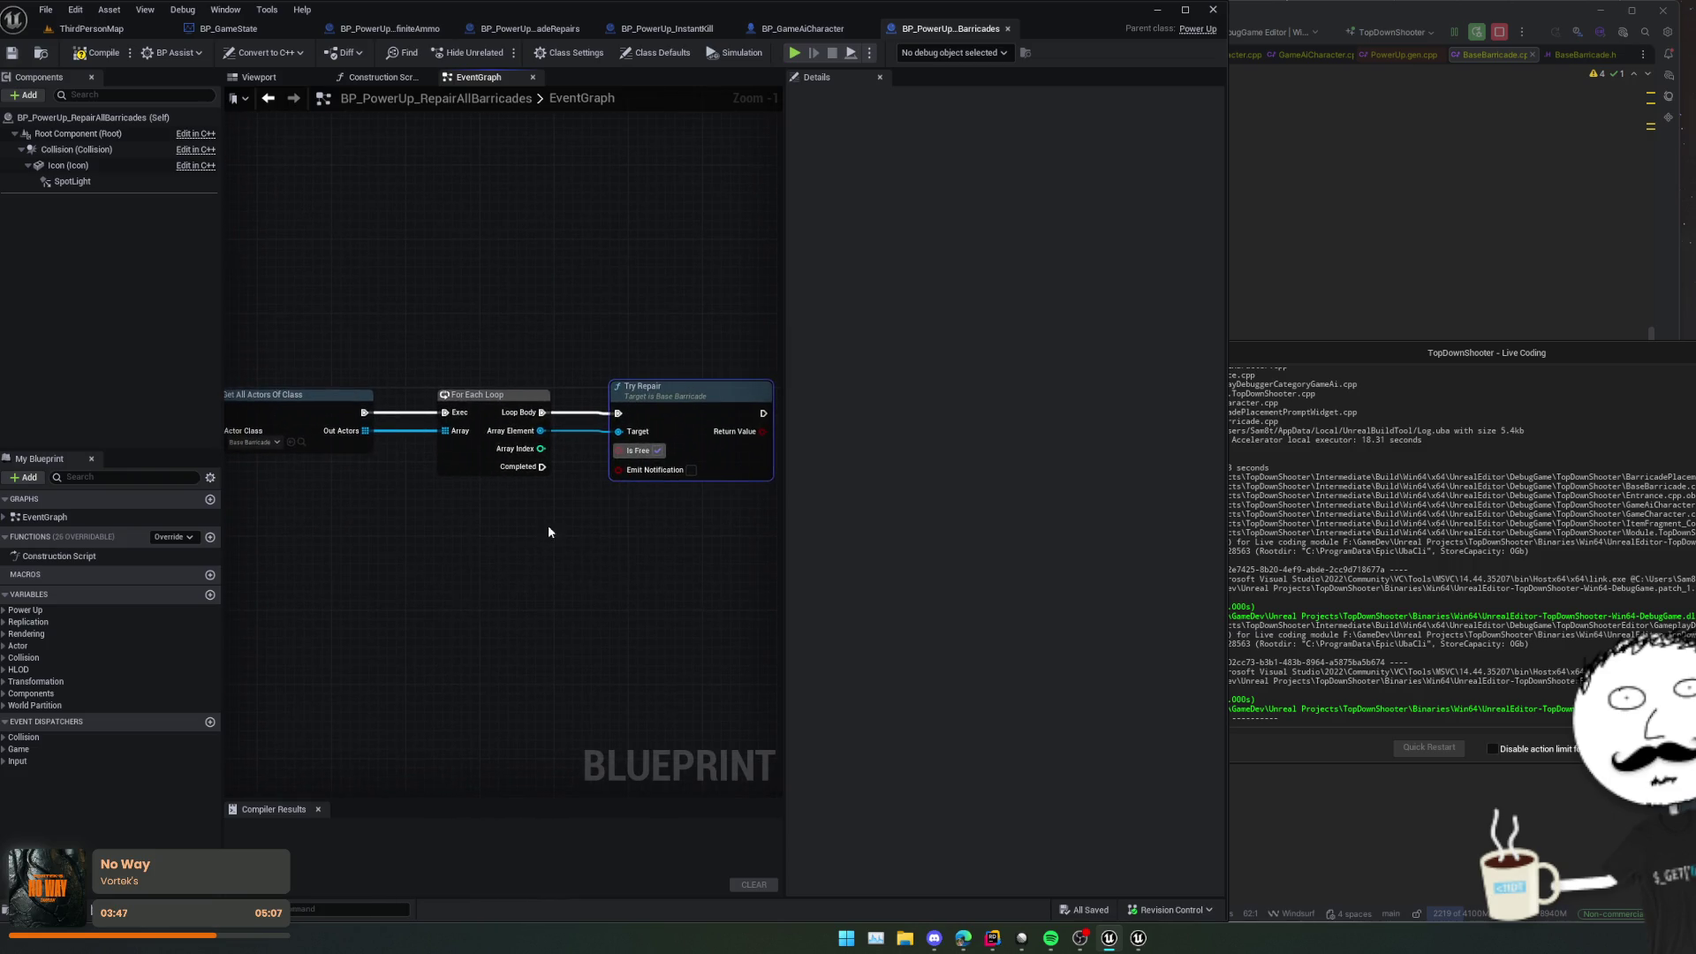
right_click(478, 537)
text(literal)
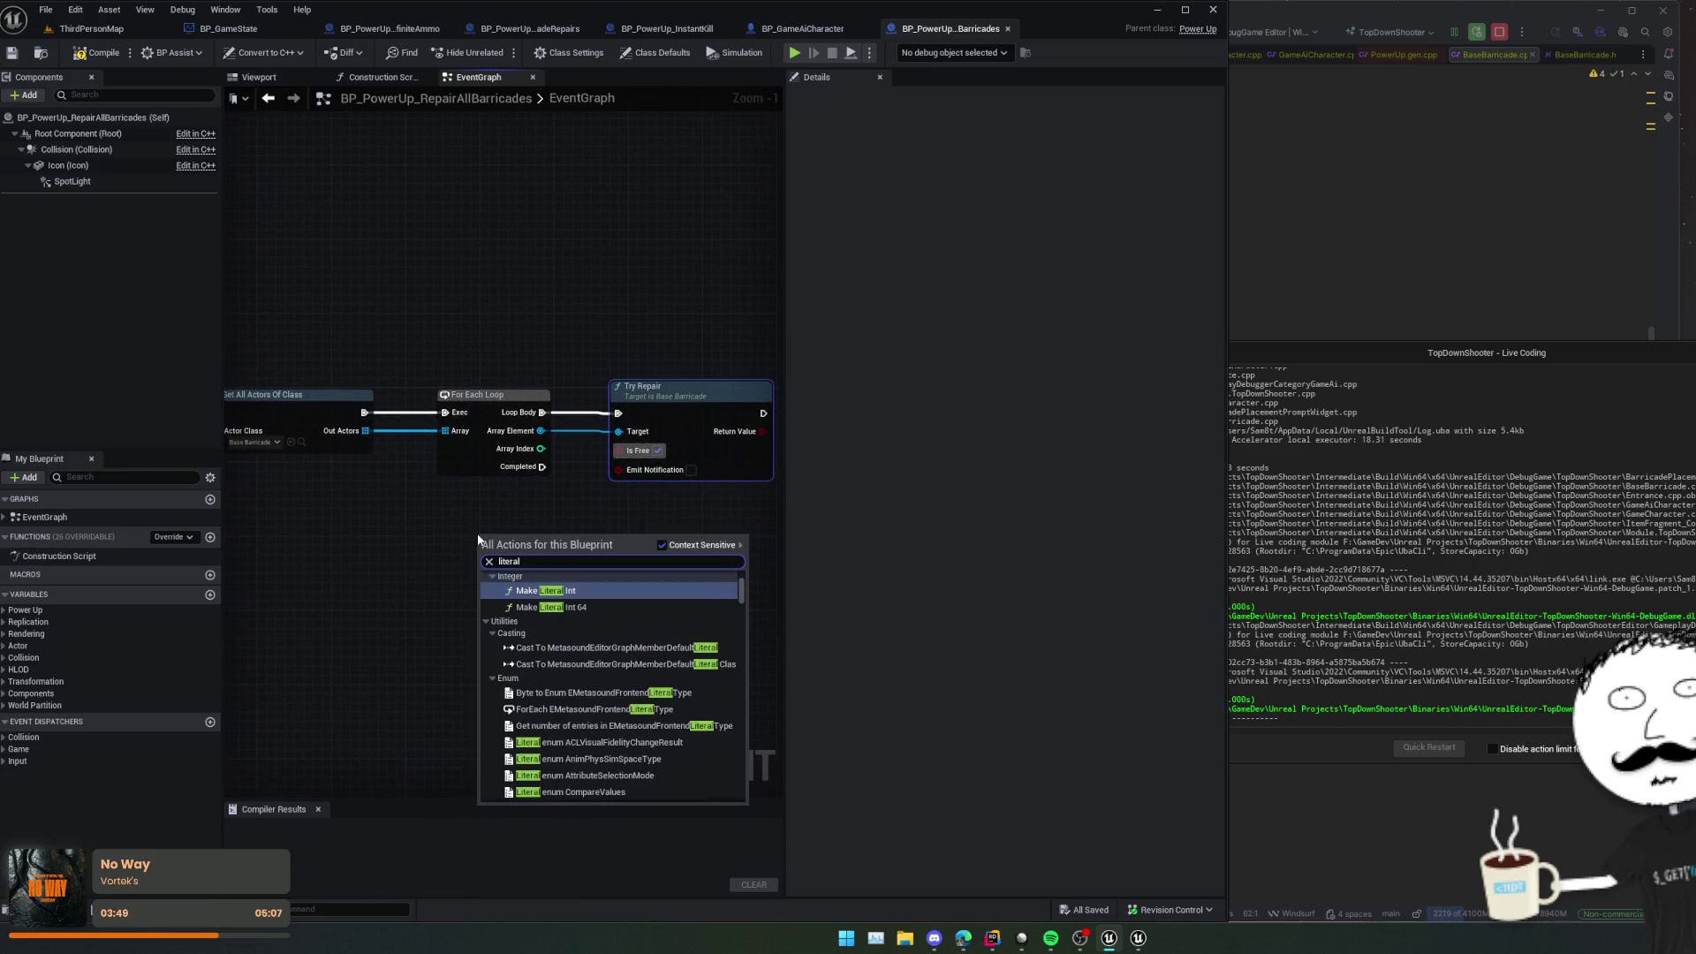
key(Return)
mouse_move(571, 547)
mouse_down()
mouse_move(520, 520)
mouse_move(606, 497)
mouse_move(371, 554)
mouse_move(493, 579)
mouse_move(490, 530)
mouse_move(515, 538)
mouse_move(494, 526)
mouse_move(541, 516)
mouse_up()
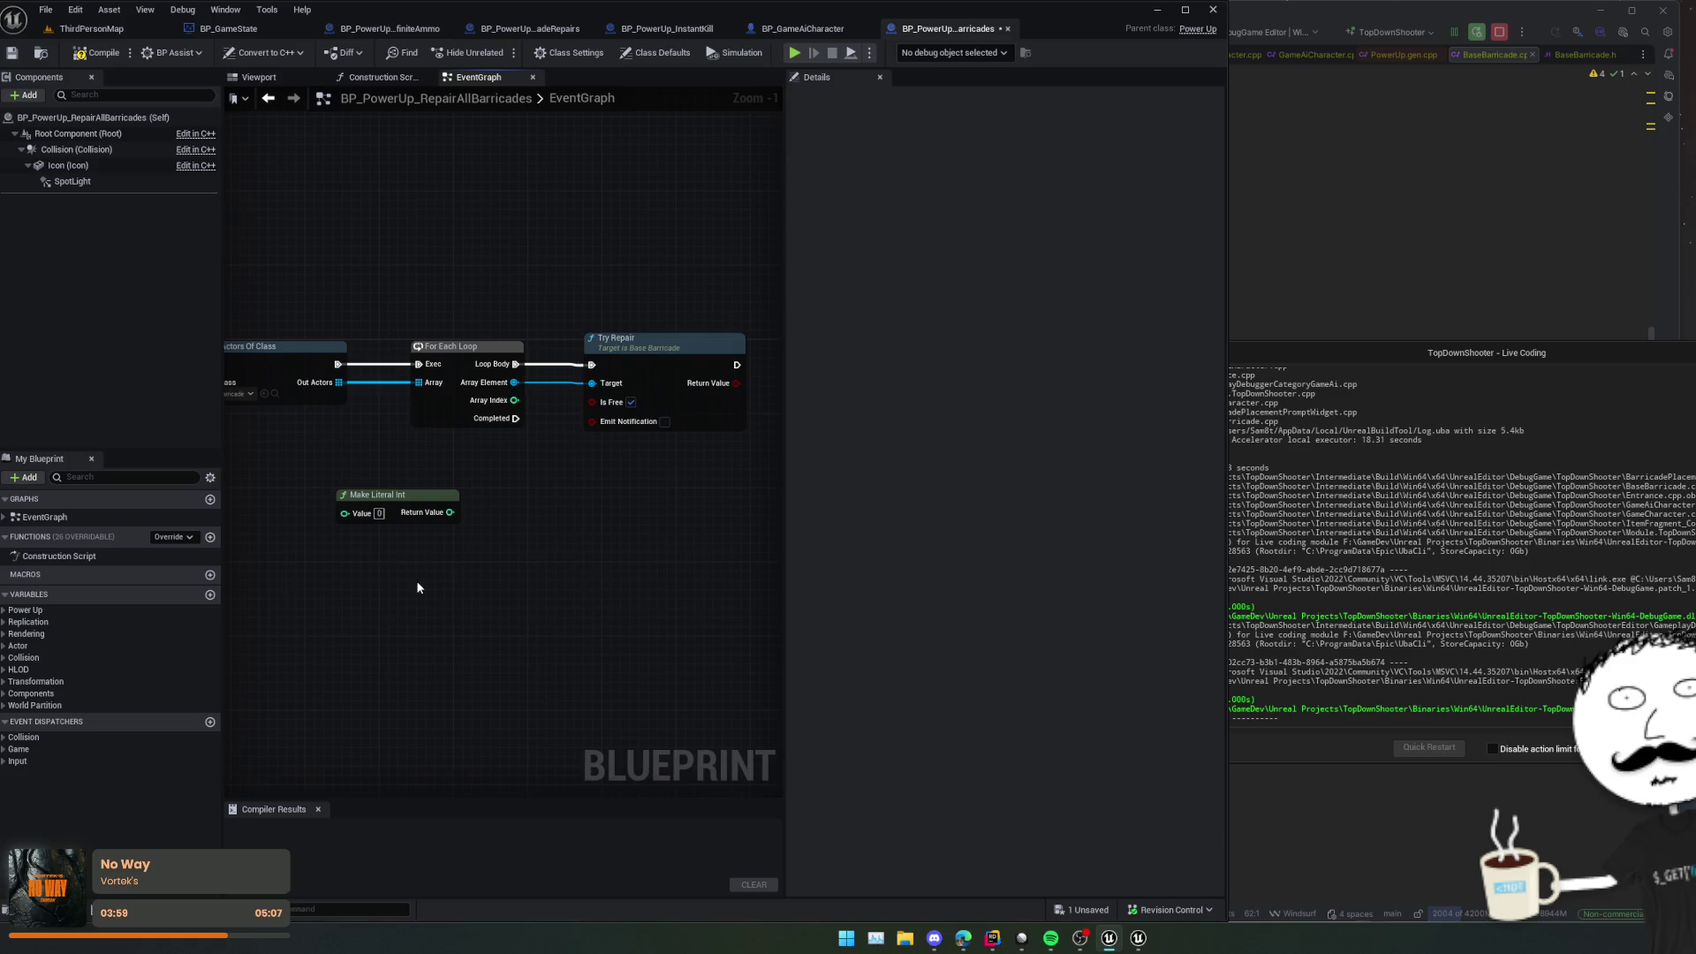
click(210, 596)
text(BarricadesRepaired)
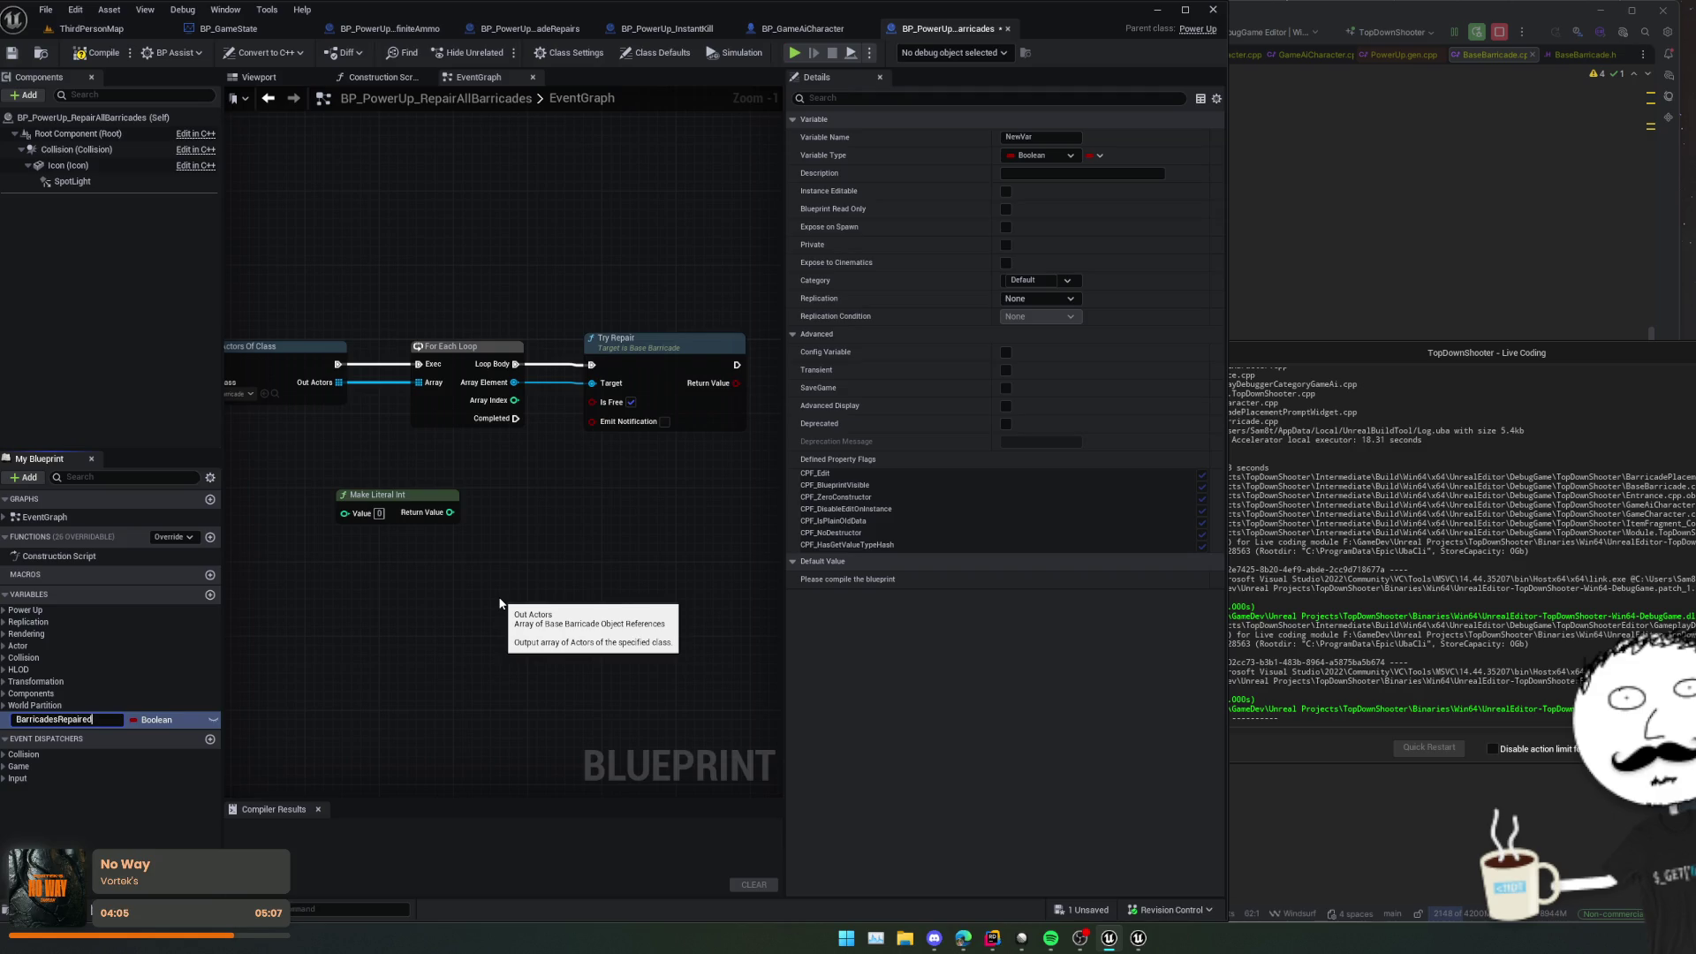
Step: Name the new variable BarricadesRepaired and make it an Integer
key(Return)
click(157, 719)
text(in)
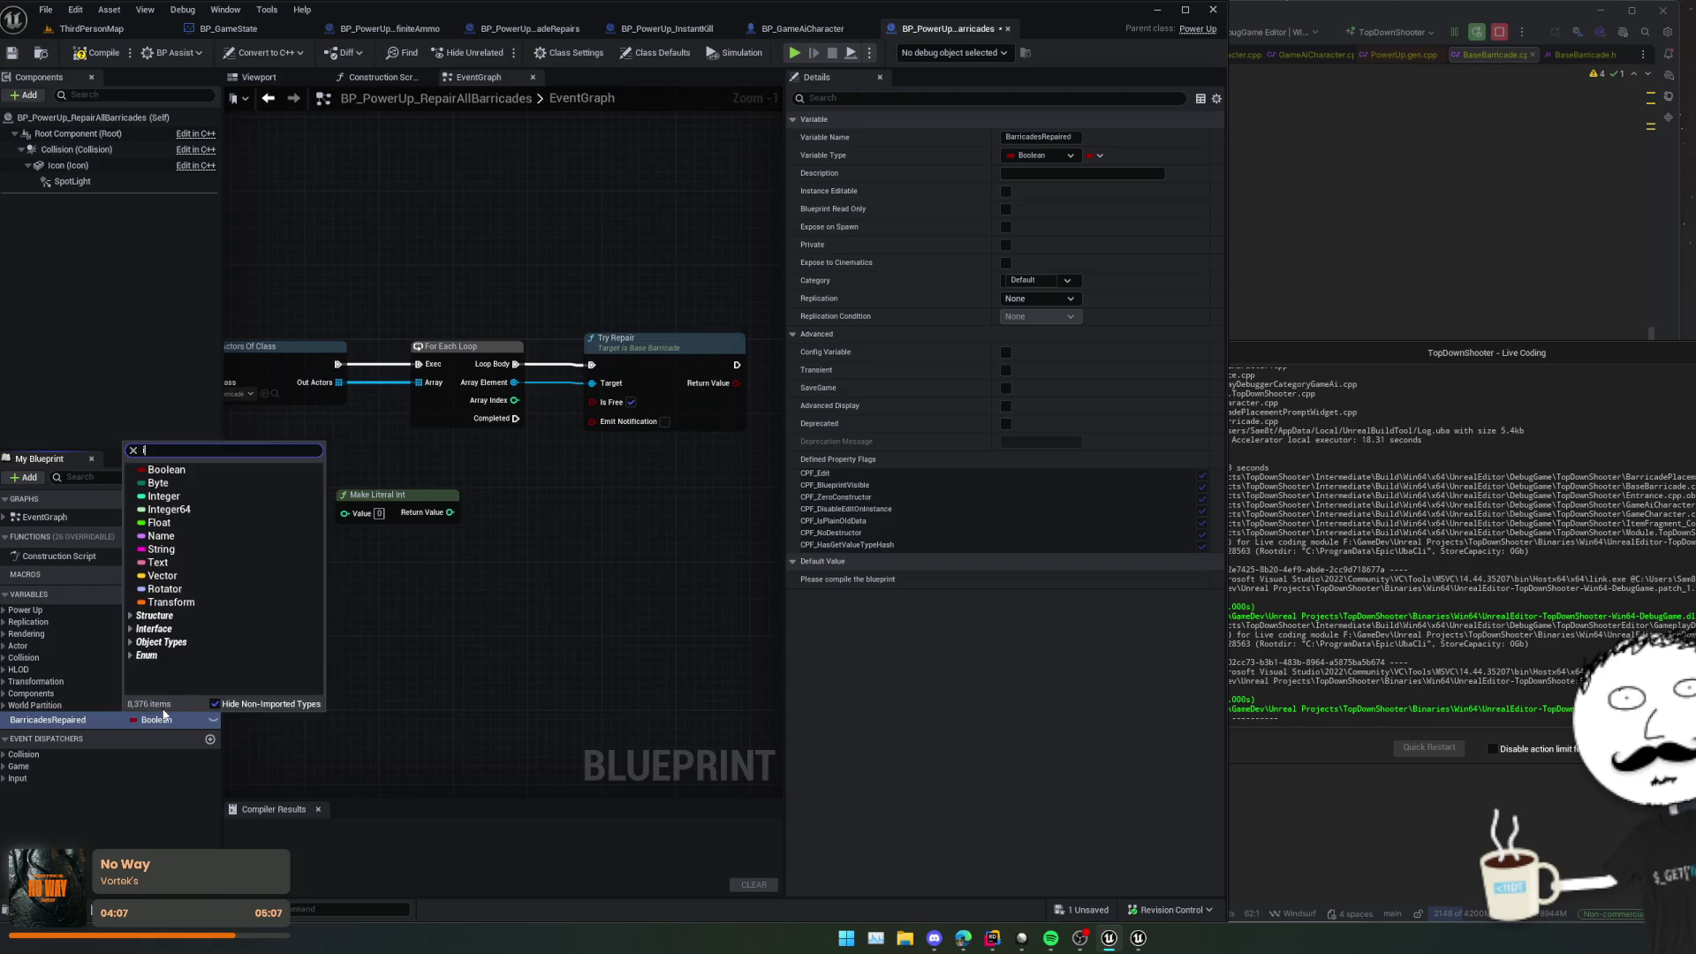
key(BackSpace)
key(BackSpace)
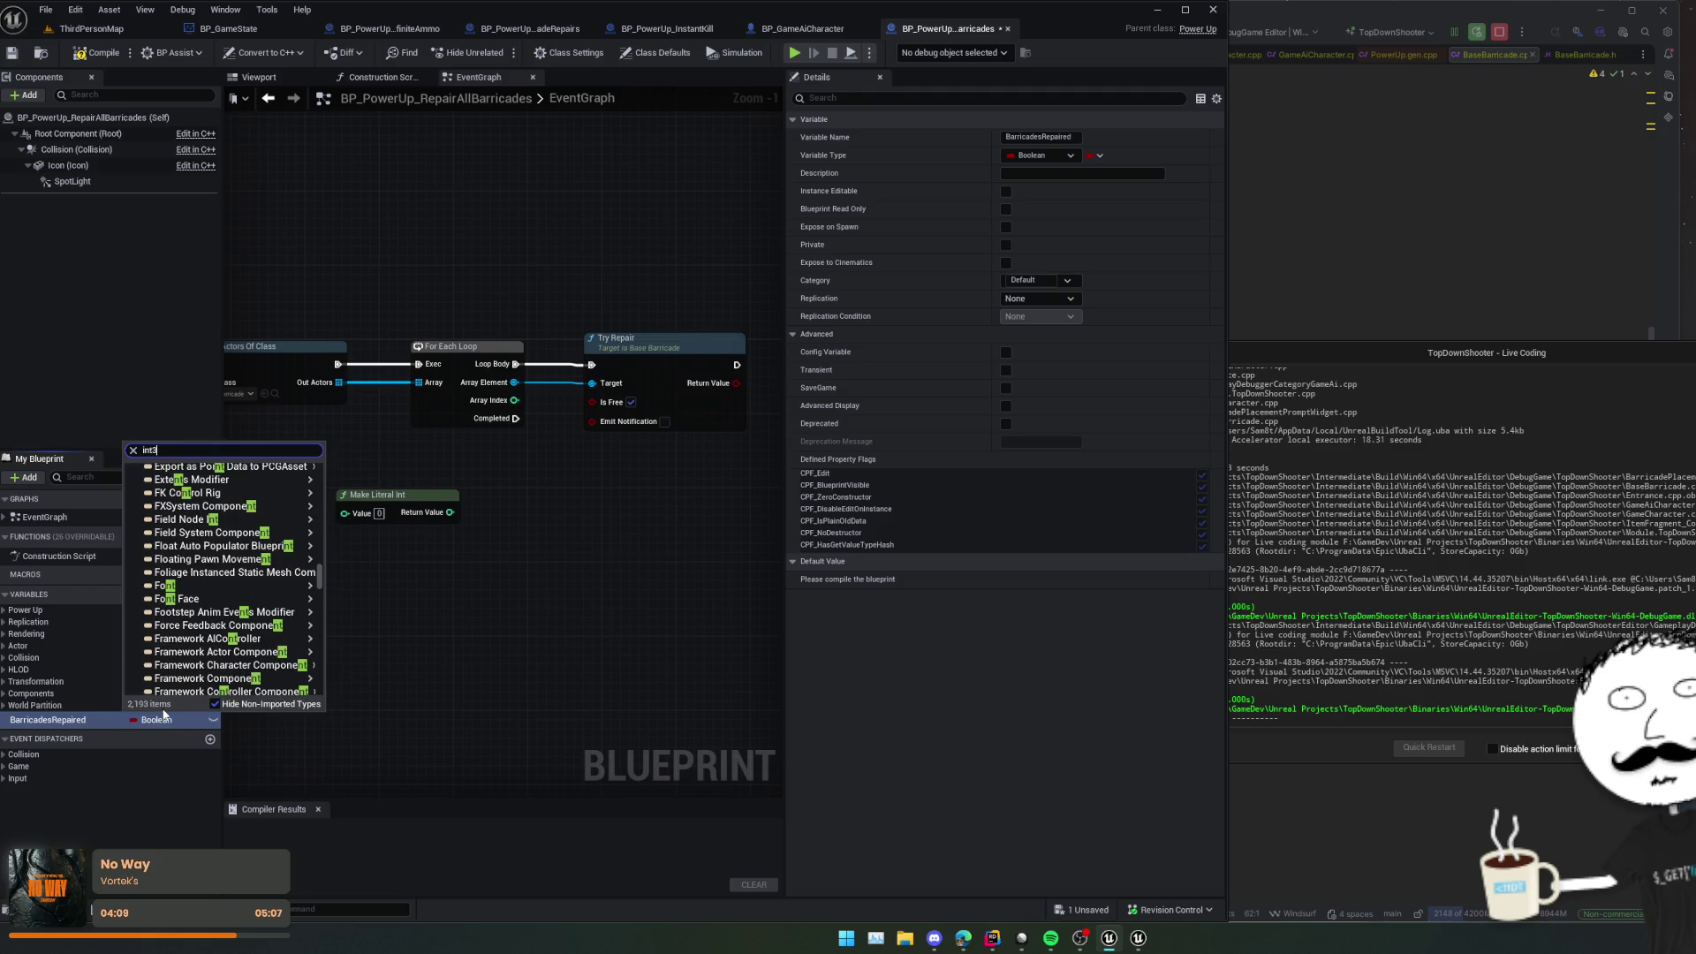
text(2)
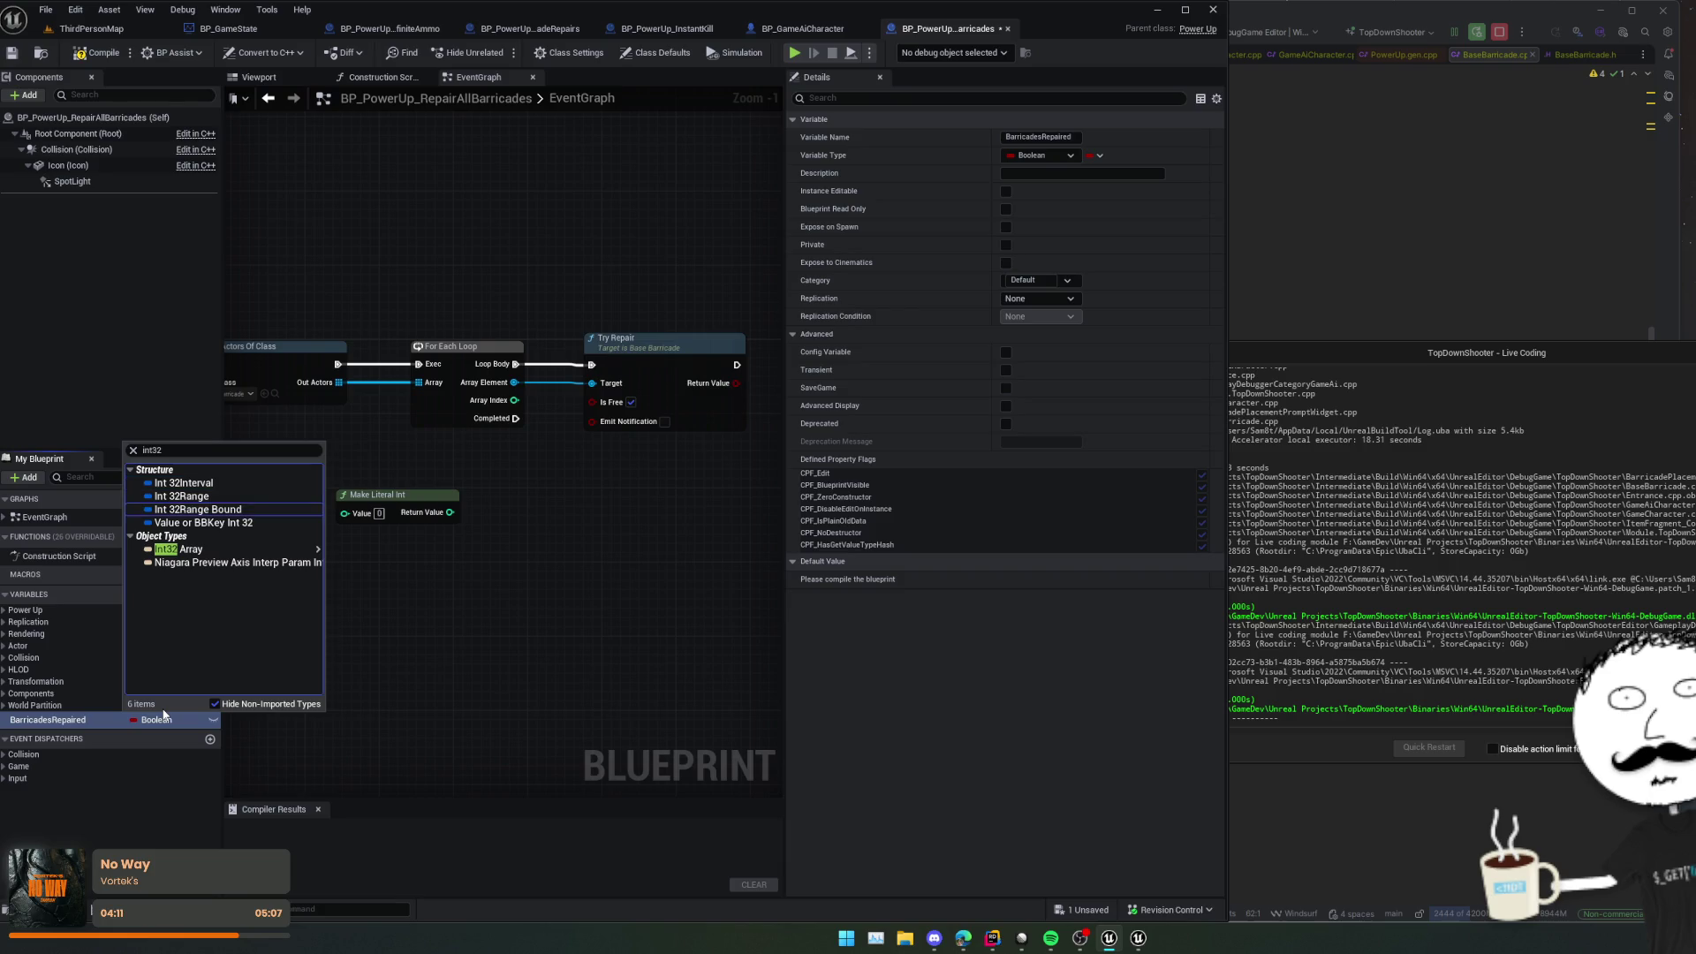
key(BackSpace)
key(BackSpace)
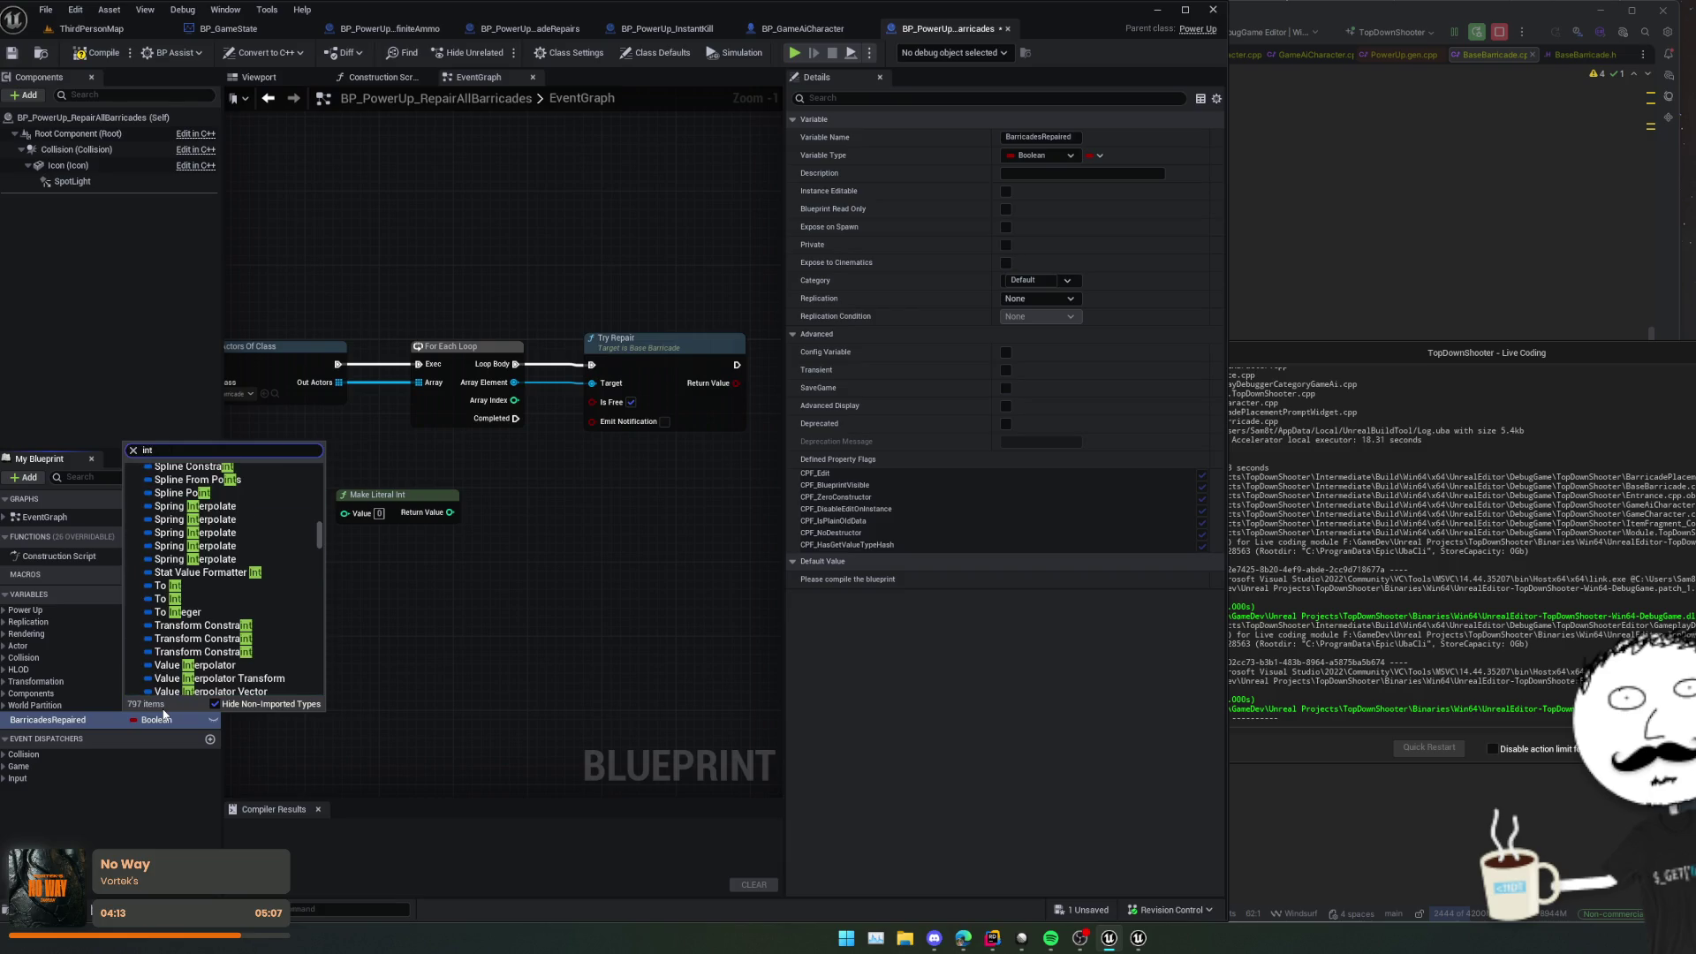
key(Return)
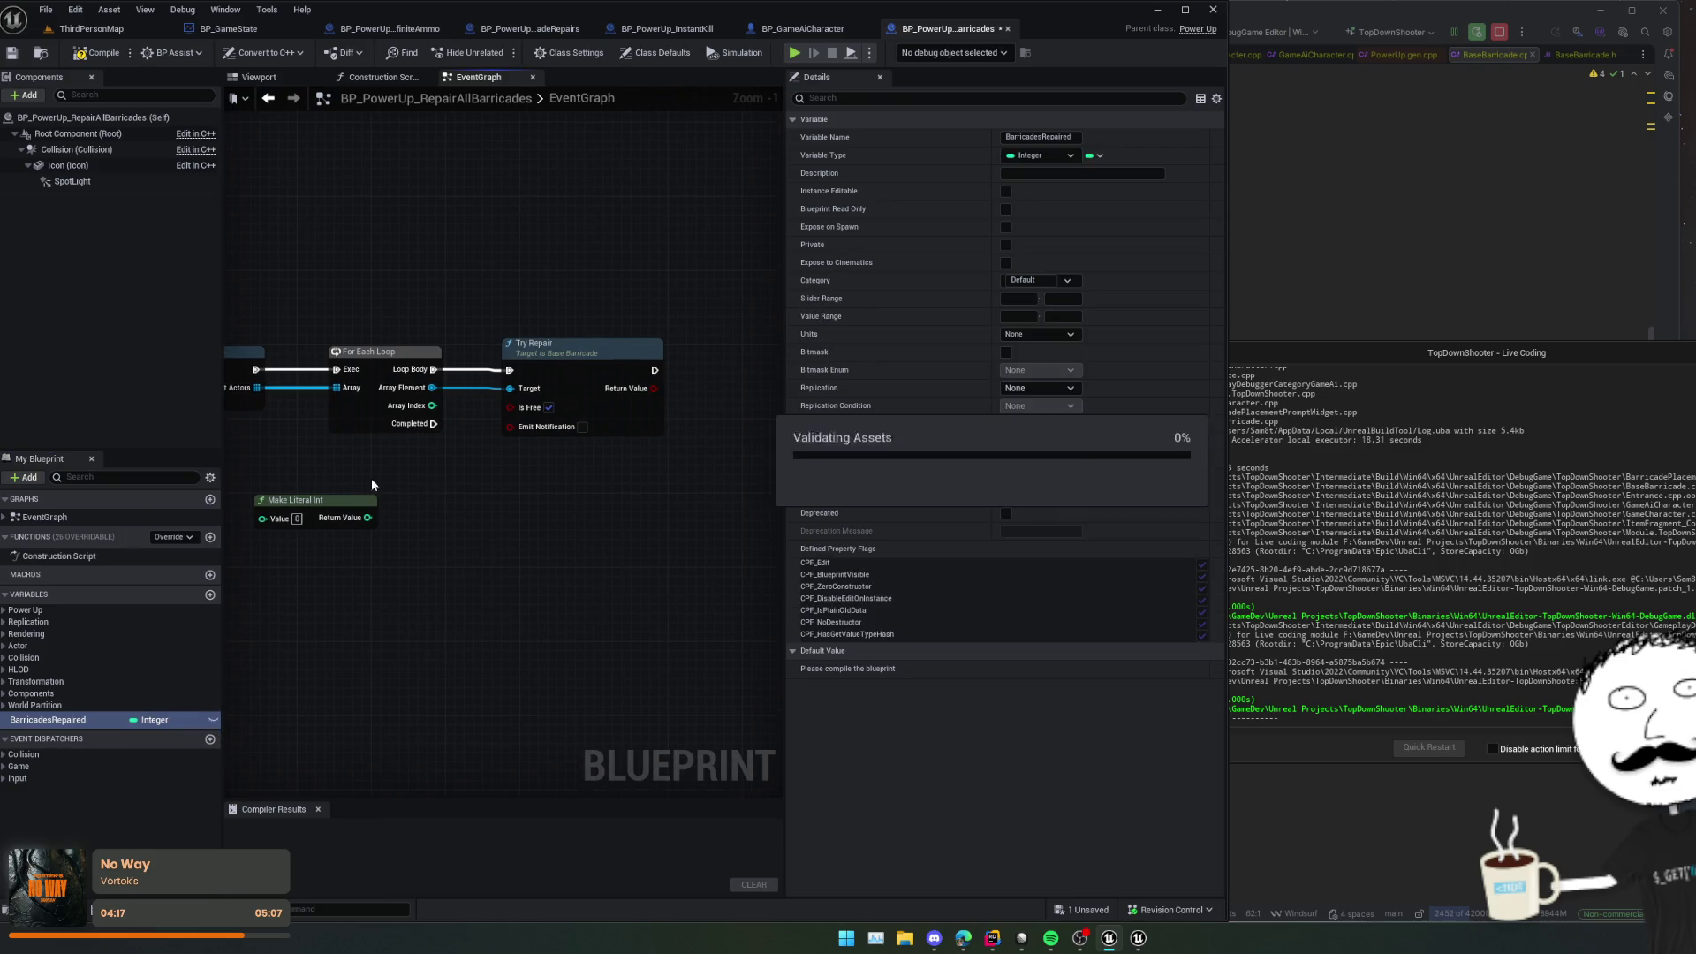
Step: Insert a SET BarricadesRepaired between Parent: OnActivated and Get All Actors Of Class, and place a getter
drag(326, 538, 421, 523)
mouse_move(49, 720)
mouse_down()
mouse_move(244, 574)
mouse_move(200, 503)
mouse_move(649, 548)
mouse_move(747, 521)
mouse_up()
click(320, 604)
mouse_move(556, 378)
mouse_down()
mouse_move(676, 499)
mouse_move(594, 473)
mouse_move(631, 378)
mouse_up()
mouse_move(631, 501)
mouse_down()
mouse_move(565, 526)
mouse_move(436, 526)
mouse_move(593, 522)
mouse_up()
mouse_move(48, 720)
mouse_down()
mouse_move(567, 517)
mouse_move(686, 490)
mouse_up()
click(599, 547)
Step: Add a ++ increment node on the BarricadesRepaired getter
text(+=)
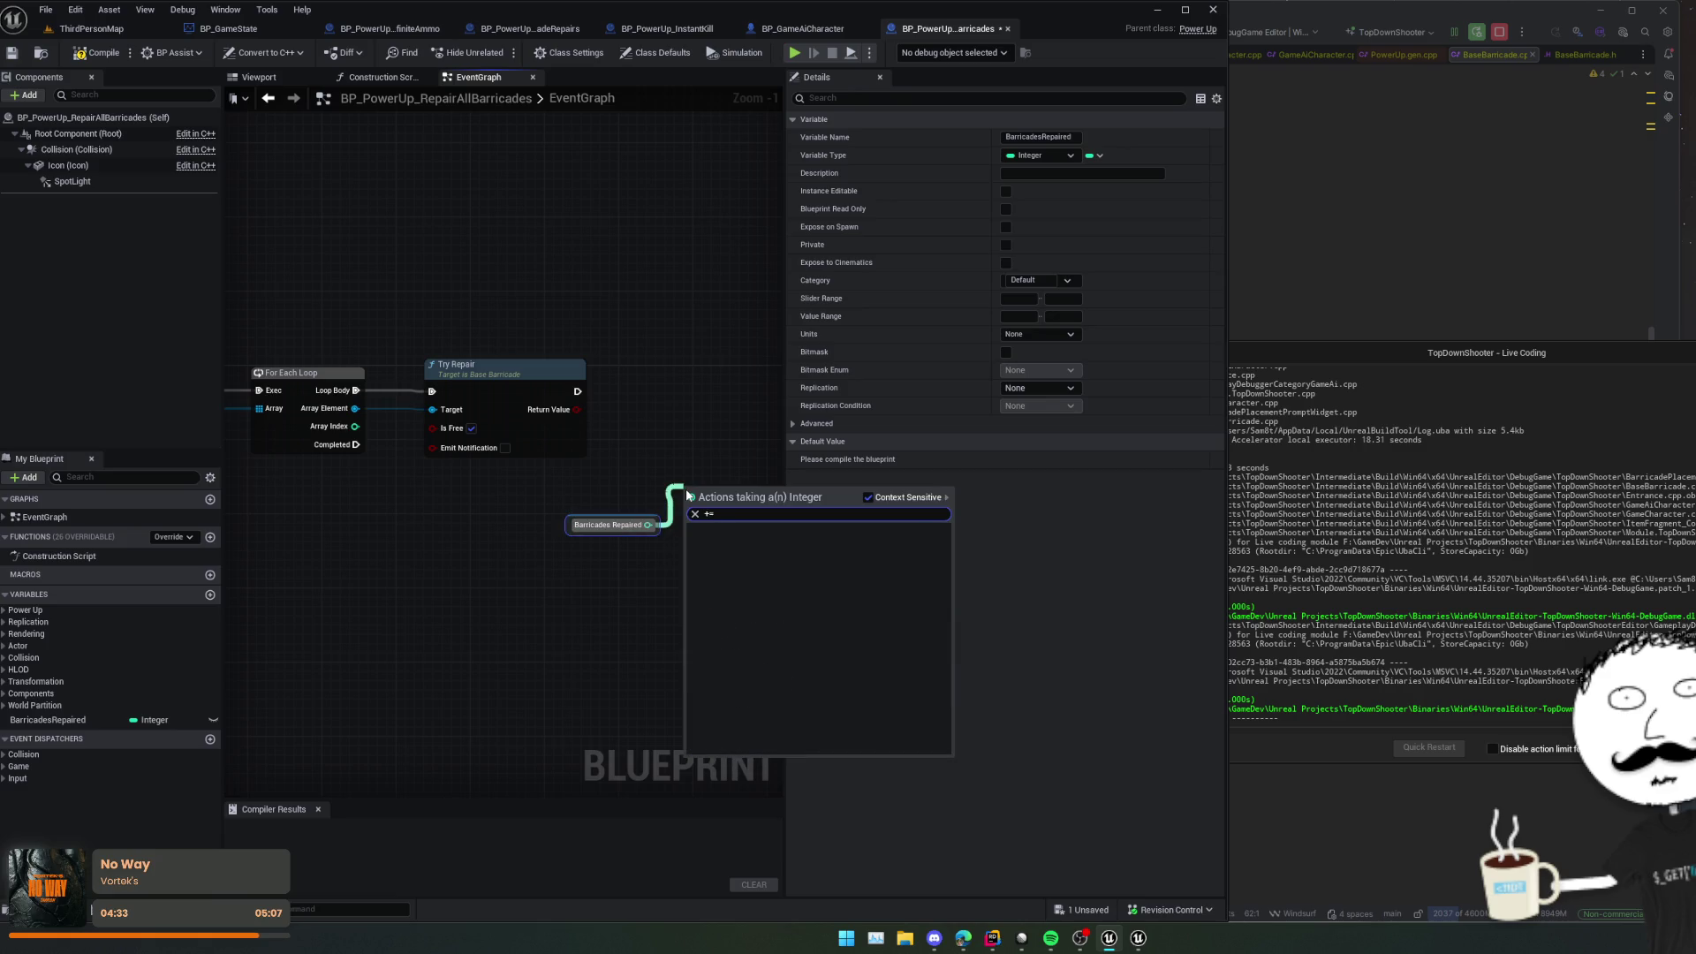
key(Return)
key(ctrl+z)
mouse_move(648, 525)
mouse_down()
mouse_move(681, 506)
mouse_move(676, 435)
mouse_up()
key(Escape)
text(++)
key(Return)
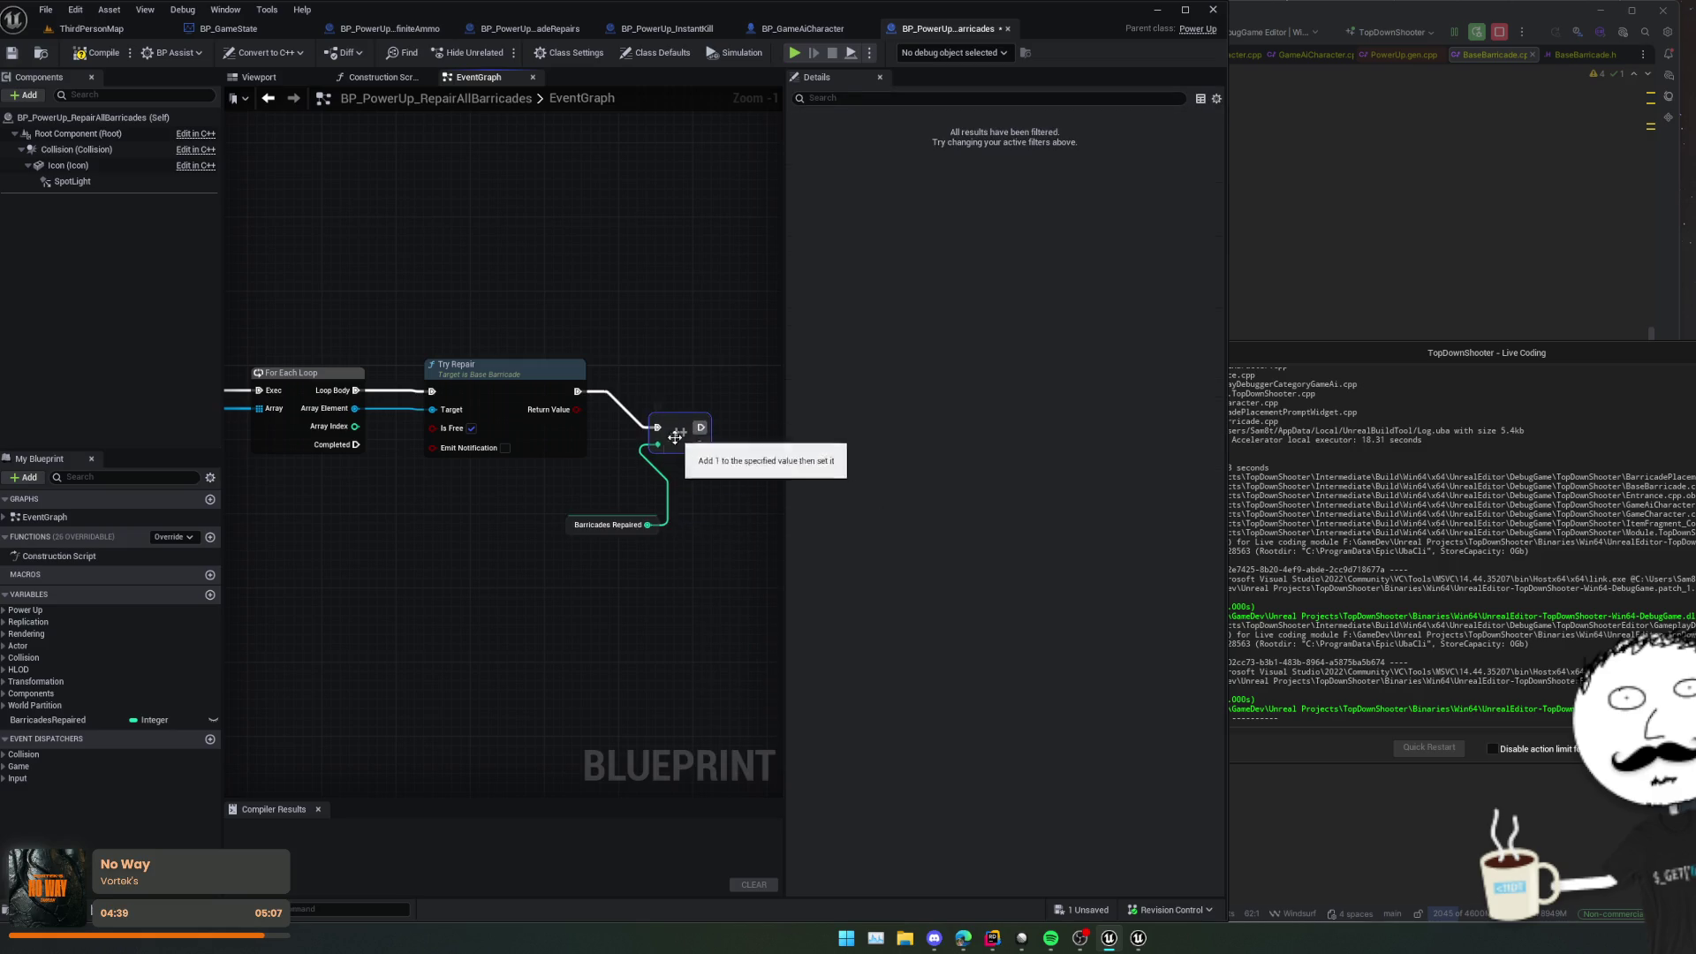
Step: Branch on Try Repair's return value after each repair, straighten the nodes, and save
mouse_move(523, 423)
mouse_down()
mouse_move(546, 464)
mouse_move(698, 442)
mouse_up()
text(bran)
key(Return)
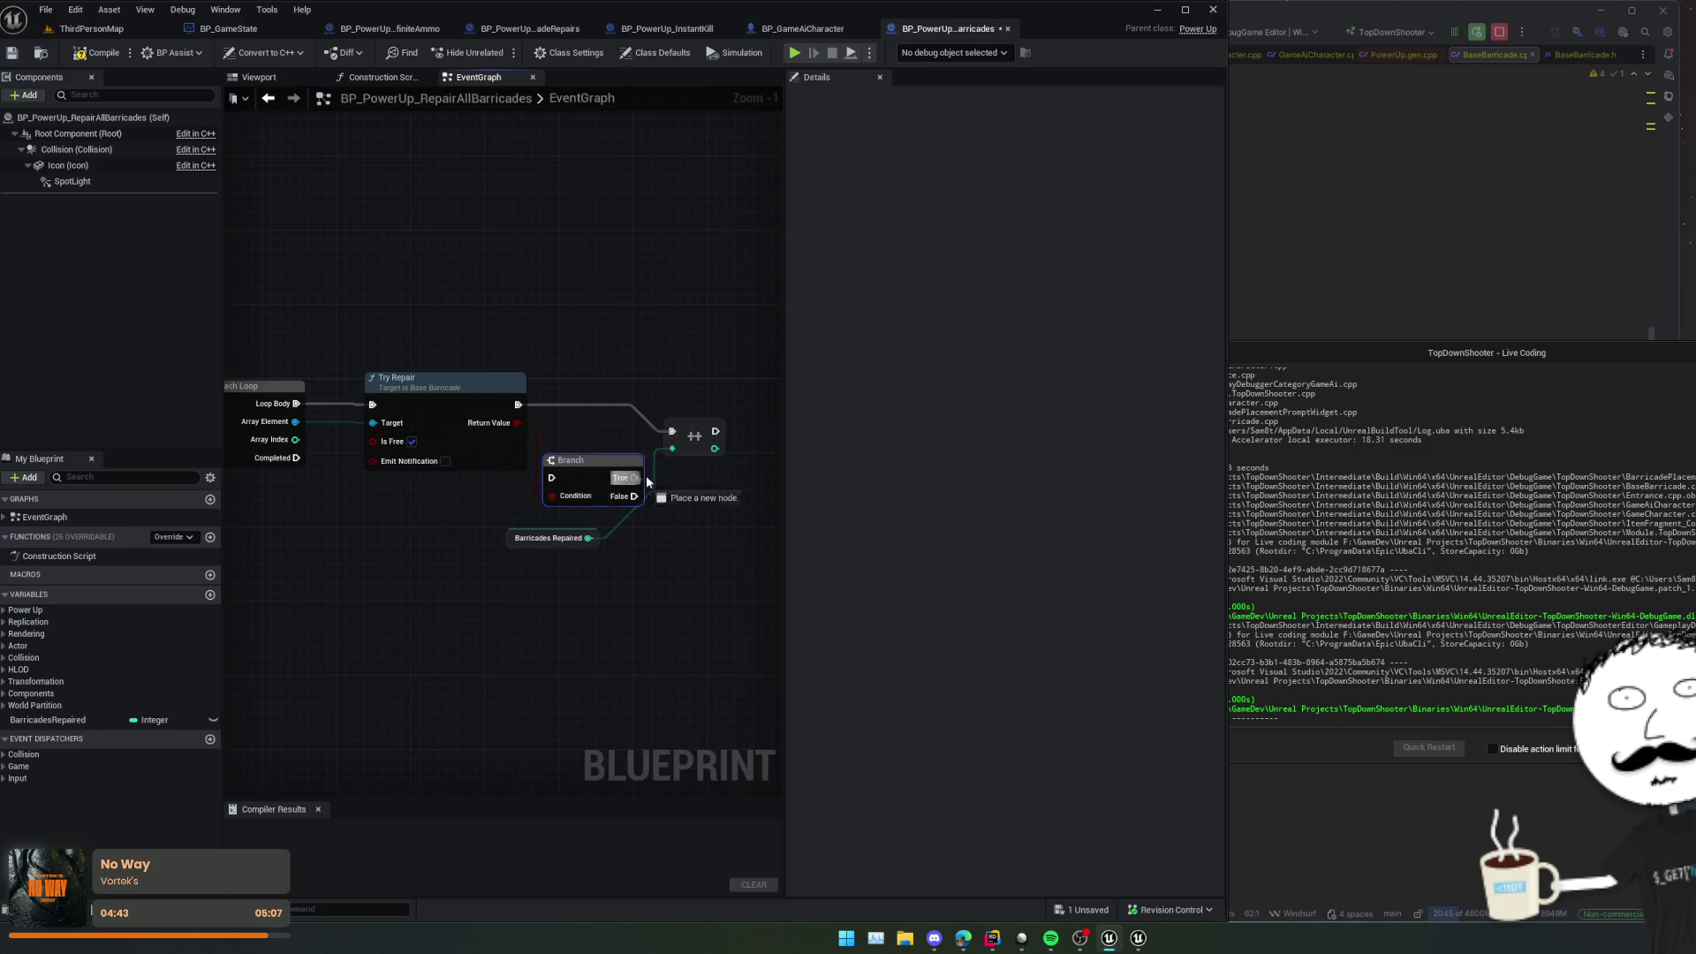
drag(551, 478, 519, 406)
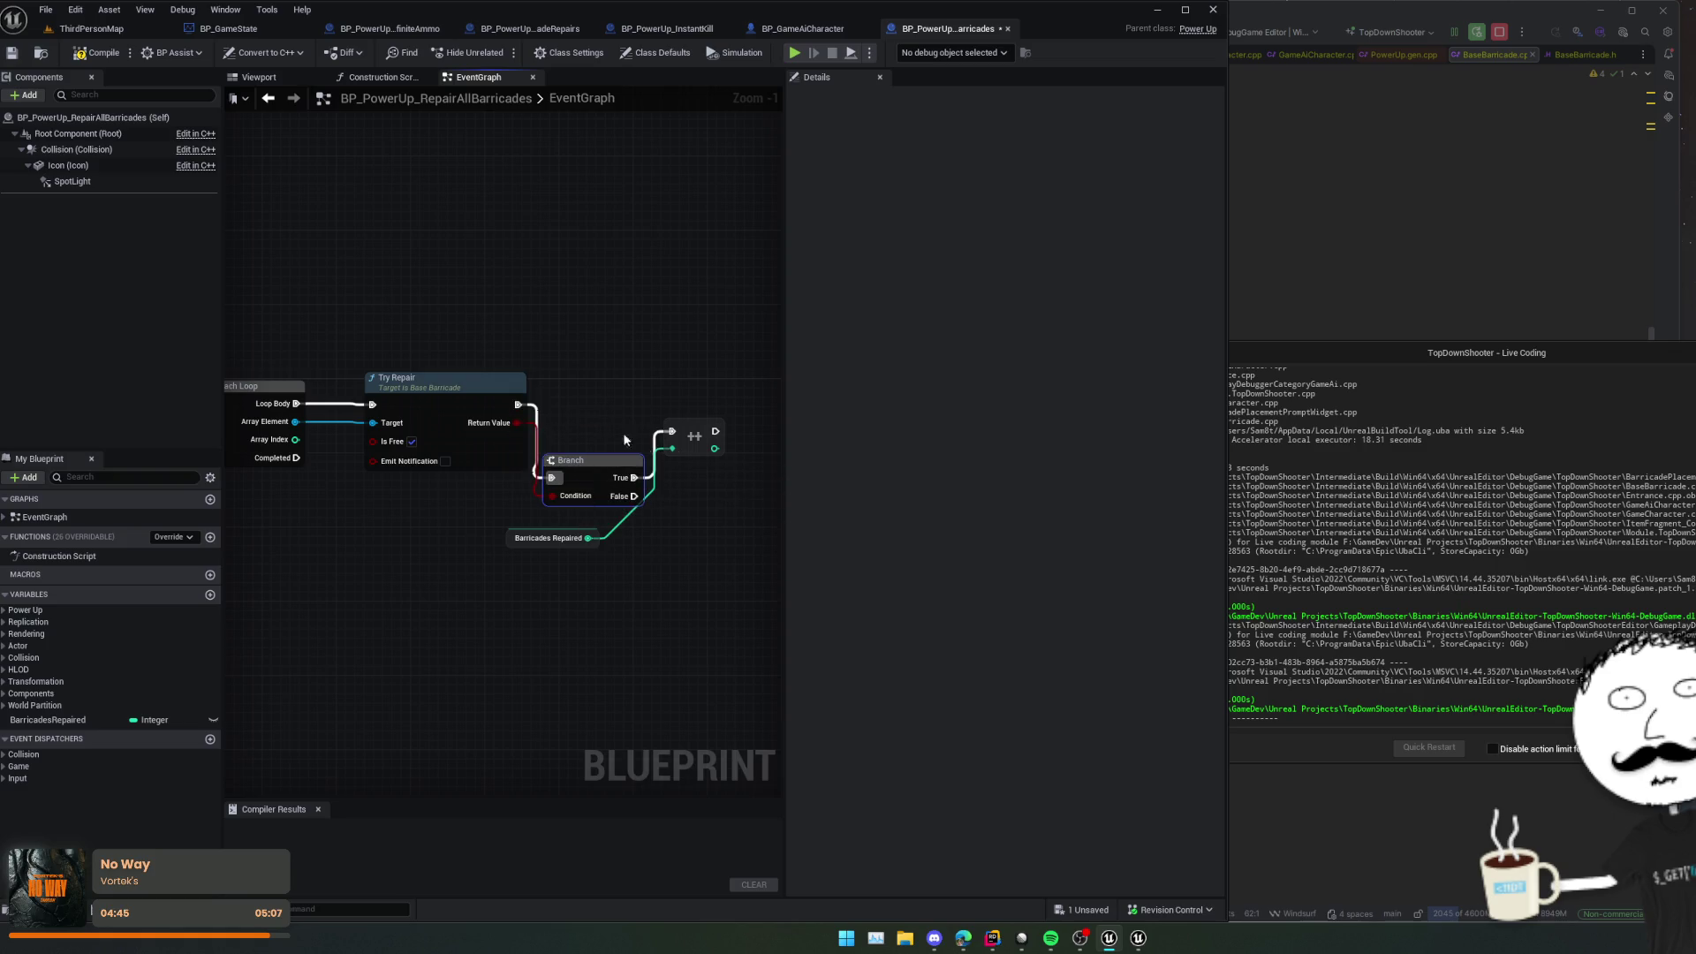
key(f)
scroll(549, 523, down, 1)
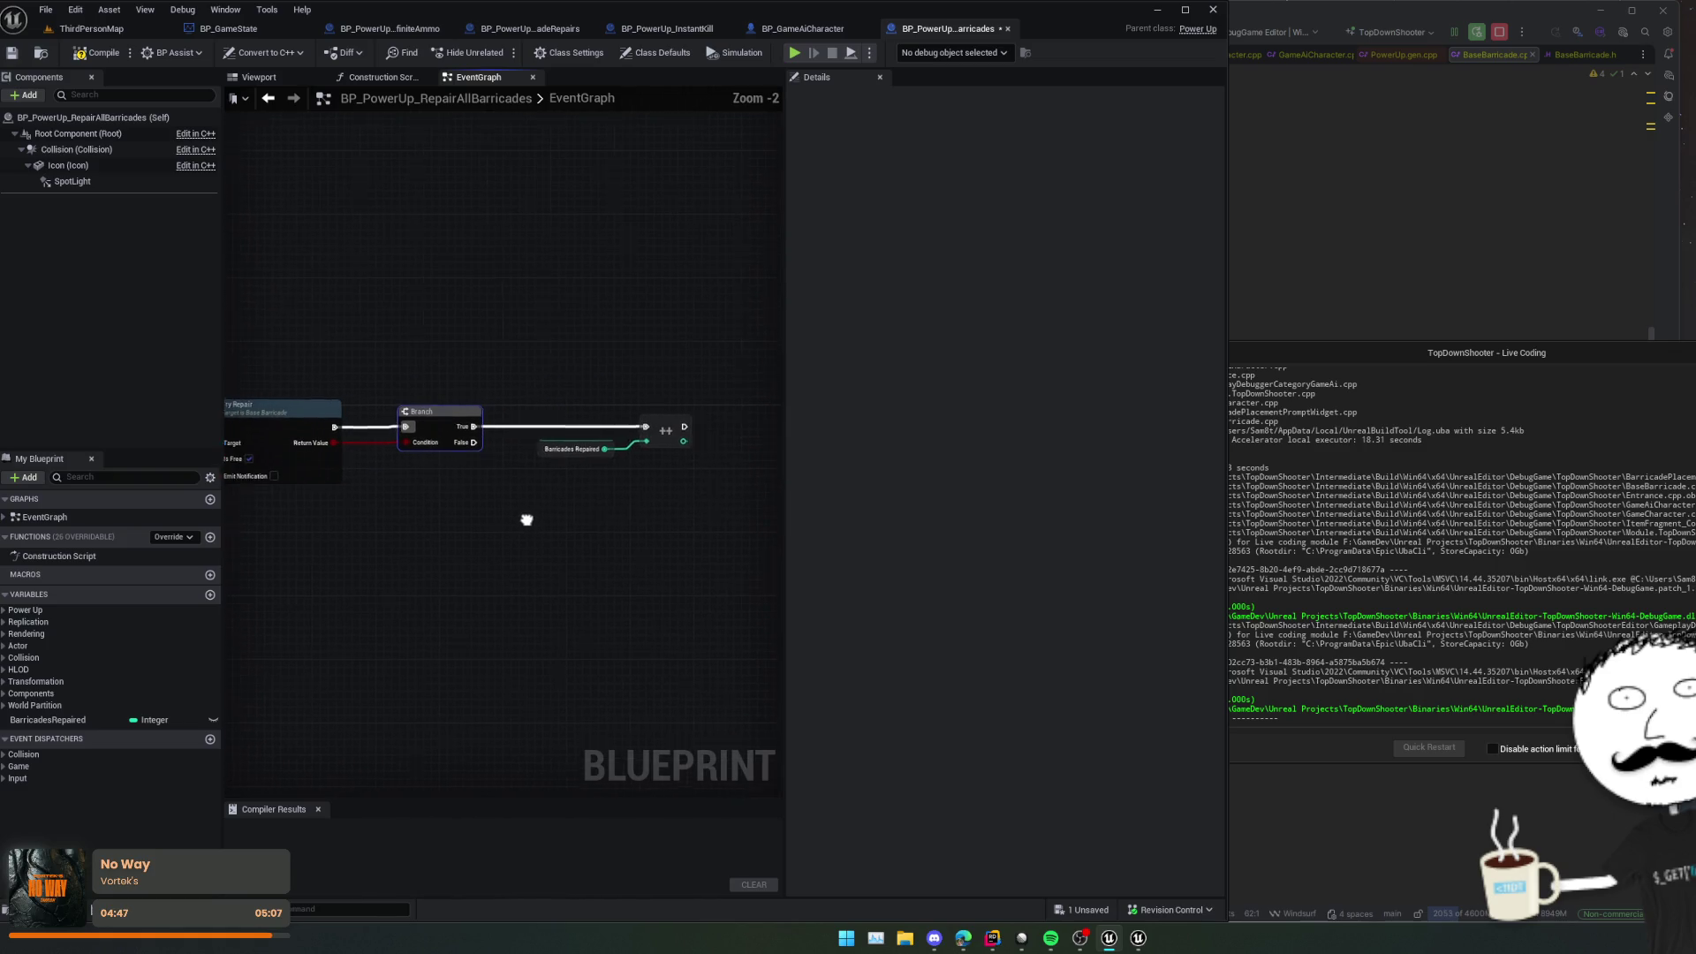
scroll(538, 517, up, 1)
mouse_move(534, 500)
mouse_down()
mouse_move(579, 503)
mouse_move(341, 504)
mouse_up()
scroll(496, 501, down, 1)
key(ctrl+s)
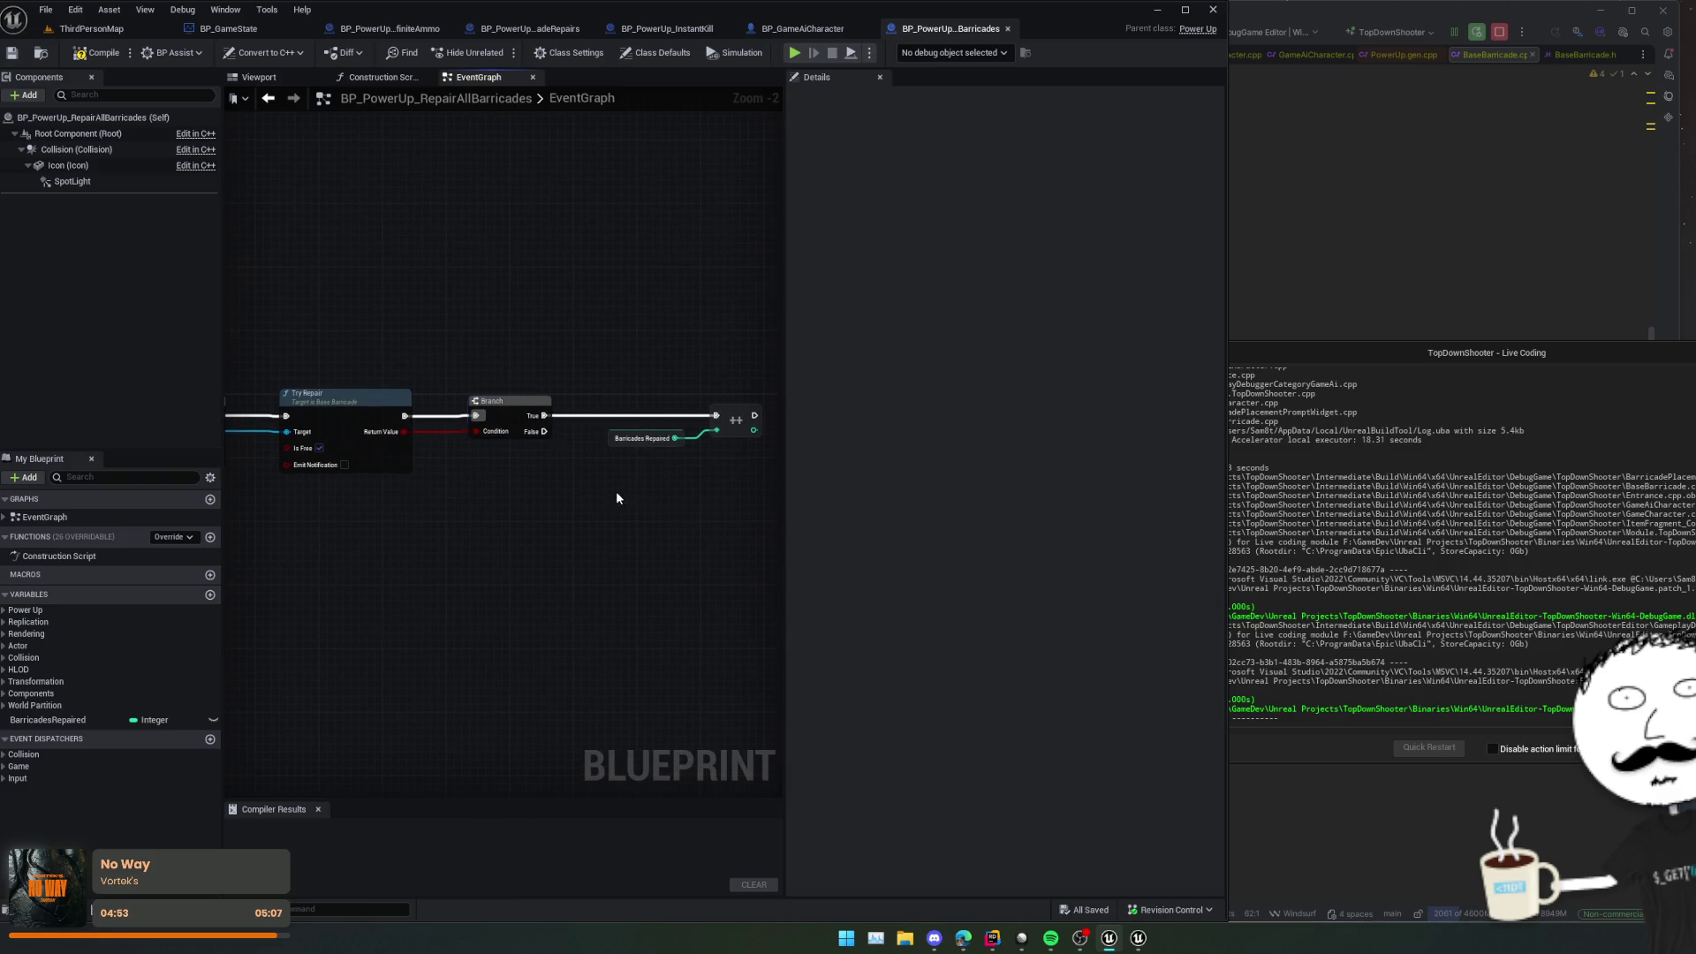
Step: Select the BarricadesRepaired getter and start adding another Branch node
click(645, 438)
mouse_move(508, 515)
mouse_down()
mouse_move(439, 519)
mouse_move(537, 516)
mouse_up()
text(bra)
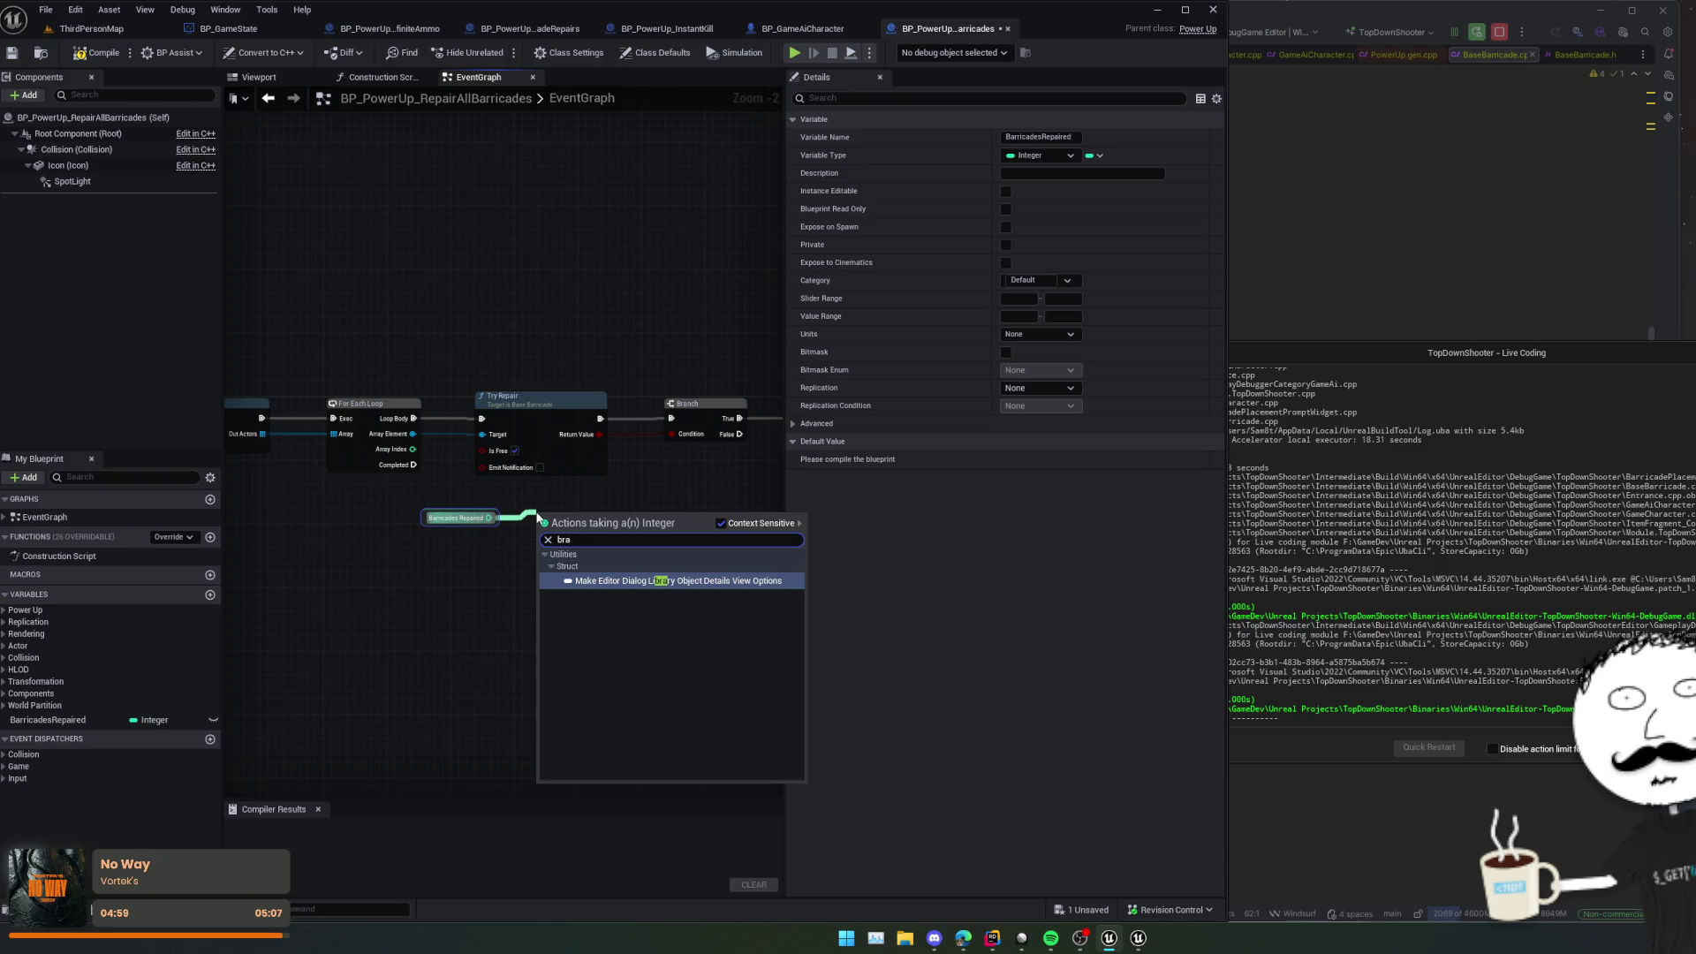
Step: Add a BarricadesRepaired > 0 check driving a Branch that runs when the loop completes
key(BackSpace)
text(>)
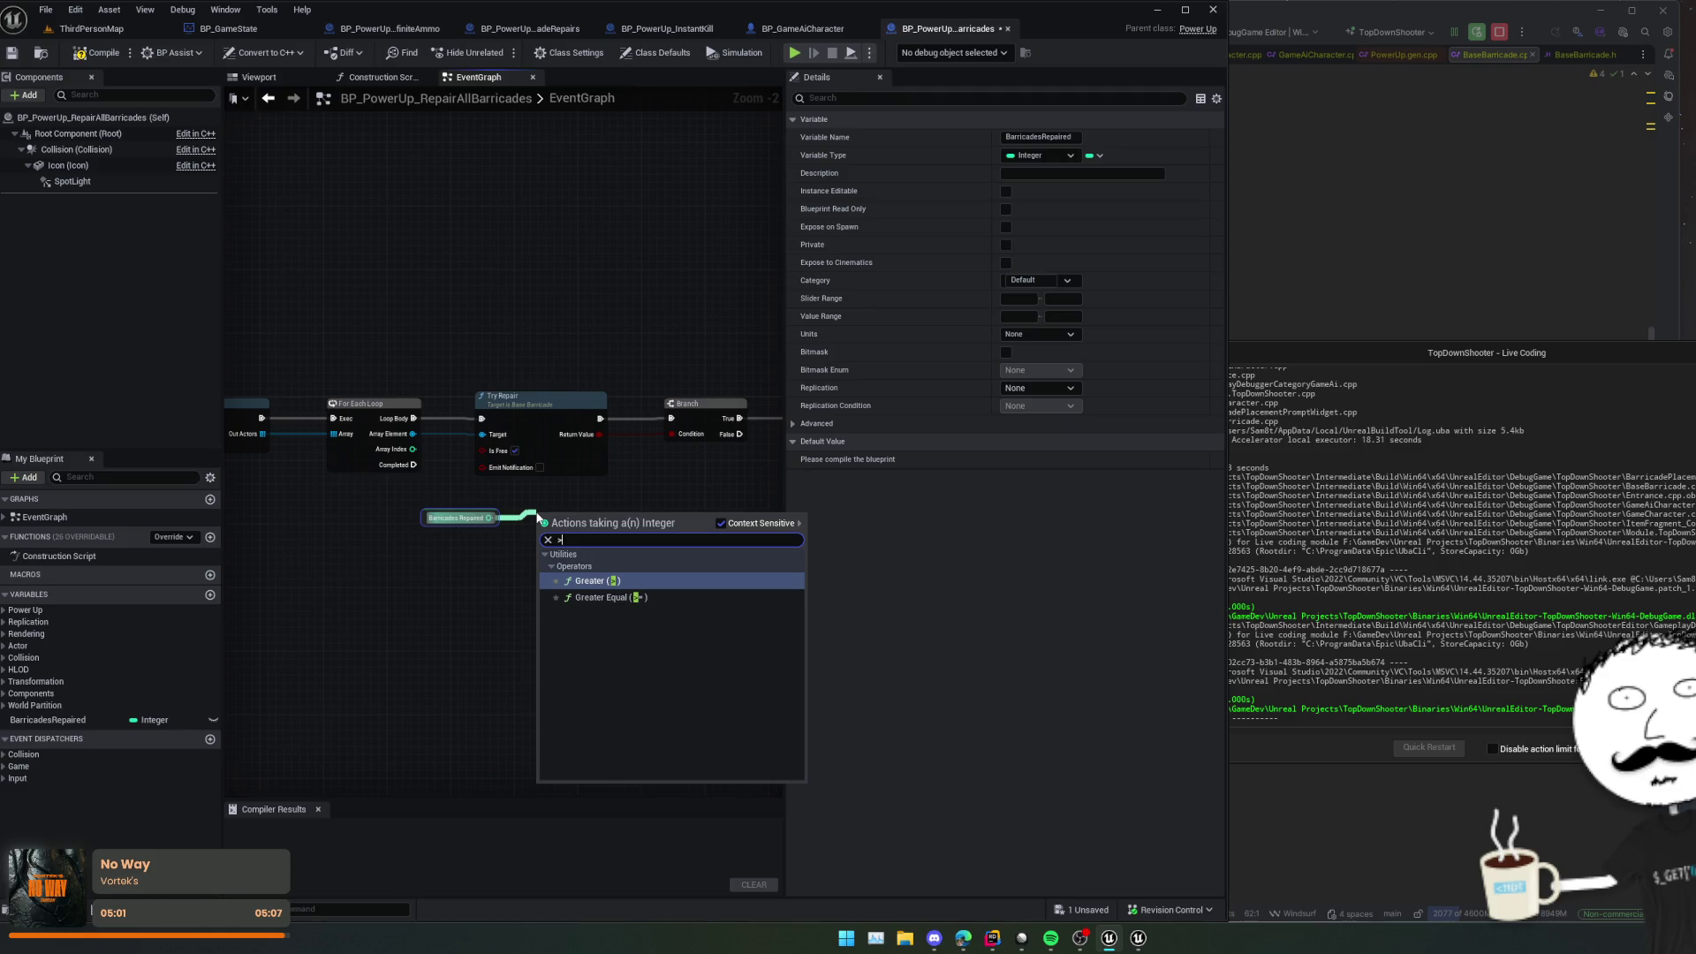
key(Return)
drag(591, 526, 645, 522)
text(bra)
key(Return)
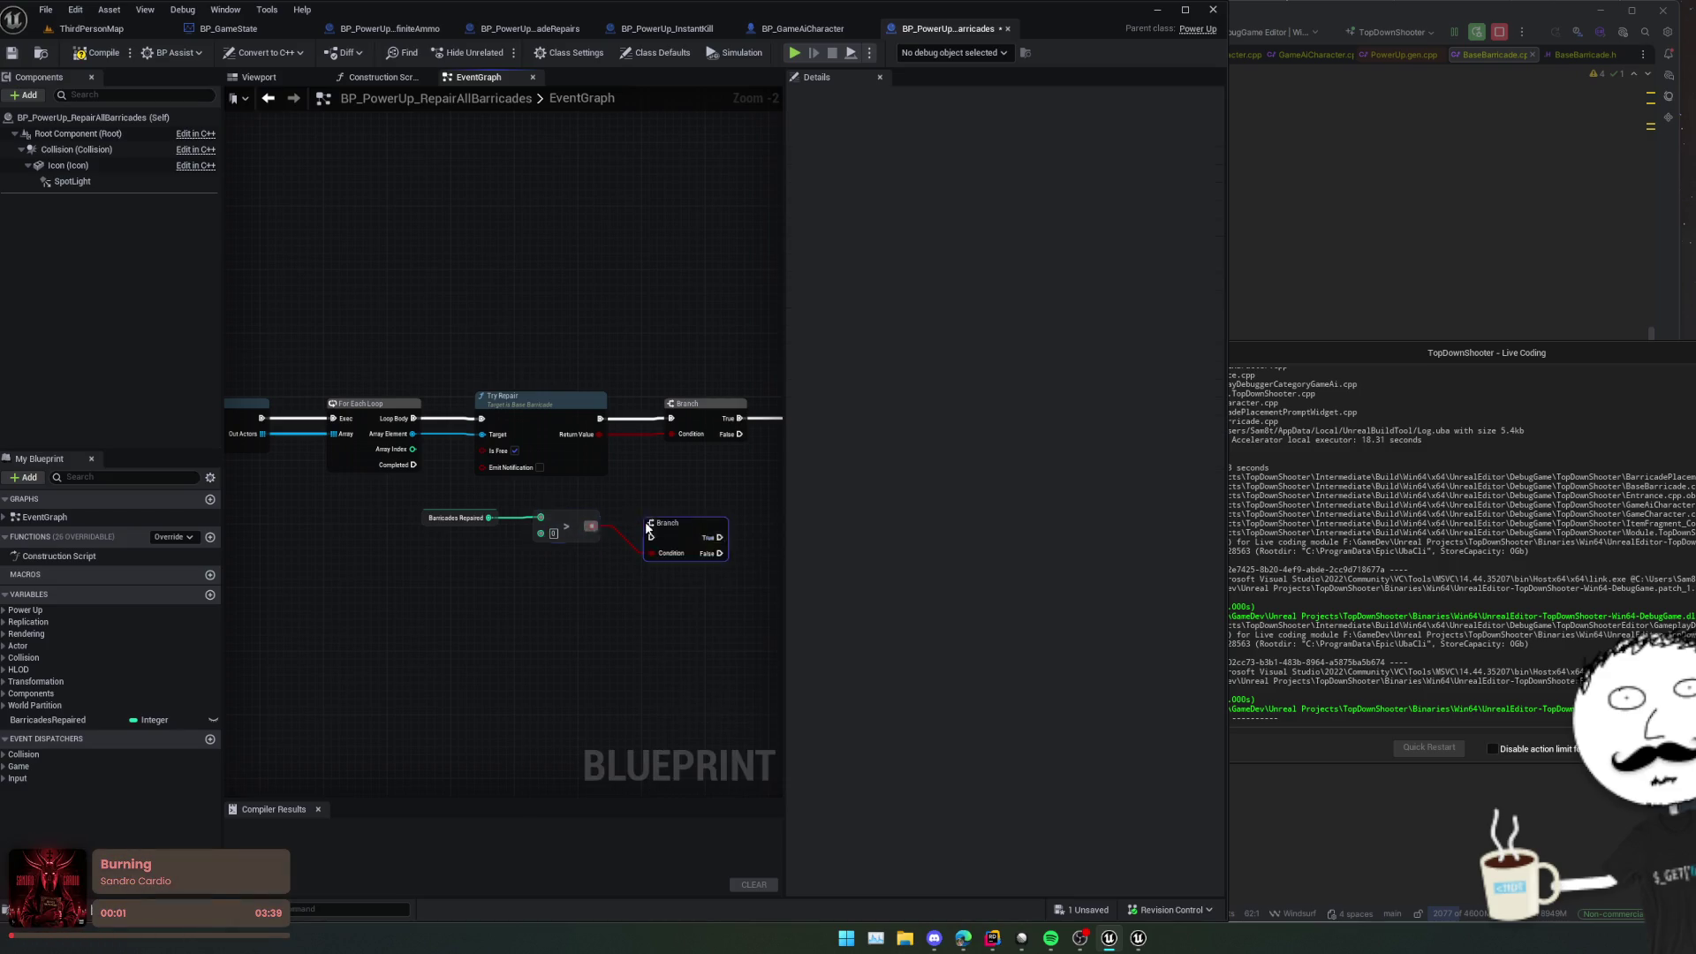
mouse_move(413, 465)
mouse_down()
mouse_move(549, 530)
mouse_move(664, 529)
mouse_move(531, 492)
mouse_move(644, 488)
mouse_move(667, 519)
mouse_move(654, 489)
mouse_move(623, 519)
mouse_move(651, 504)
mouse_move(548, 517)
mouse_up()
Step: Add a Show Notification Simple node on the Branch's True path
scroll(532, 491, up, 1)
scroll(588, 502, down, 1)
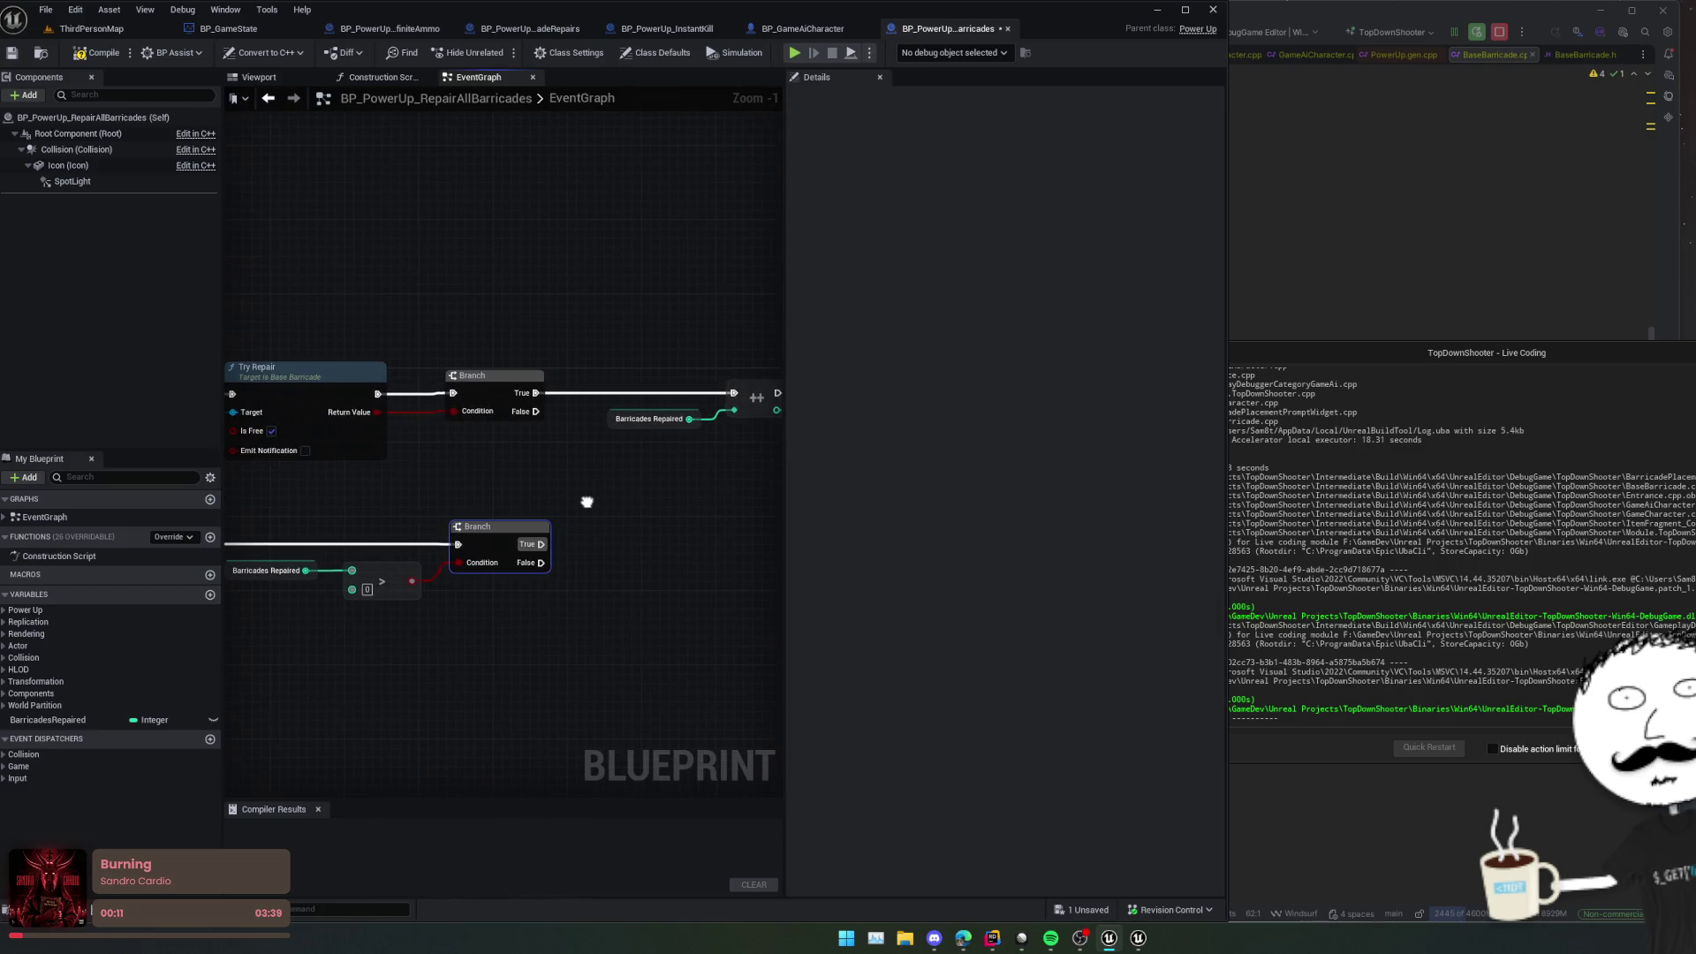
scroll(548, 517, up, 1)
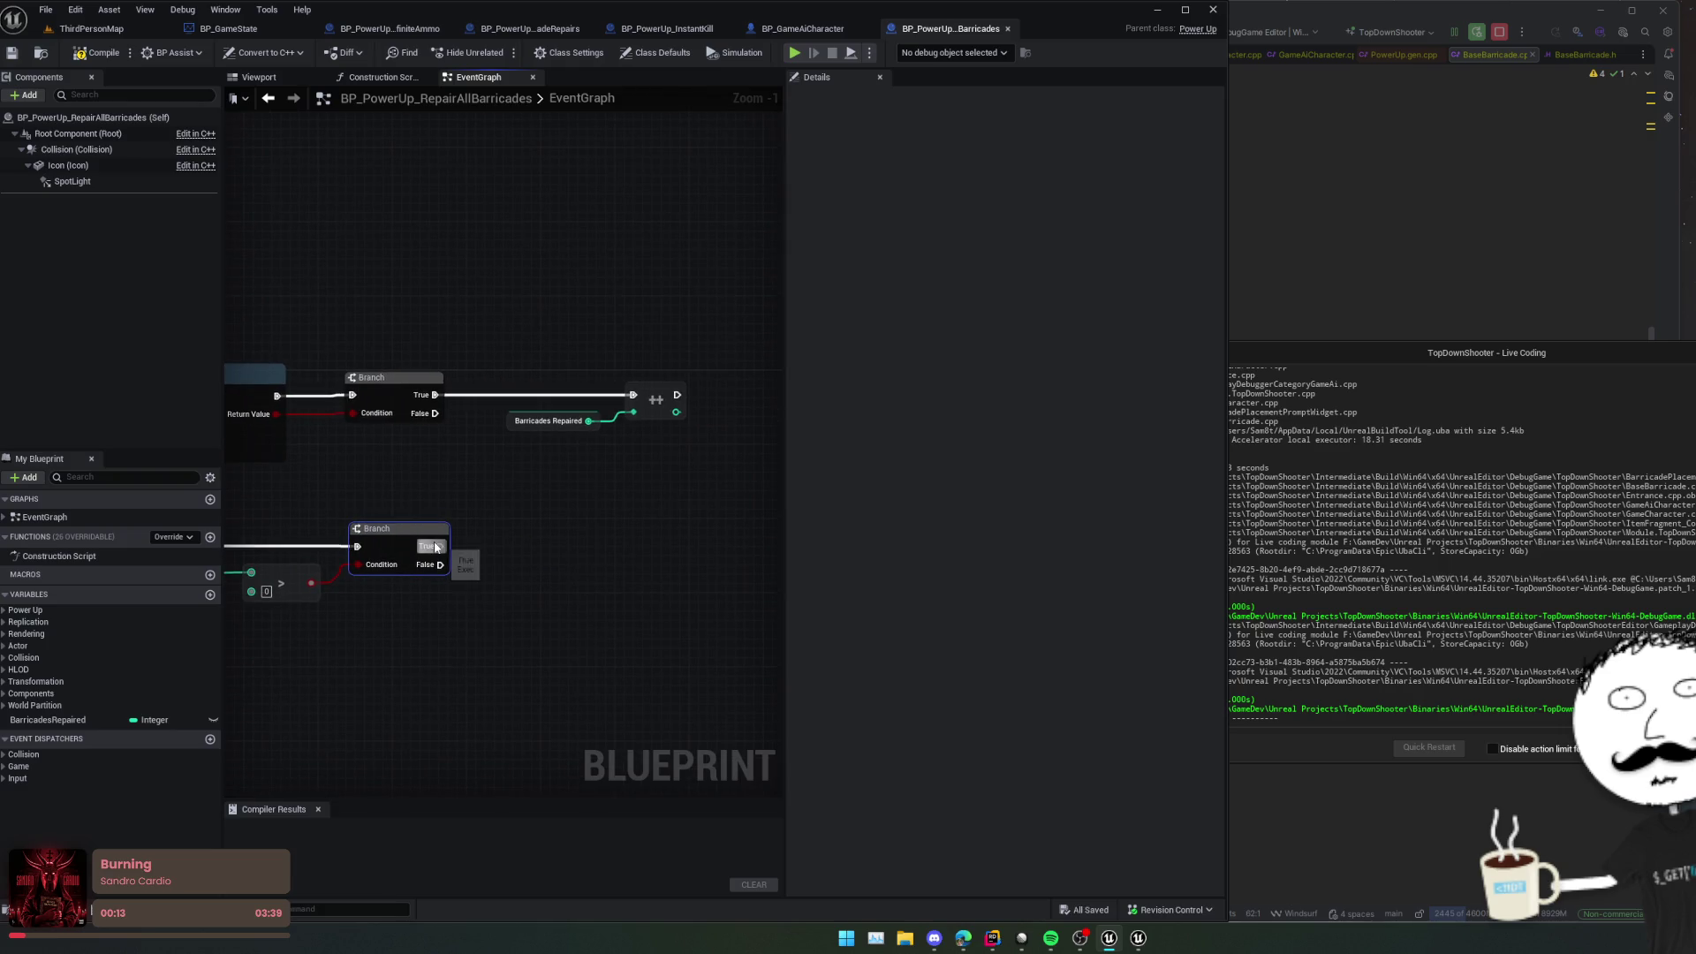
drag(440, 546, 492, 543)
text(notificatio)
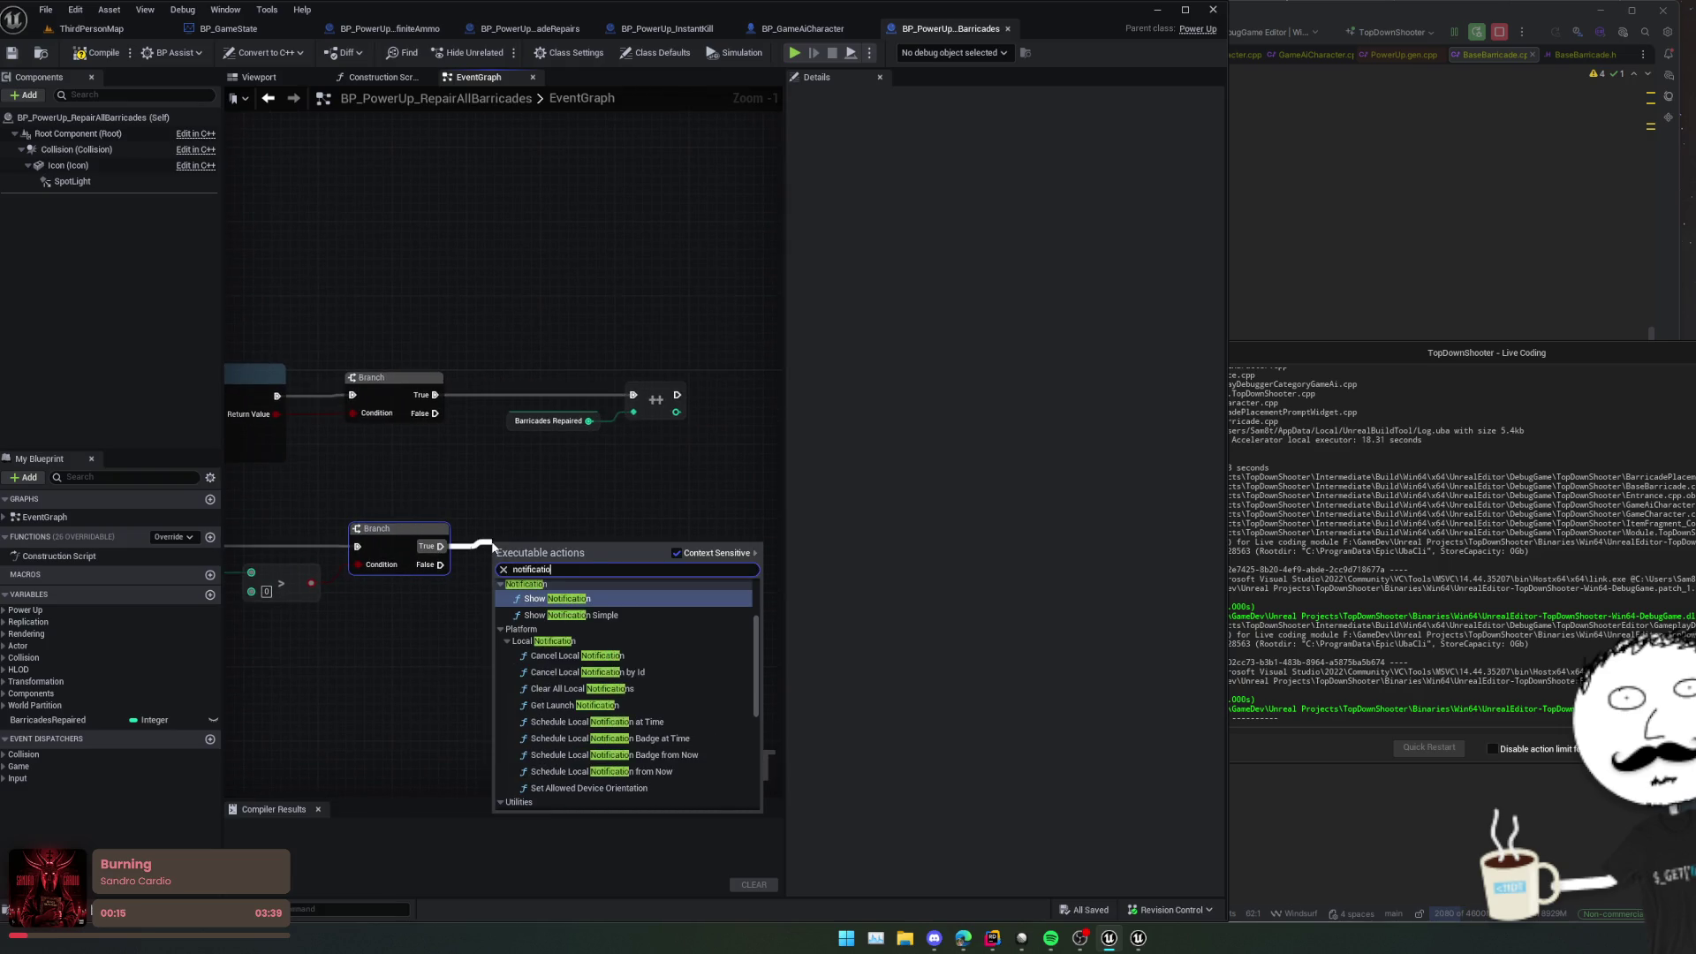
key(Down)
key(Return)
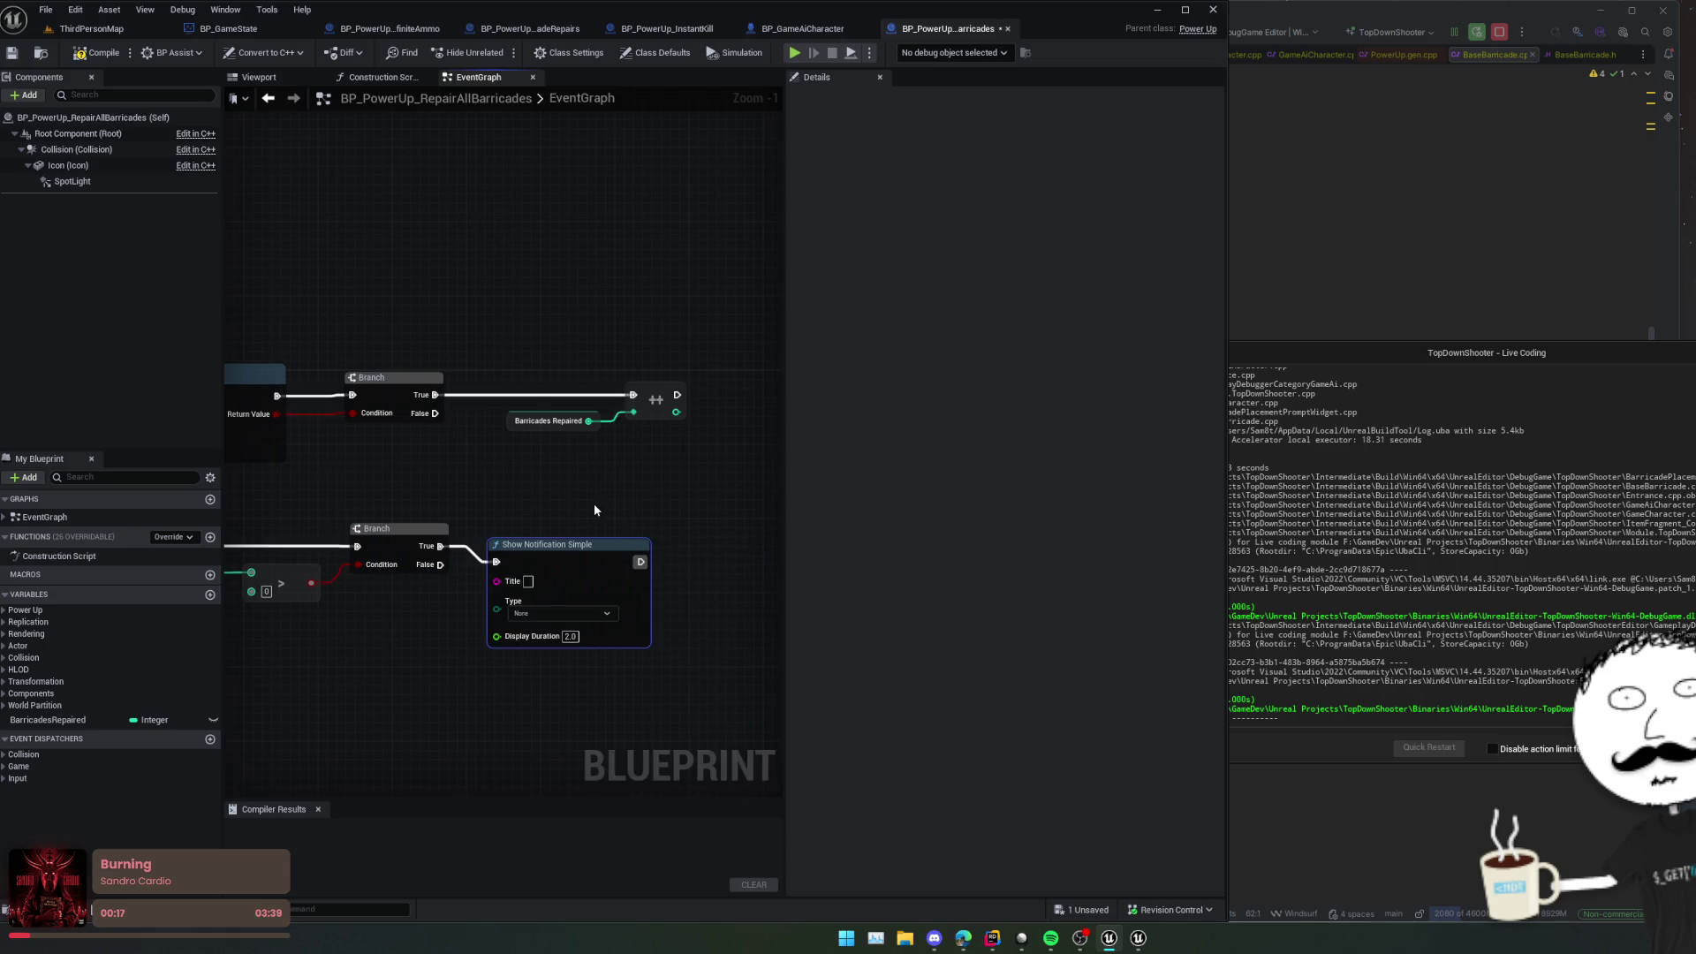
drag(594, 504, 622, 482)
mouse_move(473, 571)
mouse_down()
mouse_move(578, 562)
mouse_move(555, 579)
mouse_up()
Step: Add a Format Text node reading '{n} Barricade(s) Repaired' below the notification node
text(rmat)
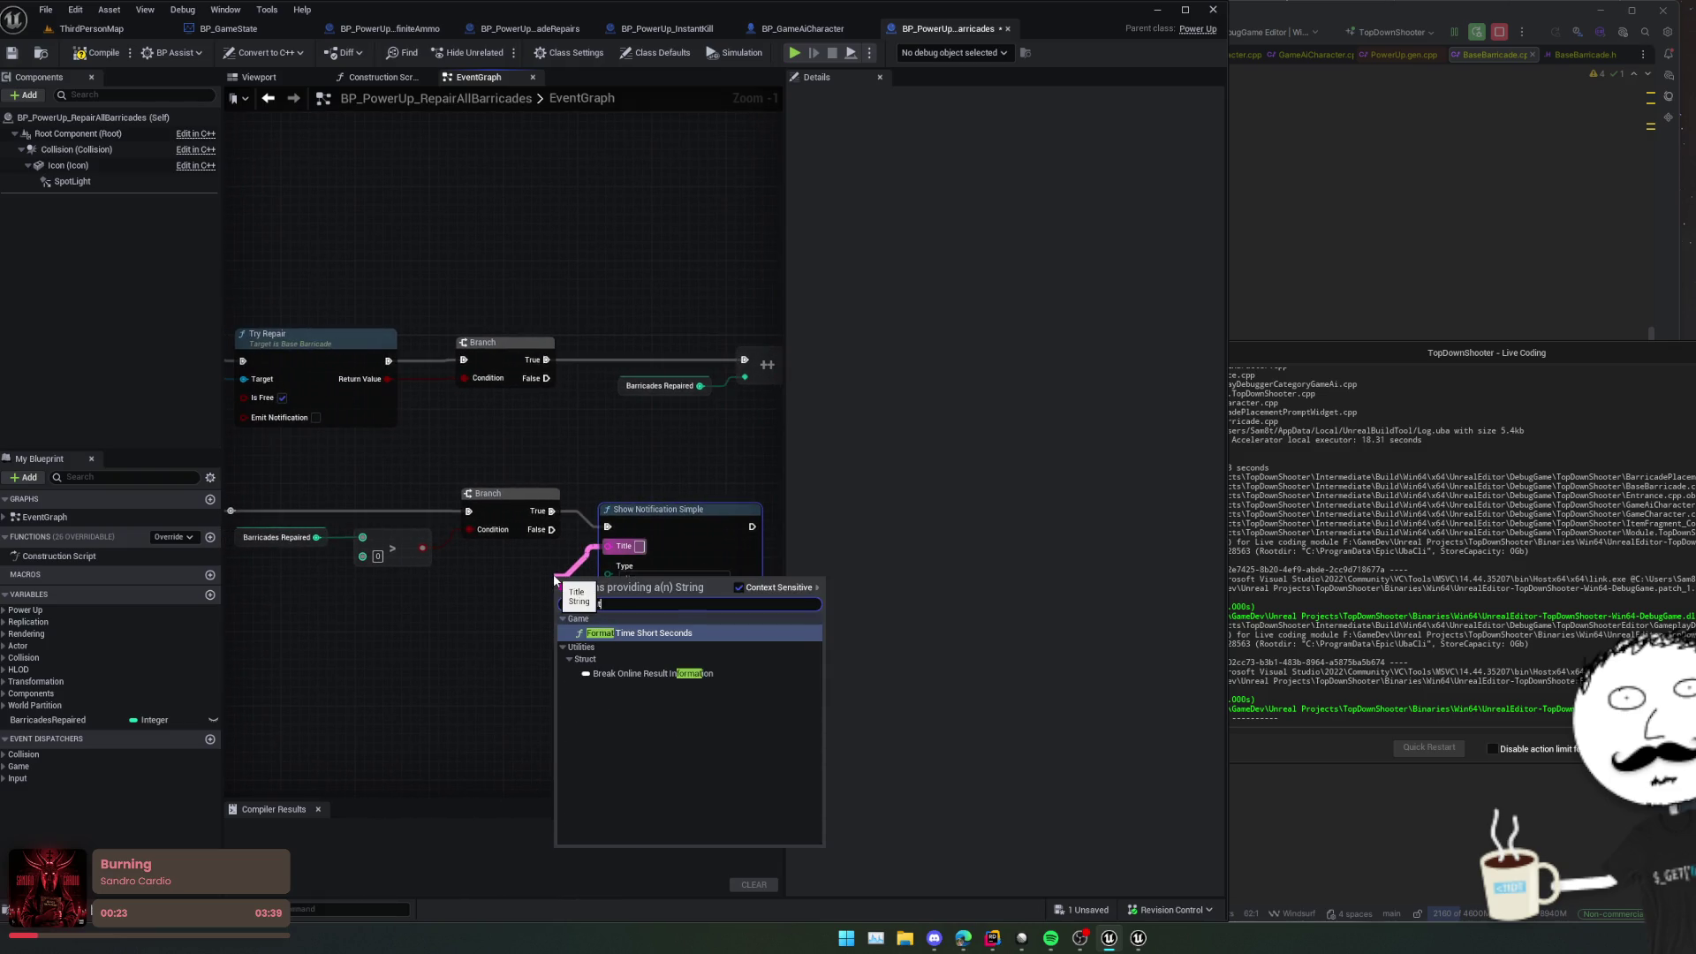
key(Escape)
right_click(554, 578)
text(format text)
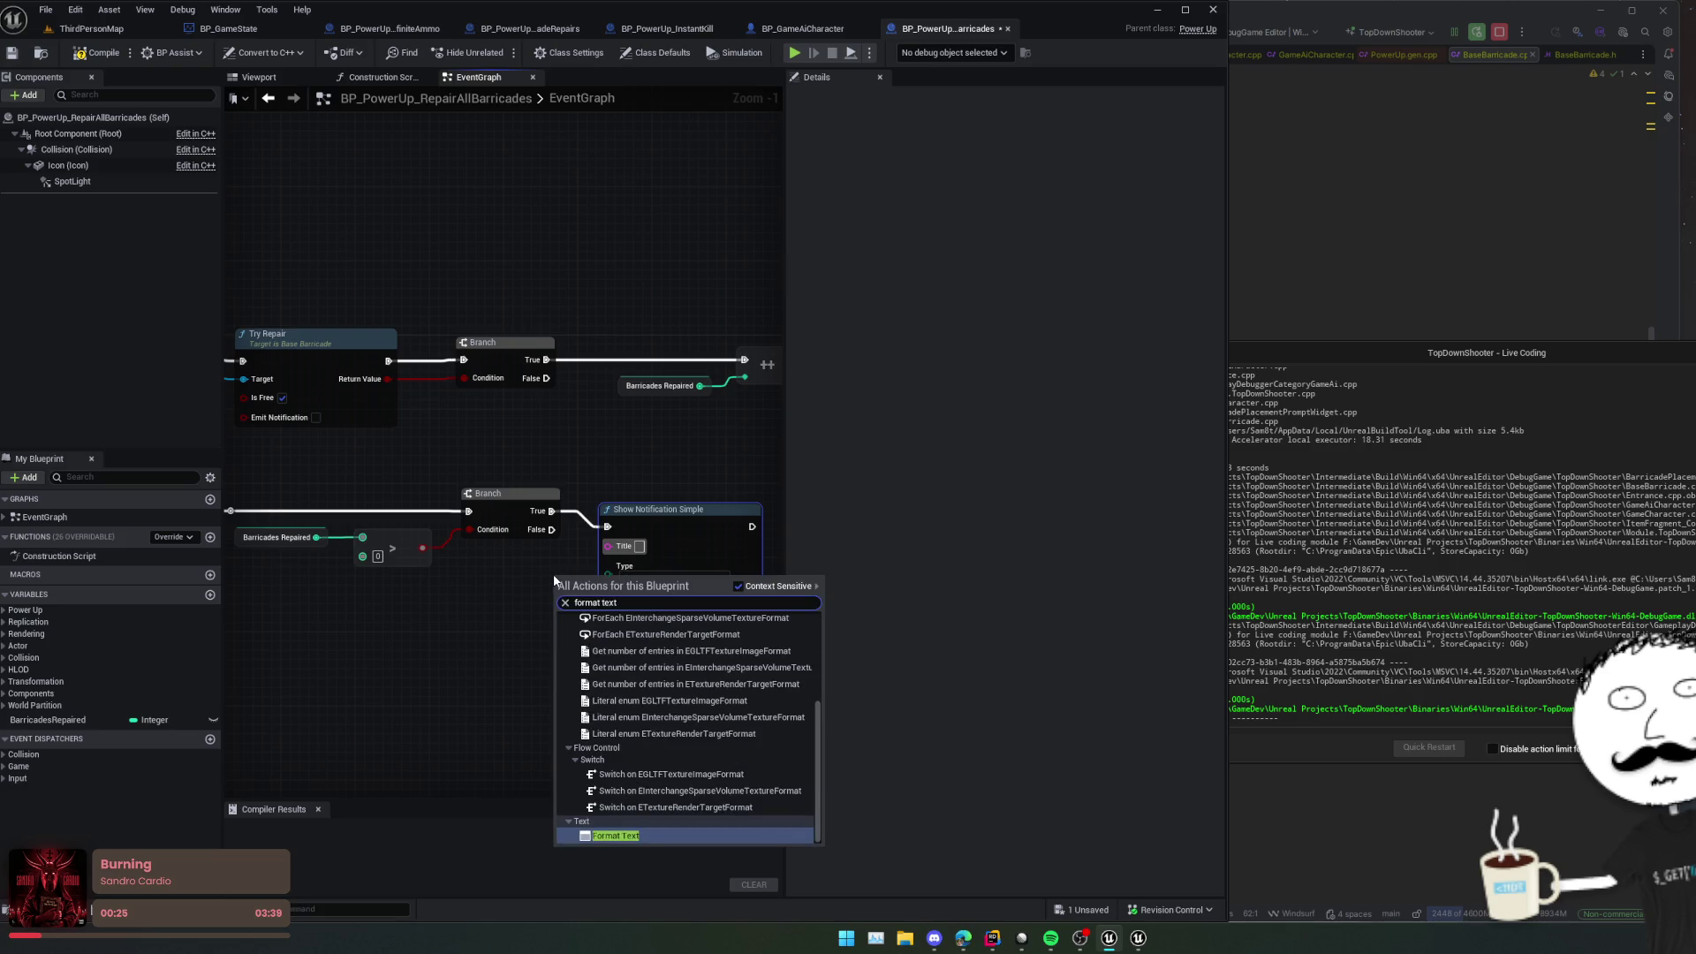
key(Return)
drag(619, 586, 534, 575)
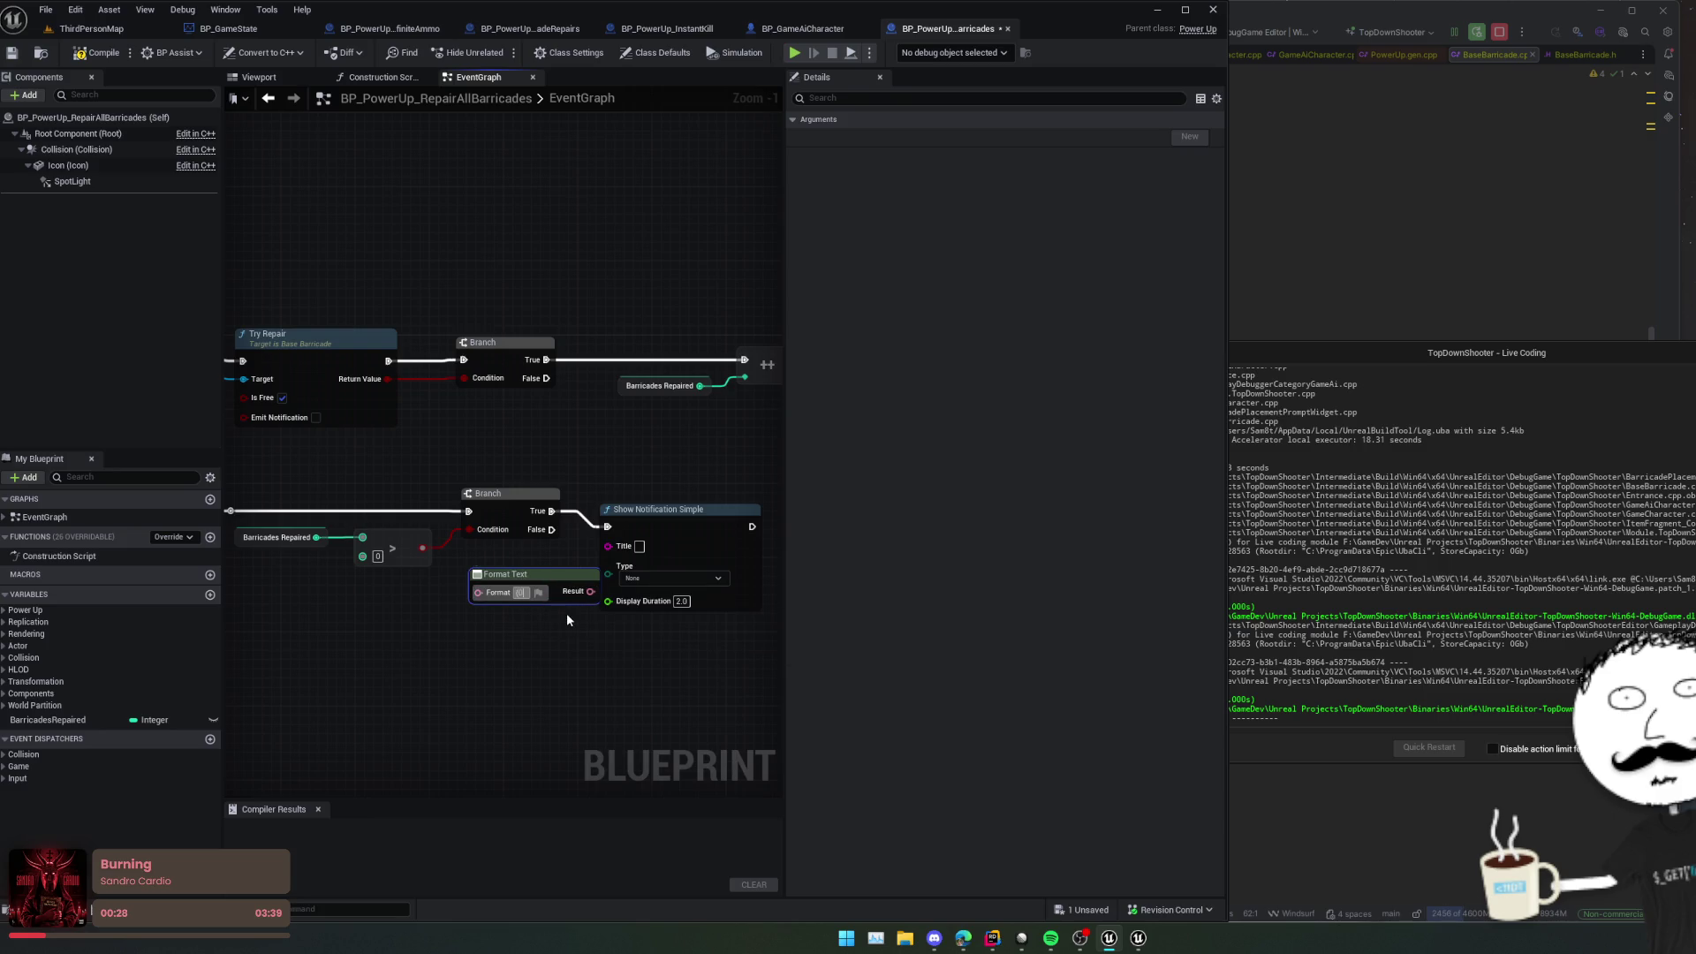
text(ricade(s)
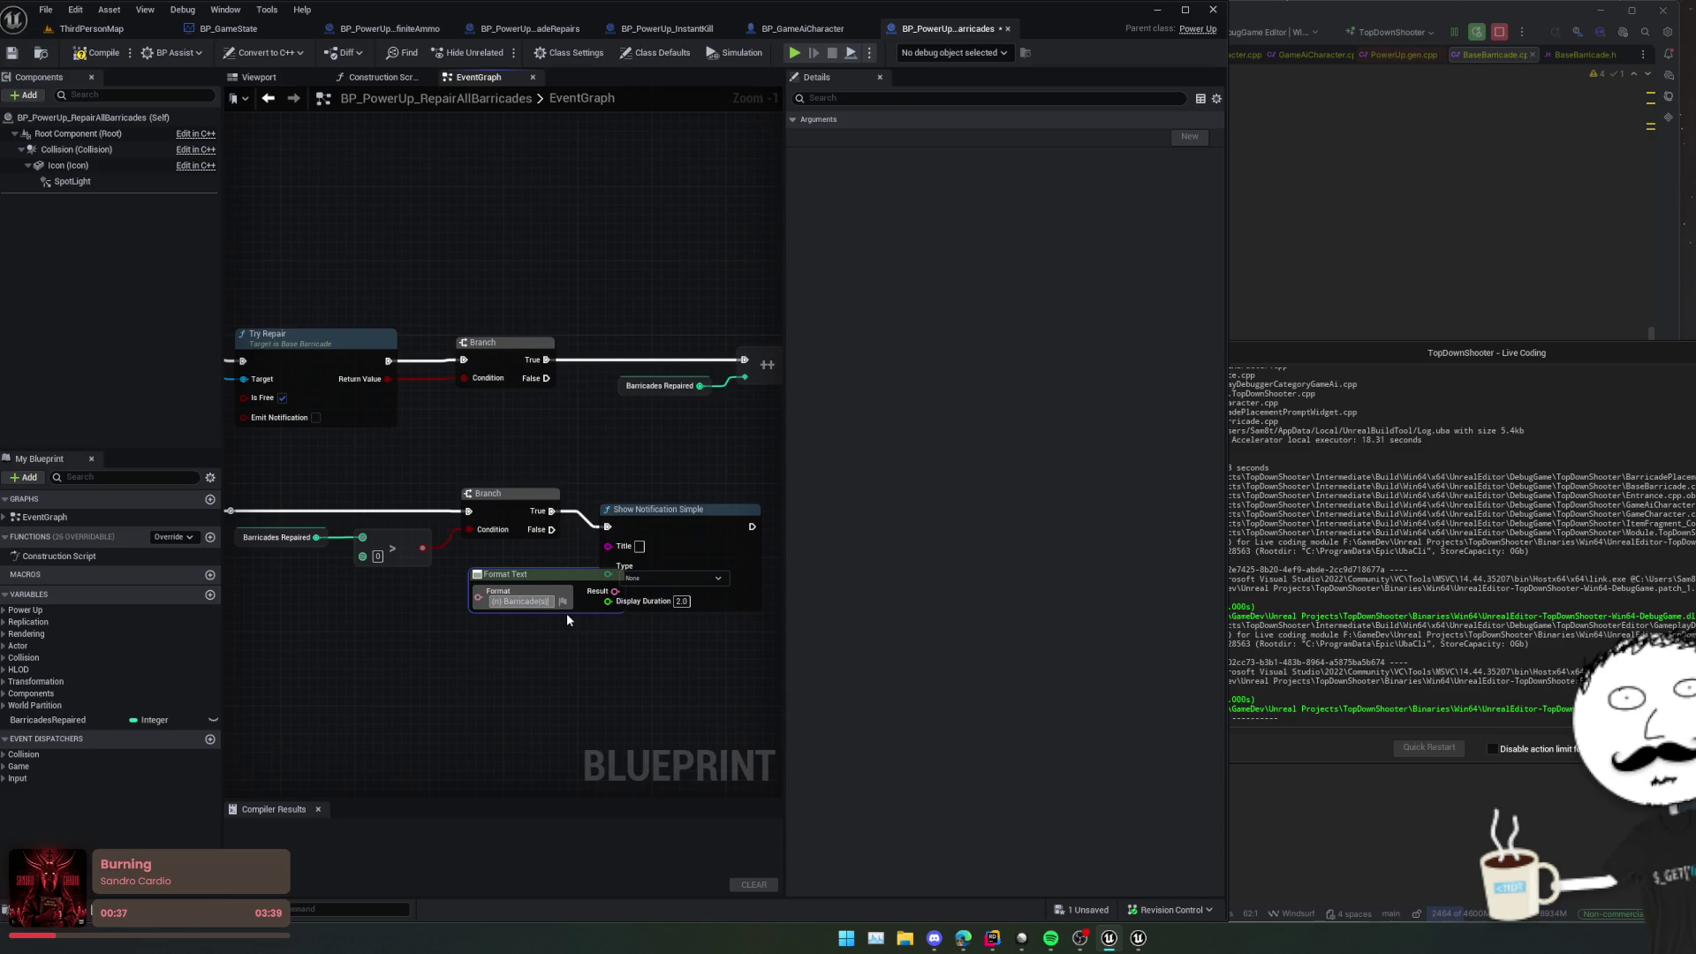
text(Repaired)
key(Return)
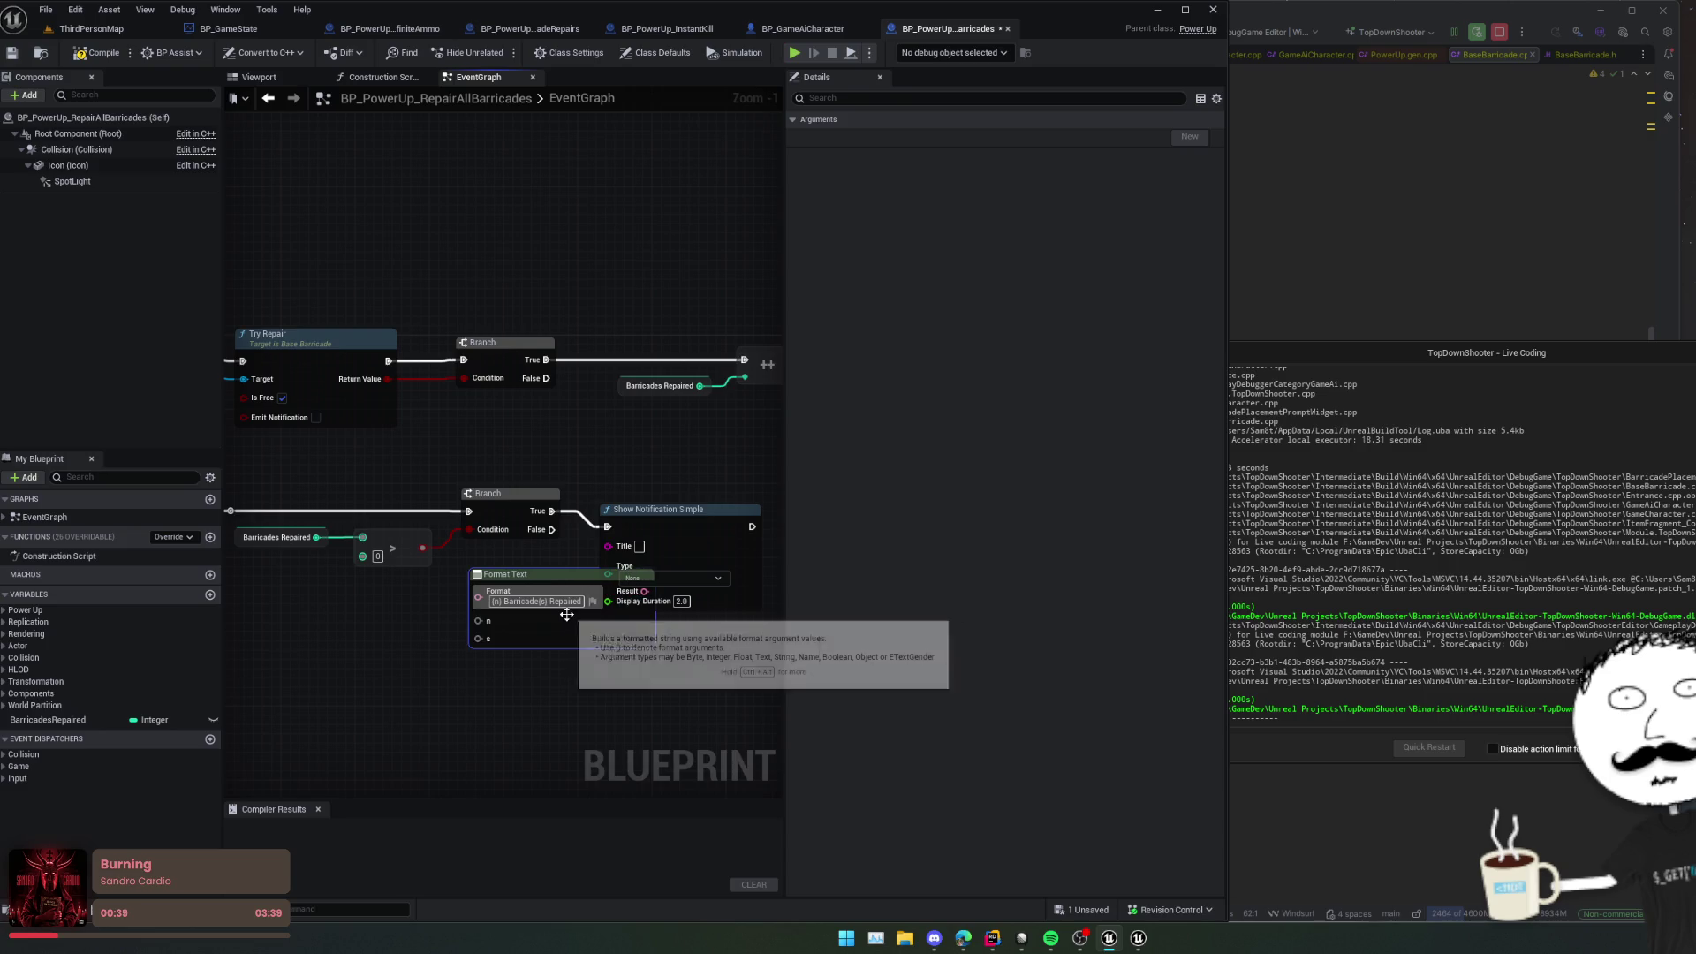
mouse_move(546, 589)
mouse_down()
mouse_move(463, 608)
mouse_move(570, 547)
mouse_up()
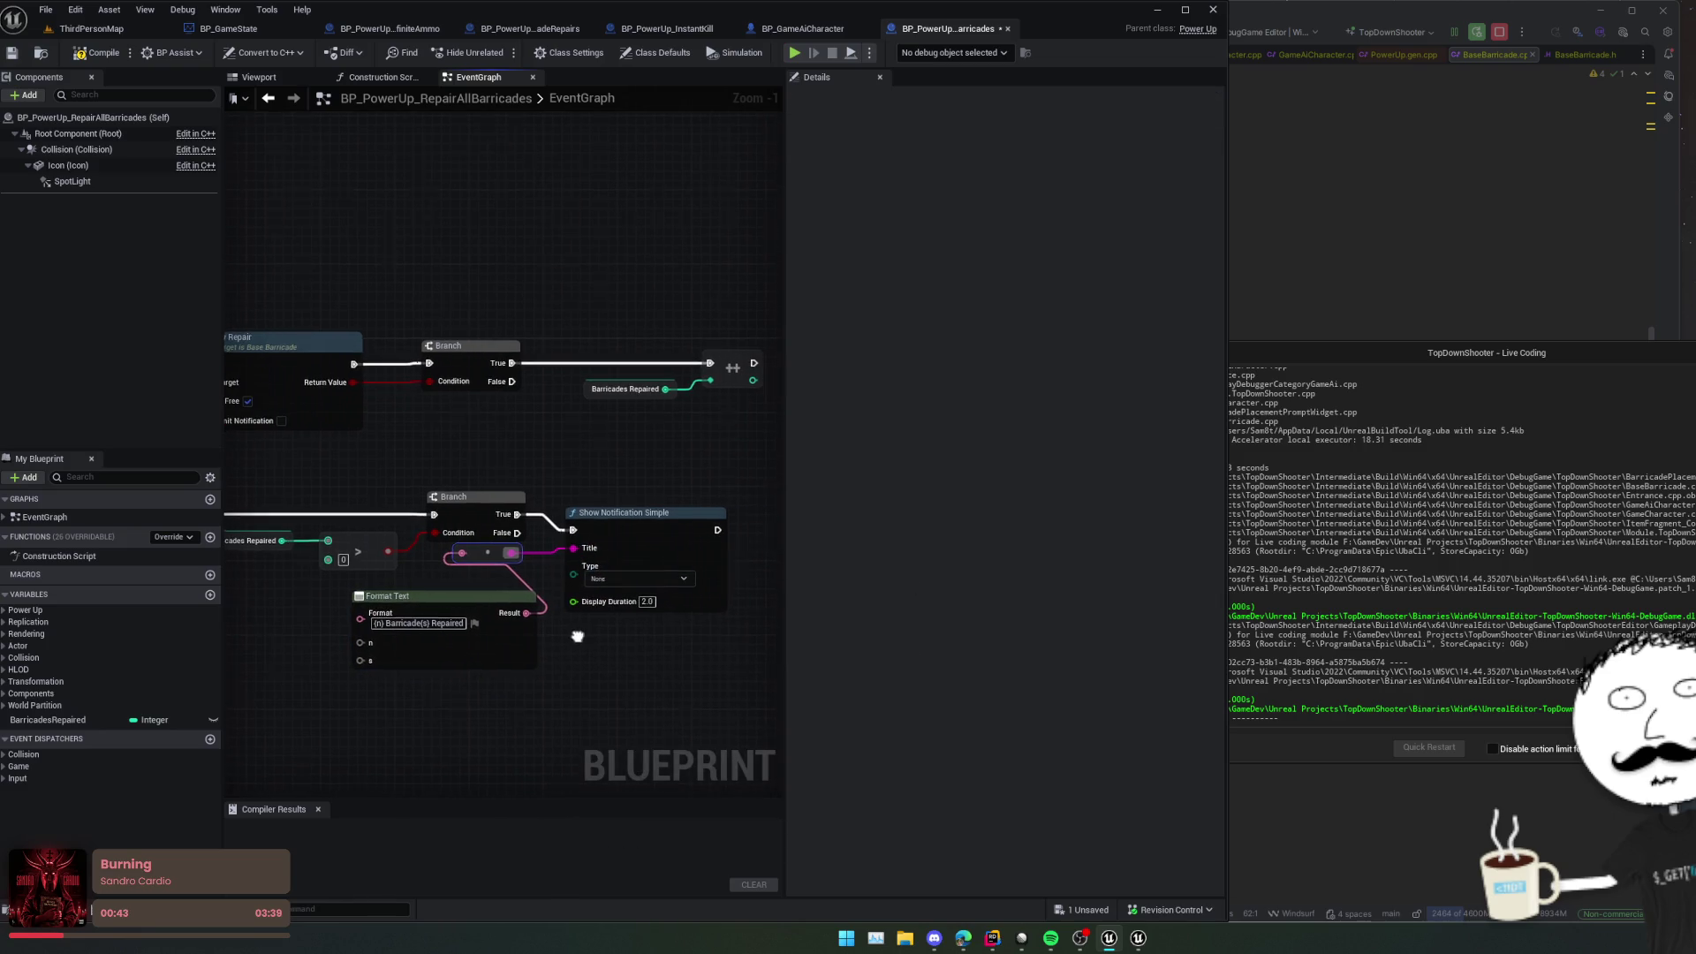
Step: Set the notification Type to Info and pull a new connection from Barricades Repaired
click(606, 581)
click(648, 606)
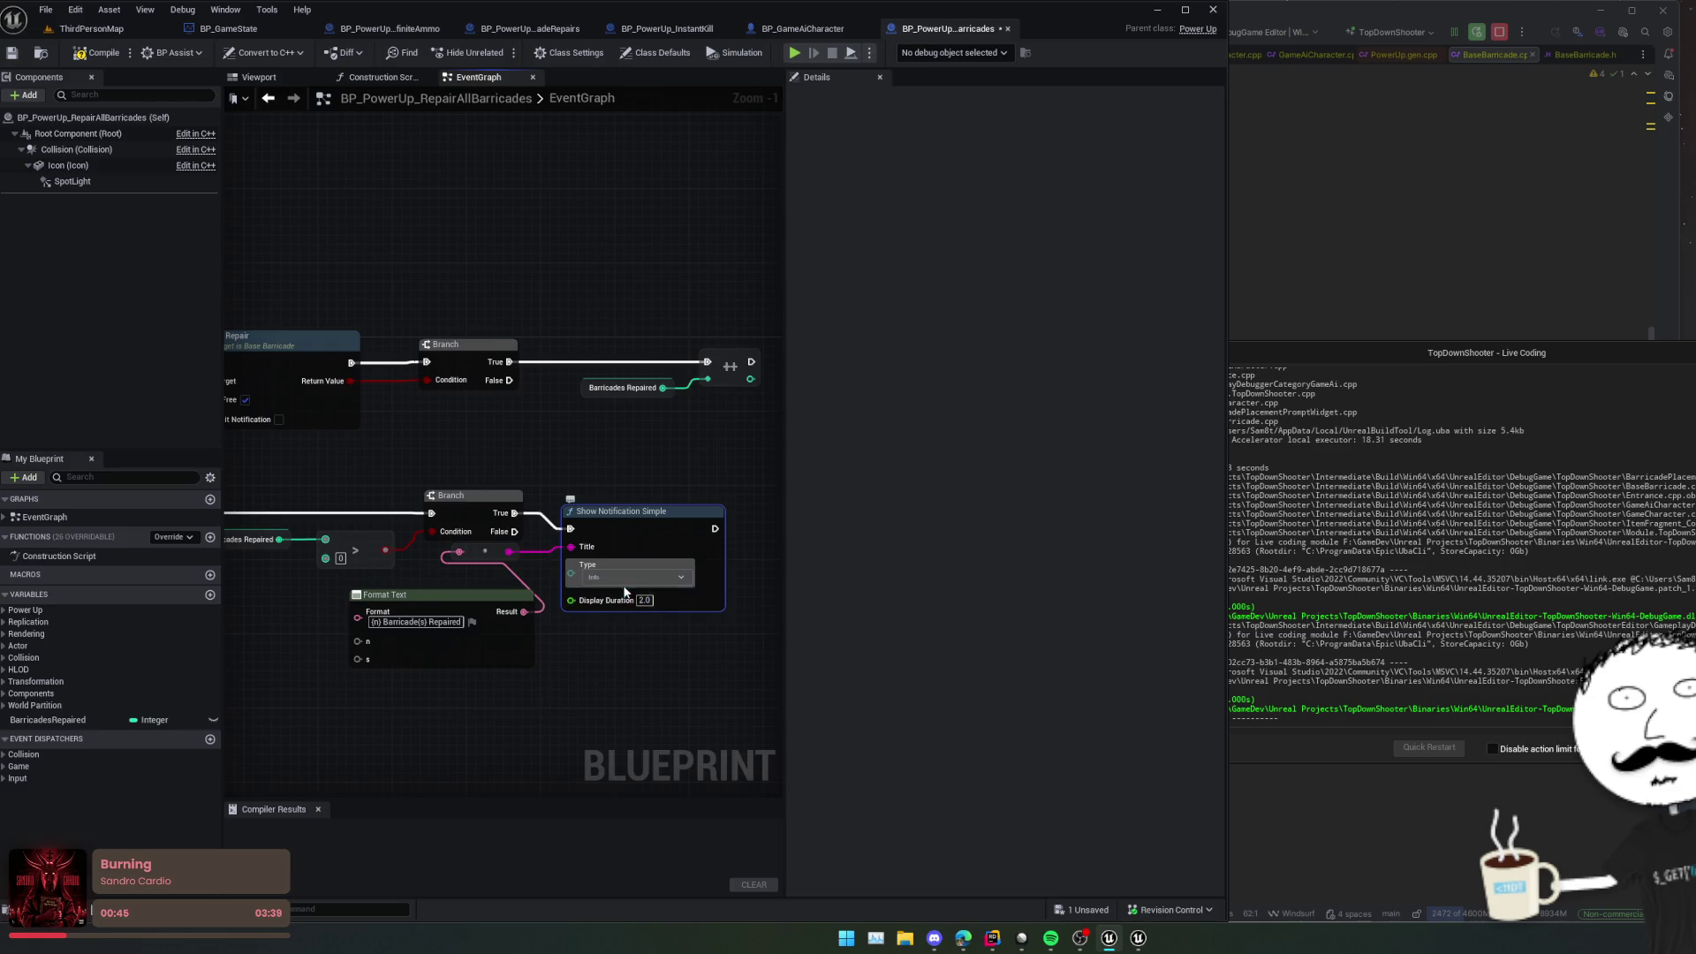
mouse_move(663, 629)
mouse_down()
mouse_move(644, 595)
mouse_move(658, 580)
mouse_move(564, 600)
mouse_up()
mouse_move(419, 539)
mouse_down()
mouse_move(447, 564)
mouse_move(447, 548)
mouse_up()
mouse_move(421, 480)
mouse_down()
mouse_move(470, 578)
mouse_move(508, 600)
mouse_move(466, 603)
mouse_move(568, 576)
mouse_move(492, 586)
mouse_move(424, 560)
mouse_move(412, 578)
mouse_move(517, 567)
mouse_move(495, 588)
mouse_move(530, 557)
mouse_move(568, 557)
mouse_move(519, 421)
mouse_move(509, 474)
mouse_up()
Step: Add an integer equals node comparing Barricades Repaired to 1
text(== 1)
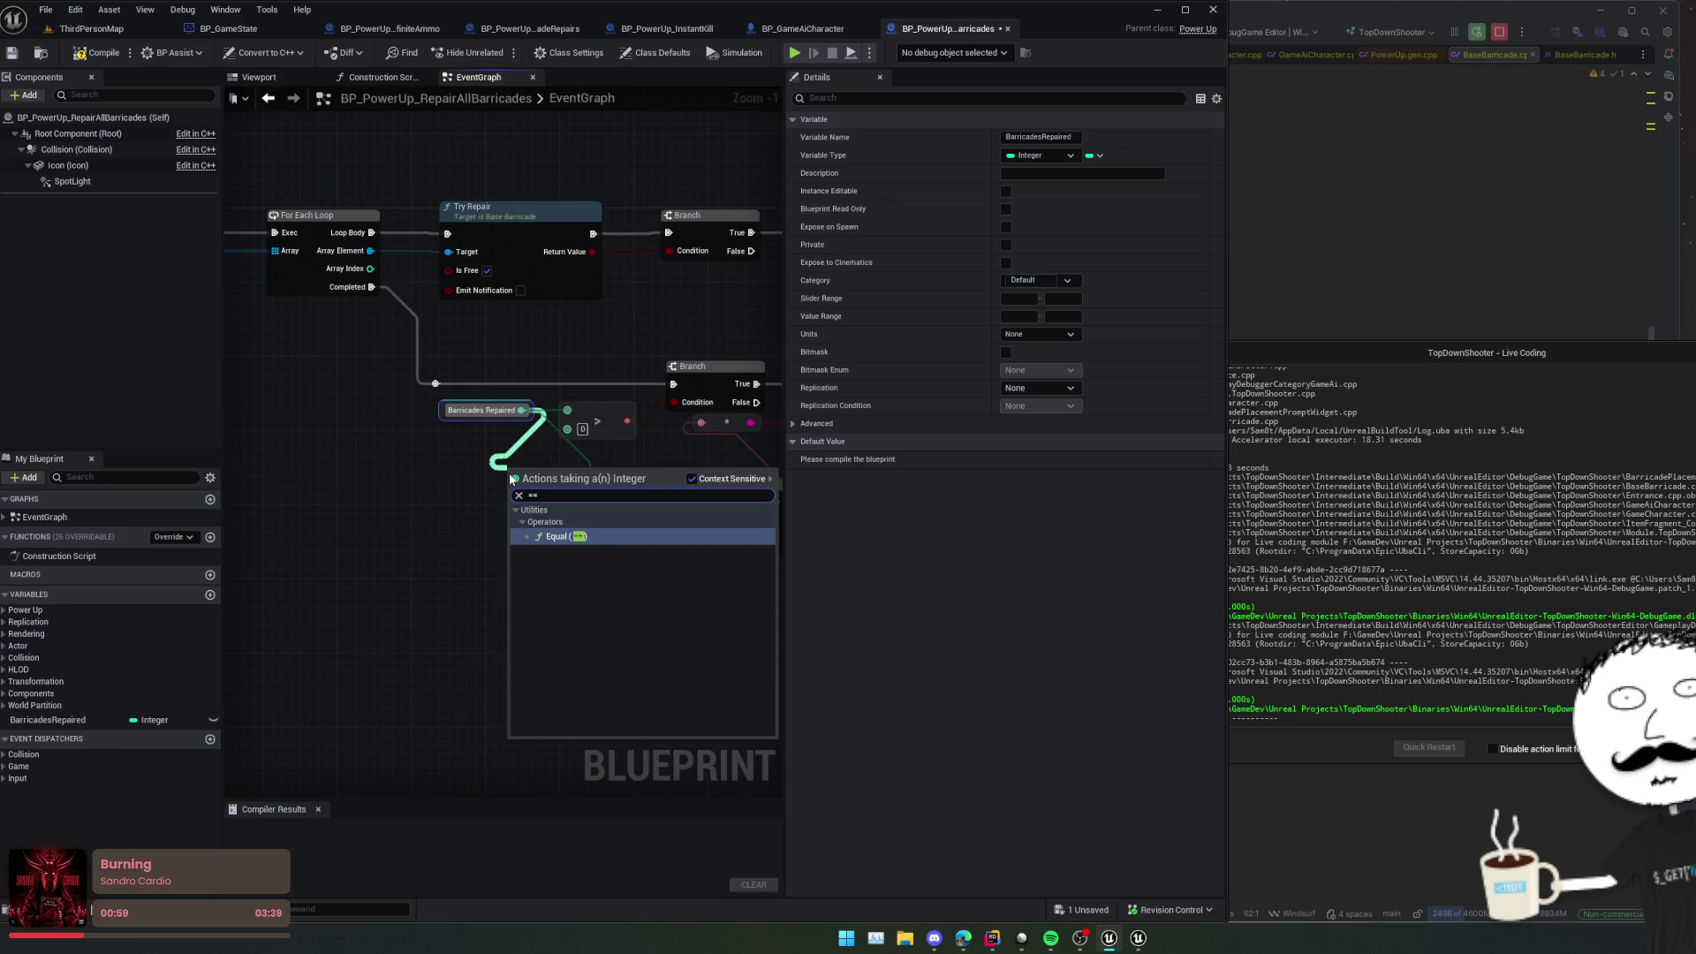
key(Return)
drag(538, 517, 469, 528)
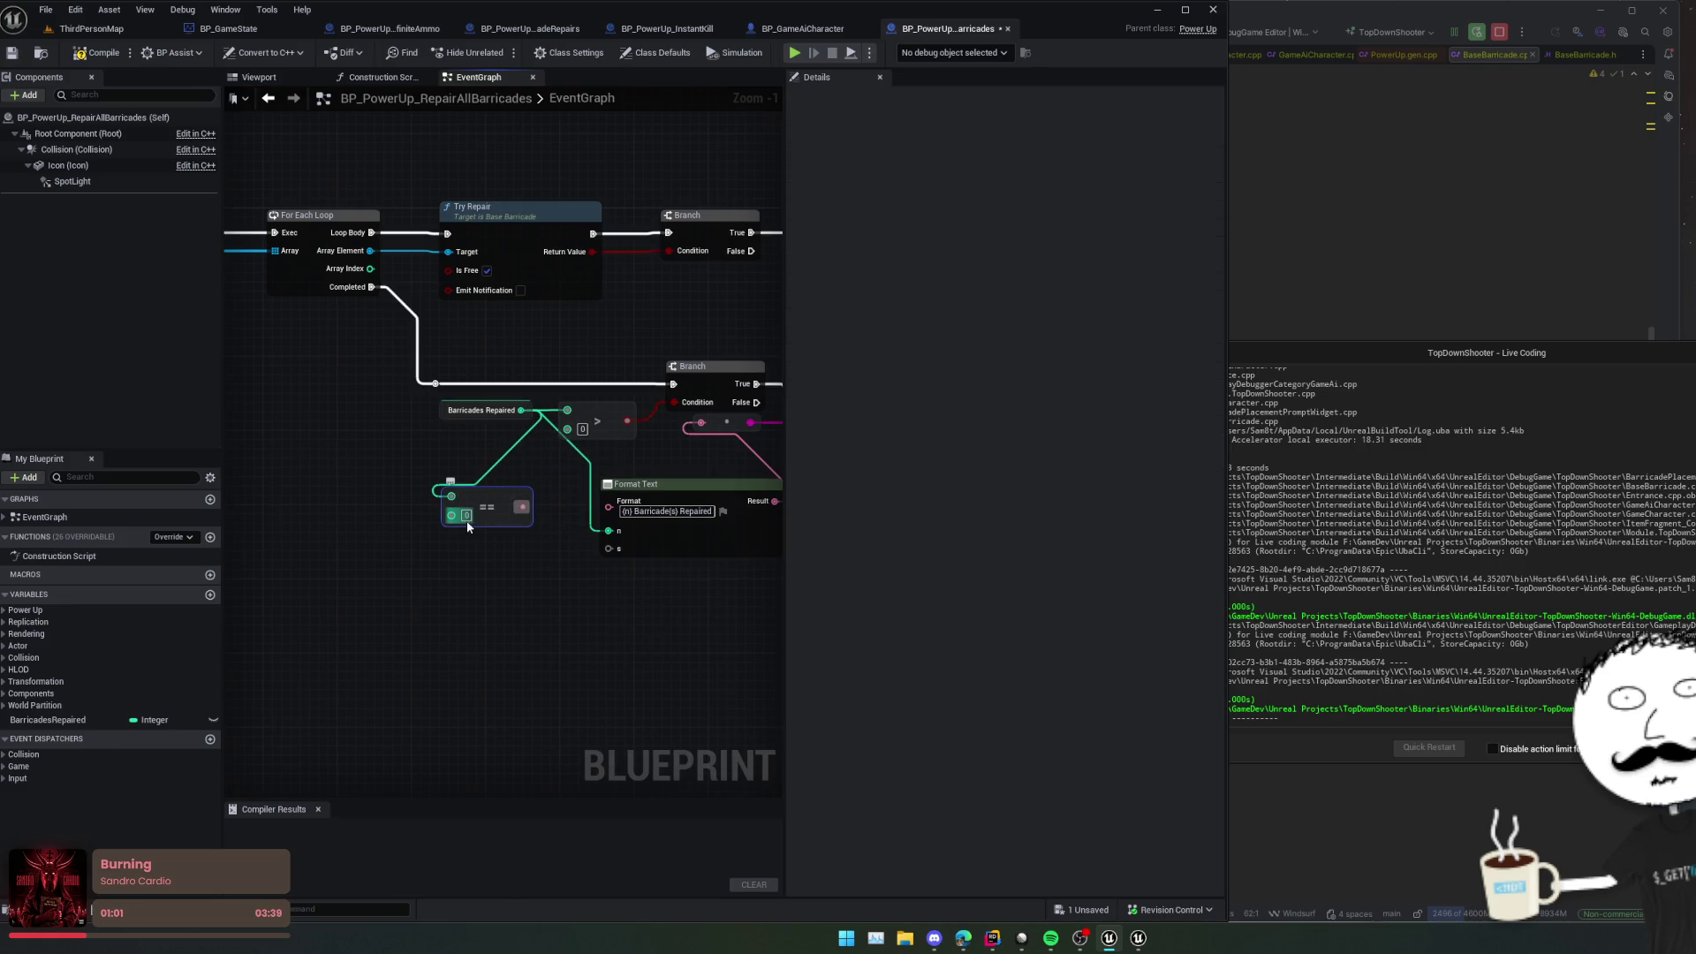
text(1)
key(Return)
click(549, 561)
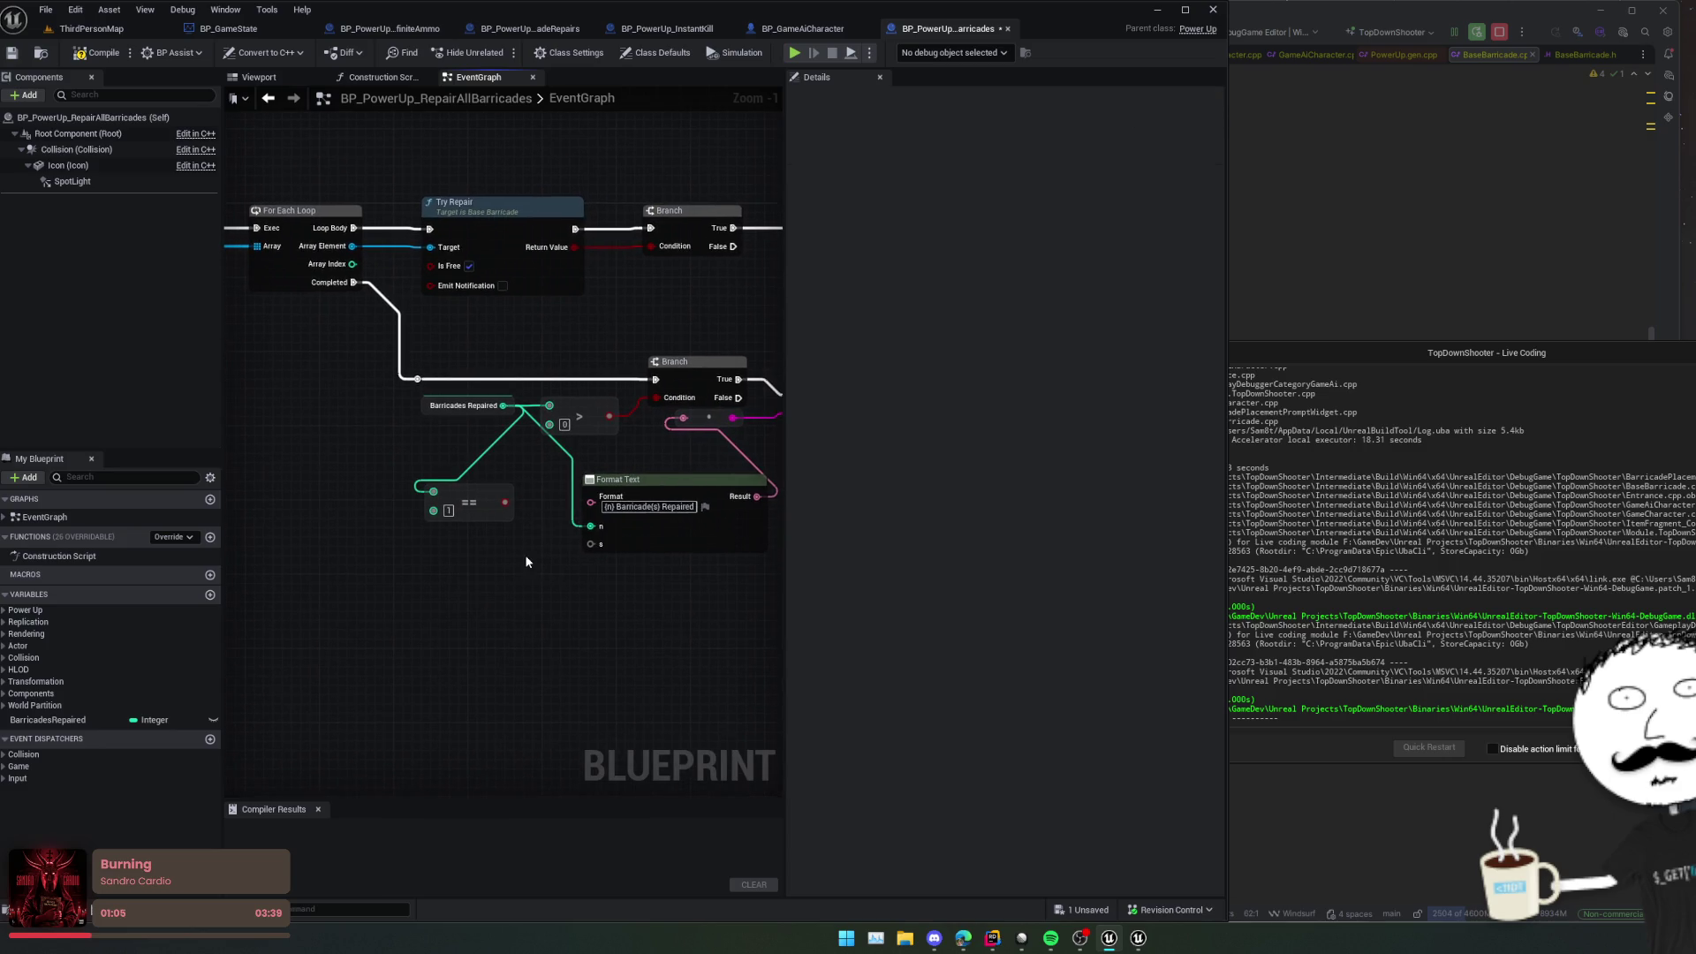
Step: Add a Select String picked by the == 1 result, B set to 's', feeding Format Text's s
right_click(527, 562)
text(select)
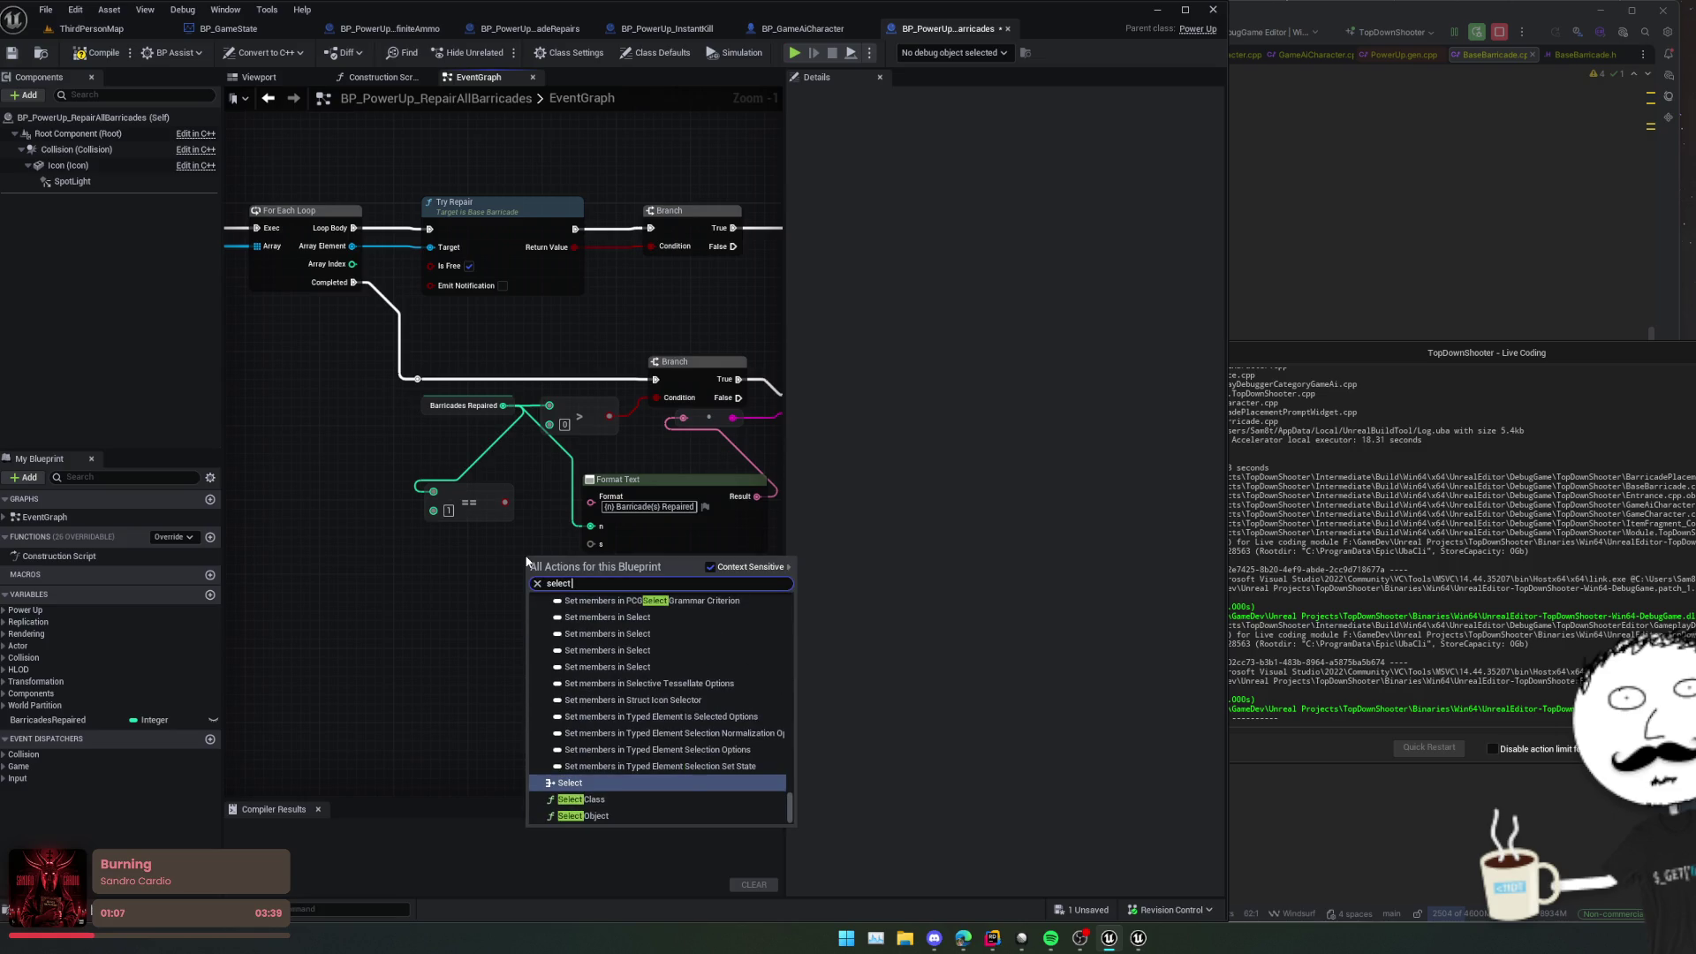
text(tr)
key(Return)
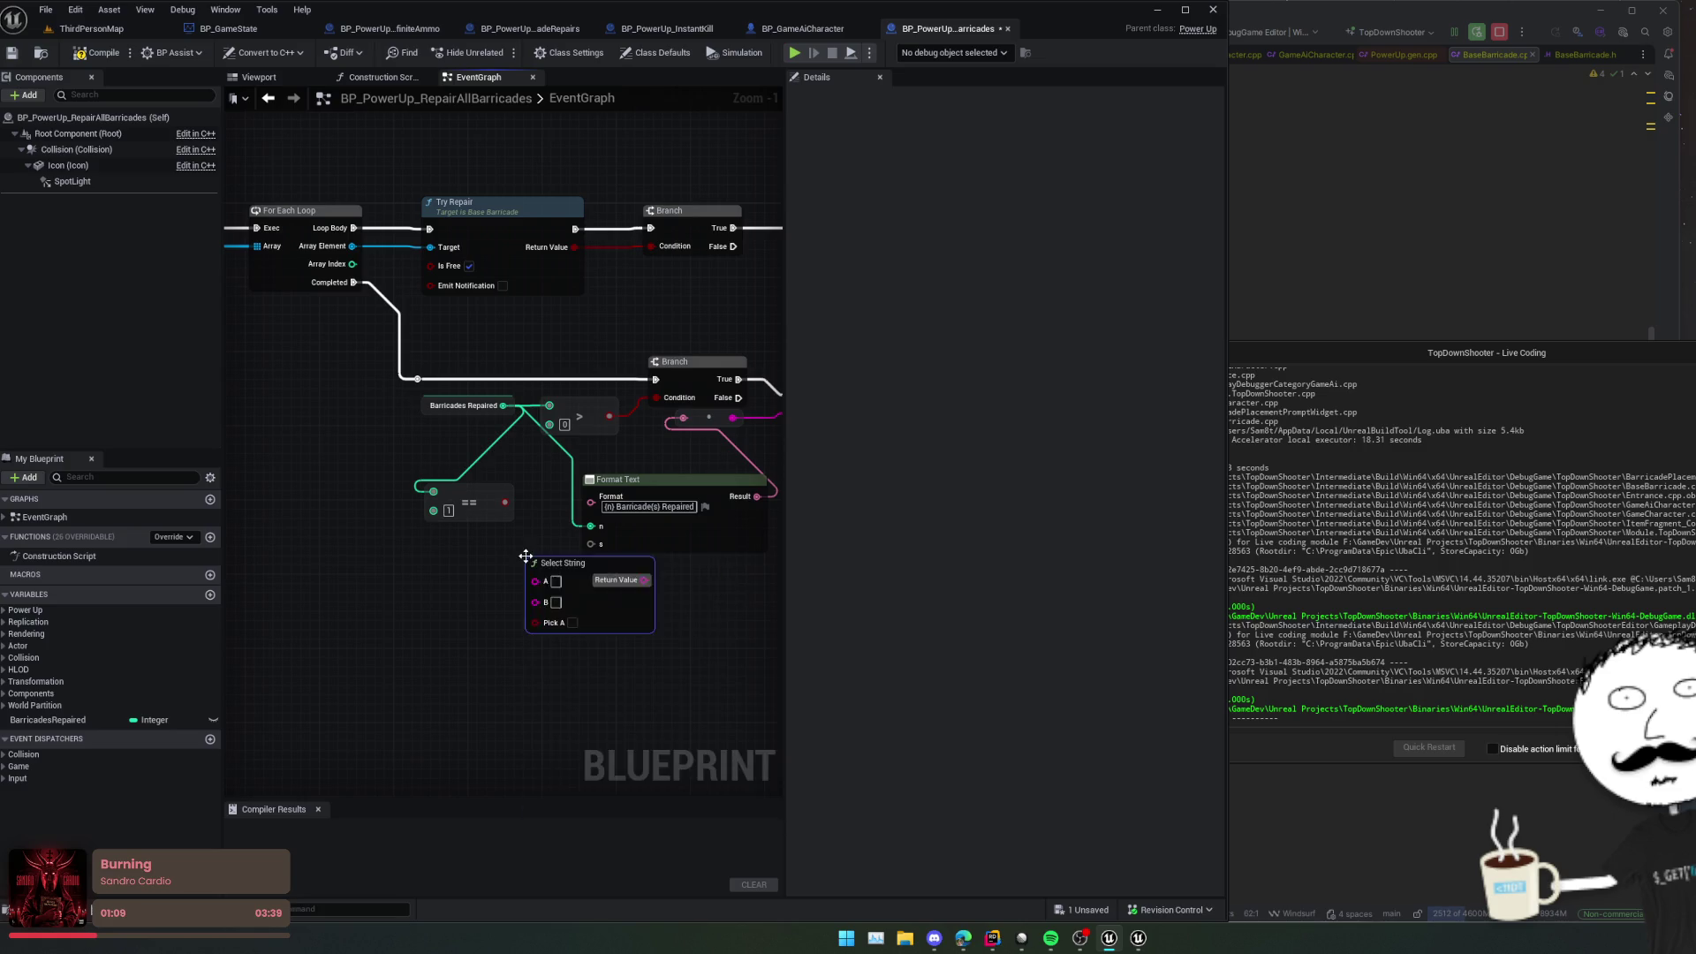
drag(599, 538, 591, 542)
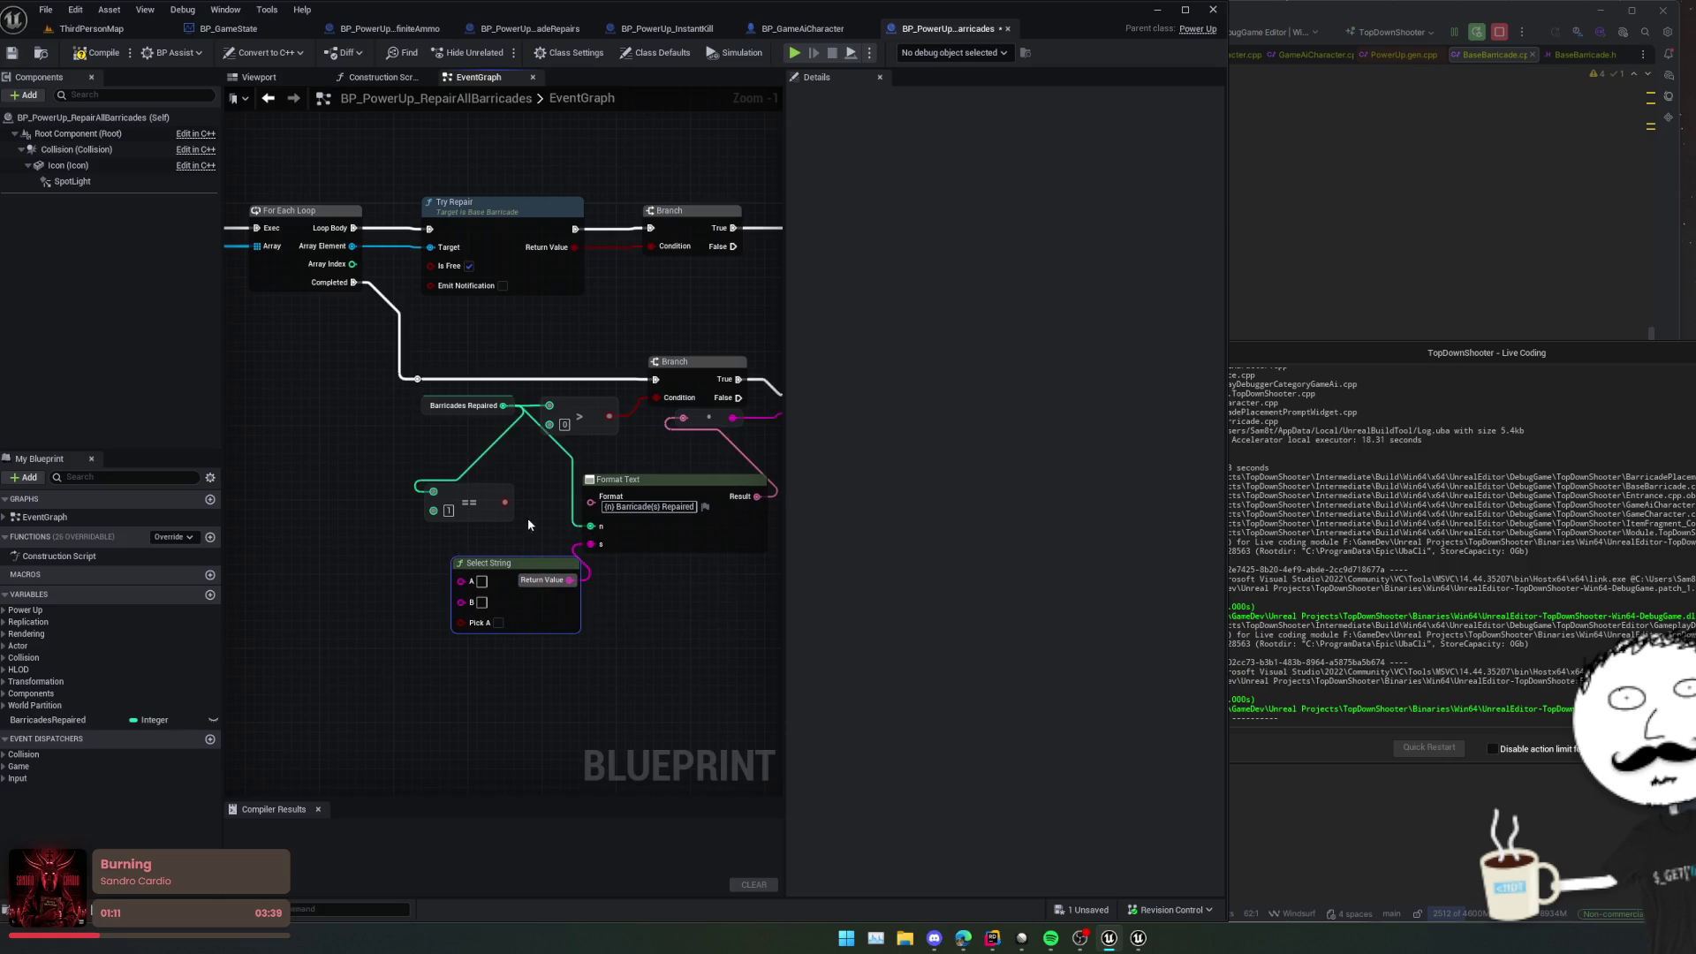
drag(503, 501, 462, 623)
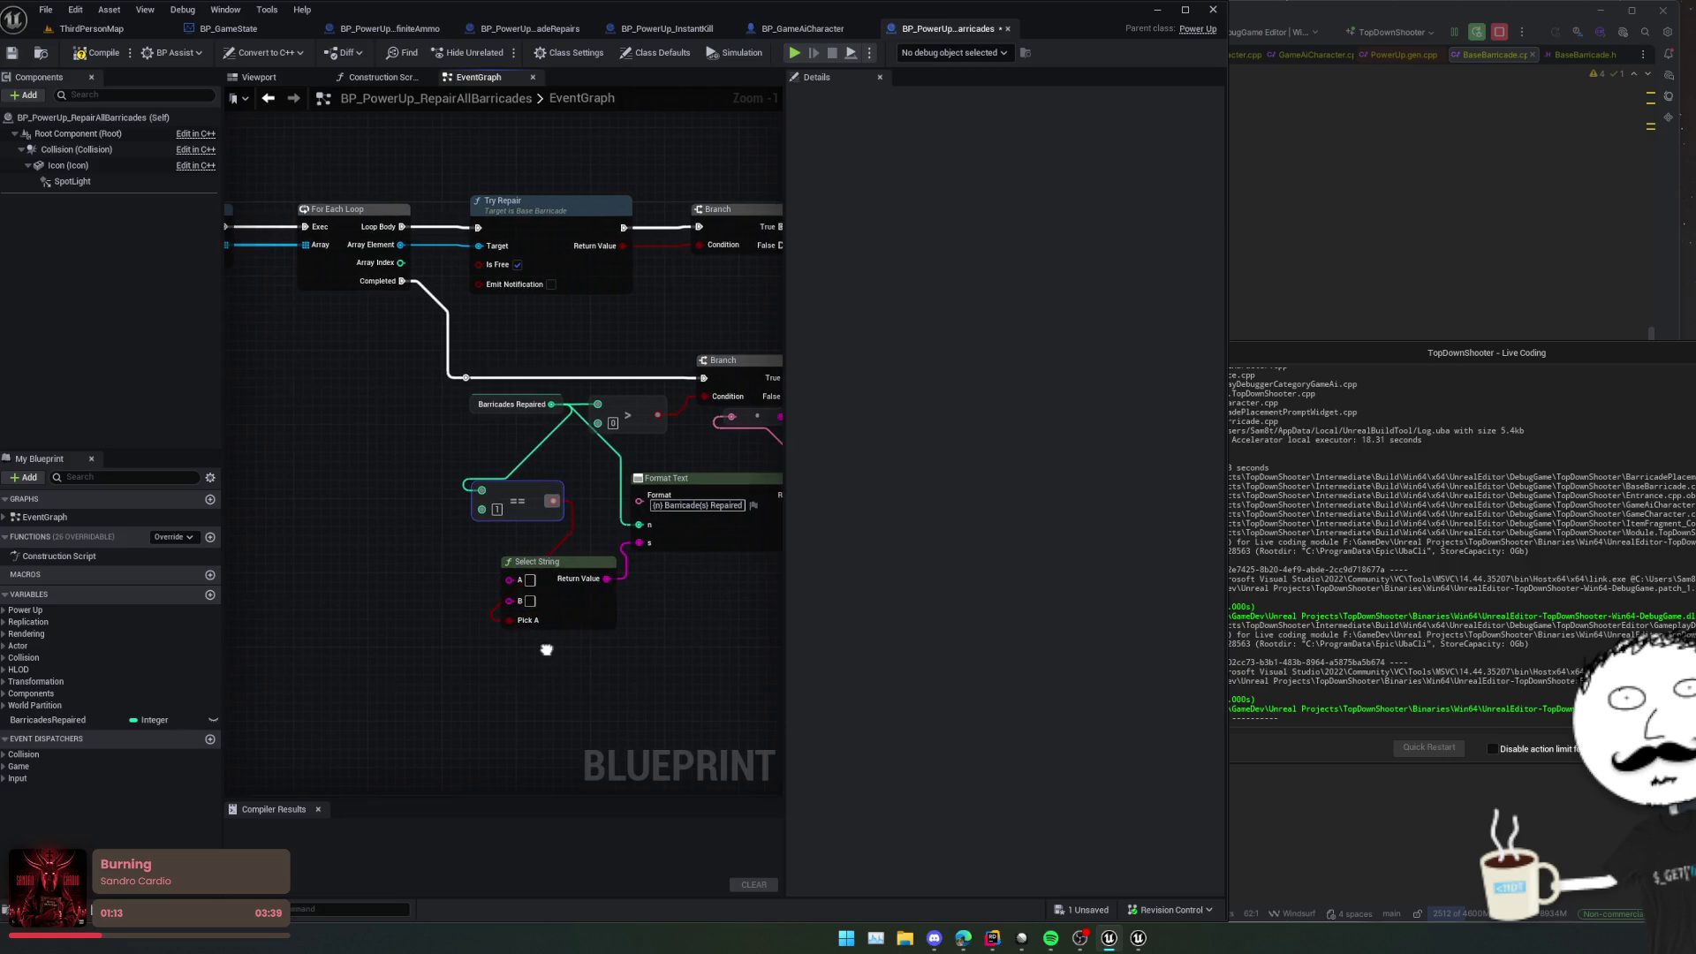
scroll(548, 647, up, 1)
click(528, 591)
text(s)
scroll(657, 622, down, 1)
mouse_move(657, 623)
mouse_down()
mouse_move(480, 613)
mouse_move(526, 611)
mouse_move(360, 628)
mouse_move(515, 594)
mouse_move(688, 623)
mouse_move(557, 530)
mouse_move(613, 542)
mouse_move(538, 522)
mouse_move(666, 557)
mouse_move(651, 624)
mouse_move(586, 560)
mouse_up()
scroll(688, 624, down, 1)
scroll(665, 558, down, 1)
Step: Compile RepairAllBarricades and return to the ThirdPersonMap level with a taller viewport
click(97, 52)
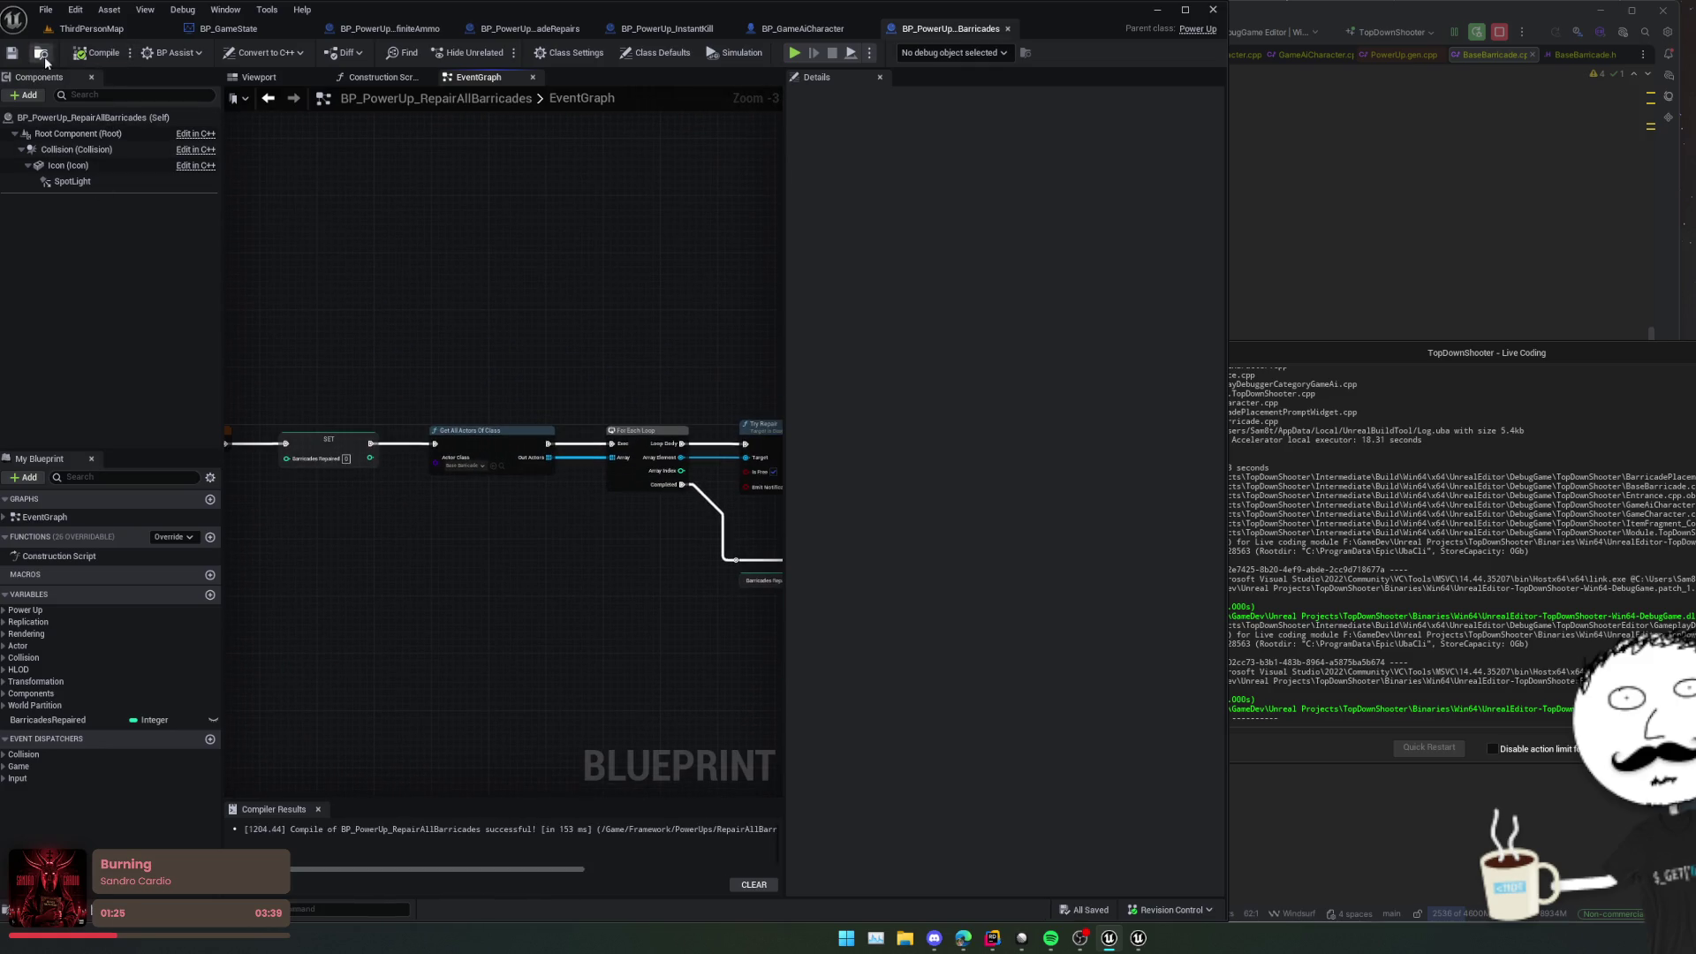
mouse_move(477, 295)
mouse_down()
mouse_move(481, 366)
mouse_move(477, 328)
mouse_move(448, 321)
mouse_move(512, 337)
mouse_move(586, 300)
mouse_move(601, 337)
mouse_move(549, 321)
mouse_up()
click(92, 28)
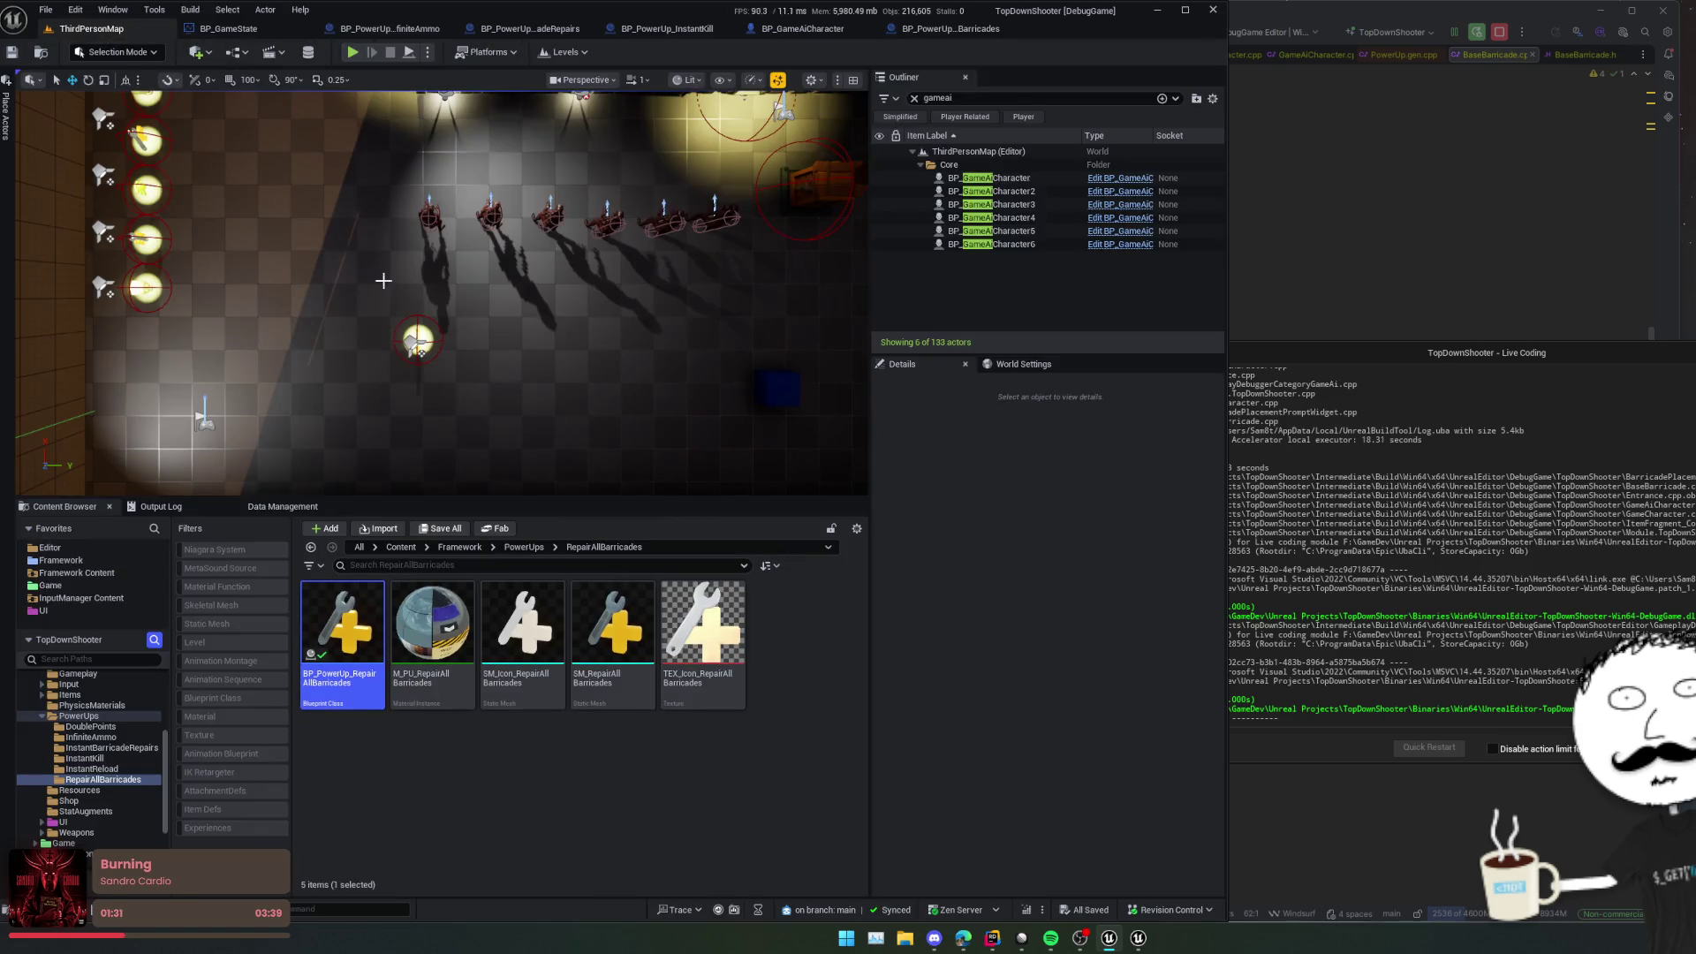
drag(554, 498, 554, 623)
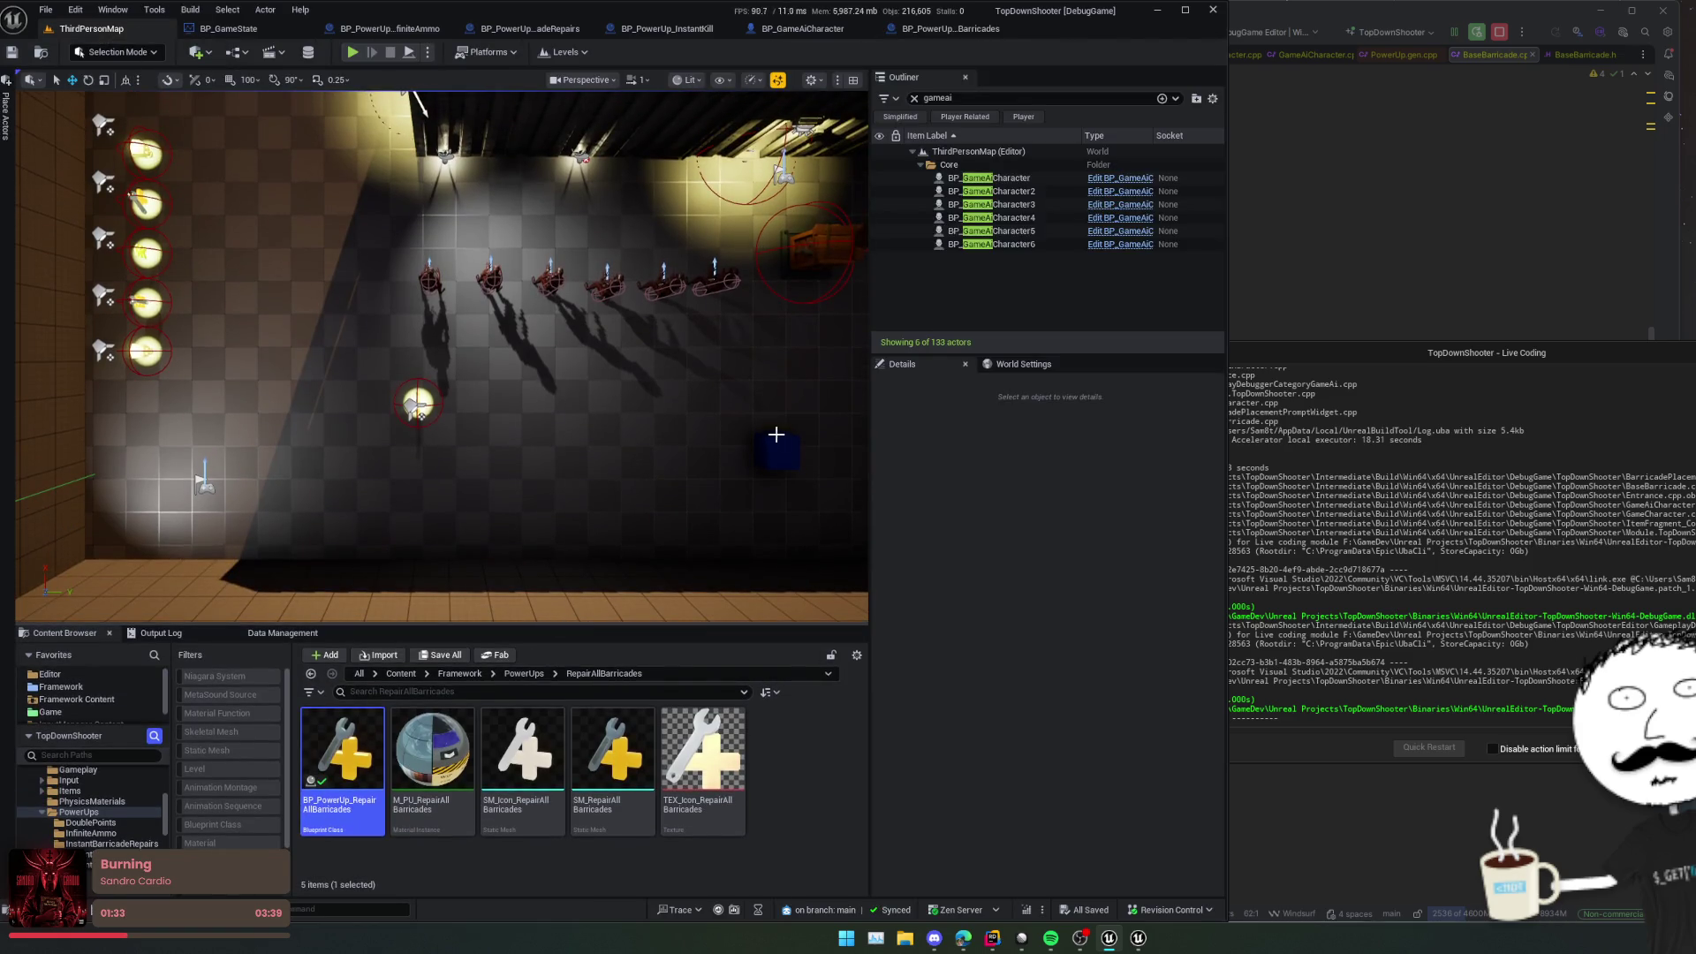
Step: Review the TryRepair declaration in BaseBarricade.h in Rider, then start a play test in Unreal
key(alt+Tab)
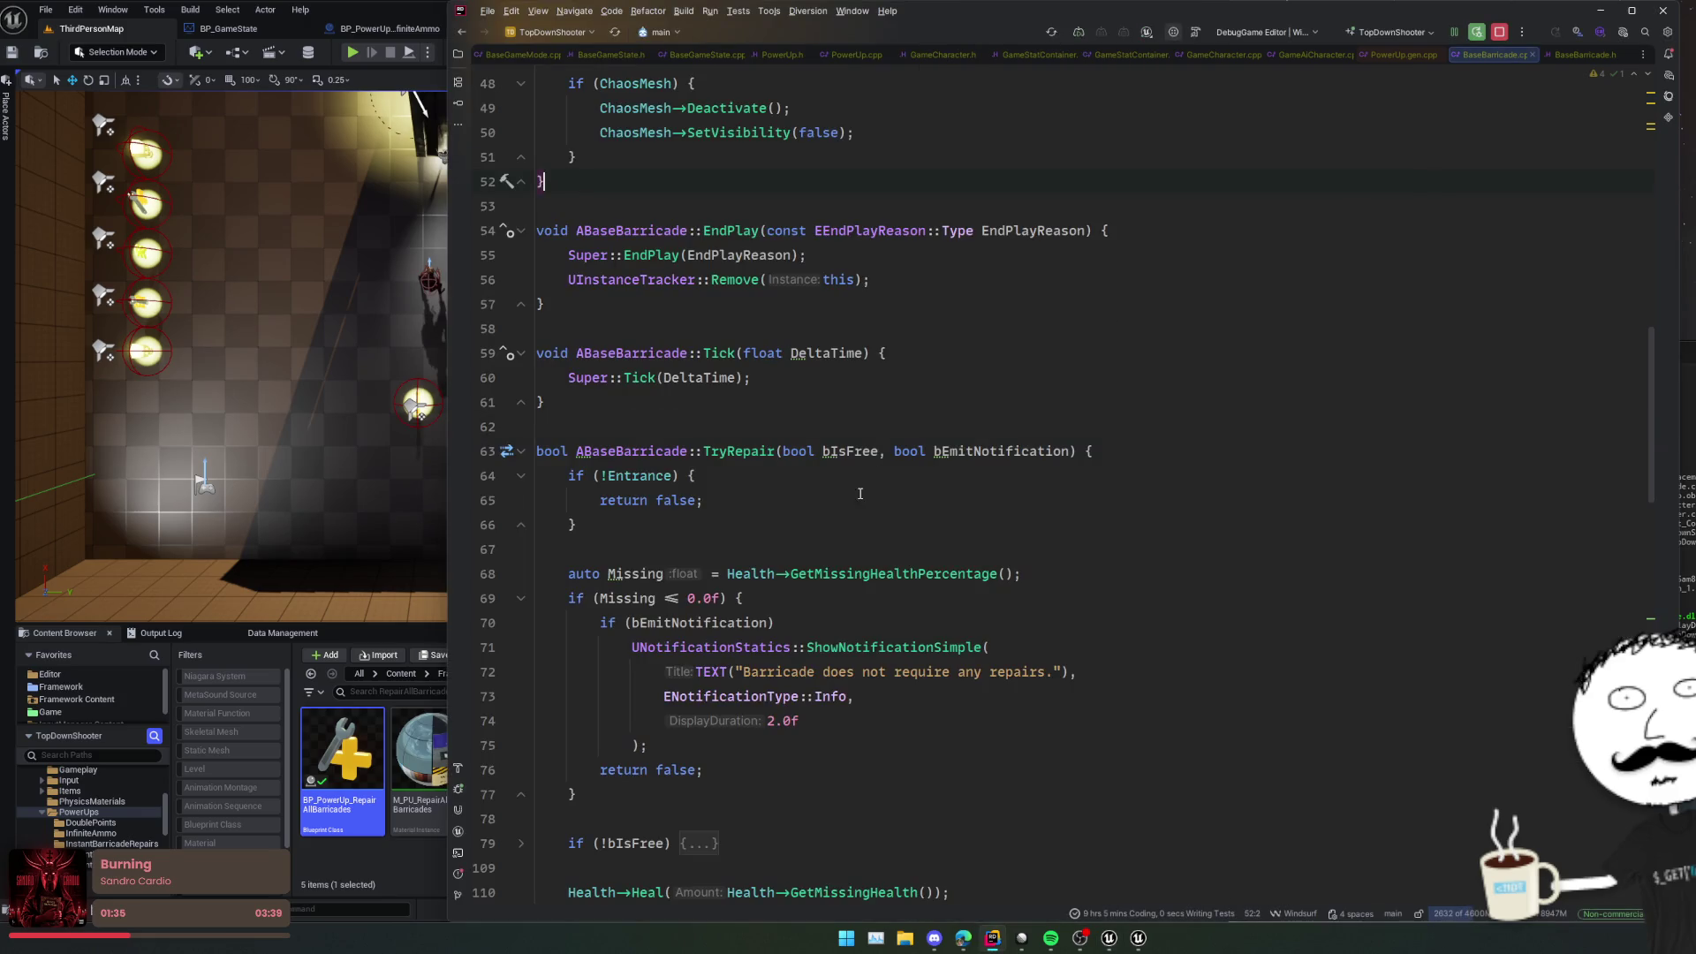
ctrl+click(763, 442)
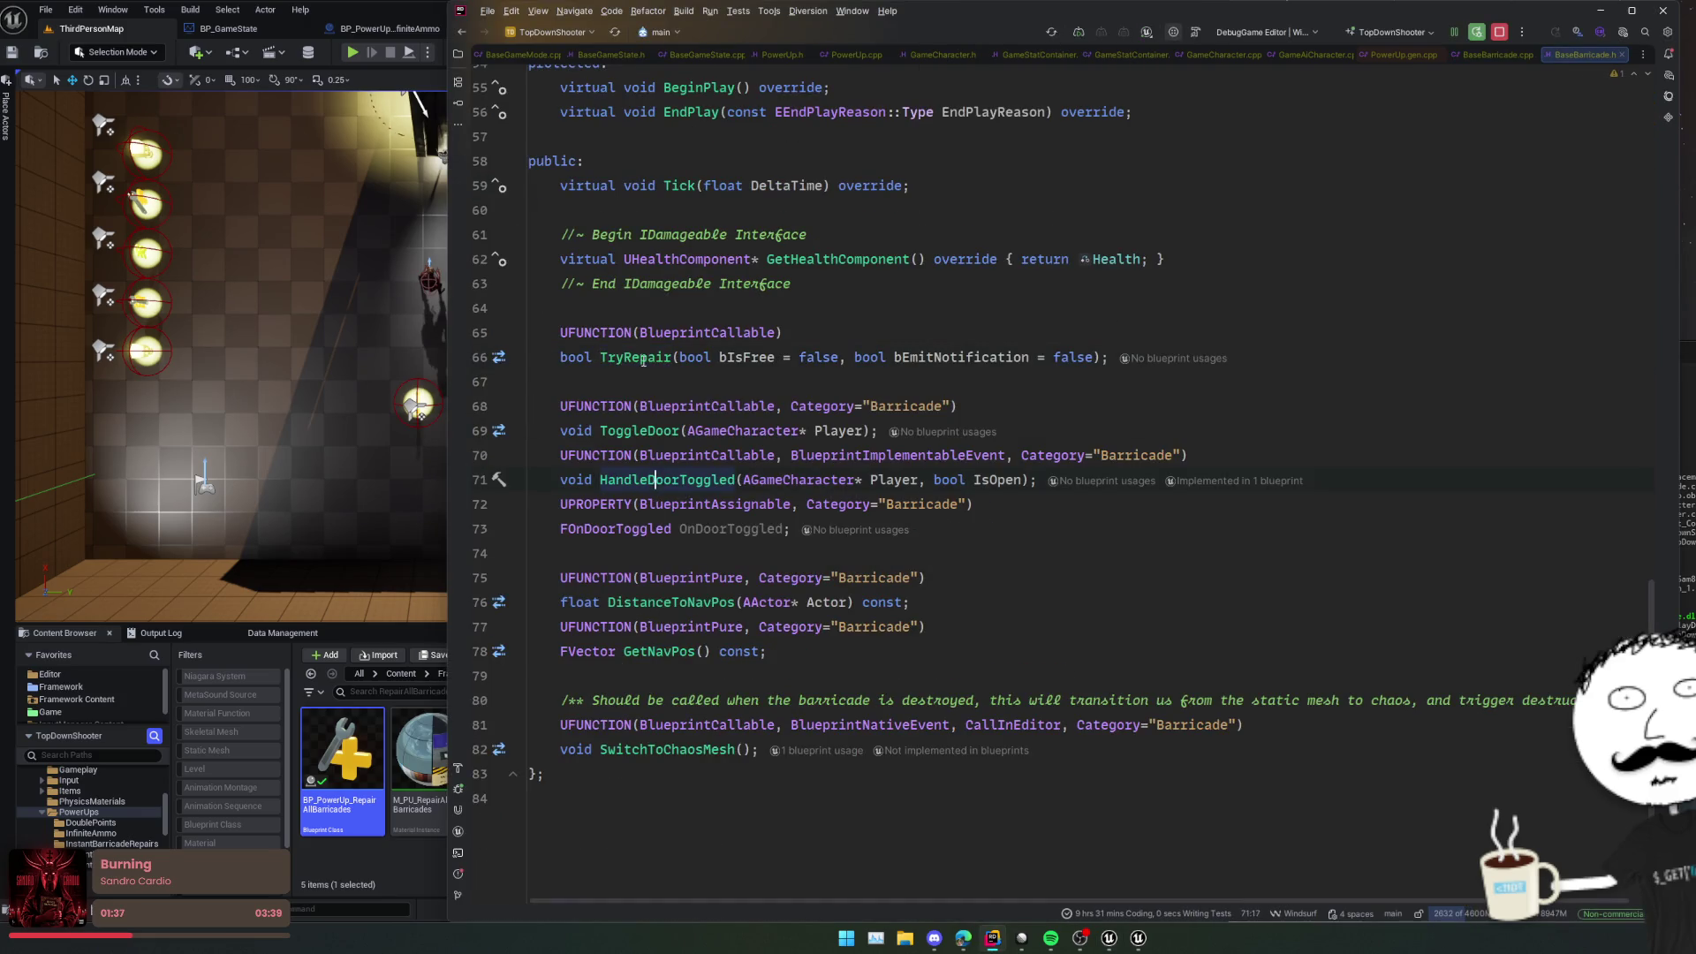
click(778, 315)
scroll(786, 348, down, 1)
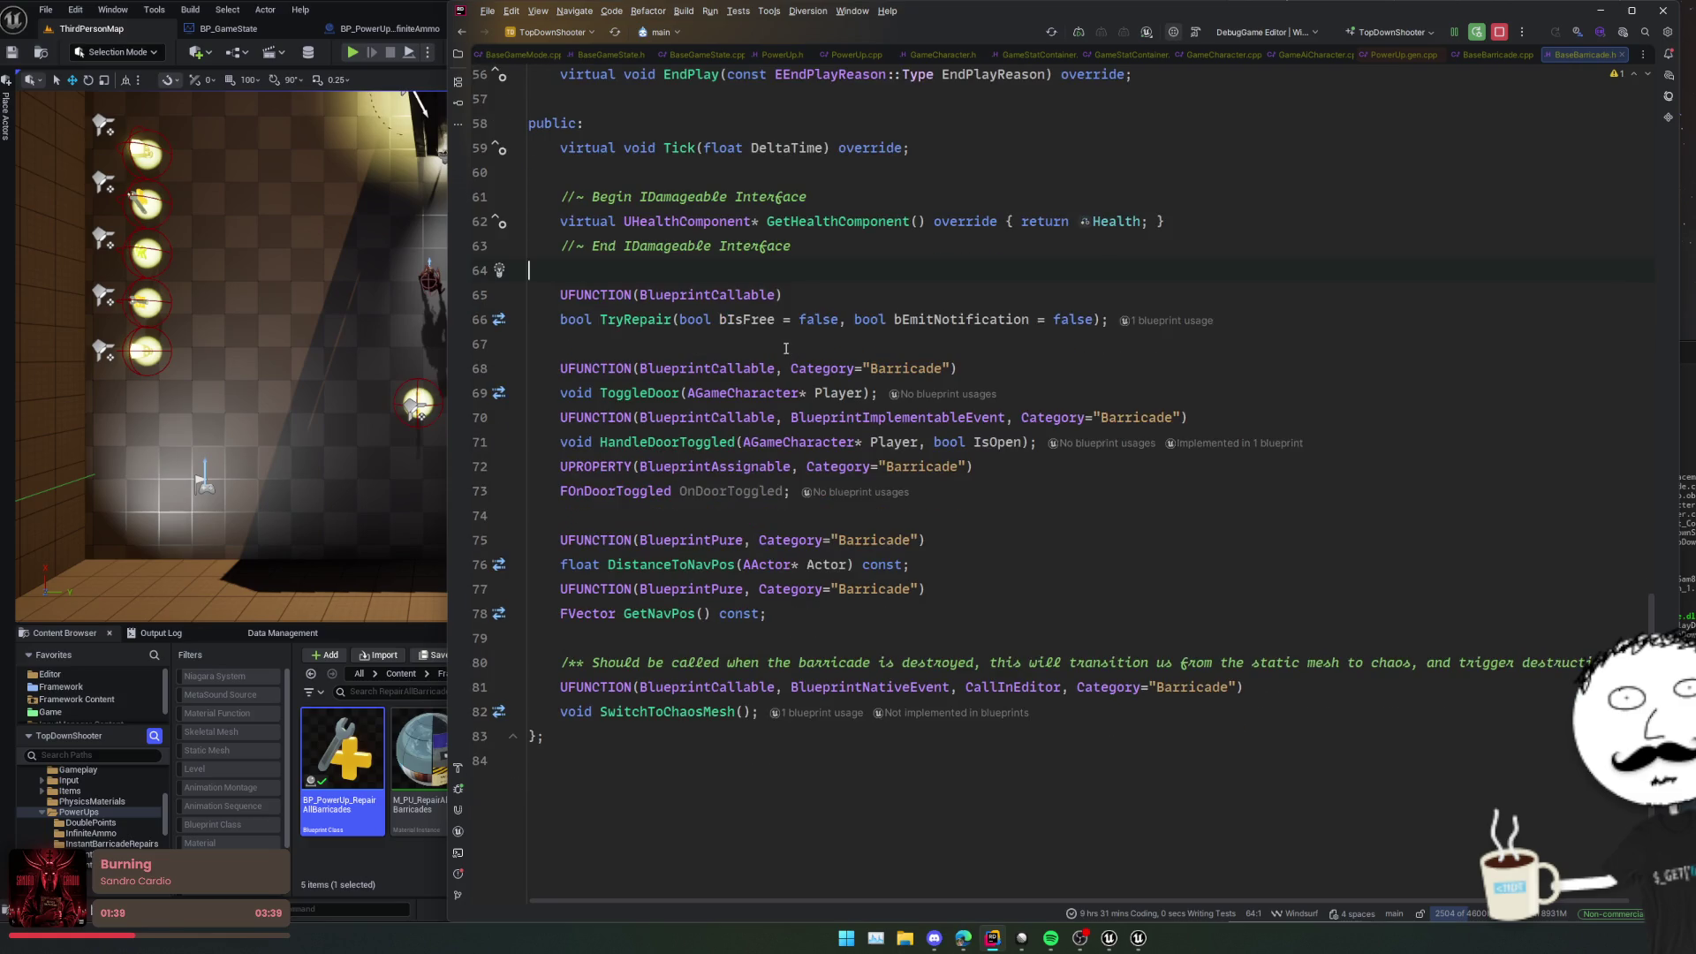
scroll(750, 664, up, 2)
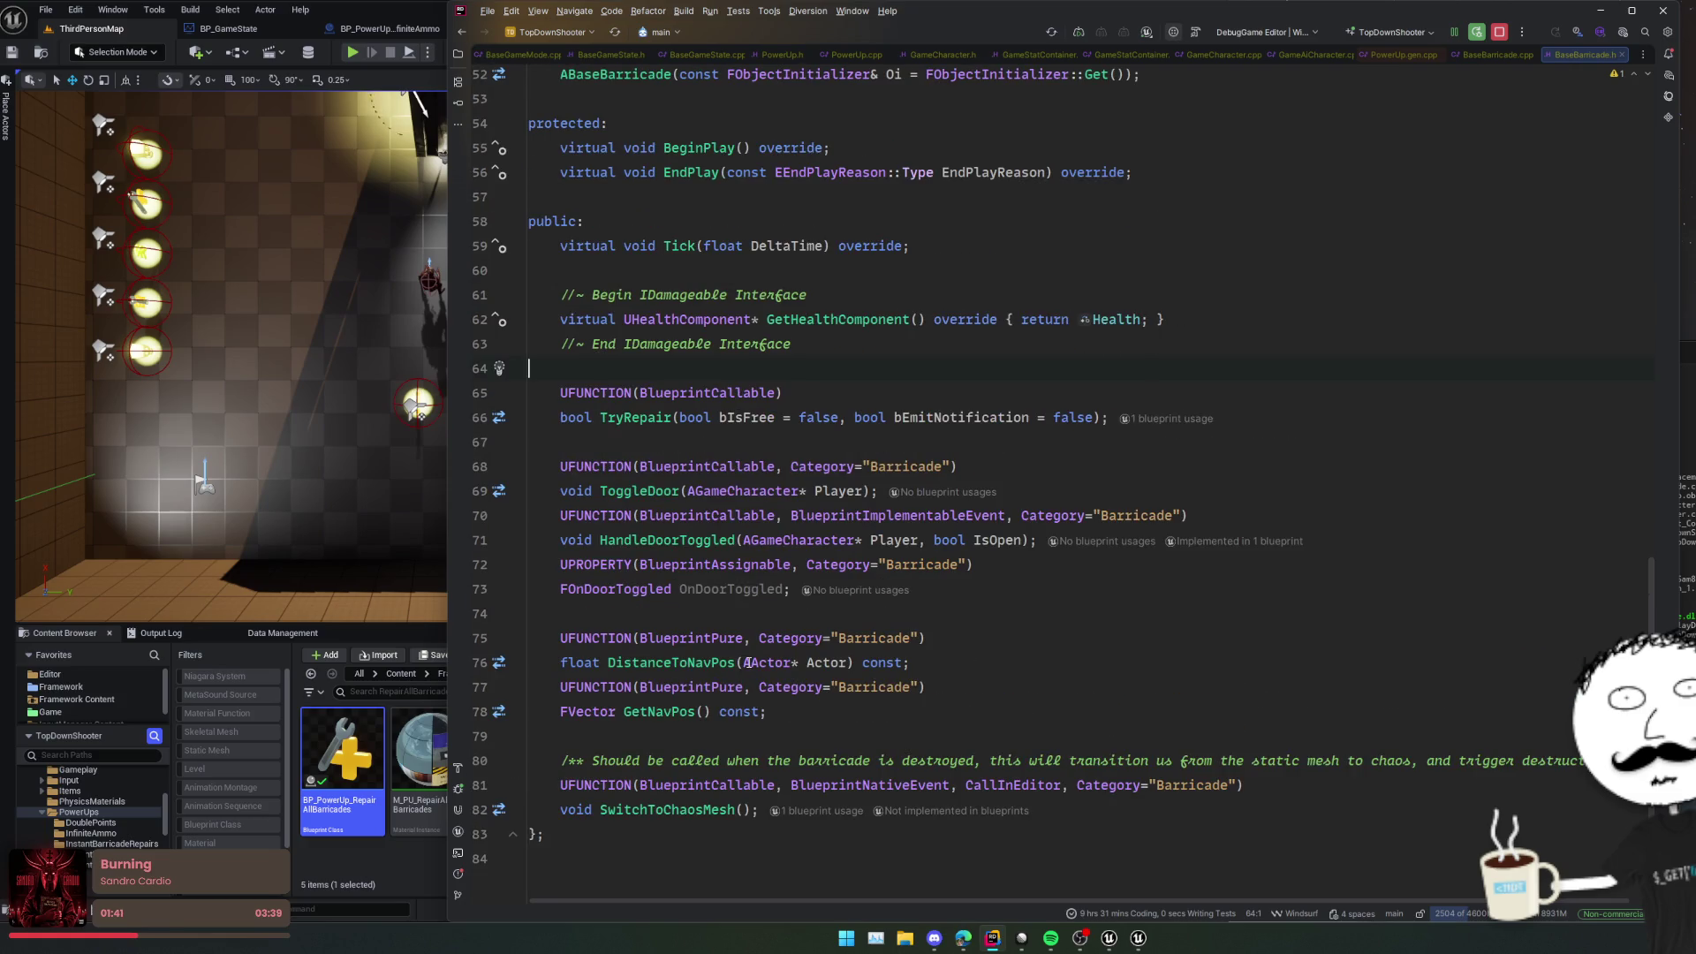
click(353, 54)
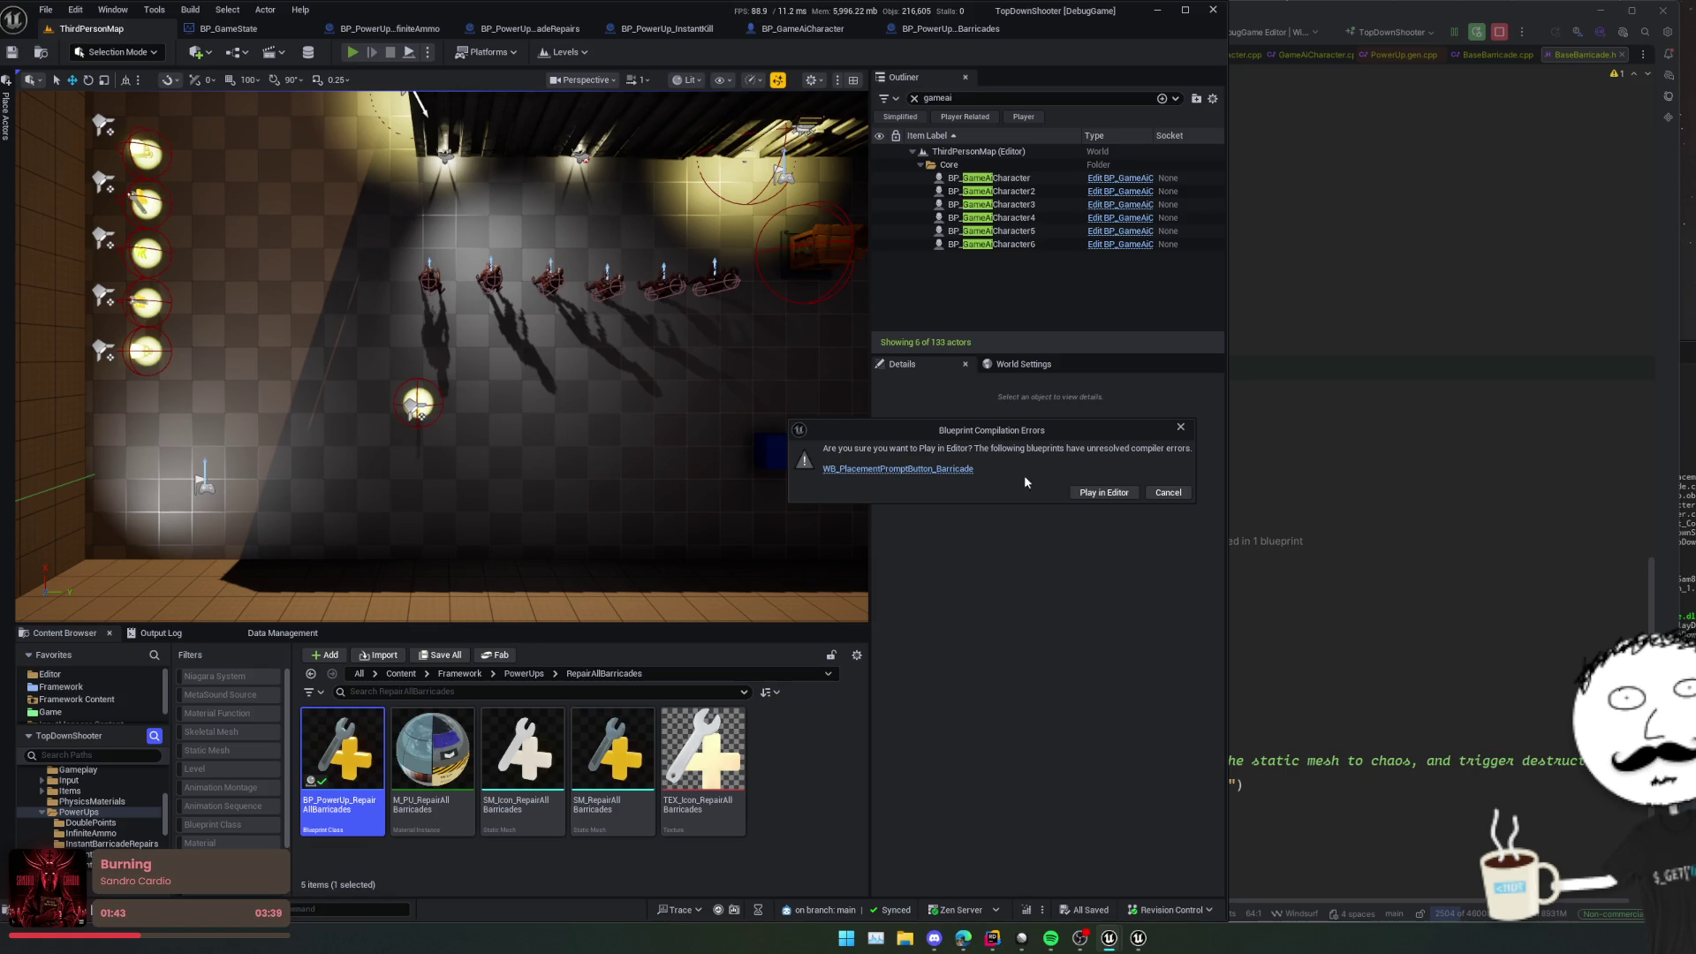
Step: Open WB_PlacementPromptButton_Barricade, recompile with F7, inspect its Base Barricade errors, then return to Rider
click(938, 470)
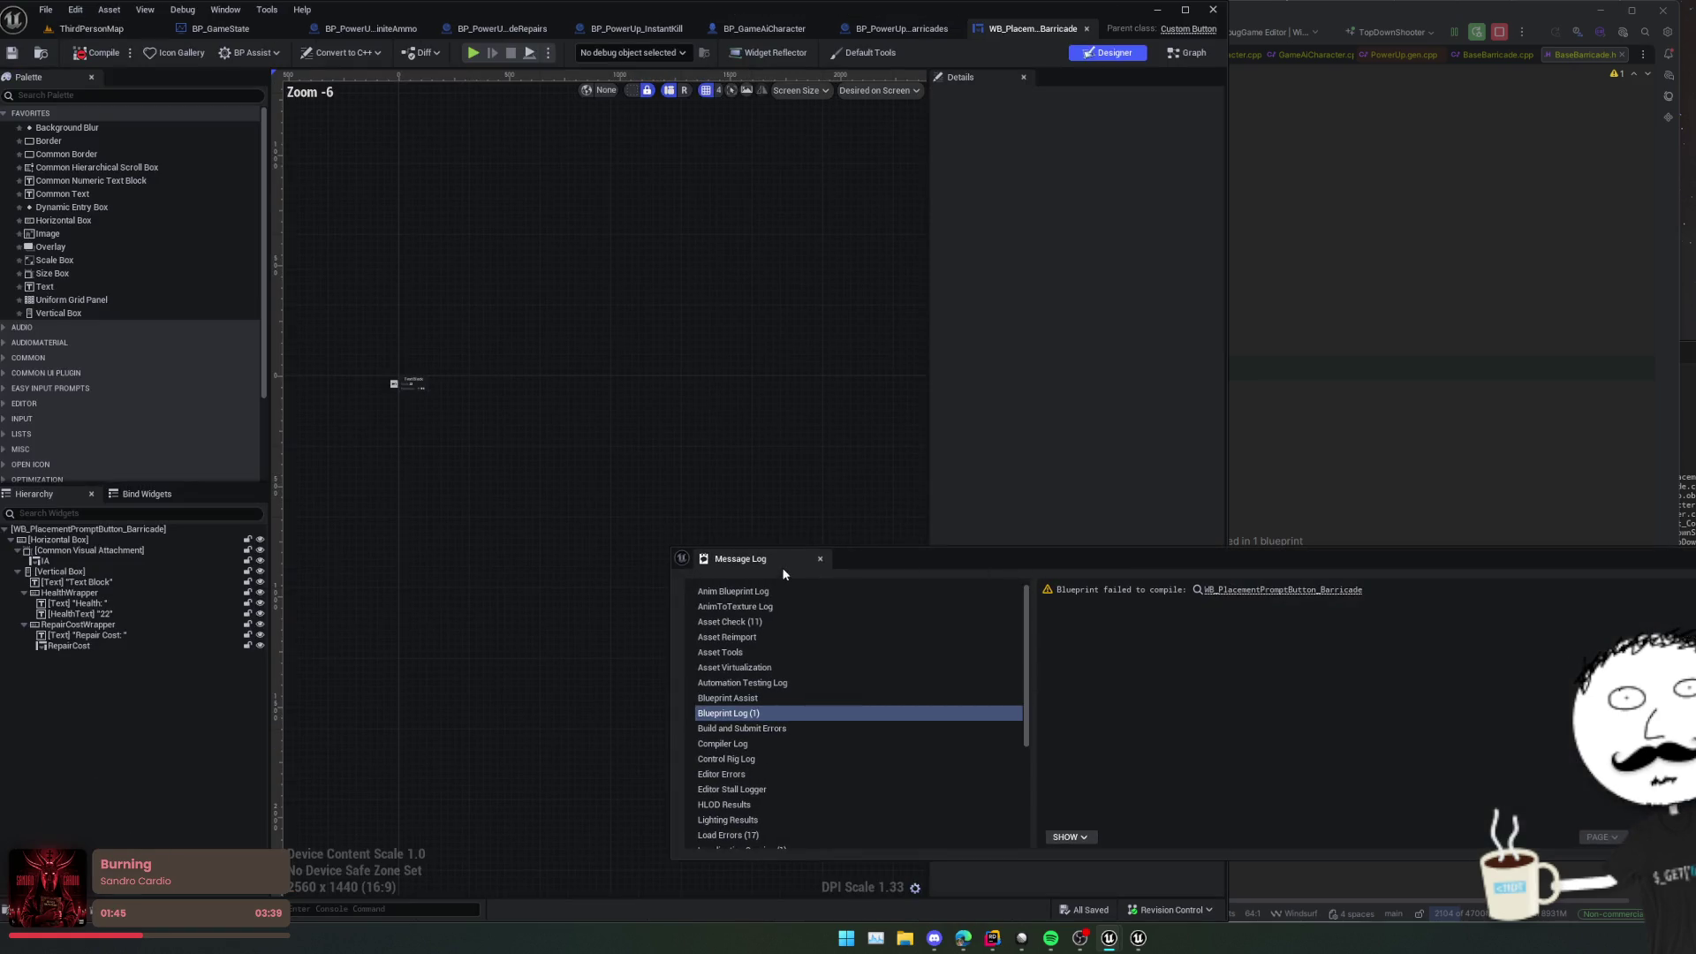
drag(523, 456, 685, 473)
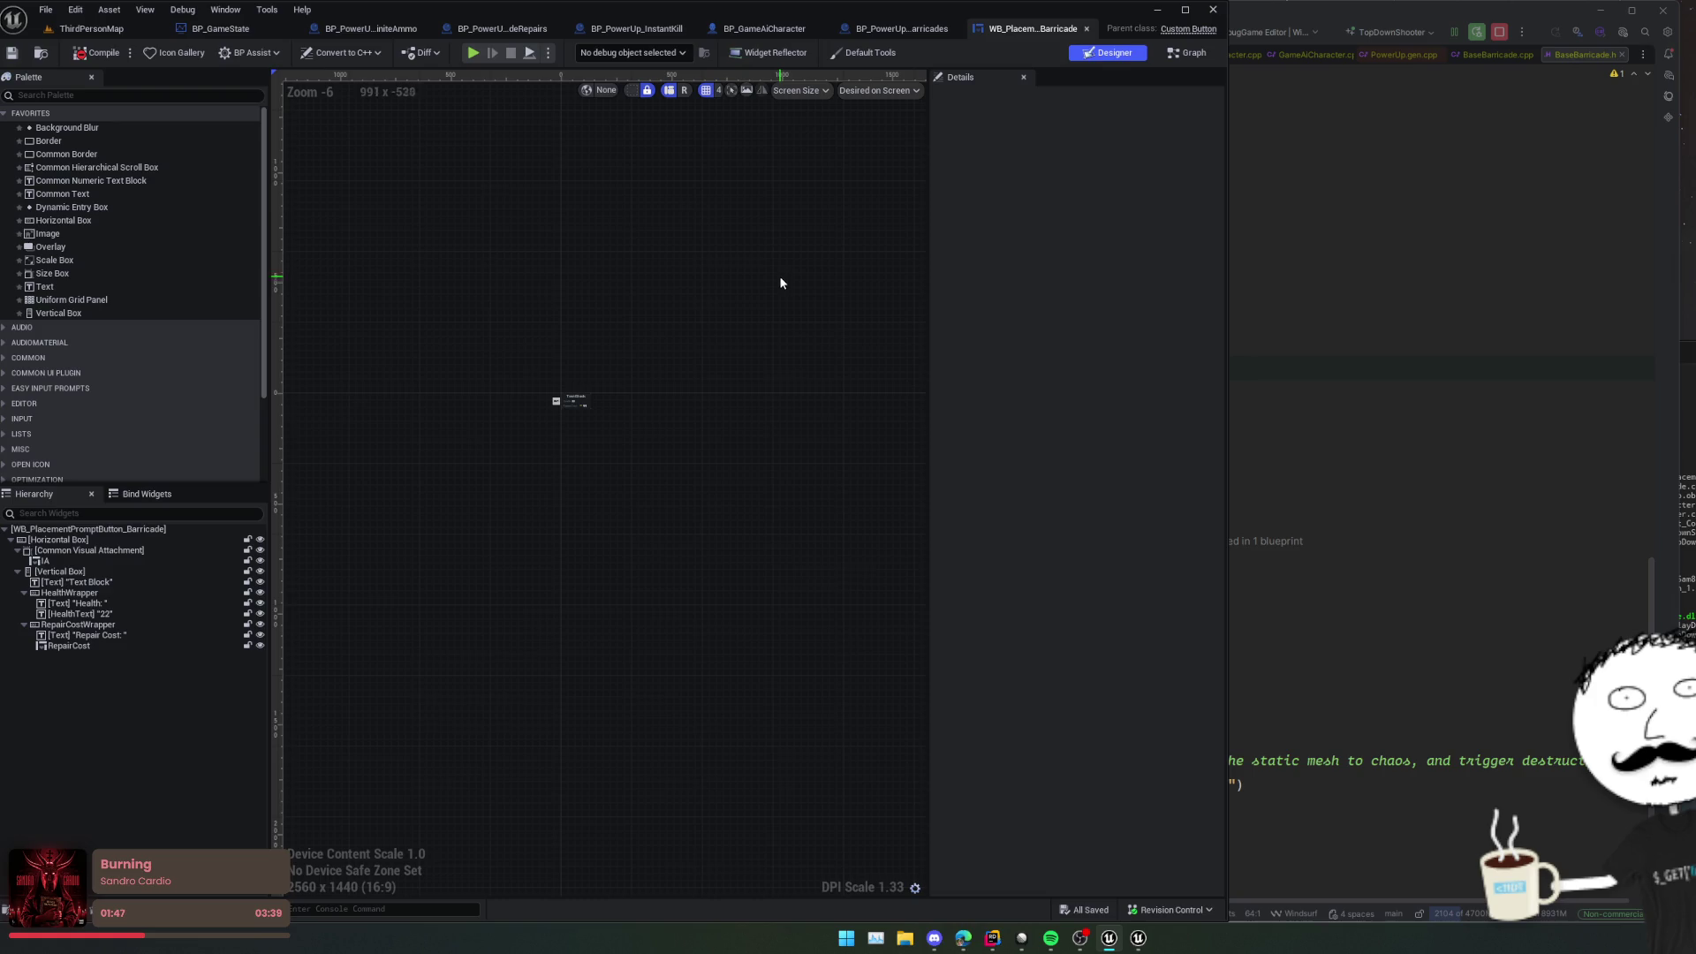
key(F7)
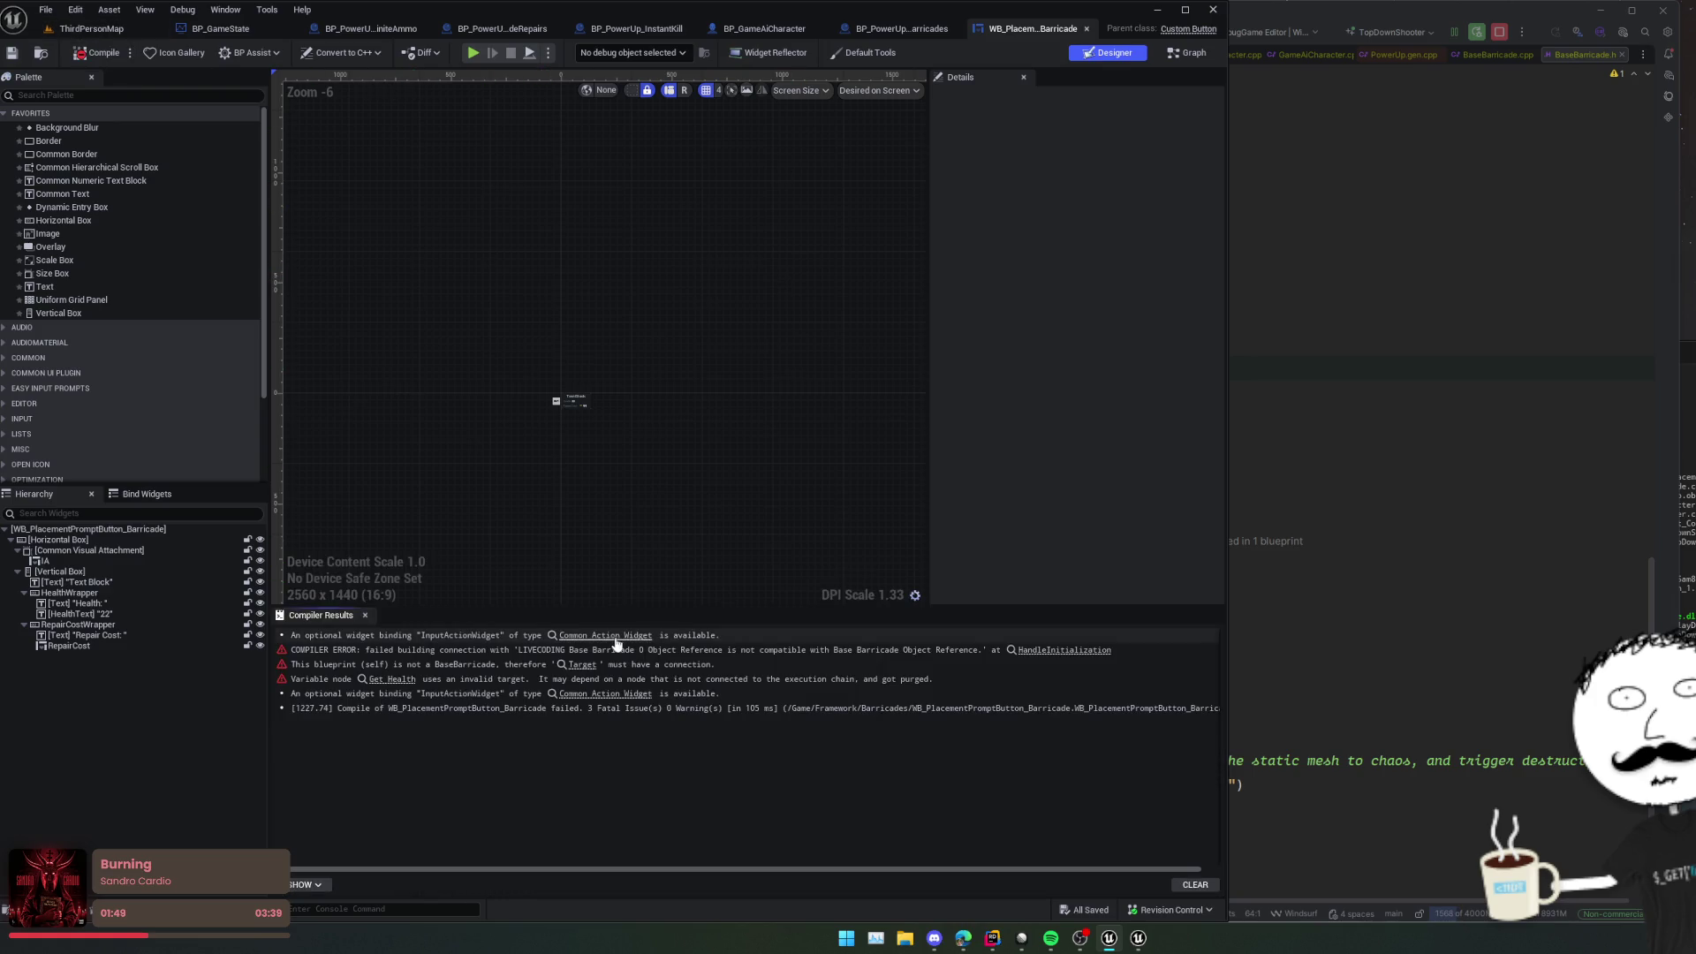
click(649, 652)
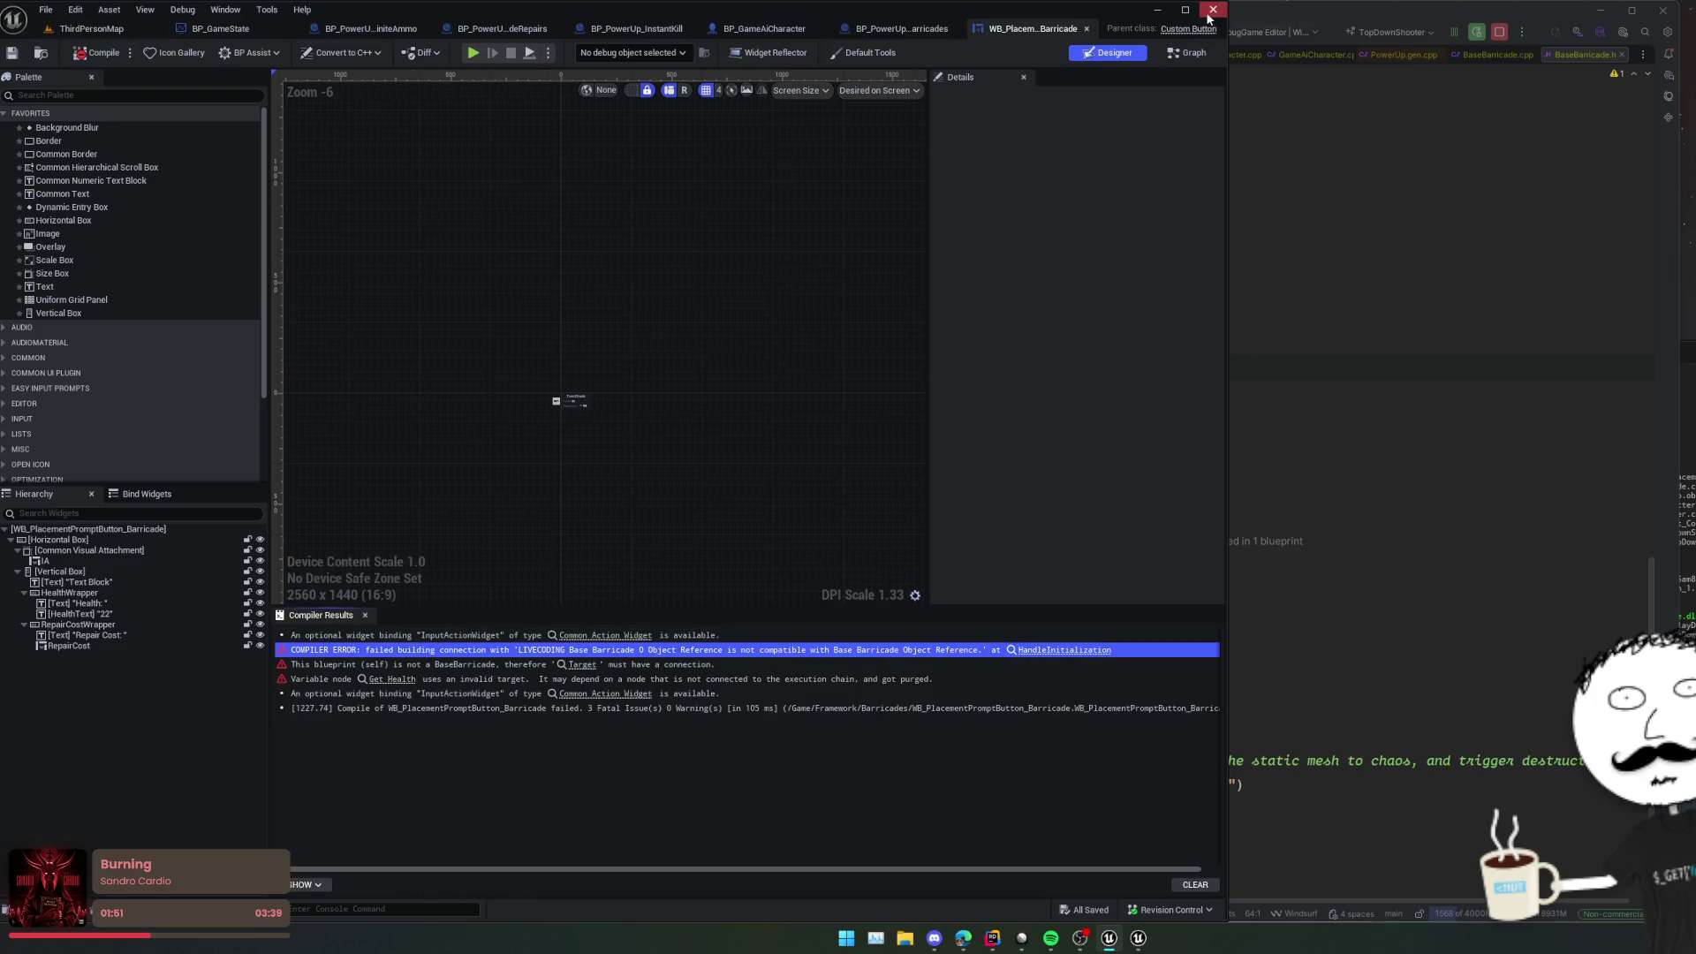
click(1254, 221)
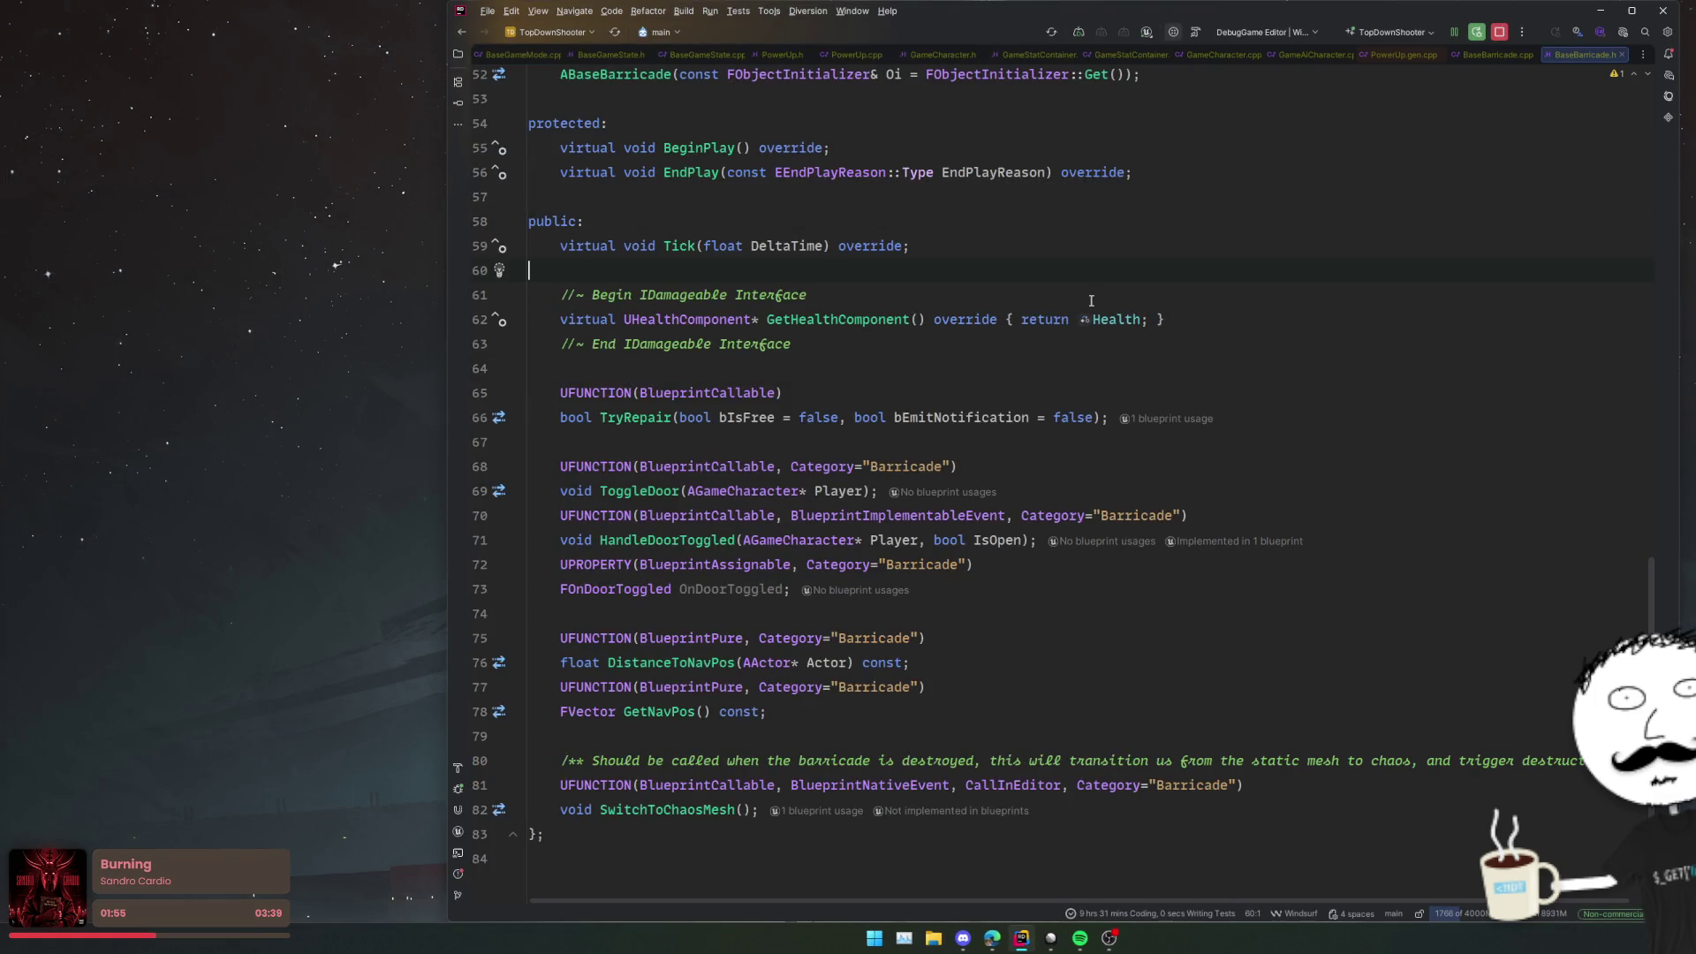
Step: Scroll through the ABaseBarricade property declarations in BaseBarricade.h
scroll(1091, 299, up, 8)
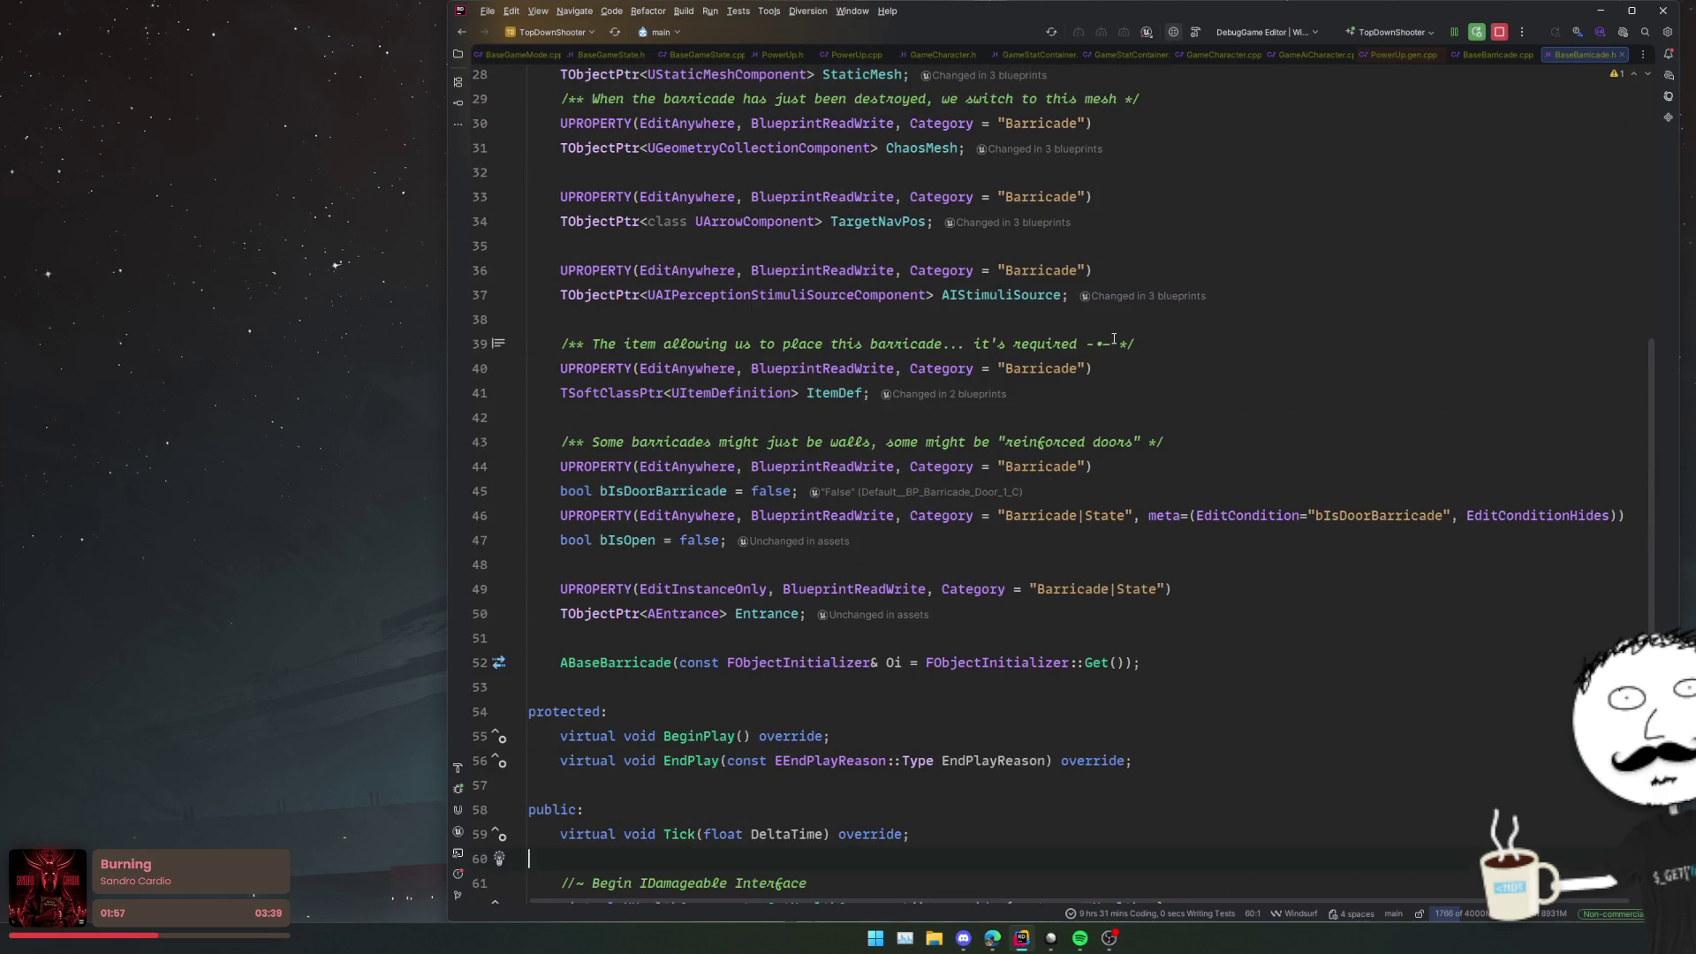
scroll(1114, 338, down, 8)
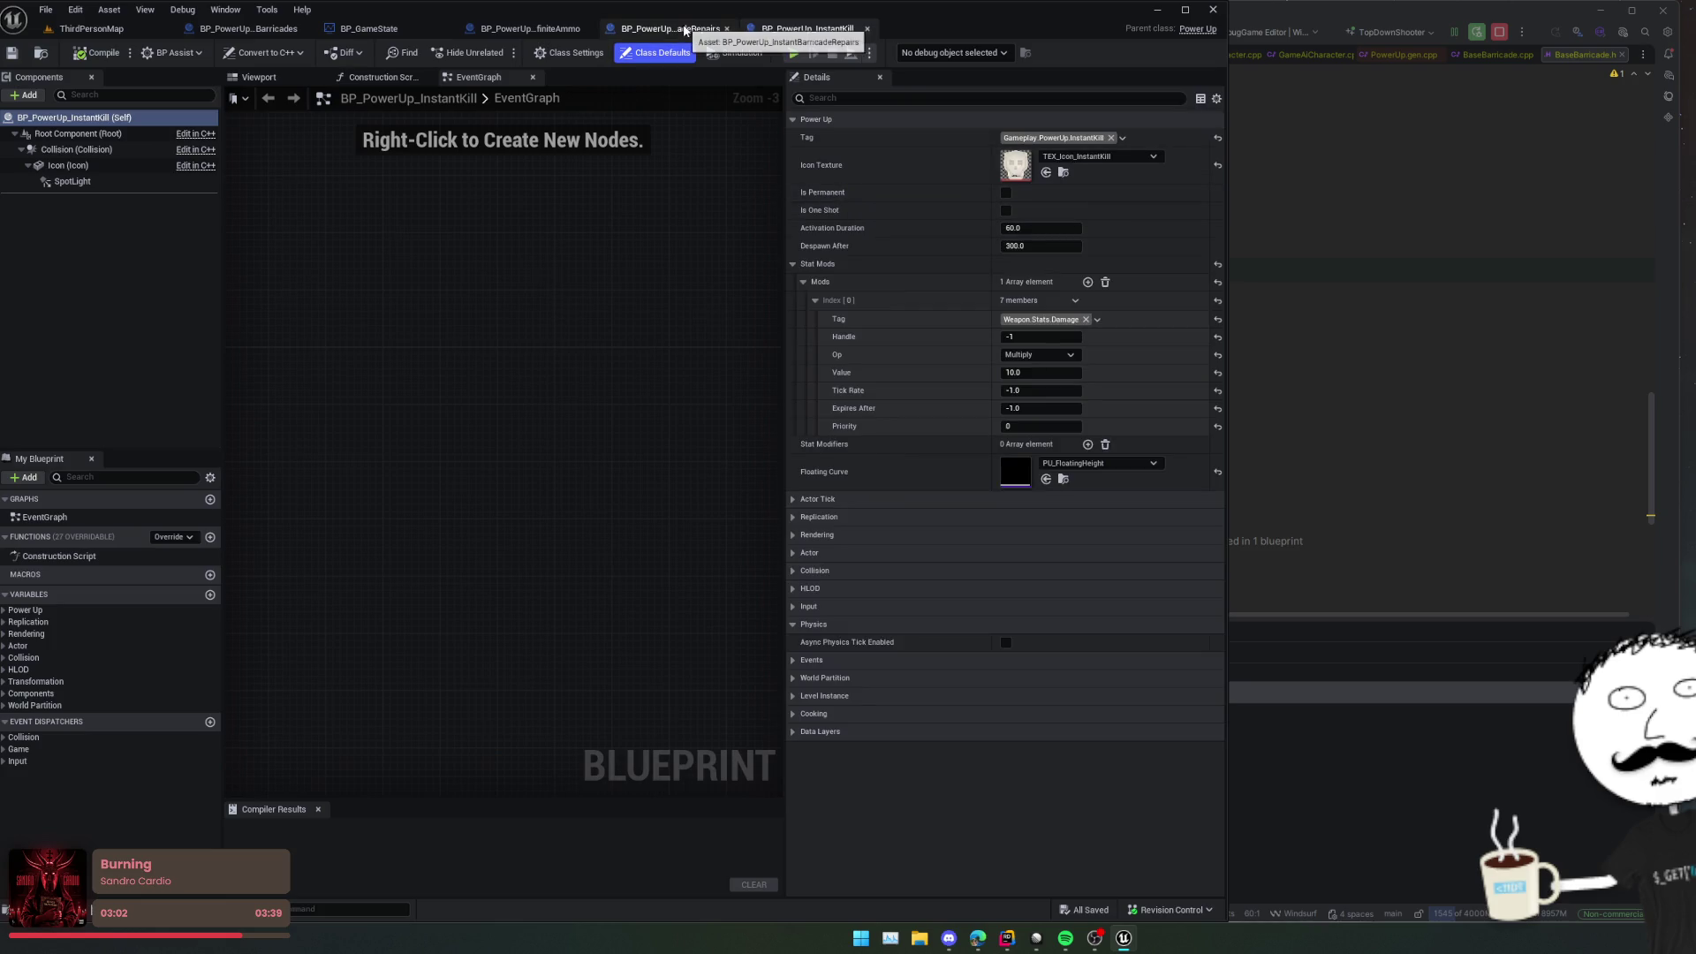
Step: Back in ThirdPersonMap, nudge the DoublePoints power-up to a new spot
key(ctrl+shift+Tab)
key(ctrl+shift+Tab)
key(ctrl+shift+Tab)
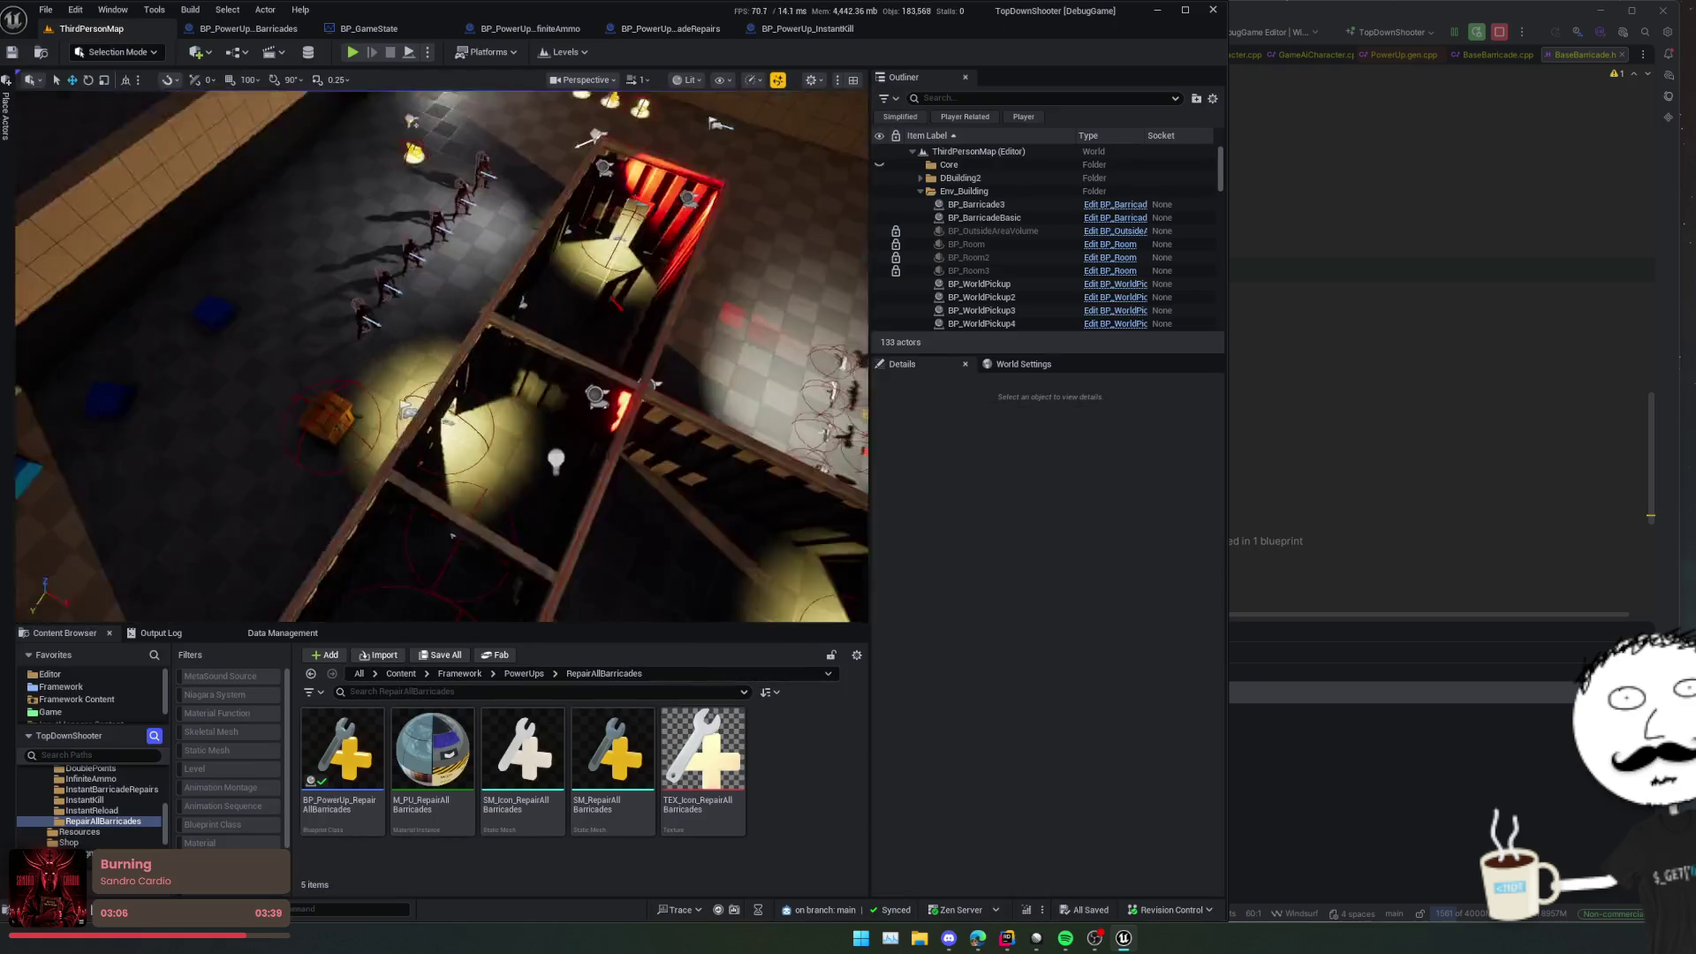
drag(453, 535, 787, 139)
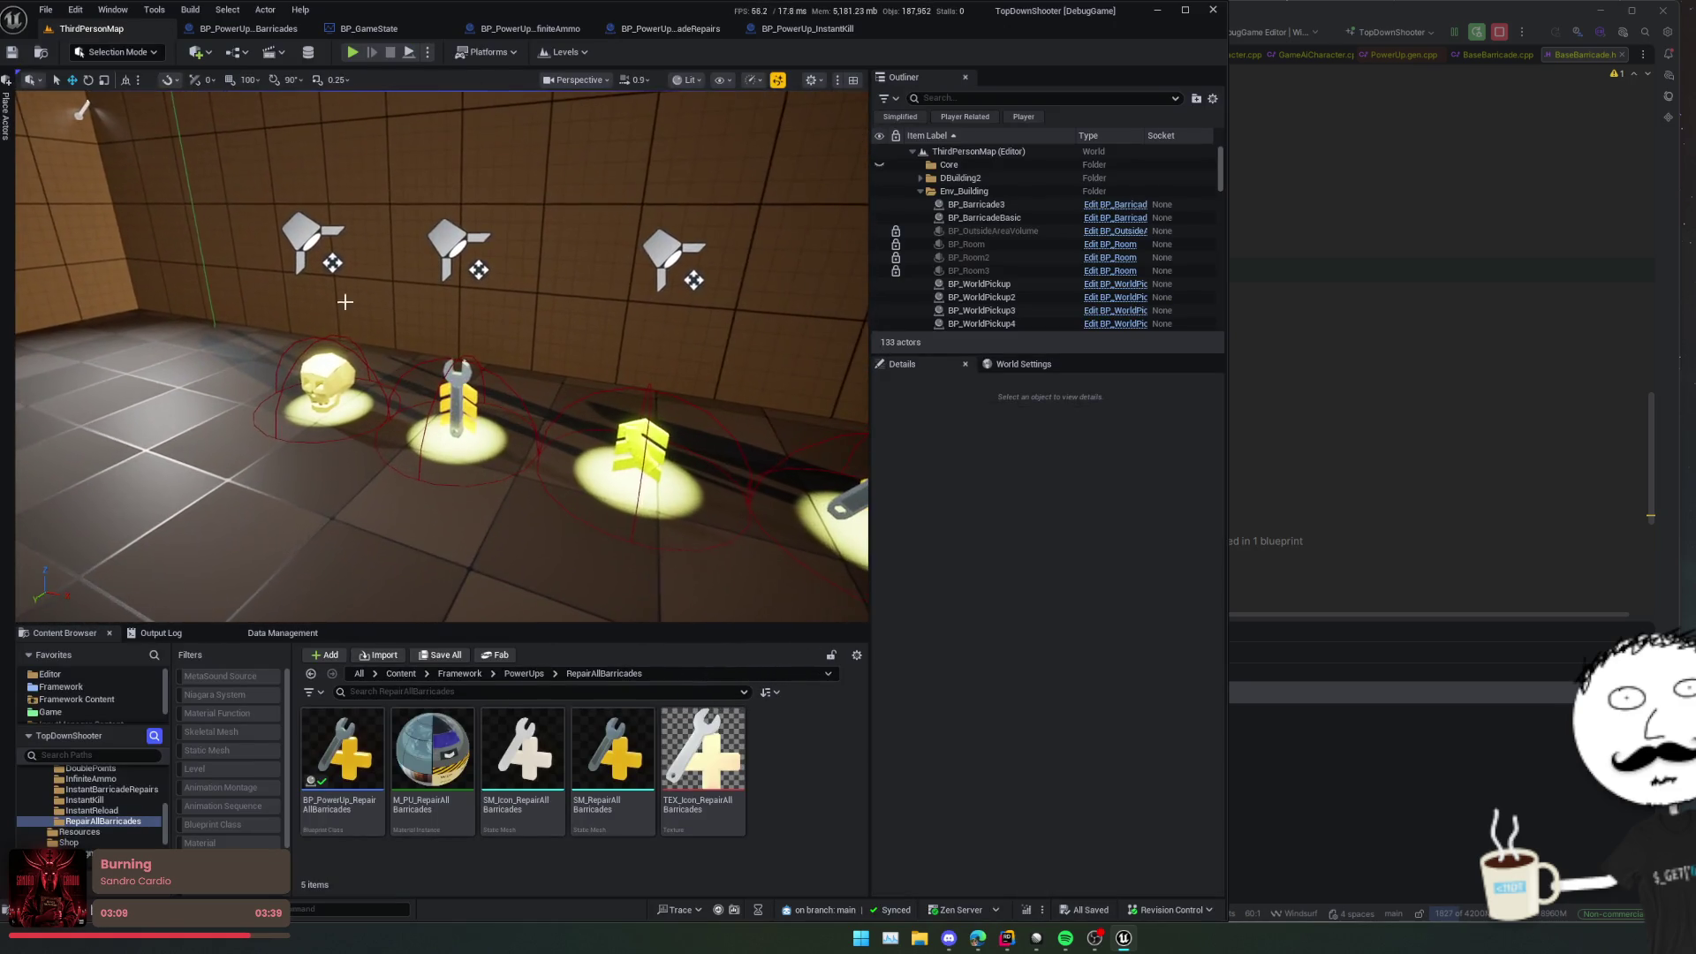
click(565, 257)
drag(442, 354, 336, 477)
click(266, 369)
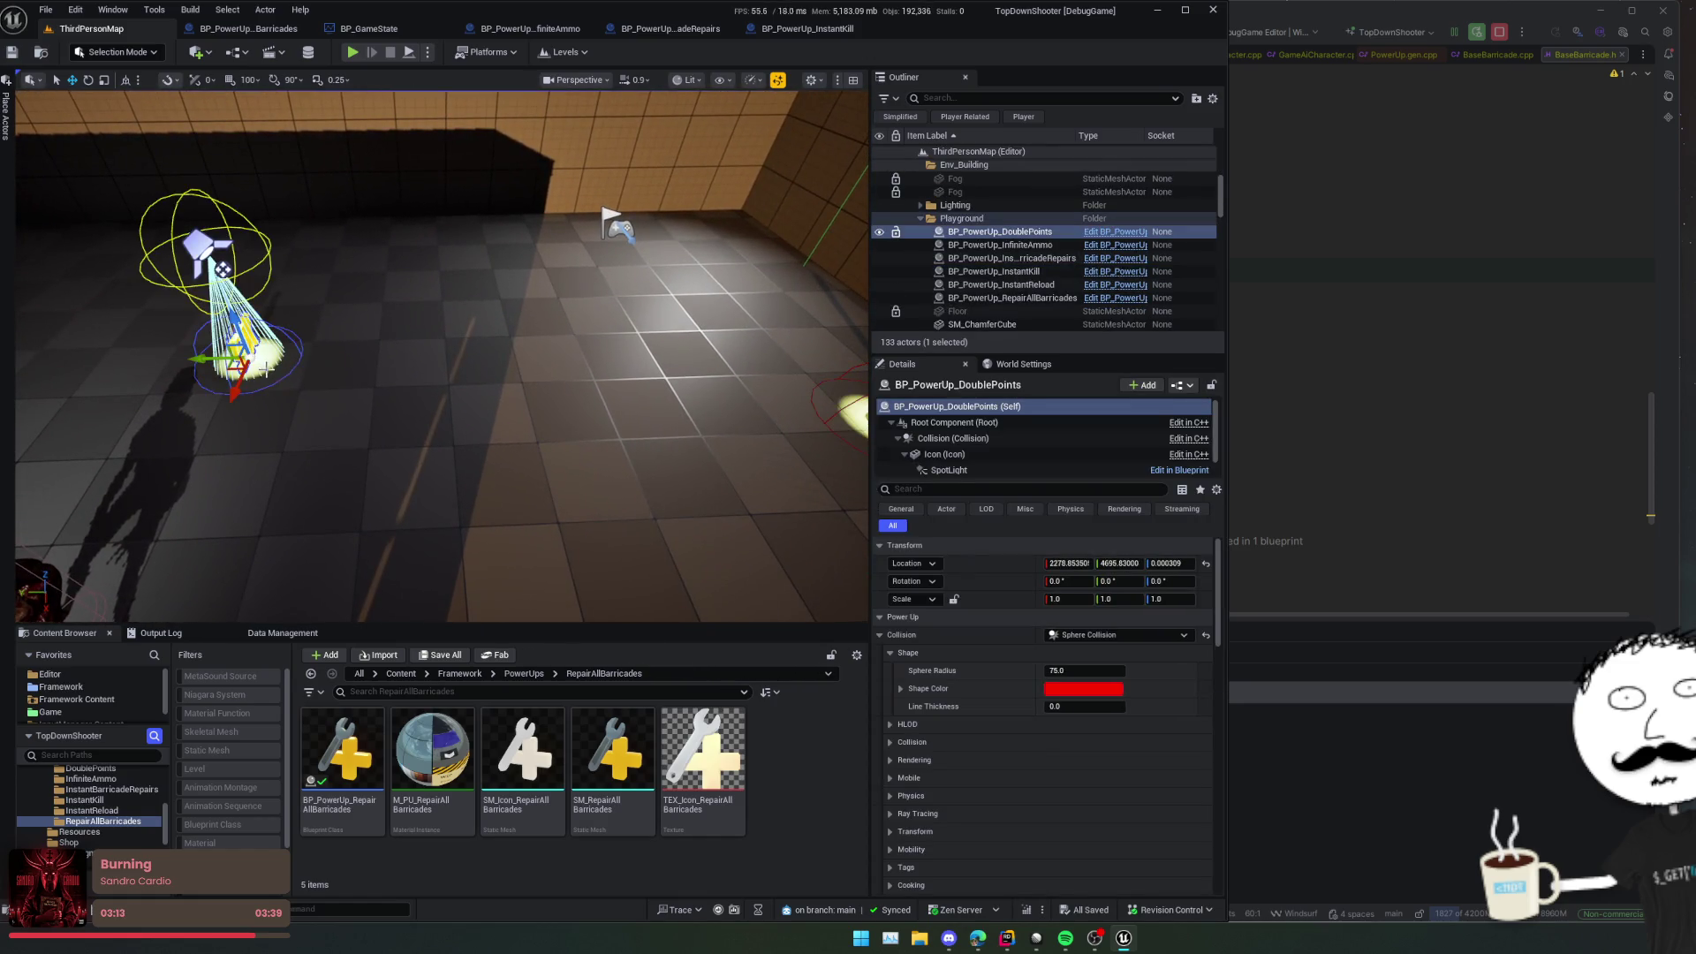
drag(234, 365, 228, 351)
Step: Select and focus the InstantBarricadeRepairs wrench power-up, viewing it from above
drag(442, 354, 389, 354)
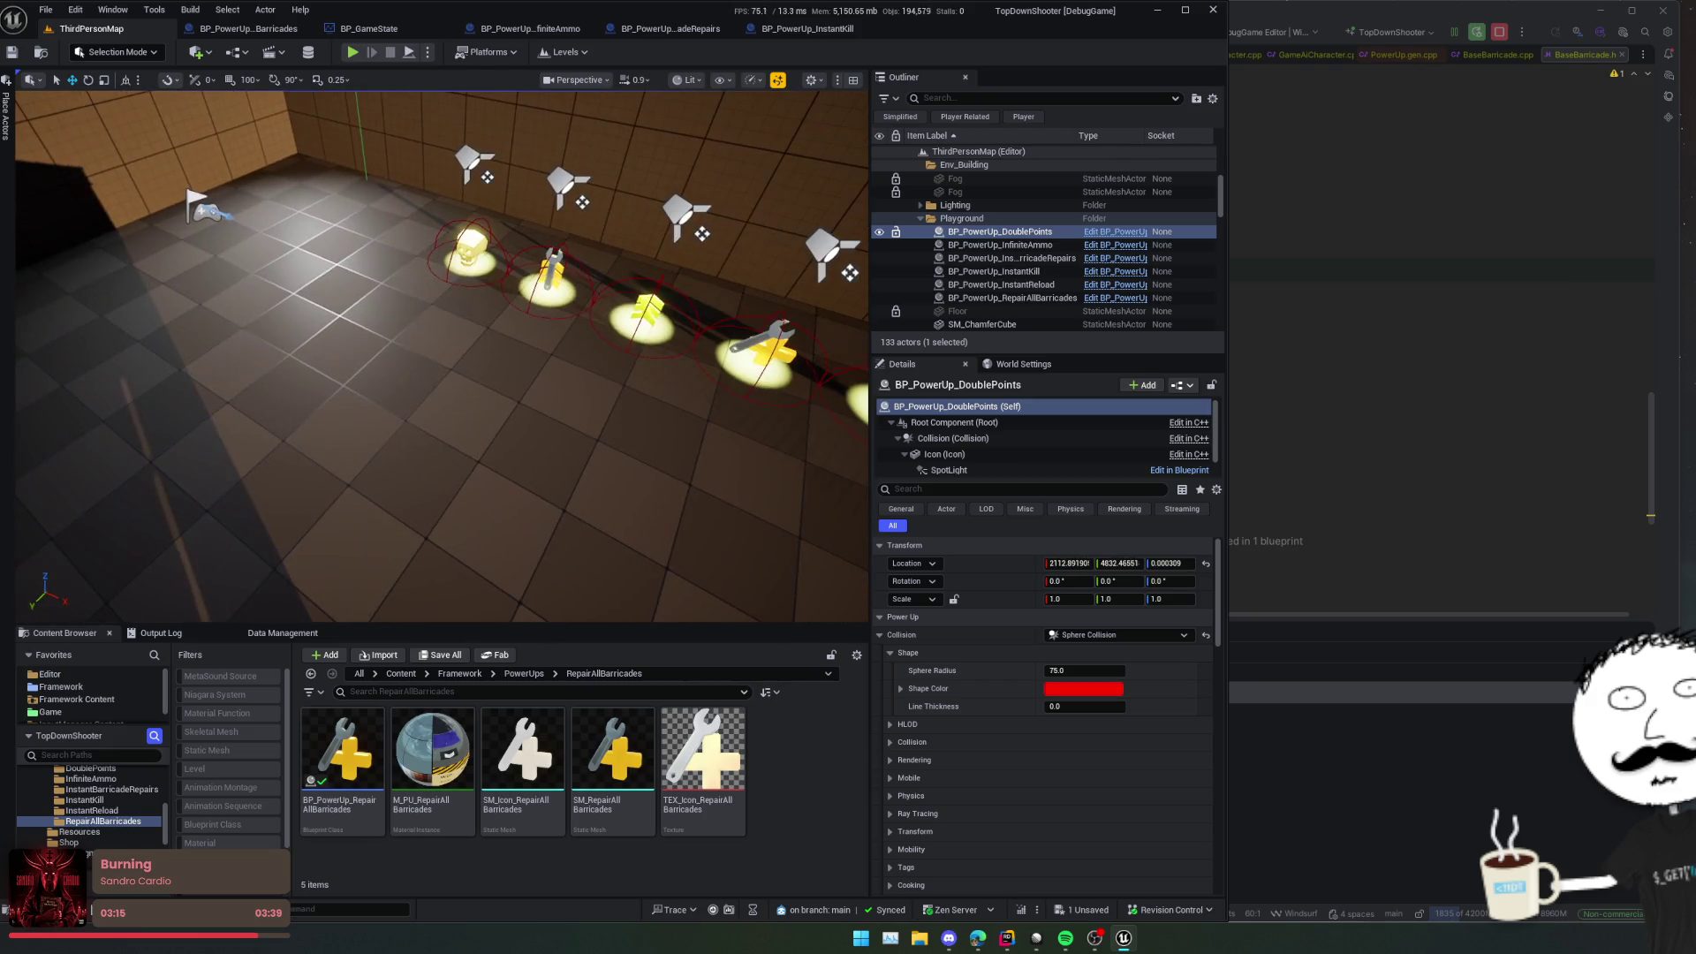
scroll(442, 353, up, 5)
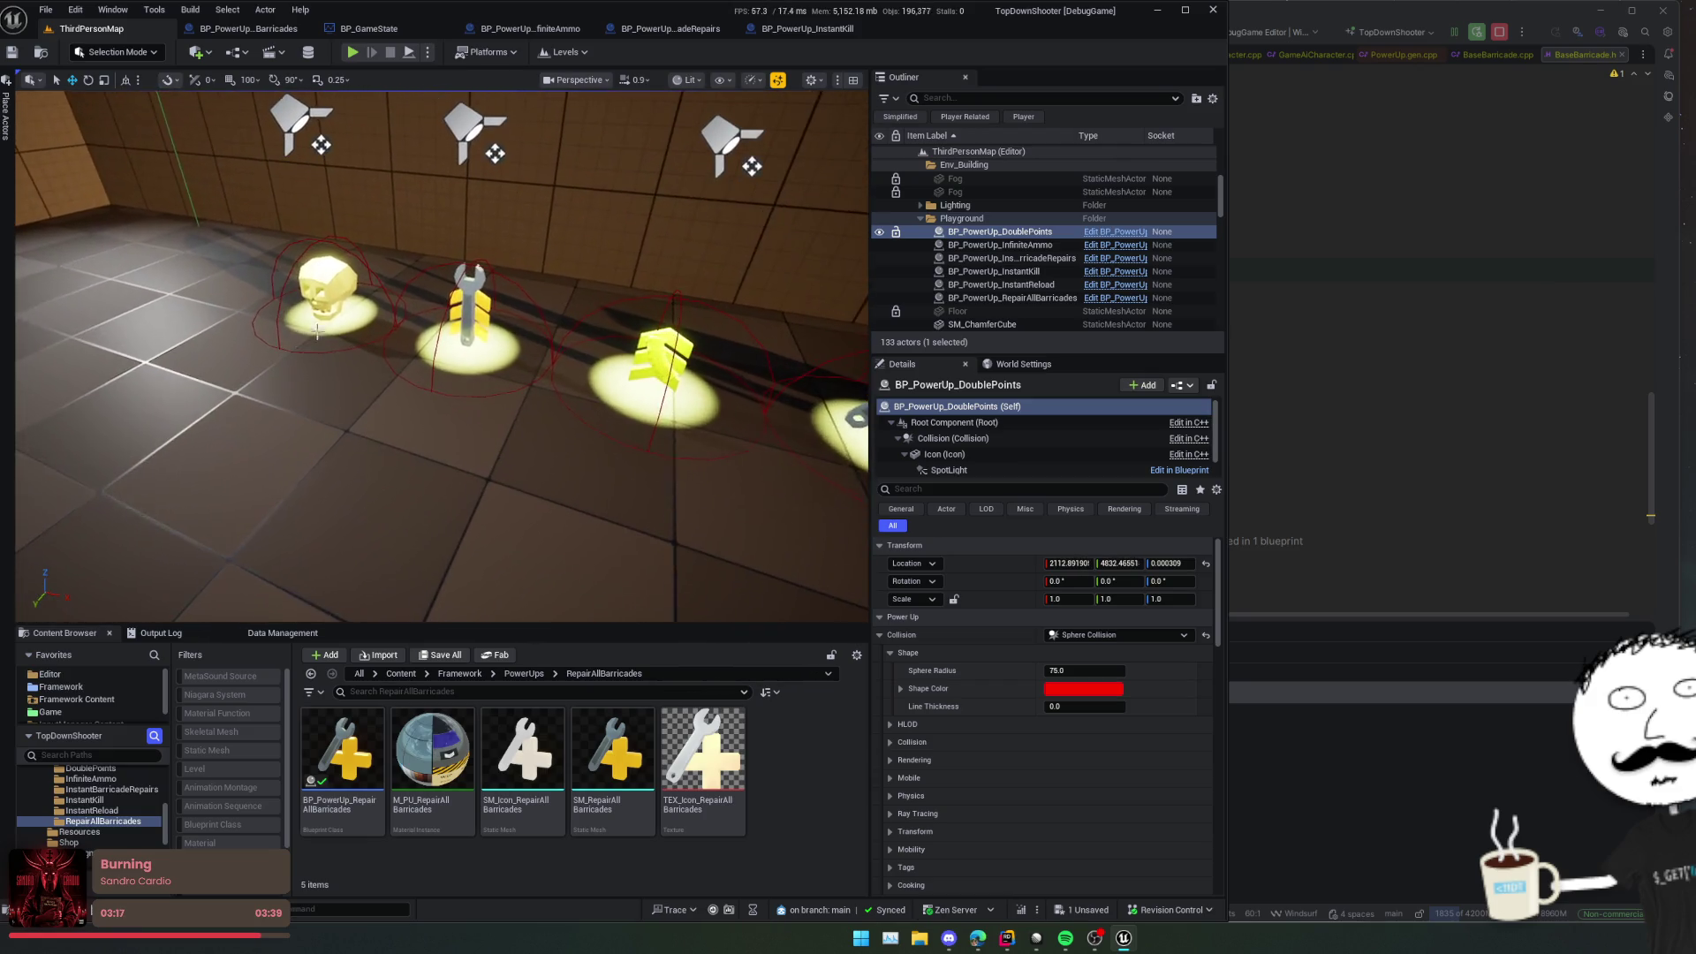
click(467, 303)
double_click(1016, 258)
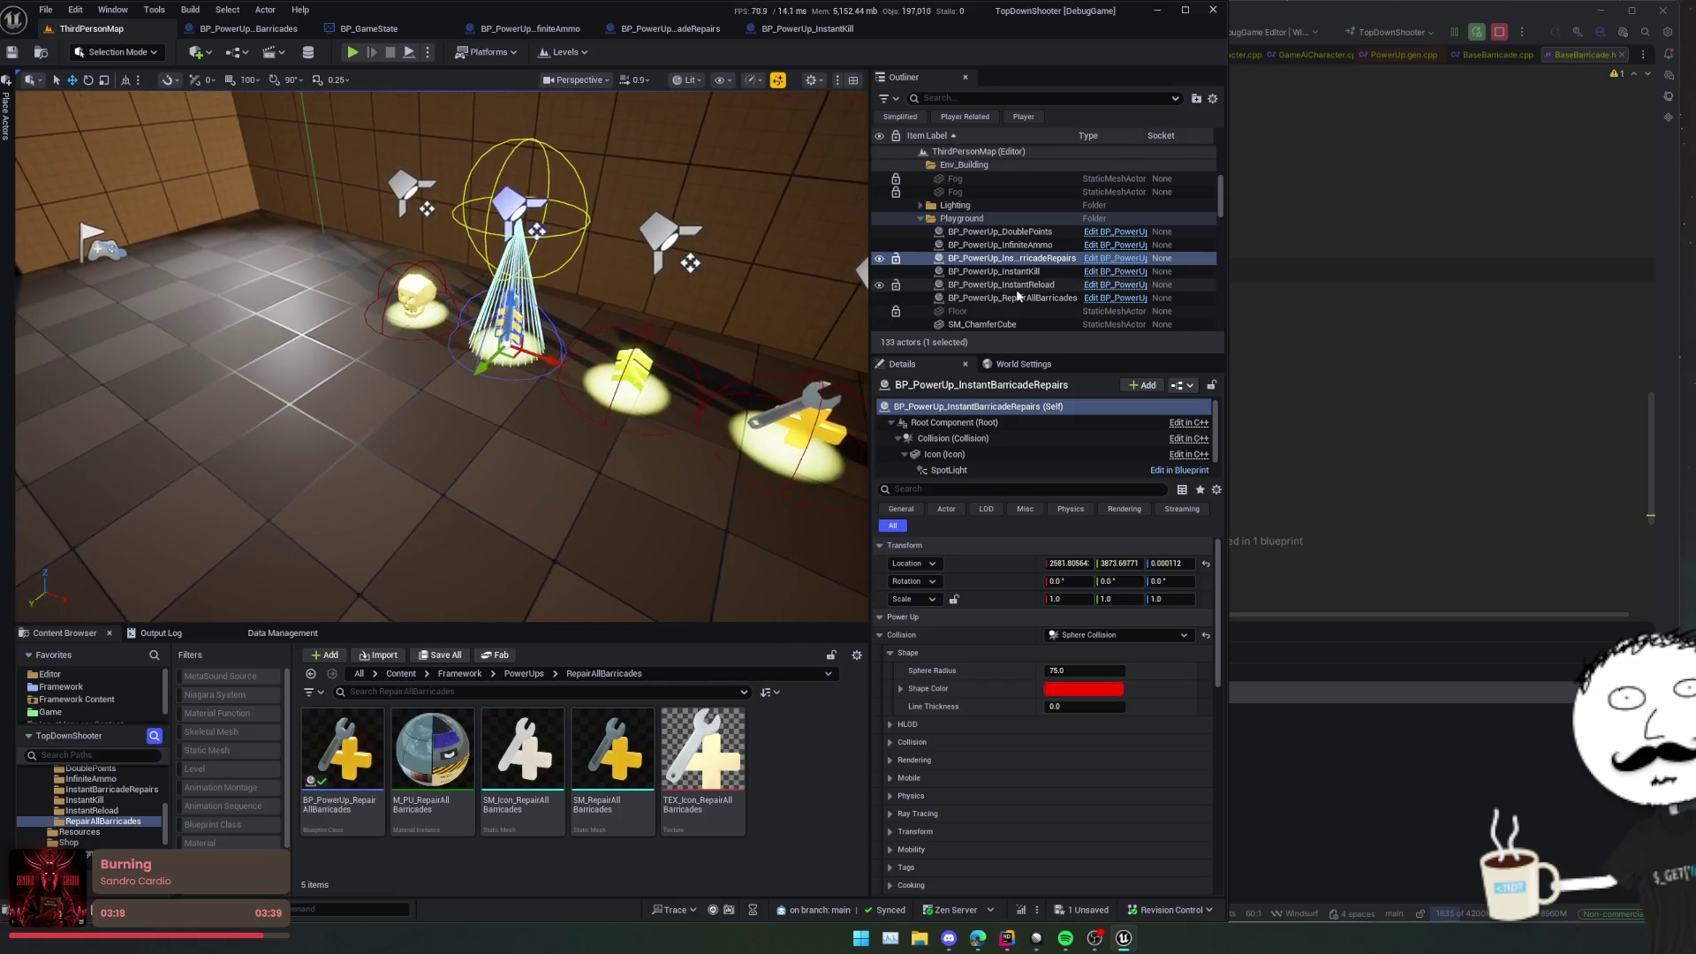
mouse_move(648, 474)
mouse_down()
mouse_move(619, 442)
mouse_move(648, 474)
mouse_move(219, 338)
mouse_up()
drag(323, 361, 322, 361)
Step: Save all changes and play the level, walking the character toward a barricade
key(ctrl+s)
key(alt+p)
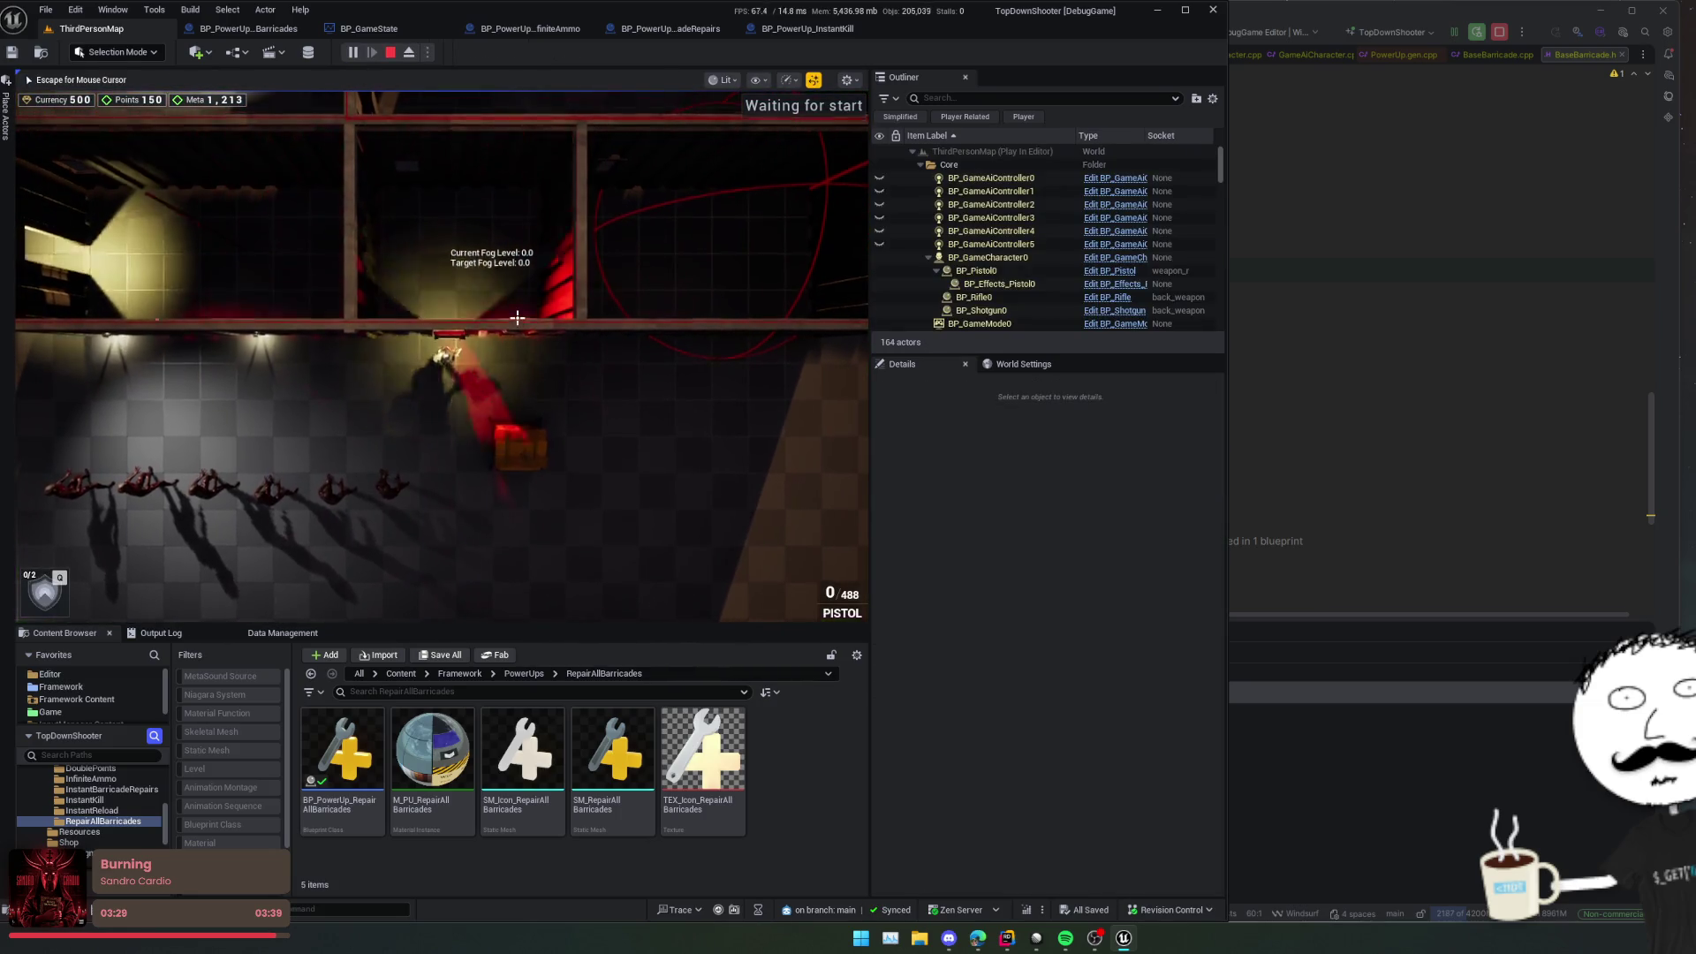
key(s)
key(w)
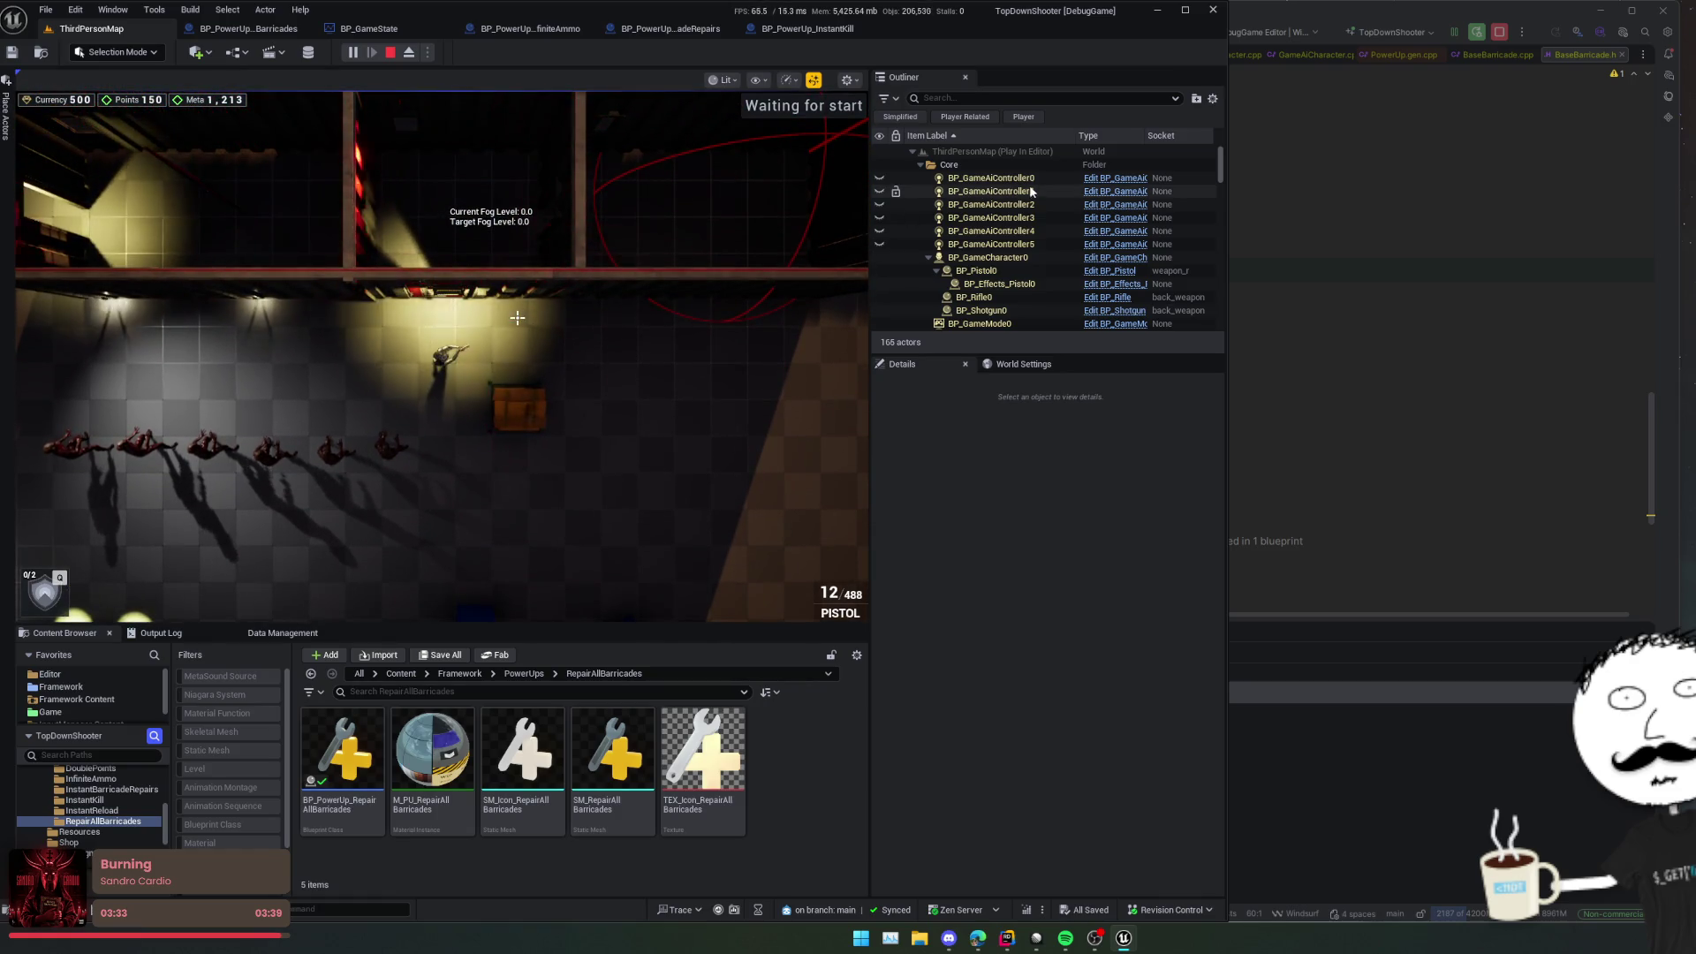
scroll(1016, 212, down, 3)
scroll(1016, 235, down, 1)
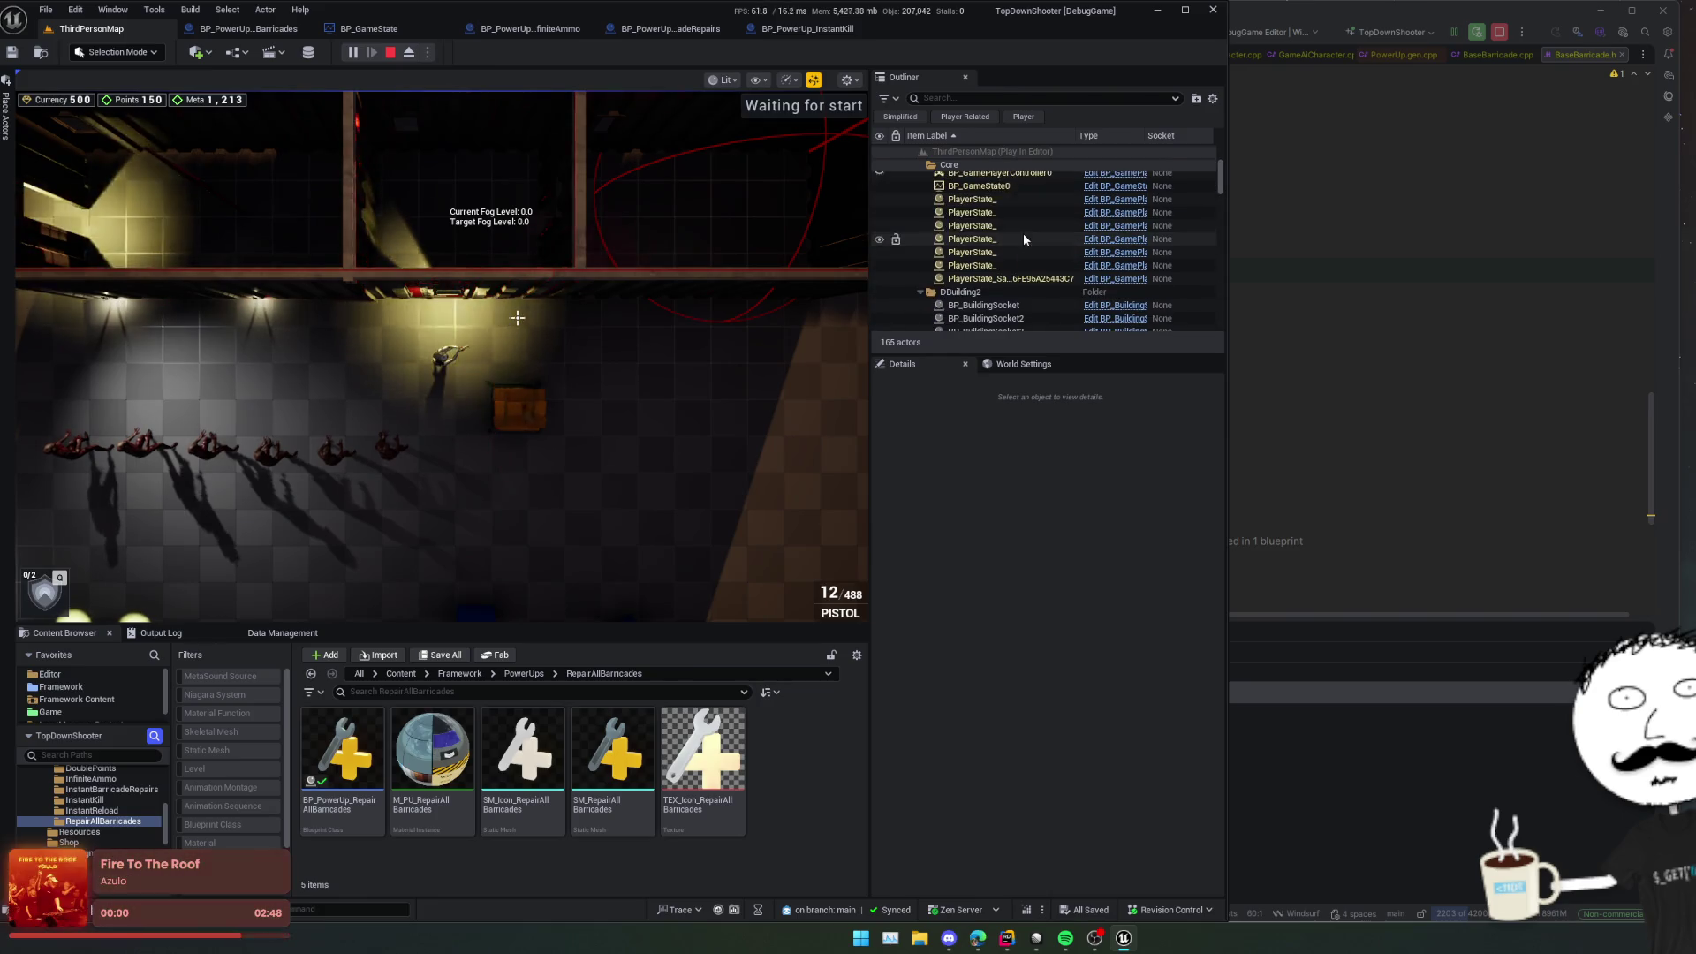
Step: Filter the Outliner for 'barricade' and select BP_Barricade_Door_10 to view its details
click(998, 98)
text(entr)
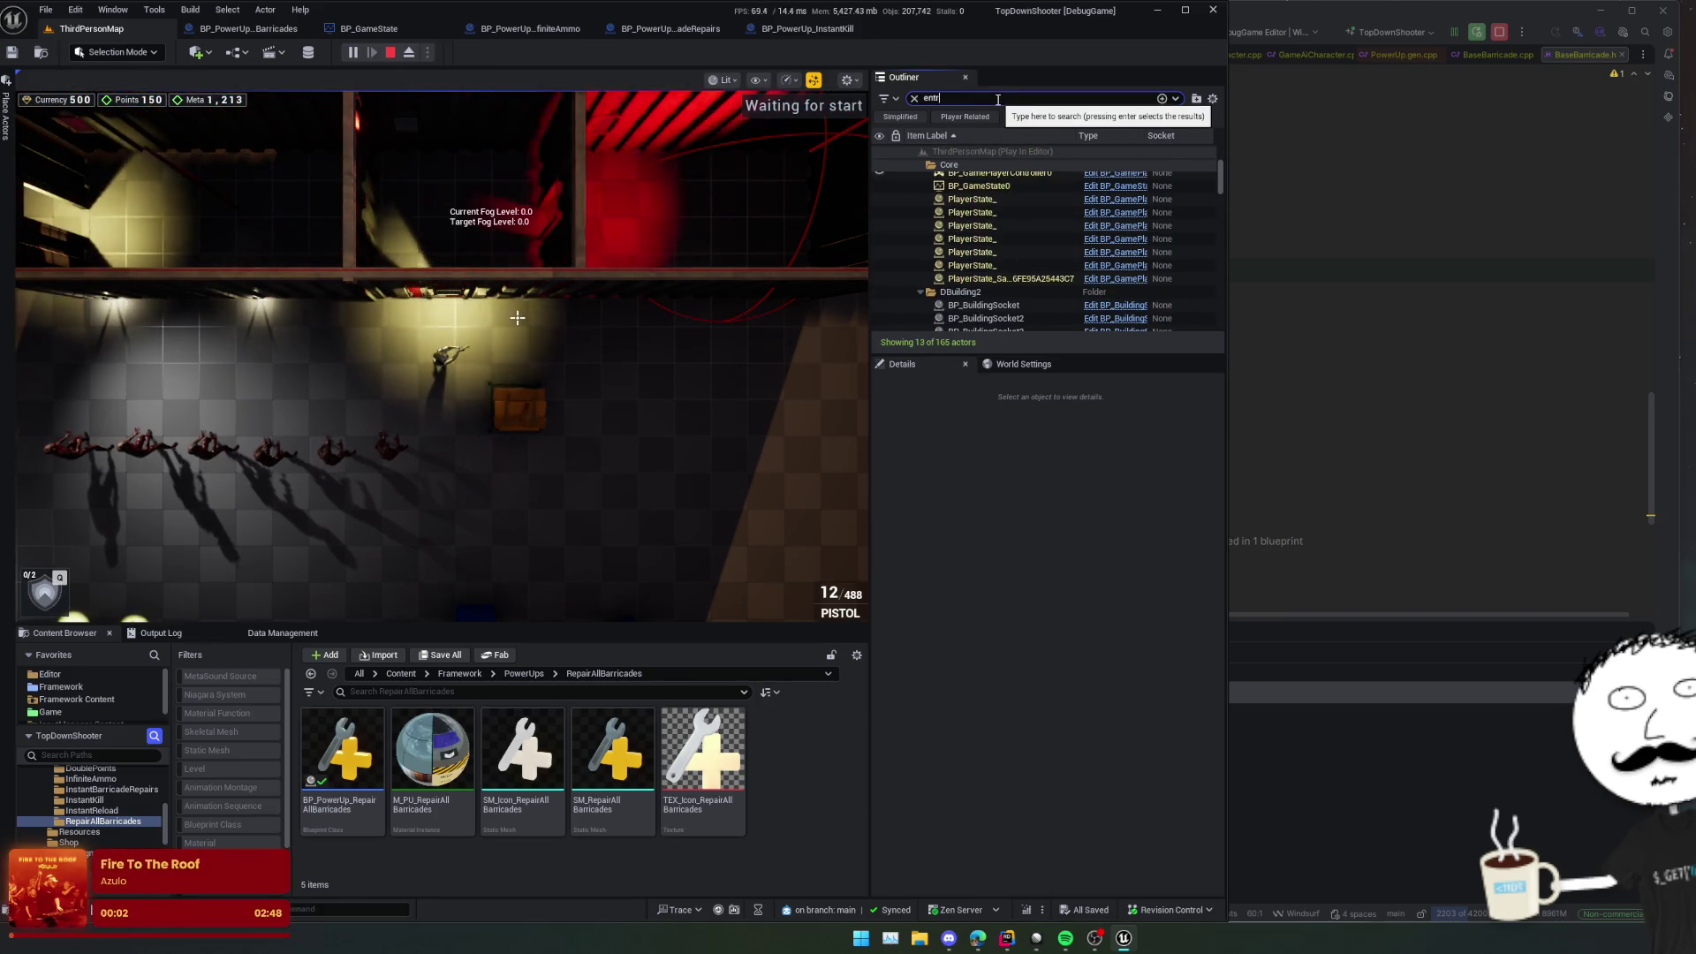
text(a)
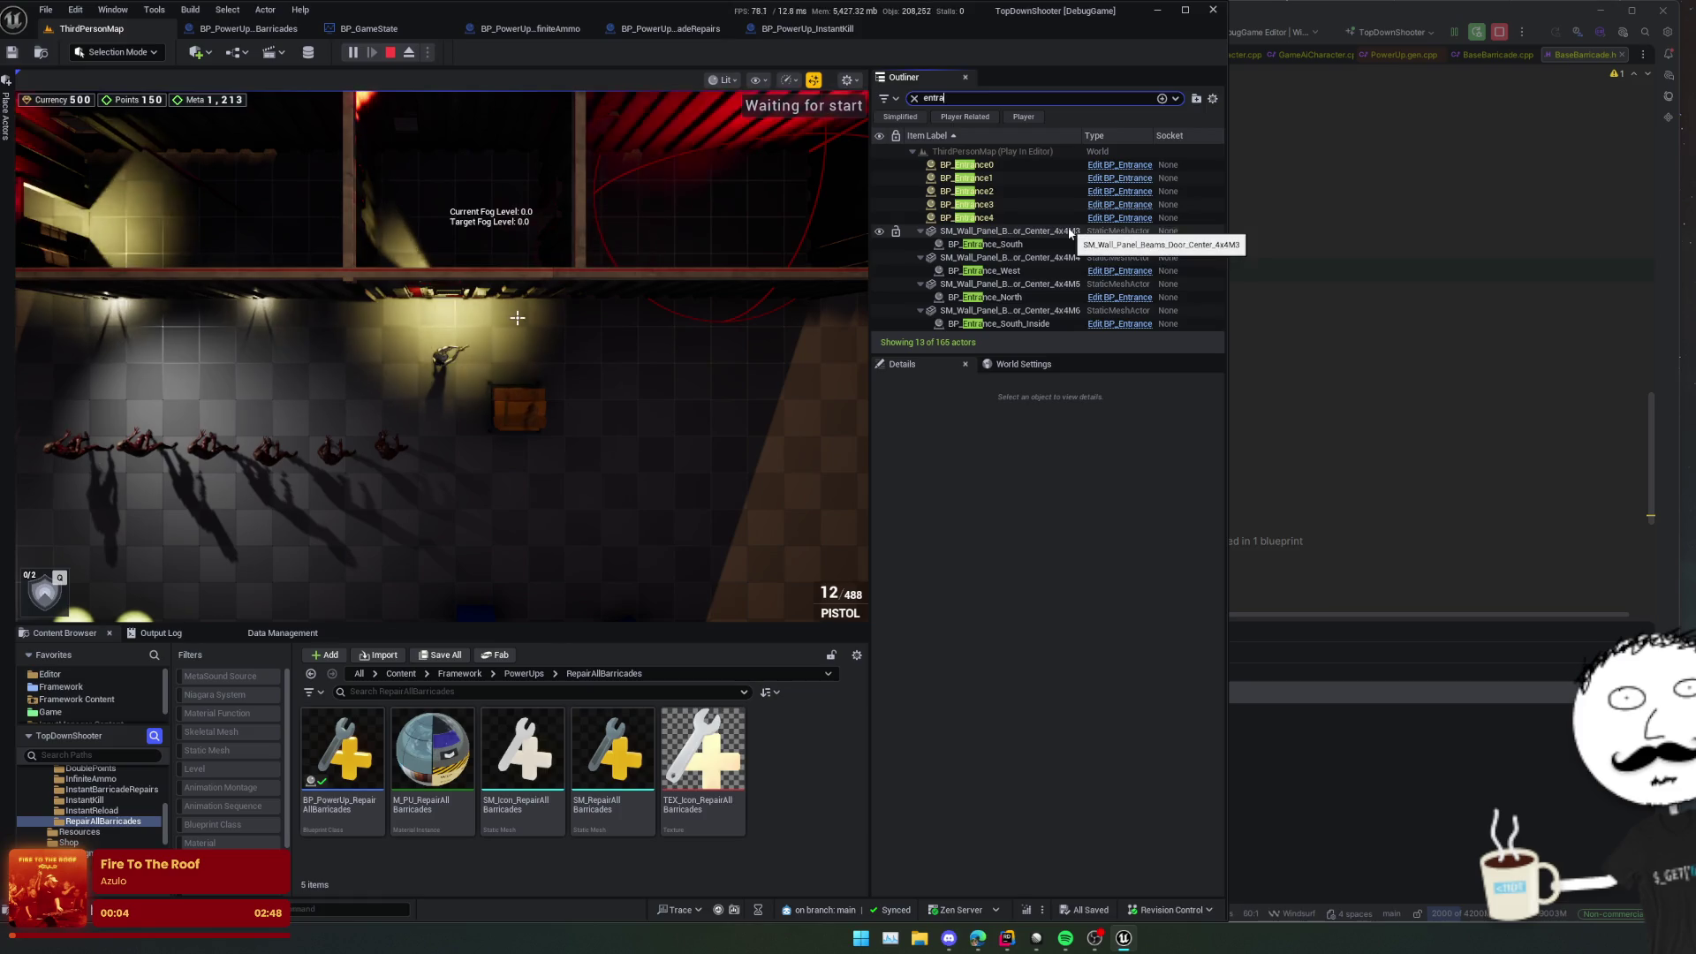
key(BackSpace)
key(BackSpace)
key(BackSpace)
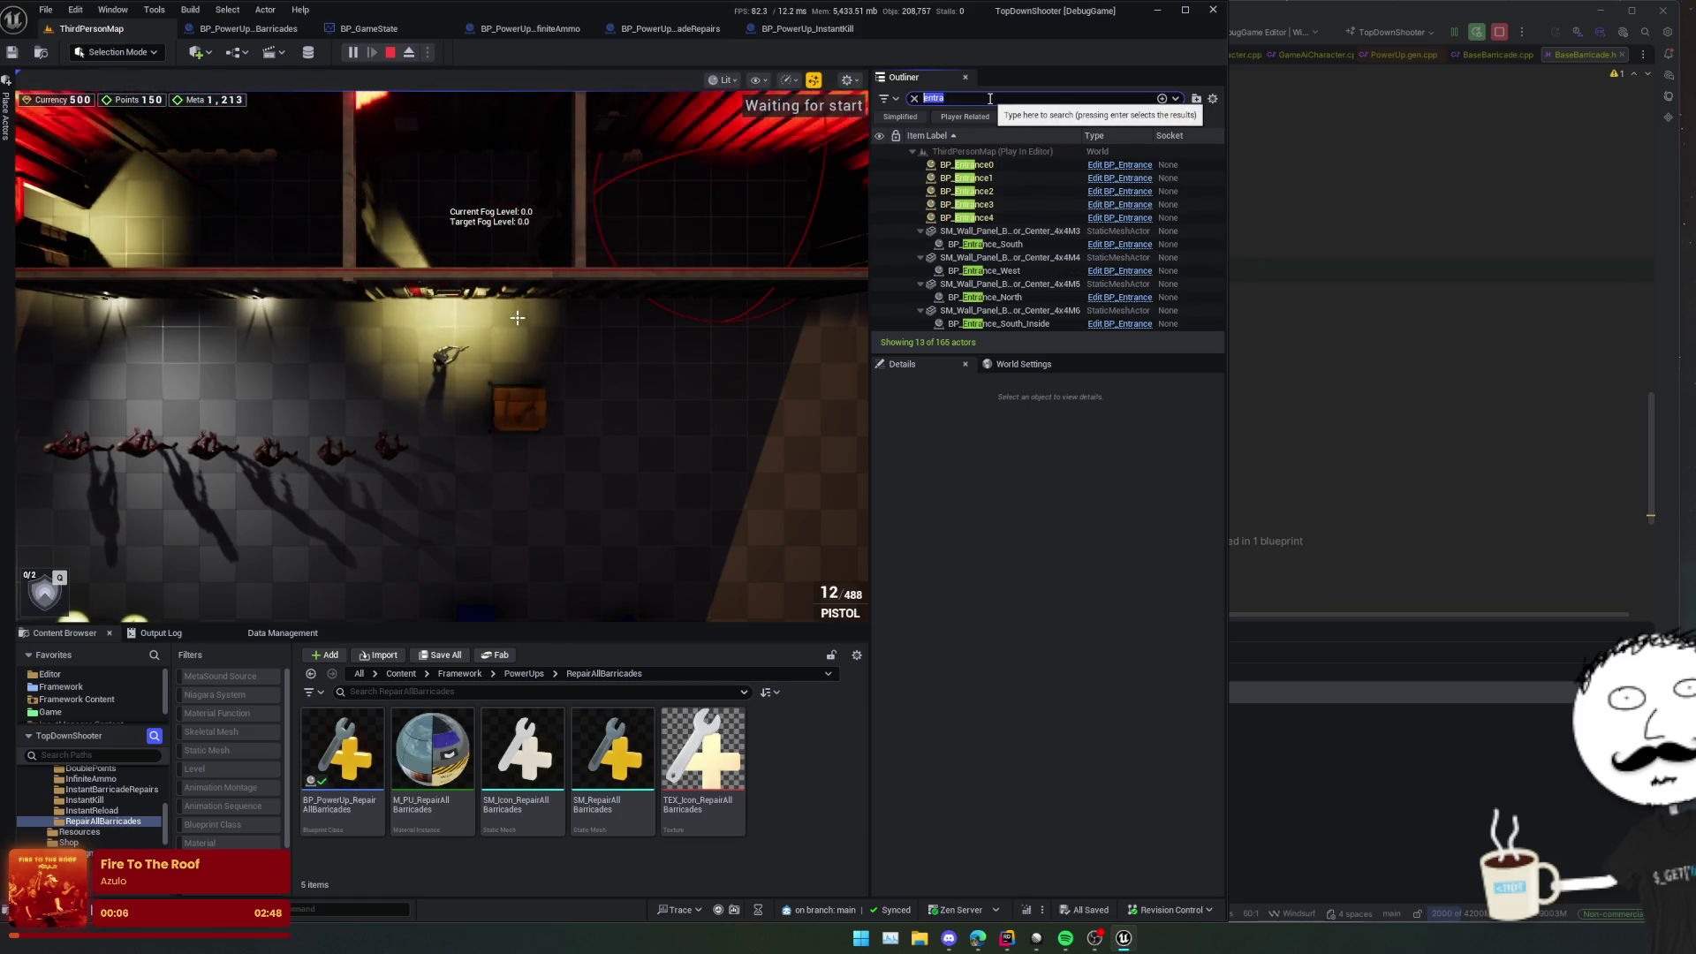
text(barricade)
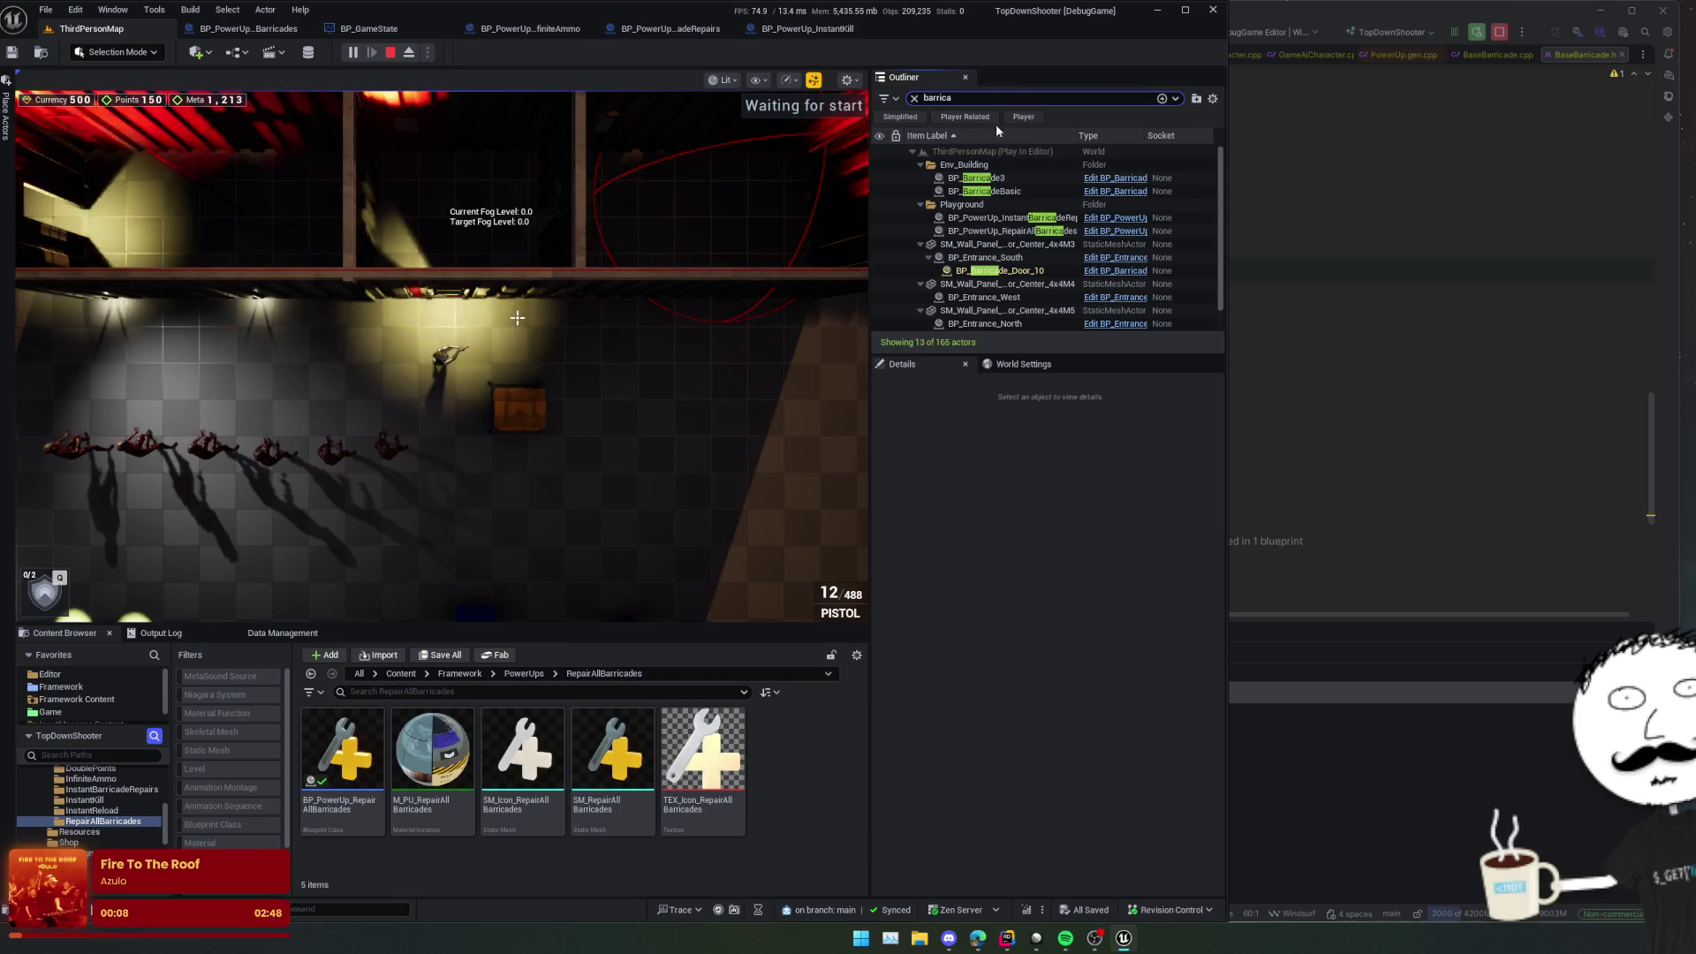
click(1047, 270)
scroll(986, 552, down, 1)
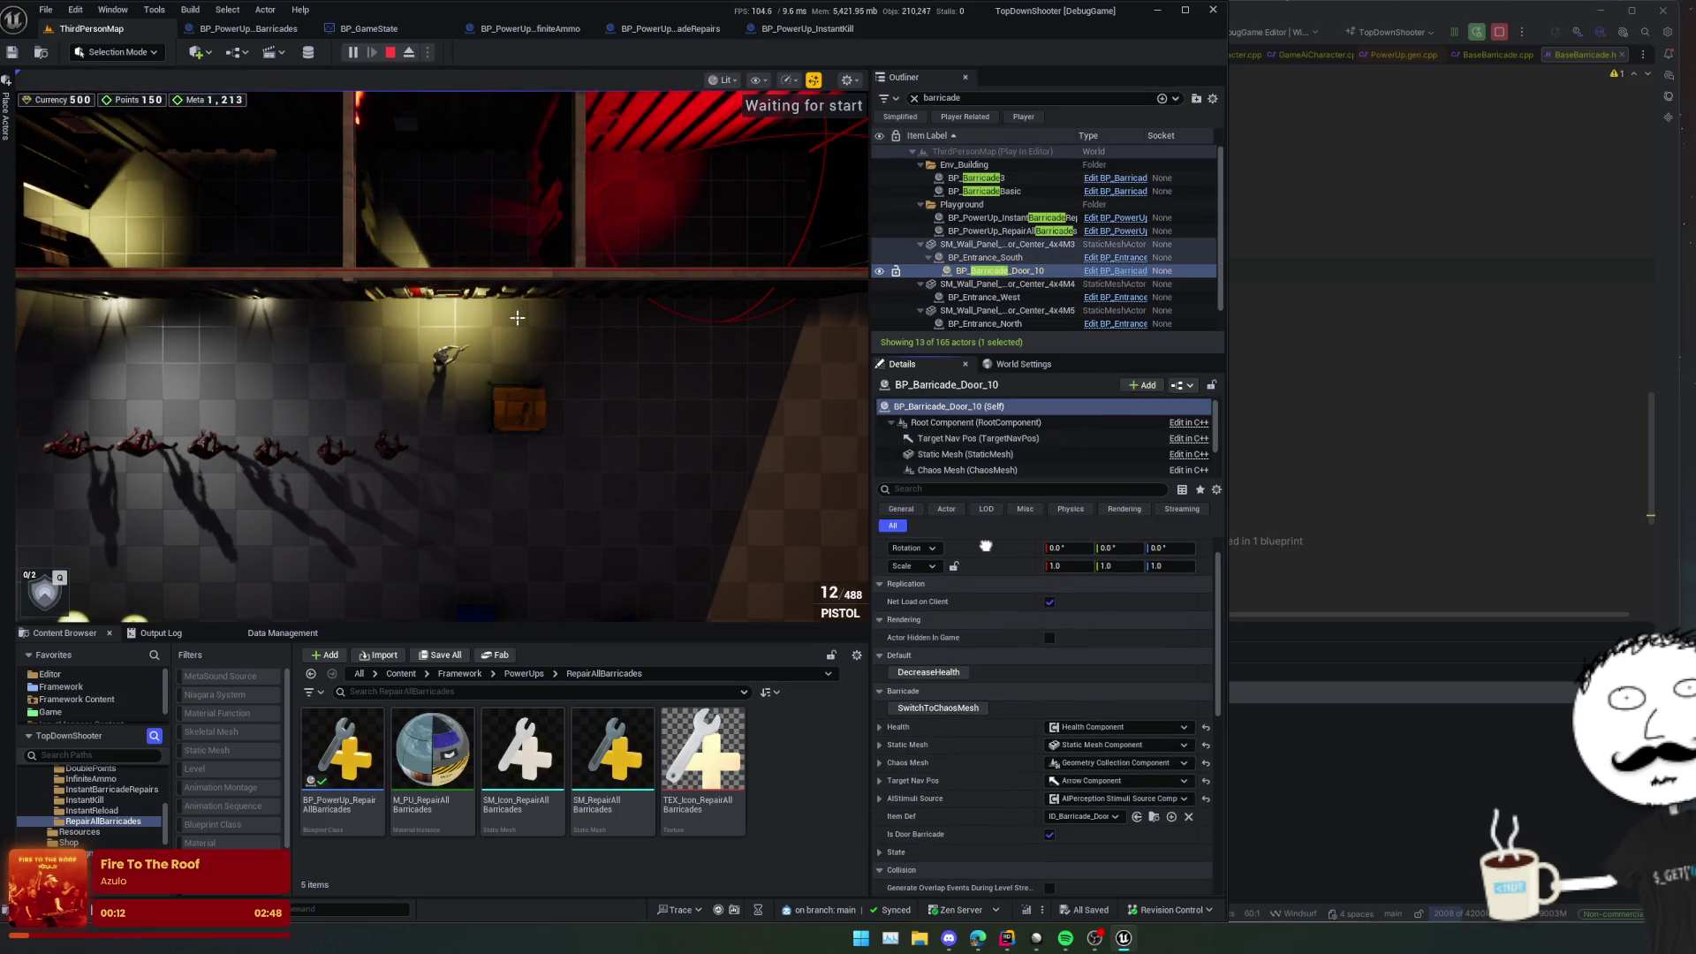
Step: Damage the door barricade with DecreaseHealth, then walk the player onto the repair power-up
click(930, 667)
click(739, 481)
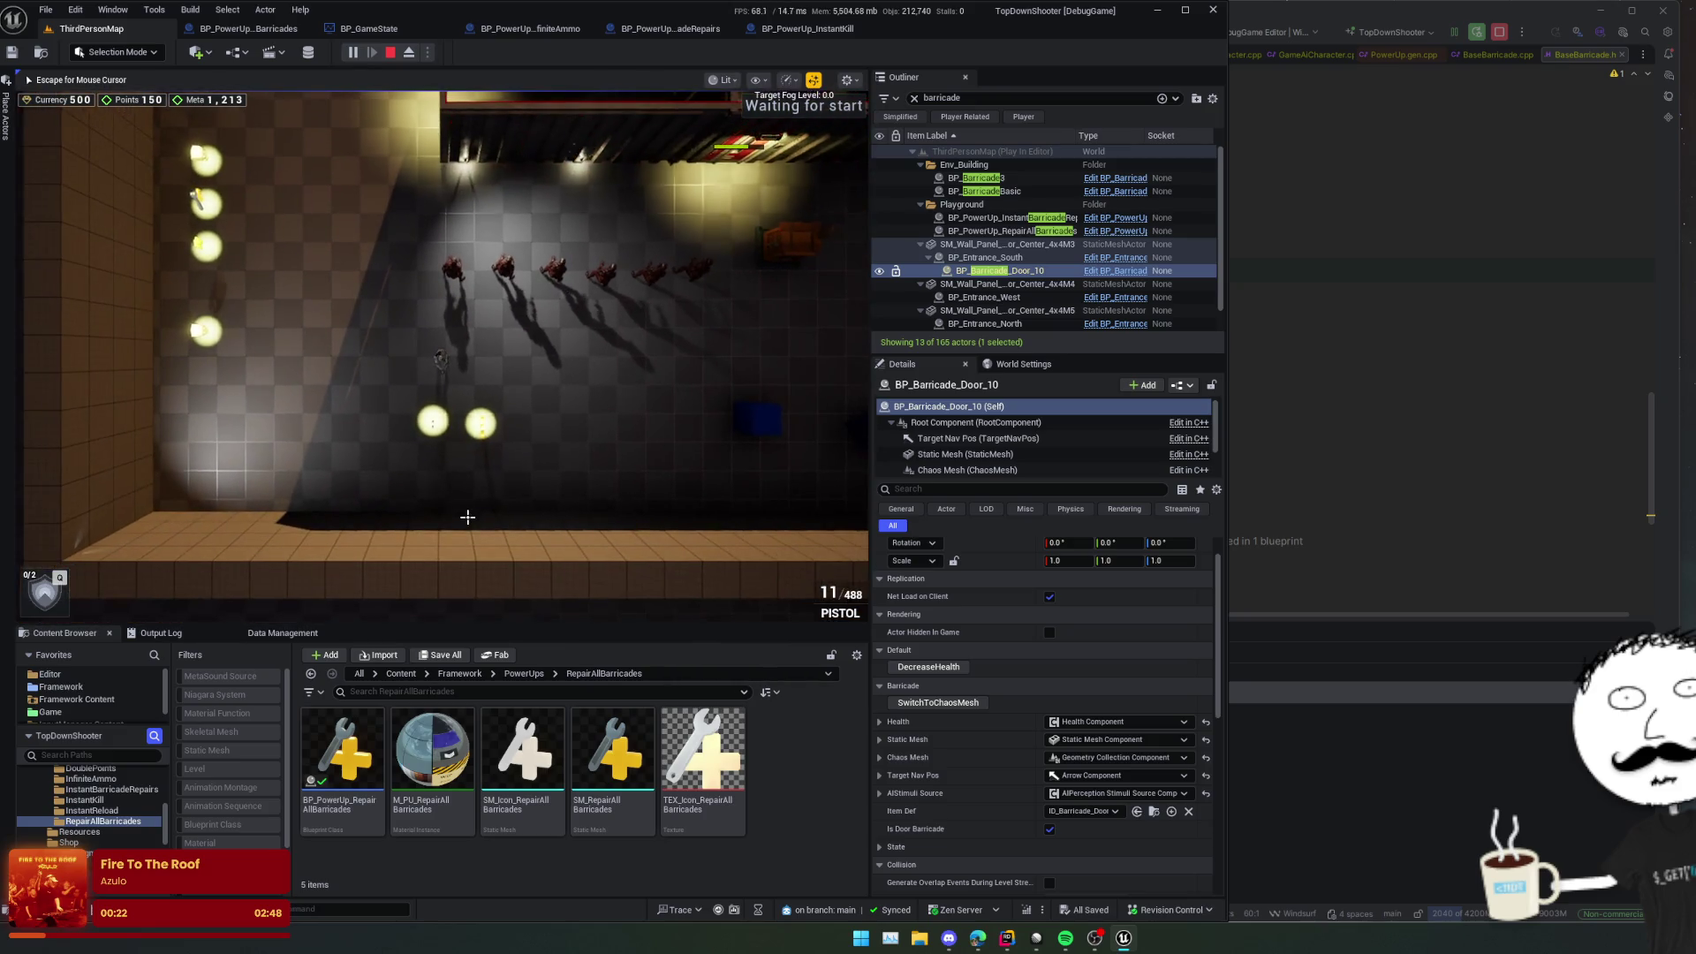
key(s)
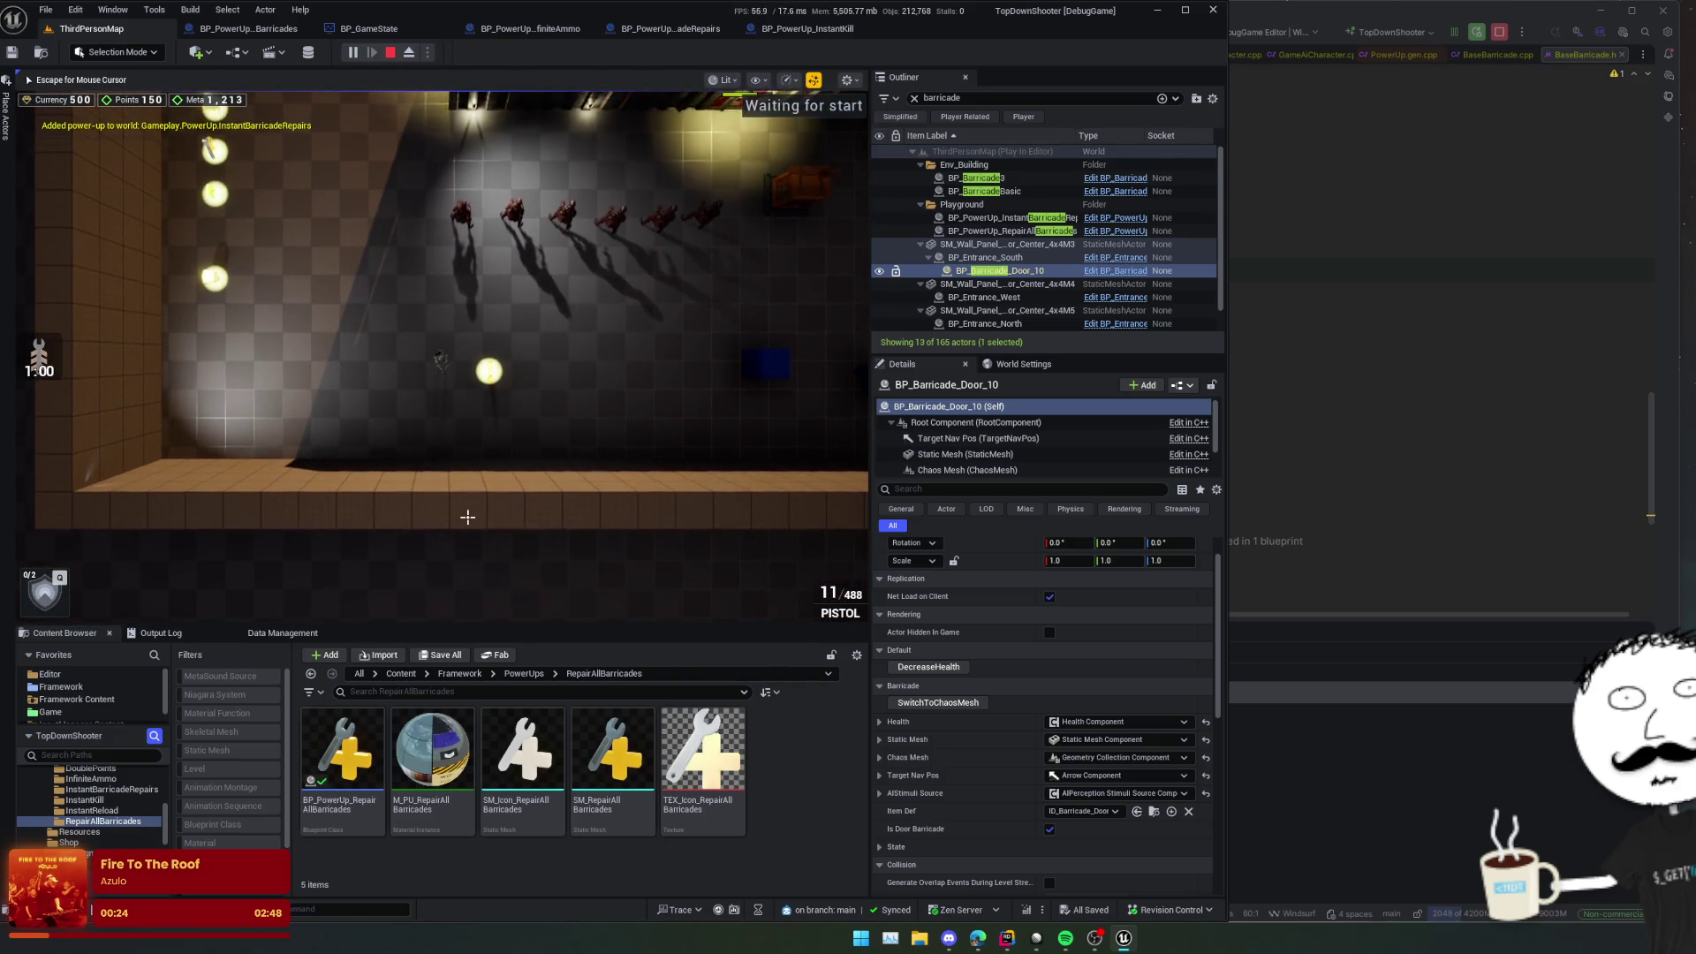
key(w)
key(d)
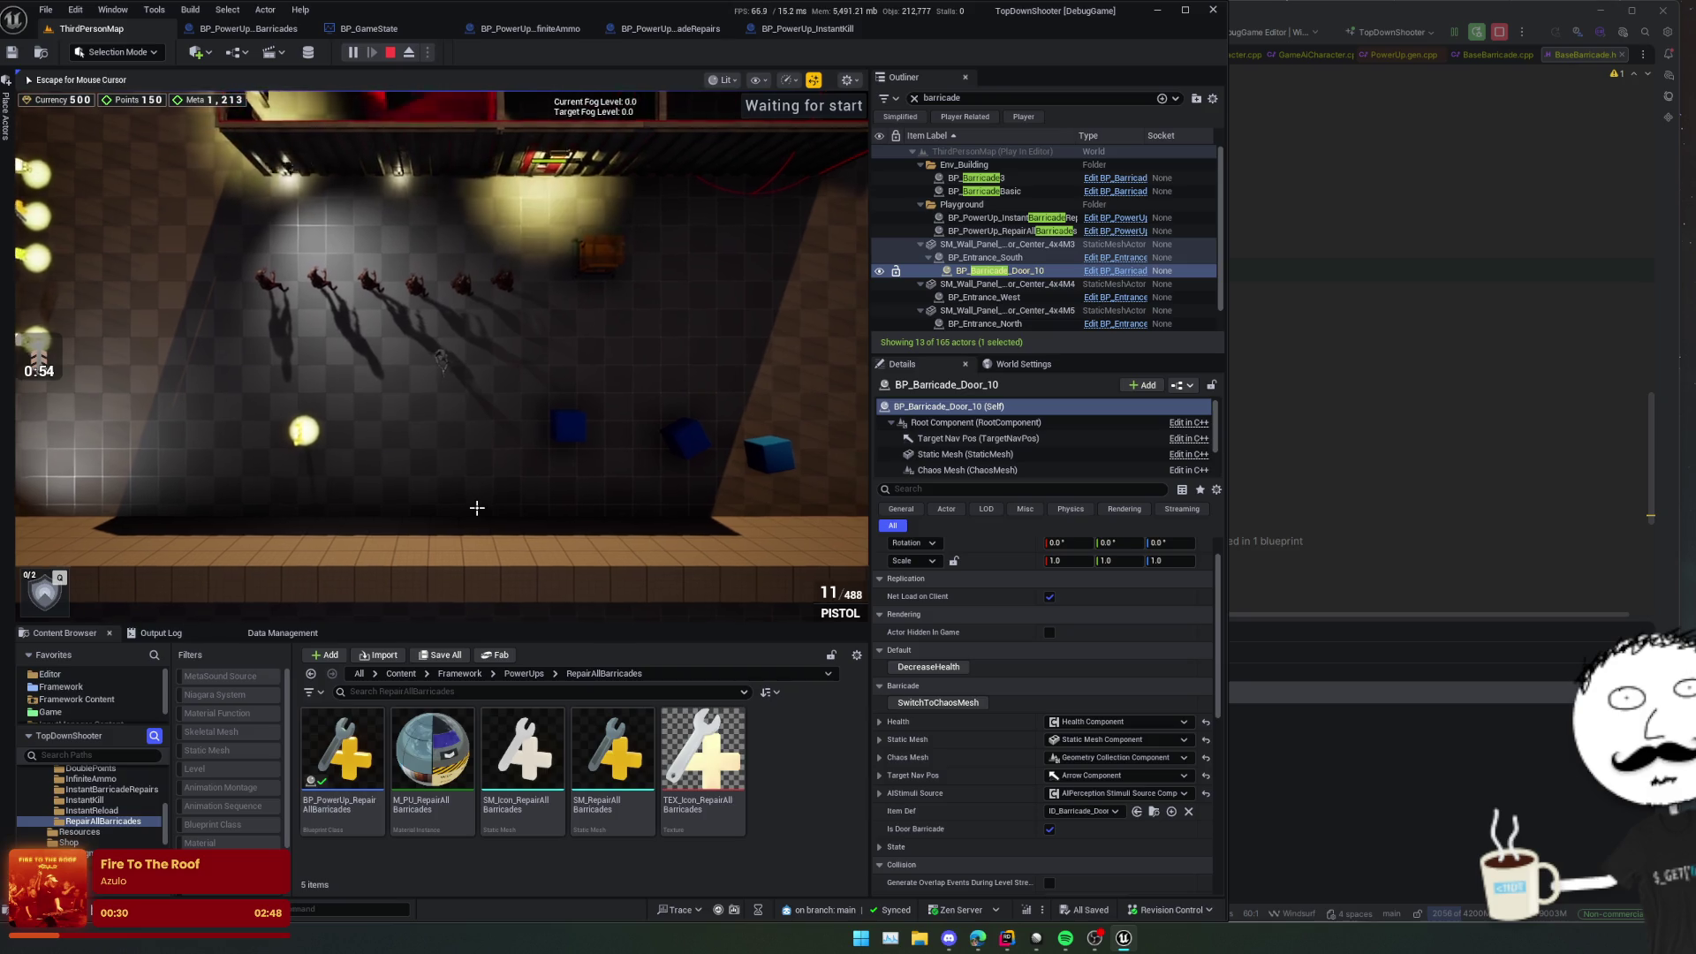
key(w)
key(d)
key(Escape)
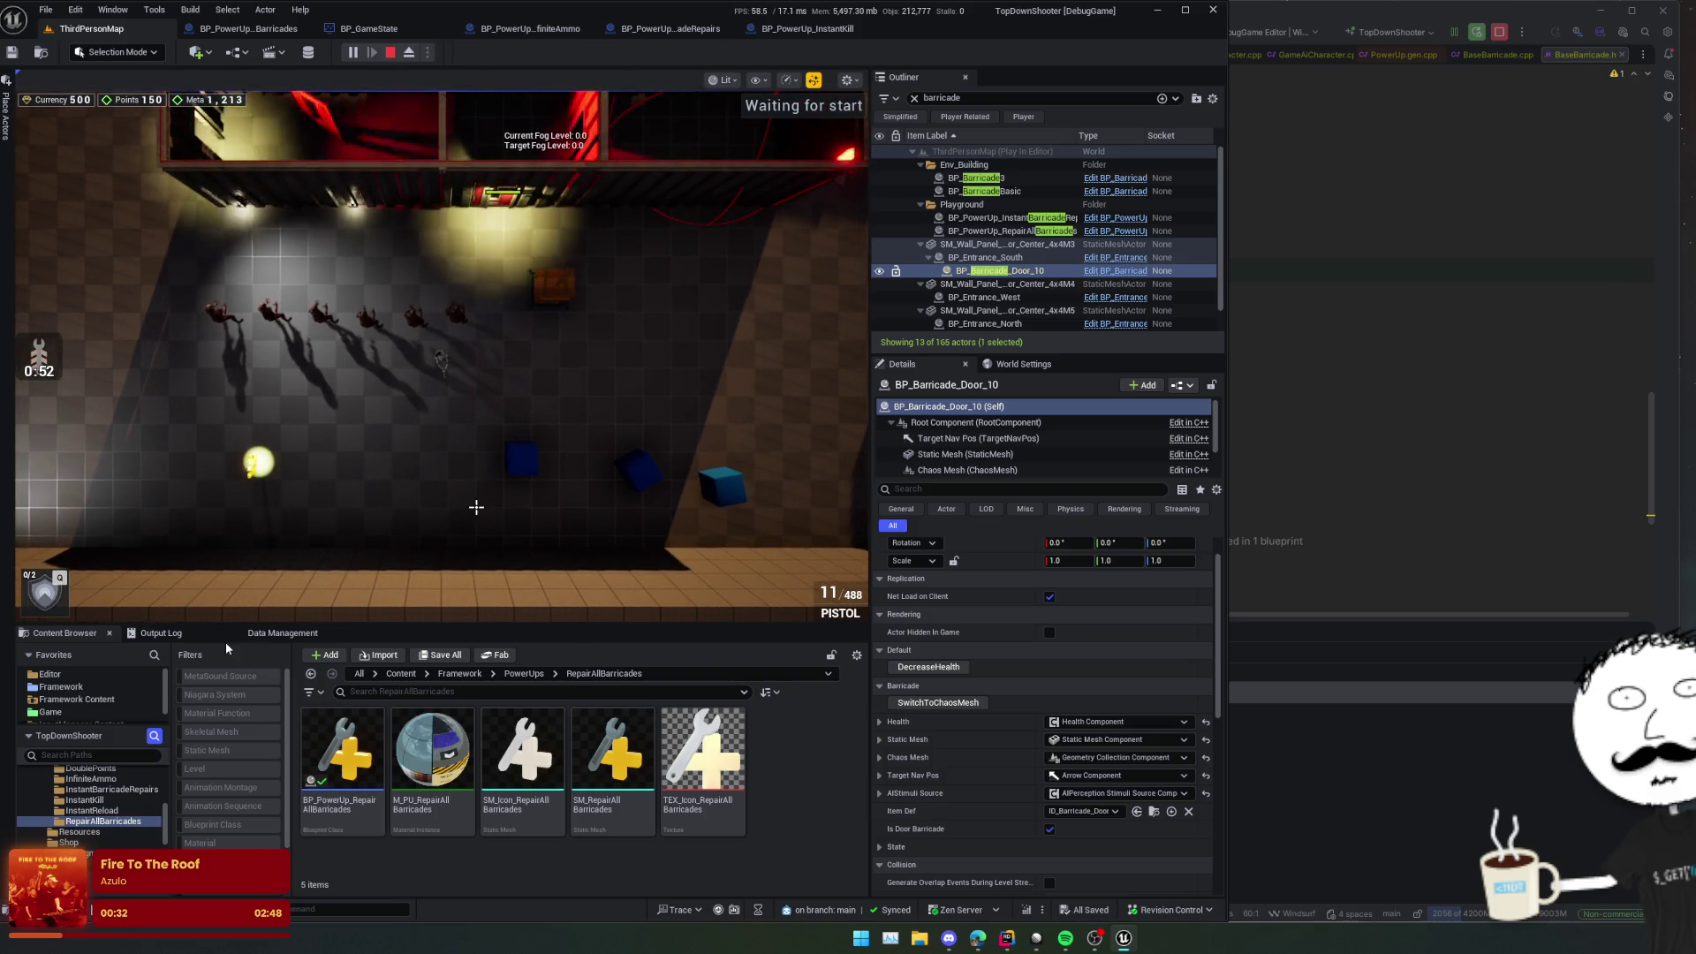
Step: Check the Output Log, switch to BP_PowerUp_InstantKill, and stop the play session
click(161, 634)
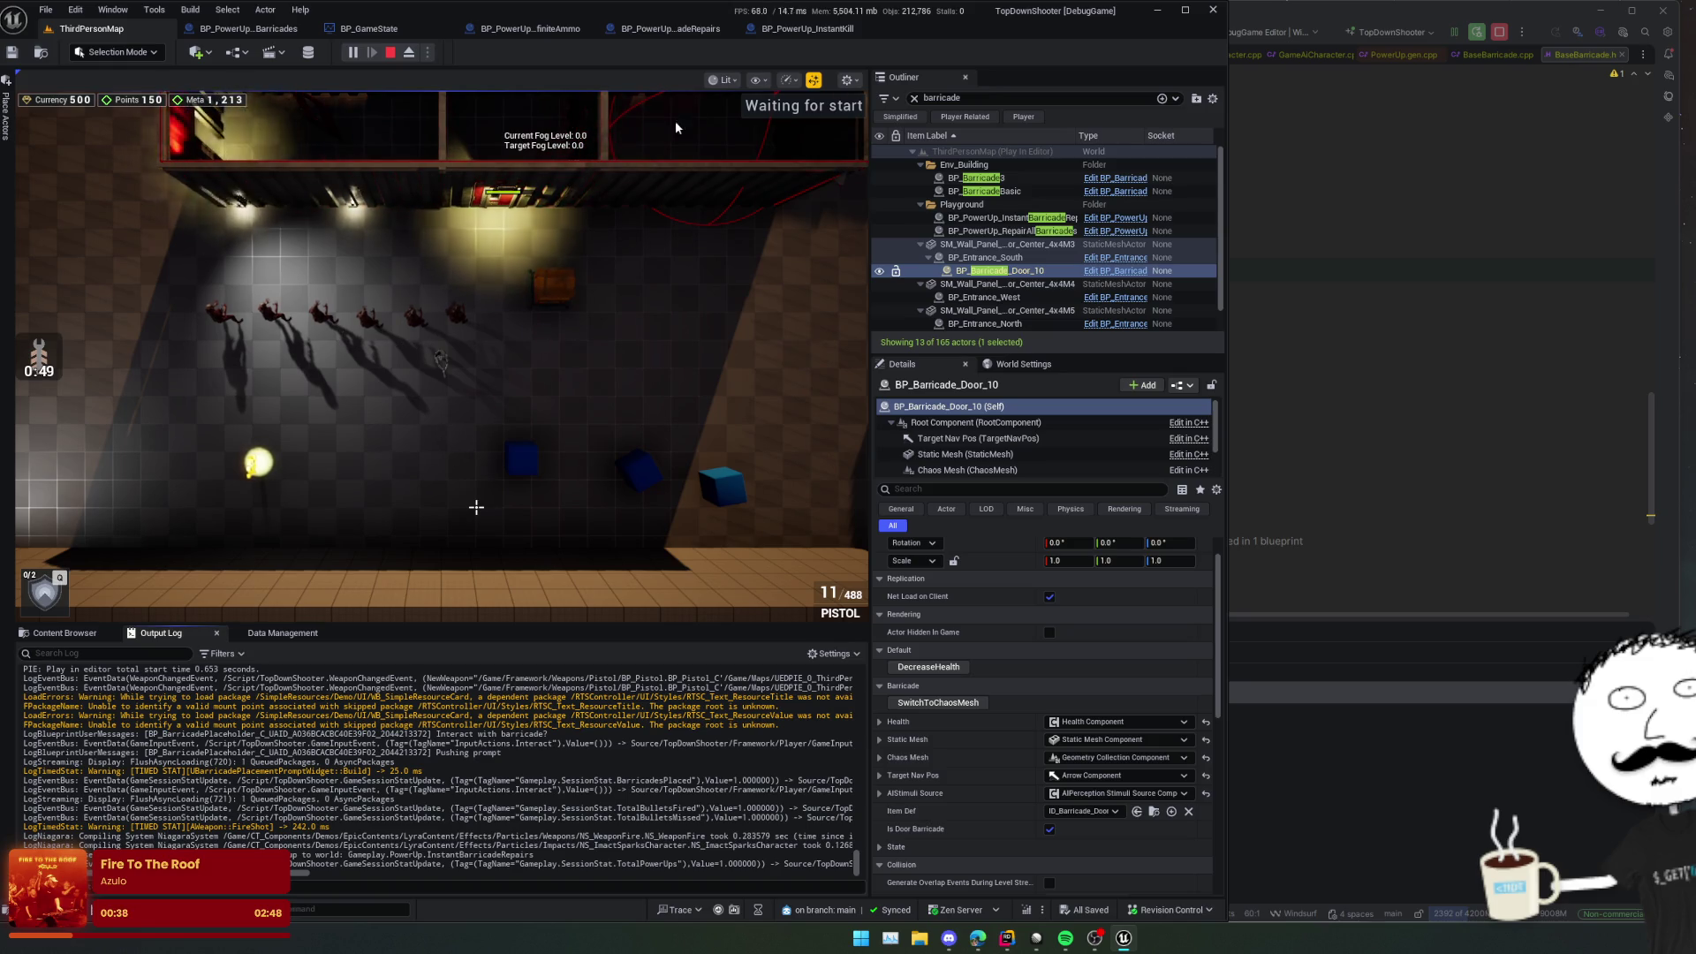
click(792, 30)
click(835, 53)
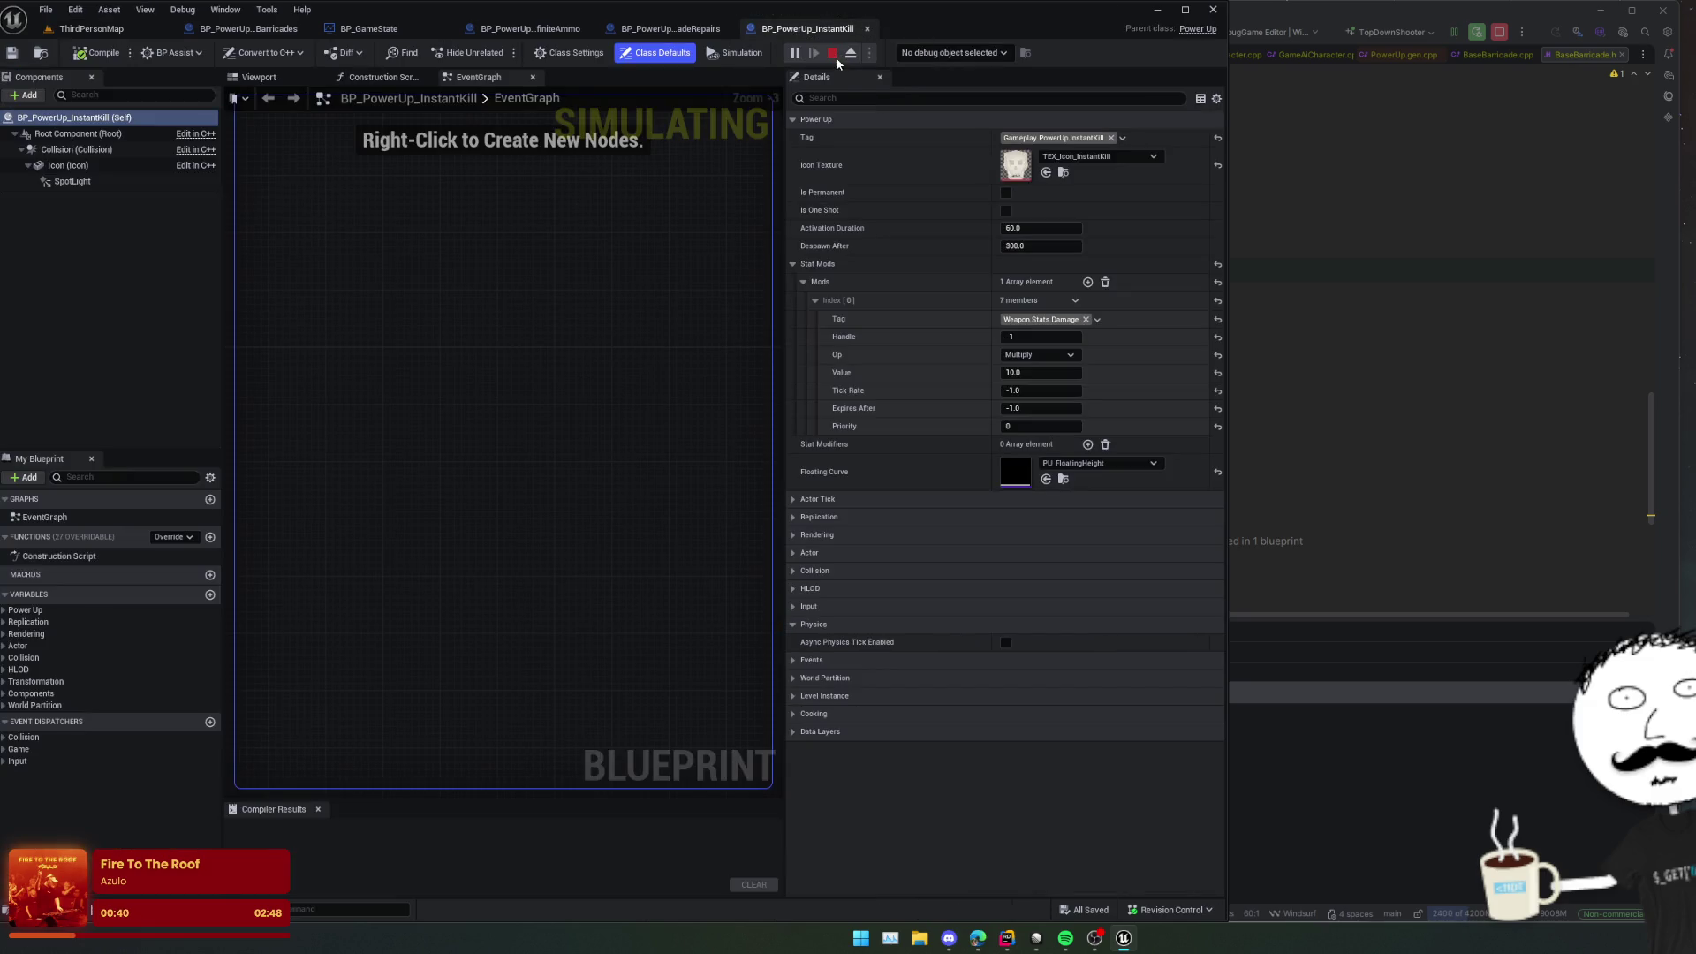
Step: Detach the Barricades blueprint into its own resized window beside ThirdPersonMap
drag(248, 29, 910, 500)
click(91, 29)
drag(1140, 485, 1295, 492)
drag(984, 485, 599, 196)
Step: Start play and set the RepairAllBarricades power-up as the blueprint's debug object
click(352, 53)
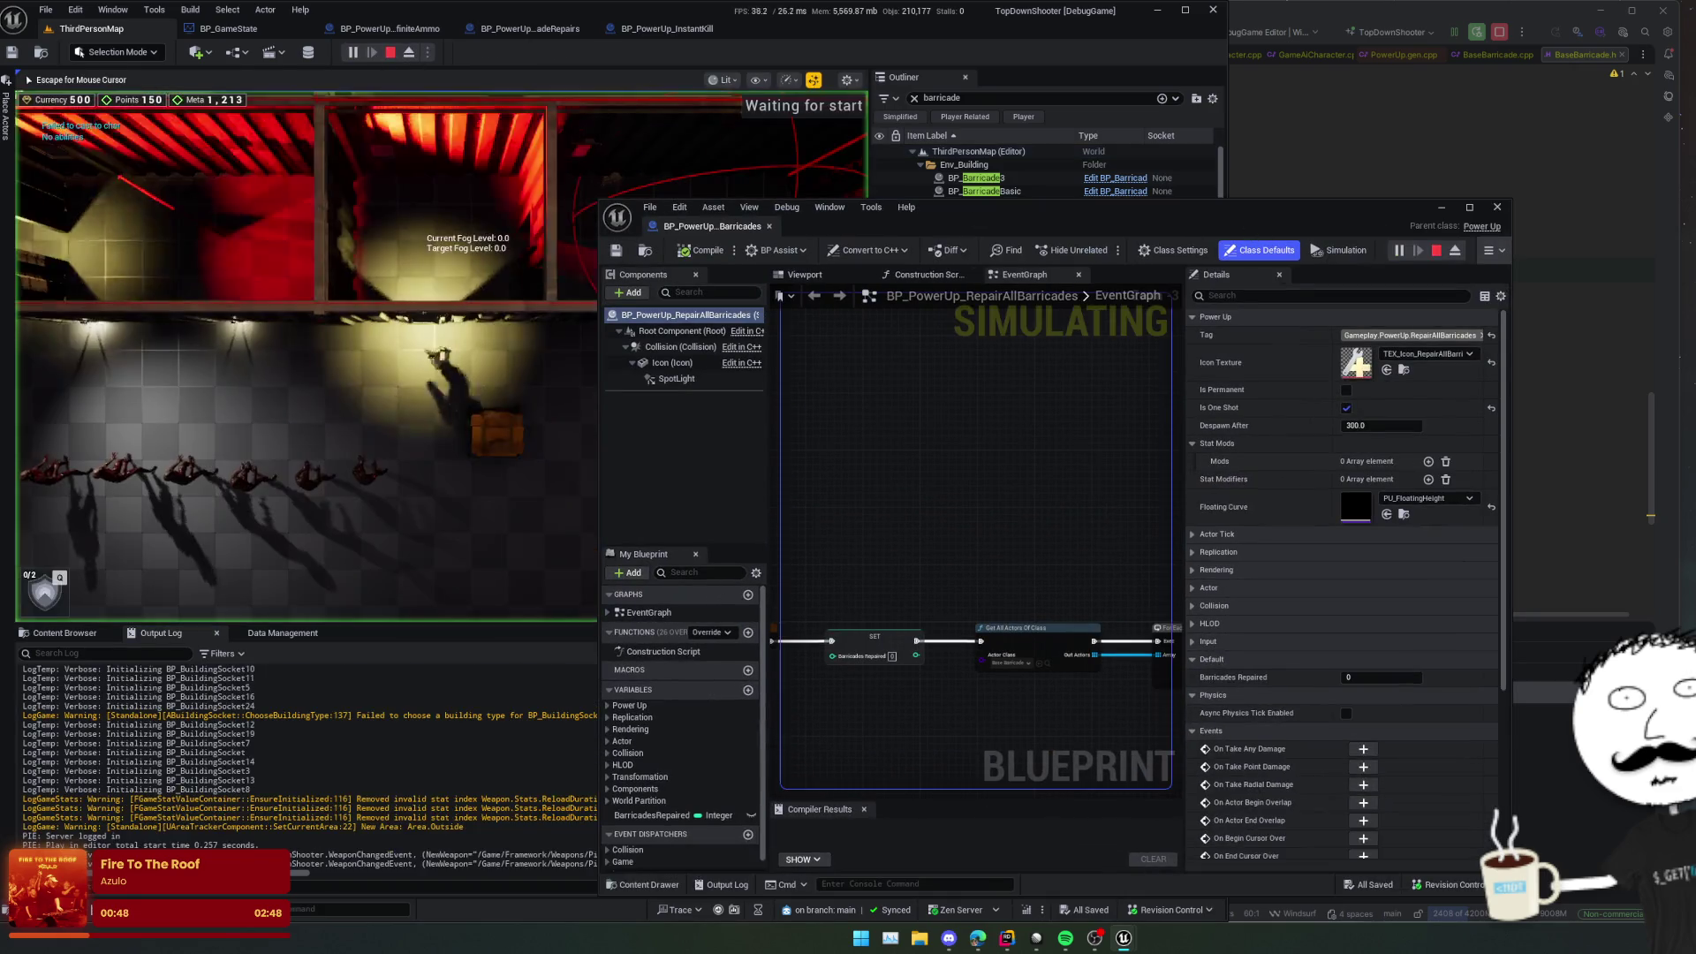
click(1490, 251)
click(1539, 304)
click(1537, 328)
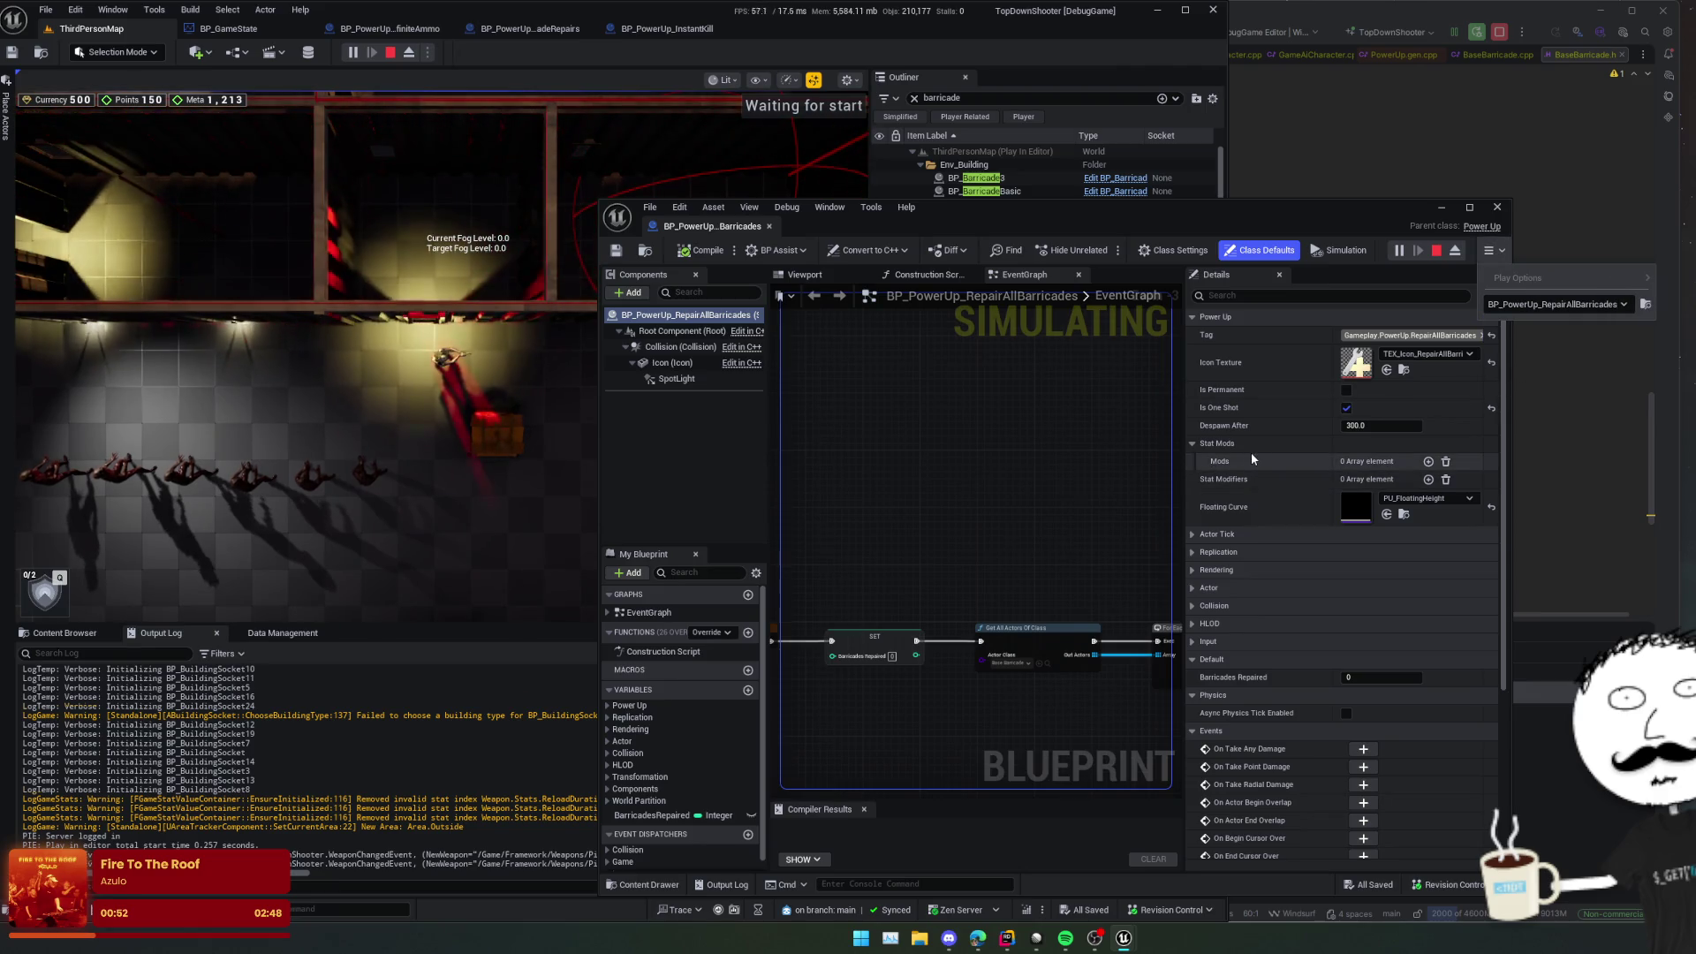
drag(1018, 234, 1132, 289)
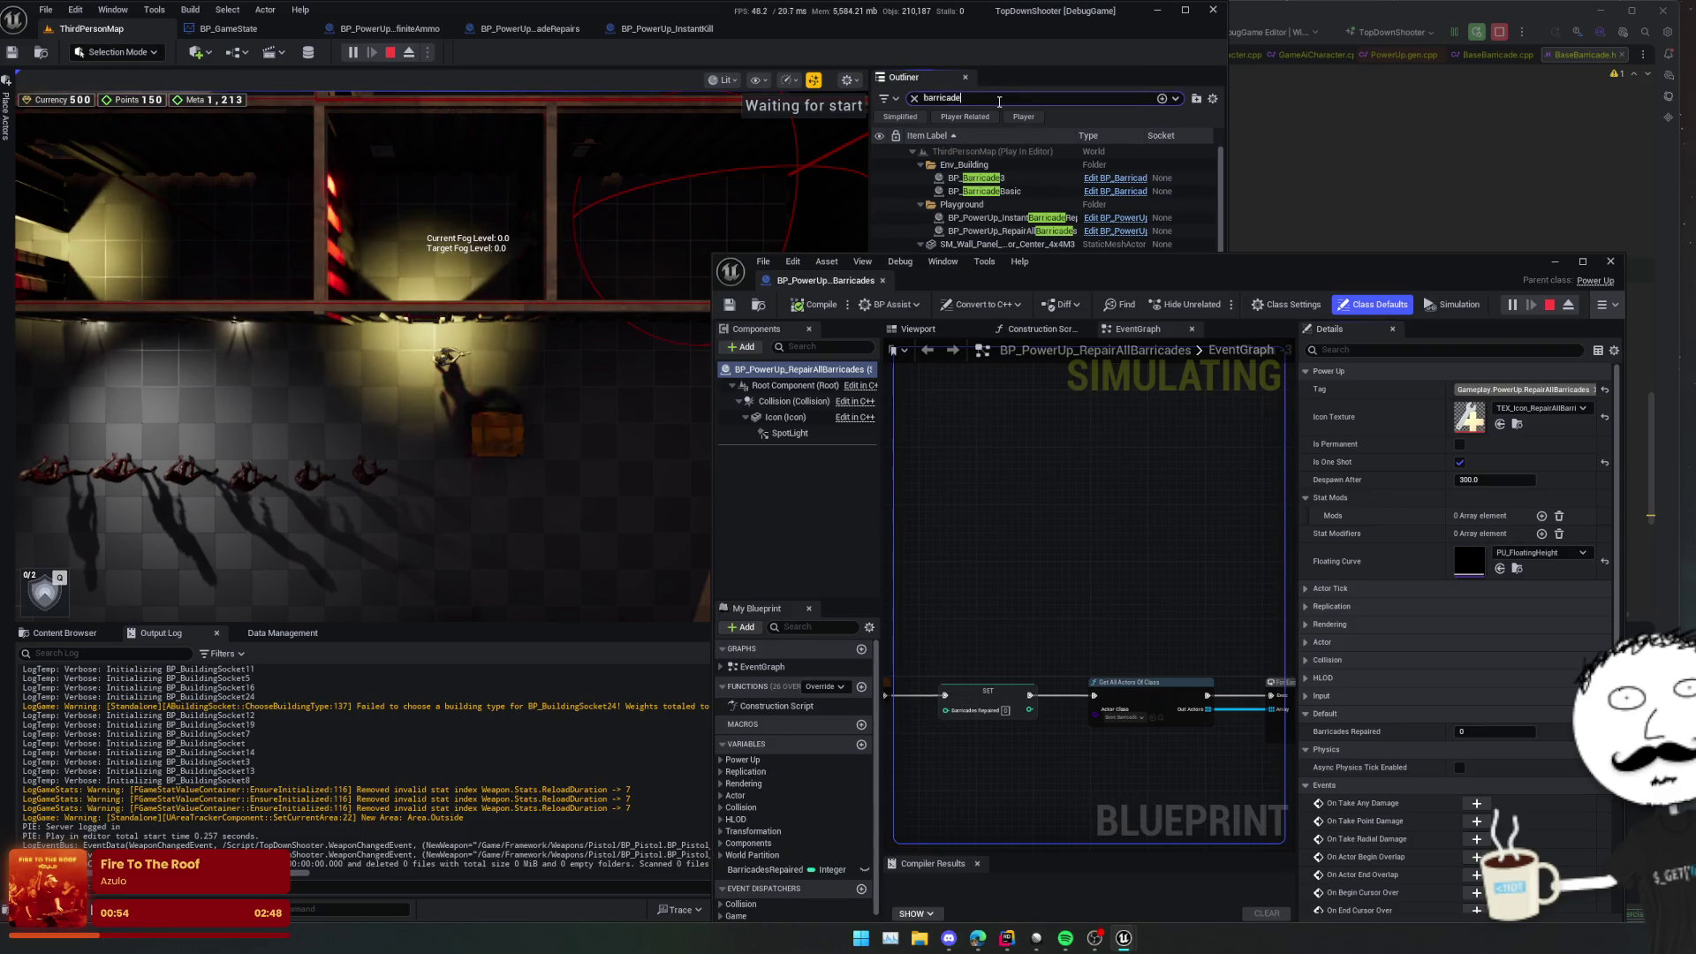
Step: Search the Outliner for 'repair' and select the RepairAllBarricades power-up actor
click(999, 100)
key(ctrl+a)
key(BackSpace)
text(inst)
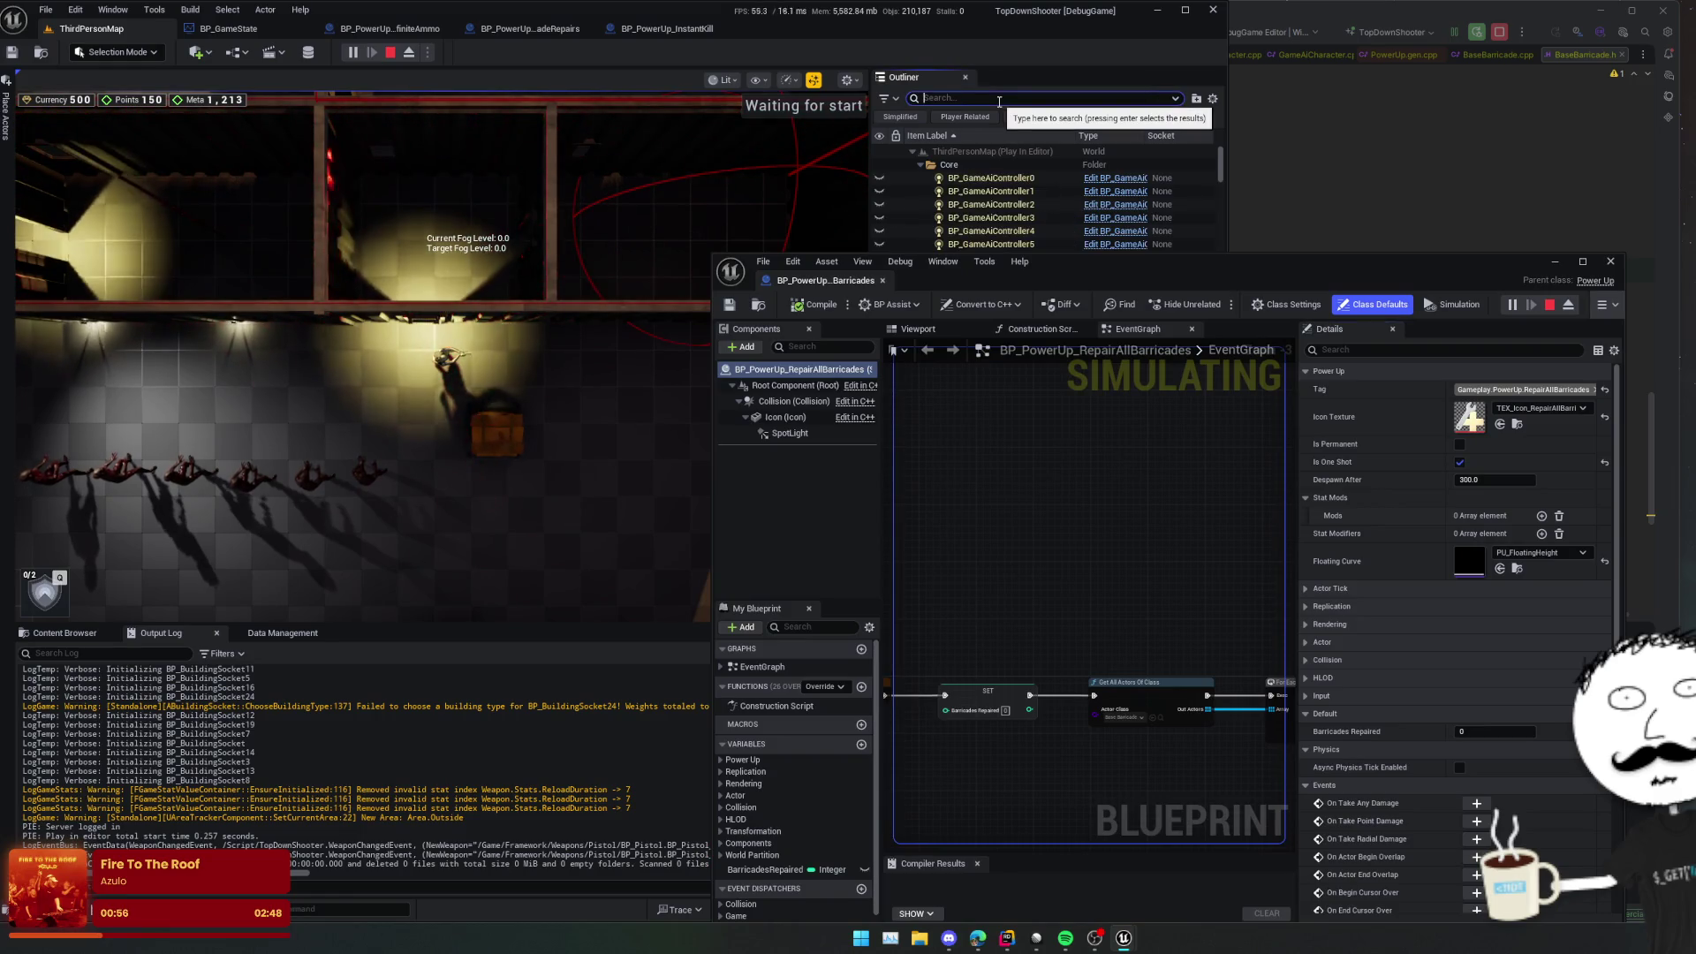
key(BackSpace)
key(BackSpace)
key(BackSpace)
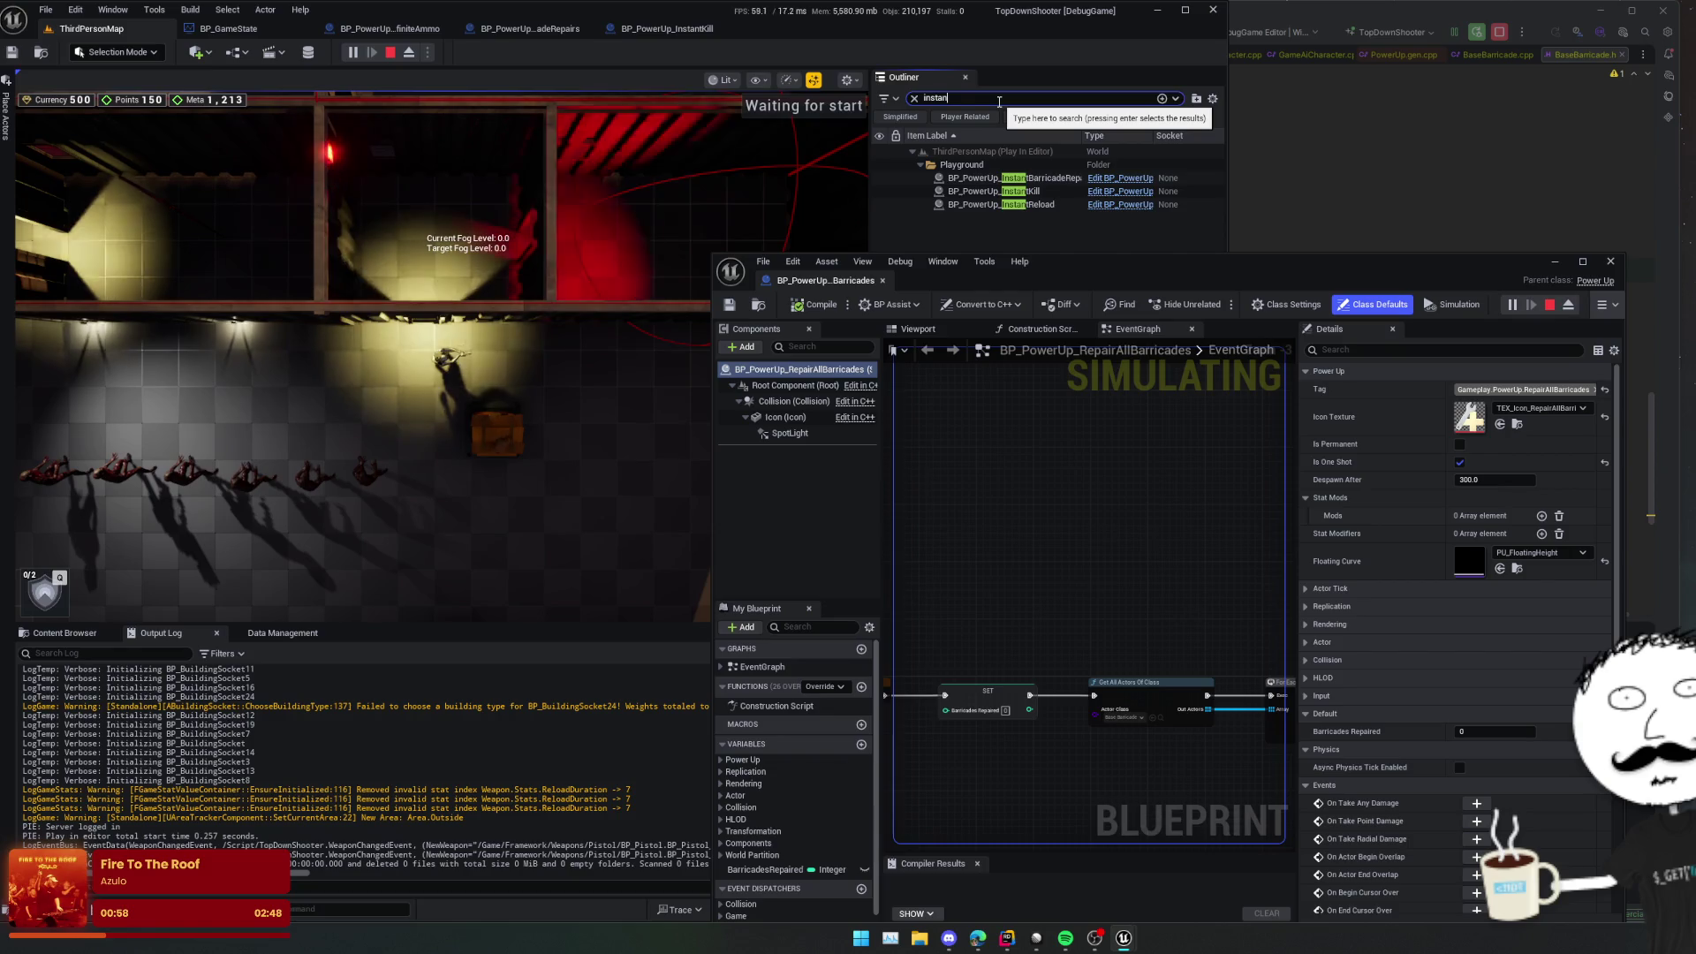
text(repair)
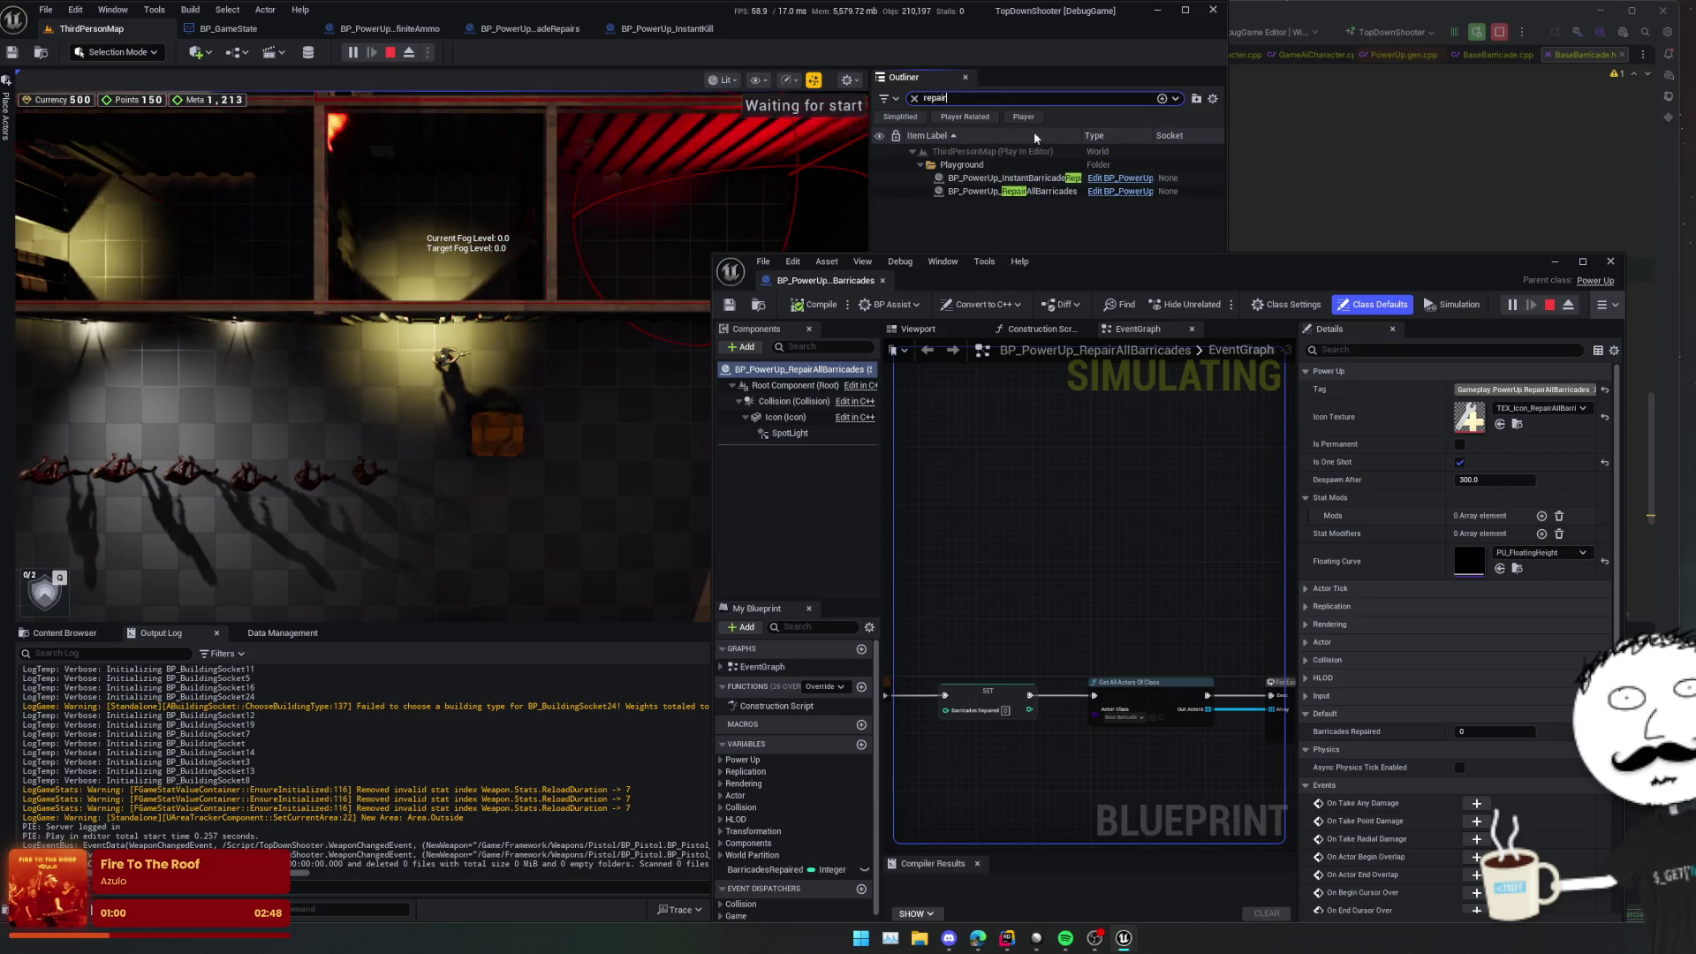
click(1016, 192)
mouse_move(1105, 275)
mouse_down()
mouse_move(1502, 268)
mouse_move(1628, 214)
mouse_up()
Step: Inspect the power-up's collision properties, stop play, and focus the view on it
click(879, 634)
scroll(917, 578, down, 1)
scroll(972, 706, up, 3)
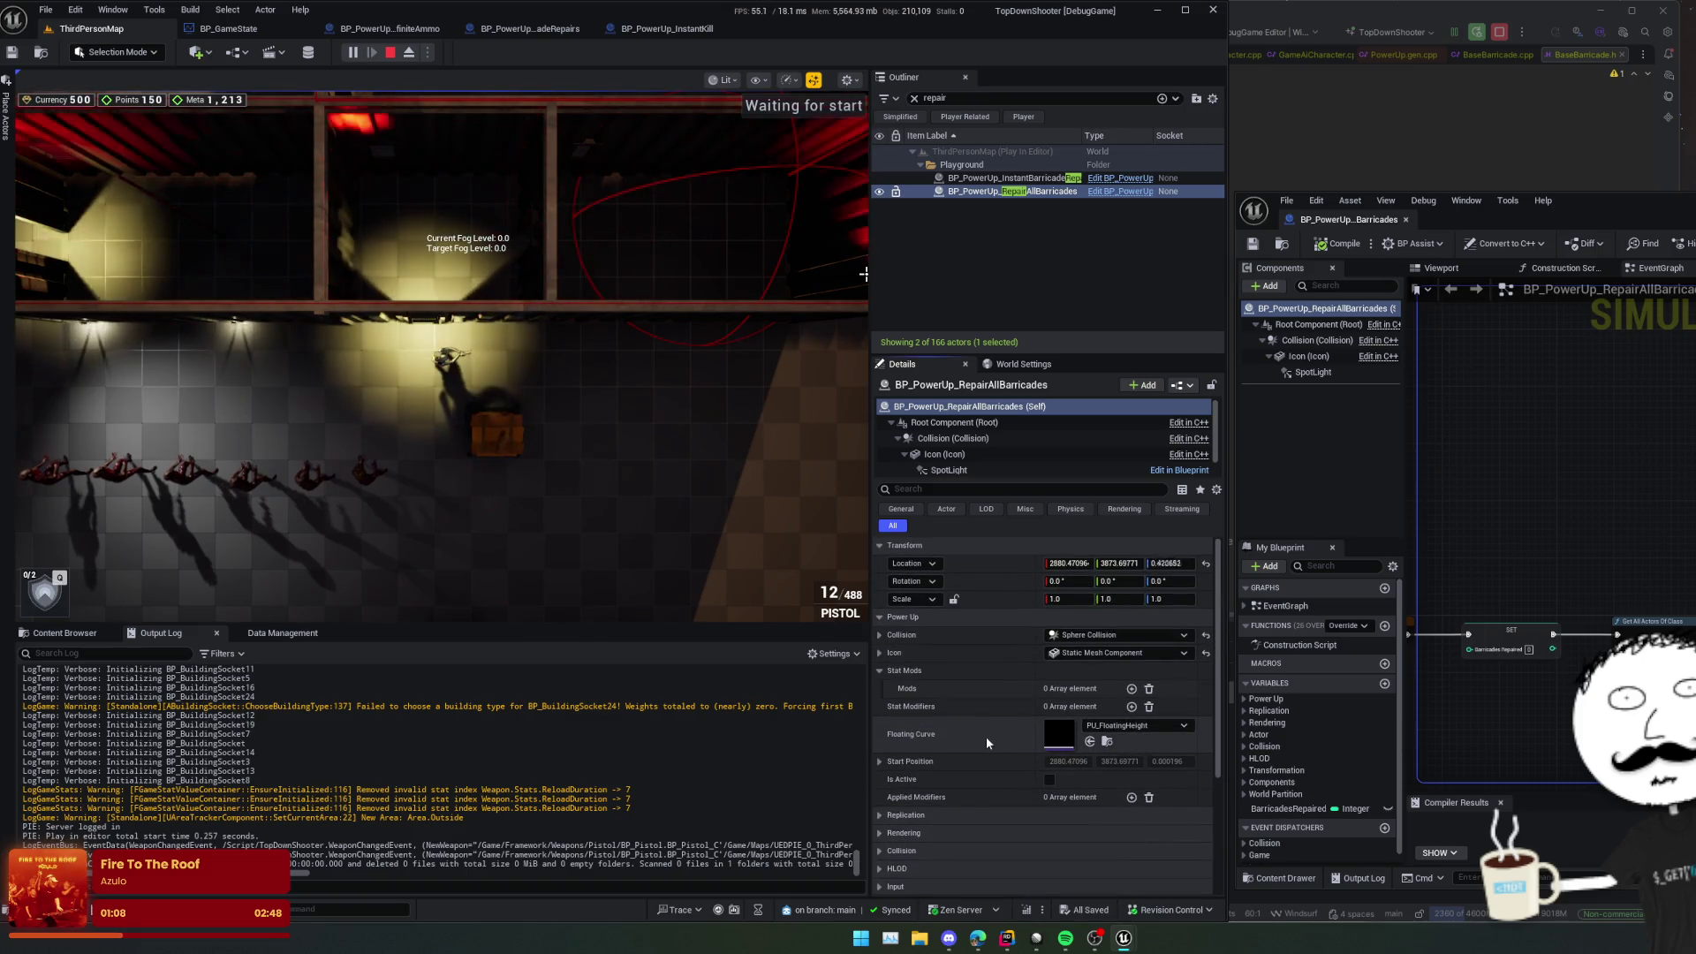
scroll(981, 725, down, 1)
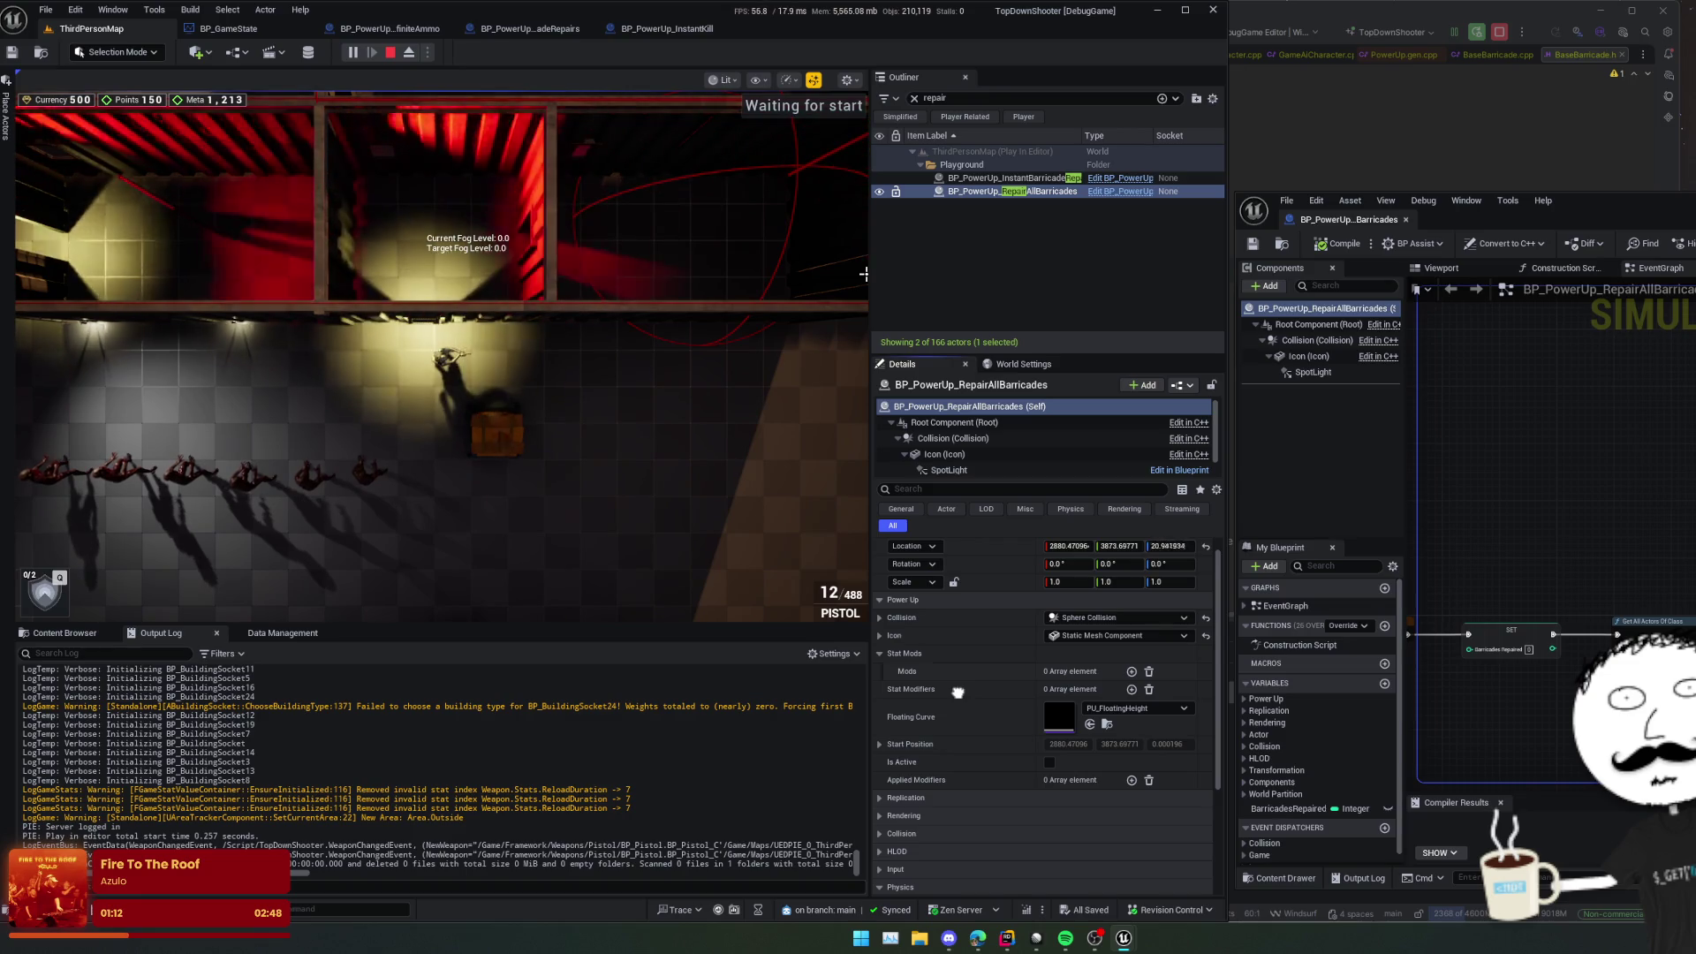
scroll(958, 692, down, 3)
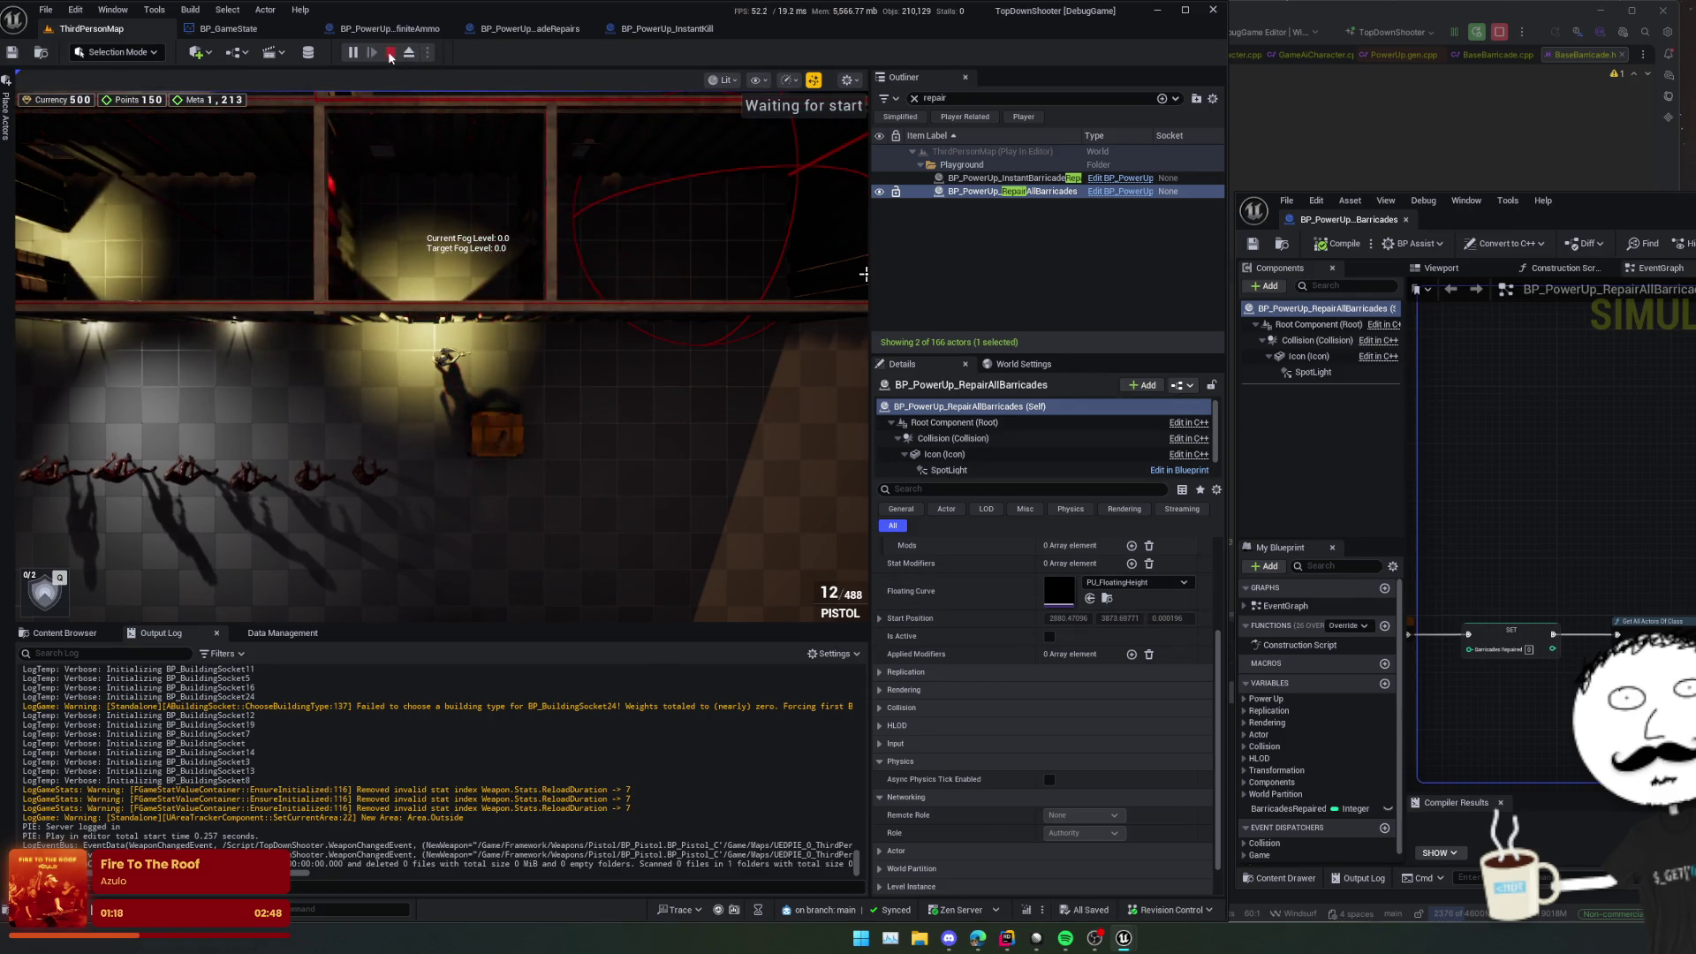
click(390, 52)
double_click(1016, 191)
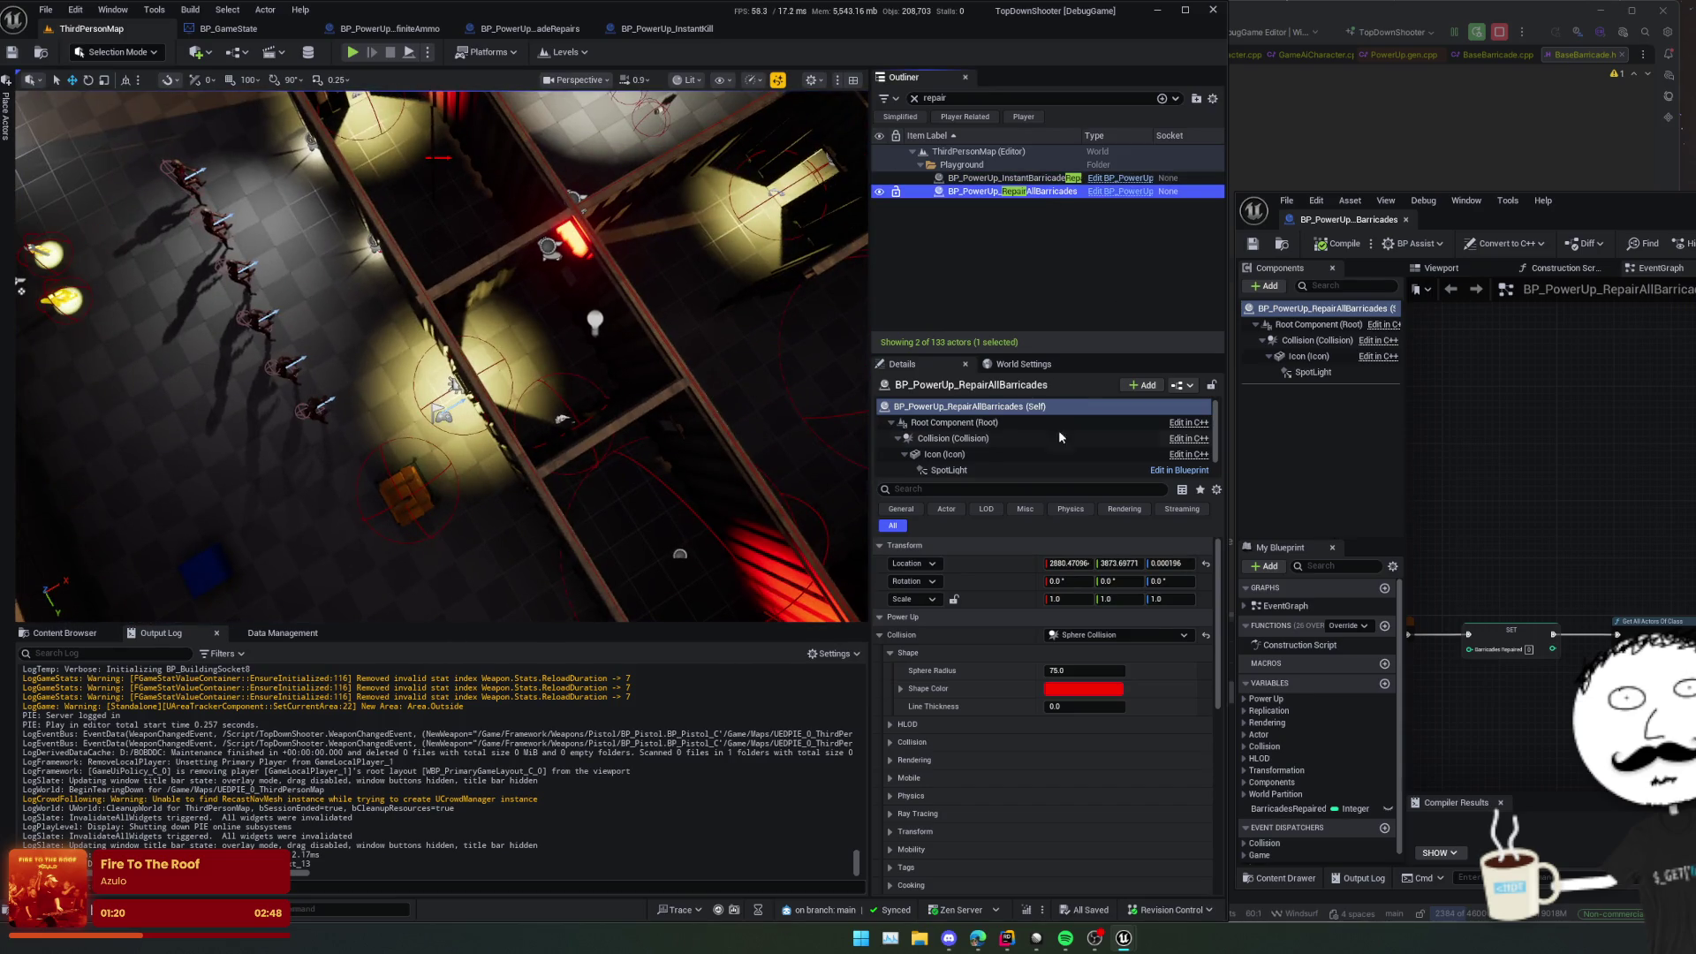
Step: Collapse the sphere collision properties and show the RepairAllBarricades assets again
scroll(972, 689, down, 1)
click(881, 589)
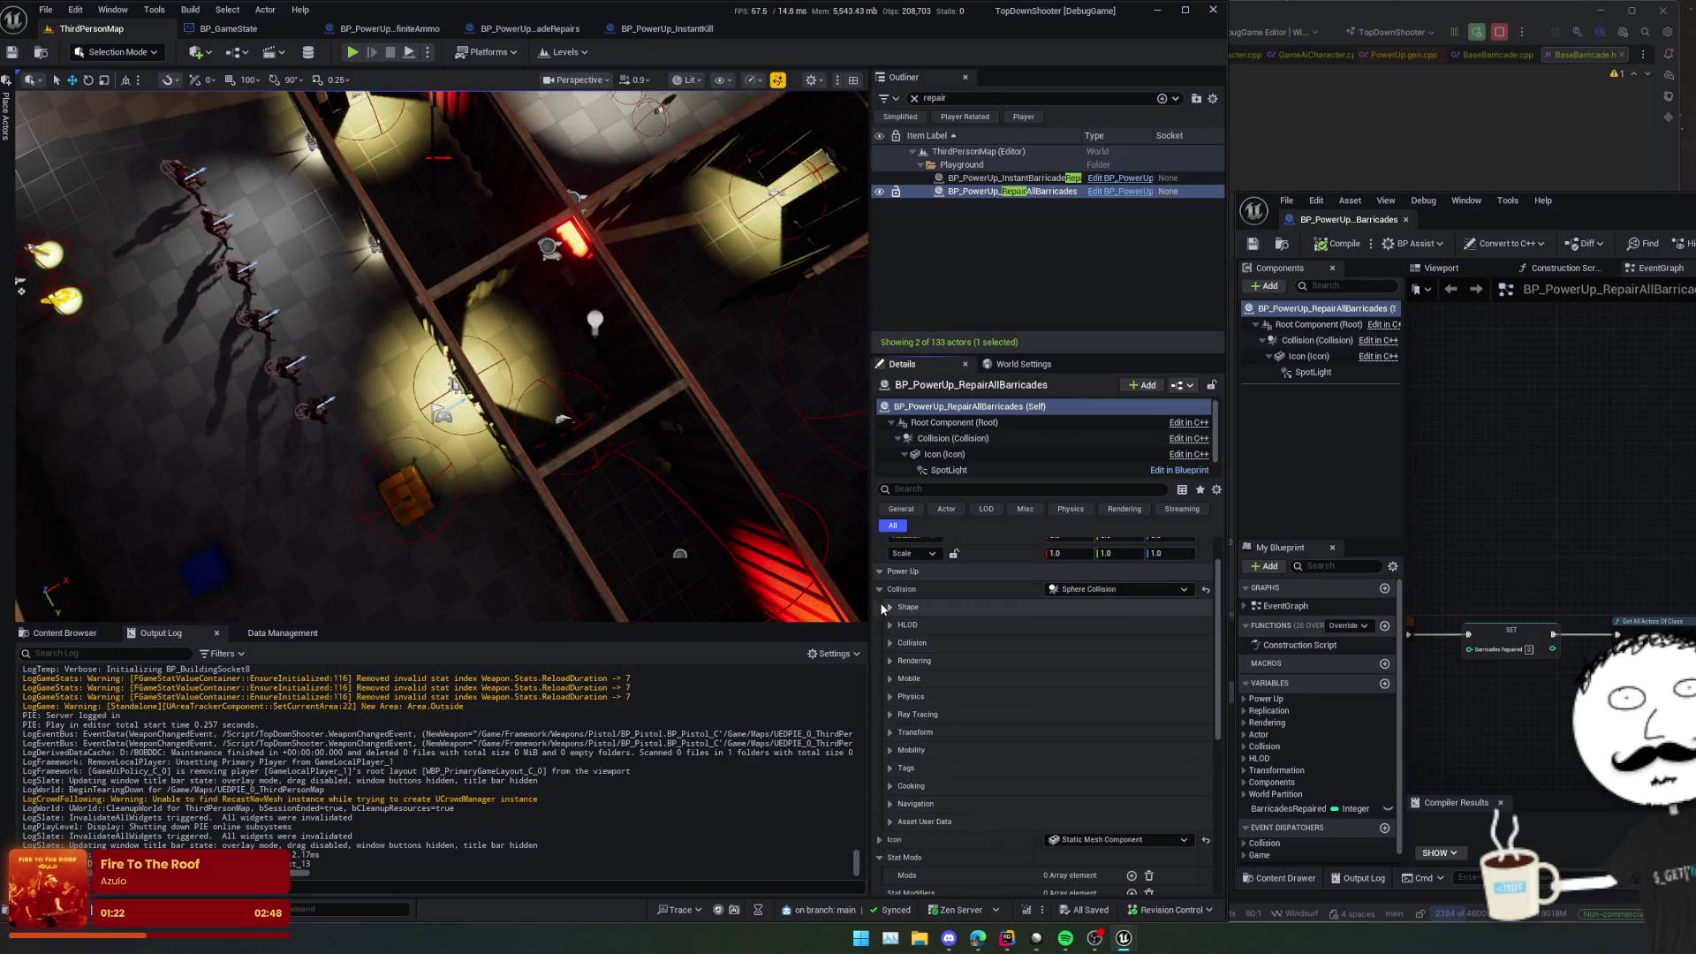
scroll(892, 619, down, 4)
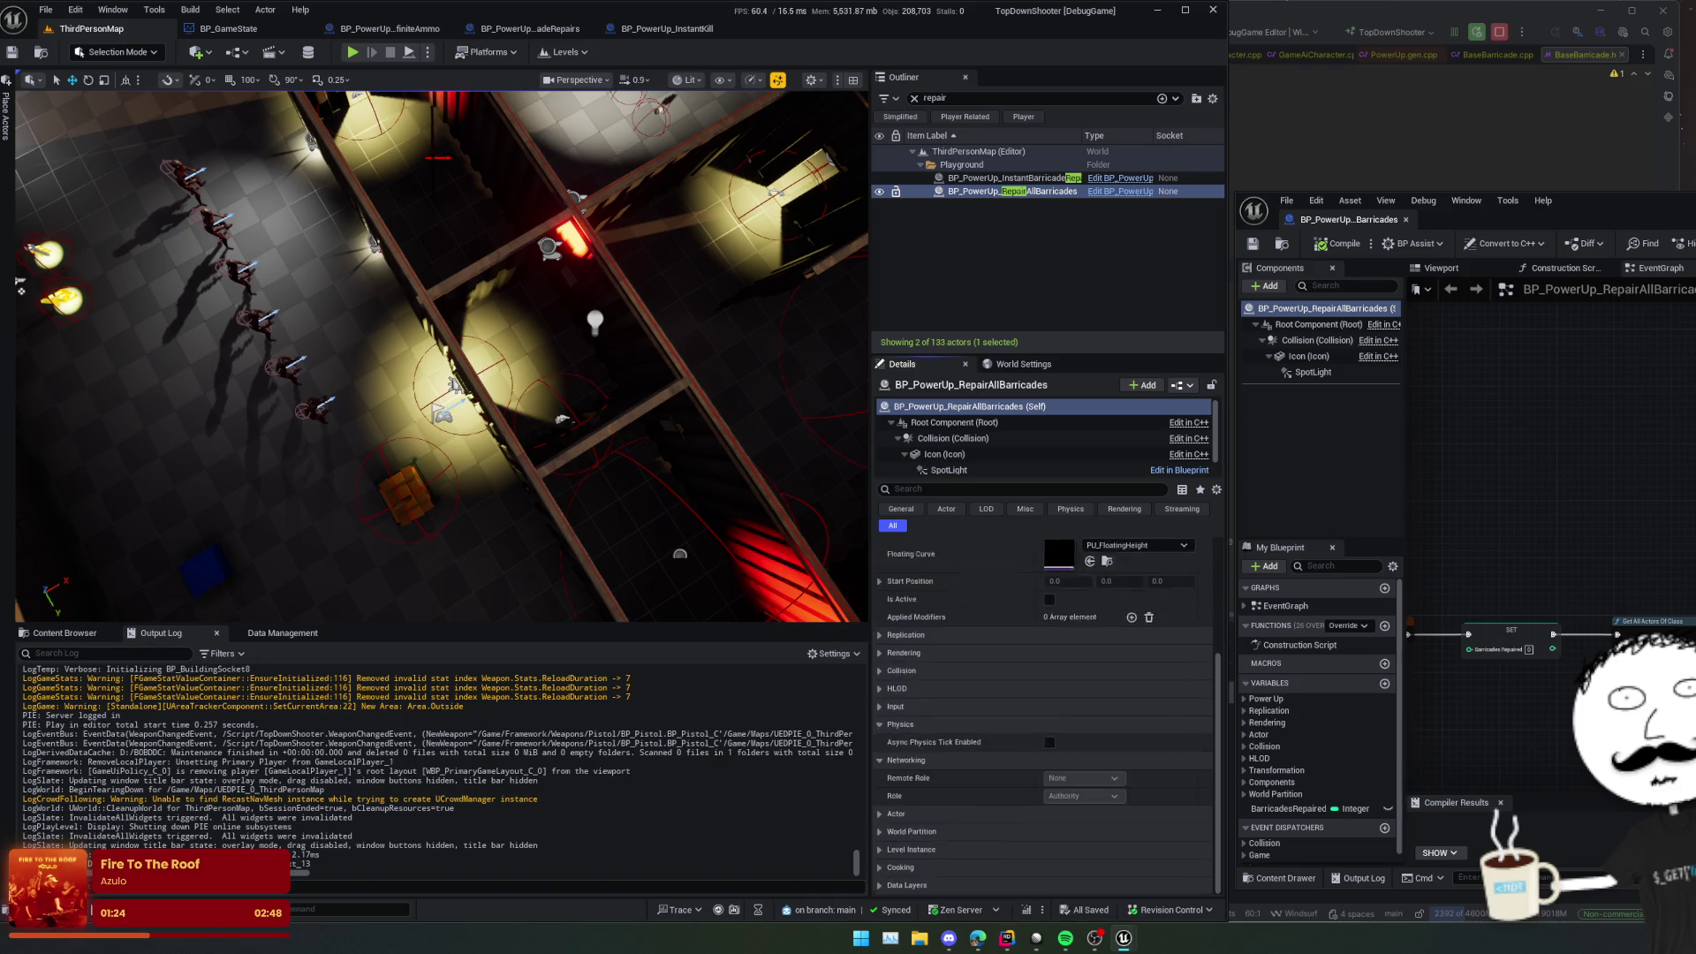
click(1281, 248)
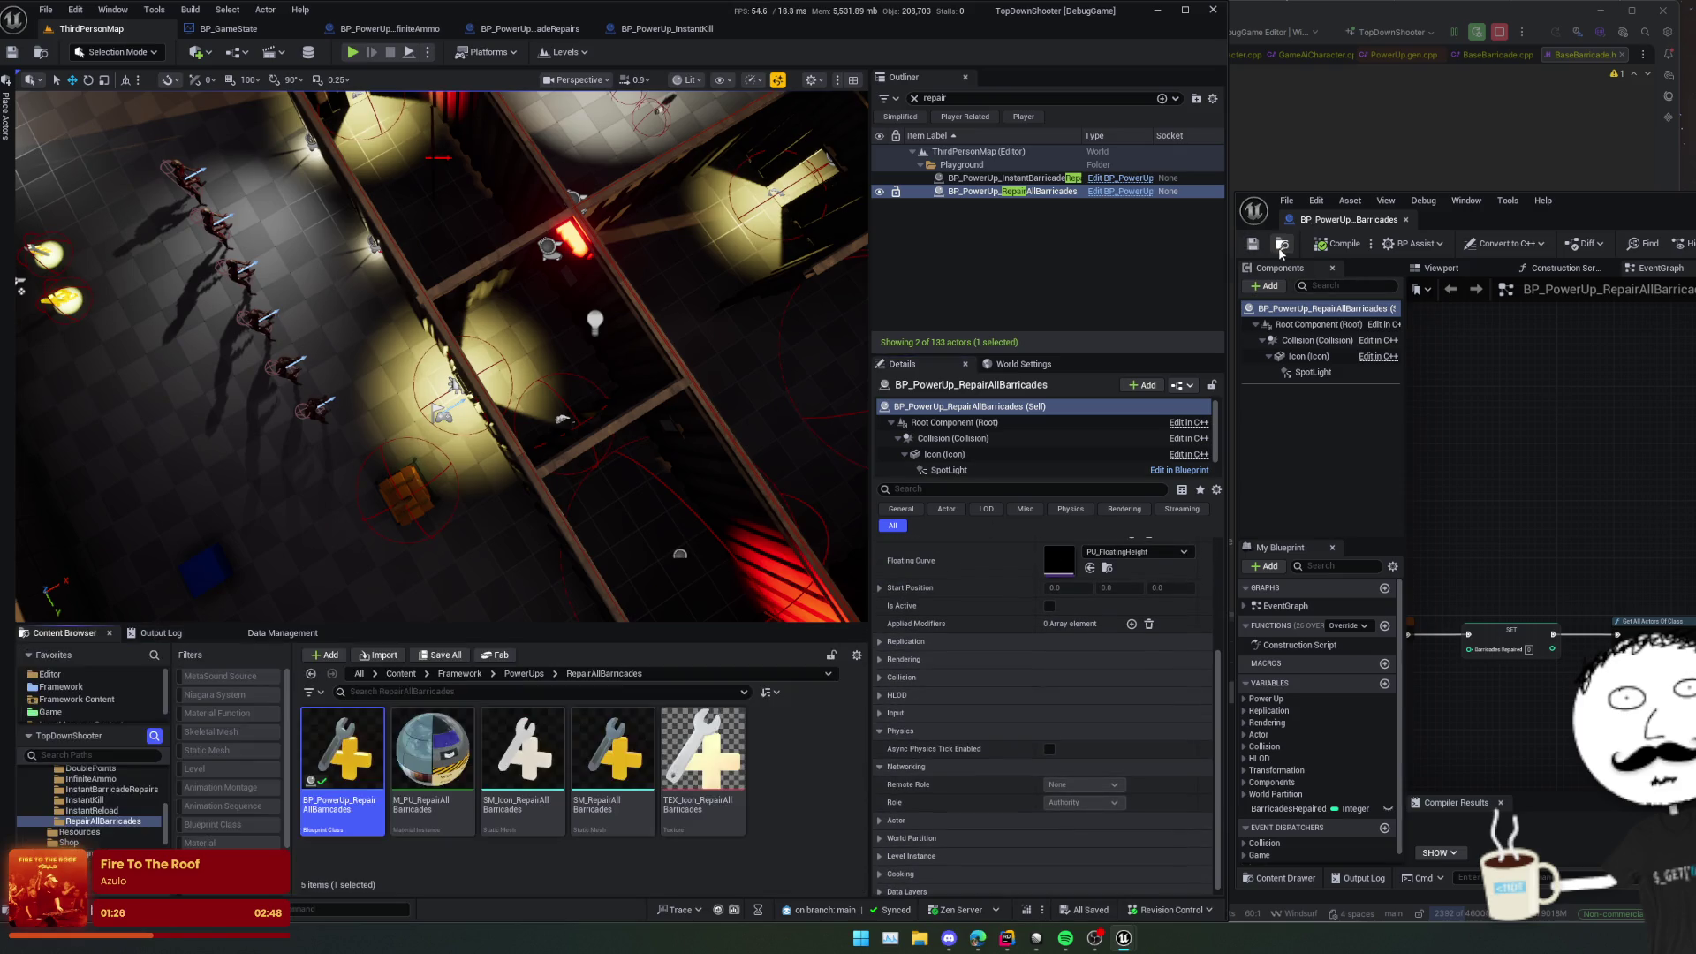
Step: Select the two nearby power-ups and move both left across the floor
drag(692, 384, 582, 408)
click(582, 407)
ctrl+click(673, 402)
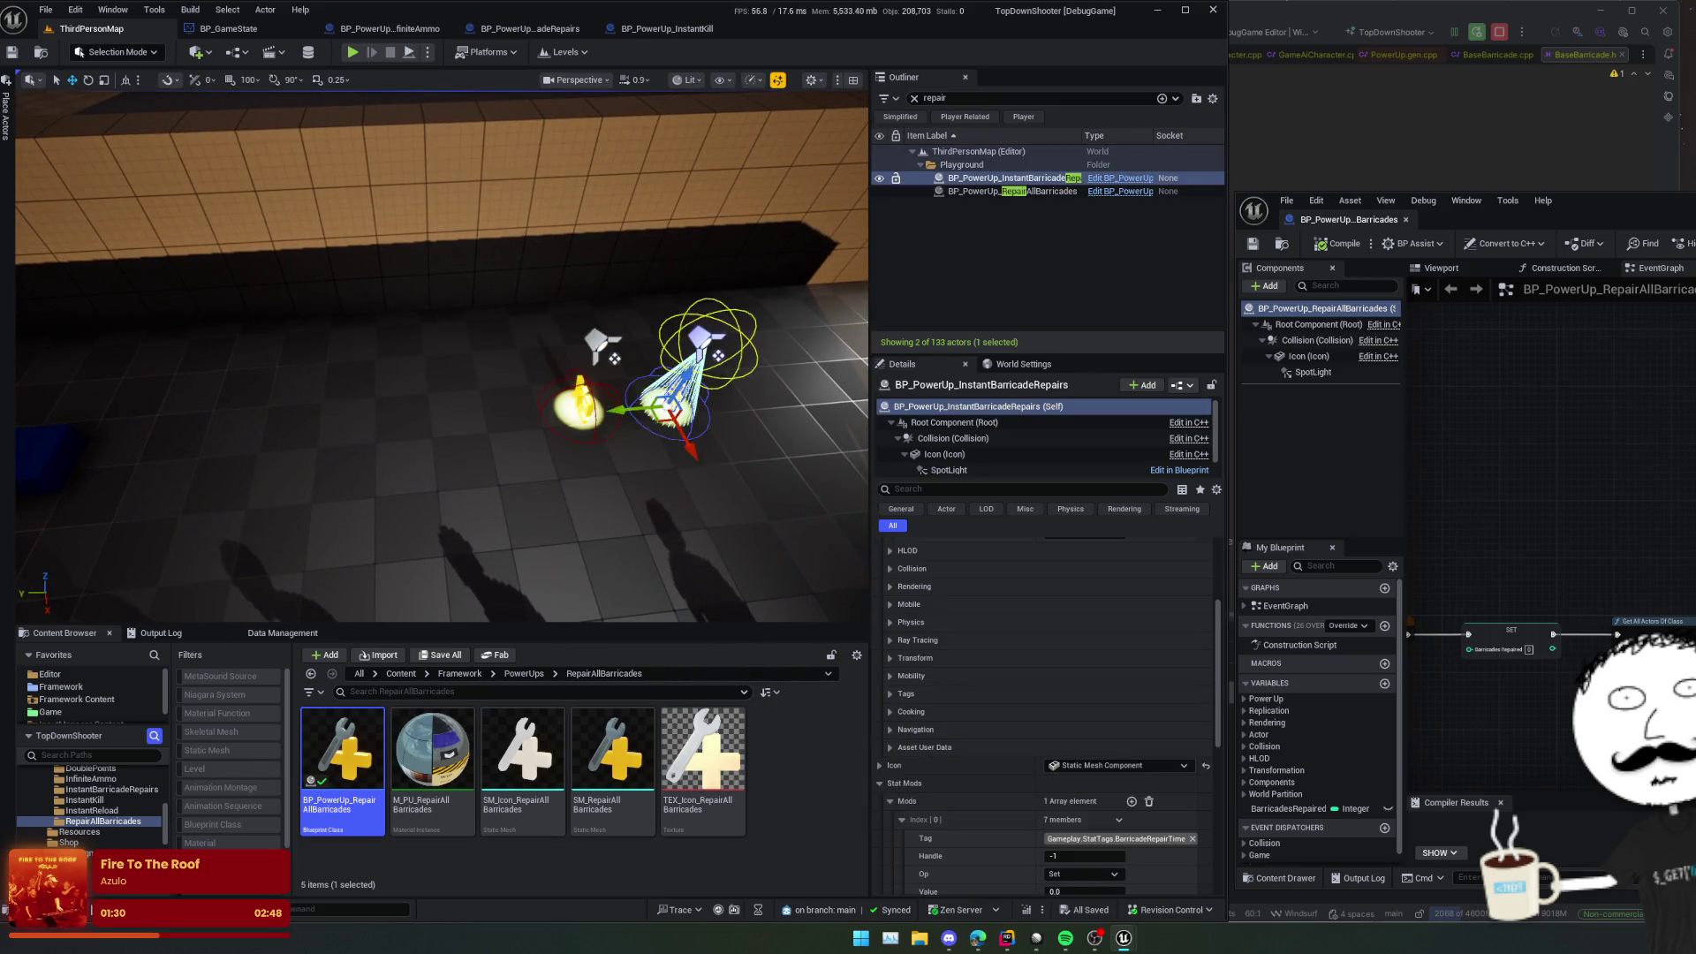
scroll(673, 402, down, 5)
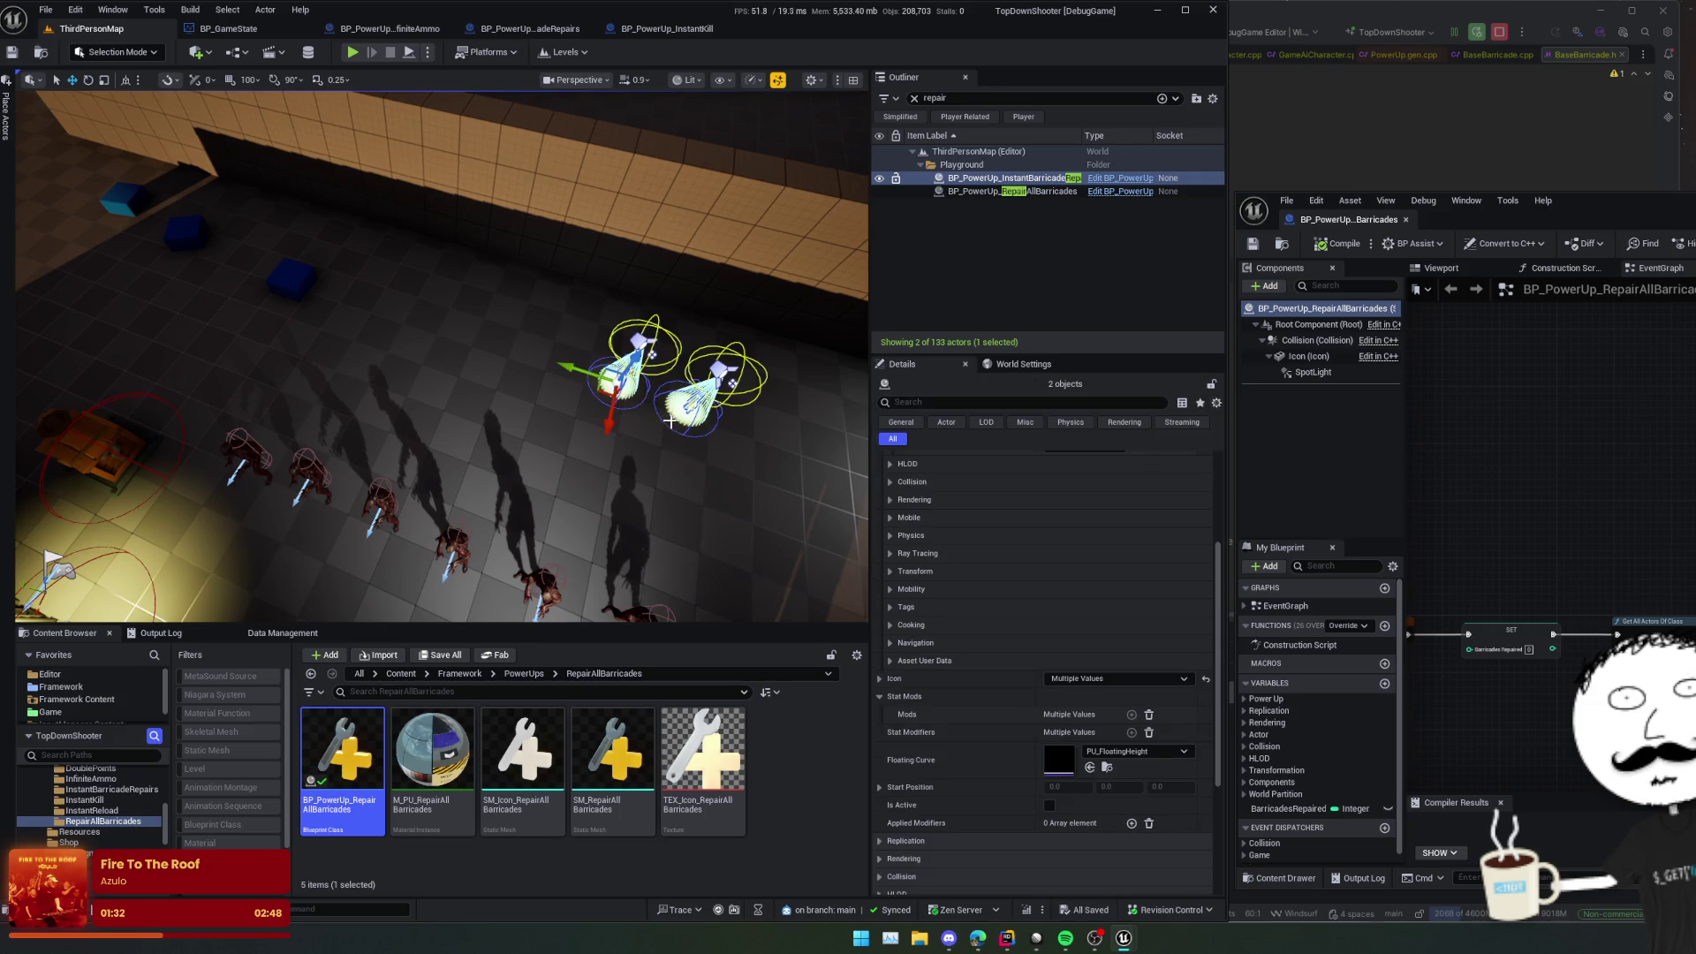
mouse_move(602, 399)
mouse_down()
mouse_move(155, 357)
mouse_move(235, 331)
mouse_move(329, 406)
mouse_up()
Step: Delete the InstantBarricadeRepairs power-up from the level and select InstantReload
key(Escape)
scroll(329, 406, up, 4)
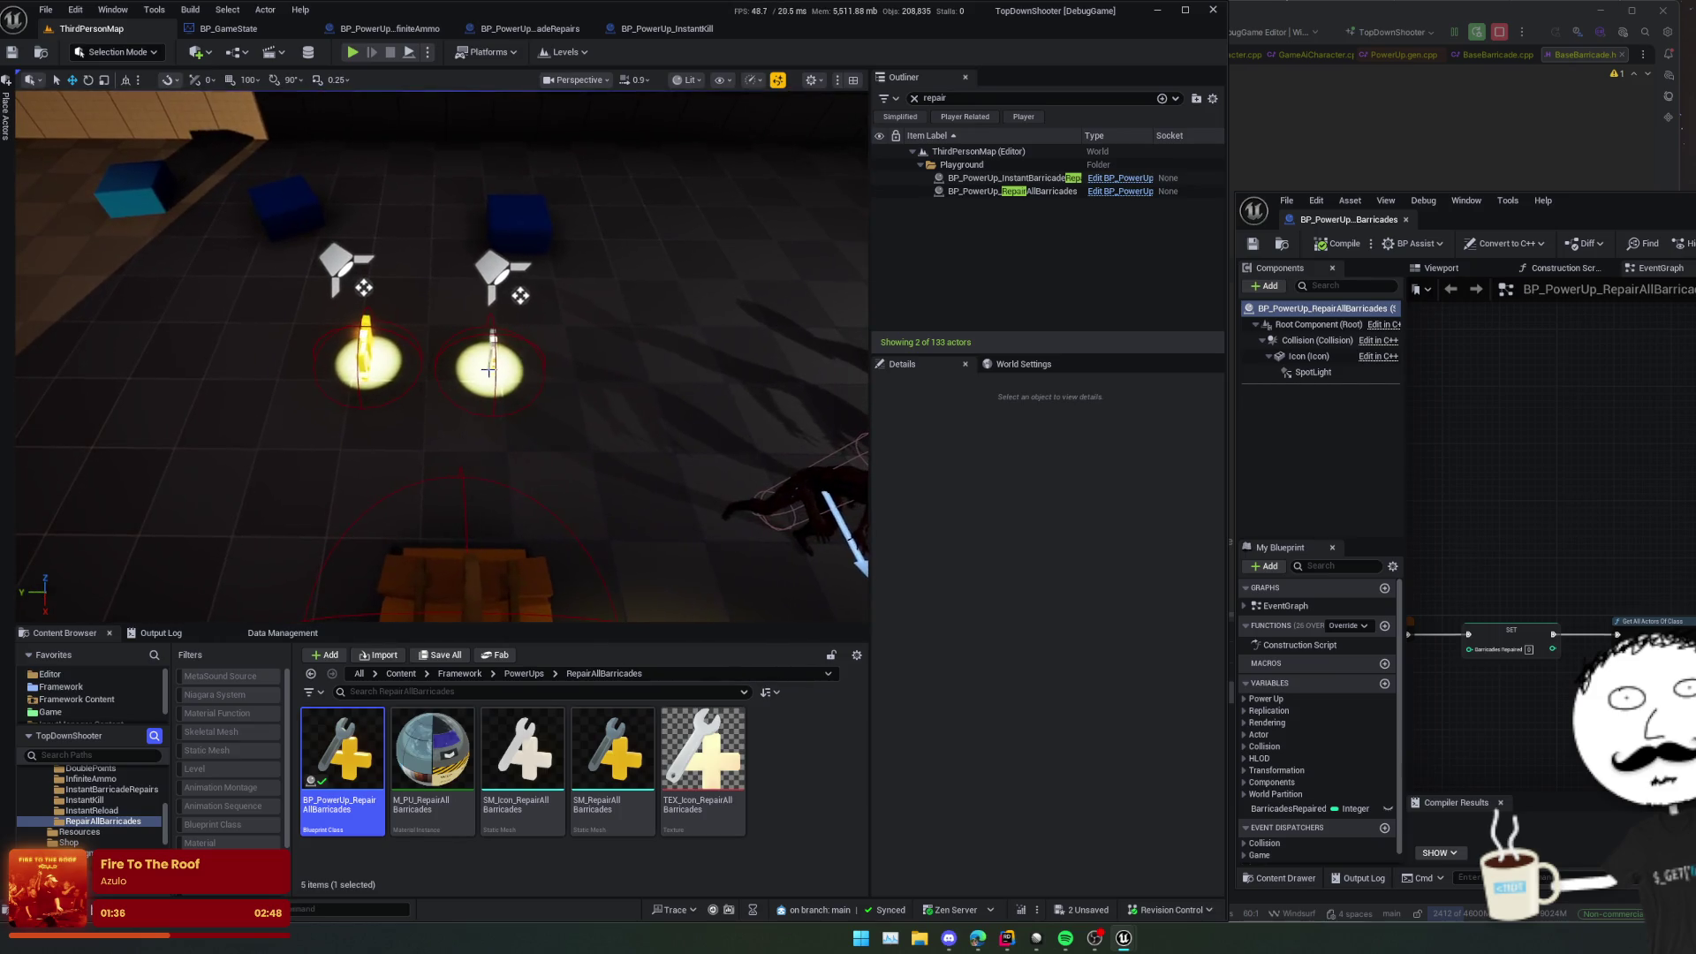
click(504, 377)
mouse_move(503, 377)
mouse_down()
mouse_move(301, 379)
mouse_move(247, 353)
mouse_up()
key(Delete)
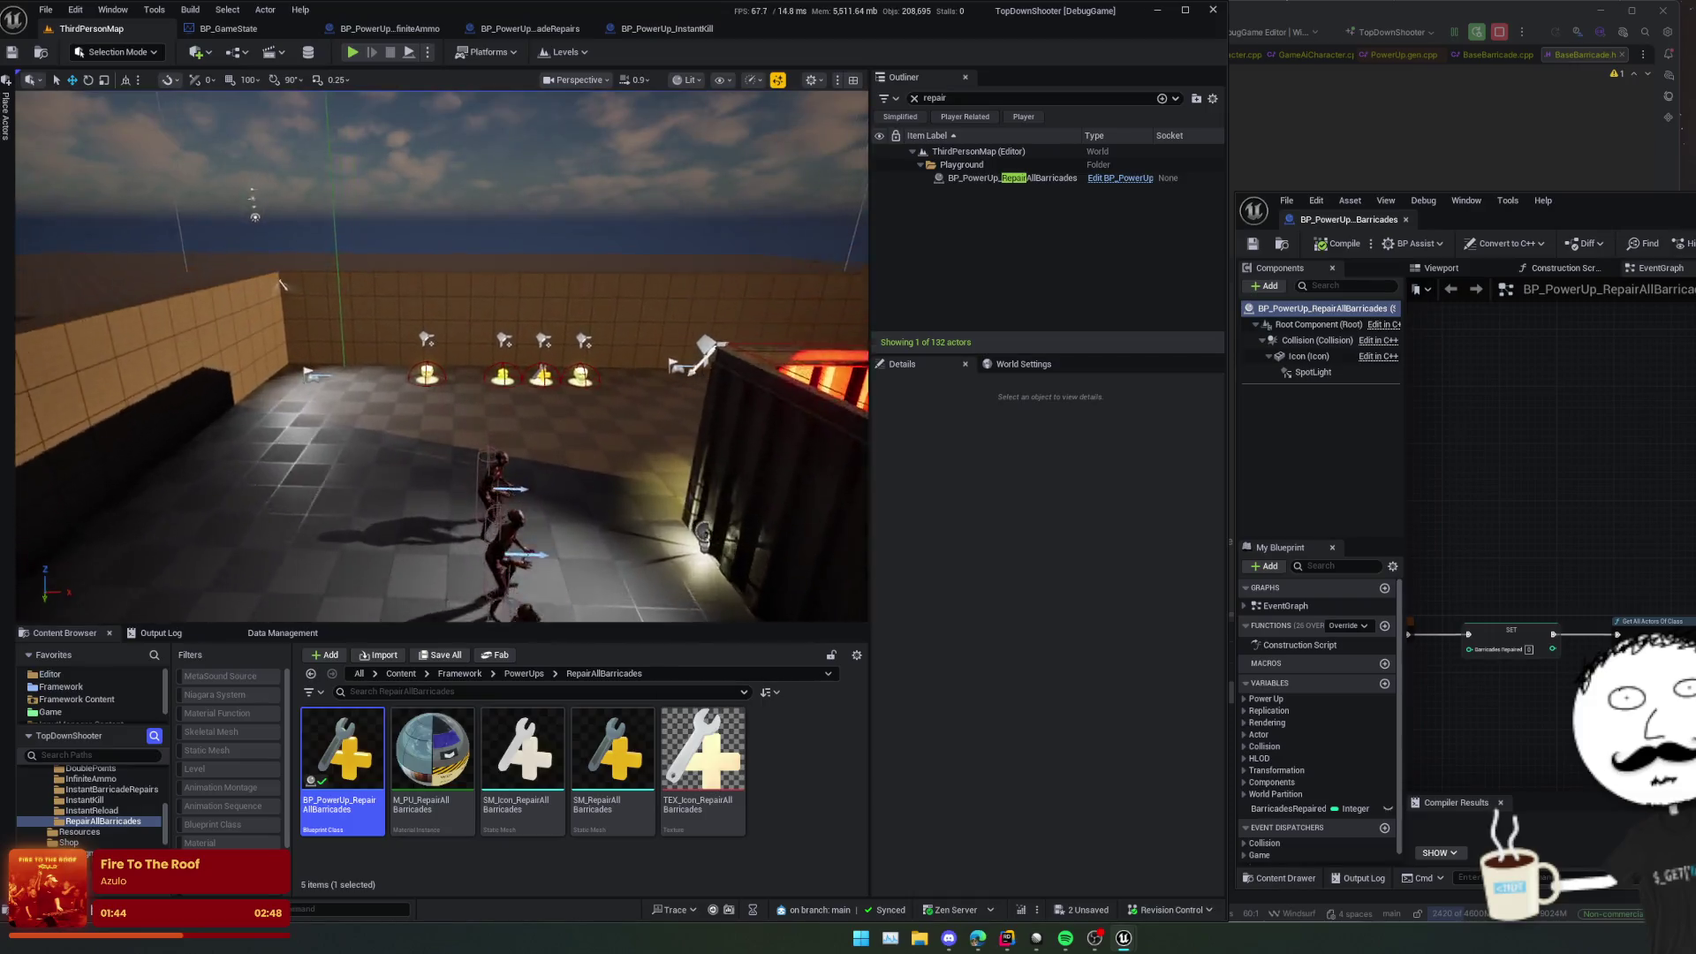
scroll(497, 368, up, 2)
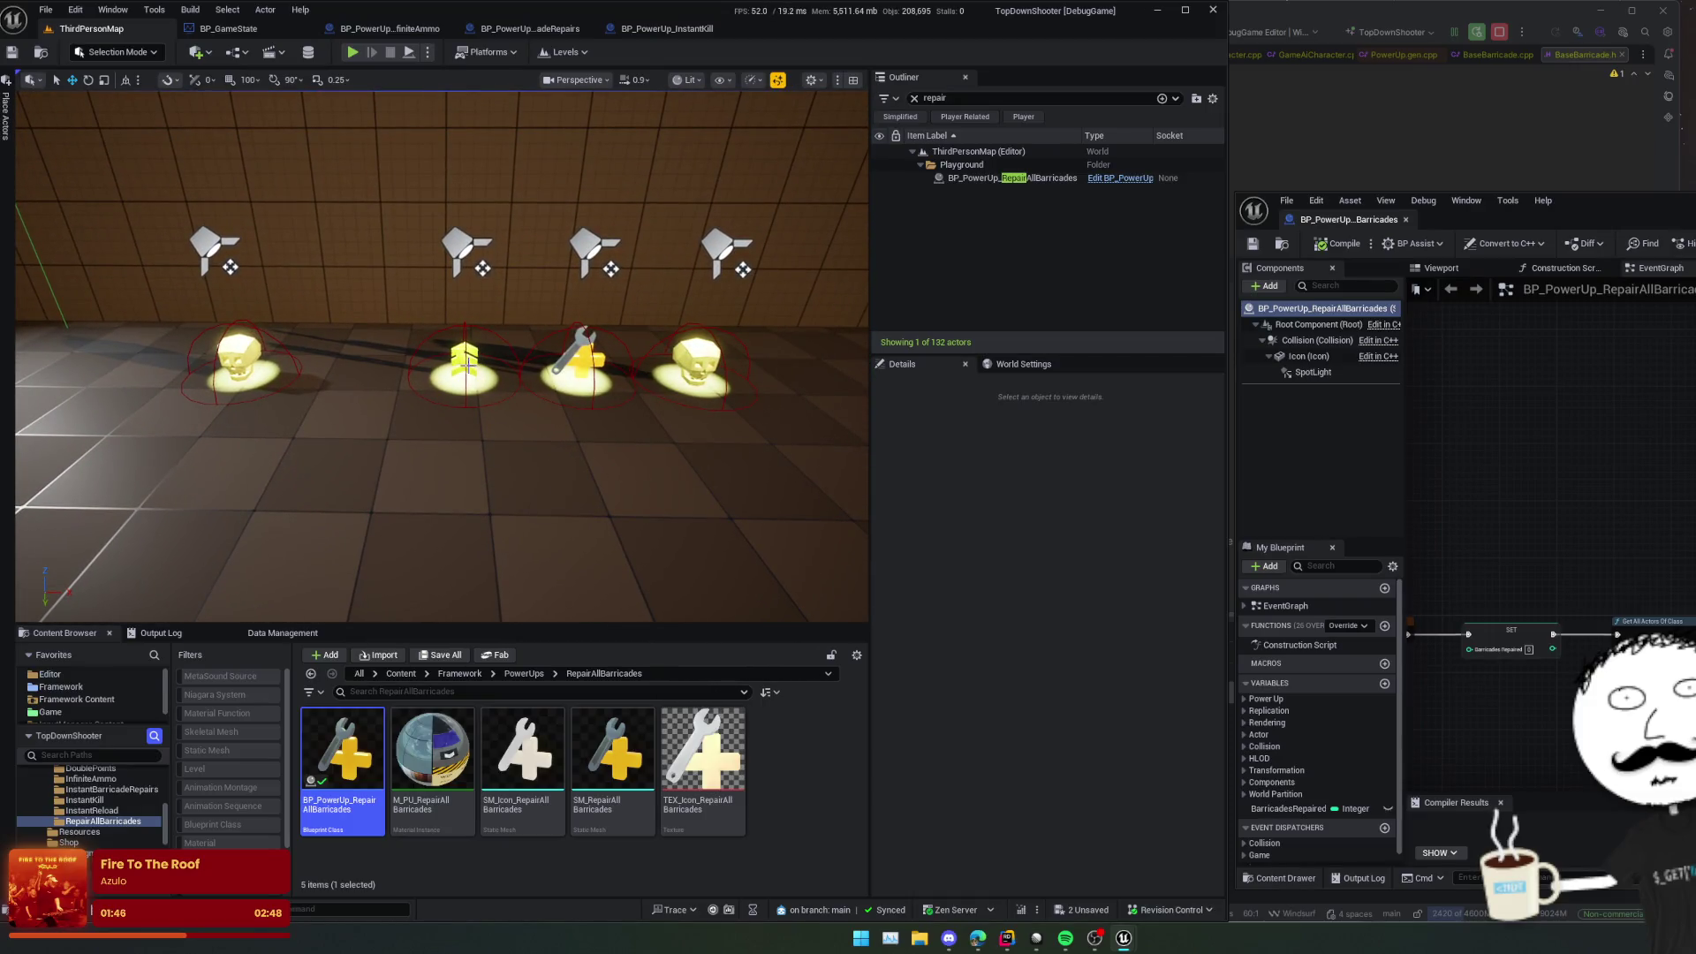
click(465, 362)
mouse_move(557, 395)
mouse_down()
mouse_move(535, 389)
mouse_move(578, 390)
mouse_up()
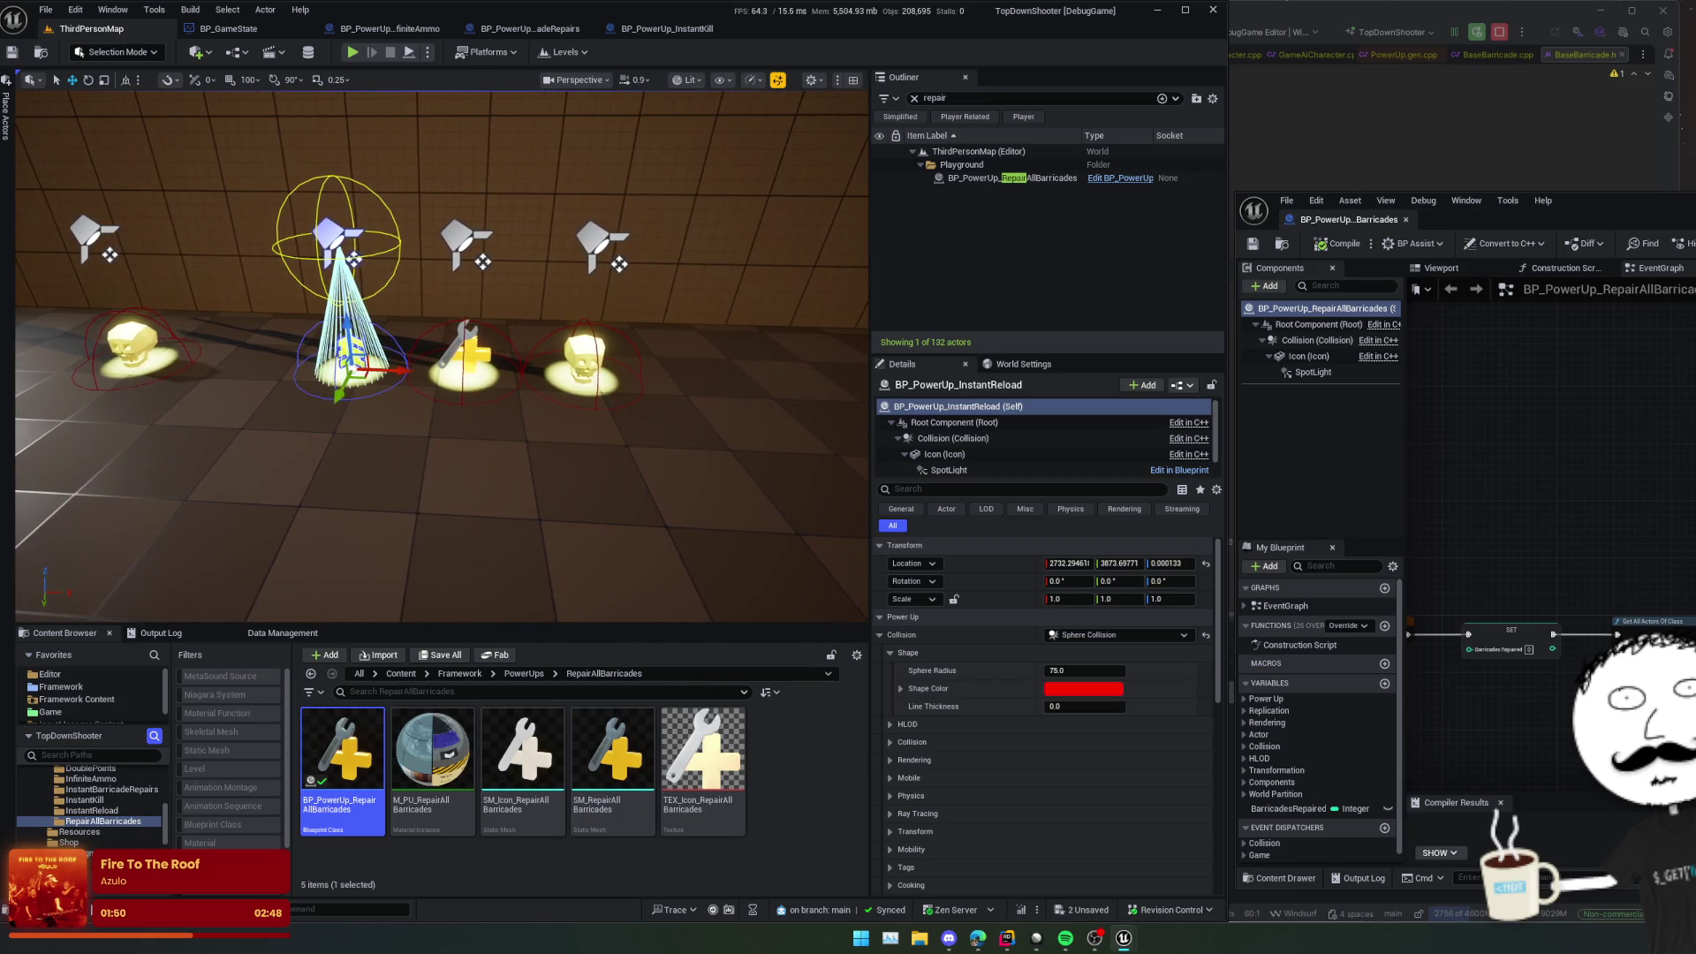
Step: Place RepairAllBarricades on the dark floor beside the barricade and zombies, then save
click(460, 354)
drag(460, 354, 530, 389)
drag(644, 437, 454, 386)
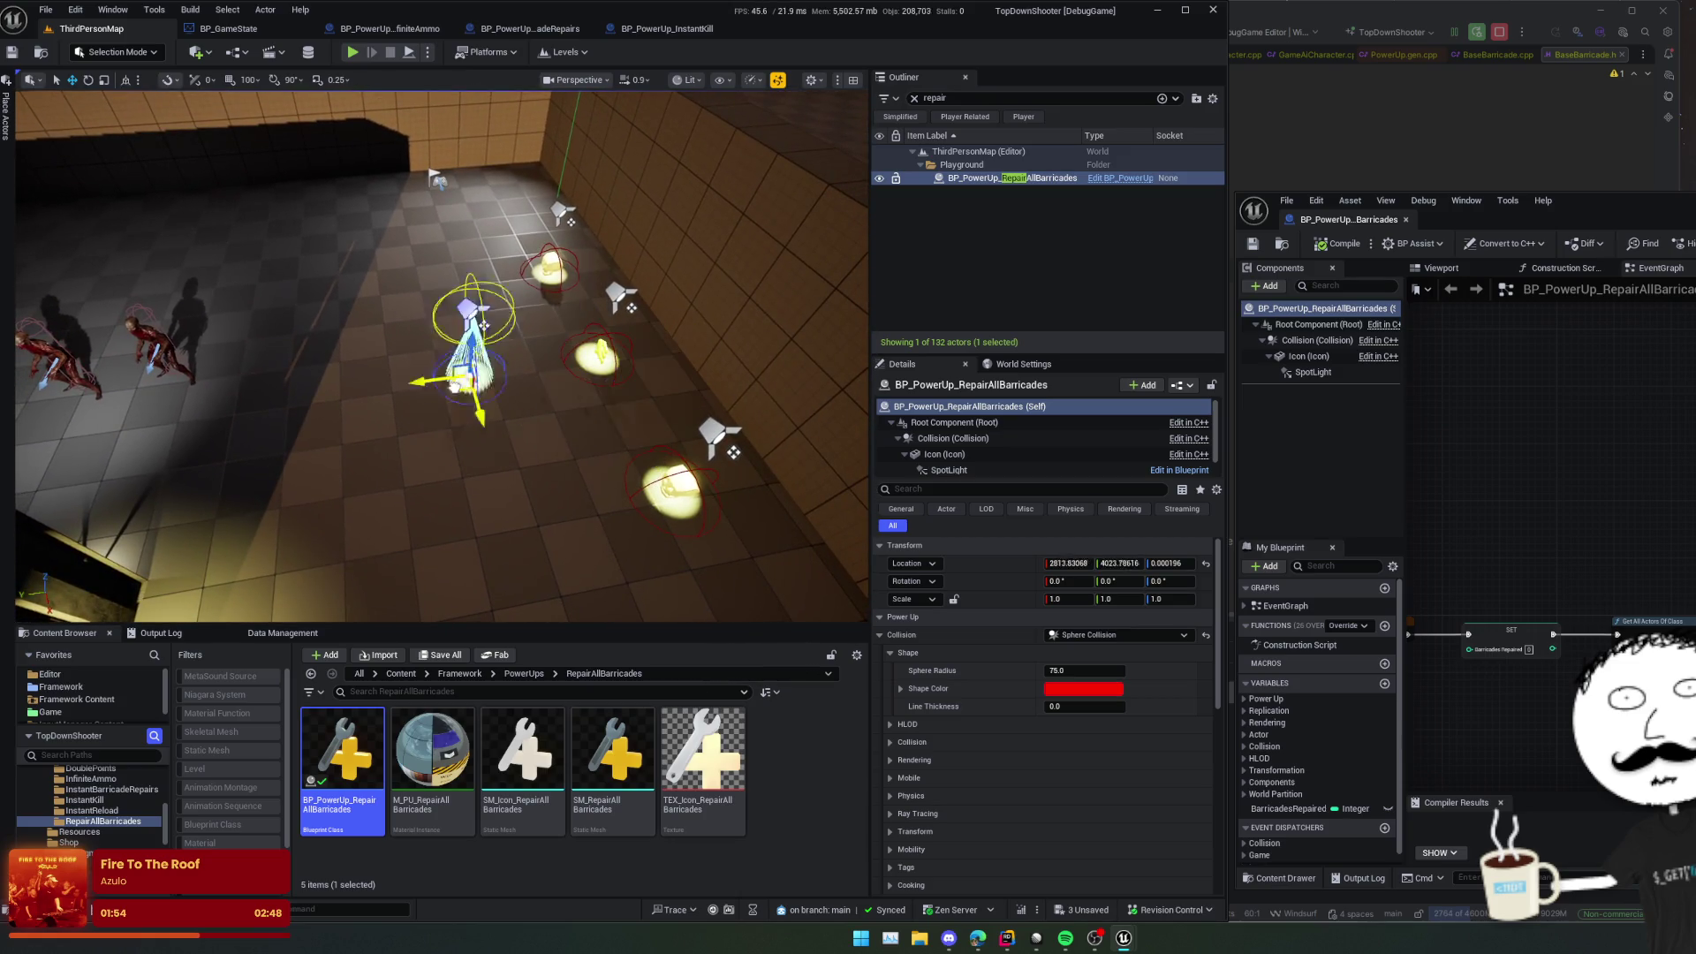
drag(167, 333, 395, 272)
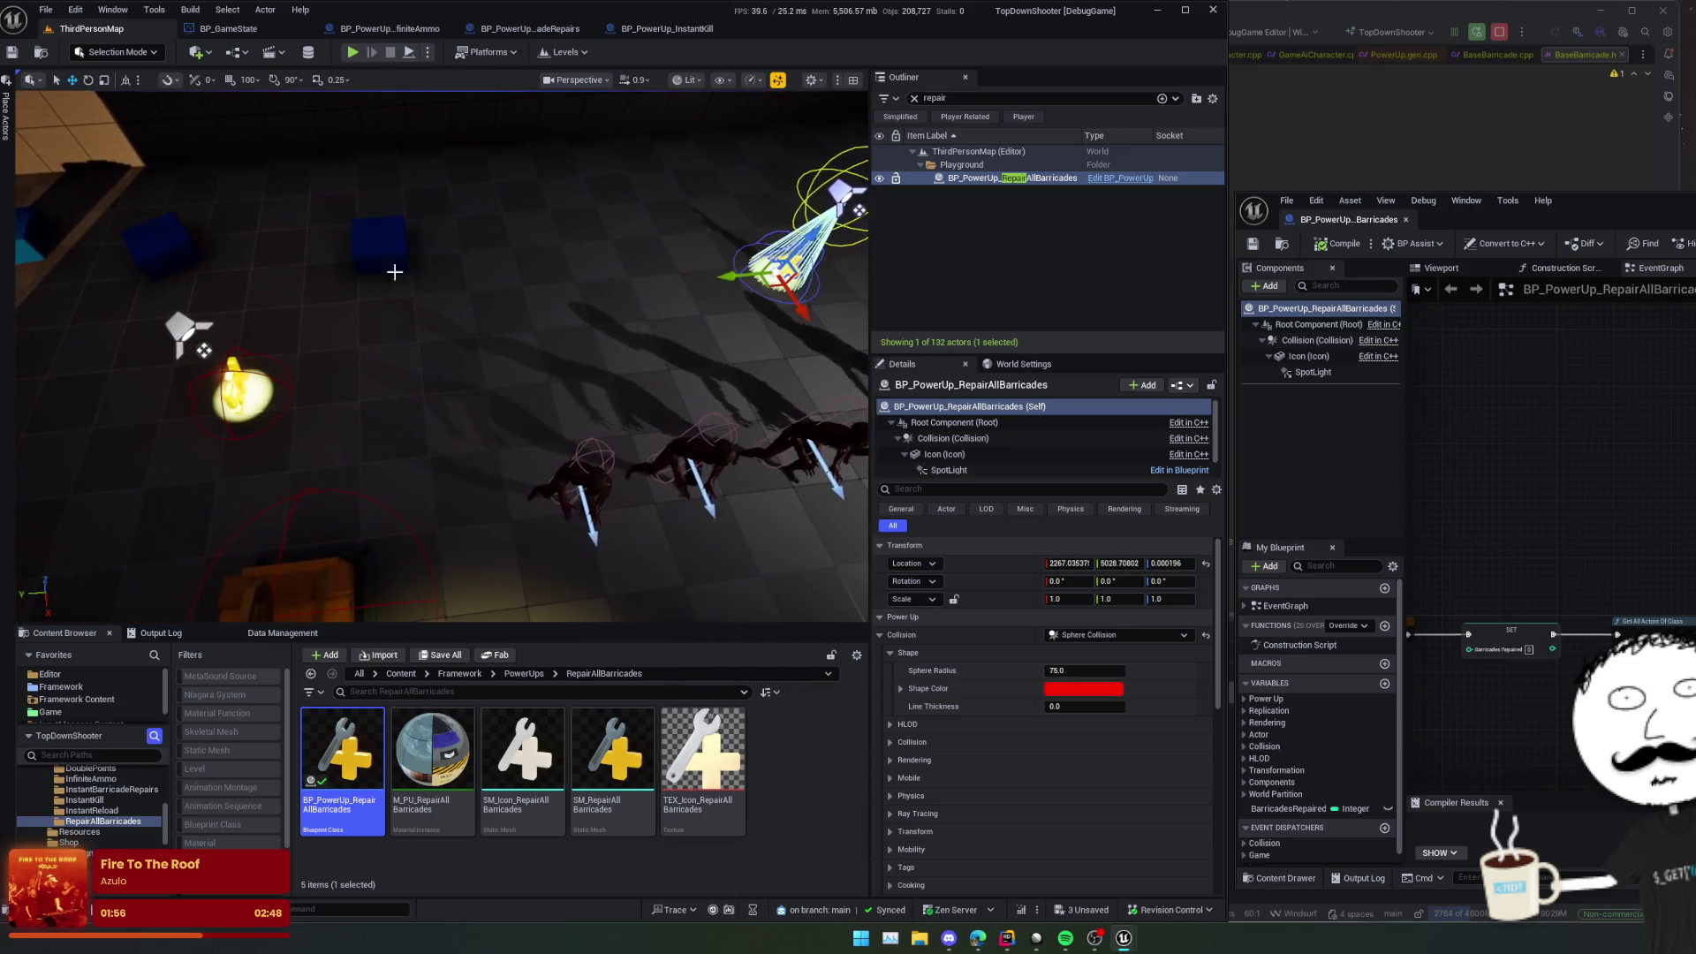
drag(768, 288, 498, 372)
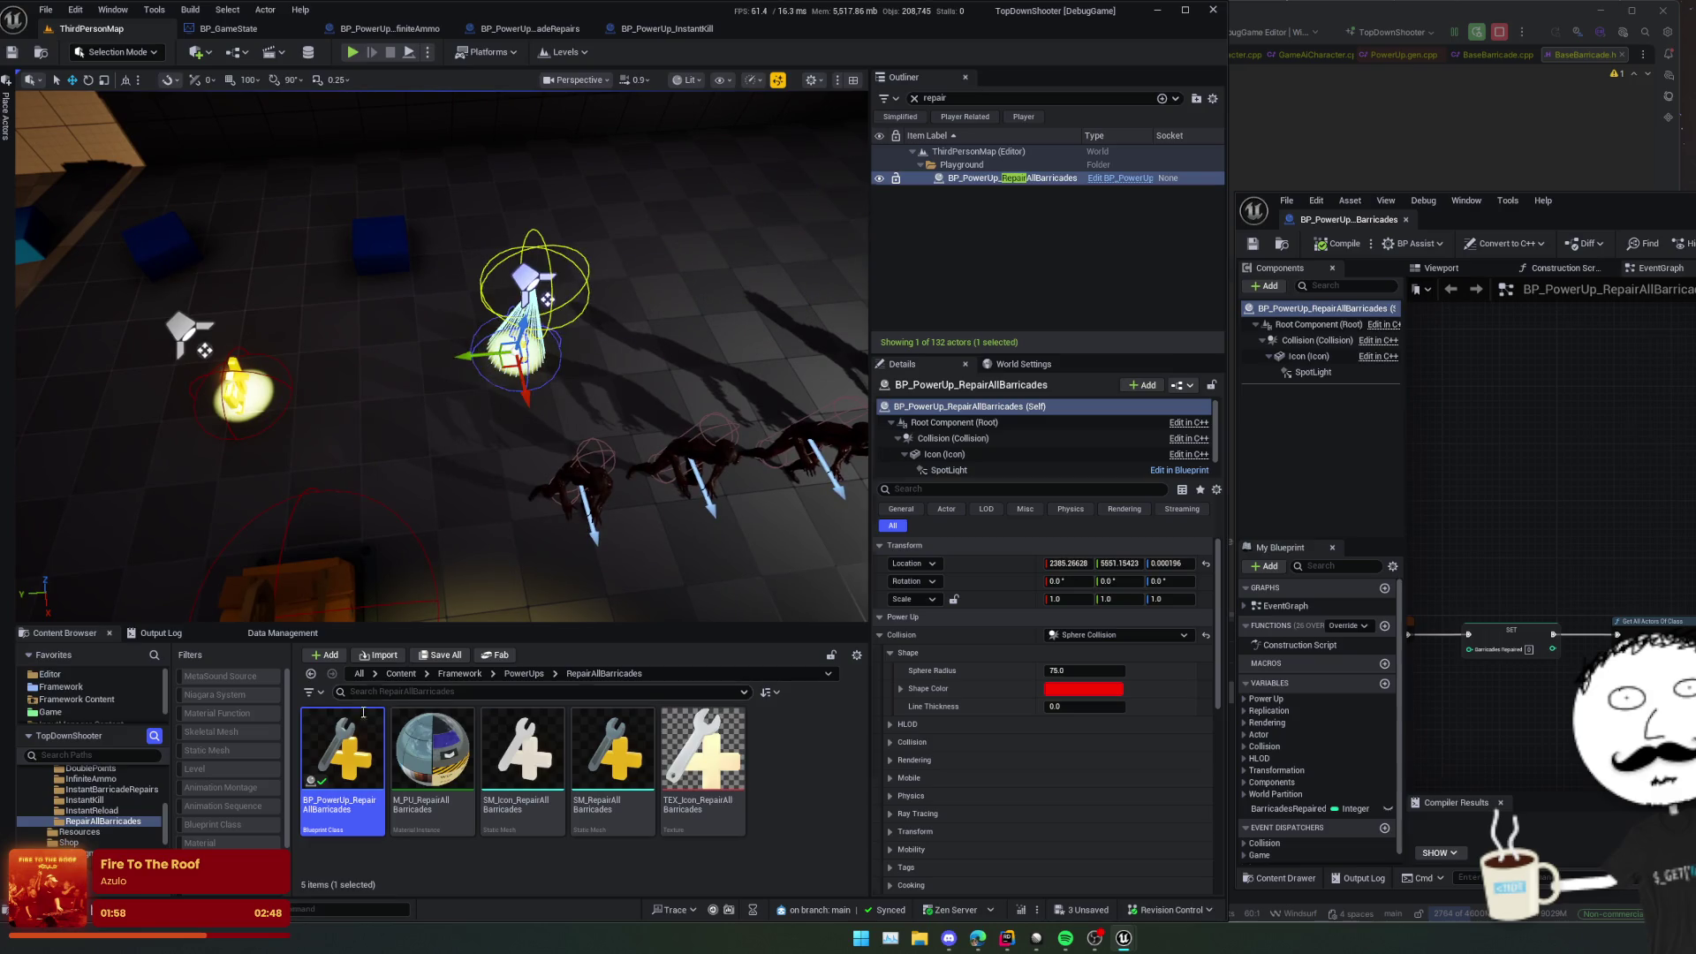
key(Delete)
drag(363, 712, 284, 452)
drag(361, 363, 554, 186)
key(ctrl+s)
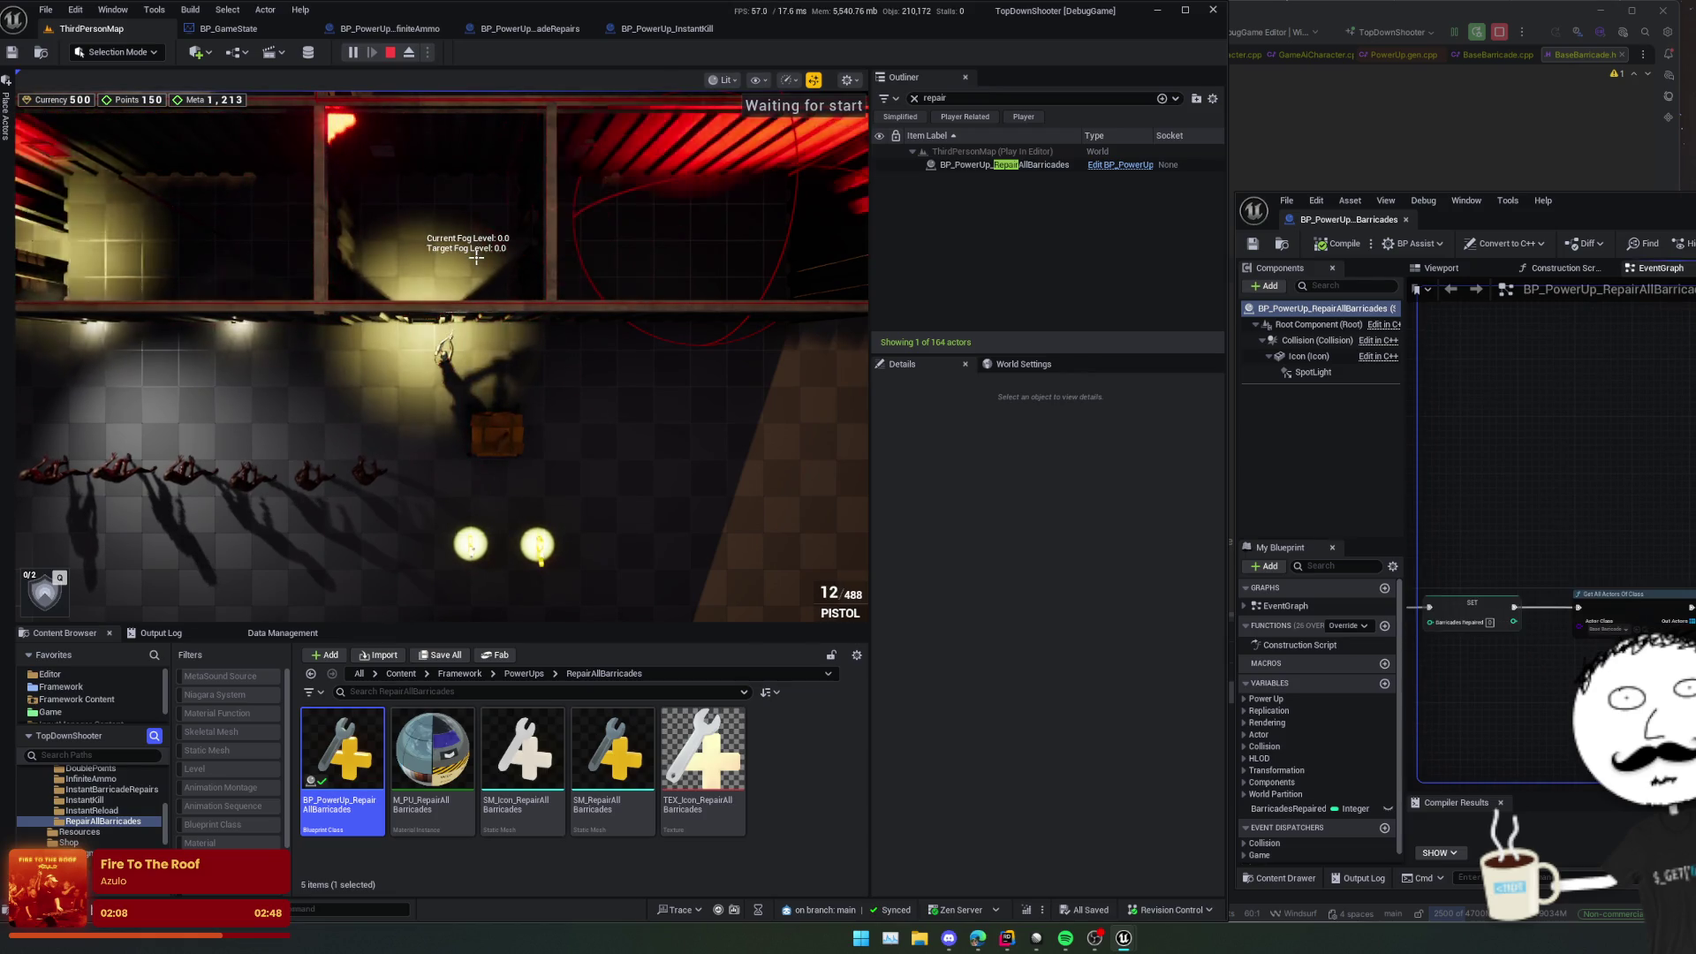
Step: In the running game, walk the character up to the barricade
scroll(1677, 442, down, 3)
scroll(1502, 429, up, 3)
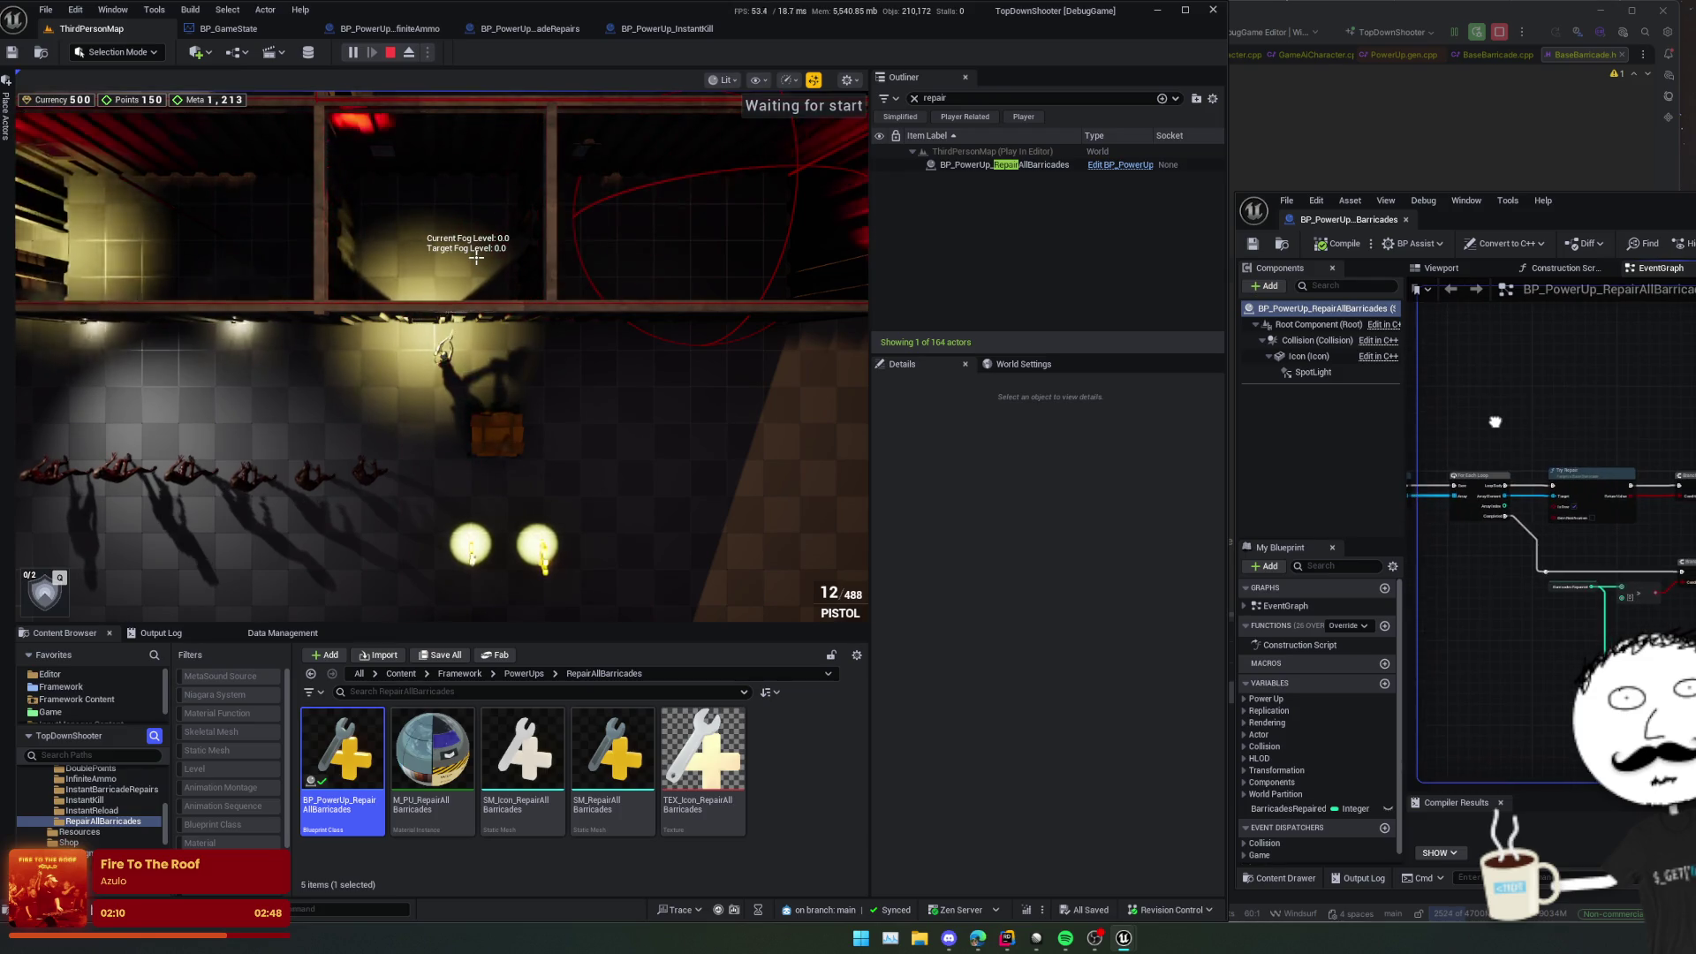
click(511, 436)
key(s)
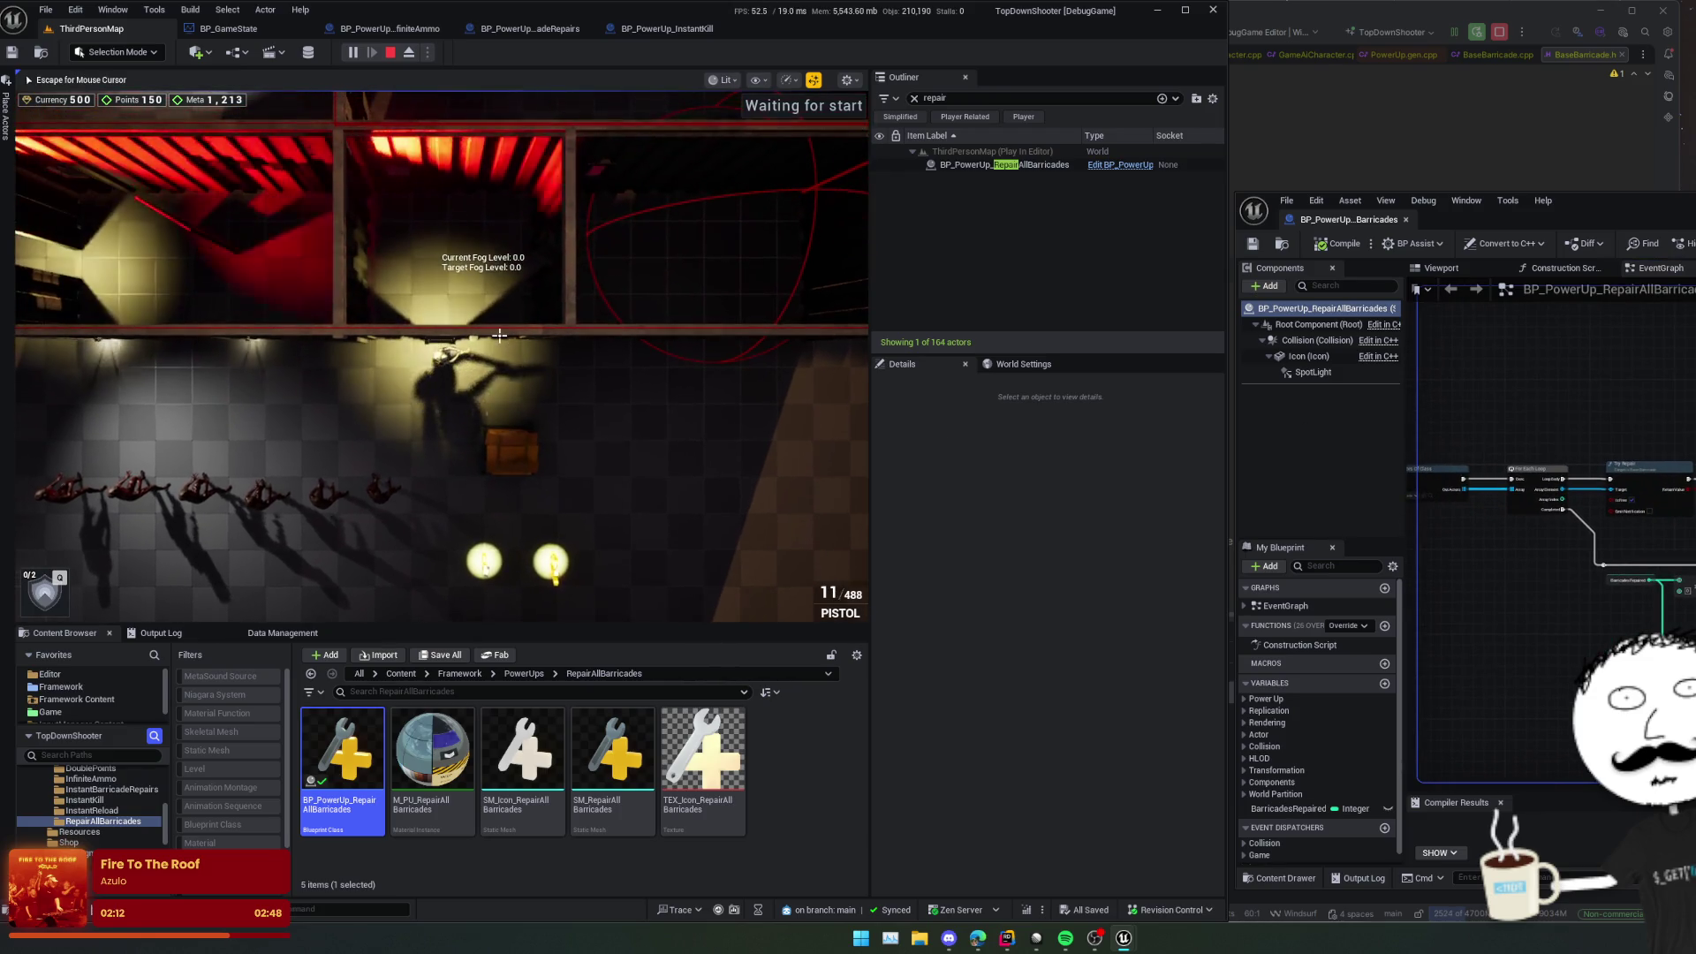
key(w)
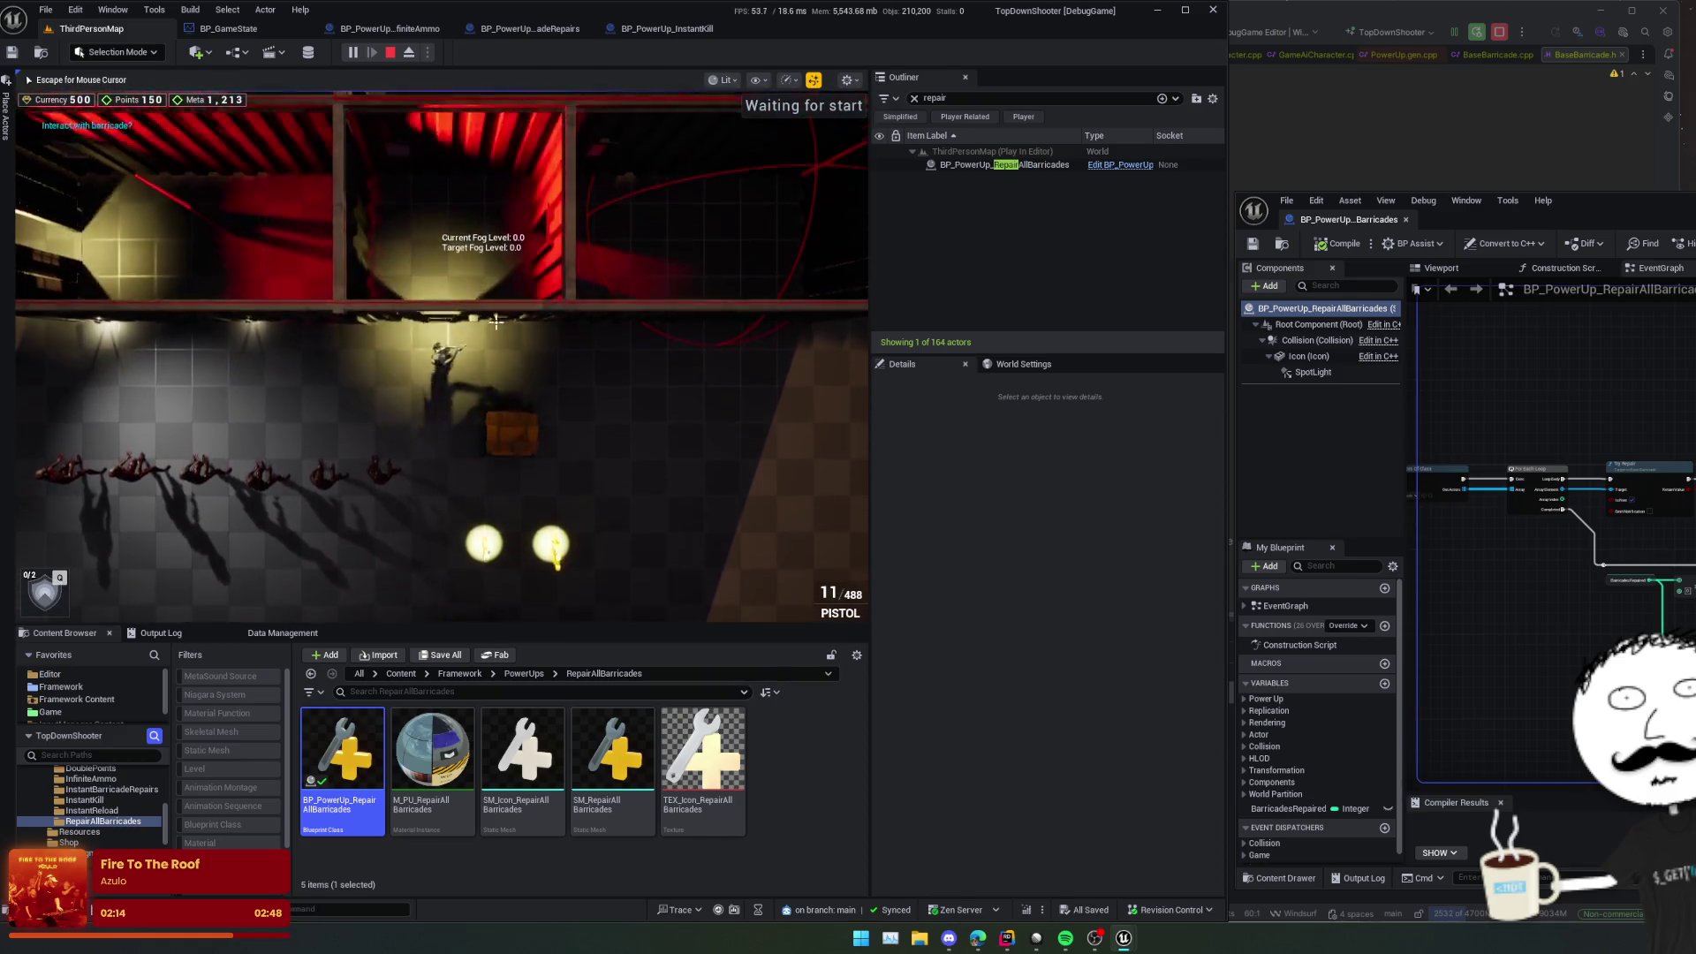
key(Escape)
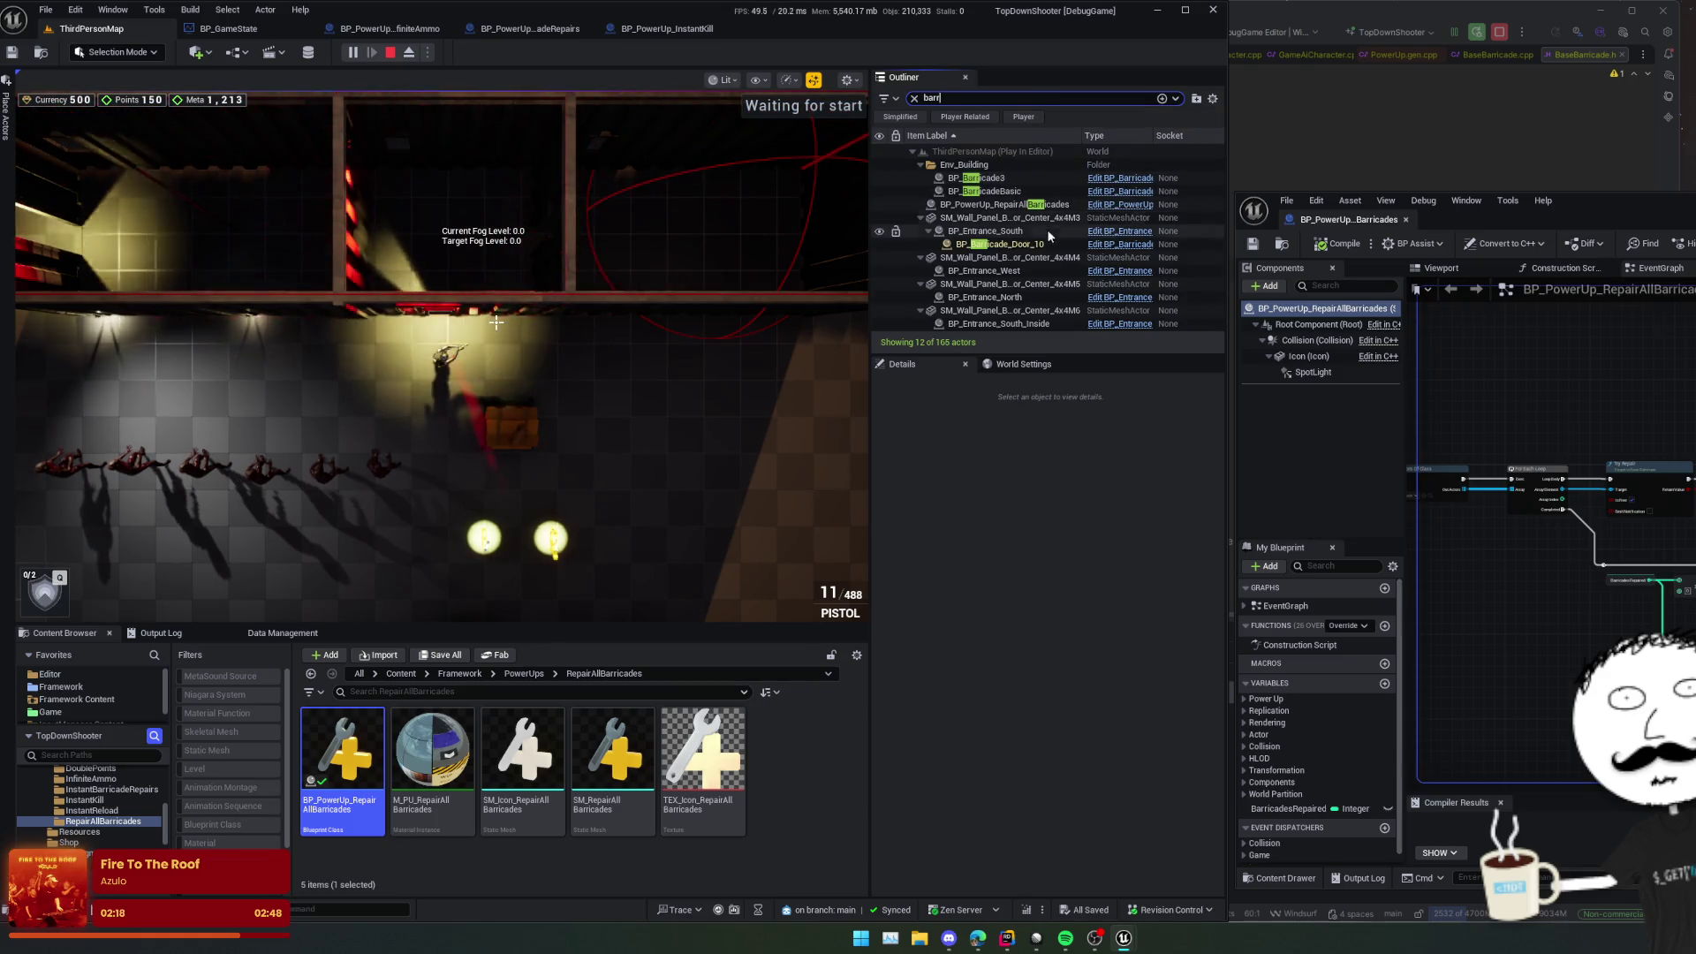
Step: Lower BP_Barricade_Door_10's health, then walk onto the repair power-up to collect it
click(1049, 244)
click(927, 704)
click(693, 577)
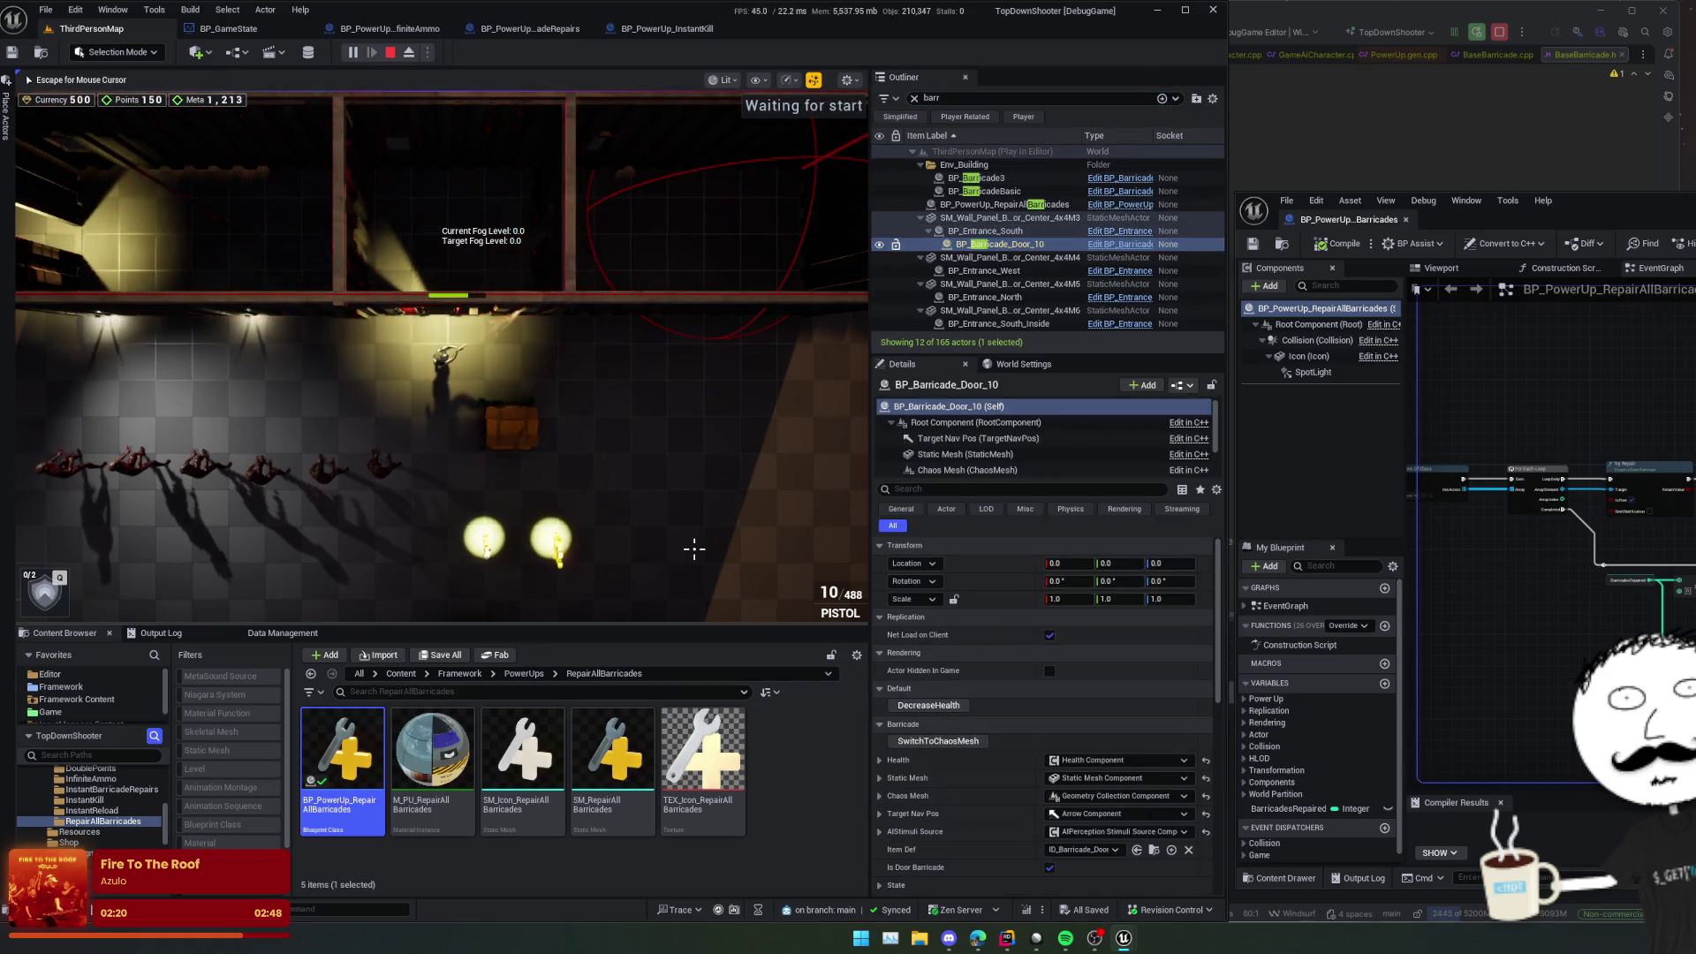
key(s)
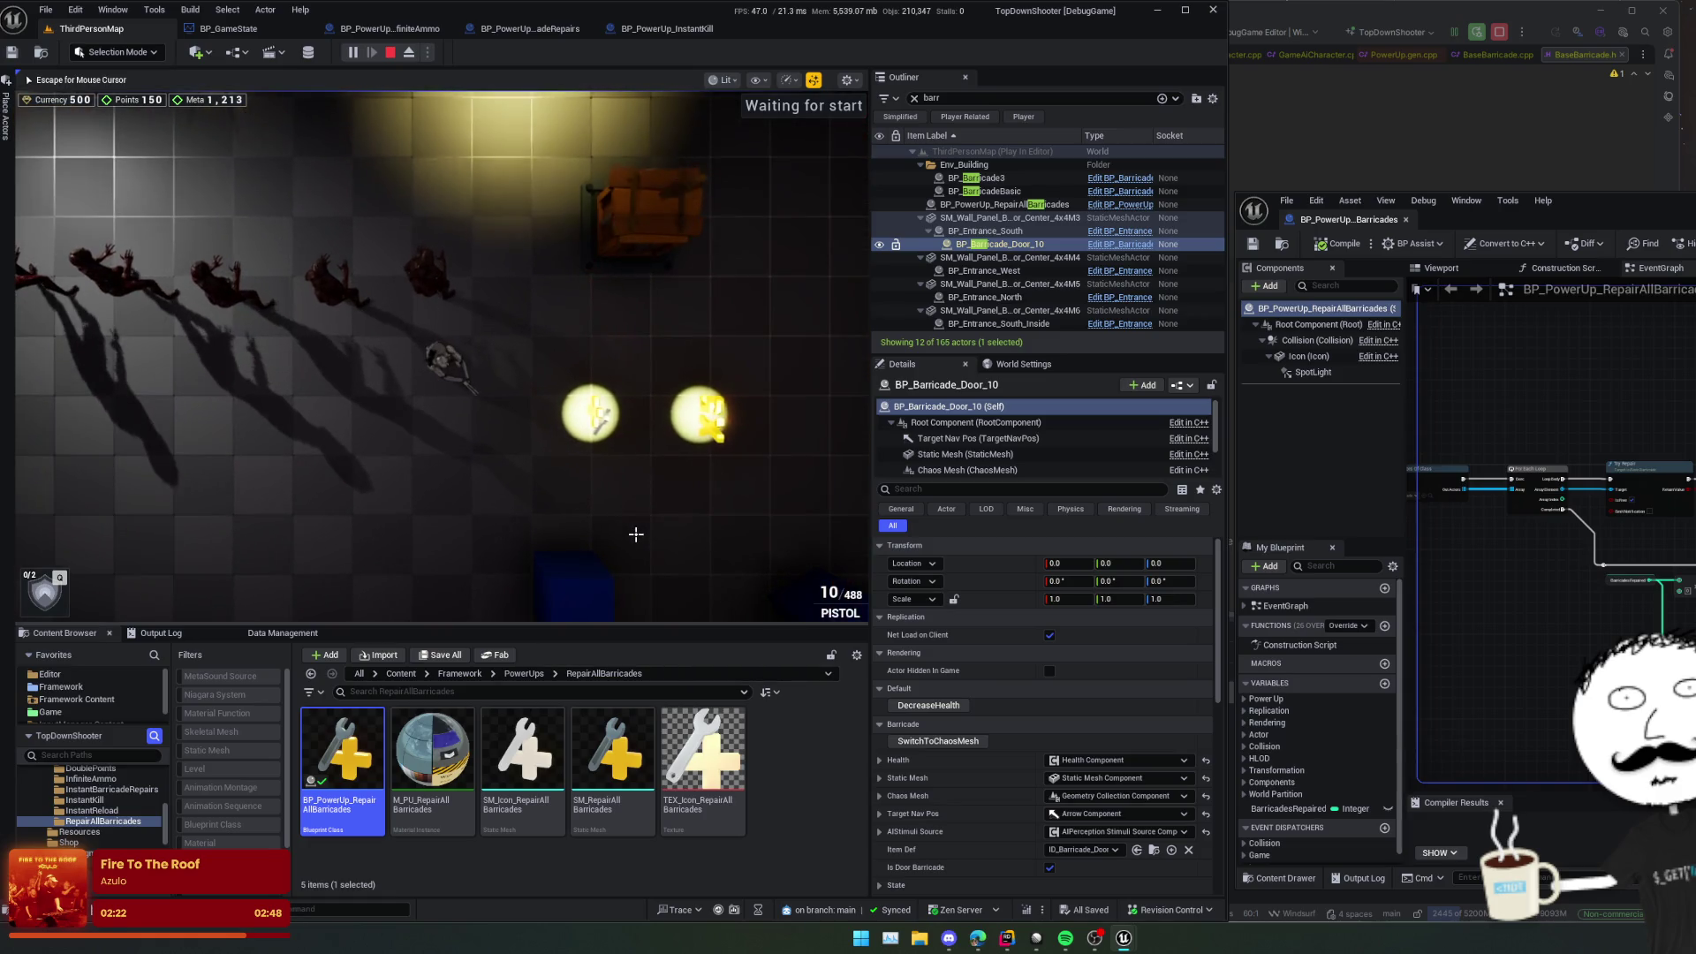
key(d)
Step: Walk back to check the barricade was repaired and stop the play session
key(w)
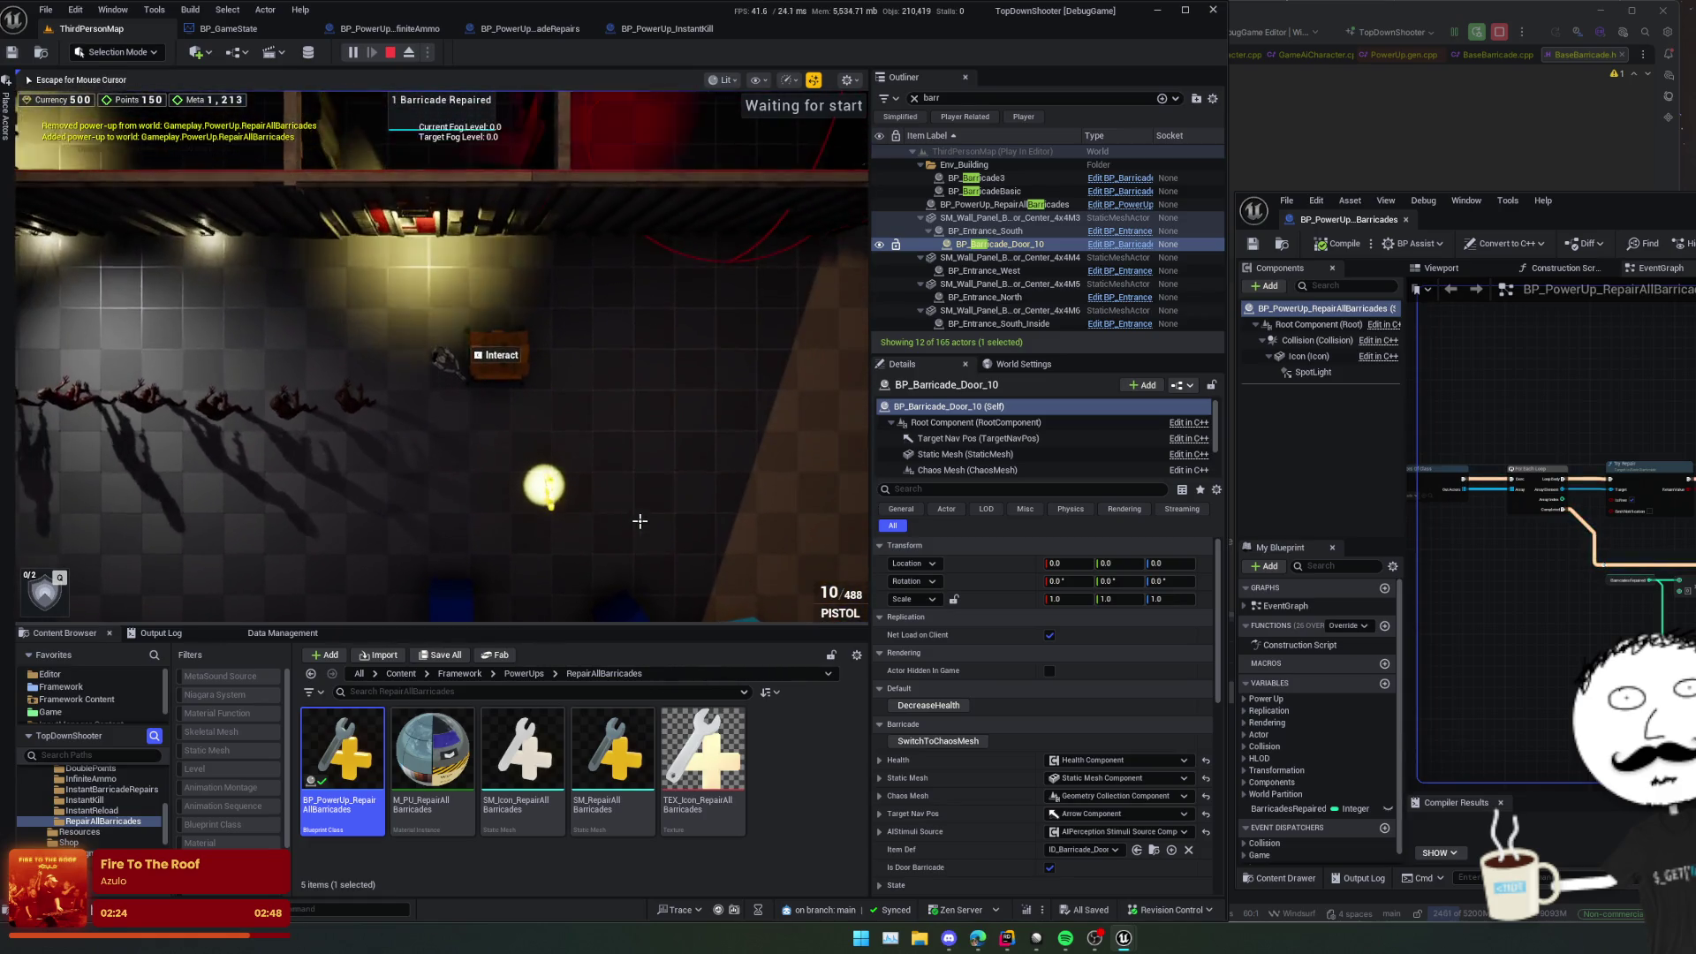
key(w)
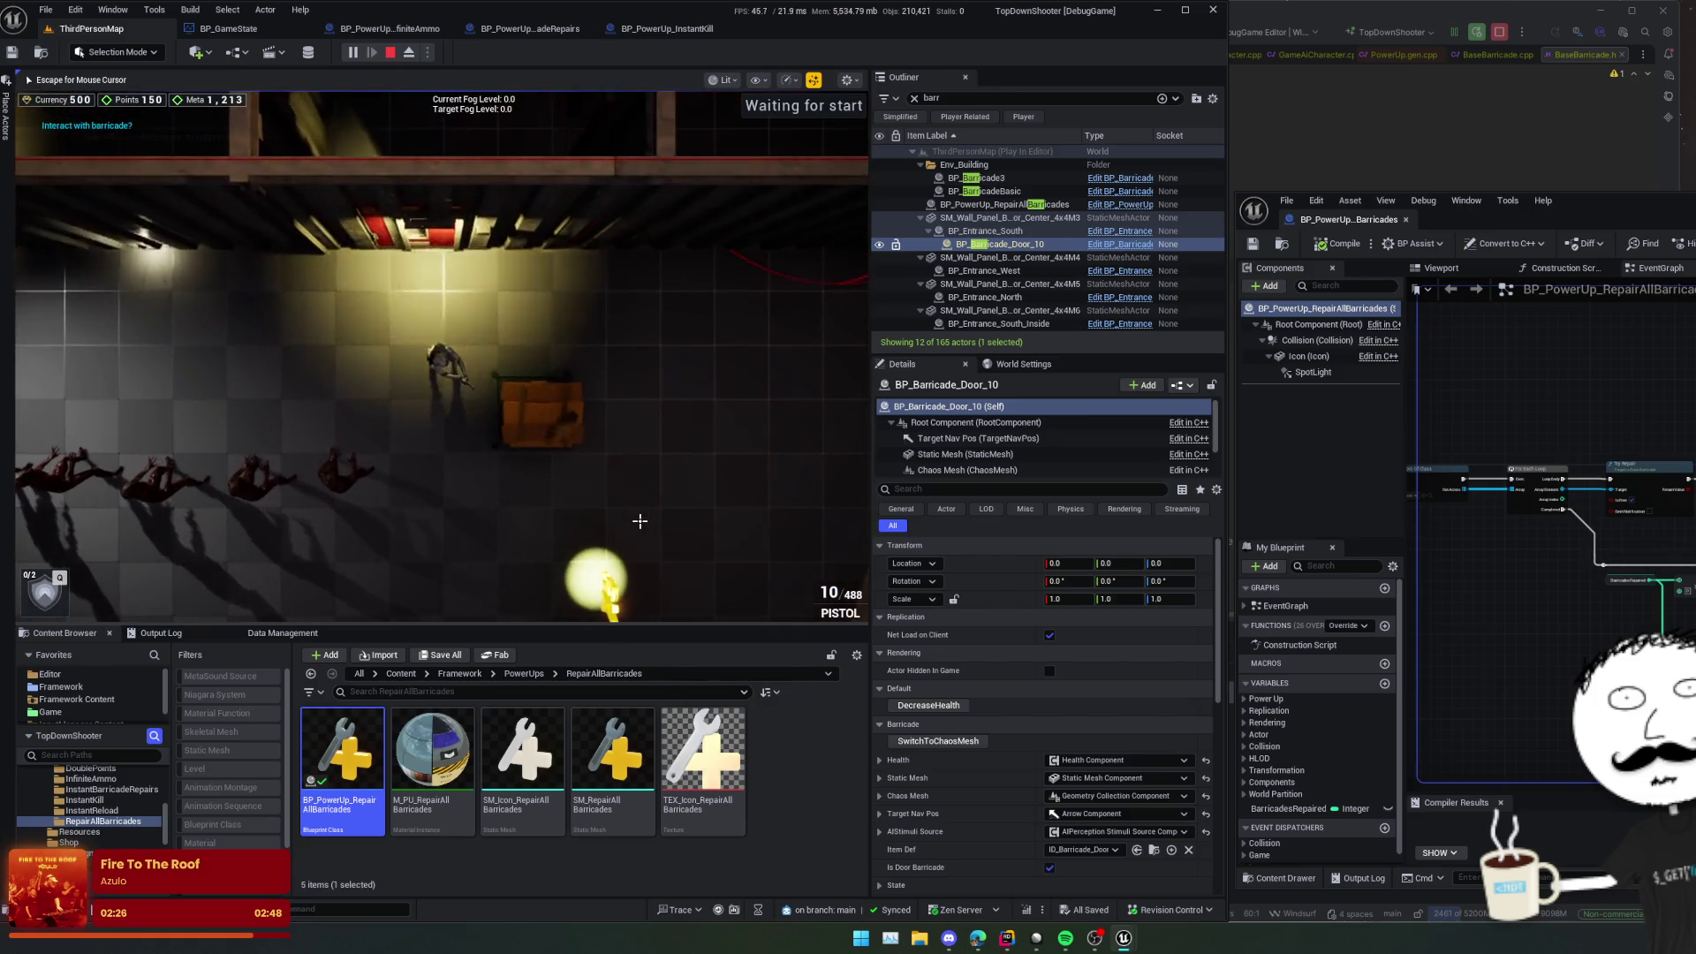
key(s)
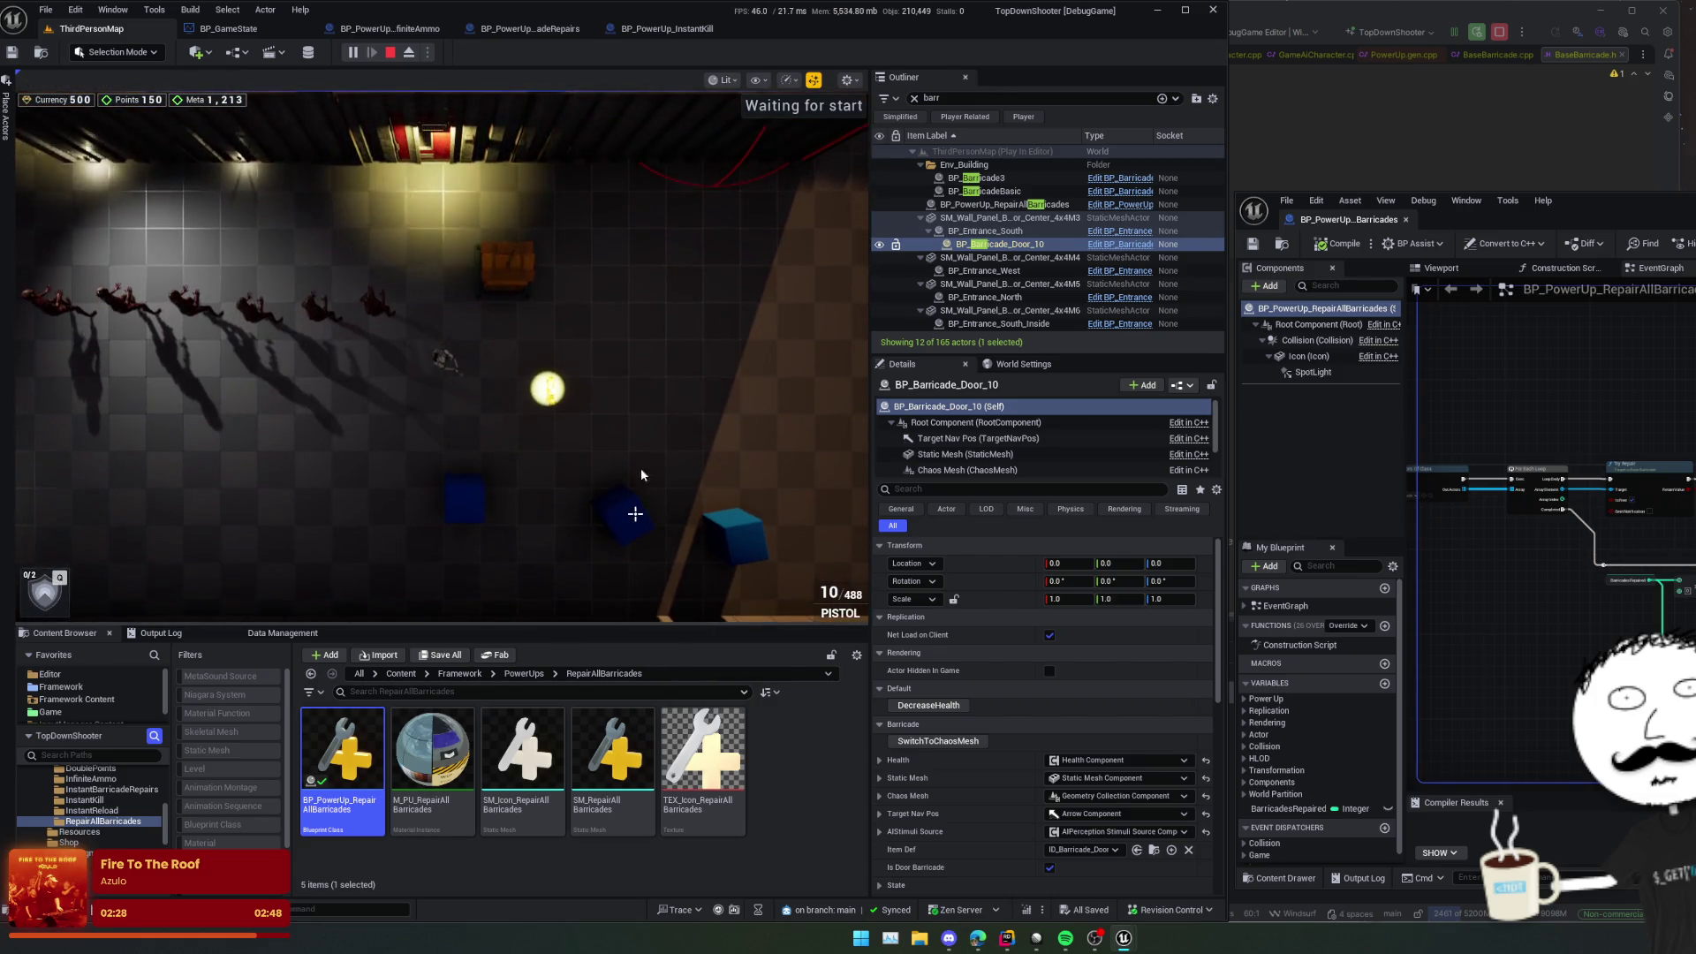
click(392, 55)
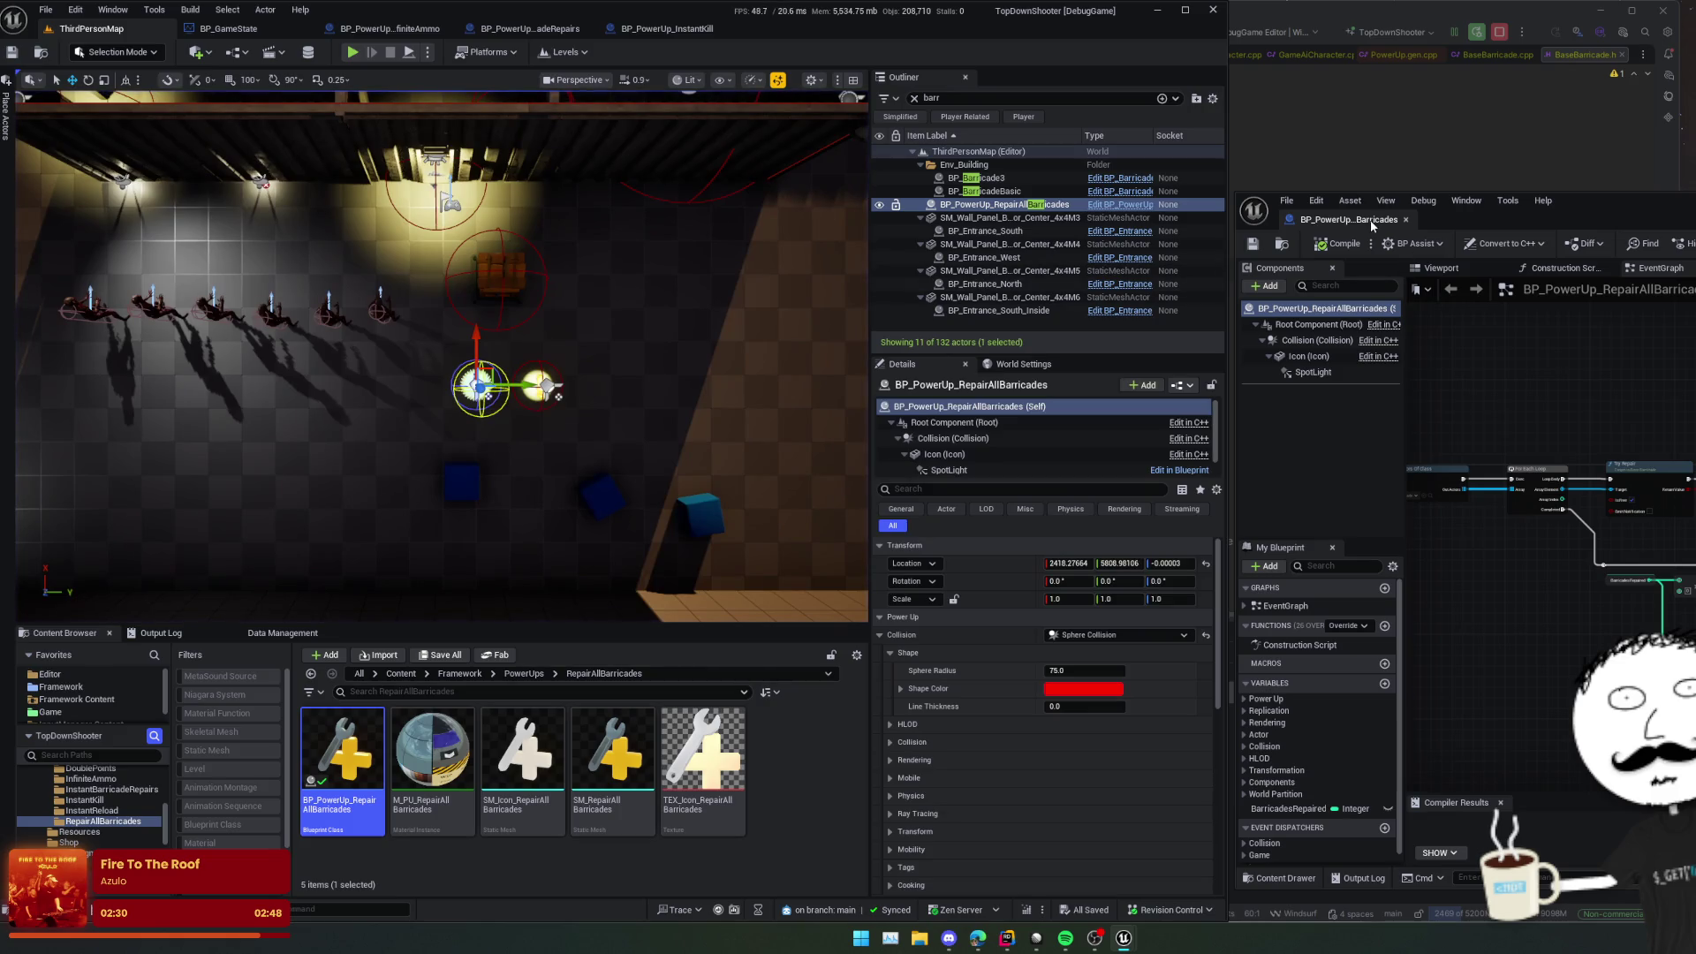
Step: Close the floating RepairAllBarricades blueprint window and browse the PowerUps folders
click(1405, 220)
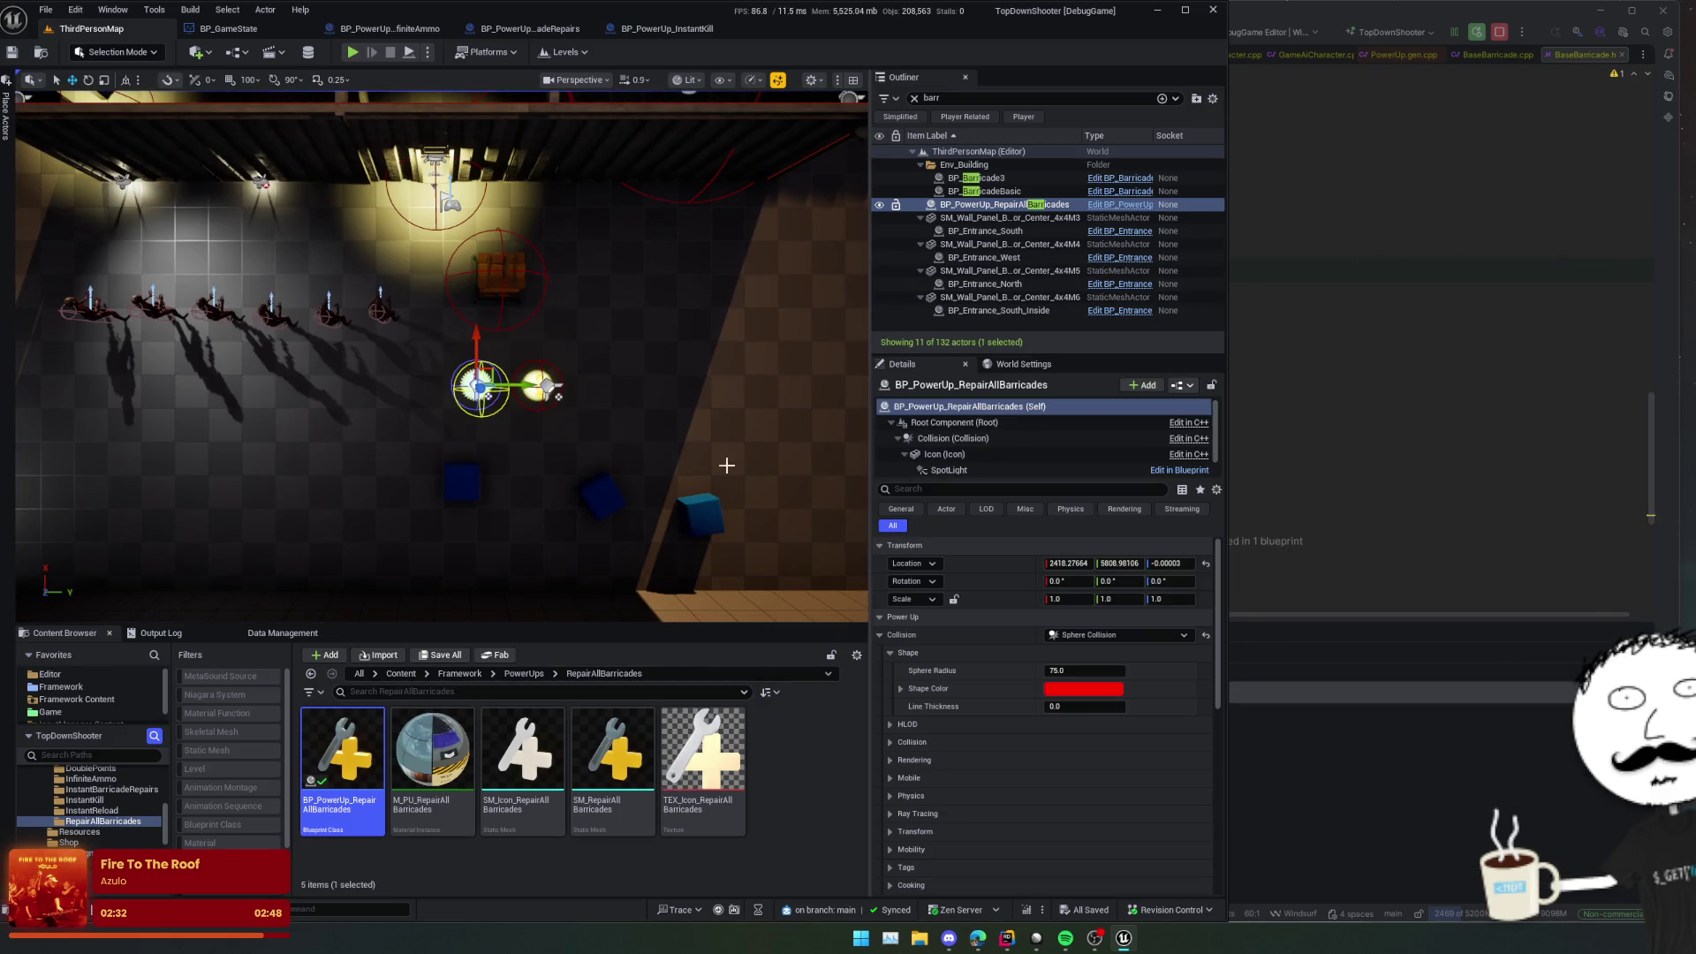
drag(726, 464, 604, 676)
click(525, 675)
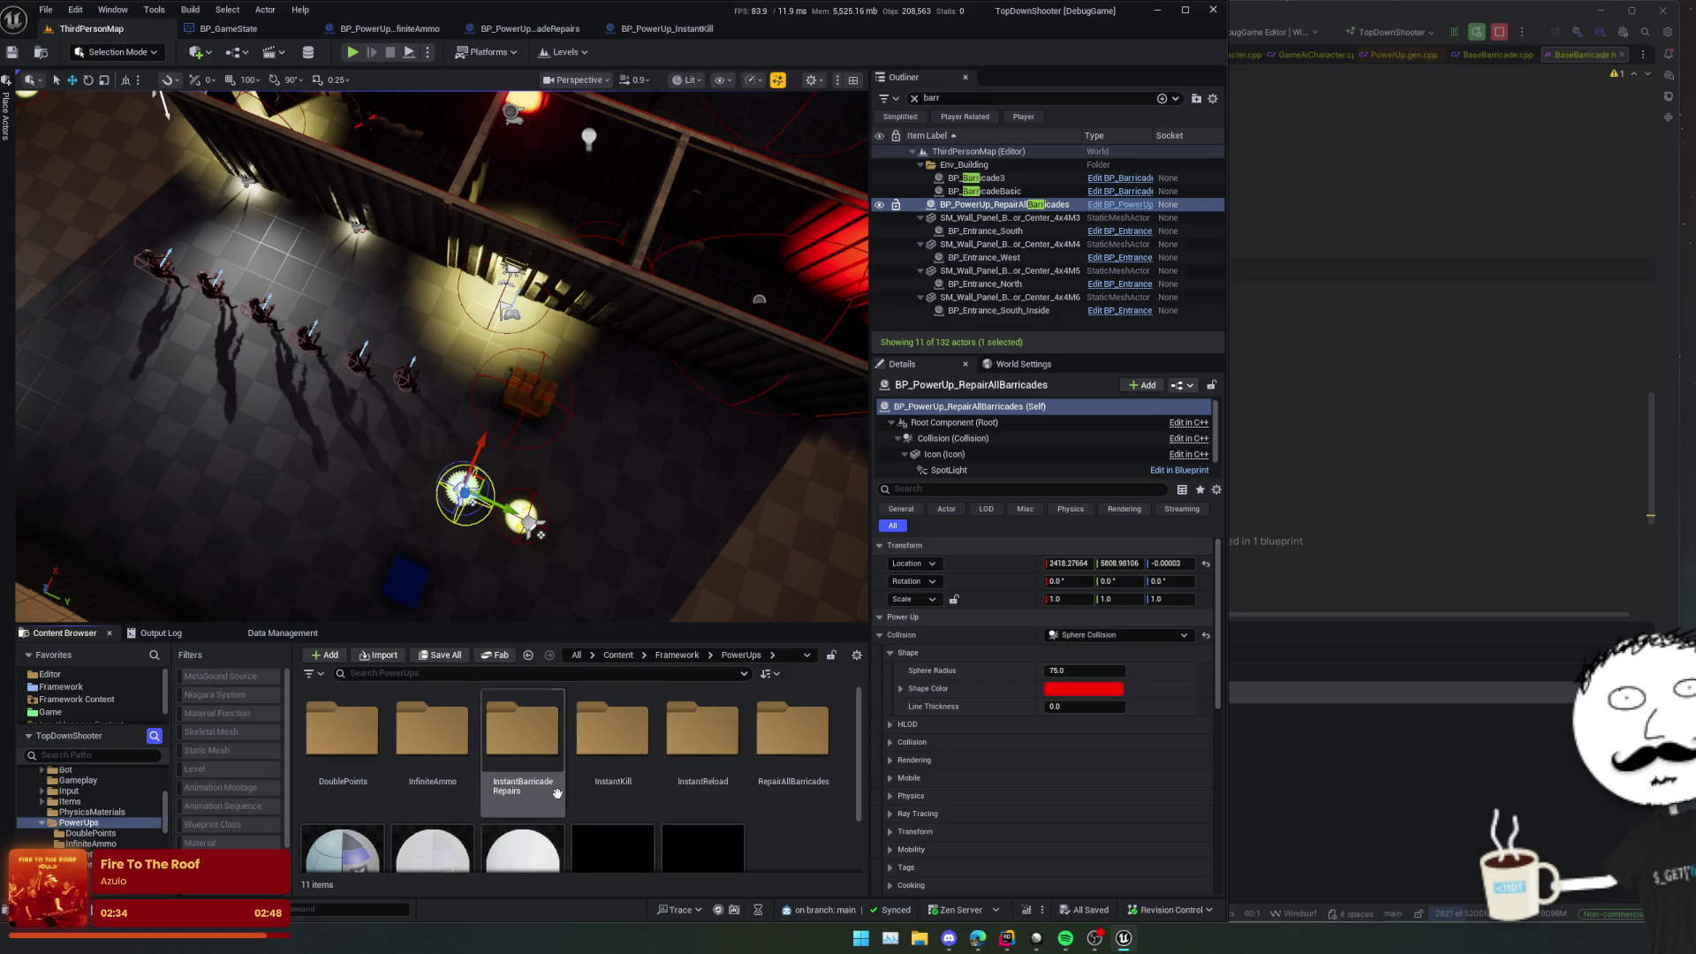
click(416, 781)
click(521, 778)
click(614, 778)
click(723, 801)
scroll(834, 838, down, 1)
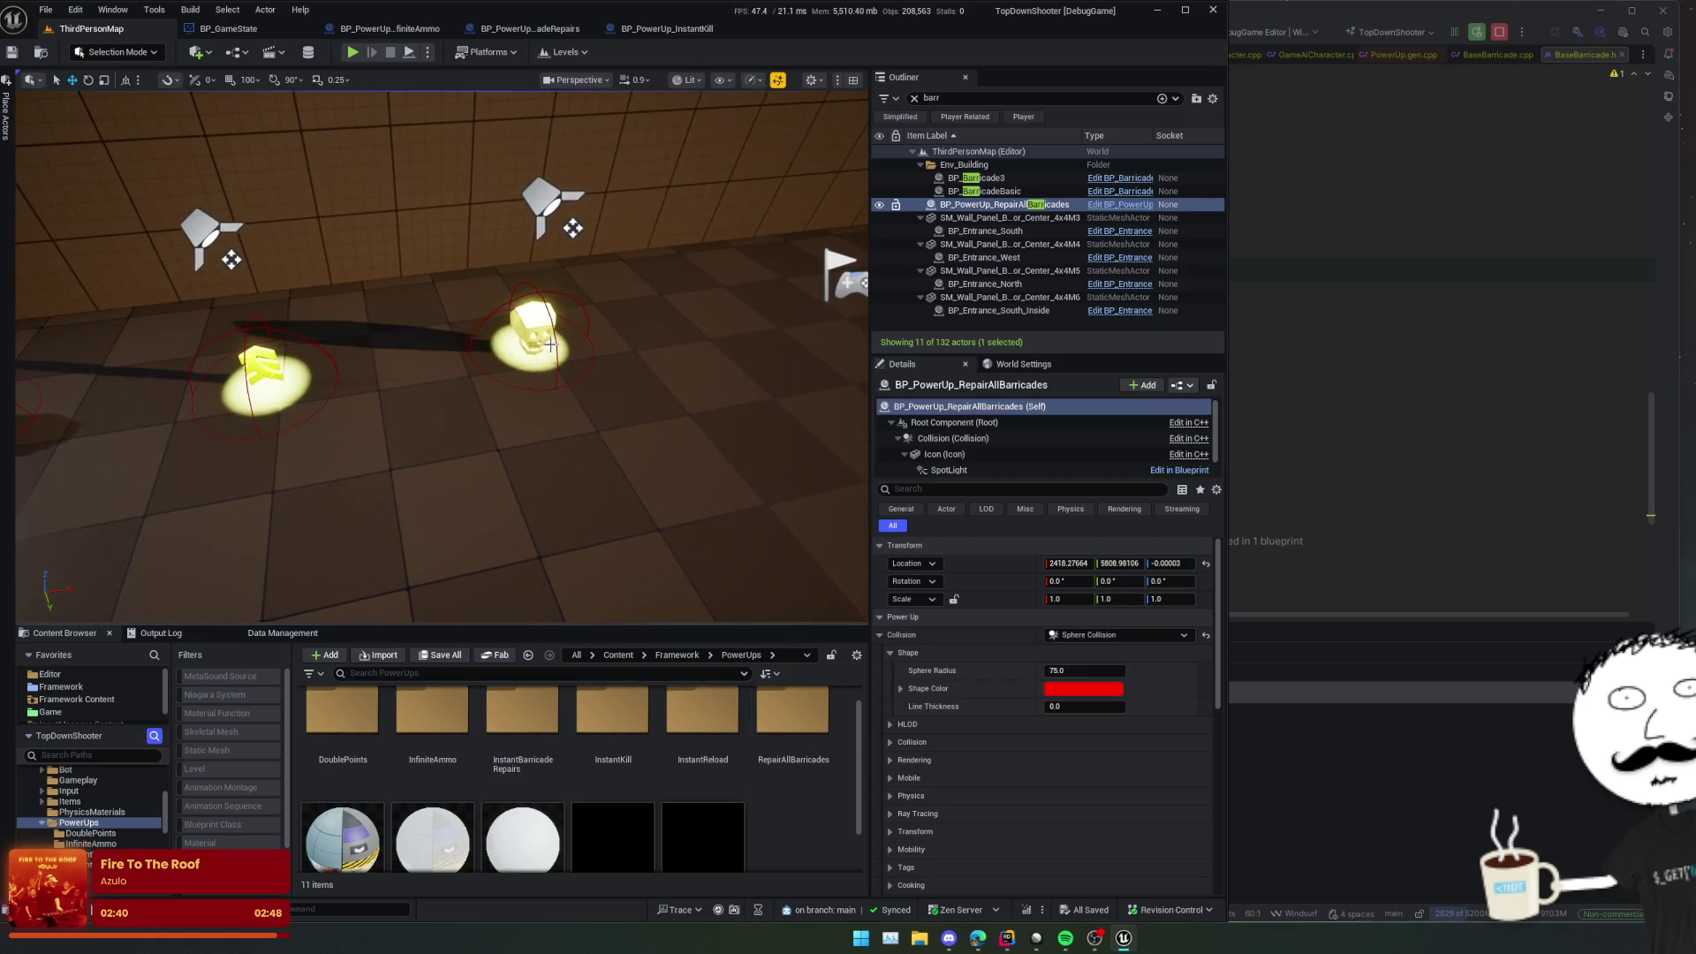
Step: Slide InstantReload and InfiniteAmmo left to close the row gaps, then save
click(550, 344)
key(a)
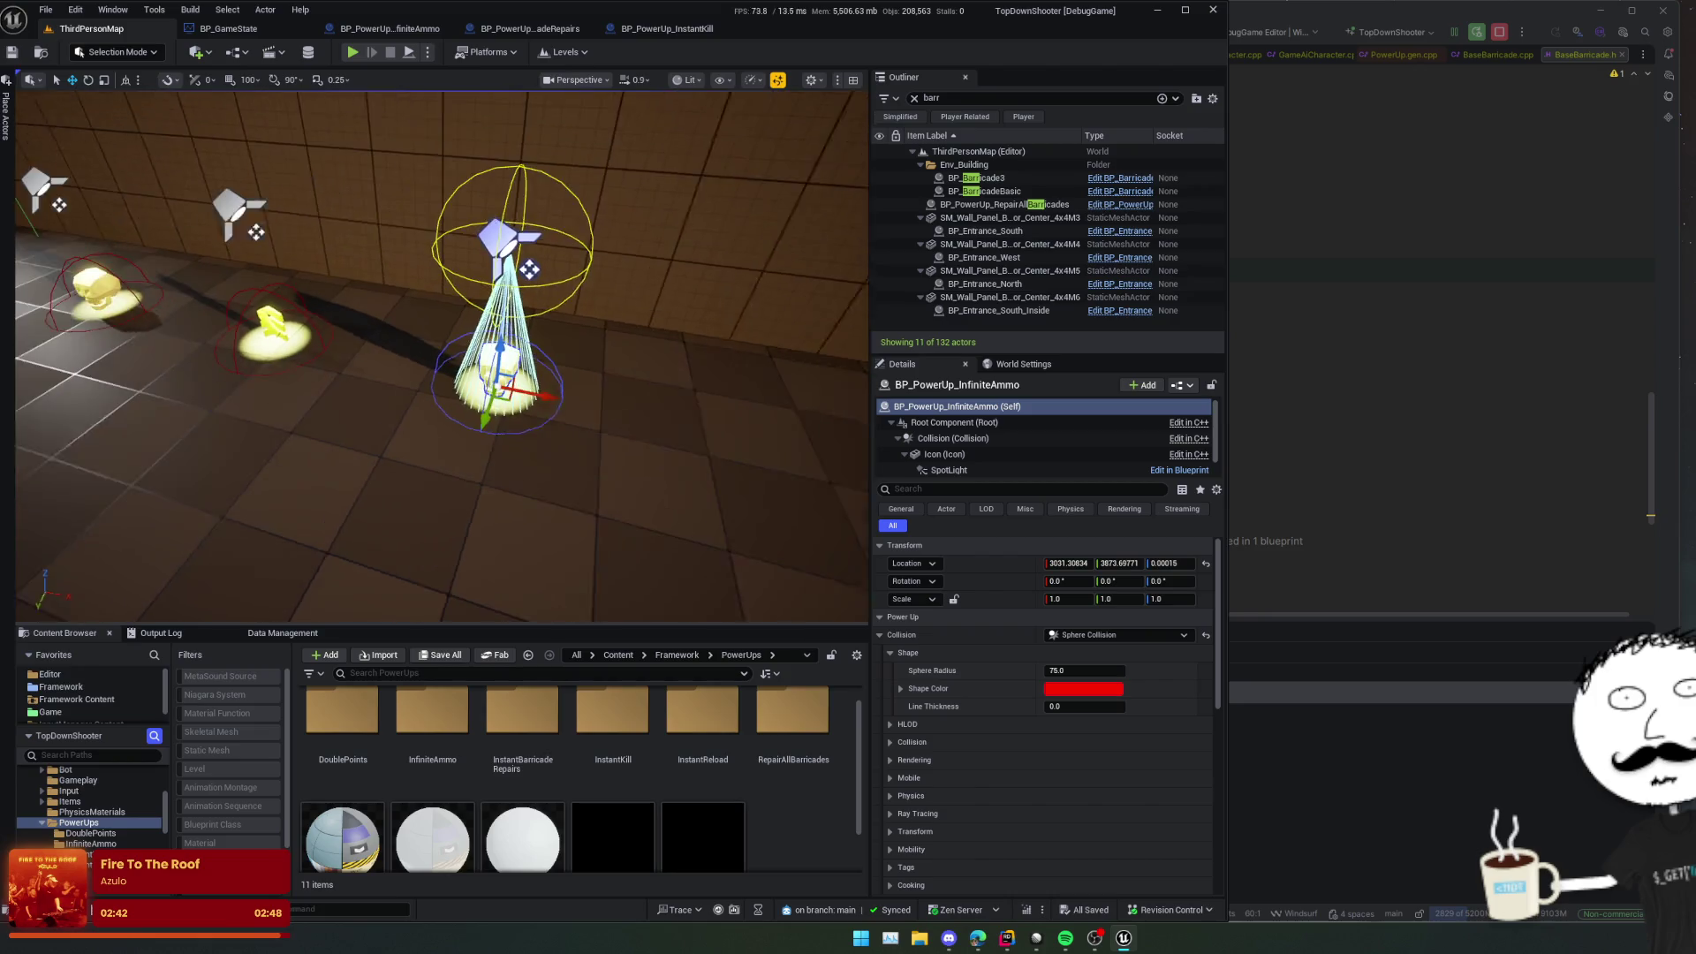
click(424, 328)
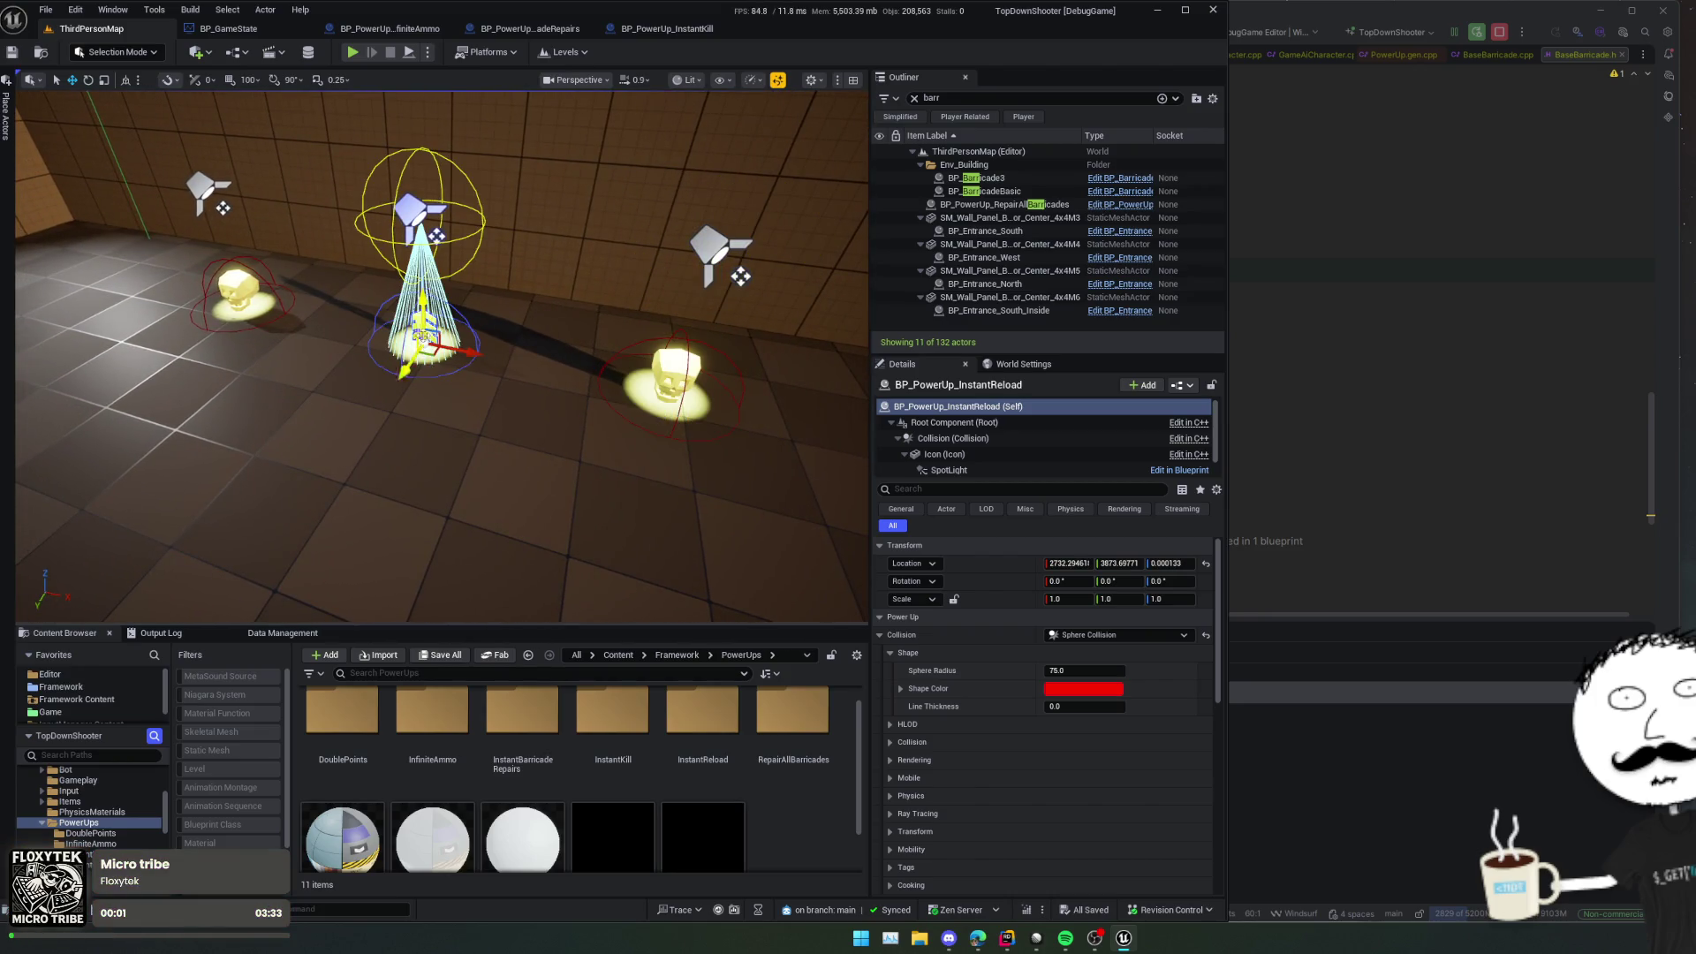
key(a)
click(354, 305)
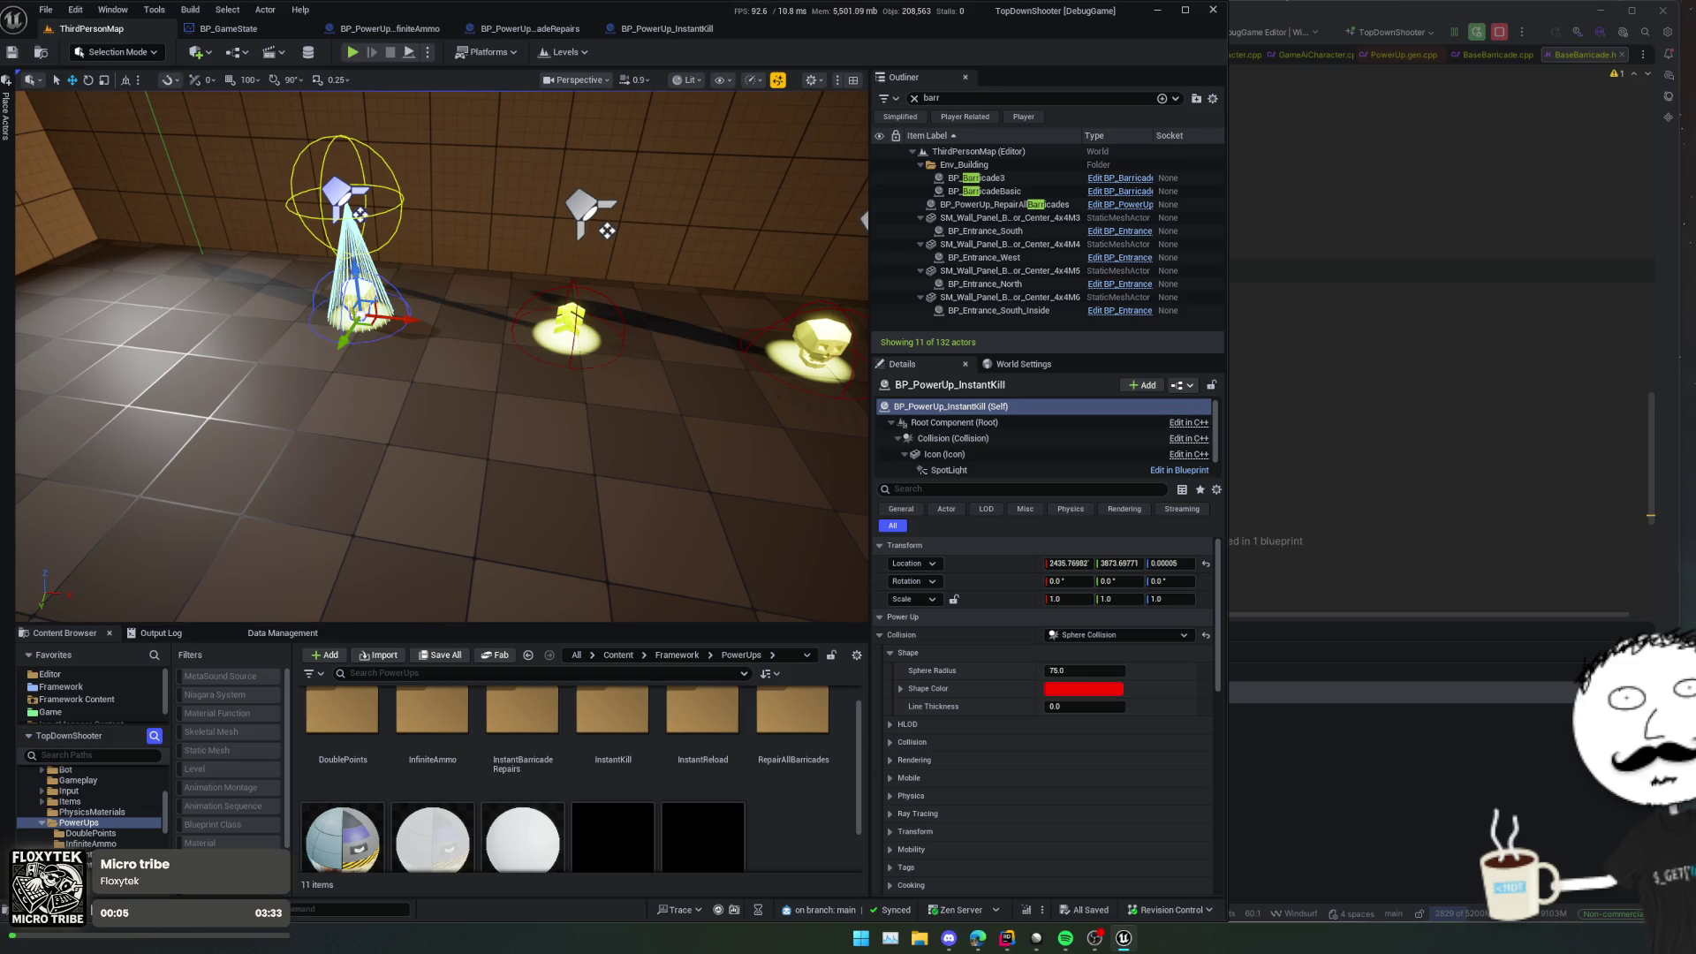
click(594, 334)
drag(614, 343, 726, 347)
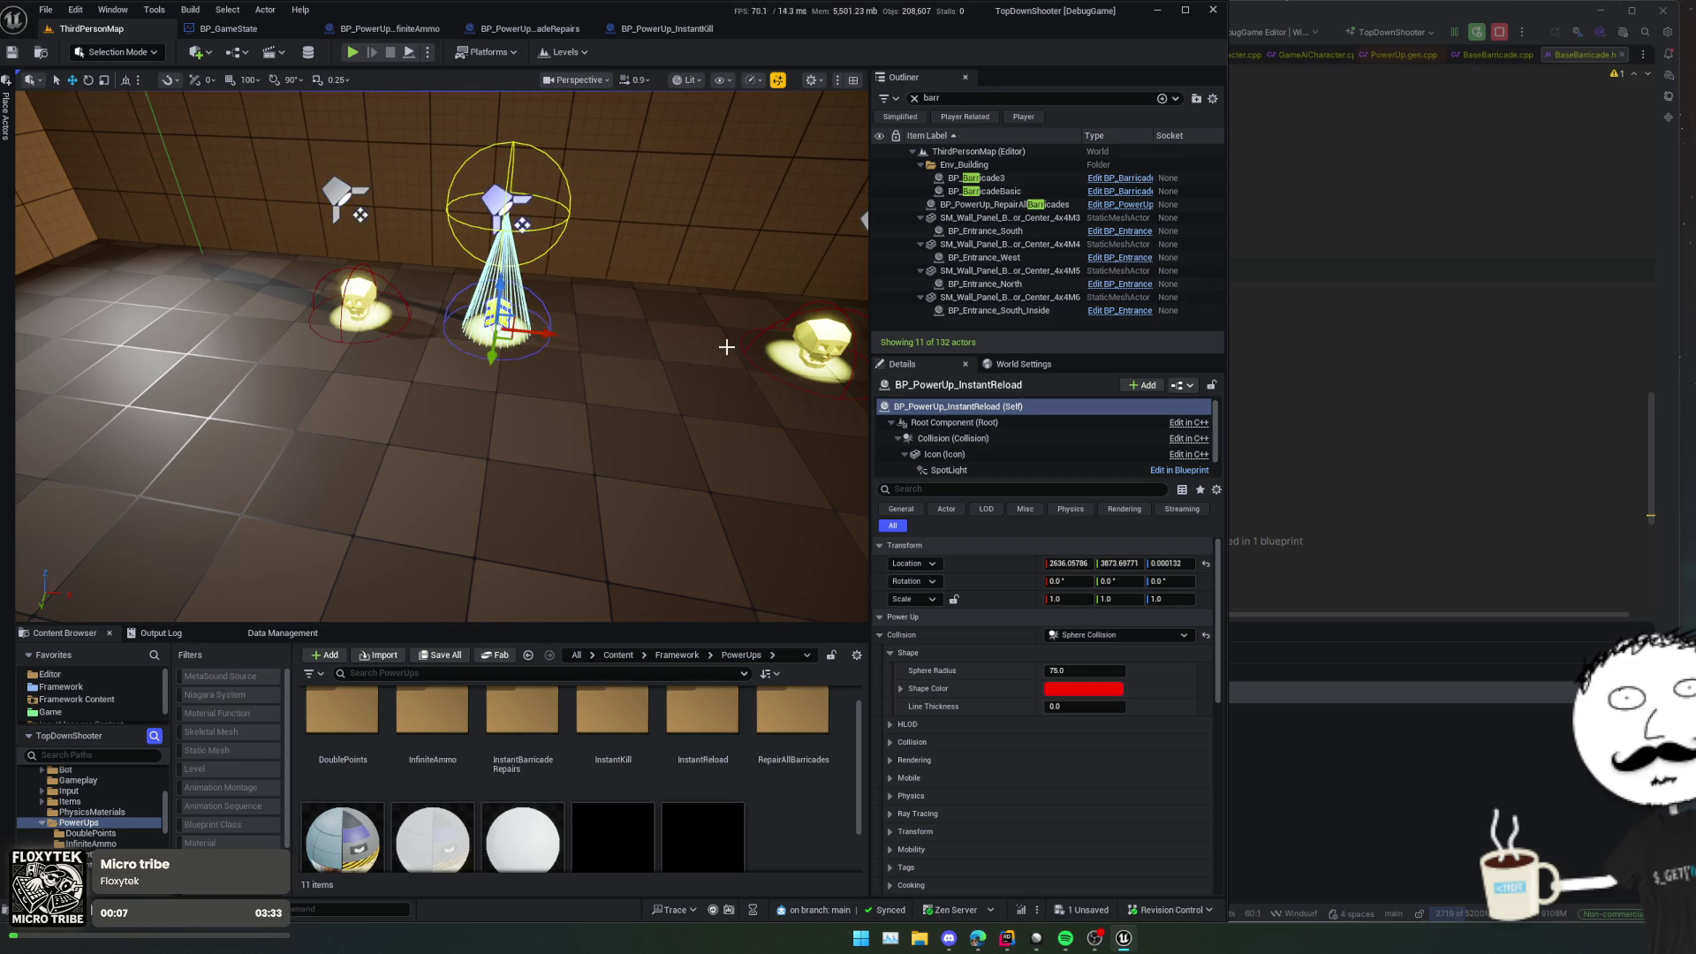
click(809, 347)
drag(855, 364, 678, 364)
key(ctrl+s)
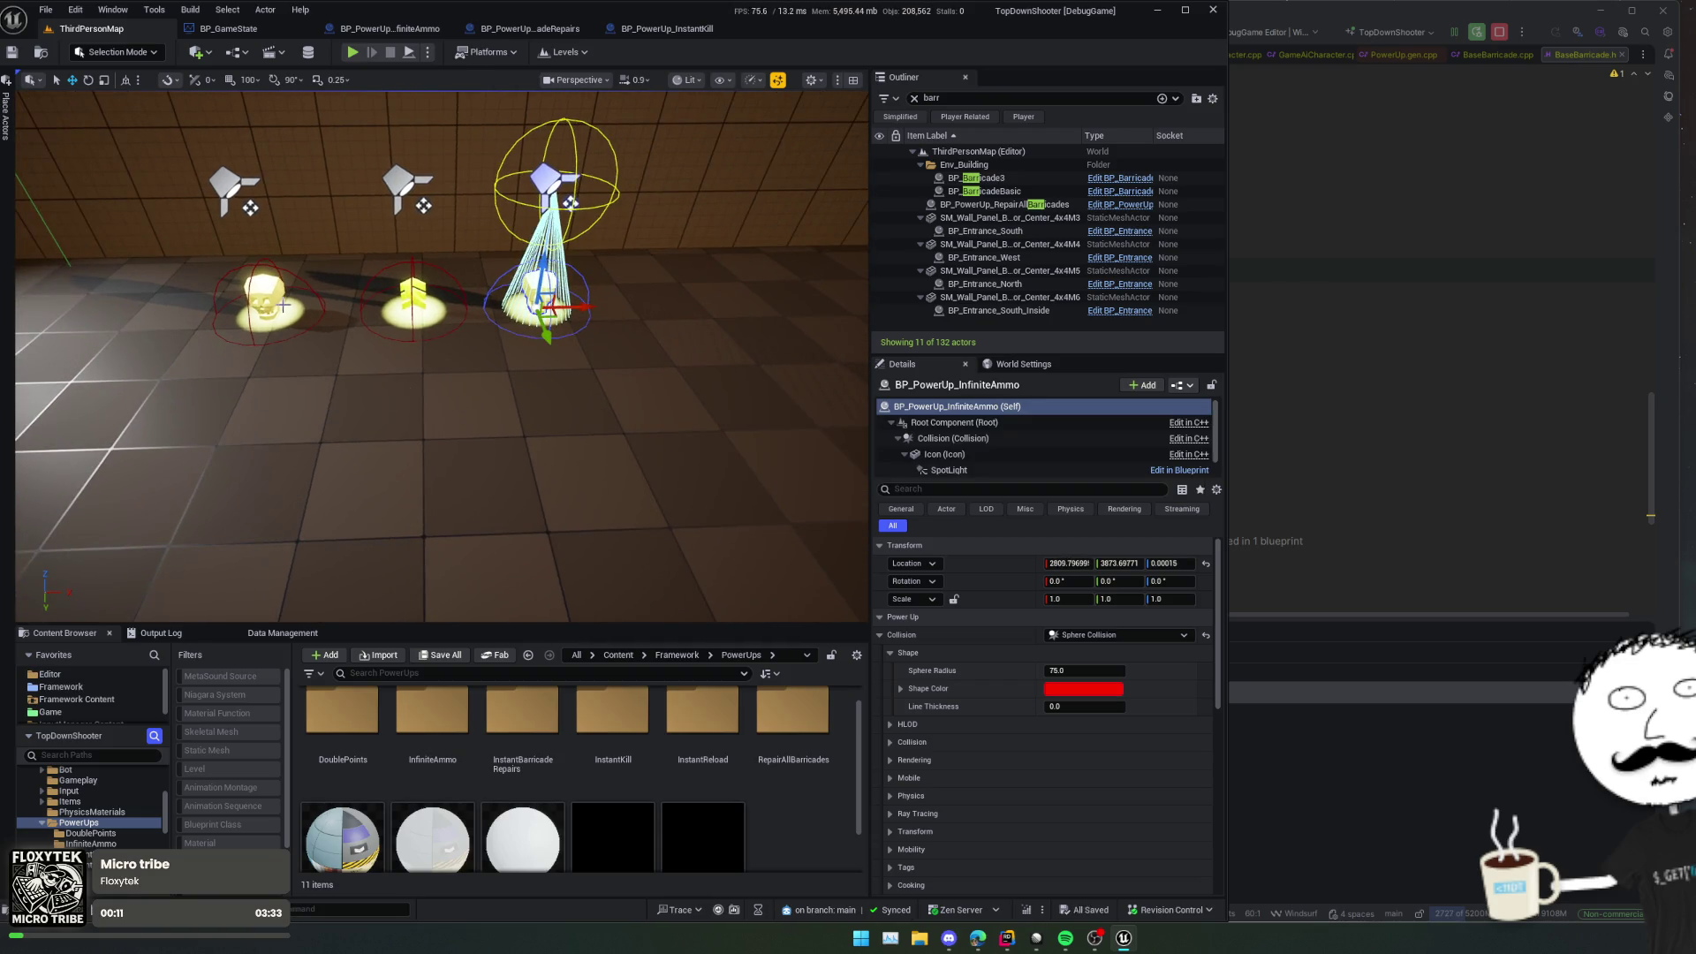
Step: Open the BP_PowerUp_InstantKill blueprint from its InstantKill folder
click(263, 303)
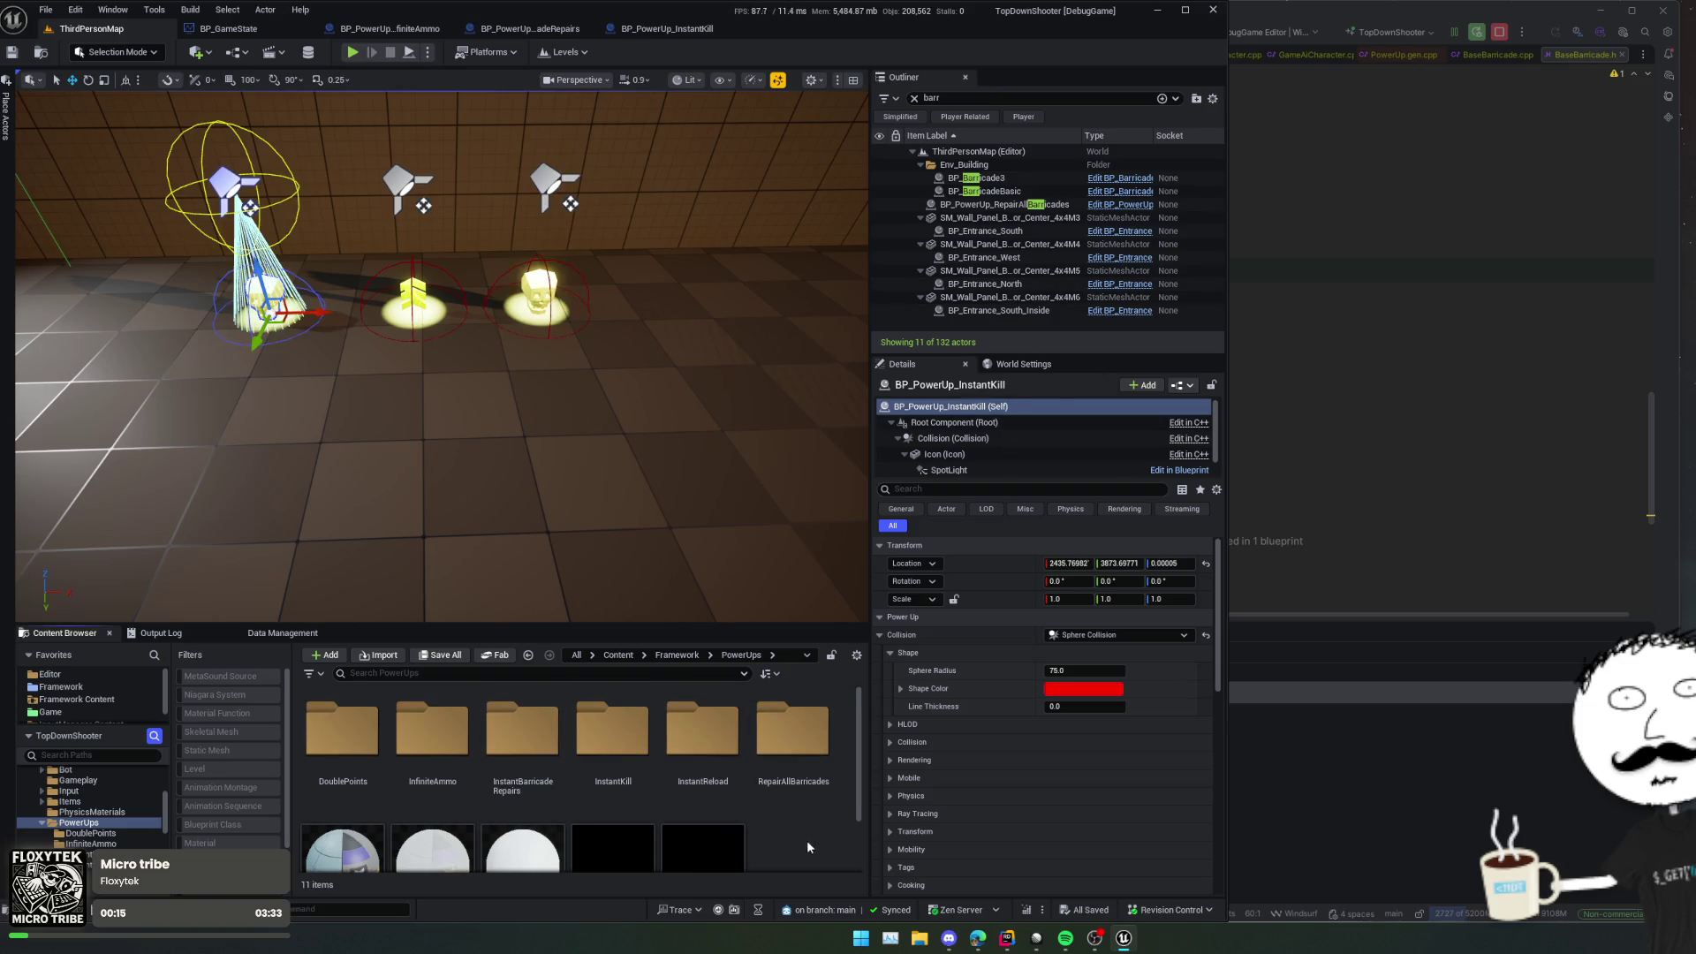
scroll(807, 840, up, 1)
double_click(652, 763)
double_click(354, 758)
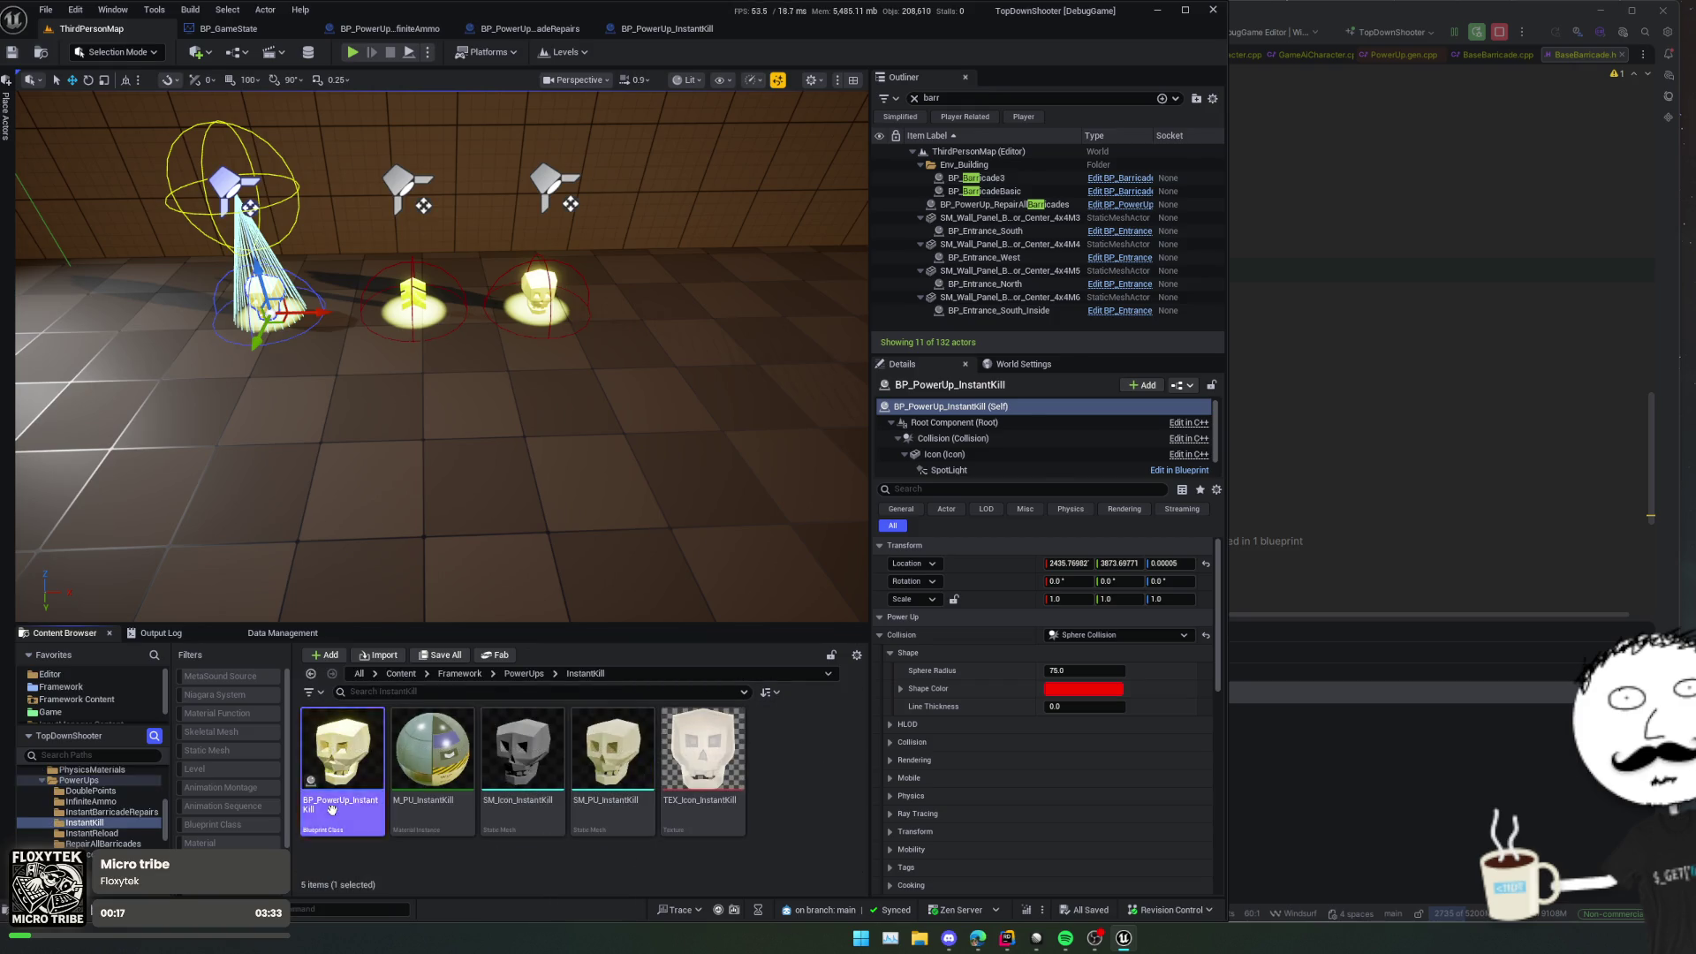
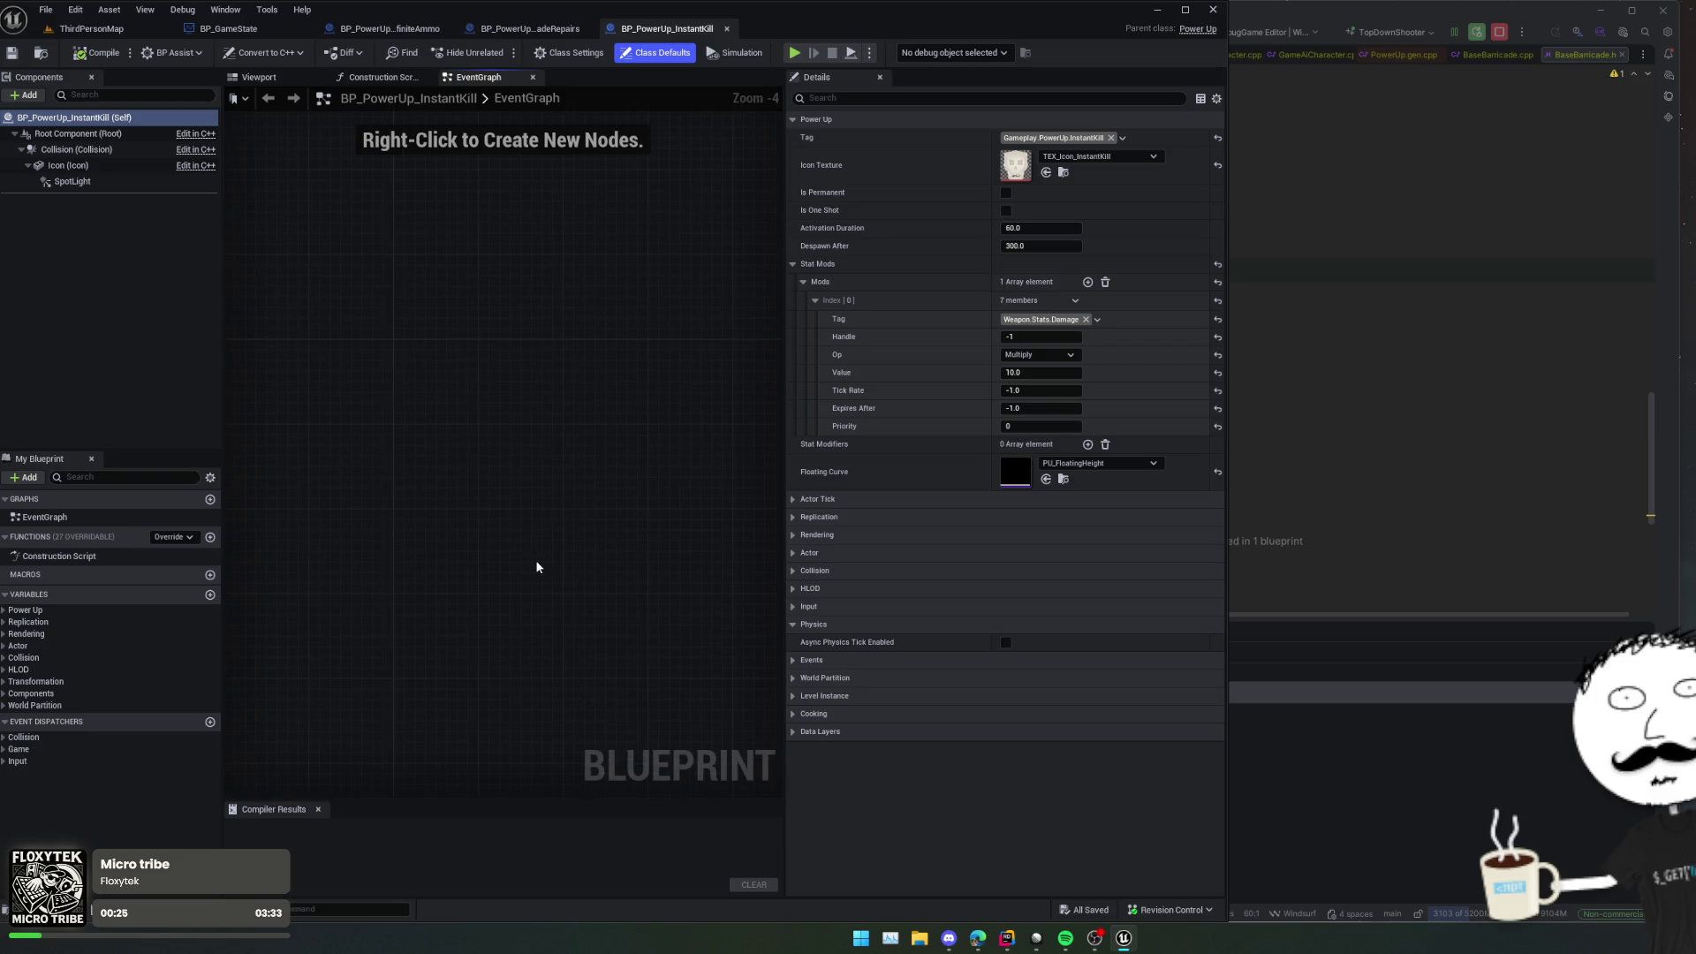
Step: In Rider, open BaseGameState.cpp and unfold Bot_OnPostProcessHit to check how InstantKill damage is applied
click(1263, 415)
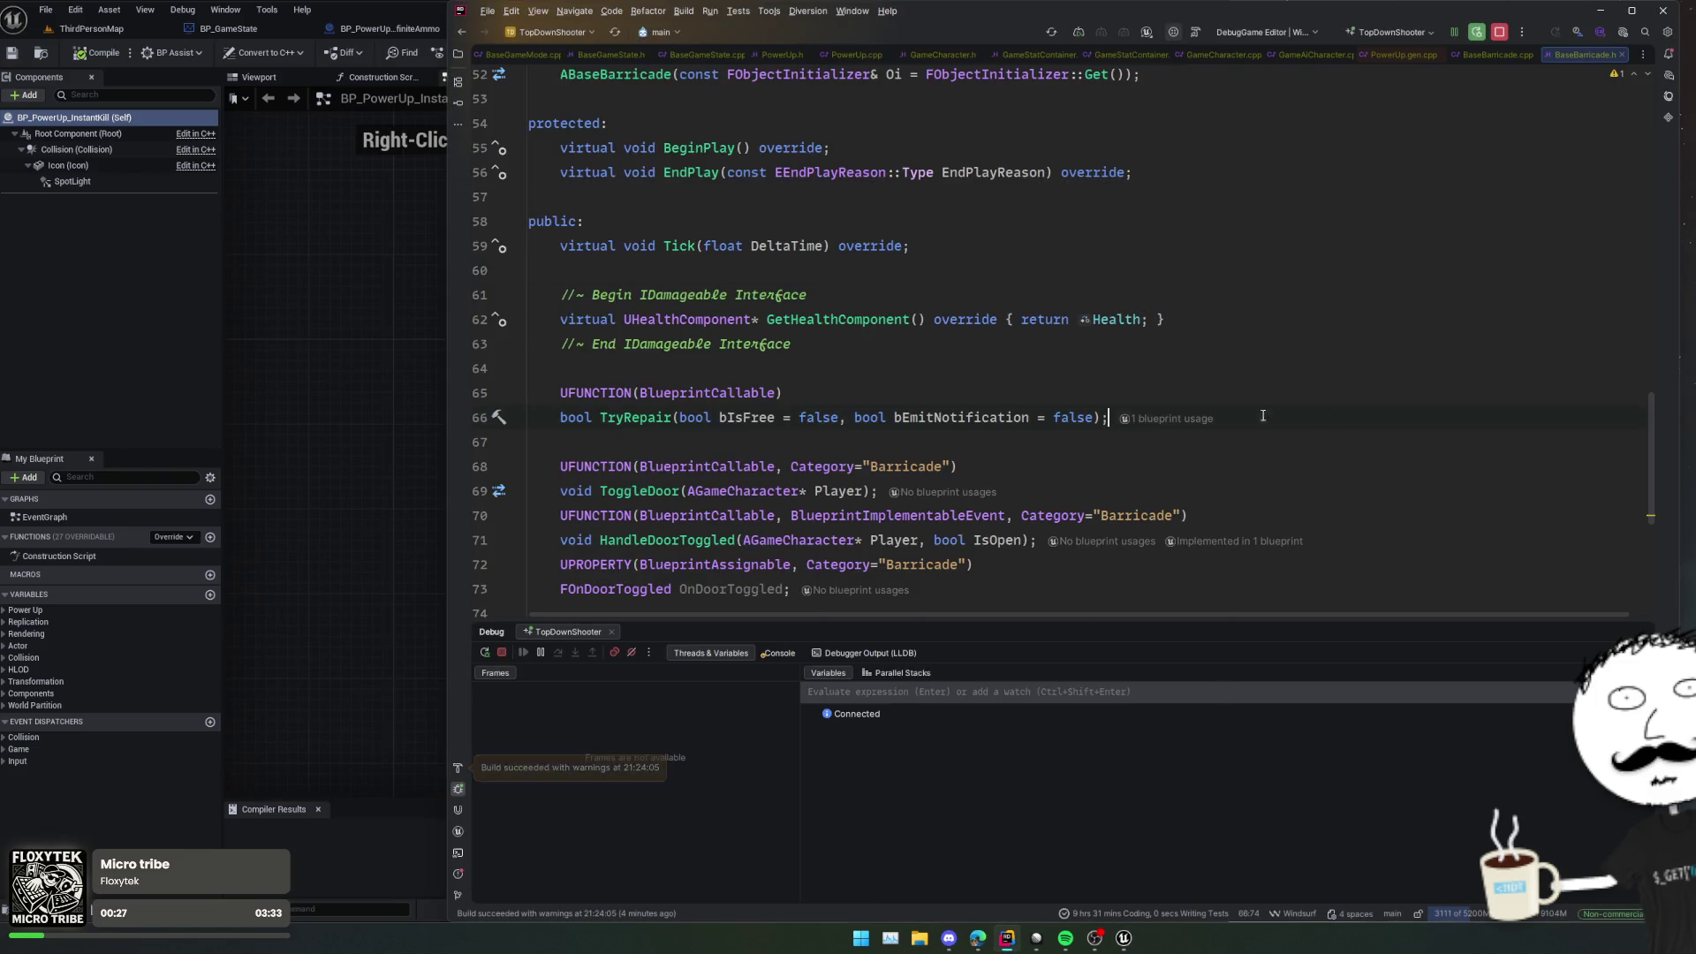
click(720, 55)
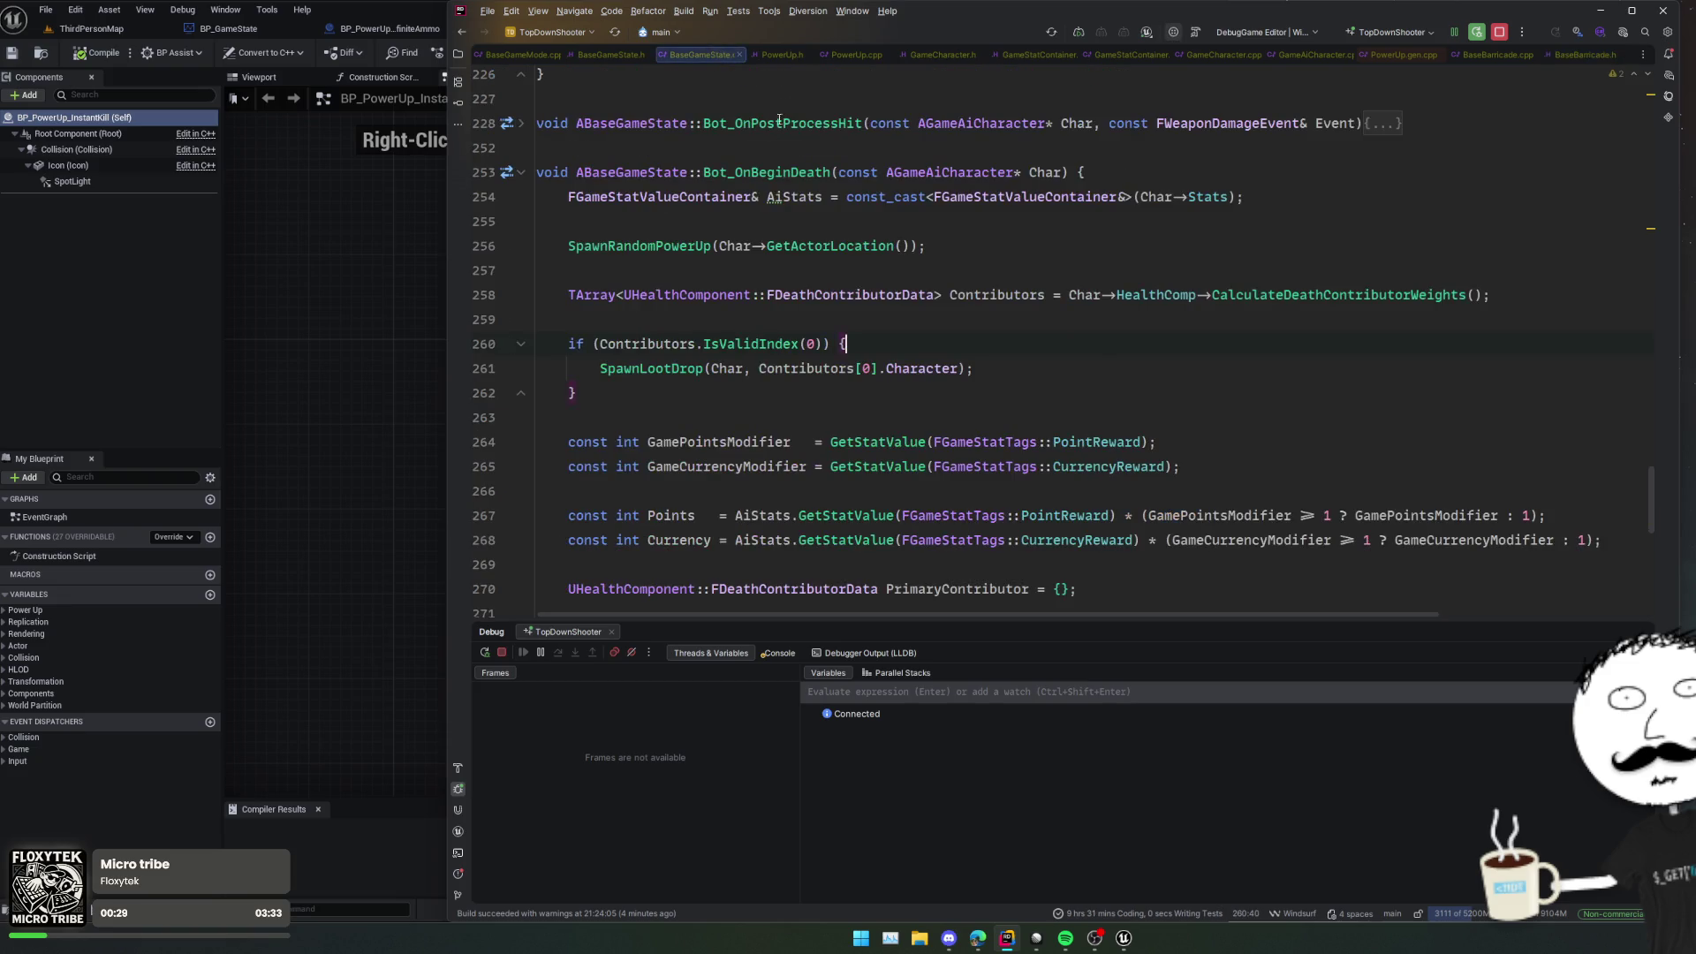
click(1384, 272)
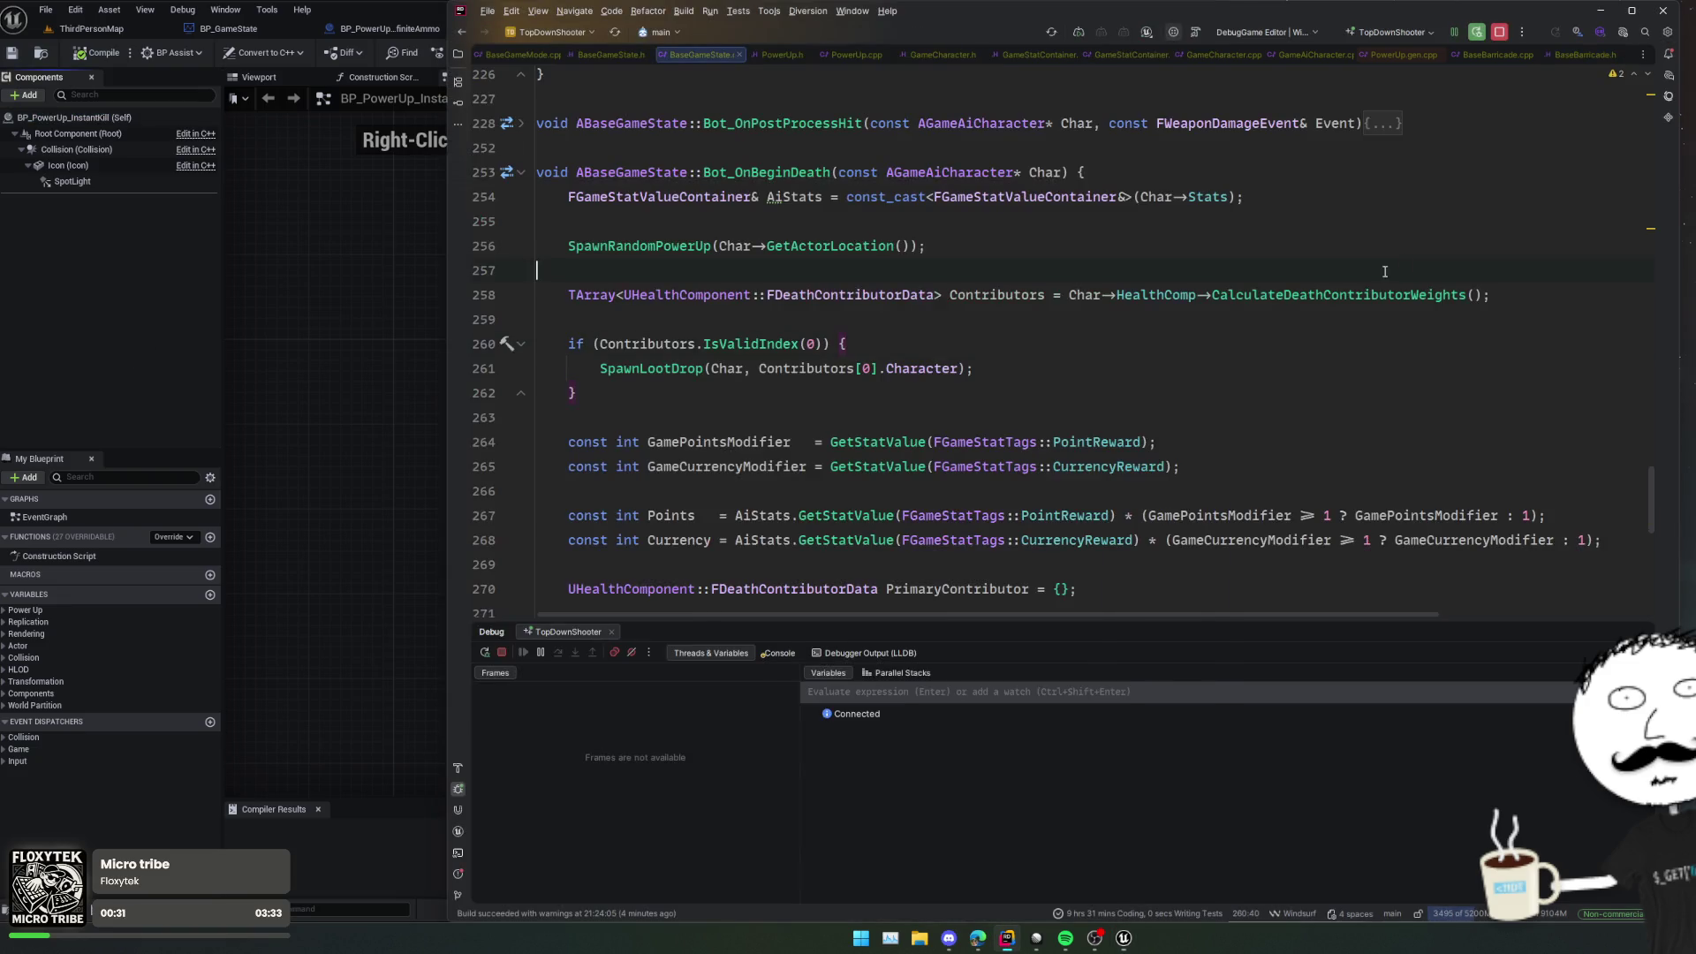
scroll(950, 358, up, 2)
scroll(953, 352, down, 10)
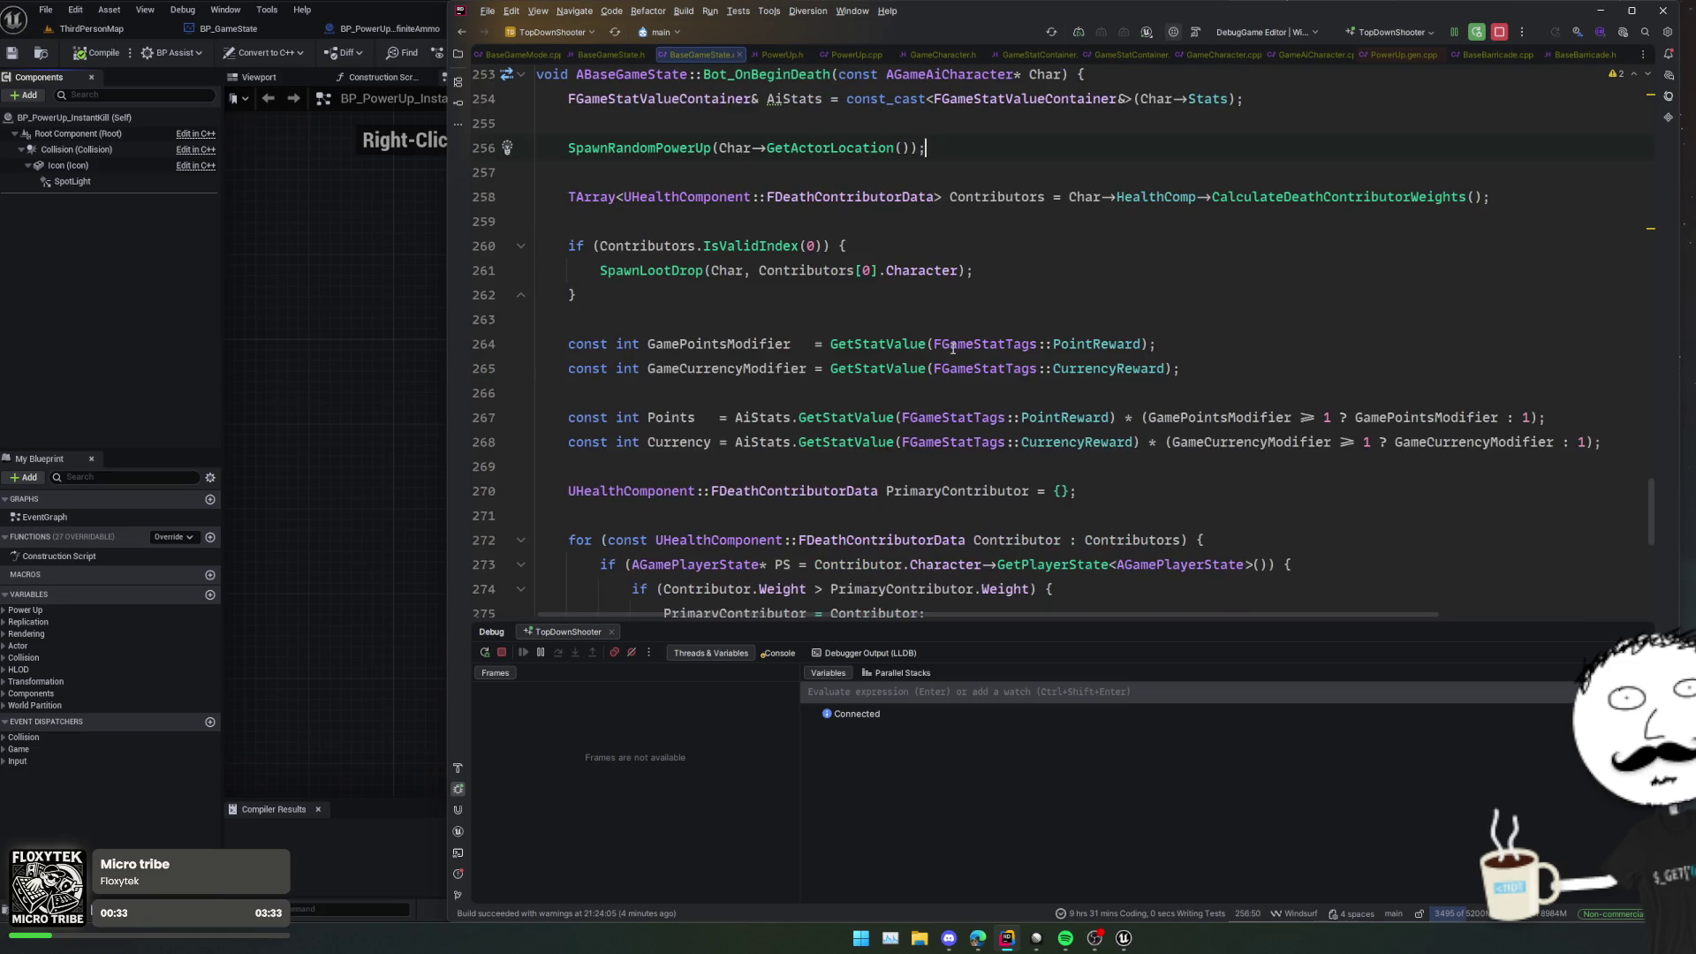
click(940, 344)
scroll(967, 345, up, 9)
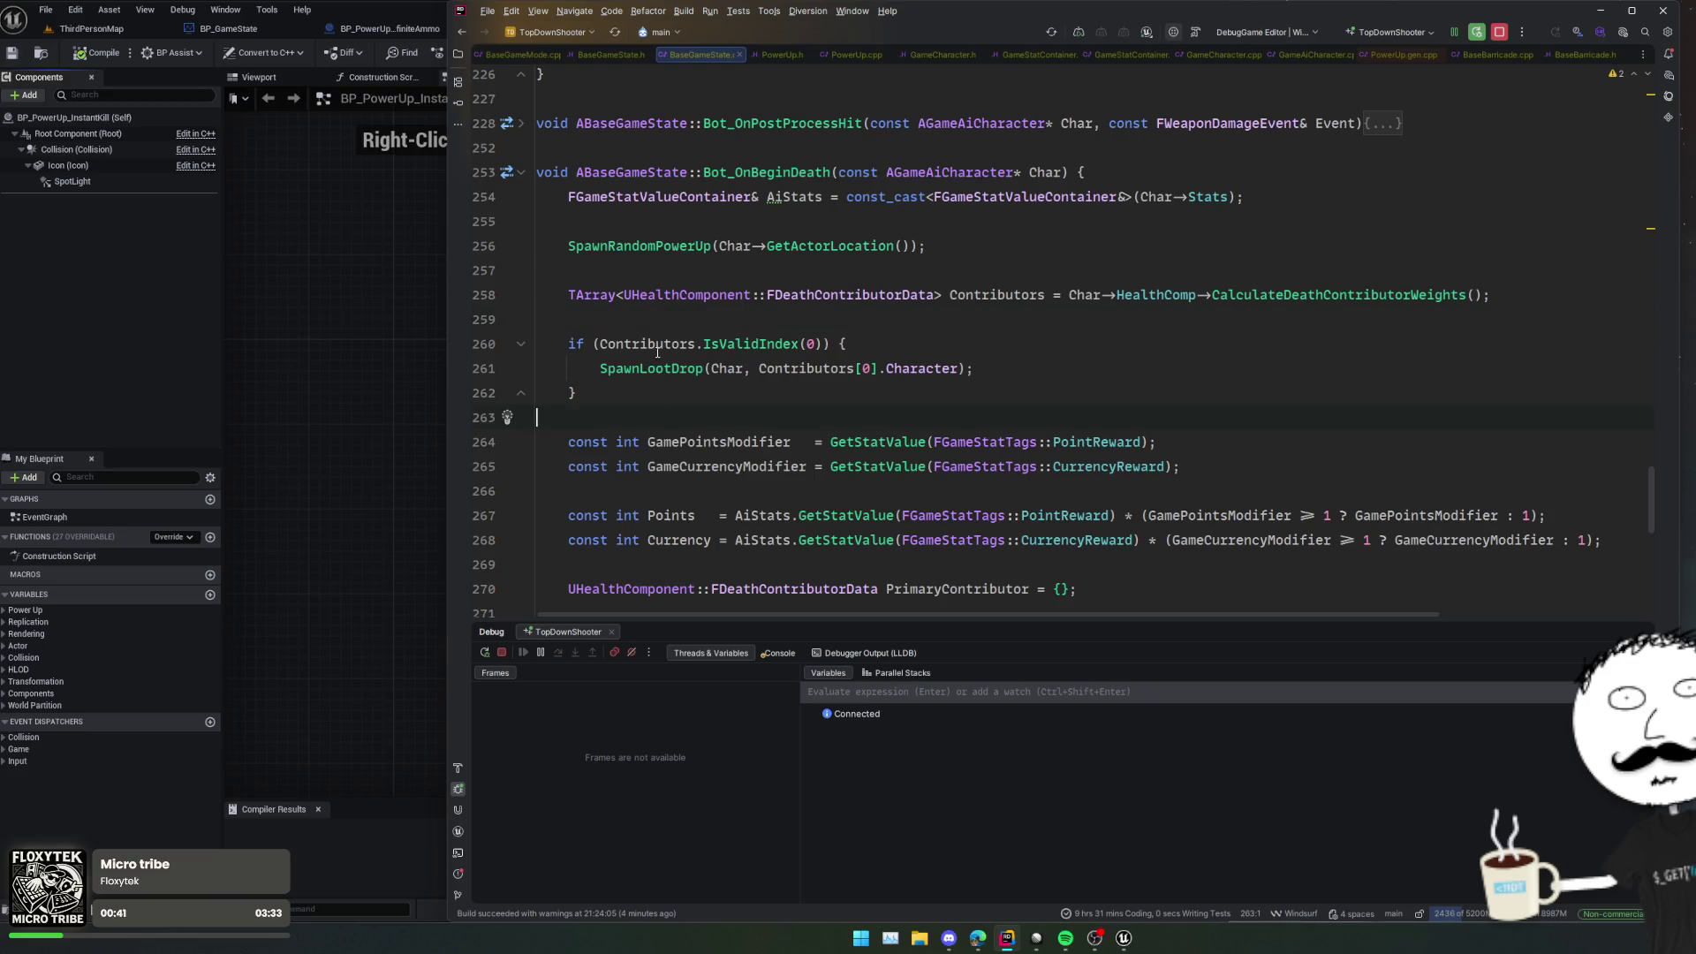
scroll(669, 330, up, 3)
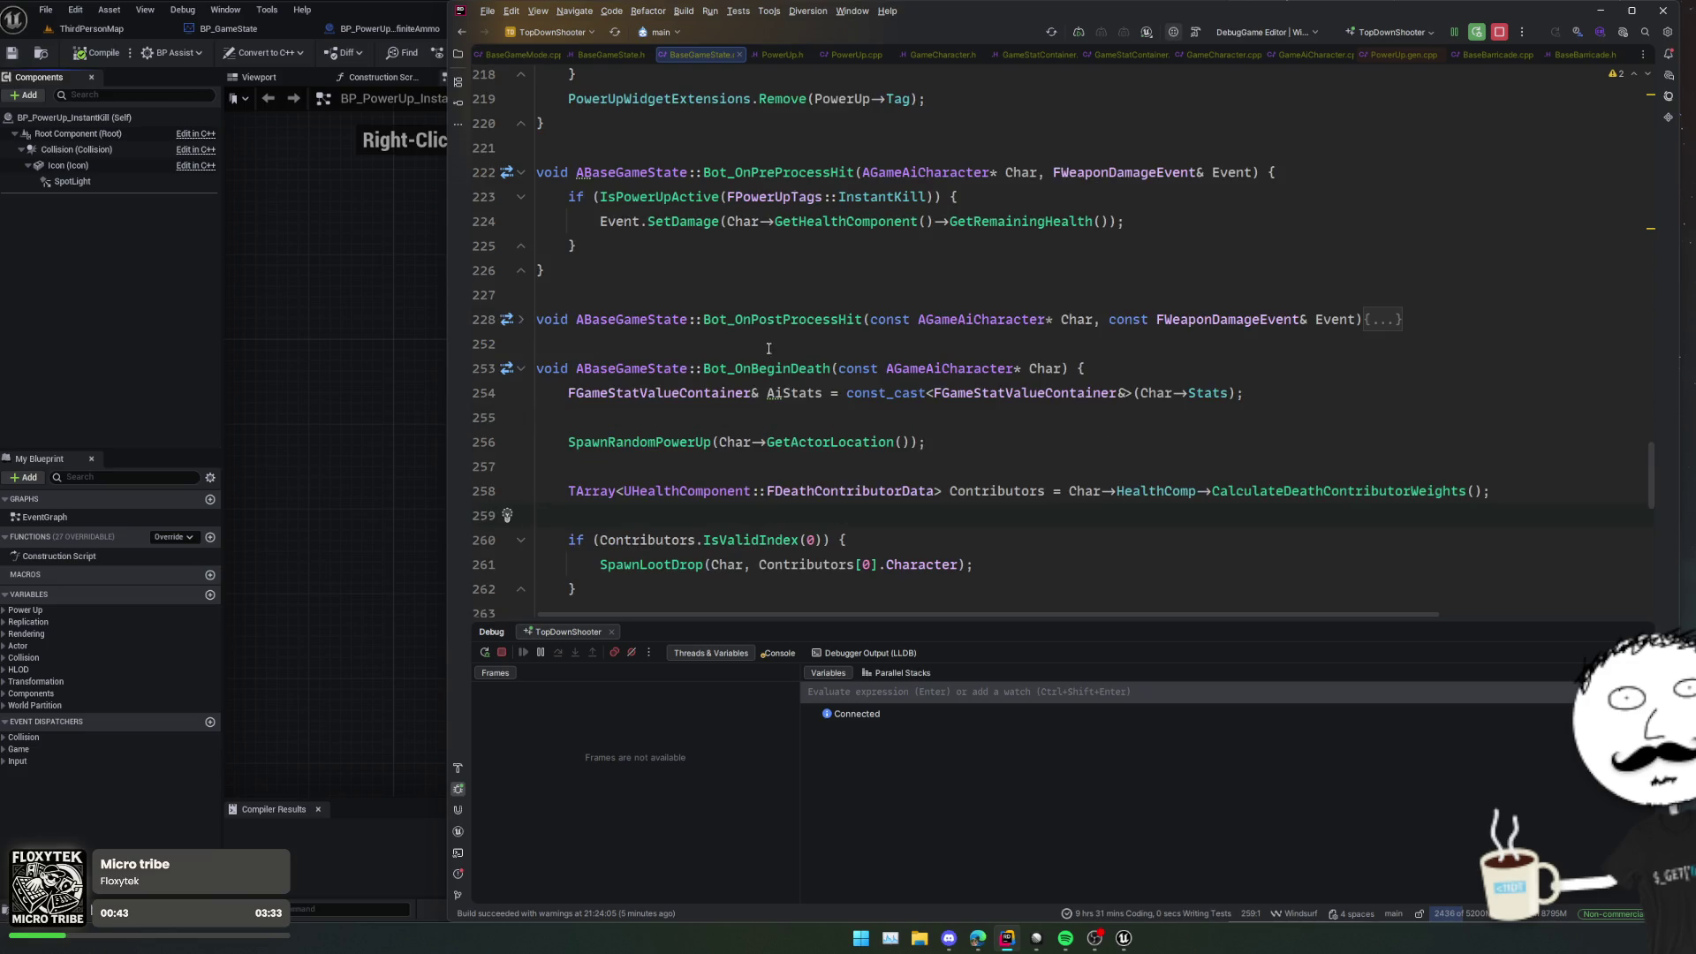
click(1399, 319)
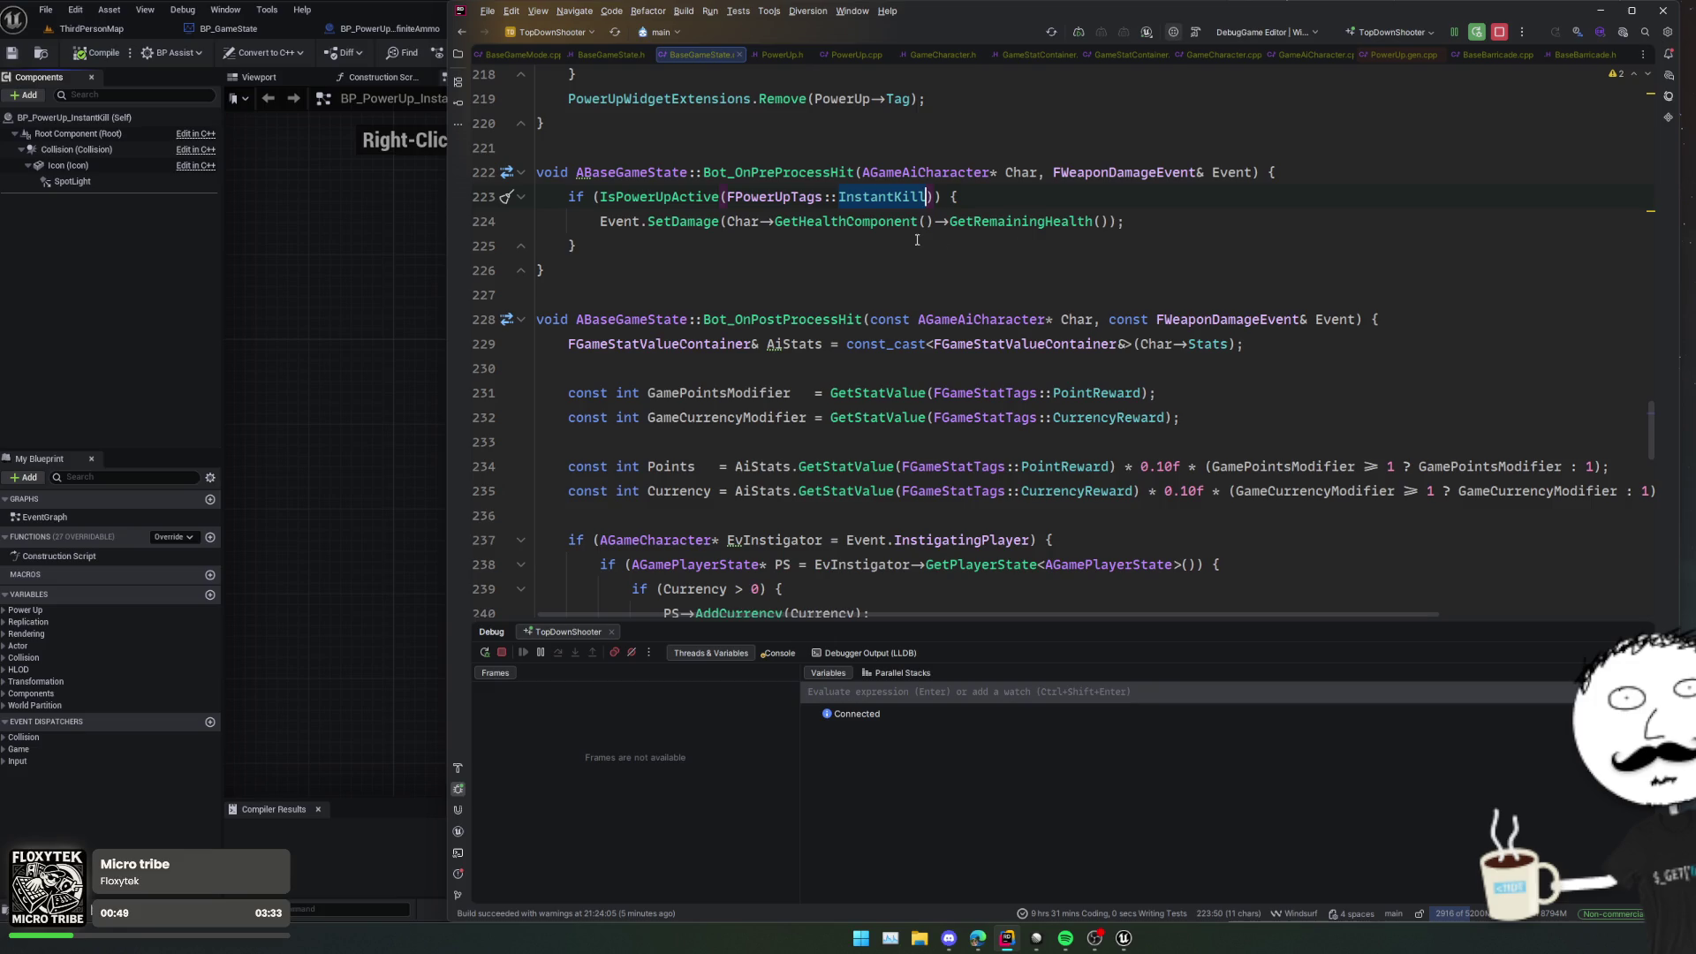
click(103, 302)
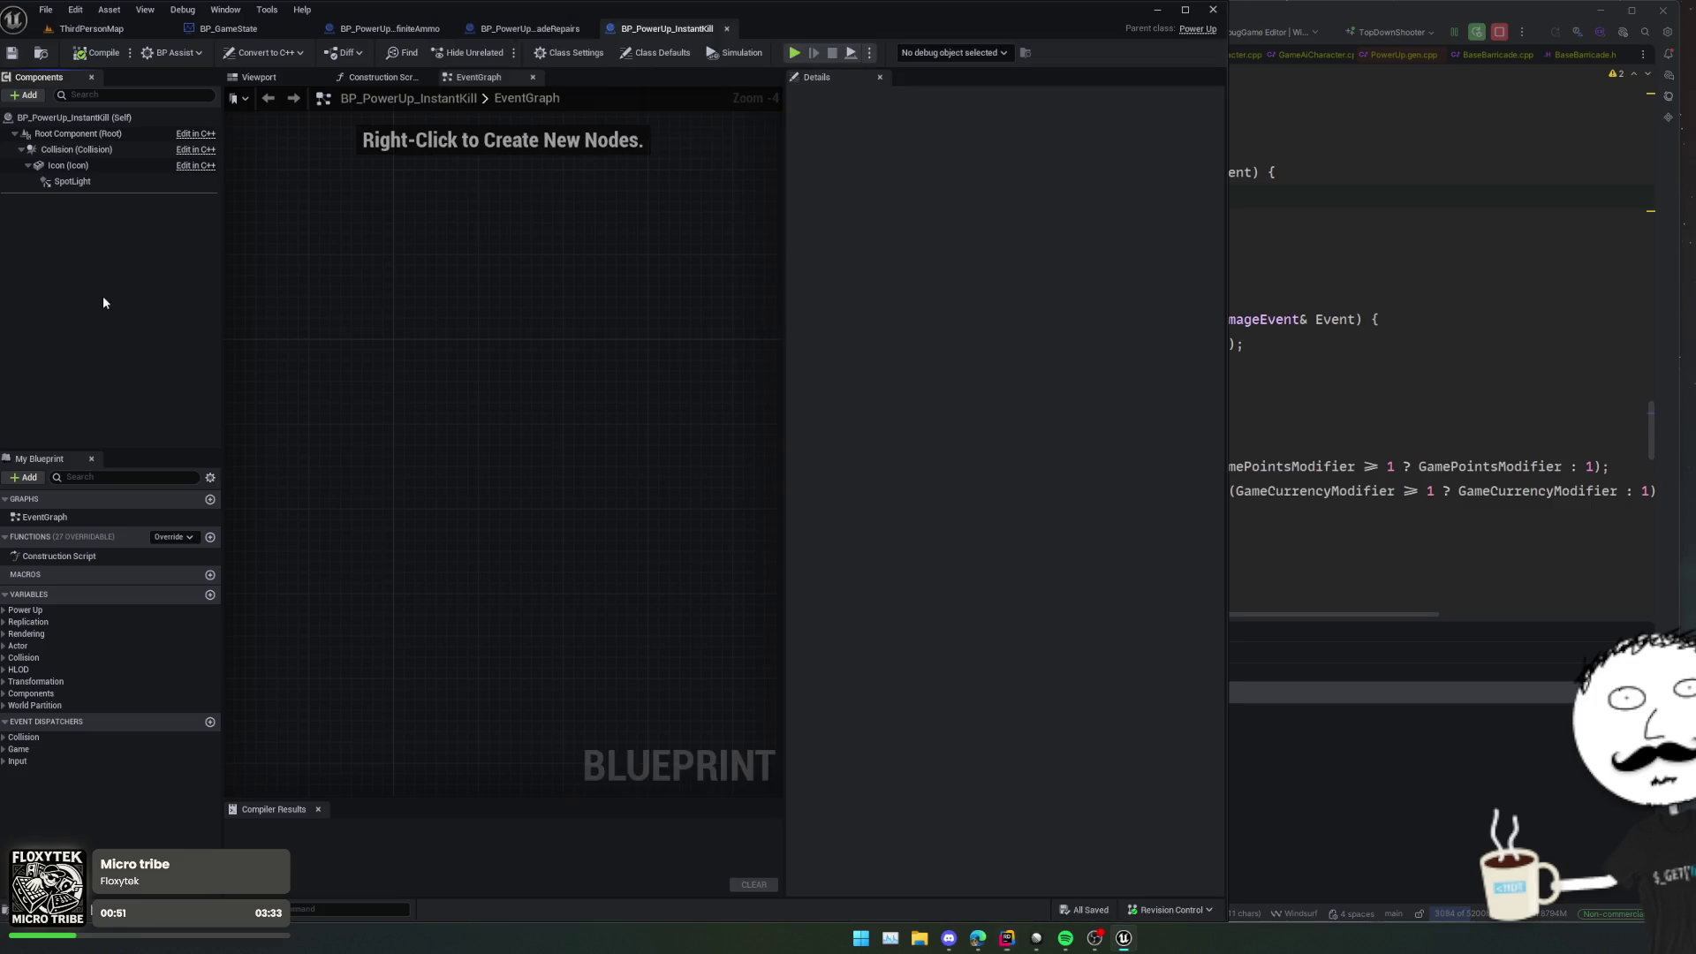
Step: Delete the only Stat Mods entry from BP_PowerUp_InstantKill's class defaults, then compile and save it
click(107, 116)
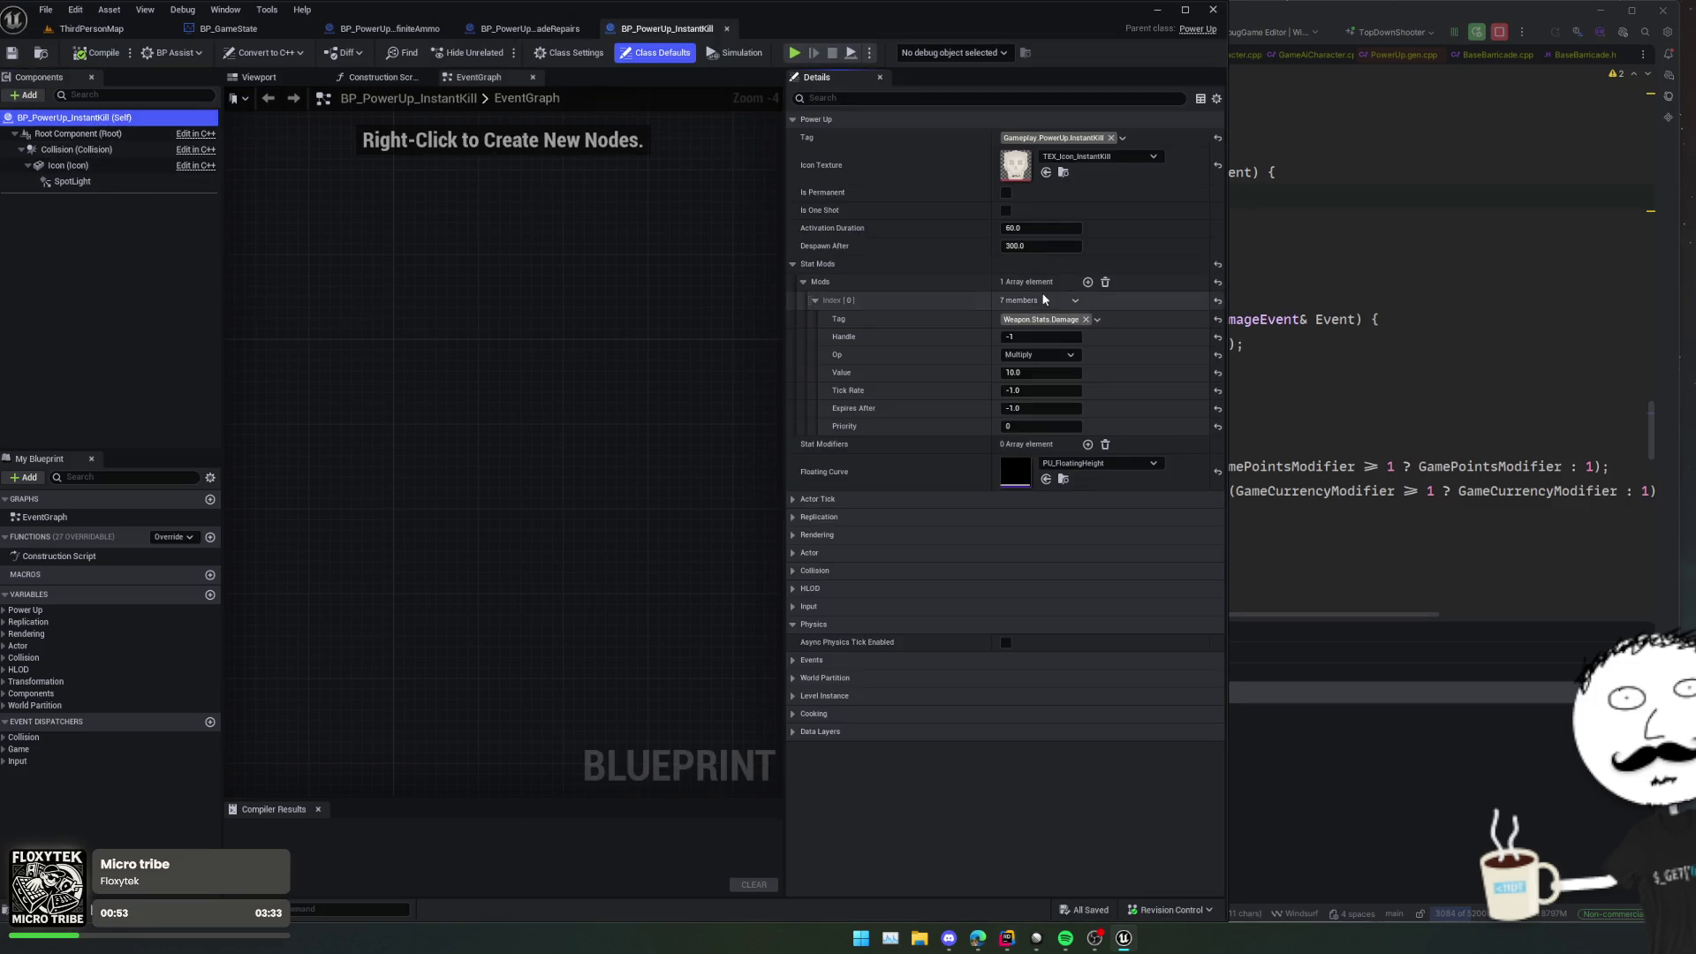
click(1106, 283)
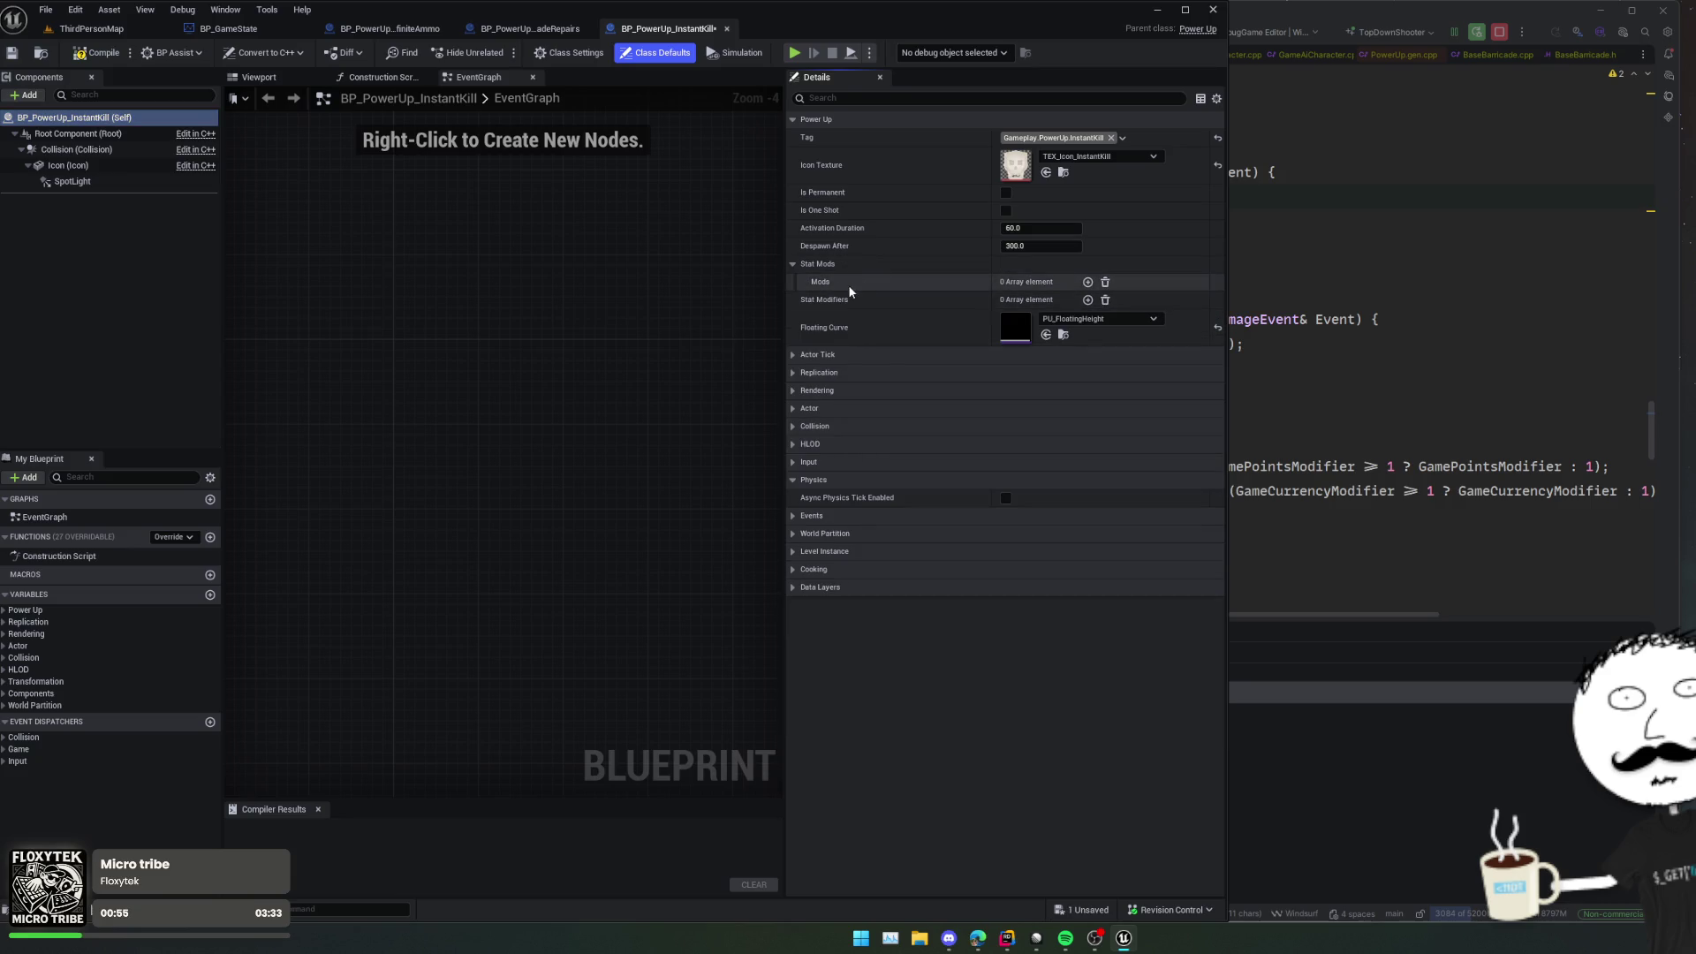
click(93, 58)
click(12, 55)
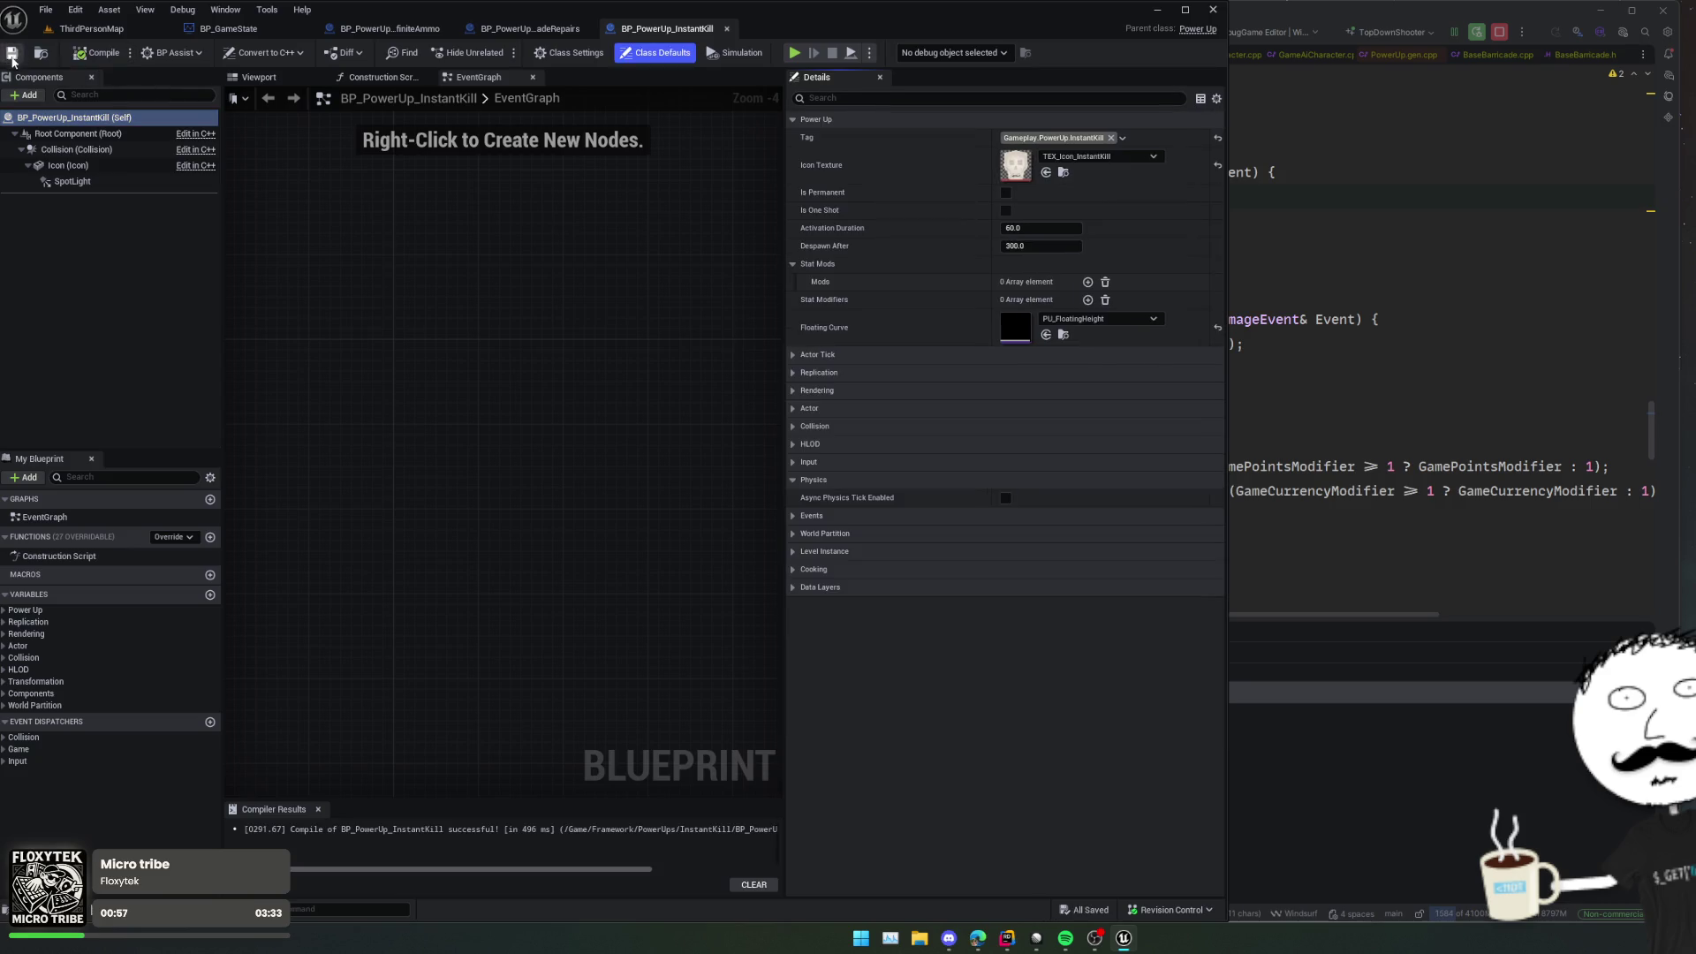
click(1309, 276)
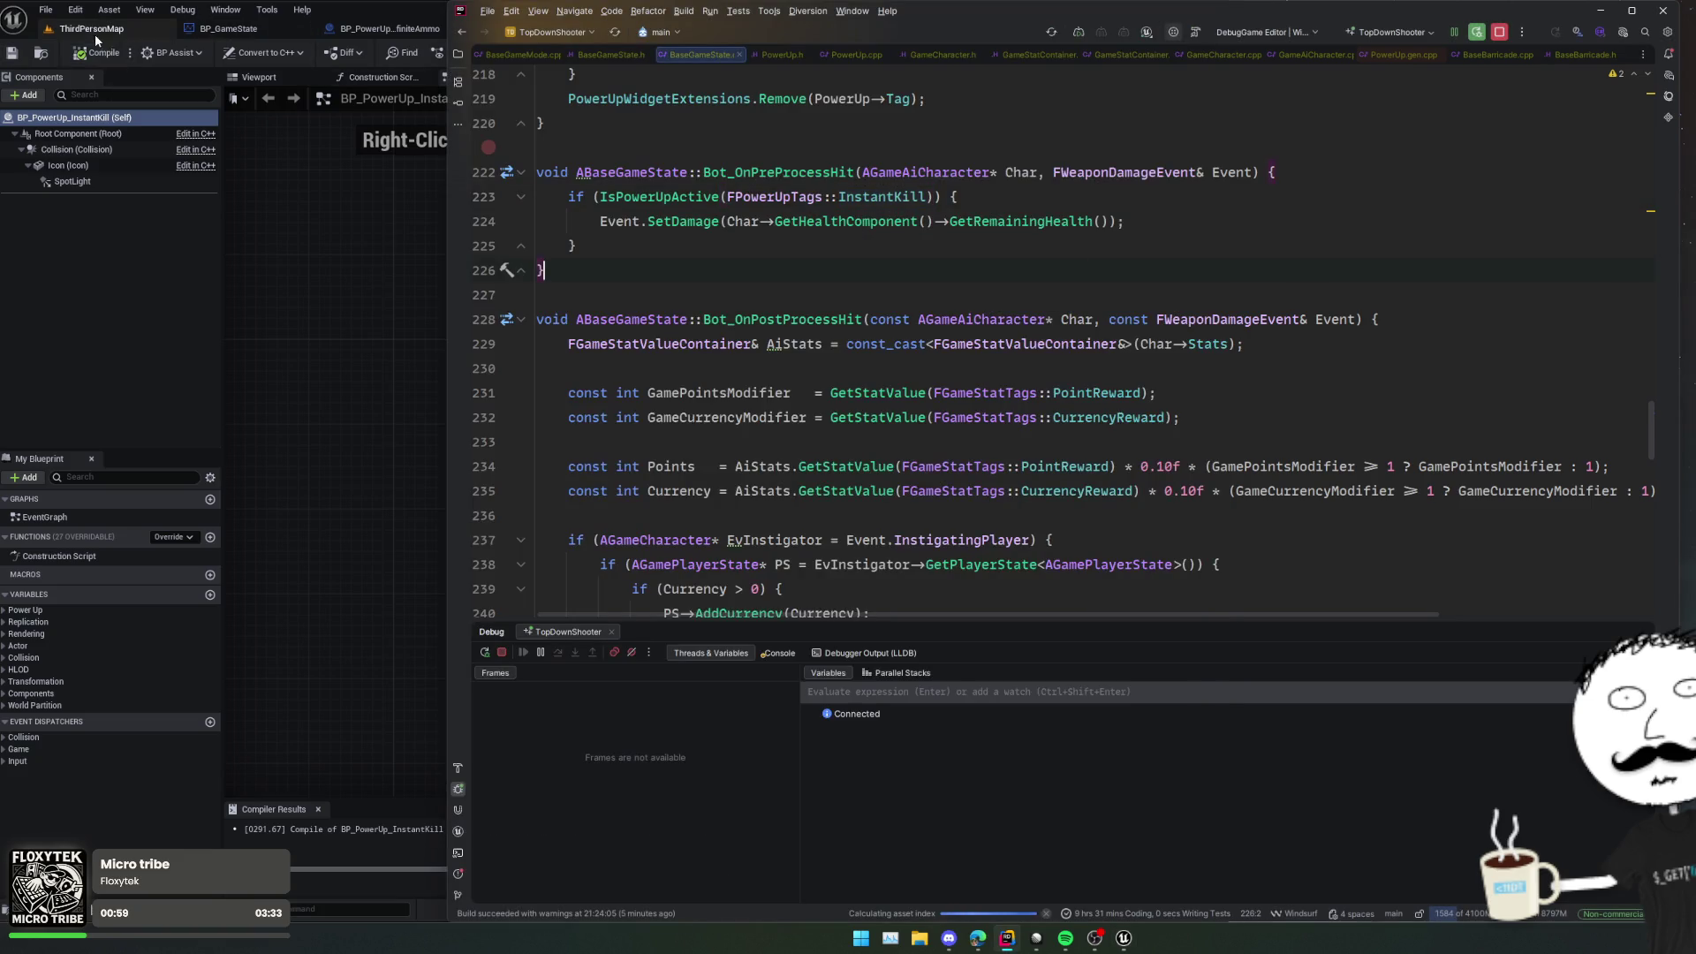
click(94, 31)
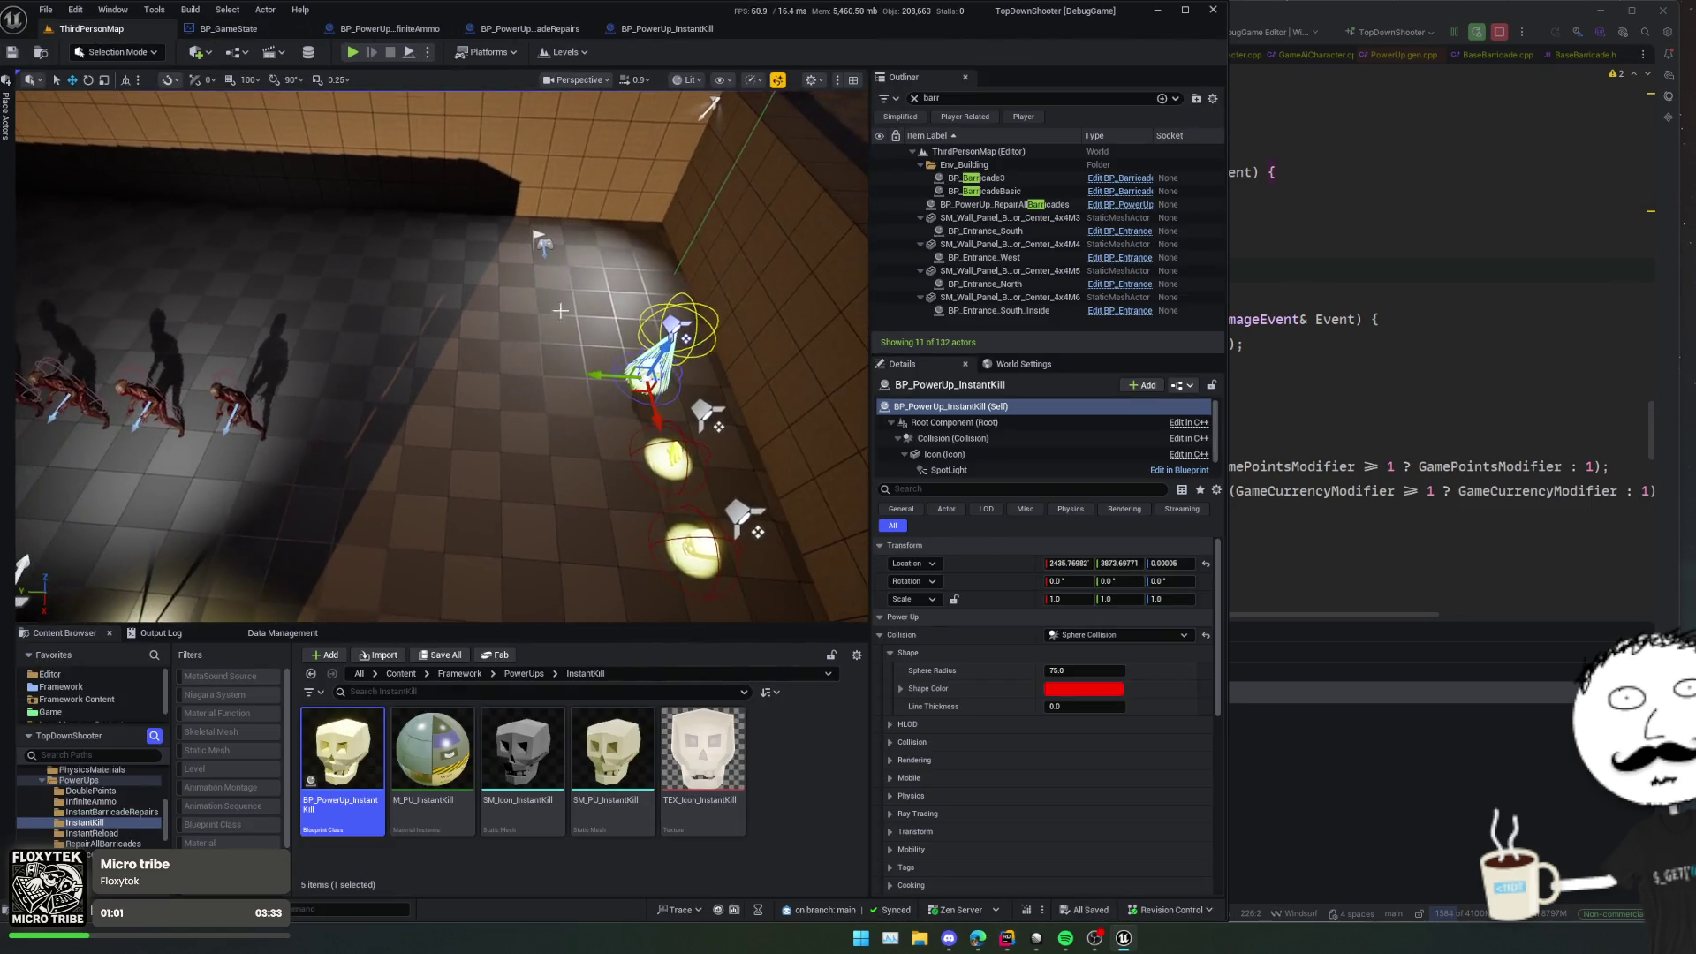
Step: Move the InstantKill power-up to a new spot in the level and save
click(881, 635)
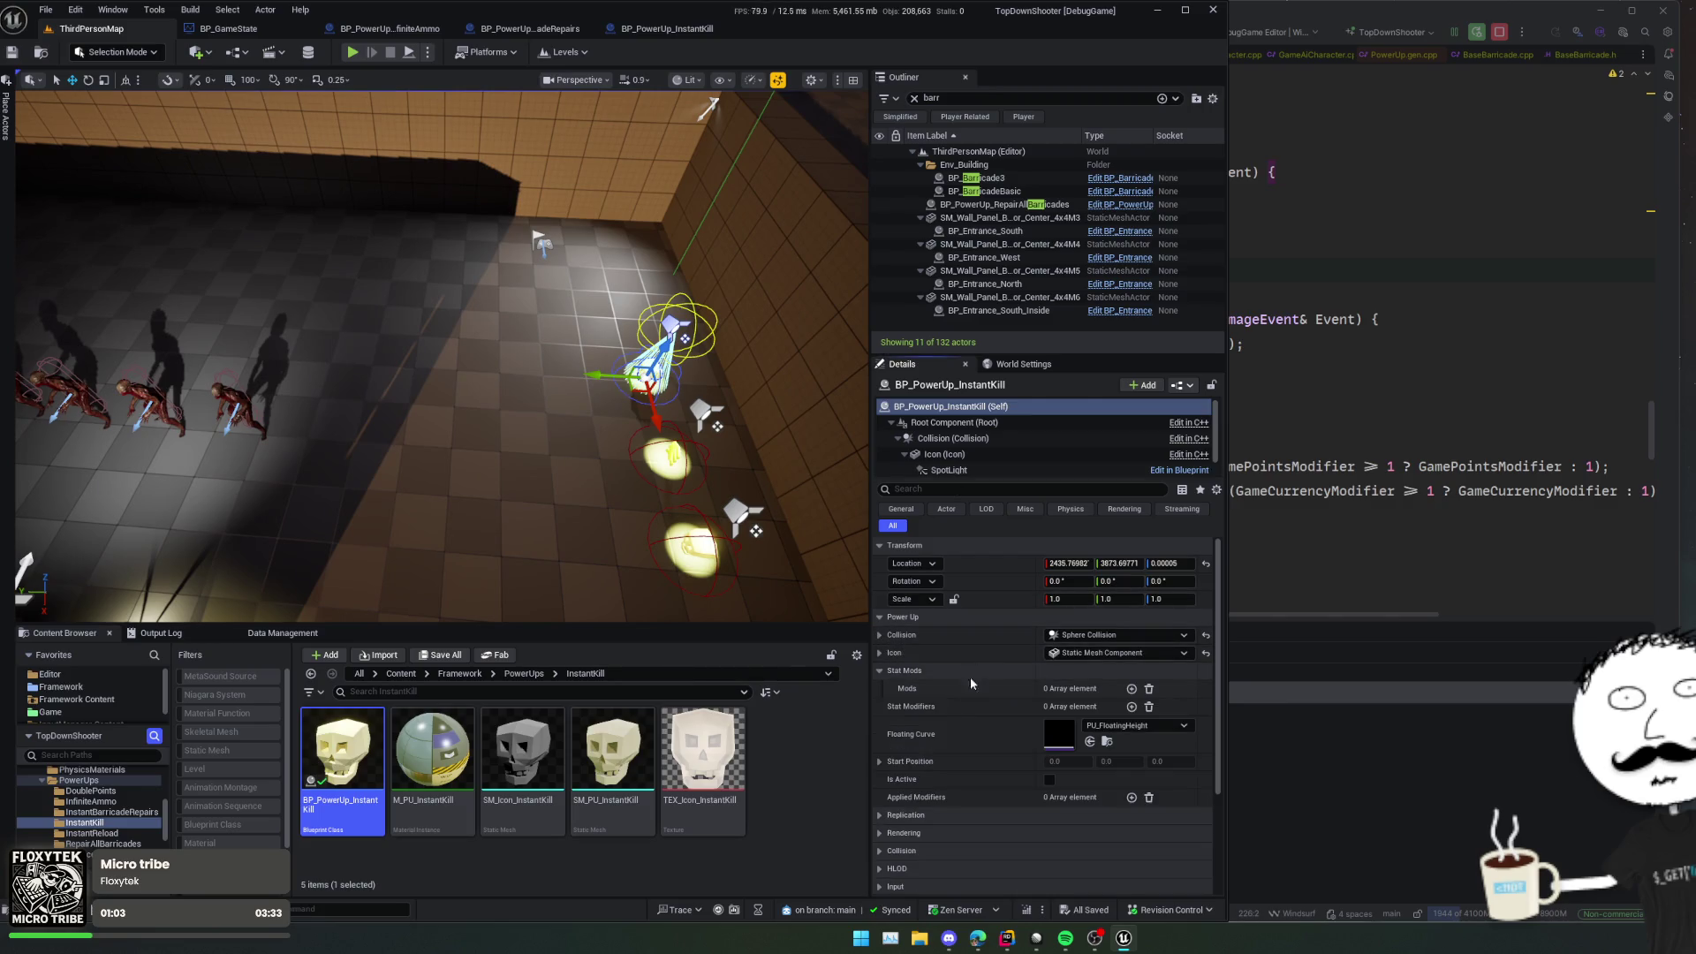
mouse_move(638, 391)
mouse_down()
mouse_move(333, 284)
mouse_move(360, 247)
mouse_move(701, 303)
mouse_move(826, 190)
mouse_move(749, 285)
mouse_move(627, 305)
mouse_move(422, 389)
mouse_up()
key(ctrl+s)
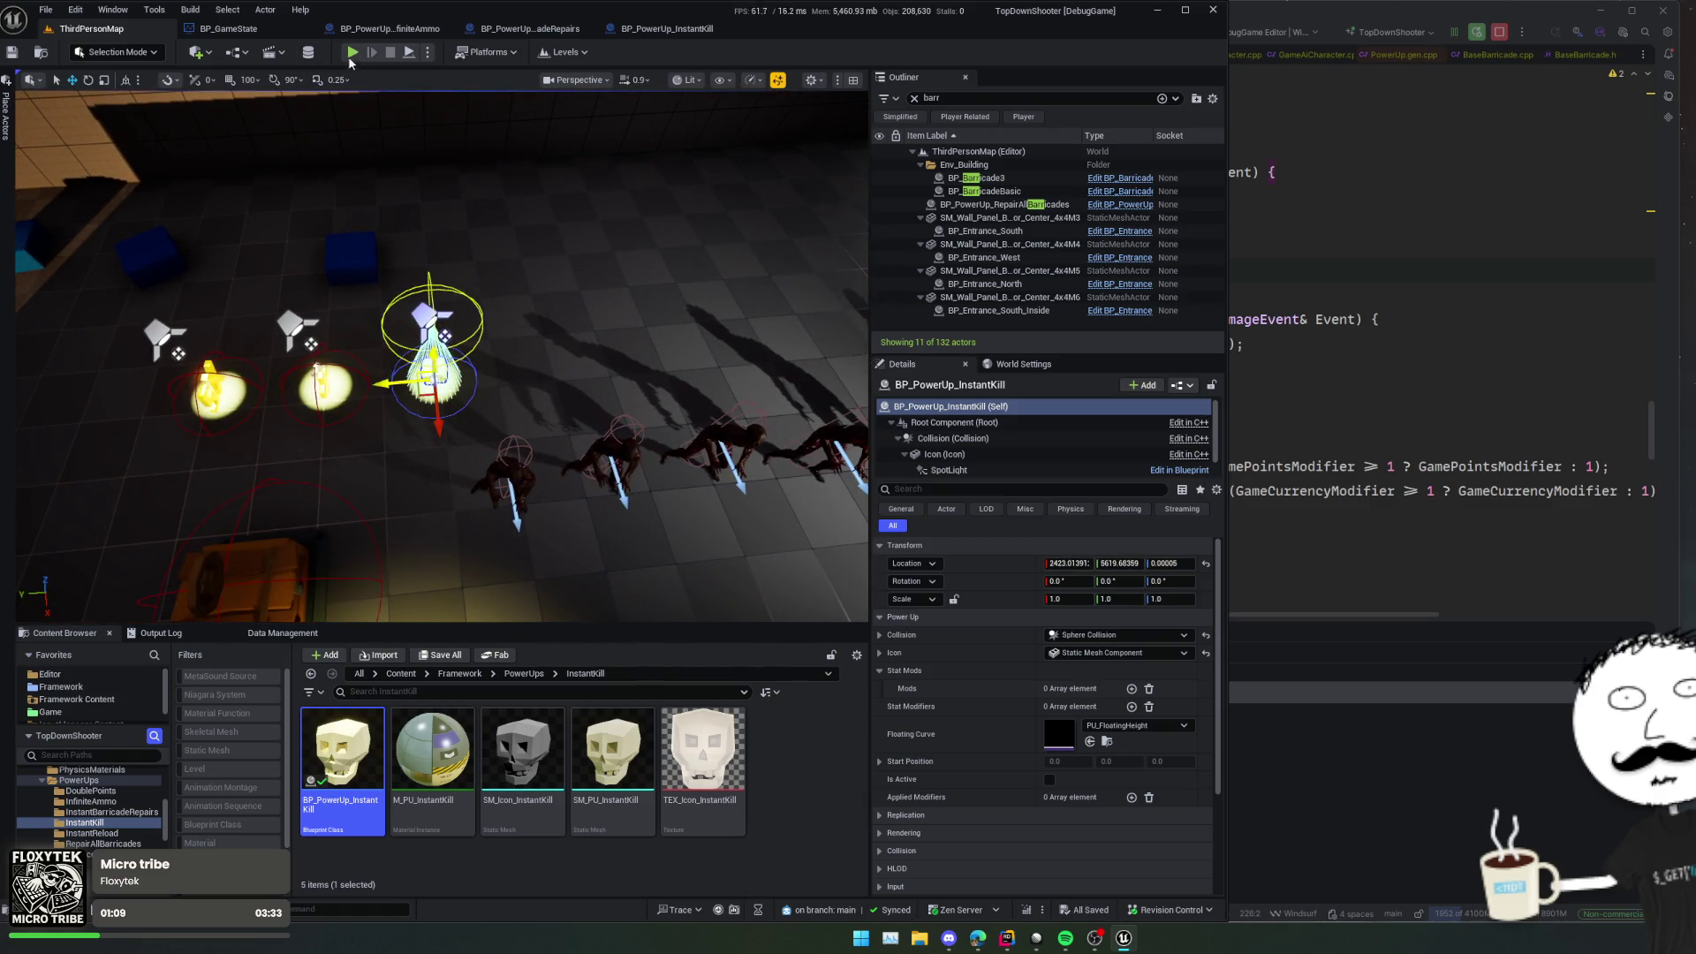
Step: Playtest the level, collecting InstantKill and shooting zombies, then stop the game
click(351, 53)
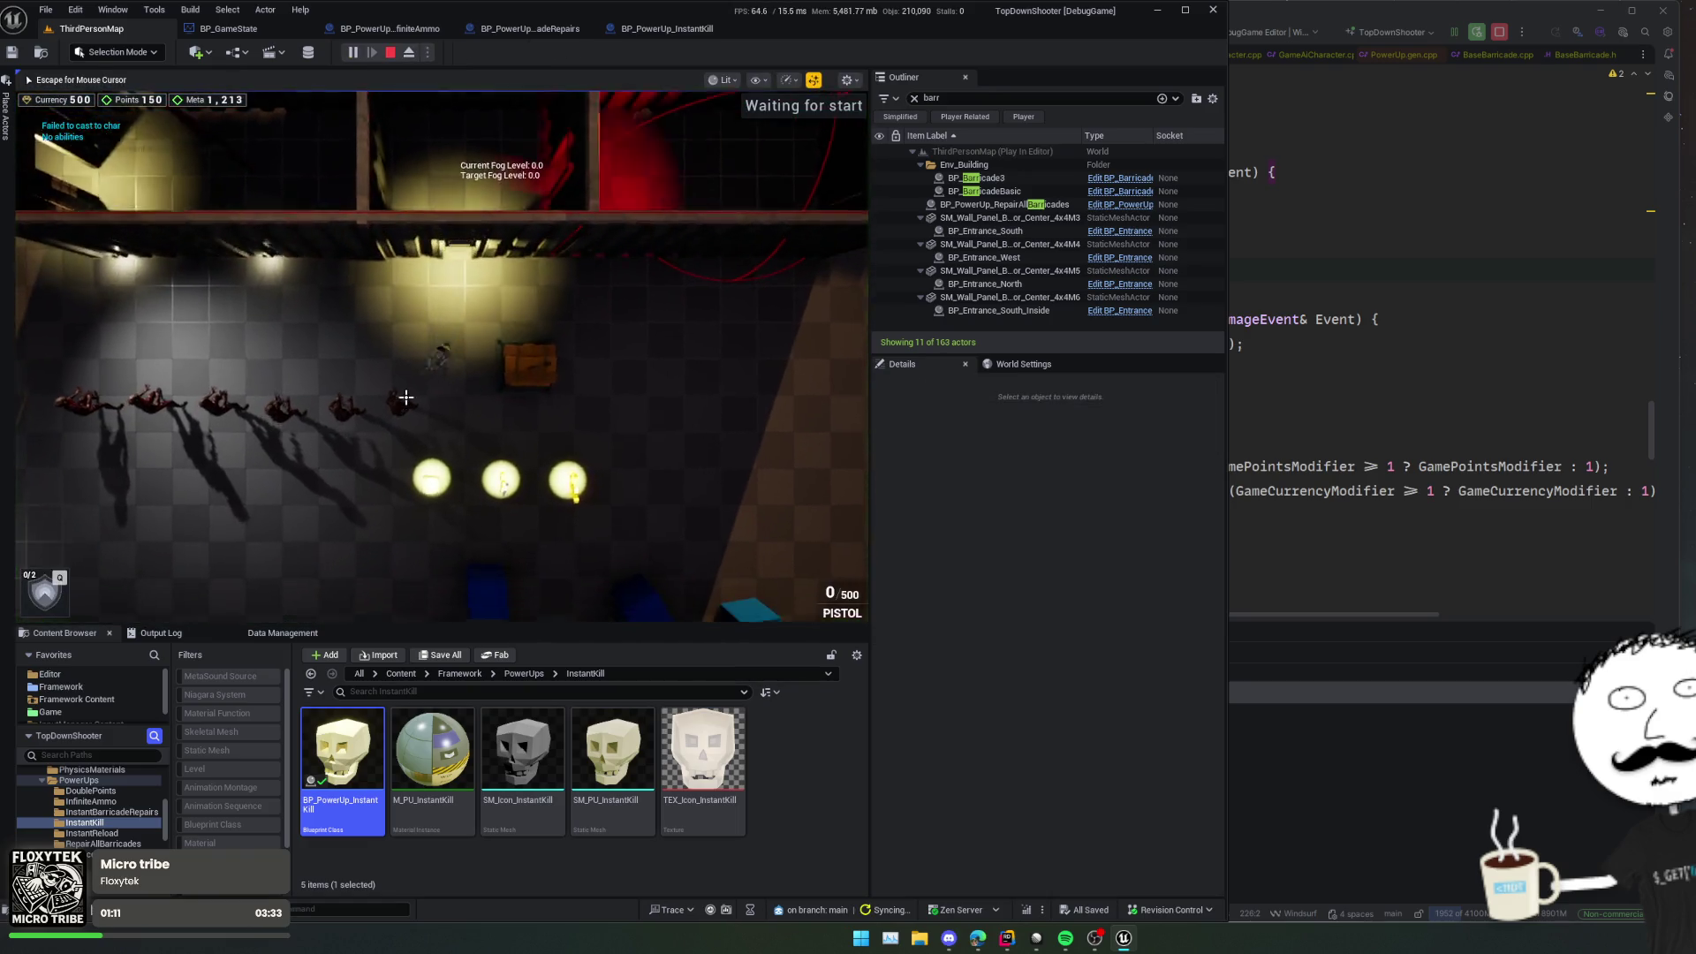
key(s)
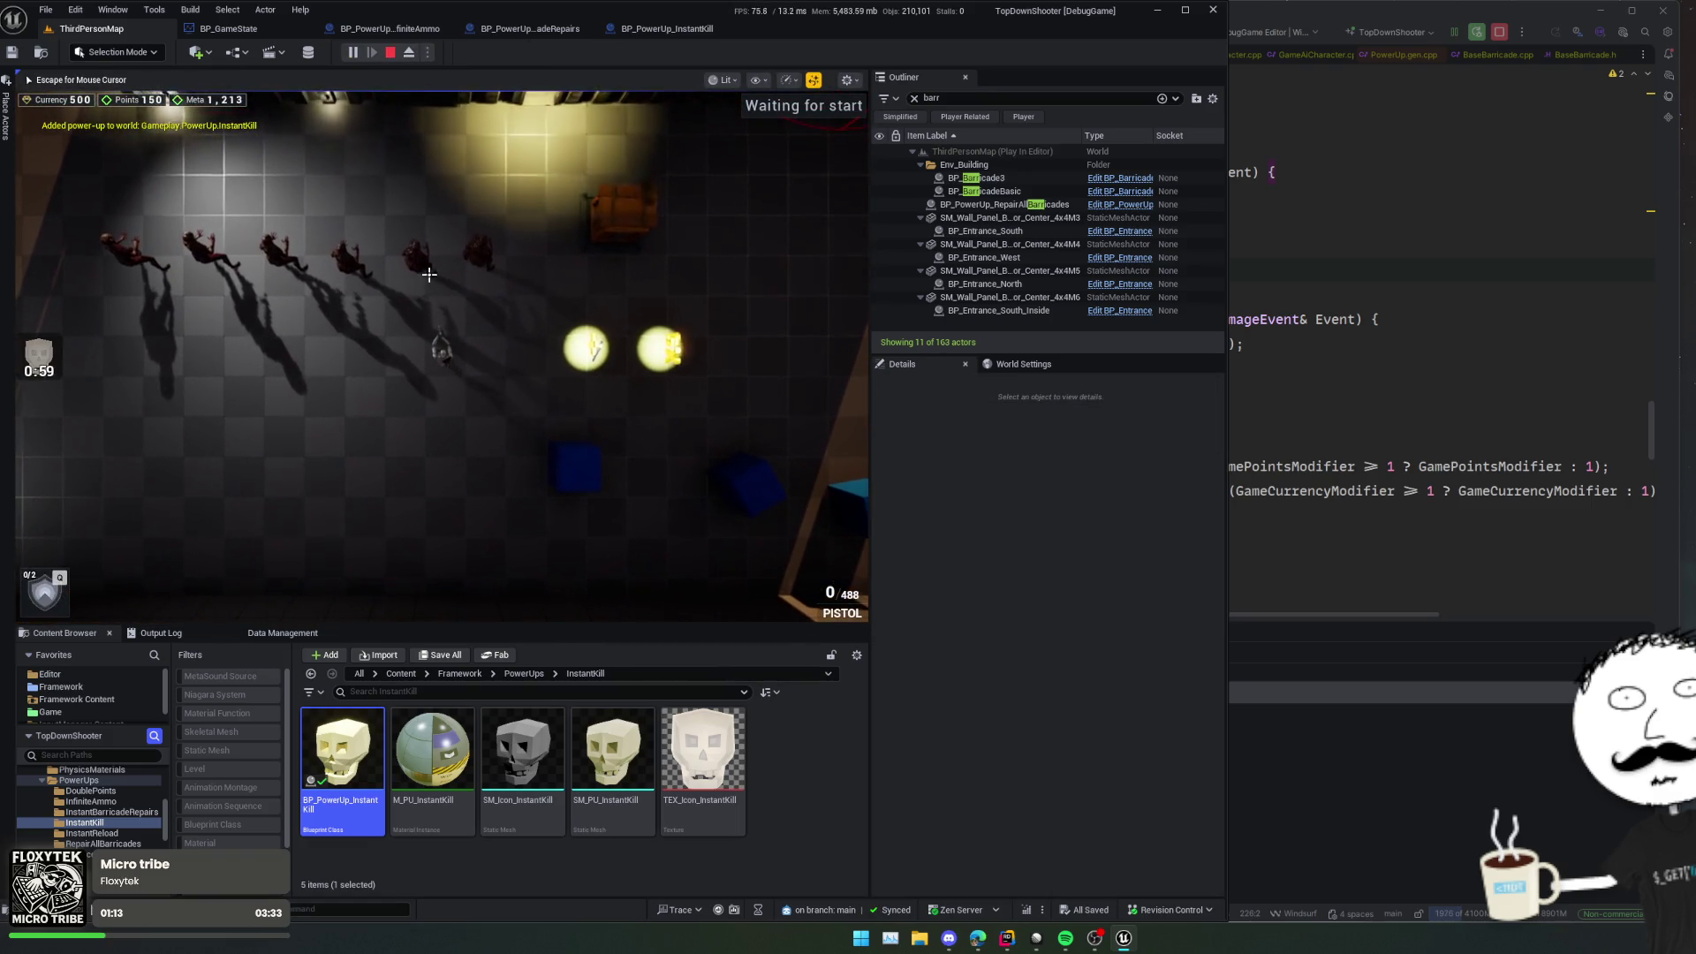
click(433, 252)
click(371, 260)
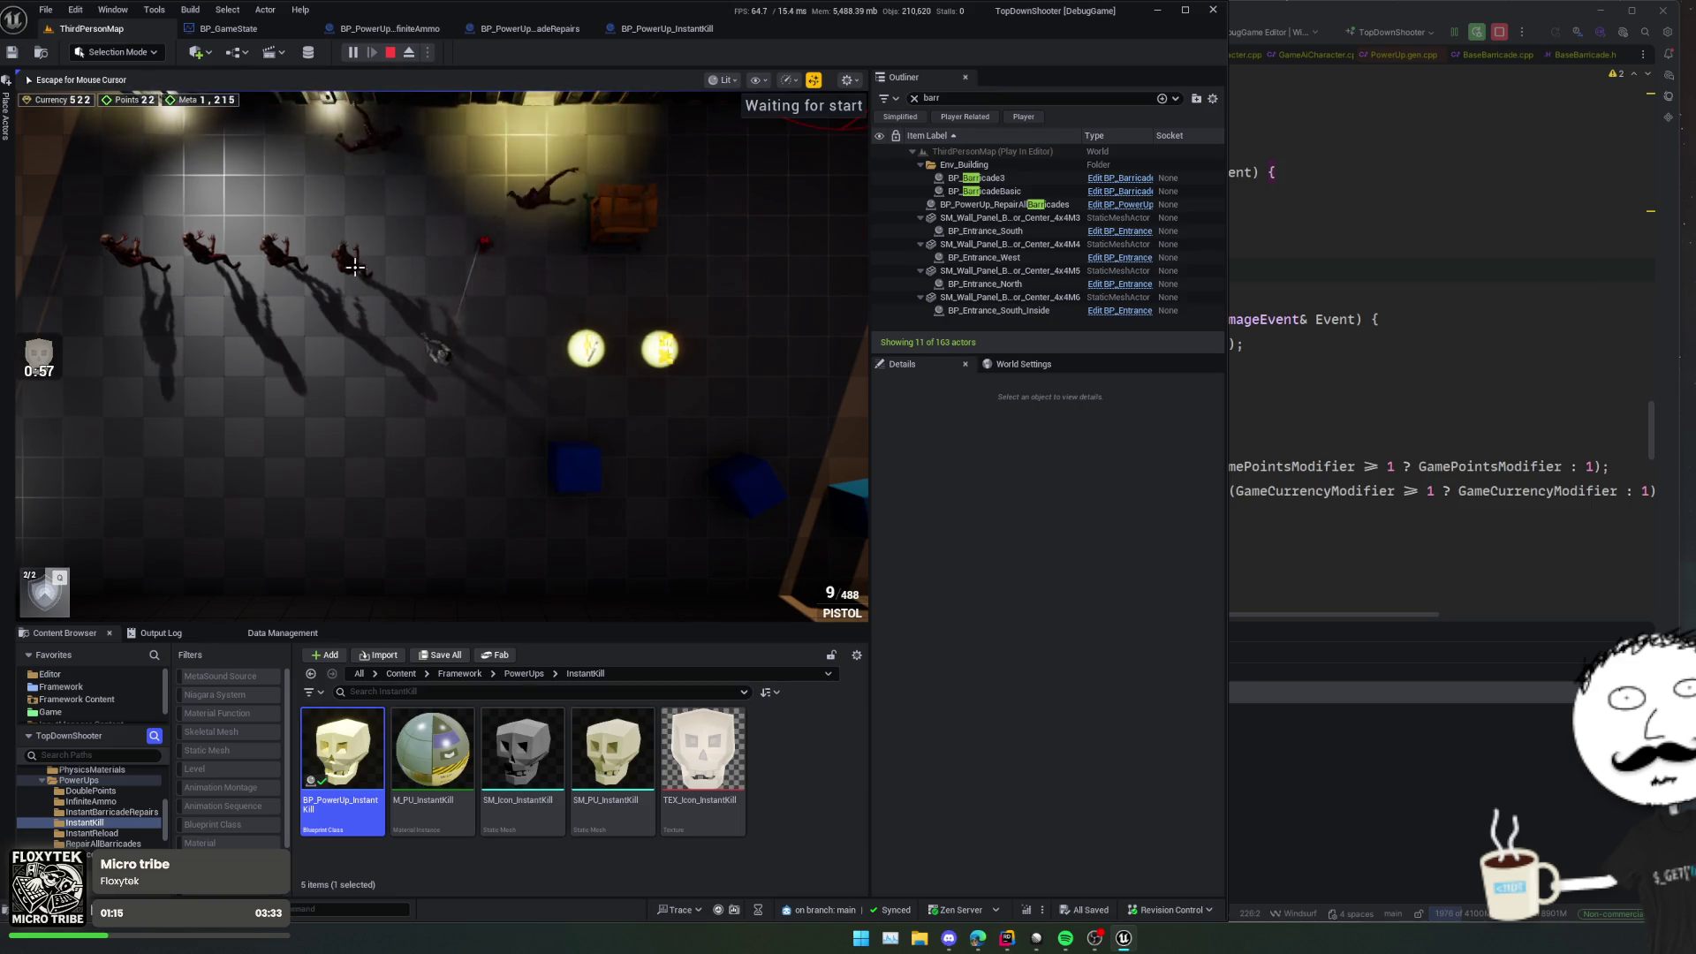
click(289, 268)
click(289, 268)
click(288, 266)
click(285, 265)
click(284, 264)
click(282, 262)
click(280, 260)
click(279, 258)
click(279, 259)
key(w)
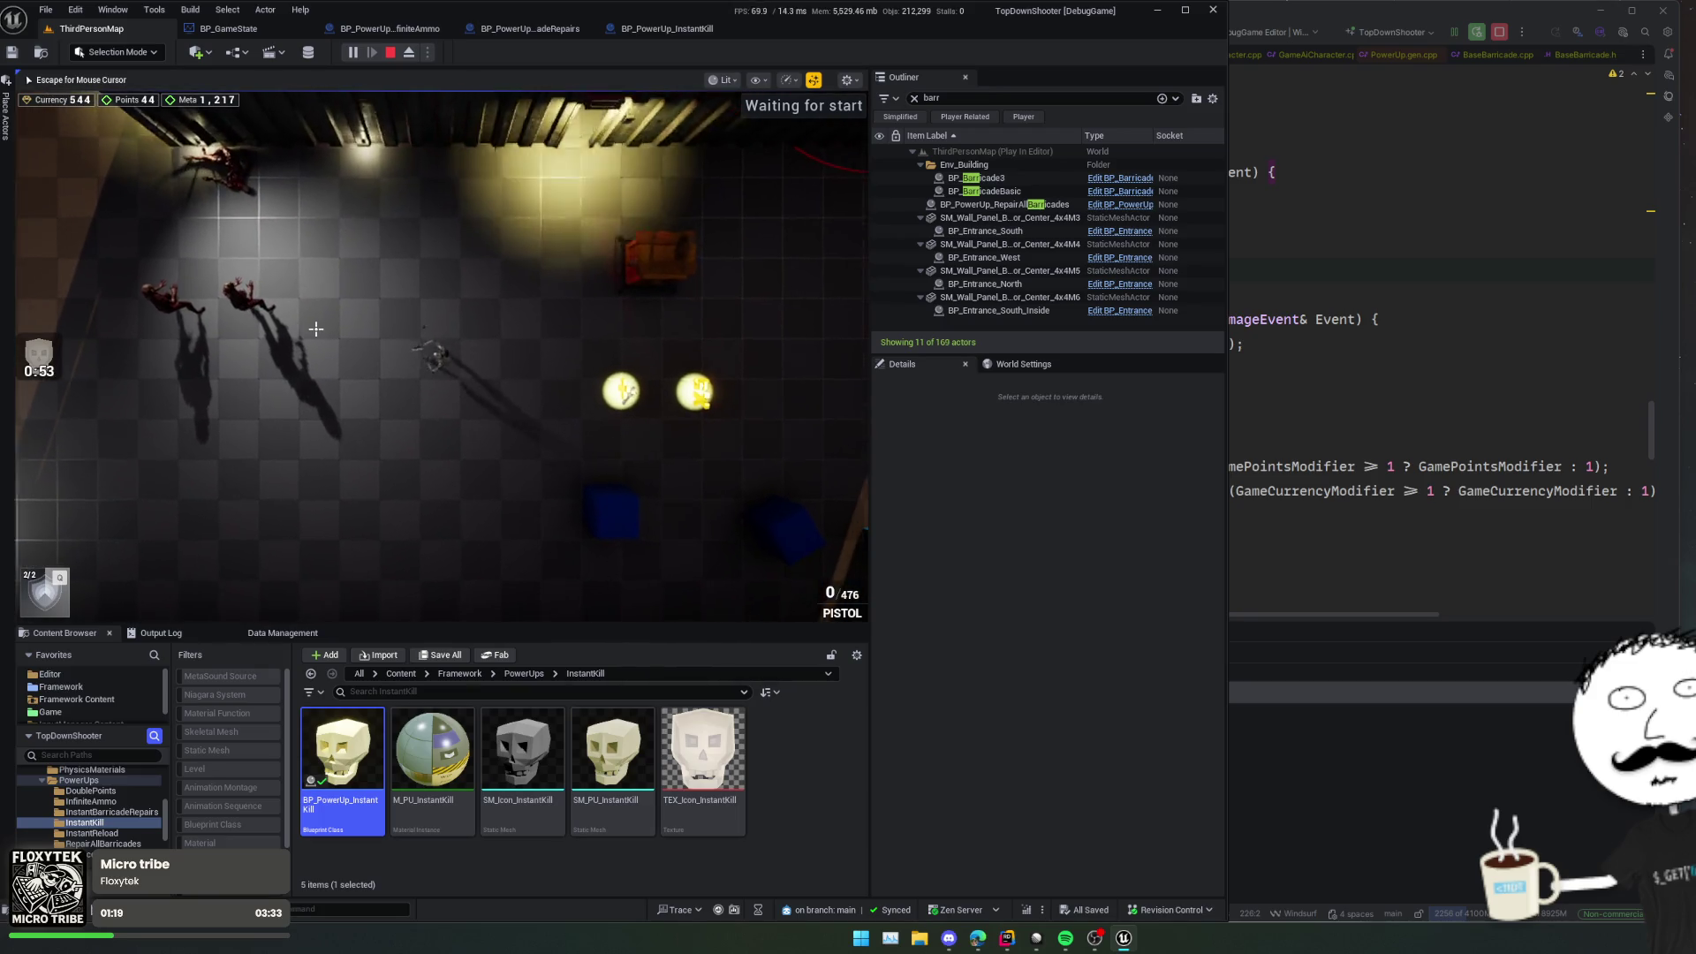
key(Escape)
click(390, 55)
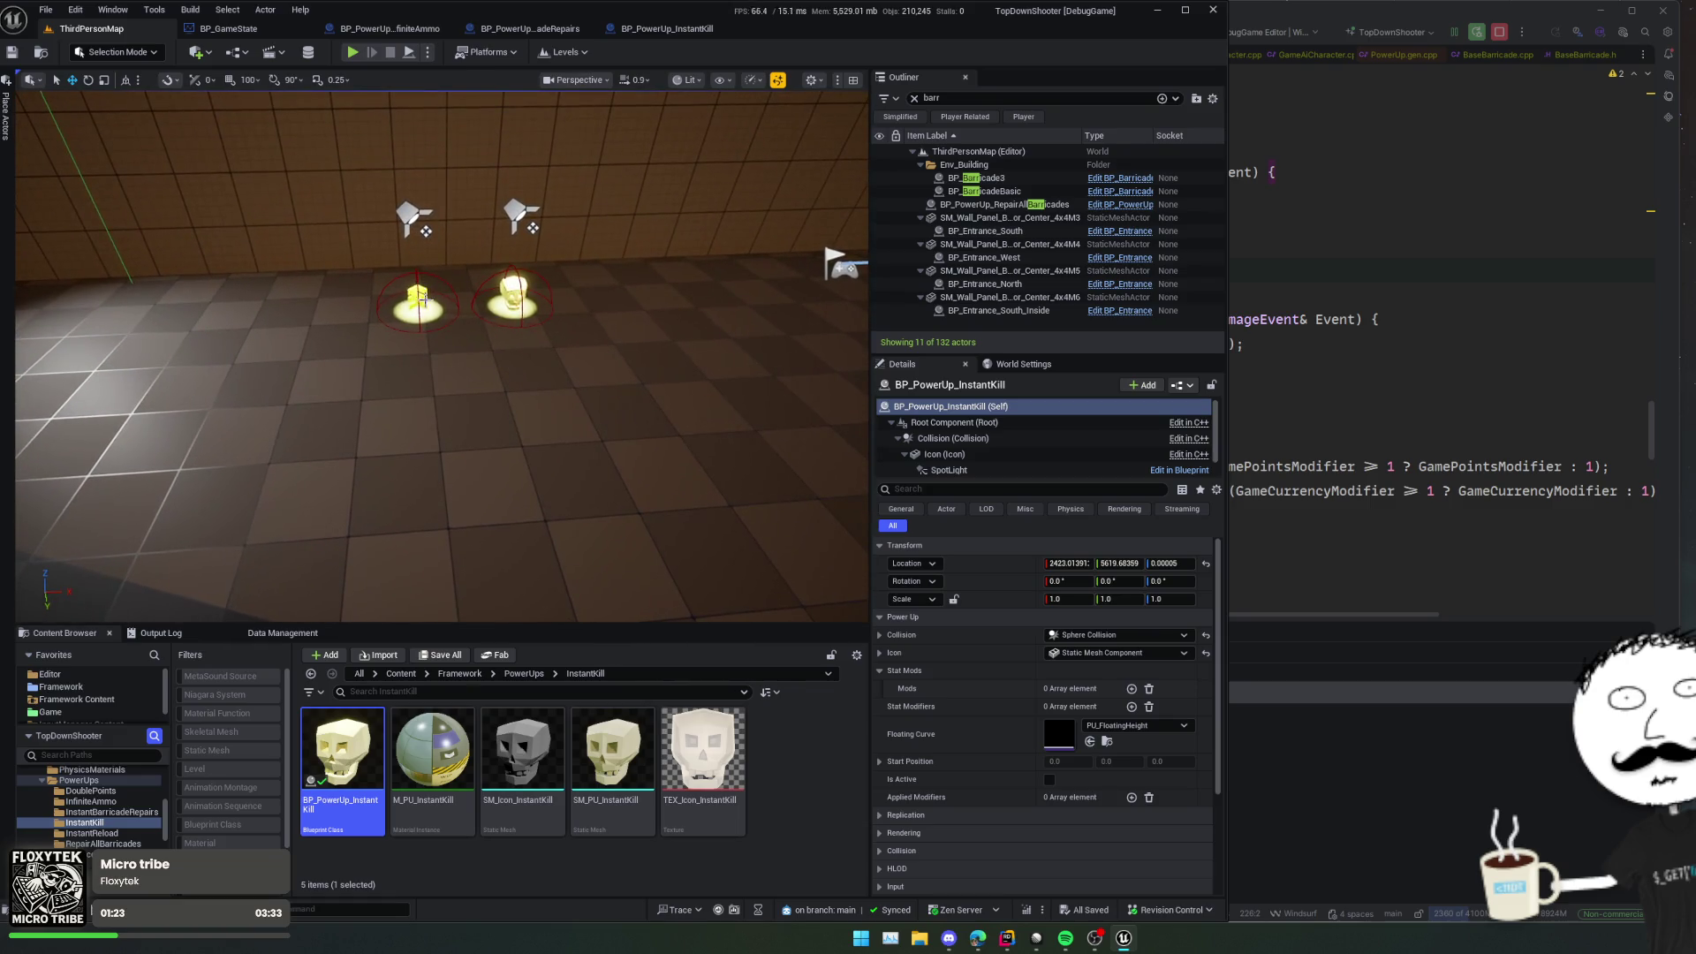
Step: Open the BP_PowerUp_InstantReload blueprint and widen its Details panel
key(f)
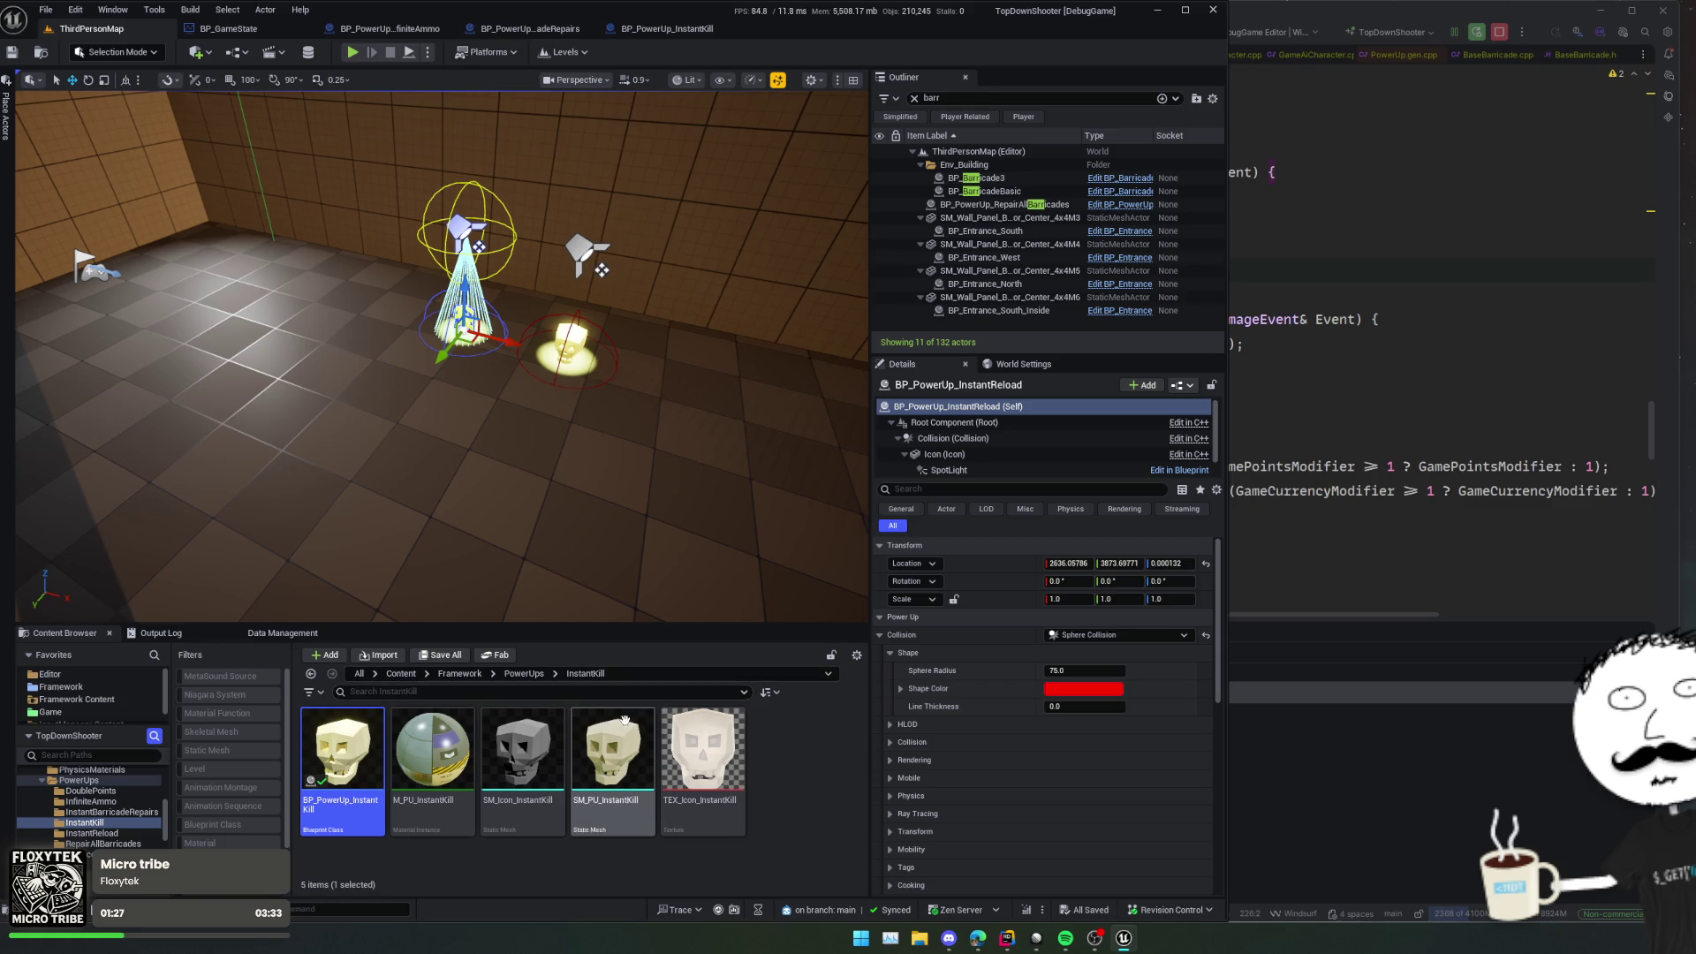
click(524, 673)
double_click(694, 790)
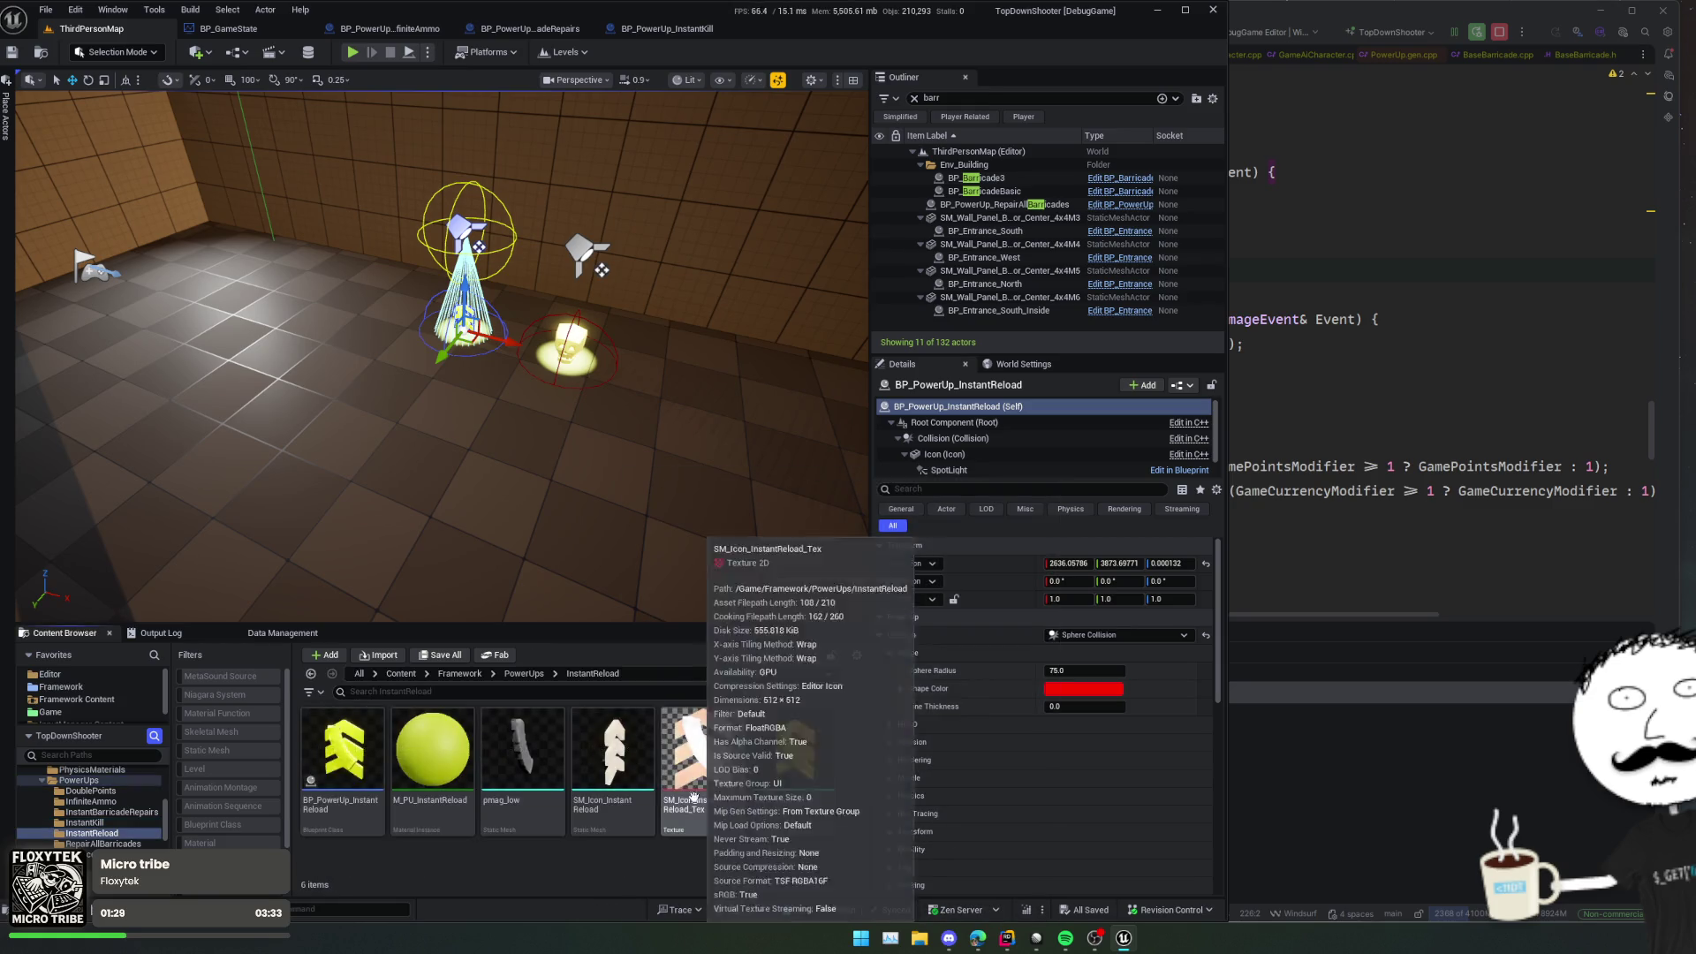
double_click(343, 751)
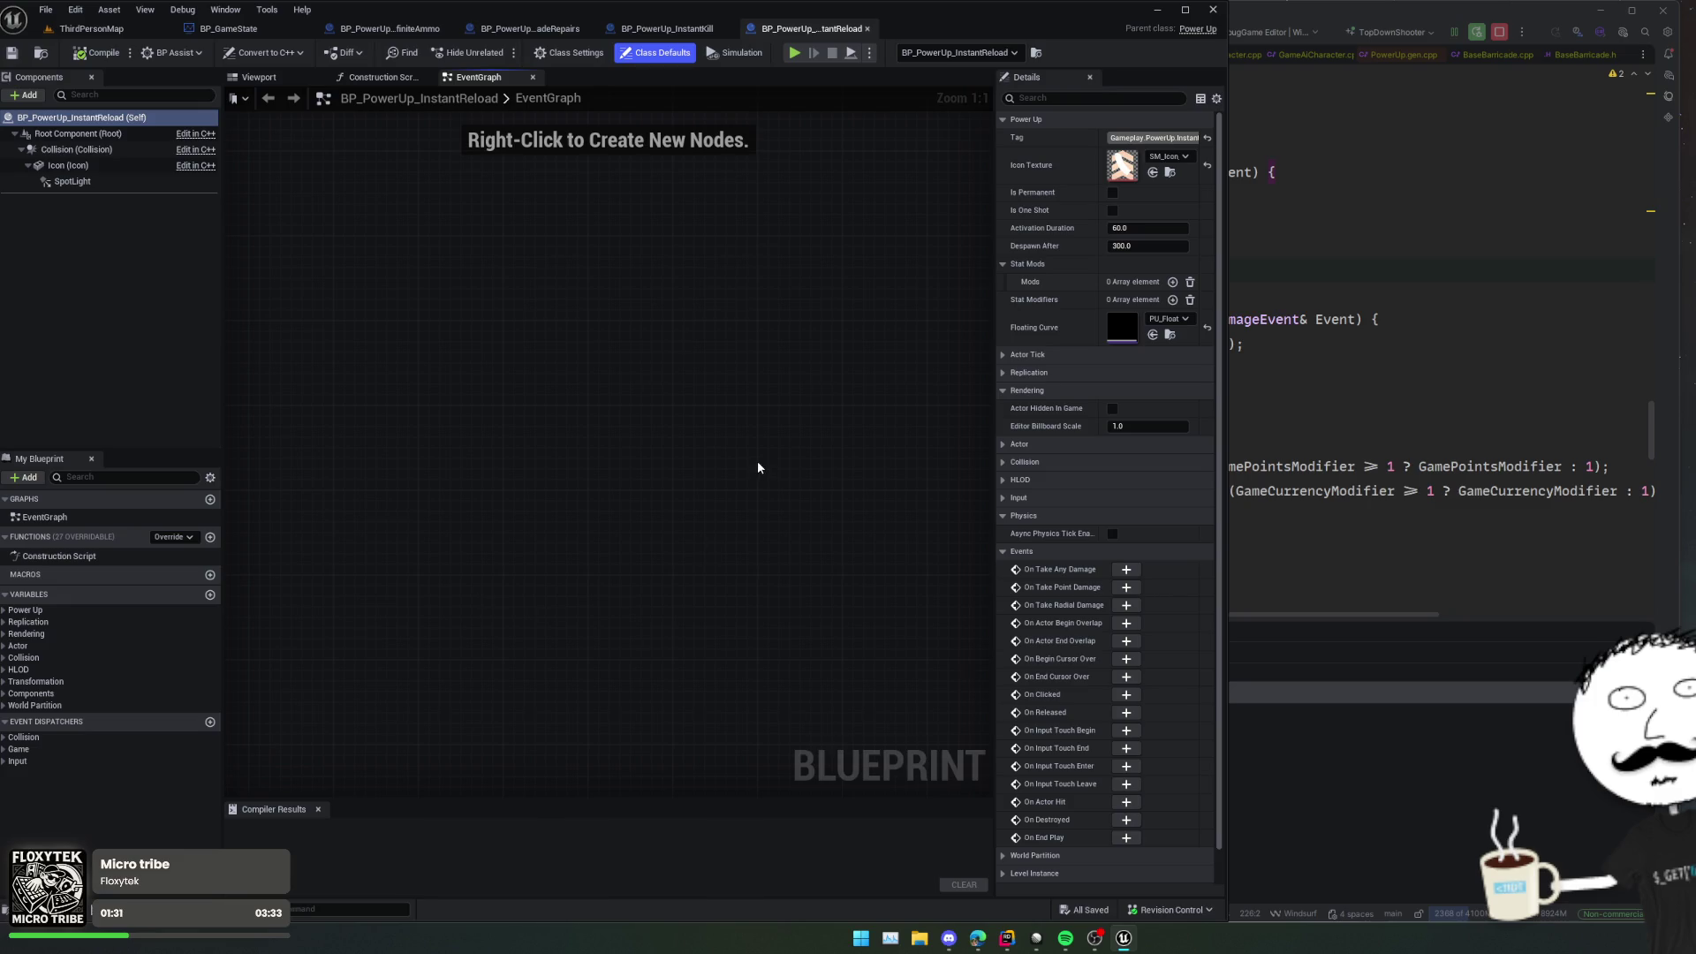
drag(995, 335, 870, 334)
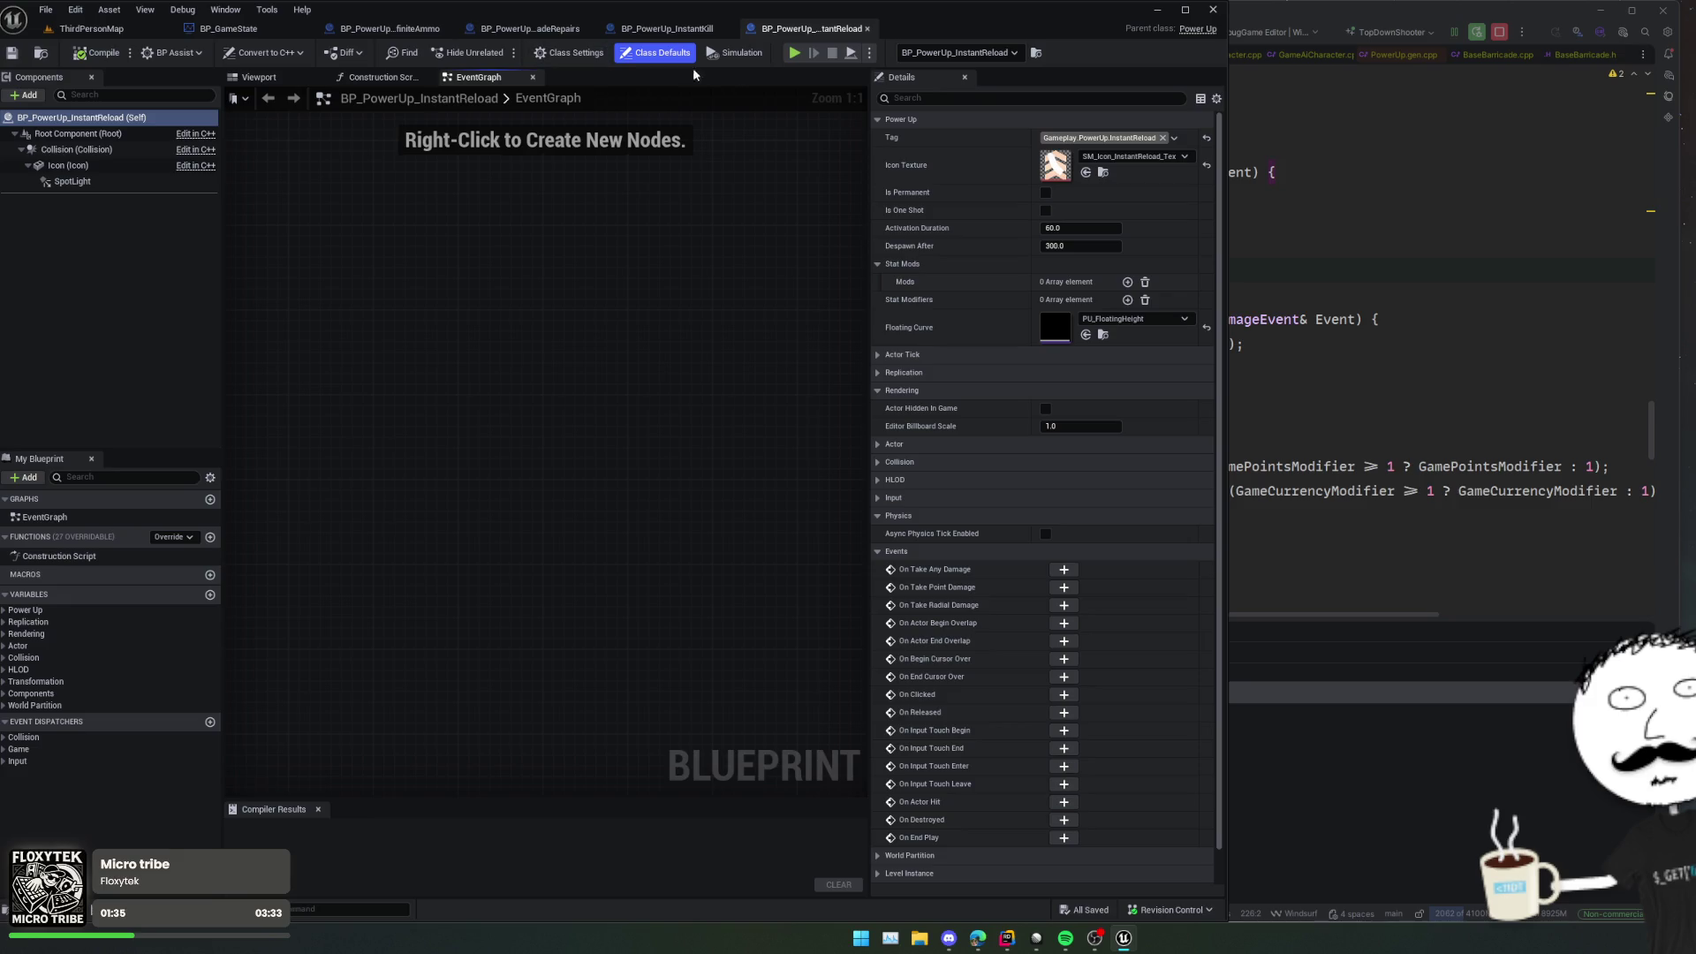
Step: Playtest walking onto the reload power-up and firing to watch the magazine stay at 12, then close the preview
click(797, 54)
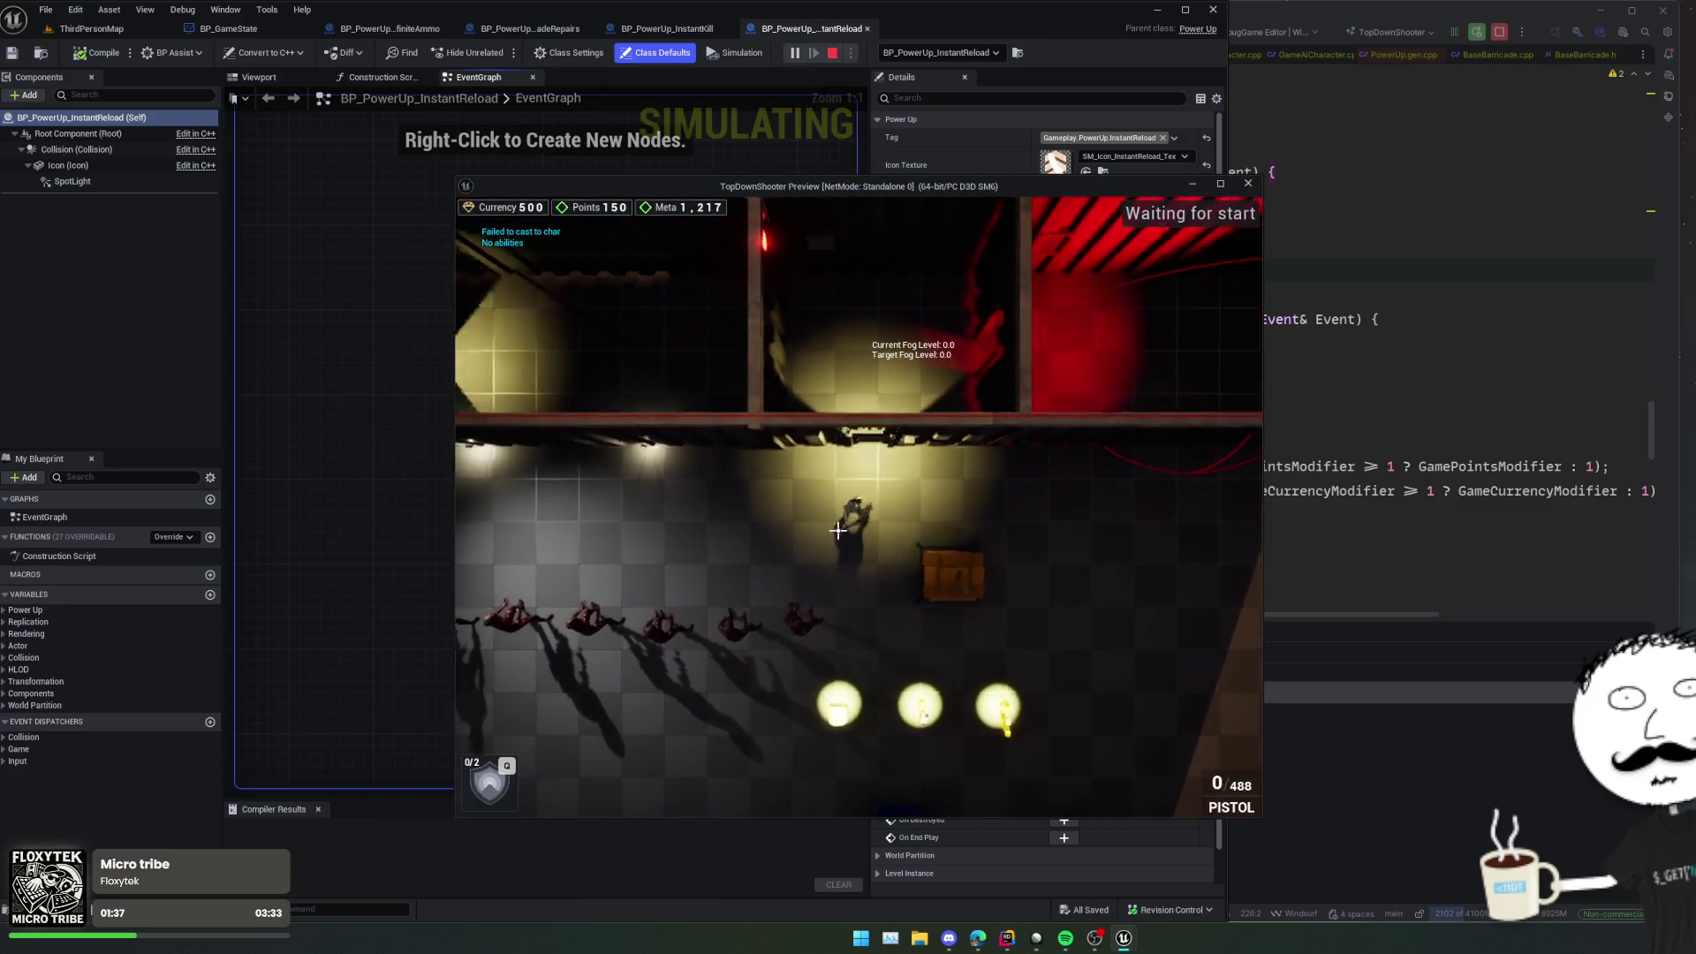
key(a)
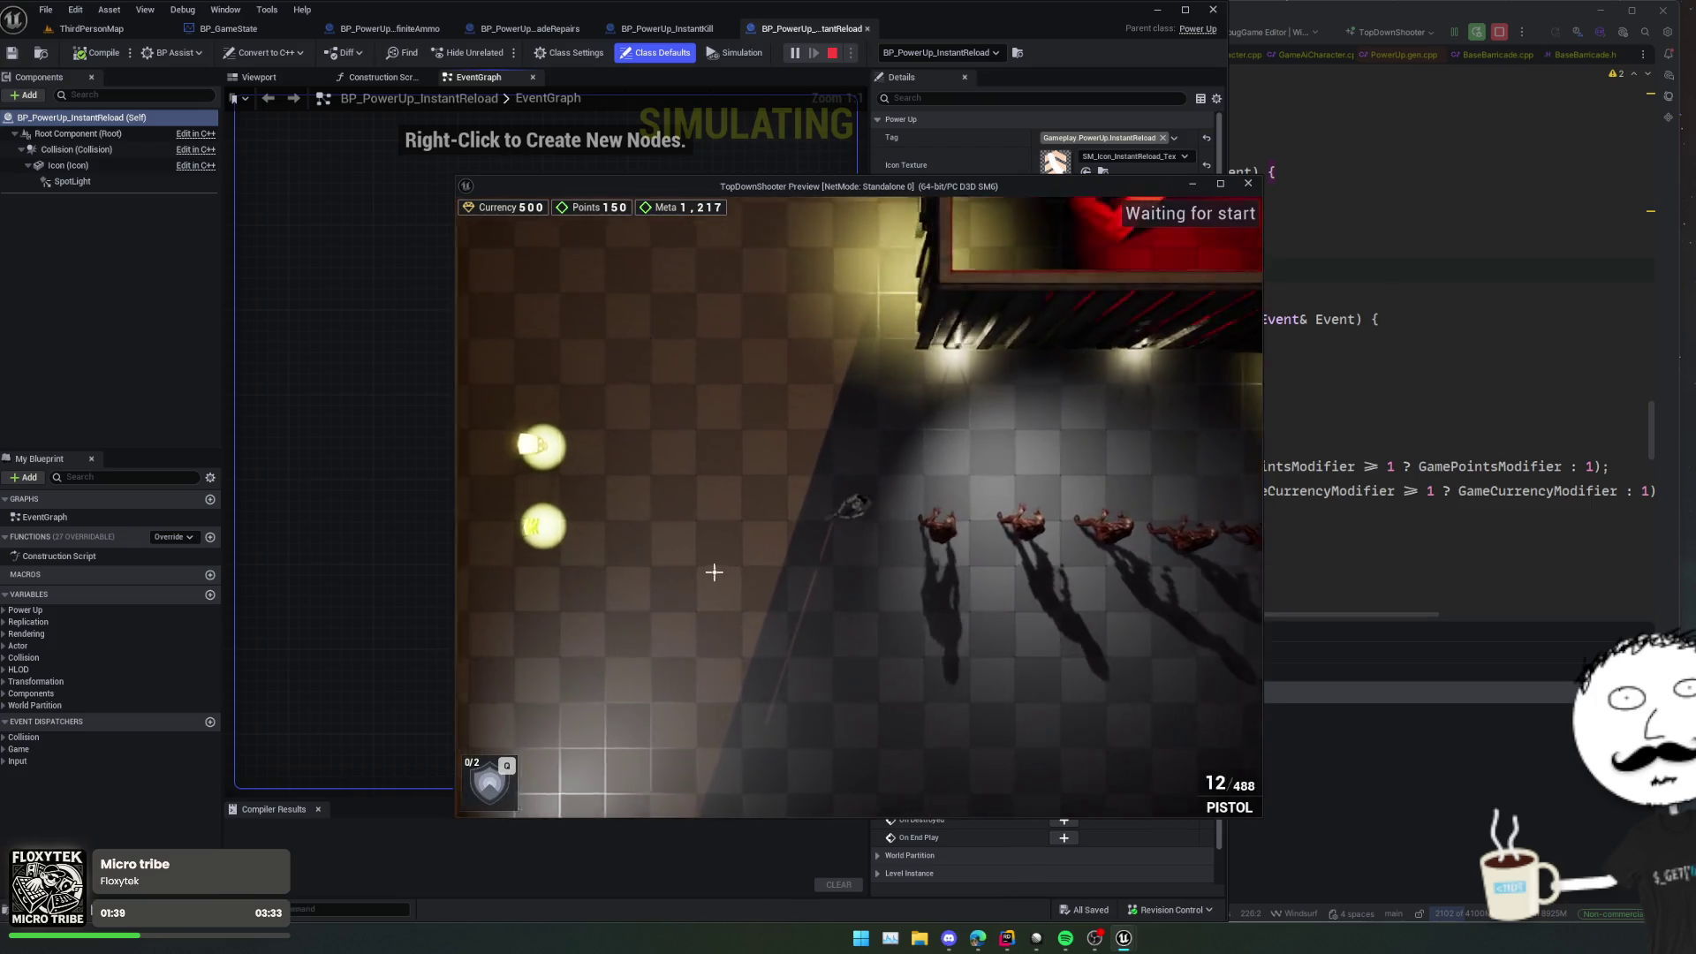
key(a)
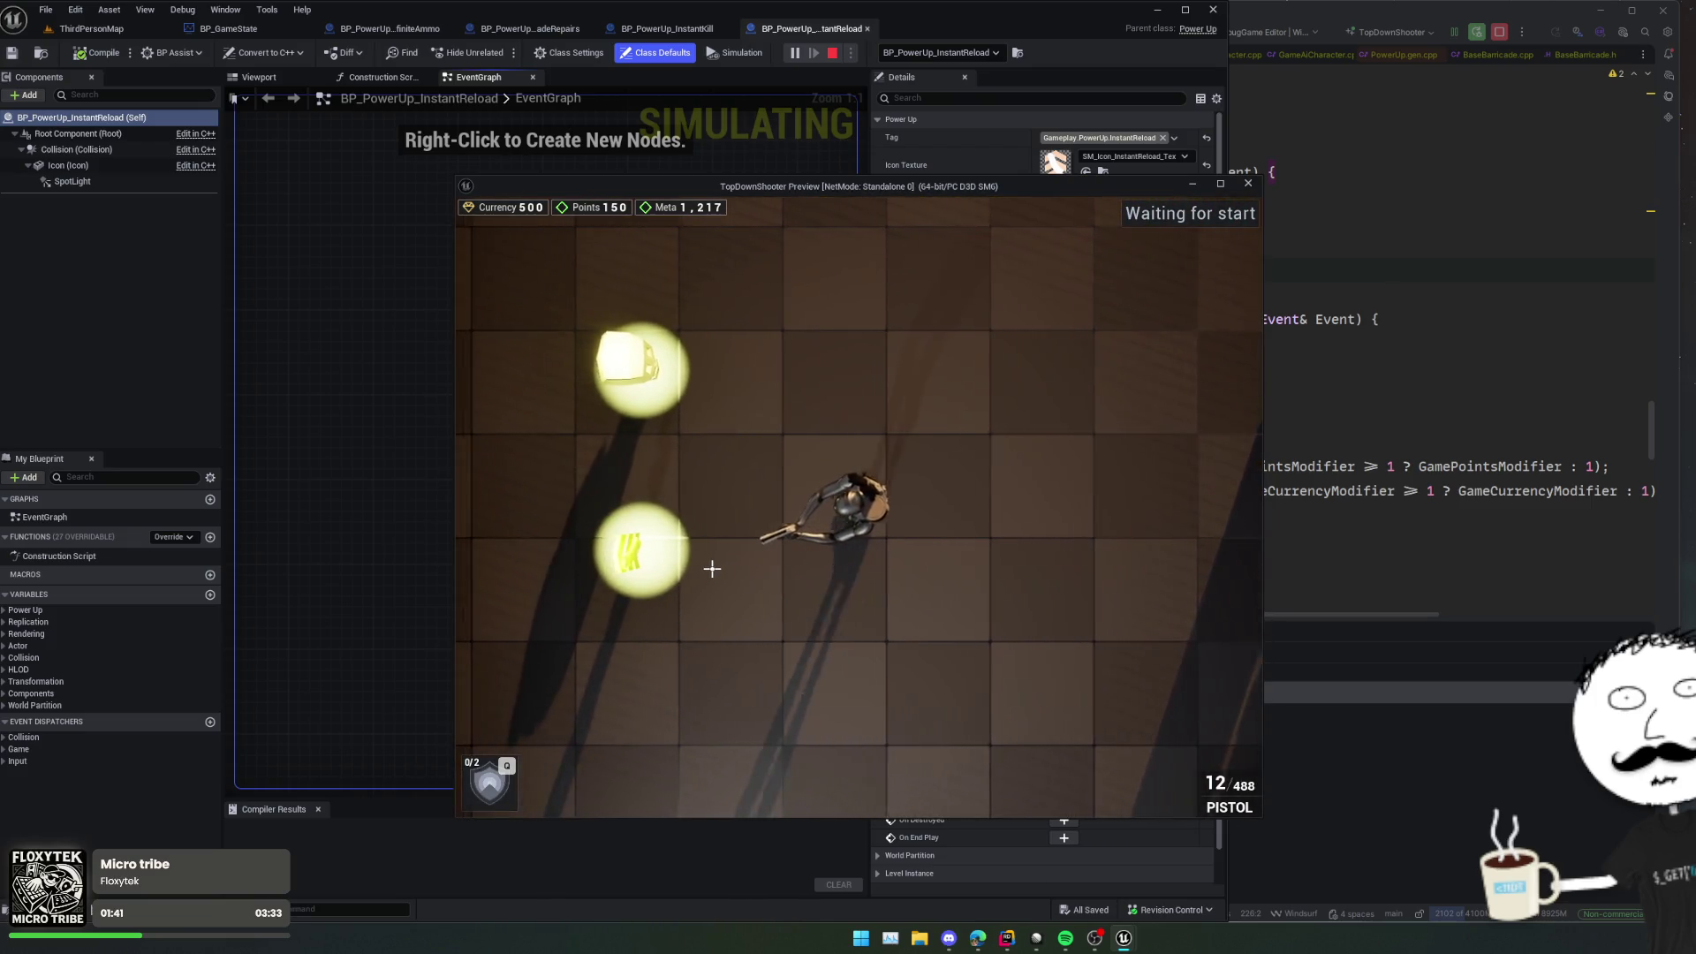
key(a)
click(978, 568)
click(1038, 563)
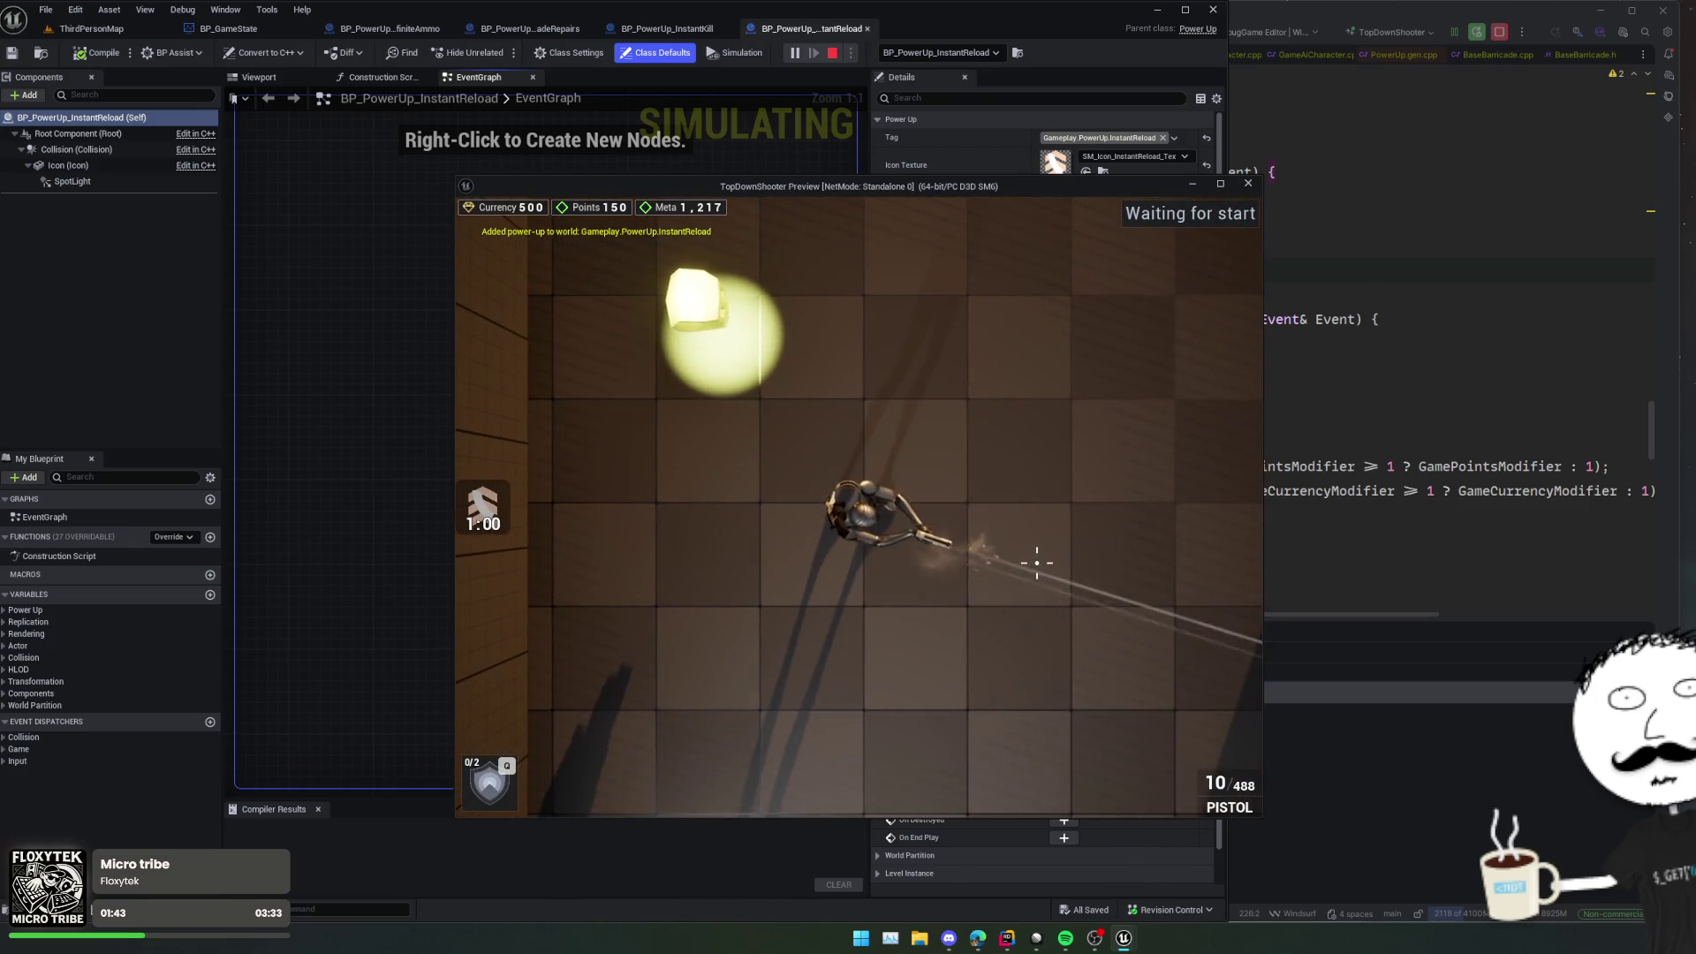
click(1037, 563)
click(1037, 562)
click(1037, 563)
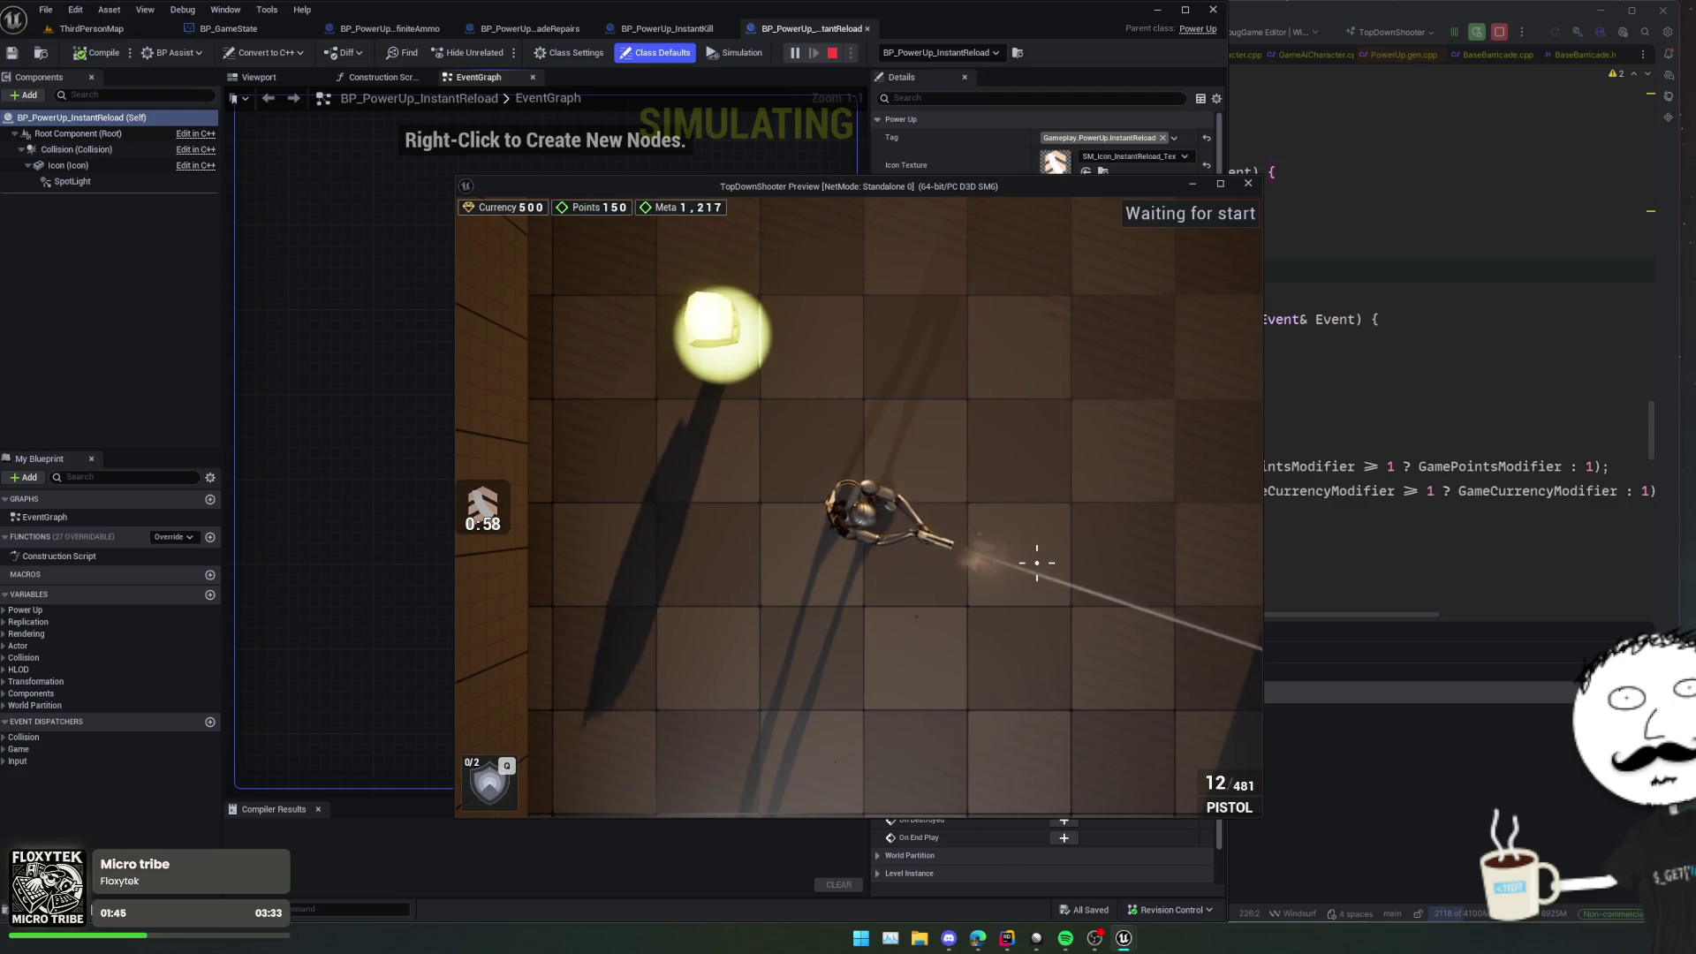
click(1248, 183)
click(1338, 311)
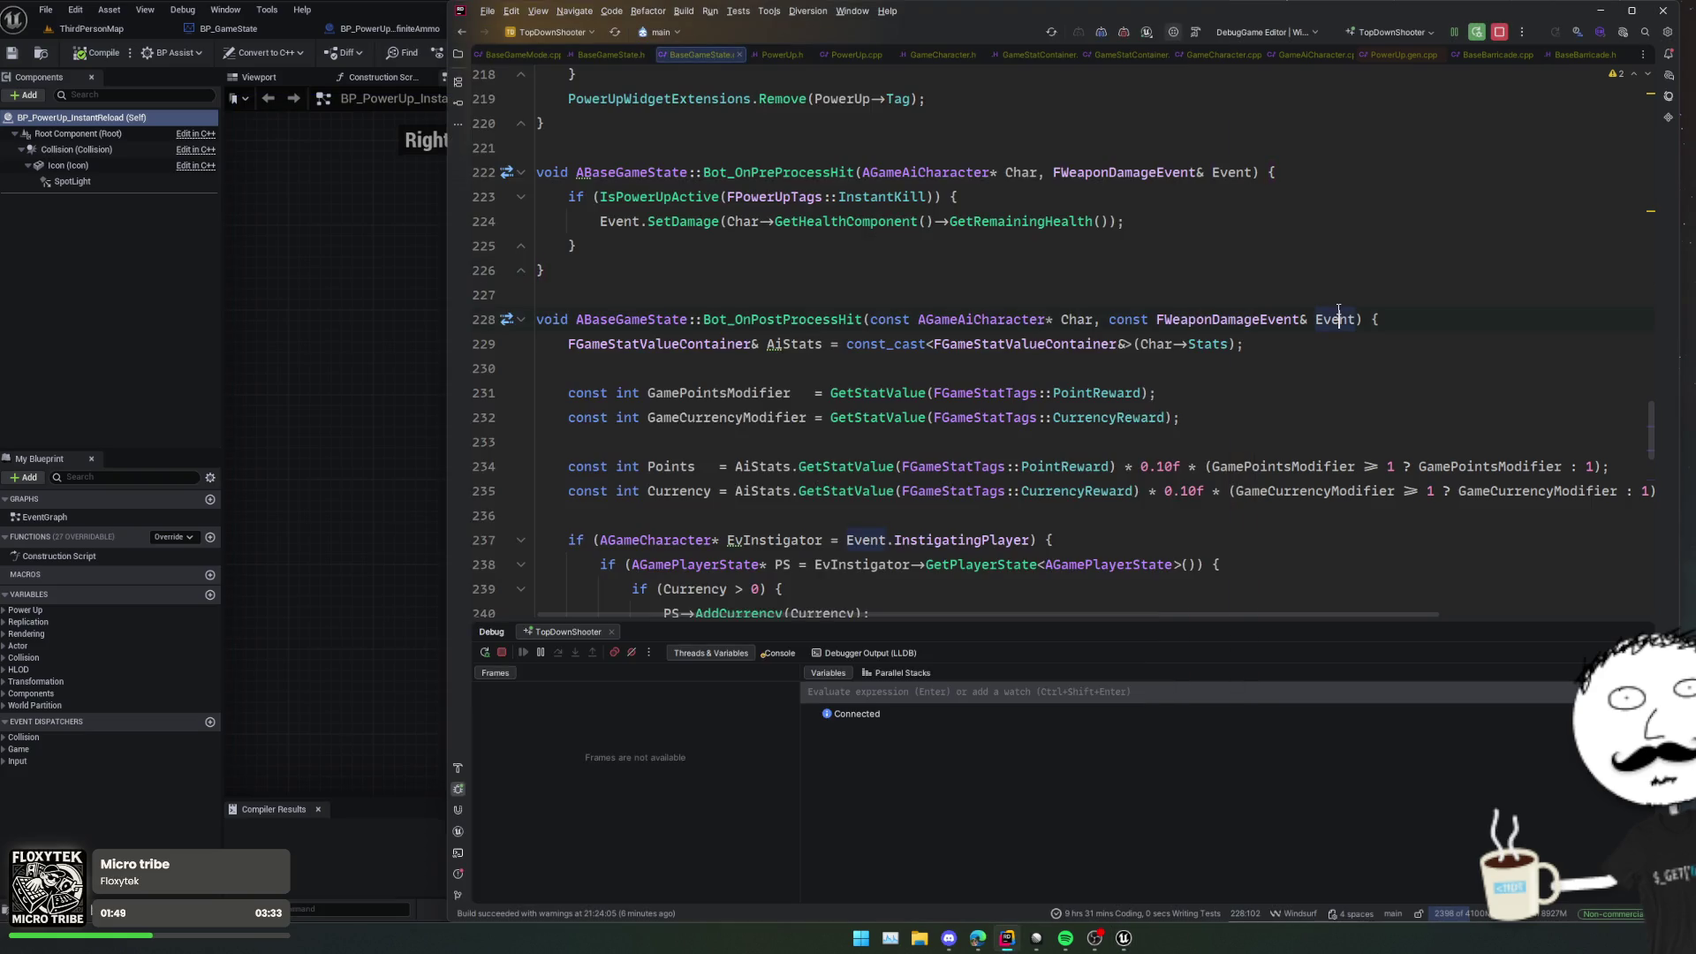
Step: Search the project for 'InstantReload' and open the bInstant check at Weapon.cpp line 591
key(ctrl+shift+f)
text(Ins)
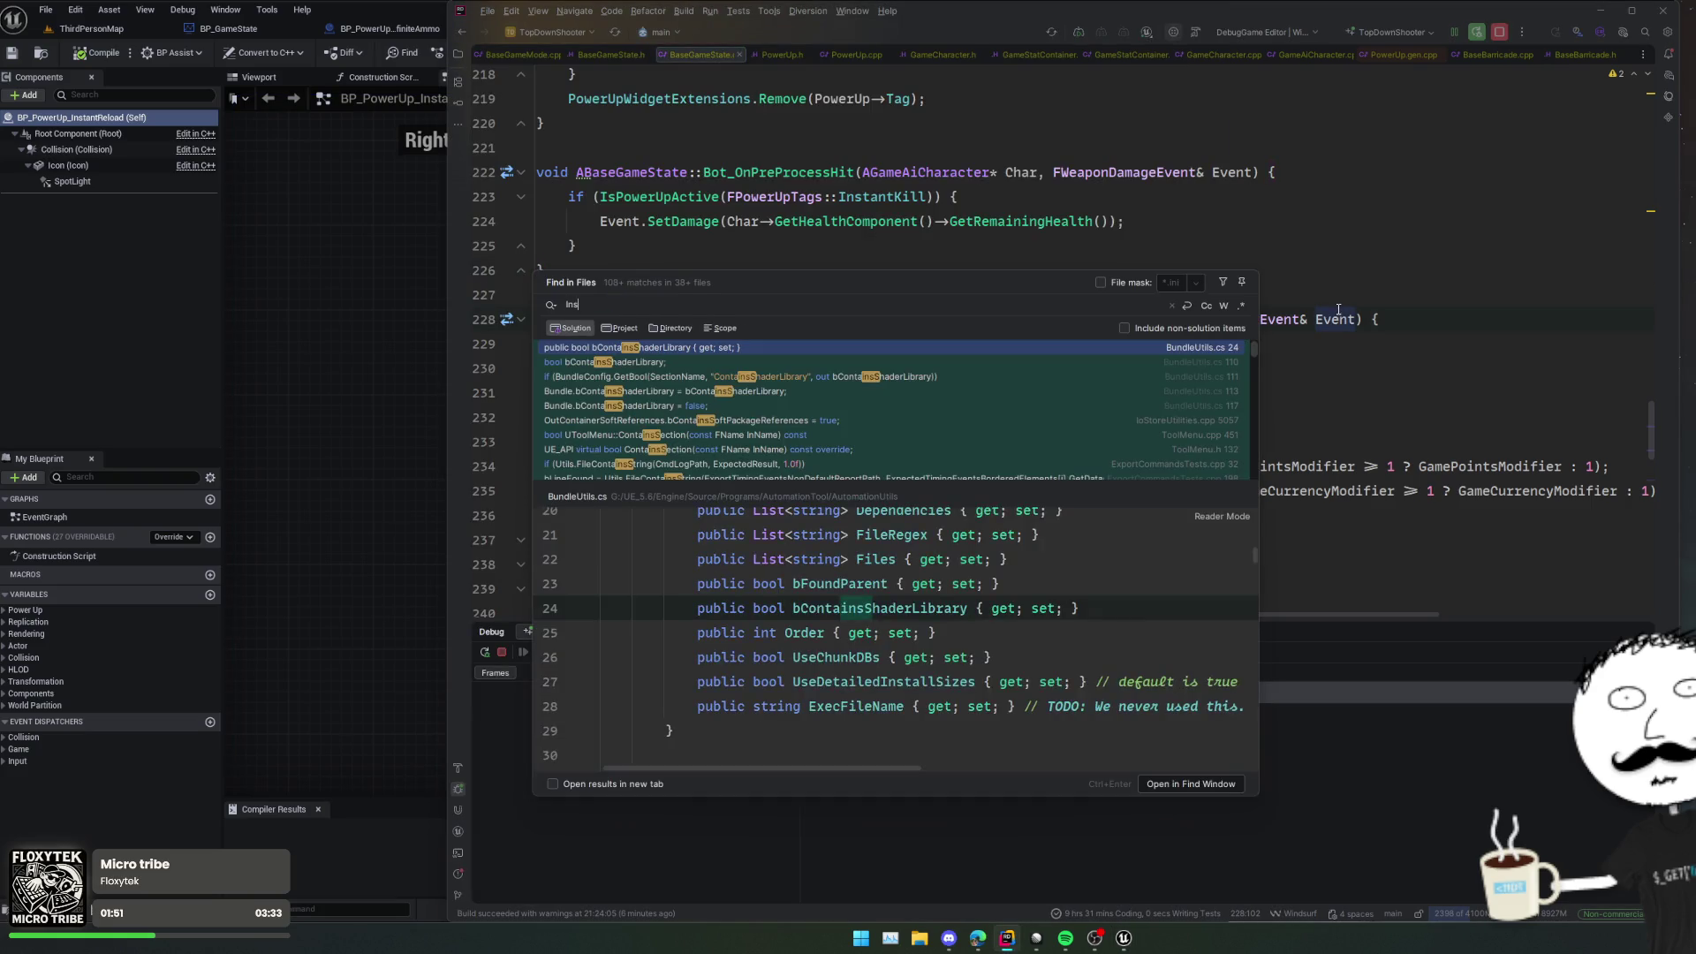
text(tantReload)
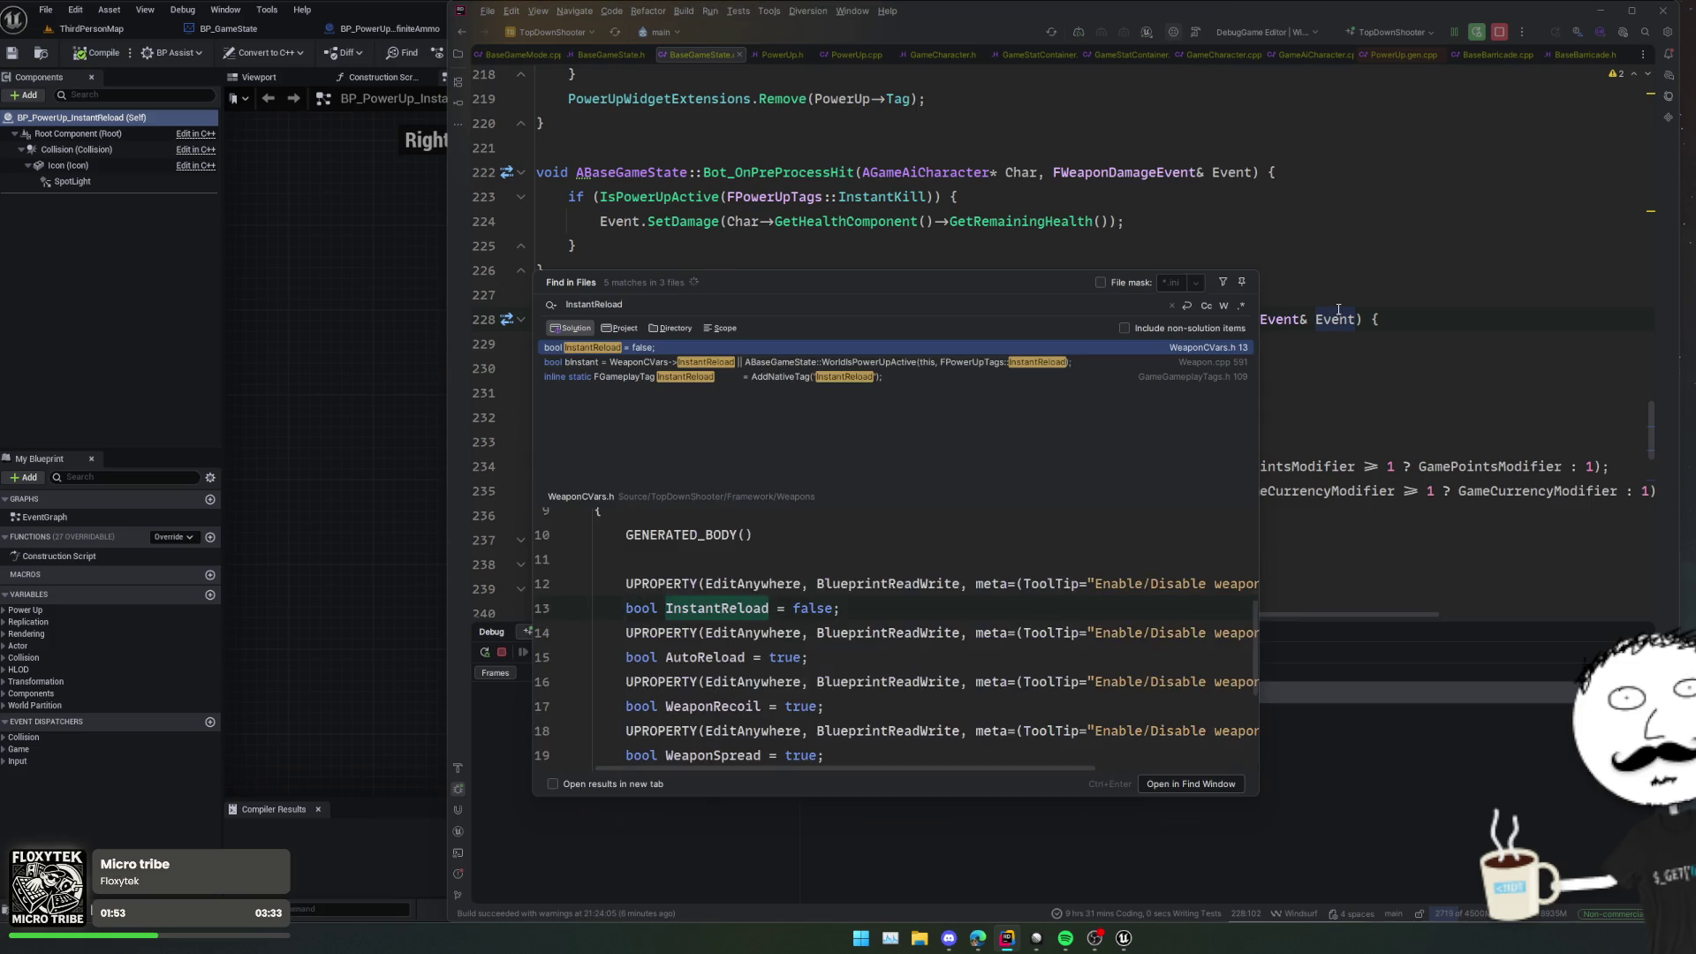
click(844, 378)
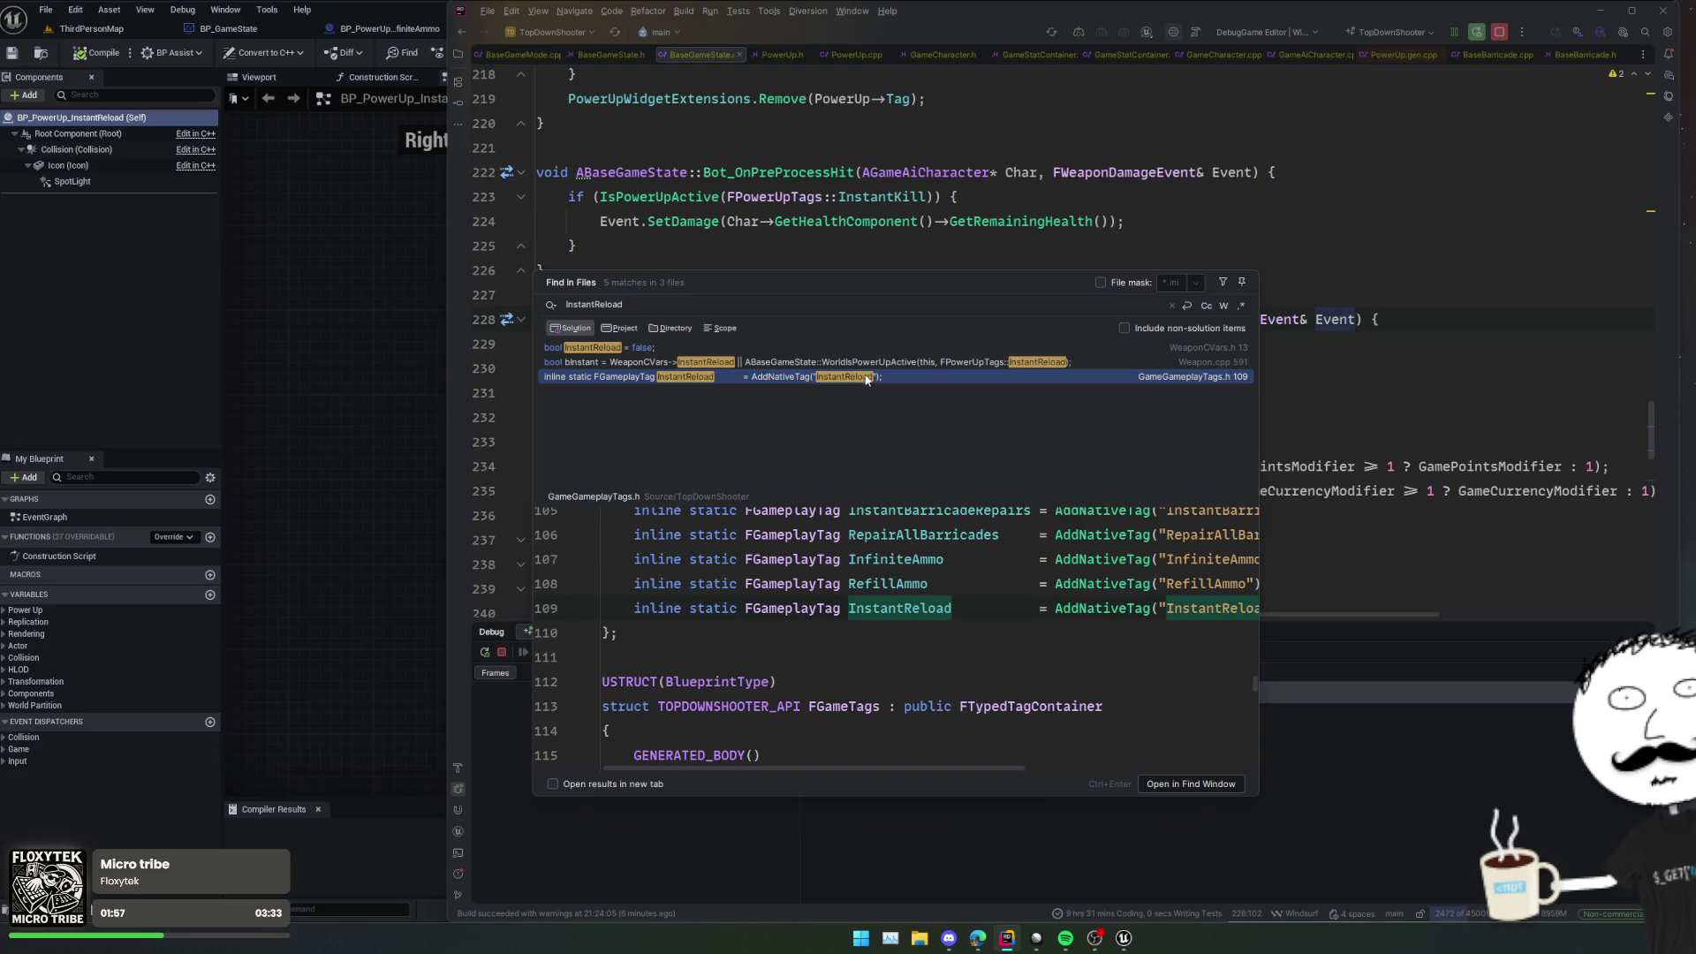
double_click(879, 361)
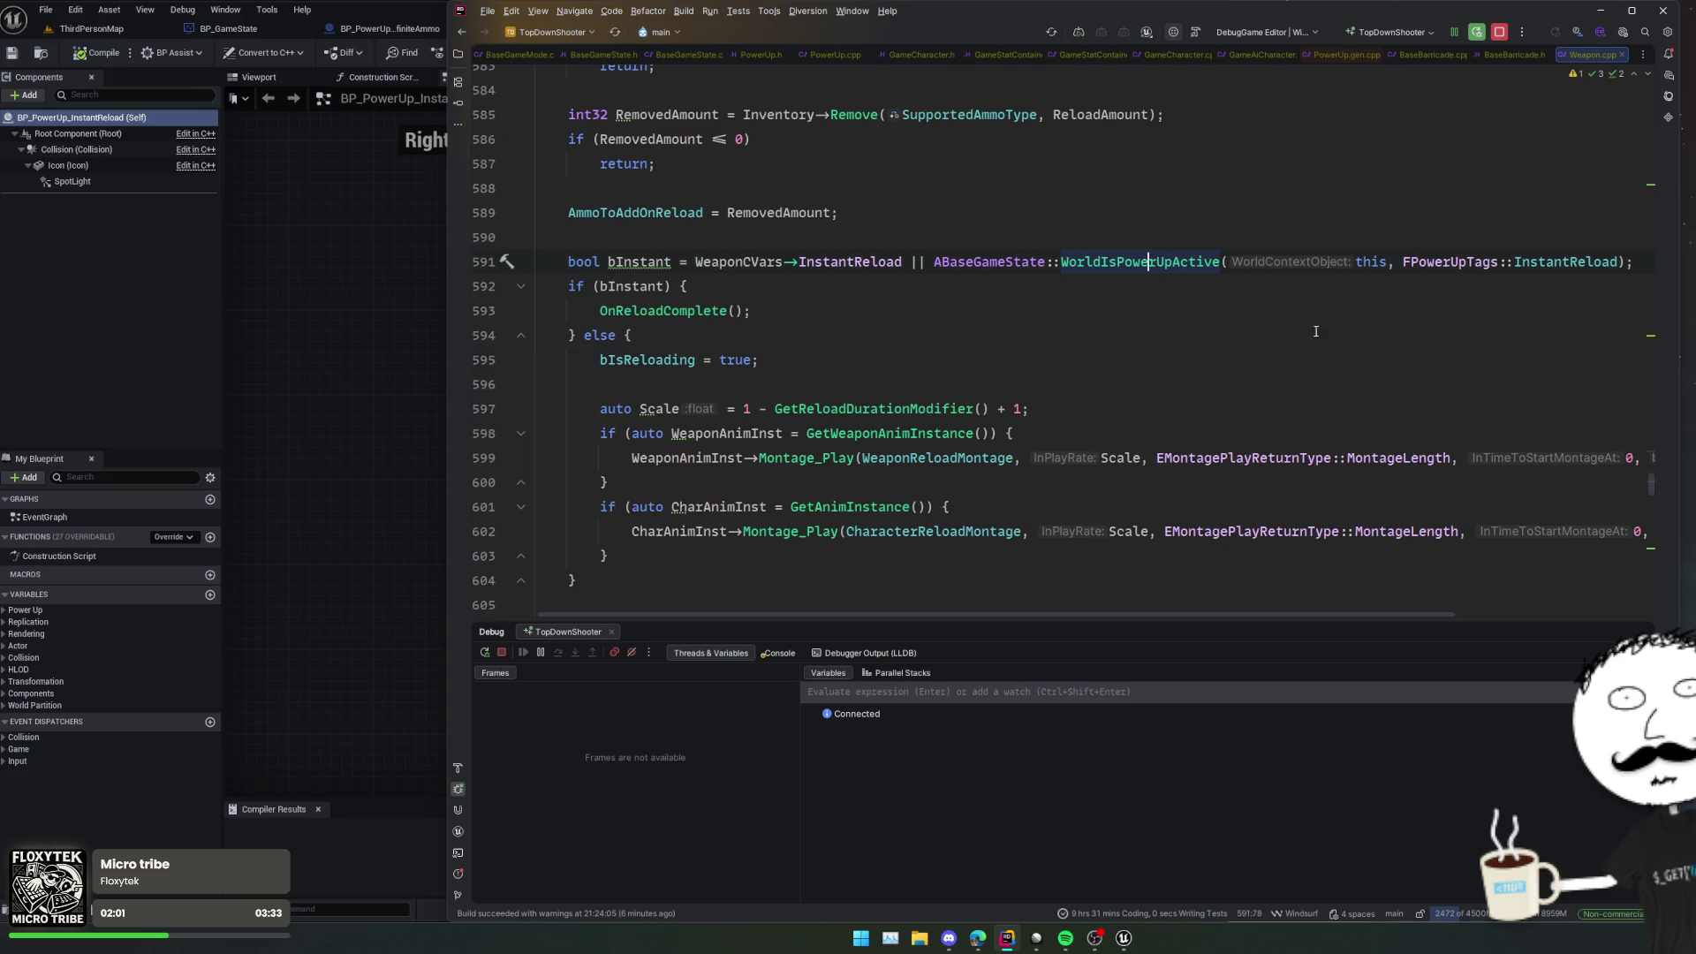
scroll(1433, 325, right, 3)
scroll(1424, 327, left, 3)
Step: Move the InstantReload power-up next to the other power-ups and save the level
click(108, 32)
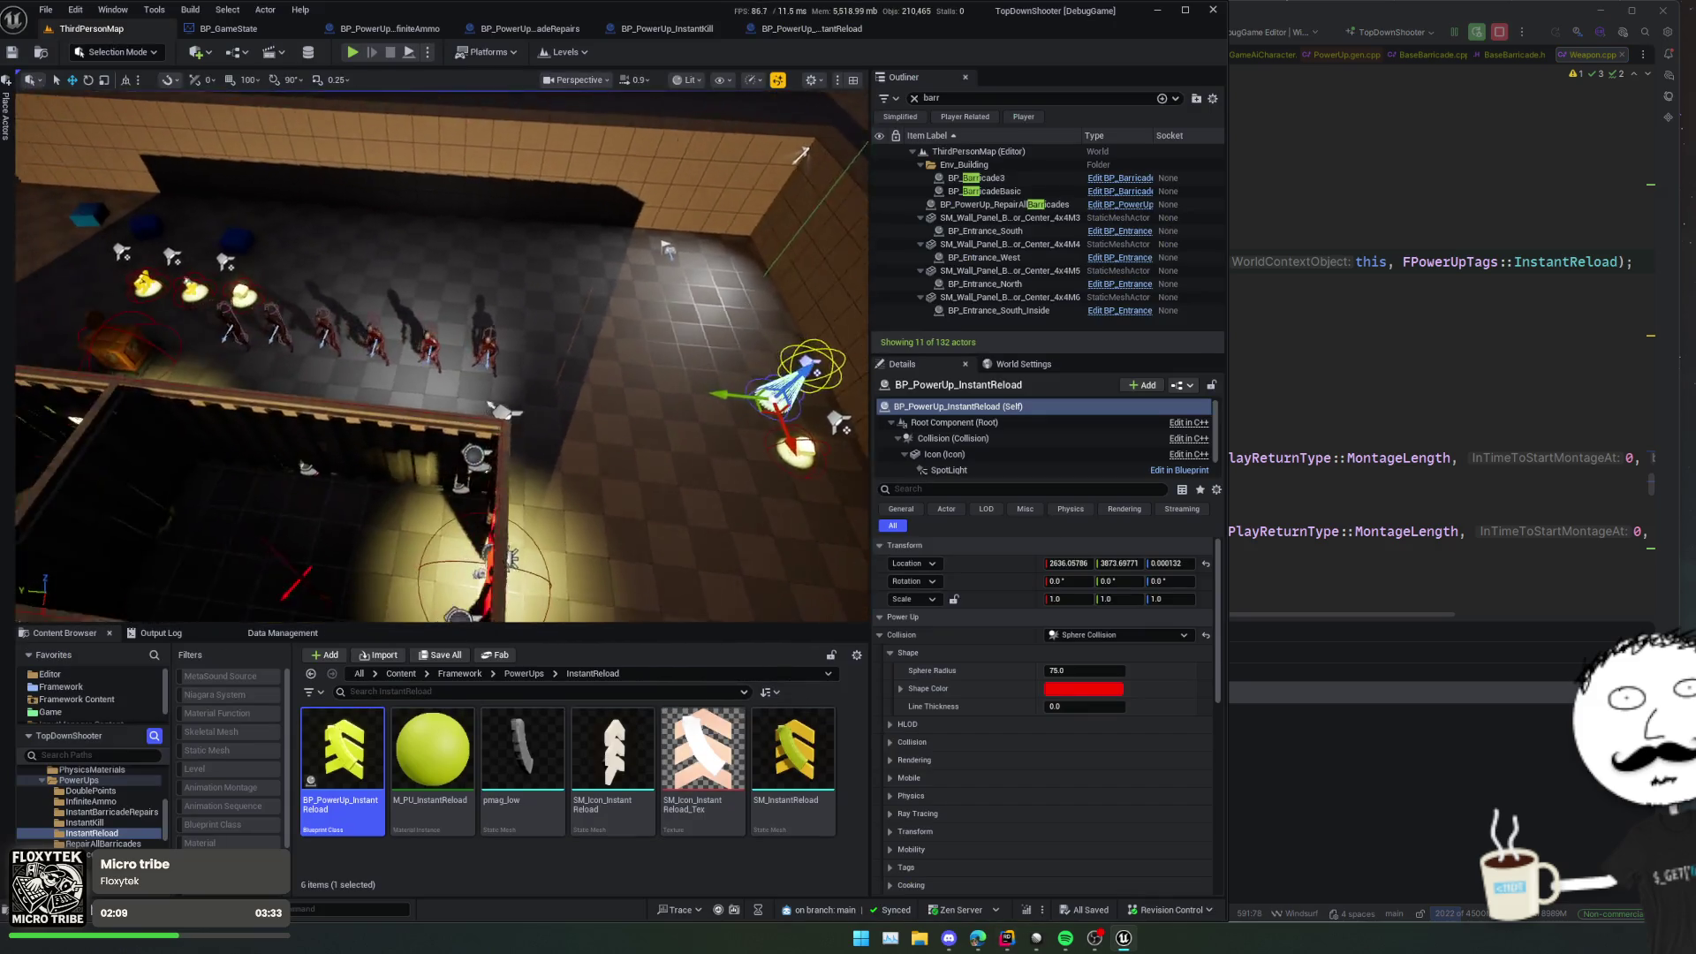
drag(747, 373, 292, 300)
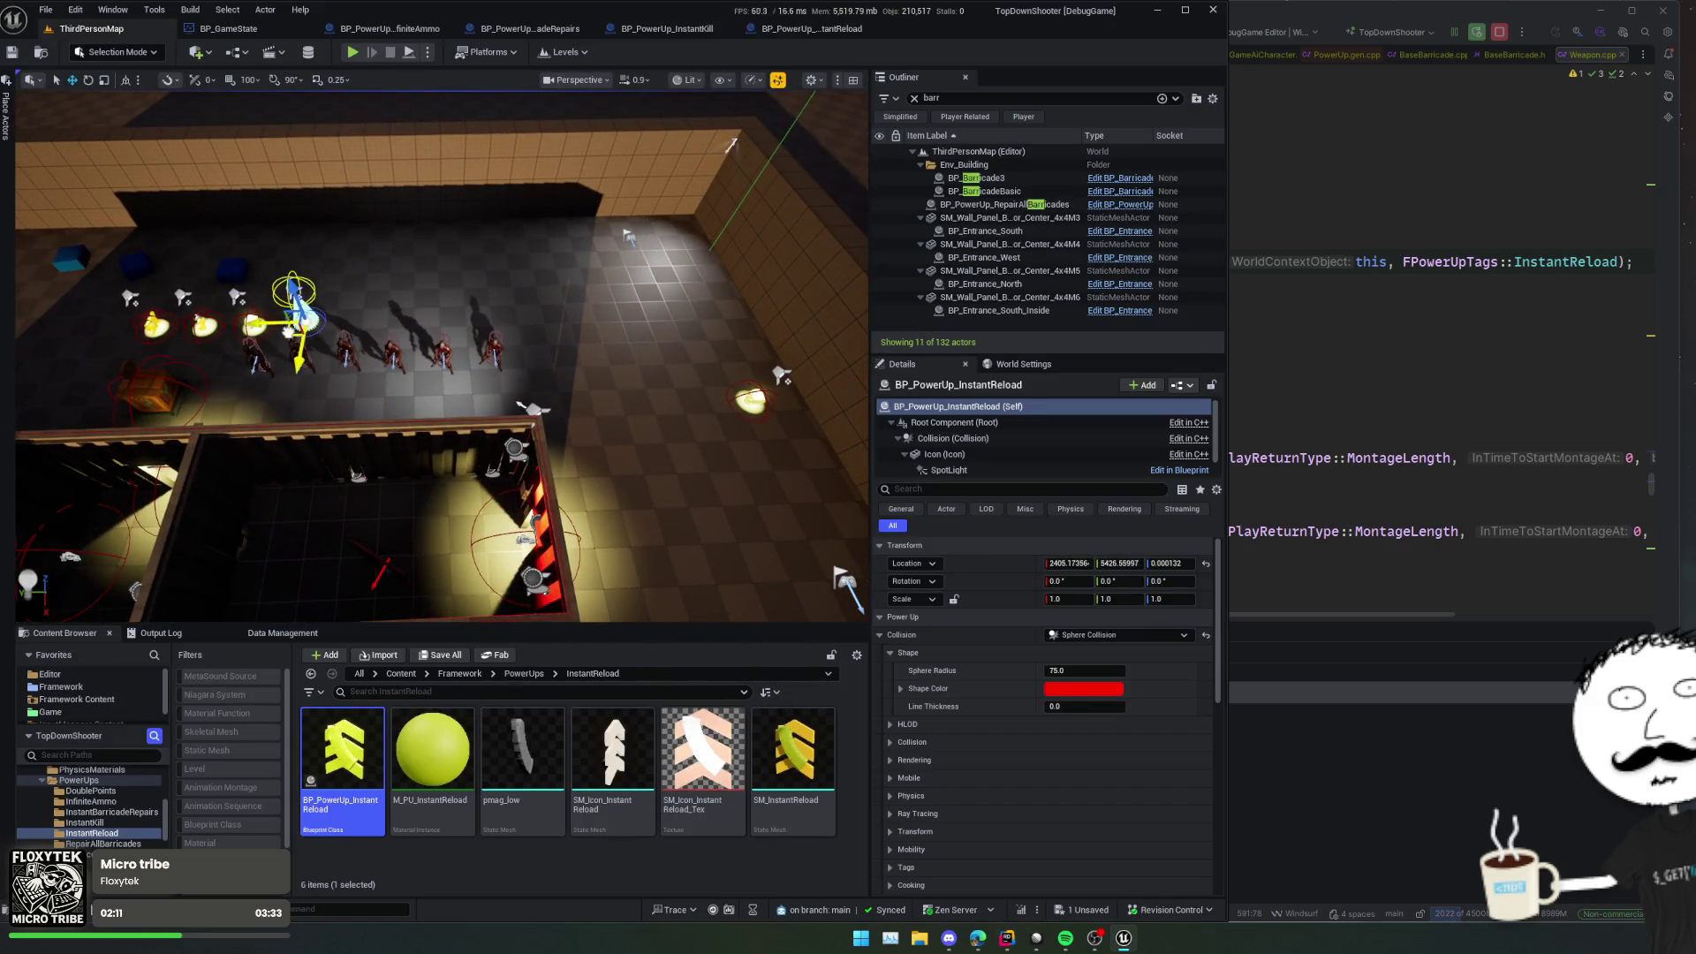
key(f)
drag(469, 389, 727, 380)
key(ctrl+s)
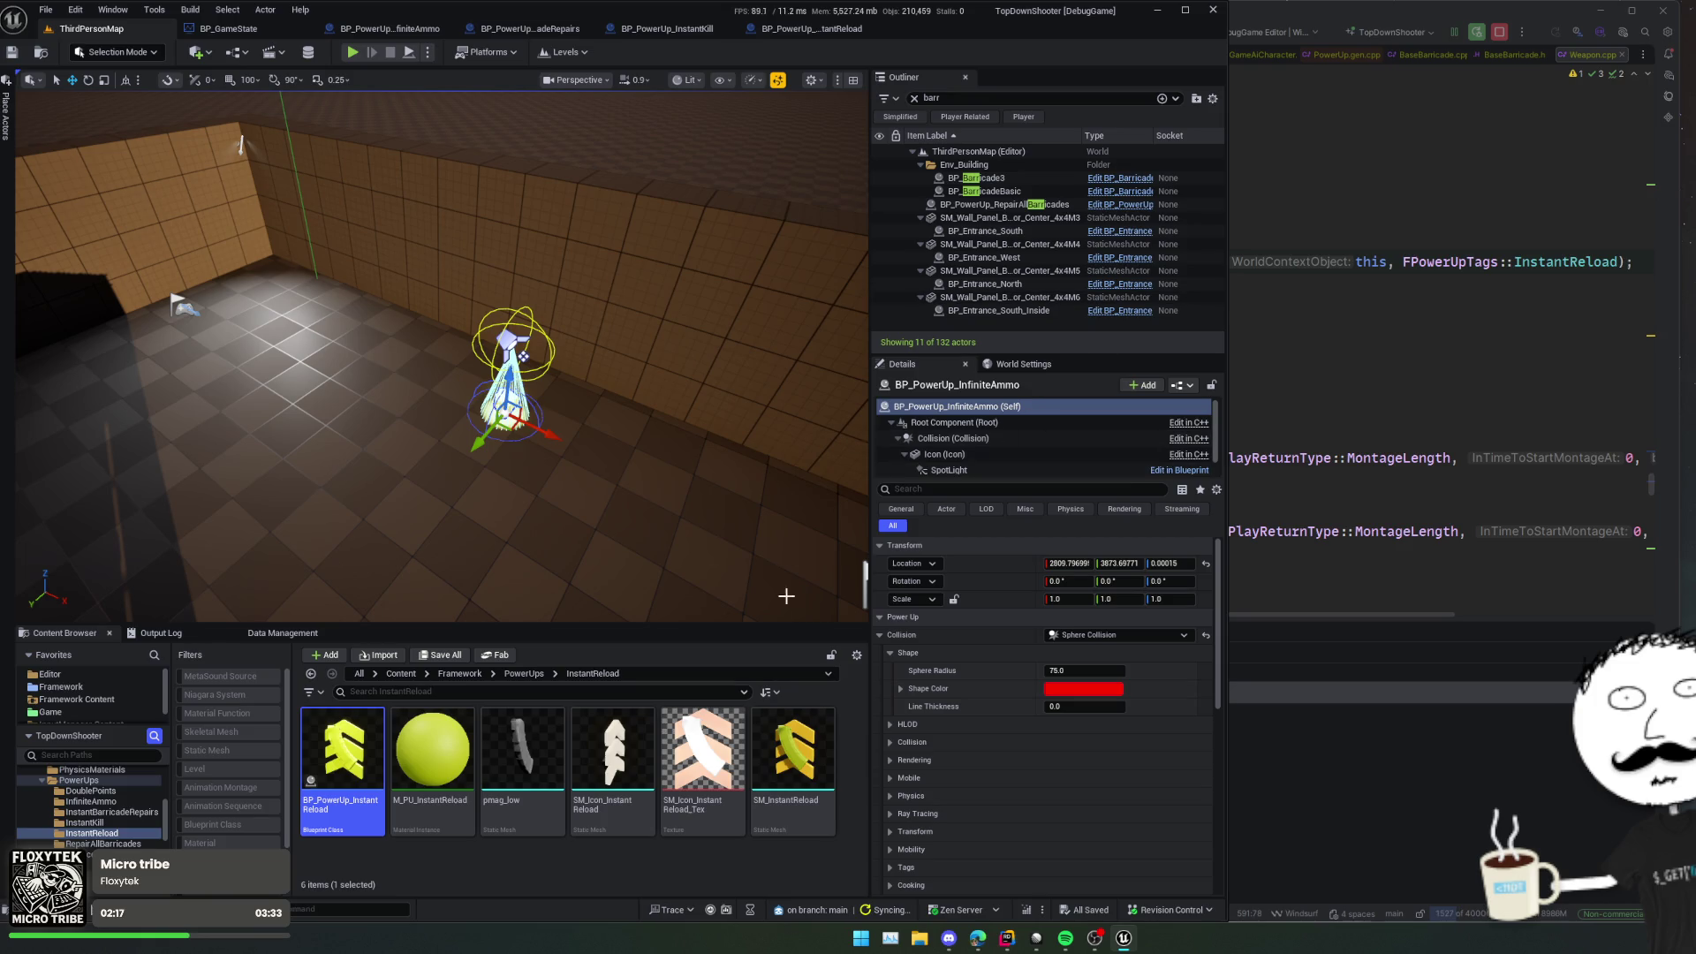
Step: Open the BP_PowerUp_InfiniteAmmo blueprint from the InfiniteAmmo folder
click(523, 674)
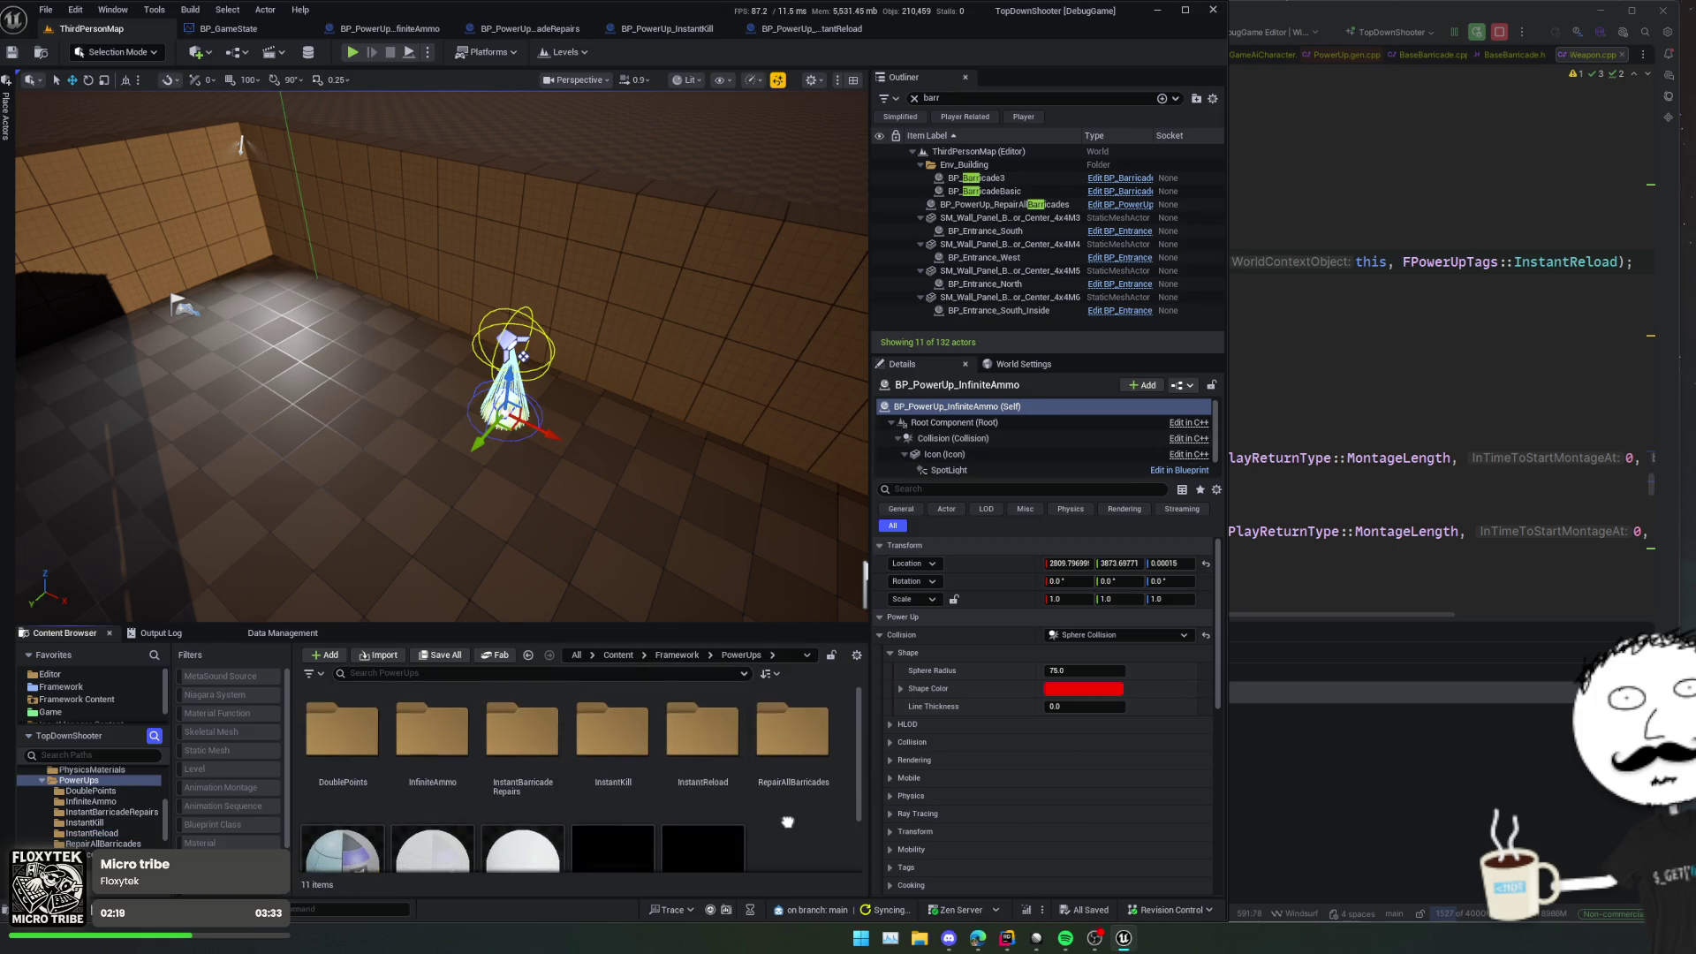
double_click(433, 742)
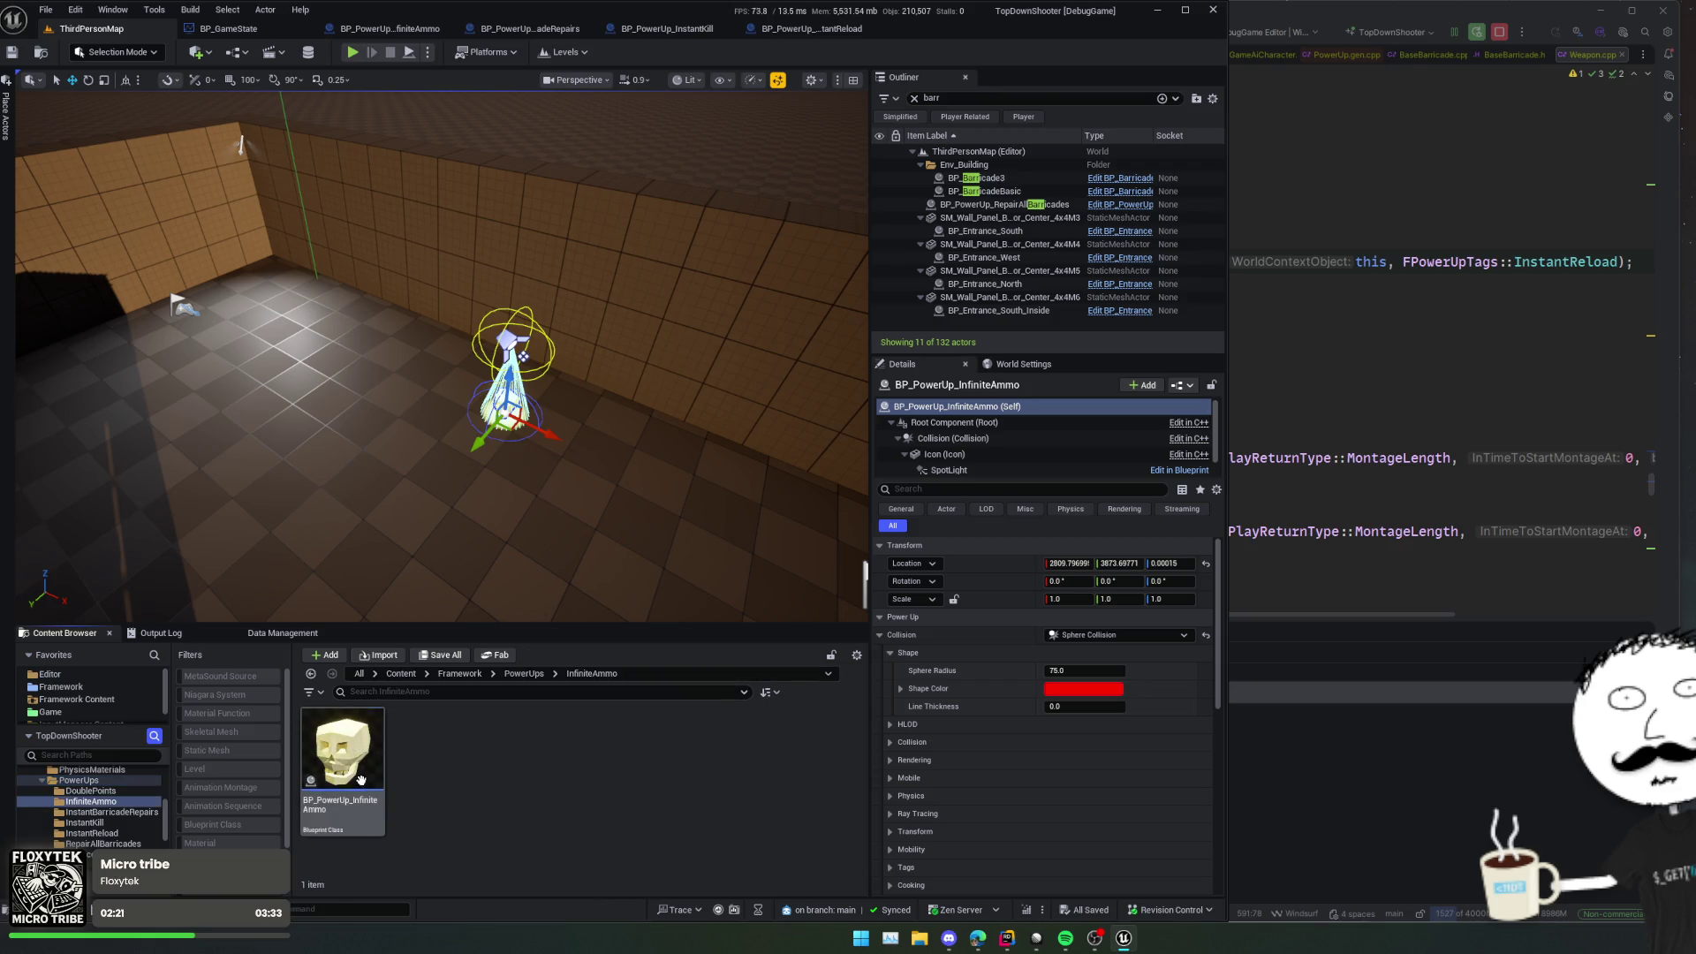
double_click(343, 751)
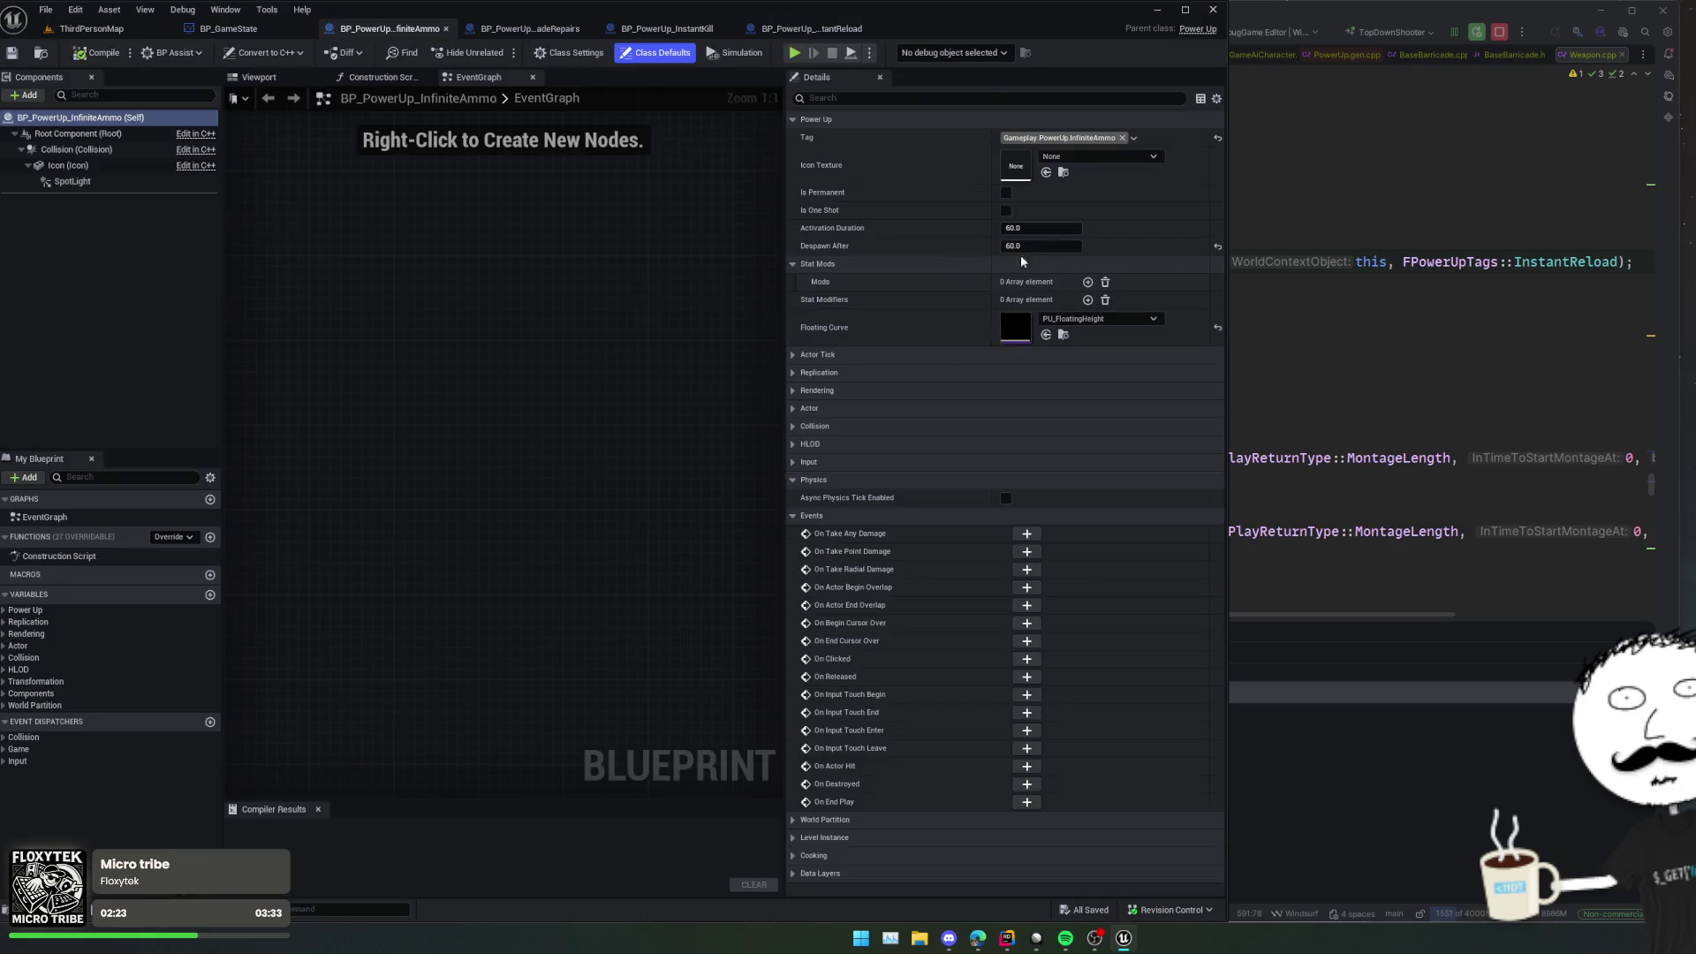
Step: In Rider, find usages of the InfiniteAmmo tag and open its check in HasAmmoToFire
click(1331, 285)
ctrl+click(1584, 263)
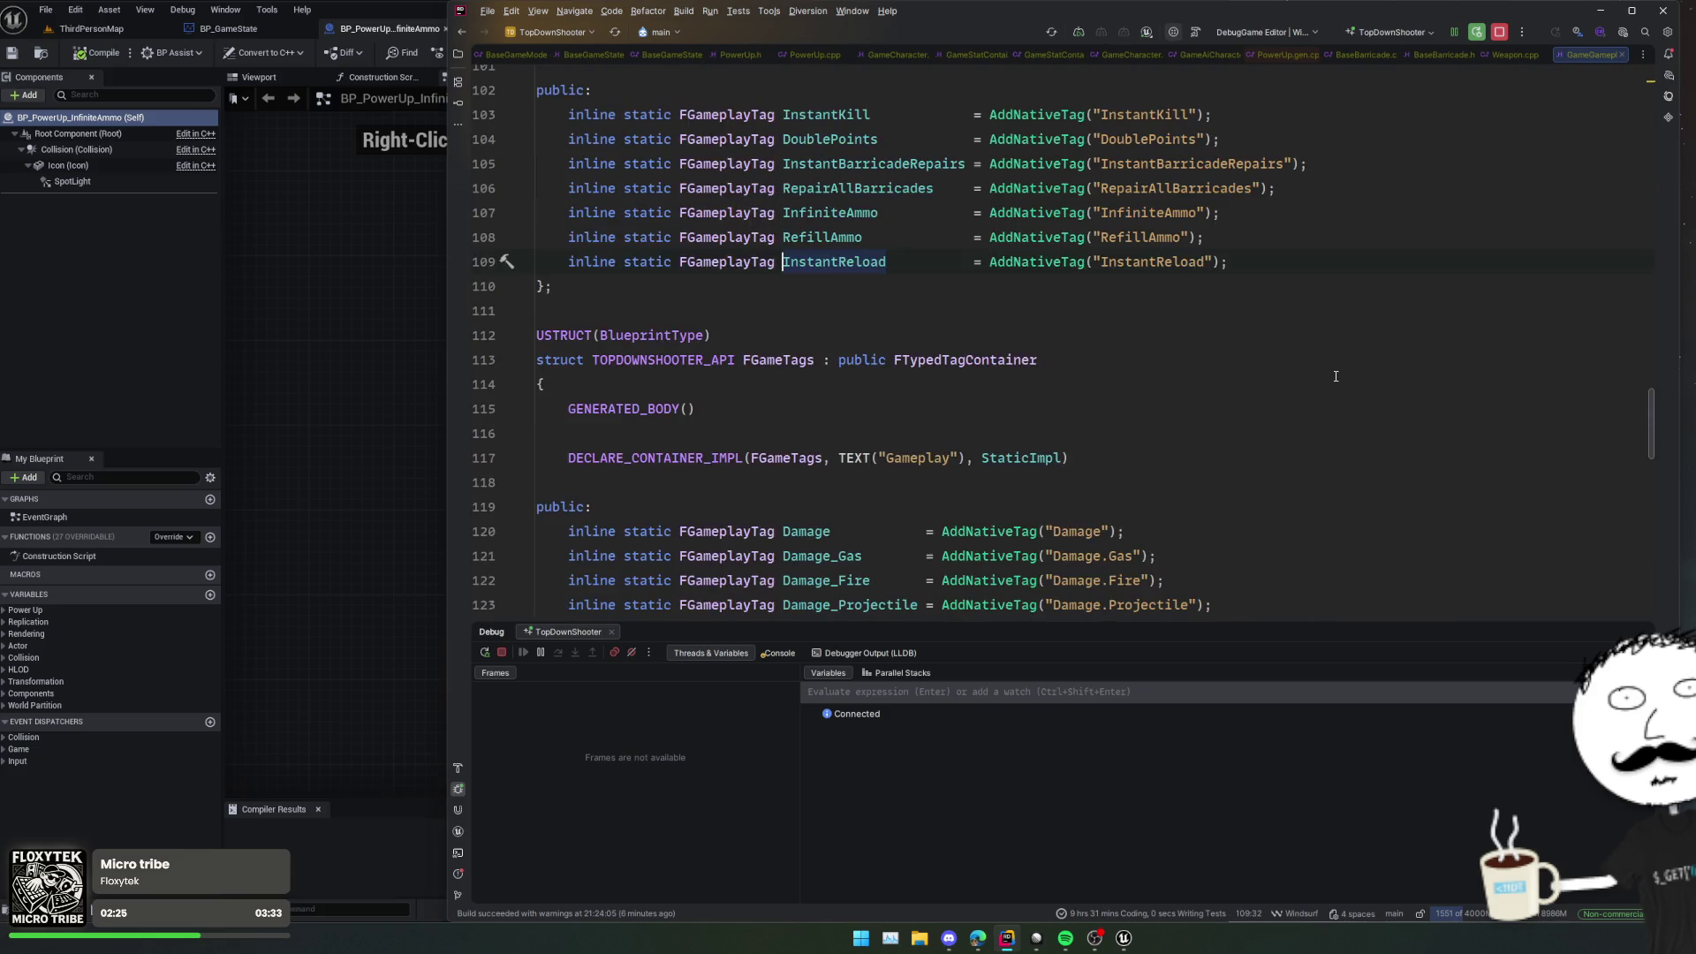
ctrl+click(822, 216)
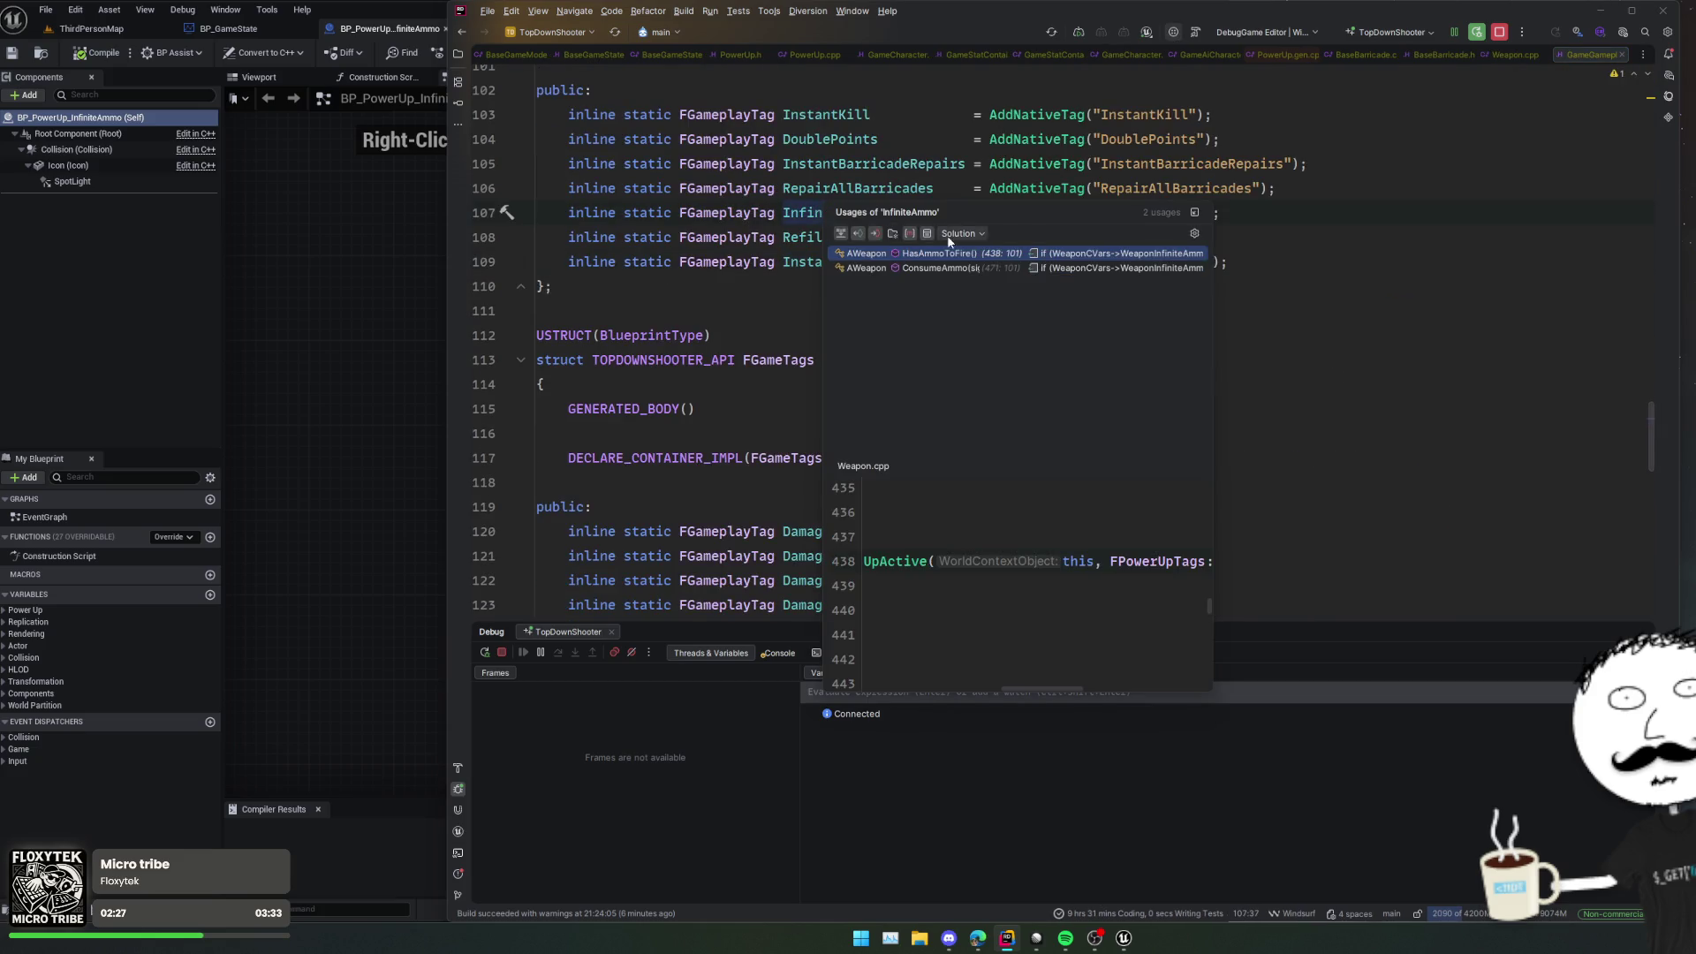
click(1064, 256)
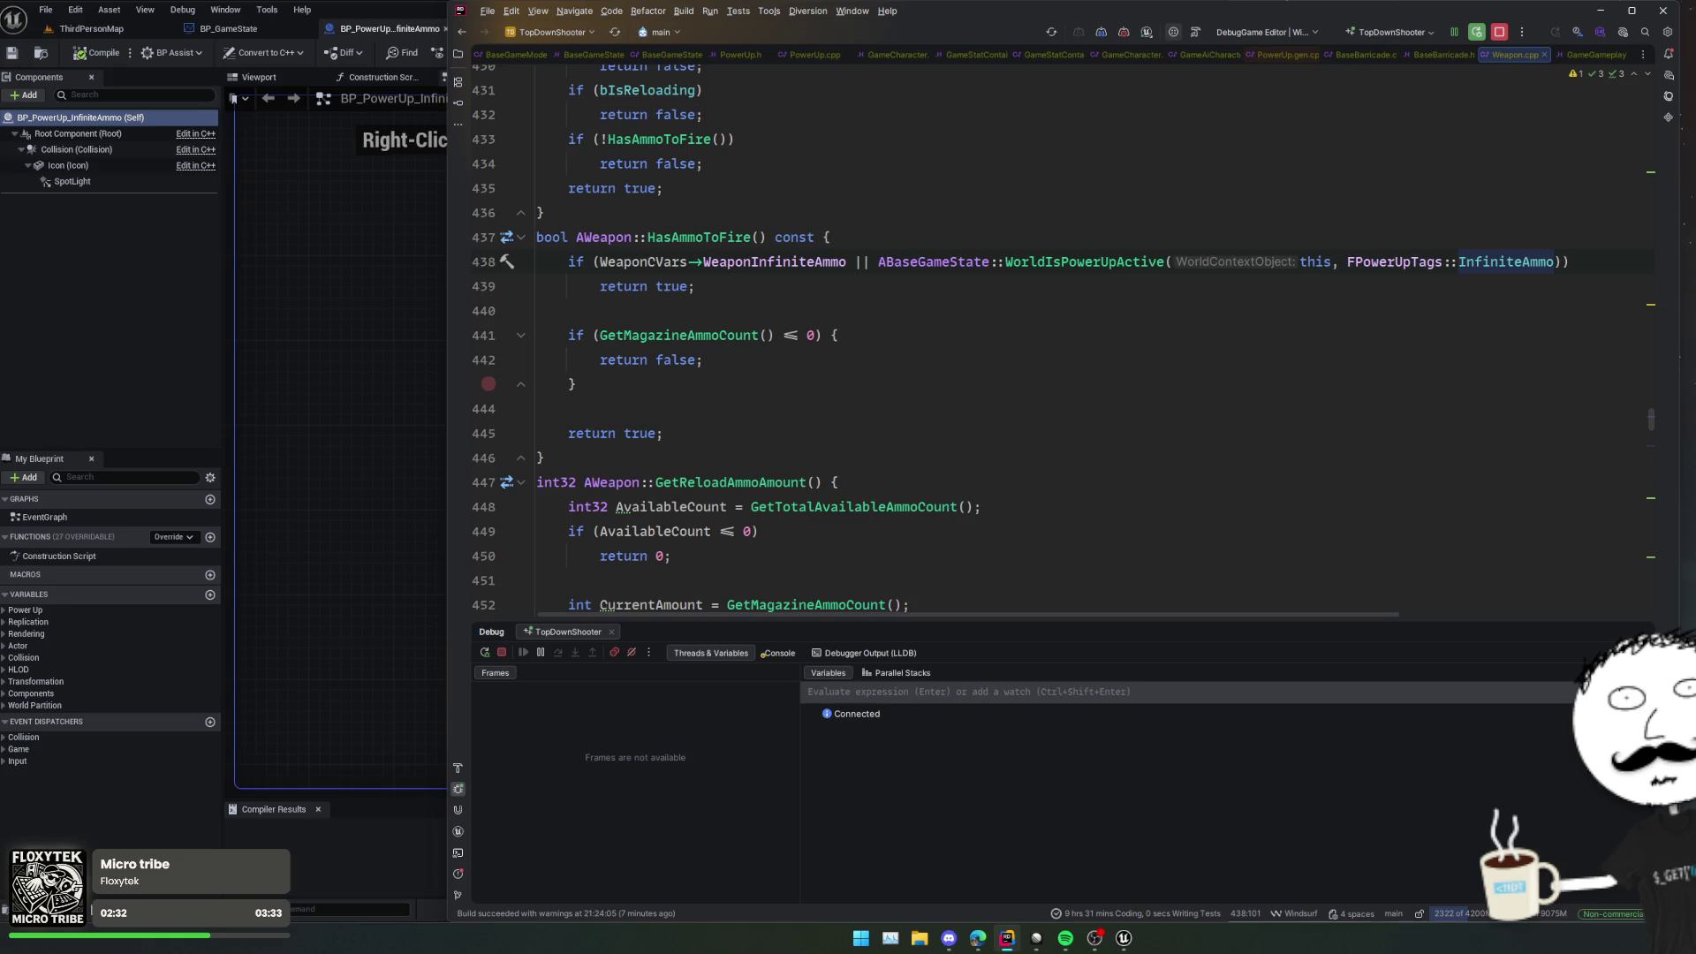
key(alt+Tab)
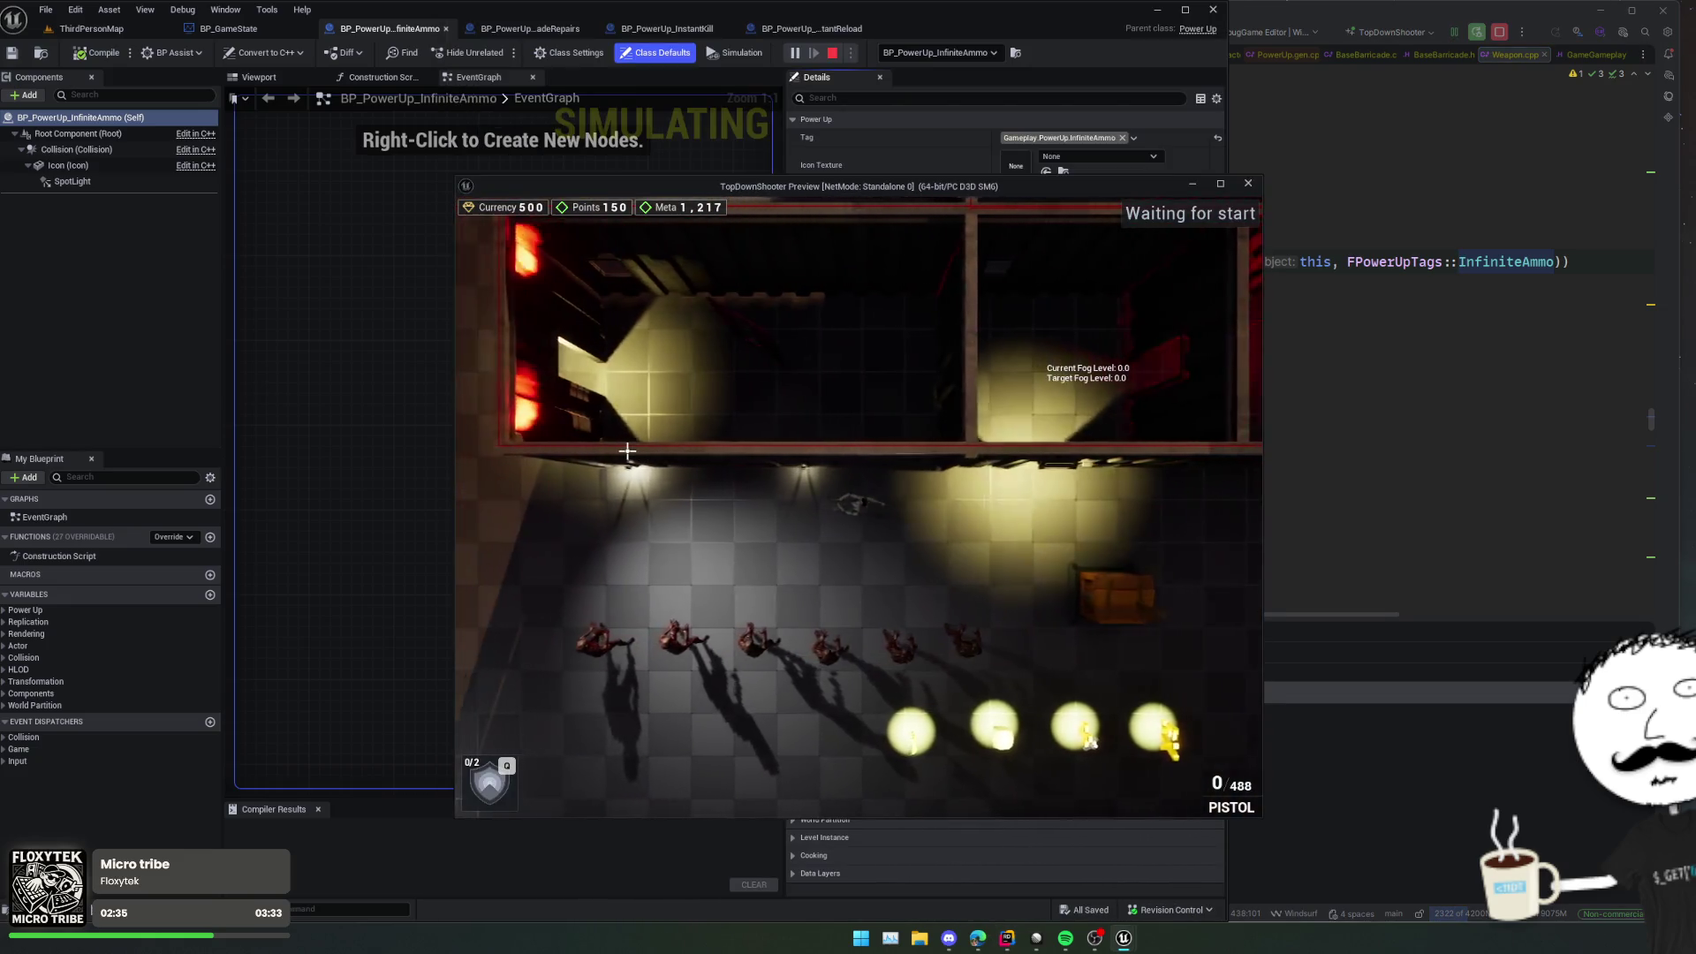
Step: Walk onto the Infinite Ammo orb, fire to confirm the 60-second effect, and close the preview
key(w)
key(a)
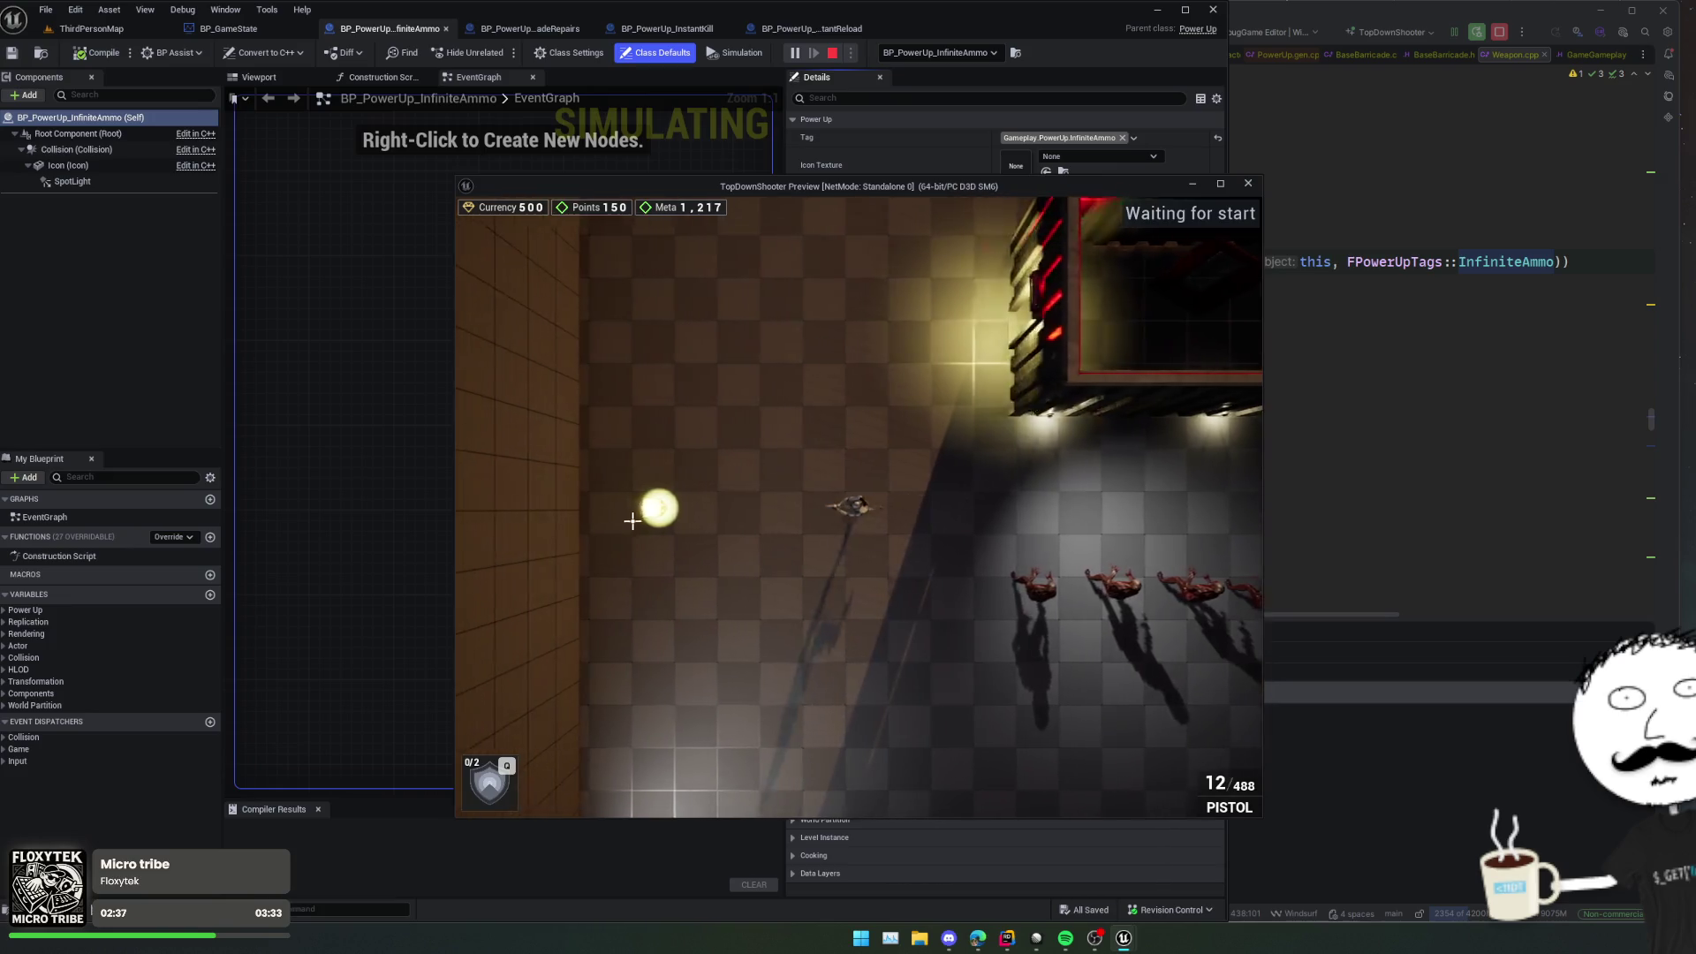
key(a)
click(1001, 455)
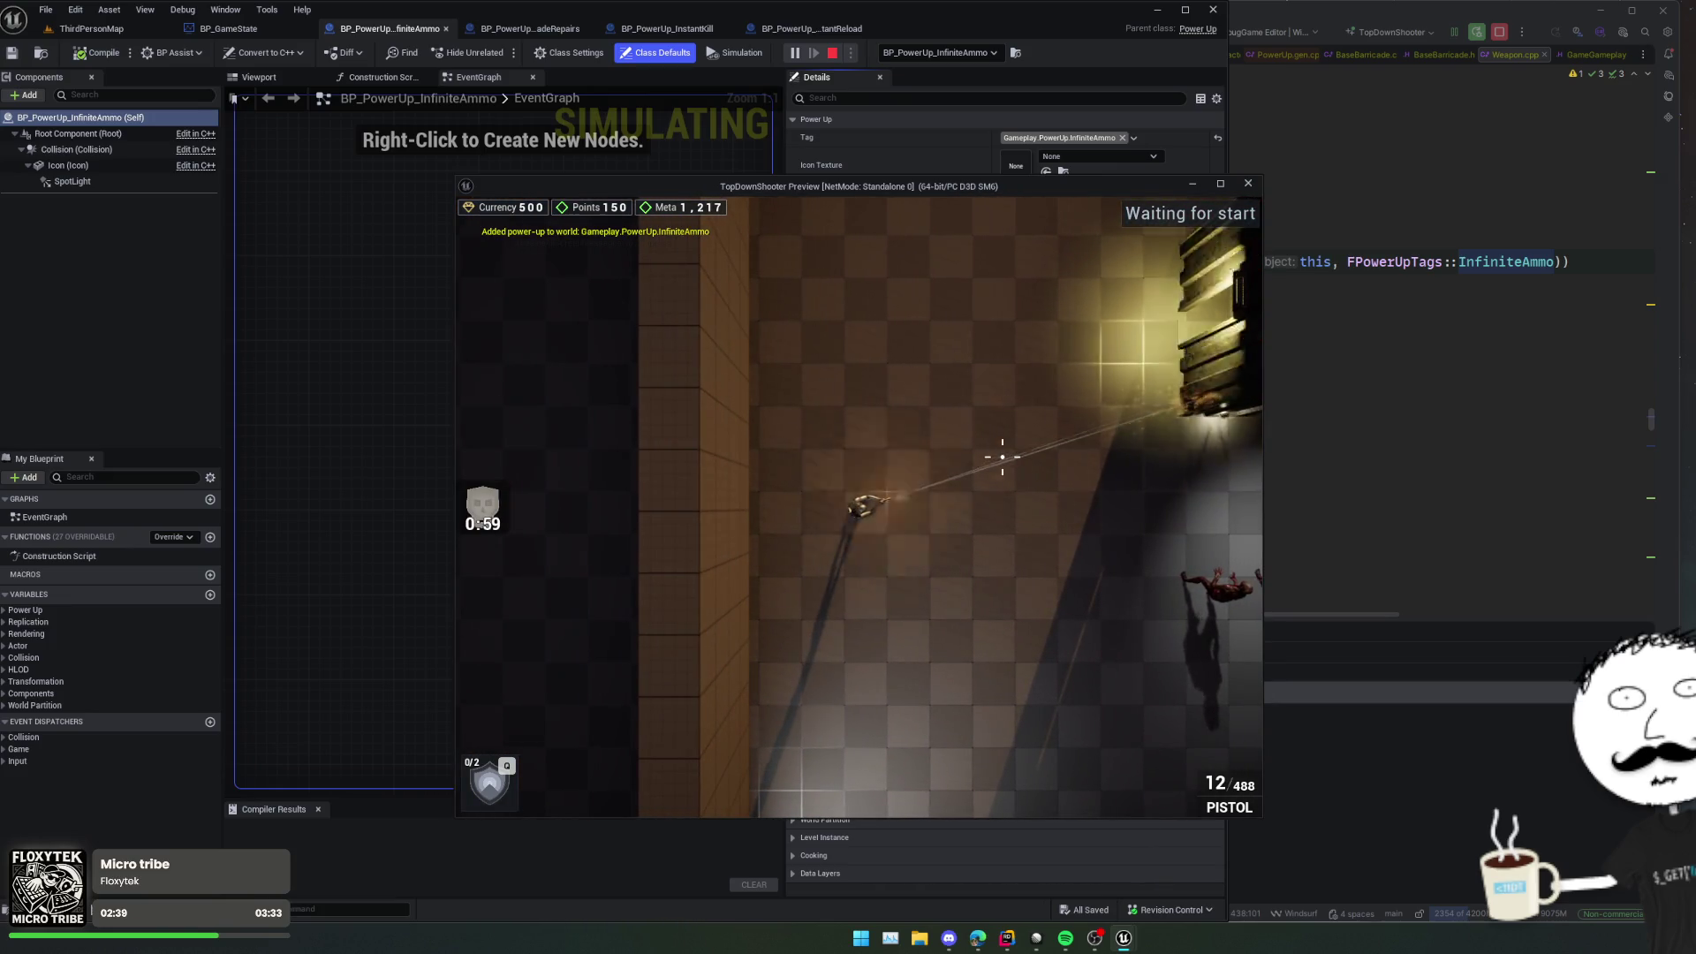
click(1249, 183)
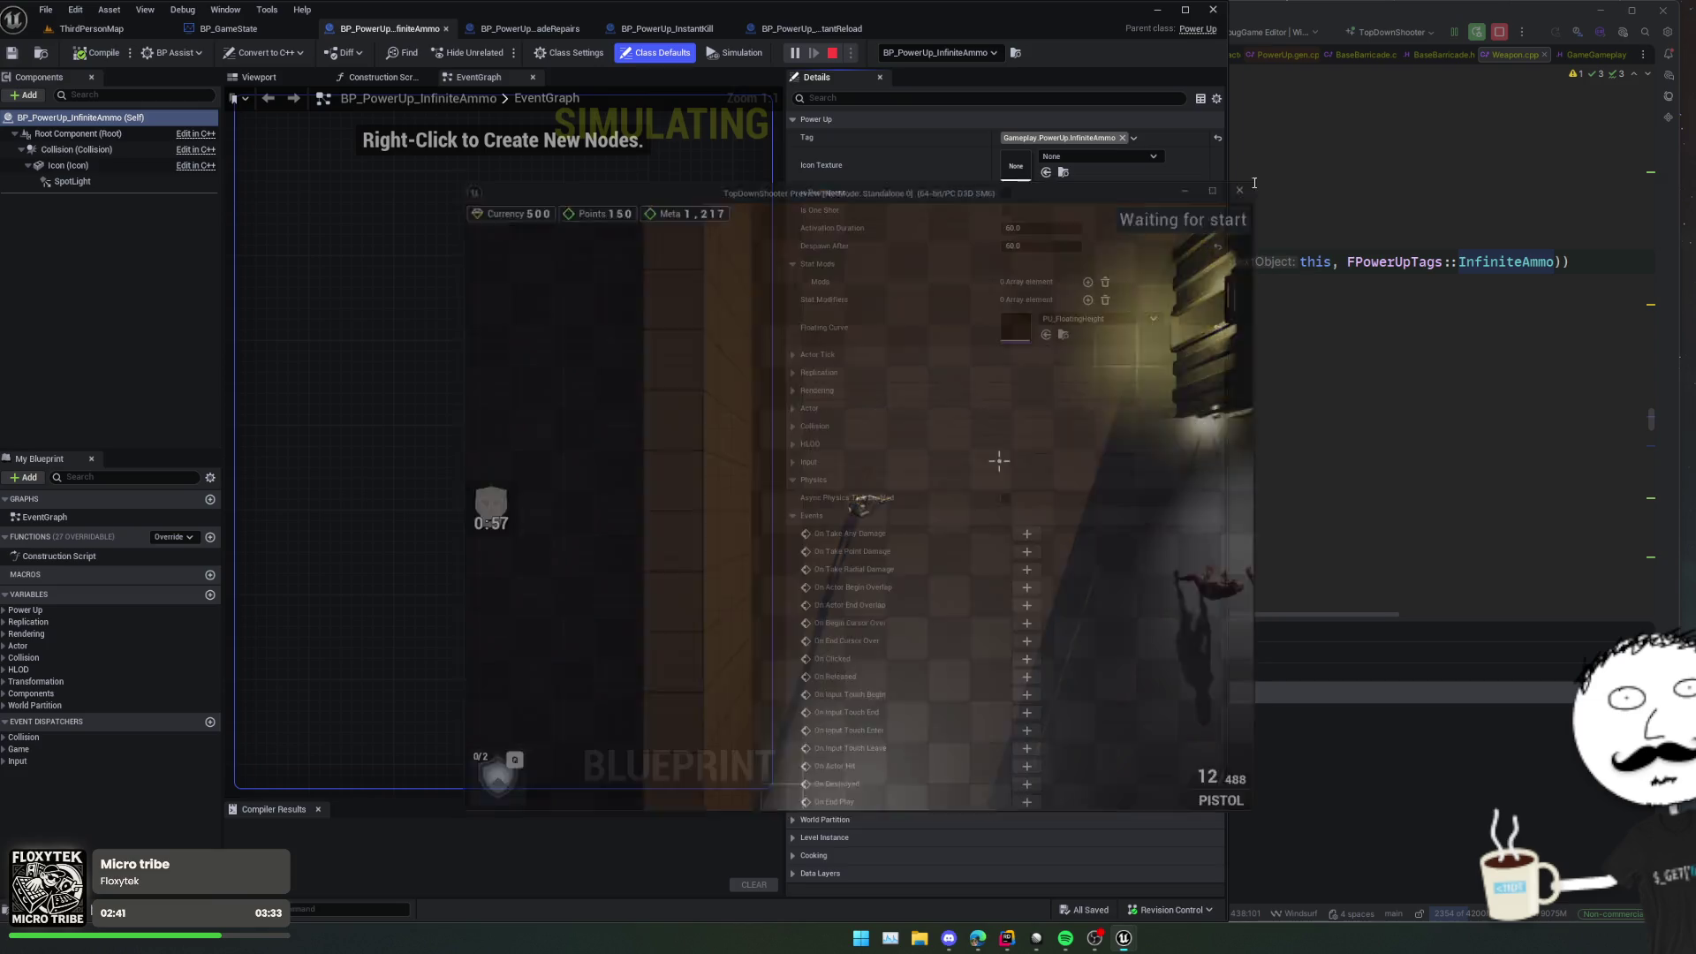
click(46, 50)
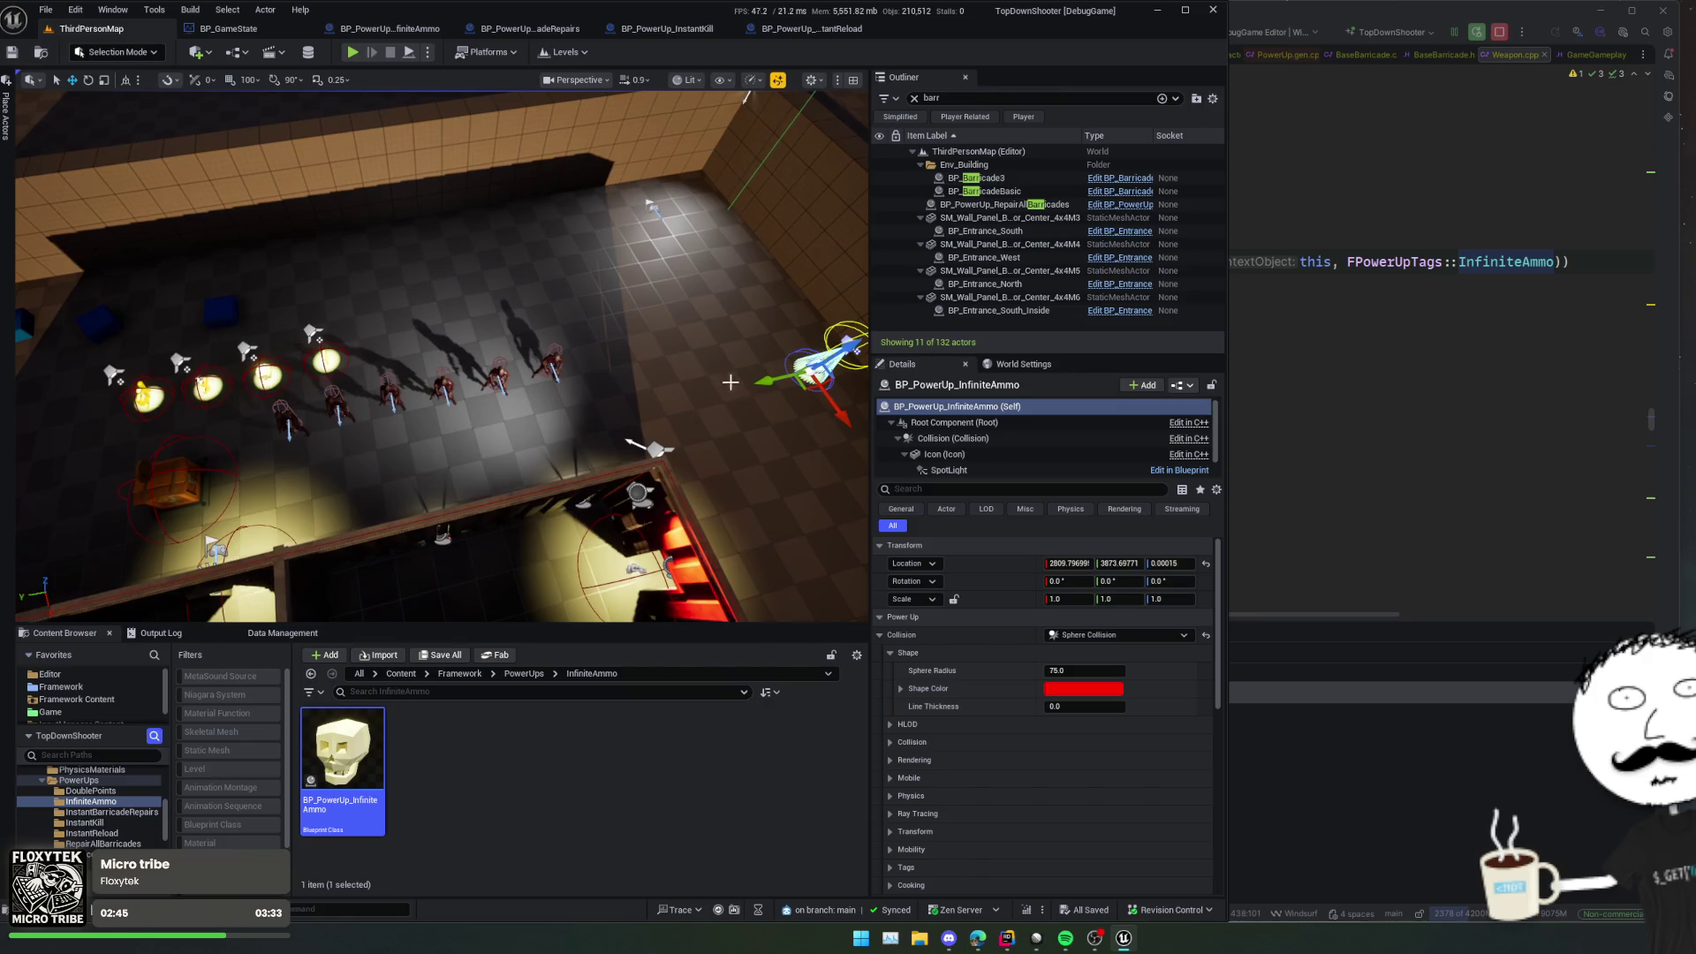
Step: Move the InfiniteAmmo power-up beside the others and select four power-up actors in the Outliner
drag(809, 395, 367, 353)
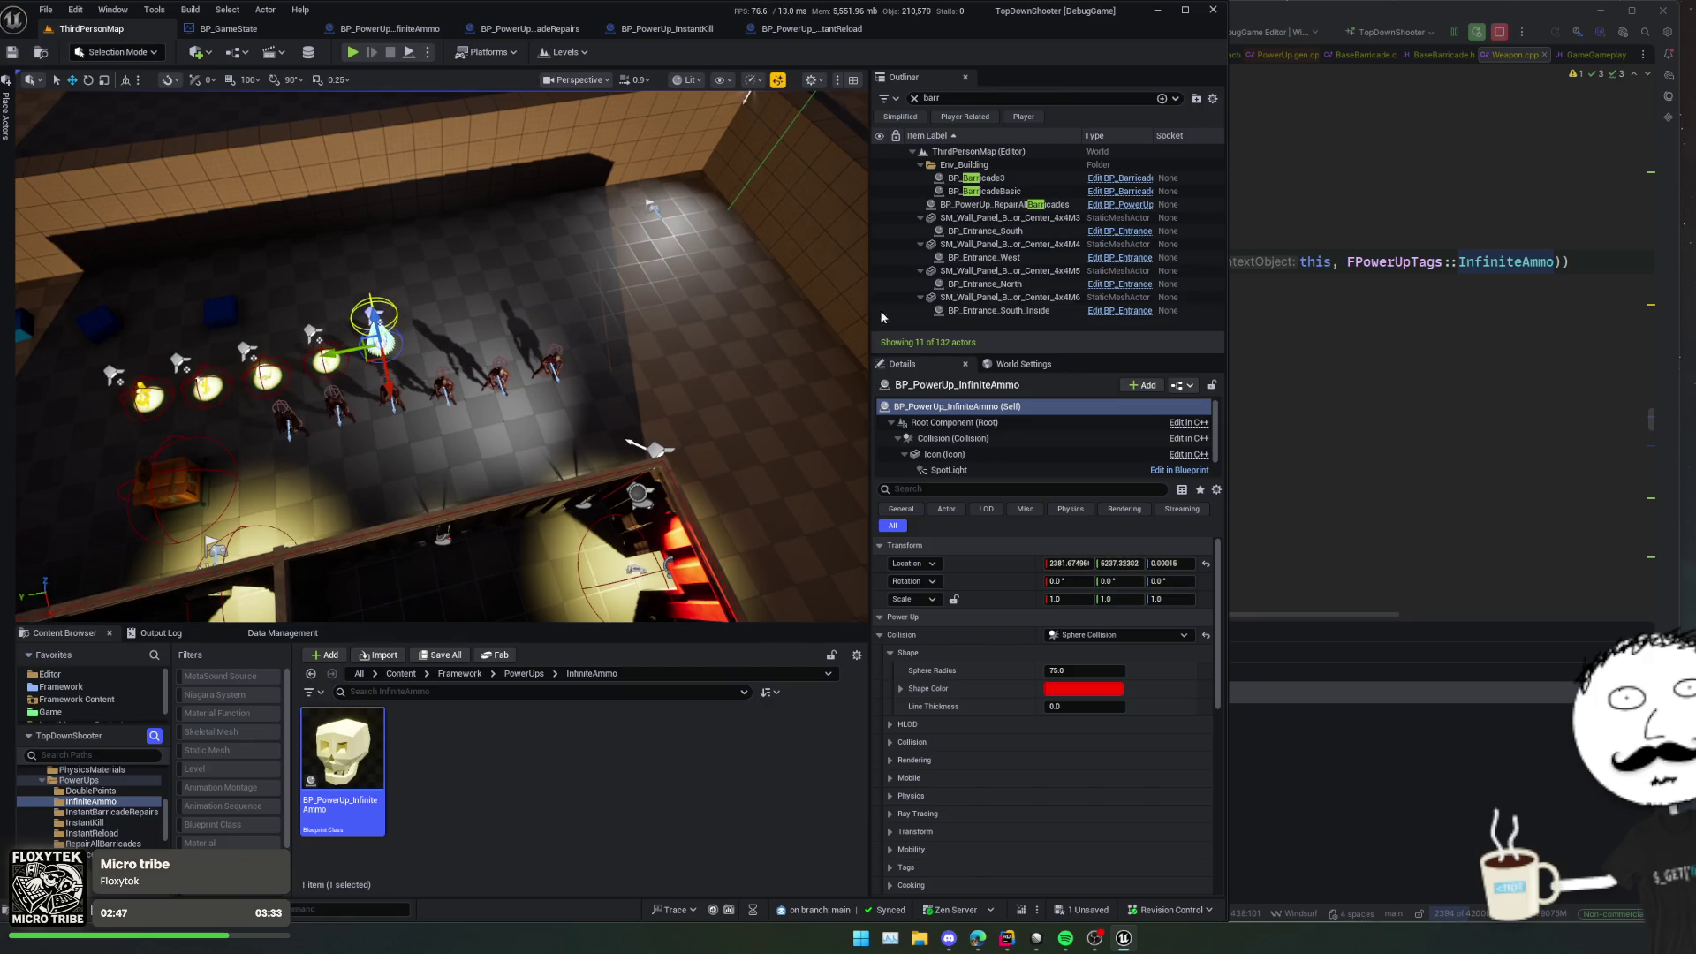
click(915, 99)
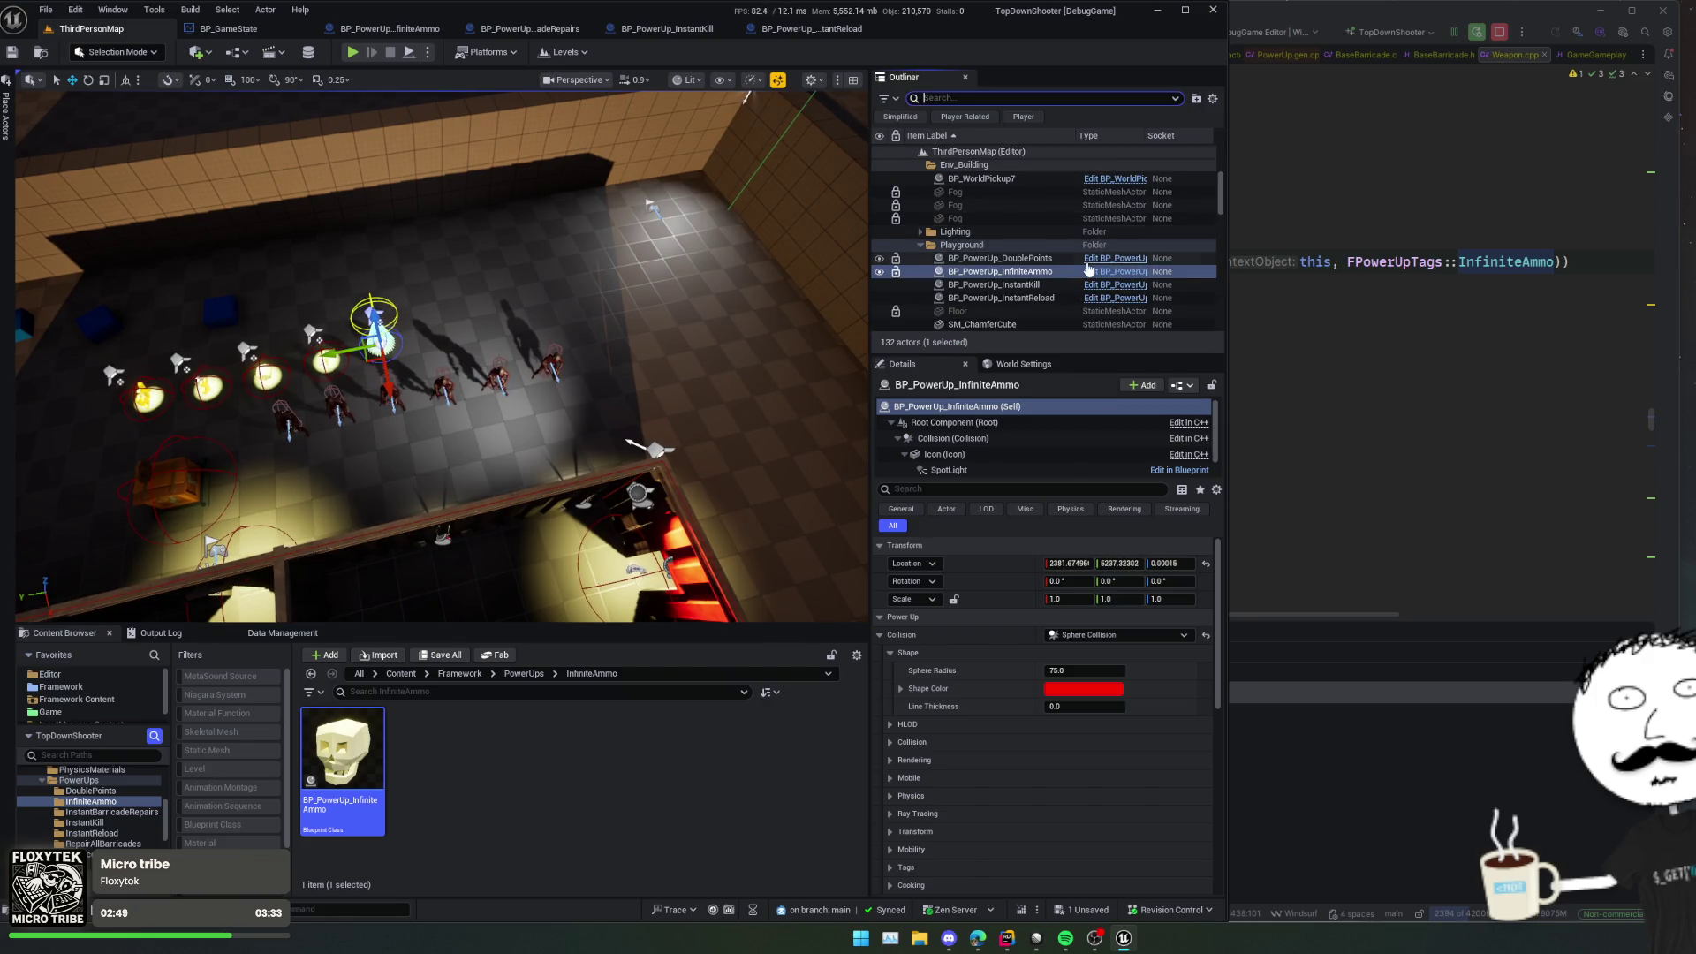
click(1043, 237)
click(1038, 250)
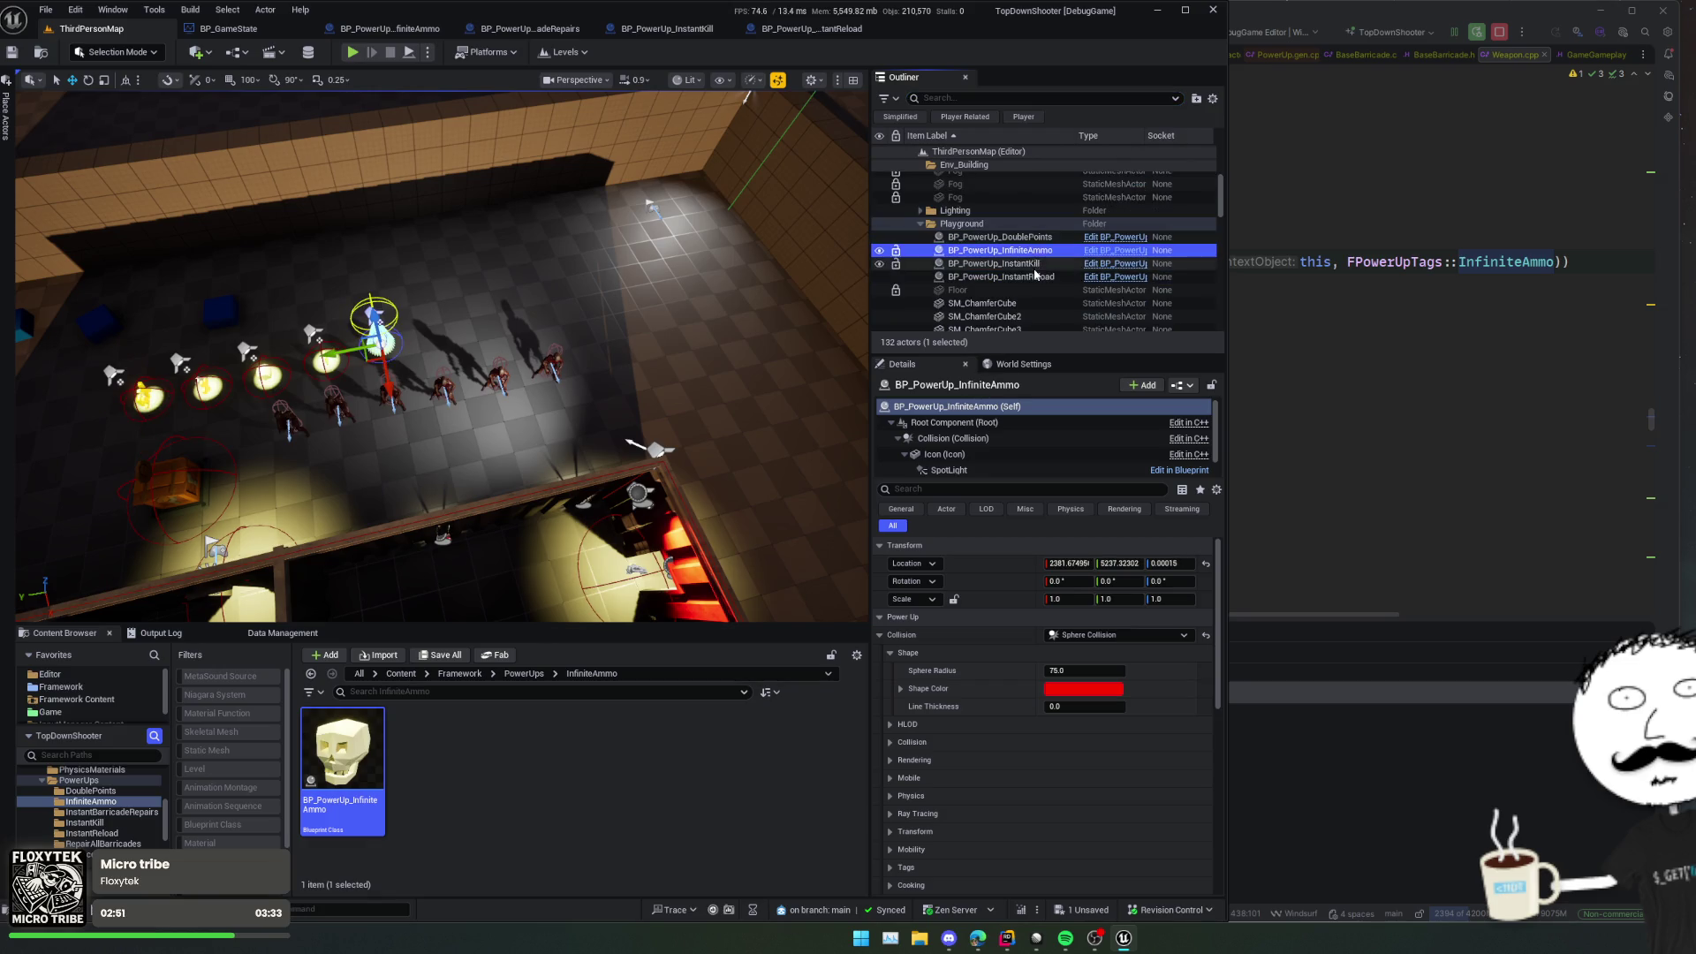
click(1034, 263)
click(1031, 276)
scroll(1030, 265, up, 2)
scroll(1031, 259, up, 5)
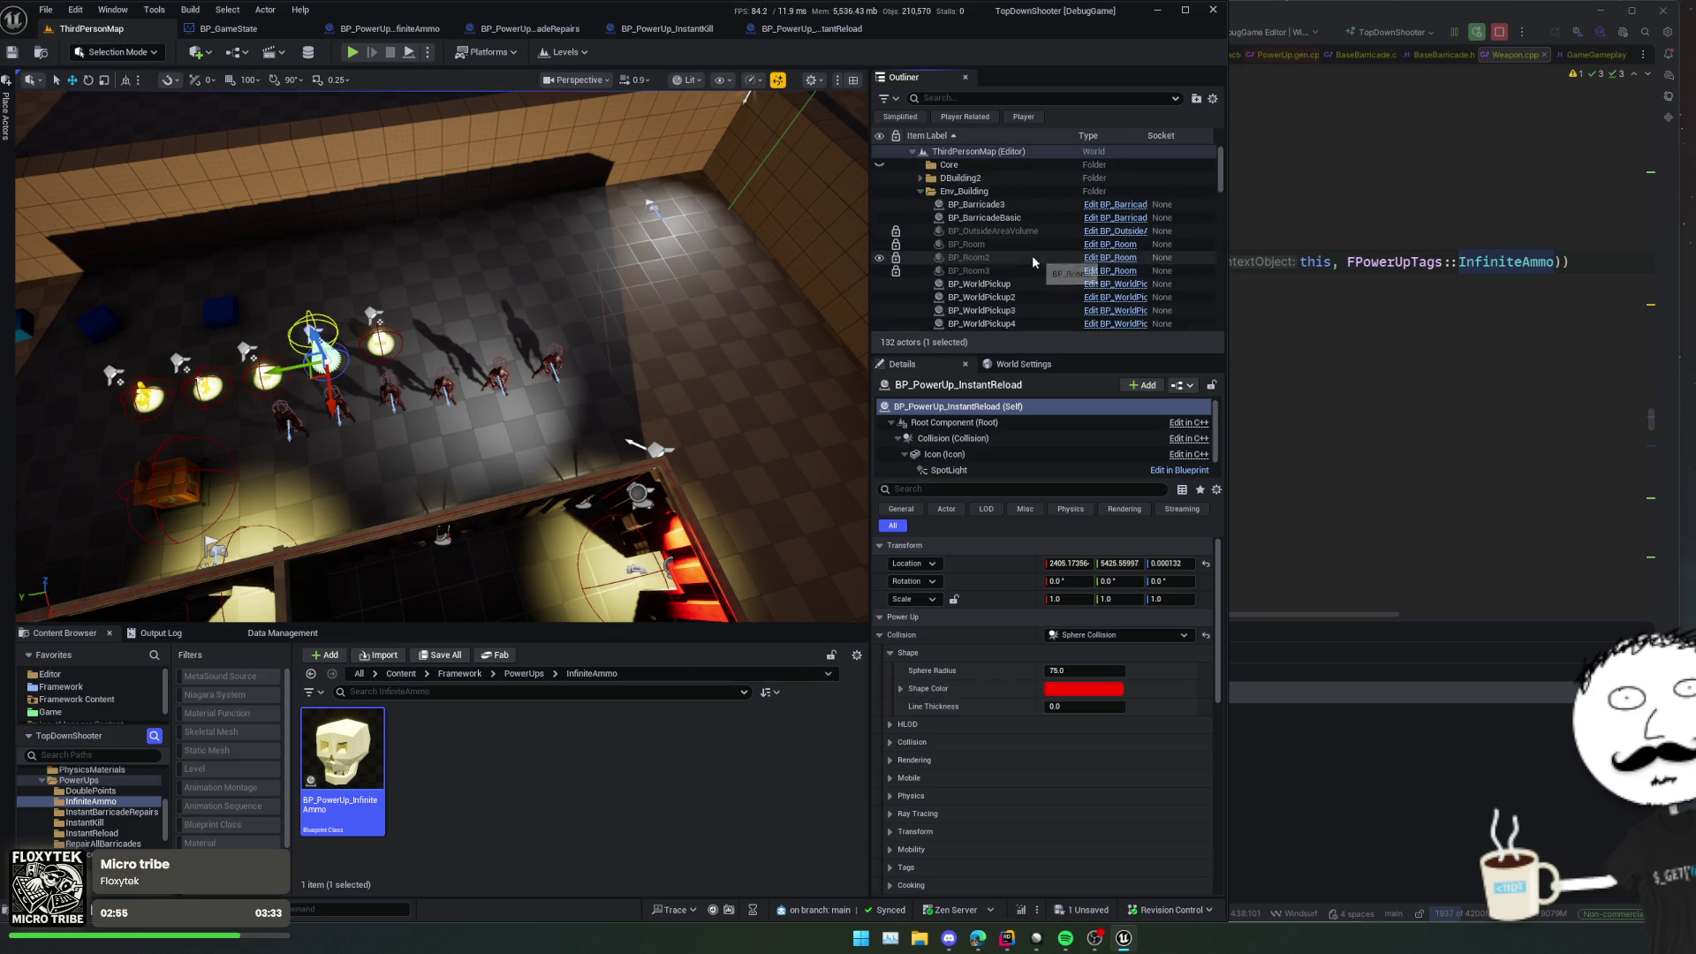
Step: Filter the Outliner by 'owerup' and select all five power-up actors
click(1026, 99)
text(owerup)
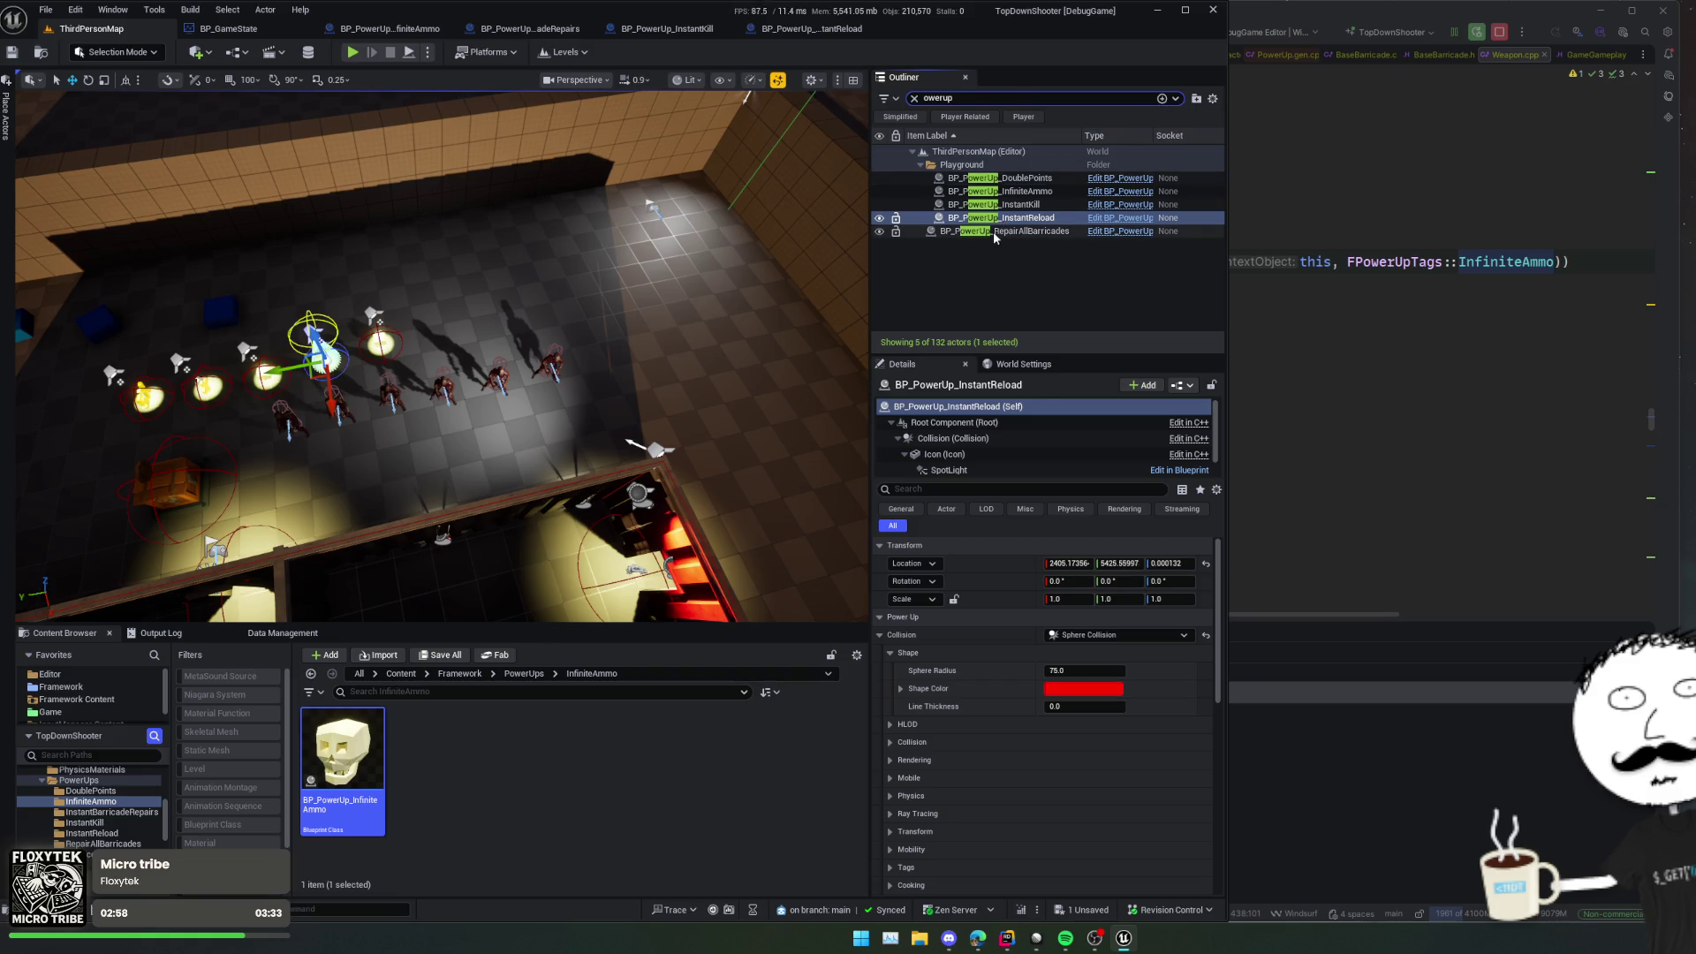
drag(994, 234, 985, 168)
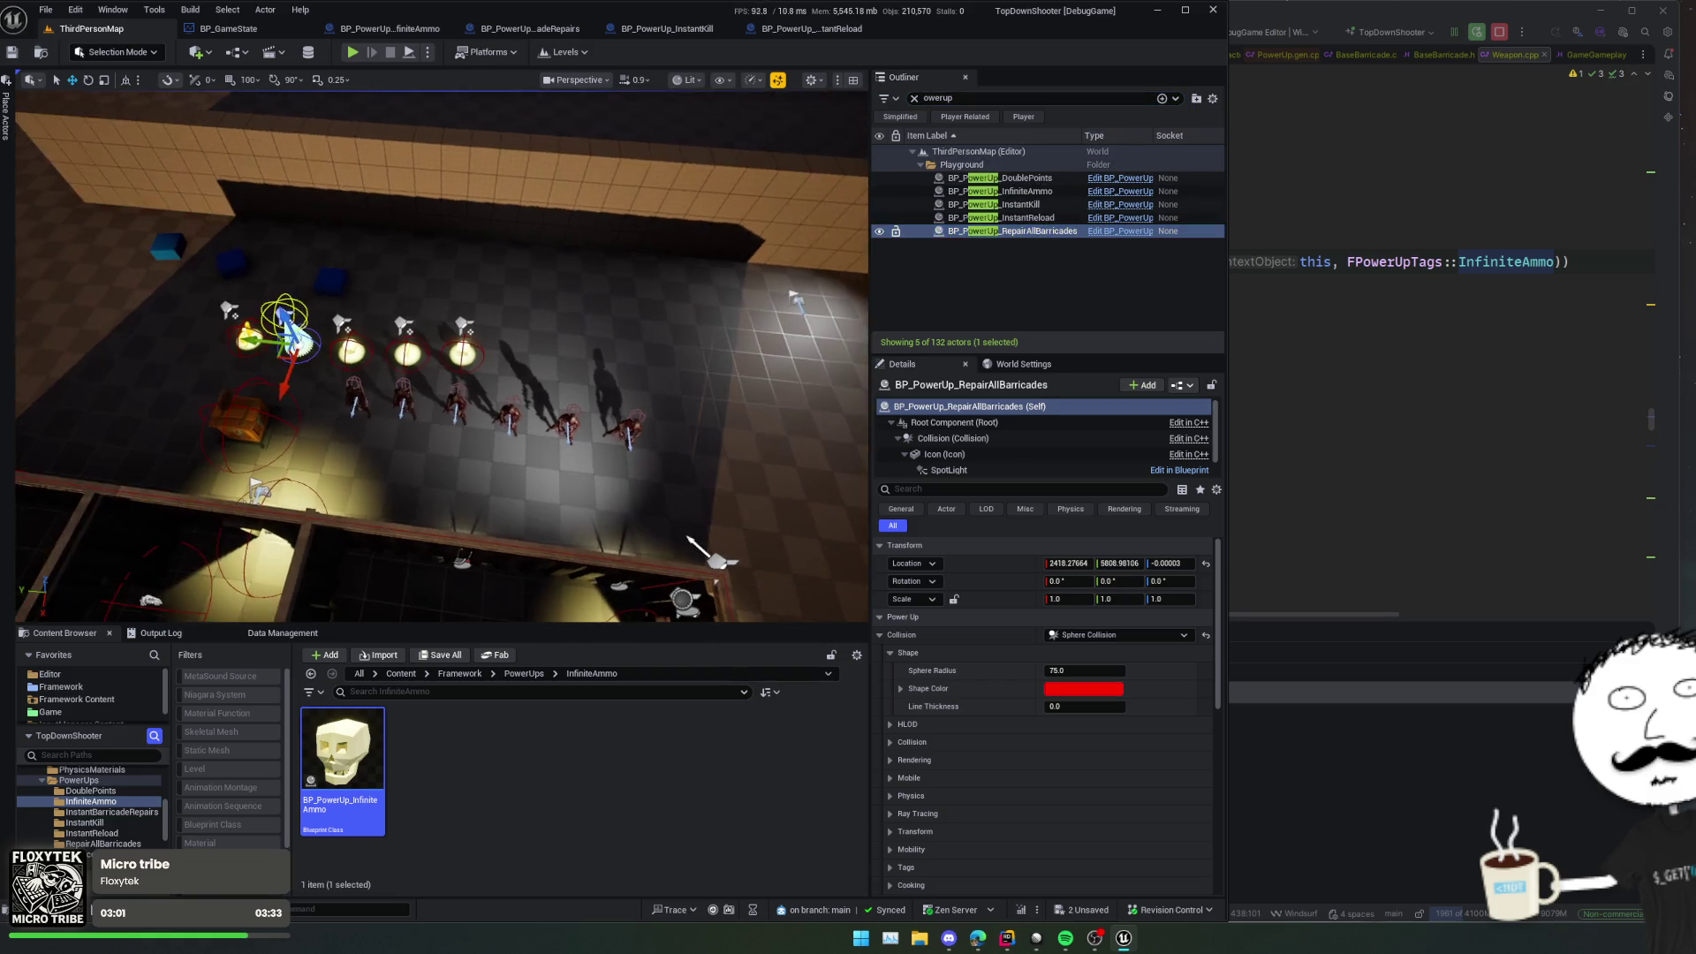
shift+click(1010, 180)
Step: Drag all five power-ups together toward the wall and save the level
mouse_move(212, 359)
mouse_down()
mouse_move(335, 326)
mouse_move(361, 287)
mouse_up()
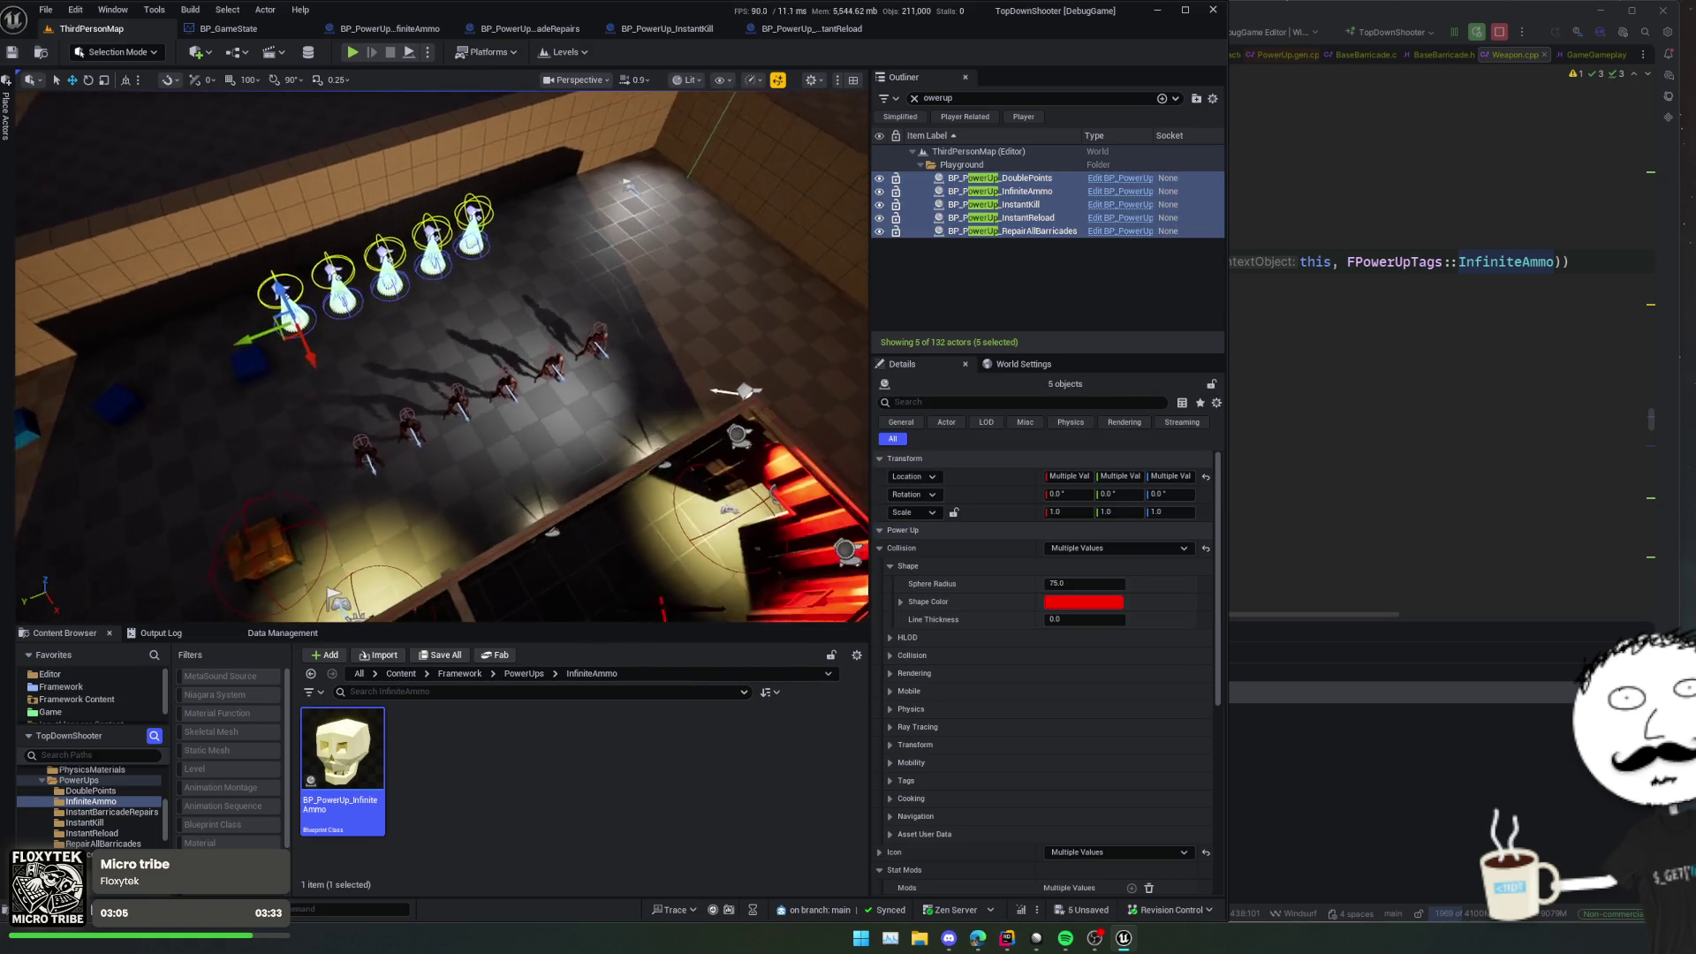
key(ctrl+s)
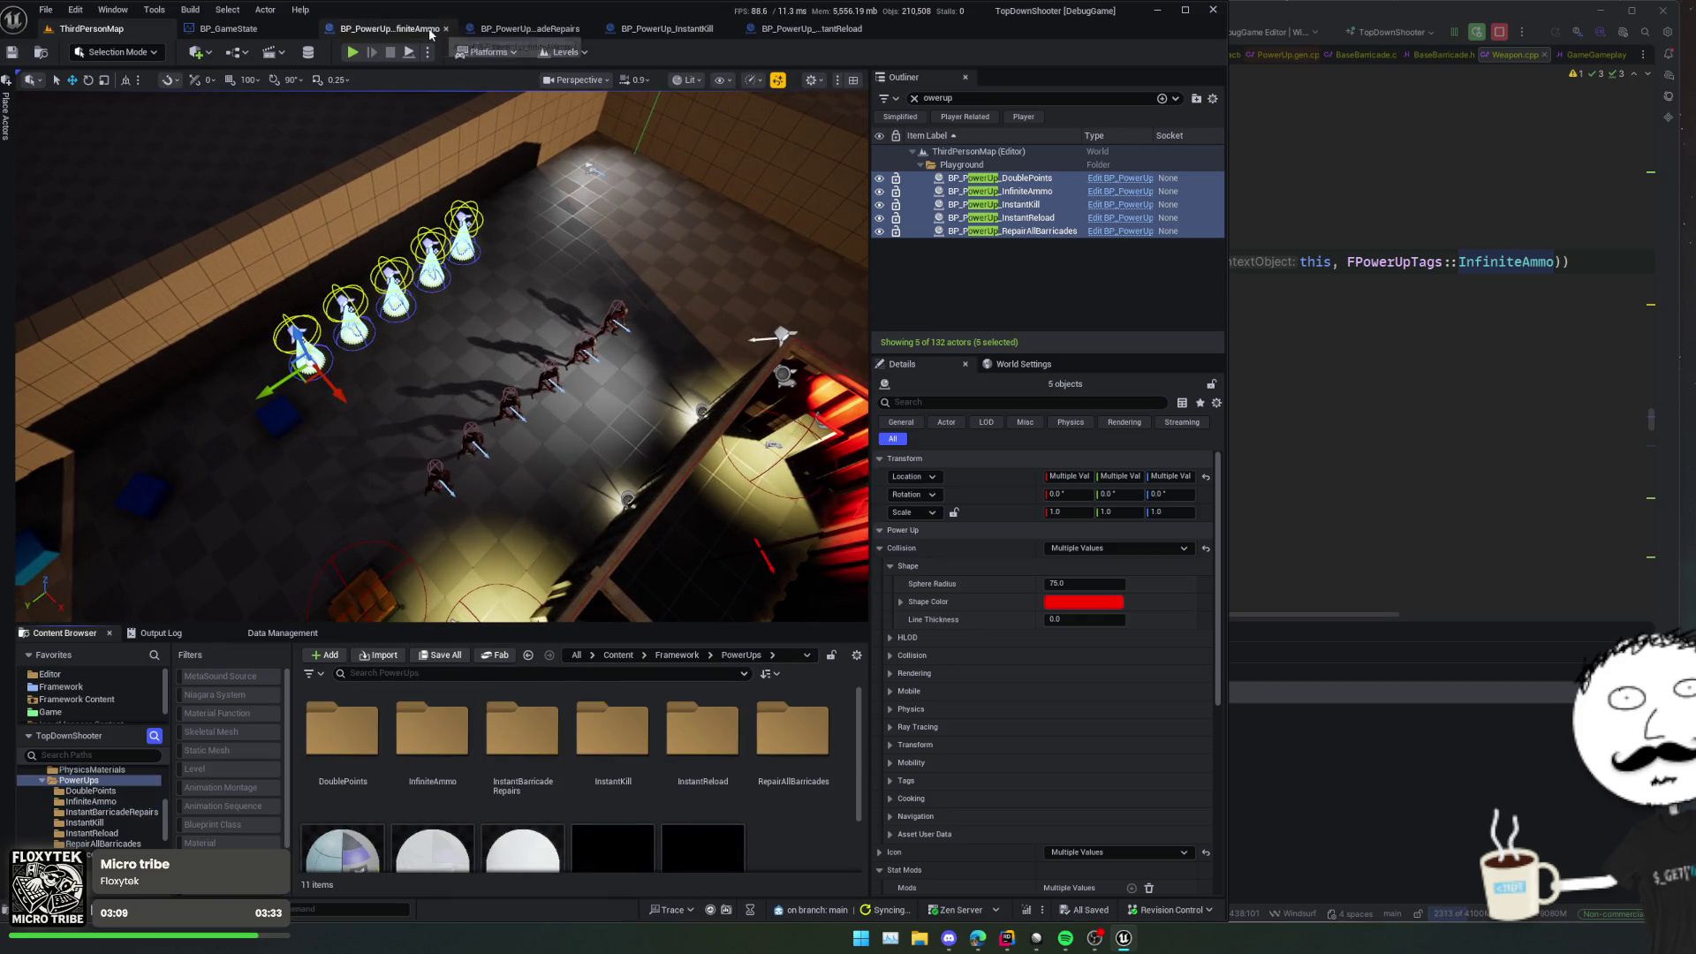
click(228, 28)
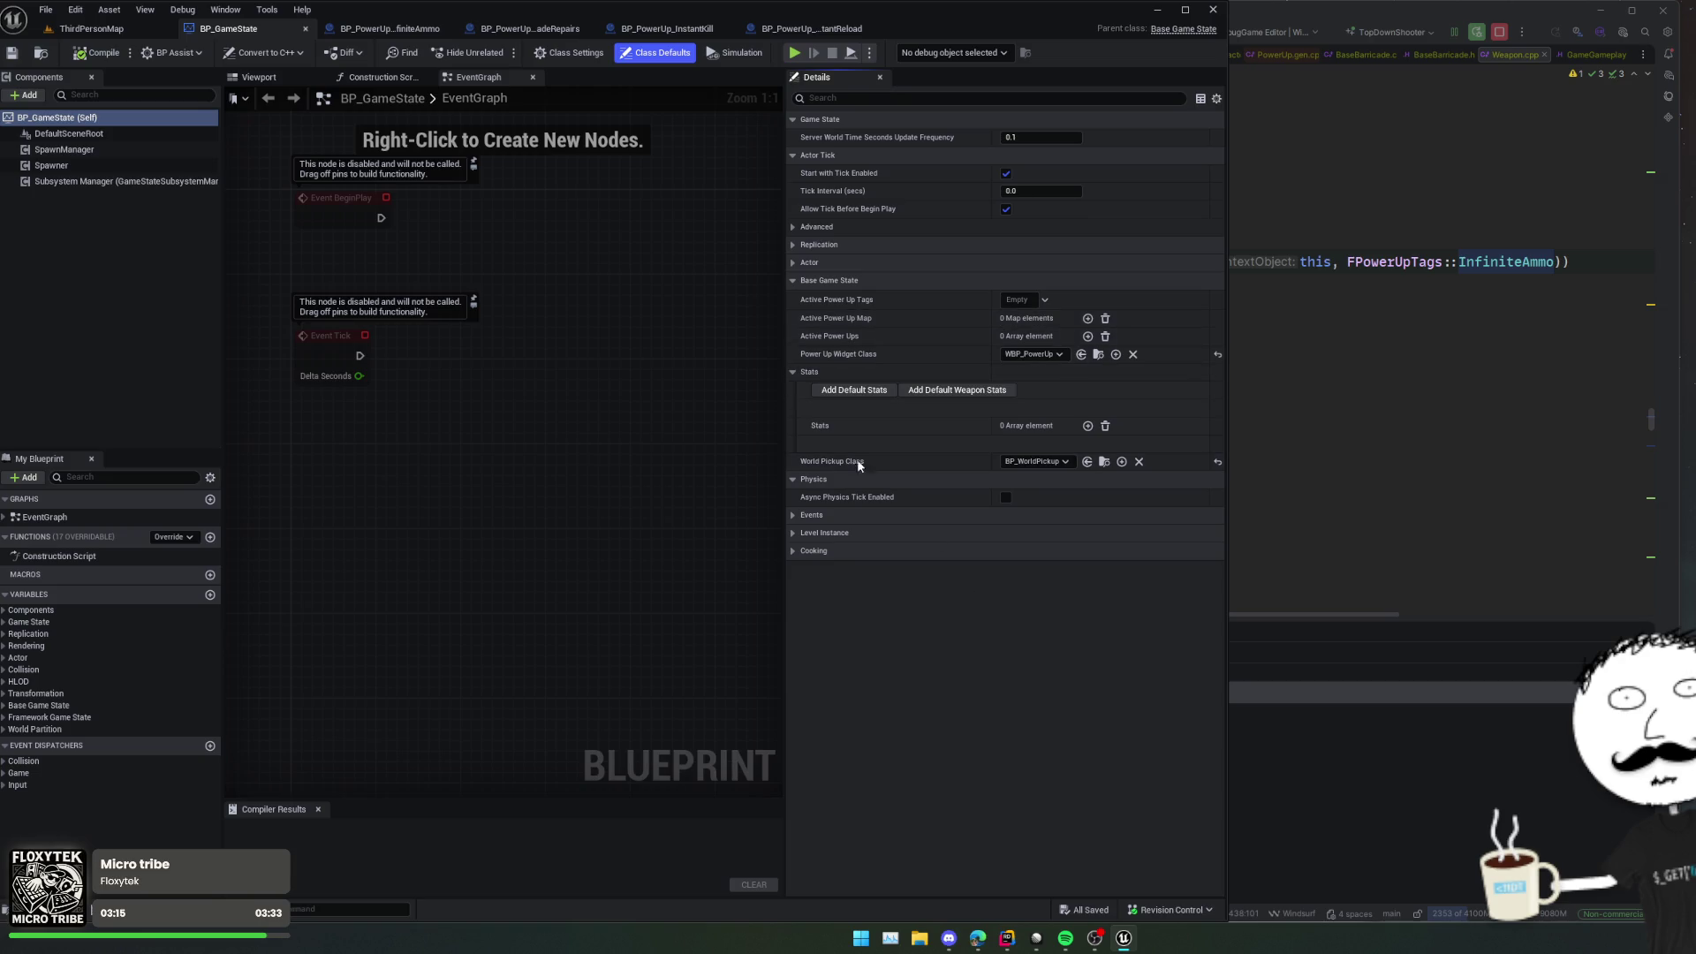
Step: Open the BP_GameMode blueprint from the Content Browser
click(89, 28)
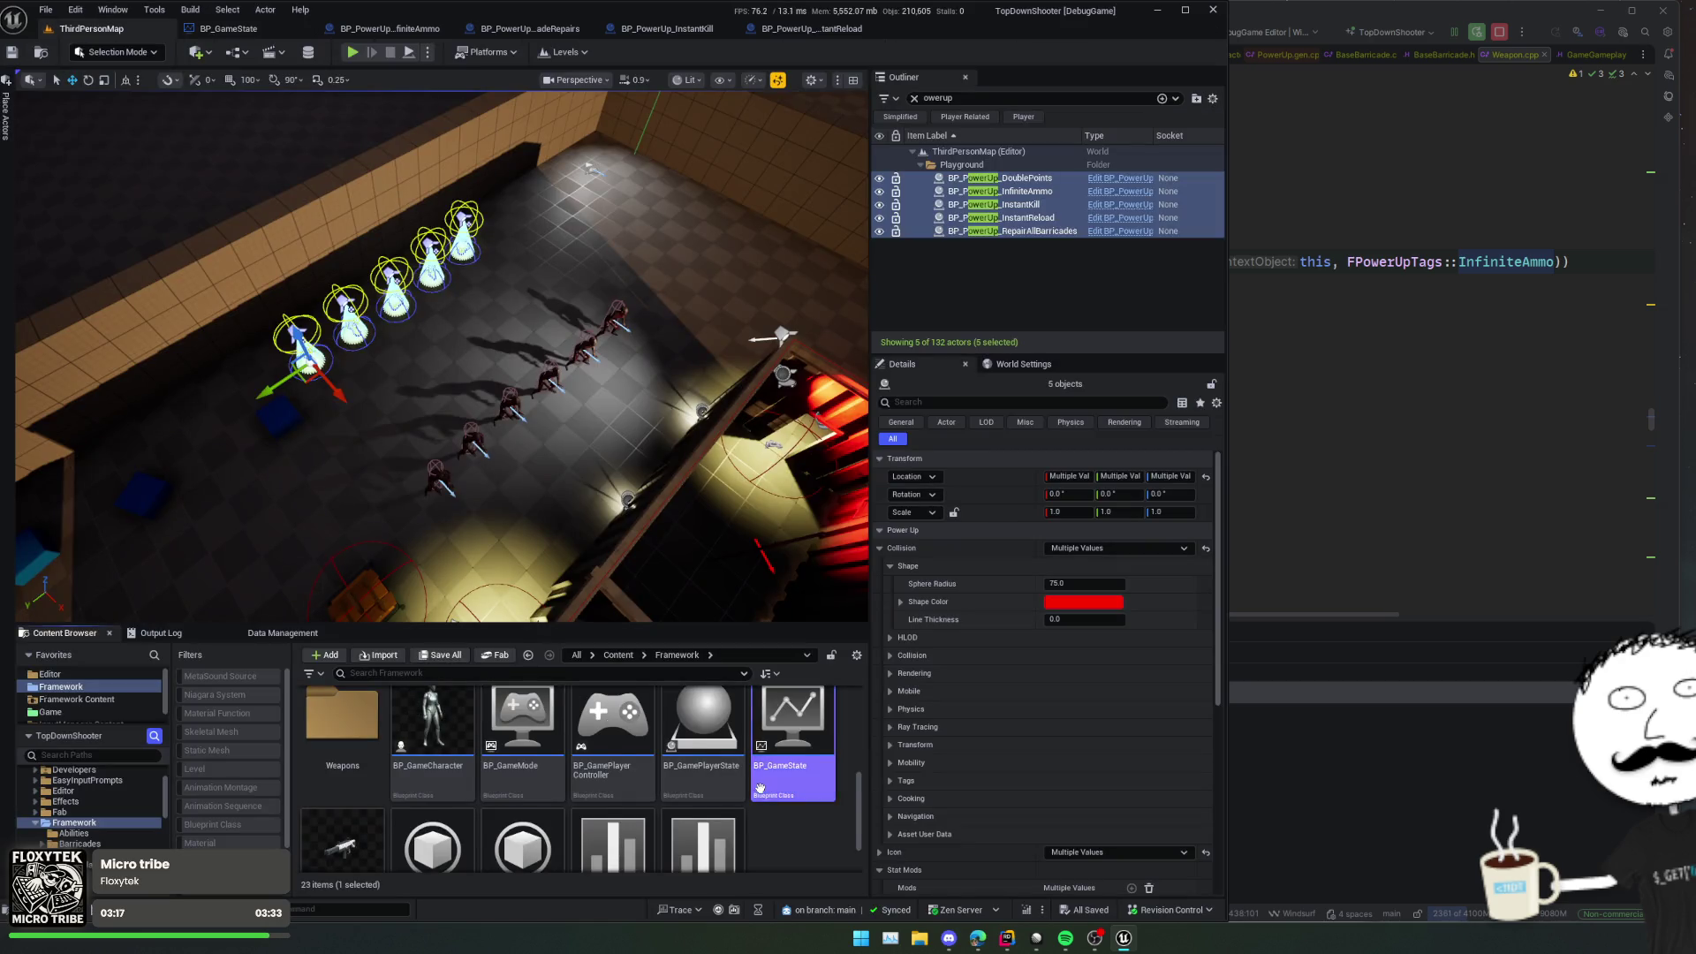
scroll(761, 787, down, 1)
click(521, 711)
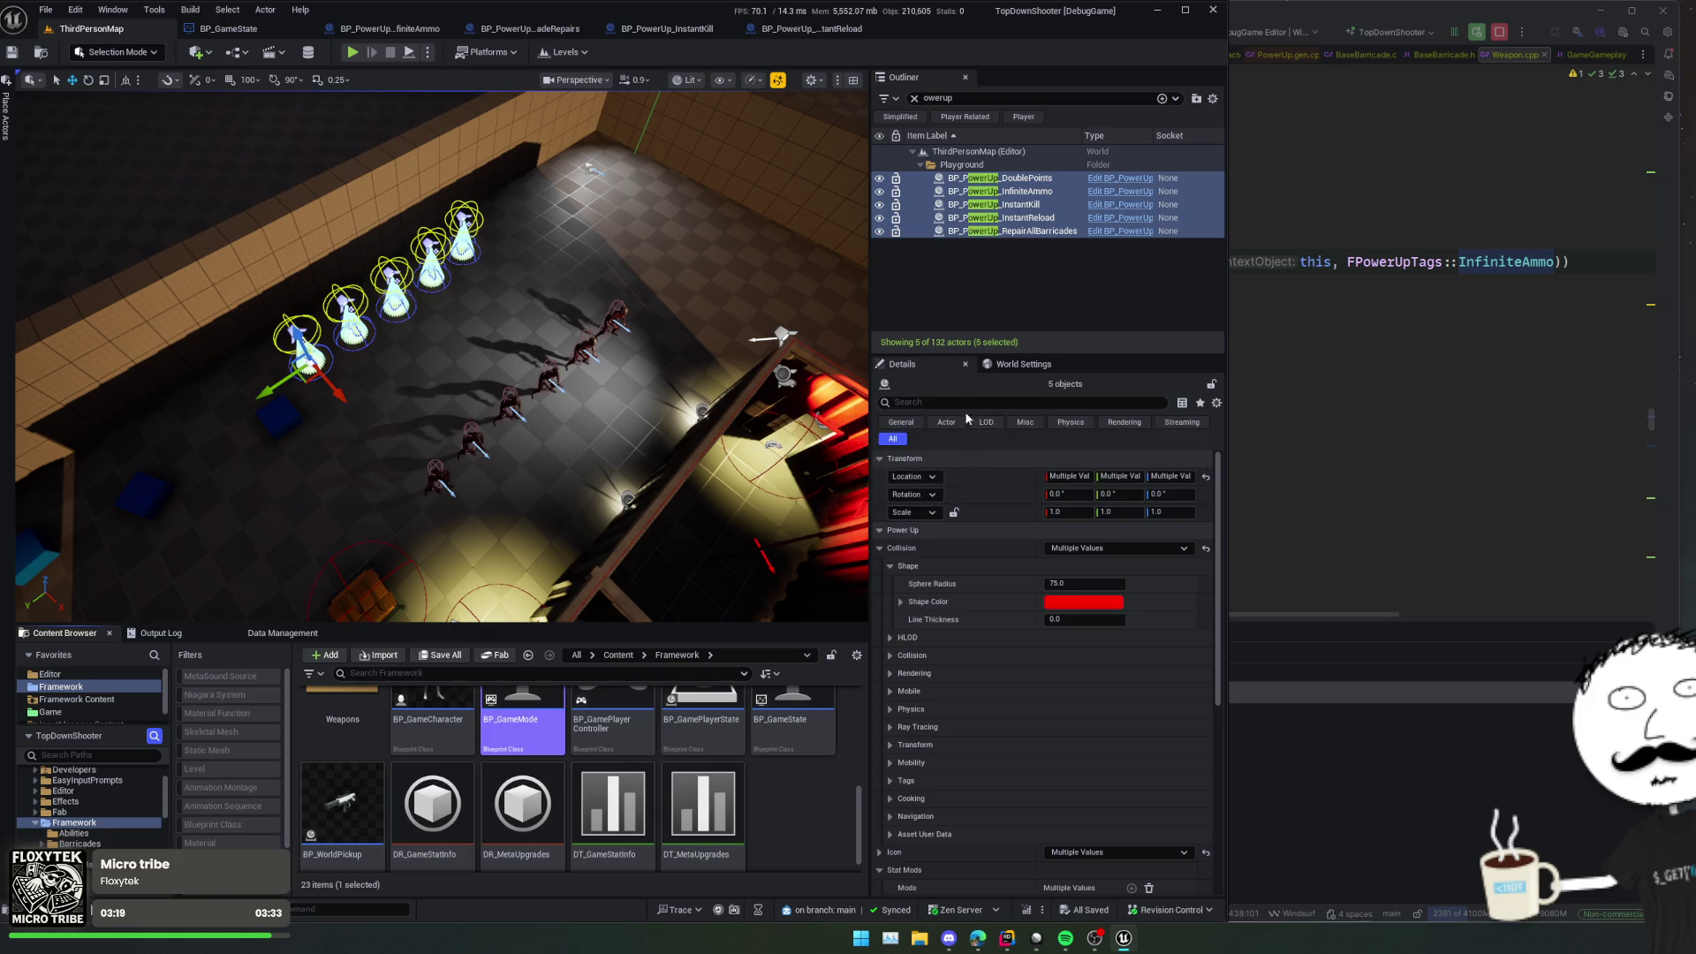
key(Return)
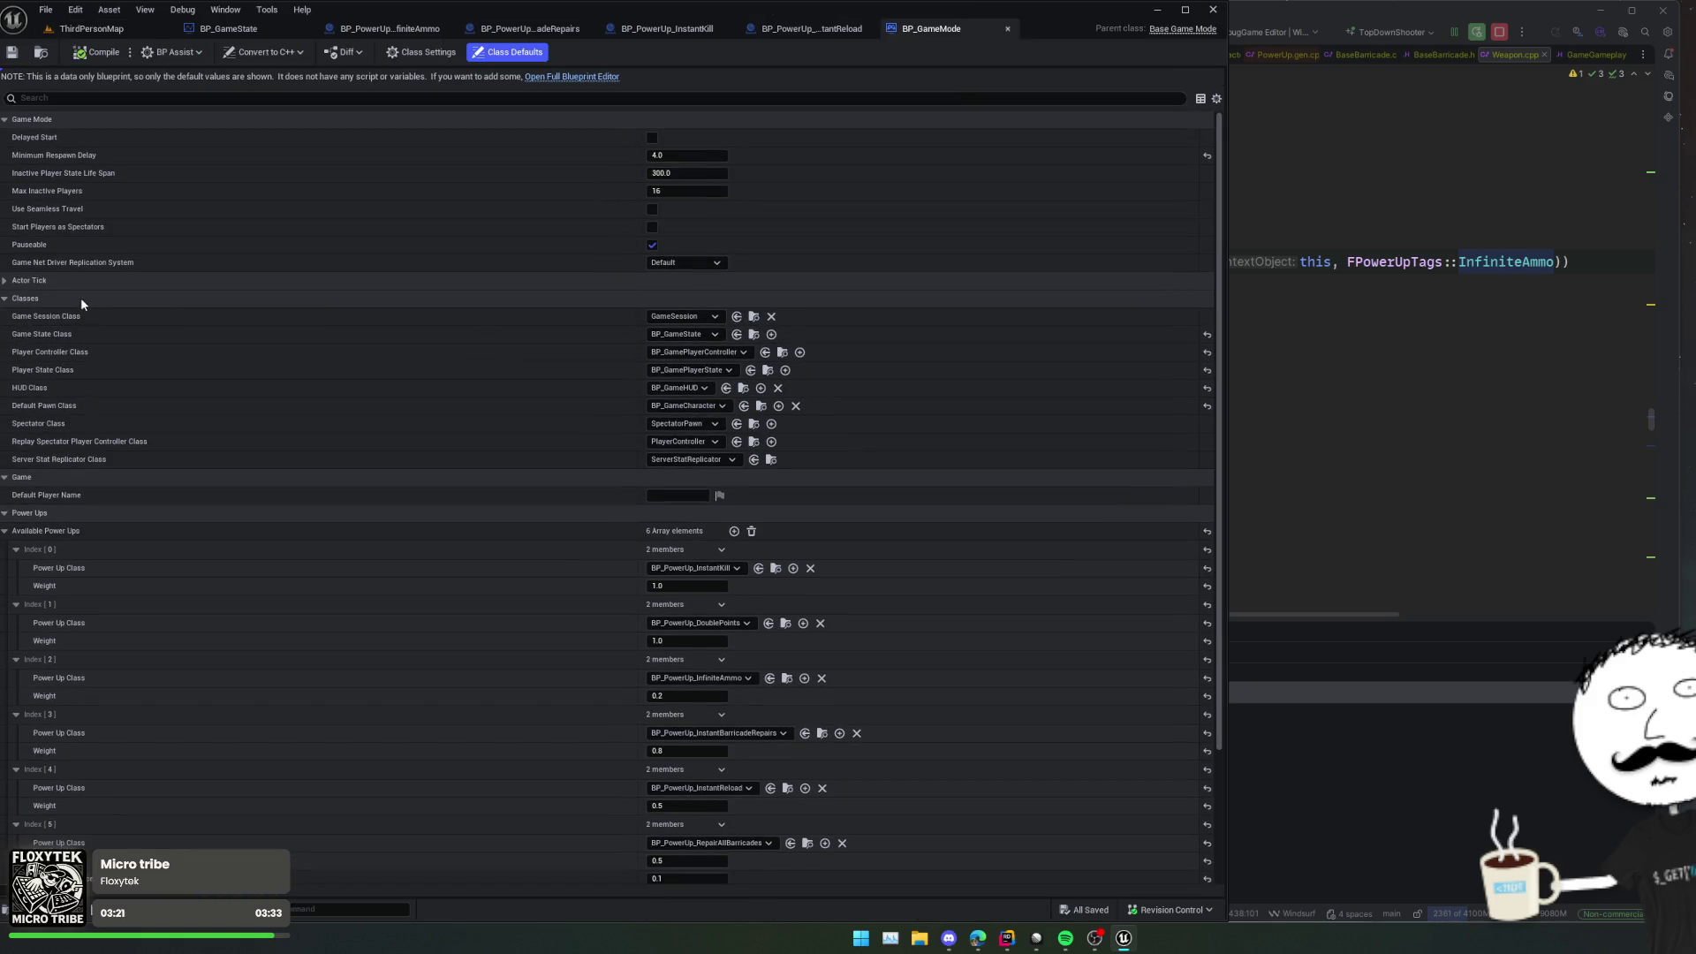
Step: Delete the InstantBarricadeRepairs entry at Index [3] of Available Power Ups, leaving five, and save
click(78, 298)
scroll(110, 417, down, 1)
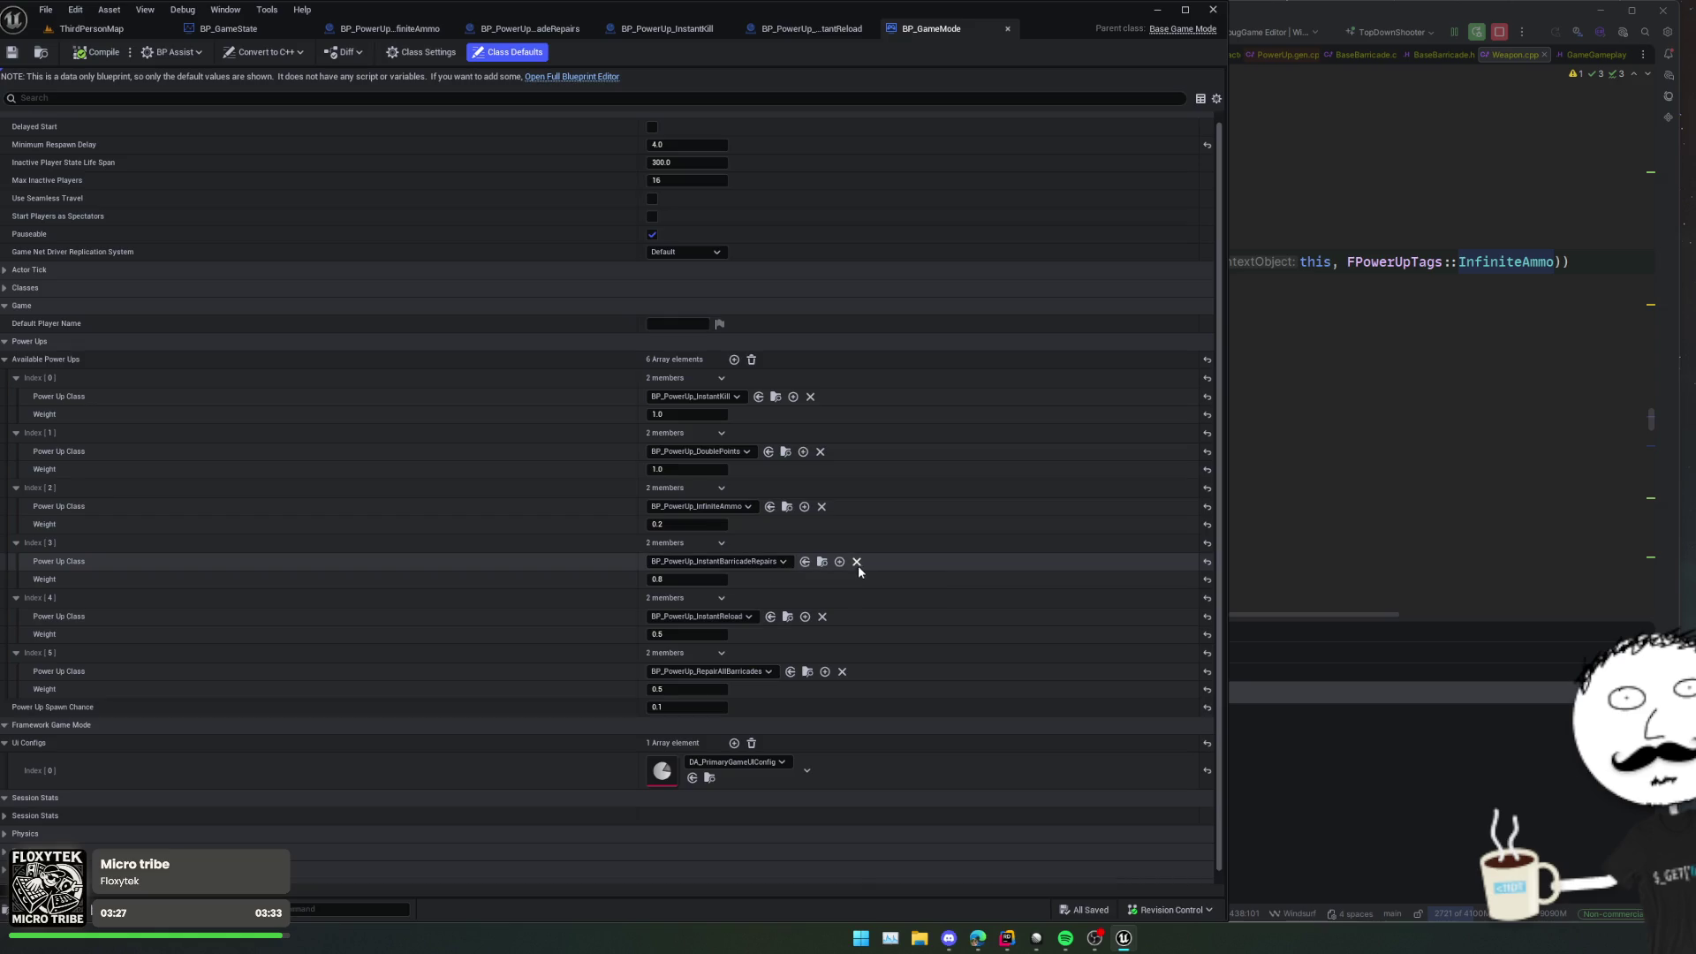
click(722, 543)
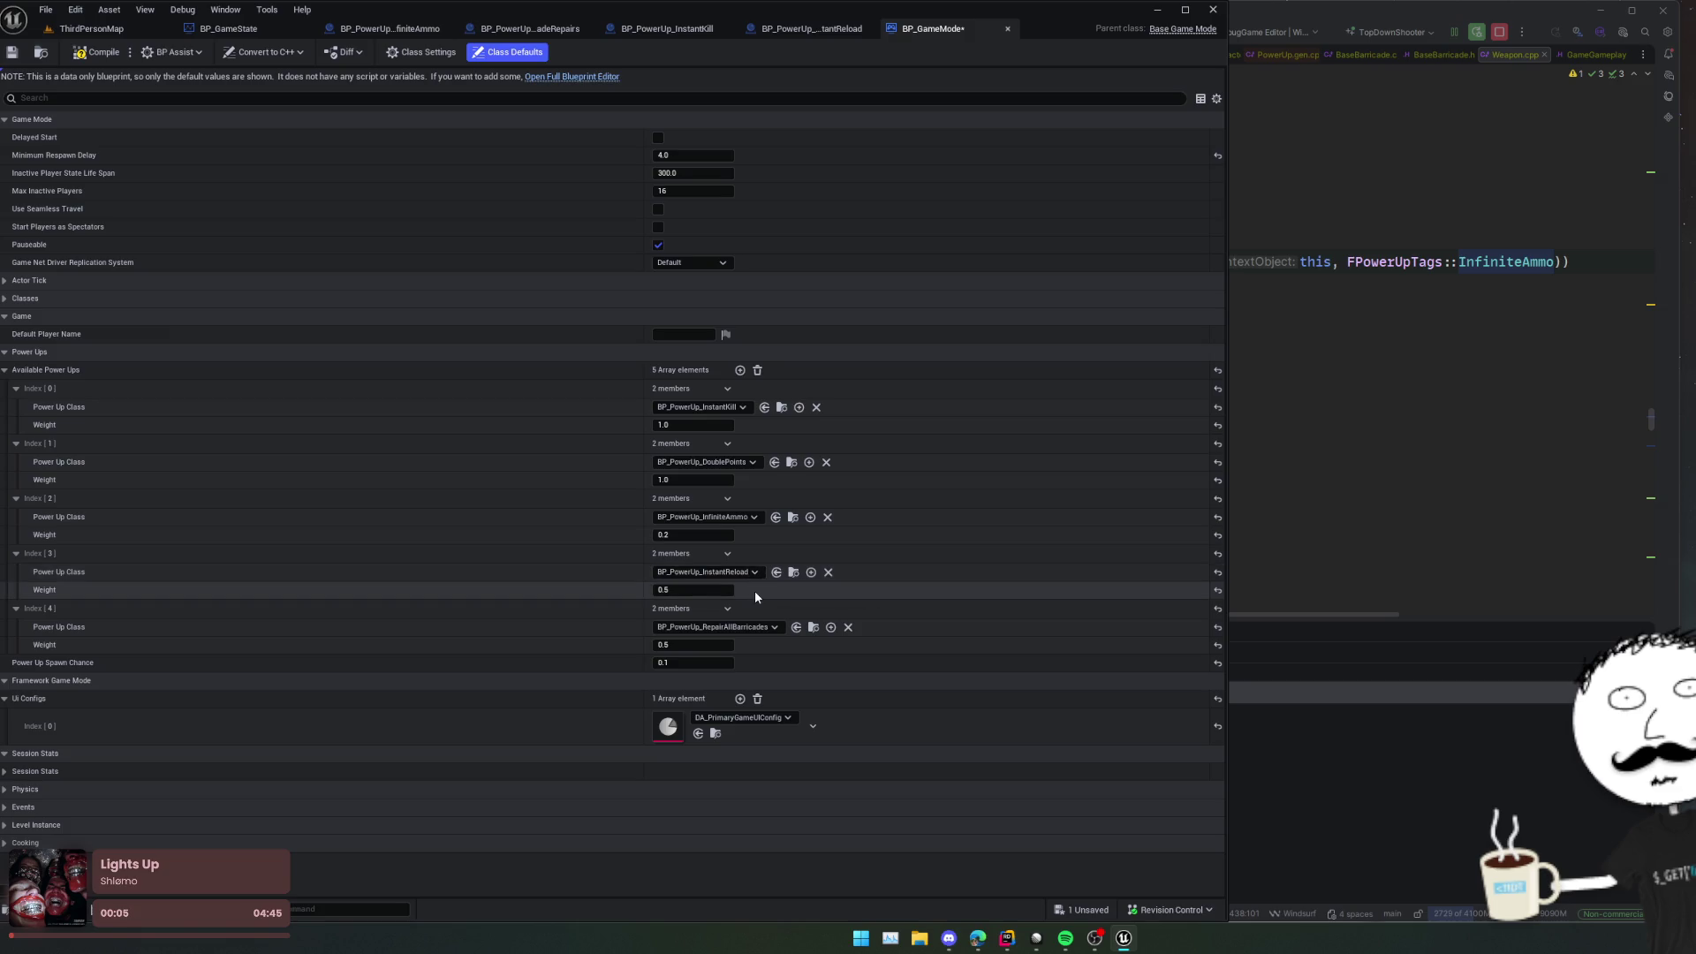
scroll(777, 618, down, 1)
key(ctrl+s)
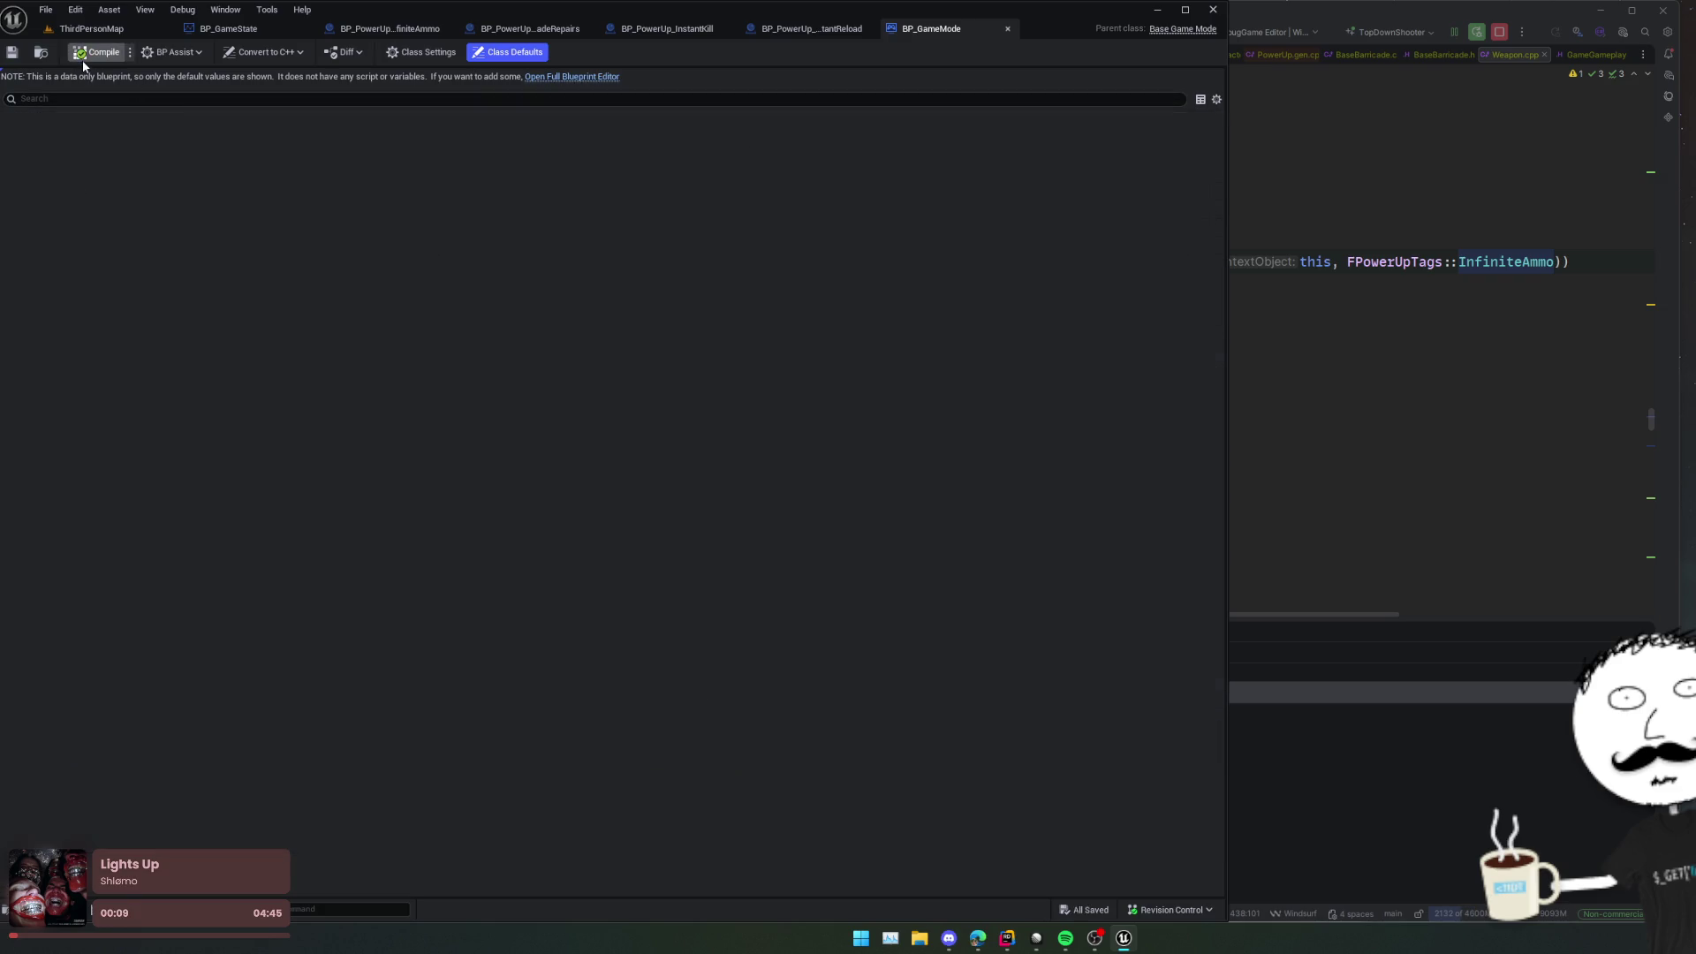
click(367, 29)
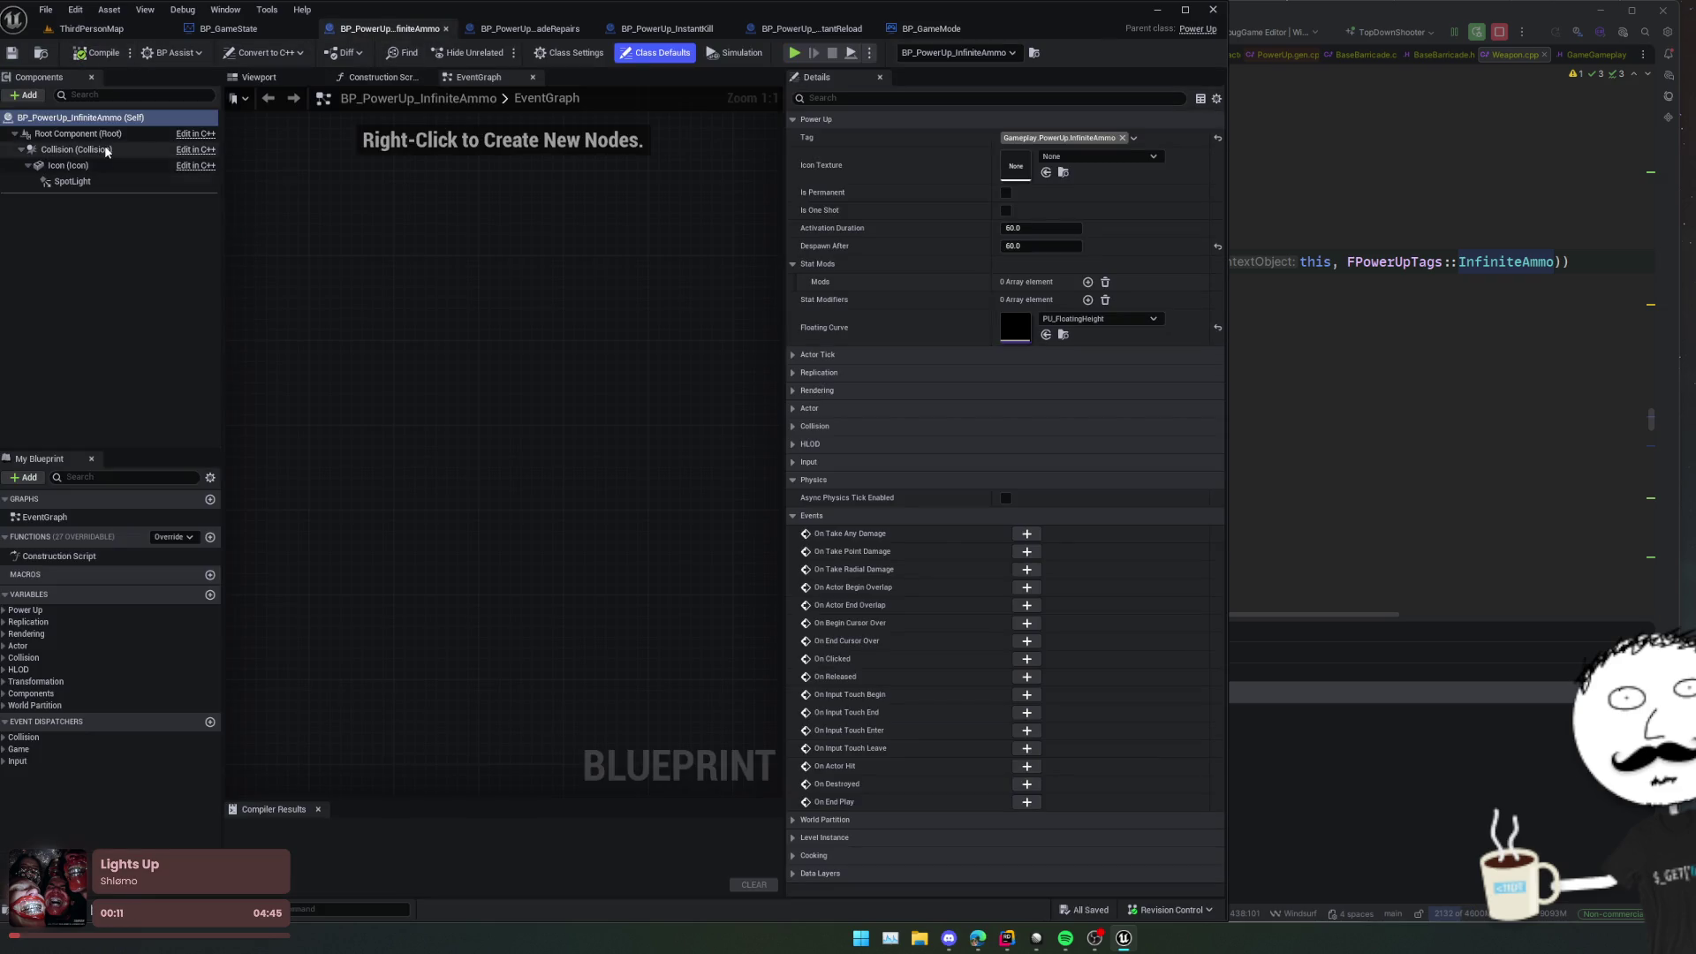
Step: In the InfiniteAmmo viewport, set the Icon mesh rotation to -90° on X with pitch 0
click(266, 77)
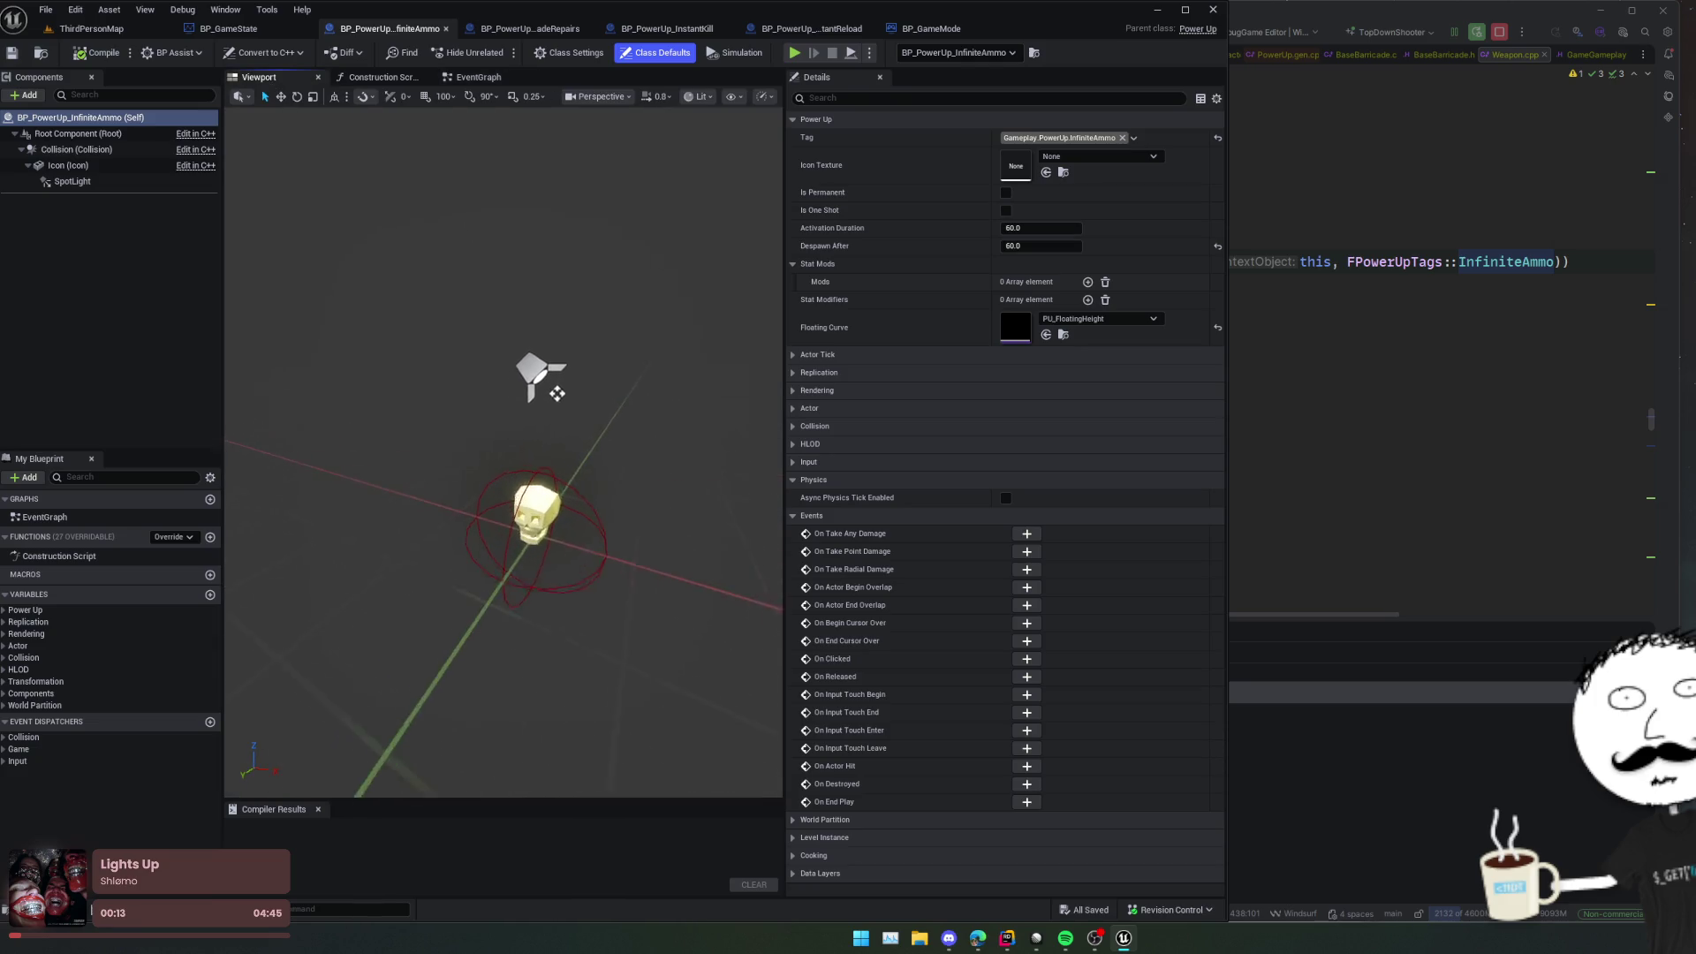
click(80, 149)
click(71, 166)
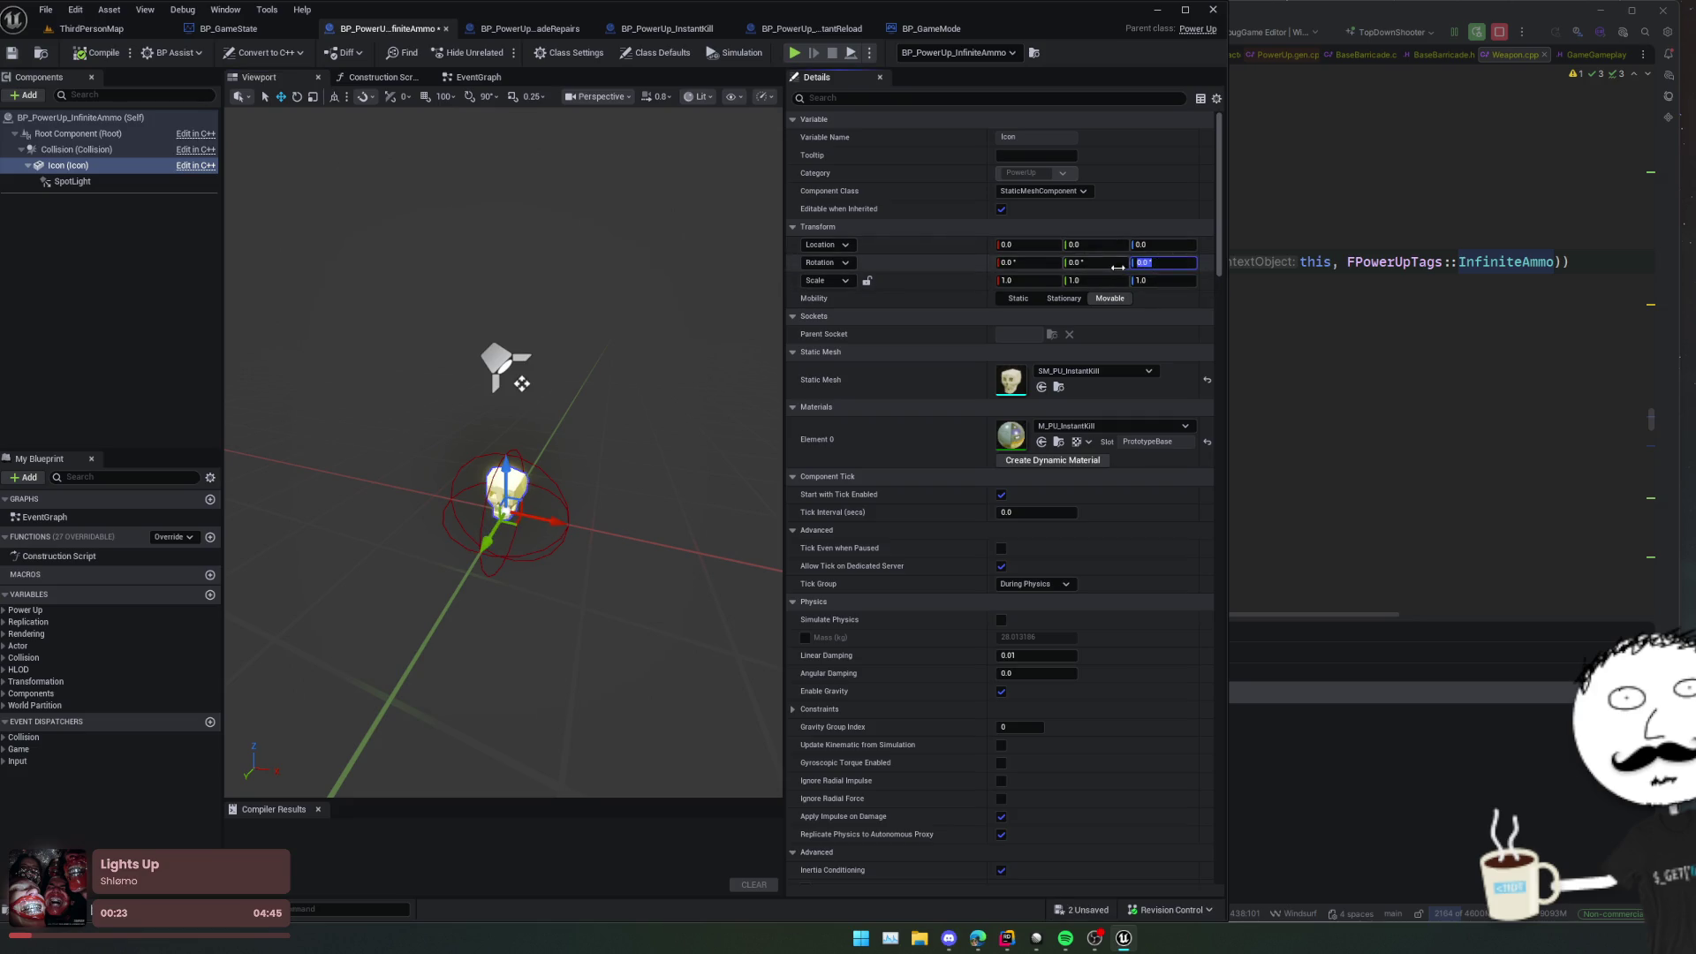
drag(1118, 266, 1139, 267)
text(0)
key(Return)
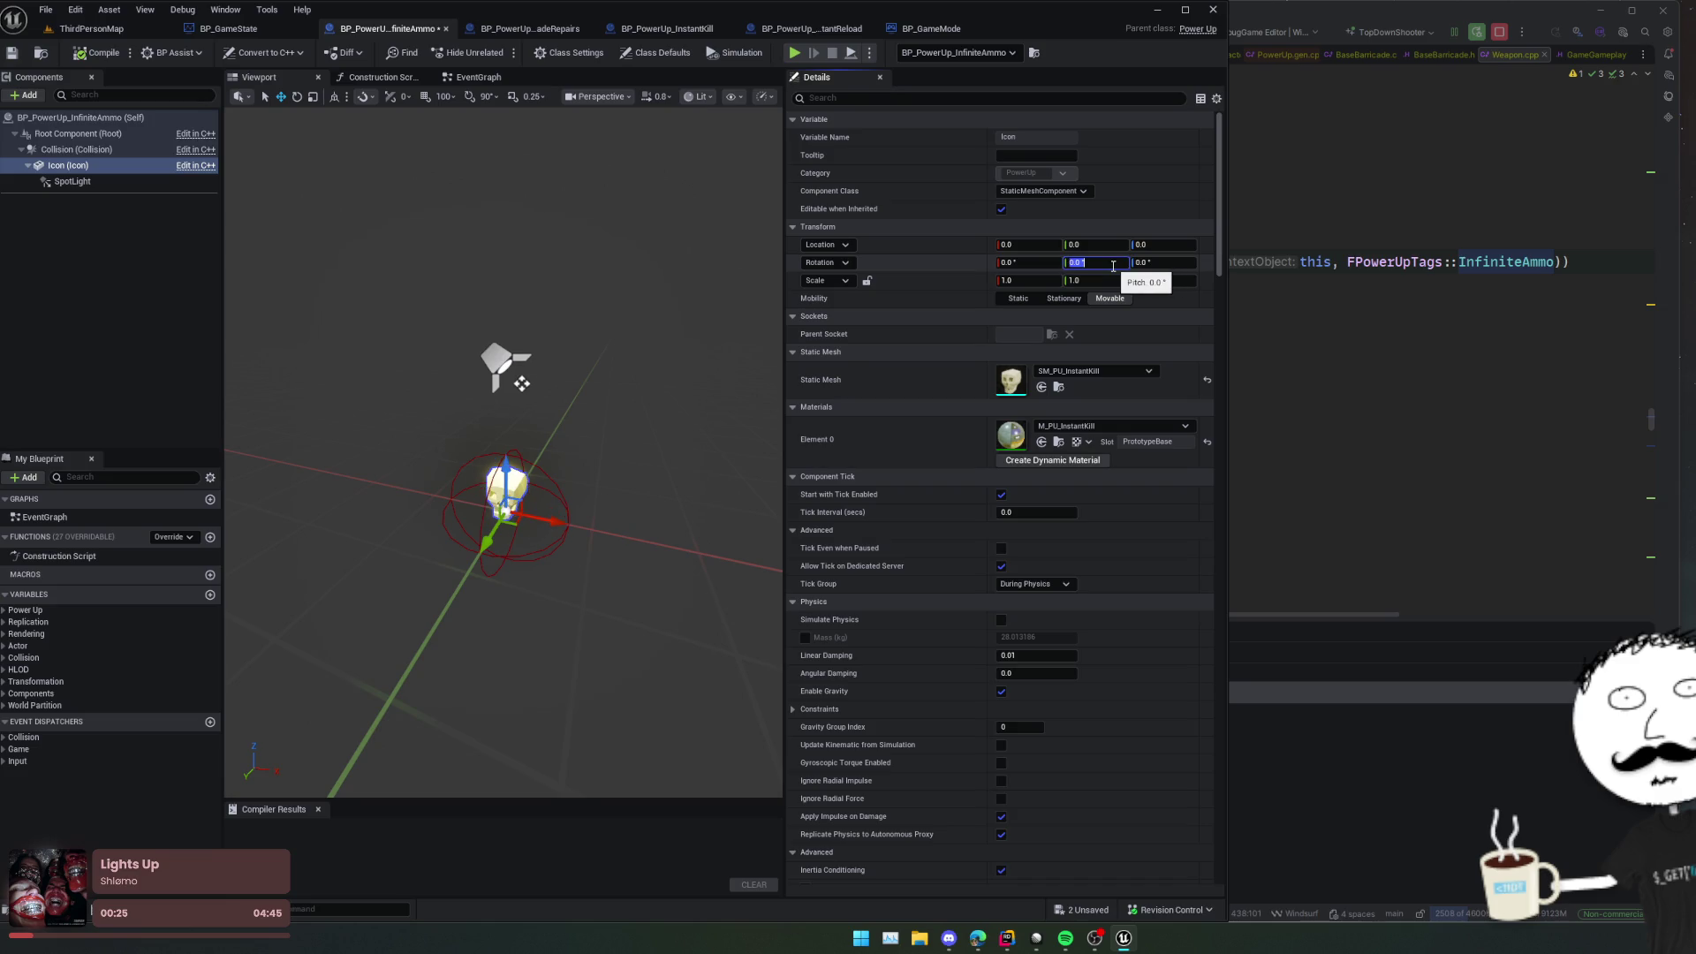
drag(1024, 260, 1013, 260)
text(-90)
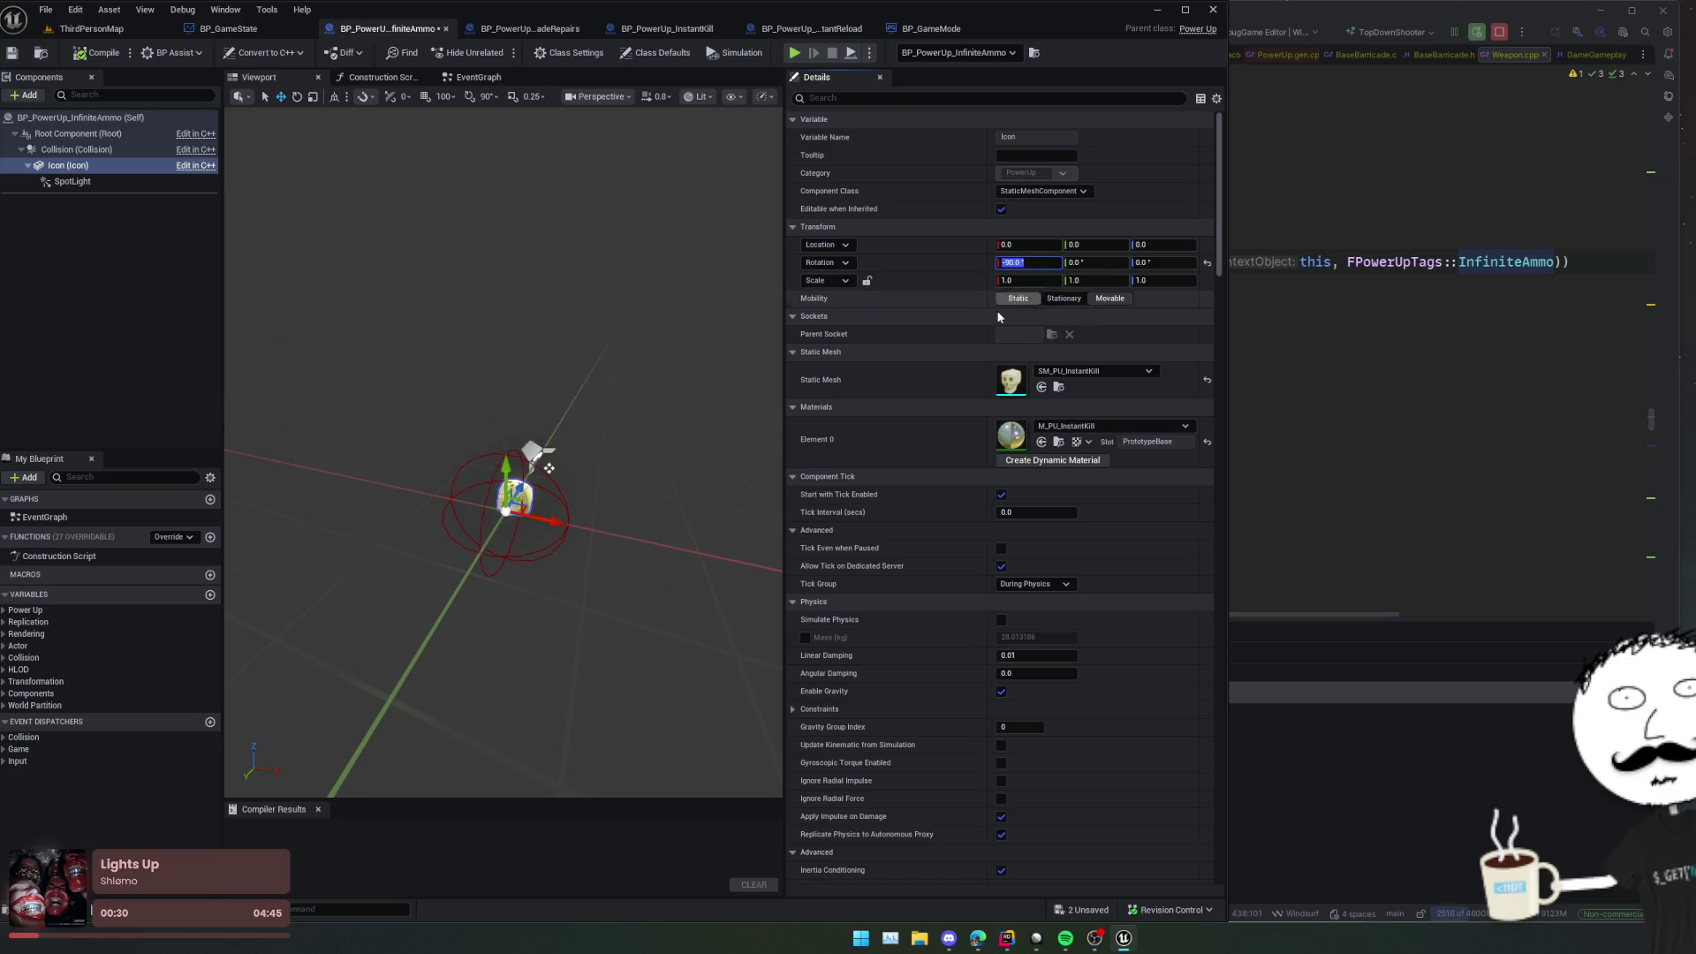
key(Return)
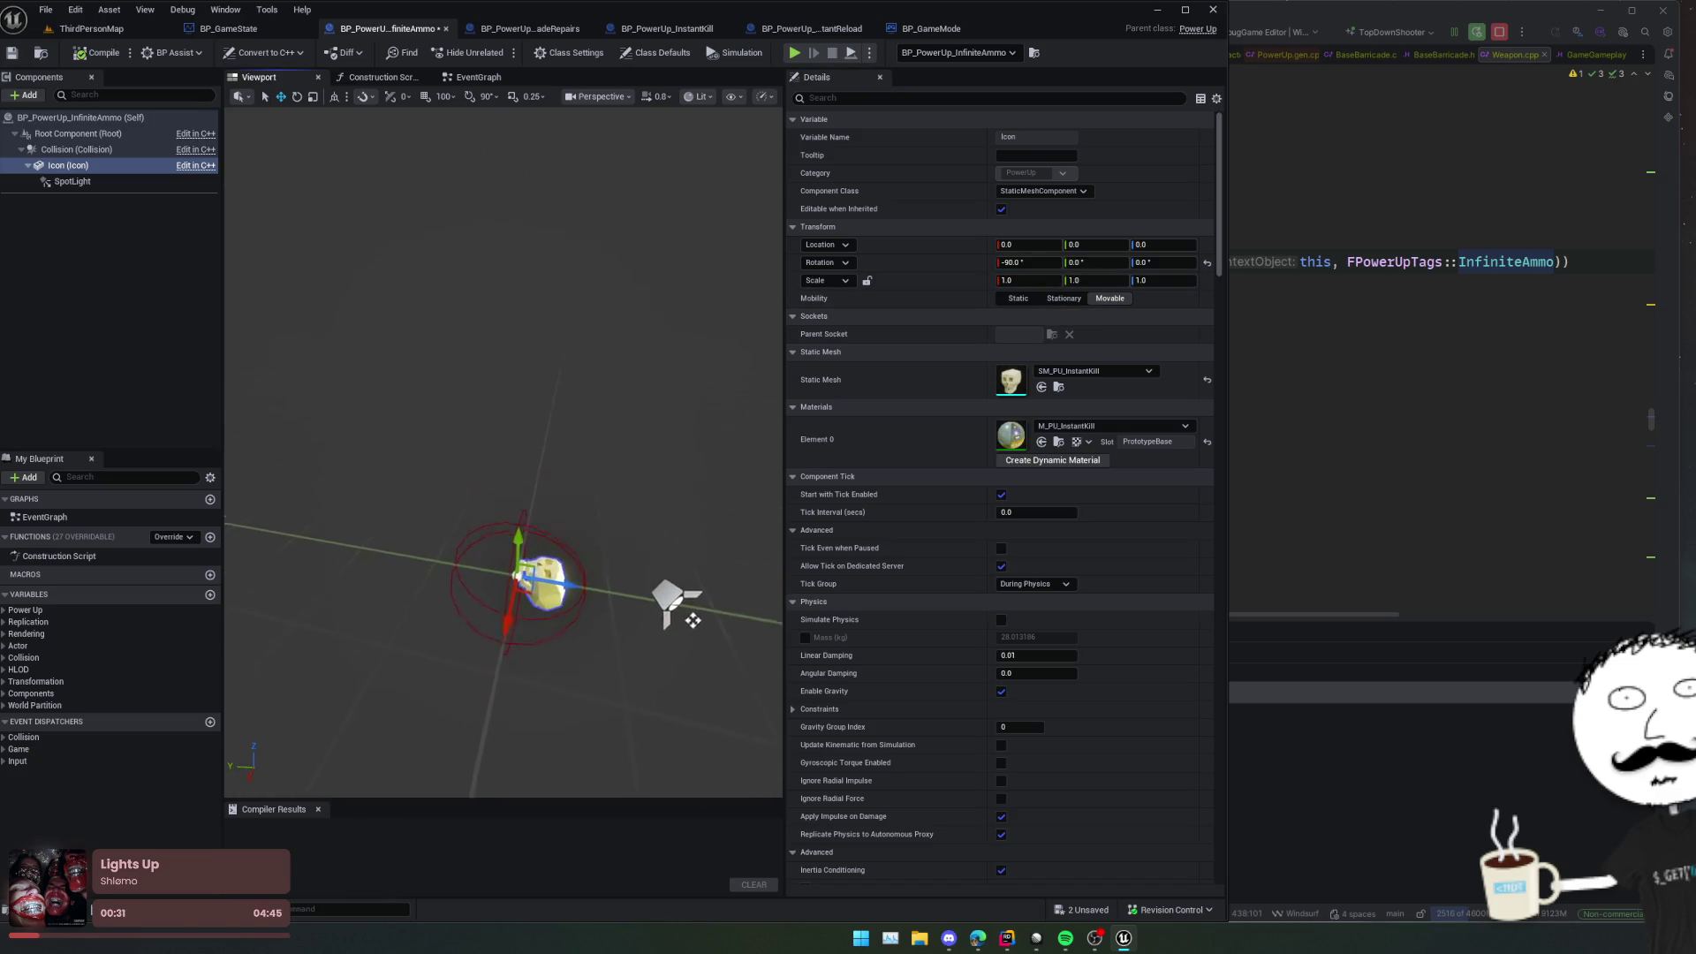
Step: Offset the Icon mesh about 23.46 along Y, then save and compile the blueprint
key(f)
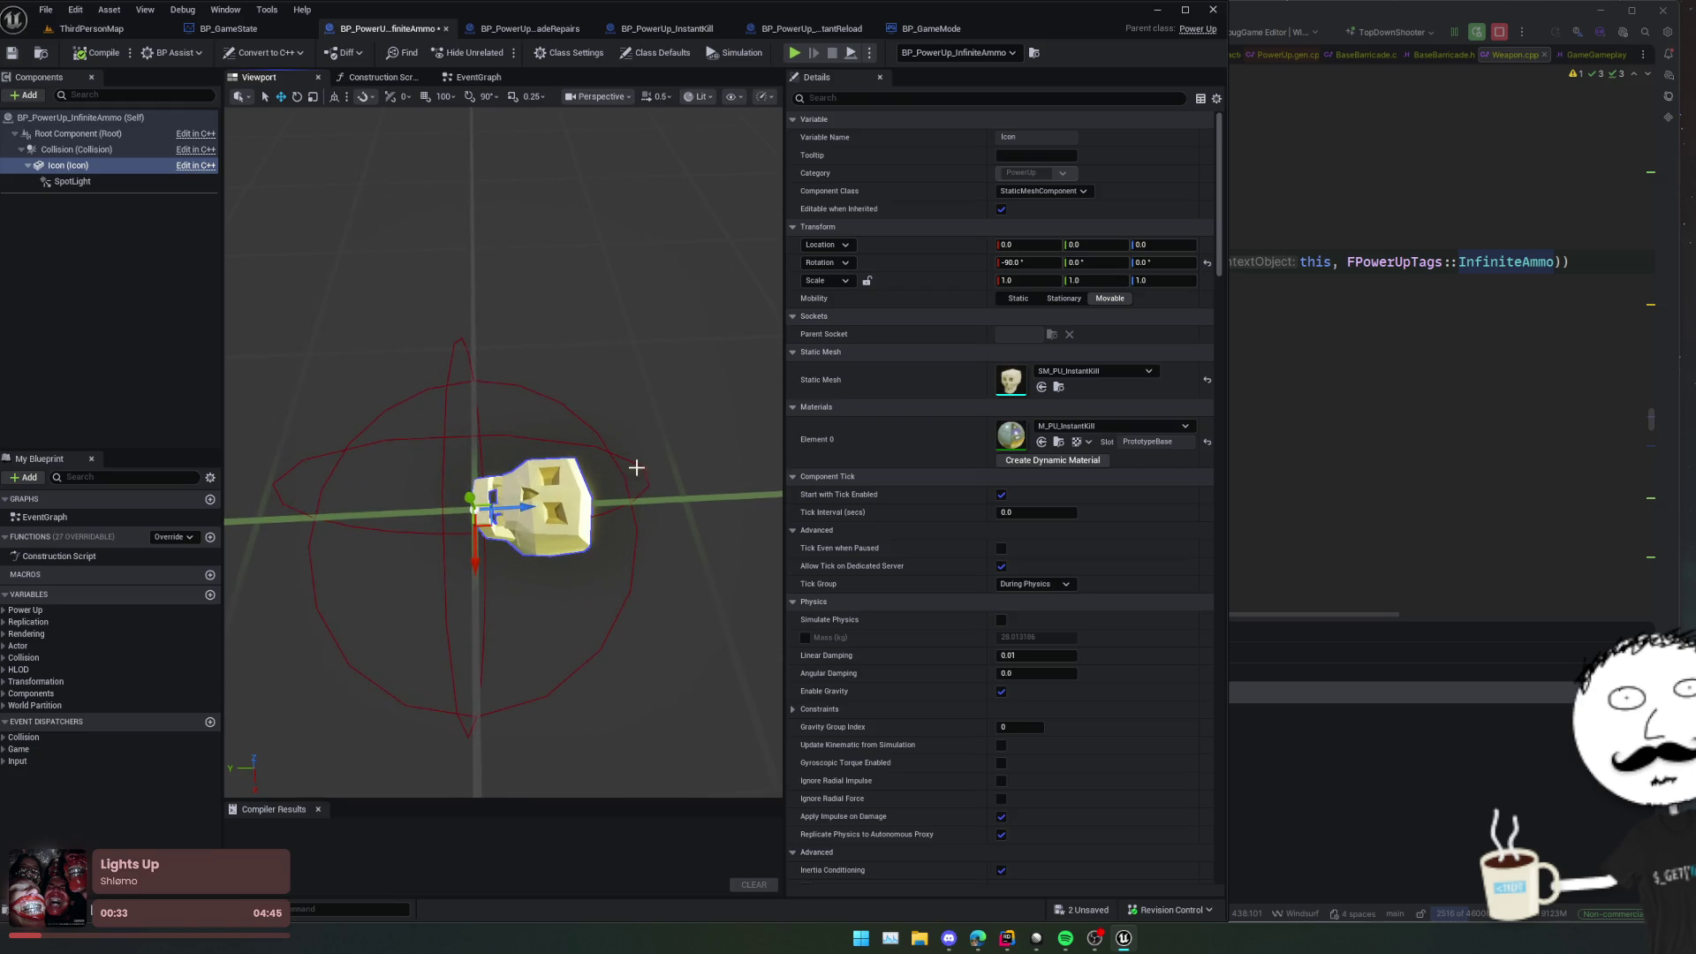
drag(522, 513, 477, 508)
scroll(360, 464, down, 3)
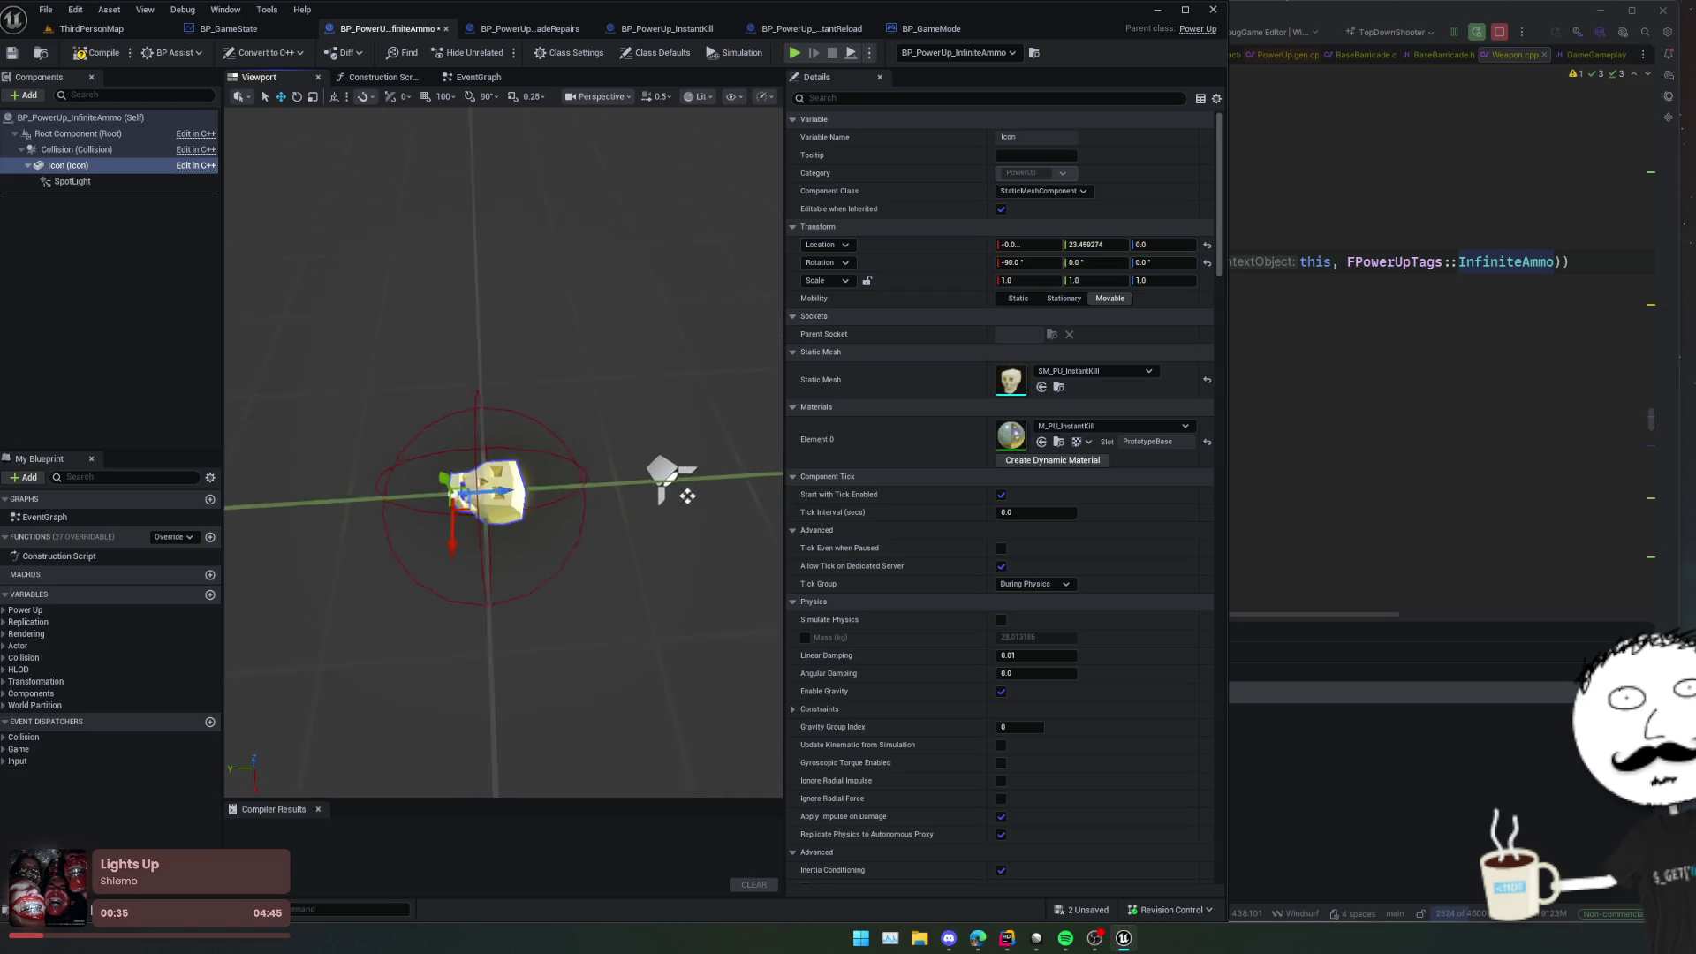
key(ctrl+s)
click(98, 56)
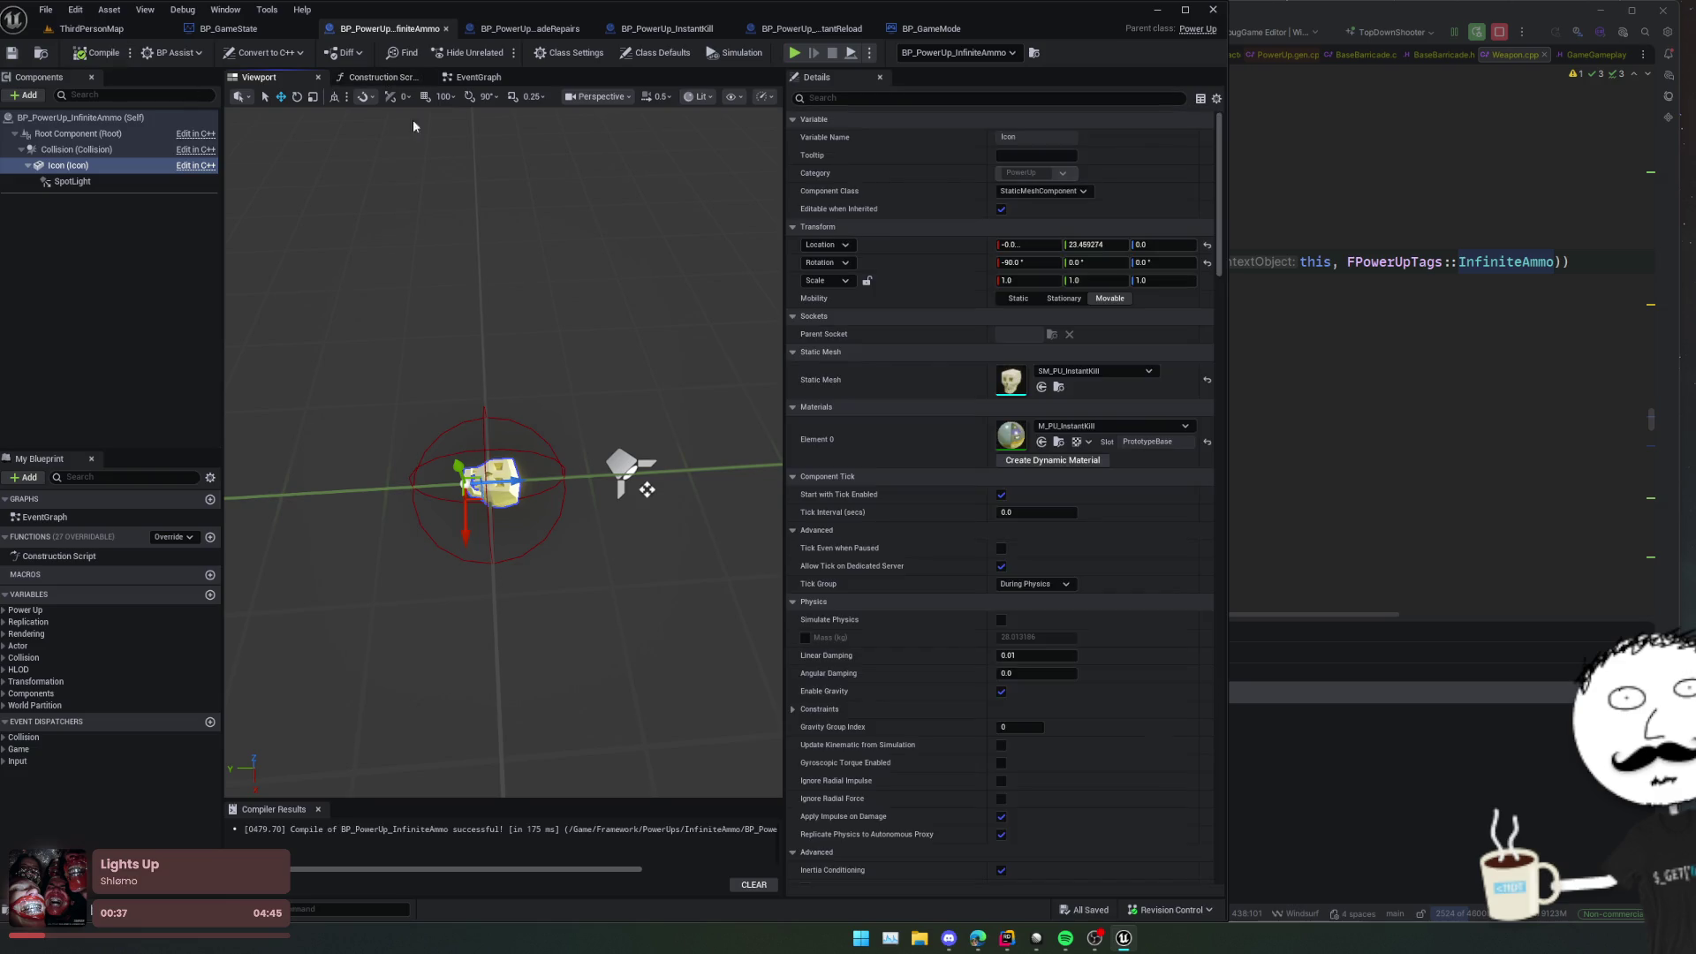
click(521, 29)
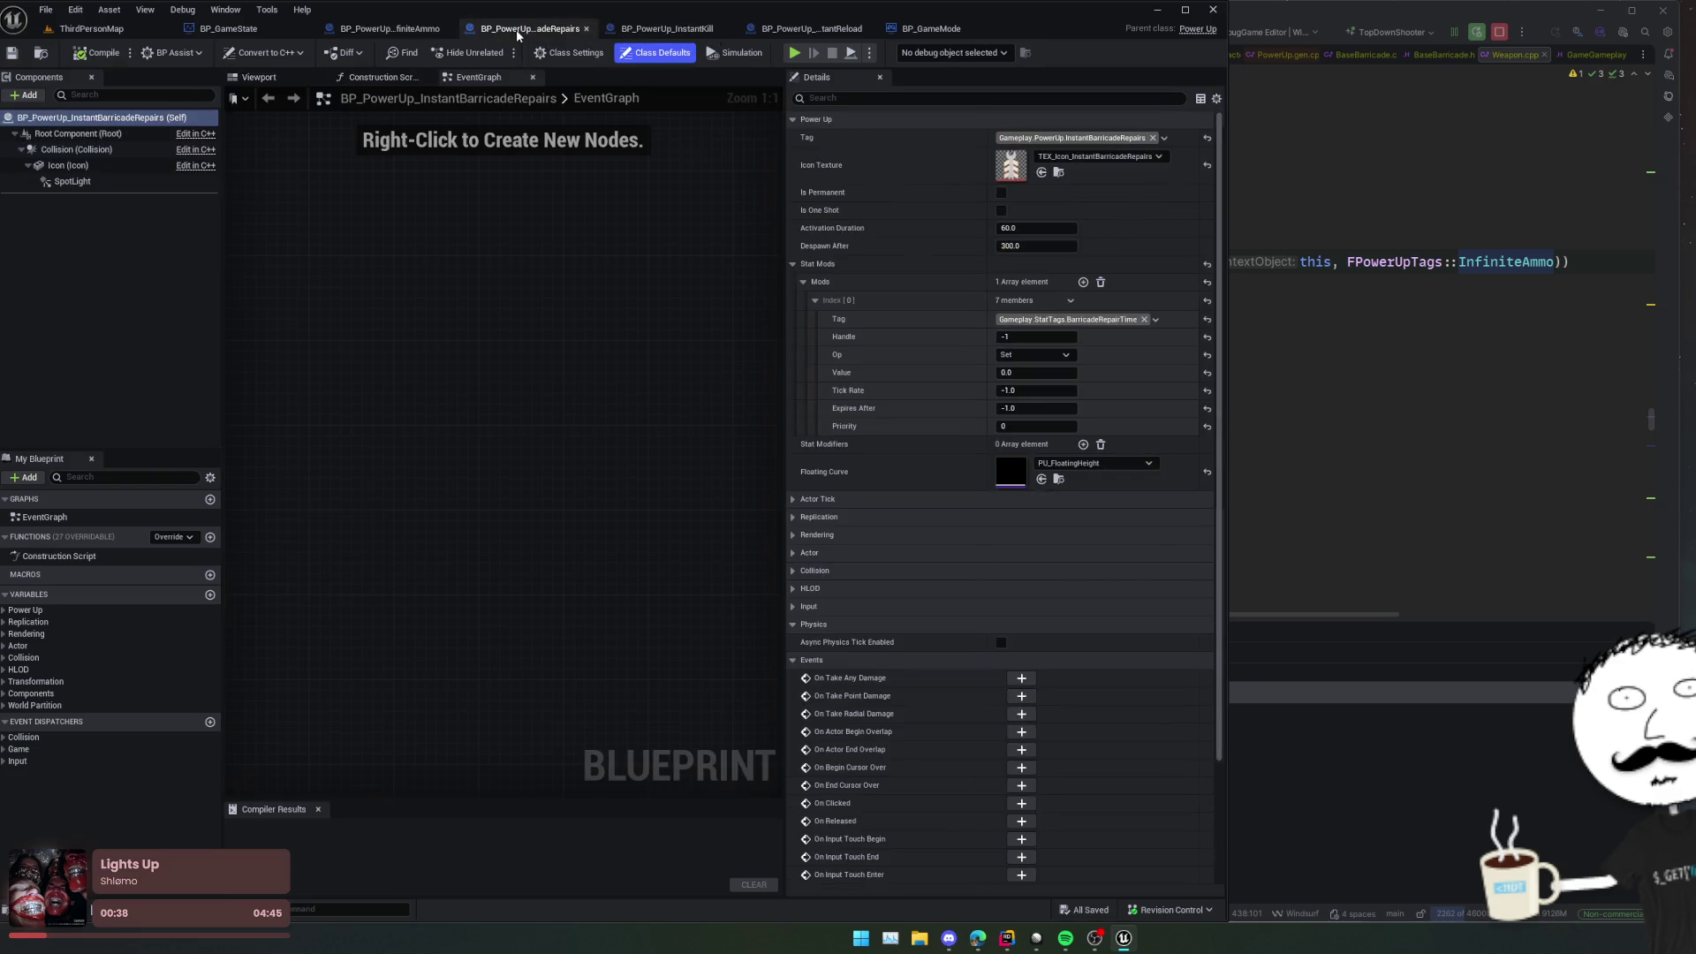
Step: Rotate the InstantBarricadeRepairs icon -90° on X, offset it along Y, and compile
click(277, 77)
drag(530, 254, 548, 302)
click(527, 451)
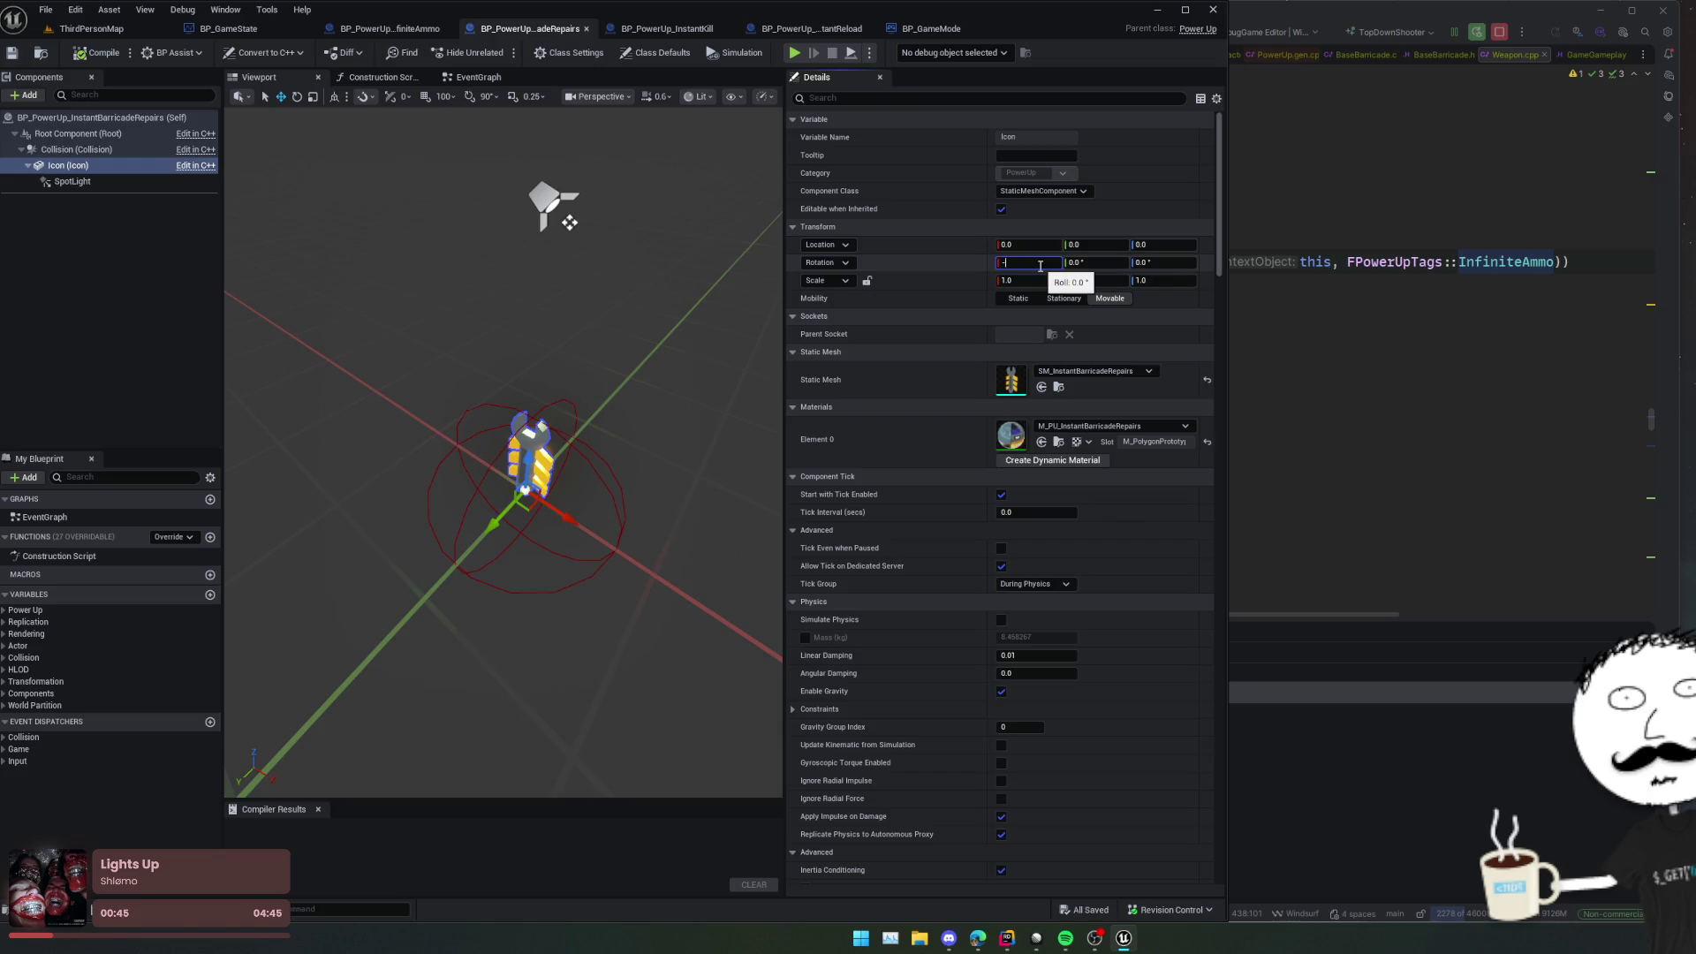
text(9)
key(Return)
text(90)
key(Return)
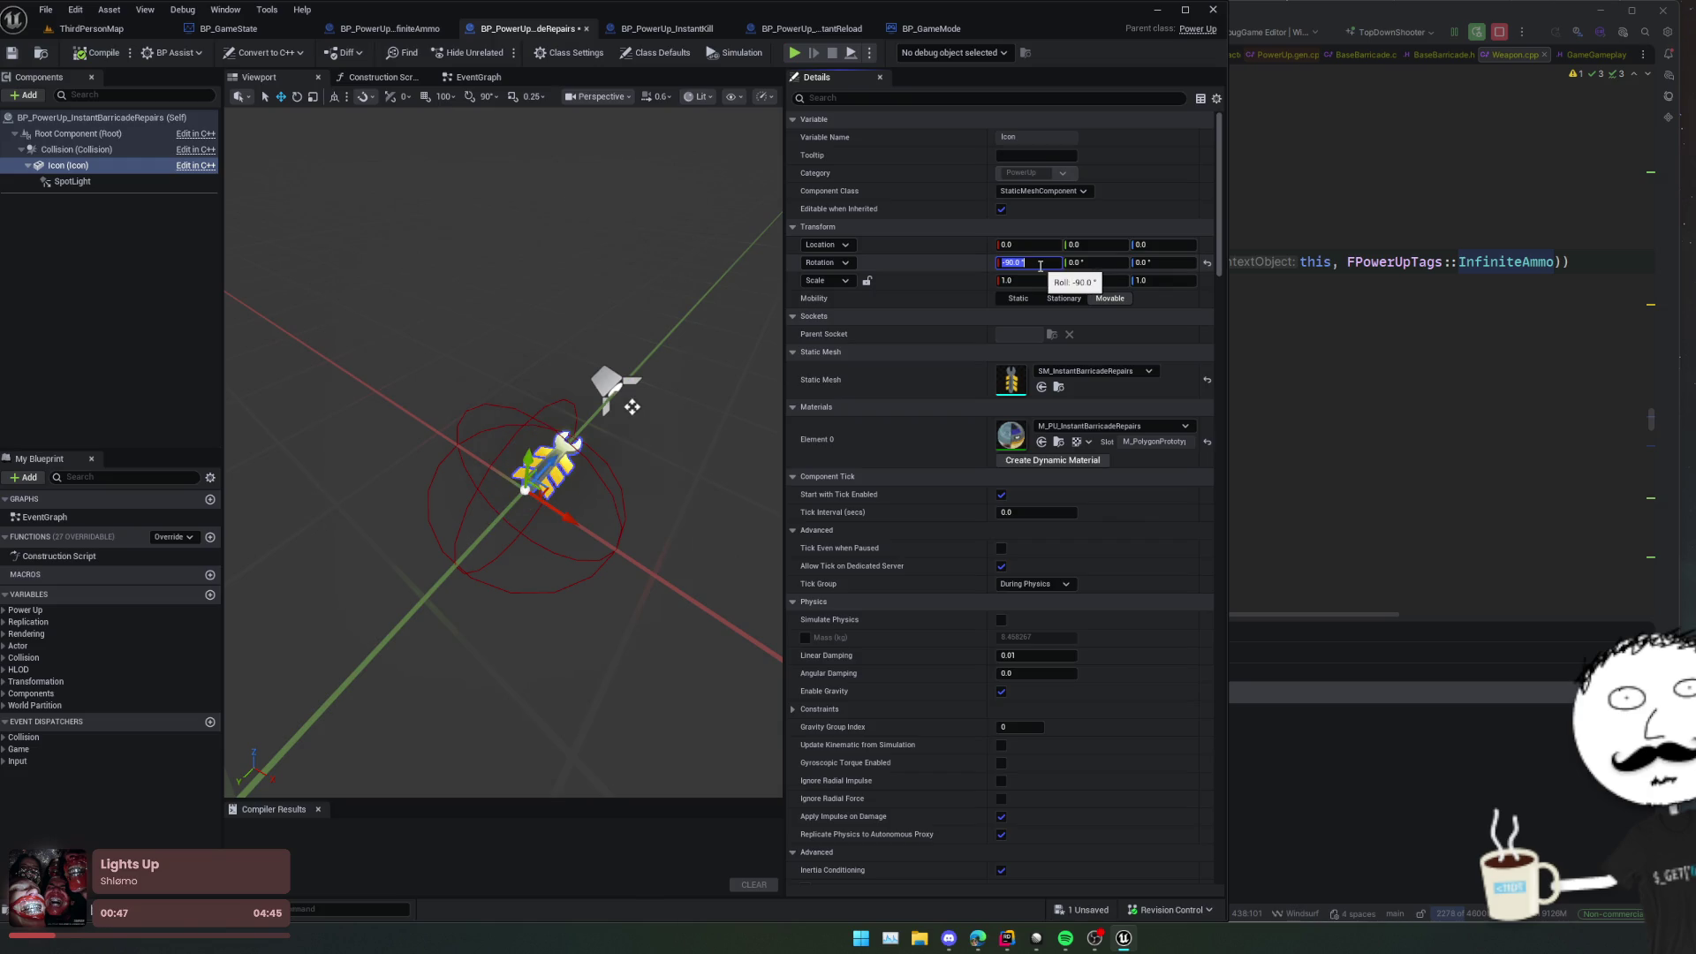
drag(544, 468, 540, 481)
click(97, 52)
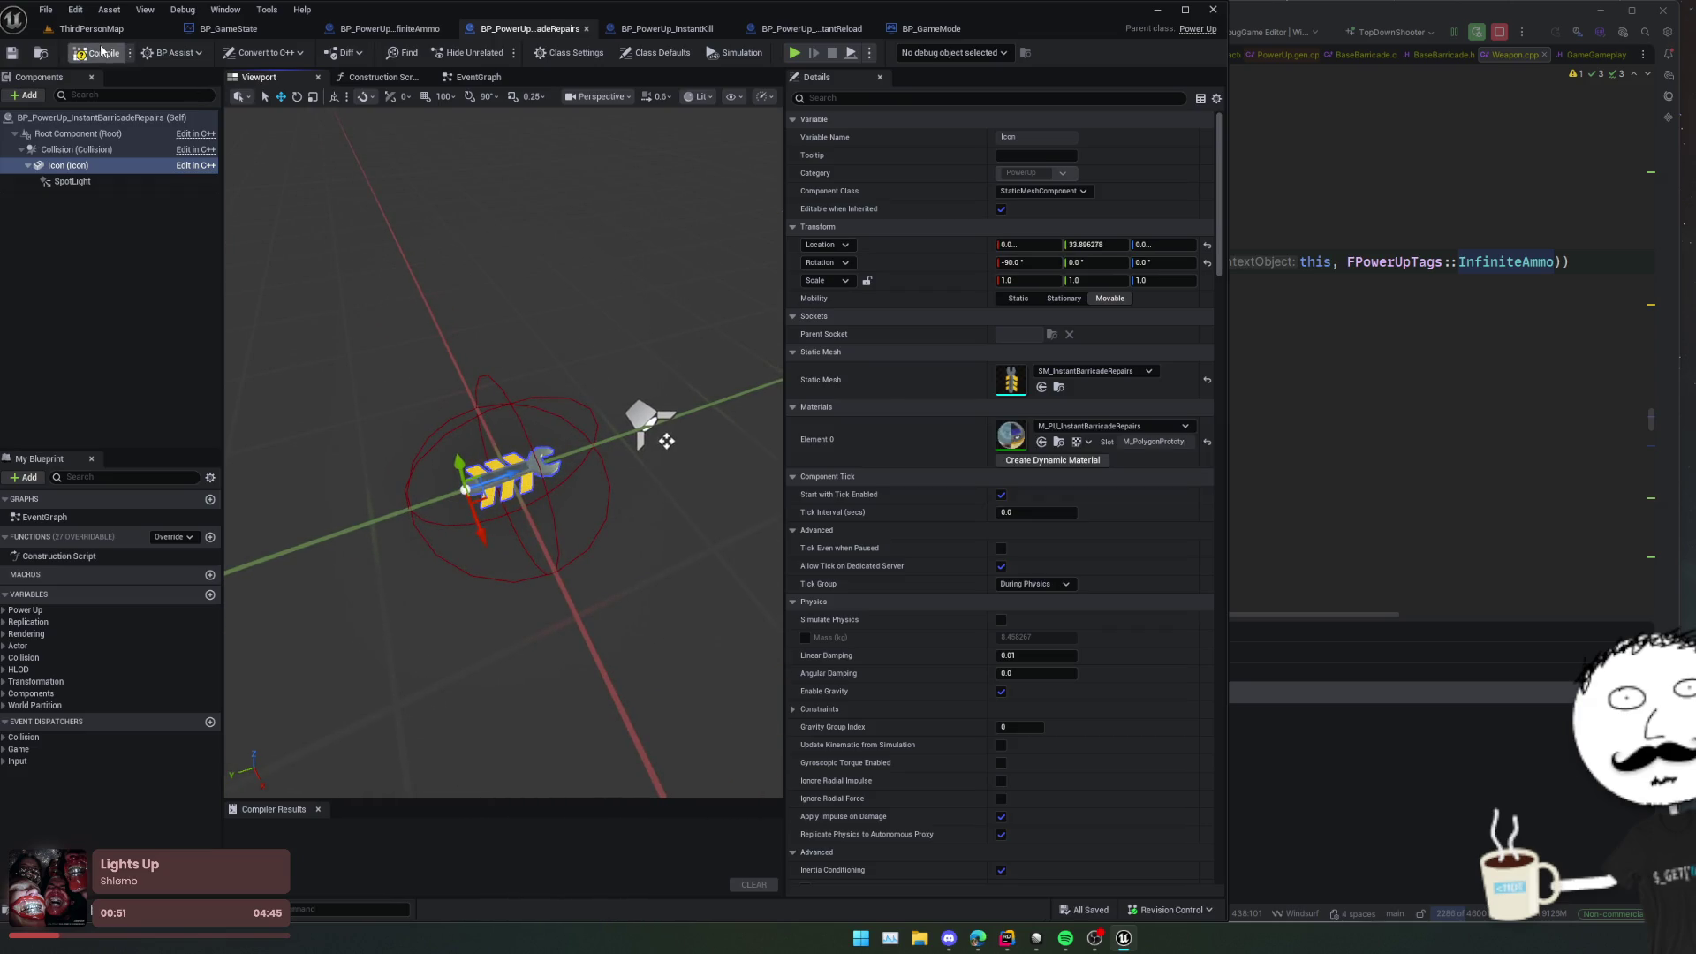
middle_click(541, 35)
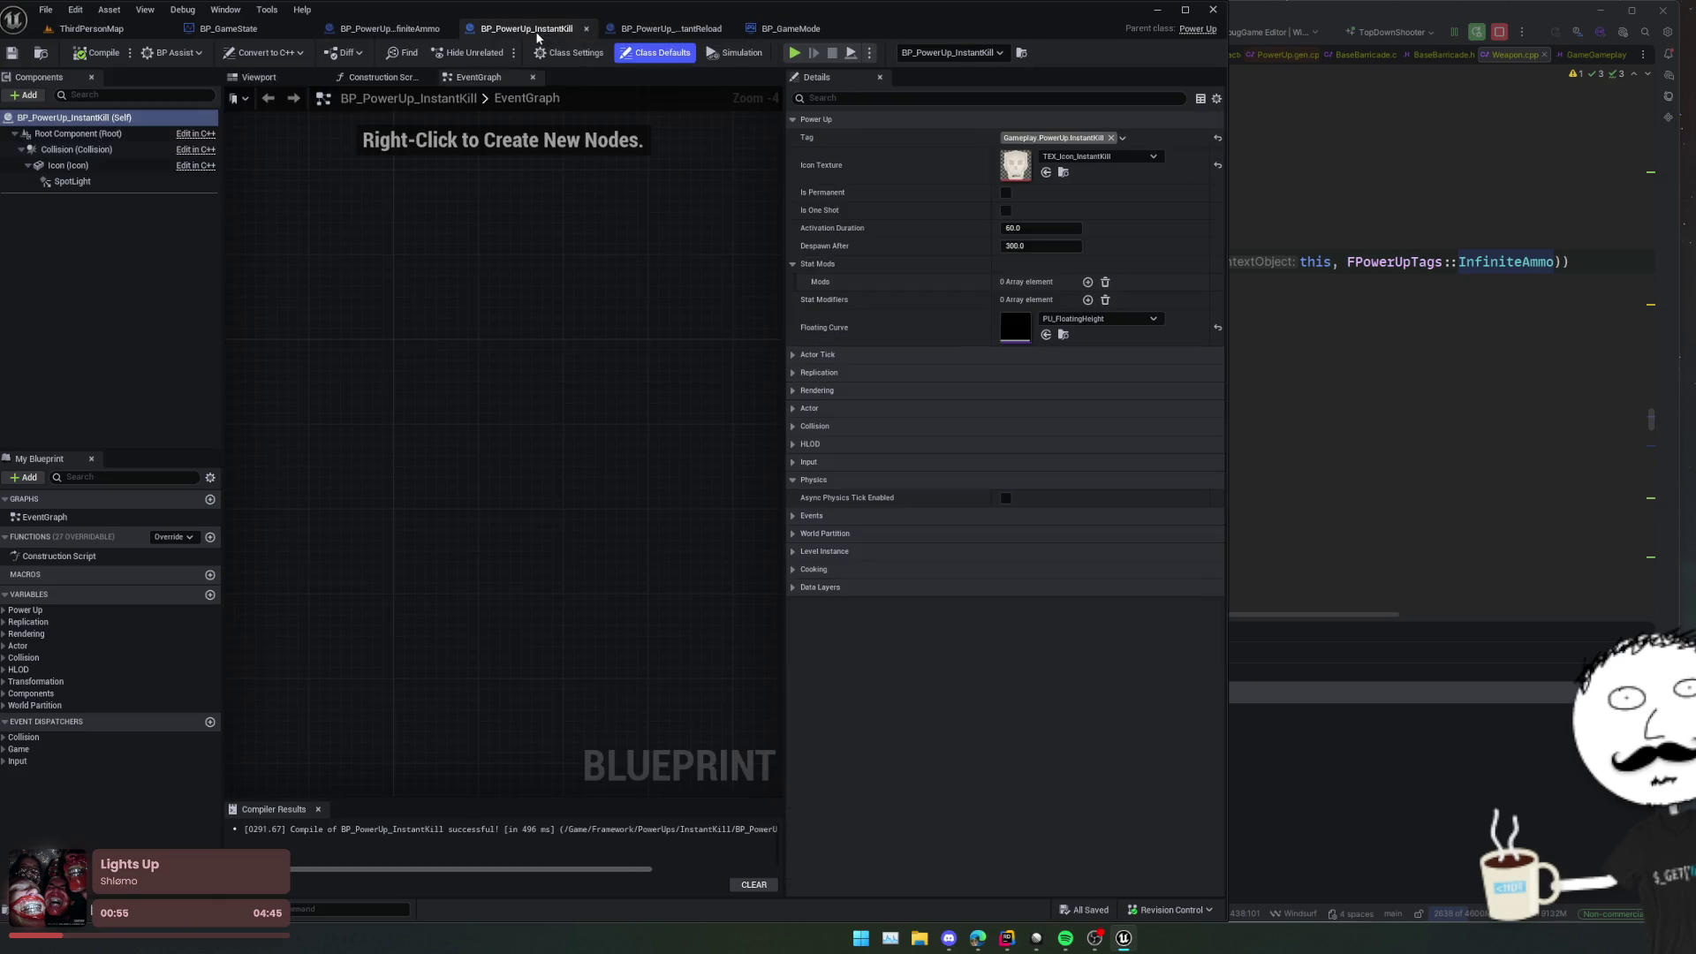
Step: Rotate the InstantKill skull icon -90° on X, offset it along Y, and save
click(258, 76)
click(79, 181)
click(88, 167)
drag(600, 231, 557, 195)
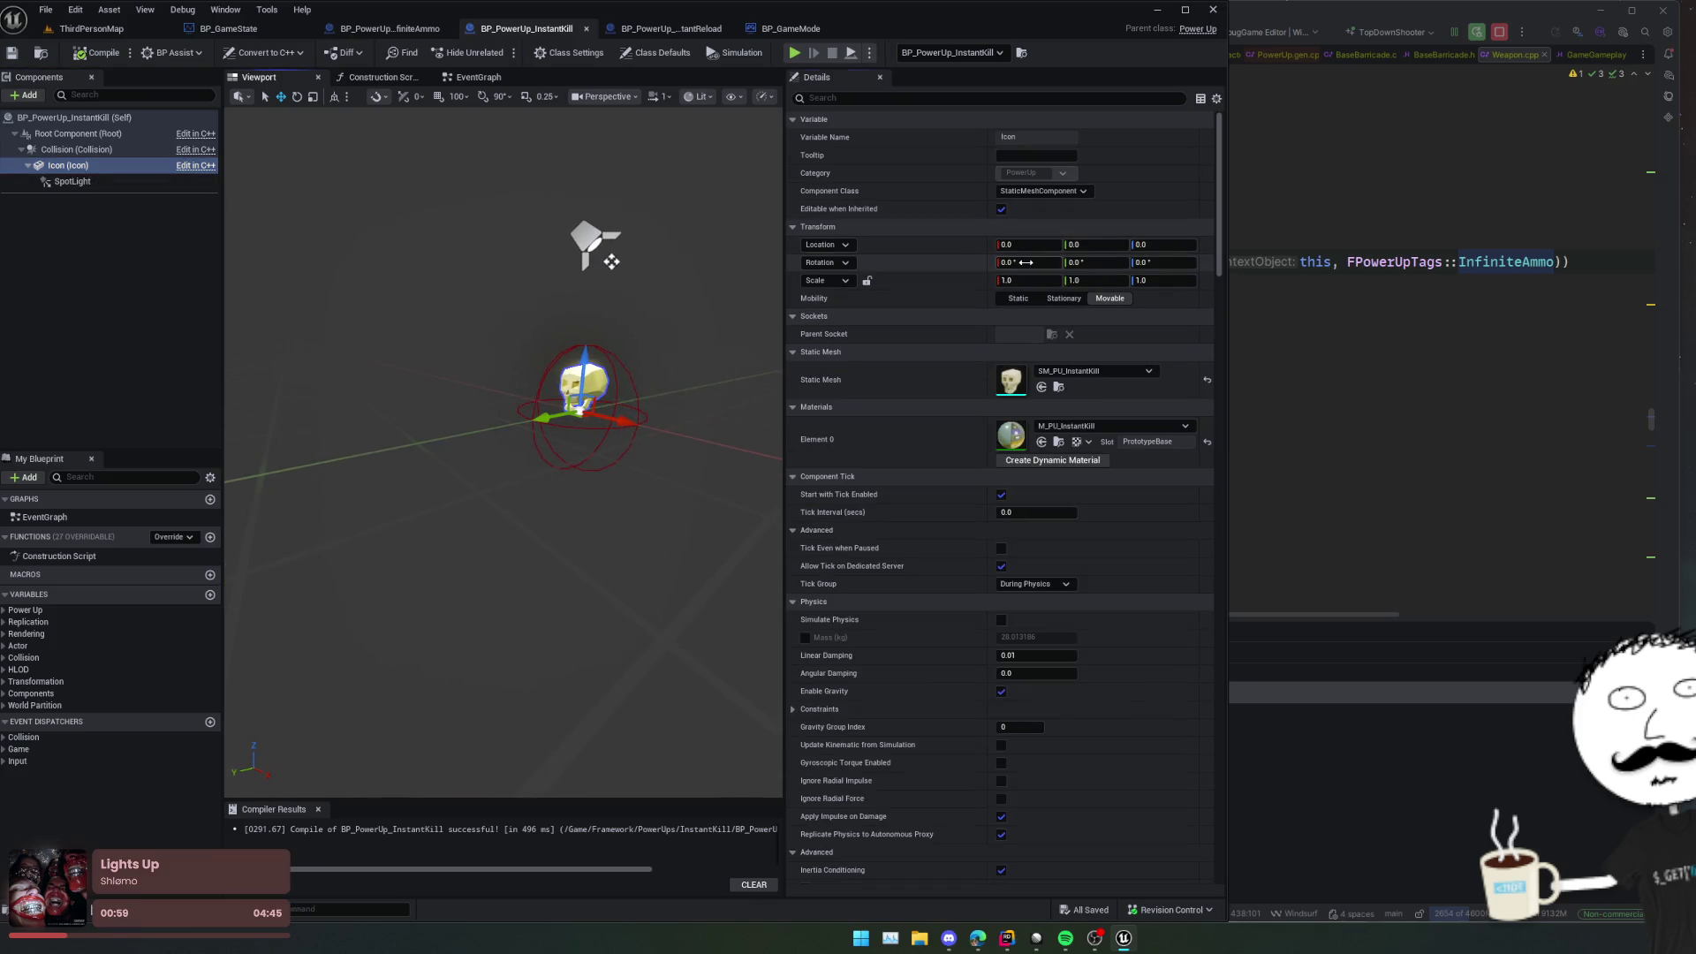
key(Return)
drag(504, 442, 504, 371)
drag(548, 491, 530, 505)
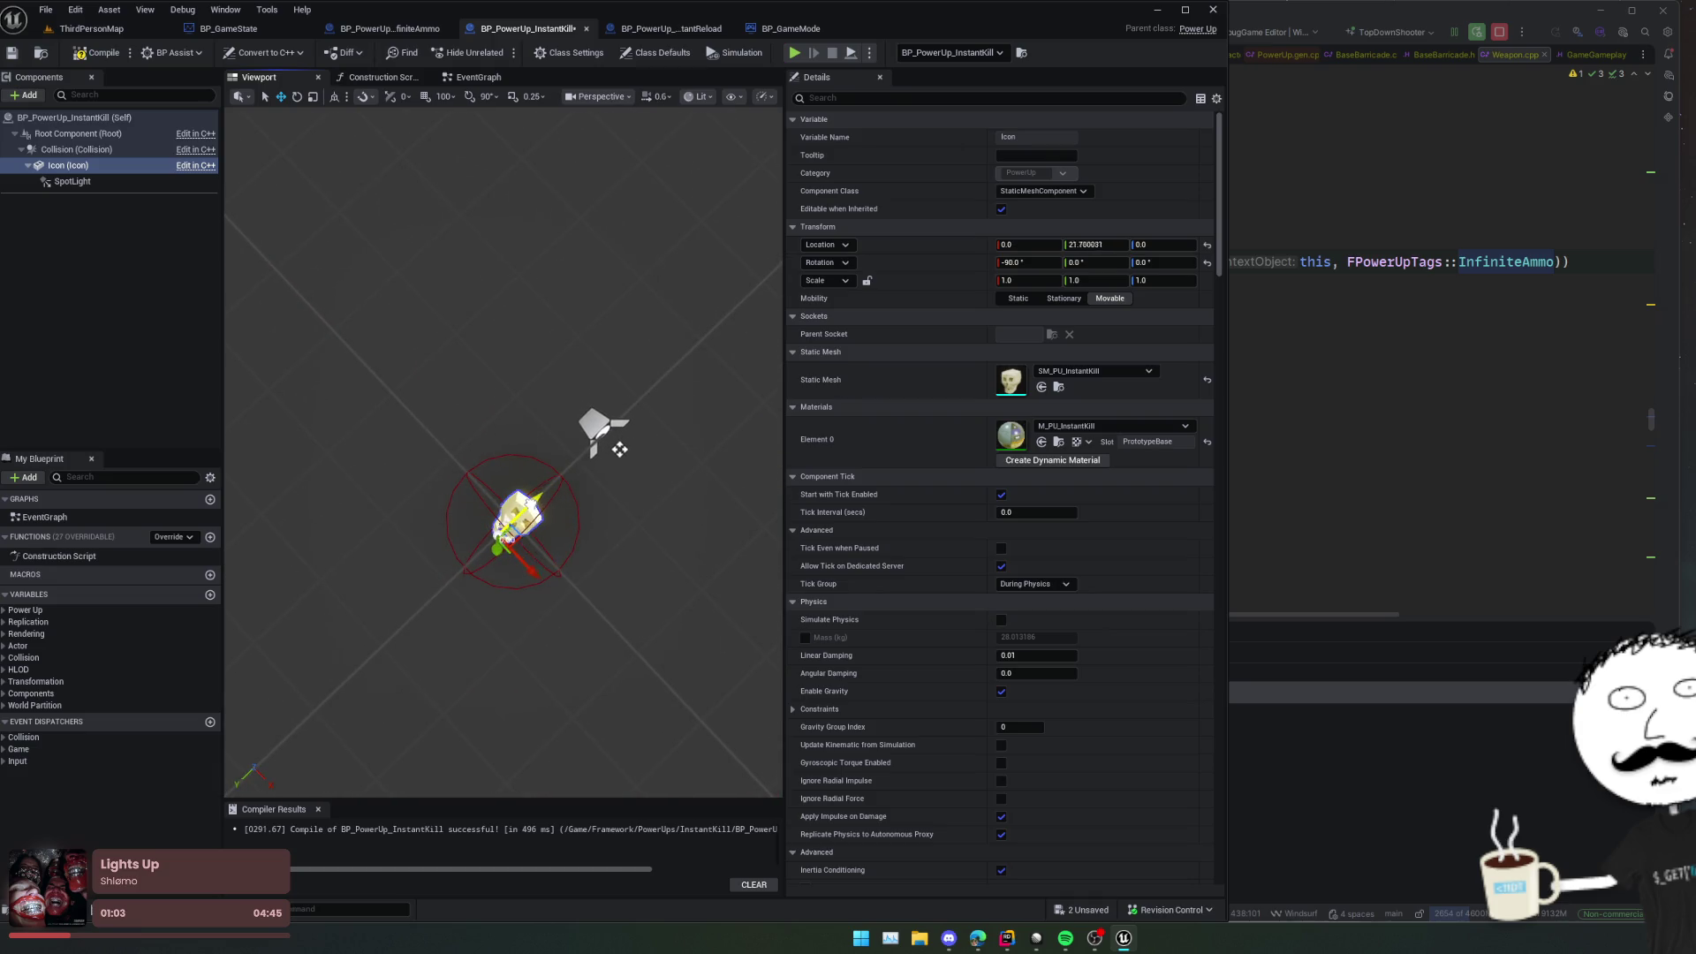
key(ctrl+s)
Step: Rotate the InstantReload icon -90° on X, shift it 27.22 on Y, and save
click(586, 28)
click(259, 77)
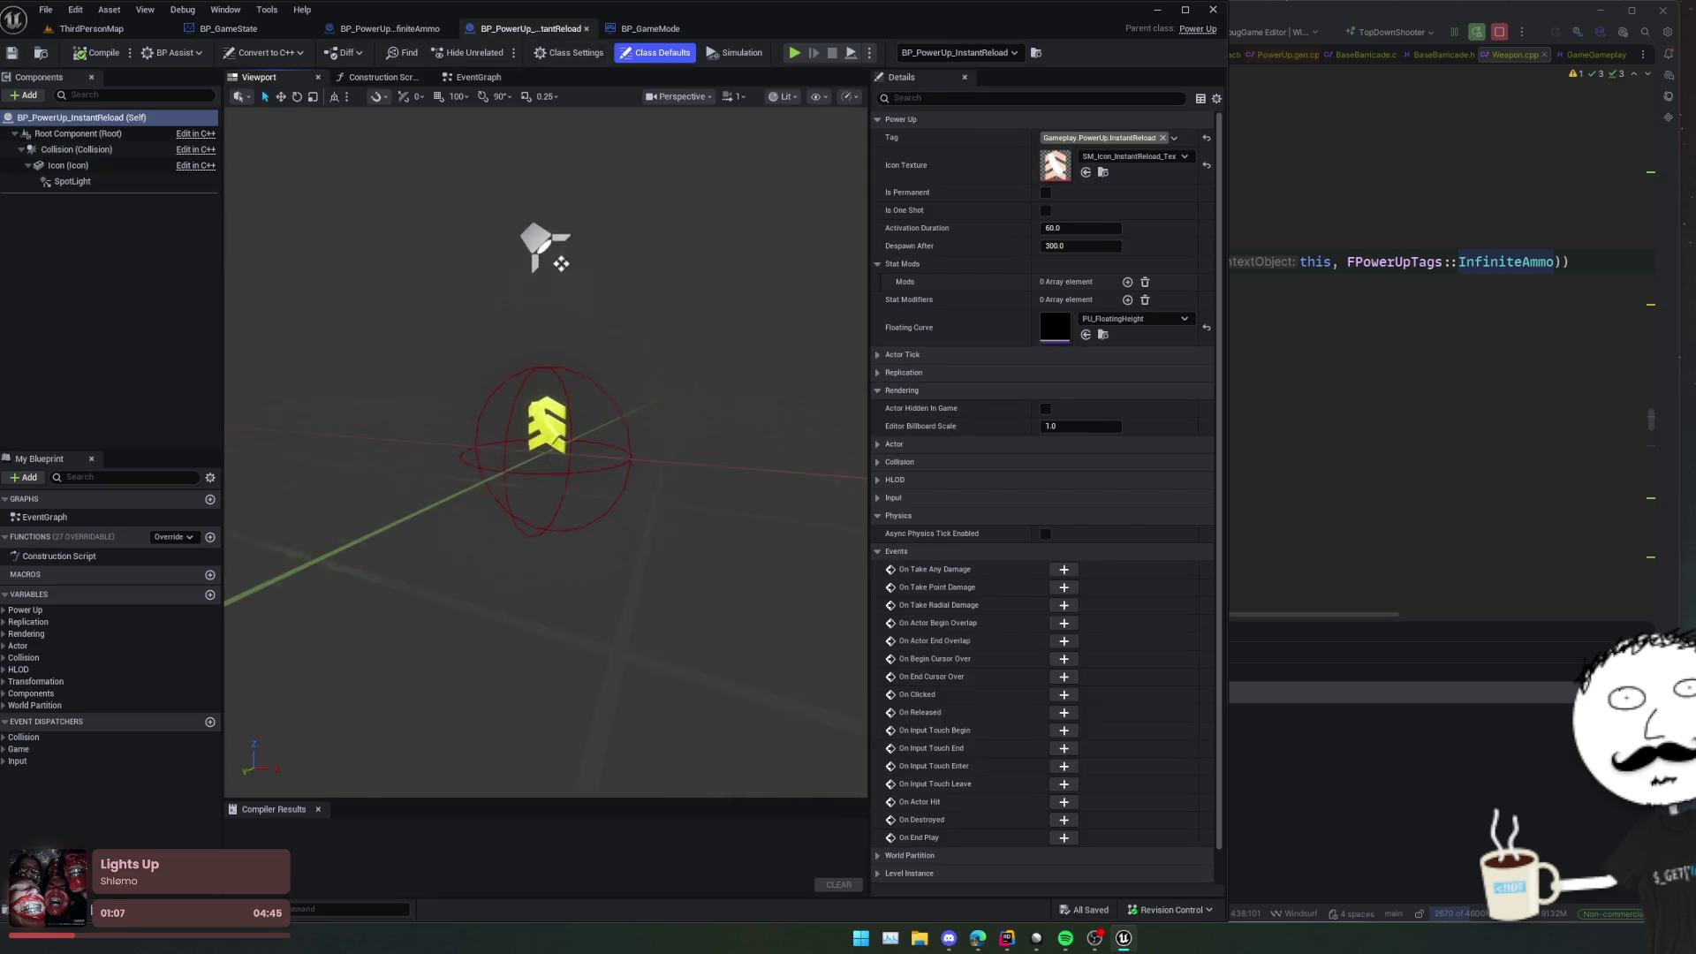
click(547, 424)
click(1082, 264)
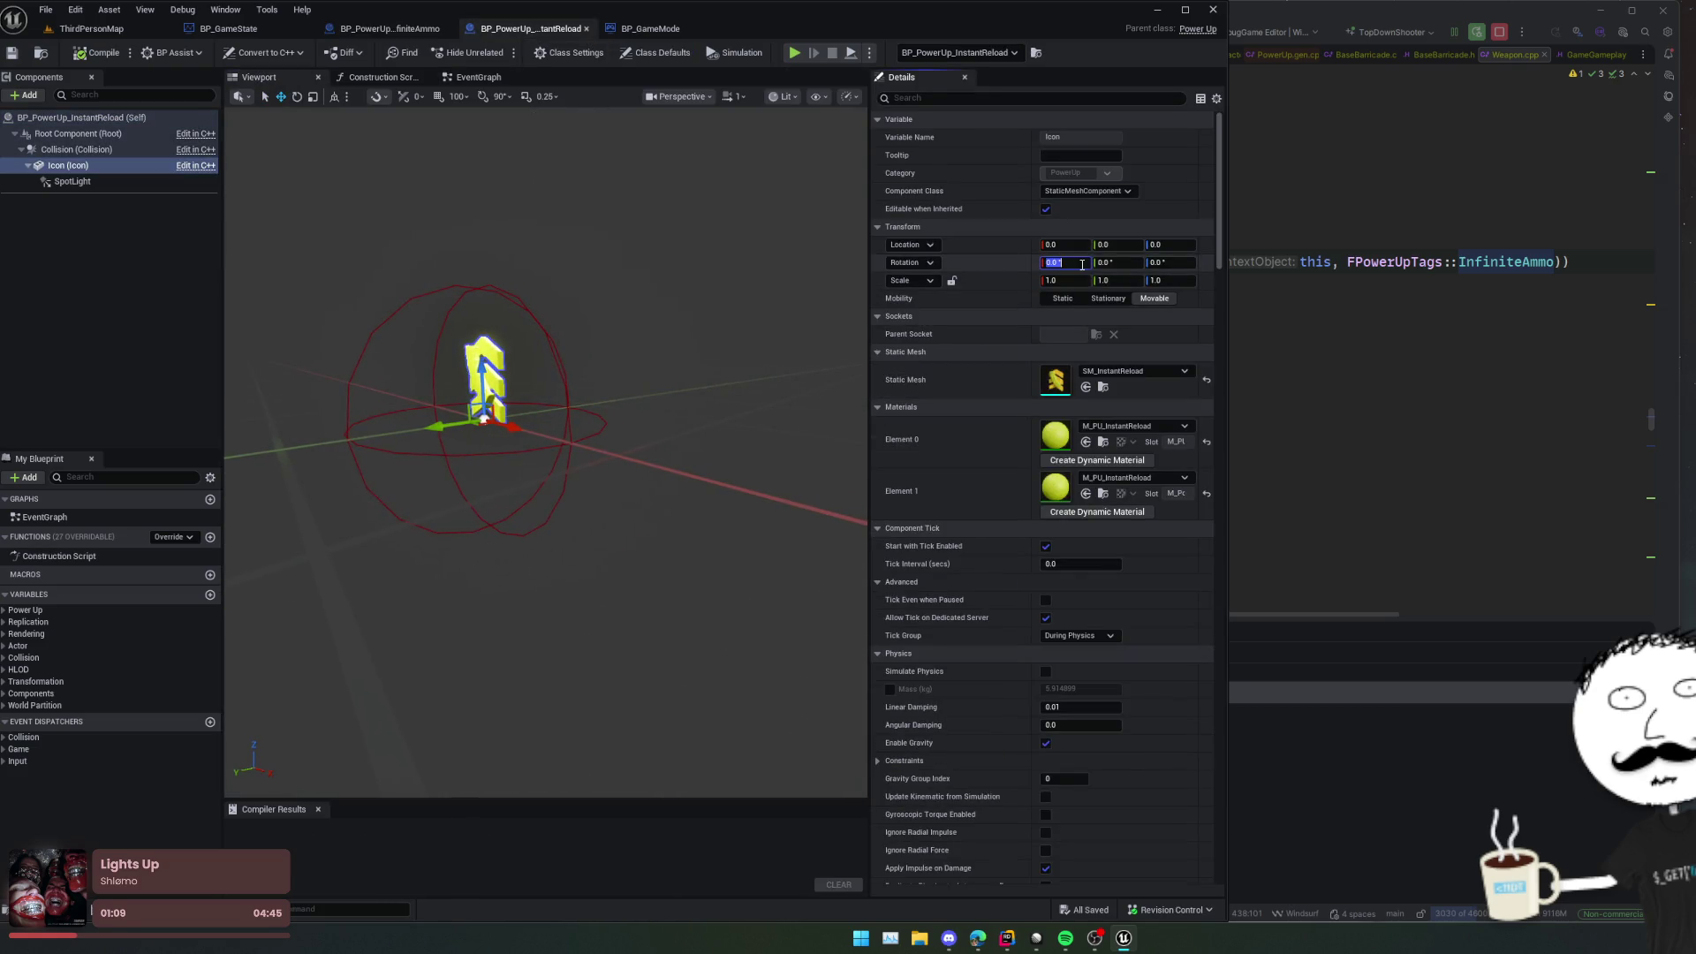
key(Return)
mouse_move(619, 459)
mouse_down()
mouse_move(664, 418)
mouse_move(626, 430)
mouse_up()
key(ctrl+s)
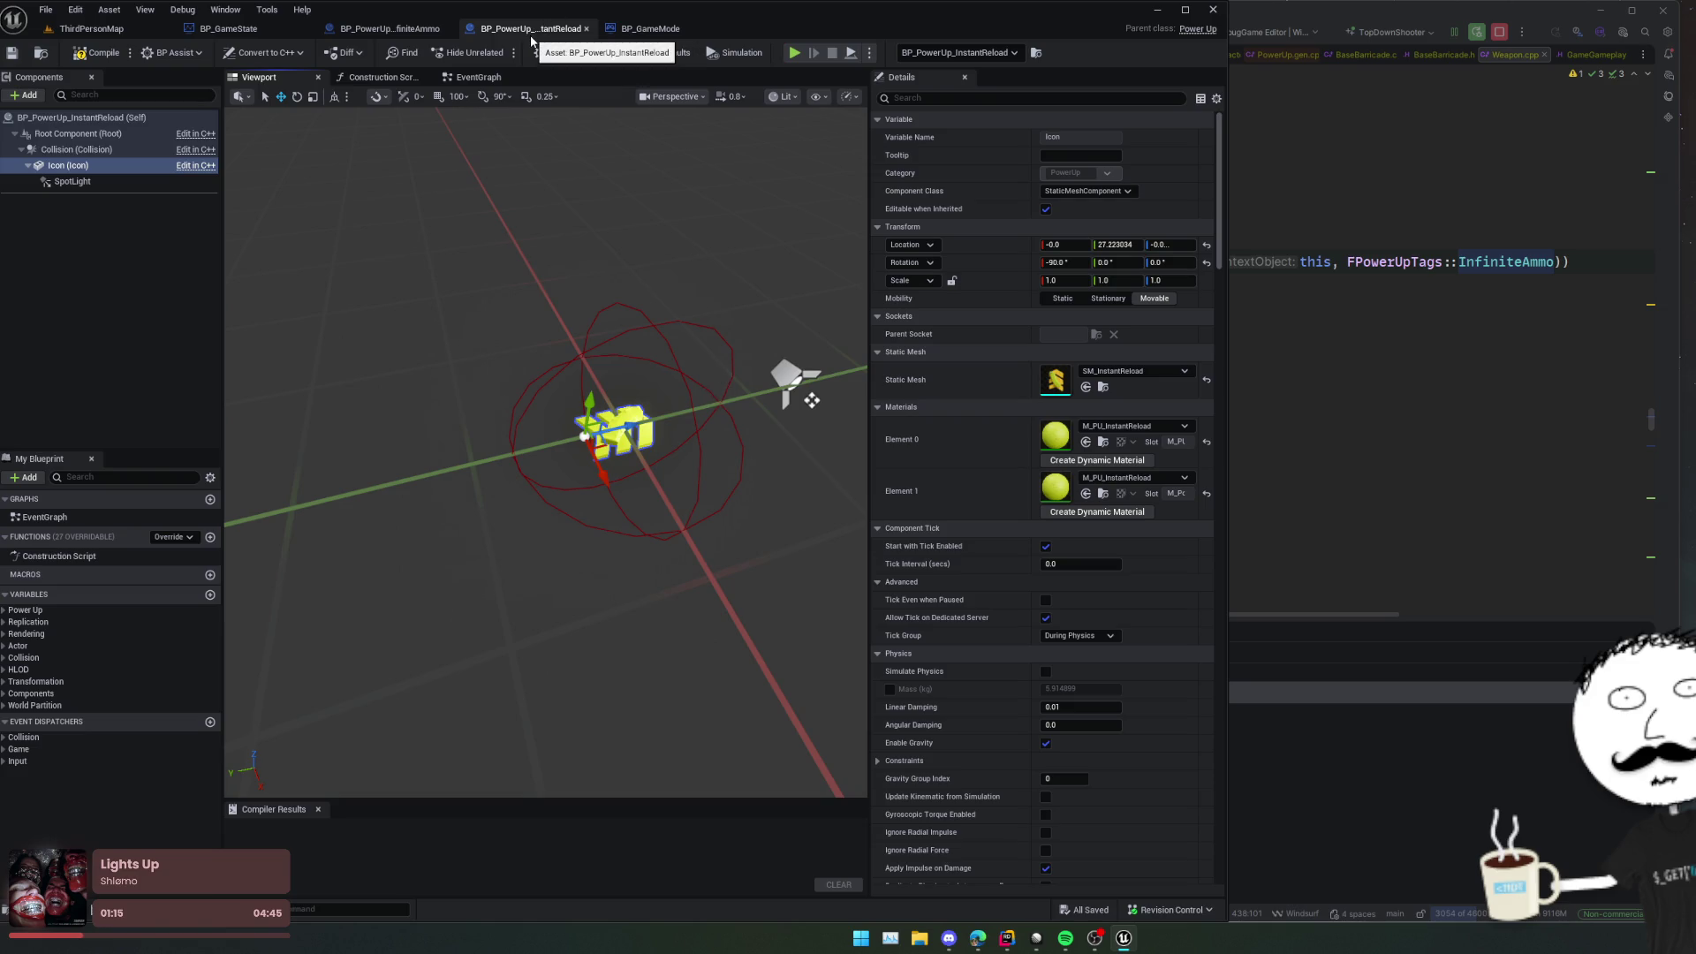
Step: Close the InstantReload and InfiniteAmmo blueprints and select the InfiniteAmmo pickup in the level
middle_click(531, 39)
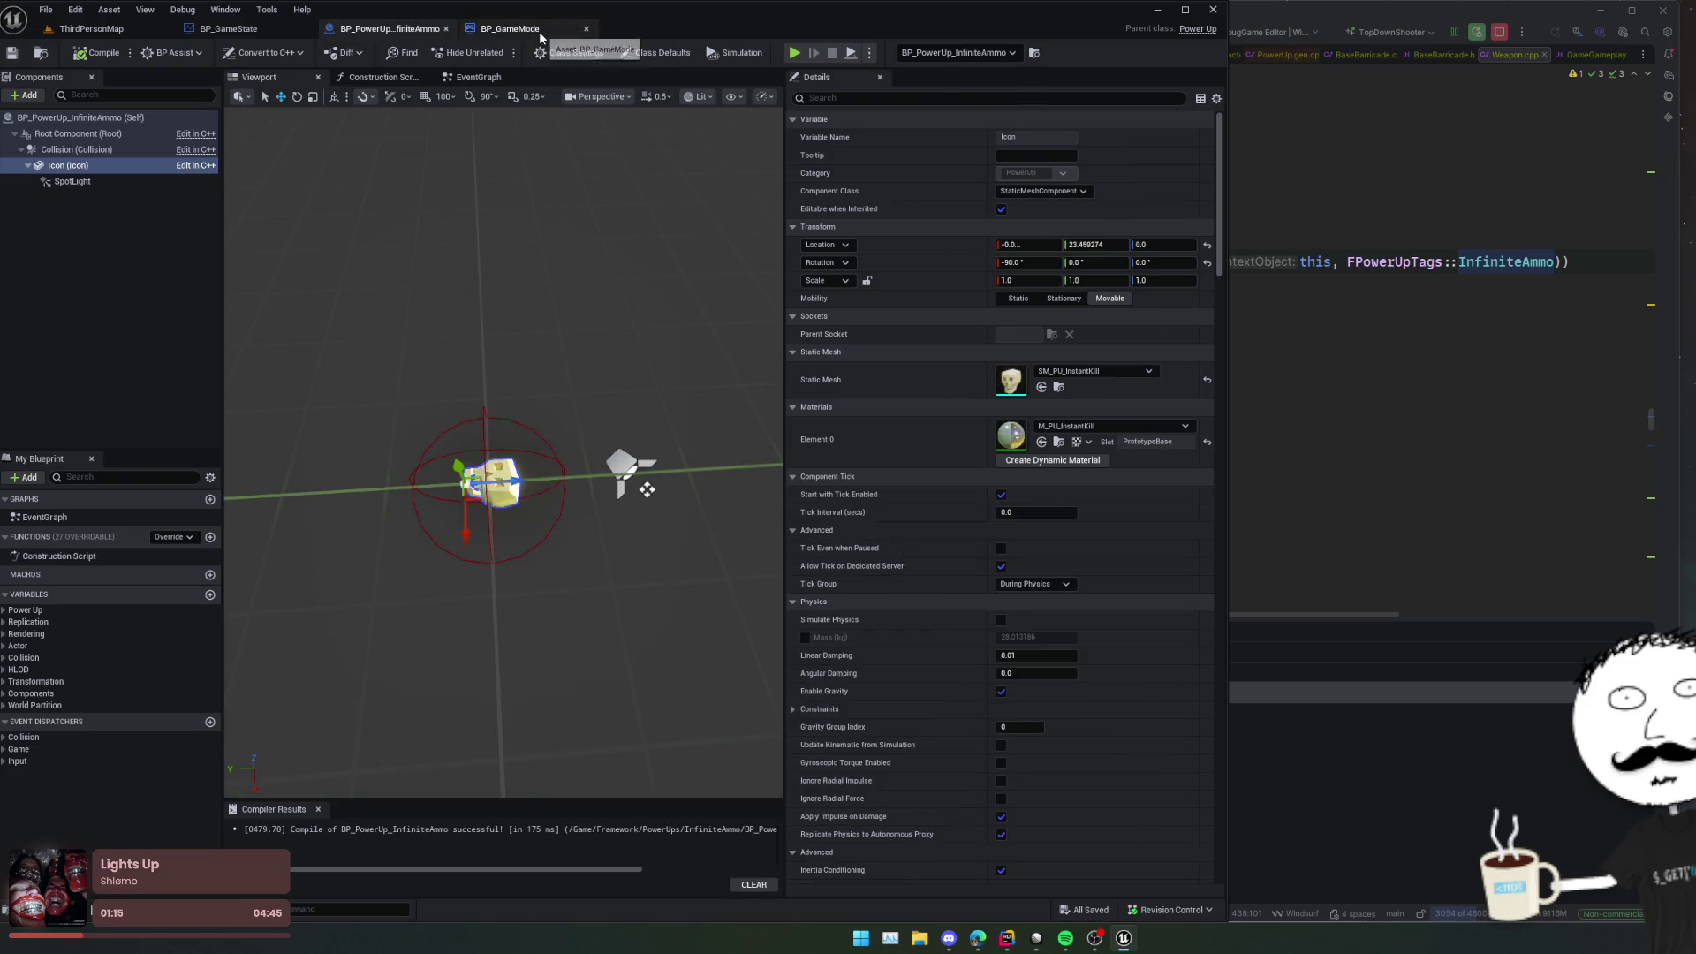
middle_click(425, 36)
mouse_move(592, 438)
mouse_down()
mouse_move(566, 353)
mouse_move(527, 382)
mouse_move(534, 398)
mouse_up()
click(527, 382)
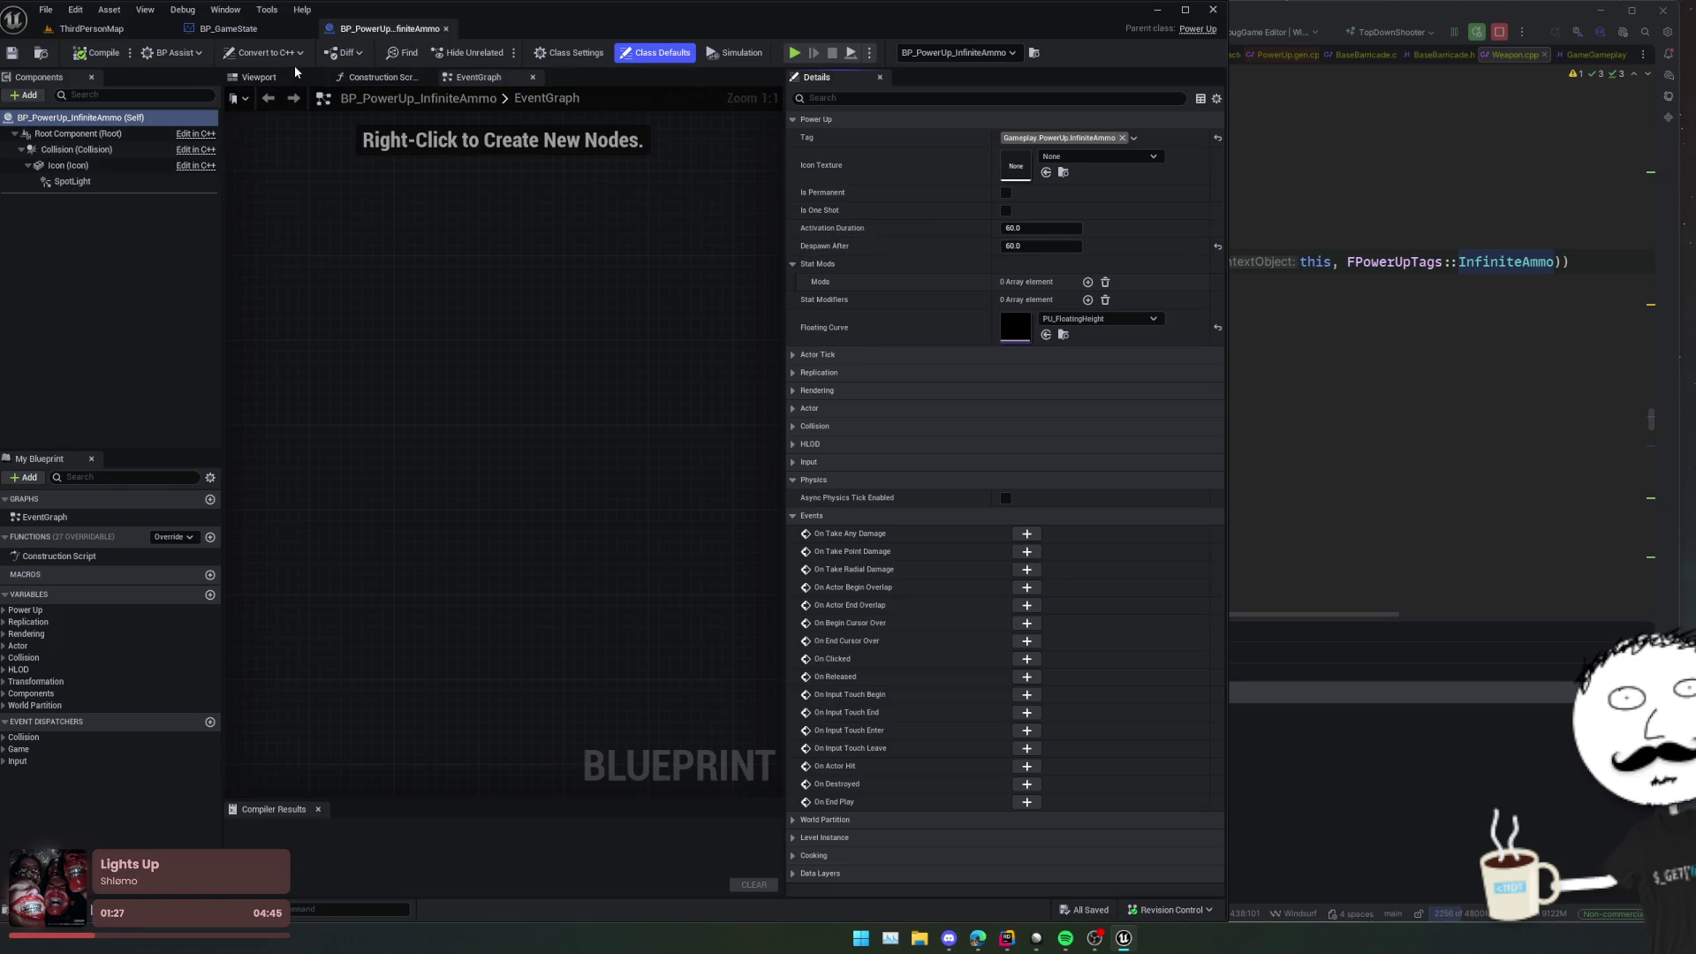
Step: Reorient the InfiniteAmmo spotlight to pitch 0 and yaw -90°
click(287, 77)
click(73, 181)
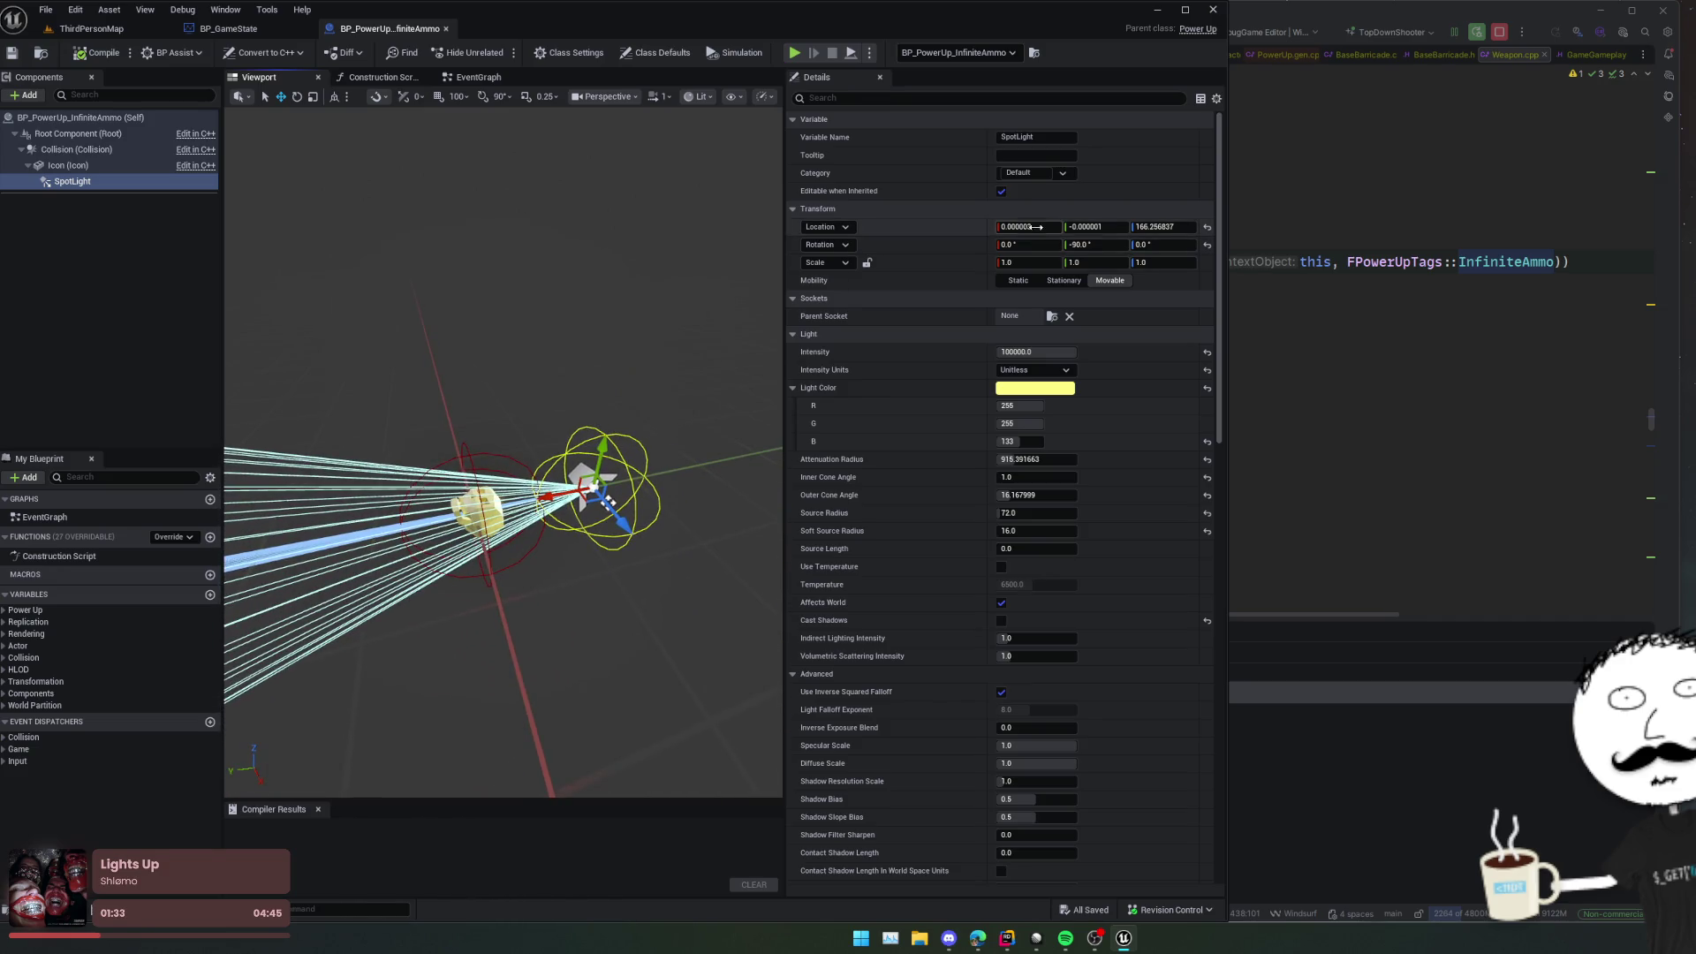
drag(654, 310, 707, 300)
scroll(504, 455, down, 1)
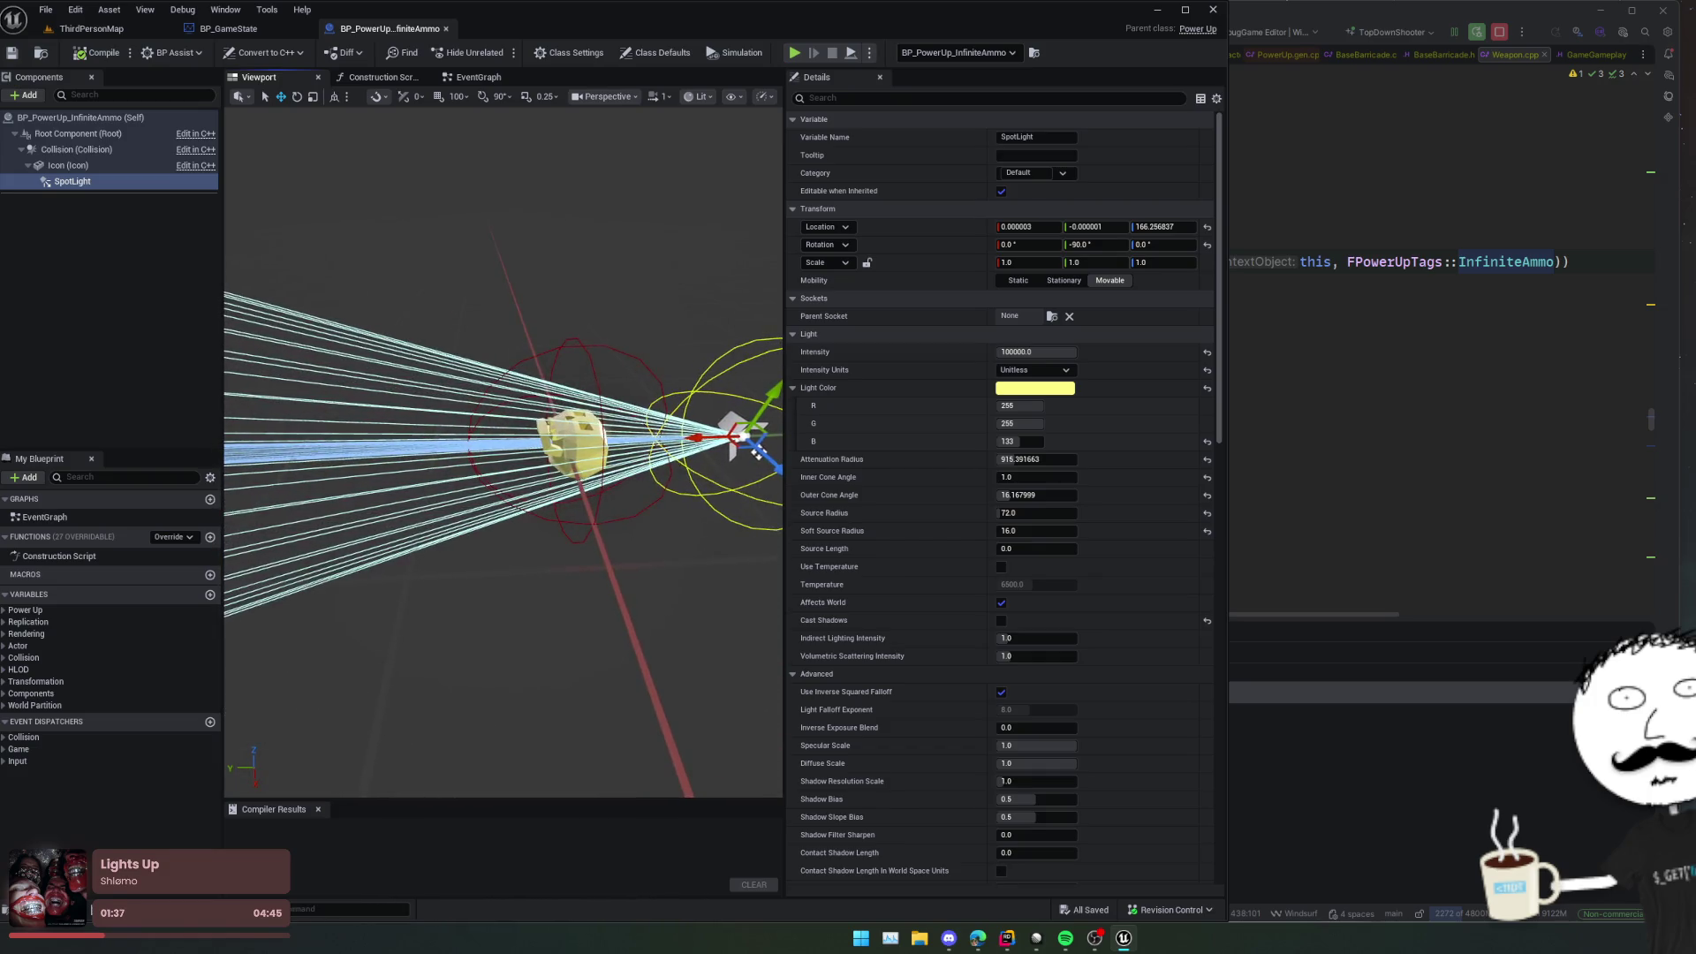
drag(742, 452, 620, 451)
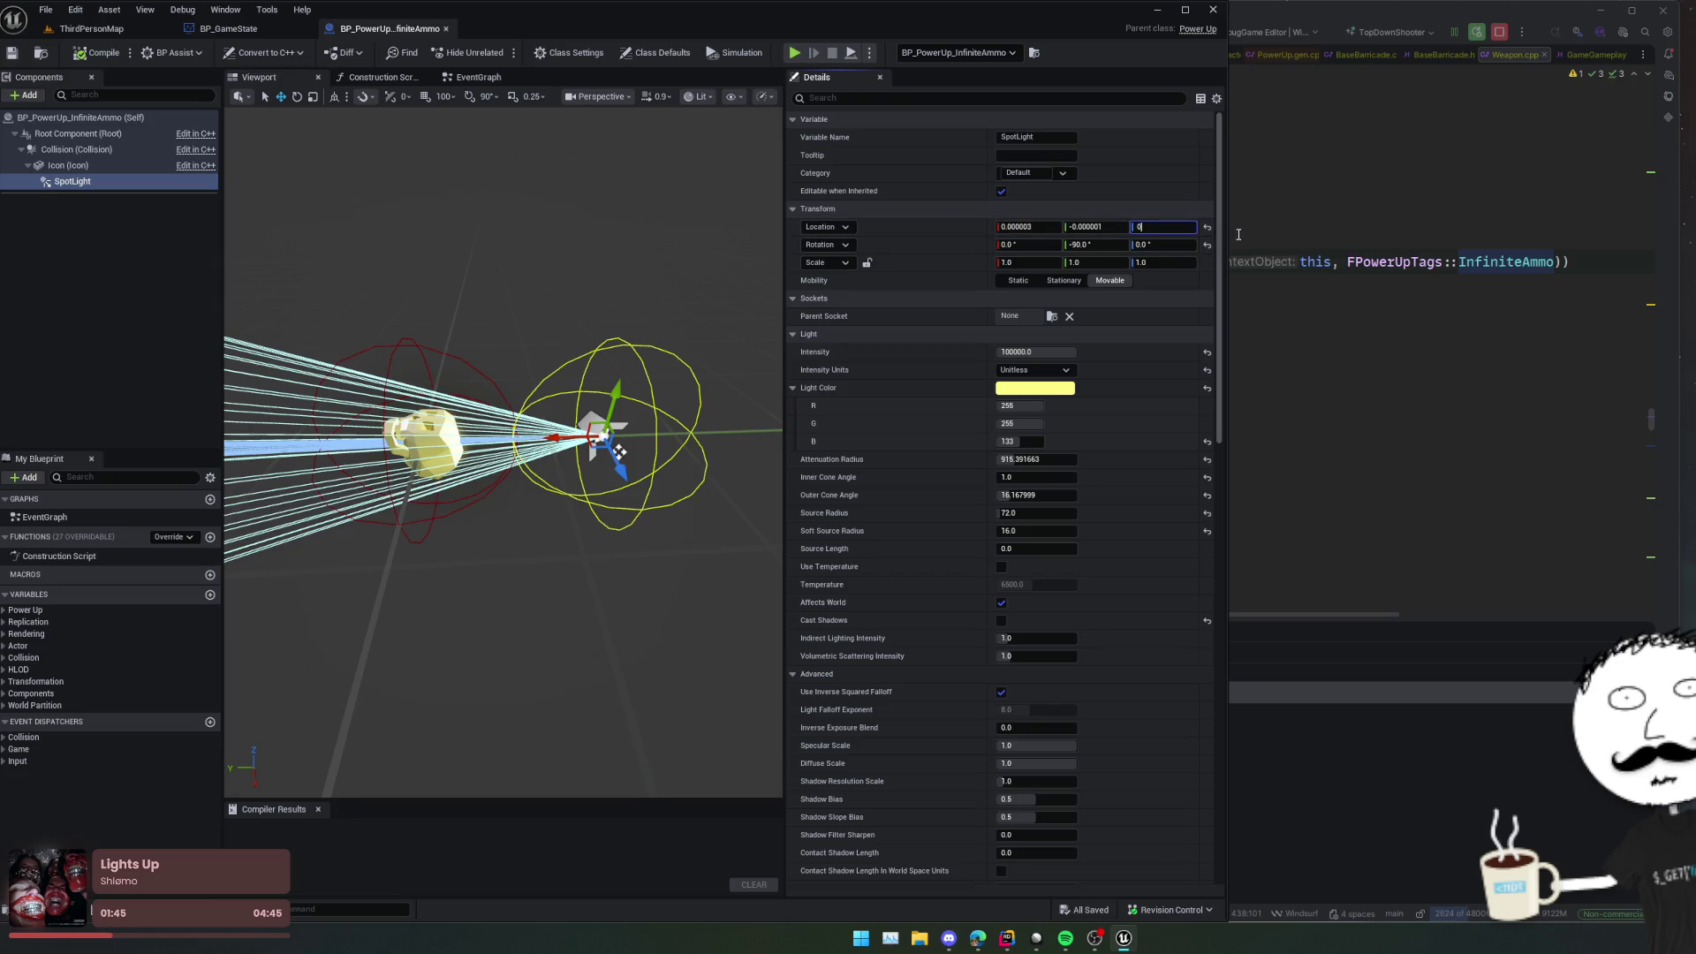
key(Return)
drag(712, 315, 713, 309)
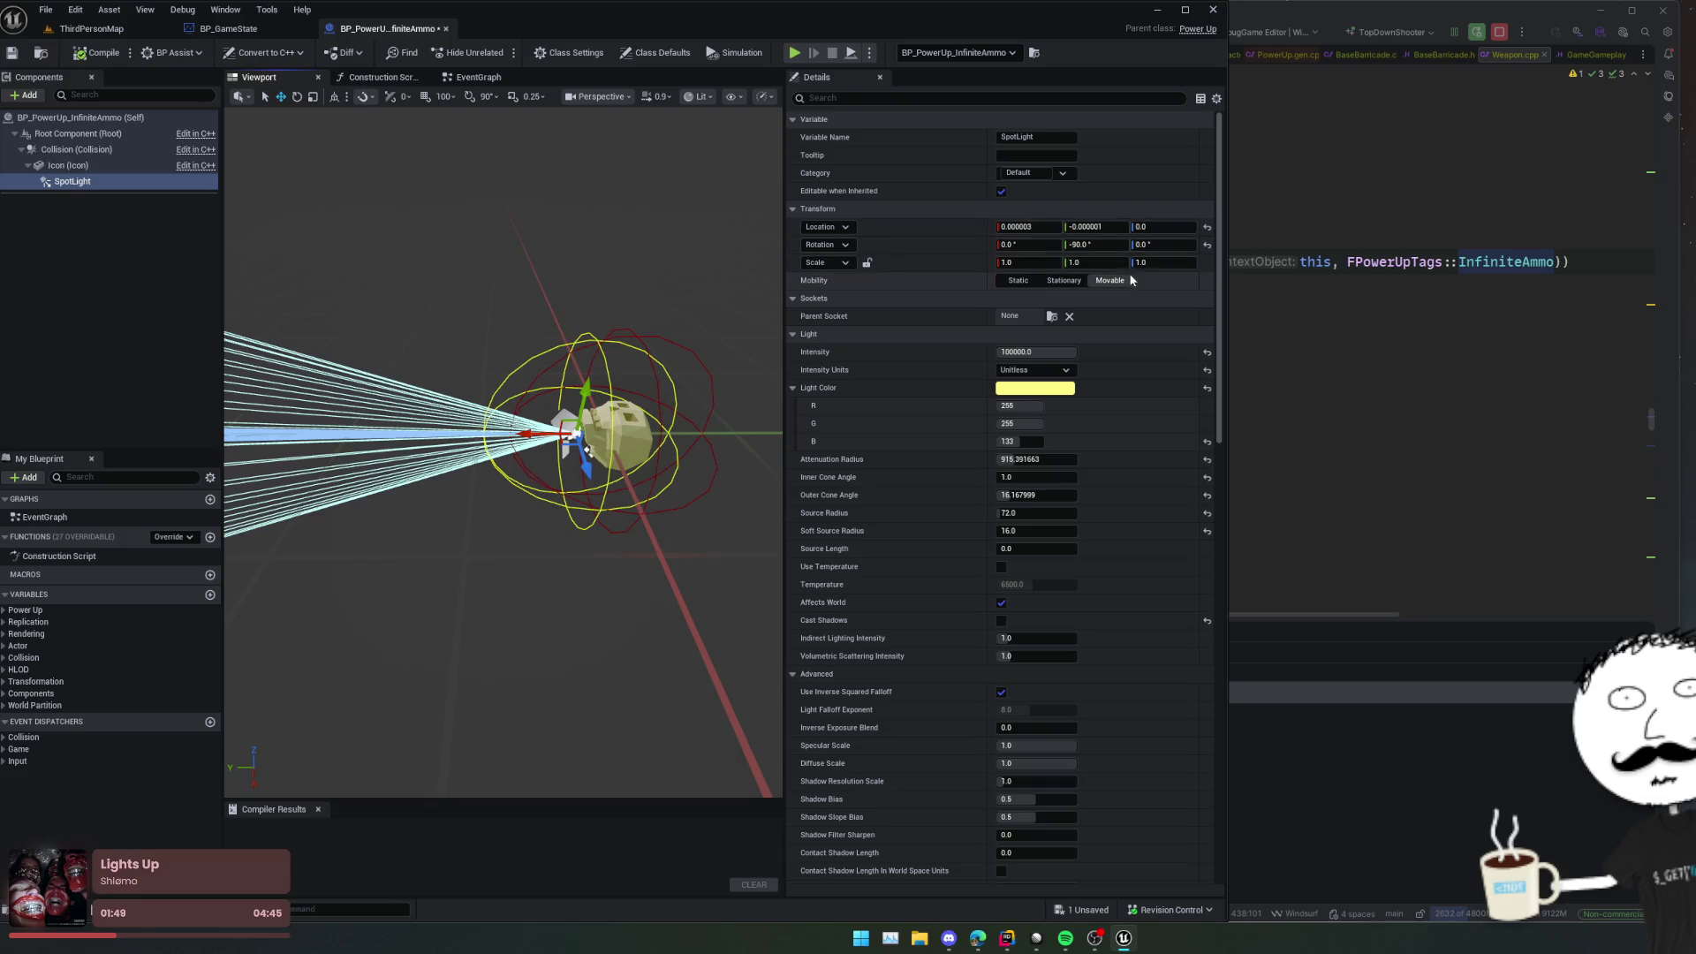
text(0)
key(Return)
drag(751, 361, 672, 366)
drag(1043, 247, 1149, 246)
click(1207, 245)
click(1207, 245)
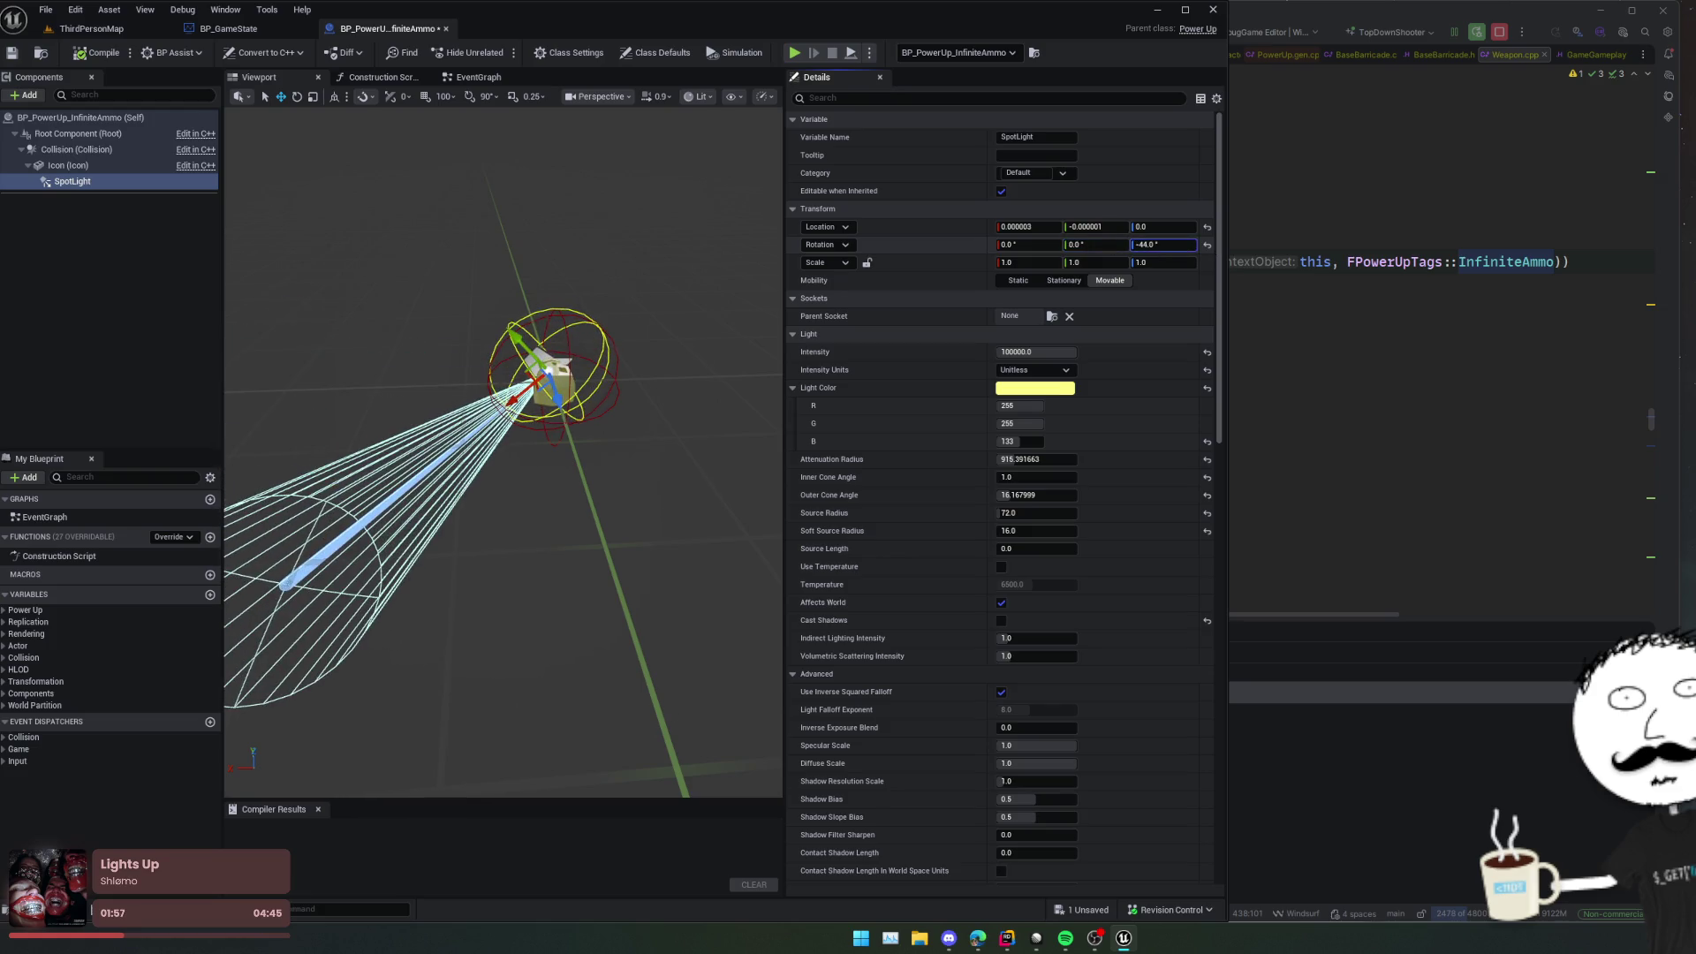
text(90)
key(Return)
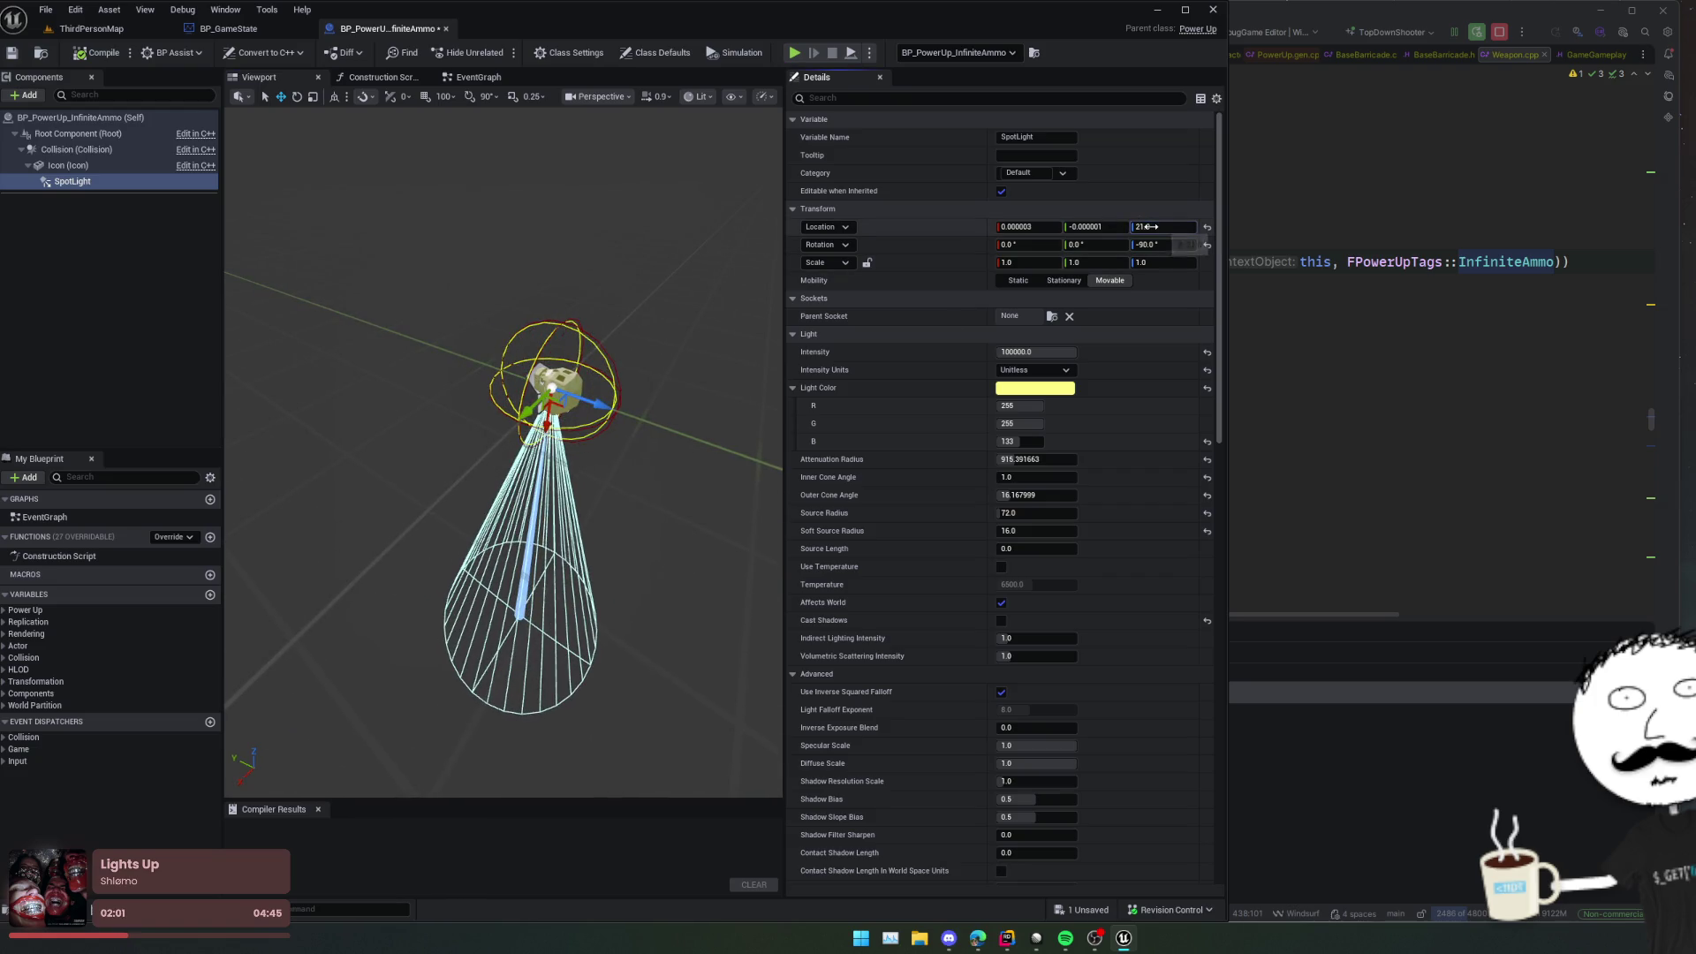
Step: Place the spotlight at 0, 166.26, 23.57, raise it slightly above the icon, and compile
click(1207, 227)
drag(1112, 229, 1120, 228)
click(1120, 229)
mouse_move(618, 442)
mouse_down()
mouse_move(547, 441)
mouse_move(530, 371)
mouse_move(546, 451)
mouse_up()
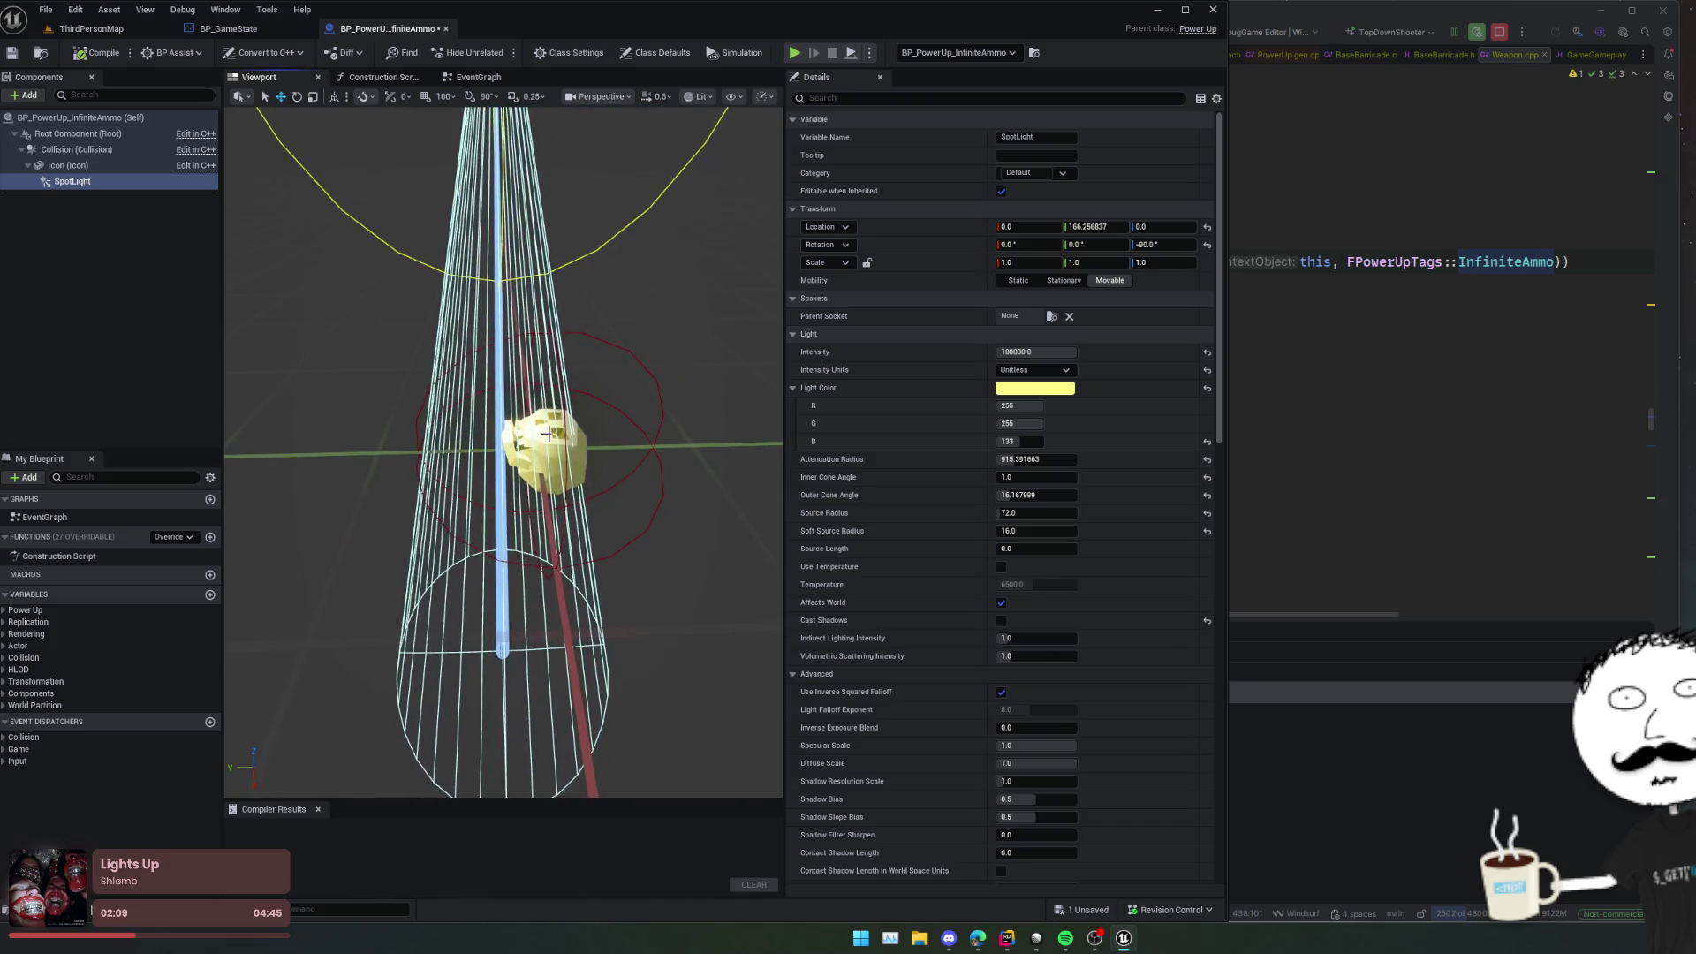
click(546, 461)
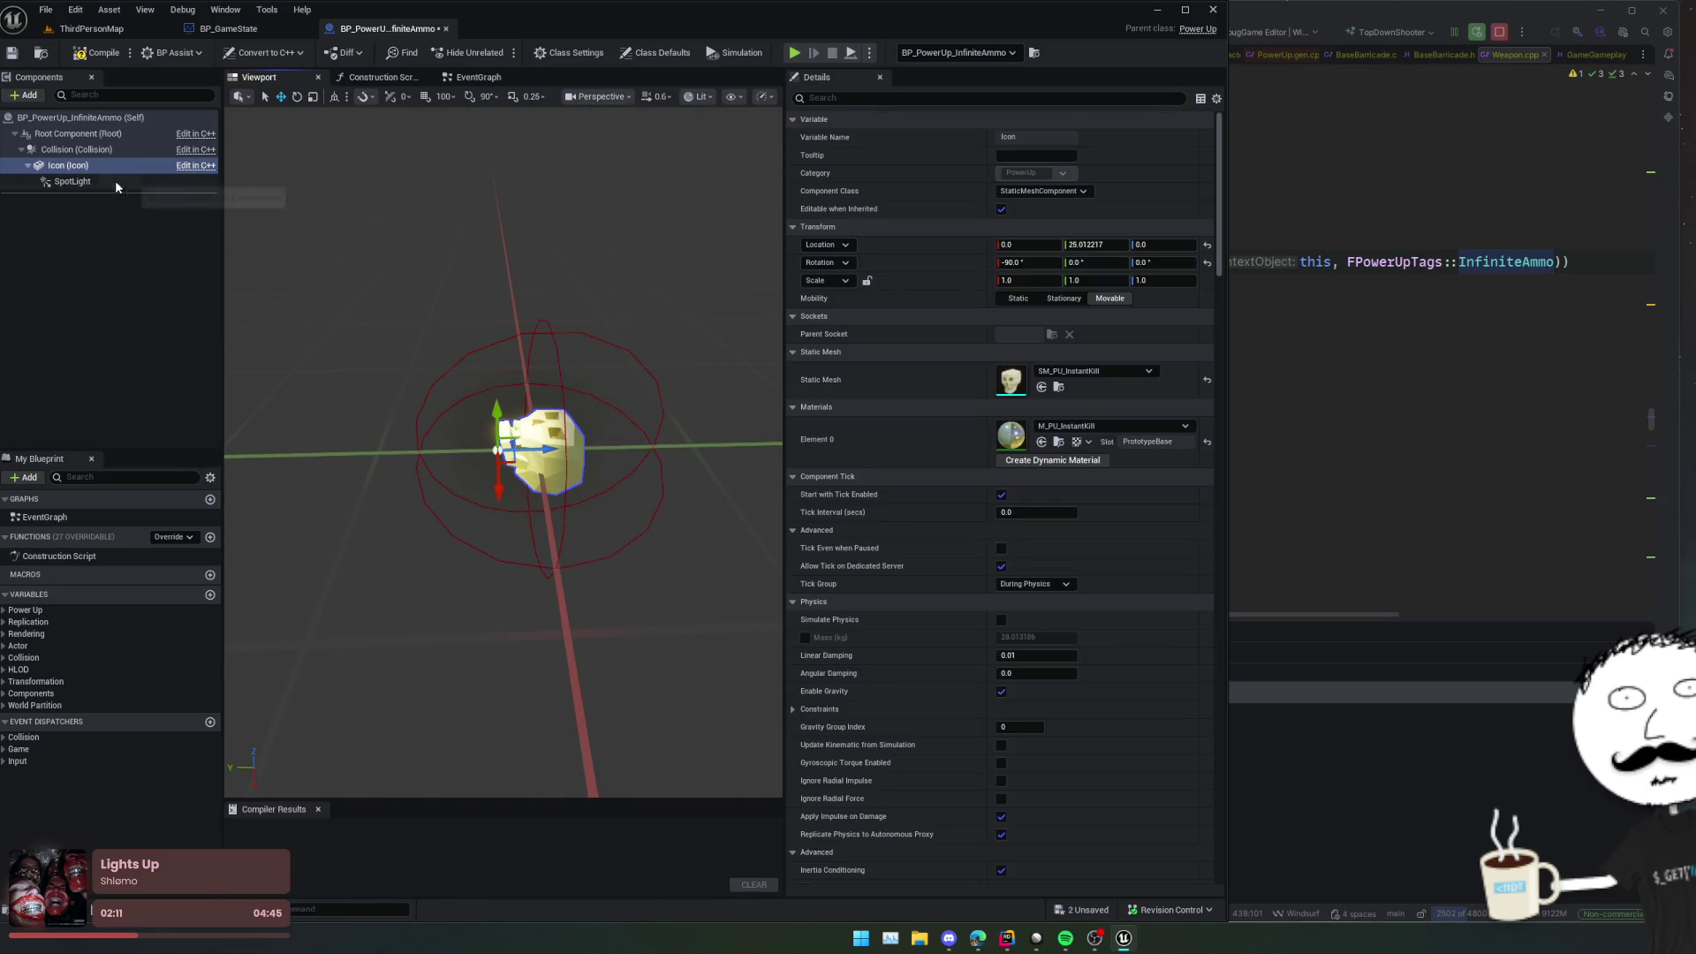
click(73, 182)
key(f)
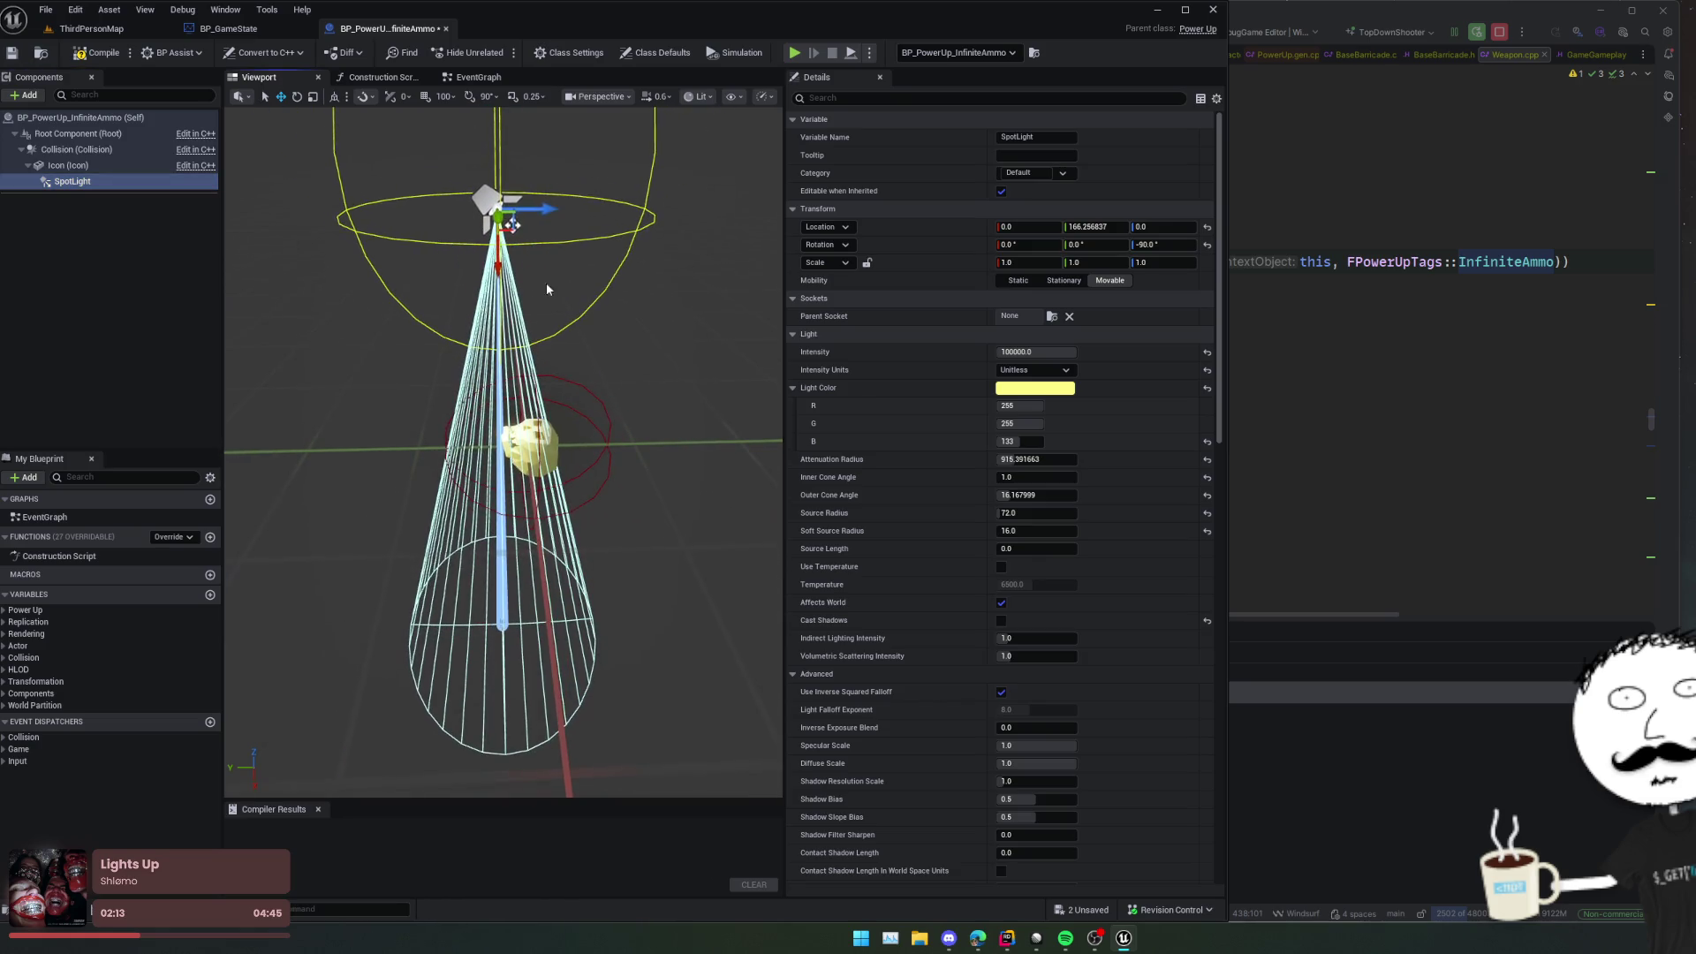
drag(542, 206, 557, 208)
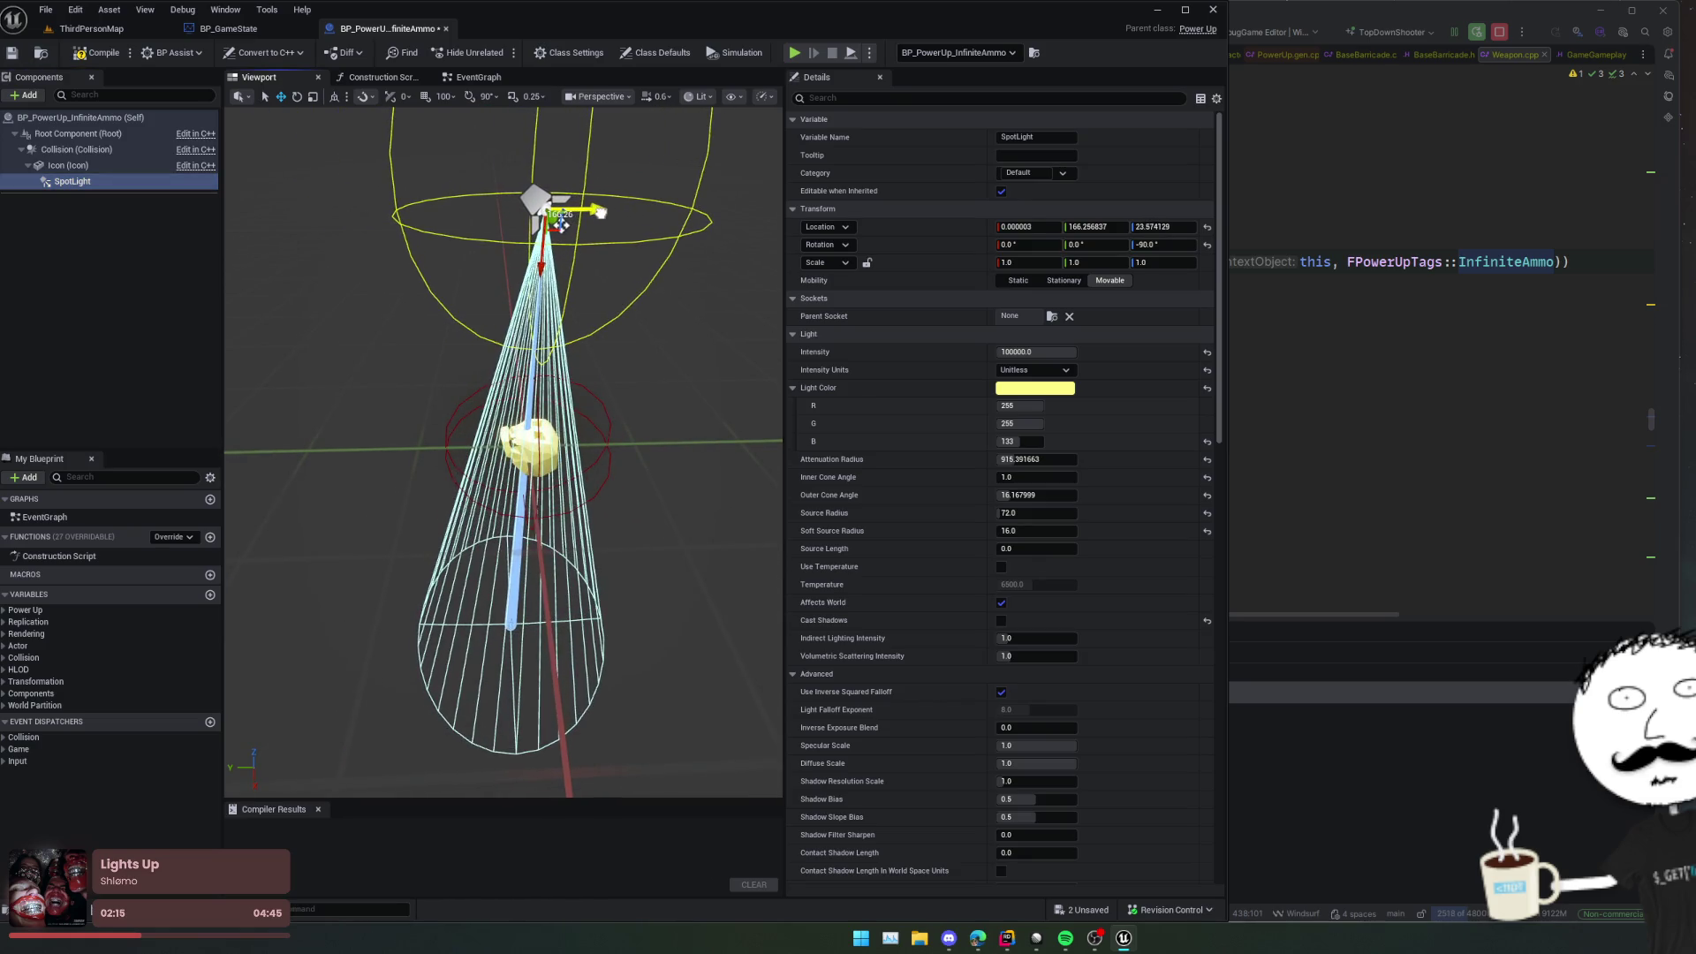
drag(650, 350, 650, 388)
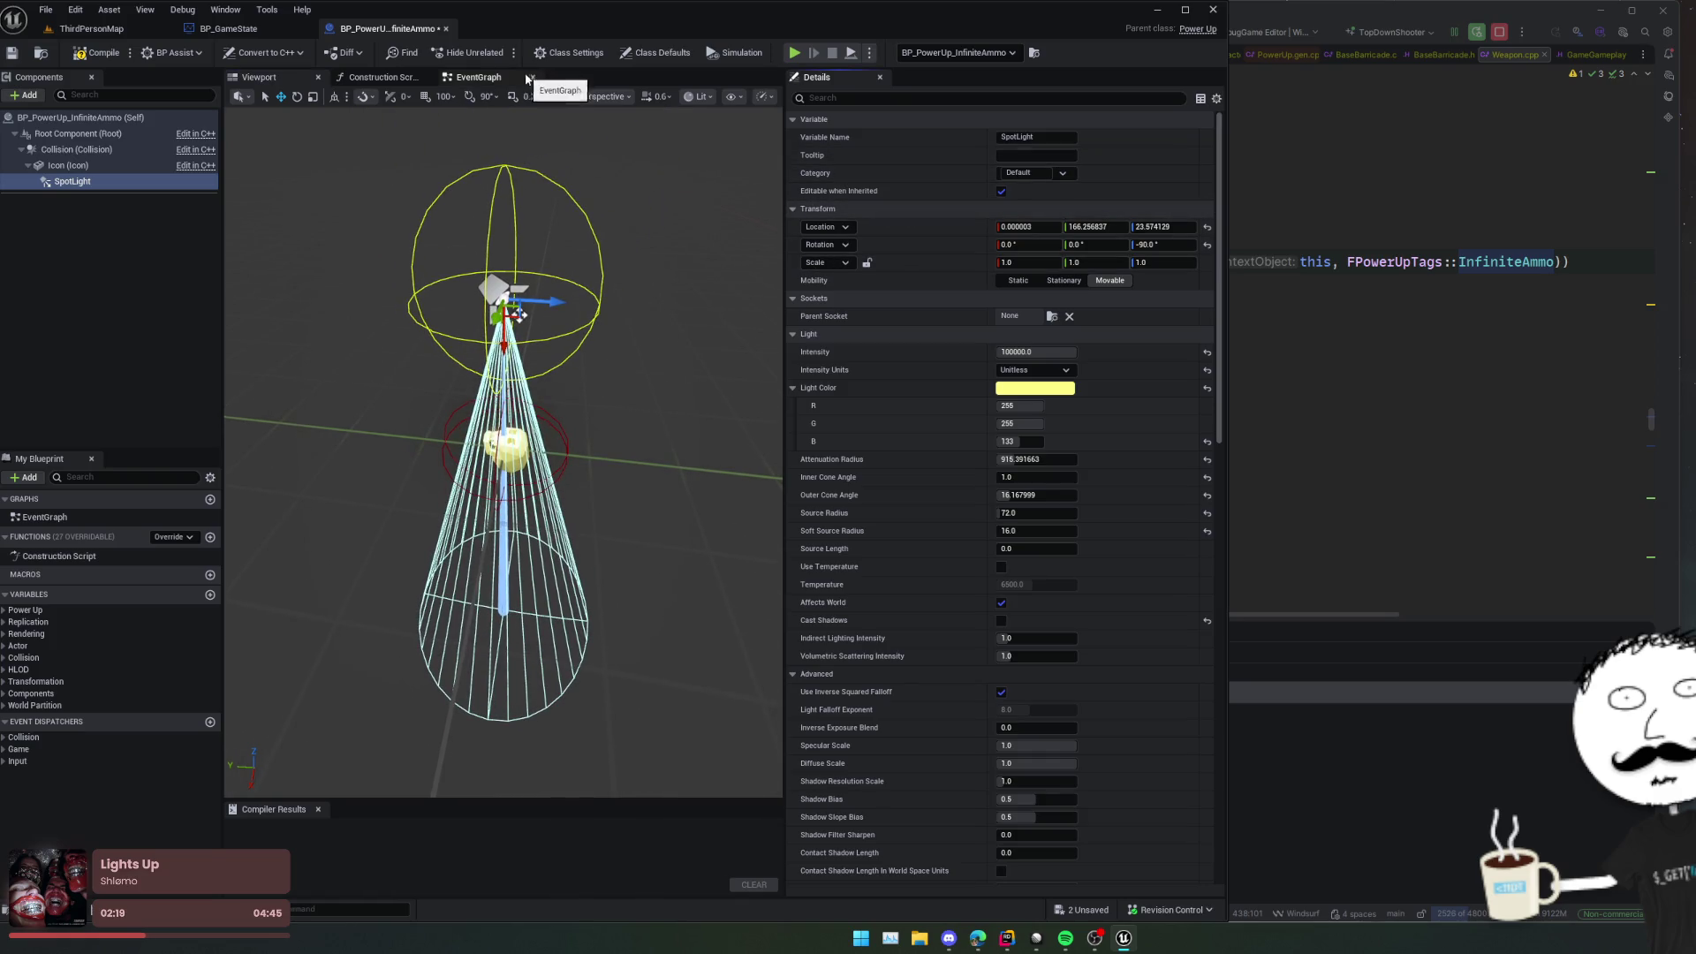
click(102, 58)
click(89, 28)
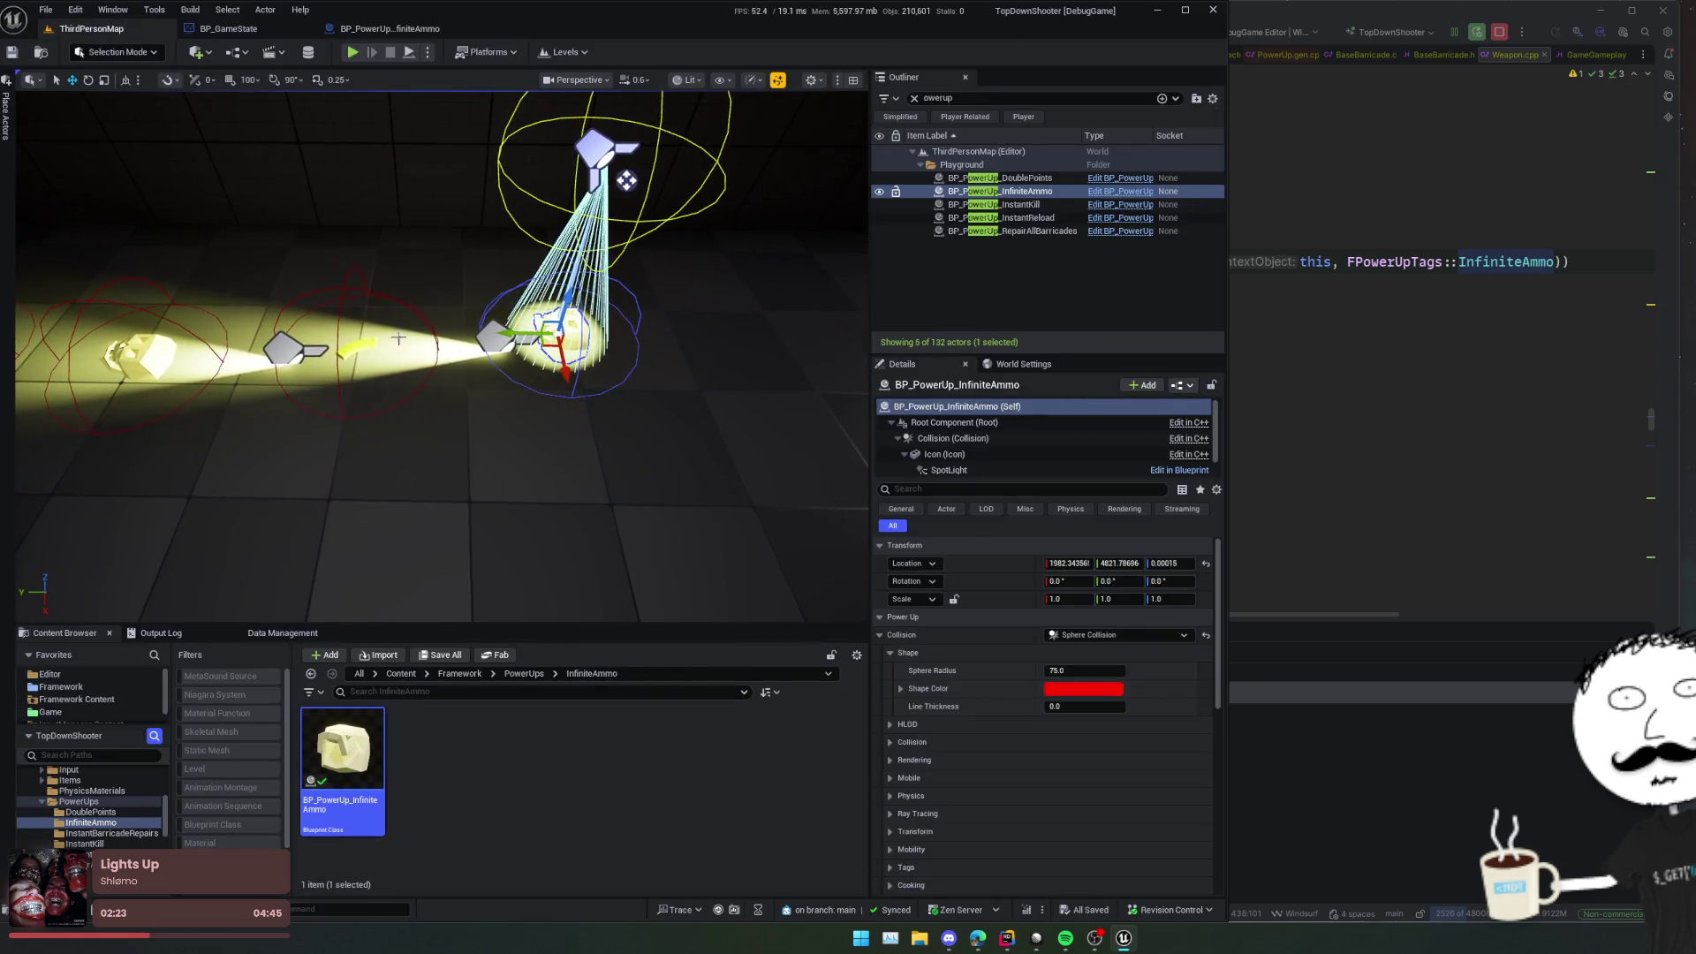
Step: Apply the overhead spotlight transform to InstantReload, then save and compile it
click(398, 339)
key(f)
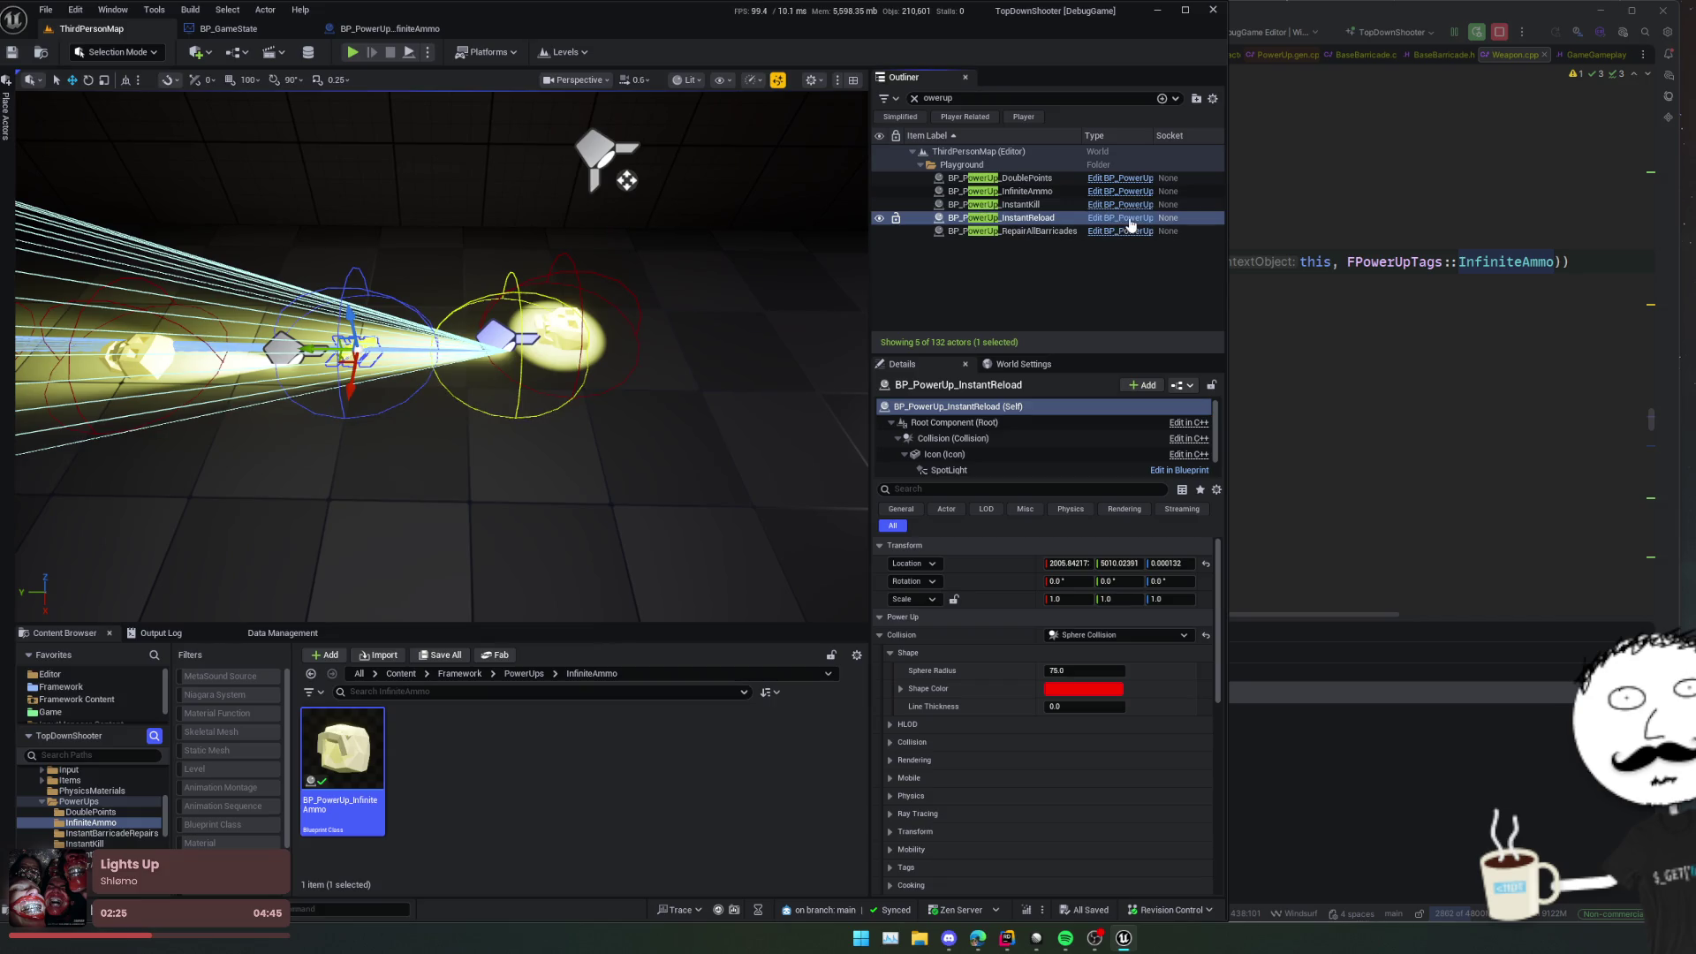
key(ctrl+e)
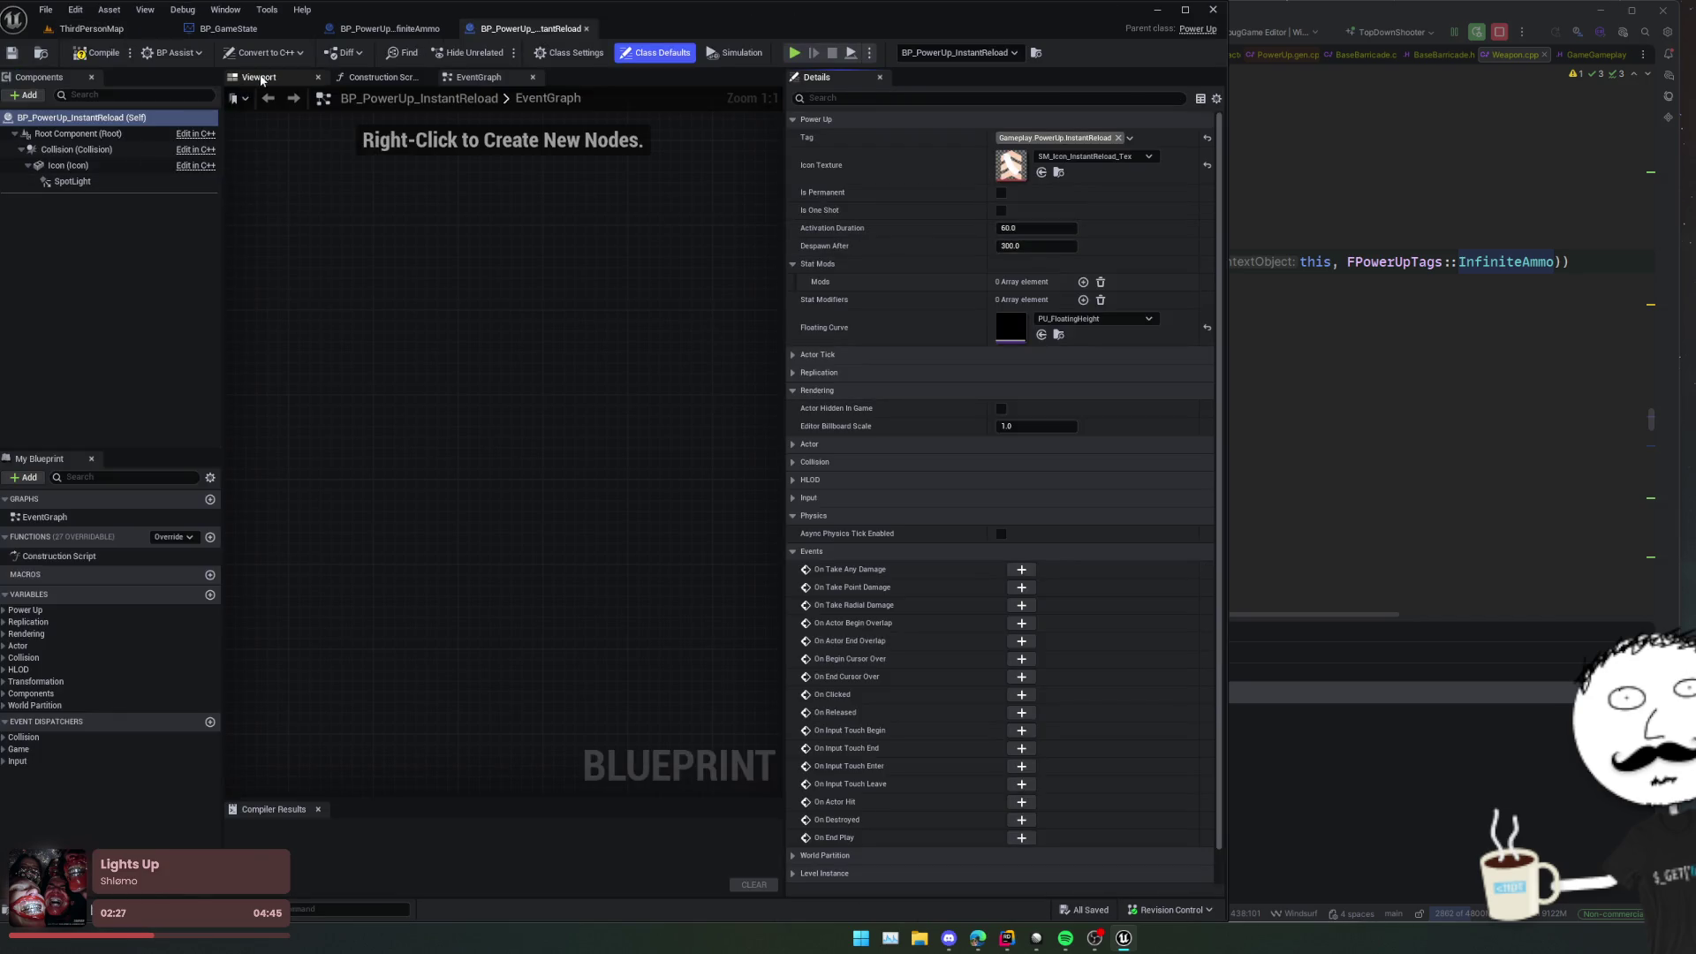
click(97, 181)
key(ctrl+z)
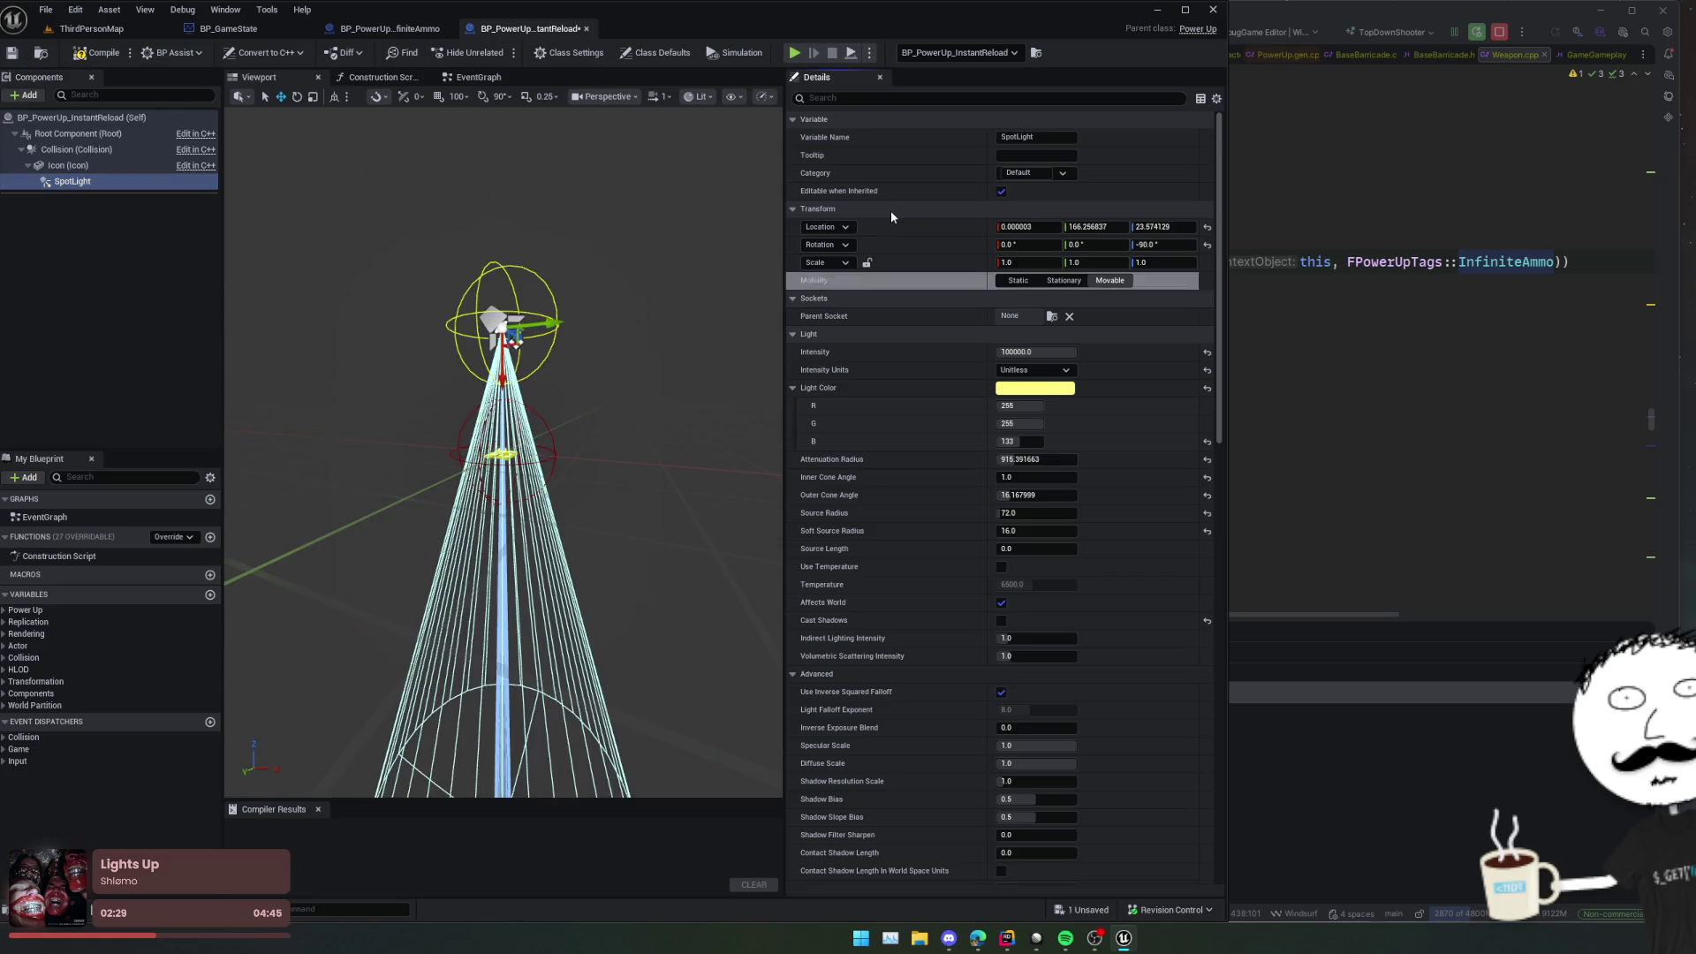
key(ctrl+s)
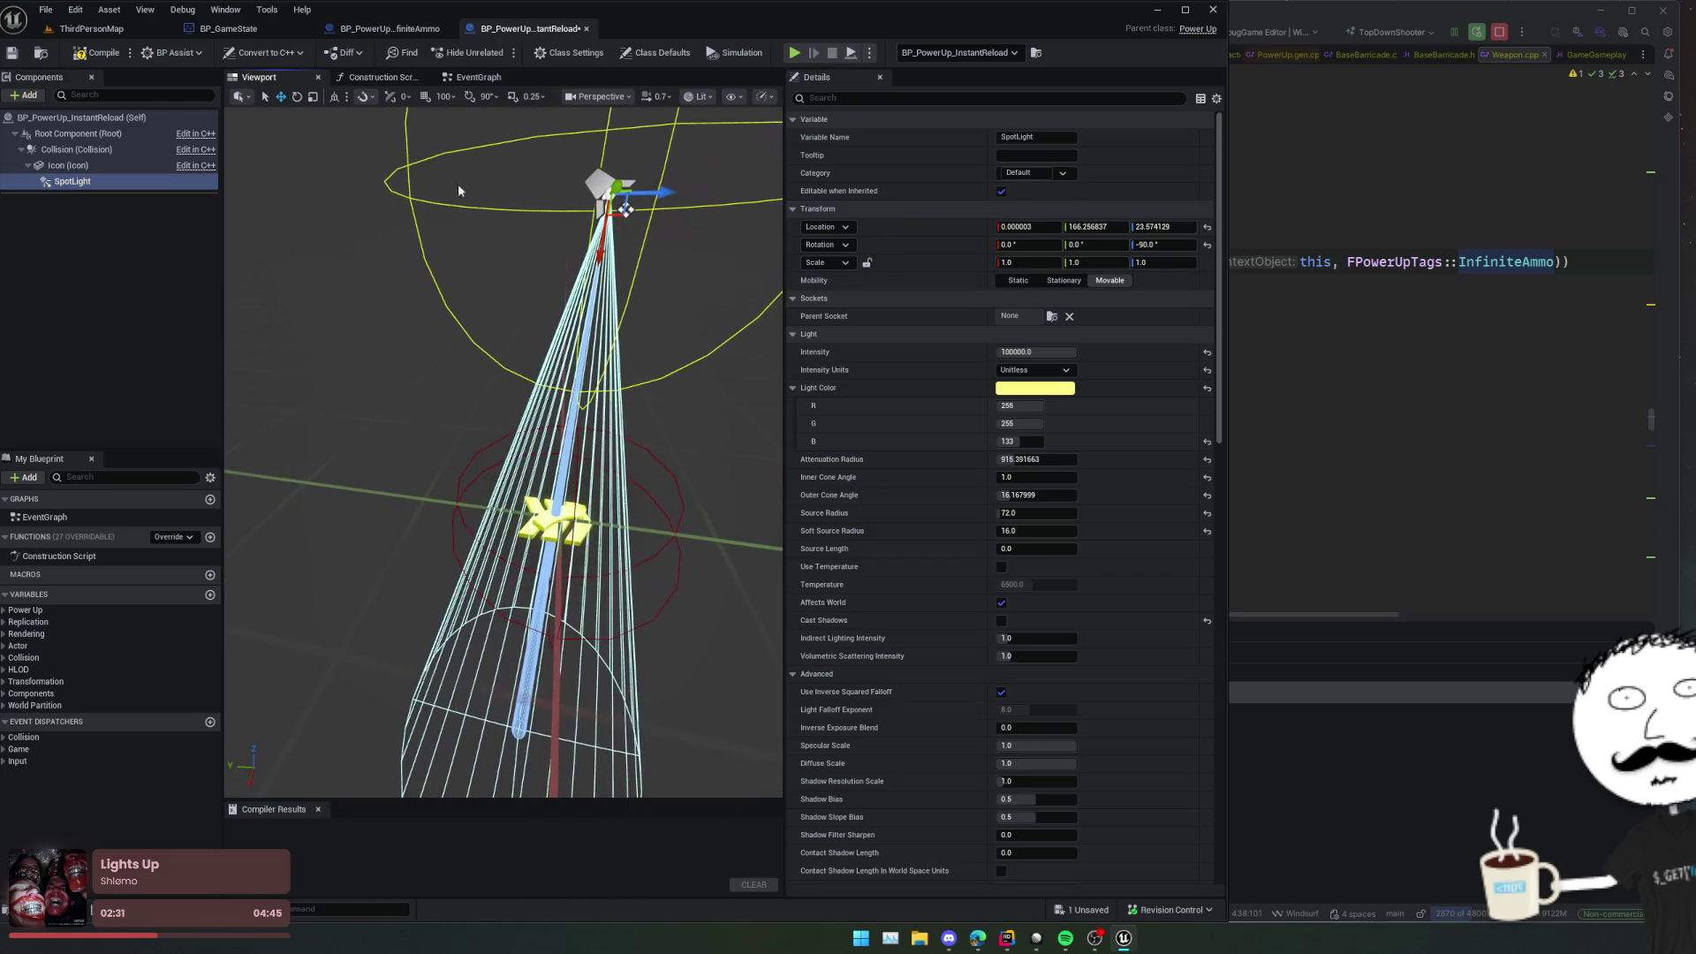
click(95, 53)
click(90, 28)
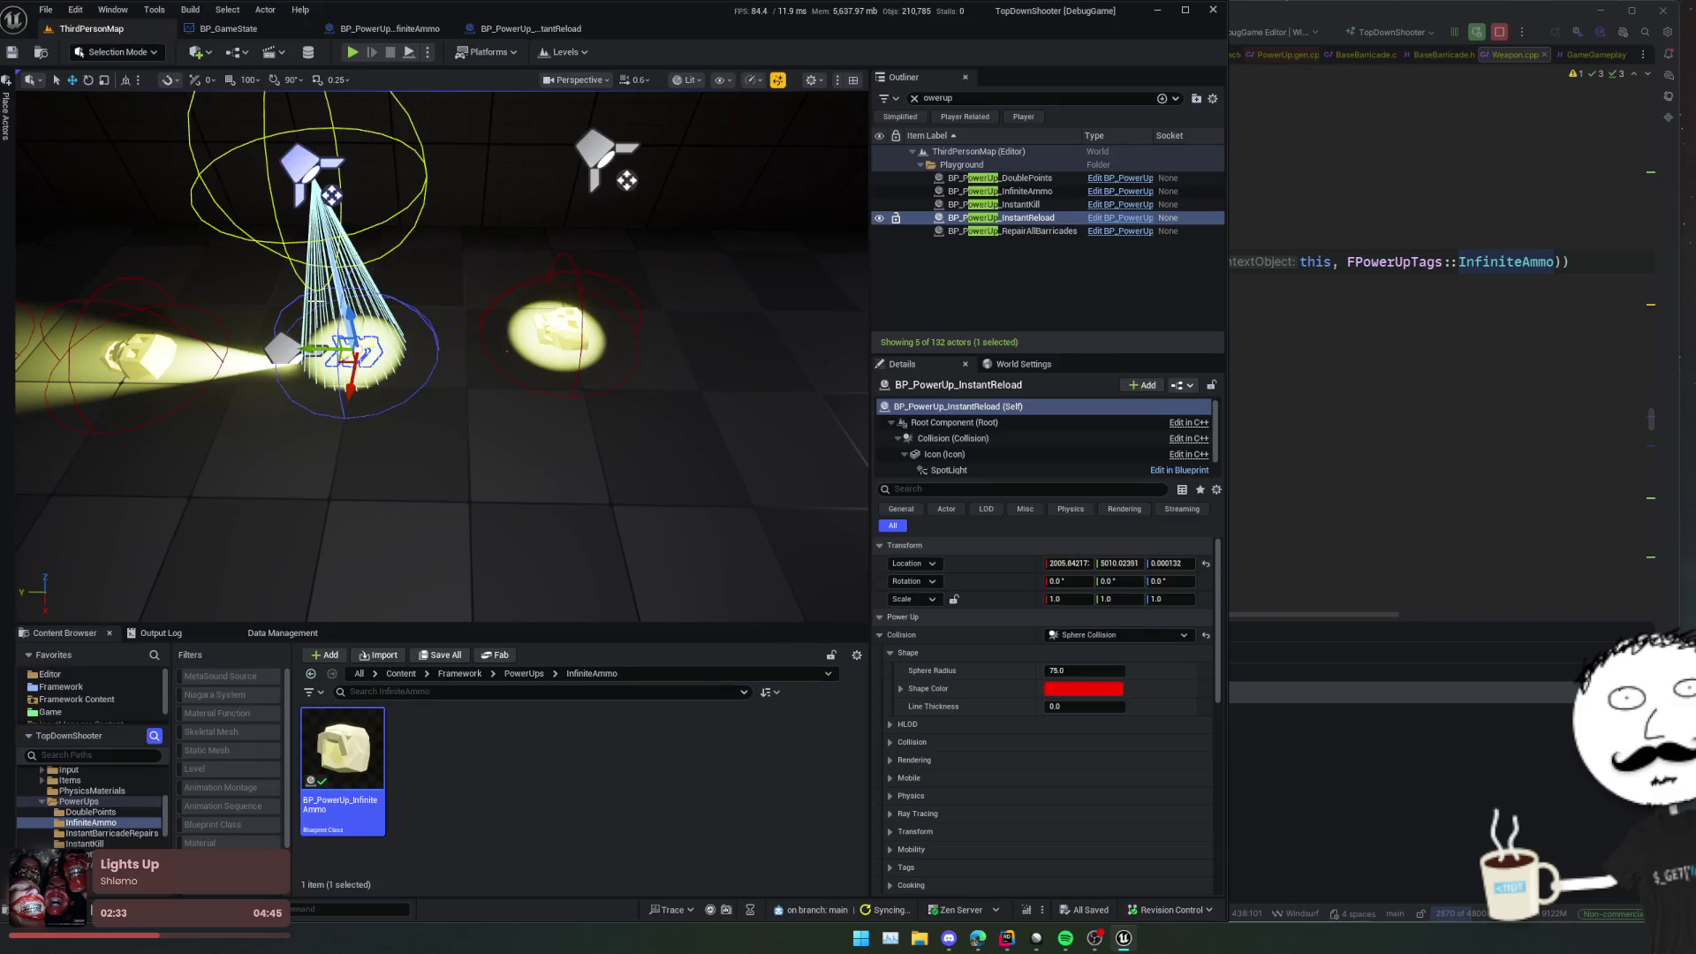
Step: Apply the same spotlight setup to InstantKill and save it
key(Up)
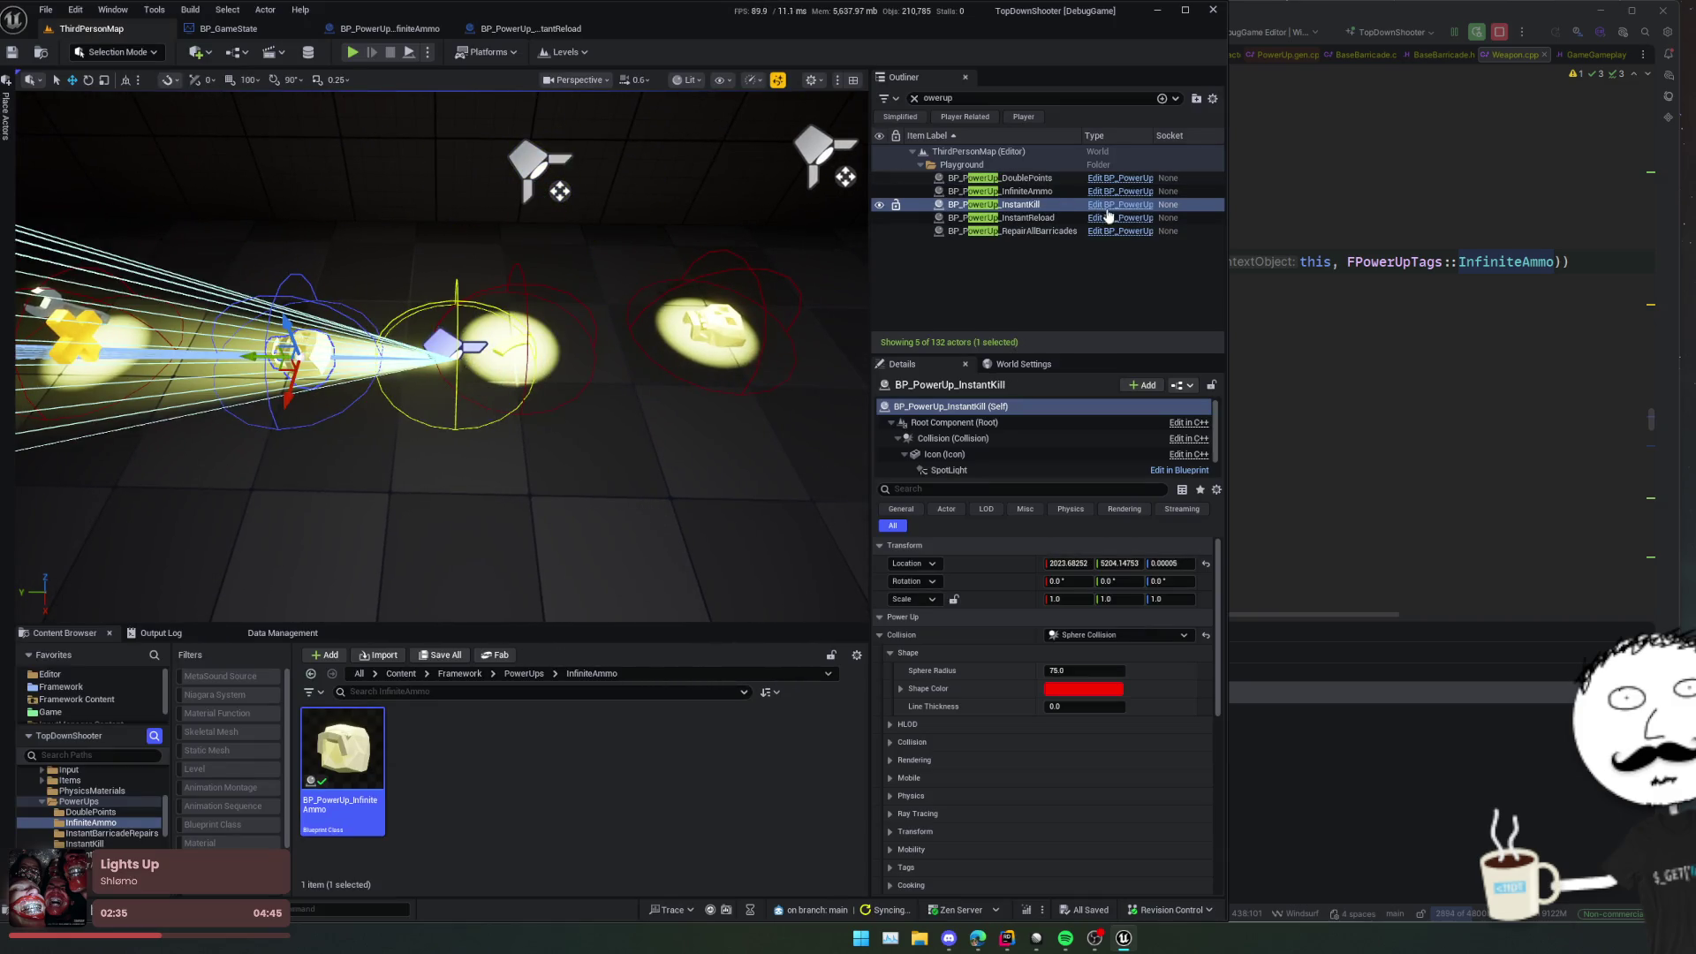
key(ctrl+e)
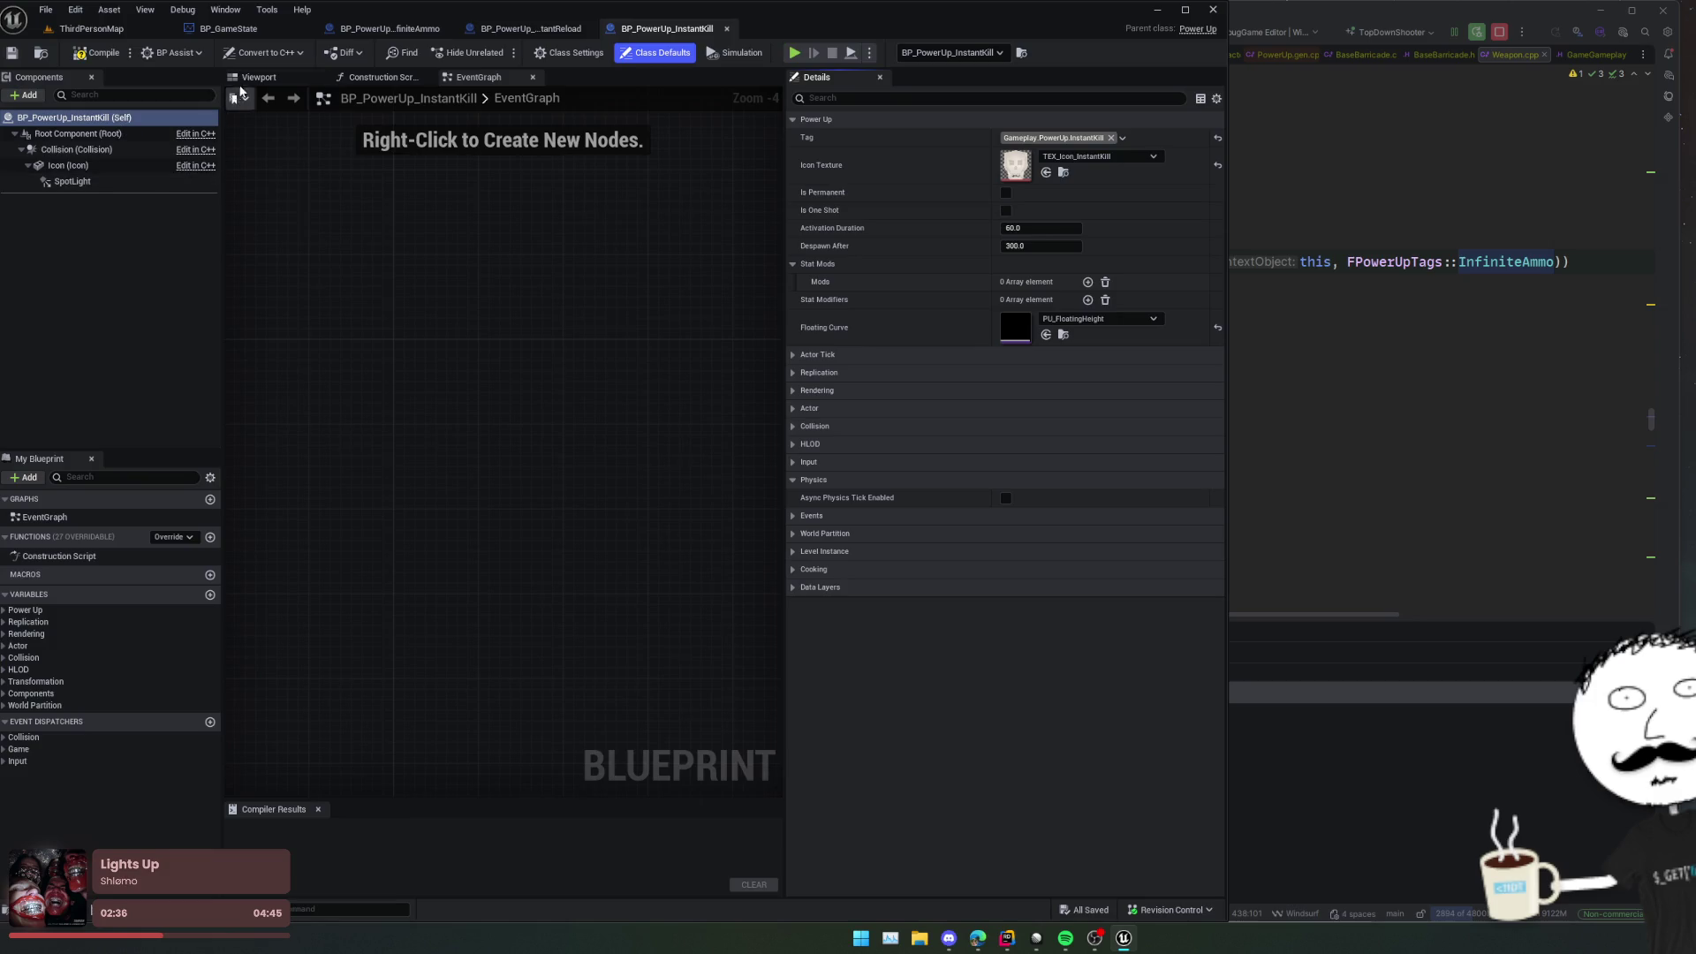
click(104, 183)
key(ctrl+s)
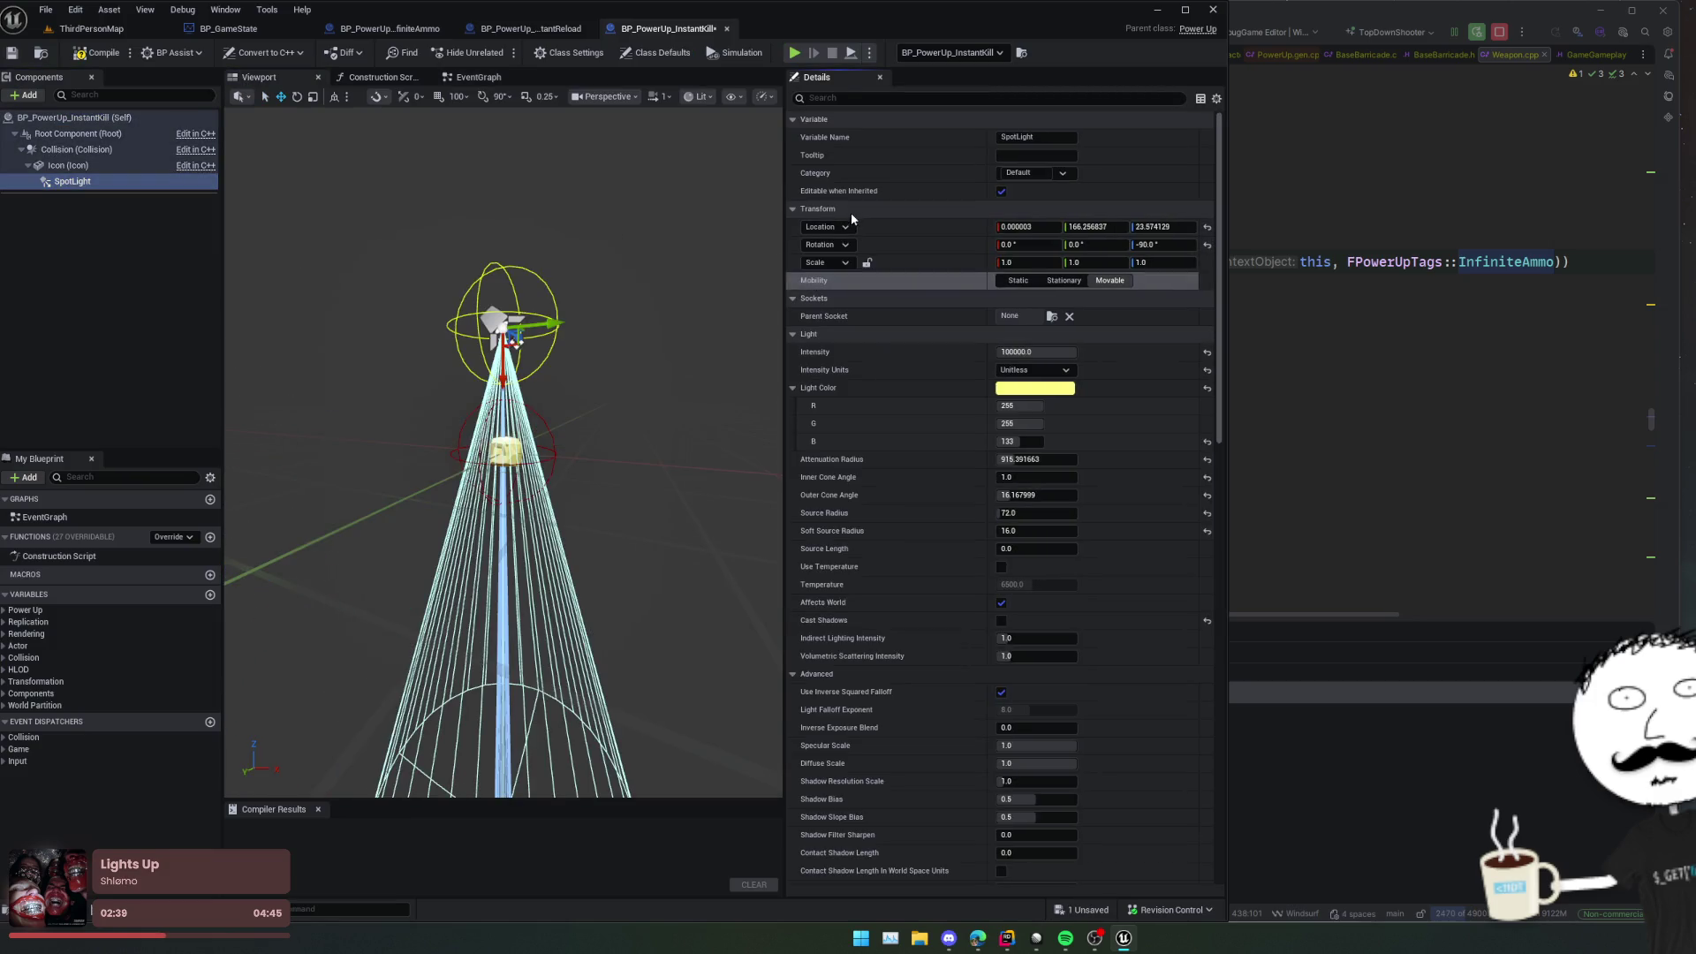
click(103, 31)
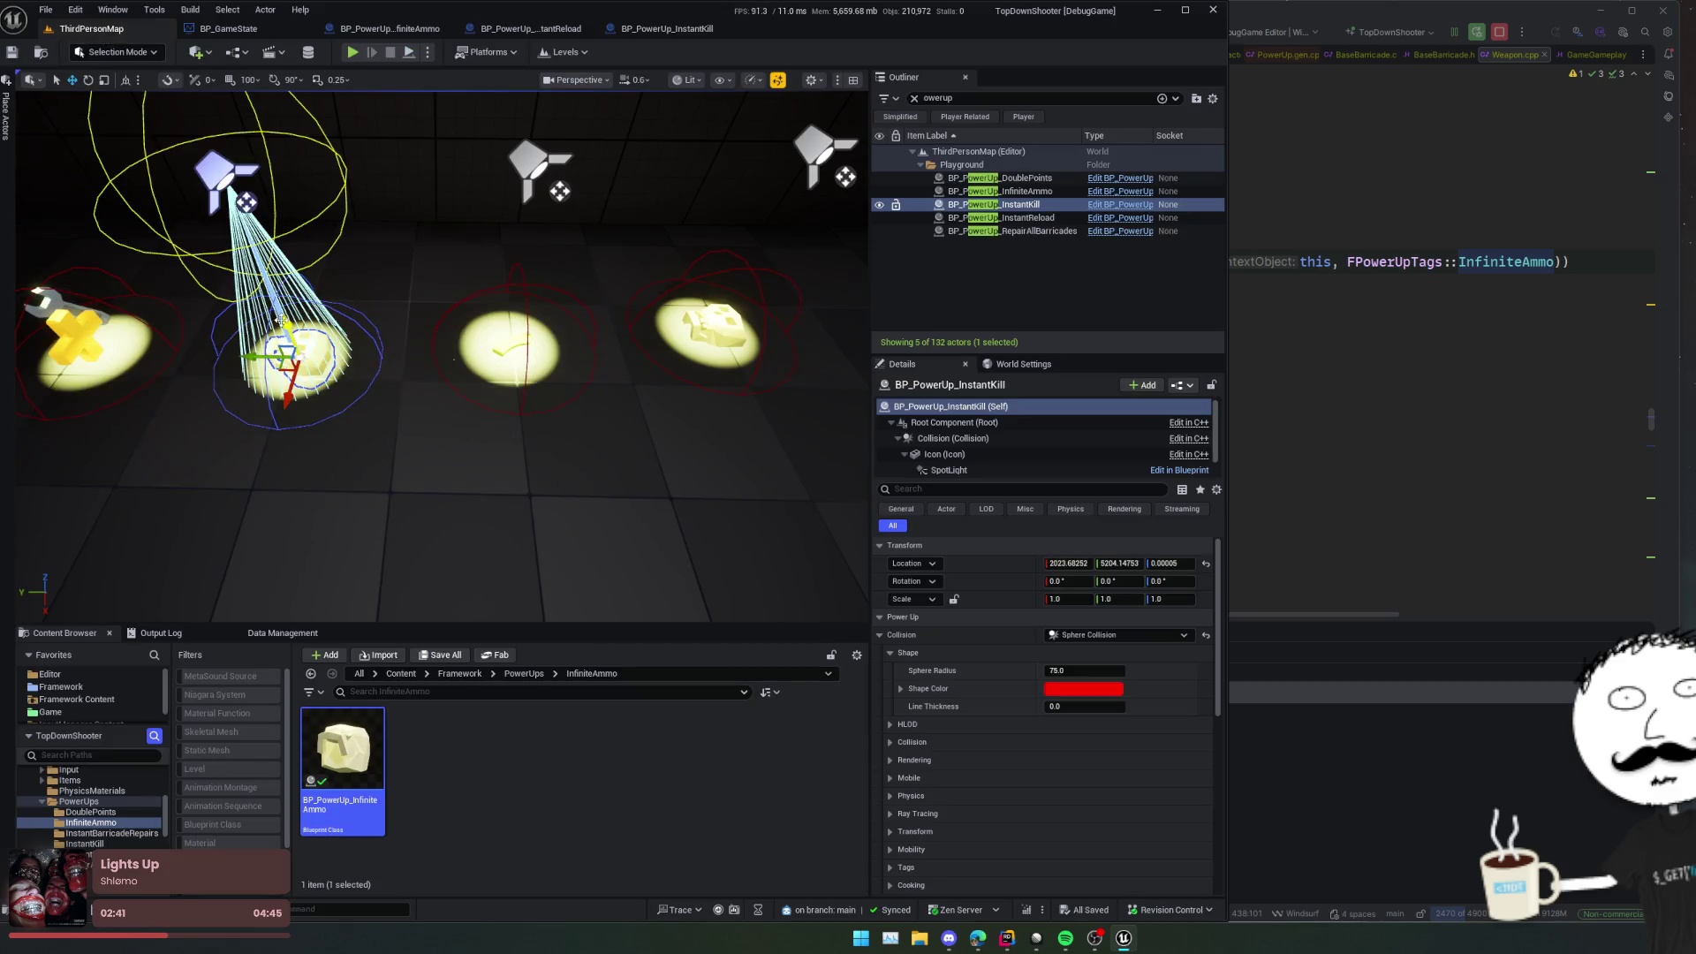
Step: Select the RepairAllBarricades power-up in the level and open its blueprint preview
key(f)
click(209, 341)
key(f)
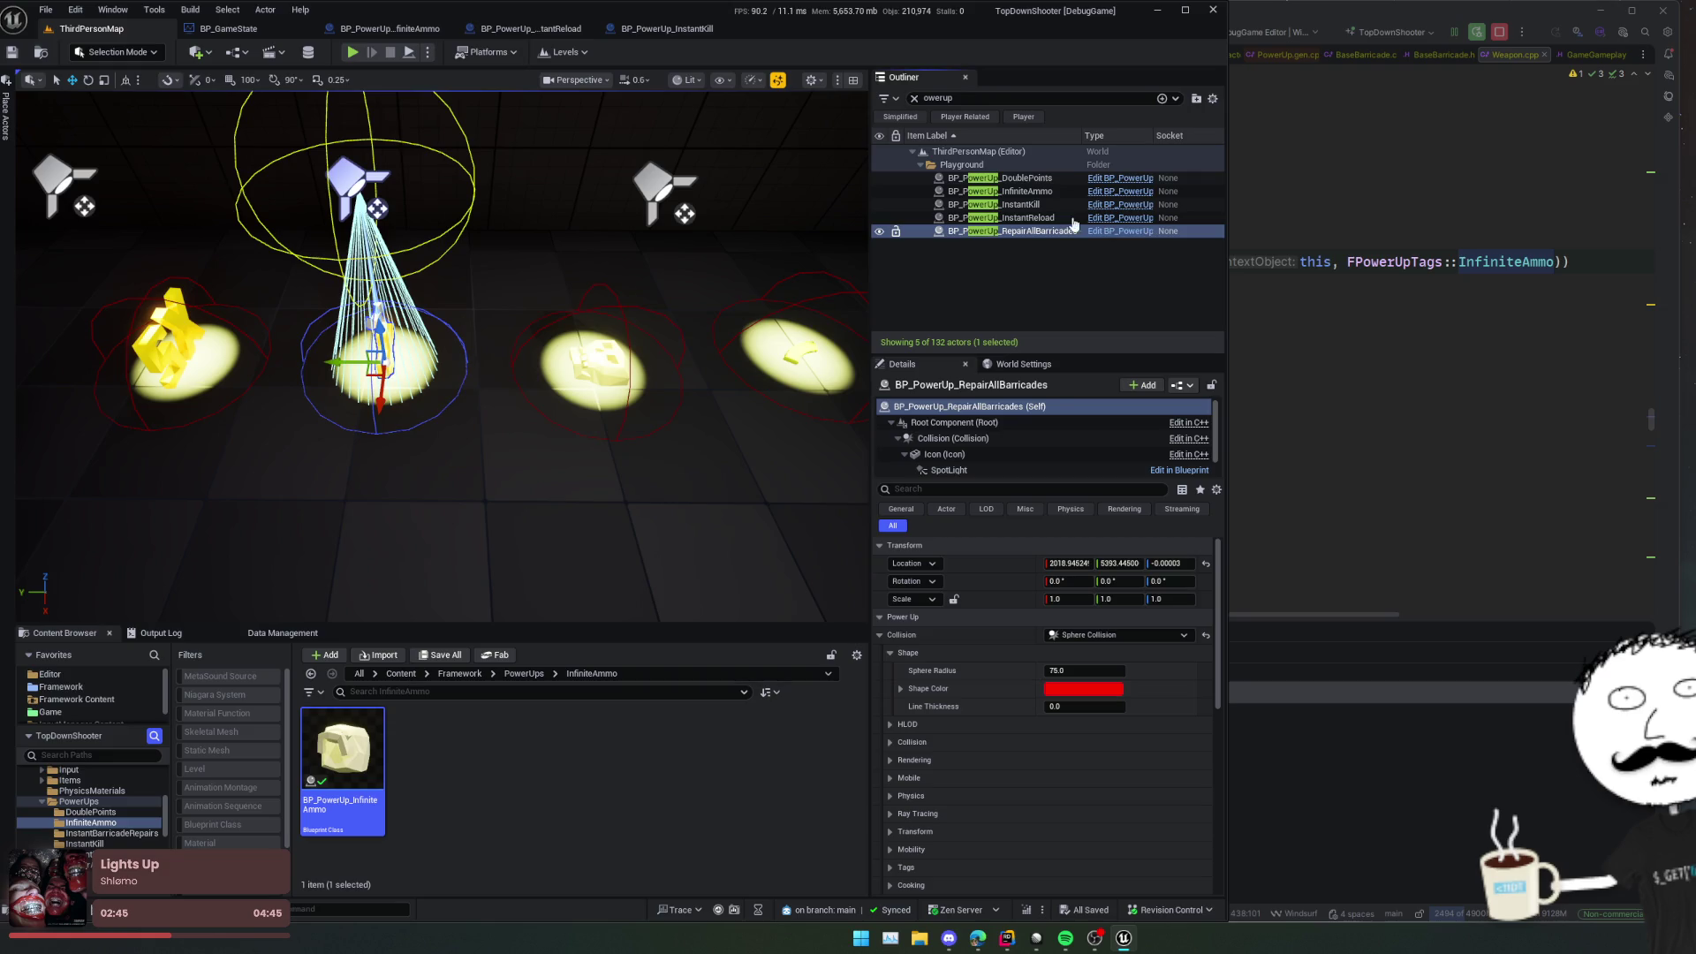
key(ctrl+e)
click(259, 77)
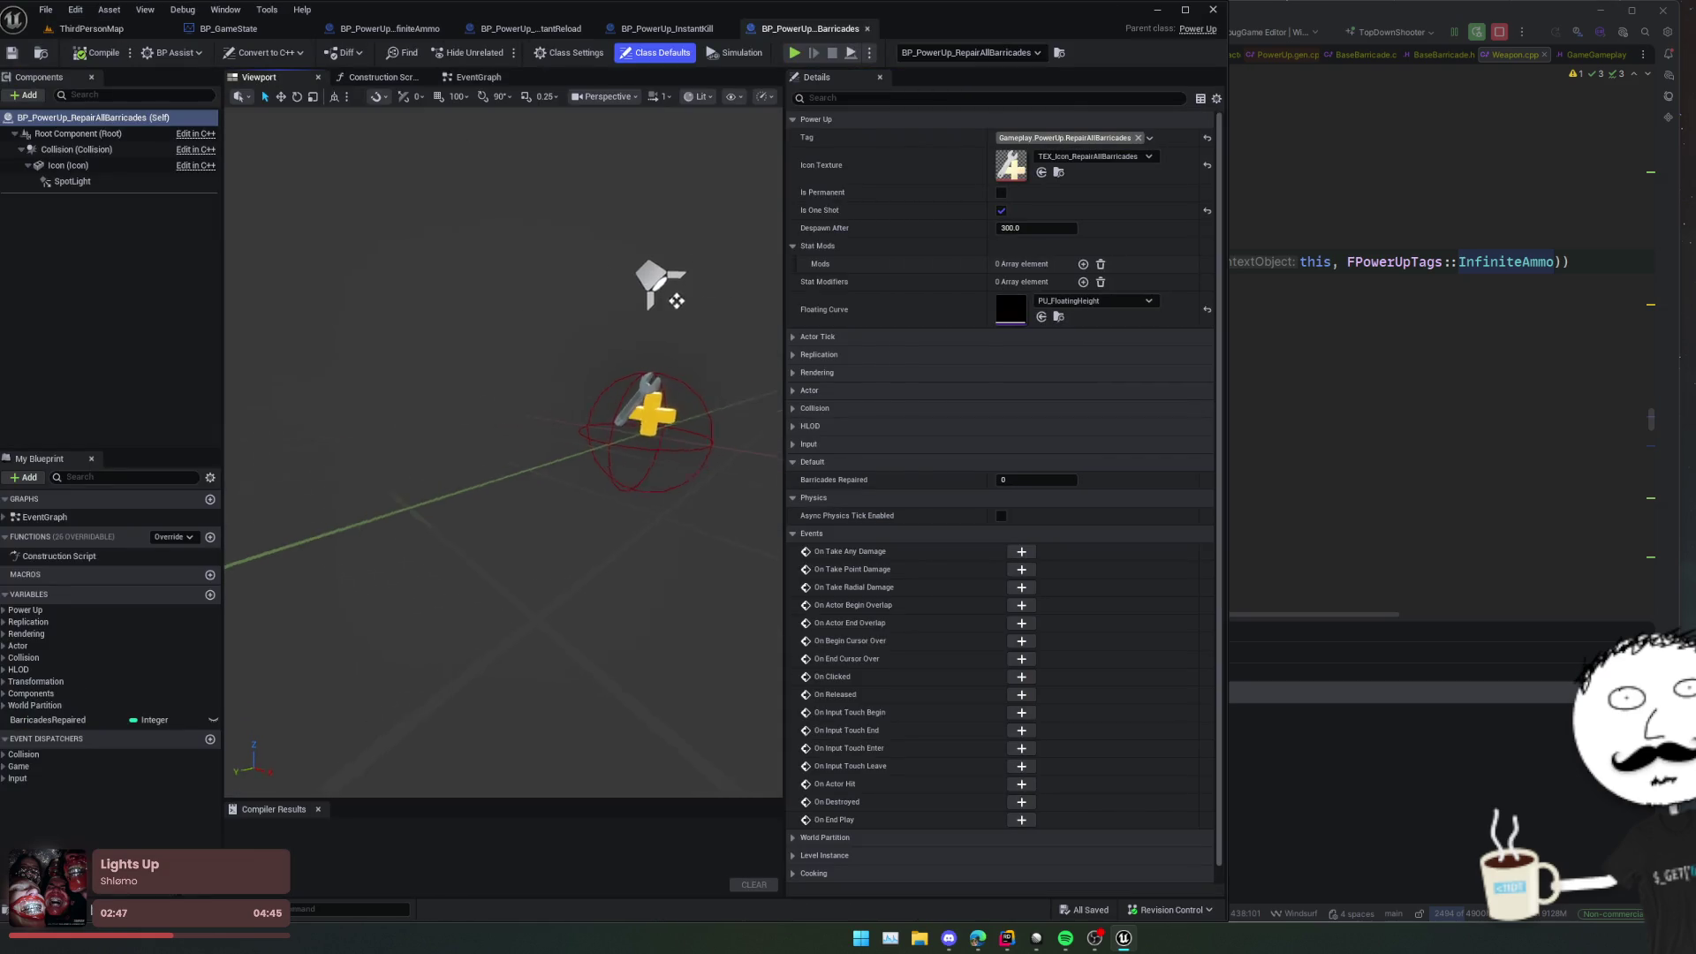
Step: Lay the RepairAllBarricades icon flat at -90° roll and fit the overhead spotlight, then save
click(534, 417)
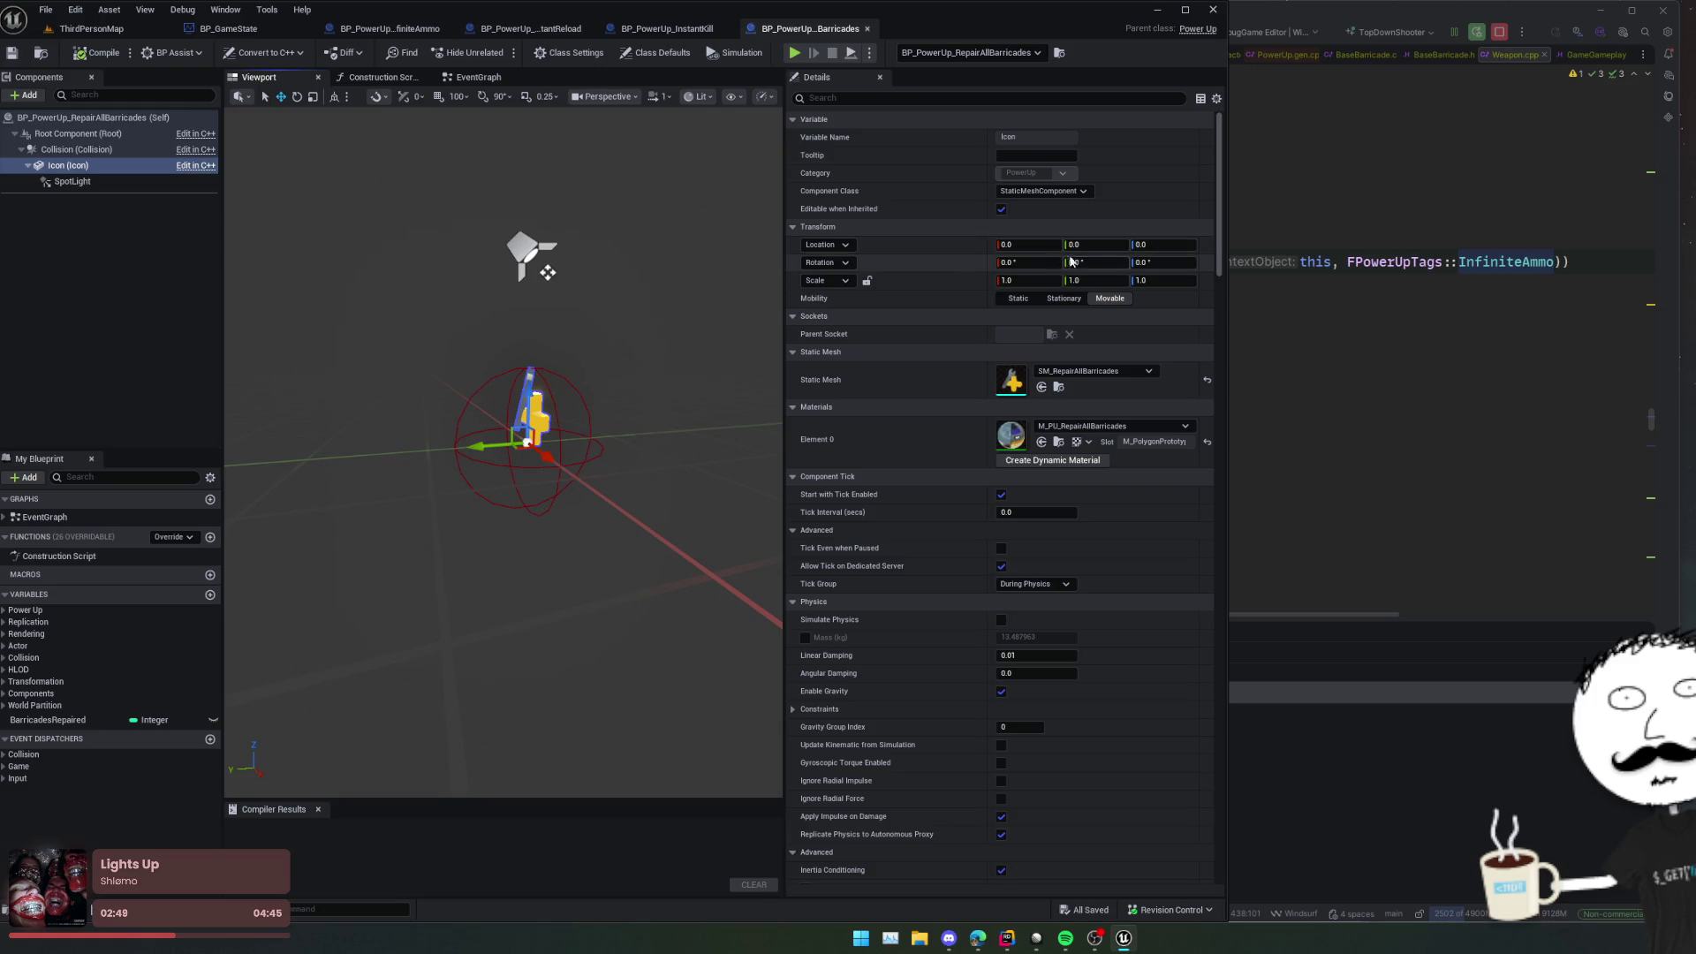
text(0)
key(Return)
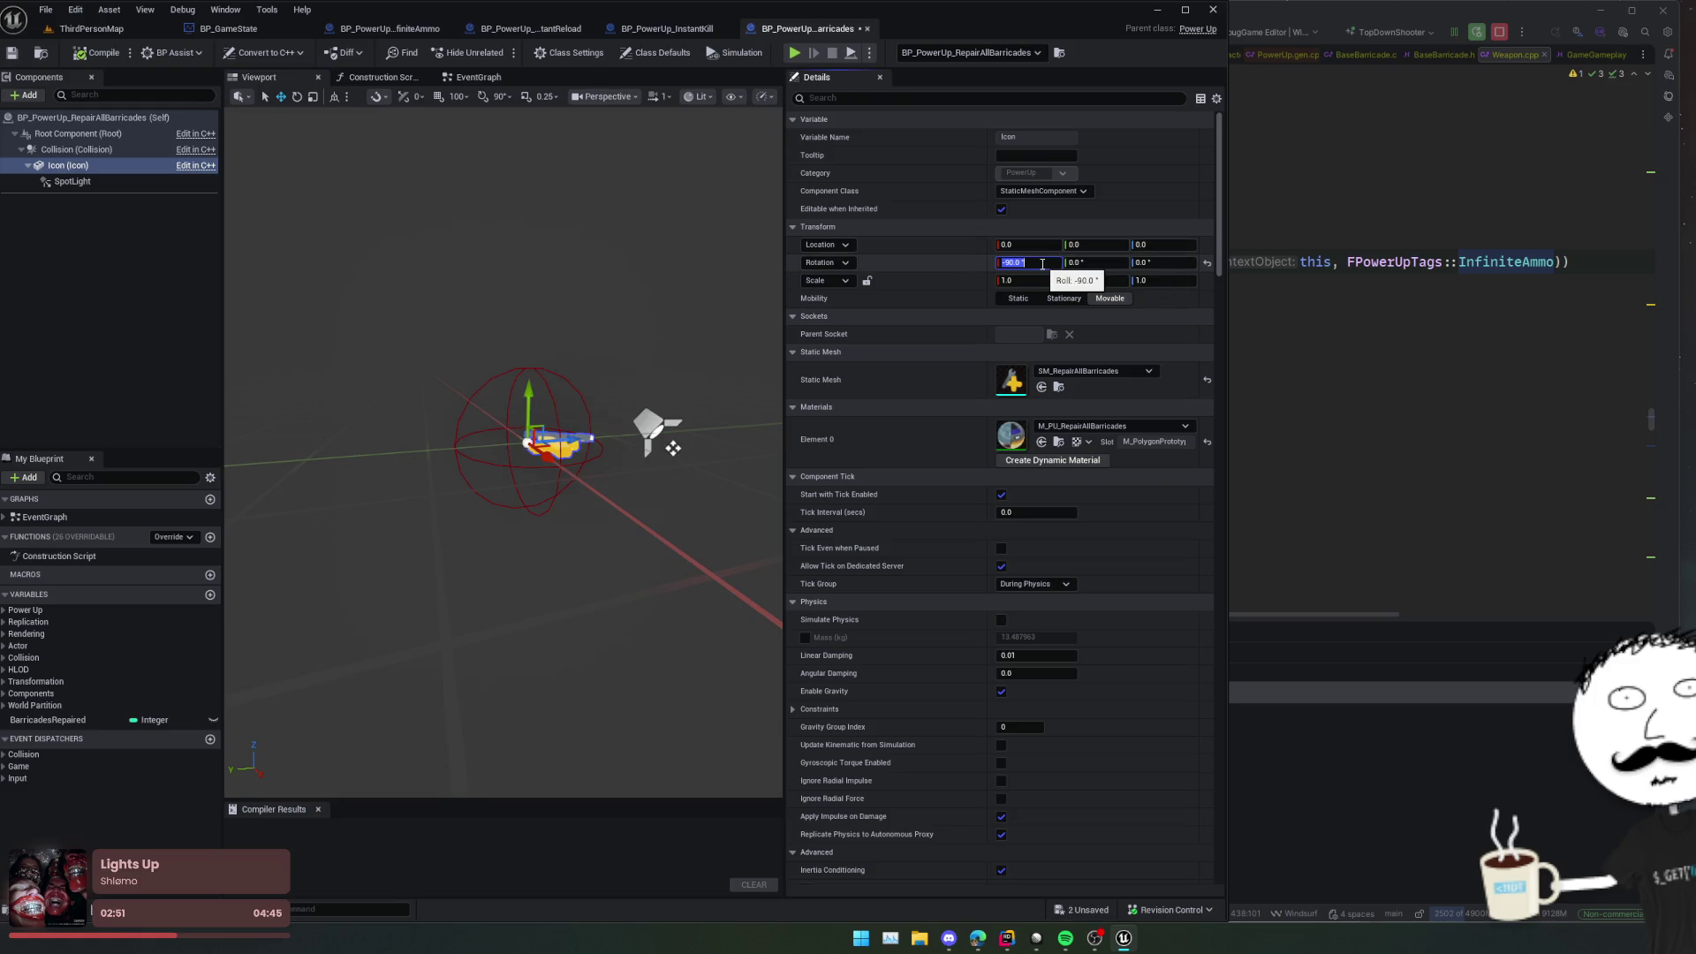
click(119, 179)
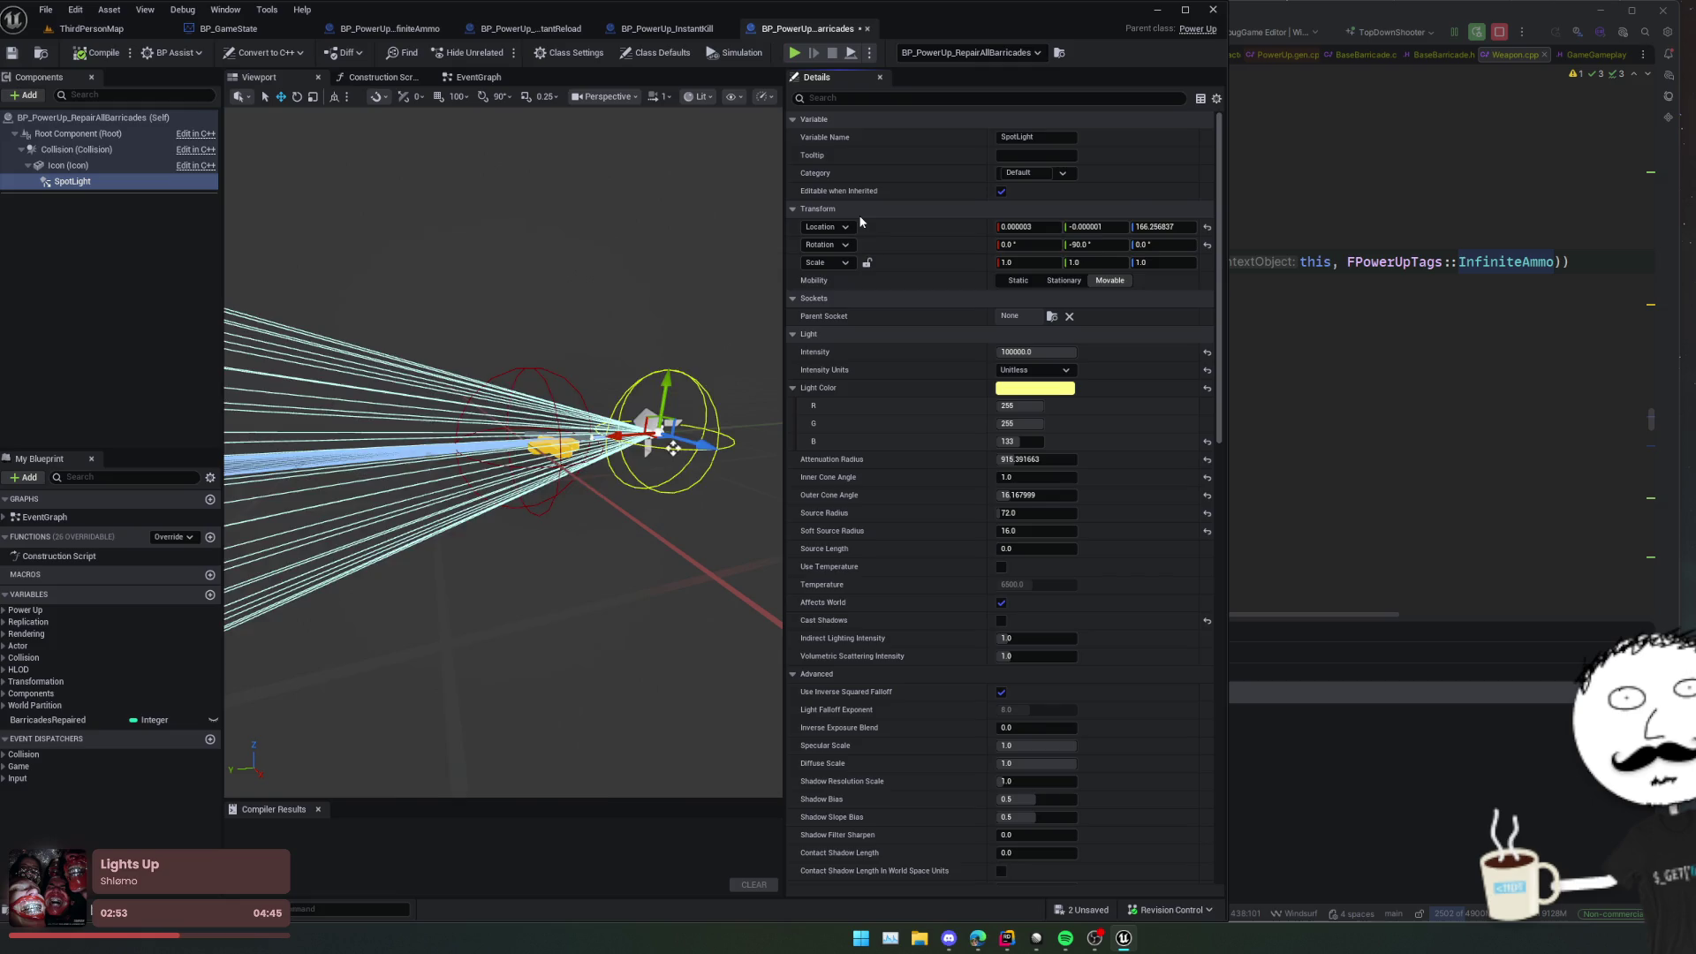
drag(661, 329, 574, 380)
double_click(168, 166)
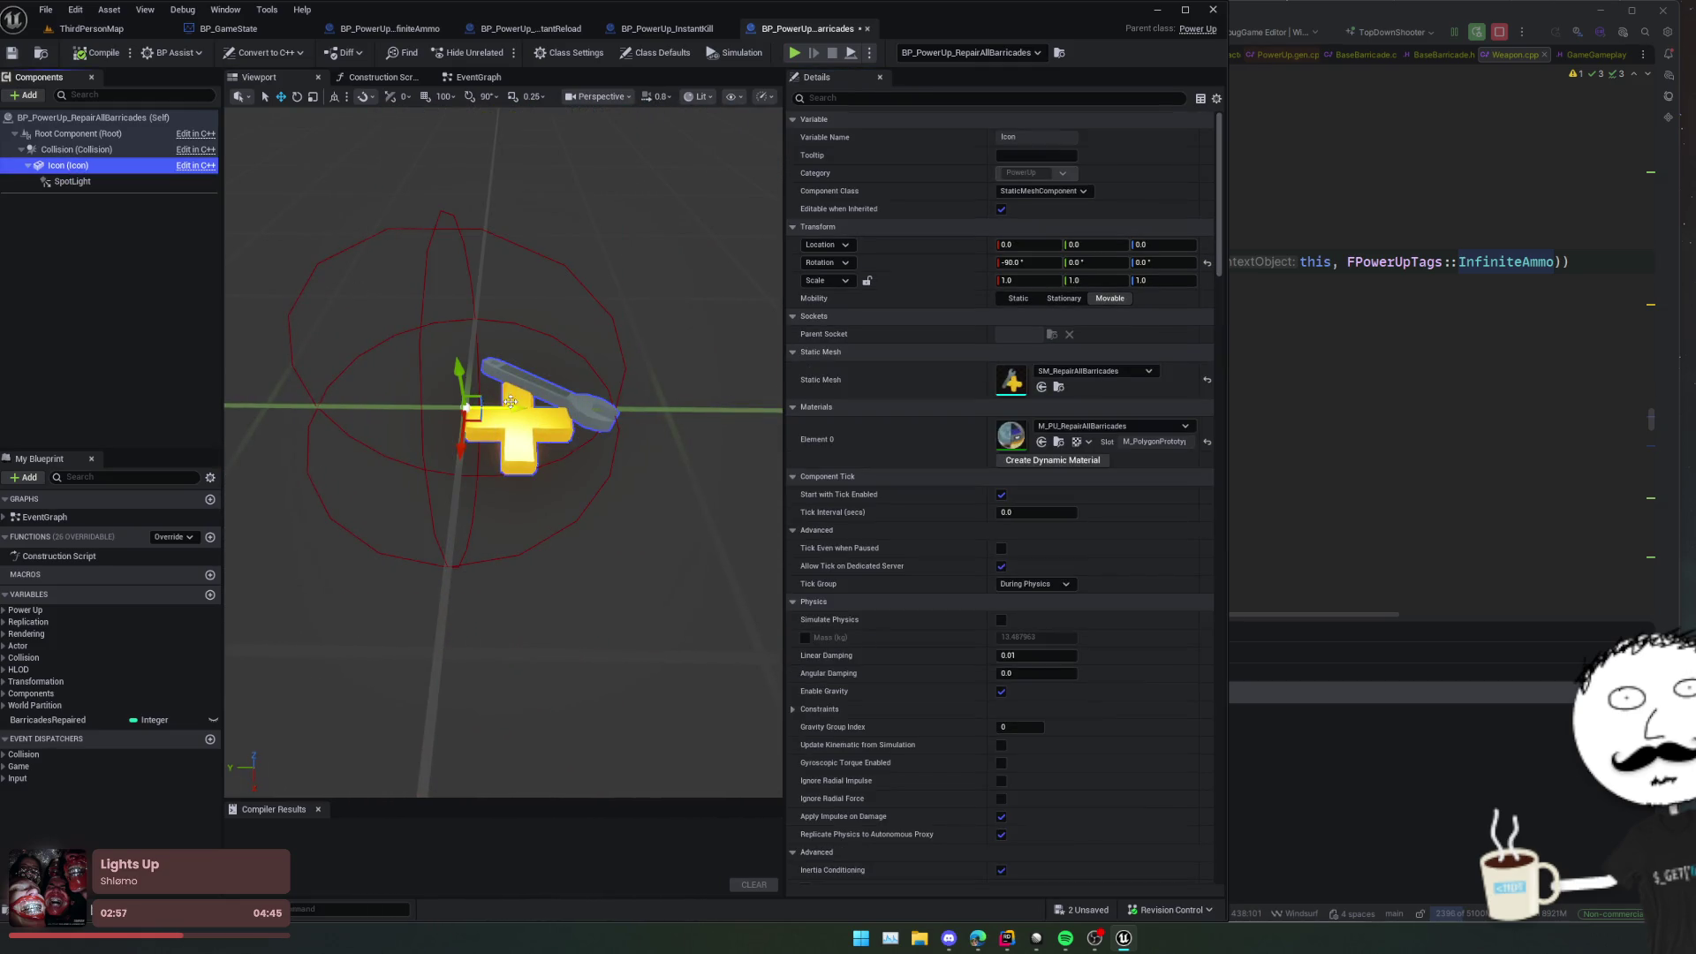
drag(452, 291, 499, 301)
key(ctrl+s)
Step: Shift the icon sideways along X, then save and compile the blueprint
drag(654, 472, 629, 471)
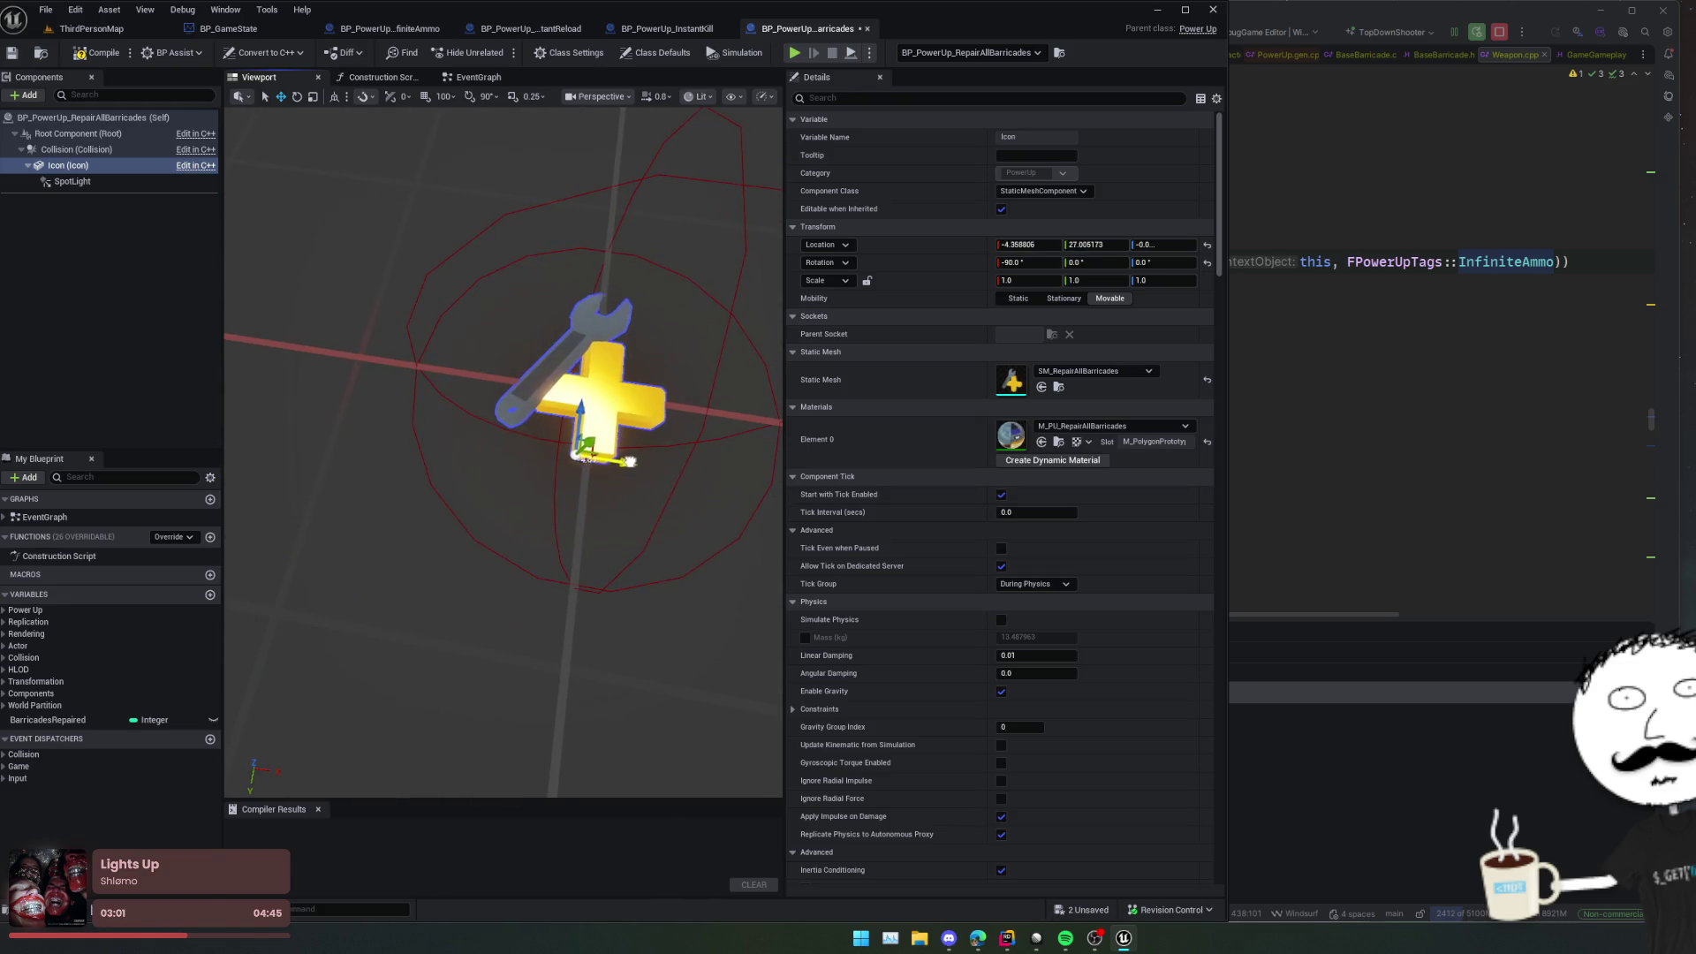
double_click(122, 183)
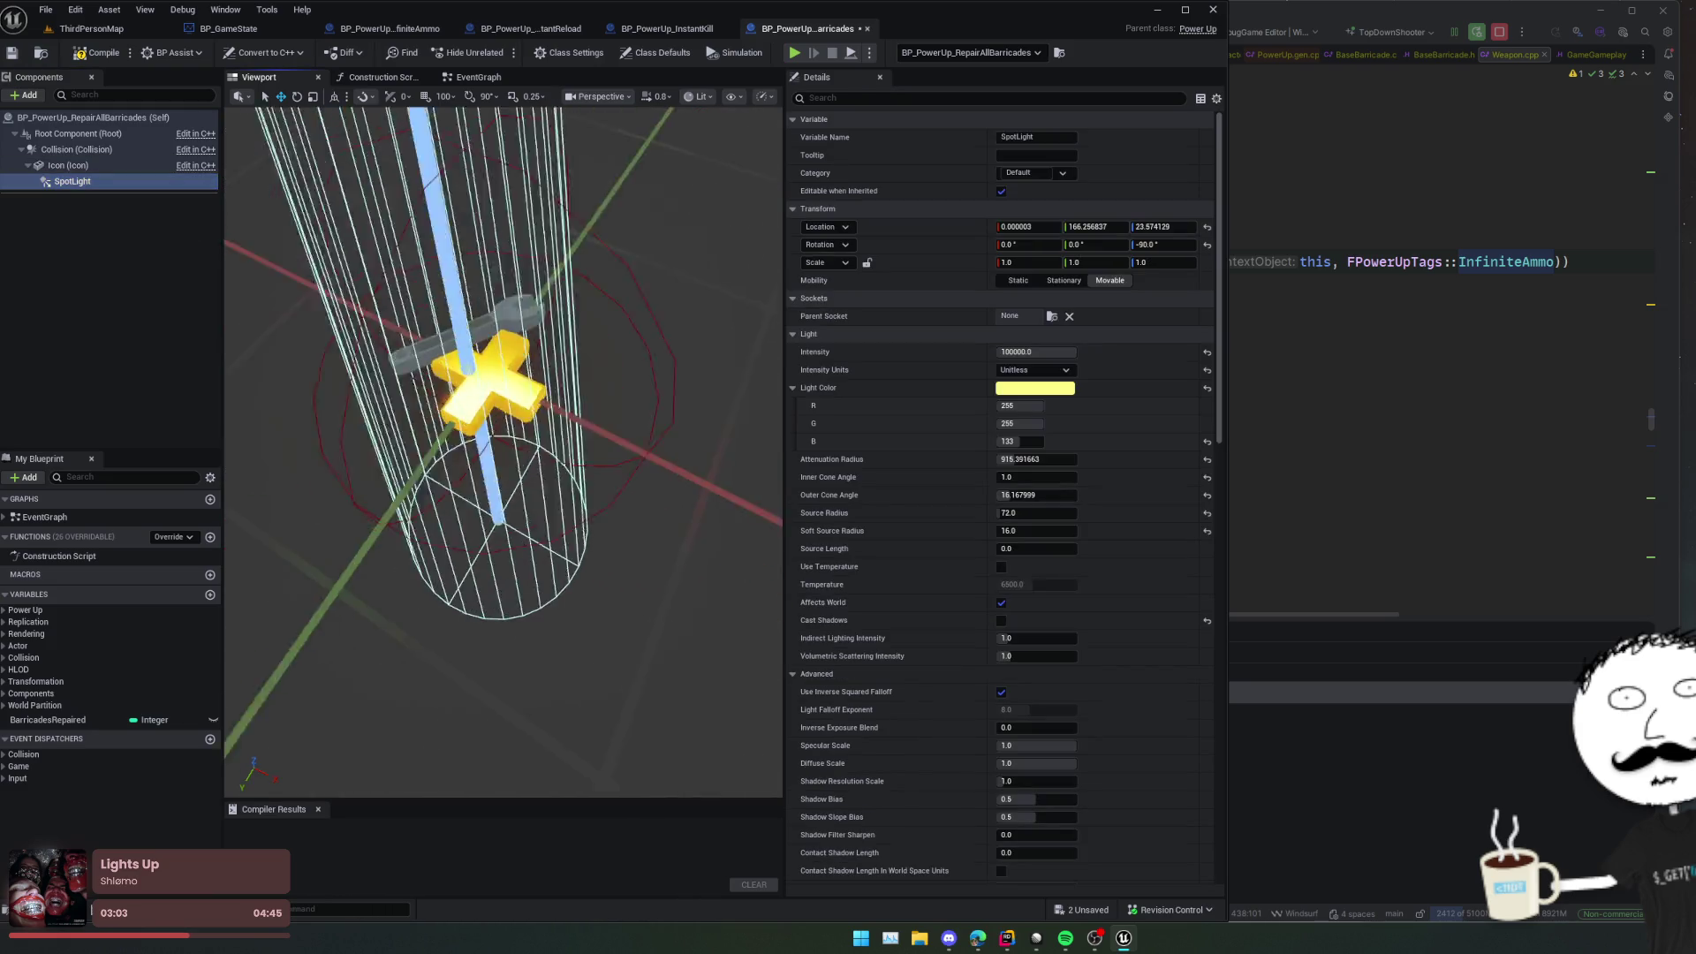
key(ctrl+s)
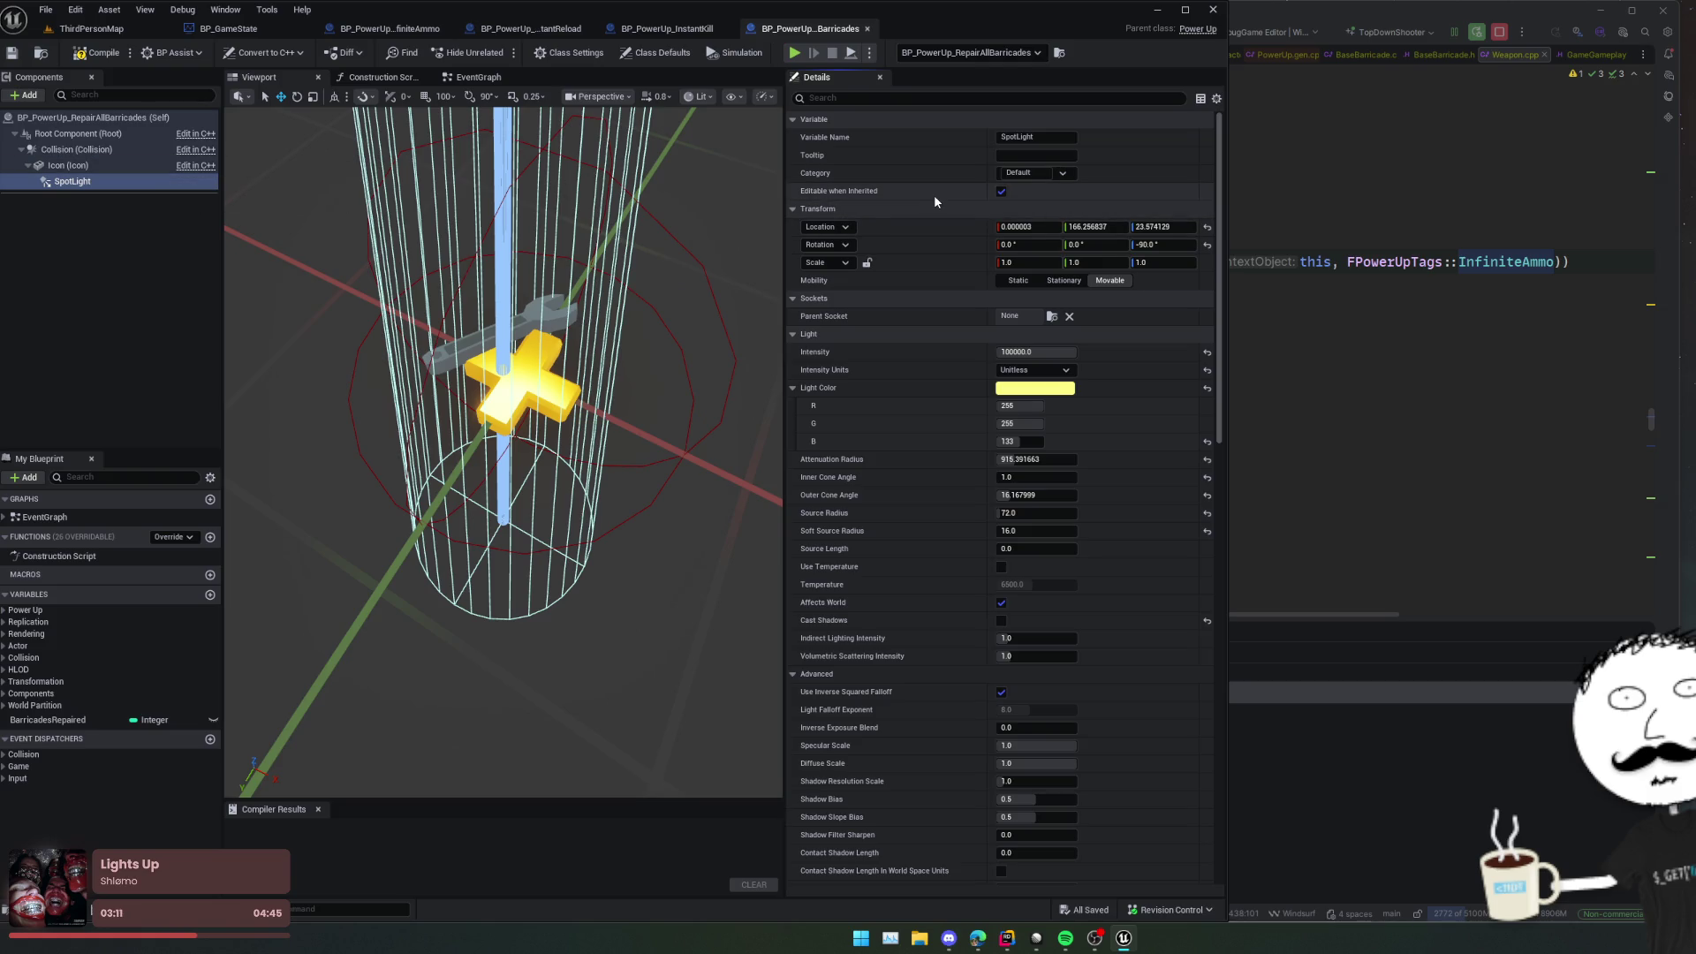
click(94, 55)
Step: Back in the level, open the BP_PowerUp_DoublePoints blueprint
click(92, 28)
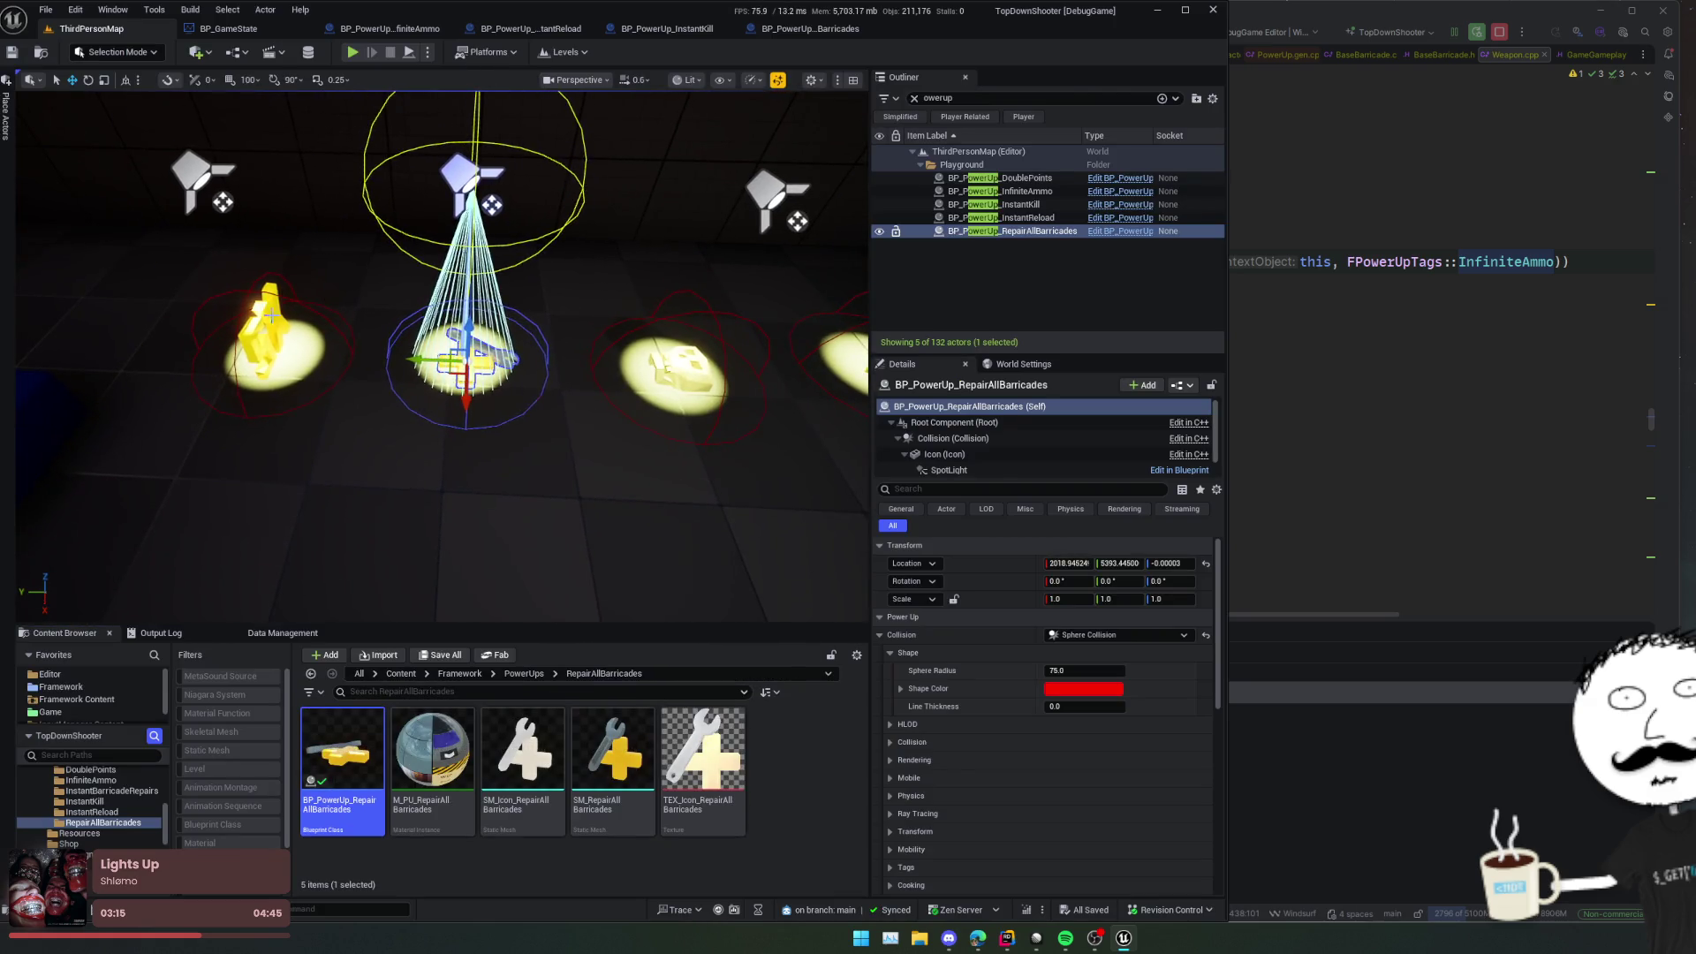
click(1025, 177)
click(1129, 180)
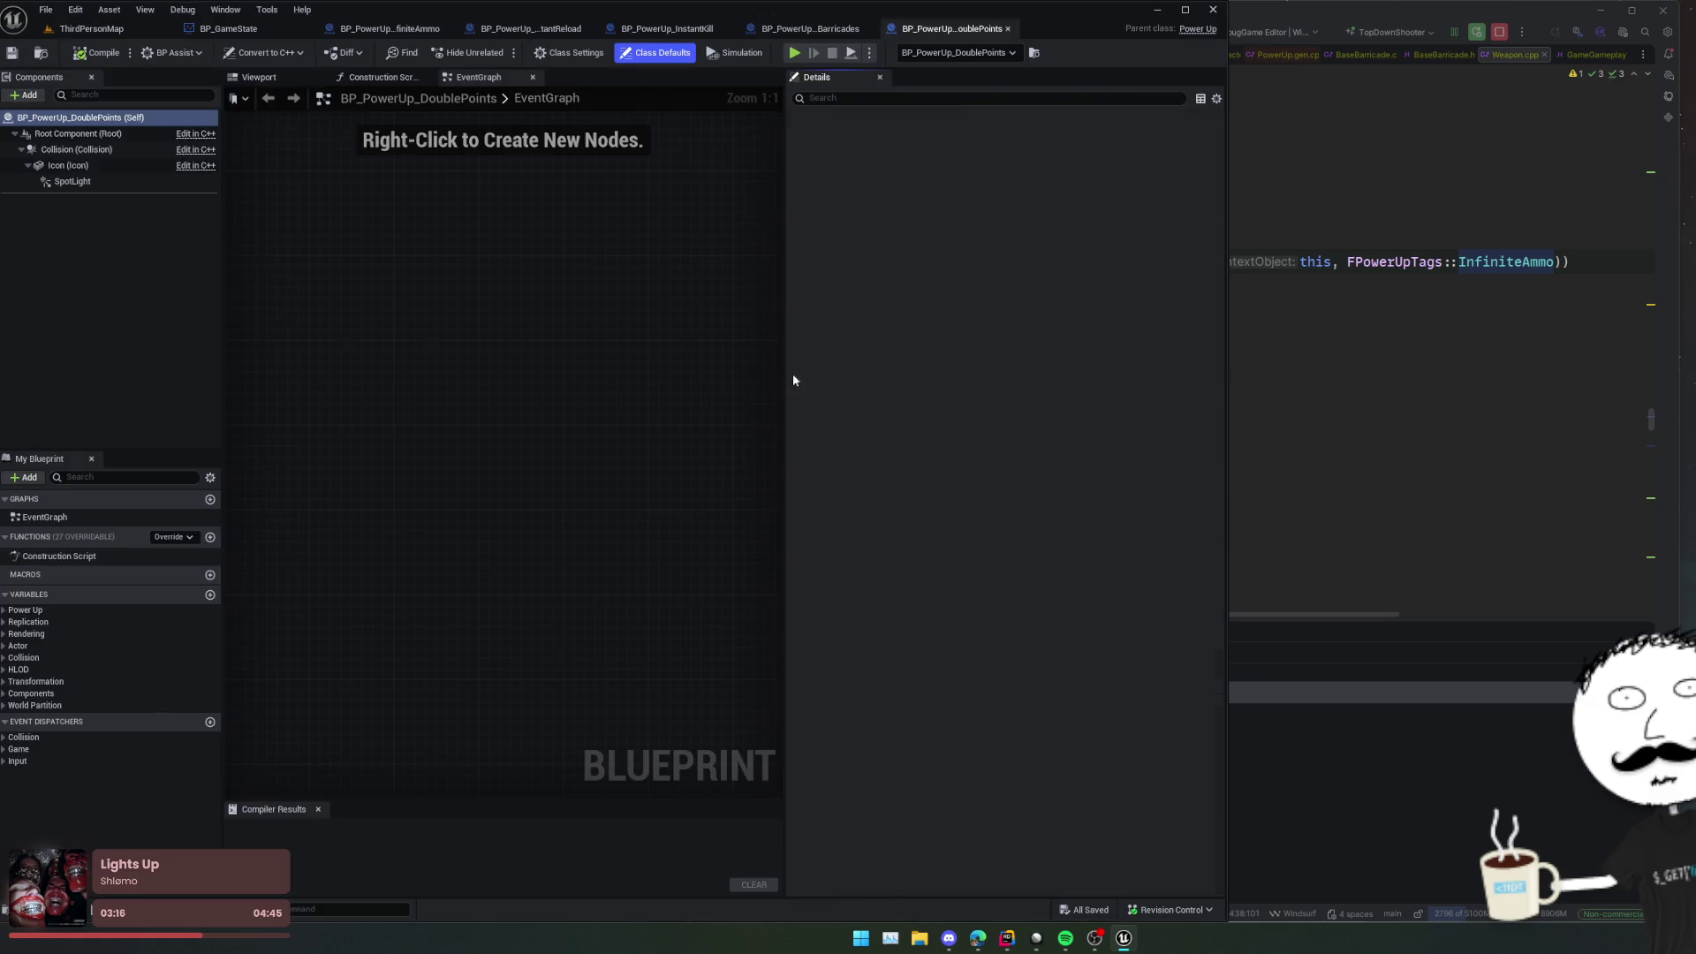
Step: Move the X2 icon mesh to Location Y 24.1 and compile DoublePoints
click(256, 81)
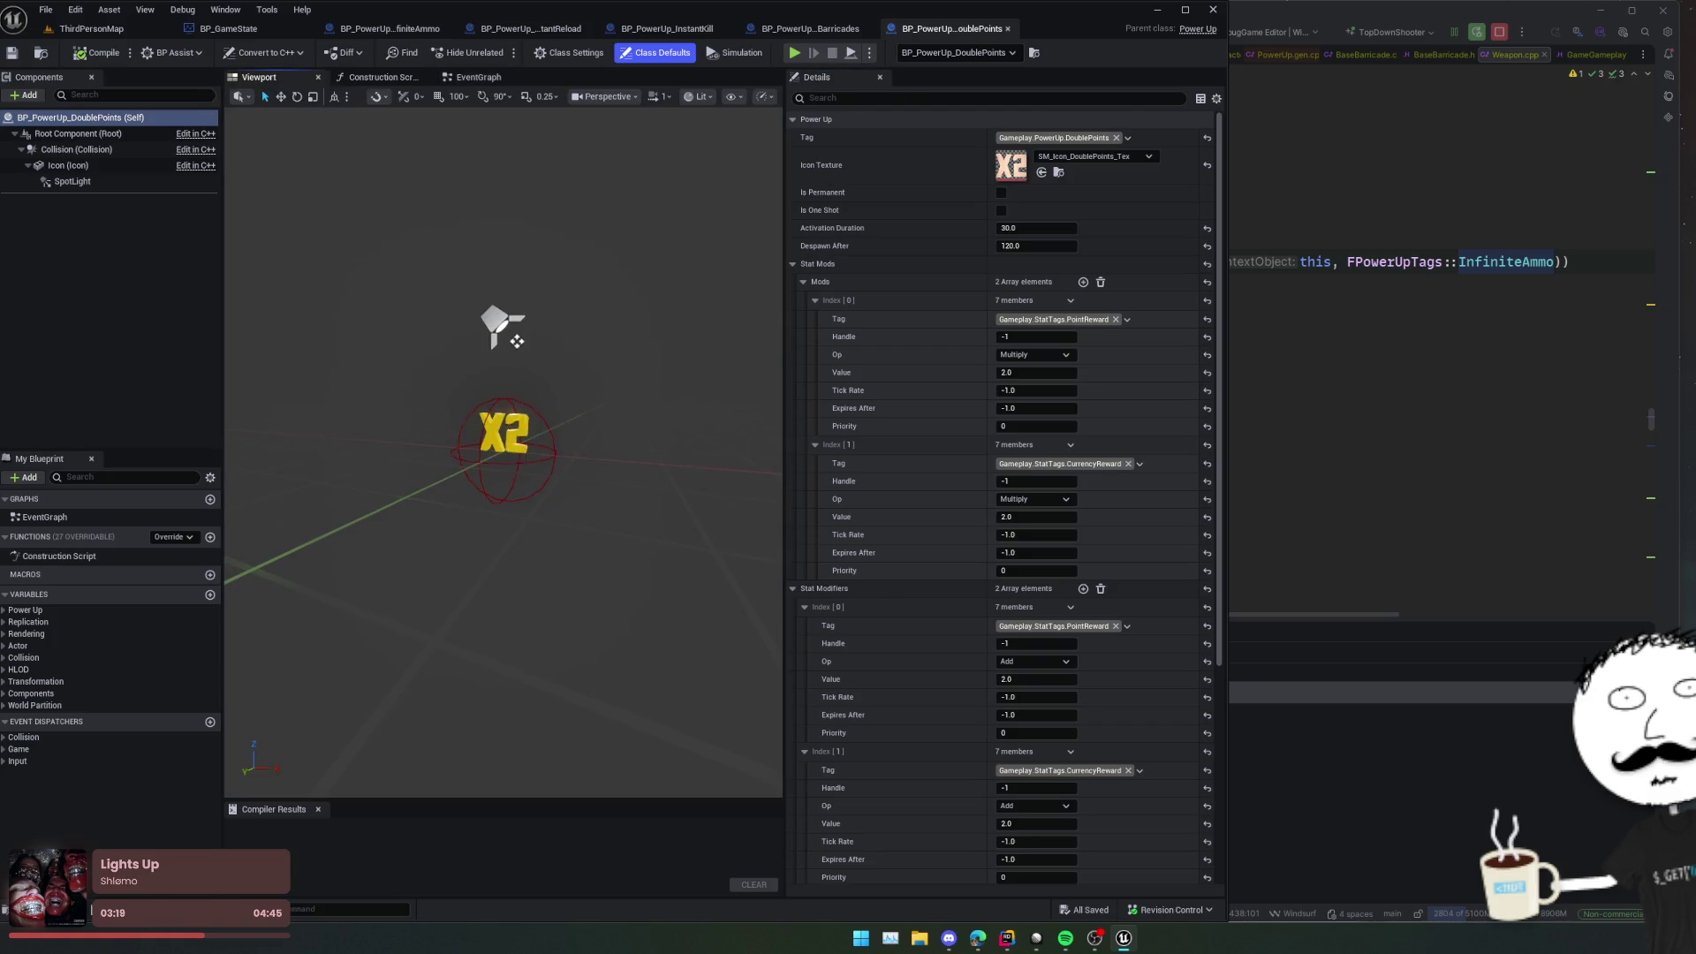
click(506, 416)
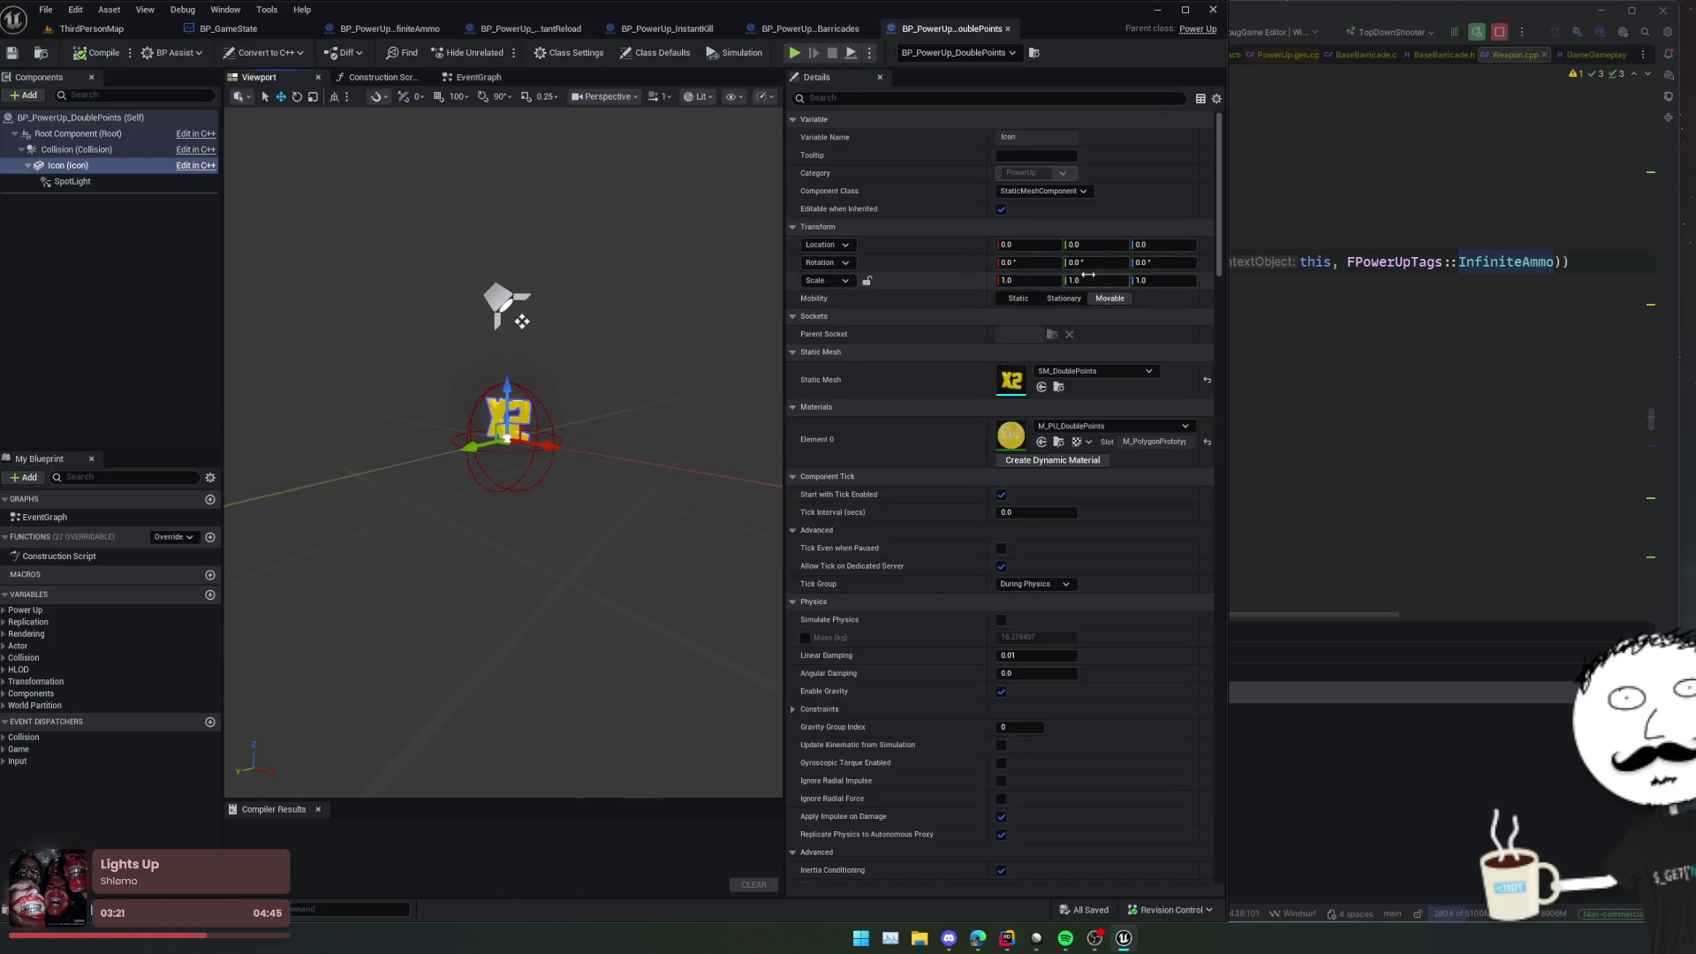
drag(747, 287, 737, 290)
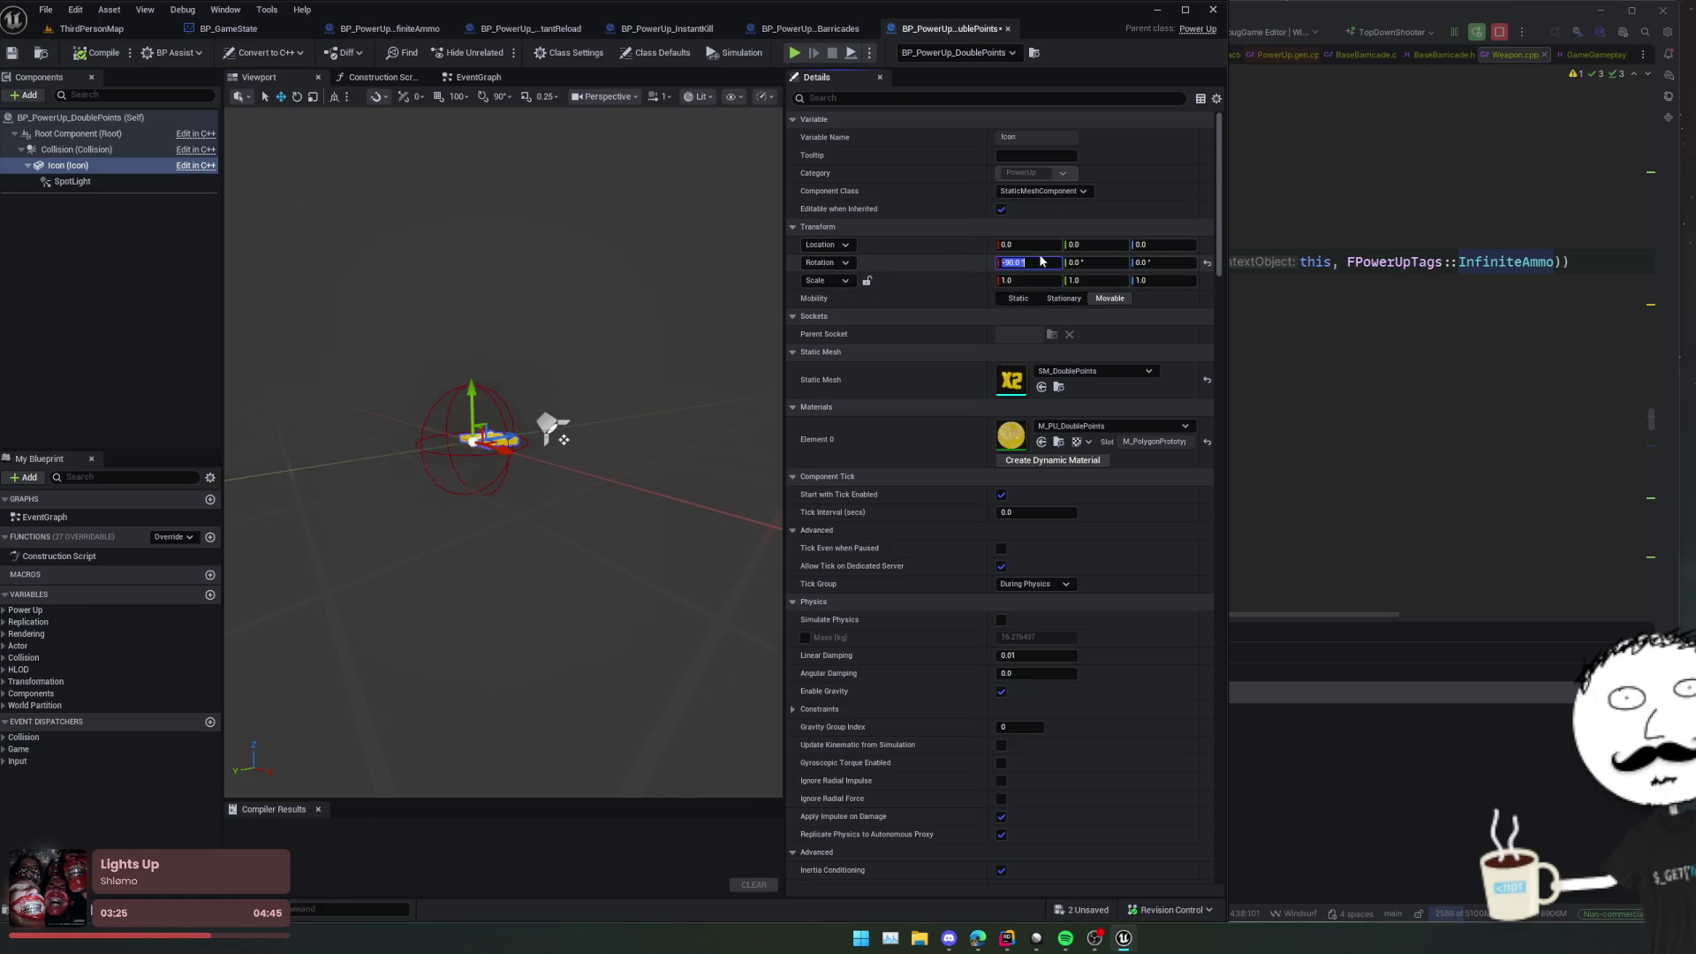
click(187, 181)
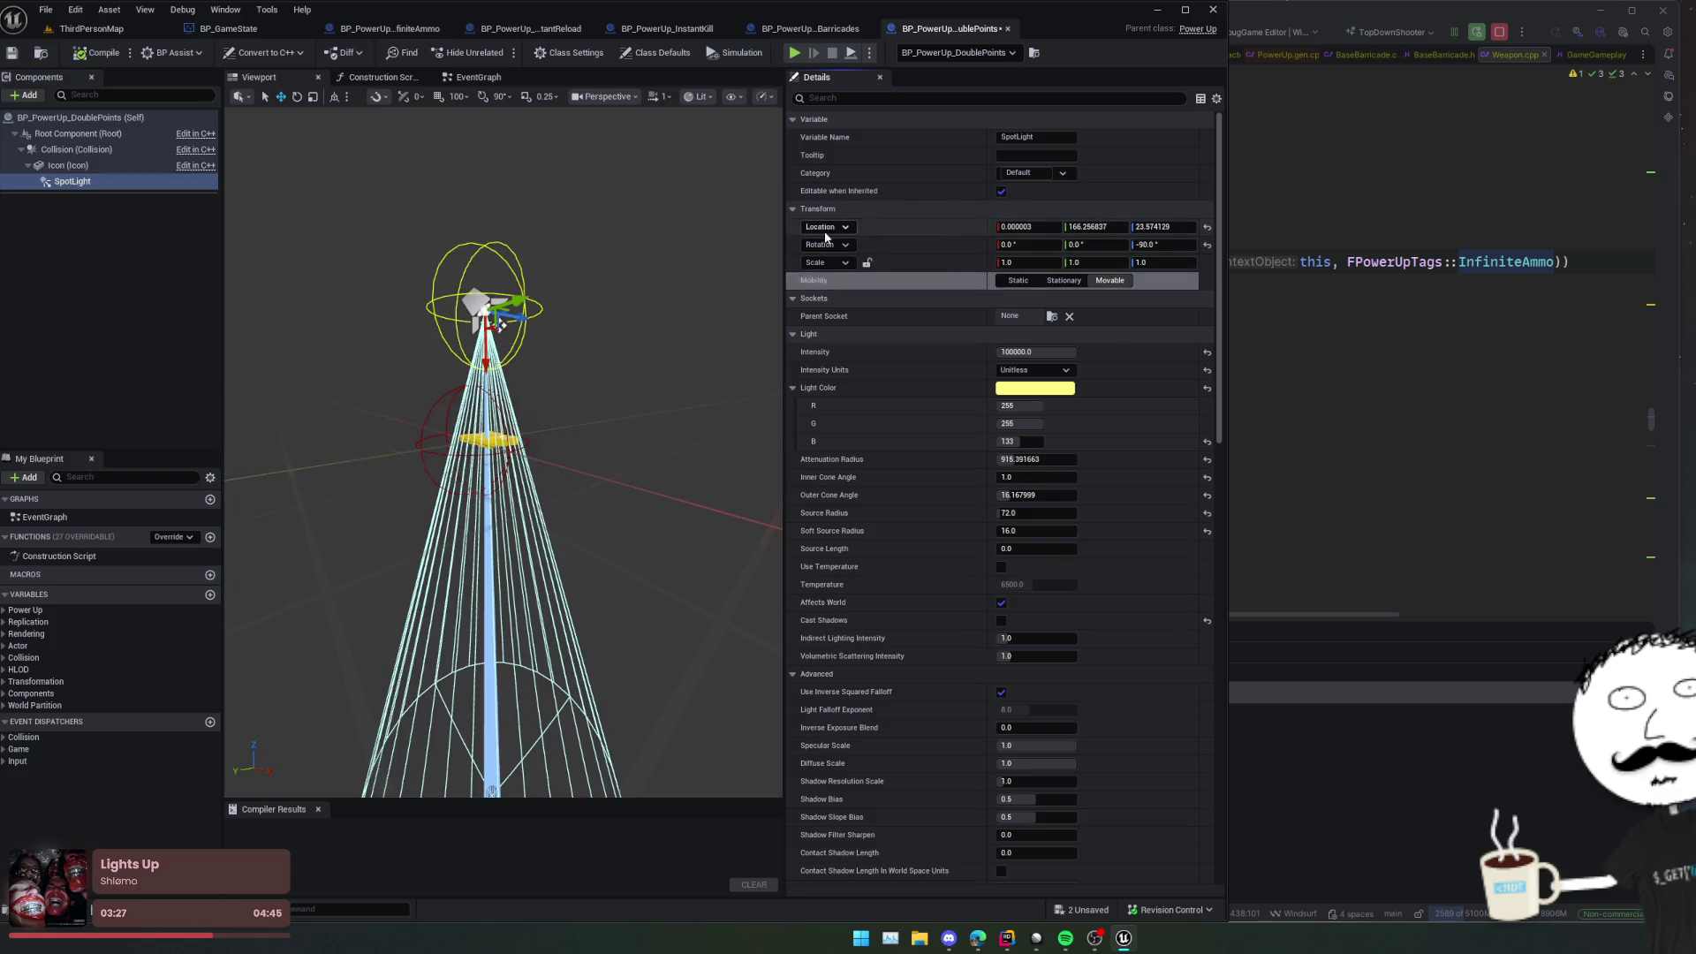
click(526, 430)
key(f)
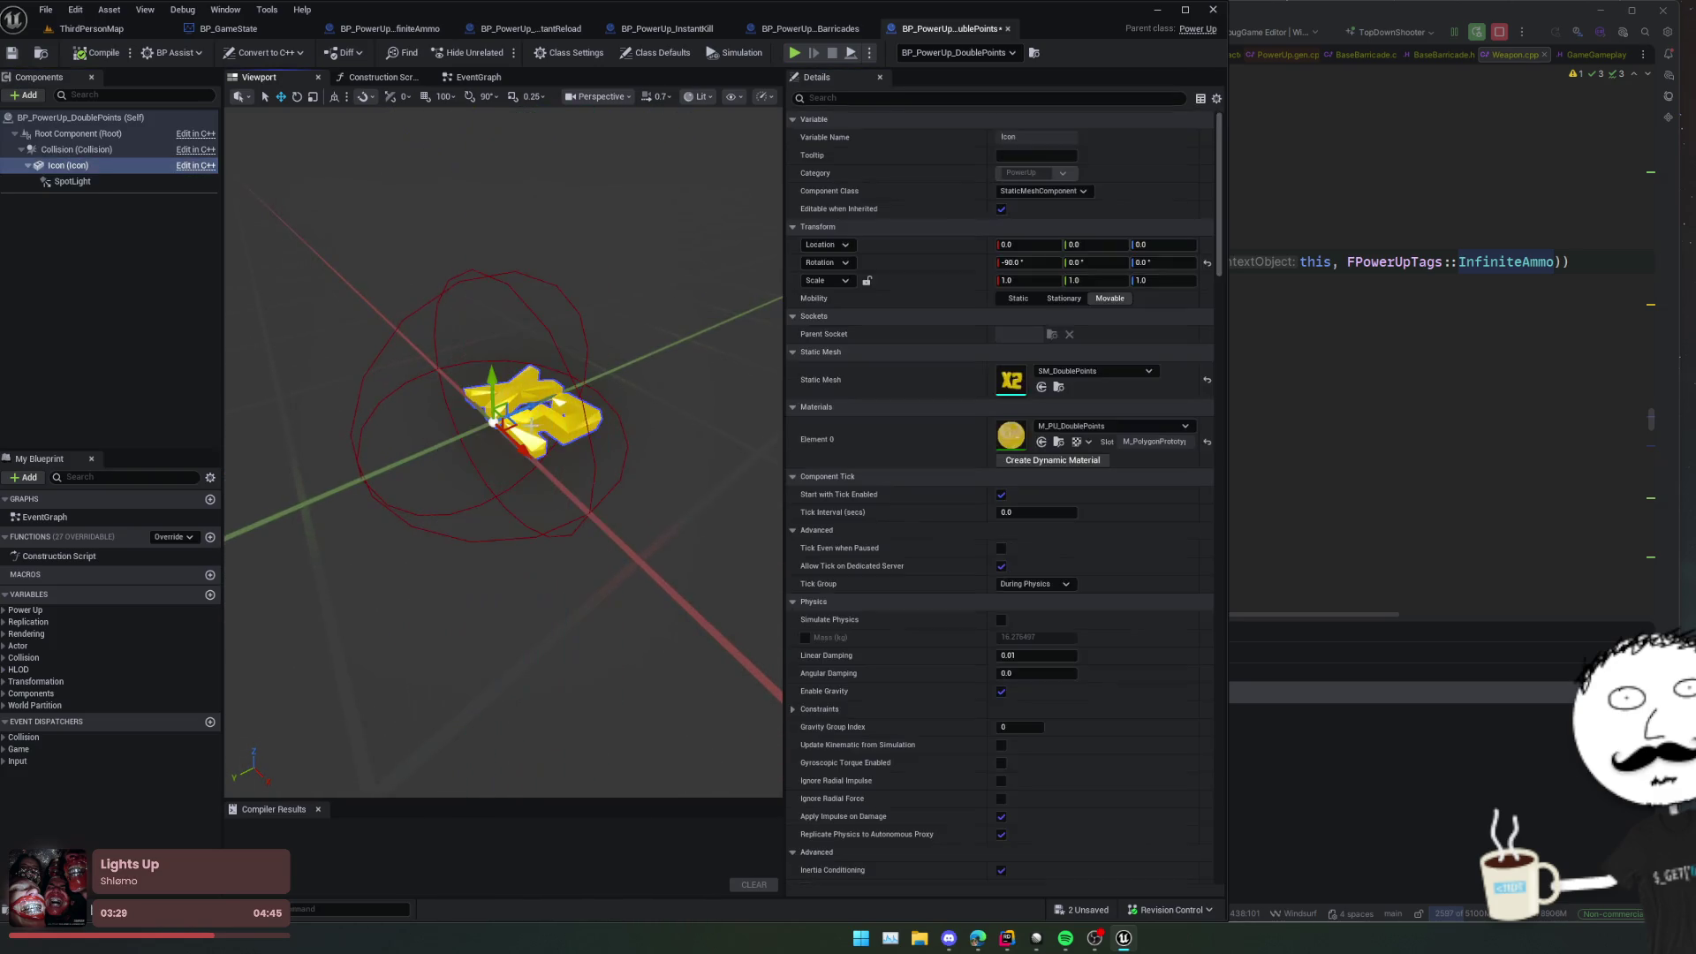
mouse_move(535, 408)
mouse_down()
mouse_move(619, 415)
mouse_move(574, 416)
mouse_move(267, 268)
mouse_up()
click(71, 182)
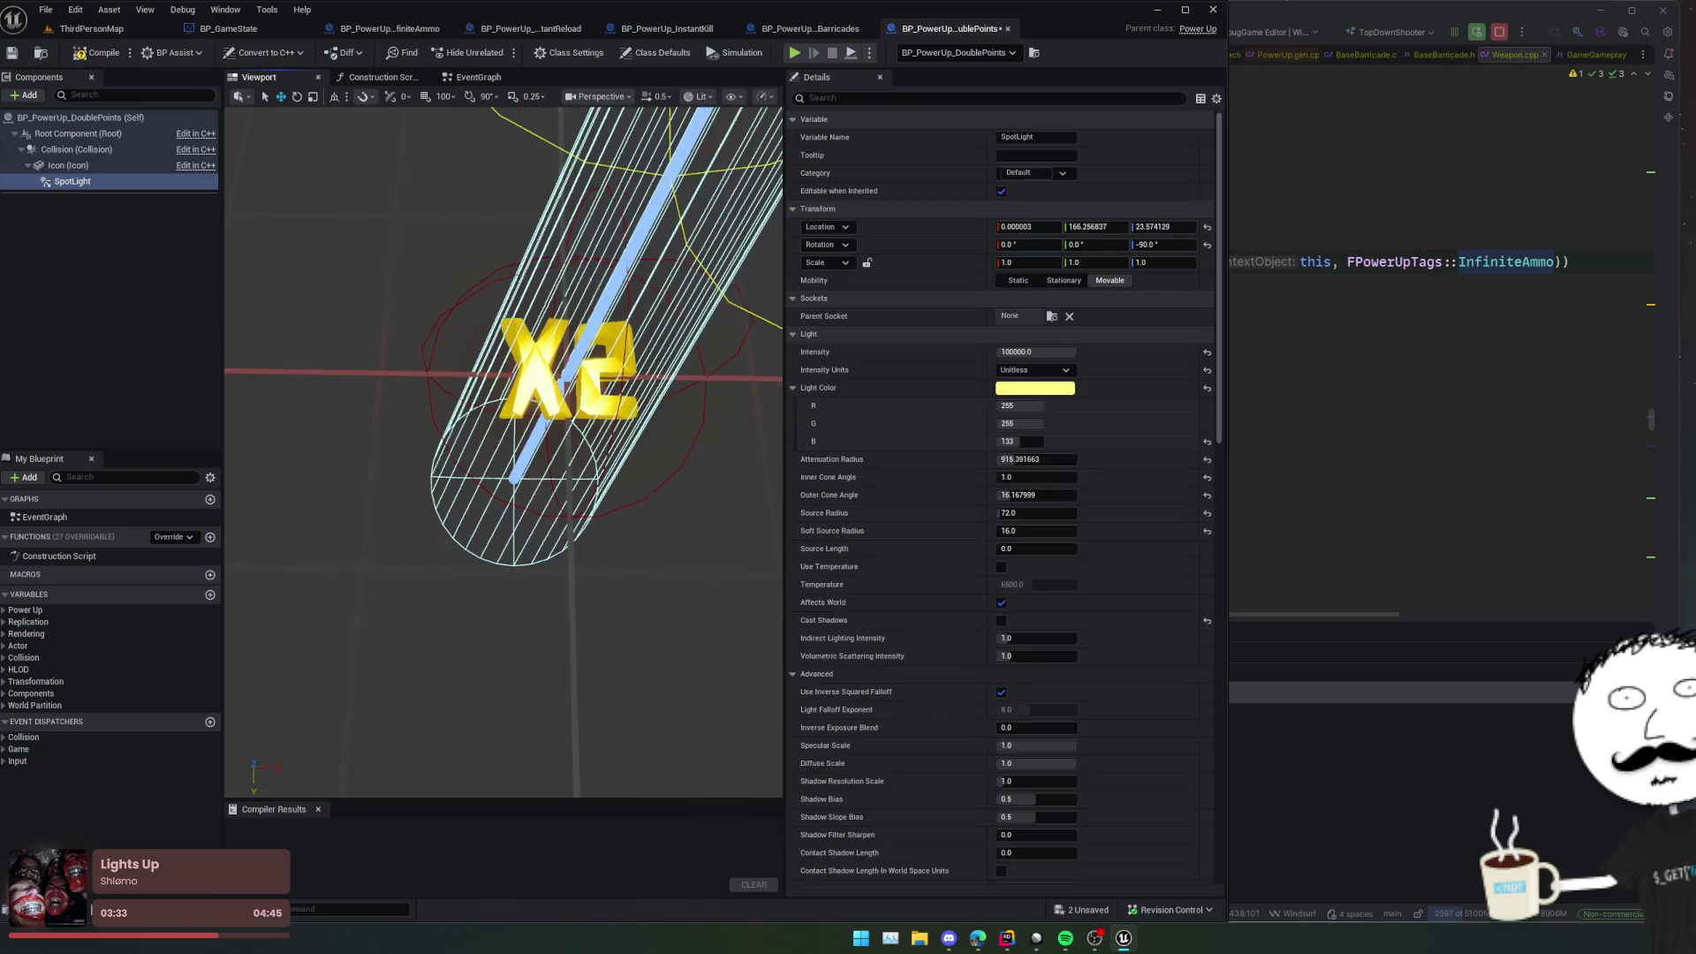
click(77, 54)
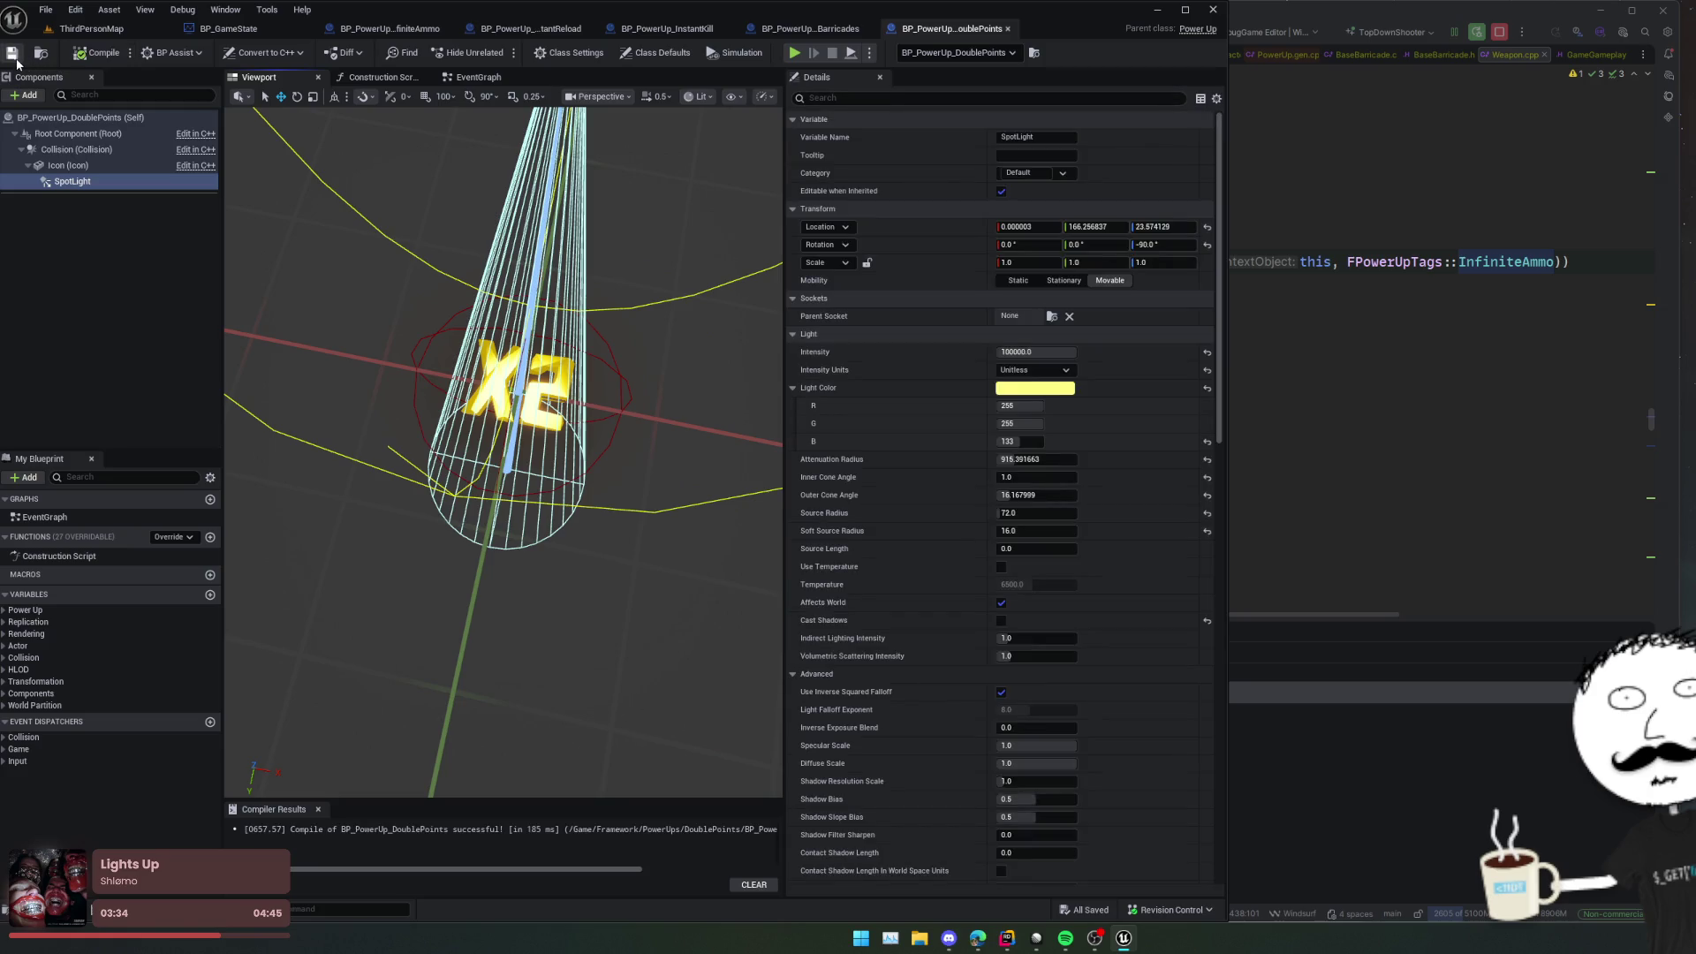
Step: Return to the level and frame all five power-ups in the viewport
click(91, 29)
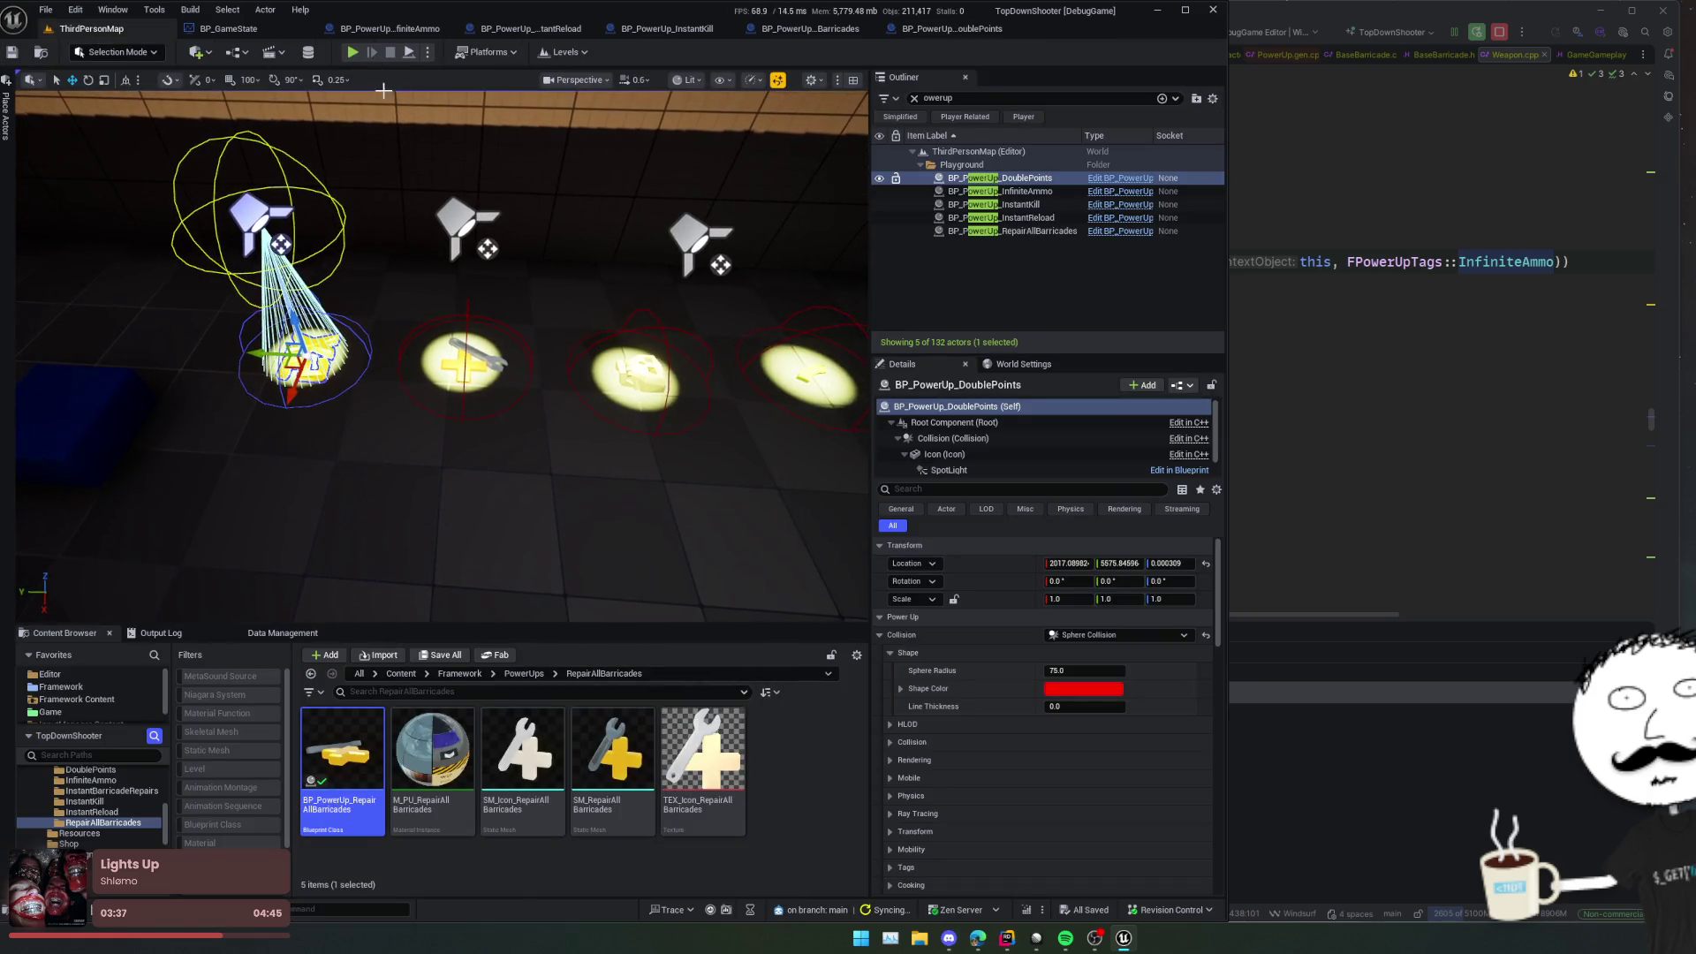
scroll(442, 353, up, 5)
mouse_move(777, 219)
mouse_down()
mouse_move(760, 221)
mouse_move(776, 219)
mouse_up()
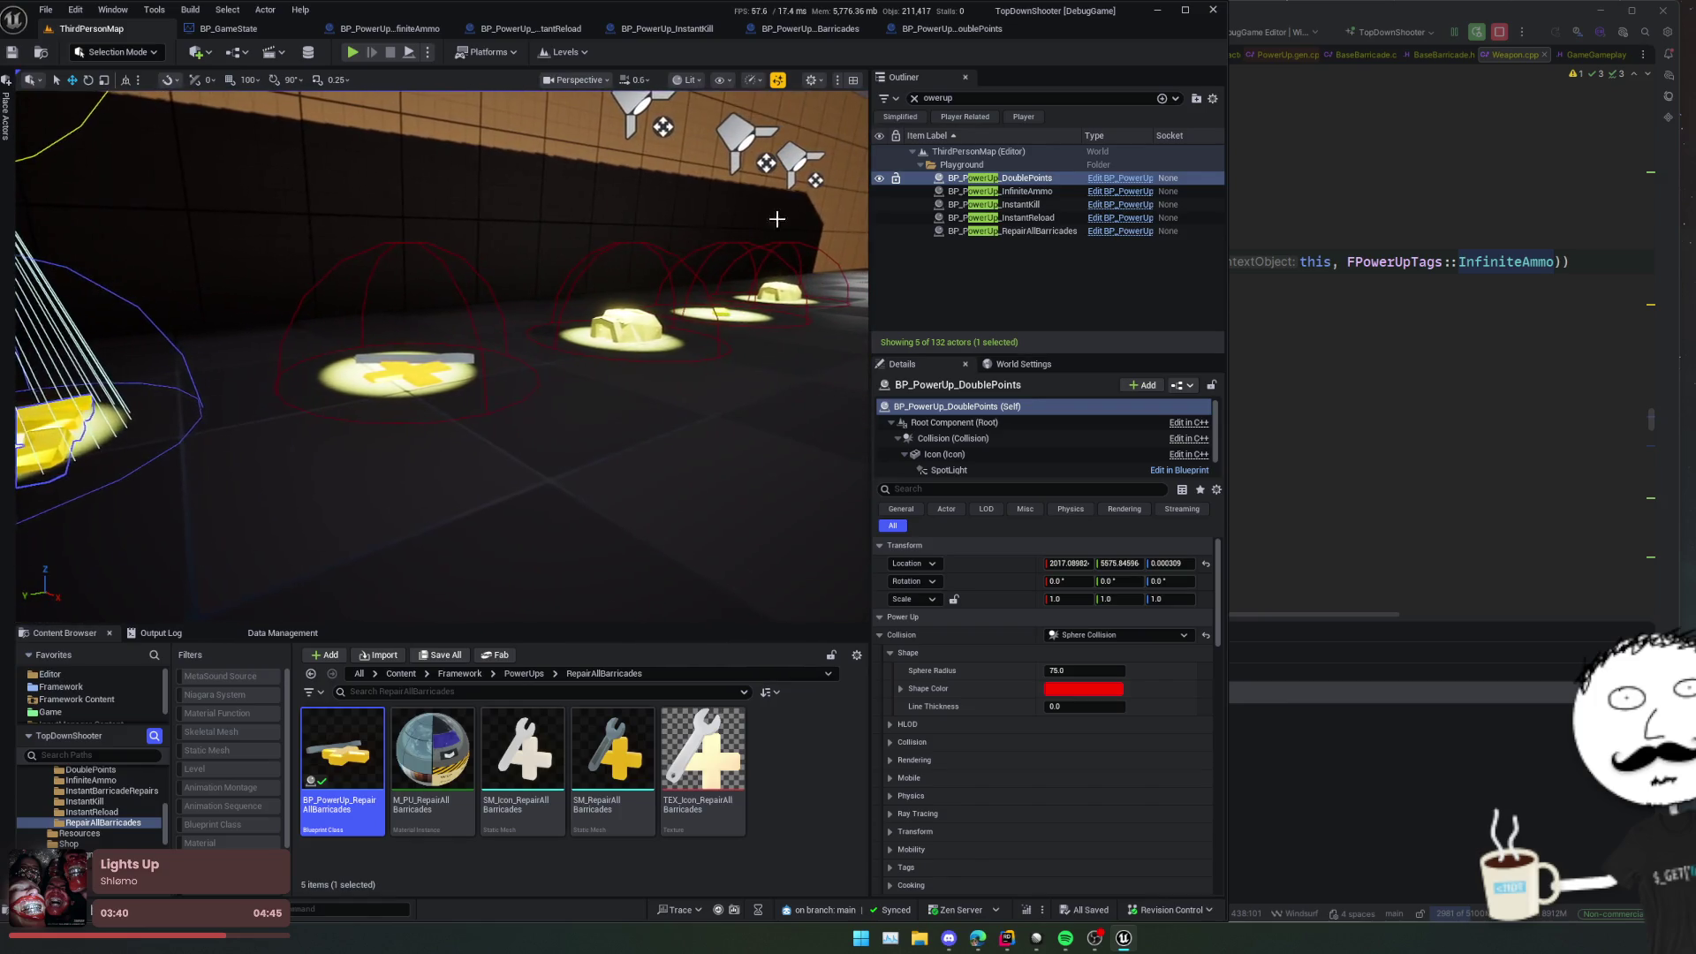
shift+click(1017, 230)
key(f)
drag(676, 312, 676, 312)
Step: Bring the view closer to the power-ups and save all changes
drag(519, 252, 520, 252)
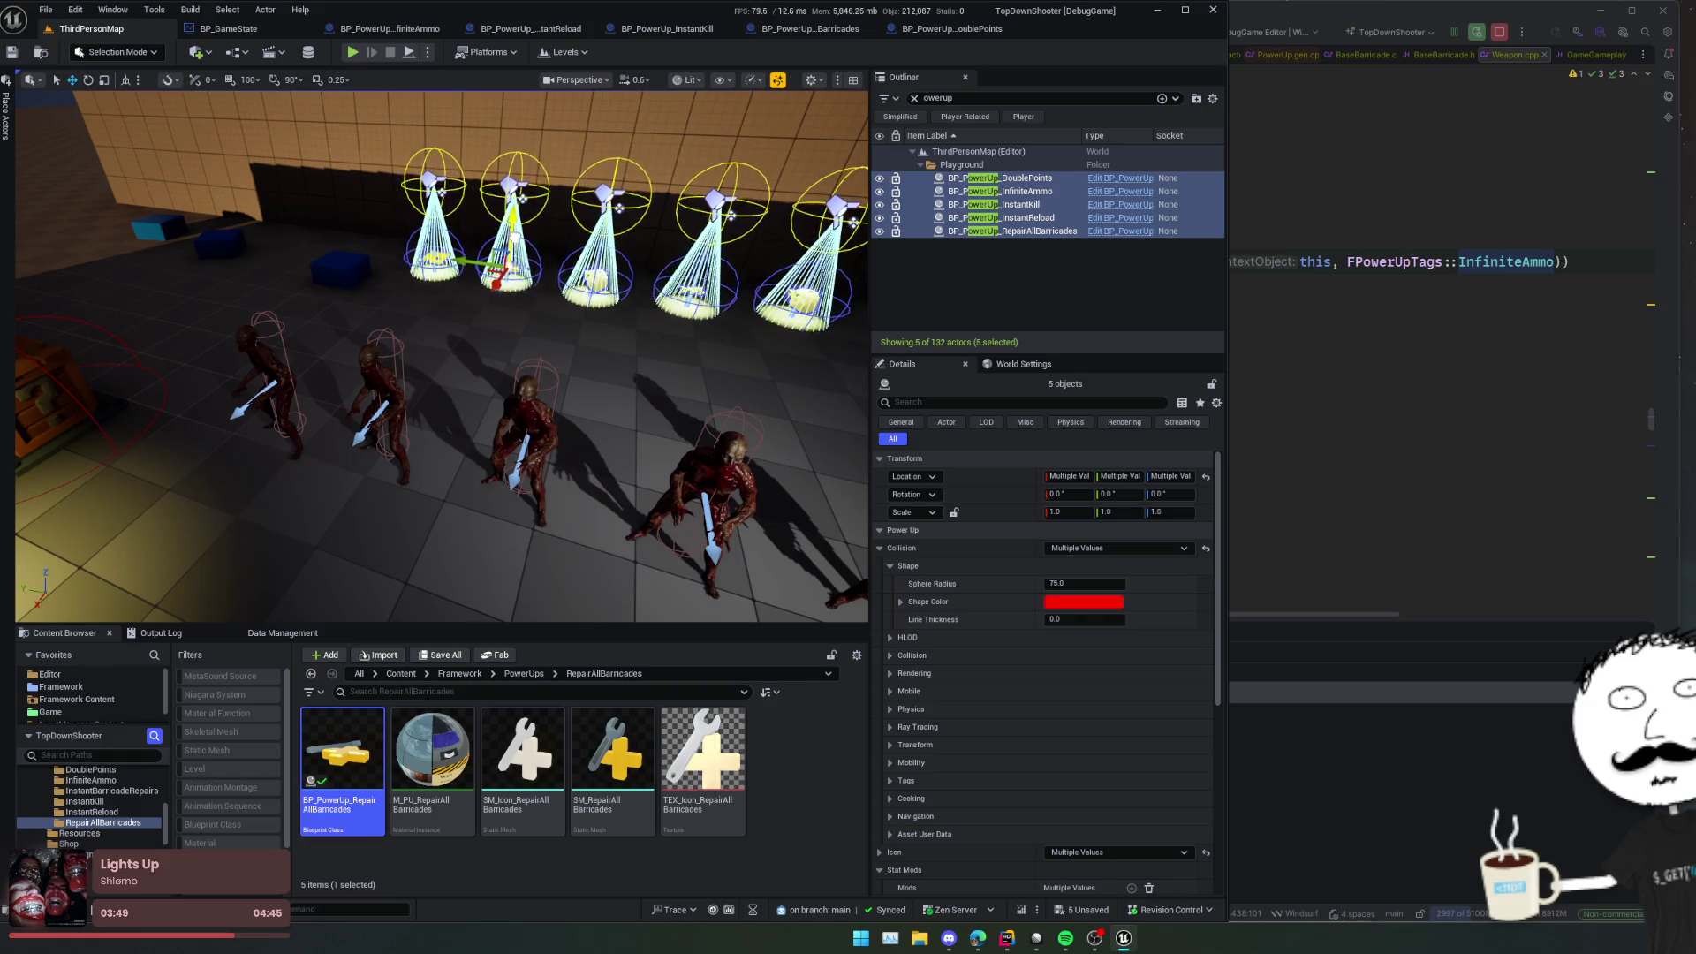
drag(575, 316, 575, 316)
key(ctrl+s)
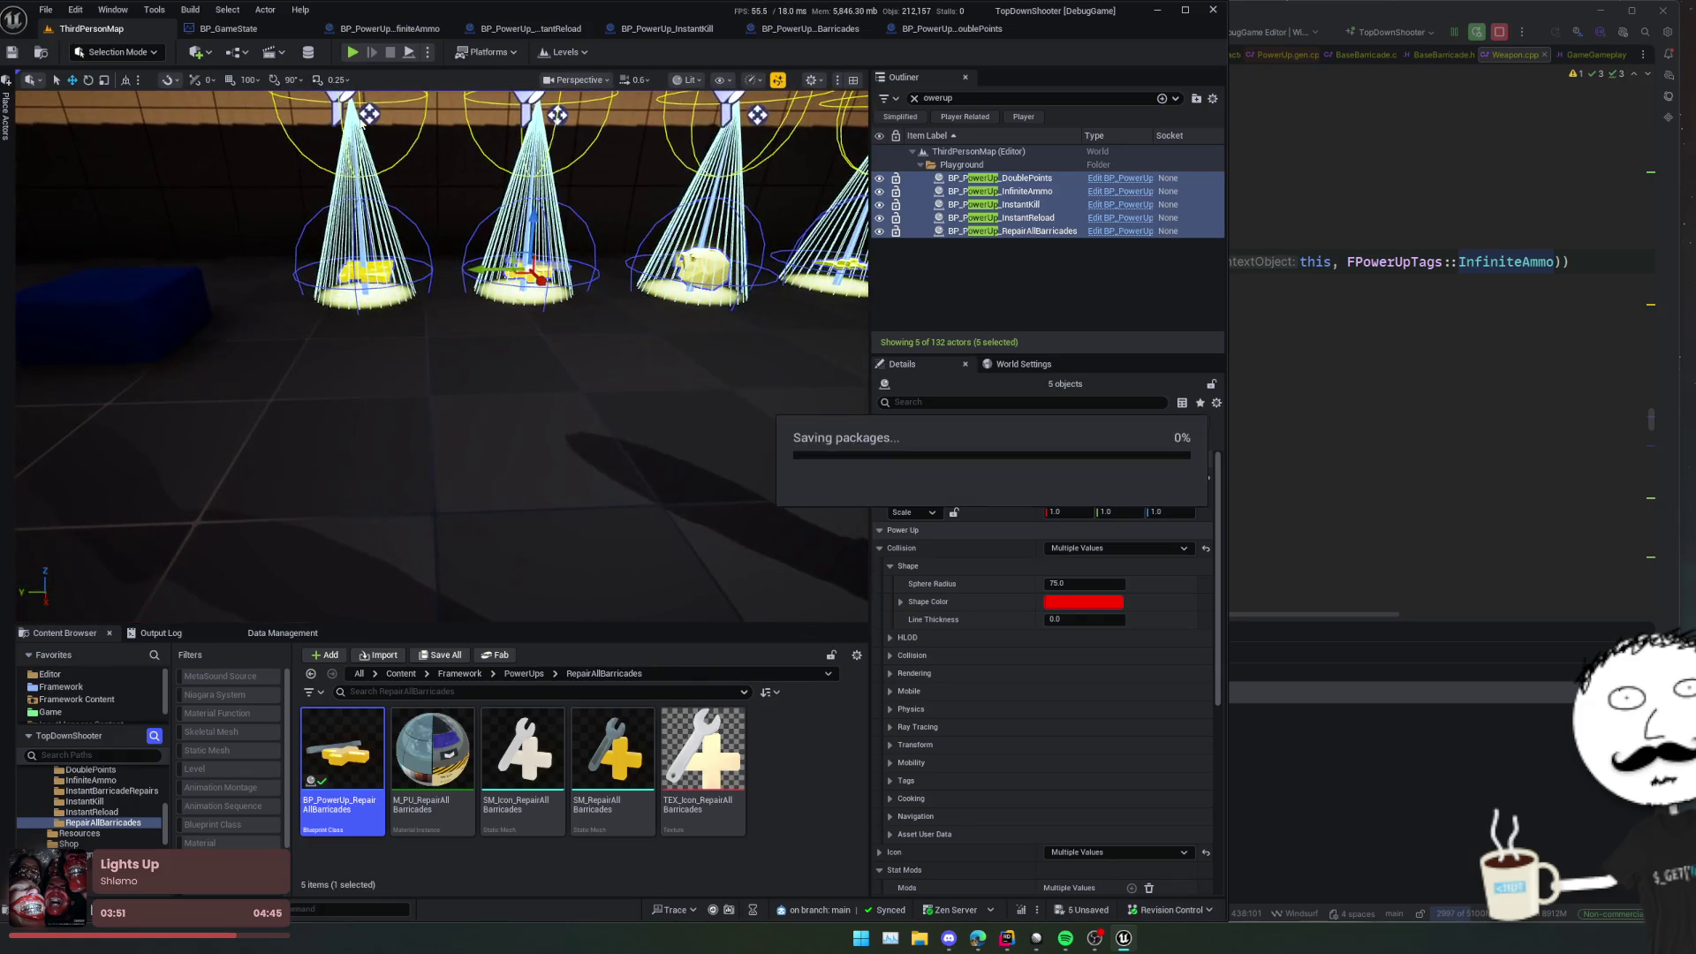
Step: Playtest the level, switching camera modes and walking past the lit pickups, then stop
key(alt+p)
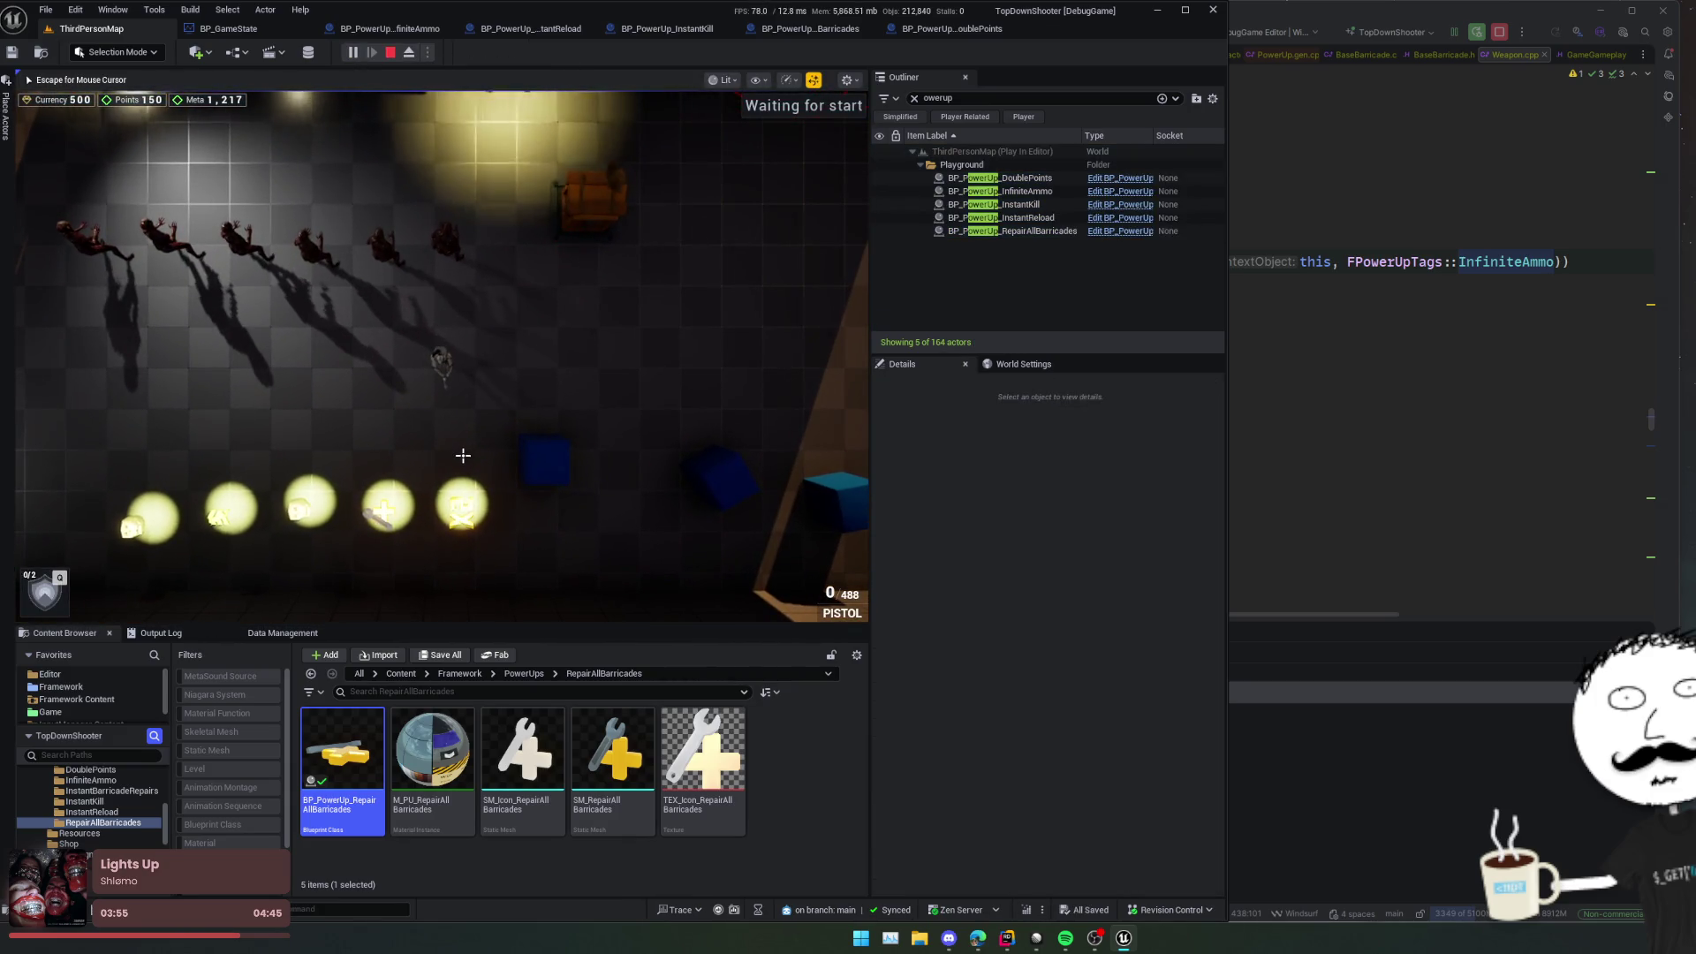
key(v)
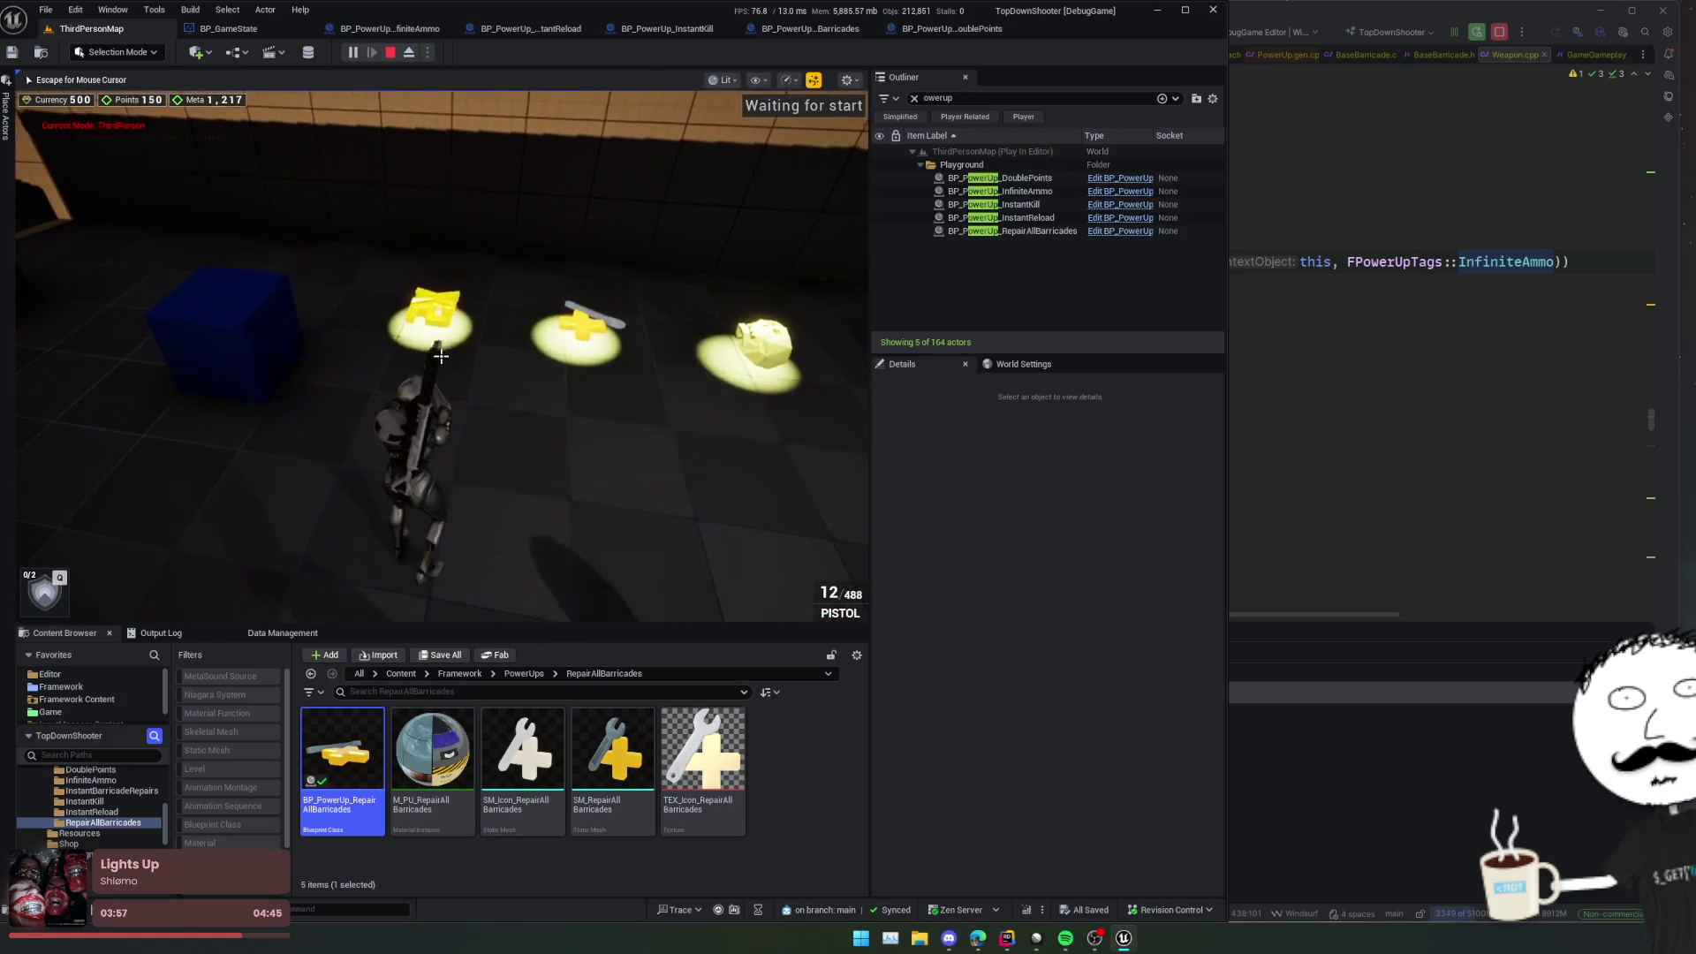
key(v)
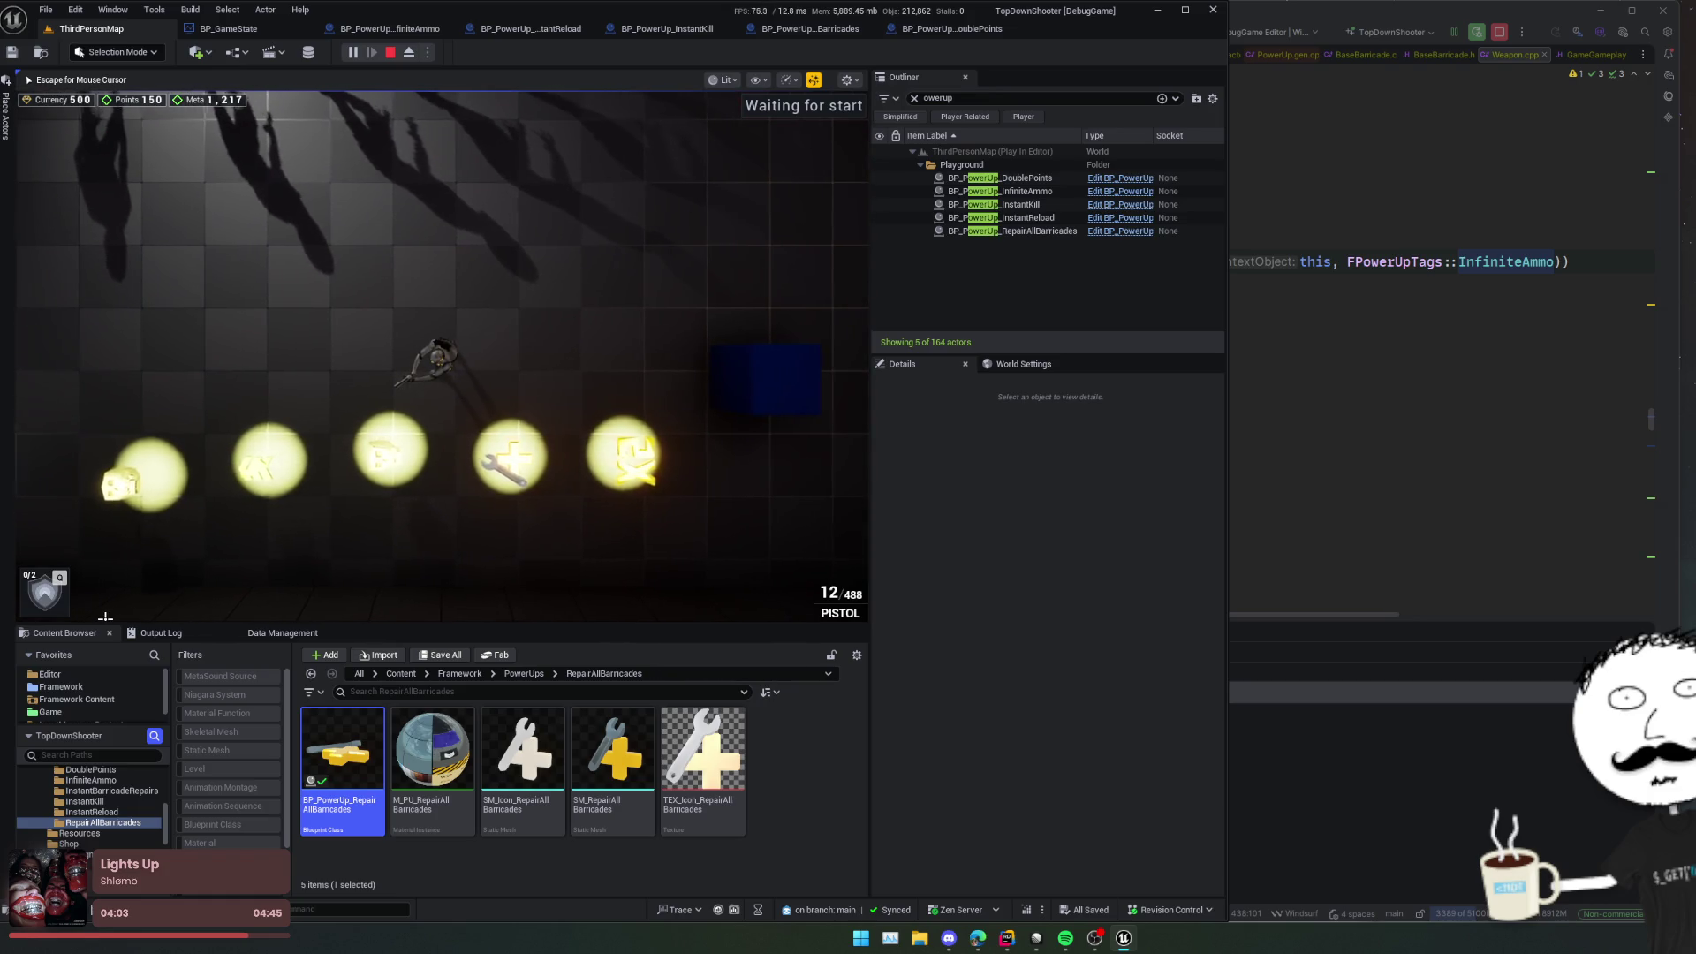
key(a)
key(d)
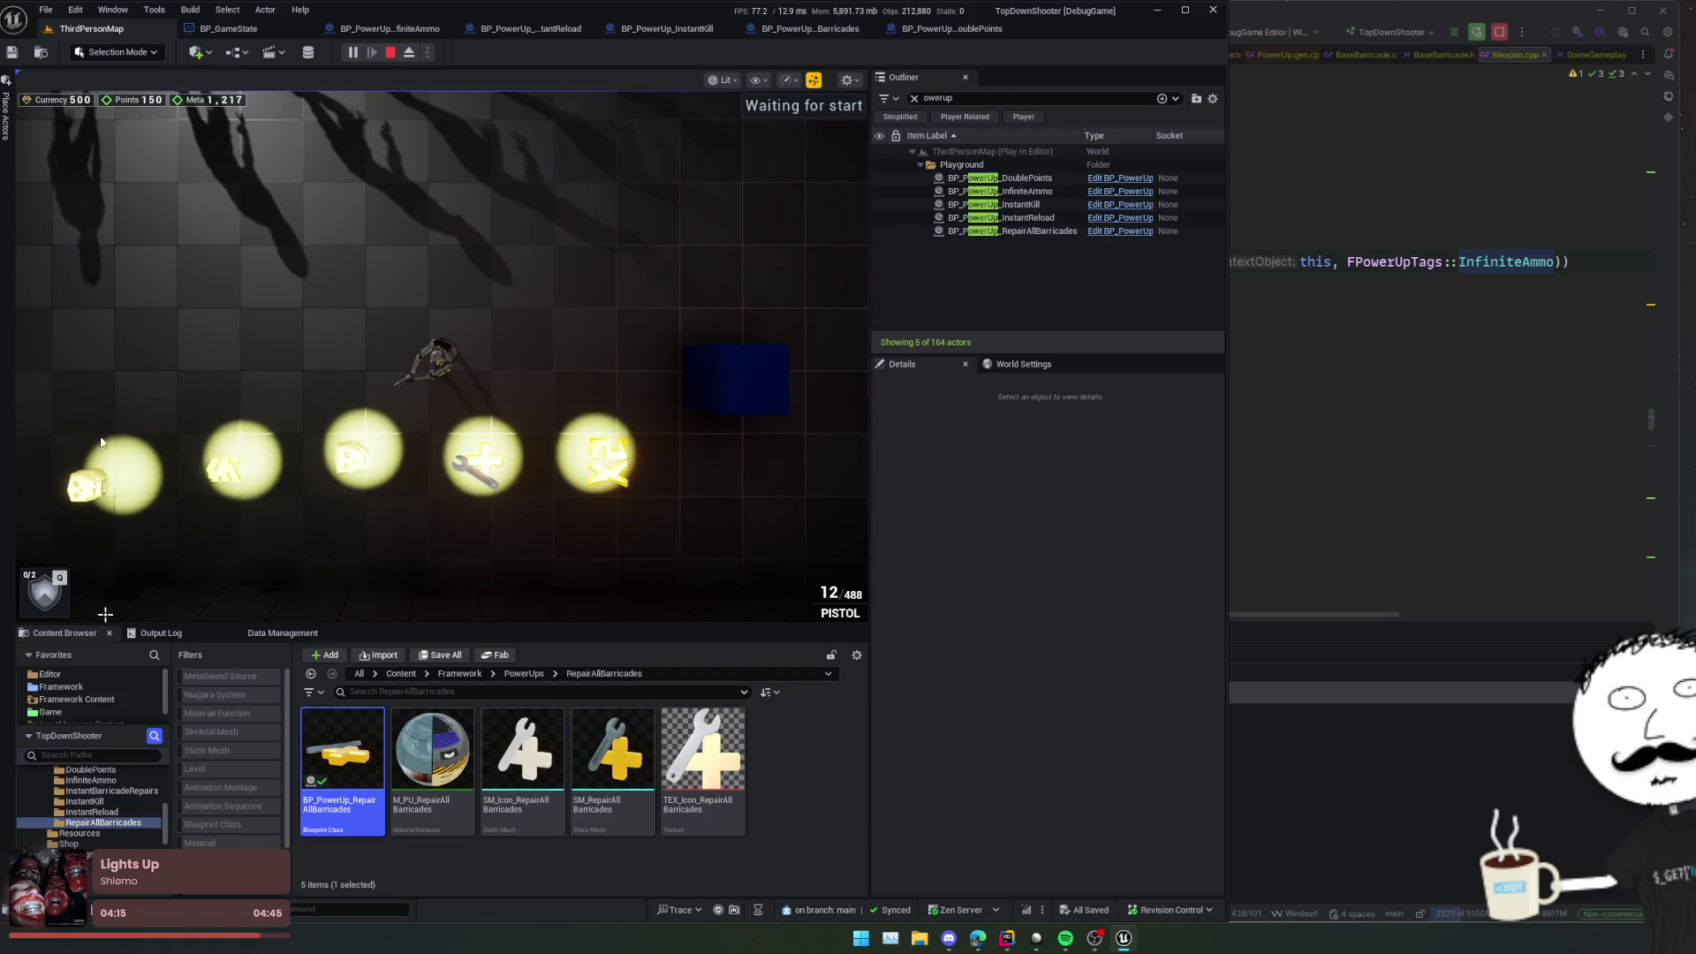
key(Escape)
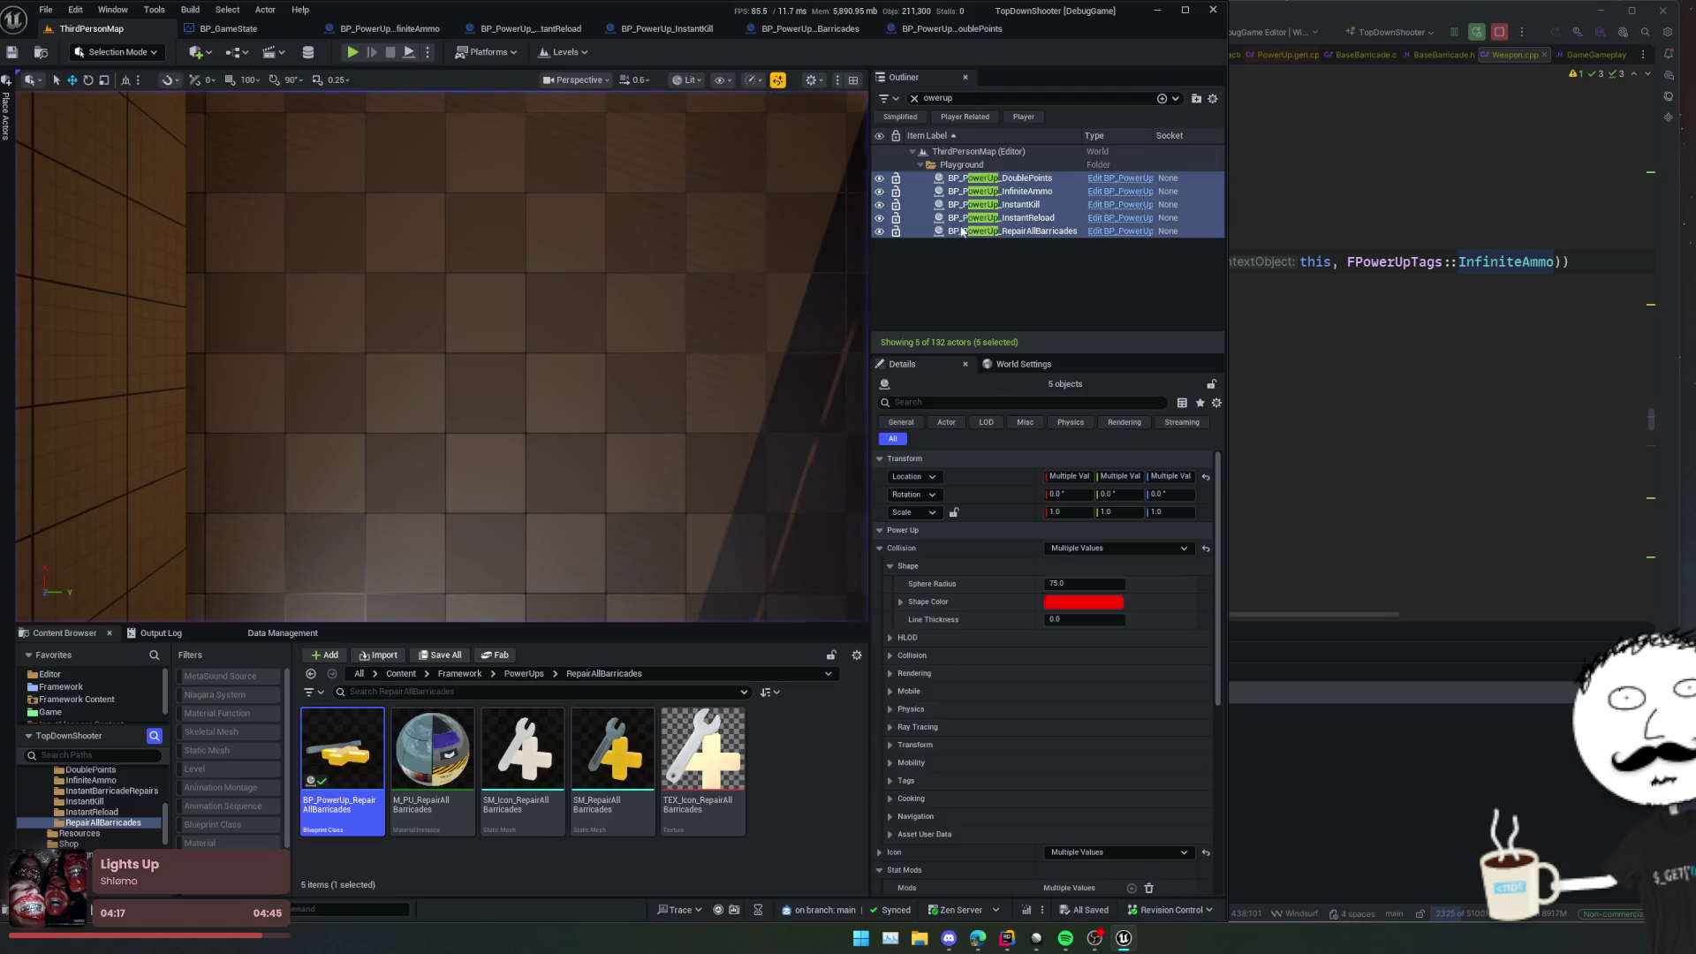
Step: Select only the DoublePoints power-up in the level and open its blueprint
scroll(727, 473, up, 10)
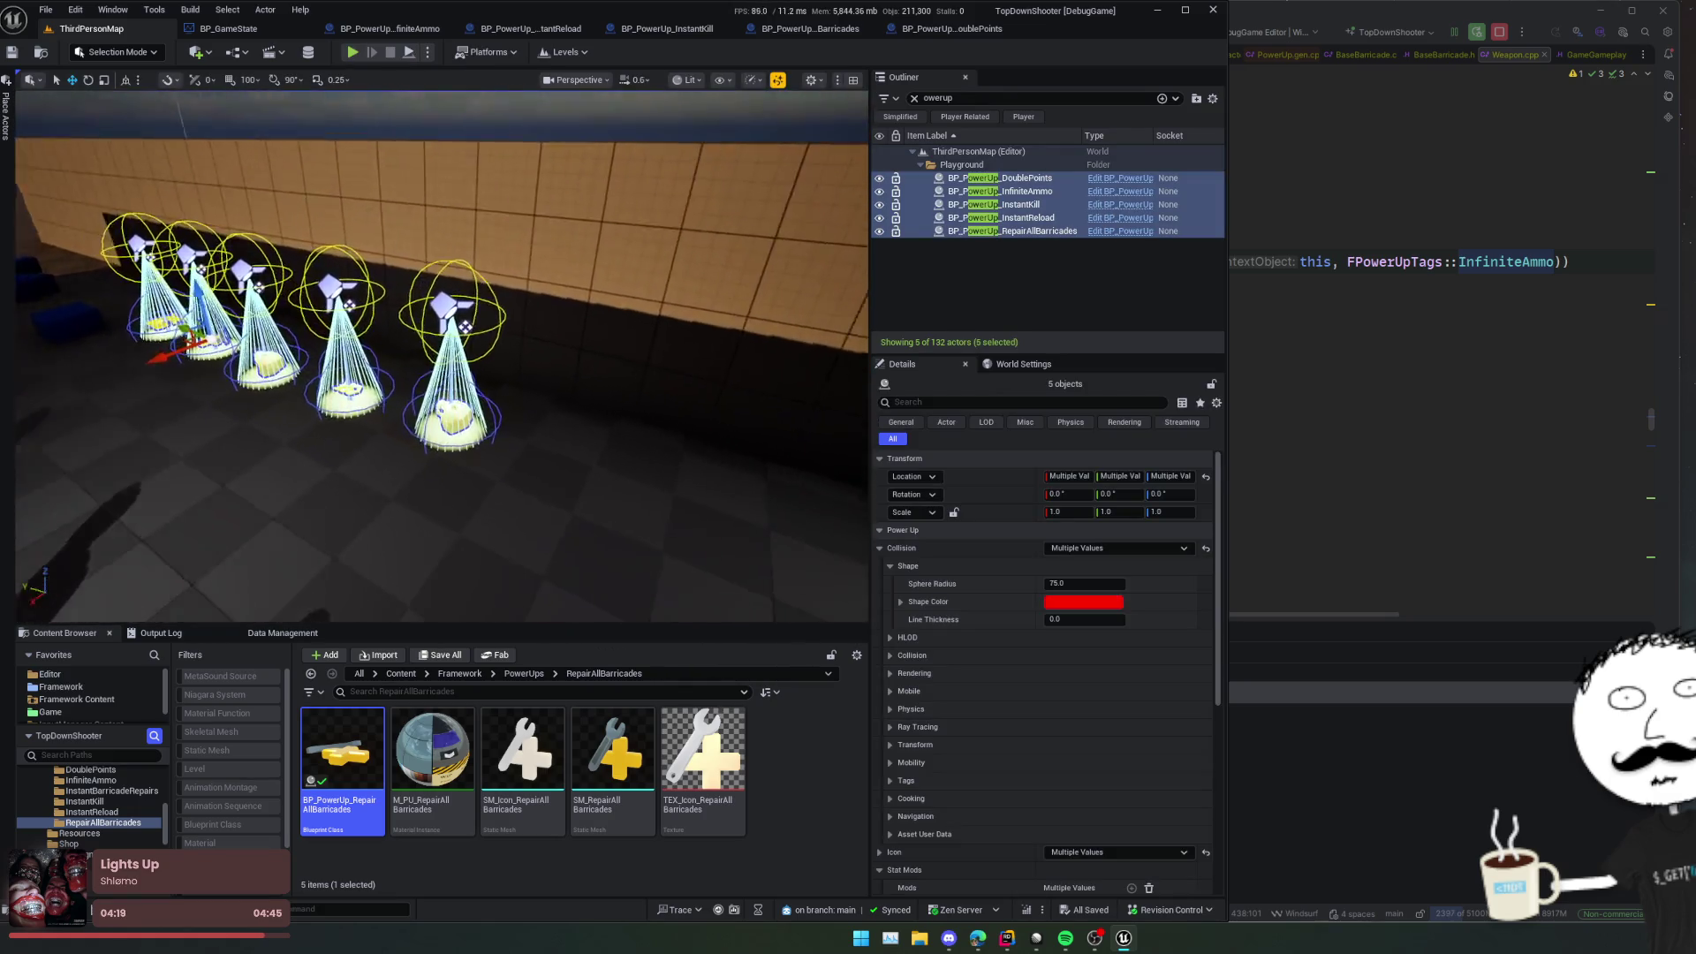
mouse_move(727, 473)
mouse_down()
mouse_move(769, 484)
mouse_move(725, 440)
mouse_up()
click(1094, 180)
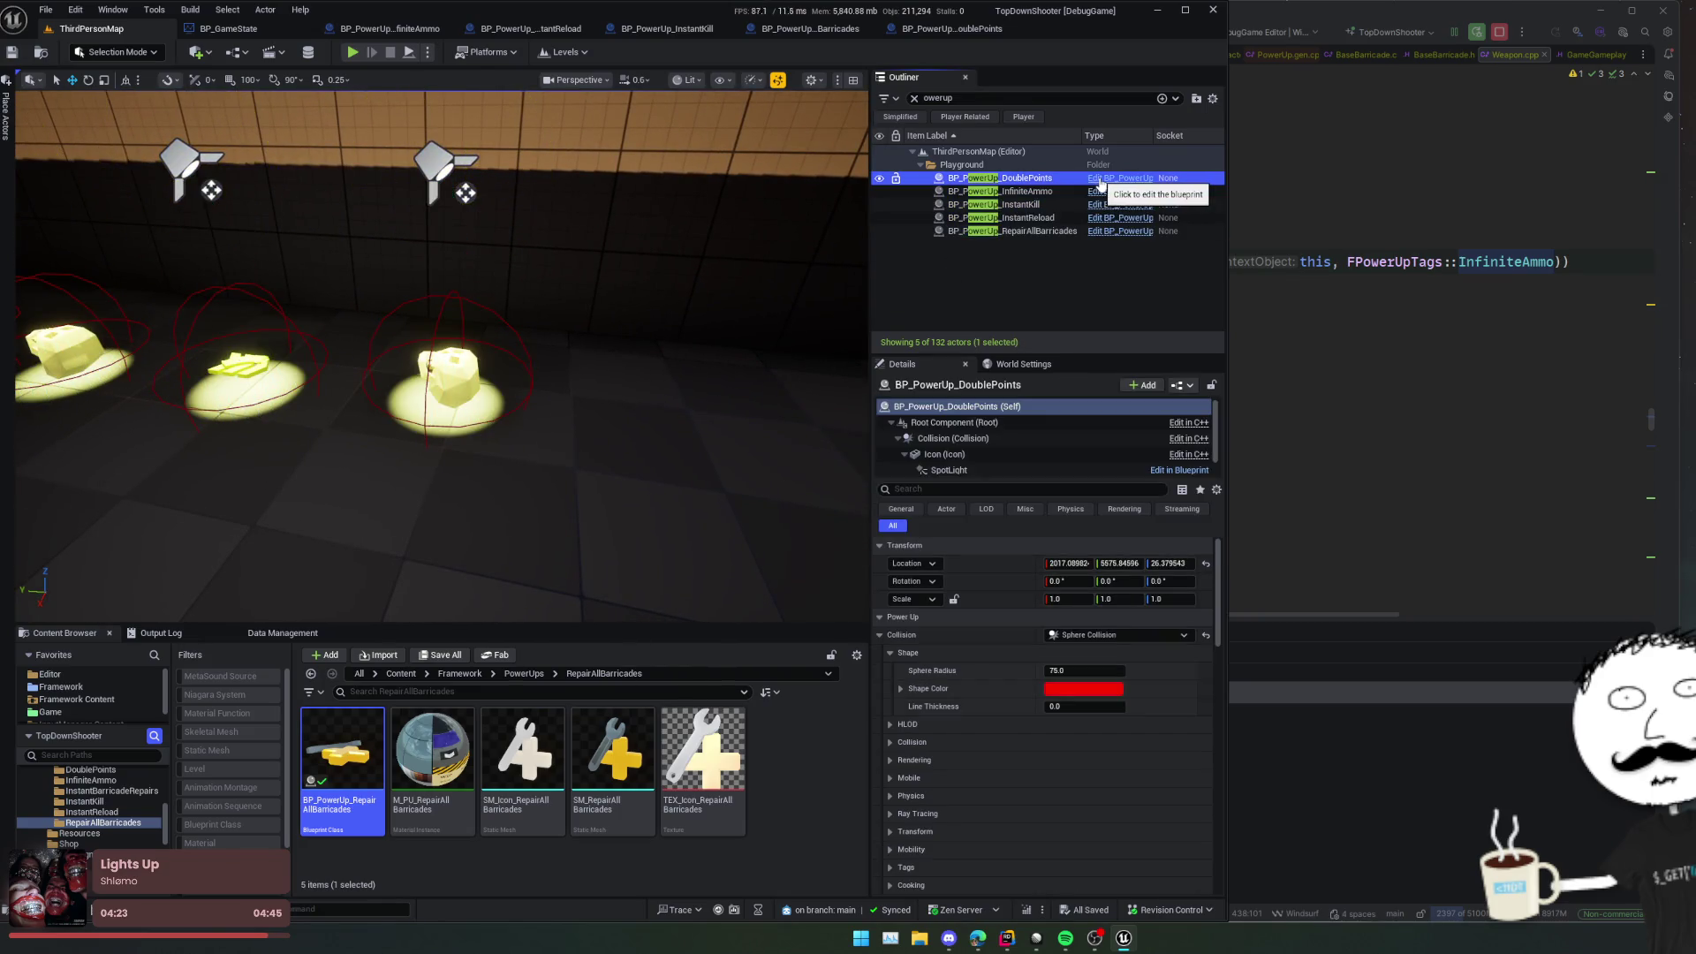
key(f)
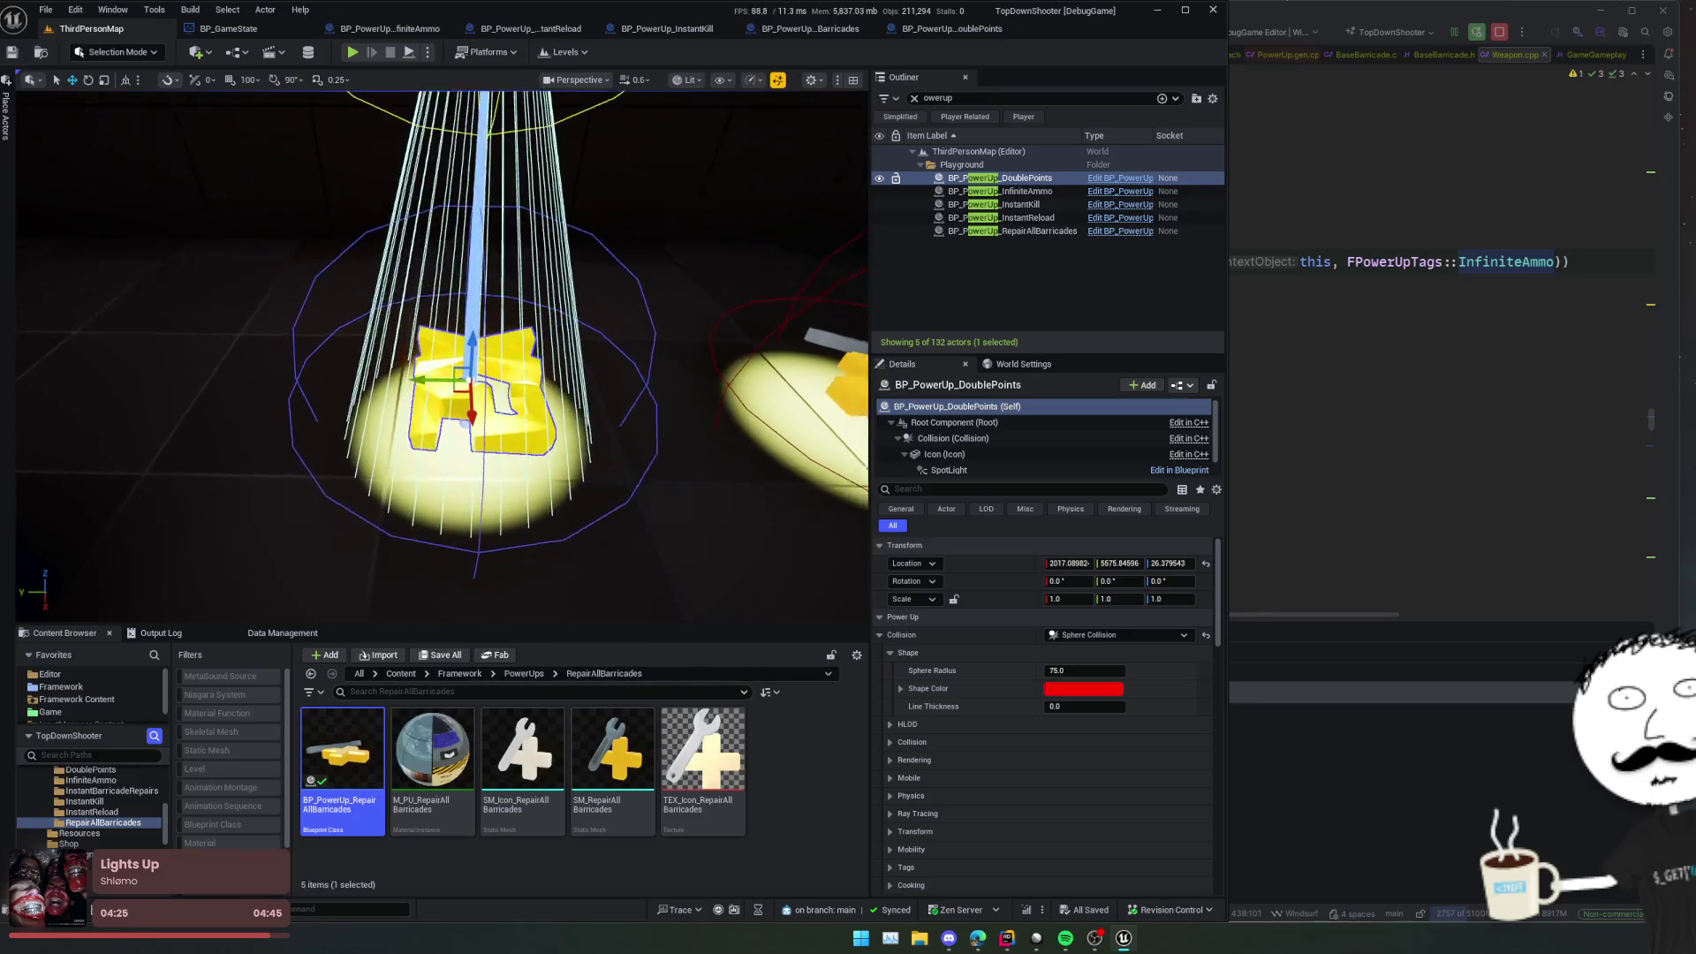
click(1129, 181)
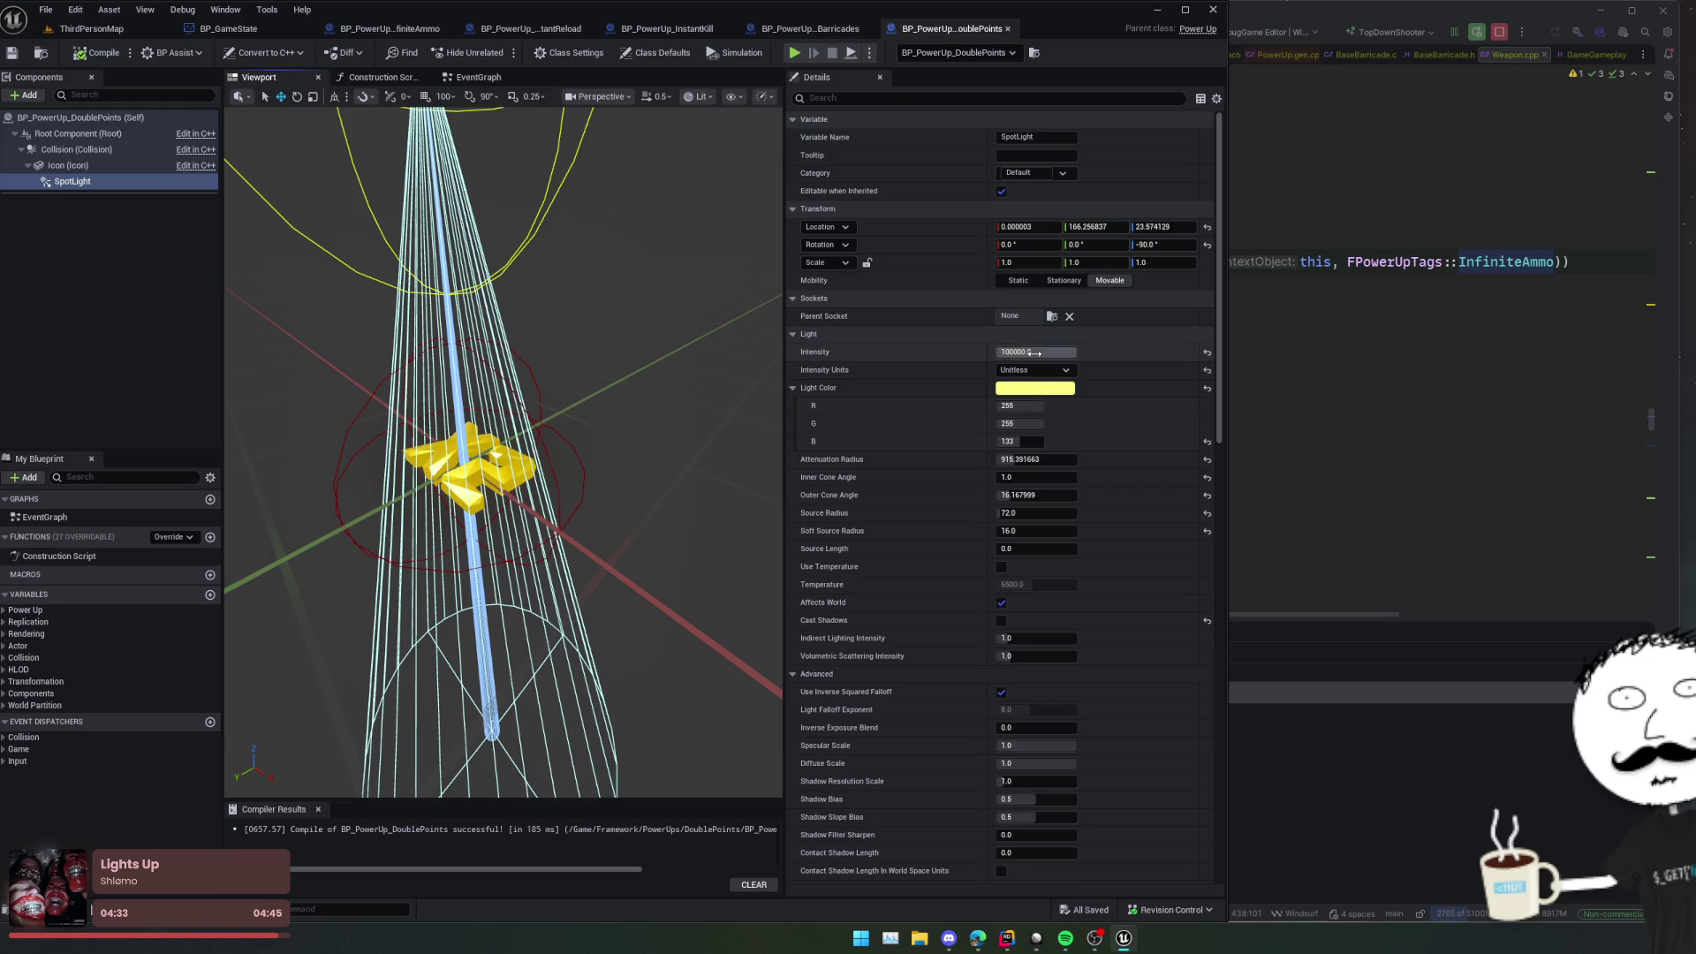
Step: Lower the spotlight intensity to about 7913 in a floating blueprint window, save, and playtest
drag(1025, 351, 968, 96)
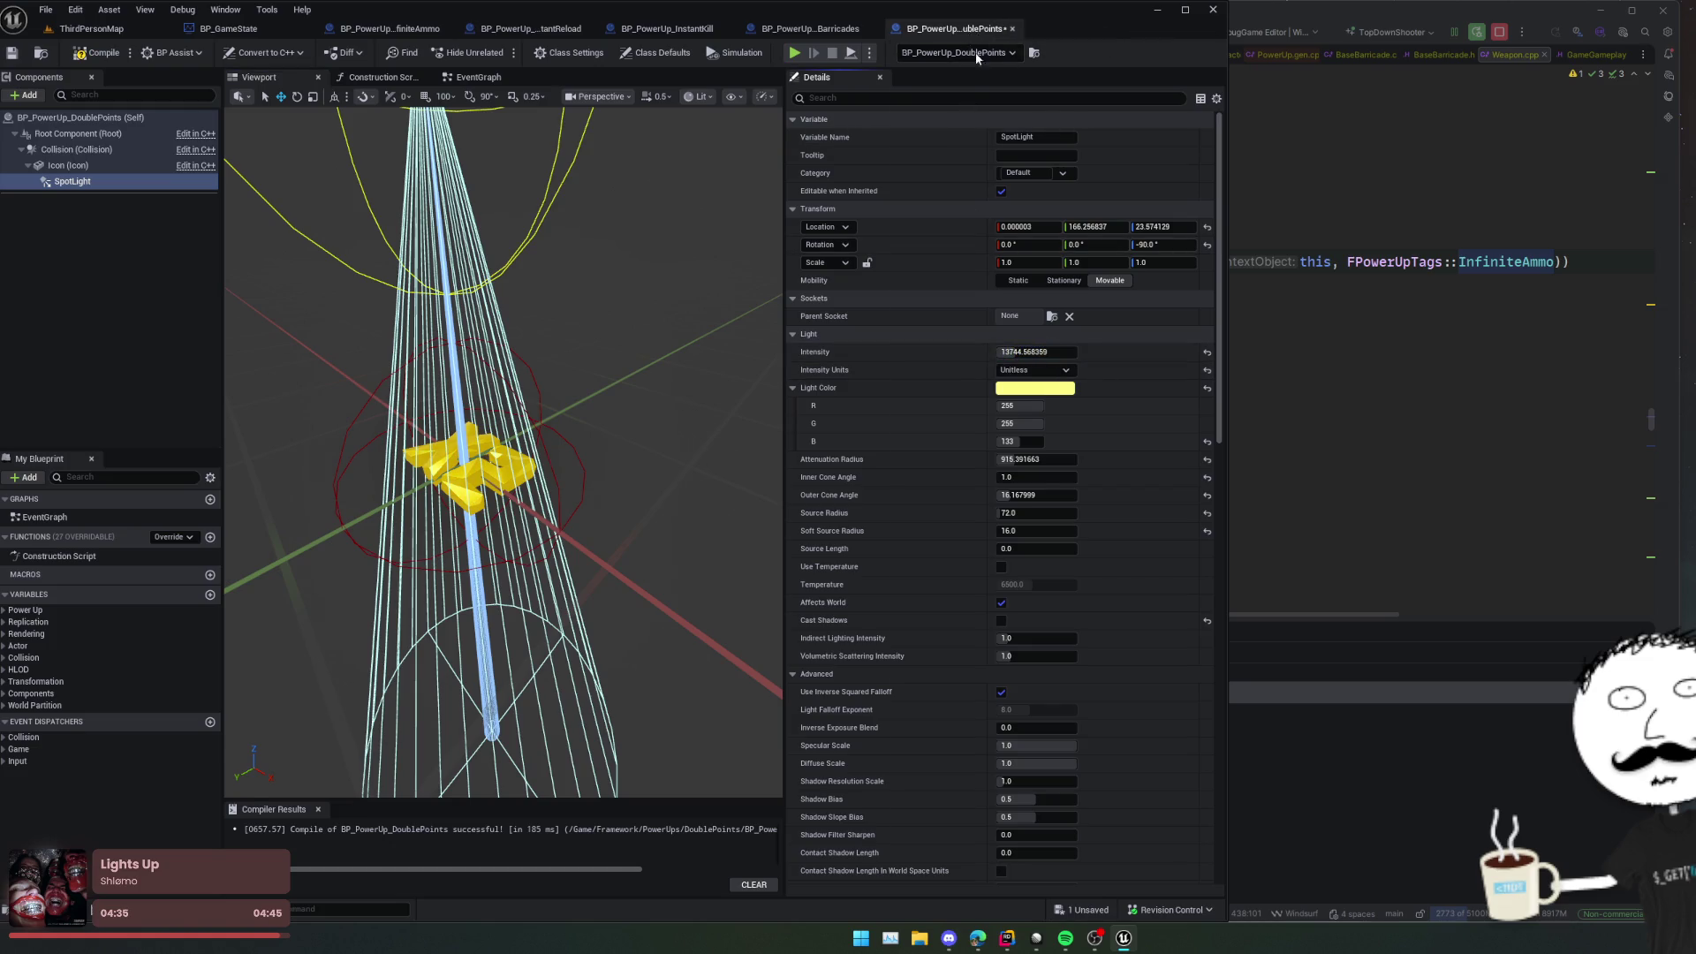
click(138, 30)
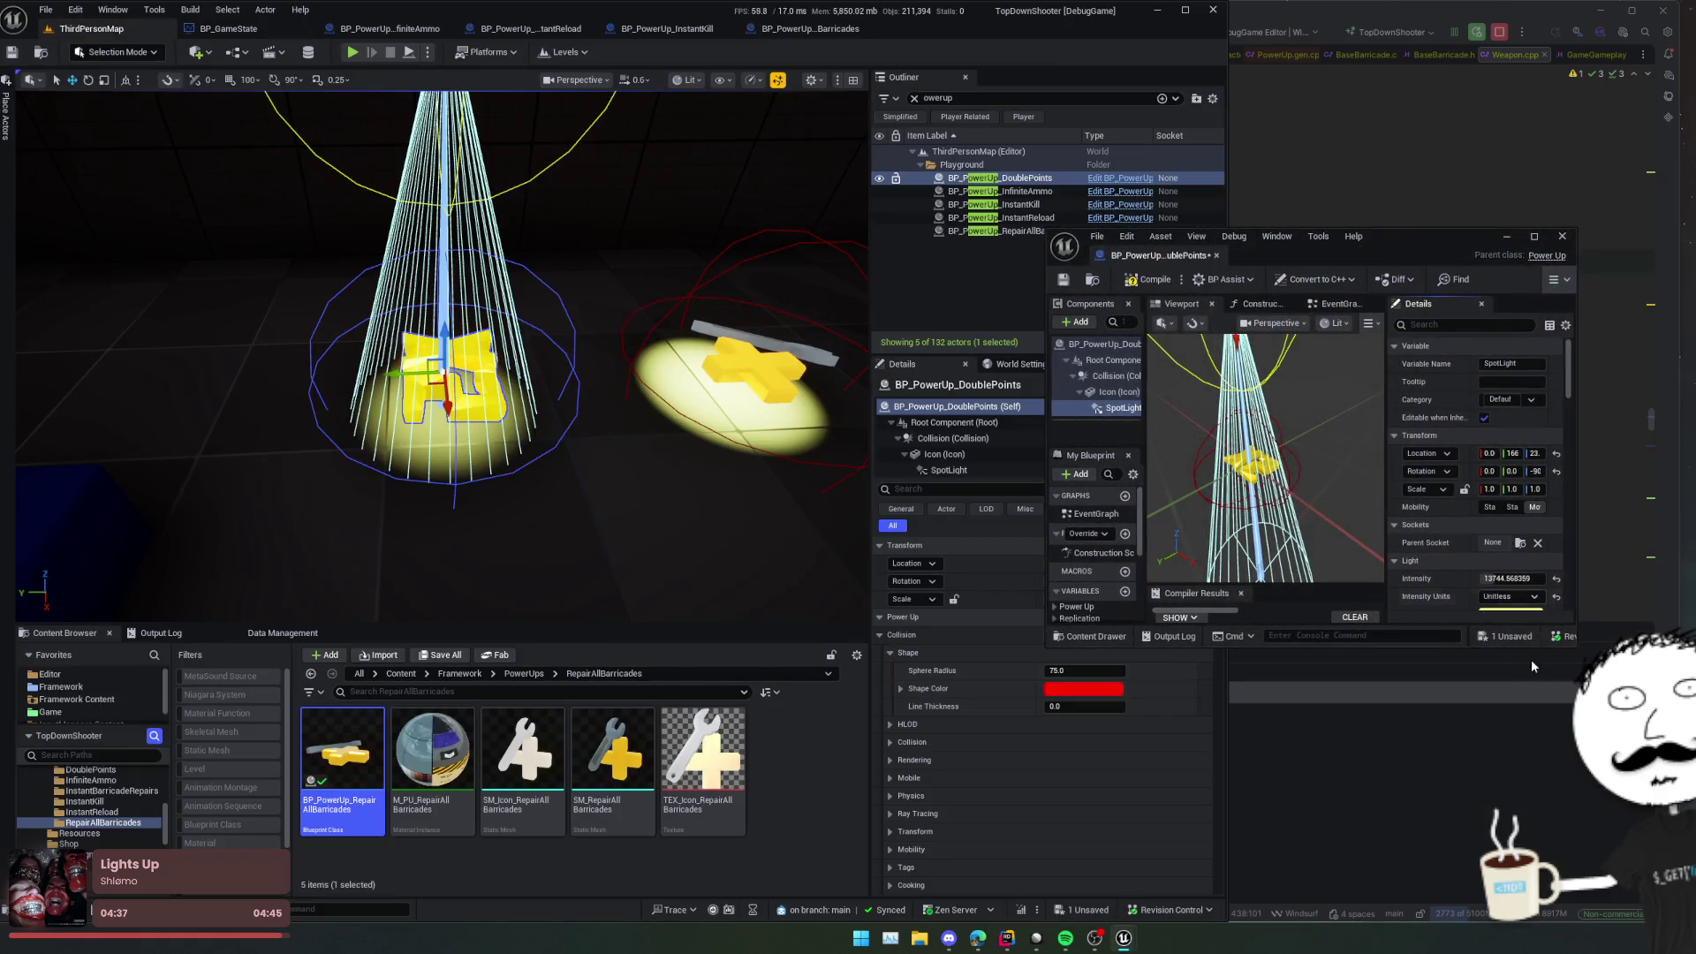
drag(1572, 647, 1692, 826)
mouse_move(1659, 579)
mouse_down()
mouse_move(1603, 579)
mouse_move(1622, 579)
mouse_up()
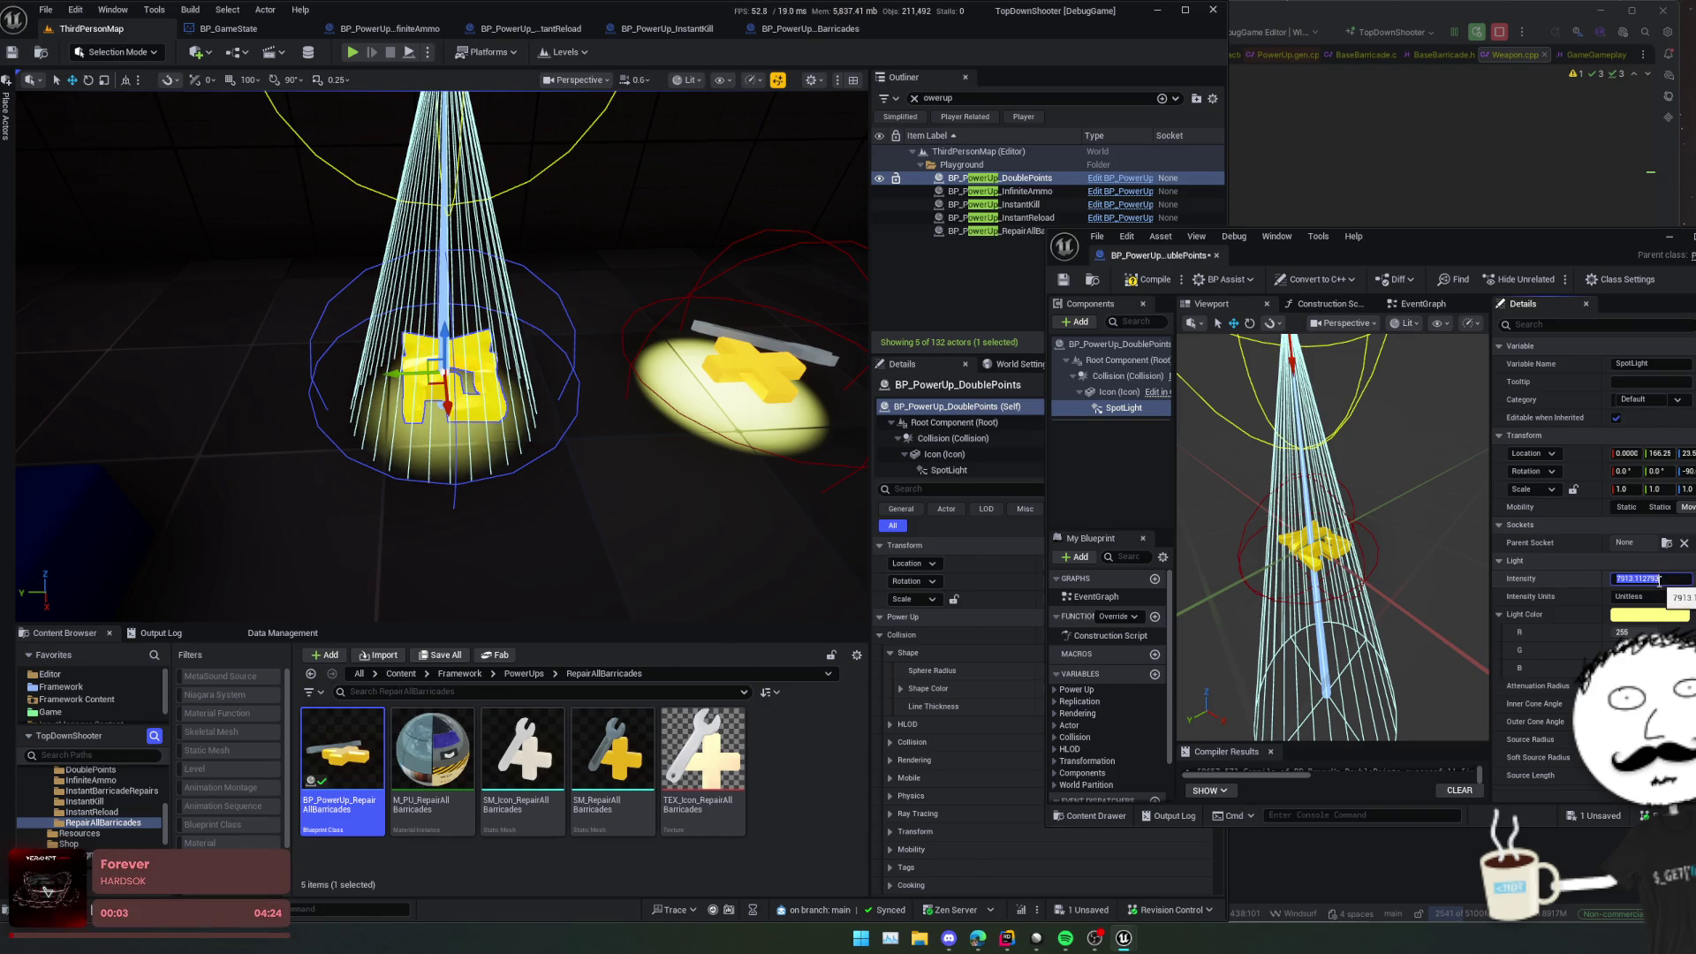
key(ctrl+s)
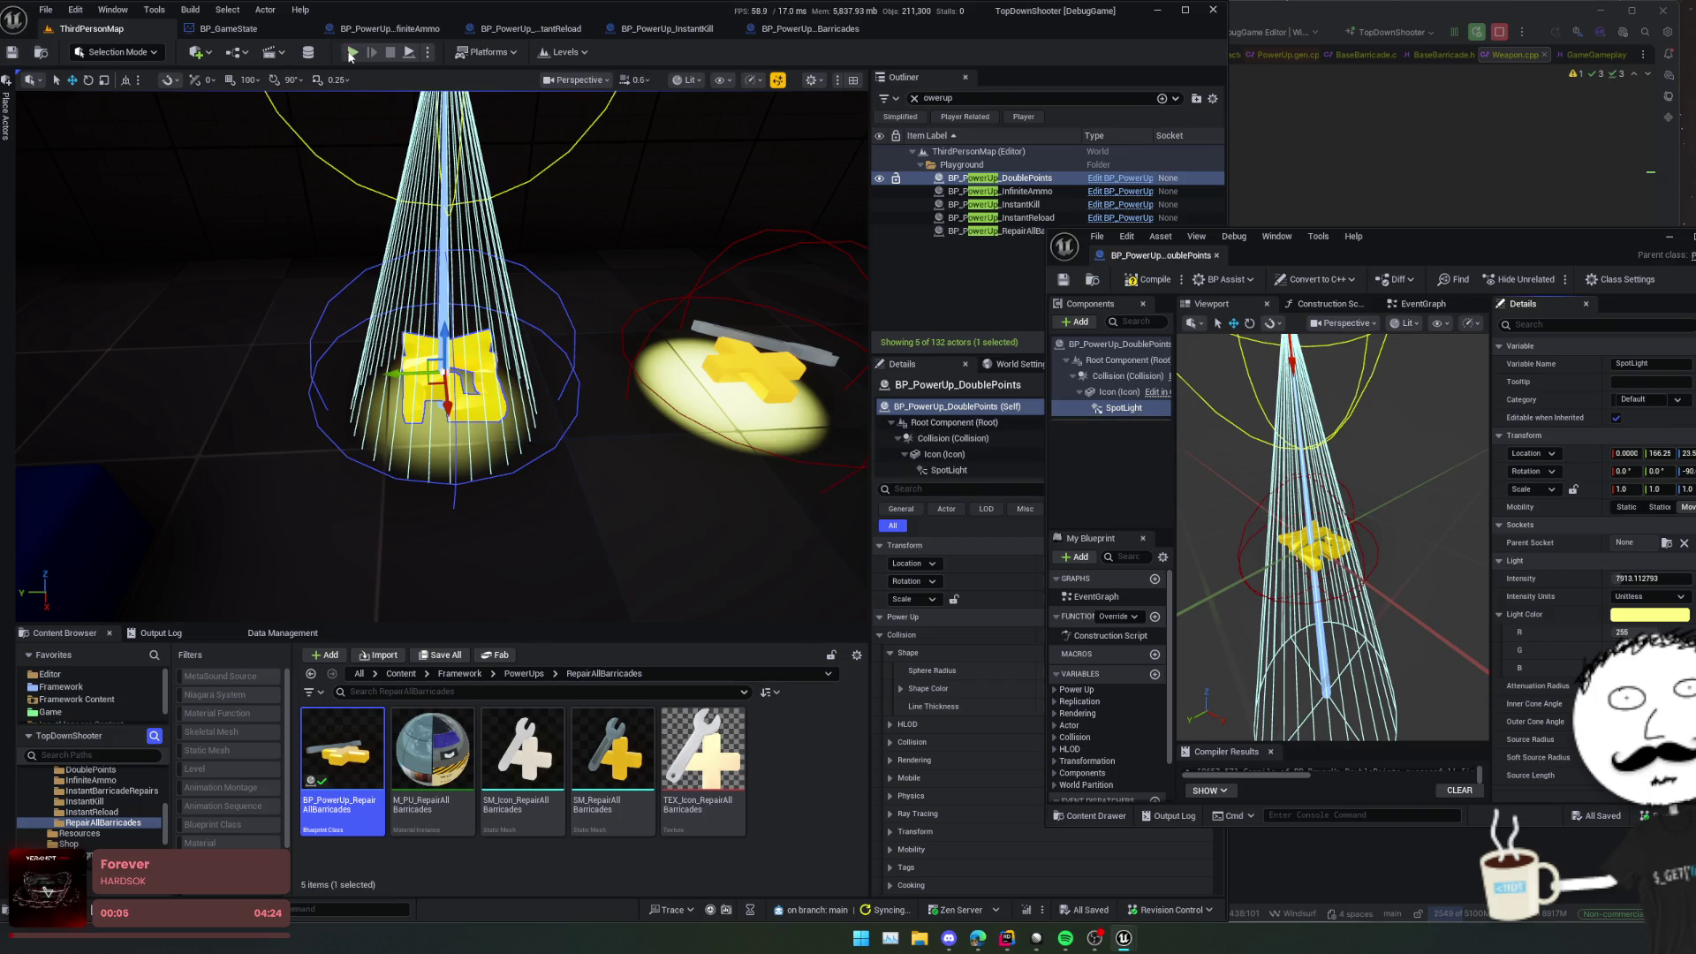
key(alt+p)
Step: Walk the character around the level and fire the pistol
key(s)
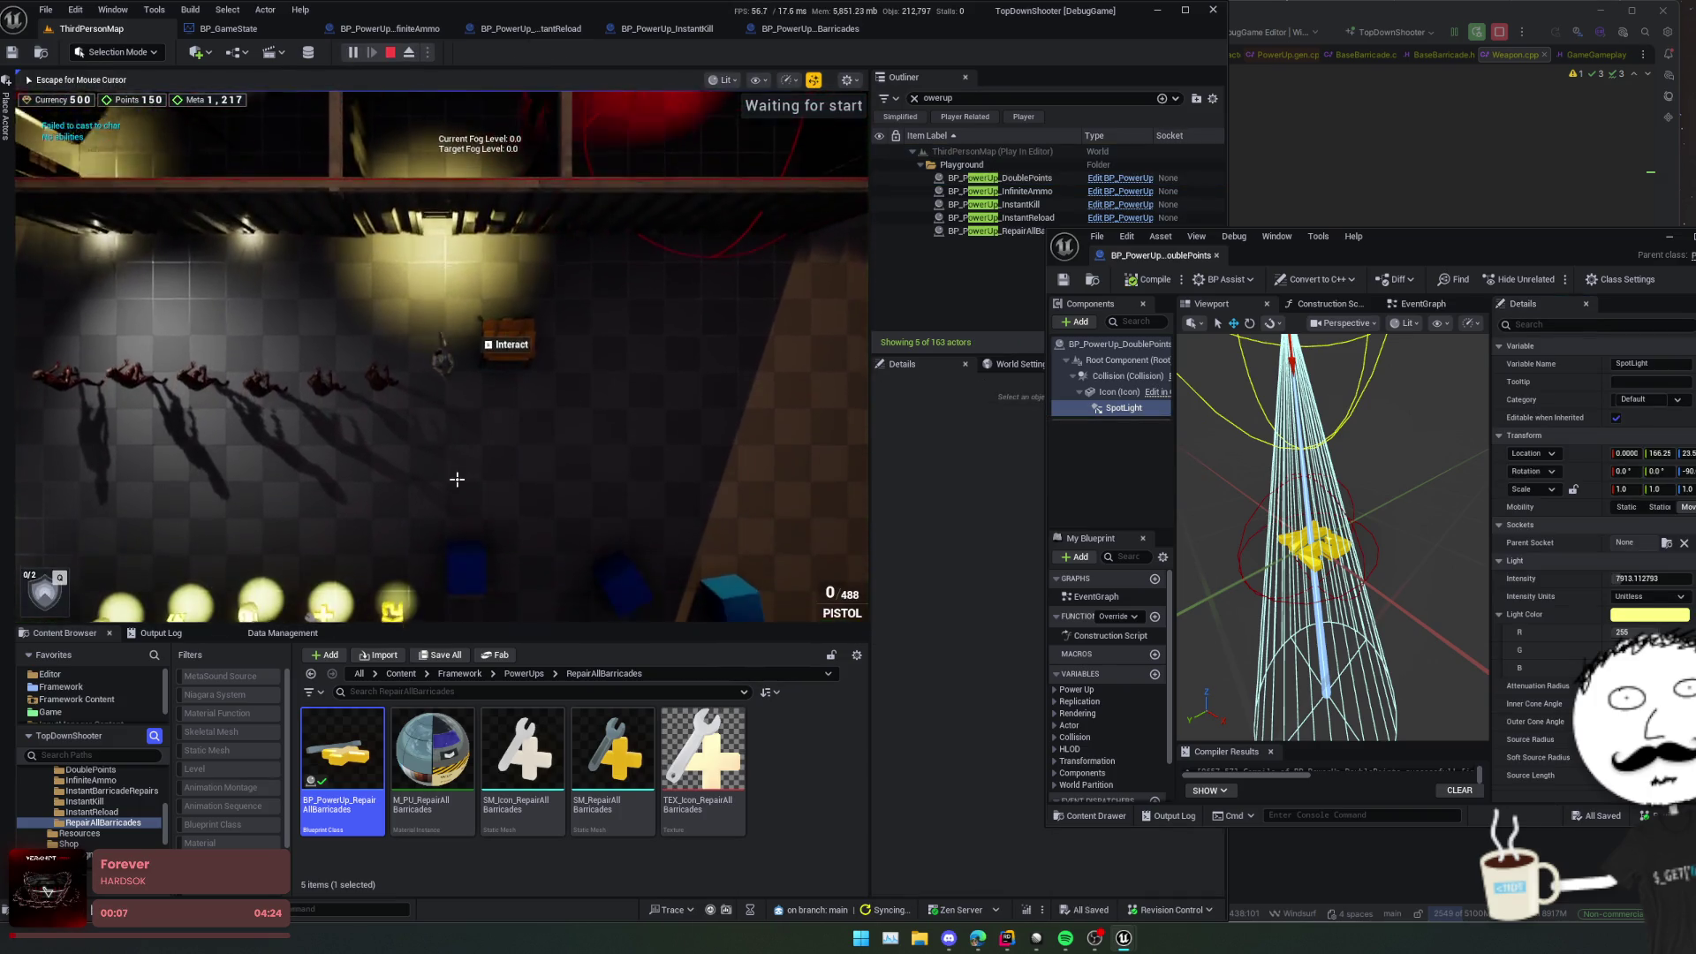
click(454, 477)
key(d)
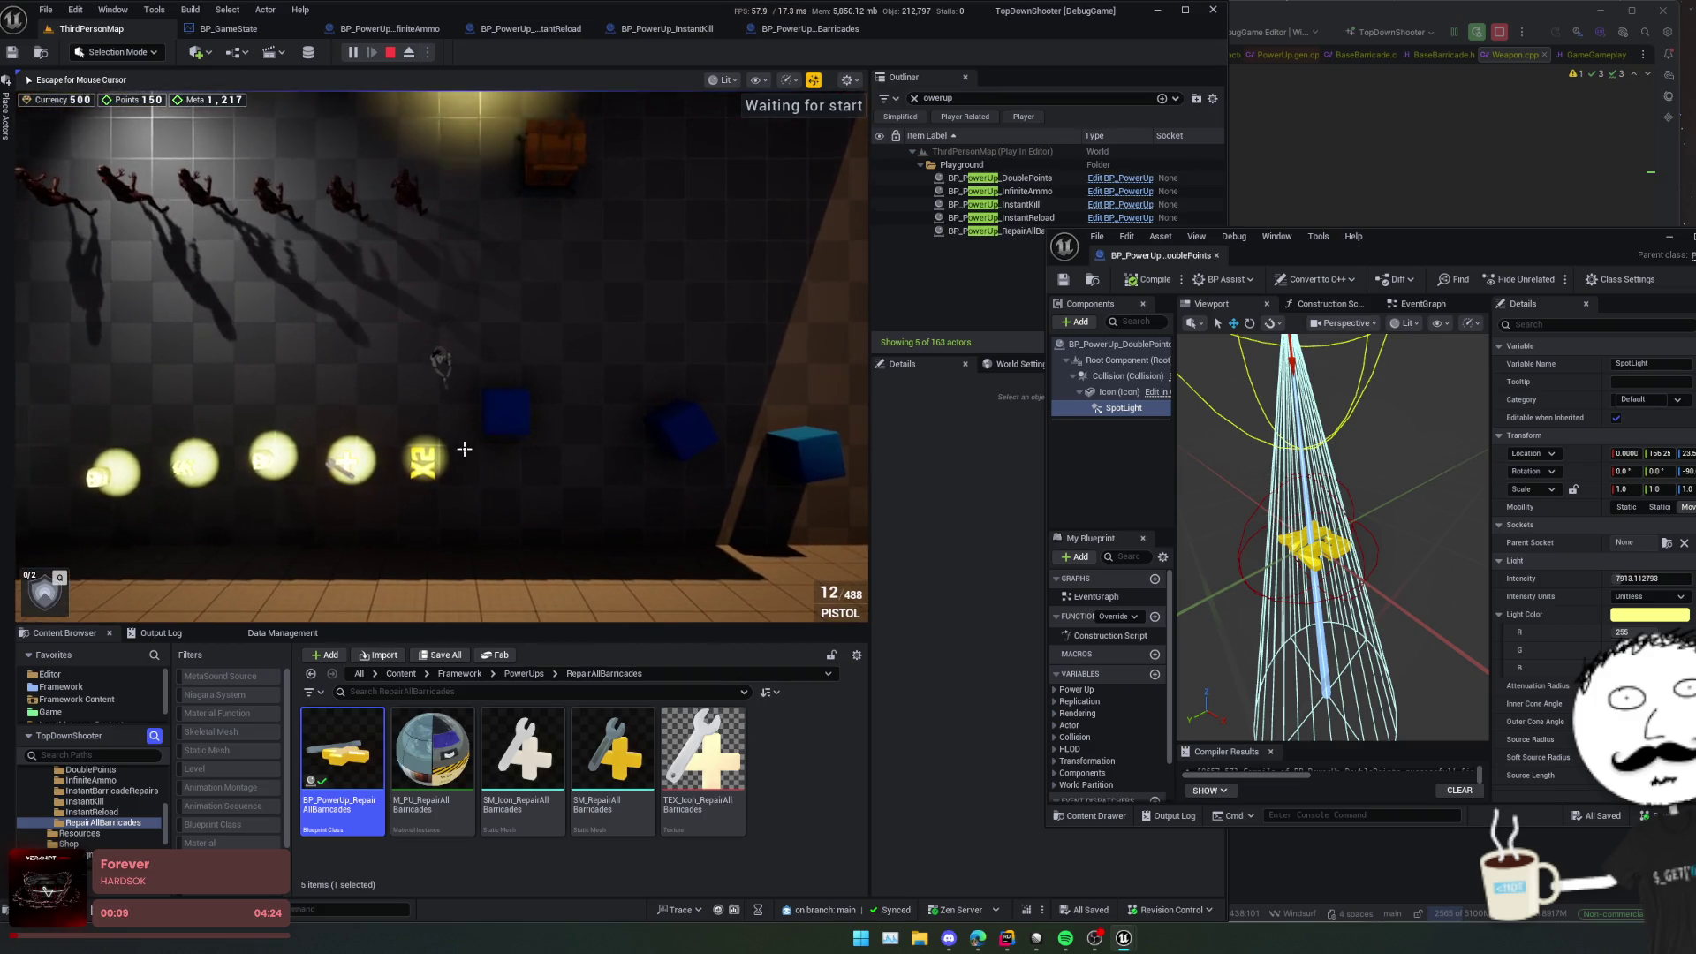
key(a)
key(s)
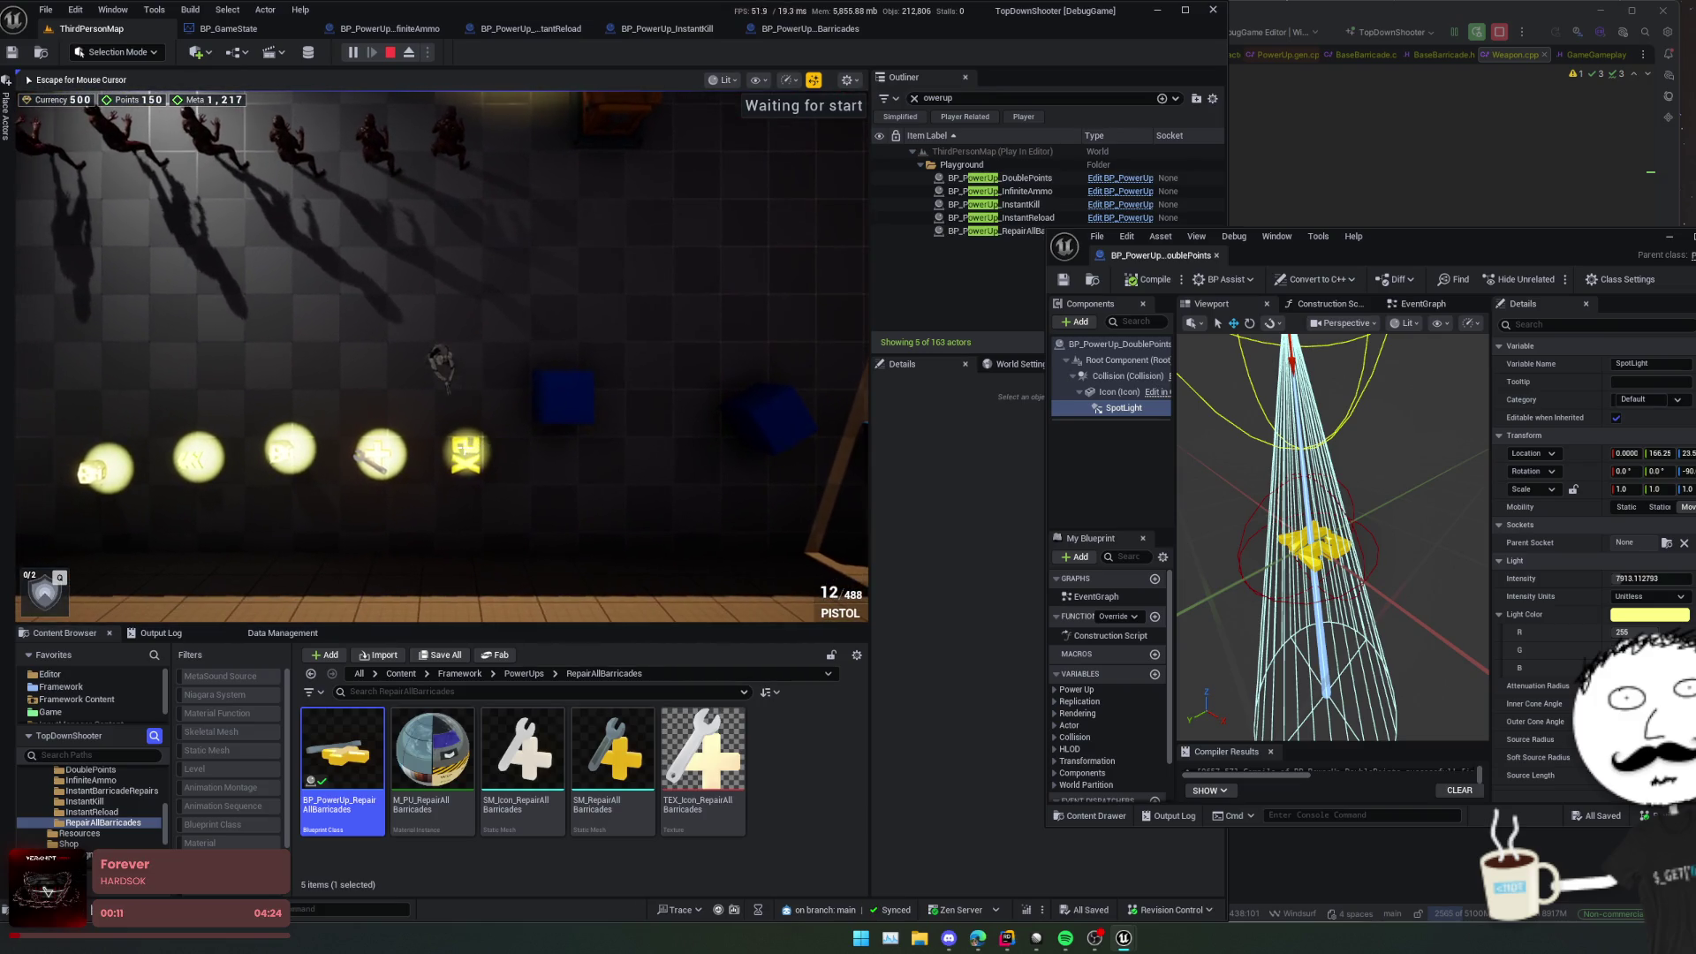
Step: Set viewport scalability to Epic quality and switch the game camera to top-down
click(789, 80)
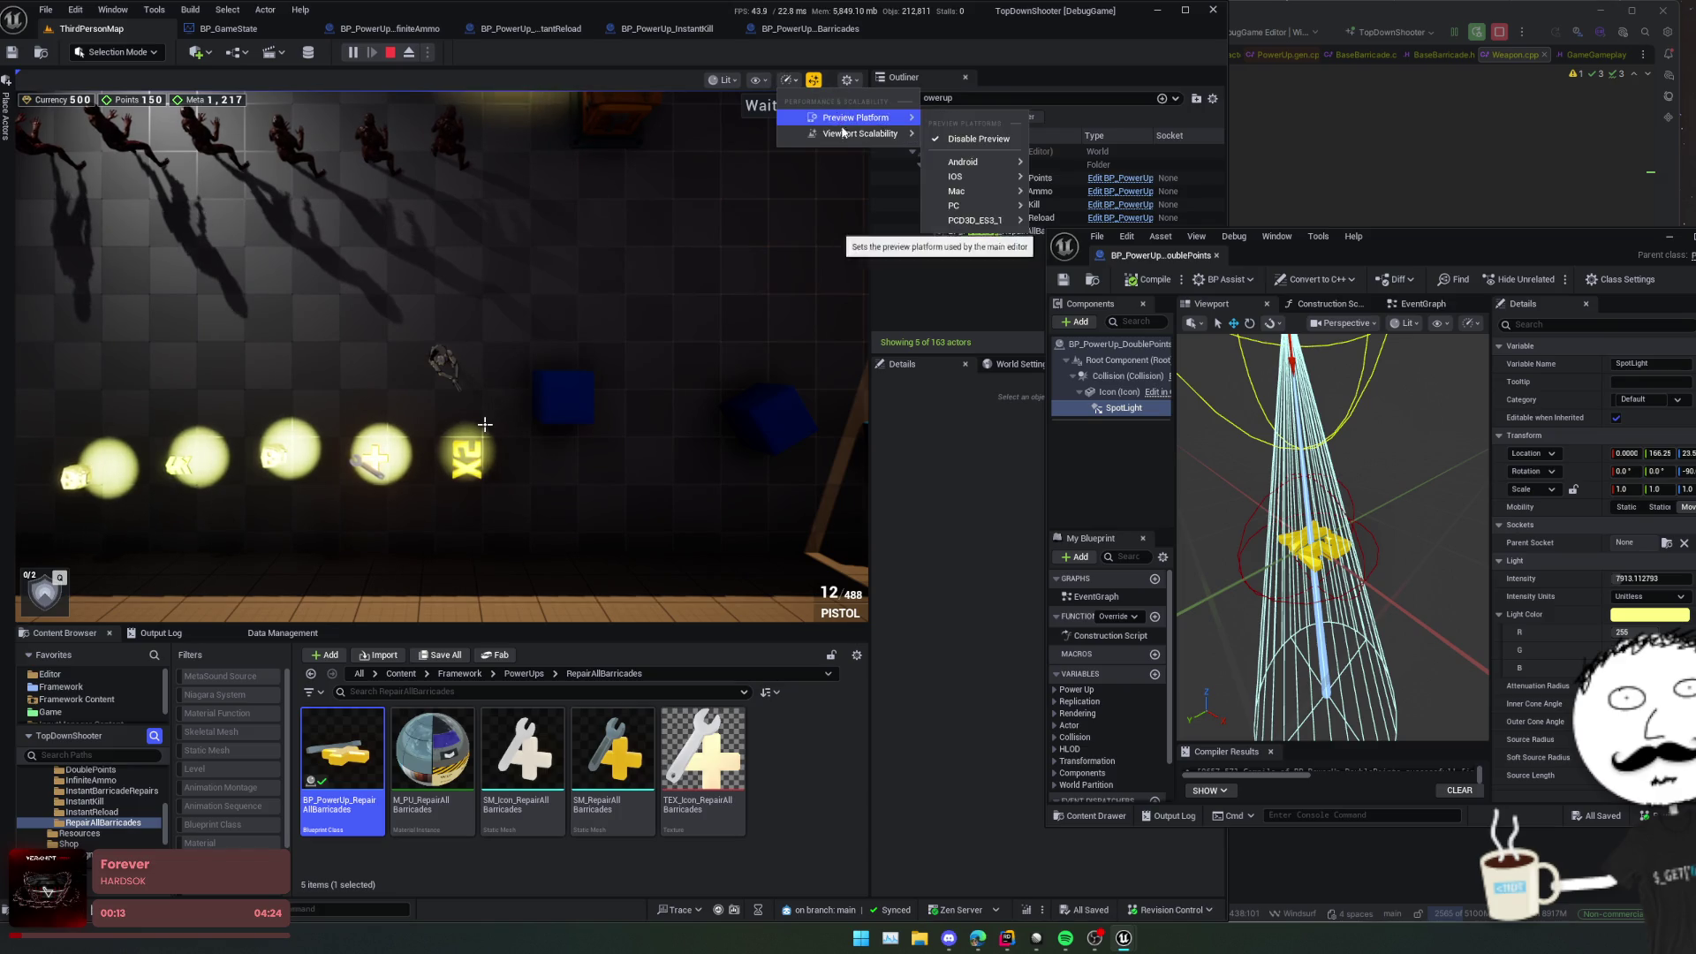
mouse_move(858, 133)
click(1164, 163)
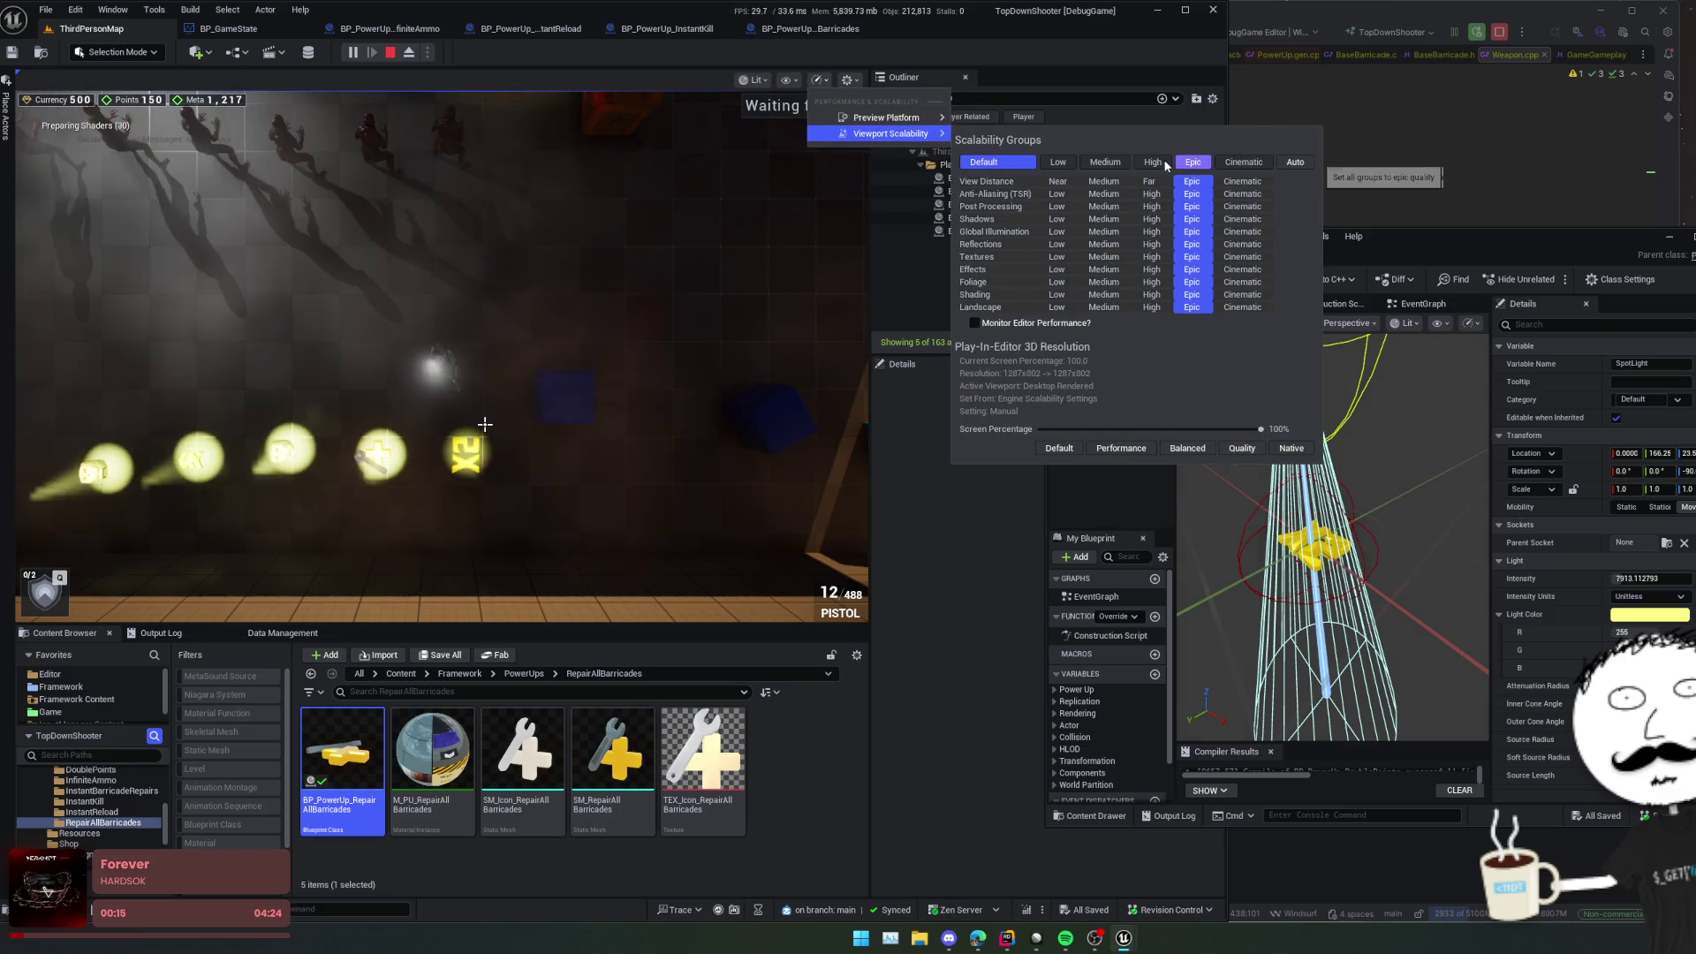
click(628, 343)
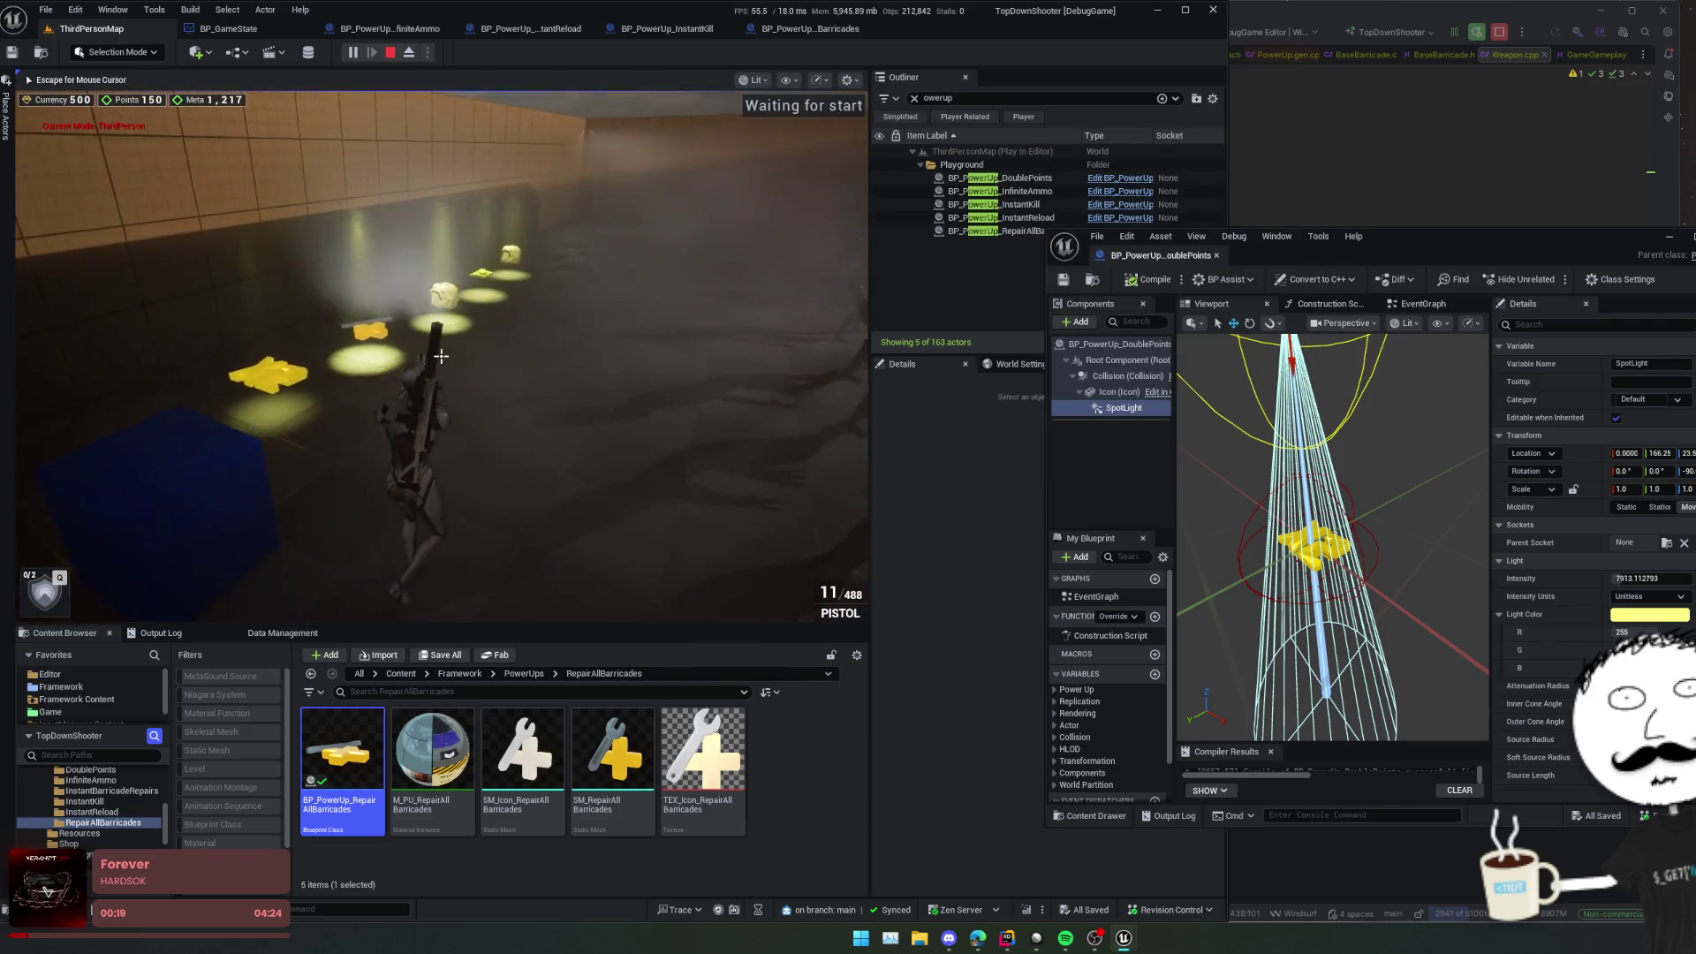
key(v)
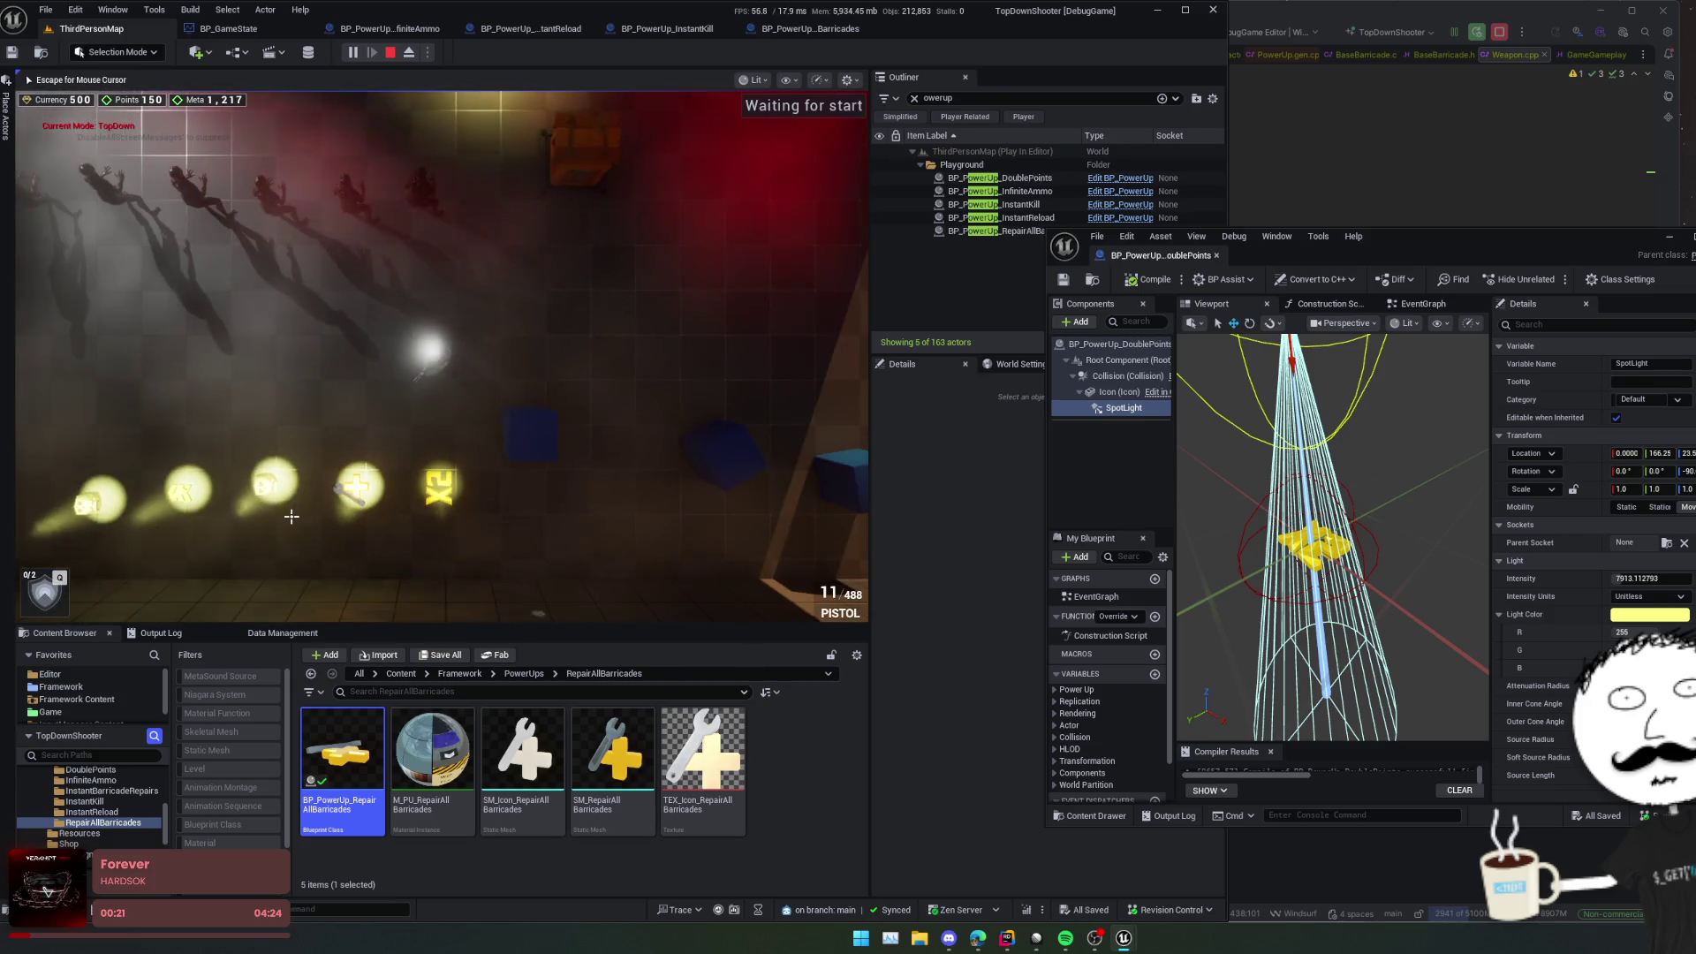
Step: Raise the DoublePoints spotlight intensity to about 16095 live, then stop the game
drag(1098, 227, 1166, 238)
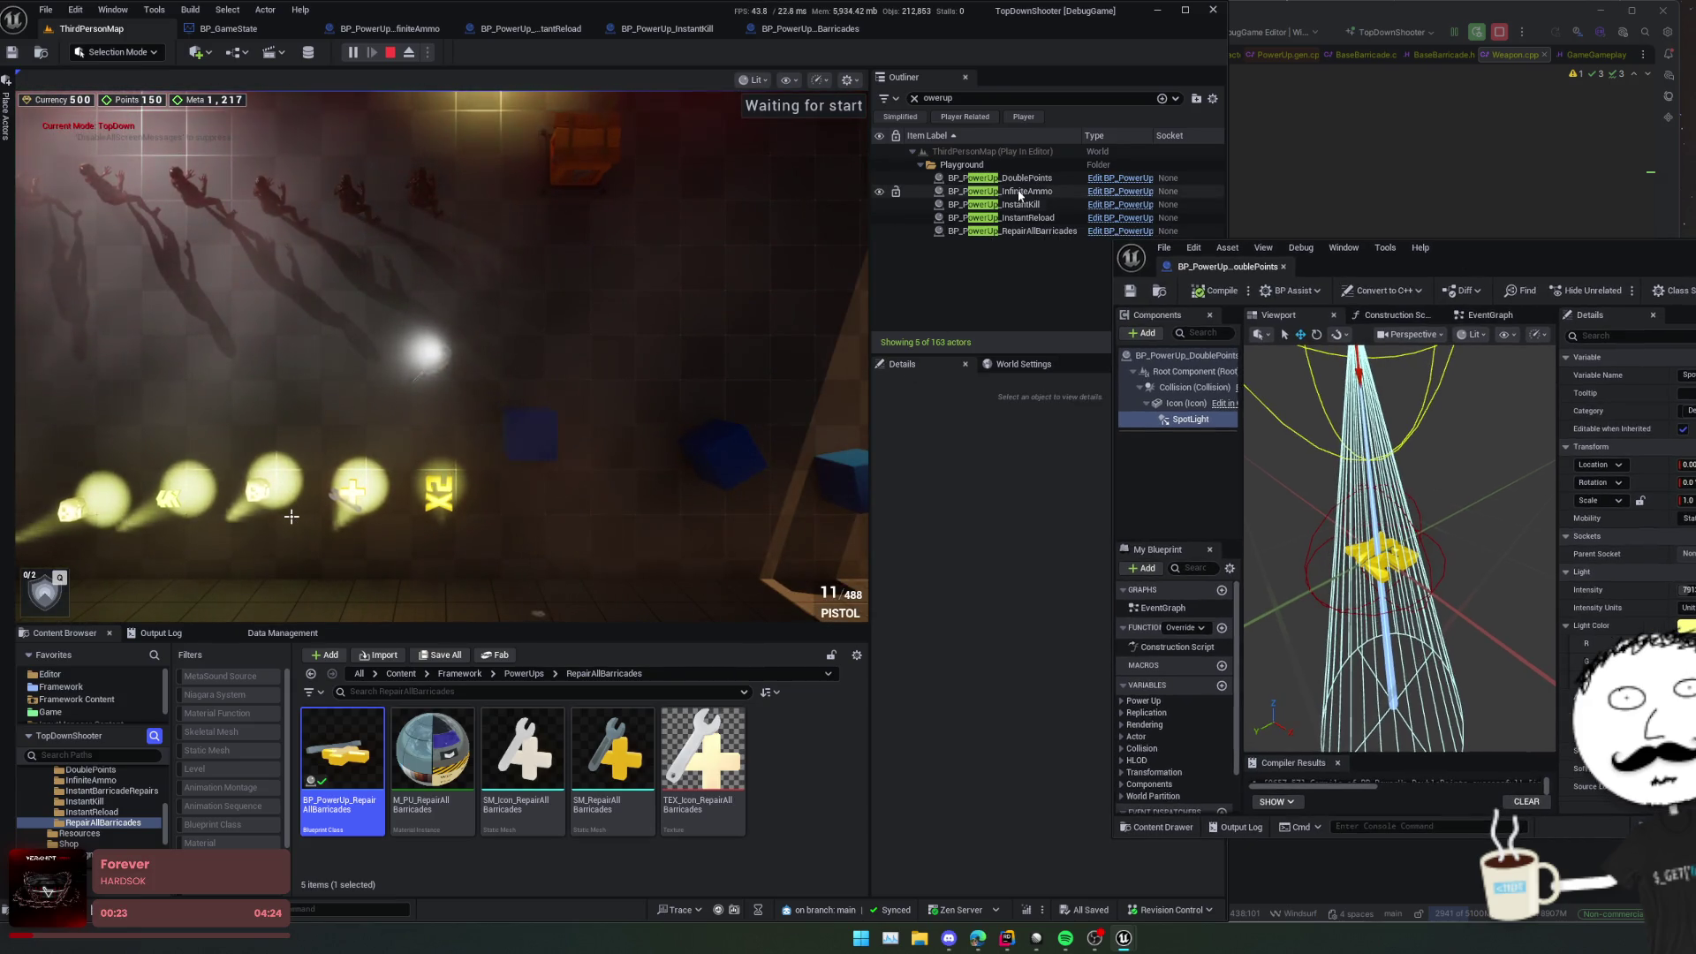
click(1030, 179)
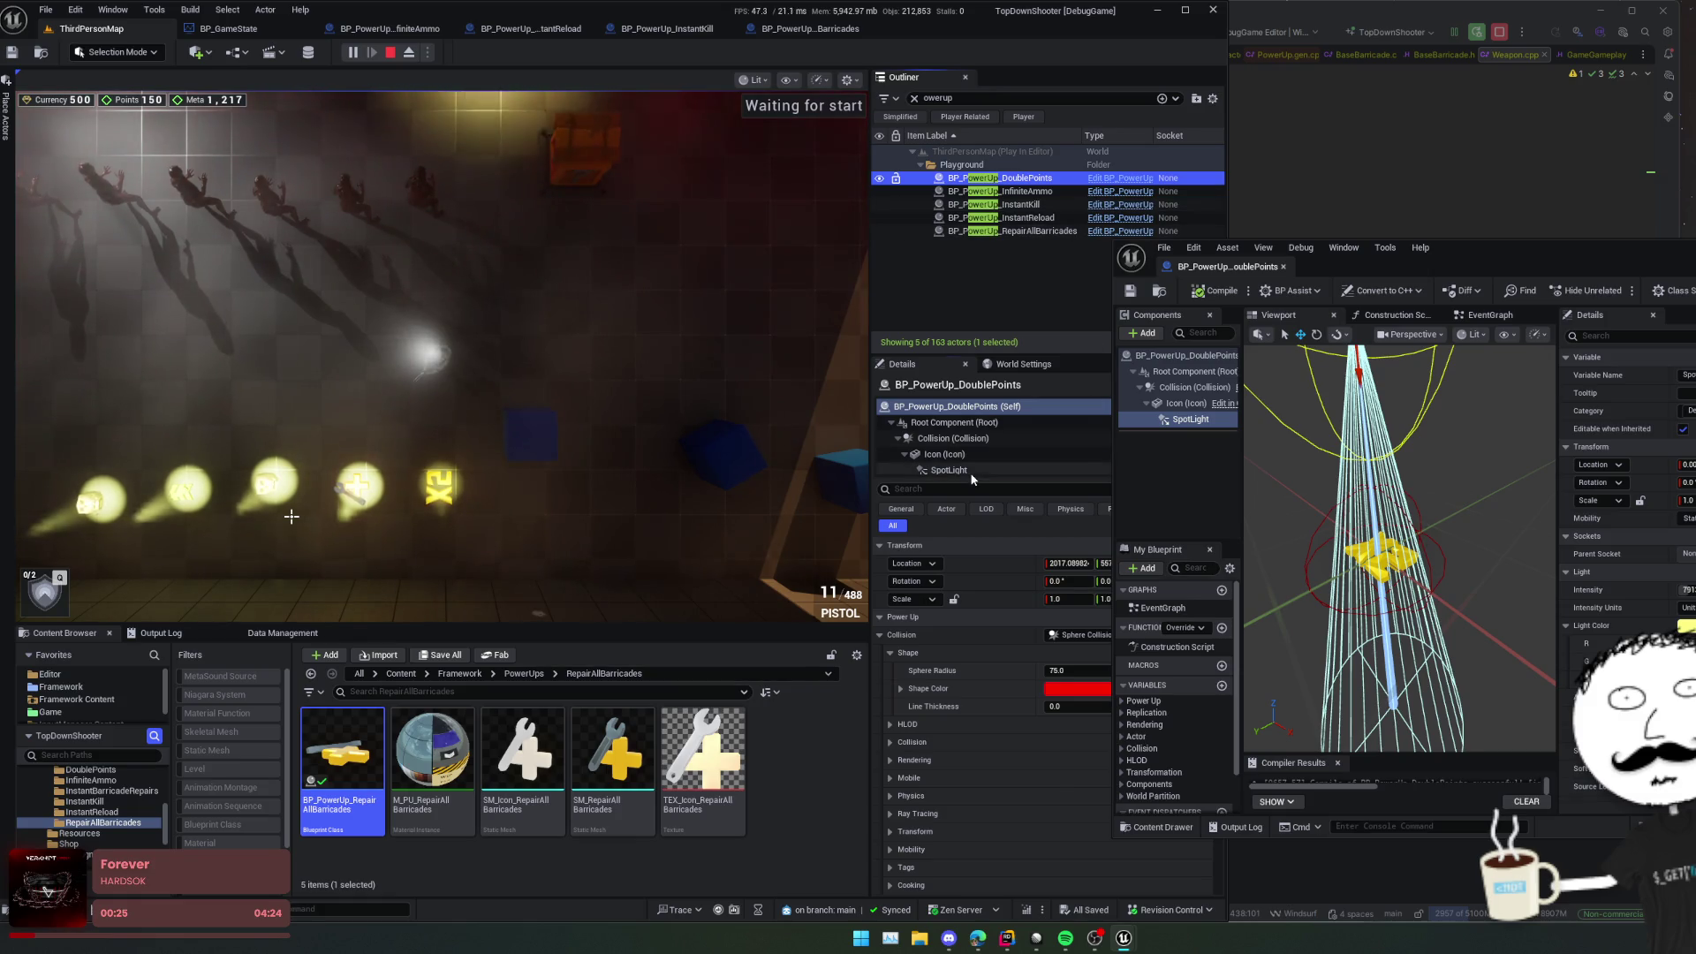
click(949, 469)
drag(1507, 265, 1581, 269)
drag(1069, 636, 1104, 638)
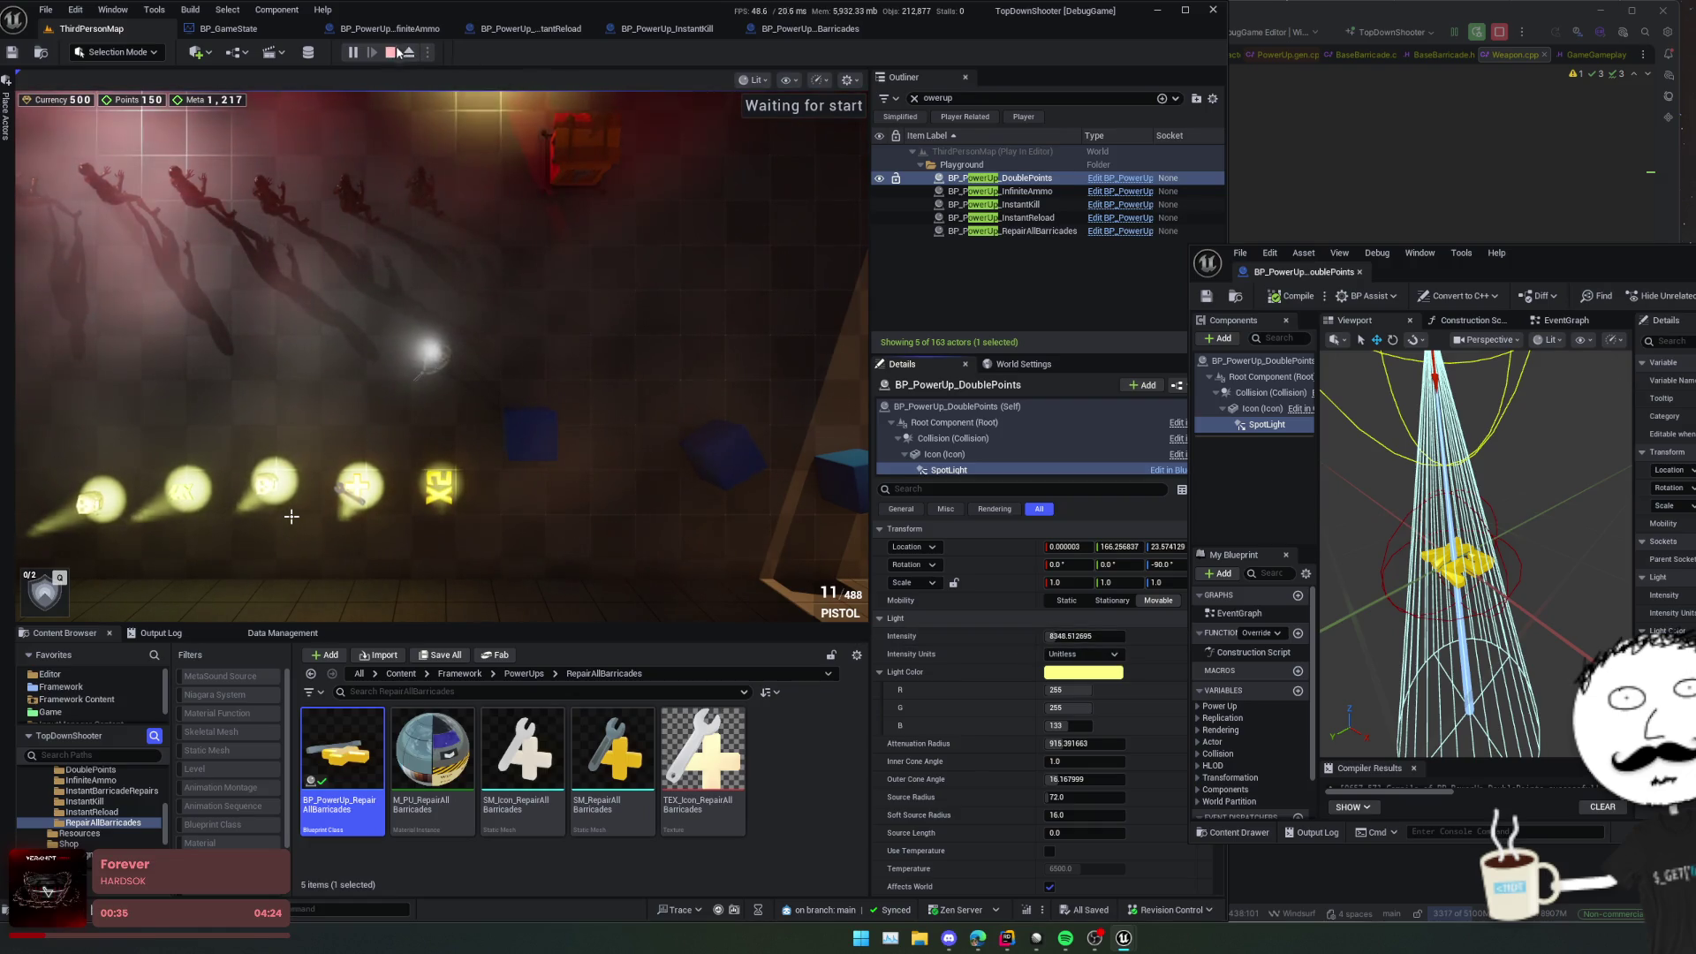
click(389, 53)
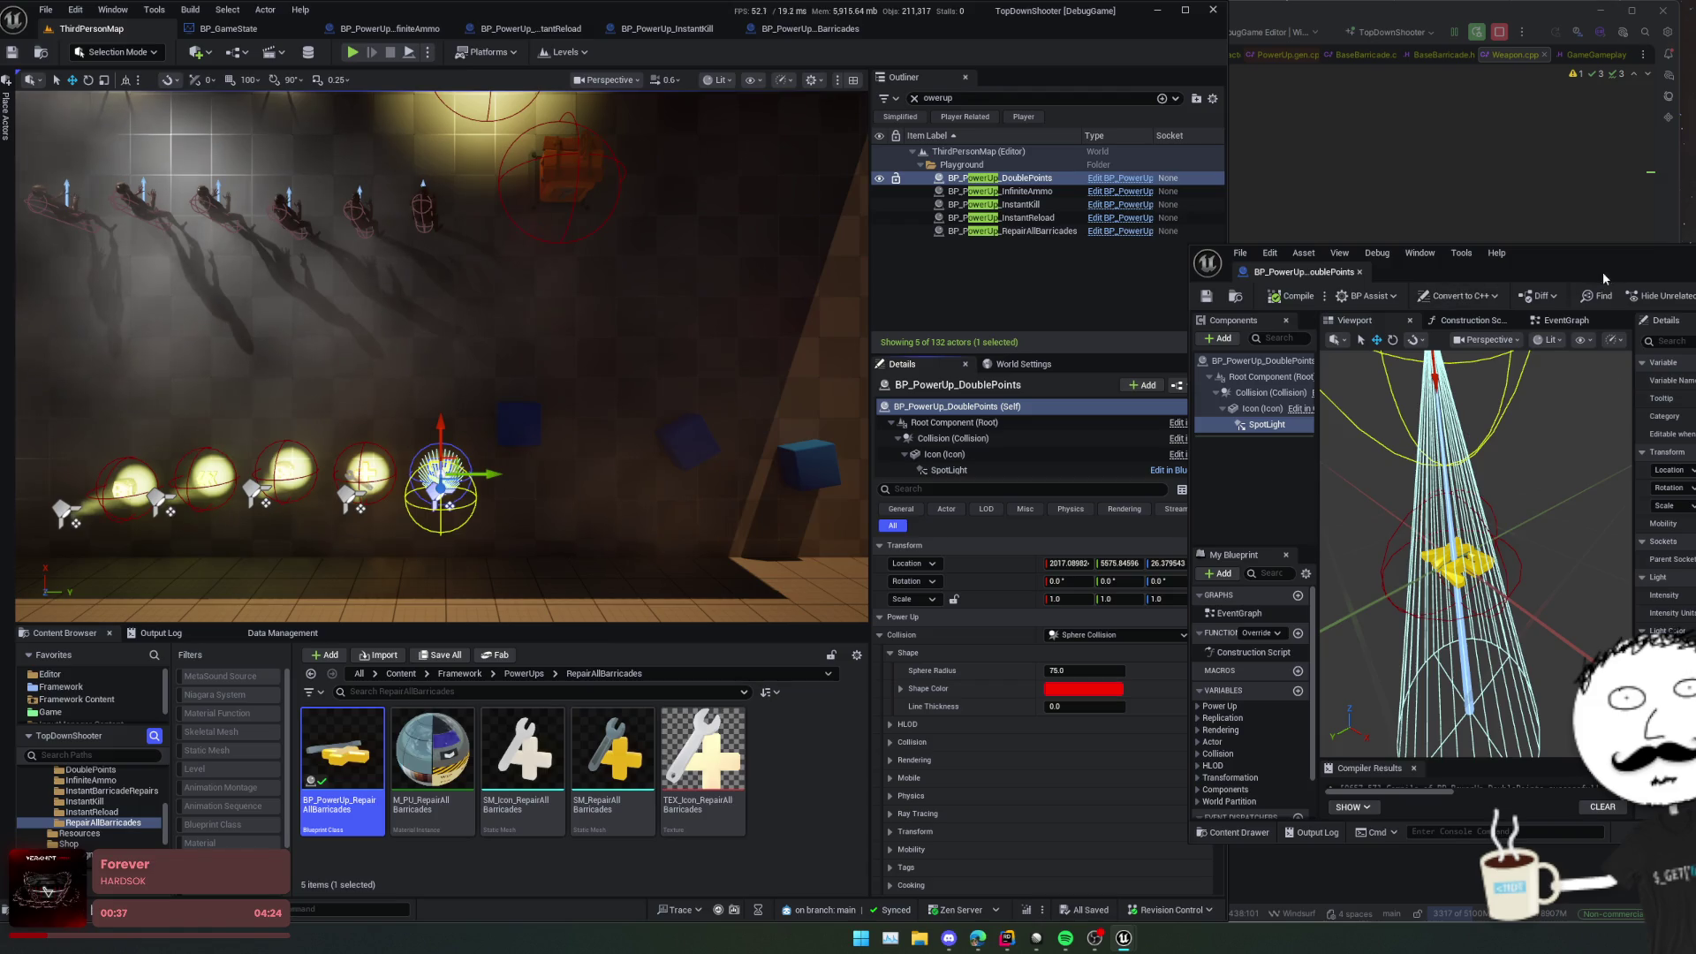
Step: Apply spotlight intensity 8348.512695 to DoublePoints (compiled) and Barricades, docking Barricades into the shared window
drag(1605, 278, 1436, 206)
key(ctrl+y)
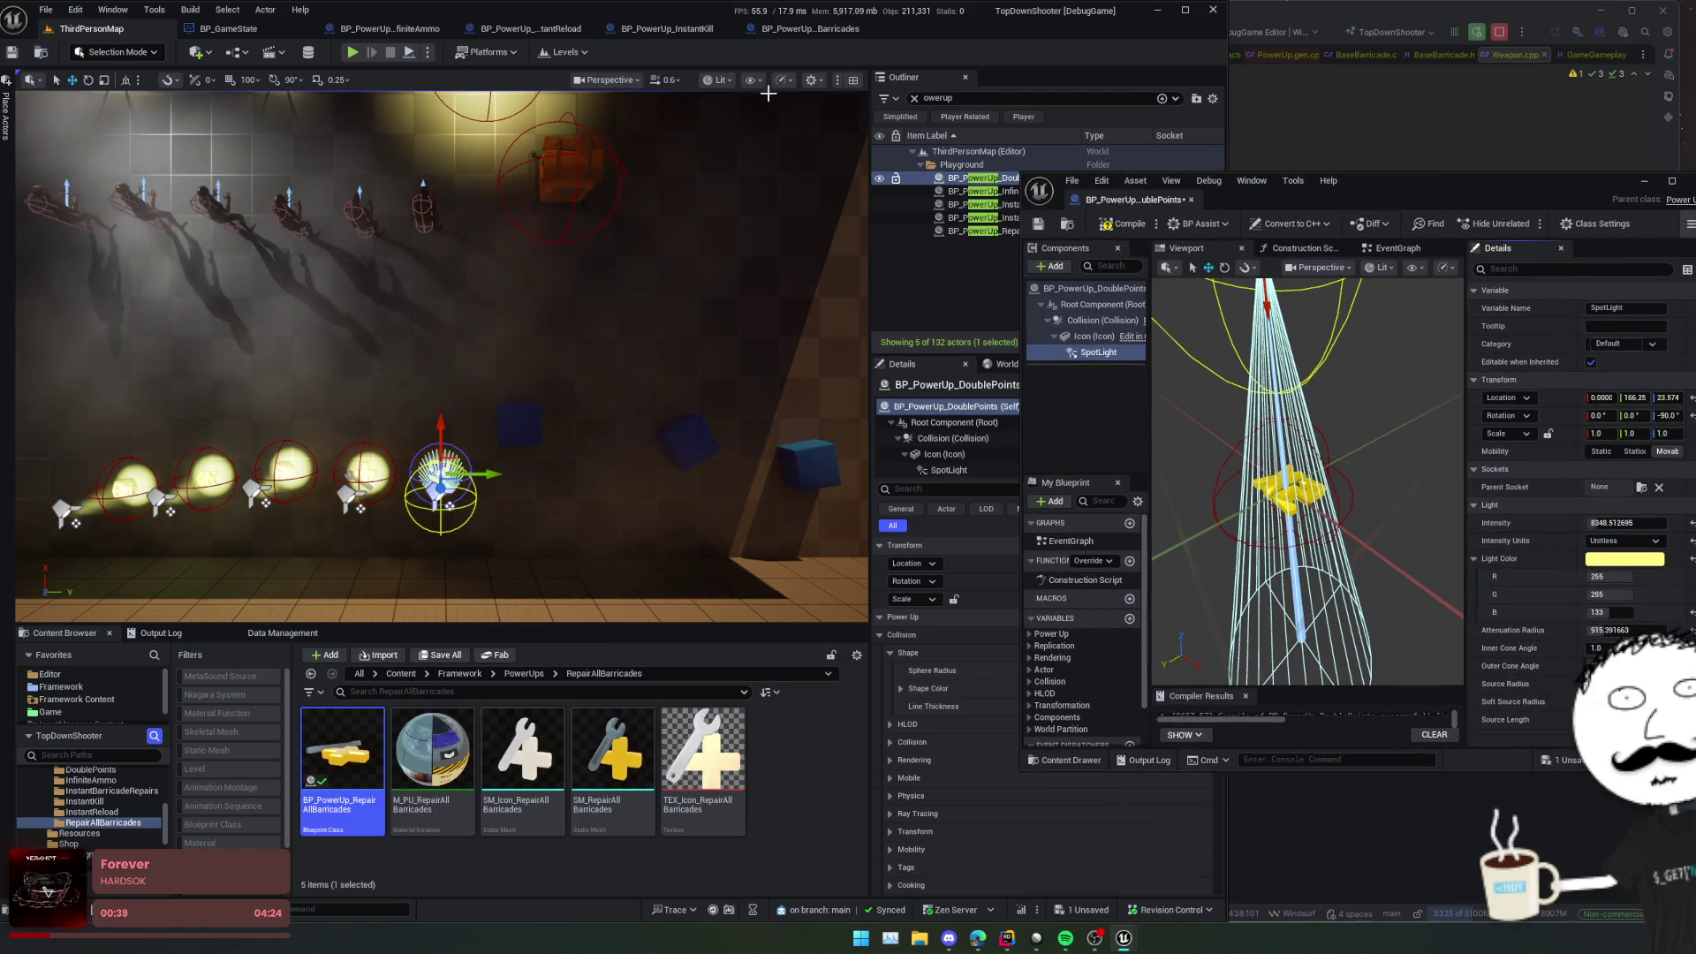
click(1145, 228)
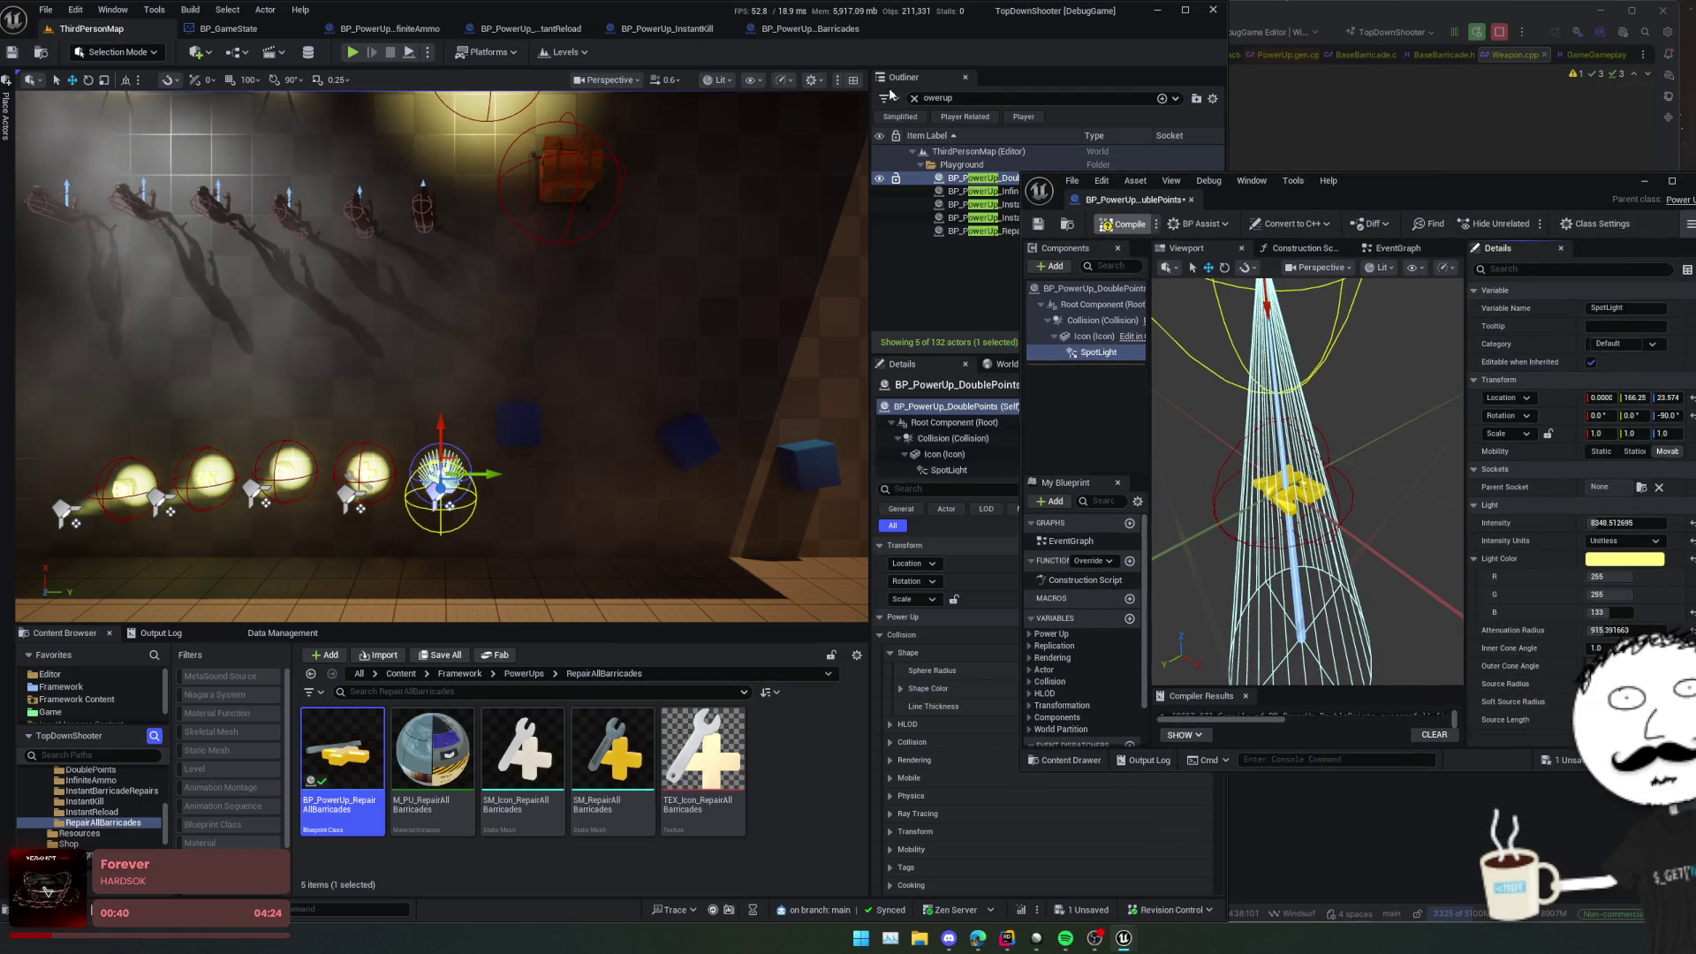
click(824, 31)
drag(824, 31, 1278, 195)
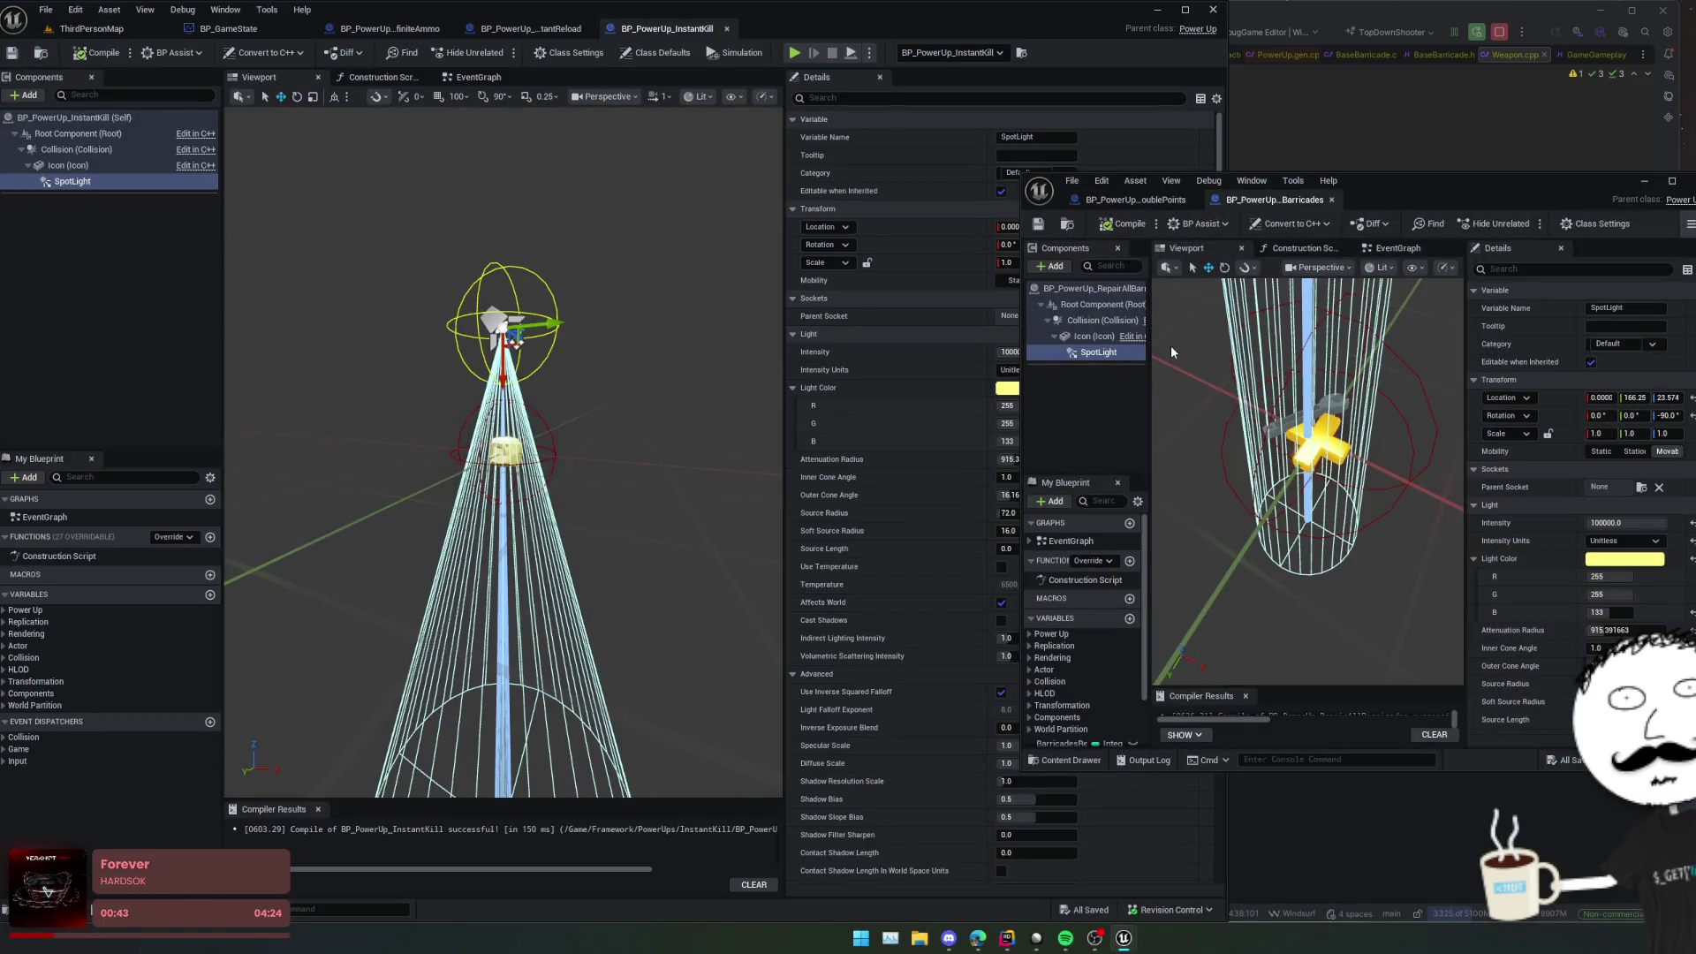
text(8348.512695)
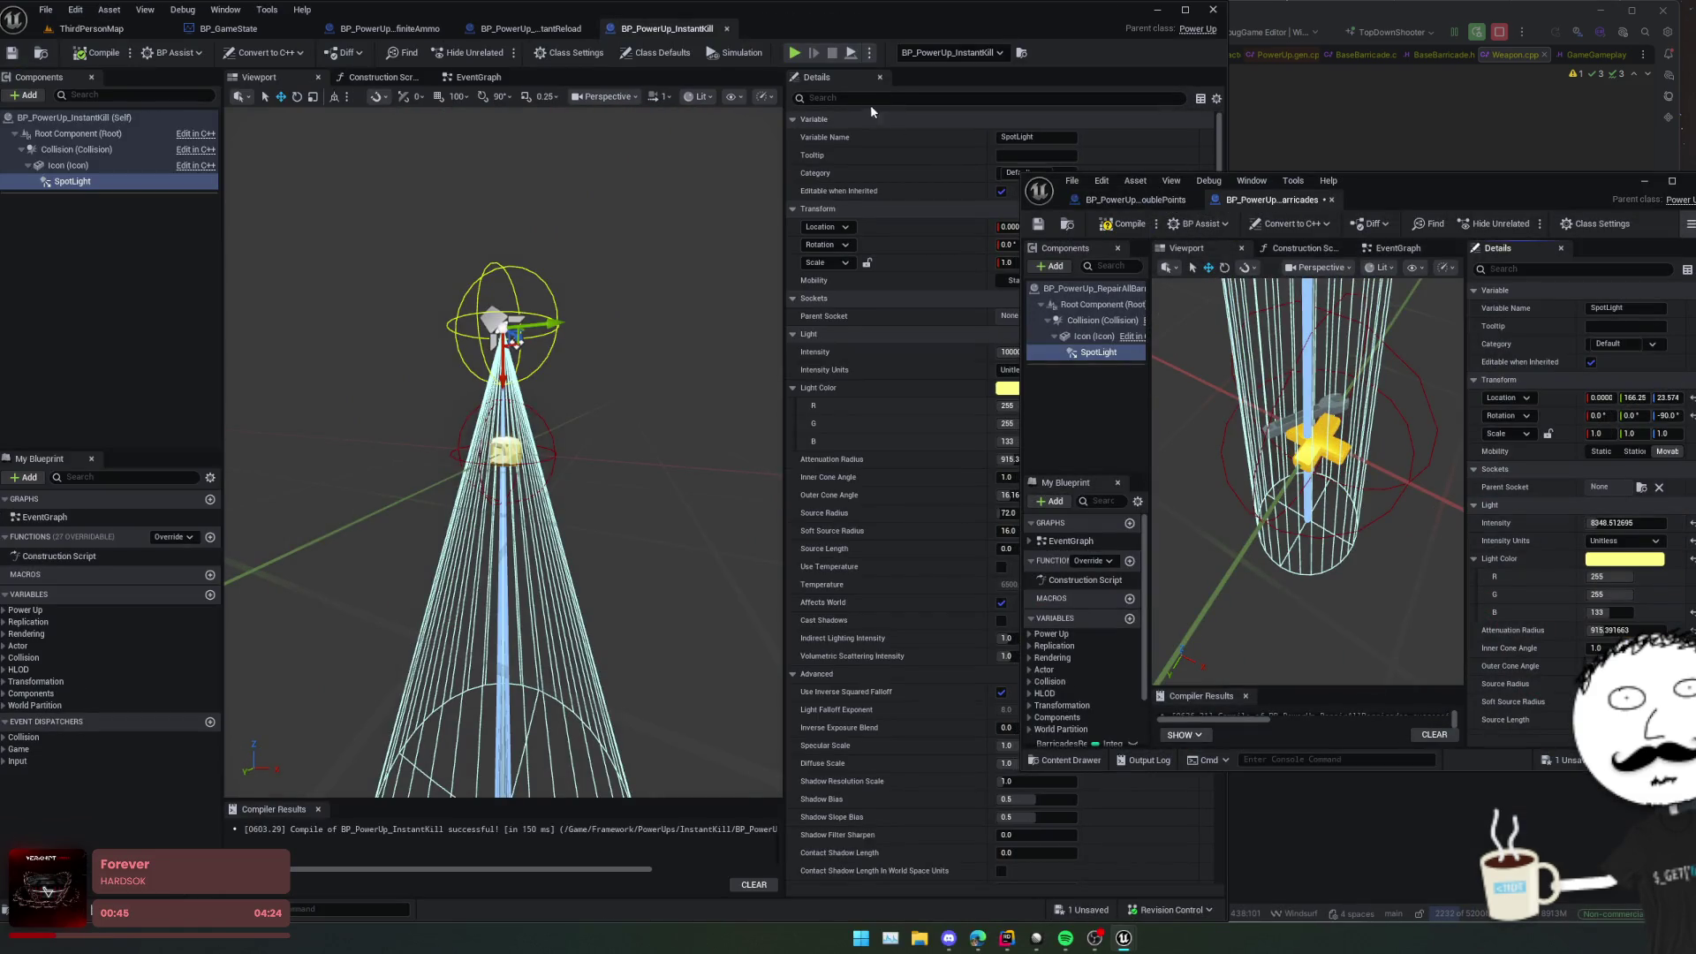
Step: Dock InstantKill, InstantReload and InfiniteAmmo into the shared window, giving InstantKill intensity 8348.512695
drag(695, 31, 1399, 223)
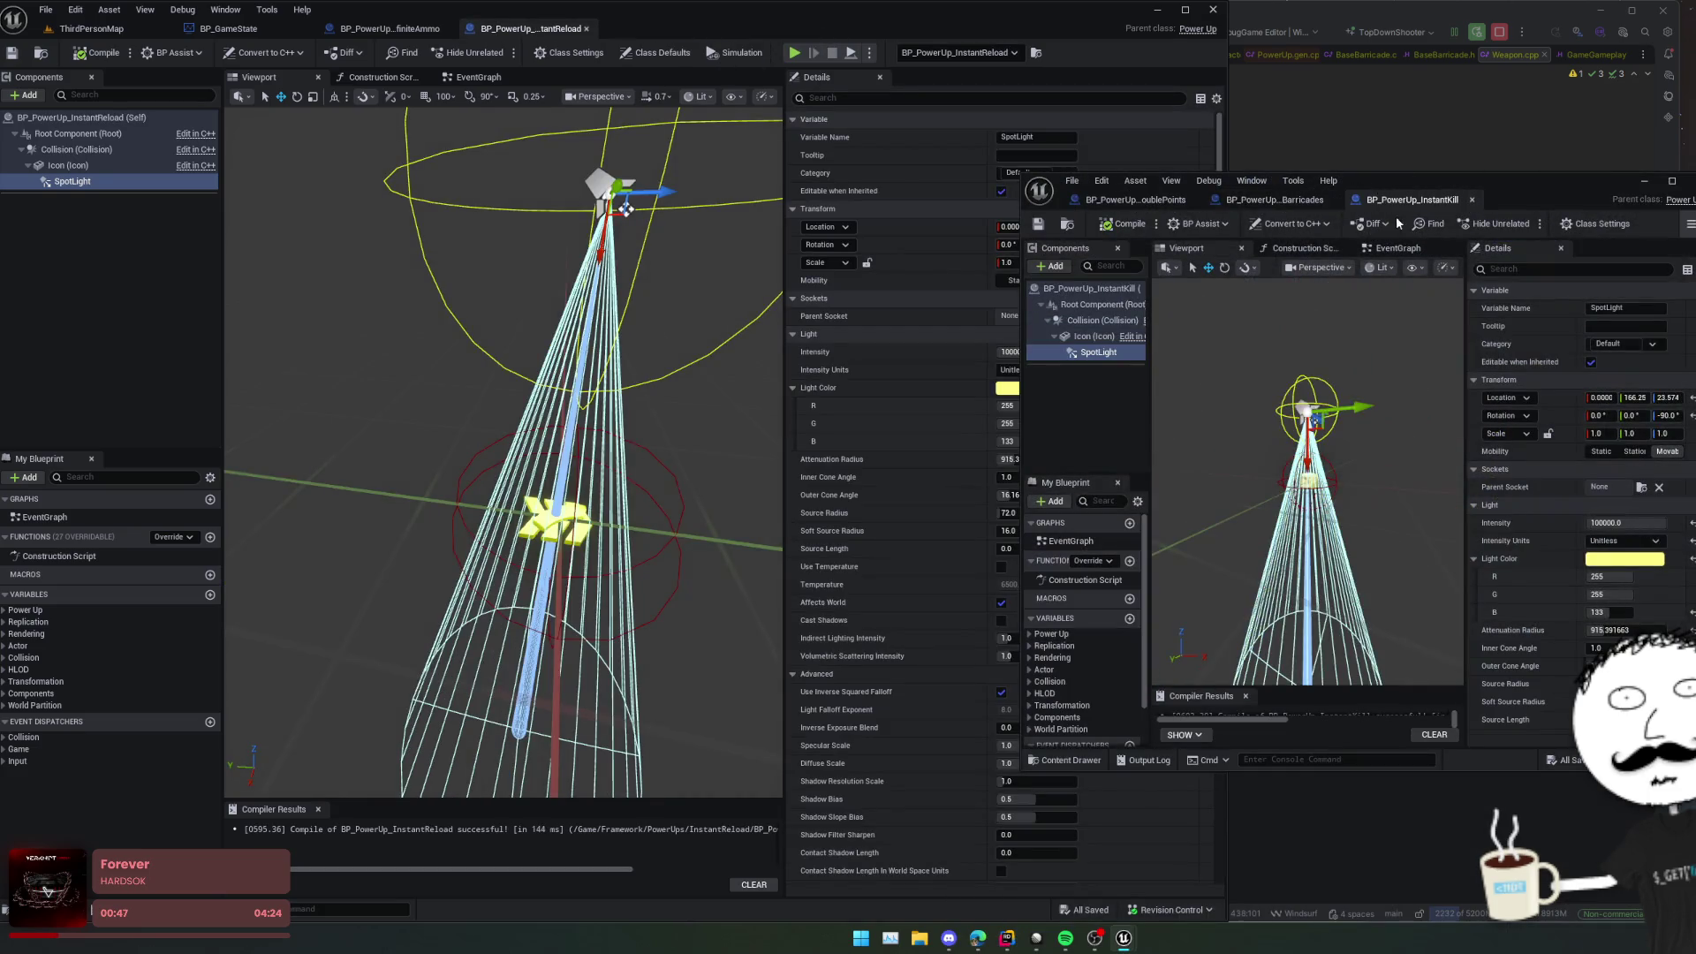
key(ctrl+v)
mouse_move(552, 28)
mouse_down()
mouse_move(576, 92)
mouse_move(1537, 200)
mouse_up()
click(1411, 200)
click(1539, 200)
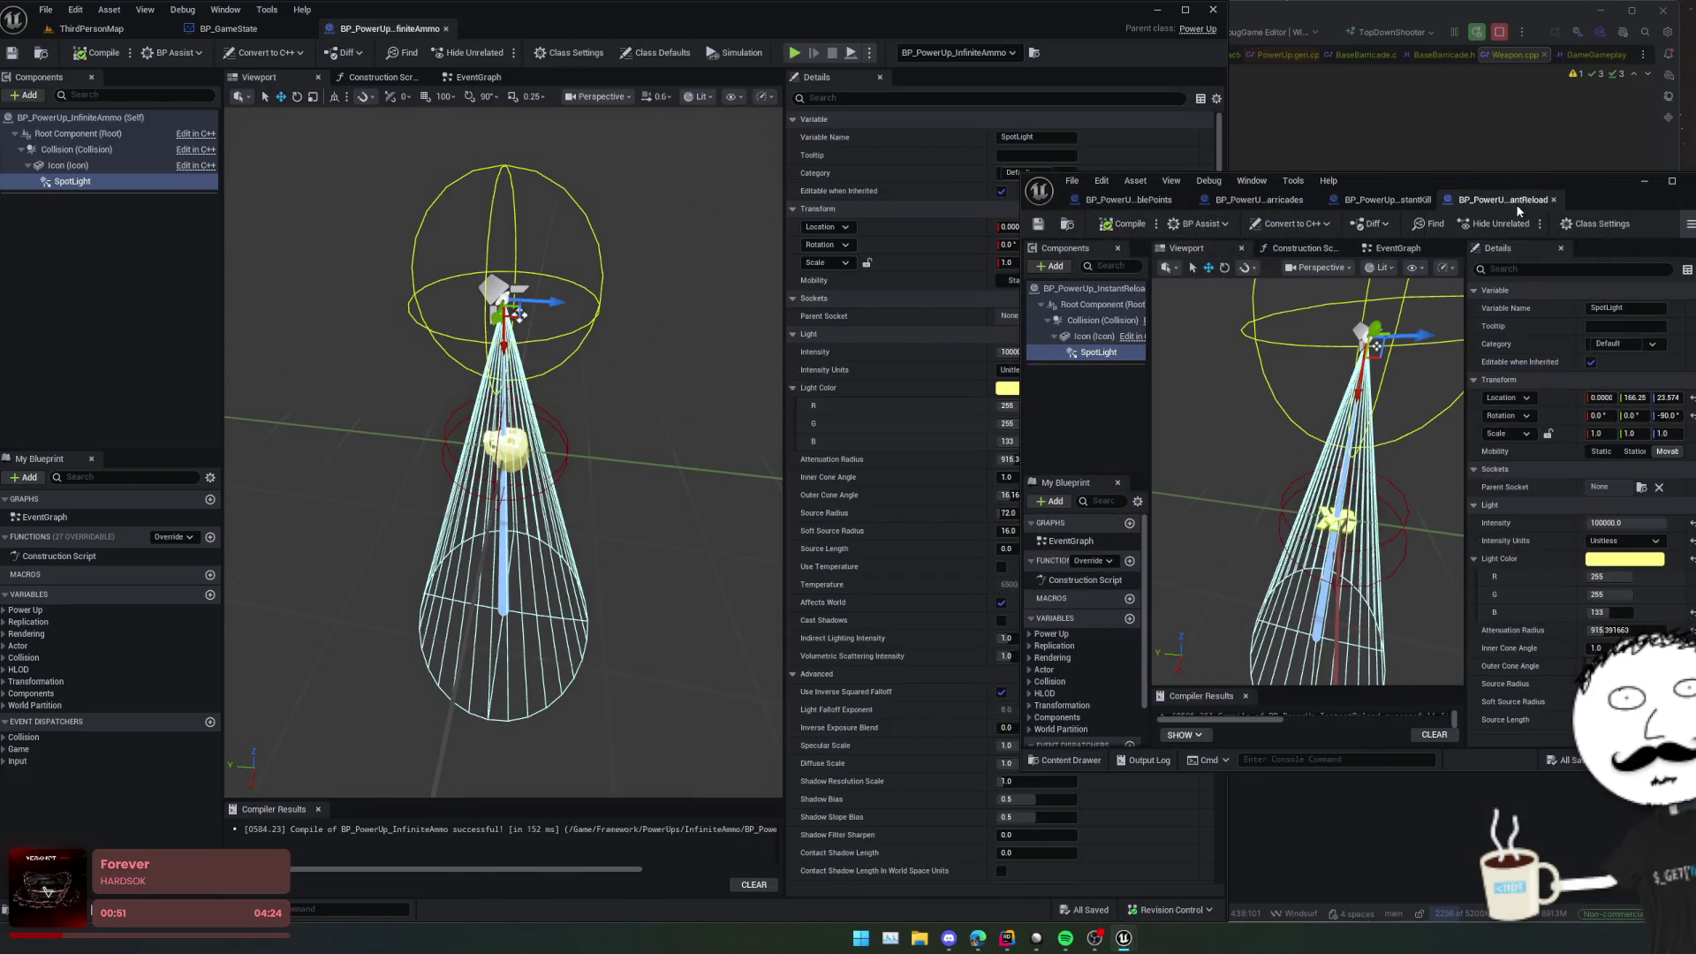
mouse_move(389, 29)
mouse_down()
mouse_move(947, 226)
mouse_move(1463, 203)
mouse_up()
drag(1539, 523, 1502, 523)
Step: Return to the level map and fly the camera close to the power-up pickups
click(92, 29)
mouse_move(332, 203)
mouse_down()
mouse_move(283, 230)
mouse_move(265, 265)
mouse_move(405, 245)
mouse_up()
click(318, 256)
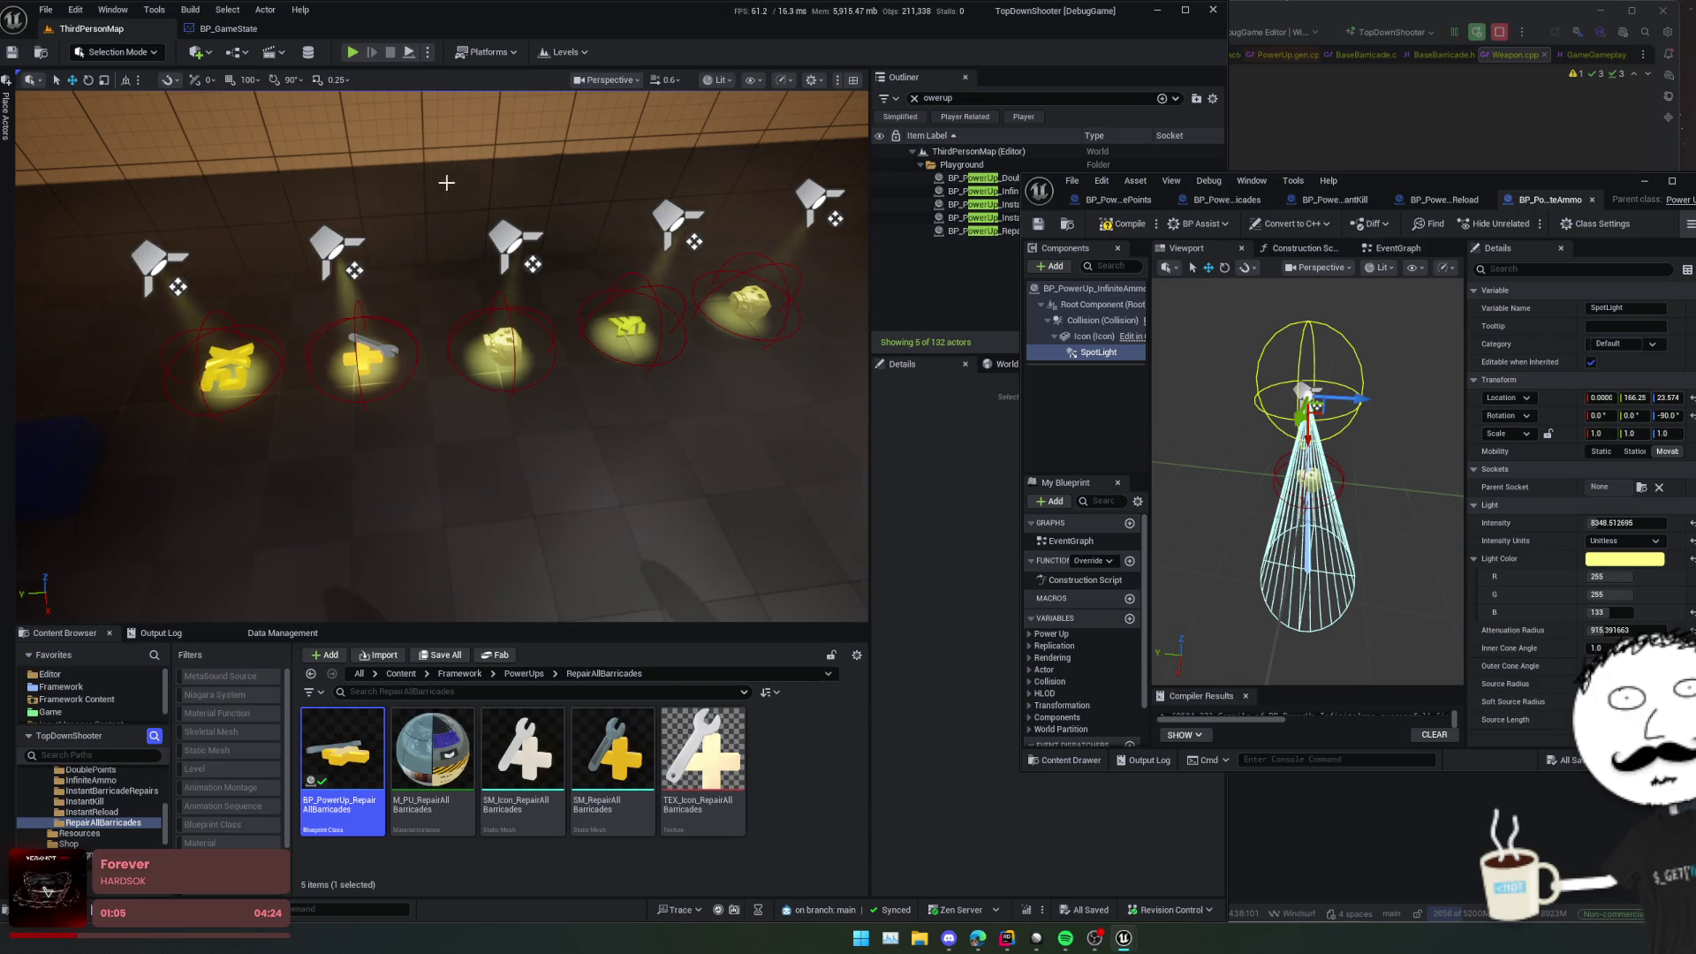
Step: Cycle through the InstantReload, InstantKill, Barricades and DoublePoints tabs, then close the shared blueprint window
click(1414, 202)
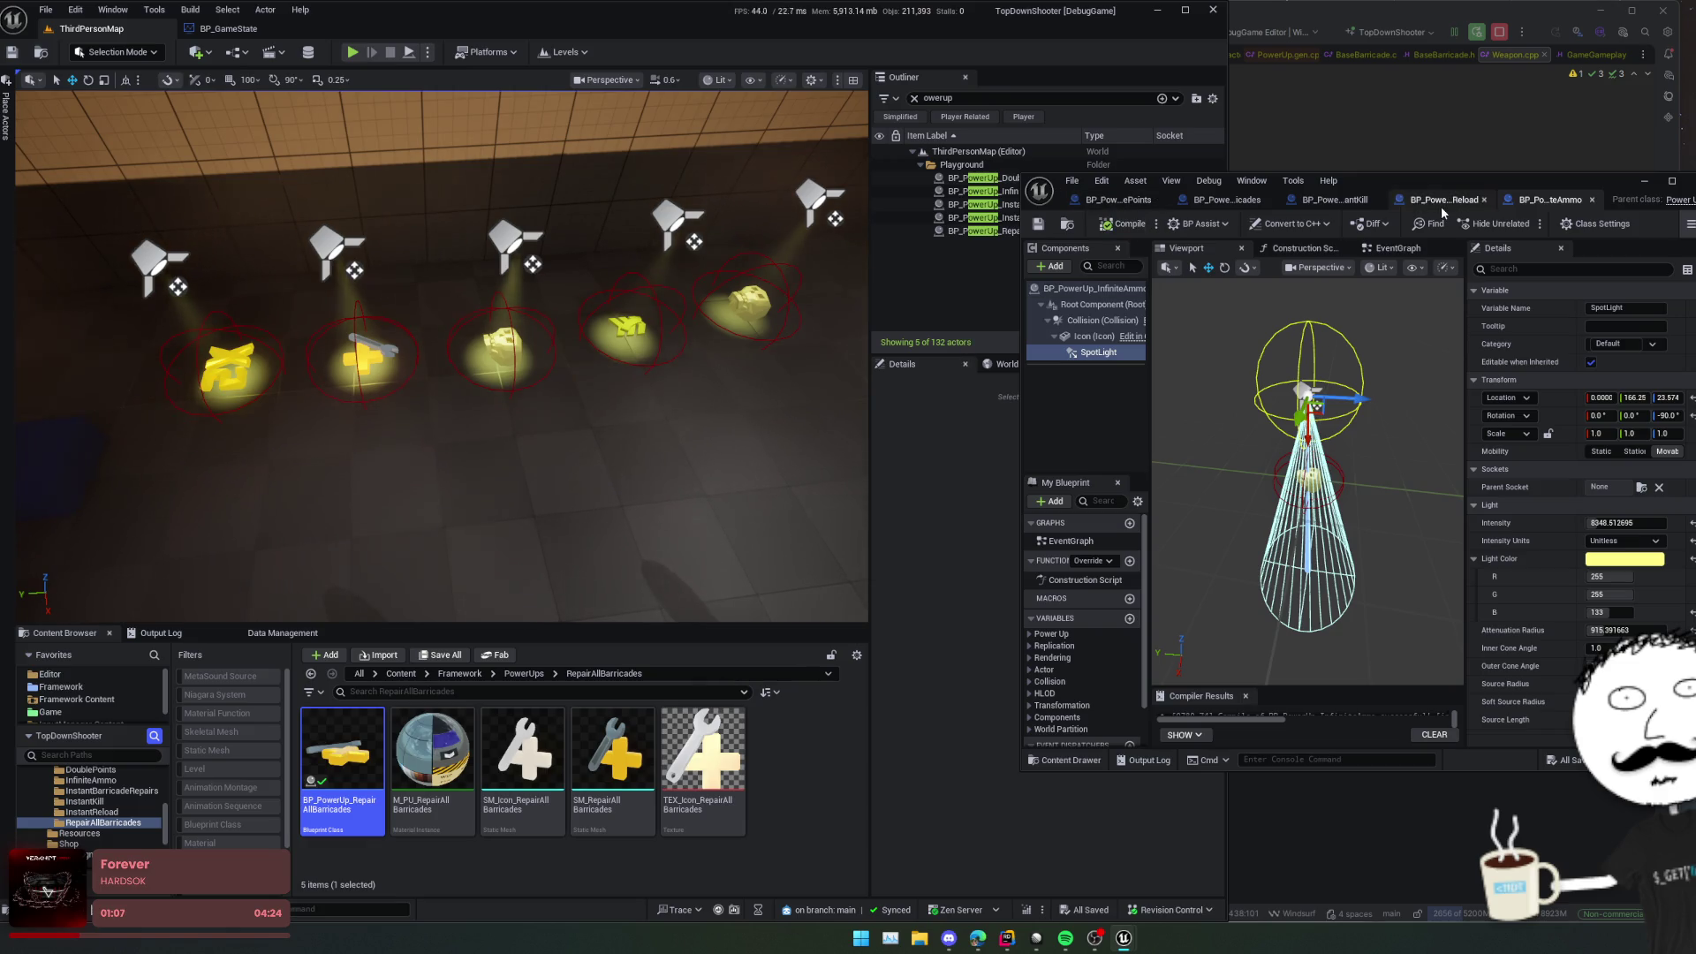
click(1334, 200)
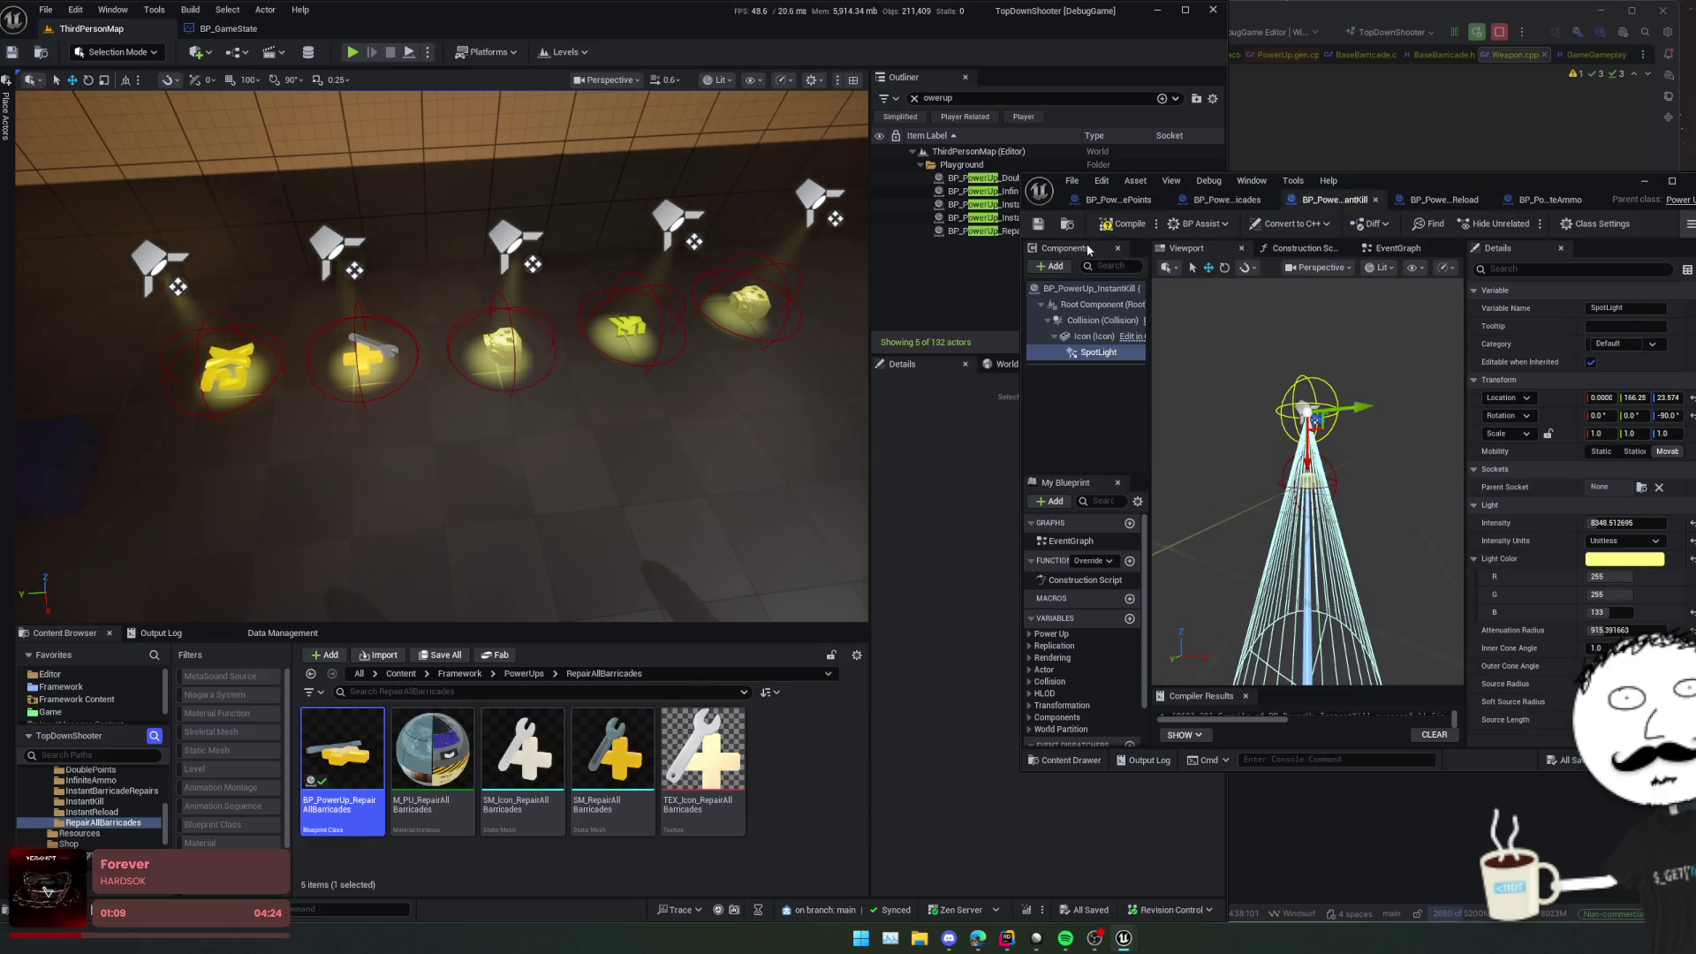
click(1228, 200)
click(1119, 200)
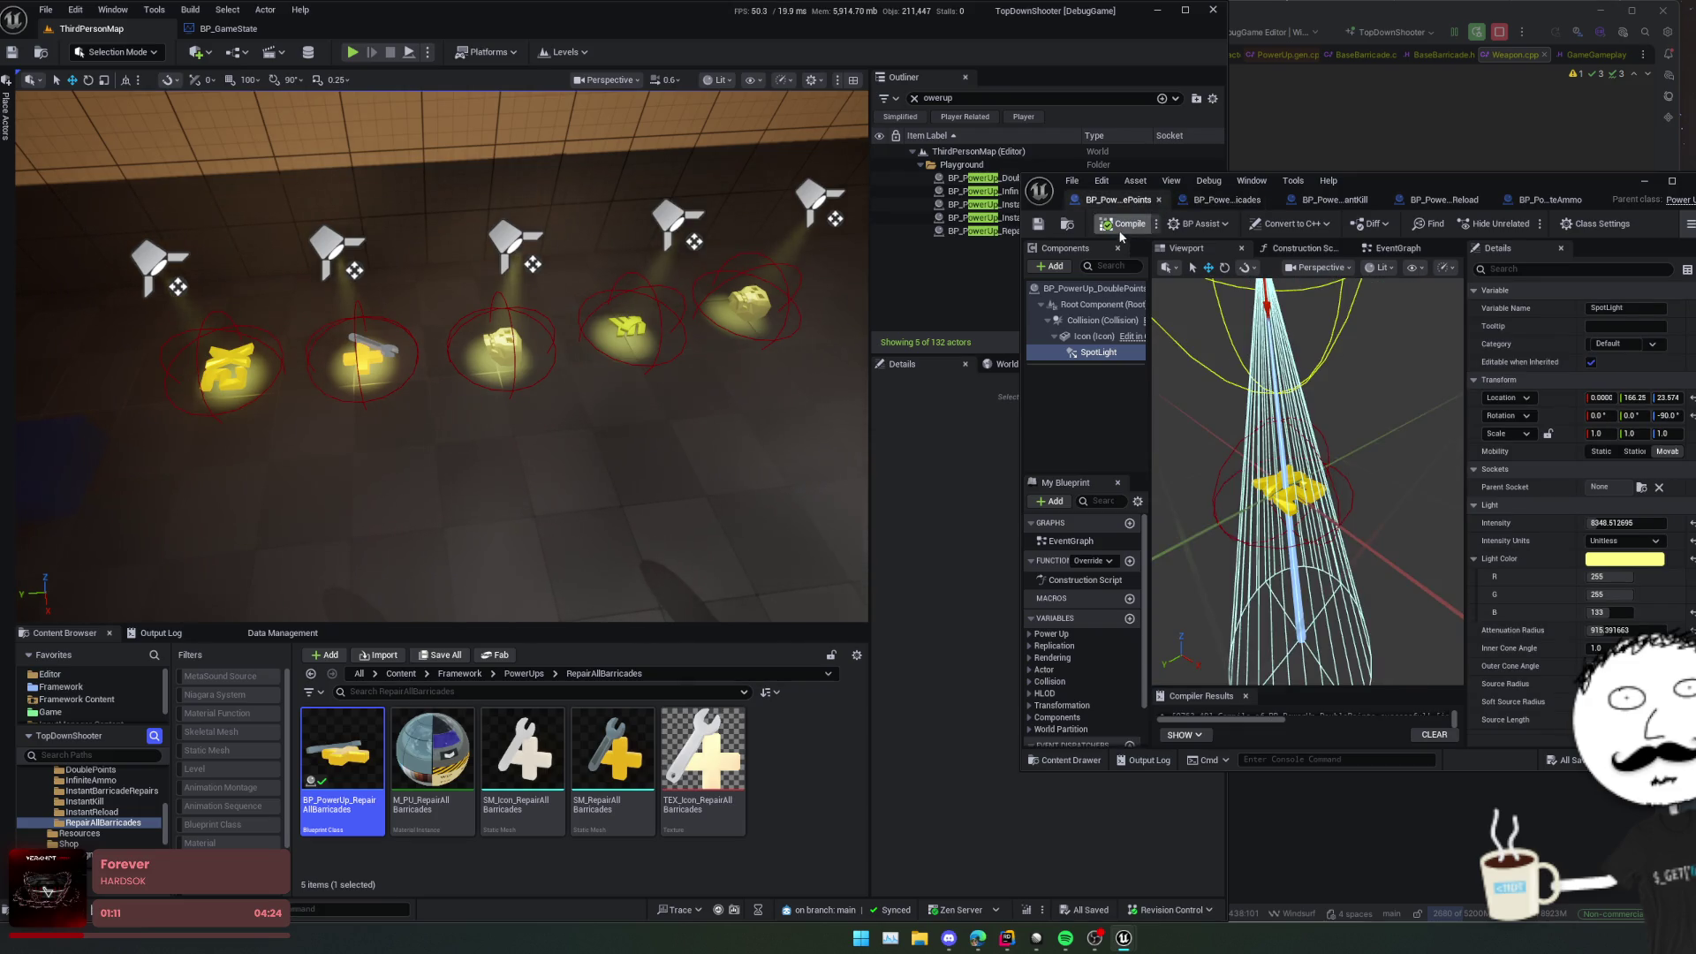
click(1645, 181)
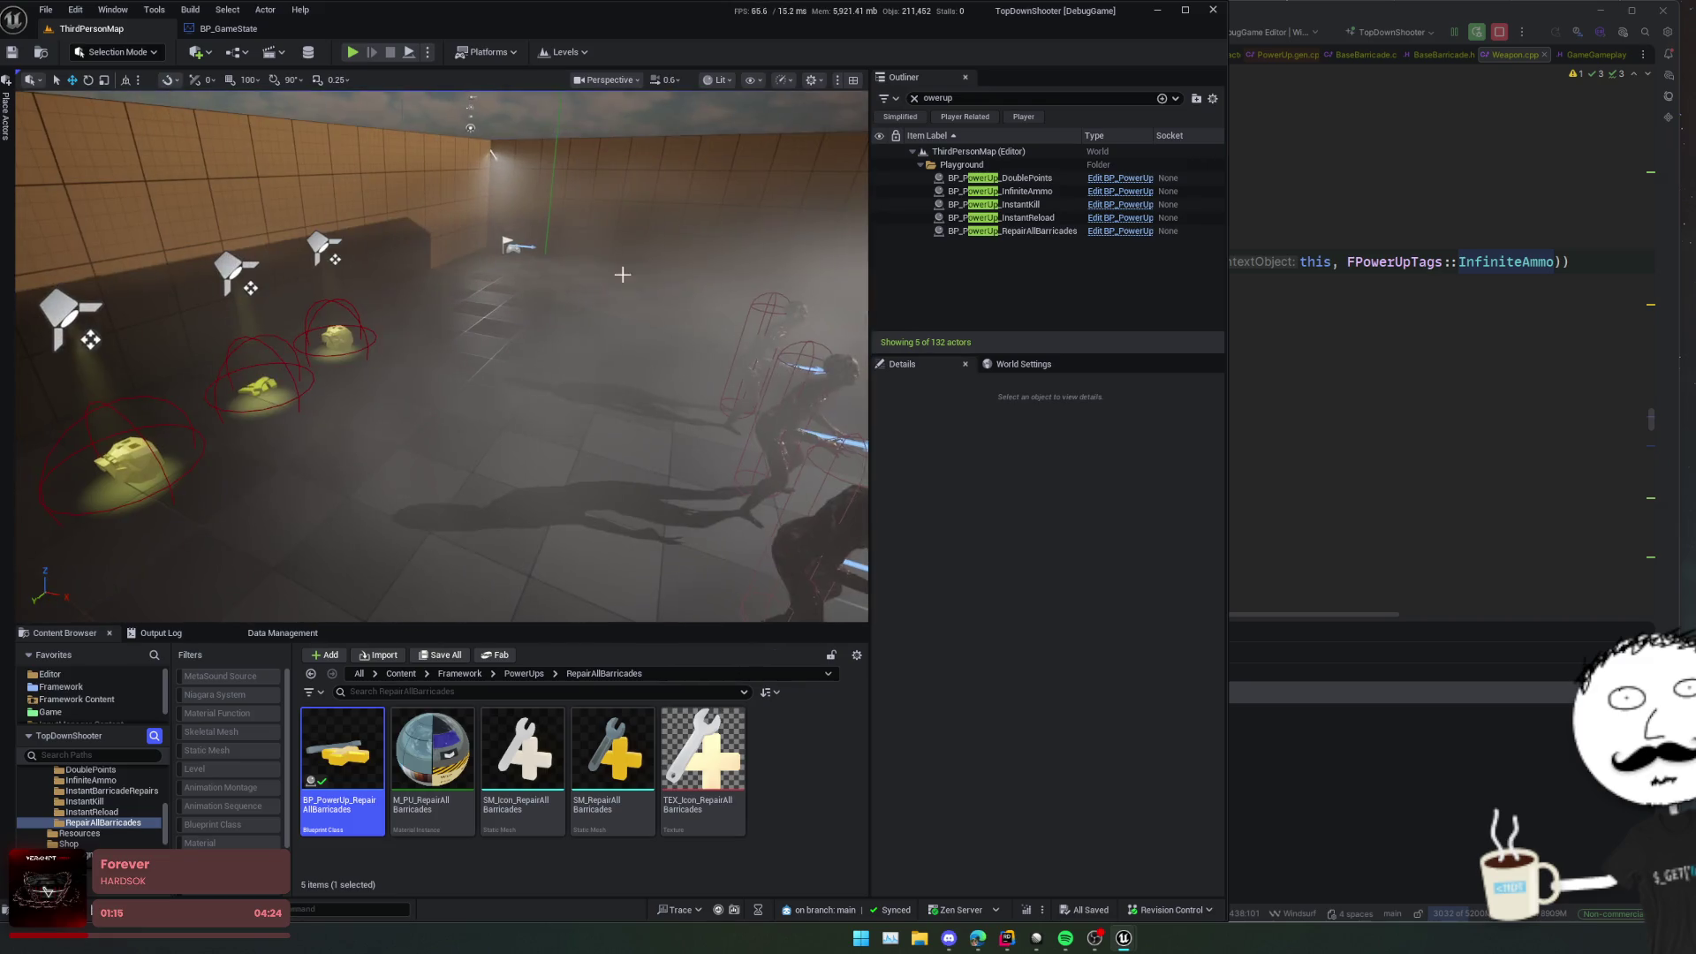
Step: Lower viewport scalability from Epic to Low and start Play-in-Editor
click(811, 80)
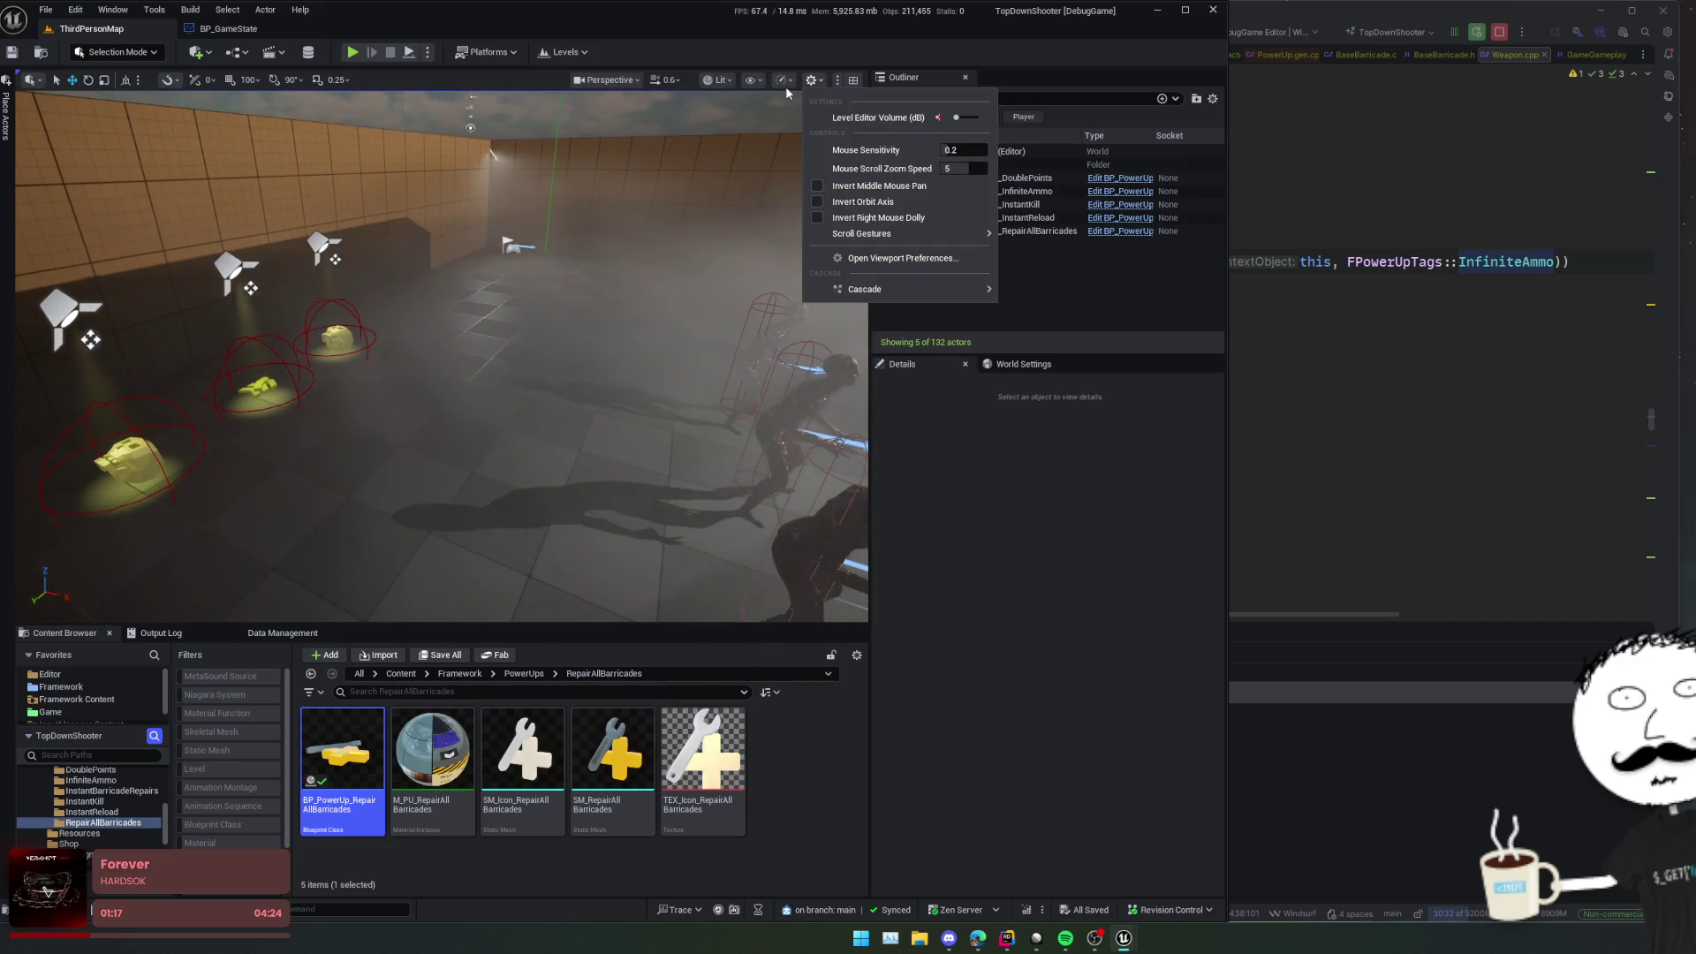
click(782, 79)
mouse_move(860, 160)
click(1030, 186)
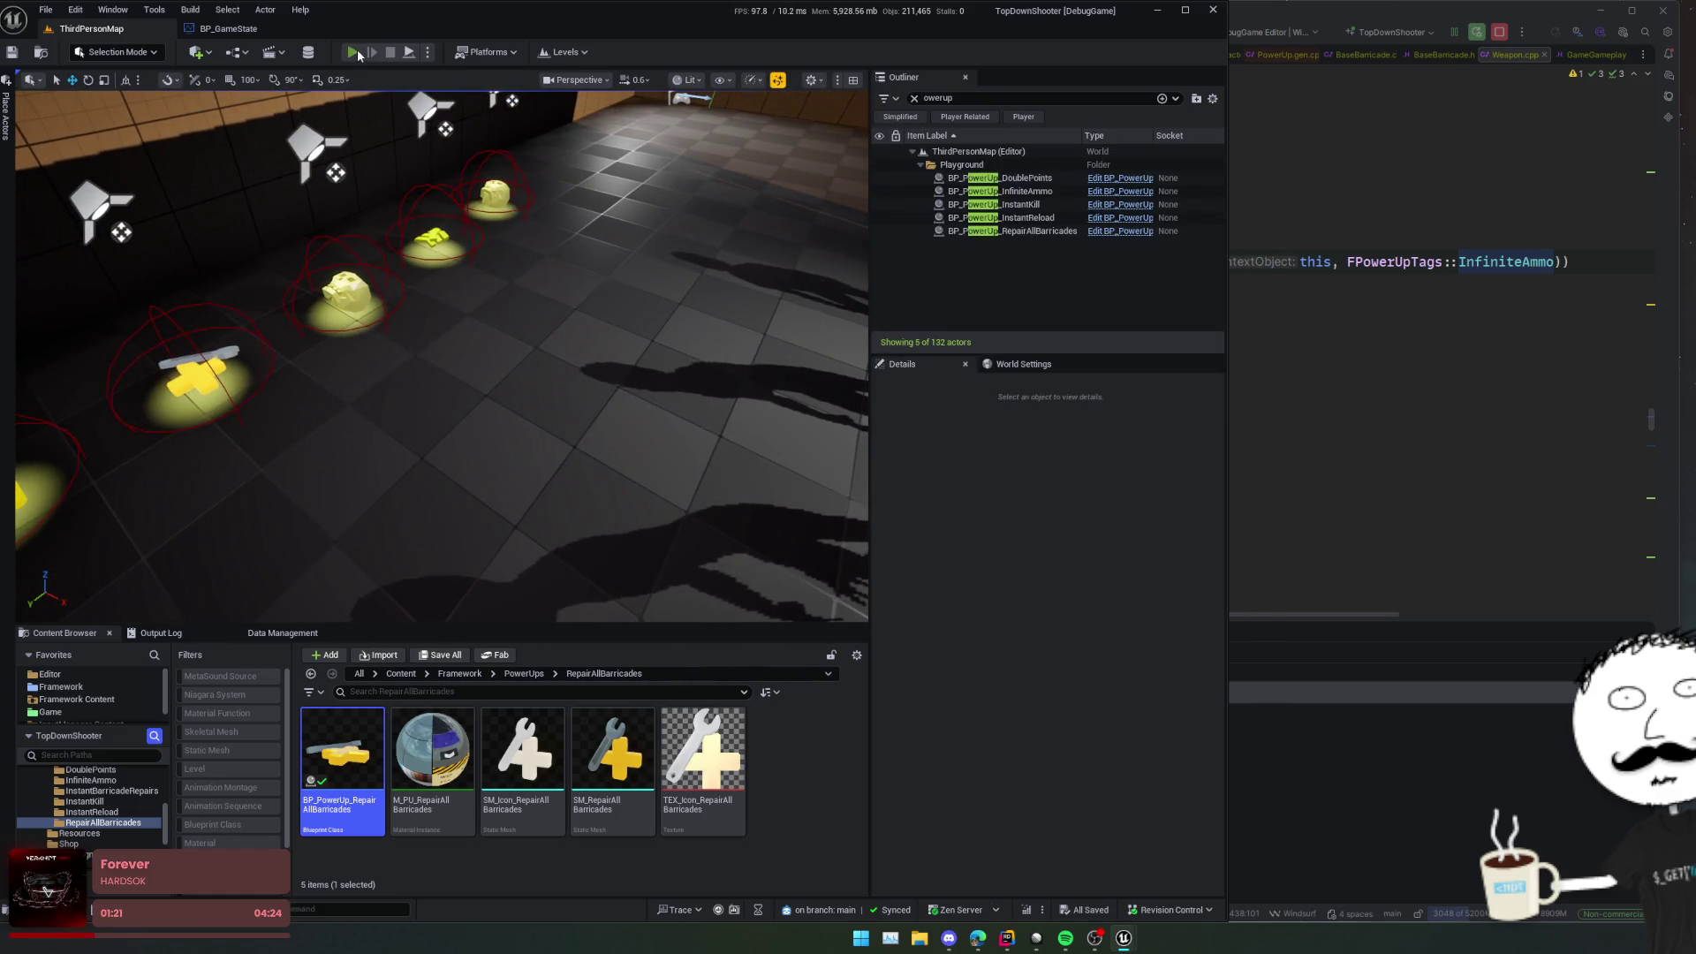
click(355, 51)
Step: Walk the player with S, A and D over to the row of power-ups
key(s)
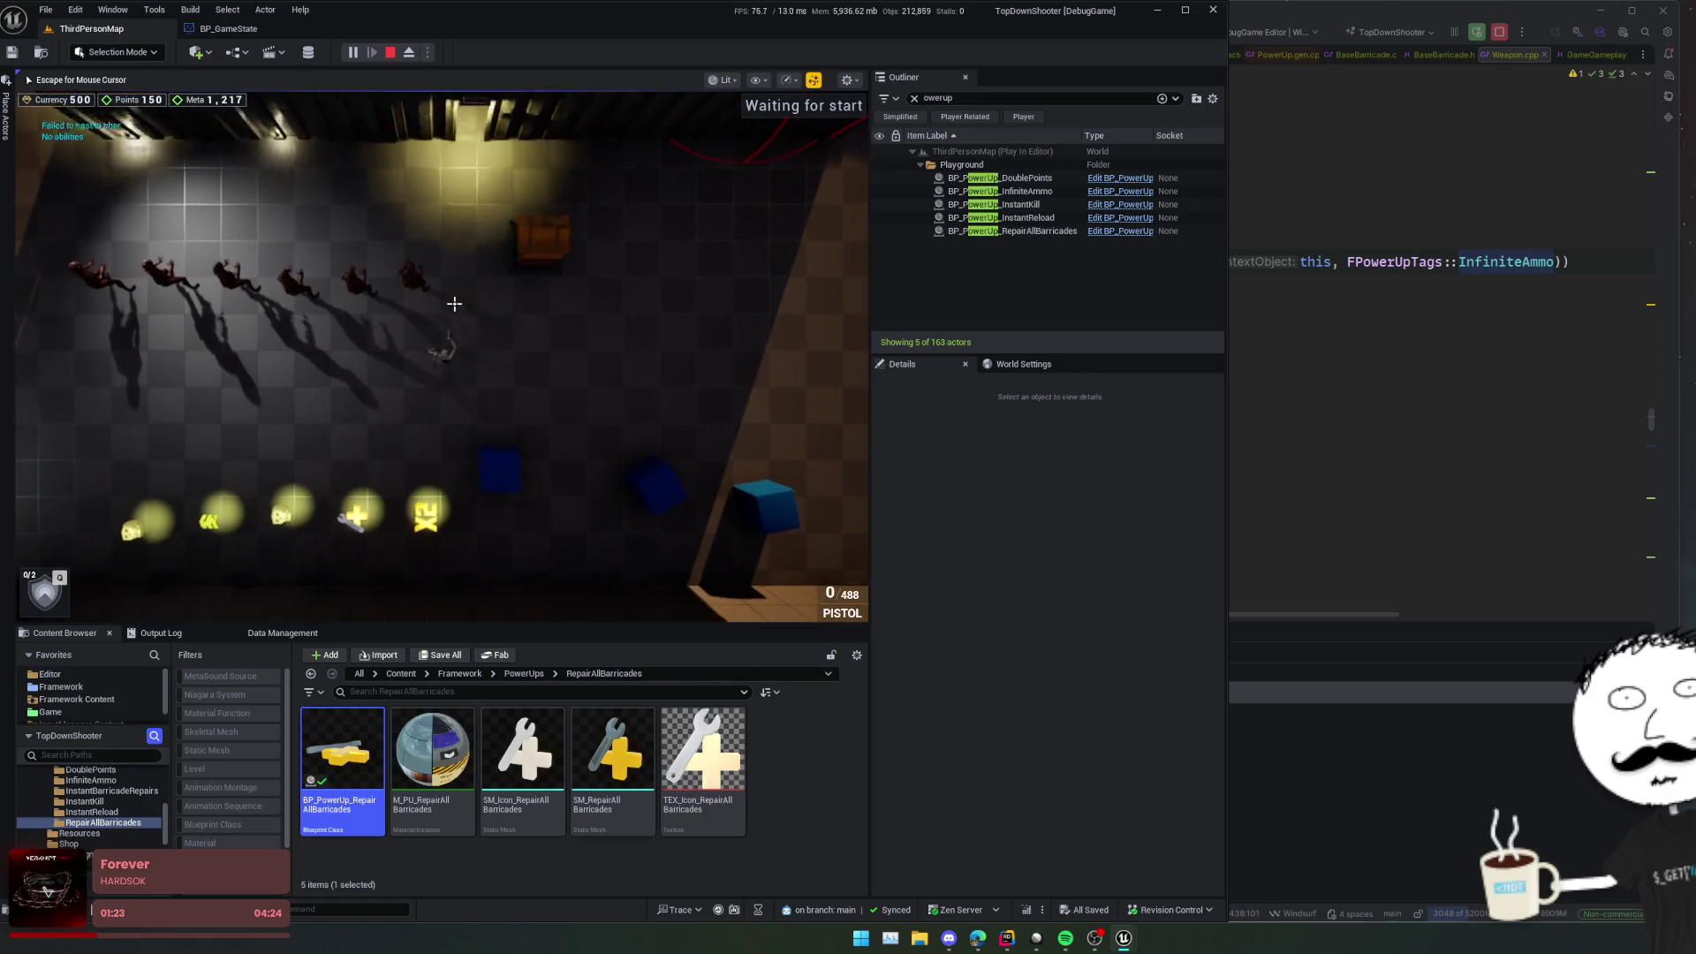
scroll(454, 304, up, 5)
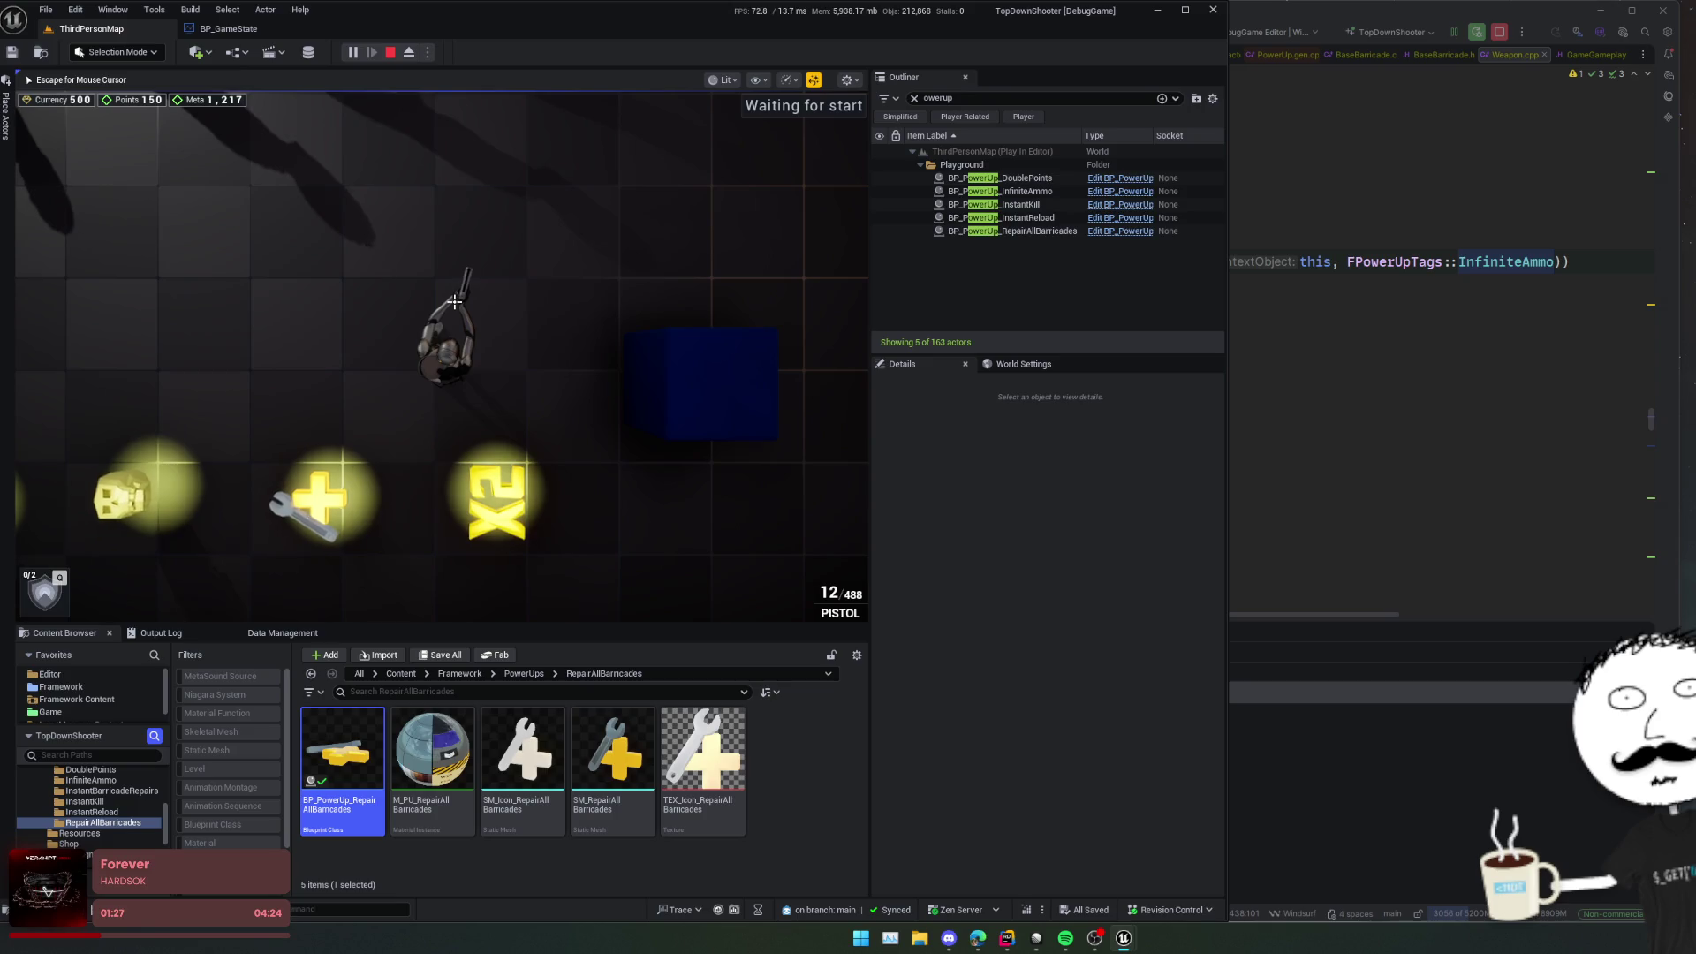
scroll(454, 302, down, 2)
key(a)
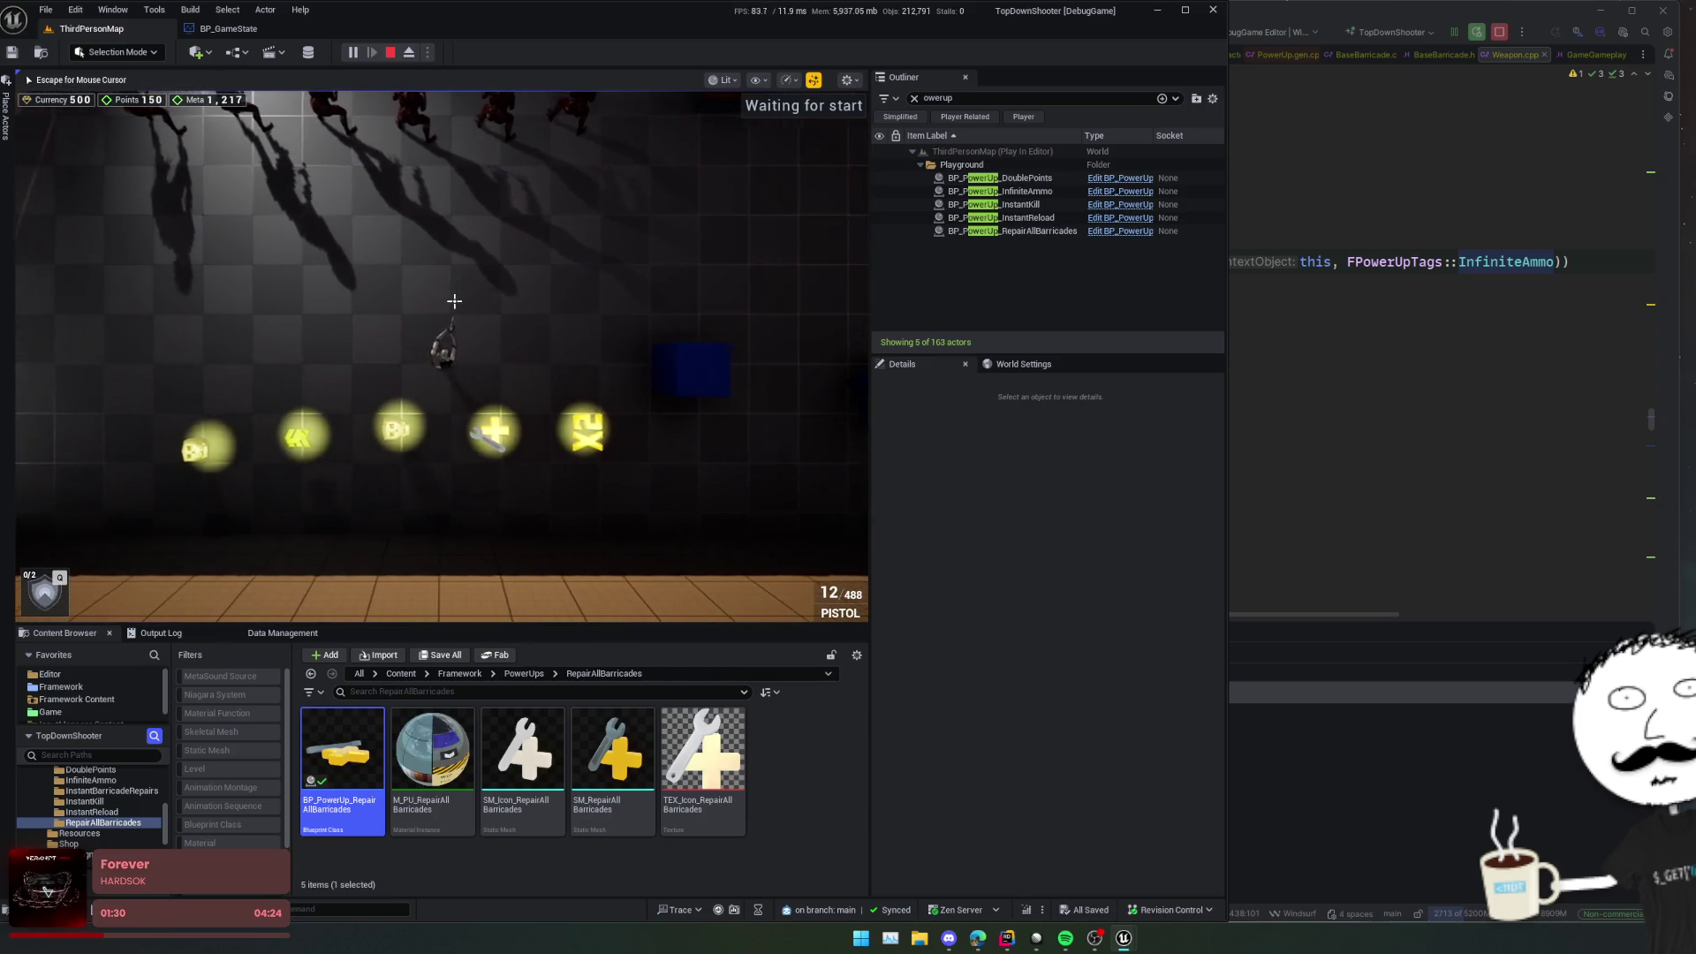
scroll(454, 301, up, 2)
key(d)
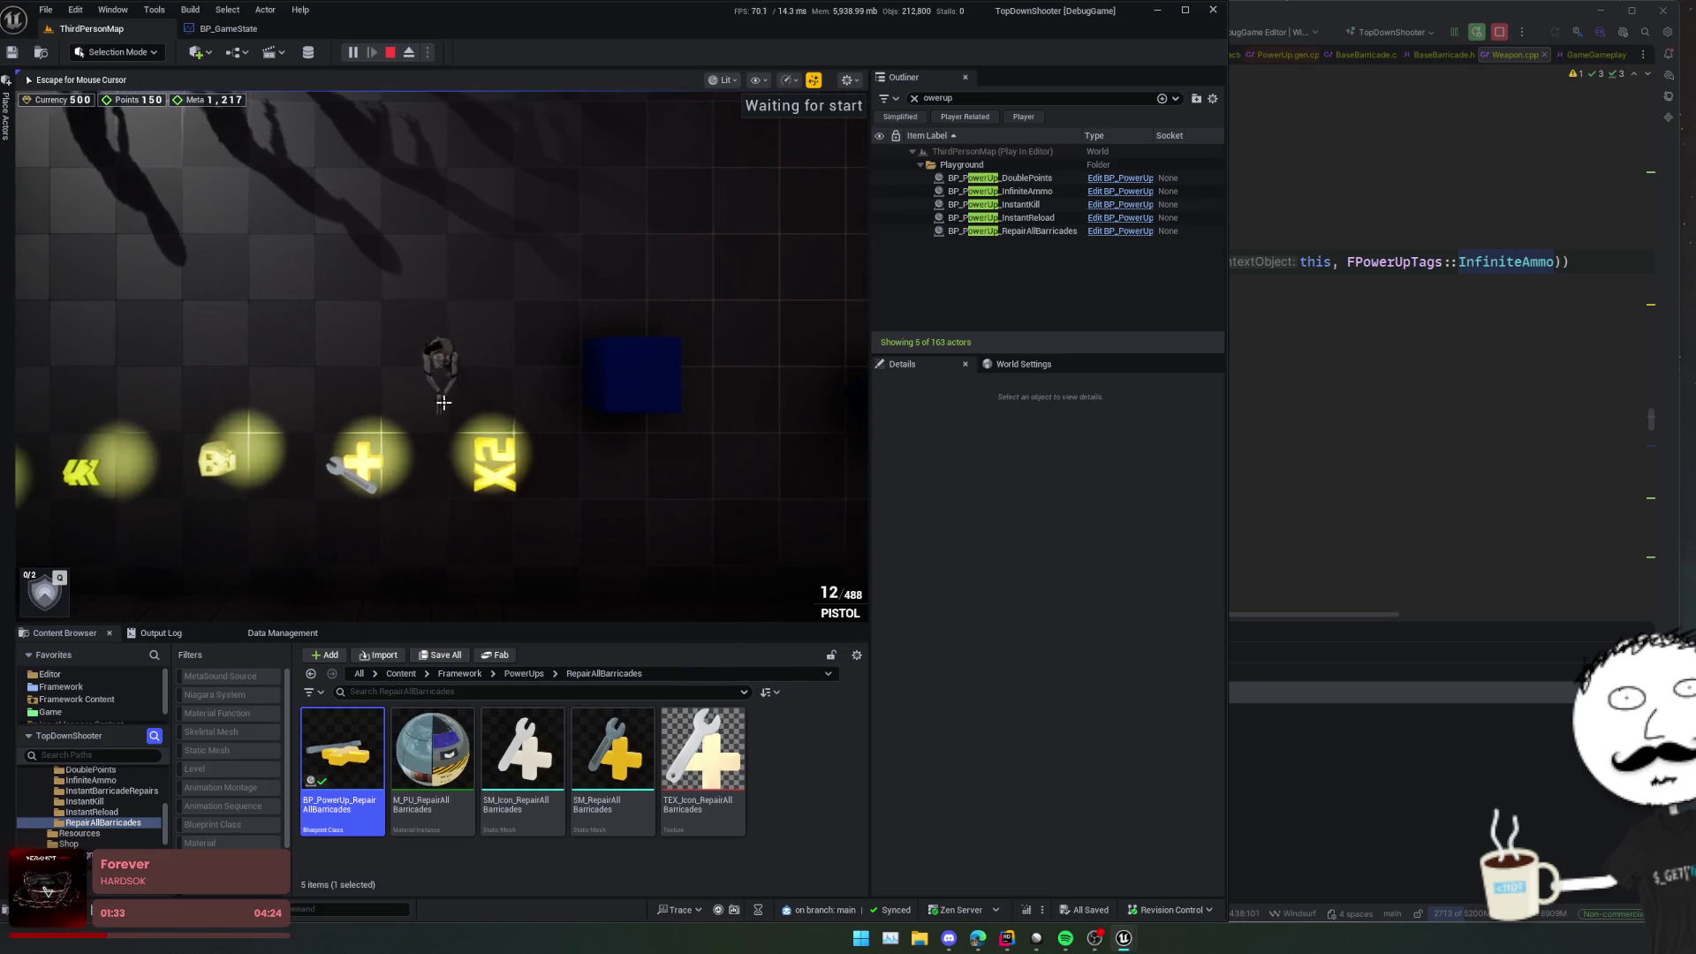
key(d)
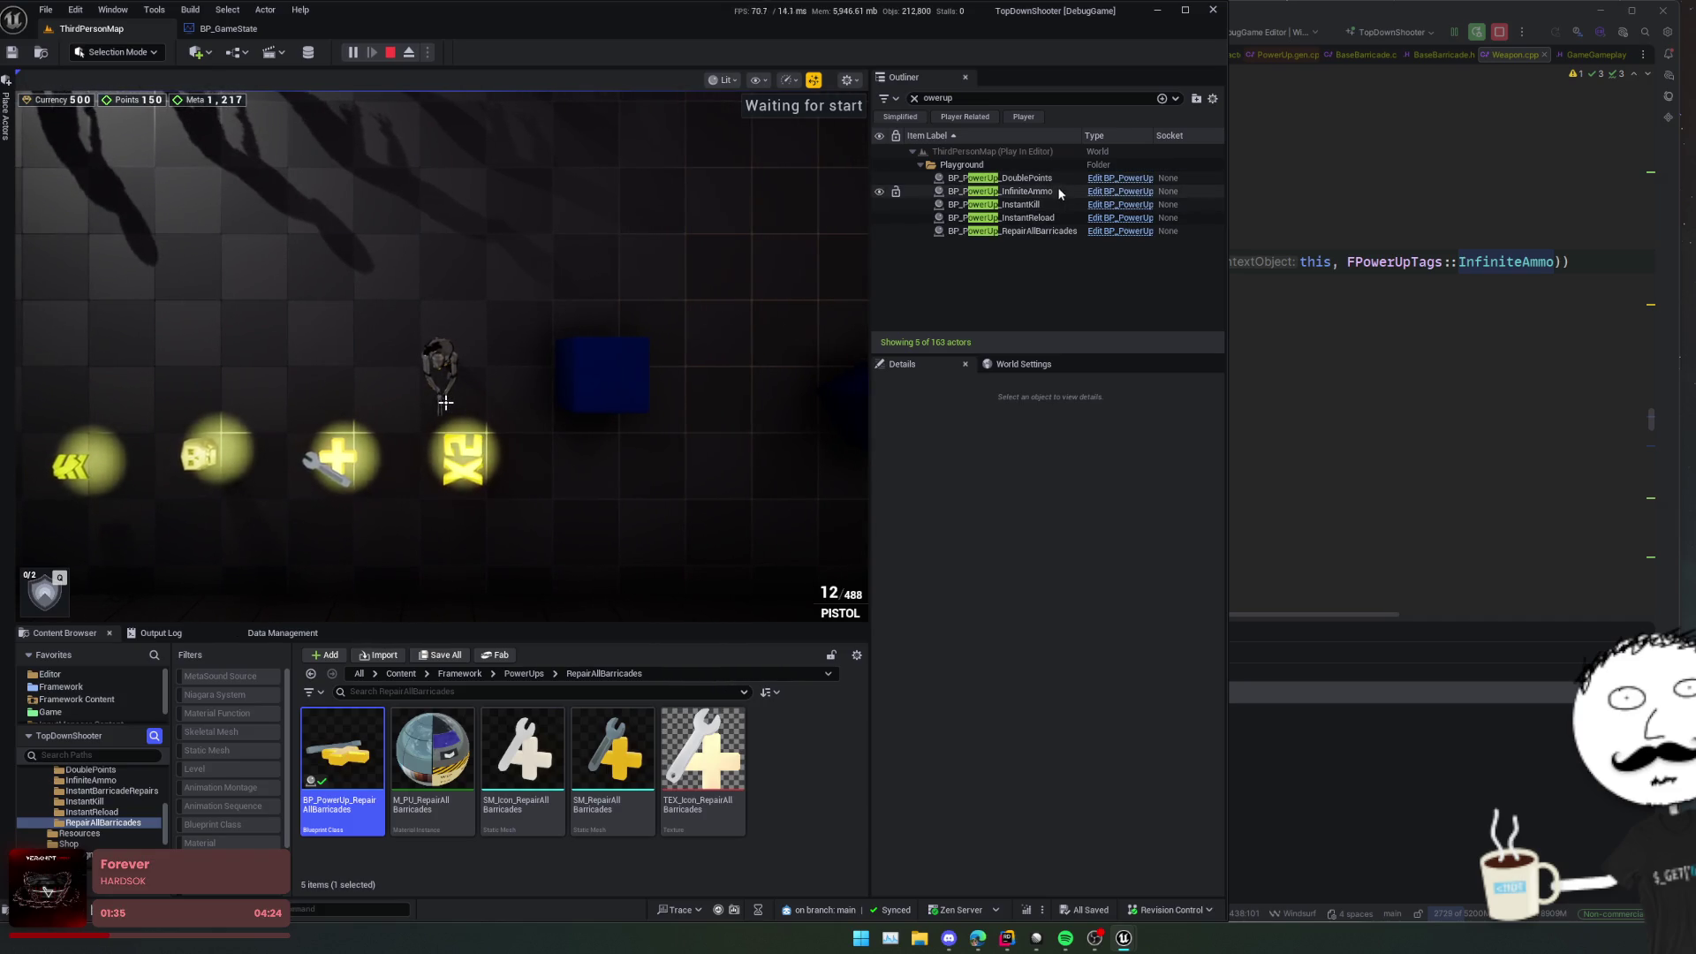
Step: Select BP_PowerUp_DoublePoints in the Outliner and open its blueprint on the spotlight
click(1058, 179)
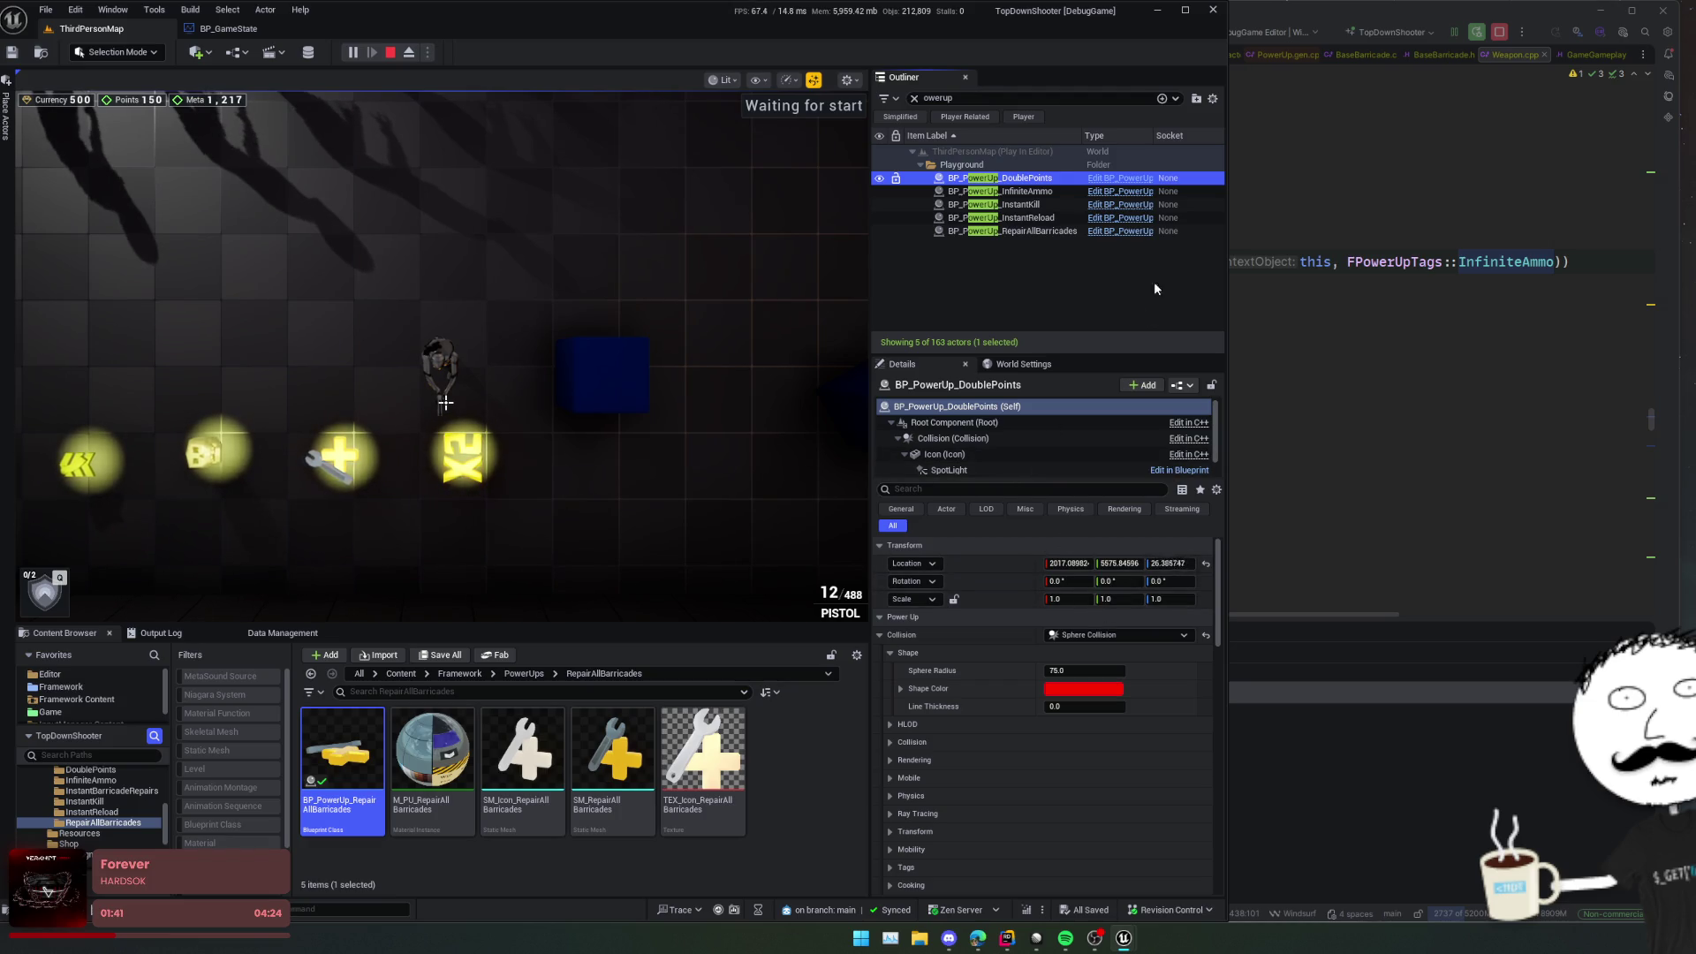
click(1143, 179)
mouse_move(1380, 393)
mouse_down()
mouse_move(1436, 379)
mouse_move(1412, 415)
mouse_move(1286, 433)
mouse_up()
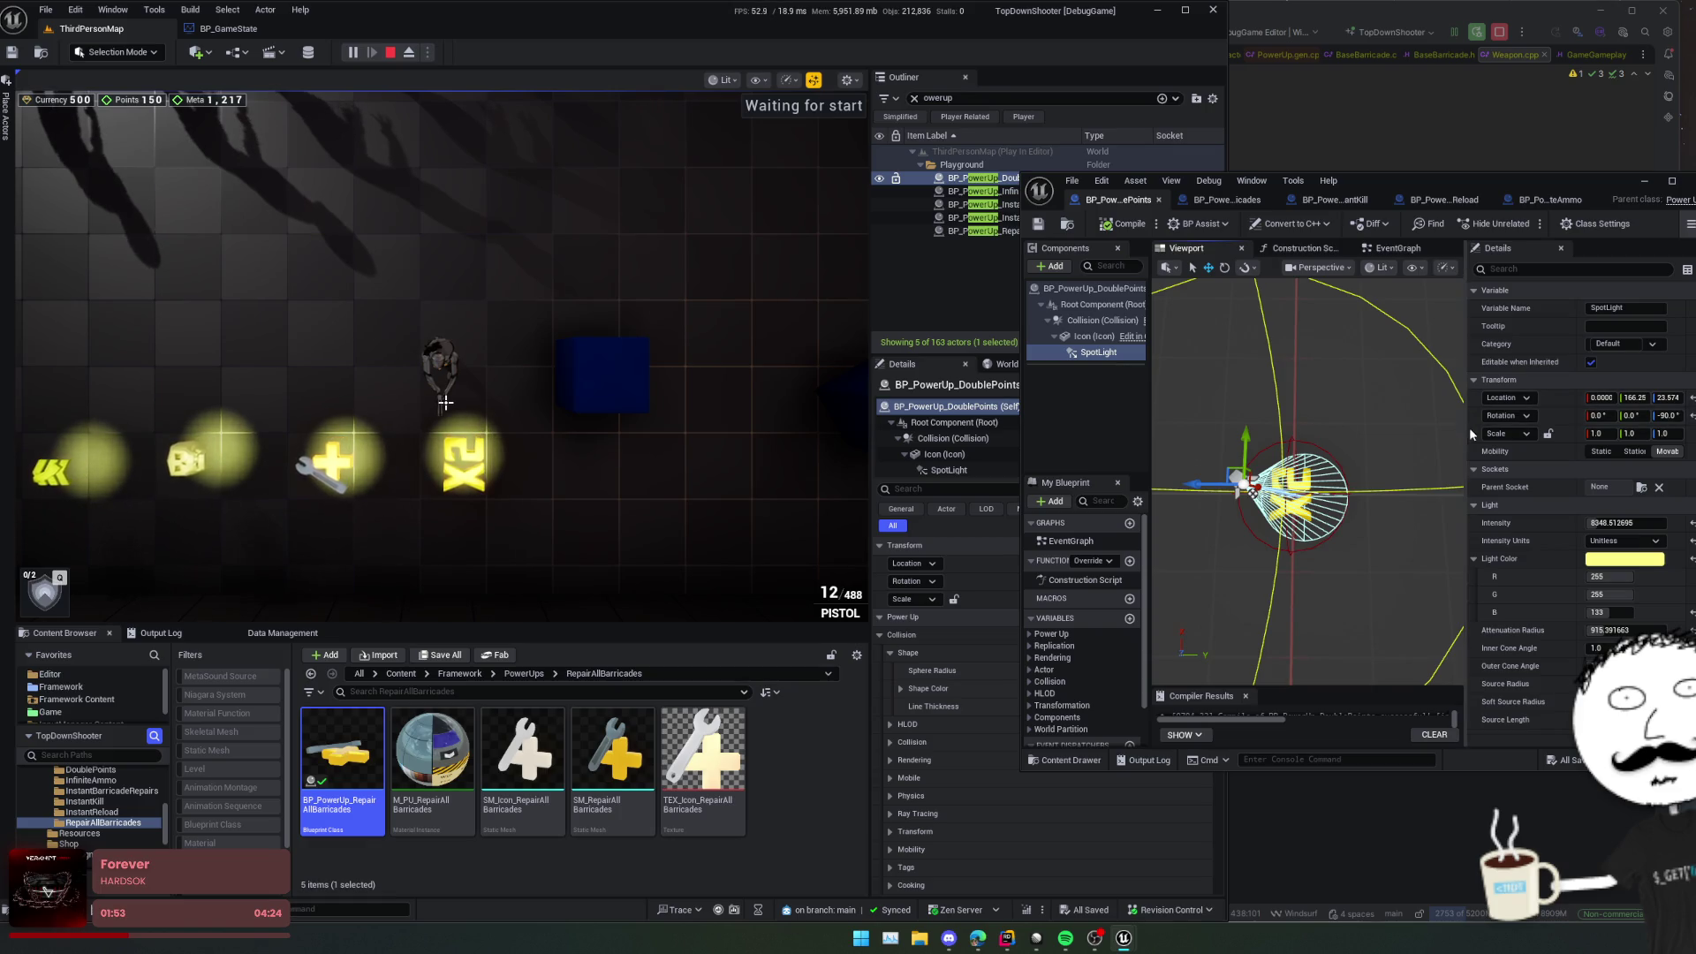
Step: Give the DoublePoints Icon component a Z rotation of 90 degrees
click(1090, 304)
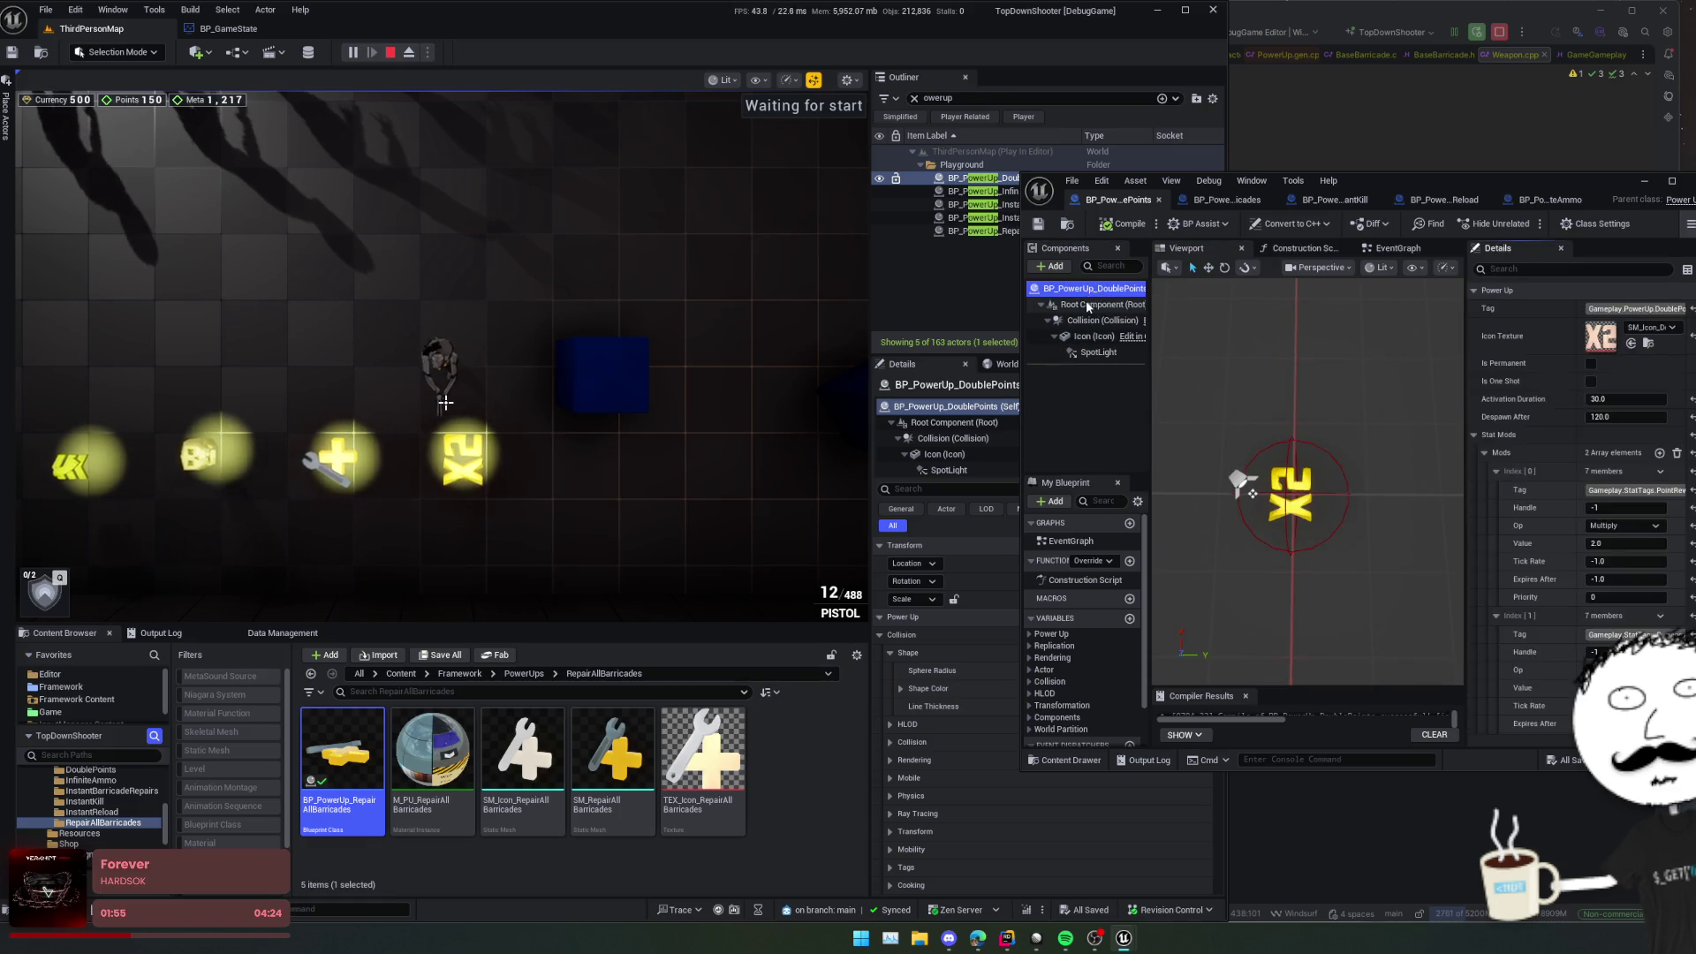
key(Down)
key(Down)
drag(1465, 454, 1374, 454)
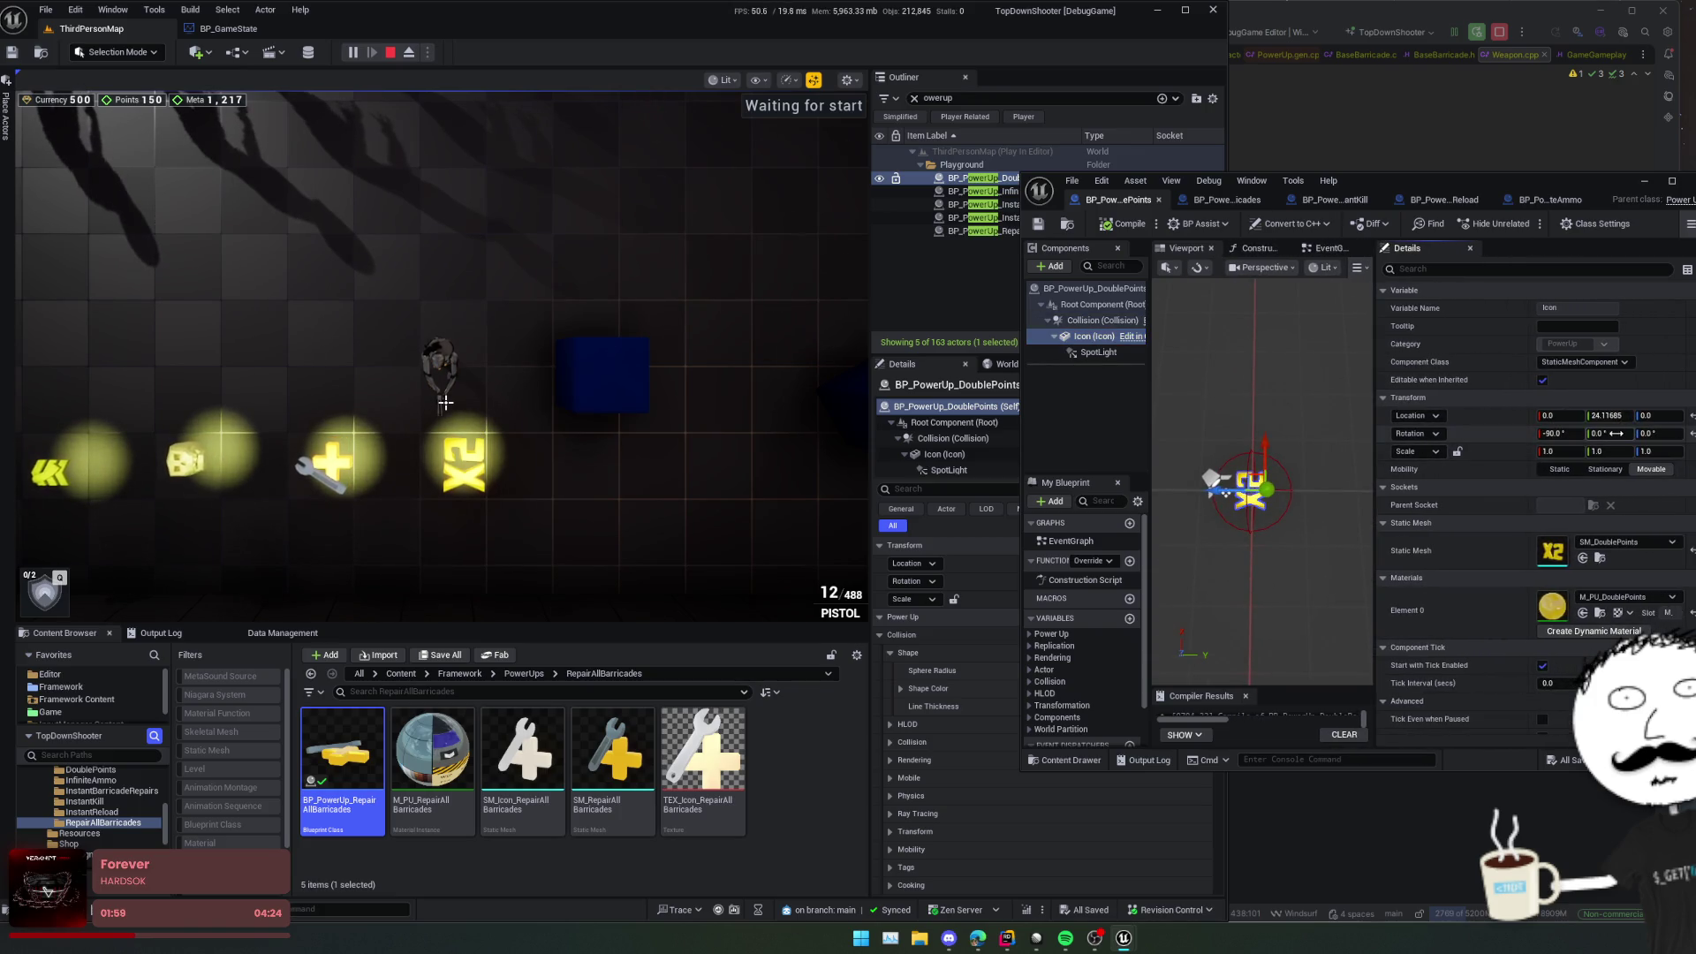
mouse_move(1617, 433)
mouse_down()
mouse_move(1670, 432)
mouse_move(1597, 439)
mouse_move(1688, 433)
mouse_up()
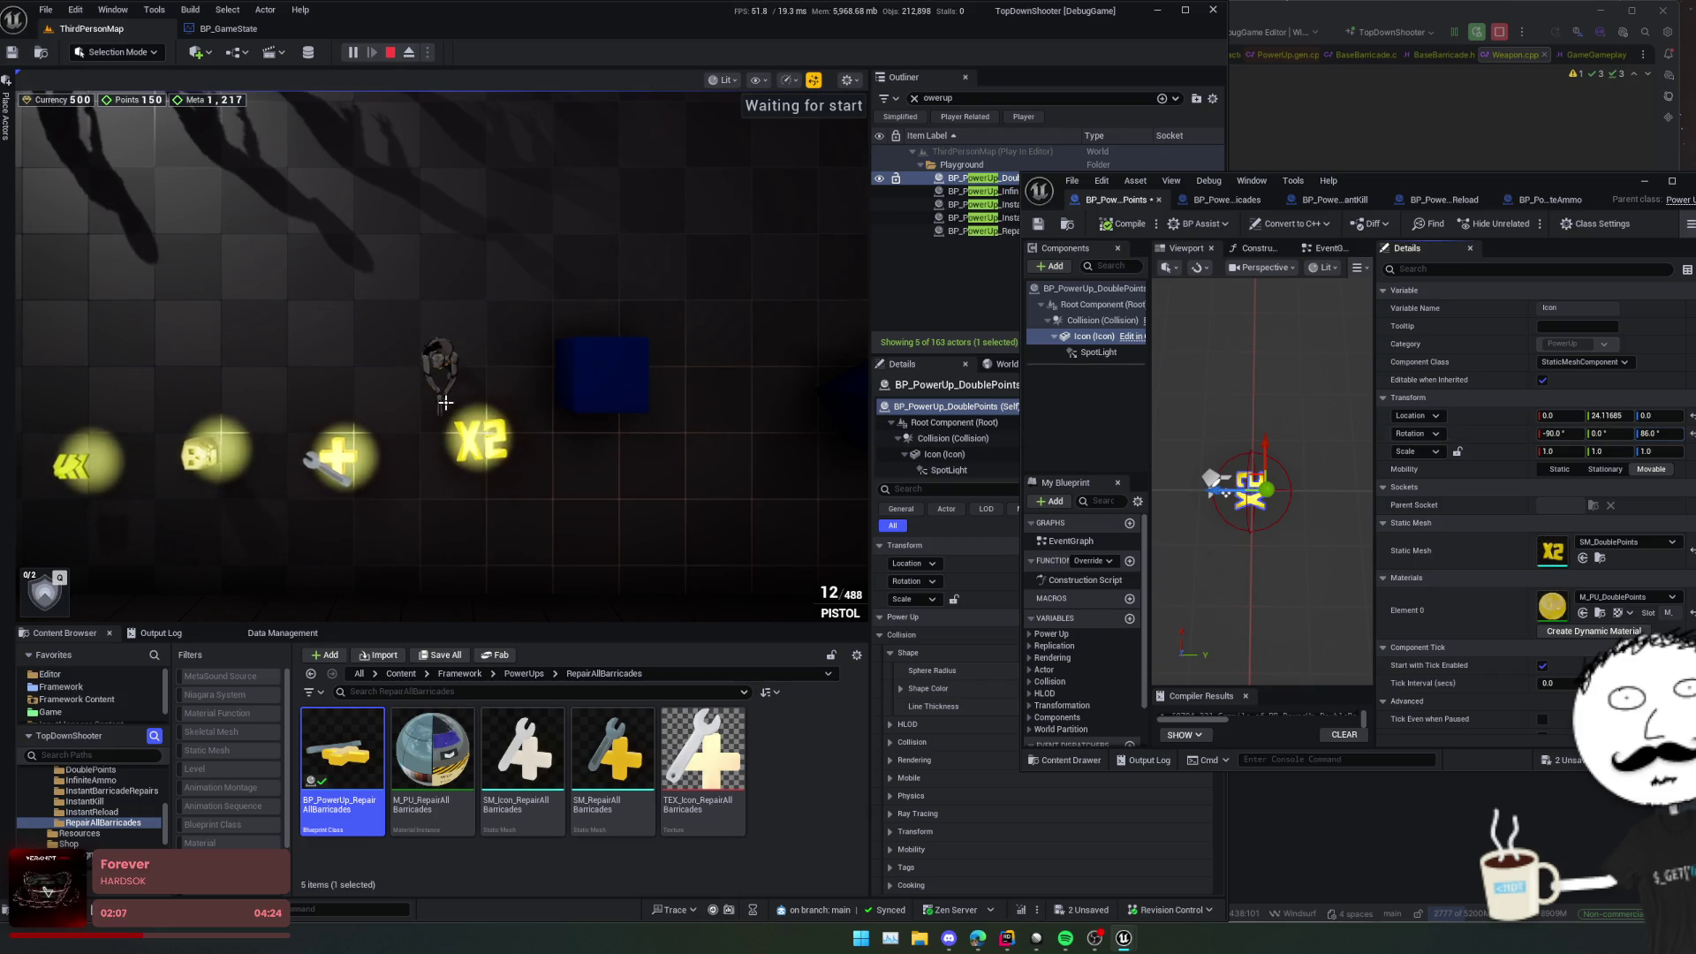
drag(1664, 434, 1664, 433)
text(0)
key(Return)
Step: Move the X2 icon to about X -22.54, Y -3.42 and save the blueprint
mouse_move(1284, 427)
mouse_down()
mouse_move(1232, 445)
mouse_move(1235, 429)
mouse_move(1258, 431)
mouse_move(1241, 438)
mouse_move(1255, 459)
mouse_move(1298, 462)
mouse_up()
click(1112, 353)
key(ctrl+s)
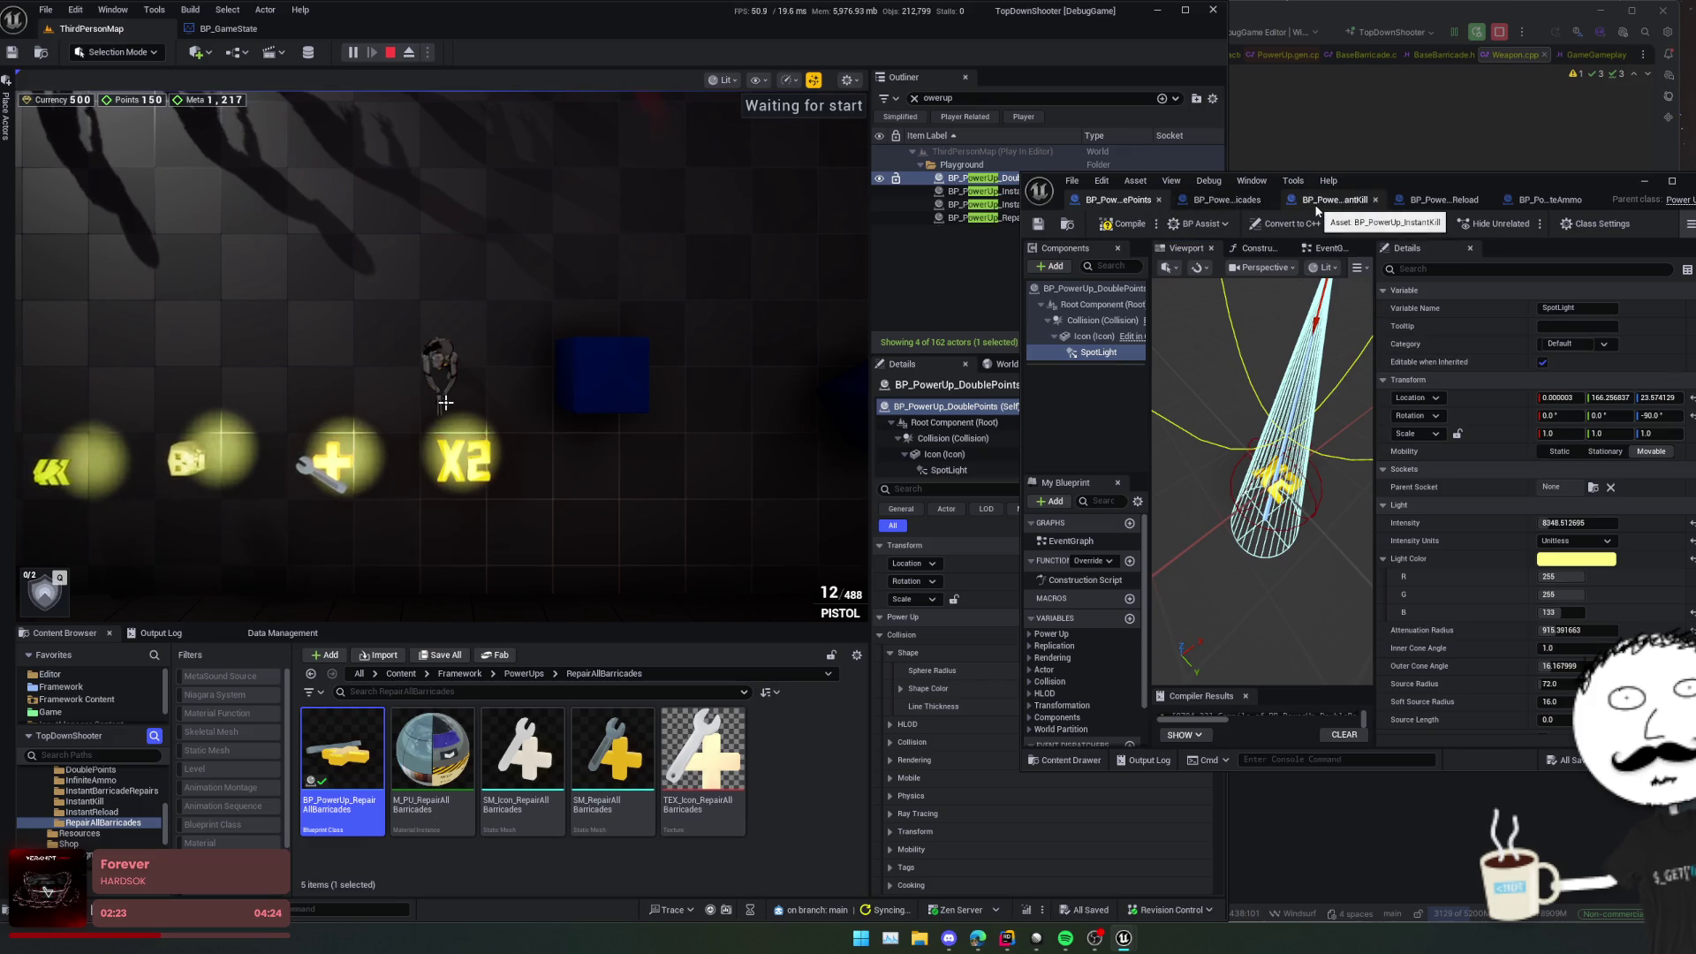
Step: Set the InstantKill Icon component's yaw rotation to 90 degrees
click(1317, 209)
drag(1307, 477, 1341, 458)
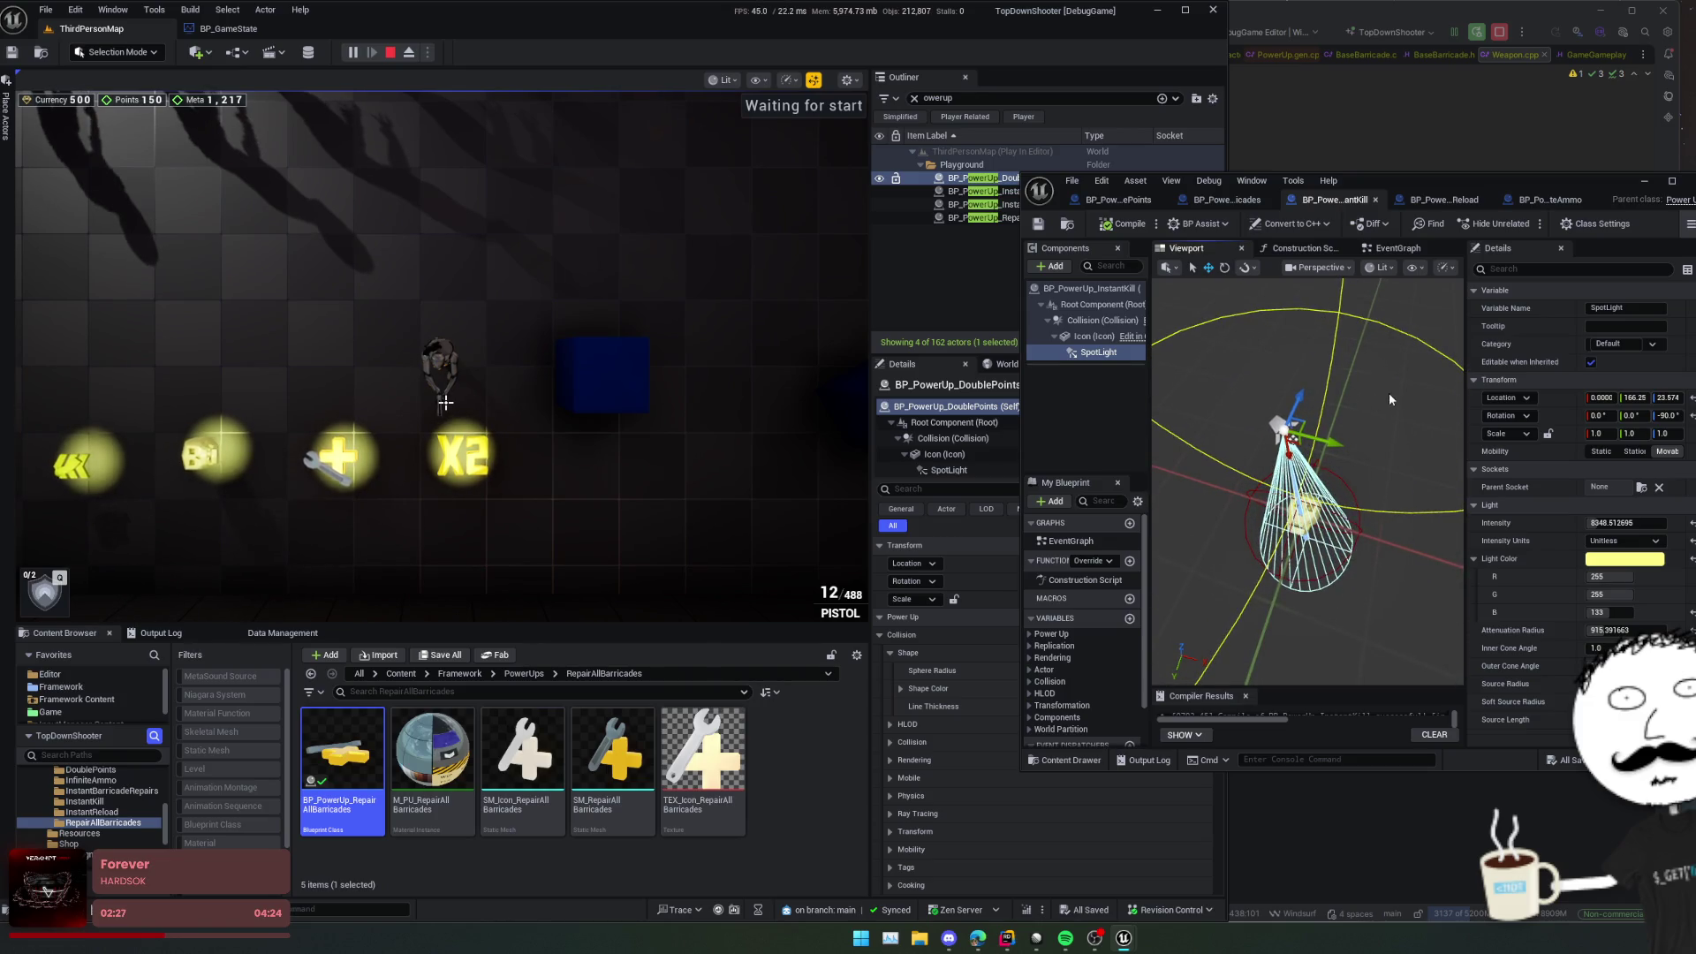
click(1094, 336)
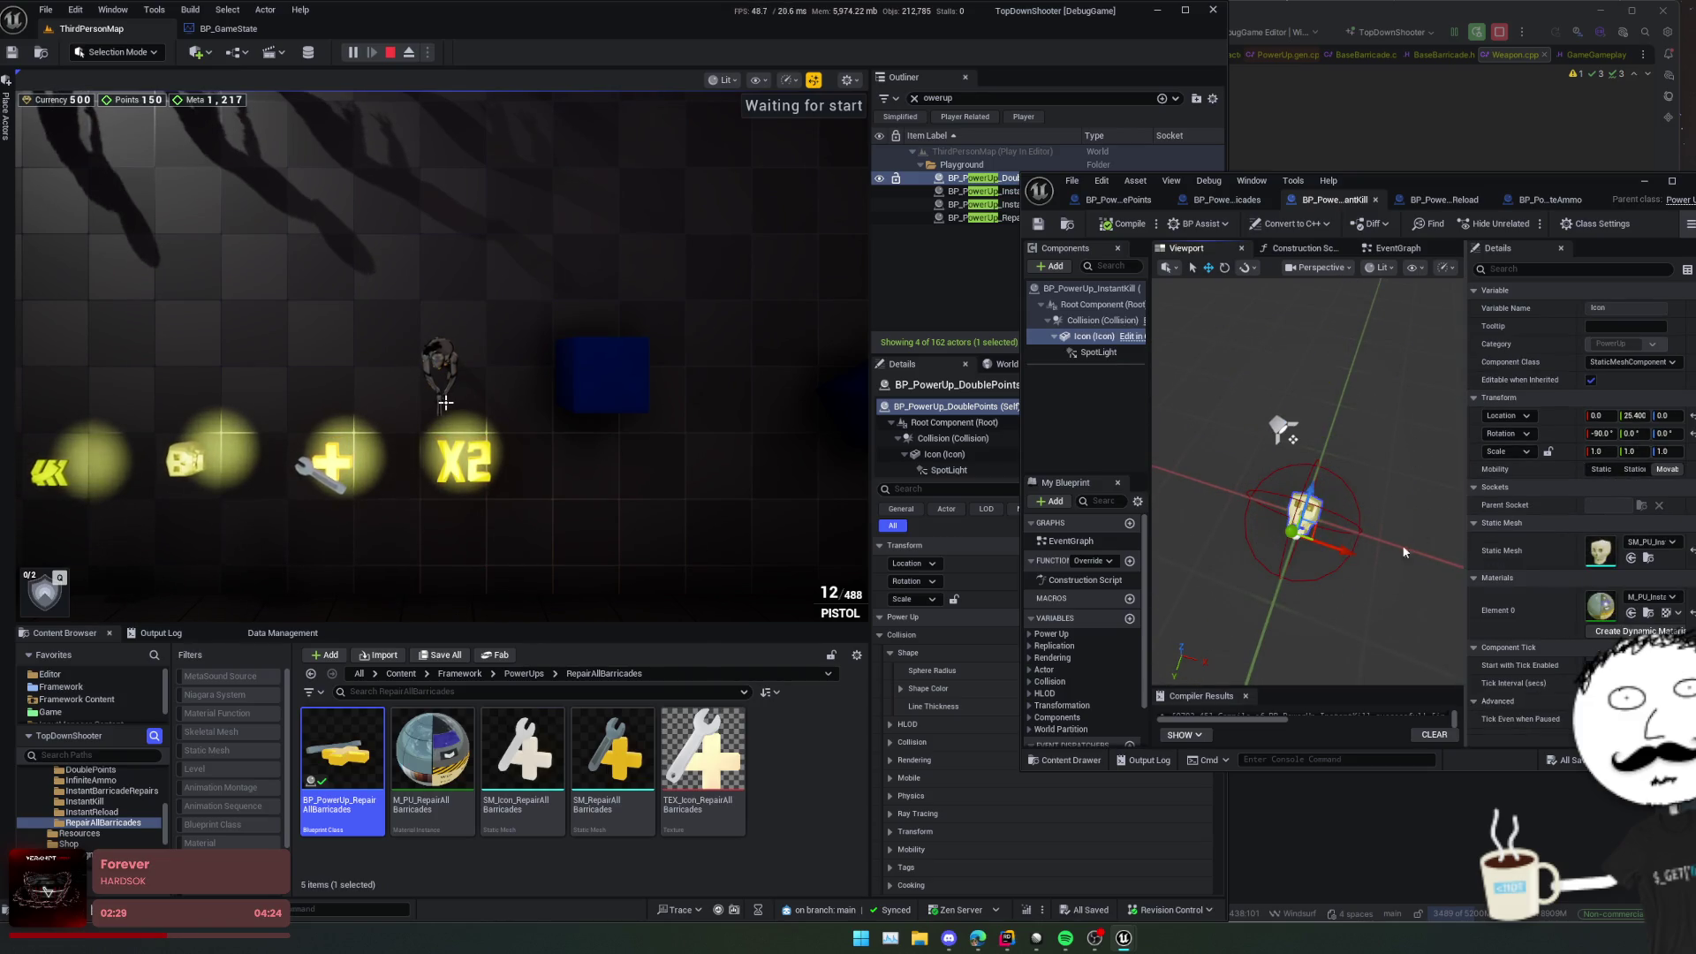
click(1664, 432)
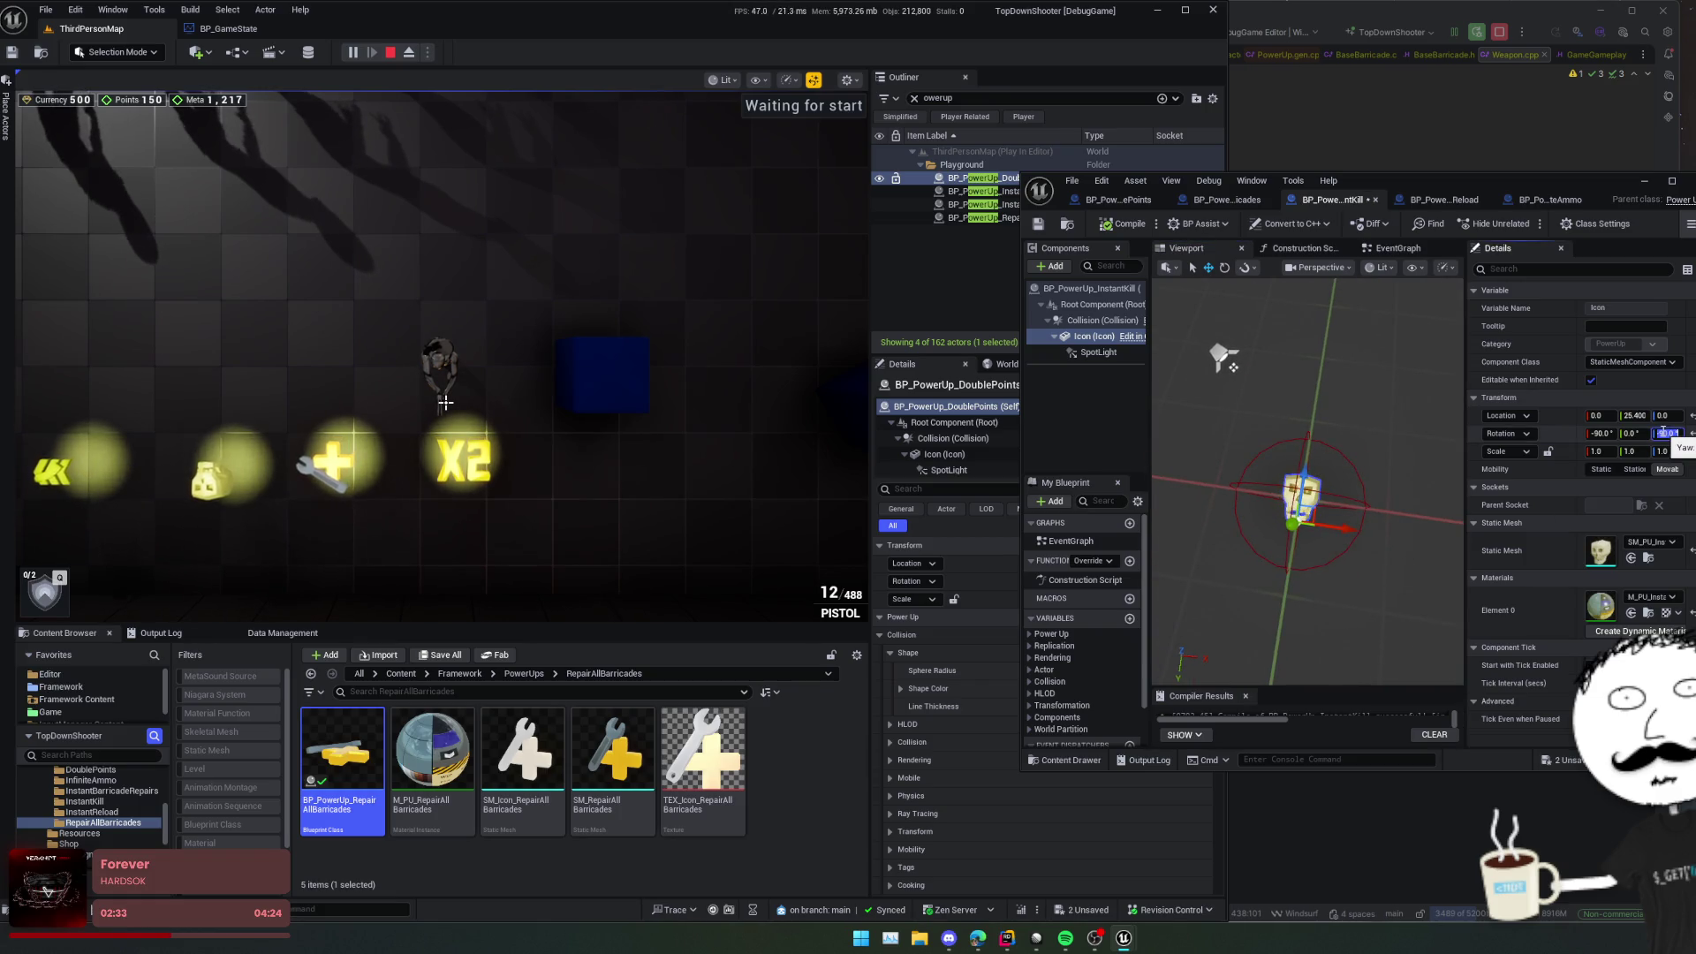
key(Return)
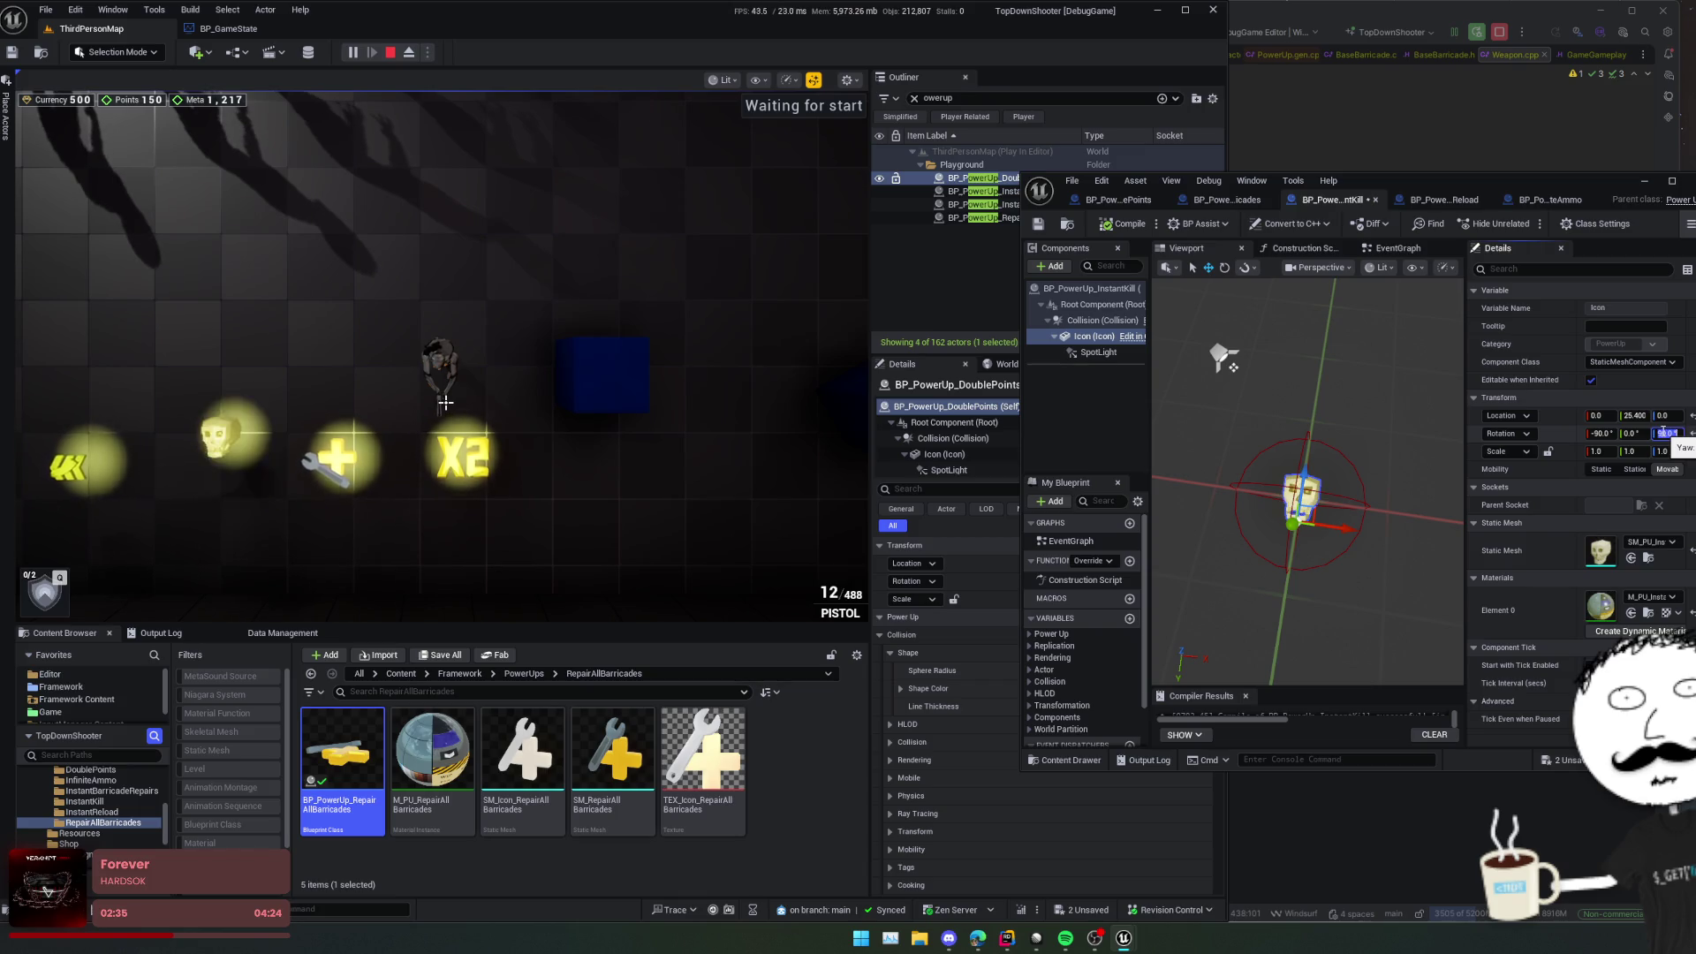
Step: Save BP_PowerUp_InstantKill and show the Icon component's properties
mouse_move(1307, 566)
mouse_down()
mouse_move(1193, 530)
mouse_move(1185, 296)
mouse_up()
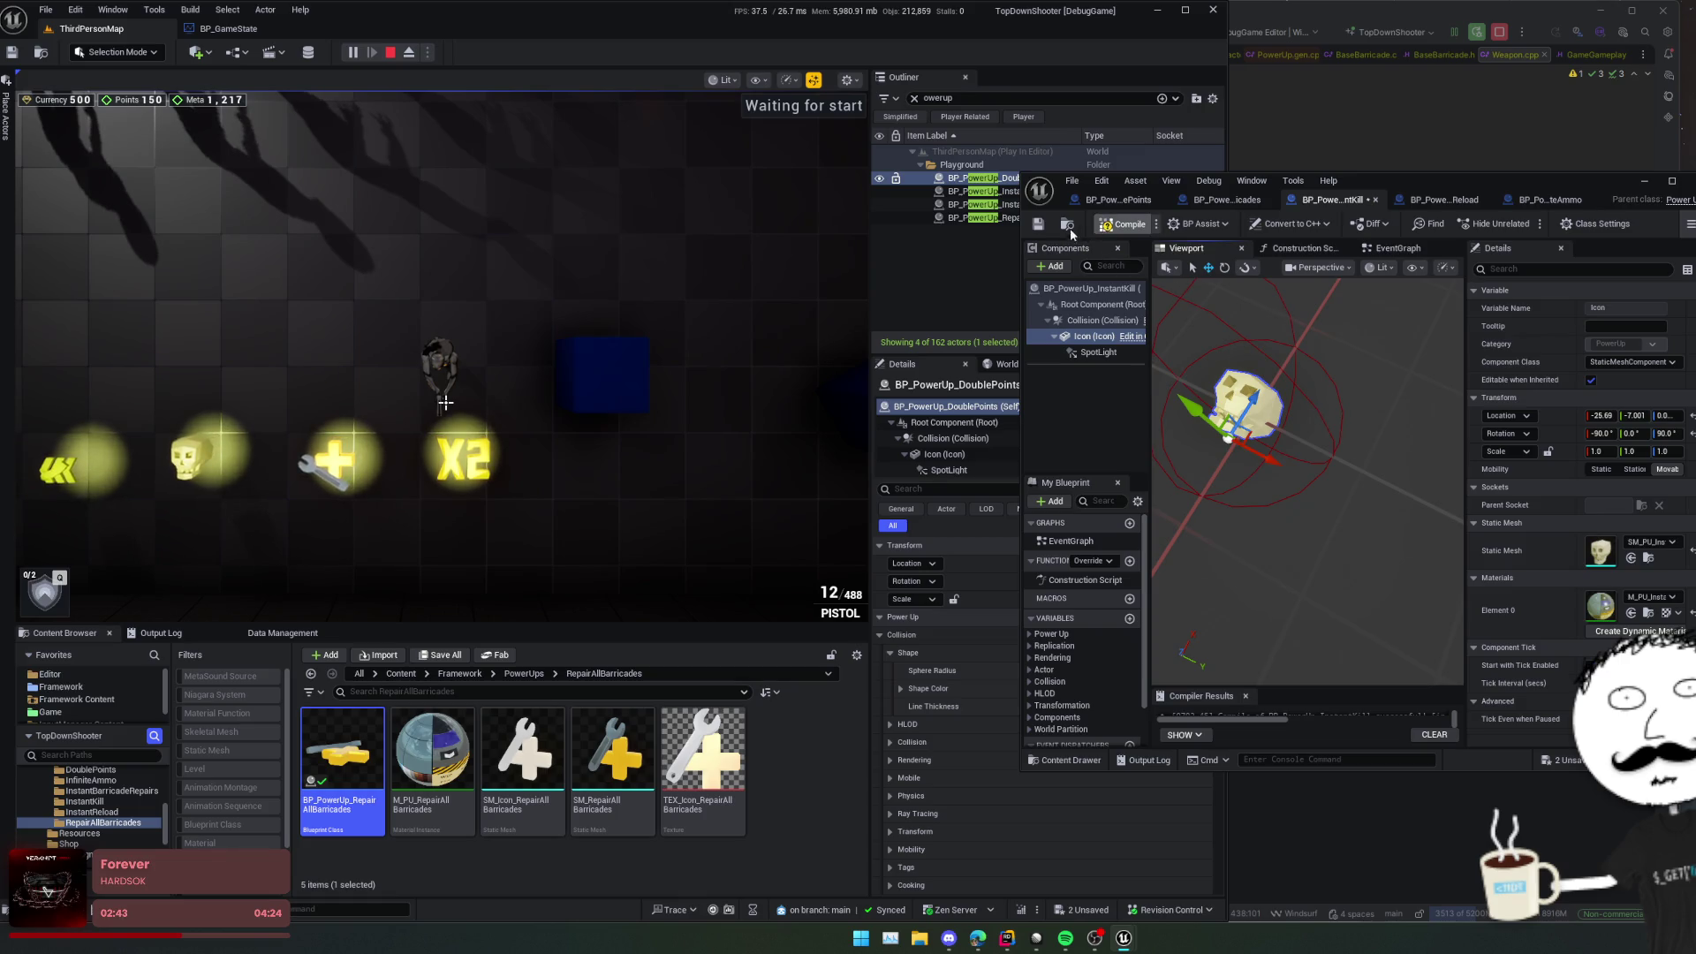
click(1043, 225)
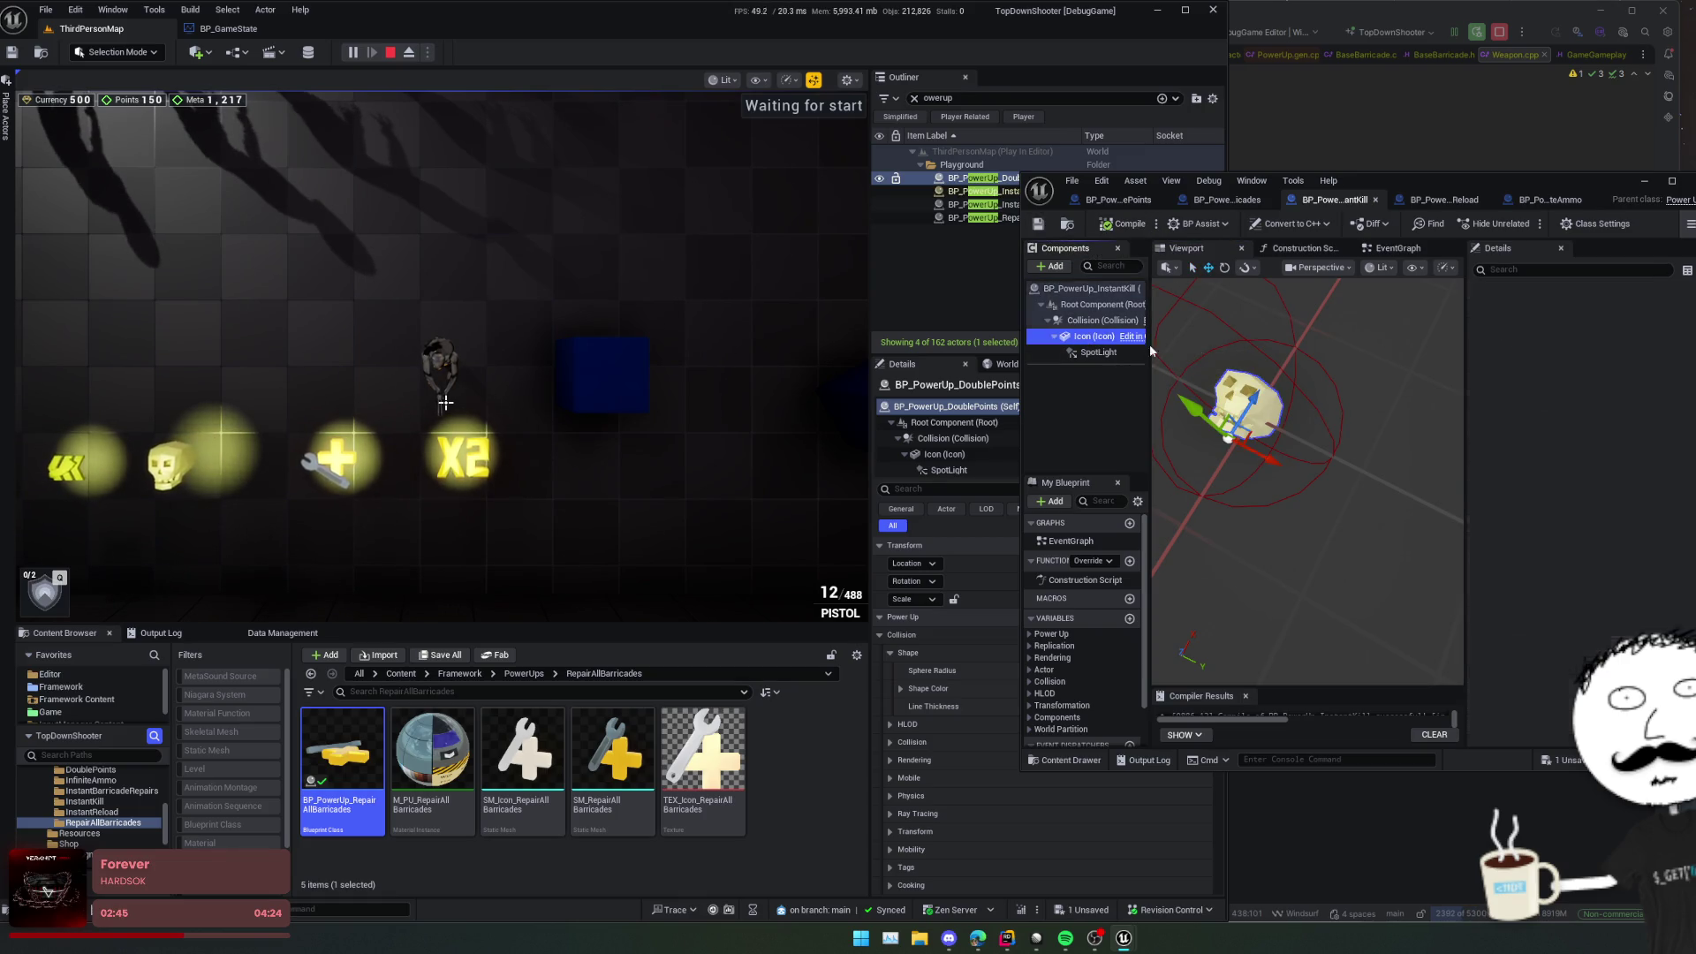
click(1546, 403)
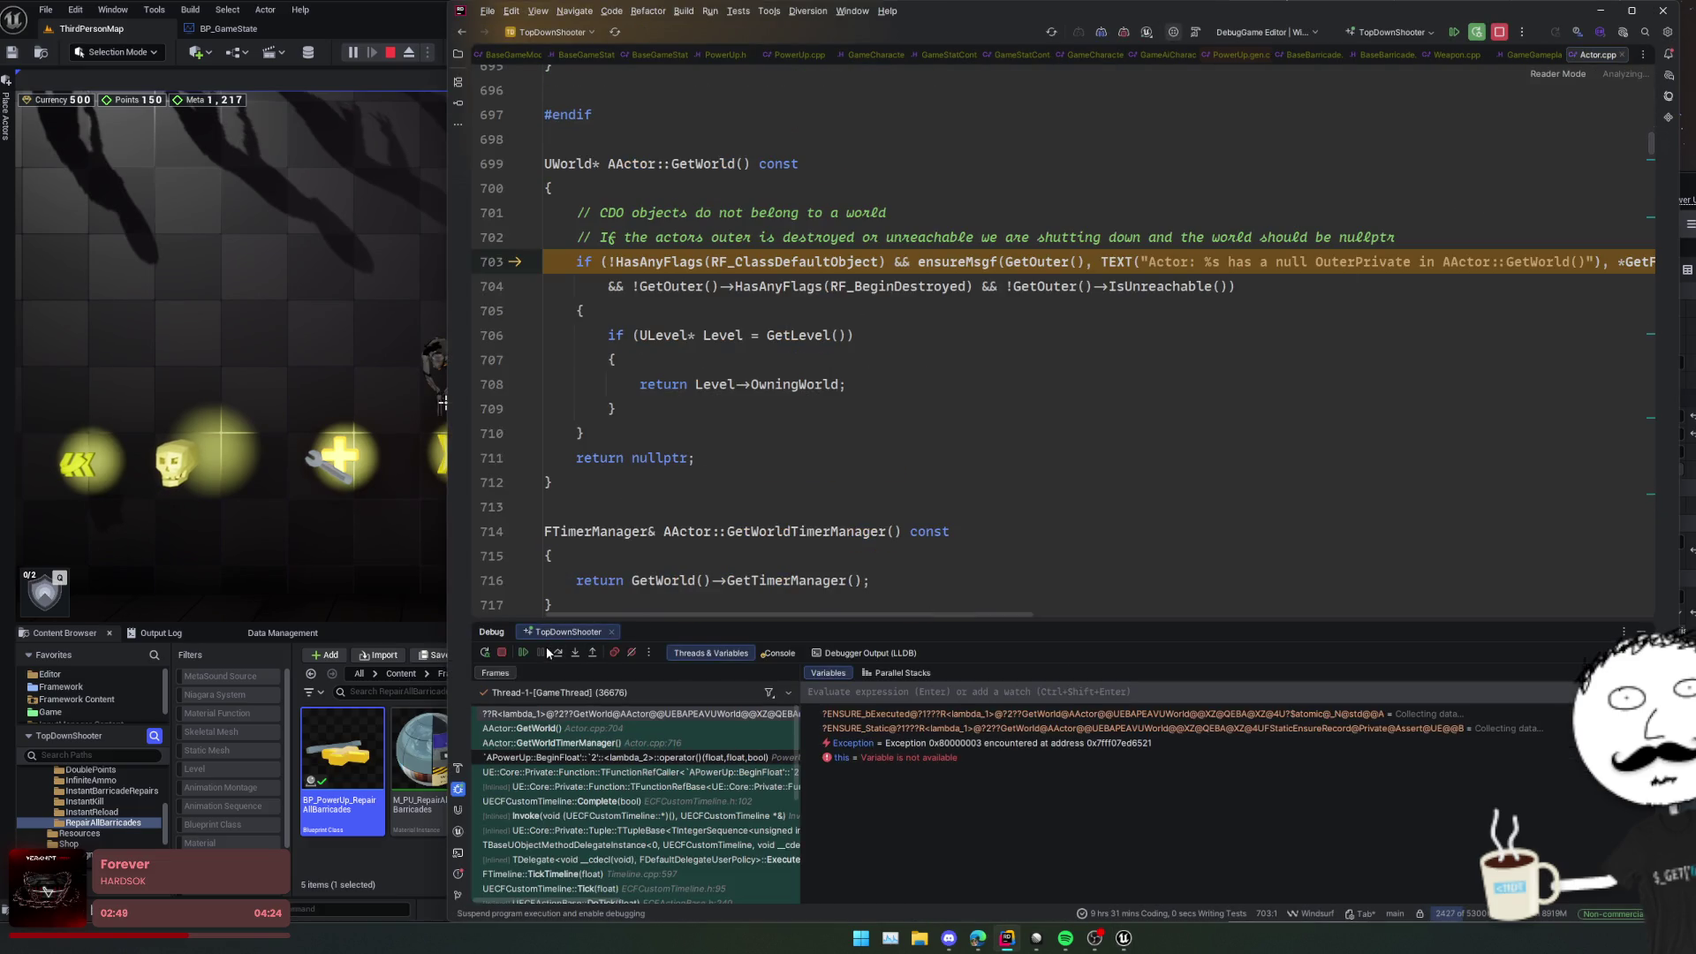
Step: Resume past the failed GetWorld ensure in Rider and stop the debug session
click(519, 654)
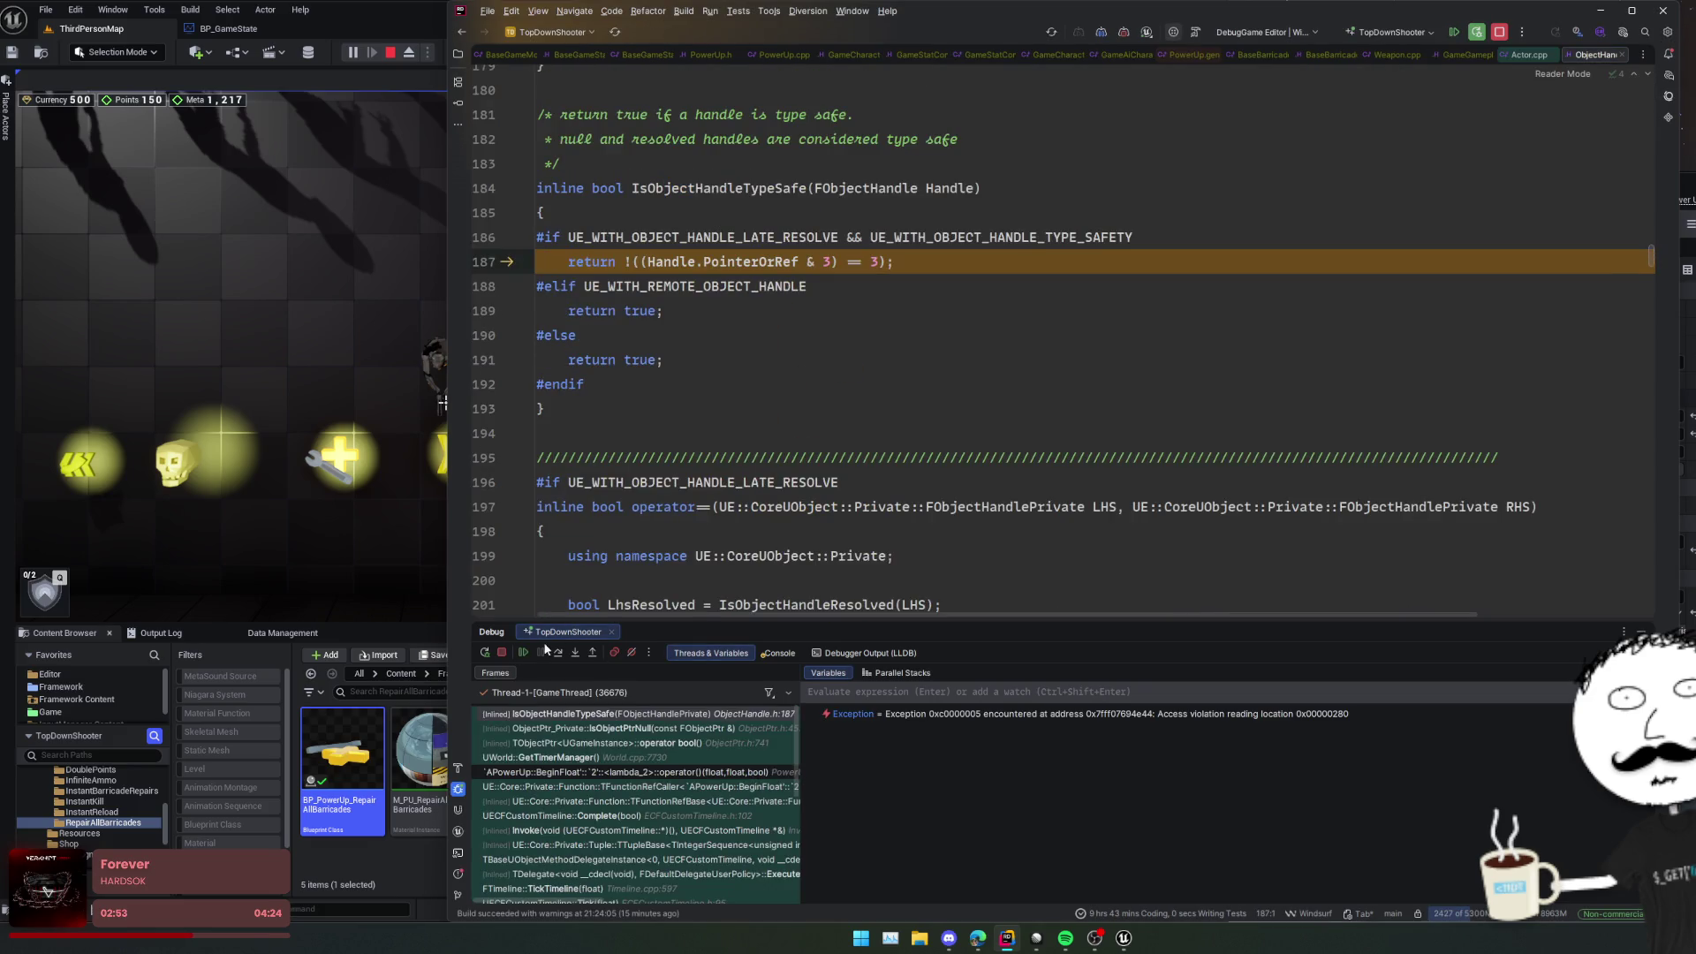
click(501, 652)
click(752, 526)
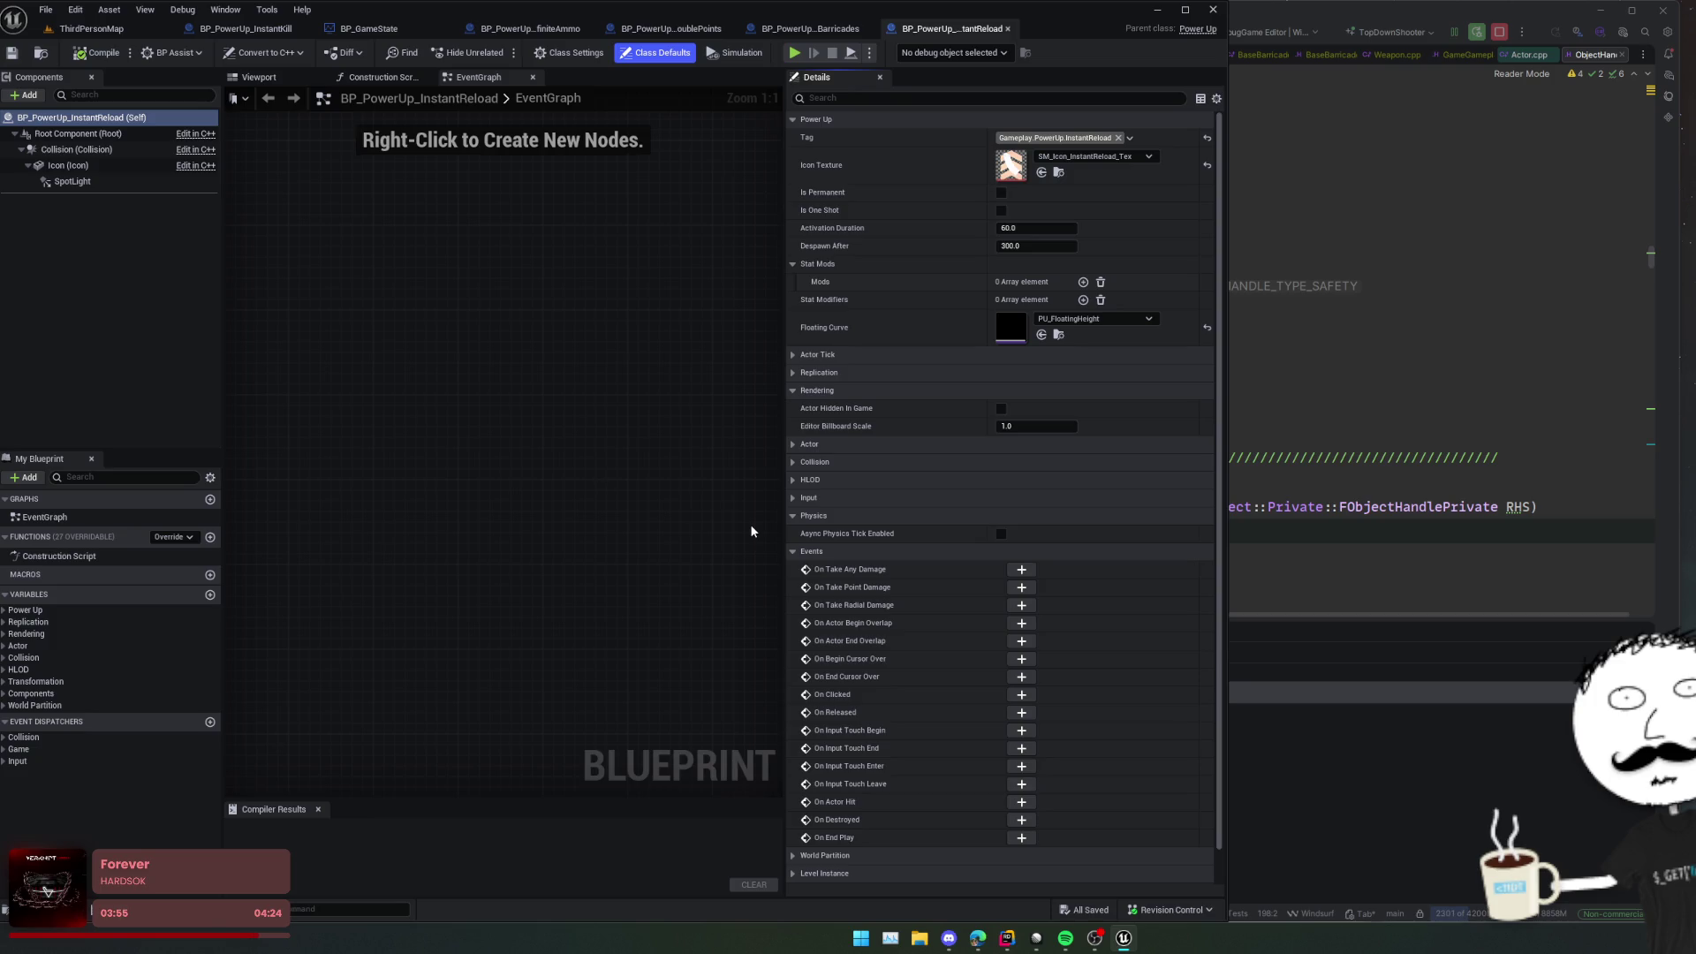
Step: Widen InstantReload's event graph and property columns, then switch to the ThirdPersonMap tab
click(506, 416)
mouse_move(787, 478)
mouse_down()
mouse_move(916, 455)
mouse_move(890, 442)
mouse_up()
drag(1045, 326, 1033, 327)
scroll(705, 417, down, 1)
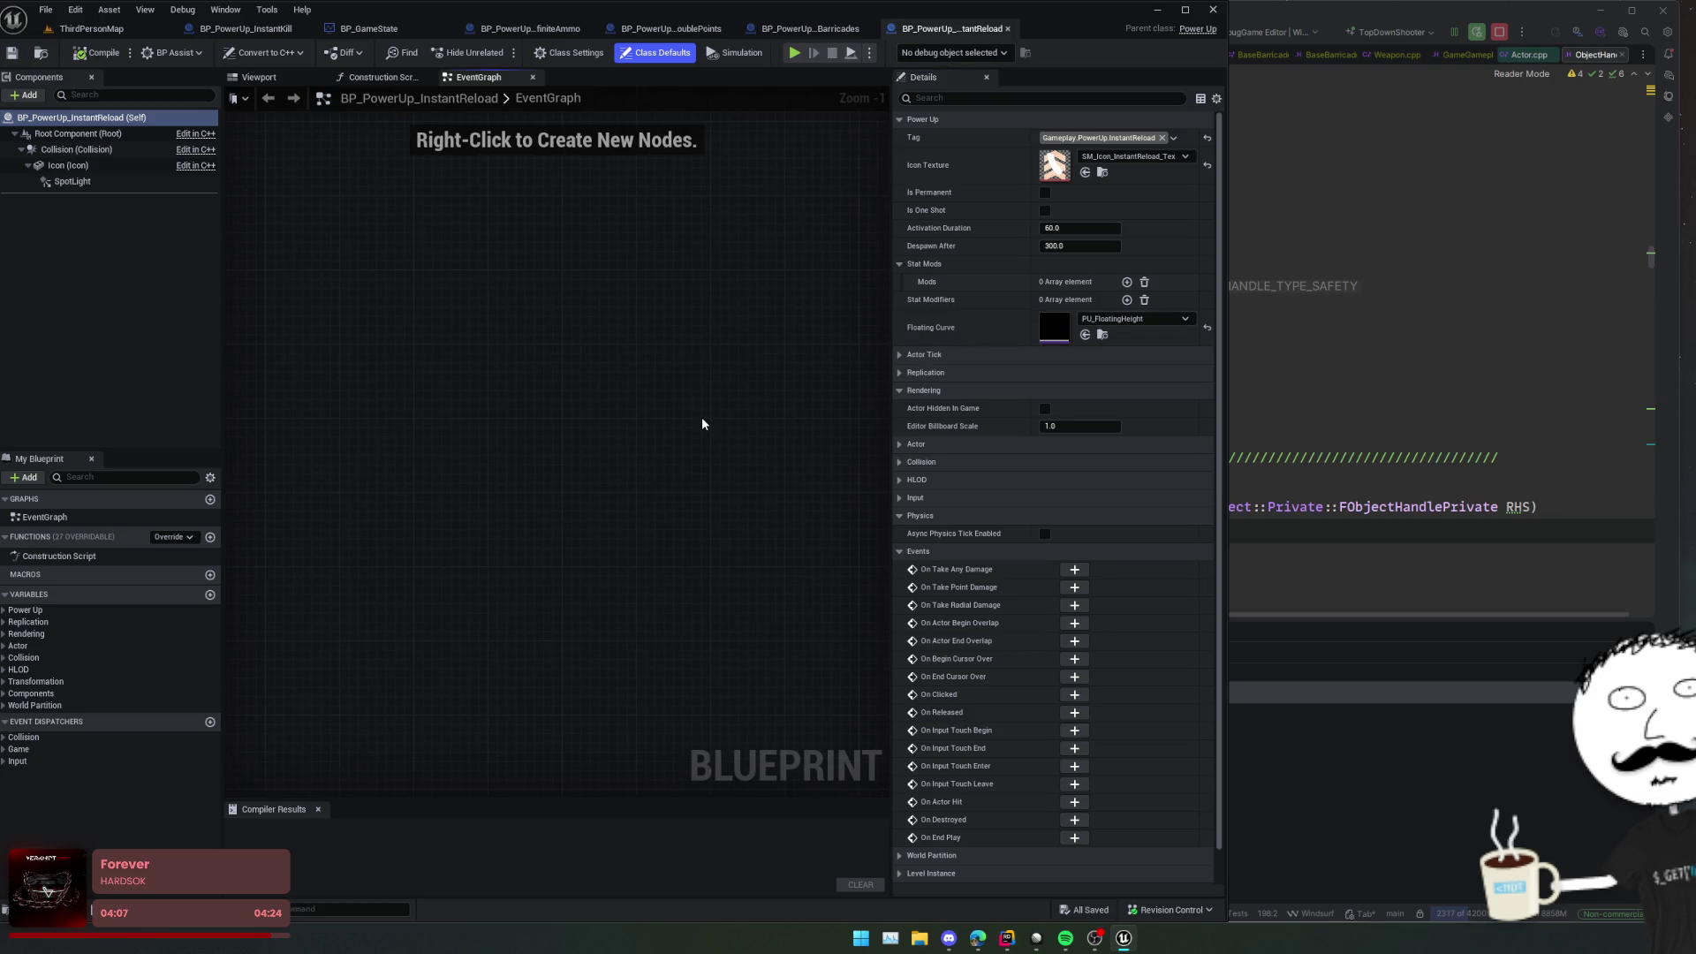
click(88, 28)
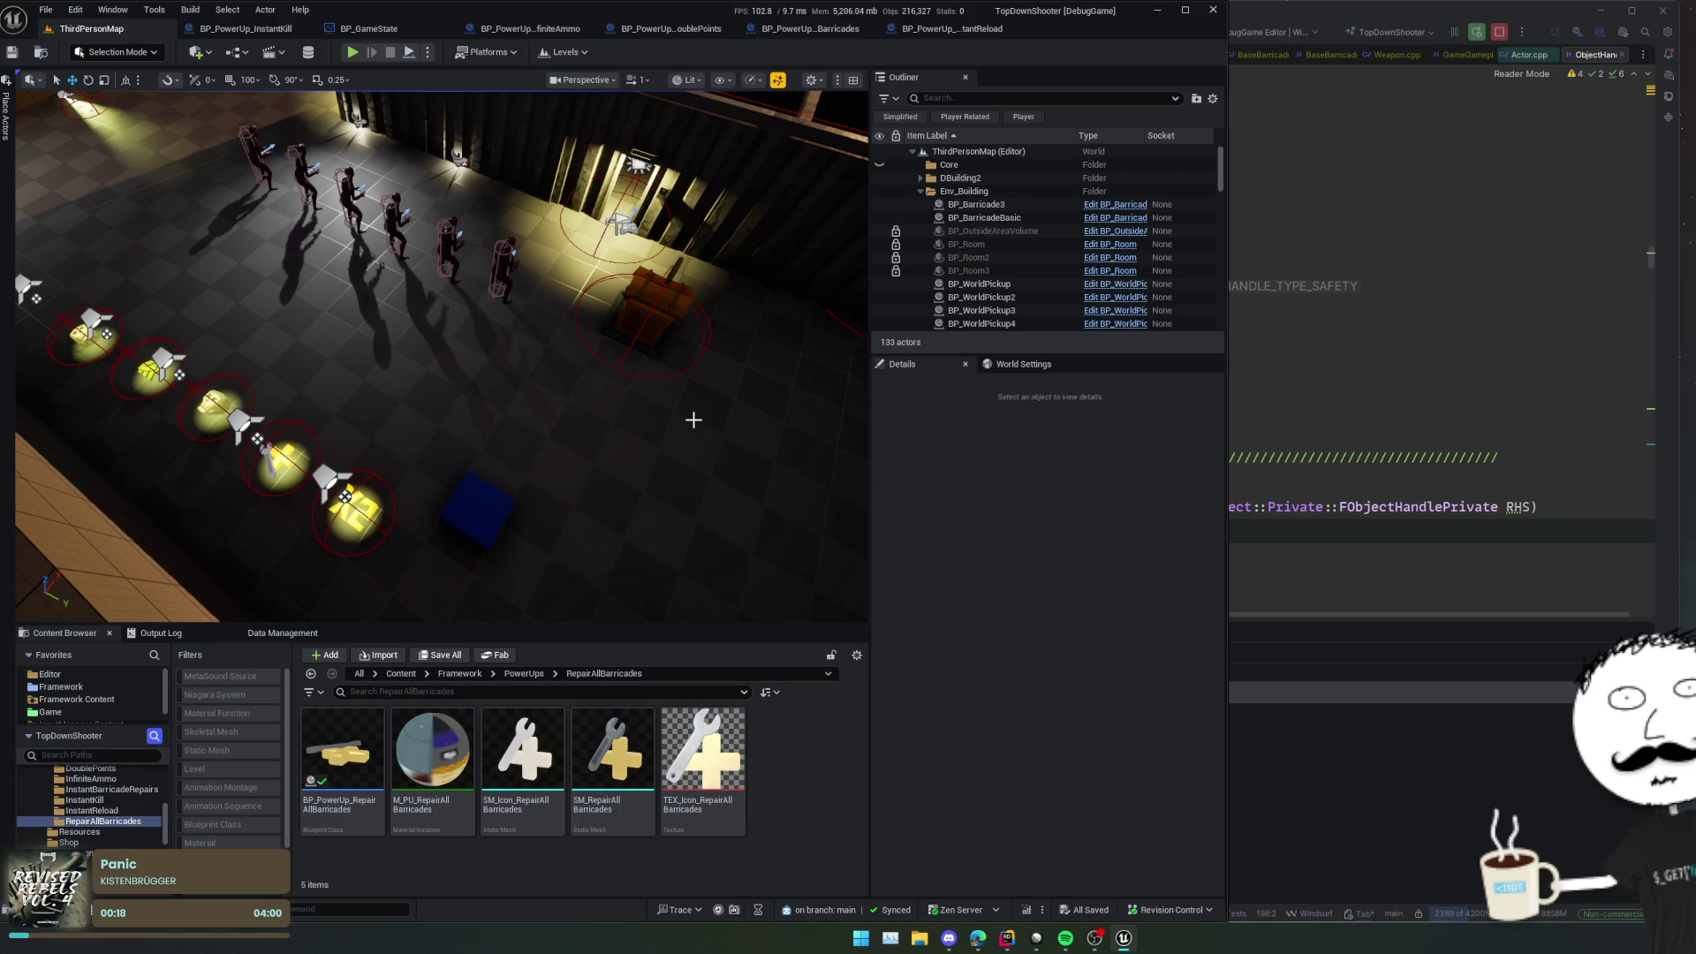
Step: Fly the viewport down over the five pickups and select BP_PowerUp_InfiniteAmmo on the left
drag(694, 420, 676, 362)
mouse_move(636, 527)
mouse_down()
mouse_move(672, 520)
mouse_move(640, 522)
mouse_up()
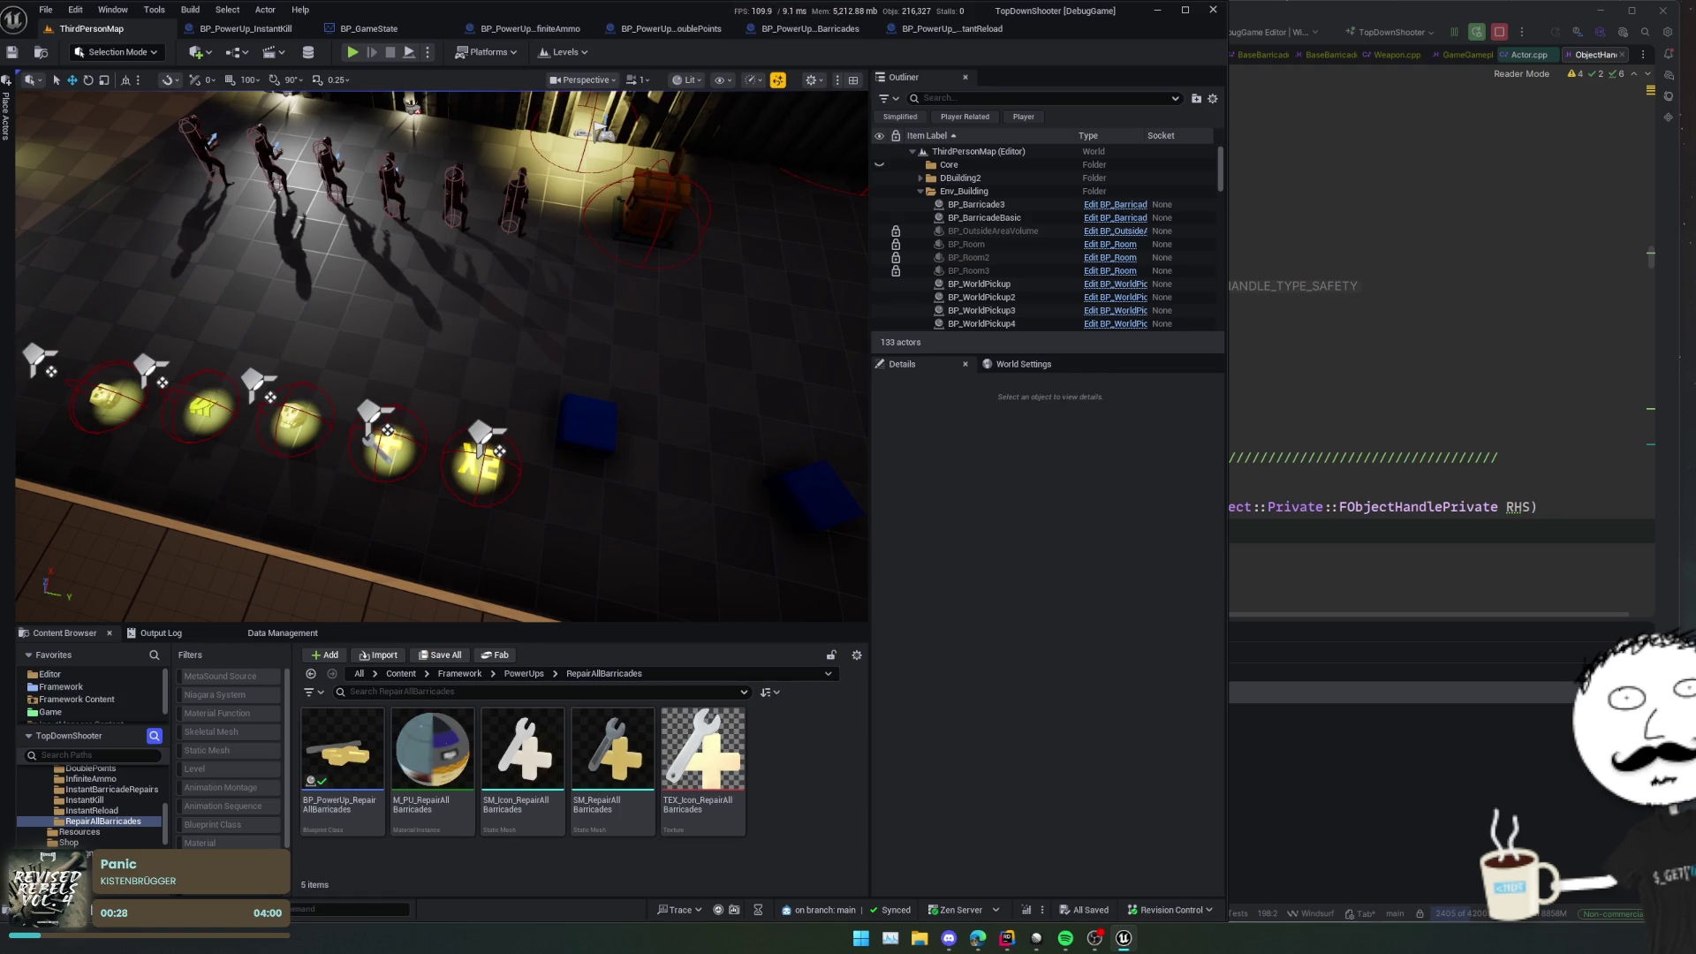
drag(641, 521, 629, 523)
drag(703, 334, 703, 334)
key(Right)
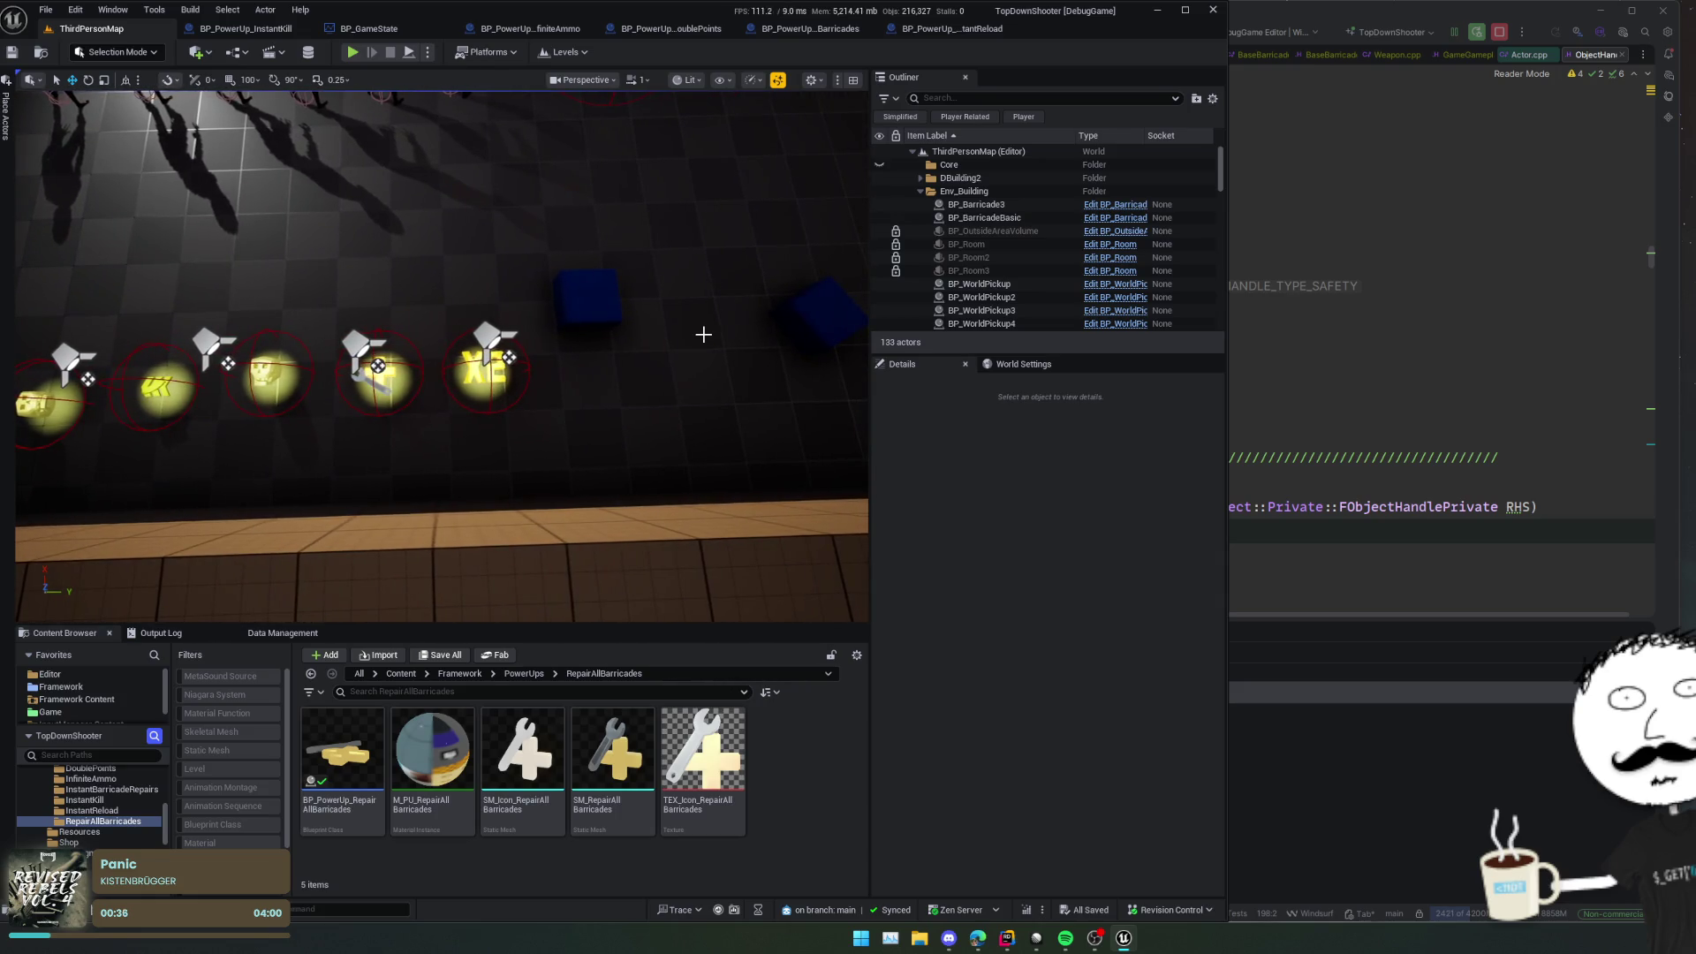
drag(703, 334, 703, 356)
click(573, 480)
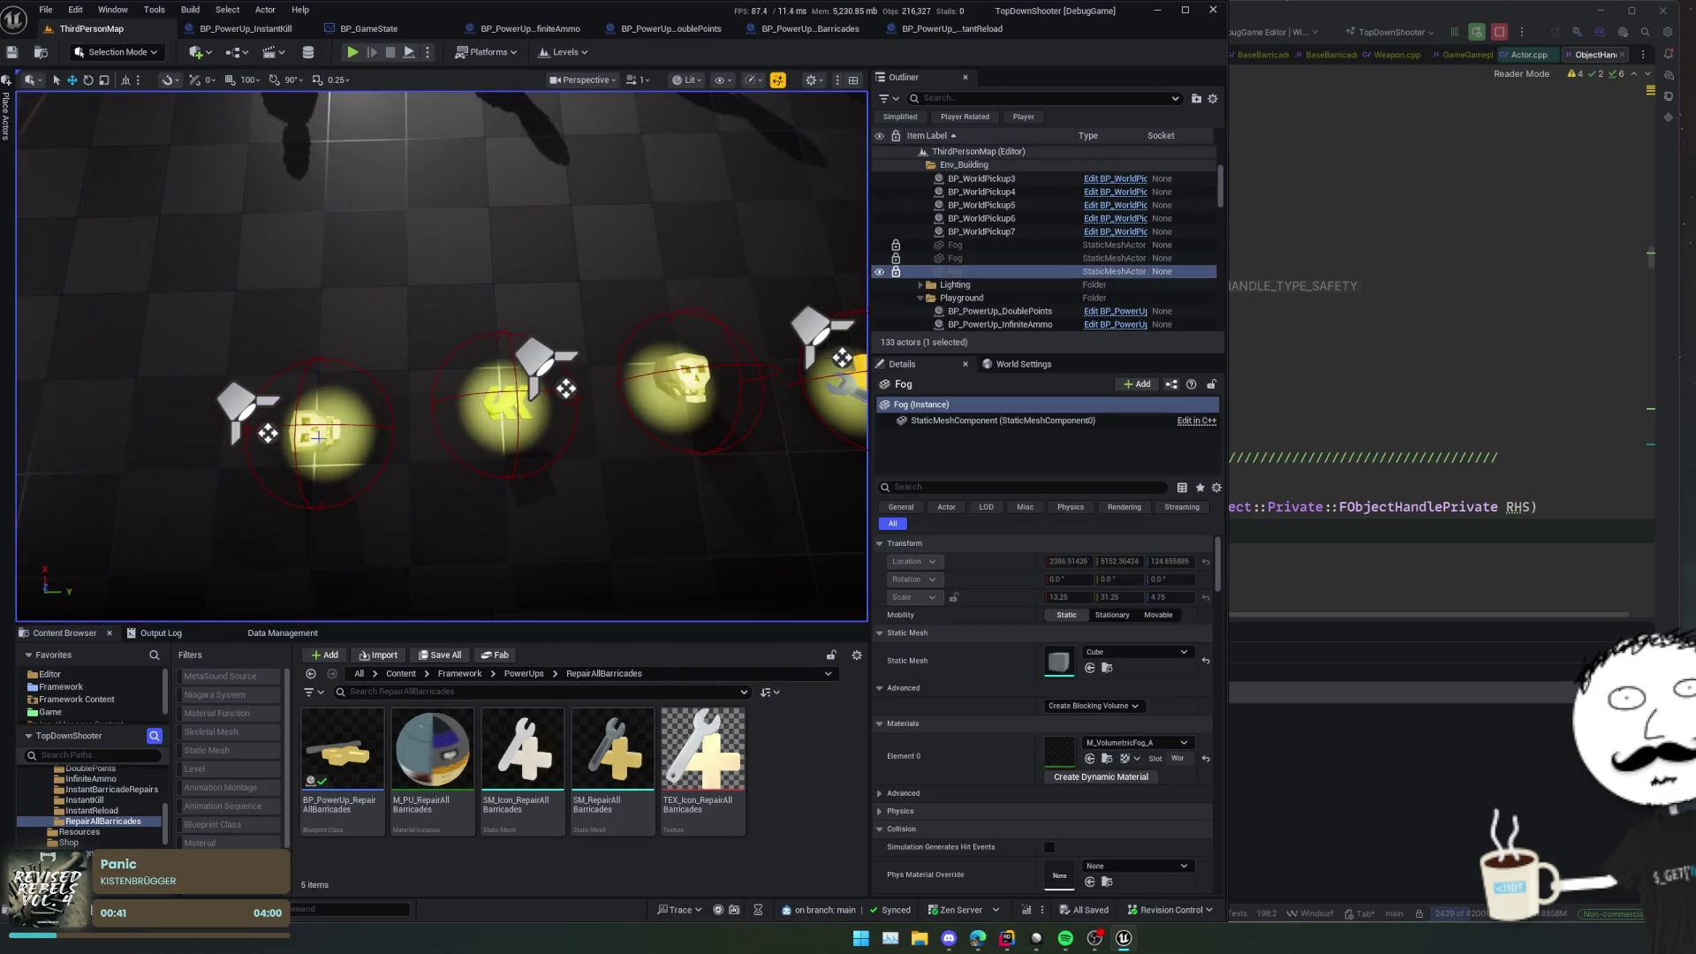
click(318, 436)
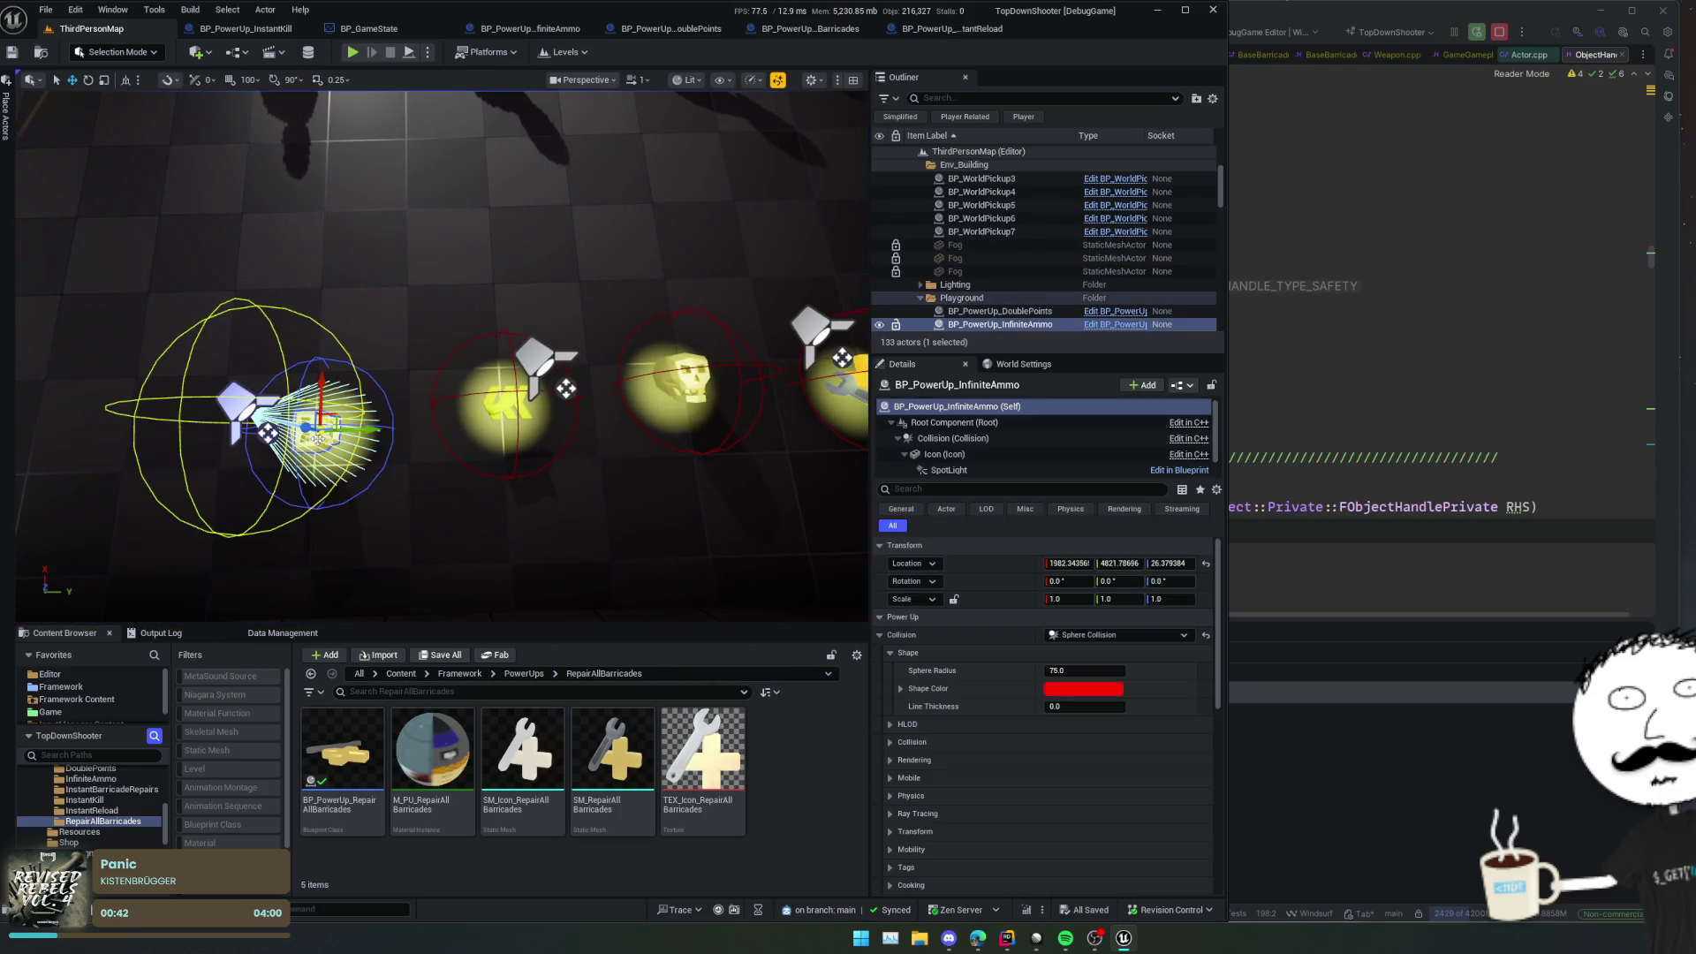
Step: Open the InfiniteAmmo blueprint and set its Icon component's yaw to 90
click(1117, 326)
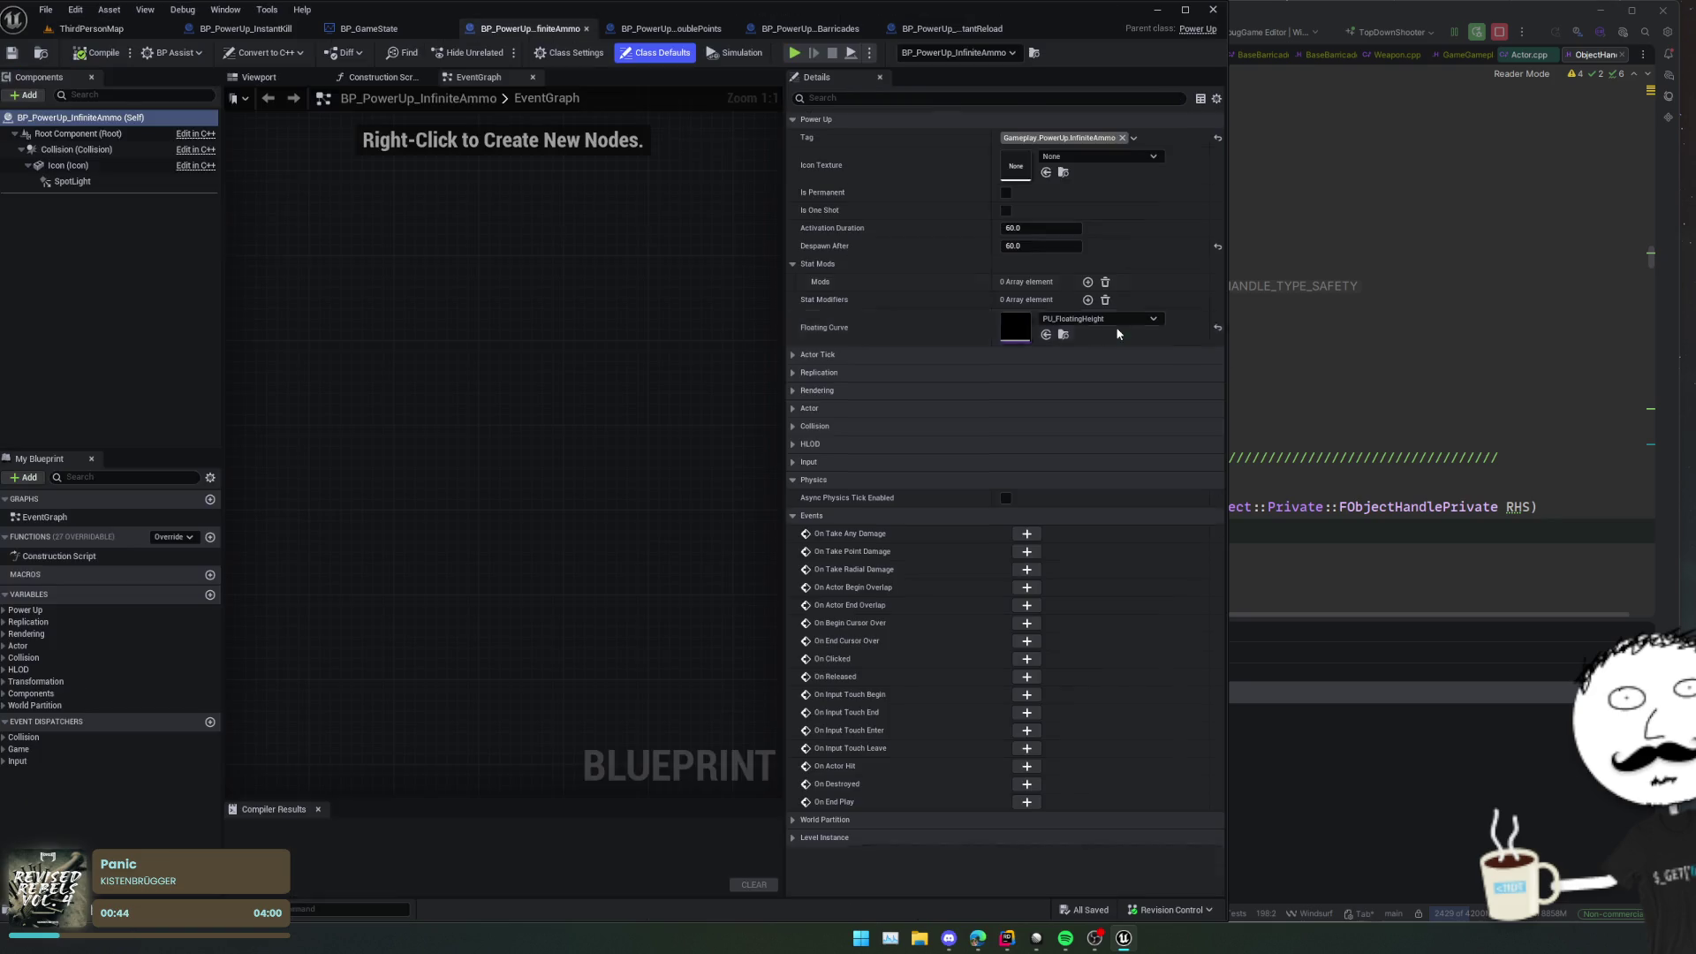
click(71, 182)
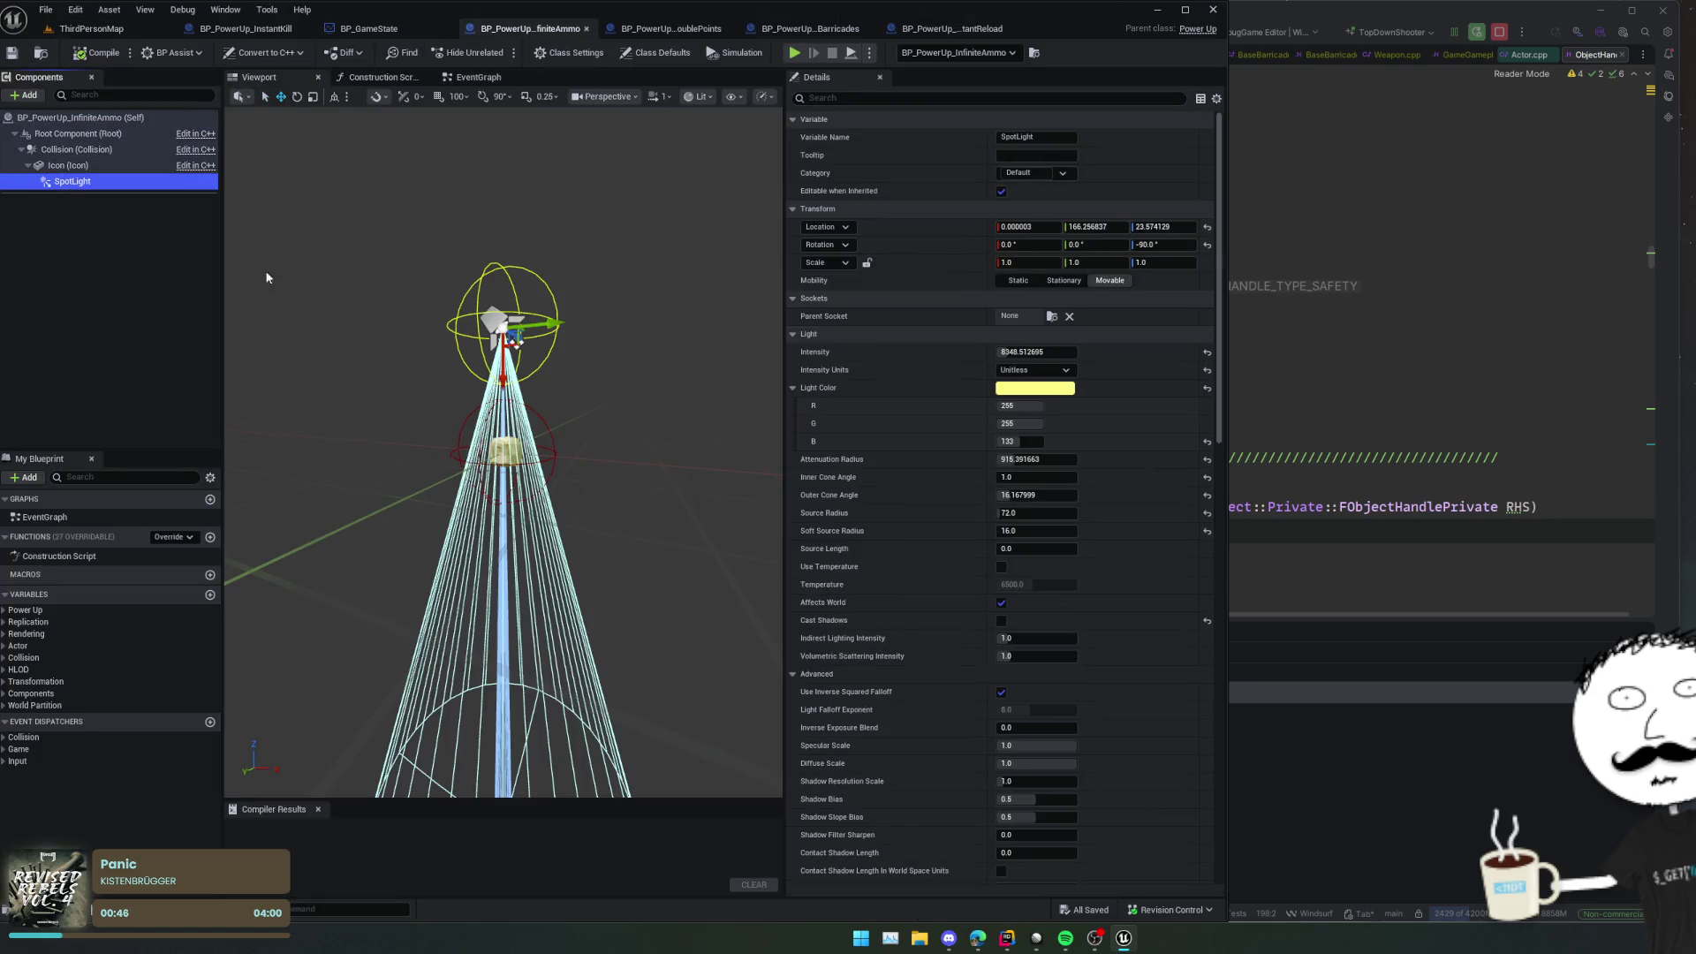
click(71, 166)
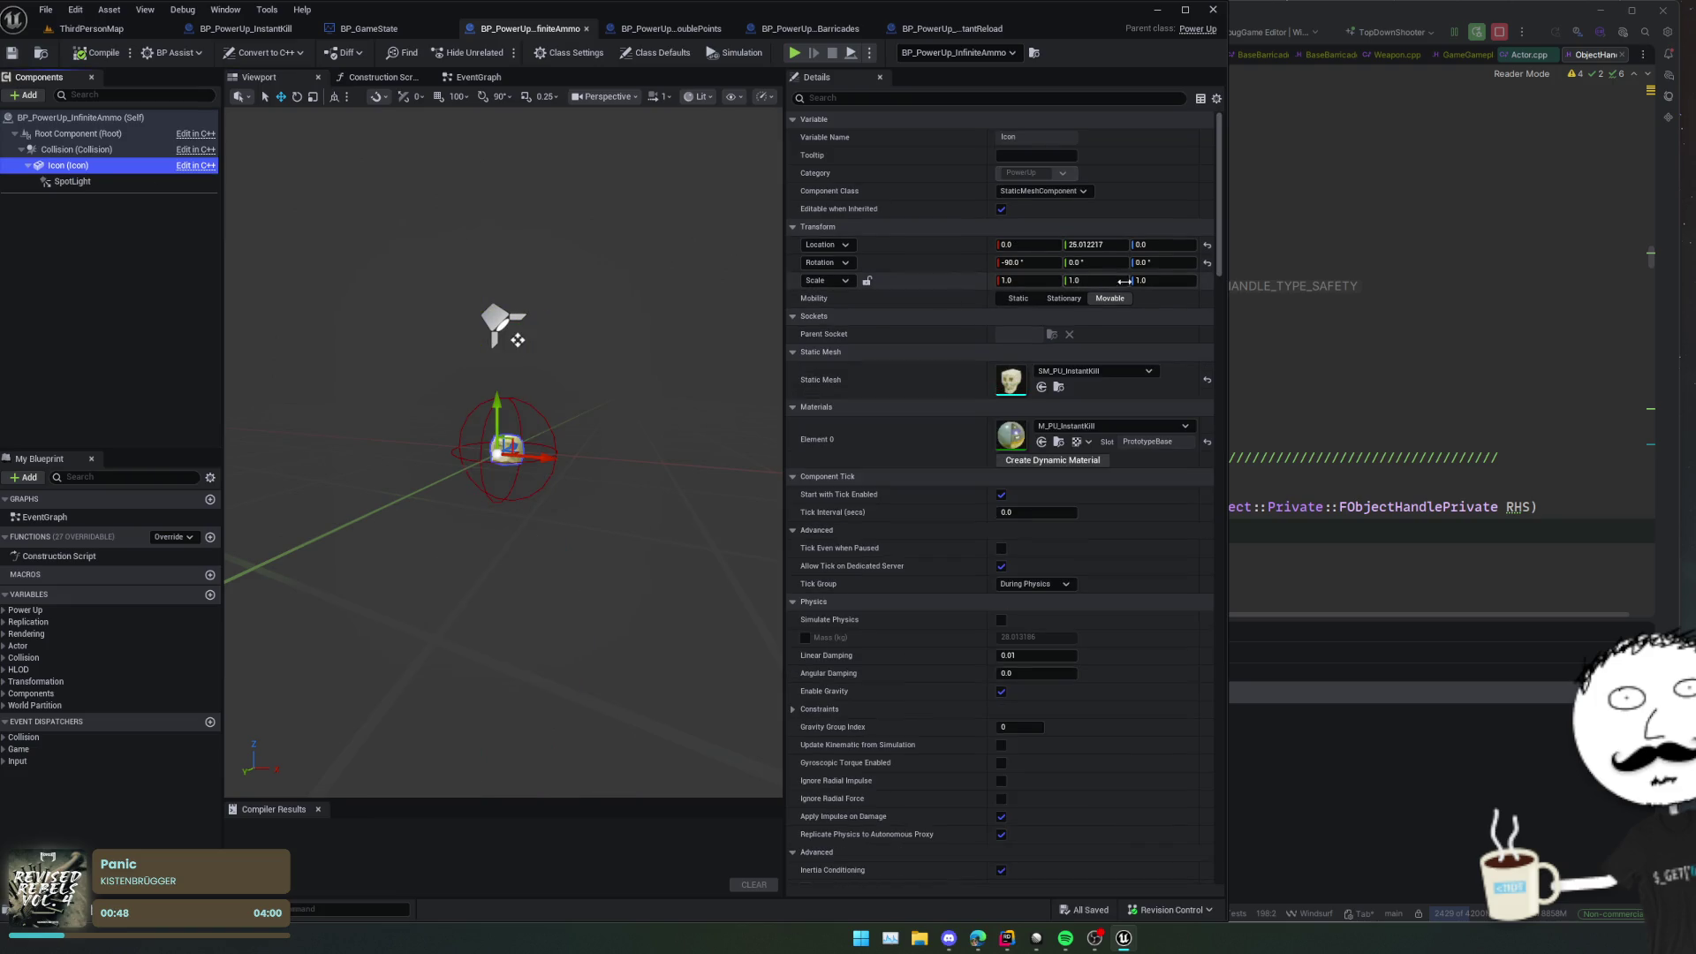
click(1168, 265)
text(90)
key(Return)
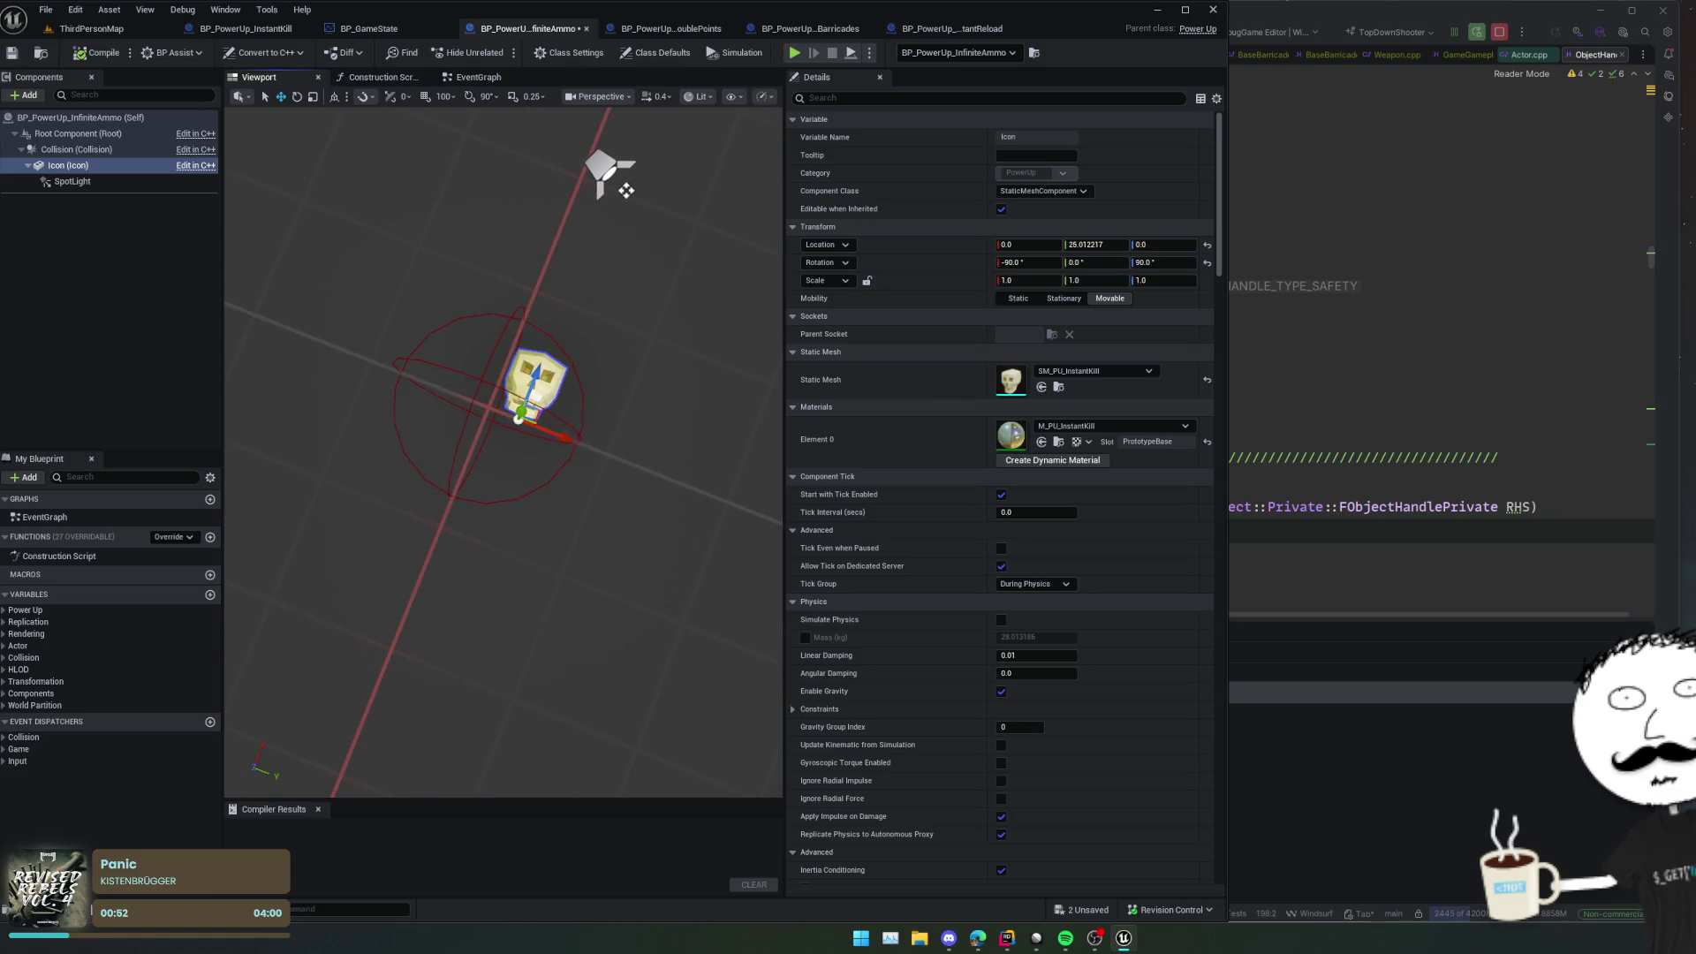
Step: Shift the icon to X -24.11, compile and save, and return to ThirdPersonMap
drag(541, 421, 492, 430)
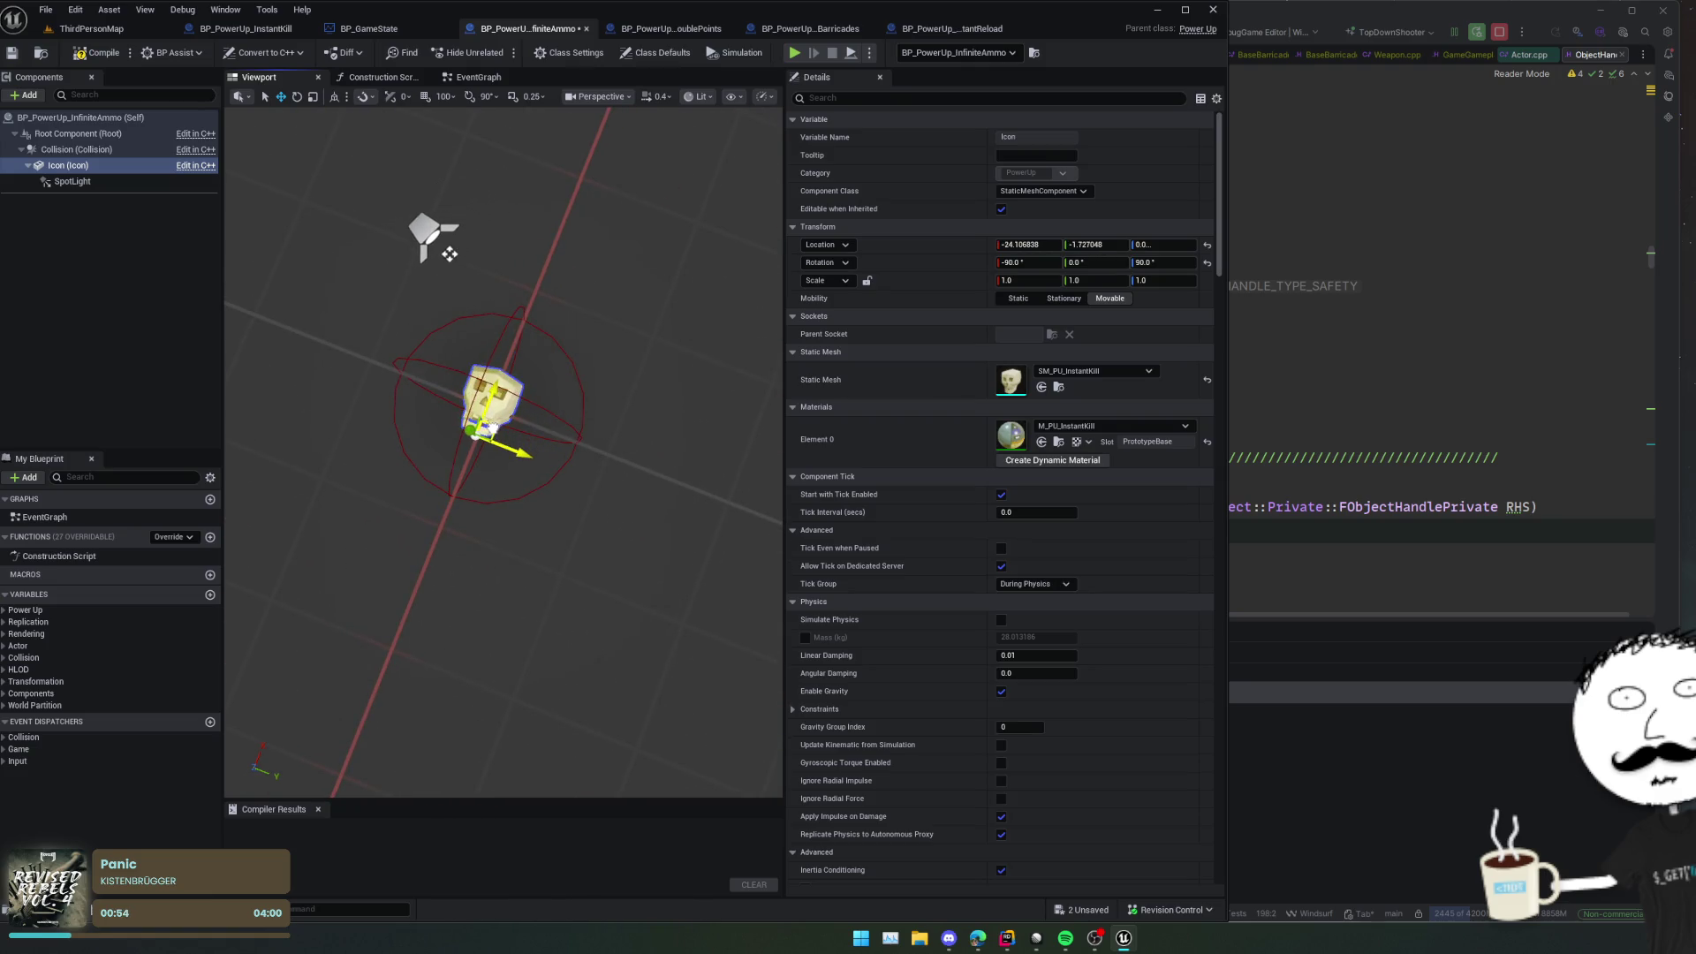
click(92, 48)
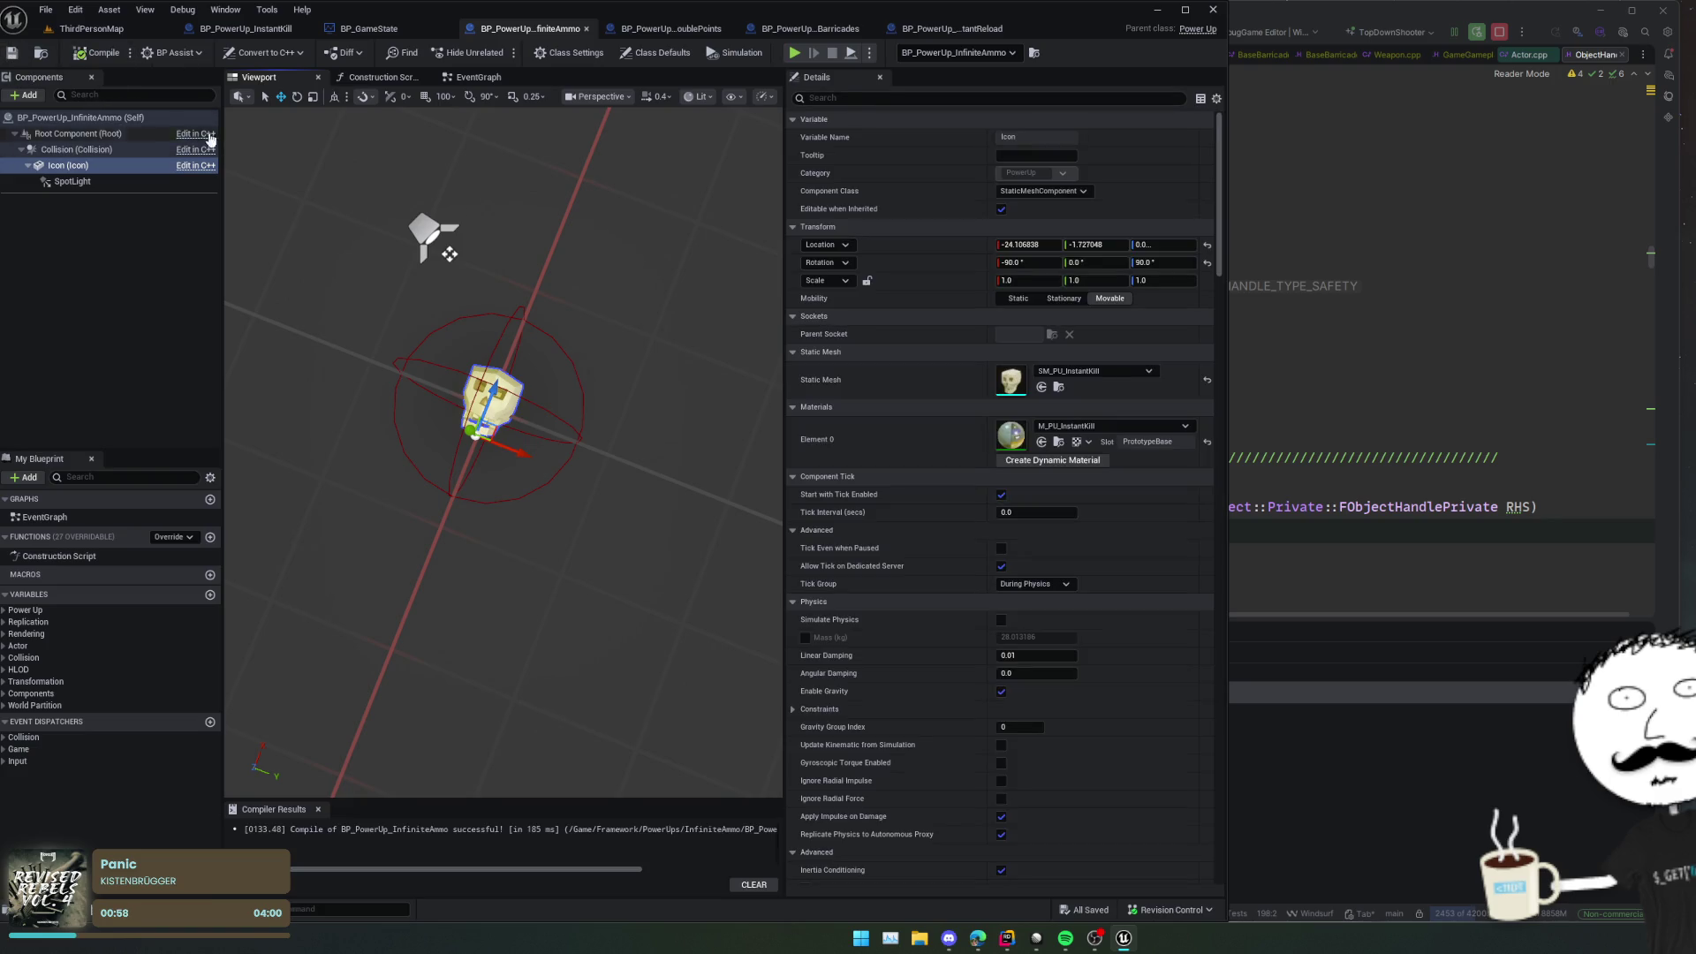
click(119, 30)
drag(383, 229, 352, 262)
scroll(571, 543, down, 1)
drag(572, 543, 572, 543)
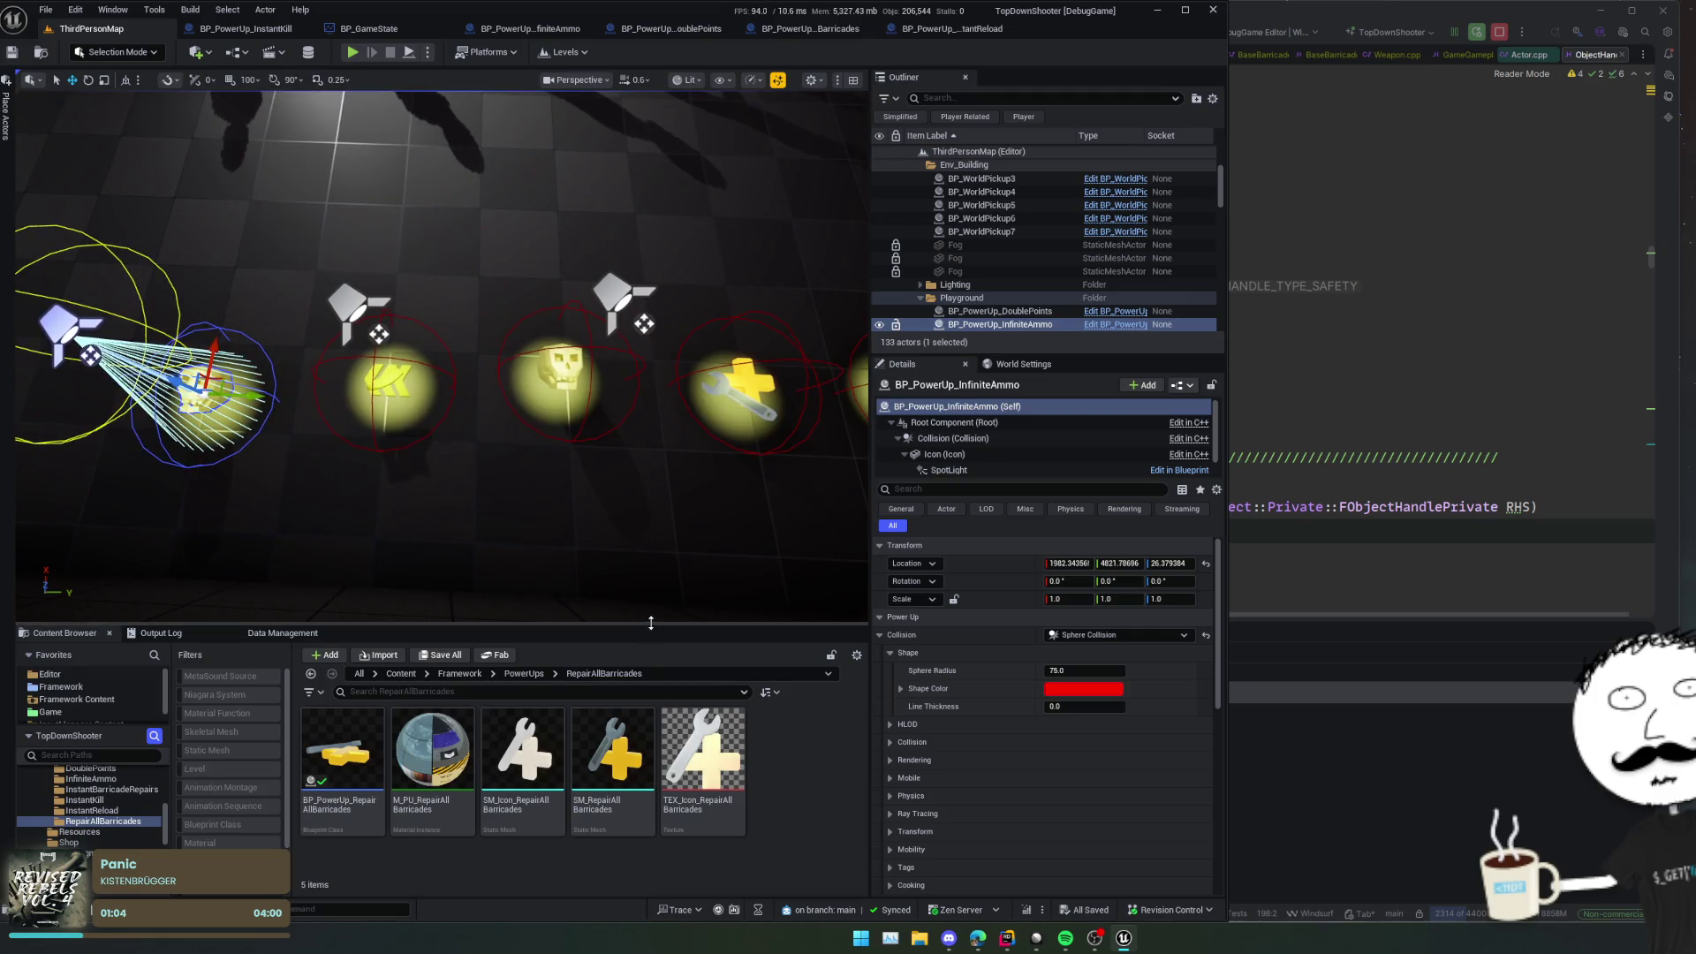
Step: Enlarge the level viewport and select the shop terminal crate in the level
drag(648, 624, 648, 685)
key(Escape)
drag(441, 388, 442, 389)
key(a)
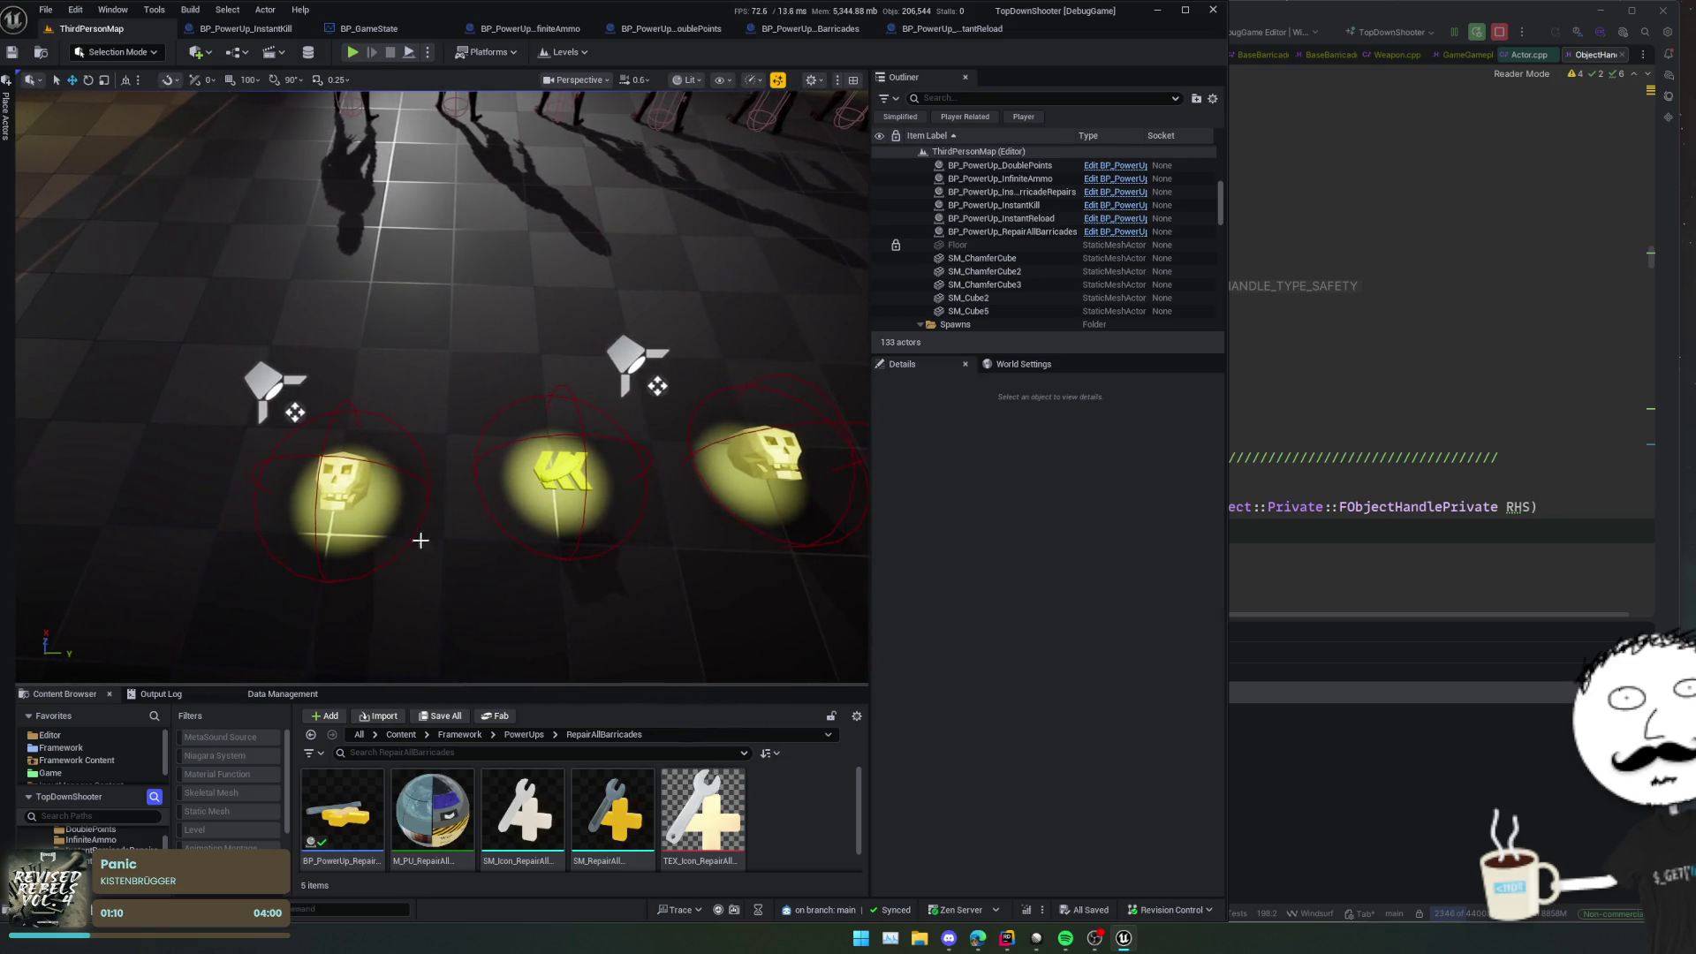
click(424, 500)
drag(455, 477, 569, 362)
click(570, 362)
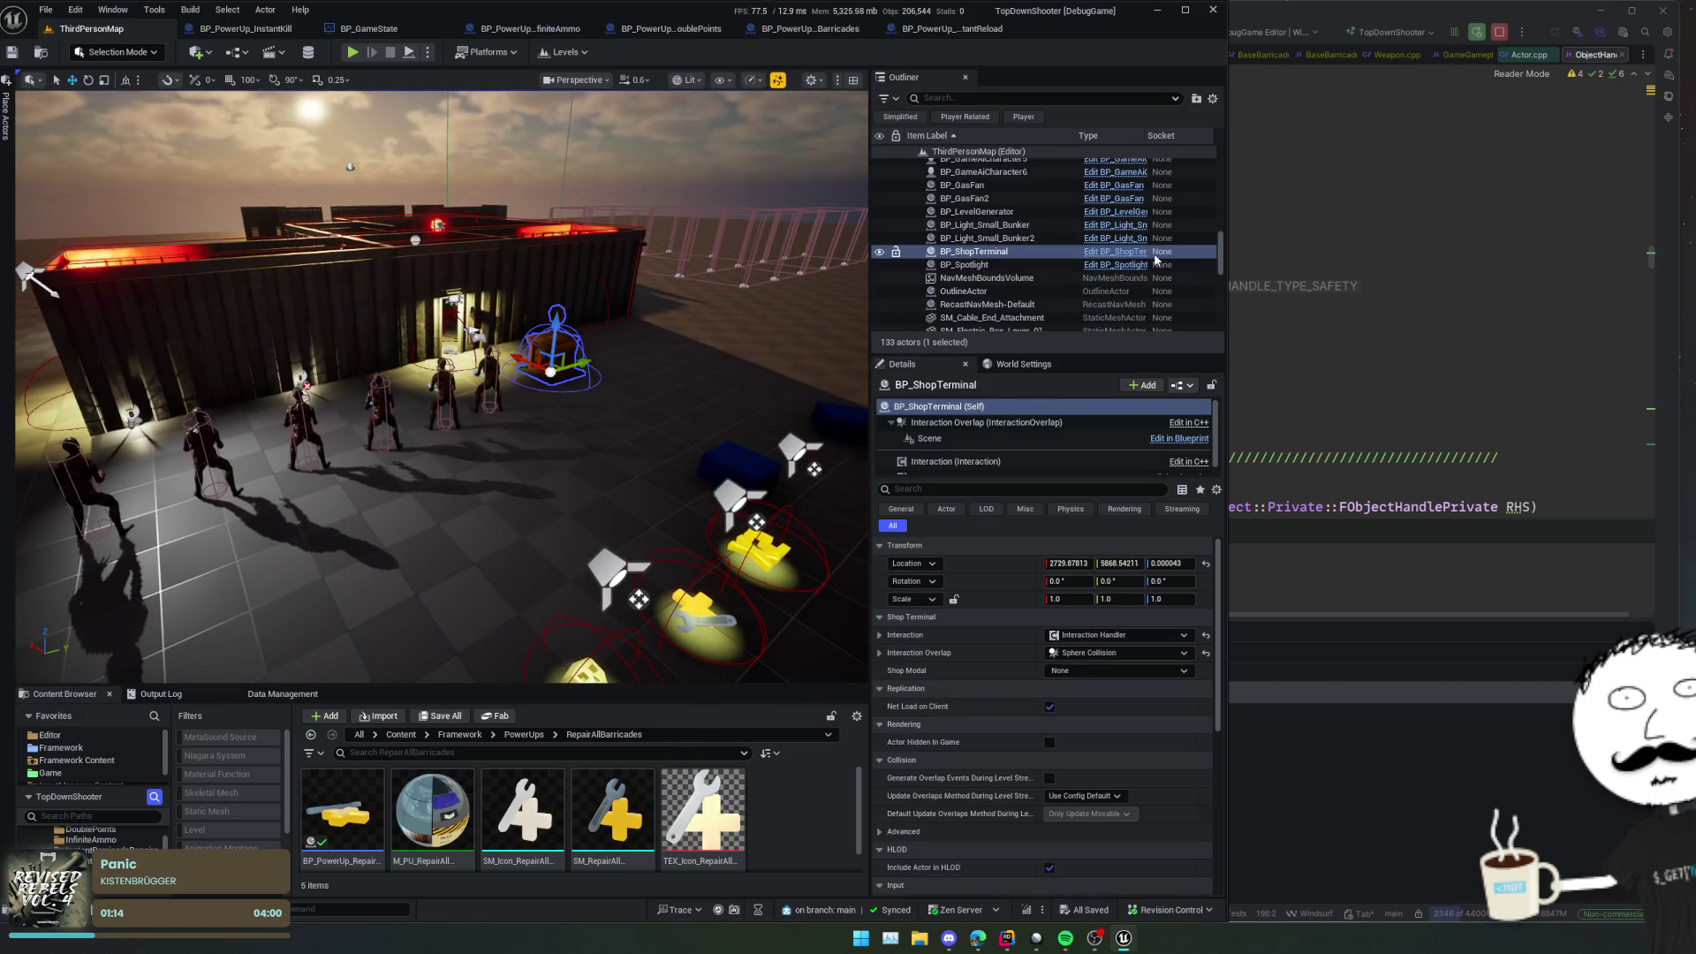
Step: Open BP_ShopTerminal's Interaction component, then its parent ShopTerminal C++ header in Rider
click(1103, 256)
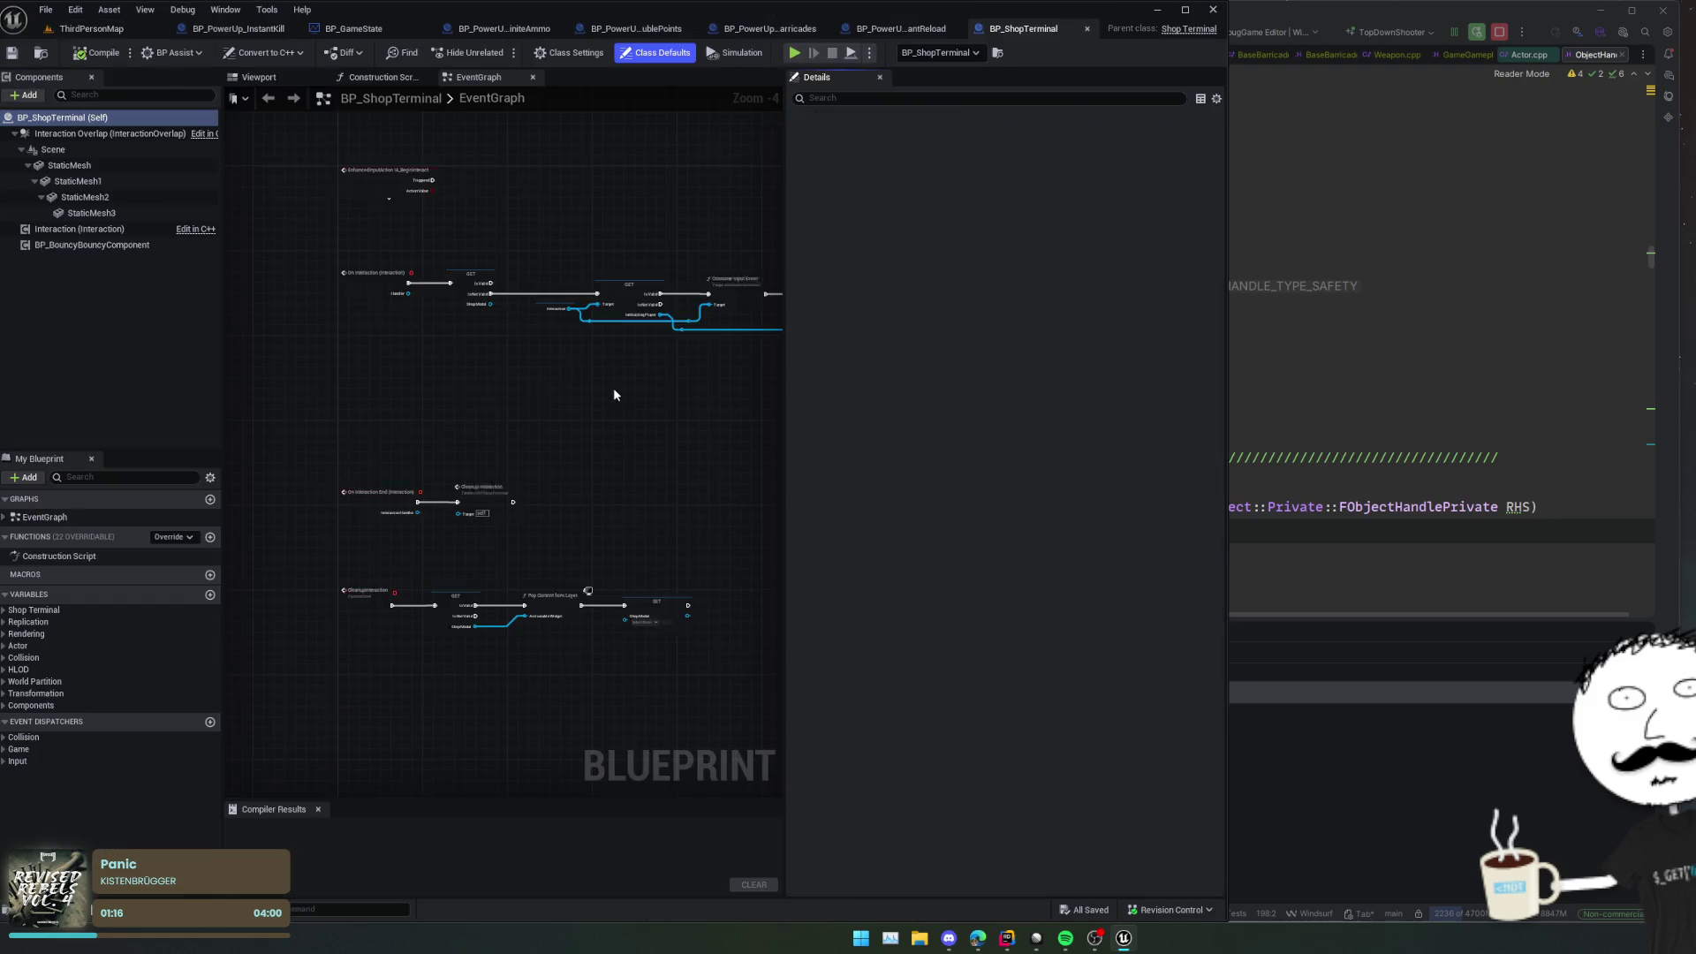
click(89, 230)
mouse_move(409, 333)
mouse_down()
mouse_move(447, 303)
mouse_move(504, 318)
mouse_move(507, 367)
mouse_move(440, 352)
mouse_move(466, 378)
mouse_move(401, 367)
mouse_up()
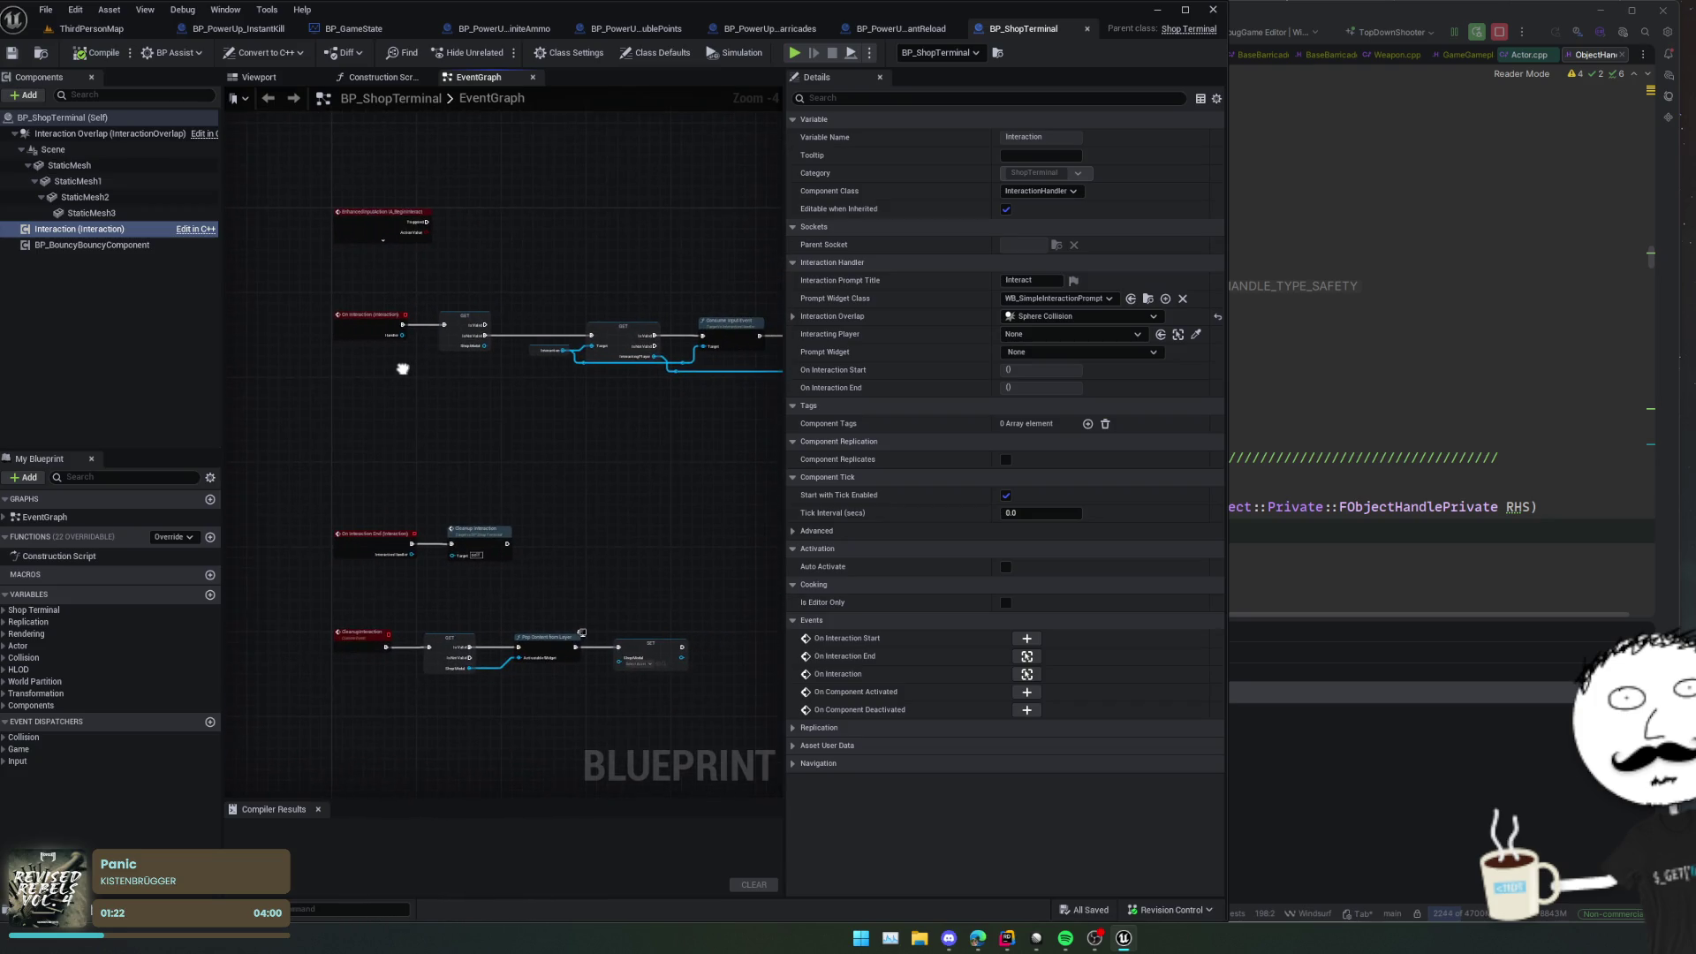
click(1188, 29)
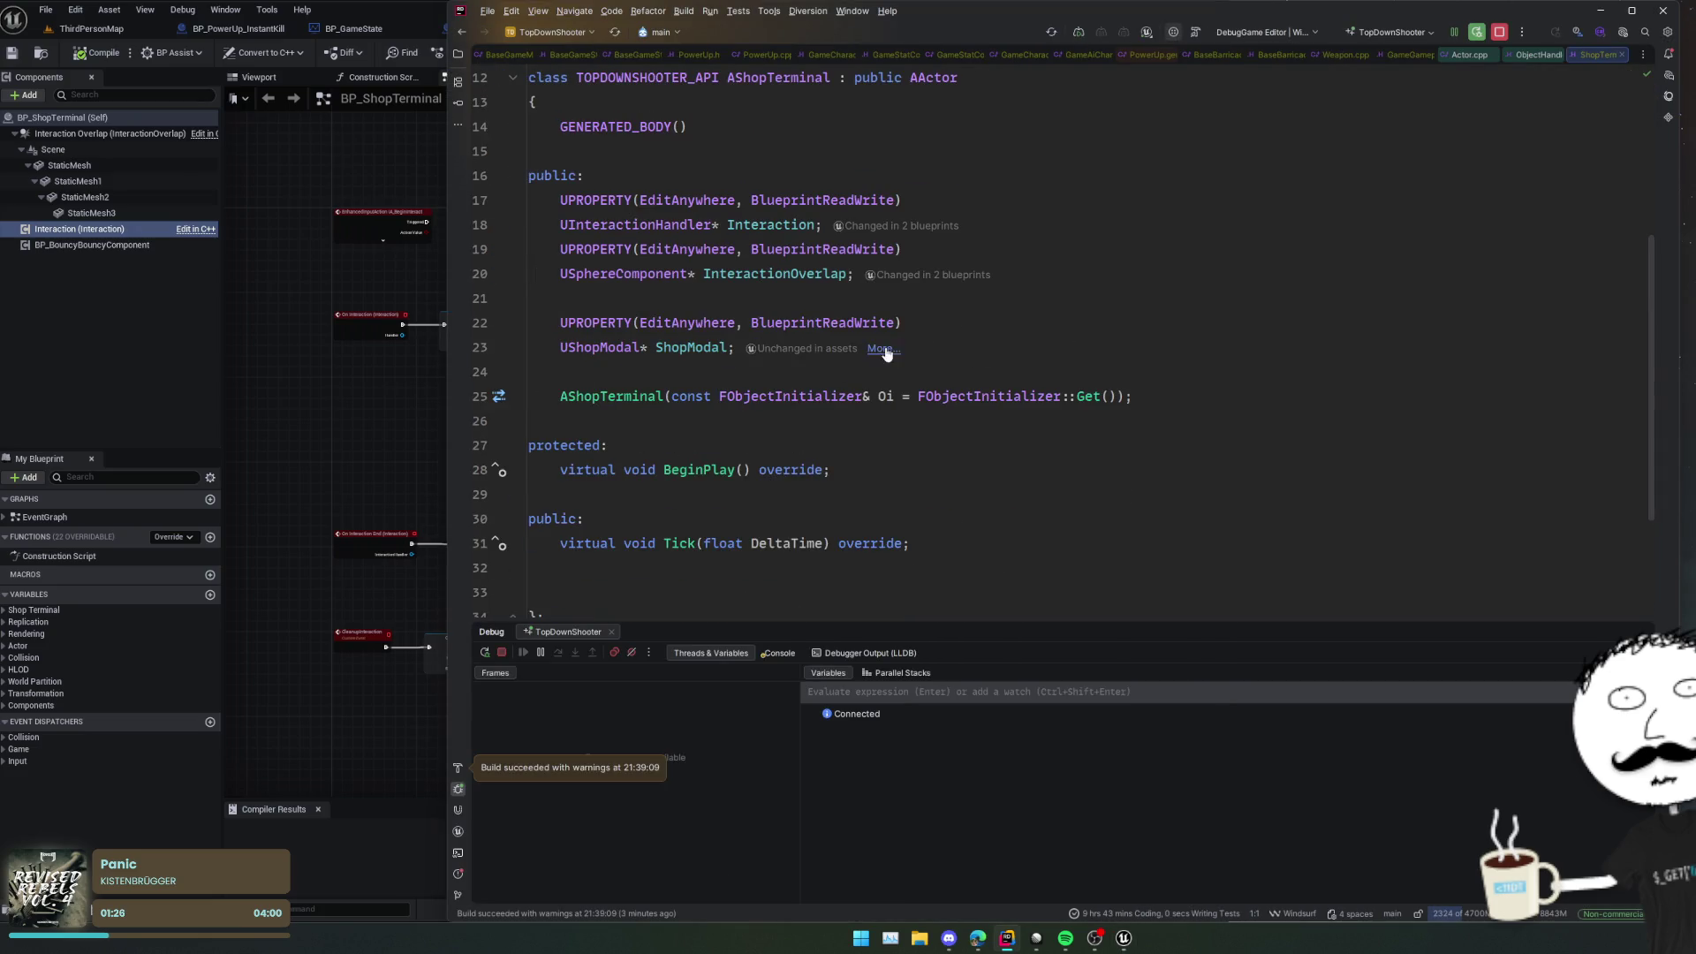
Step: Find all usages of the shop terminal's Interaction member and preview its constructor code
click(787, 226)
key(alt+F7)
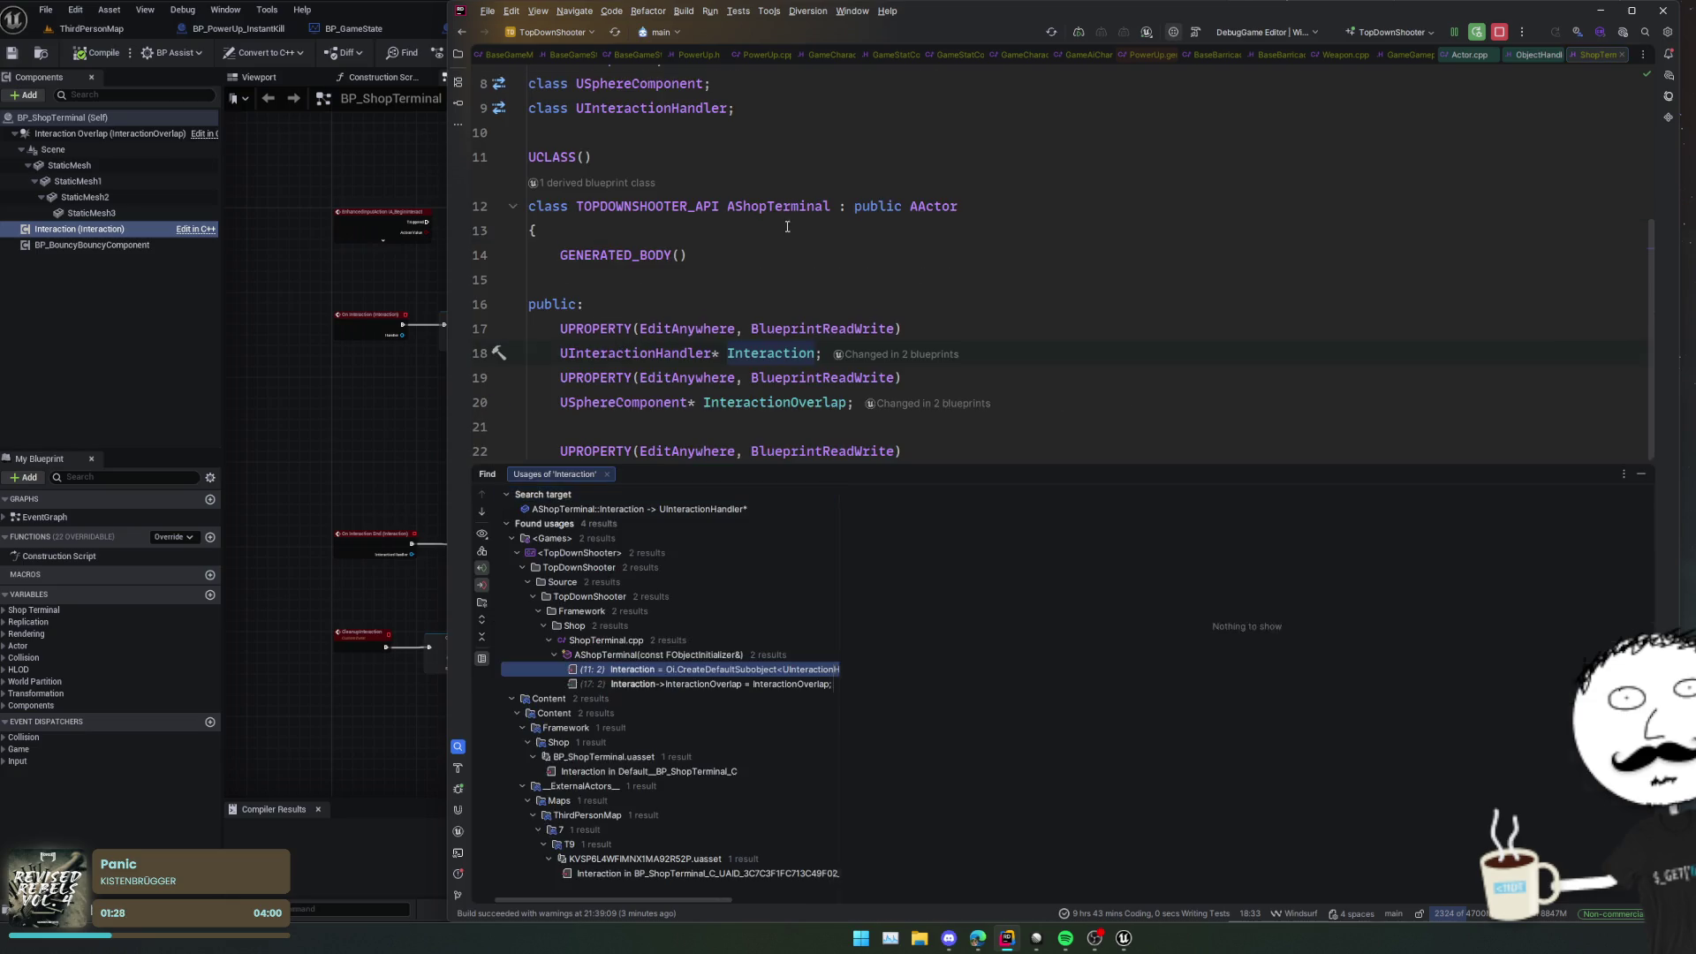
click(1220, 669)
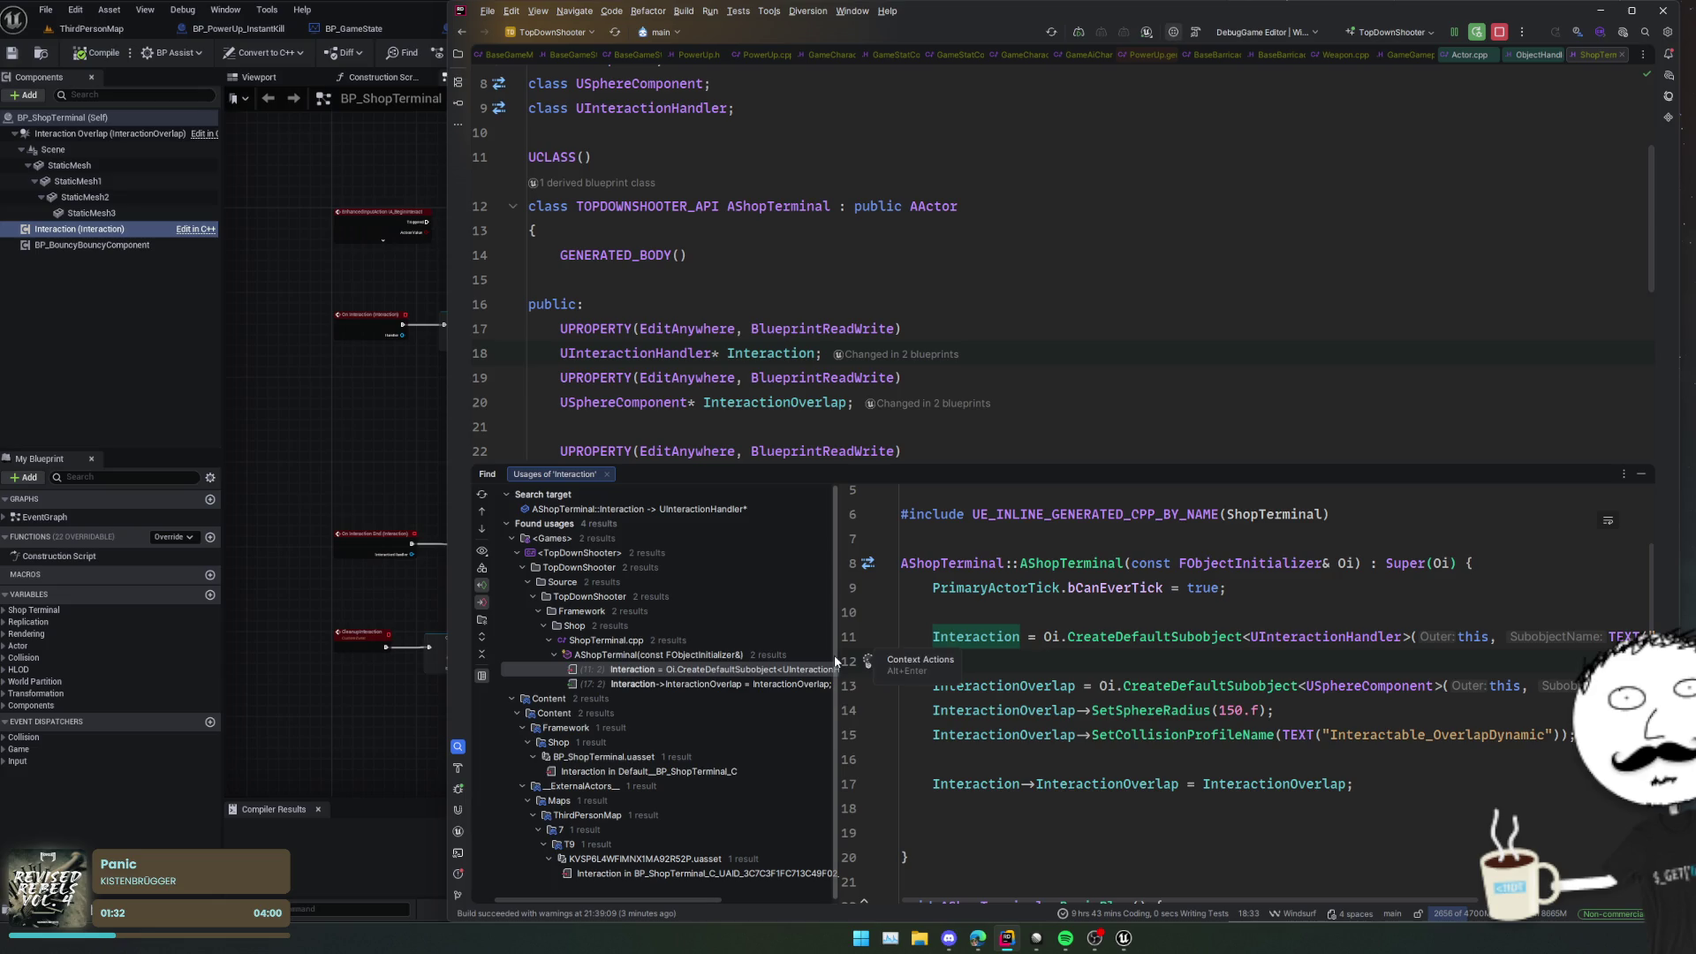
scroll(798, 687, down, 1)
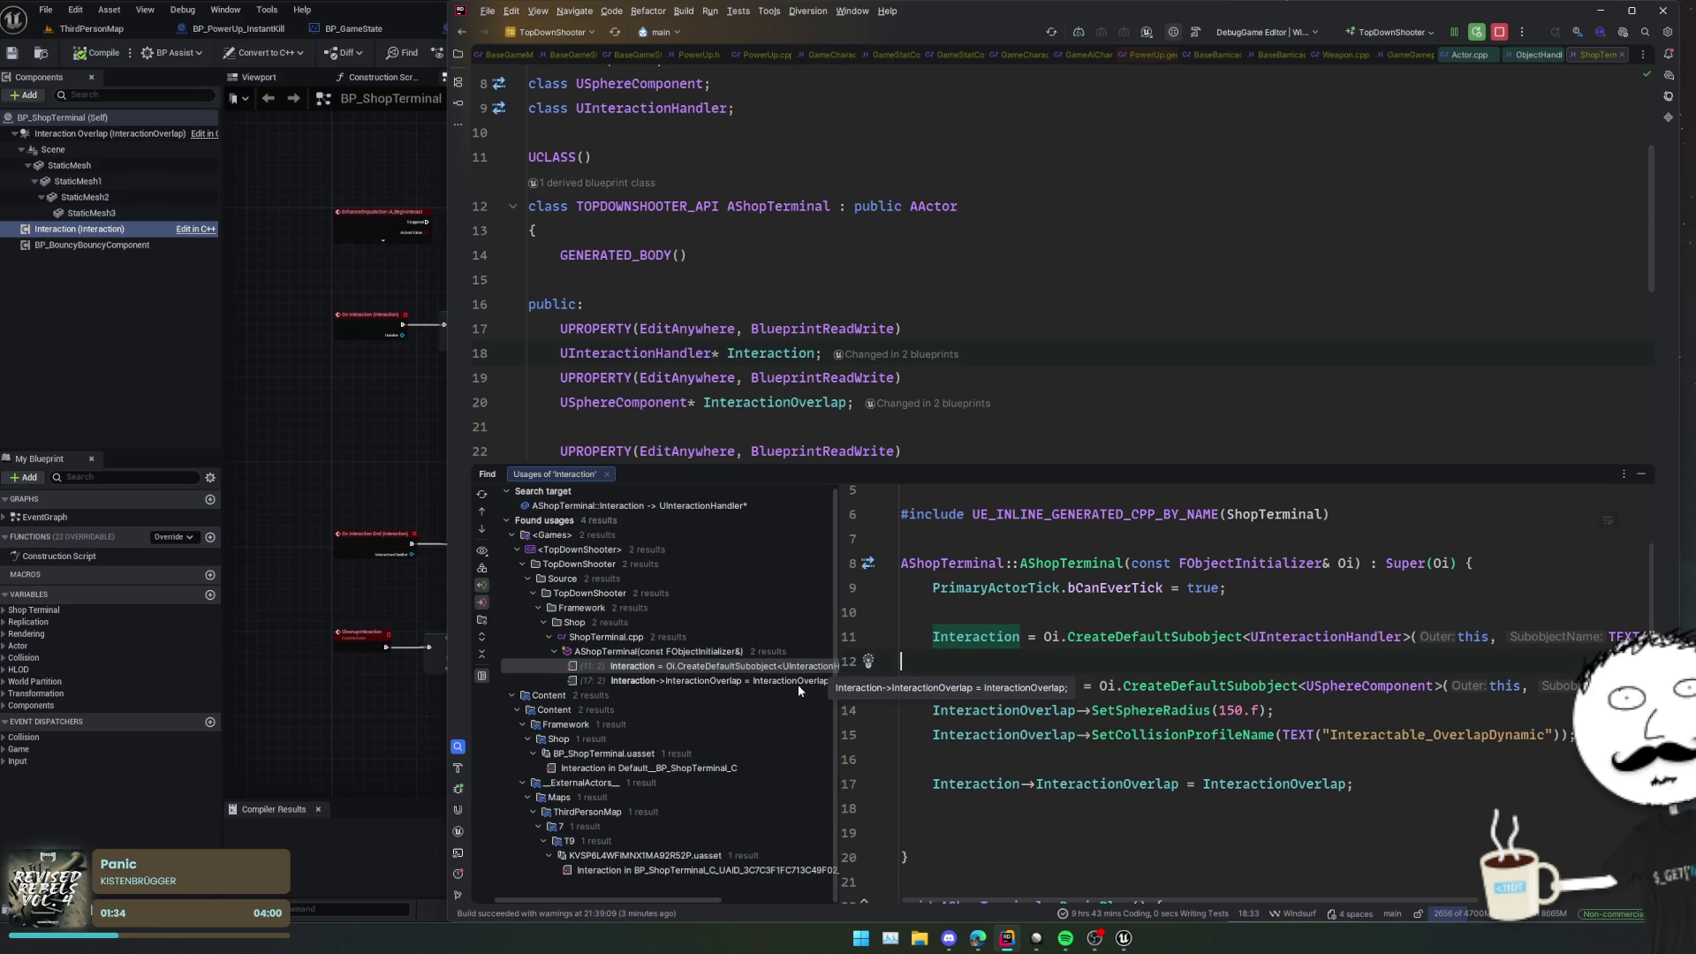
click(798, 684)
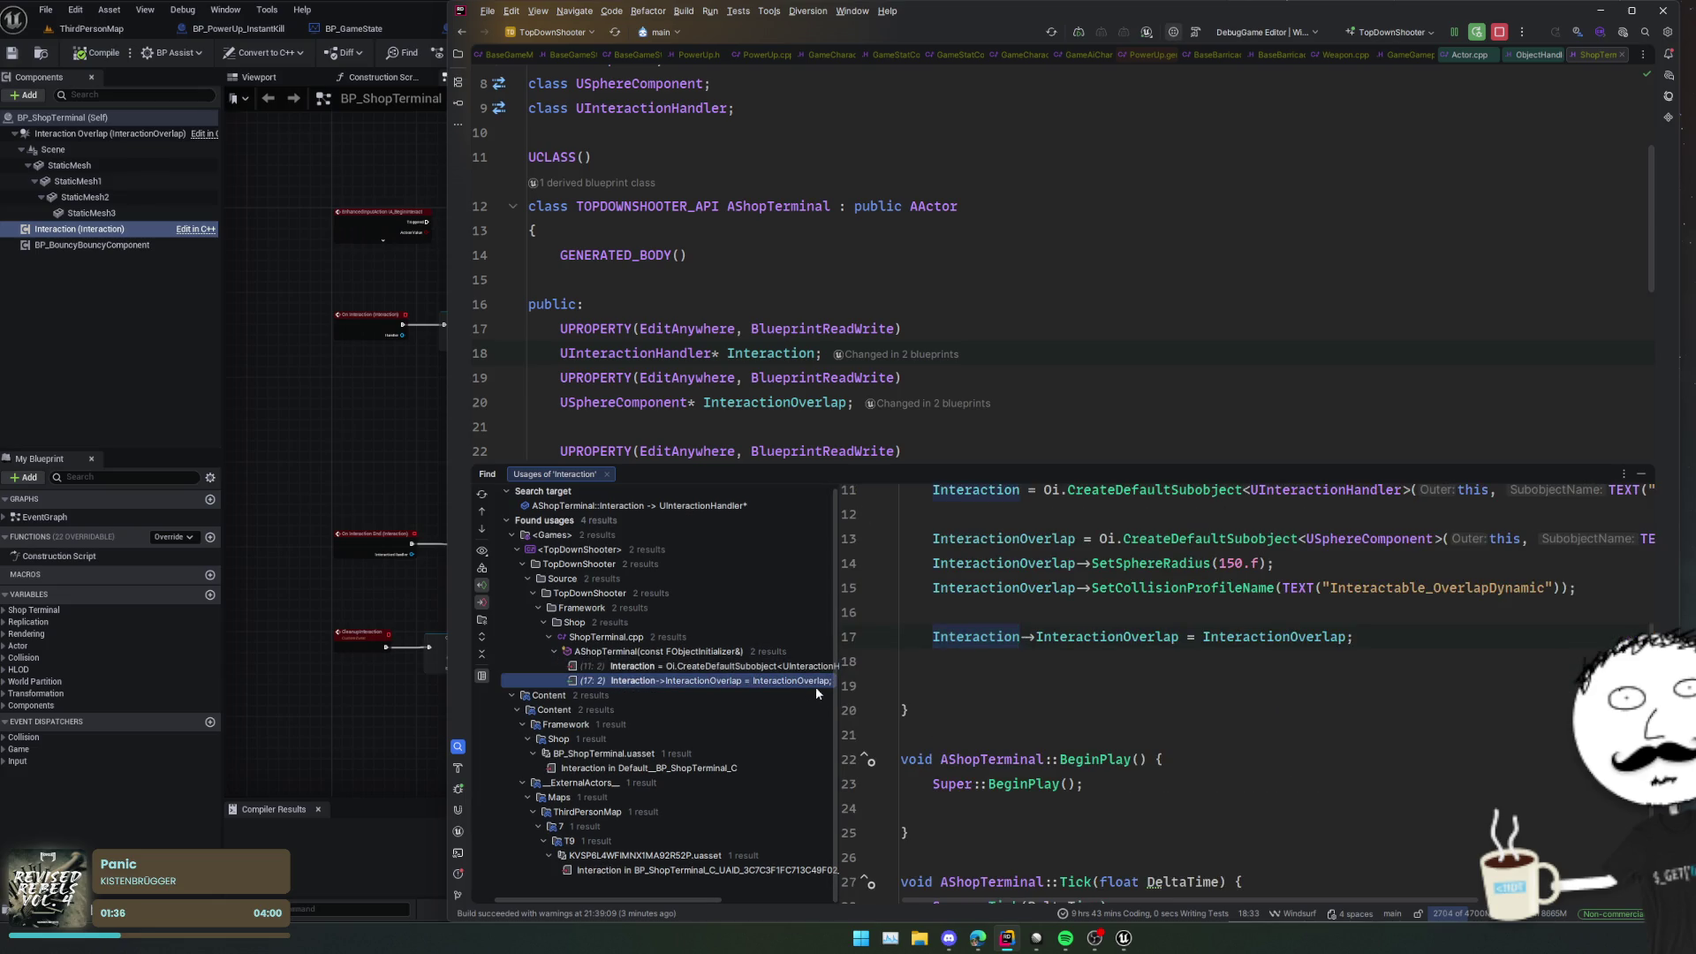
key(Escape)
Step: From BP_PowerUp_InstantKill in Unreal, open the APowerUp header after its Collision declaration
key(alt+Tab)
scroll(516, 447, up, 3)
drag(522, 465, 575, 473)
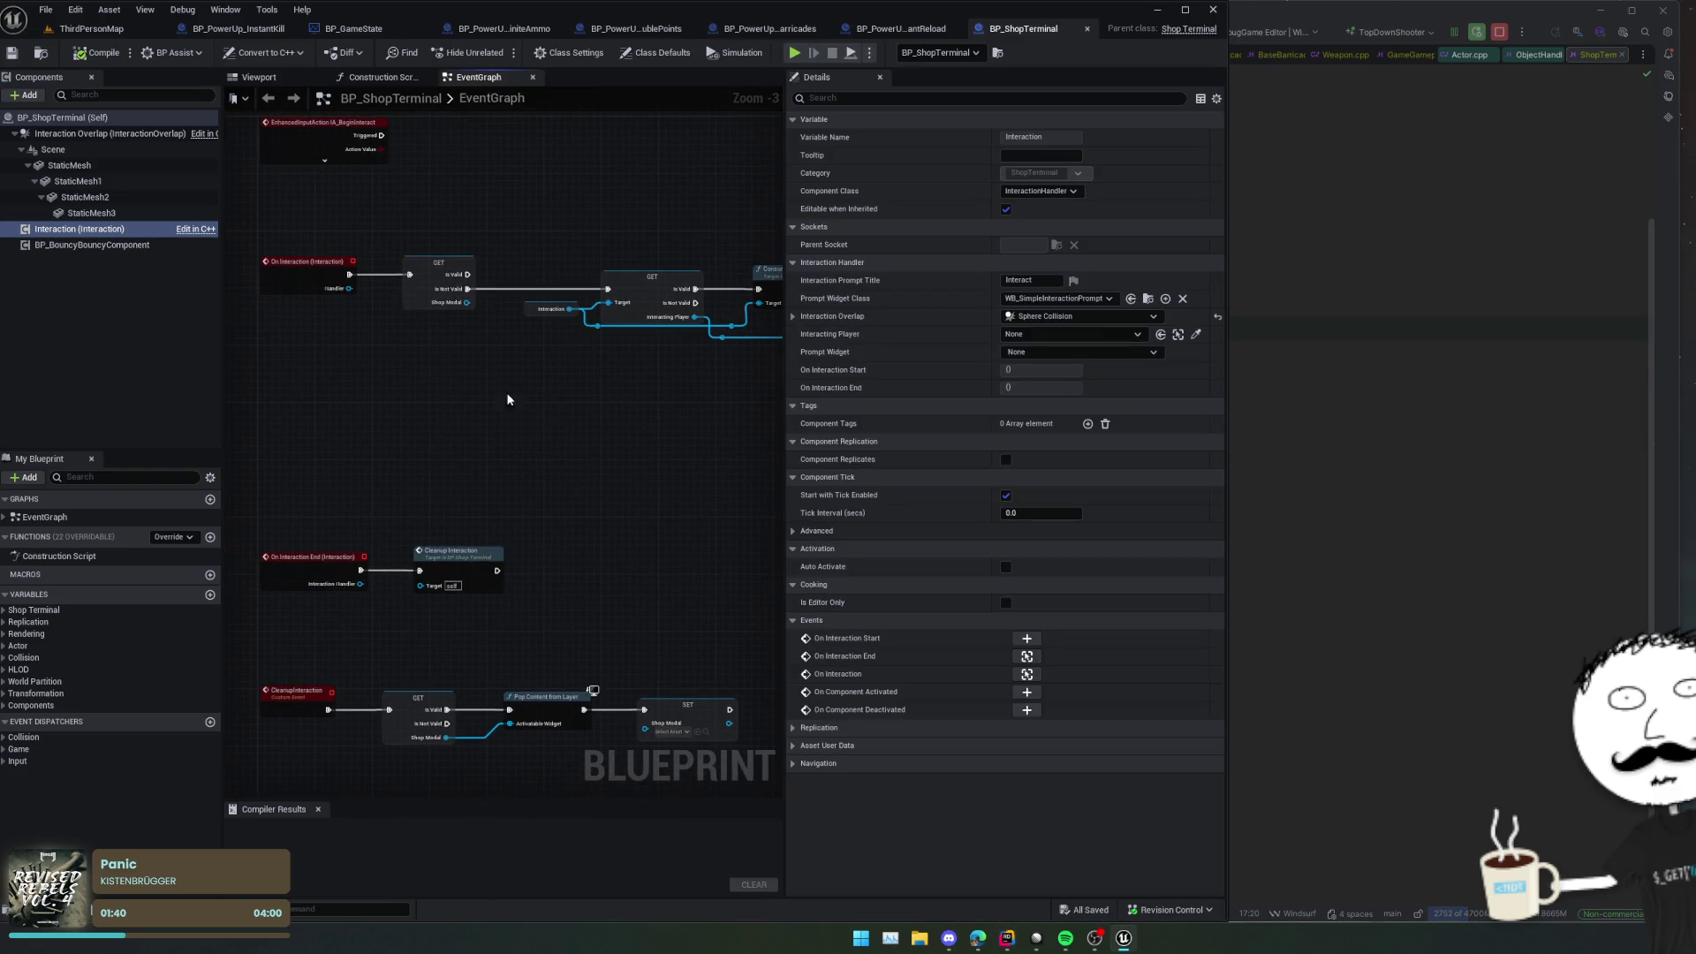
click(241, 29)
click(1196, 30)
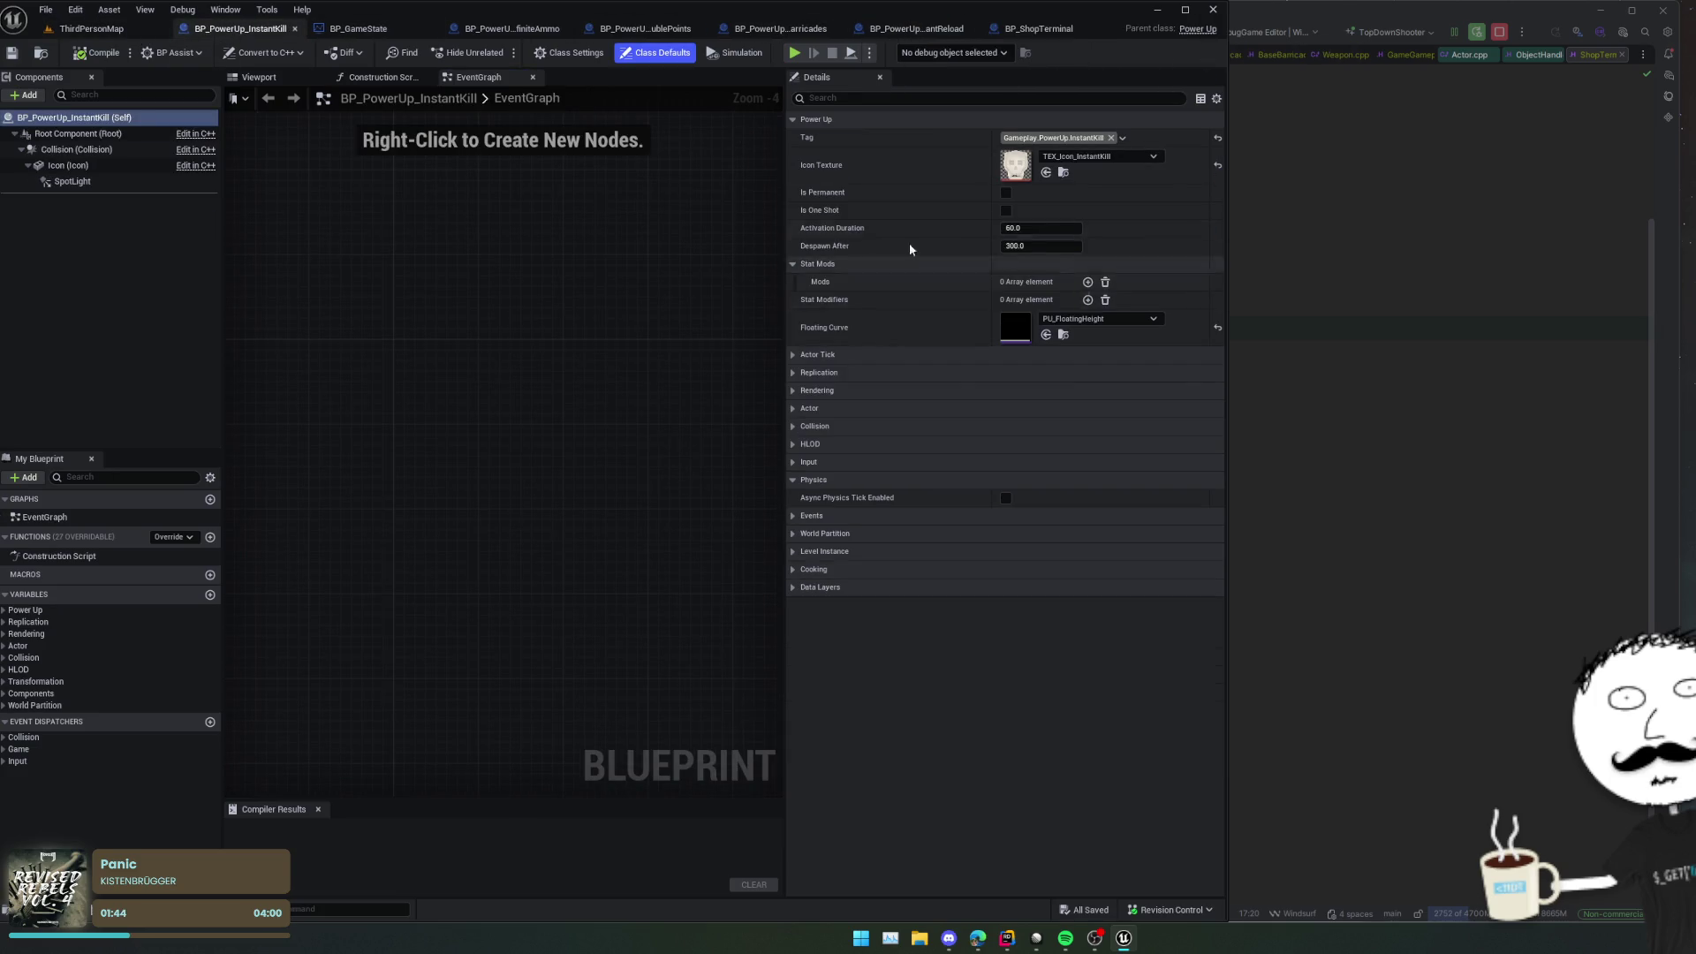
scroll(768, 368, up, 3)
click(799, 427)
click(820, 404)
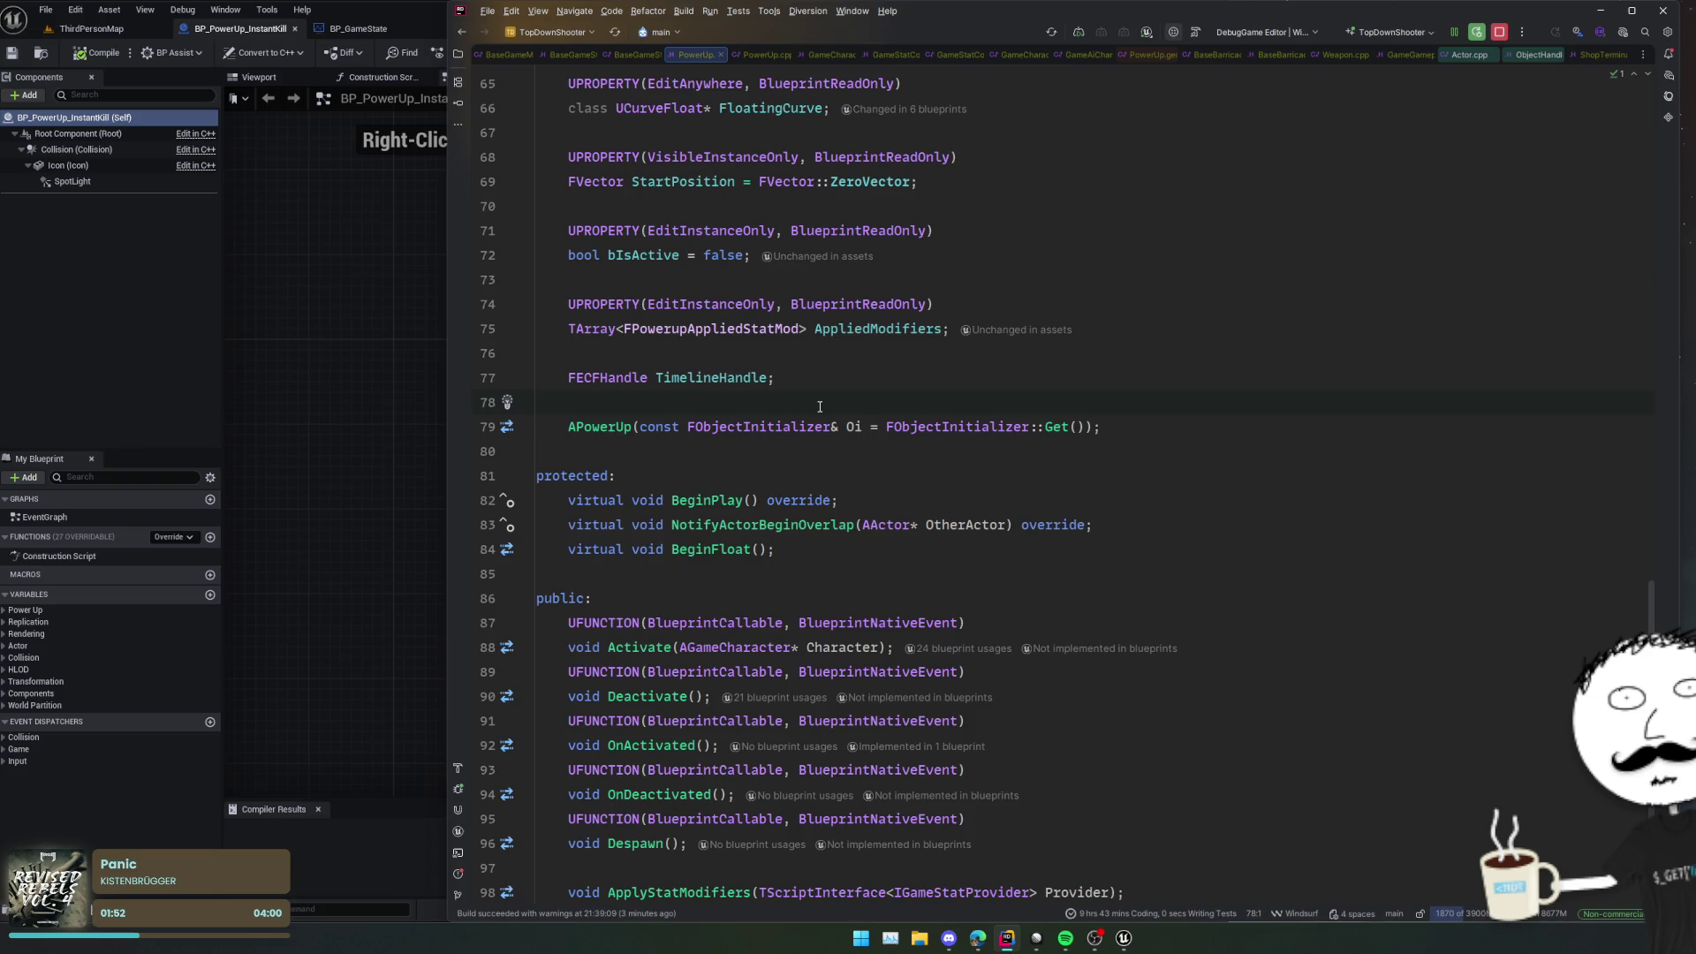
scroll(820, 406, up, 13)
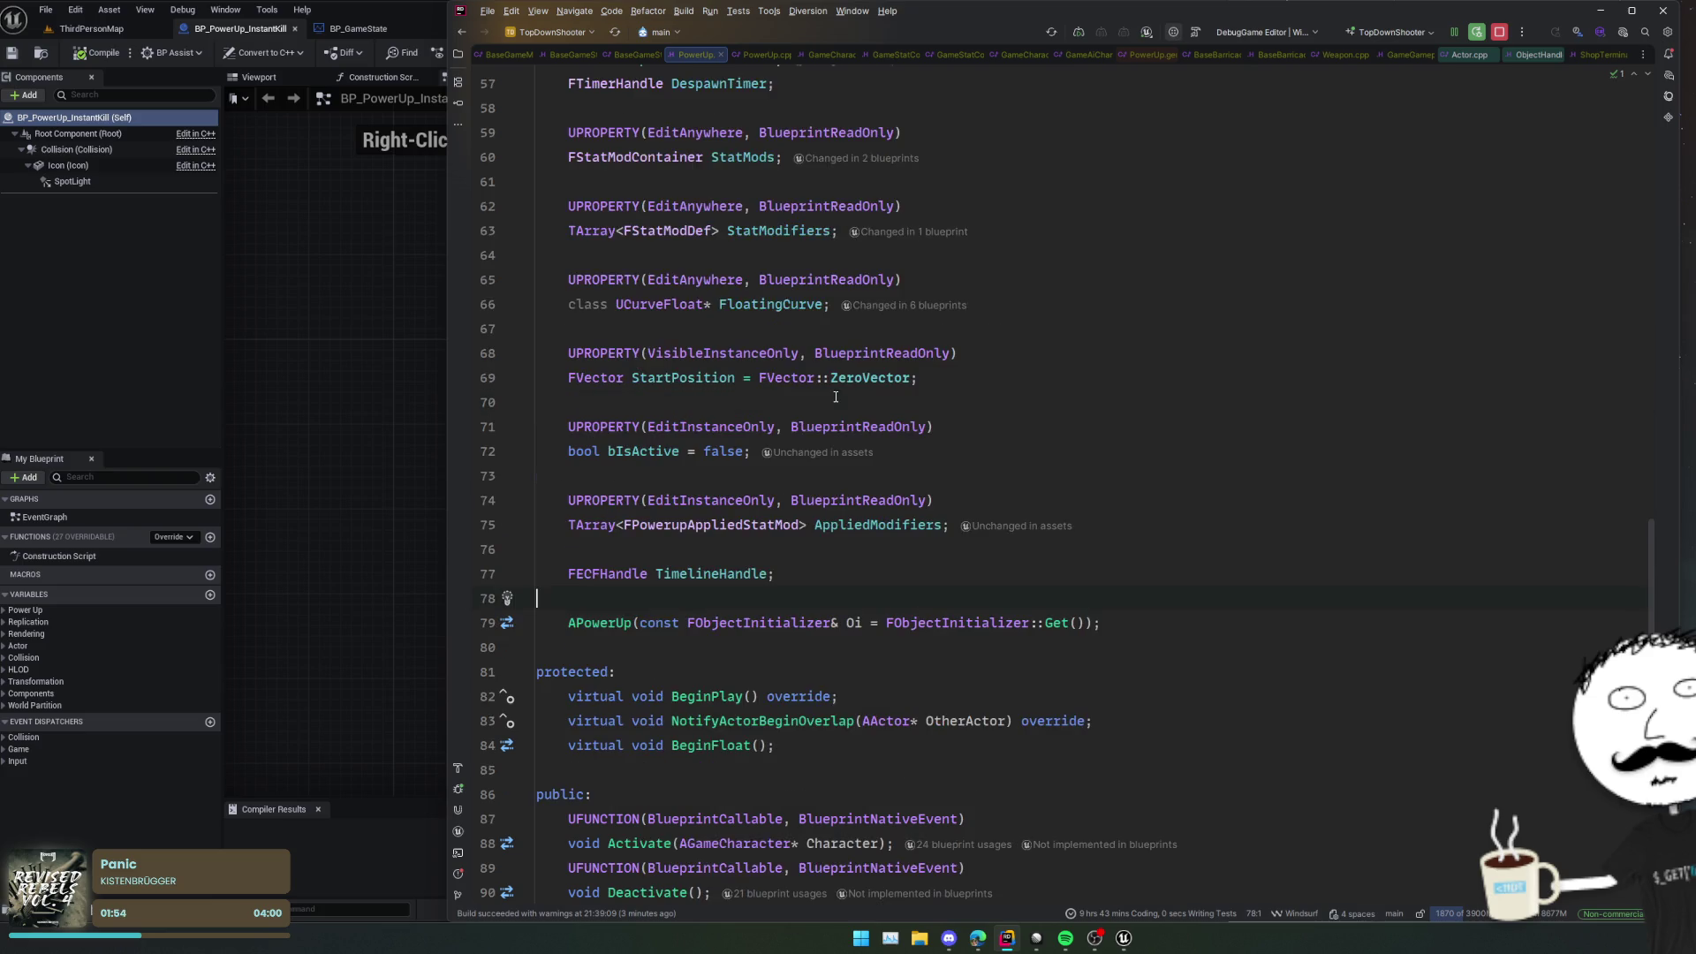
click(887, 396)
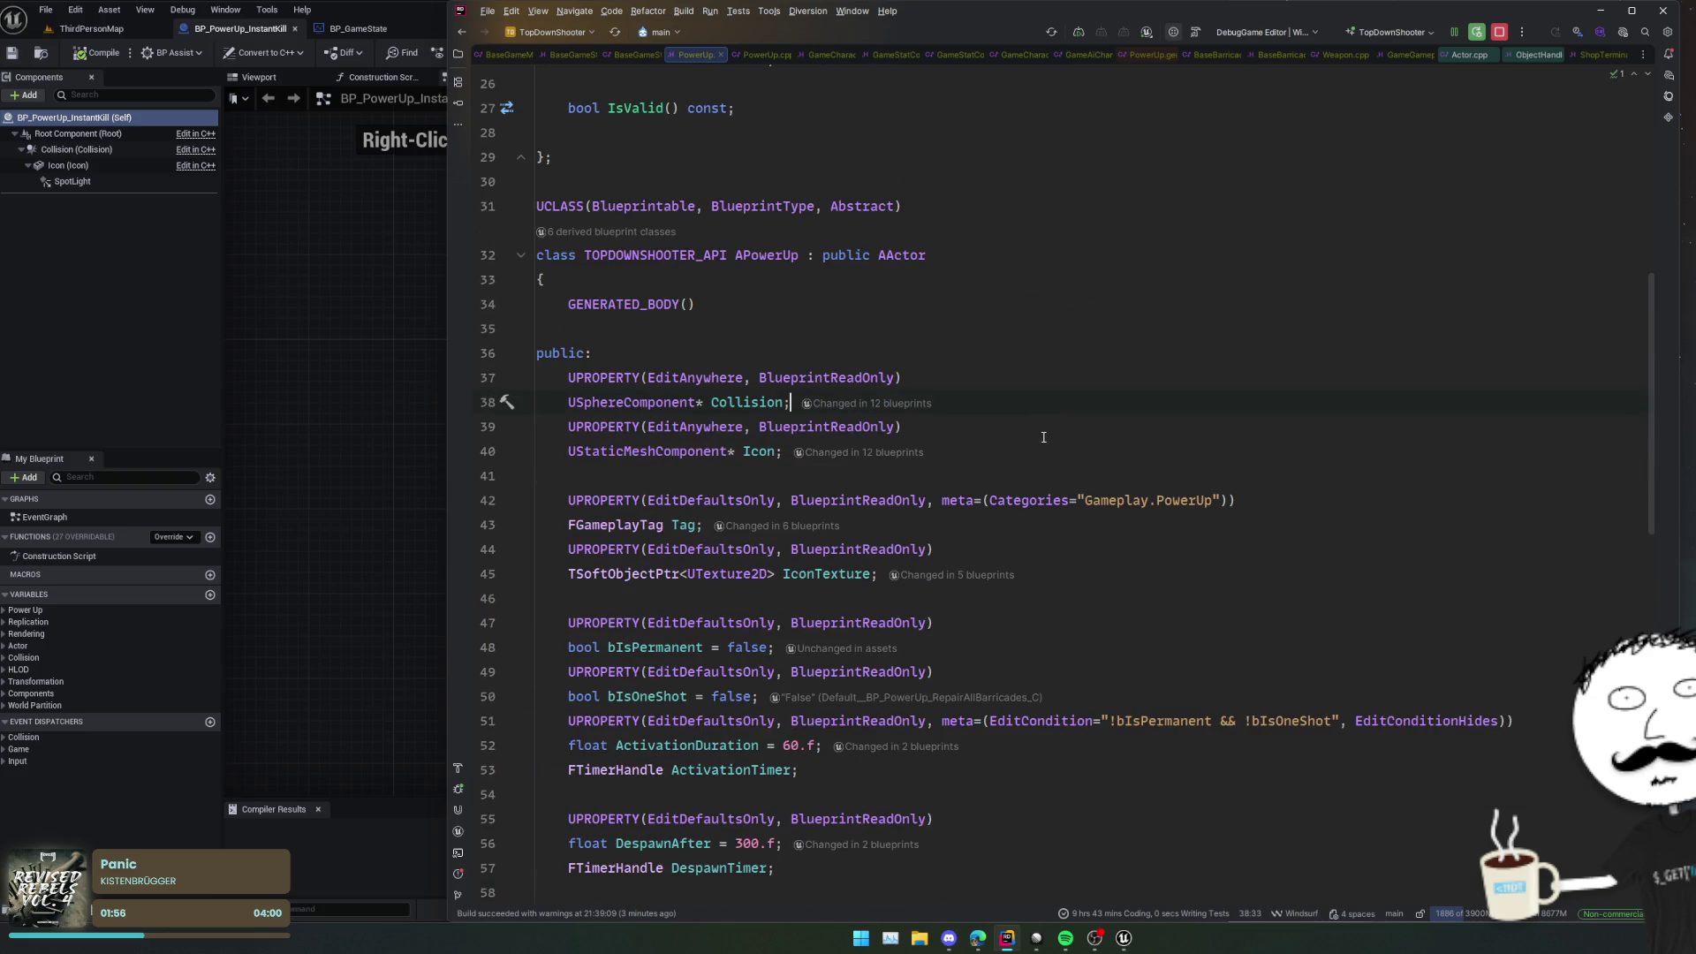
Step: Duplicate the Icon property and change its type to UInteractionHandler, copied from the ShopTerminal header
drag(1038, 455, 1038, 455)
key(ctrl+d)
double_click(635, 502)
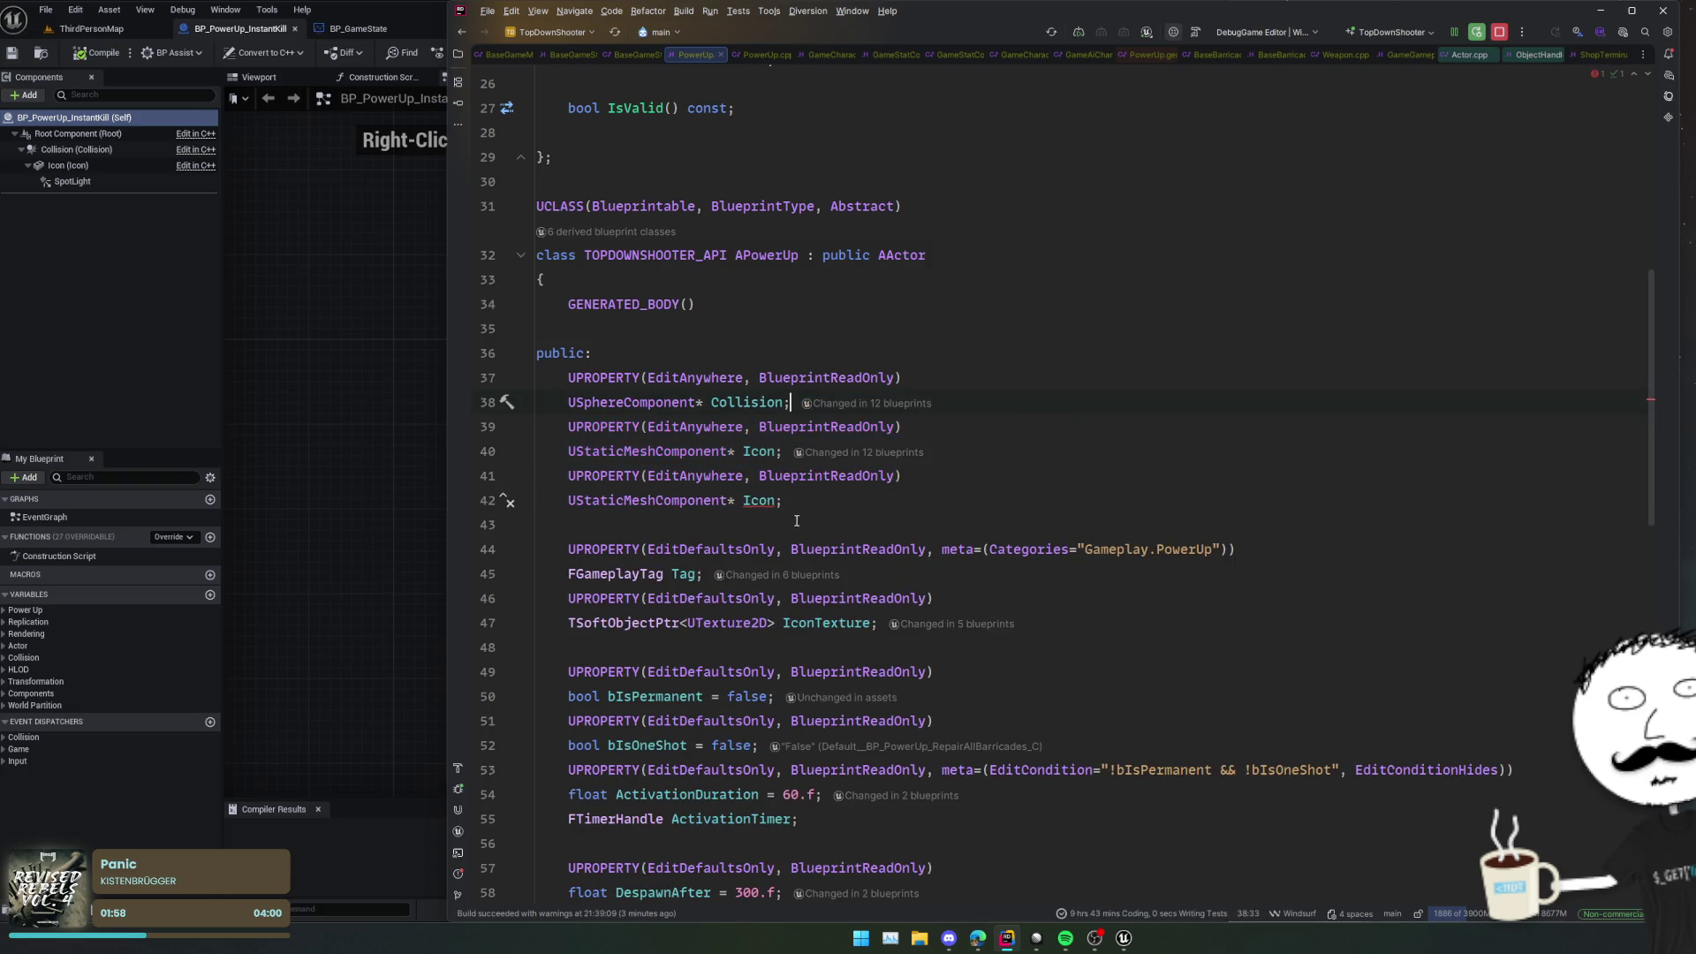
text(UI)
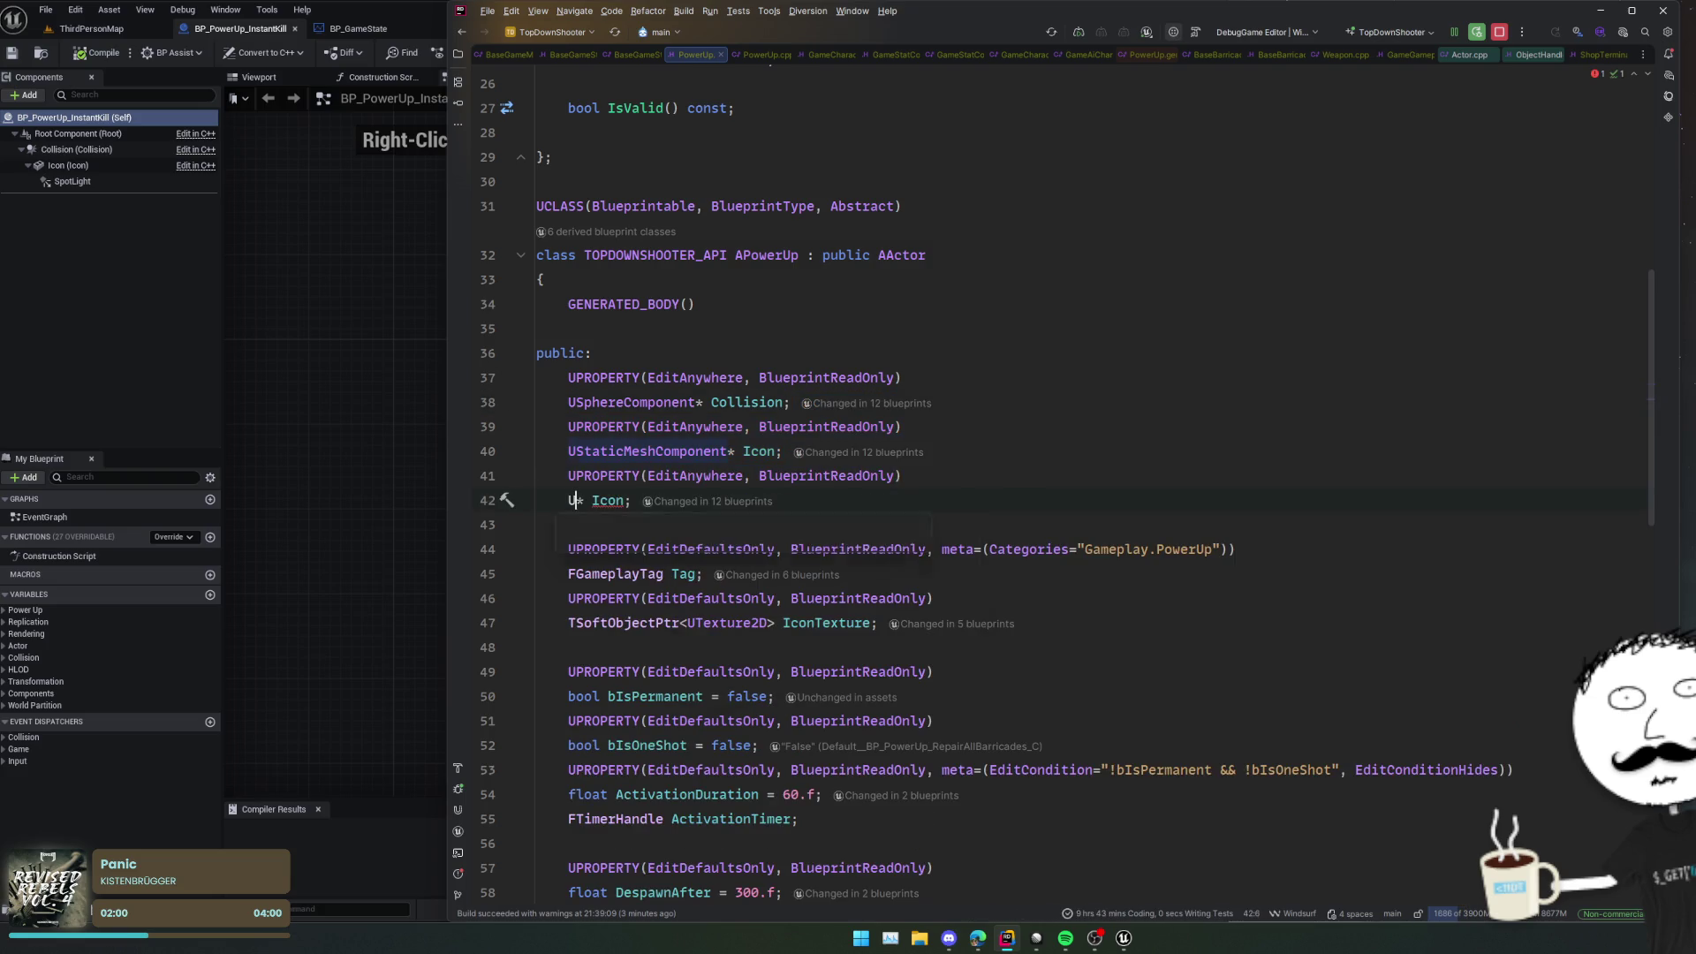
text(nteraction)
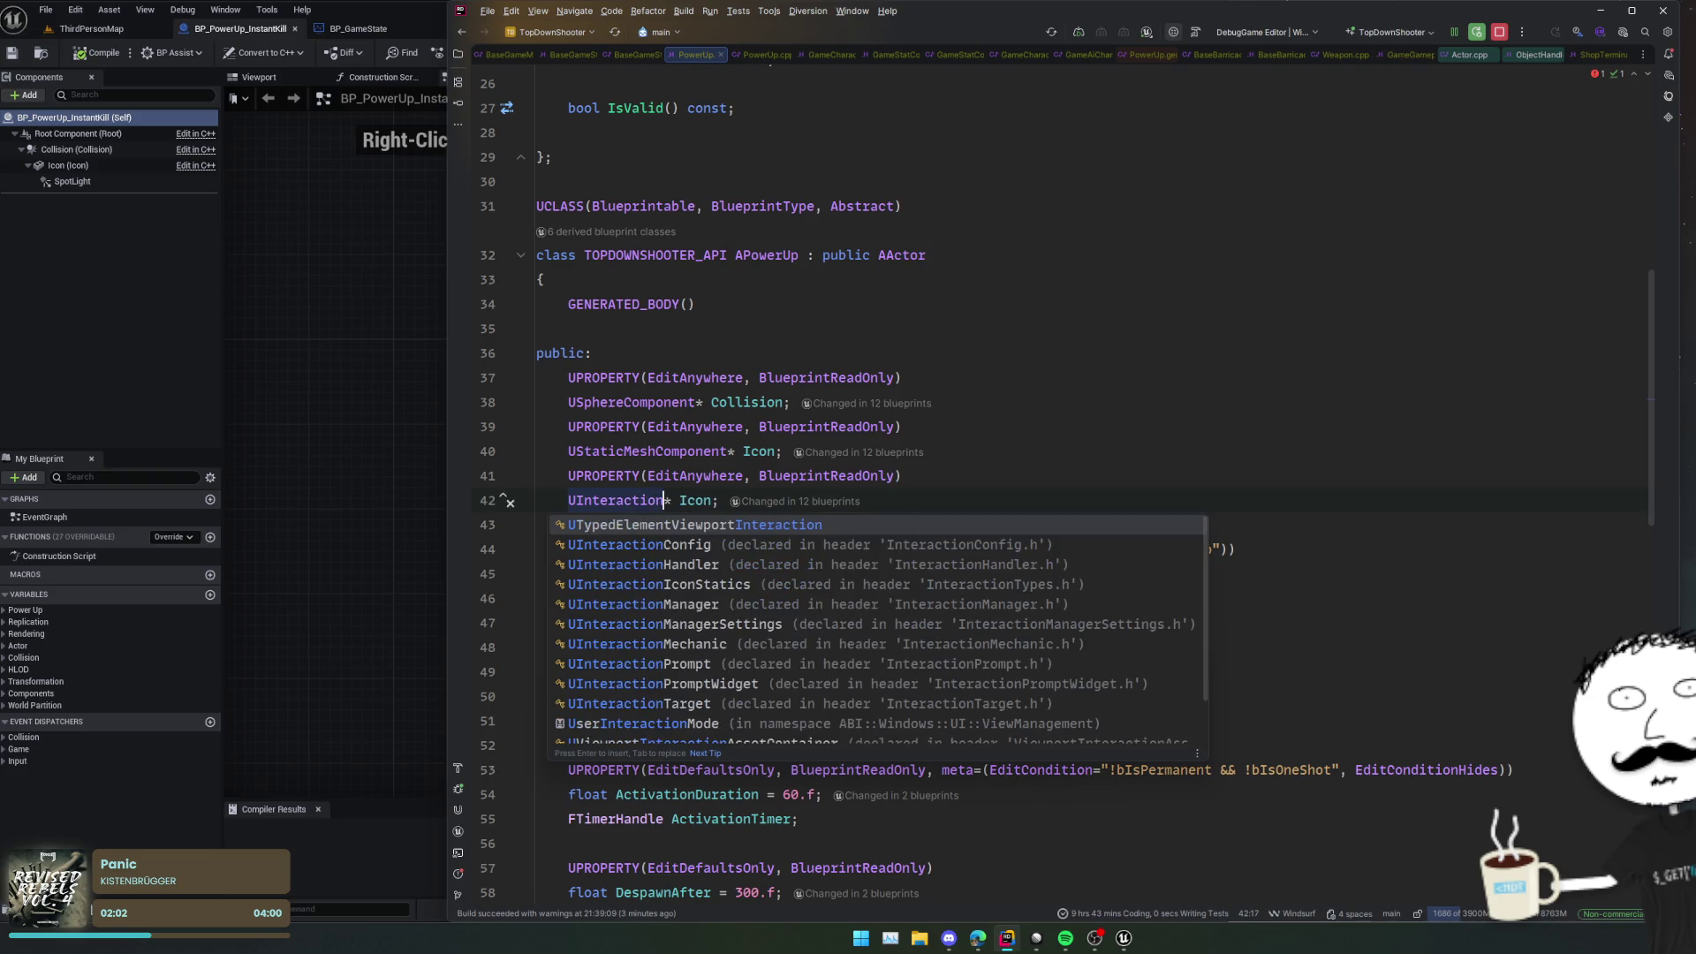
key(ctrl+alt+Left)
key(ctrl+alt+Left)
key(ctrl+alt+Left)
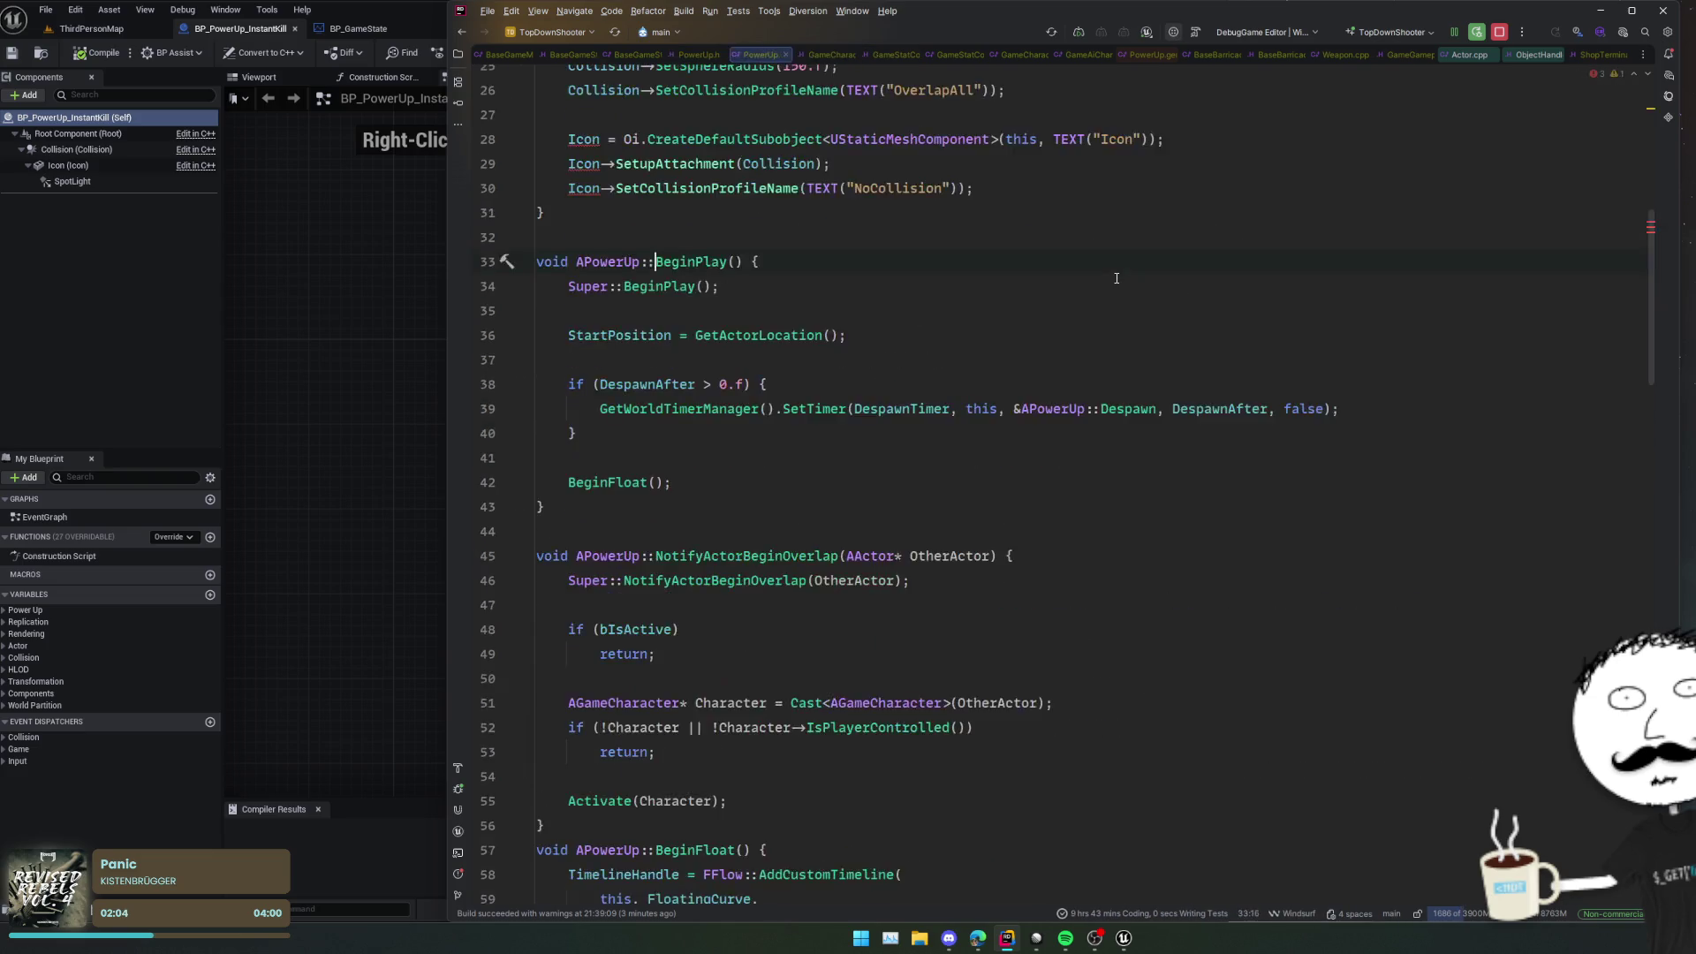
key(ctrl+alt+Left)
key(ctrl+alt+Left)
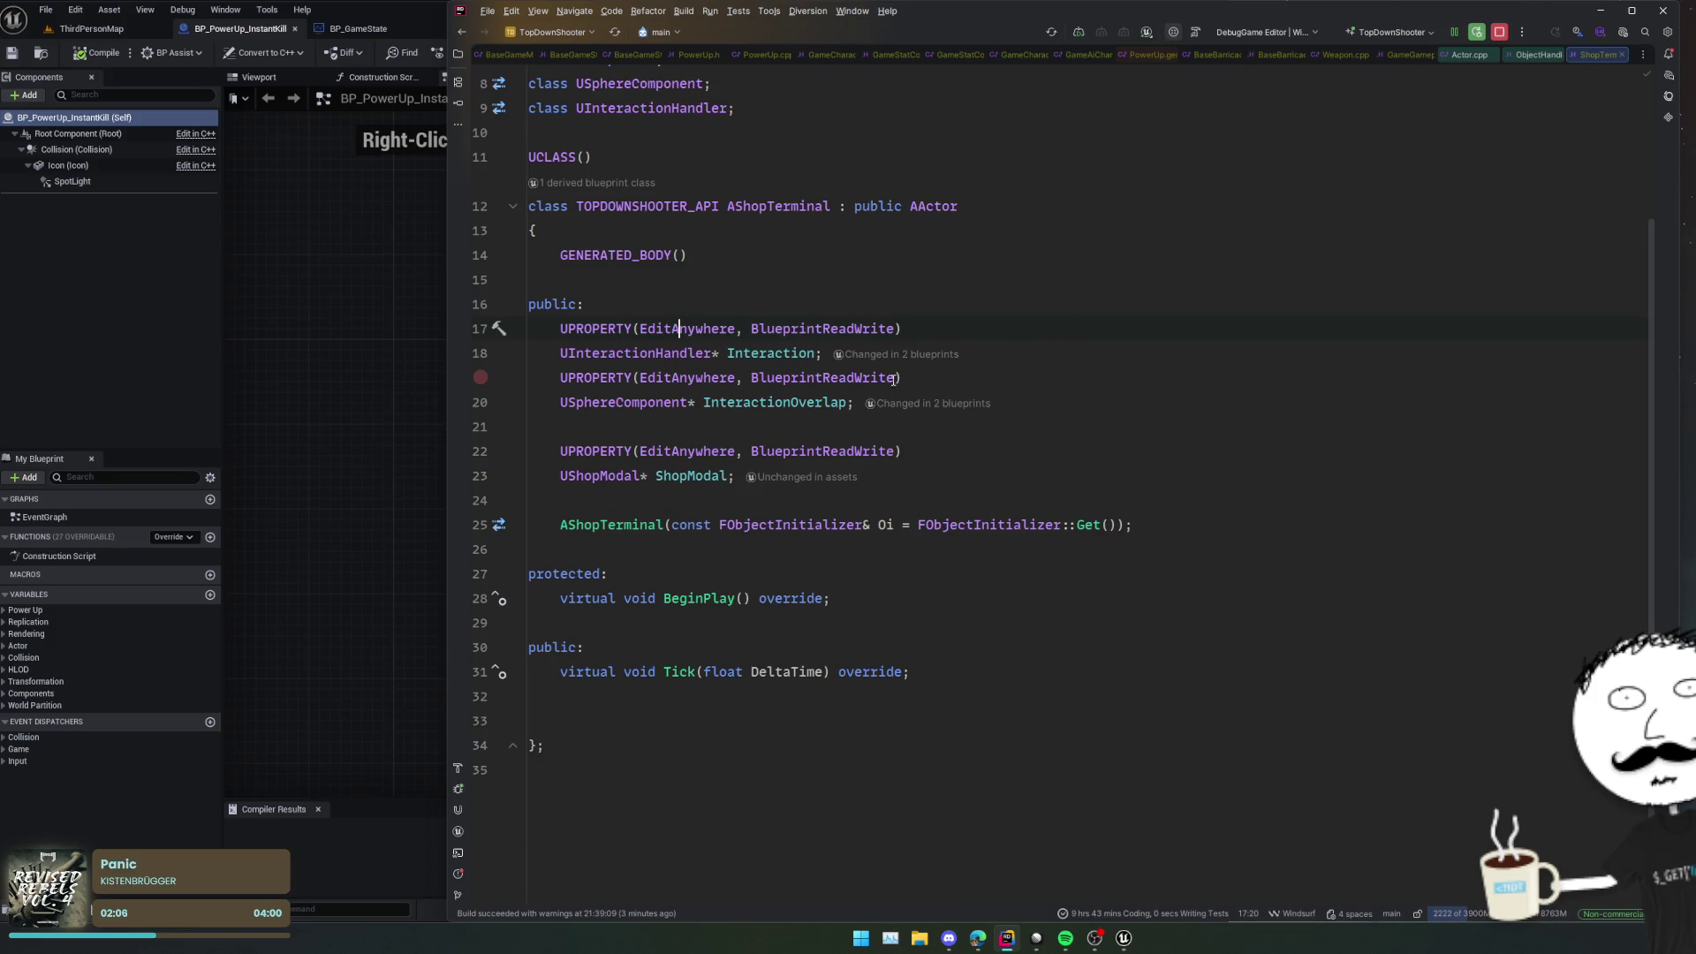
double_click(672, 353)
key(ctrl+c)
key(ctrl+alt+Right)
key(ctrl+w)
key(ctrl+v)
Step: Rename the duplicated field to InteractionHandler
key(Home)
key(alt+Return)
key(Escape)
key(ctrl+Right)
key(ctrl+Right)
key(ctrl+shift+Right)
key(BackSpace)
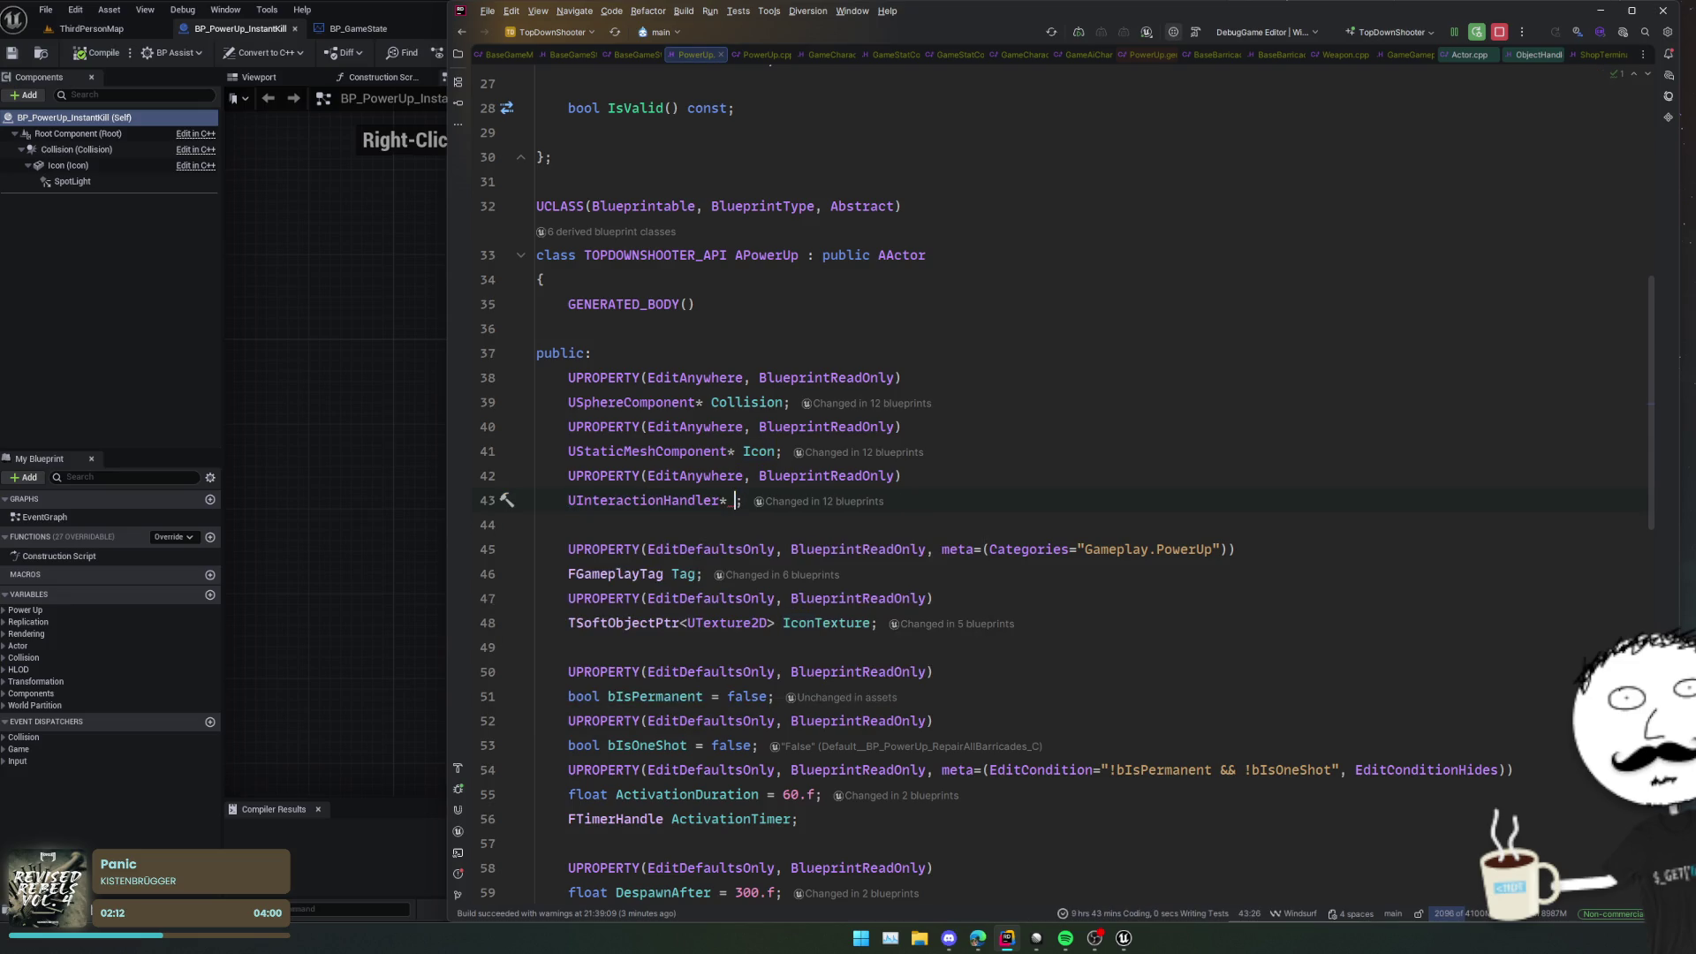
text(InteractionHandler)
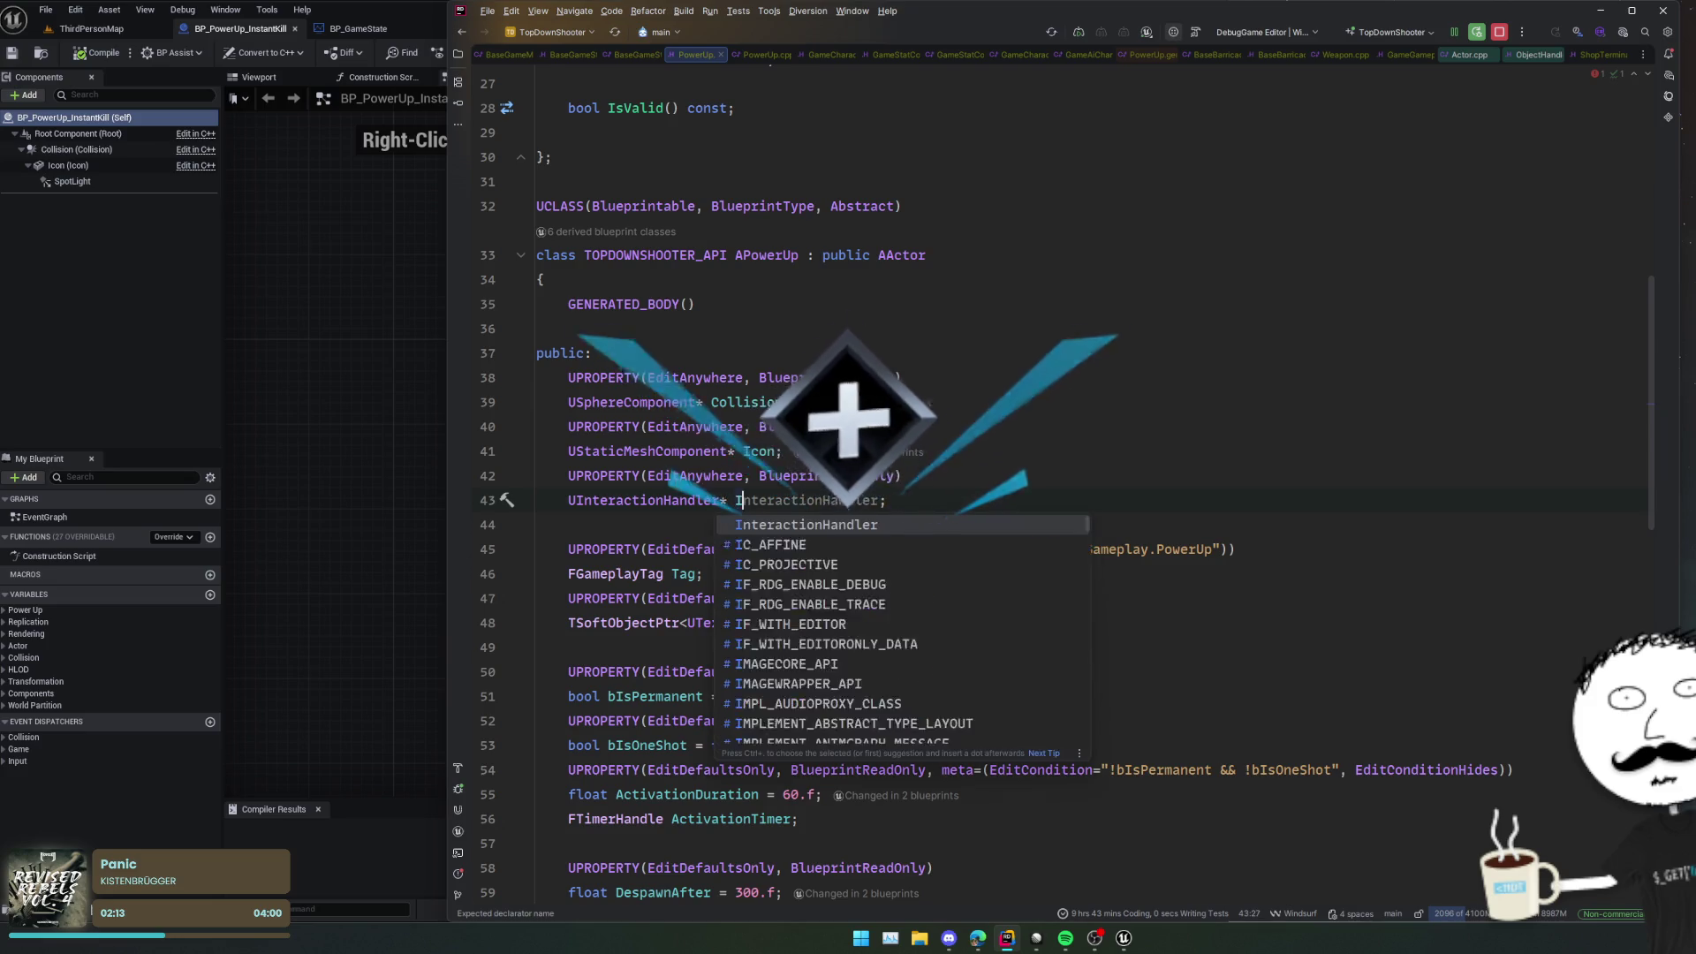
Step: Copy the Collision sphere property above it and name the copy InteractionPromptSphere
key(Up)
key(Up)
key(Up)
key(End)
key(Return)
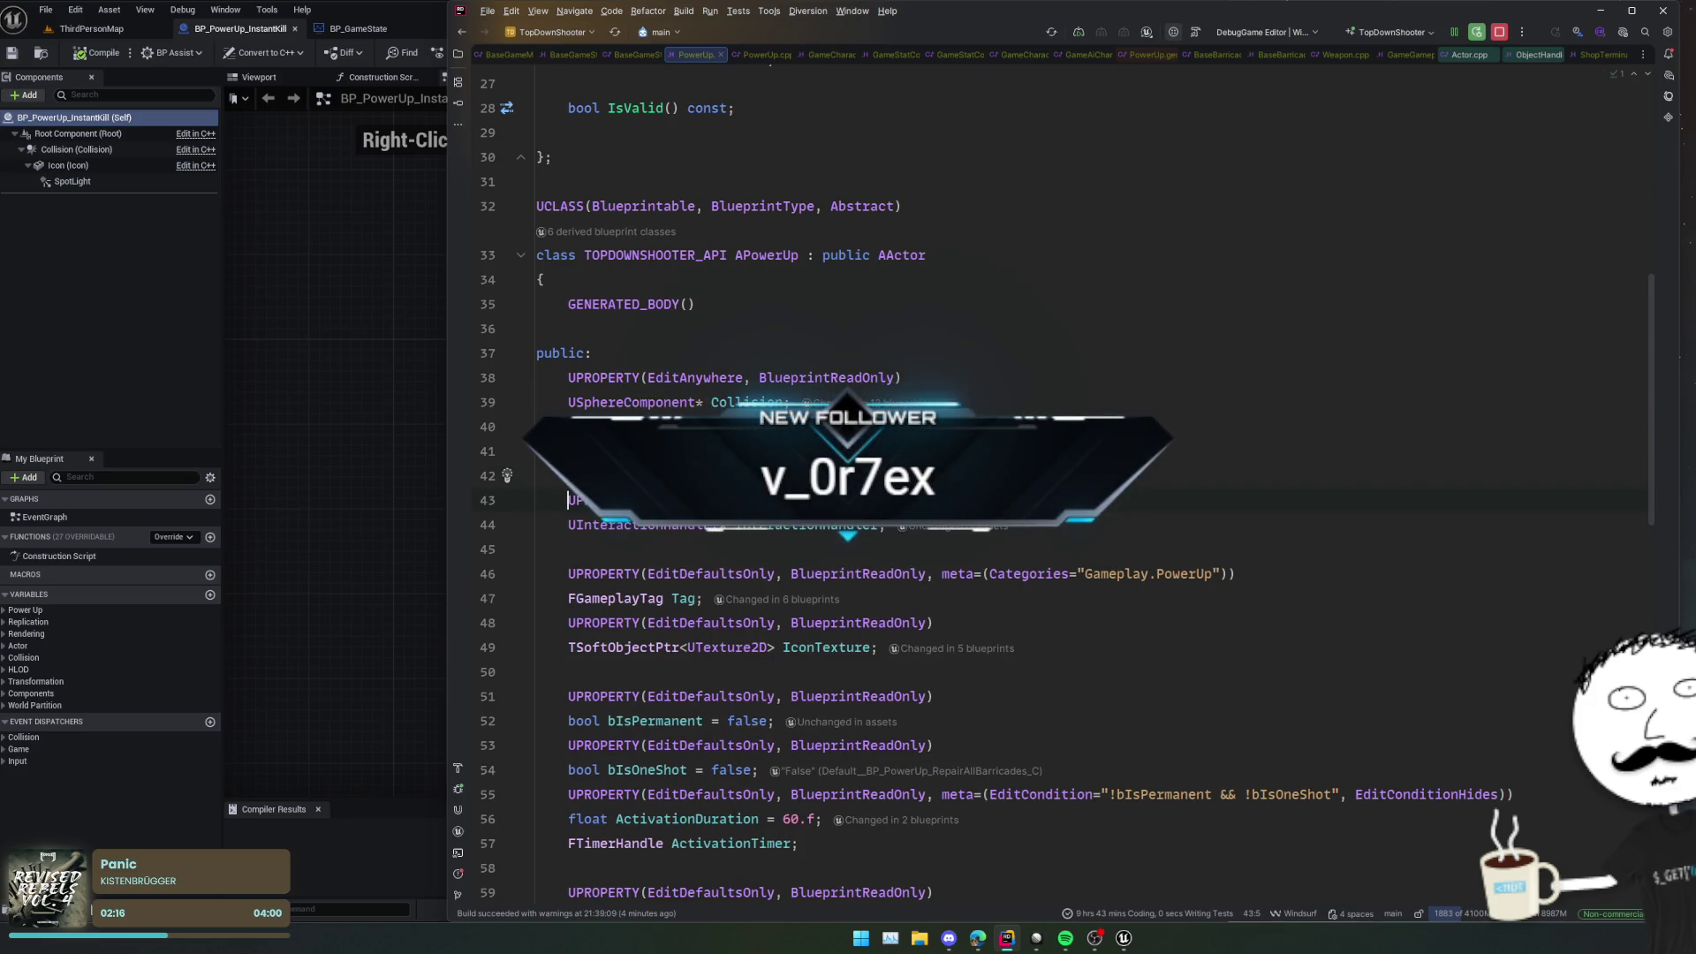
key(Up)
key(Up)
key(Up)
key(shift+Down)
key(shift+Down)
key(ctrl+c)
key(Down)
key(Down)
key(Down)
key(ctrl+v)
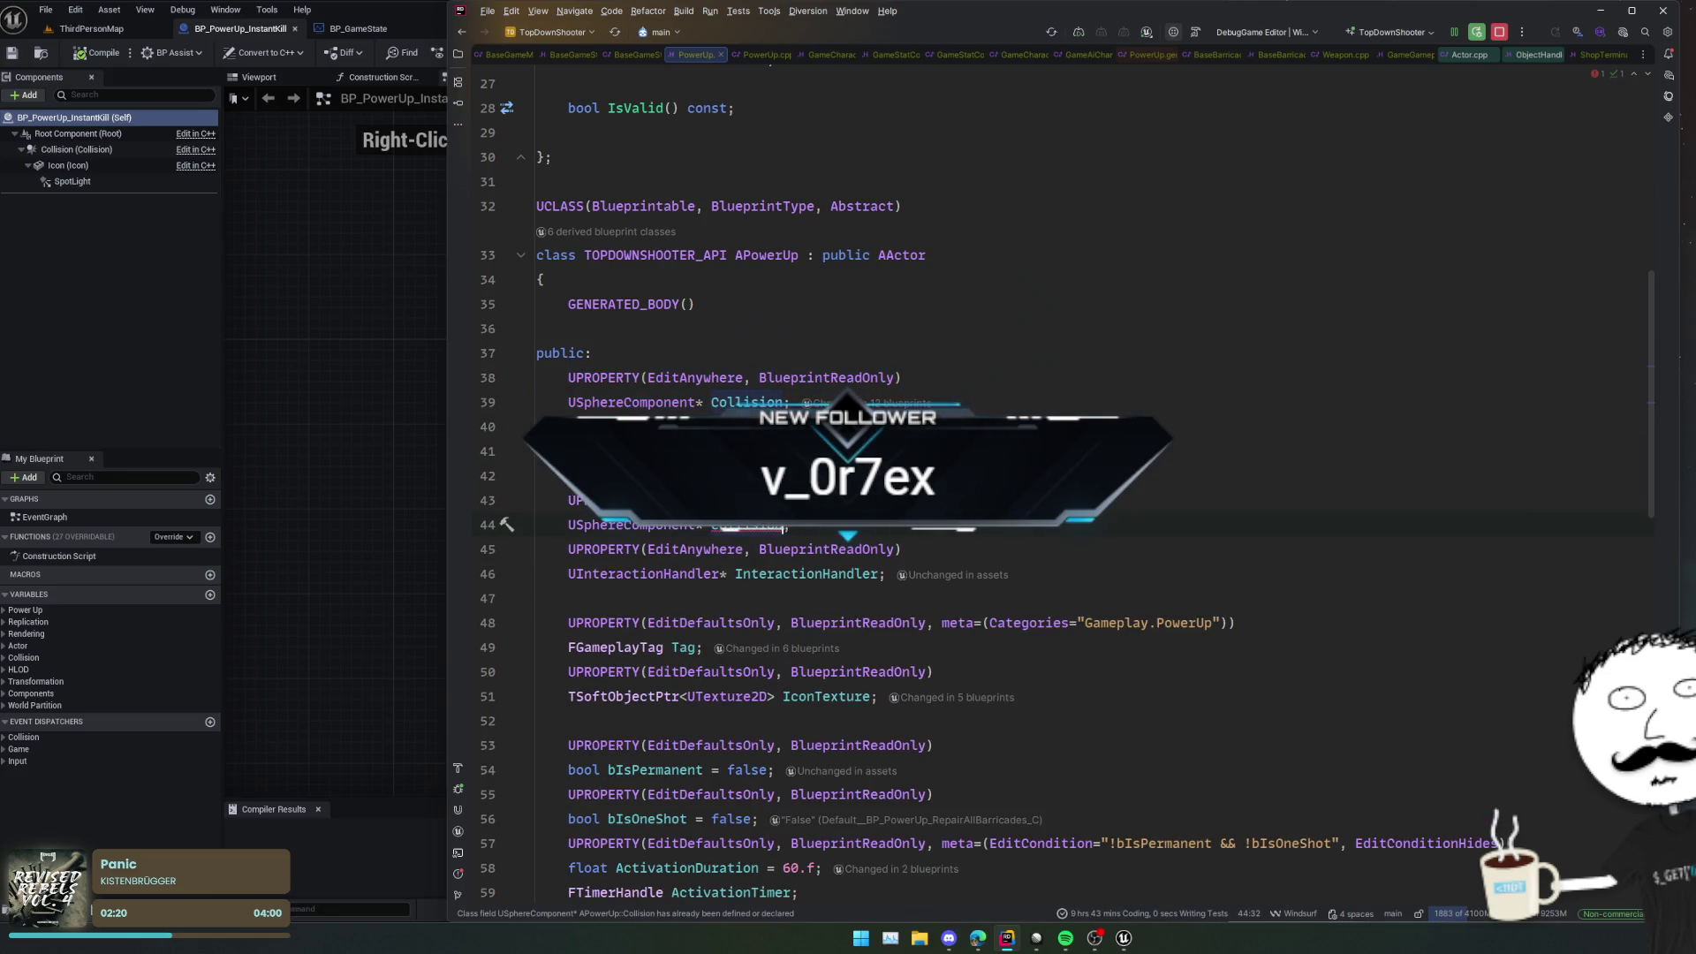
key(ctrl+BackSpace)
text(Interactio)
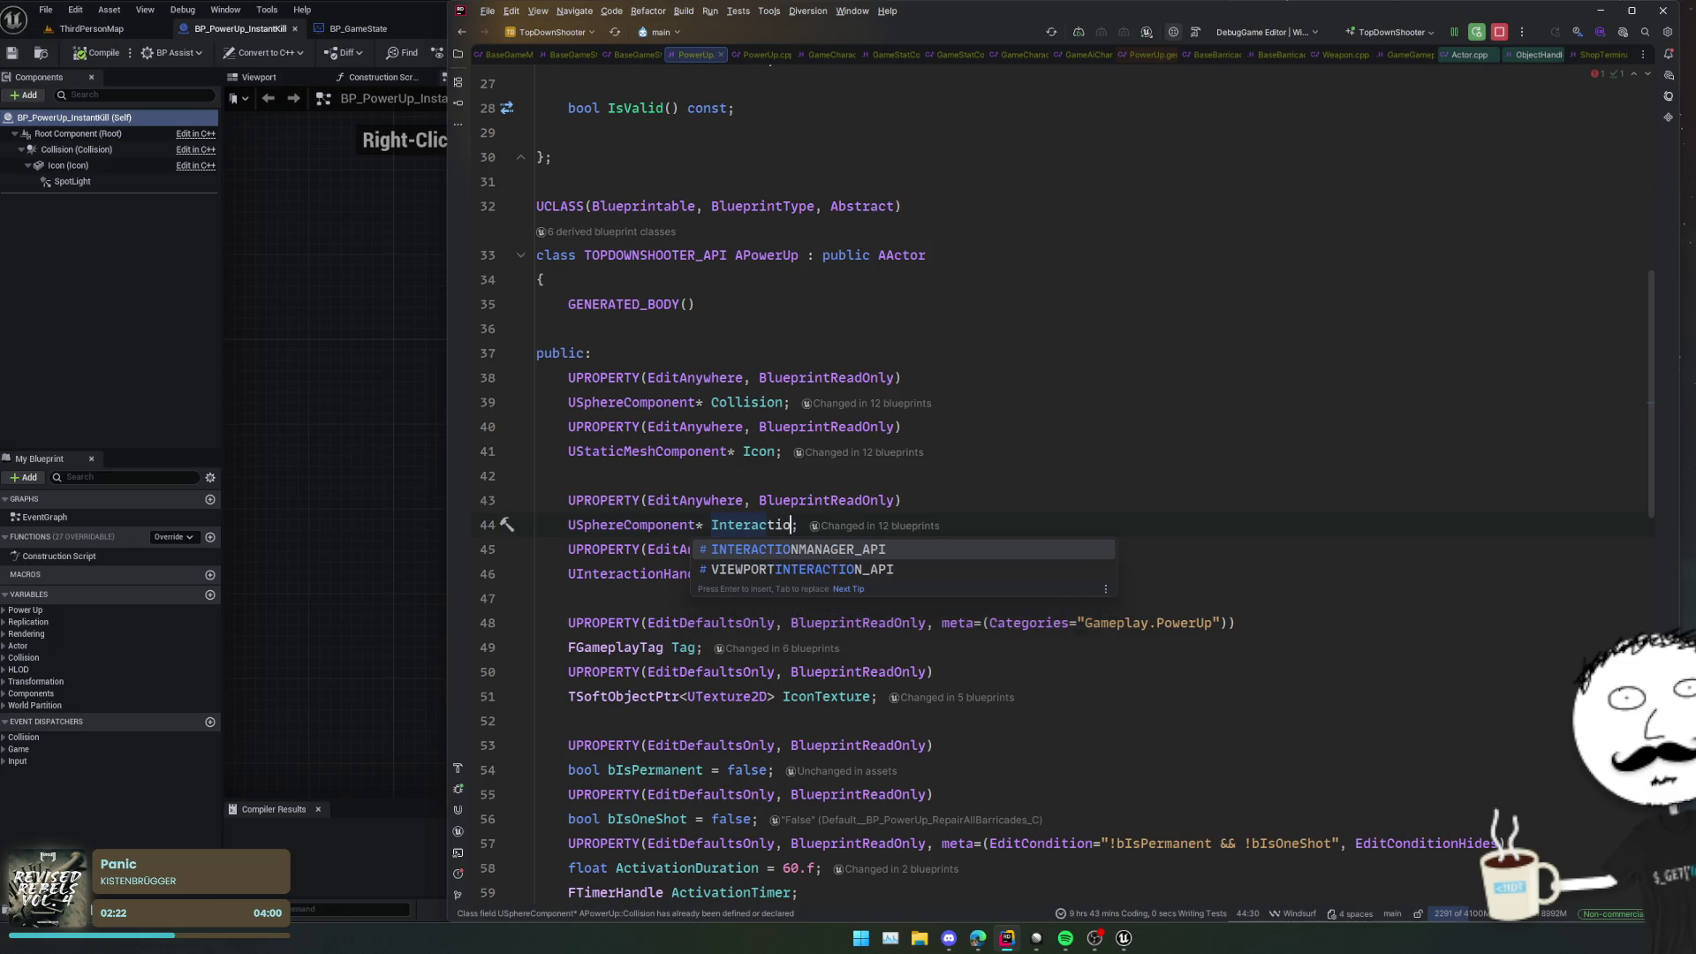
text(nPrompt)
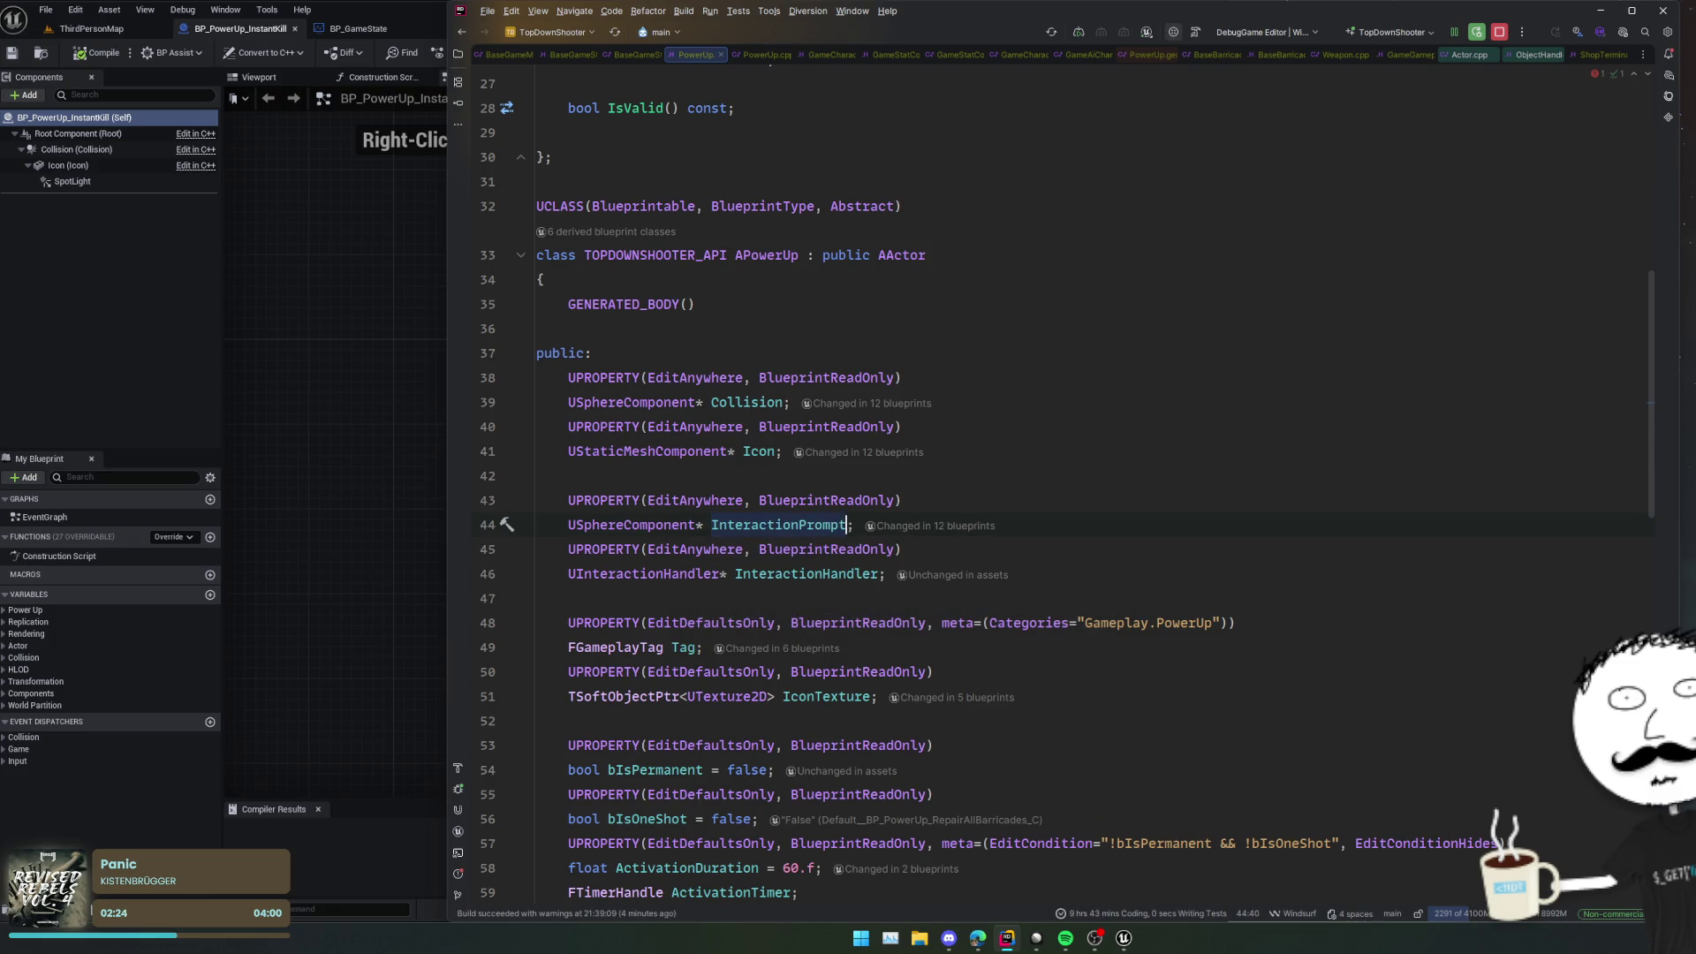
text(Radius)
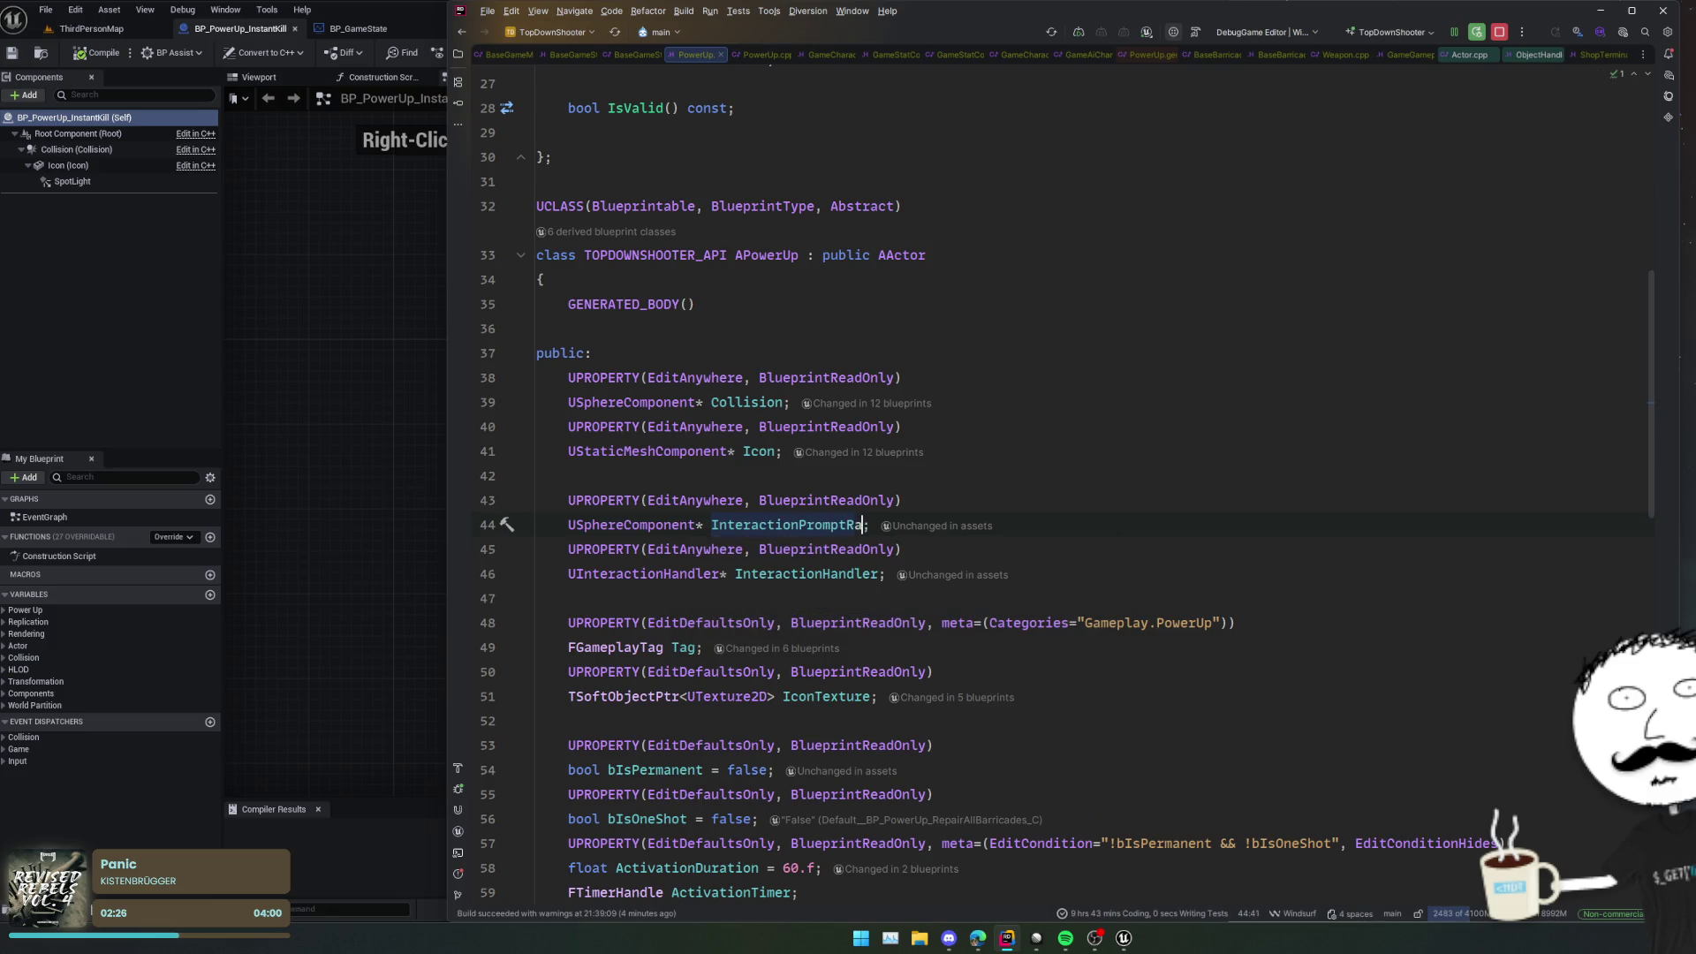
key(BackSpace)
key(BackSpace)
key(BackSpace)
text(Sphere)
key(Home)
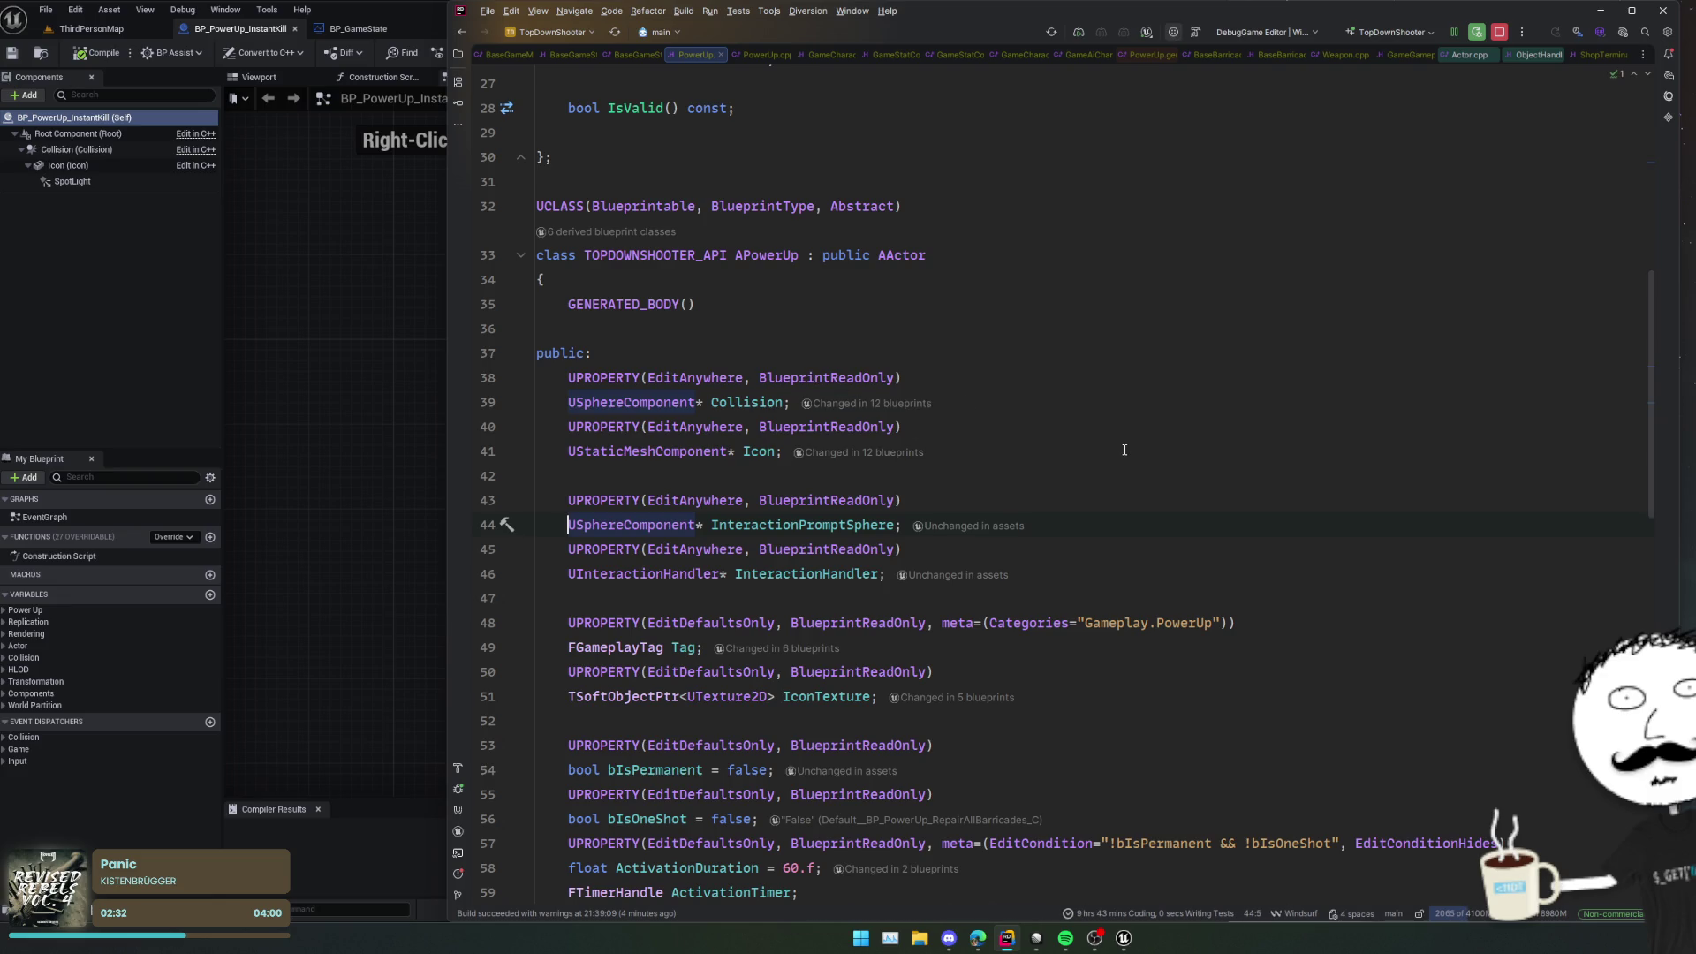
double_click(803, 524)
Step: Paste the two new declarations at the end of the APowerUp constructor in PowerUp.cpp
alt+shift+double_click(805, 574)
click(535, 598)
key(shift+Up)
key(shift+Up)
key(shift+Up)
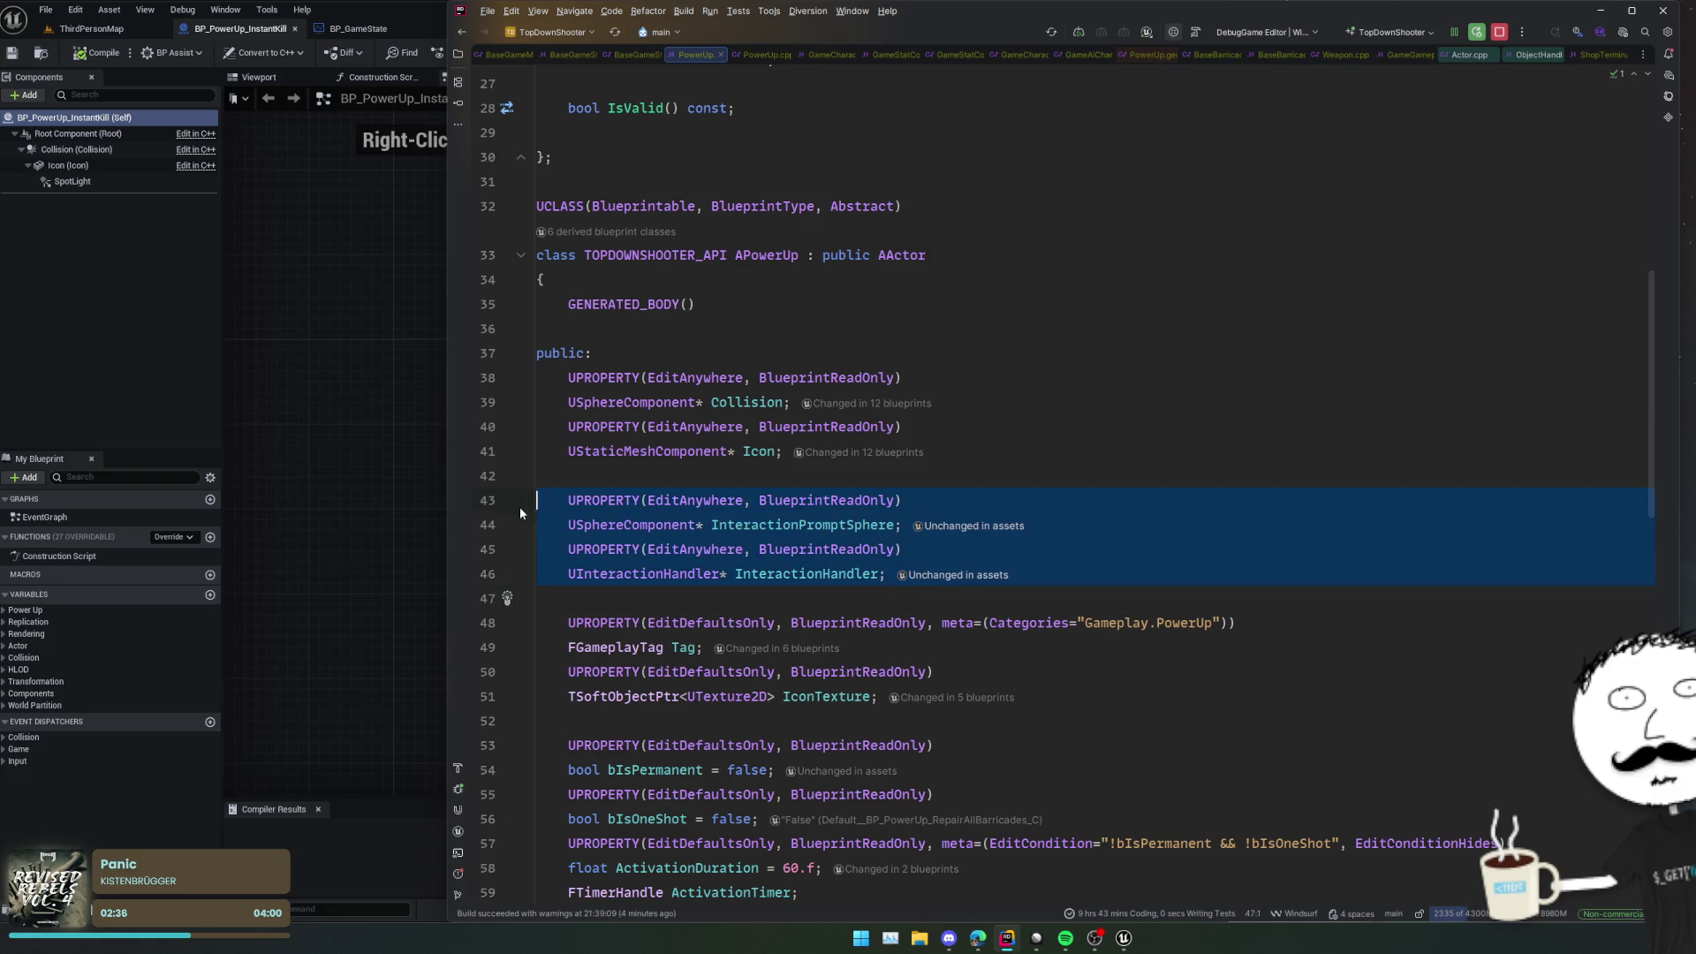
scroll(695, 539, down, 8)
scroll(694, 539, down, 5)
key(ctrl+alt+Home)
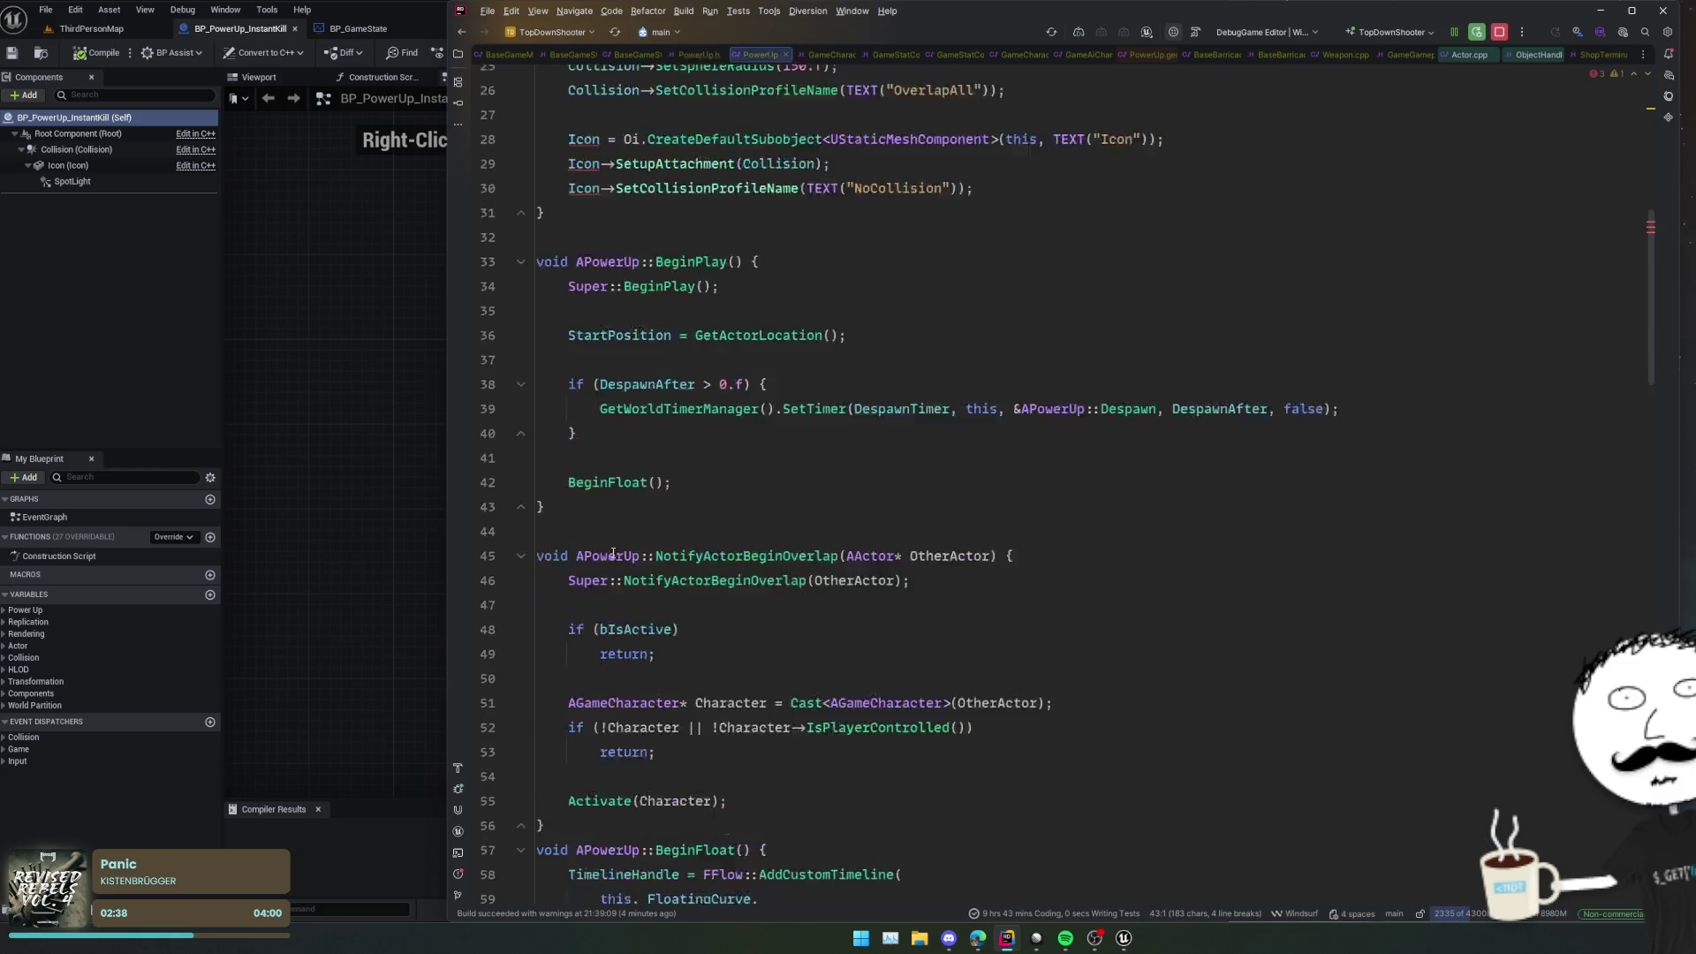
scroll(921, 419, up, 6)
click(826, 461)
click(1039, 655)
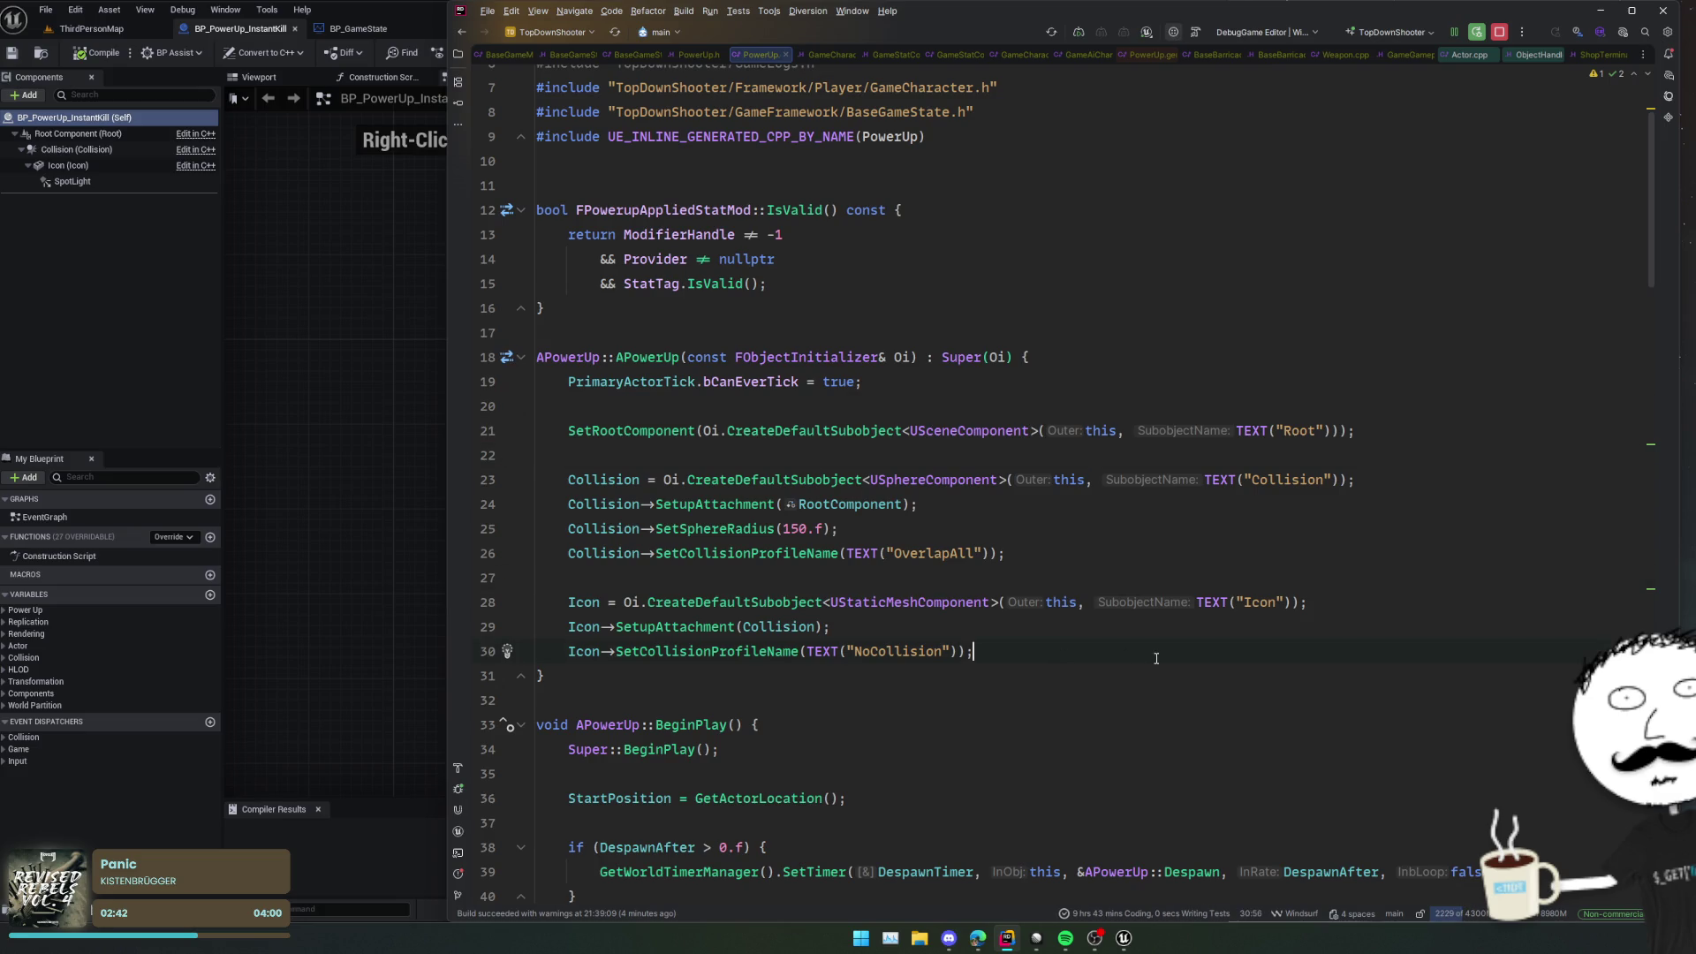
key(Return)
key(Return)
text(UPROPERTY(EditAnywhere, BlueprintReadOnly)     USphereComponent* InteractionPromptSphere;     UPROPERTY(EditAnywhere, BlueprintReadOnly)     UInteractionHandler* InteractionHandler;)
Step: Strip the pasted UPROPERTY macro lines and type InteractionPromptSphere
key(Up)
key(shift+End)
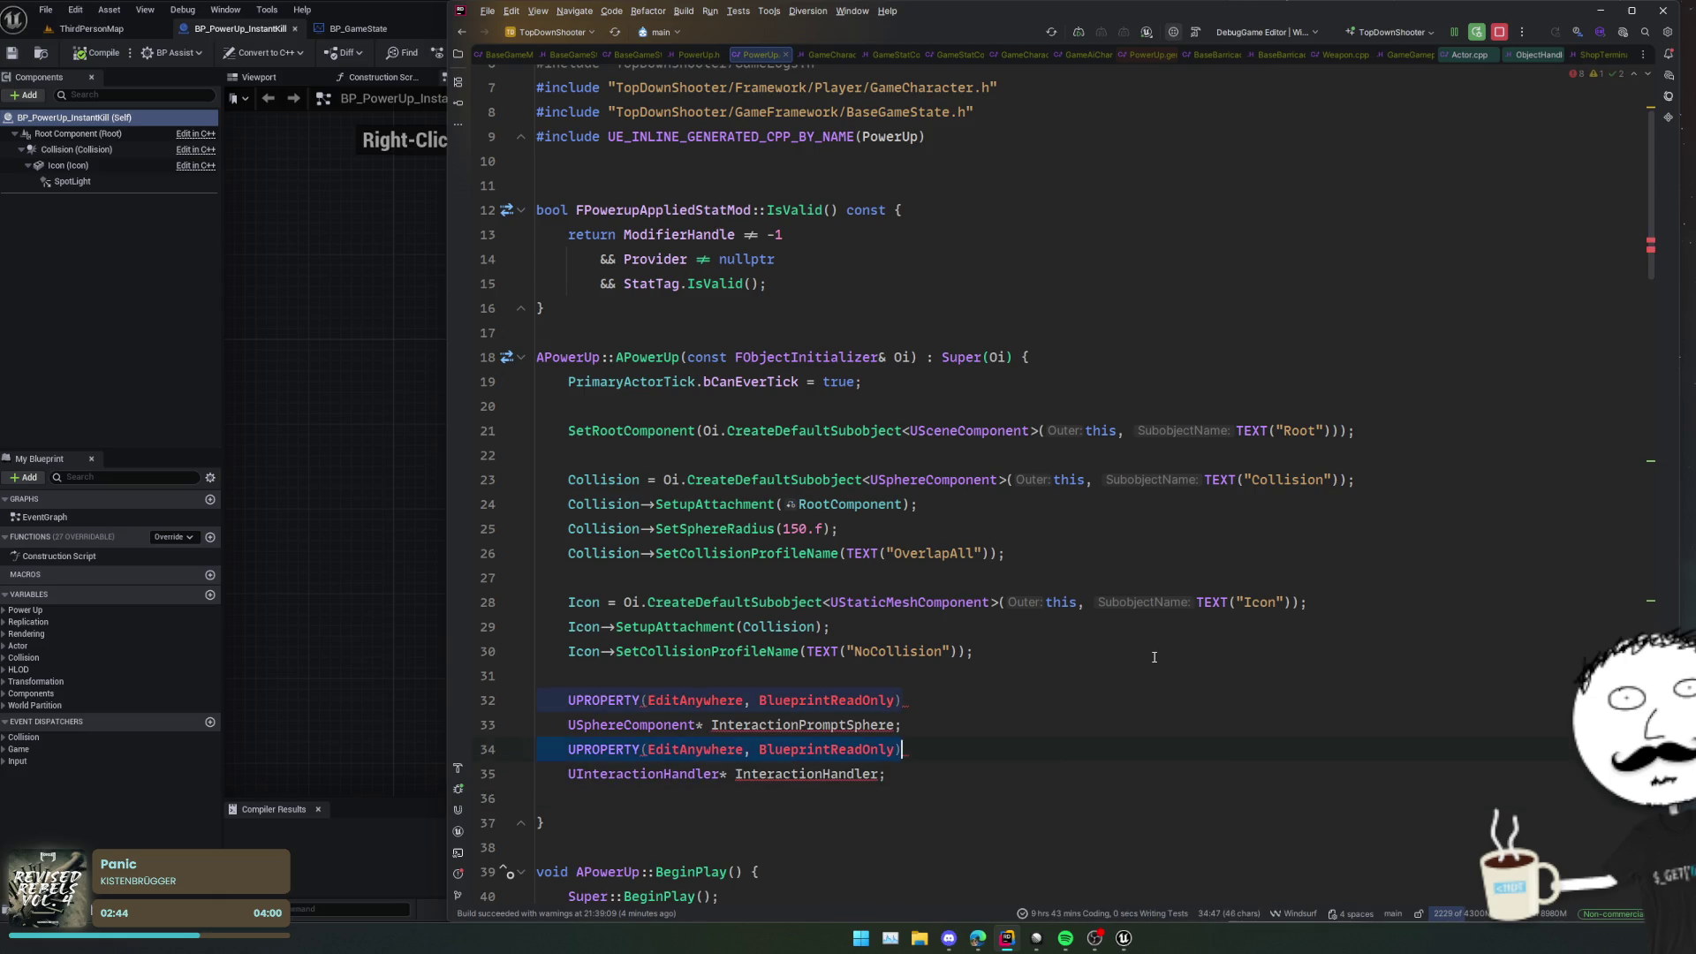
key(Delete)
key(Up)
key(Up)
key(shift+End)
key(Delete)
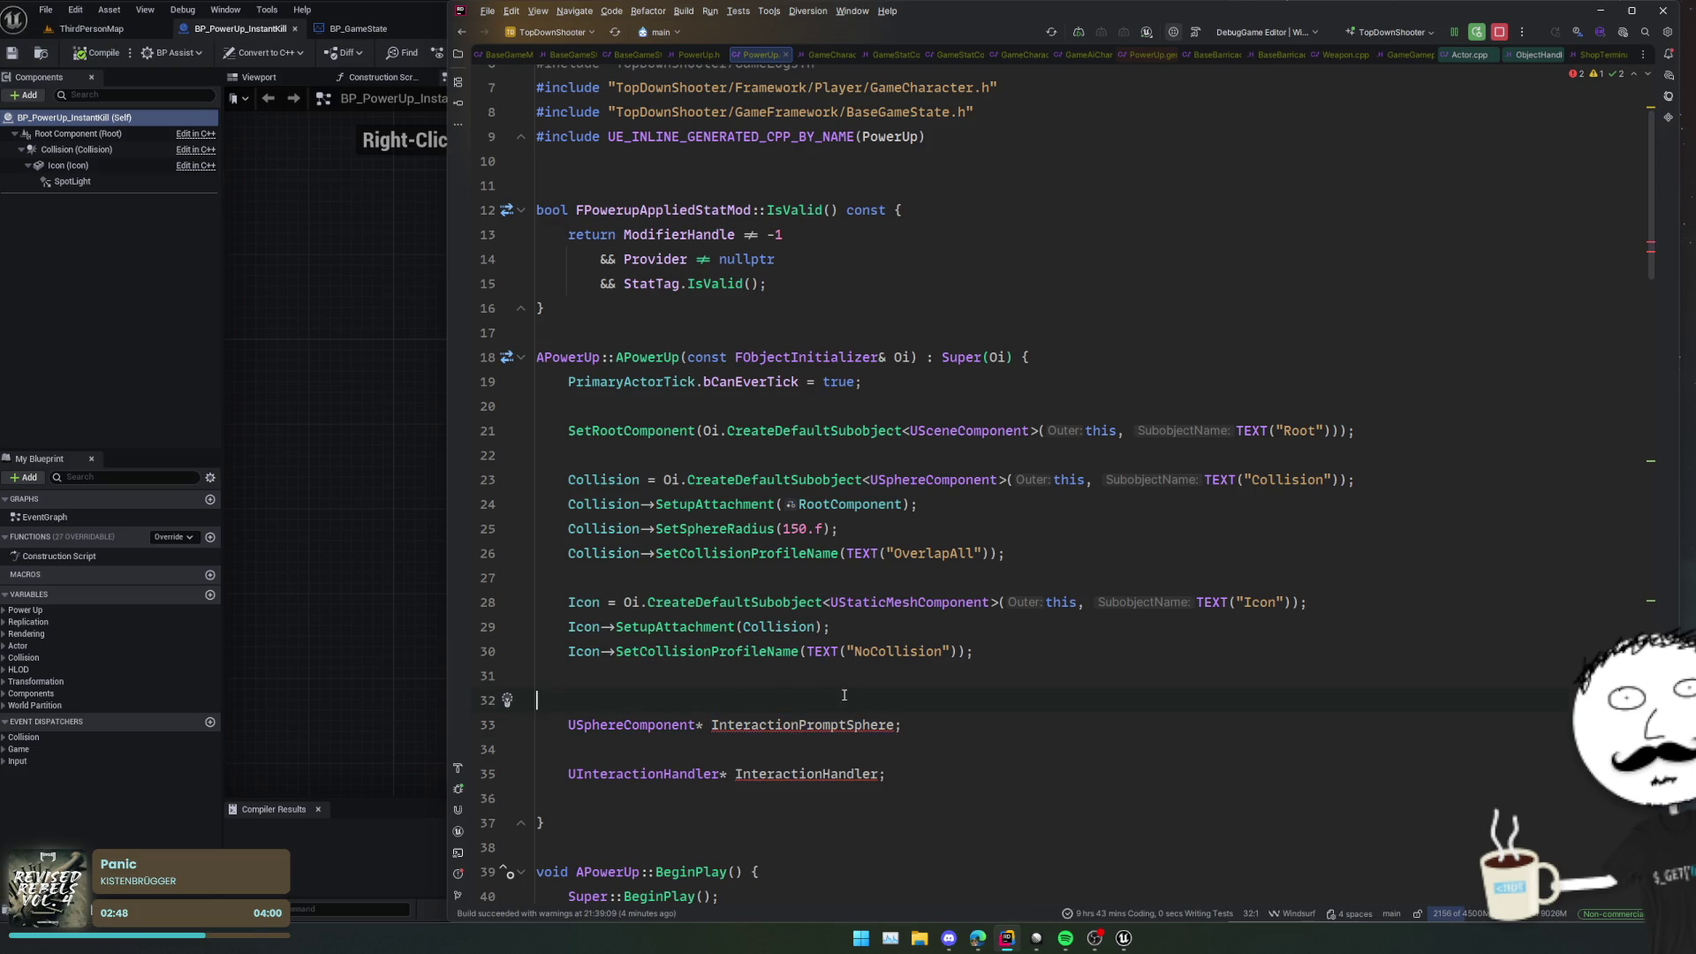
text(InteractionPromptSphere)
Step: Copy the CreateDefaultSubobject code from ShopTerminal.cpp into the PowerUp constructor
key(ctrl+Tab)
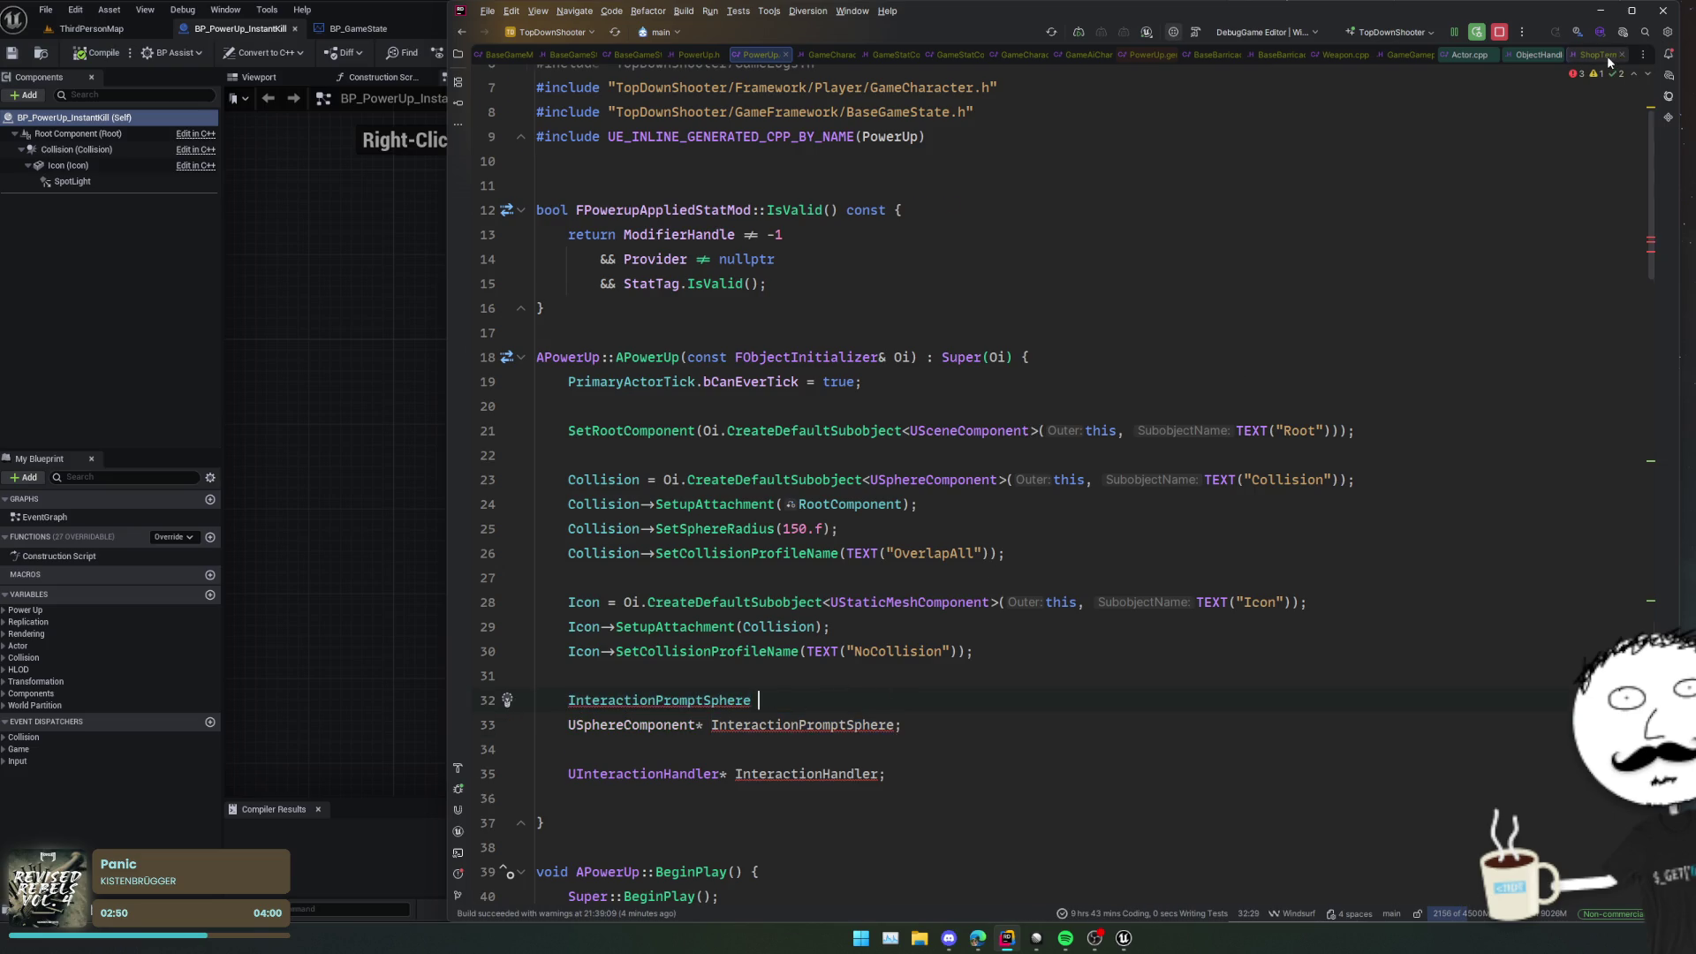
key(ctrl+alt+Home)
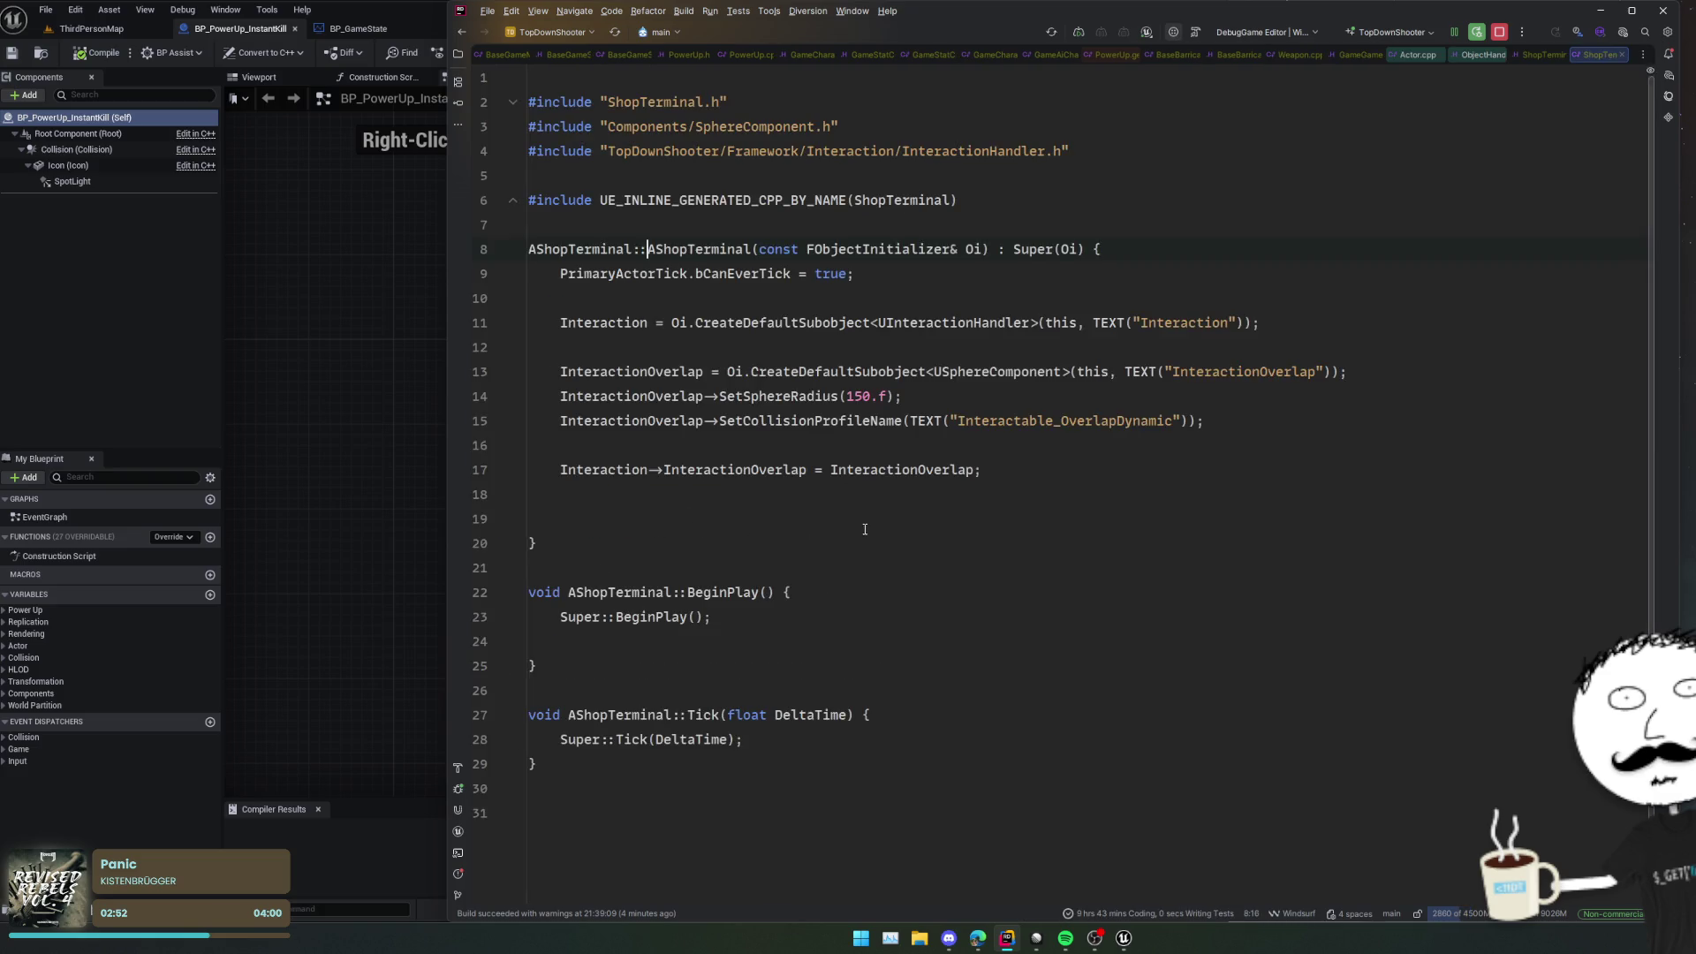
click(615, 443)
drag(615, 444, 565, 328)
key(ctrl+c)
key(ctrl+Tab)
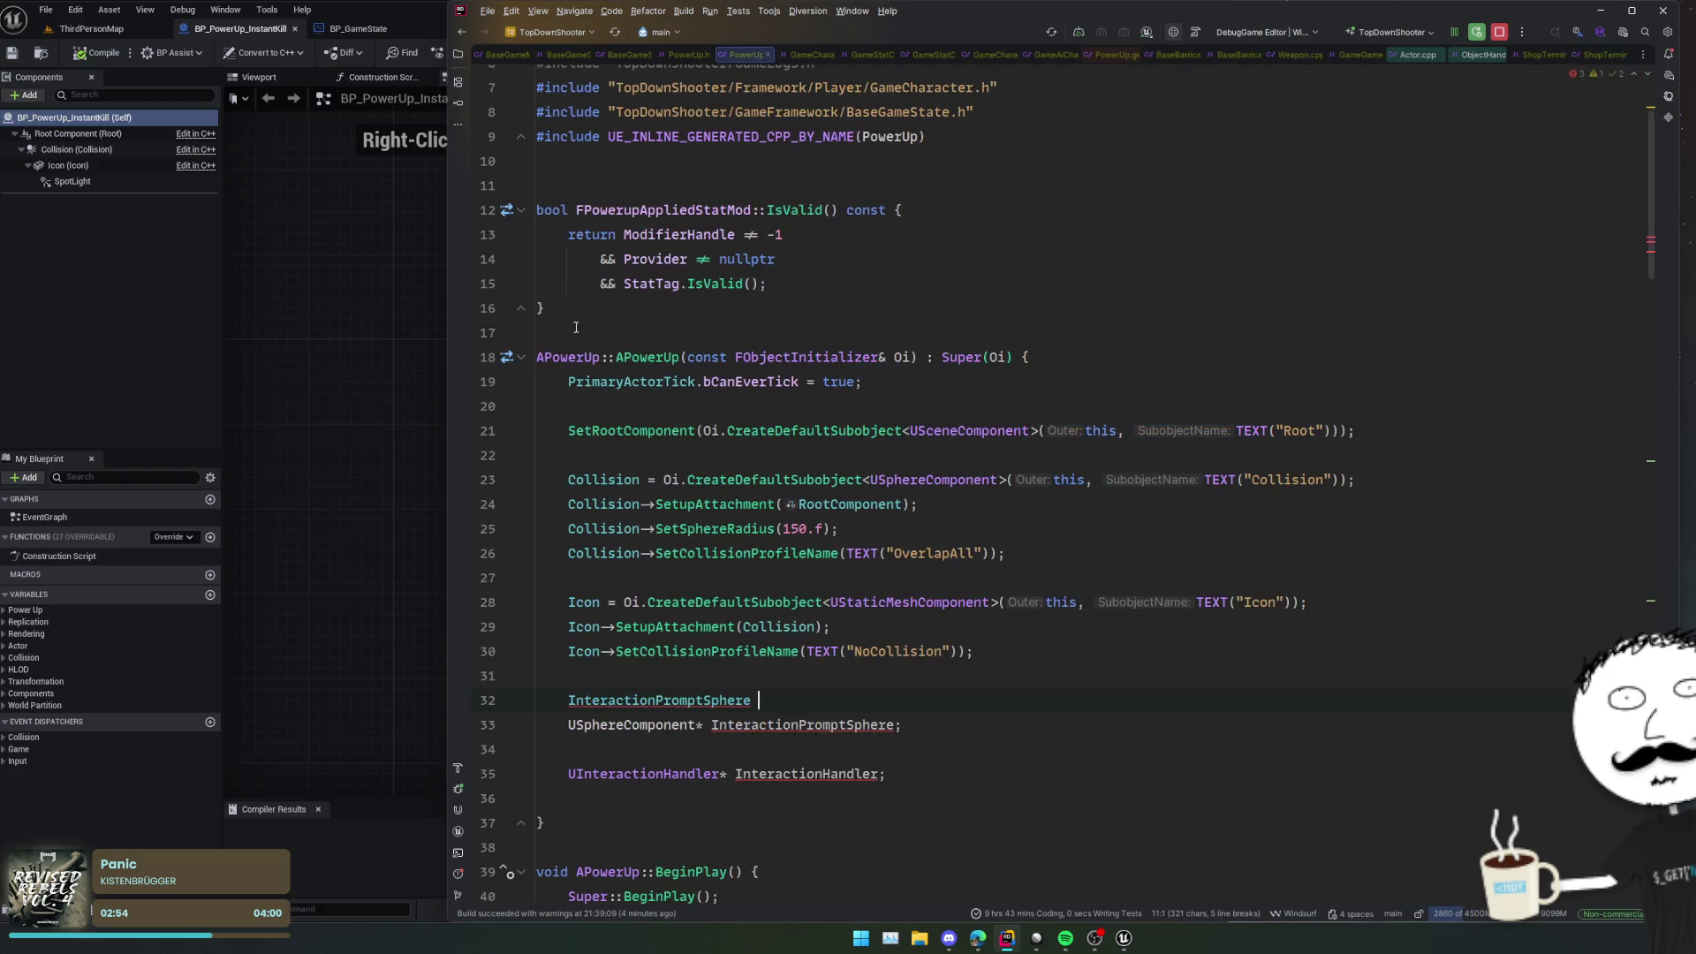
click(841, 674)
key(ctrl+v)
Step: Rename InteractionOverlap to InteractionPromptSphere and Interaction to InteractionHandler in the pasted code
scroll(841, 619, down, 3)
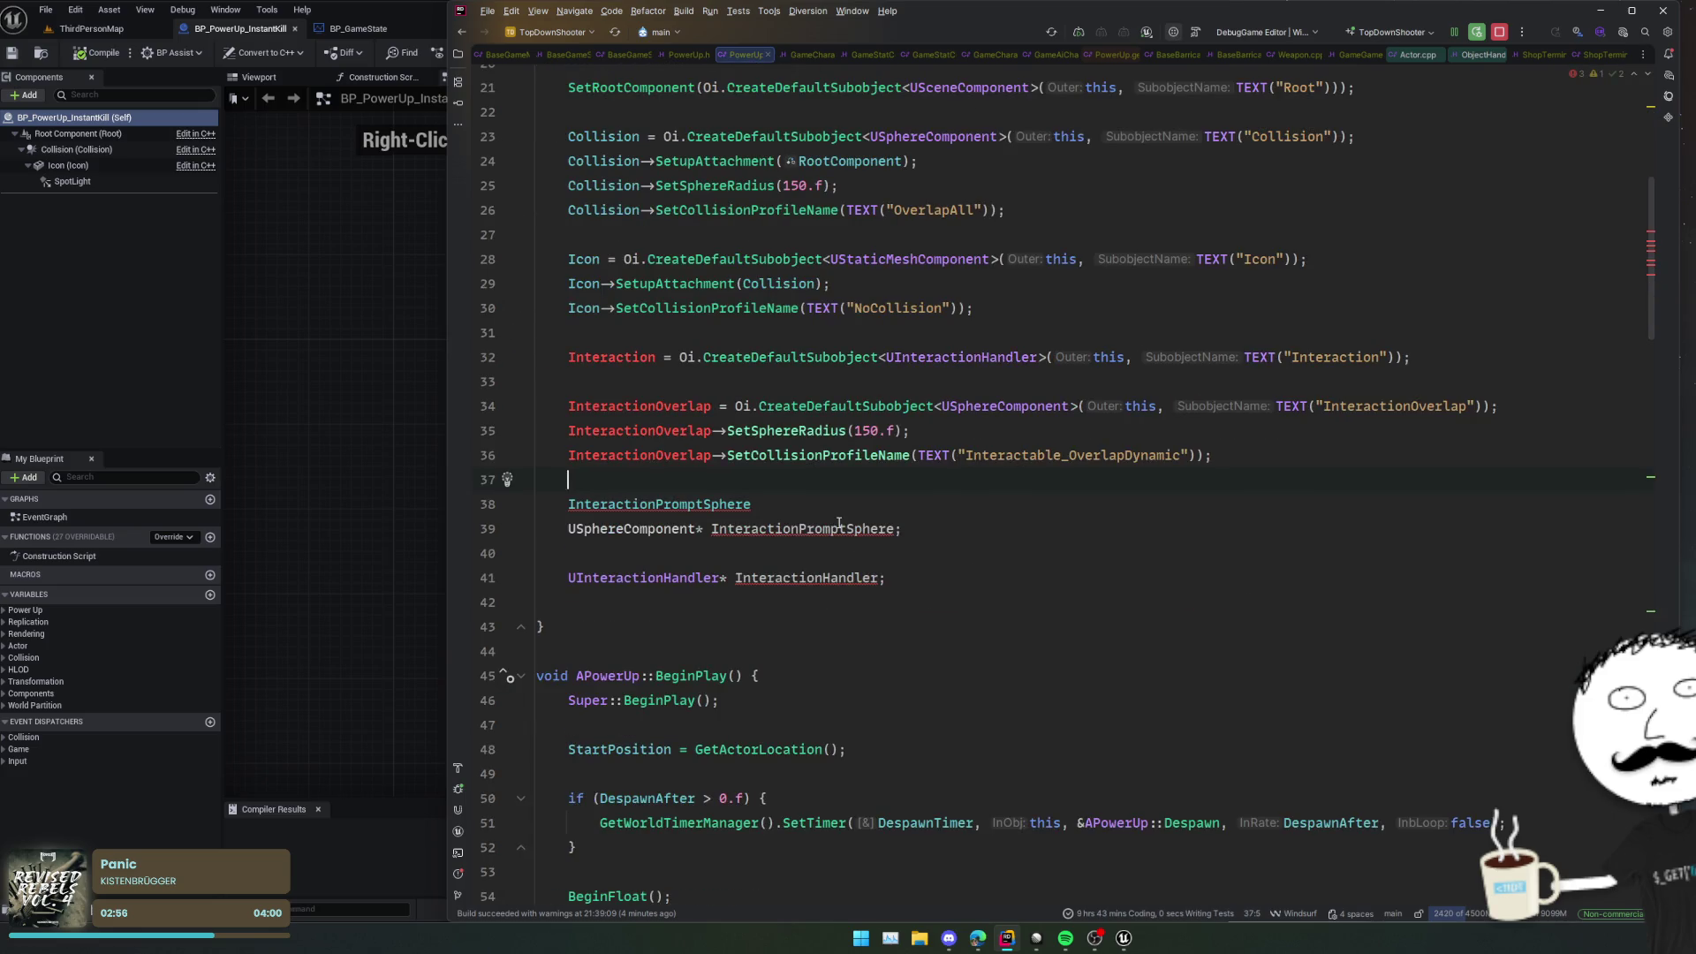
key(Down)
key(shift+End)
key(ctrl+c)
double_click(655, 407)
key(ctrl+alt+shift+j)
key(ctrl+v)
key(ctrl+c)
key(Up)
key(Up)
key(Up)
key(Home)
key(ctrl+shift+Right)
key(ctrl+v)
Step: Delete the leftover declarations and blank line, then go to the UInteractionHandler class definition
drag(901, 574, 547, 480)
key(BackSpace)
click(972, 406)
key(Down)
key(Down)
key(Down)
key(Up)
key(Delete)
double_click(652, 358)
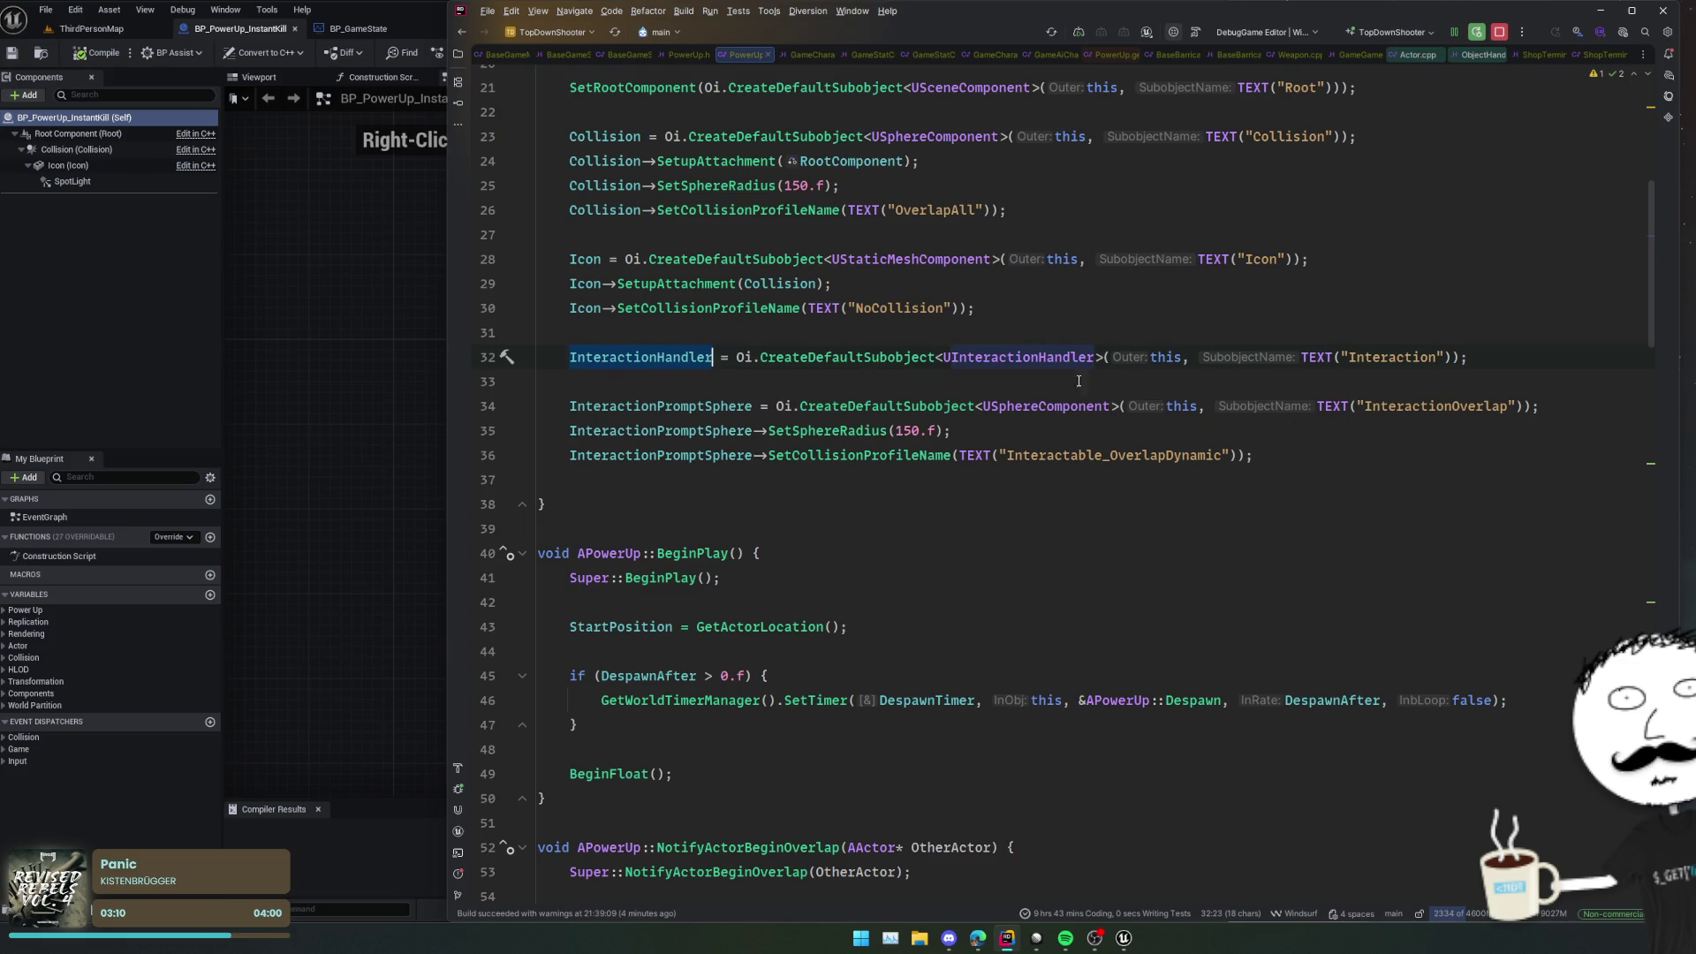
key(ctrl+shift+b)
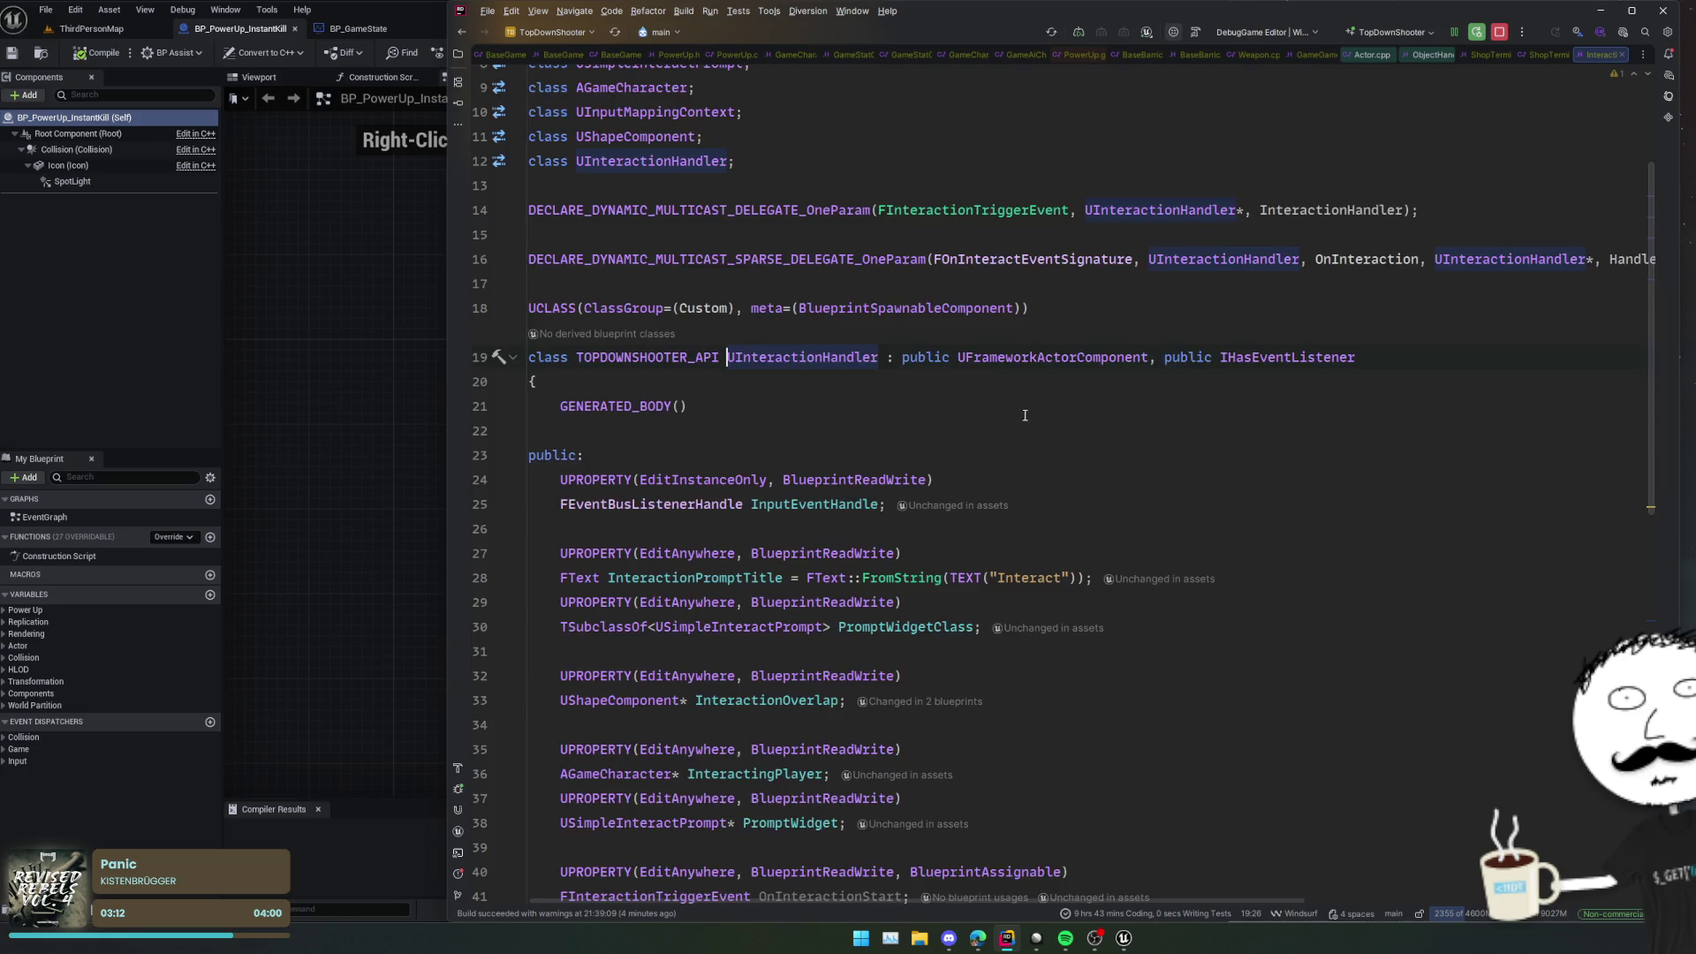
Step: Copy the InteractionPromptTitle UPROPERTY lines and clear the copied declaration line for a new field
scroll(1263, 415, down, 2)
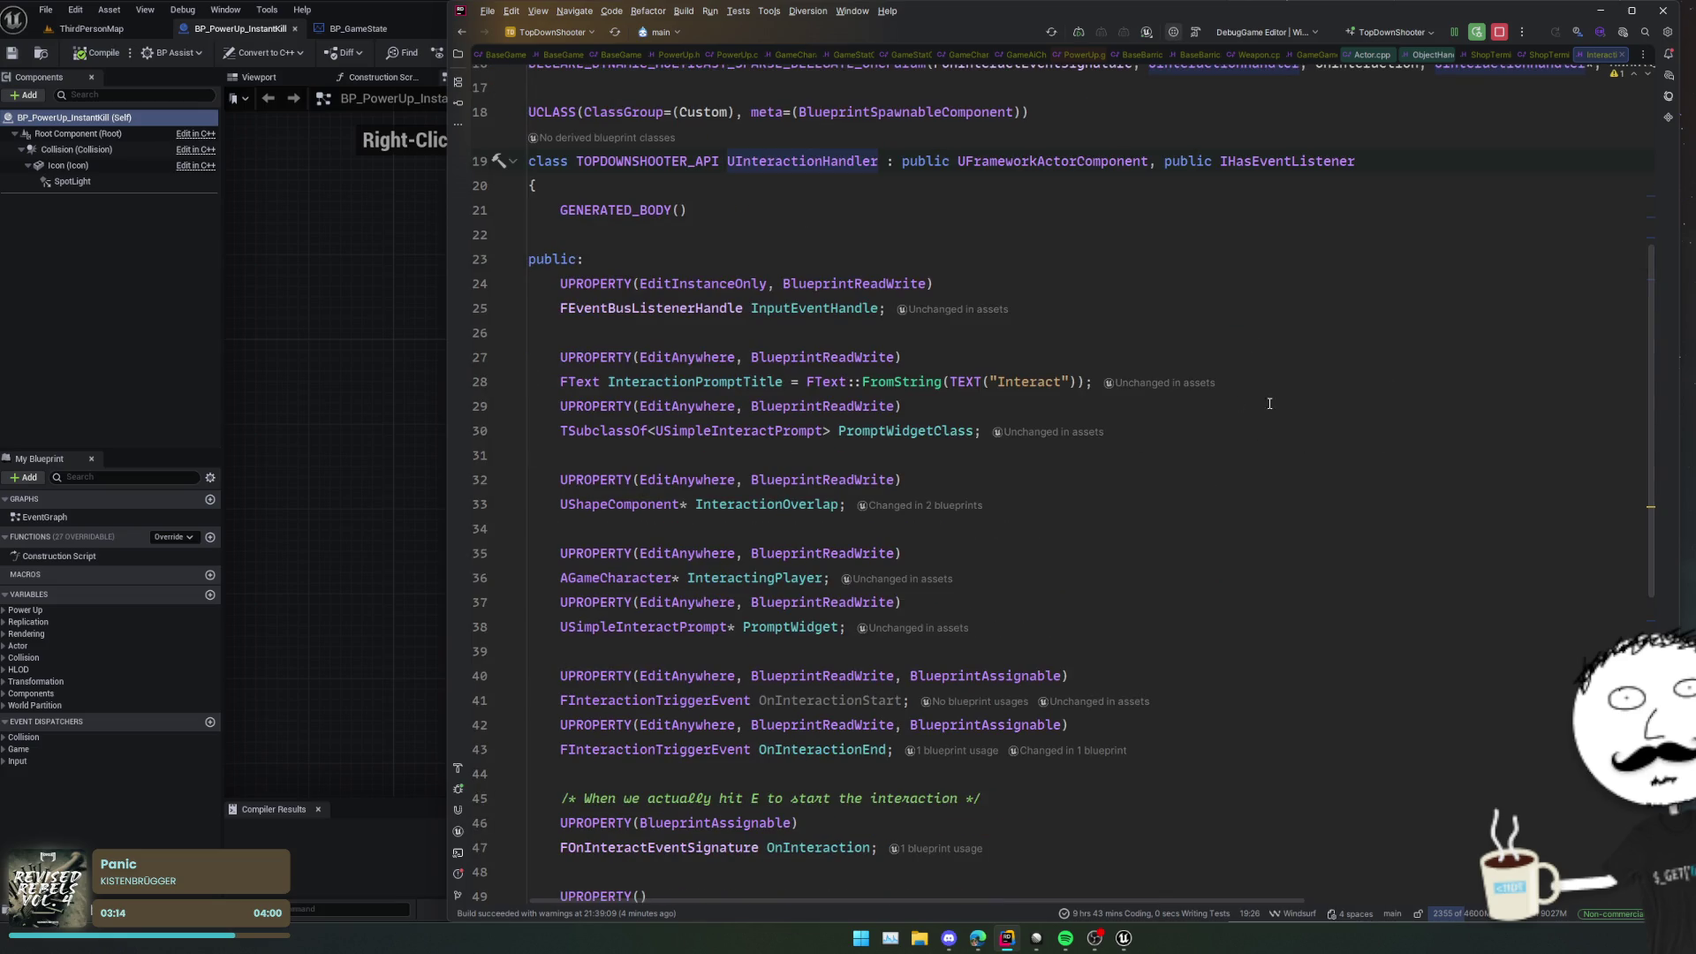
scroll(1270, 404, down, 4)
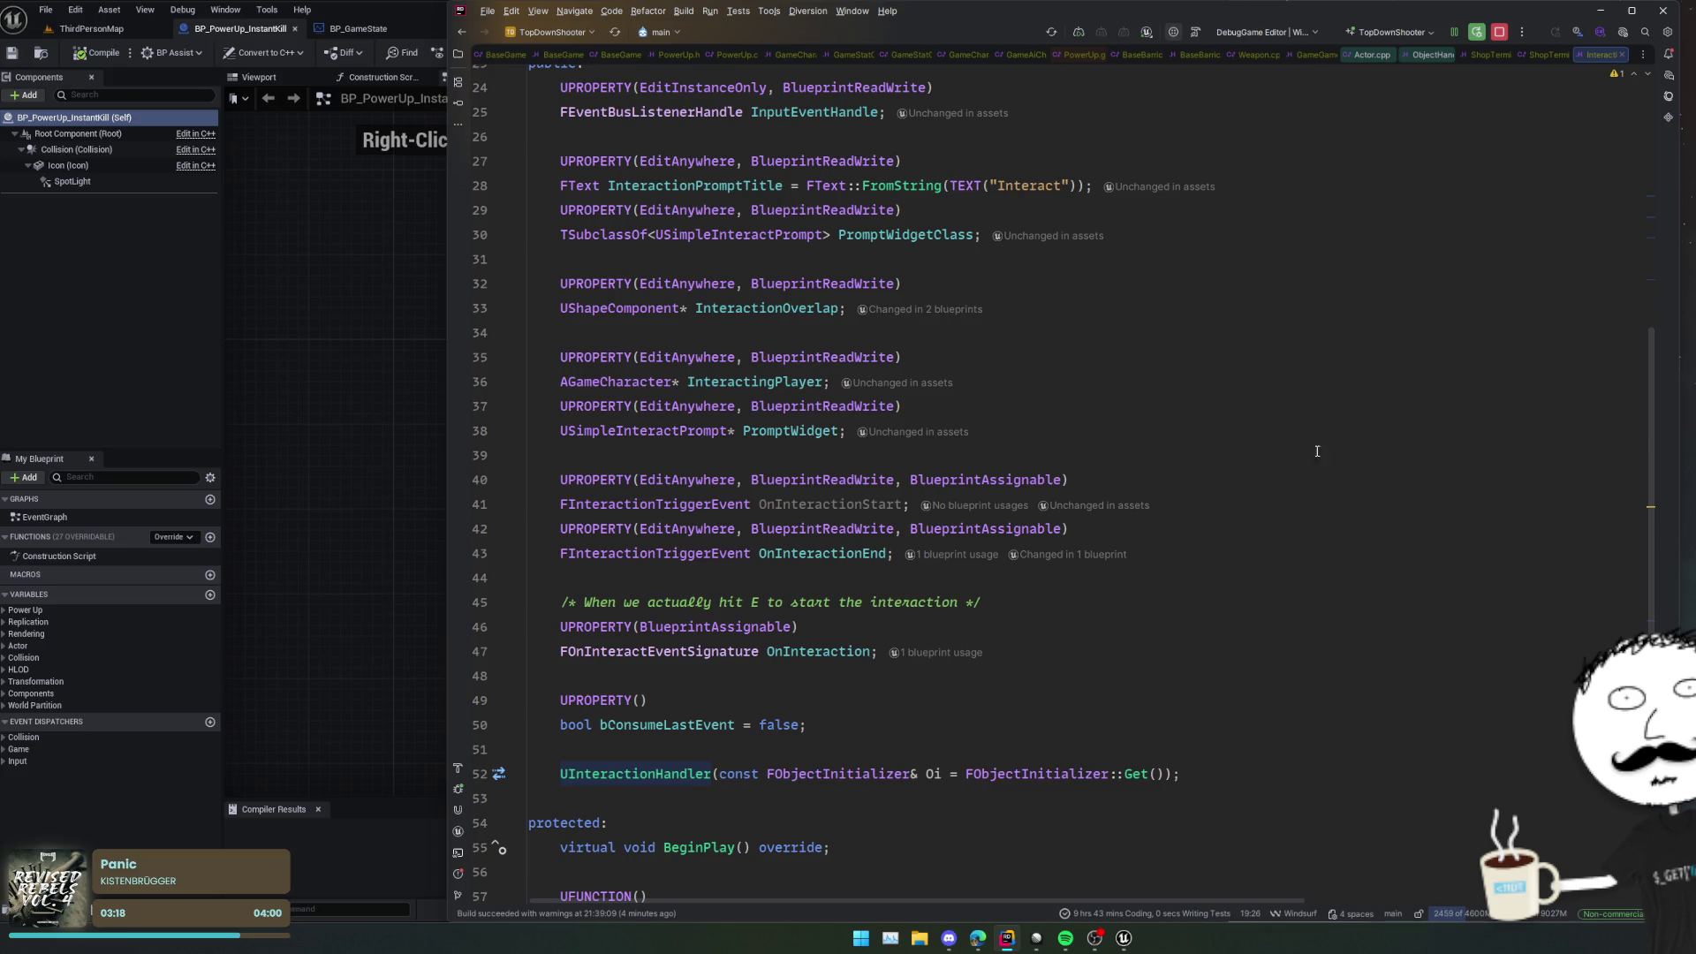
scroll(1242, 526, down, 2)
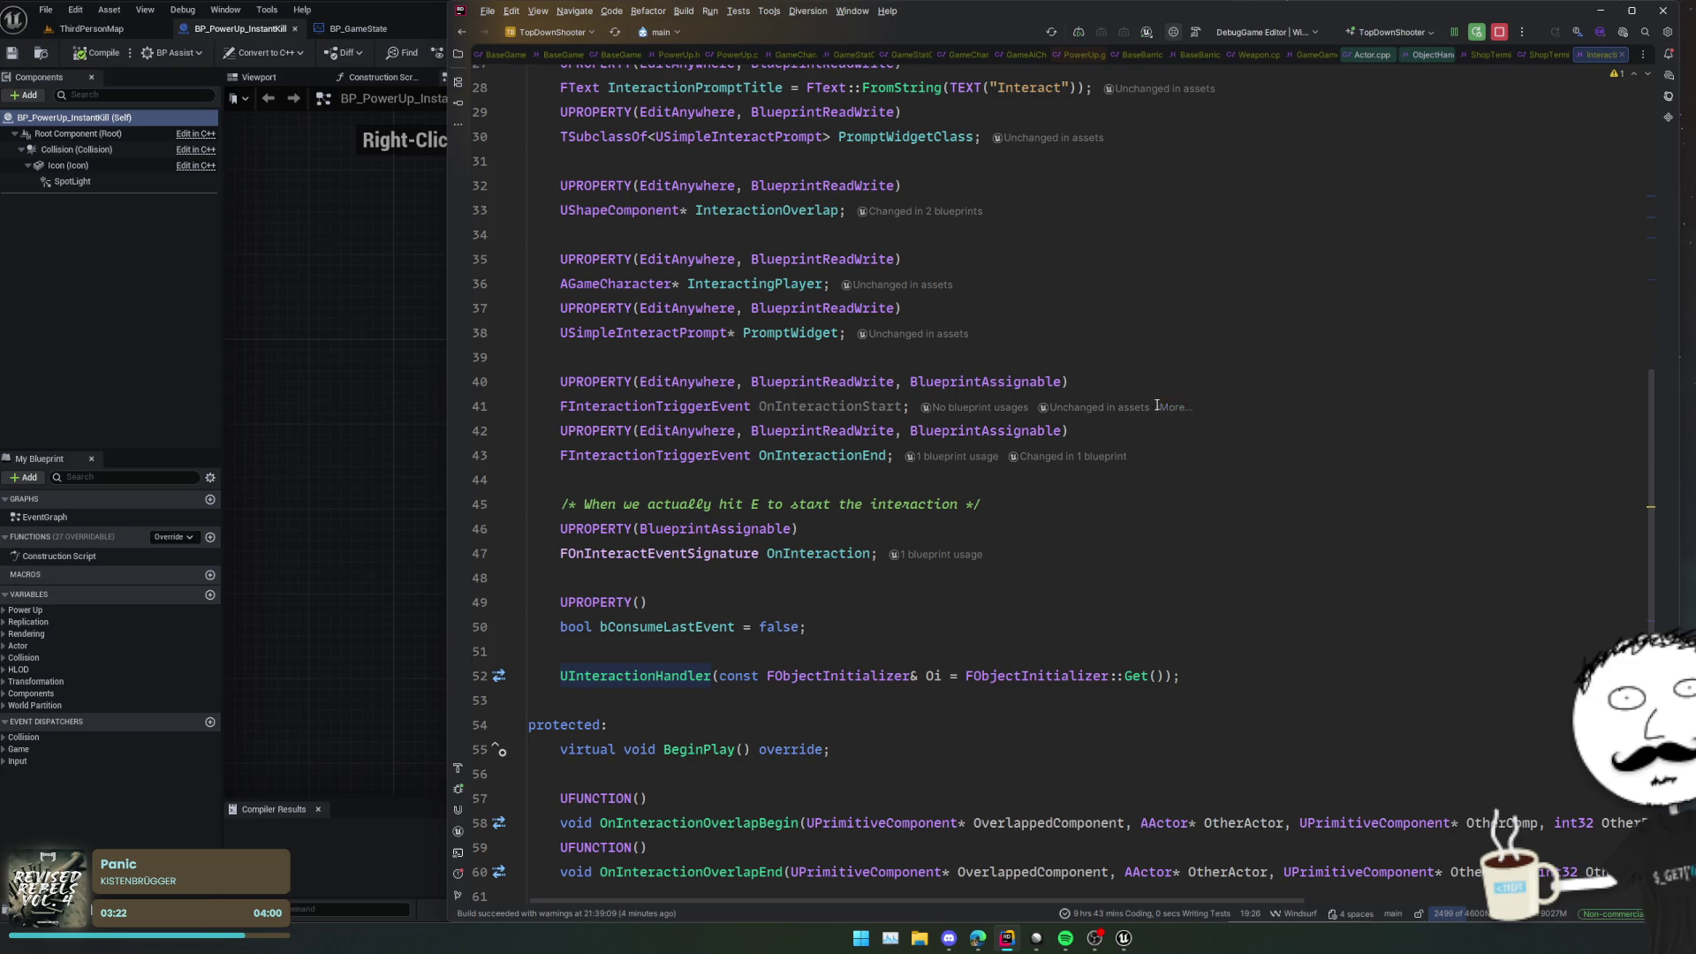
scroll(1167, 372, up, 3)
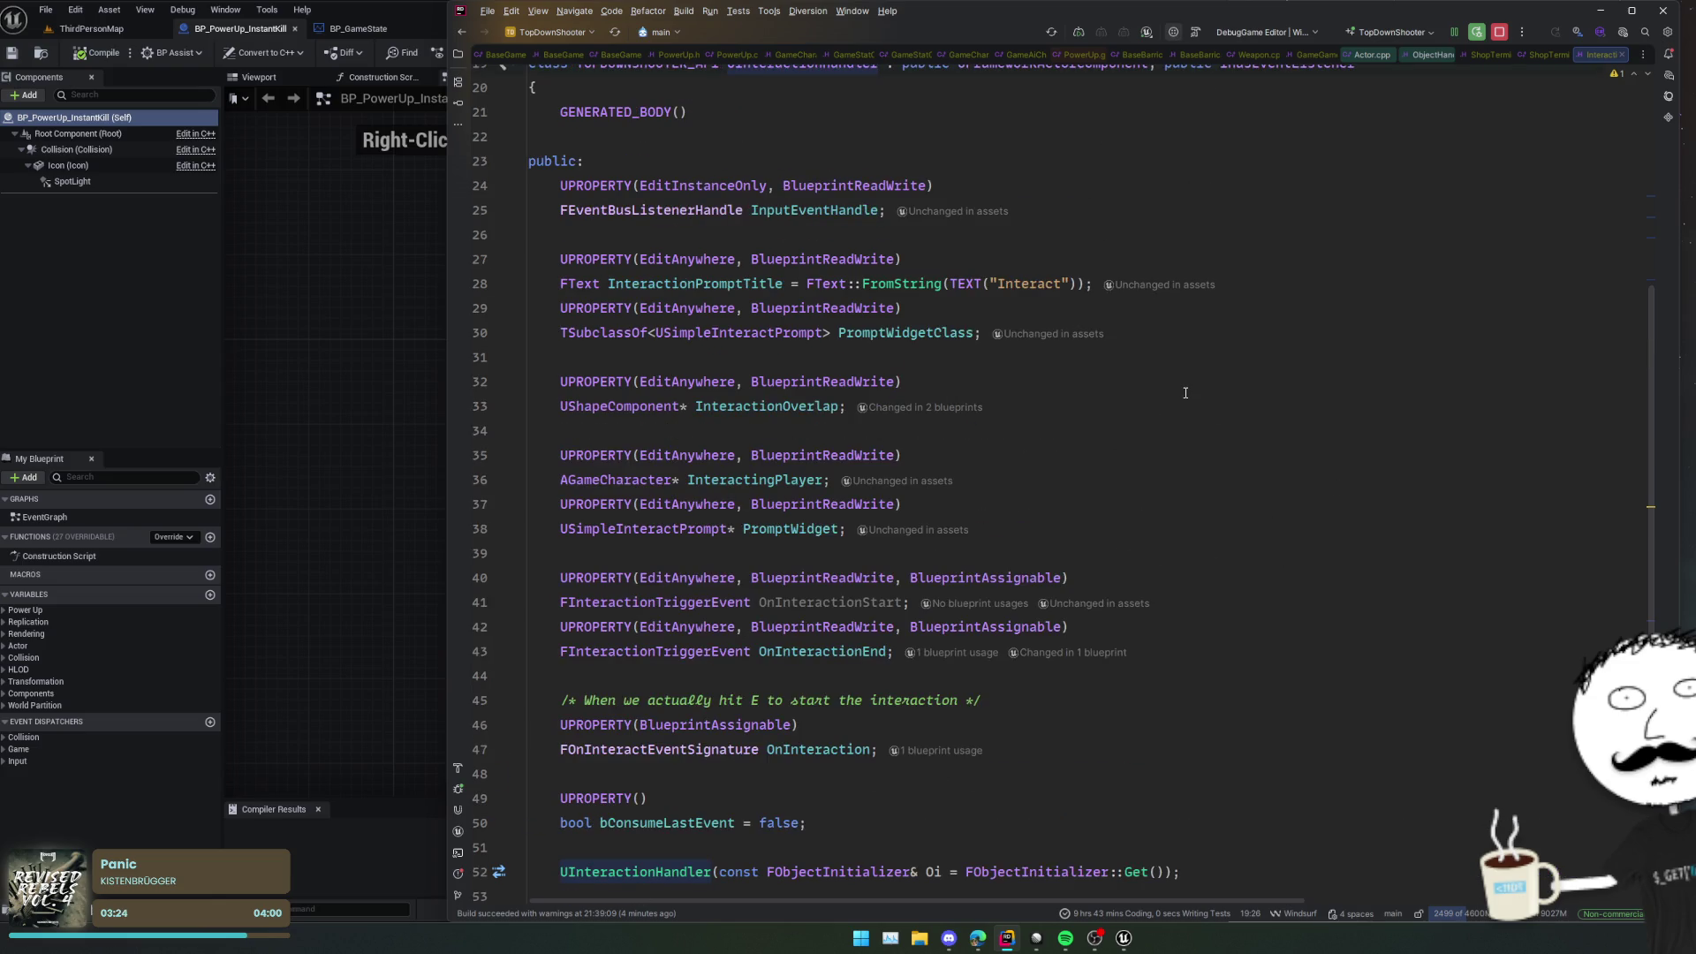
scroll(1185, 392, down, 4)
click(987, 477)
scroll(1105, 478, up, 4)
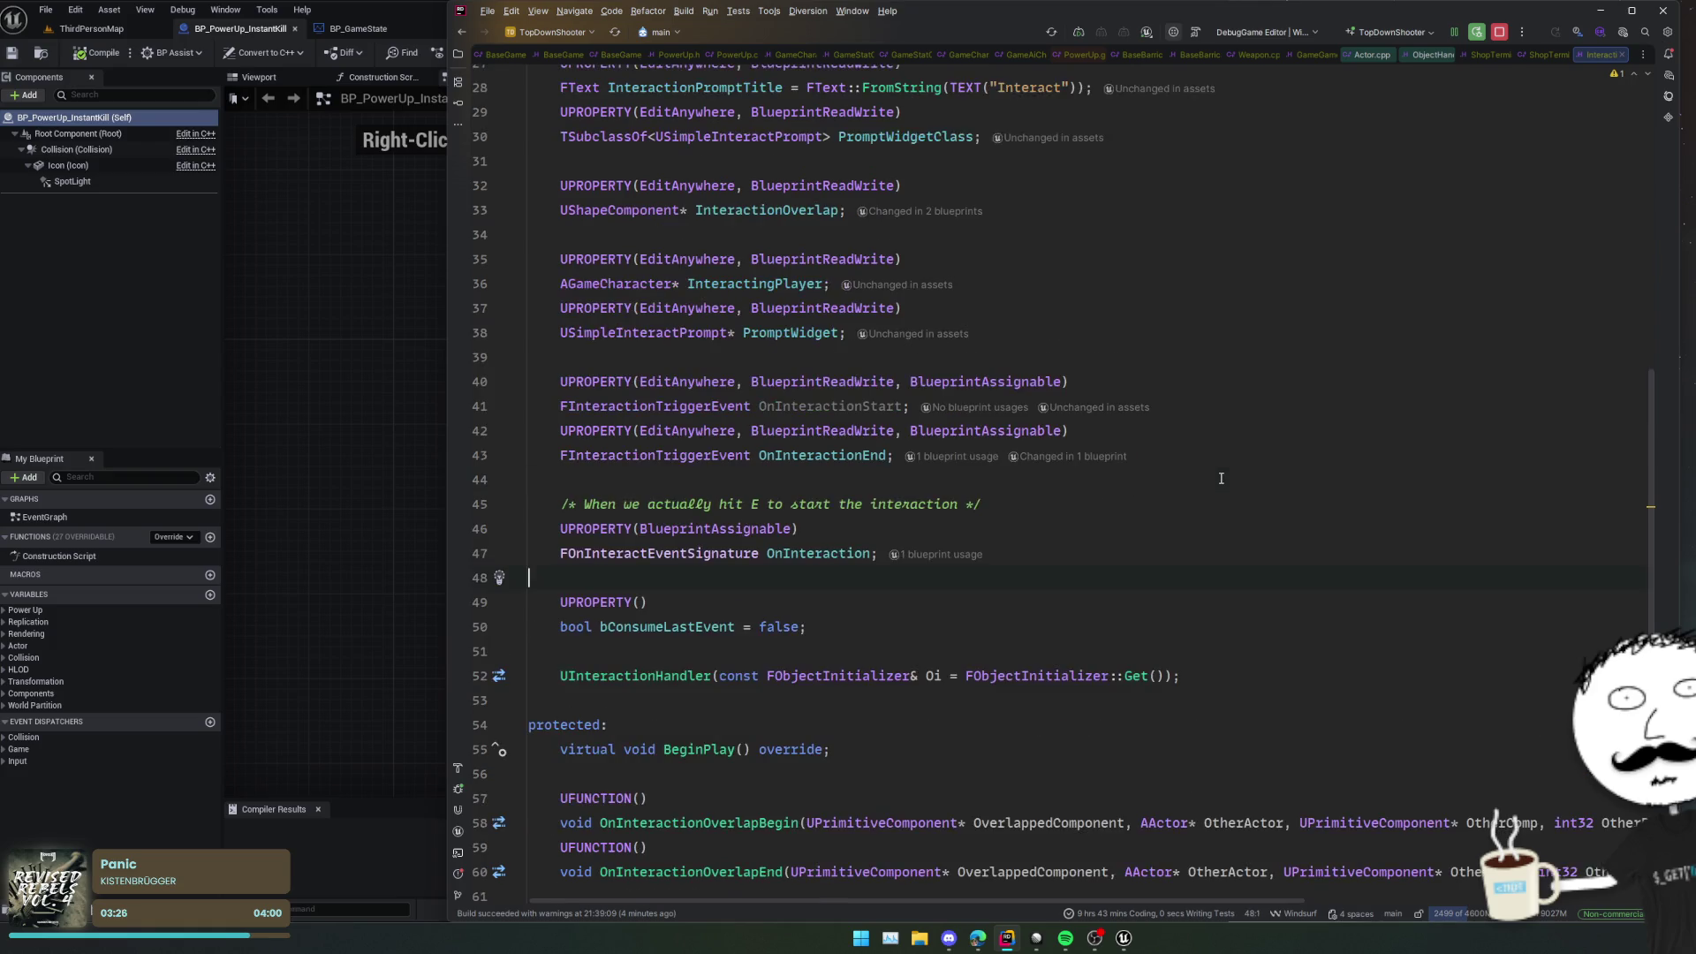
click(1223, 477)
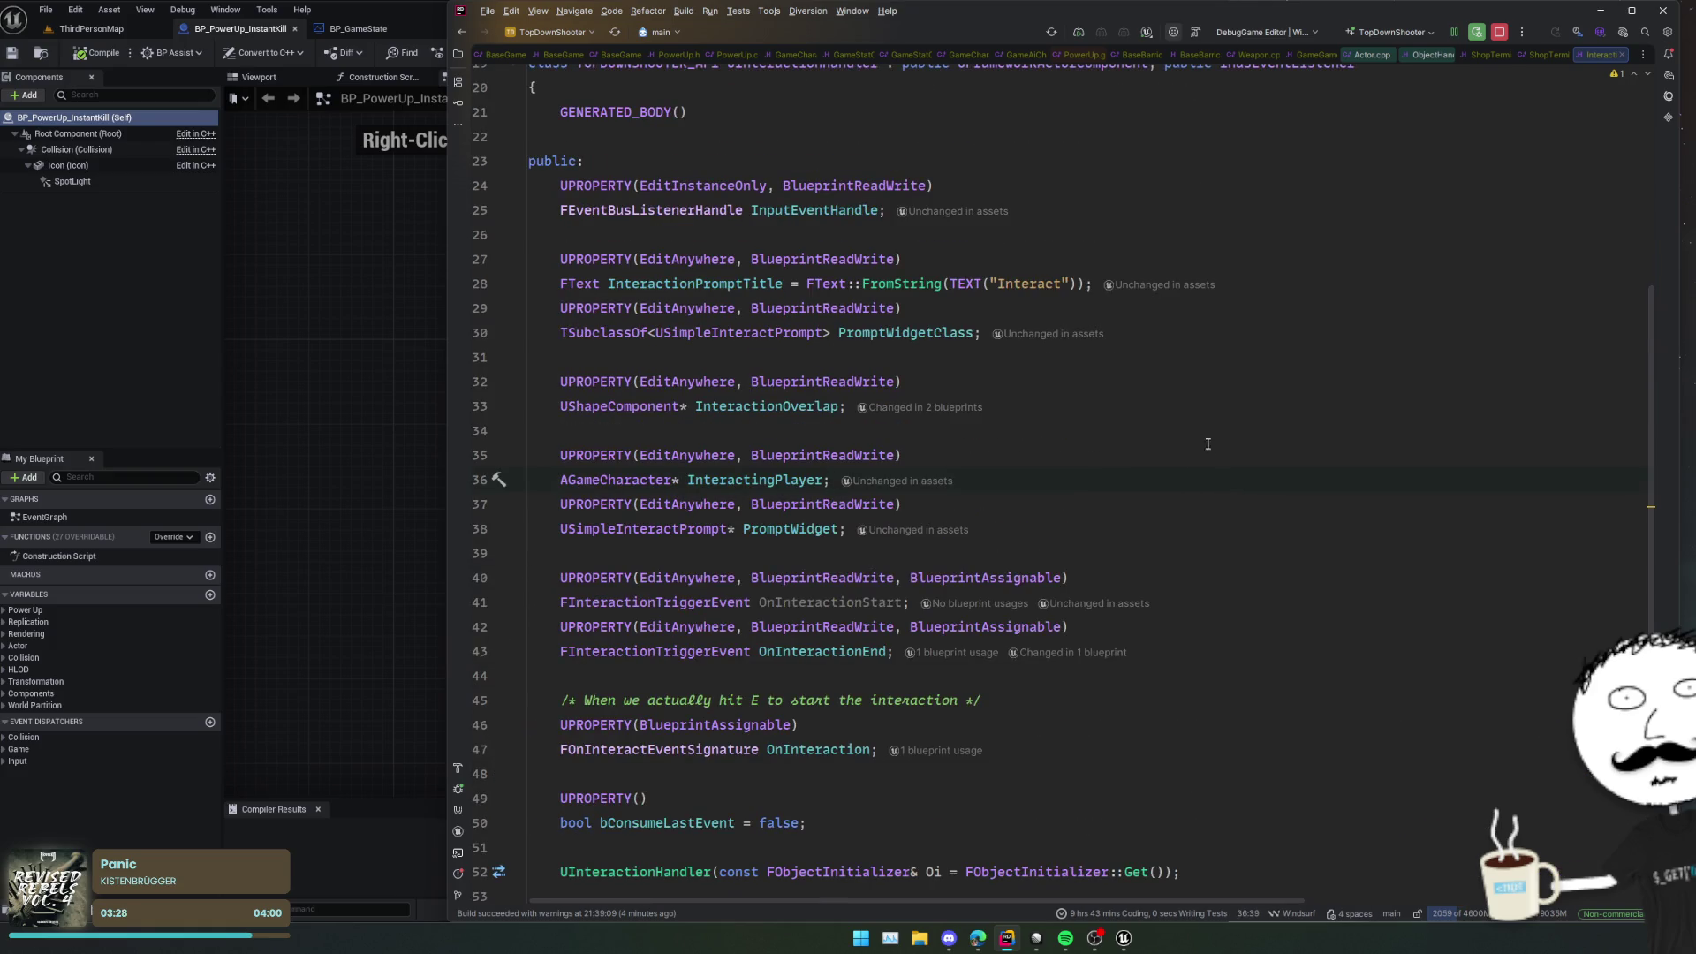
scroll(1208, 443, up, 2)
click(1359, 377)
key(shift+Up)
key(shift+Up)
key(ctrl+d)
click(1348, 383)
key(shift+Home)
key(BackSpace)
Step: Declare 'bool bAllowInteraction = true;' and open a line above its UPROPERTY
text(bool bAllowInterac)
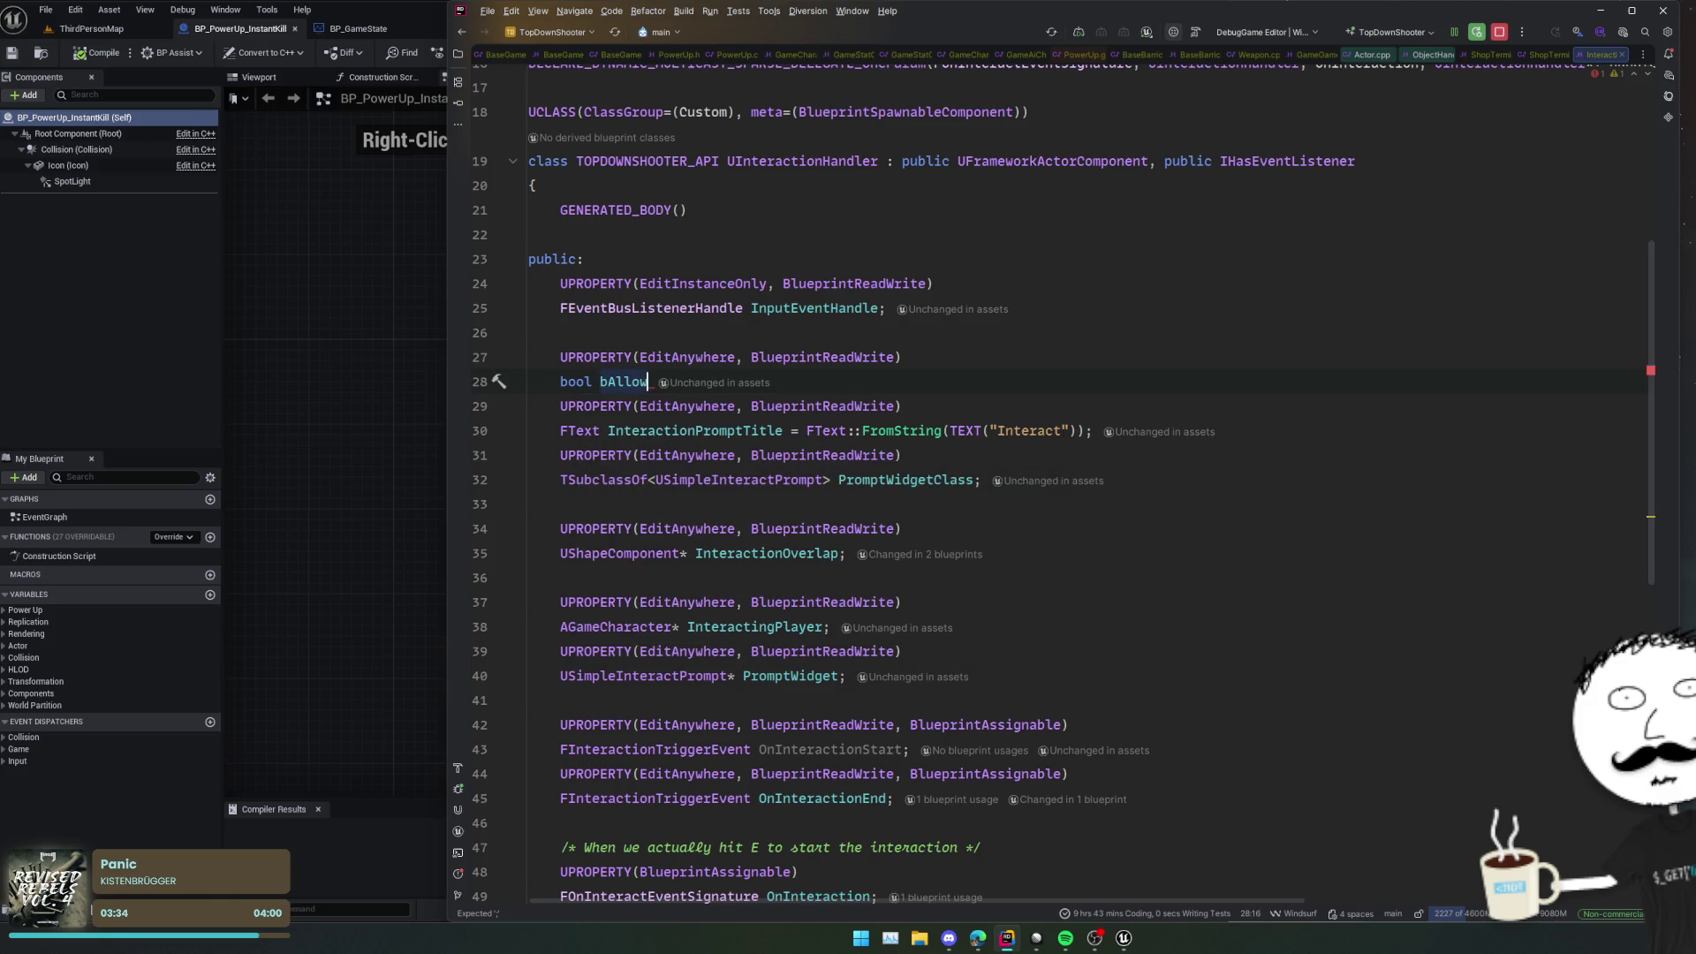
text(tion = true;)
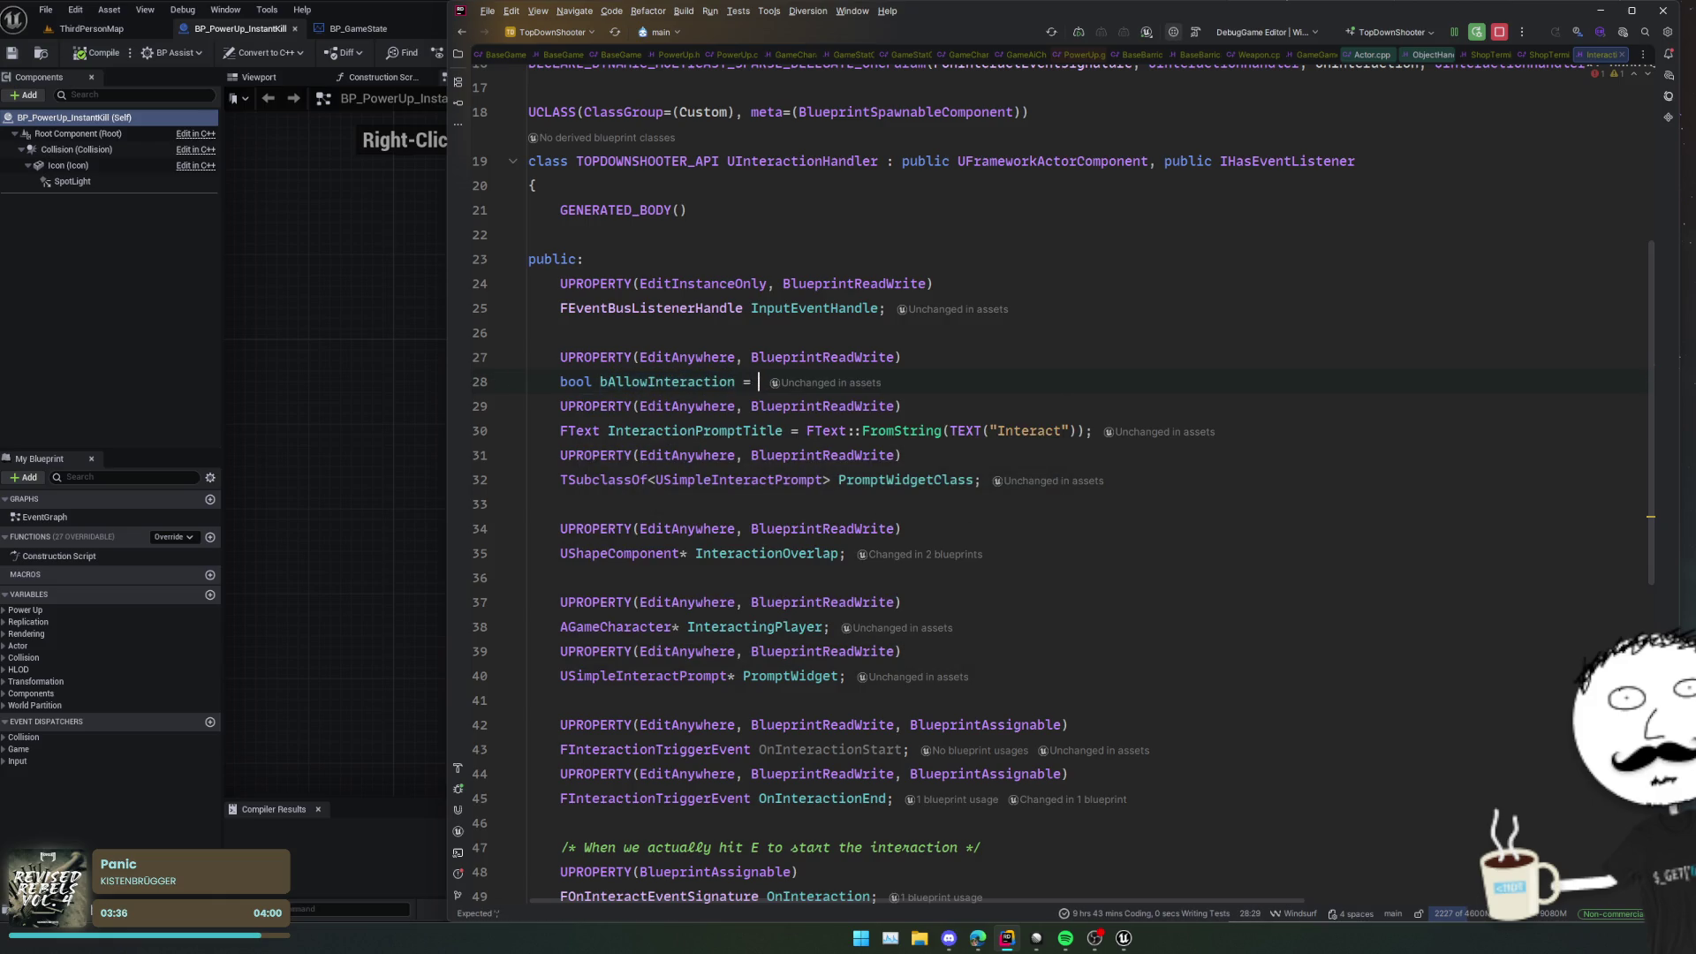
click(799, 357)
key(Return)
key(ctrl+z)
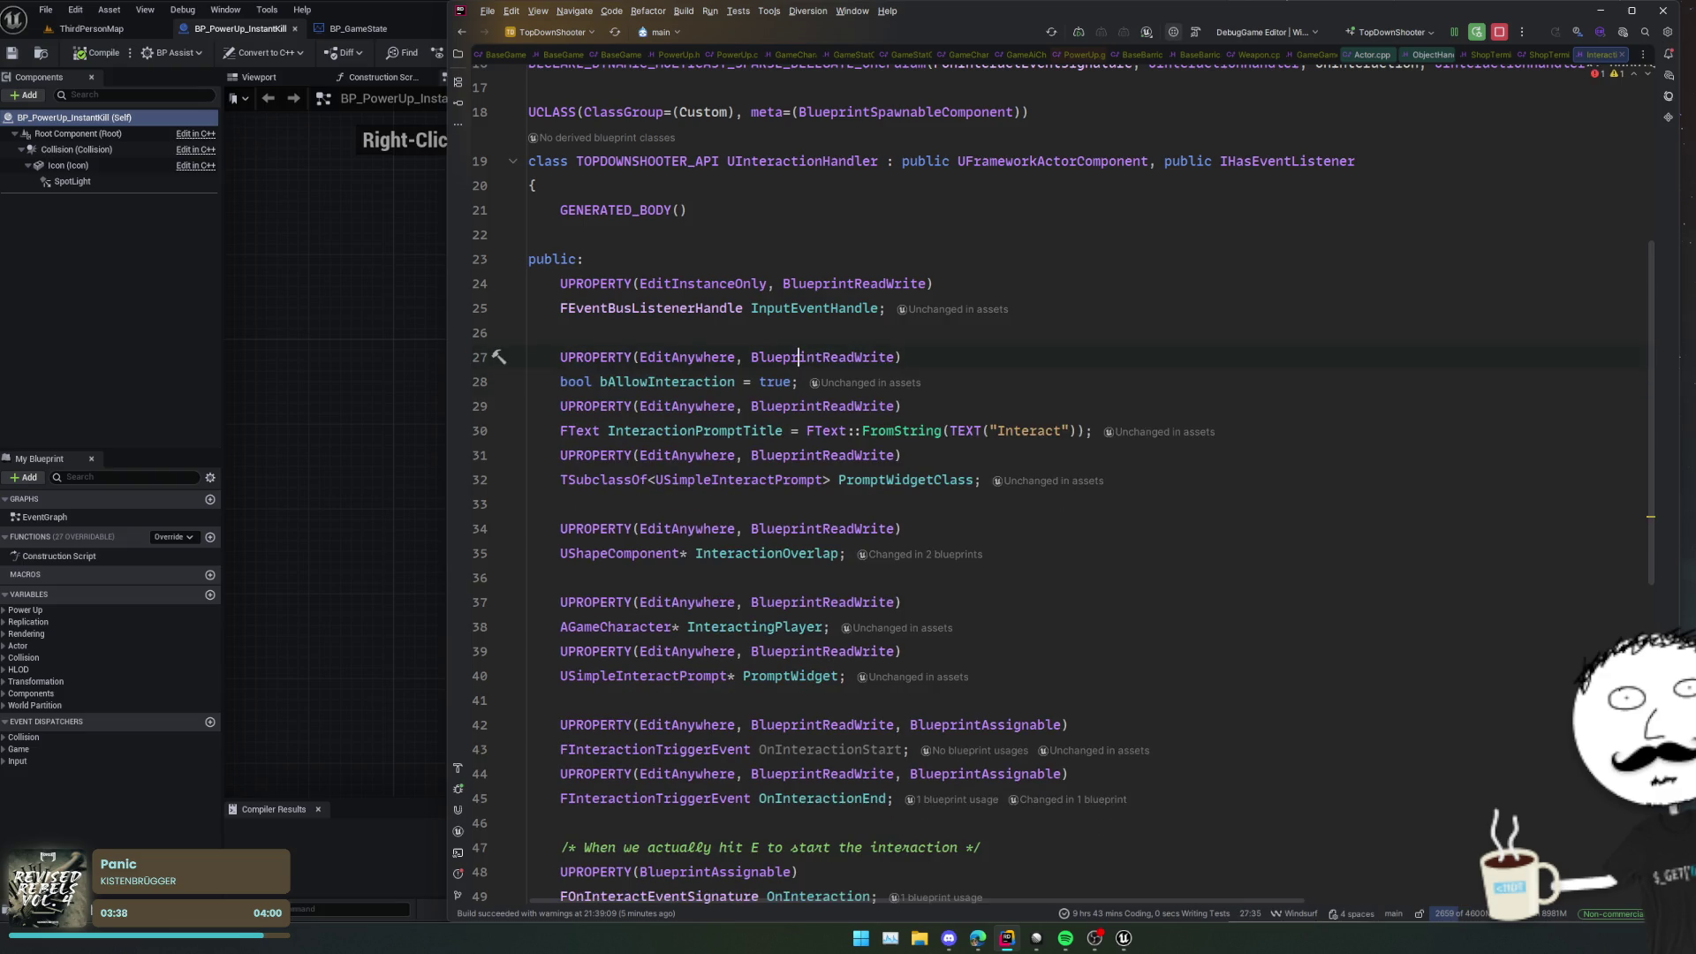
key(ctrl+alt+Return)
Step: Write a /** doc comment: when disabled, the prompt shows but interaction handling is removed
text(/** When d)
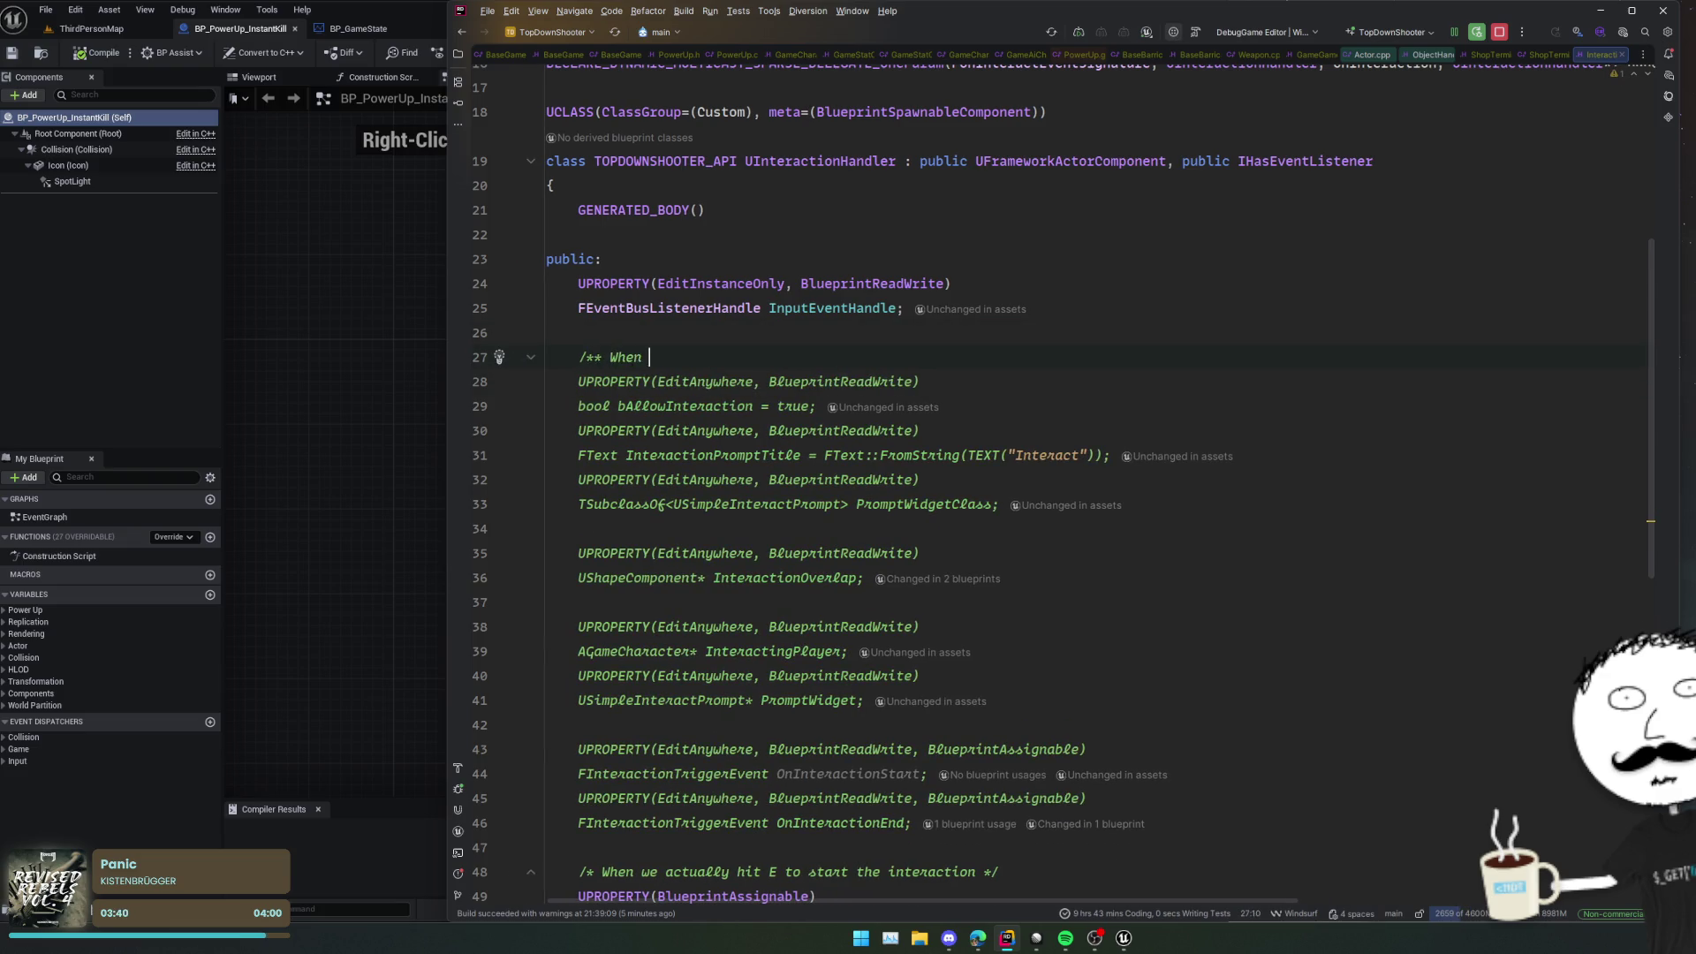
key(BackSpace)
text(disabled it'll show )
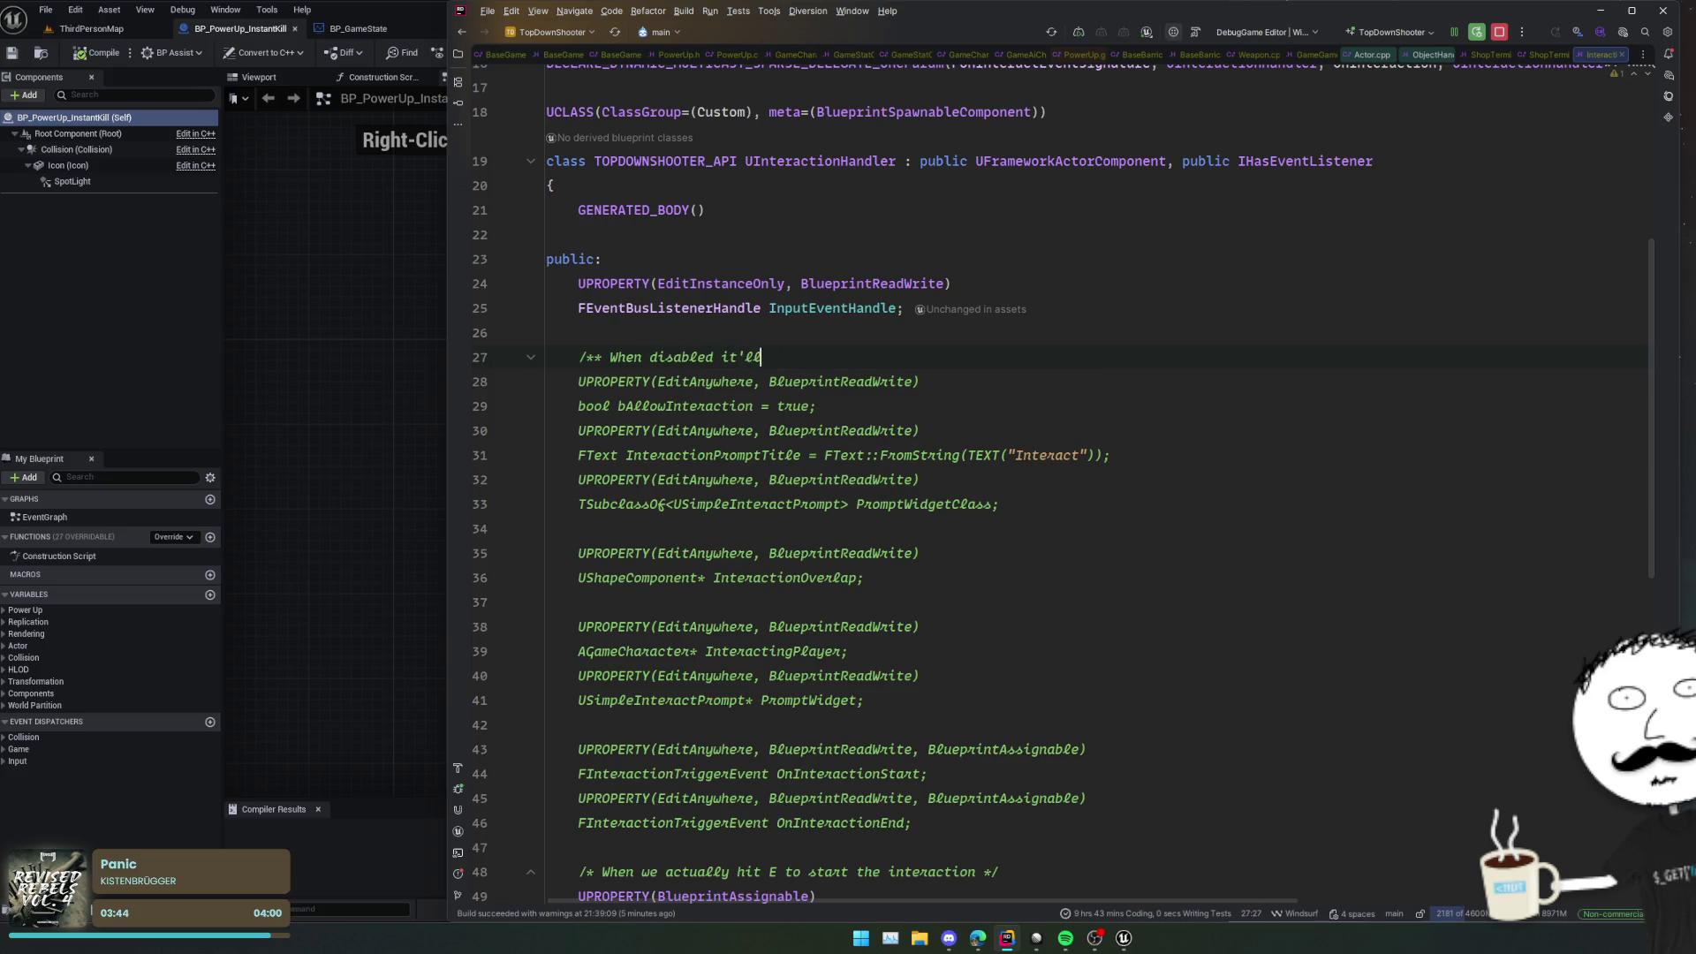
text(the prompt but remove the interac)
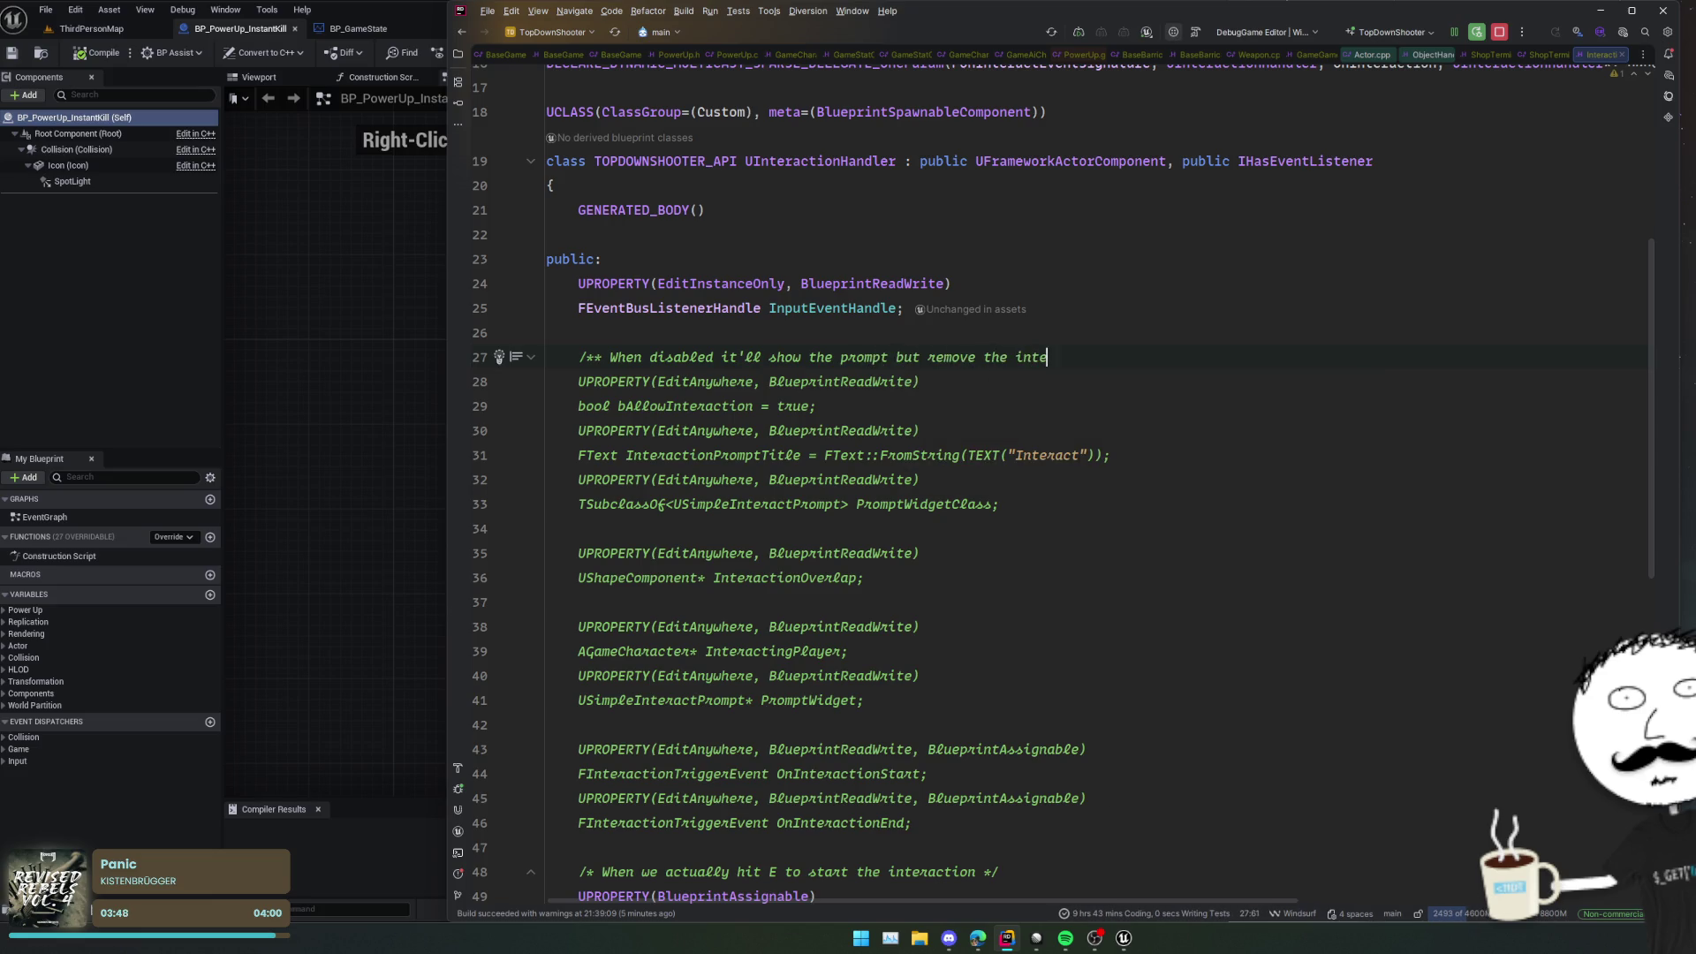
text(tion handling & )
text(the inp)
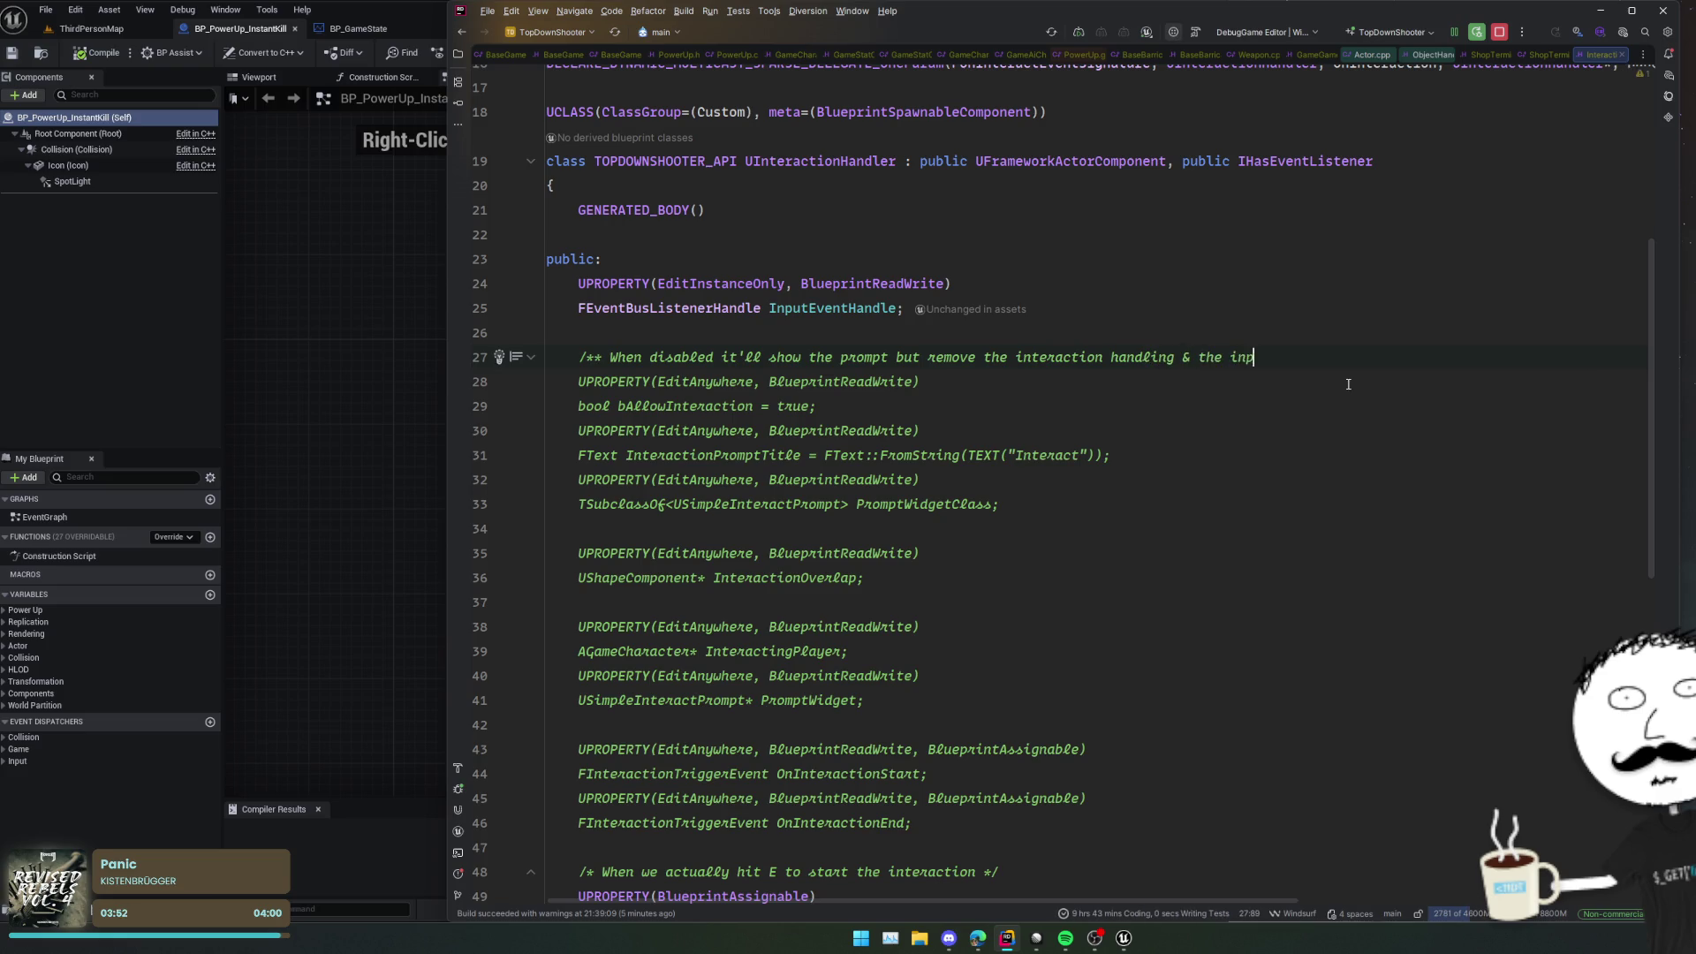
text(ut action key */)
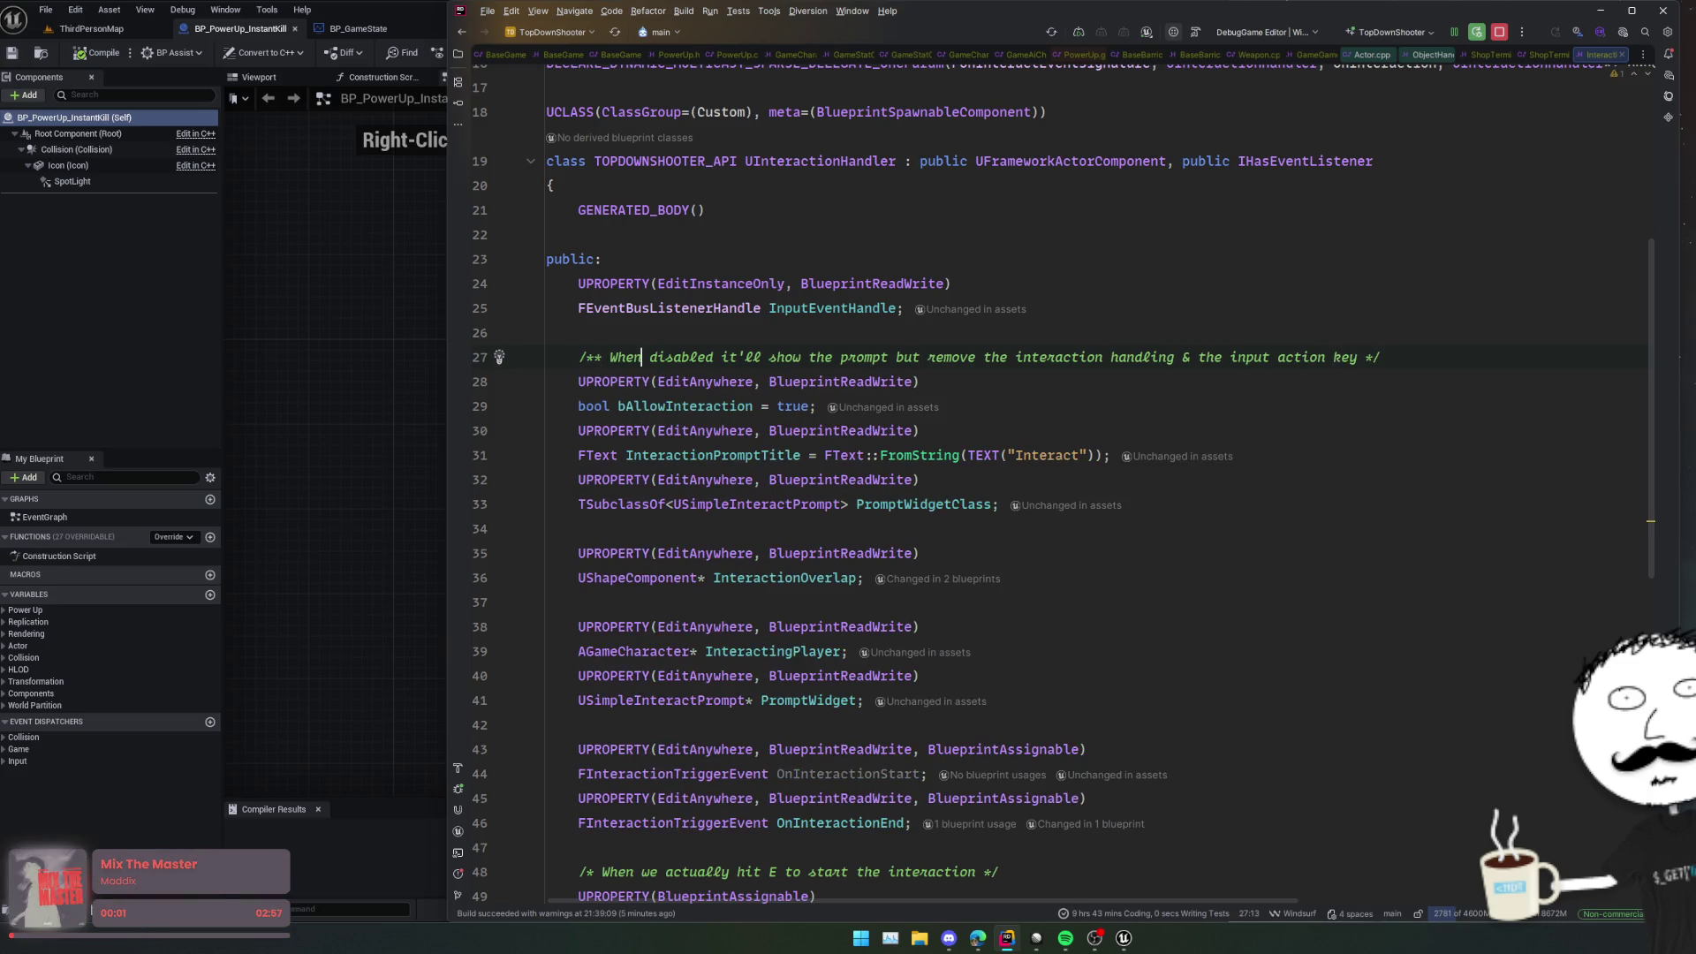
key(Return)
key(Return)
text(Essentially a hack to also allow us to show a)
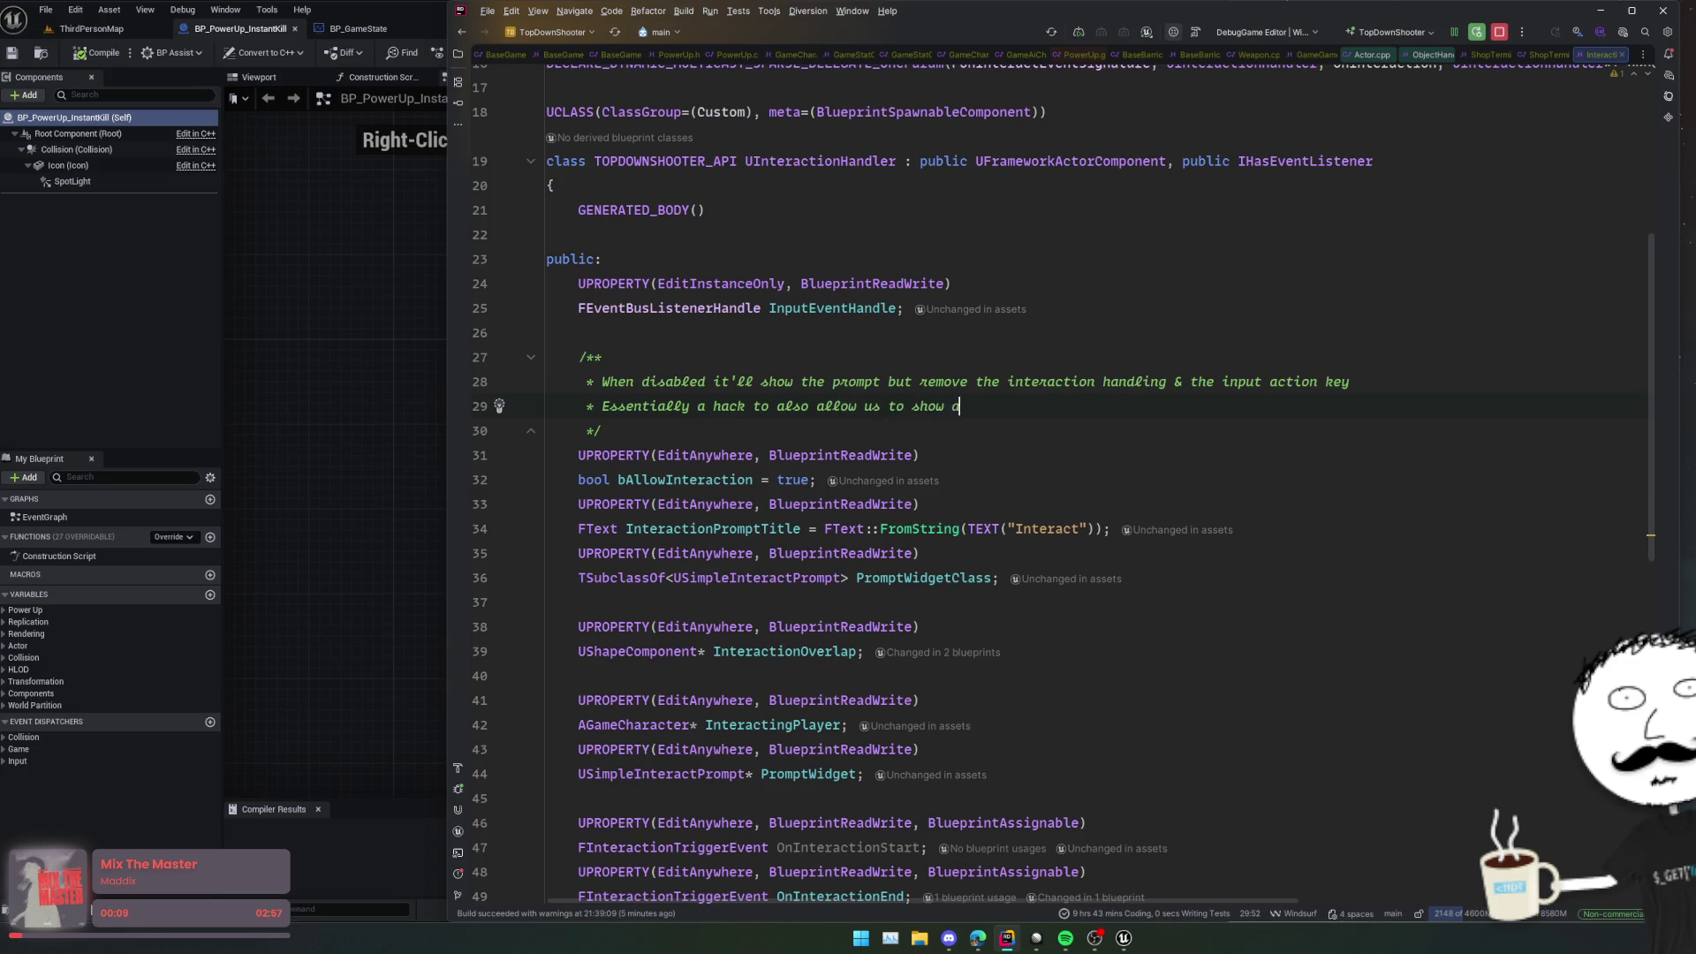
text( promp)
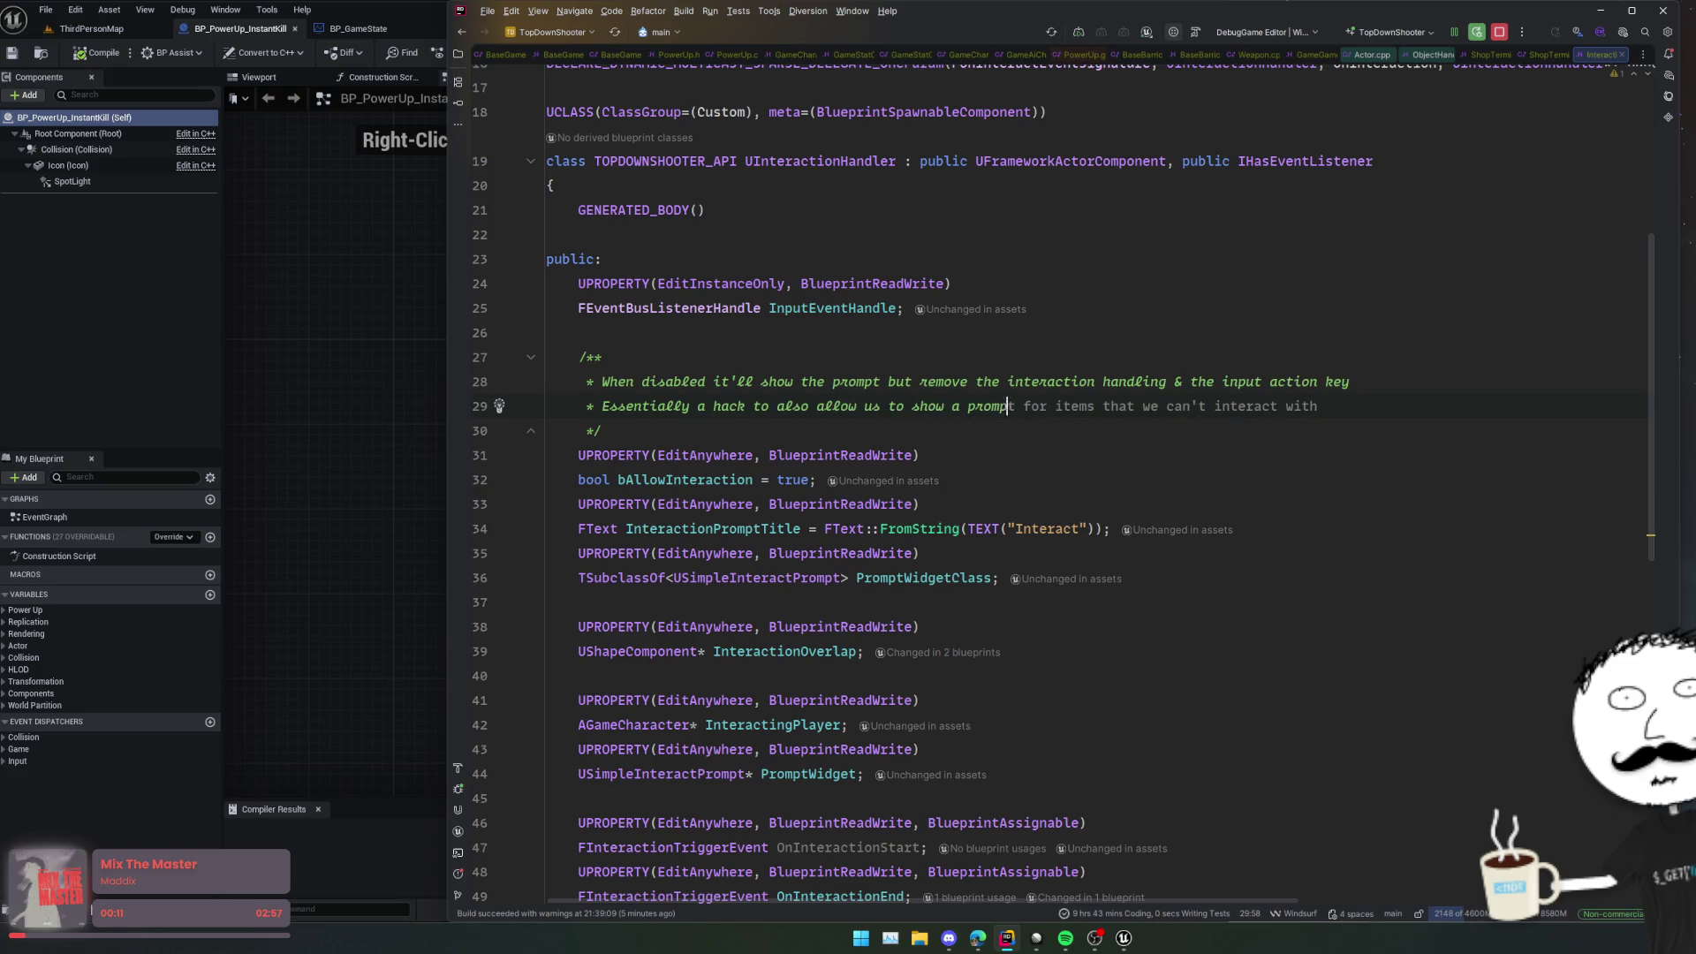
text(t widget in the wo)
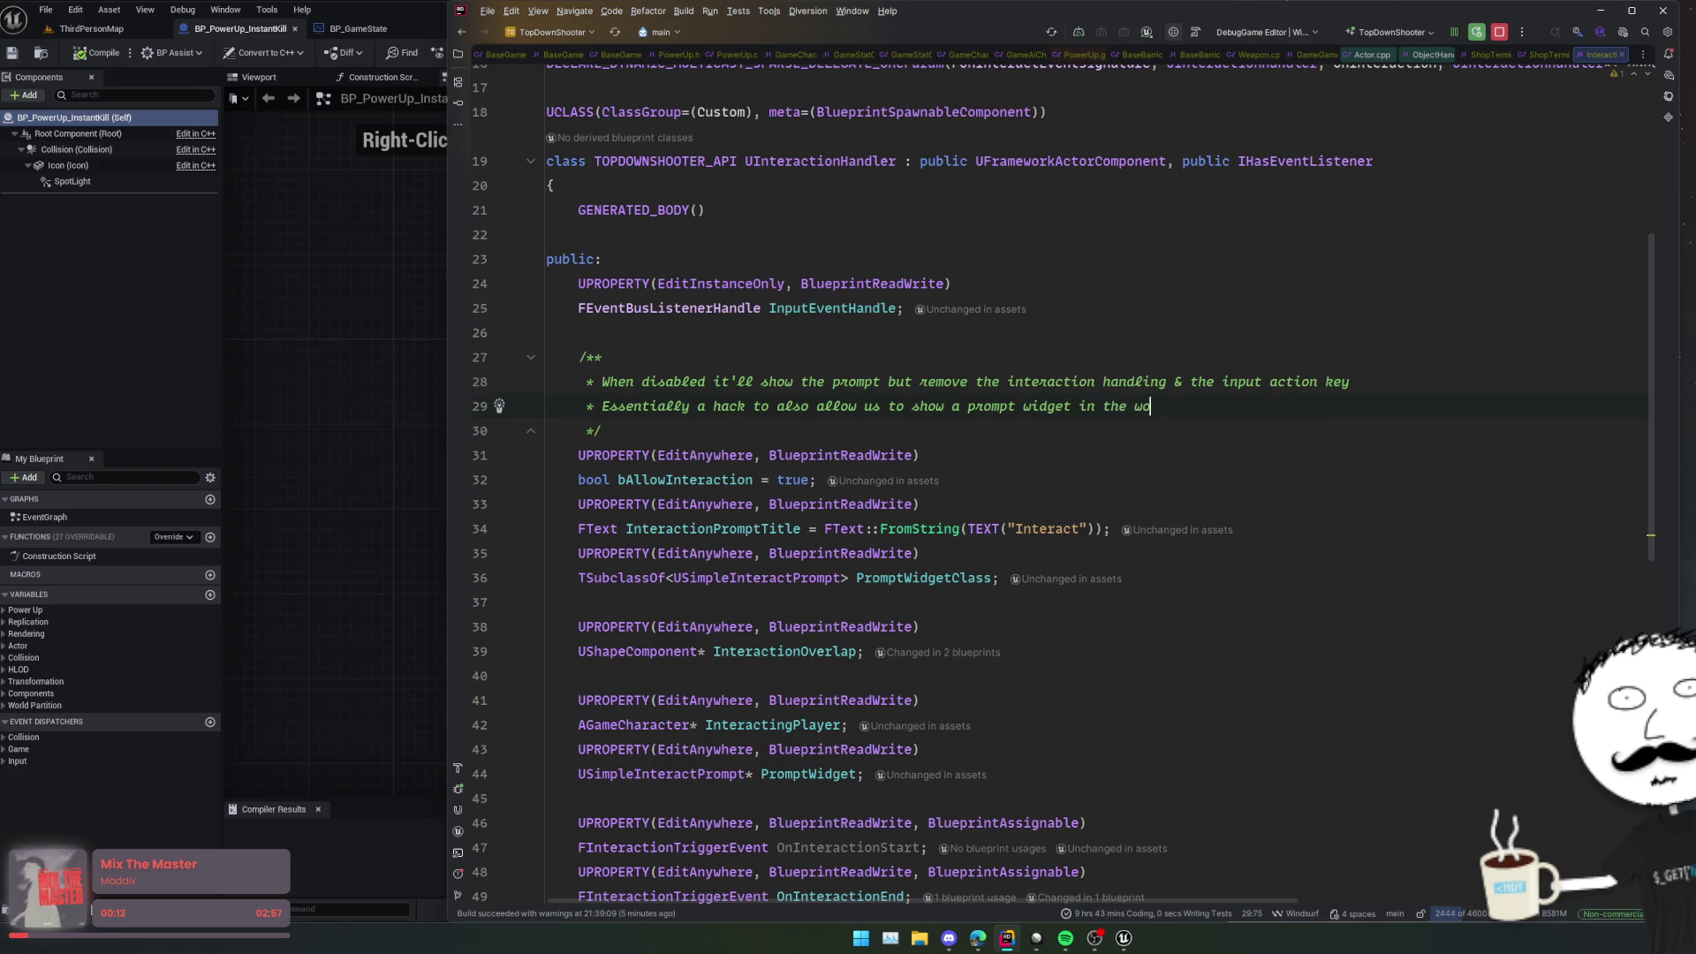
text(rld to deacti)
scroll(741, 472, down, 10)
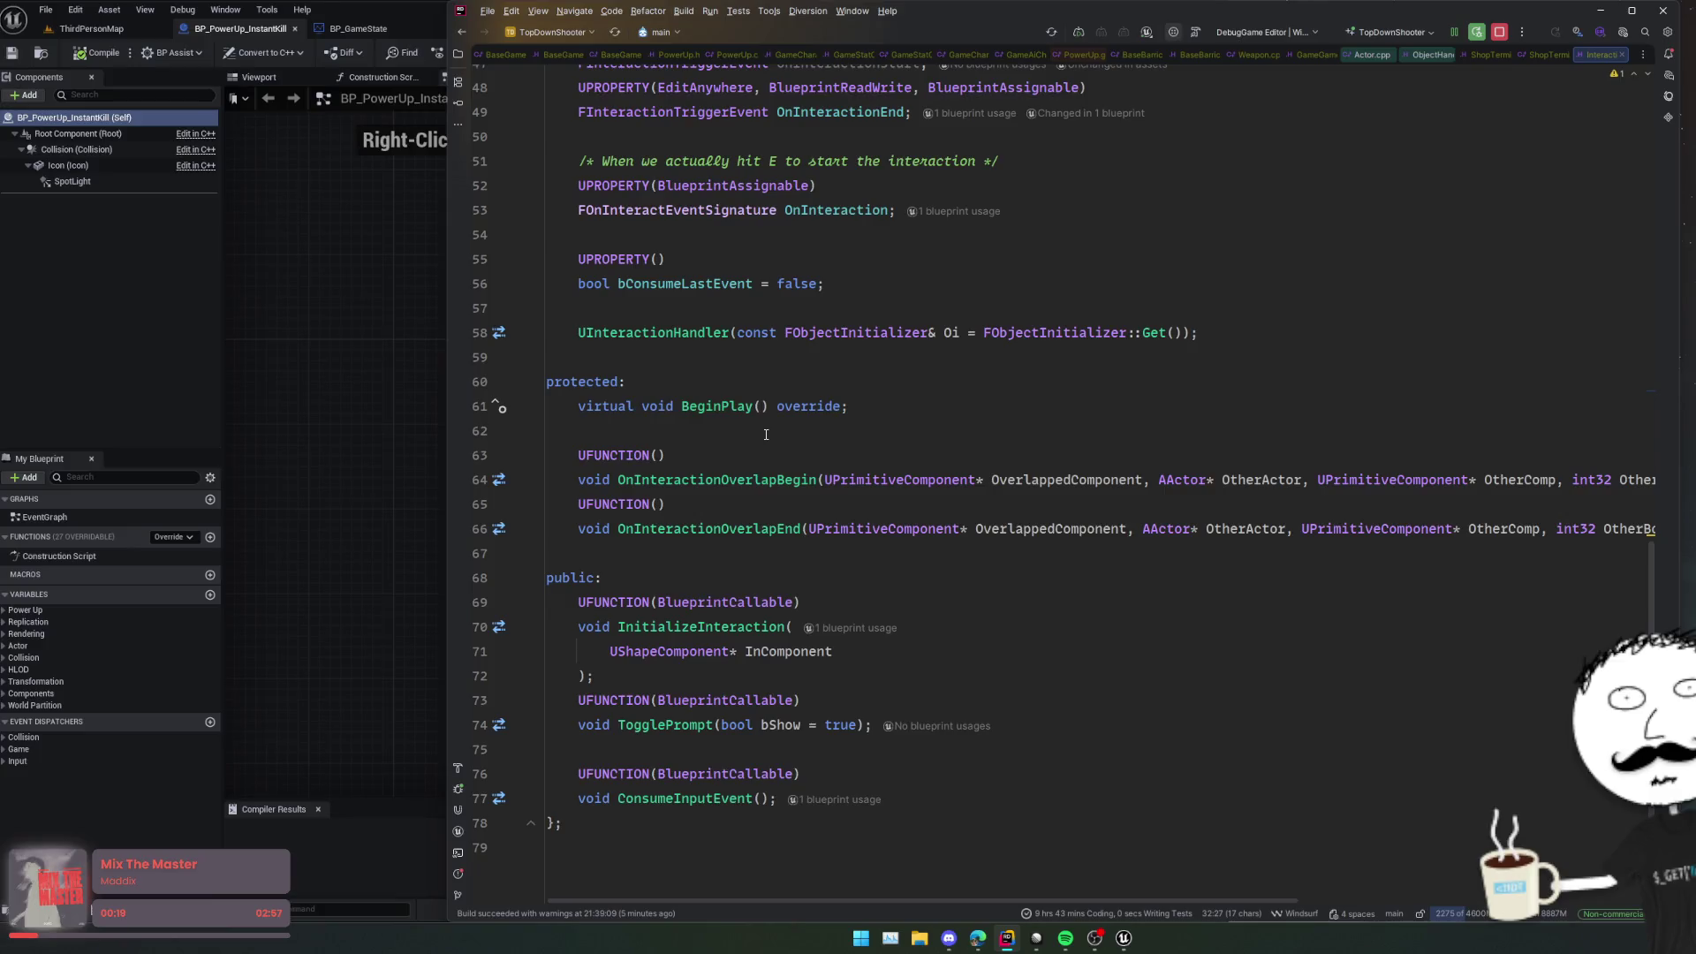
Step: Insert 'if (!bAllowInteraction) return;' inside OnInteractionOverlapBegin's Interact tag check
ctrl+click(741, 471)
click(741, 471)
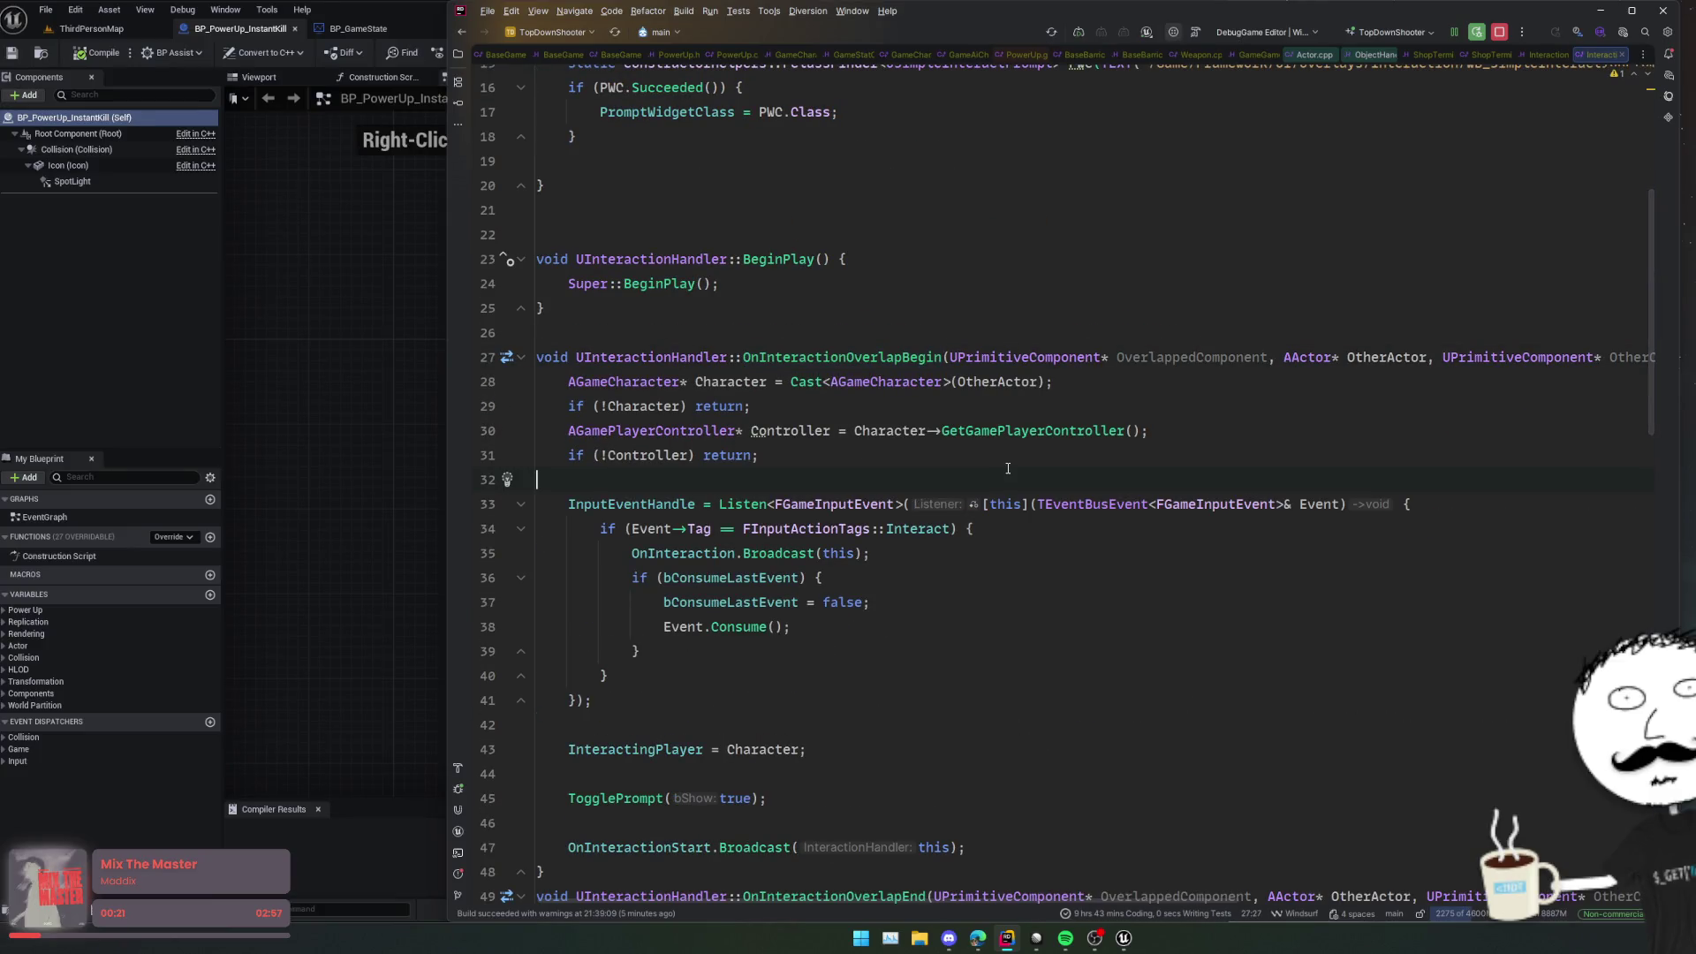
scroll(1061, 488, down, 2)
click(1022, 365)
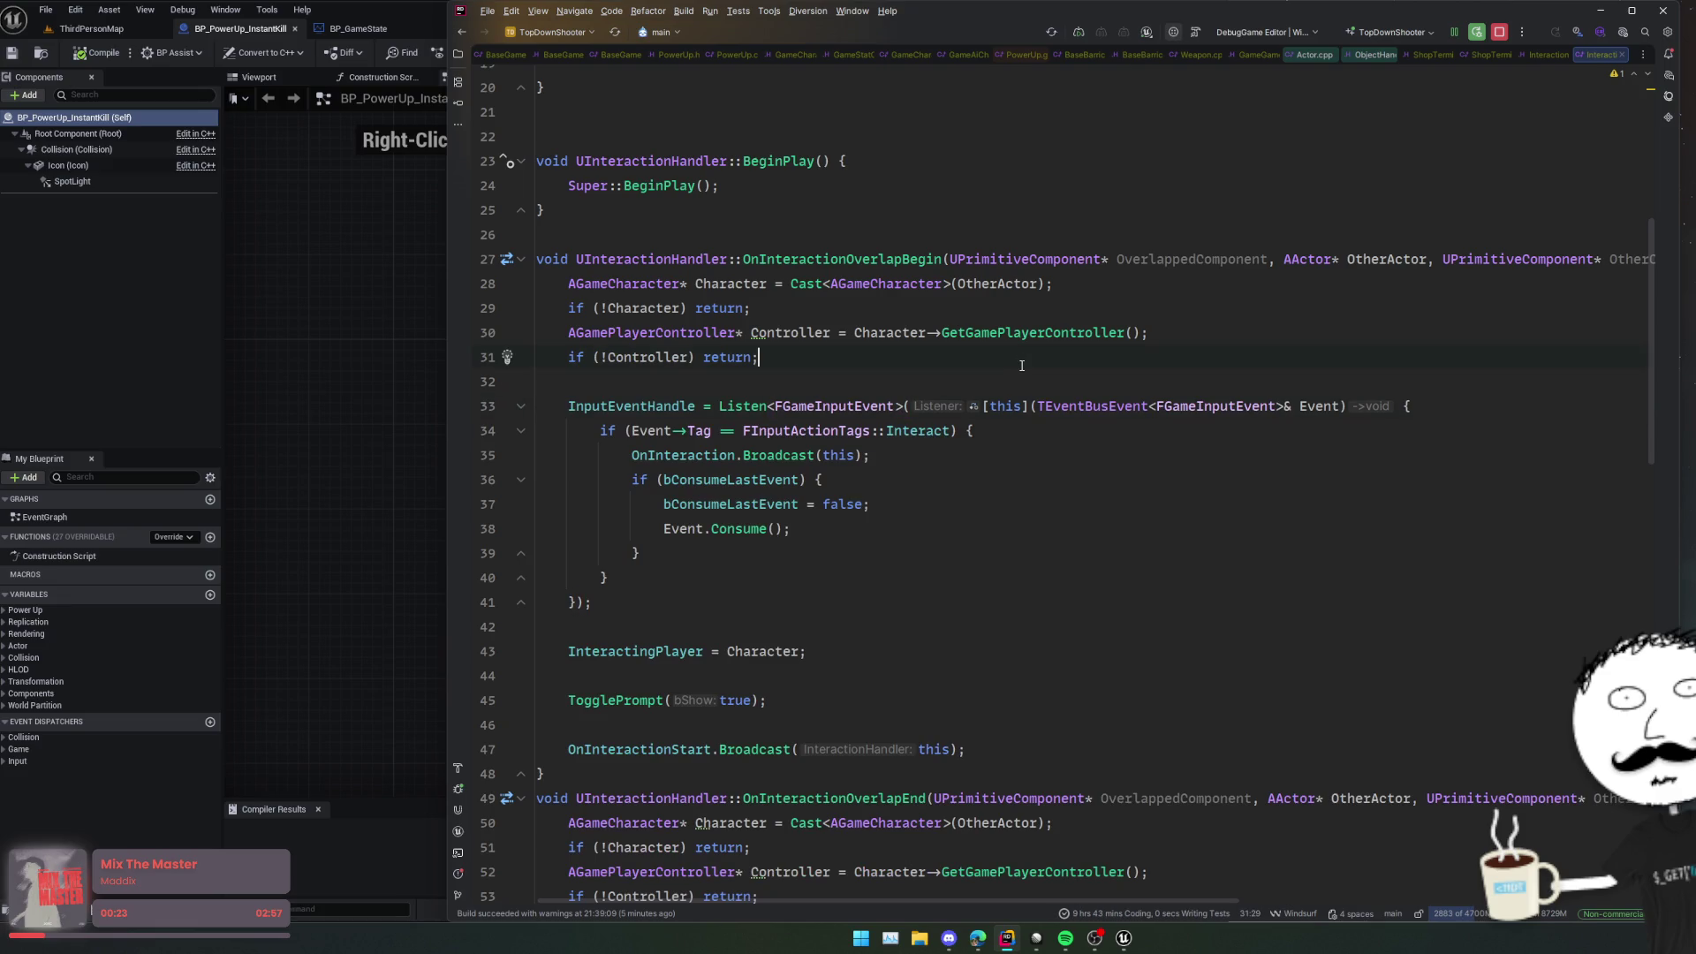
click(1108, 437)
key(Return)
text(if (bAllowInteraction)
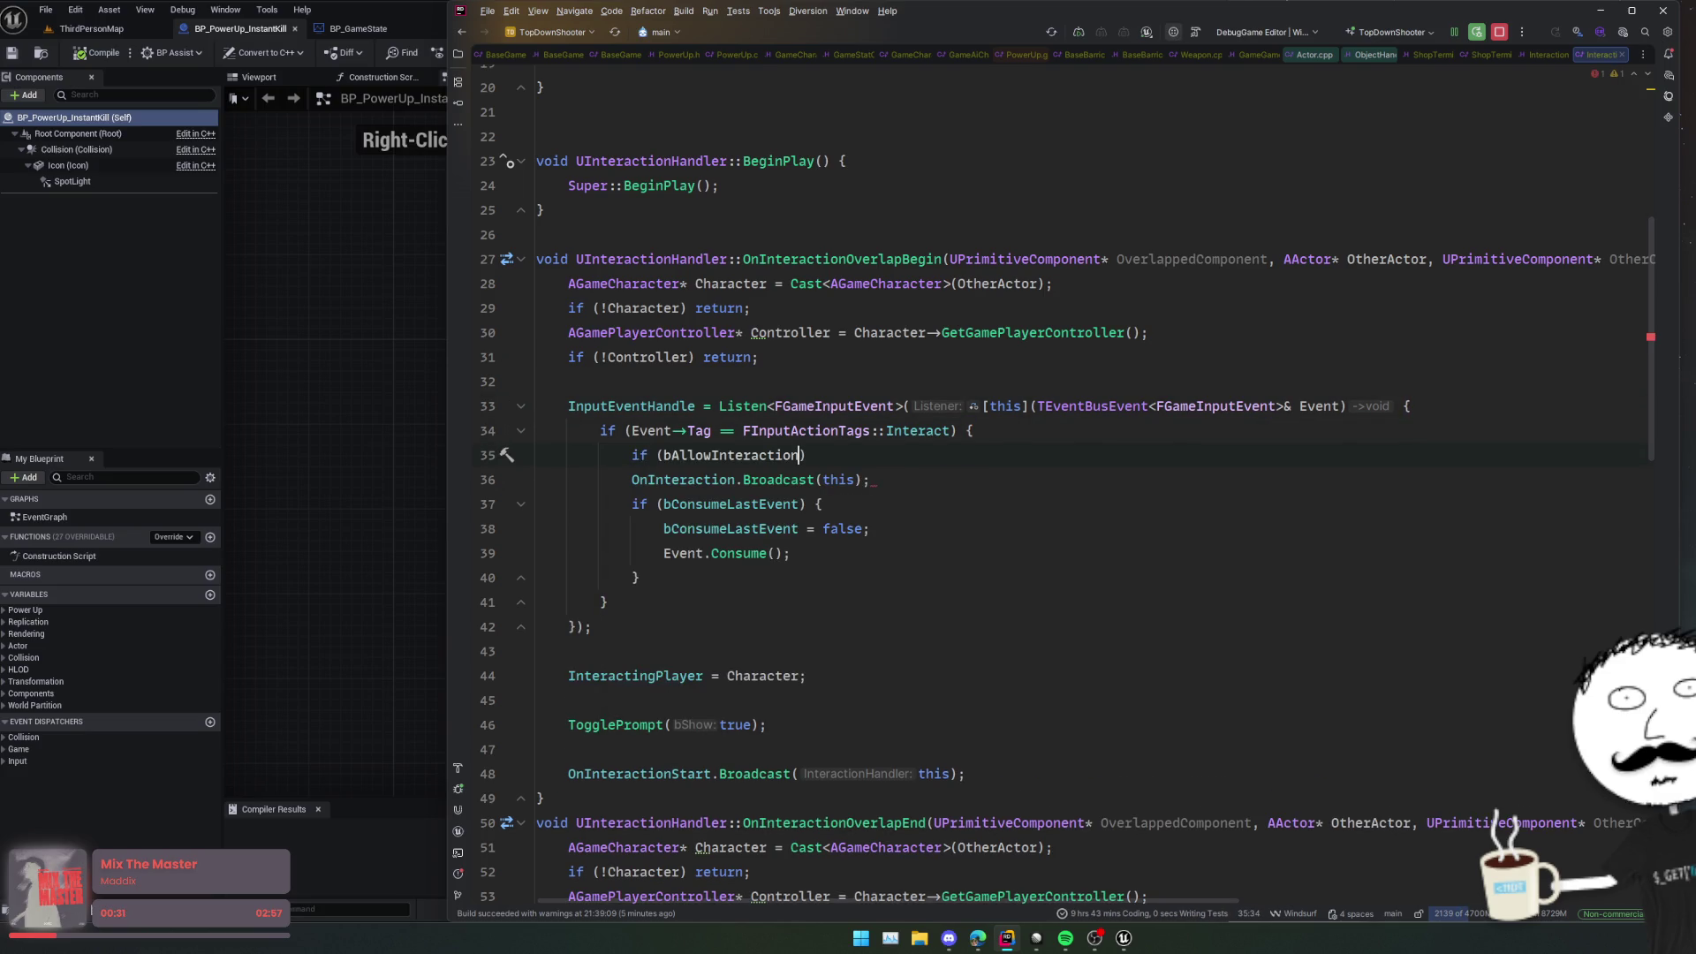
key(ctrl+Left)
text(!)
key(End)
key(Return)
text(return;)
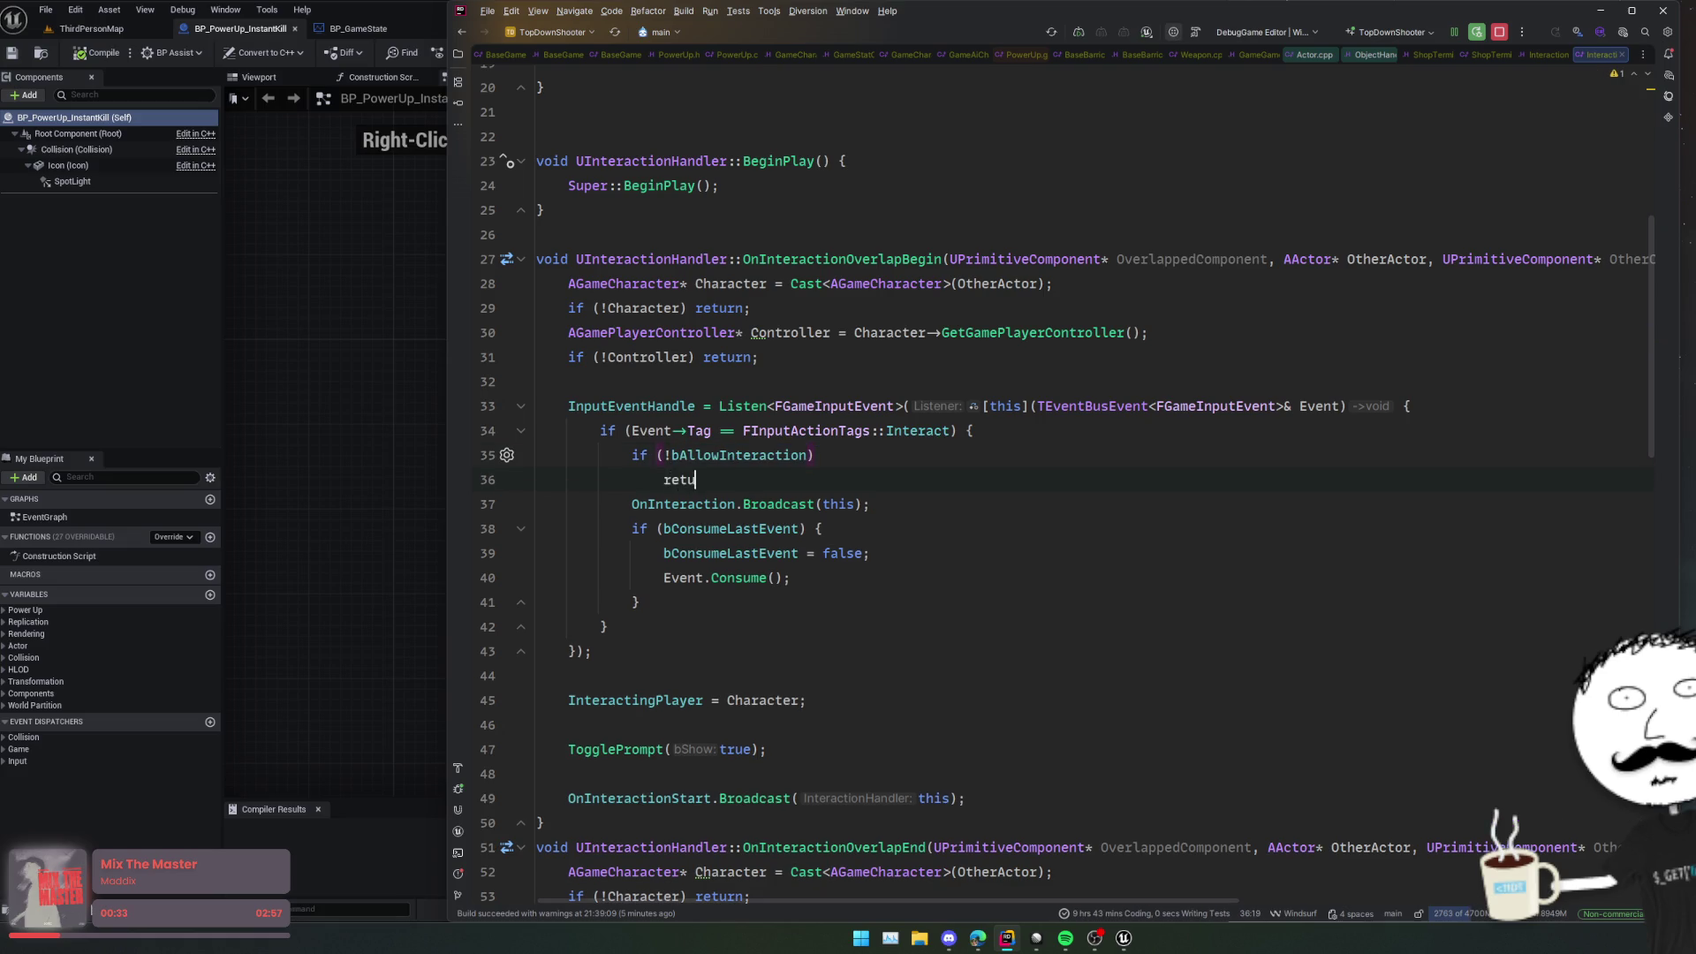
key(Return)
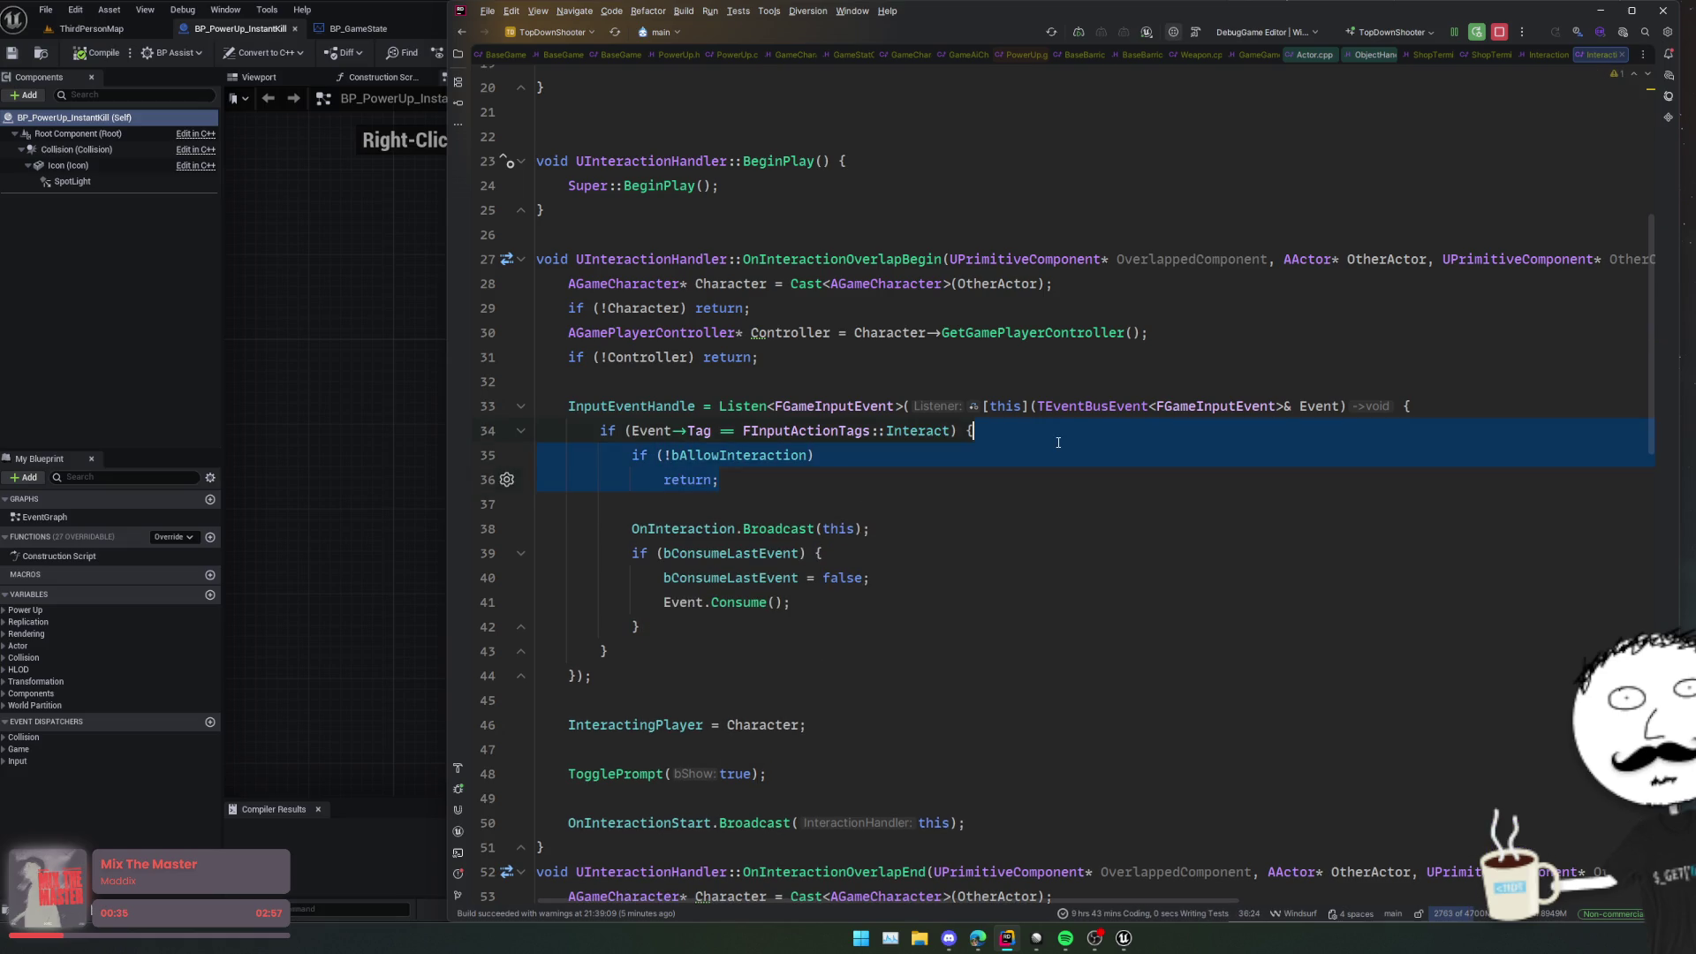
Step: Review the rest of InteractionHandler.cpp, including OnInteractionOverlapEnd and InitializeInteraction
scroll(1051, 456, down, 3)
click(1038, 531)
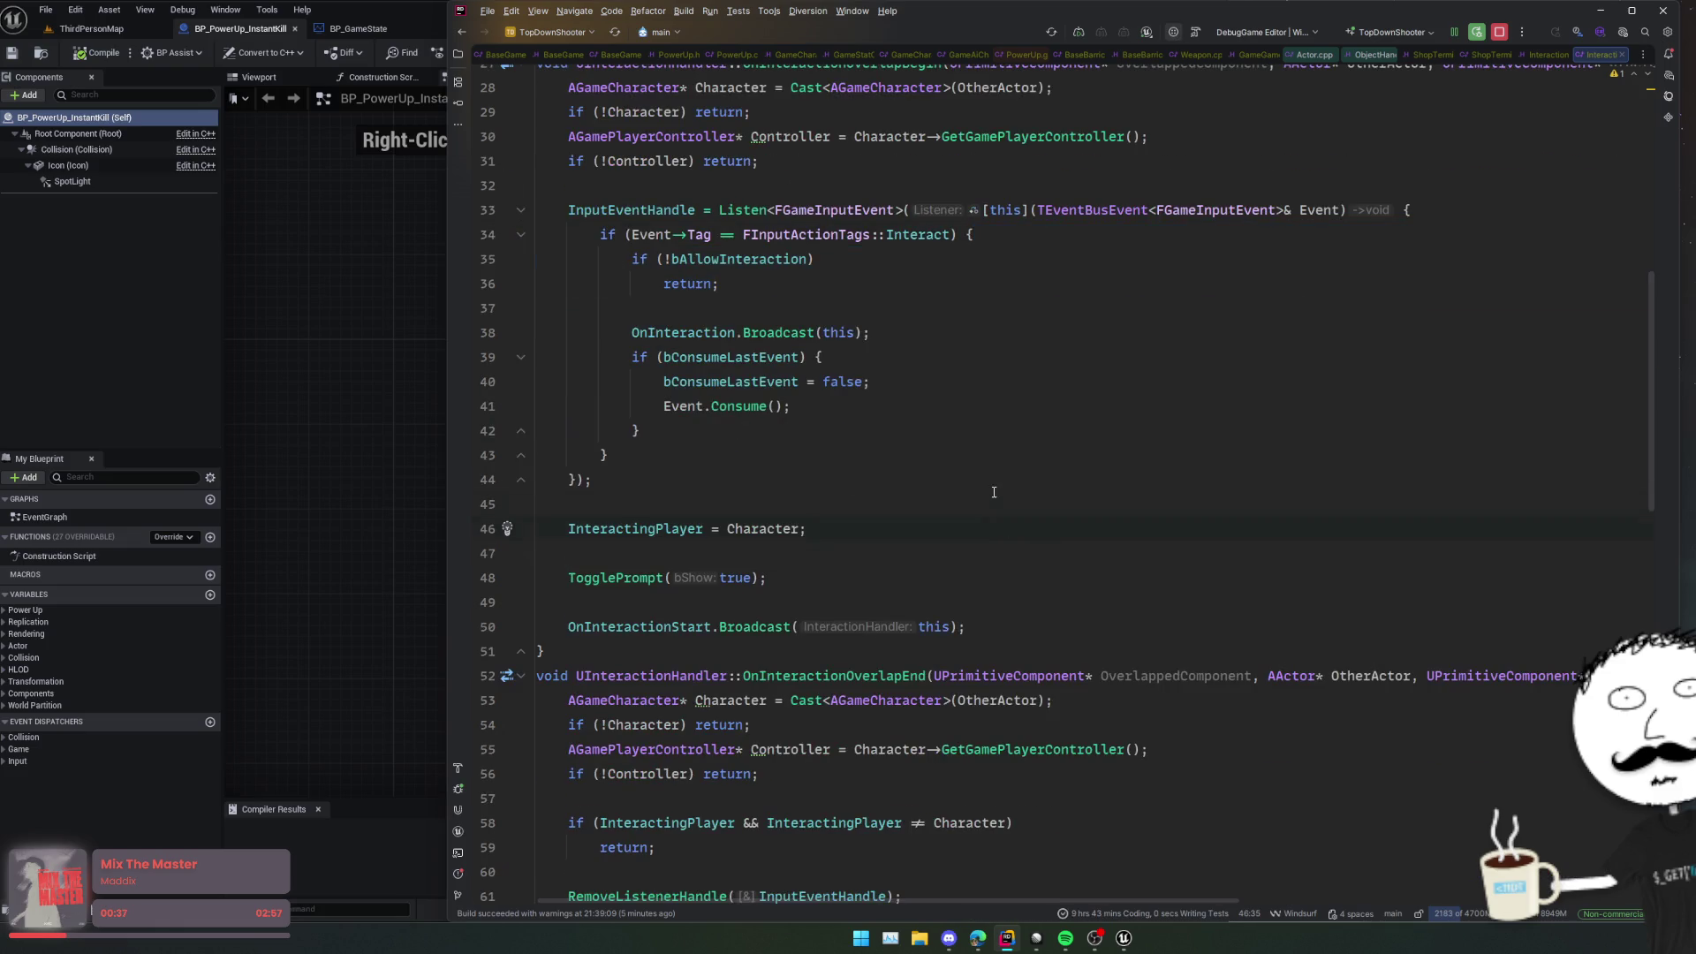
key(Down)
key(Down)
key(Down)
scroll(1043, 548, down, 2)
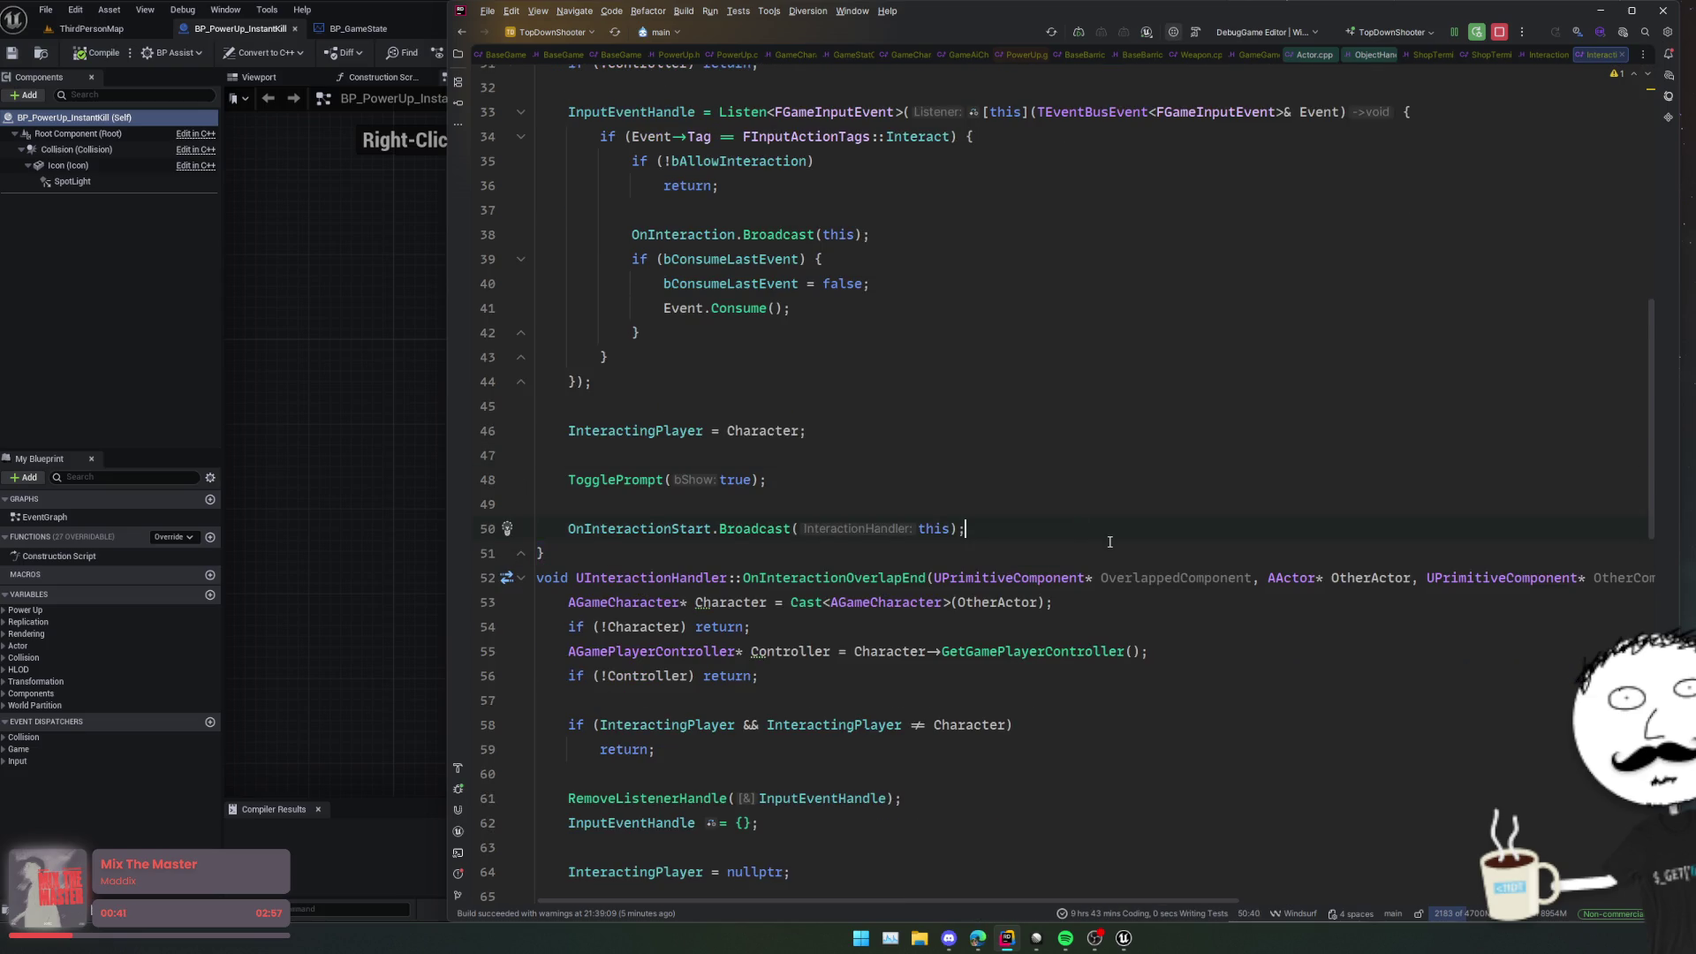
scroll(1077, 530, down, 2)
double_click(835, 479)
scroll(909, 540, down, 2)
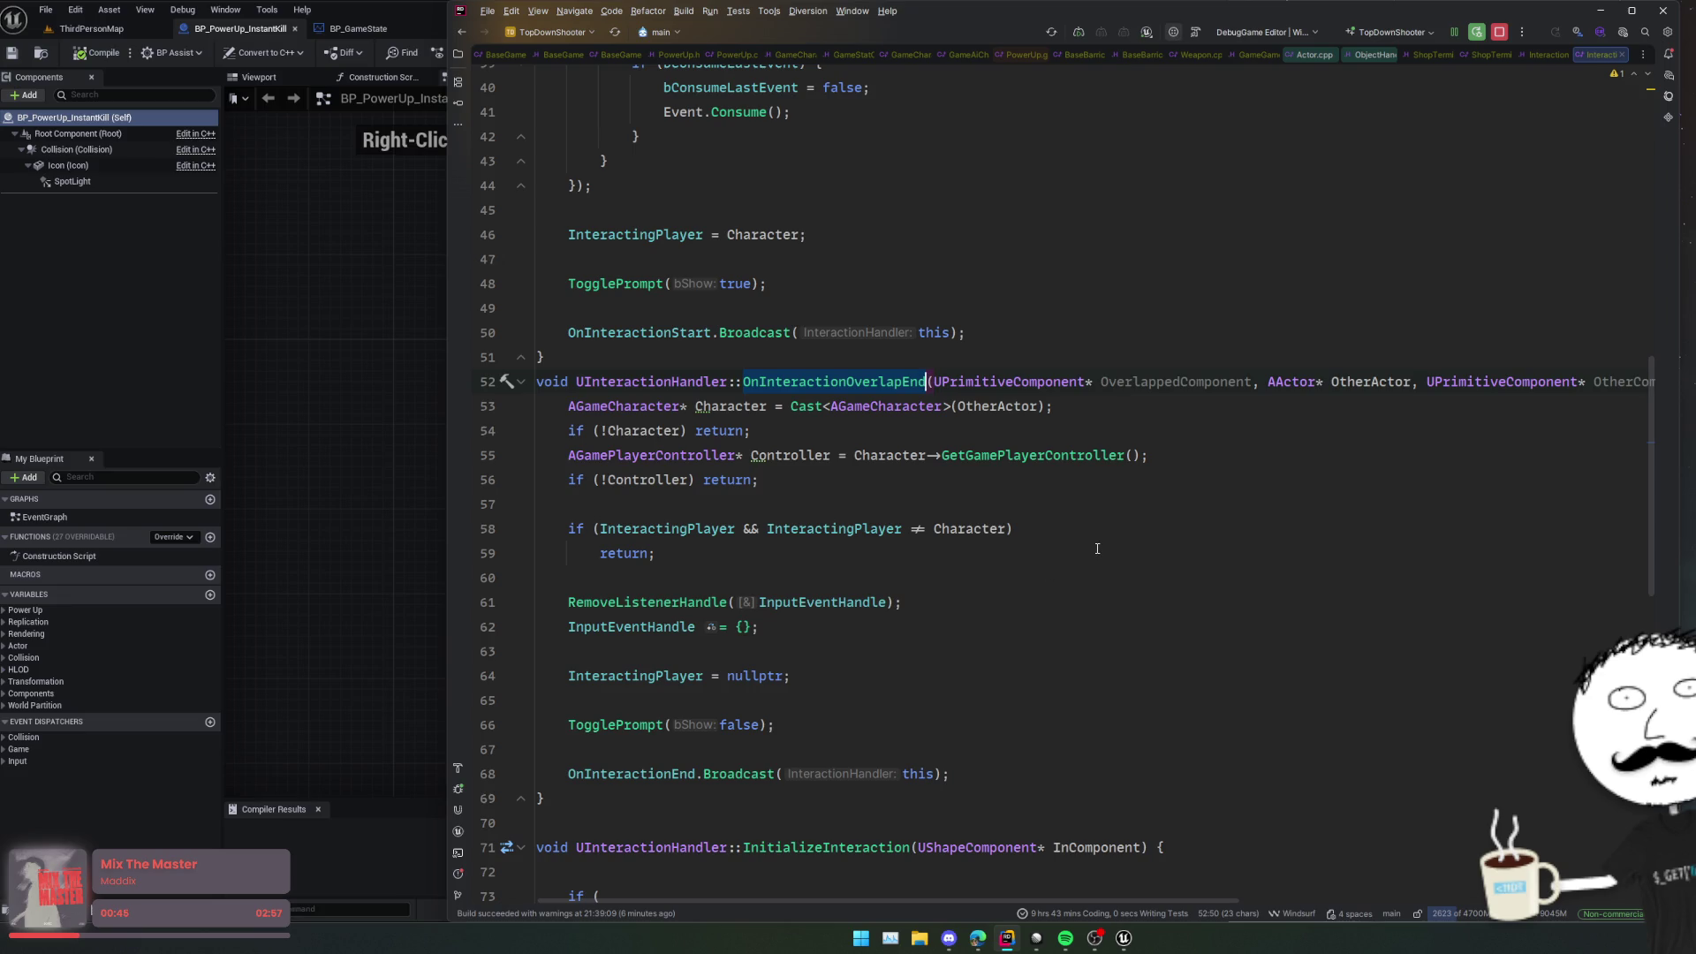
scroll(1095, 548, down, 4)
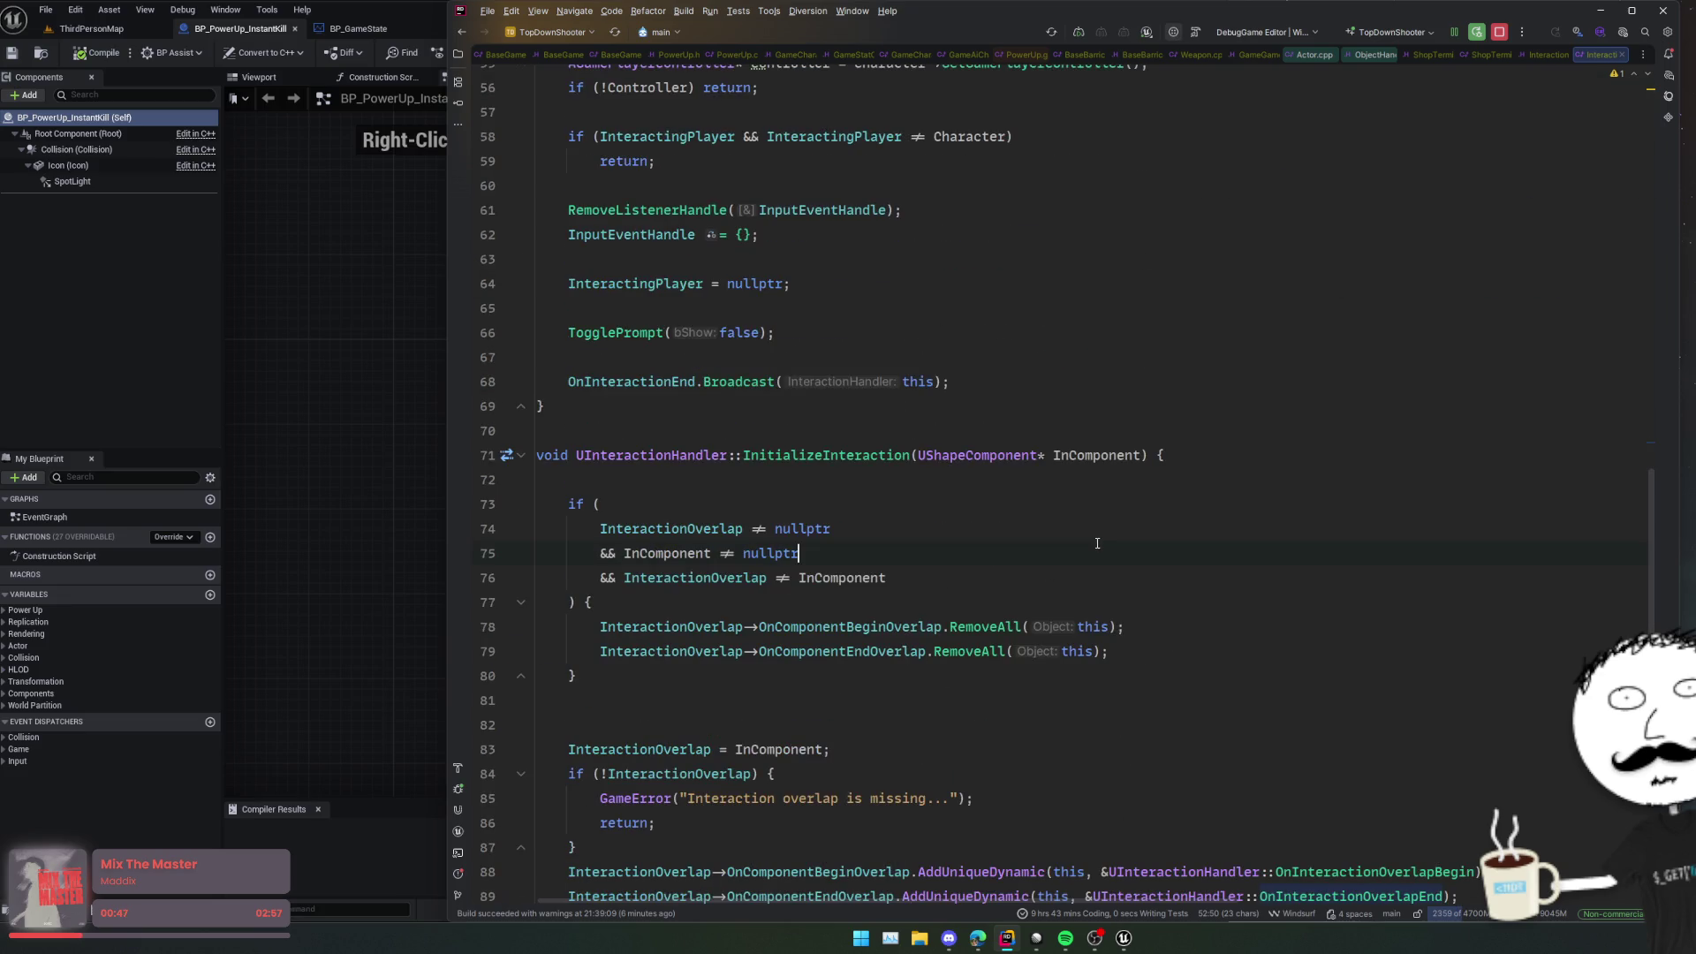
scroll(1092, 559, down, 2)
click(1073, 519)
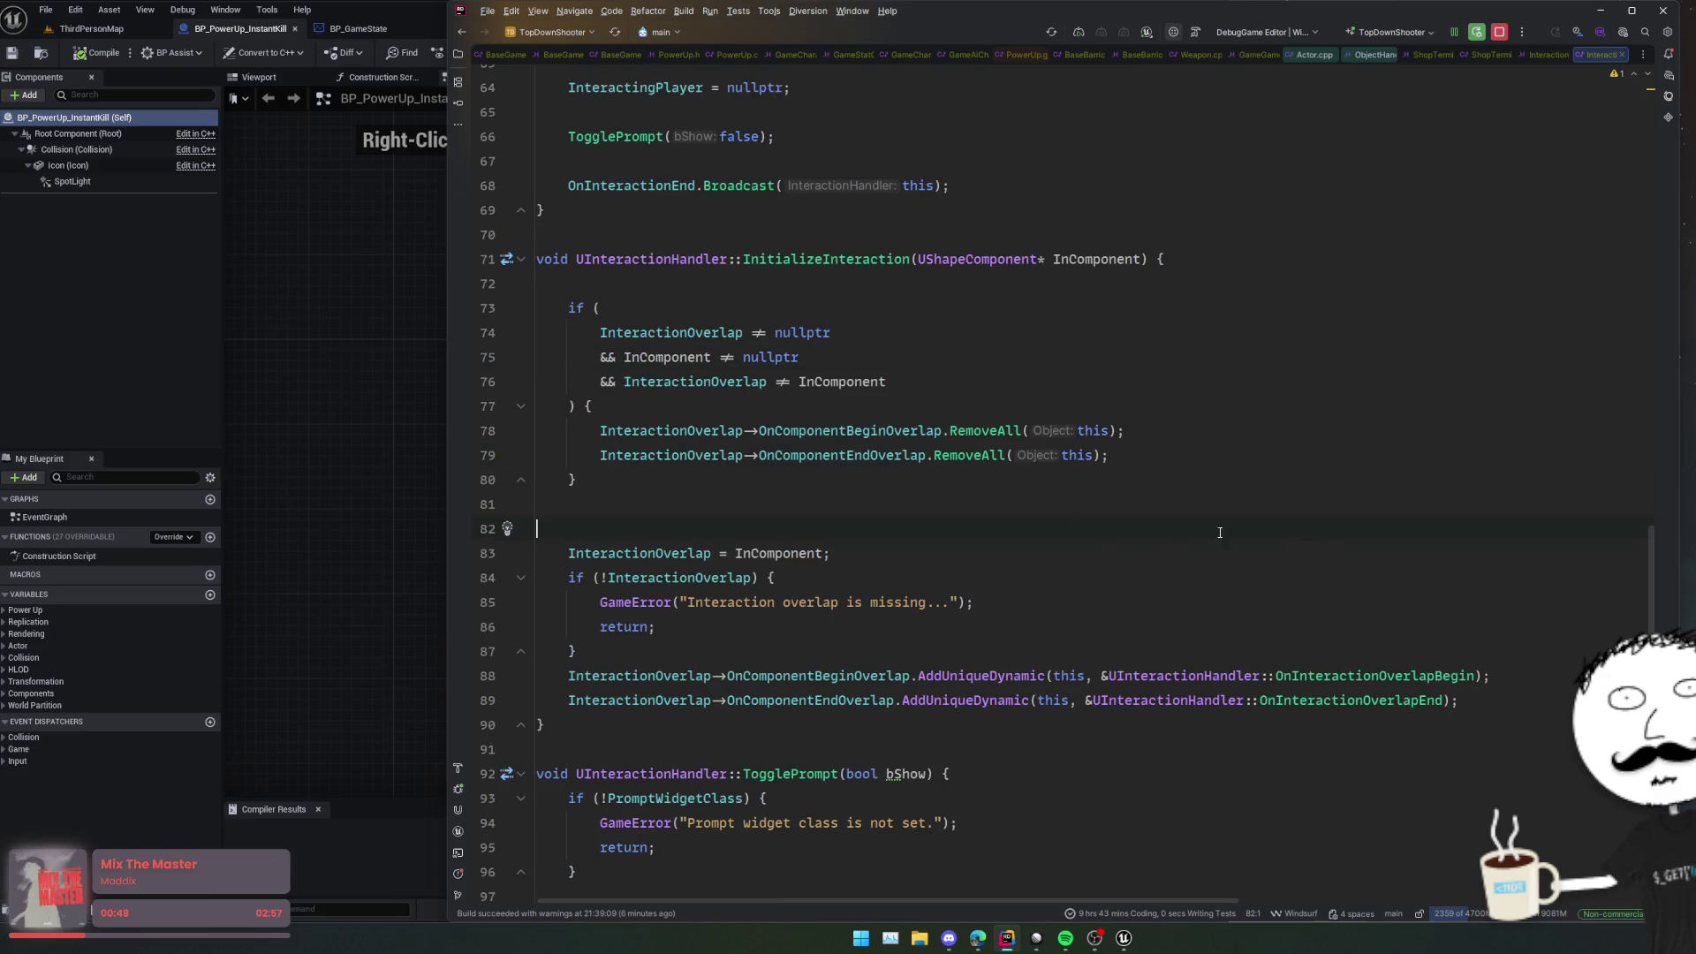
scroll(1109, 506, down, 4)
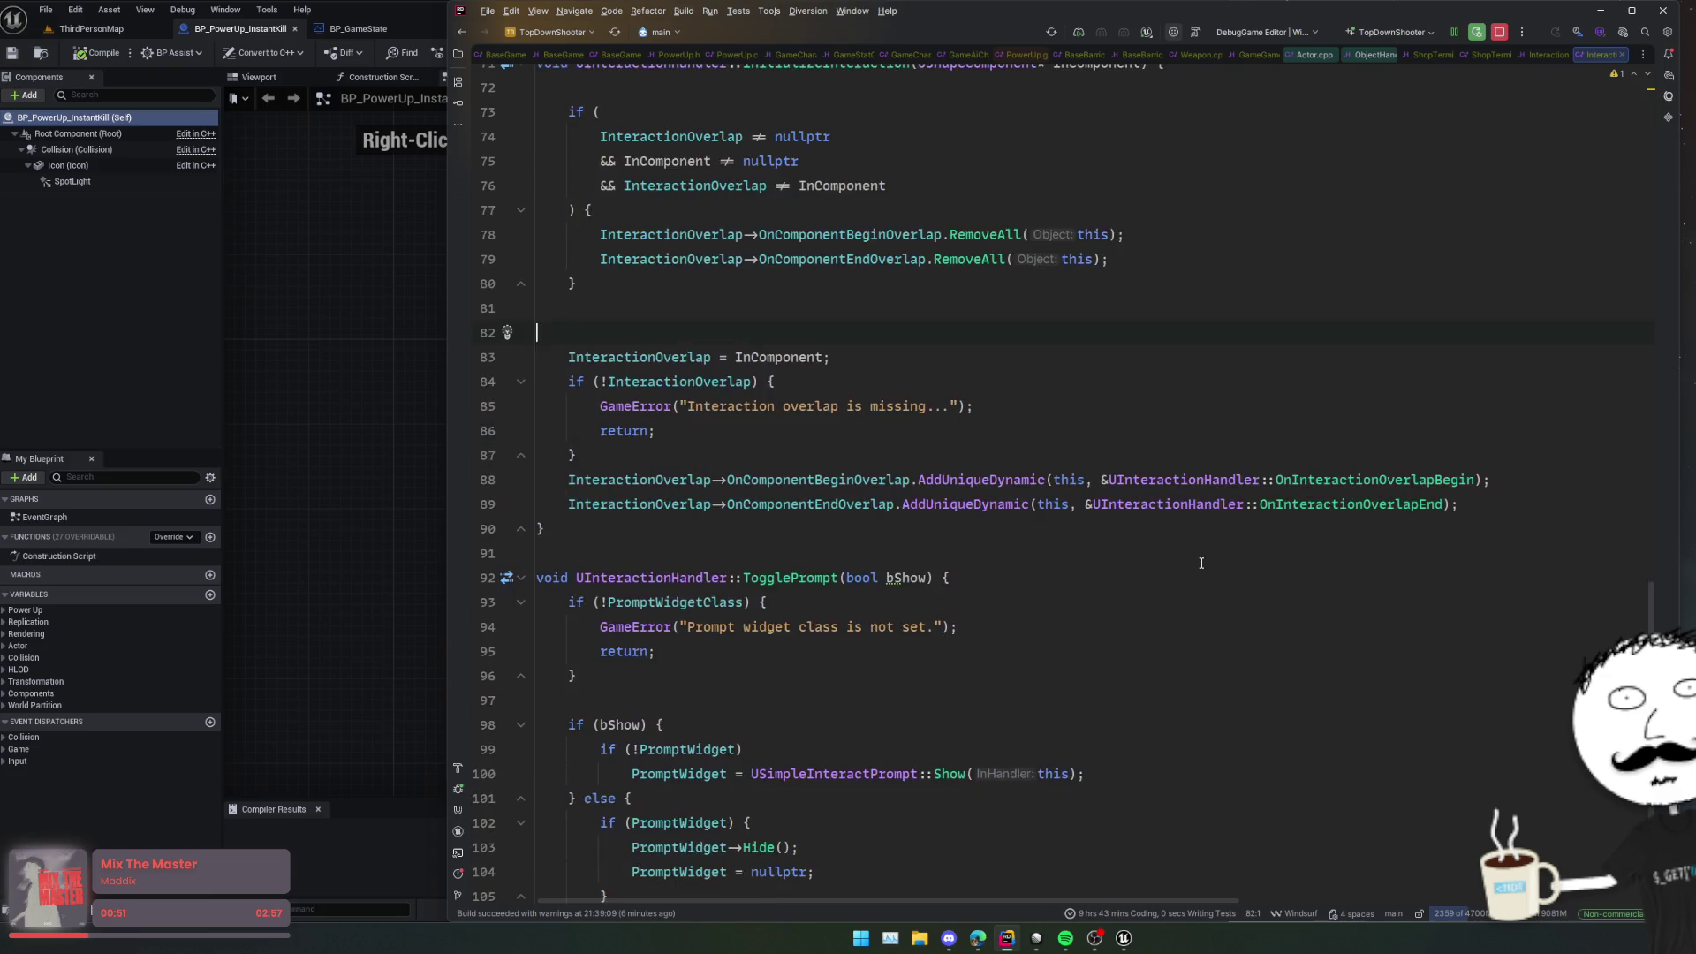
scroll(1201, 563, down, 1)
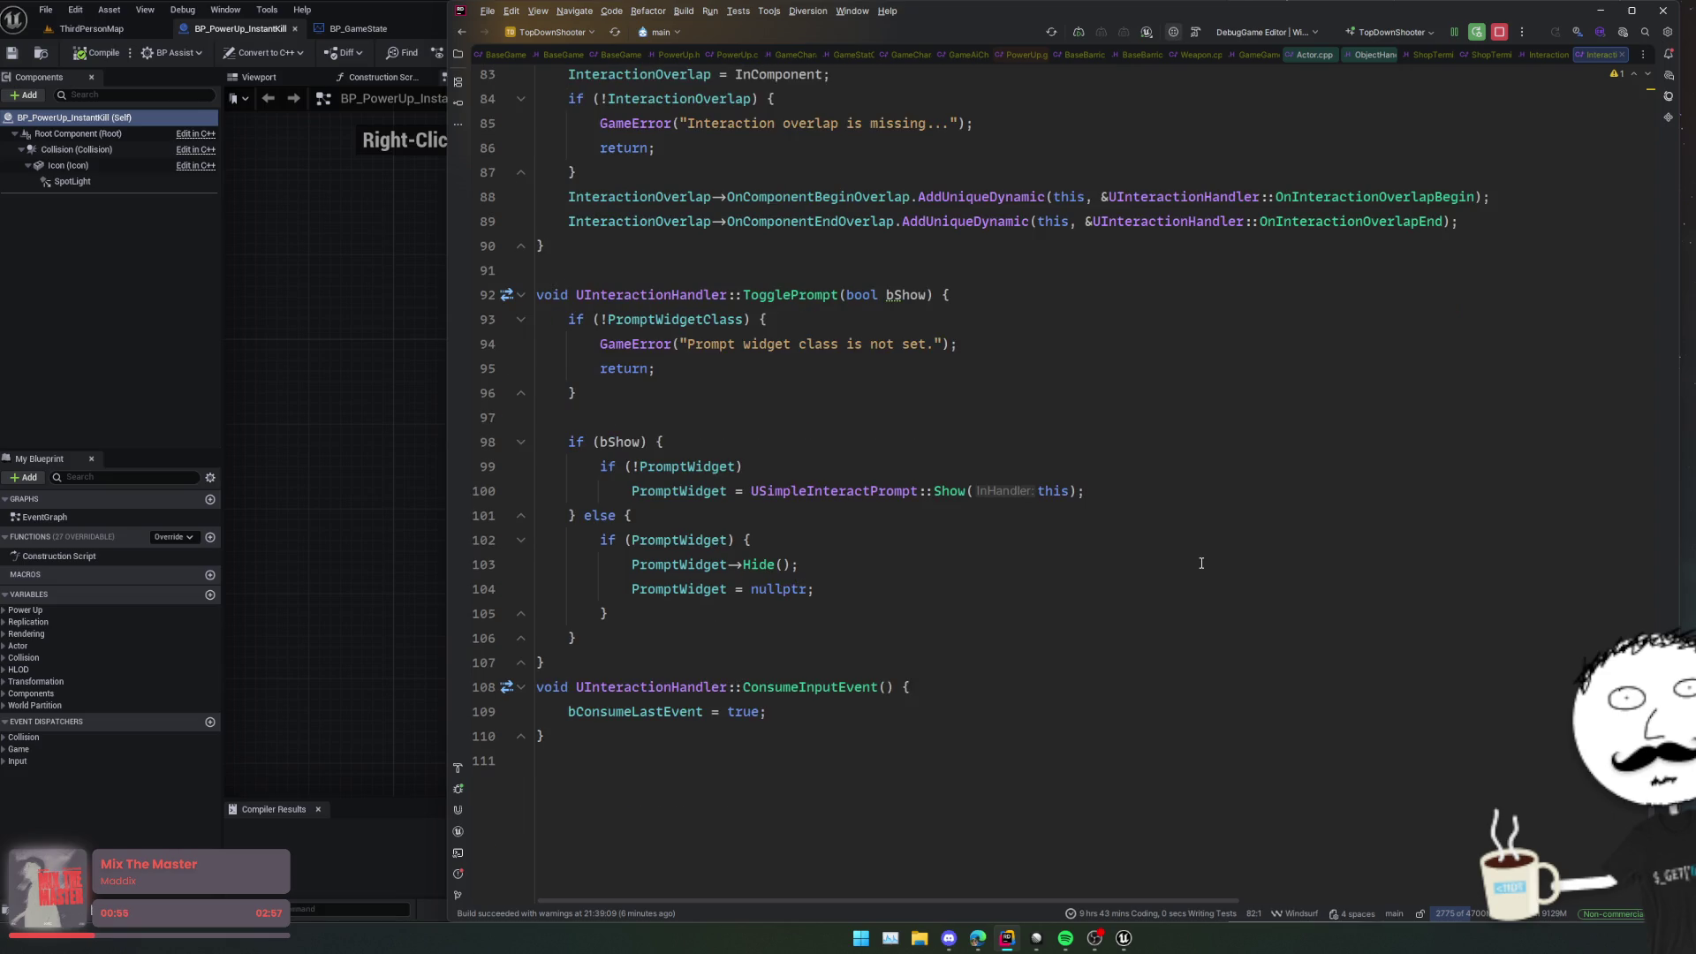
scroll(1200, 562, up, 3)
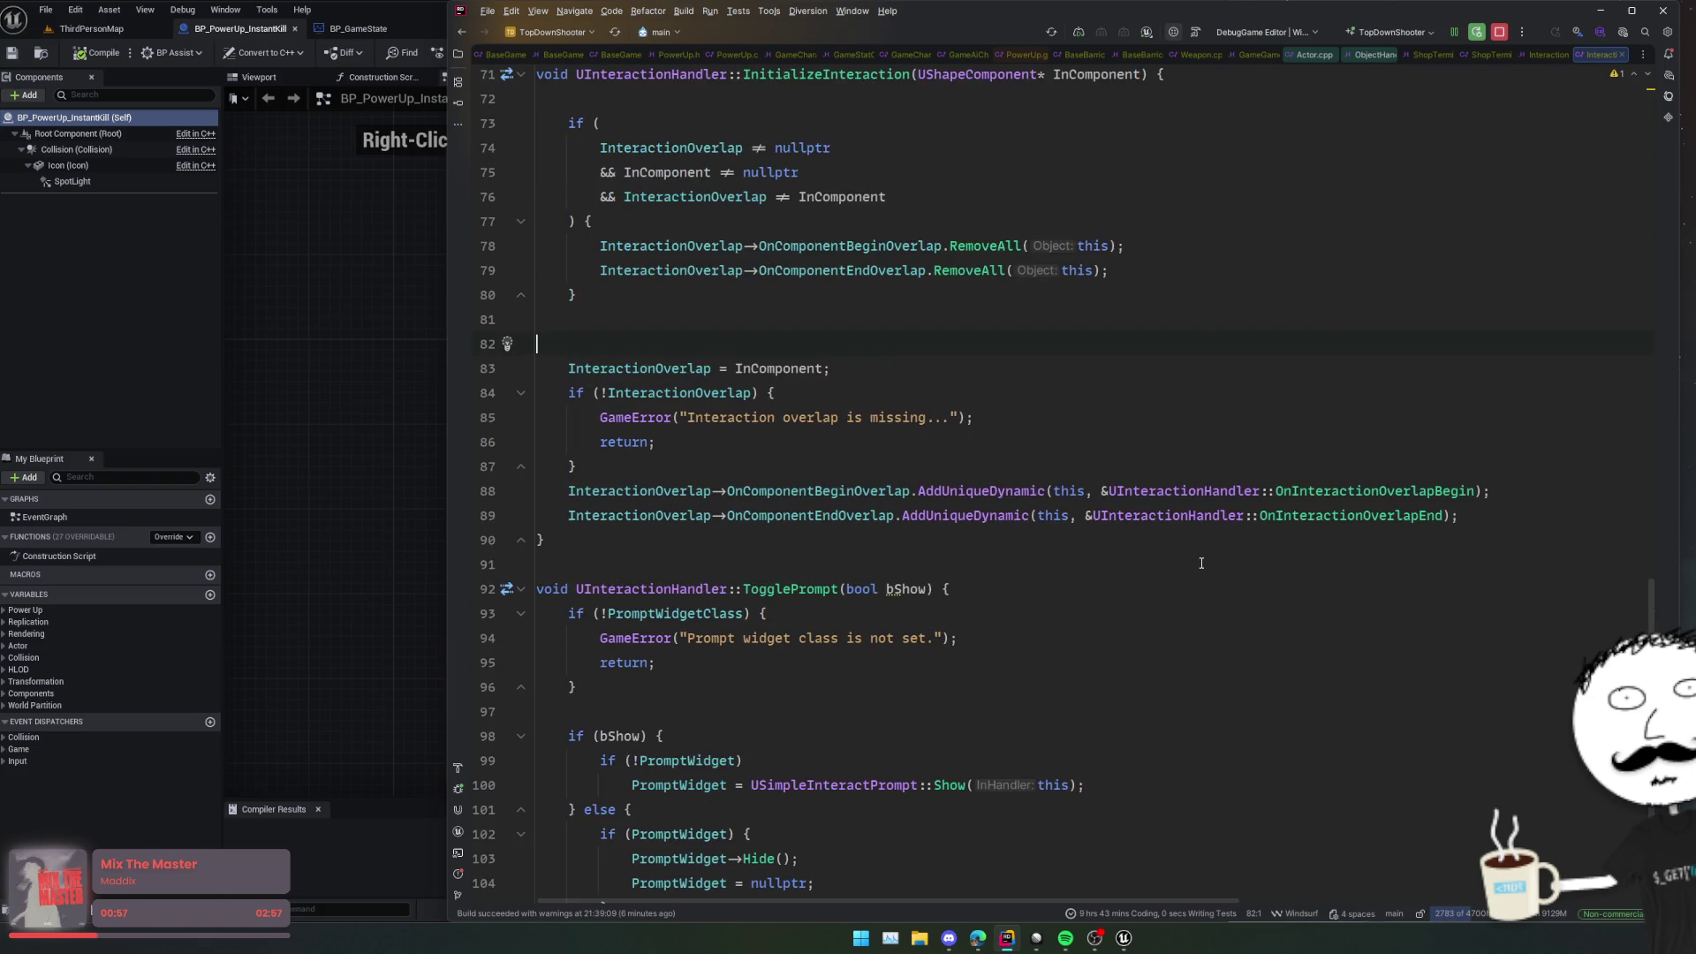
scroll(1201, 563, up, 5)
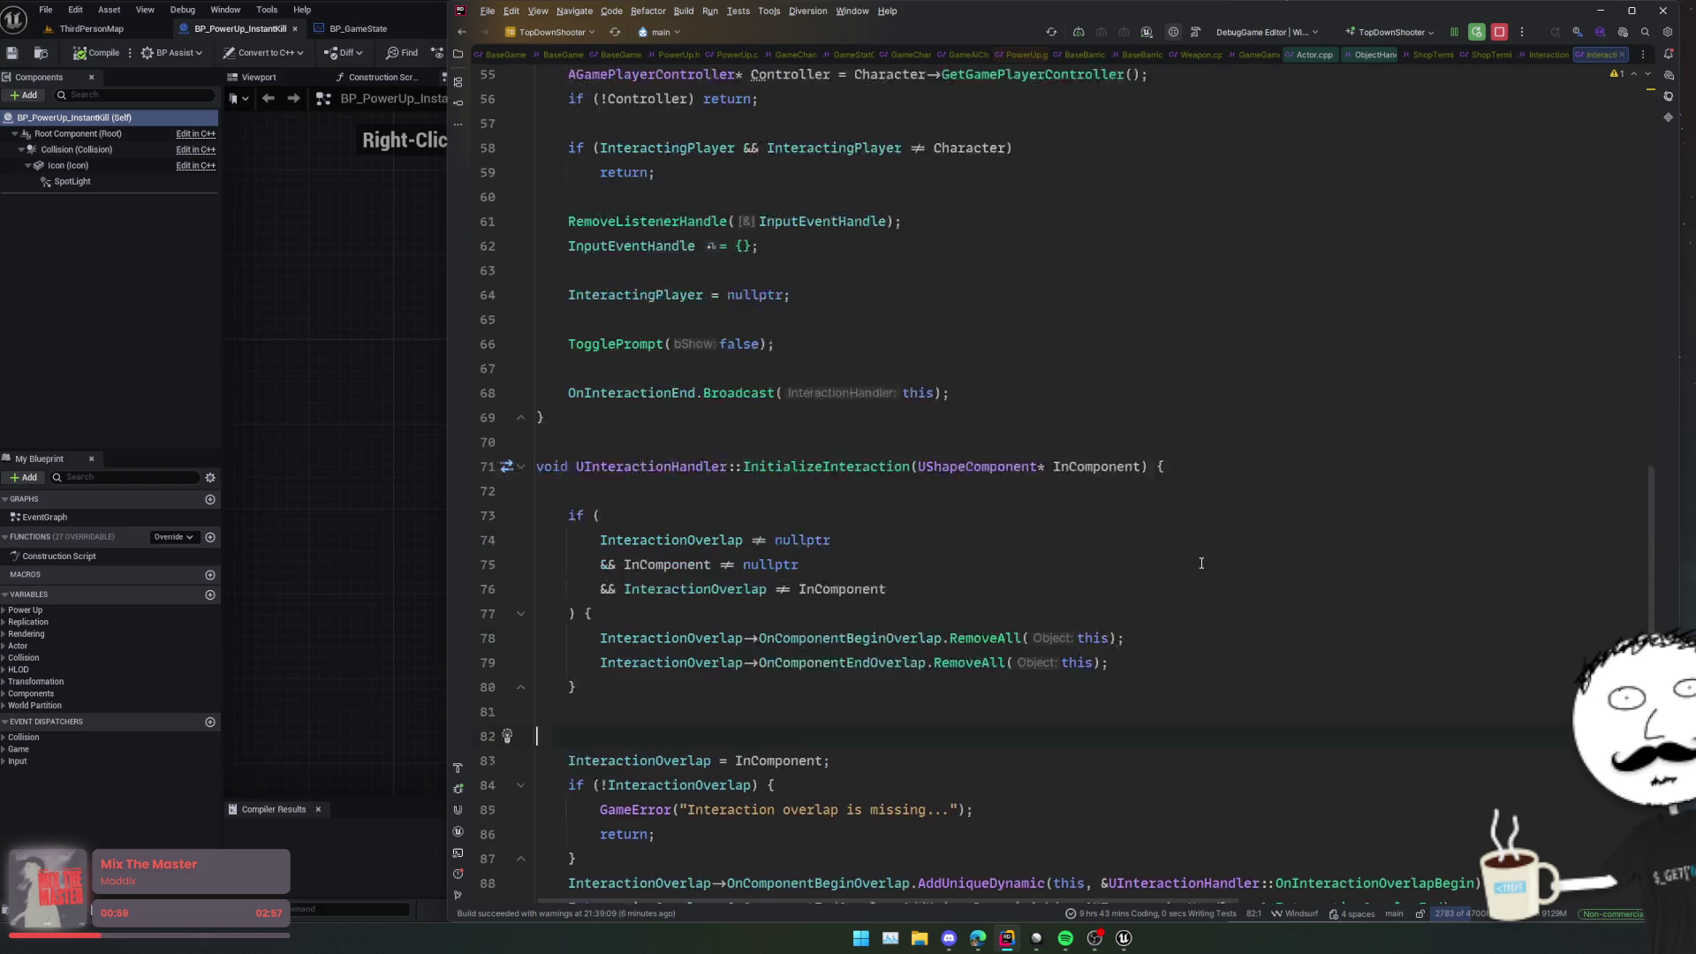
scroll(1122, 587, up, 12)
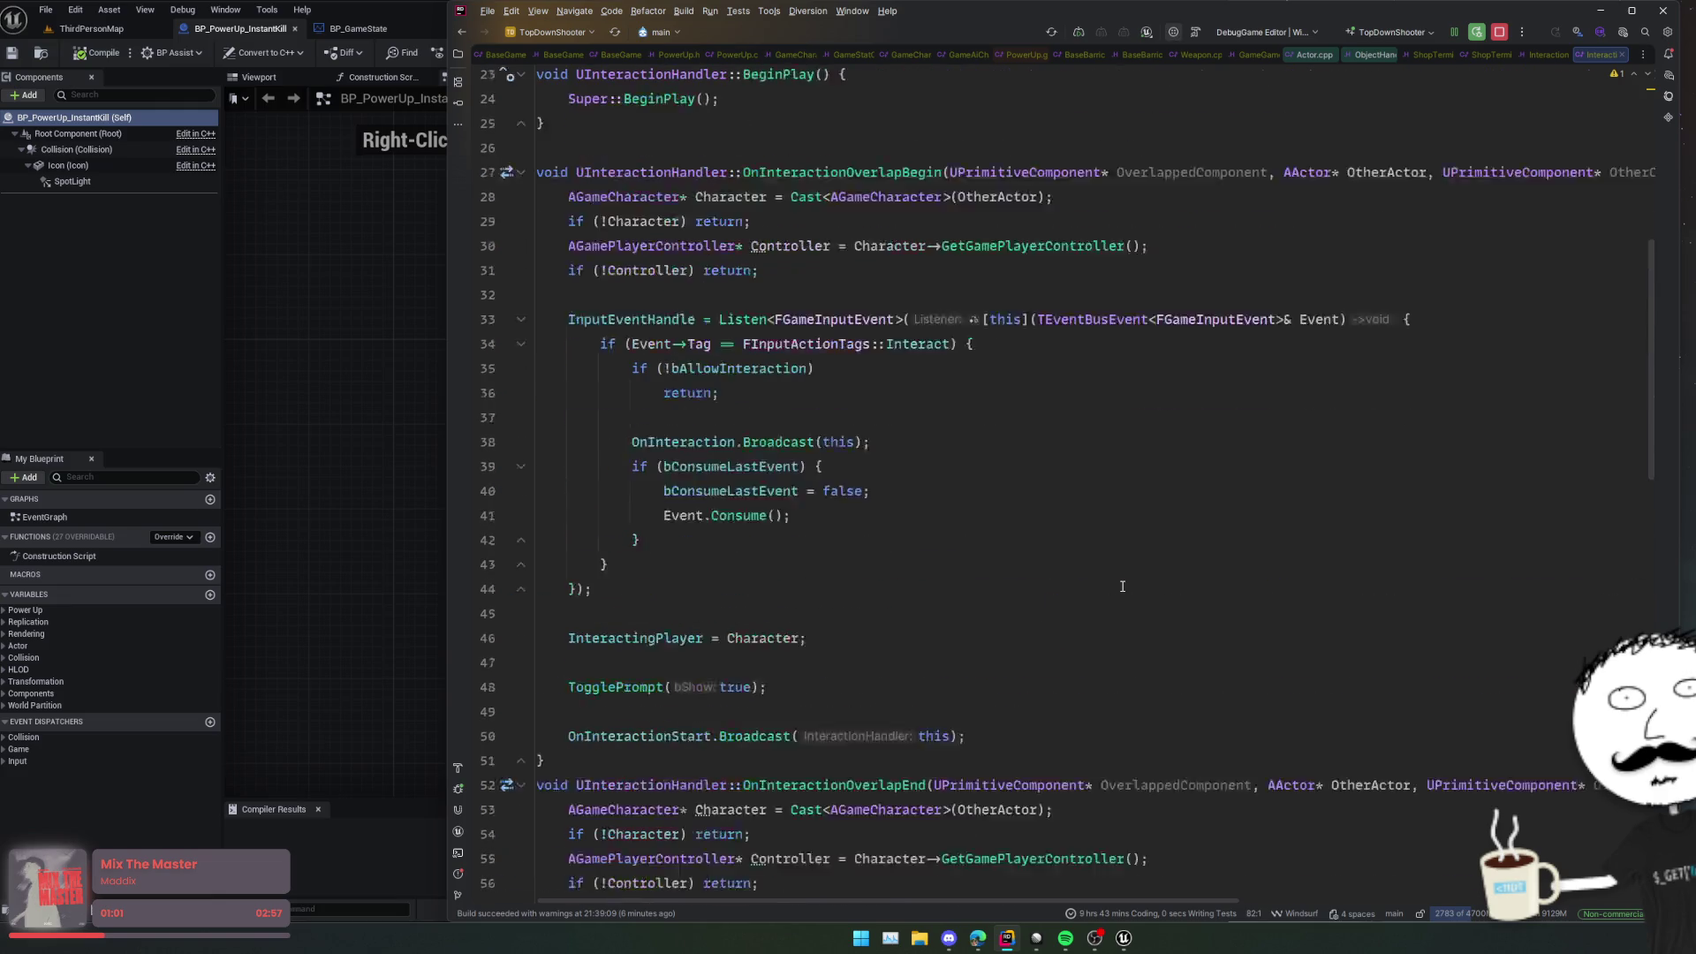
scroll(1122, 587, down, 10)
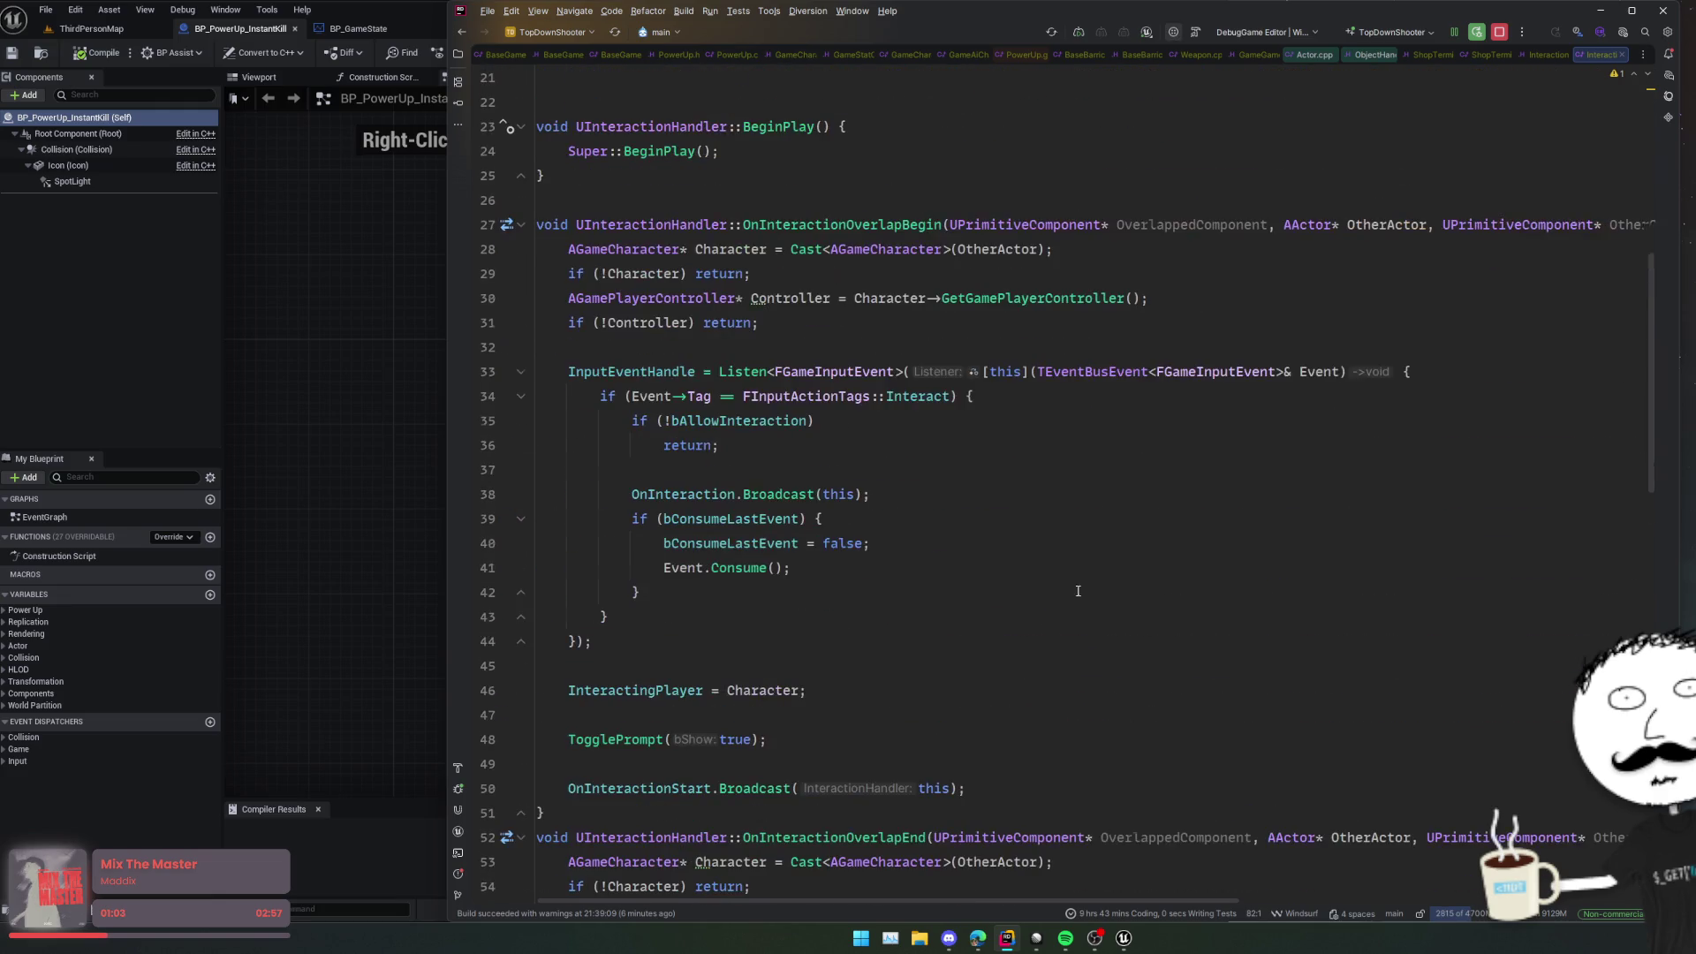
ctrl+click(827, 444)
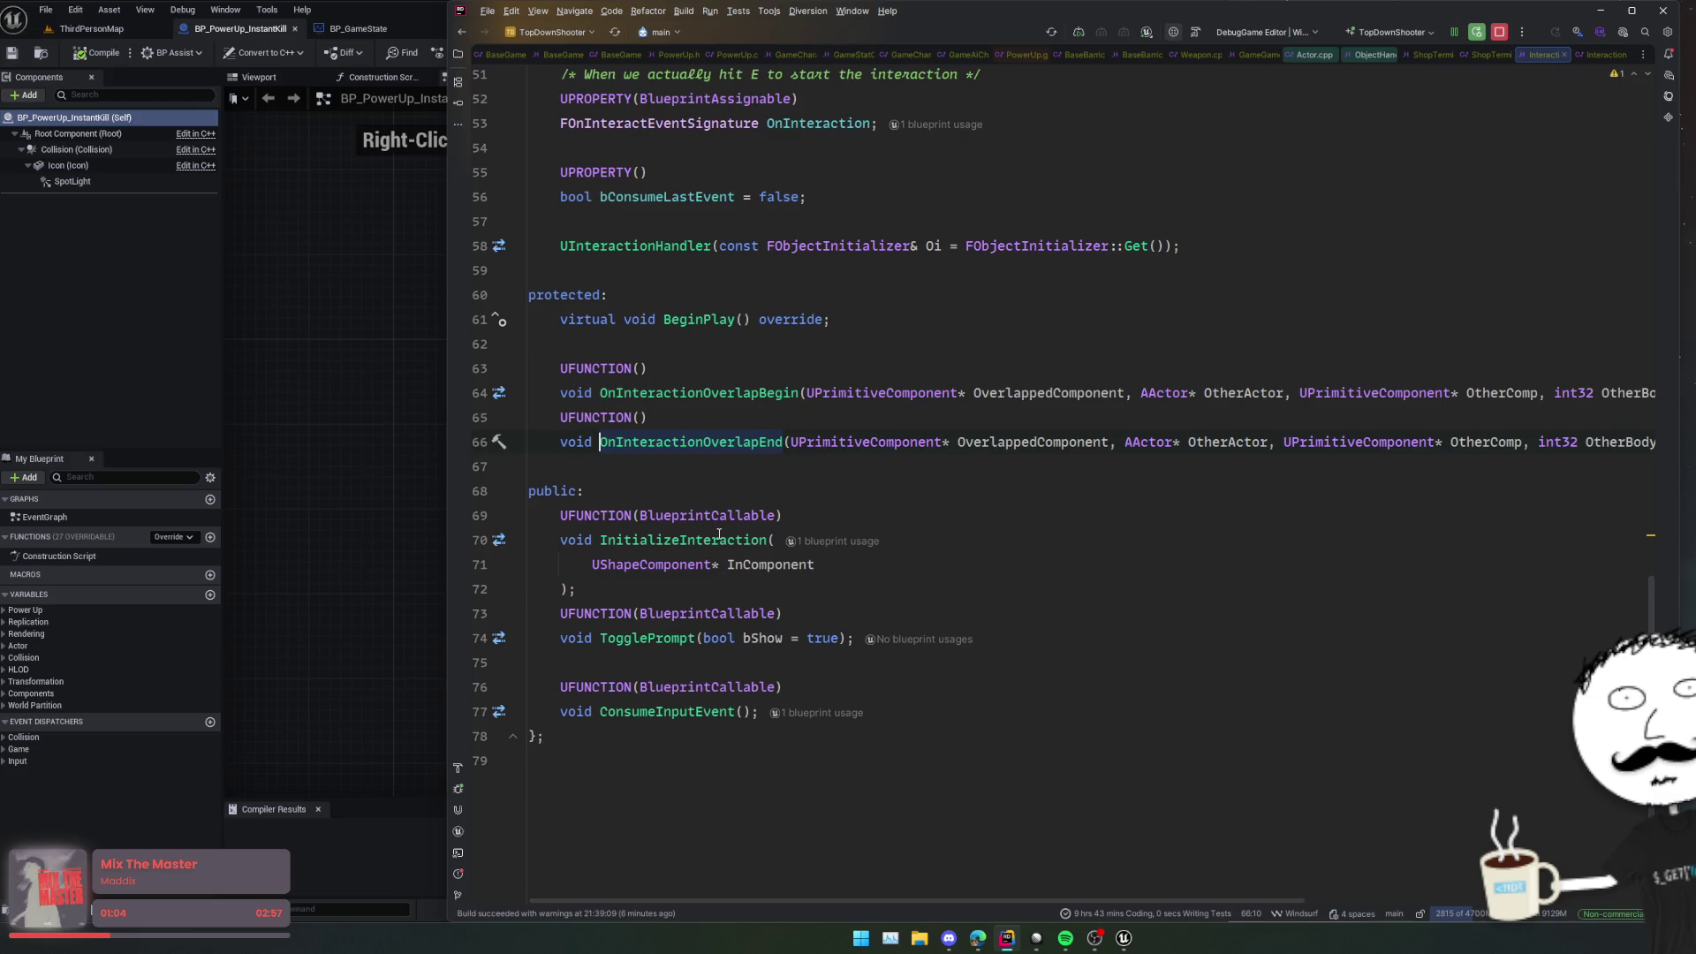
click(830, 541)
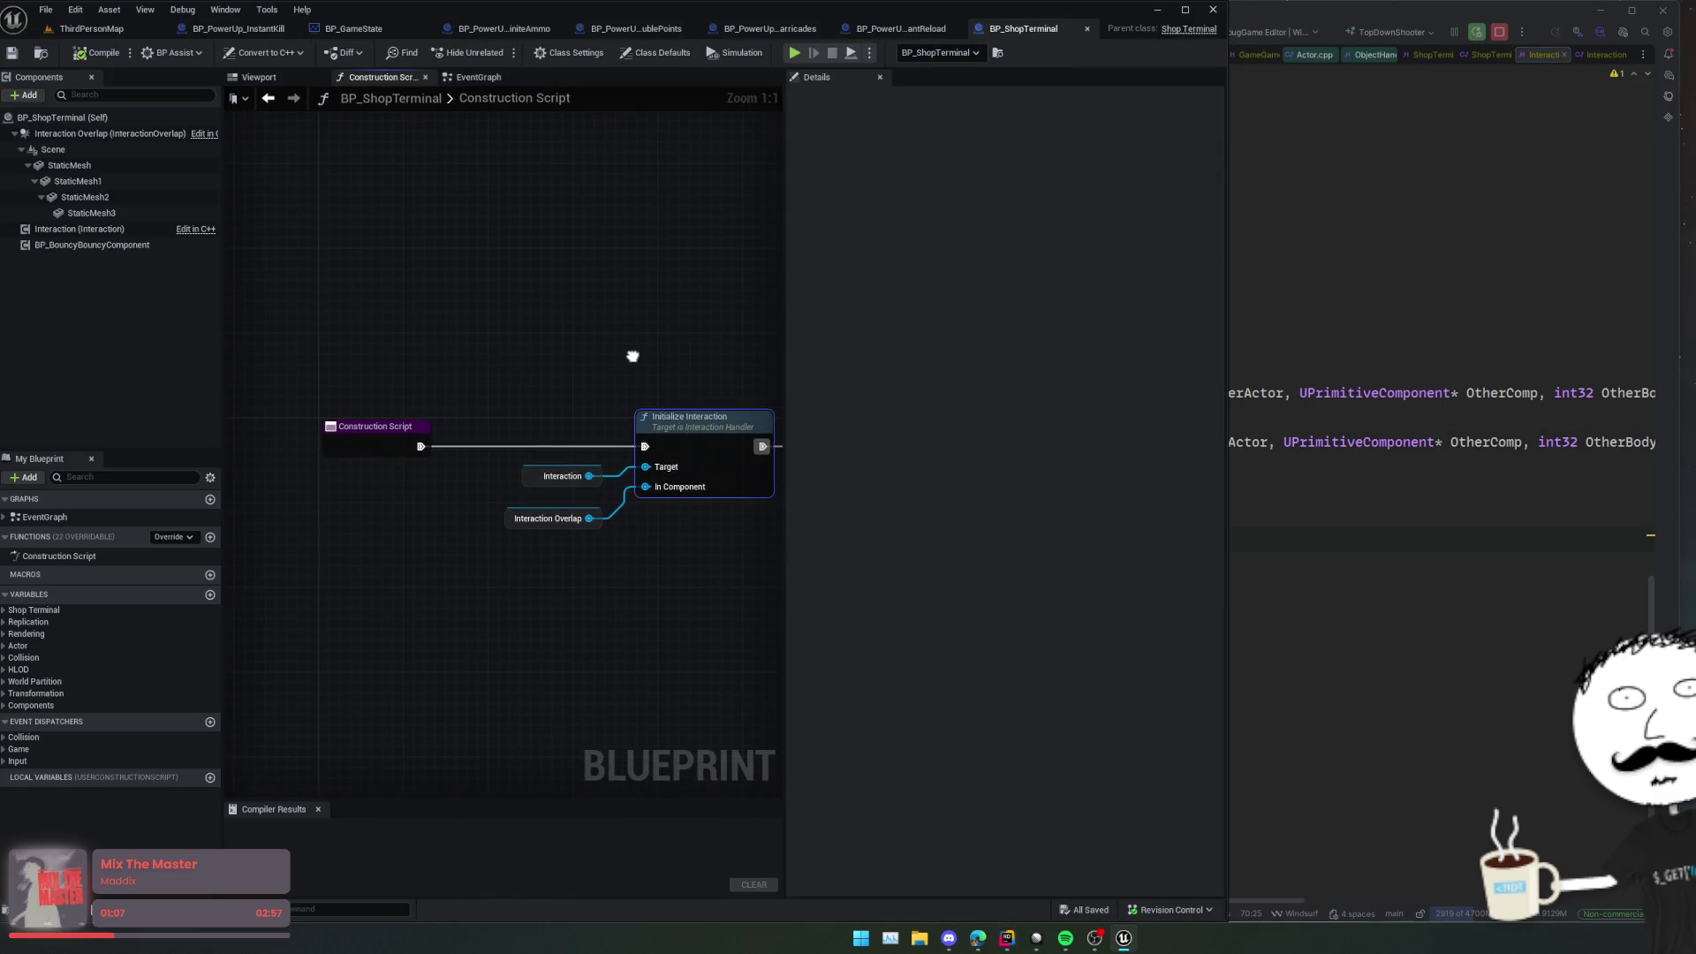
Step: Pan the ShopTerminal construction graph and select its Initialize Interaction nodes
scroll(633, 356, down, 1)
mouse_move(632, 352)
mouse_down()
mouse_move(530, 375)
mouse_move(373, 543)
mouse_up()
mouse_move(549, 560)
mouse_down()
mouse_move(262, 542)
mouse_move(554, 551)
mouse_up()
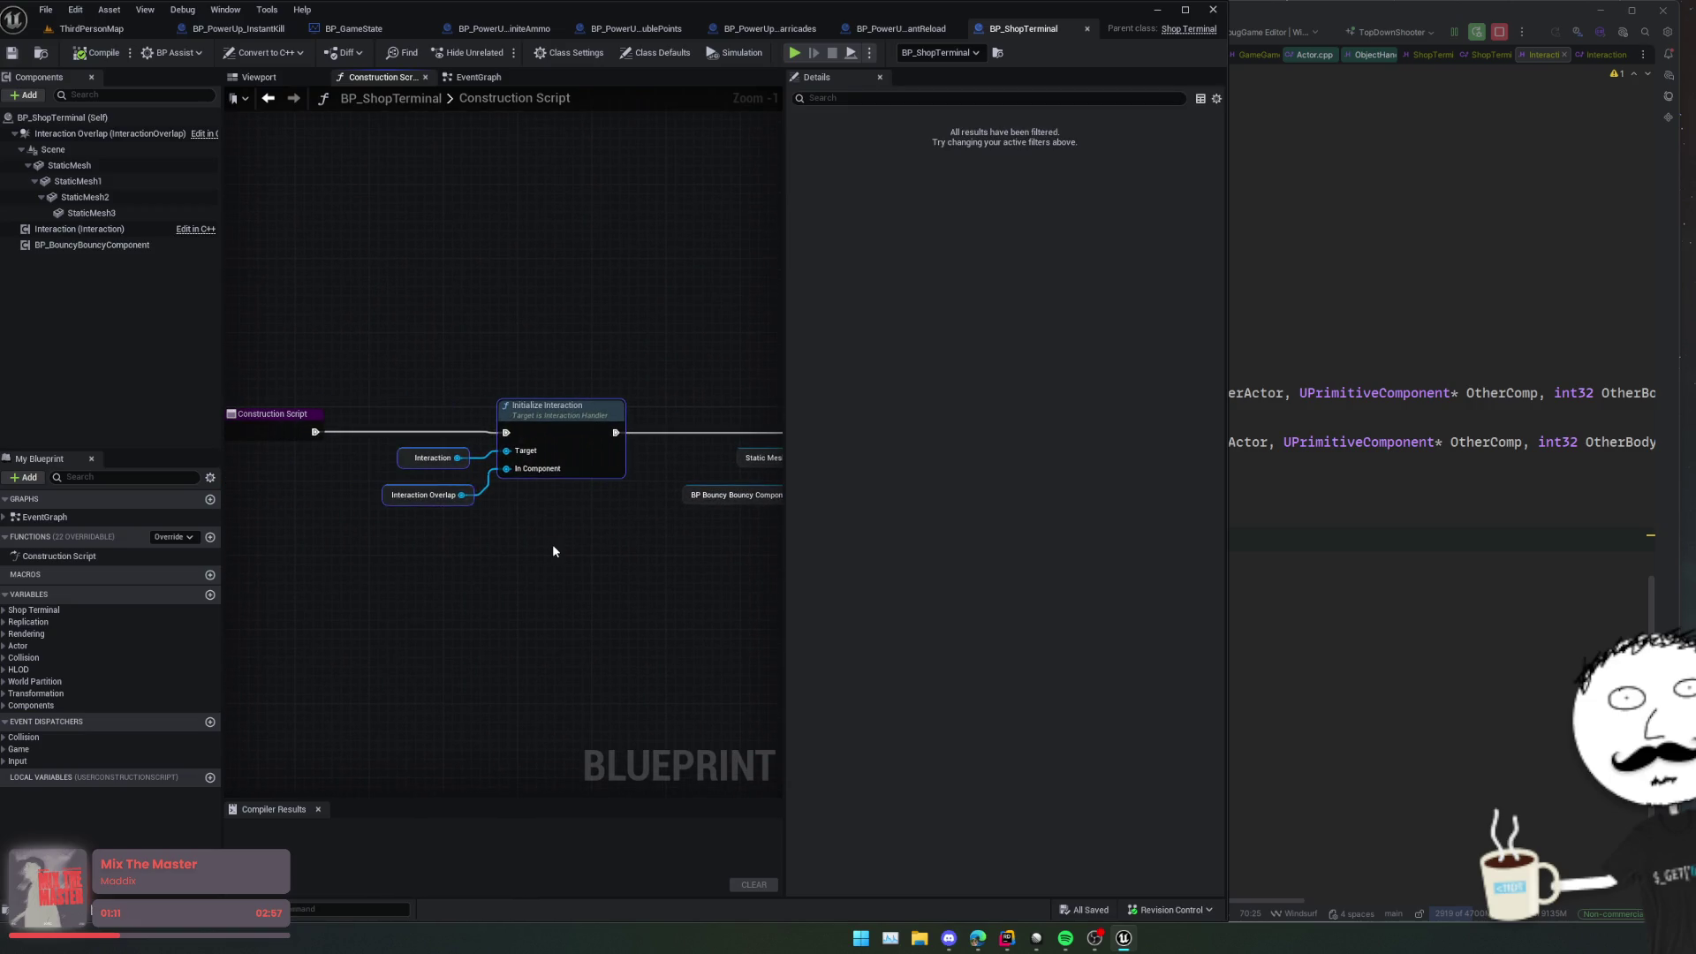
Step: In Rider, jump to the OnInteractionOverlapEnd definition and read down through InitializeInteraction
key(alt+Tab)
key(Up)
key(Up)
key(Up)
key(ctrl+b)
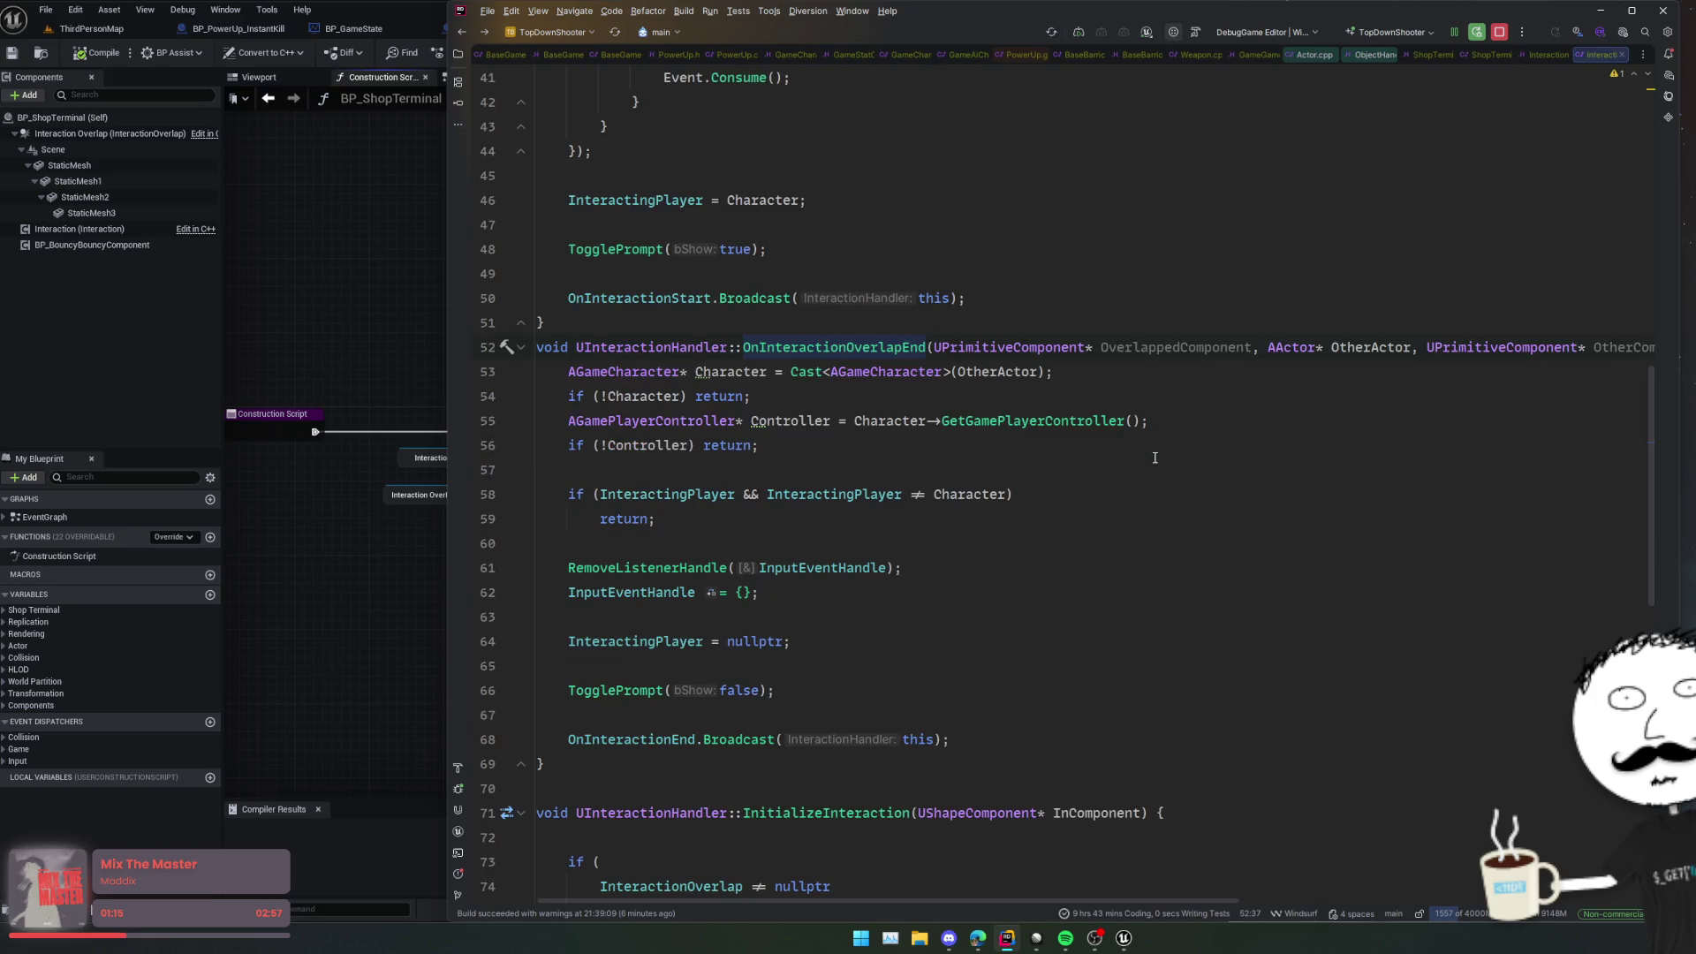
scroll(1154, 458, down, 5)
scroll(1155, 458, down, 1)
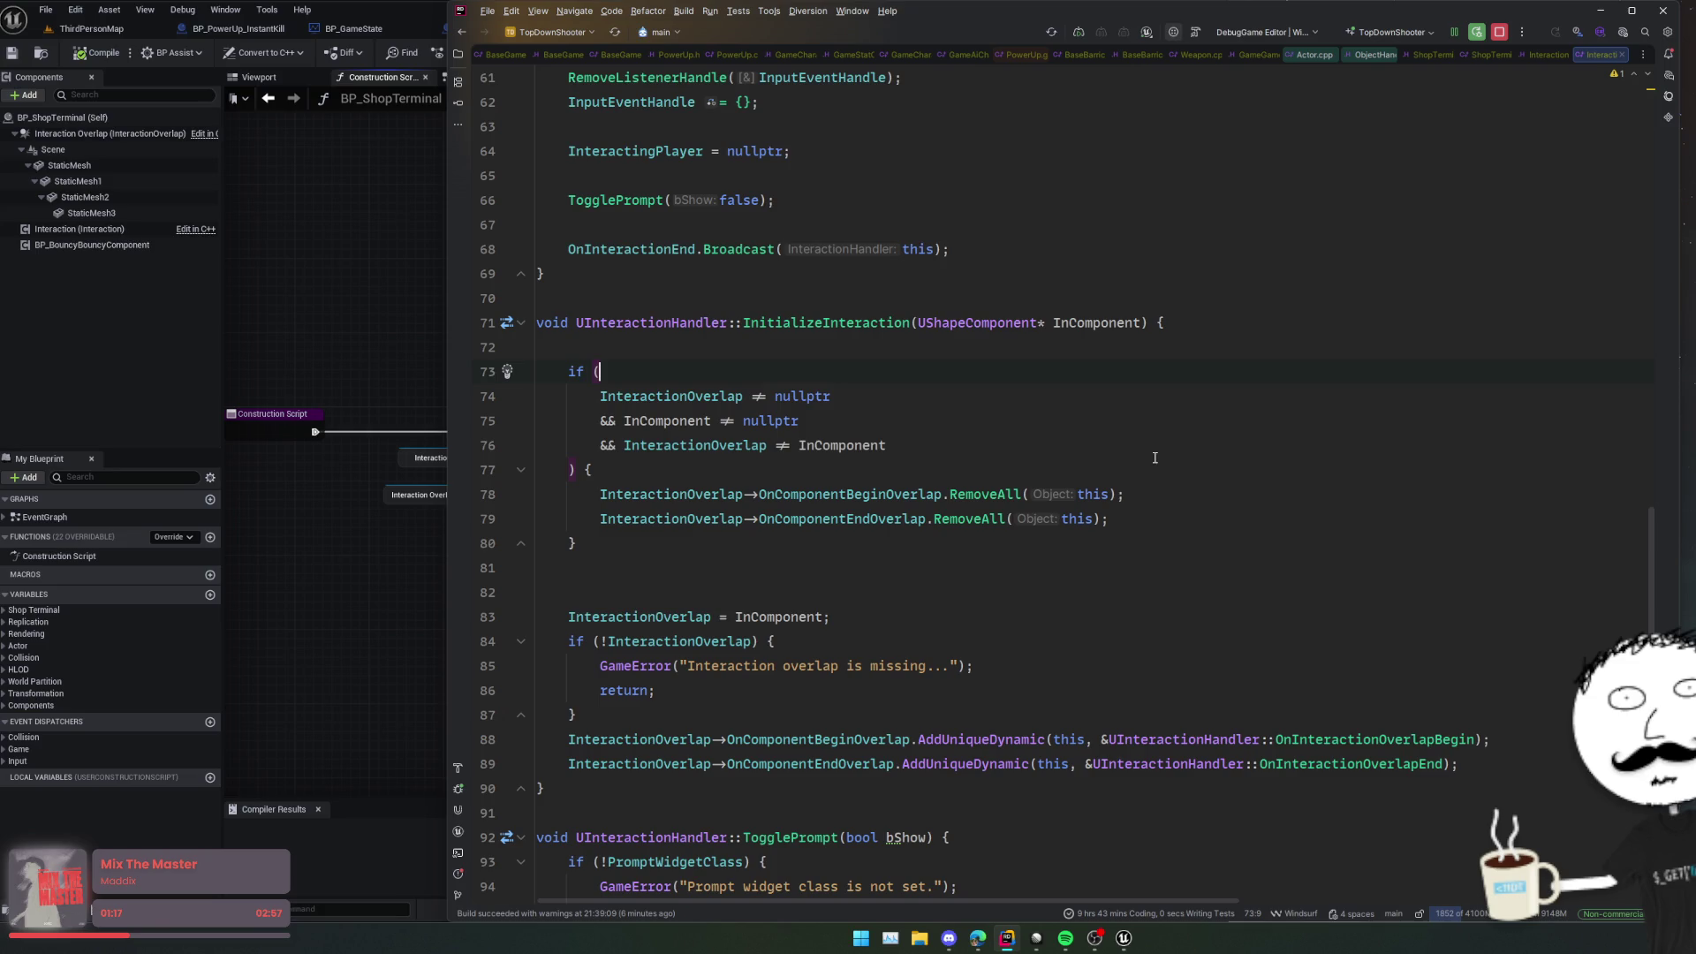
click(1180, 565)
scroll(1180, 566, down, 5)
scroll(1181, 566, down, 2)
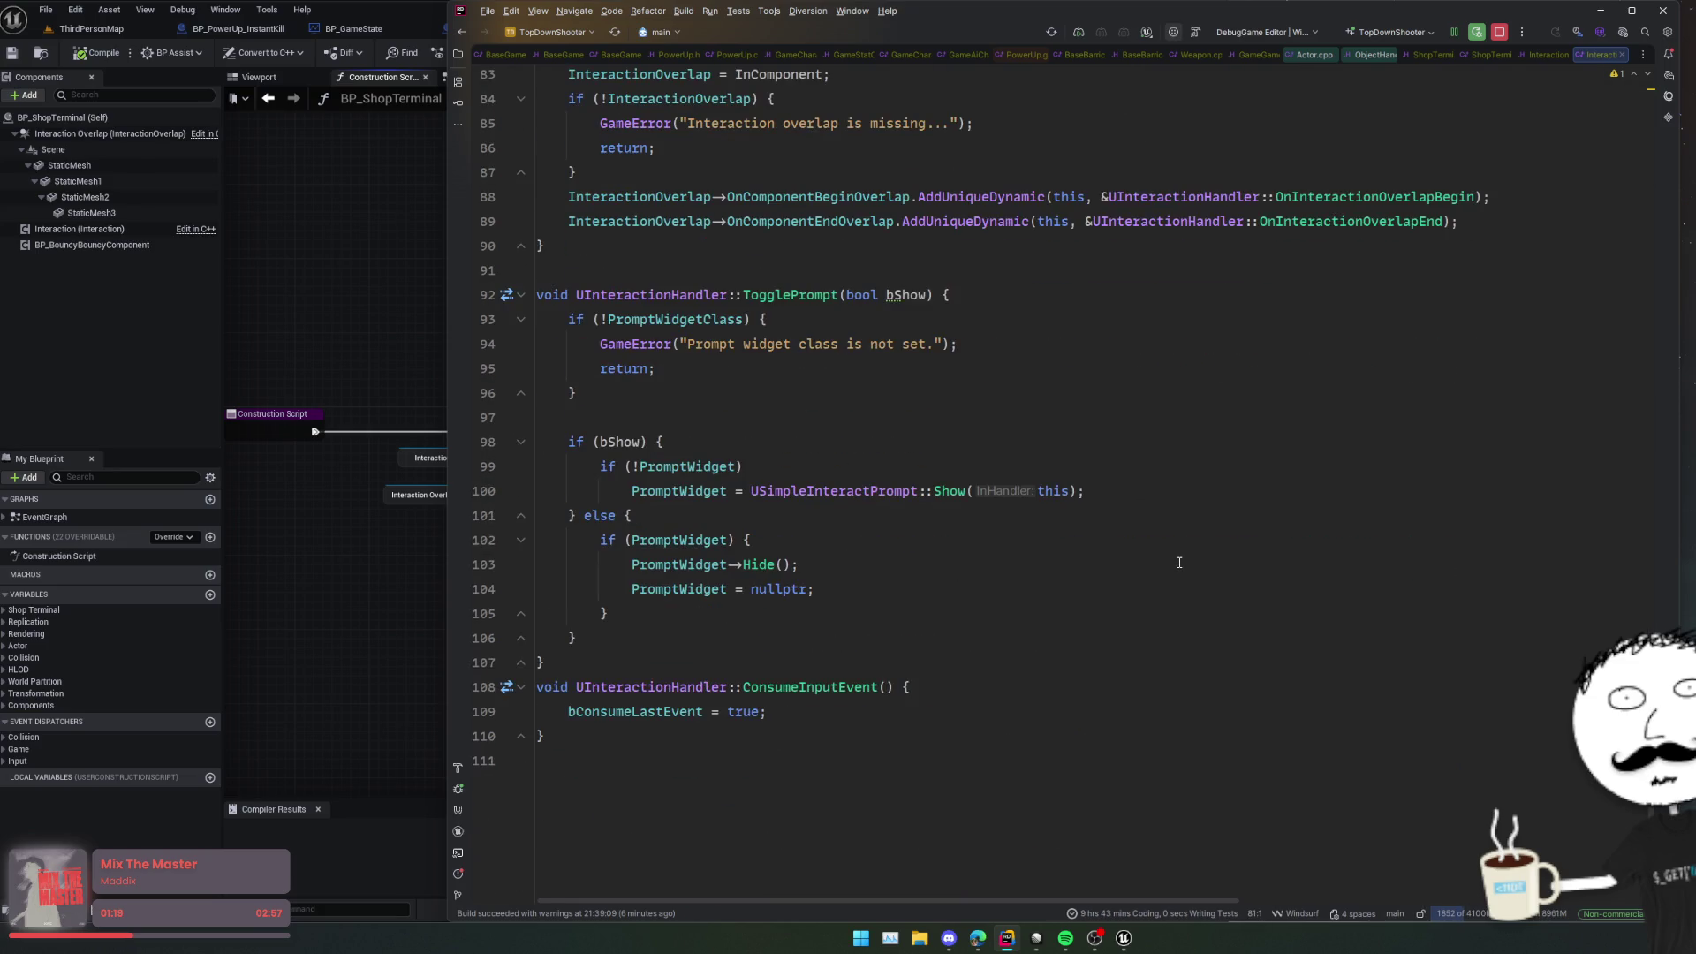
scroll(1179, 560, up, 15)
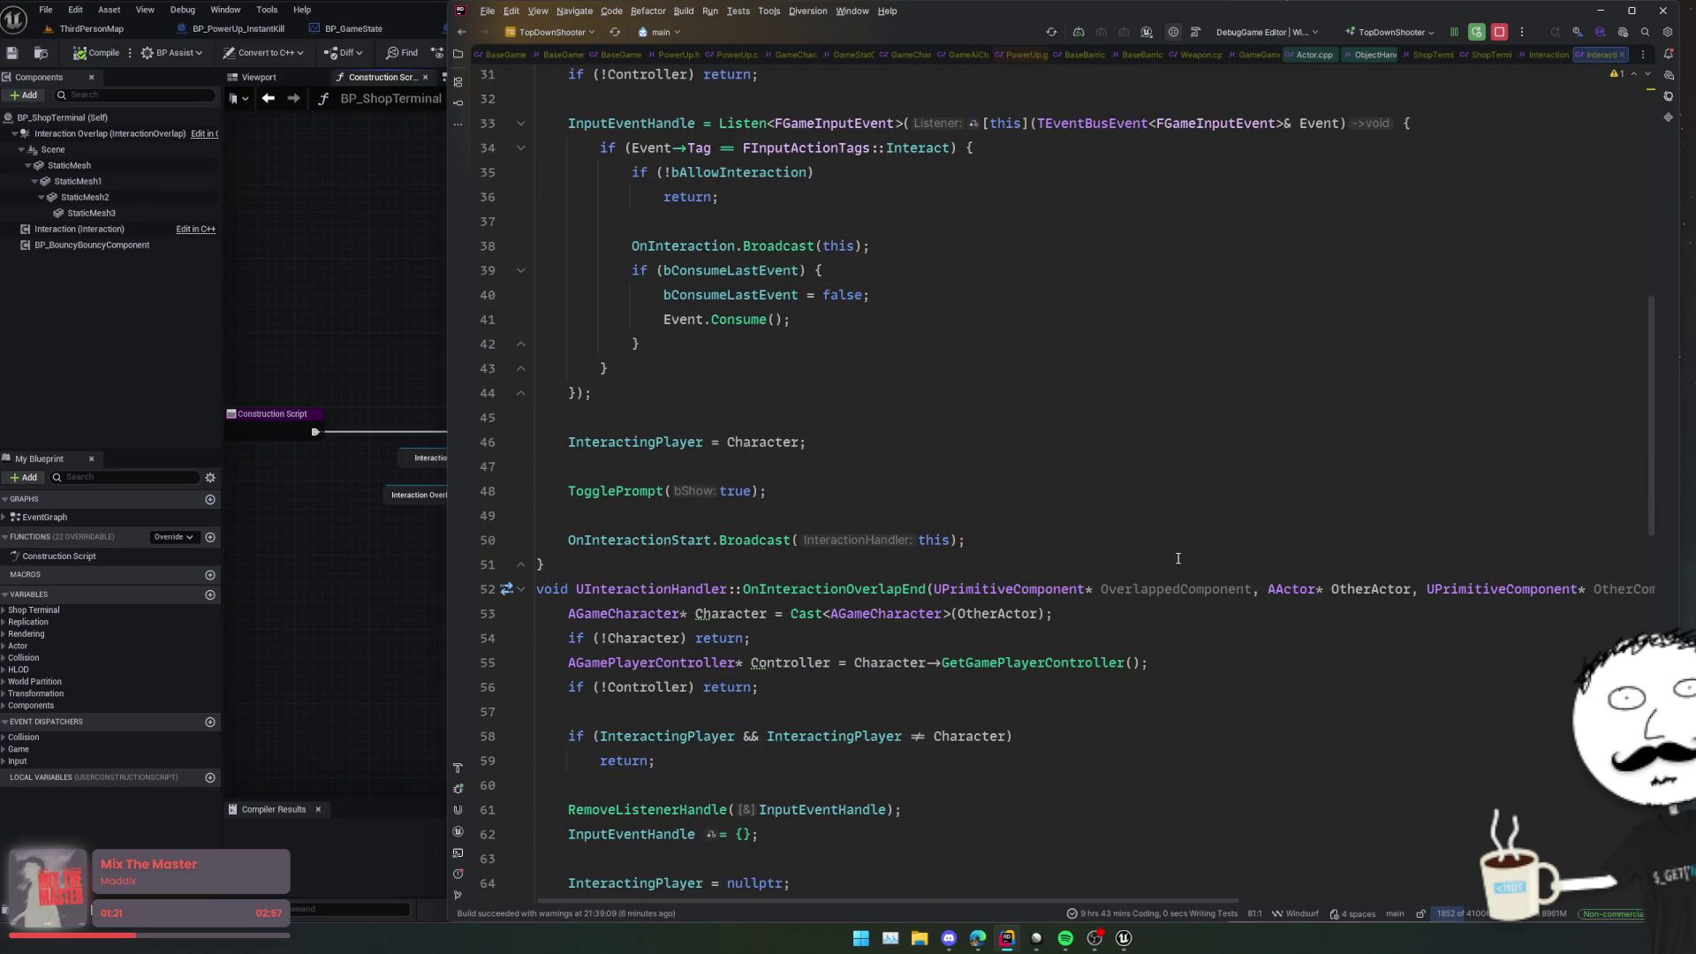
Step: Navigate back through recent locations, ending on Actor.cpp at AActor::GetWorld
click(1148, 442)
scroll(1149, 446, up, 4)
drag(1084, 417, 1081, 404)
key(ctrl+alt+Left)
key(Up)
key(Up)
key(Up)
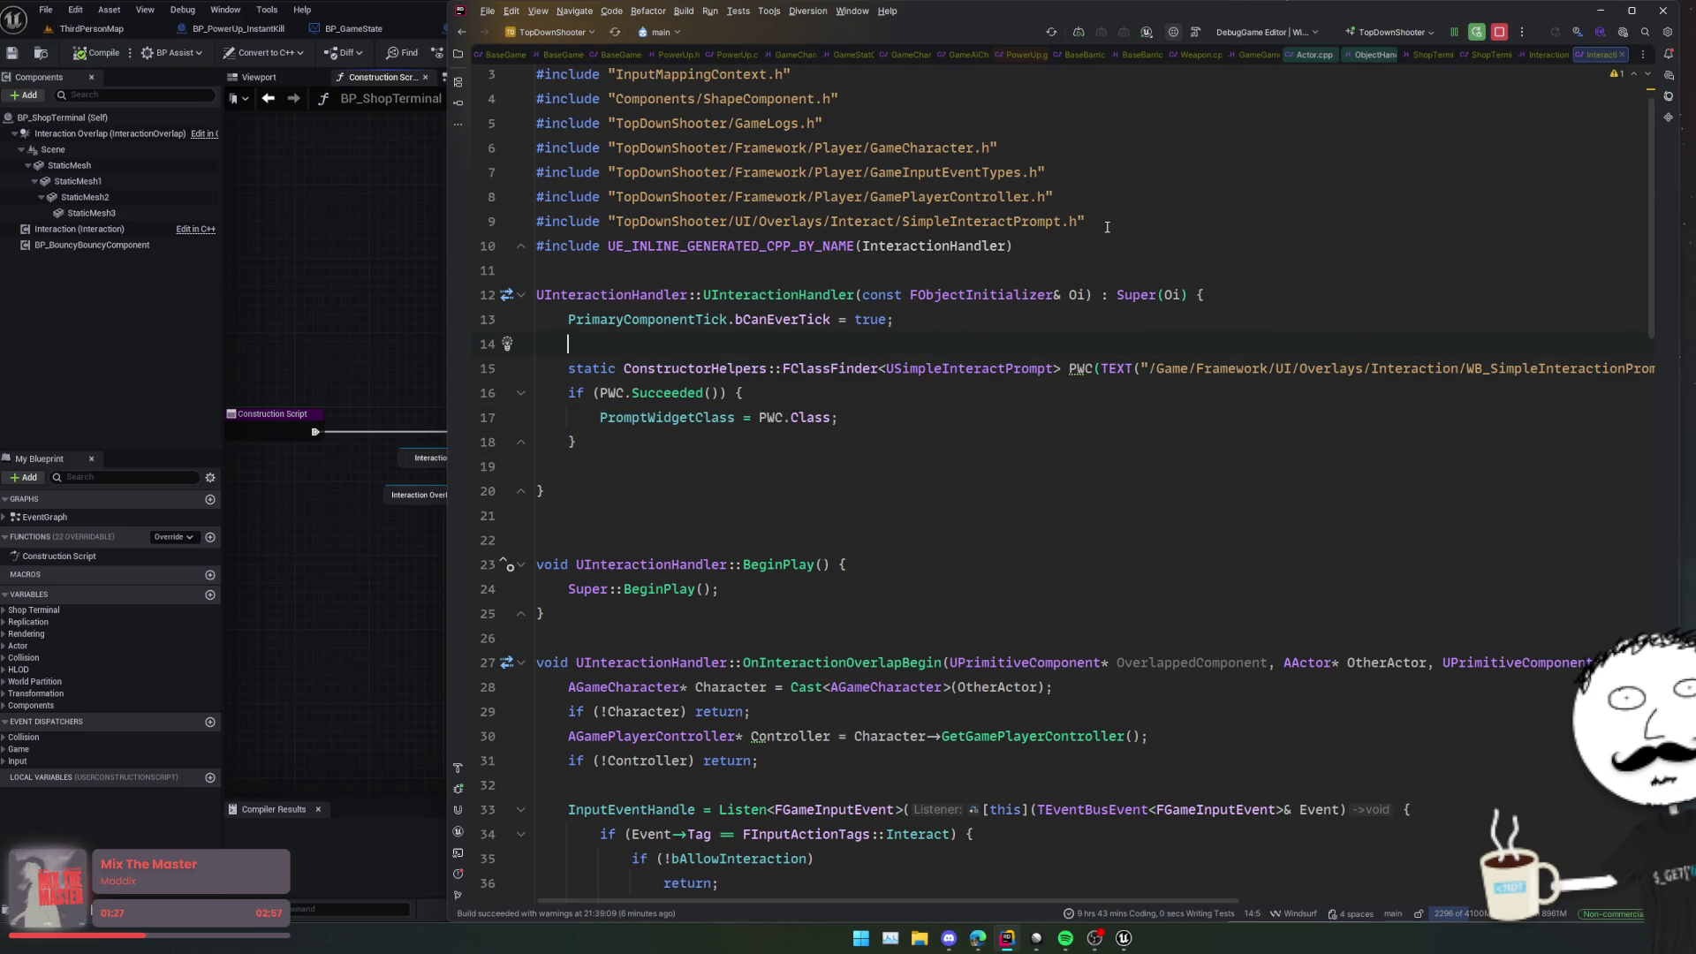
key(alt+Left)
key(alt+Left)
key(alt+Left)
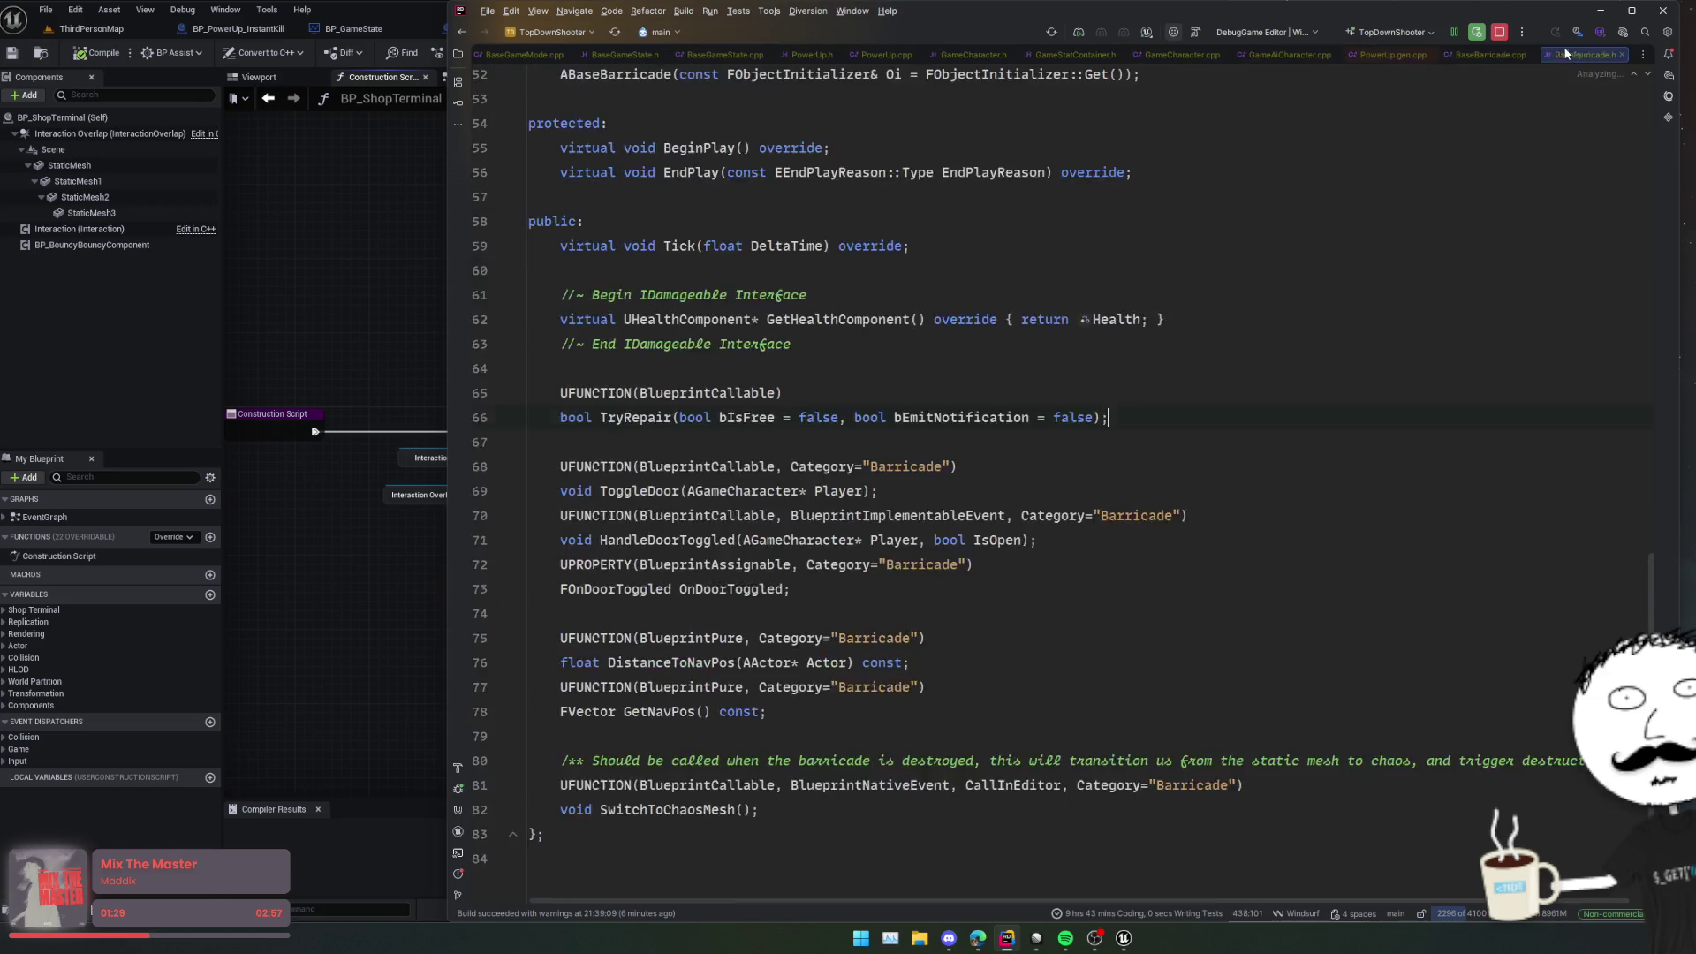
Step: Close all unrelated editor tabs, including GameCharacter, BaseGameMode and BaseGameState files, leaving only PowerUp files
middle_click(1565, 54)
middle_click(1475, 51)
middle_click(1392, 54)
middle_click(1305, 55)
middle_click(1175, 55)
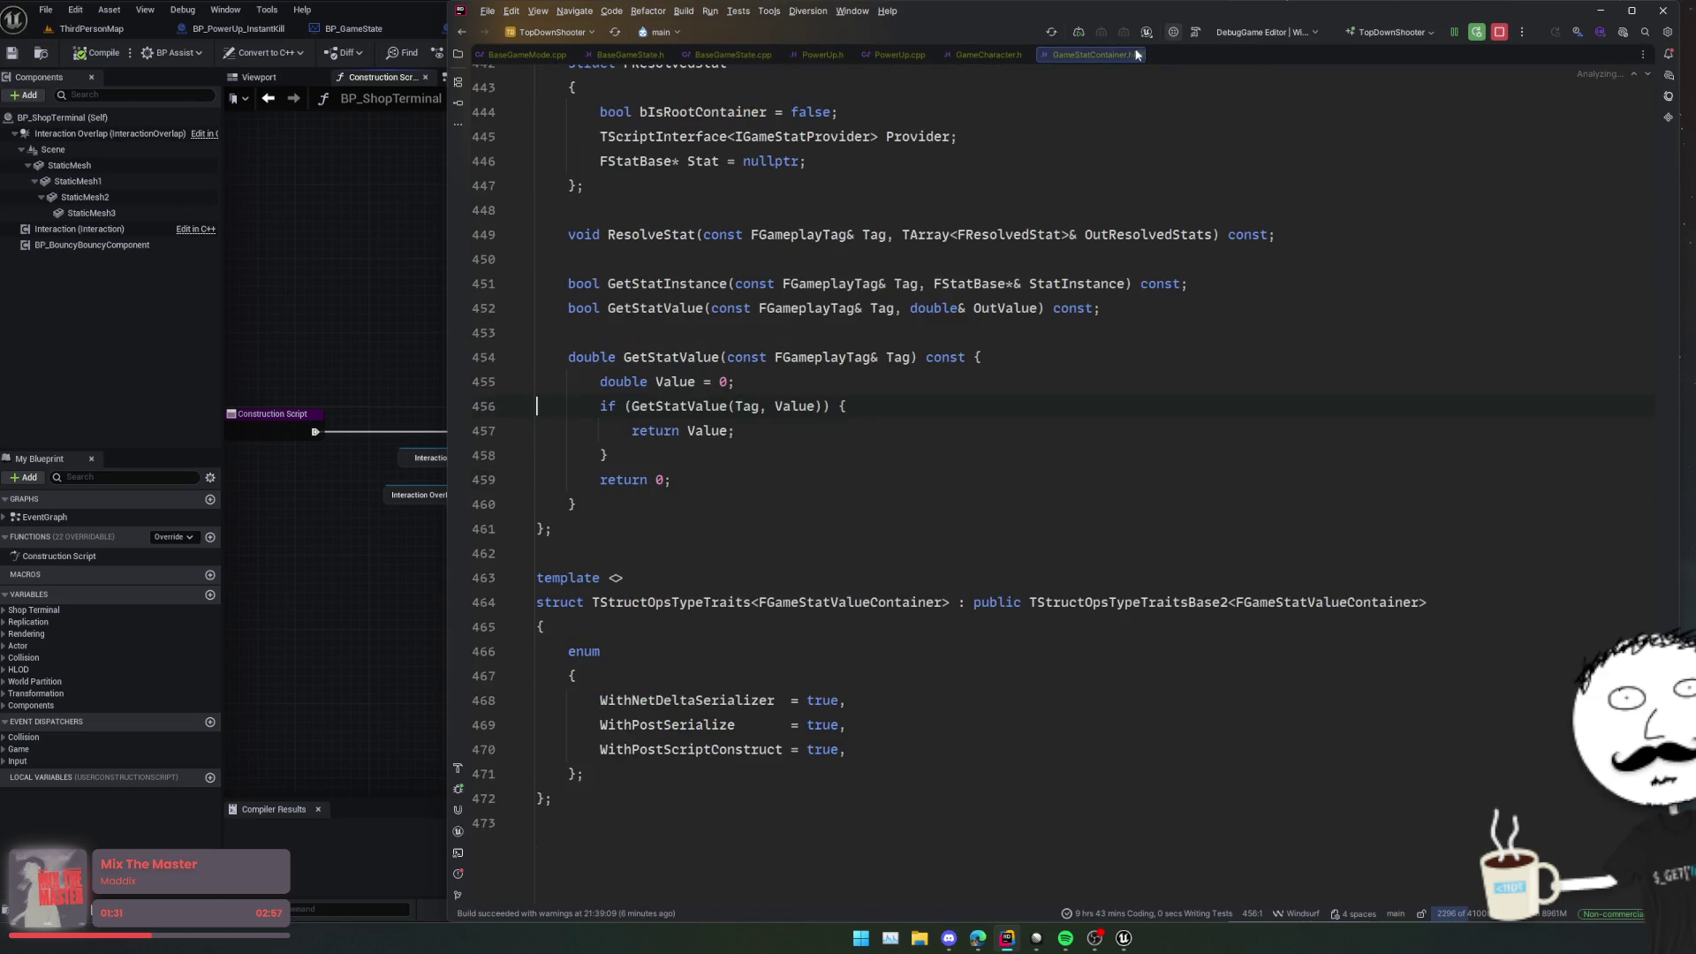
key(ctrl+F4)
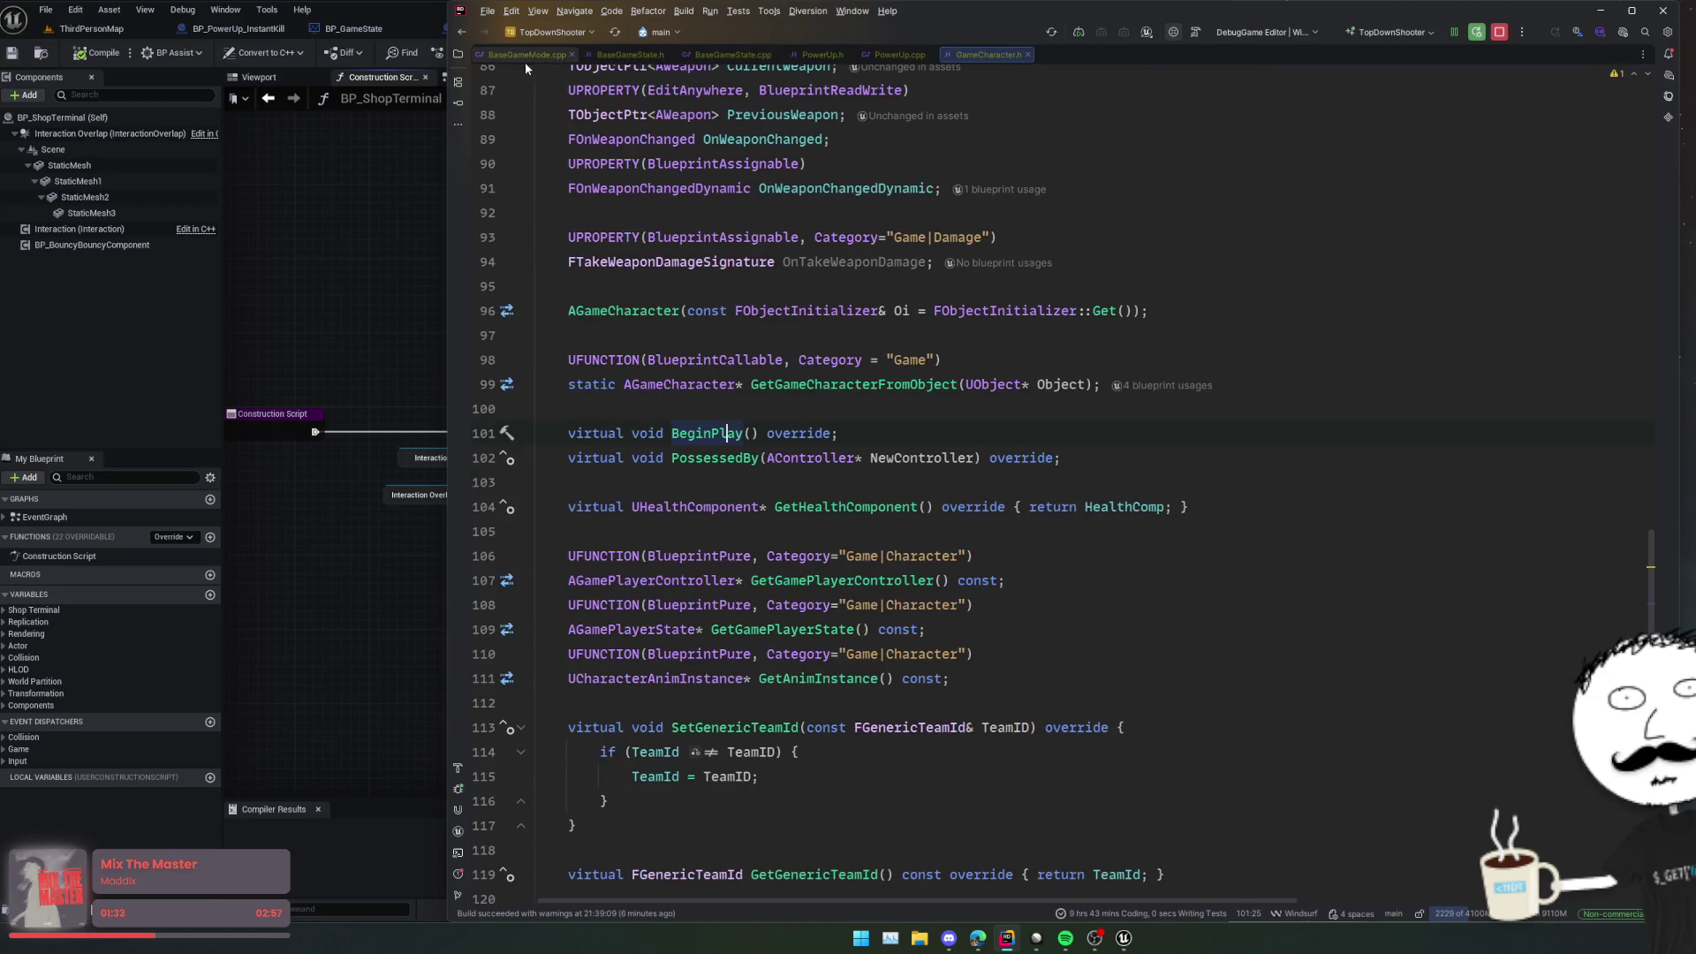
middle_click(525, 55)
middle_click(507, 51)
middle_click(507, 51)
middle_click(672, 55)
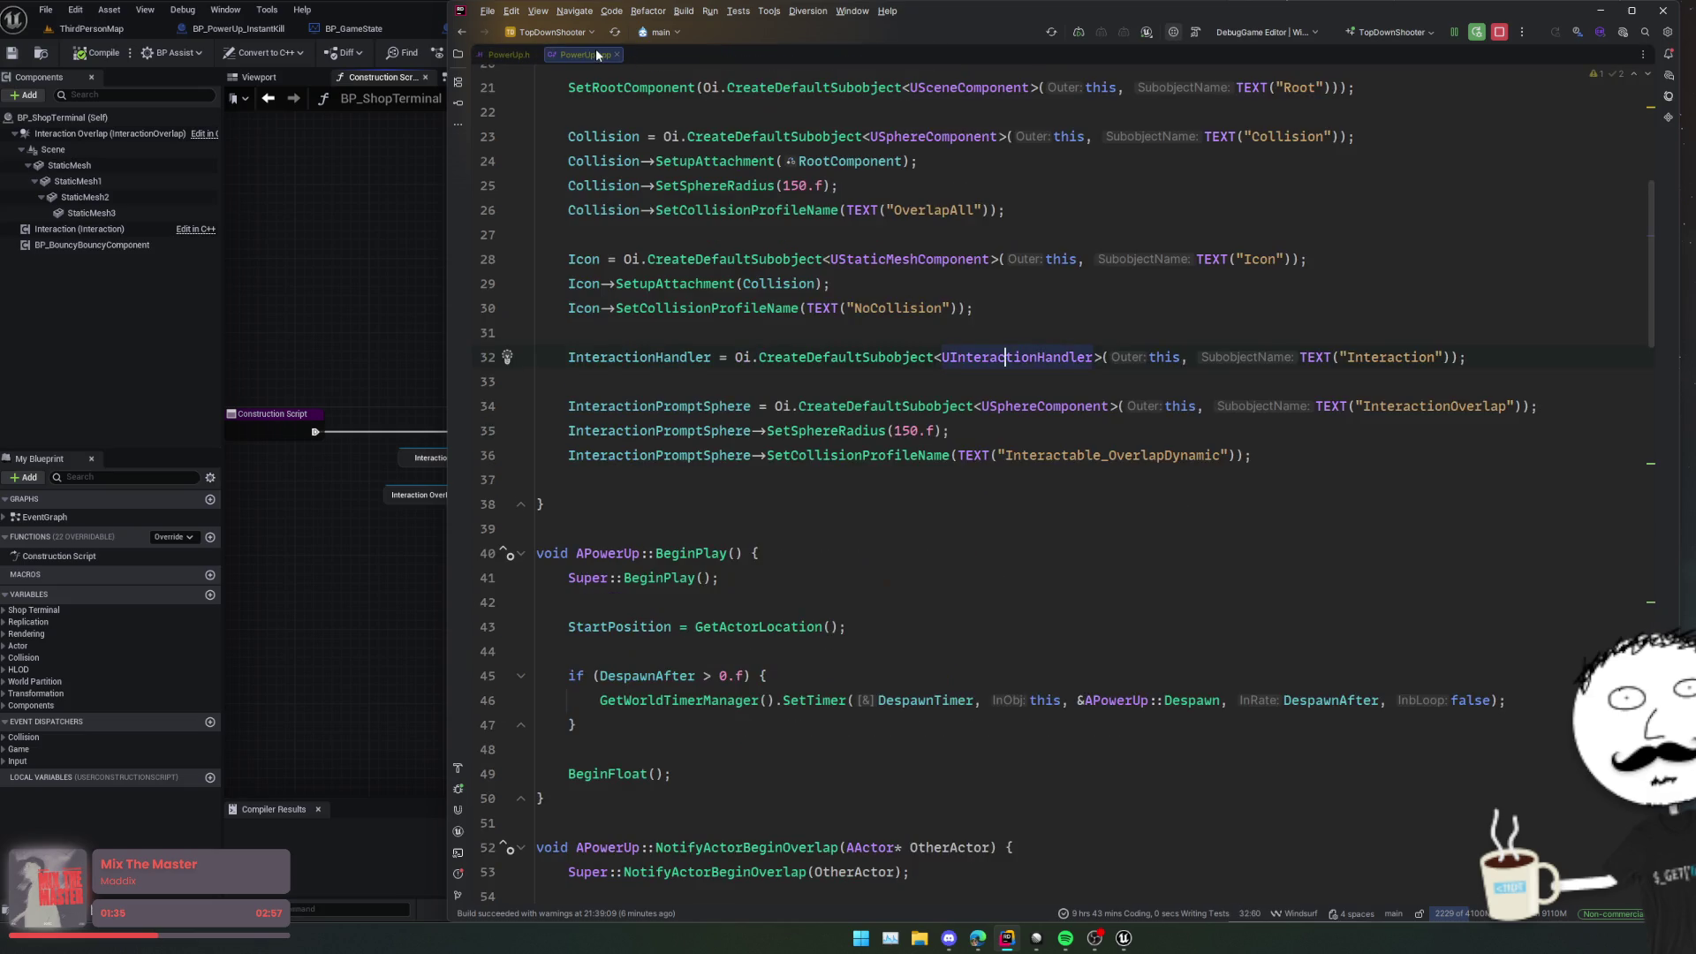
Step: Add 'InteractionHandler->bAllowInteraction = false;' below the CreateDefaultSubobject line in the PowerUp constructor
double_click(640, 357)
key(ctrl+c)
key(End)
key(Return)
key(ctrl+v)
text(->b)
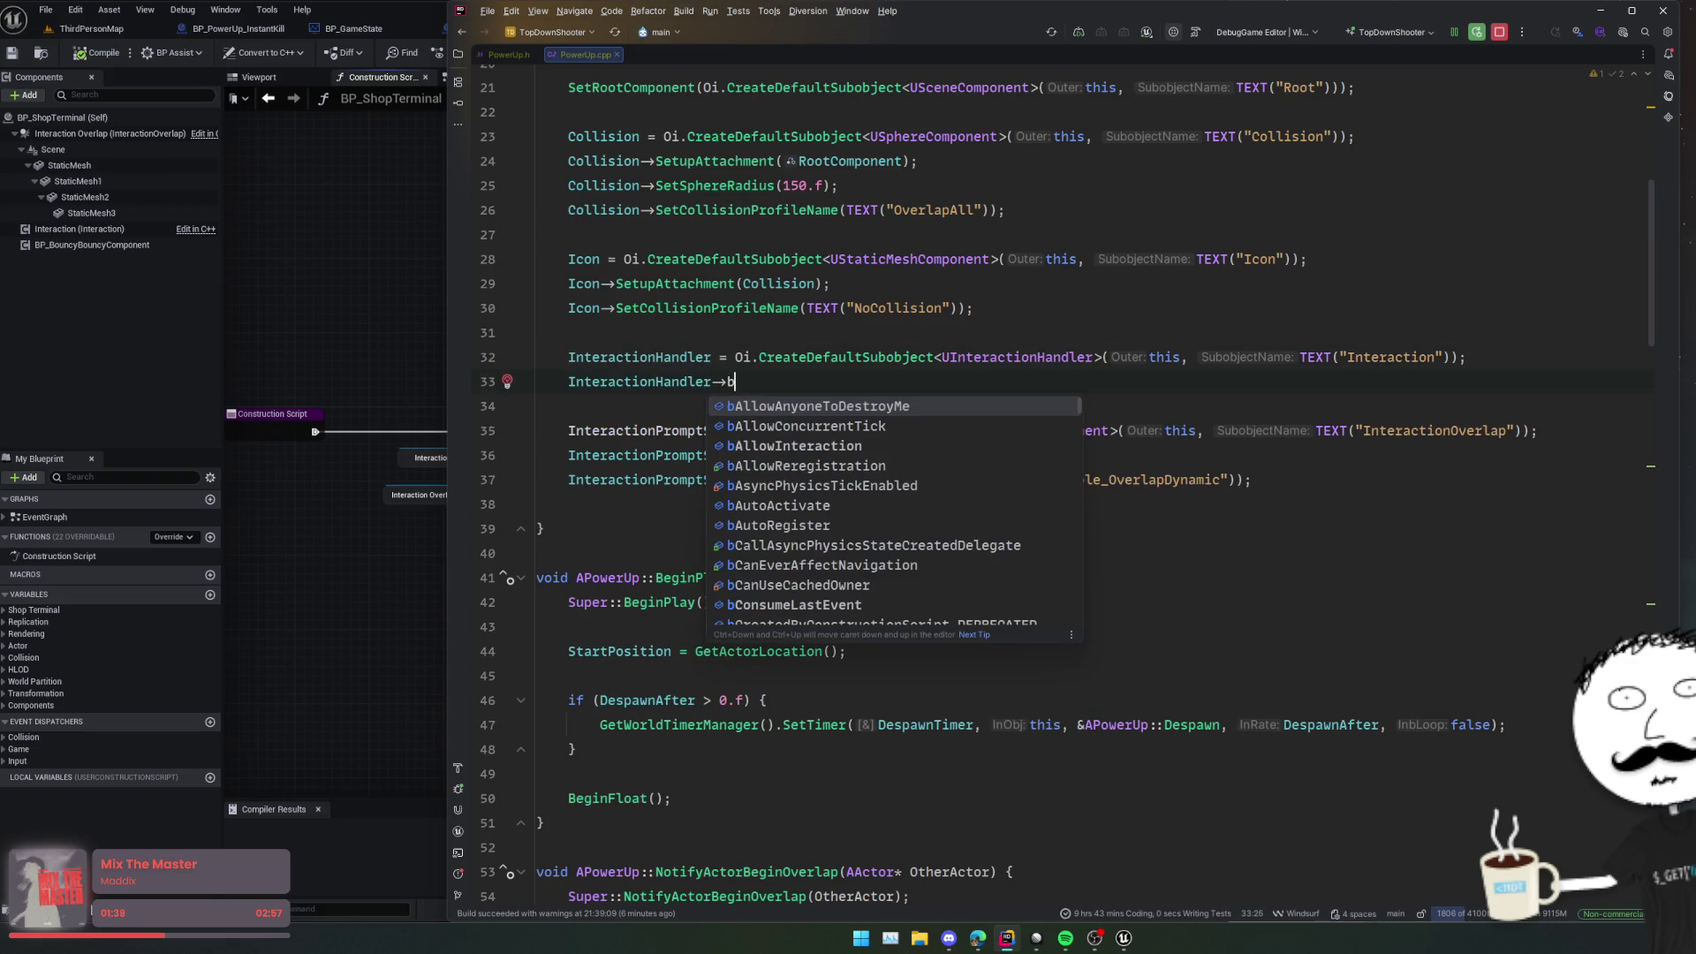
text(D)
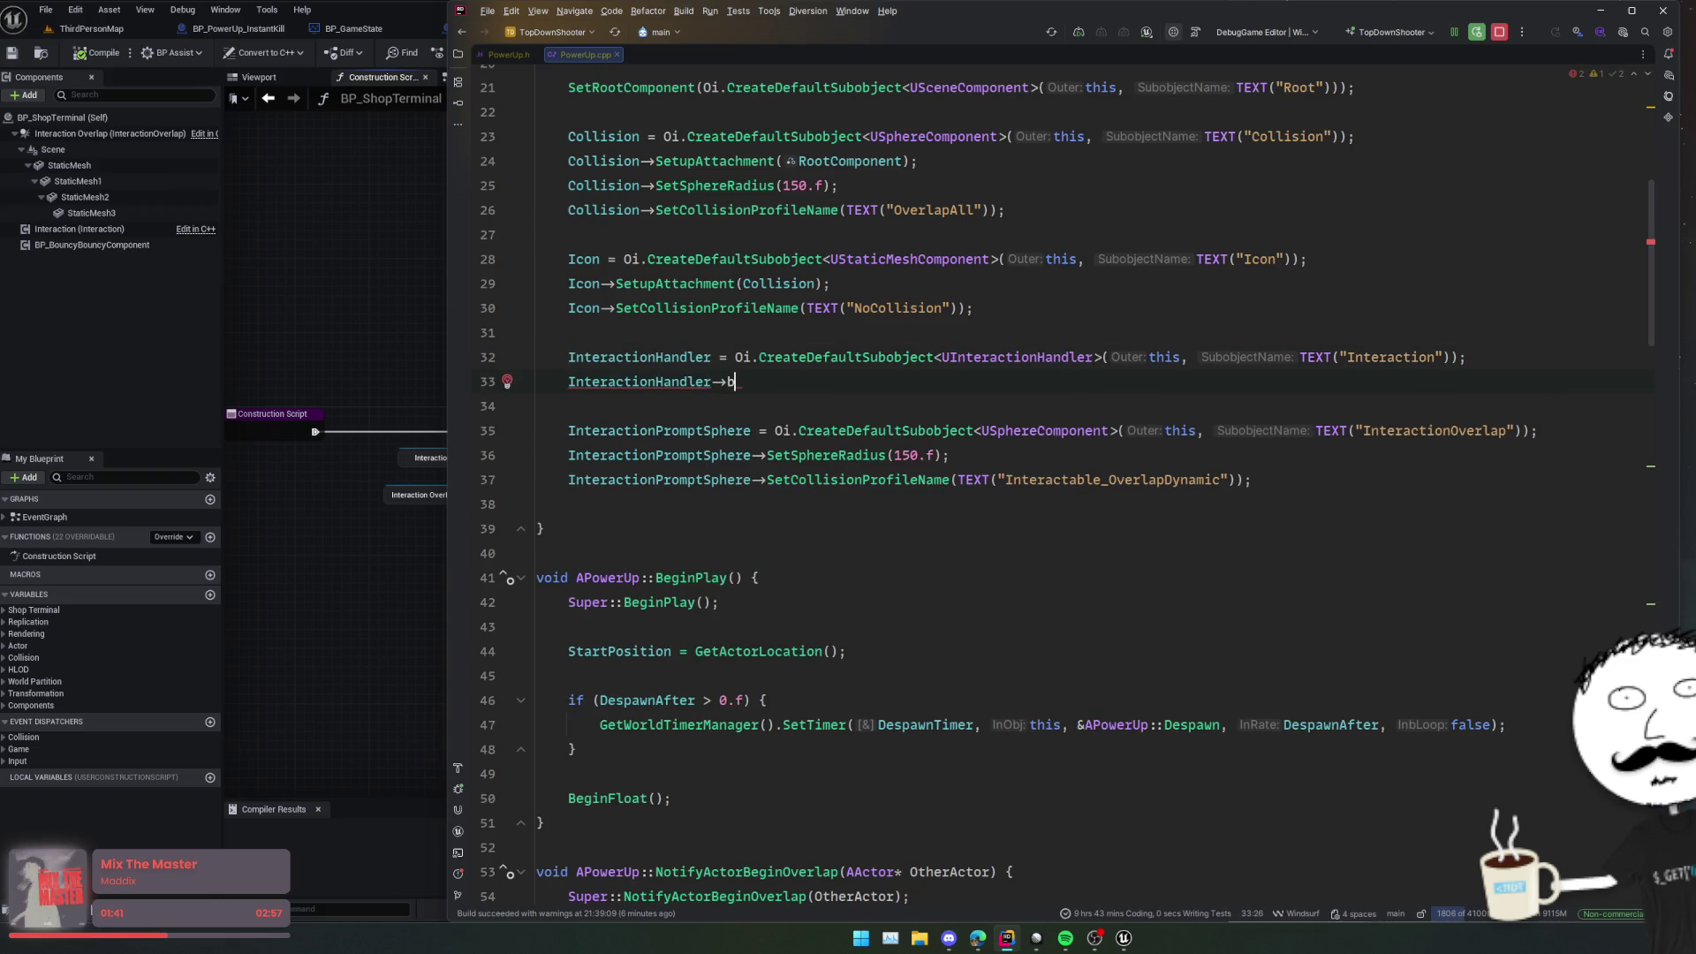
key(ctrl+space)
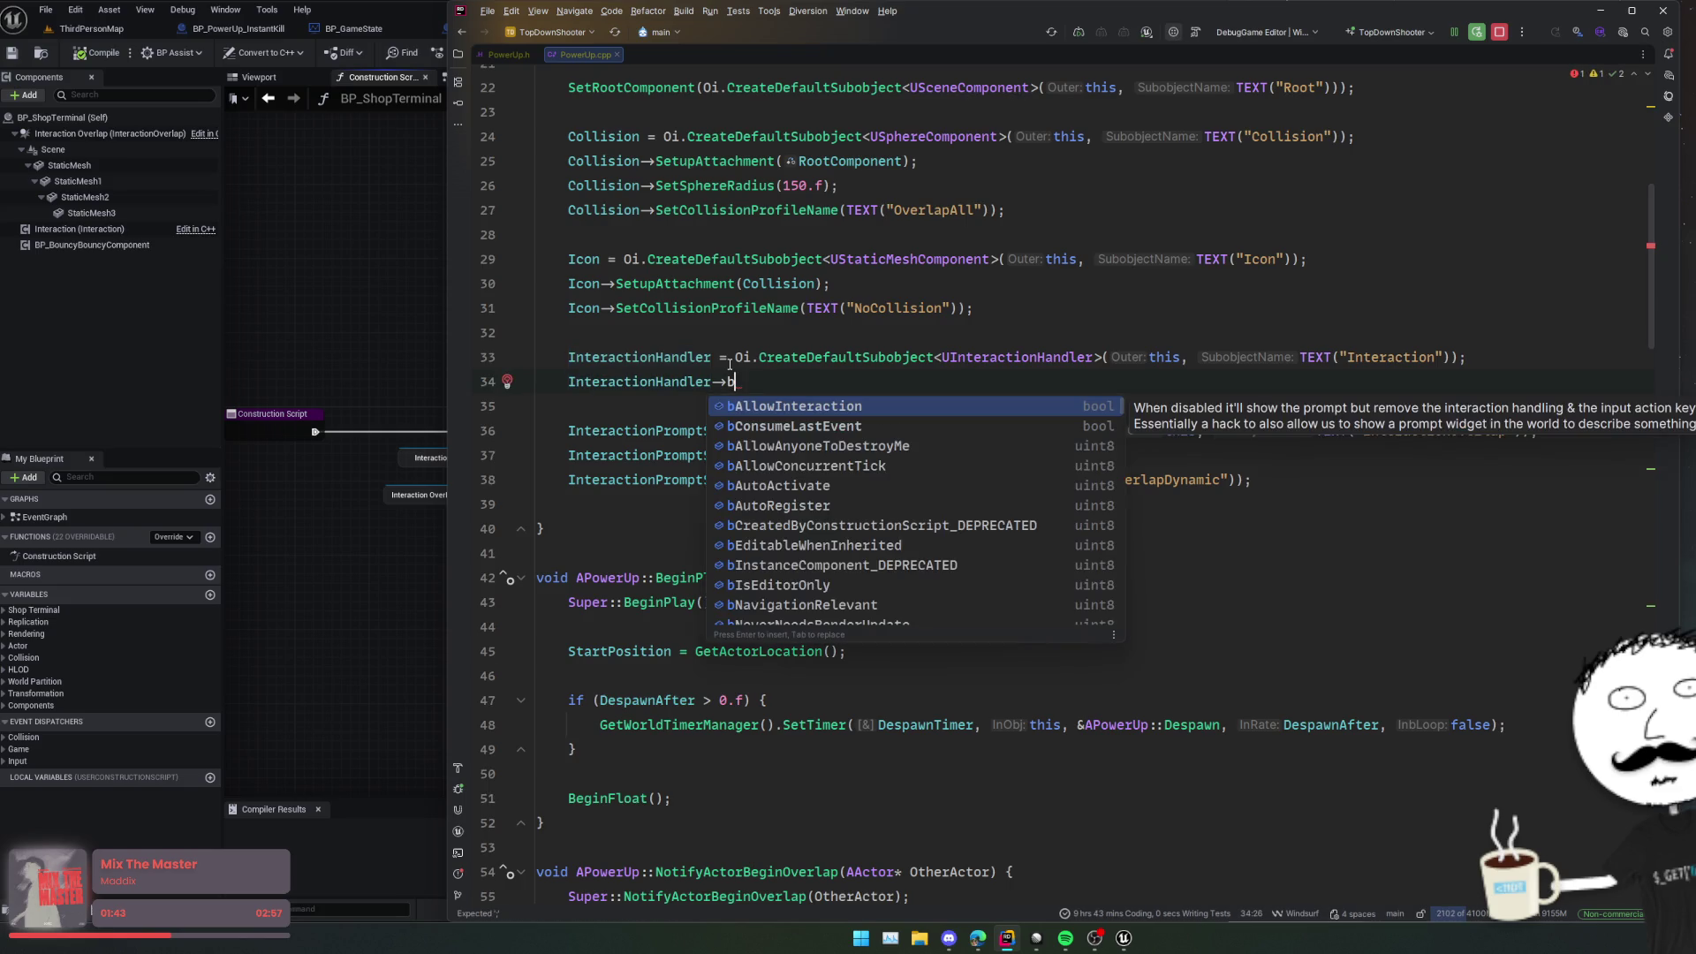
key(Return)
text(= false;)
key(Home)
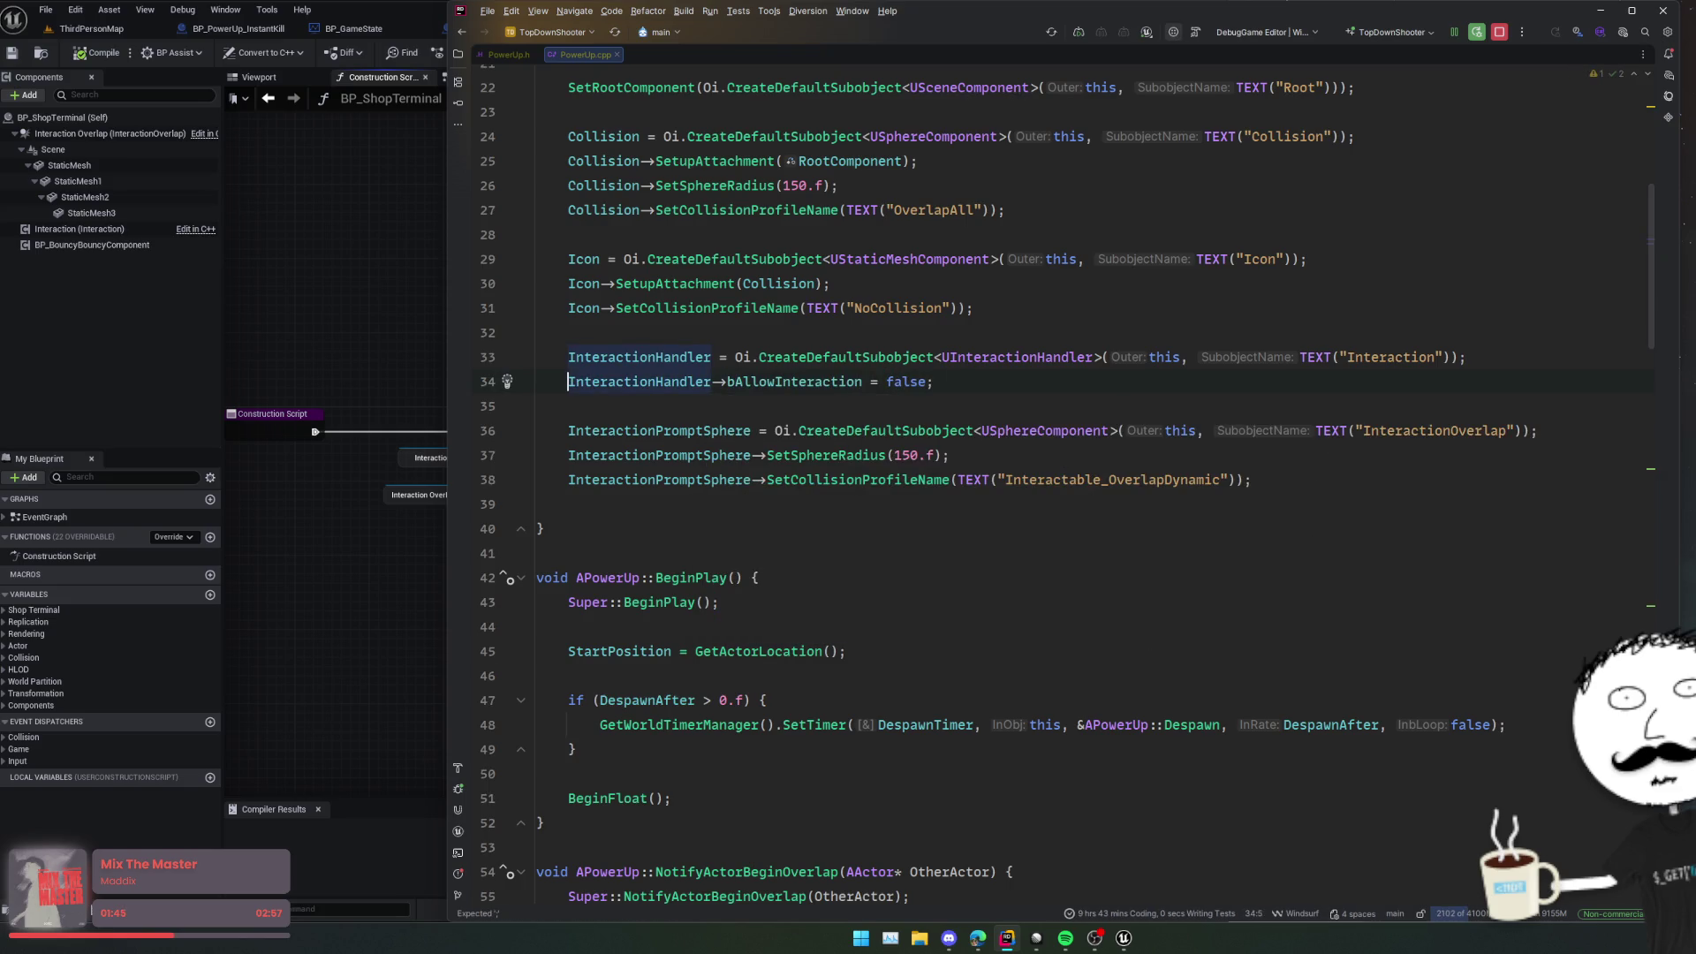
Step: Review the edited constructor, then bring up BP_PowerUp_InfiniteAmmo in Unreal Editor
scroll(801, 433, down, 3)
click(802, 433)
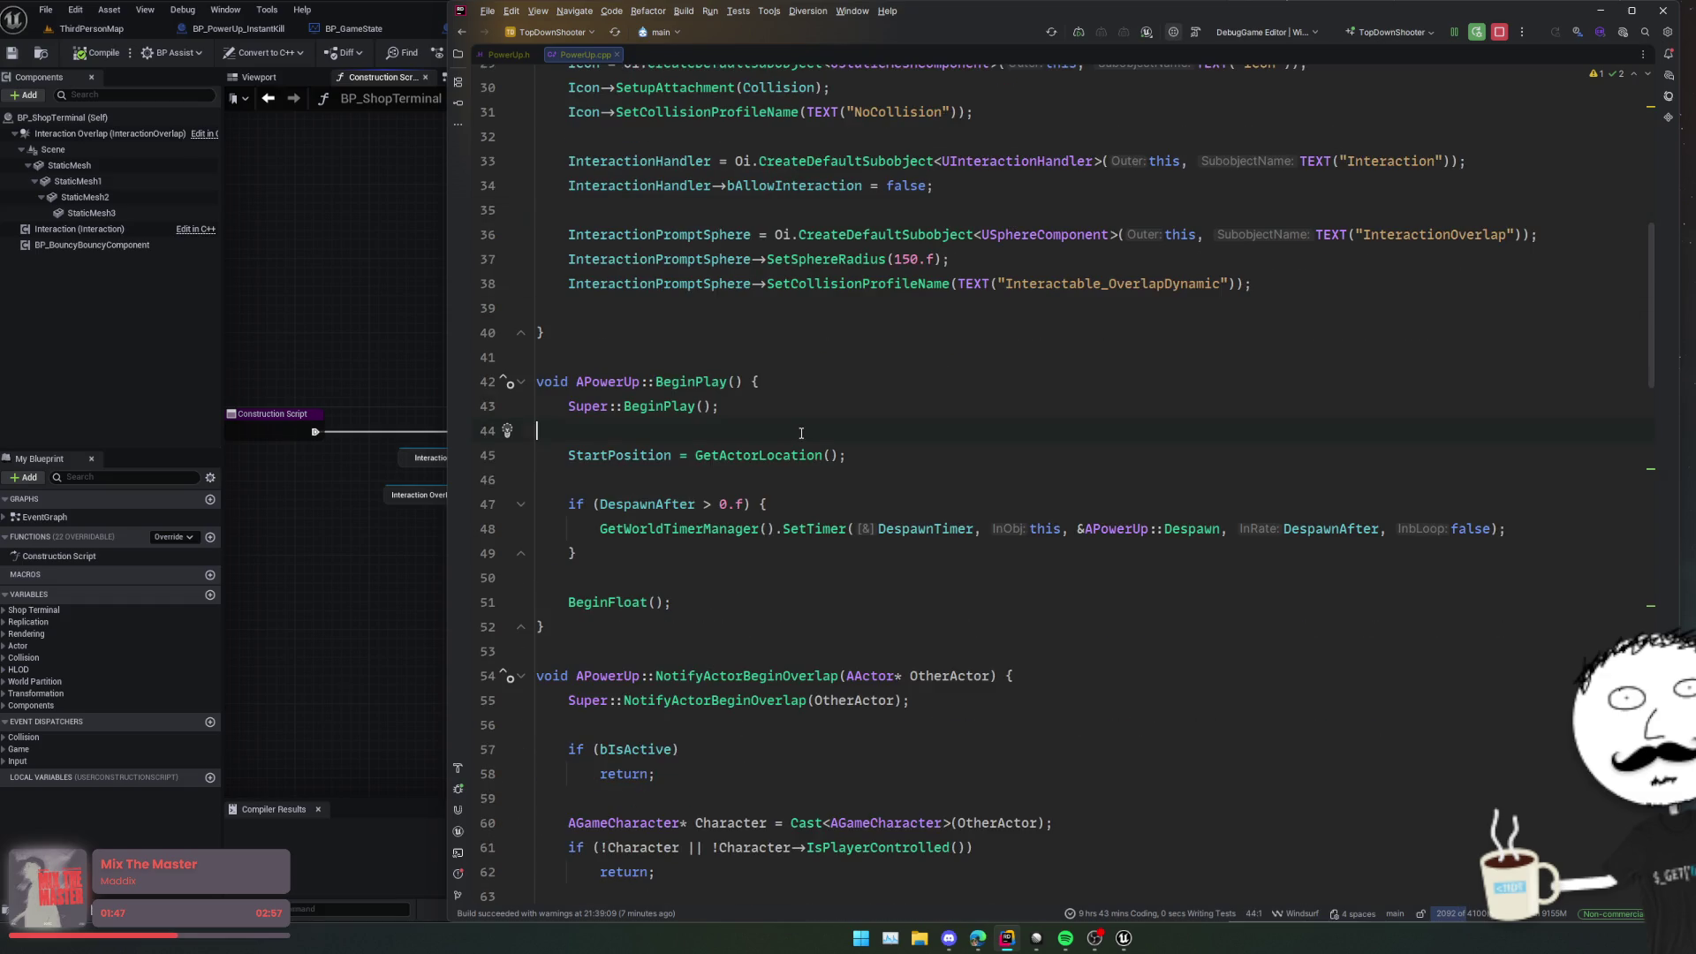
scroll(802, 432, up, 1)
click(800, 407)
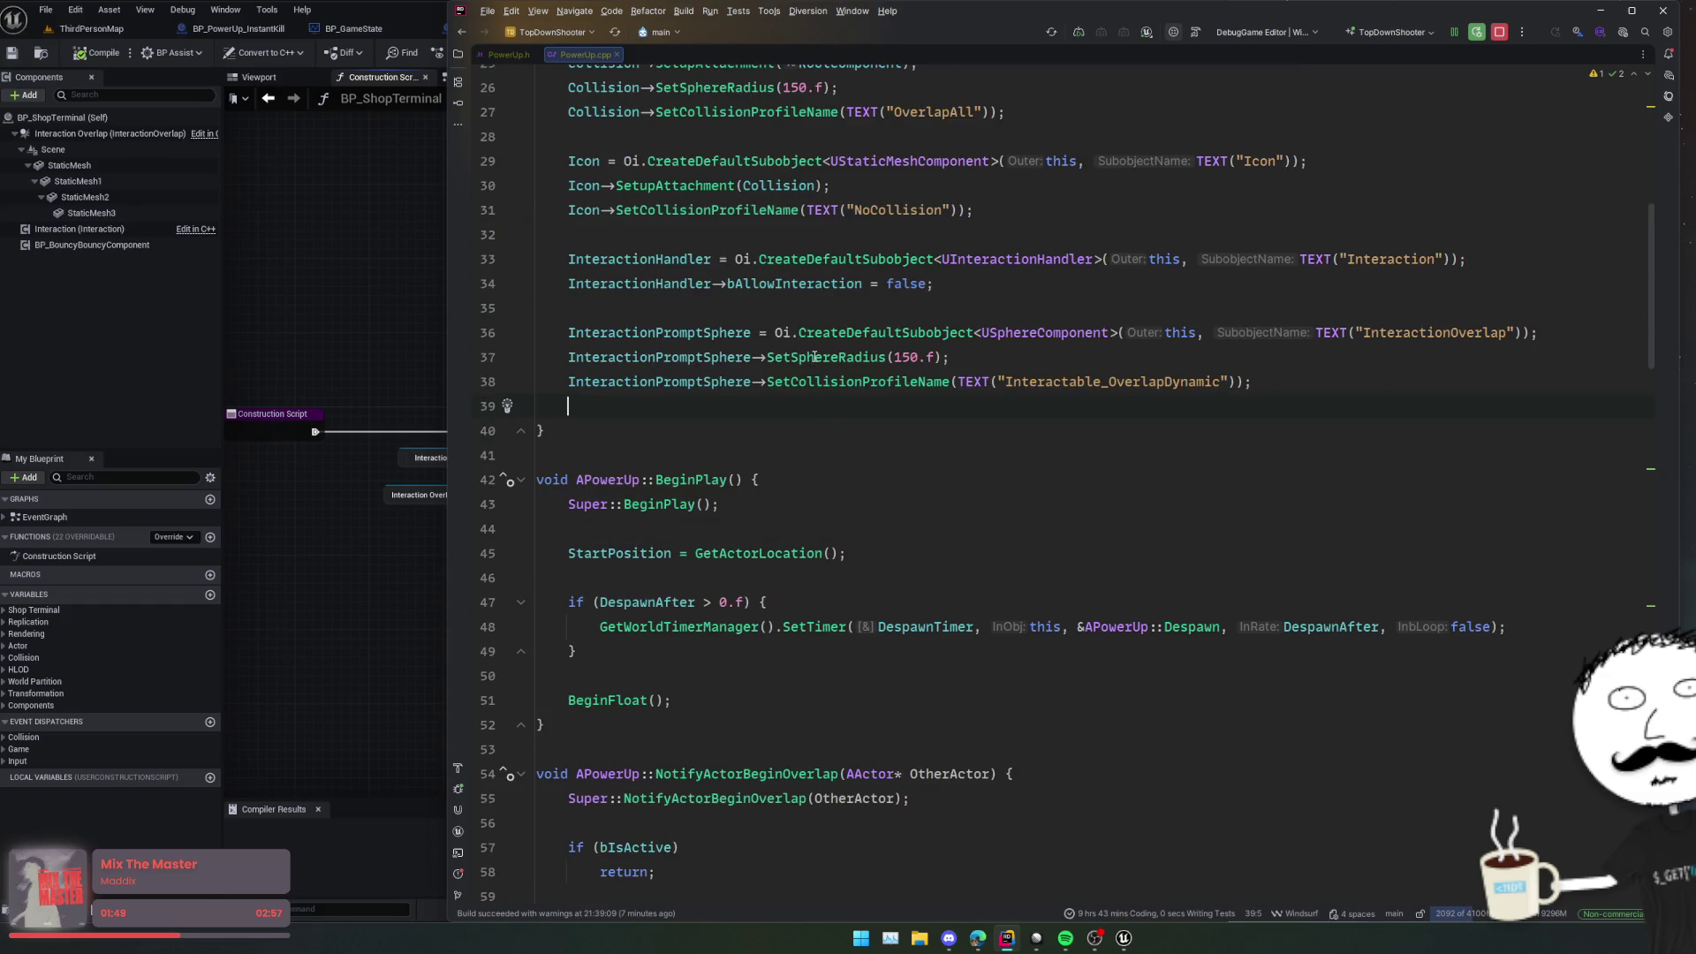
click(371, 28)
click(515, 28)
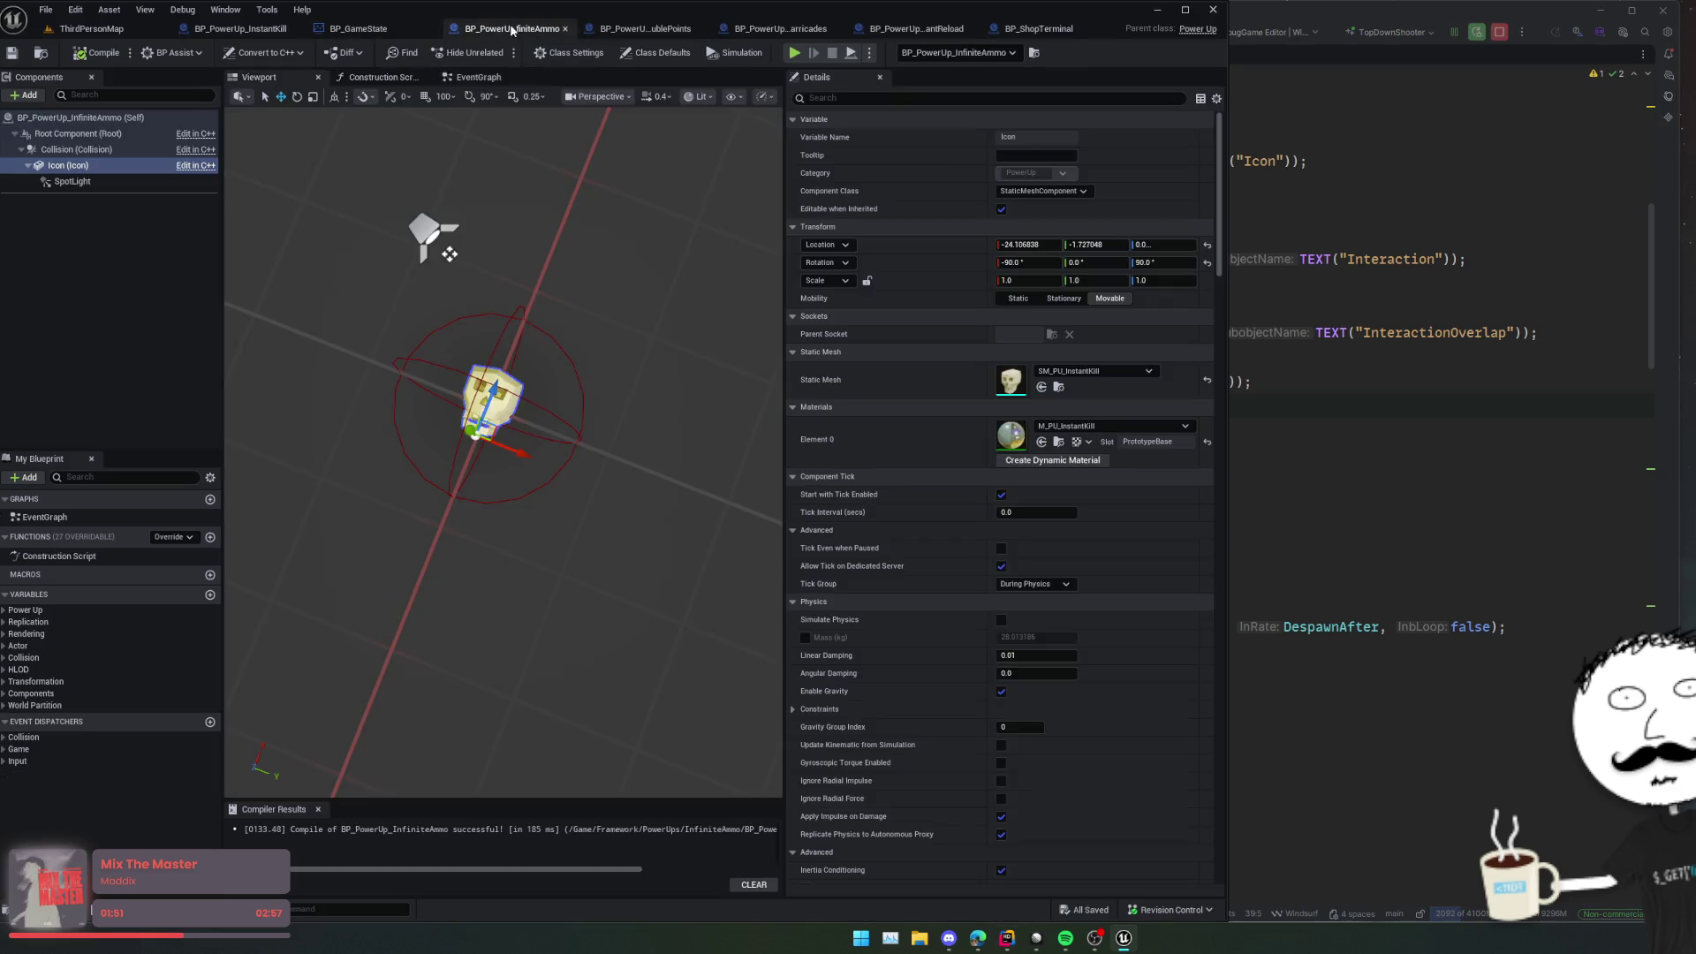
Step: Inspect the InfiniteAmmo power-up's Collision sphere, then return to PowerUp.cpp's constructor
click(76, 149)
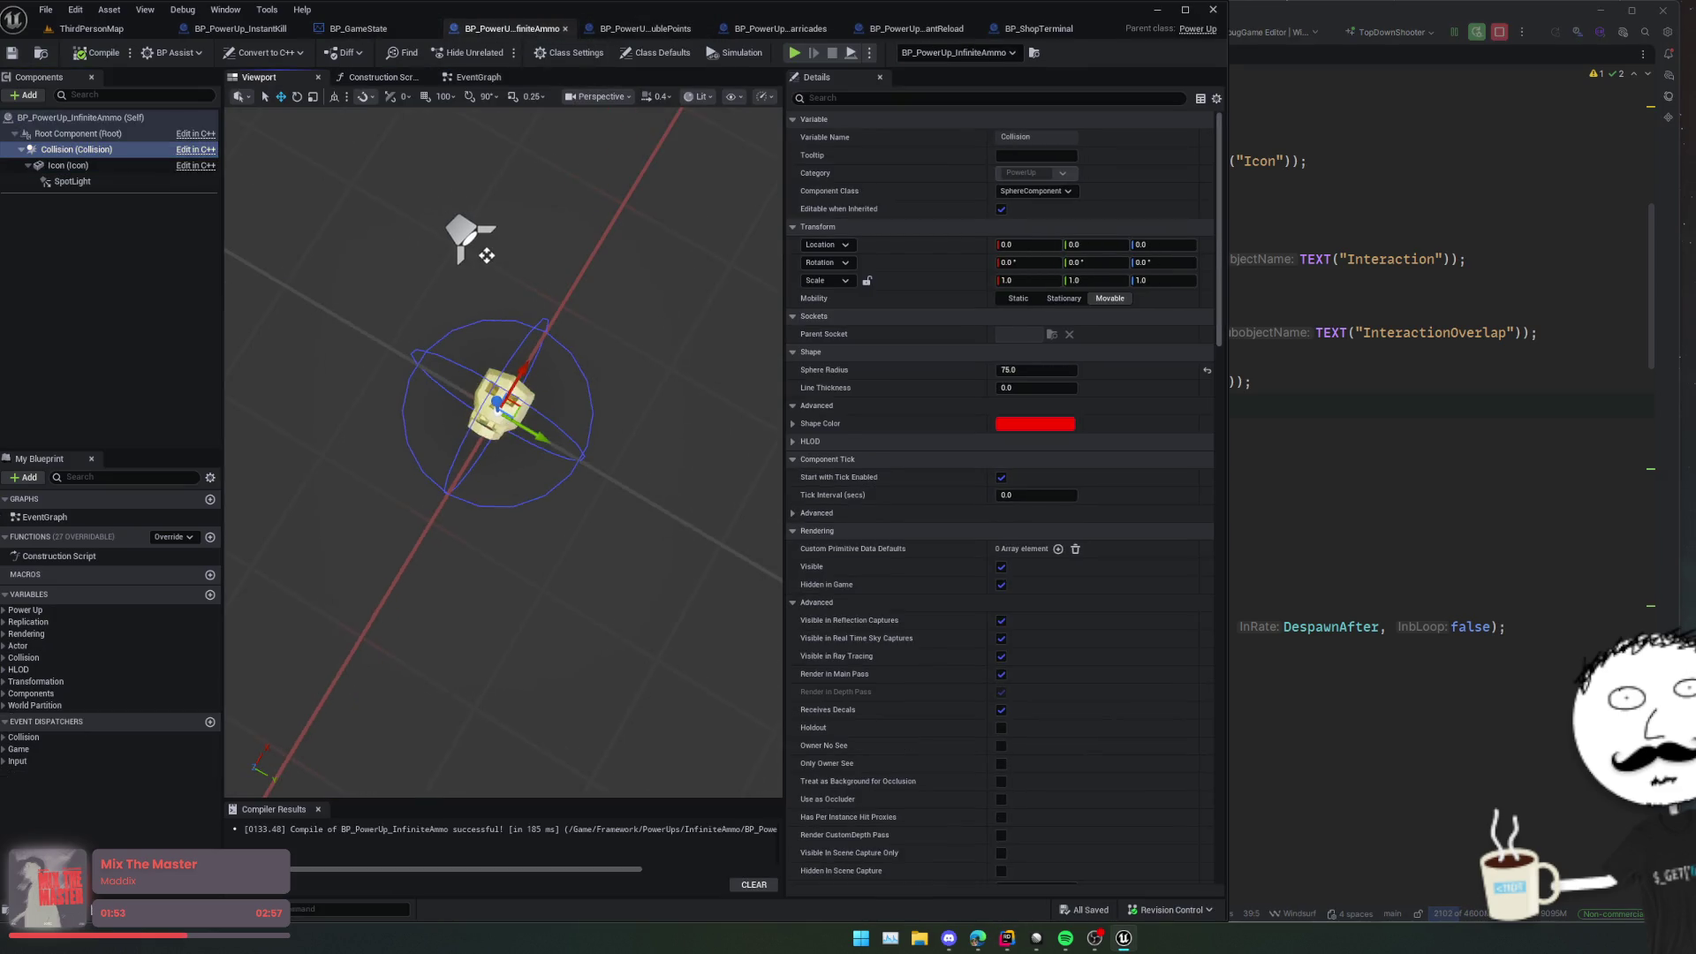
mouse_move(409, 219)
mouse_down()
mouse_move(424, 221)
mouse_move(408, 219)
mouse_up()
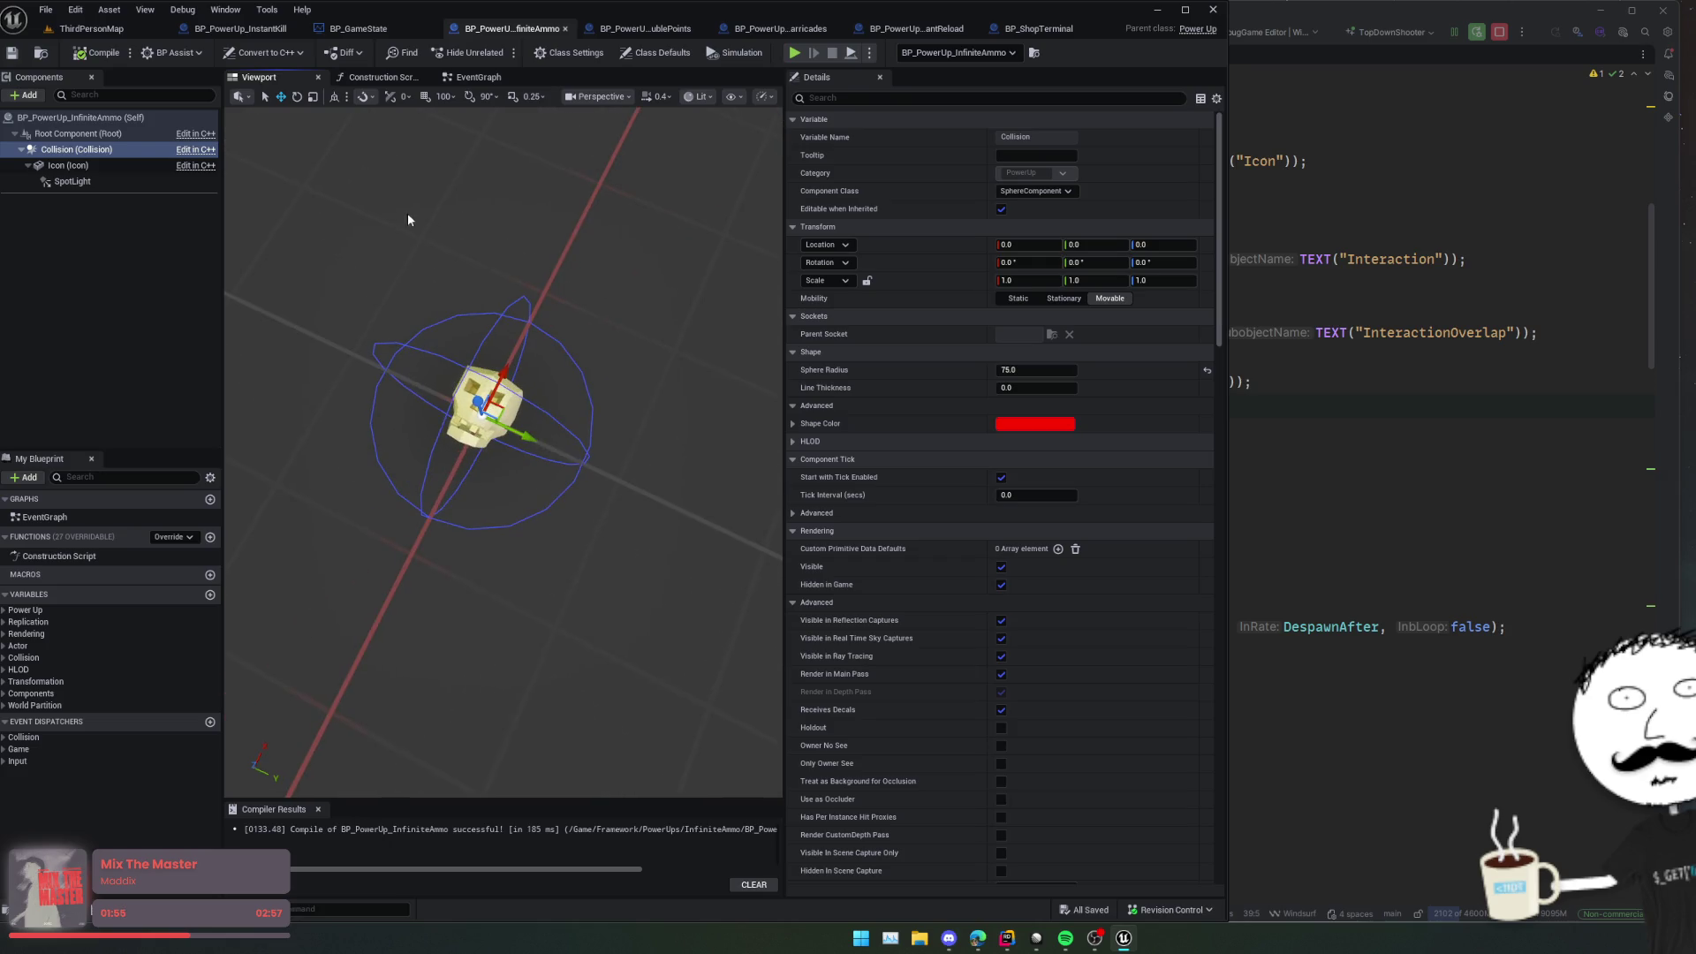
click(1435, 293)
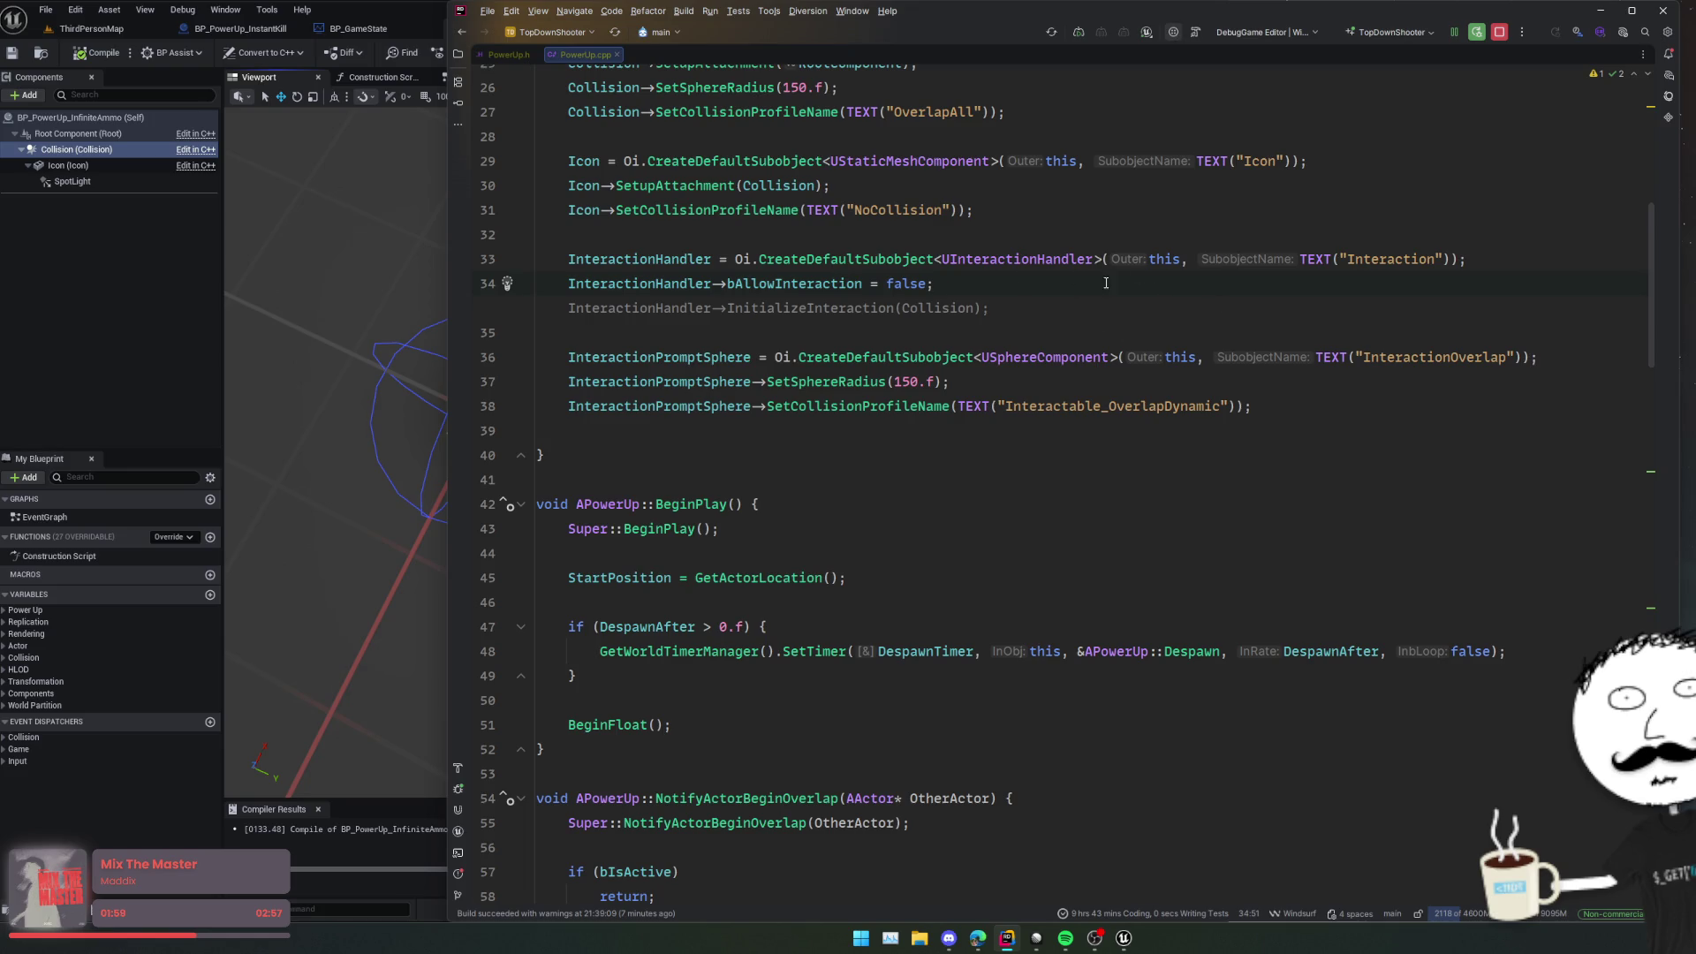
click(1051, 315)
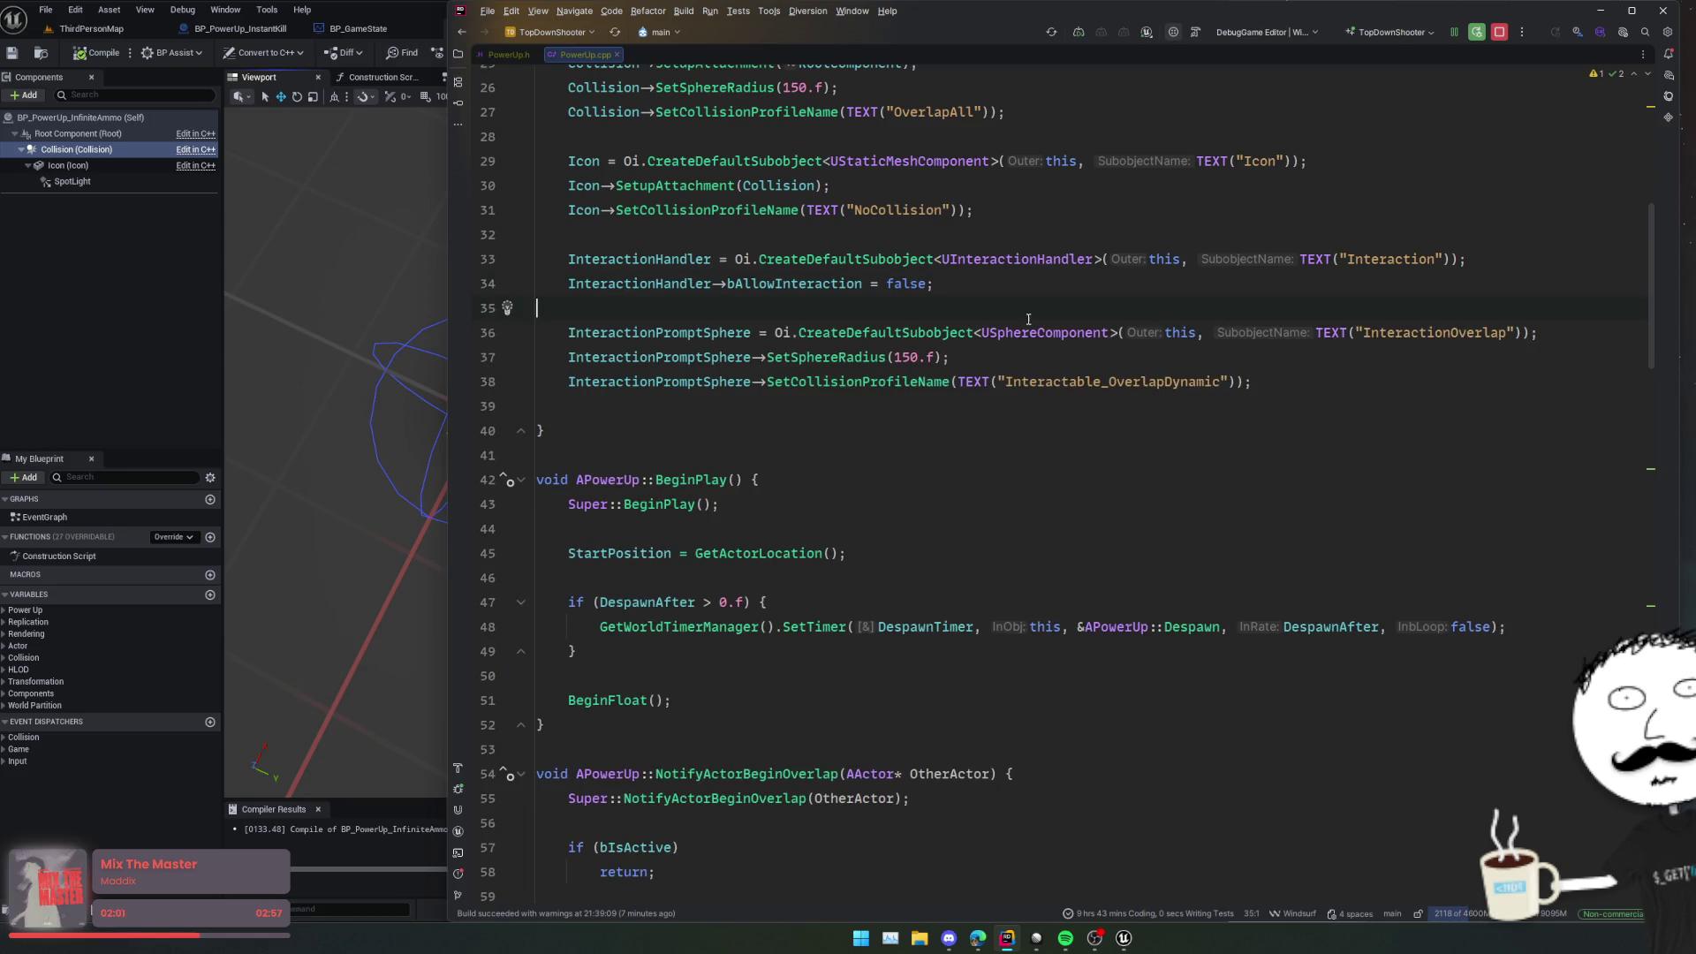
scroll(1029, 318, up, 2)
double_click(658, 430)
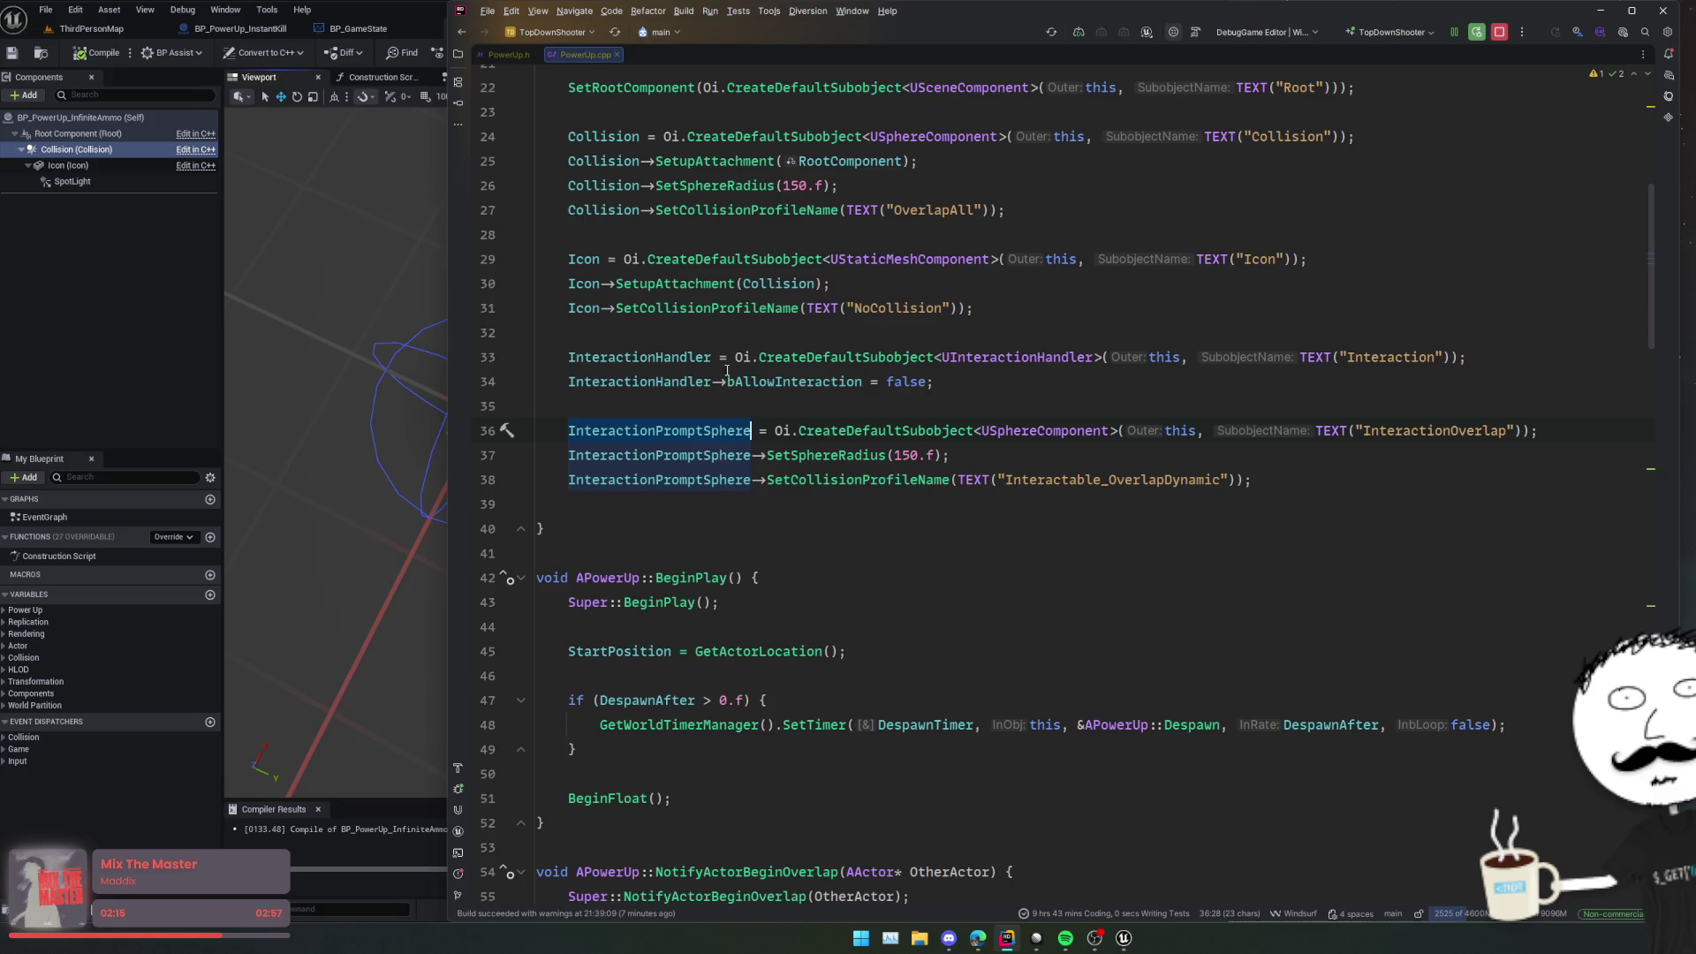
Step: Move the InteractionHandler and PromptSphere setup block above the Collision setup in PowerUp.cpp
drag(589, 499, 502, 363)
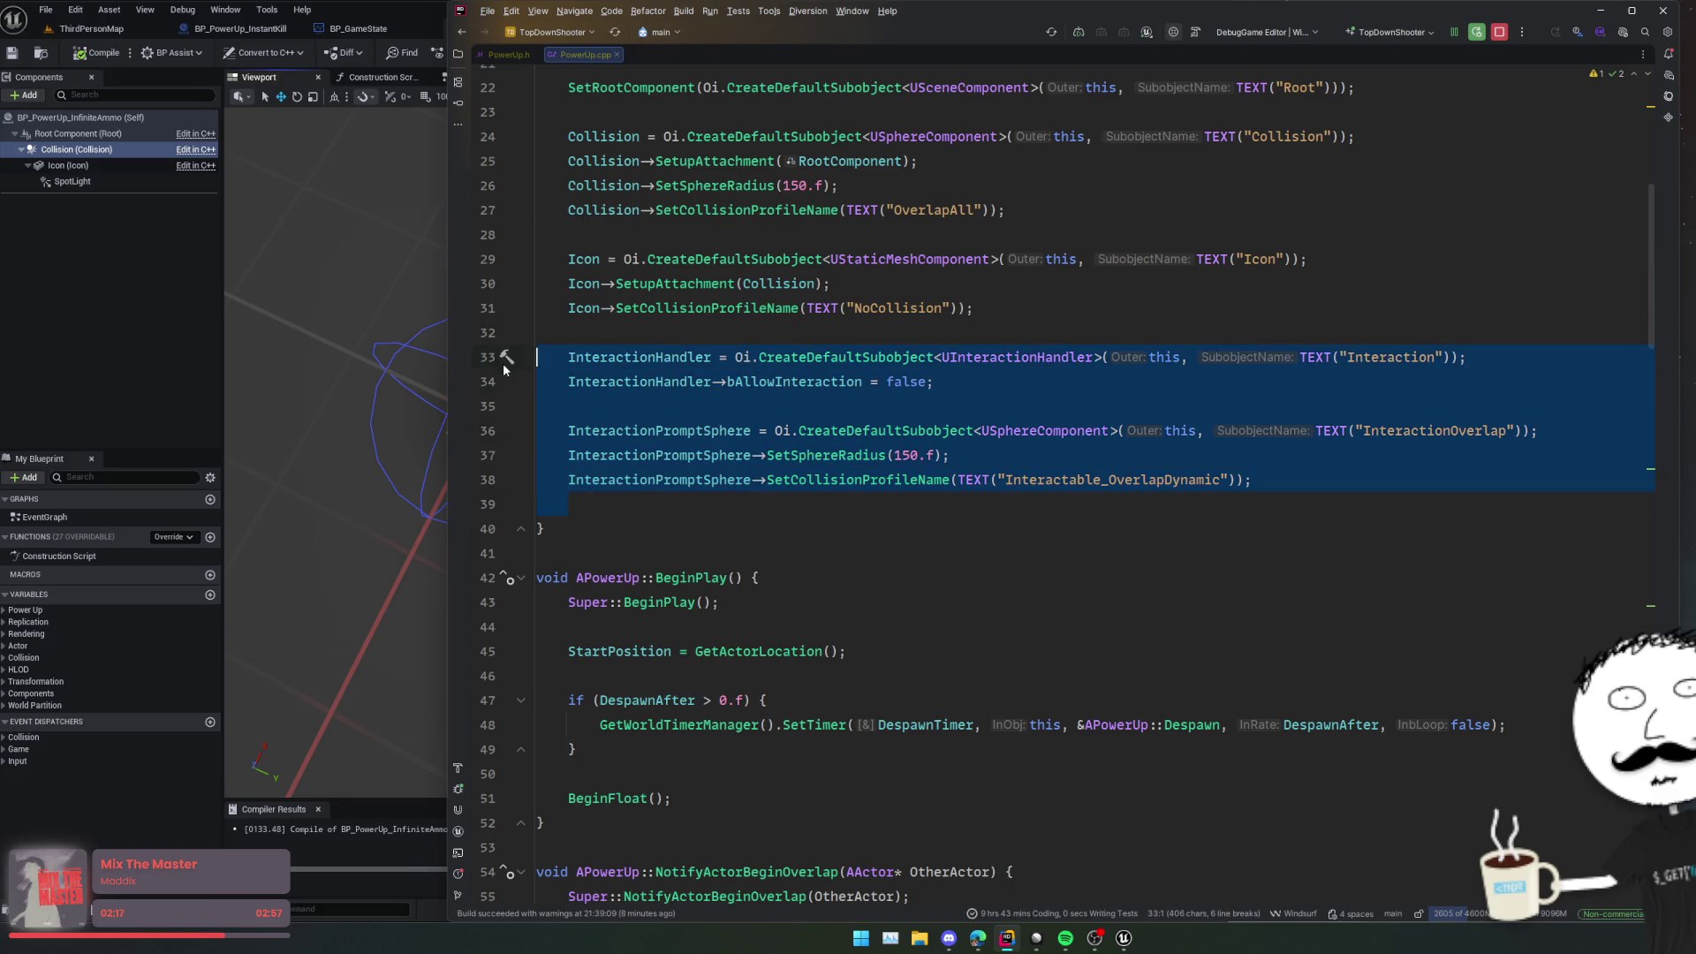
key(Delete)
click(635, 118)
key(Tab)
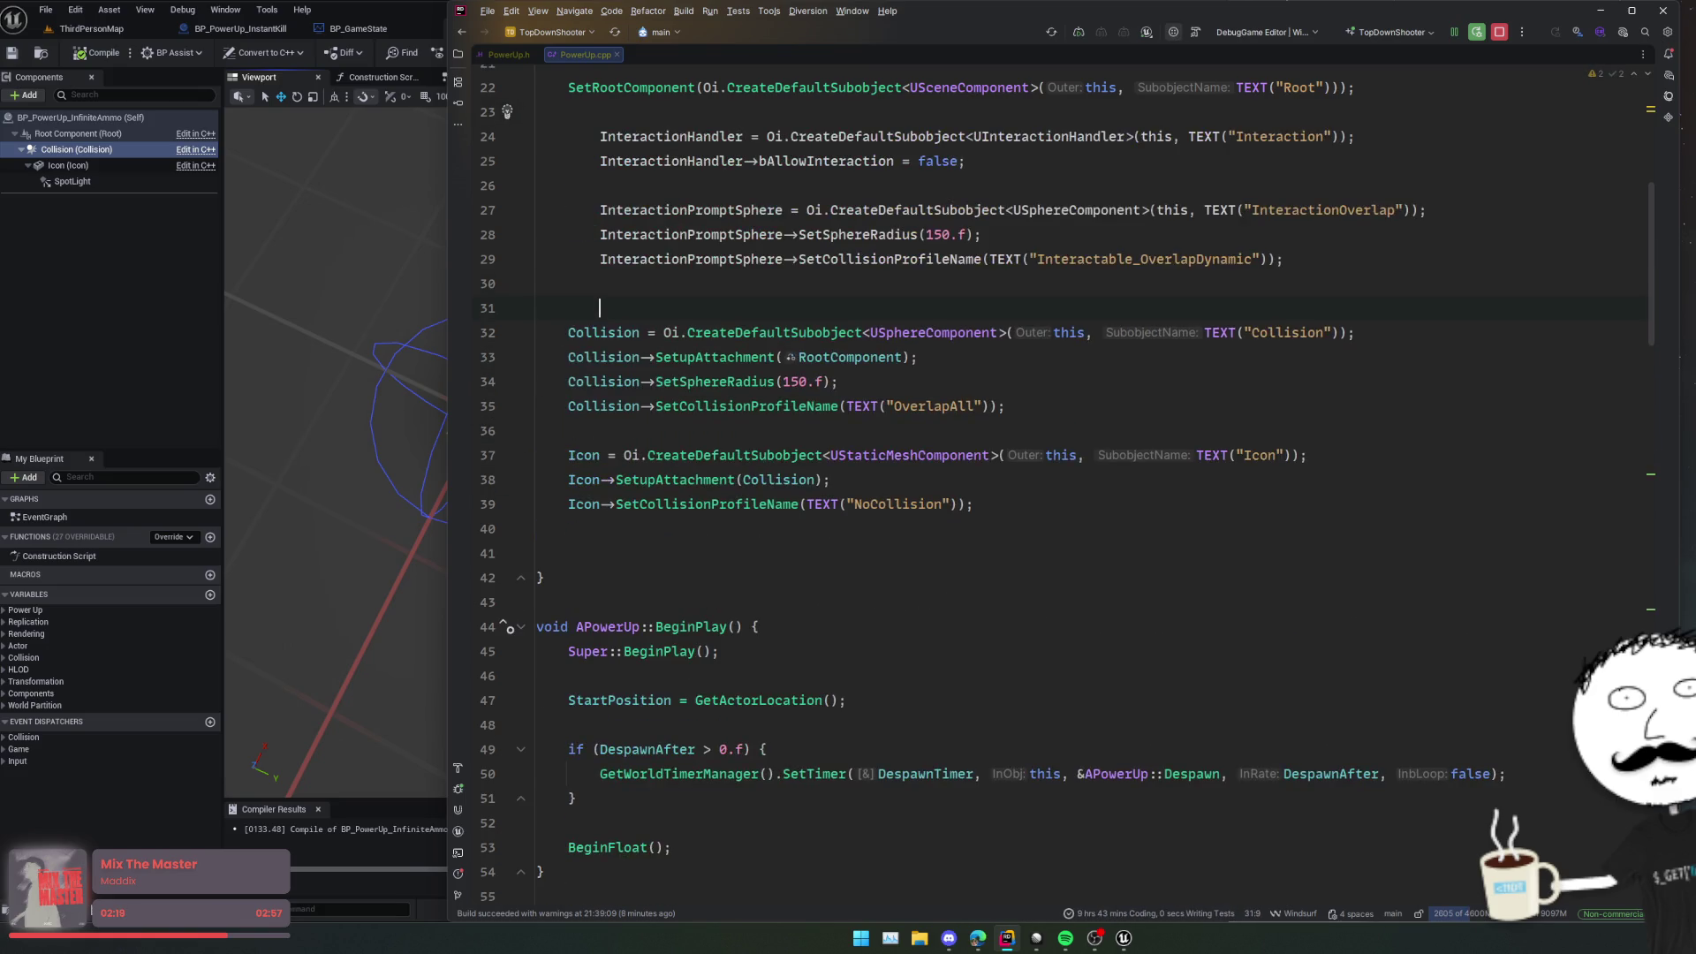
key(Tab)
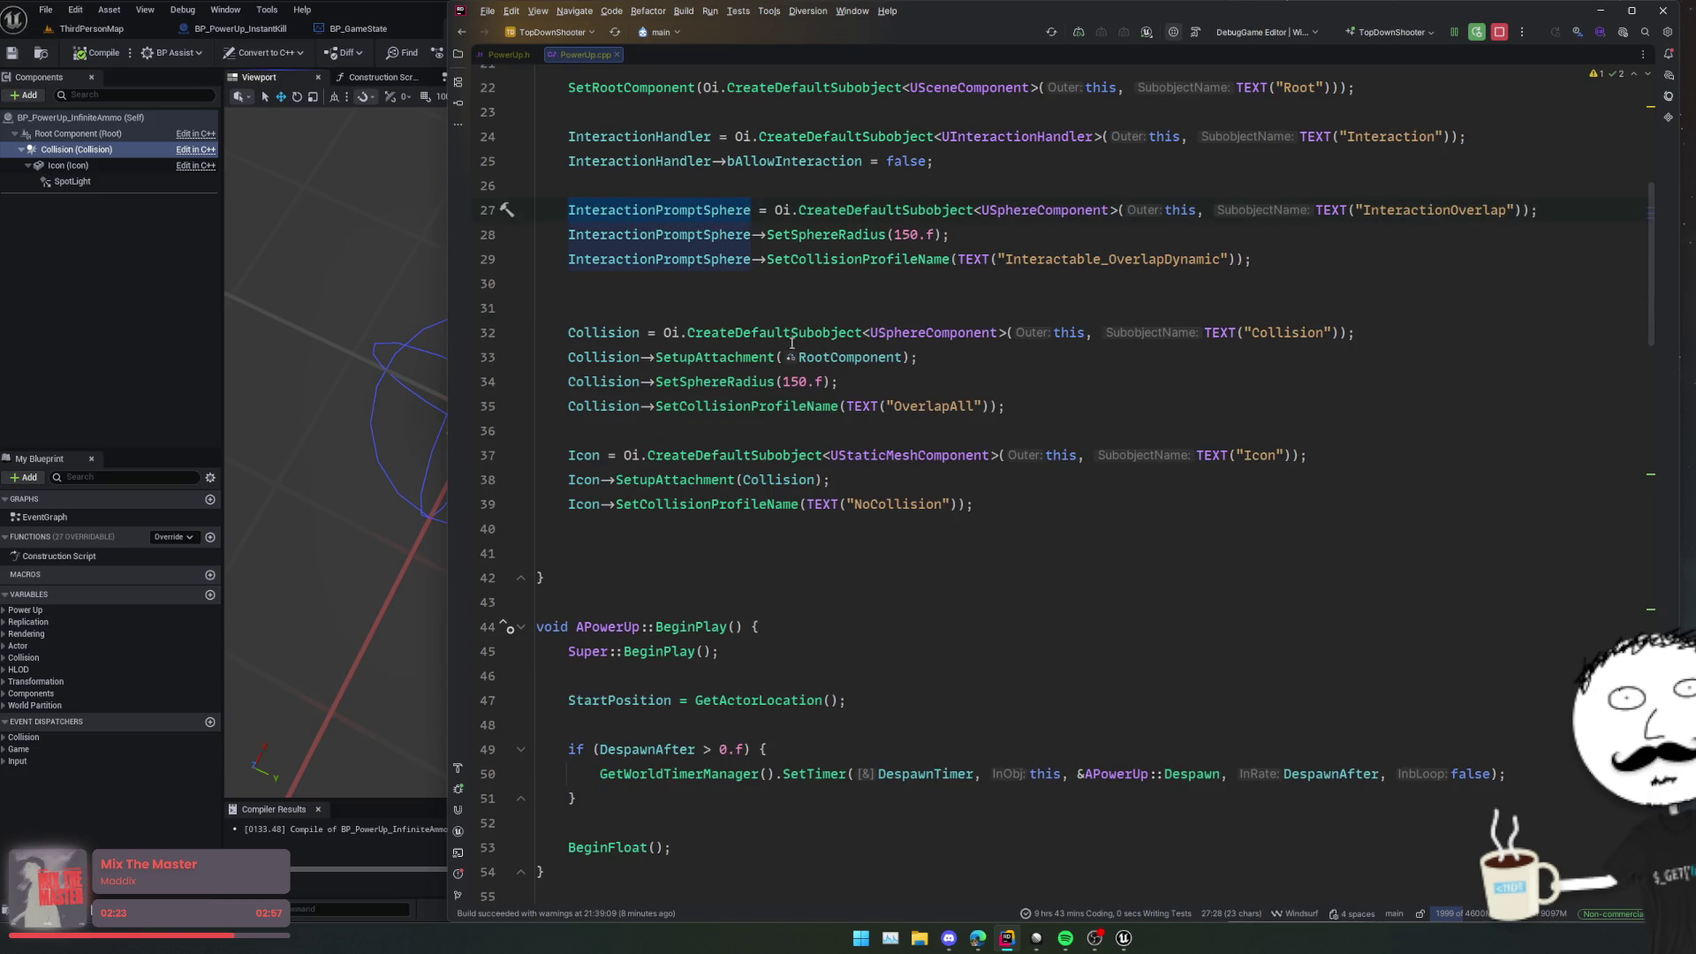
Step: Prepare a blank line for the InteractionPromptSphere attachment below the prompt sphere setup
triple_click(740, 356)
key(ctrl+c)
click(696, 234)
click(691, 283)
key(ctrl+v)
key(ctrl+z)
text(InteractionPromptSphere)
click(626, 283)
double_click(685, 288)
key(BackSpace)
key(BackSpace)
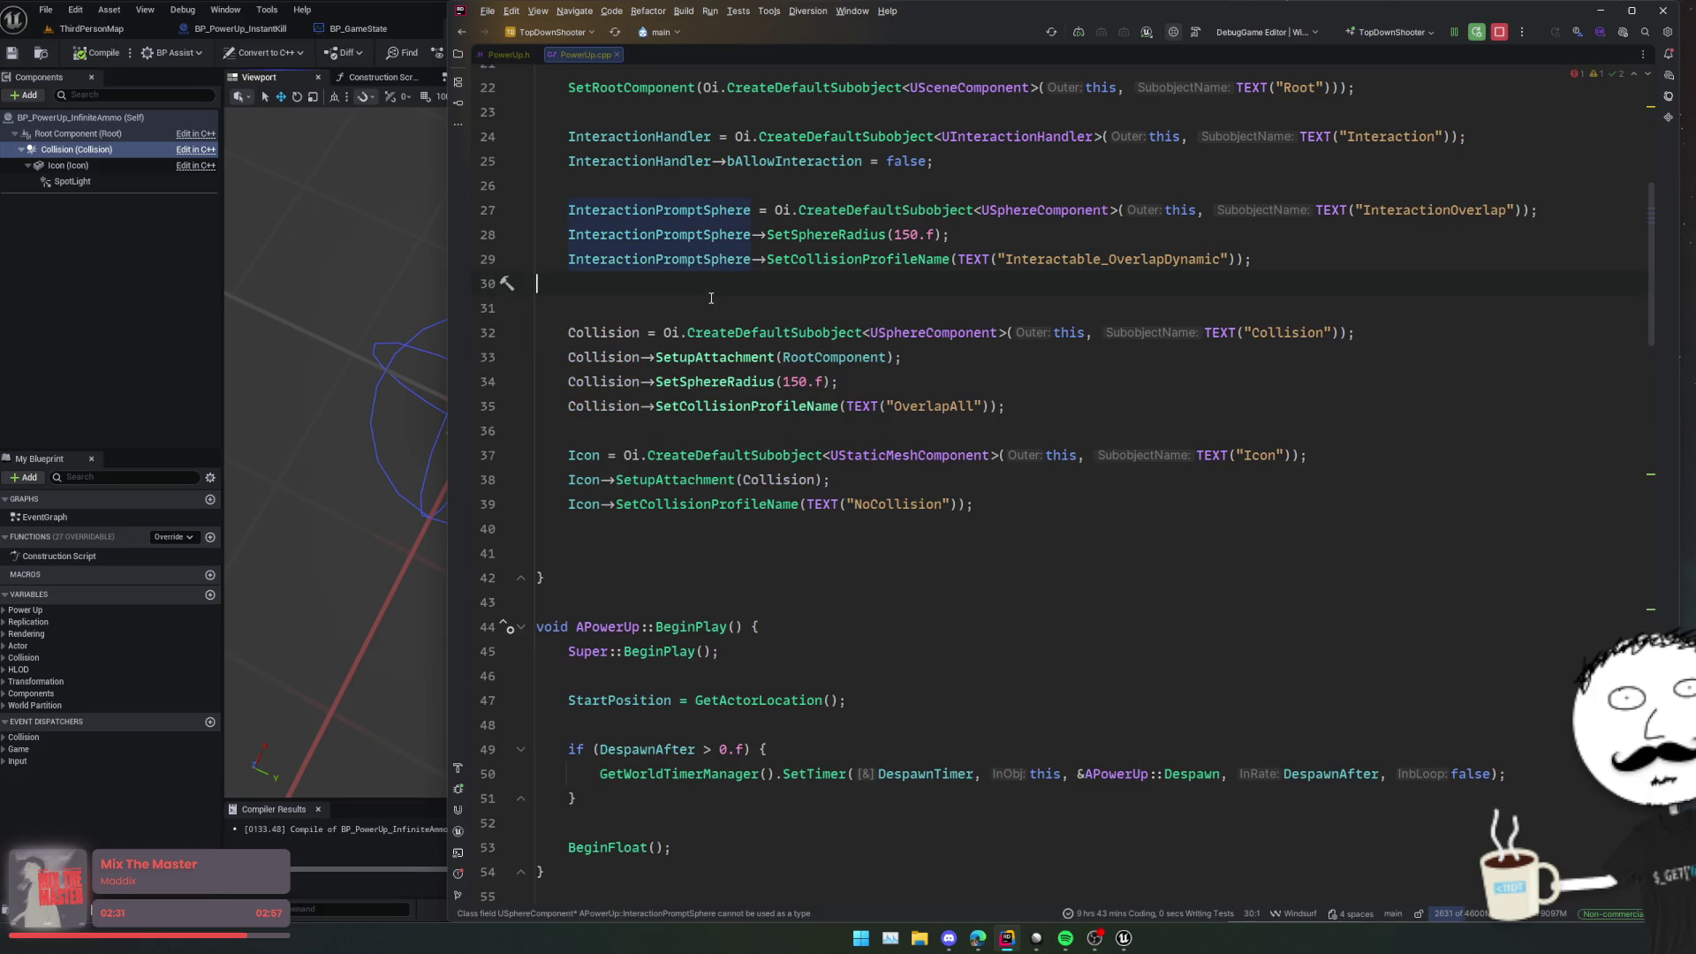
key(ctrl+z)
key(ctrl+z)
Step: Attach the prompt sphere to the root with ->SetupAttachment(RootComponent);
text(->setupat)
key(Return)
text(Root)
key(Return)
text(;)
key(Return)
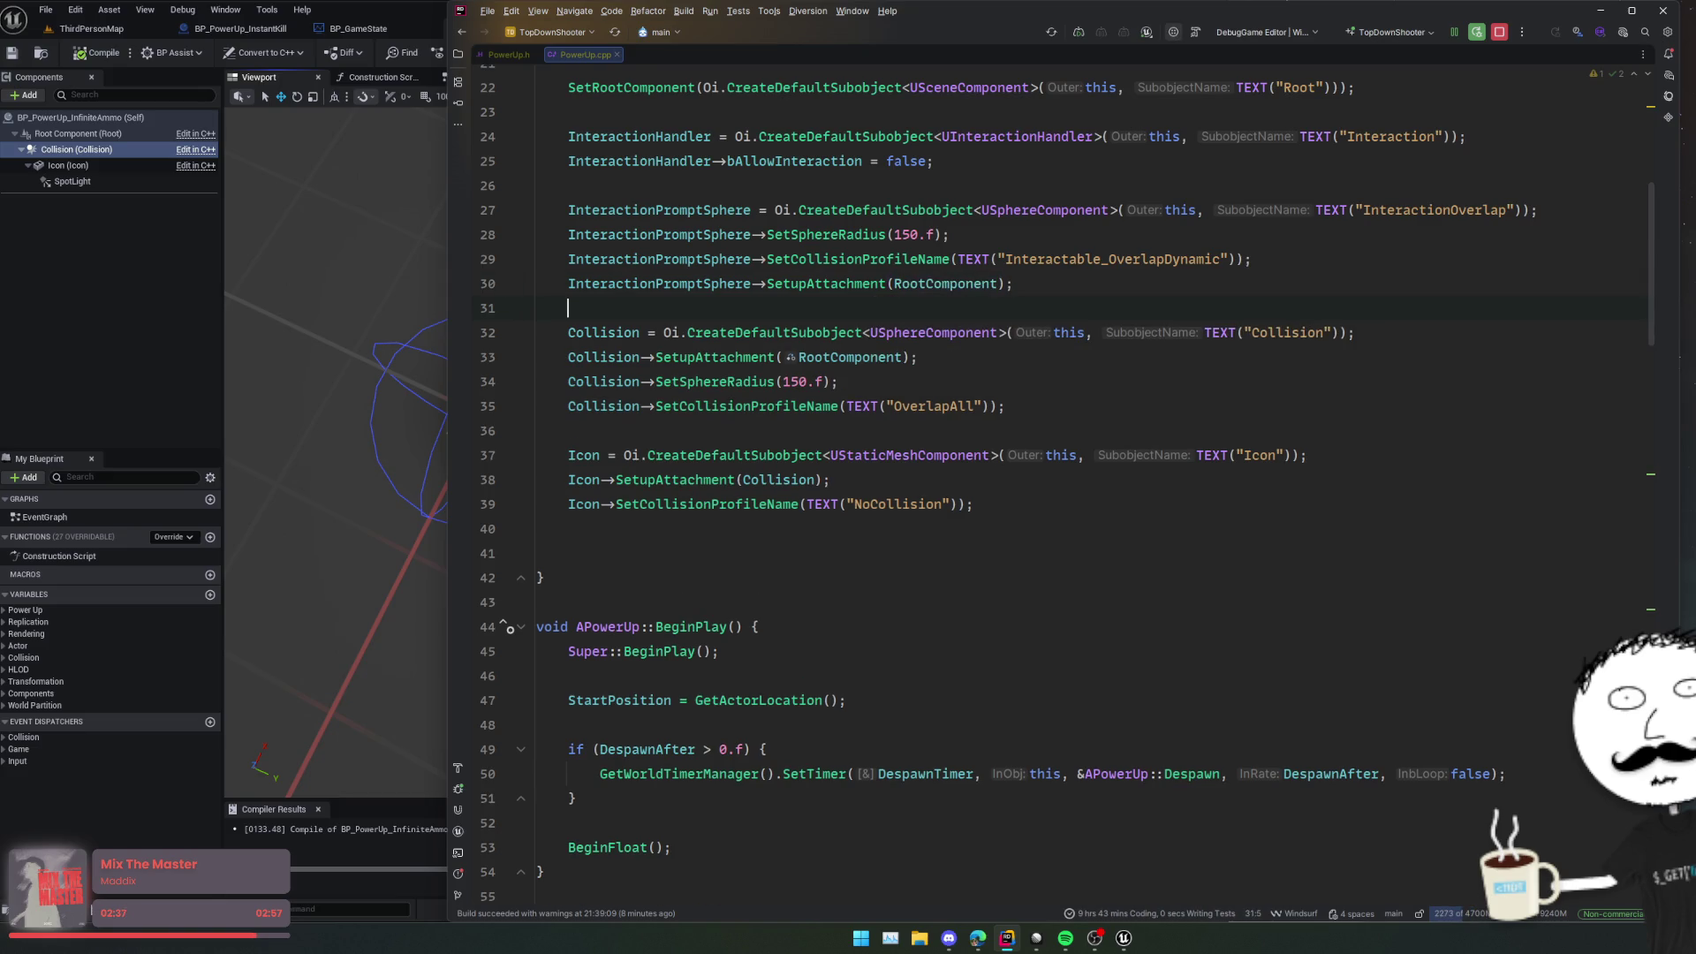
Step: Replace RootComponent with InteractionPromptSphere in Collision's SetupAttachment call
key(Up)
key(ctrl+shift+Right)
key(ctrl+c)
double_click(863, 359)
key(ctrl+v)
click(1076, 516)
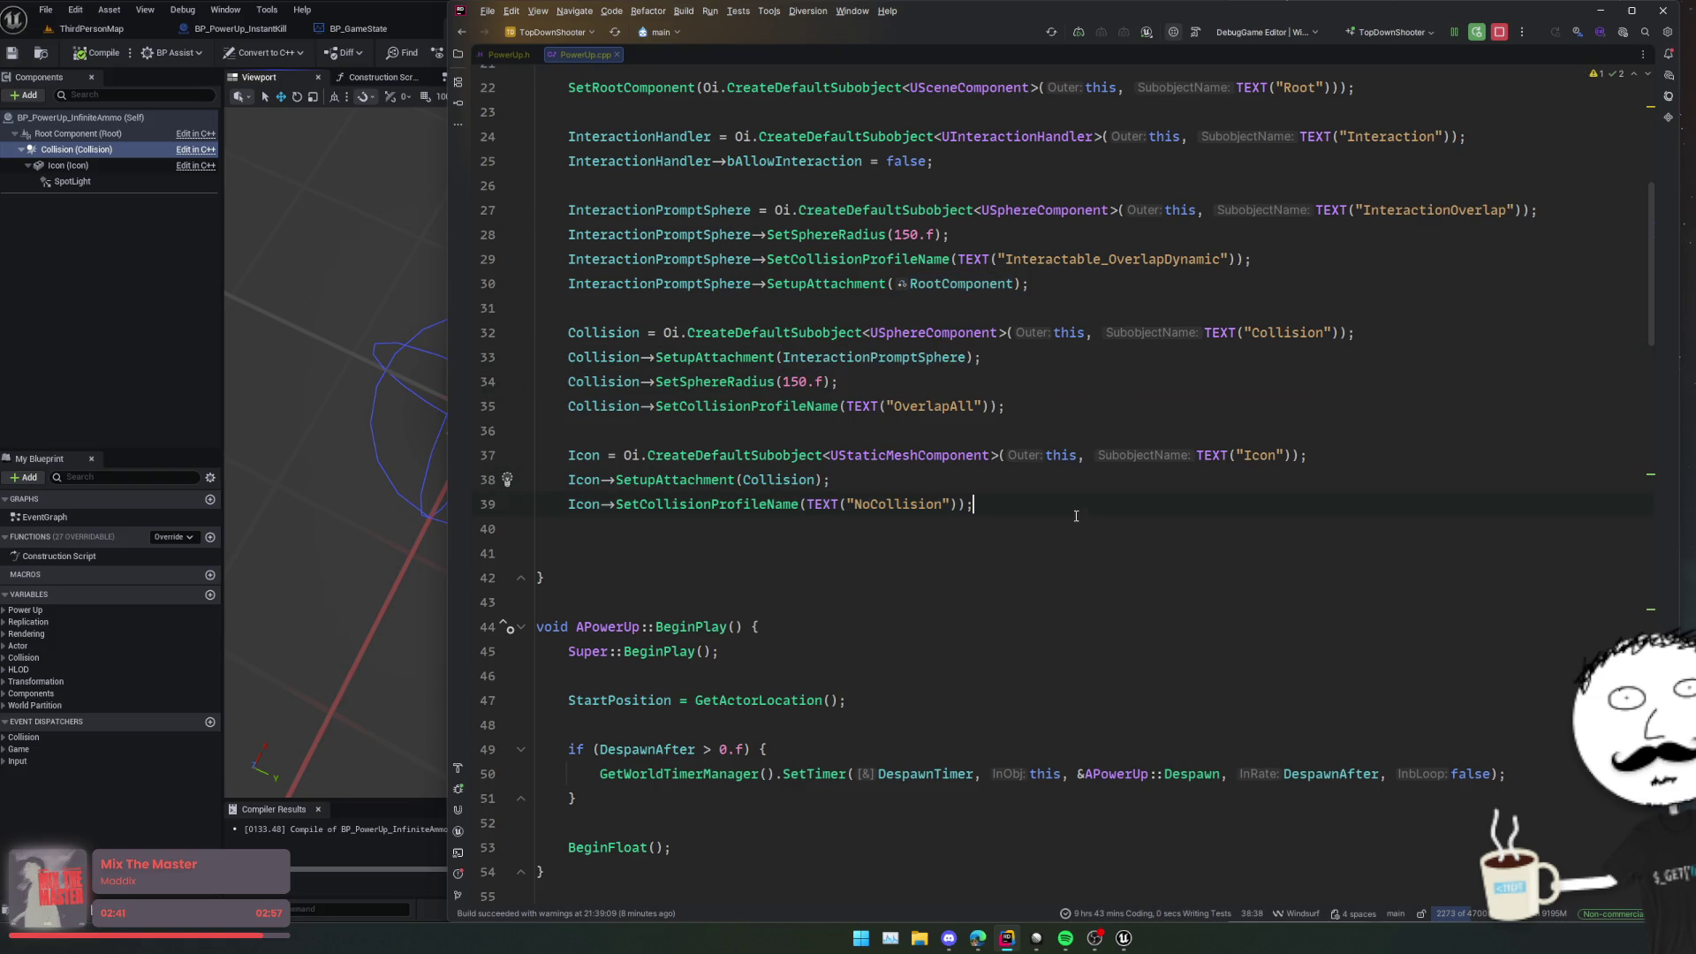
scroll(1060, 530, down, 4)
click(1005, 544)
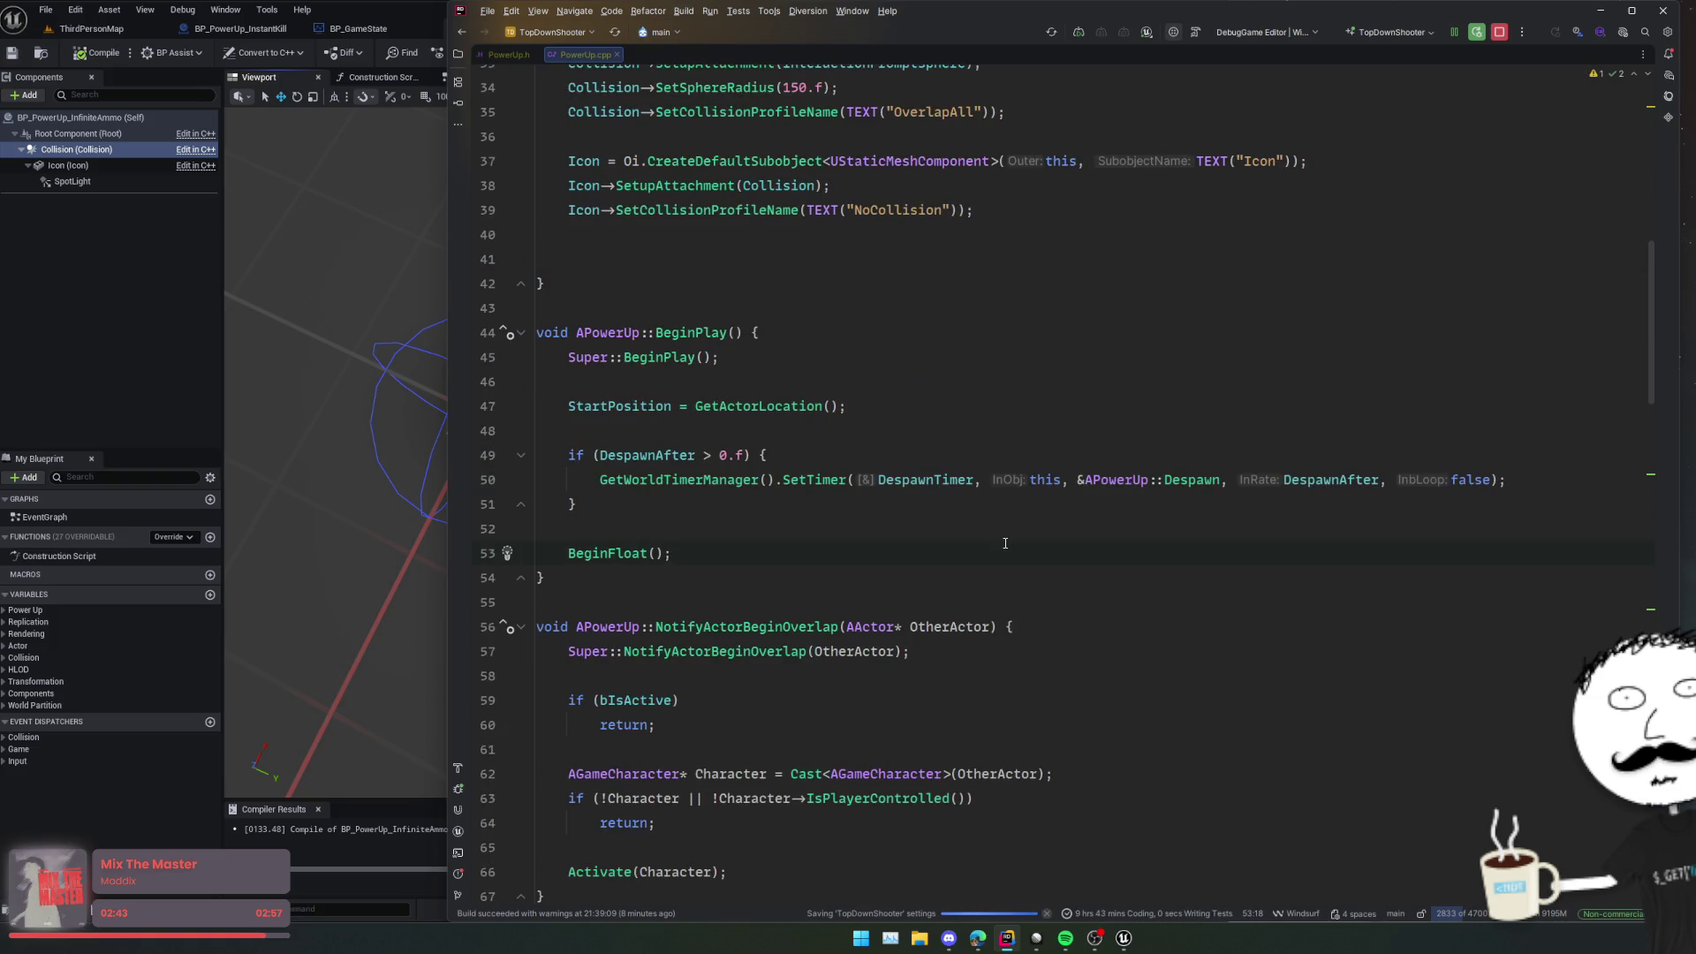
Step: Live-code compile the PowerUp changes with Ctrl+Alt+F11, then go back to Unreal Editor
key(ctrl+alt+F11)
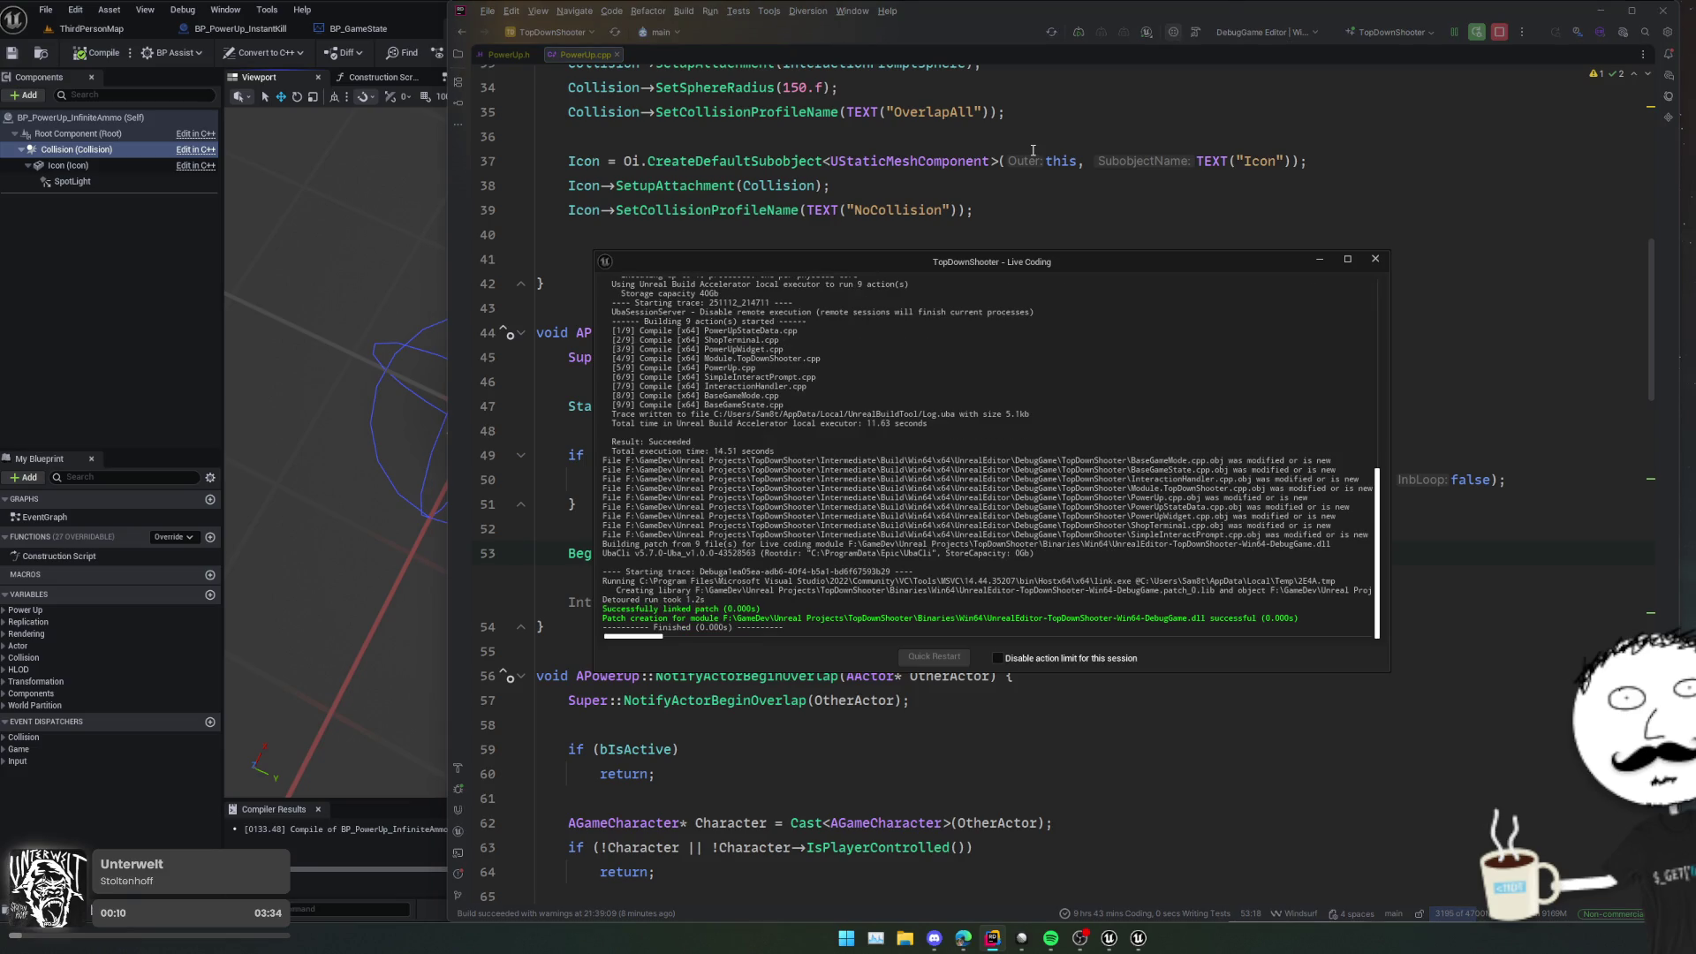
key(alt+Tab)
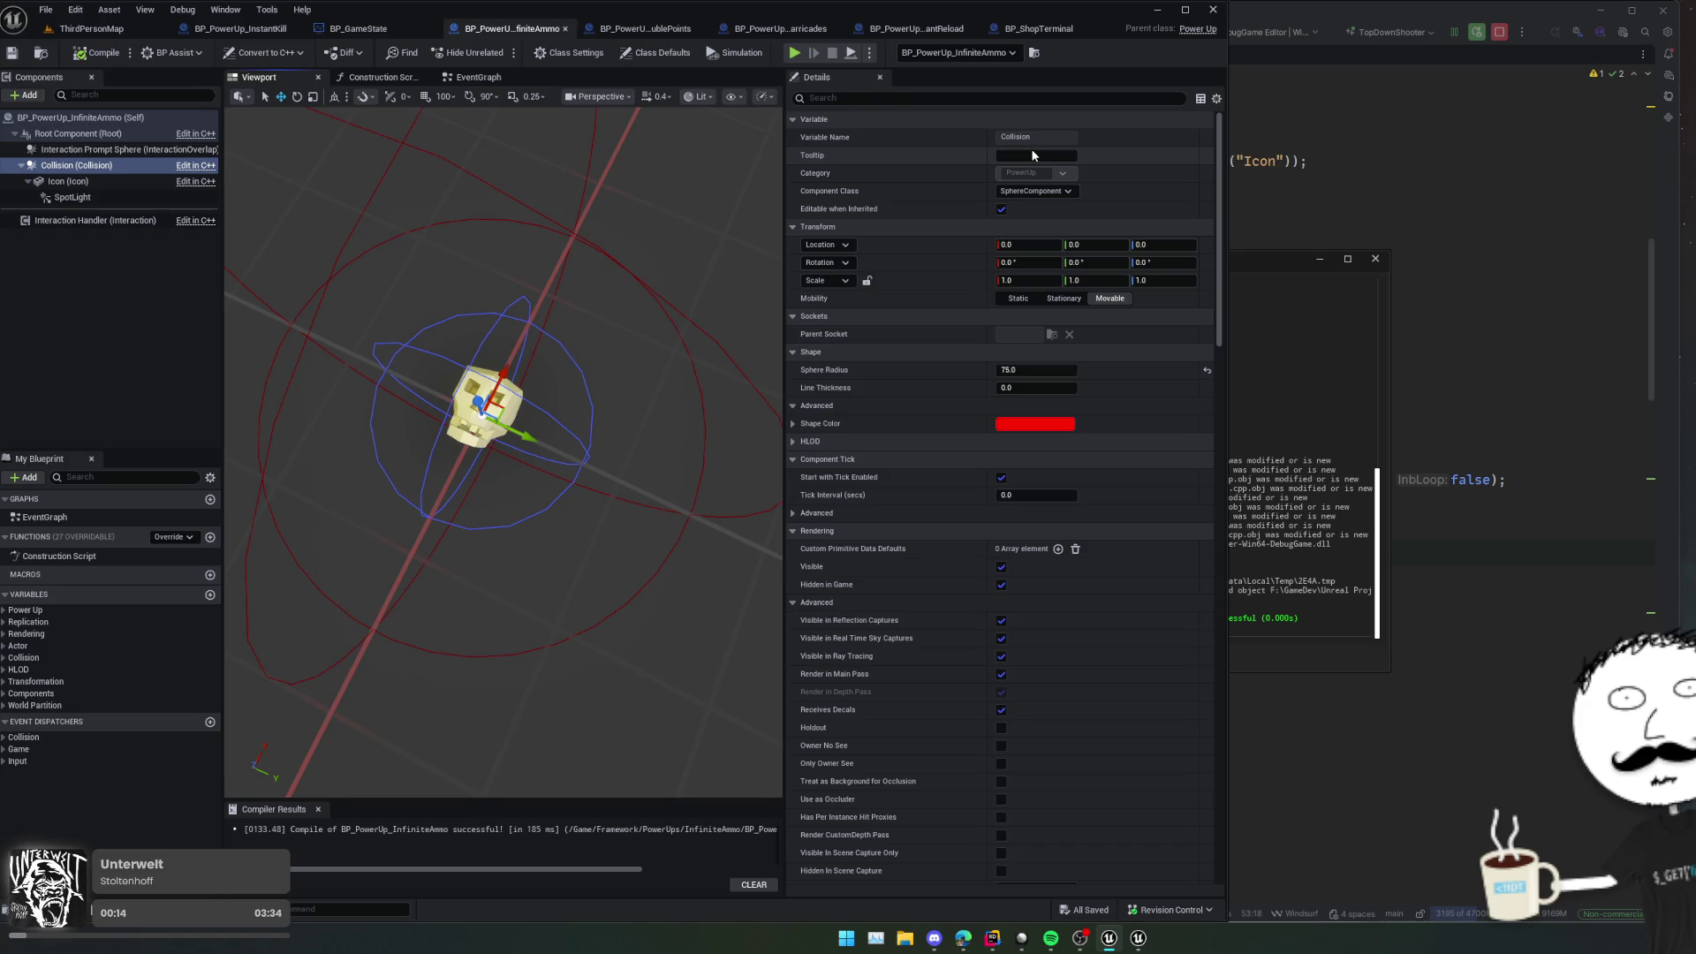
Step: Wire Interaction Prompt Sphere into Initialize Interaction's In Component in BP_PowerUp_InstantKill and save
key(alt+Tab)
scroll(1369, 269, up, 2)
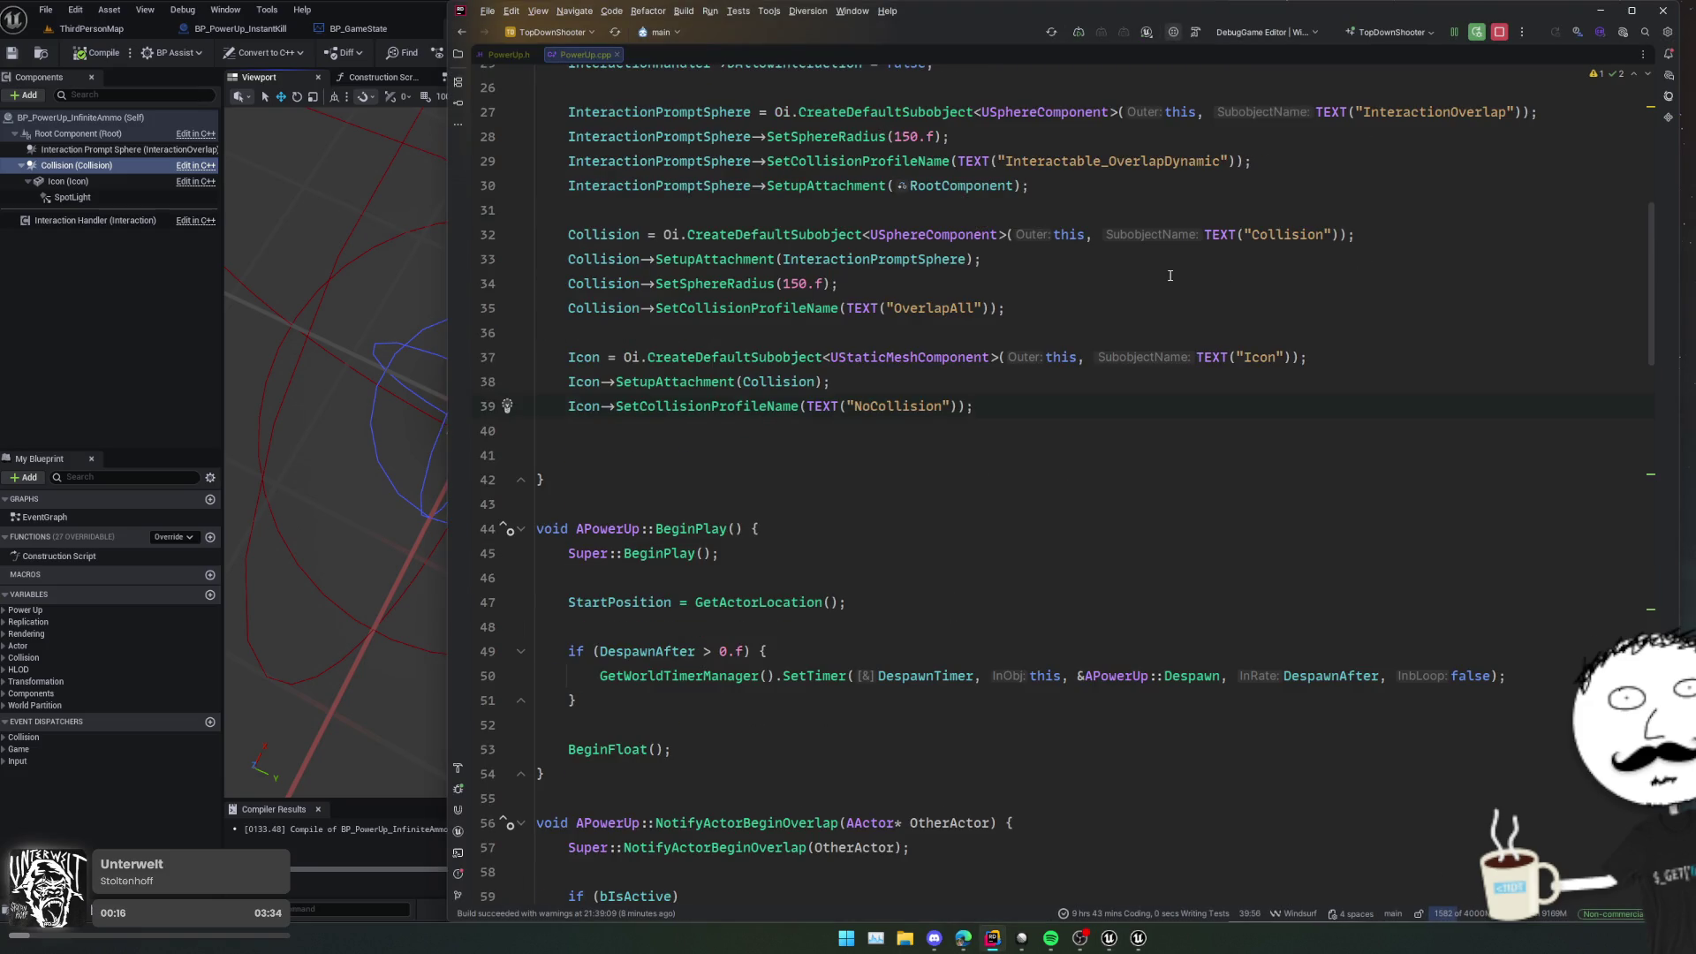
scroll(1170, 276, up, 2)
key(Up)
key(Up)
key(Up)
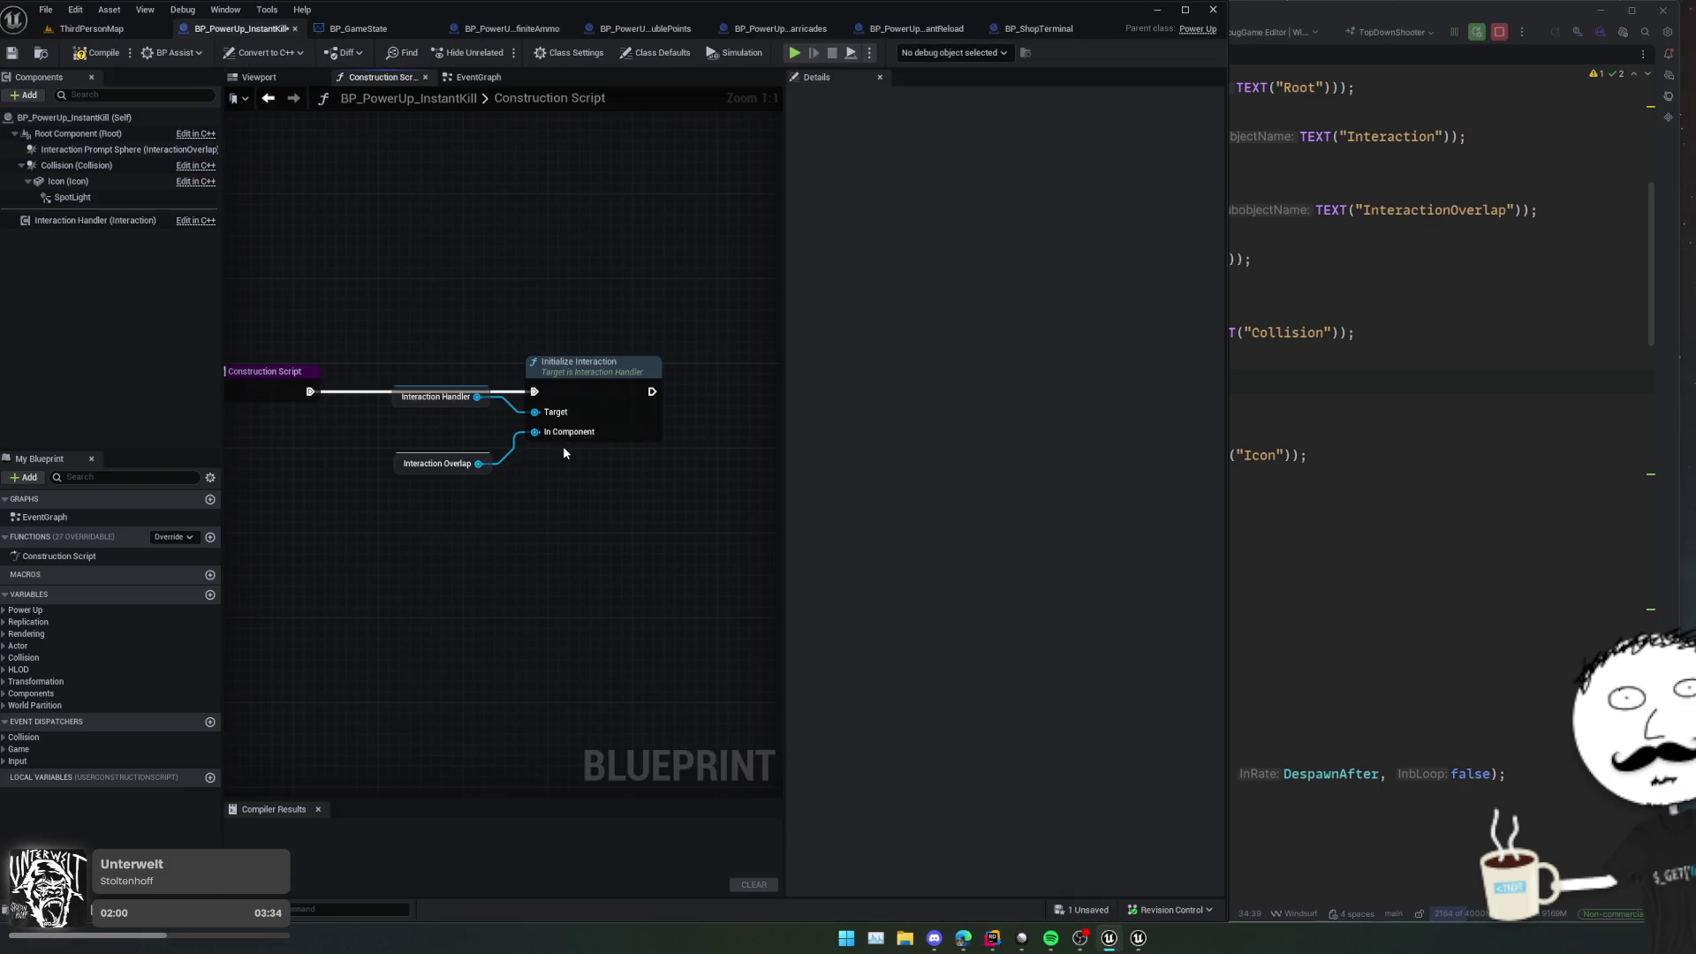
drag(124, 149, 401, 415)
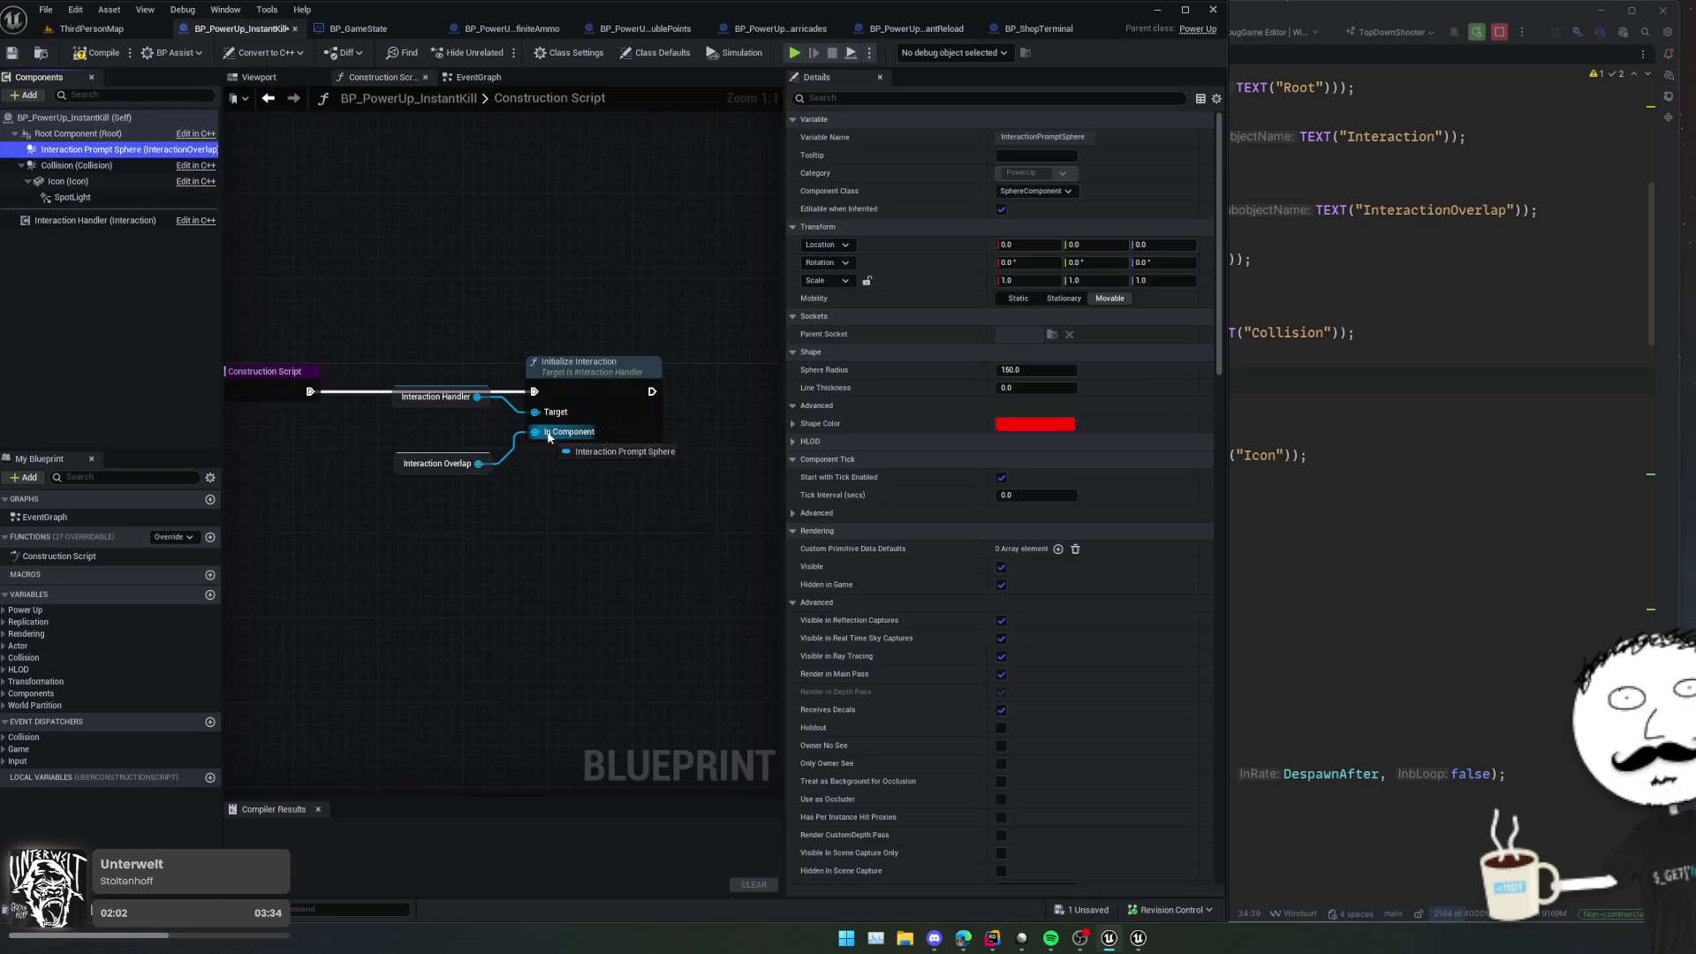
key(f)
key(ctrl+s)
click(104, 224)
drag(614, 334, 608, 326)
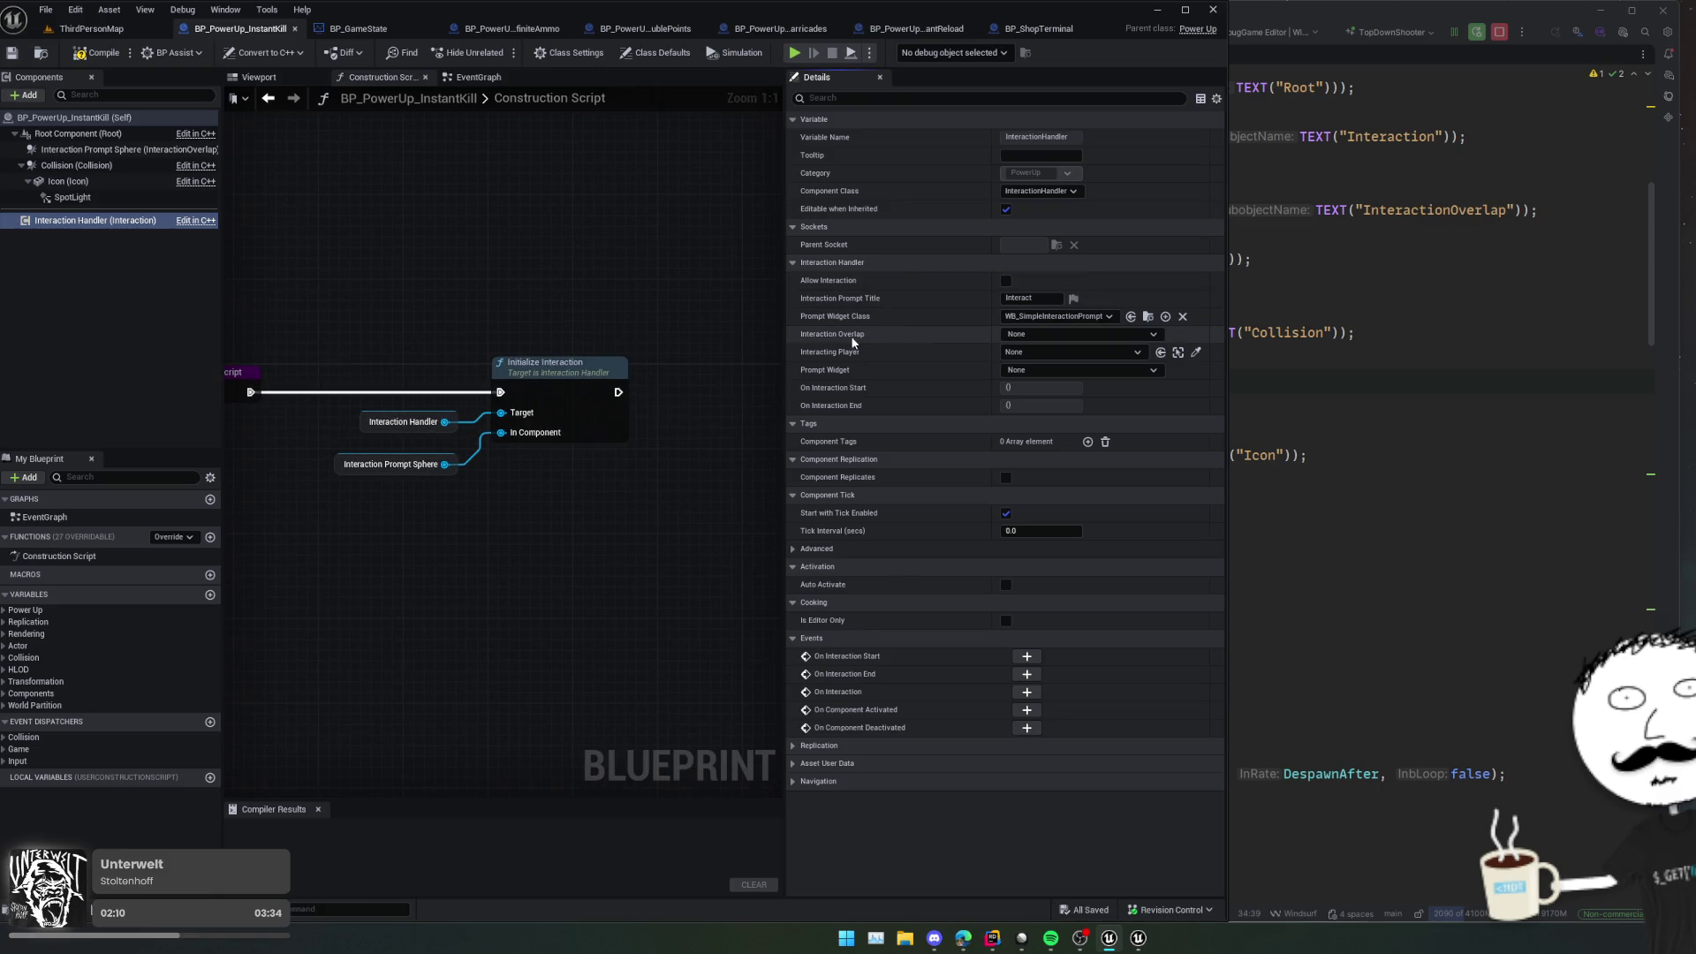
click(1040, 336)
click(893, 375)
scroll(871, 336, down, 1)
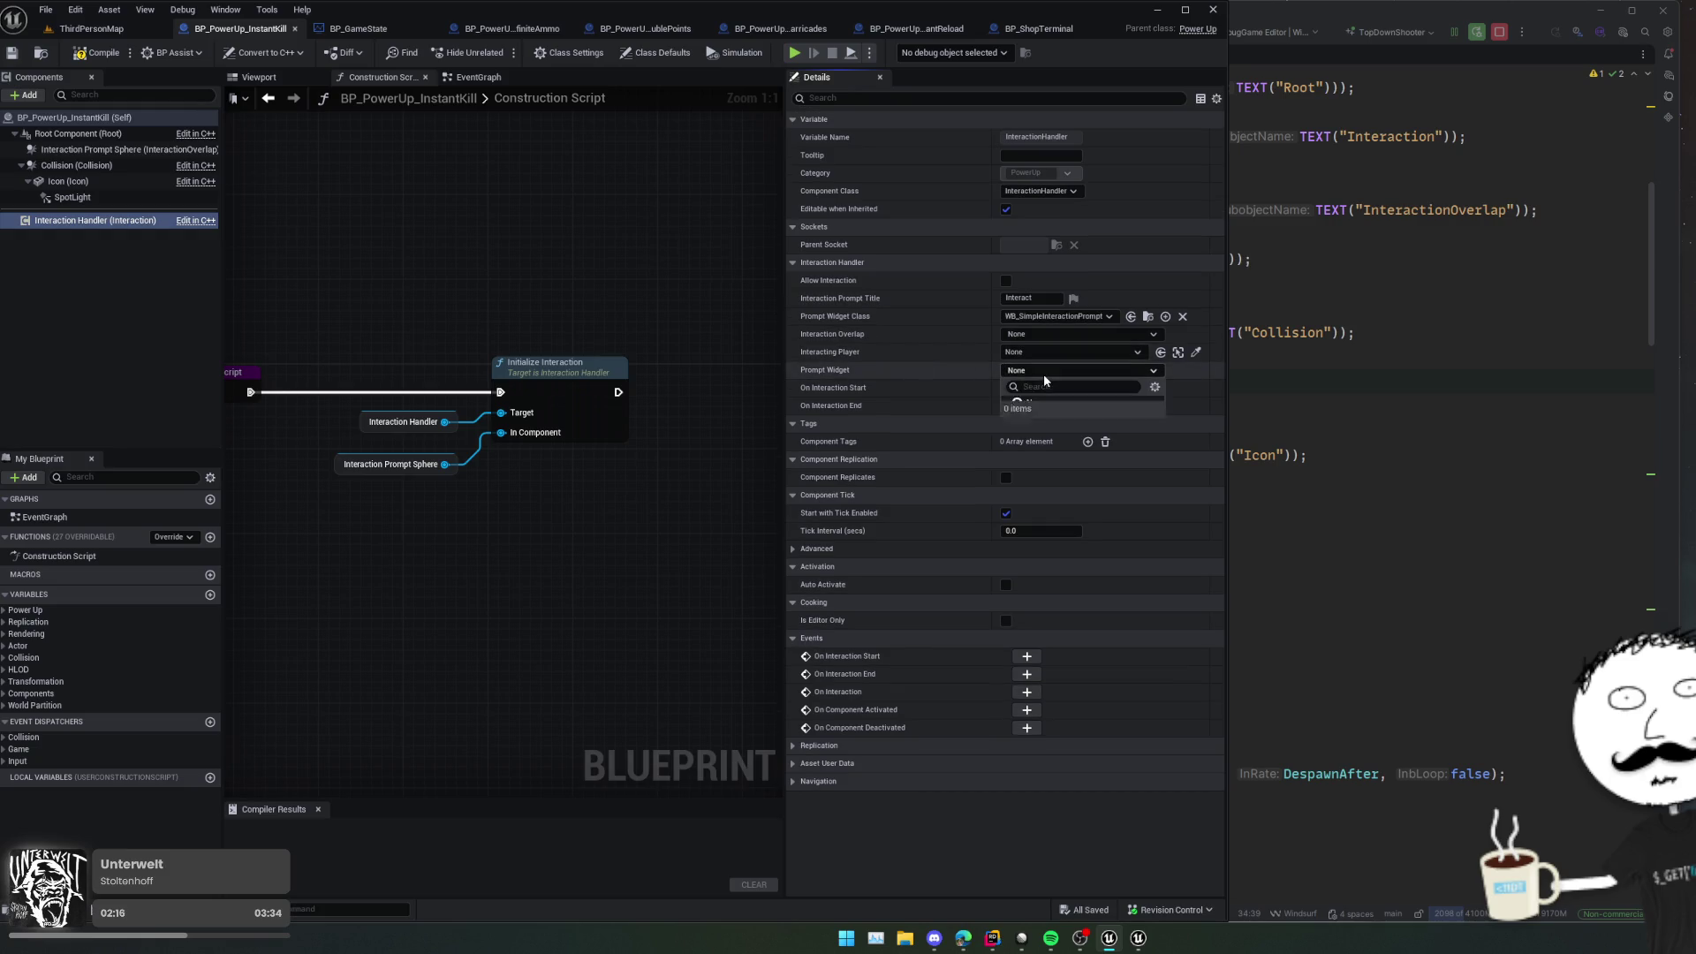
scroll(931, 358, up, 1)
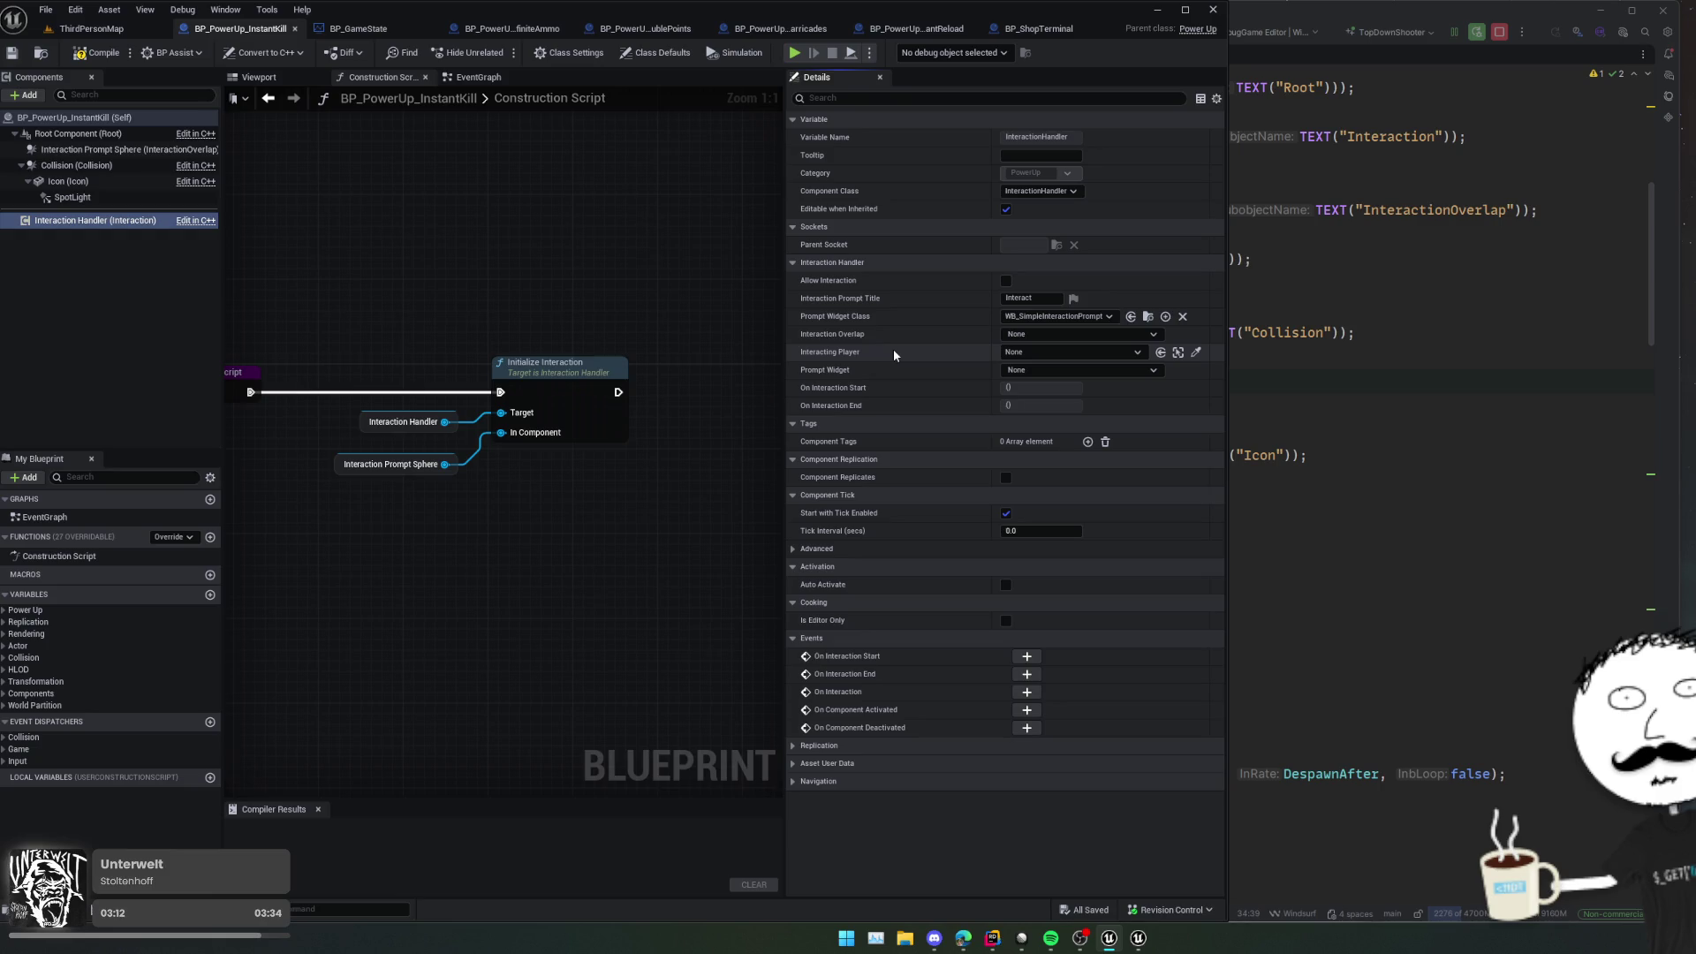
mouse_move(698, 293)
mouse_down()
mouse_move(644, 353)
mouse_move(221, 499)
mouse_up()
key(Home)
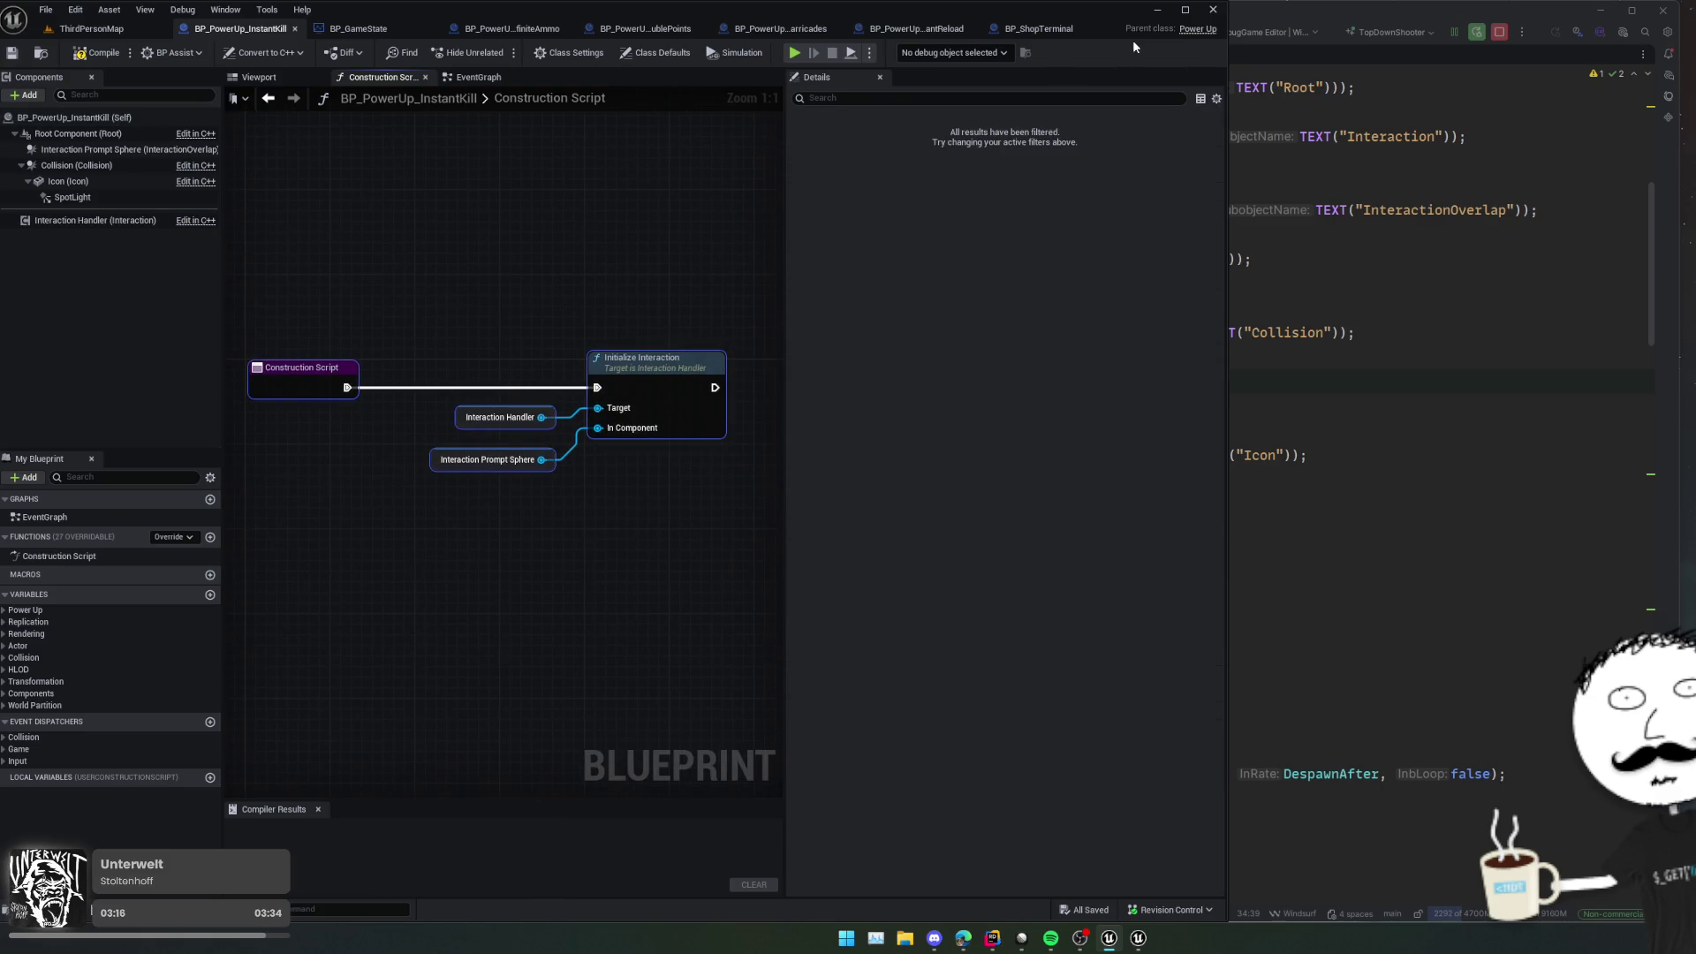
scroll(663, 297, down, 2)
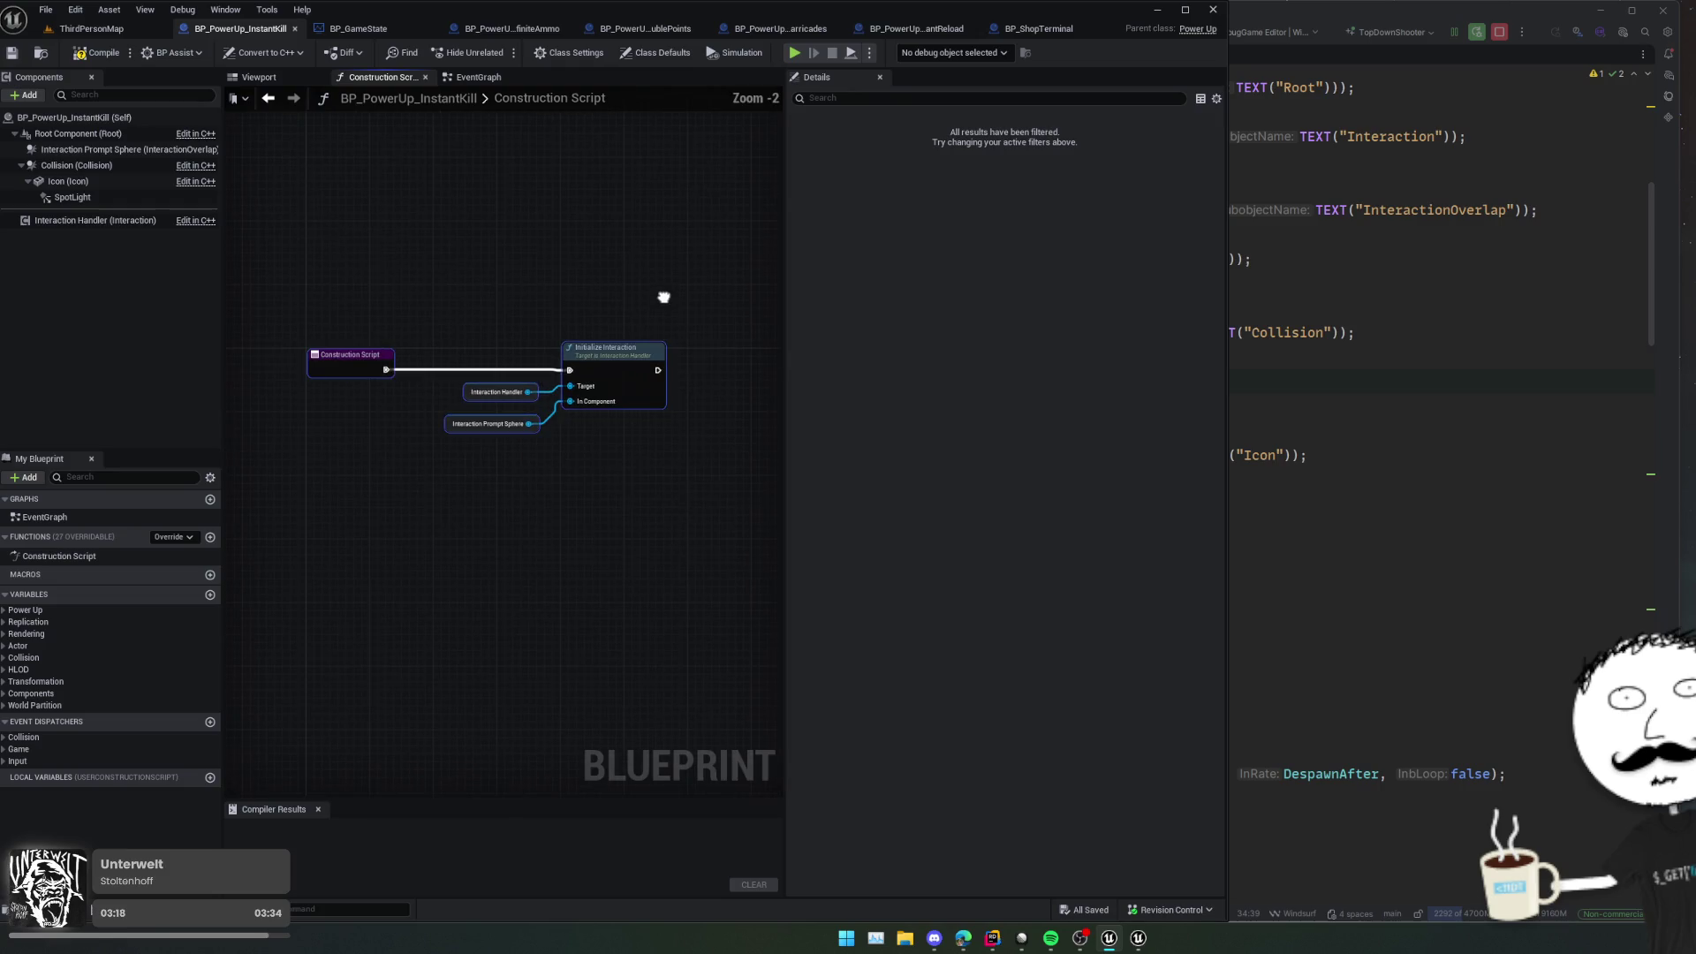
click(698, 334)
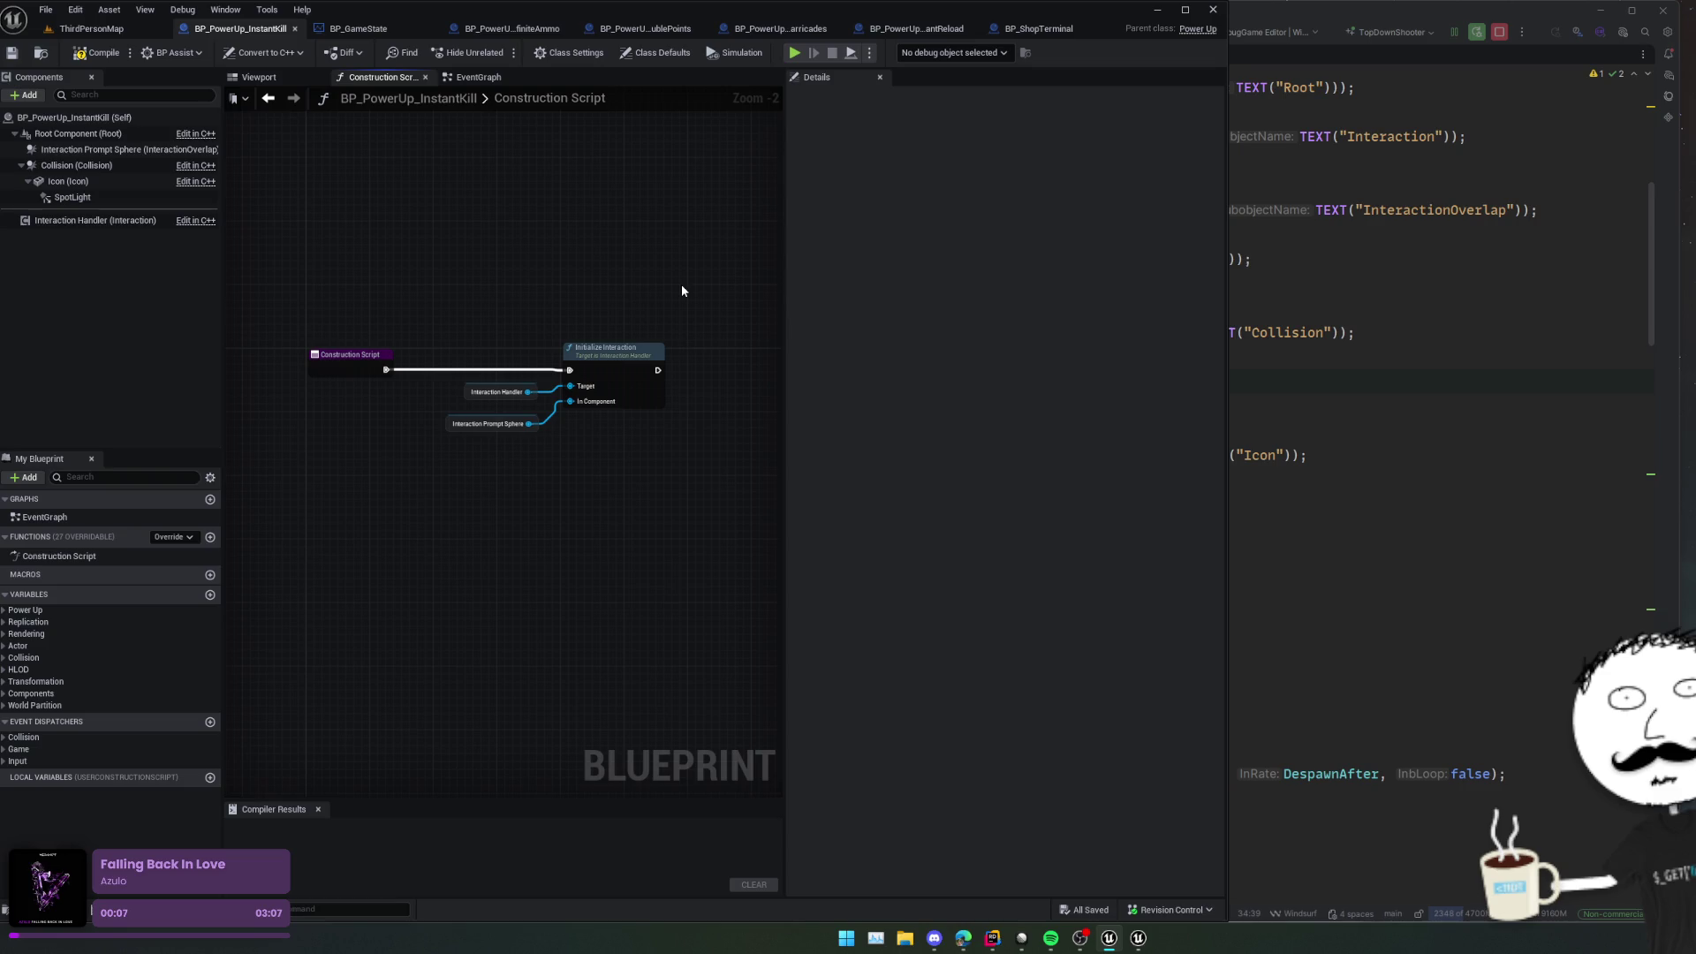
drag(686, 318, 330, 475)
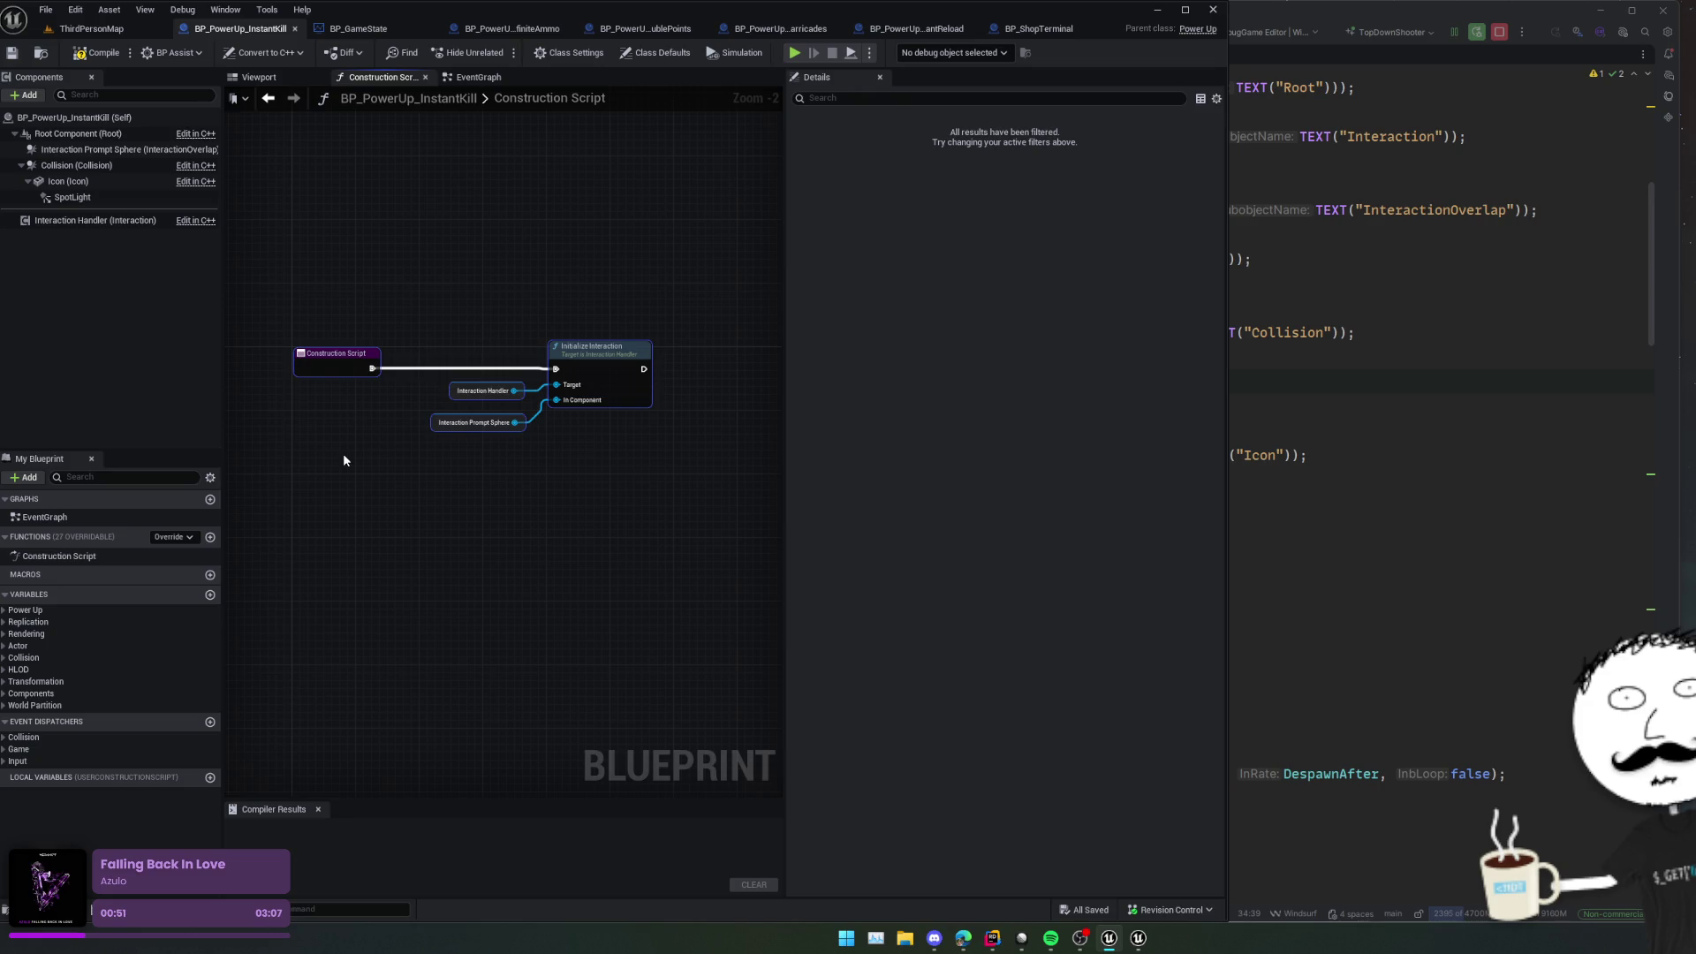
click(104, 151)
click(103, 166)
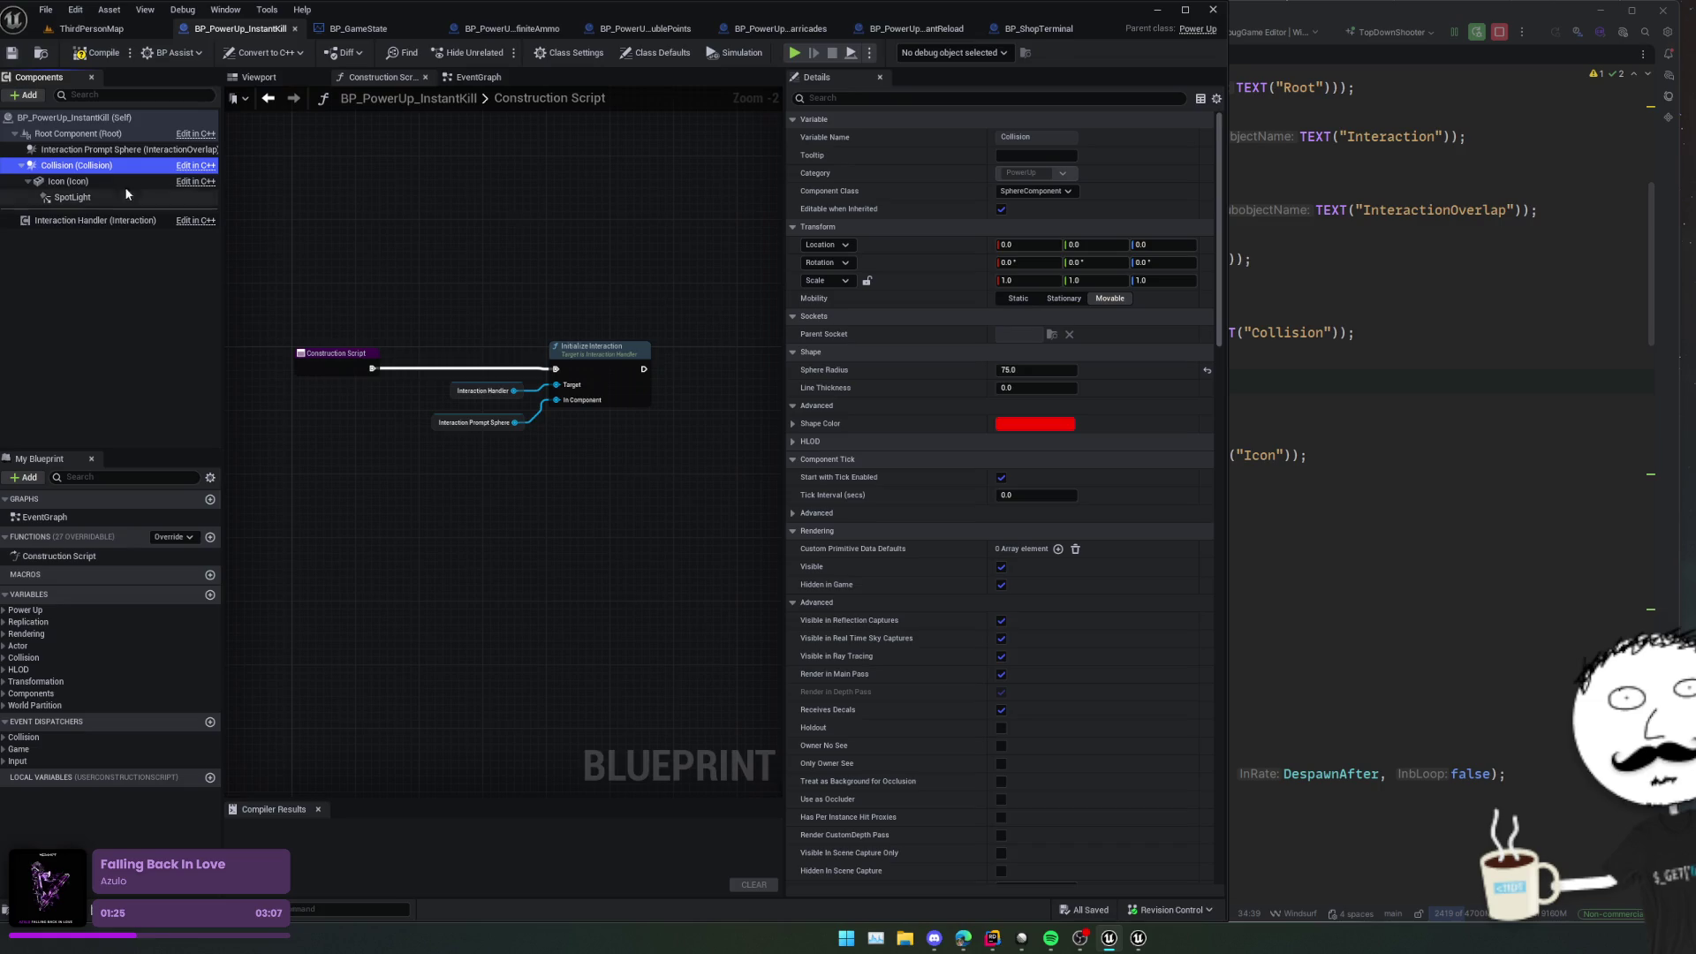
Step: Keep WB_SimpleInteractionPrompt as the Prompt Widget Class, compile InstantKill, and close BP_GameState
click(132, 151)
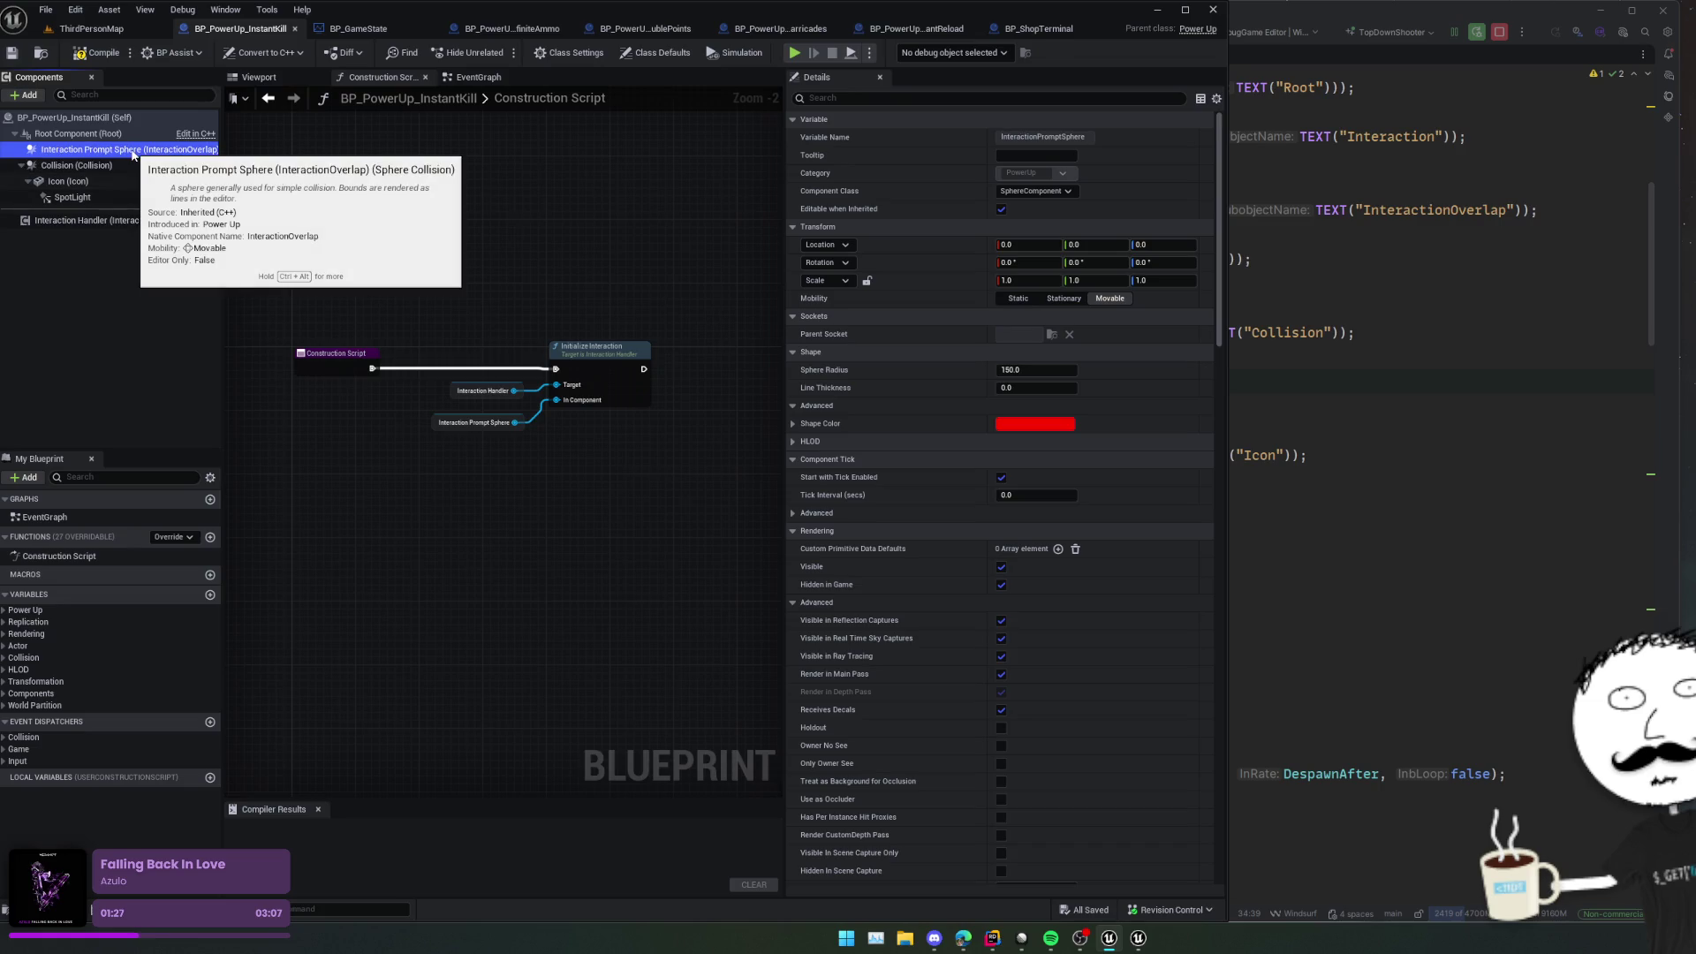
click(106, 221)
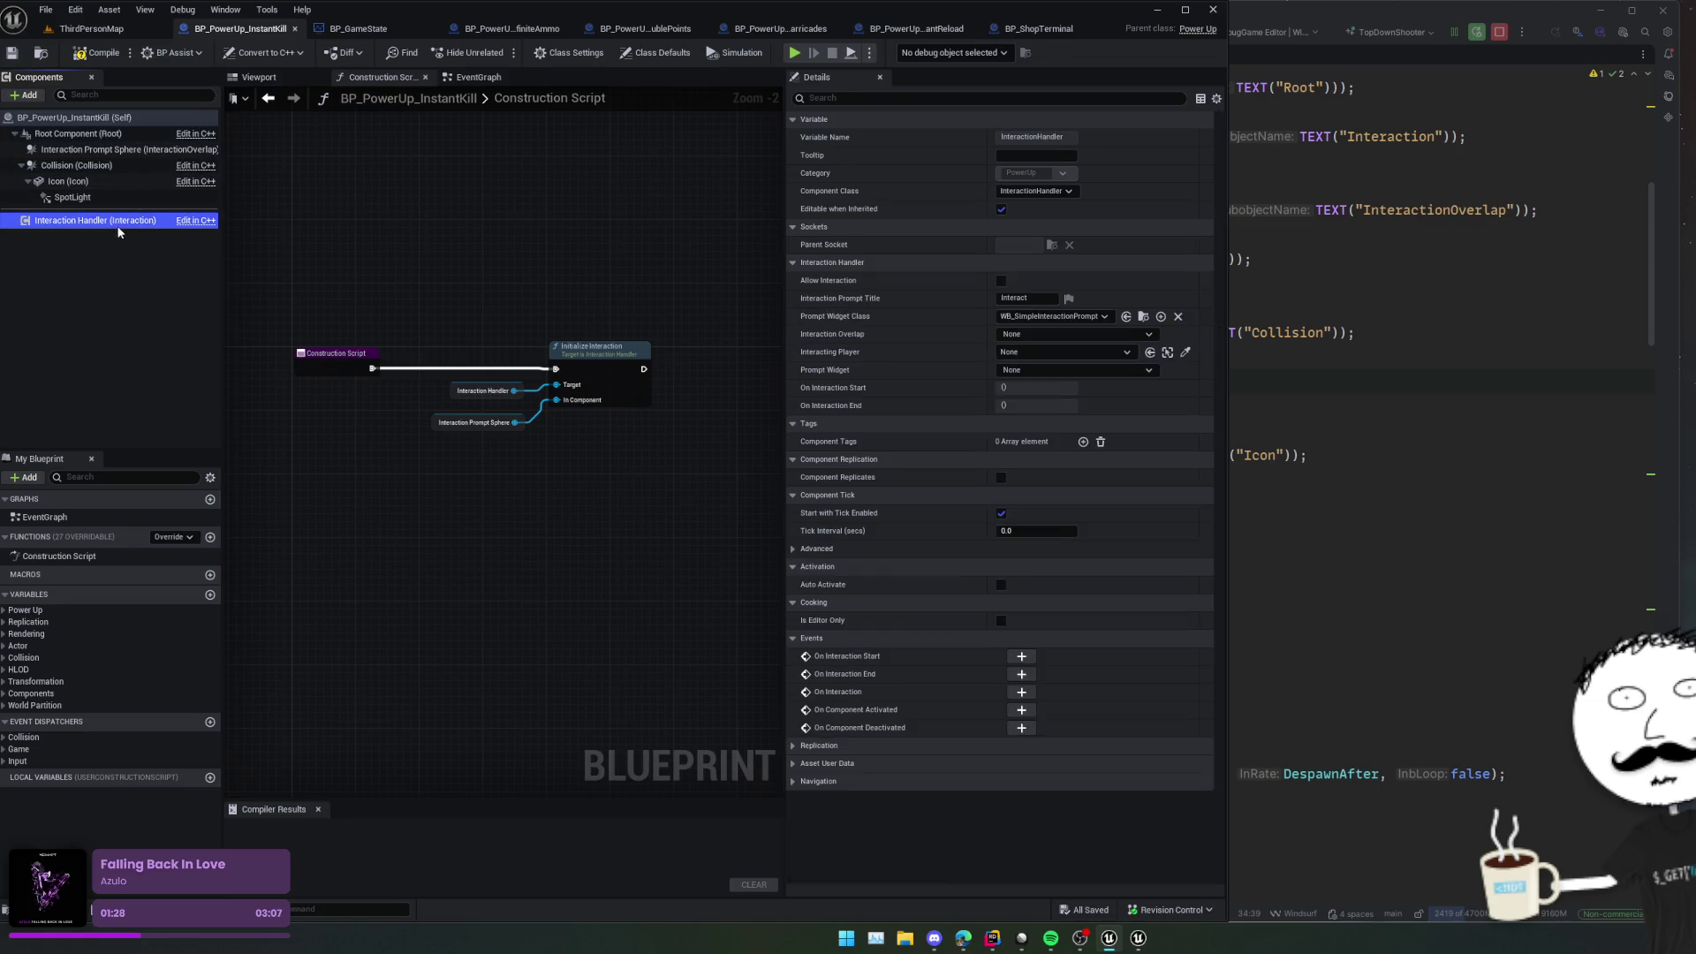
click(1075, 317)
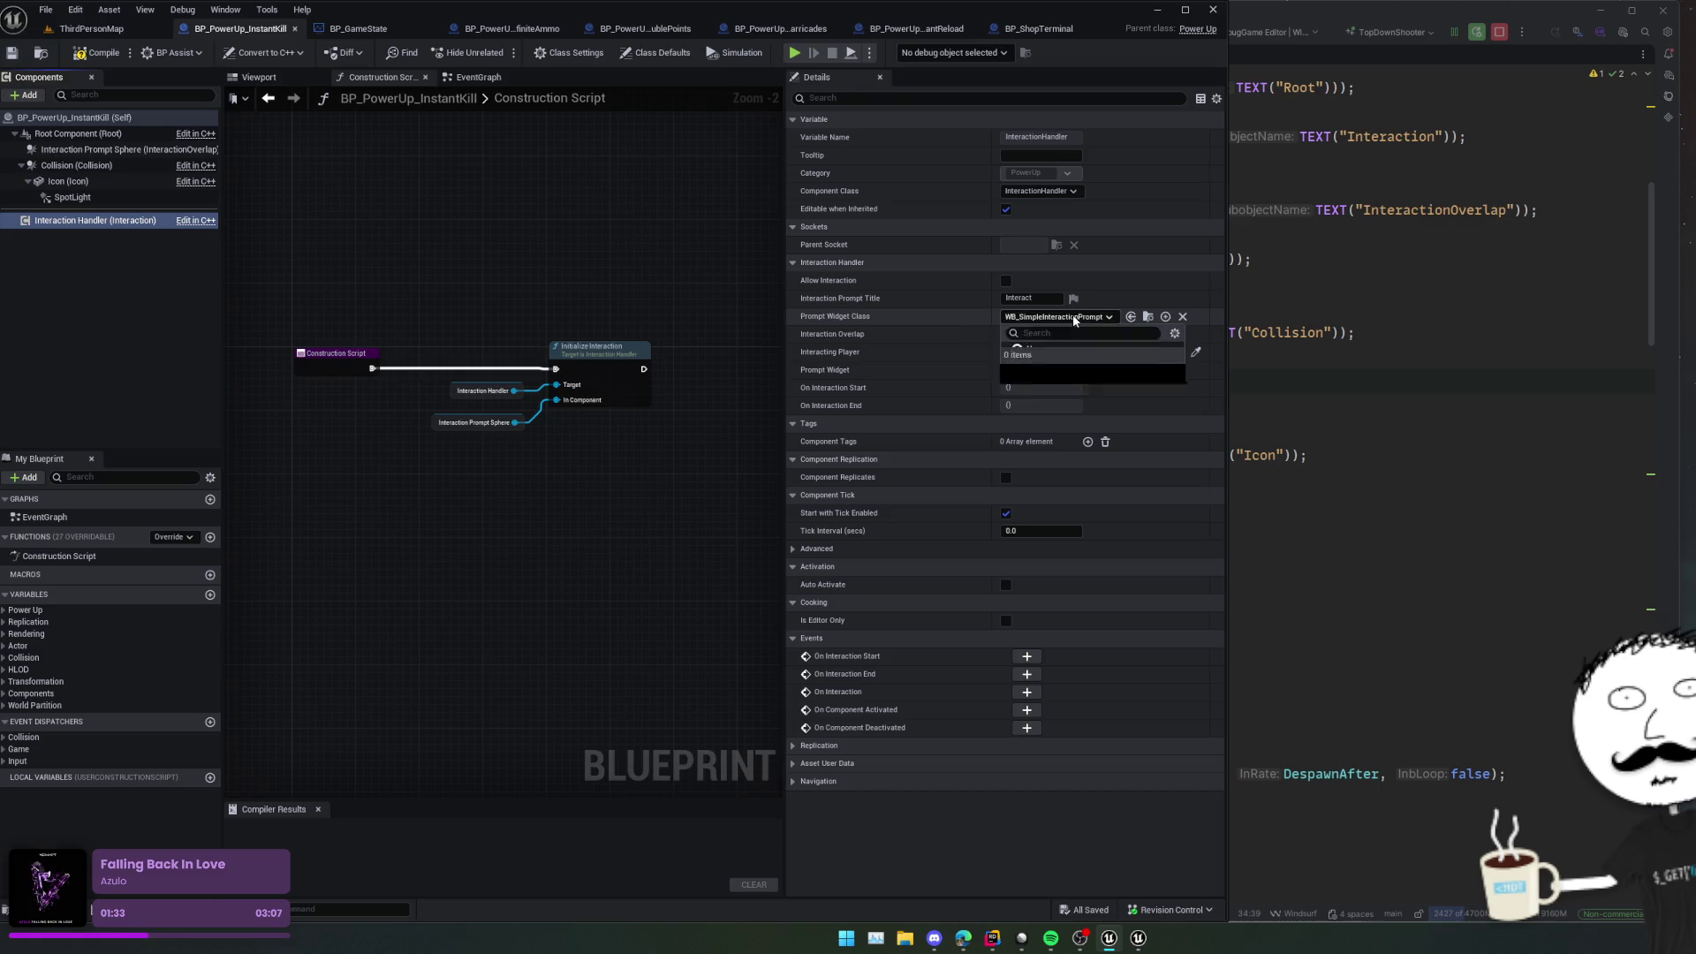
click(1082, 363)
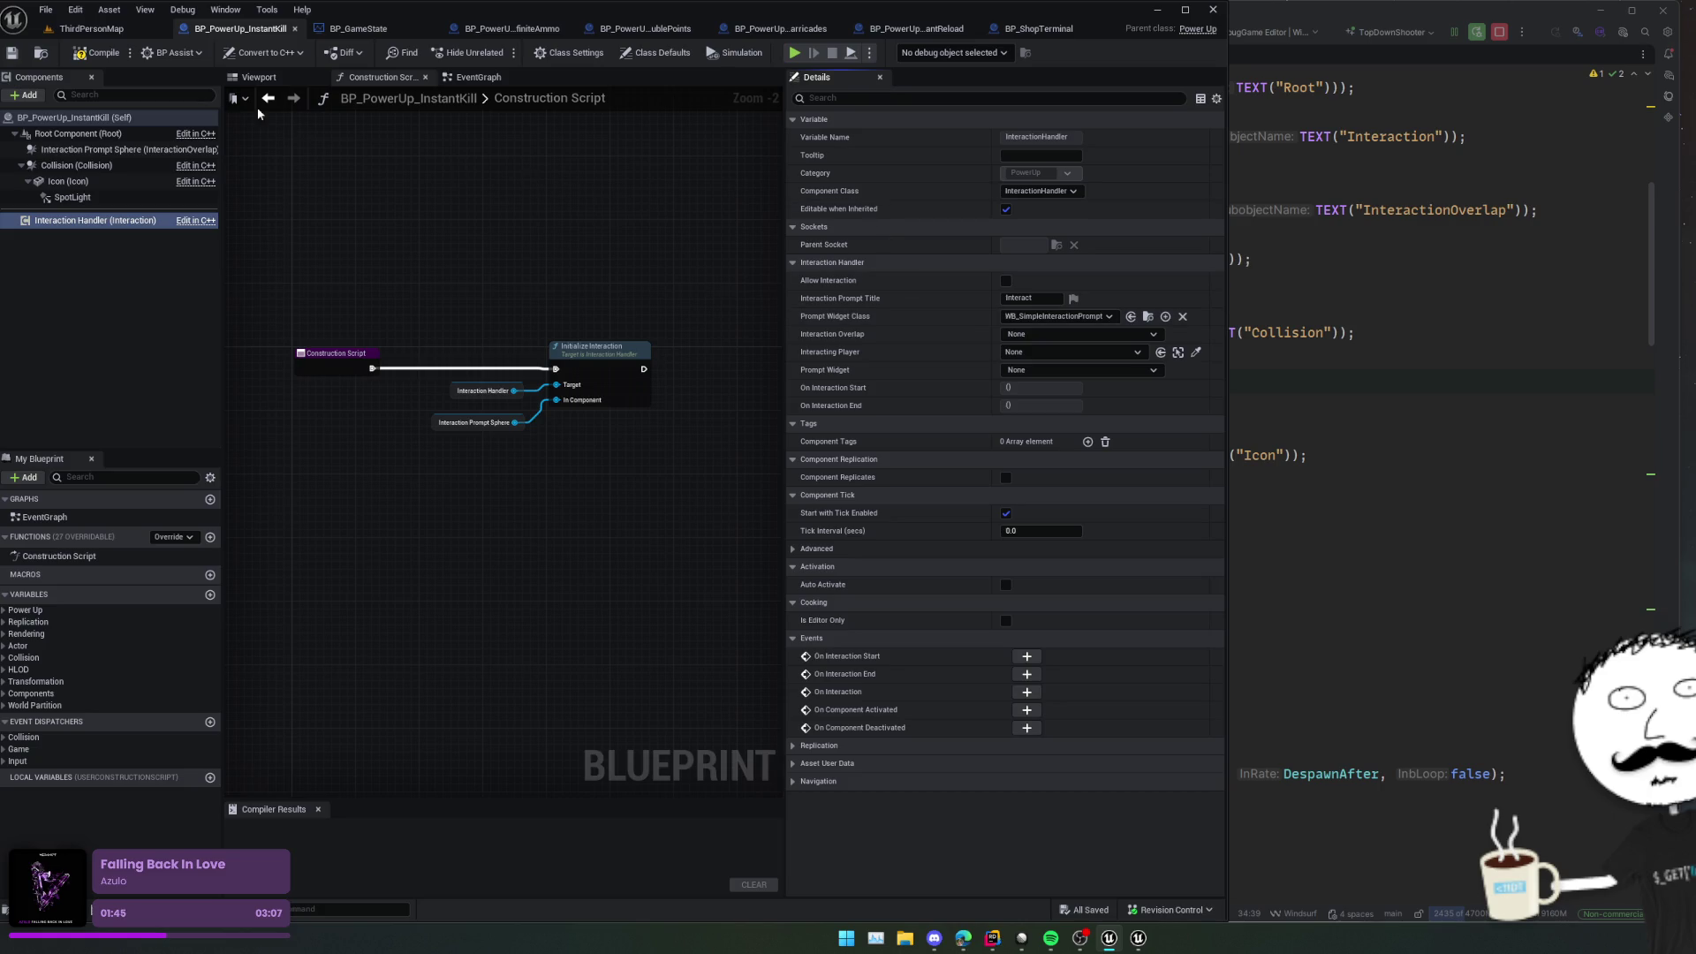
click(97, 56)
drag(683, 336, 449, 475)
middle_click(366, 32)
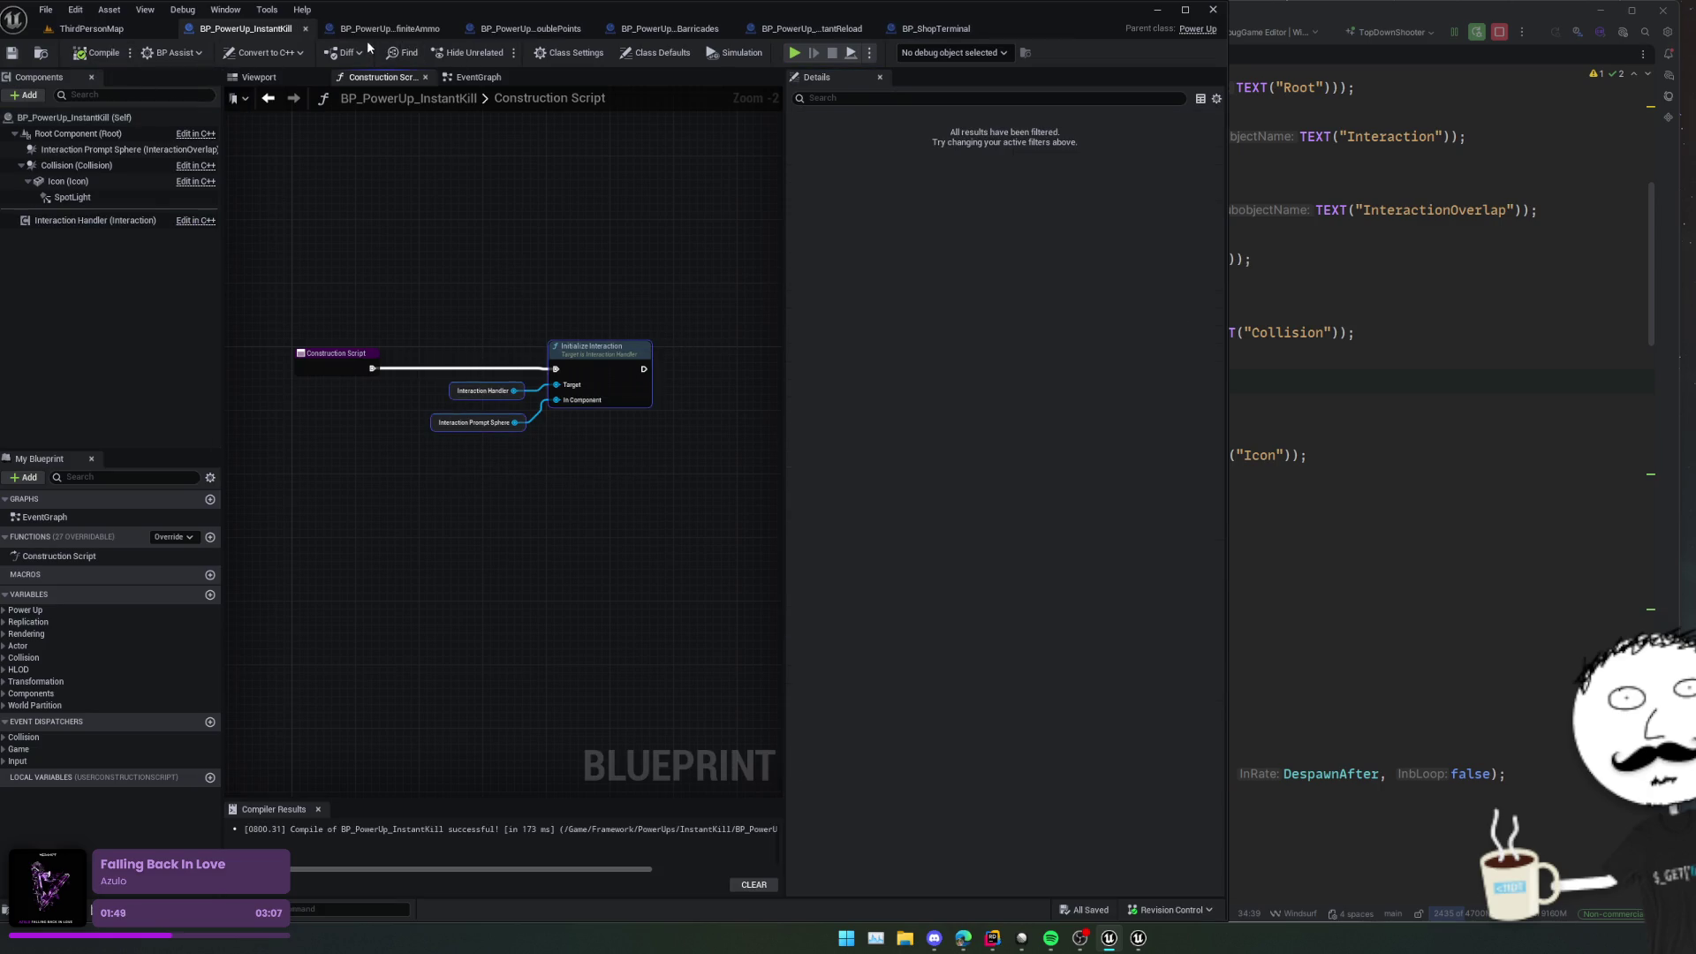
Step: Paste Initialize Interaction into InfiniteAmmo's construction script, wire its exec pin, and save
click(393, 30)
click(380, 77)
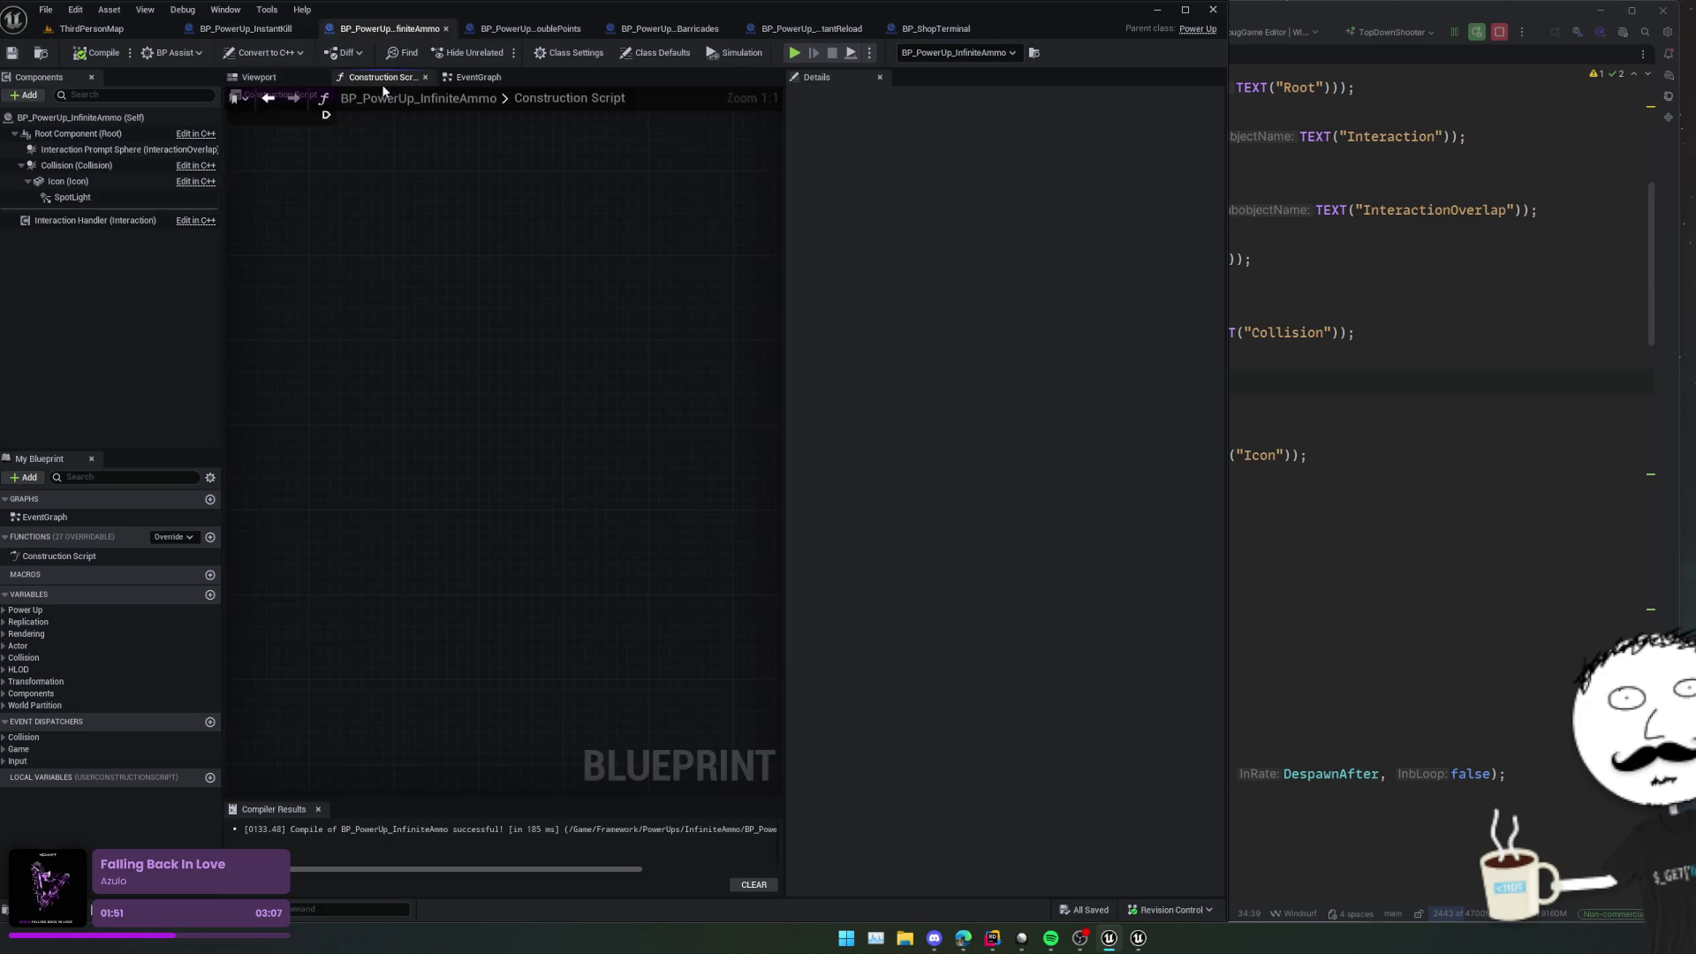
key(ctrl+v)
drag(433, 268, 577, 292)
key(ctrl+s)
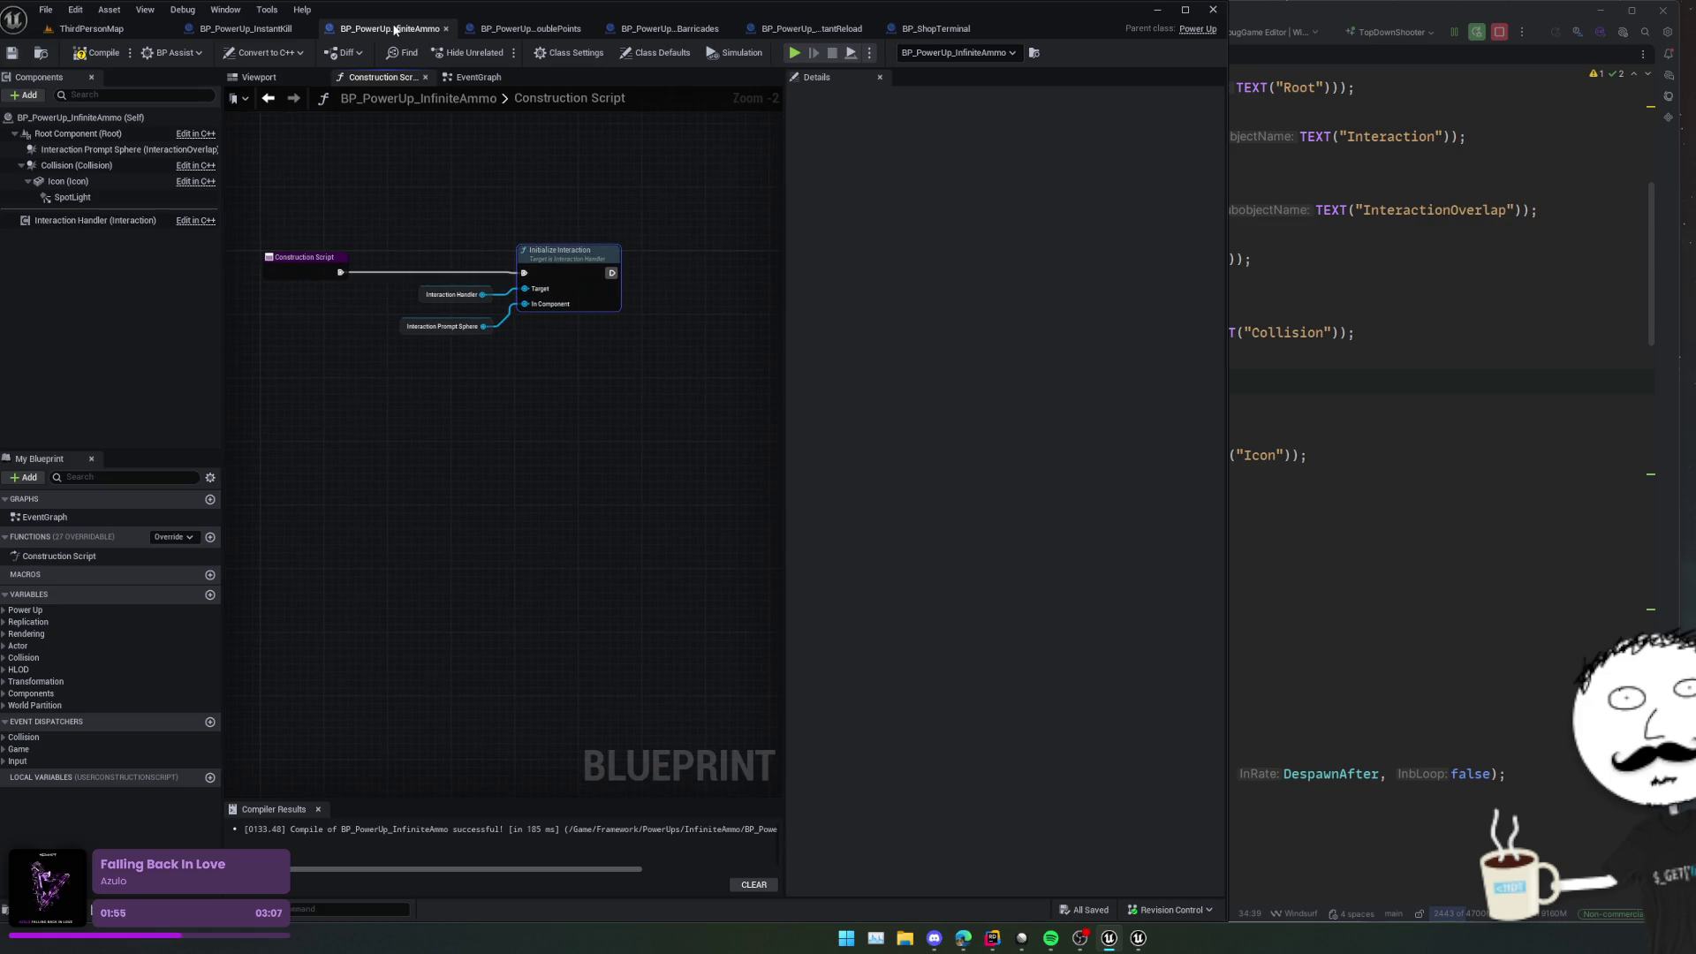
click(445, 29)
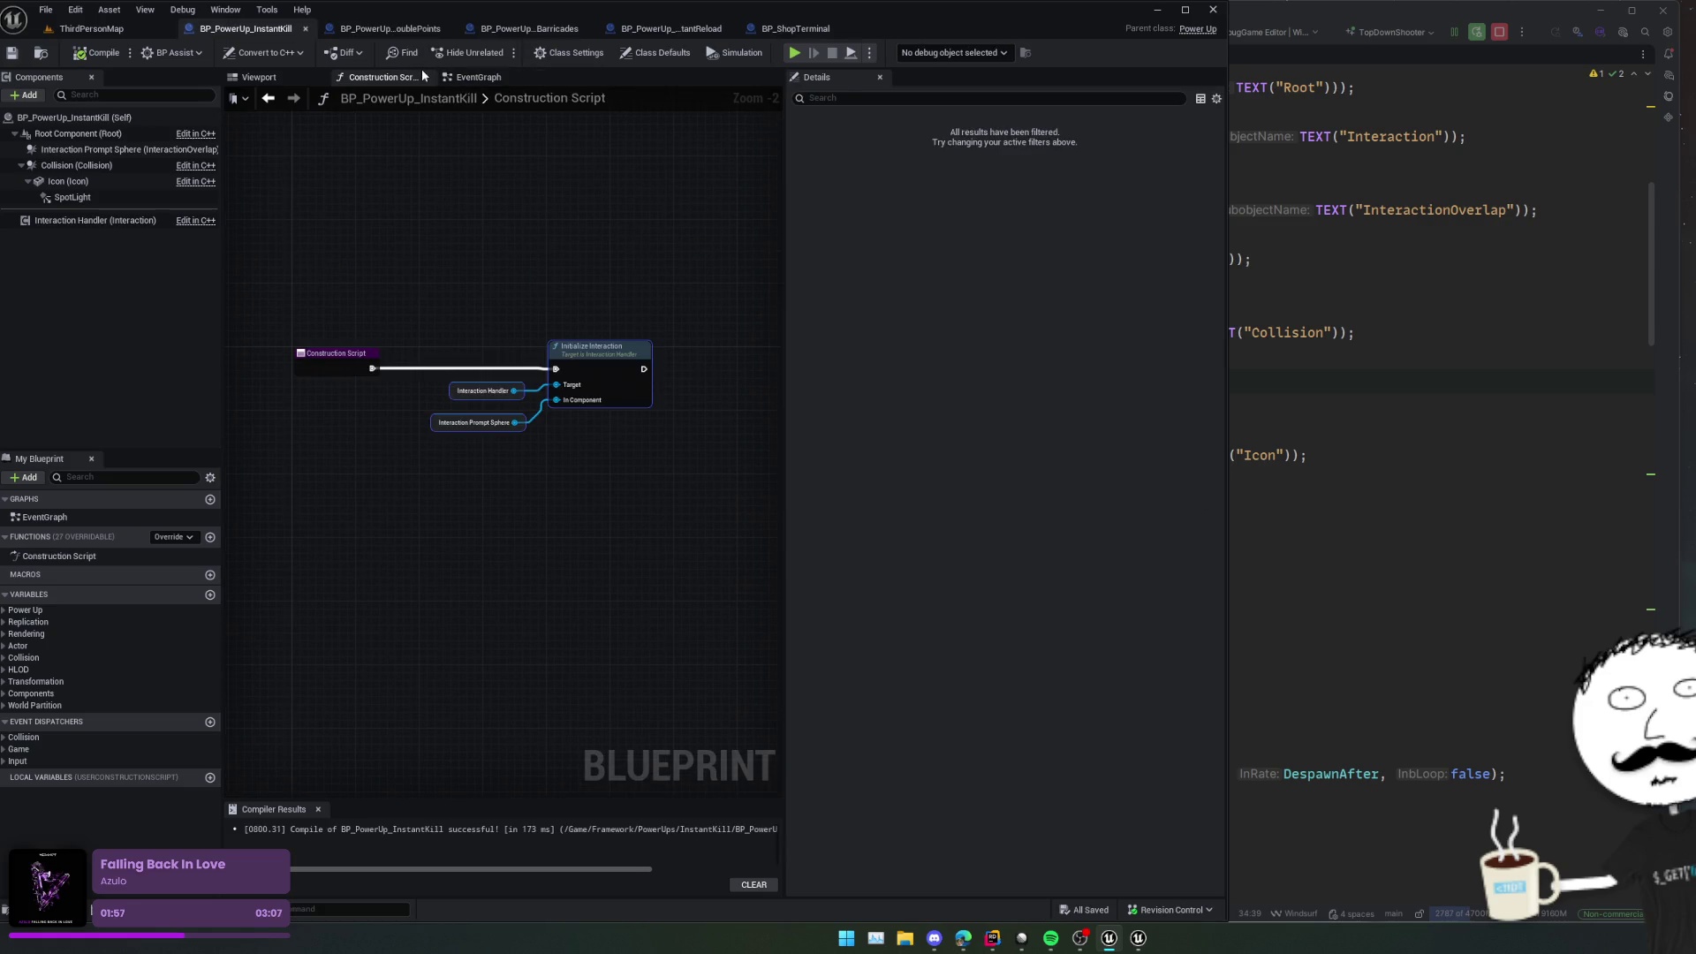
click(454, 140)
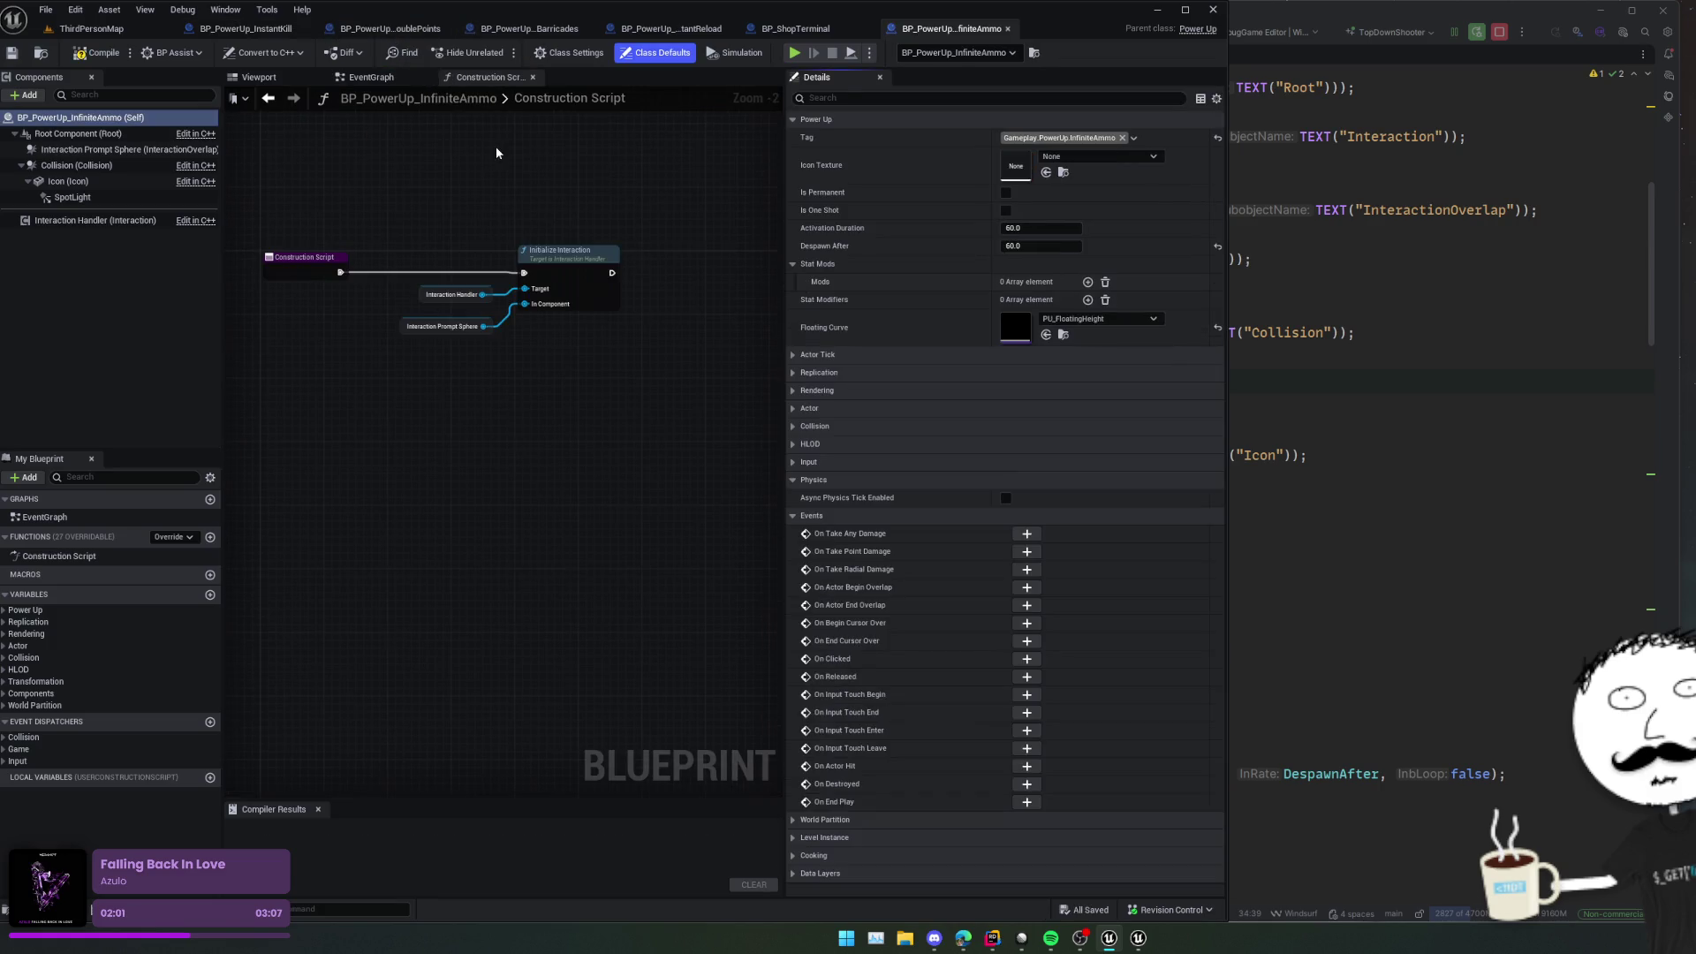
Step: Paste and wire Initialize Interaction in DoublePoints' construction script, then save
click(389, 28)
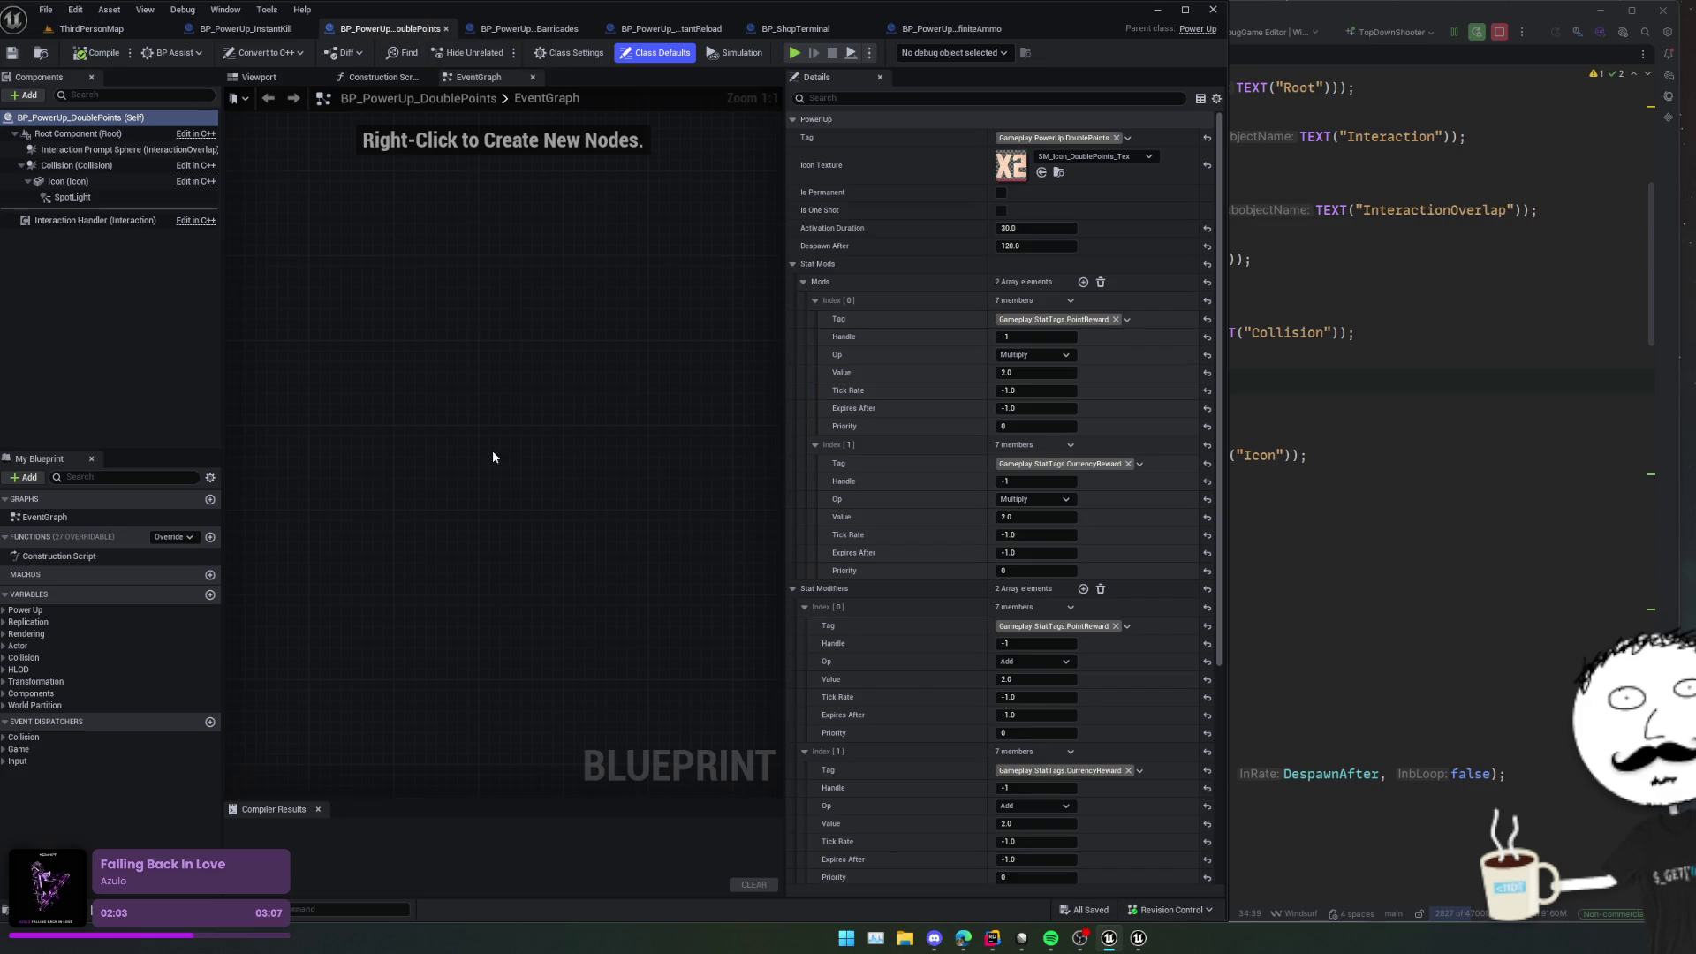
click(379, 77)
key(ctrl+v)
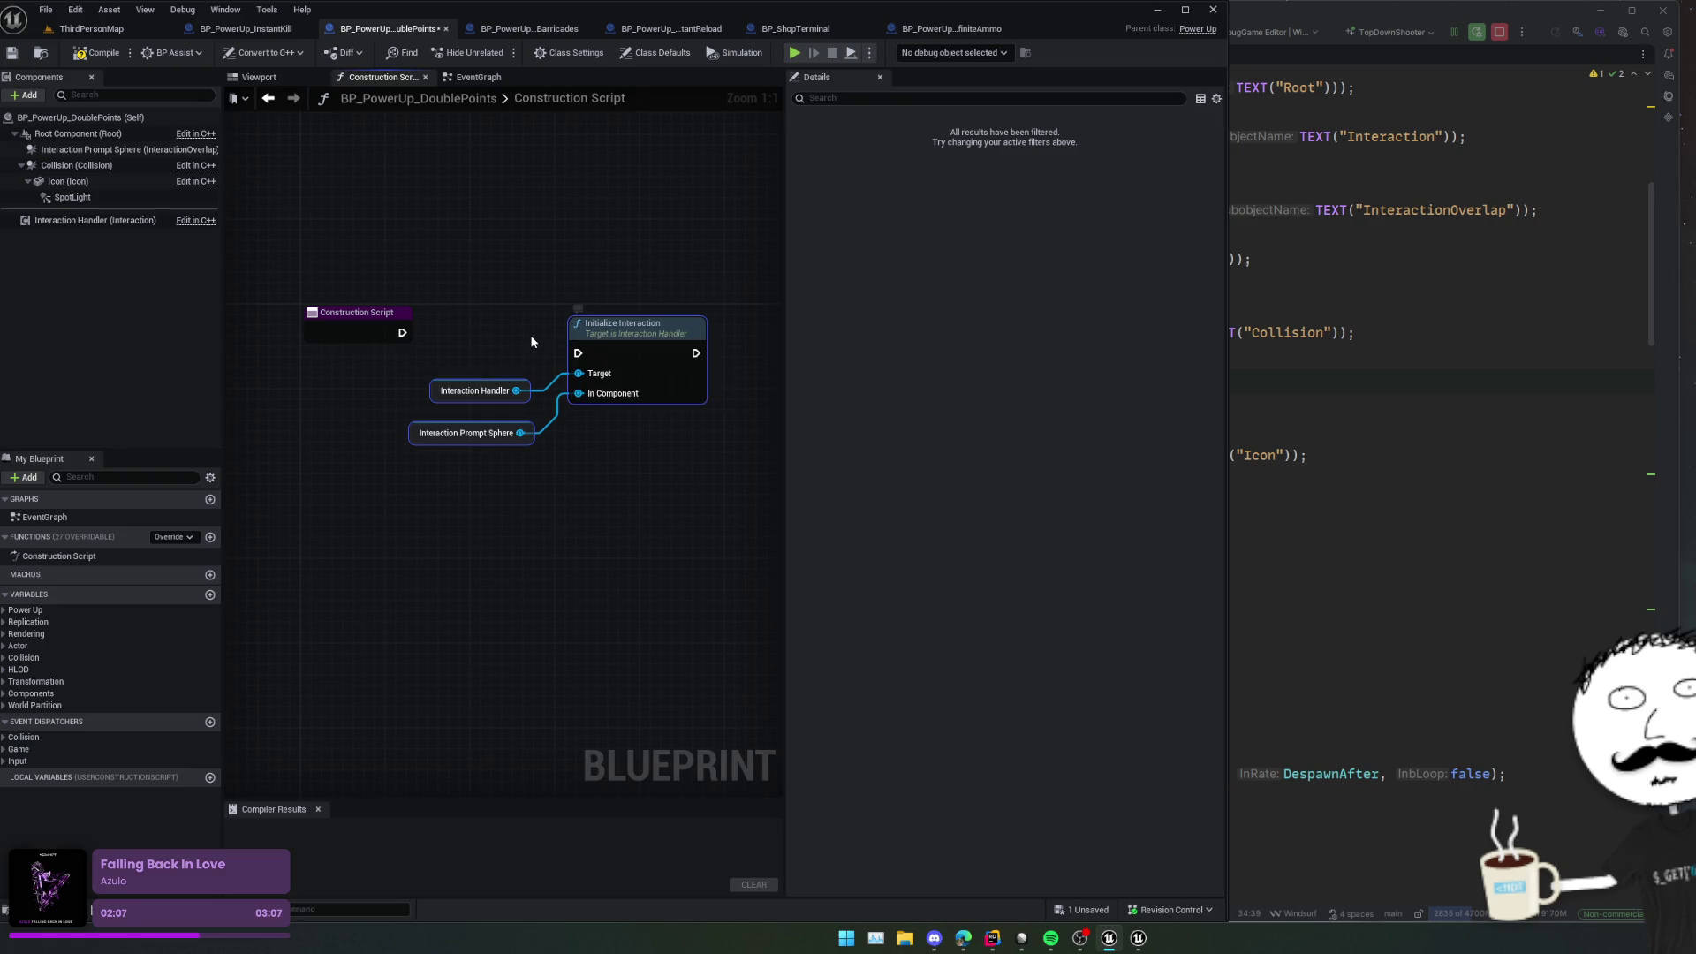
drag(581, 356, 402, 332)
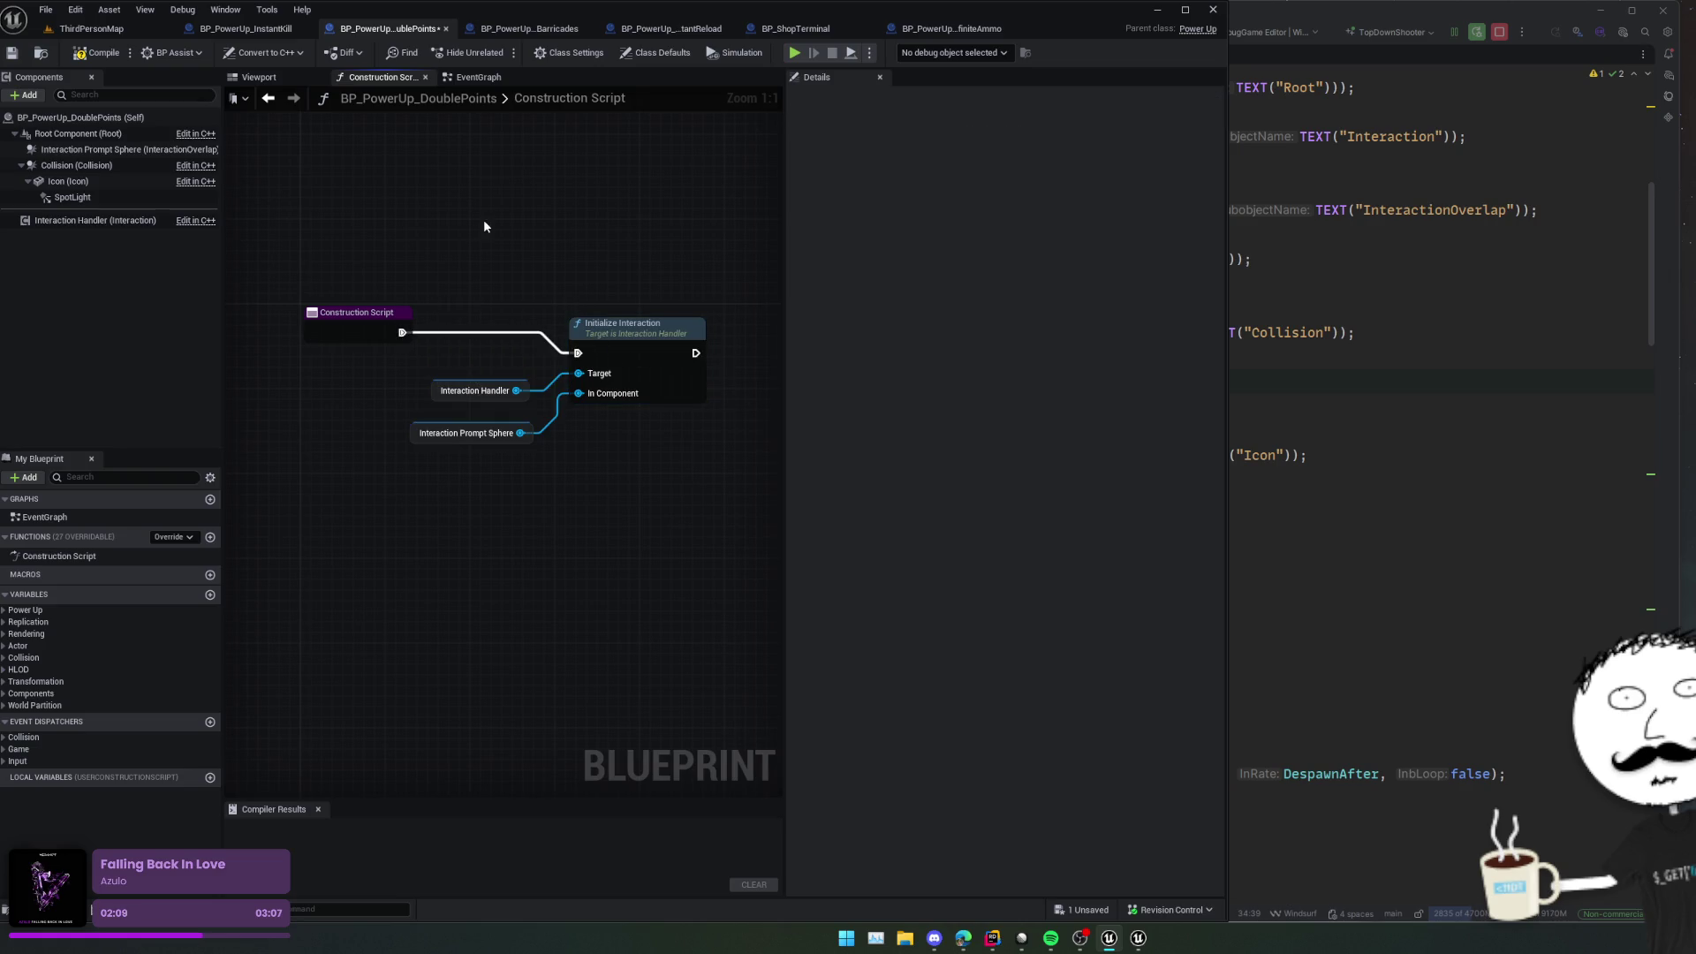
key(ctrl+s)
Step: Paste and wire Initialize Interaction in RepairAllBarricades' construction script, then save
click(535, 30)
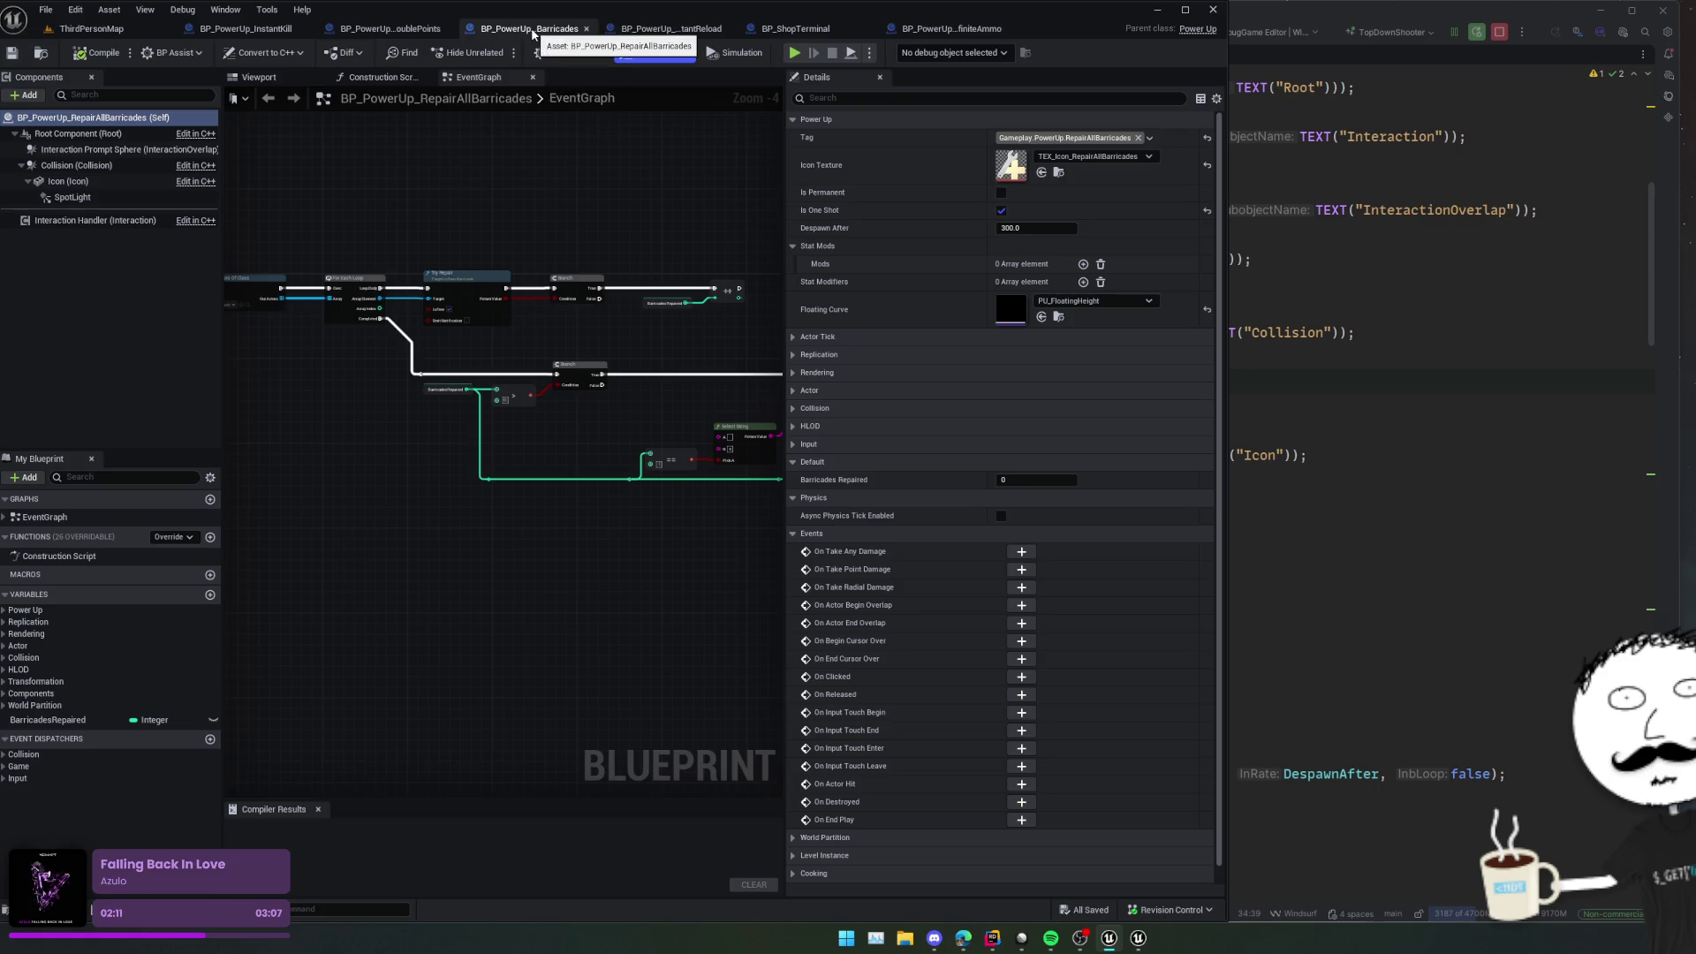
click(380, 77)
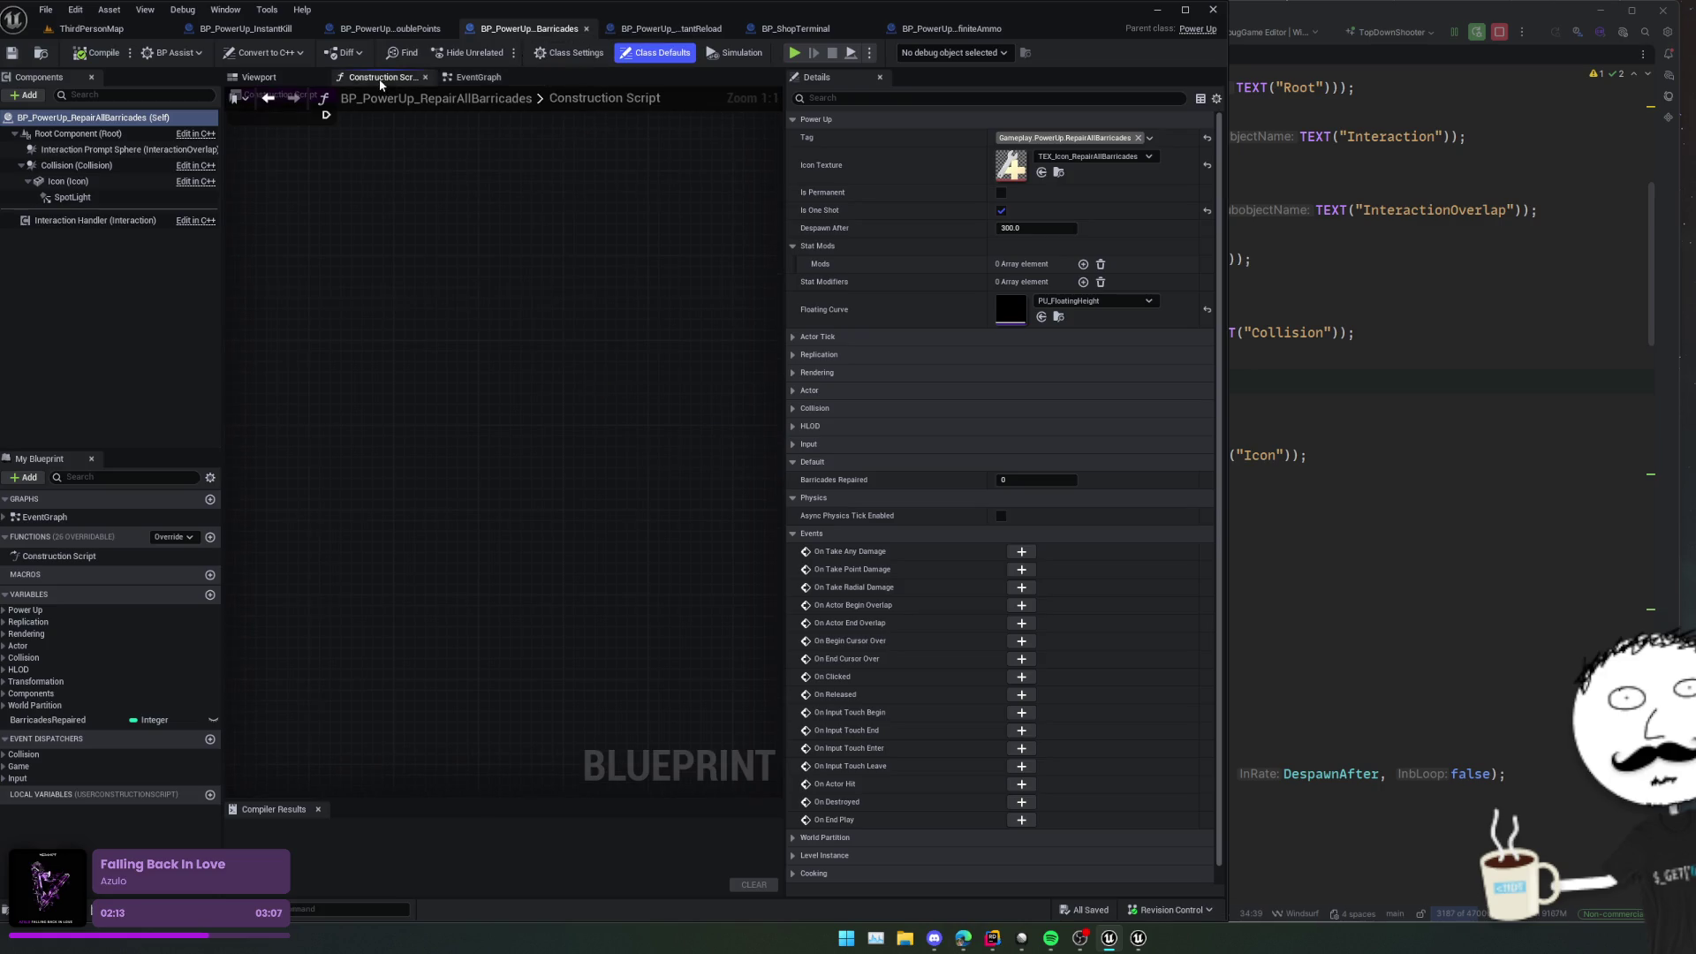
drag(435, 391, 498, 426)
key(ctrl+v)
mouse_move(441, 370)
mouse_down()
mouse_move(514, 363)
mouse_move(584, 391)
mouse_up()
key(ctrl+s)
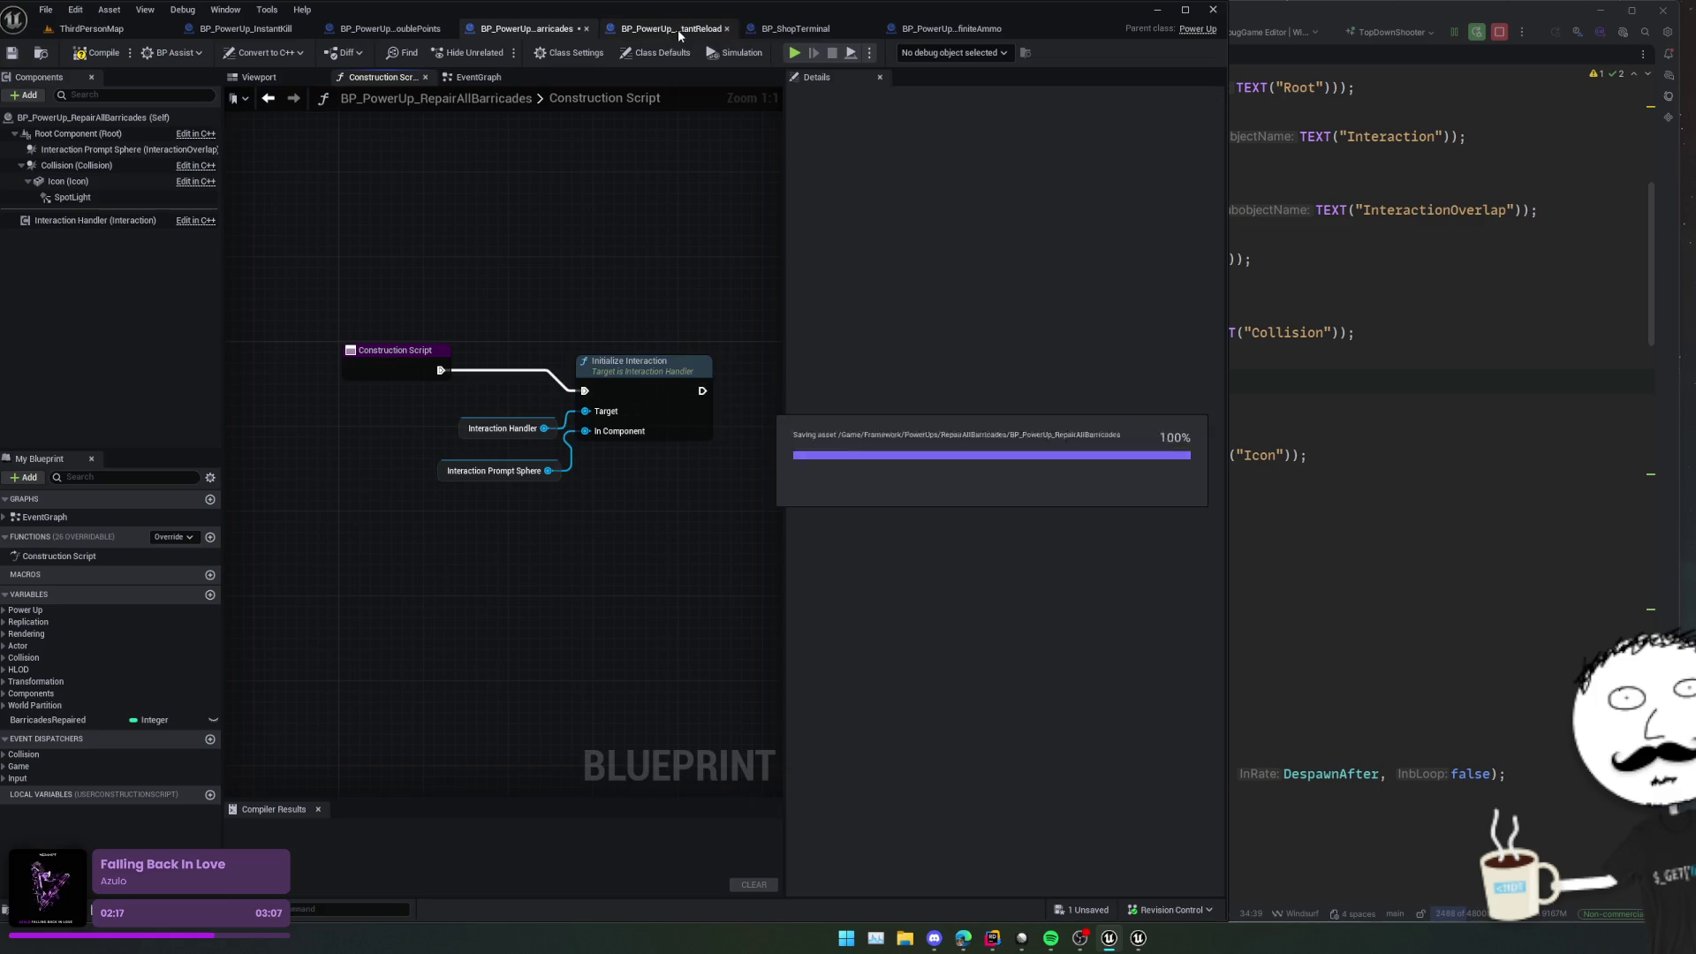
Step: Paste and wire Initialize Interaction in InstantReload's construction script, then save
click(679, 29)
click(380, 77)
right_click(501, 231)
click(399, 447)
drag(400, 447, 451, 475)
key(ctrl+v)
drag(511, 326, 398, 305)
click(571, 290)
key(ctrl+s)
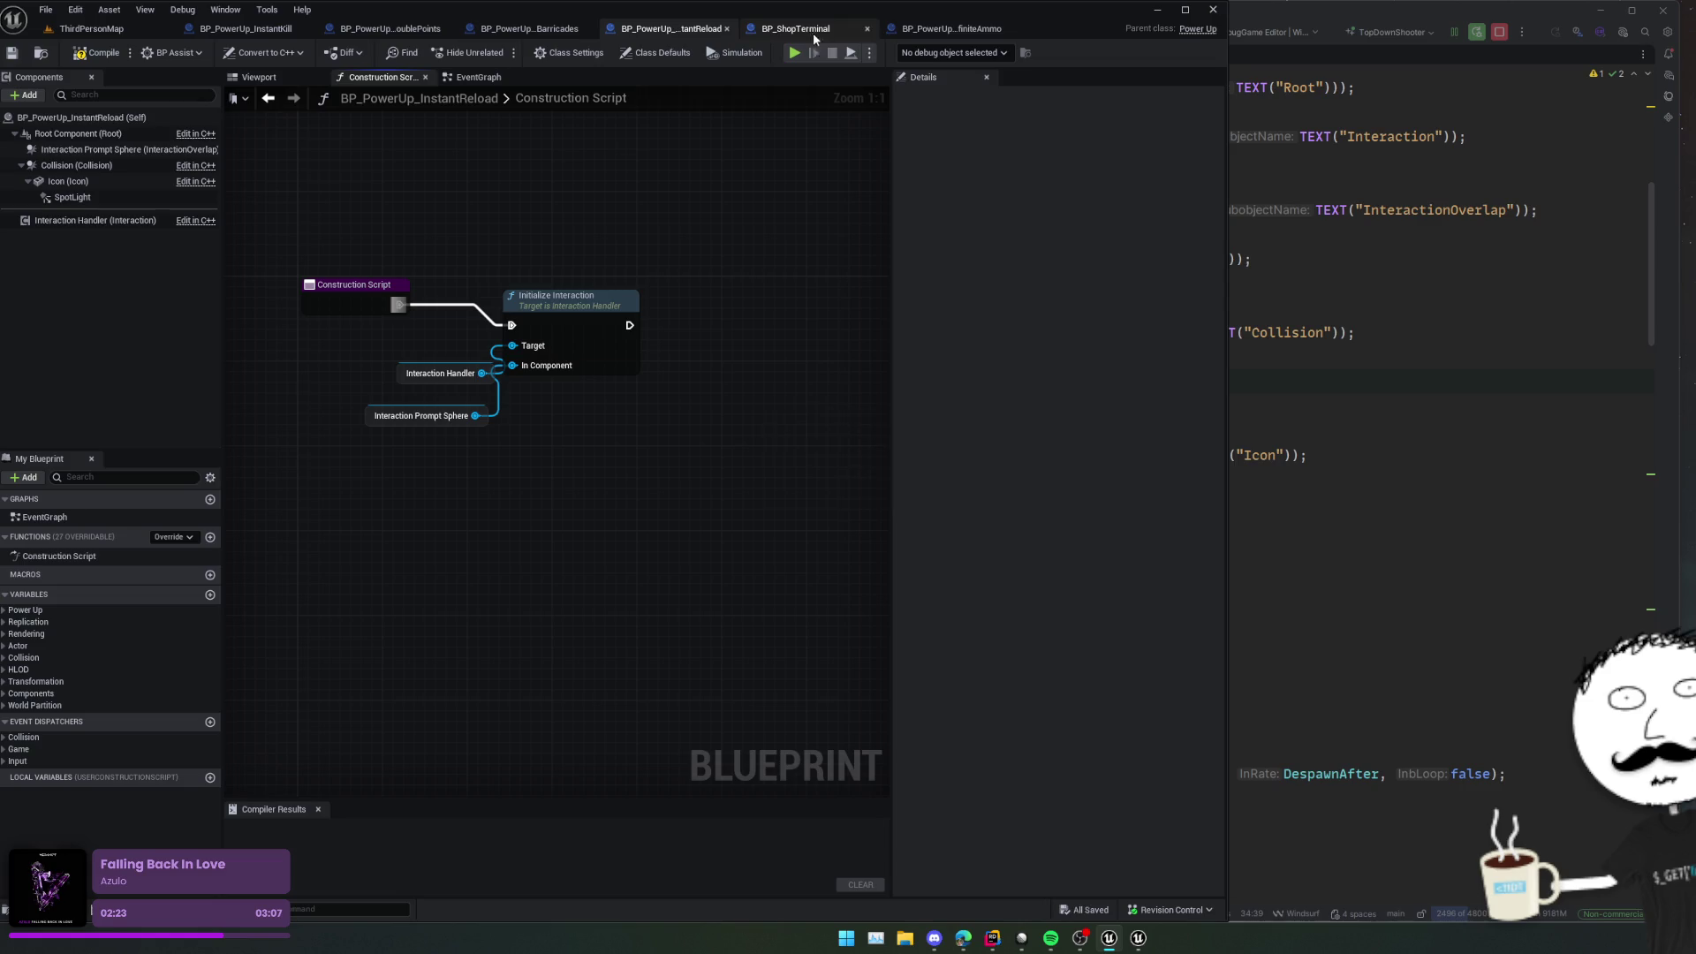
click(933, 28)
mouse_move(508, 168)
mouse_down()
mouse_move(542, 227)
mouse_move(586, 257)
mouse_move(513, 249)
mouse_up()
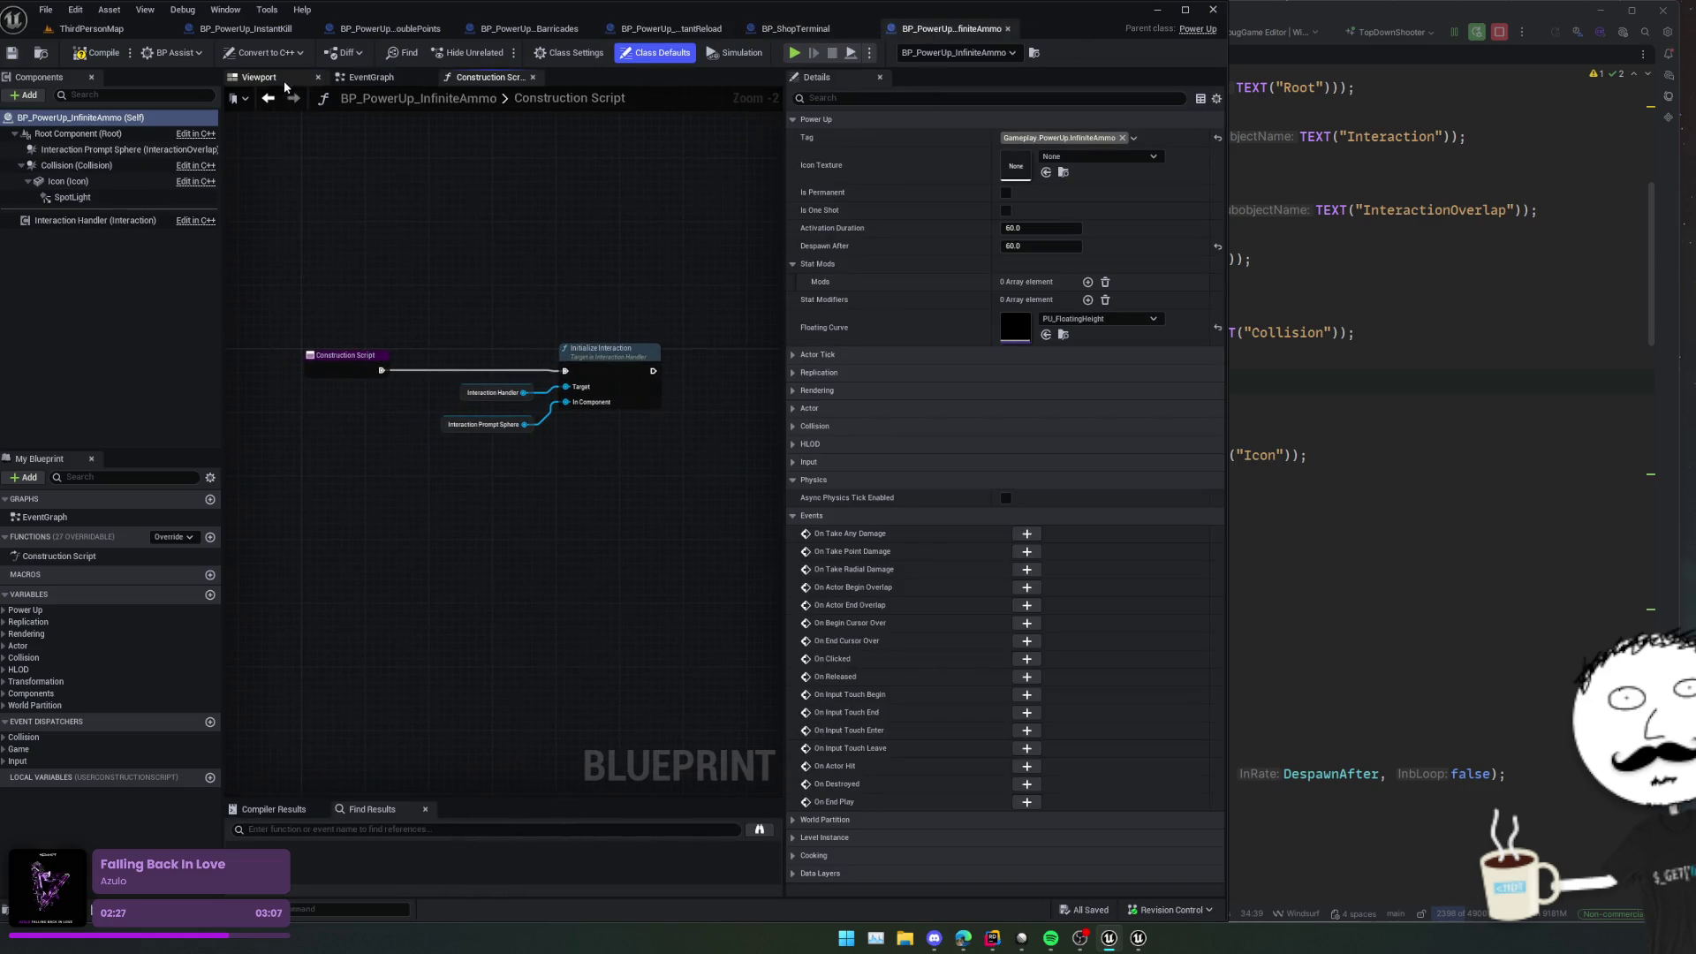
Step: Try a Collision radius of 200 in PowerUp.cpp, revert to 150, and check the prompt sphere radius
click(259, 77)
drag(426, 205, 426, 205)
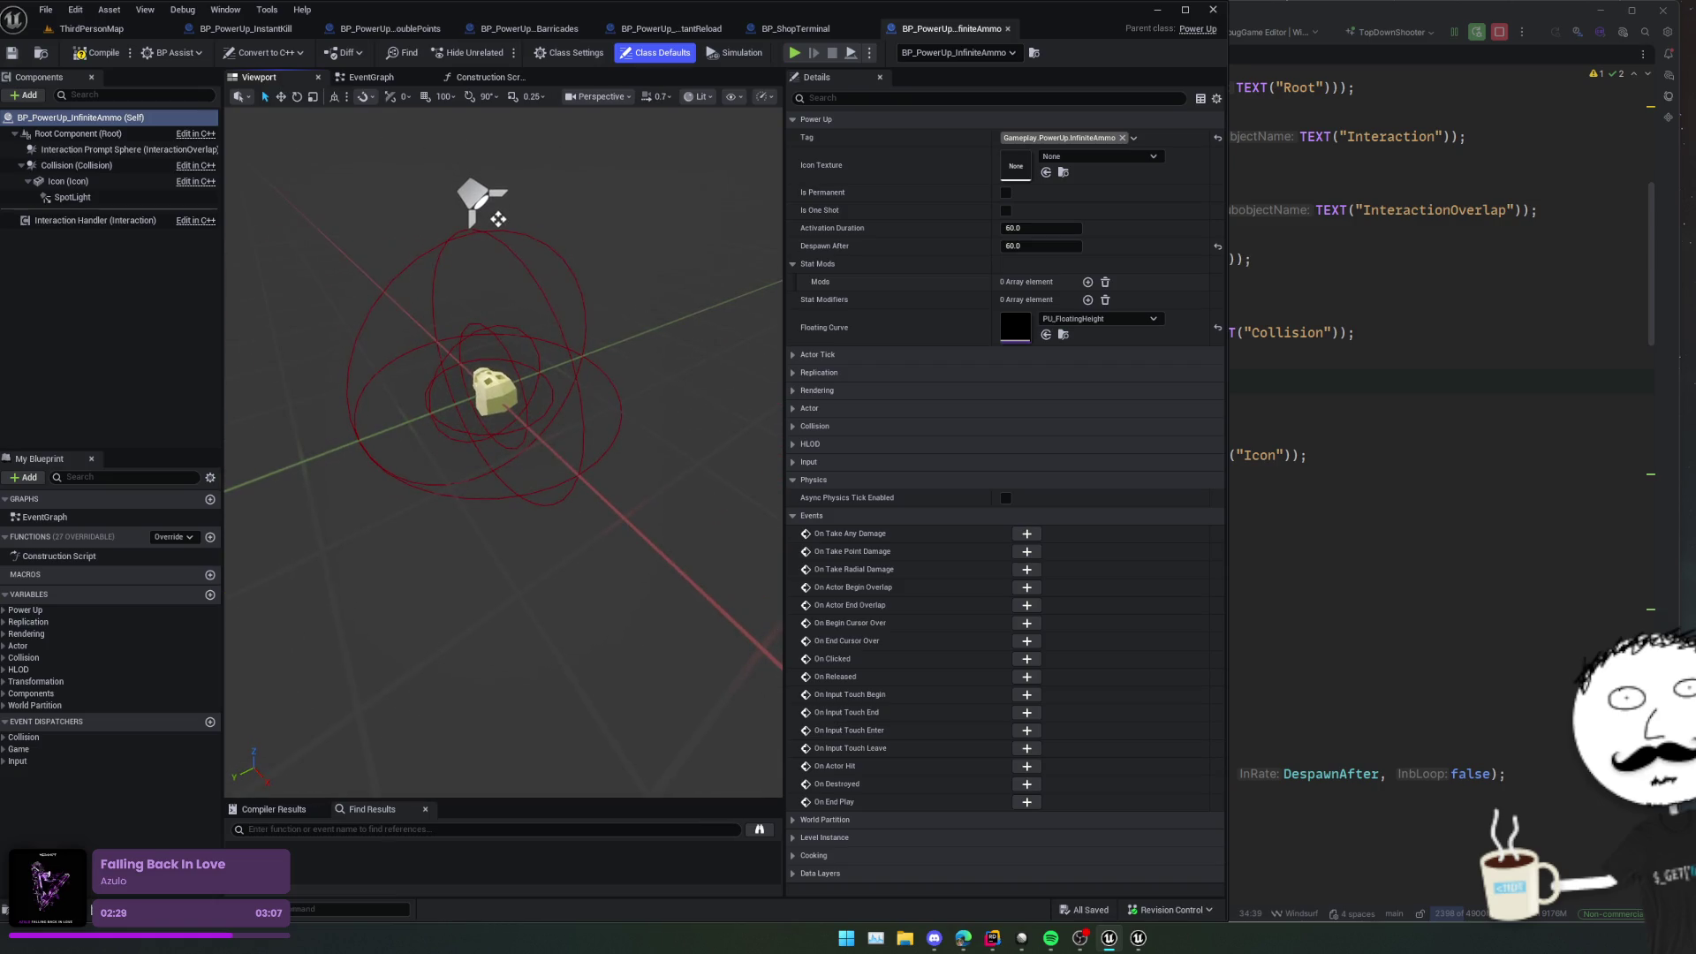
key(alt+Tab)
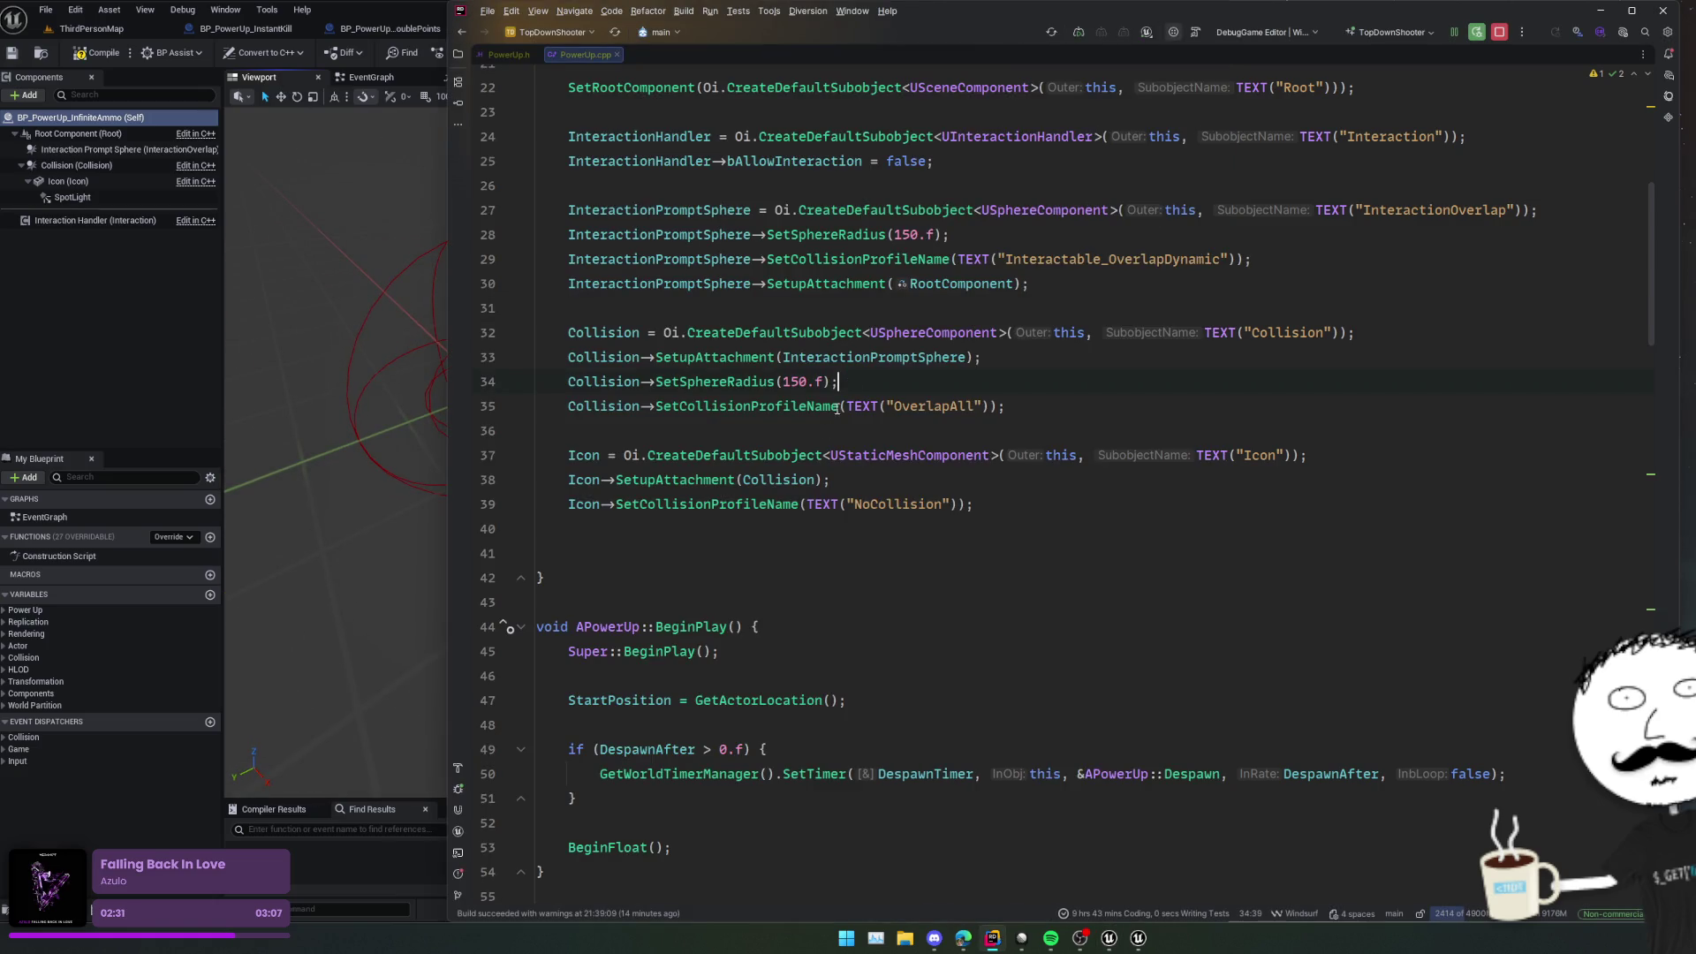
double_click(794, 382)
text(200)
click(568, 382)
key(ctrl+z)
scroll(988, 323, up, 2)
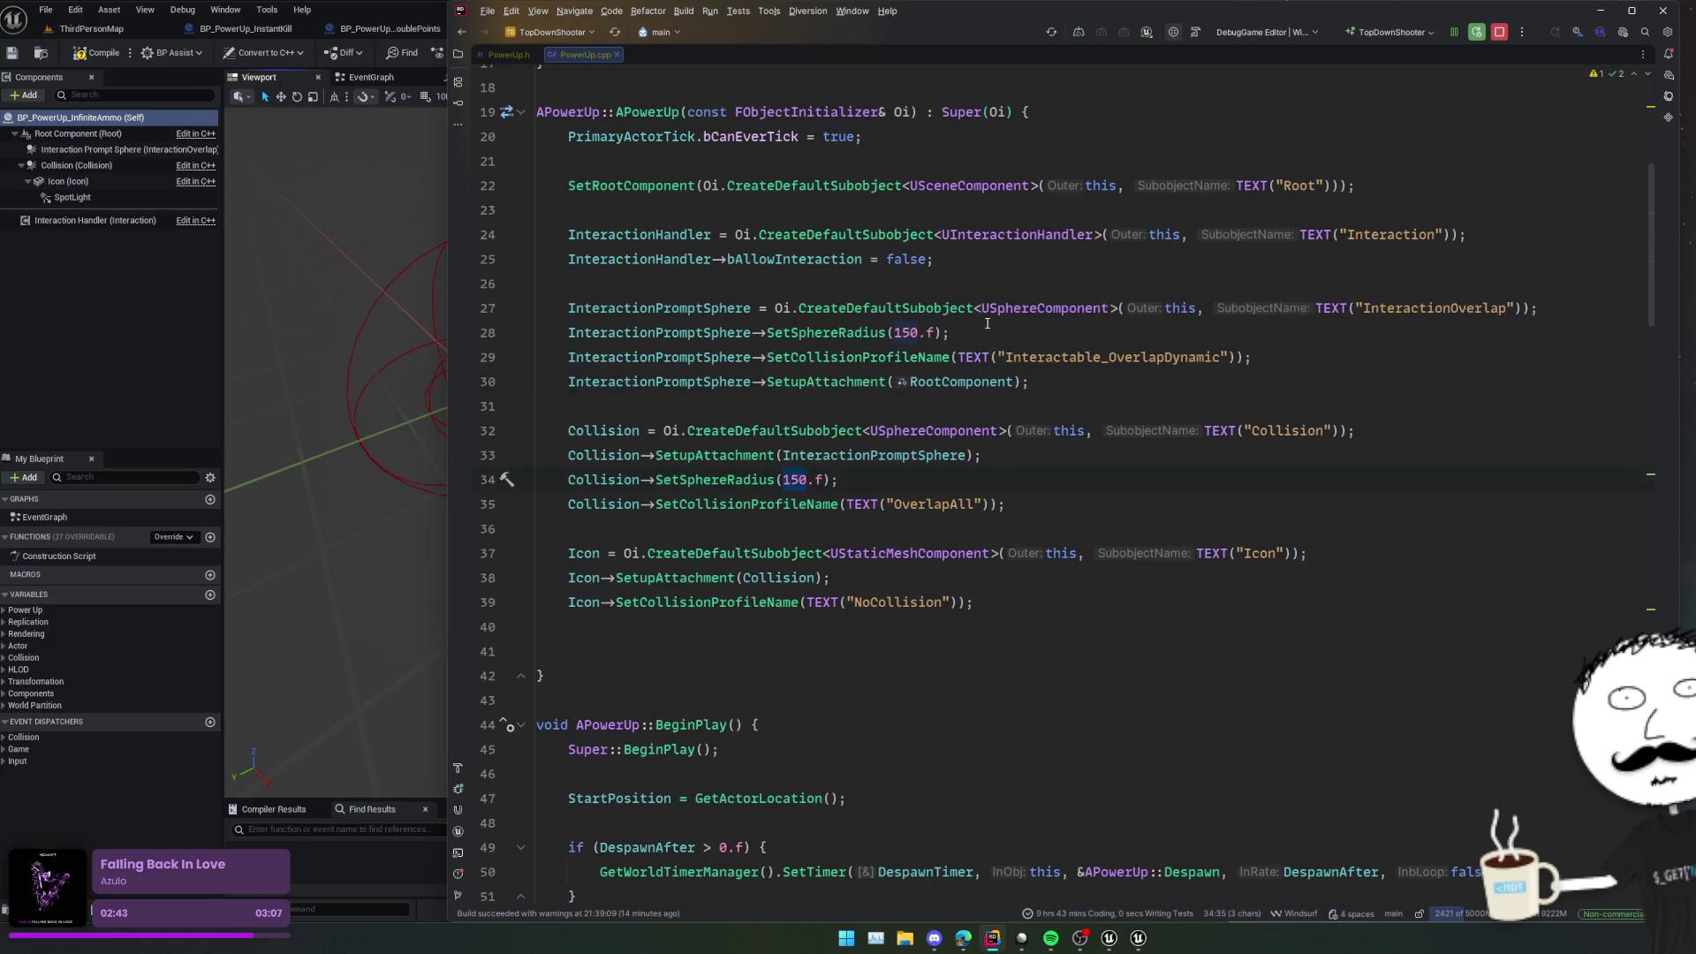
double_click(908, 333)
Step: Compare both sphere radii in Details, then set Collision's SetSphereRadius to 75.0f
click(87, 167)
click(94, 150)
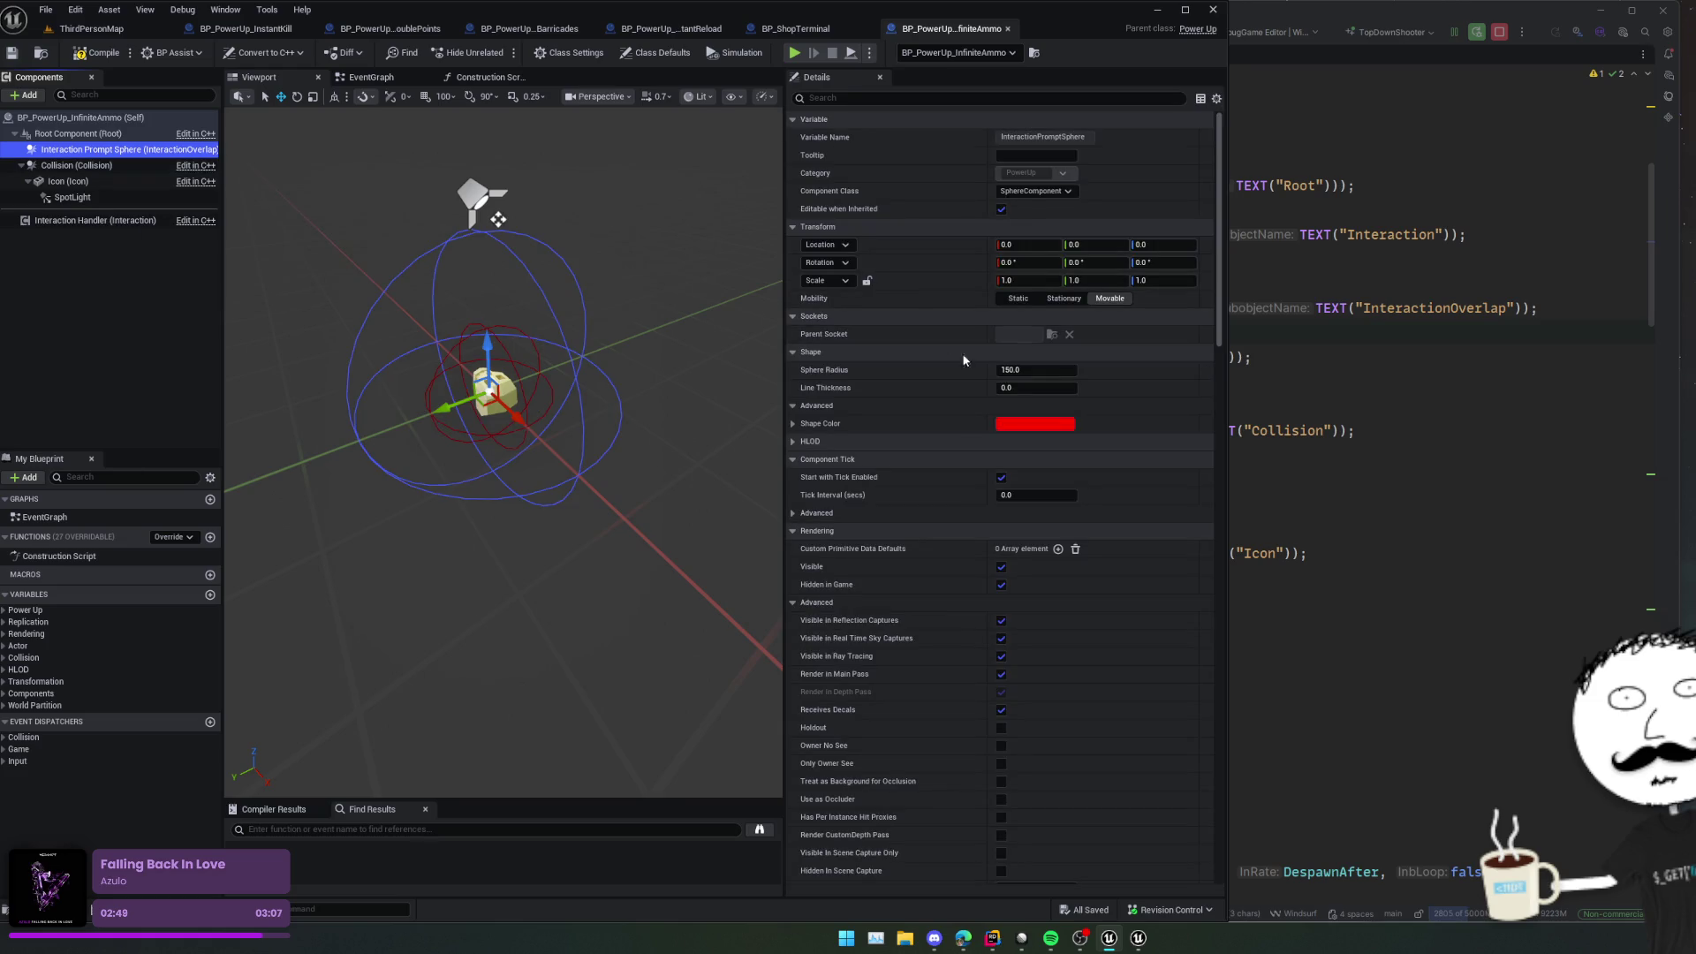
click(89, 166)
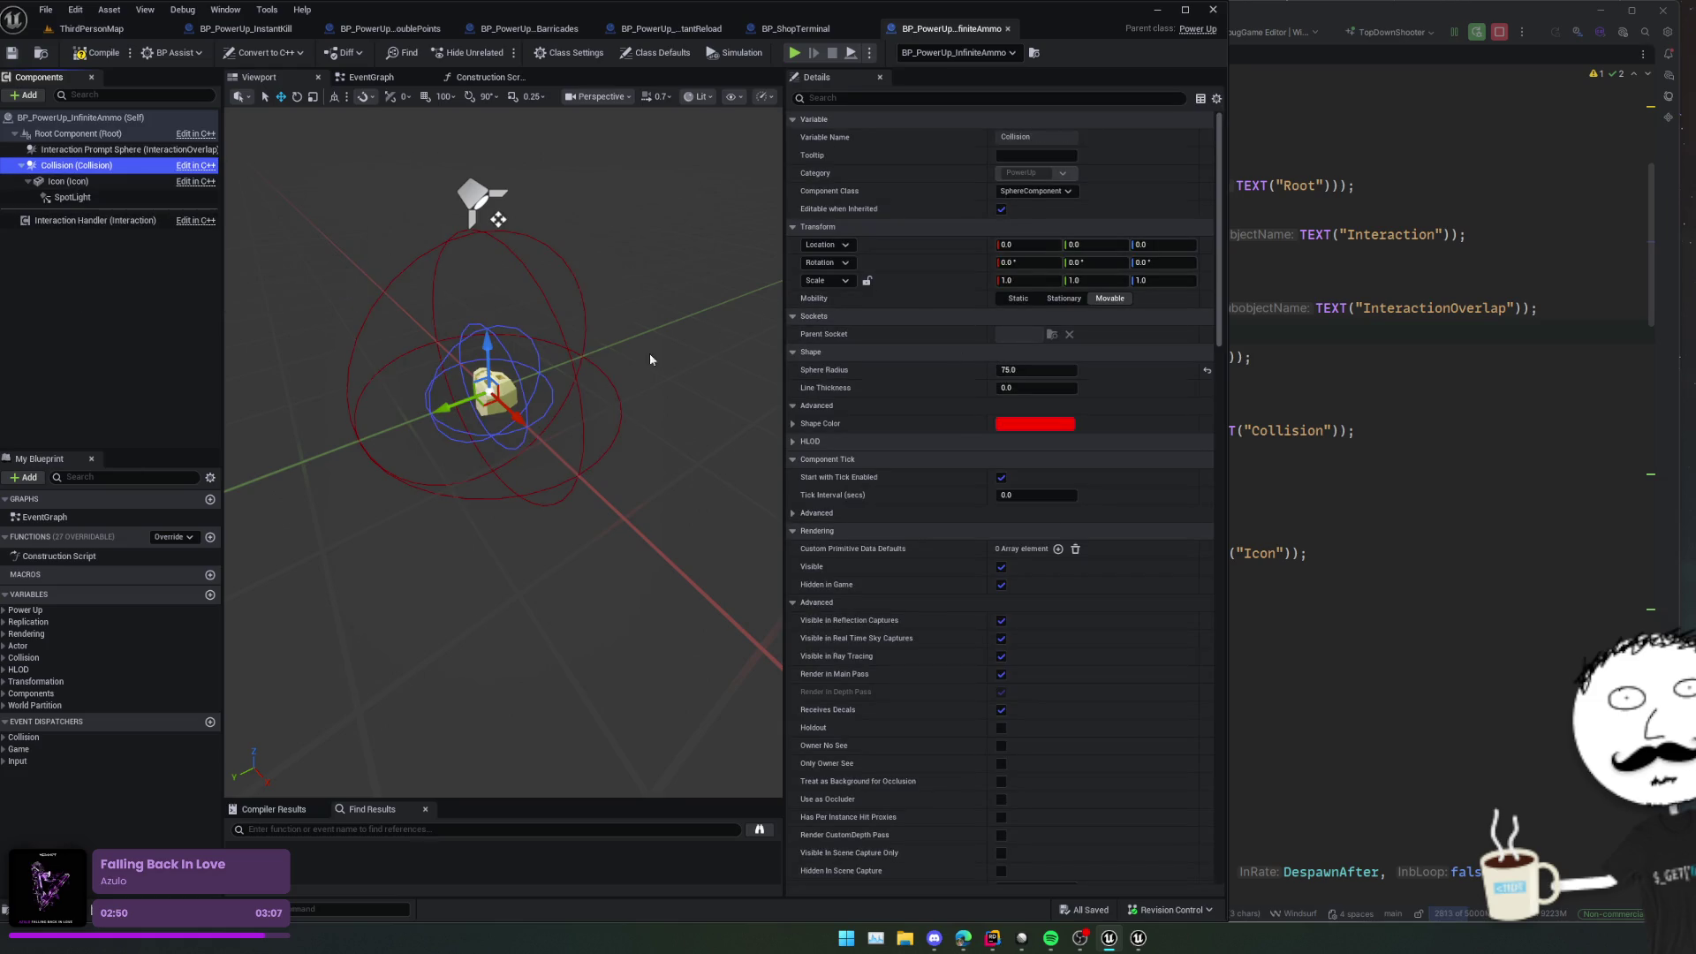
click(1036, 370)
key(alt+Tab)
double_click(800, 480)
text(75.0)
key(F2)
key(Delete)
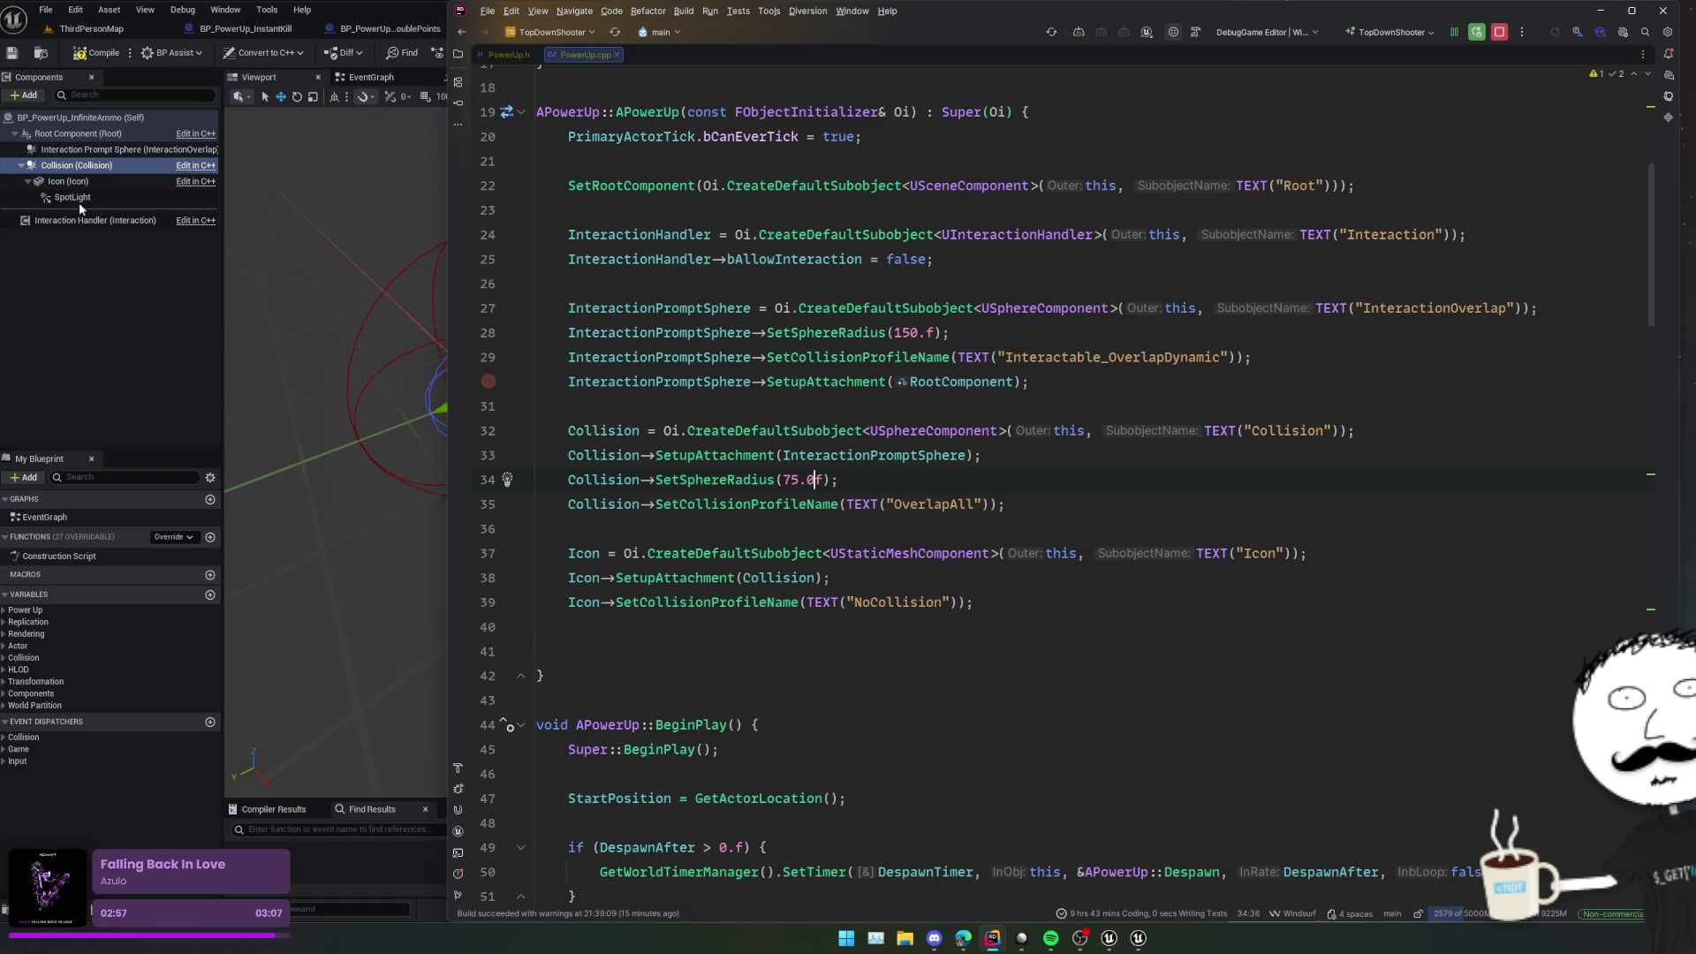
Step: Show only modified properties in Details, compile InfiniteAmmo, and return to ThirdPersonMap
key(alt+Tab)
scroll(871, 431, down, 1)
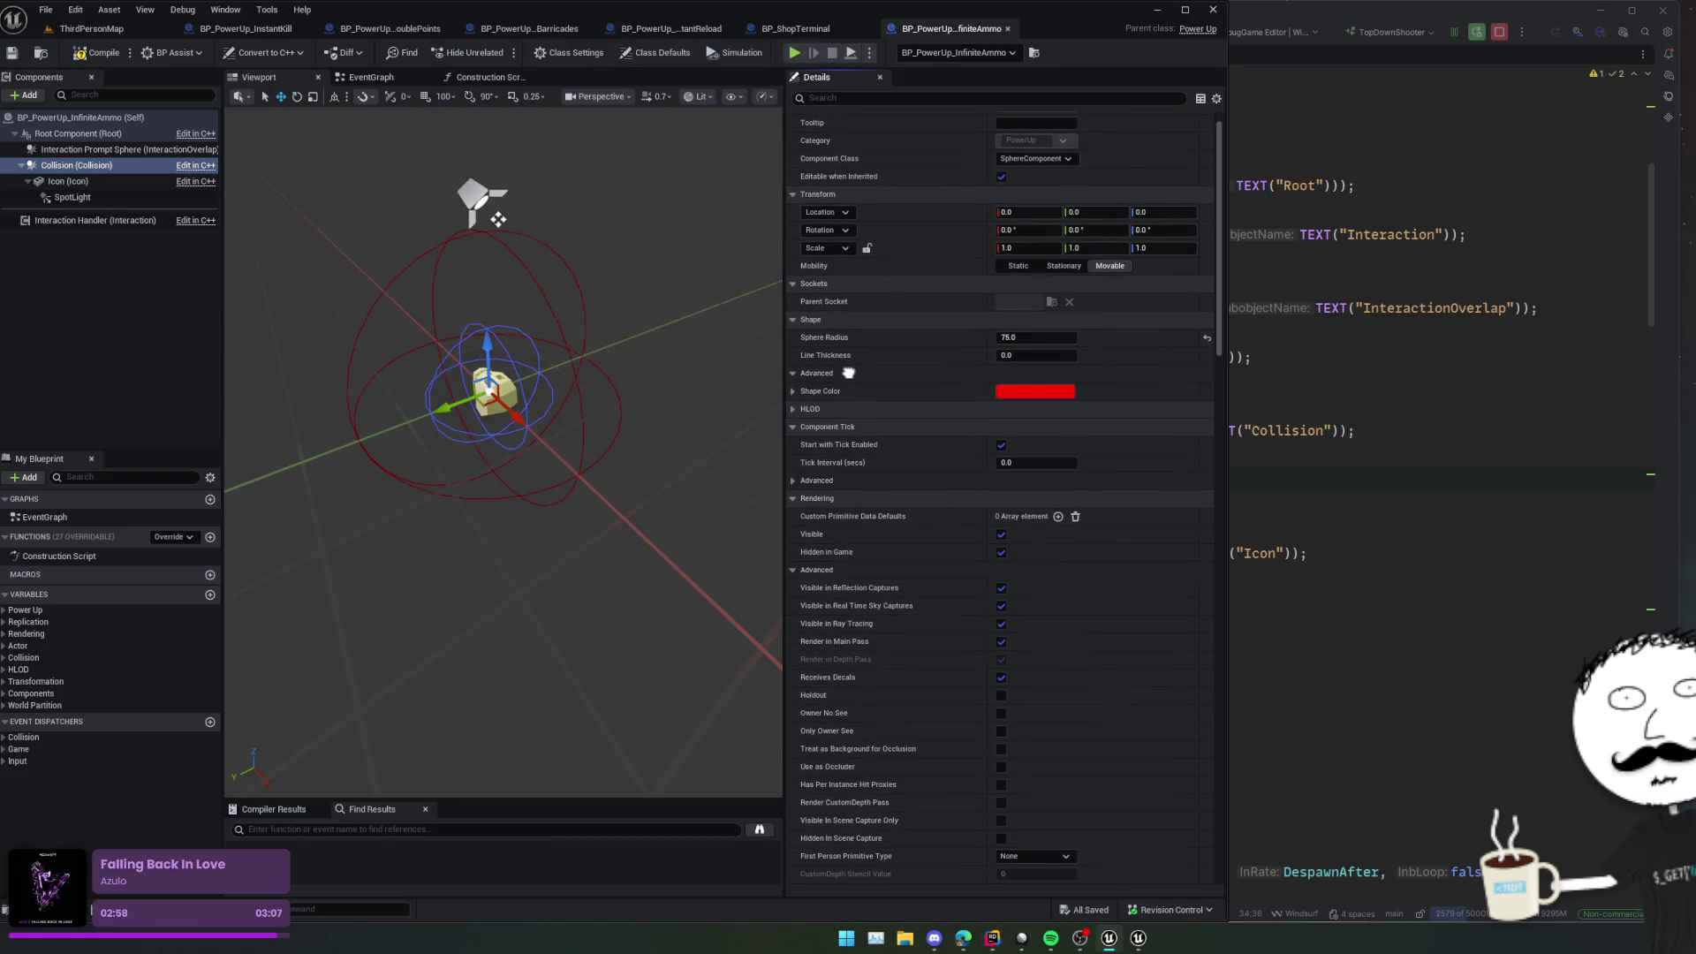
click(1217, 98)
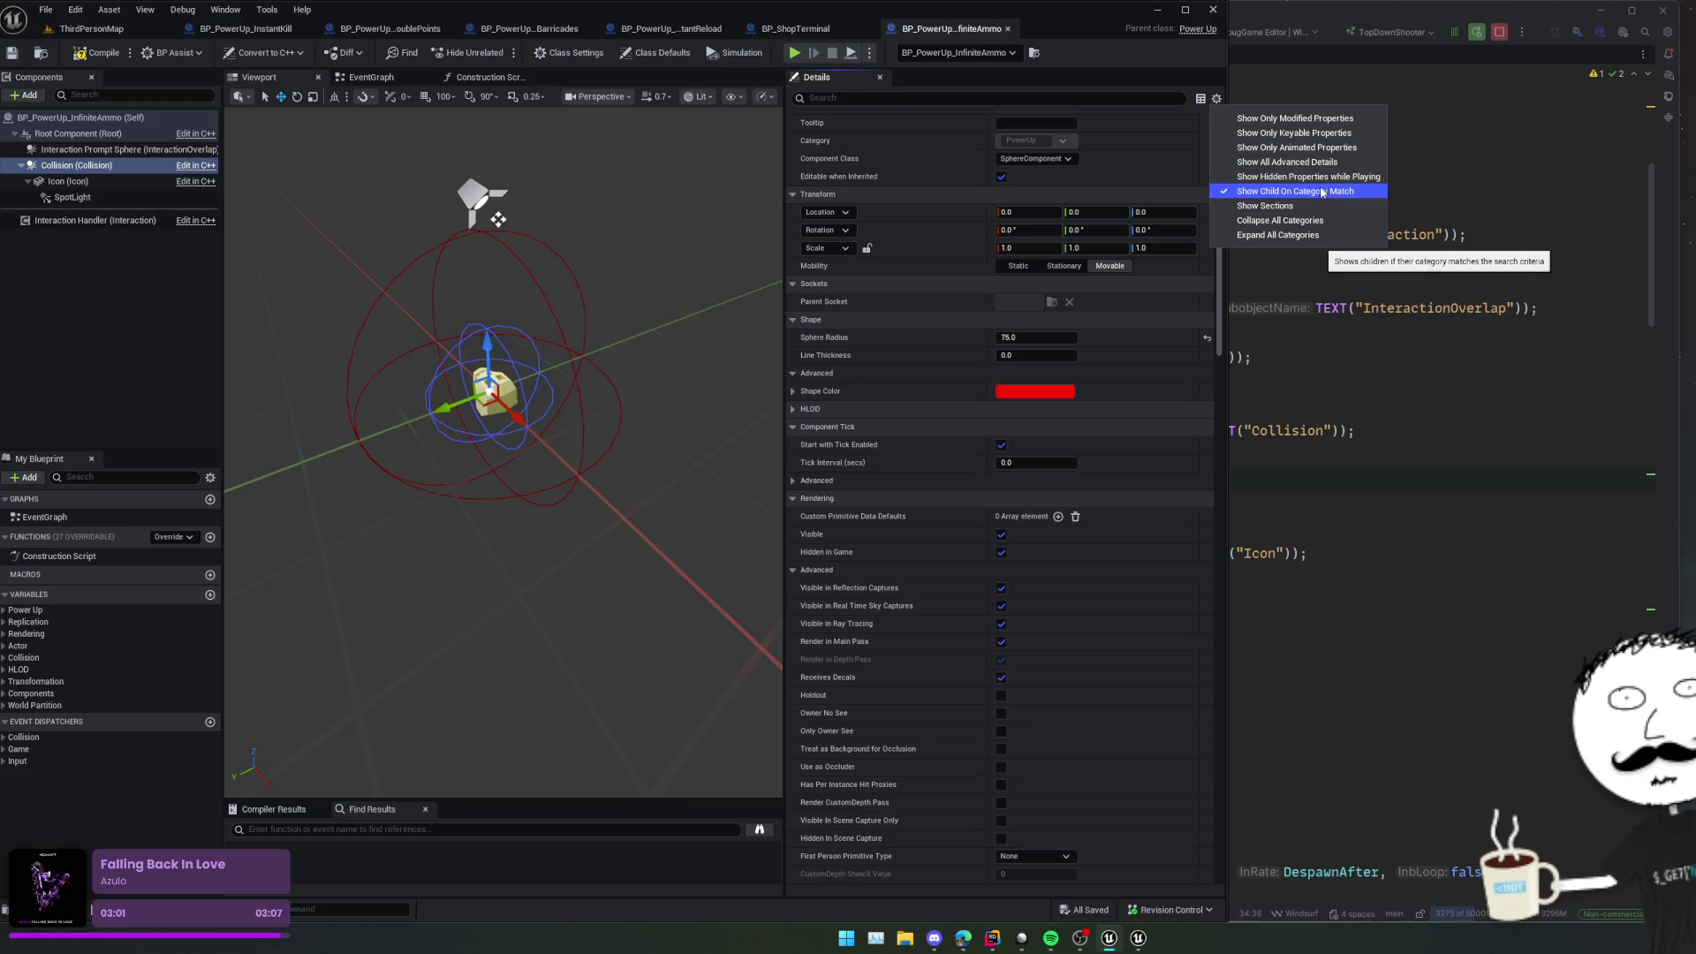
click(1314, 118)
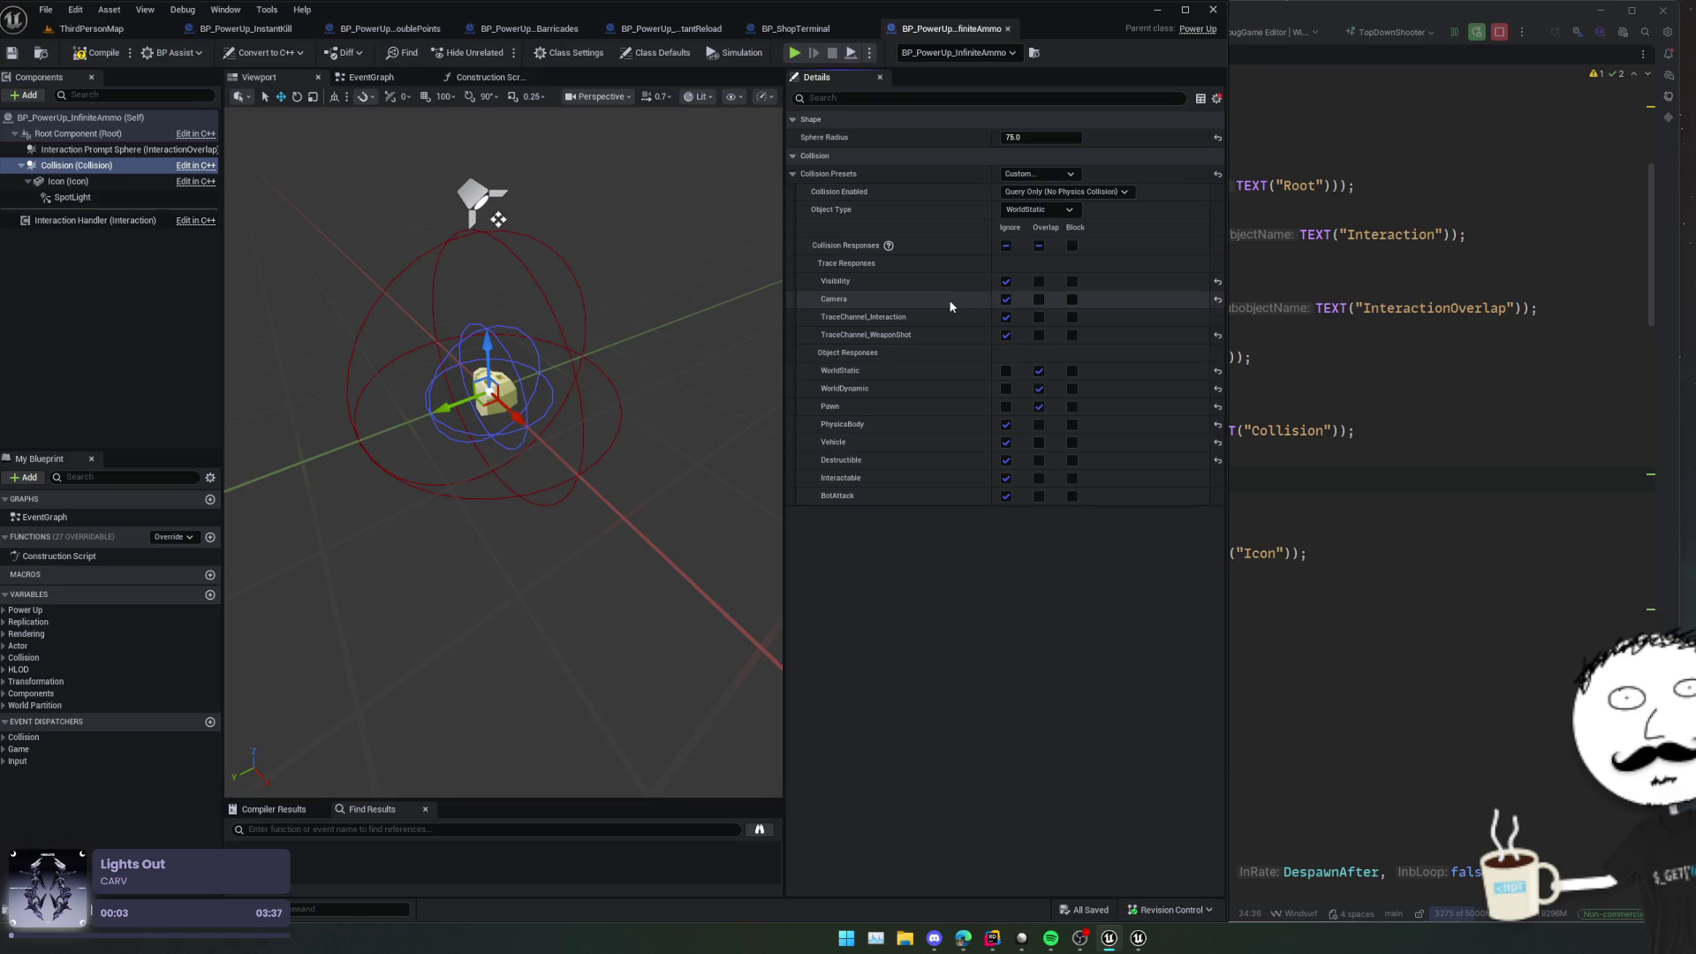
scroll(1165, 221, up, 1)
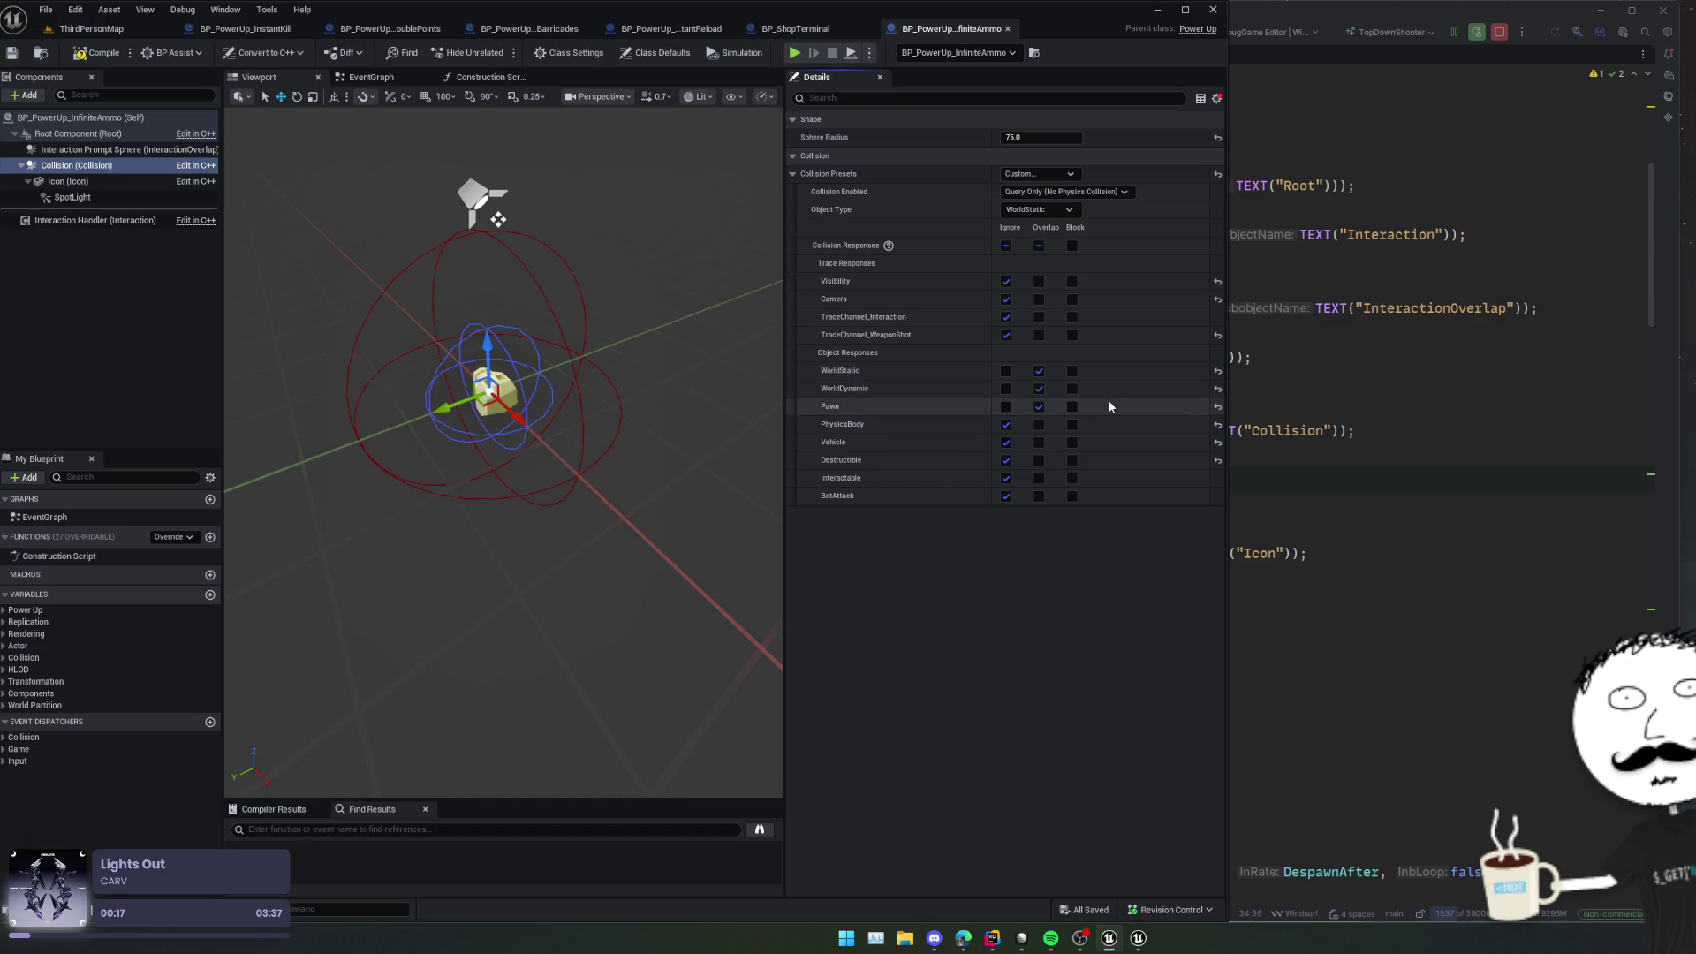
click(104, 54)
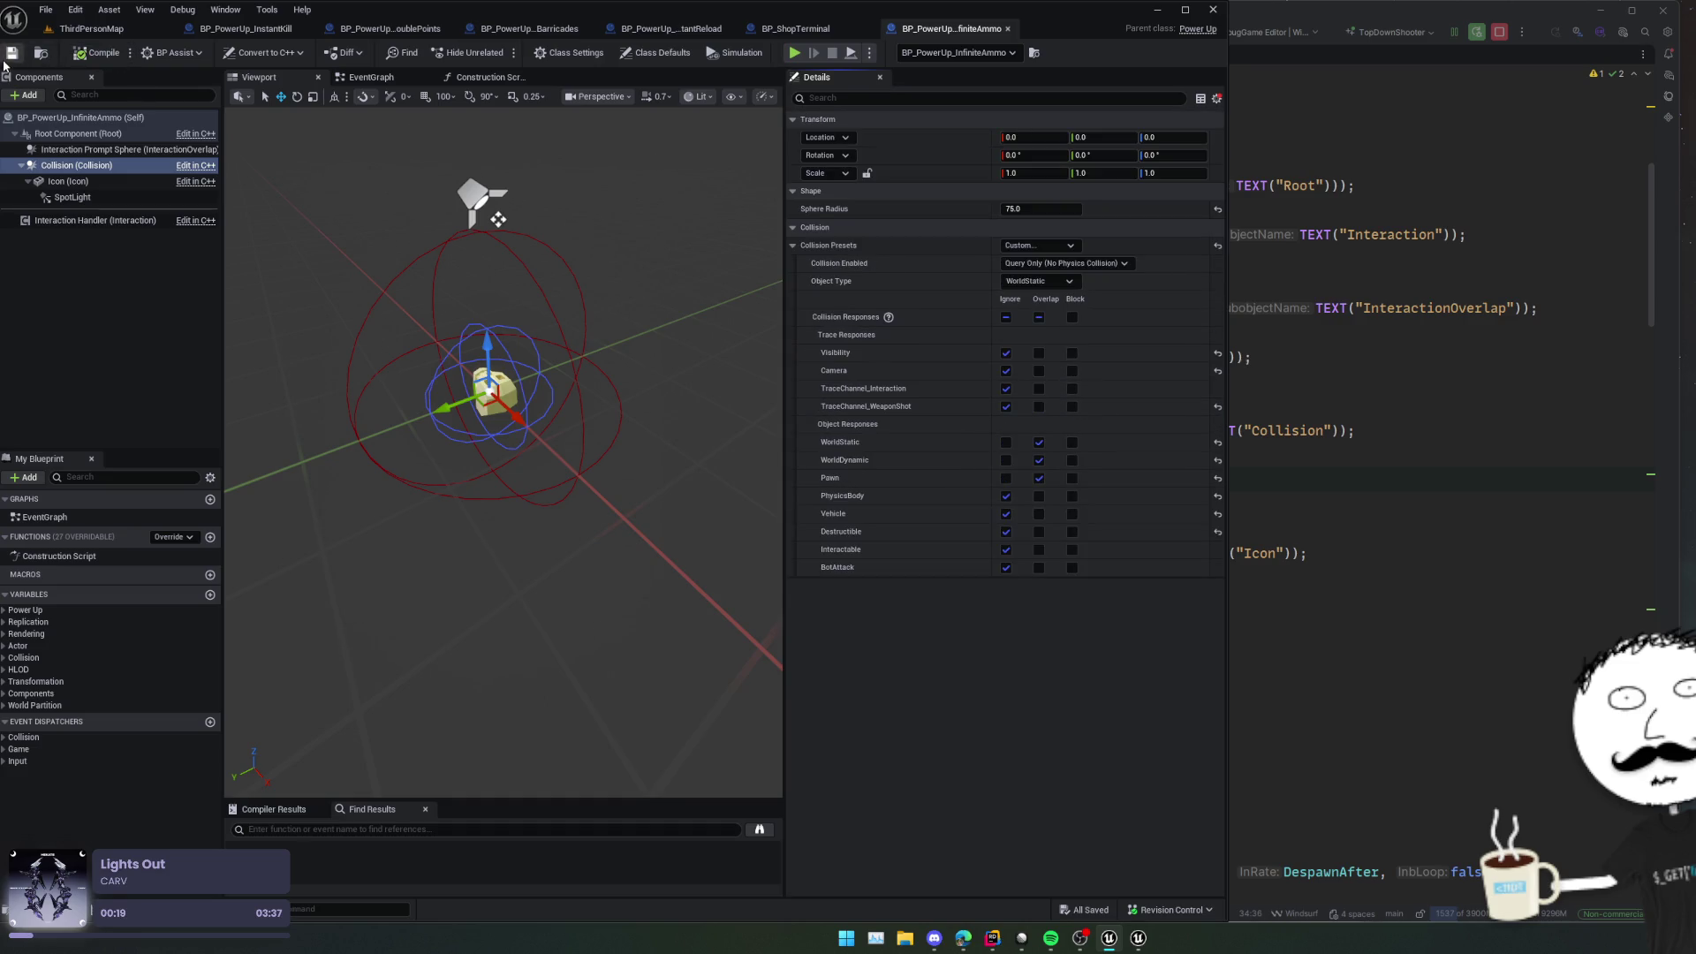
click(88, 29)
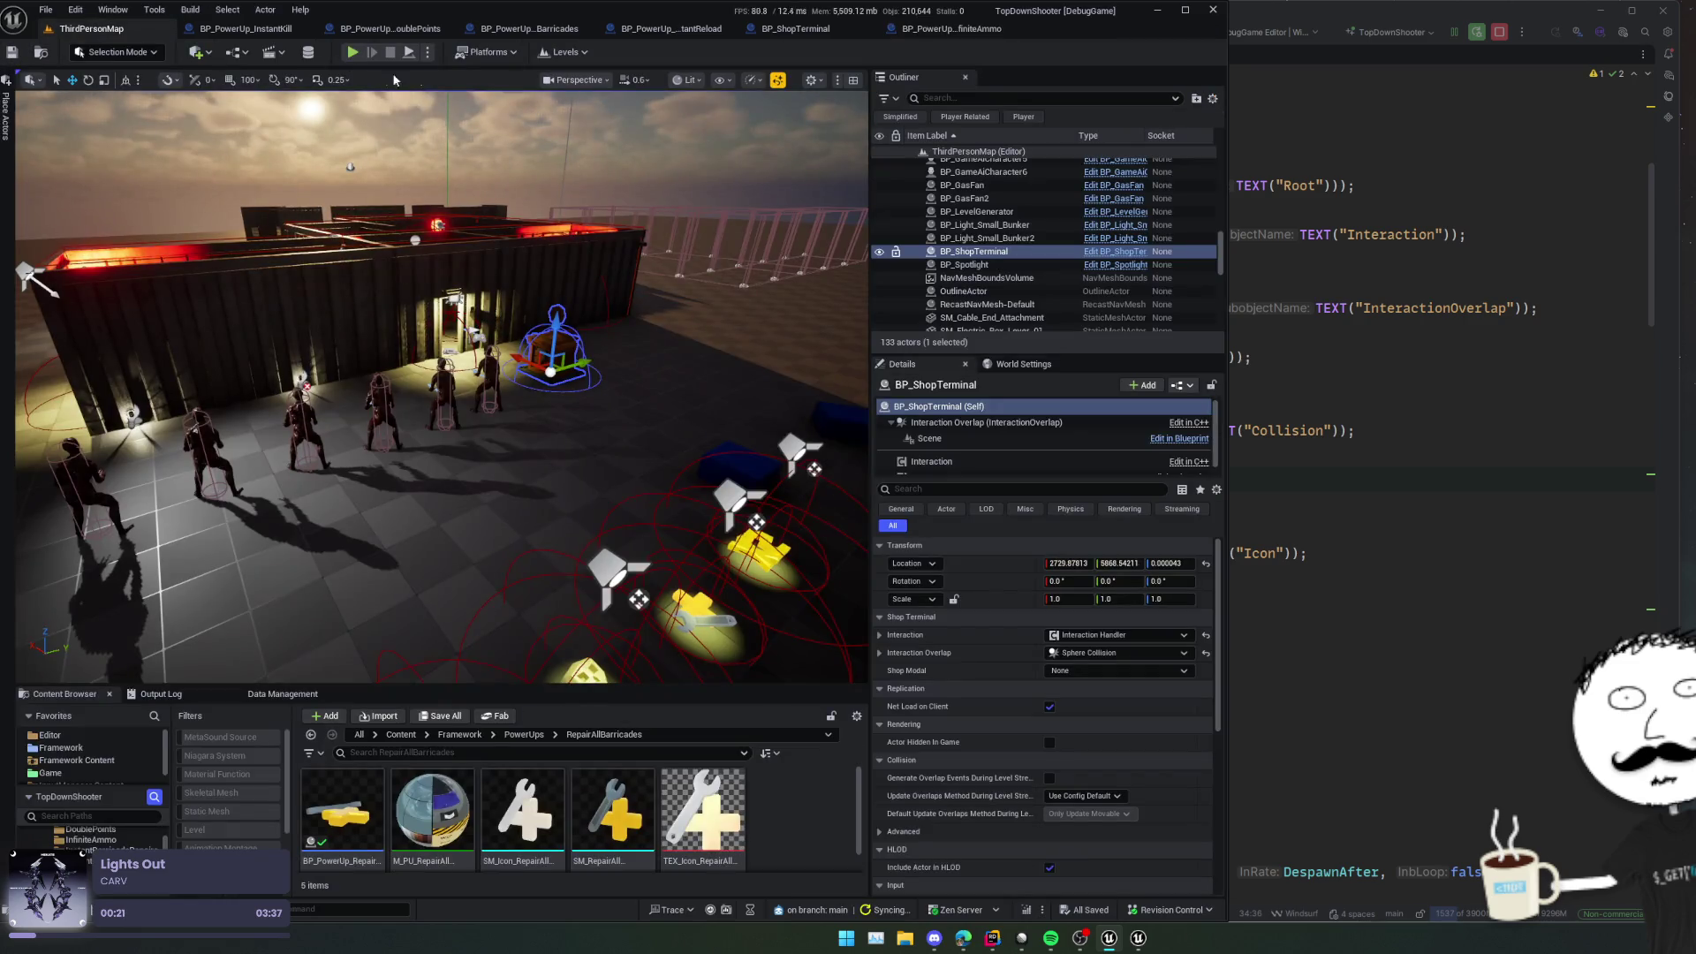
Step: Switch to the BP_PowerUp_InstantReload tab showing its Construction Script graph
scroll(121, 165, up, 5)
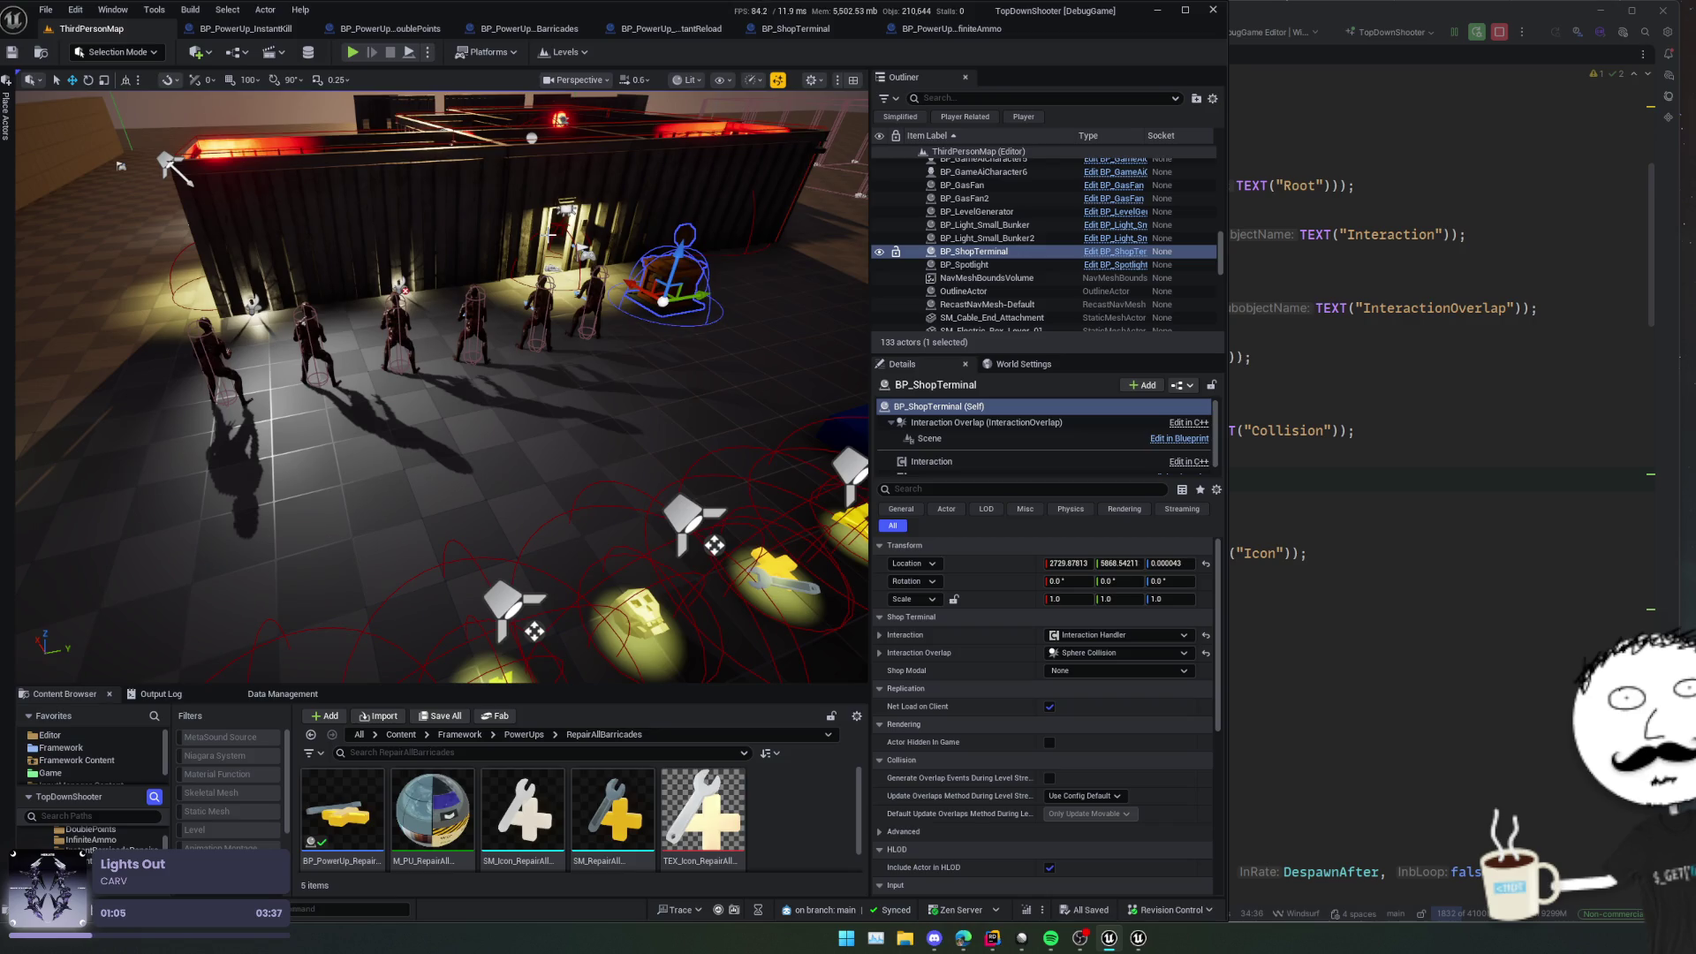
click(672, 28)
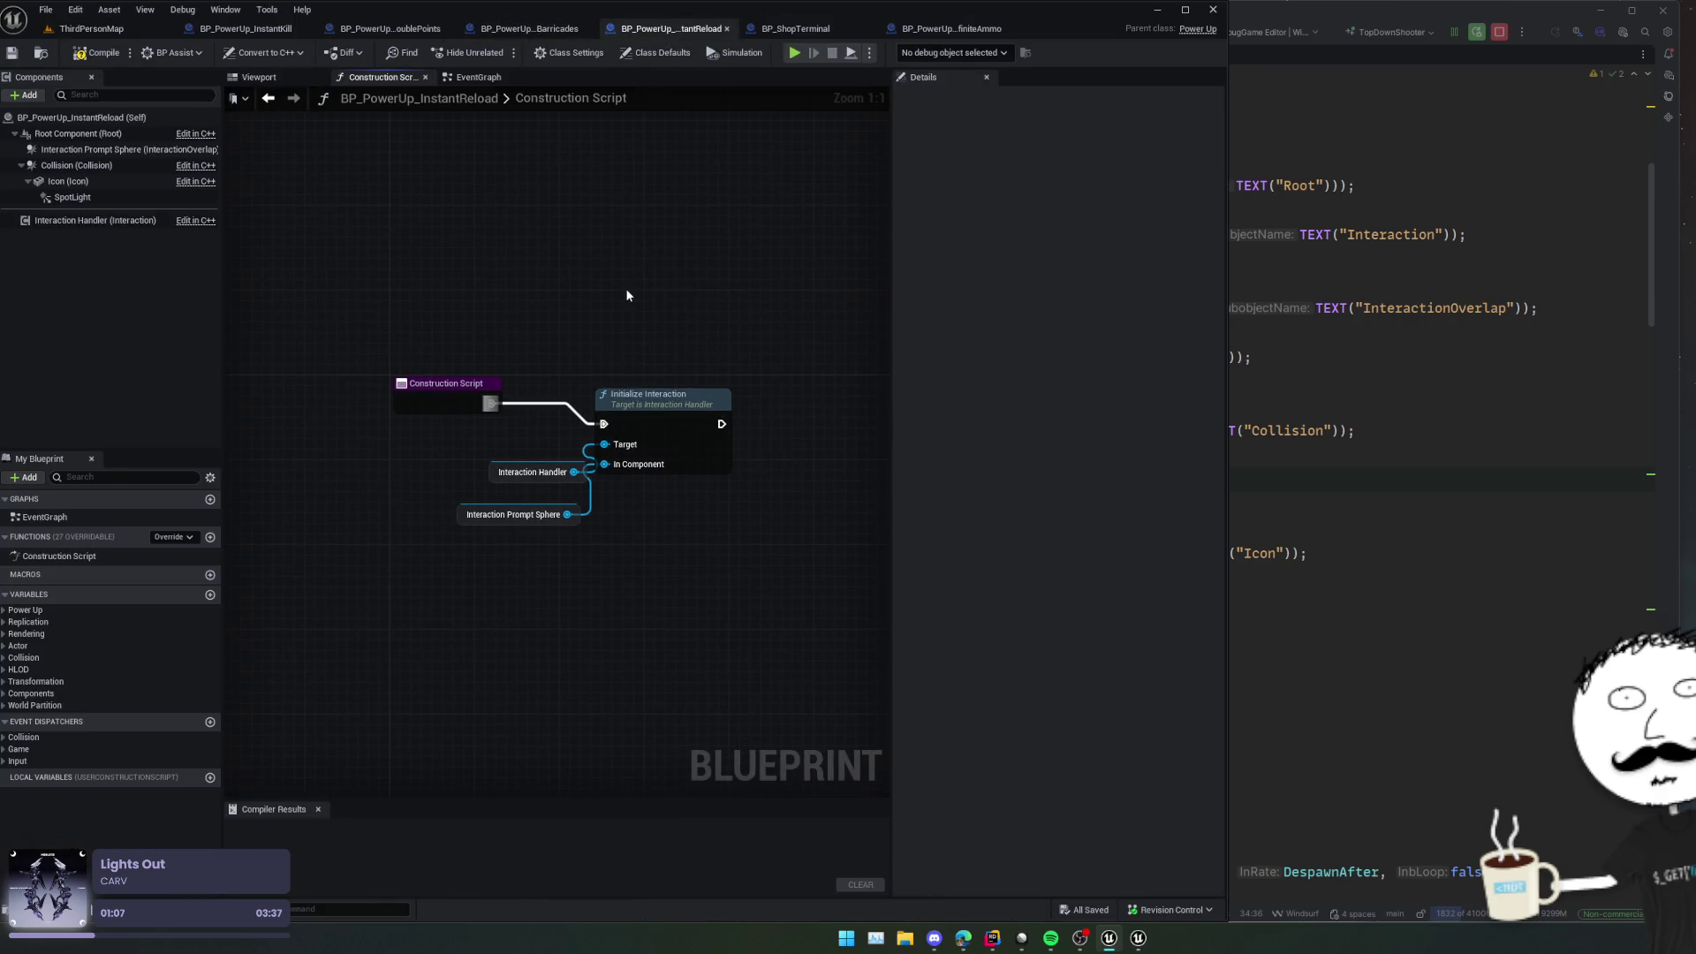
Step: Add and delete a temporary function, compile and save InstantReload, then play ThirdPersonMap
click(209, 538)
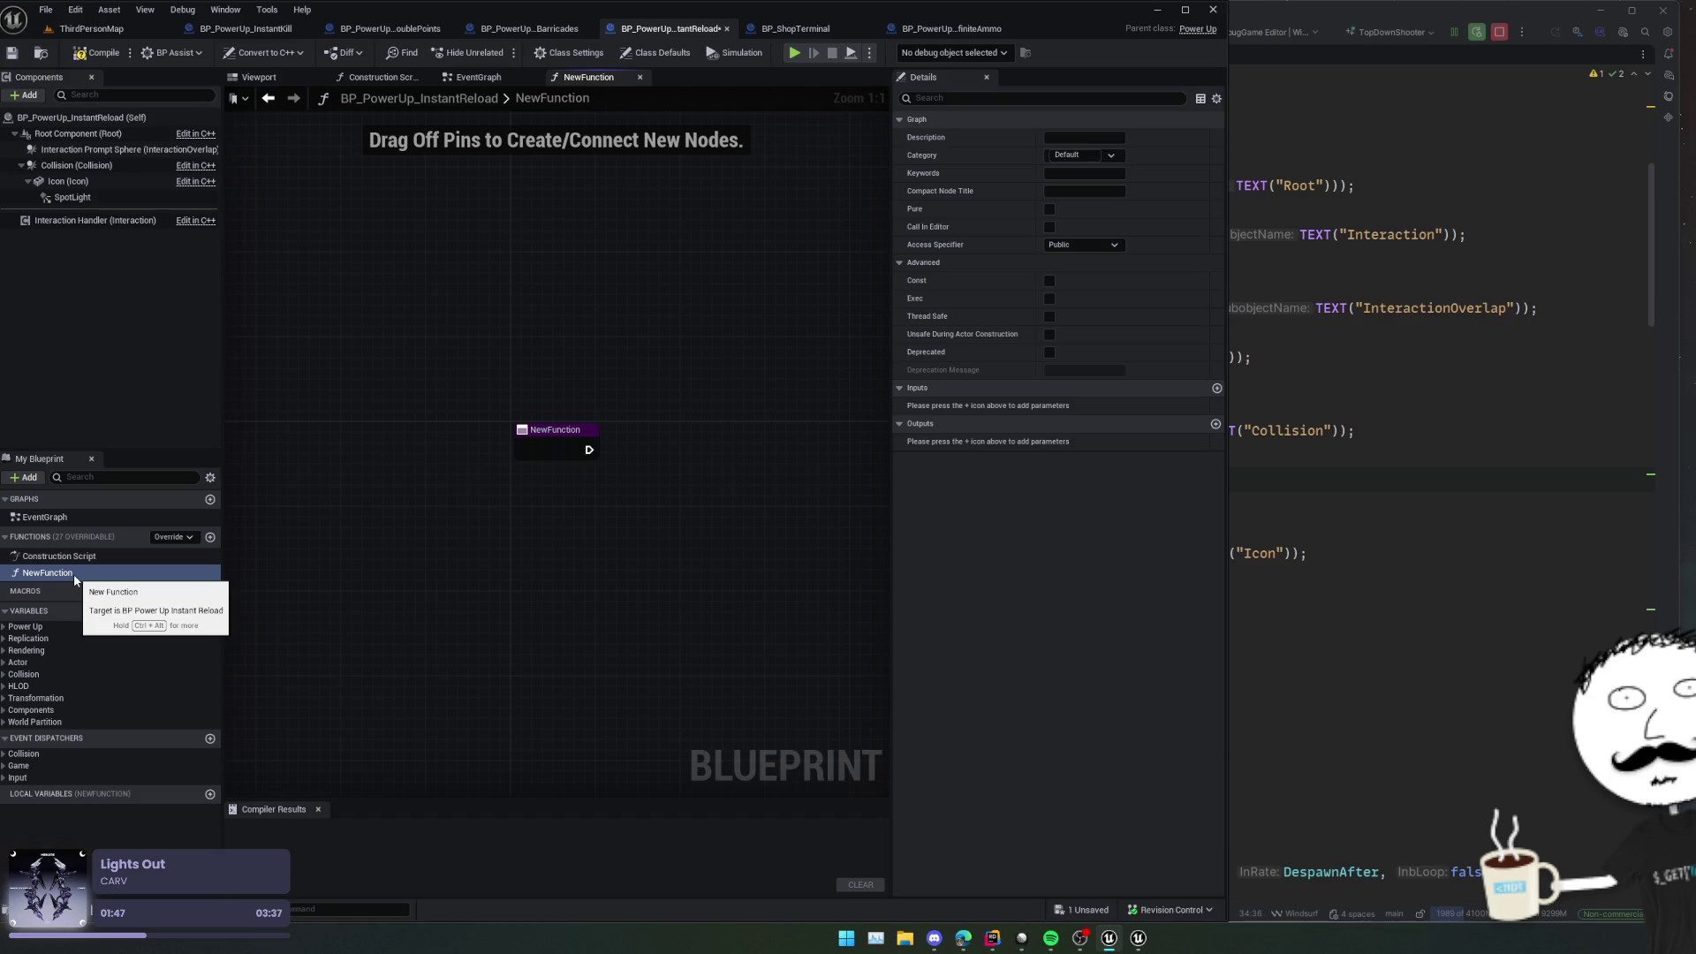
key(Delete)
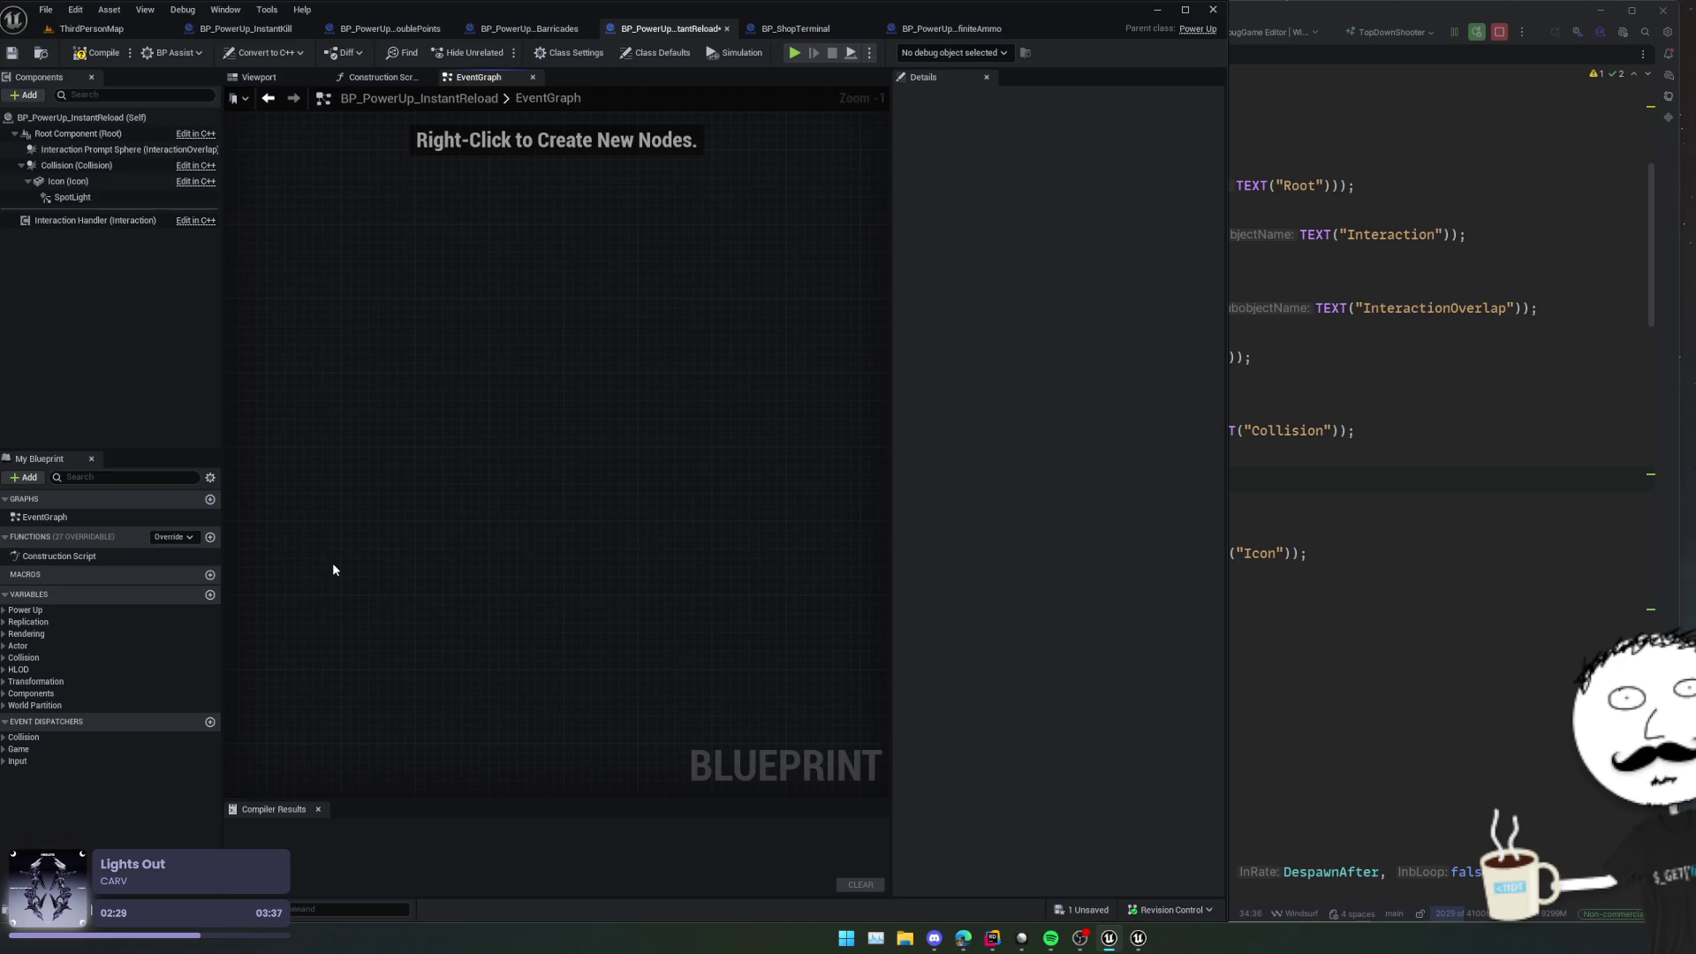
click(93, 52)
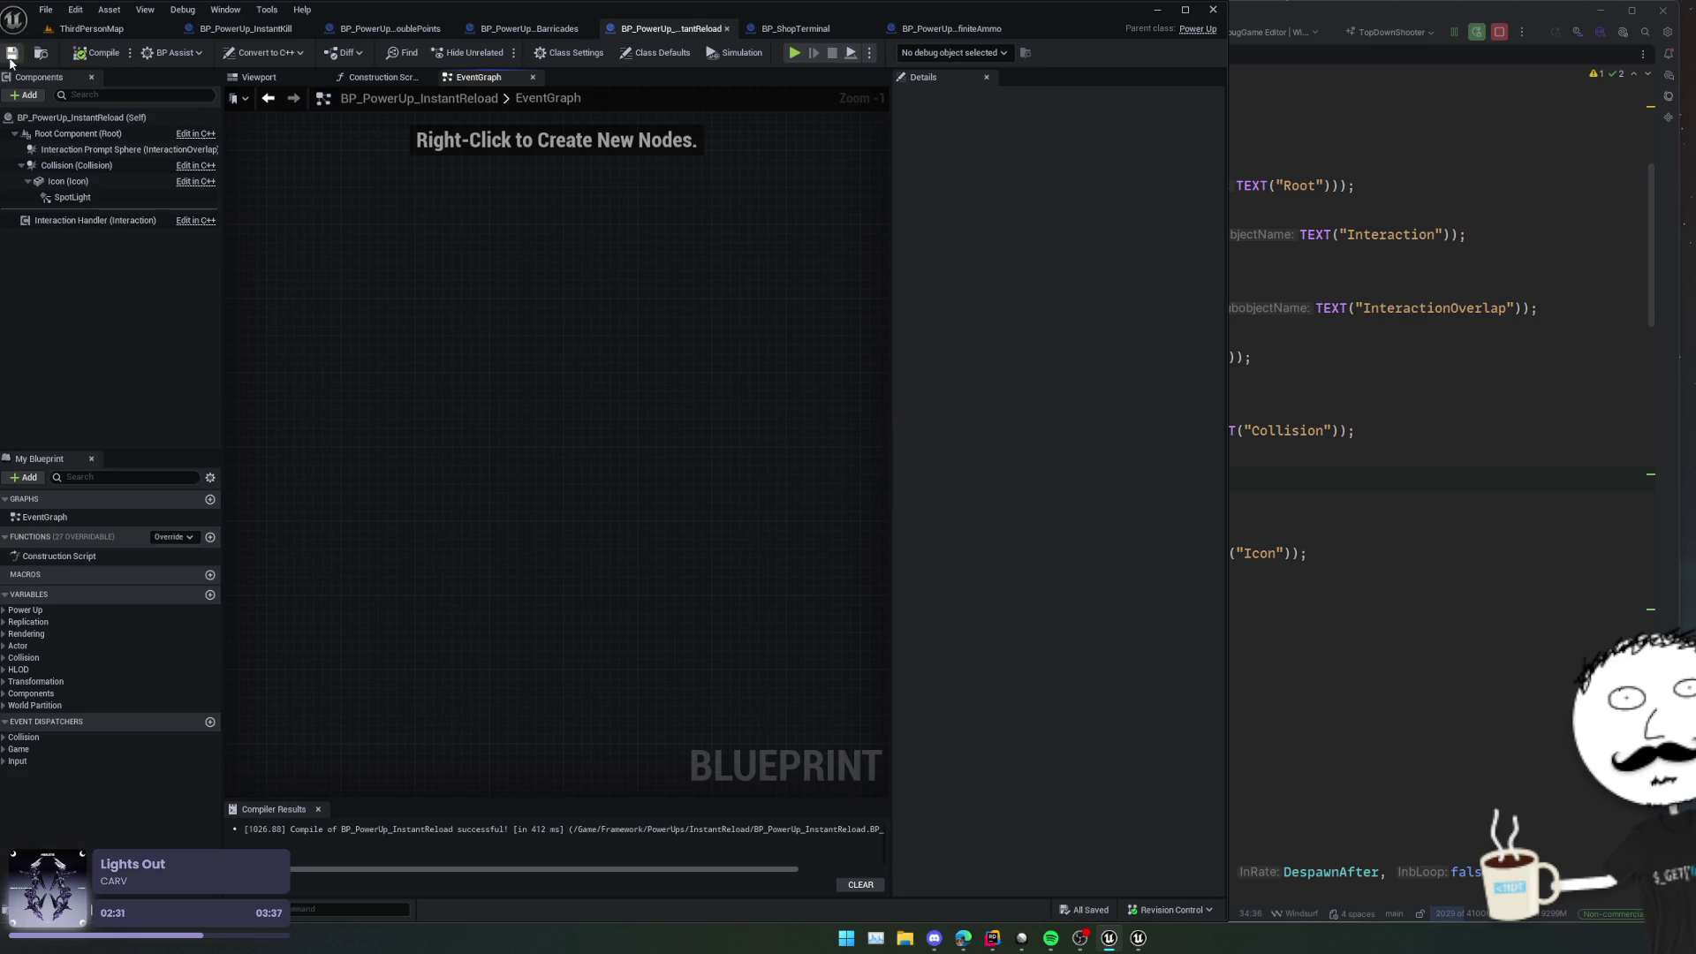
click(12, 52)
click(115, 30)
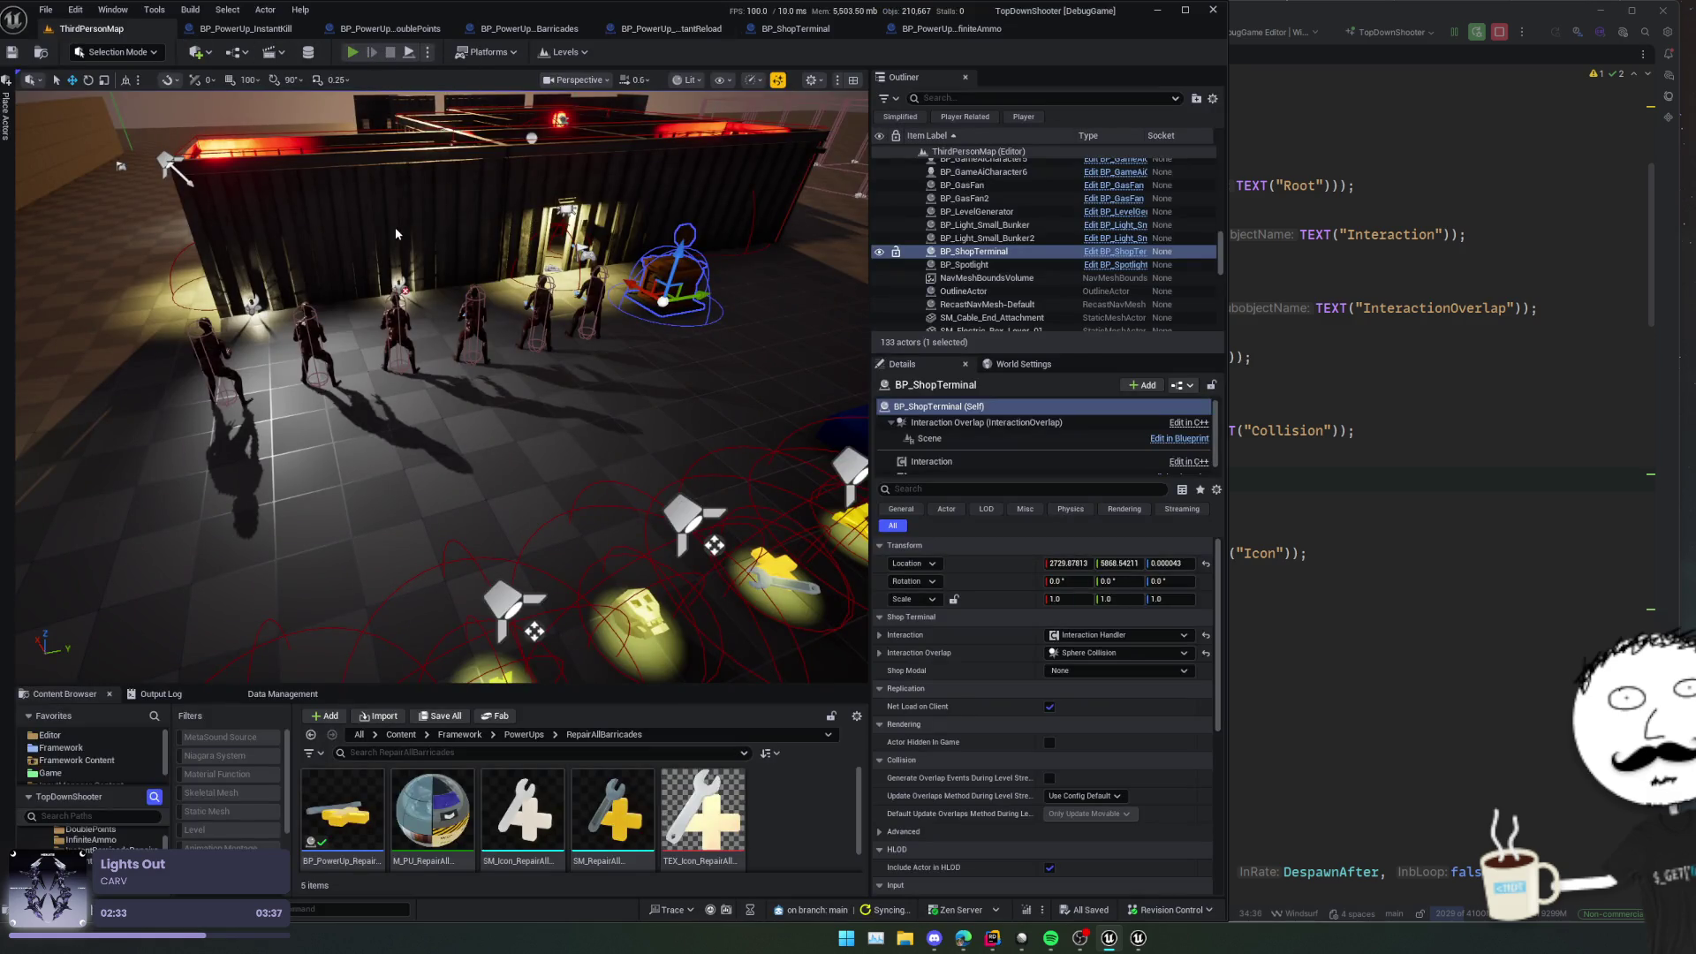
key(alt+p)
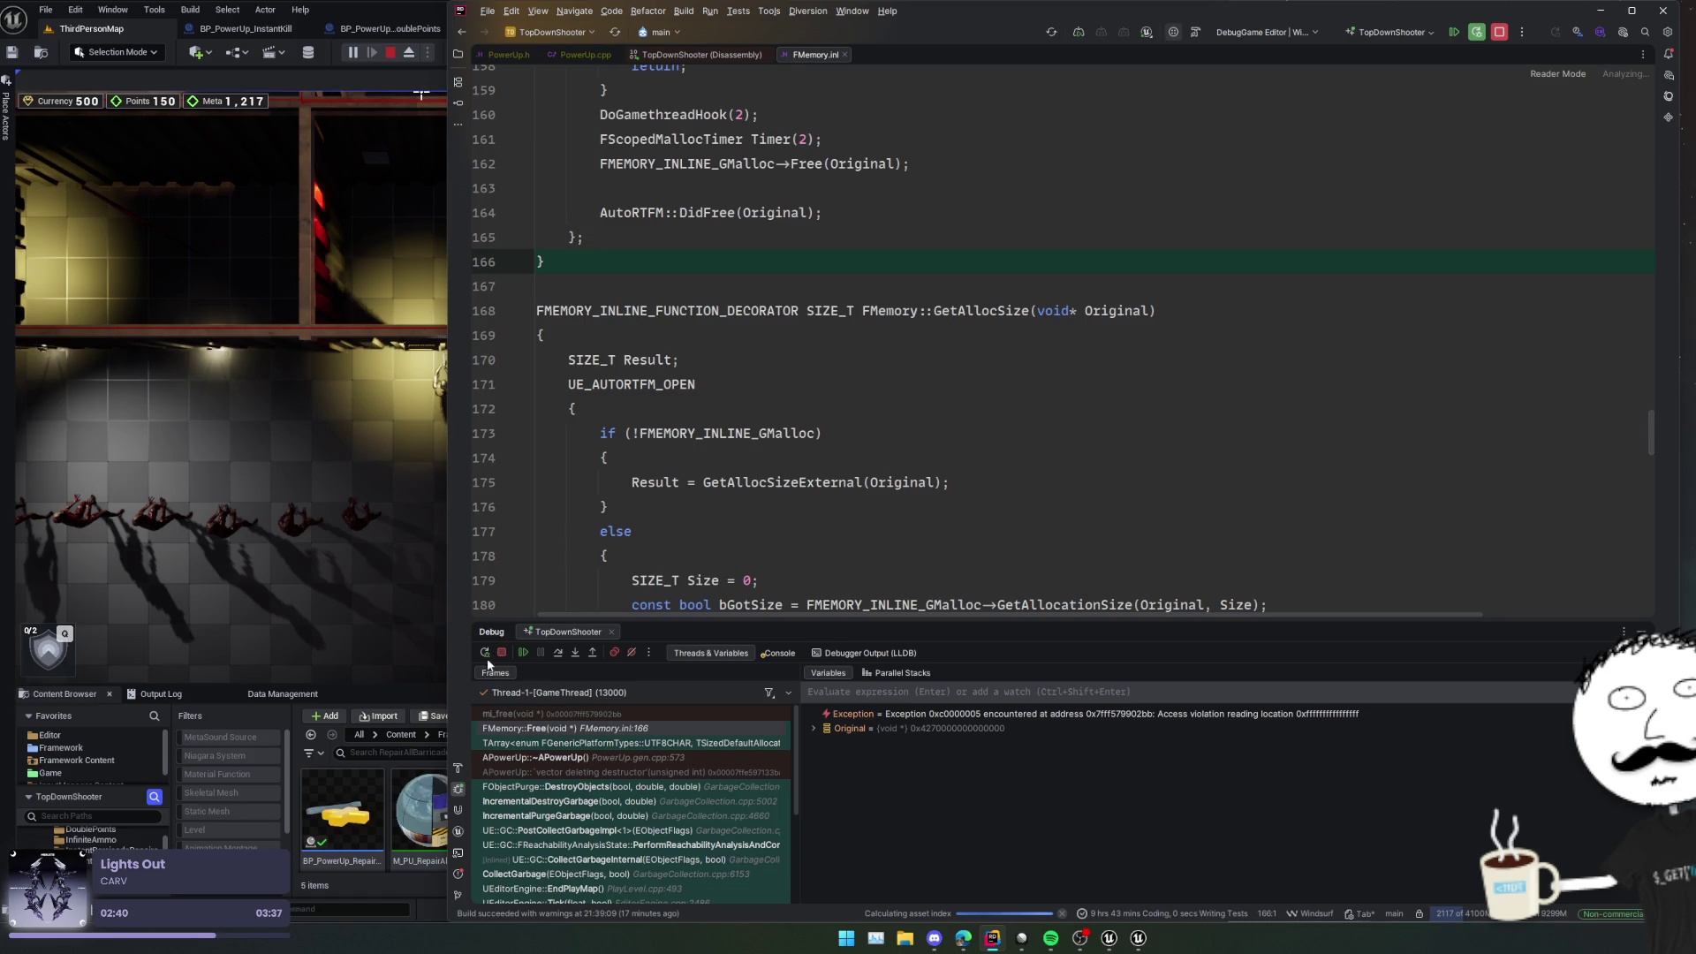
Step: Stop the crashed debug session in Rider and rerun the editor under the debugger
click(485, 652)
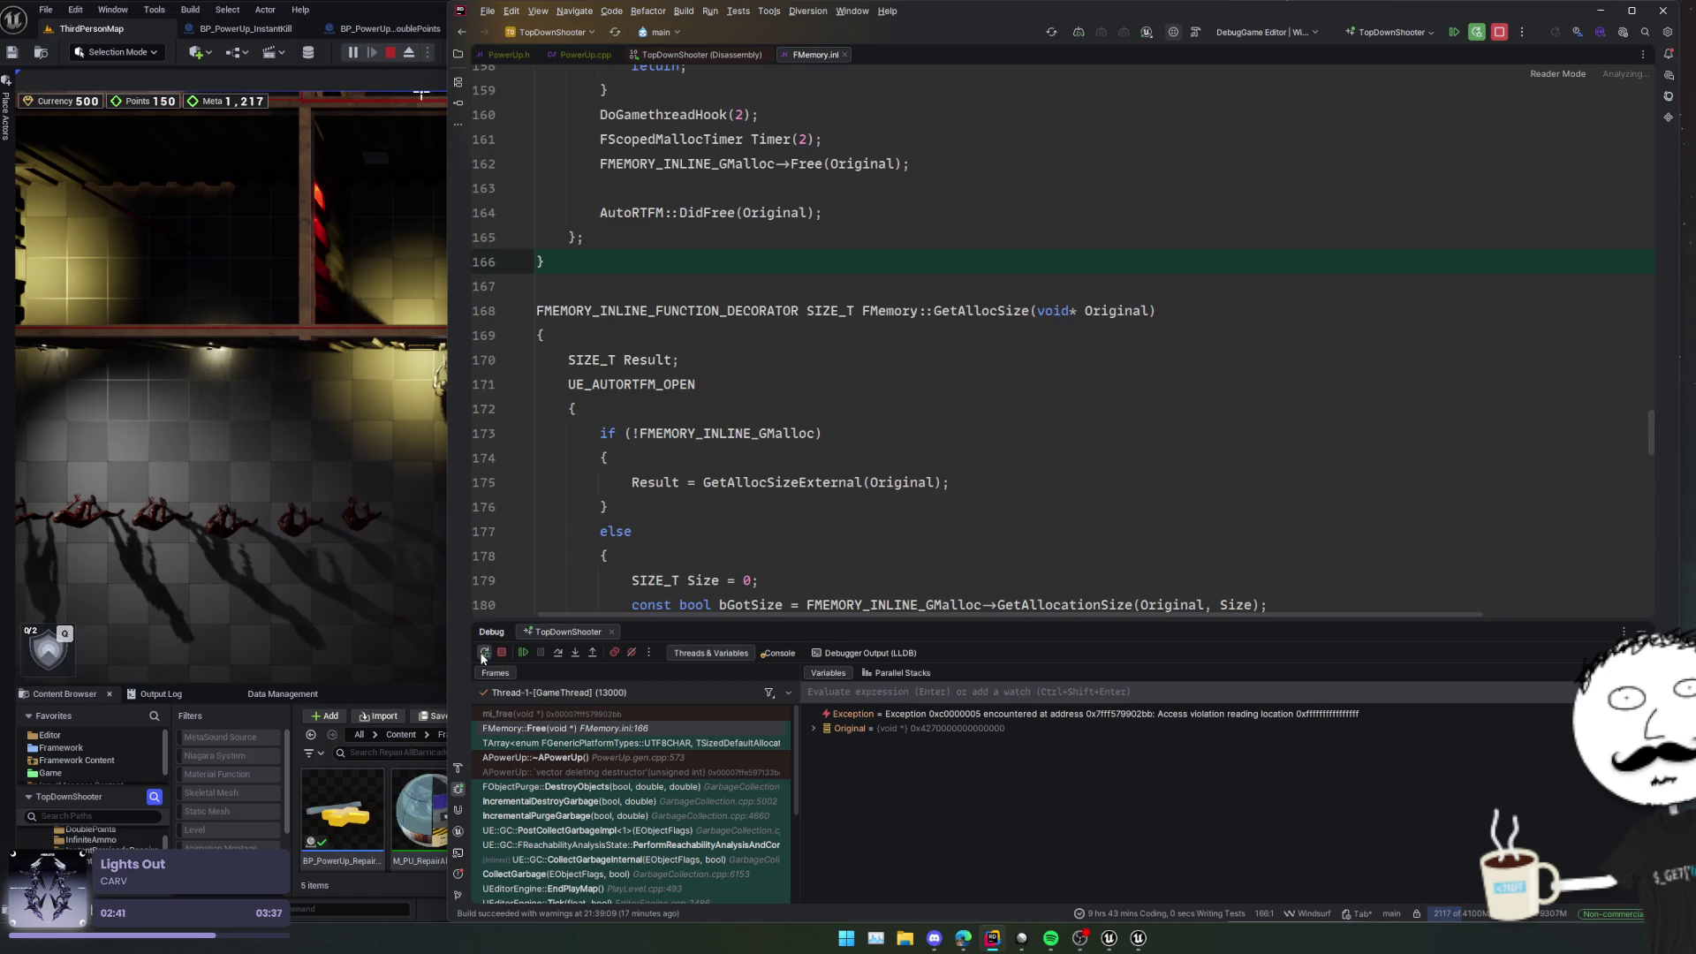
click(921, 423)
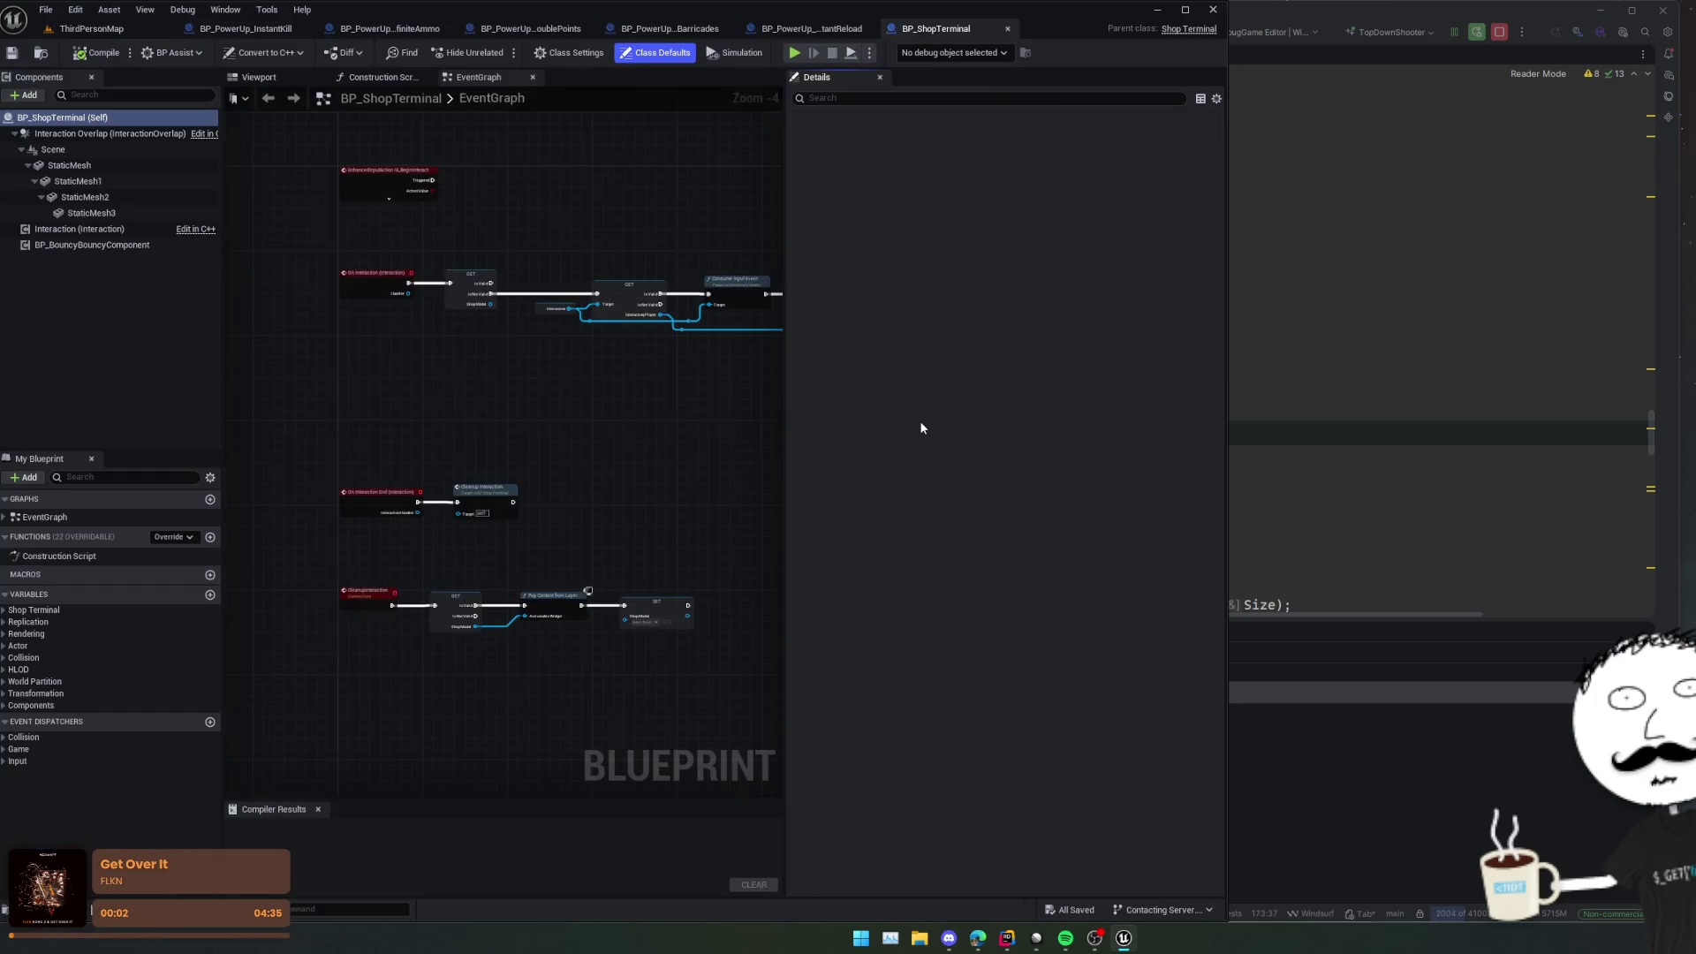
click(267, 9)
Step: Preview the InstantKill actor, then start a Play-in-Editor session on ThirdPersonMap
click(246, 28)
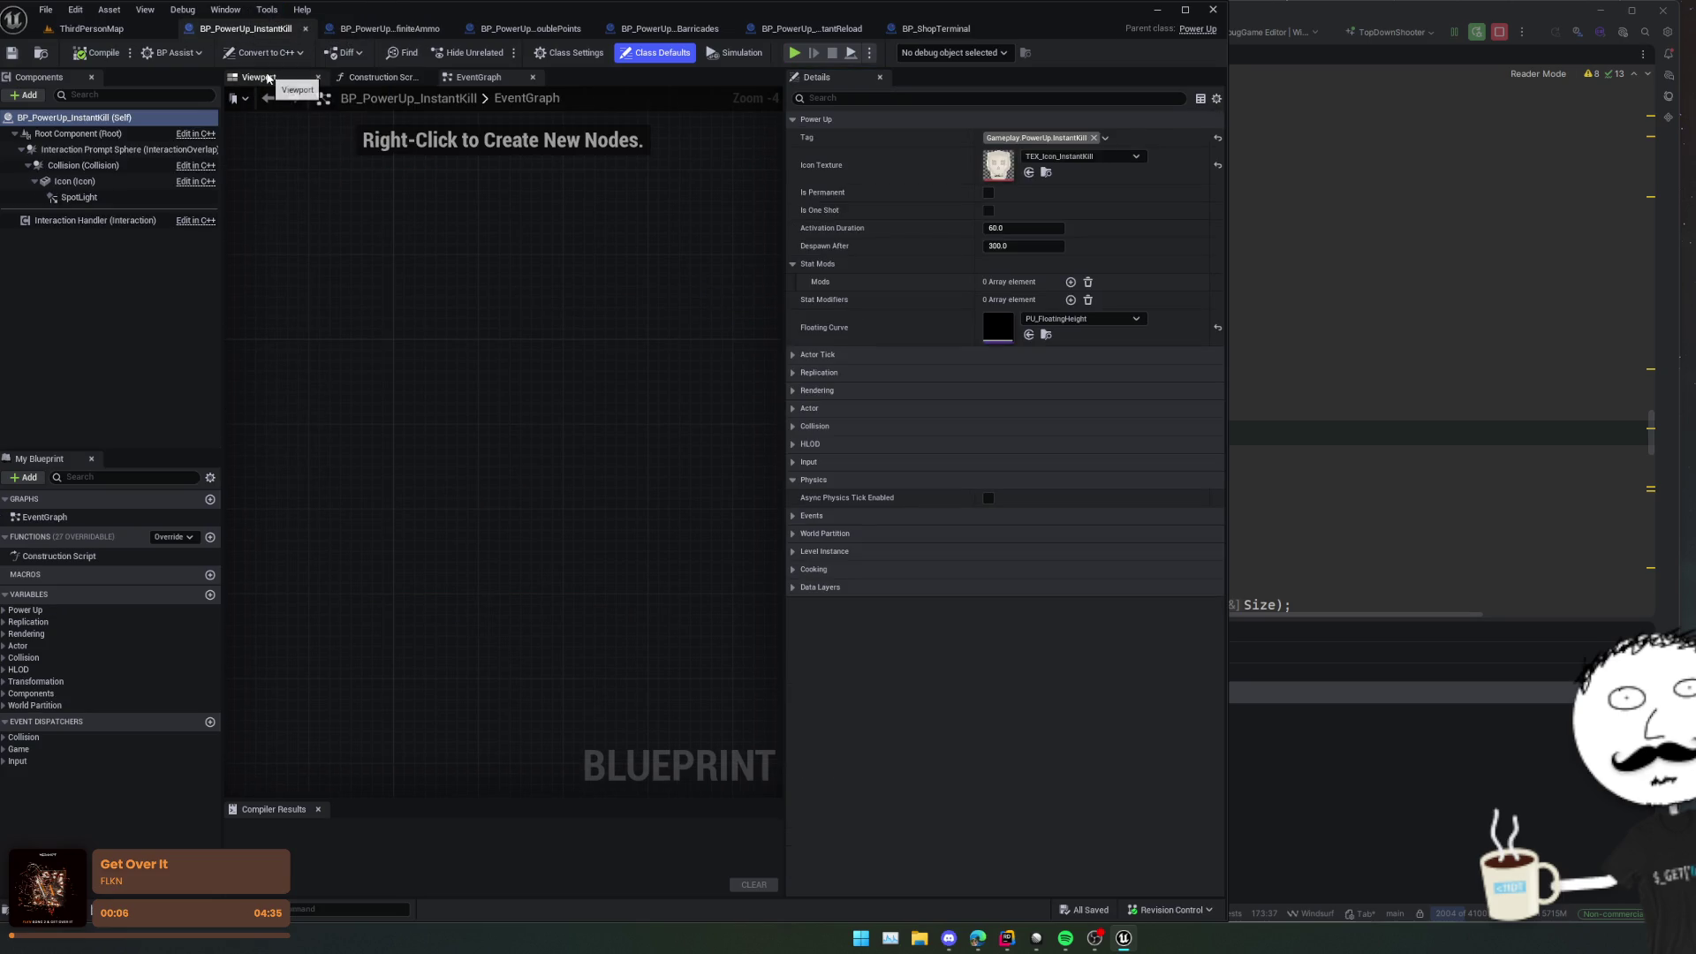
click(265, 78)
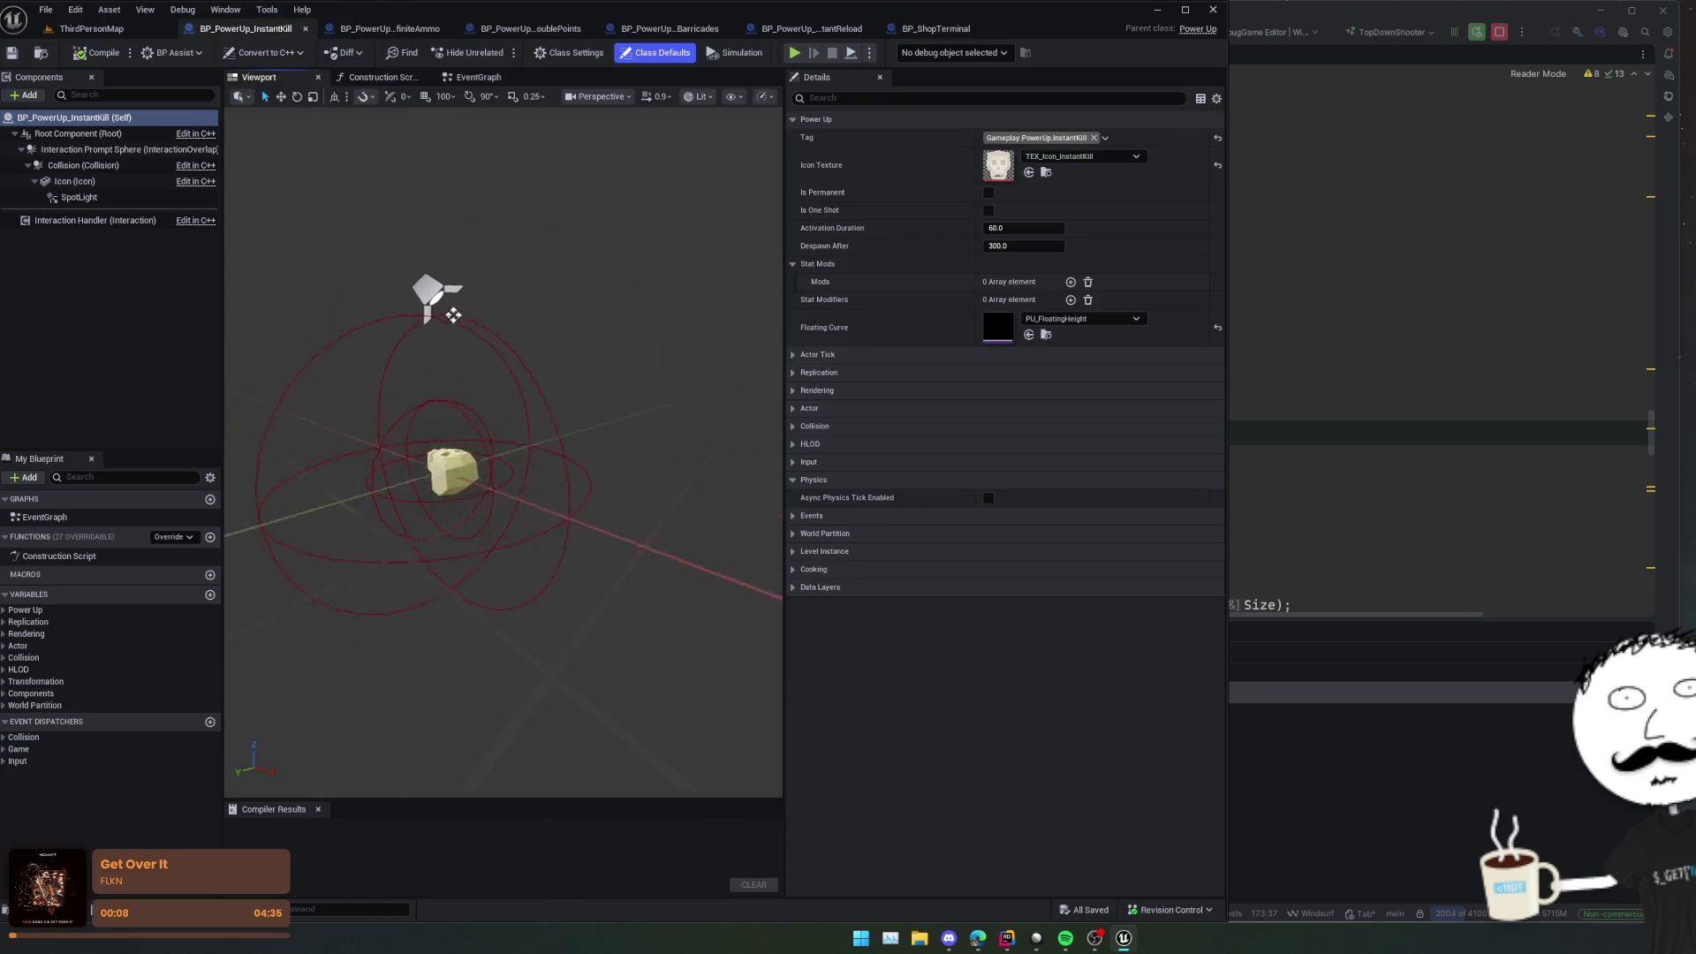
click(92, 29)
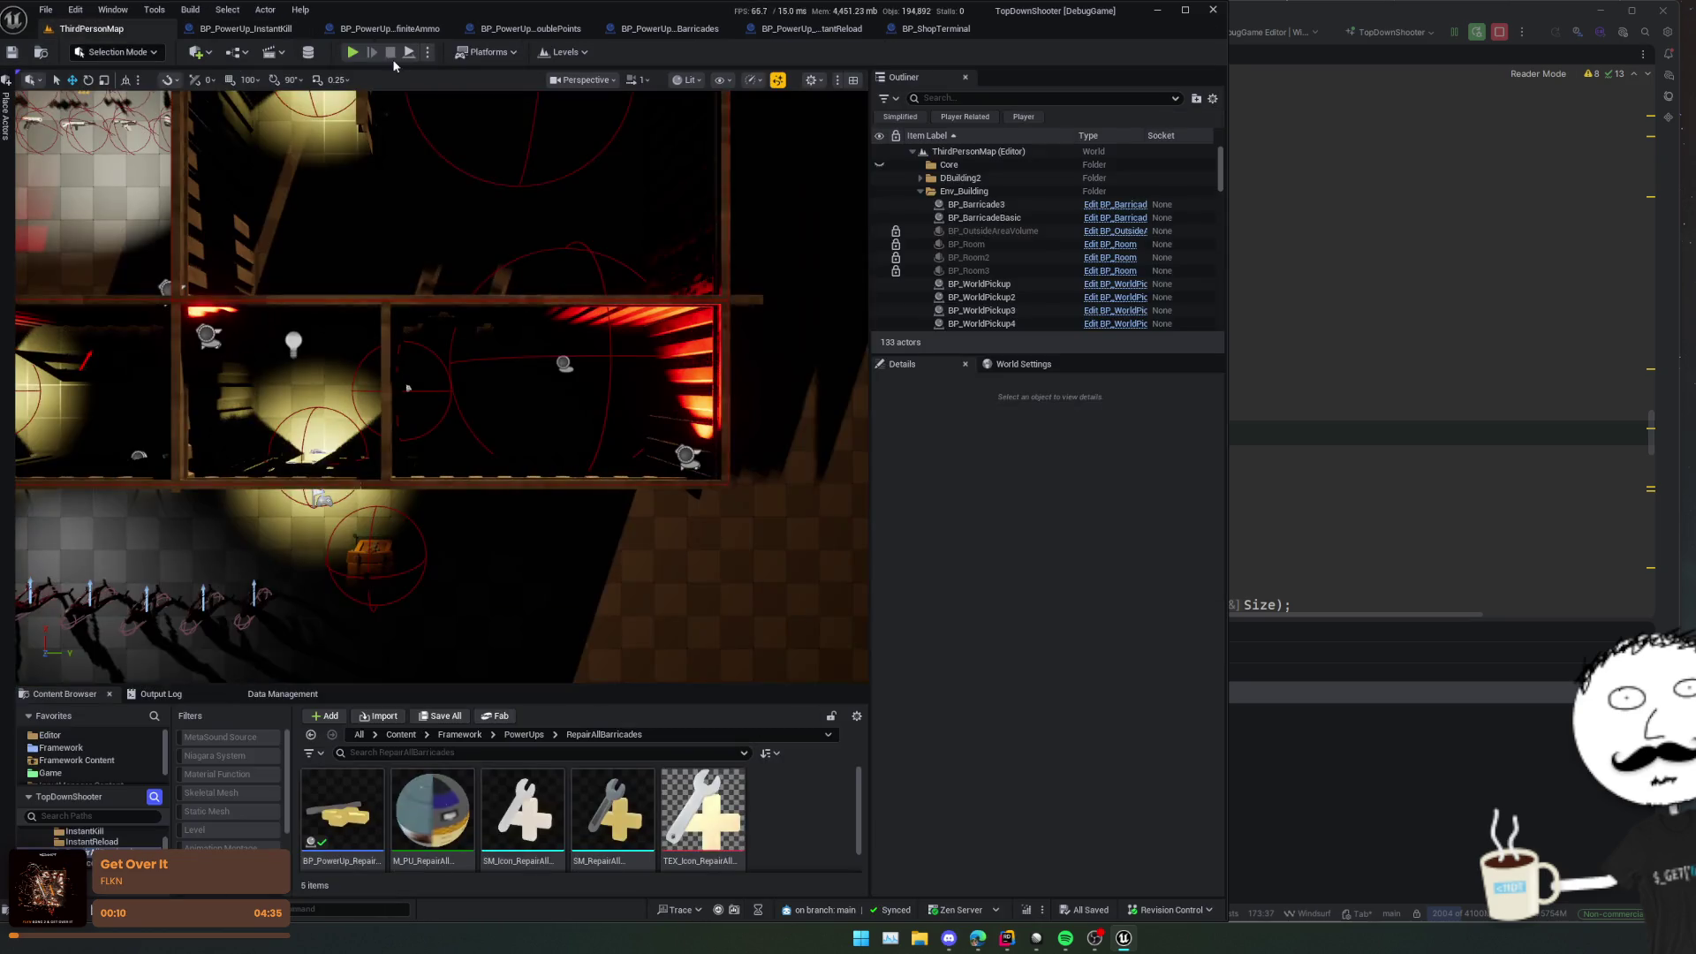
key(alt+p)
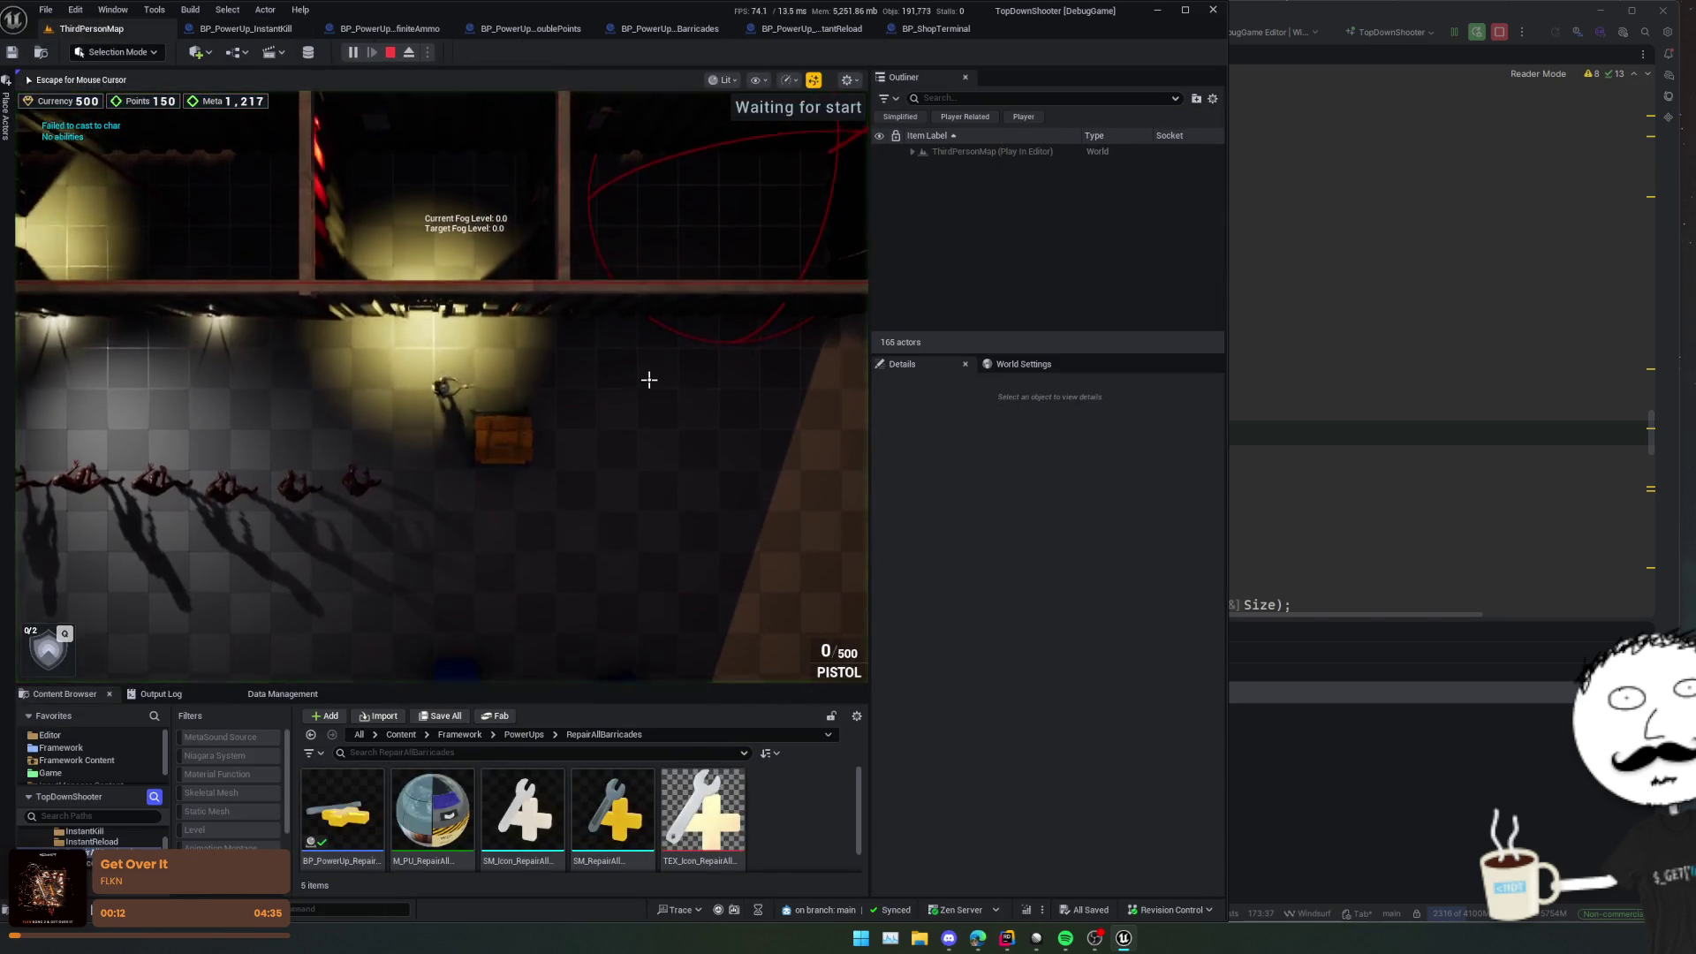
Step: Walk over the X2 power-up, eject from the player, and select the RepairAllBarricades pickup
key(s)
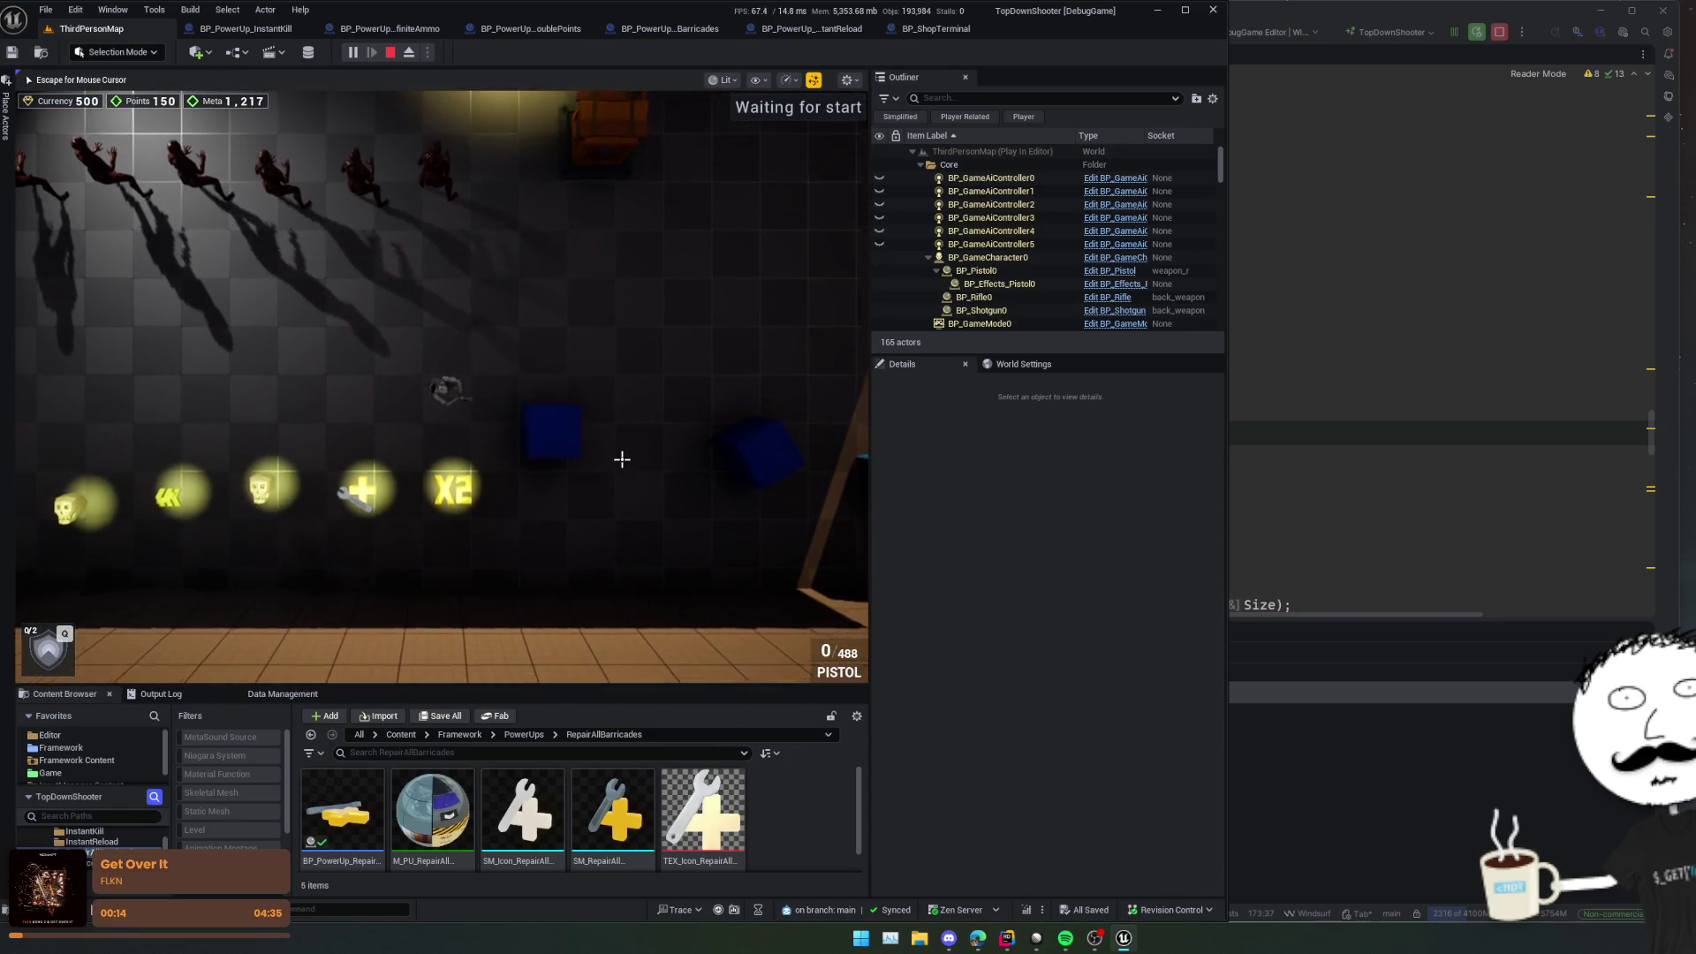
key(w)
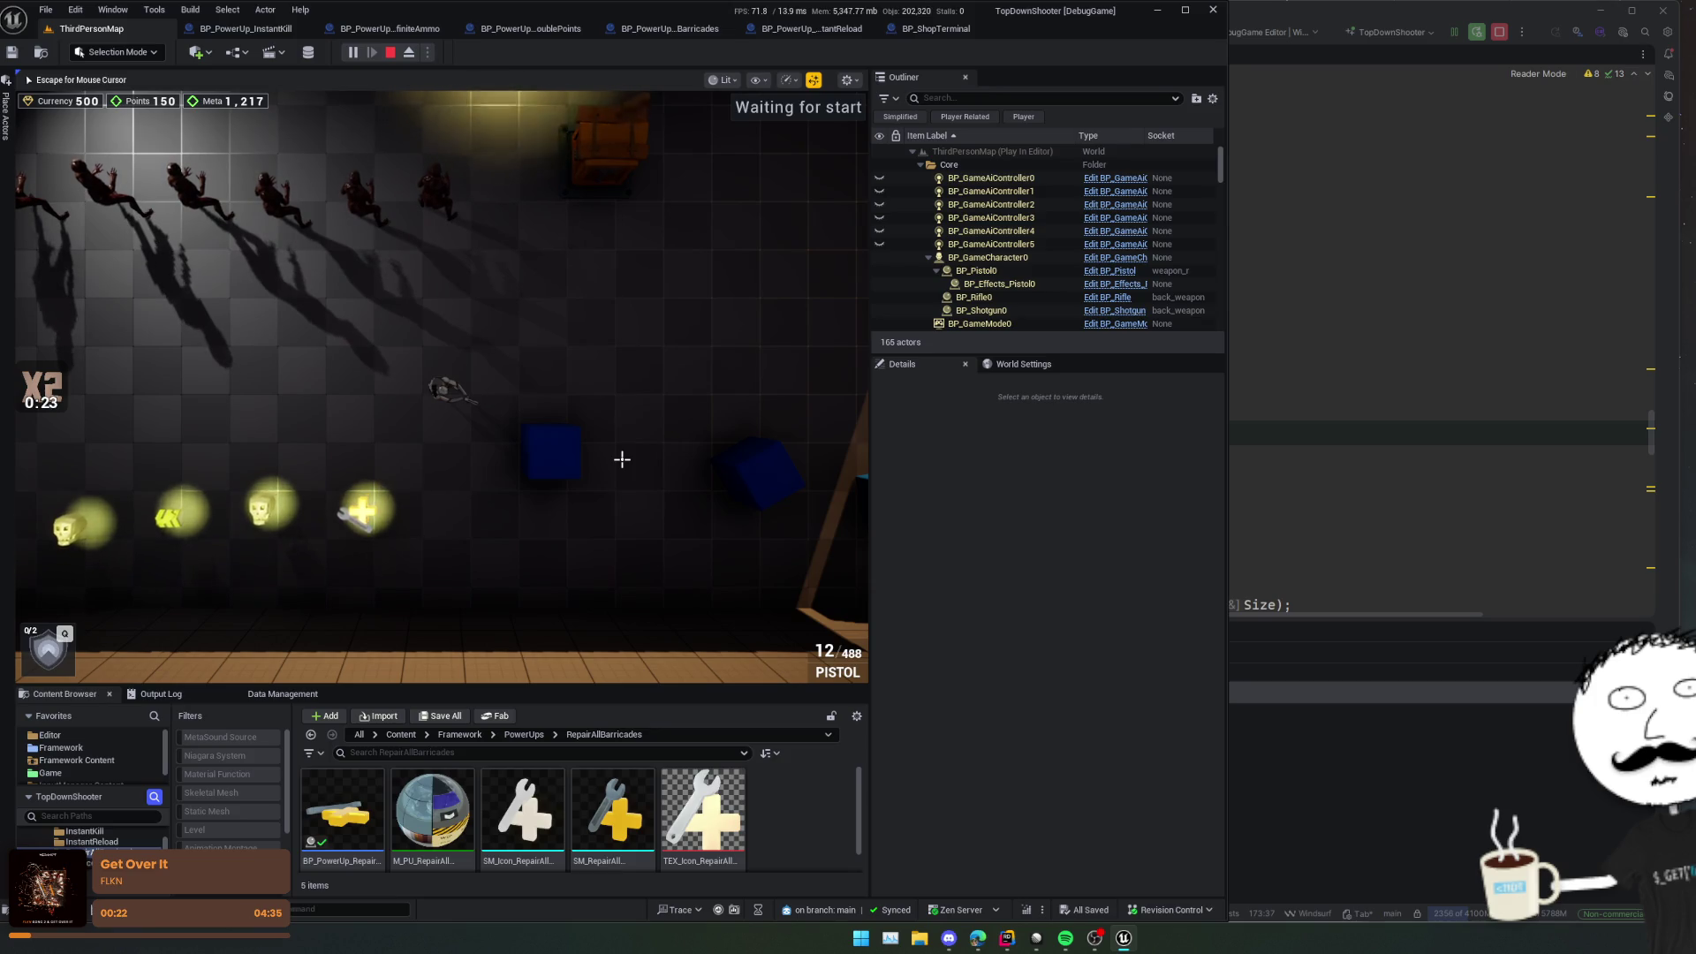
key(a)
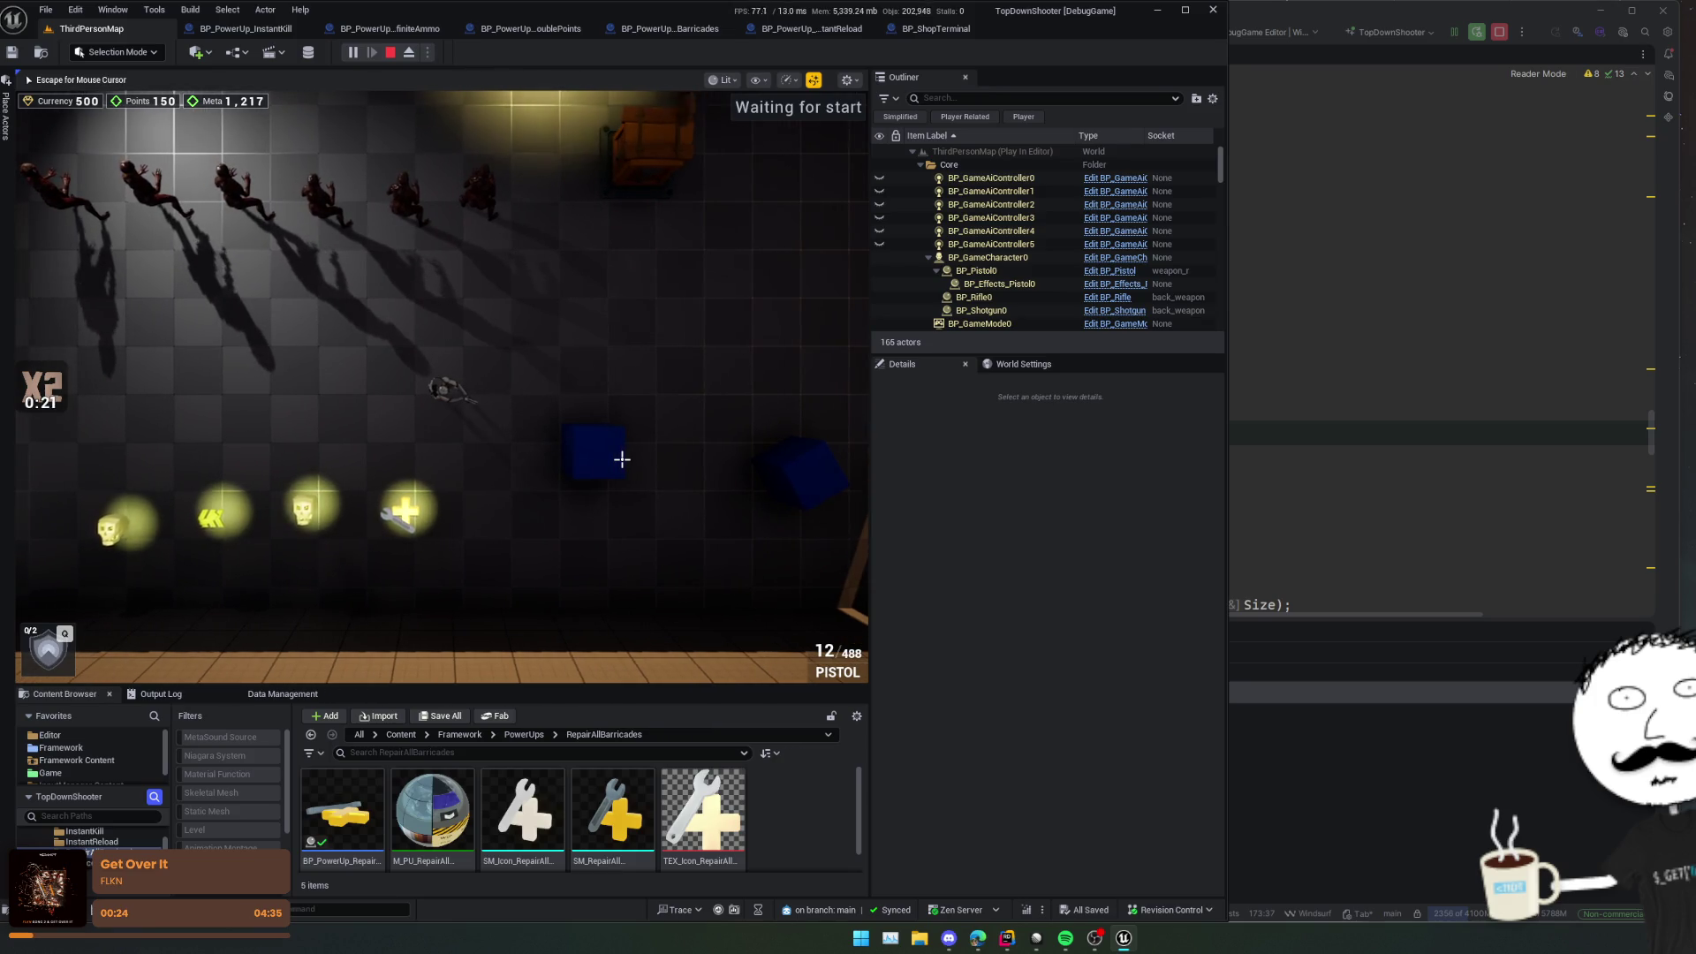
key(Escape)
click(409, 53)
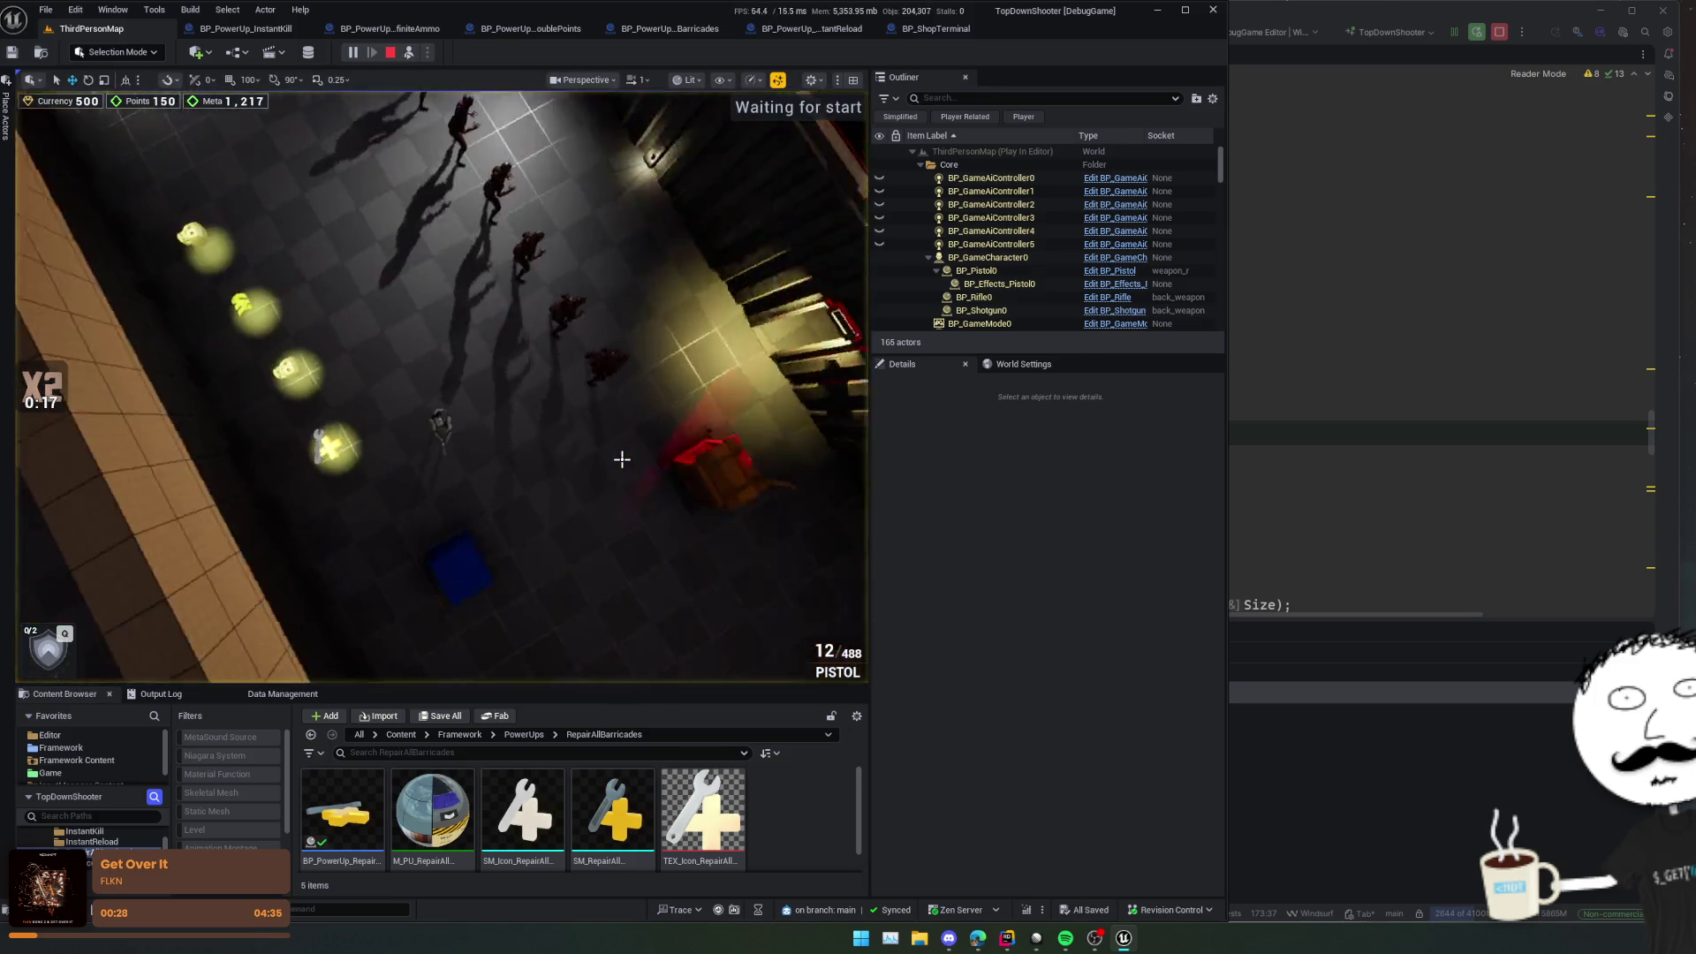
click(298, 430)
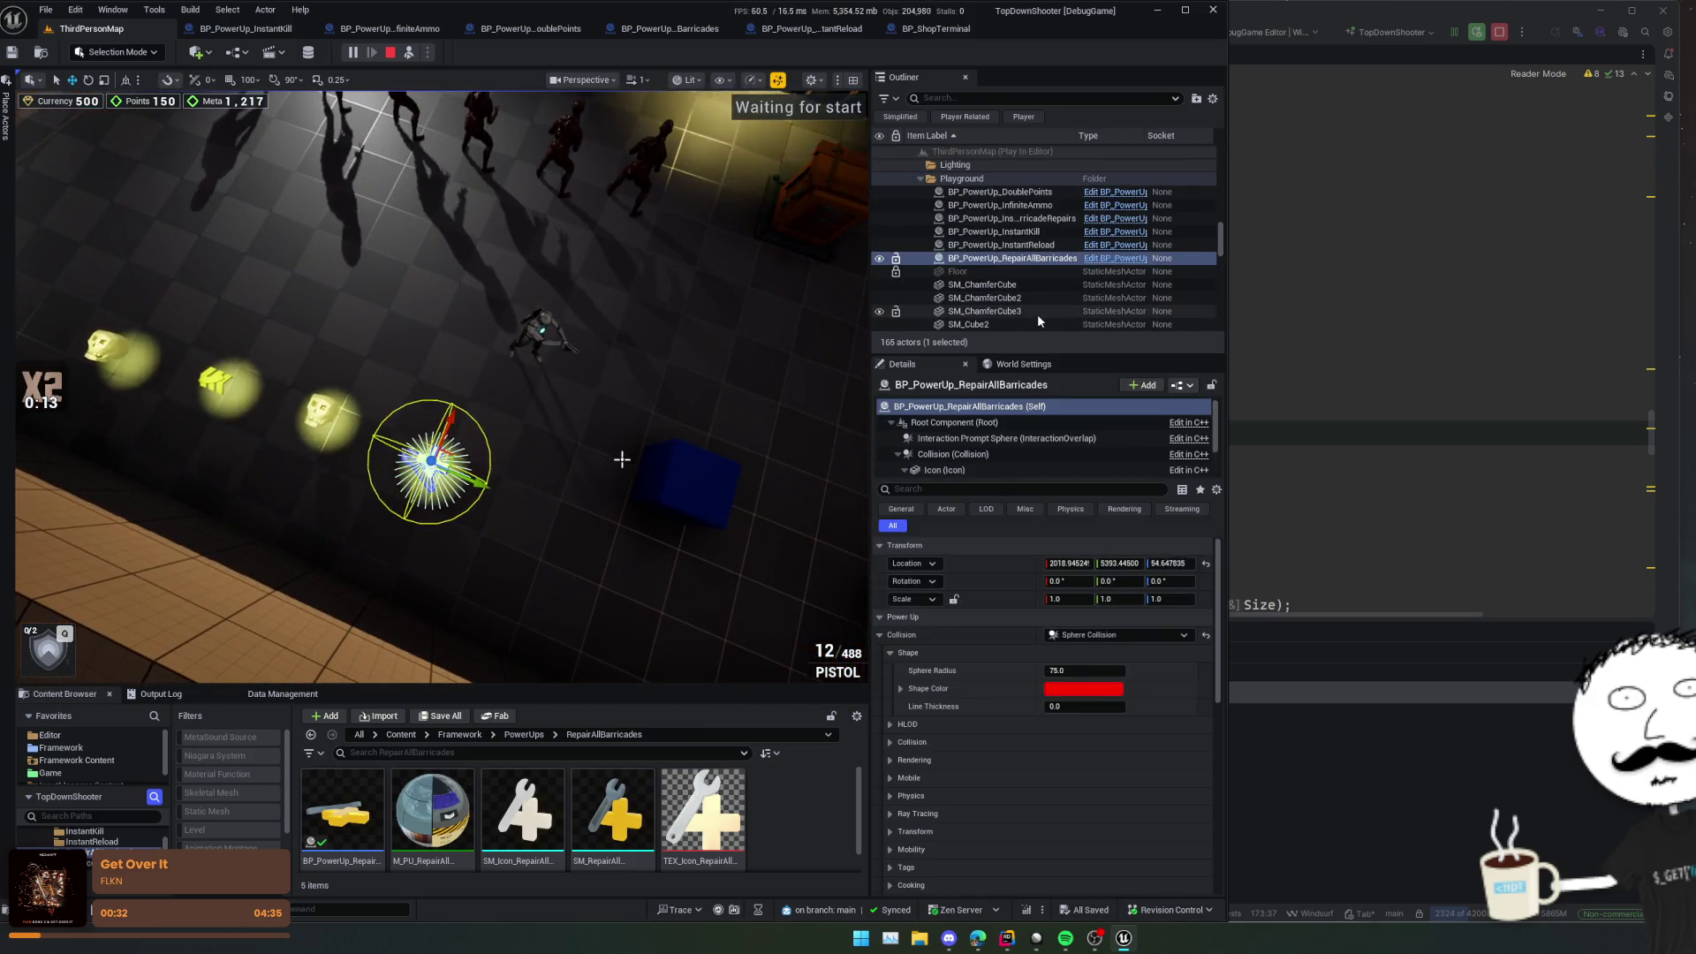
Step: Stop the play session and inspect the RepairAllBarricades power-up's collision component settings
scroll(1063, 449, down, 1)
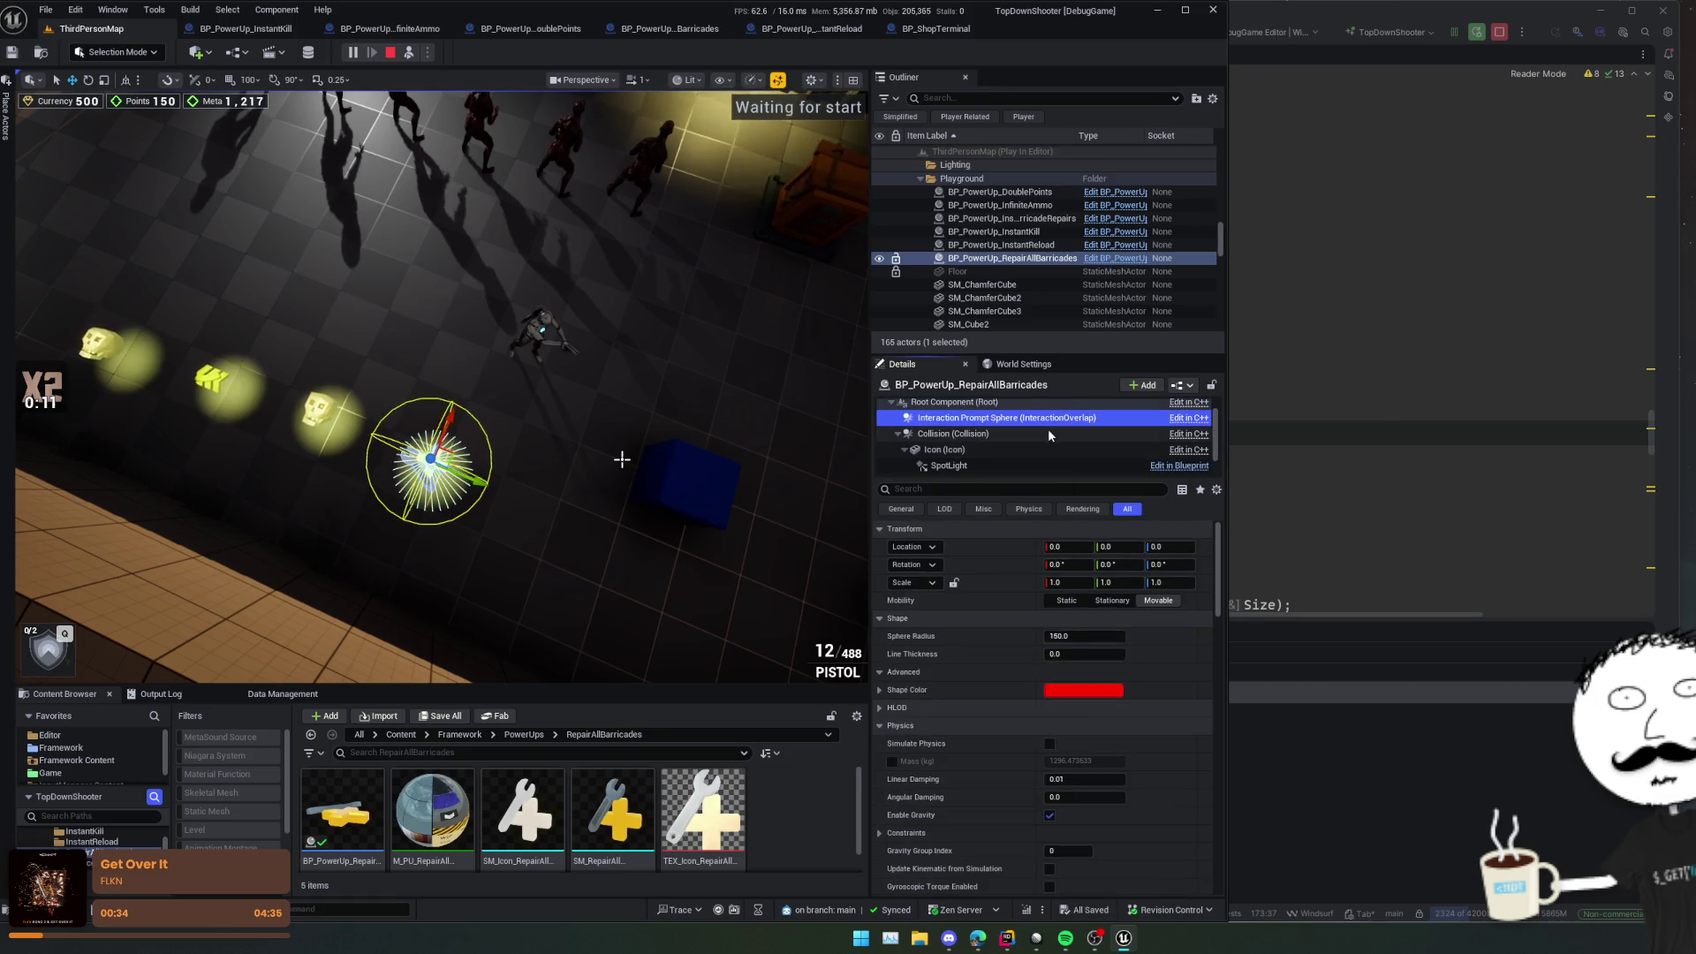
key(Escape)
drag(583, 273, 707, 366)
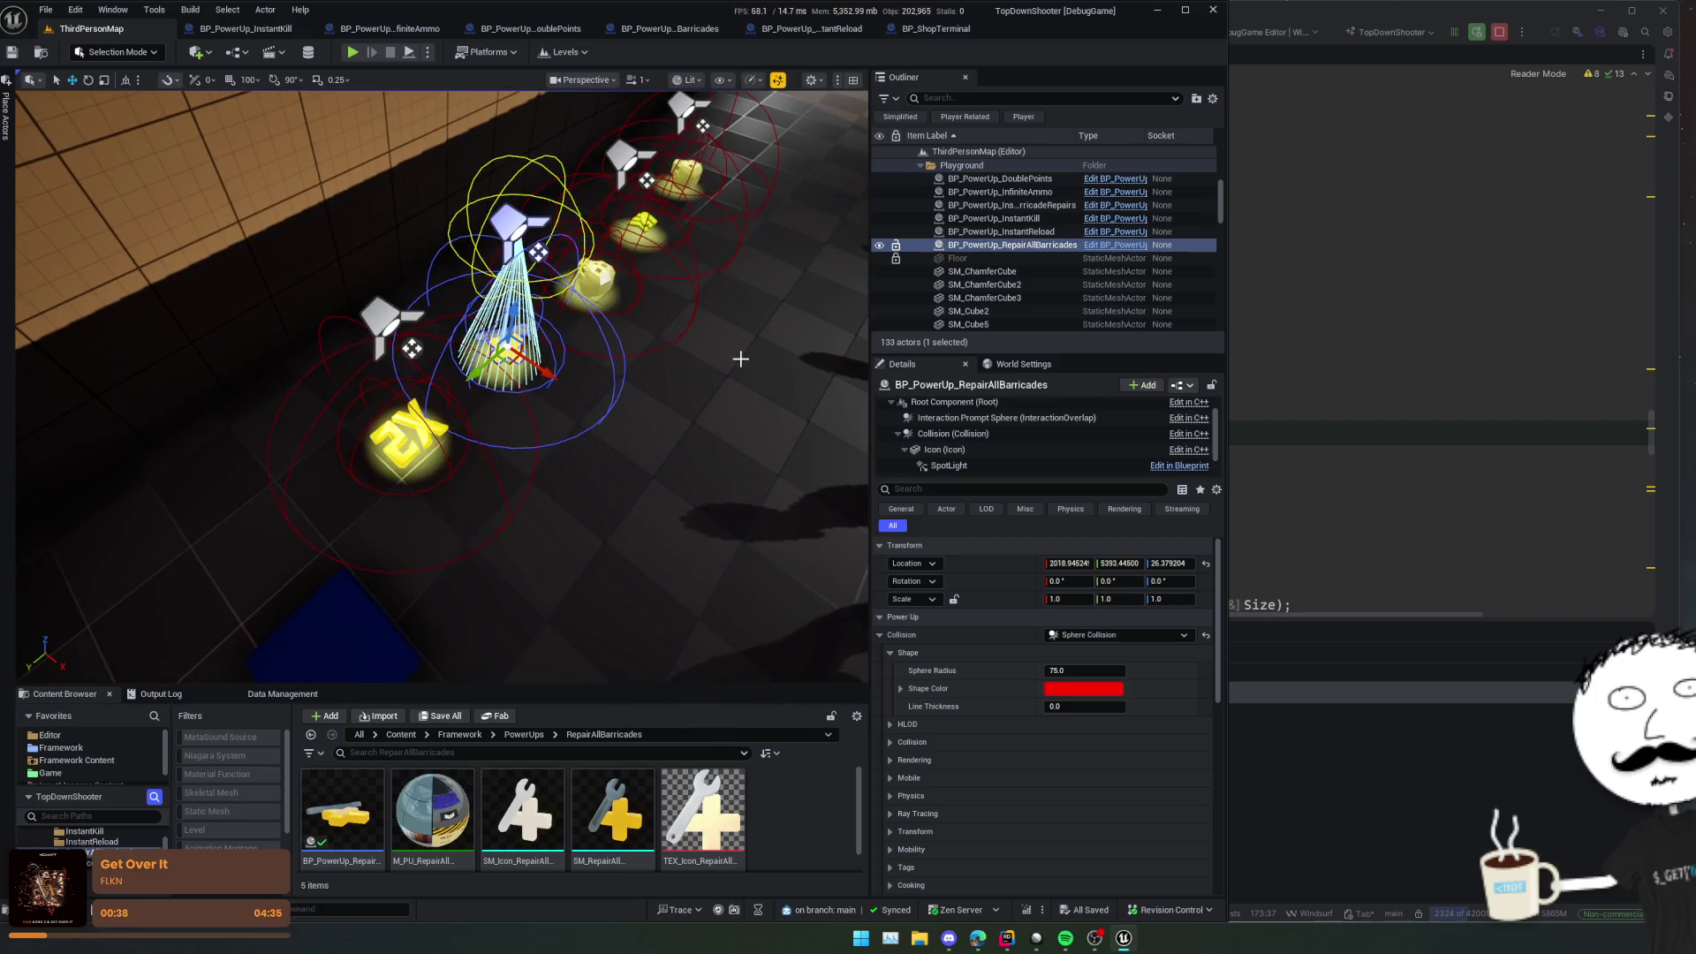
click(1002, 433)
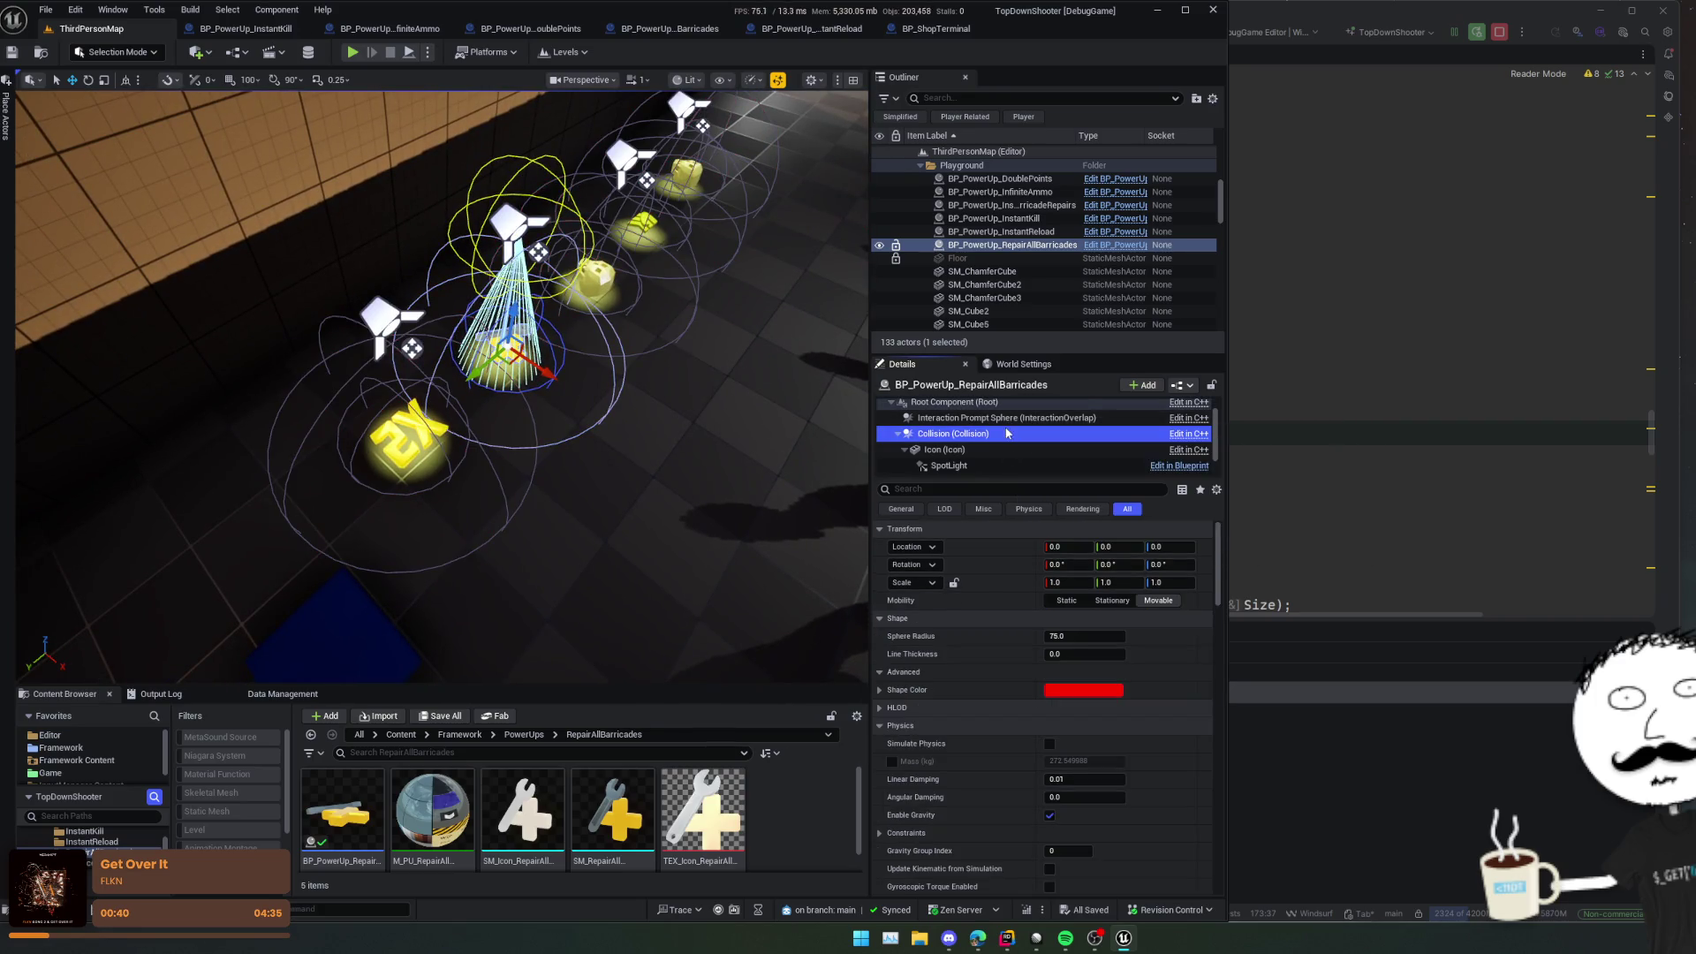
scroll(1013, 230, up, 3)
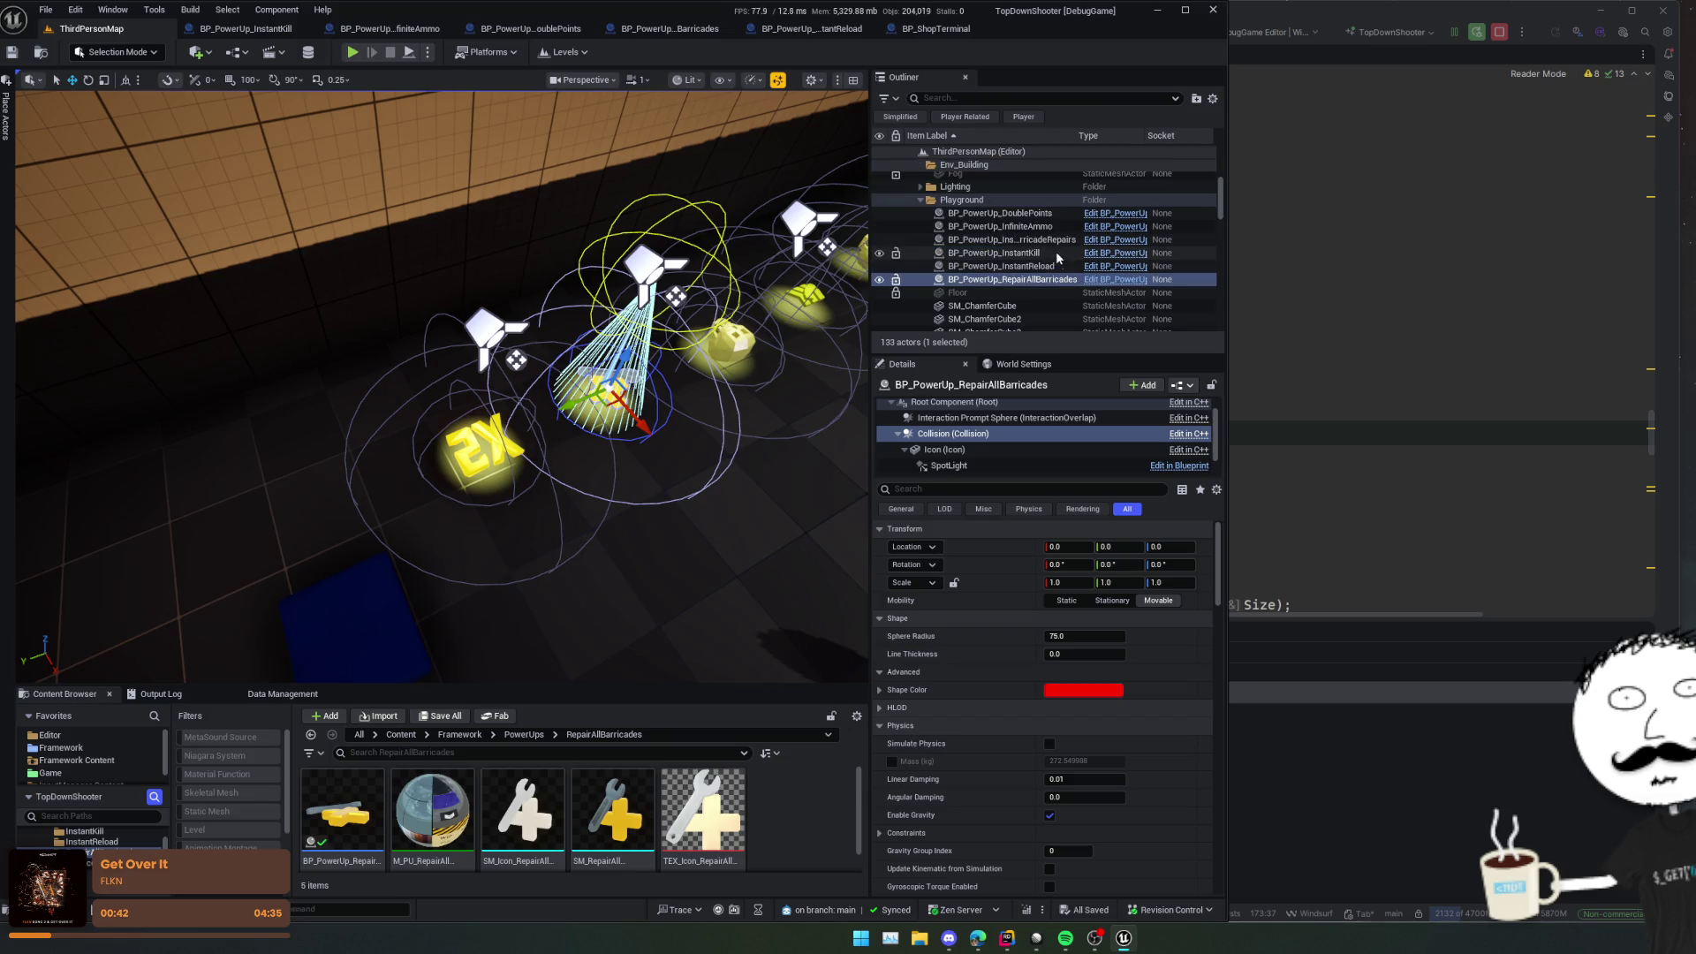
Step: Reset BP_PowerUp_DoublePoints to its blueprint defaults, then delete all six power-ups from the level
click(1007, 213)
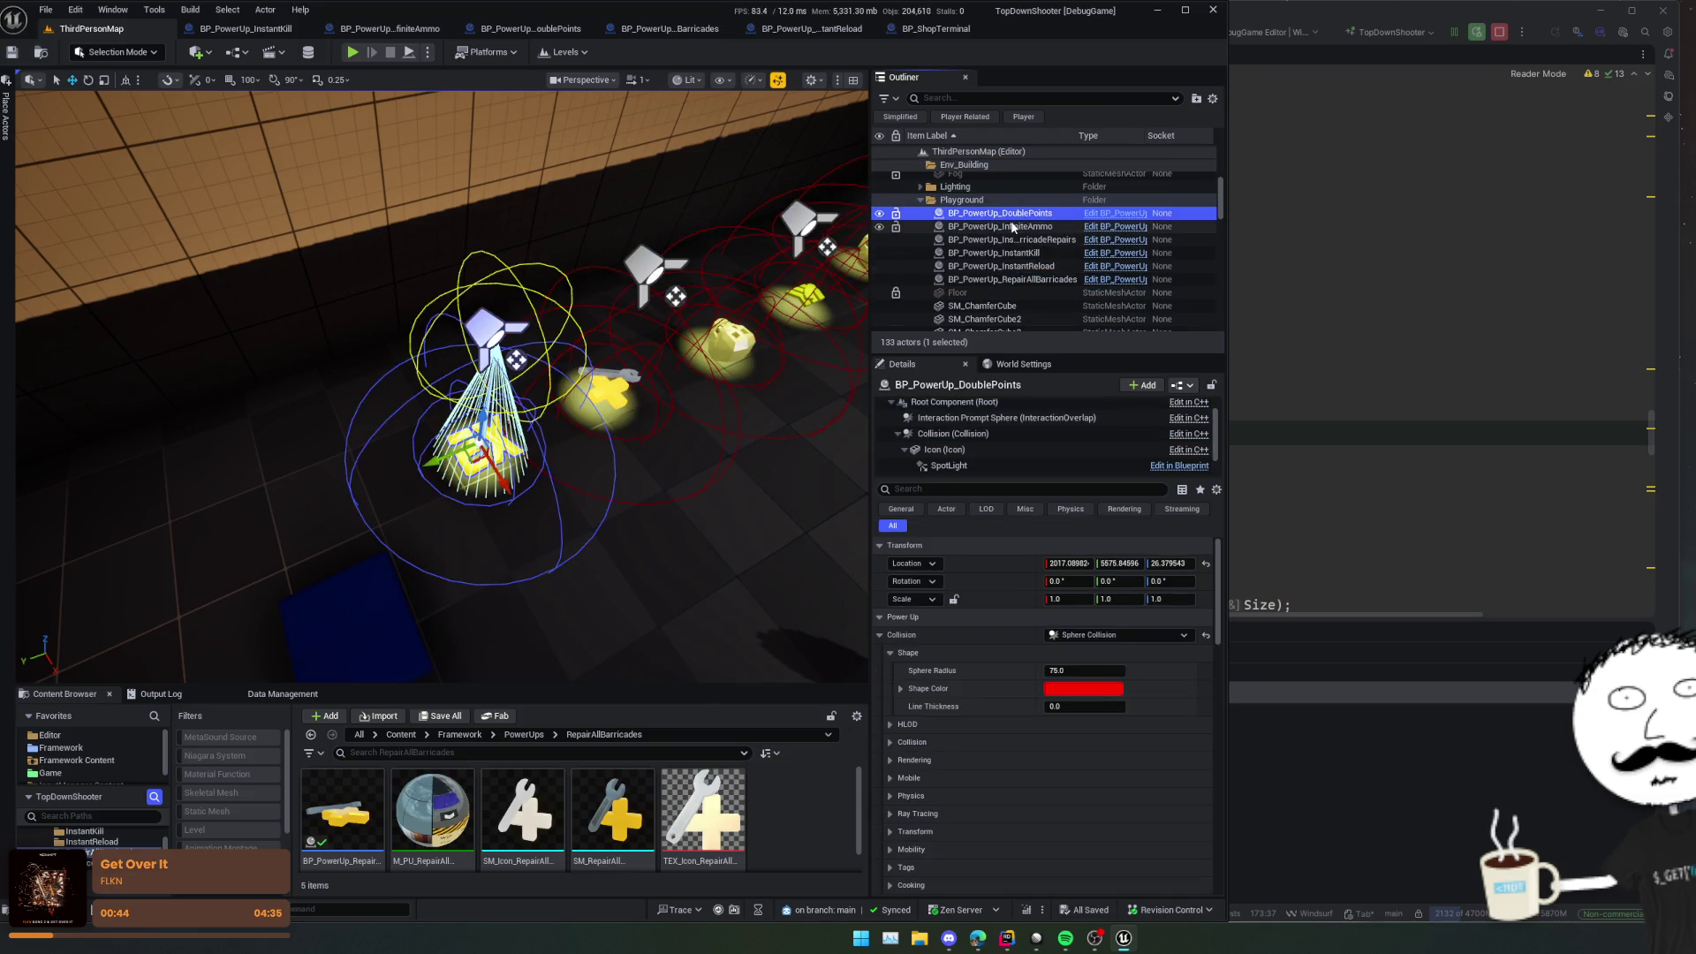
right_click(1013, 221)
right_click(1012, 221)
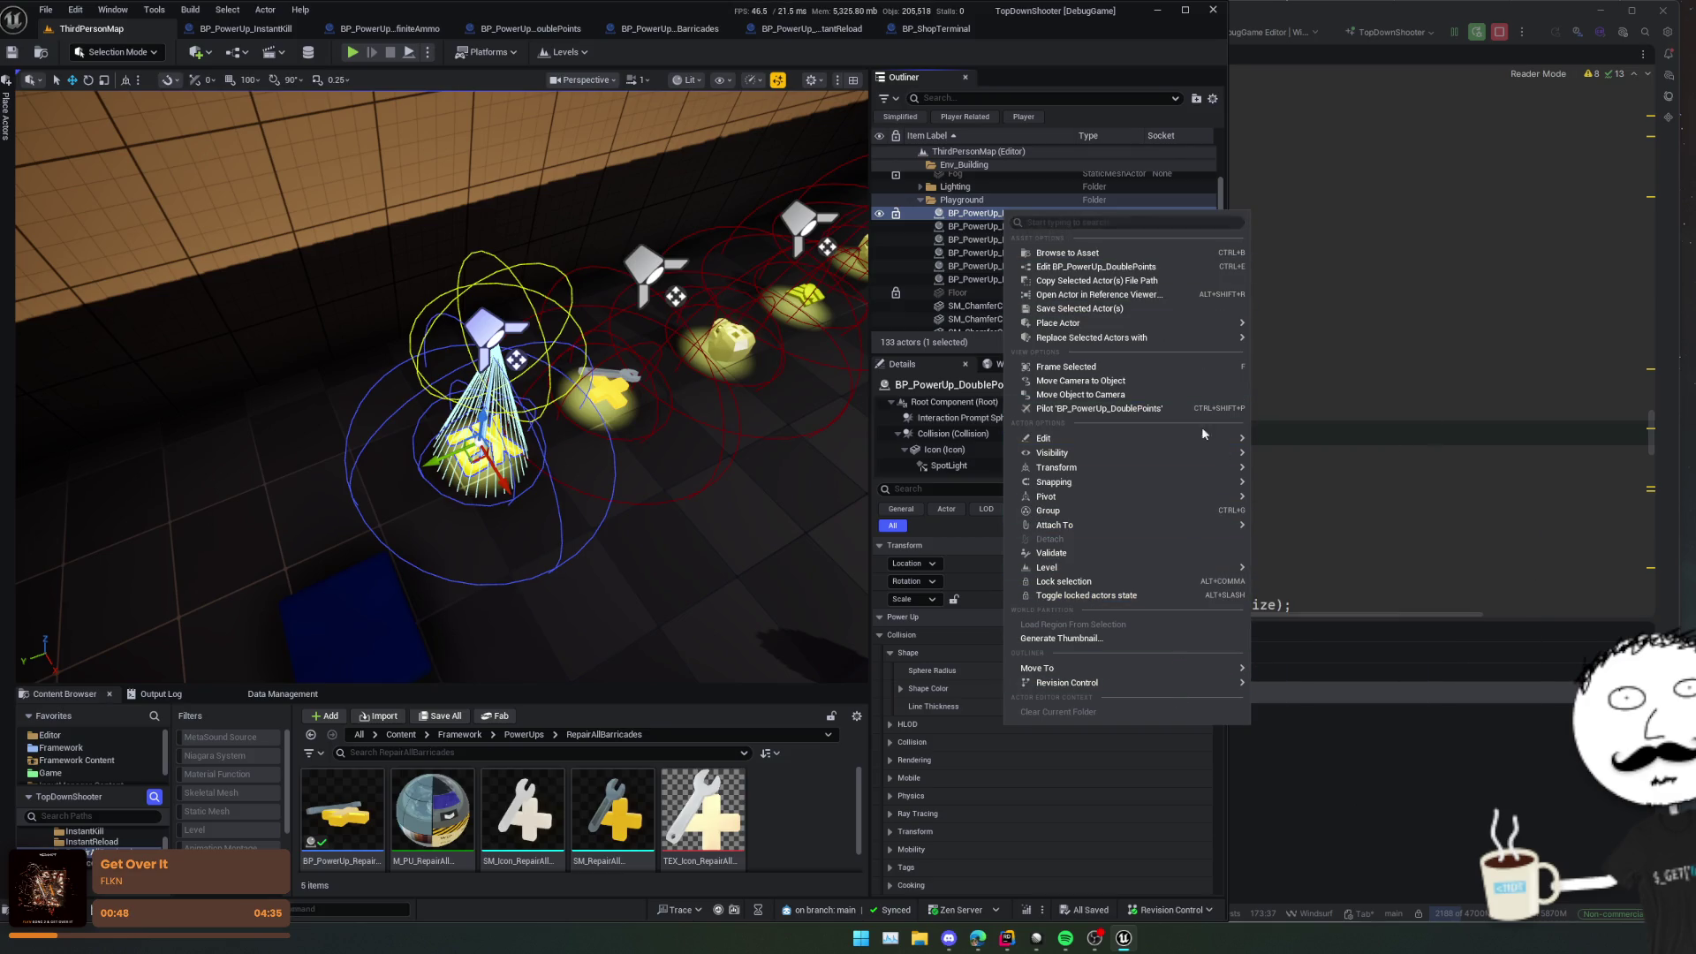
mouse_move(1193, 484)
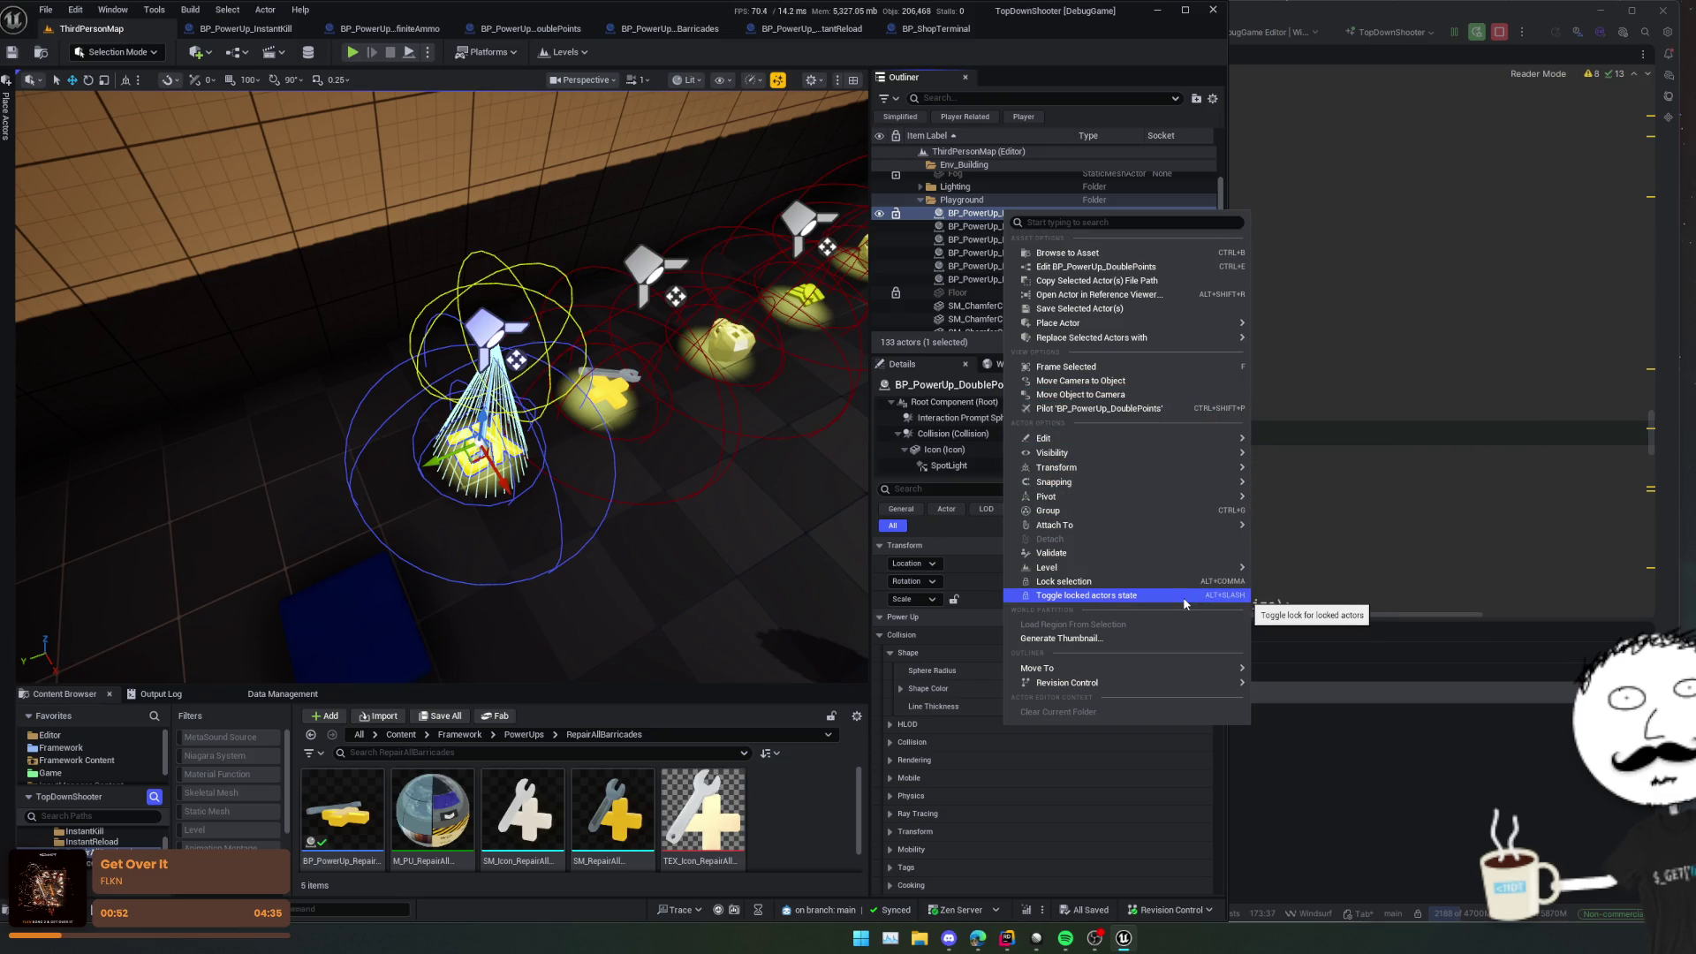
mouse_move(1202, 453)
key(Escape)
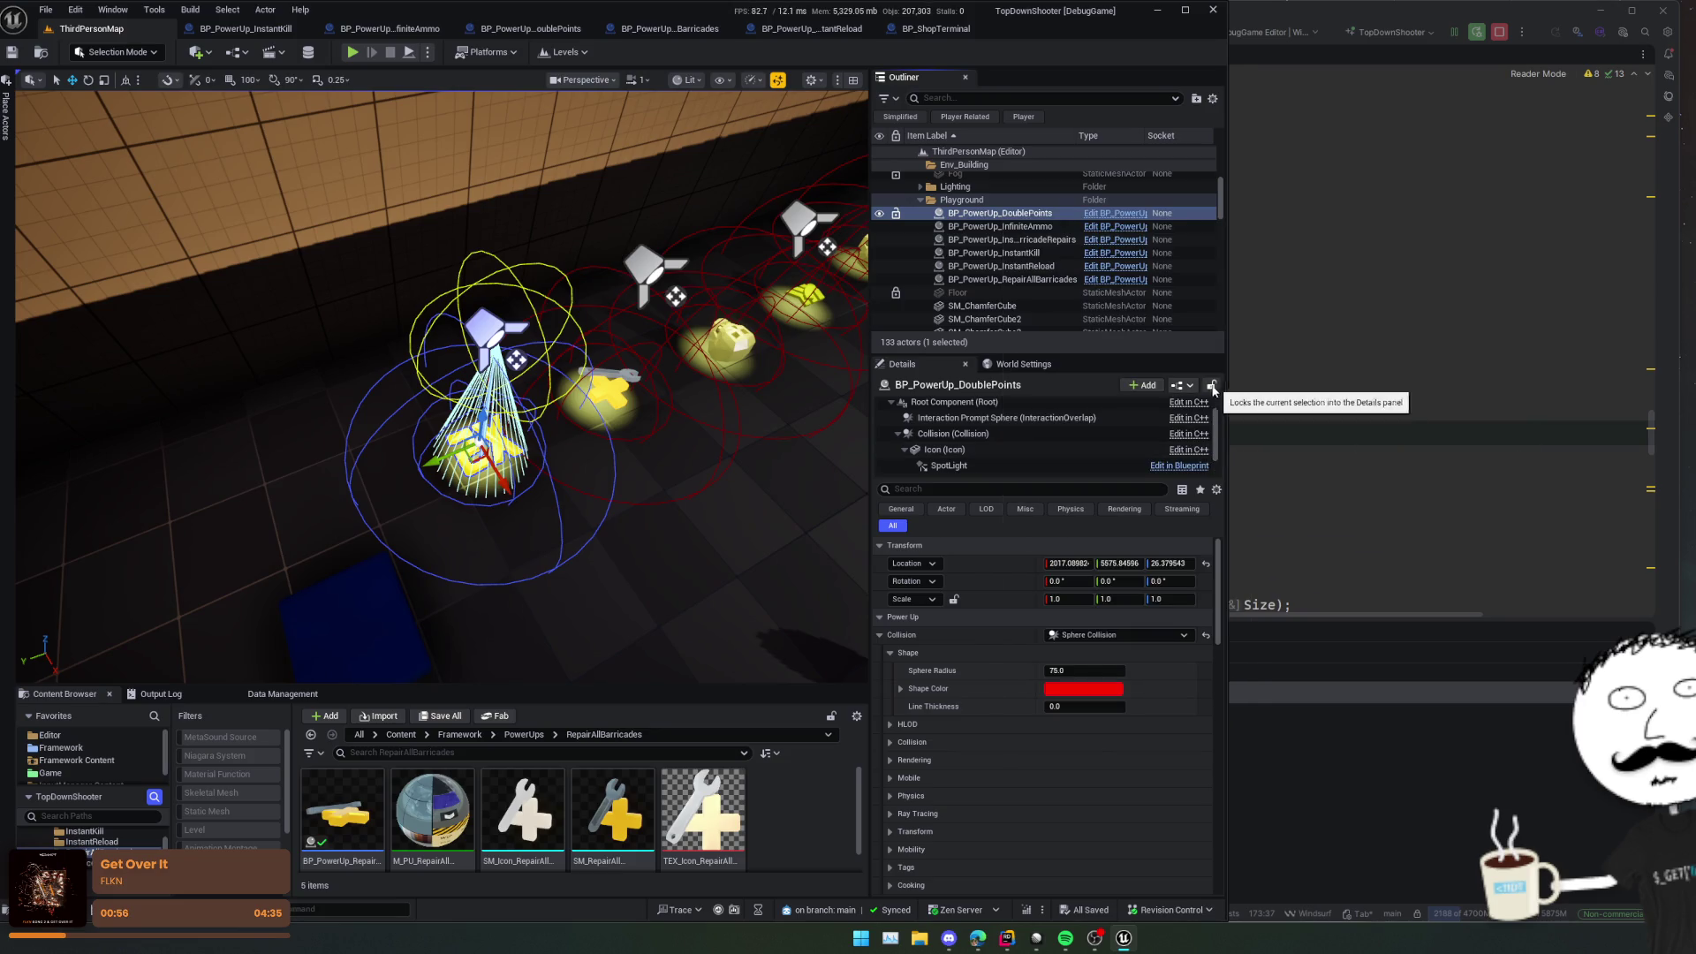
click(1189, 389)
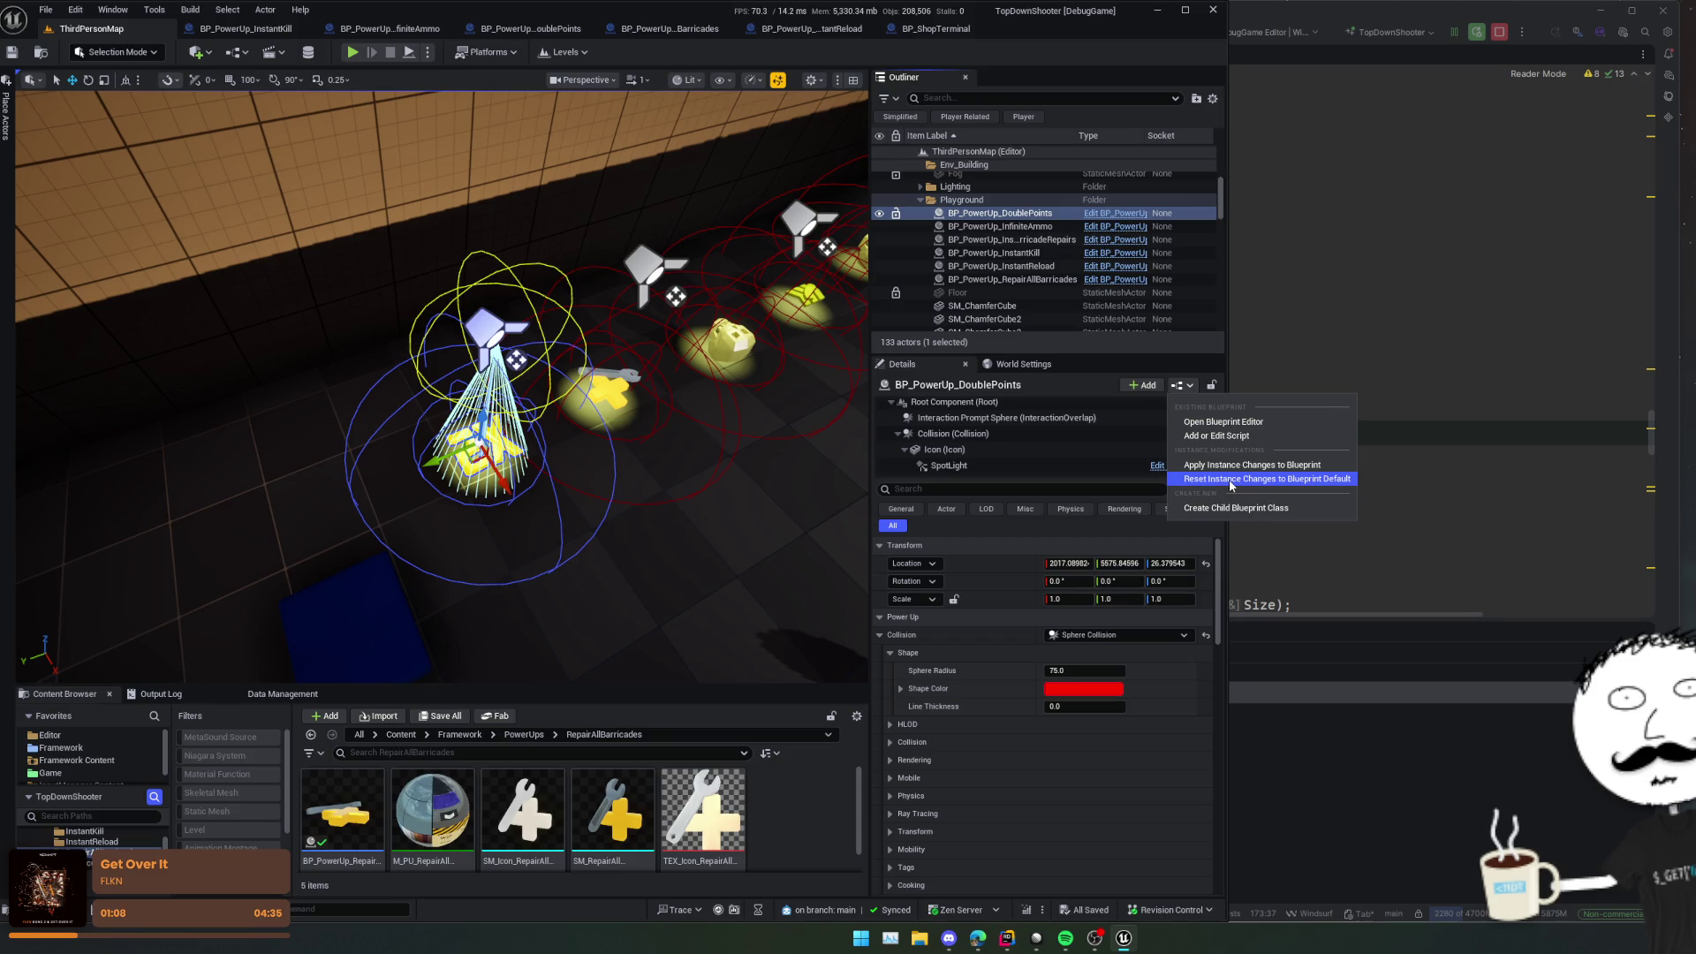
click(1231, 480)
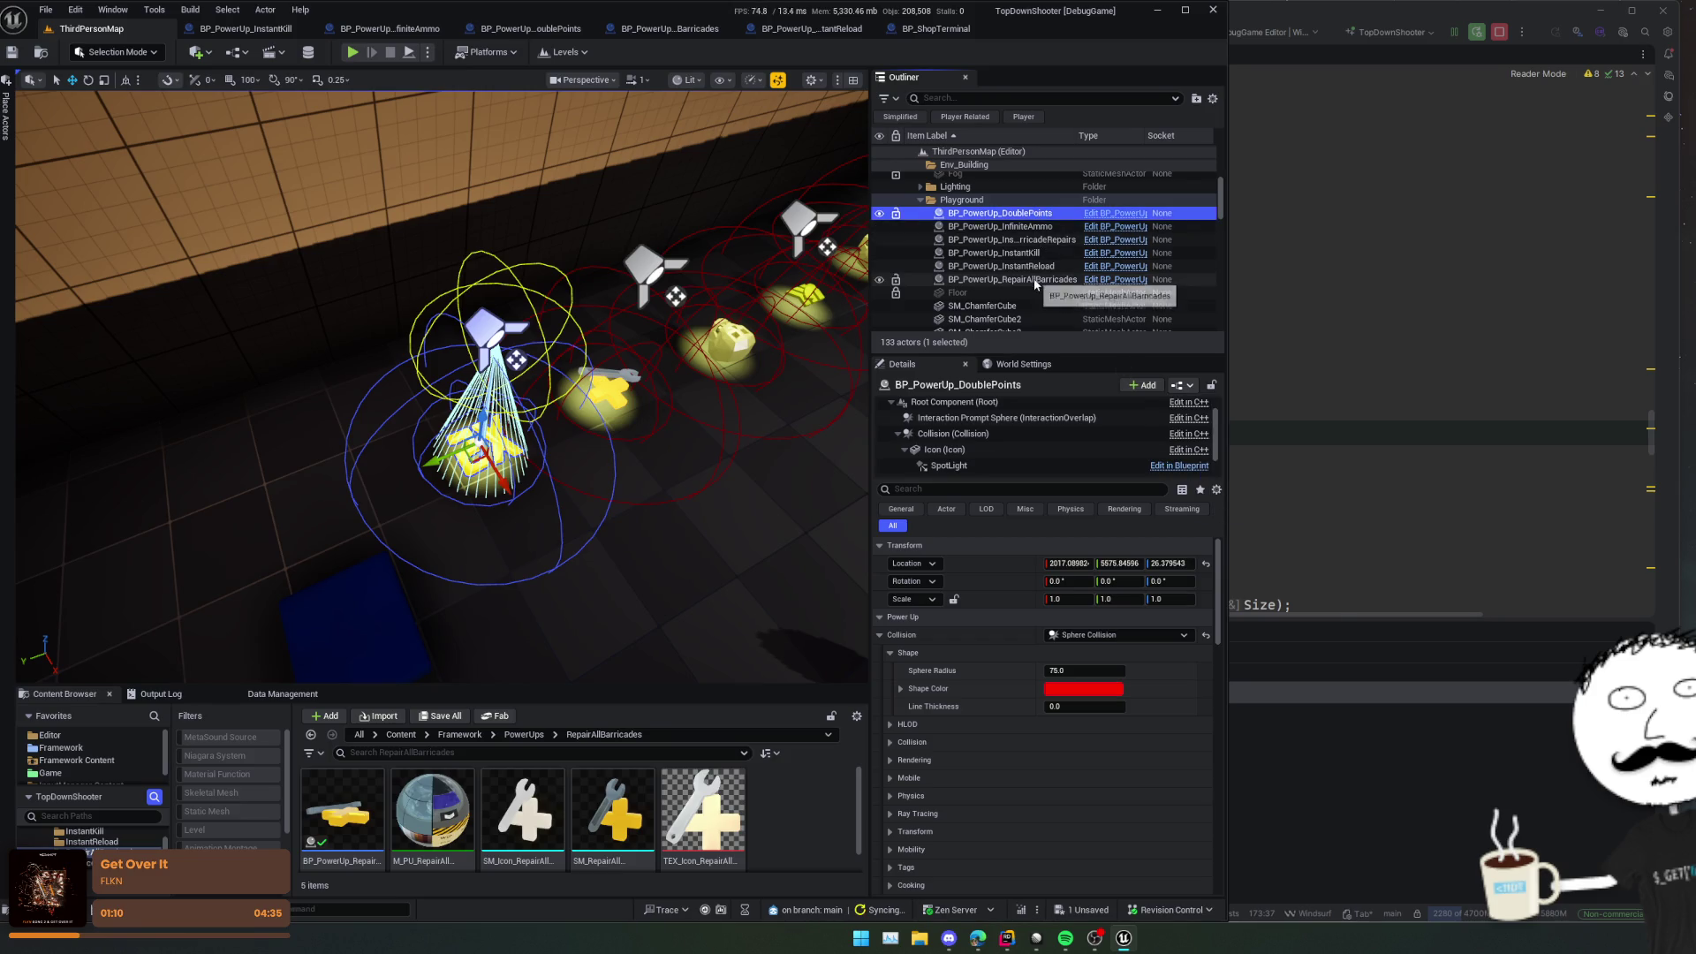
shift+click(1016, 280)
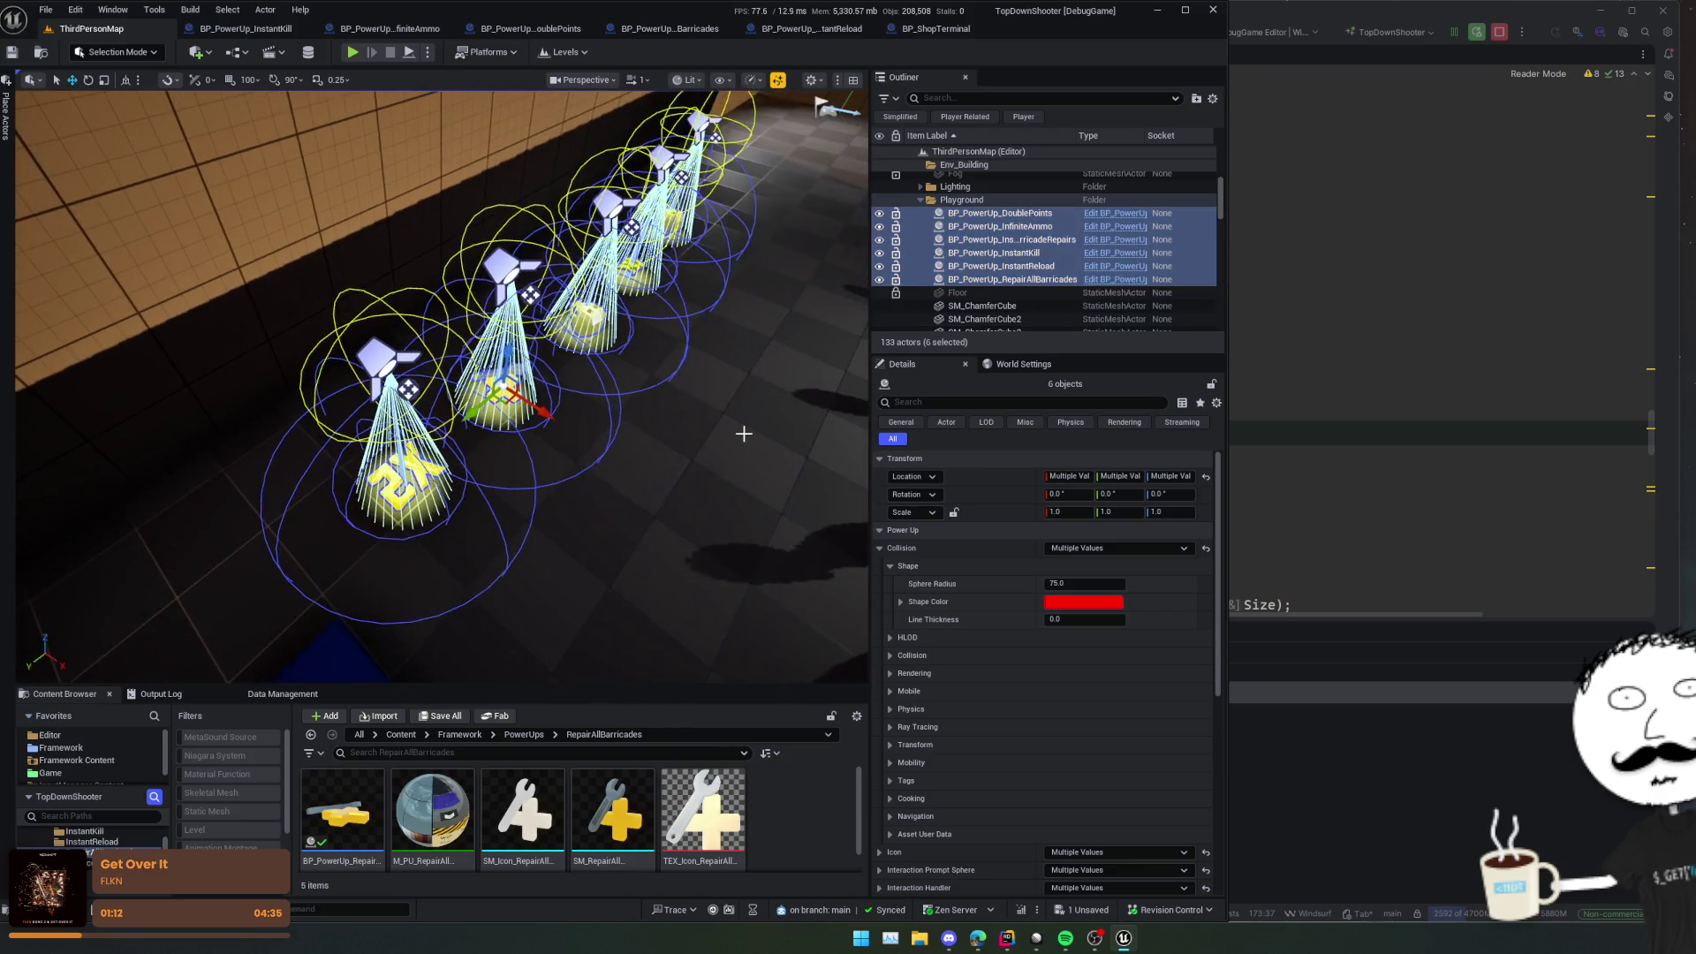
key(Delete)
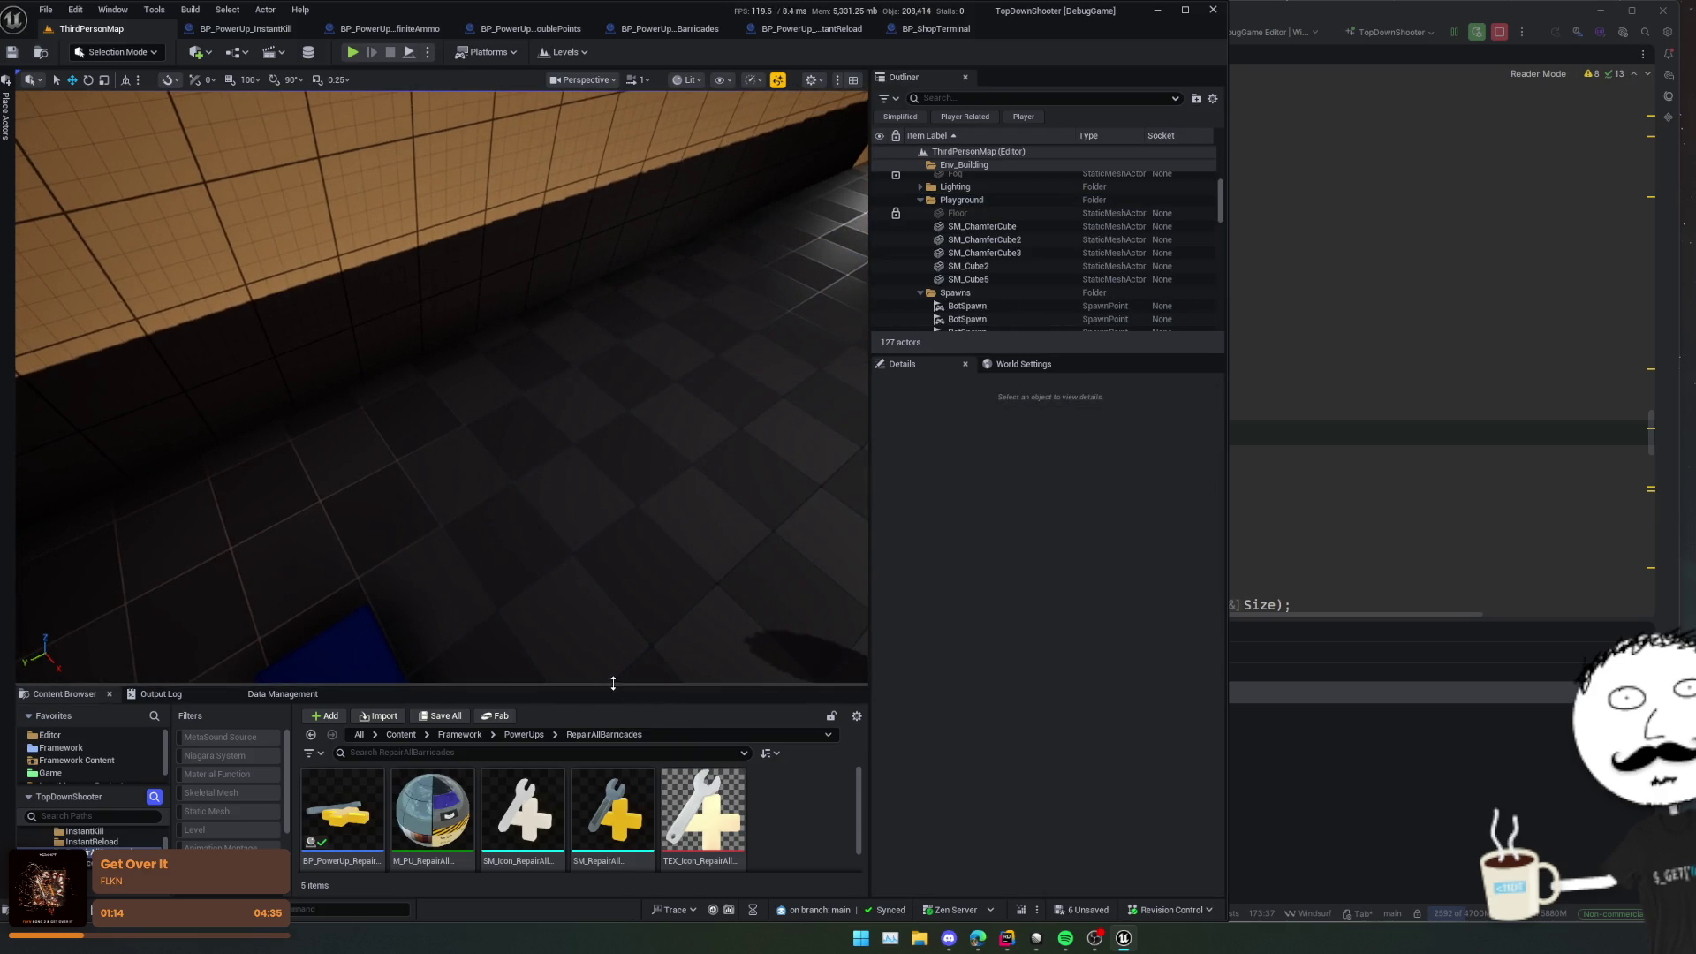
Step: Place DoublePoints, InfiniteAmmo, InstantKill, InstantReload and RepairAllBarricades power-ups in the level from the PowerUps folder
drag(612, 688, 618, 557)
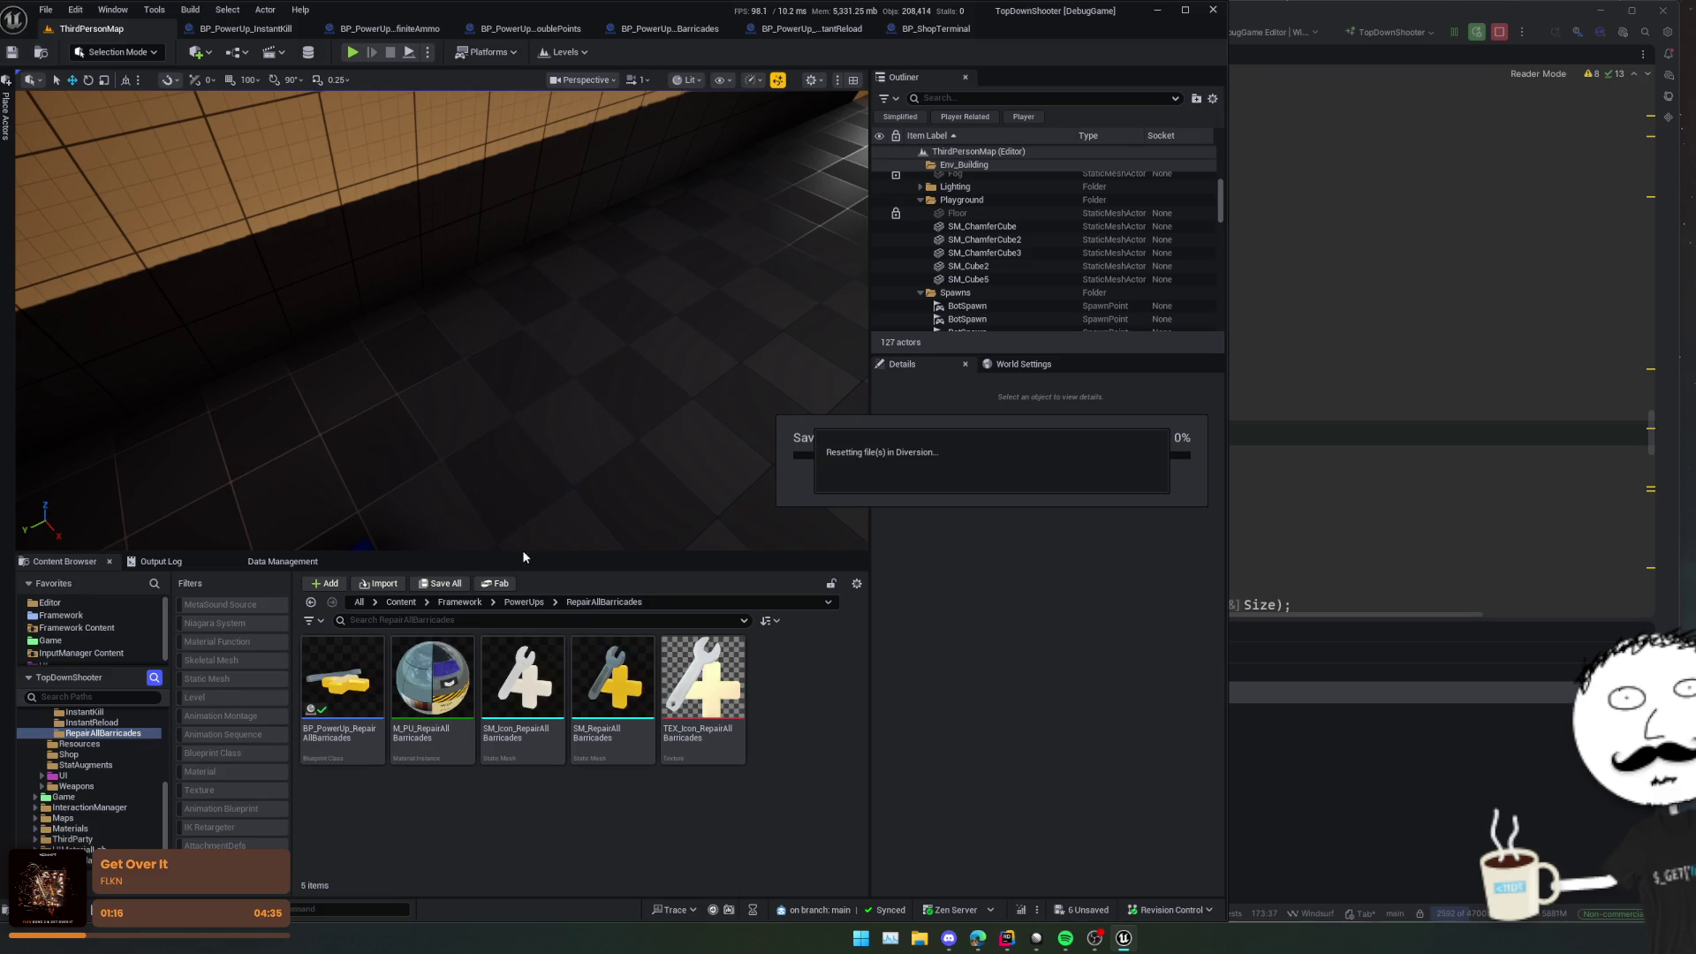
click(524, 602)
click(221, 752)
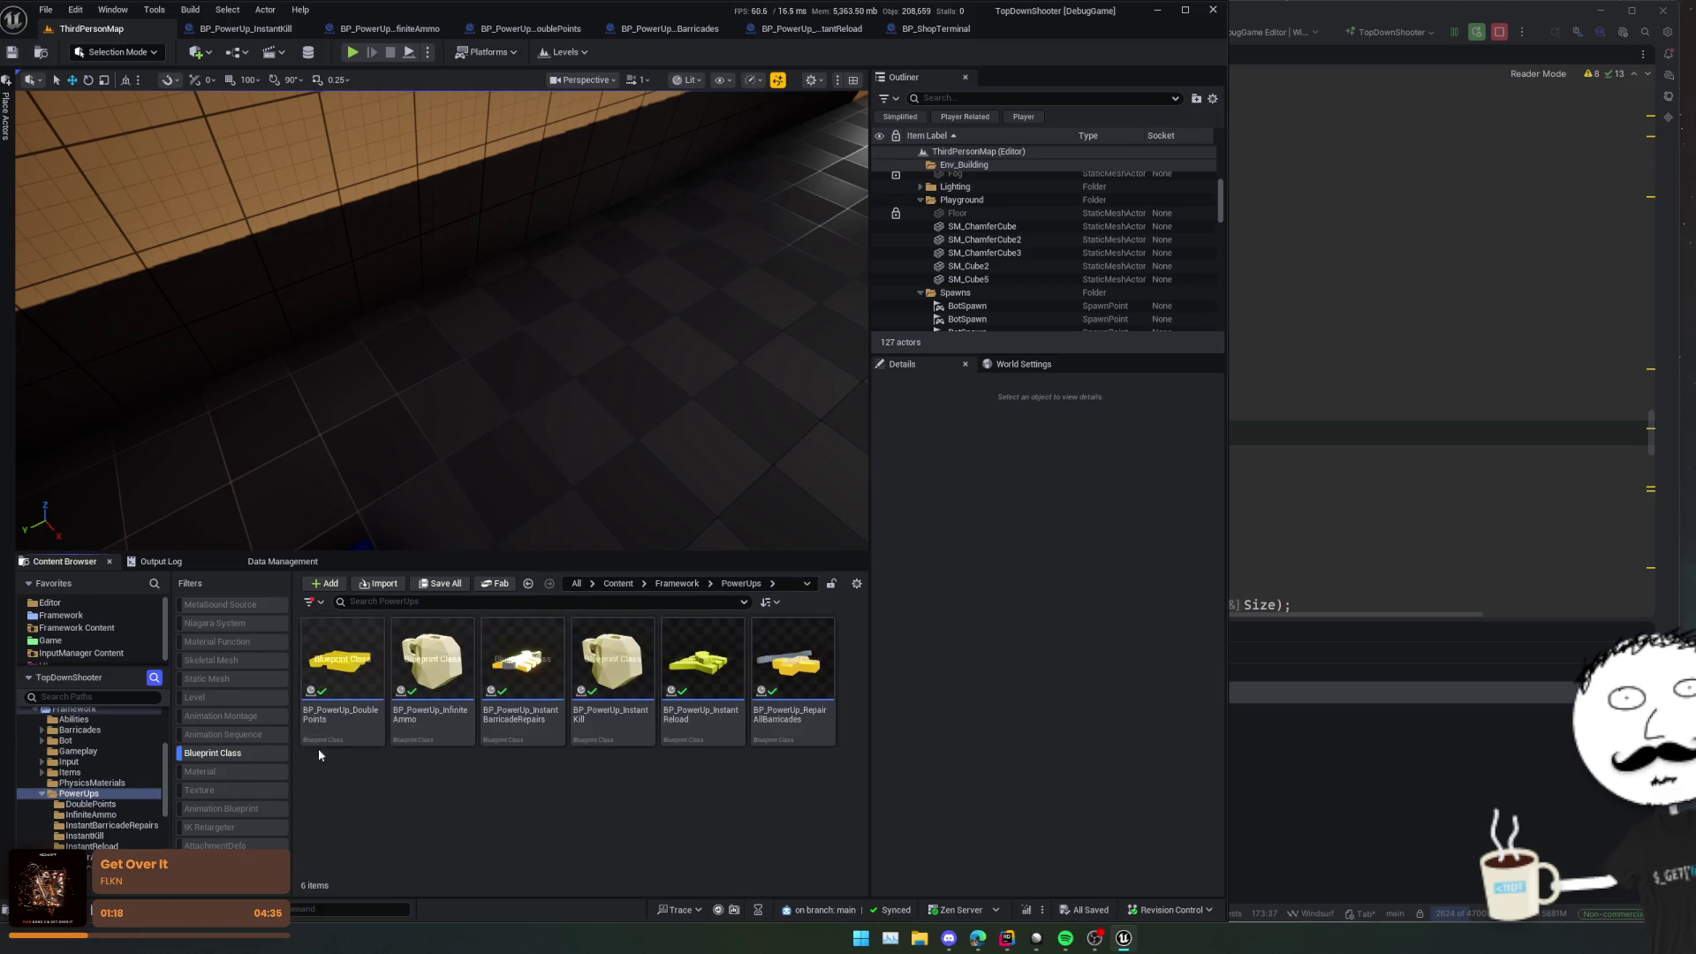
drag(343, 658, 422, 466)
key(f)
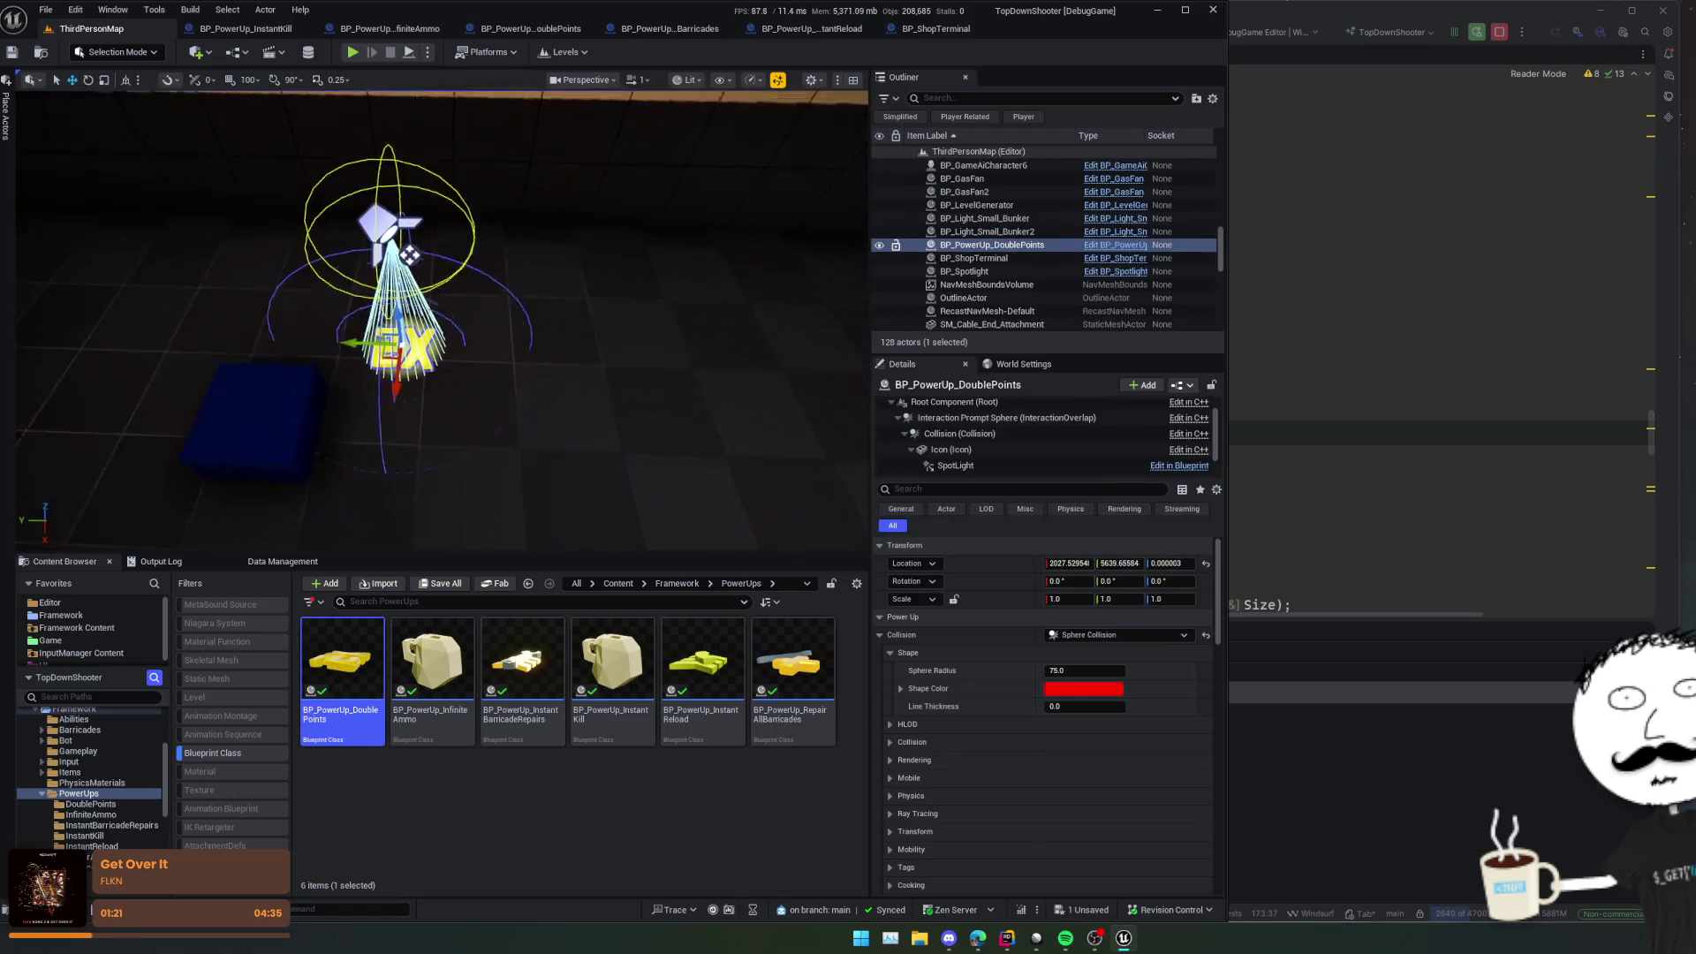
drag(360, 370, 431, 371)
mouse_move(433, 667)
mouse_down()
mouse_move(637, 485)
mouse_move(656, 389)
mouse_move(675, 378)
mouse_up()
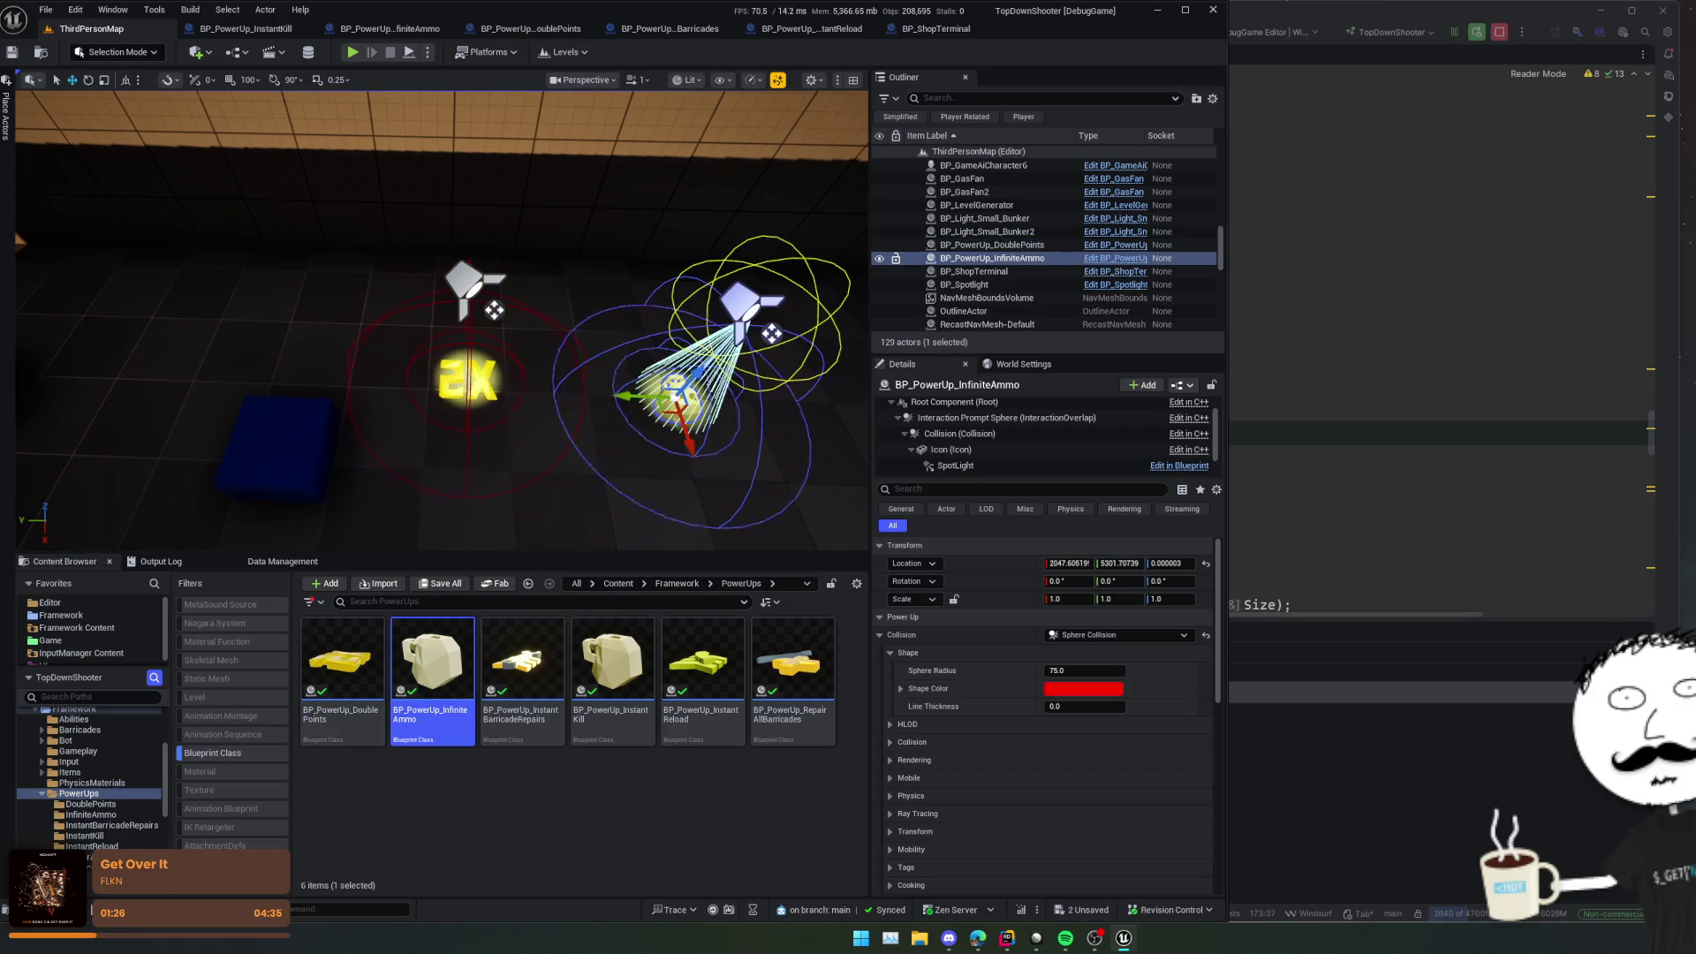
key(f)
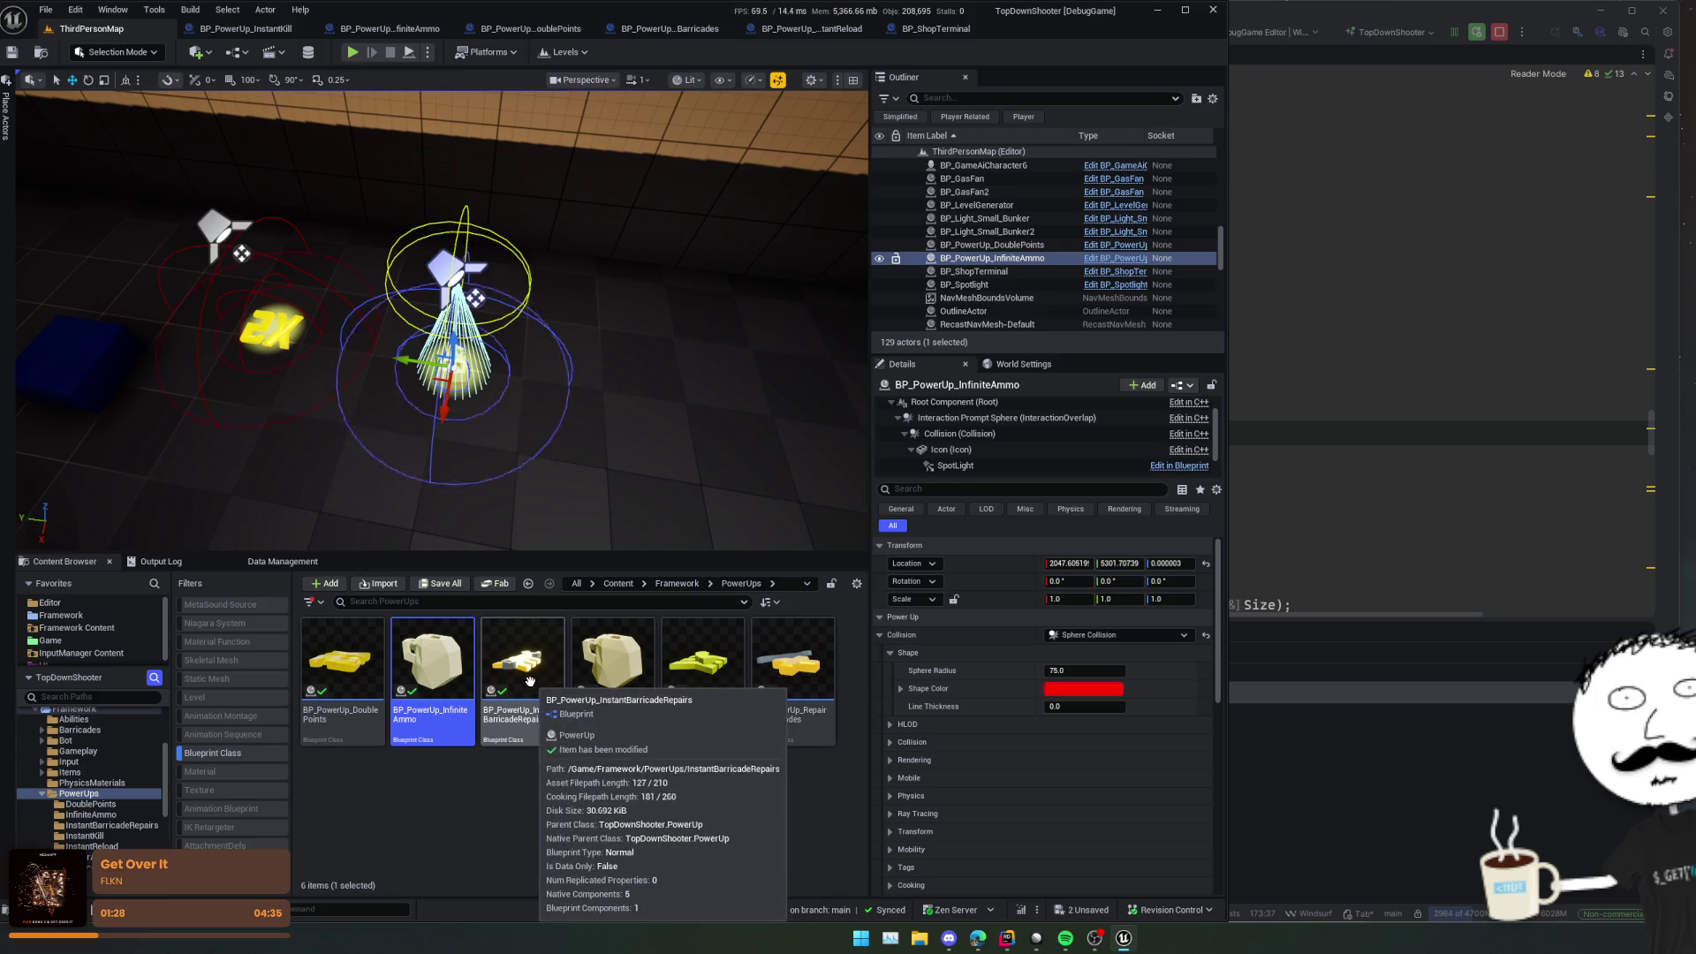
click(568, 698)
mouse_move(619, 715)
mouse_down()
mouse_move(707, 441)
mouse_move(693, 393)
mouse_up()
key(f)
mouse_move(703, 671)
mouse_down()
mouse_move(738, 477)
mouse_move(720, 387)
mouse_up()
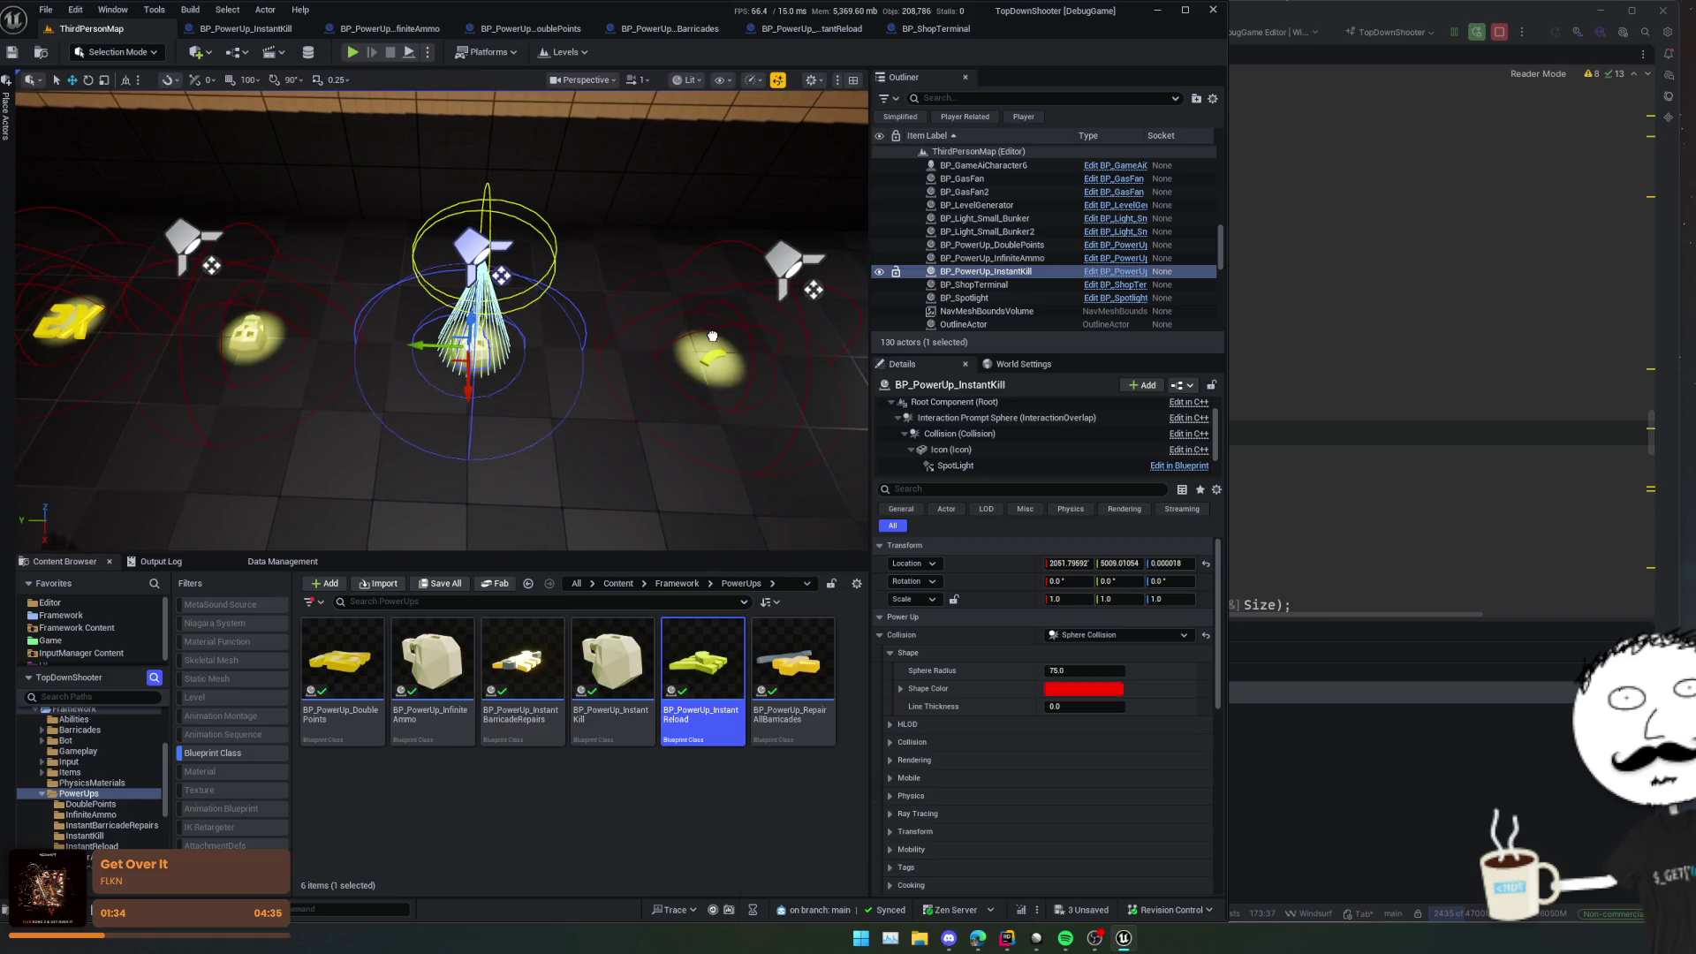
key(f)
mouse_move(783, 669)
mouse_down()
mouse_move(795, 707)
mouse_move(780, 307)
mouse_move(582, 459)
mouse_up()
key(f)
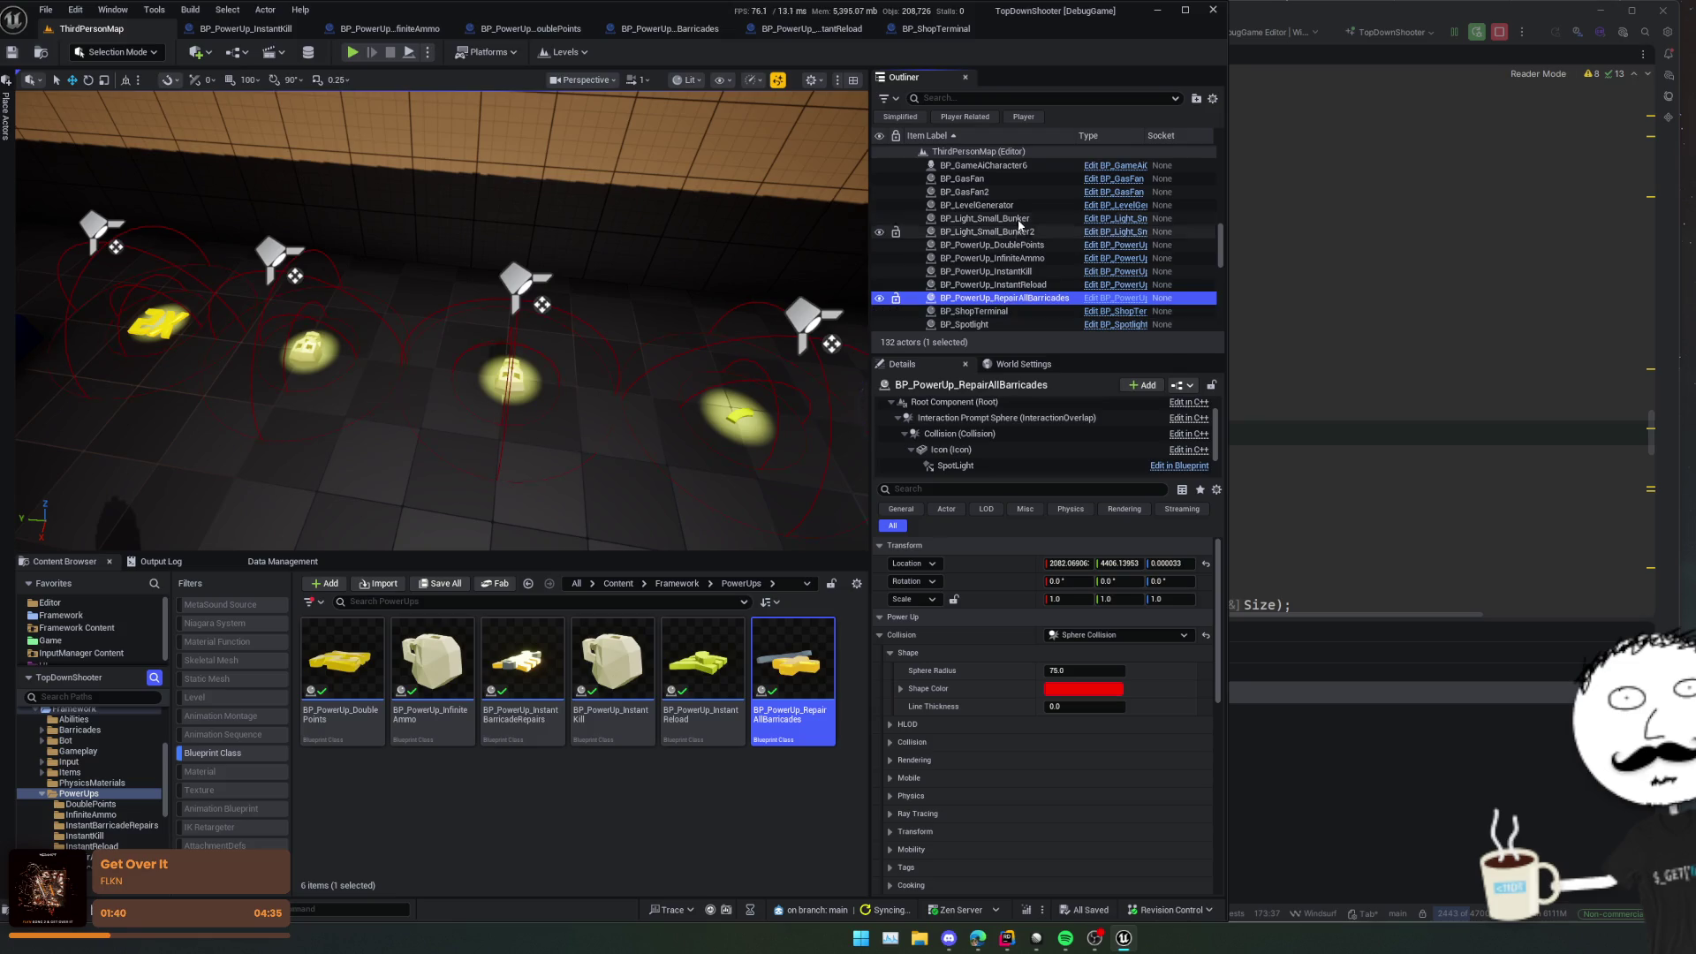
Step: Move the five placed power-ups into the Playground outliner folder and save all changes
shift+click(992, 245)
key(f)
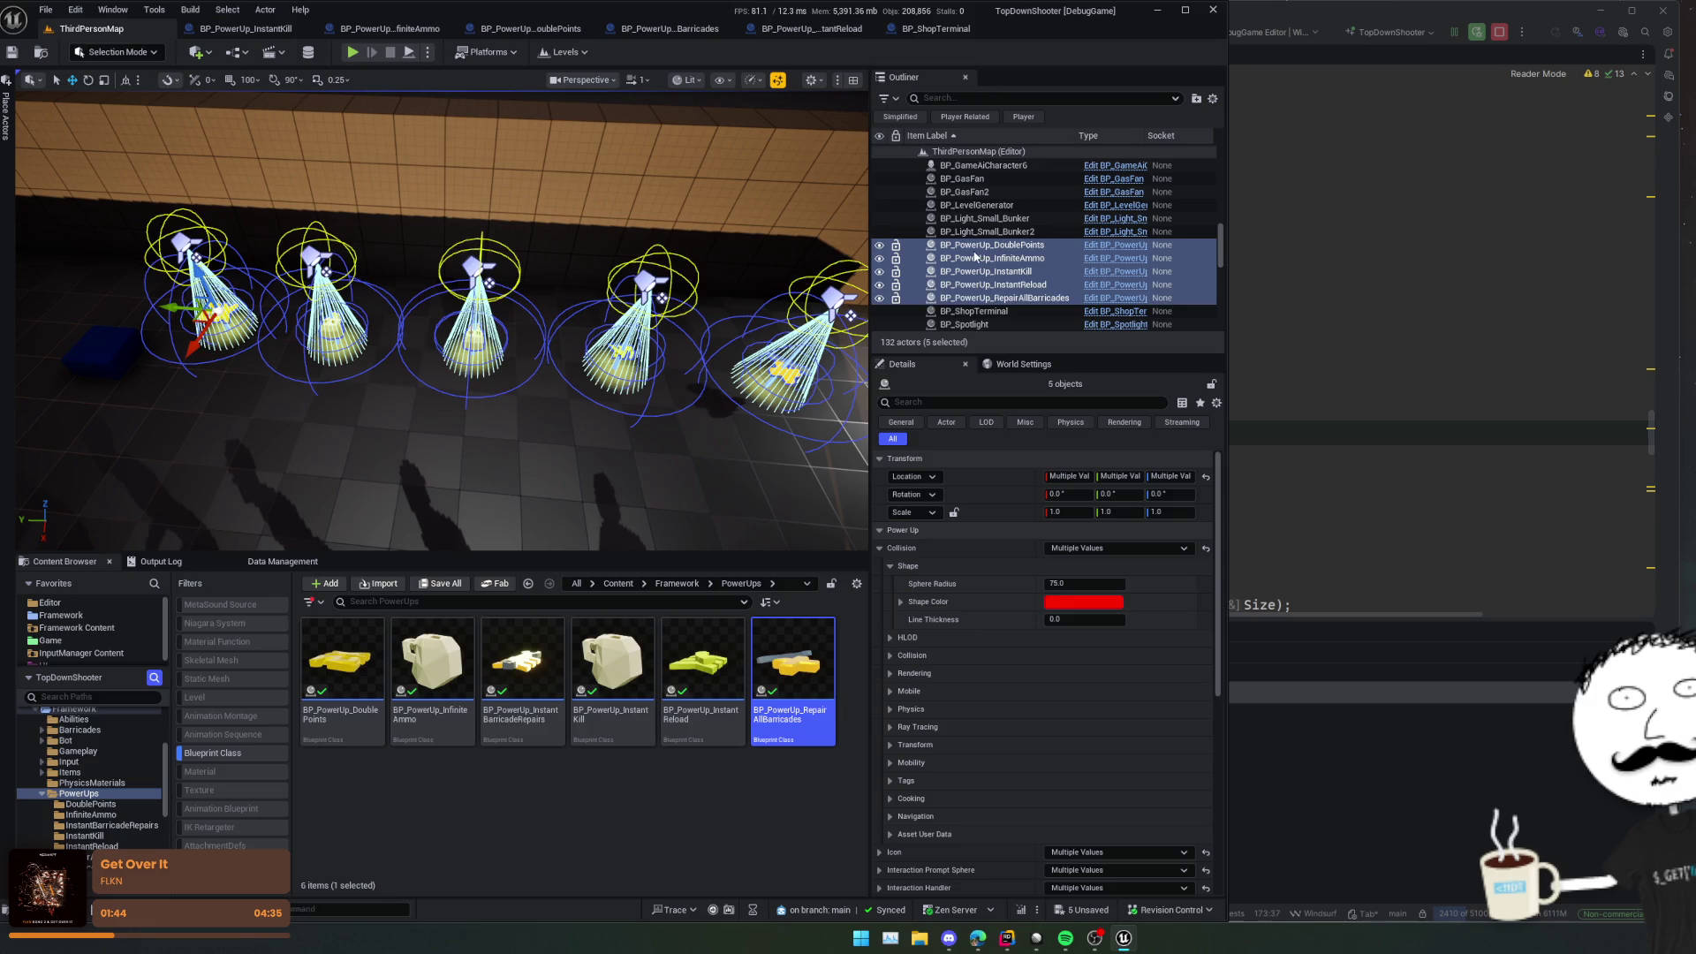
scroll(976, 257, up, 10)
drag(1039, 232, 990, 280)
key(ctrl+s)
Step: Play the level, walk onto the X2 pickup to start its timer, and detach to the editor camera
mouse_move(663, 324)
mouse_down()
mouse_move(629, 405)
mouse_move(820, 497)
mouse_up()
drag(697, 557, 697, 660)
key(Escape)
drag(477, 466, 443, 360)
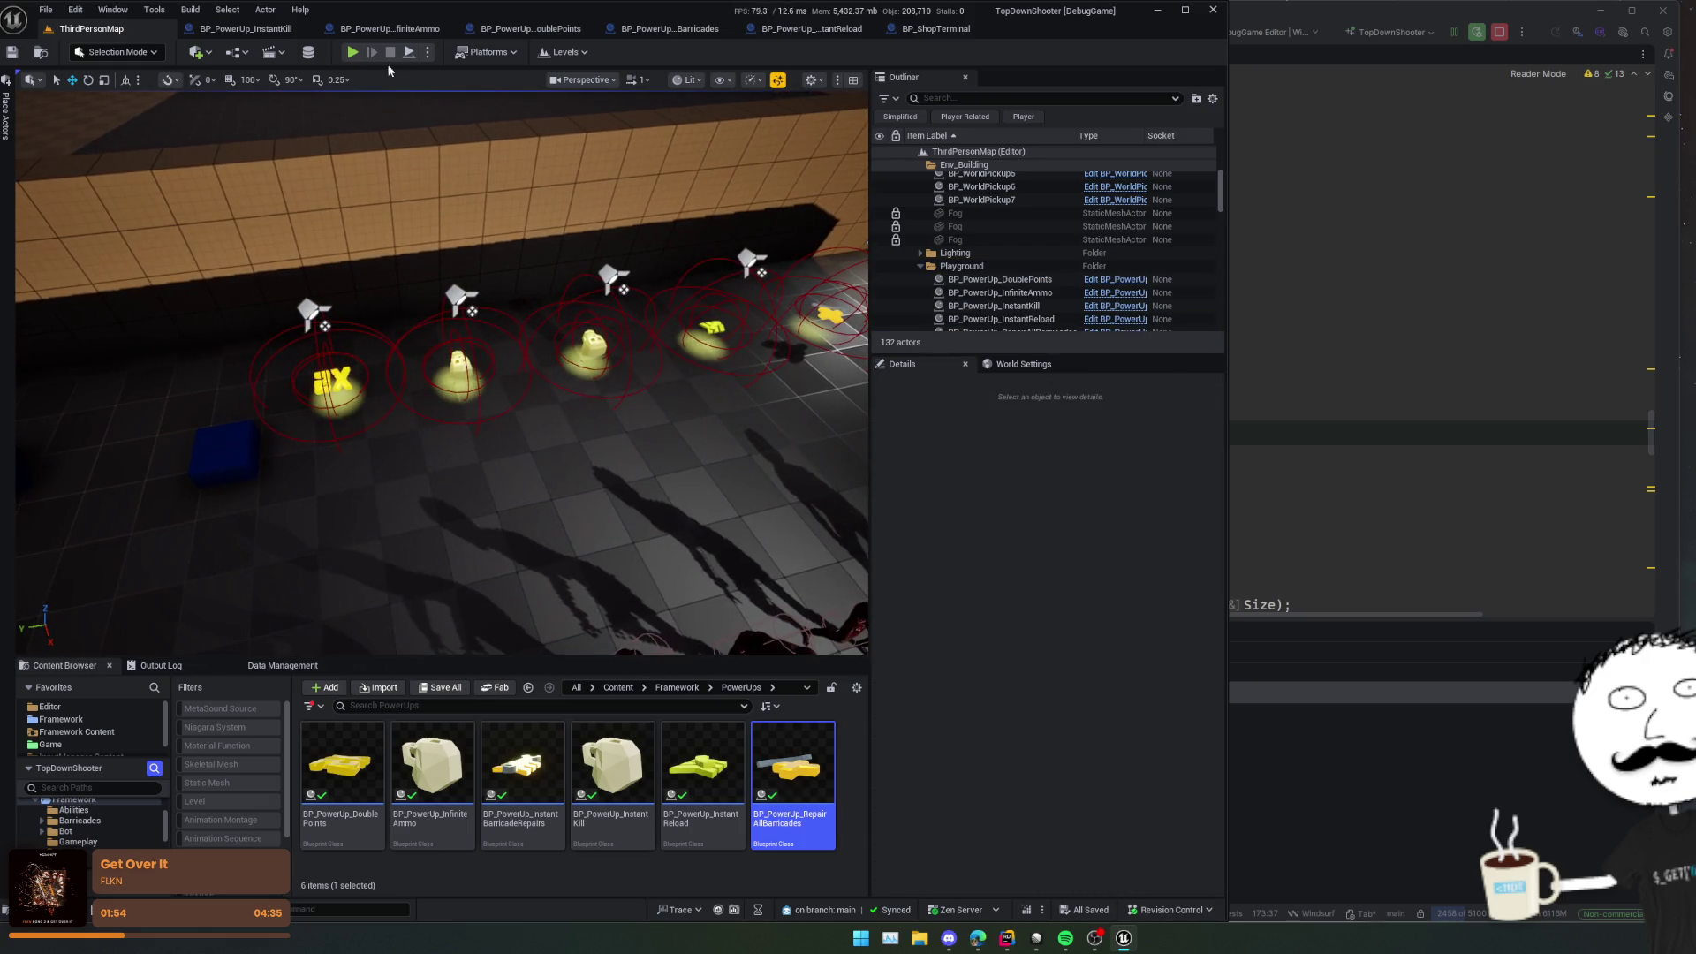
click(352, 52)
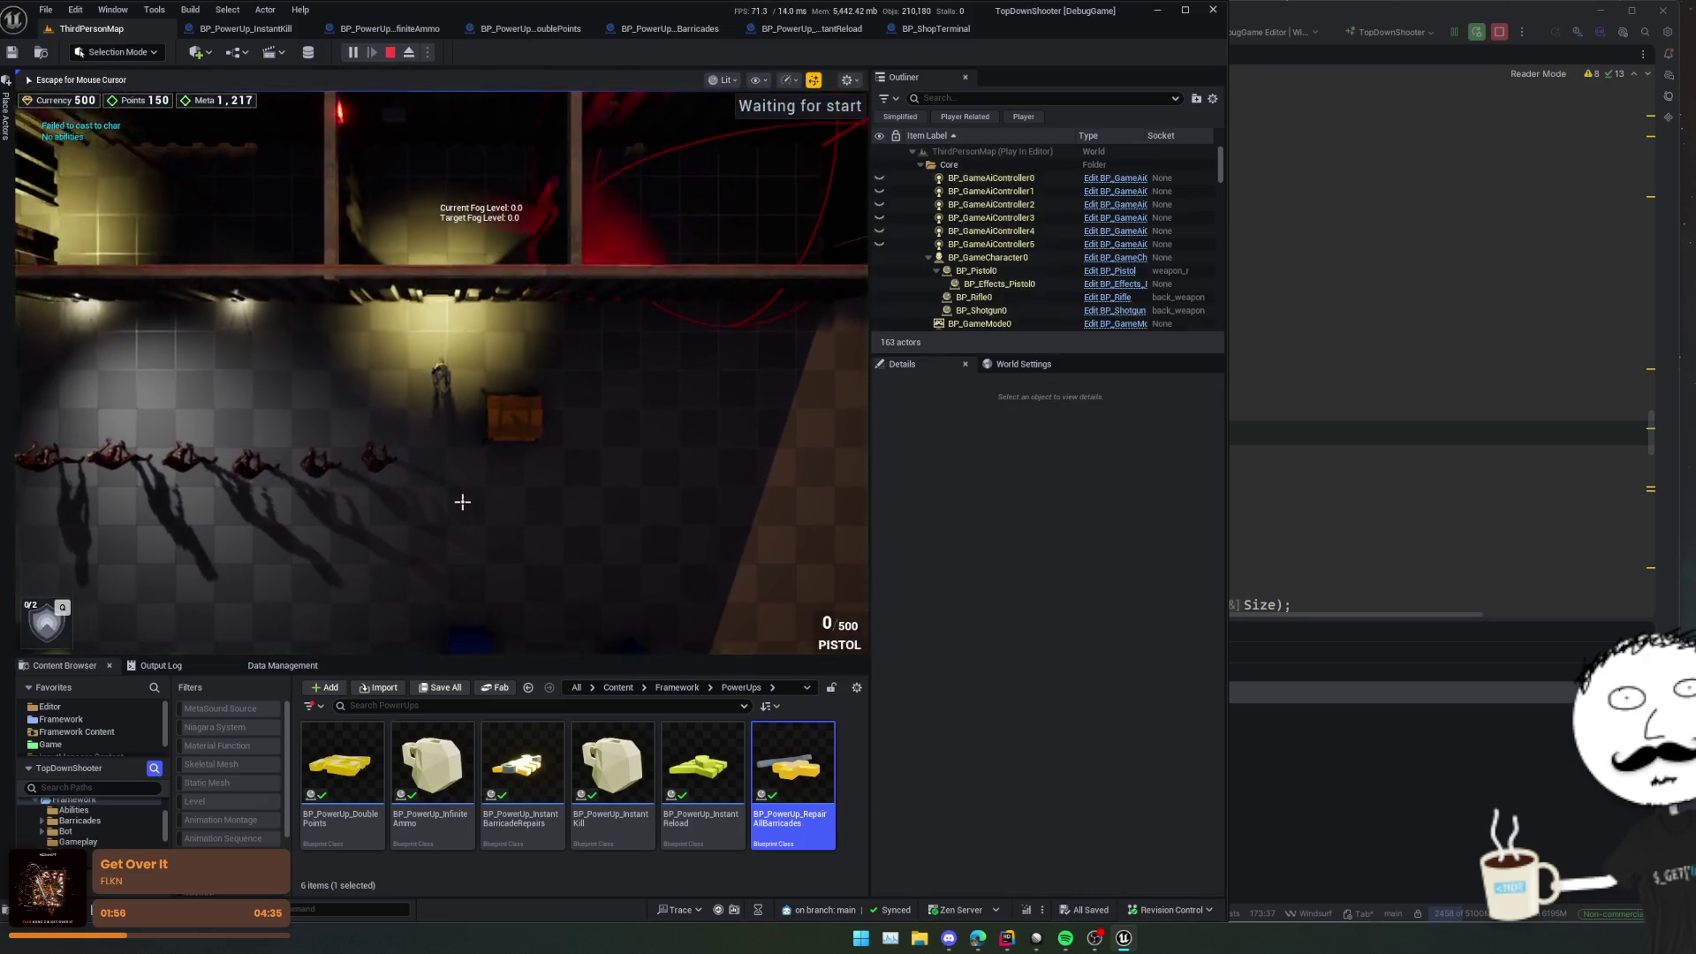
key(s)
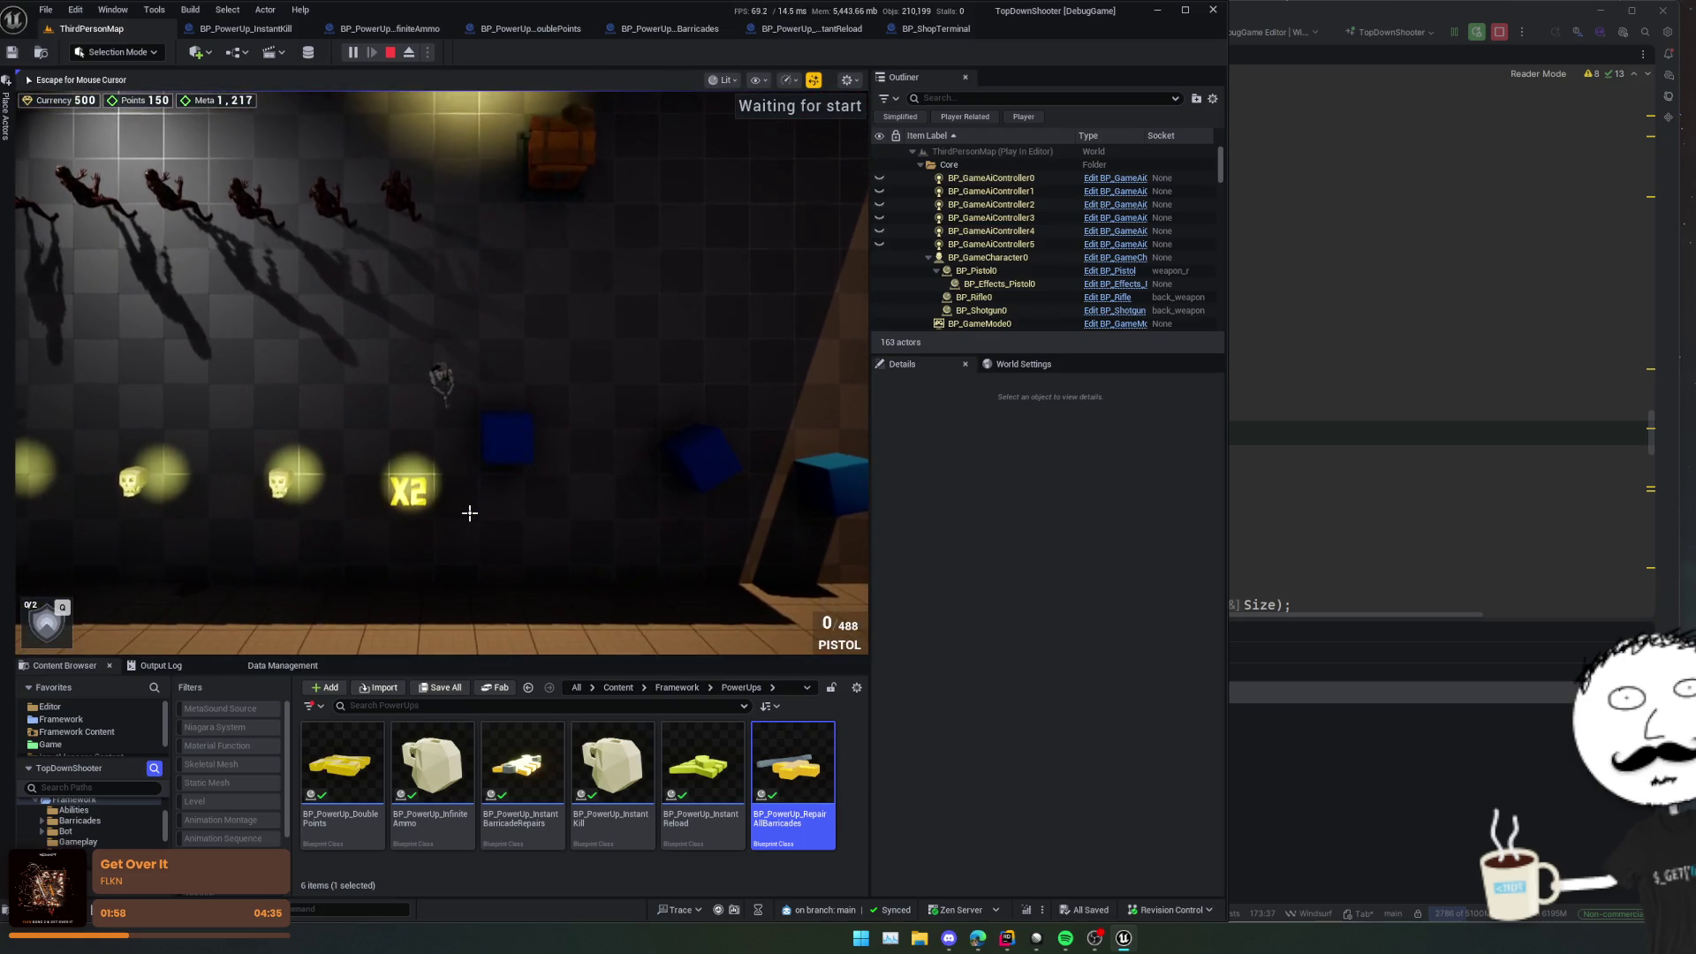
key(s)
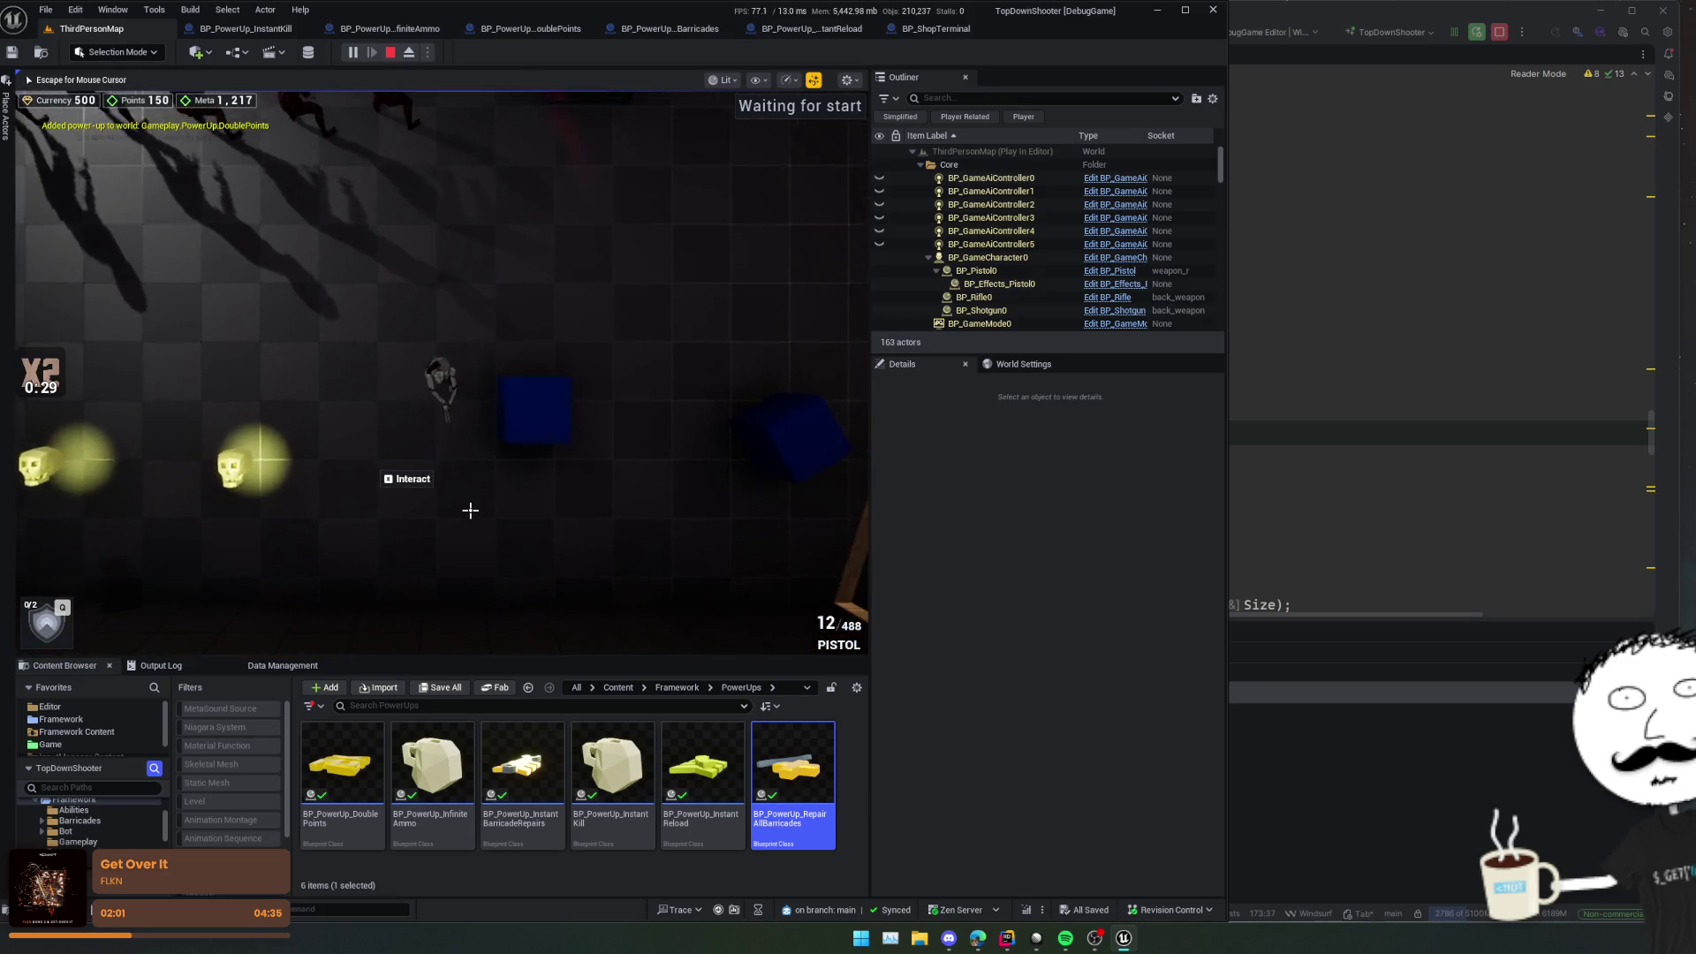
key(a)
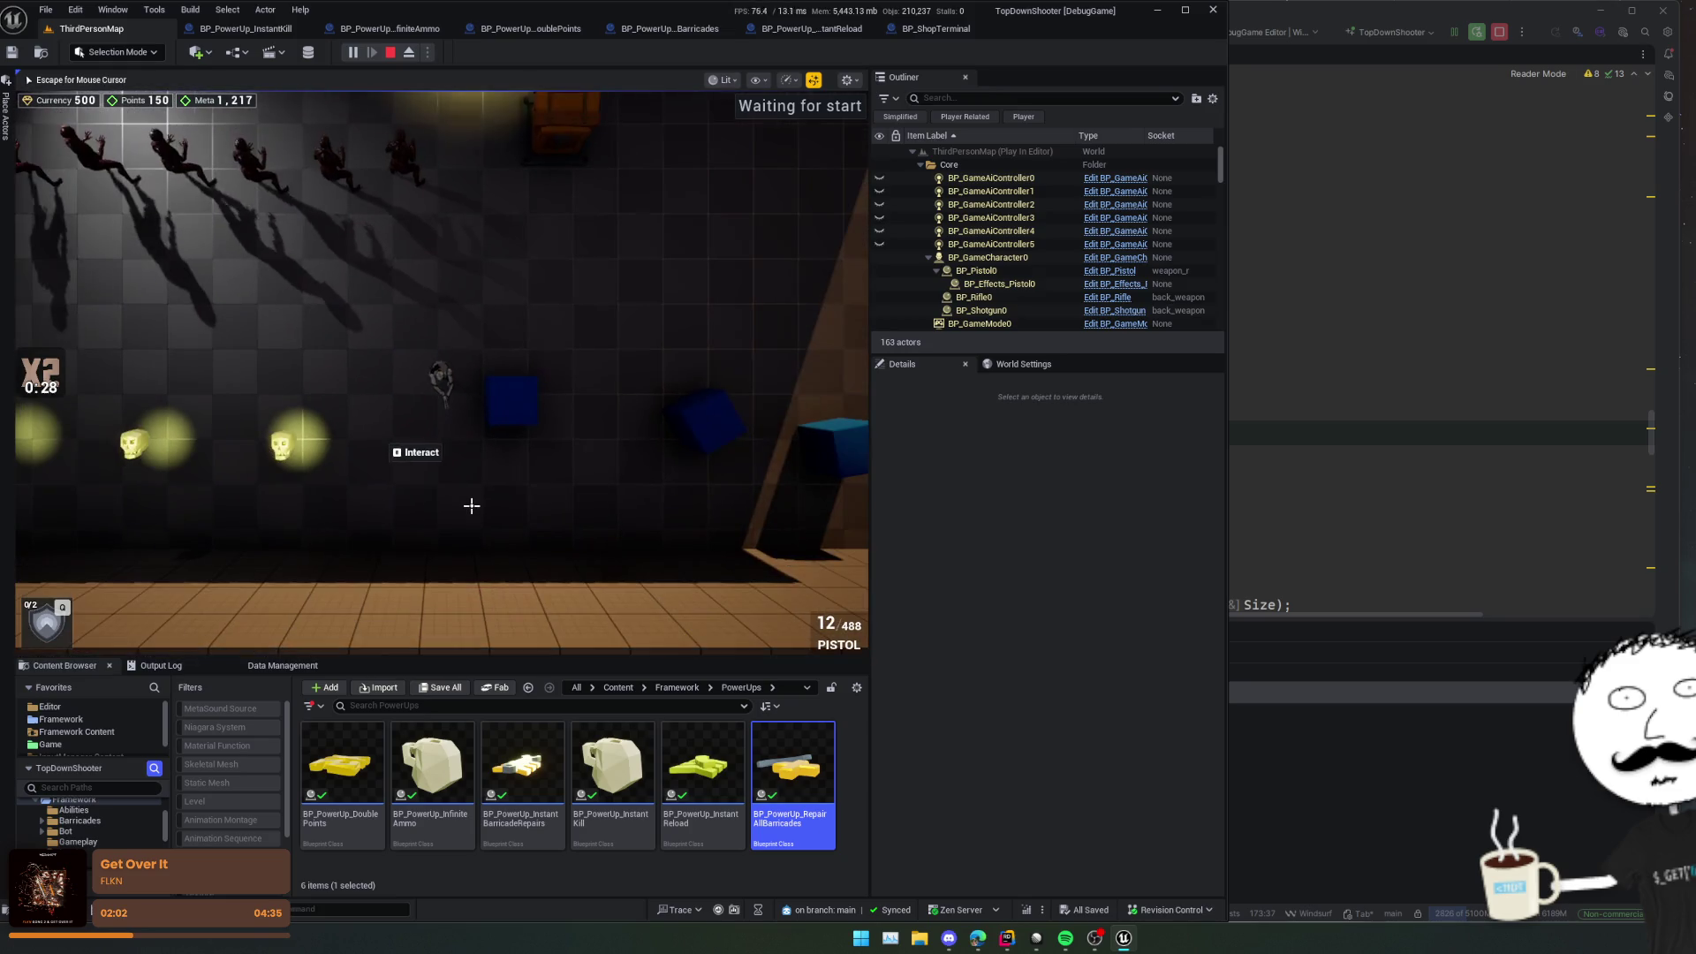
key(Escape)
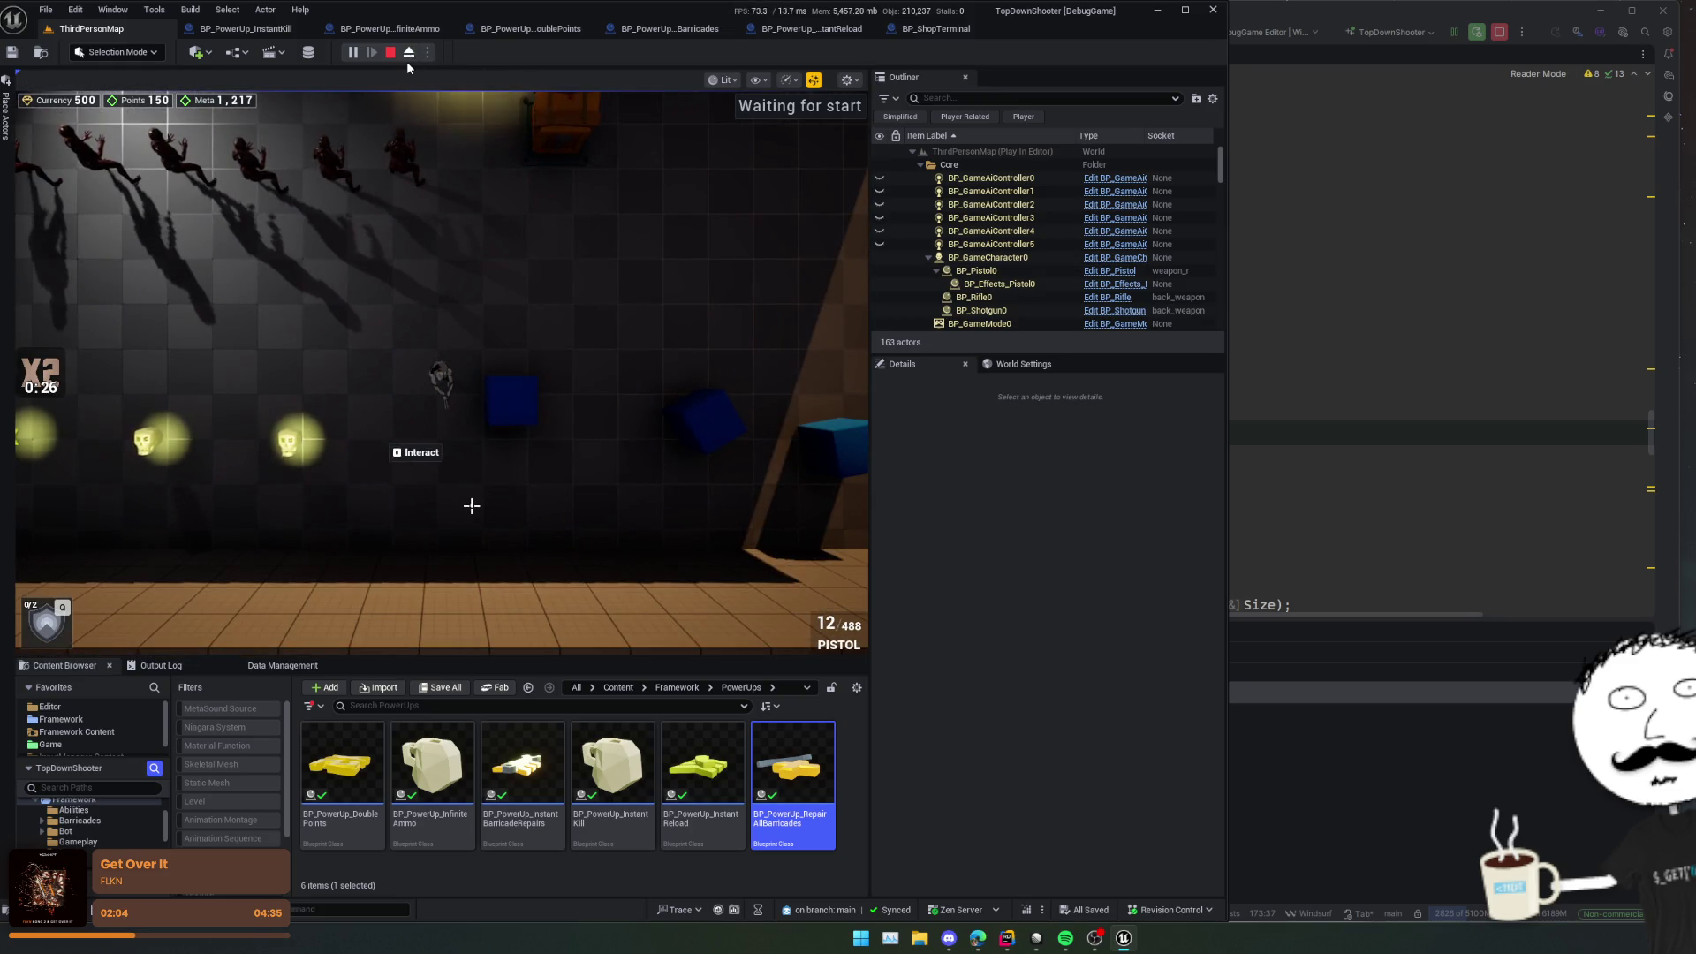
click(408, 55)
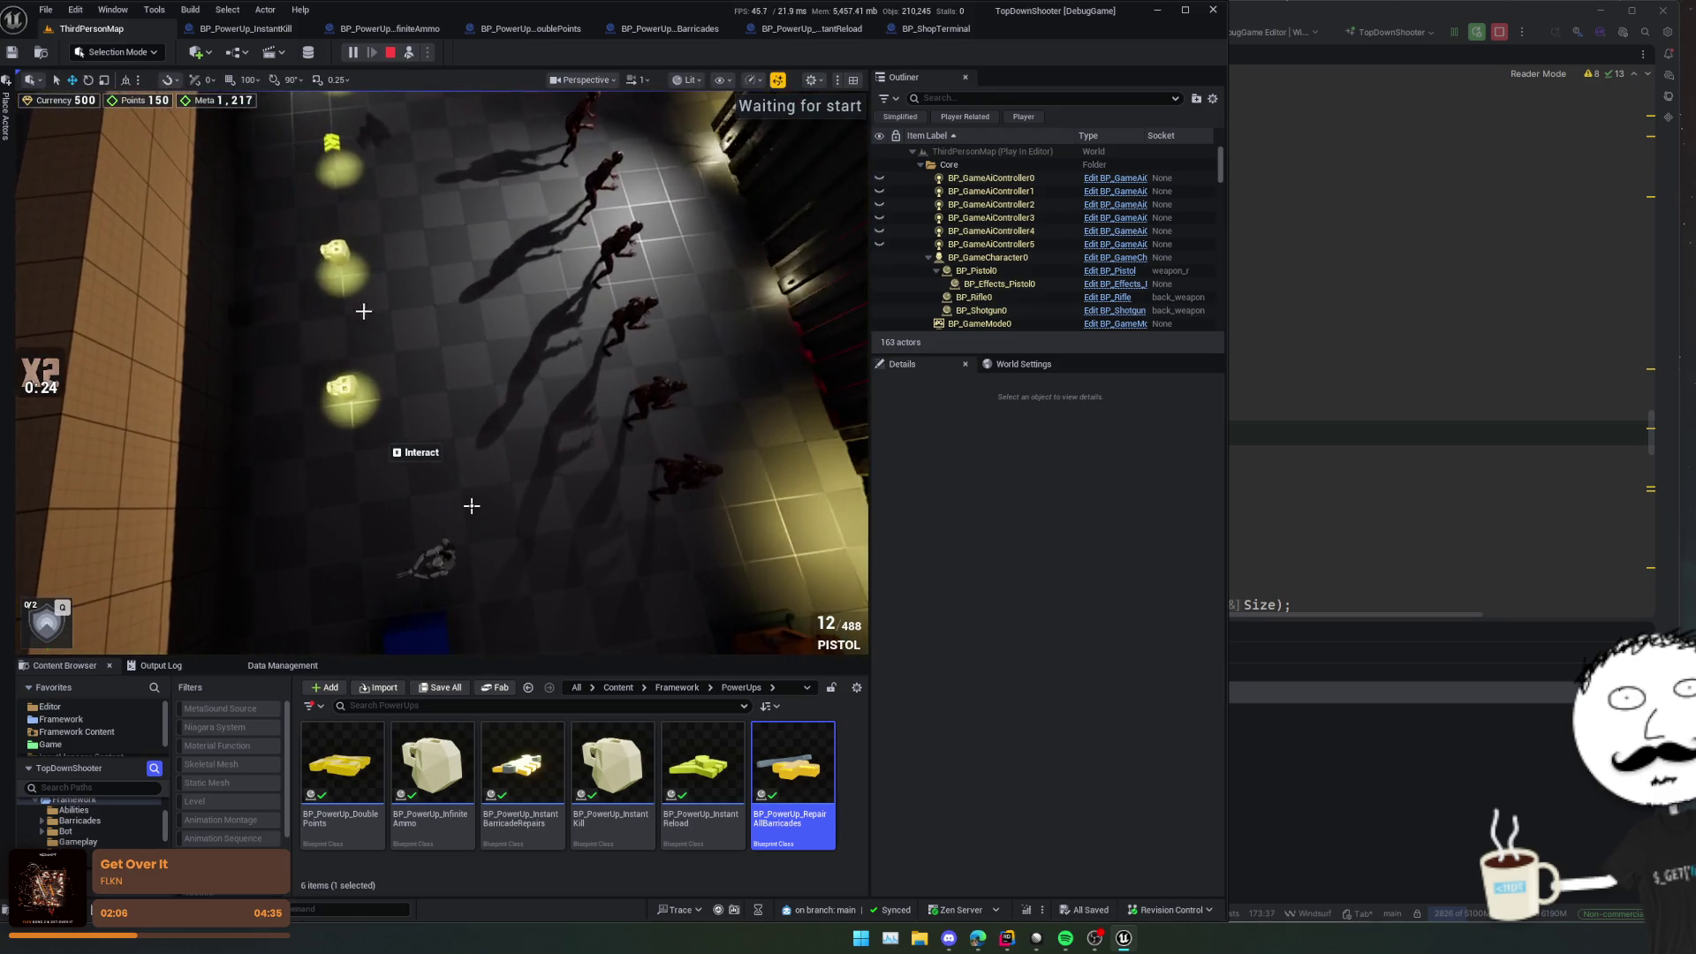
Step: Select and frame the InfiniteAmmo power-up and inspect its Interaction Prompt Sphere properties
click(472, 505)
click(338, 386)
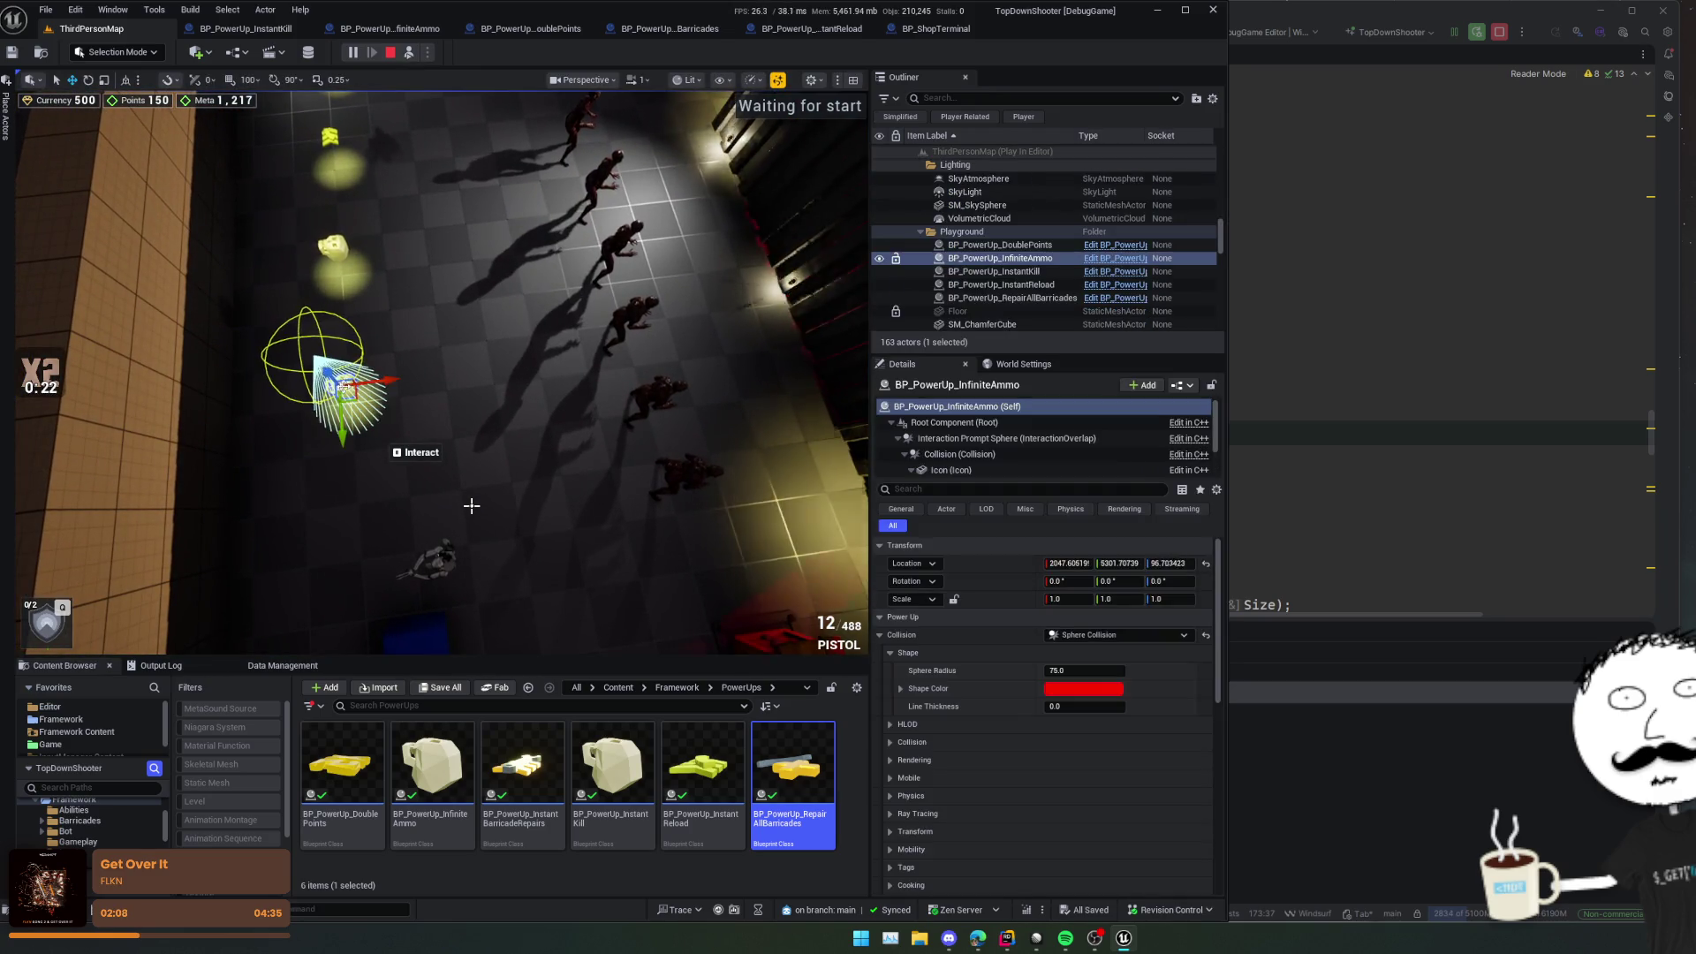
key(f)
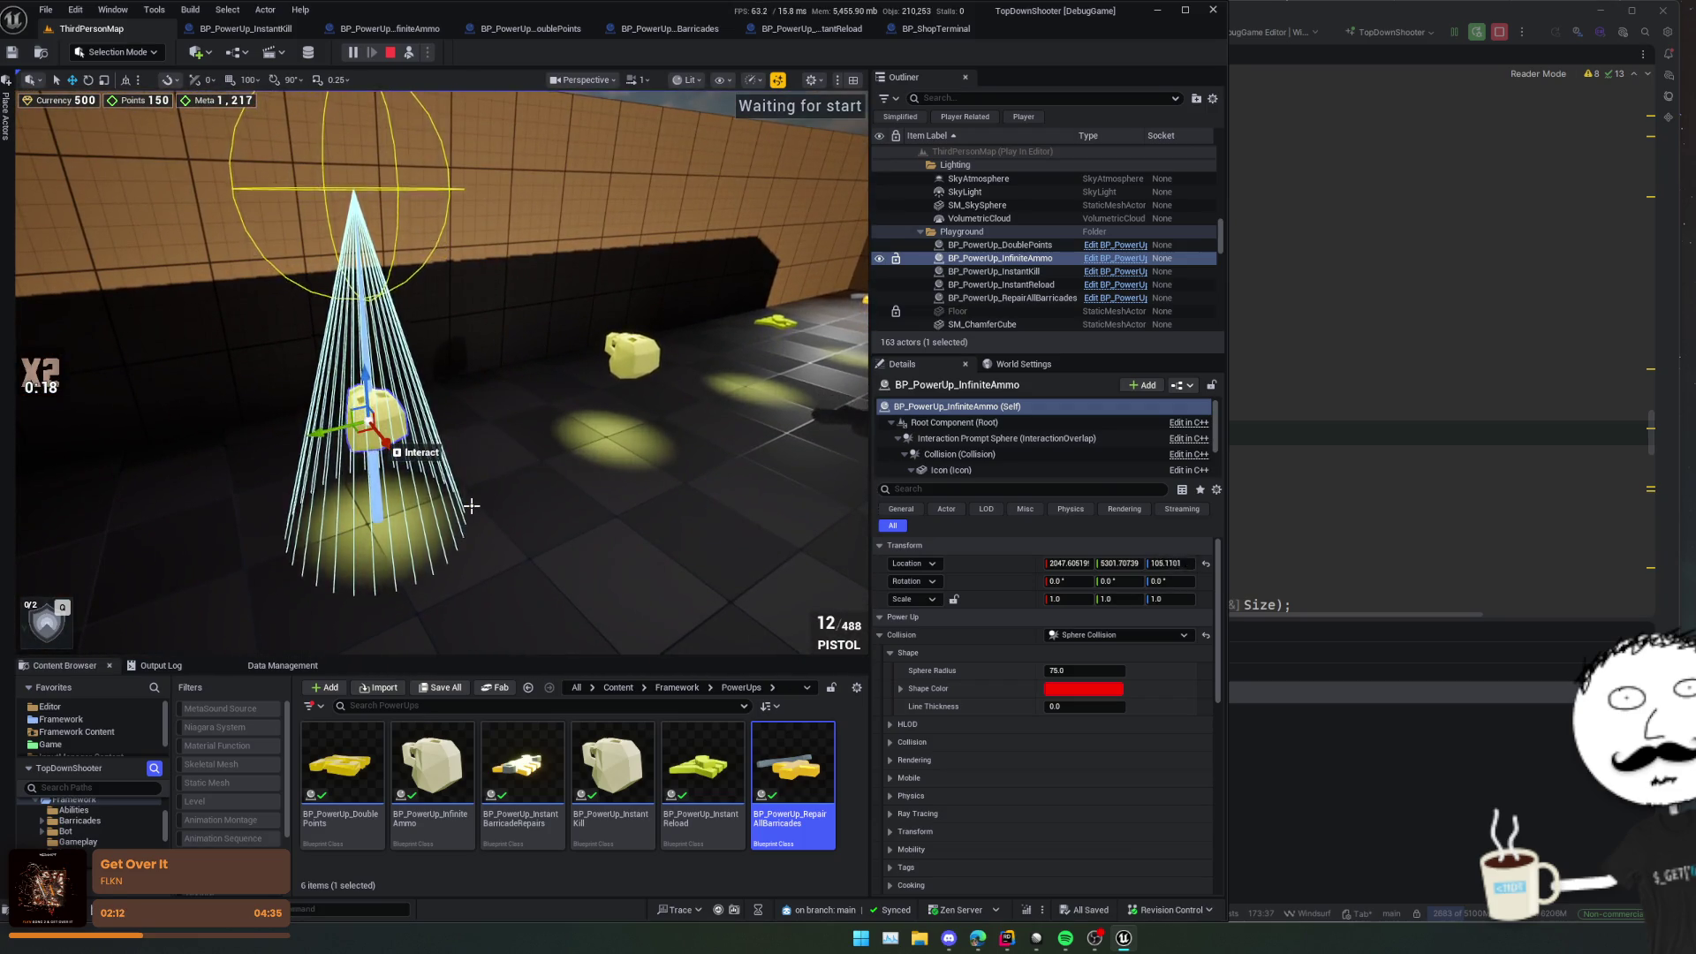
key(f)
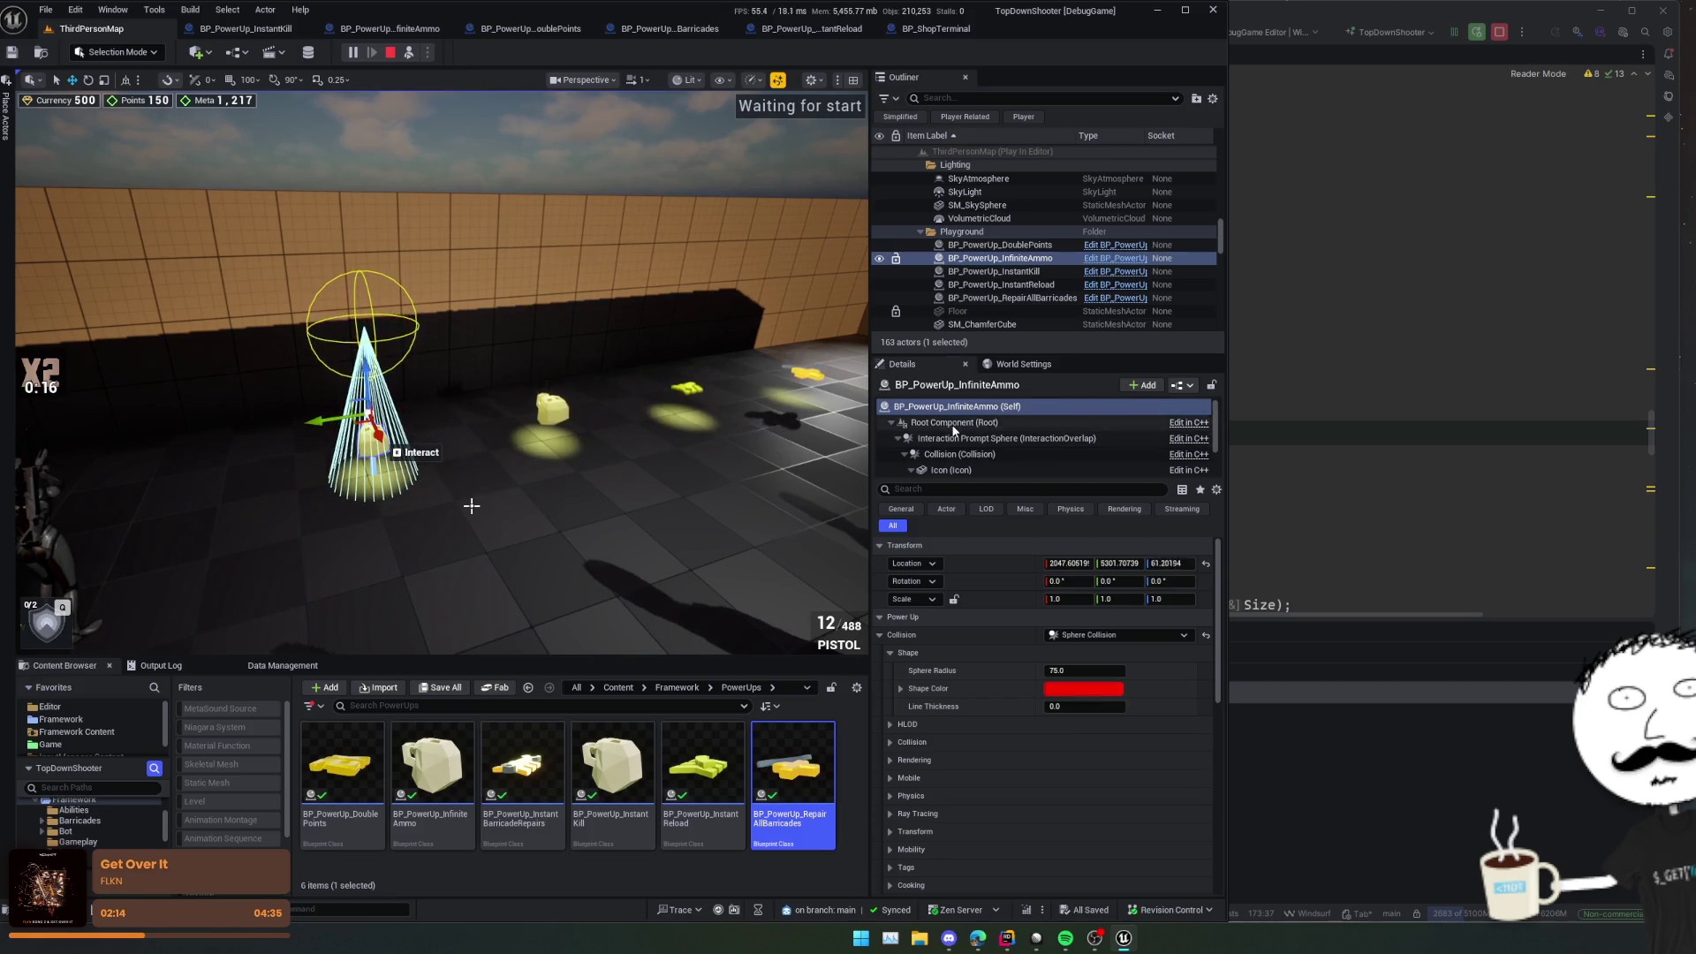
click(959, 440)
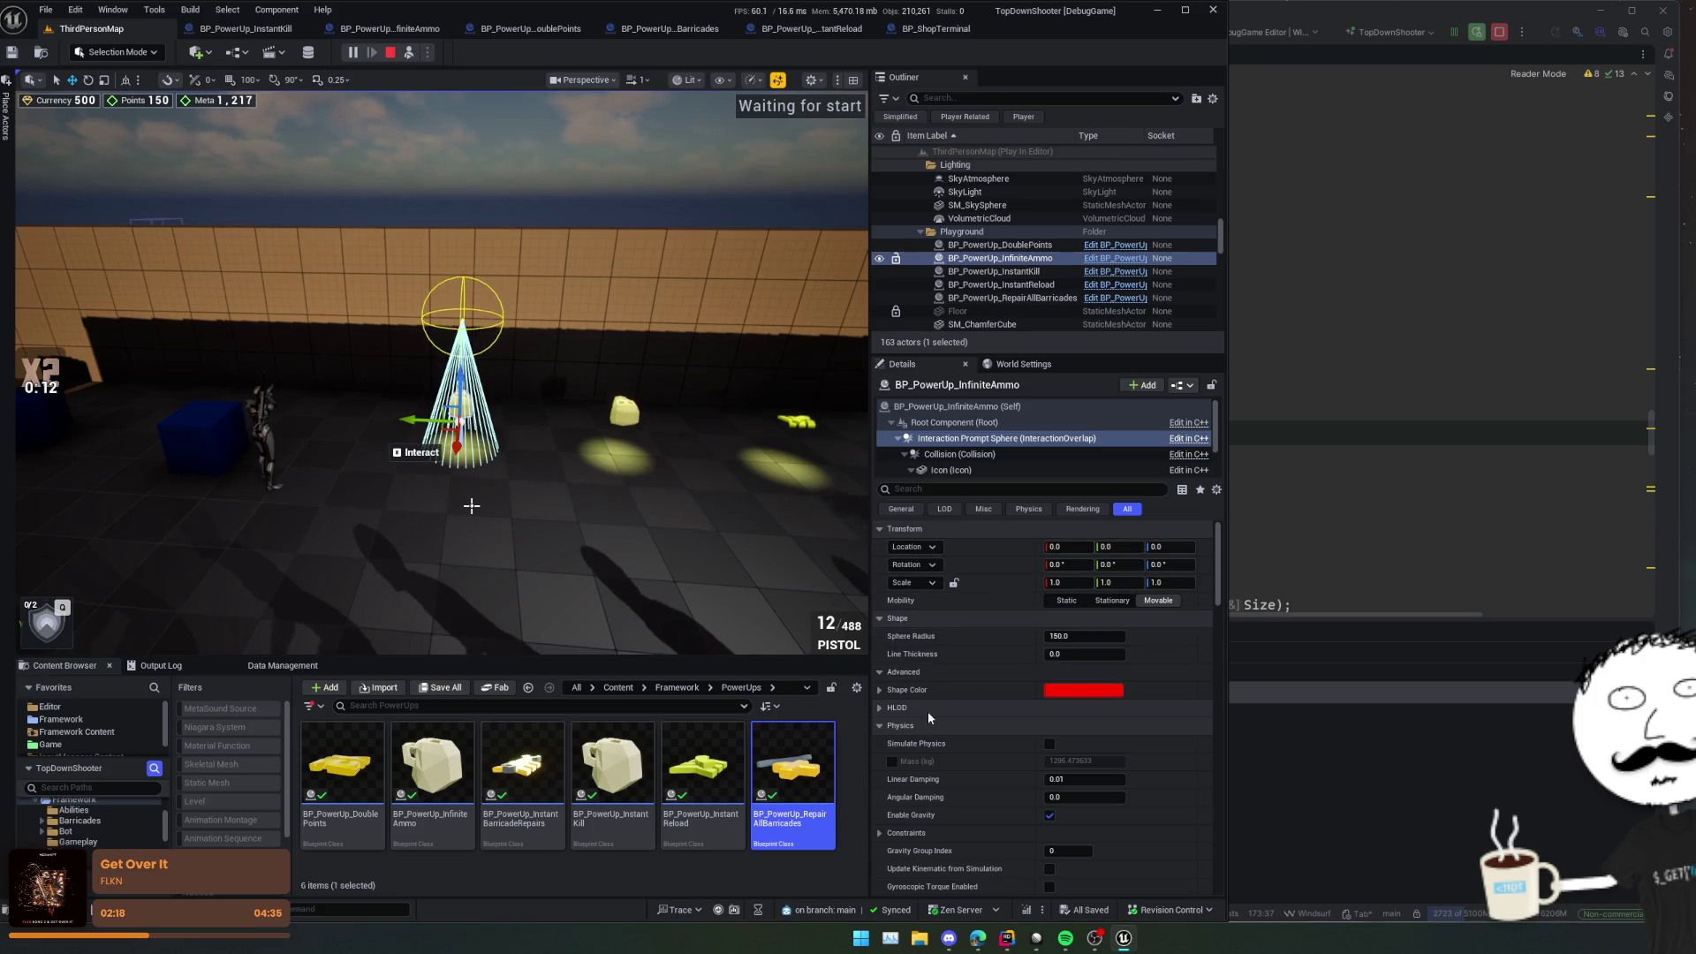
click(888, 726)
scroll(918, 700, down, 3)
click(881, 618)
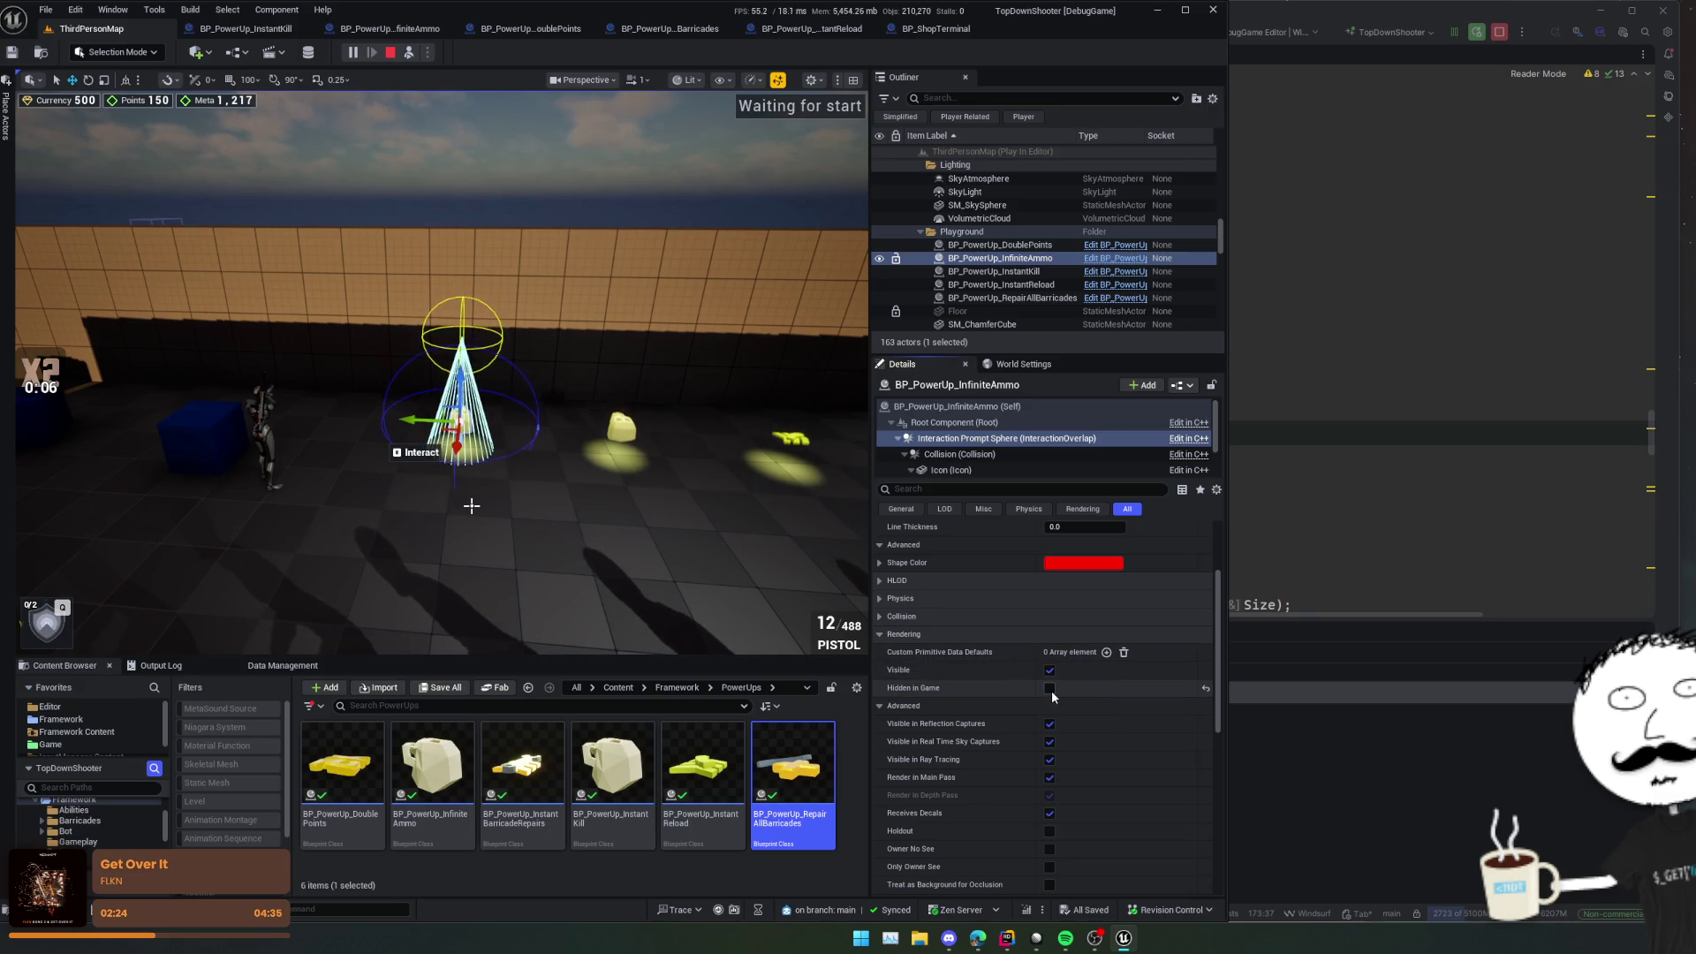
Step: Check the InfiniteAmmo Collision sphere's properties from a lower angle, then switch to Rider
drag(793, 438, 778, 458)
click(959, 454)
key(f)
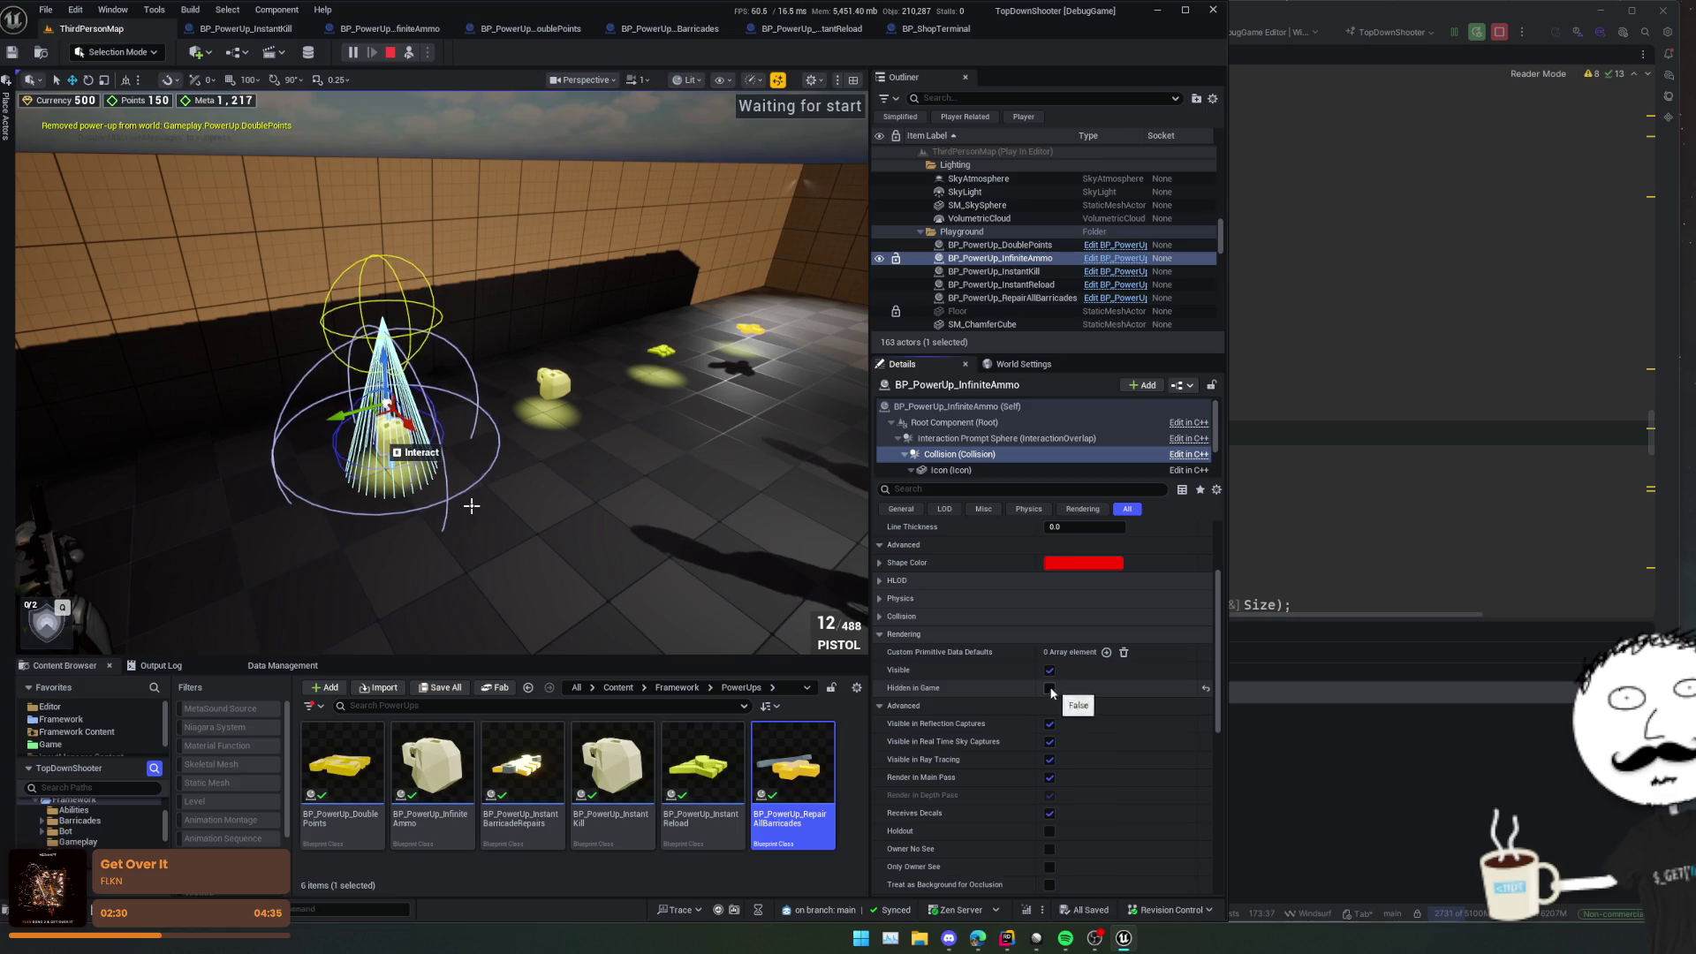
scroll(442, 371, up, 5)
drag(471, 505, 642, 555)
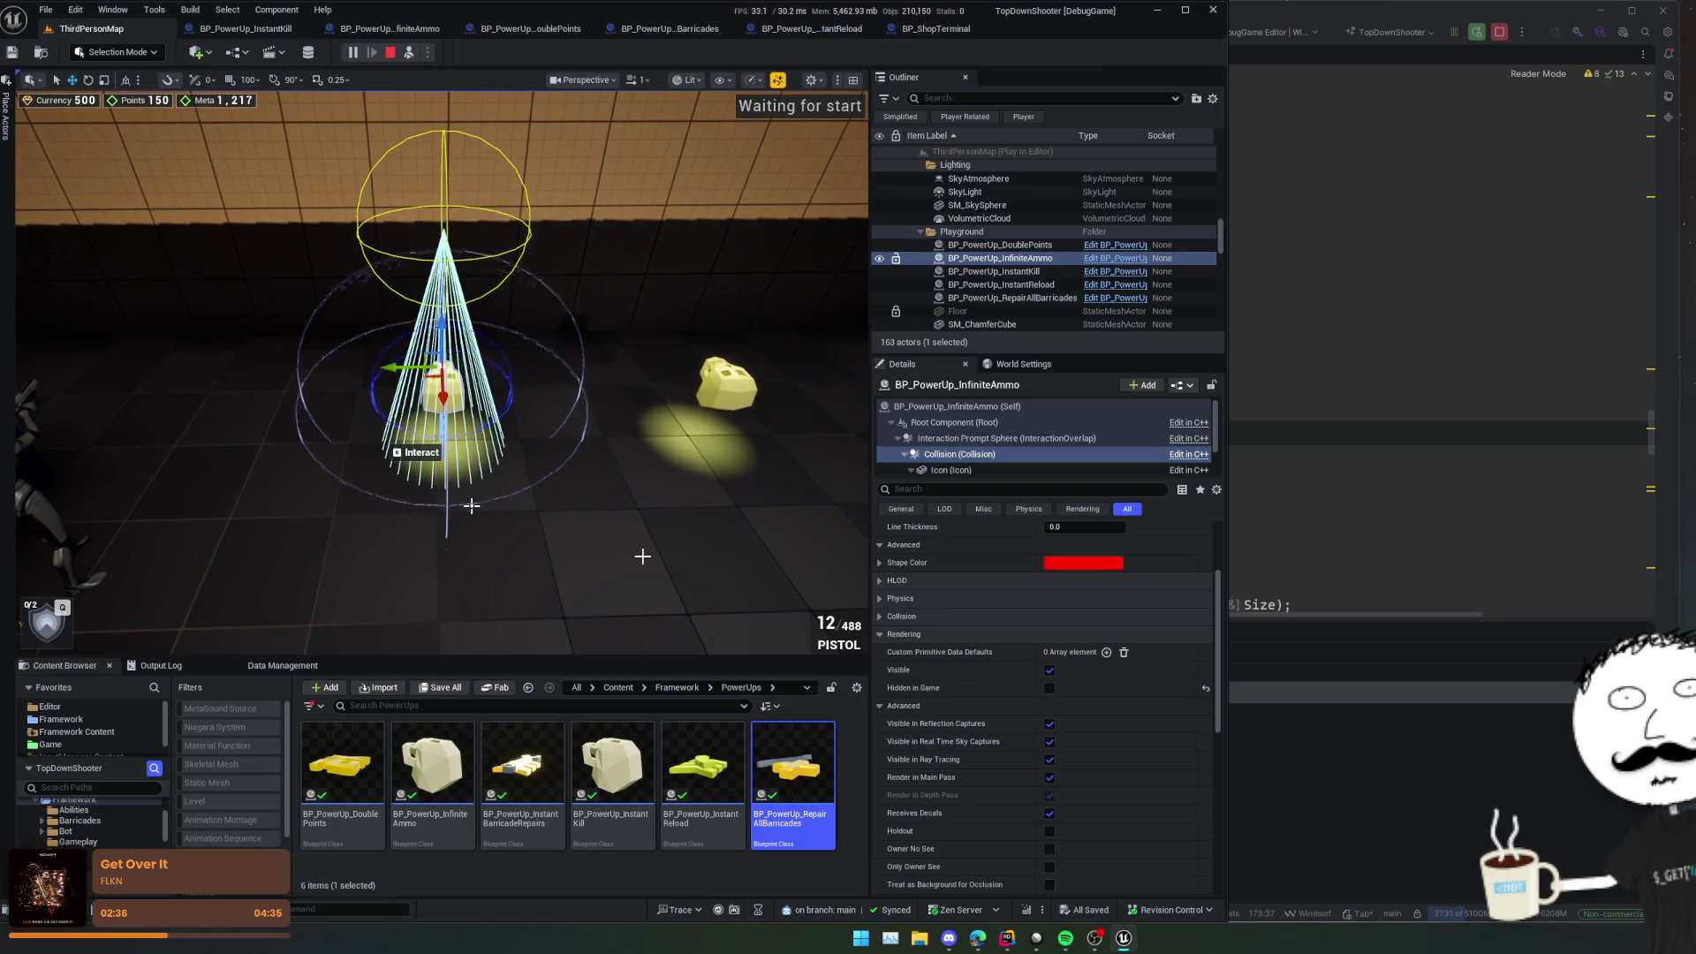
key(alt+Tab)
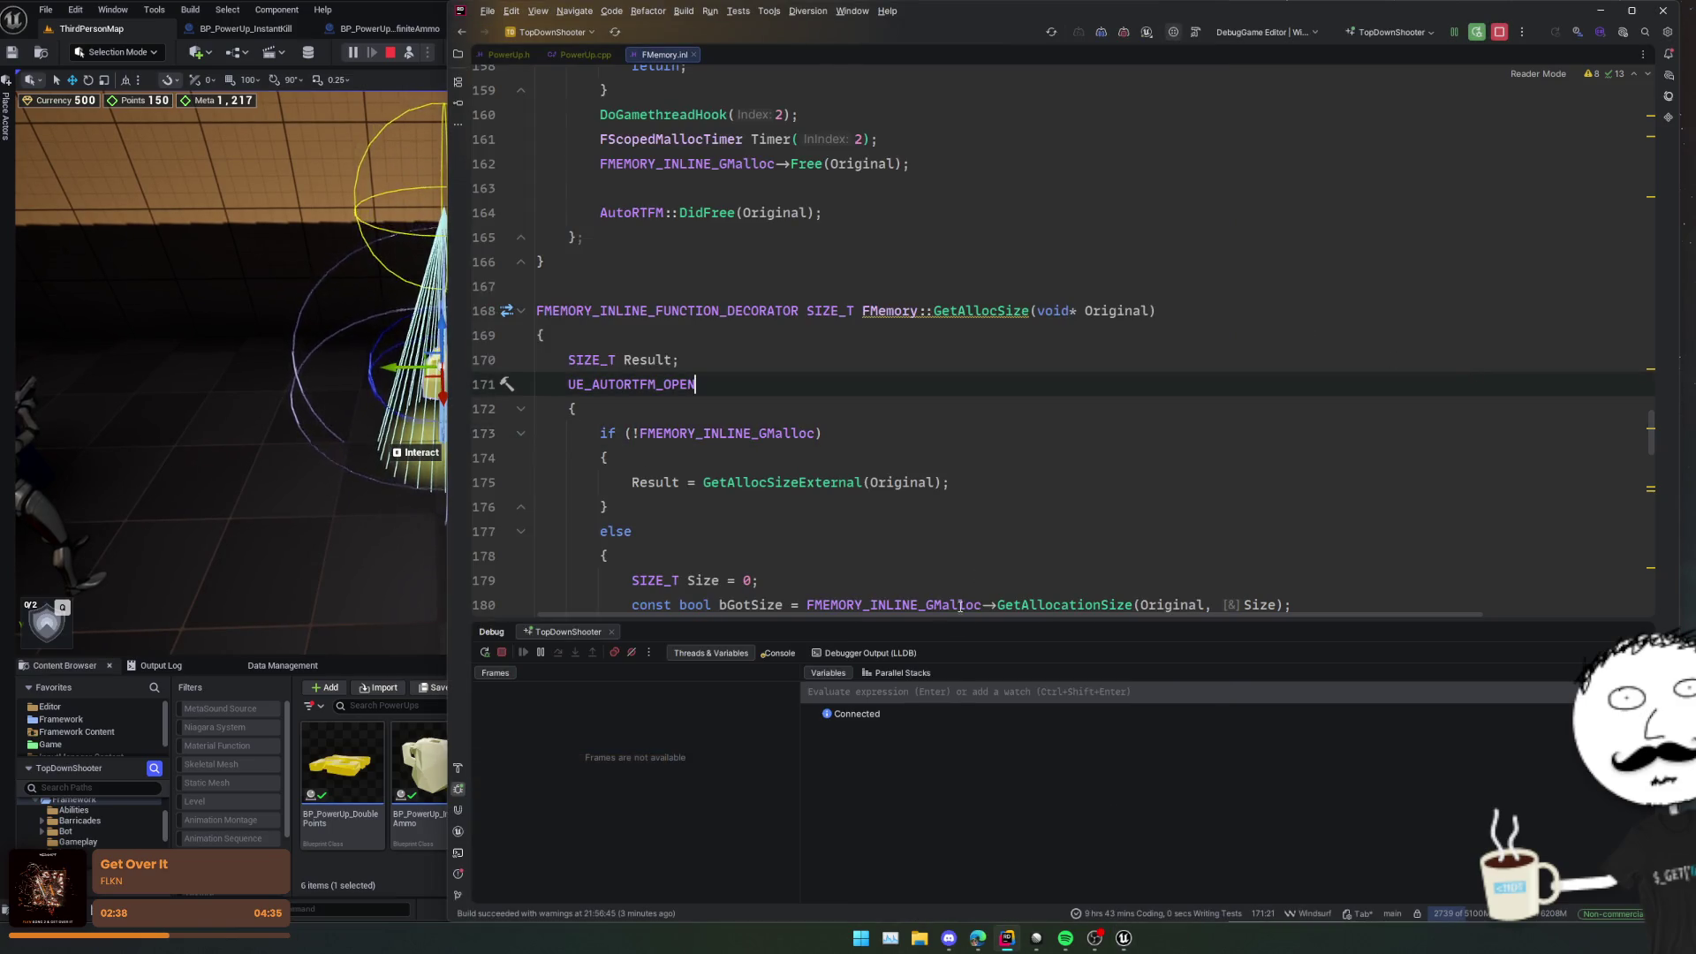
Step: Open PowerUp.h, then PowerUp.cpp, and scroll up through its BeginPlay code
key(Escape)
click(516, 56)
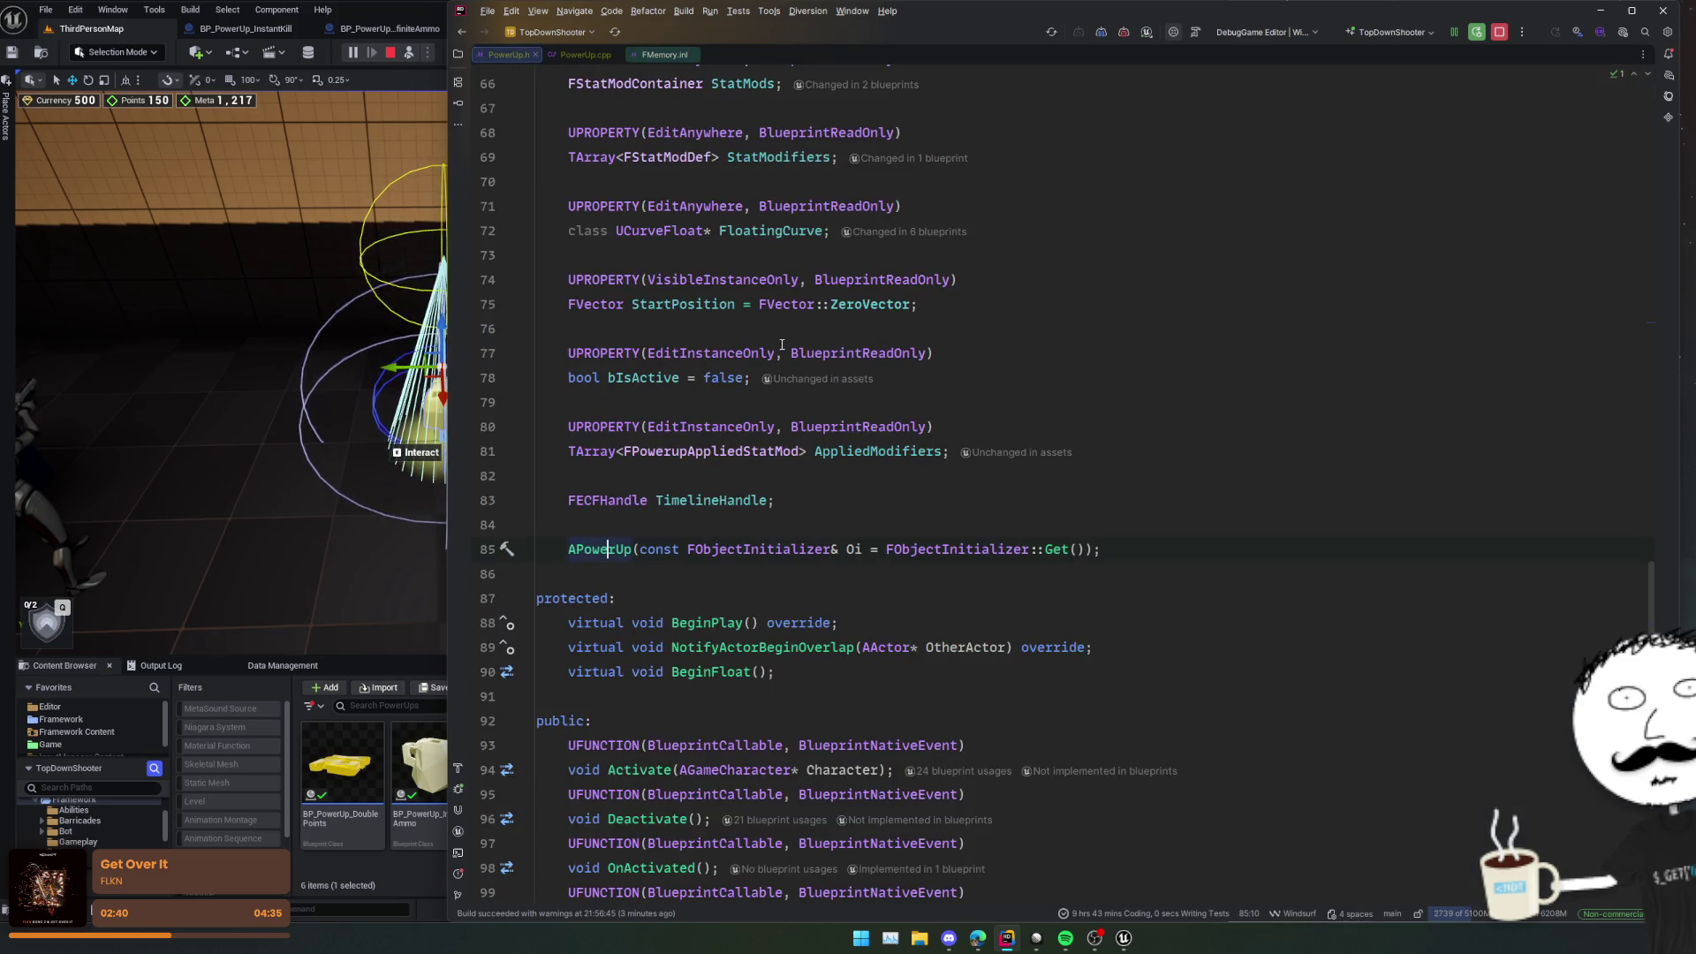
ctrl+click(840, 451)
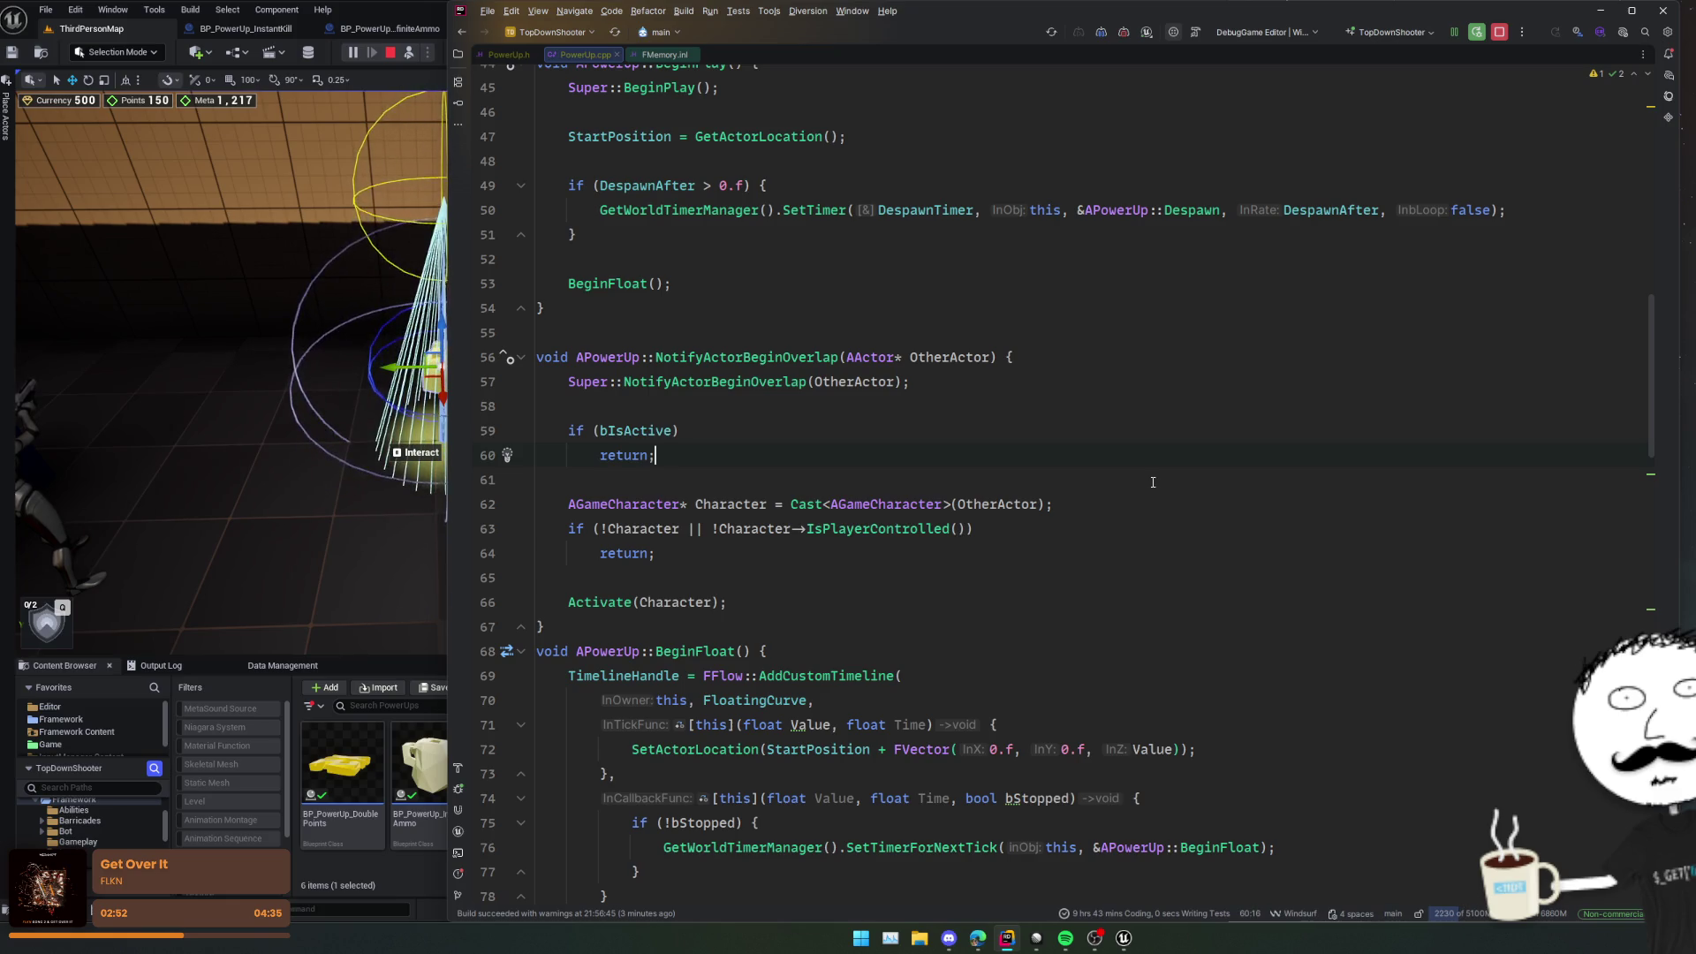
scroll(1153, 483, up, 4)
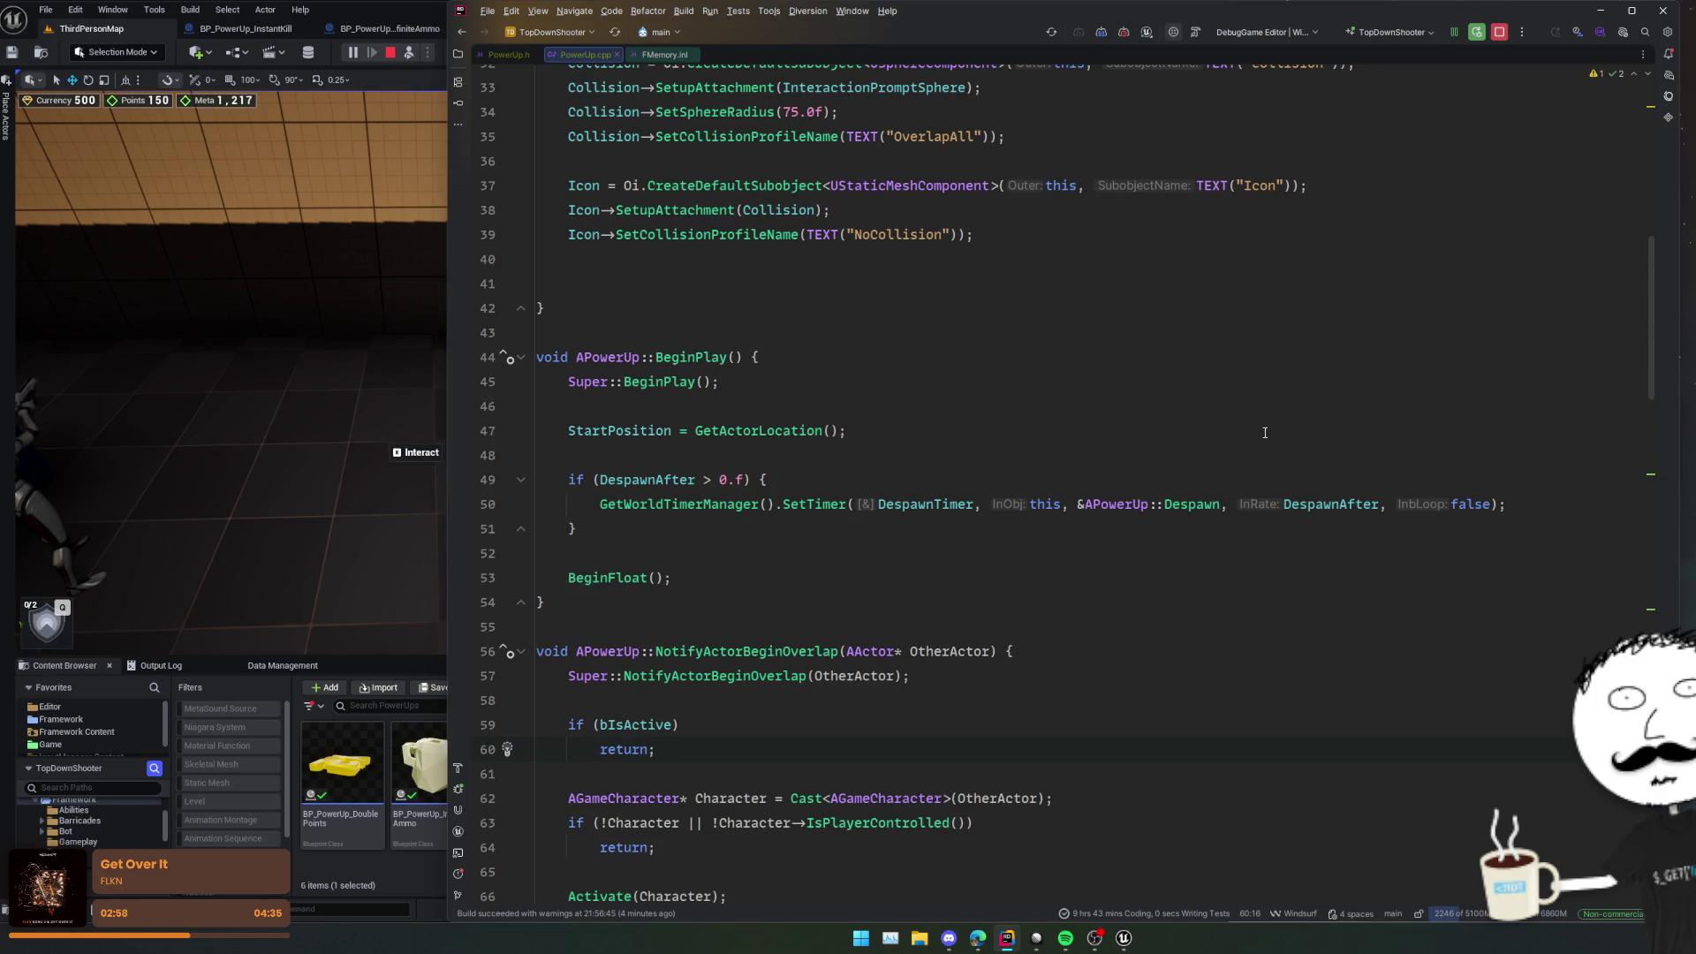
scroll(950, 369, up, 4)
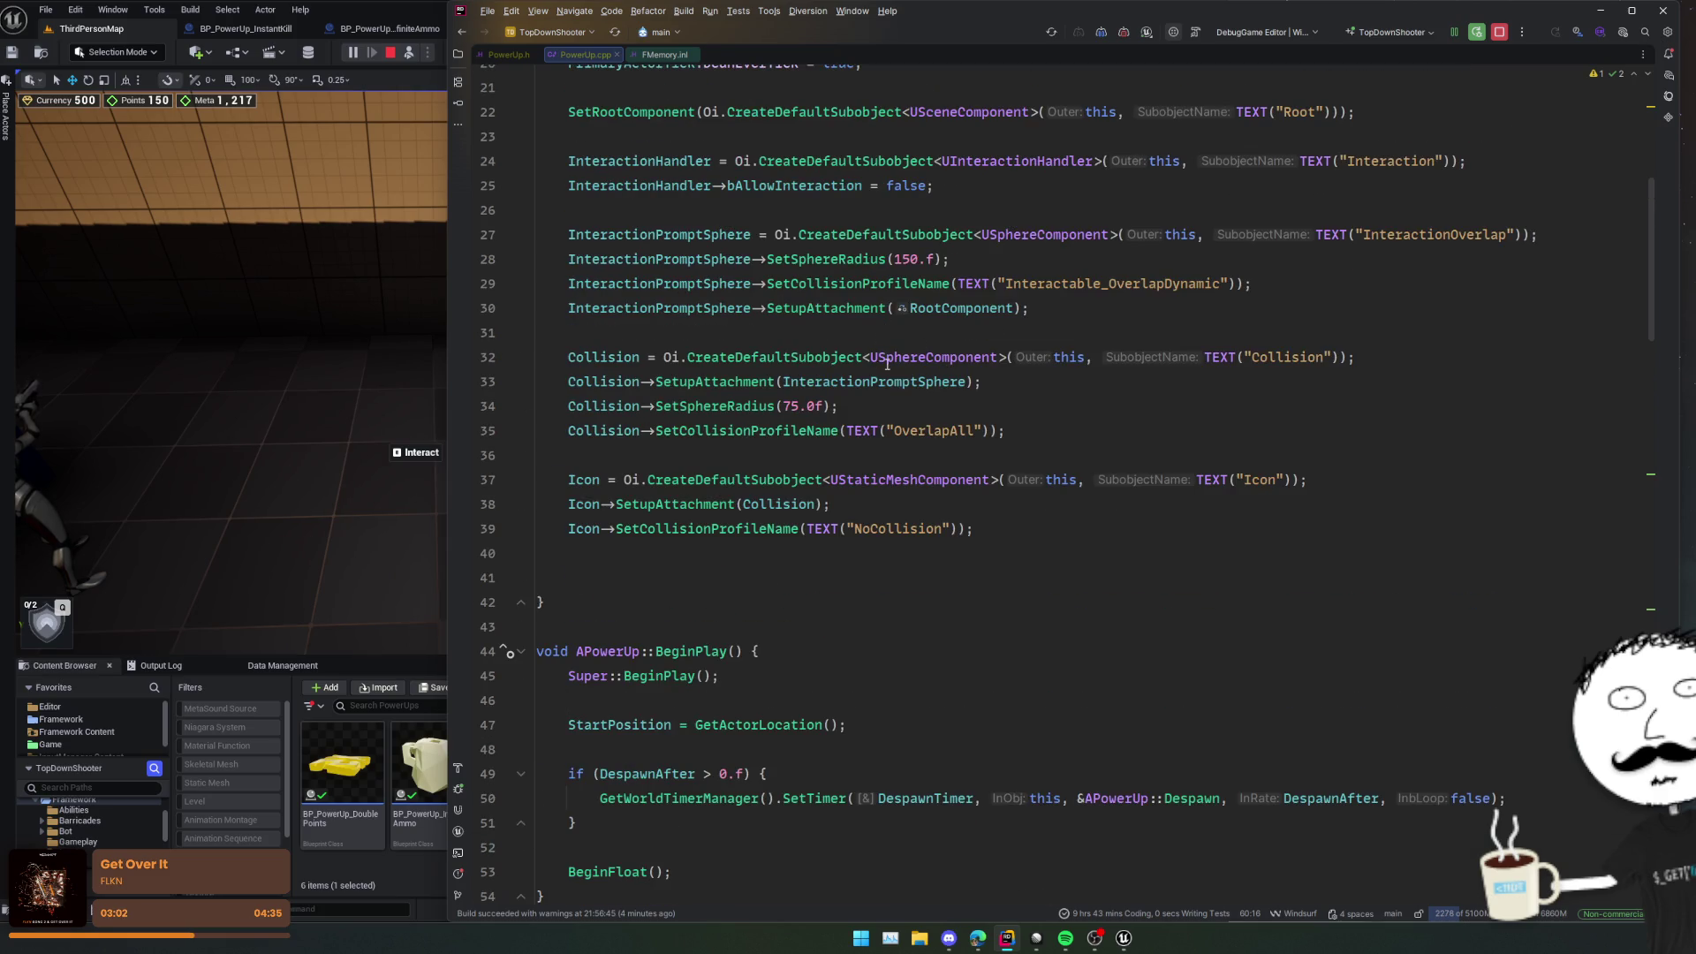
mouse_move(847, 346)
scroll(847, 346, up, 1)
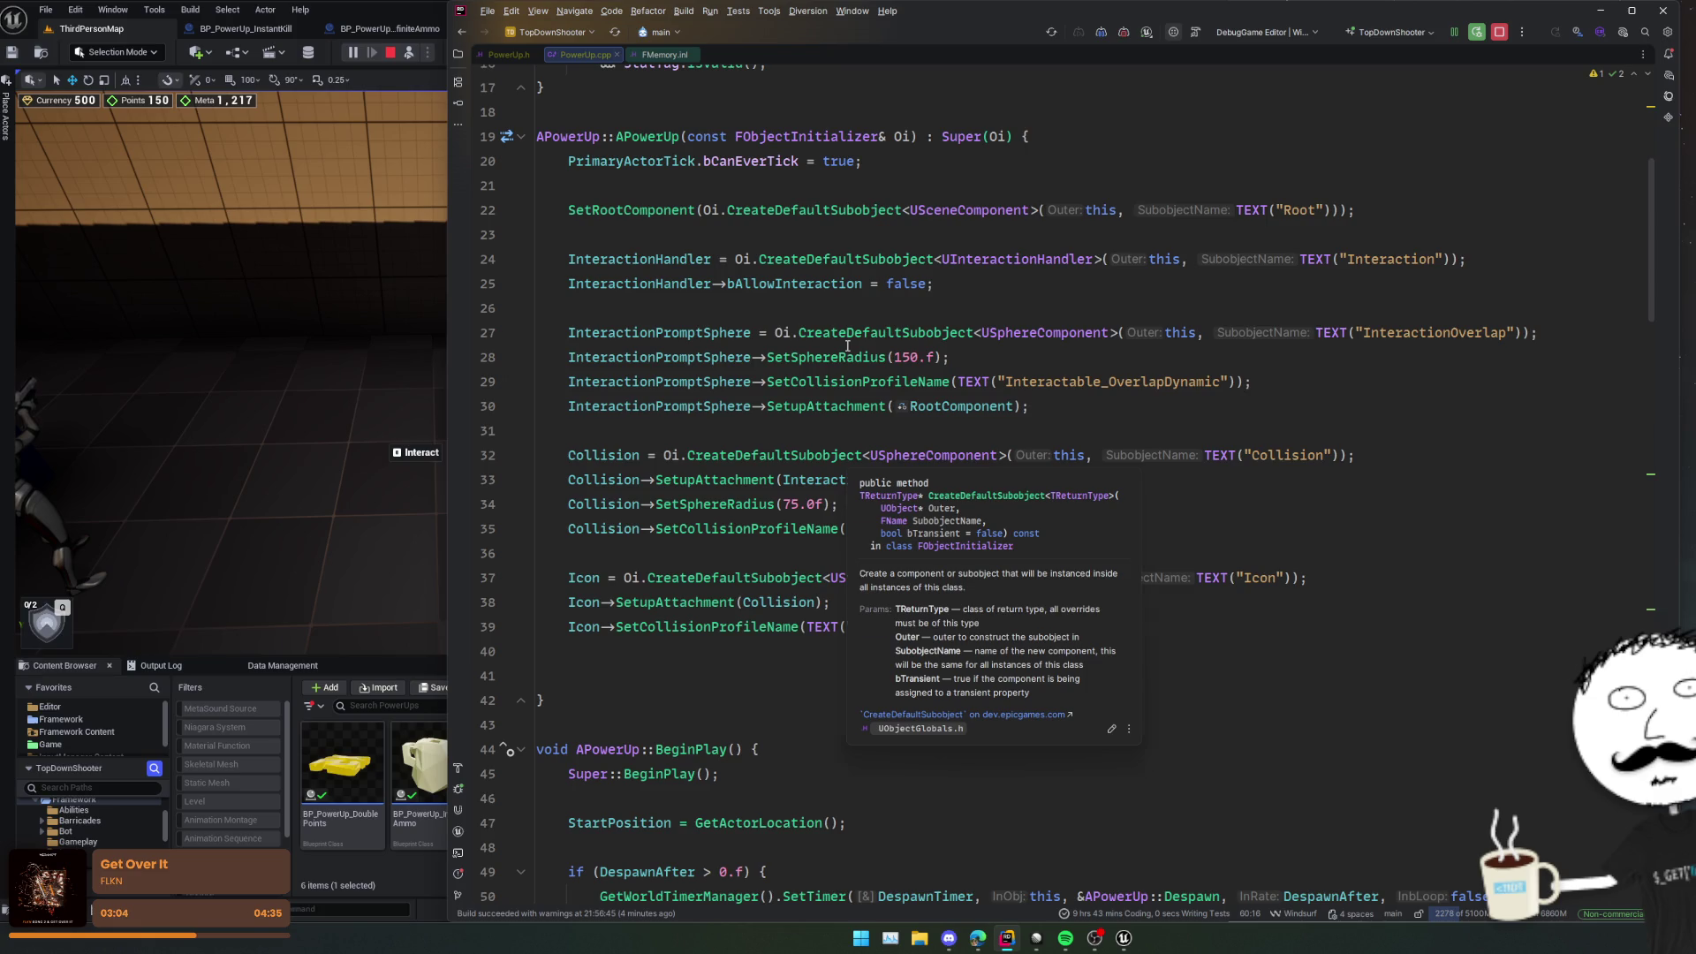
Step: Peek at the NotifyActorBeginOverlap declaration in Actor.h and return to PowerUp.cpp
double_click(610, 455)
scroll(632, 477, down, 5)
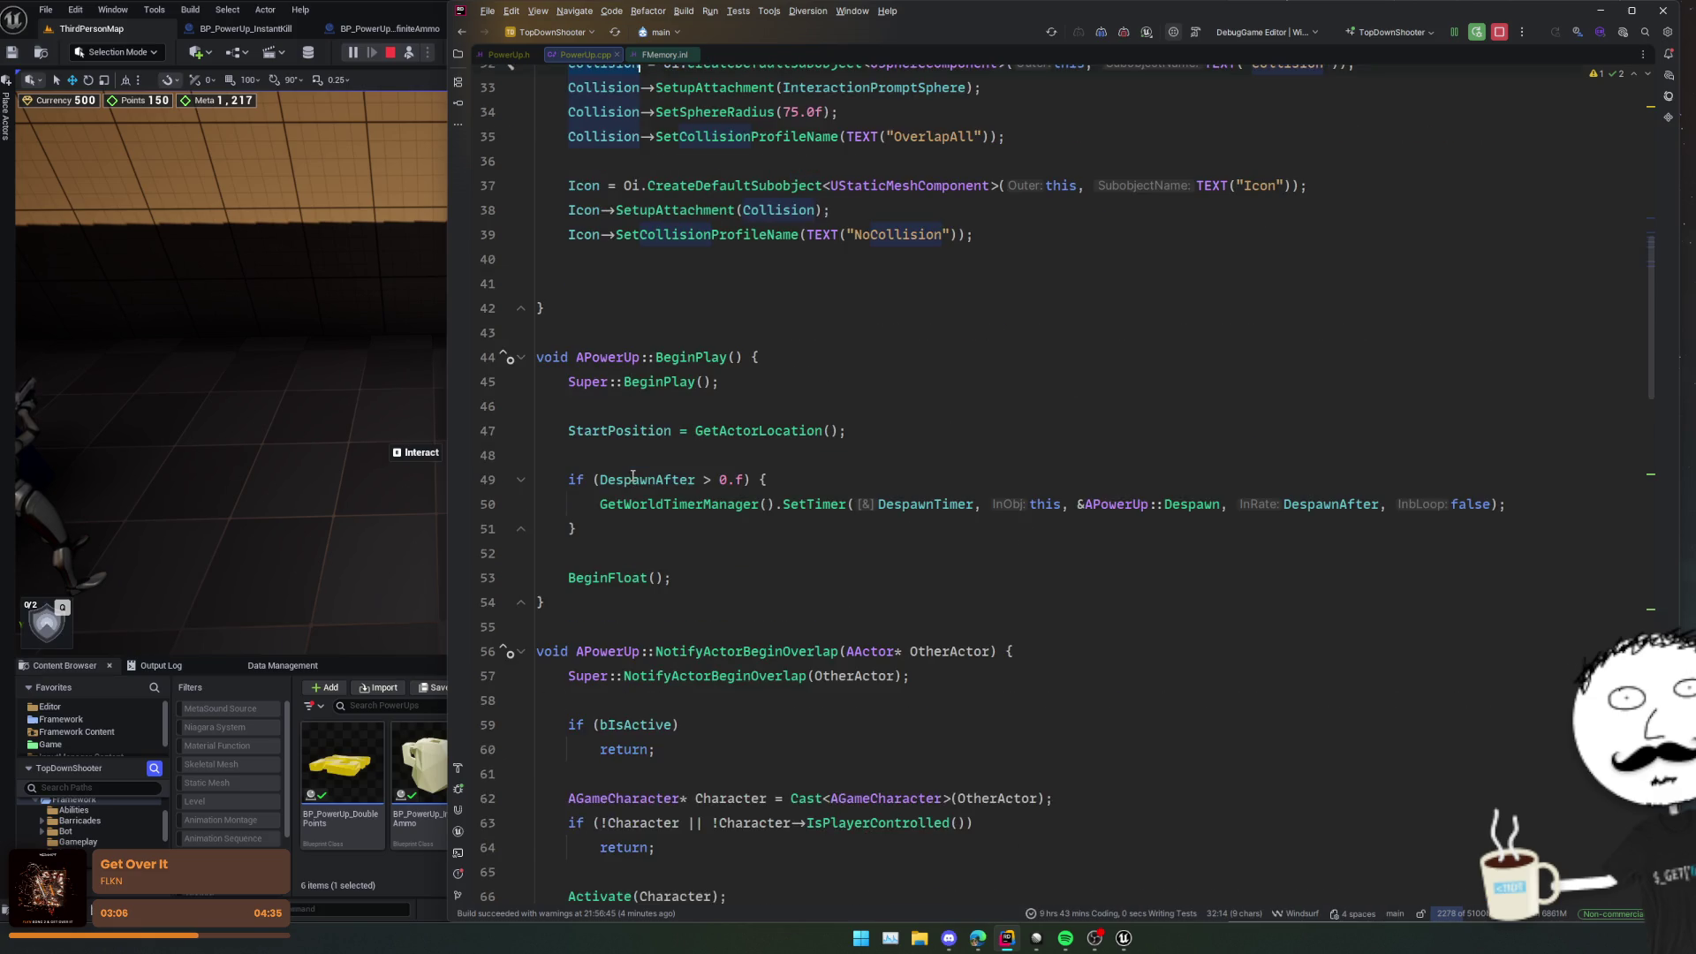
scroll(645, 478, down, 1)
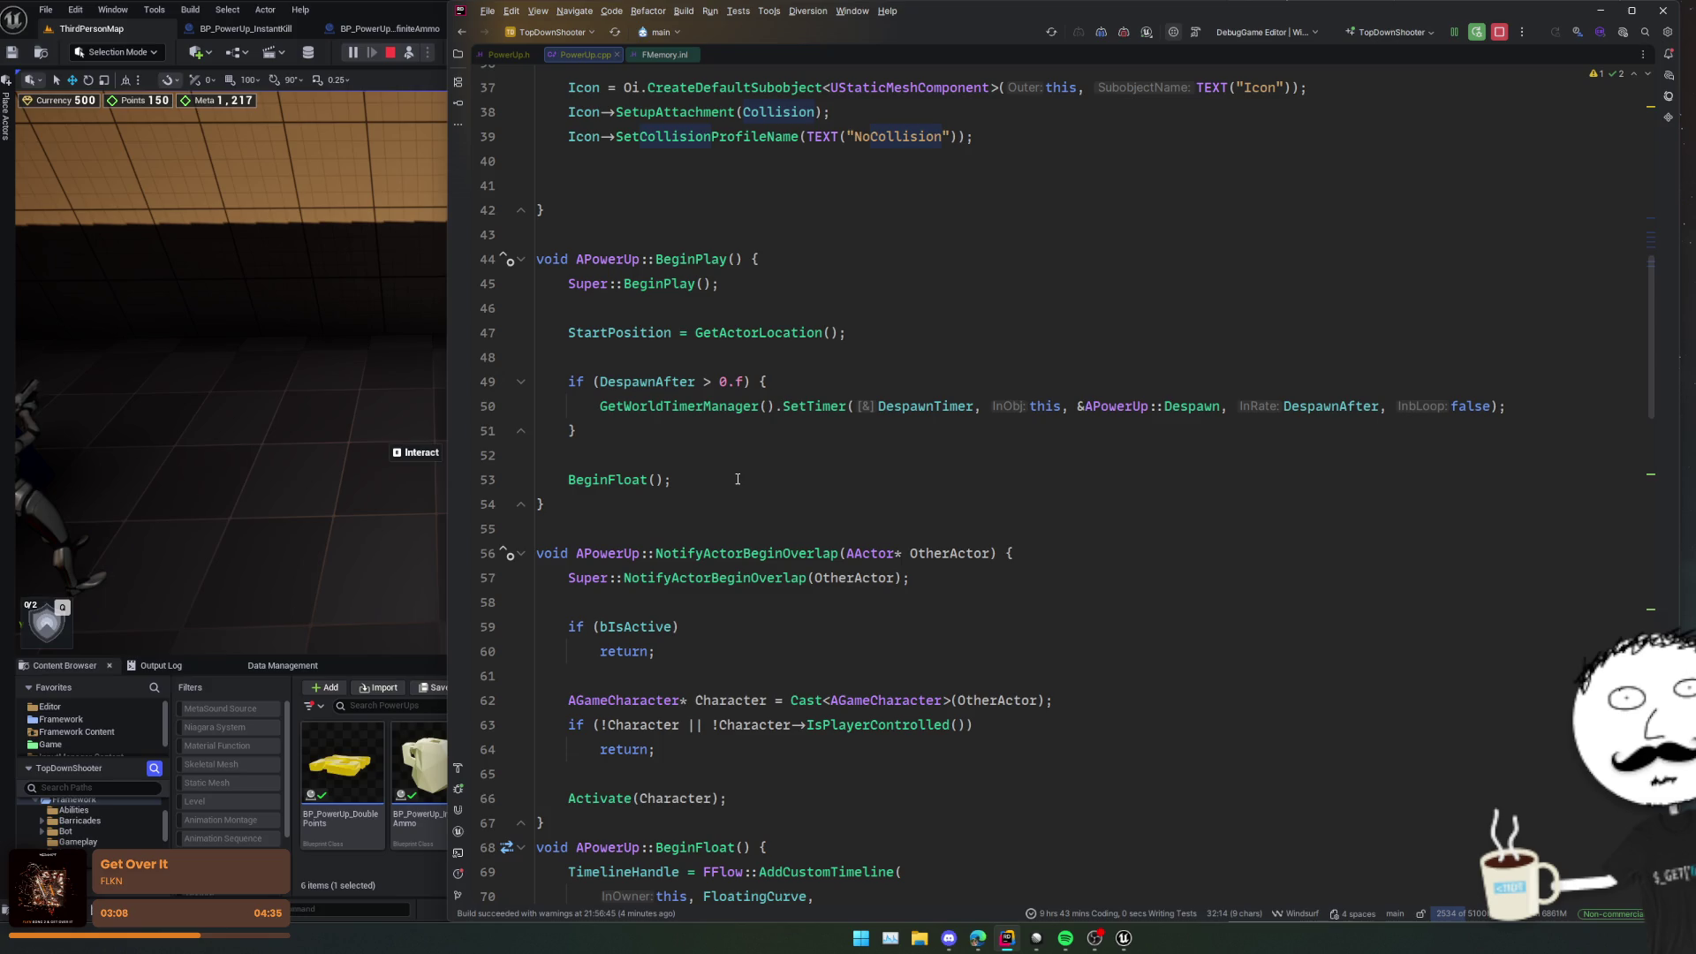
ctrl+click(764, 581)
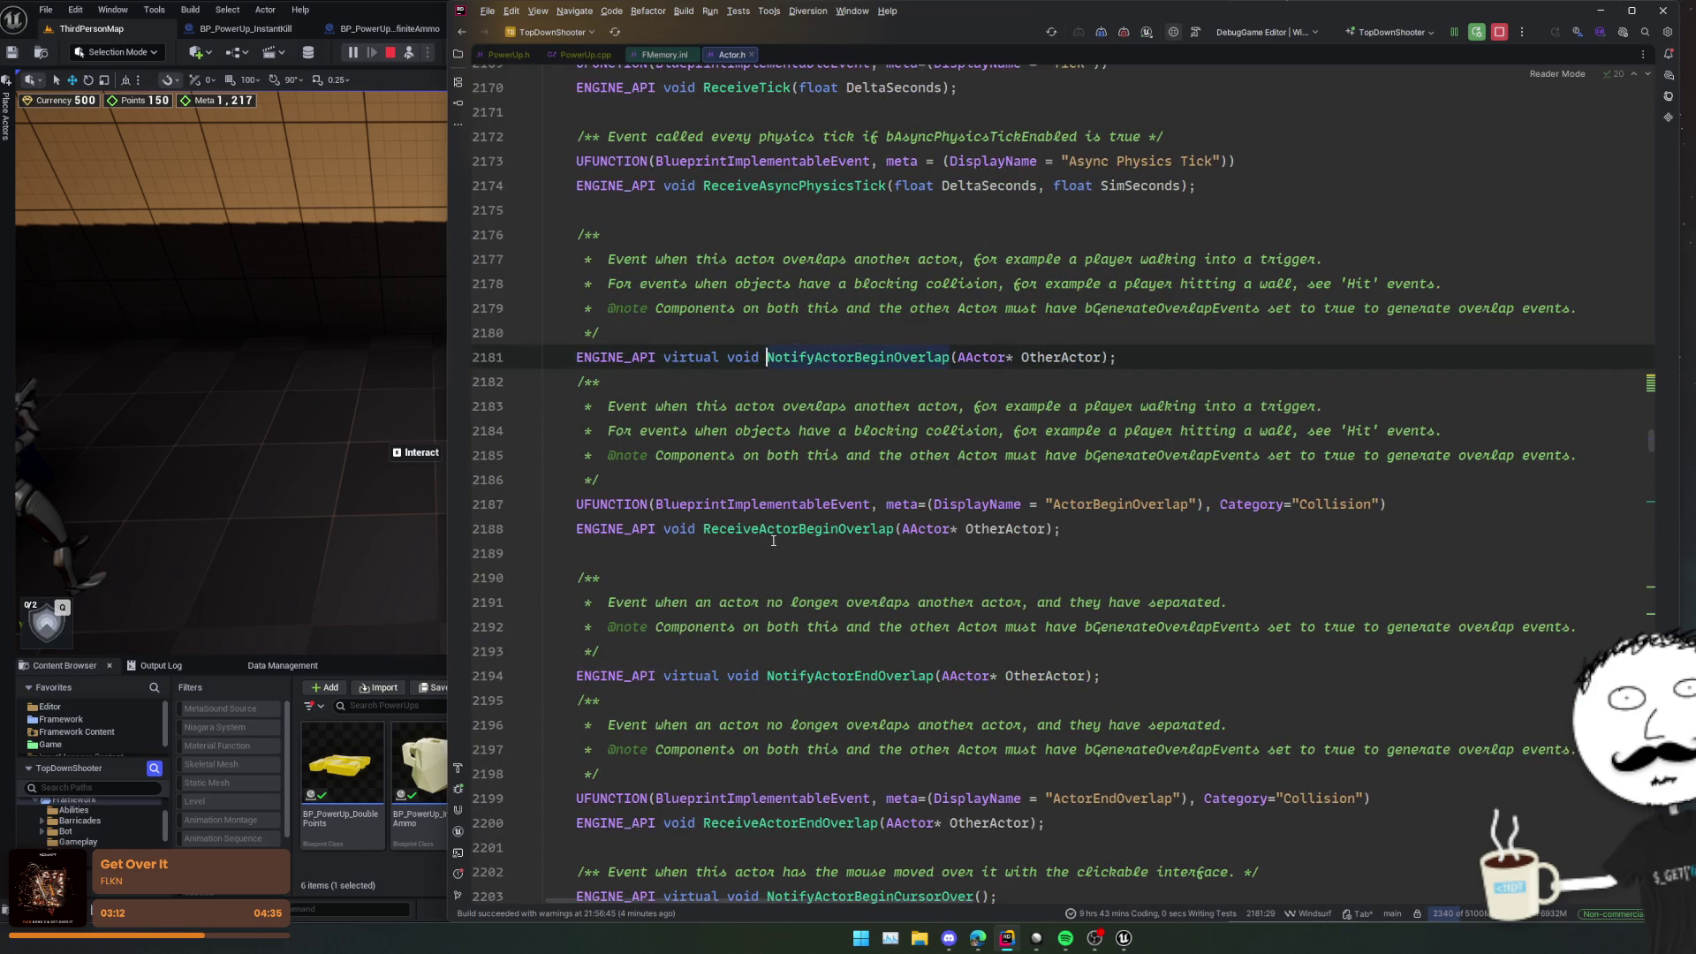
key(ctrl+alt+Left)
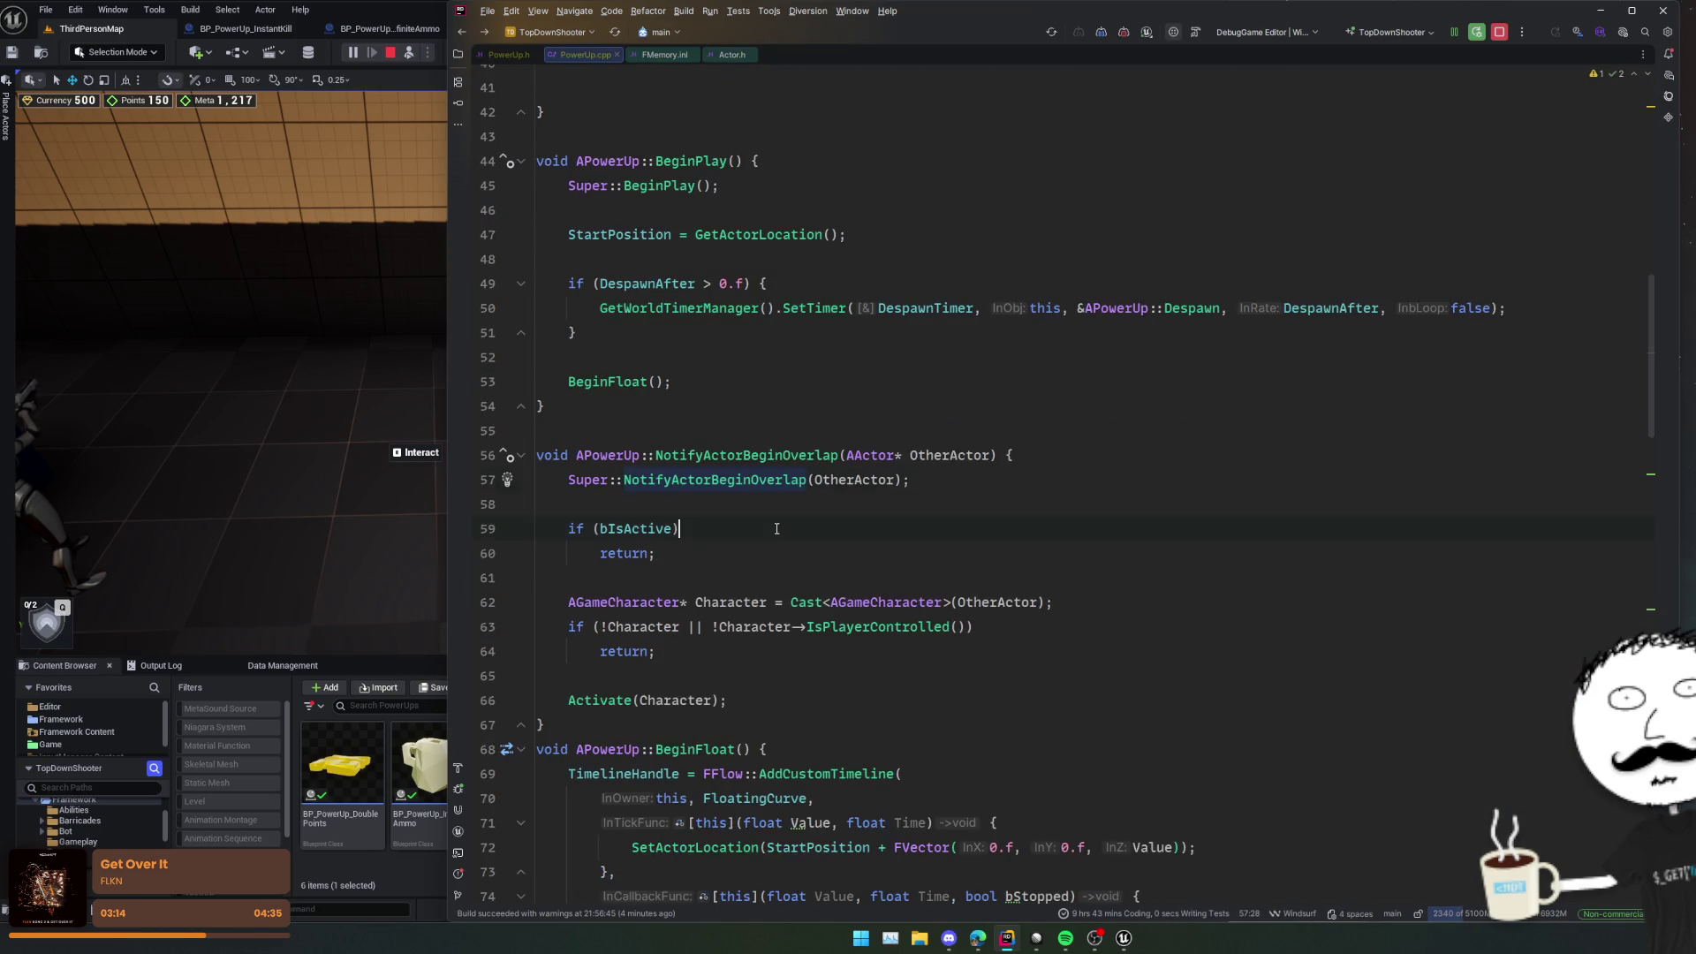
scroll(781, 374, up, 3)
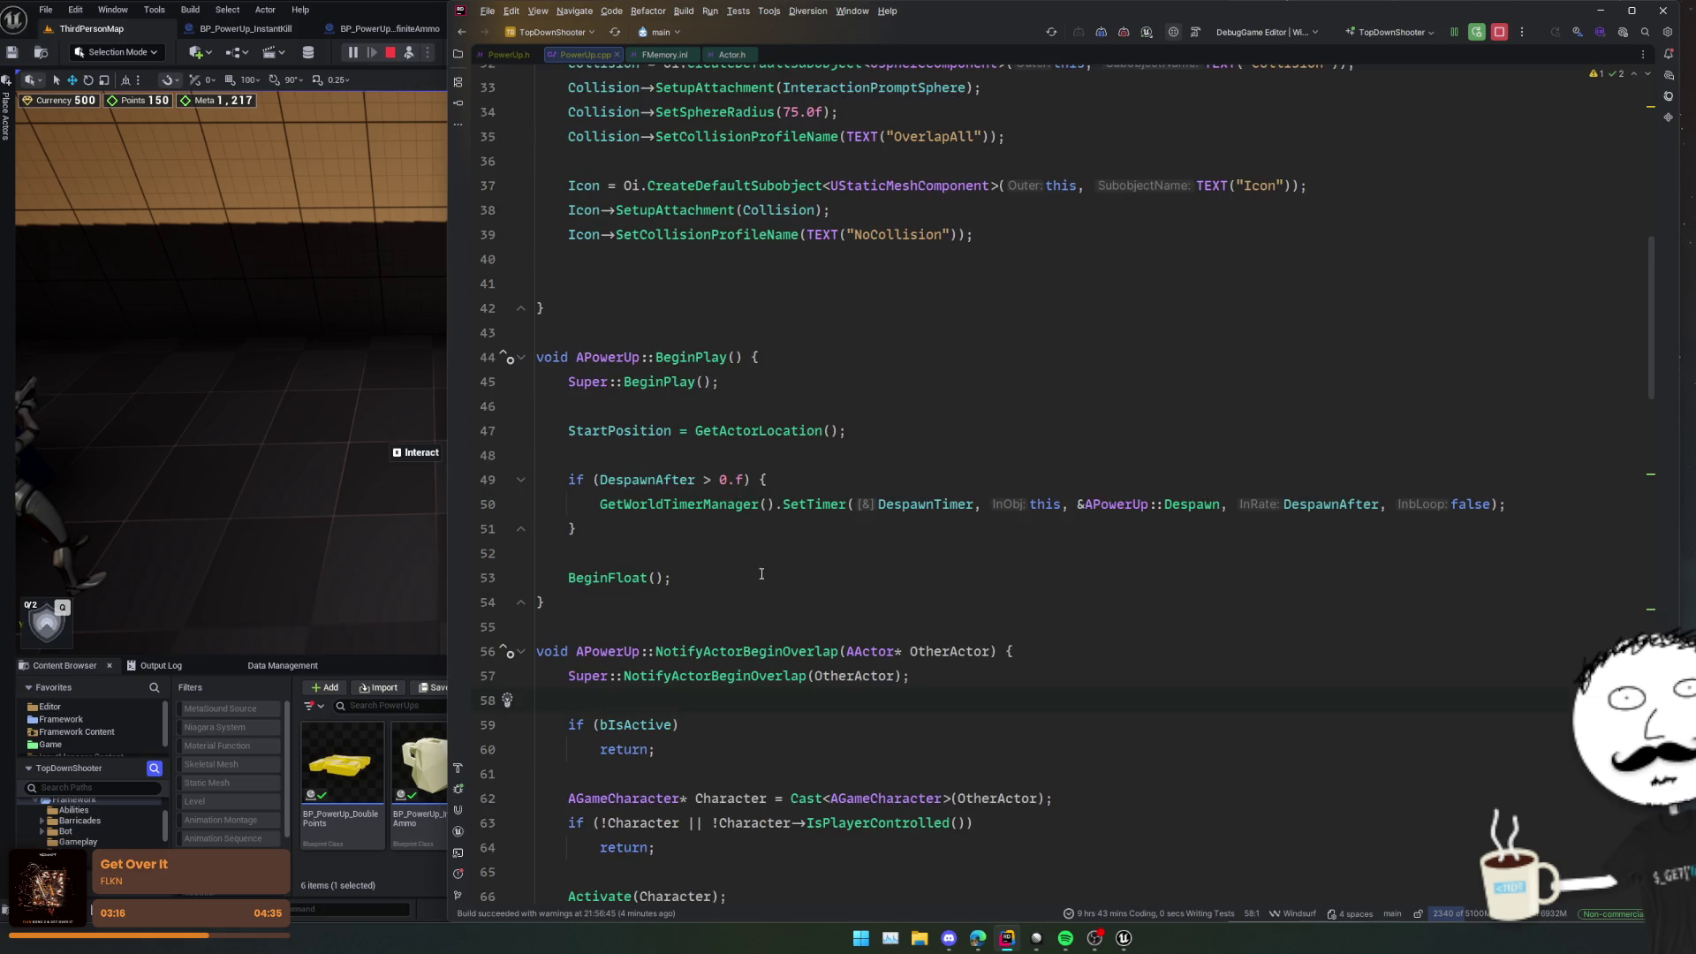
Step: In BeginPlay, write Collision->OnComponentBeginOverlap.AddUniqueDynamic using autocomplete
key(Return)
key(Return)
text(Collision.)
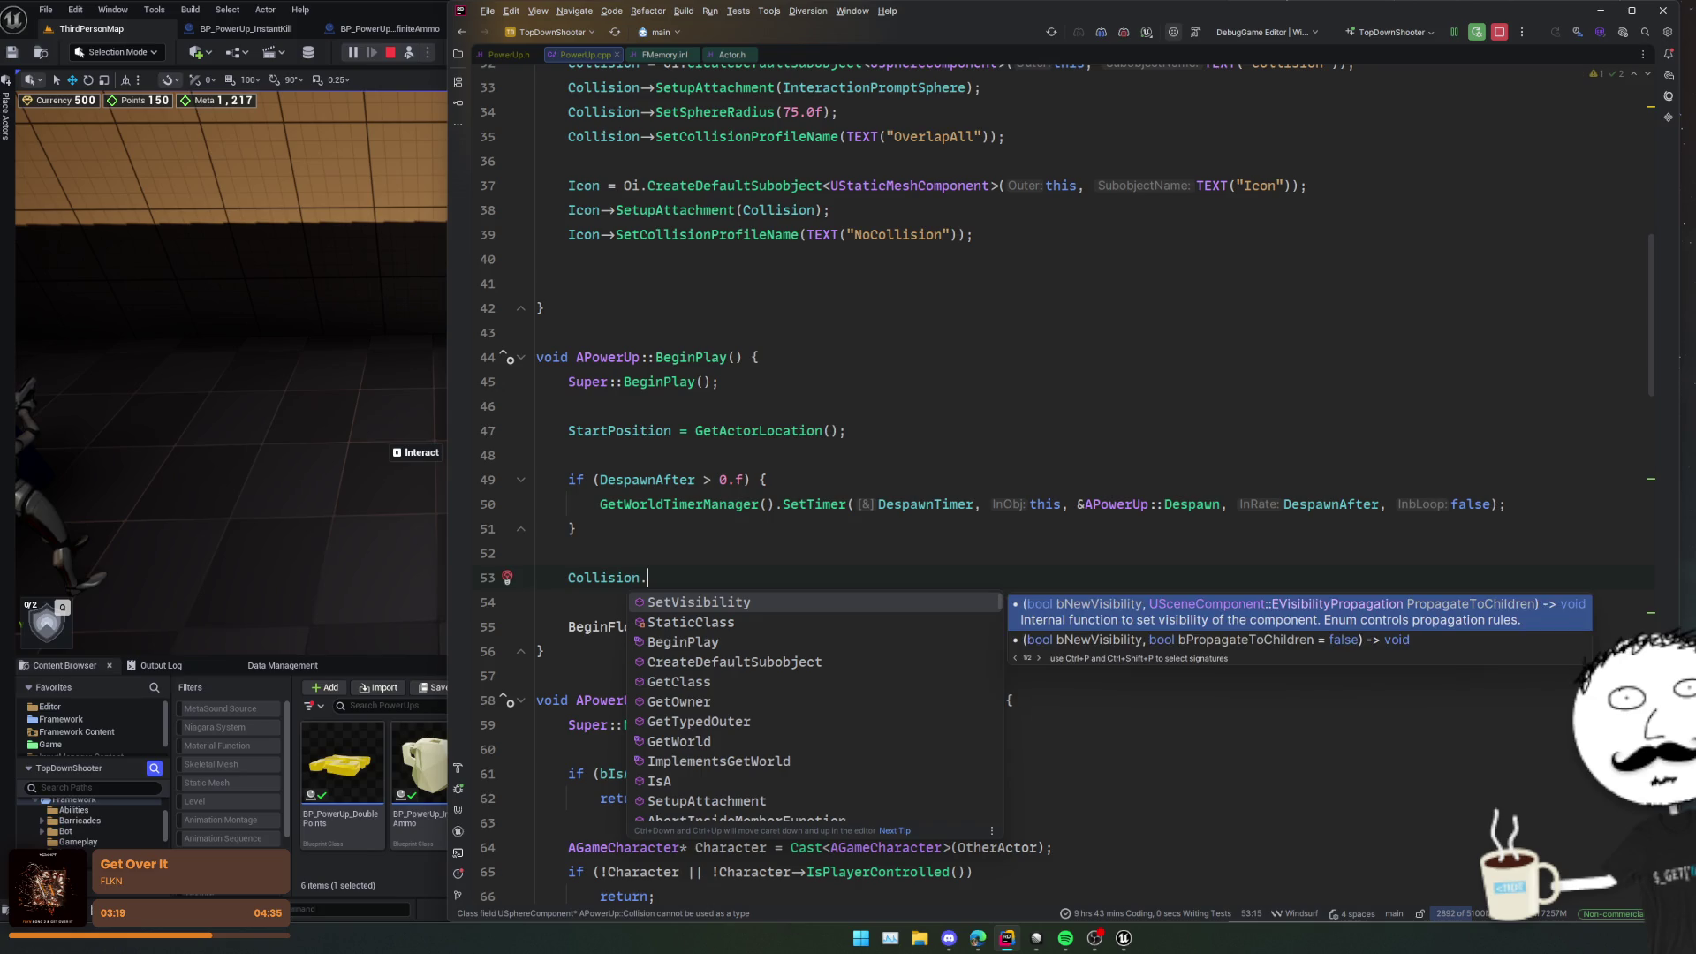
key(BackSpace)
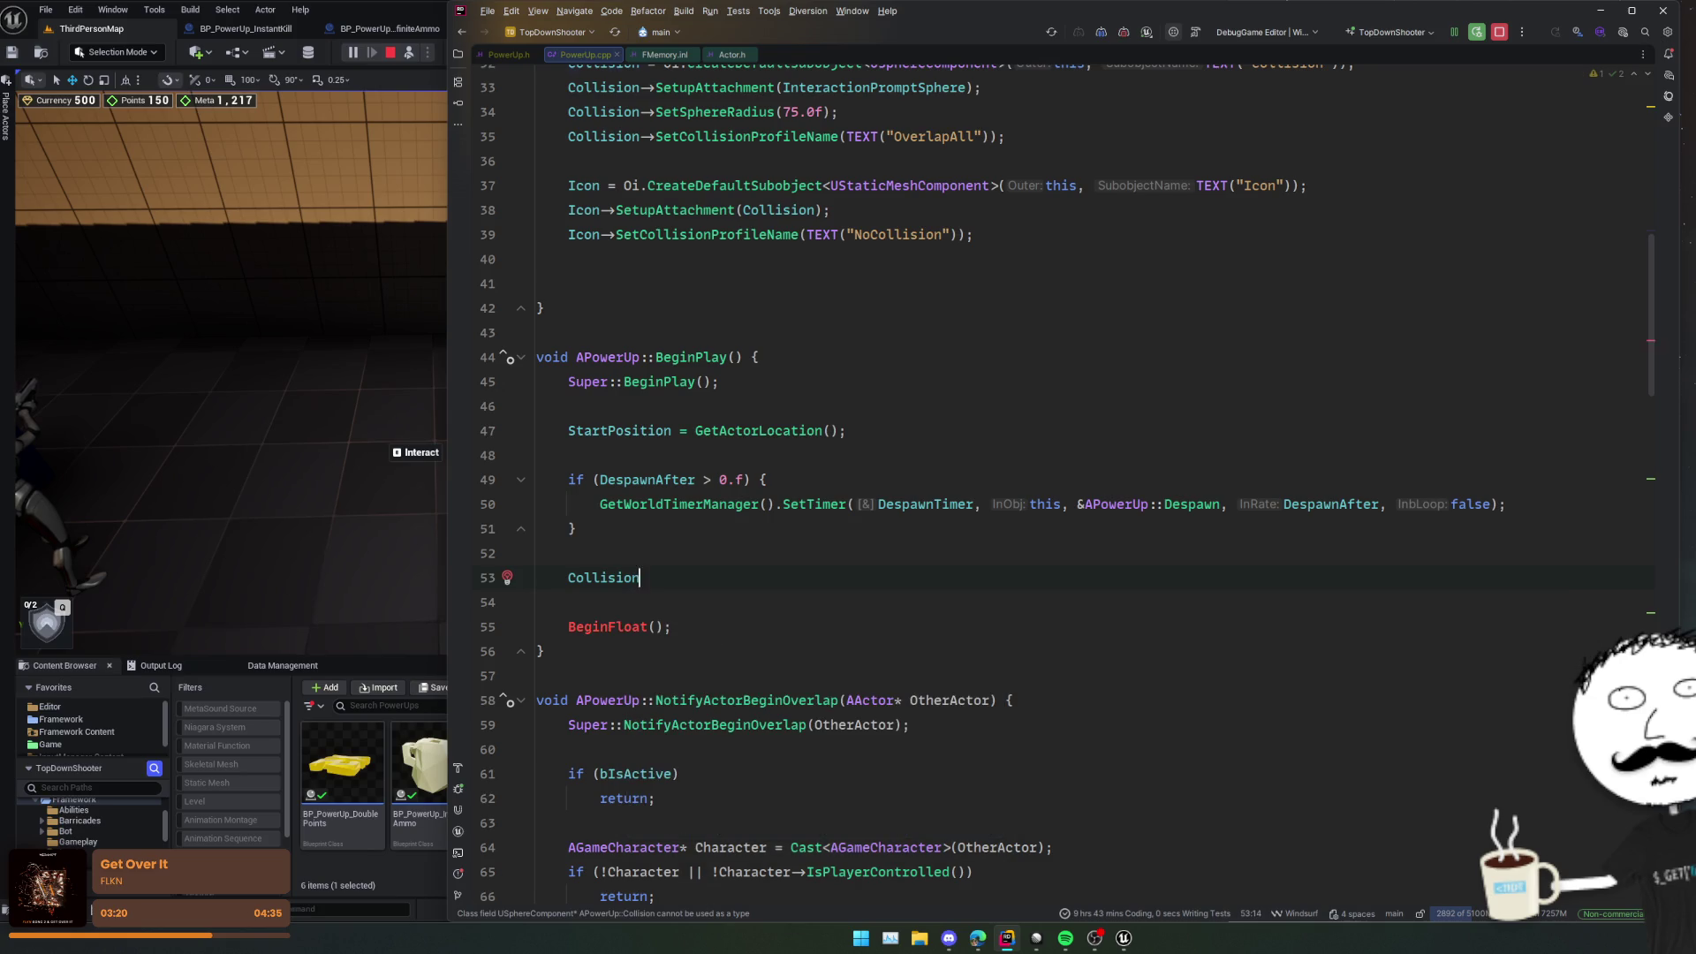
text(->)
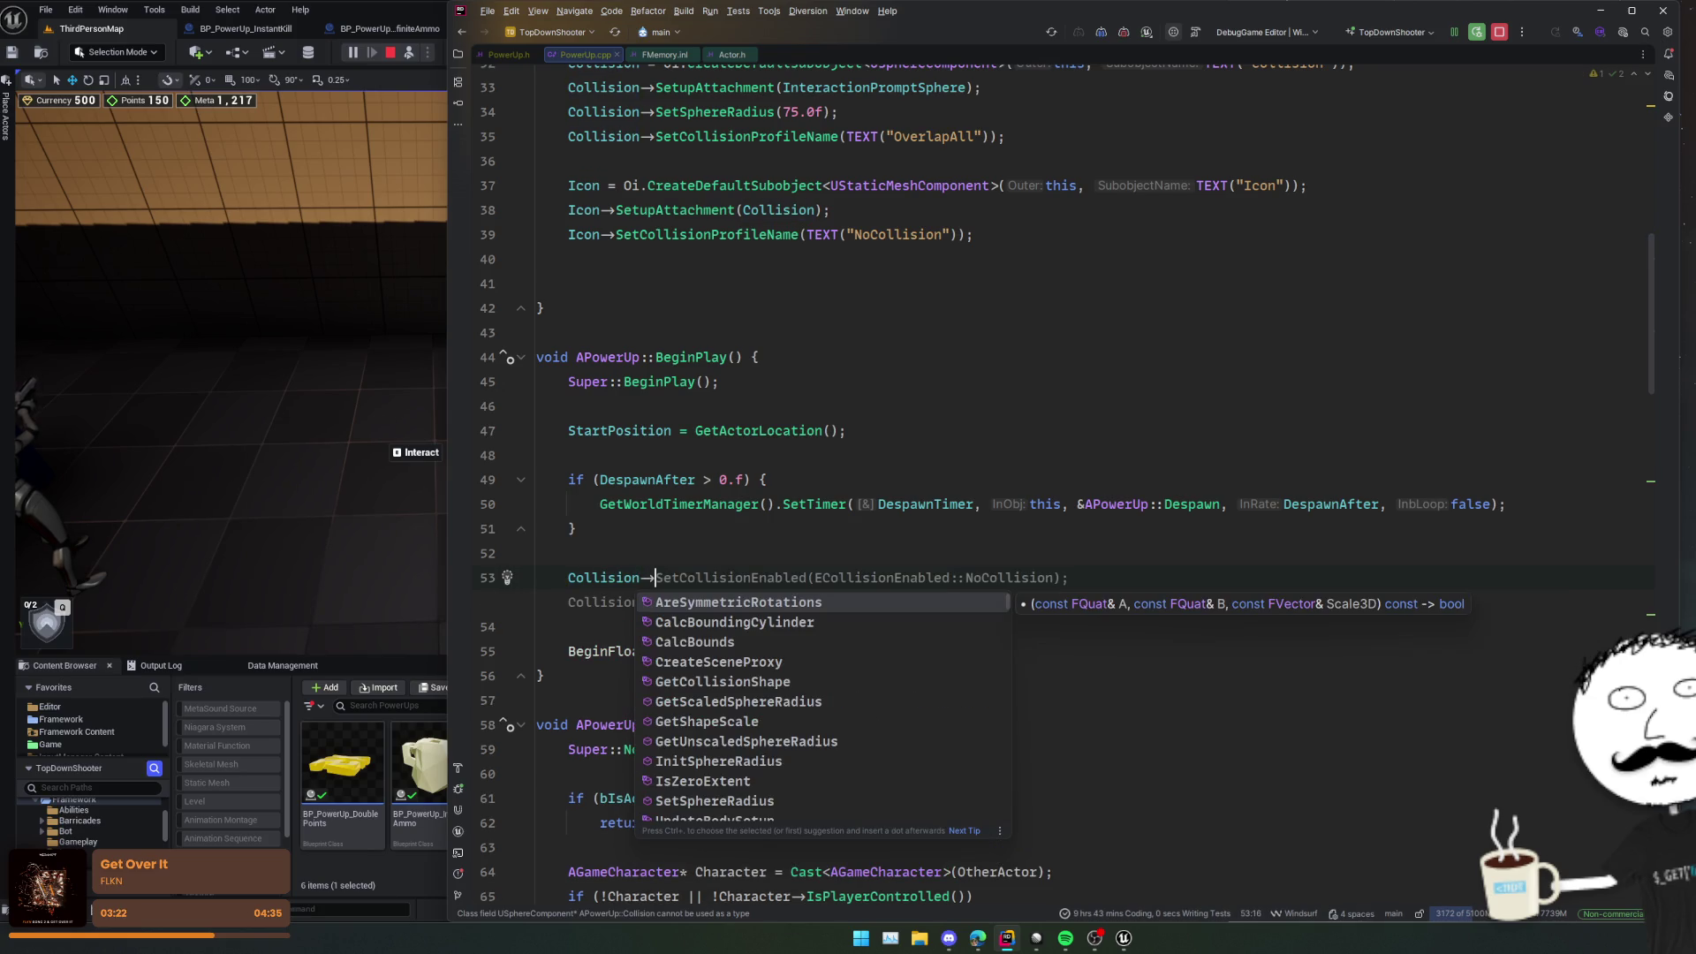
text(On)
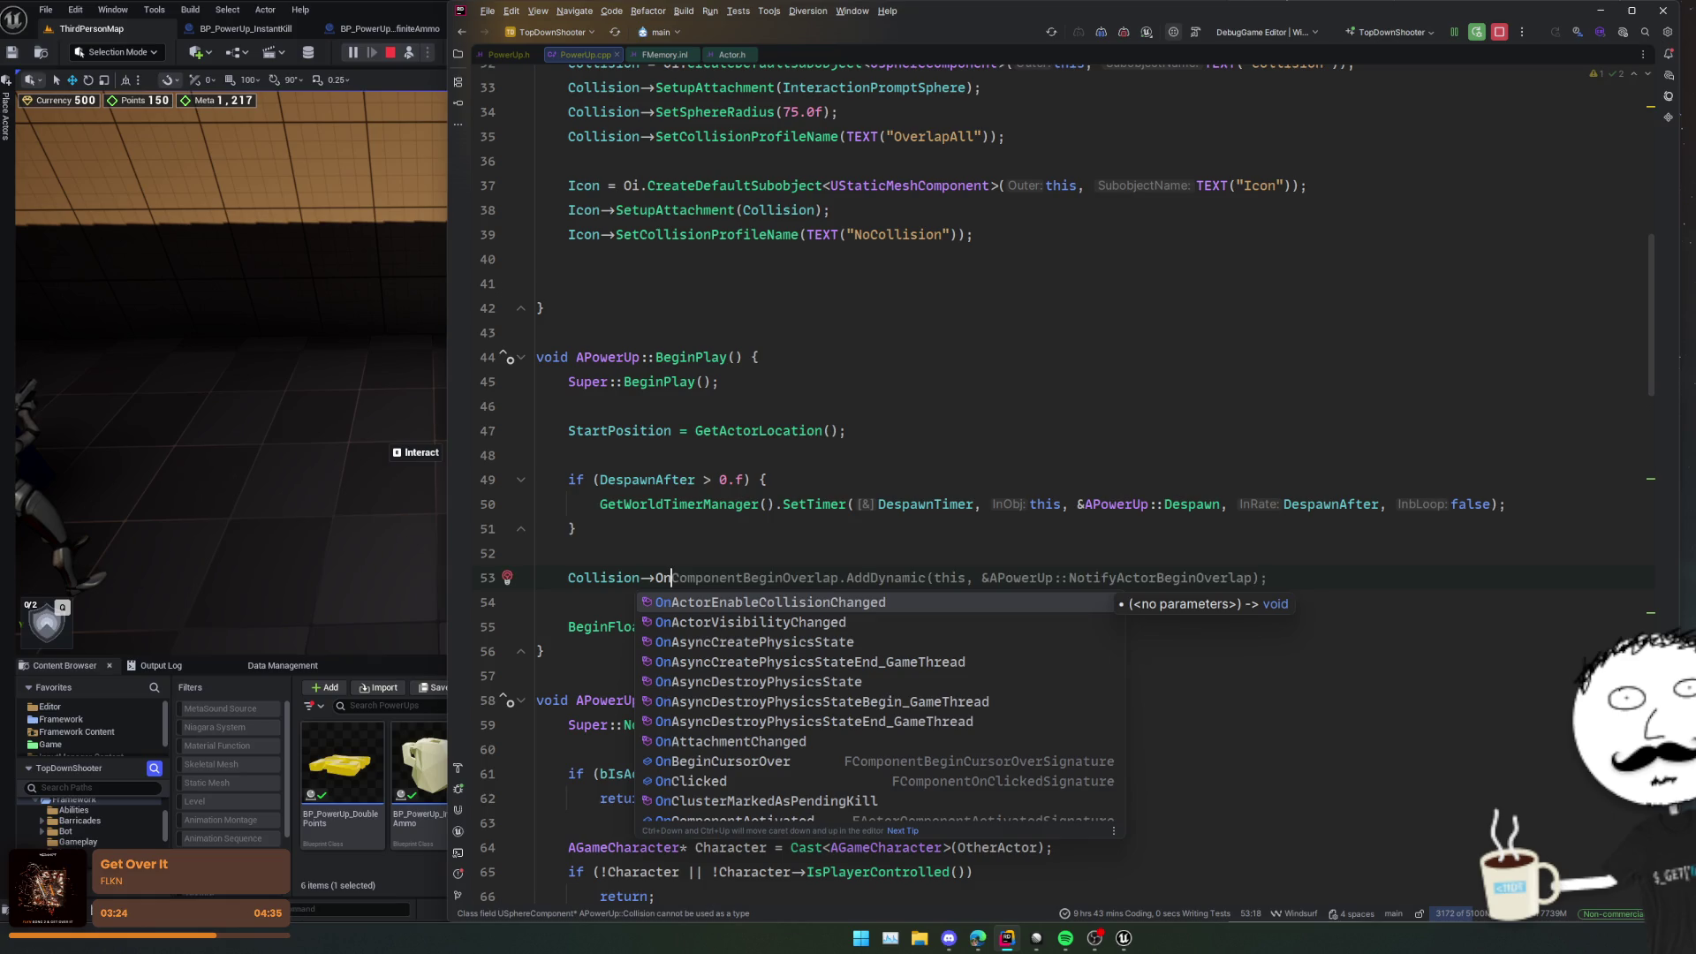
text(Com)
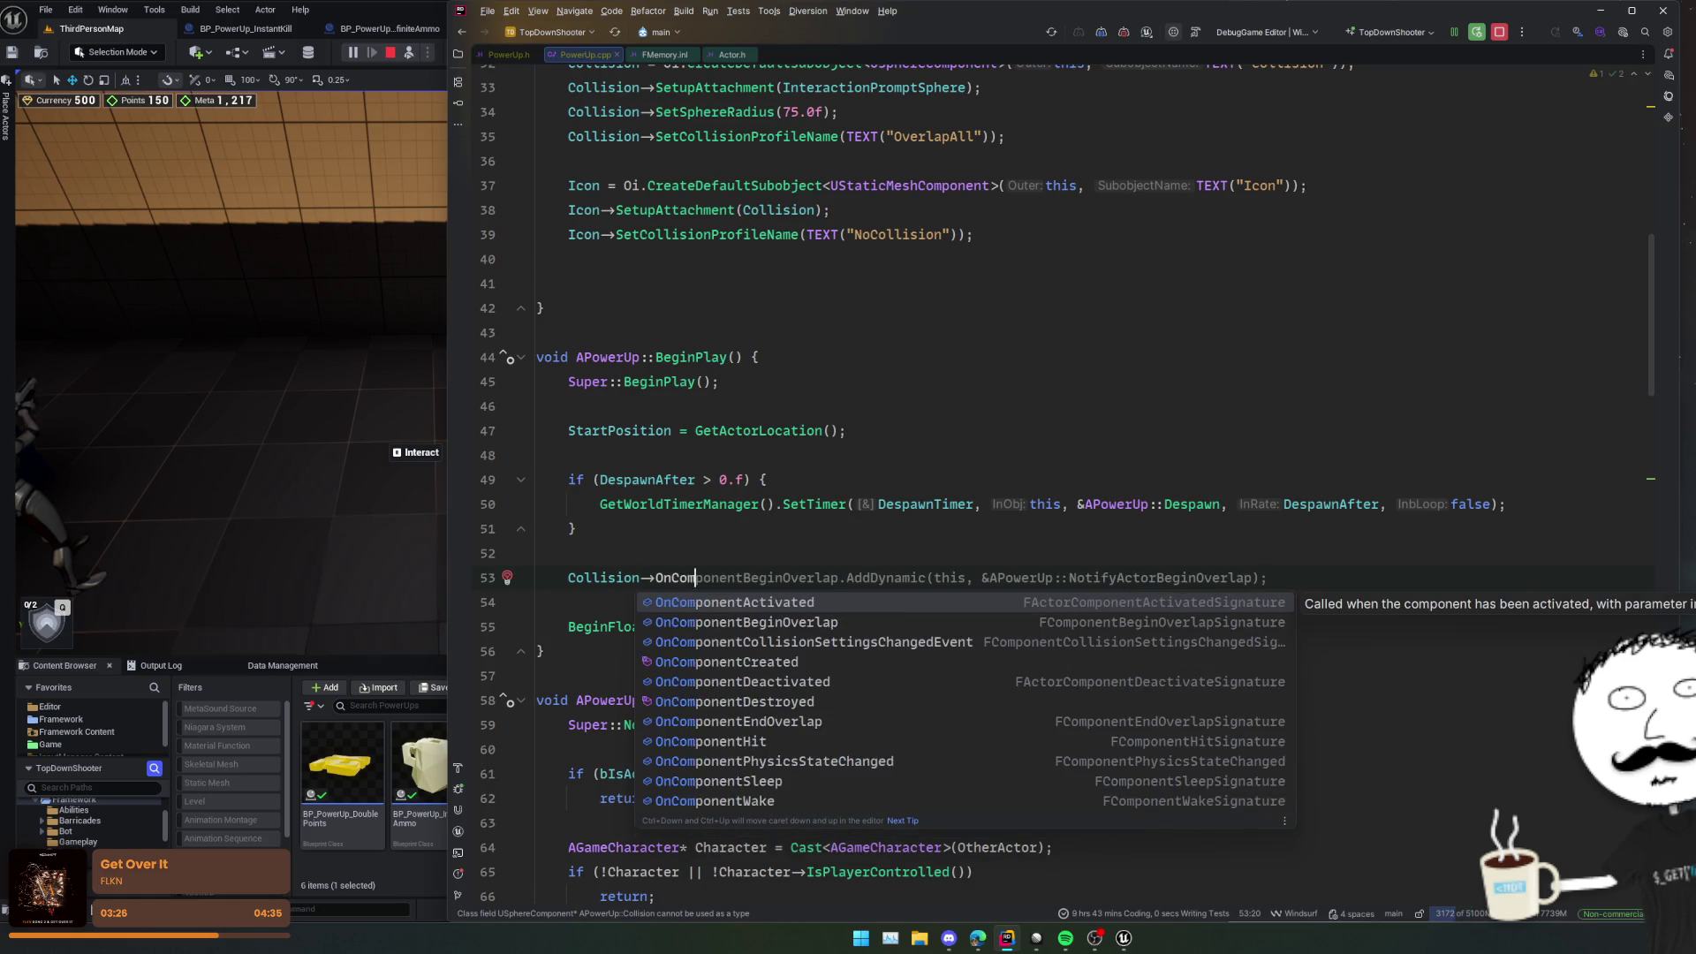
text(ponentBe)
key(Return)
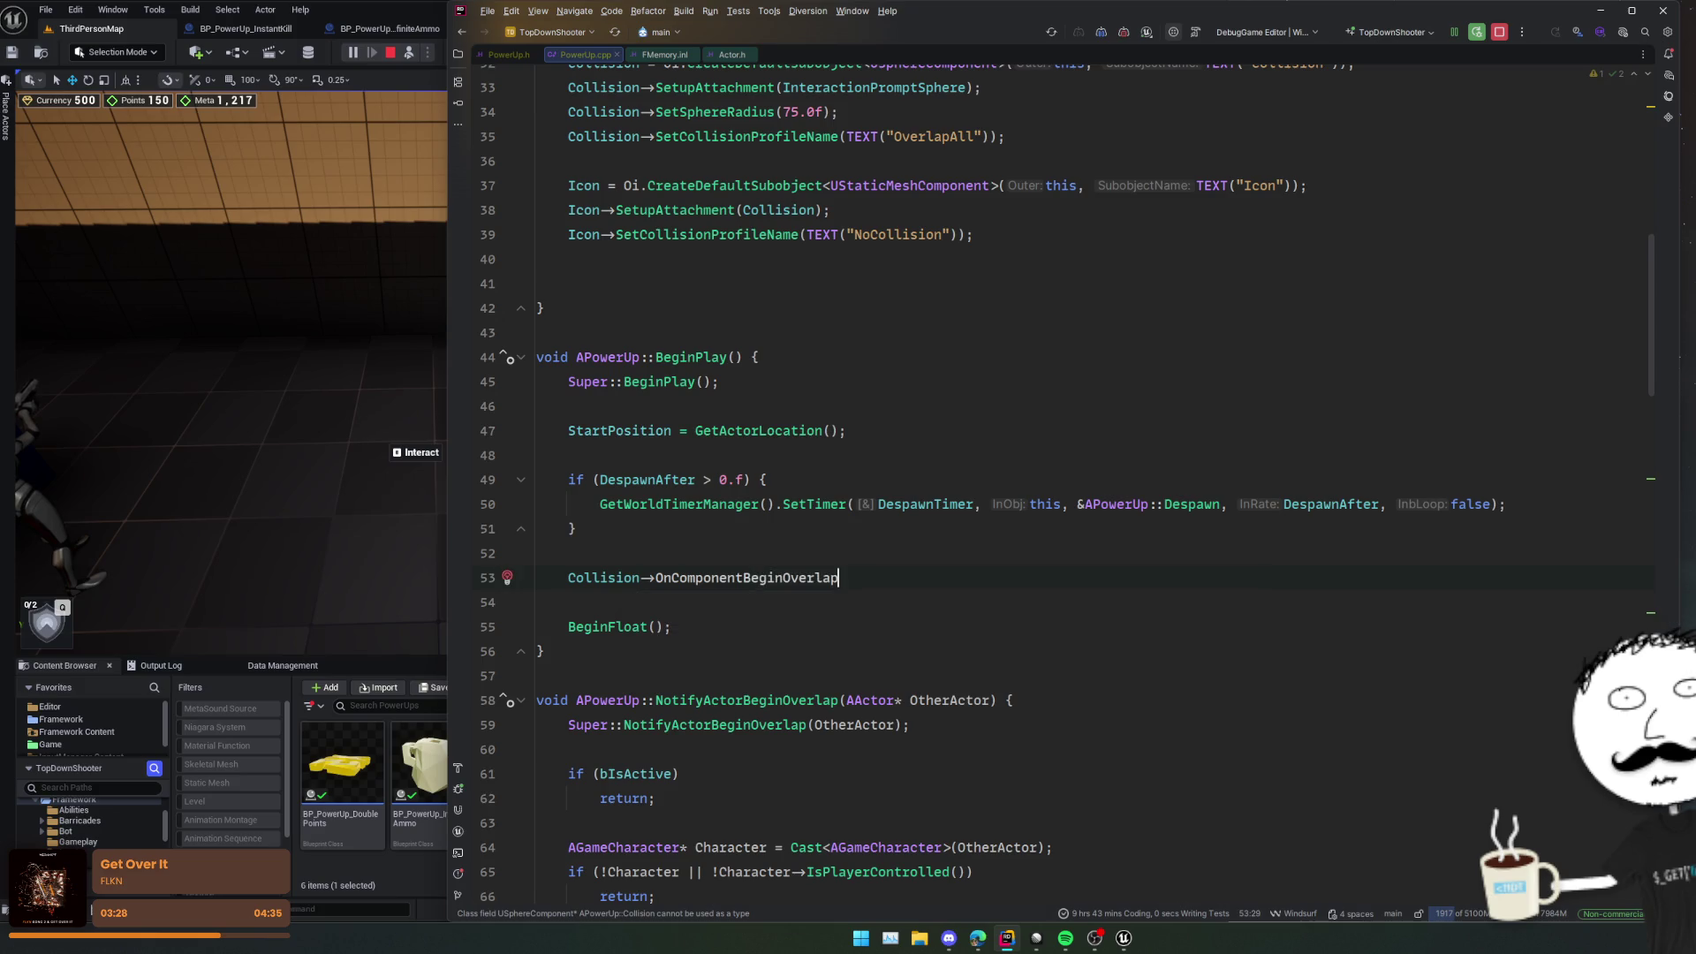
text(.AddUn)
key(Return)
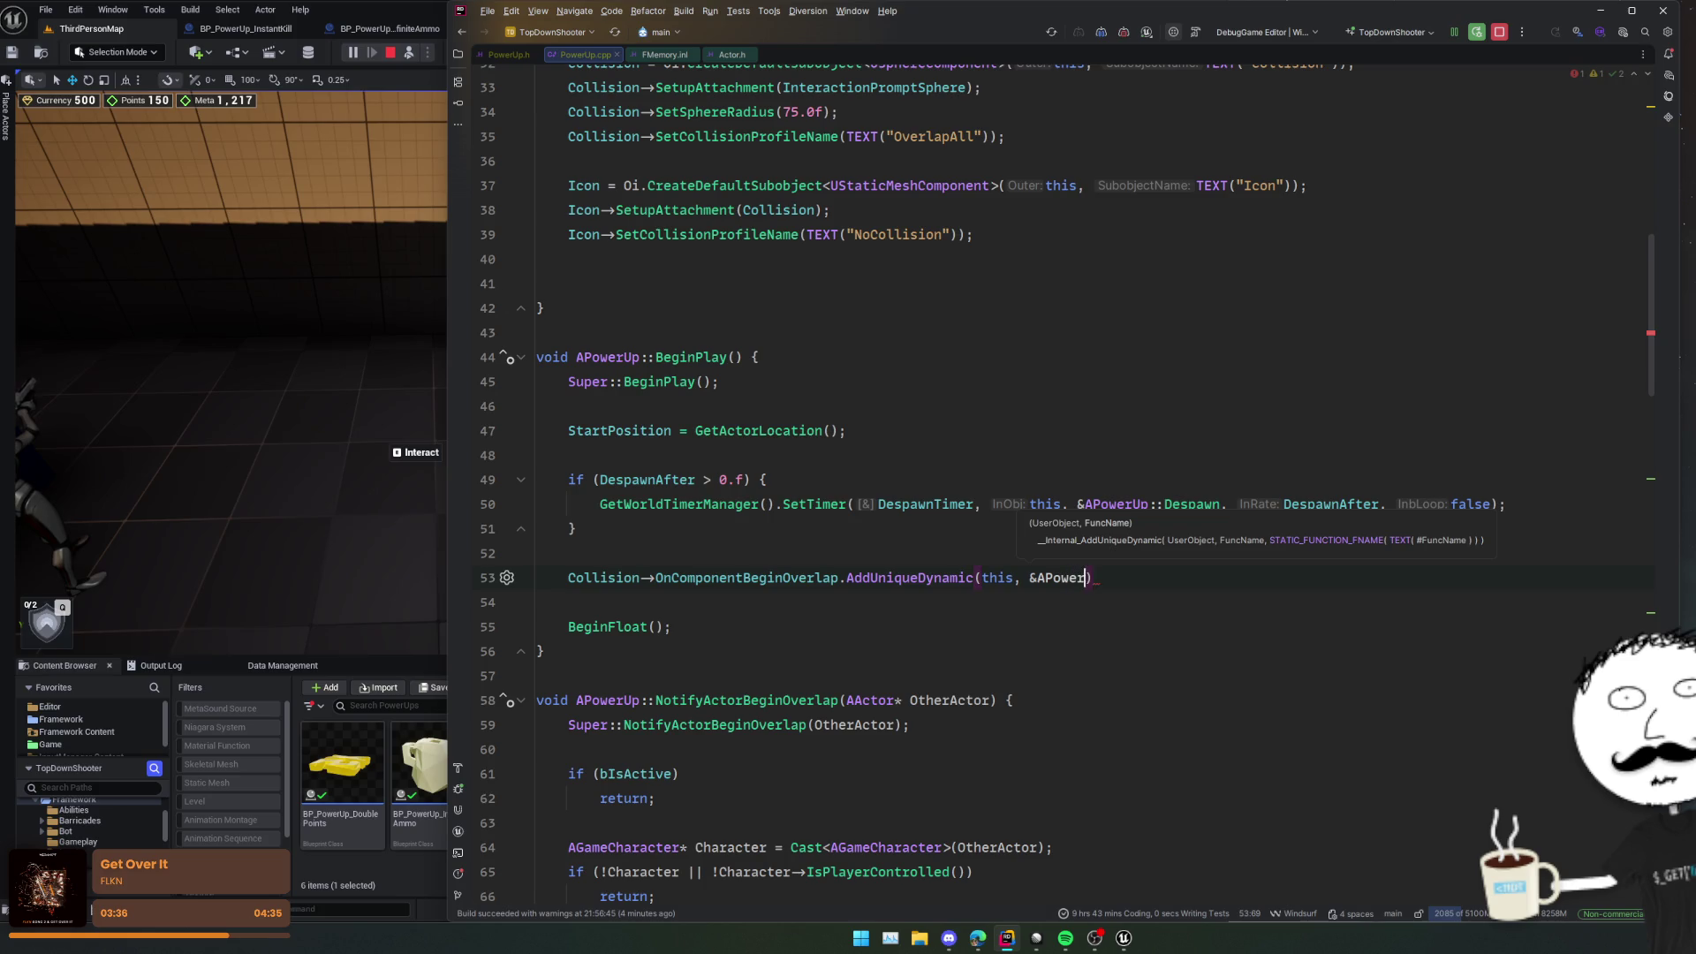
Step: Set the binding target to &APowerUp::OnActivationSphereOverlap and close the statement with a semicolon
text(Up::On)
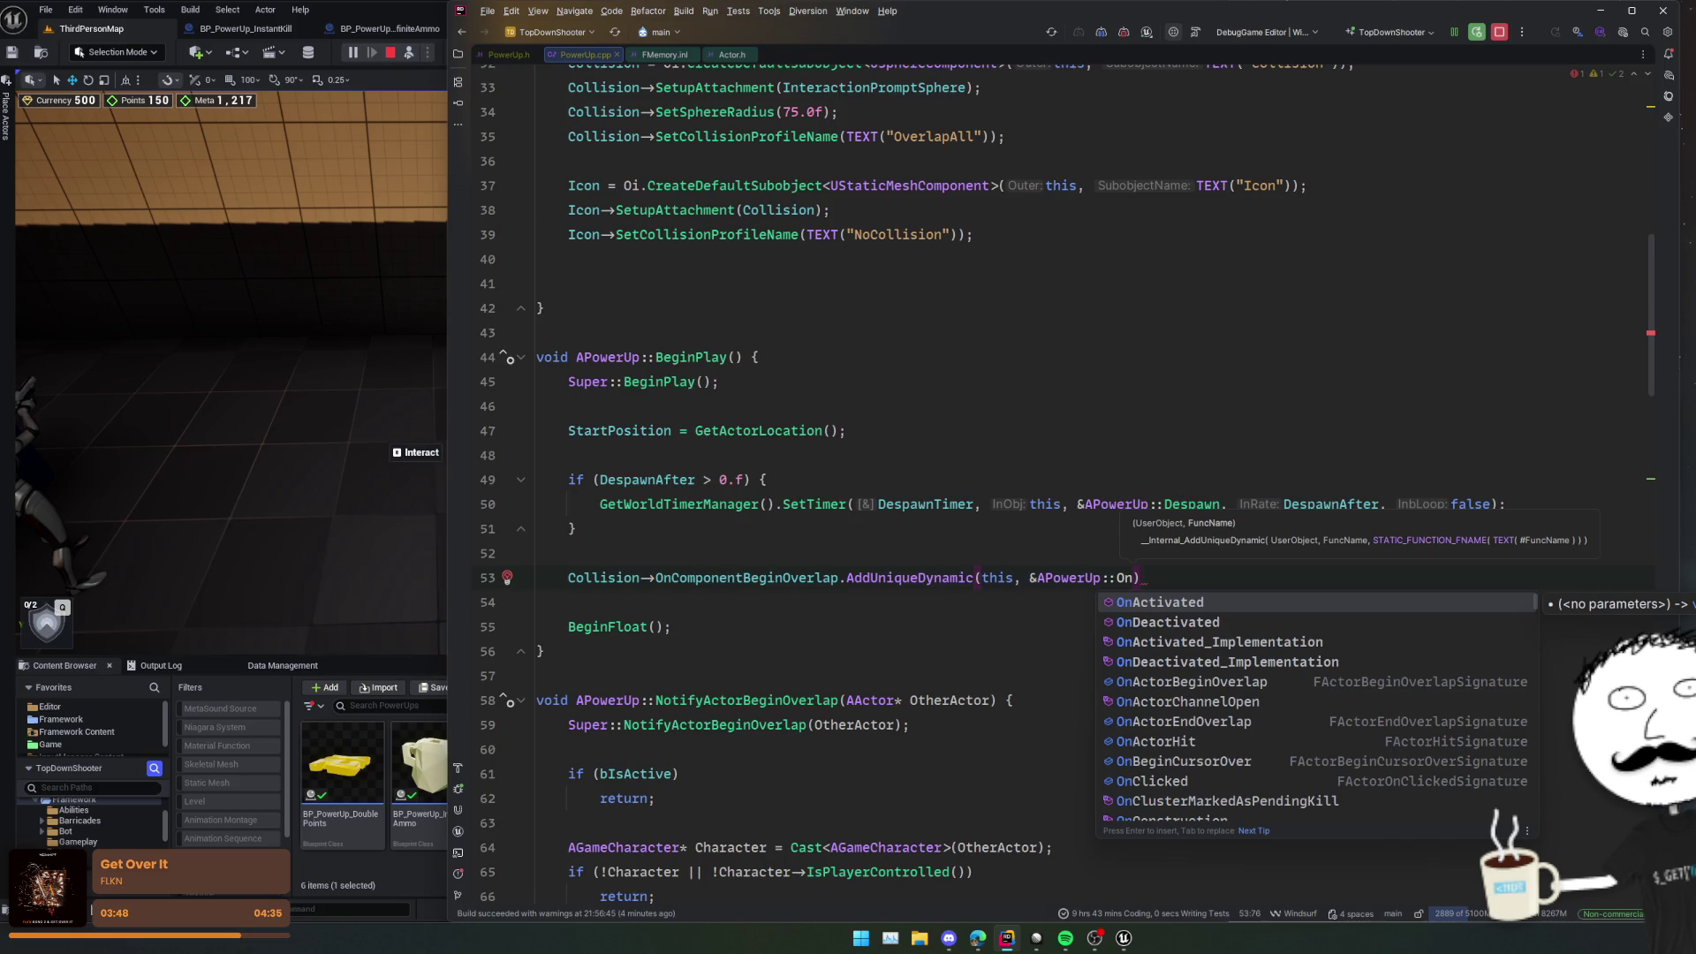
key(BackSpace)
key(BackSpace)
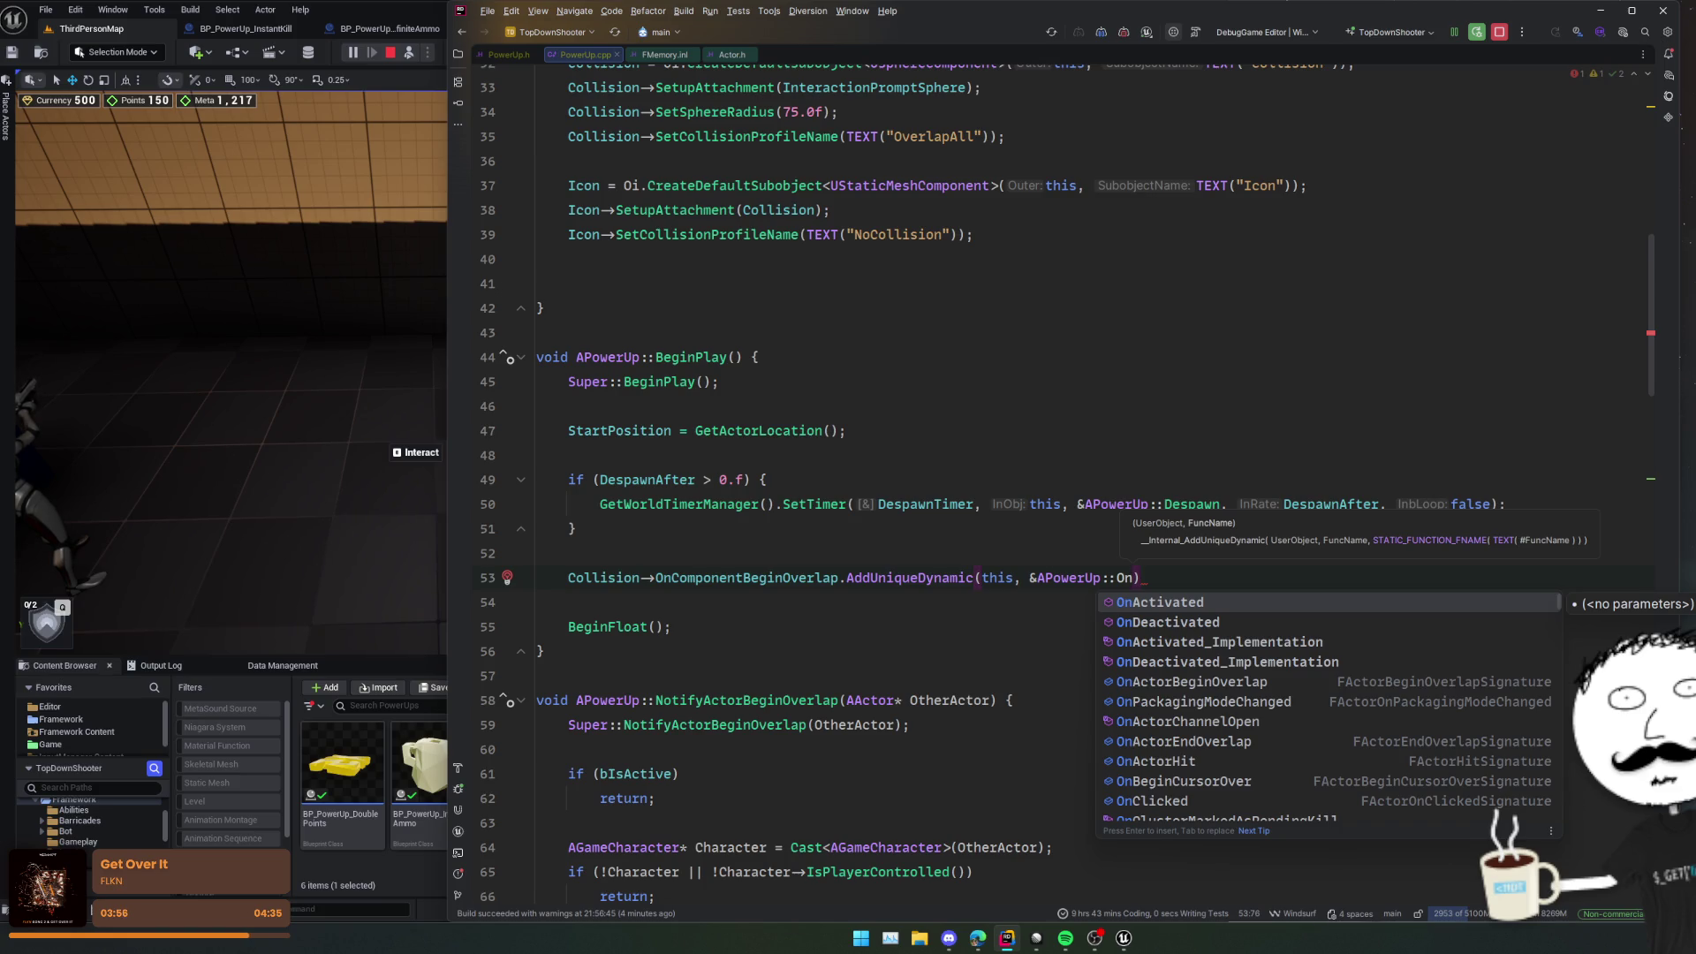
click(734, 702)
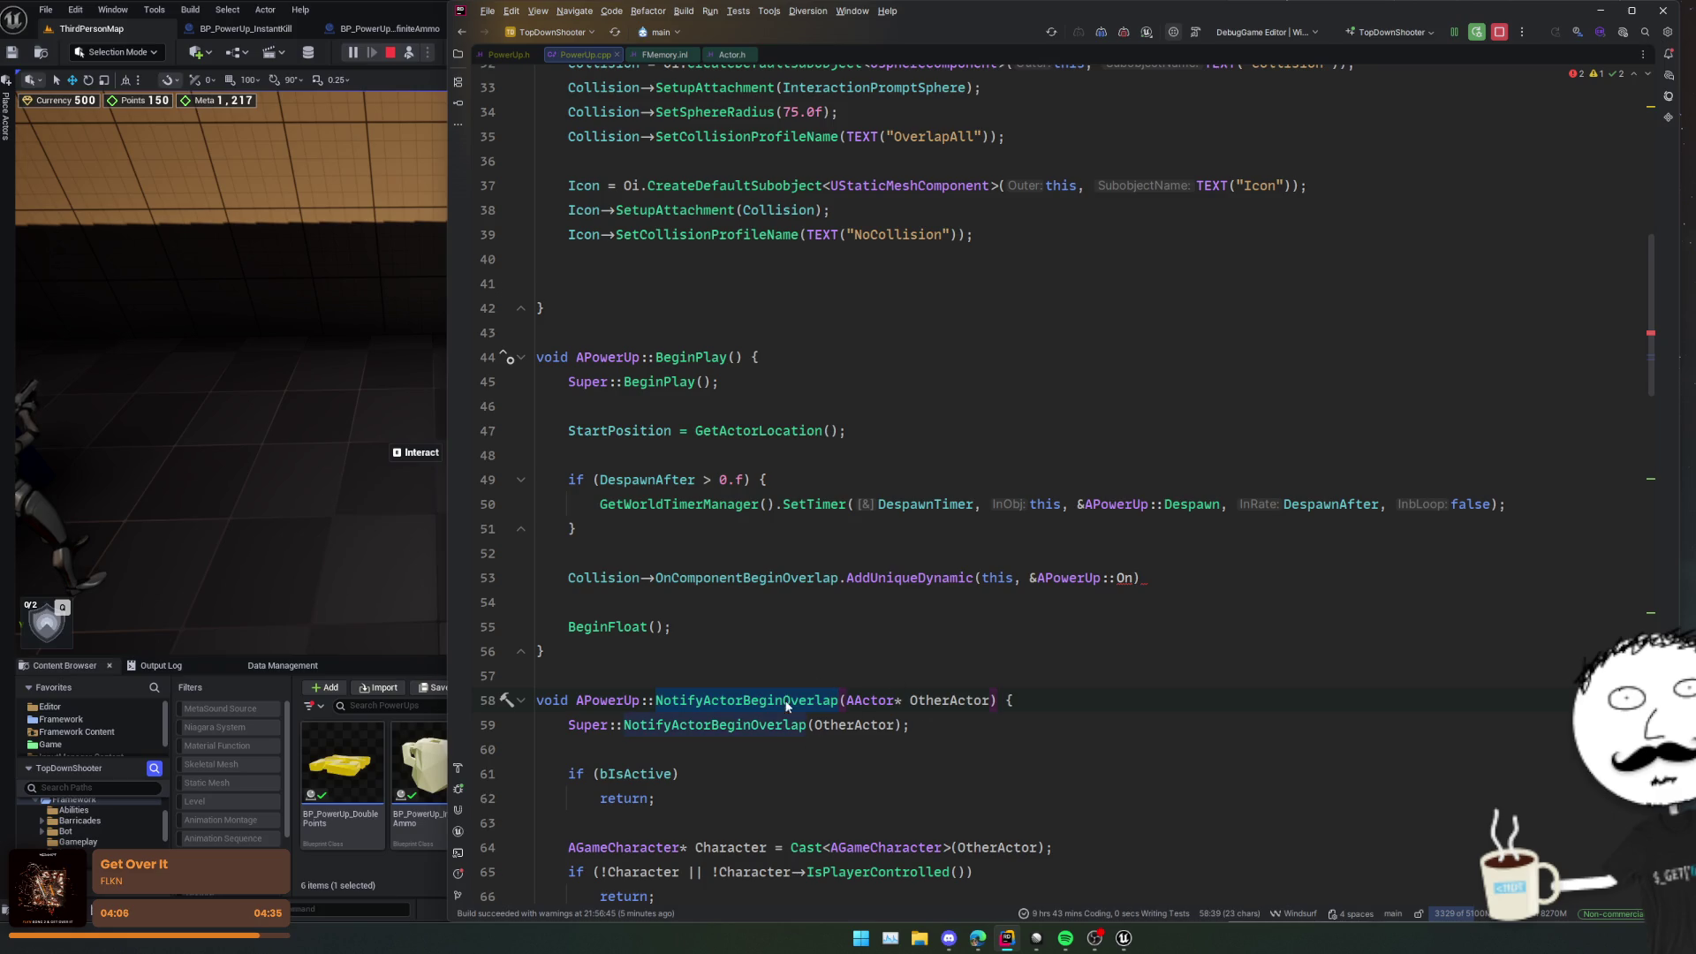
key(Up)
key(Up)
key(Up)
key(ctrl+w)
key(End)
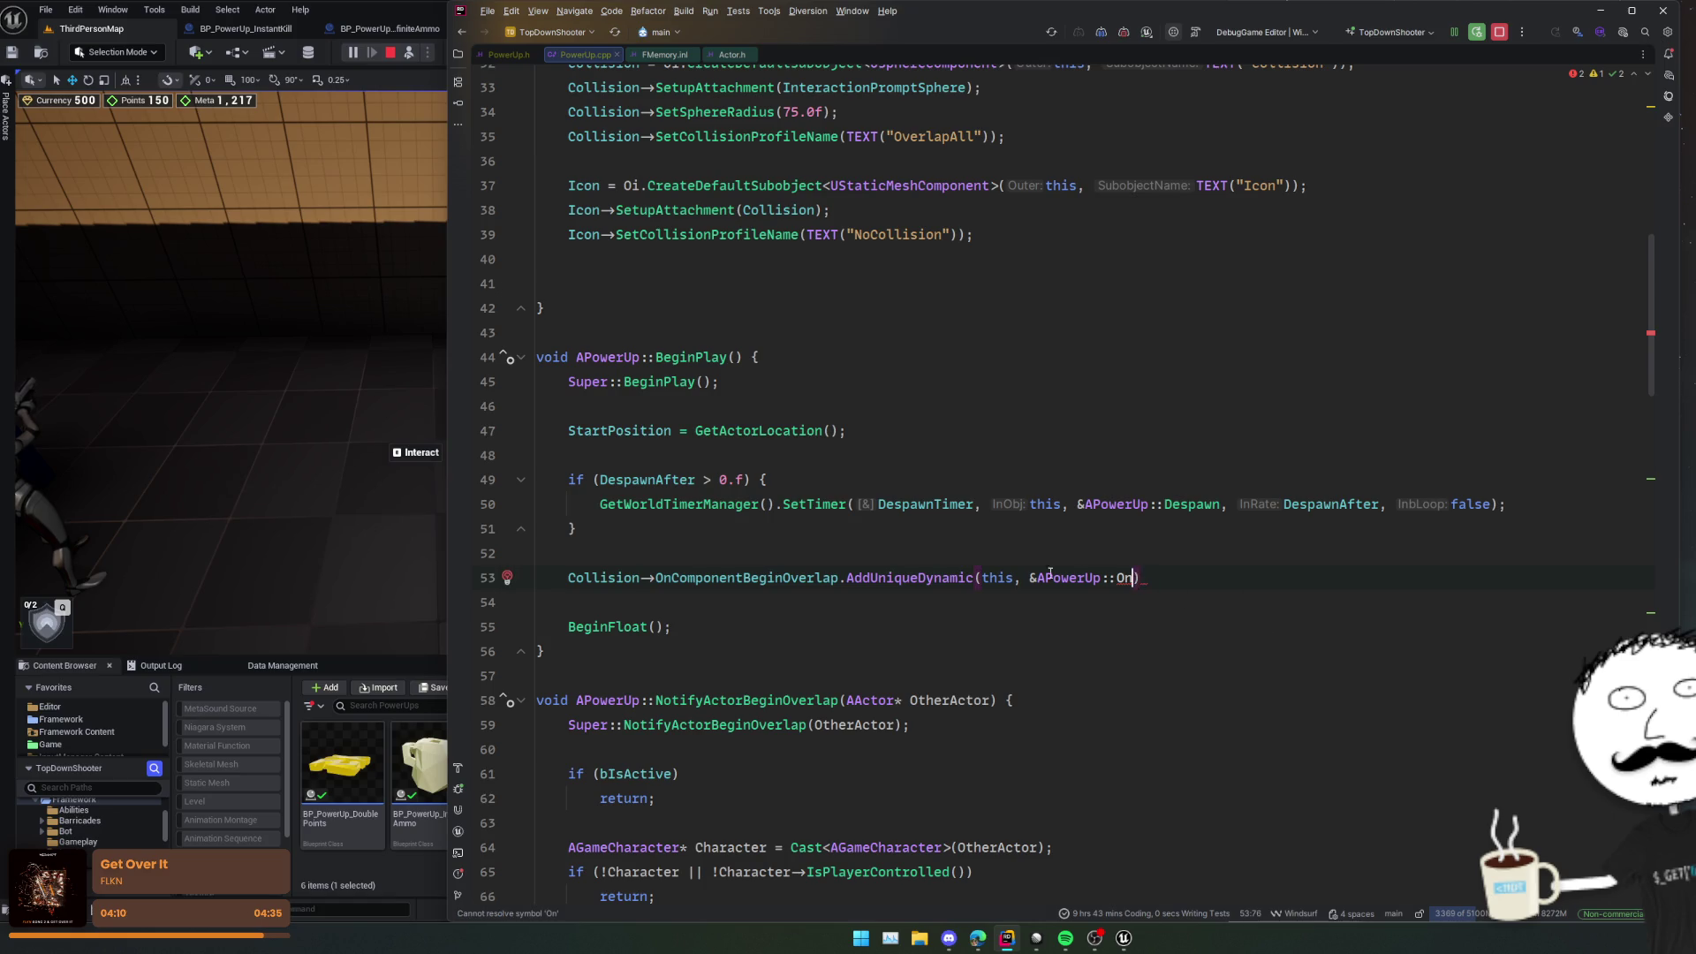
text(ActivationSphe)
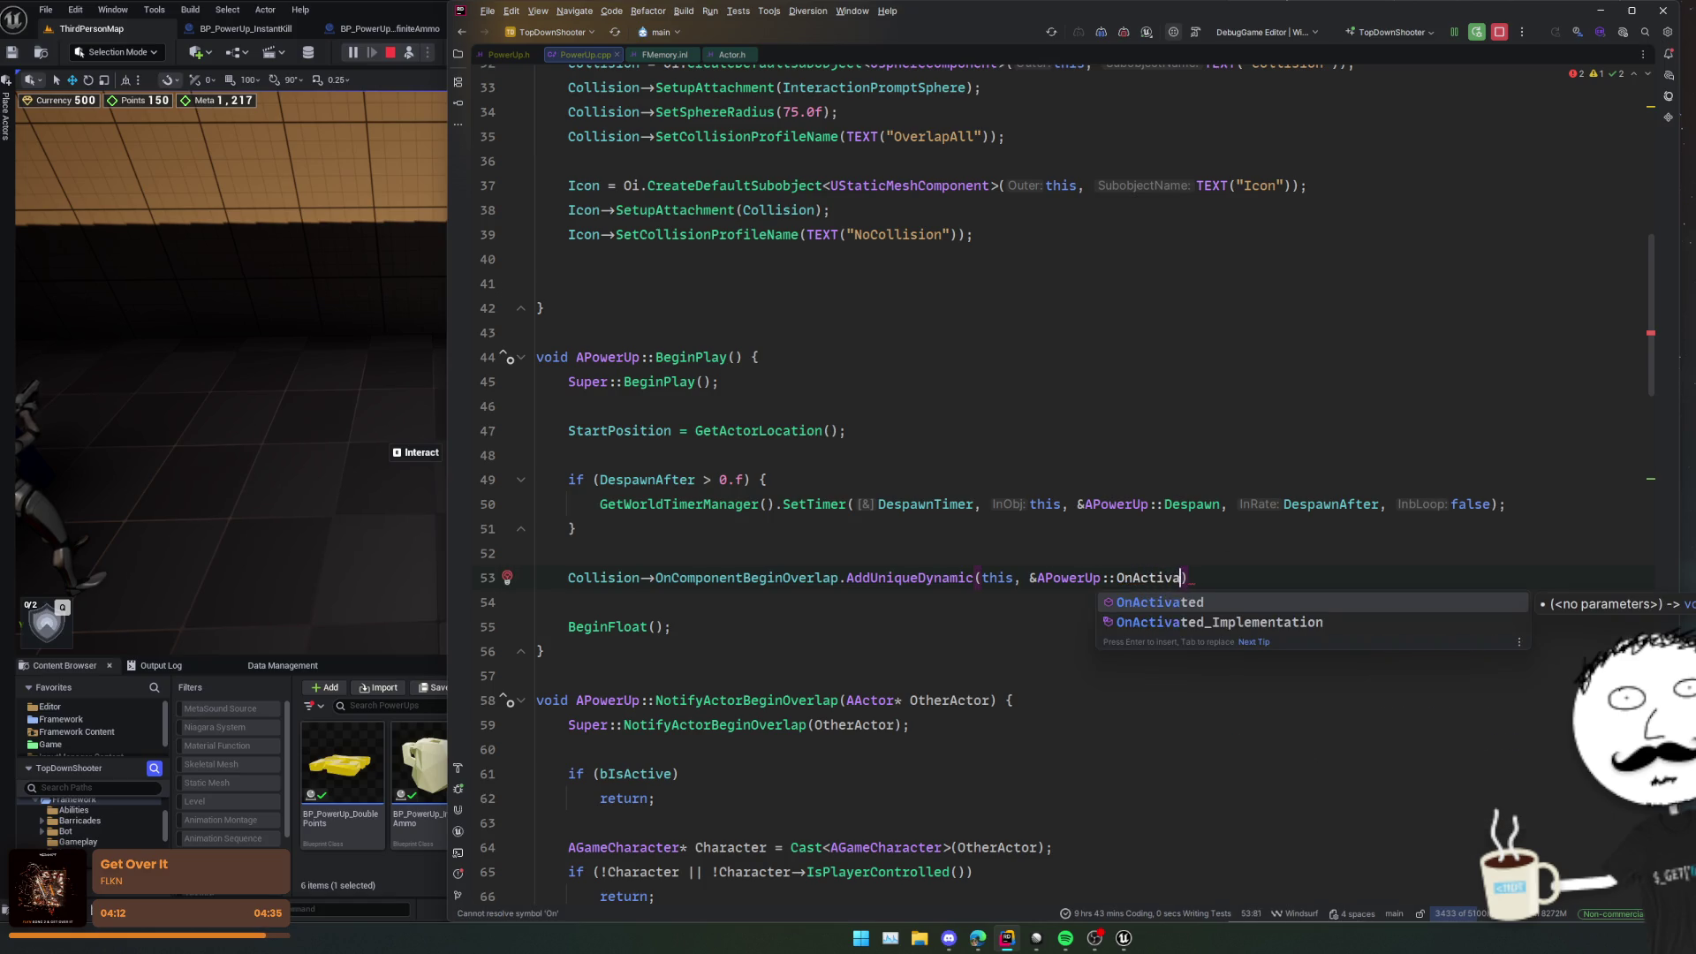
text(re()
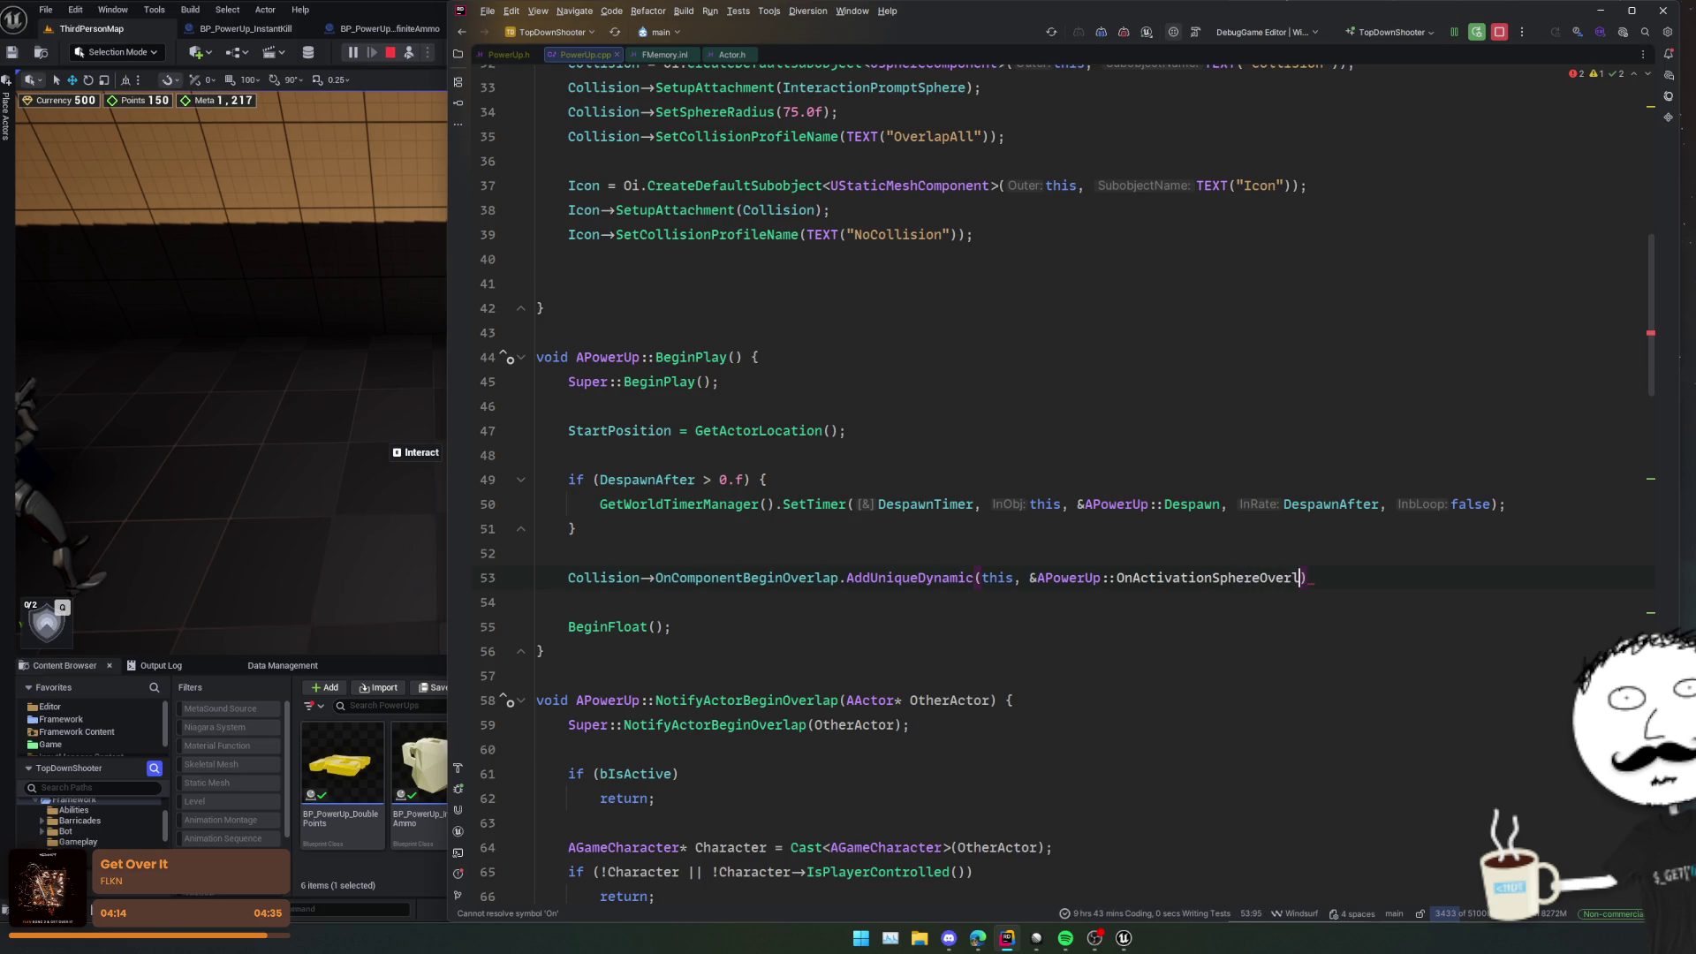
text(;)
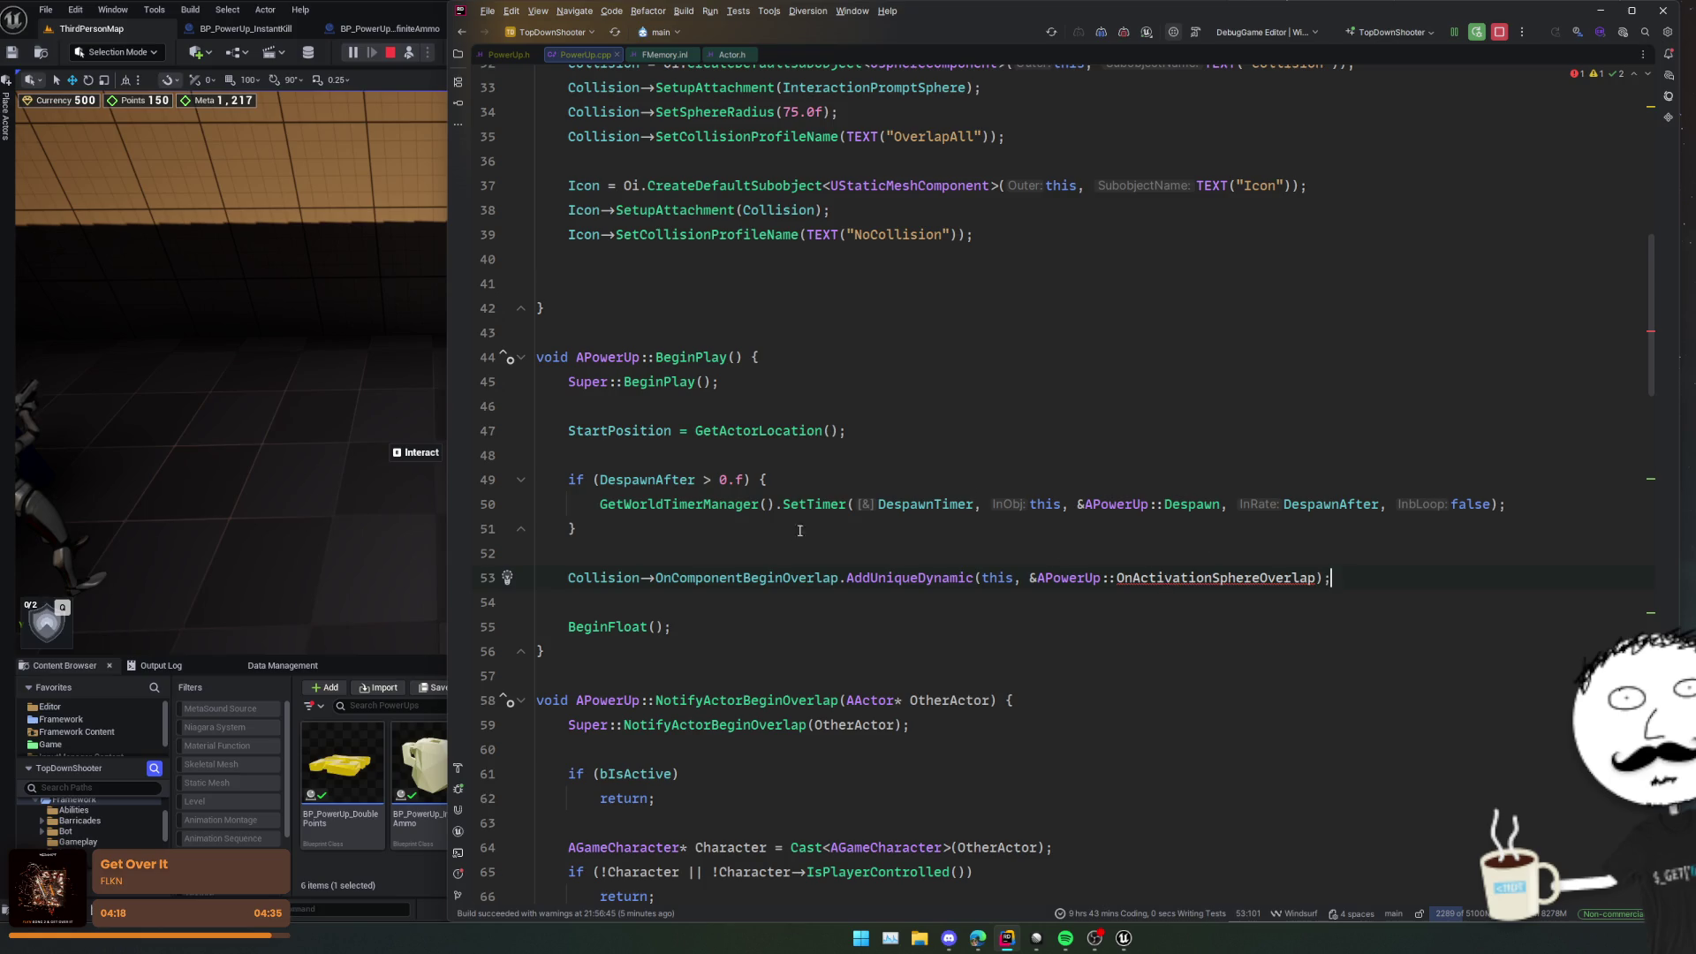
click(1205, 577)
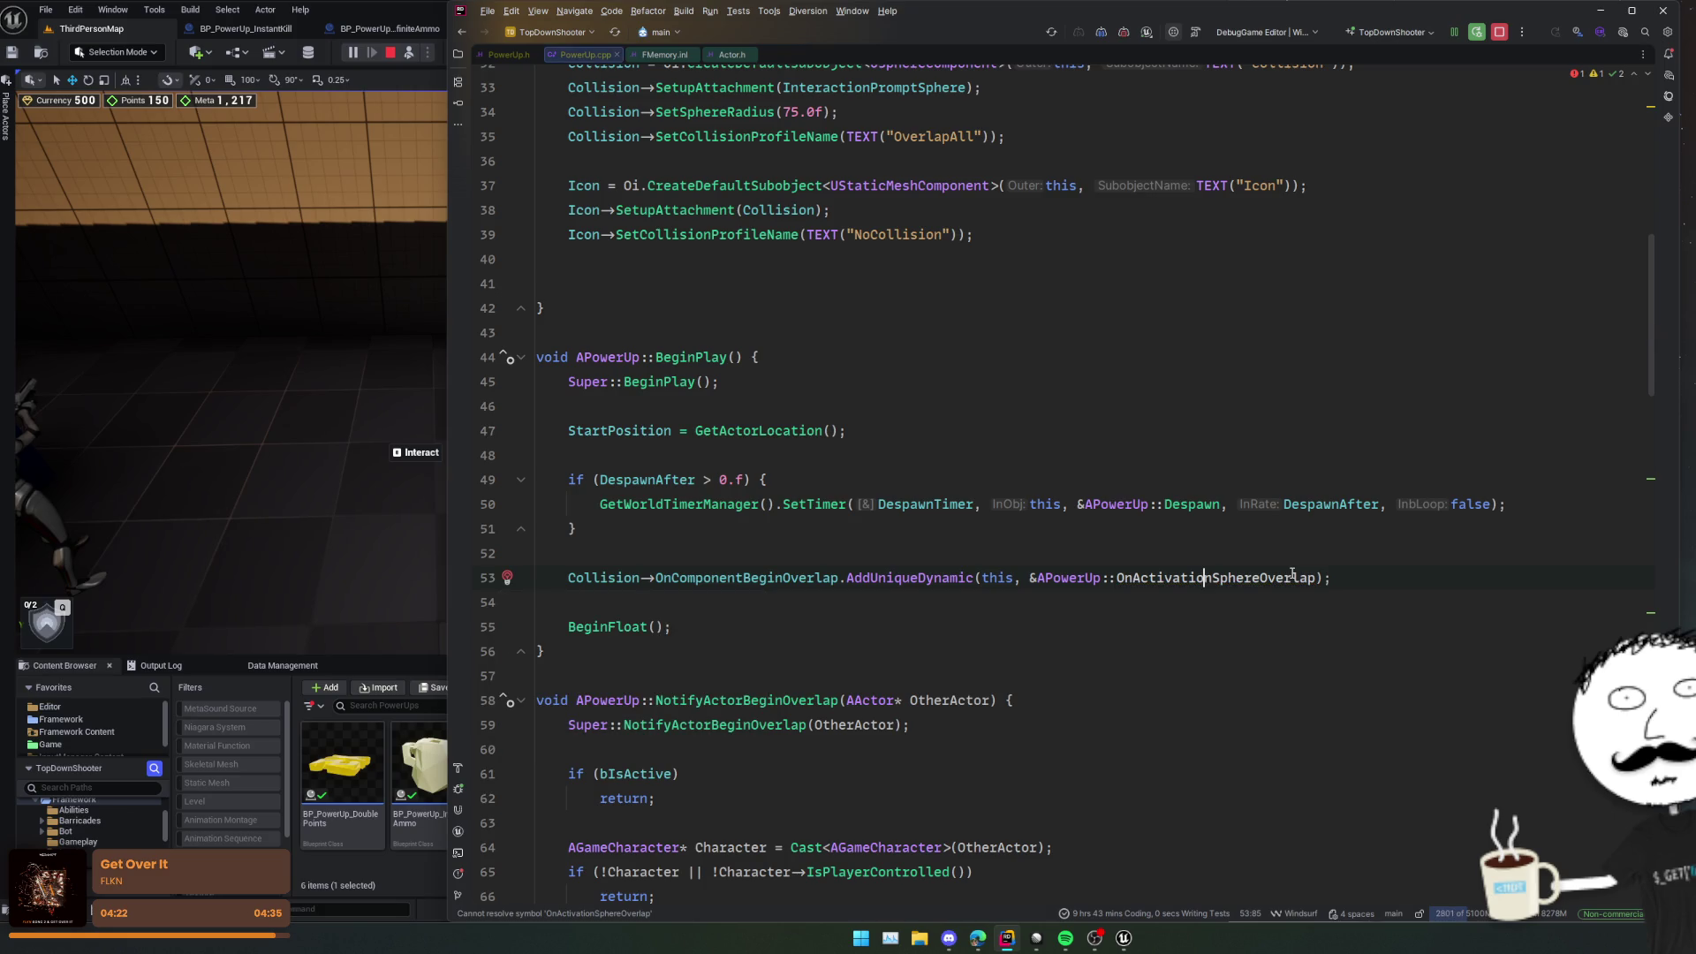
Step: Generate the OnActivationSphereOverlap UFUNCTION() declaration in PowerUp.h's protected section
key(alt+Return)
key(Return)
key(Return)
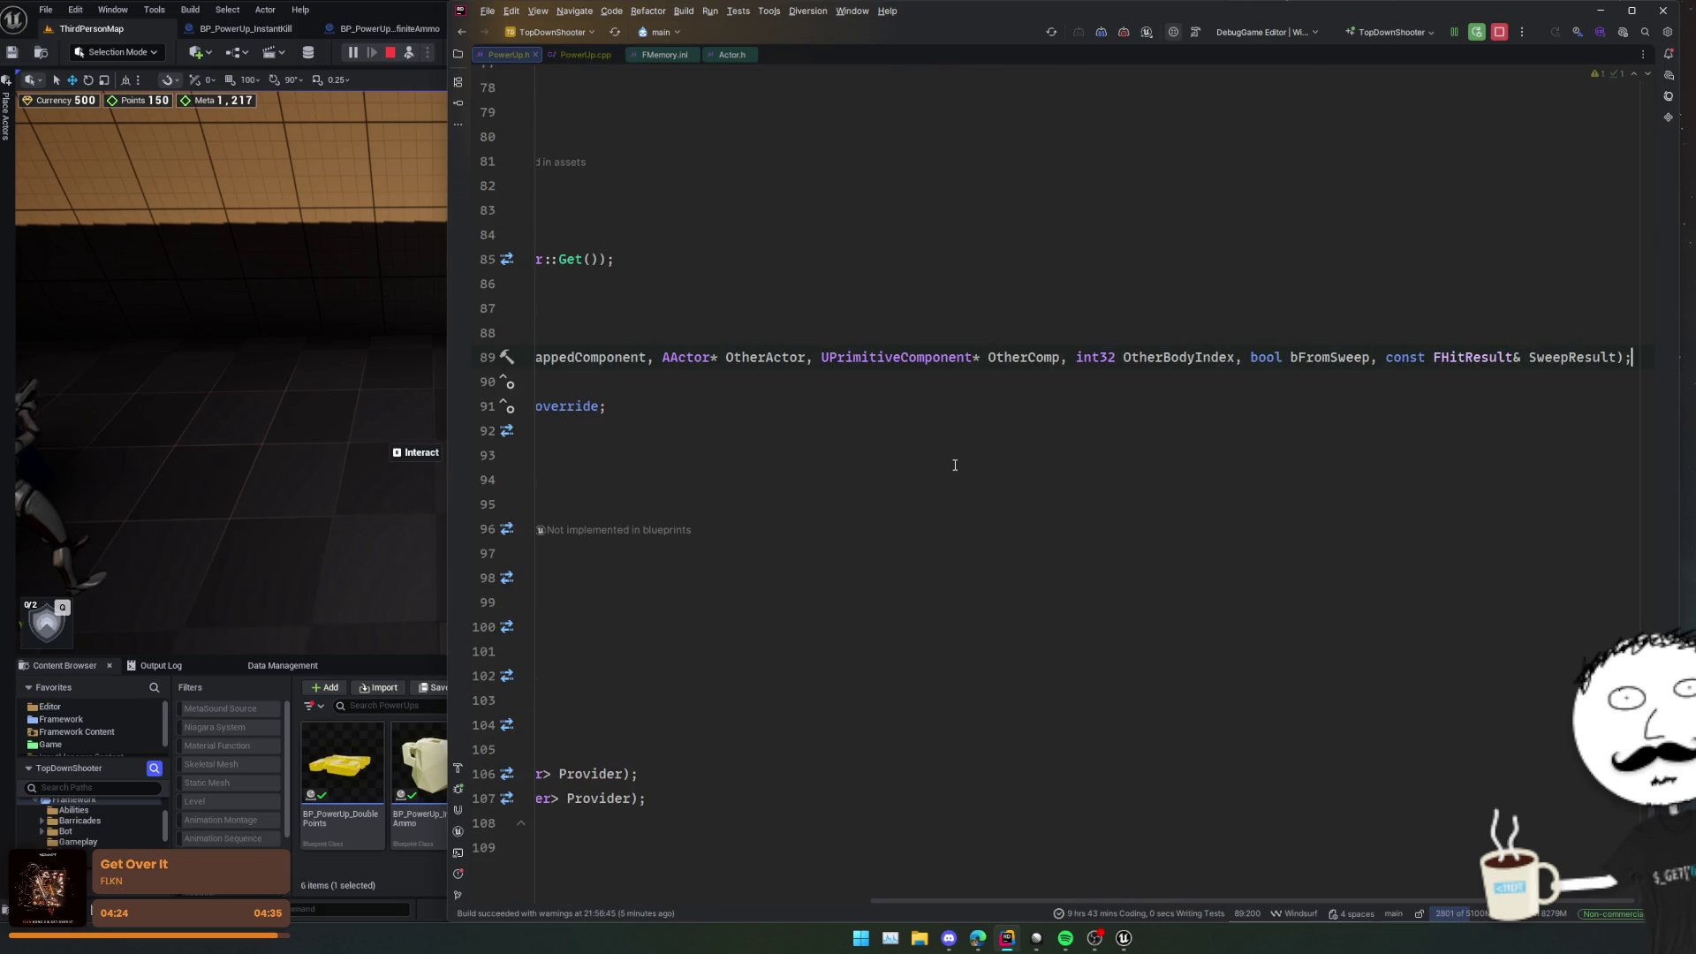
key(ctrl+z)
key(ctrl+z)
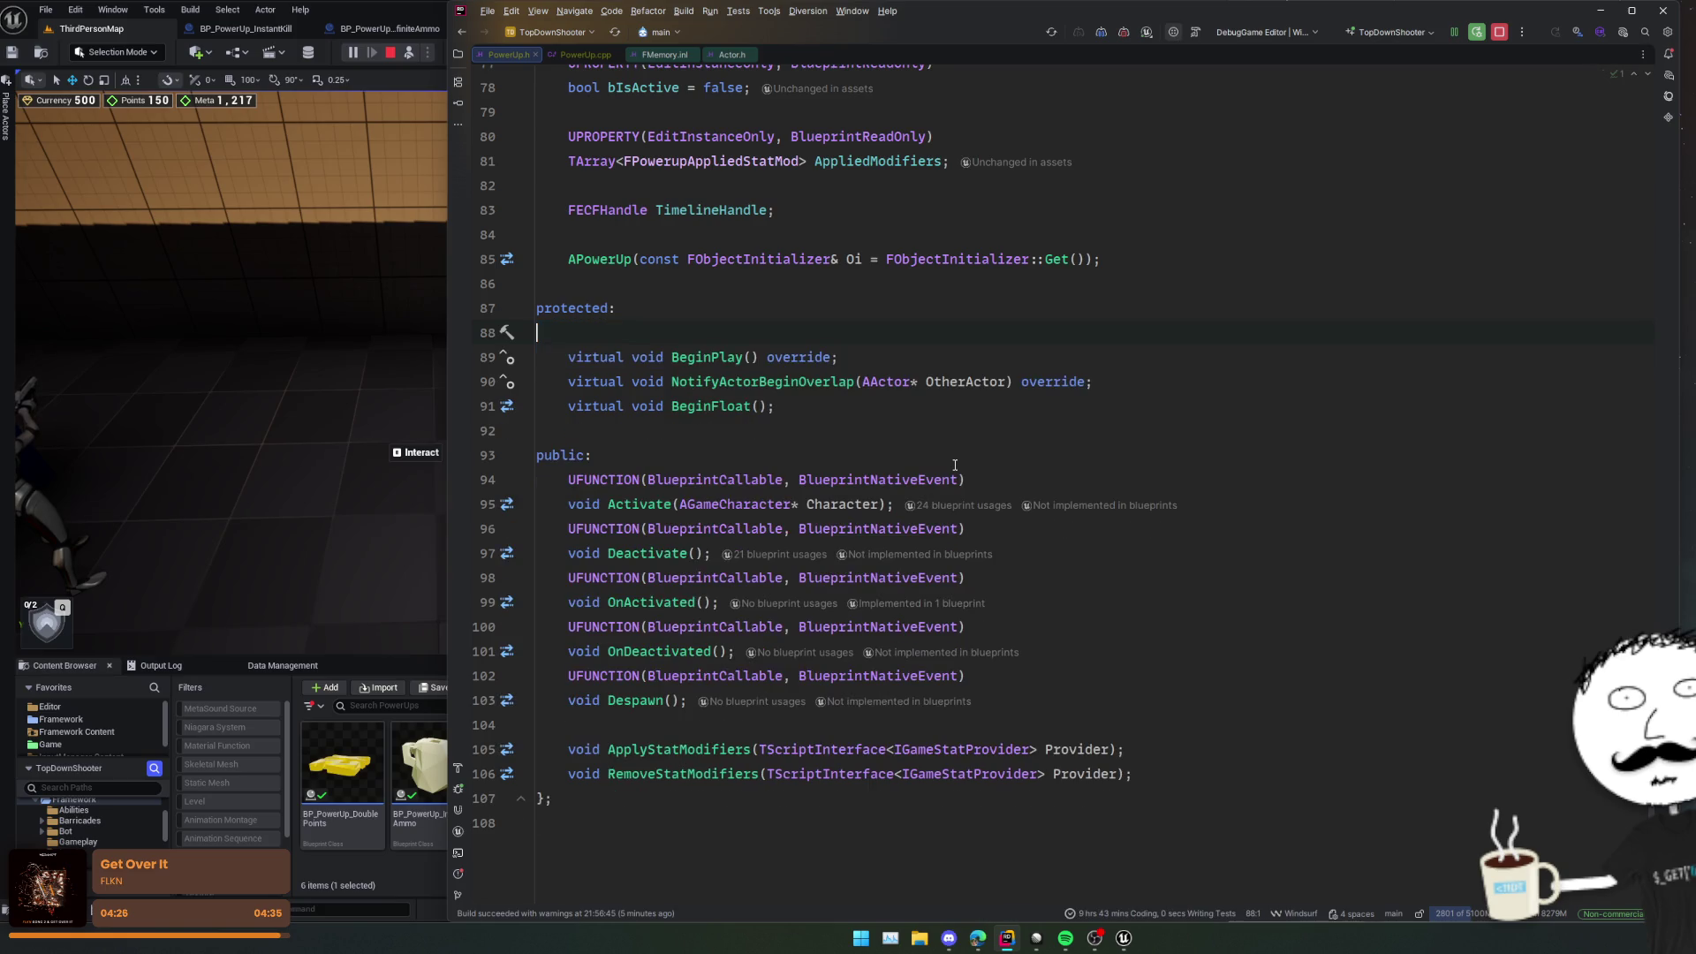
key(ctrl+shift+z)
key(ctrl+shift+z)
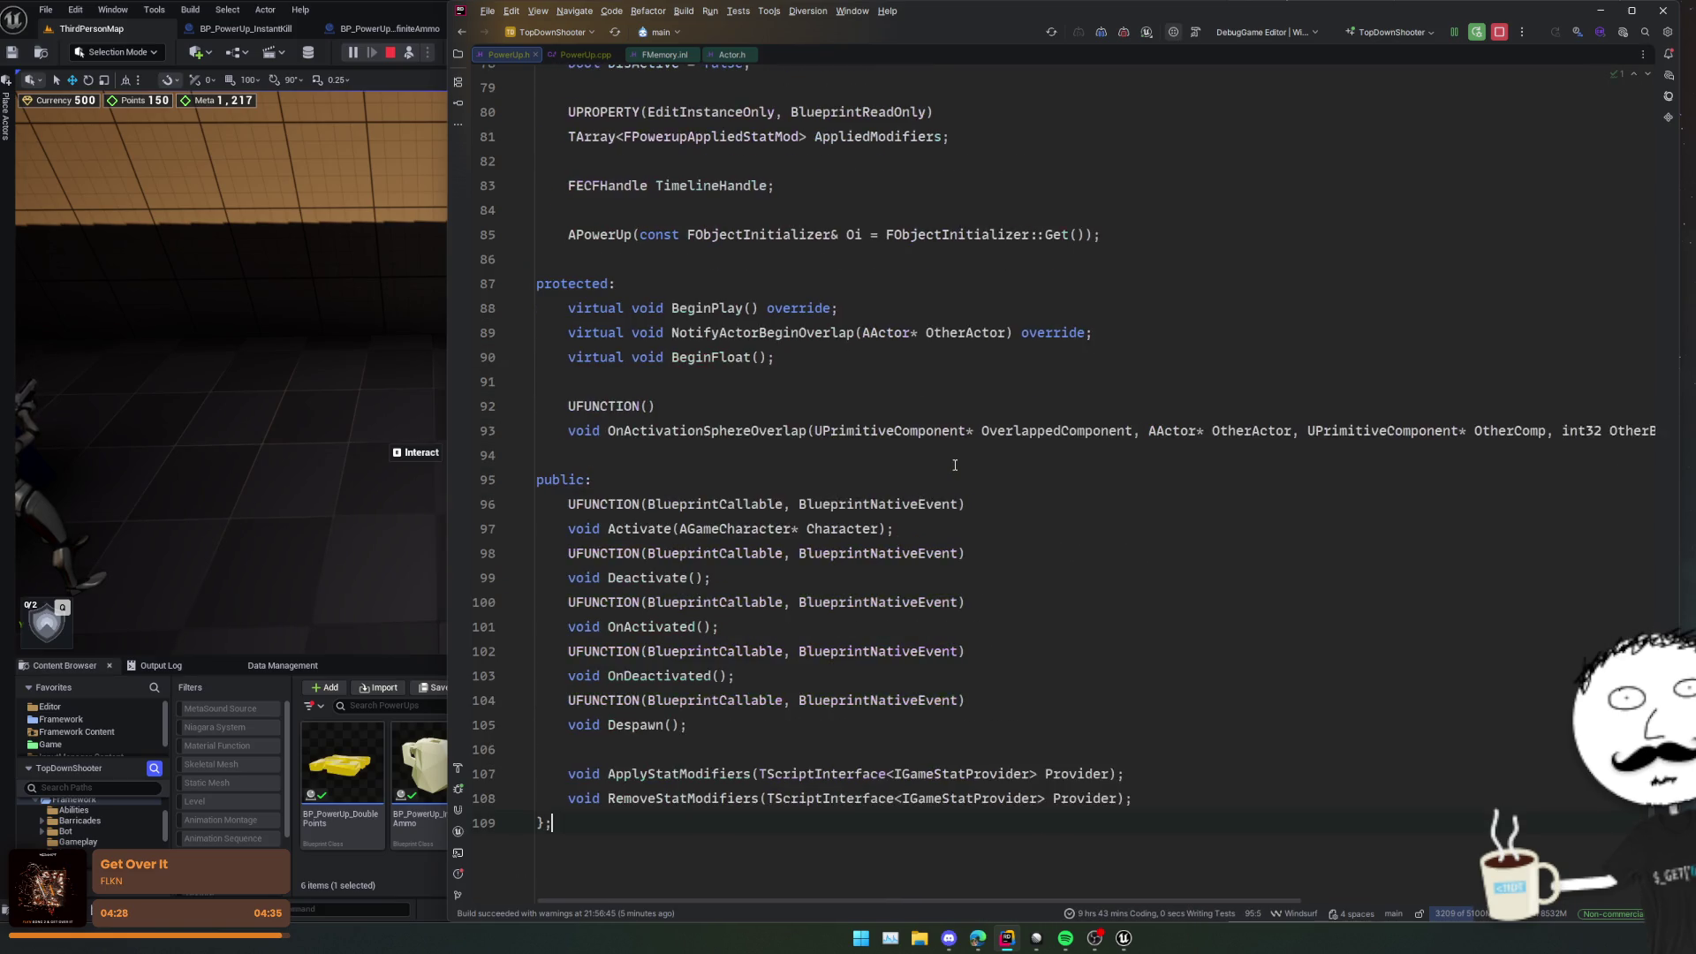
Step: Create the handler's definition in PowerUp.cpp and reflow its signature onto fewer lines
ctrl+click(716, 431)
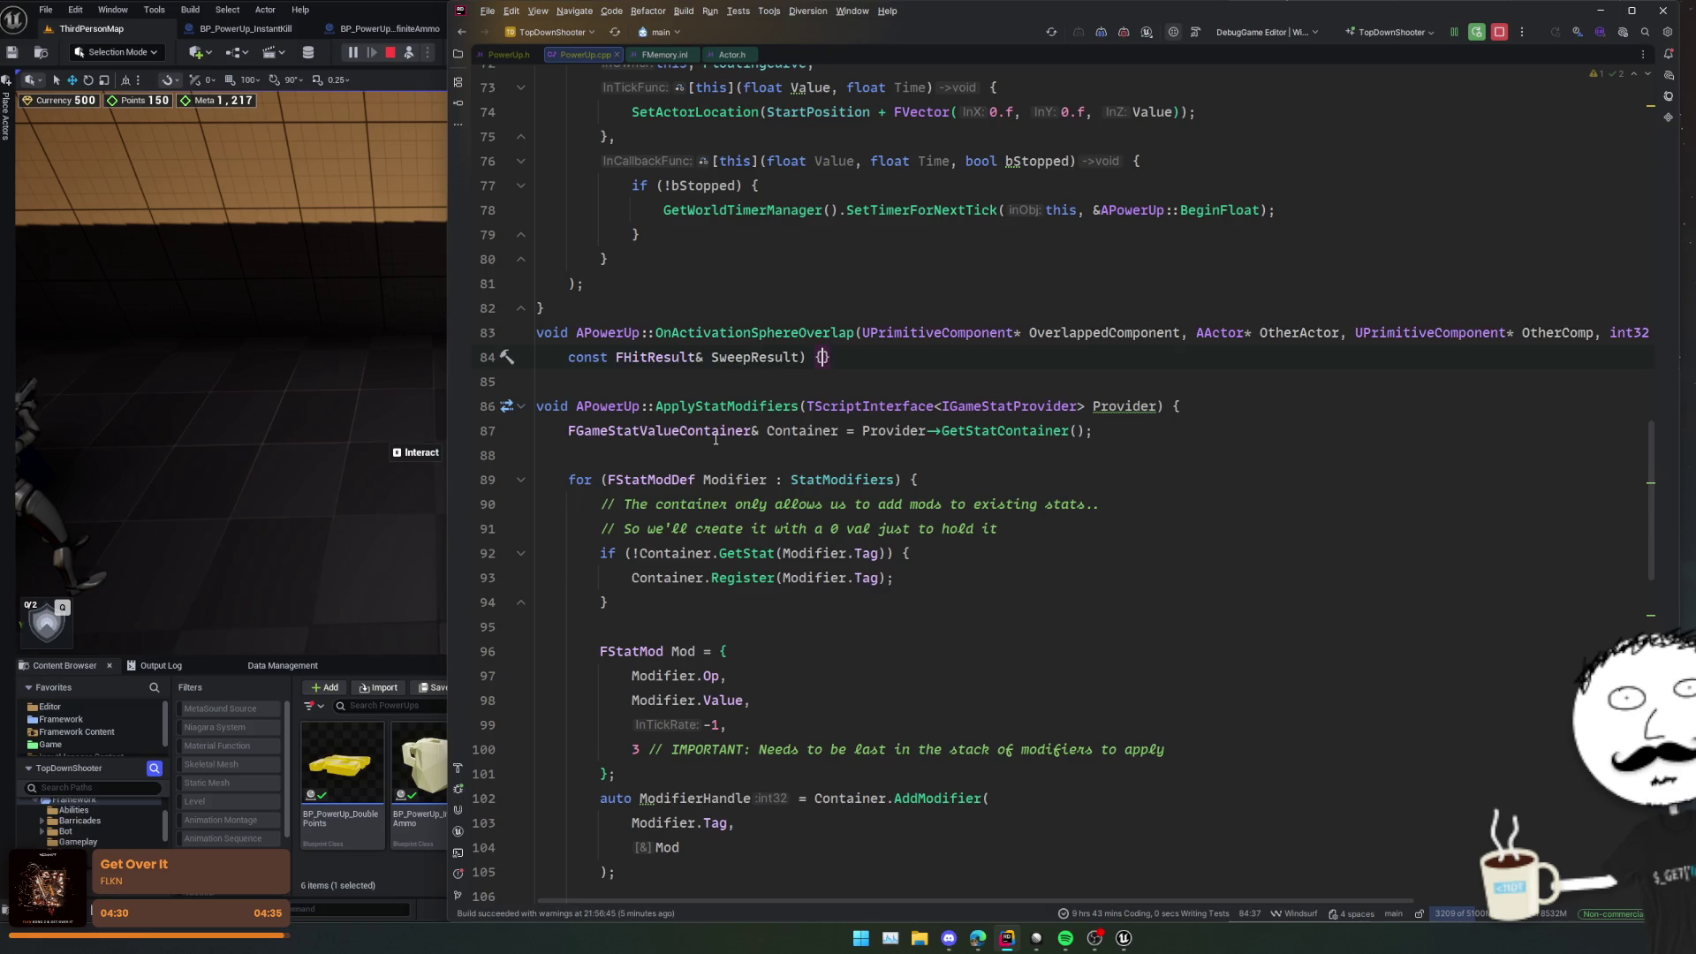
click(977, 338)
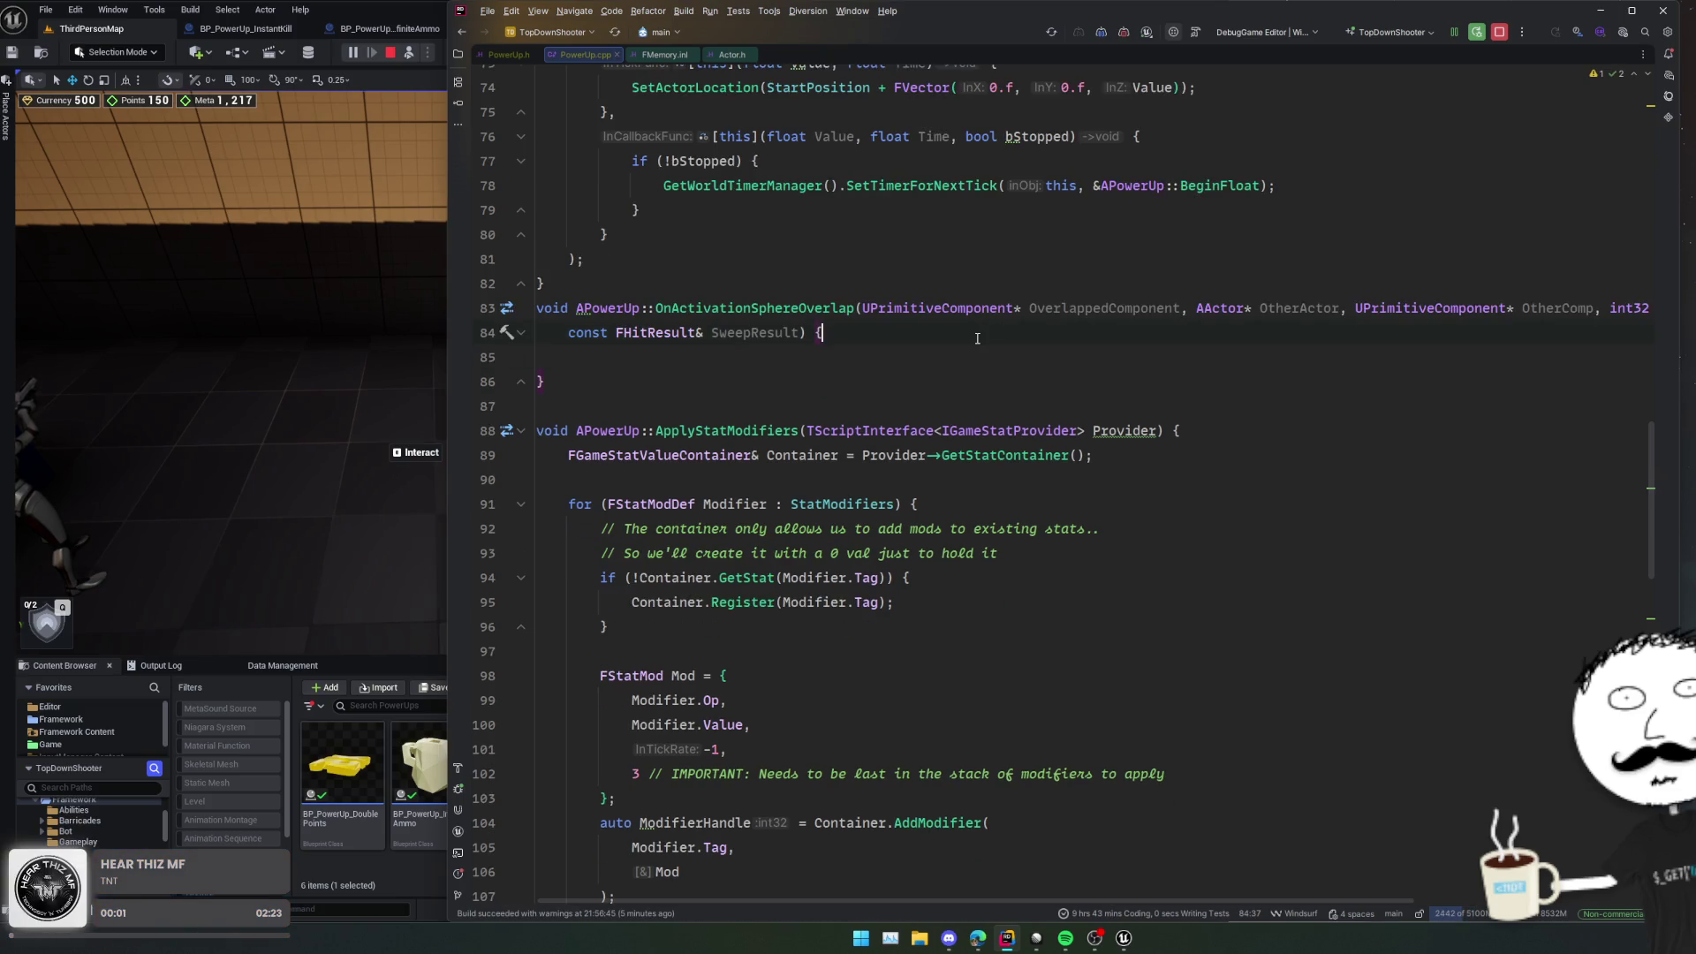
key(Delete)
key(Delete)
key(Return)
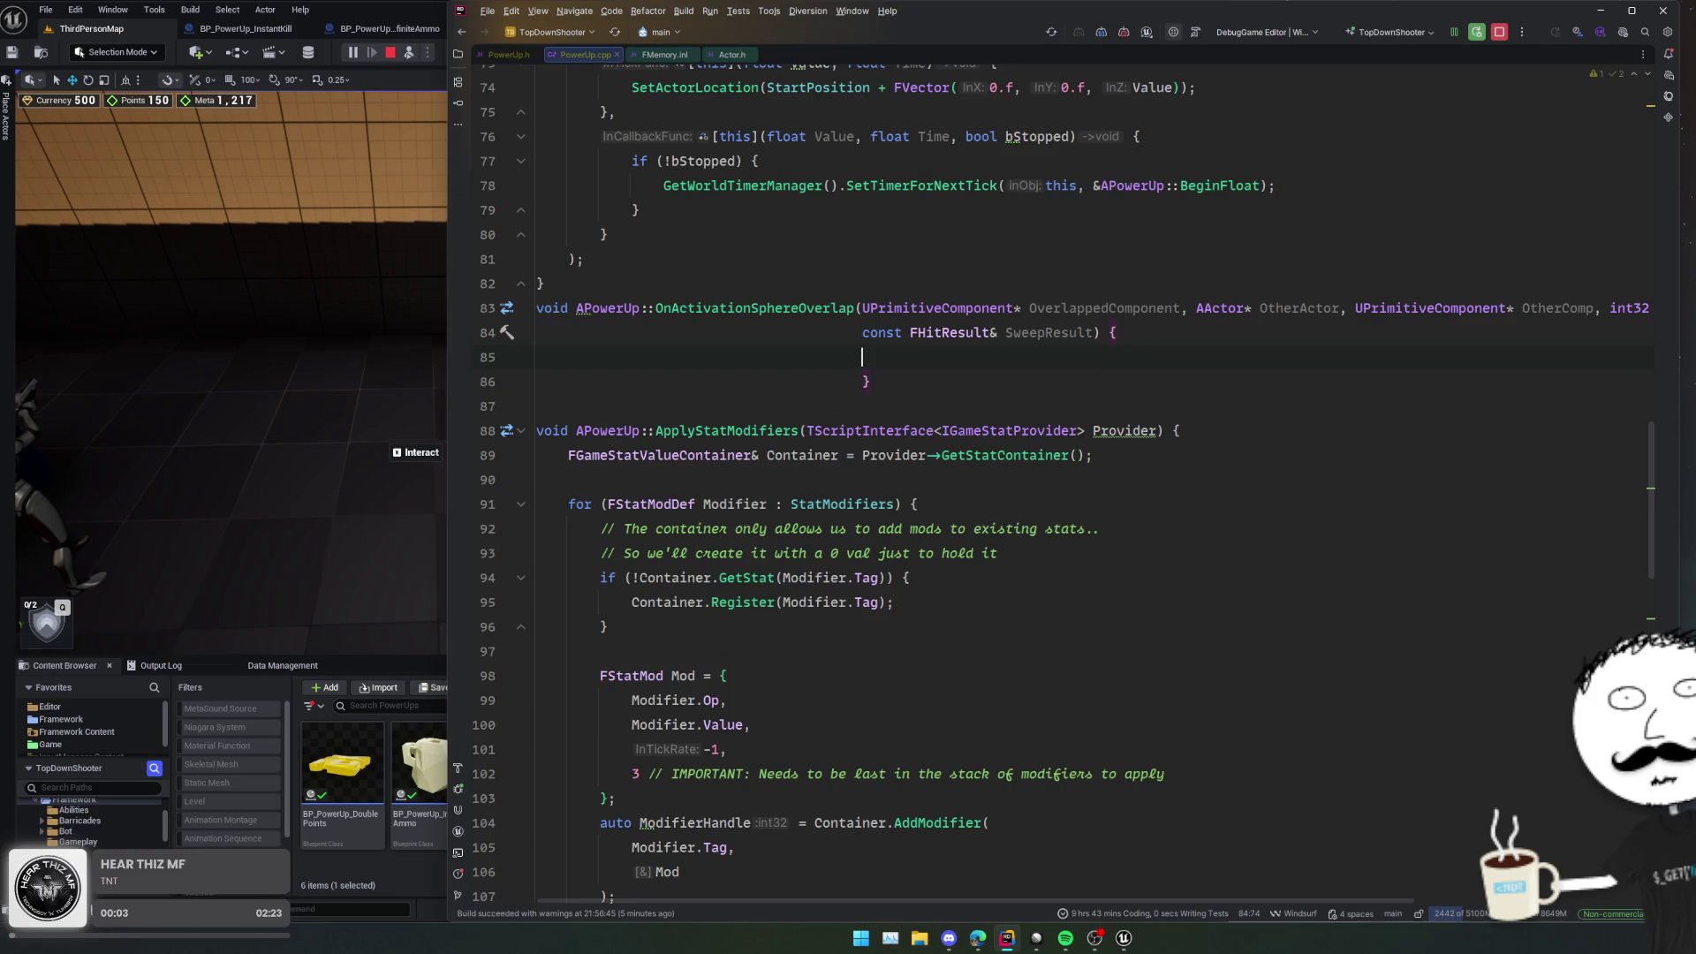
scroll(1015, 361, right, 3)
scroll(1016, 377, left, 3)
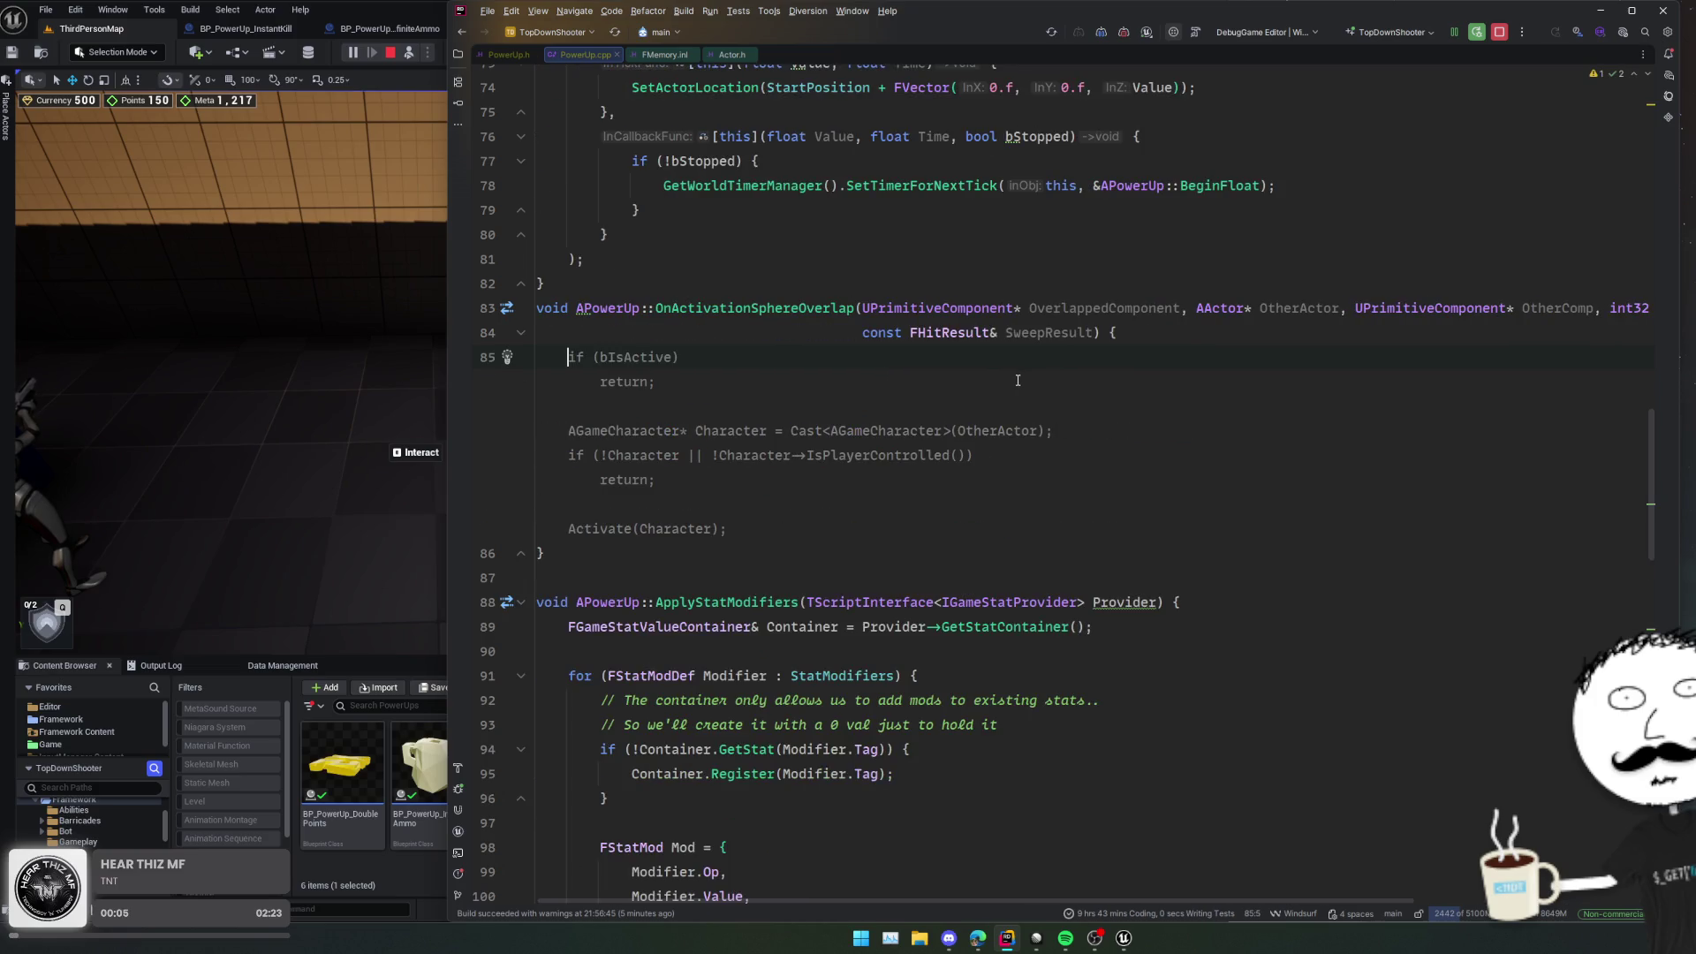
key(ctrl+z)
key(ctrl+z)
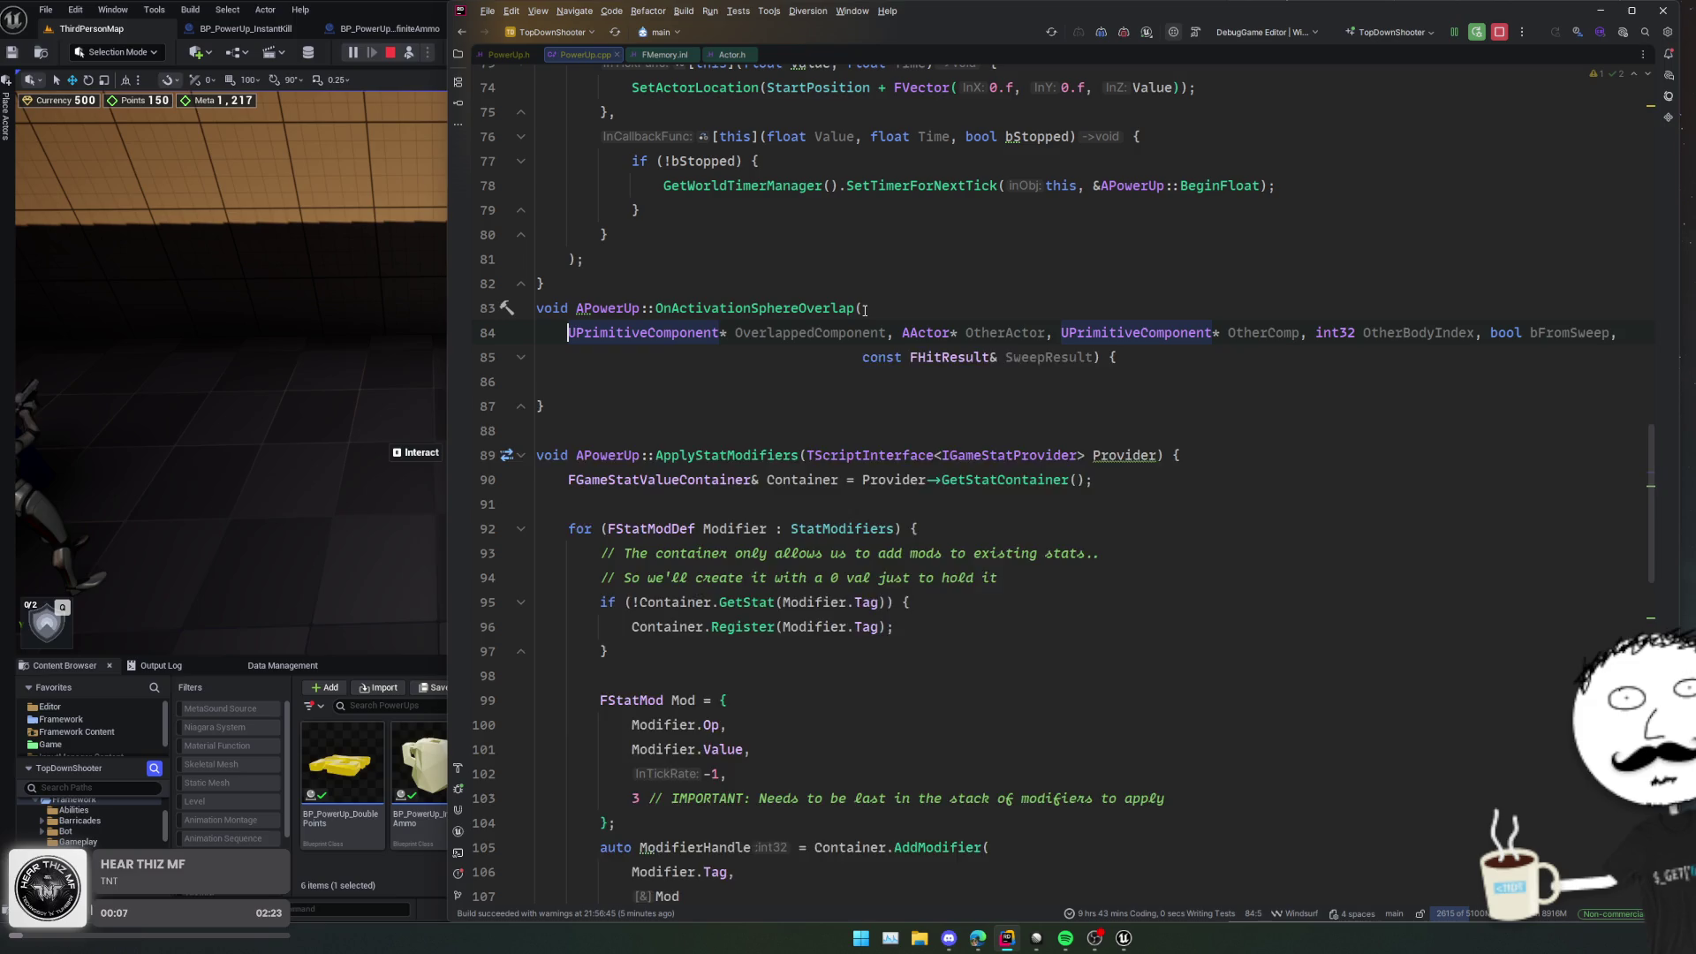
click(830, 358)
key(Return)
key(Up)
key(Home)
key(BackSpace)
key(BackSpace)
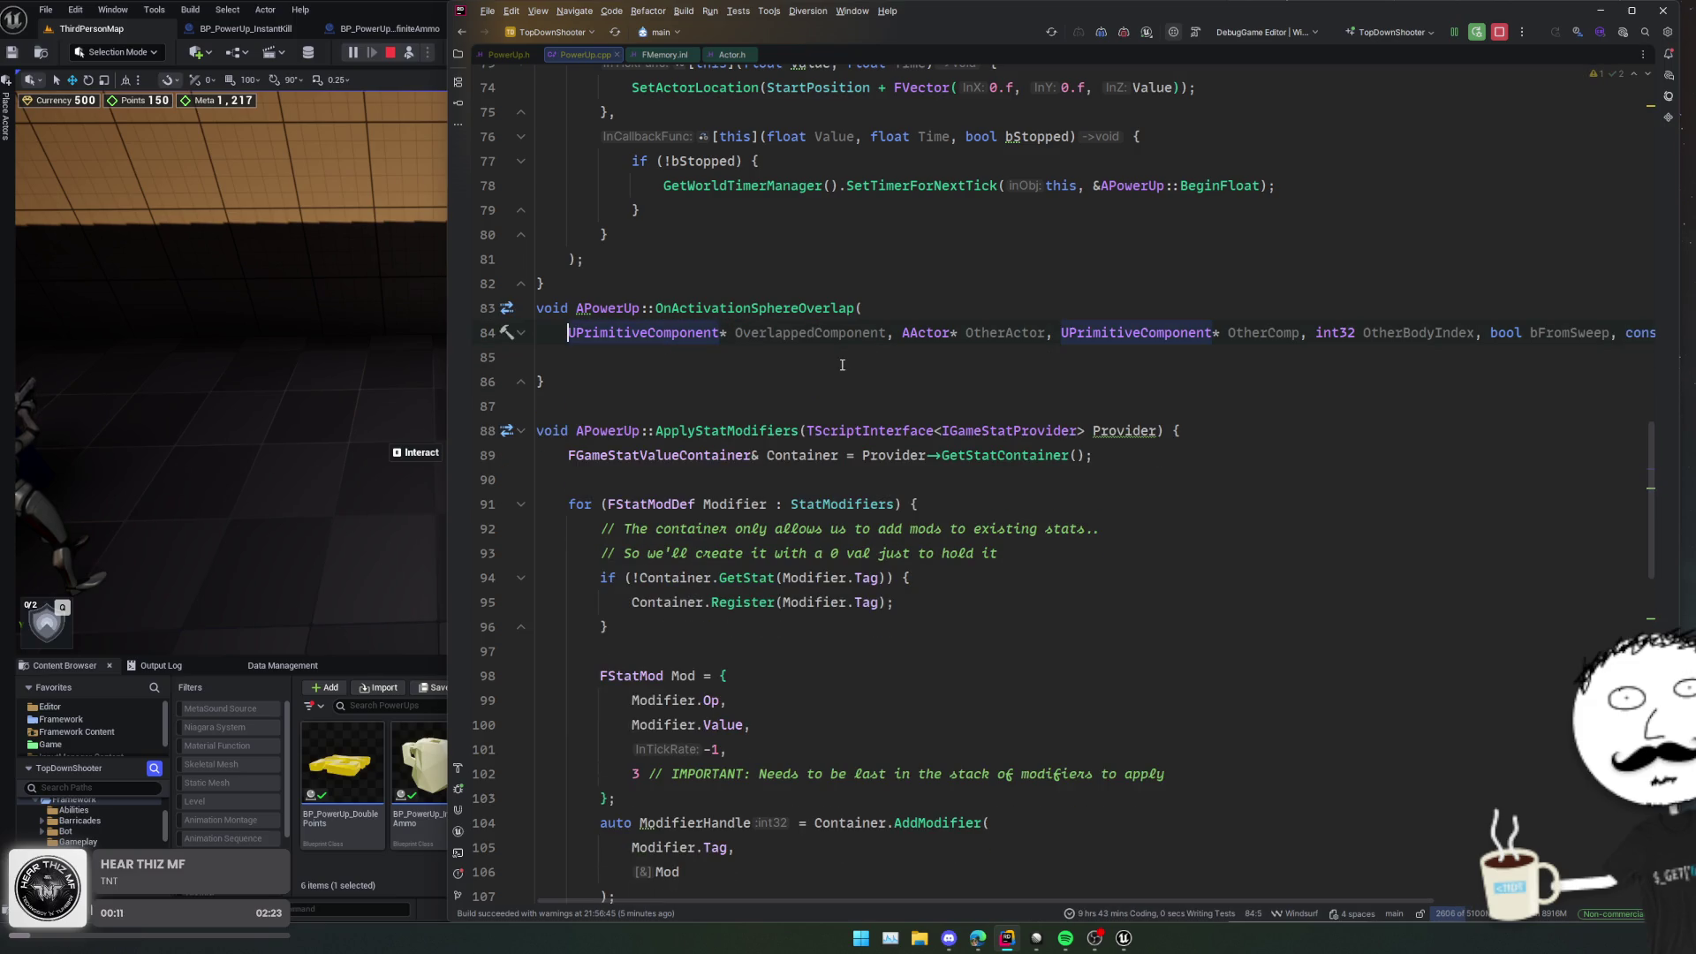
Step: Move the OnActivationSphereOverlap definition to sit right after NotifyActorBeginOverlap
scroll(840, 398, up, 8)
scroll(841, 398, down, 6)
scroll(841, 398, up, 4)
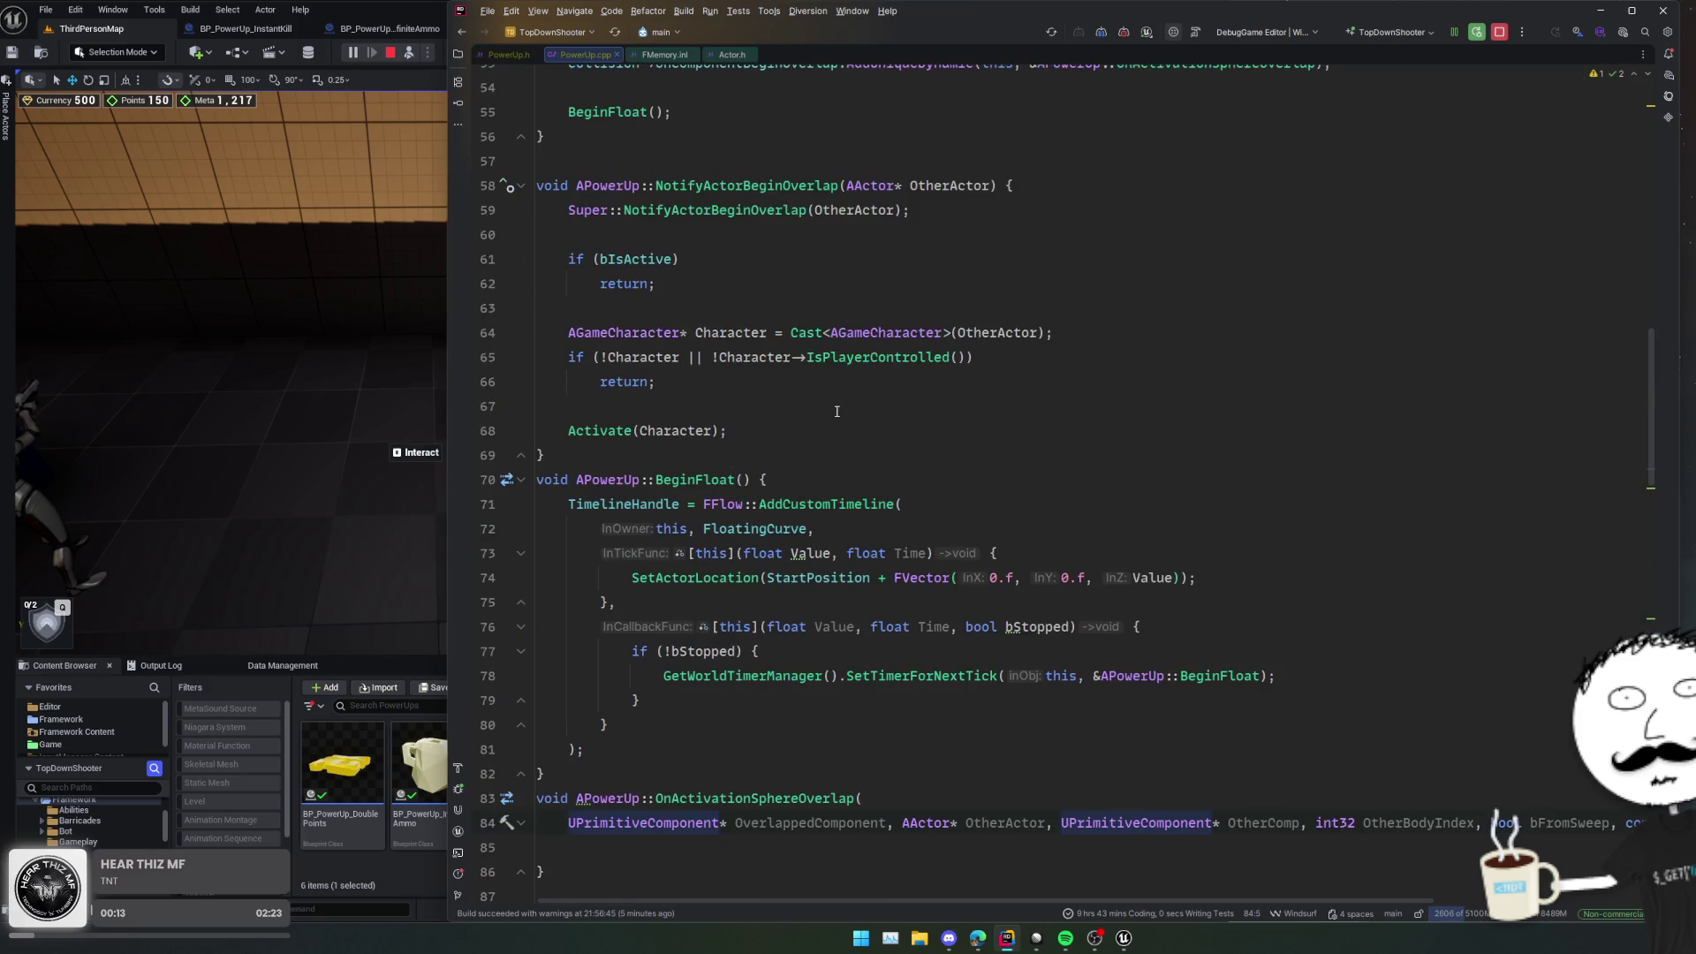
click(521, 480)
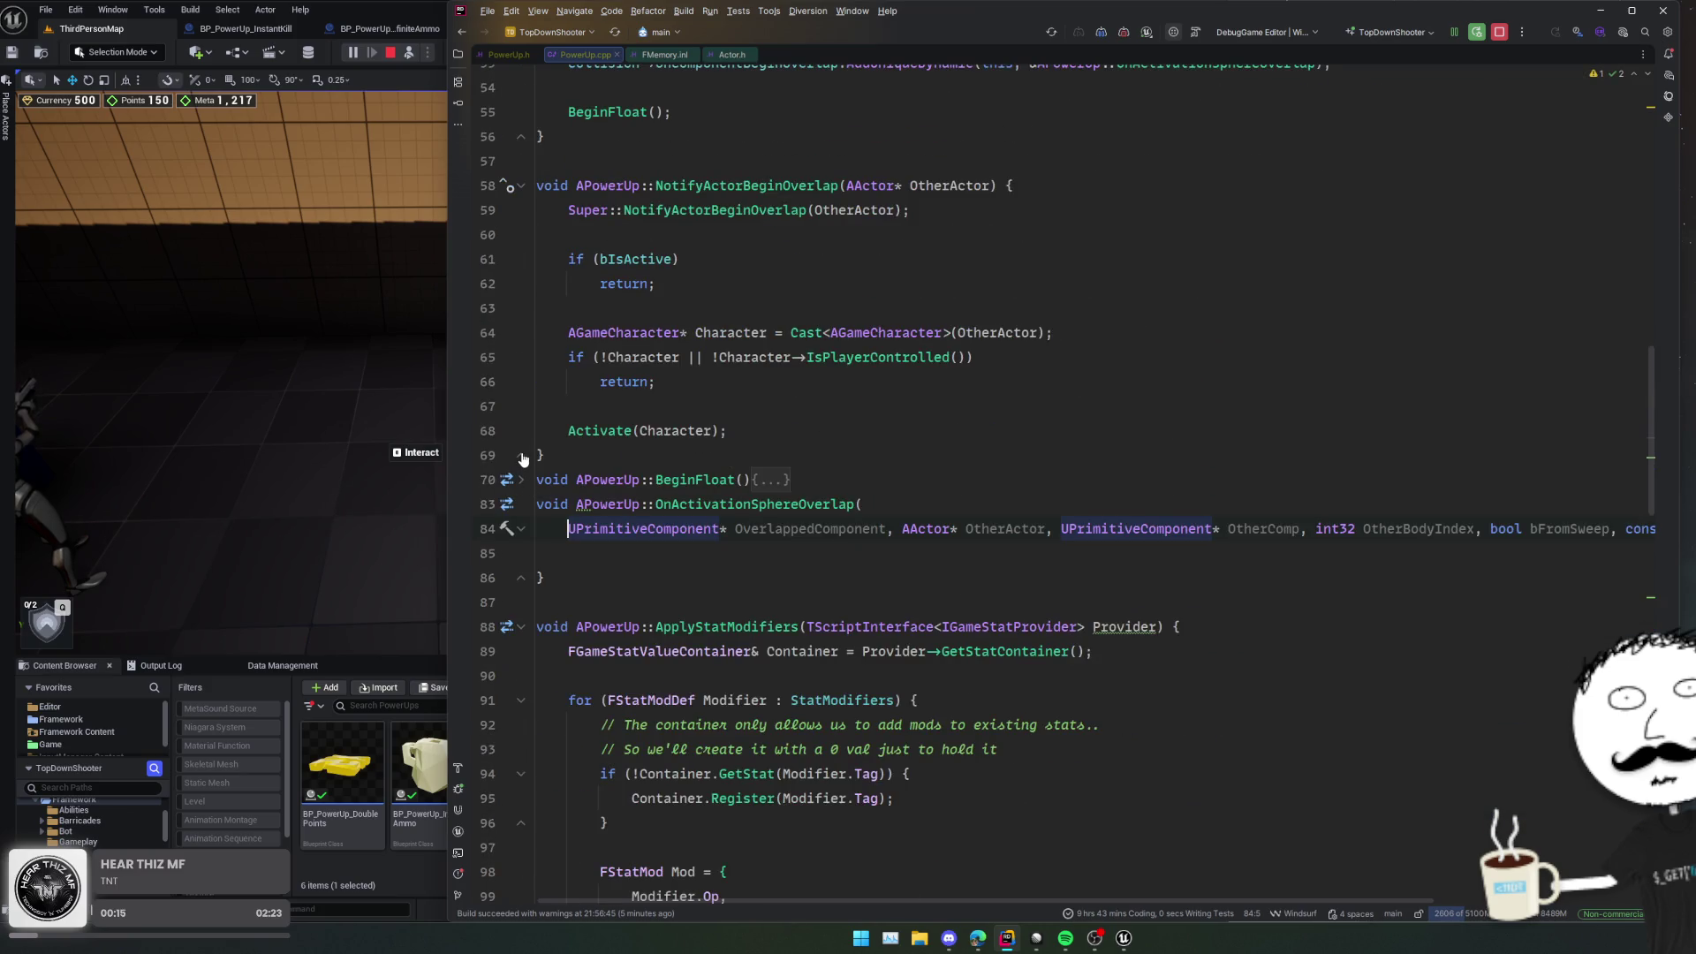
drag(553, 570, 523, 501)
key(ctrl+c)
key(BackSpace)
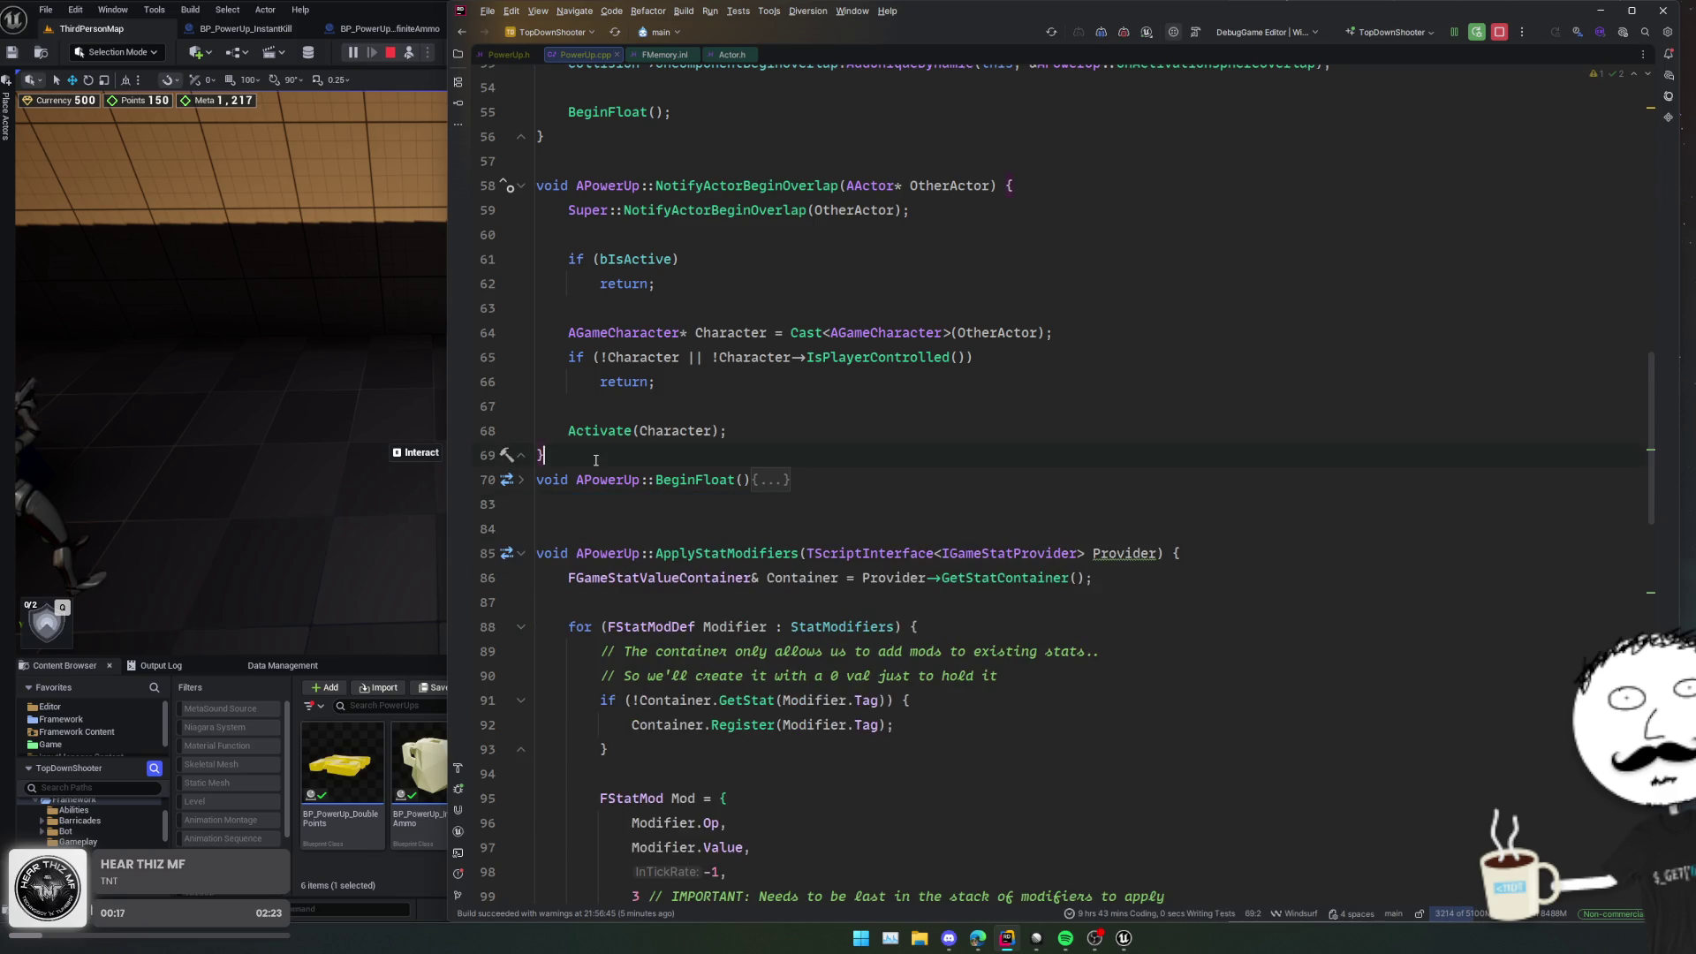
key(ctrl+v)
click(545, 455)
key(Return)
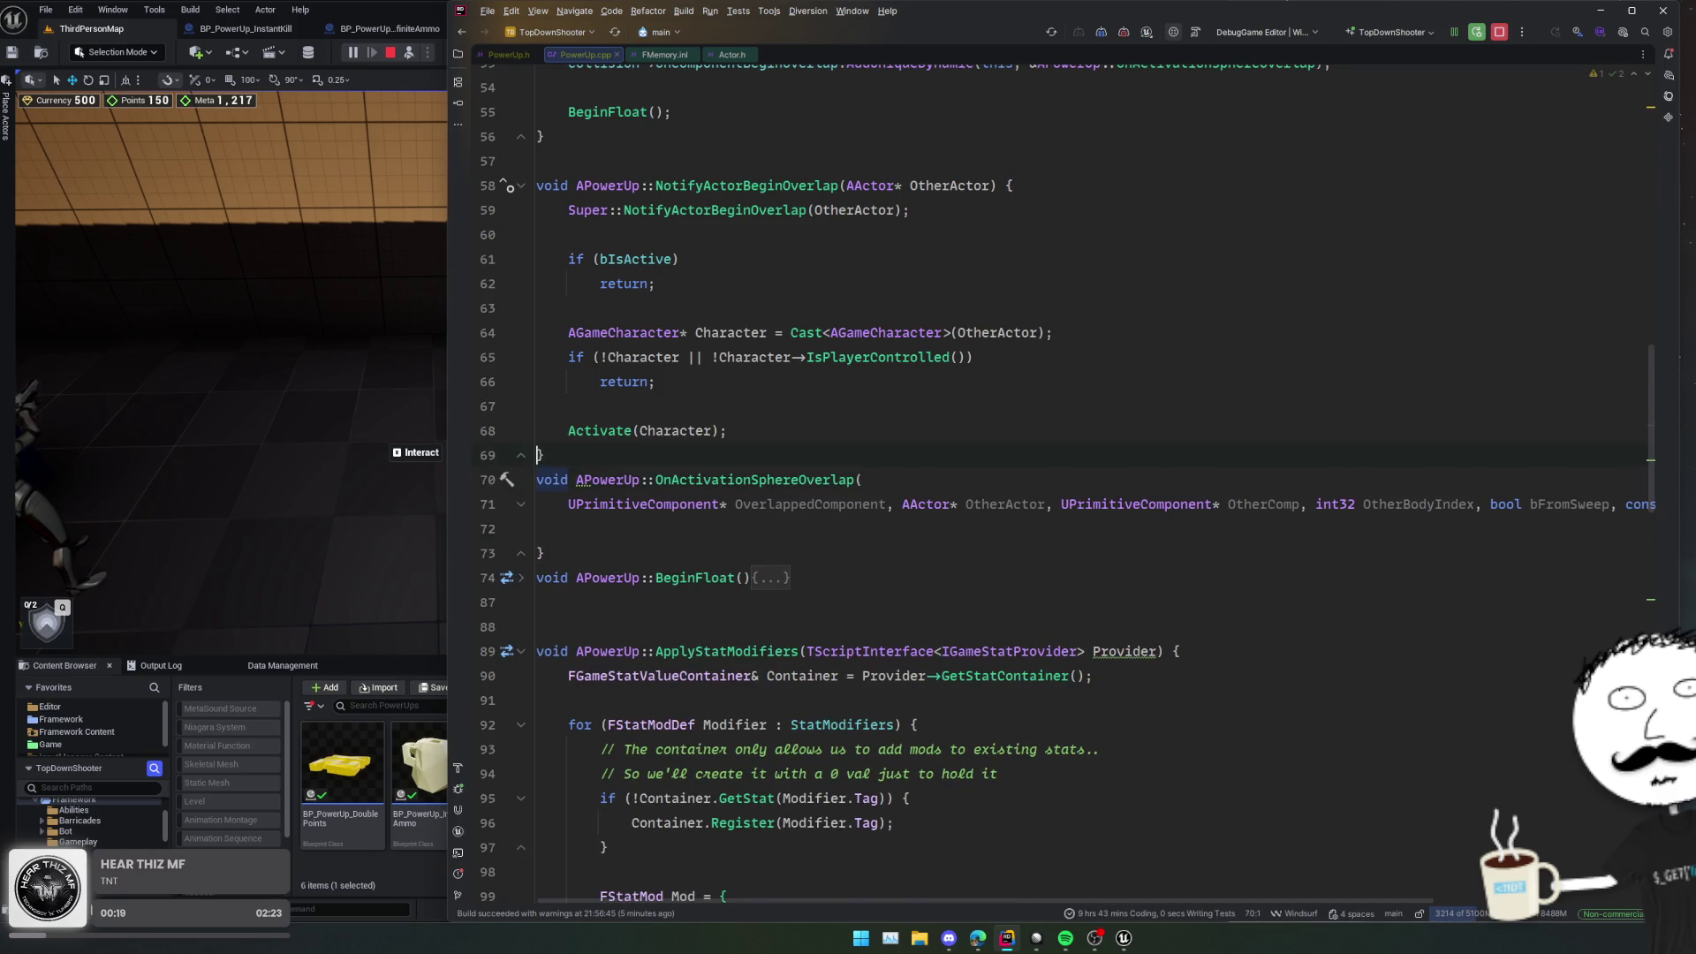
Step: Move the if/Activate checks from NotifyActorBeginOverlap into the new handler and trigger Live Coding
mouse_move(727, 431)
mouse_down()
mouse_move(721, 357)
mouse_move(536, 234)
mouse_up()
key(ctrl+c)
key(BackSpace)
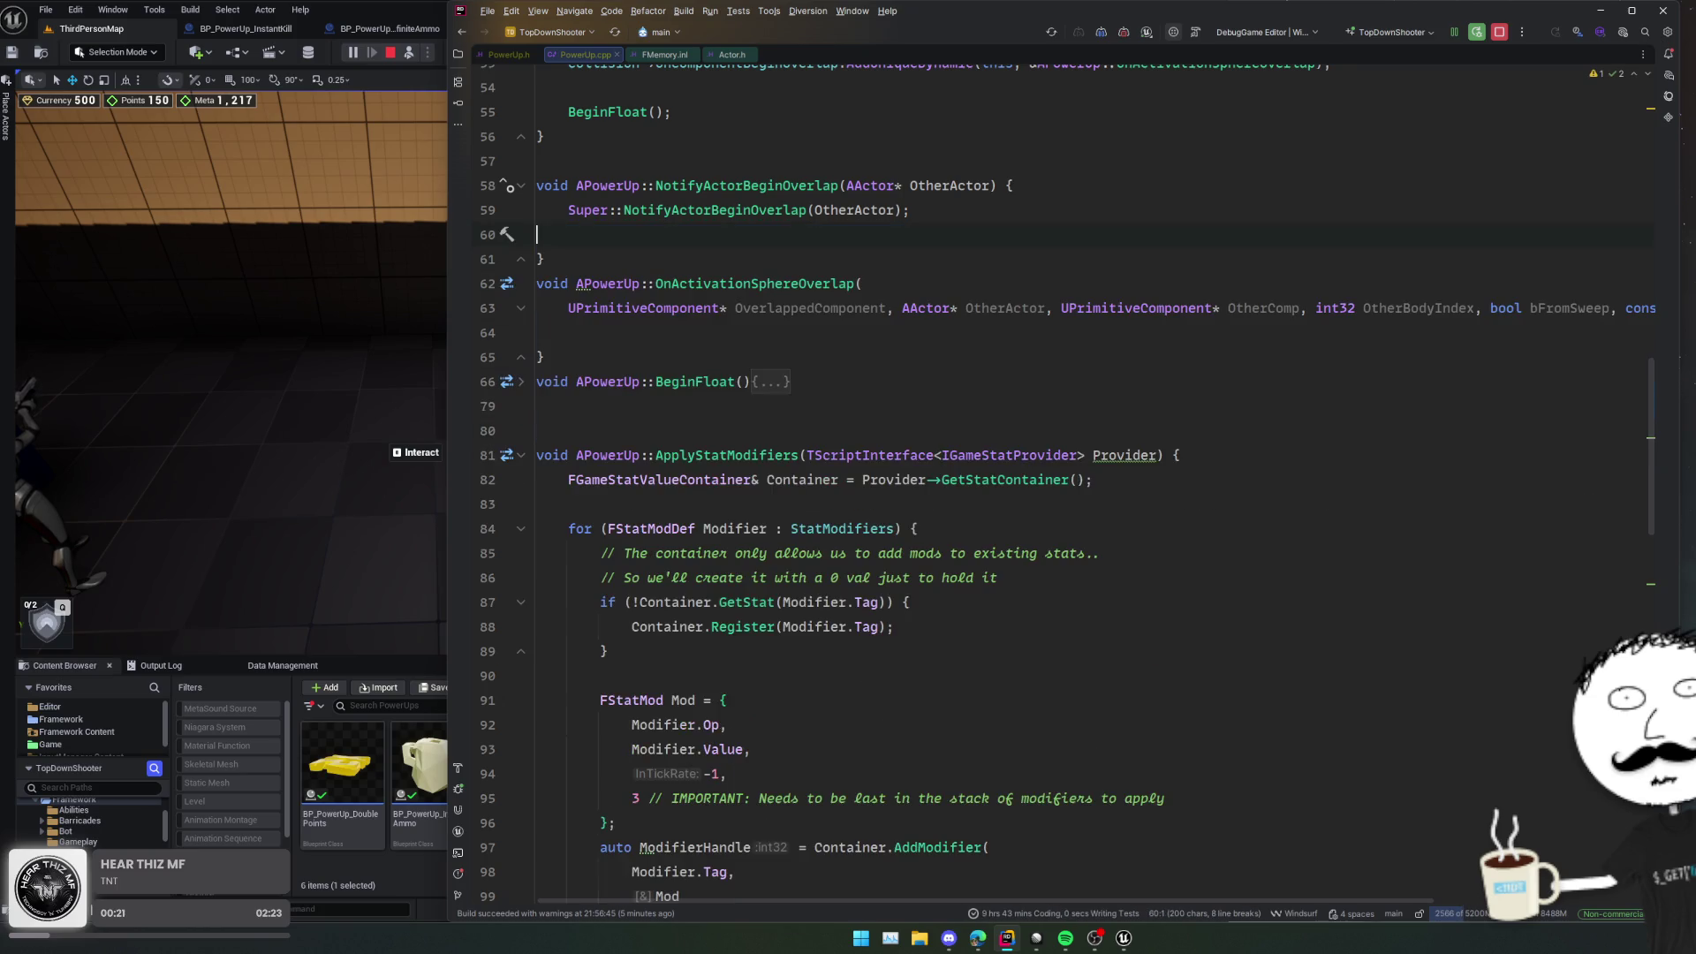
key(ctrl+v)
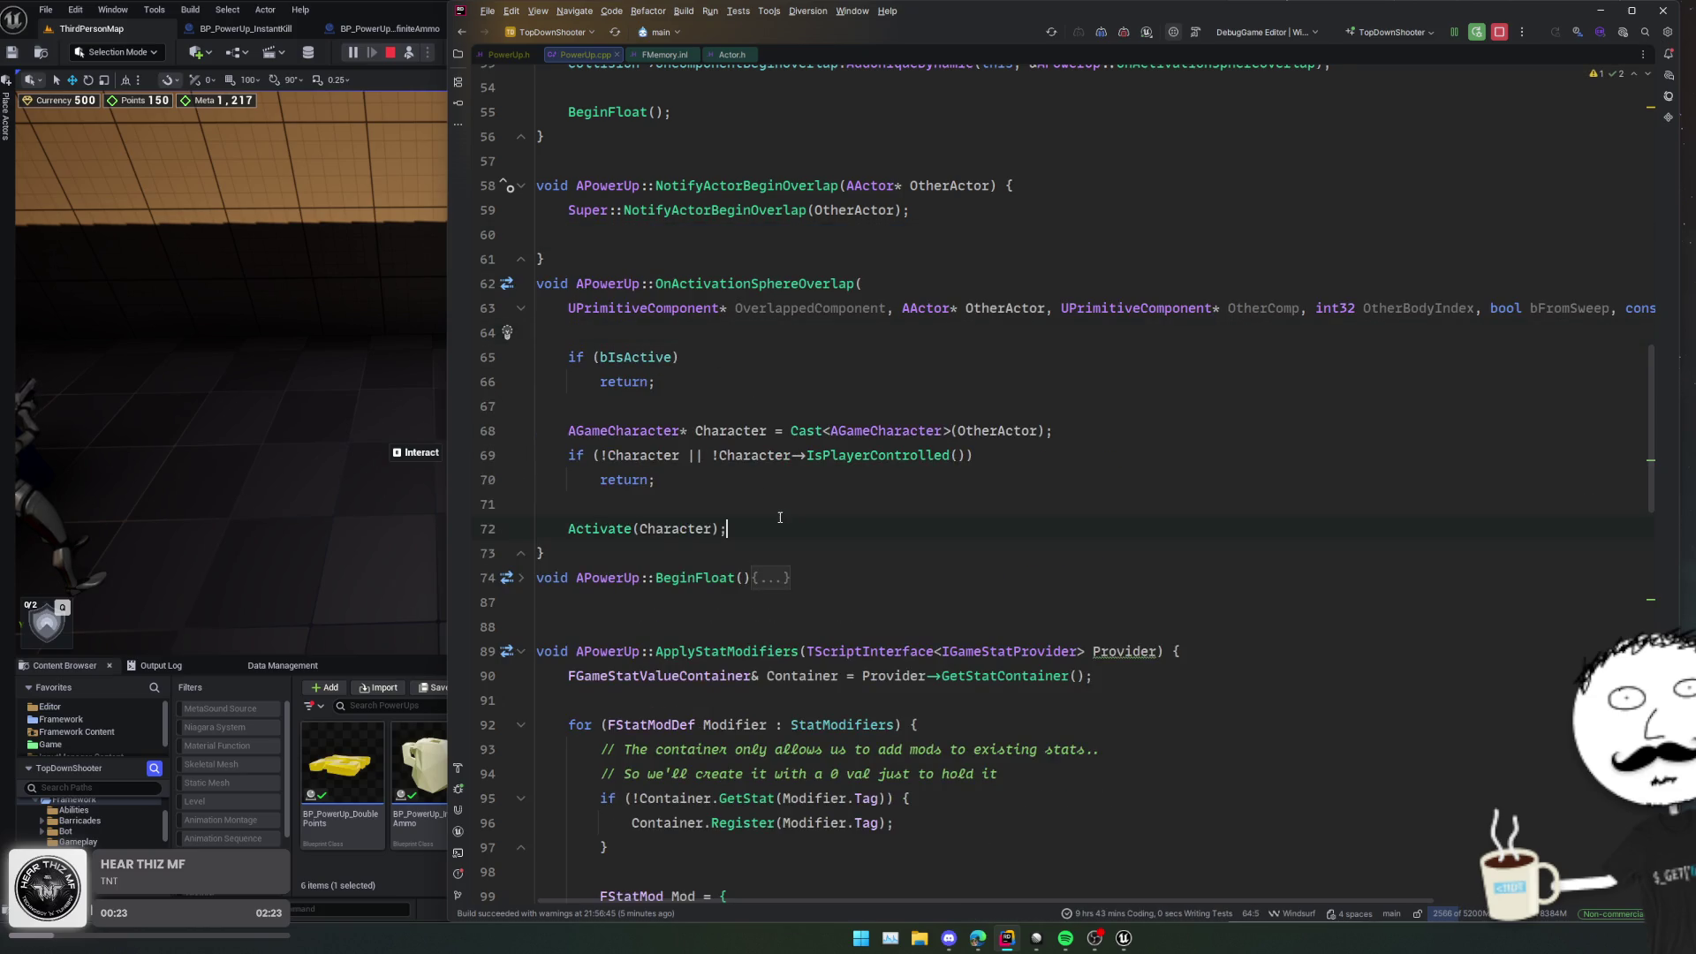
click(942, 431)
scroll(928, 442, up, 4)
click(955, 431)
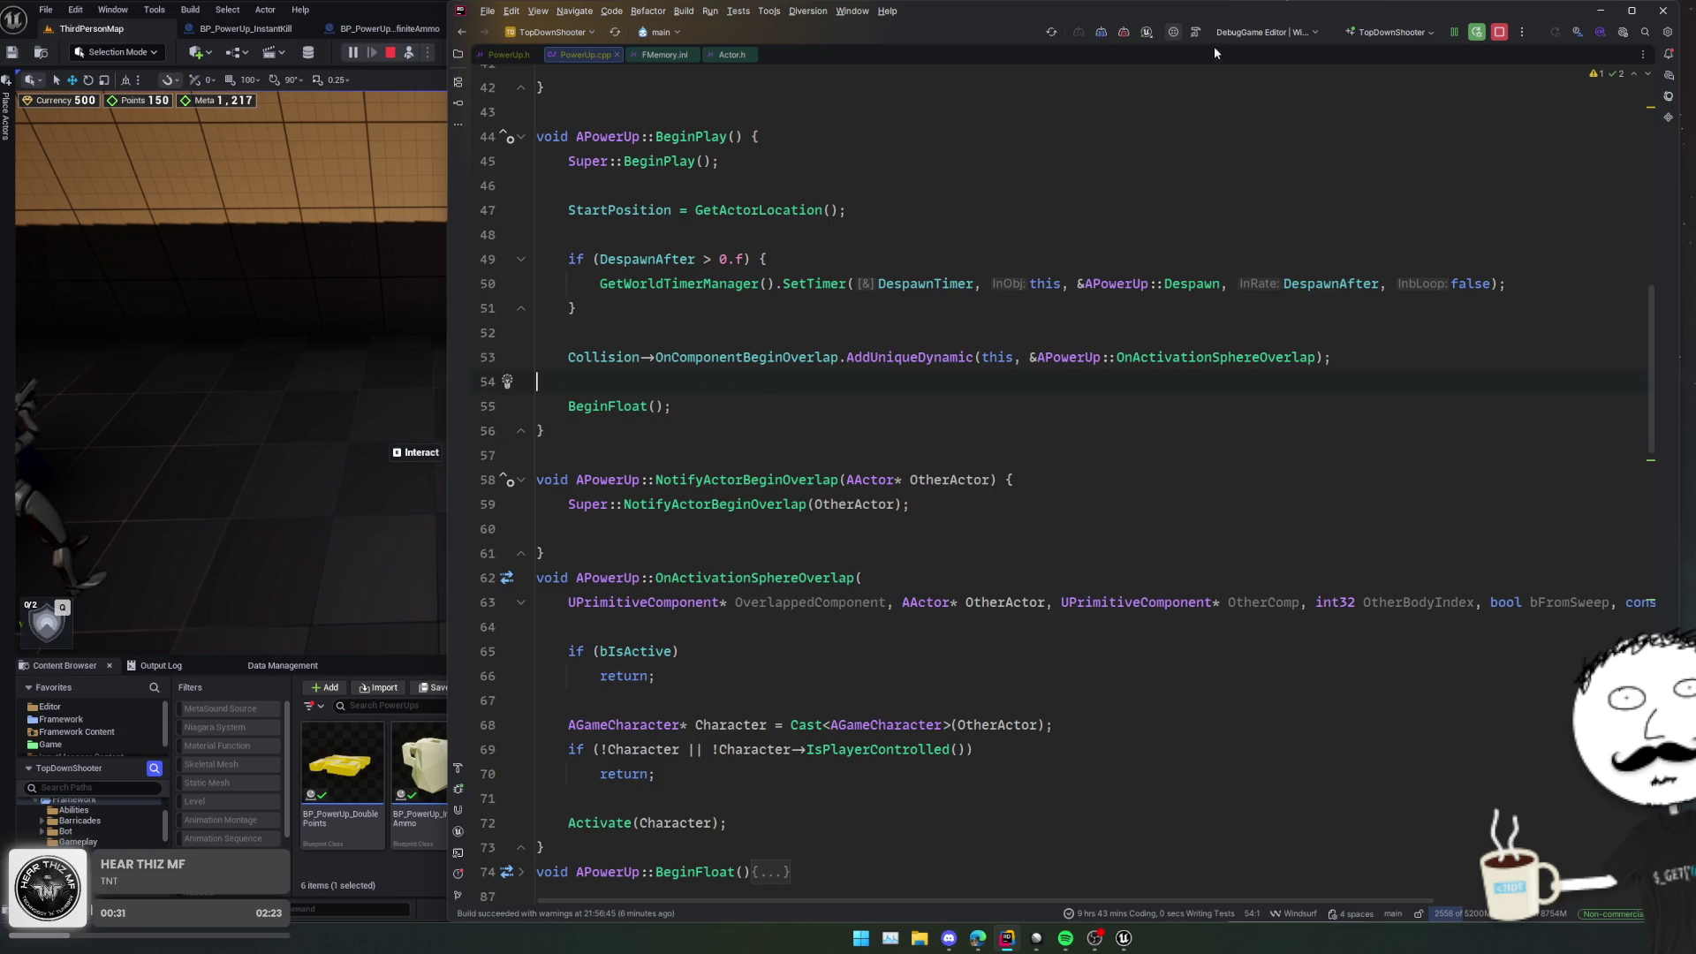
click(1124, 32)
key(ctrl+alt+F11)
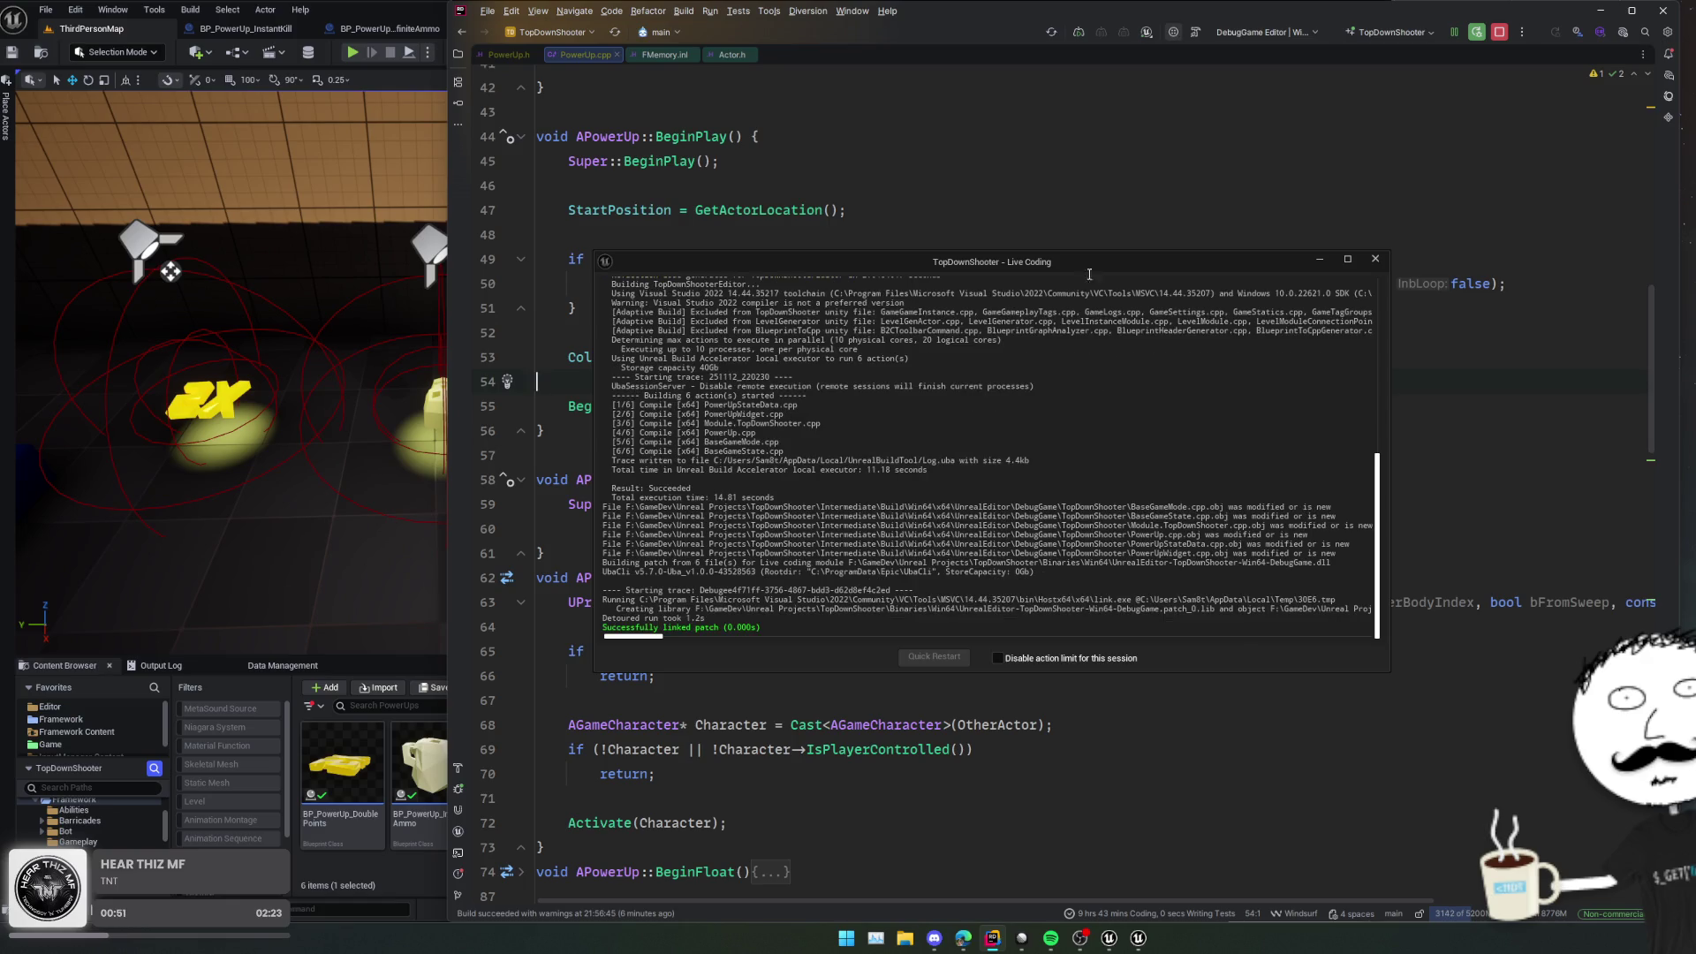
Step: Start a new Play-in-Editor session of ThirdPersonMap with the patched code
click(352, 53)
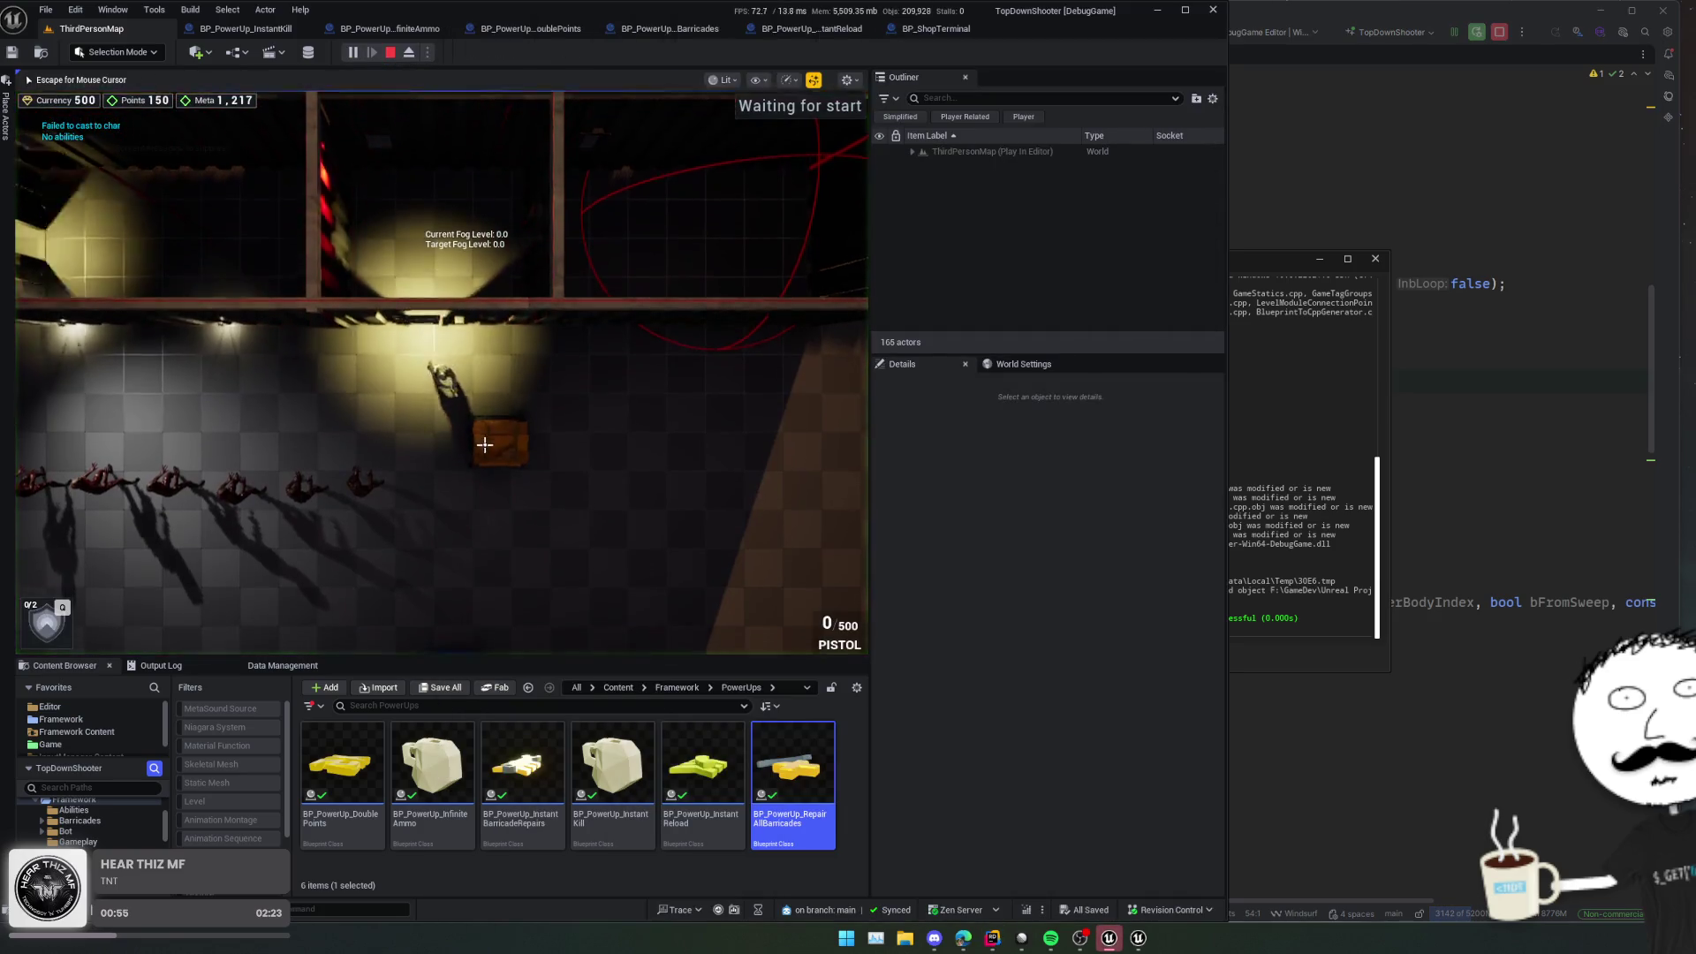
Step: Walk the character across the floor onto the X2 DoublePoints pickup
key(s)
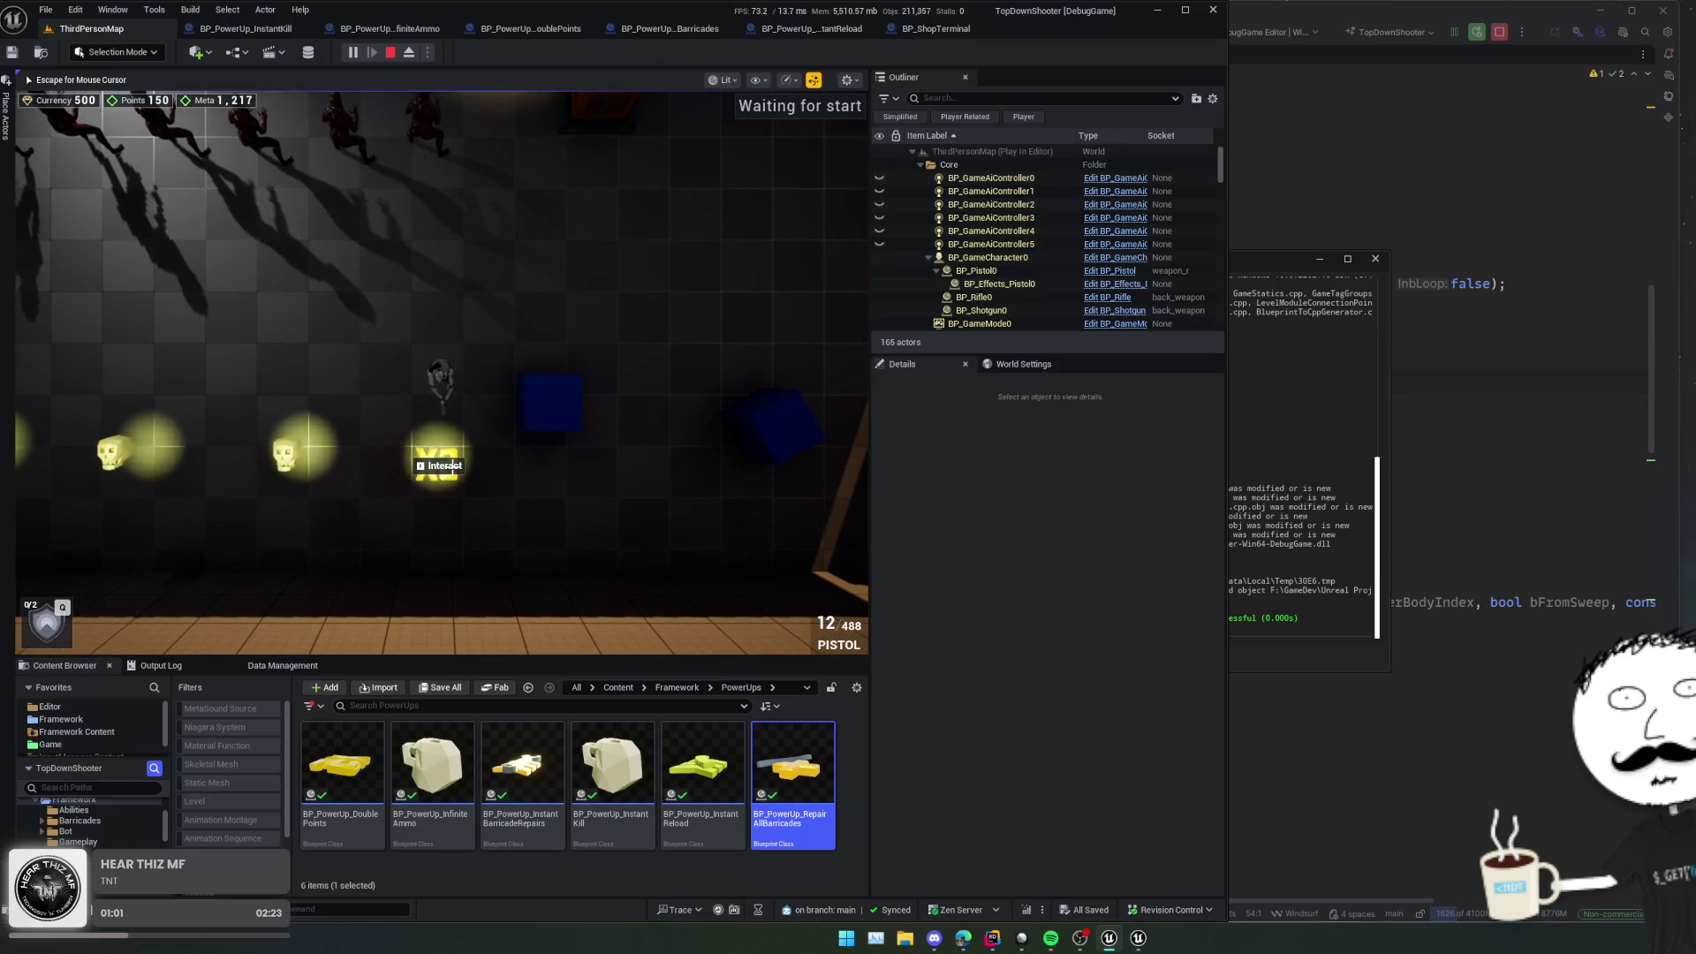
scroll(452, 469, up, 3)
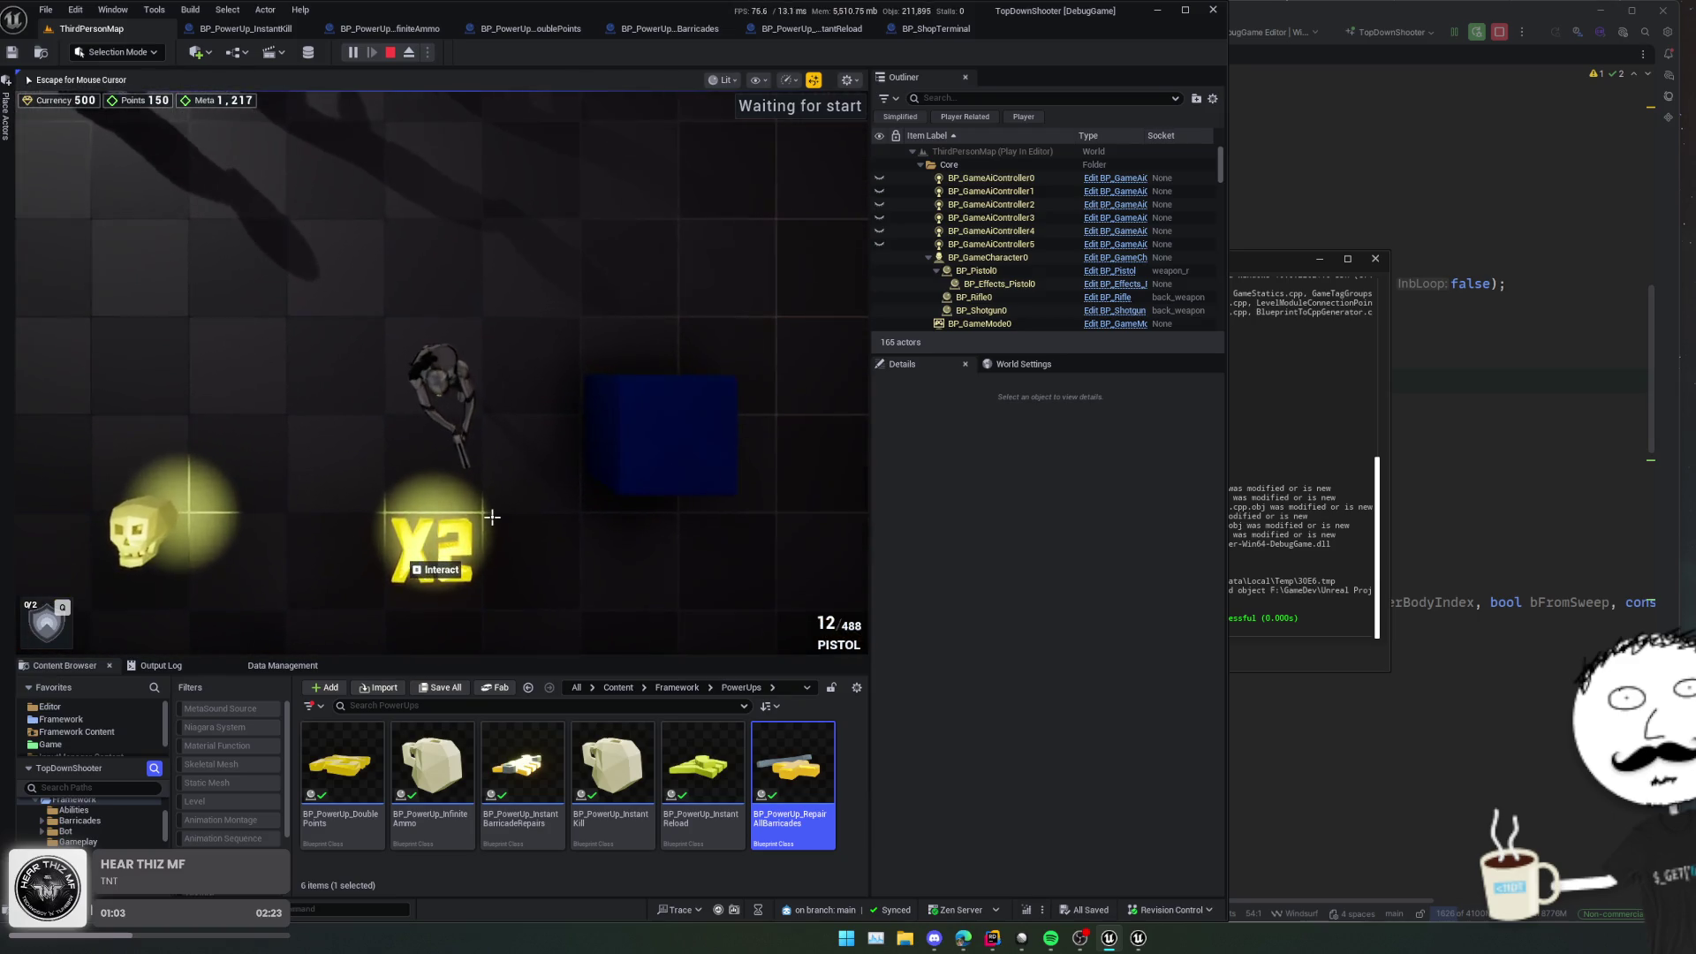
scroll(492, 517, down, 3)
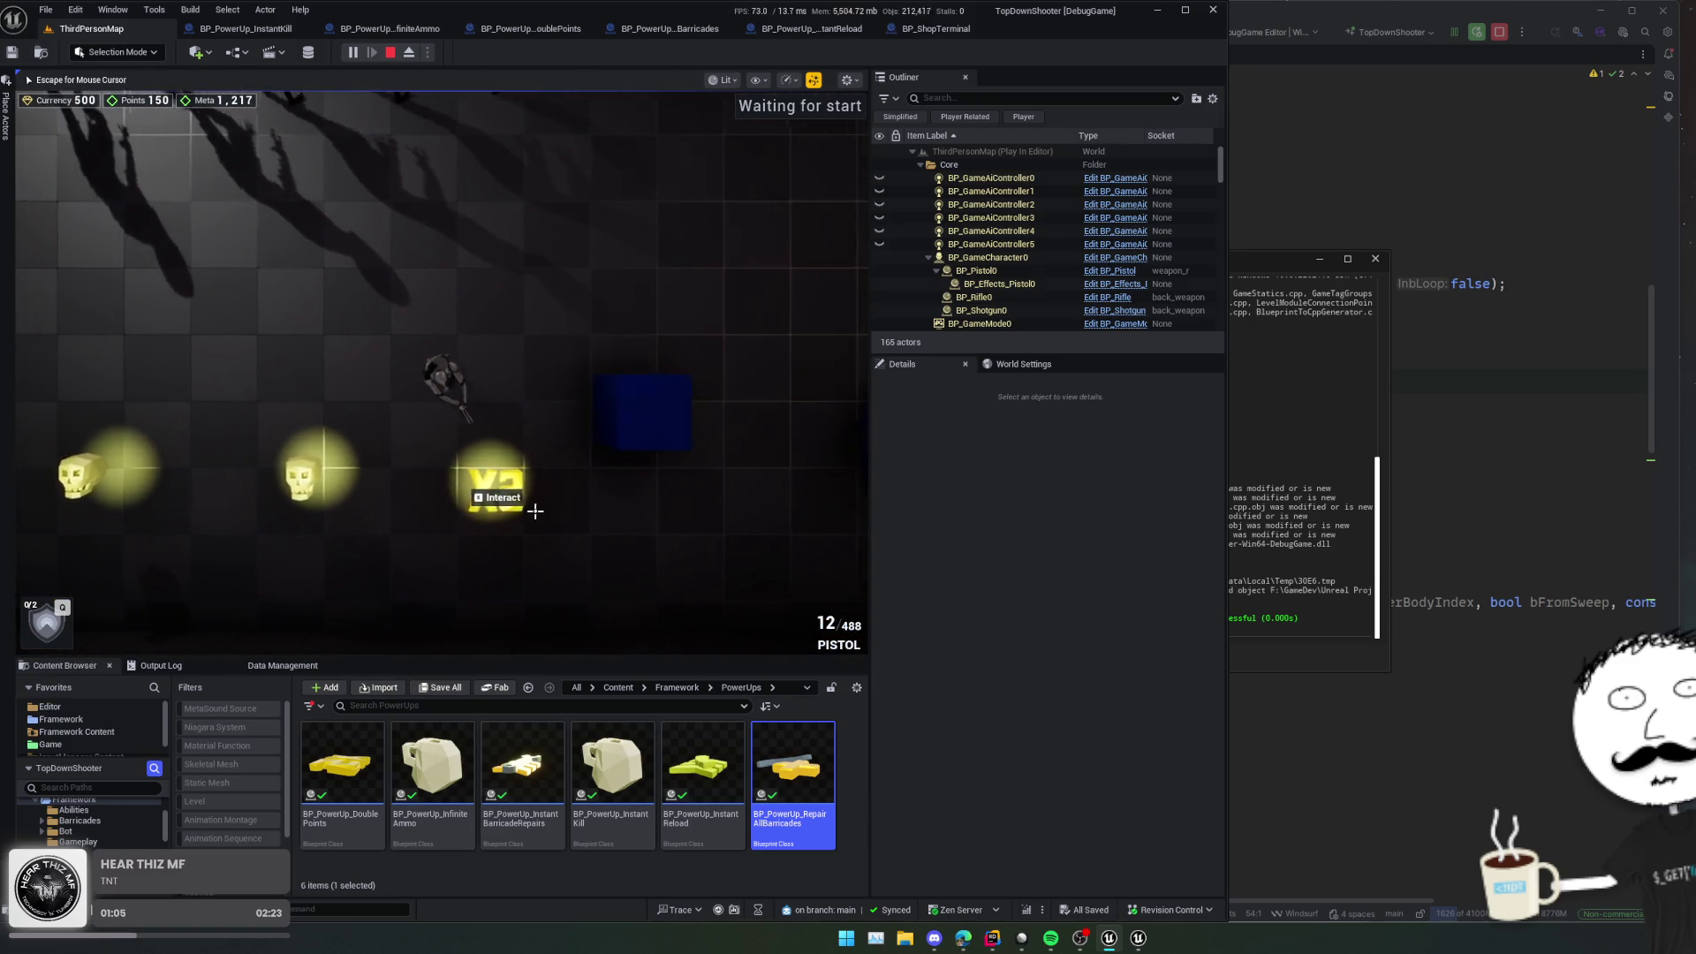
key(a)
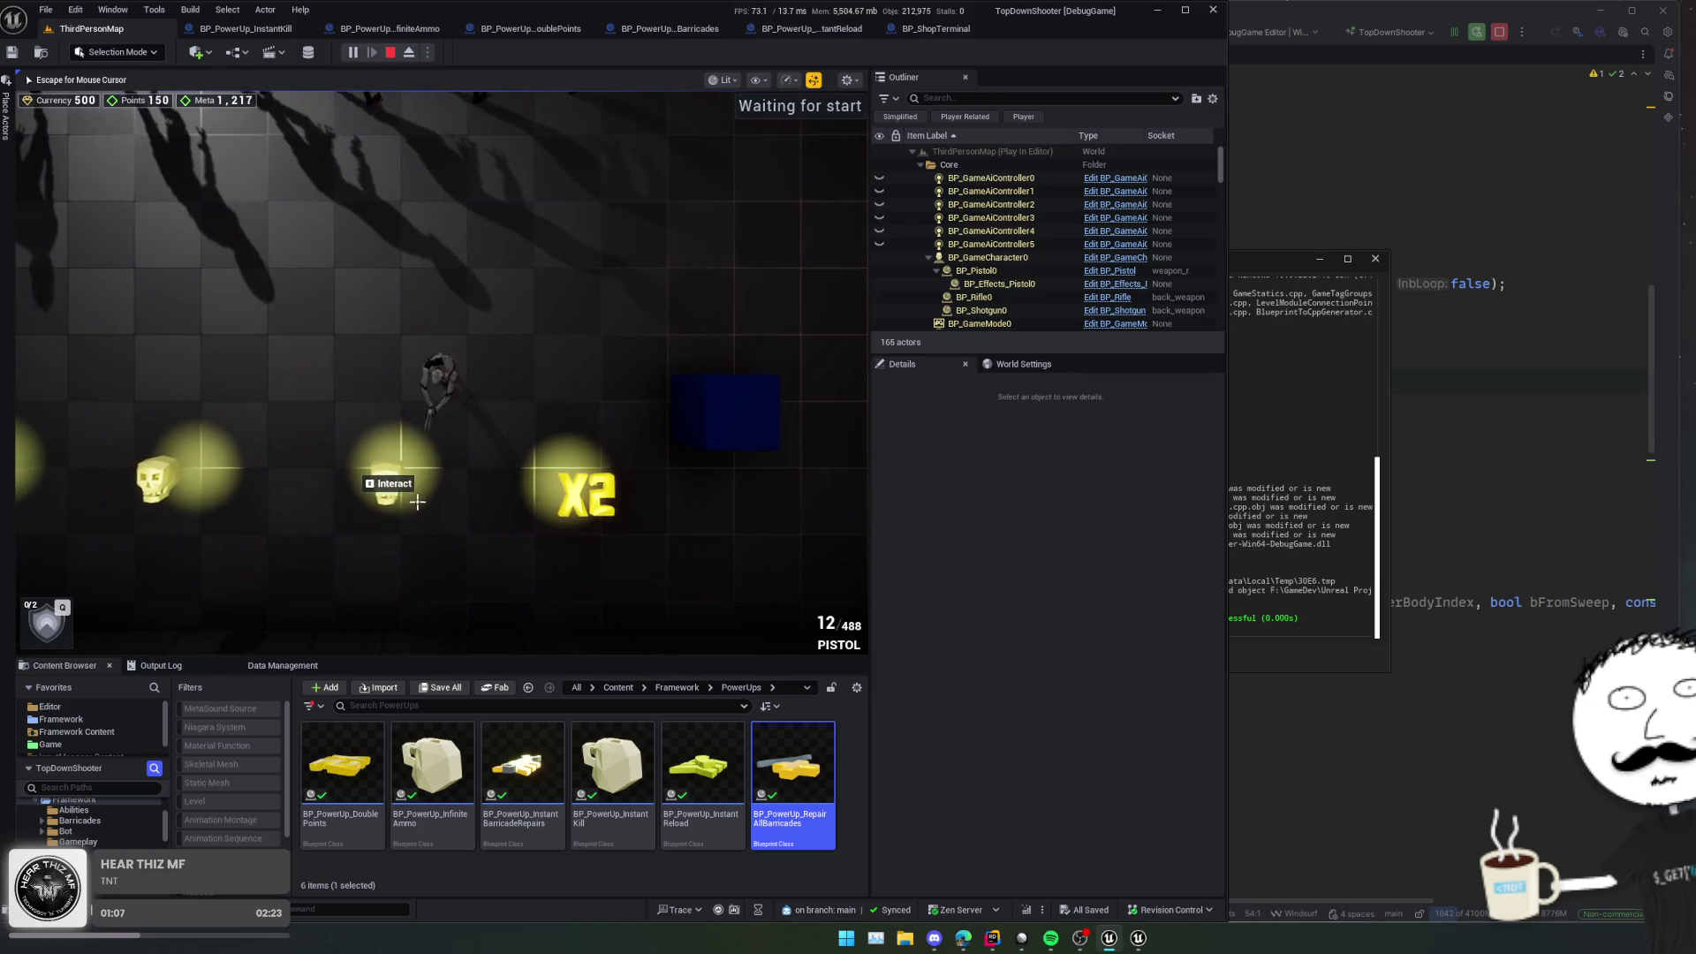
key(d)
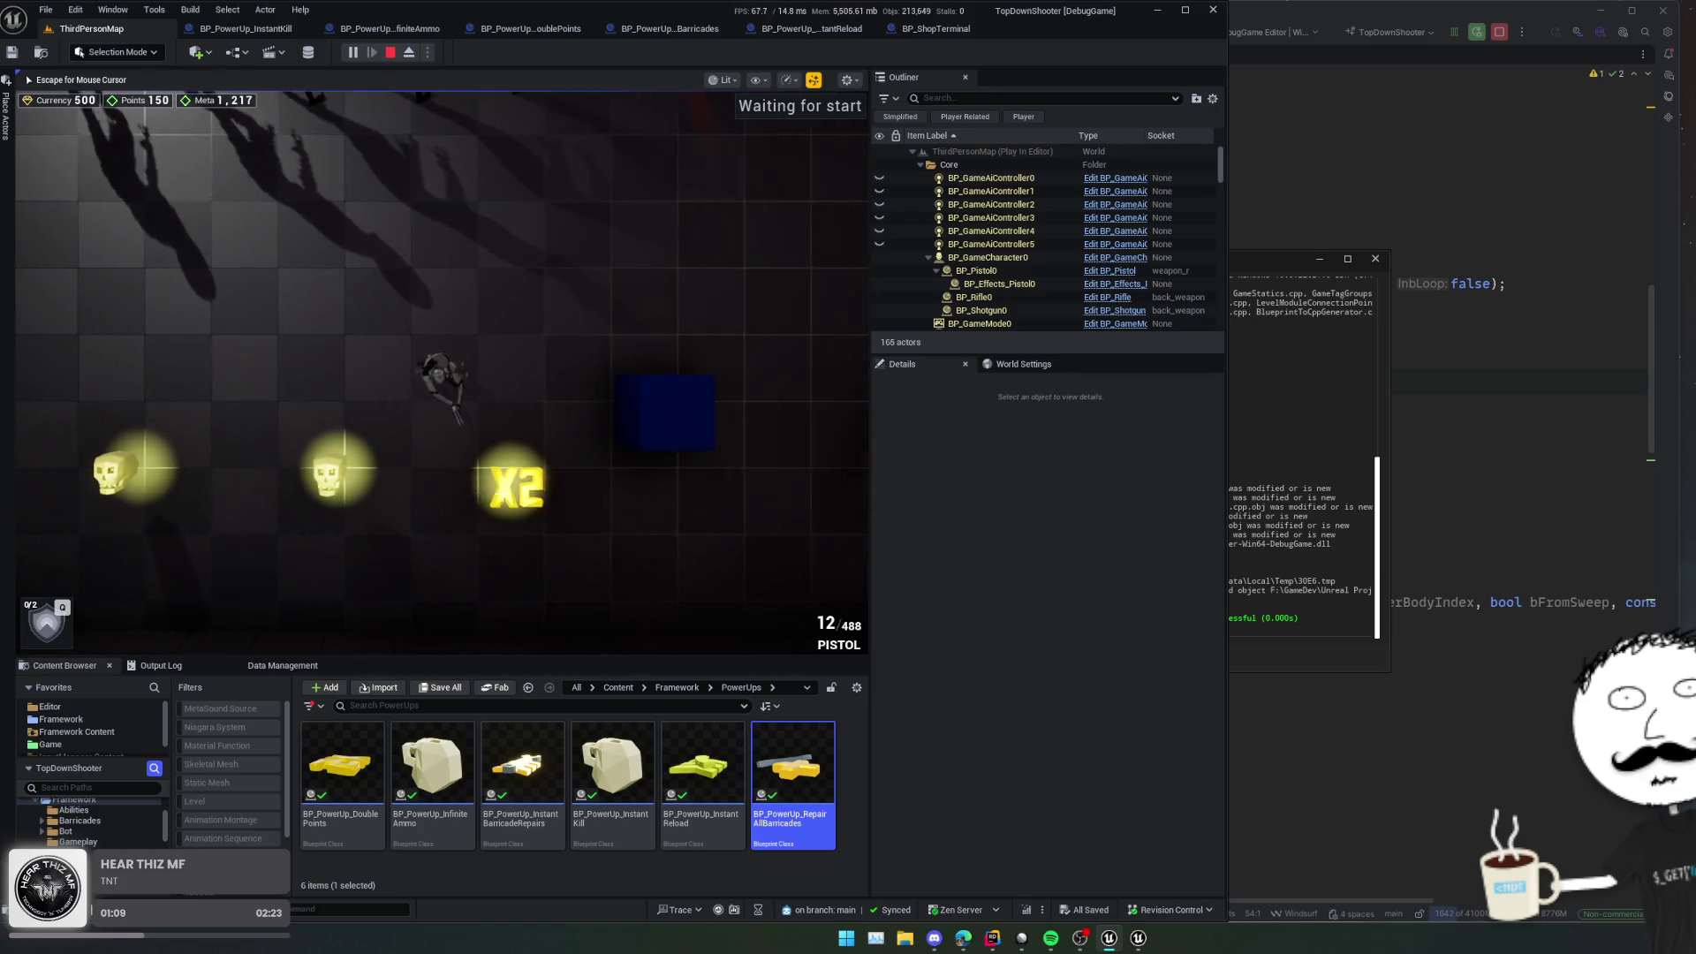
key(d)
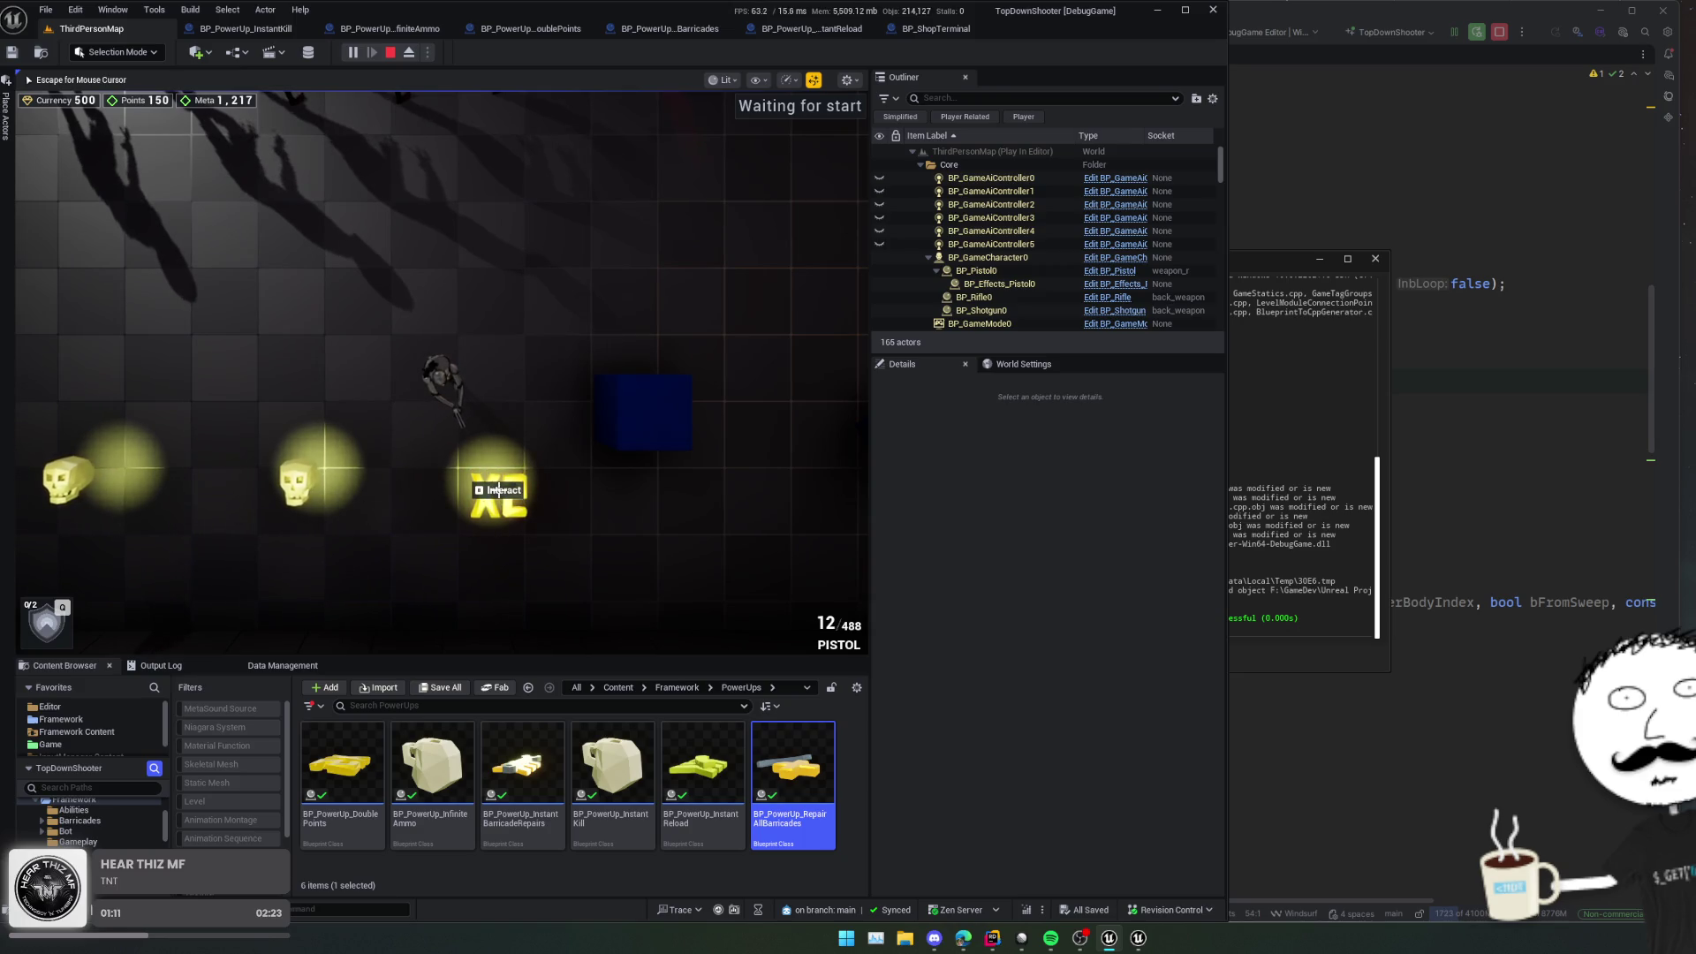
key(d)
key(s)
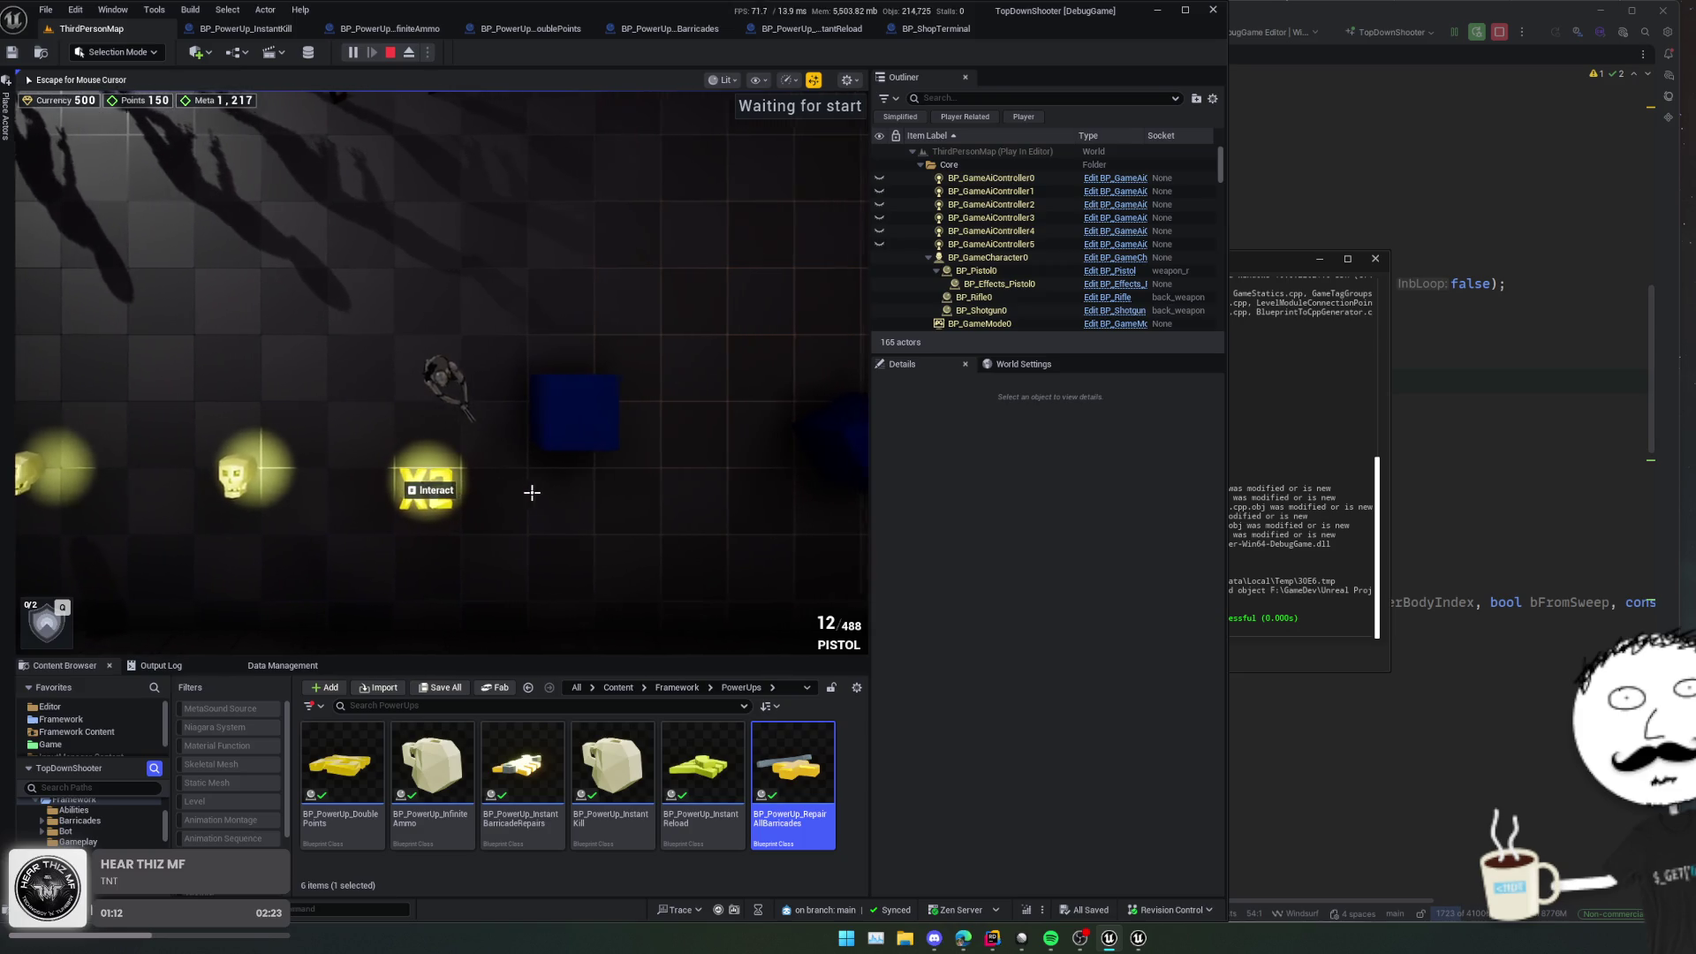
key(s)
key(e)
key(w)
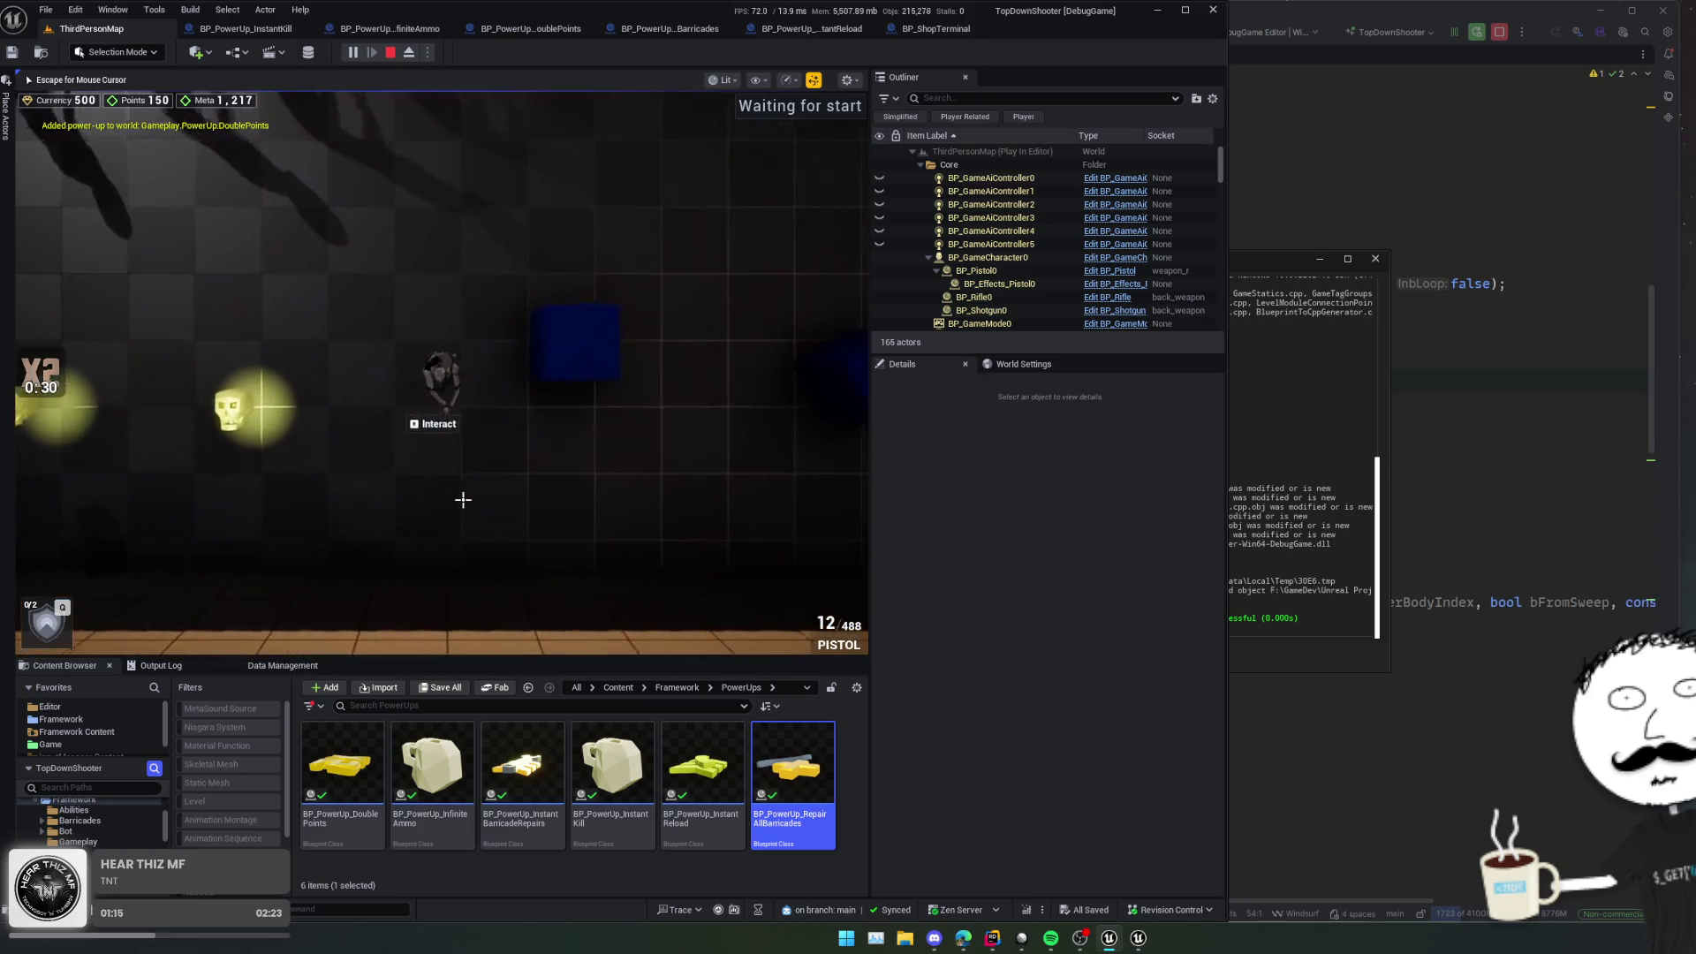
Step: Move the character around the room while the X2 timer runs, then start filtering the actor list
key(a)
key(d)
key(s)
key(w)
key(s)
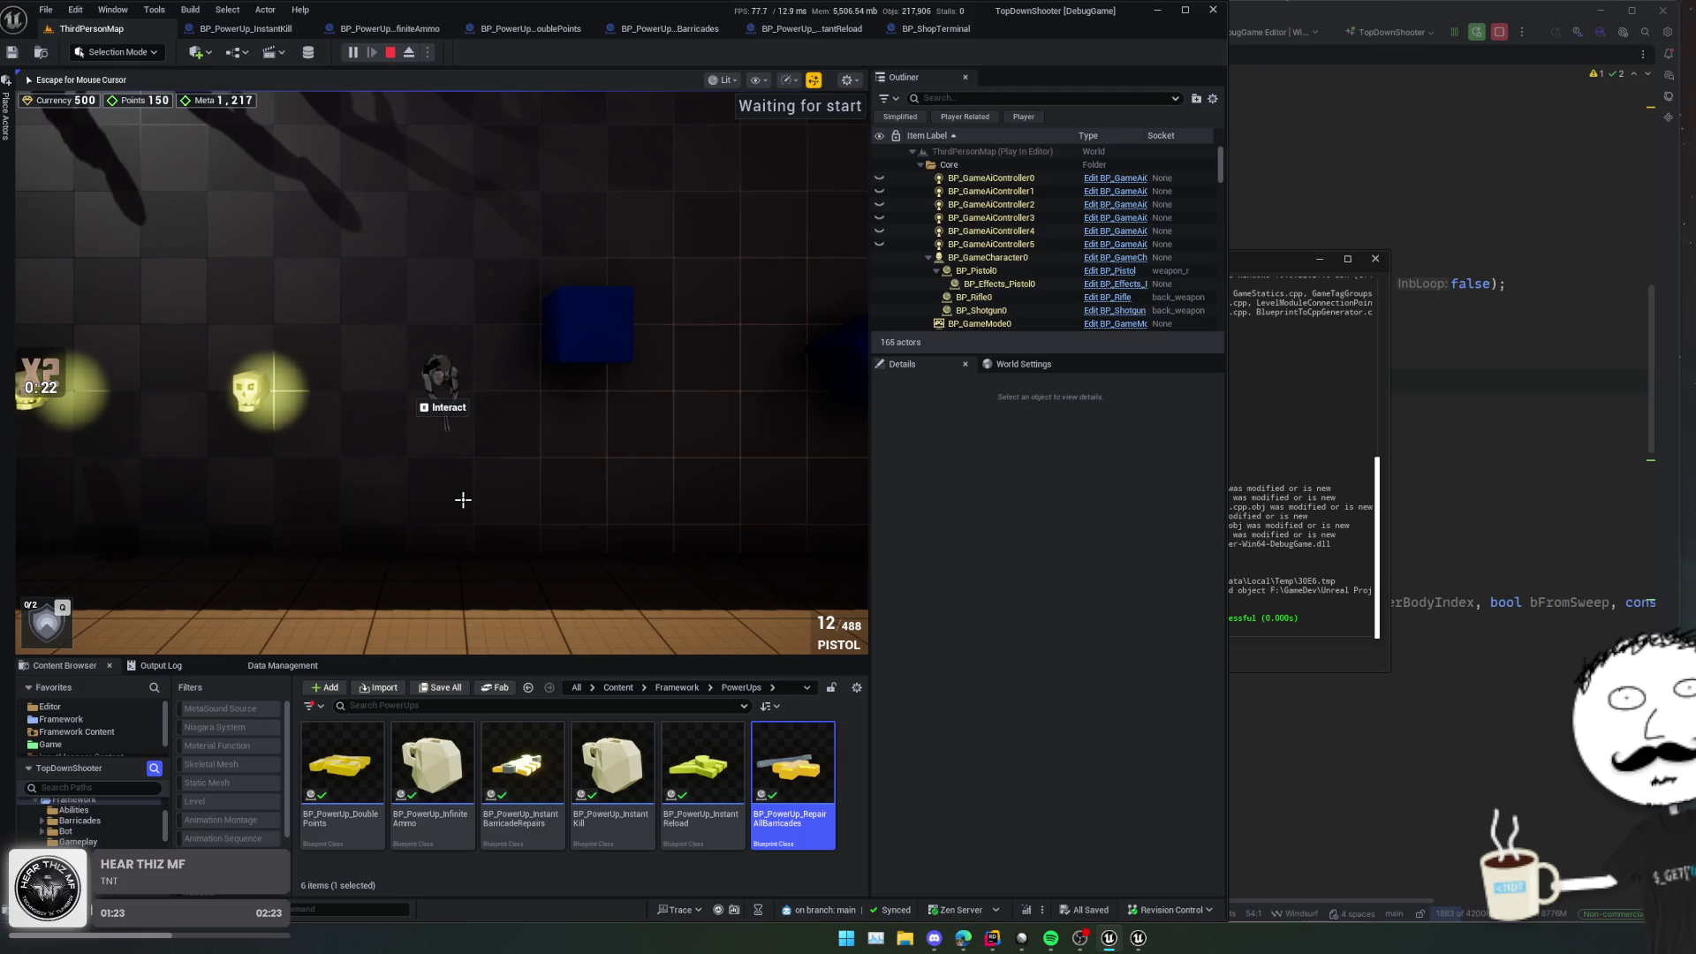
key(w)
key(s)
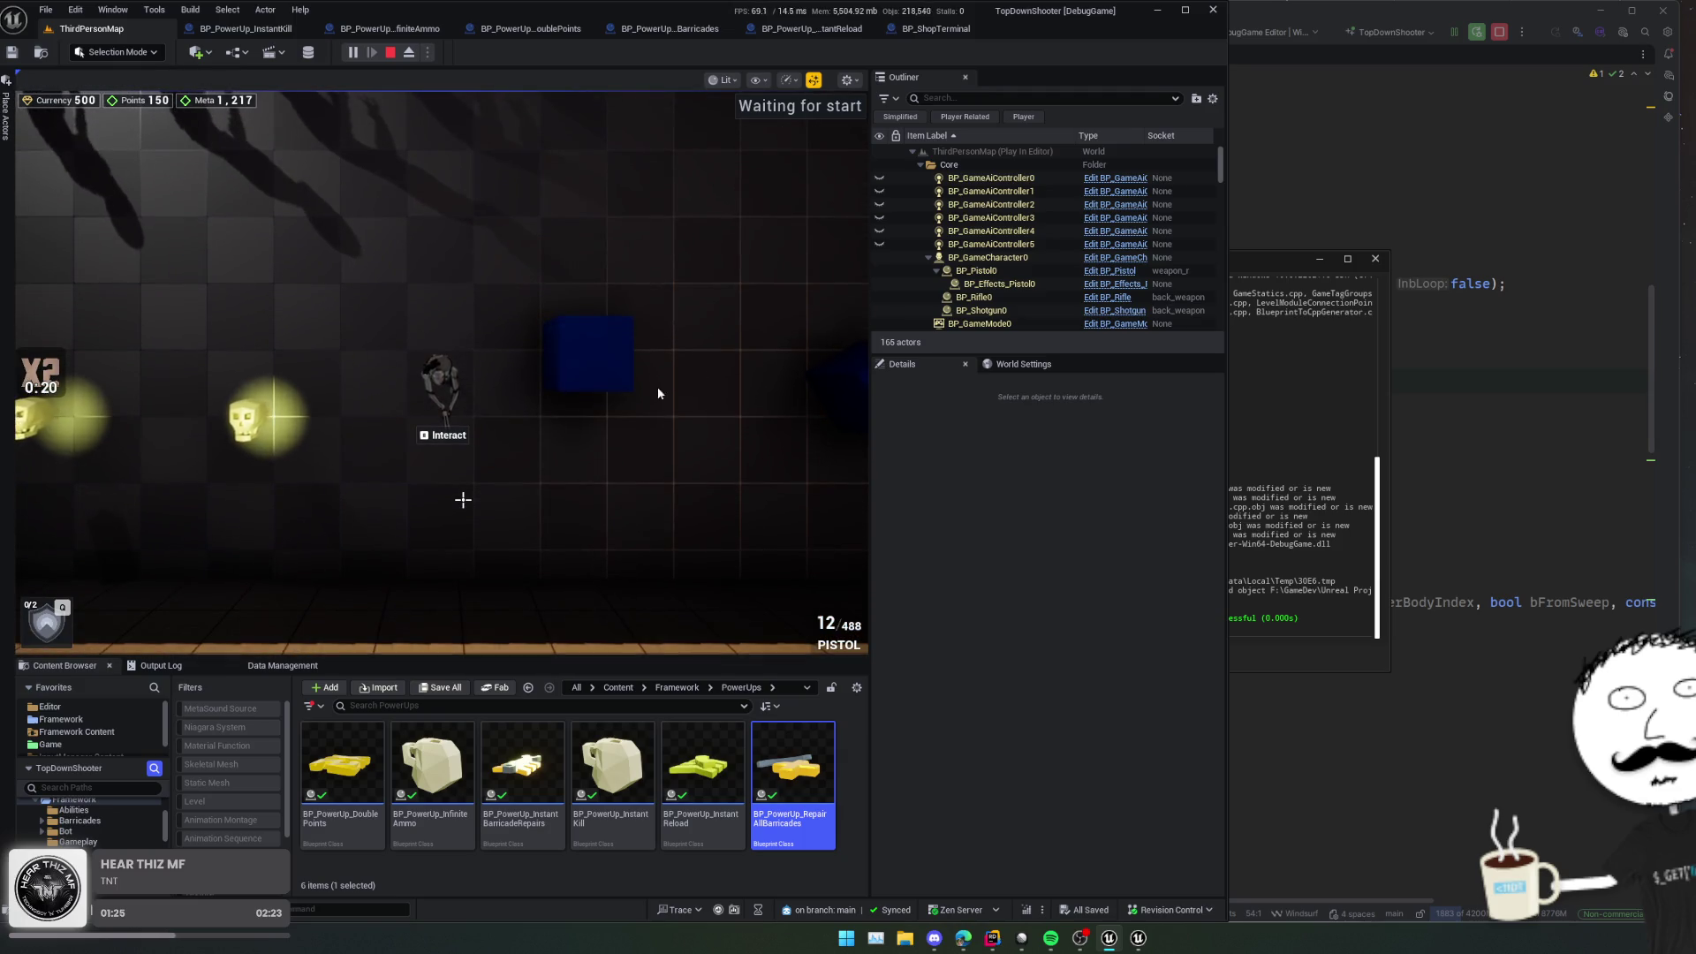
click(999, 98)
Step: Find BP_PowerUp_DoublePoints with an Outliner search for 'double', eject, and review its Power Up details
text(double)
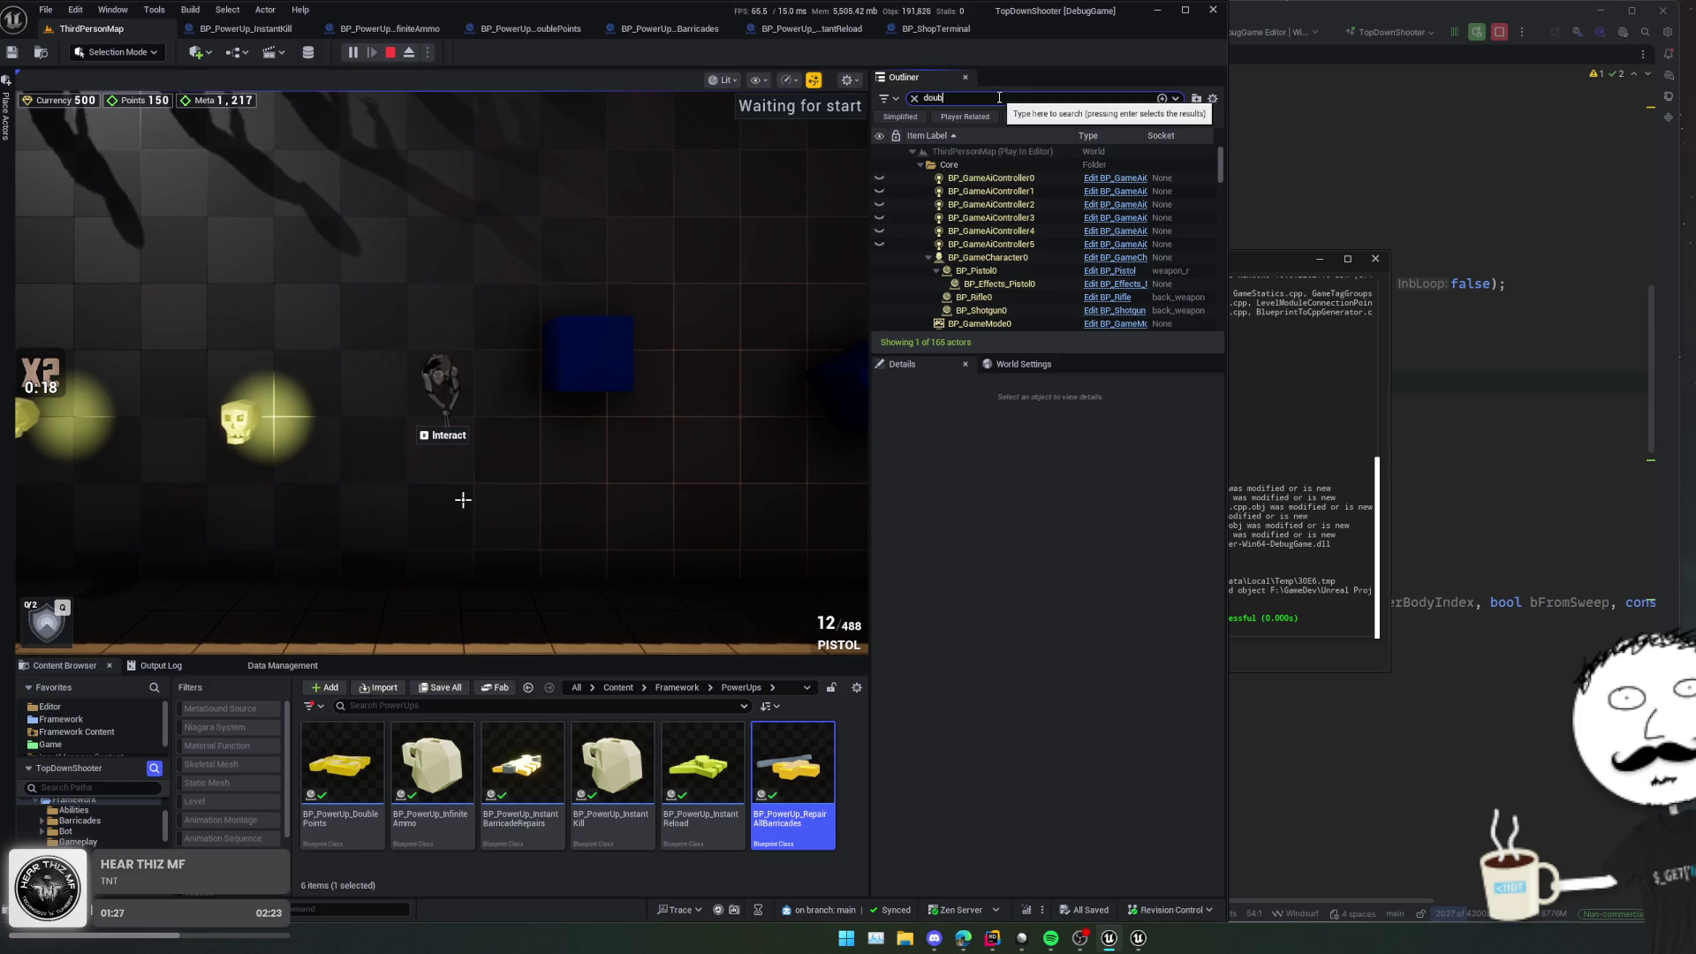
click(1044, 180)
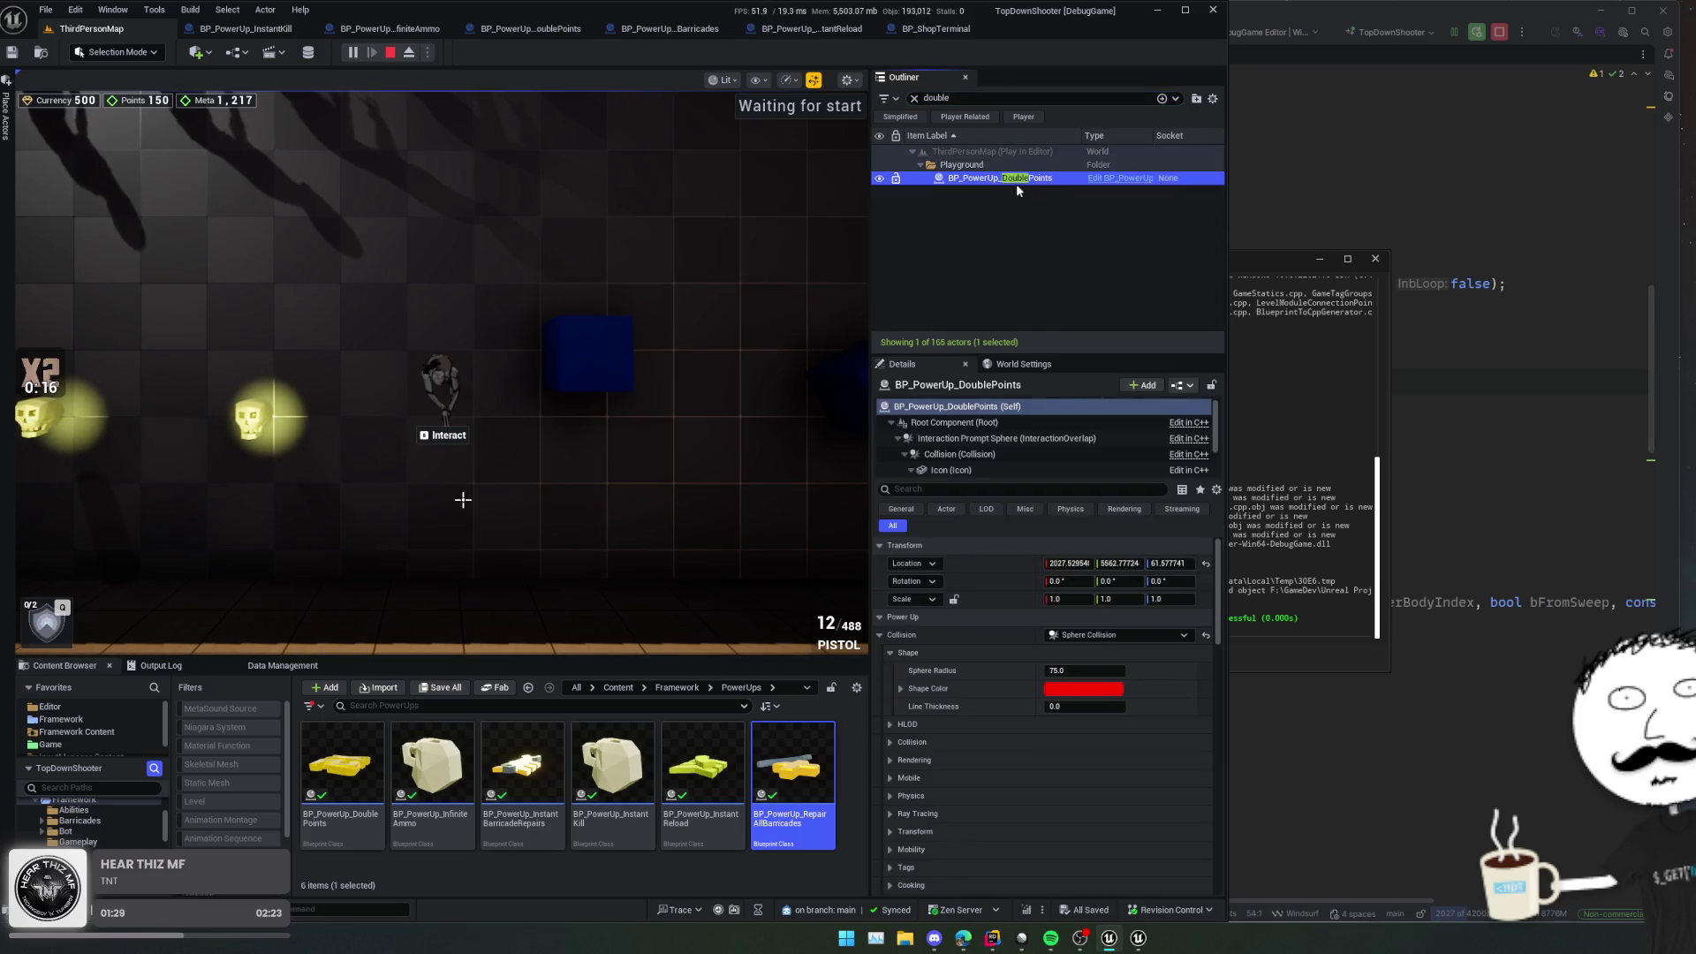
click(410, 53)
double_click(1016, 177)
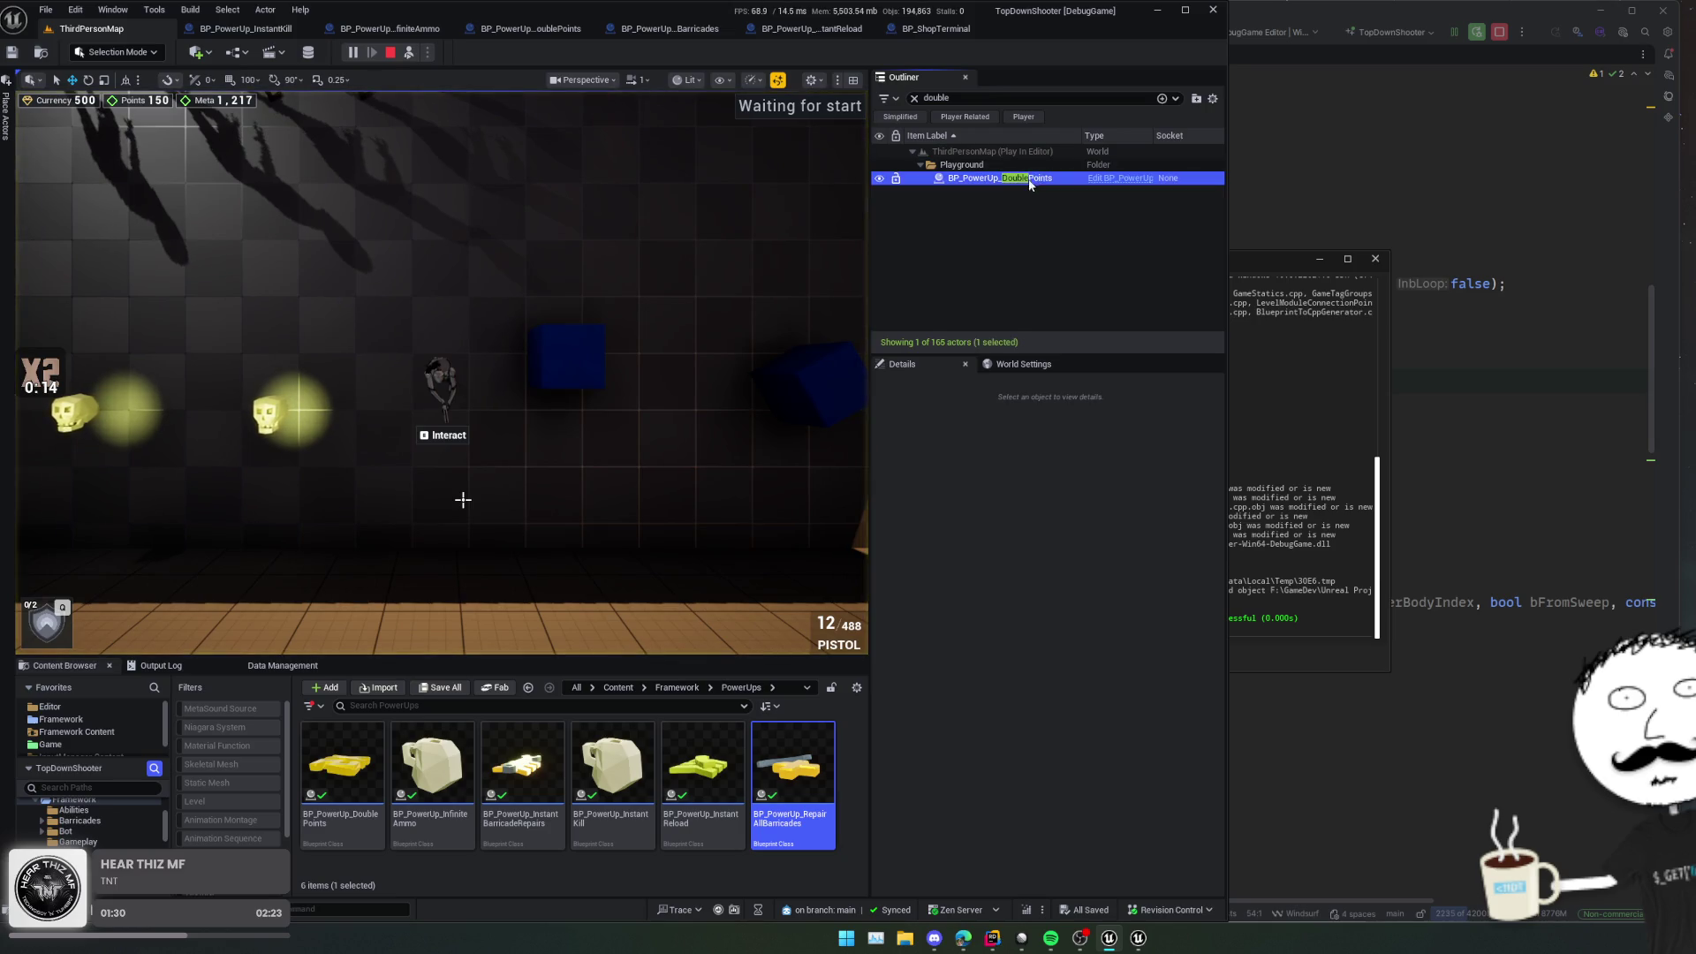
drag(463, 500, 463, 500)
click(880, 634)
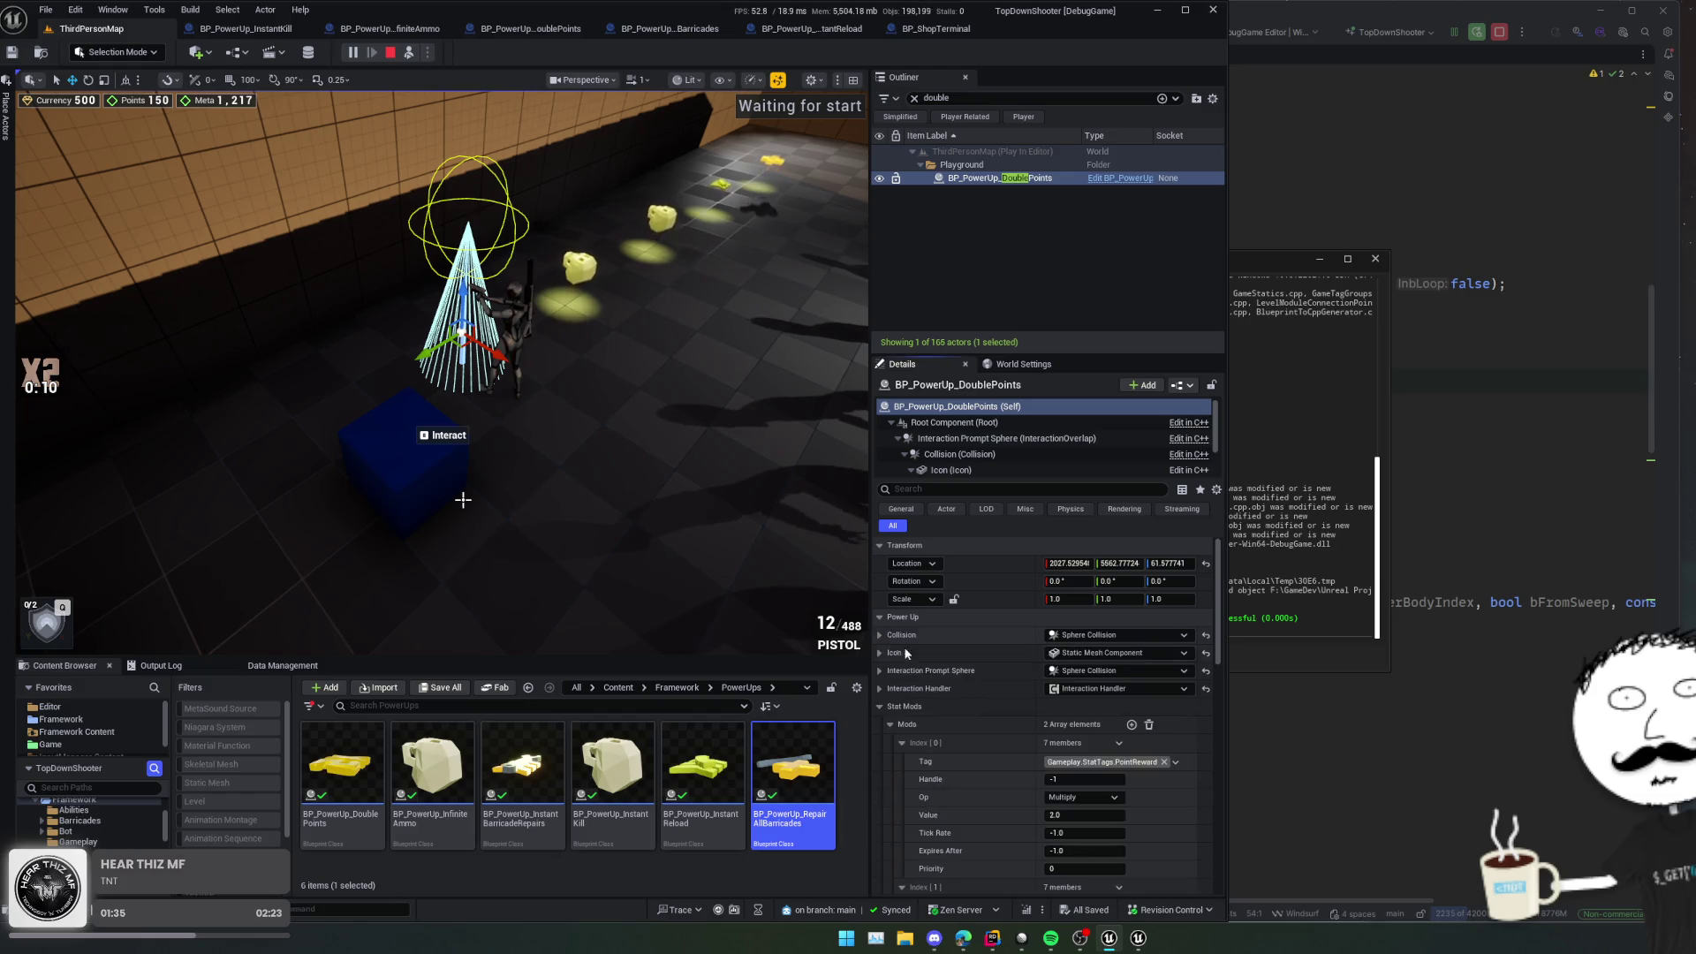
click(879, 707)
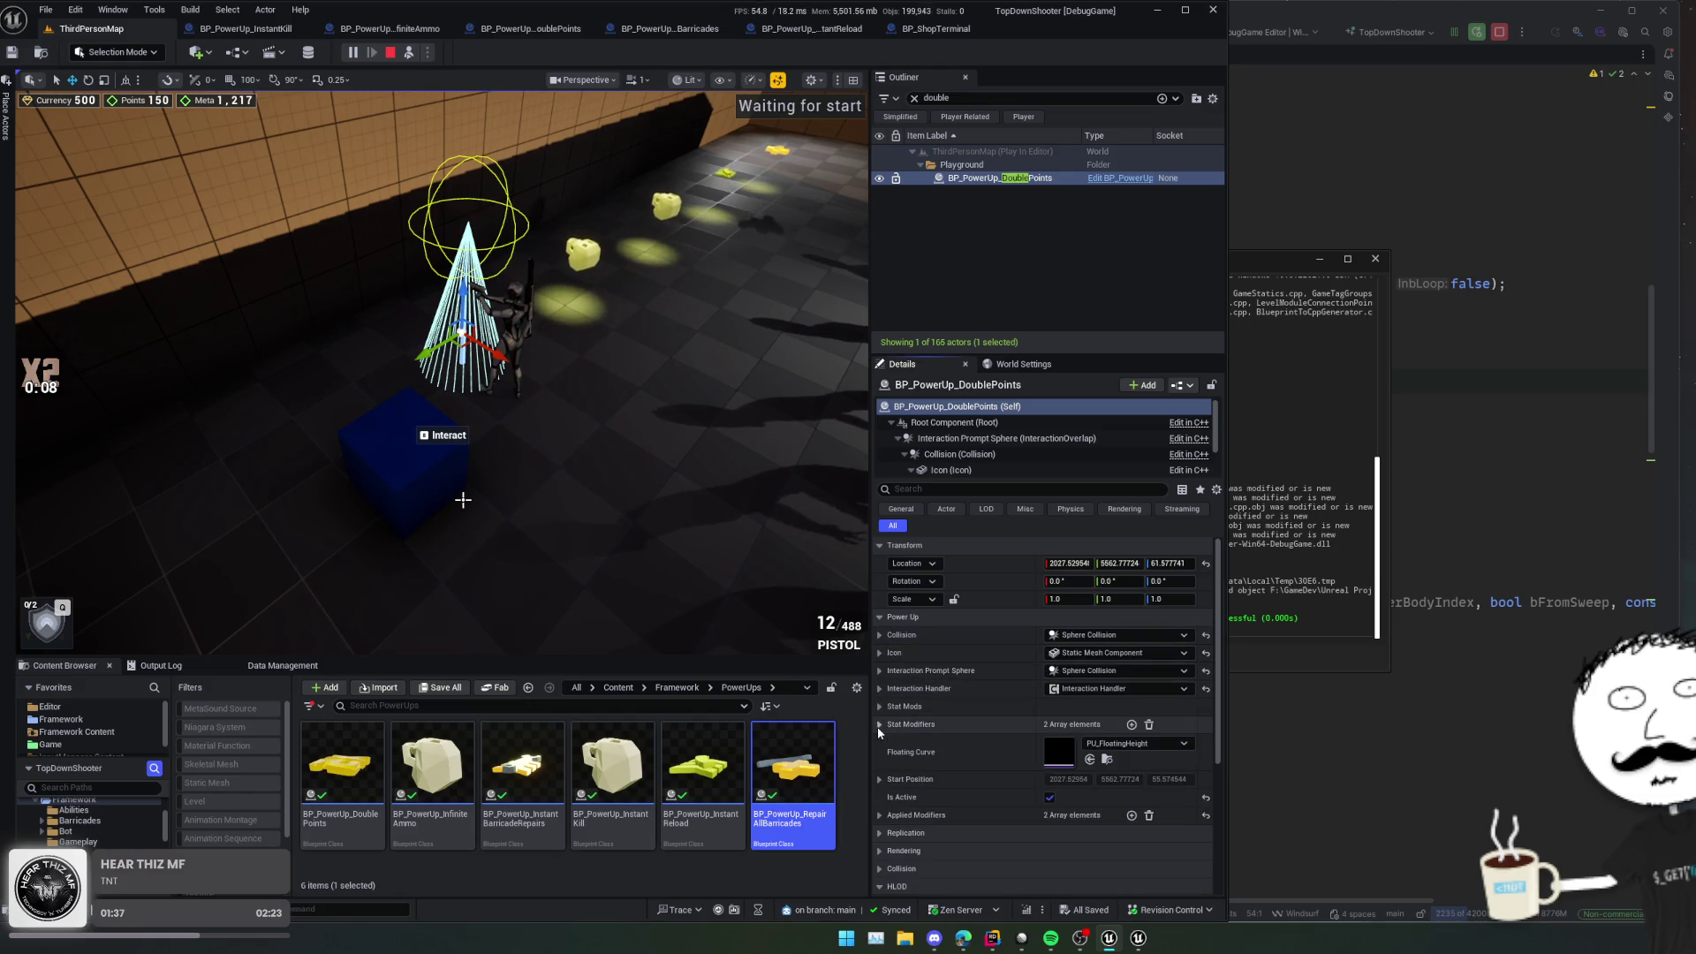
scroll(930, 638, down, 1)
scroll(930, 638, down, 1)
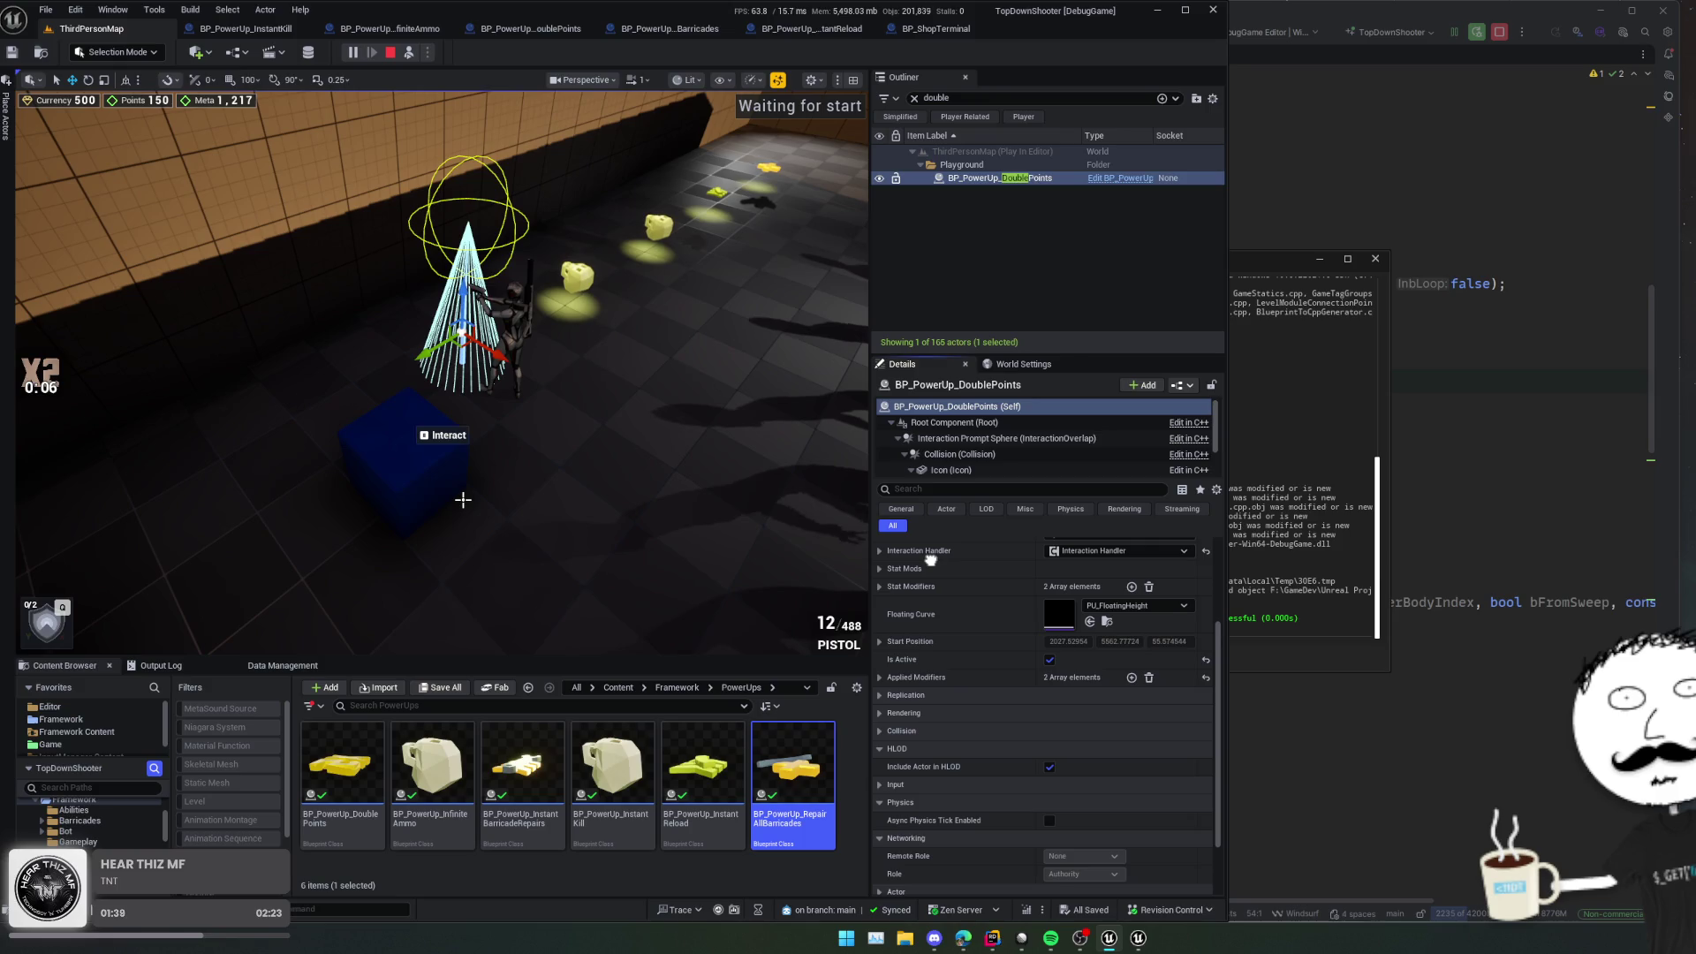
scroll(931, 560, up, 2)
scroll(931, 621, up, 2)
scroll(959, 668, up, 1)
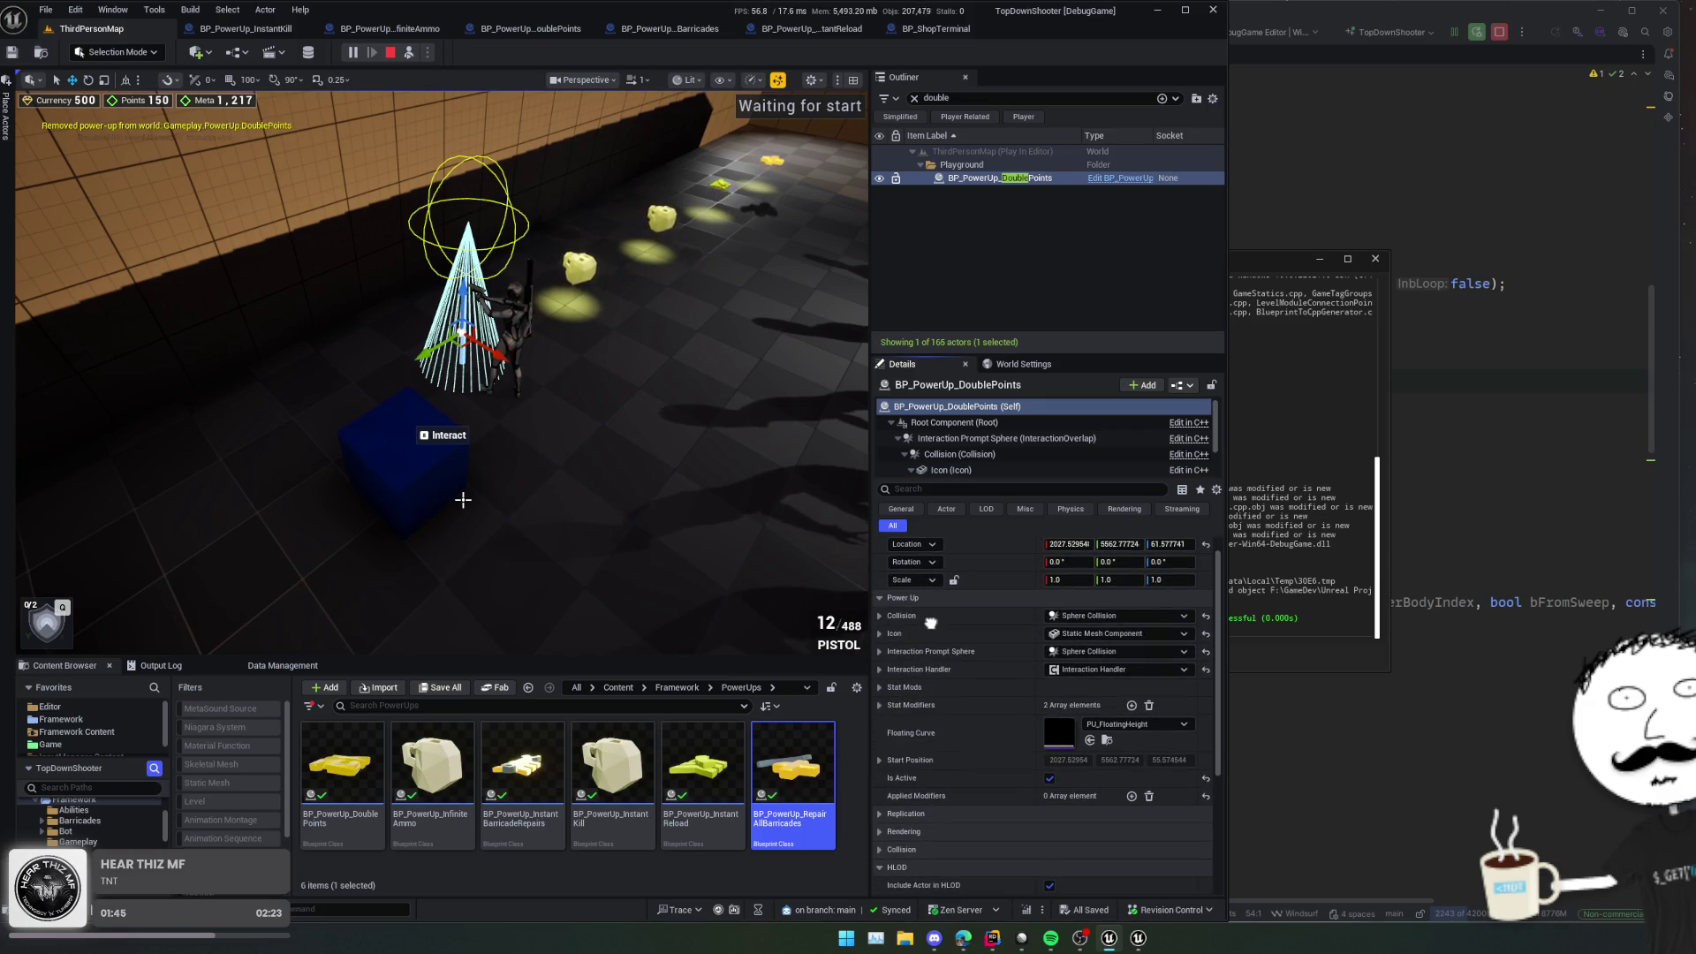
scroll(930, 622, down, 1)
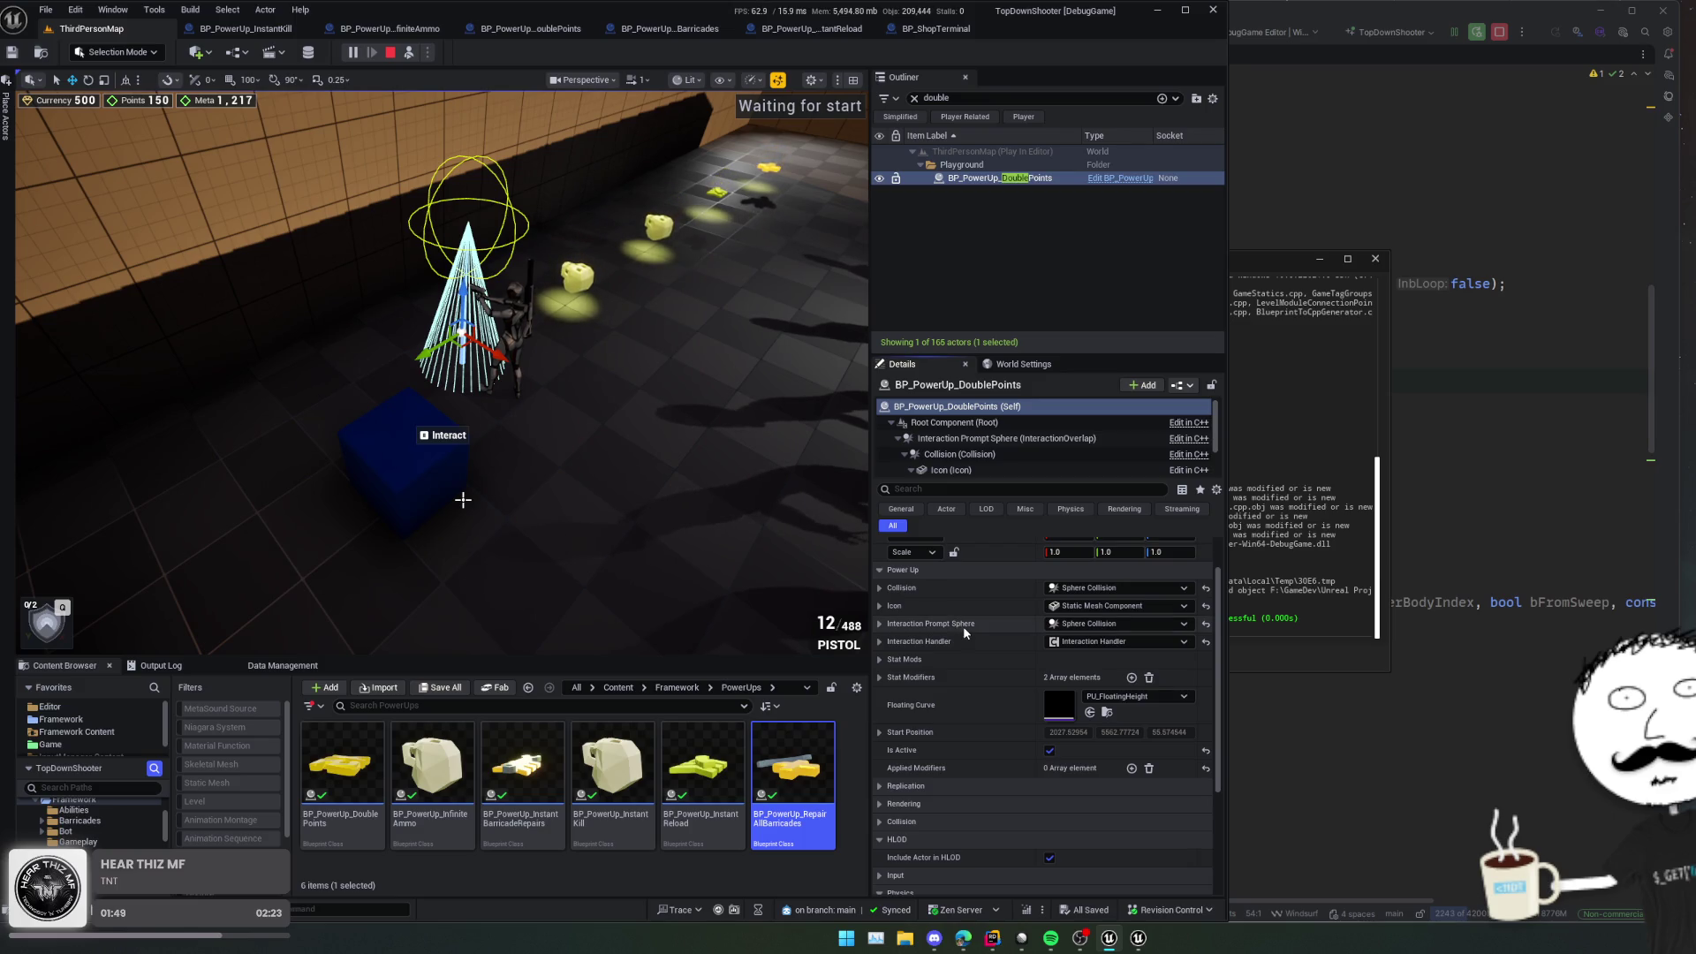
Step: Stop play, frame the DoublePoints actor with F, and start a fresh Play-in-Editor run
click(391, 52)
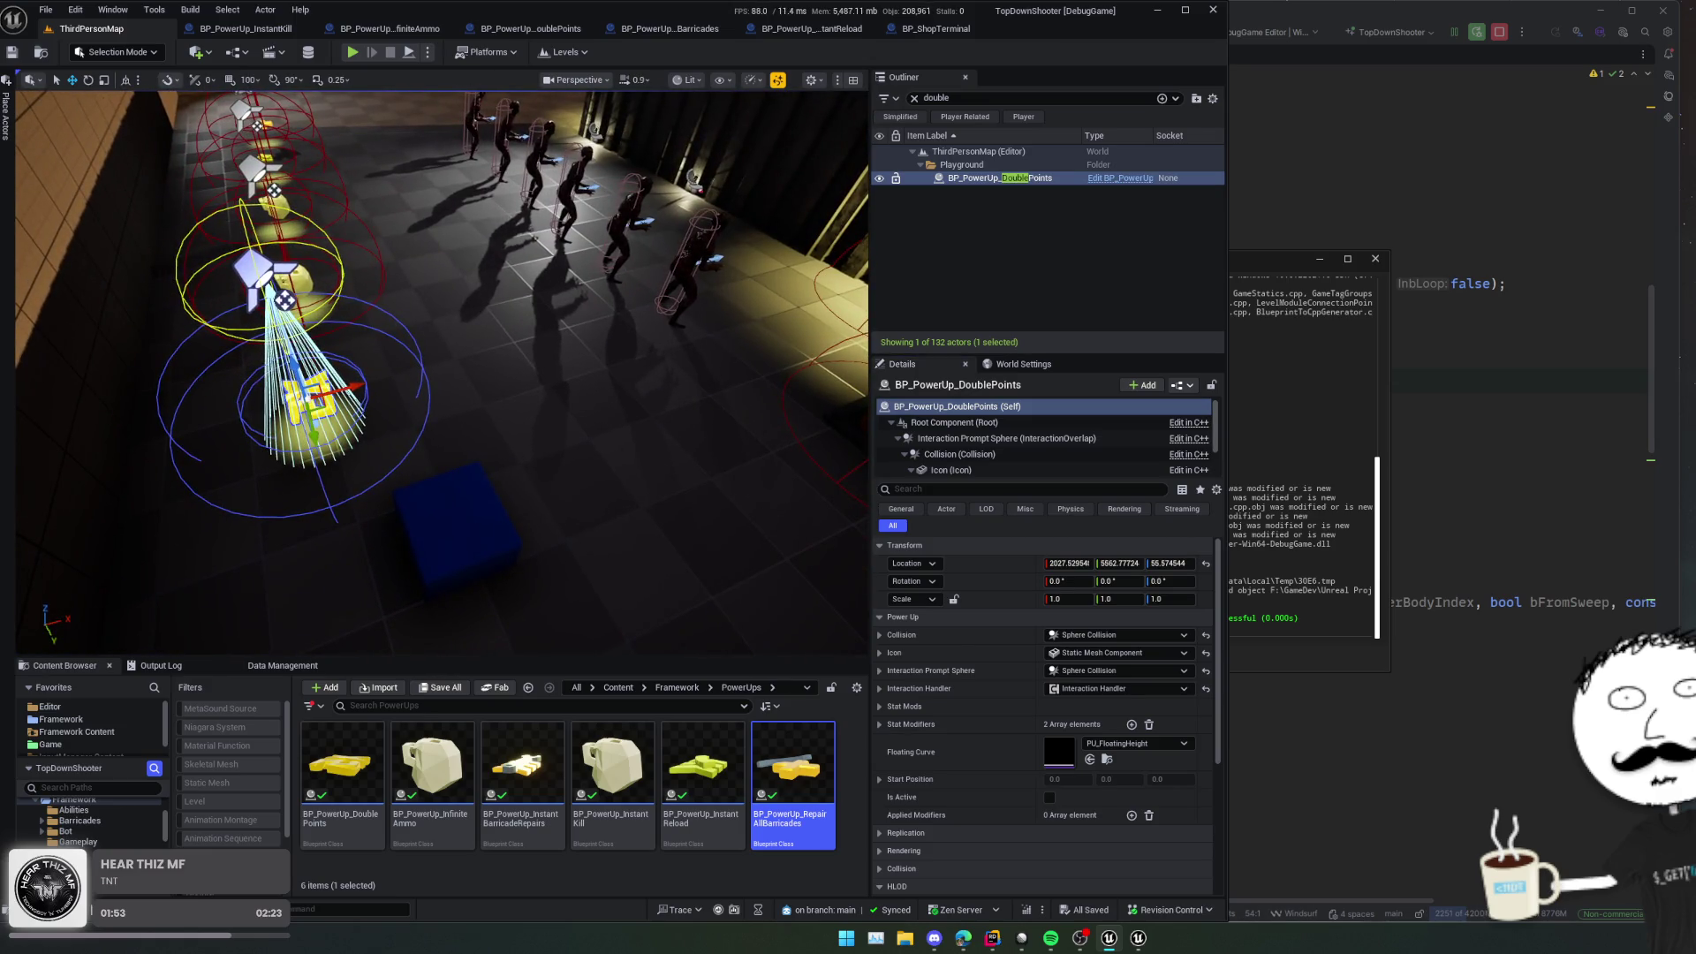
scroll(442, 309, down, 2)
key(f)
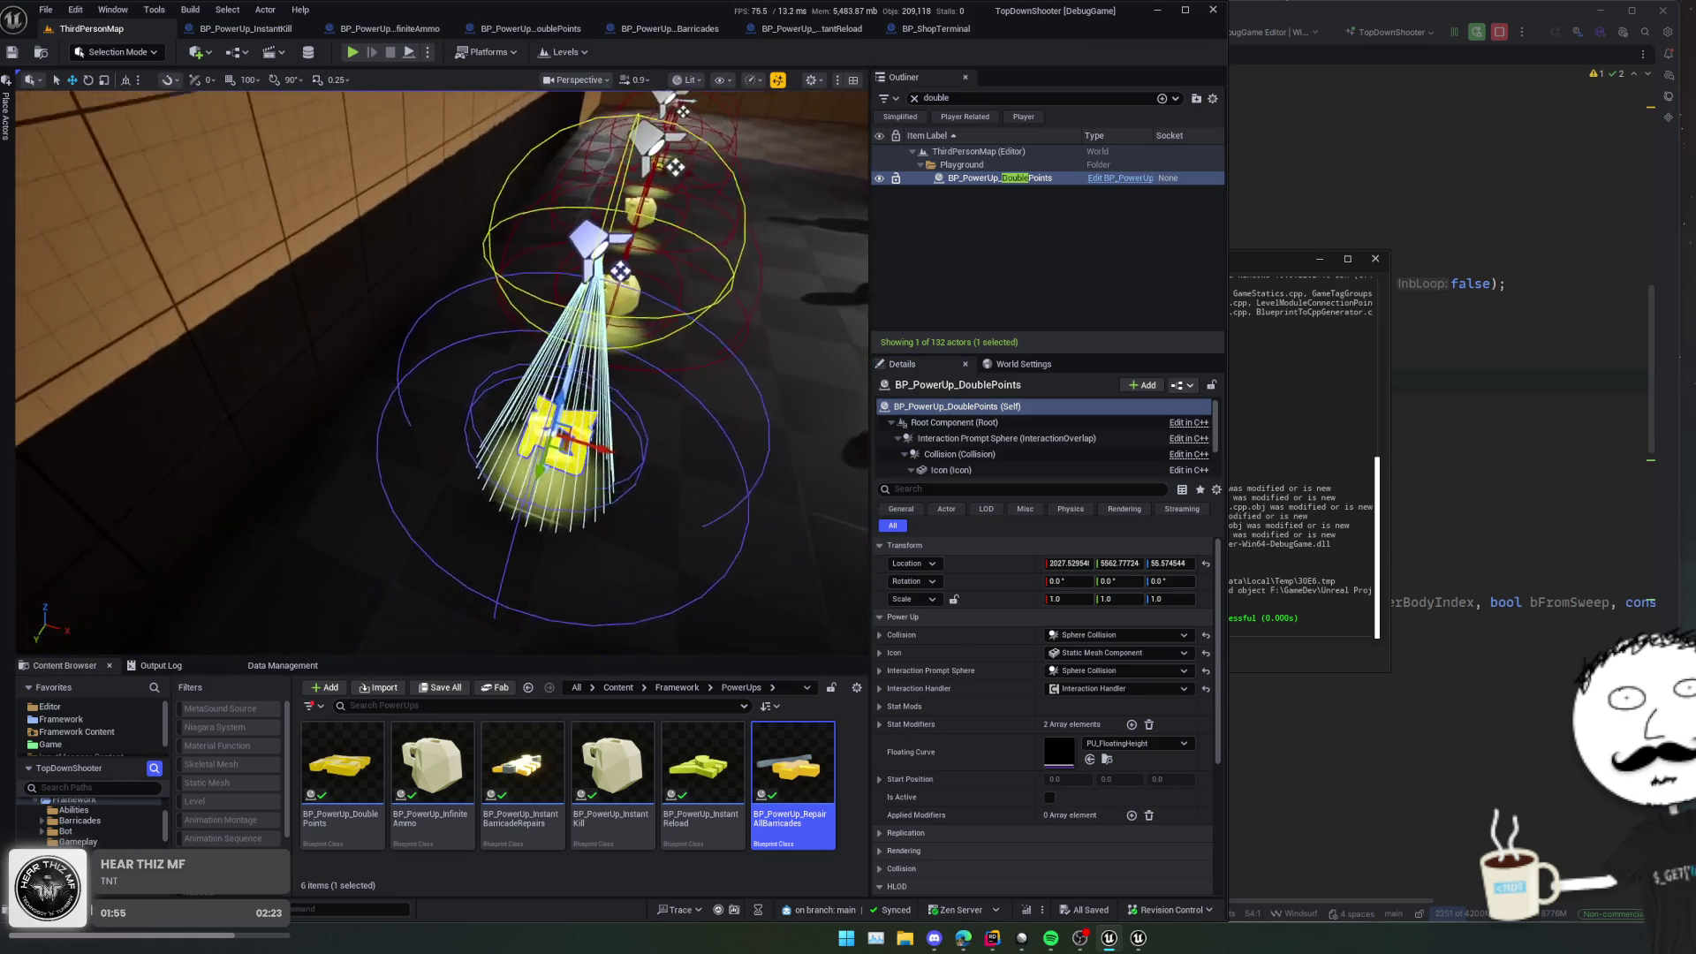
key(alt+p)
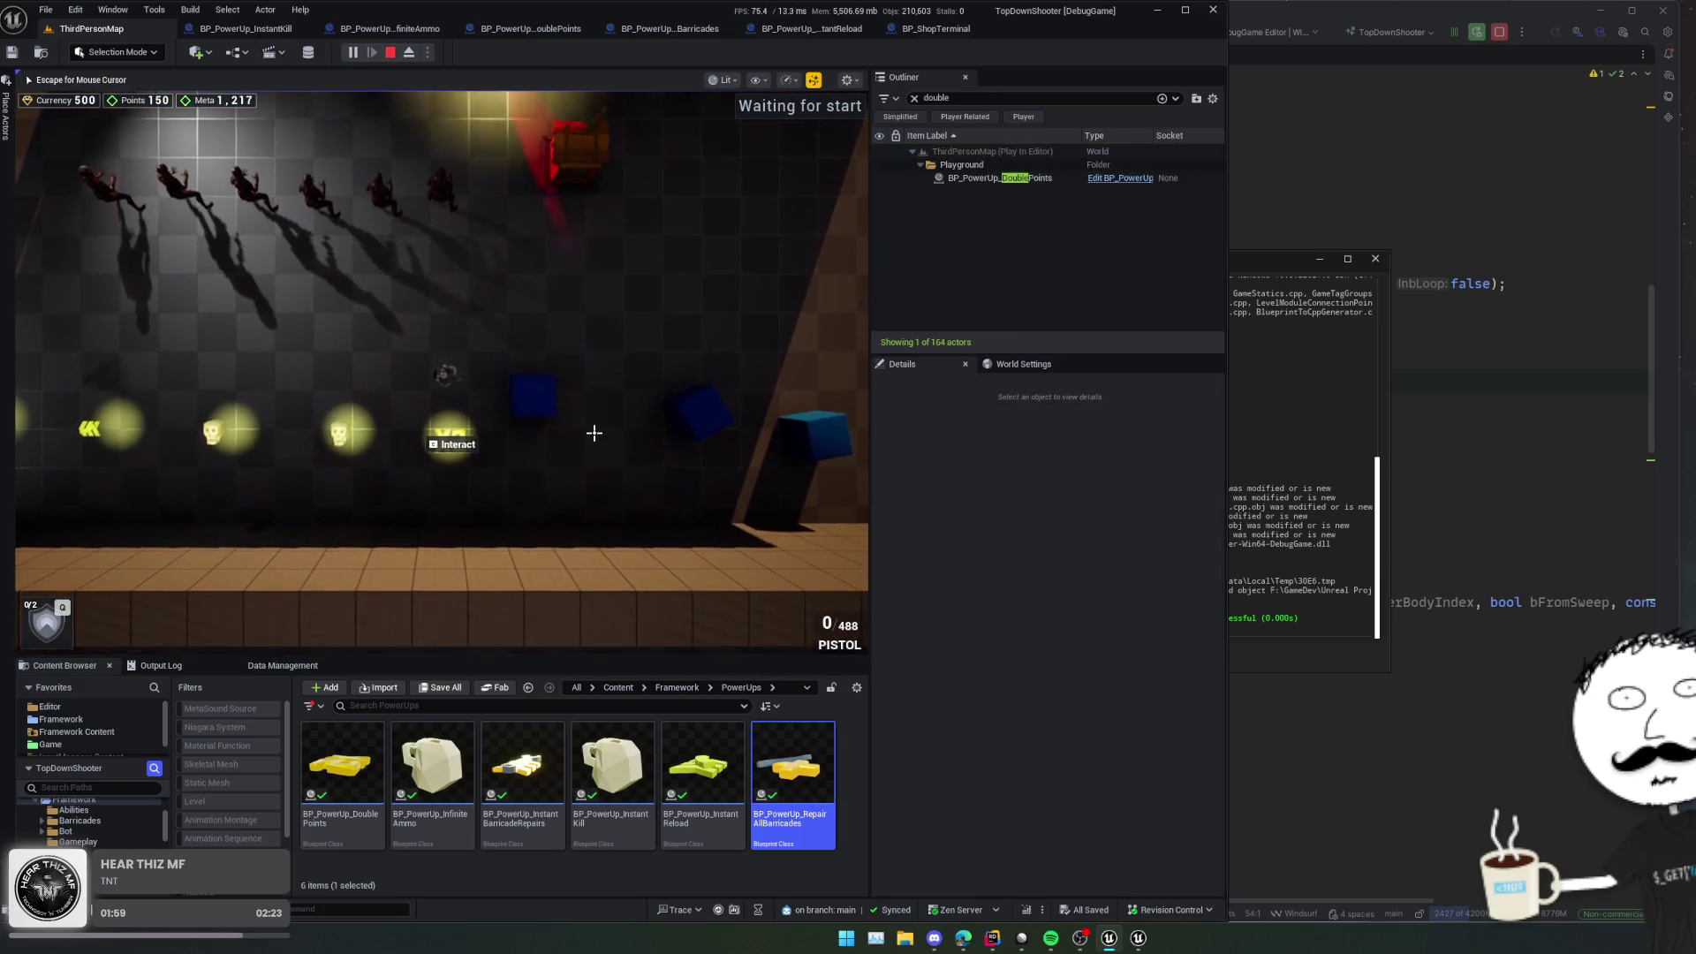
Step: Walk the character to the X2 pickup to see its Interact prompt, then stop play and open BP_PowerUp_RepairAllBarricades
key(s)
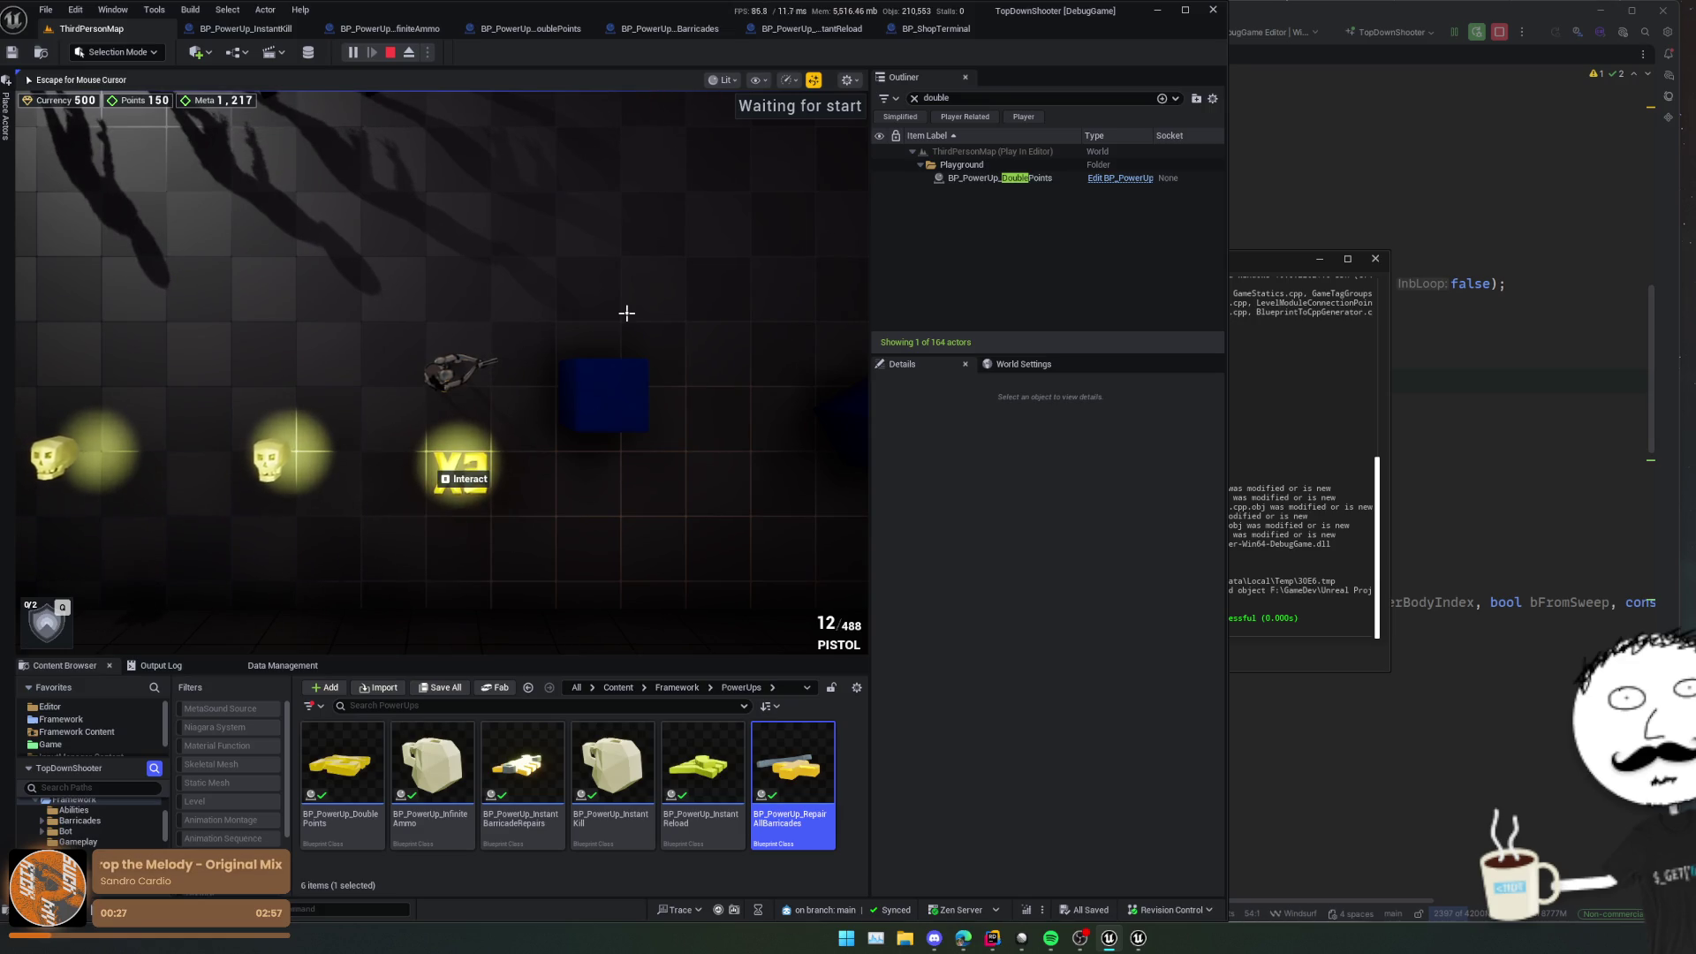
click(390, 53)
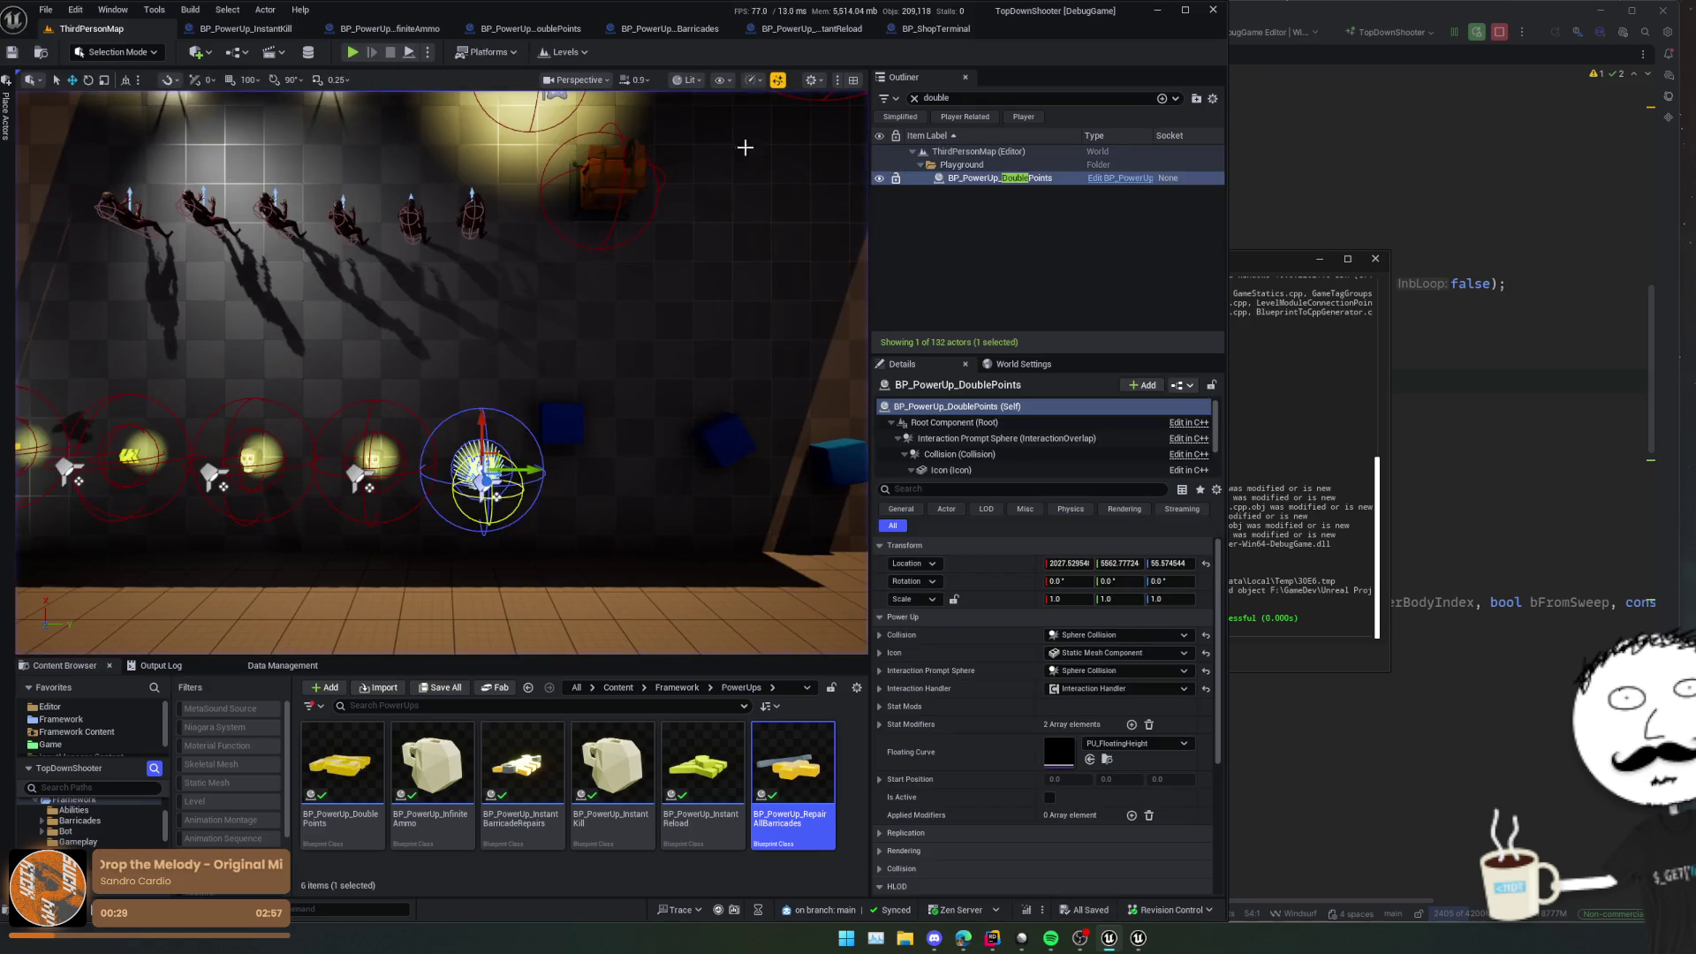
click(661, 32)
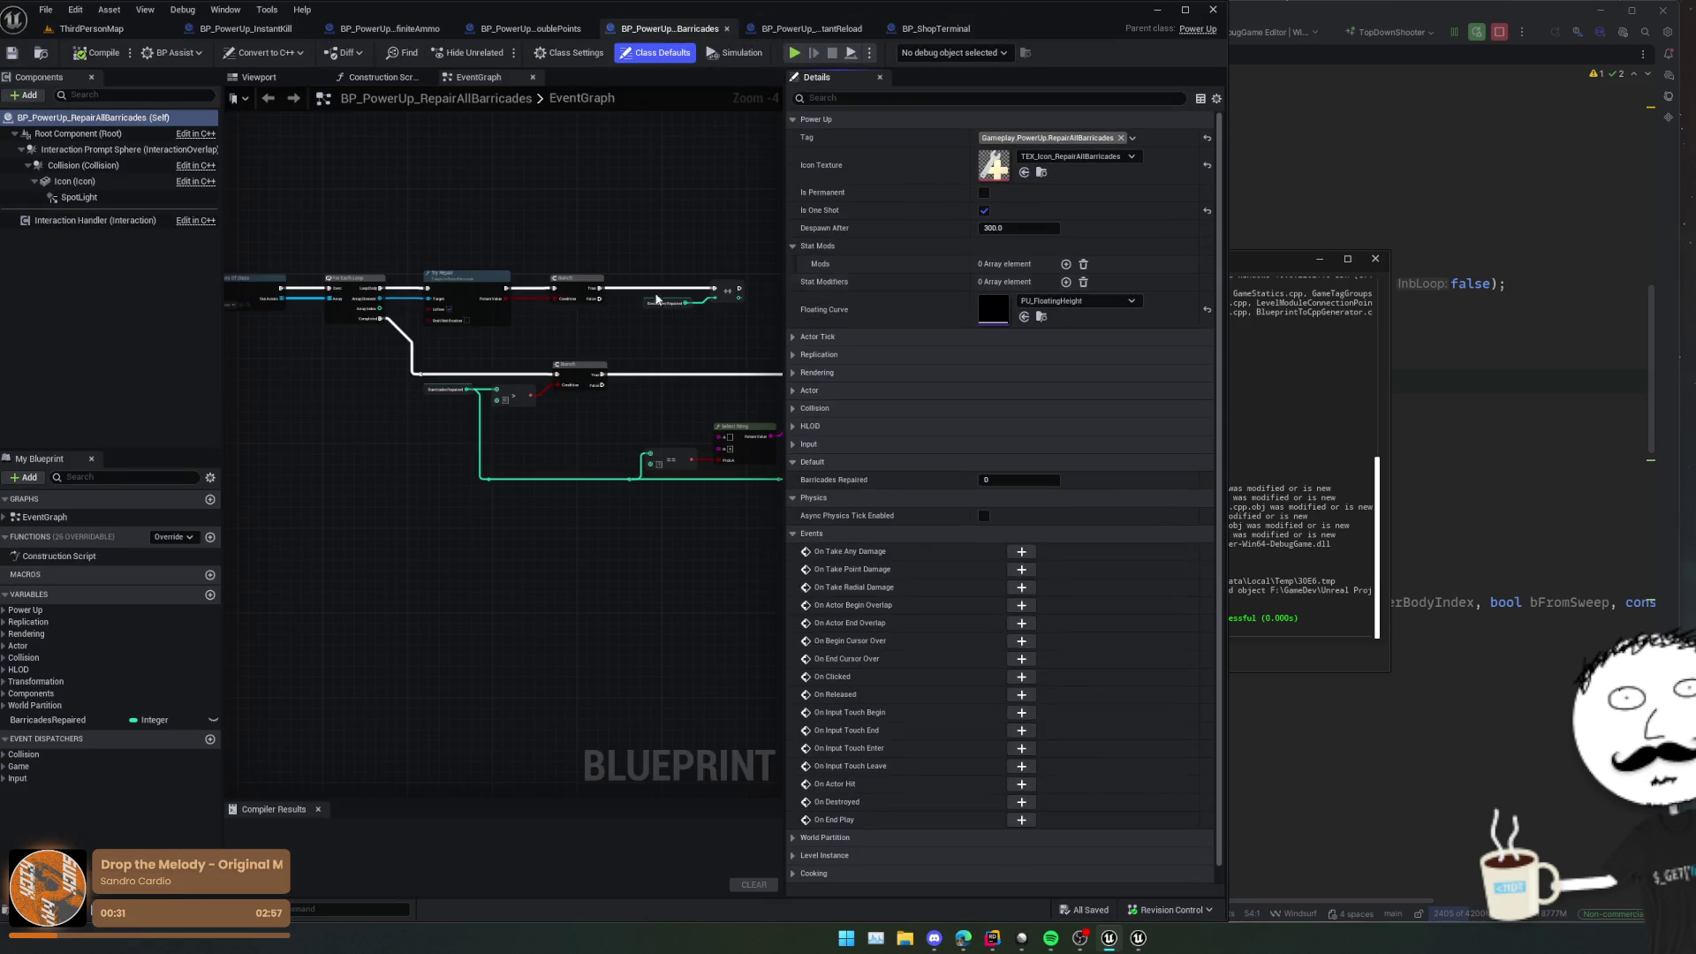
Step: Follow the Interaction Handler's Prompt Widget Class to WB_SimpleInteractionPrompt and view its graph
click(77, 223)
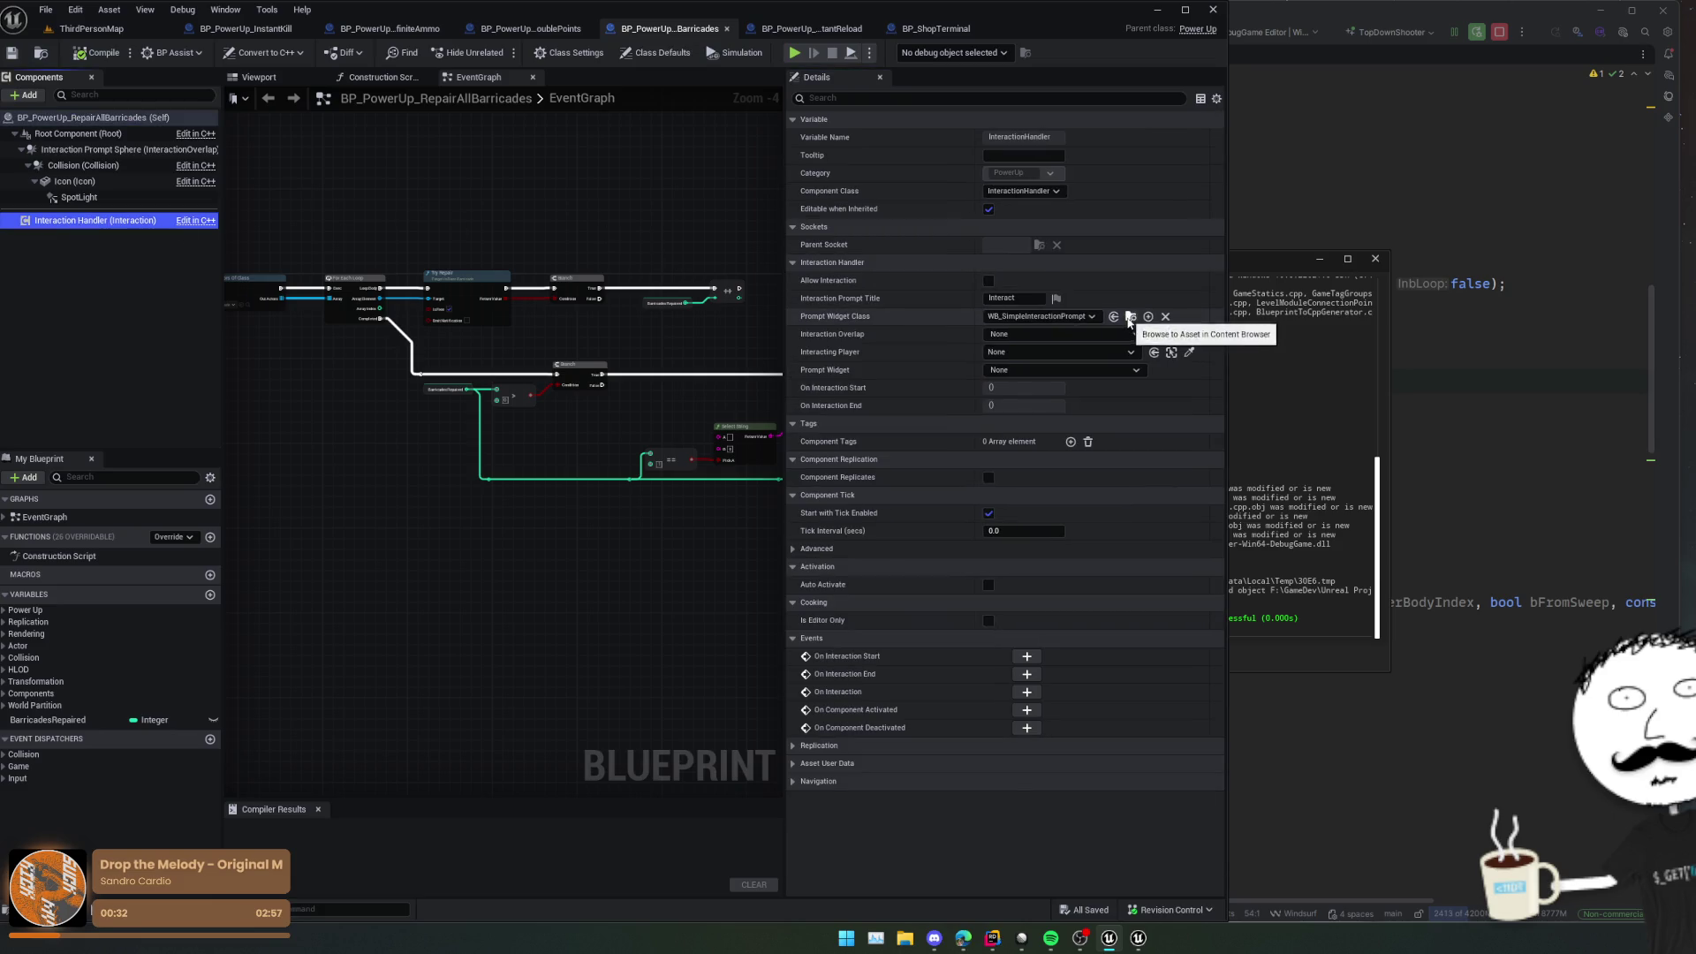
click(1113, 316)
double_click(464, 782)
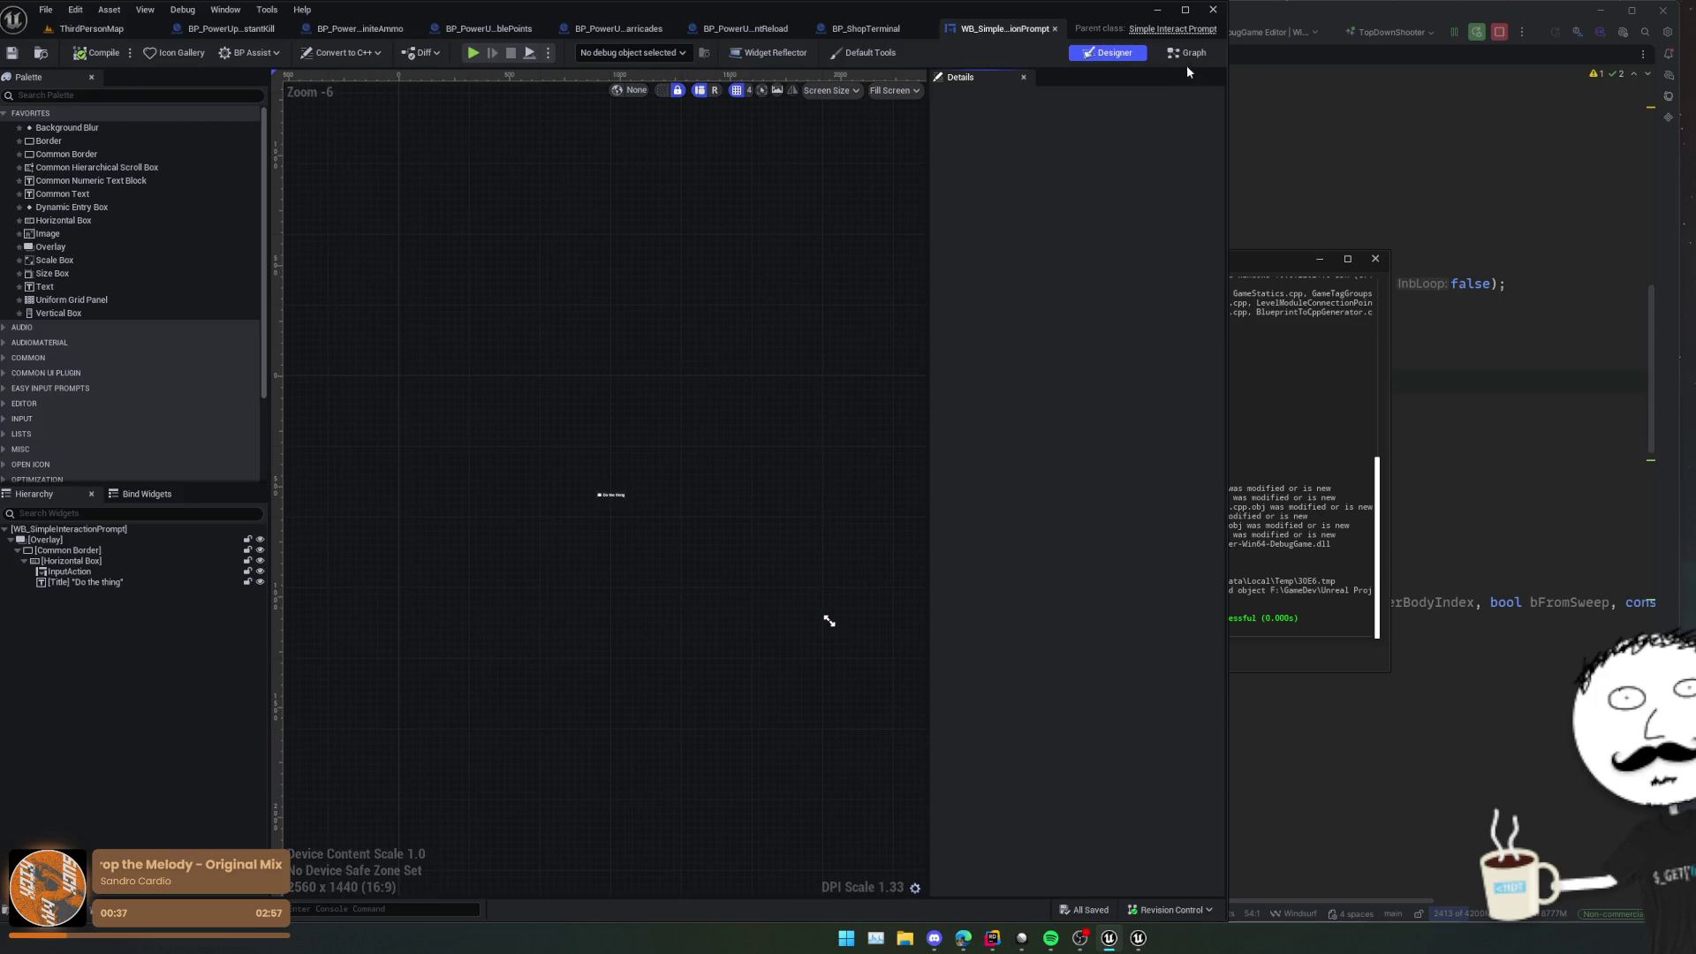
click(1189, 54)
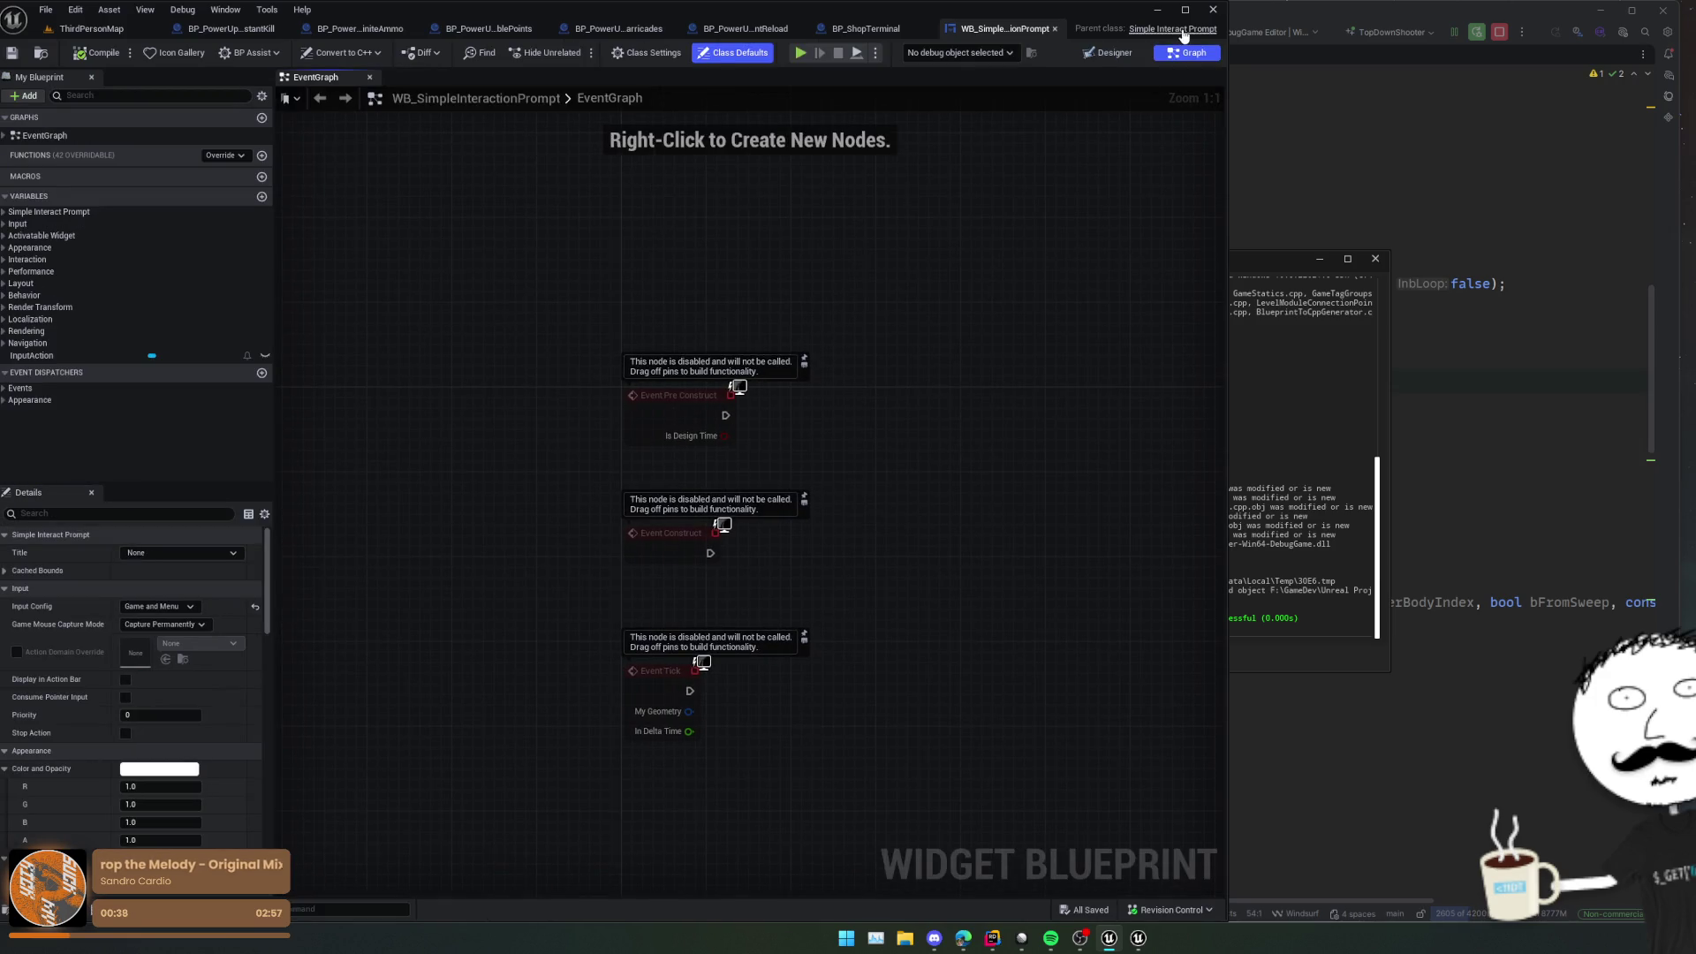
Step: Compare with SimpleInteractPrompt.h, then open WBP_EasyInputPromptDisplayer from the InputAction widget in the Designer
click(1271, 101)
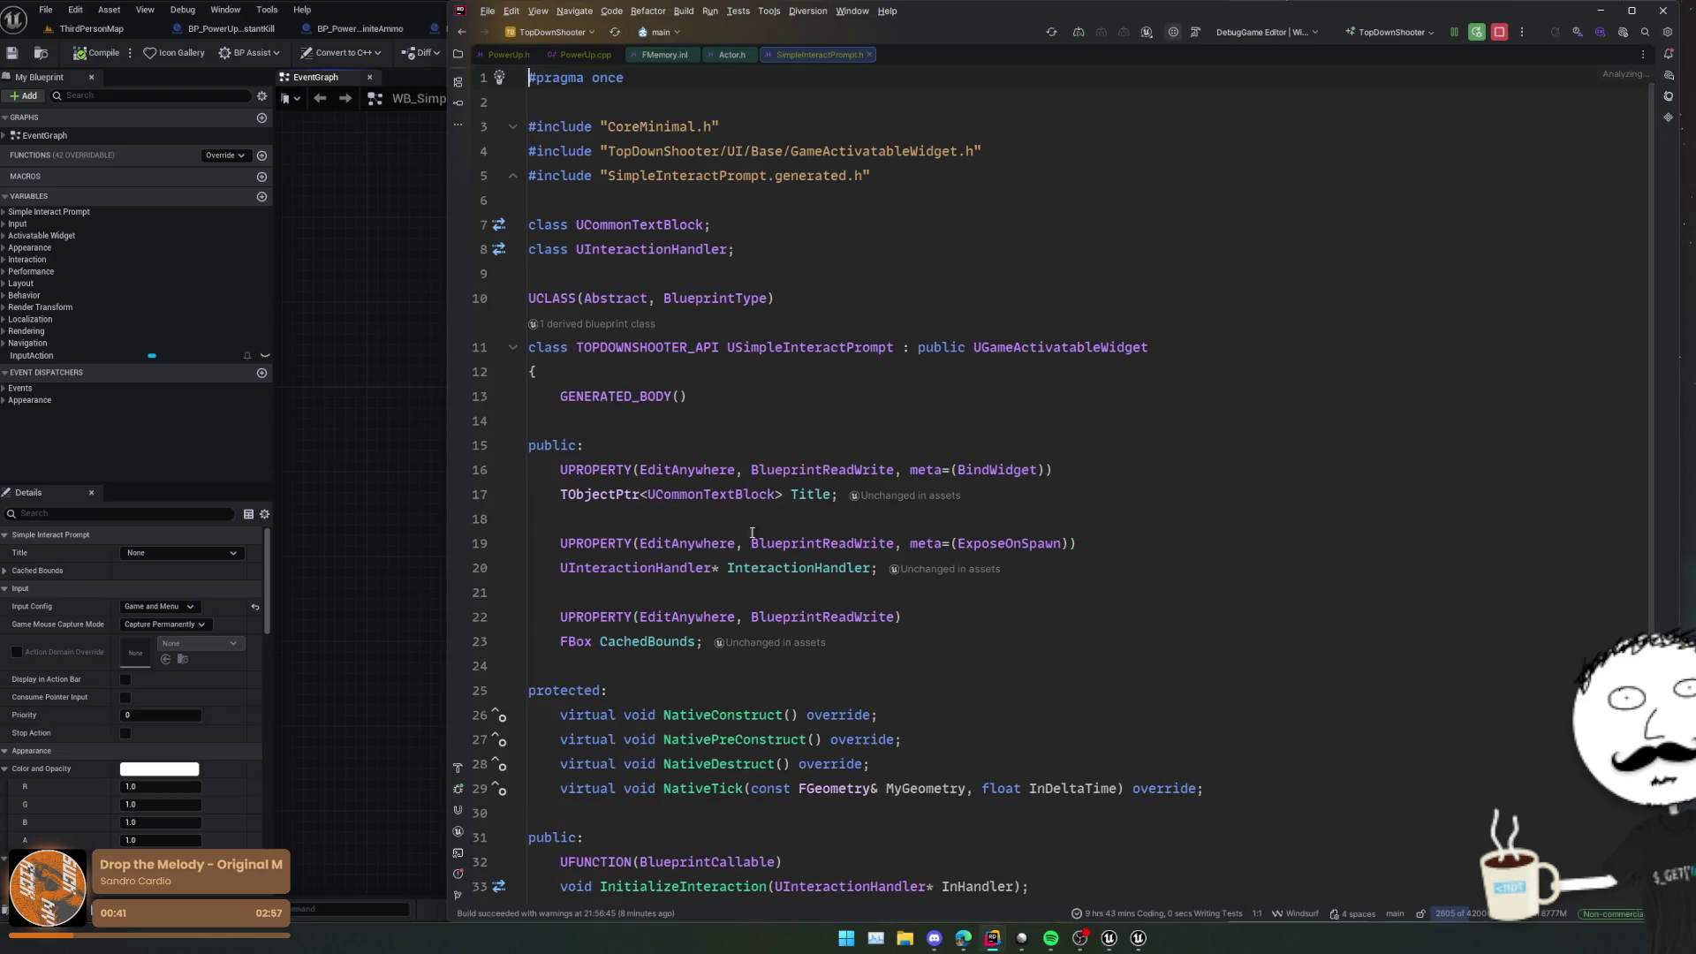
click(395, 507)
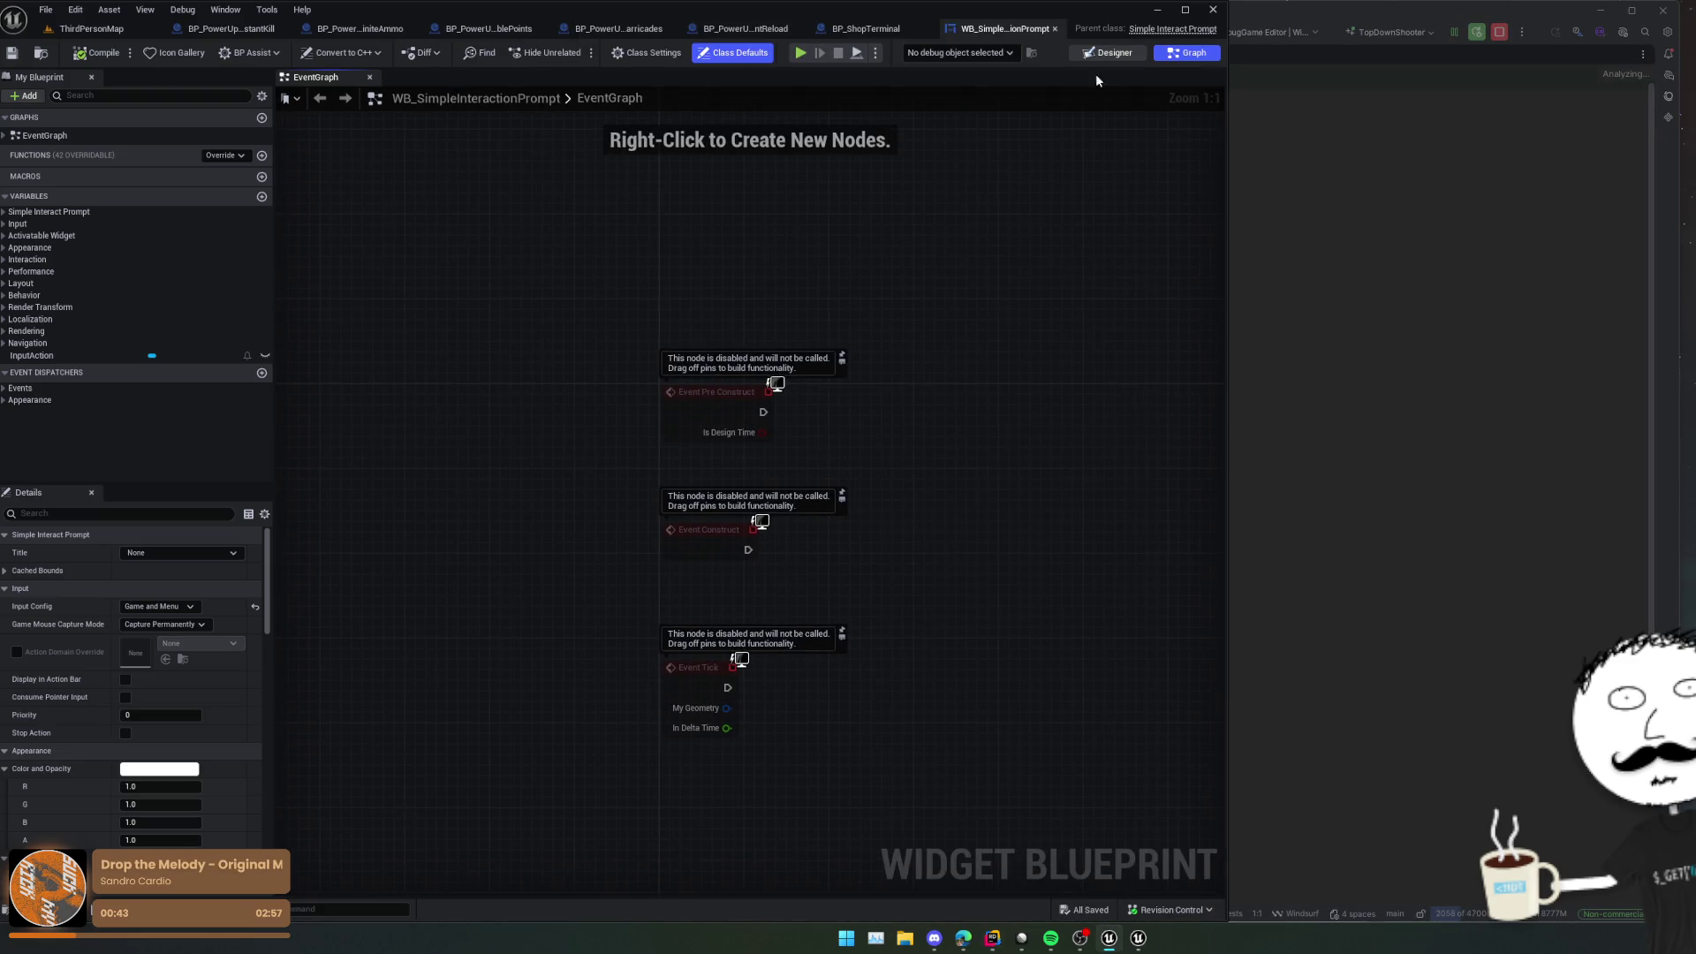
click(1108, 52)
click(76, 572)
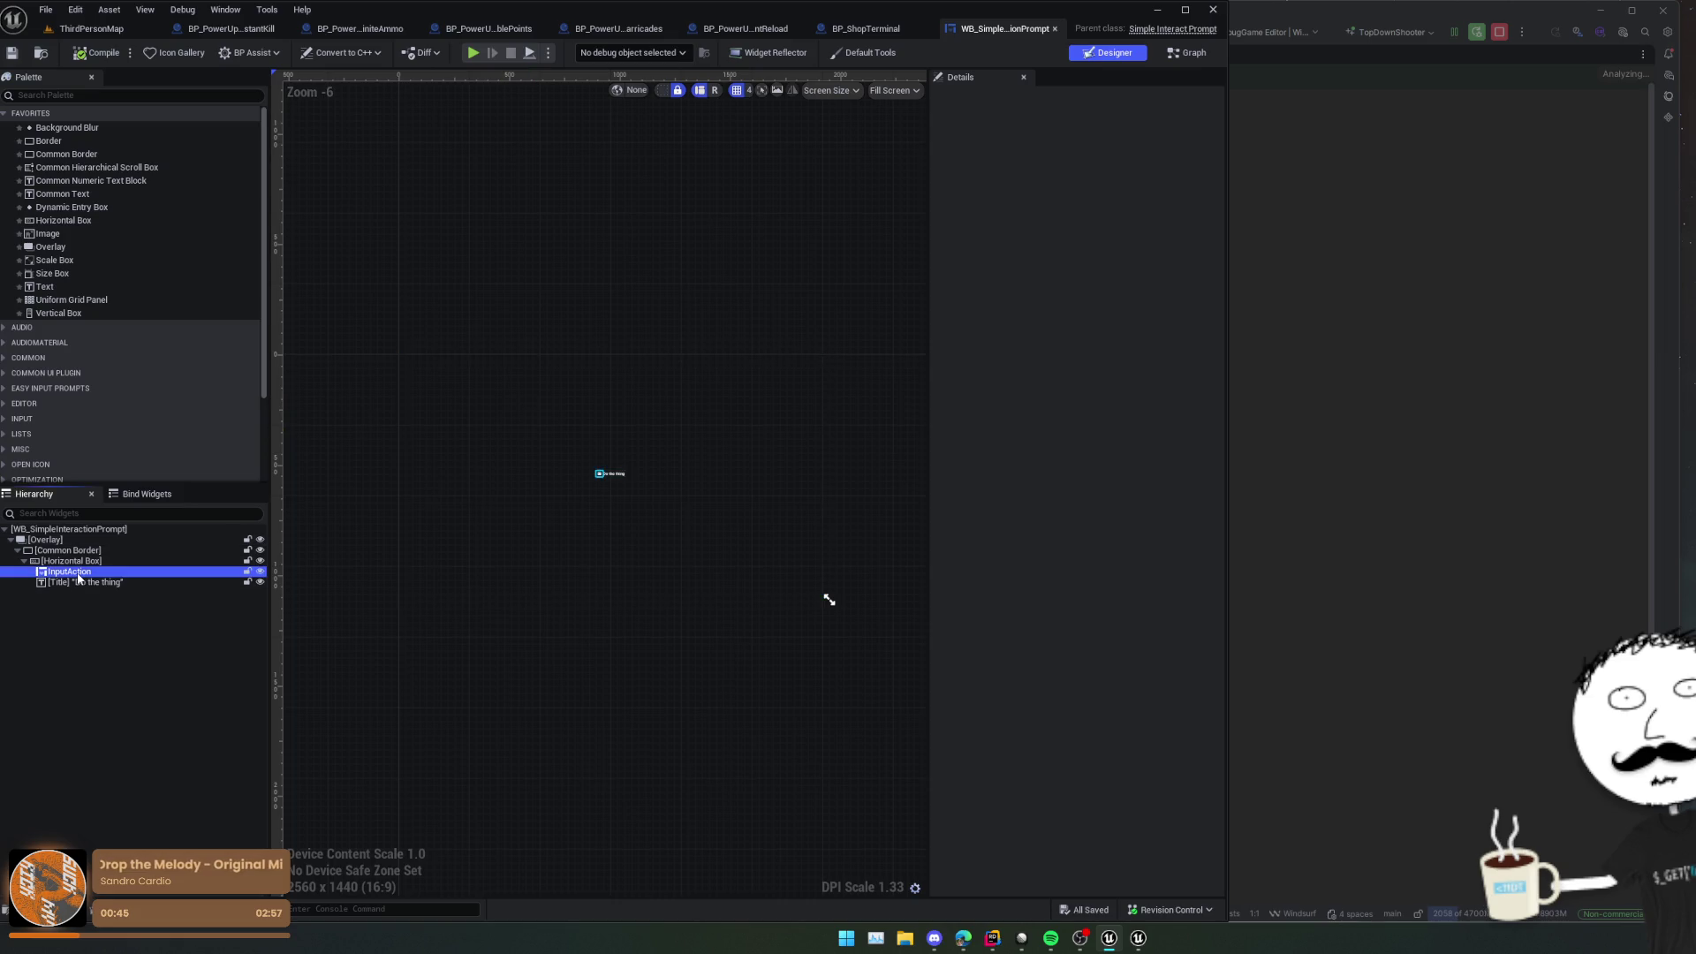
mouse_move(661, 270)
mouse_down()
mouse_move(628, 250)
mouse_move(630, 277)
mouse_up()
click(1184, 100)
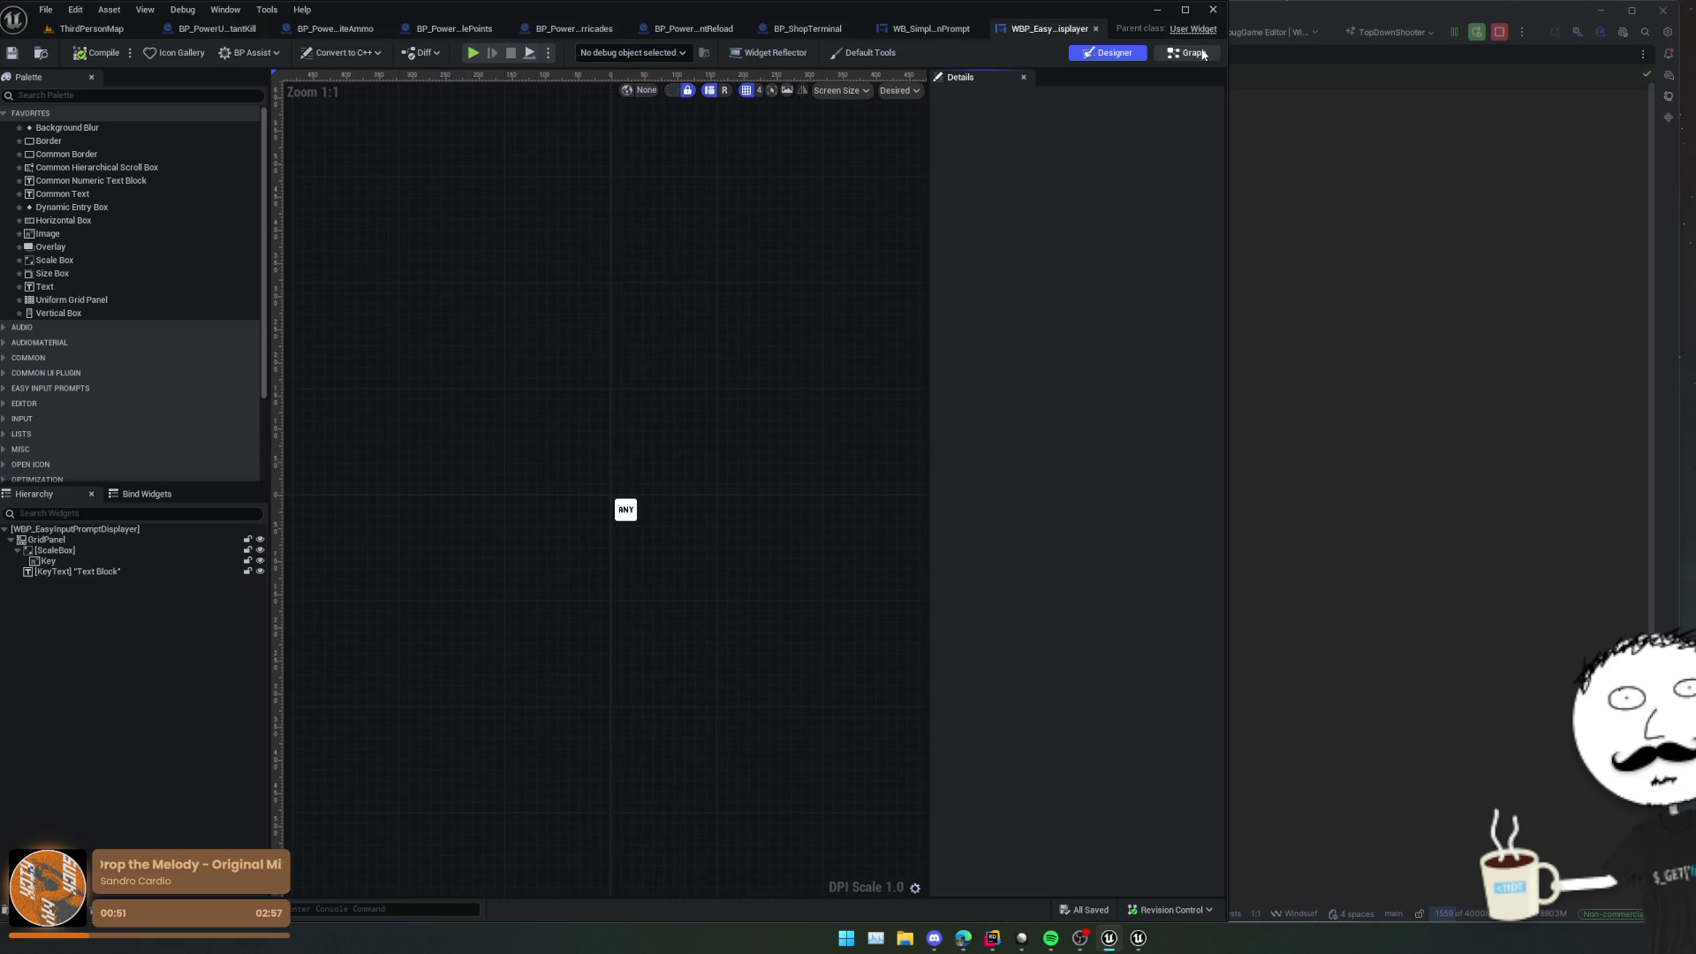
click(1269, 206)
click(1269, 206)
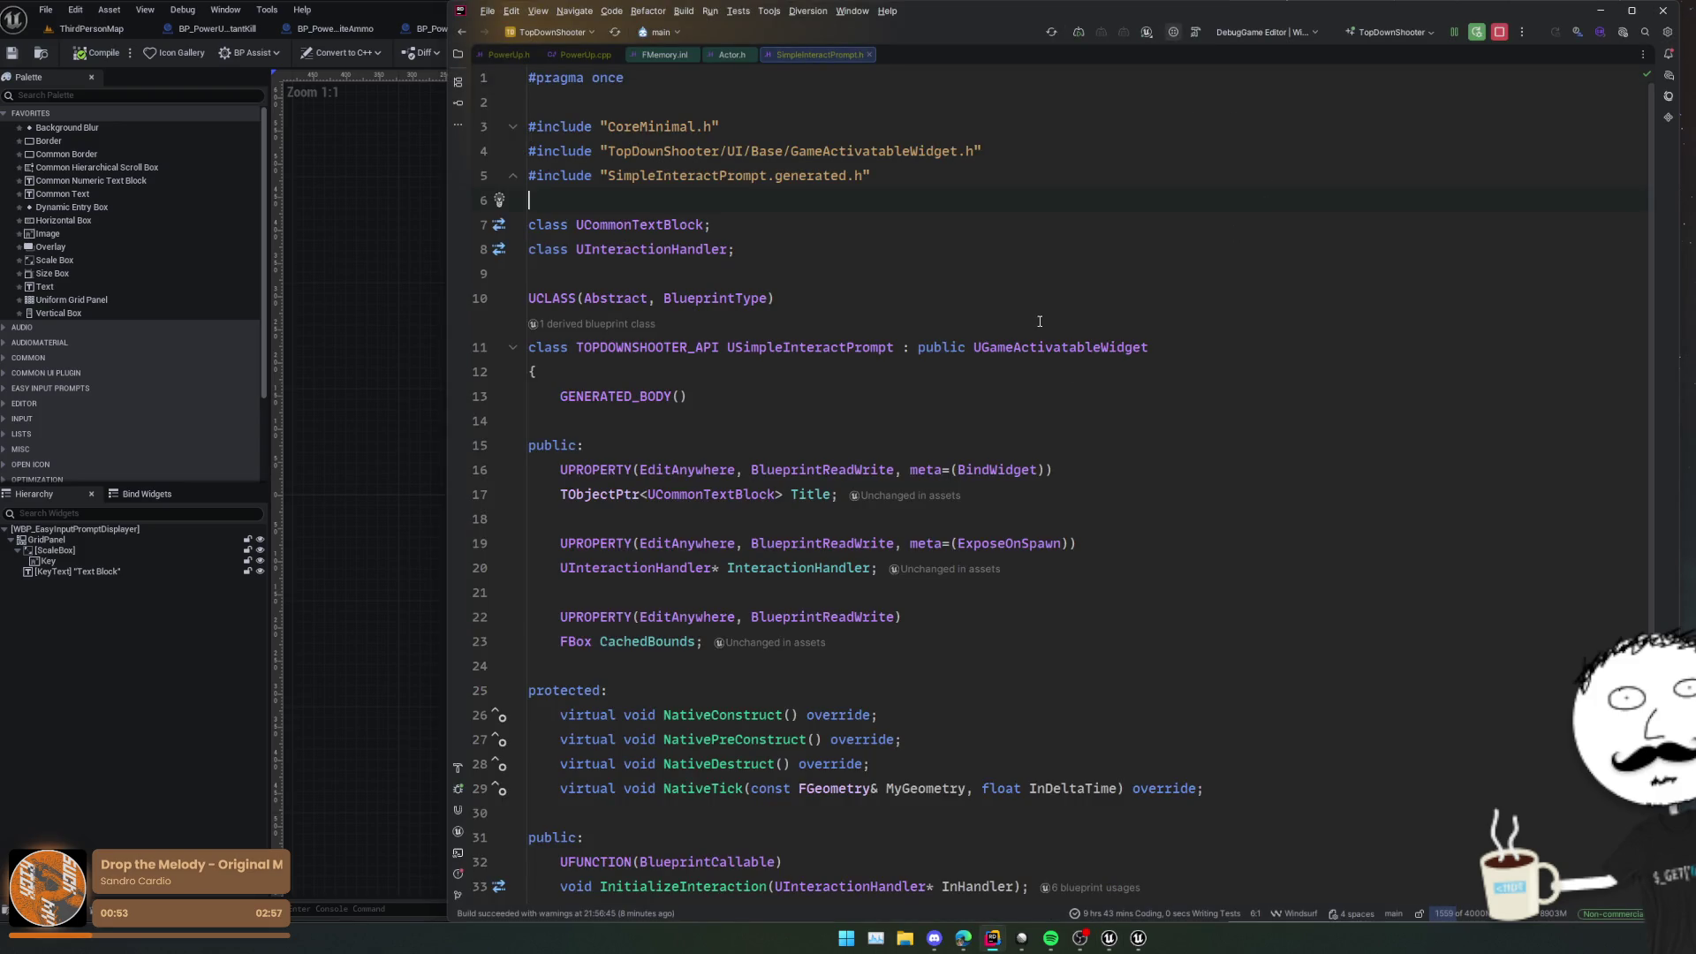
Step: Duplicate the Title declaration into a UUserWidget InputAction property on line 20
drag(1071, 519, 1105, 469)
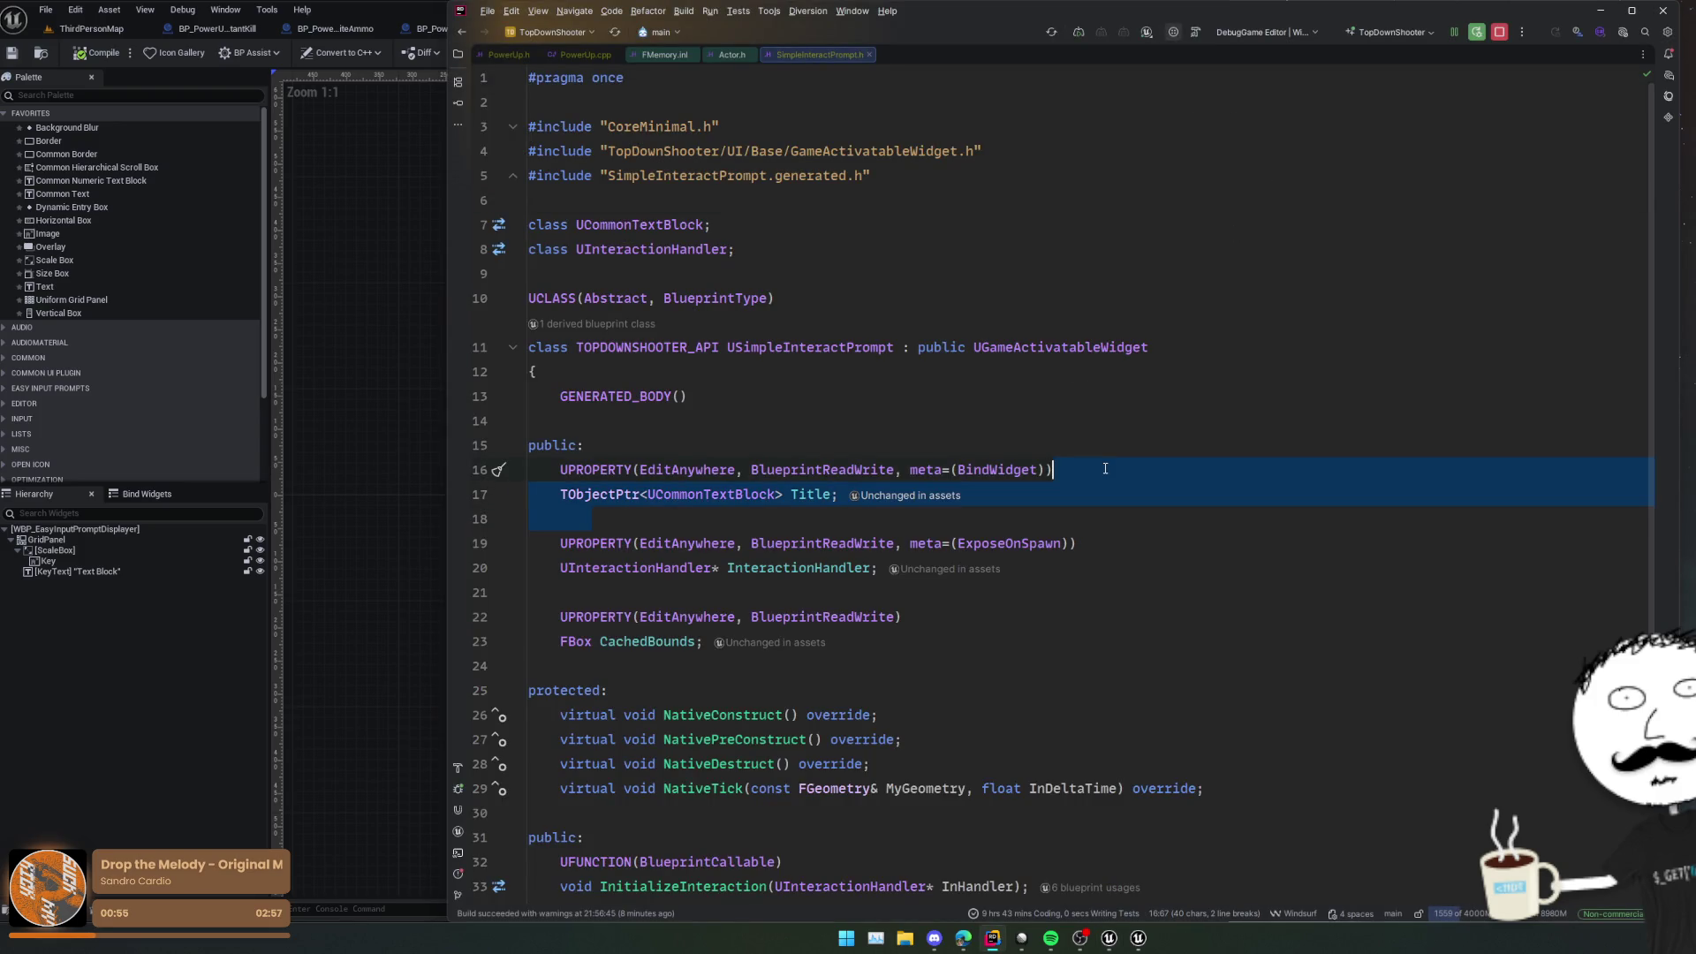
key(ctrl+d)
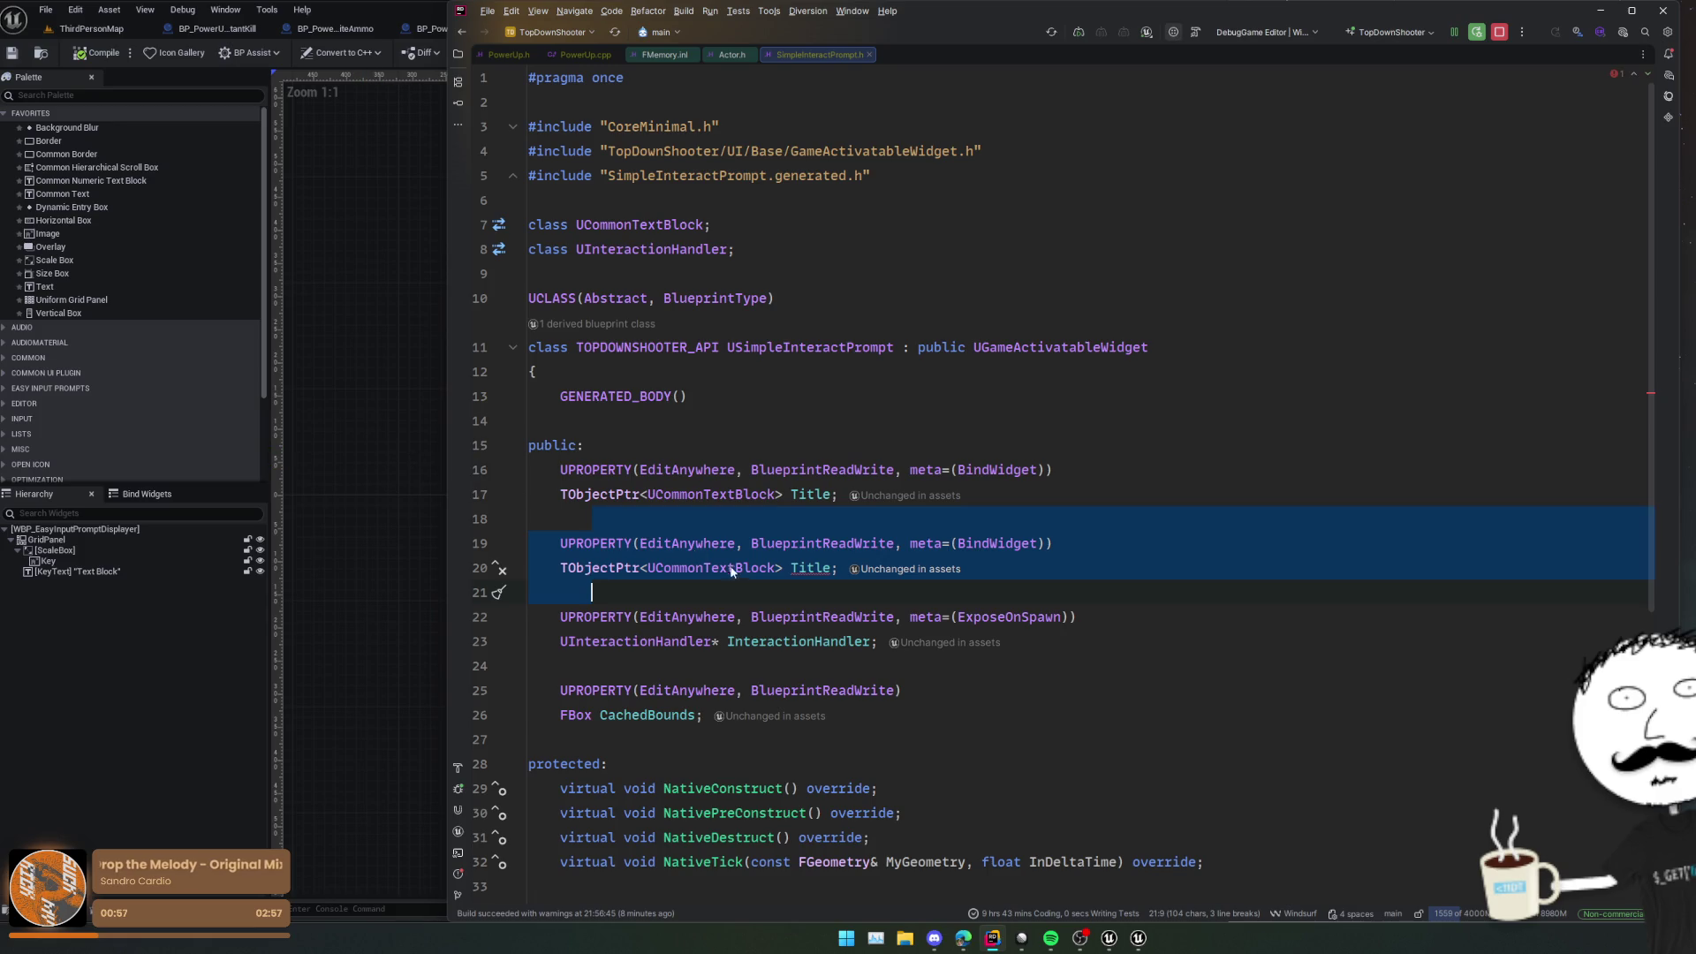
double_click(732, 571)
text(UUser)
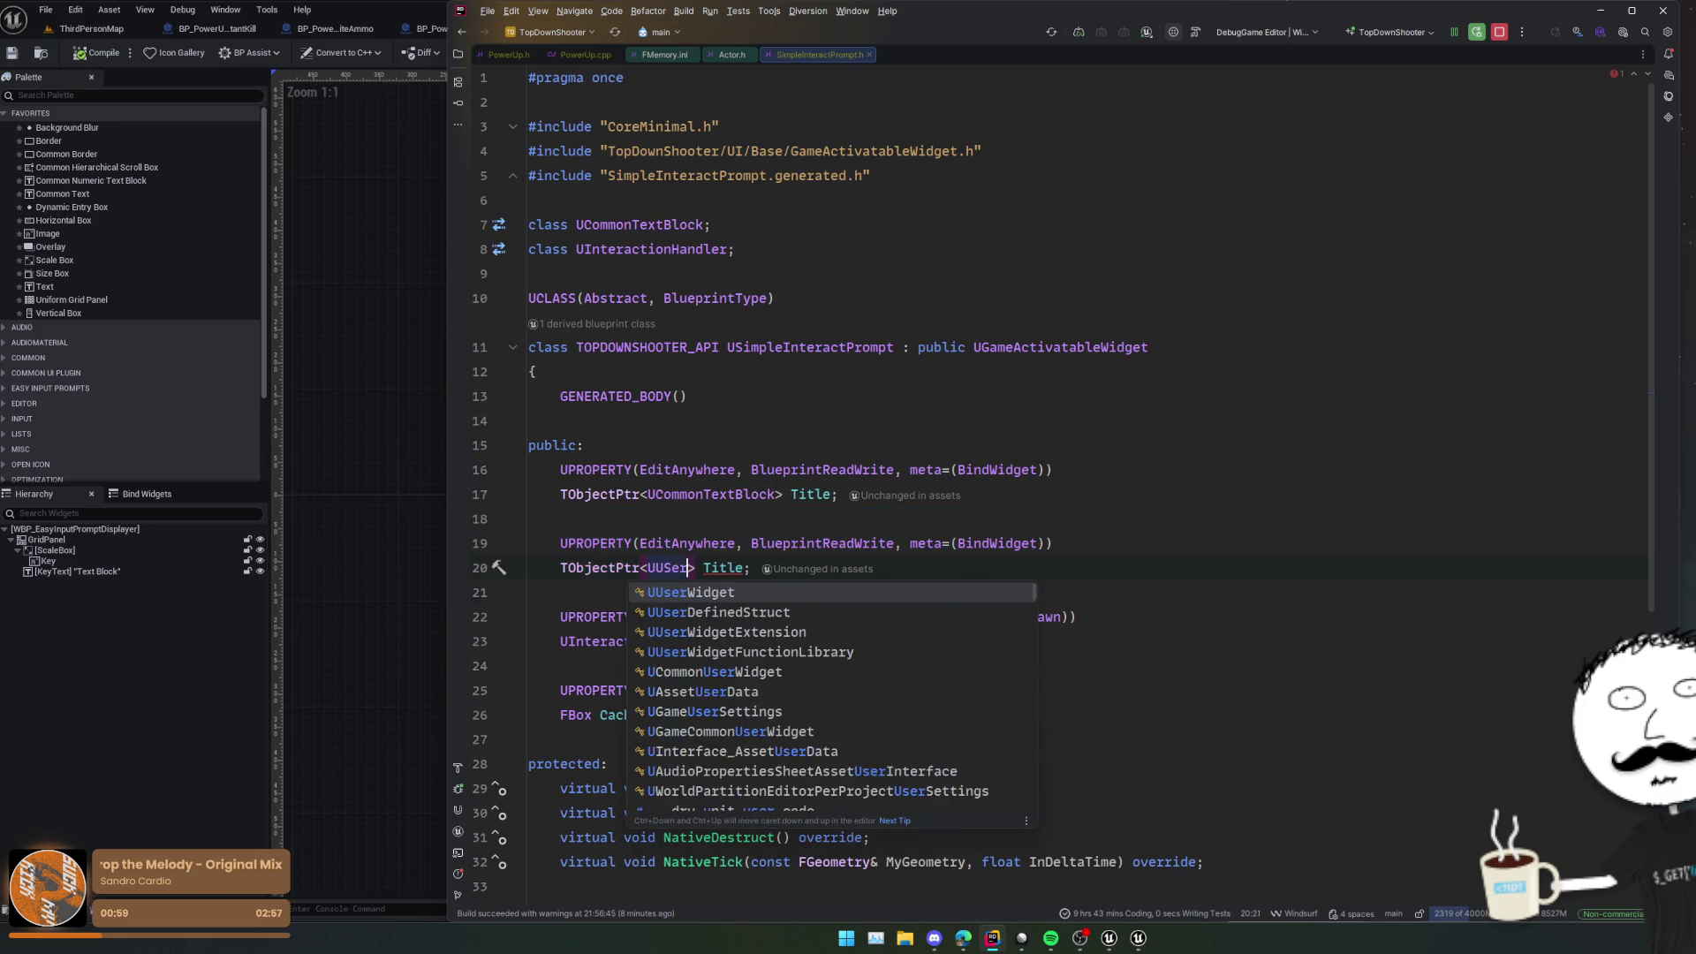
text(Widget)
key(Escape)
double_click(770, 568)
text(InputAction)
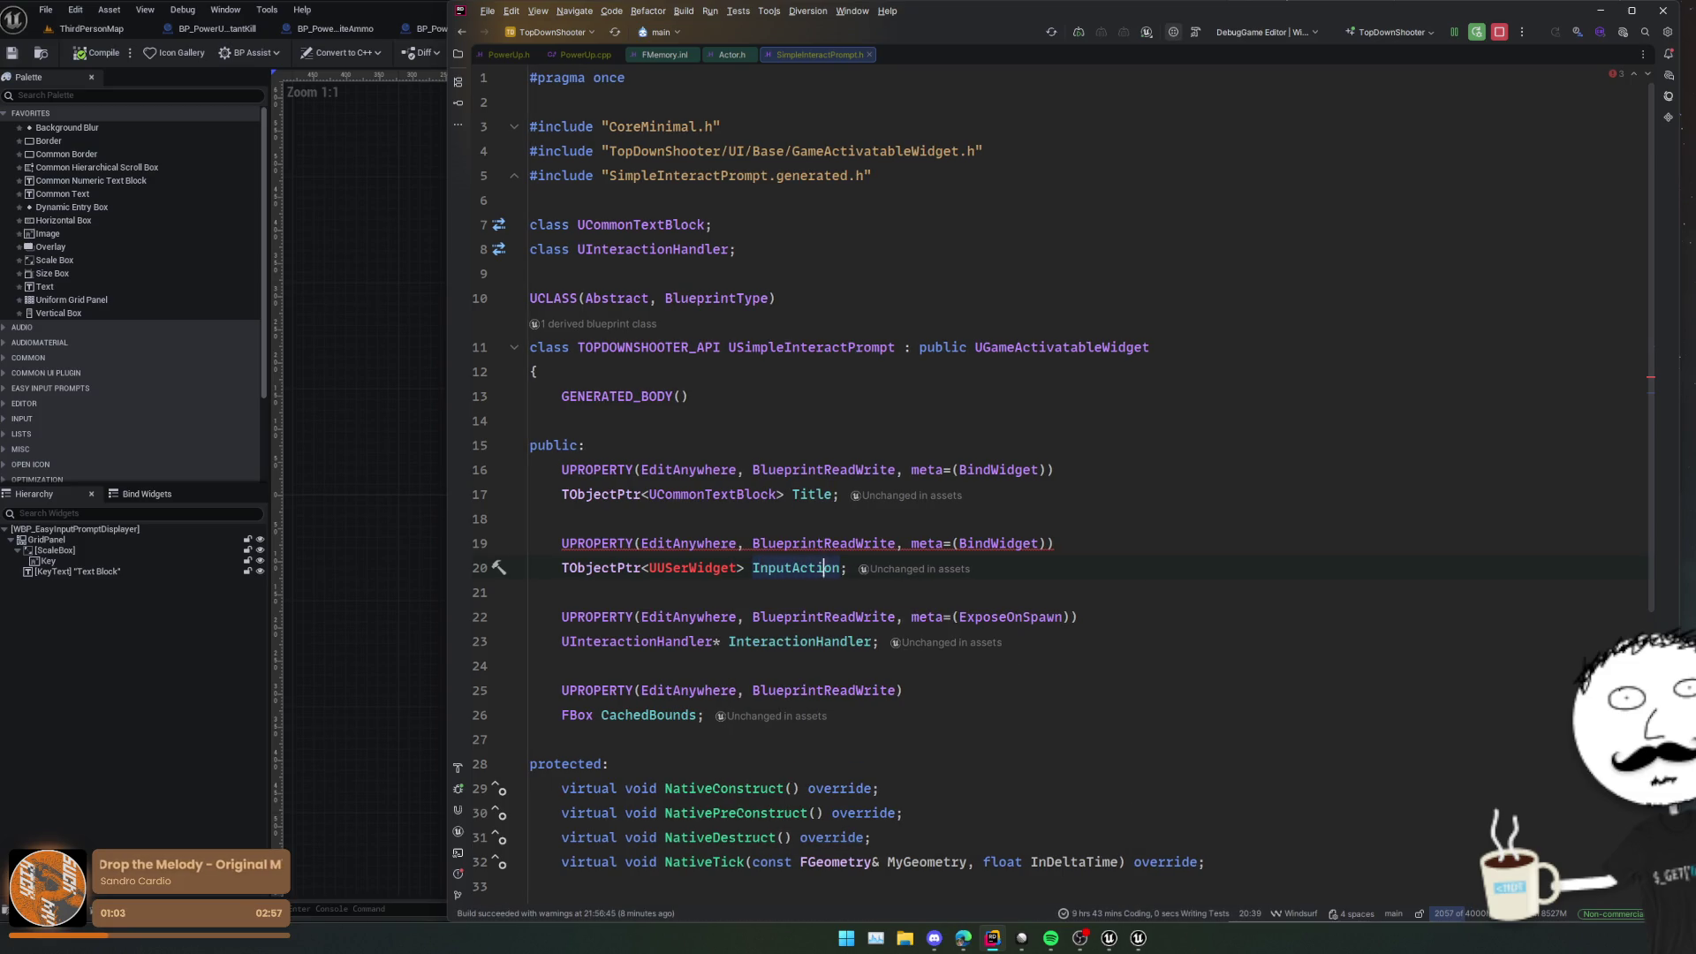
double_click(705, 568)
text(UUserWidget)
key(End)
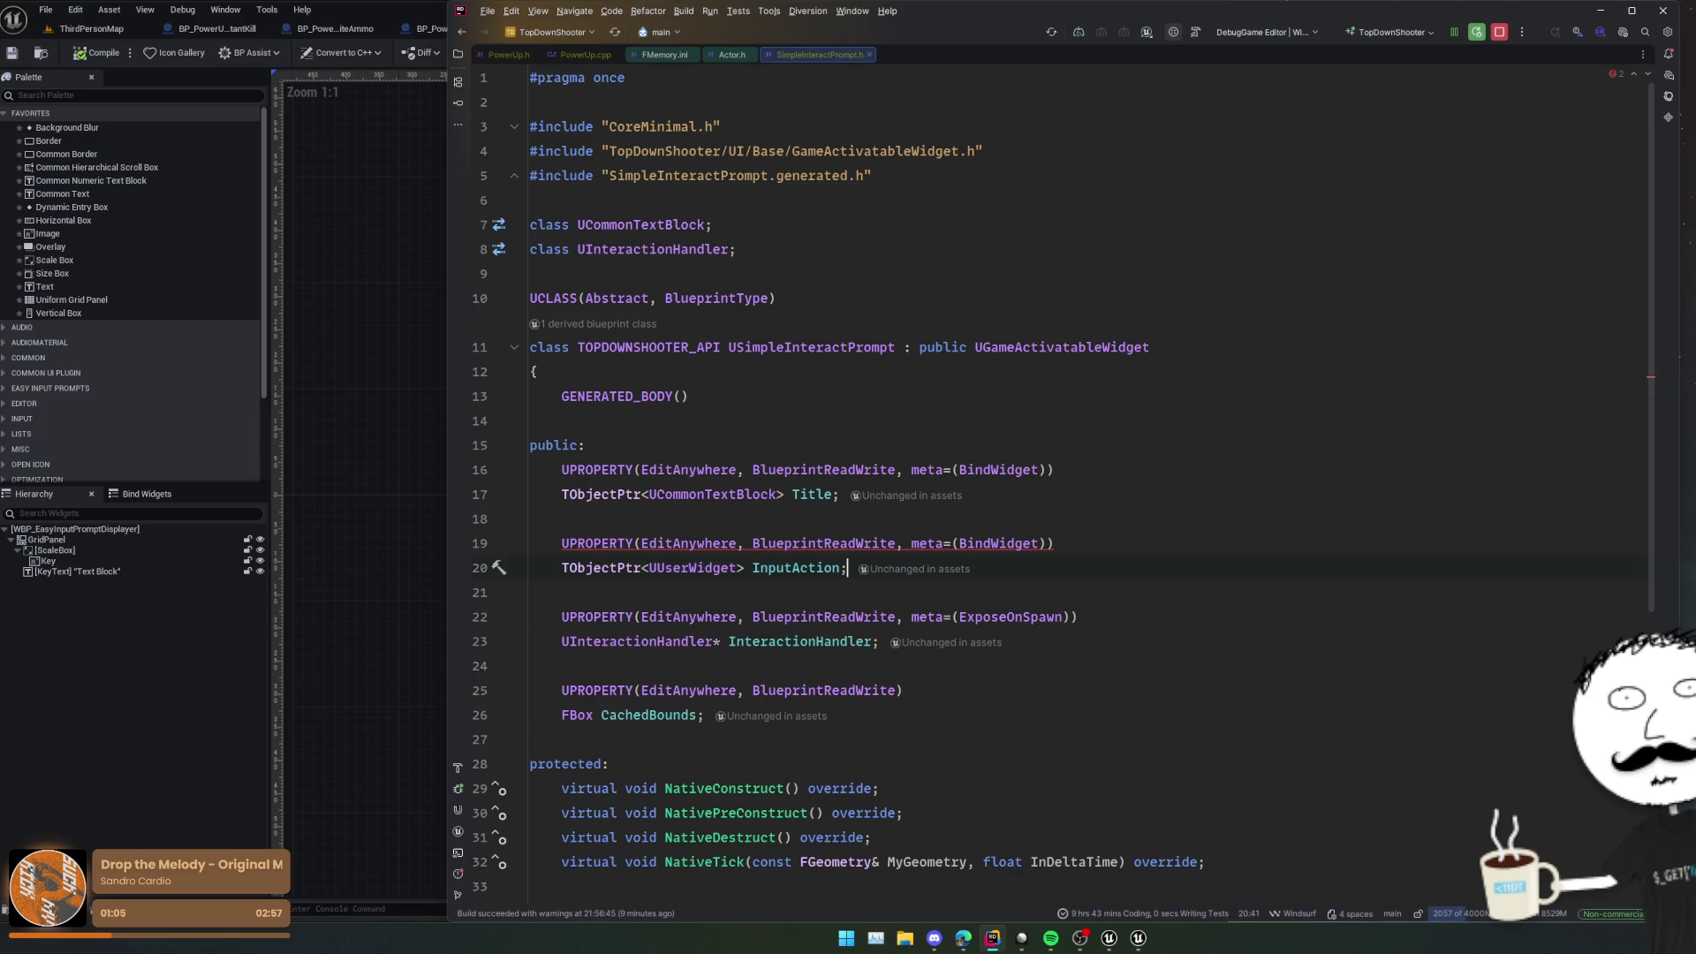
Step: Jump to the InitializeInteraction implementation in SimpleInteractPrompt.cpp
scroll(1008, 604, down, 3)
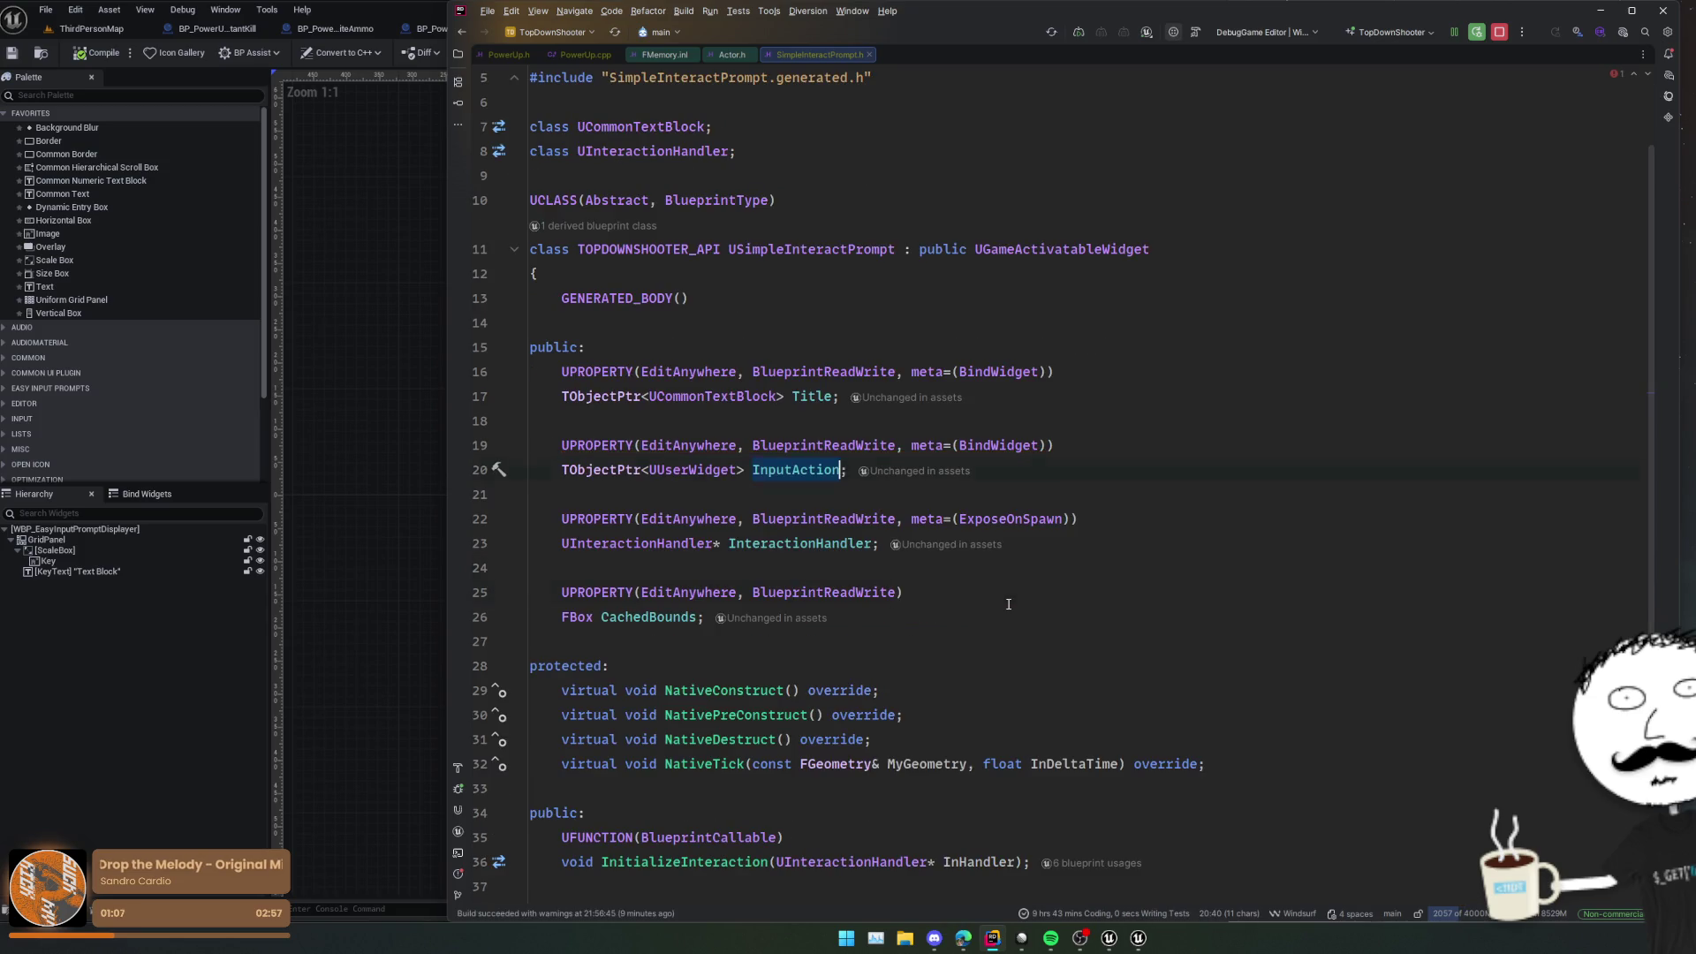
key(Down)
key(Down)
key(Down)
key(End)
scroll(969, 606, down, 2)
key(Down)
key(Down)
key(Down)
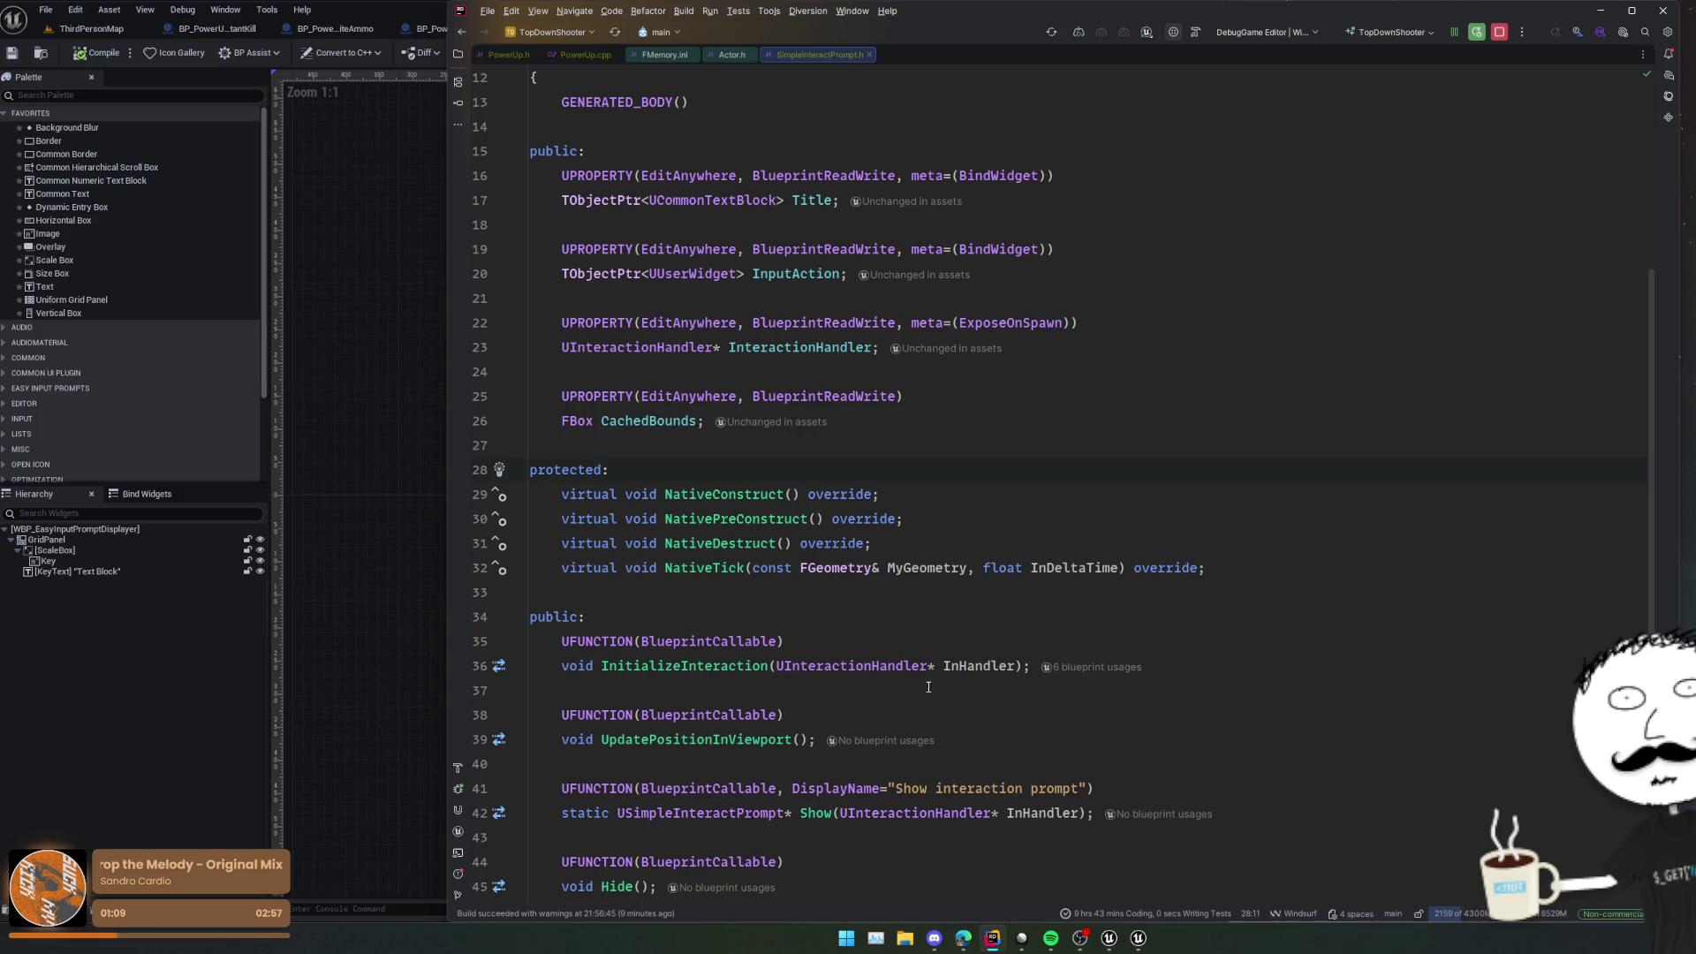
ctrl+click(685, 666)
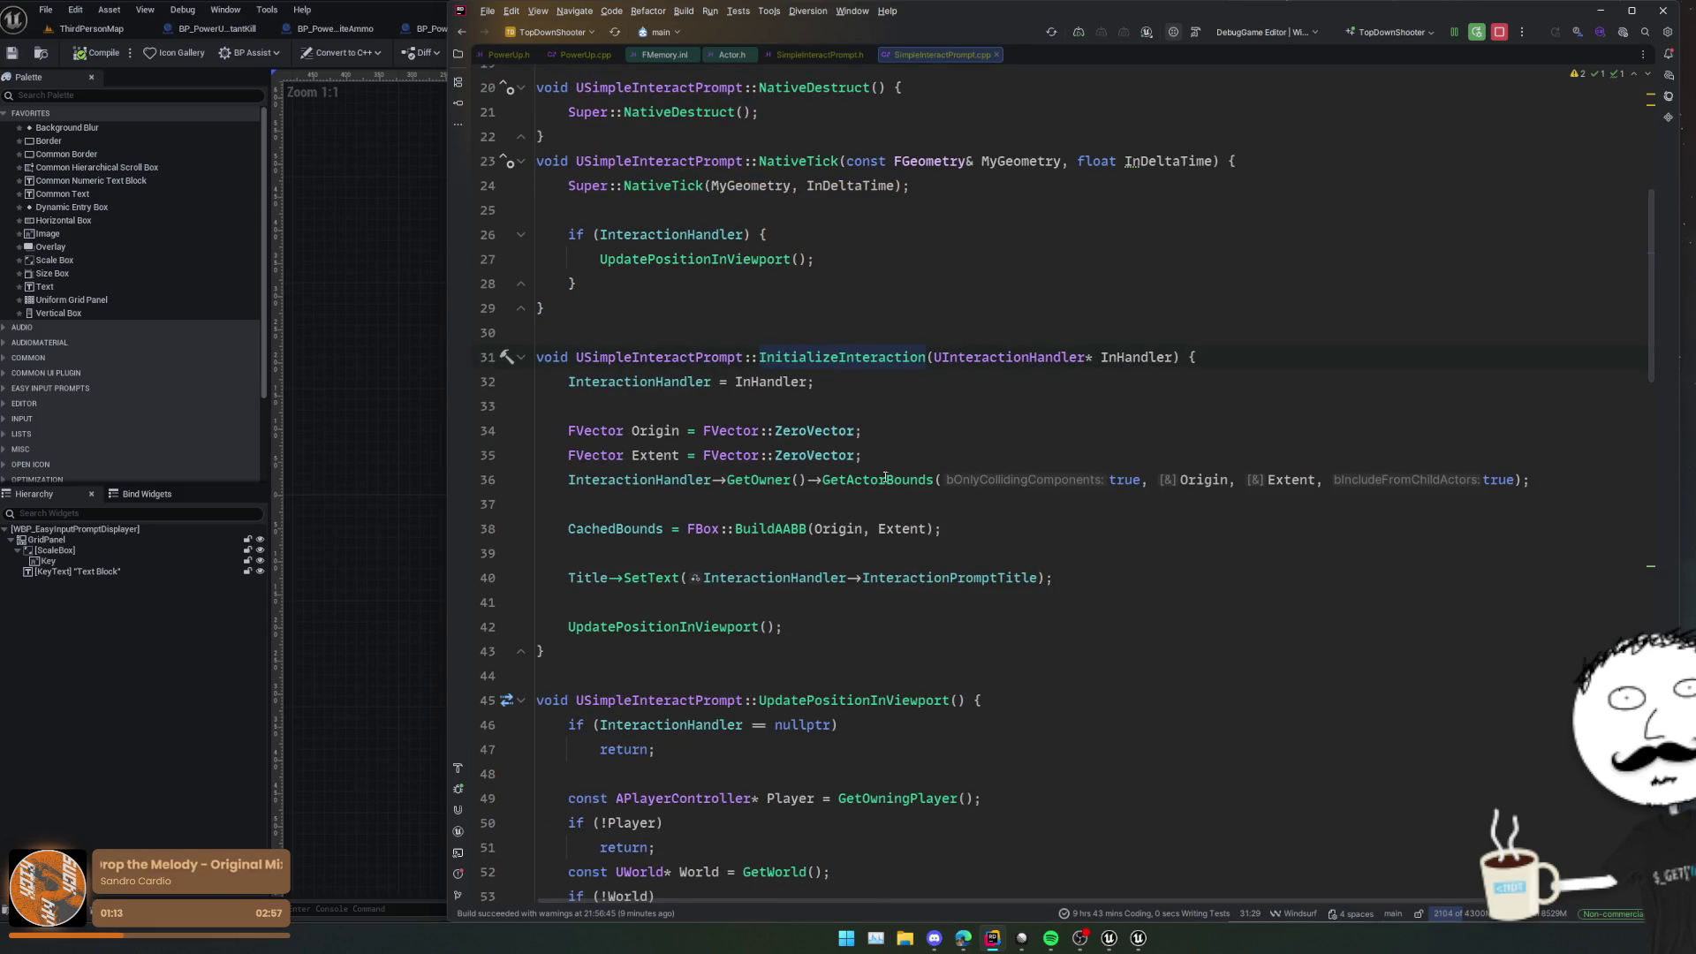
Step: Insert blank lines after UpdatePositionInViewport in InitializeInteraction, then switch to the Unreal widget editor
key(Down)
key(Down)
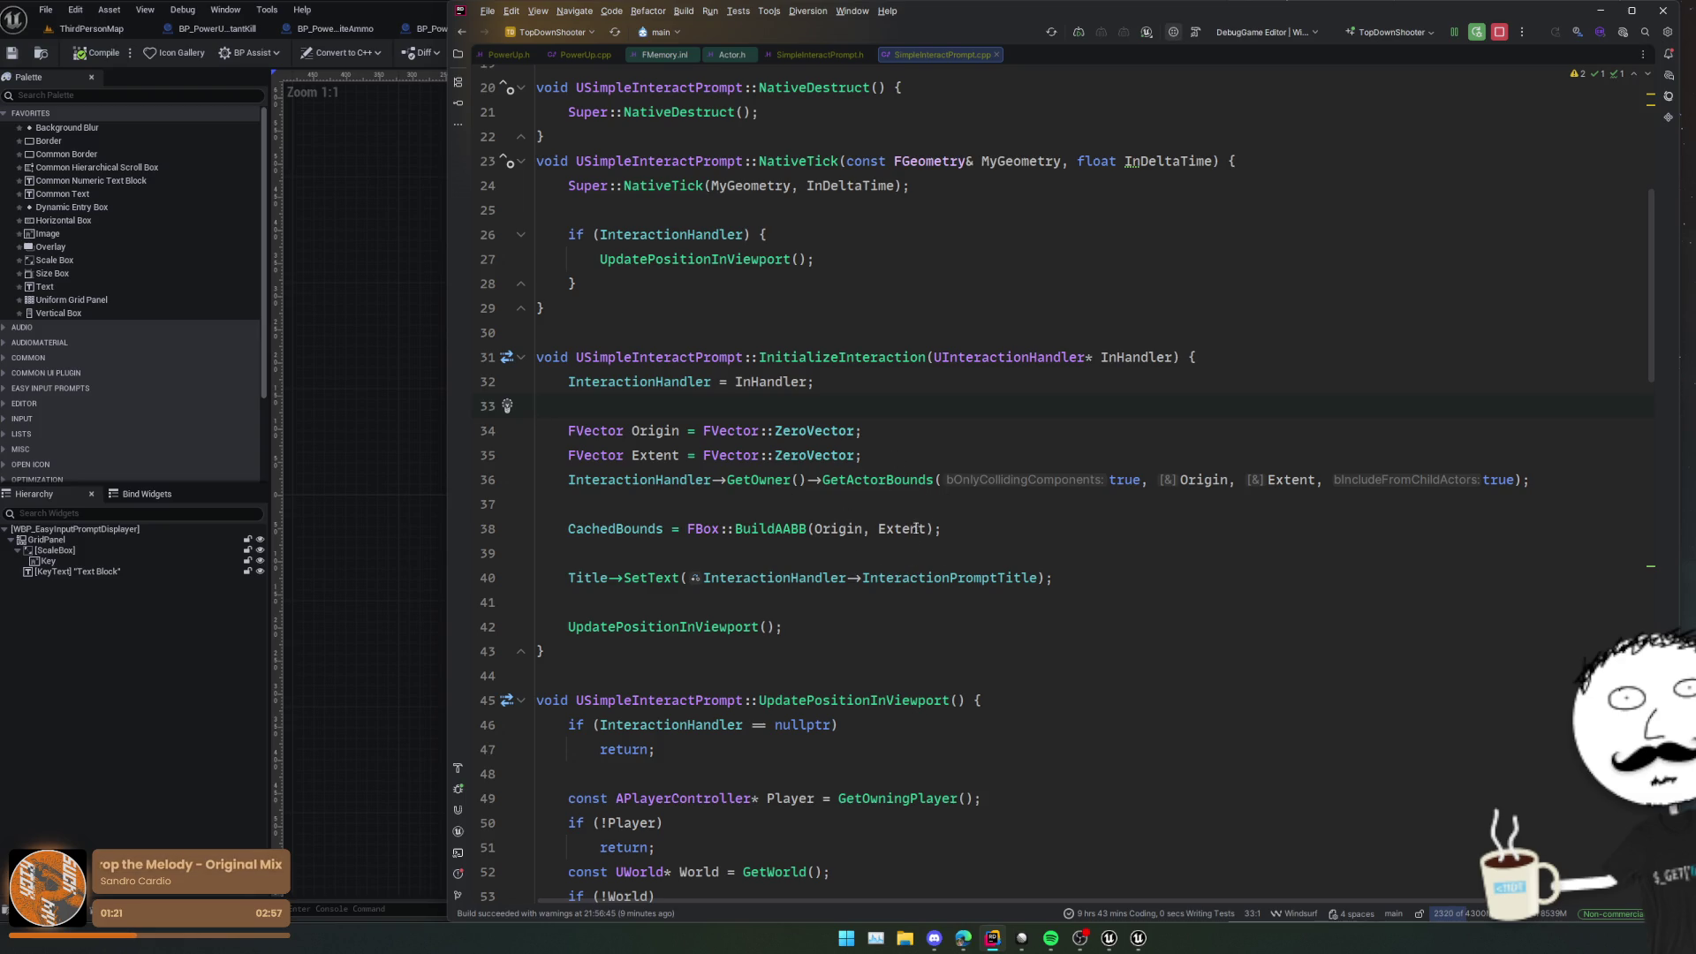
click(783, 599)
click(843, 618)
scroll(883, 618, down, 2)
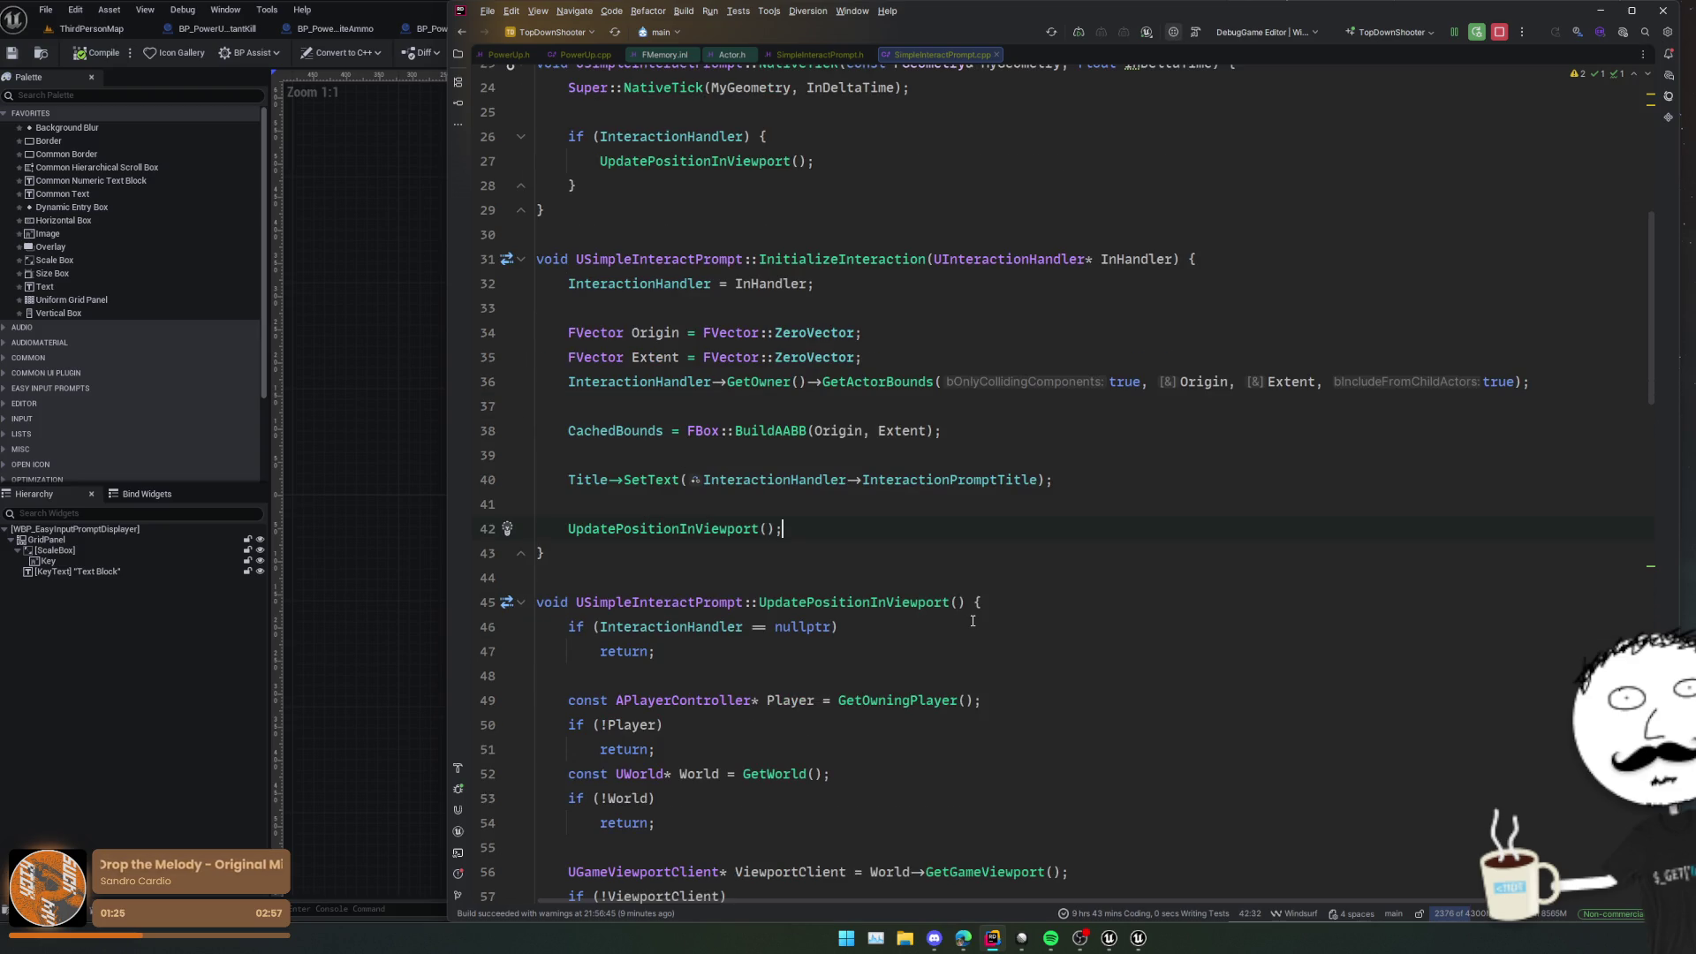
key(Return)
key(Return)
click(95, 555)
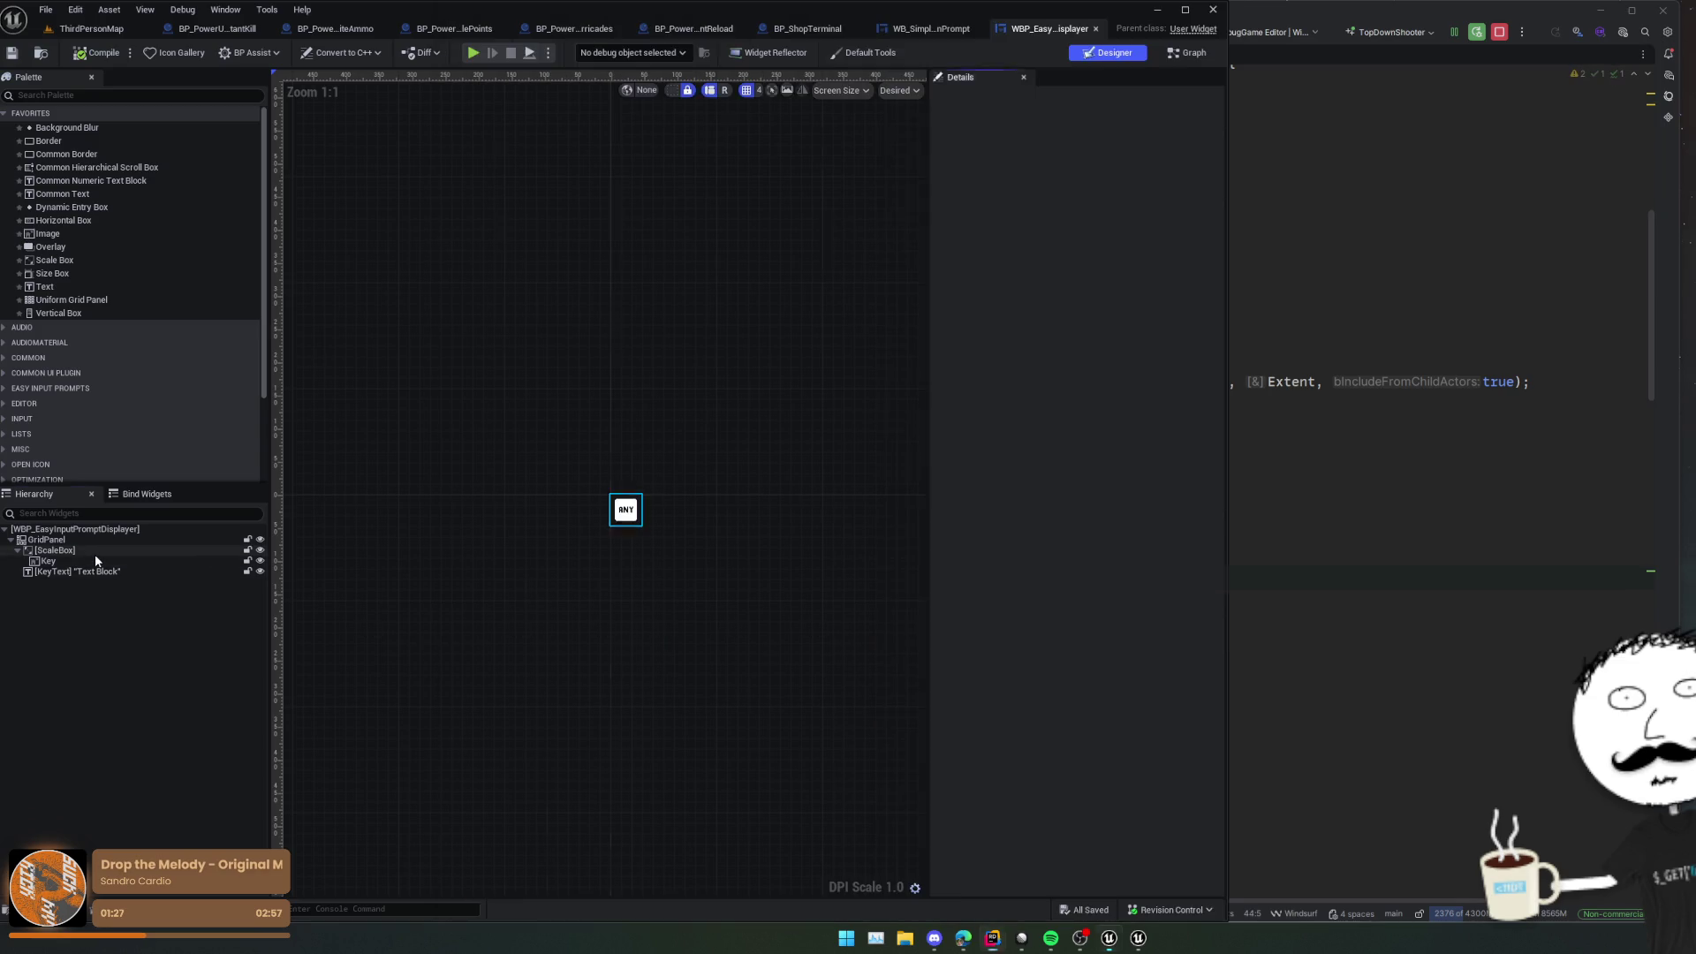
Step: Select the ScaleBox, close the WBP_EasyInputPromptDisplayer editor, zoom the canvas, and go back to Rider
click(94, 553)
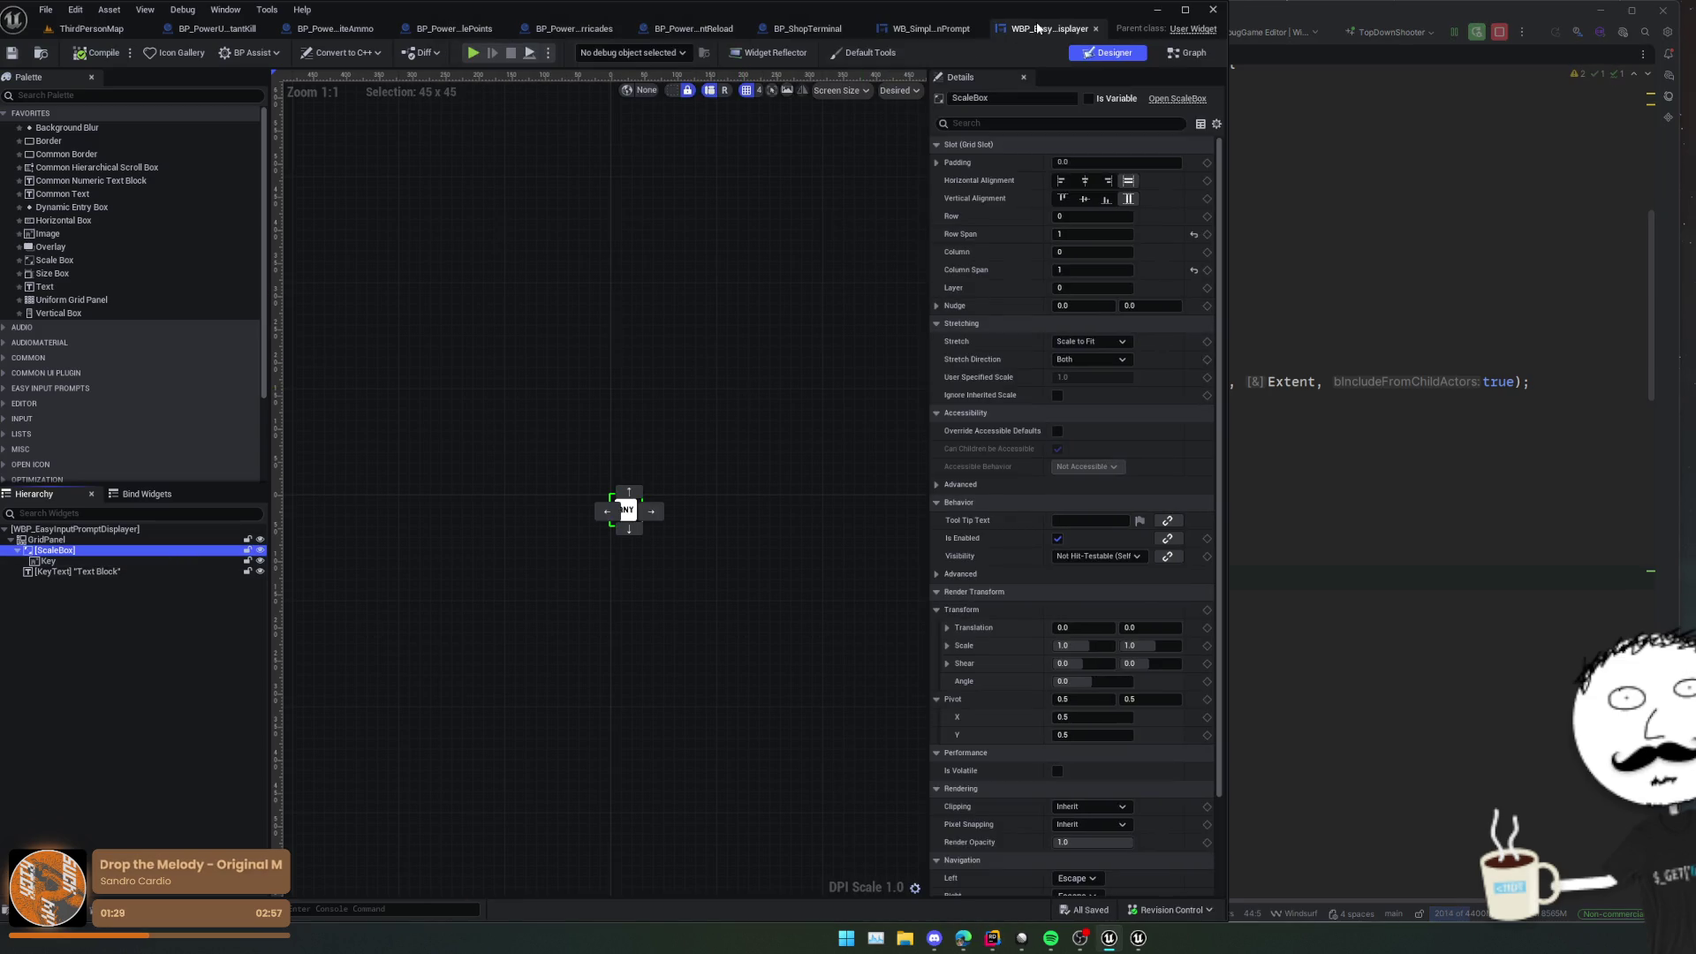
middle_click(1039, 28)
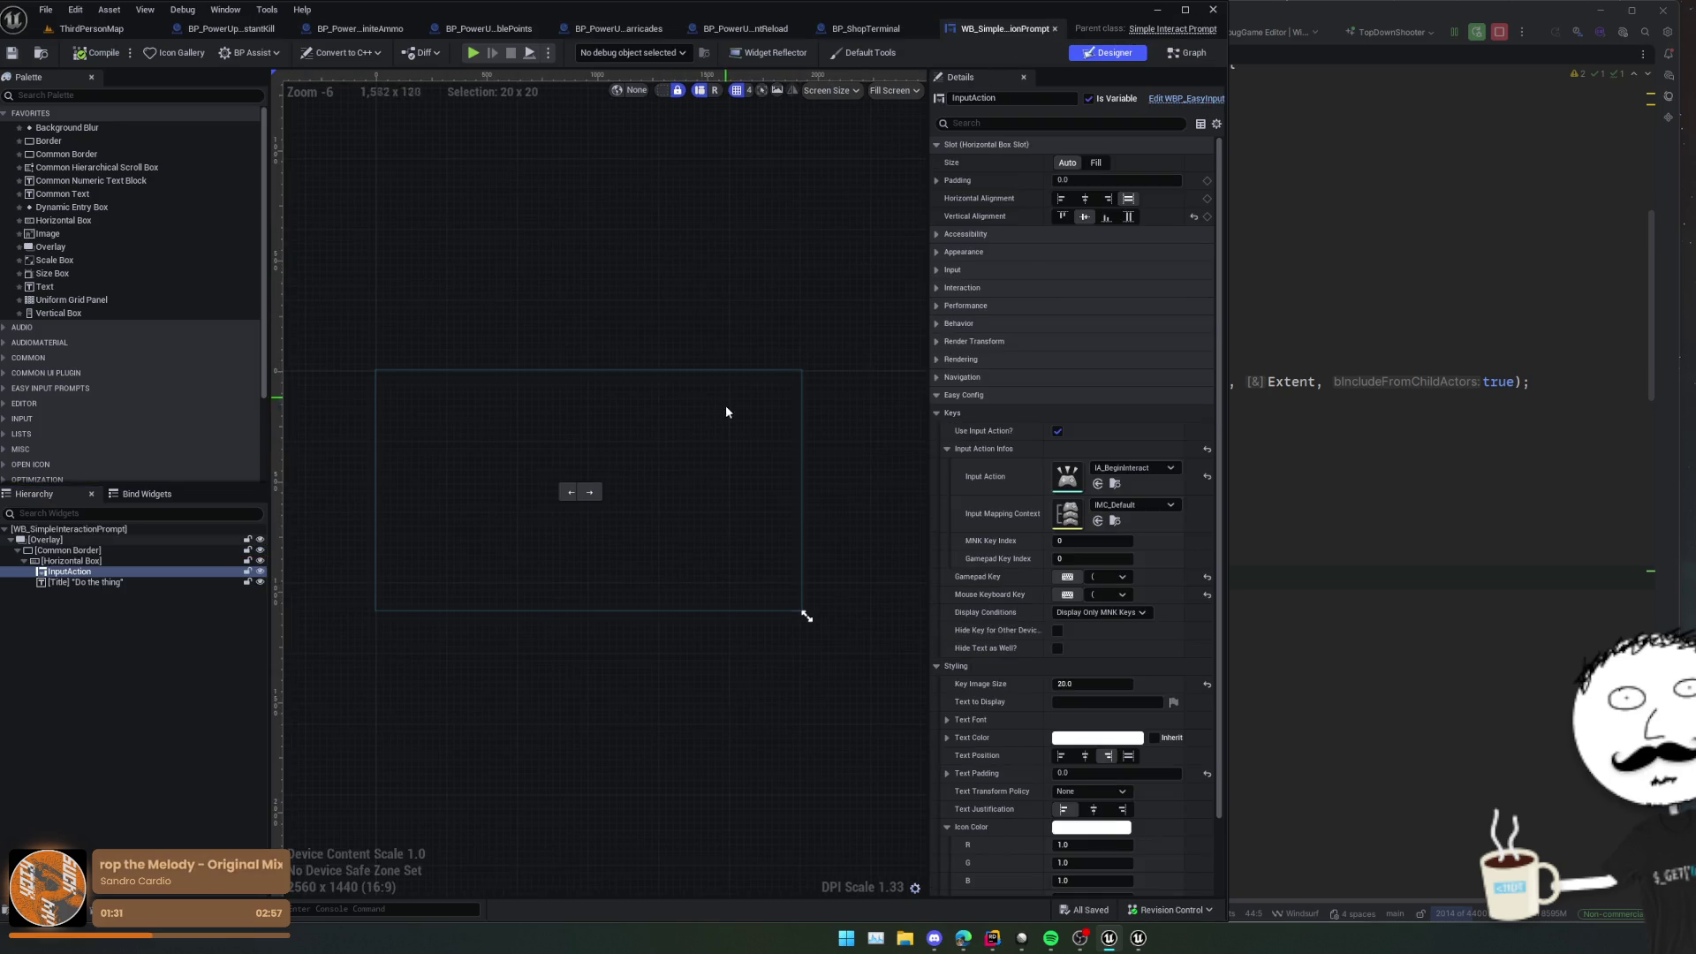
scroll(606, 466, up, 9)
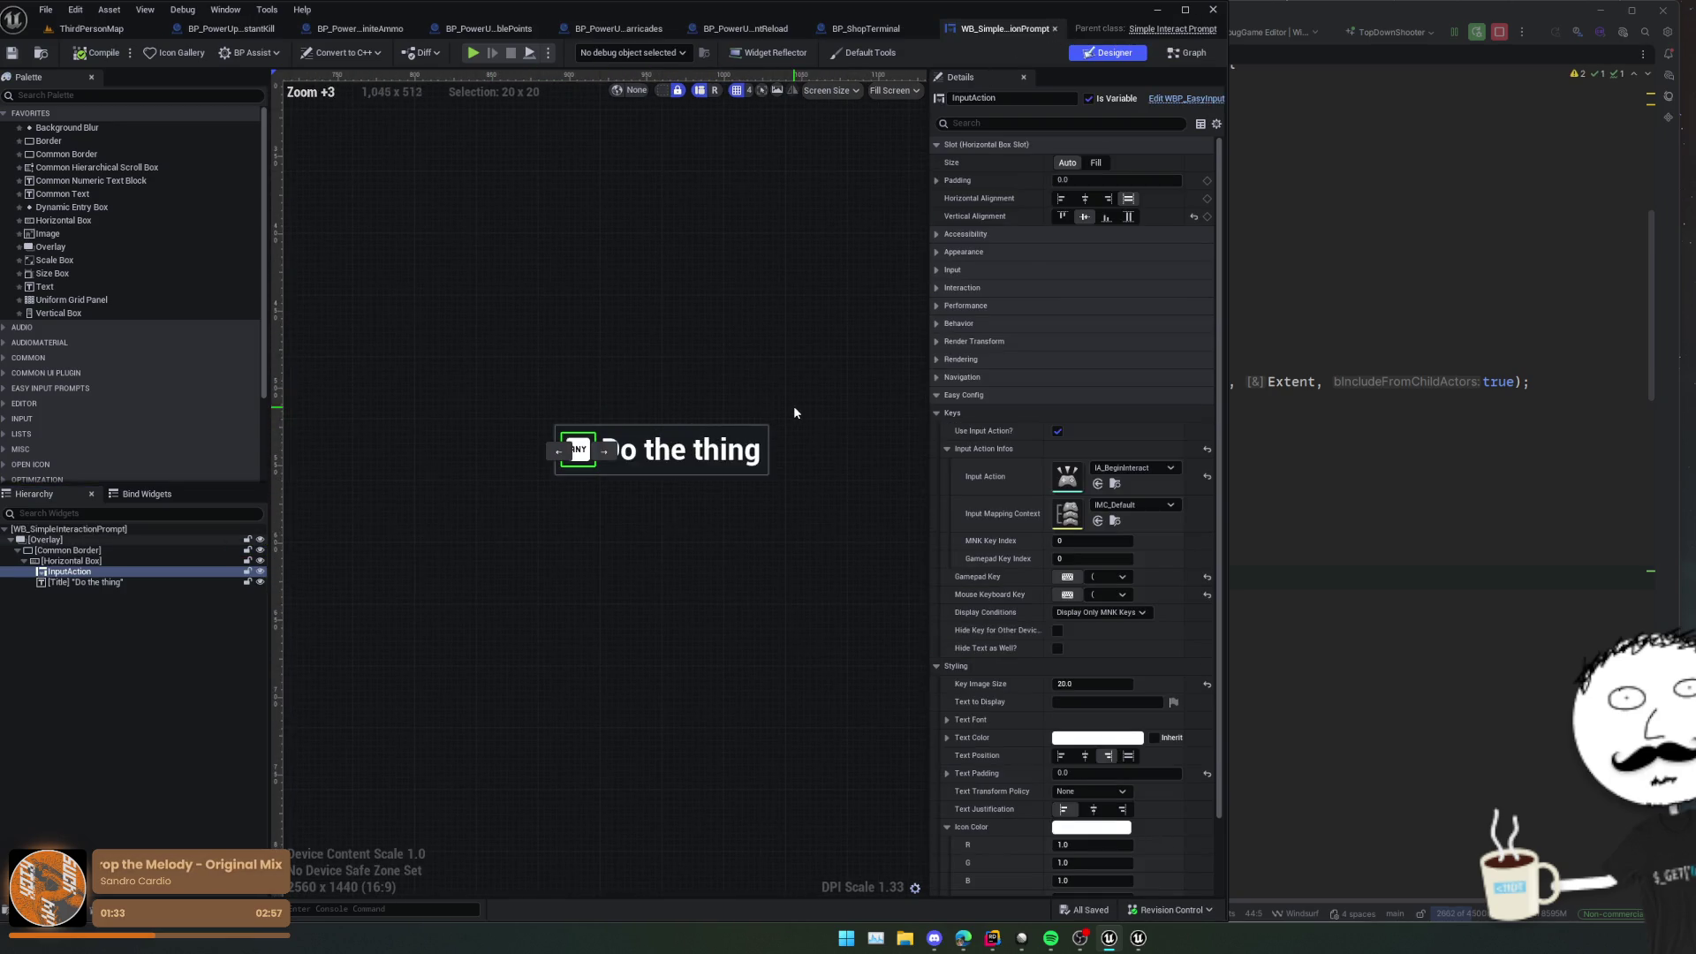
click(1381, 435)
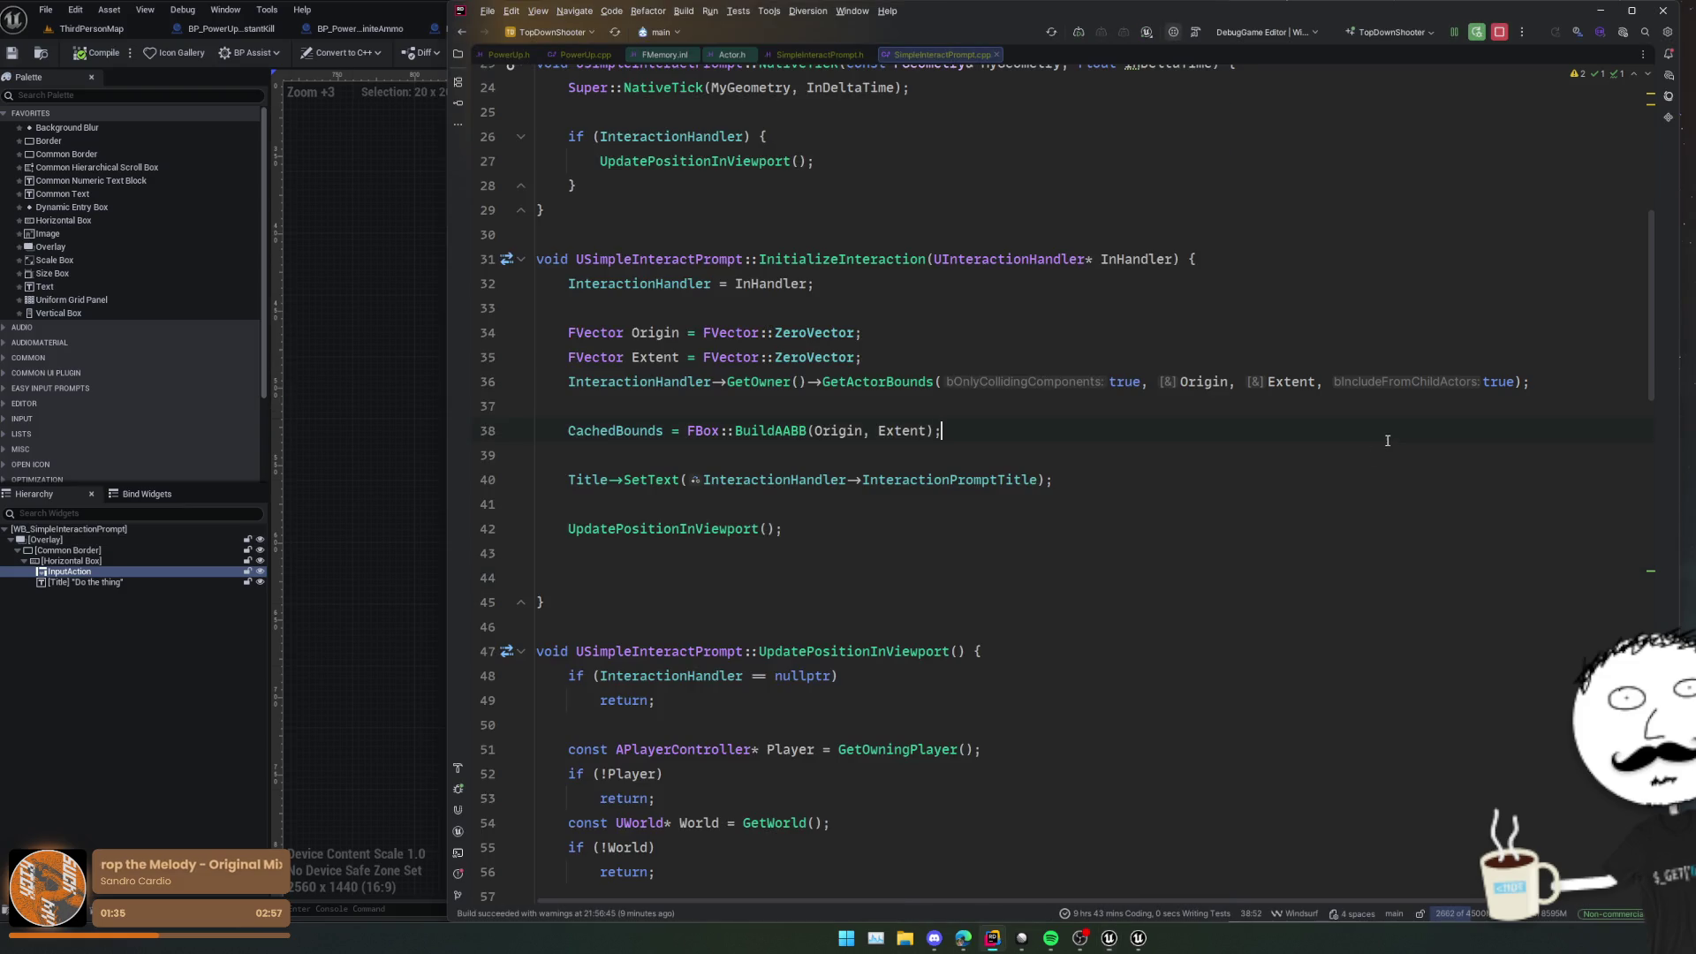
Step: Start line 44 with InputAction->SetVisibility(InHandler->bAllowInteraction using autocomplete
click(716, 570)
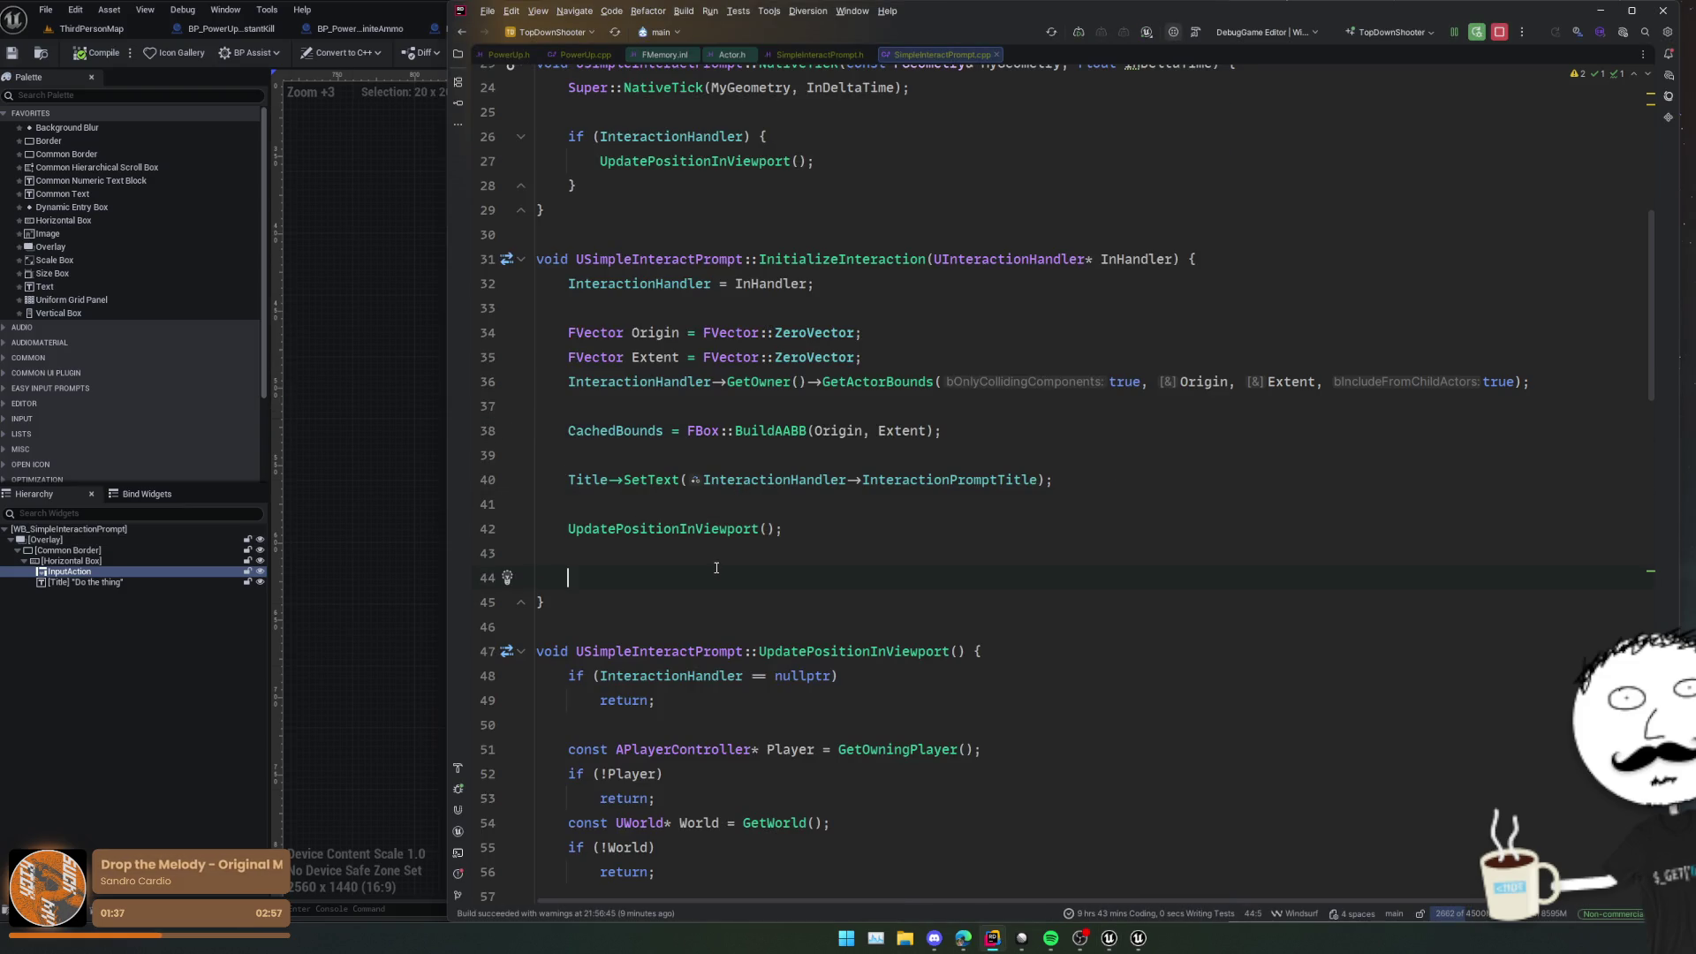
text(Inpu)
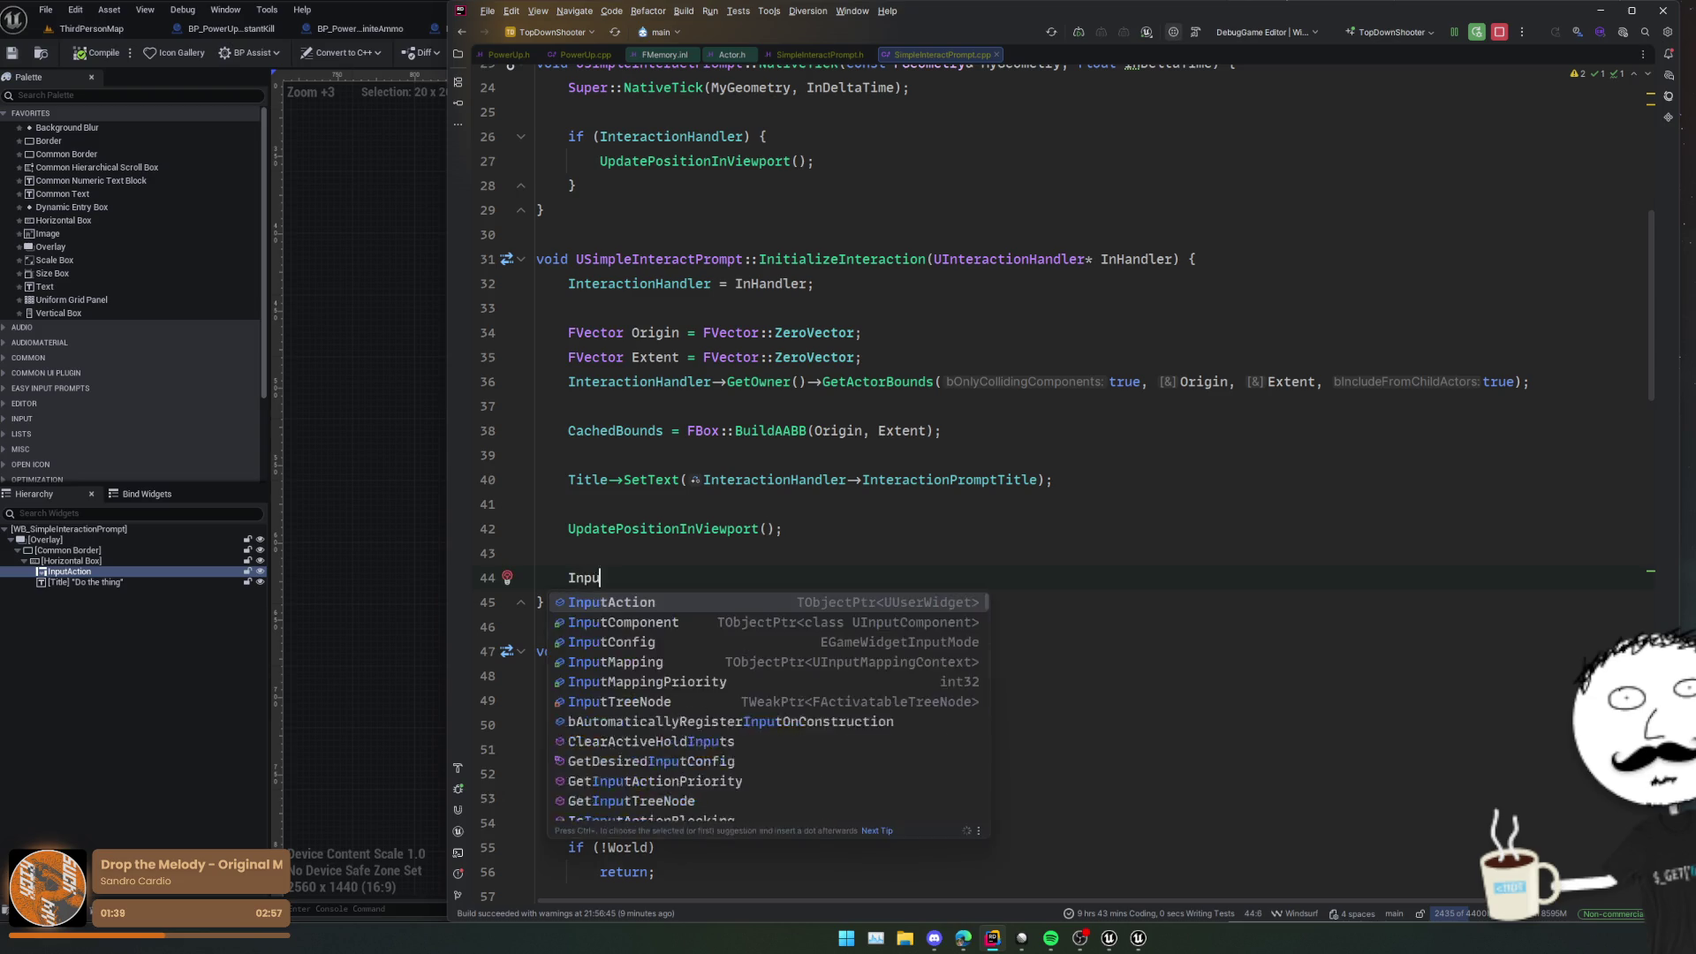
text(tAction->SetVi)
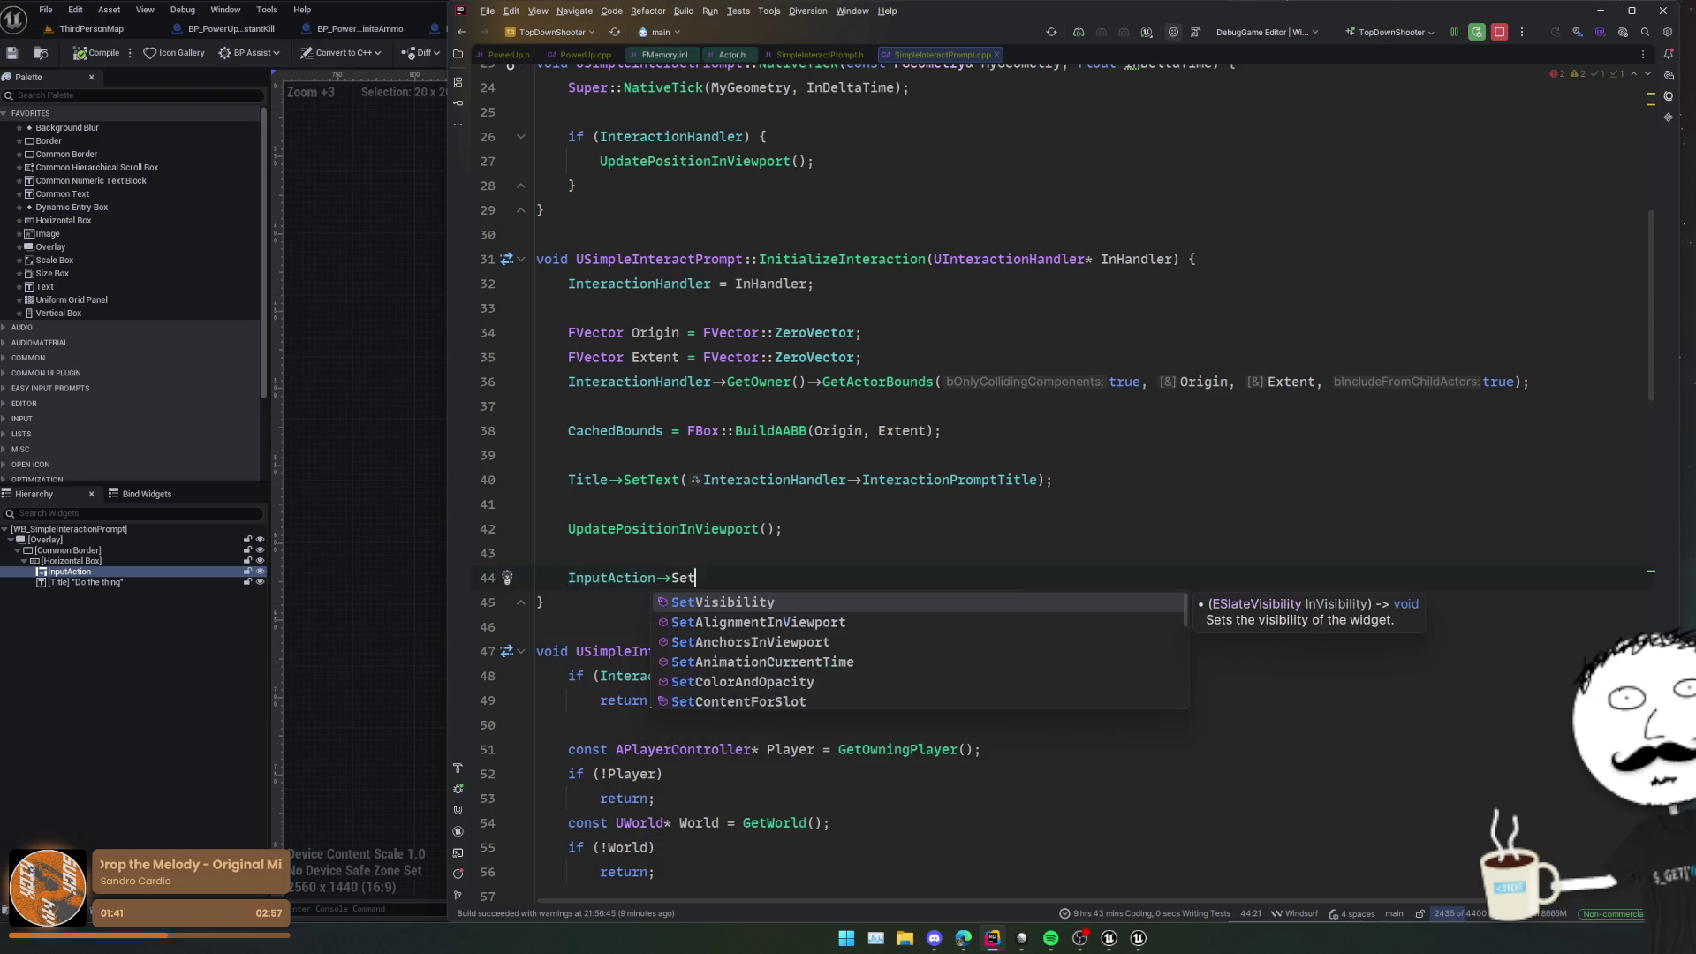
key(Return)
text(InHandl)
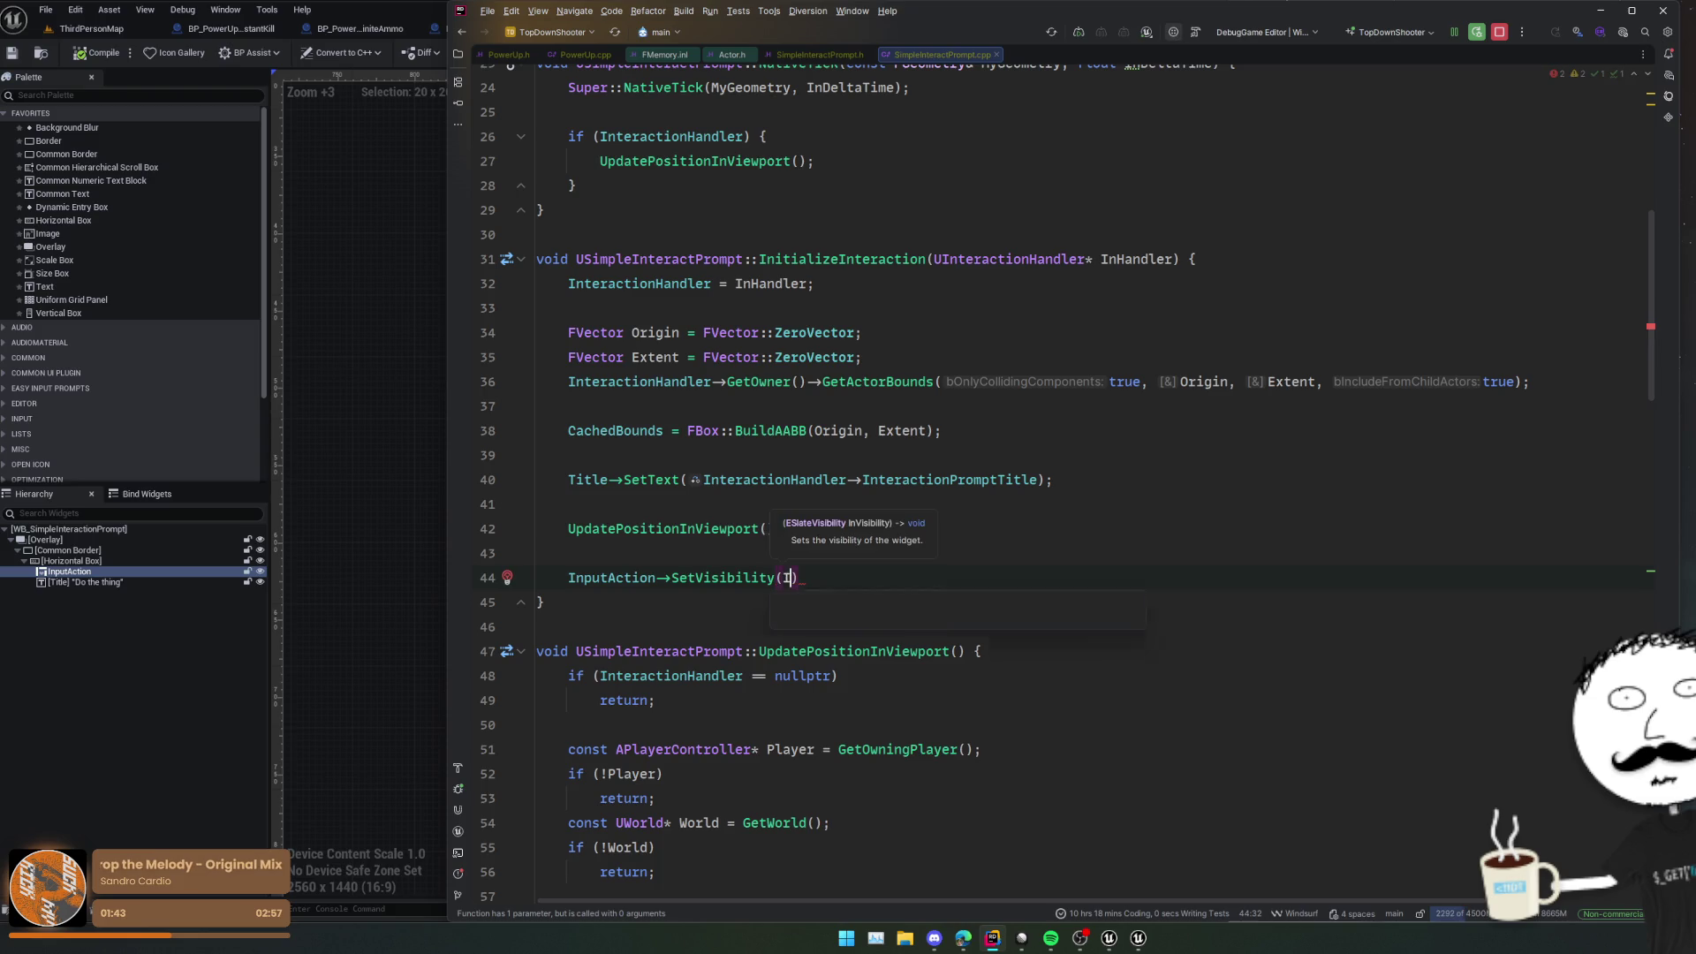
key(Return)
text(->)
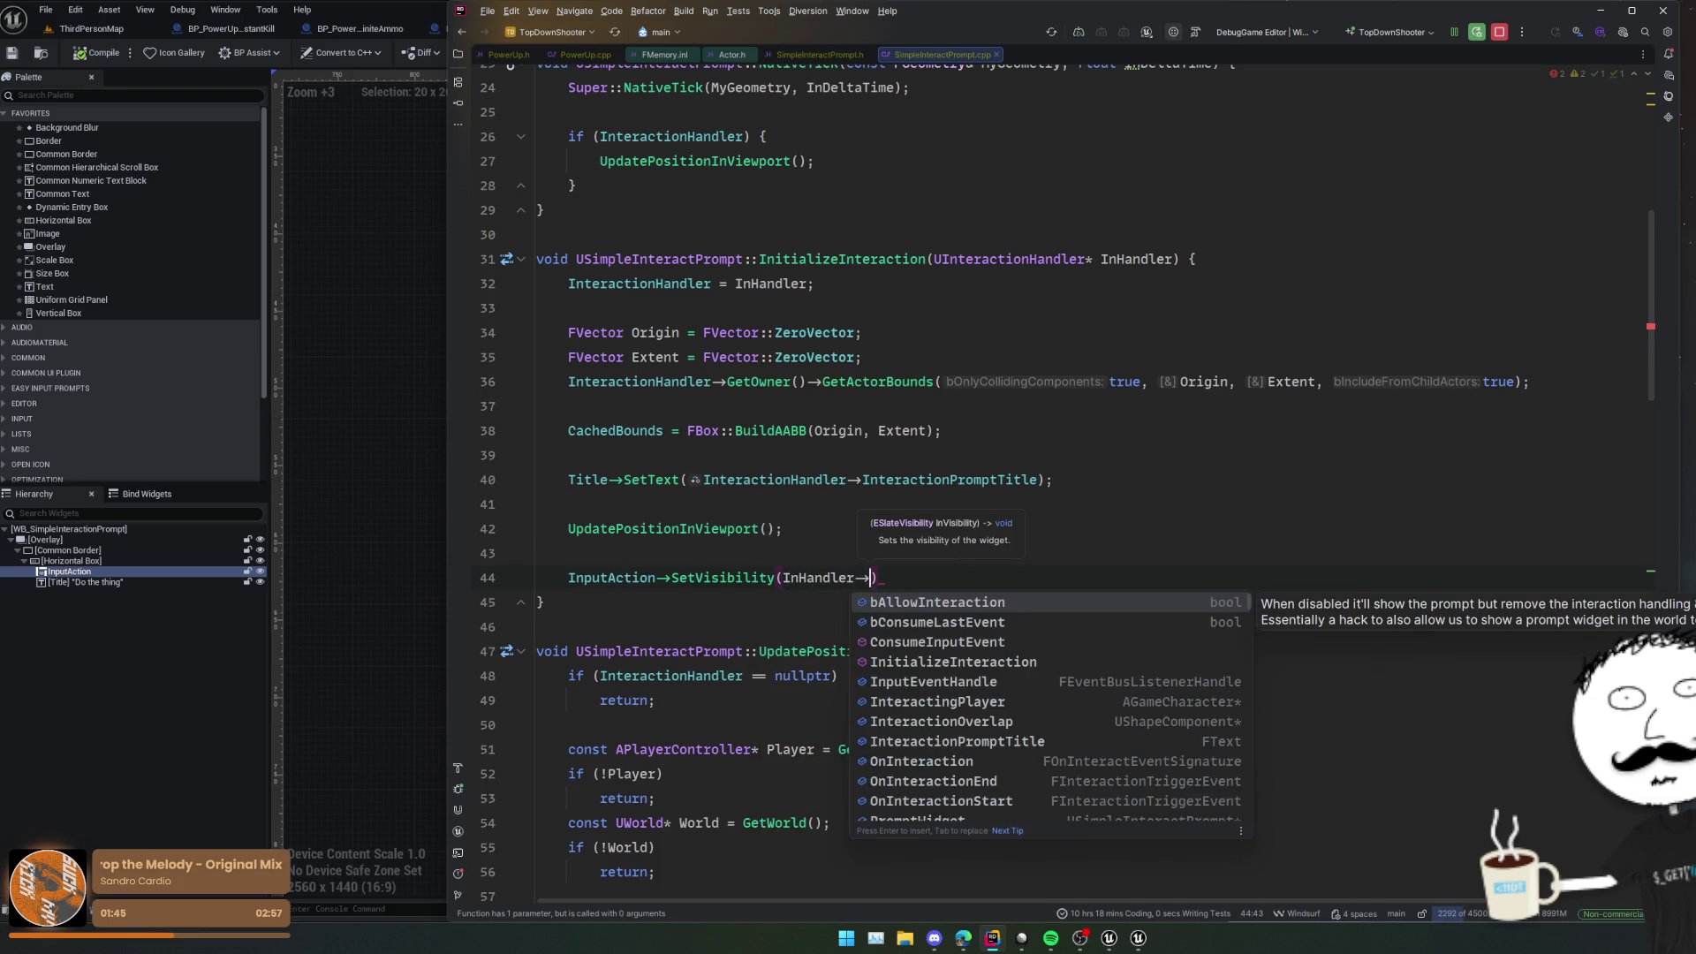
key(Return)
Step: Complete the ternary with ESlateVisibility::SelfHitTestInvisible or ESlateVisibility::Collapsed and end the statement
text(? E)
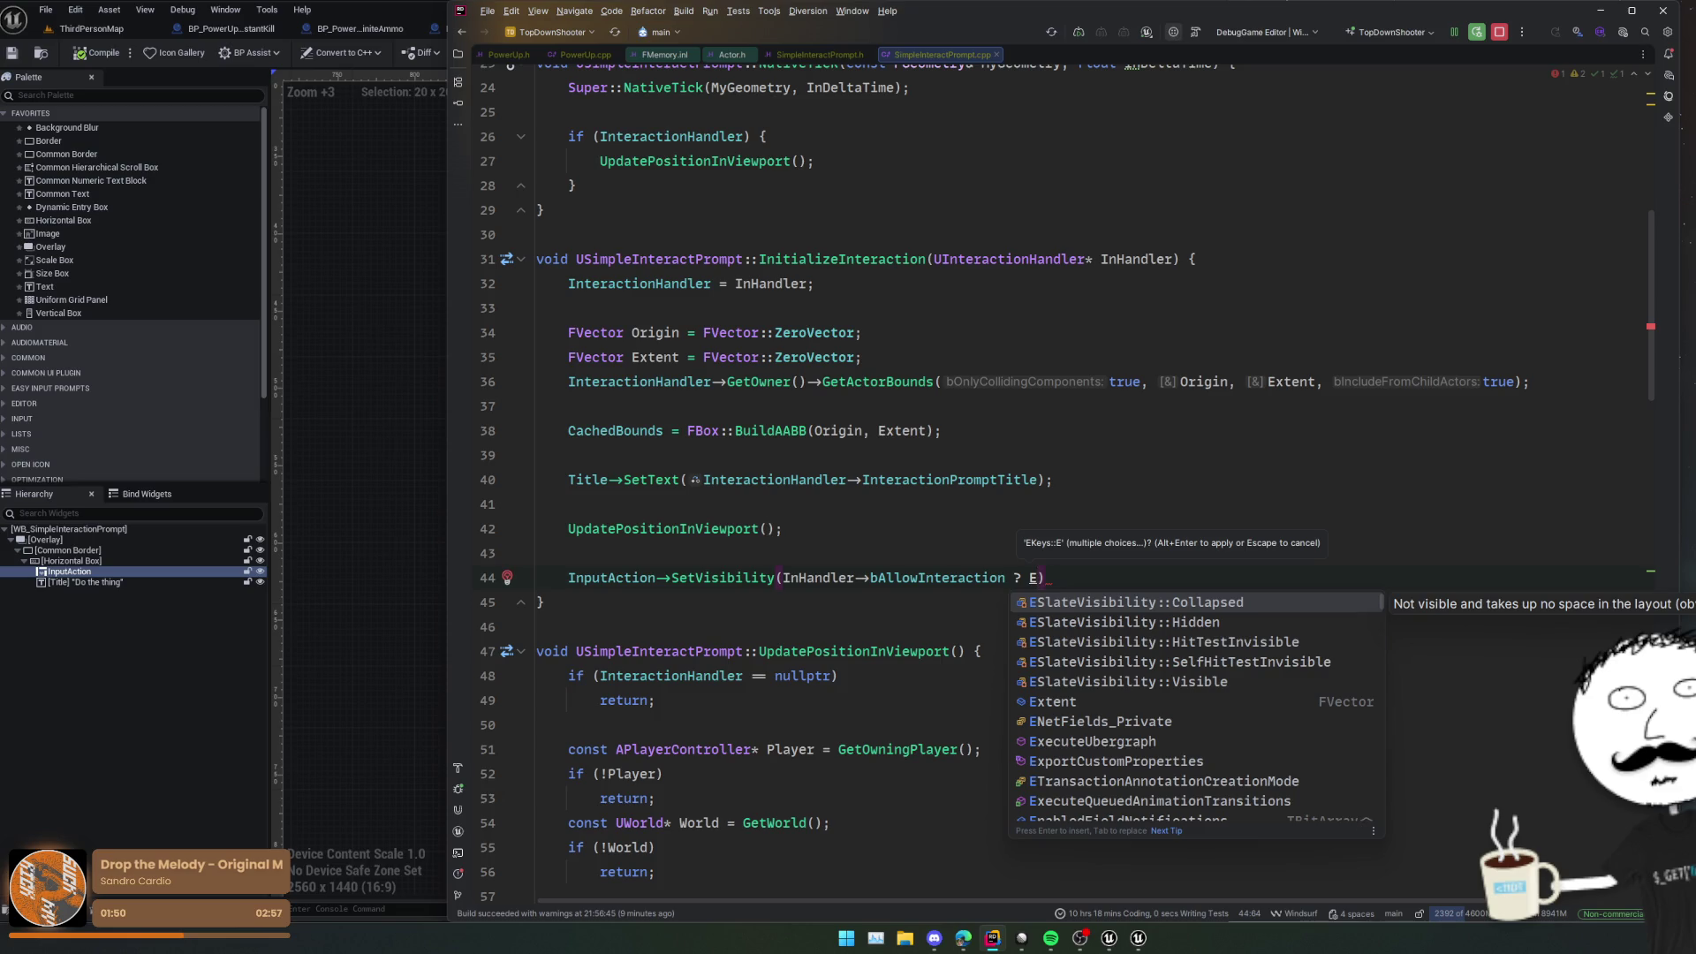
key(Down)
key(Down)
key(Down)
key(Return)
text(: ESlate)
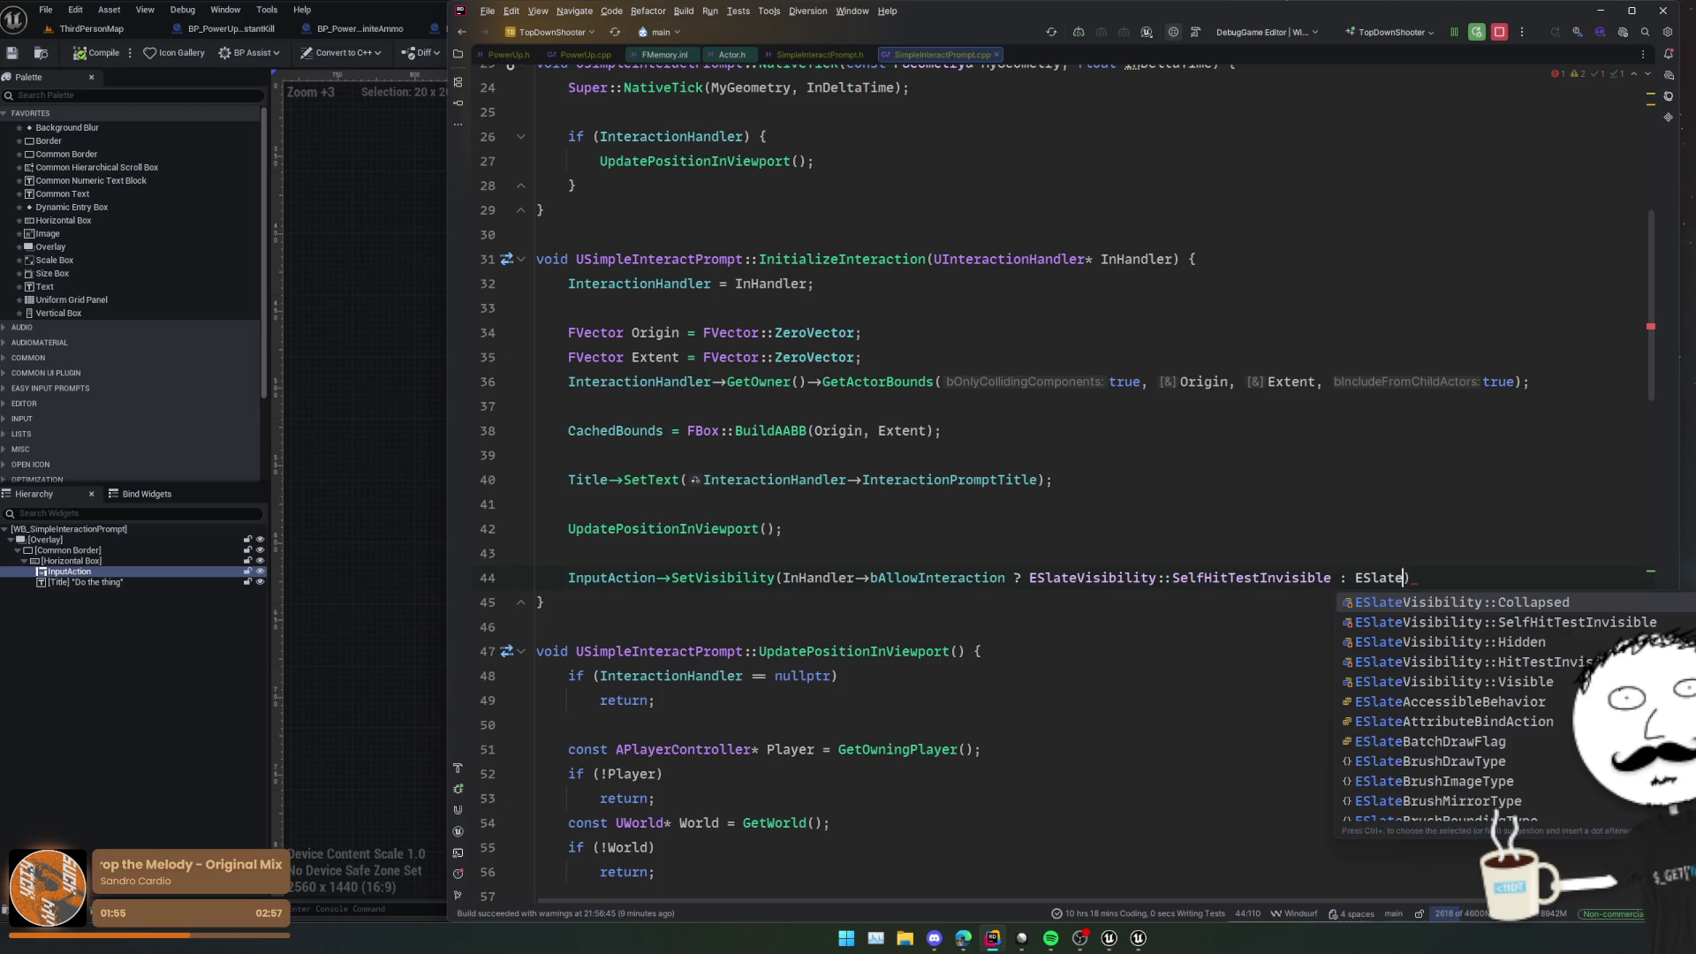
key(Return)
text(;)
key(Home)
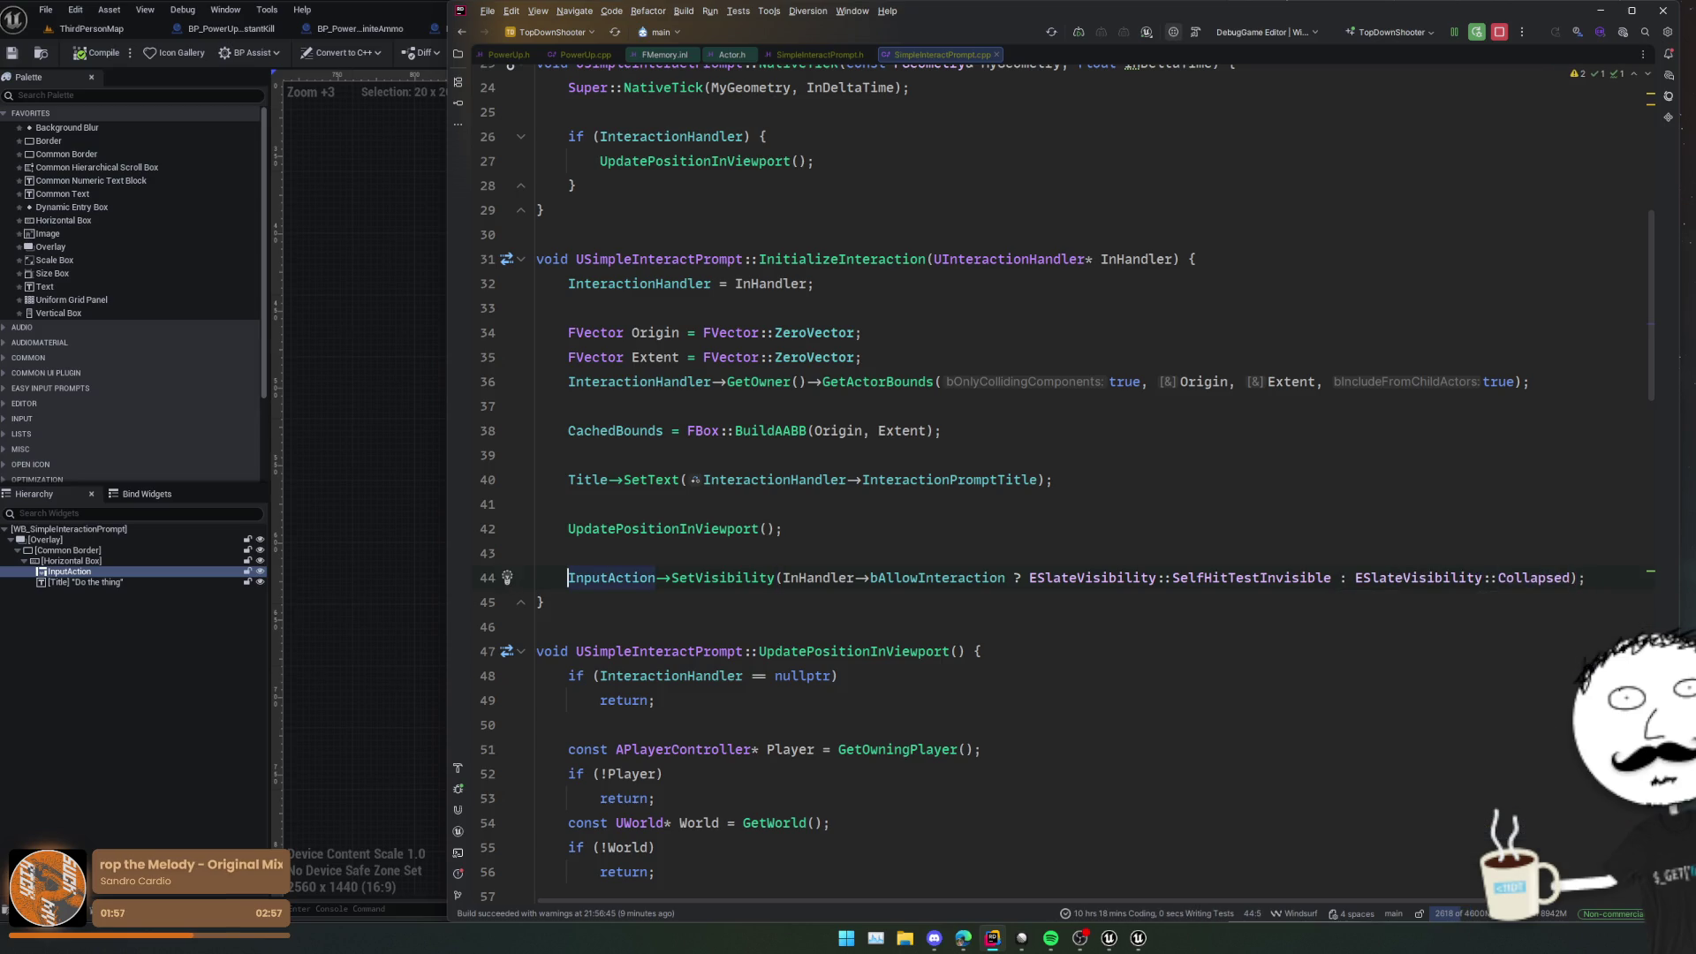
click(714, 563)
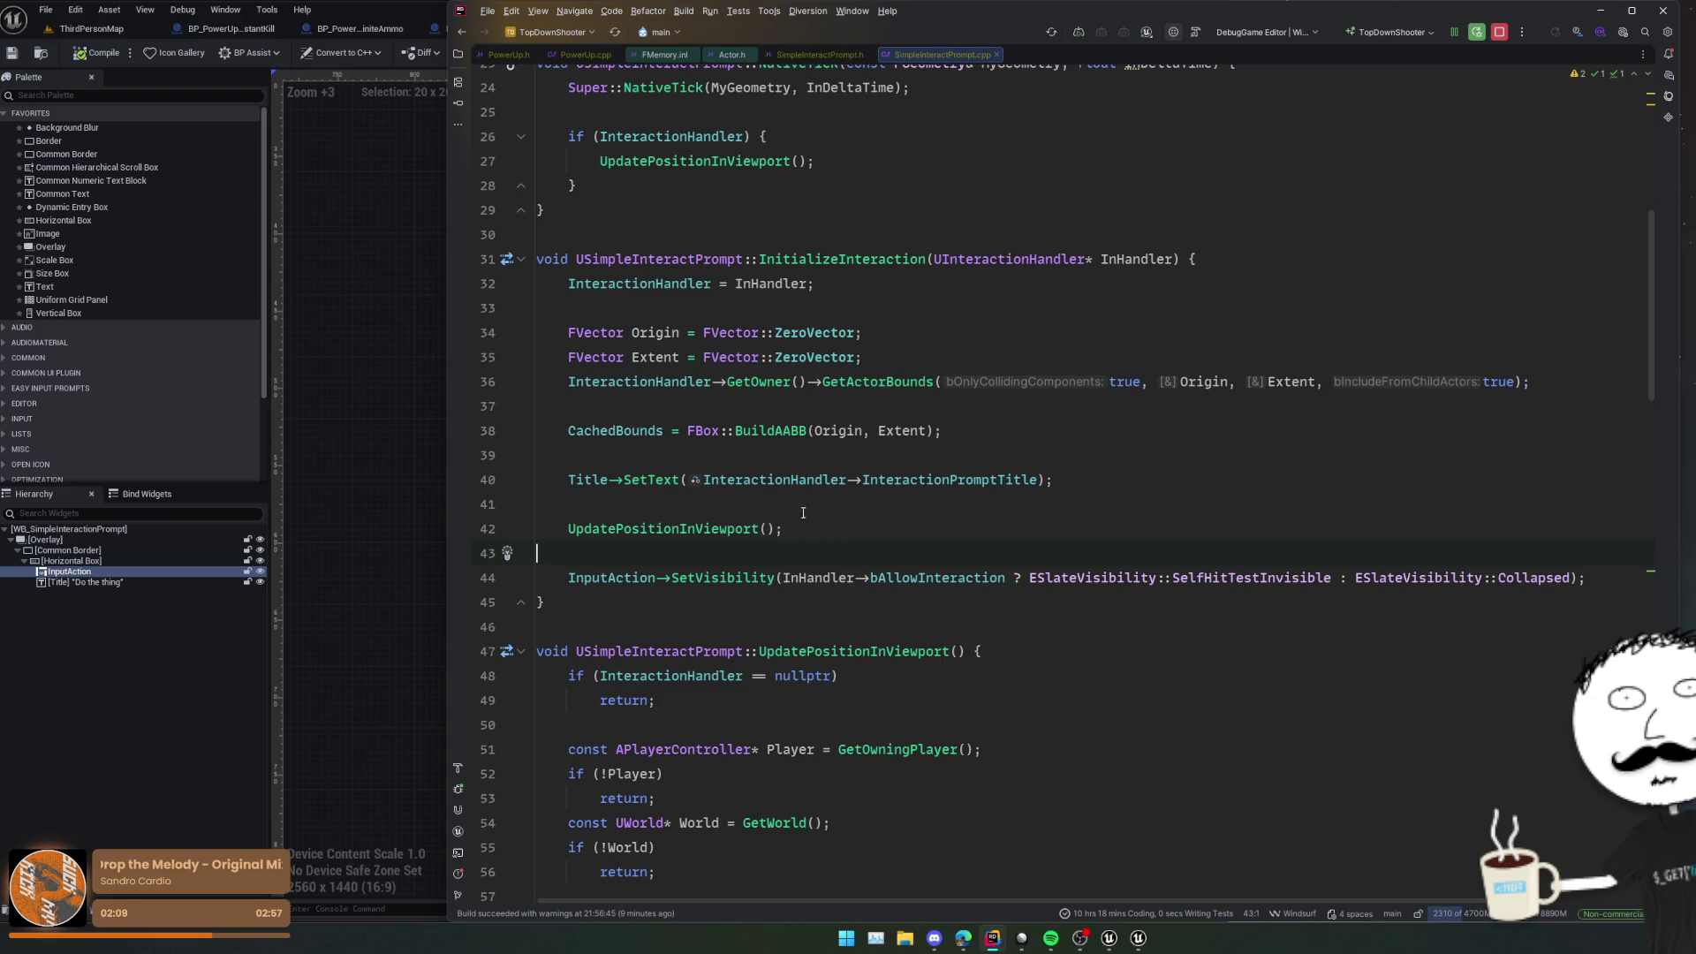
click(830, 526)
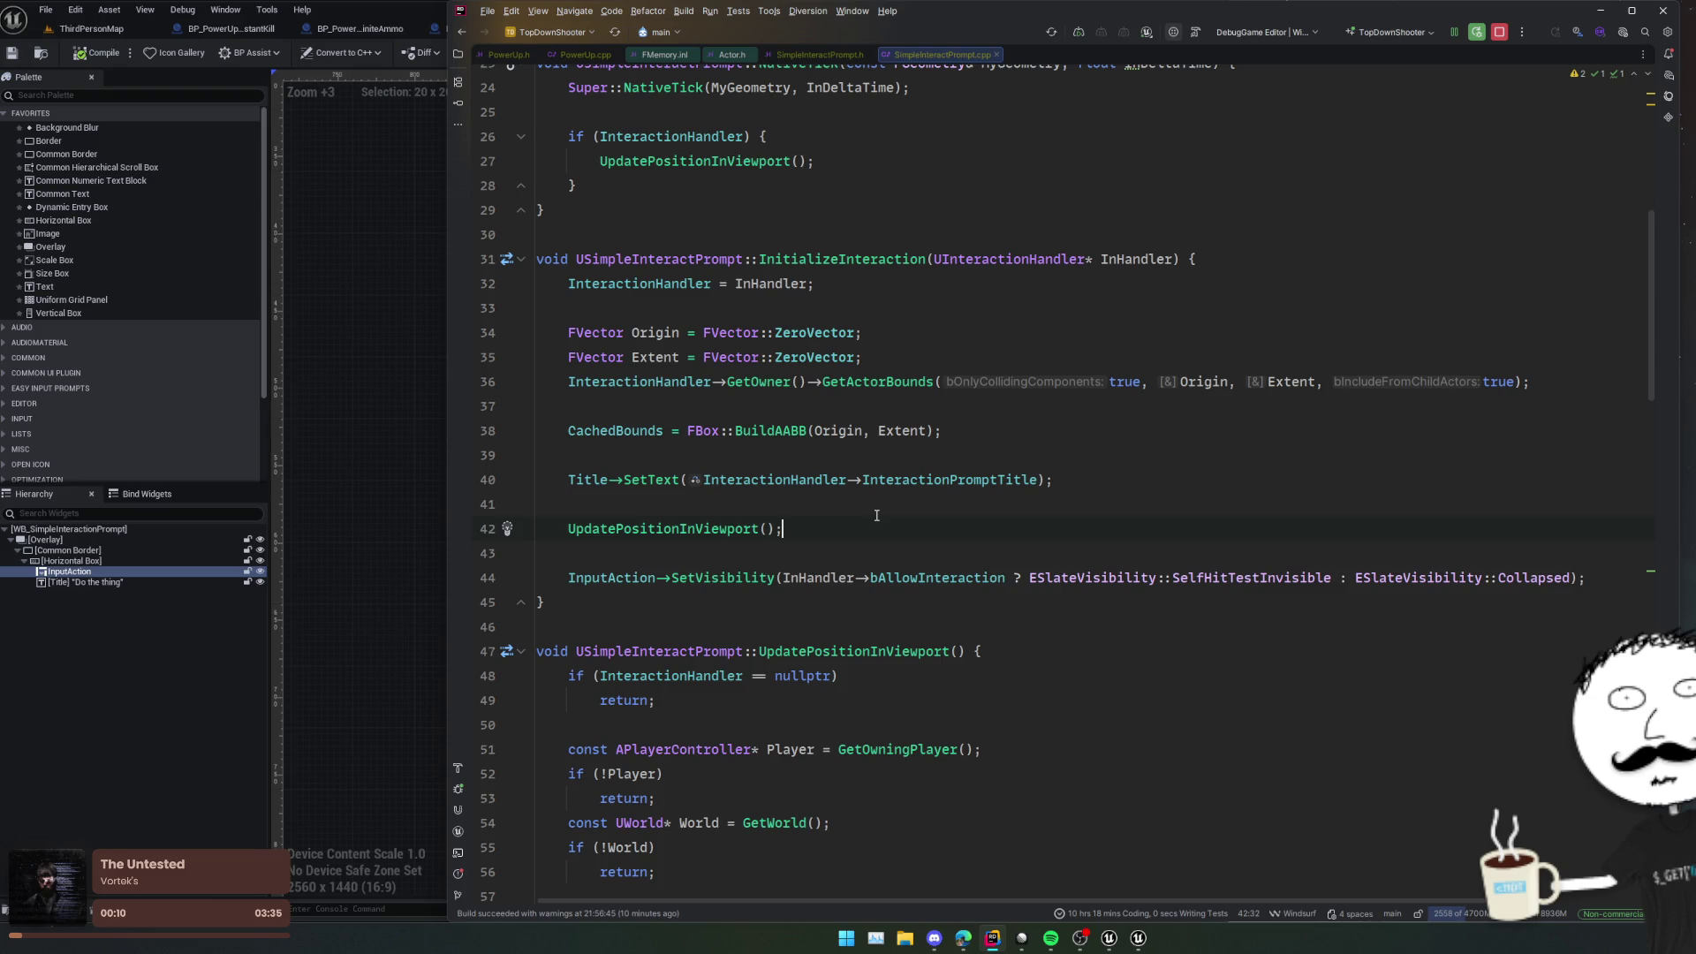
click(383, 427)
drag(299, 420, 353, 469)
scroll(353, 470, down, 1)
scroll(353, 470, up, 1)
scroll(813, 462, down, 1)
scroll(809, 473, up, 1)
click(784, 366)
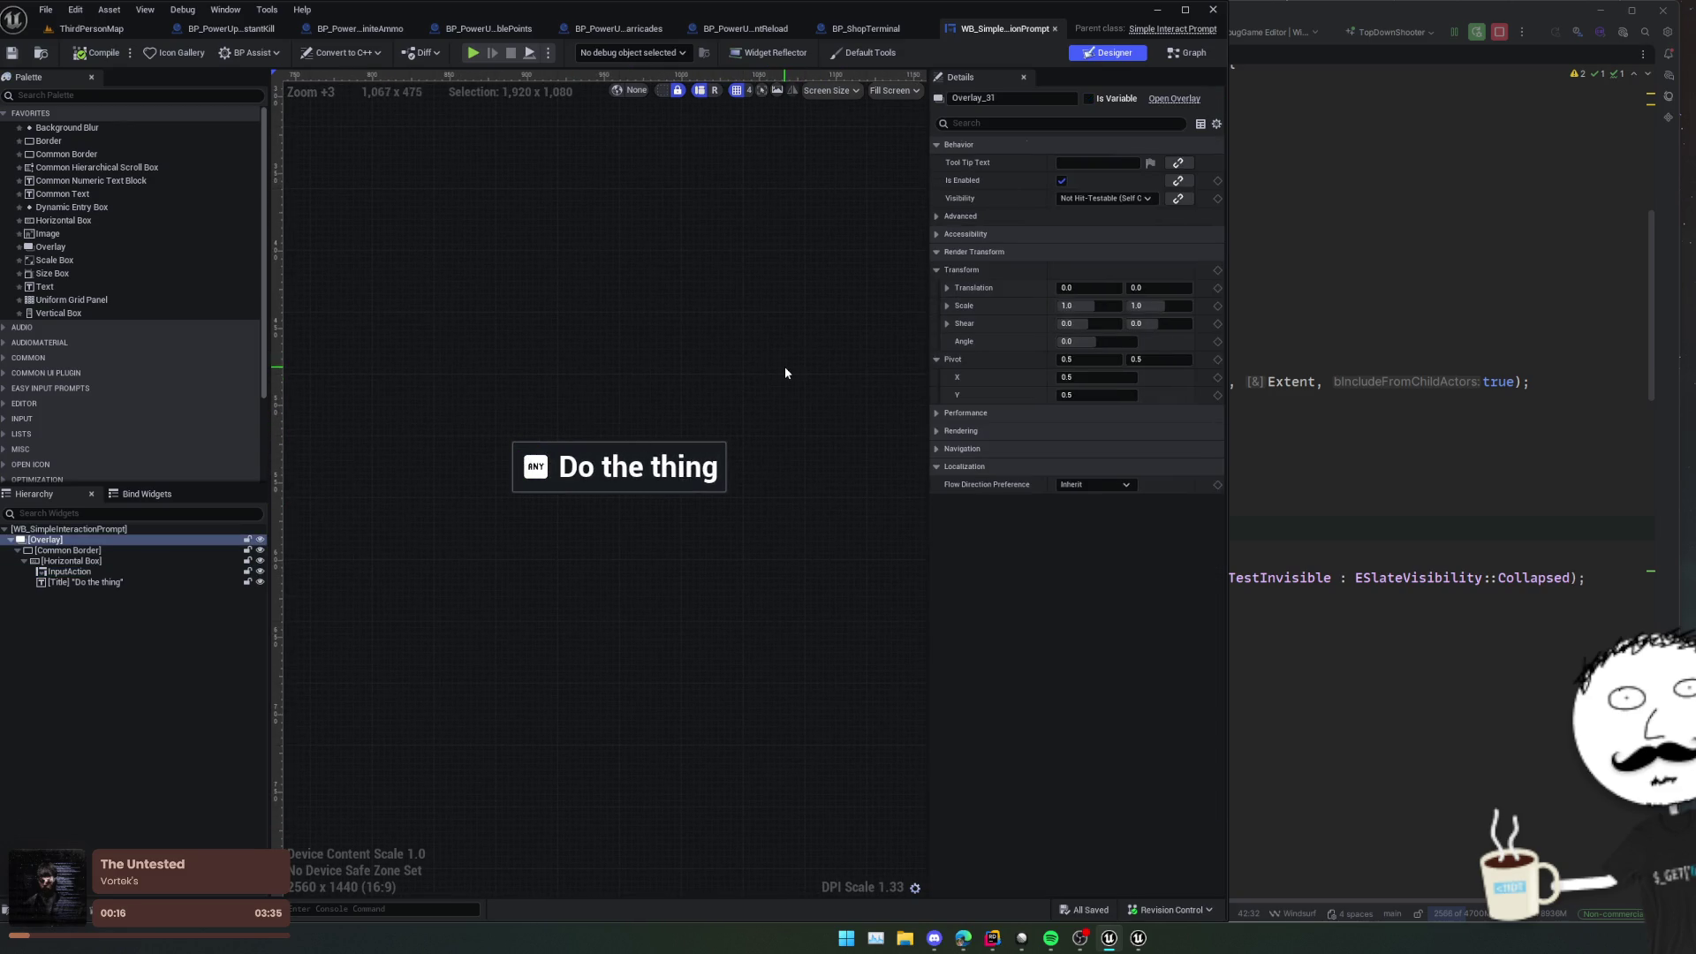
click(104, 581)
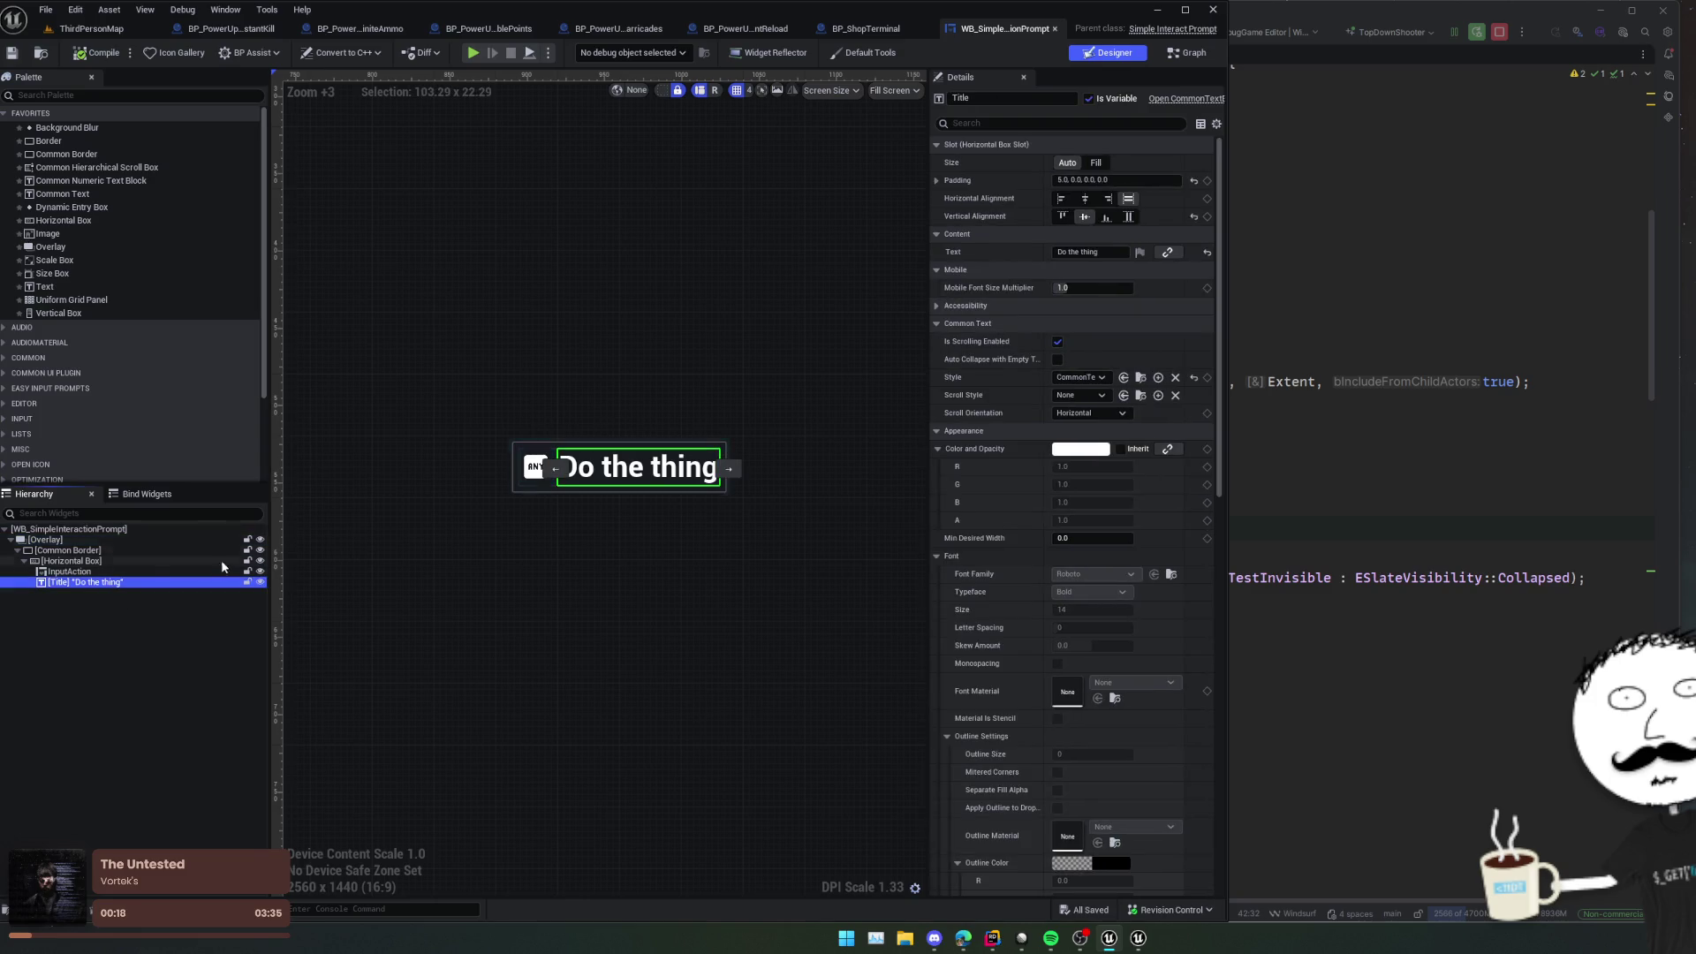
click(165, 532)
key(alt+Tab)
scroll(1105, 554, down, 9)
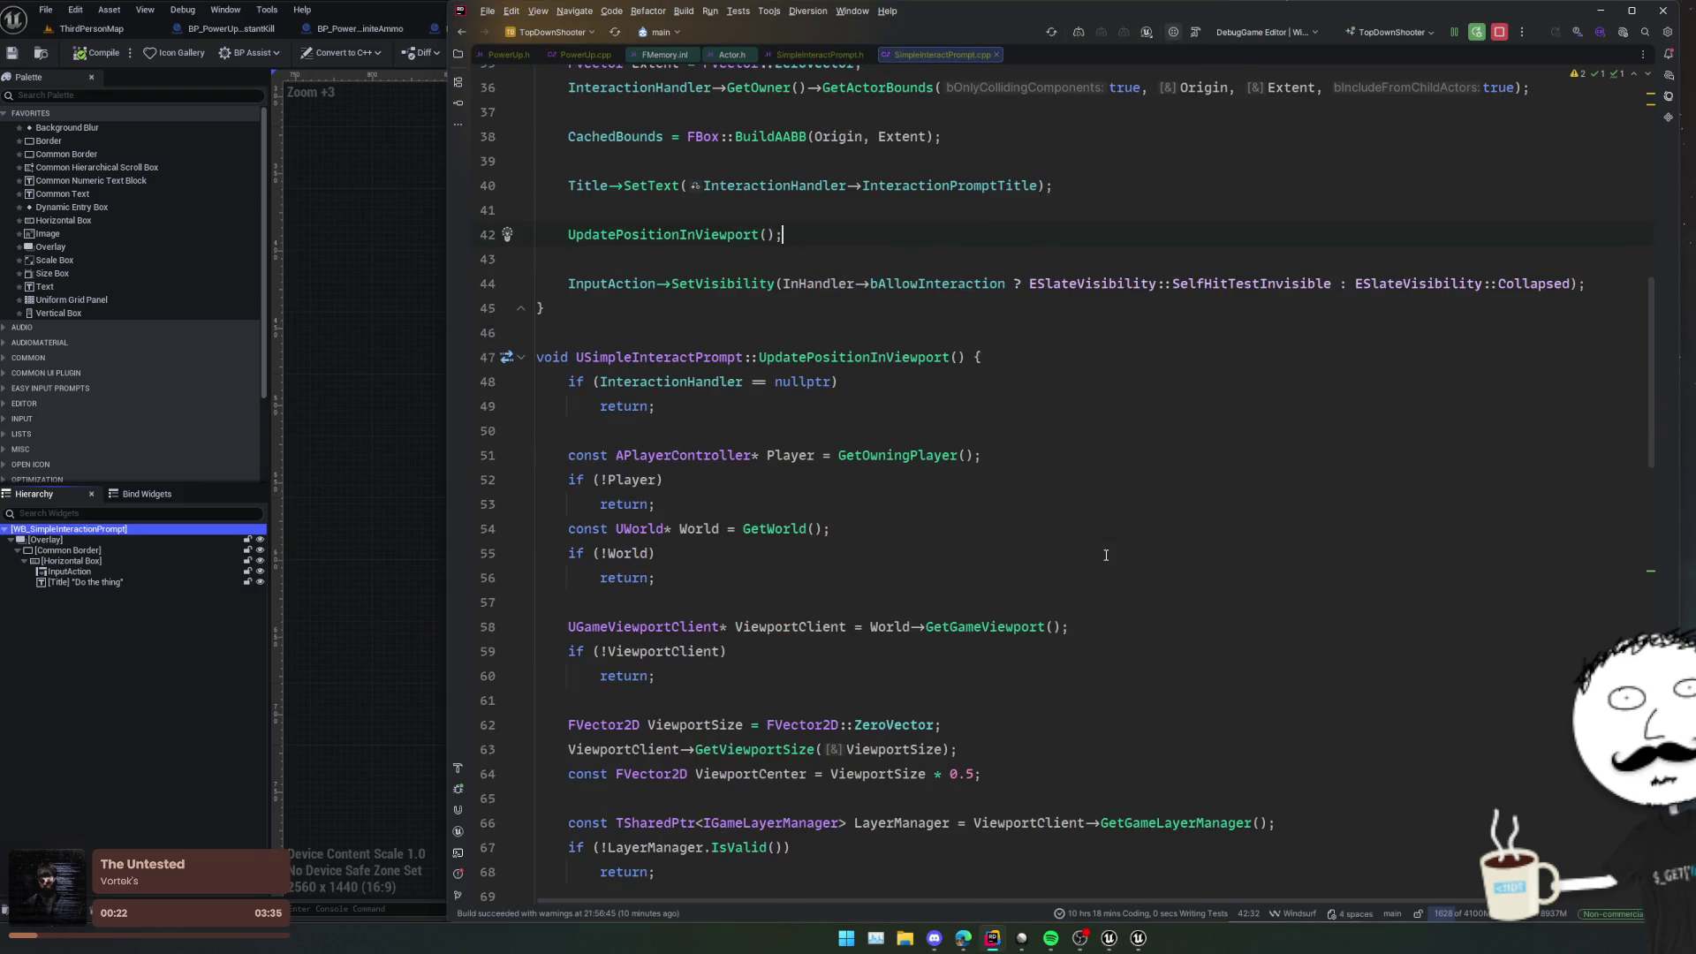
Step: Navigate from InHandler's type in InitializeInteraction to the UInteractionHandler declaration in InteractionHandler.h
scroll(1106, 554, down, 9)
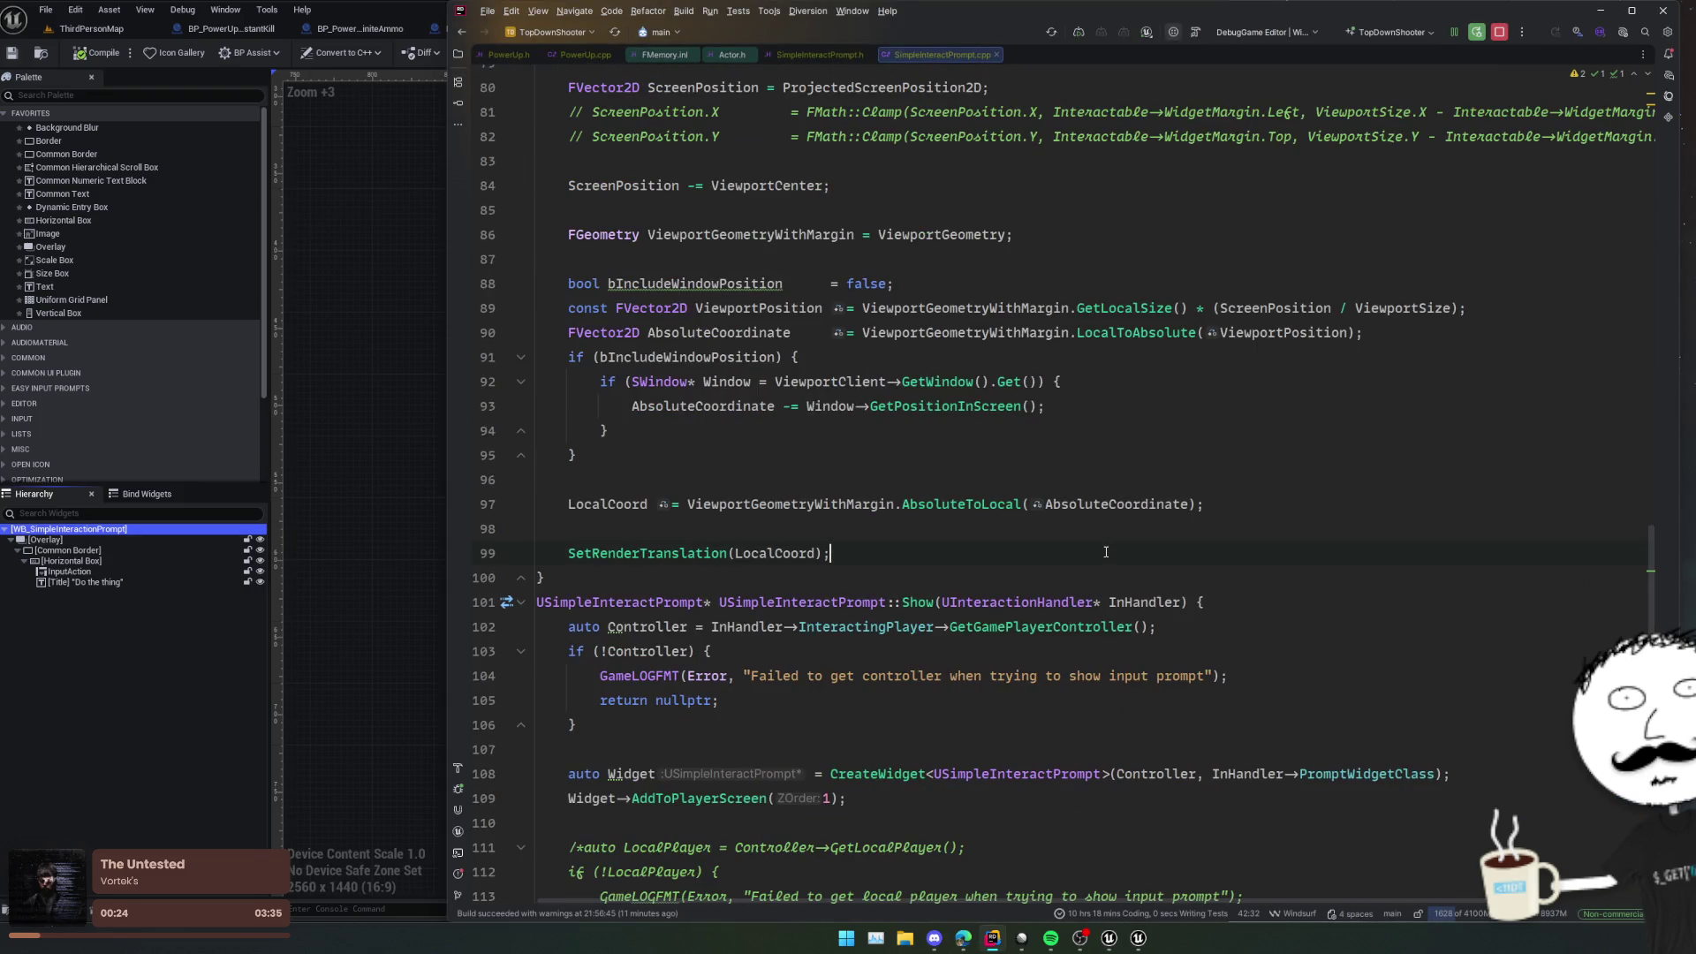
scroll(1105, 552, down, 3)
click(1106, 552)
scroll(1105, 552, up, 20)
click(1105, 552)
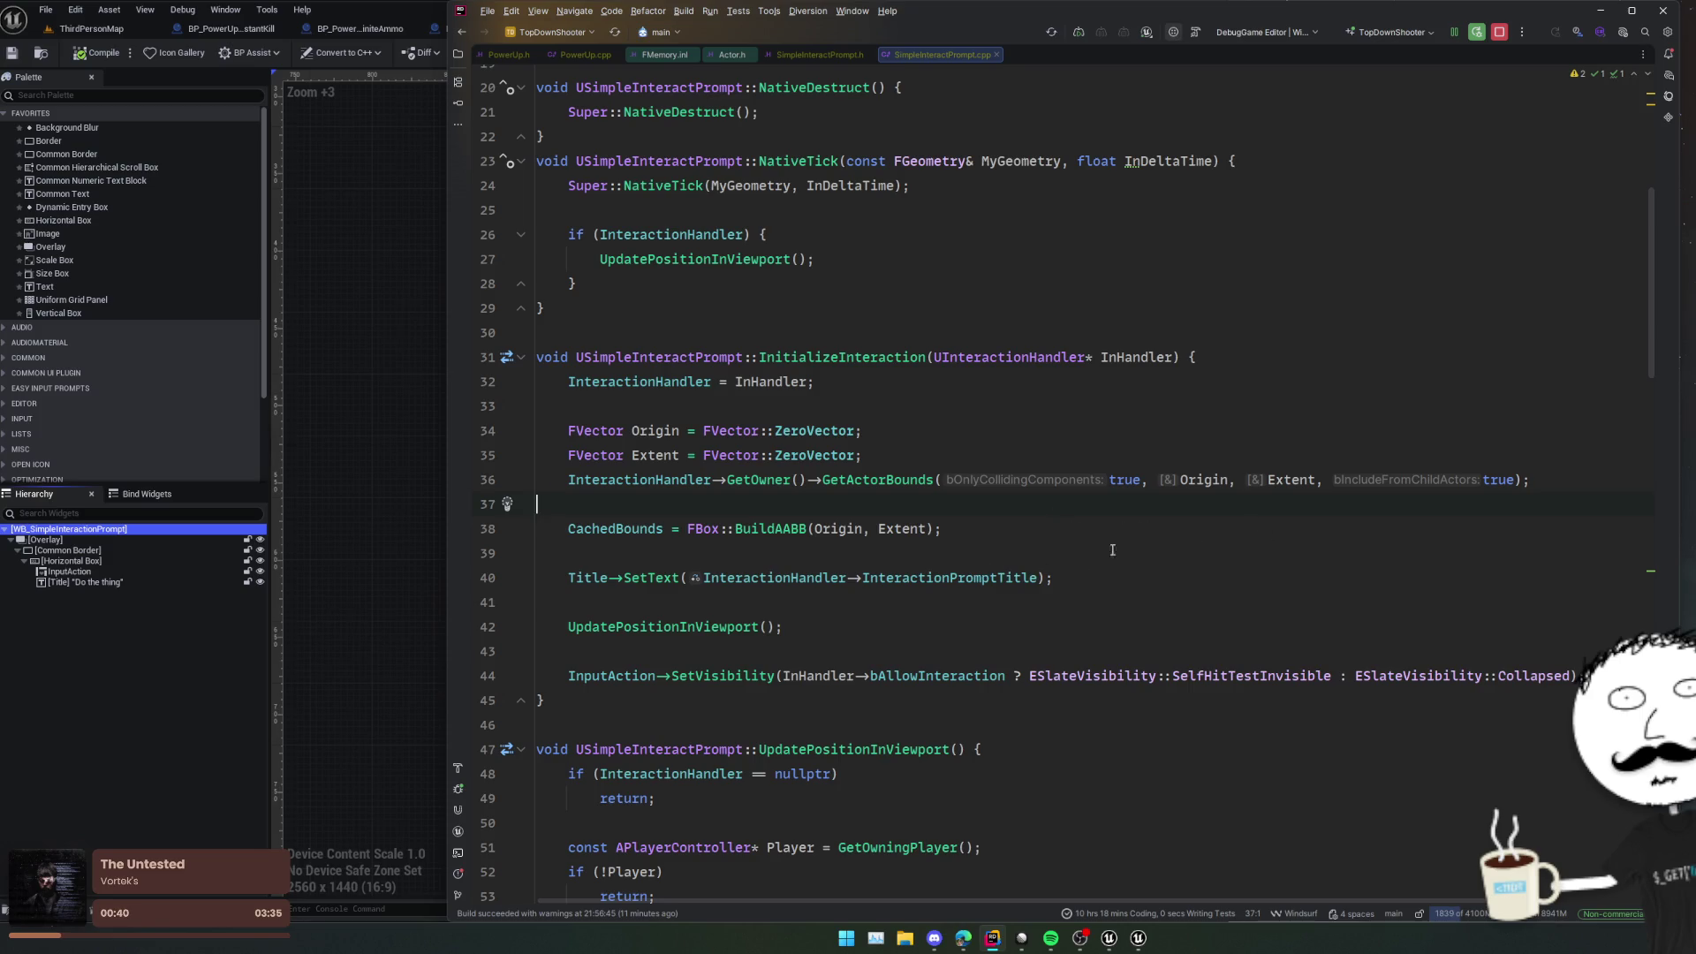
ctrl+click(1032, 359)
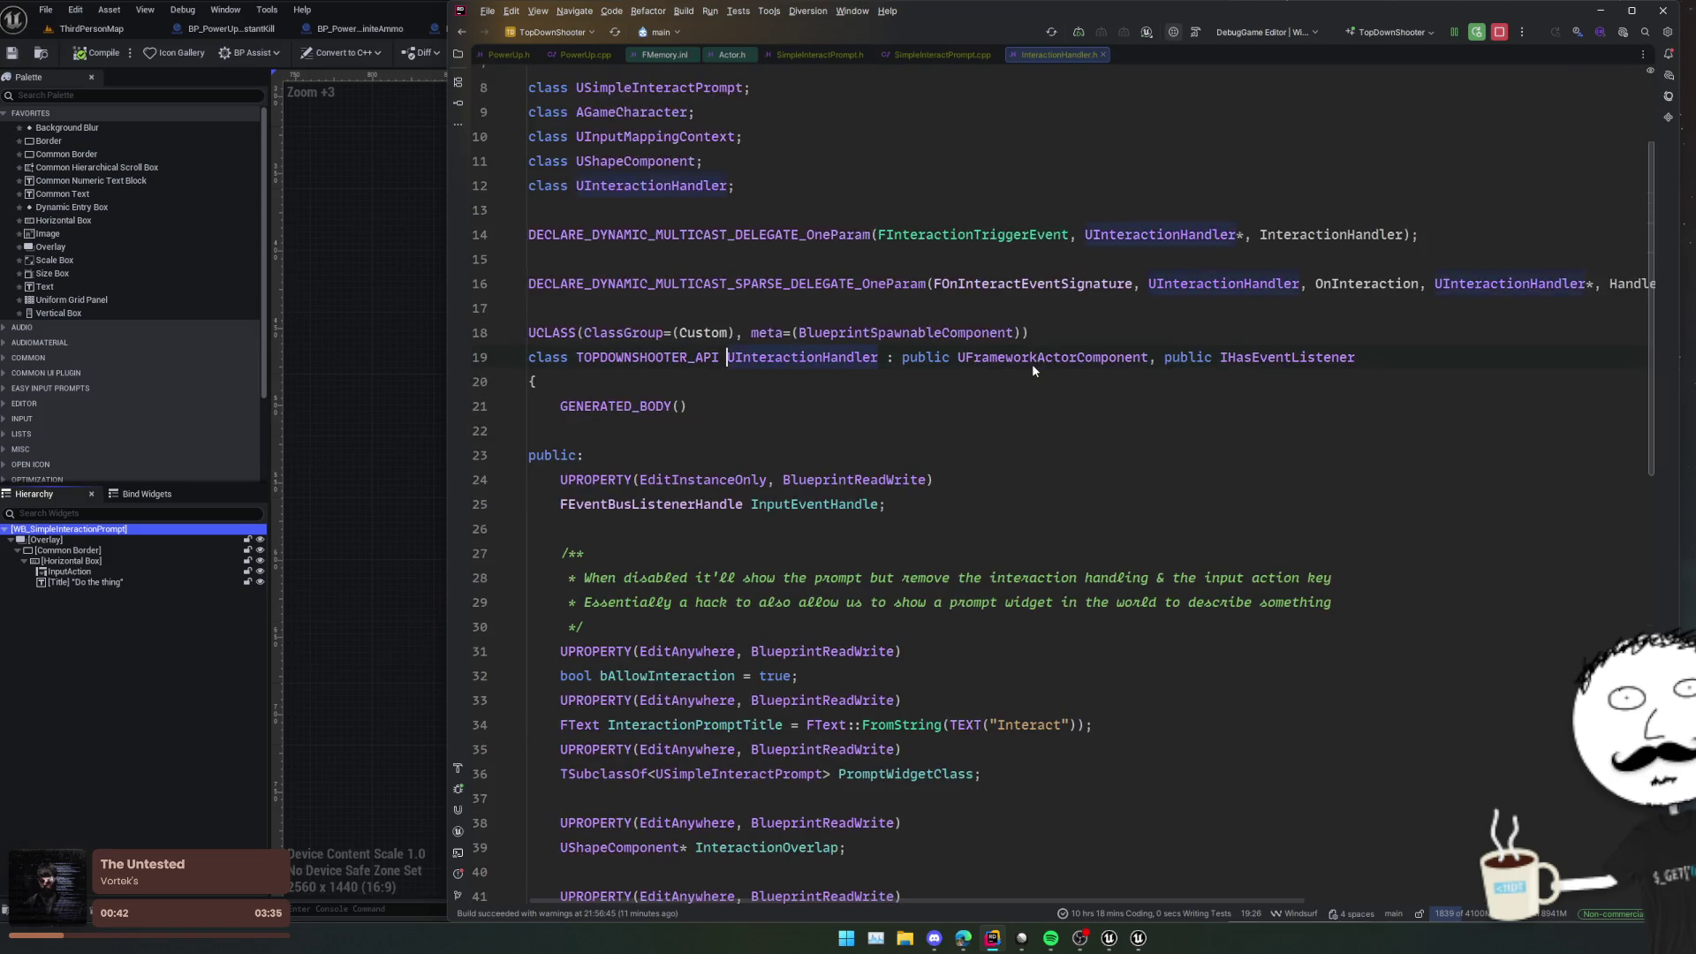
Step: Add 'FTransform WidgetOffset = FTransform::Identity;' below bAllowInteraction, then navigate back to SimpleInteractPrompt.cpp
scroll(895, 447, down, 4)
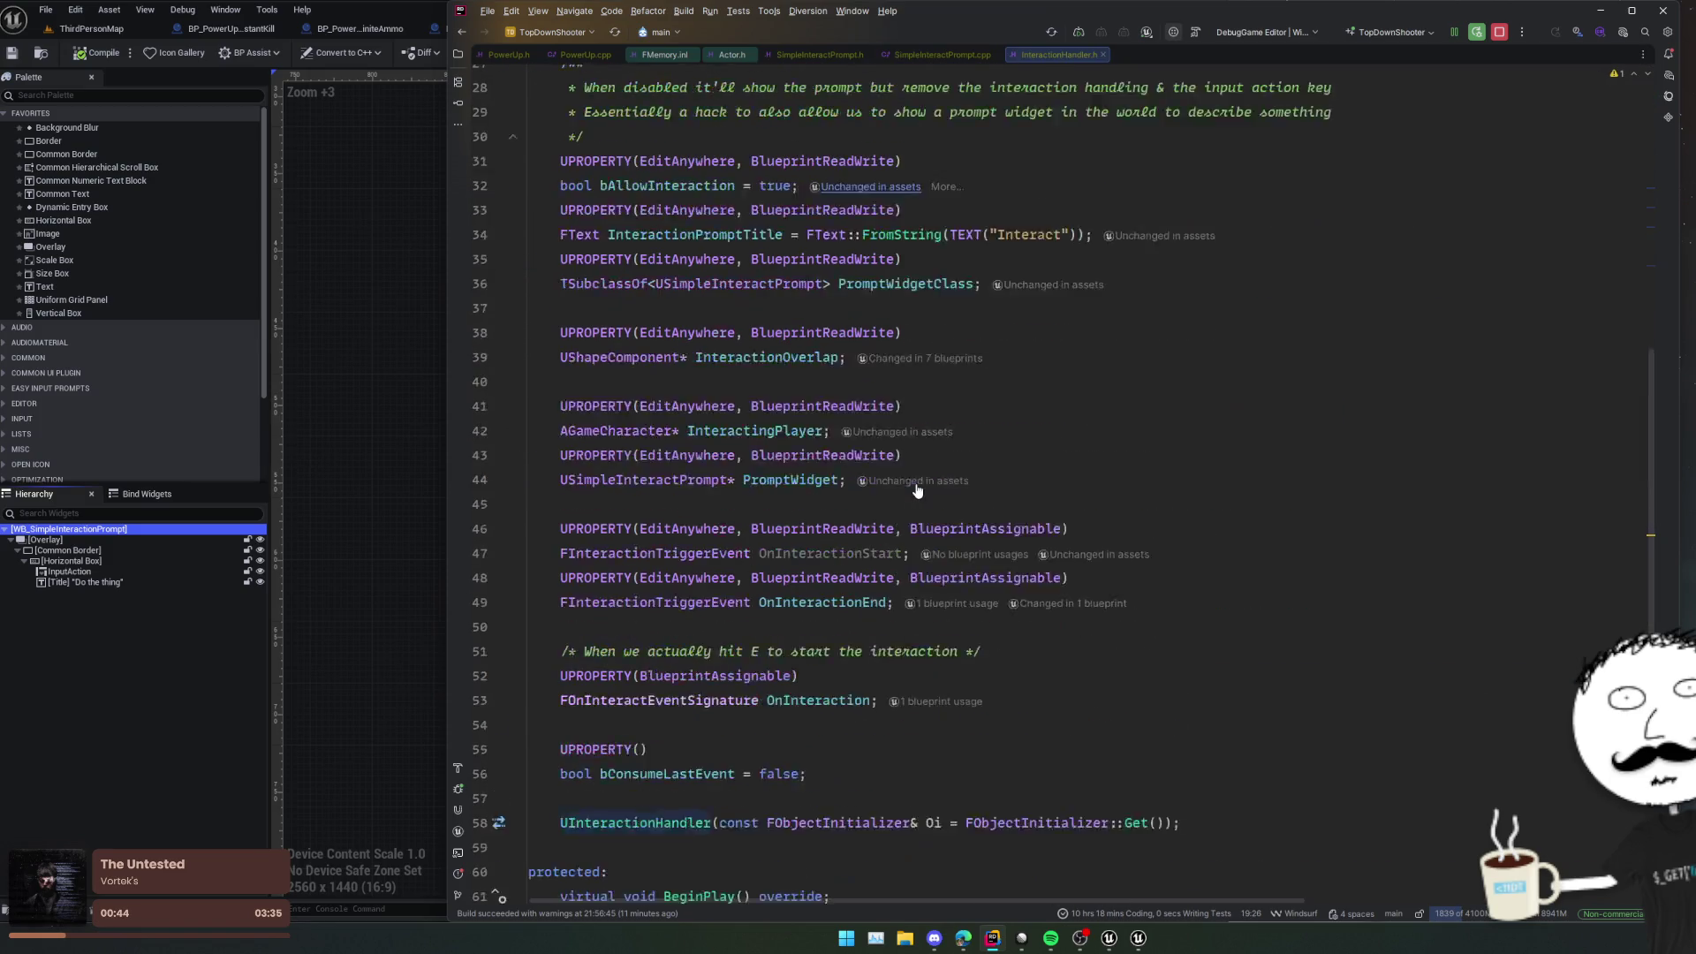
drag(972, 283, 972, 234)
key(ctrl+d)
click(964, 343)
key(shift+Home)
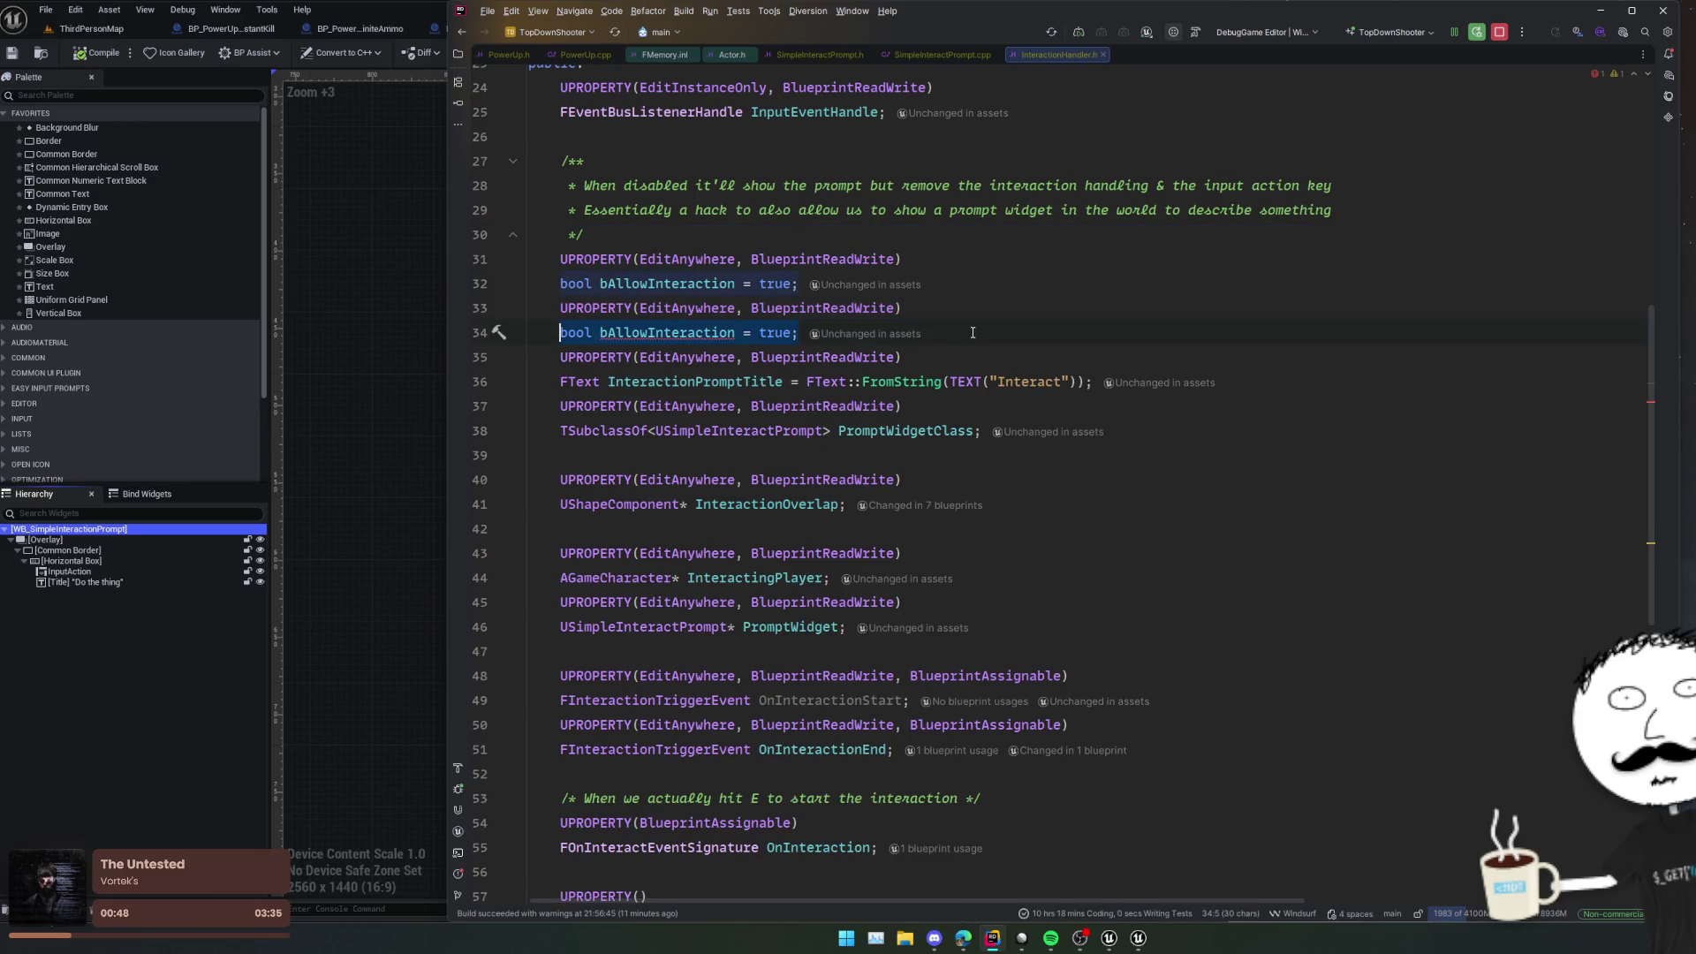
text(FTransform )
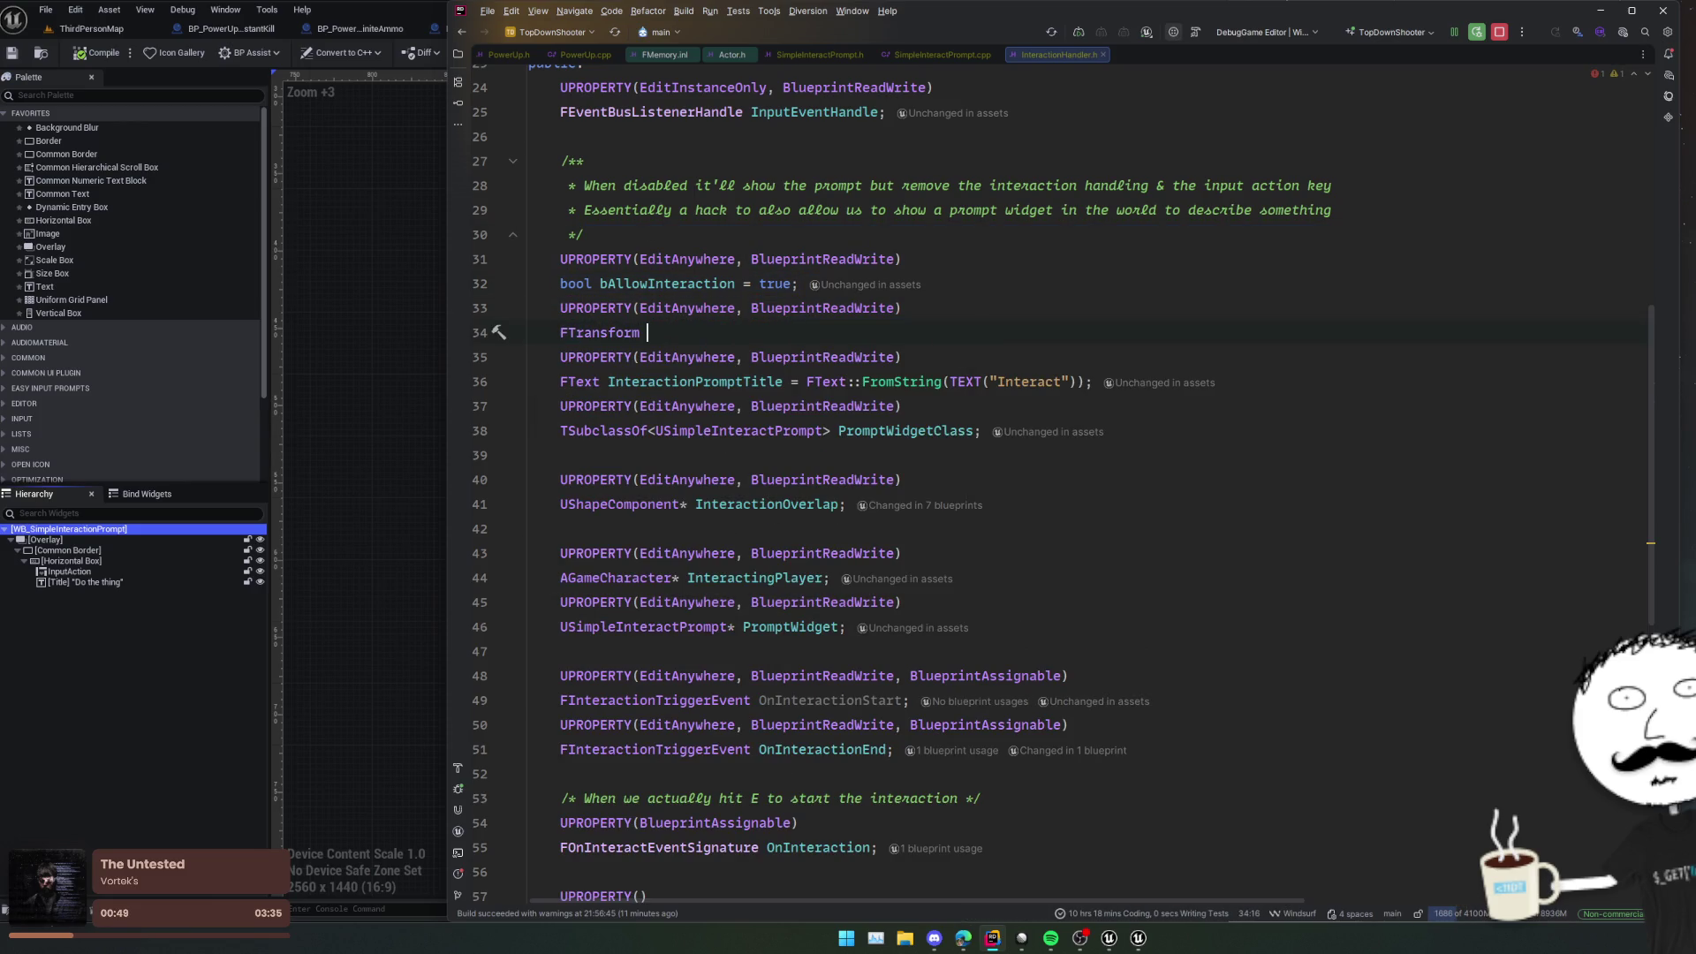
text(WidgetOff)
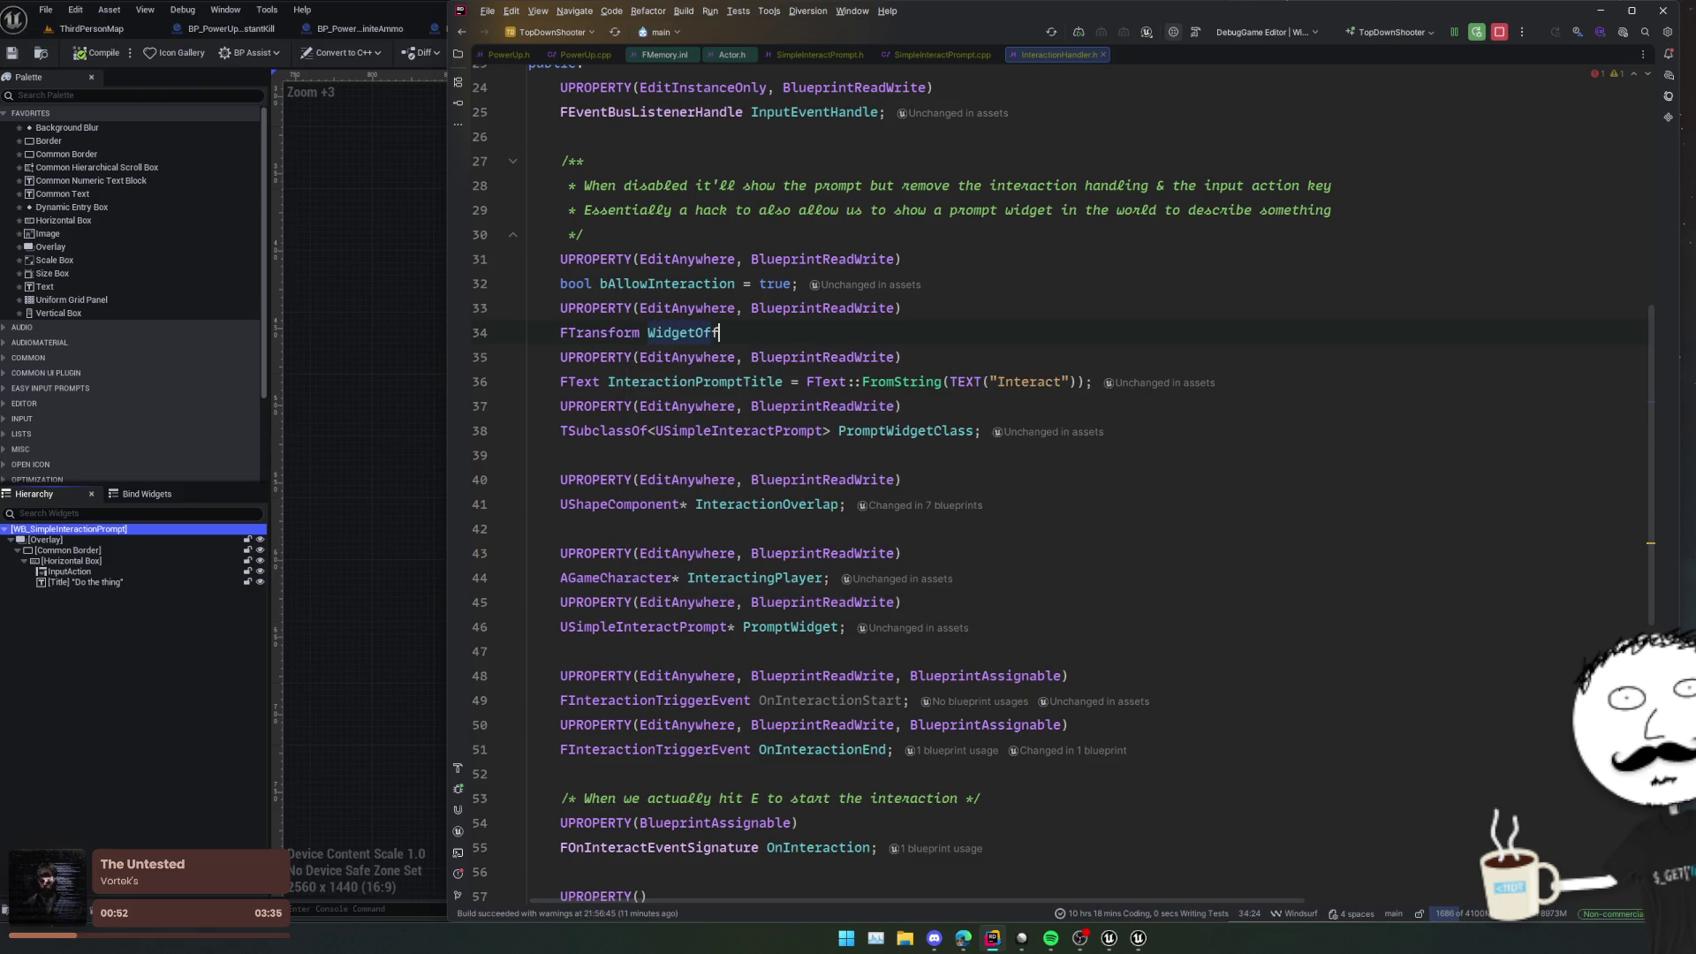
text(set = FTr)
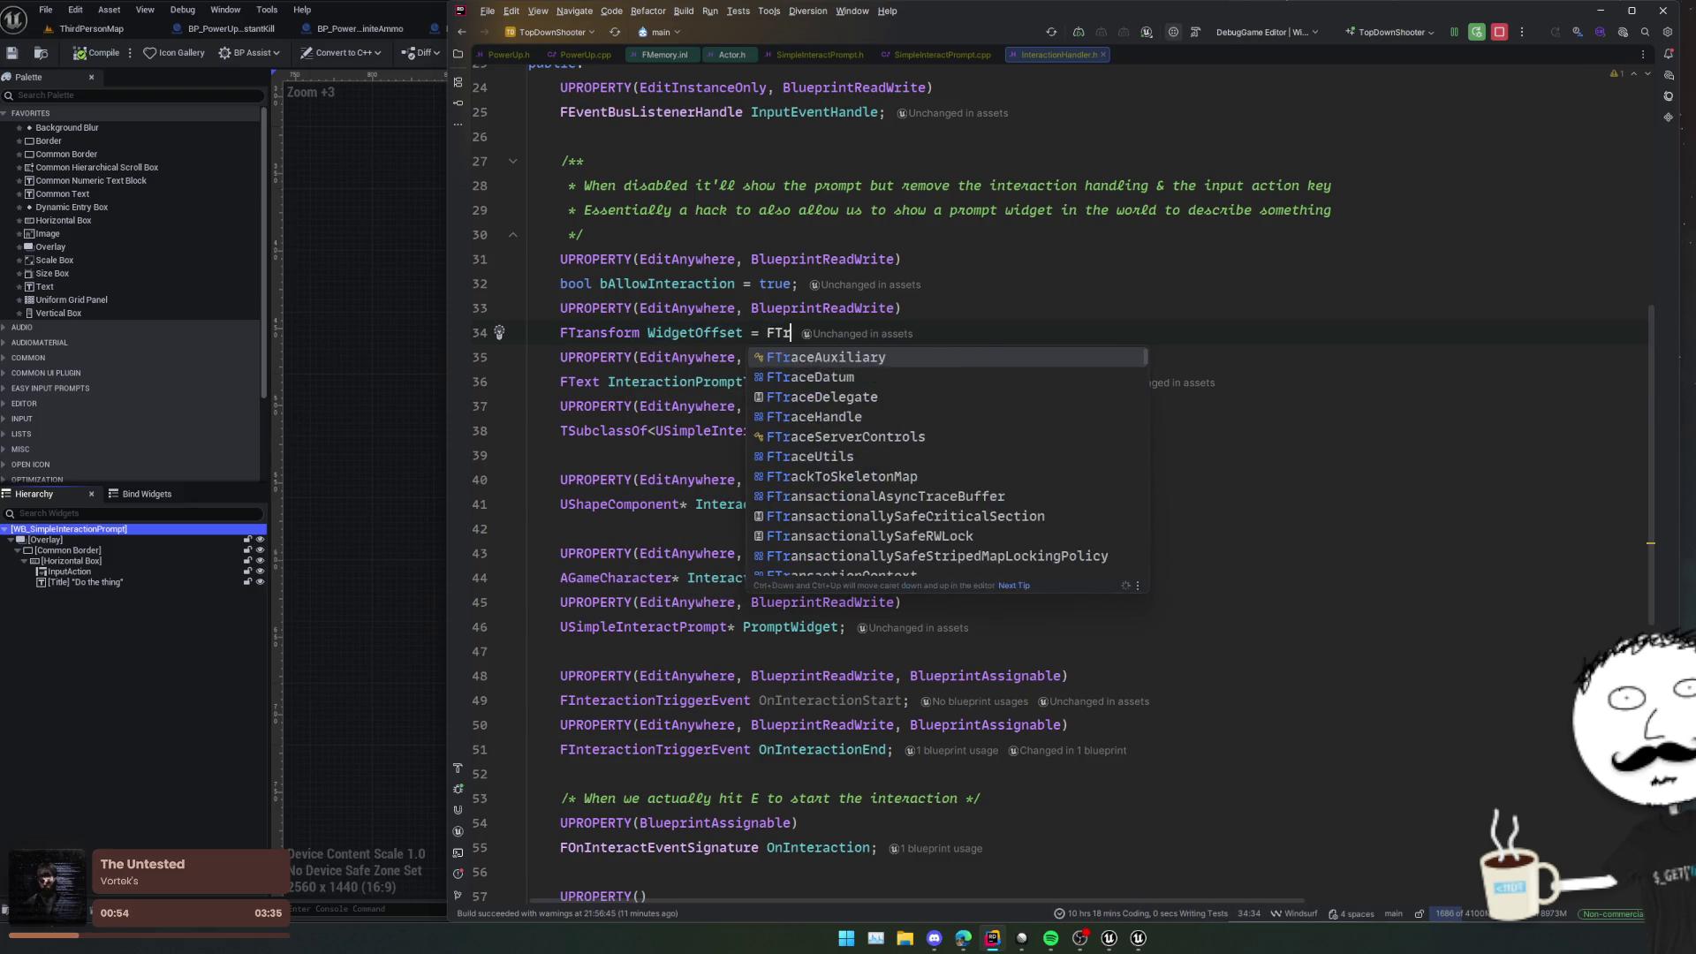
text(ansform::I)
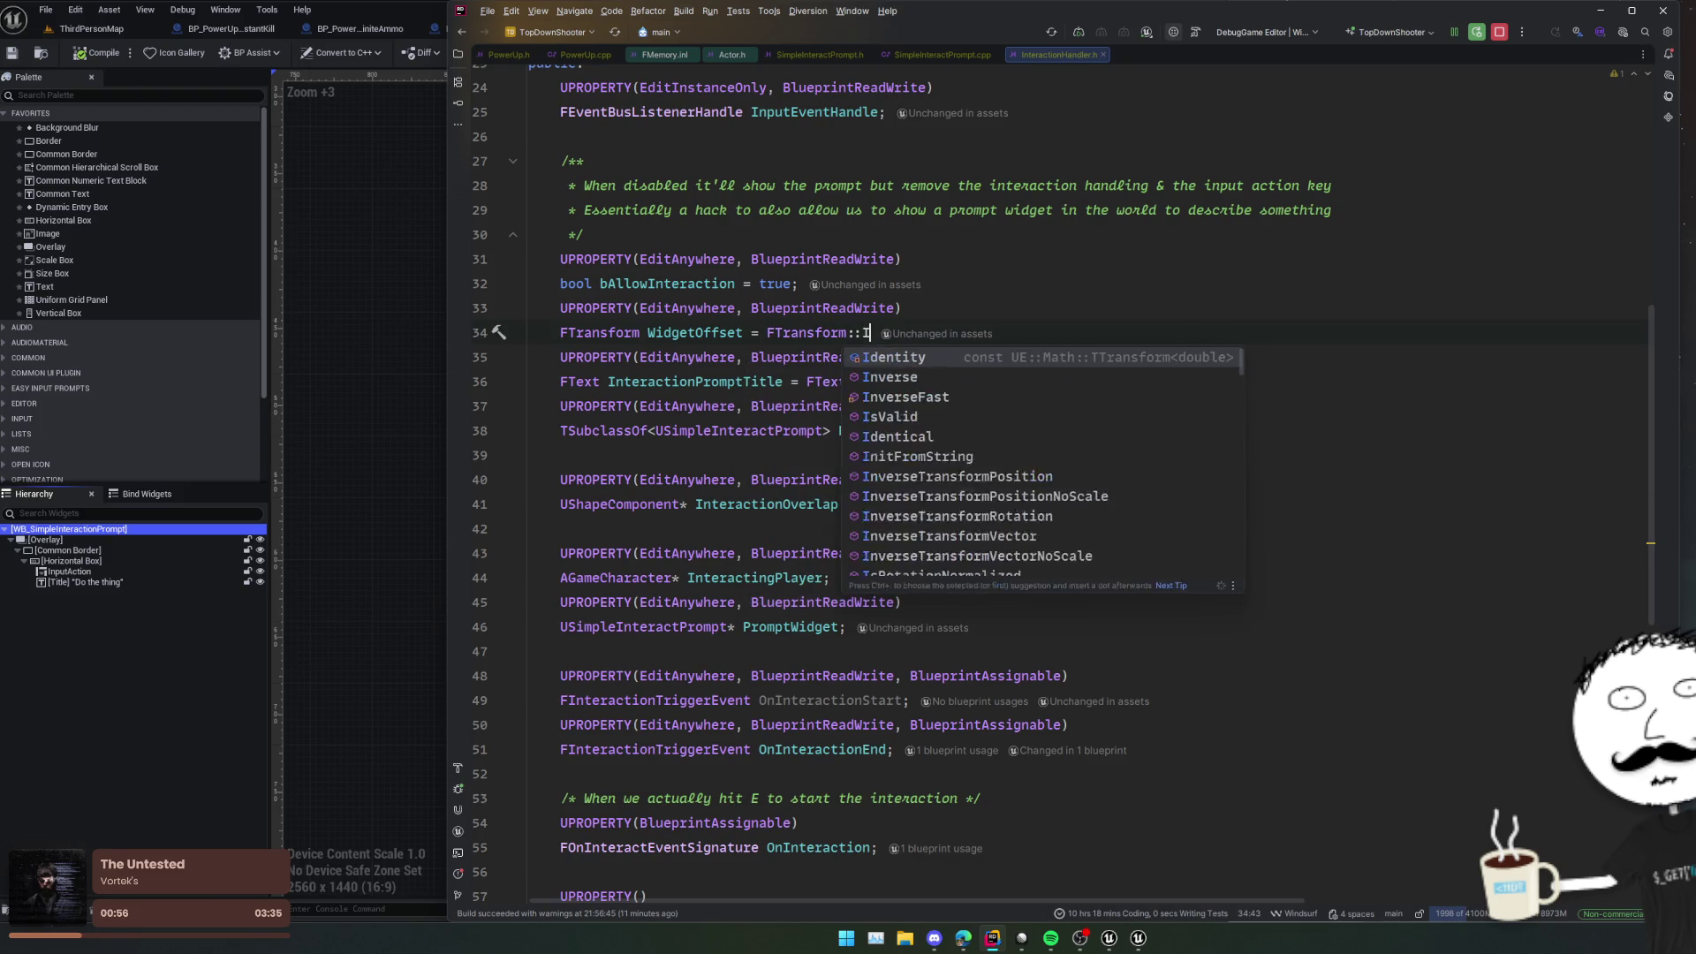
text(dentity;)
key(Return)
double_click(689, 332)
key(ctrl+alt+Left)
key(ctrl+alt+Left)
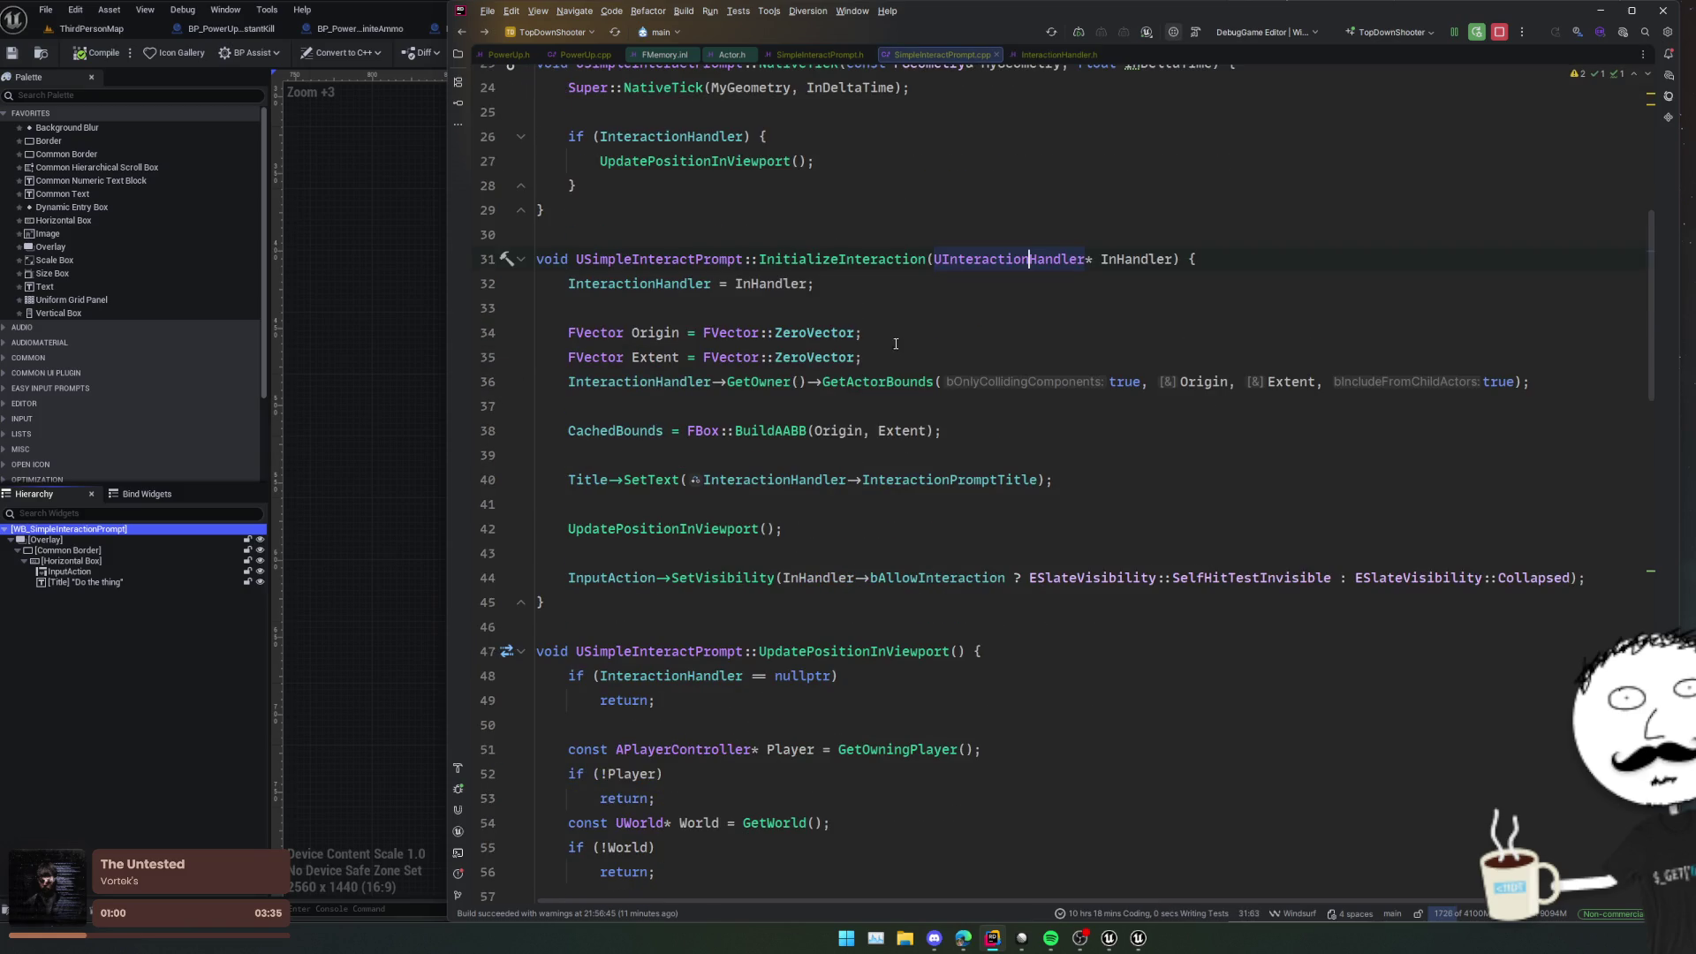
Step: Below WorldPosition in UpdatePositionInViewport, add InteractionHandler->WidgetOffset.TransformPosition(WorldPosition)
click(850, 421)
click(918, 404)
scroll(896, 409, down, 2)
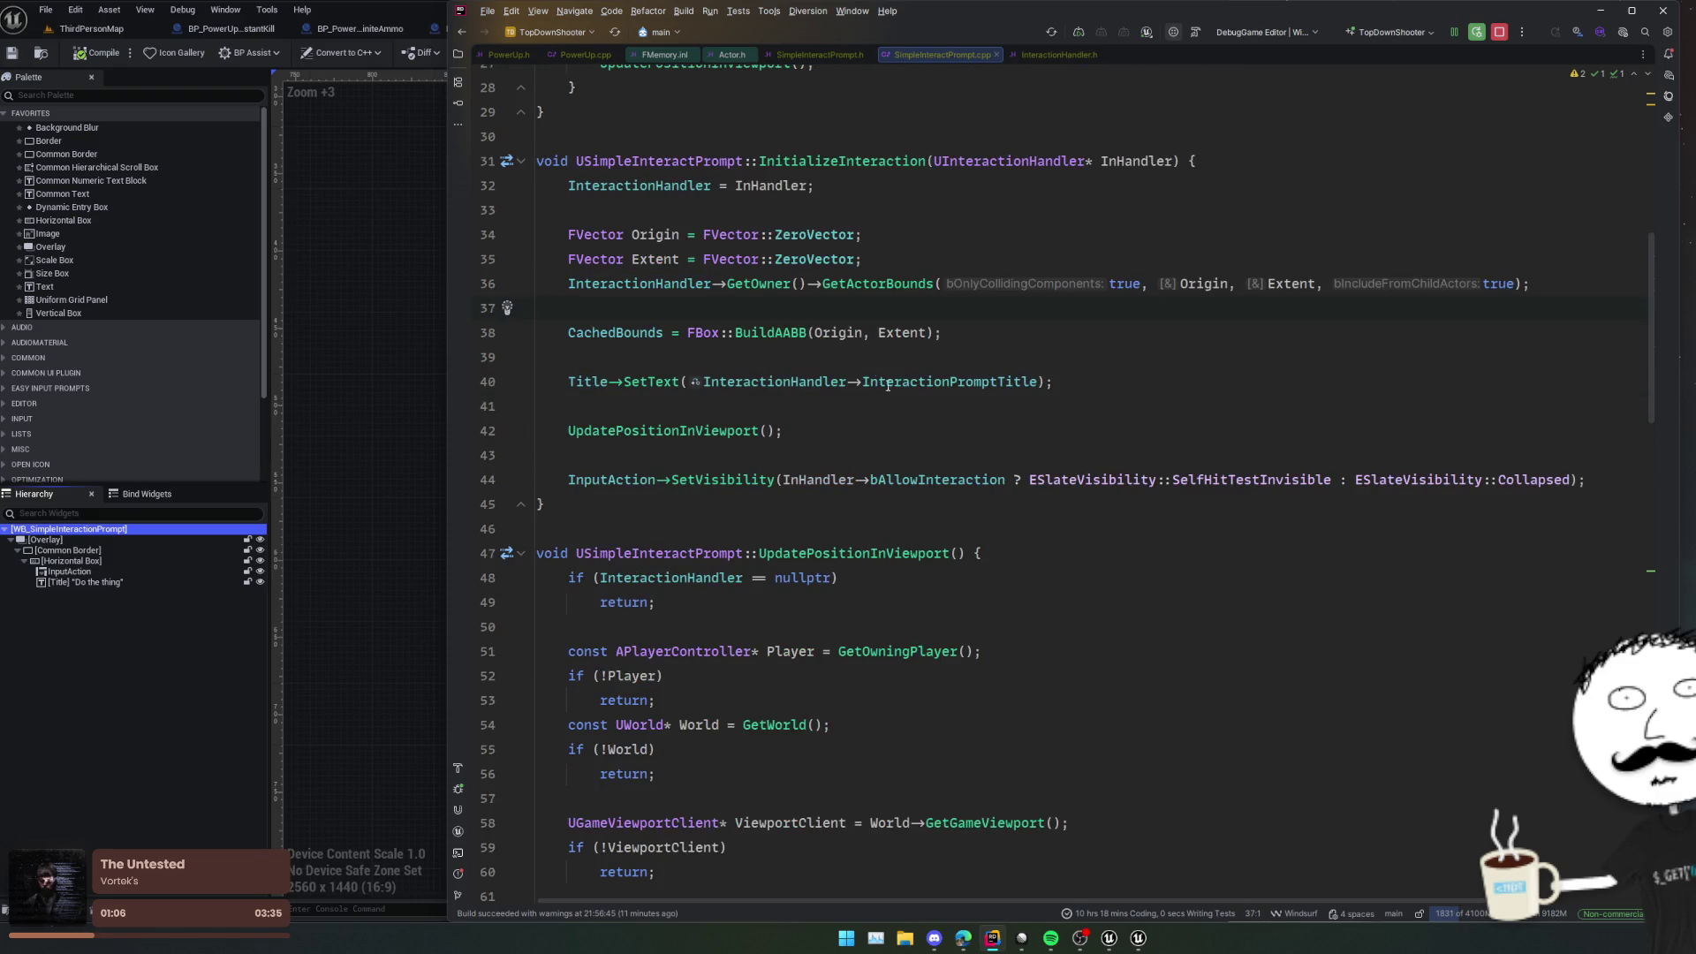
scroll(784, 381, down, 5)
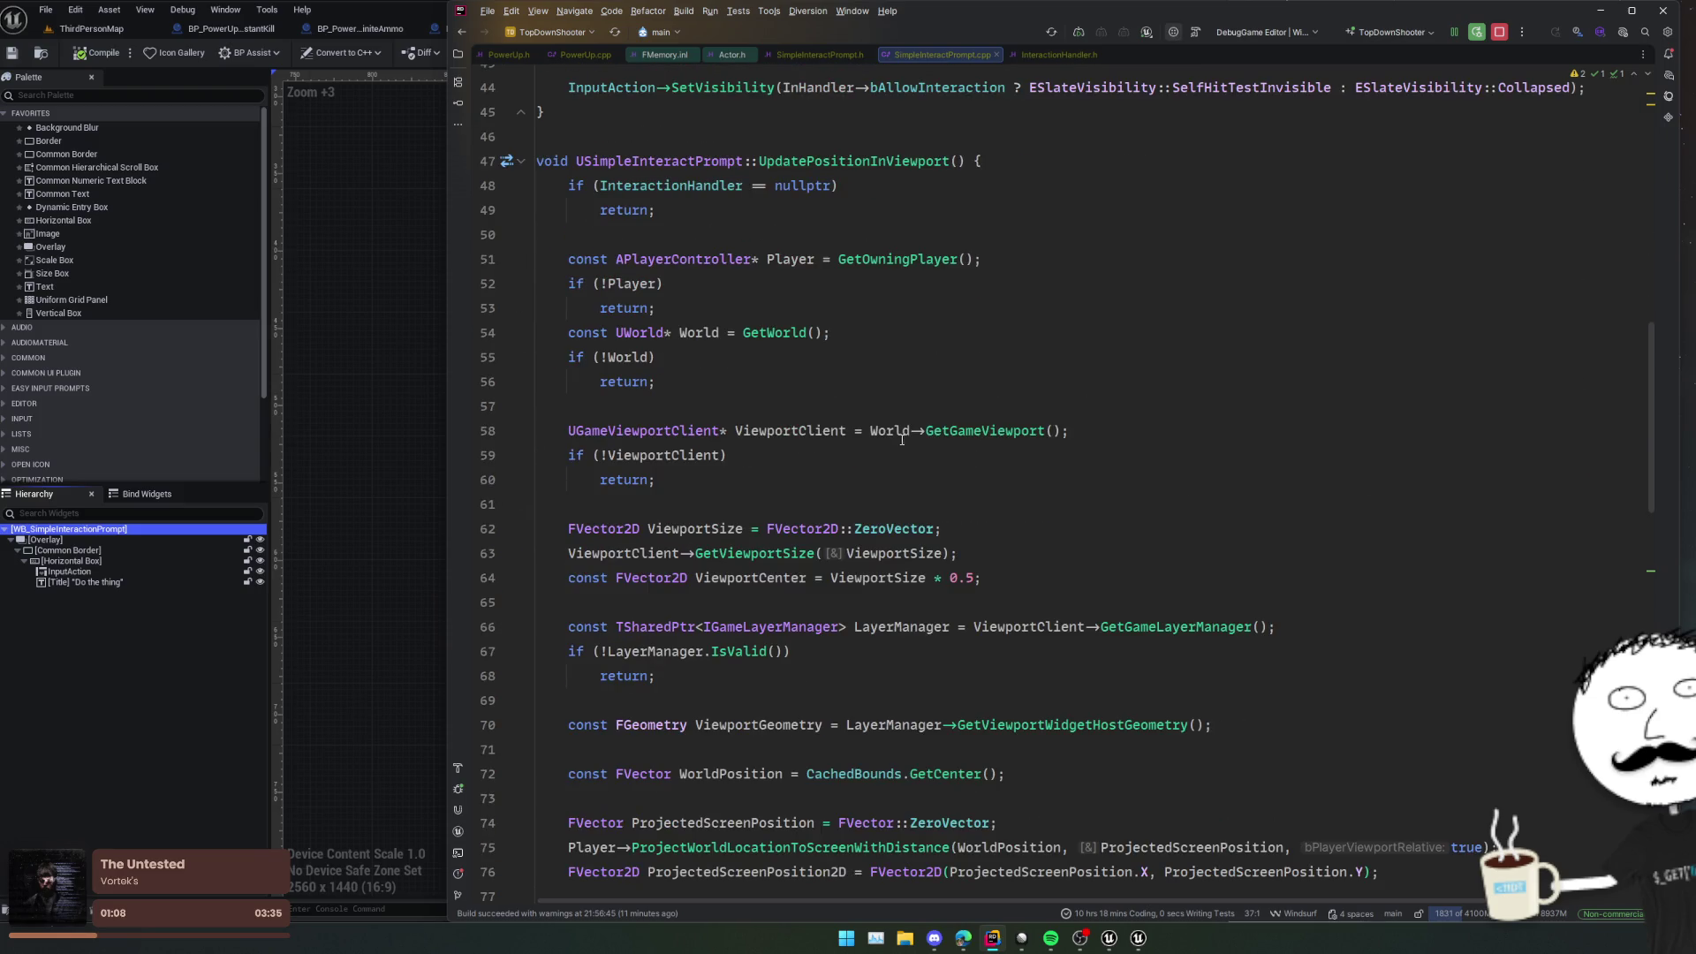
click(902, 433)
scroll(947, 455, down, 1)
scroll(1060, 461, down, 1)
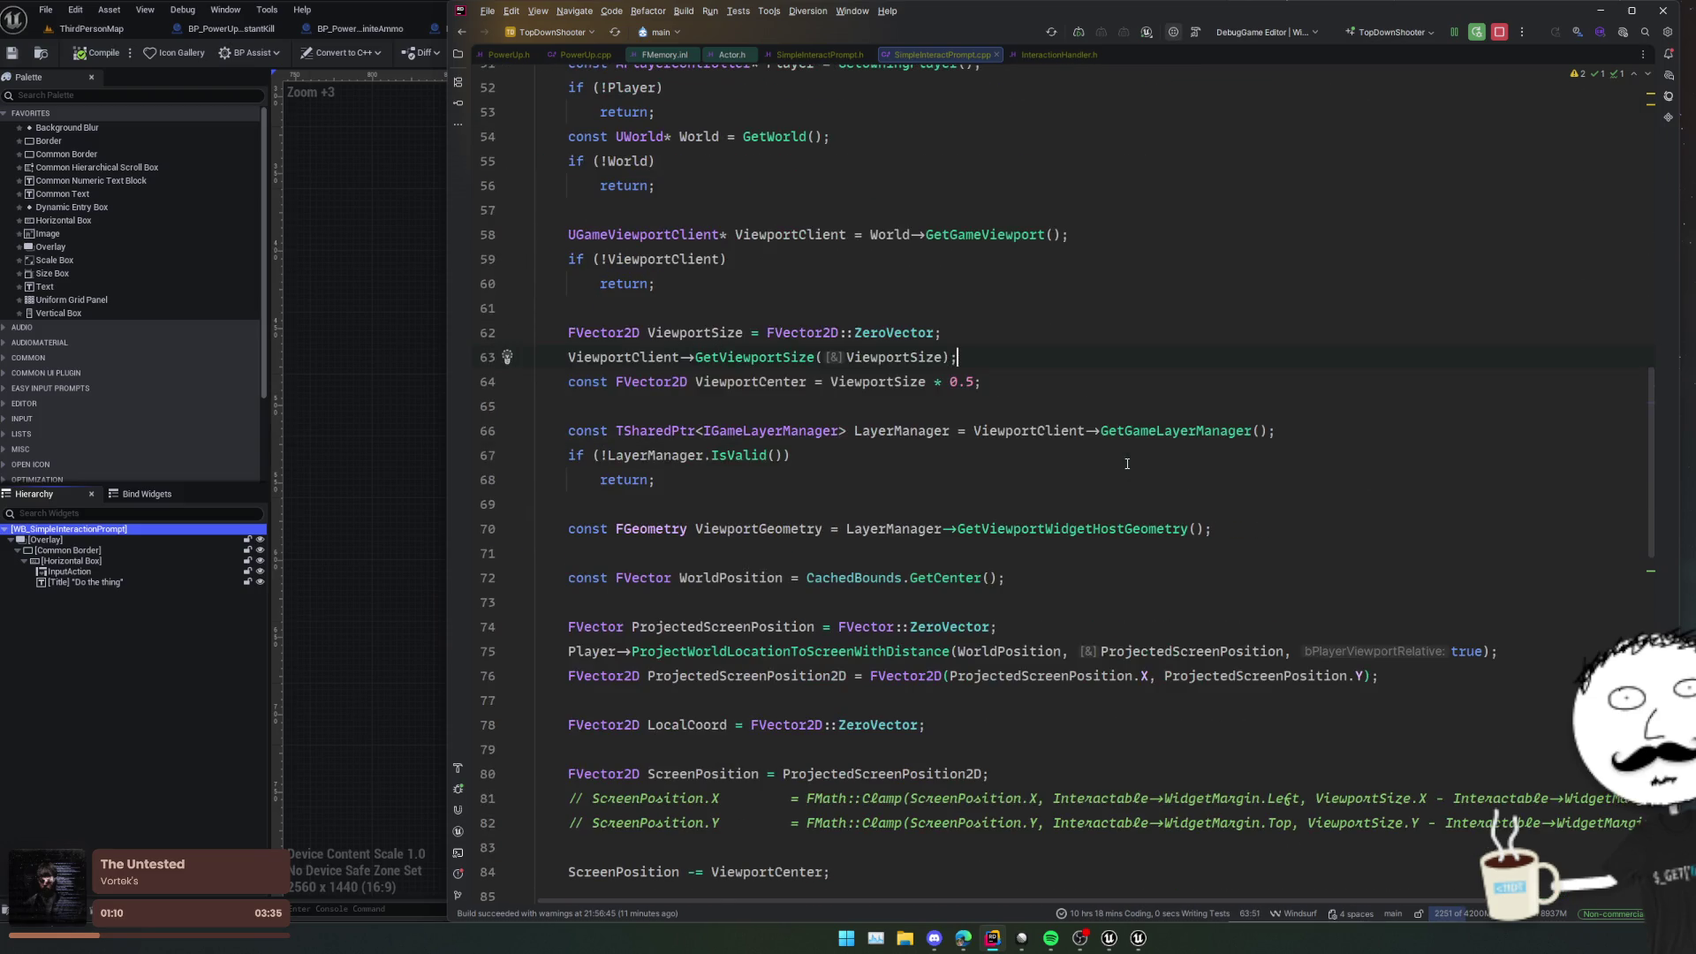
scroll(1016, 504, down, 1)
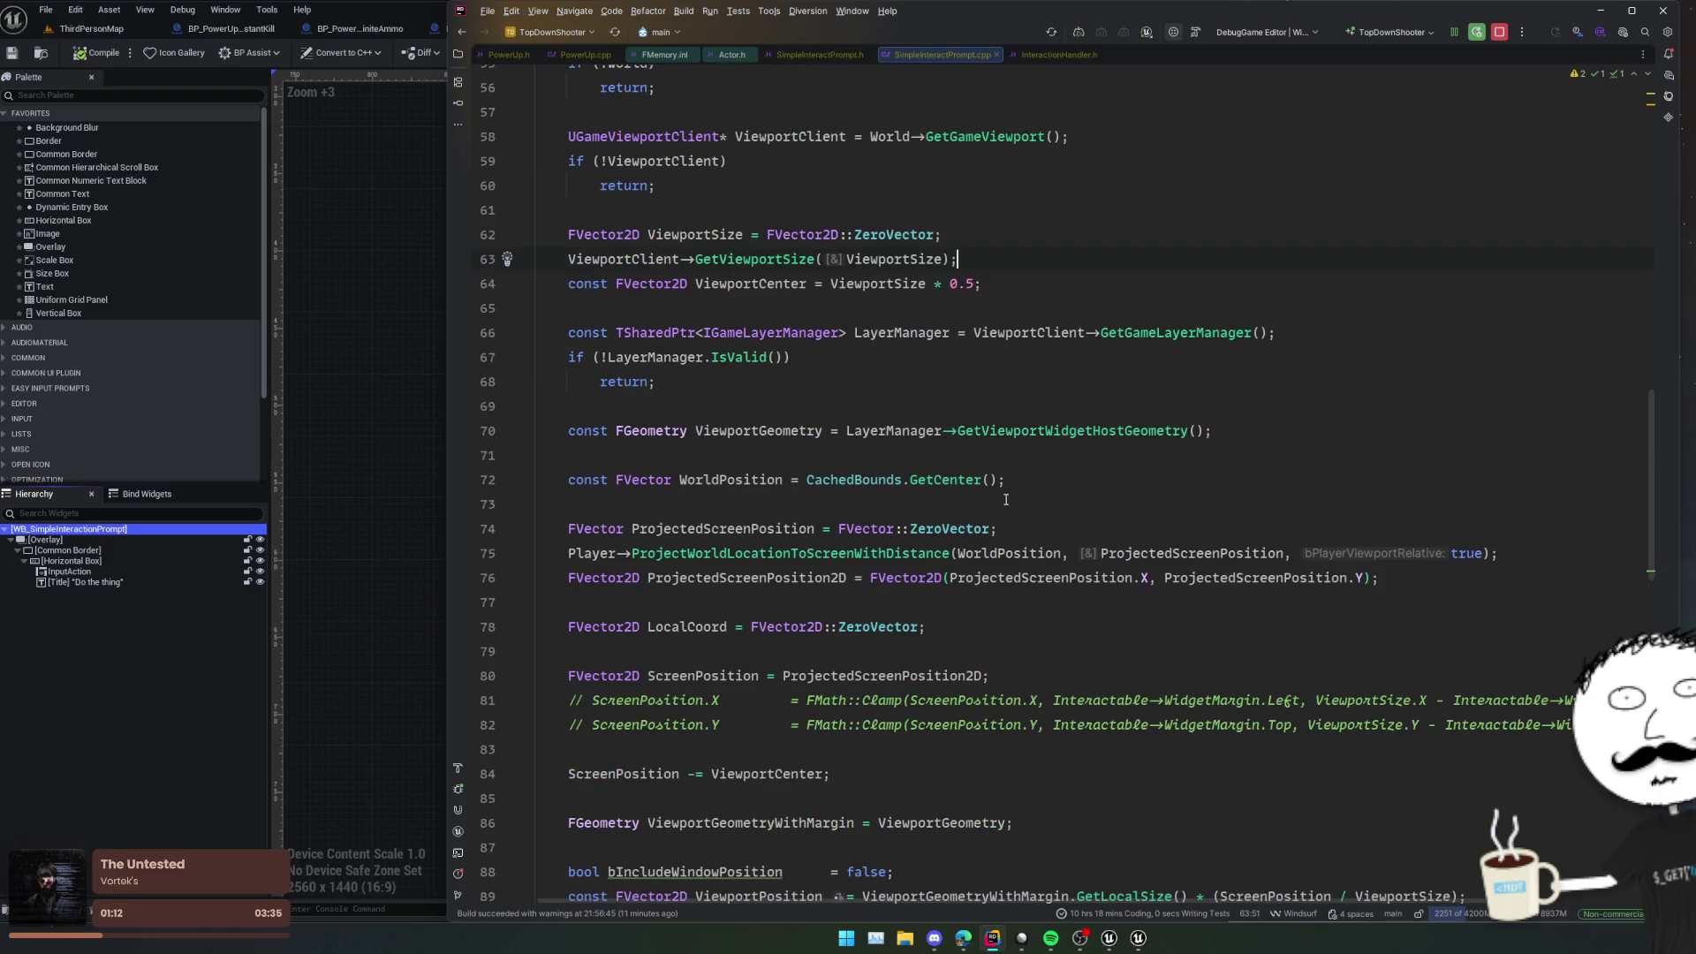
click(751, 479)
click(1057, 483)
scroll(1087, 482, up, 5)
scroll(1115, 479, down, 3)
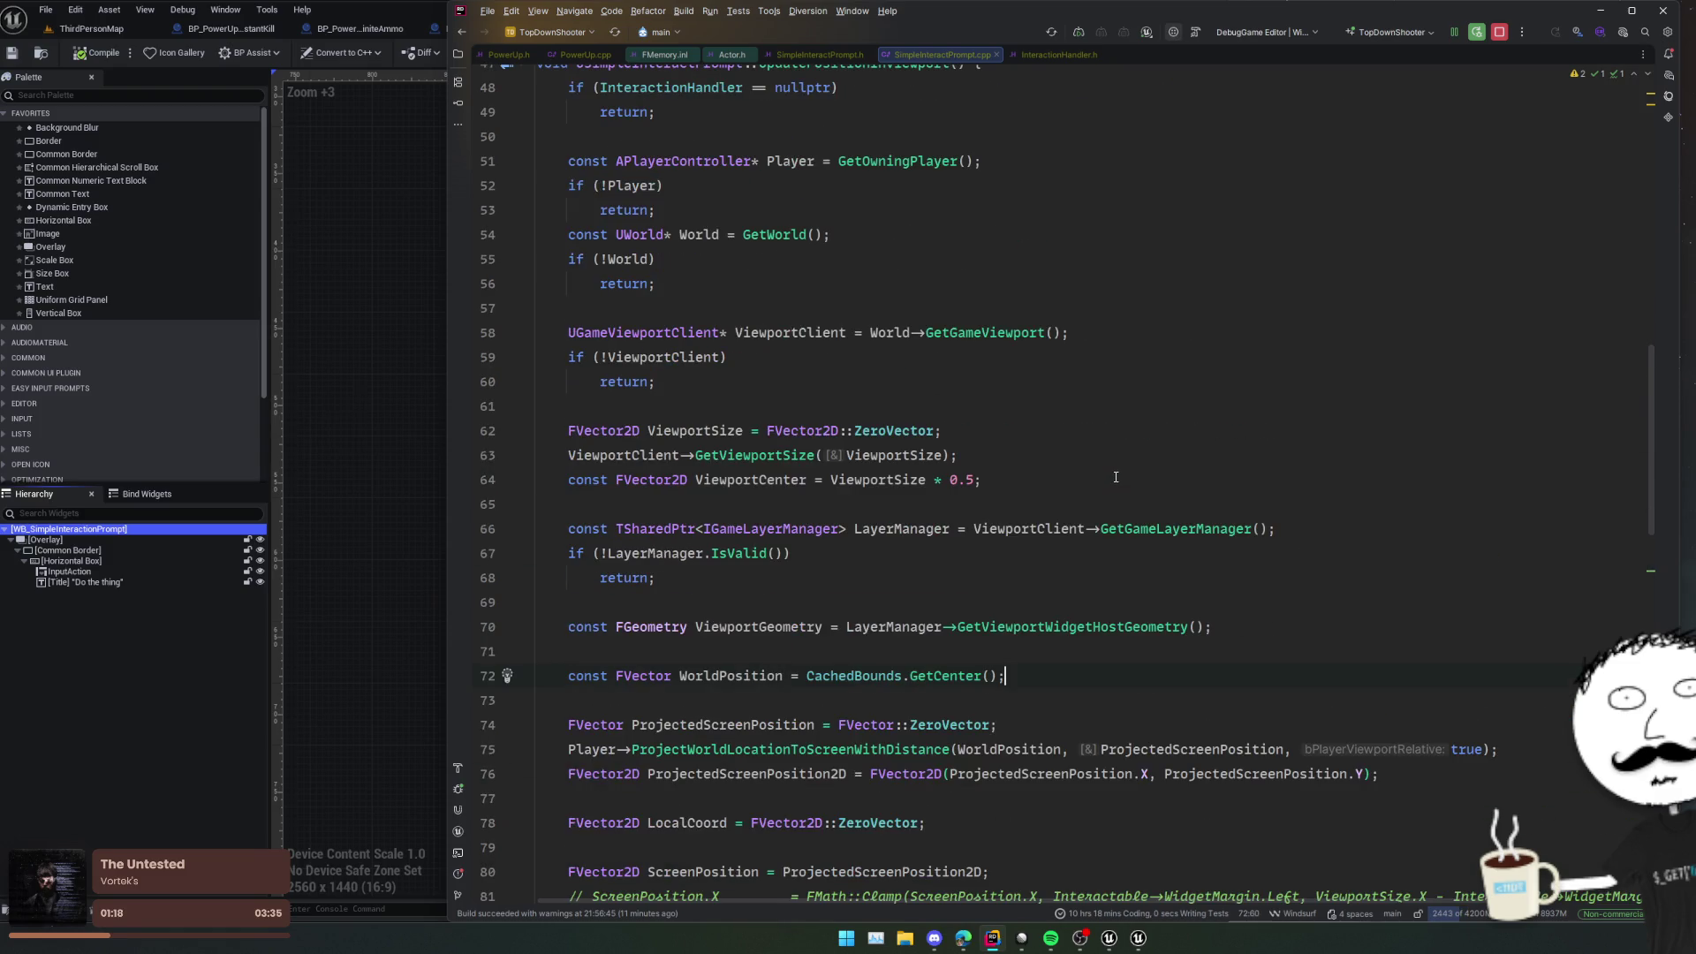
key(Return)
text(Inter)
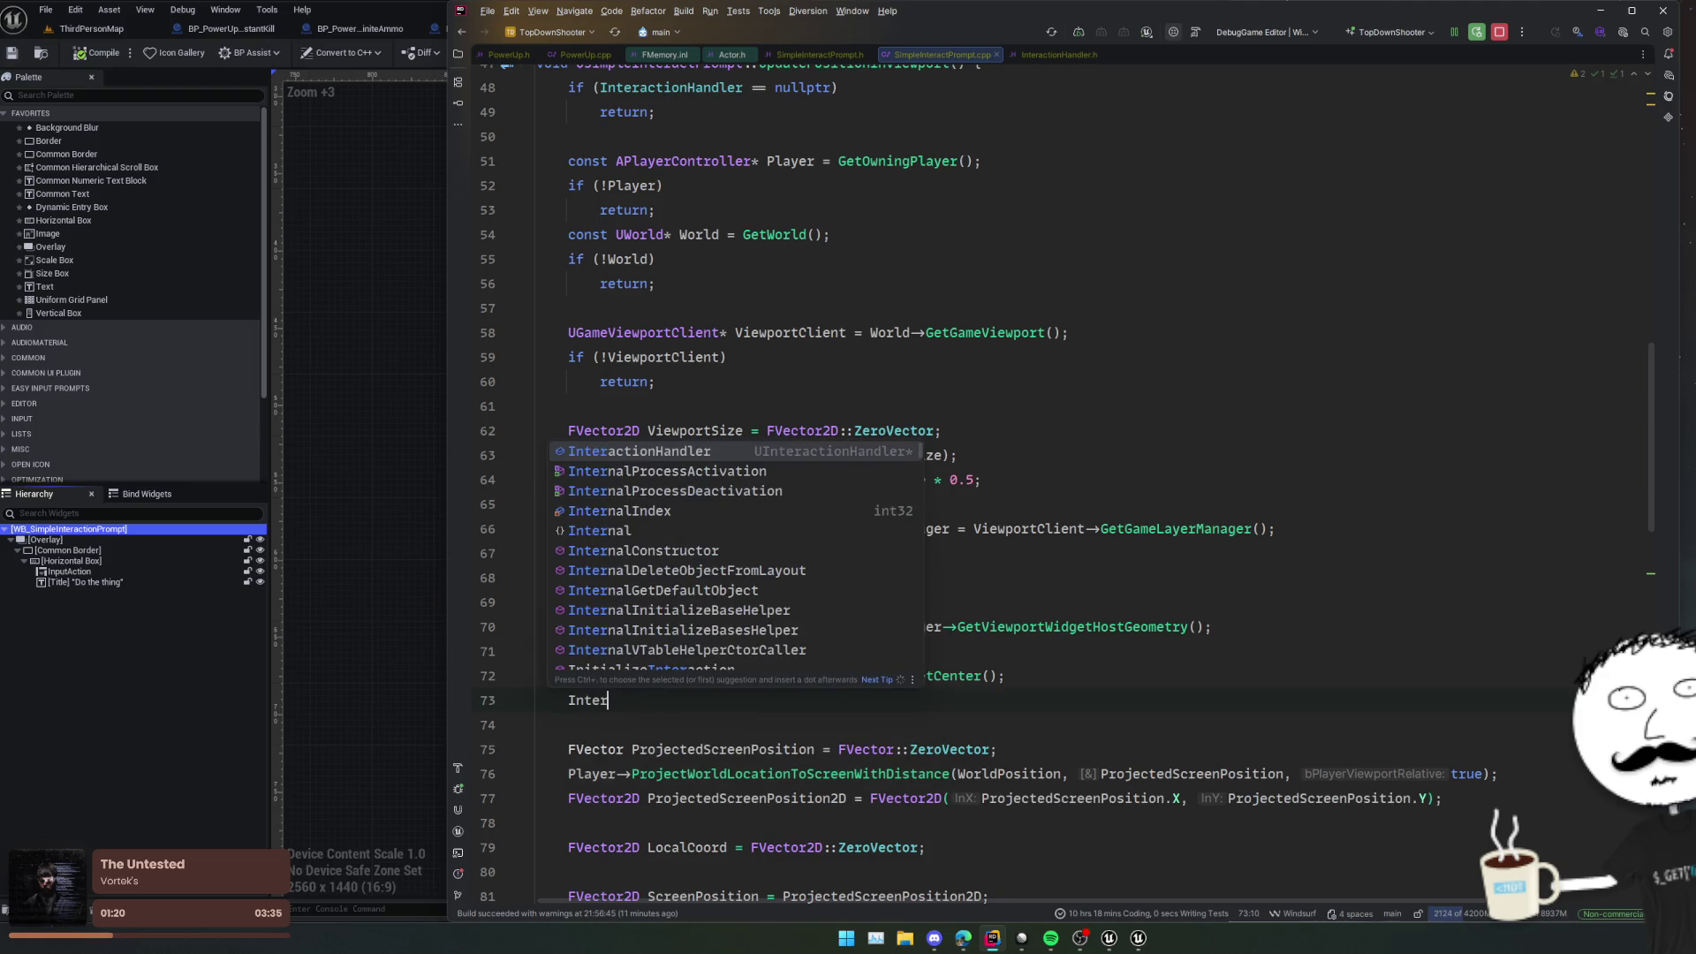
key(Return)
text(->Wid)
key(Return)
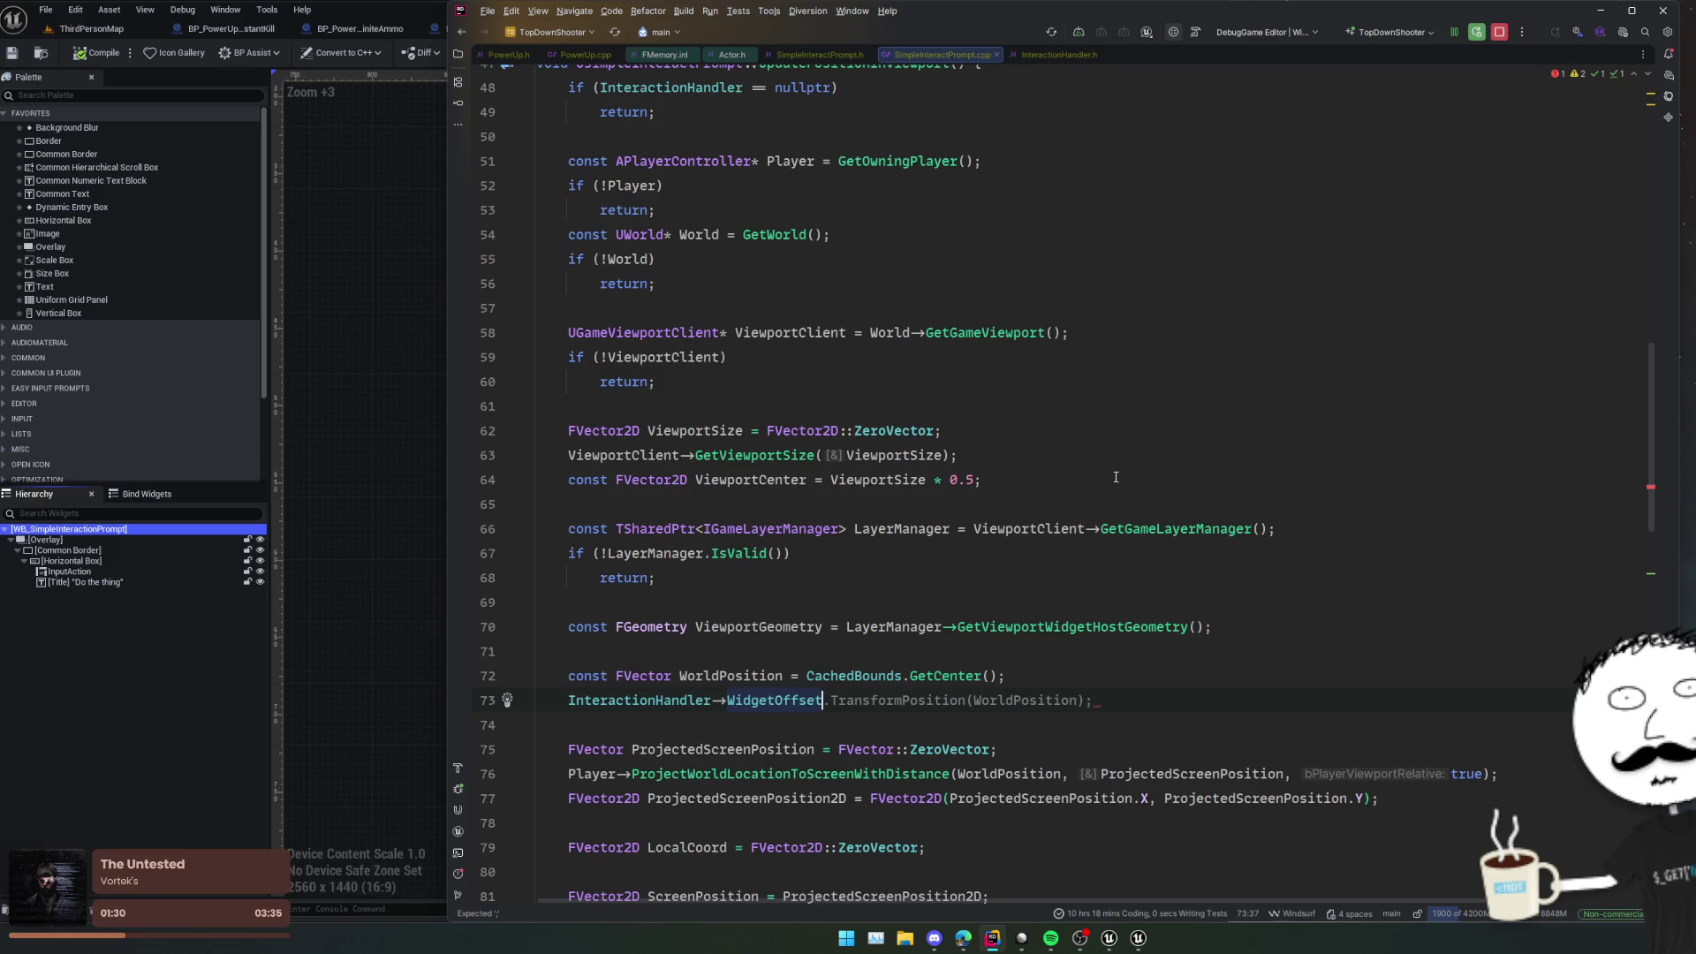
key(Tab)
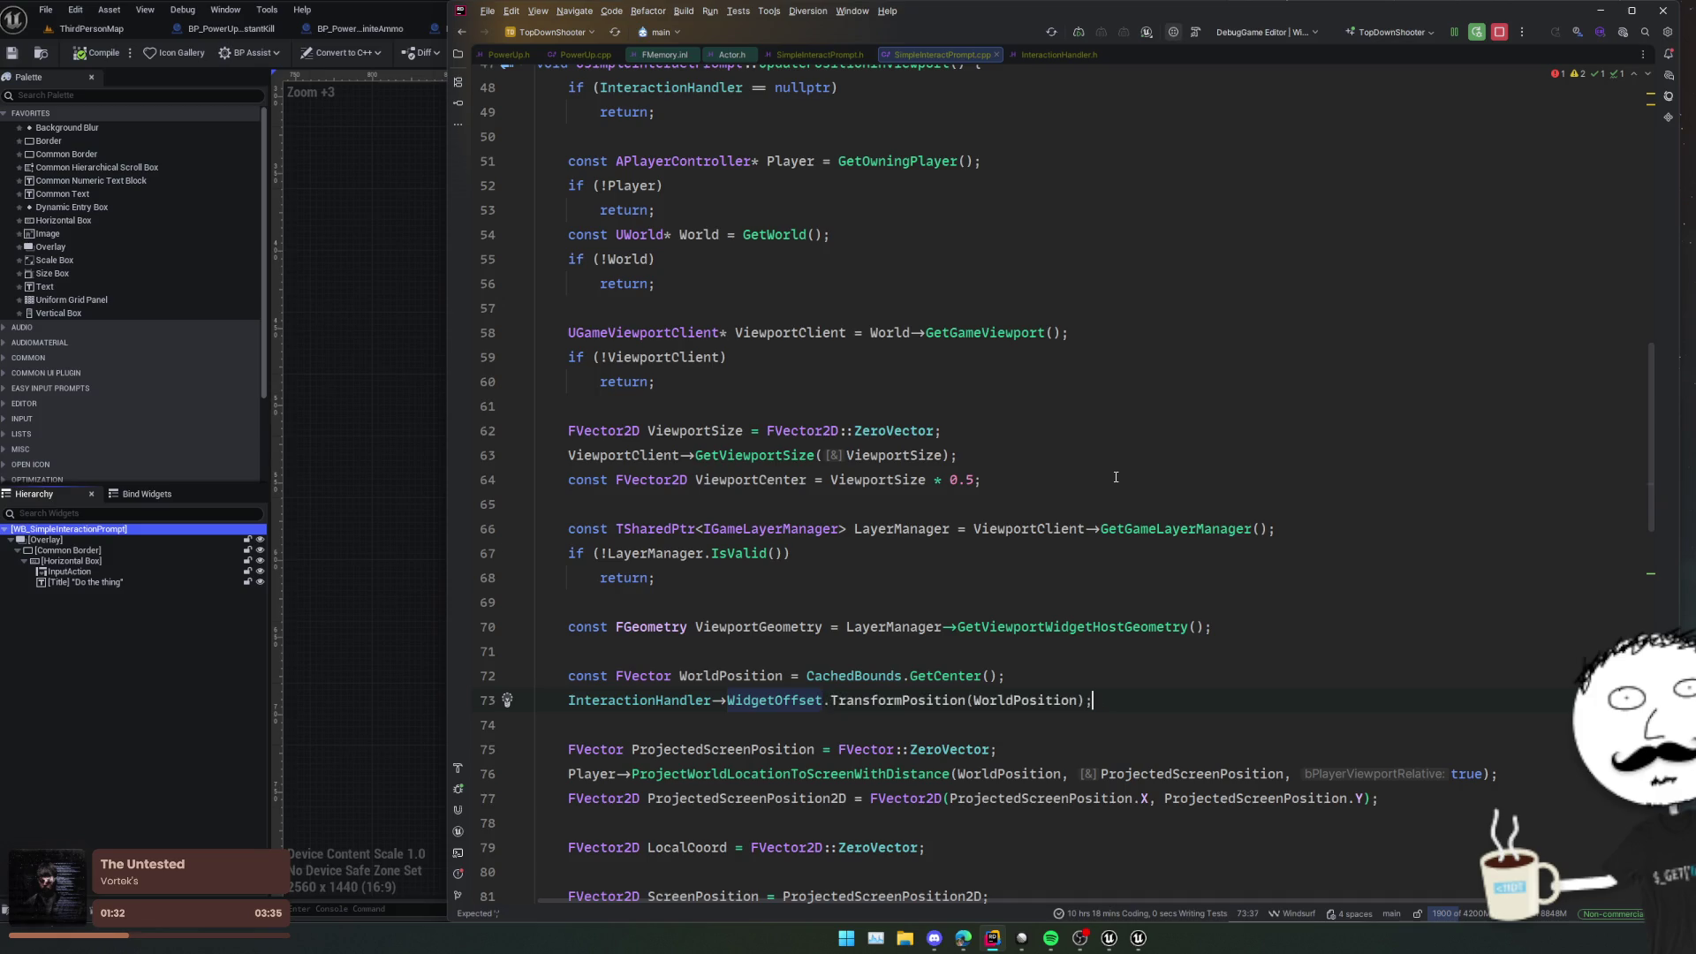
Step: Make WorldPosition non-const and assign it the WidgetOffset-transformed position
double_click(587, 676)
key(Delete)
key(Delete)
double_click(681, 676)
click(568, 699)
text(WorldPosition =)
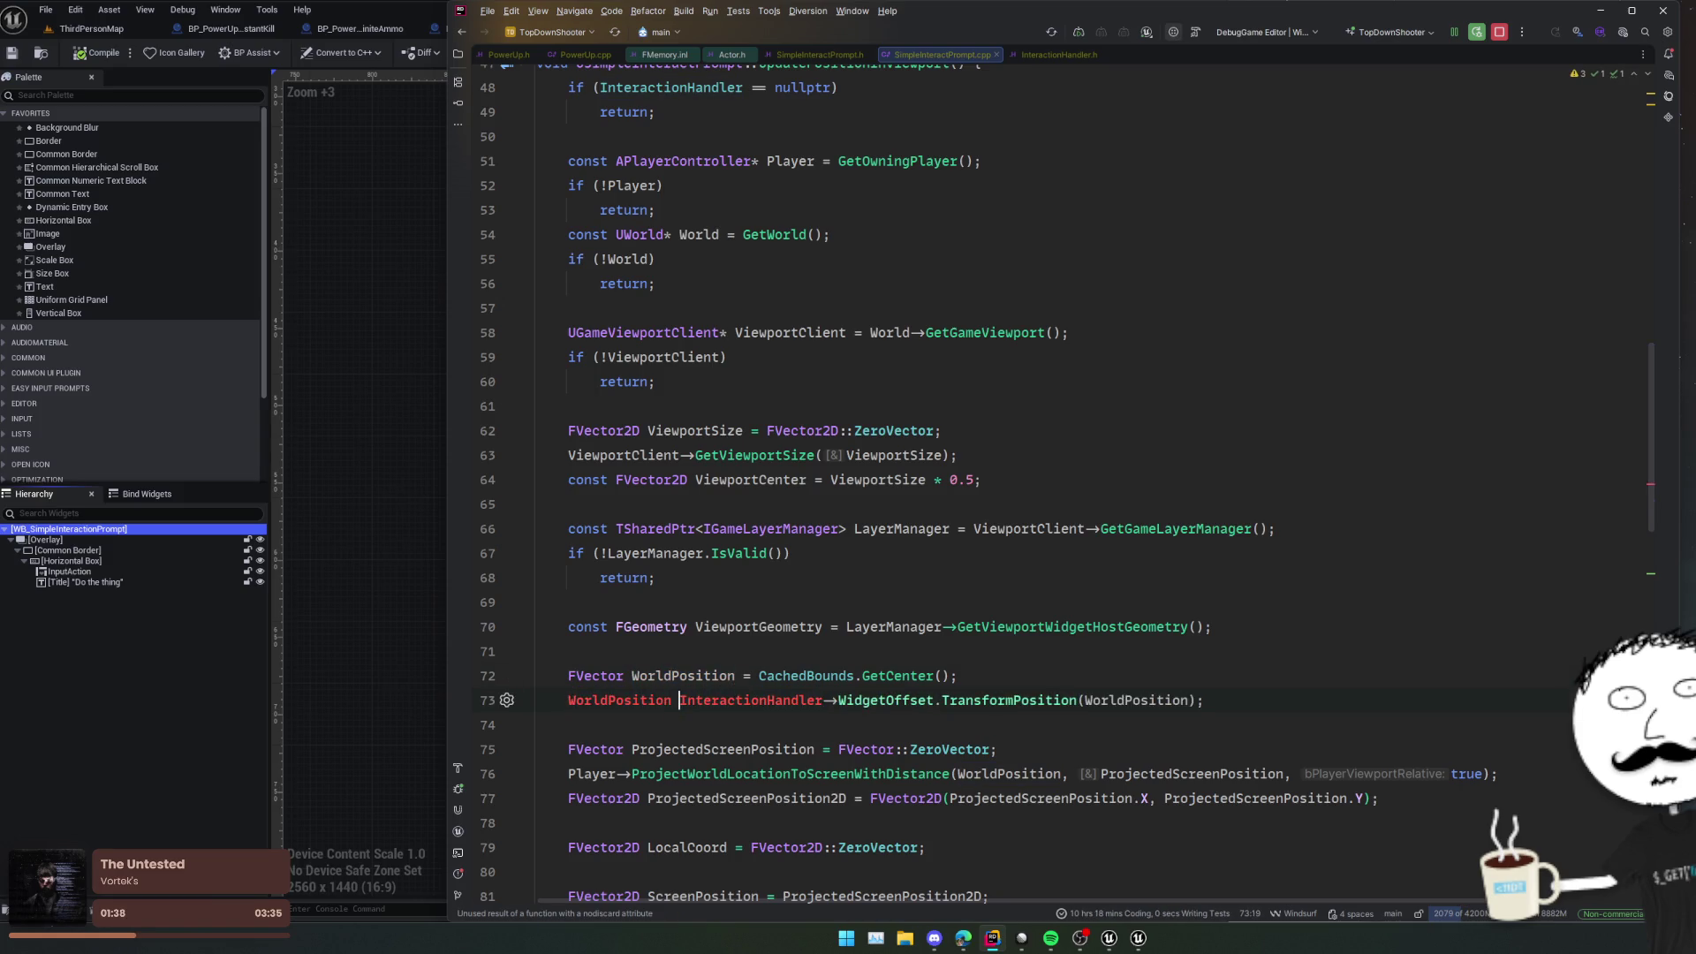
Step: Fold the commented-out local player block and jump to where the handler calls Show
scroll(929, 631, down, 3)
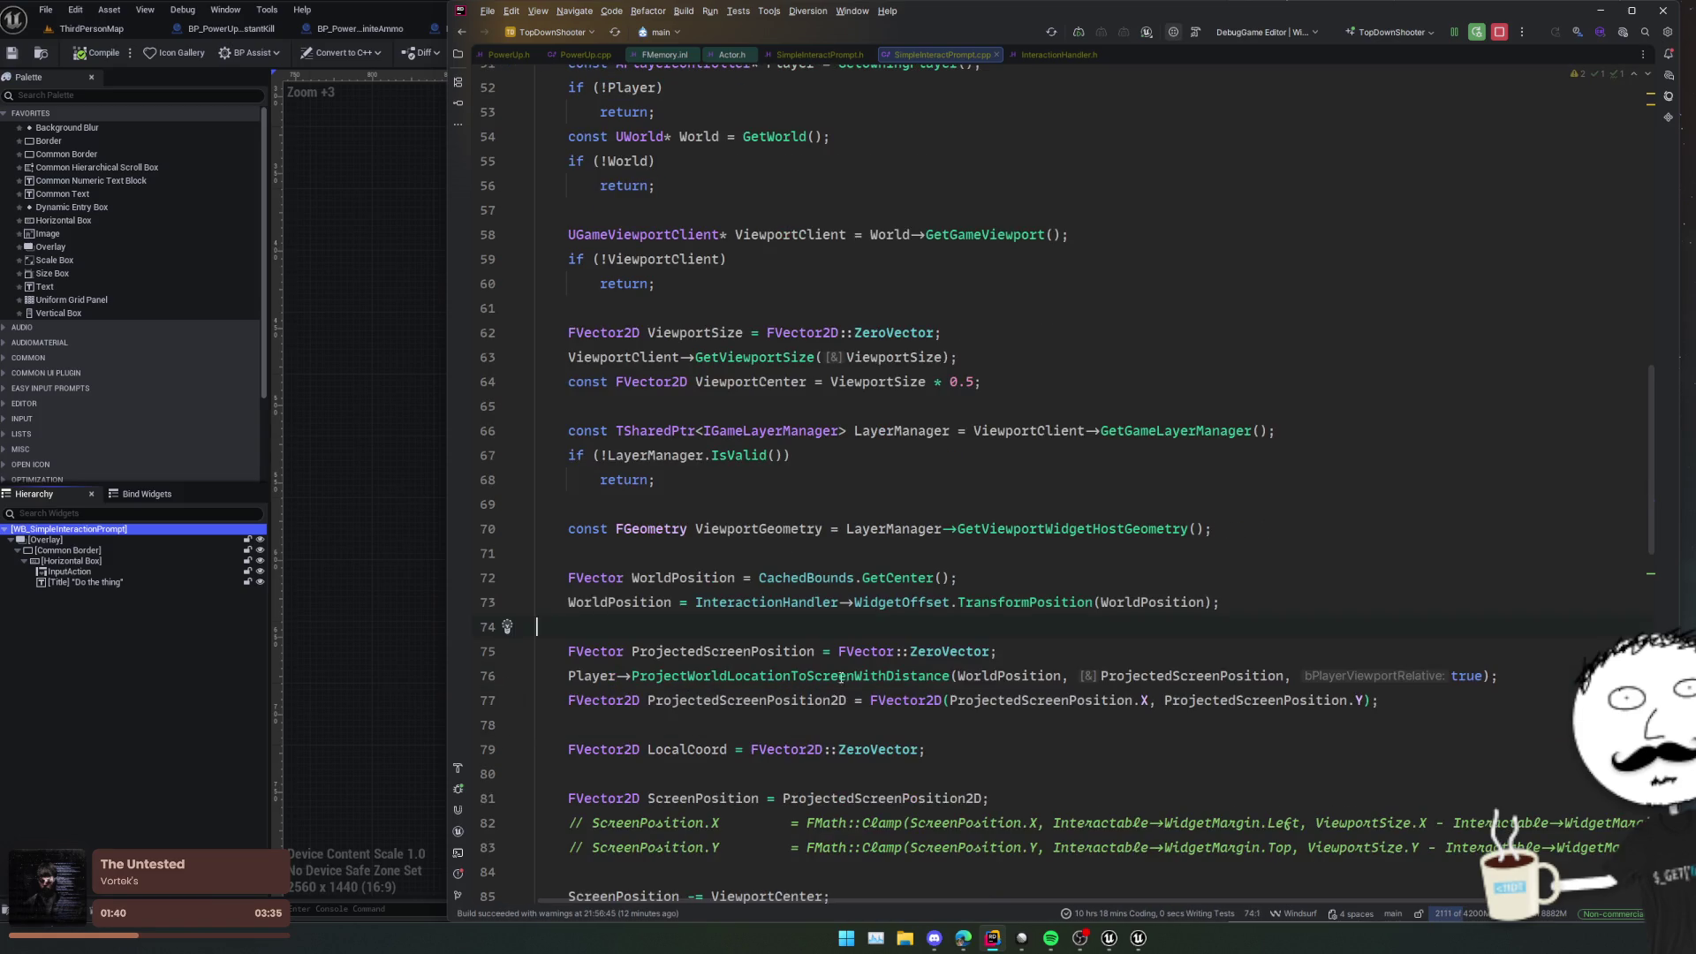
key(Down)
key(Down)
key(Down)
key(Down)
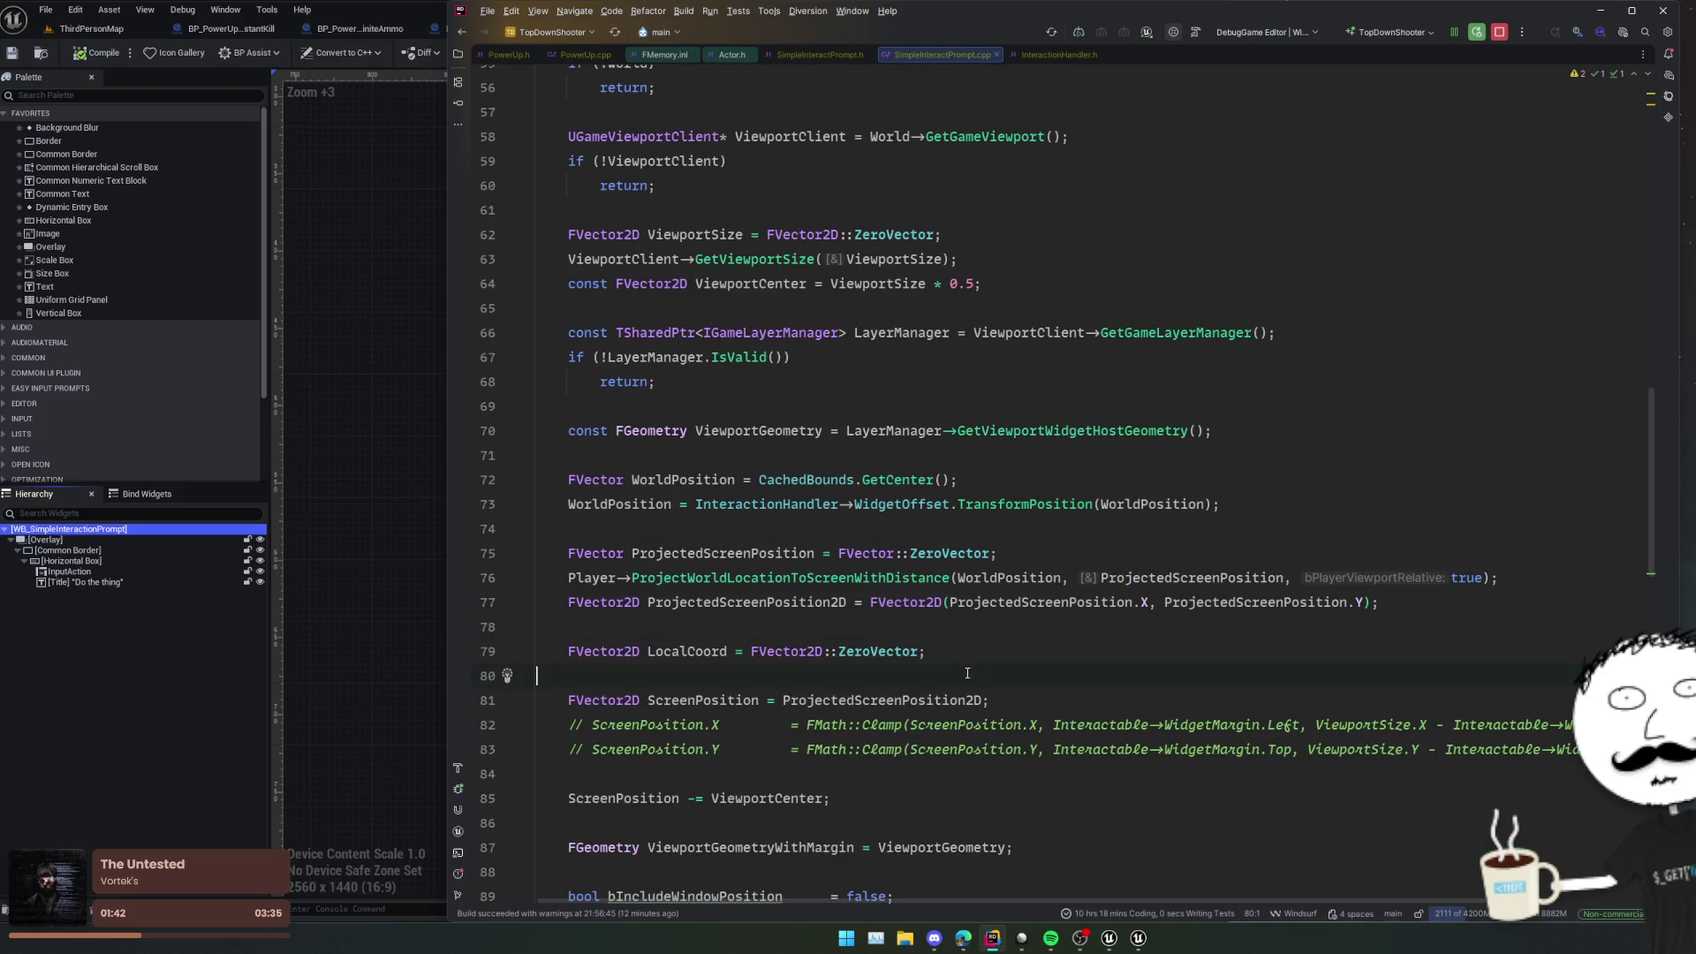
scroll(893, 665, down, 2)
click(891, 654)
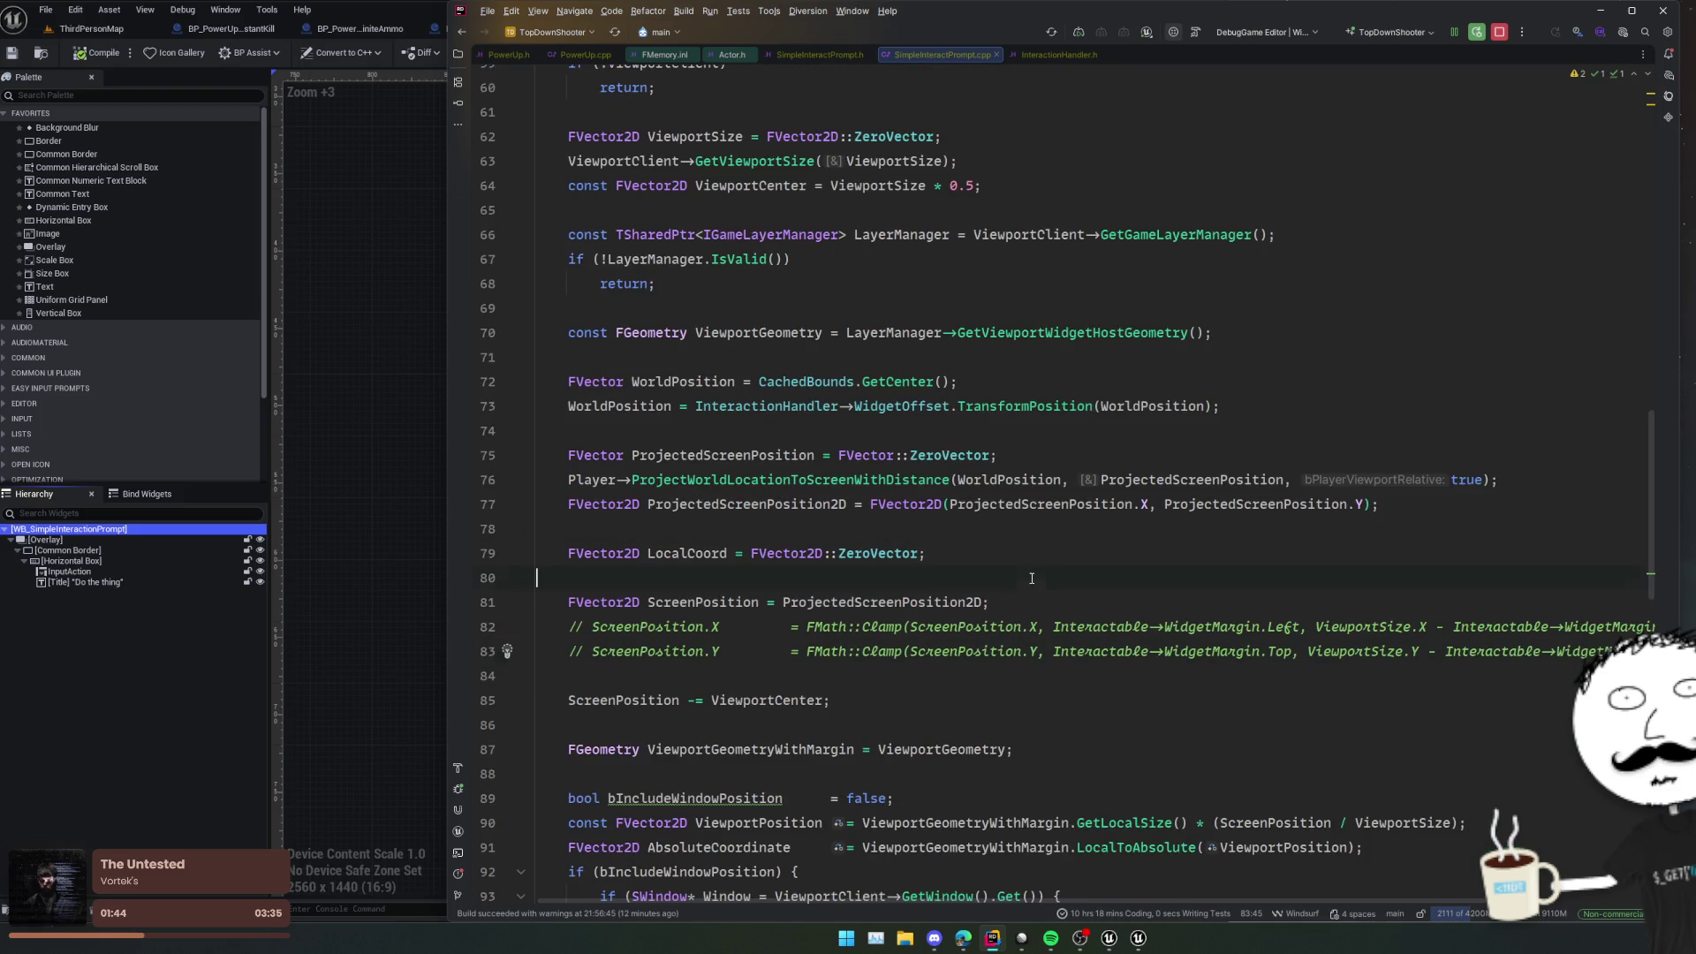
key(Down)
scroll(922, 709, down, 2)
key(Down)
key(Down)
scroll(908, 625, down, 2)
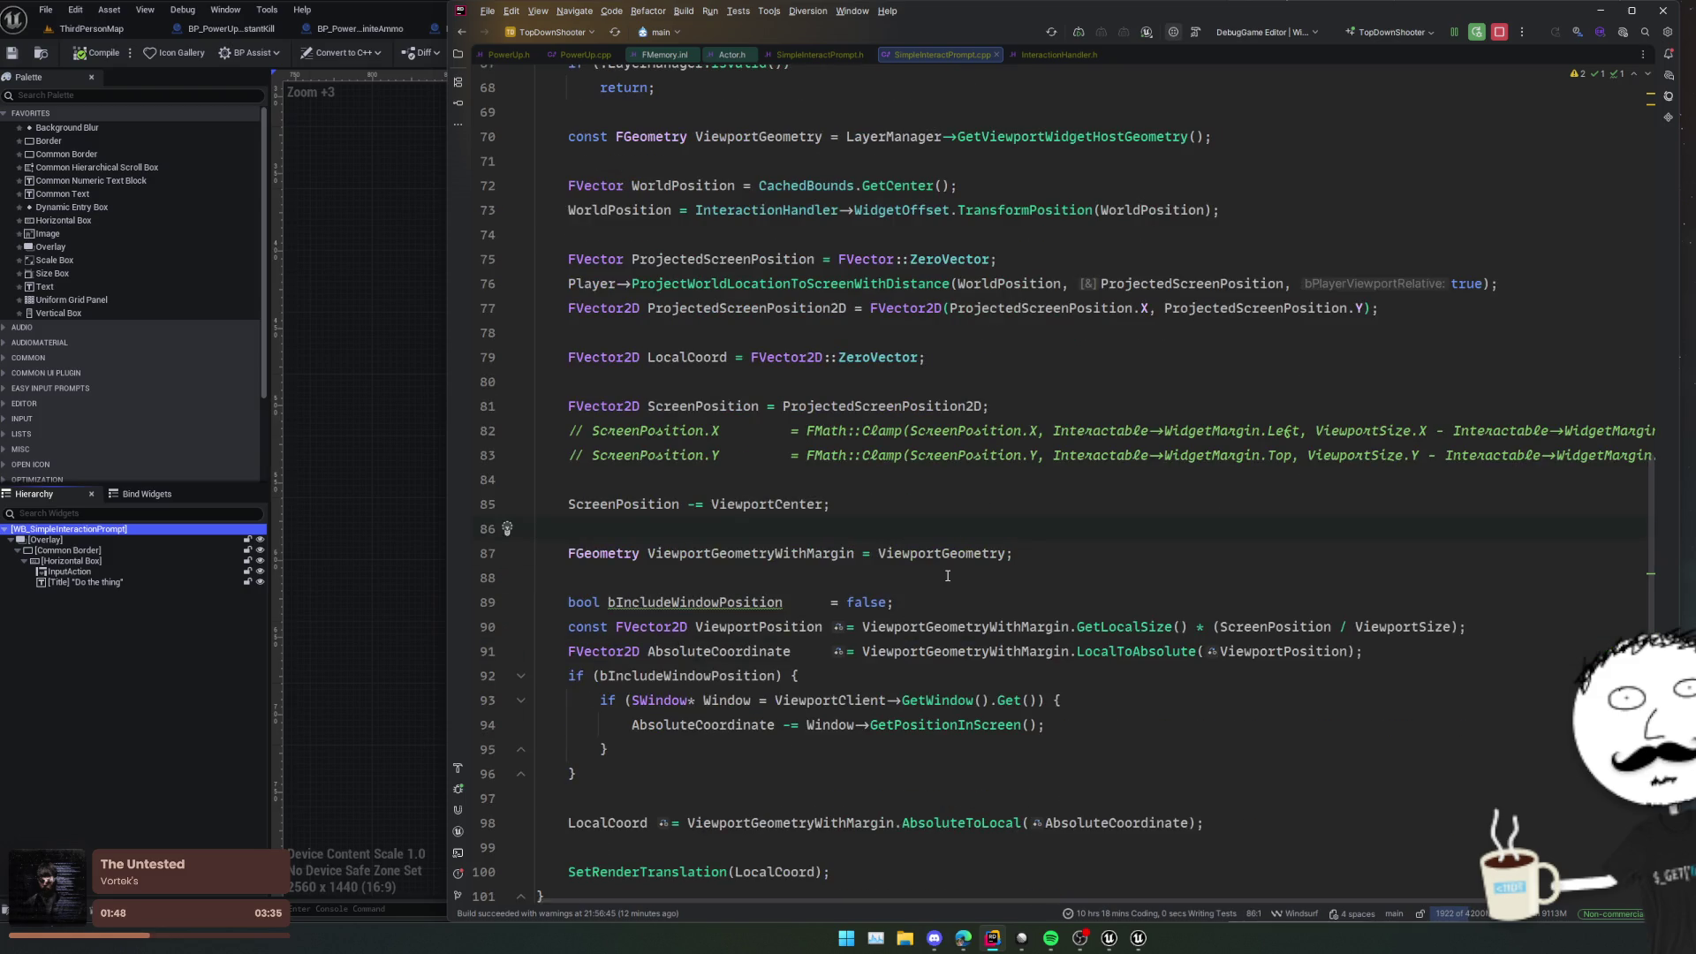
scroll(950, 573, down, 3)
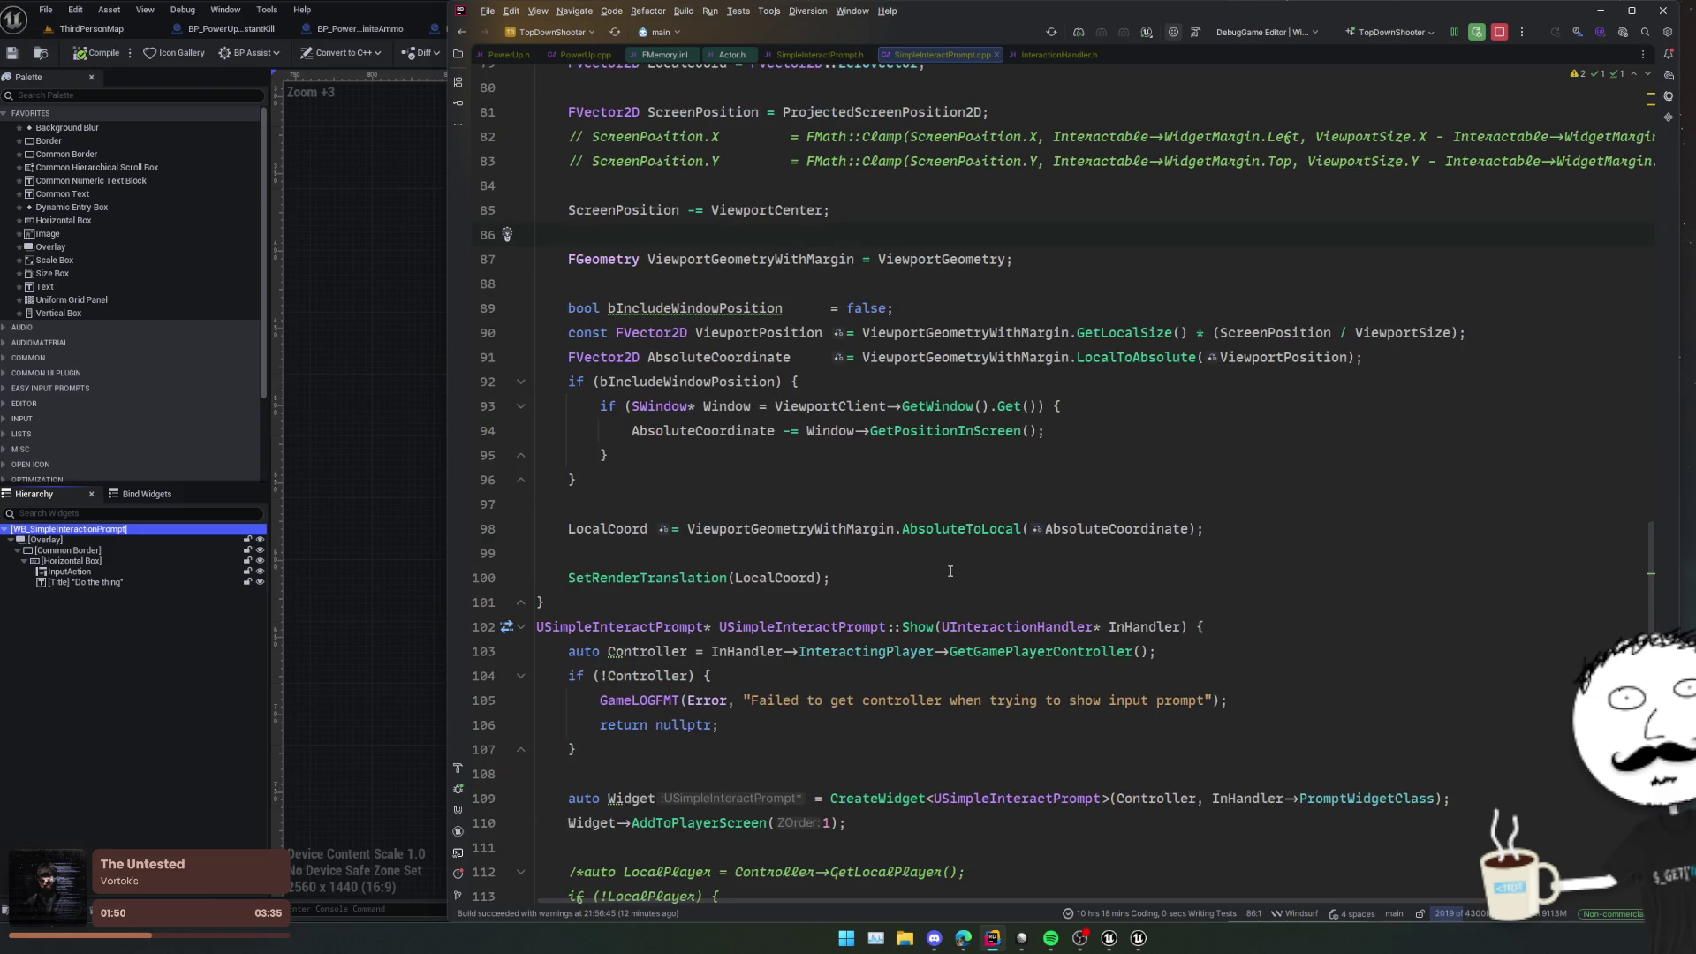
scroll(950, 571, down, 1)
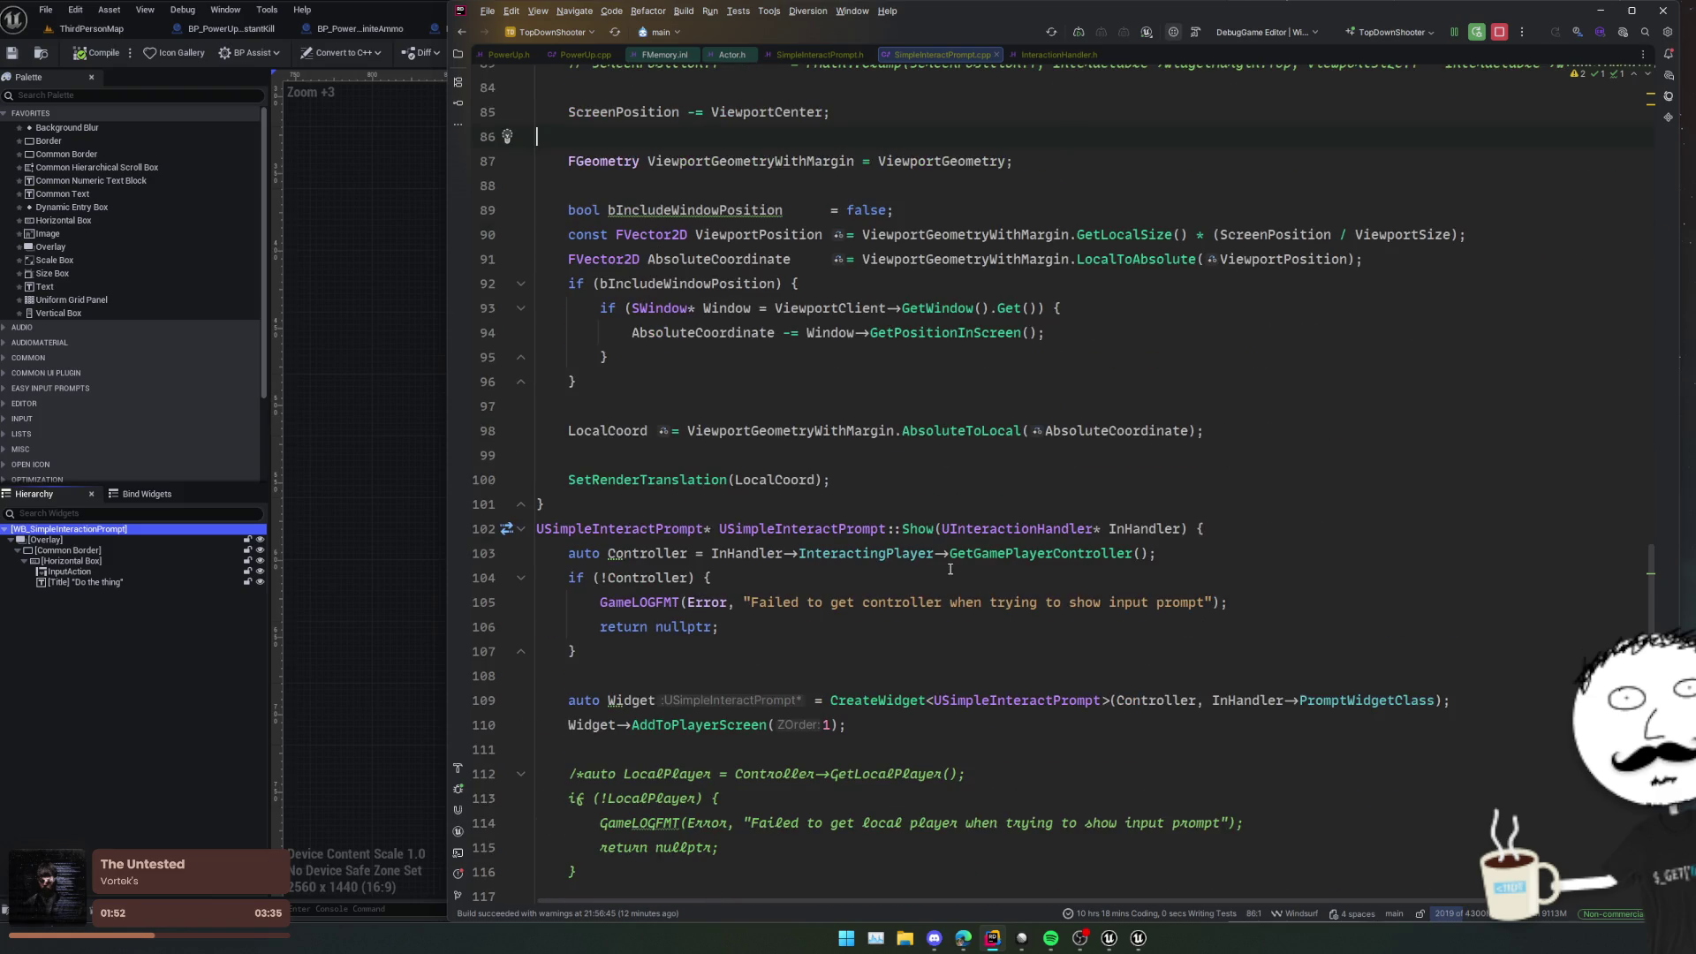
mouse_move(956, 563)
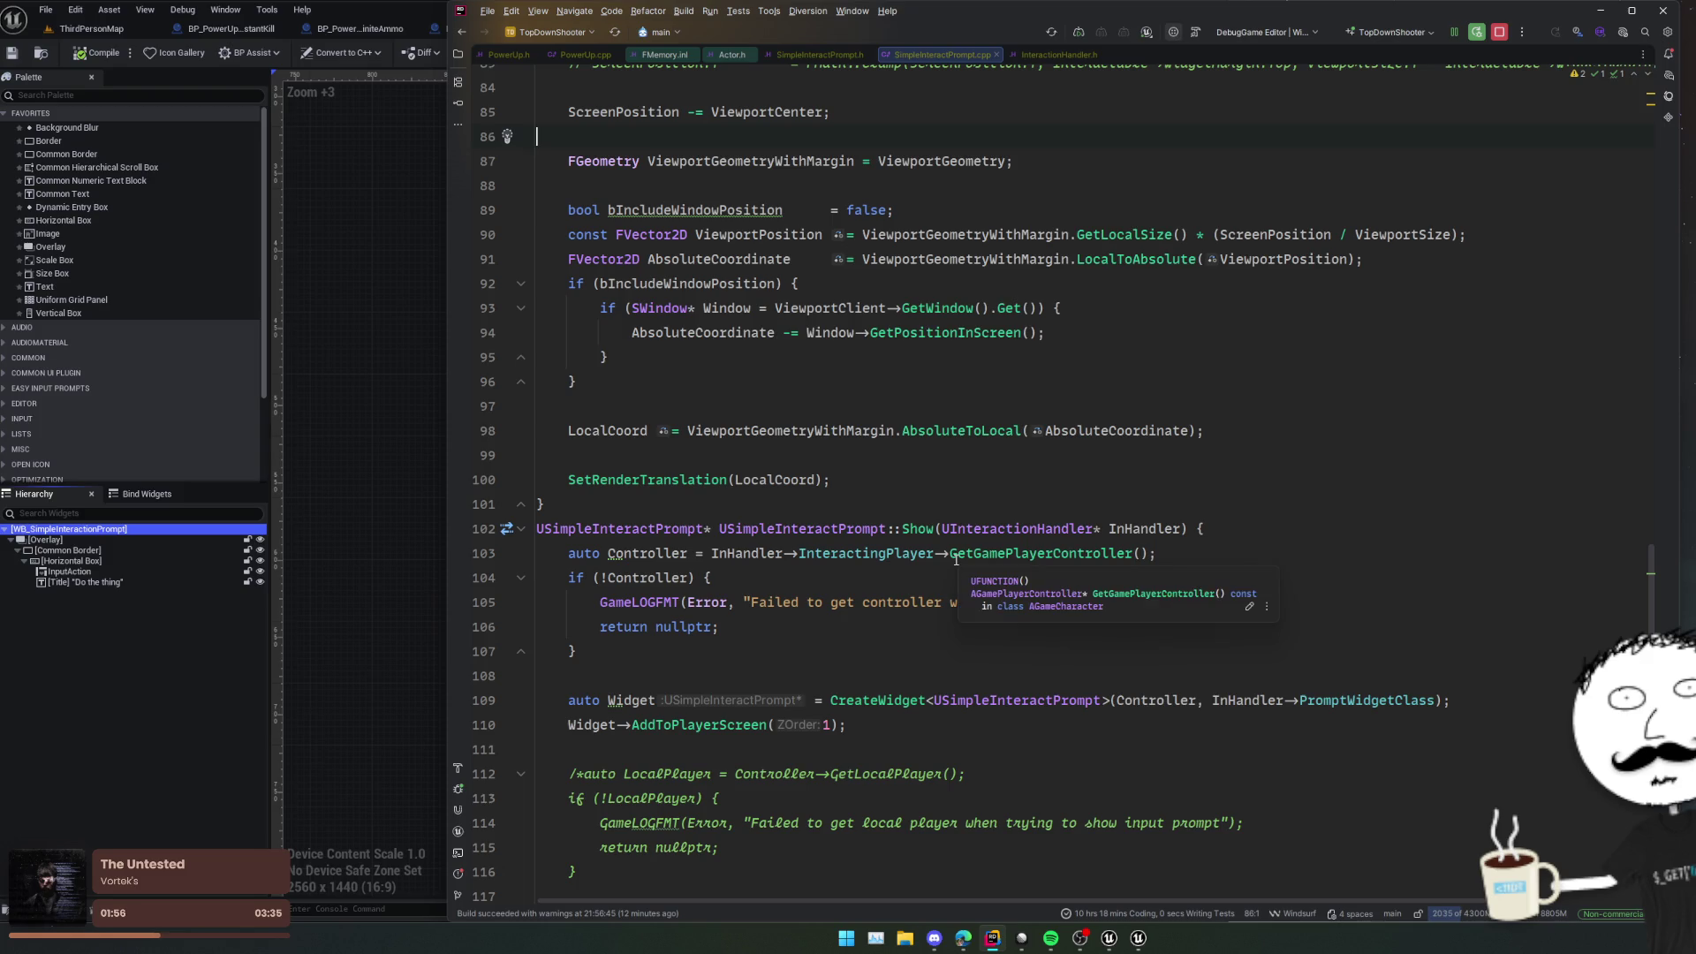
scroll(956, 558, down, 2)
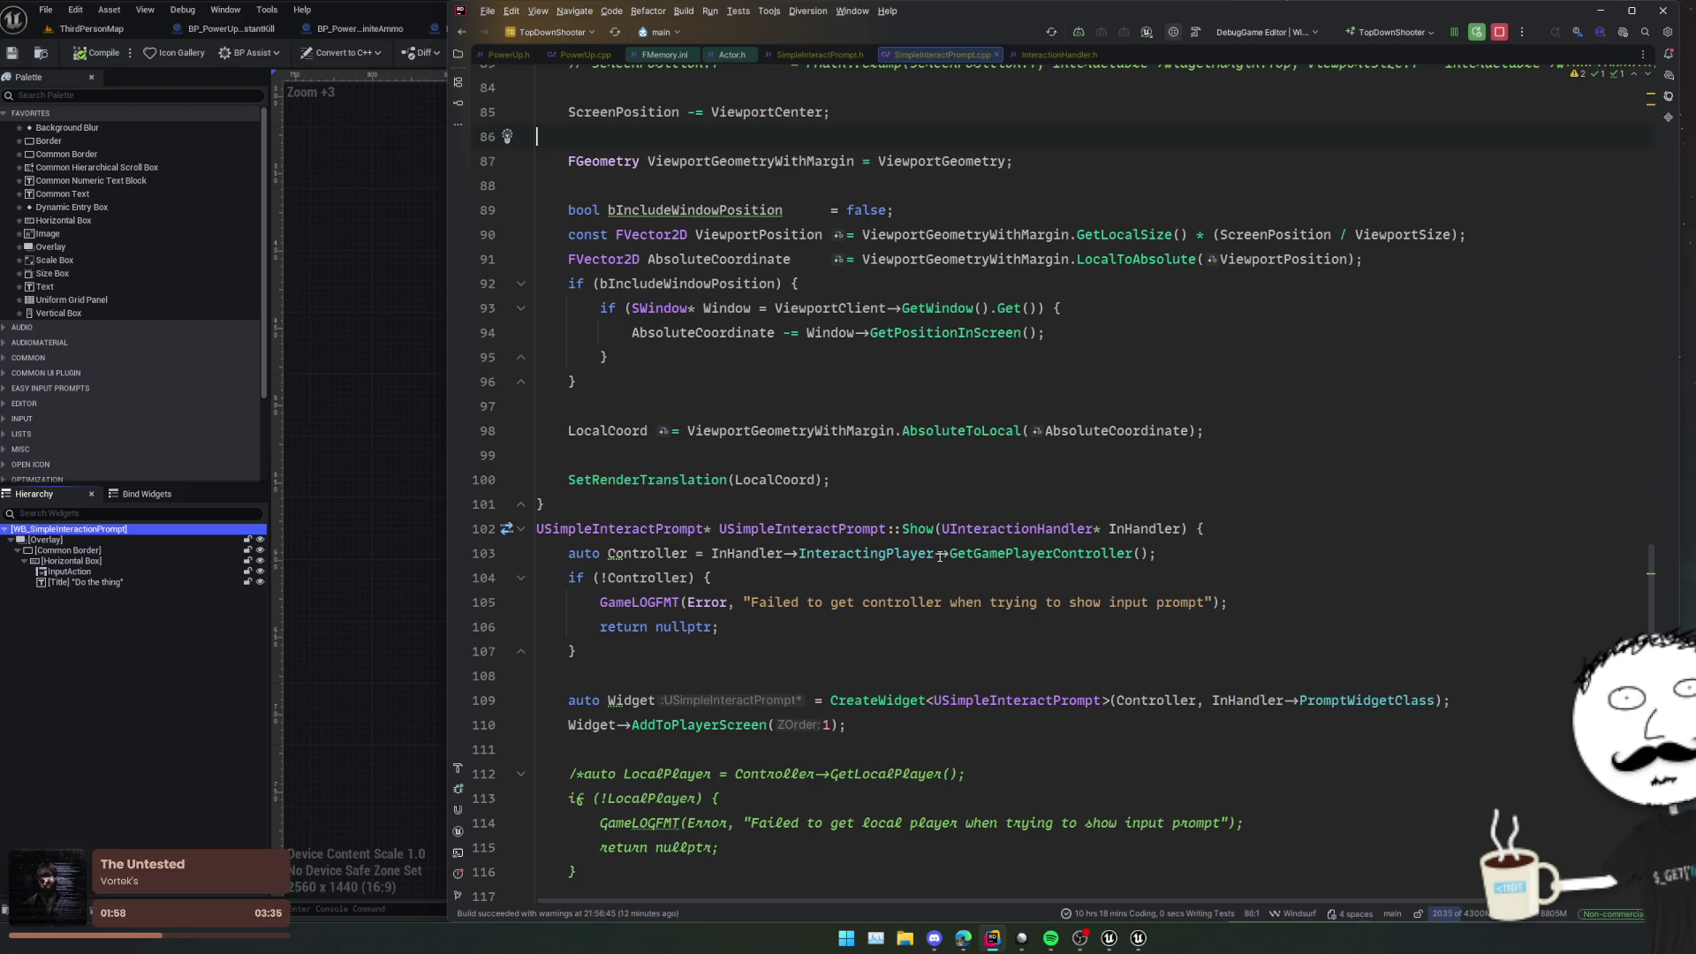
scroll(865, 572, up, 5)
scroll(865, 572, down, 5)
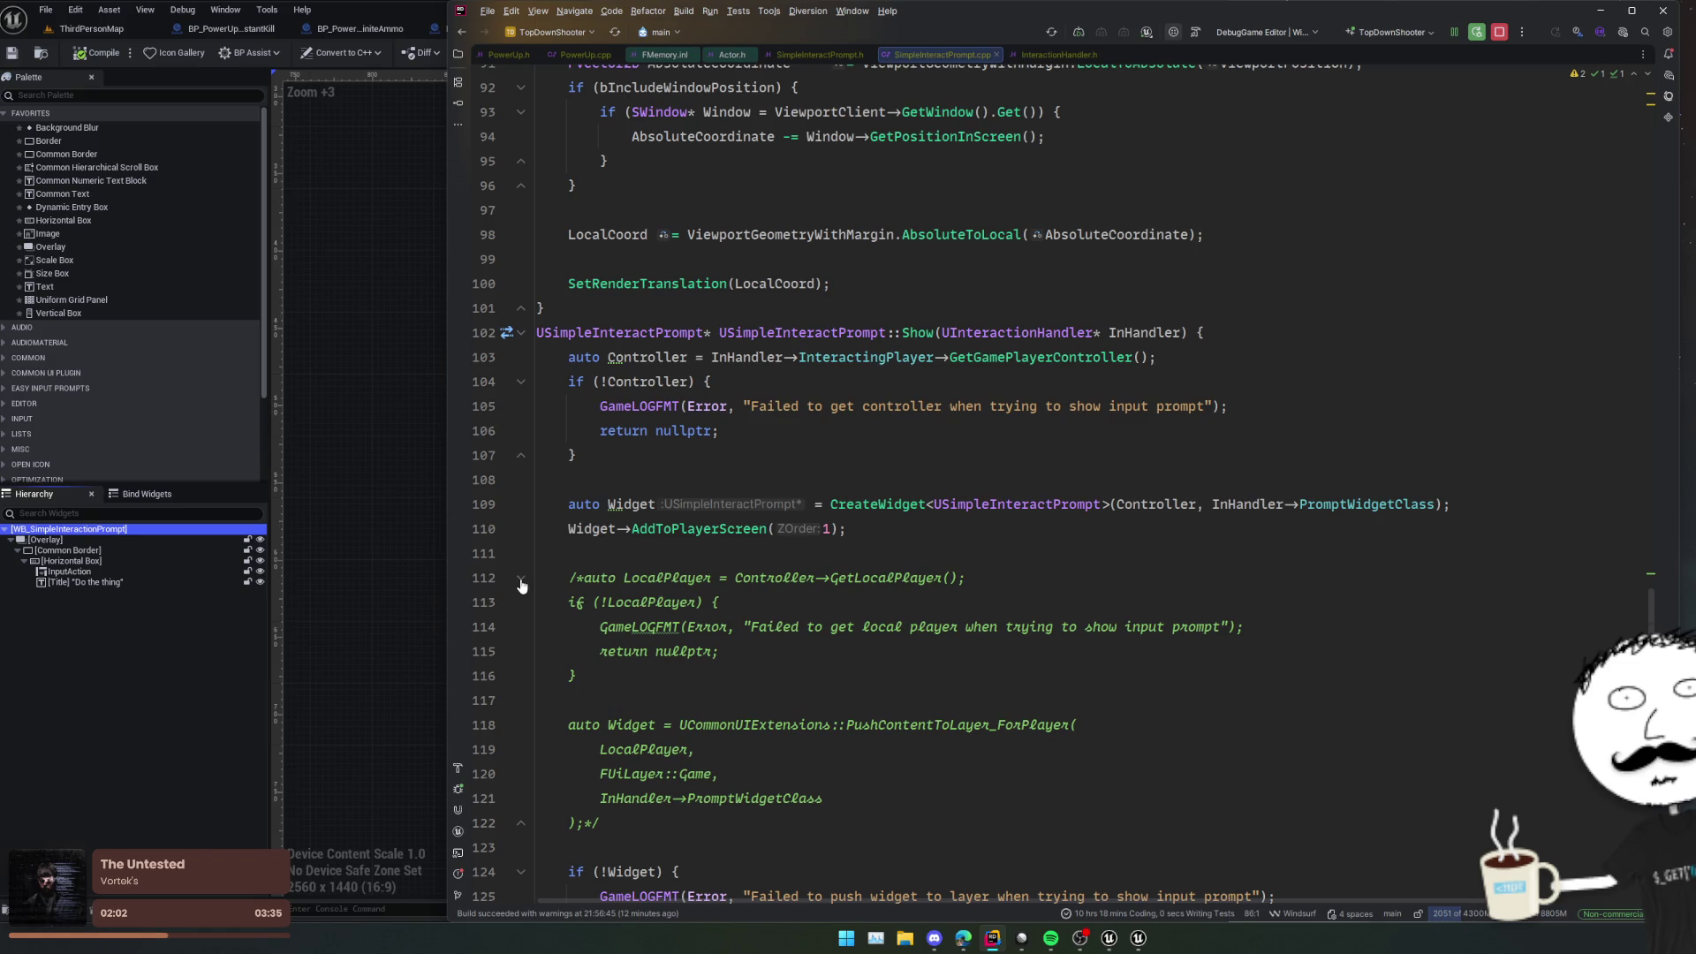
click(521, 578)
scroll(619, 442, down, 3)
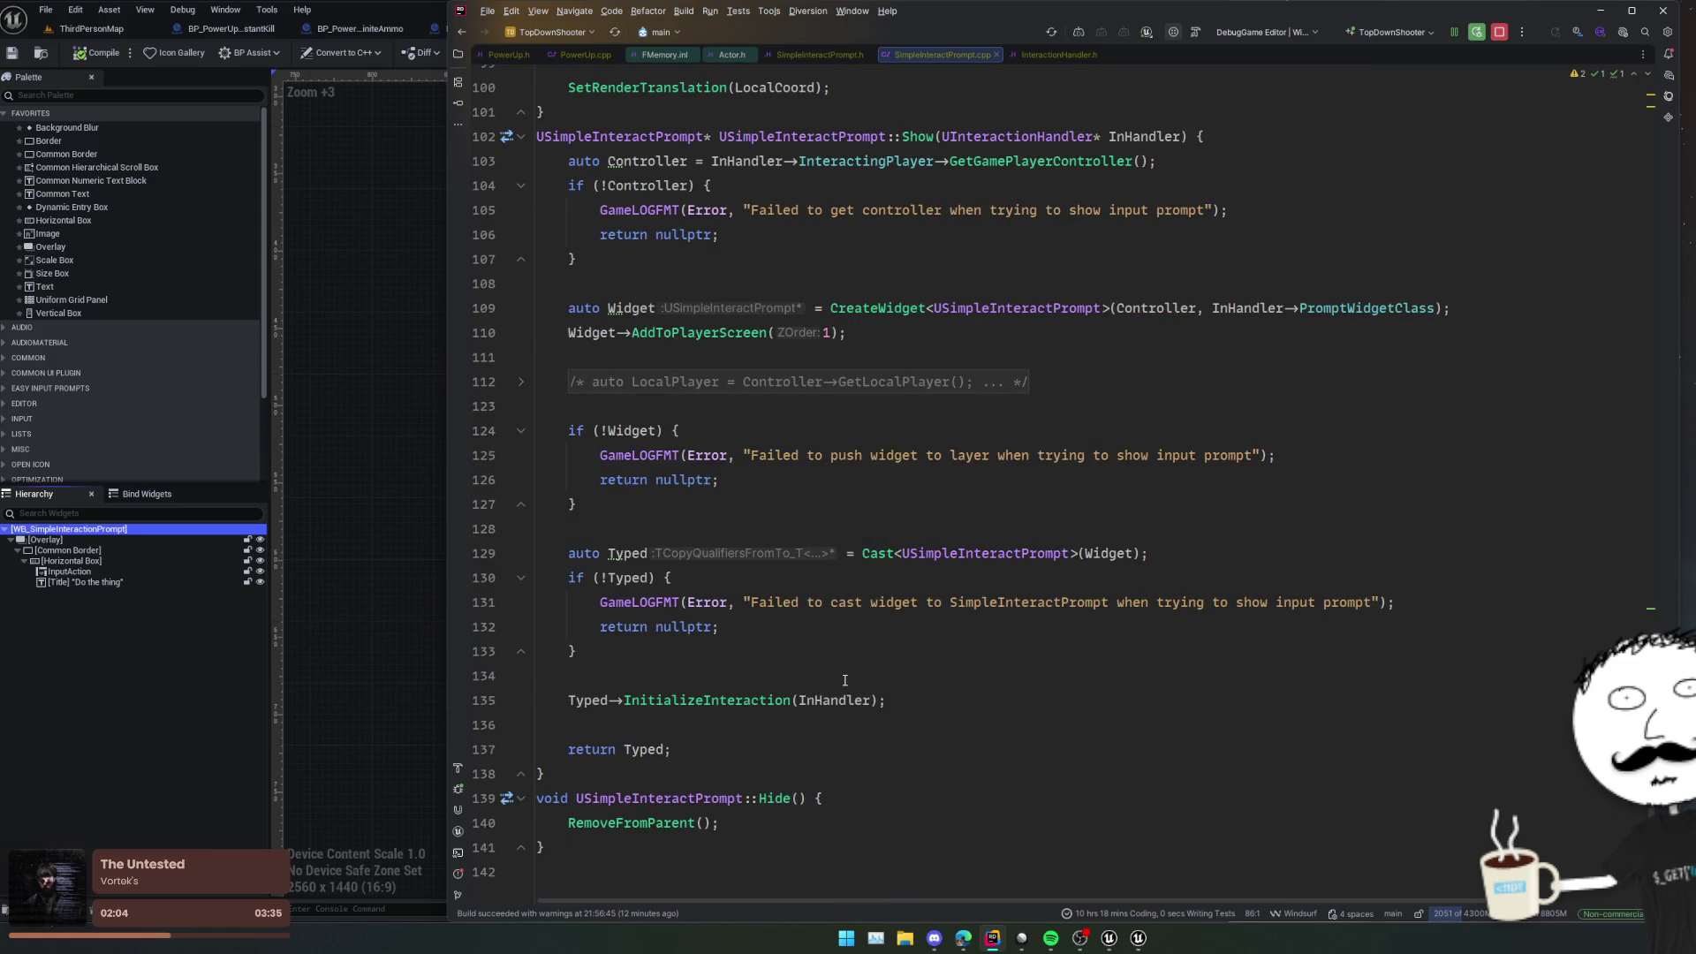
scroll(844, 677, up, 1)
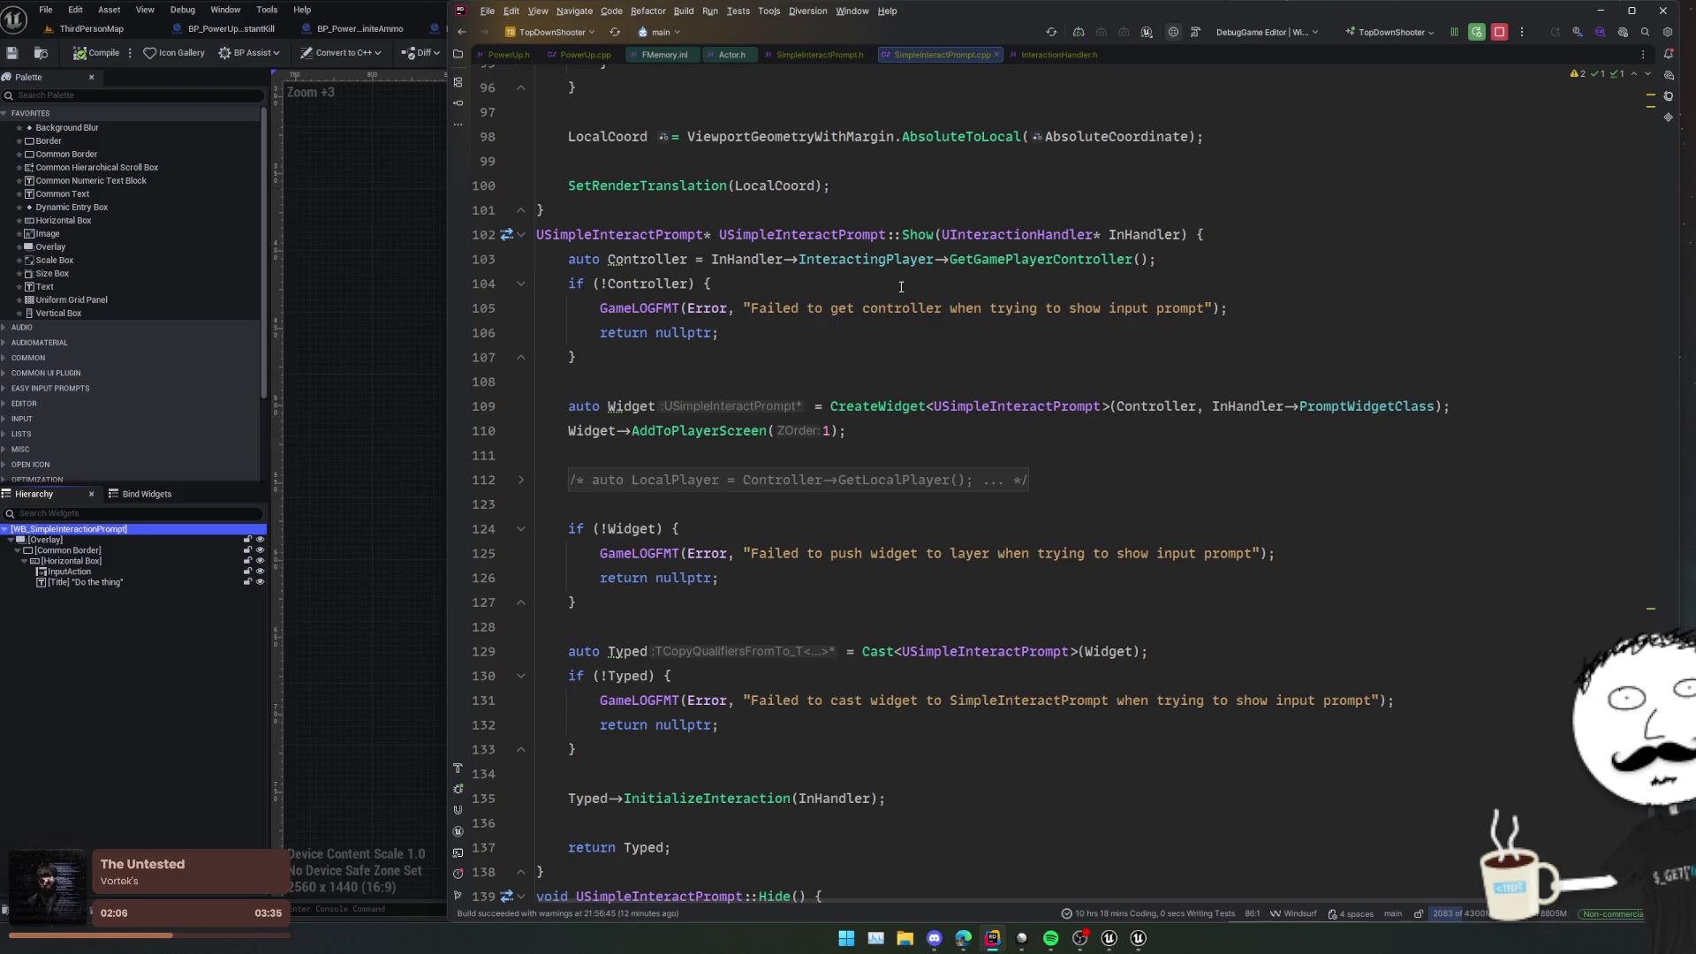
ctrl+click(919, 234)
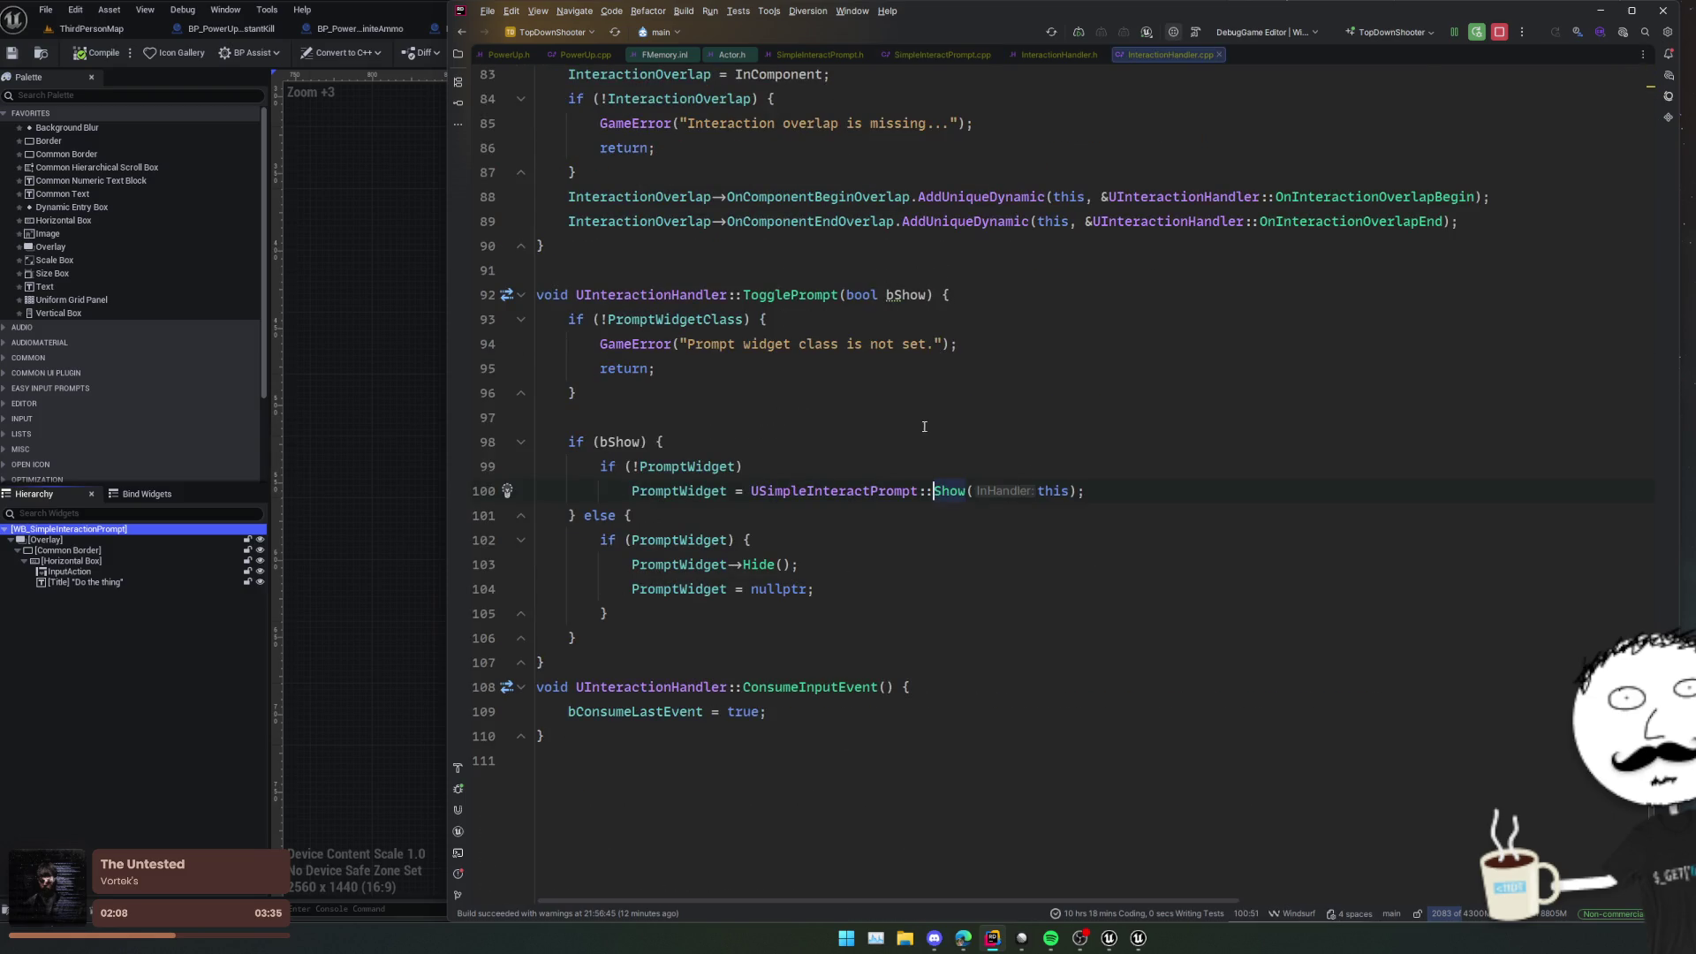
Step: Look up the TogglePrompt declaration in InteractionHandler.h
scroll(924, 426, up, 1)
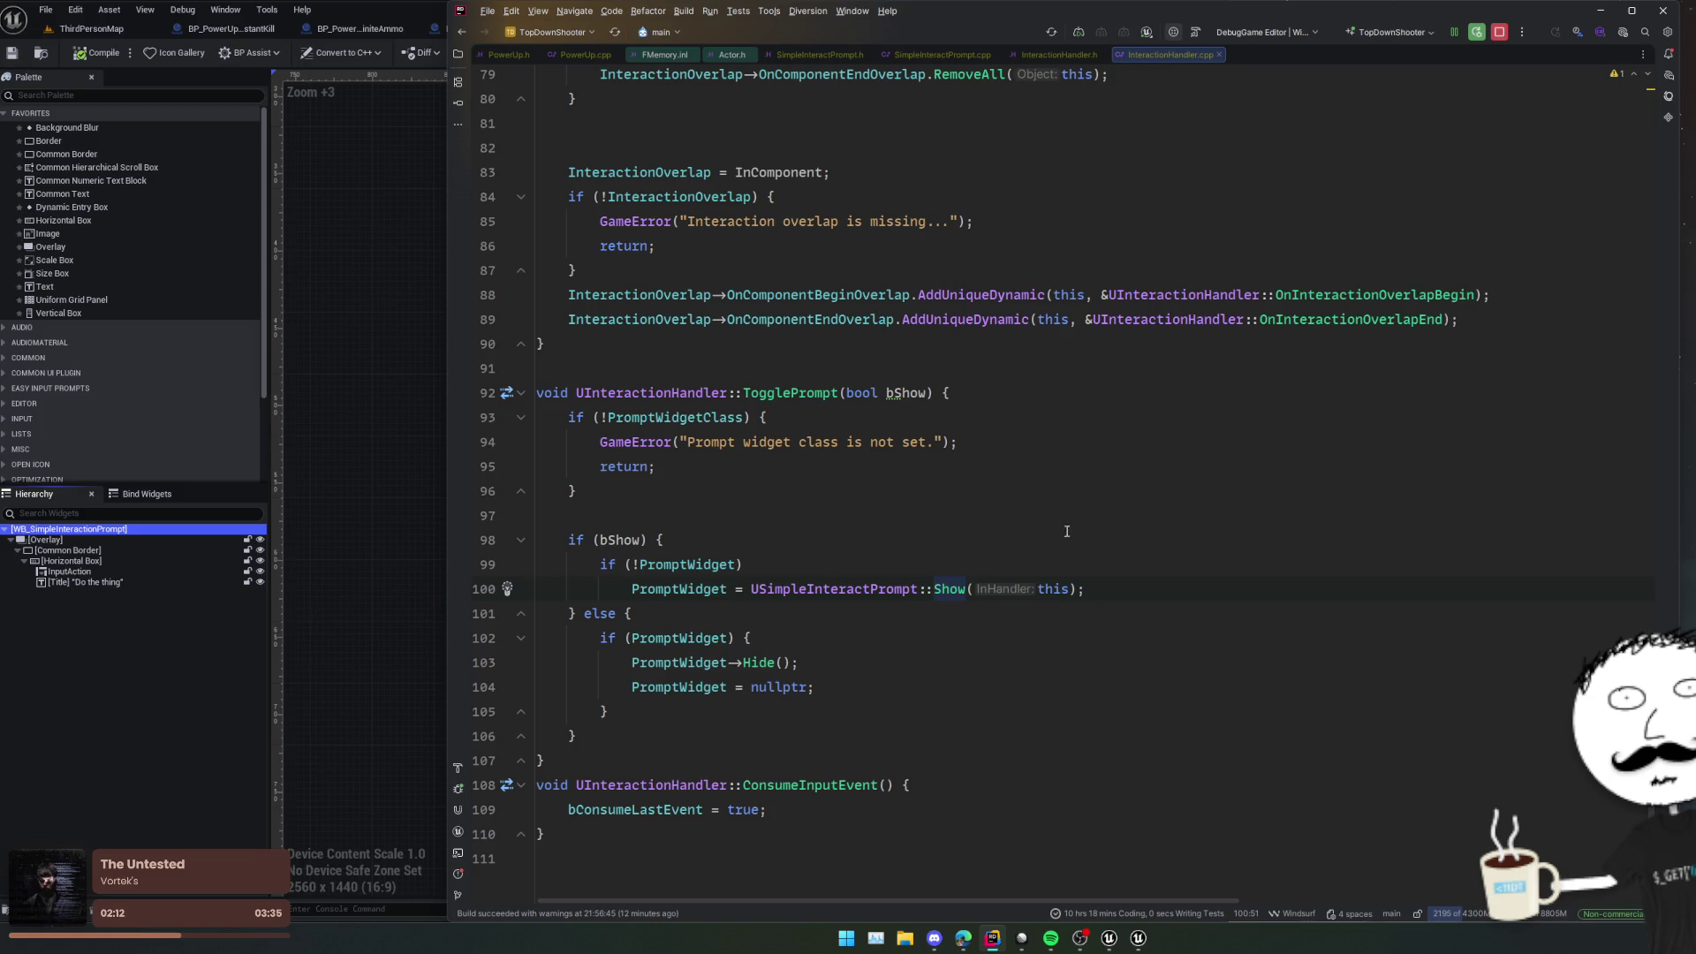
ctrl+click(823, 392)
scroll(866, 446, up, 3)
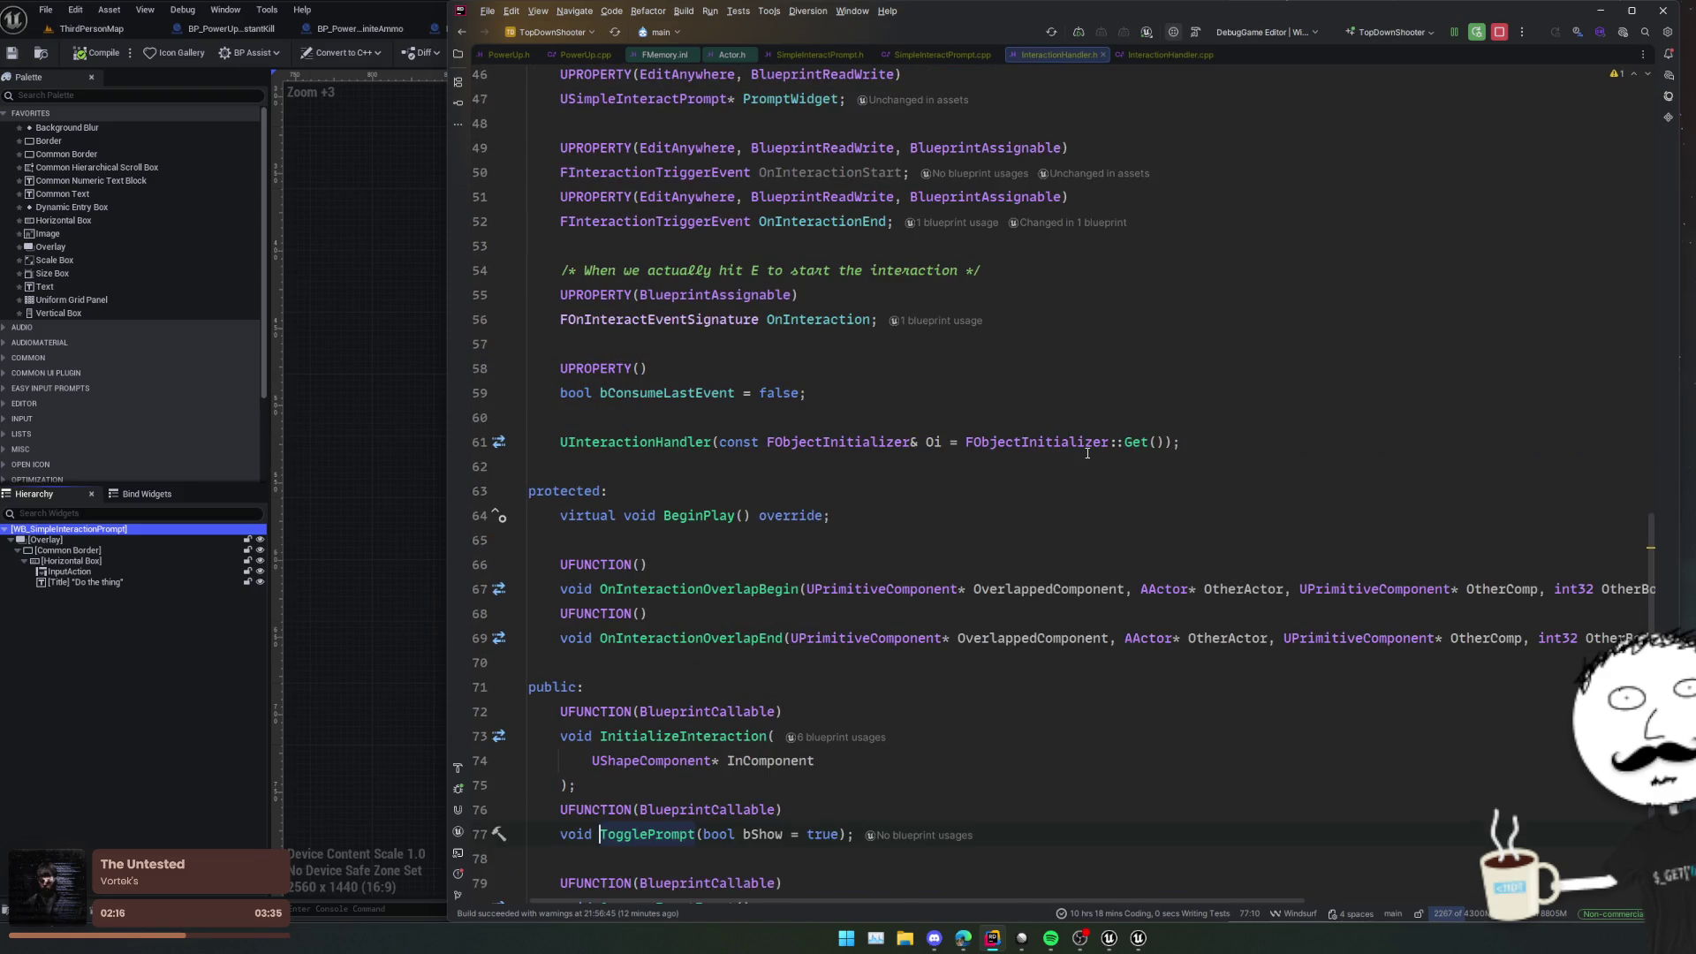
click(1030, 474)
scroll(961, 463, up, 15)
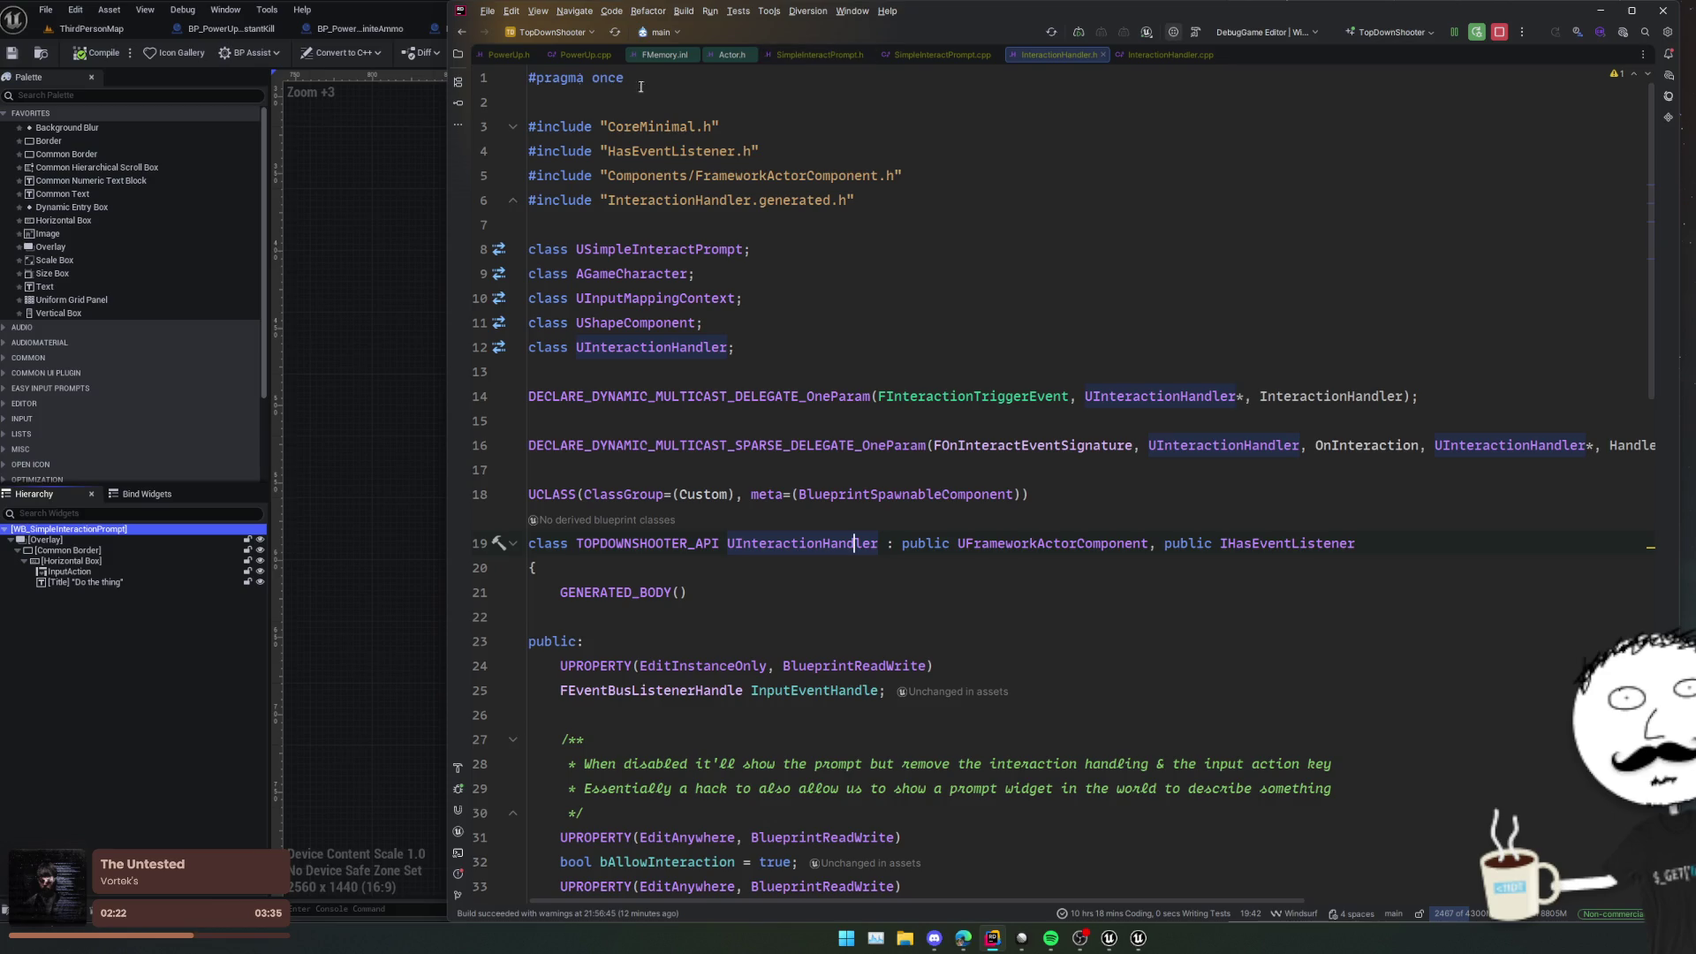
Step: Go from PowerUp.h to Activate_Implementation in PowerUp.cpp, after the collision-sphere hiding code
click(510, 54)
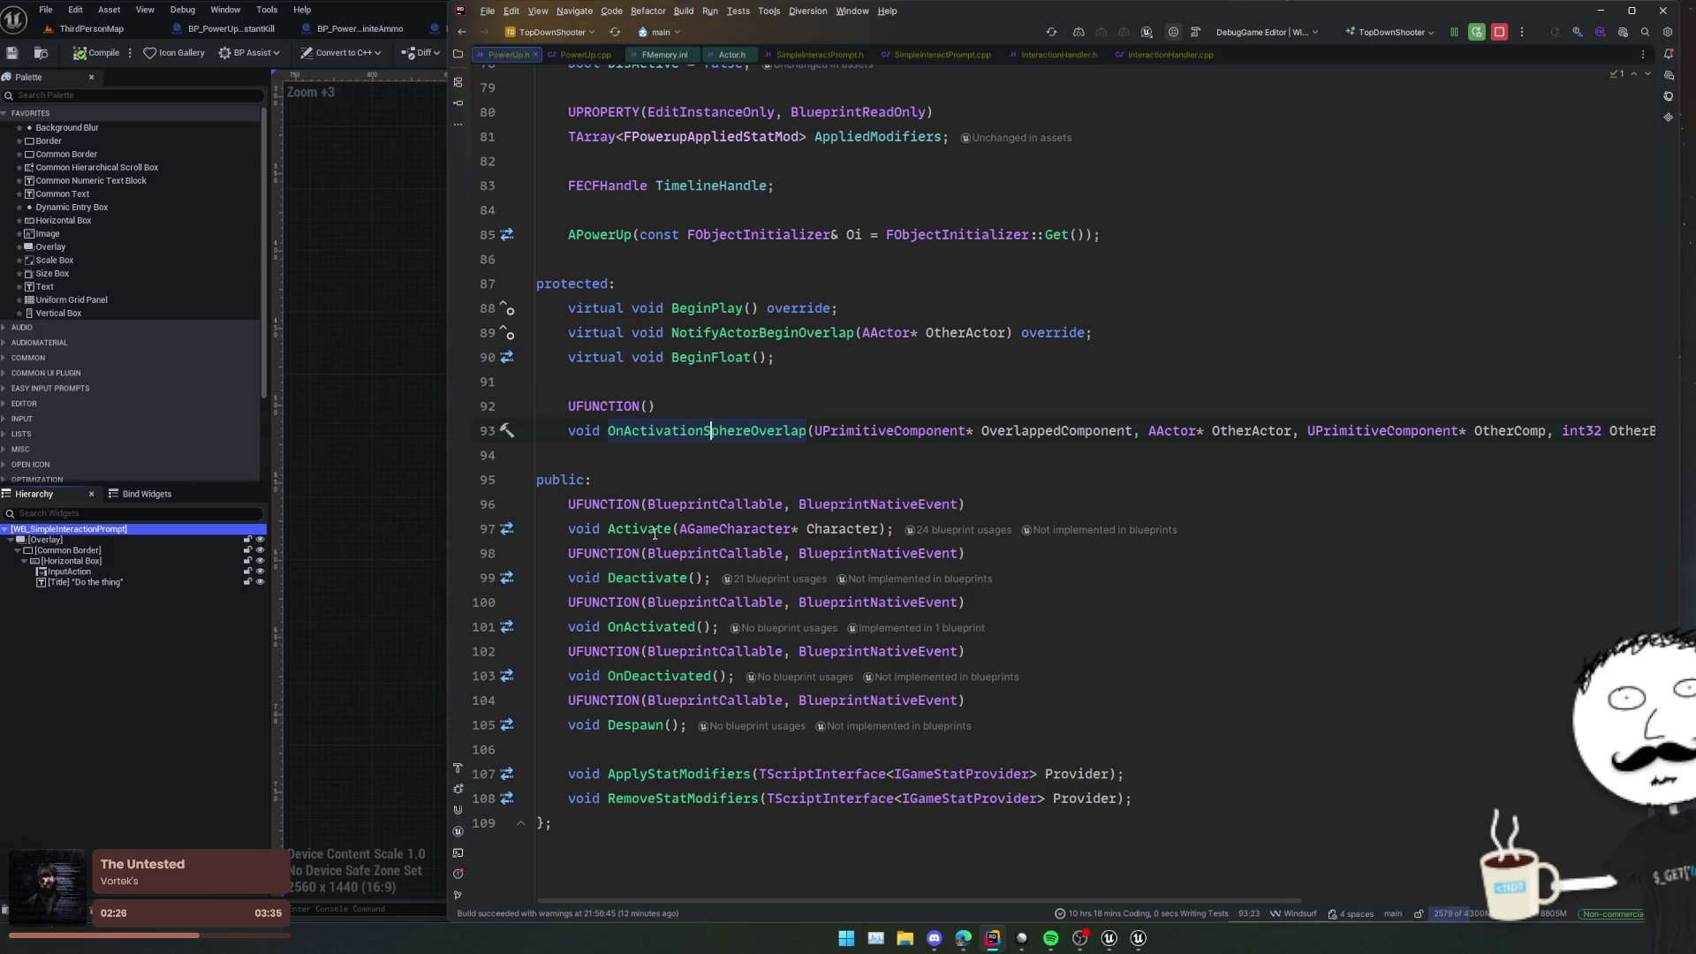
ctrl+click(654, 530)
scroll(713, 545, down, 2)
click(852, 537)
click(1090, 604)
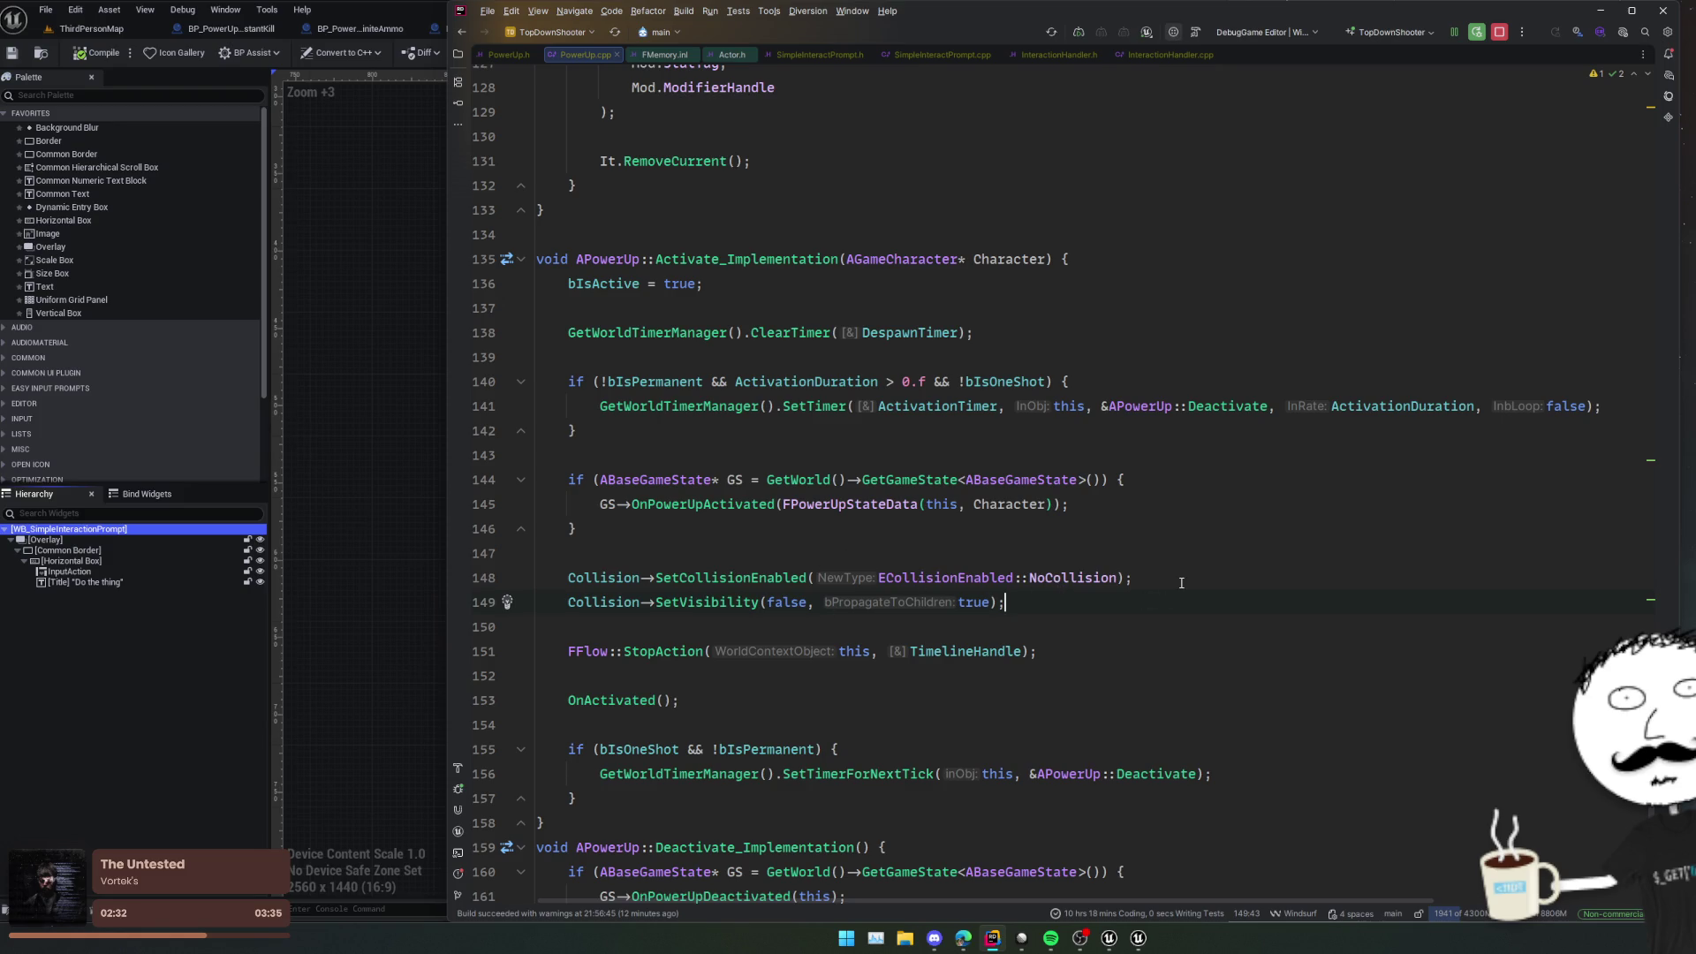
Step: Add InteractionHandler->TogglePrompt(false); to Activate_Implementation
key(Return)
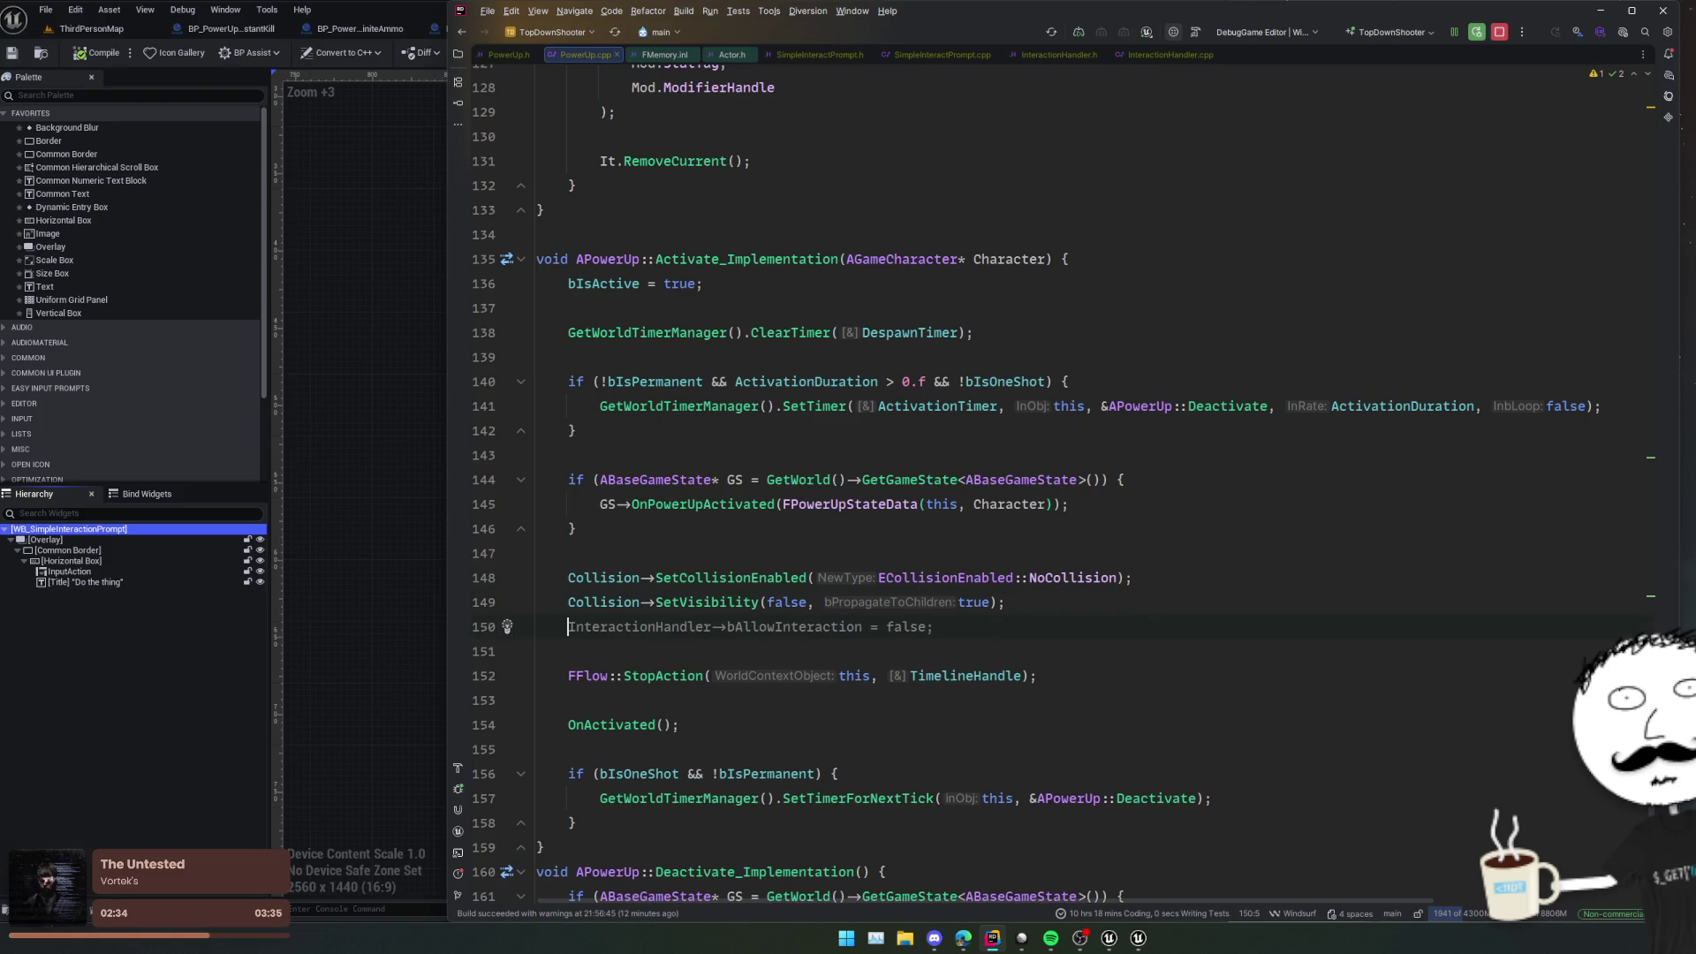
key(Return)
text(Interac)
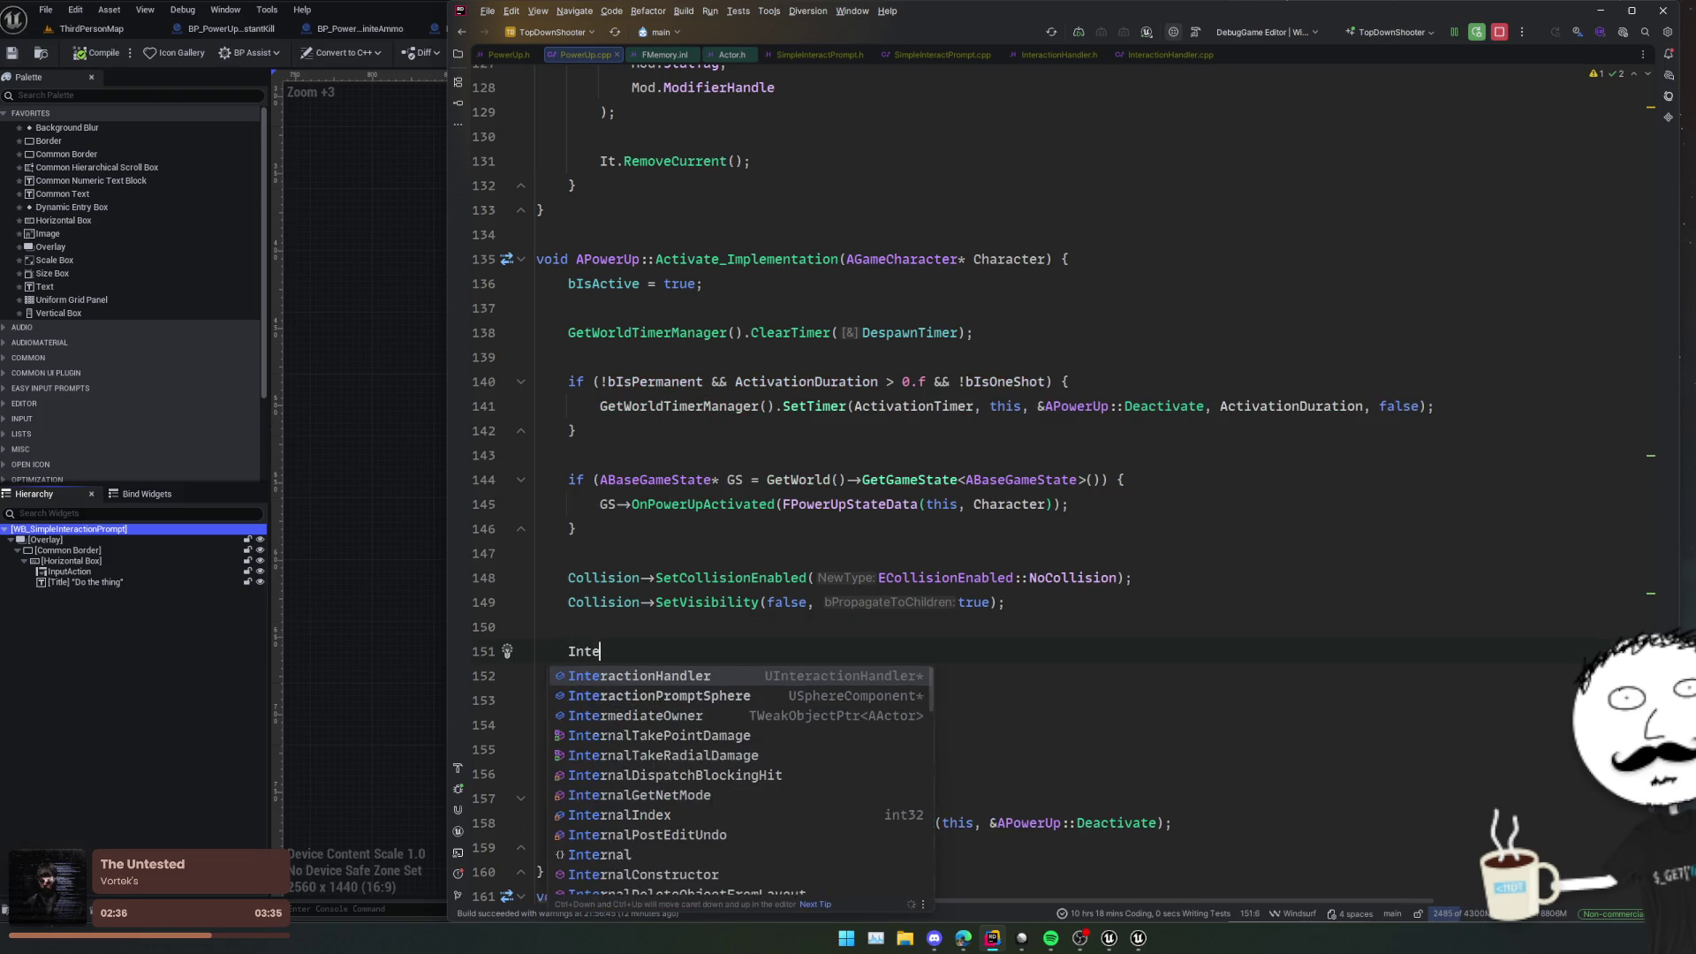
key(Return)
text(->H)
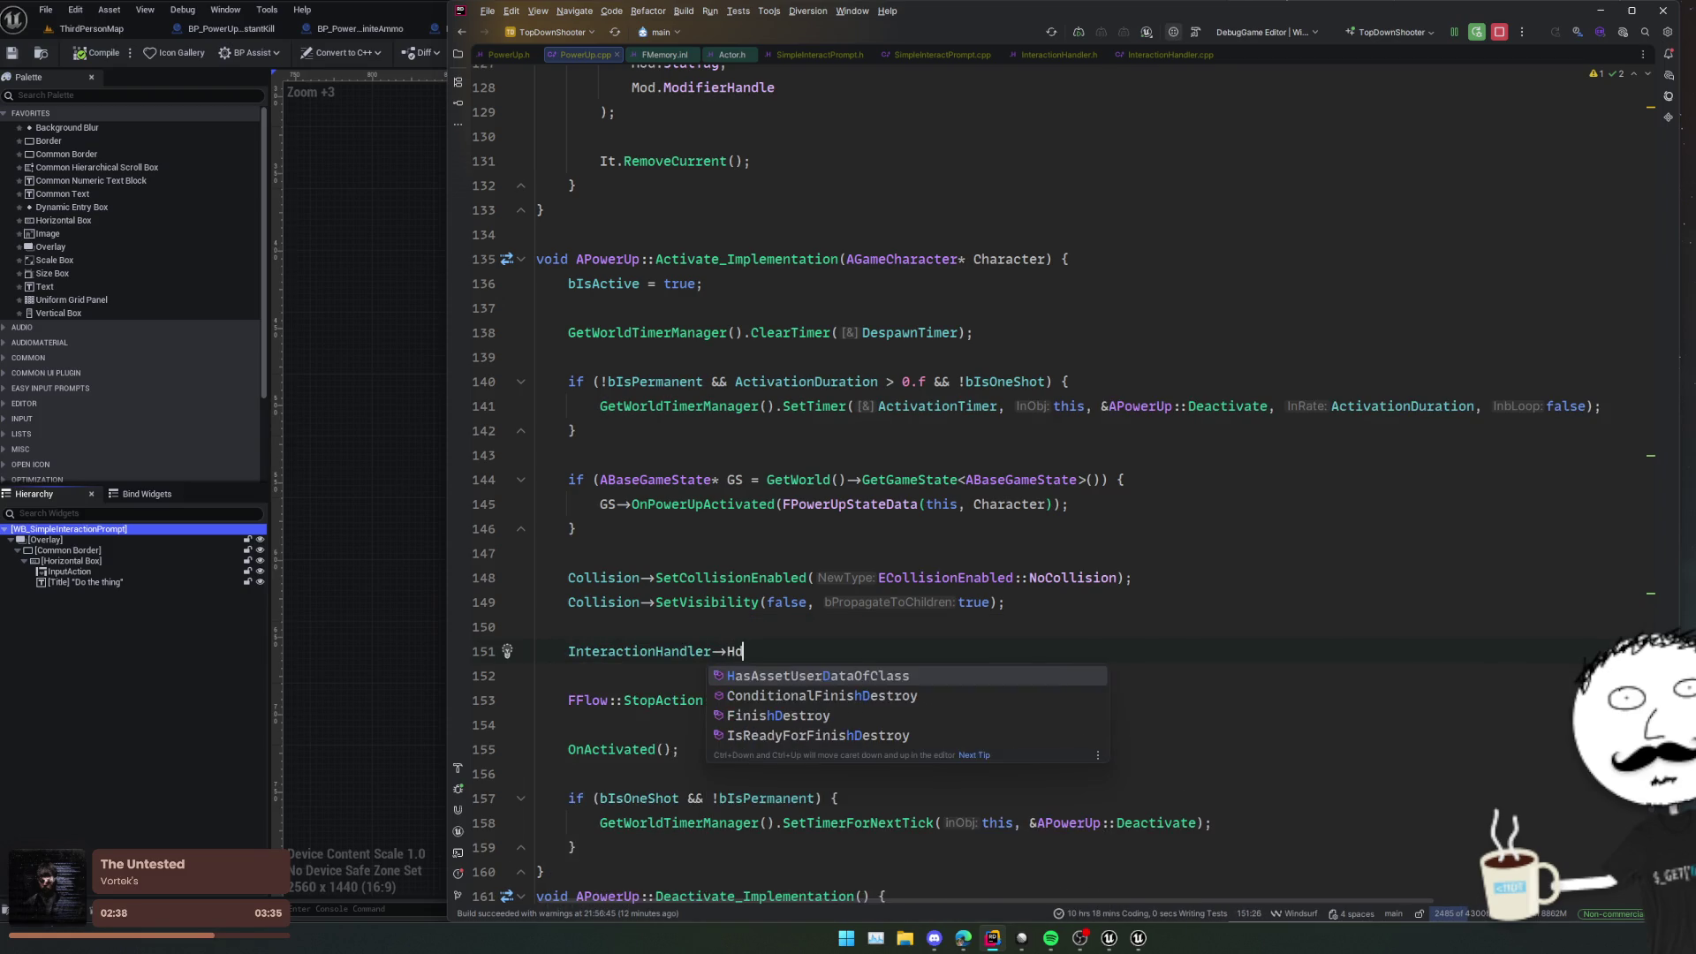
key(BackSpace)
text(Show)
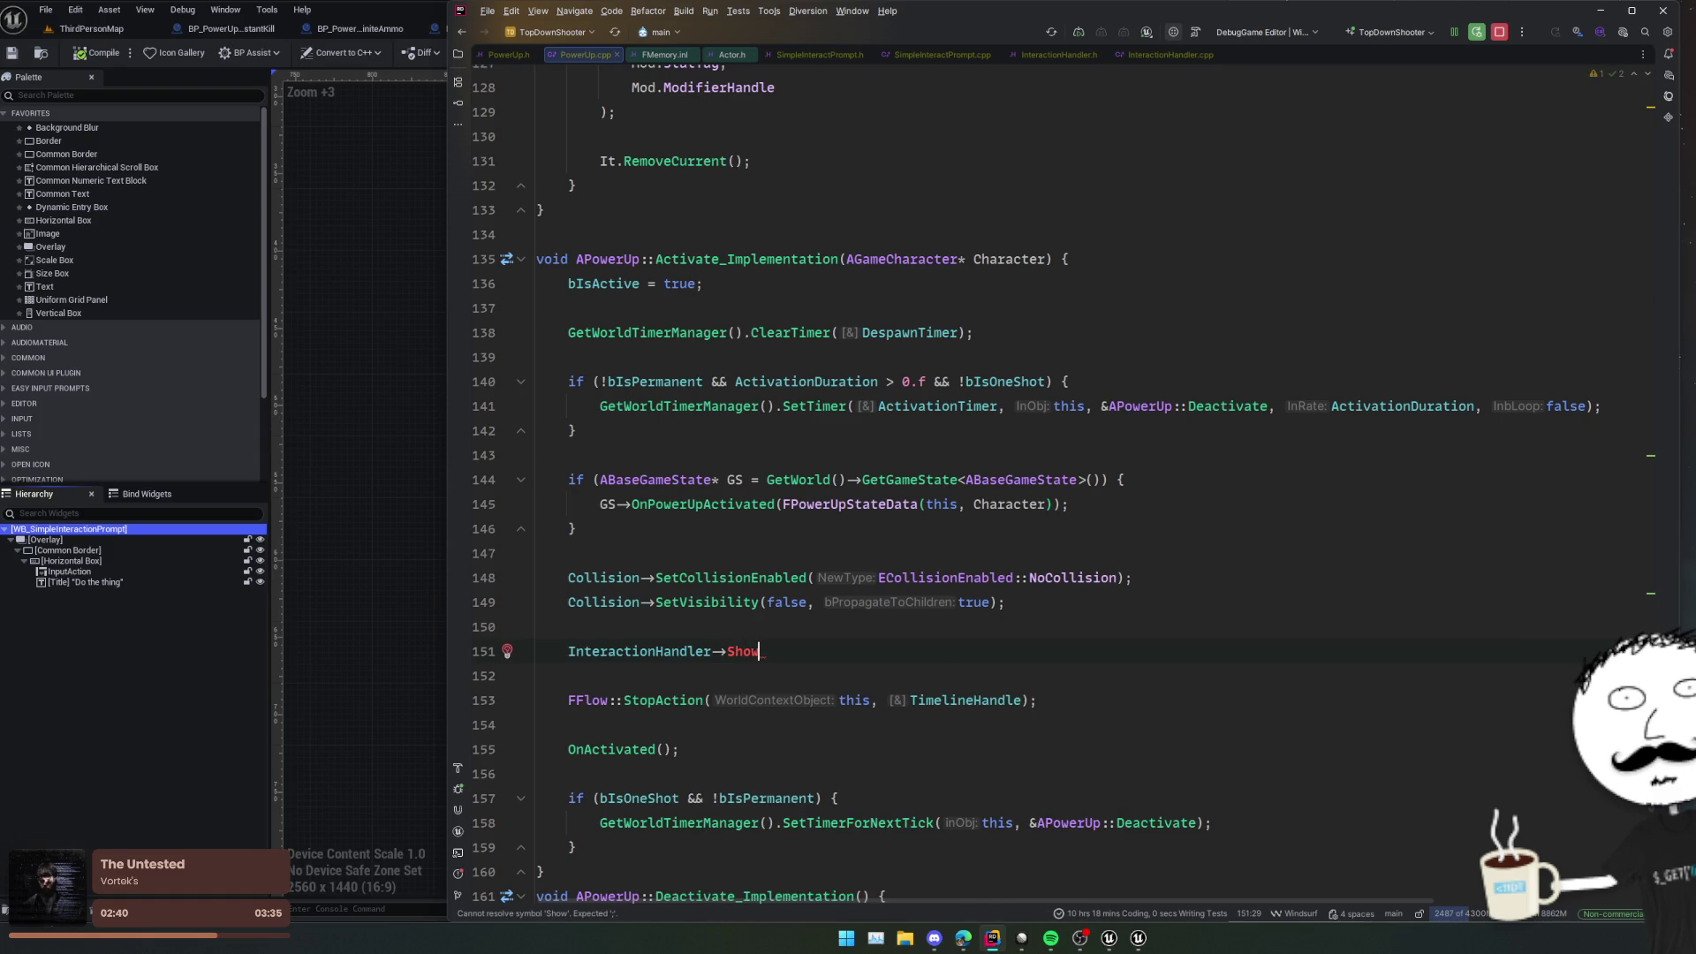
key(BackSpace)
key(BackSpace)
key(BackSpace)
key(BackSpace)
text(Toggl)
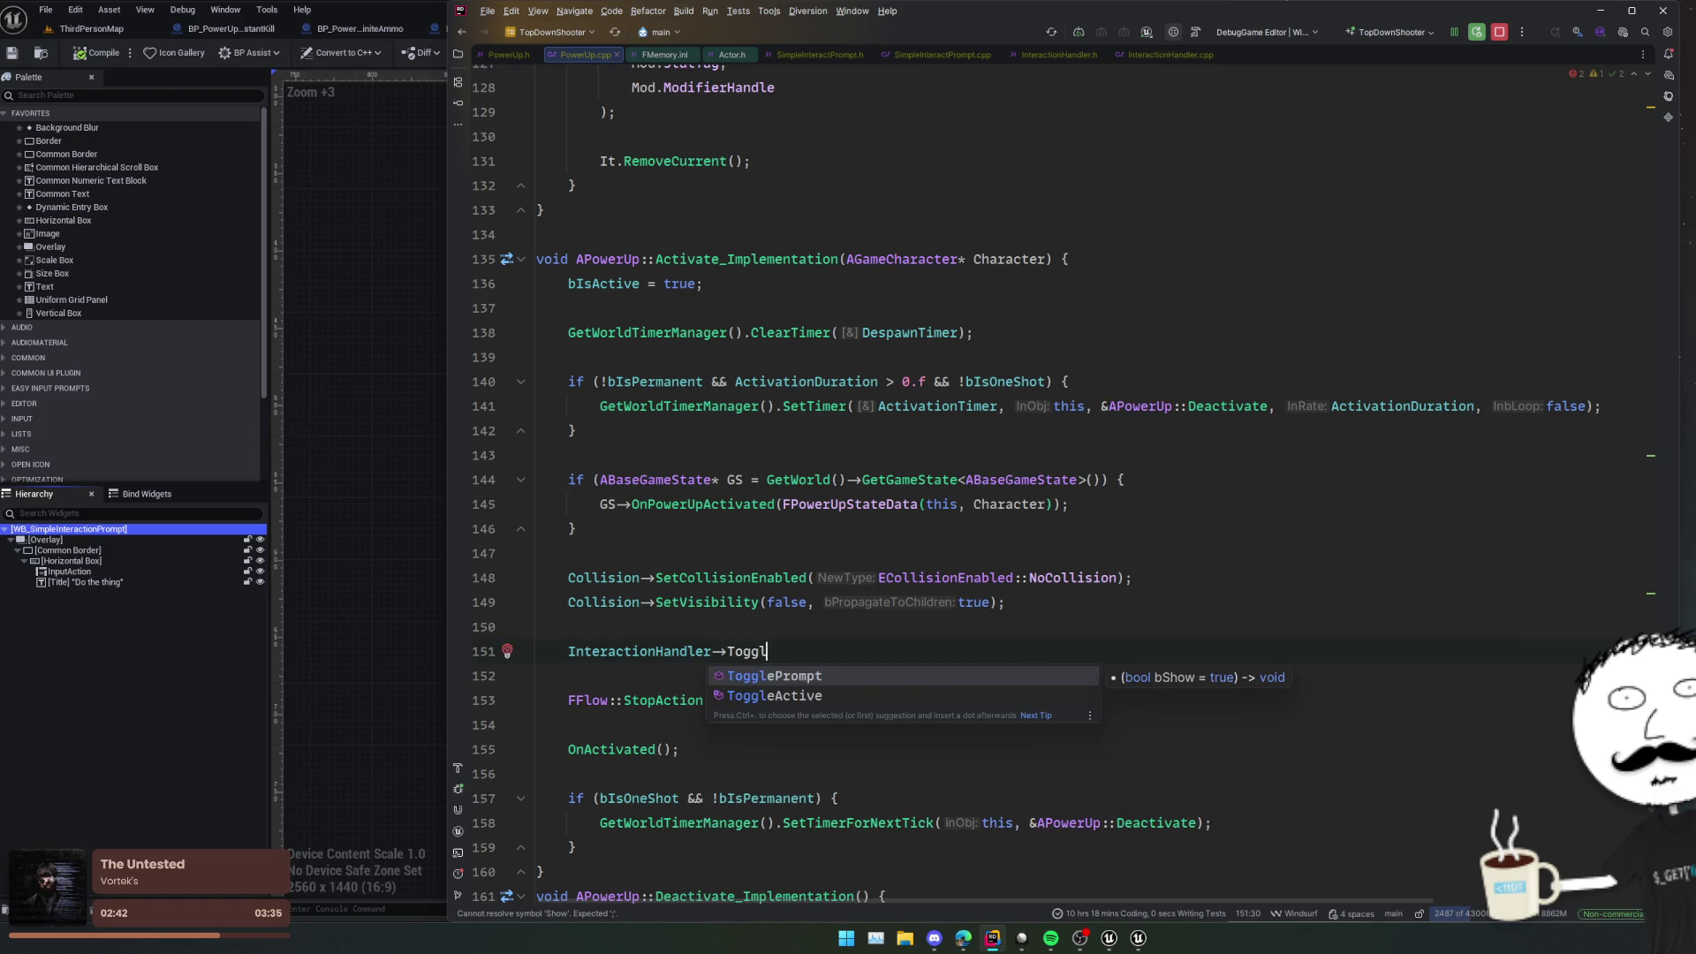
key(Return)
text(false);)
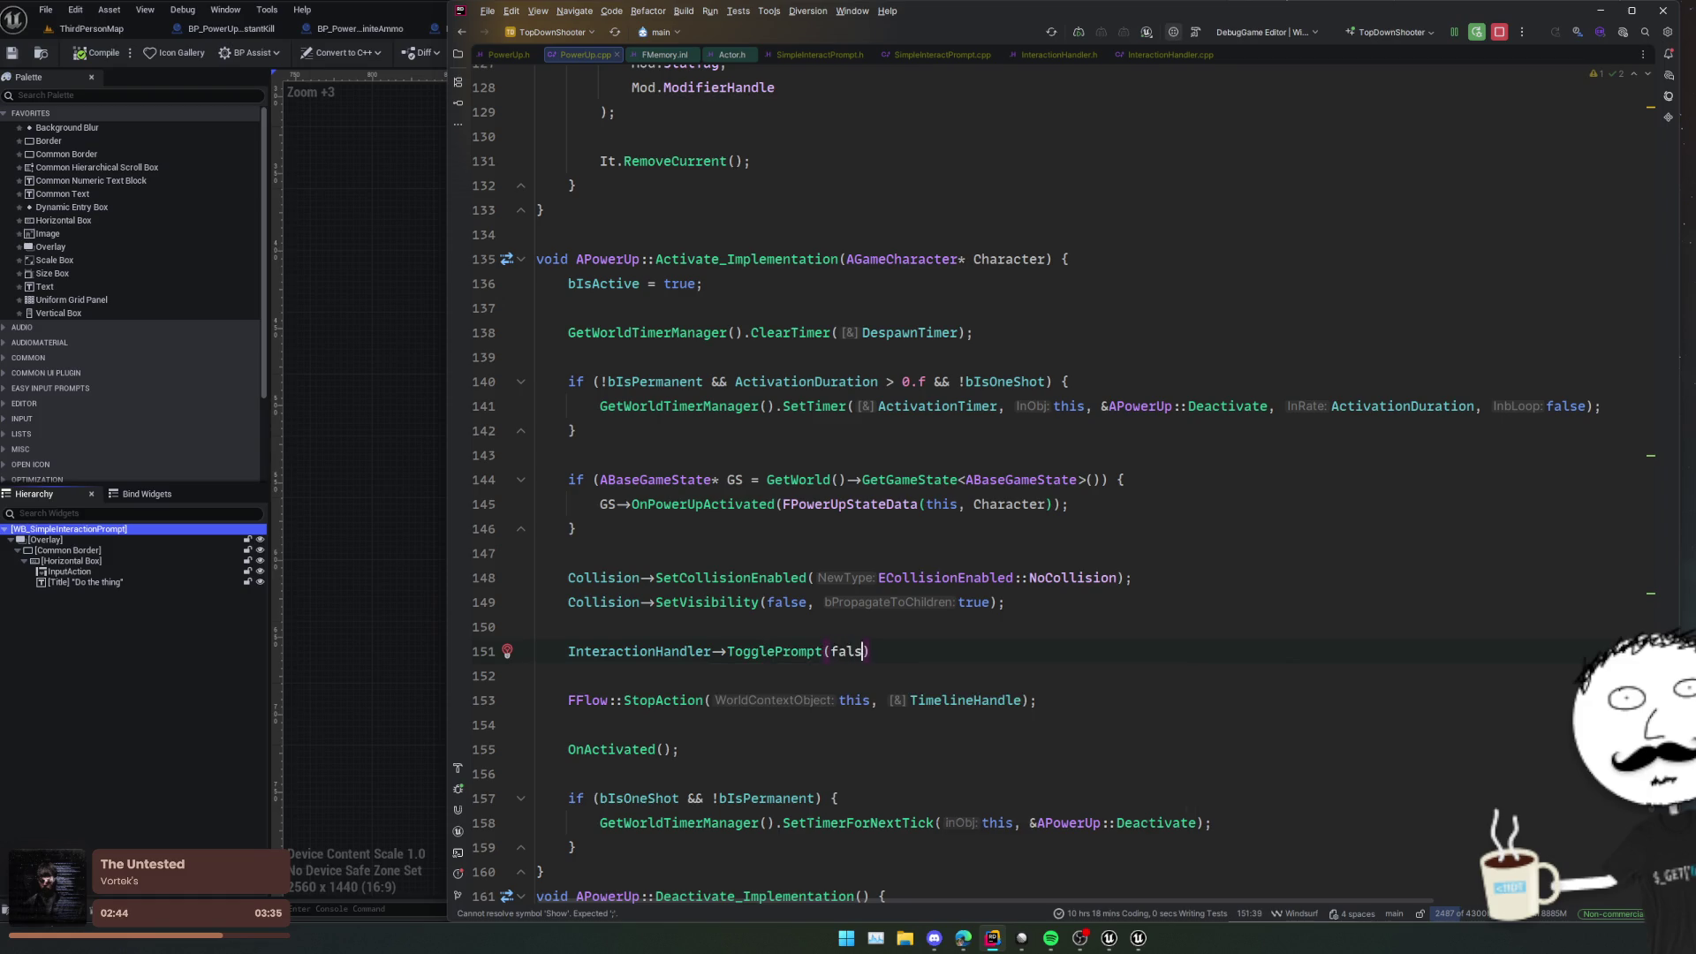
Step: Above it, disable collision (NoCollision) and visibility (false, true) on InteractionPromptSphere
key(ctrl+alt+Return)
text(Interac)
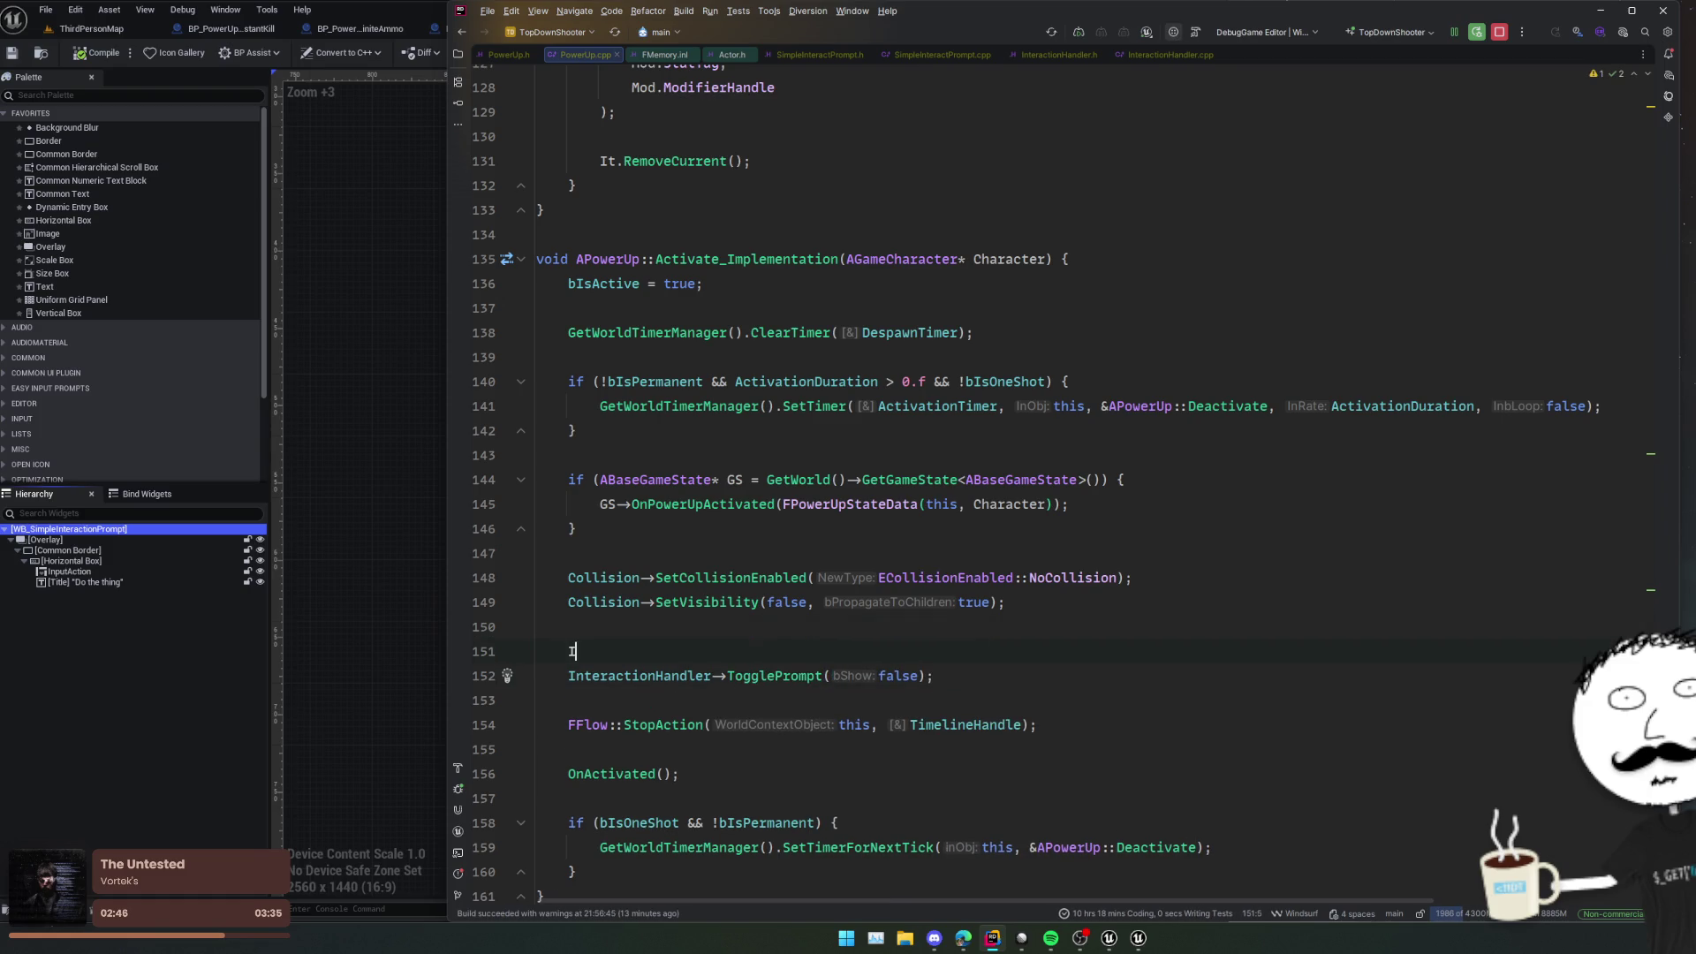
key(Down)
key(Return)
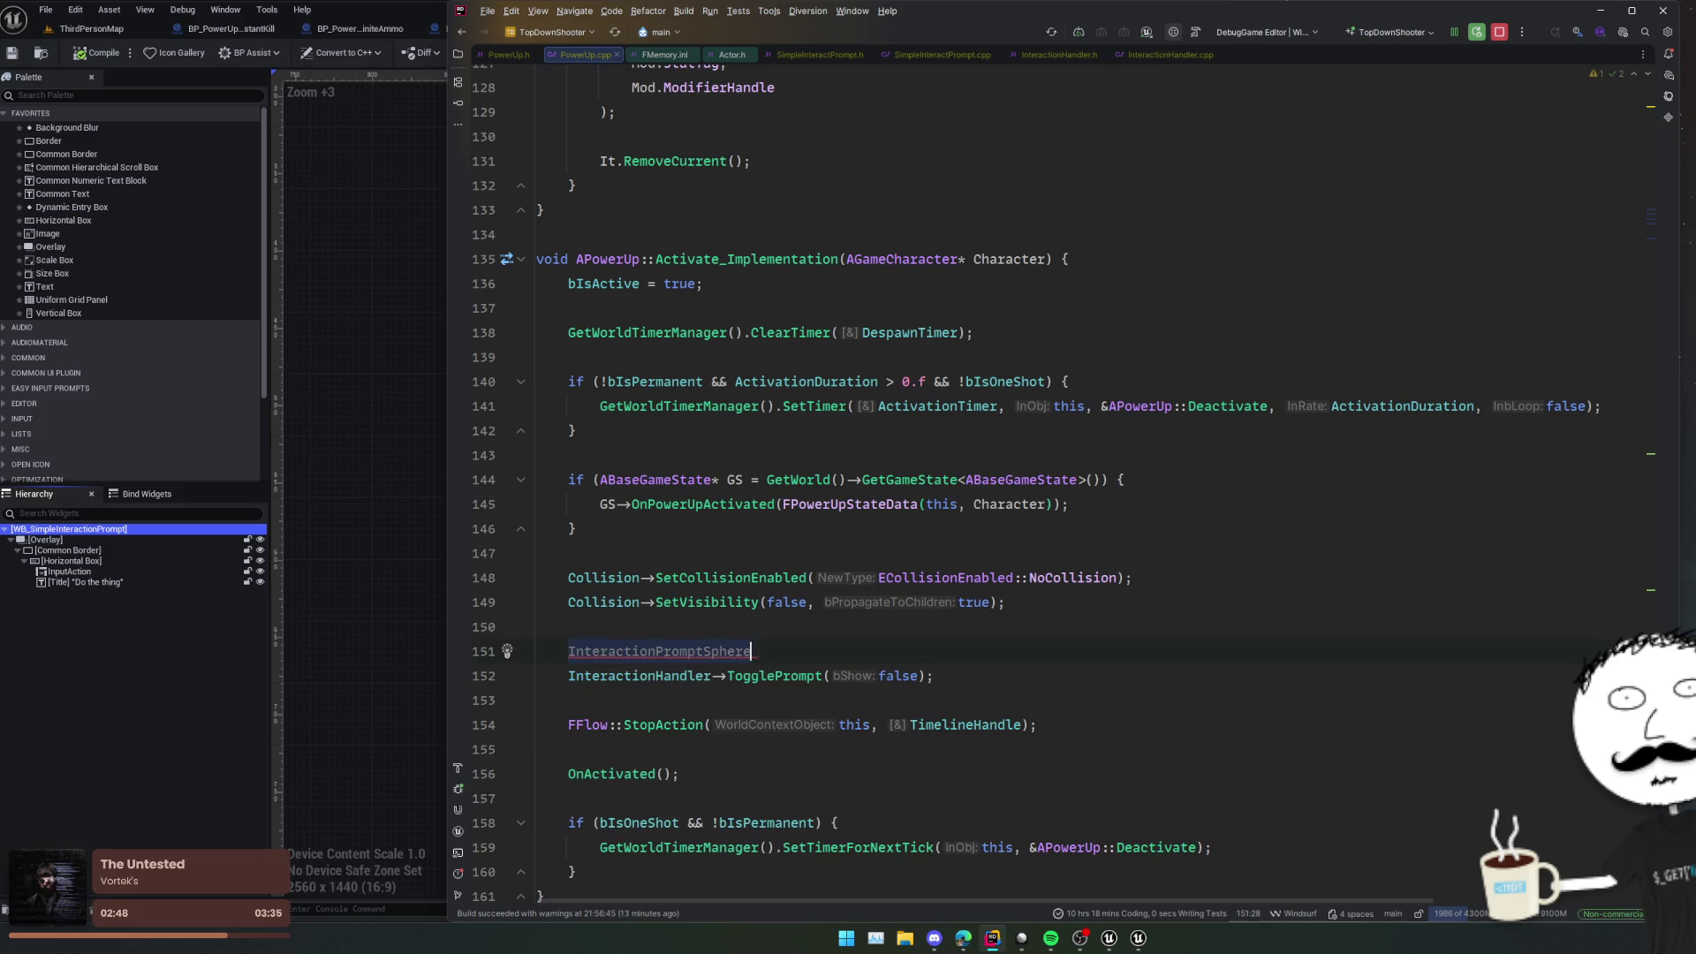
key(Tab)
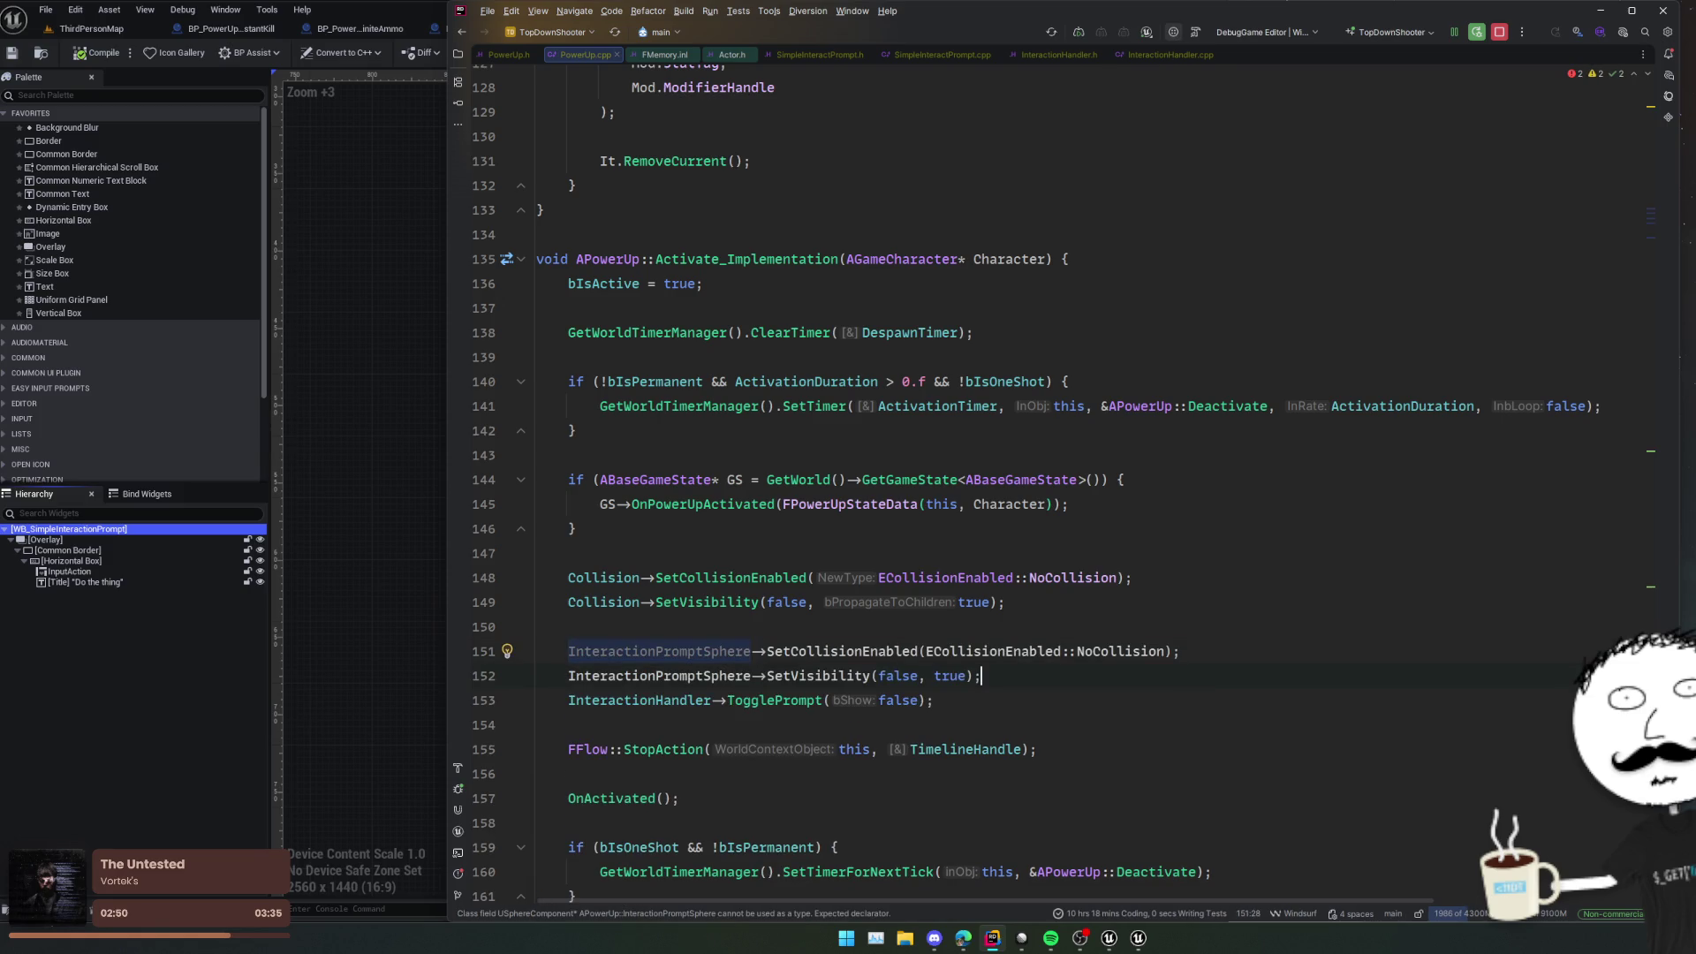
key(Down)
key(Down)
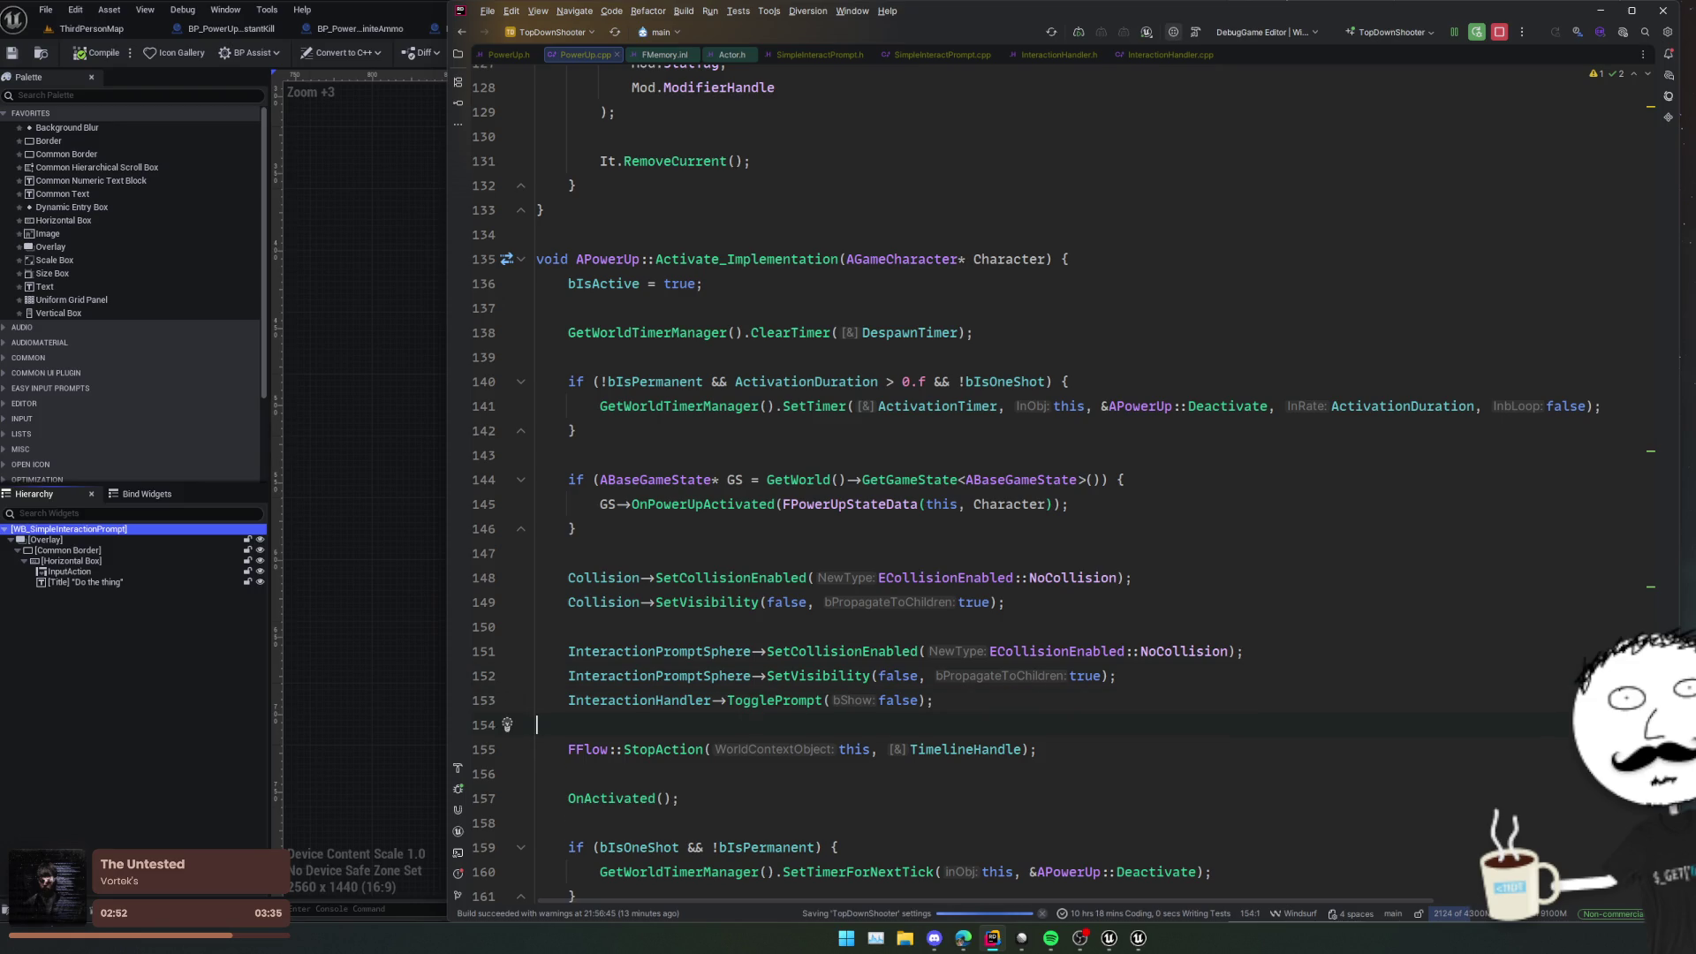
Step: Review the new activation code and start a Live Coding recompile with Ctrl+Alt+F11
click(869, 535)
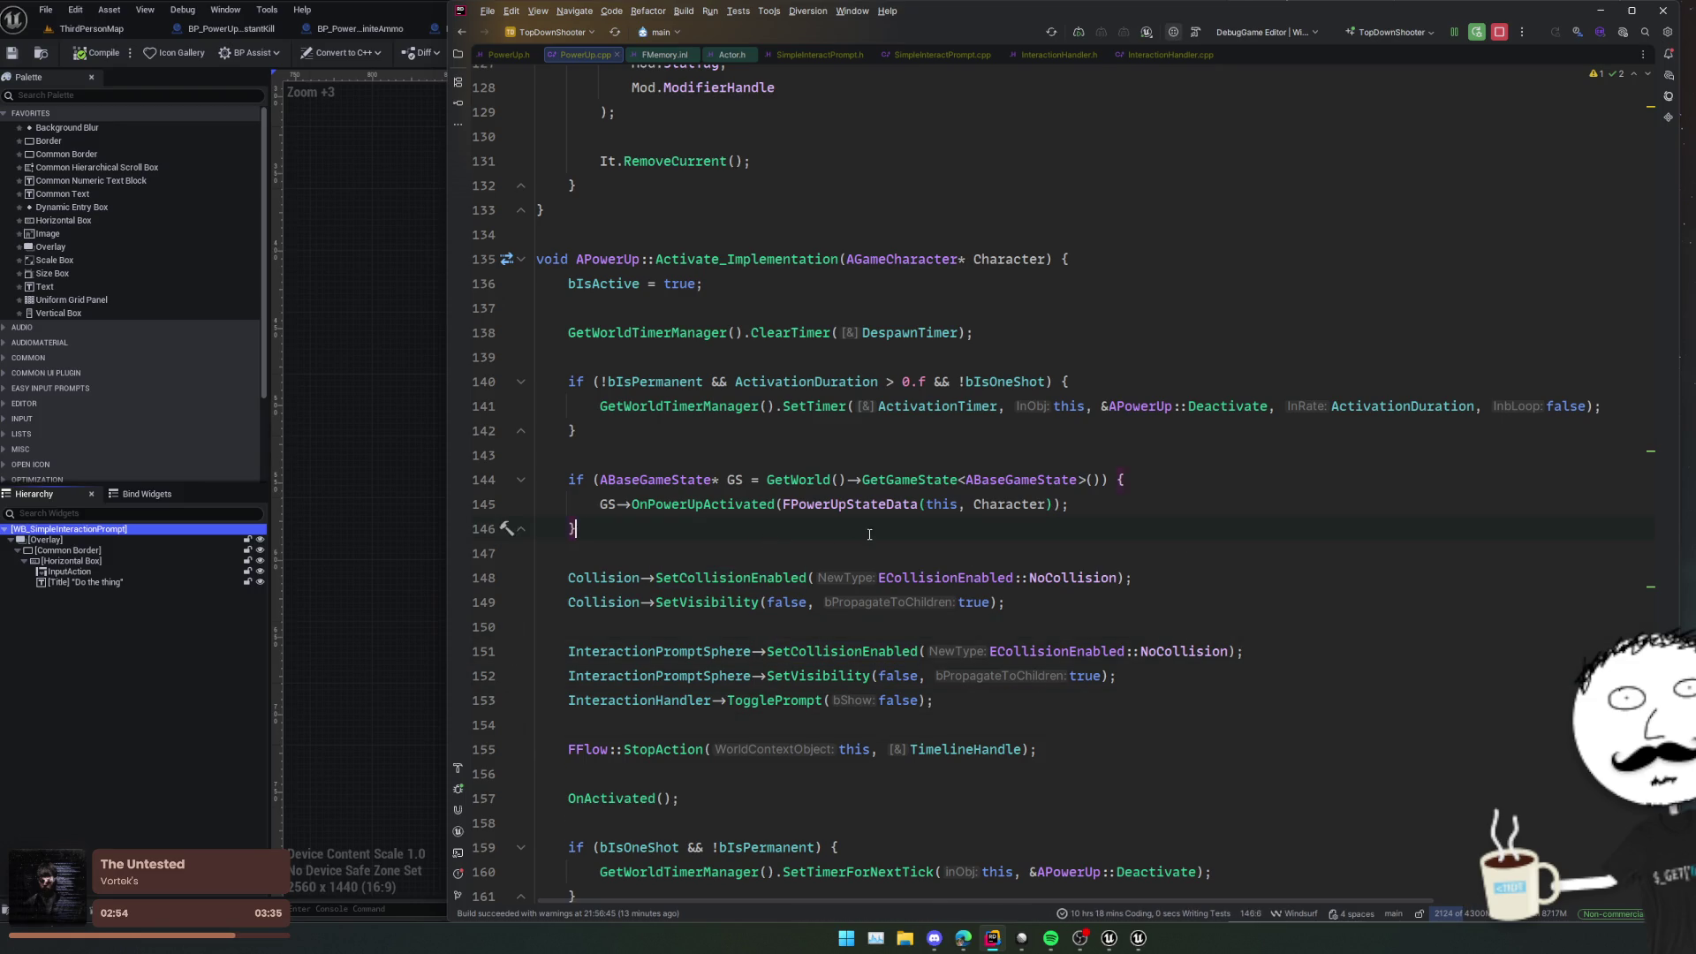
scroll(870, 534, up, 8)
click(877, 532)
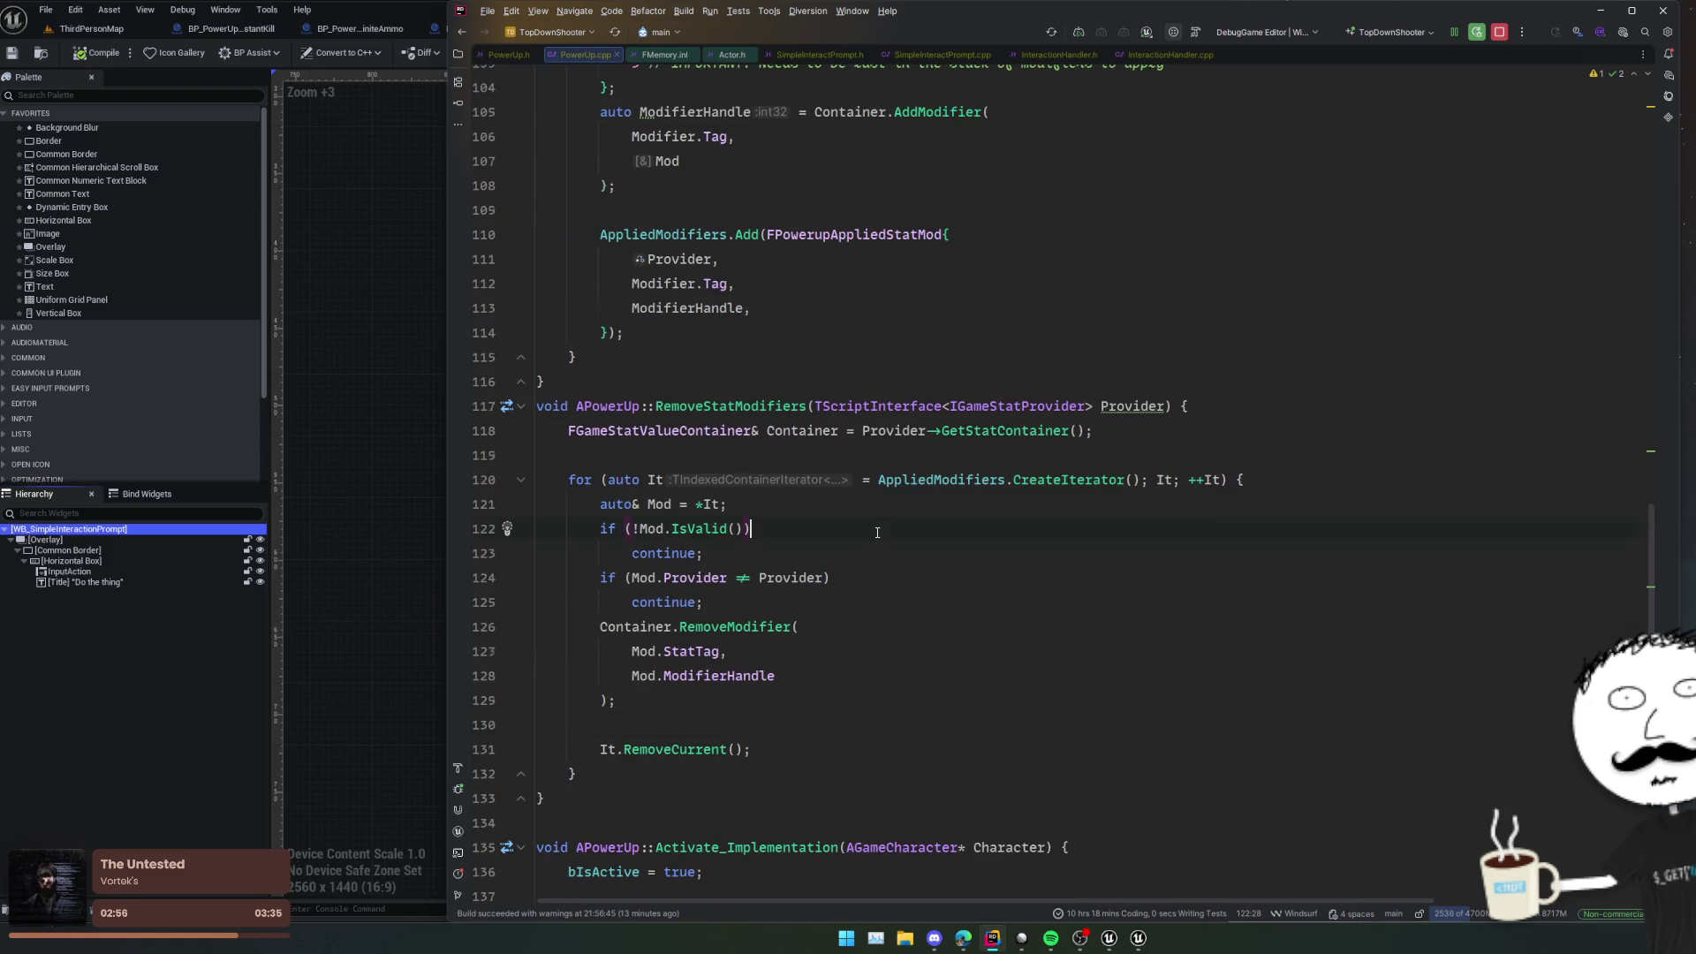
scroll(877, 532, up, 3)
click(878, 530)
scroll(884, 530, up, 12)
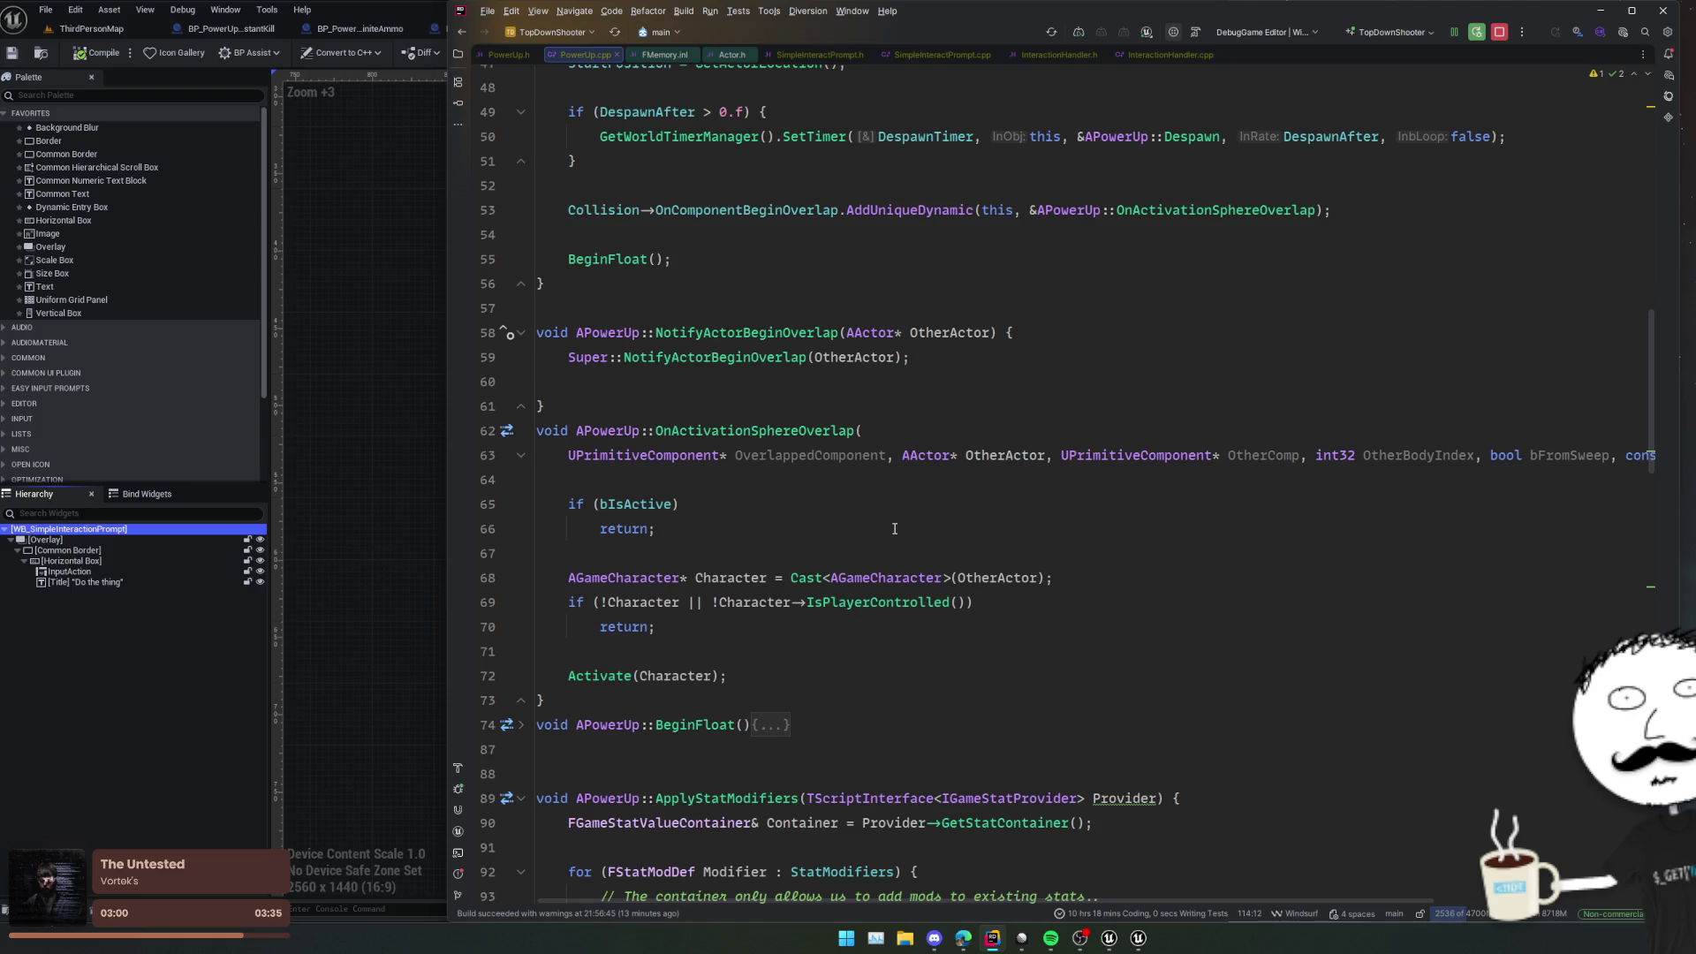
scroll(894, 528, up, 4)
click(894, 528)
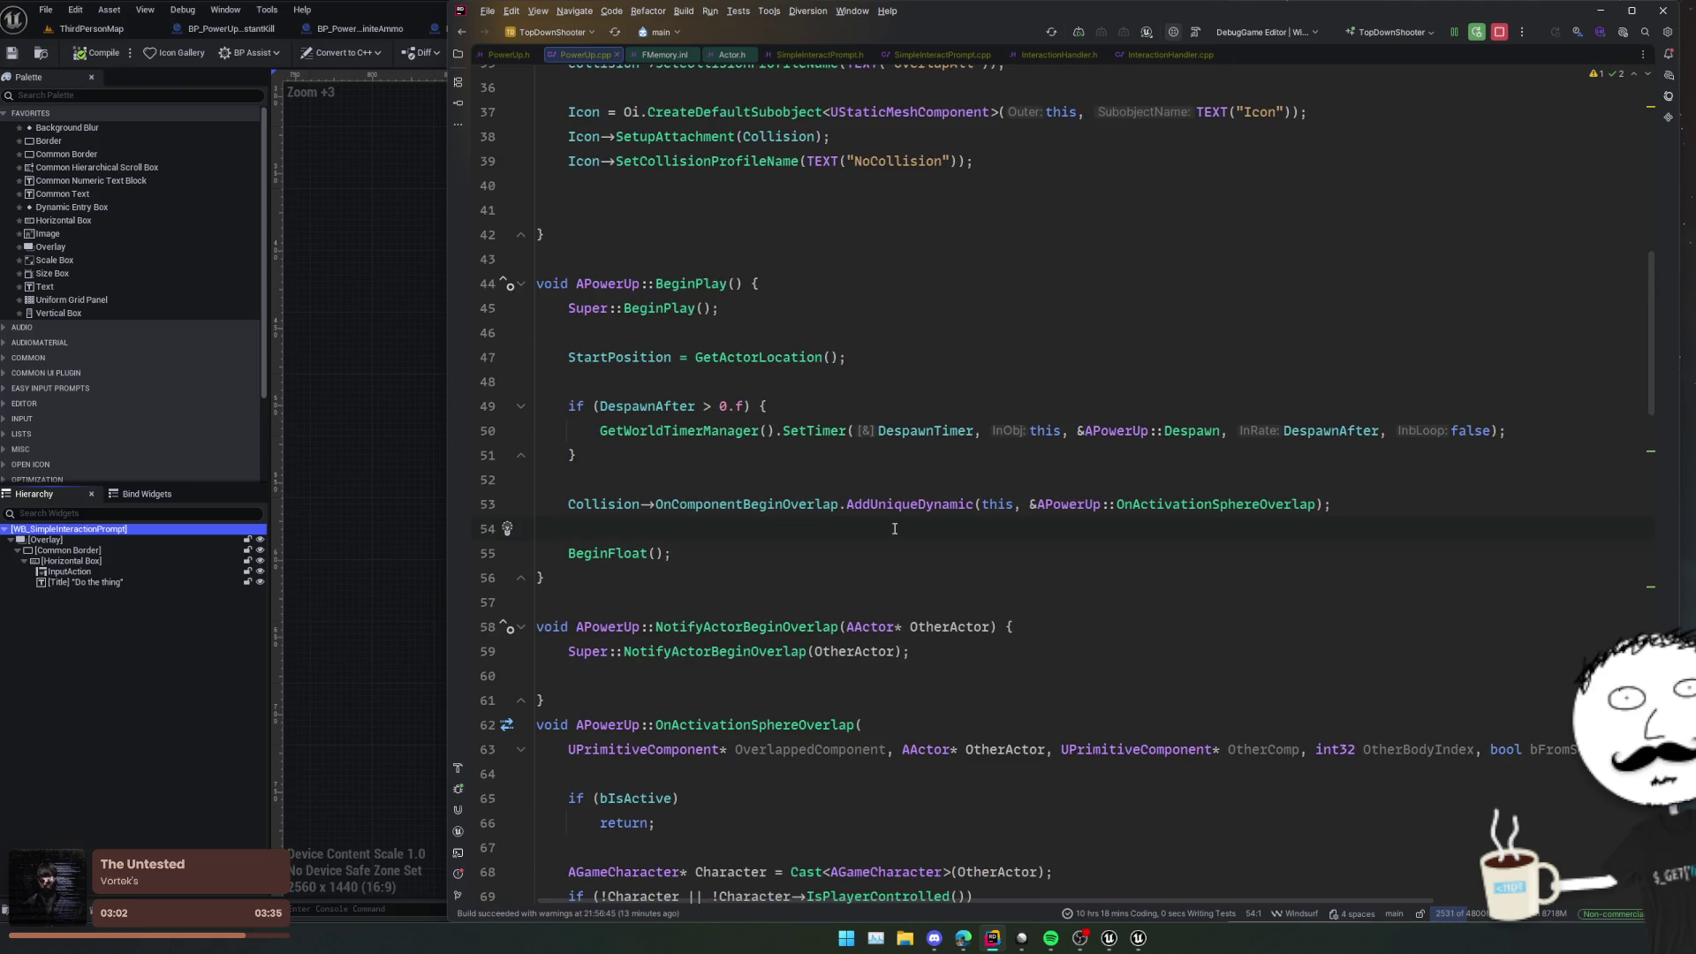
scroll(921, 497, up, 4)
click(770, 488)
scroll(770, 487, up, 3)
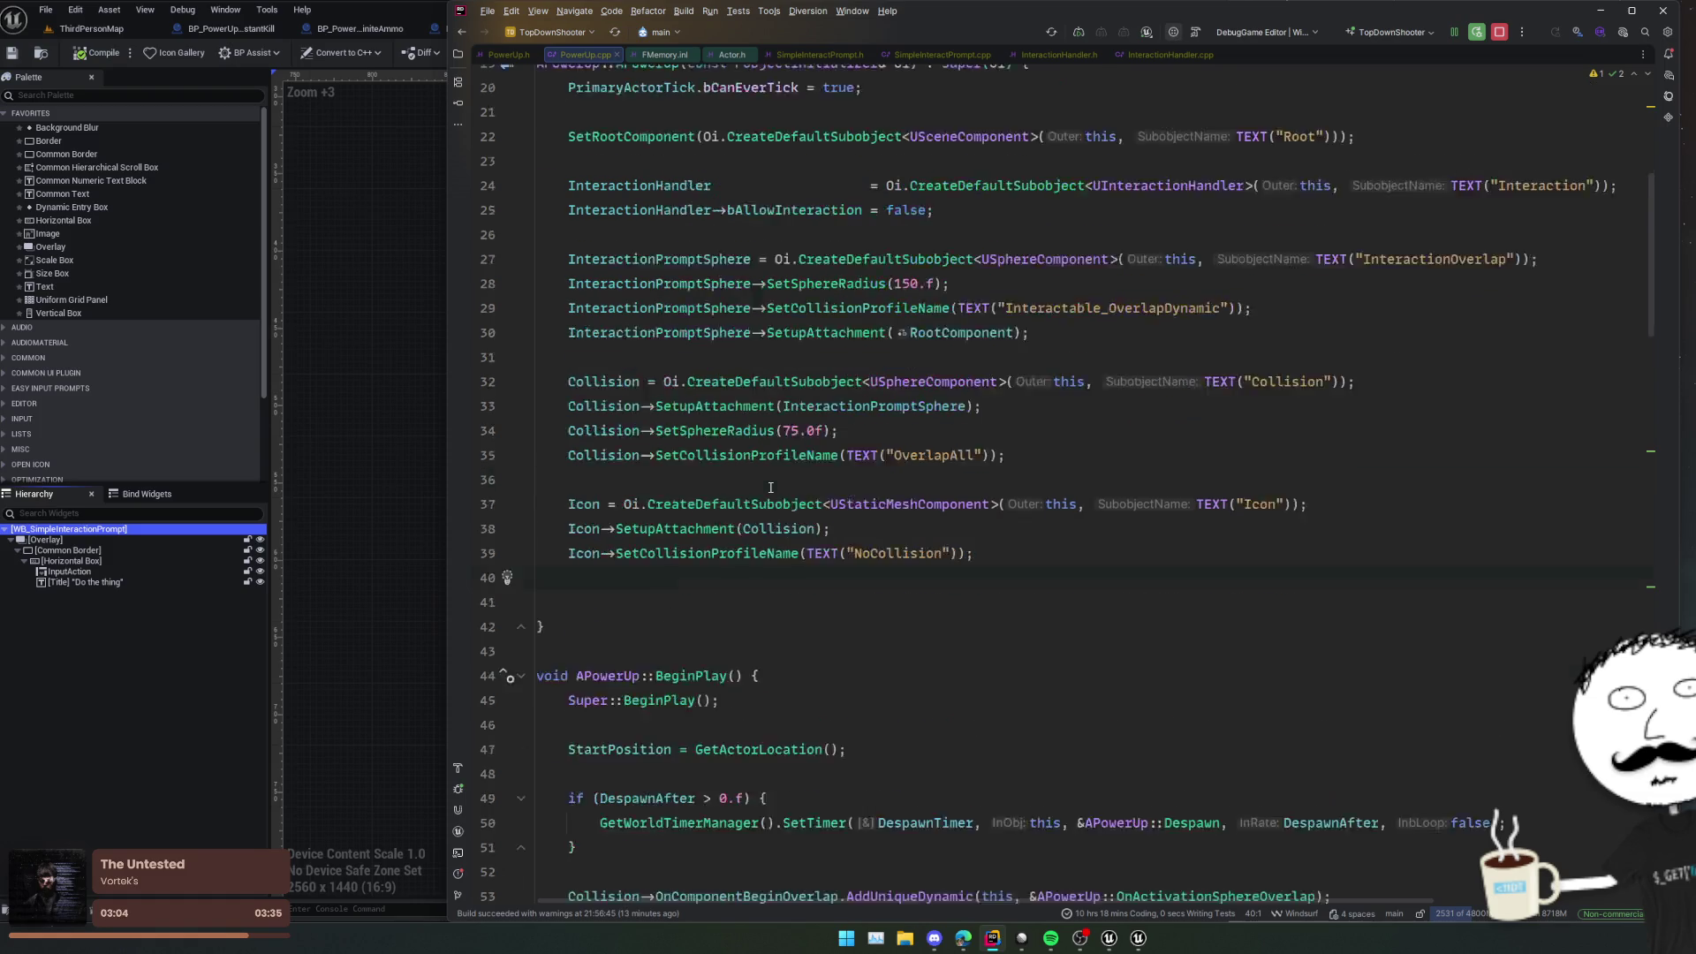
key(ctrl+alt+F11)
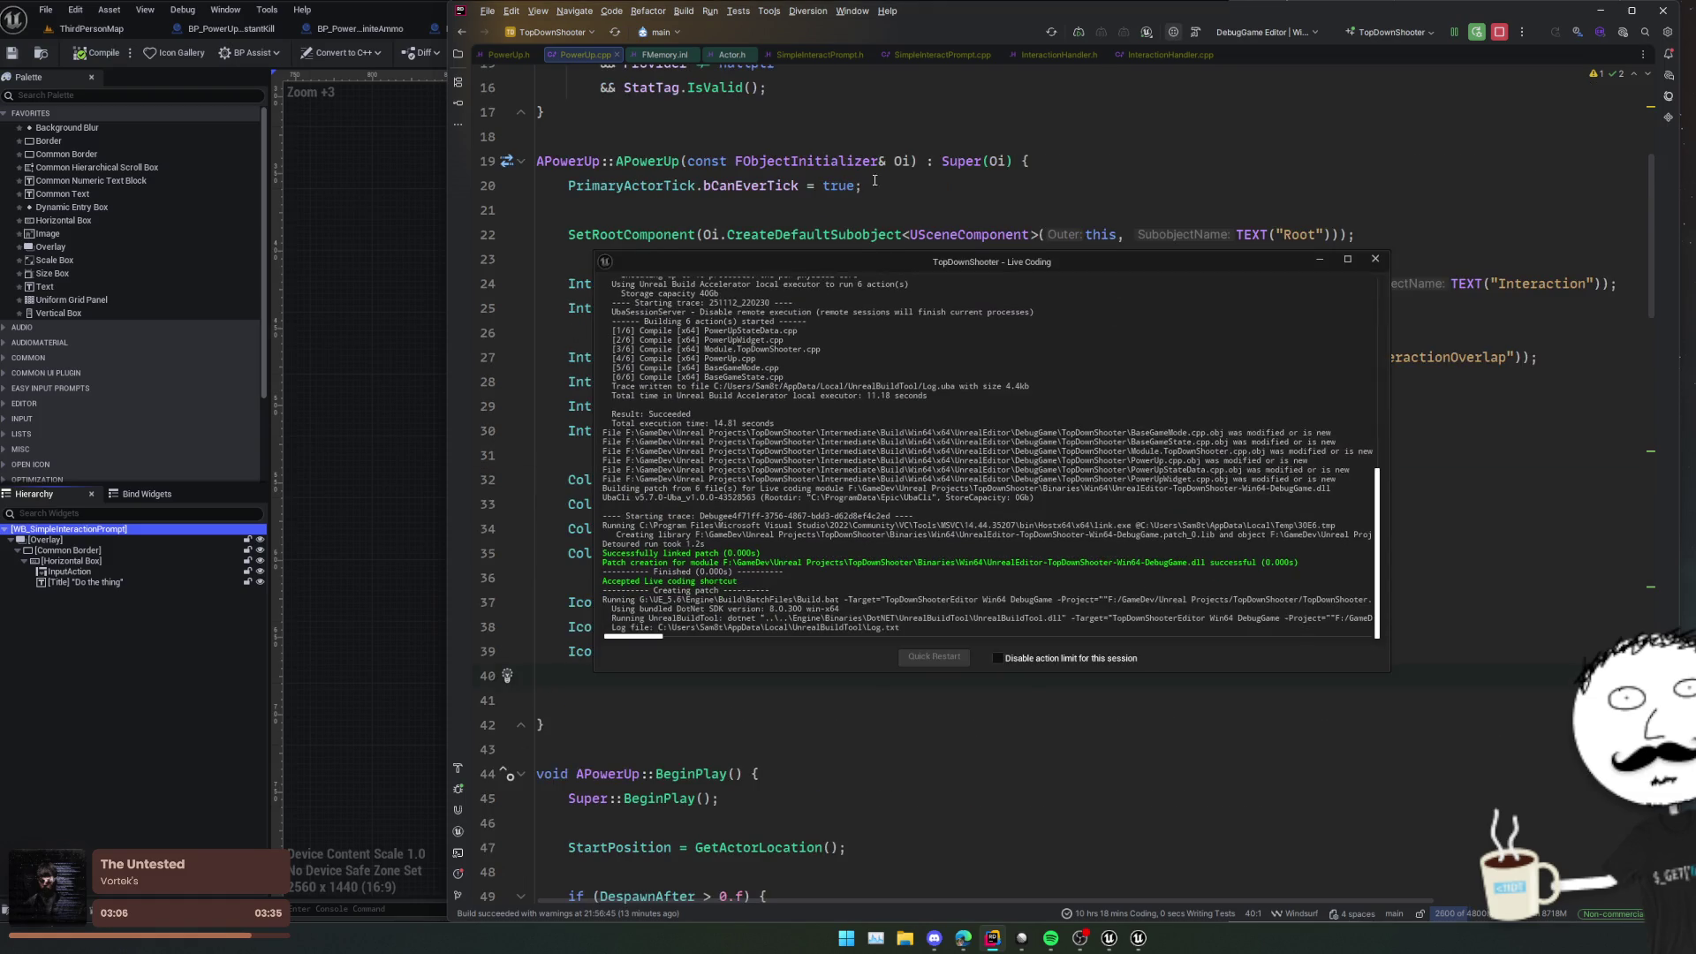
Step: Move the Live Coding log window aside while the patch applies and the debugger breaks
mouse_move(785, 265)
mouse_down()
mouse_move(1120, 353)
mouse_move(1234, 360)
mouse_up()
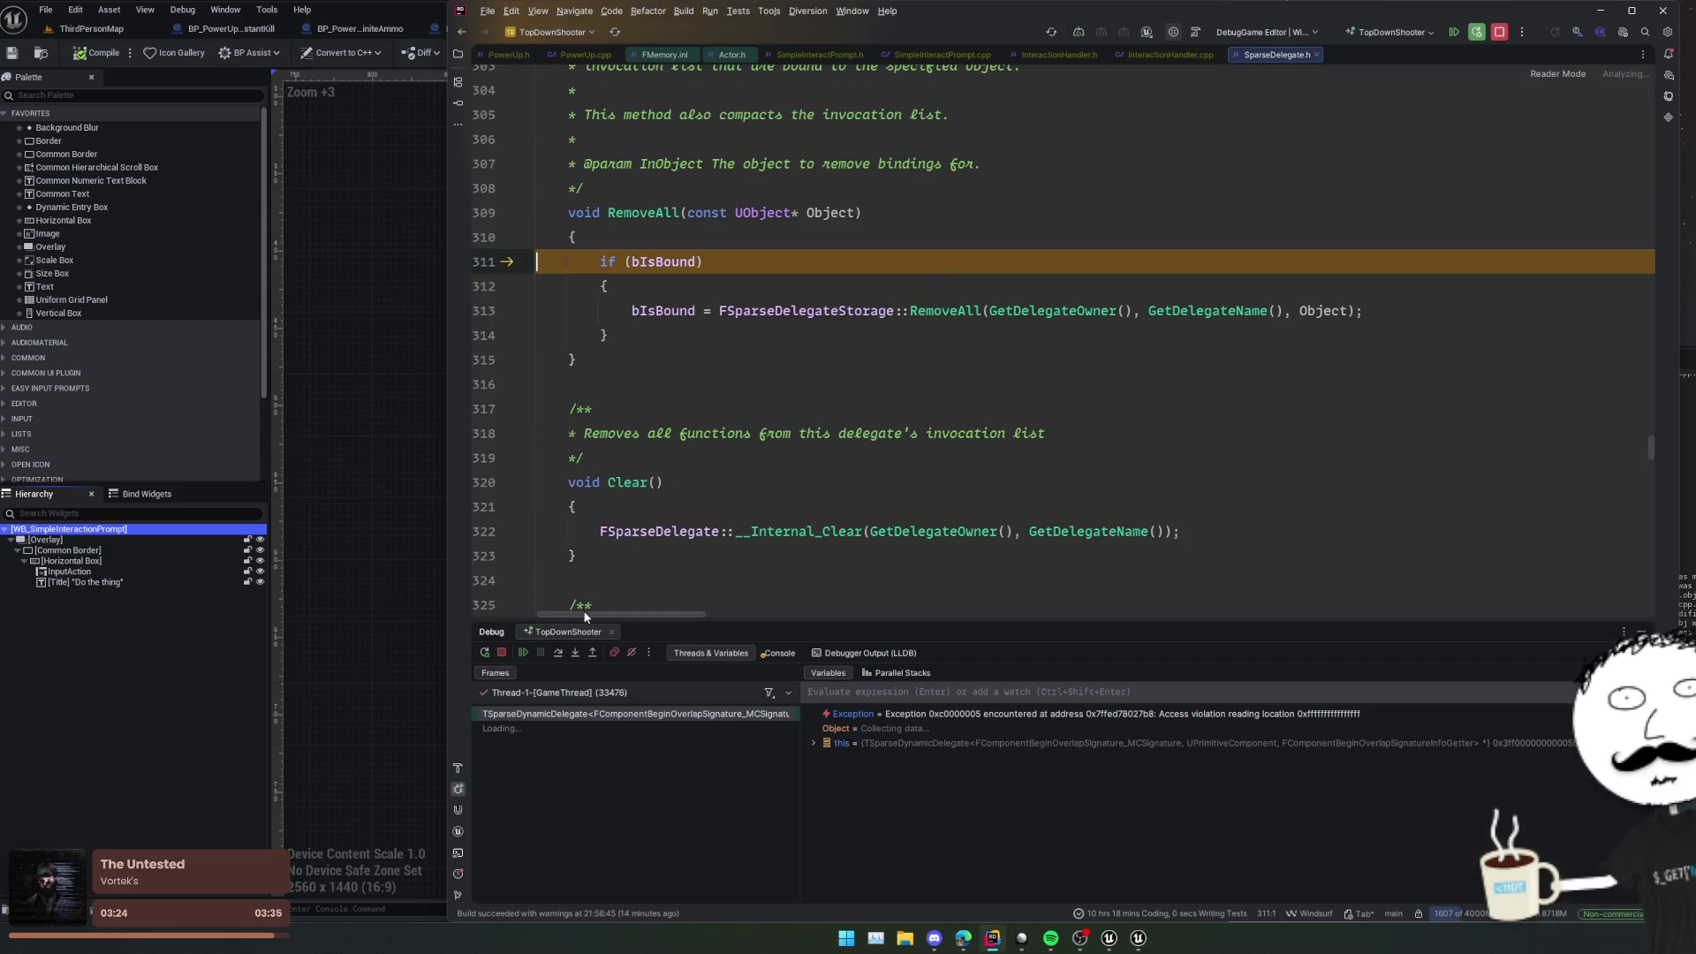
Step: Trace the crash to InitializeInteraction's RemoveAll and inspect the invalid InteractionOverlap
click(525, 654)
click(618, 728)
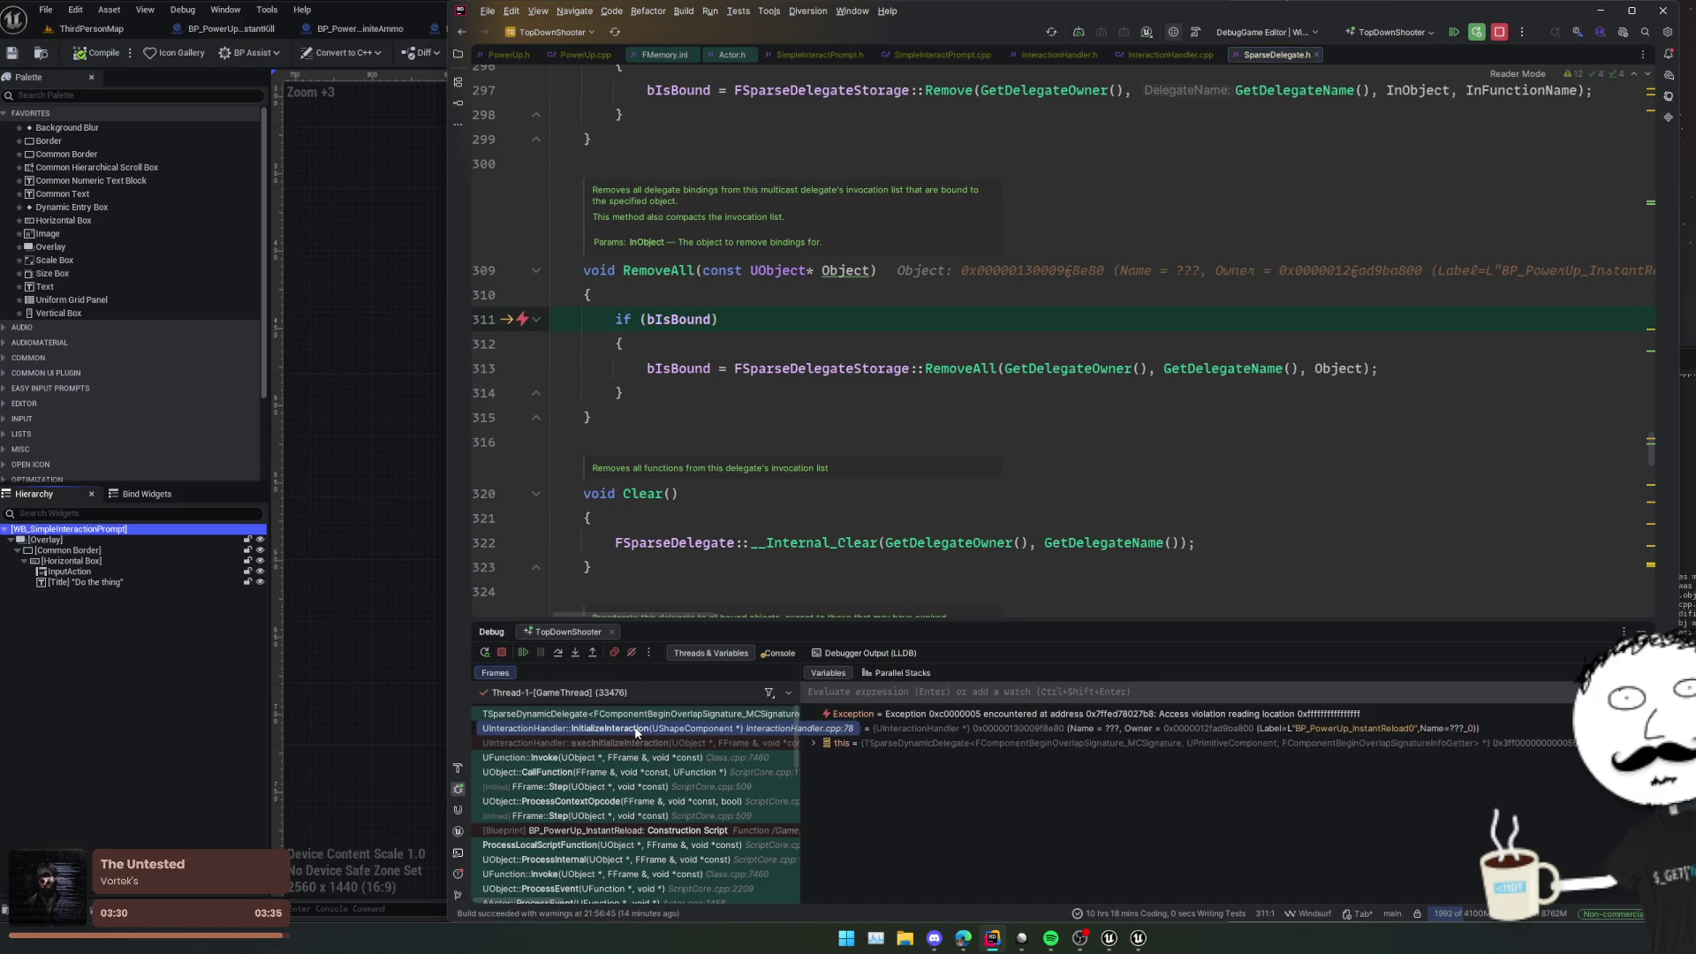
click(777, 458)
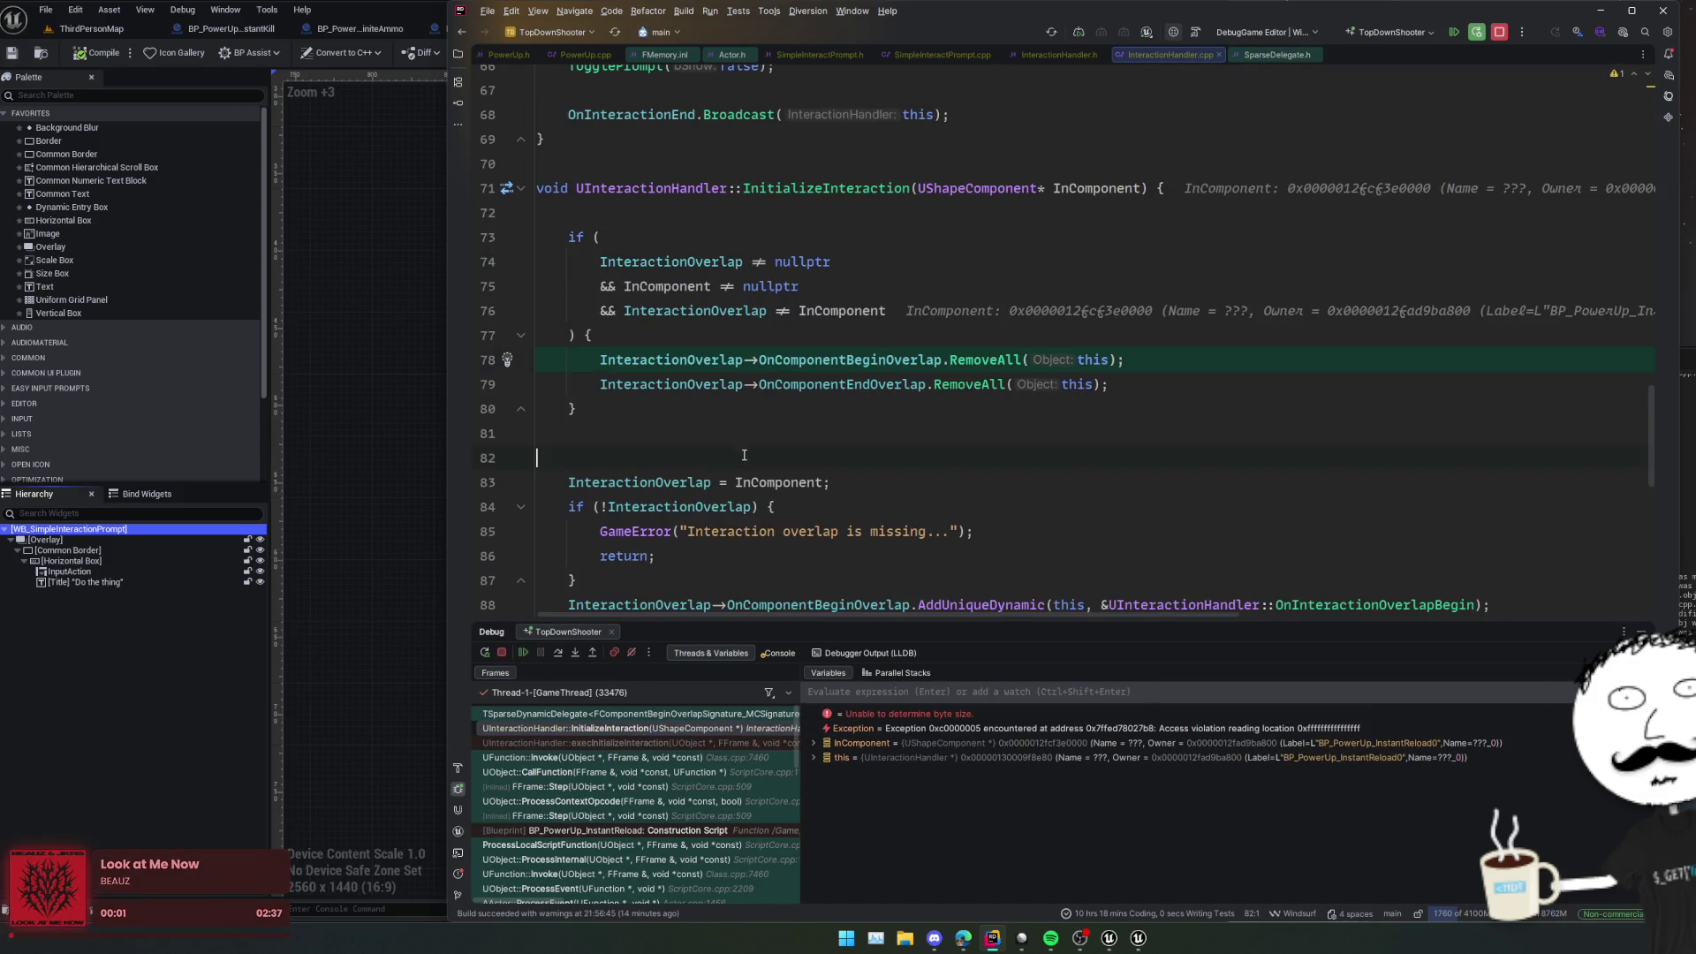
mouse_move(714, 357)
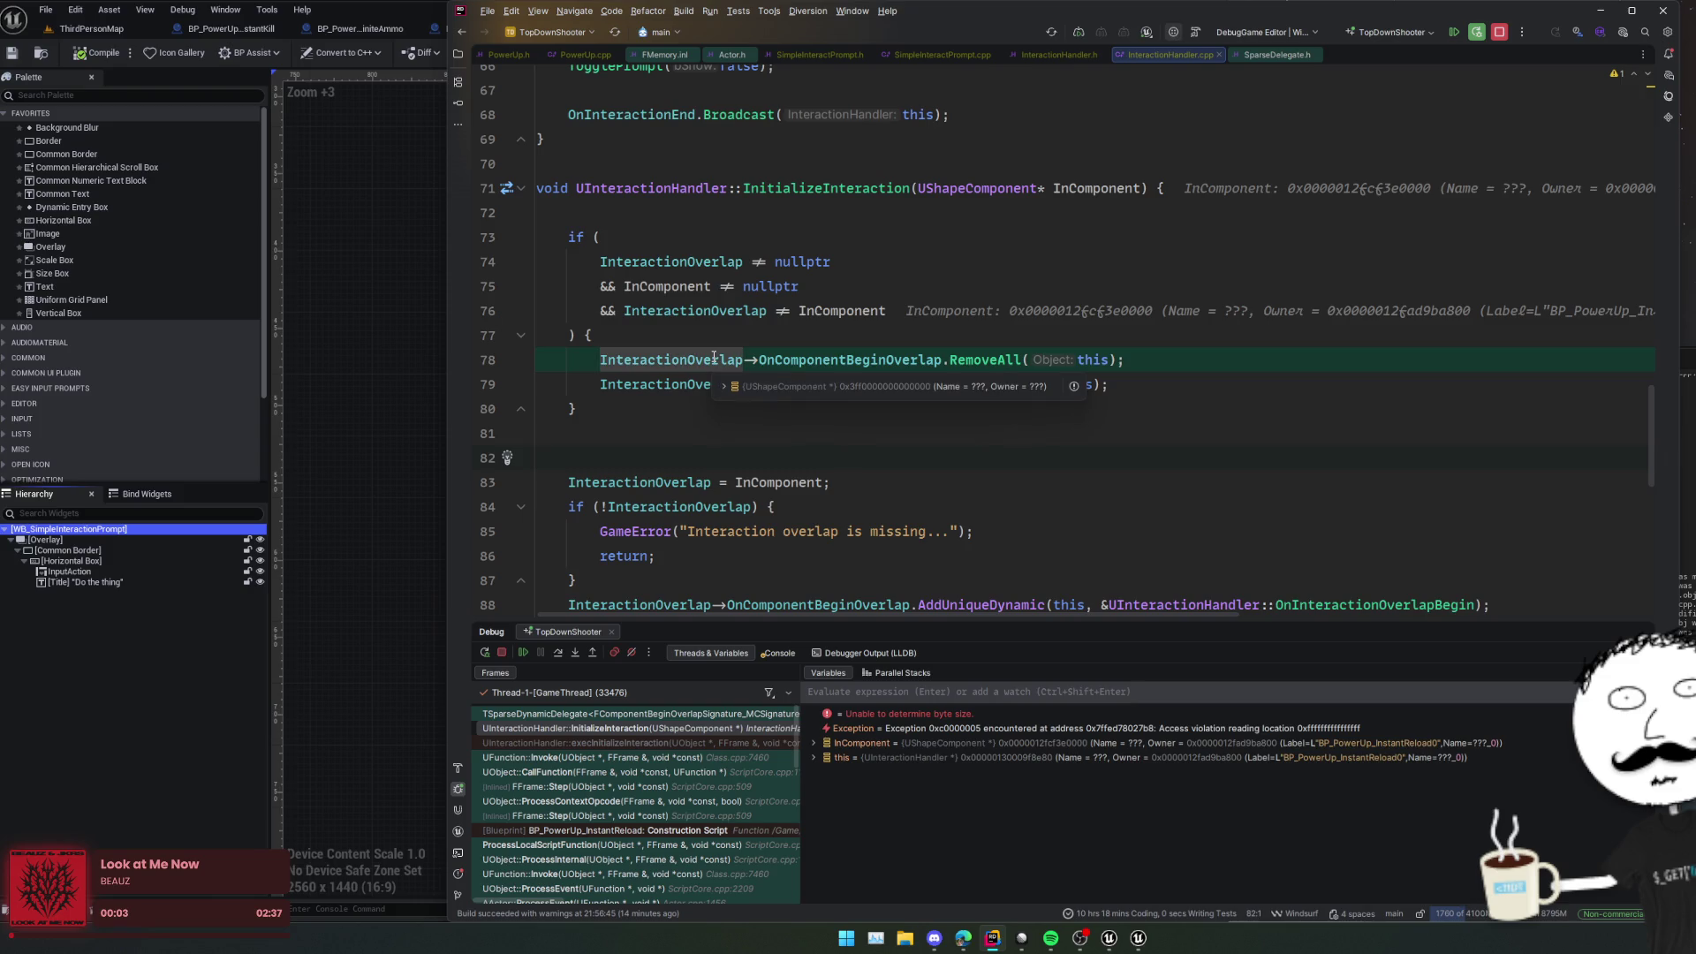
double_click(714, 359)
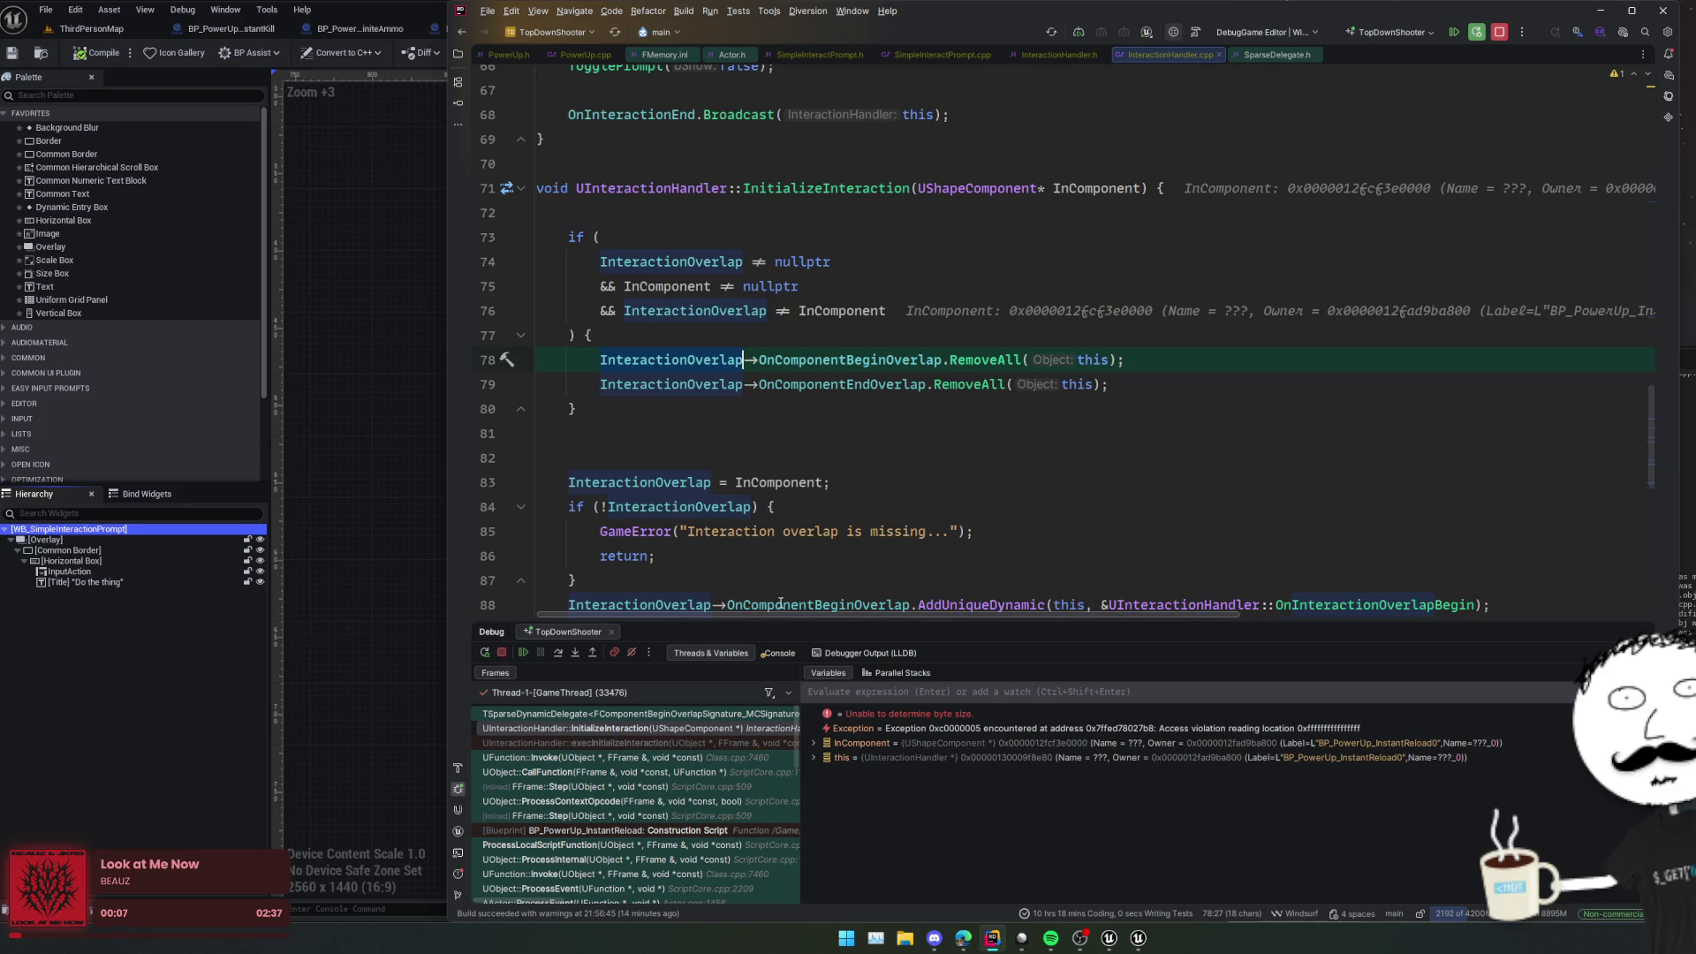
scroll(795, 501, up, 2)
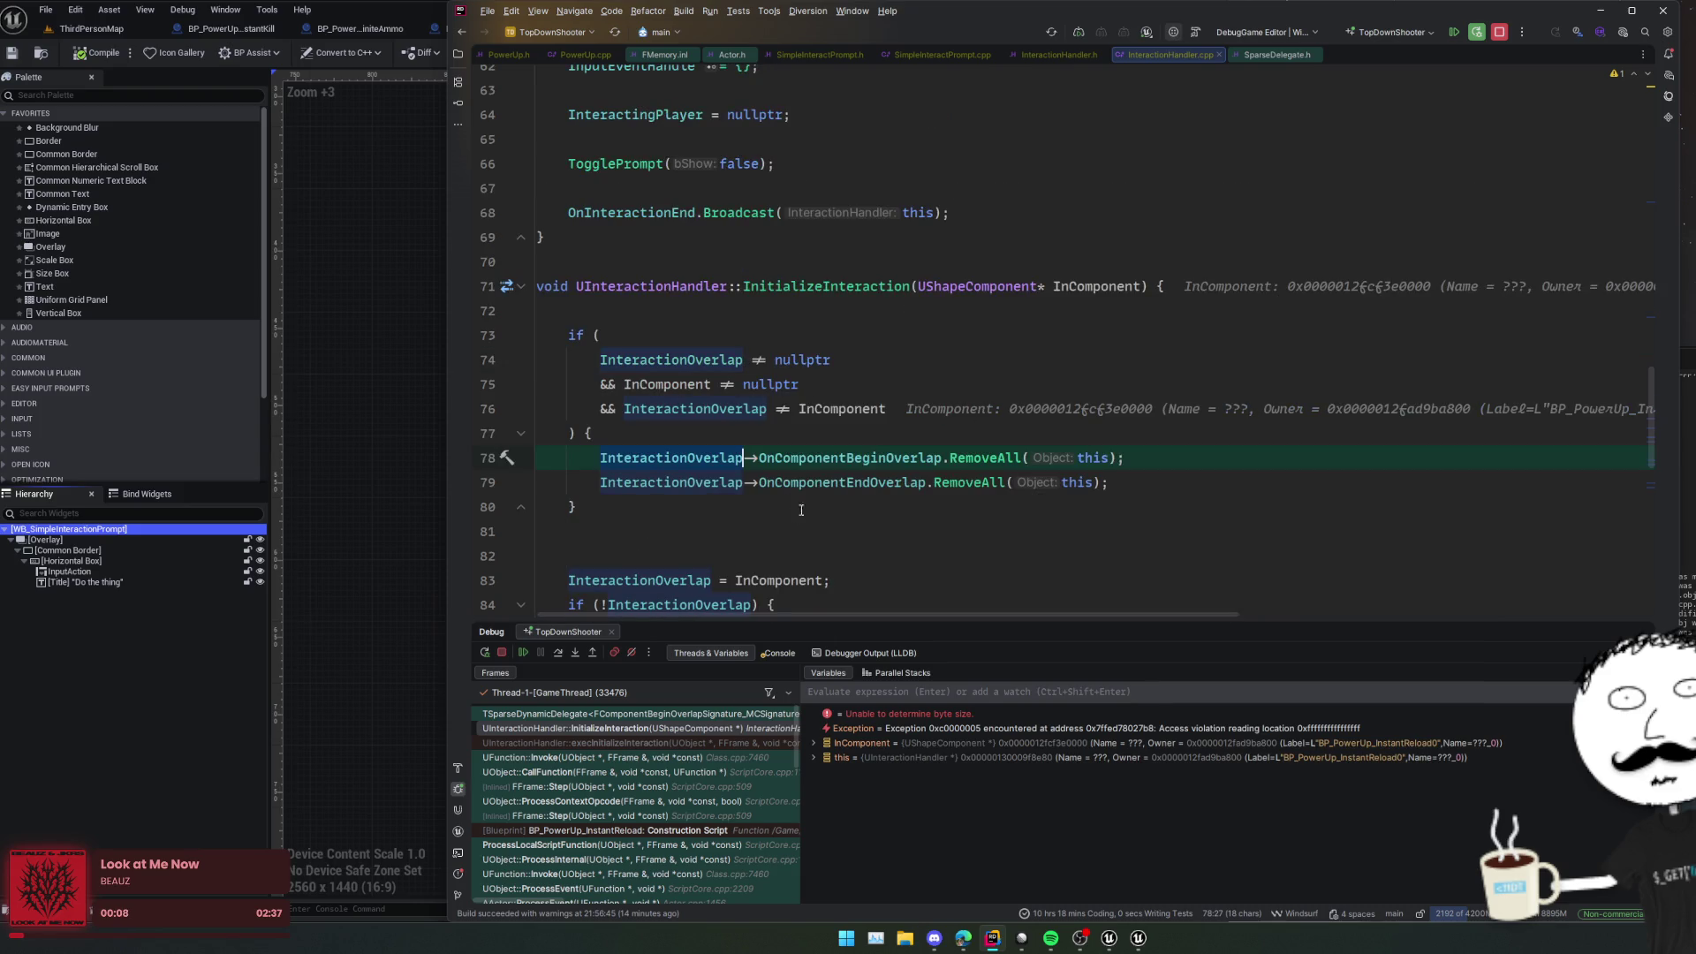
Step: Stop the debugging session, closing the crashed Unreal Editor
click(501, 652)
click(808, 408)
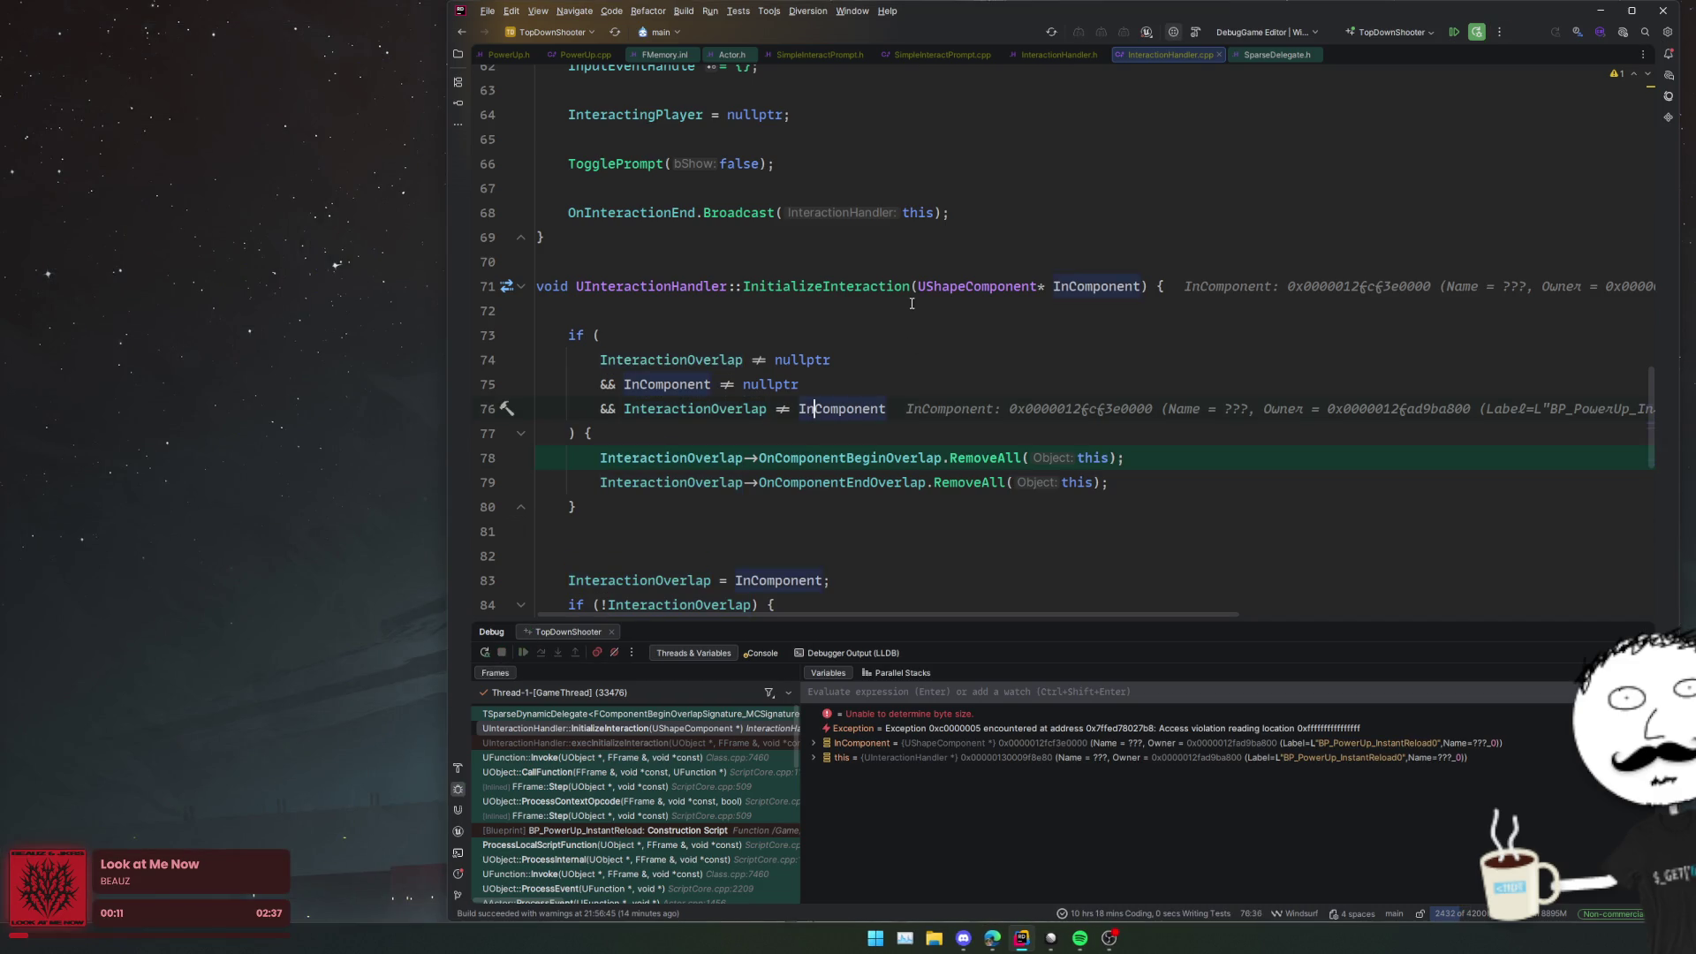
click(912, 303)
mouse_move(967, 282)
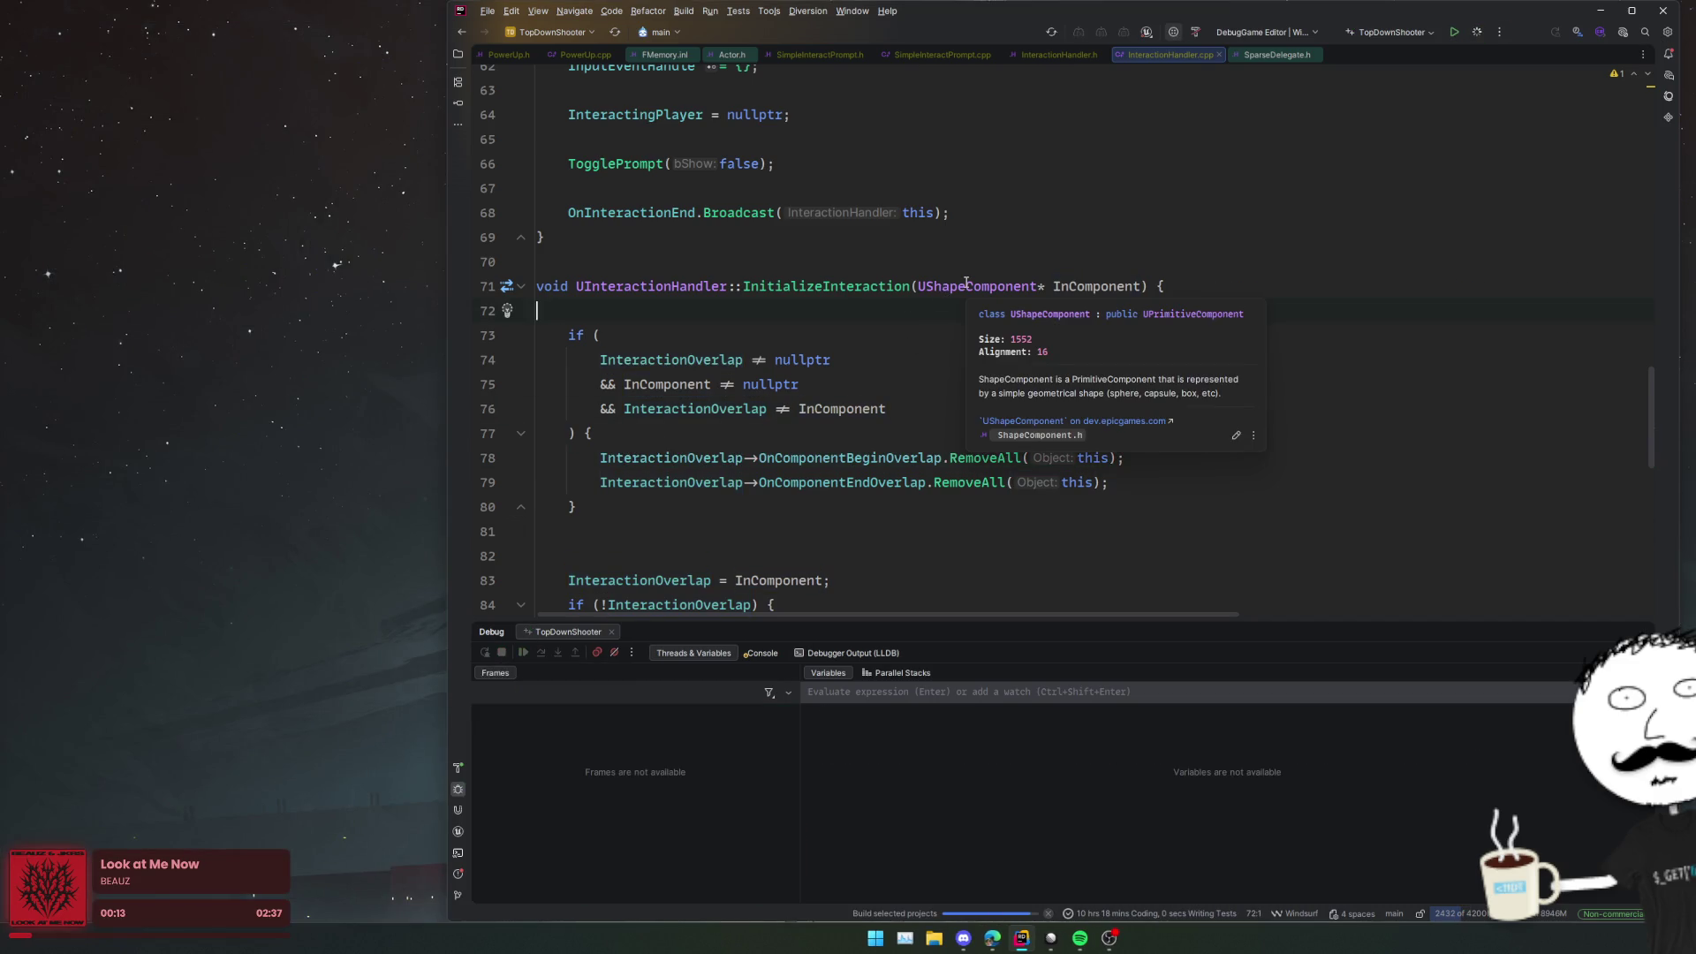
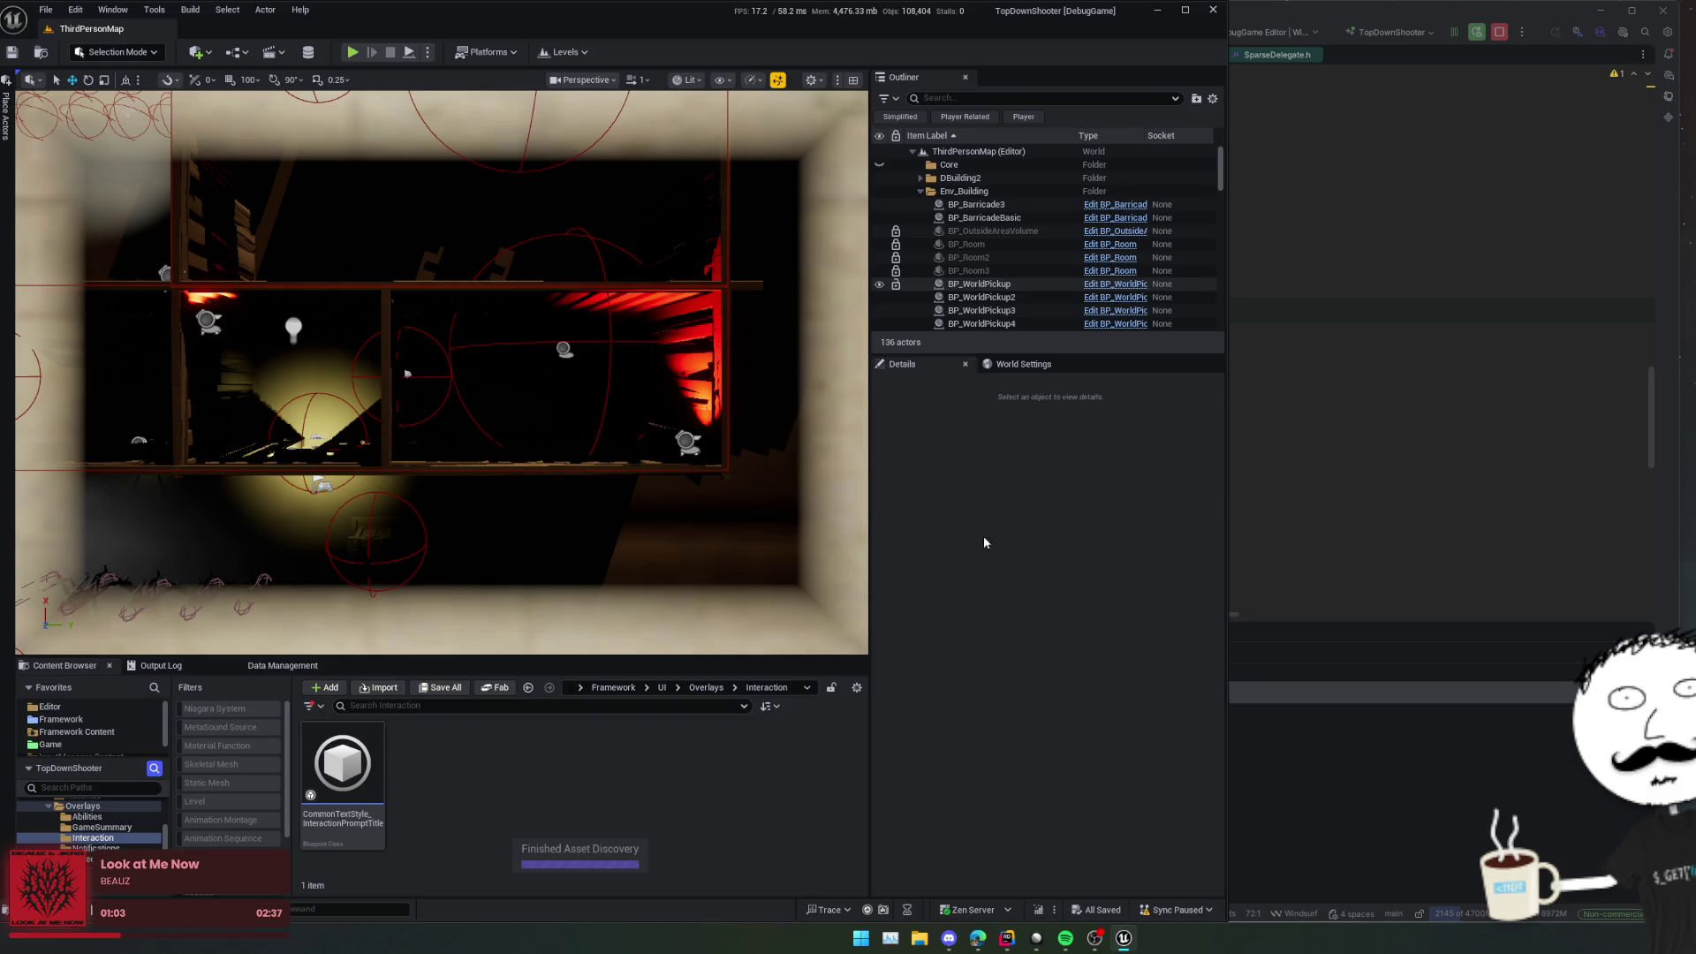
Step: Select the 2X pickup in ThirdPersonMap and open its BP_PowerUp_DoublePoints blueprint
key(alt+Tab)
scroll(618, 353, down, 5)
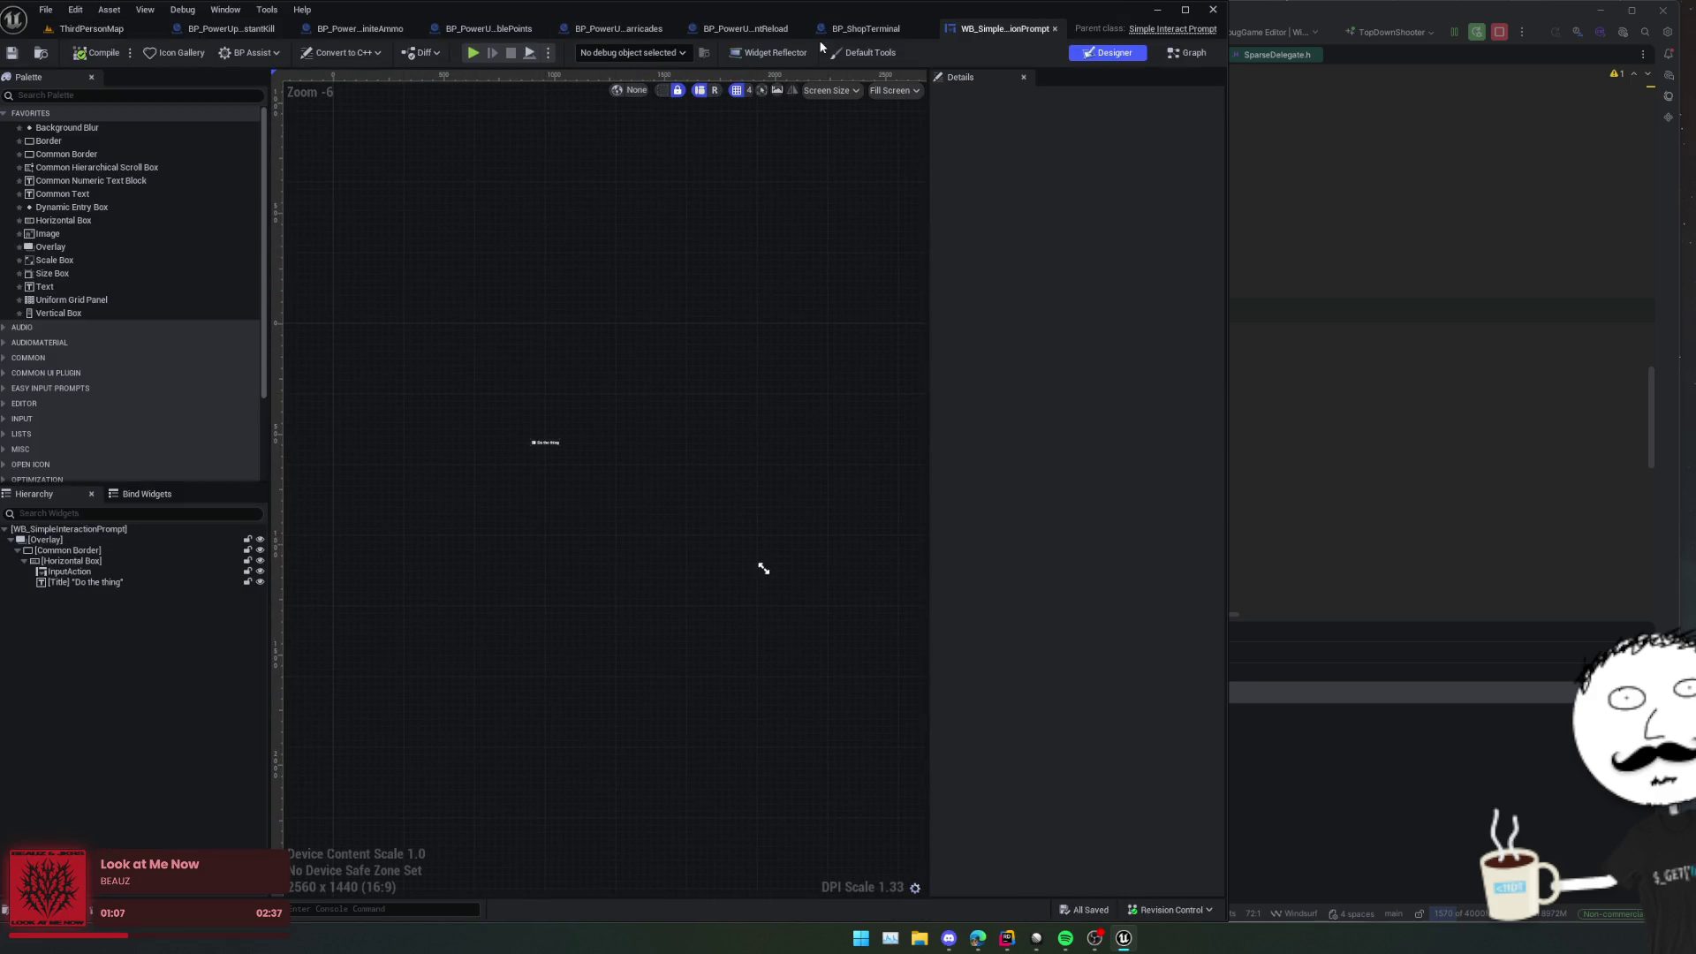
click(231, 28)
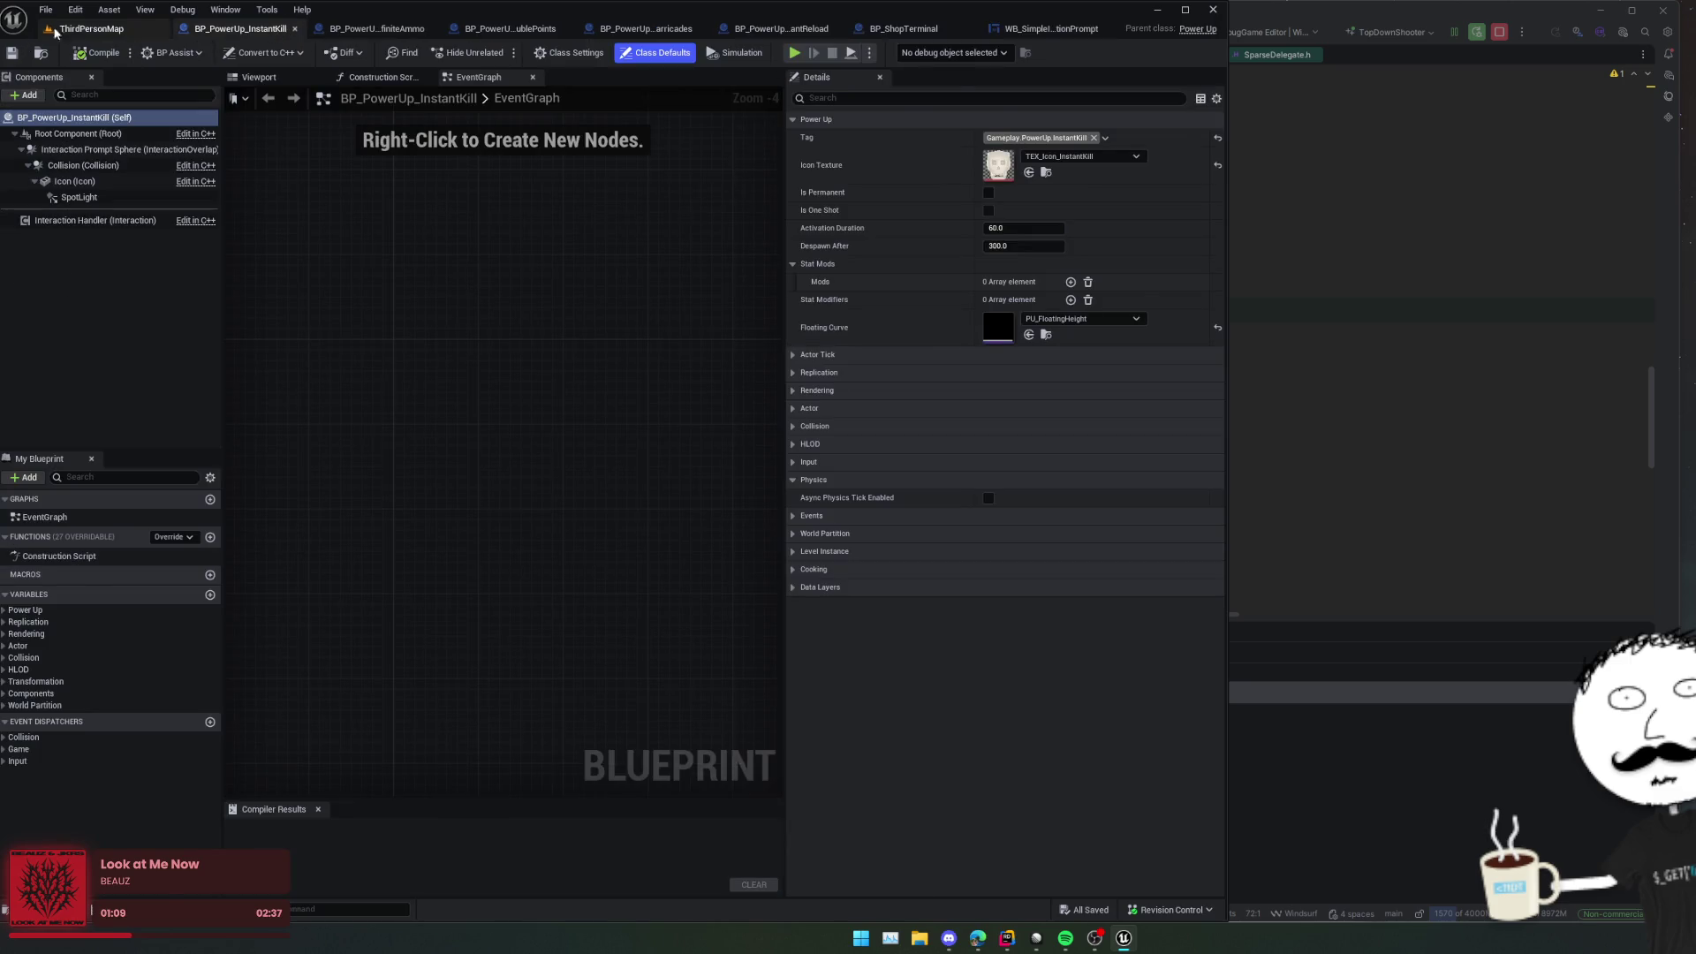
click(91, 29)
key(w)
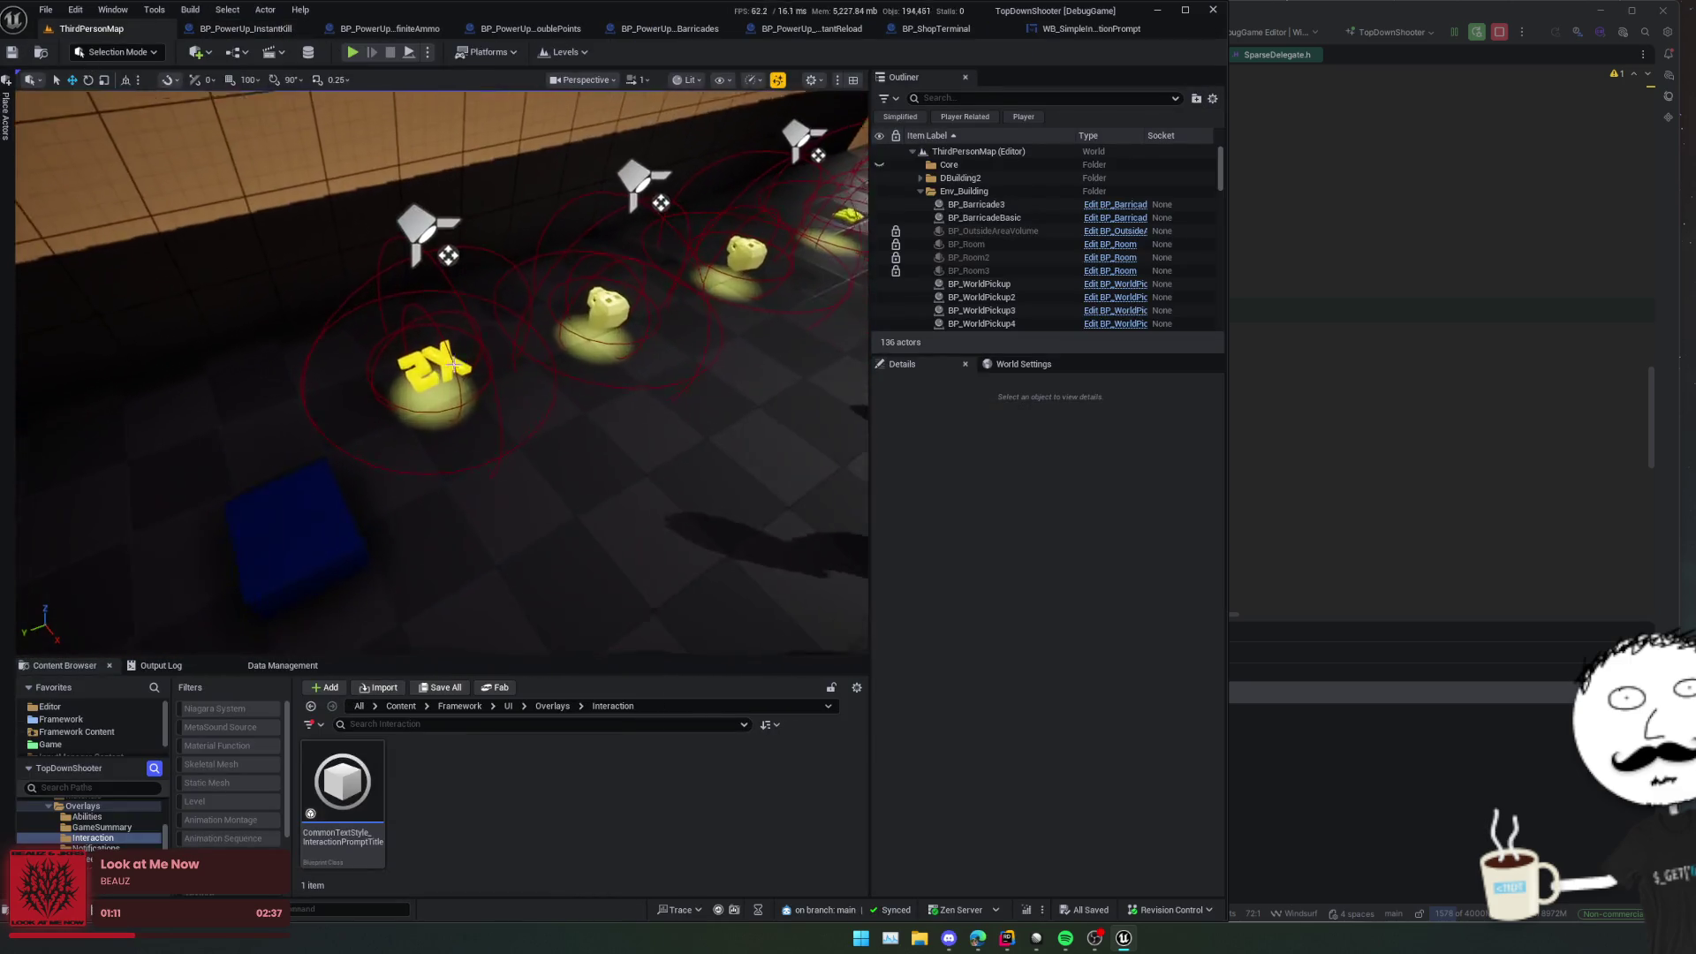
click(433, 371)
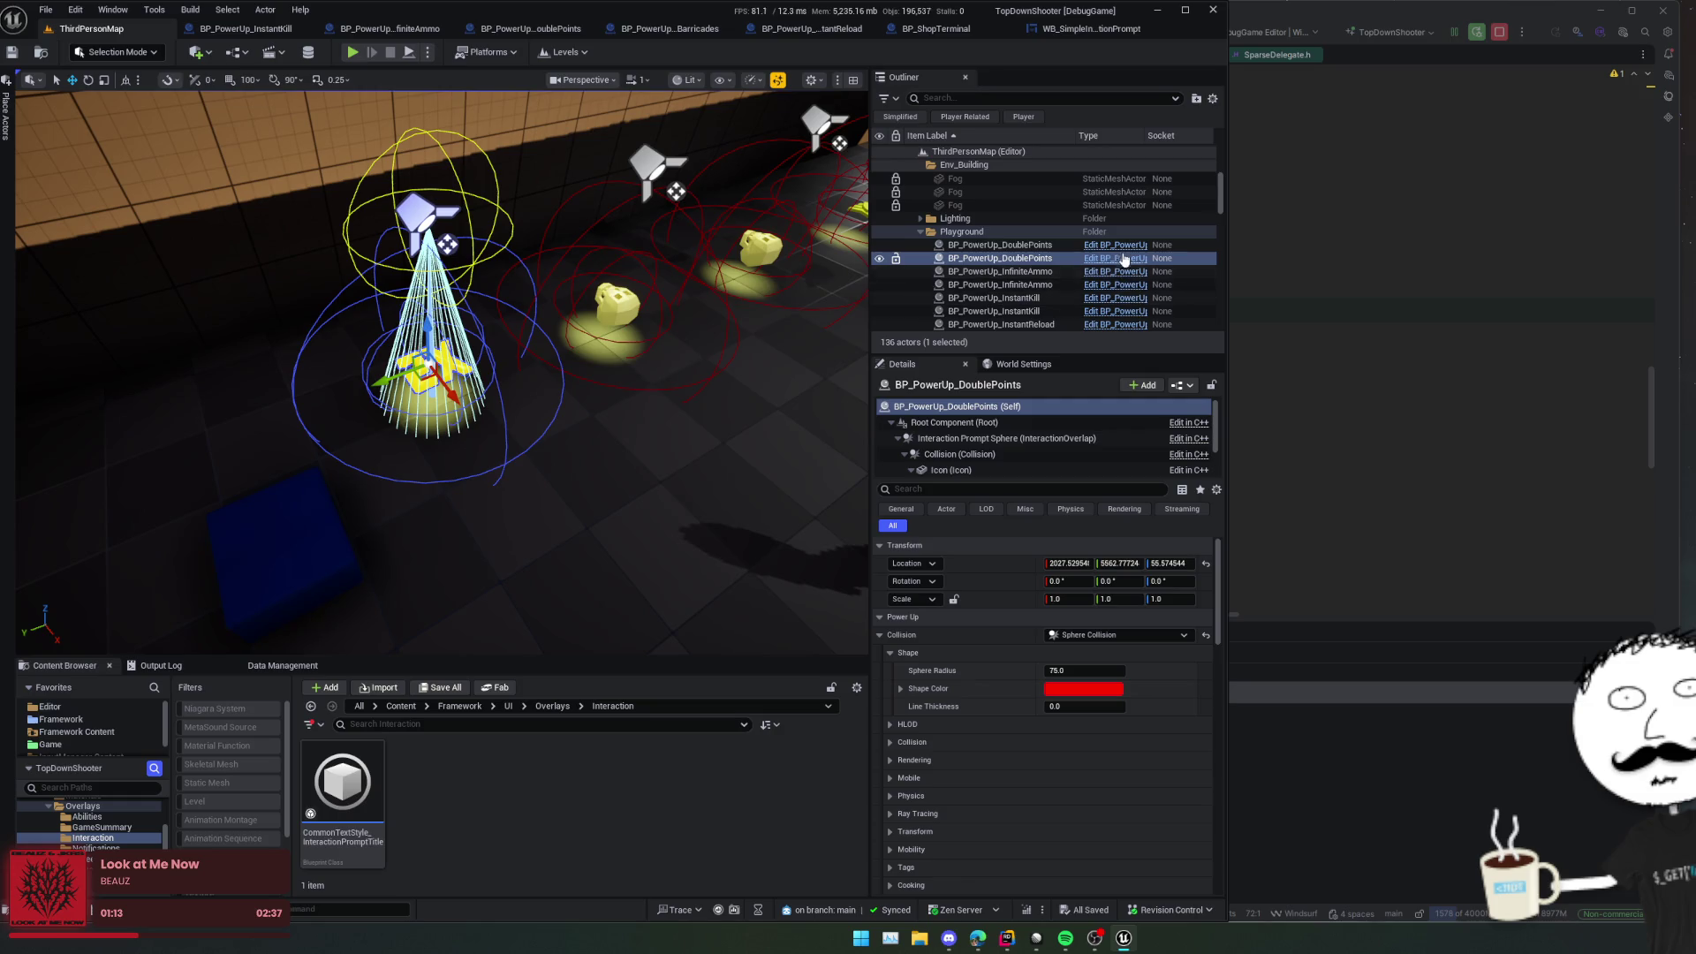
click(1121, 247)
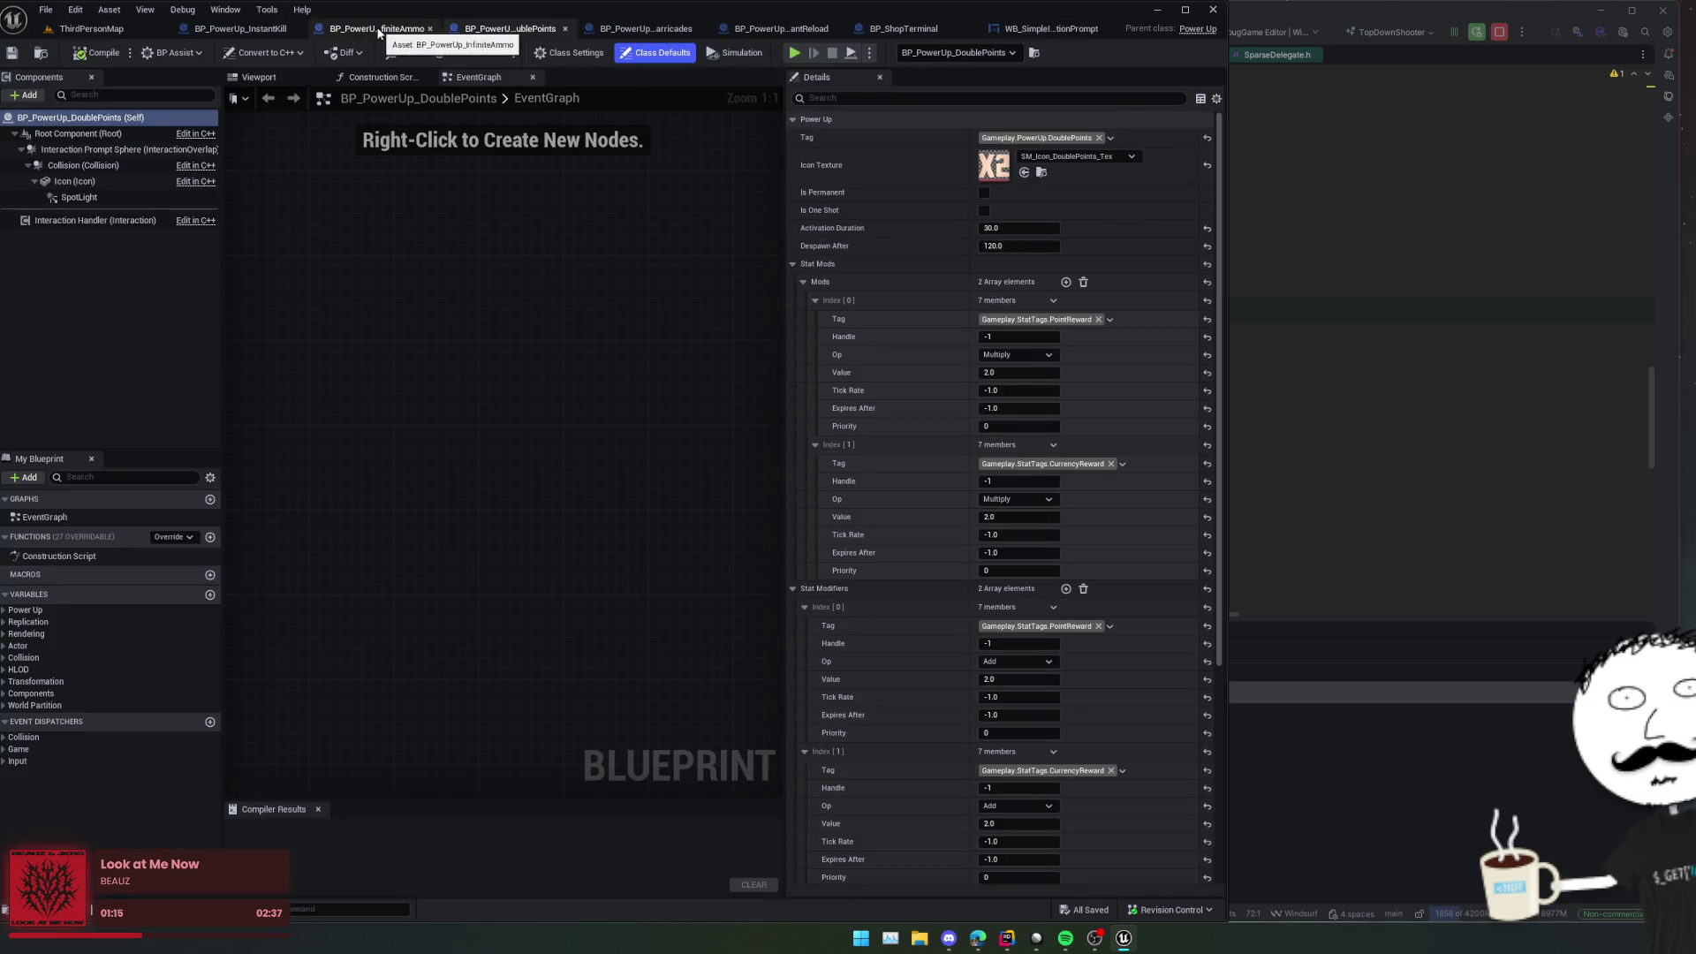
Step: Set the Interaction Handler's Interaction Prompt Title to 'Double Points', then save and compile
click(119, 221)
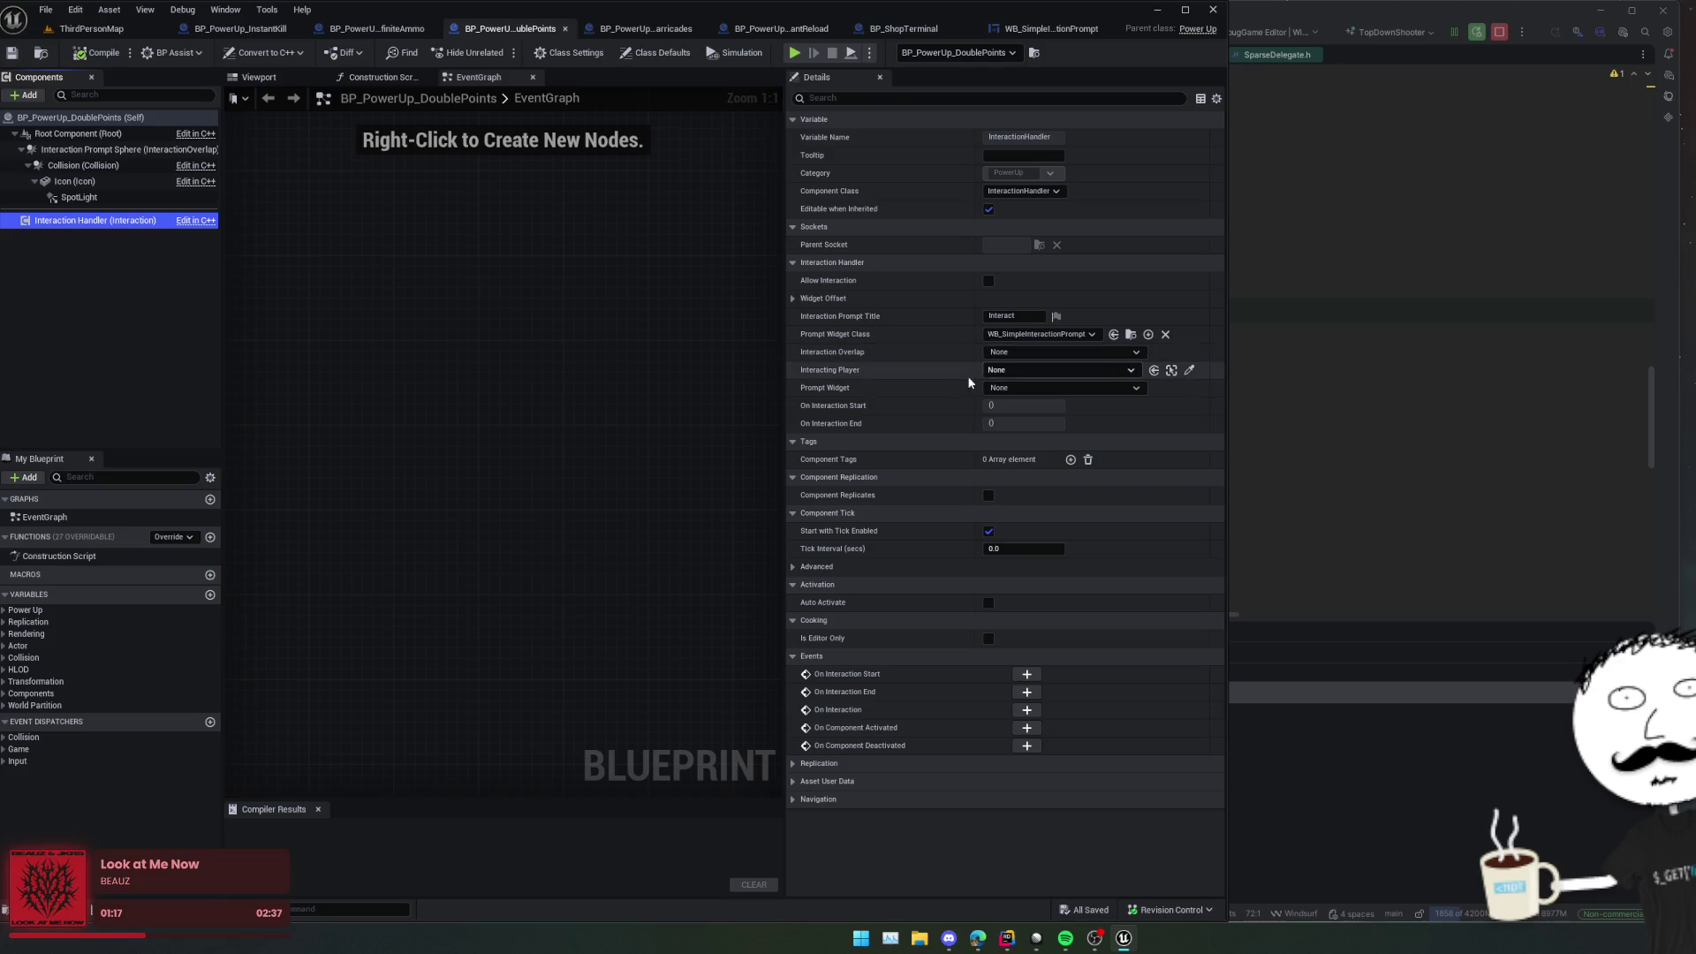
click(259, 77)
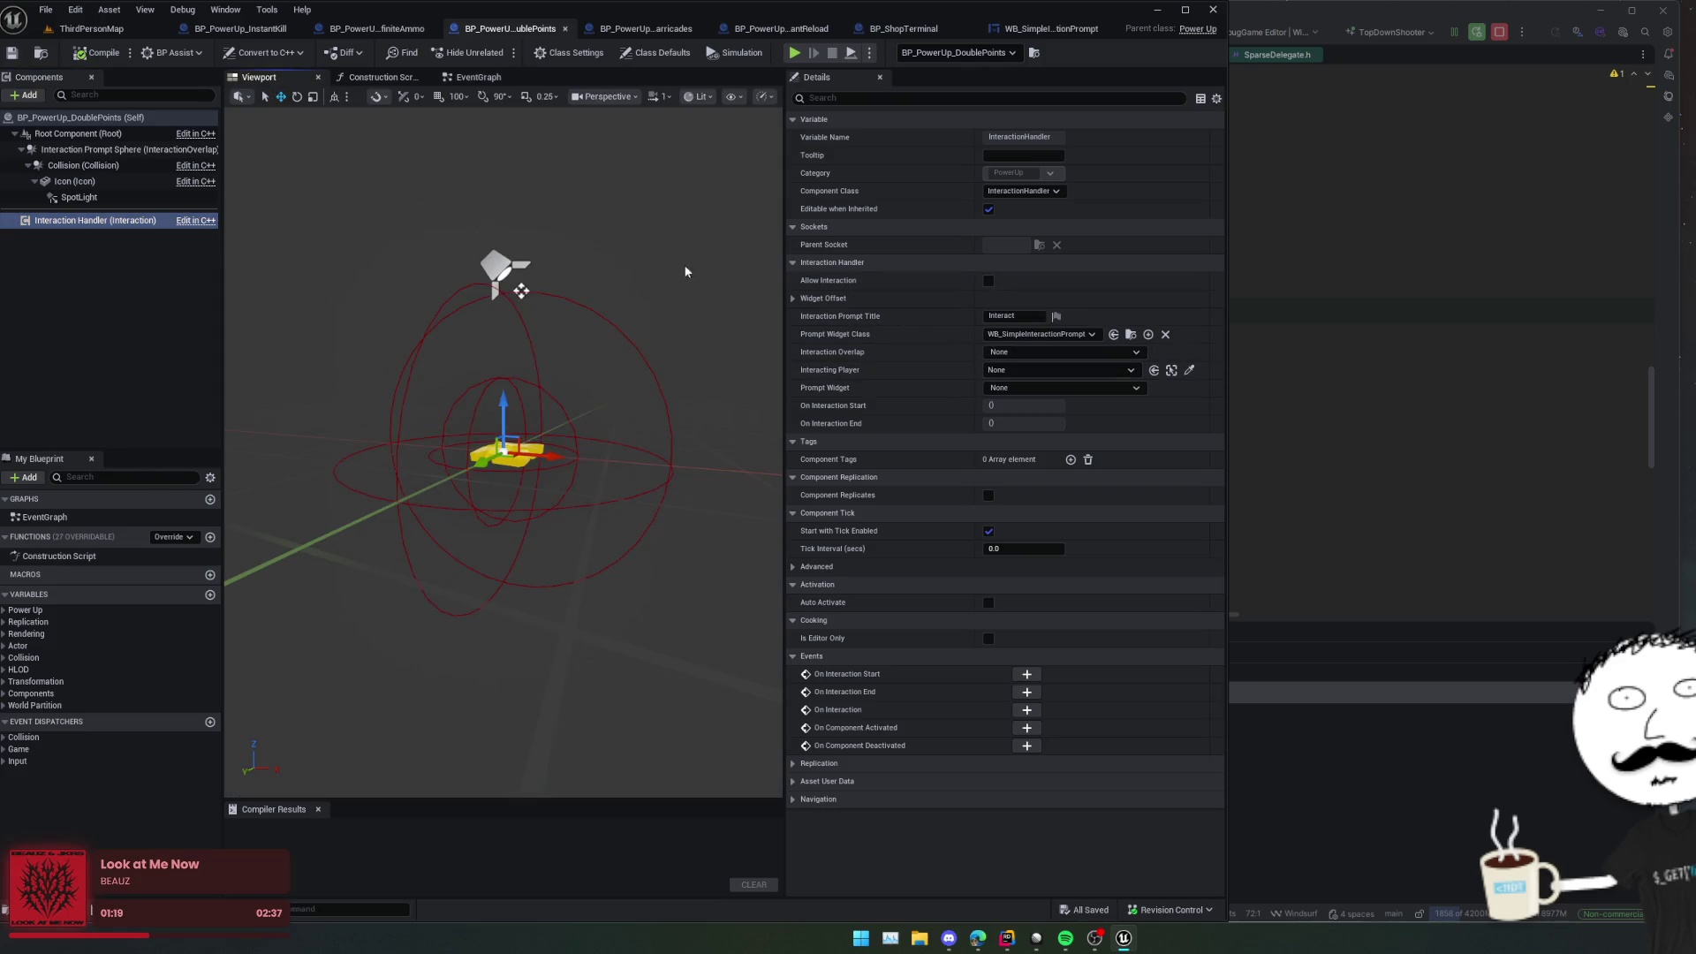
click(1020, 316)
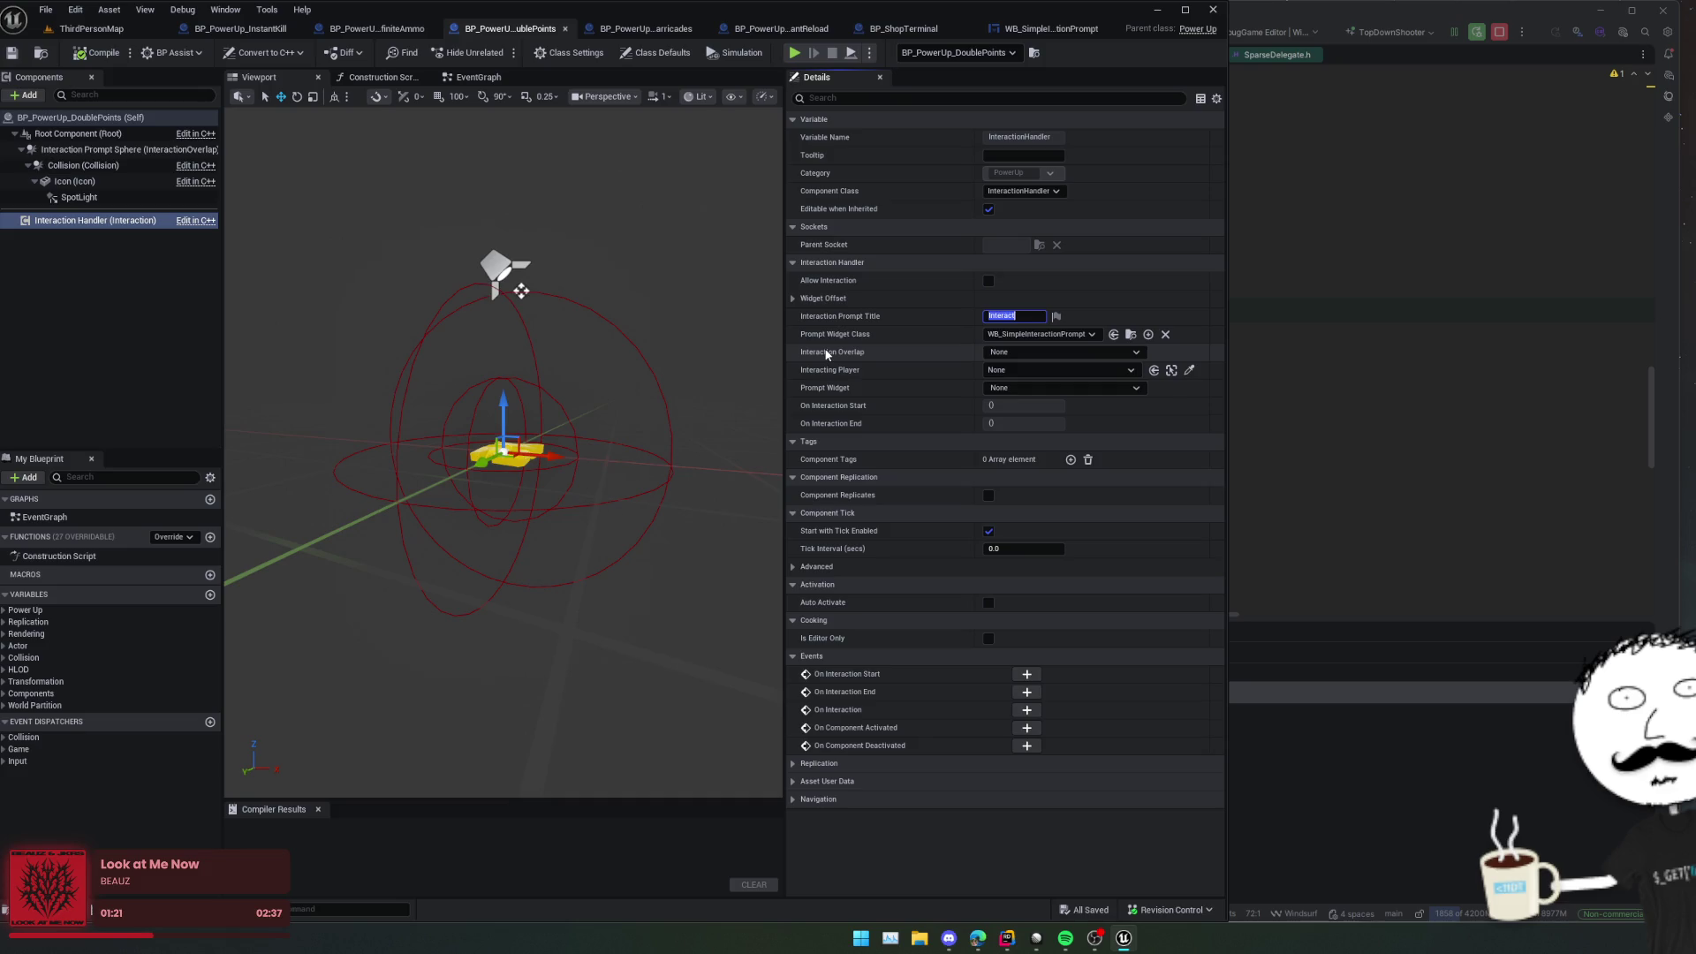
text(Double Points)
key(Return)
key(ctrl+s)
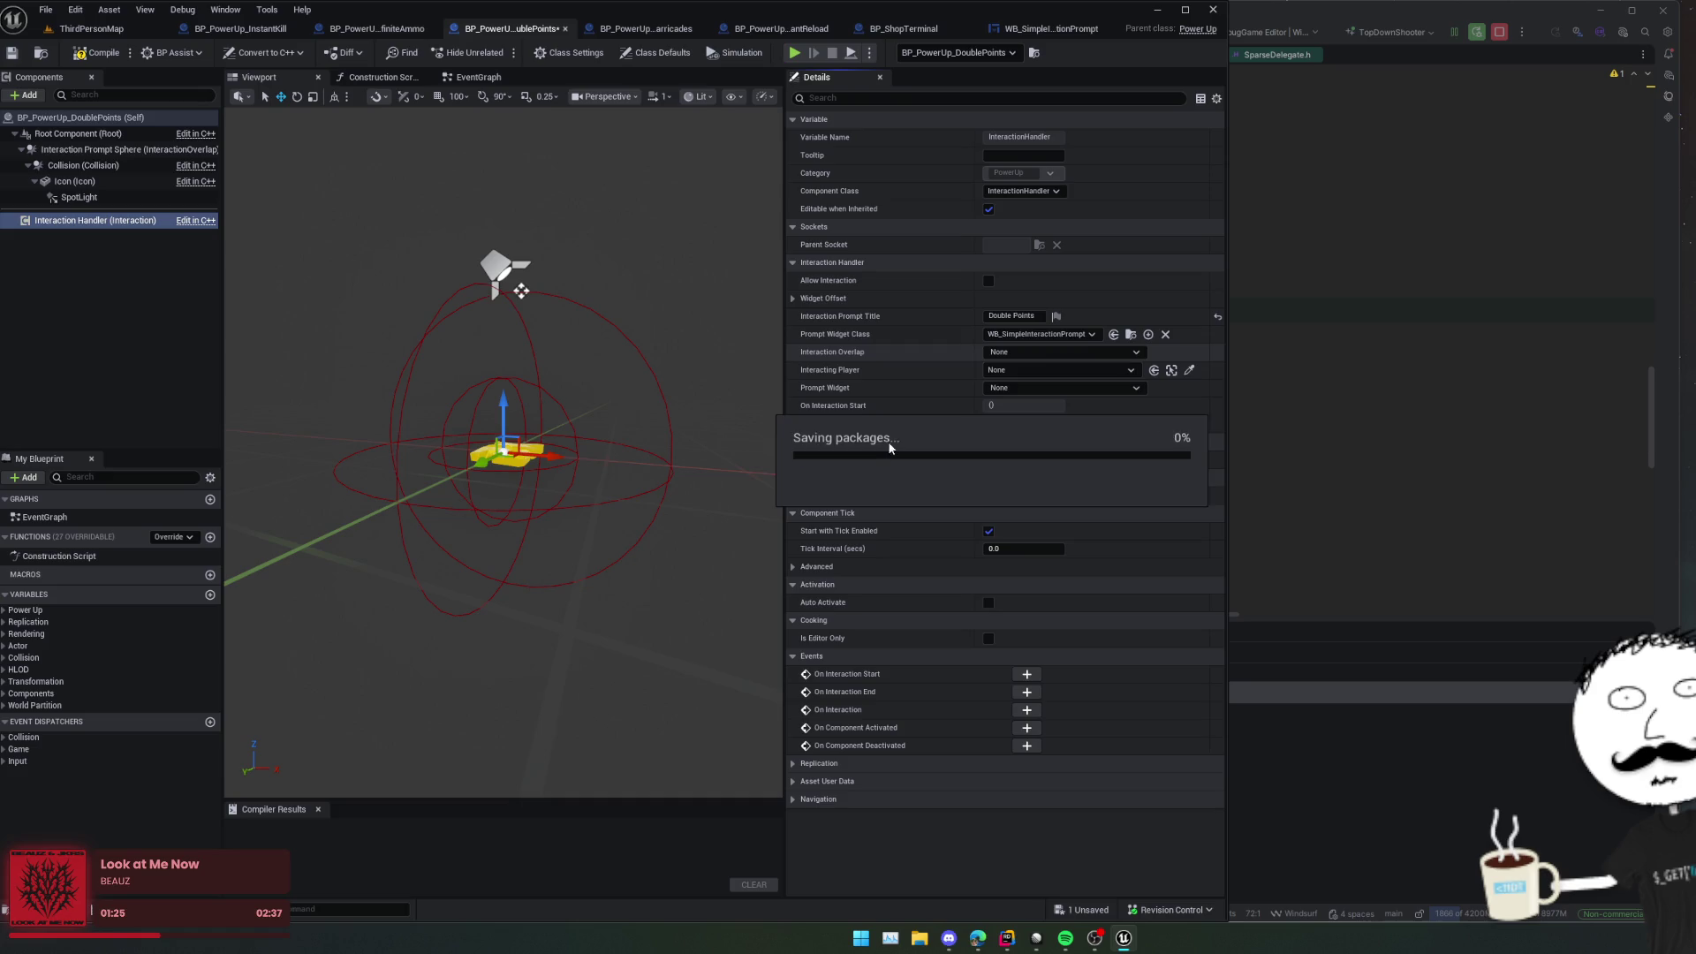
click(104, 55)
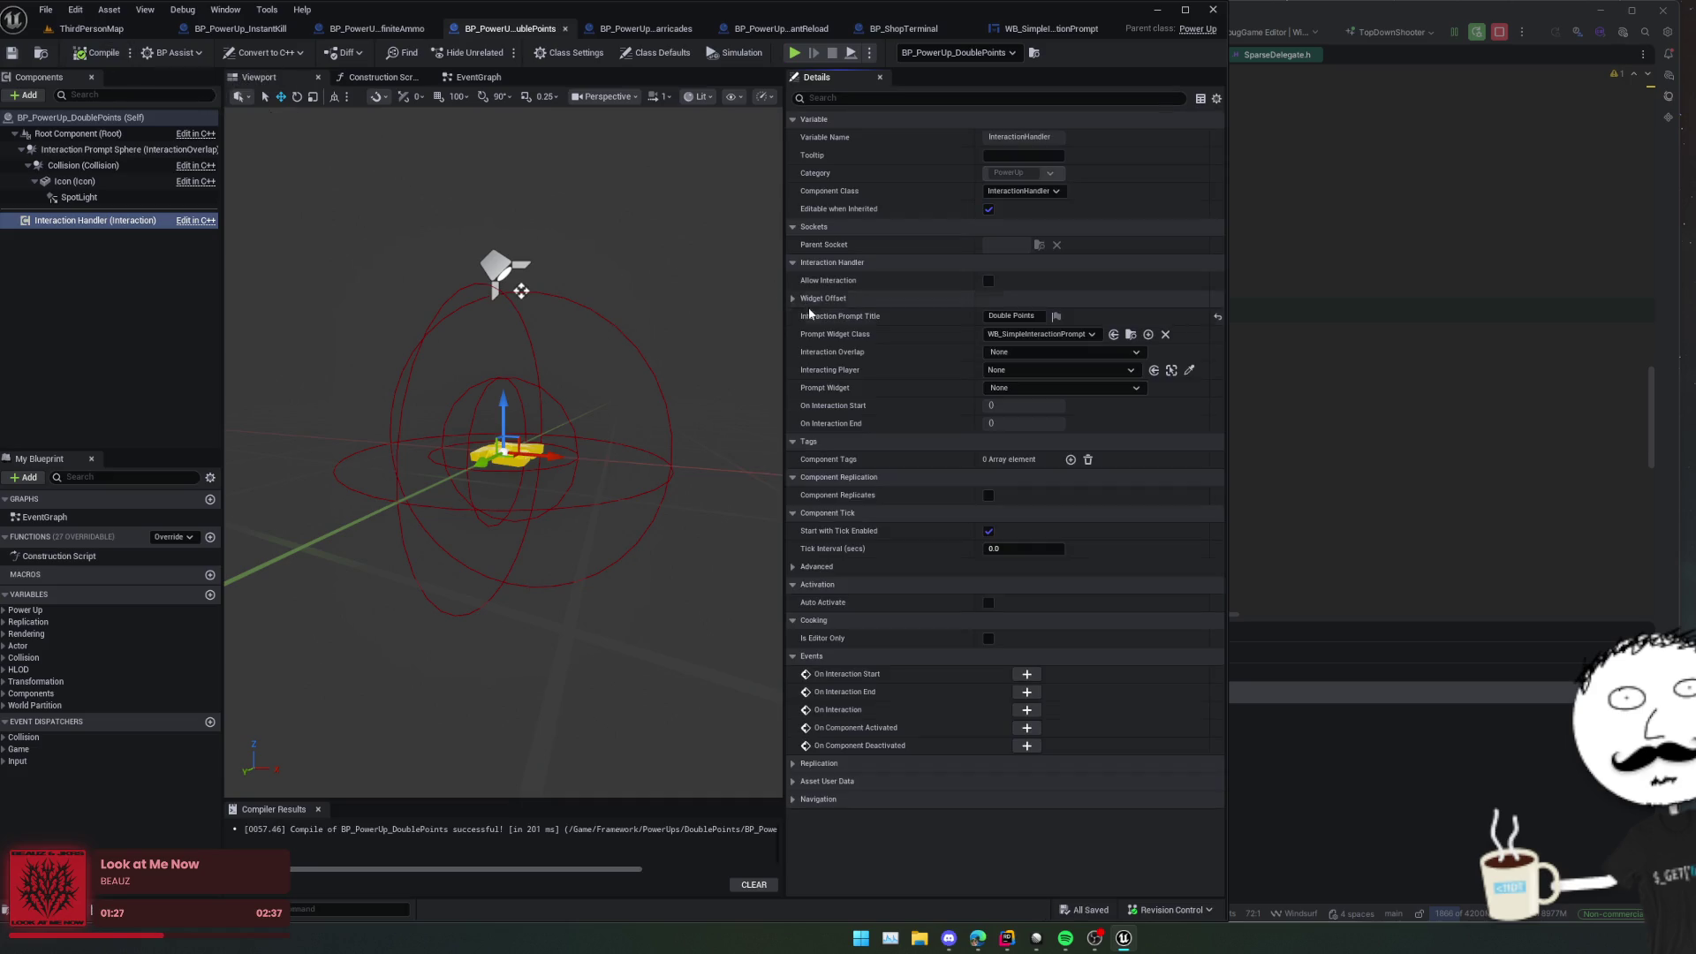
Step: Detach the Double Points blueprint into its own window beside the level map
click(793, 299)
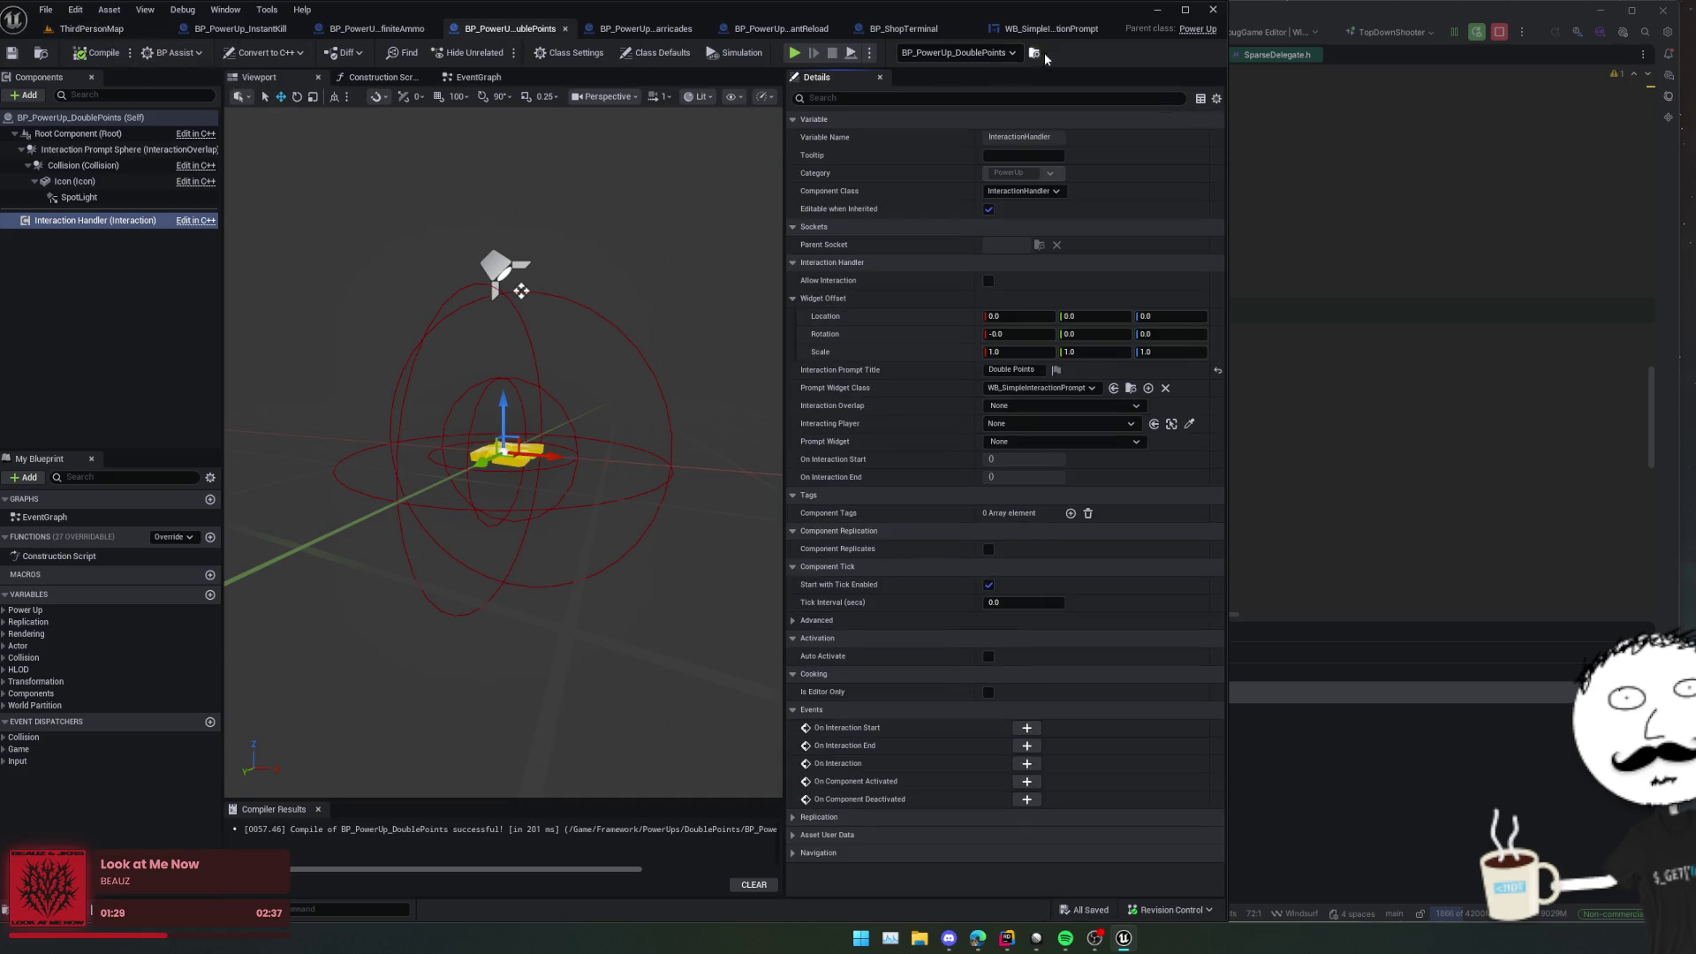
drag(530, 28, 921, 303)
click(133, 28)
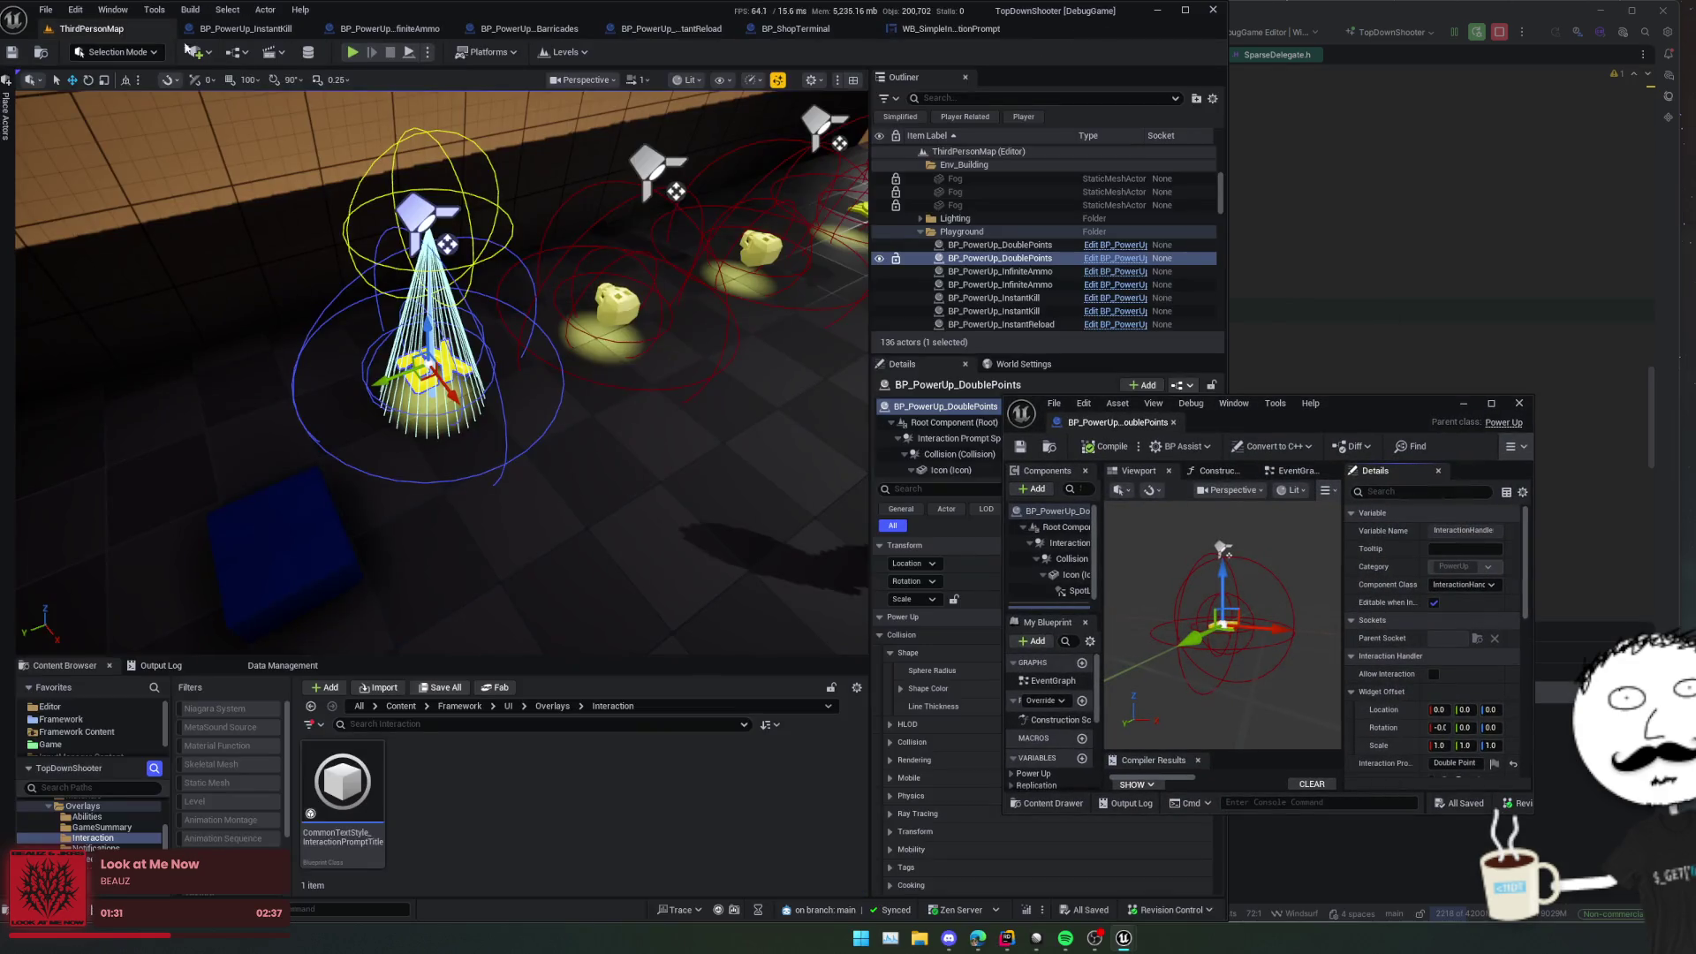
Step: Resize and reposition the floating blueprint window, then play and walk to the 2X pickup
drag(1011, 407, 844, 297)
drag(1265, 300, 1403, 320)
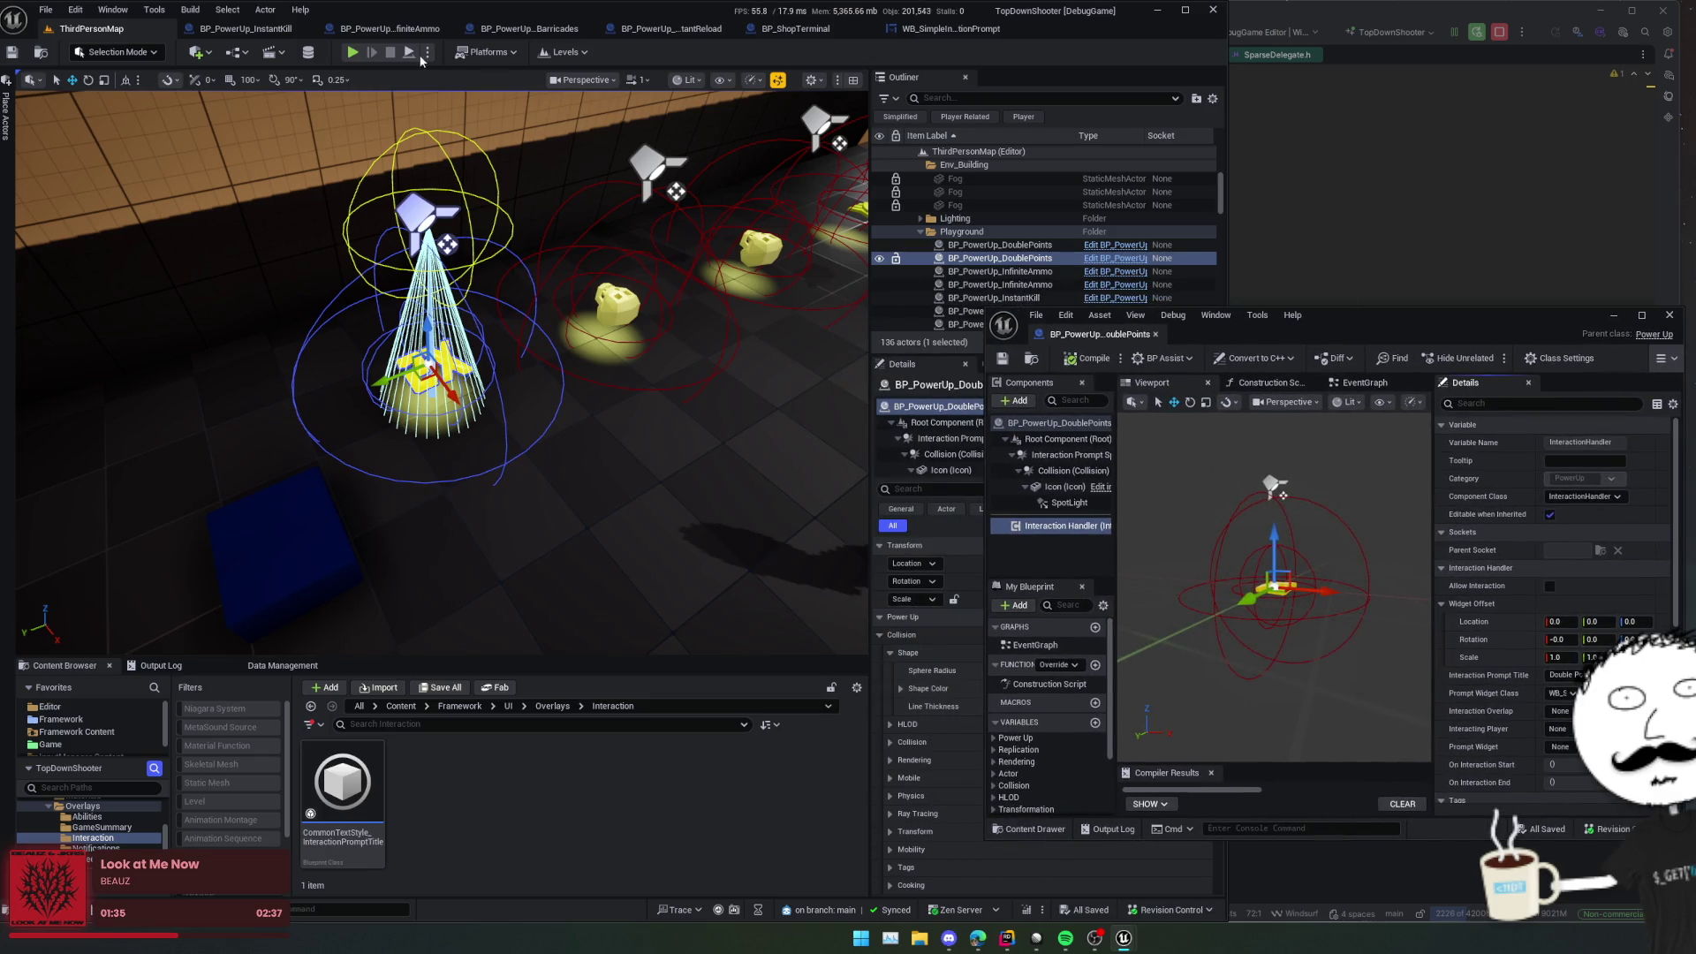
key(alt+p)
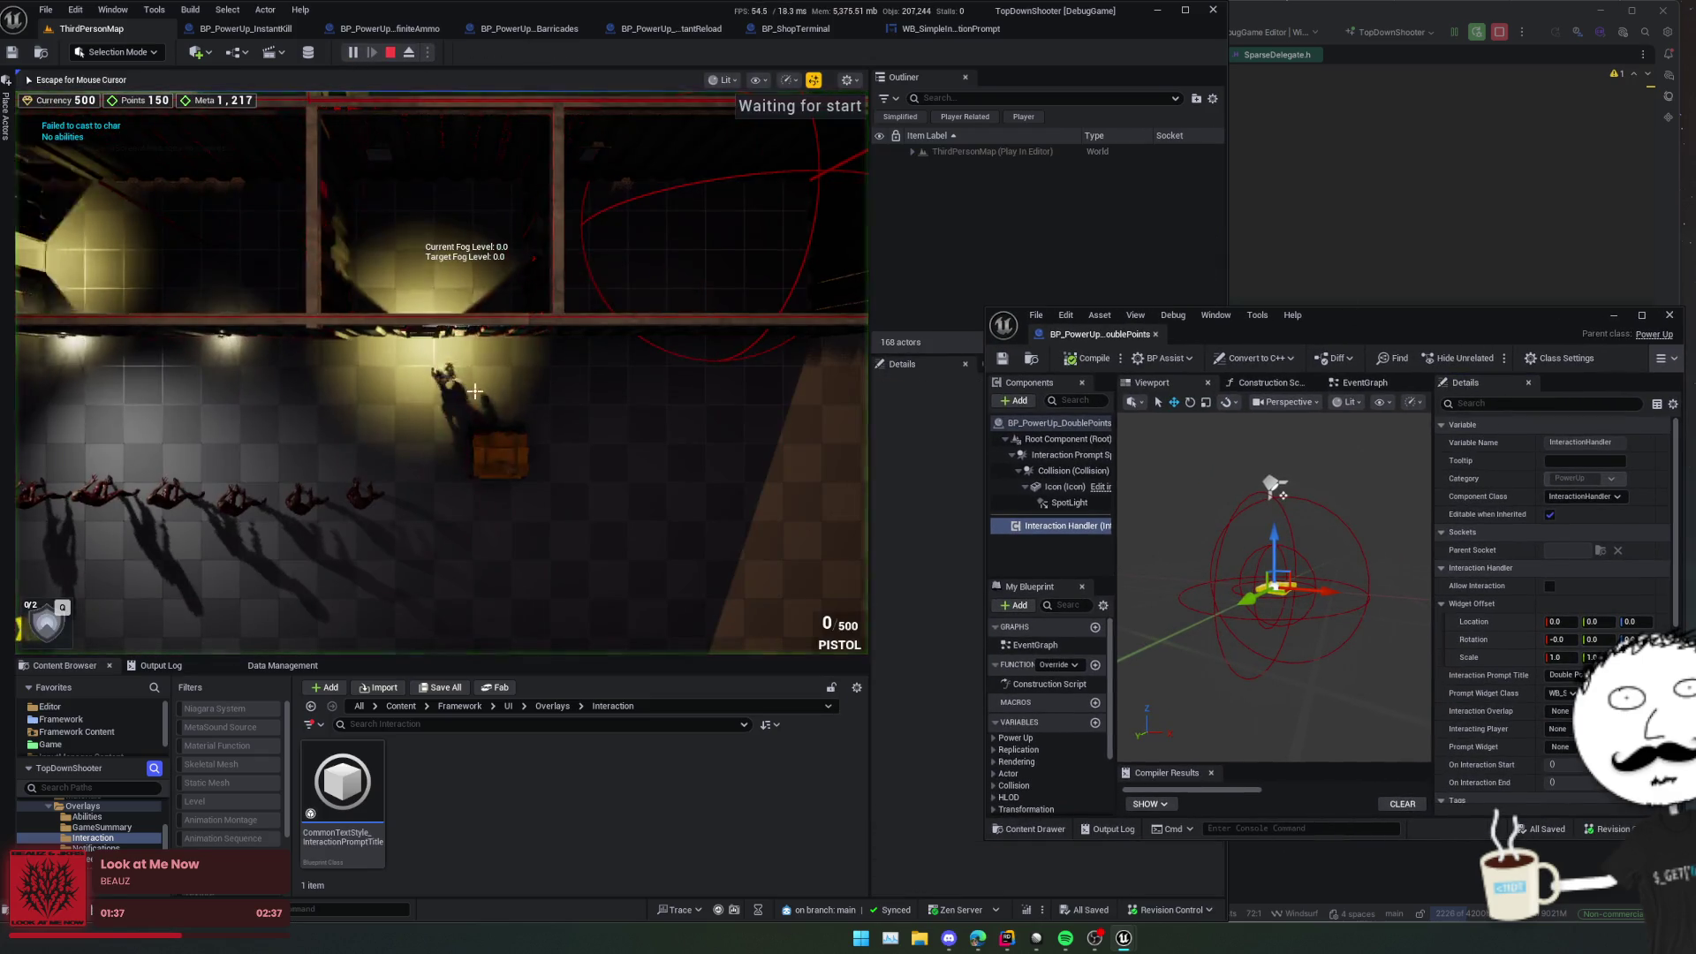
key(s)
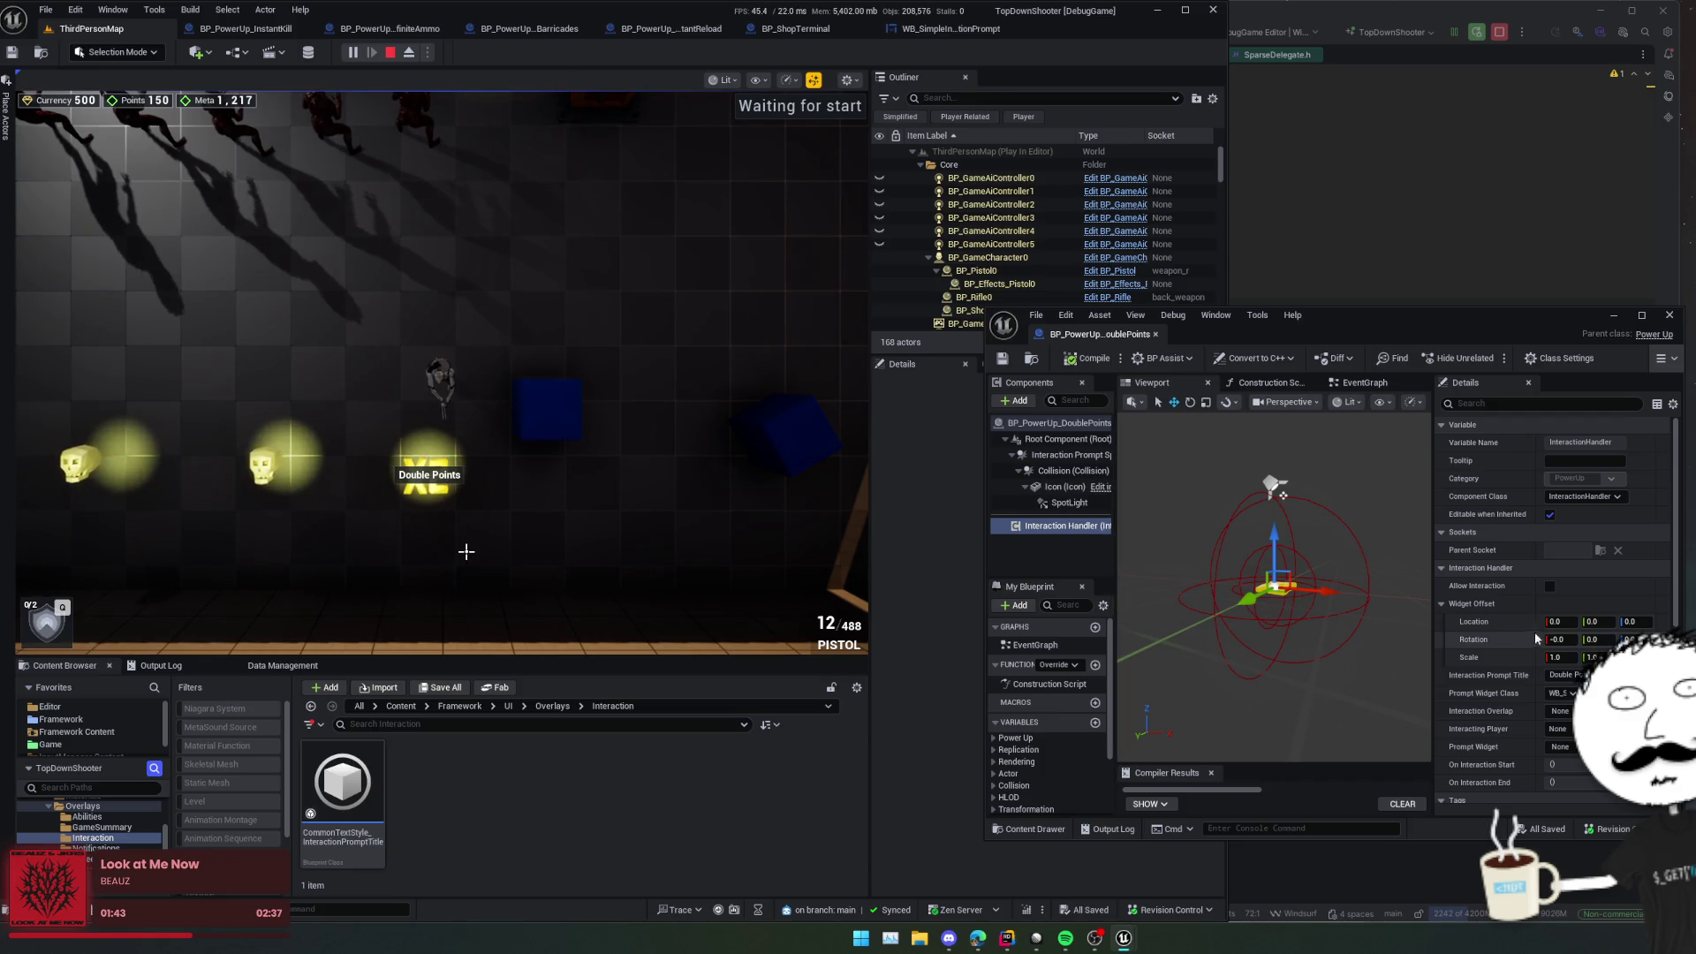
drag(1432, 633, 1360, 632)
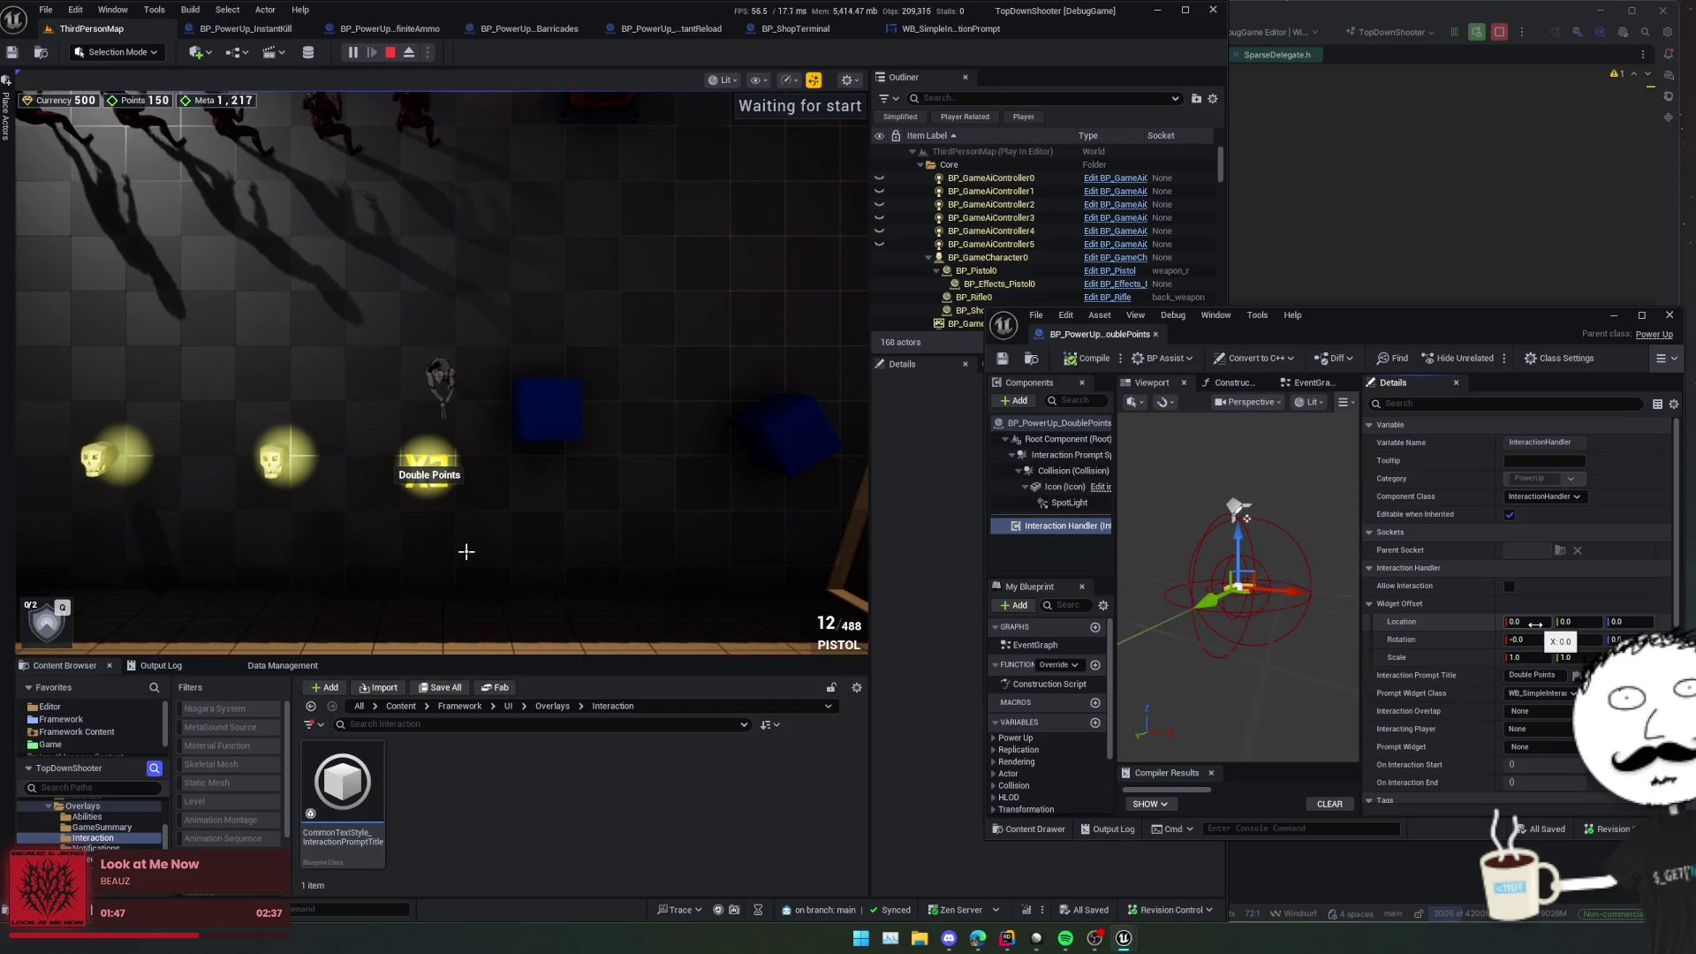
Step: Eject to inspect the Double Points prompt, repossess the player, and nudge its Location X offset
click(409, 53)
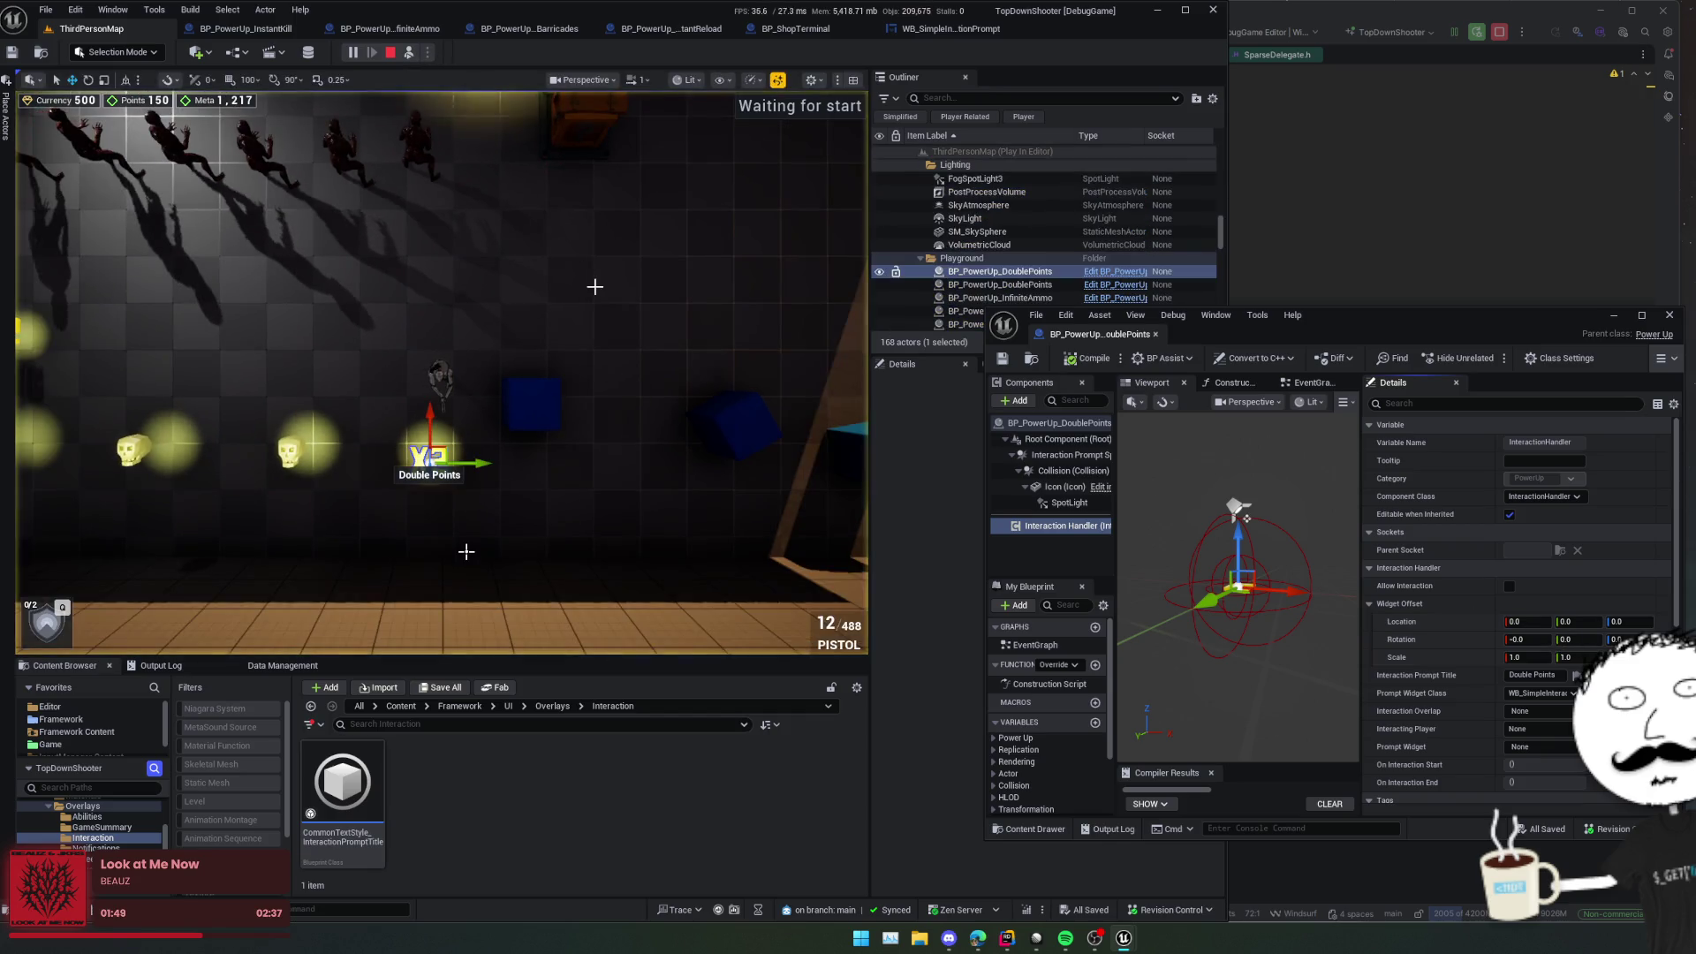
drag(466, 551, 467, 551)
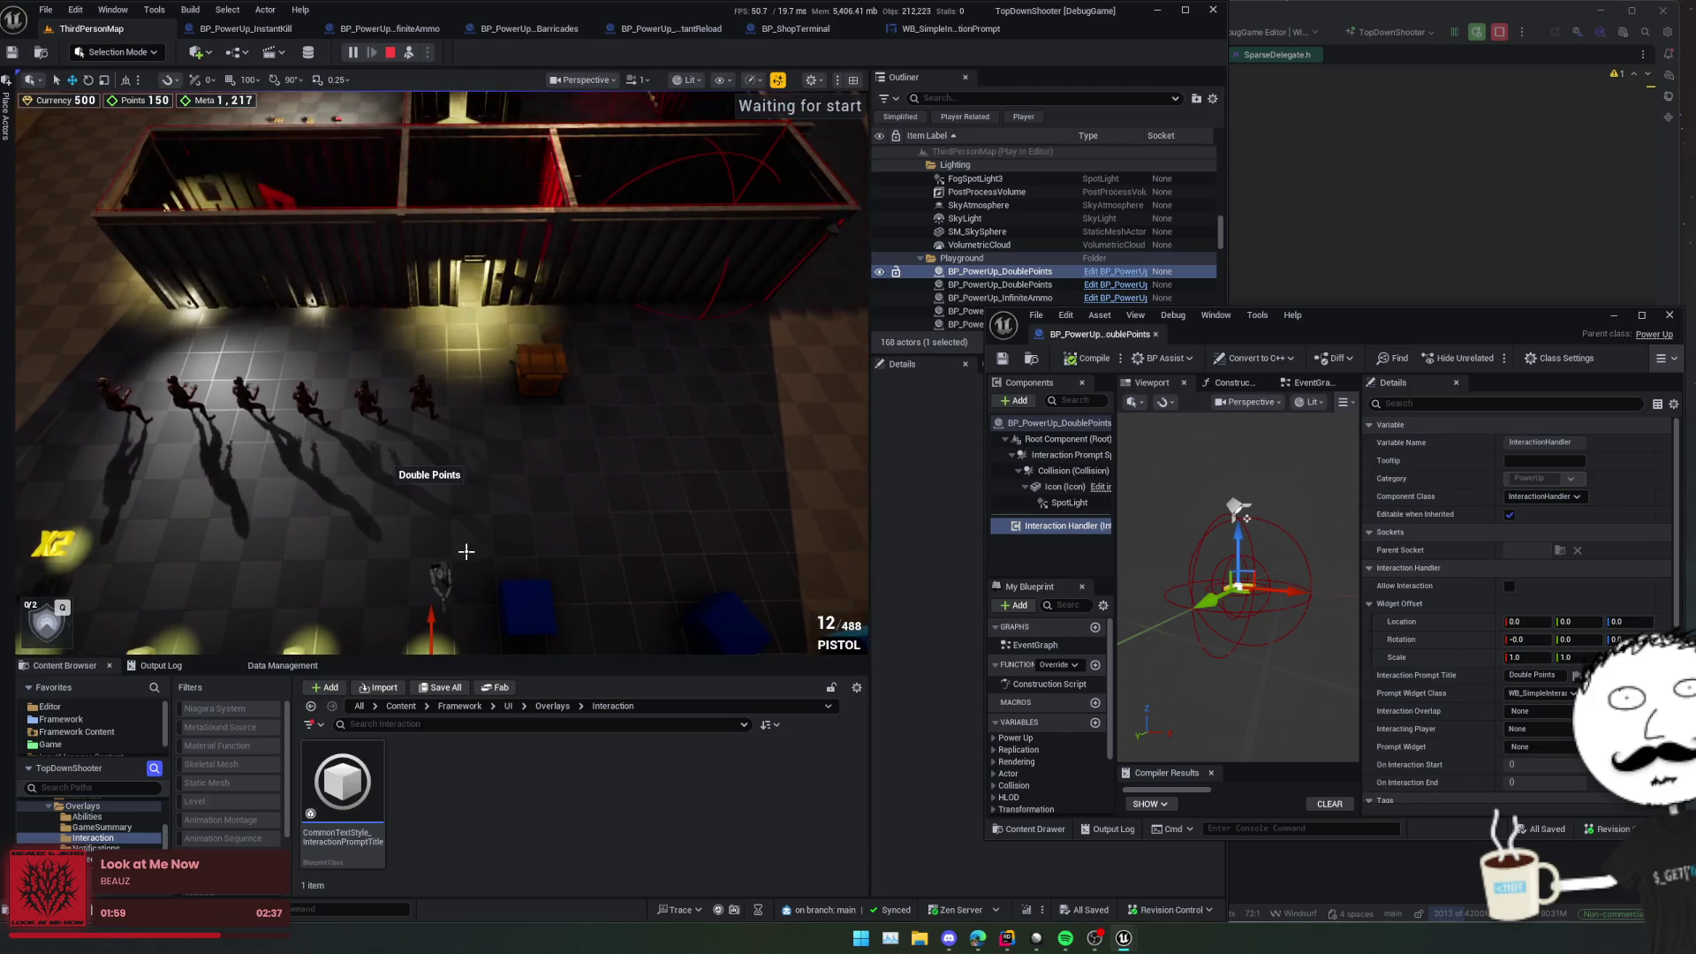
key(F8)
click(415, 54)
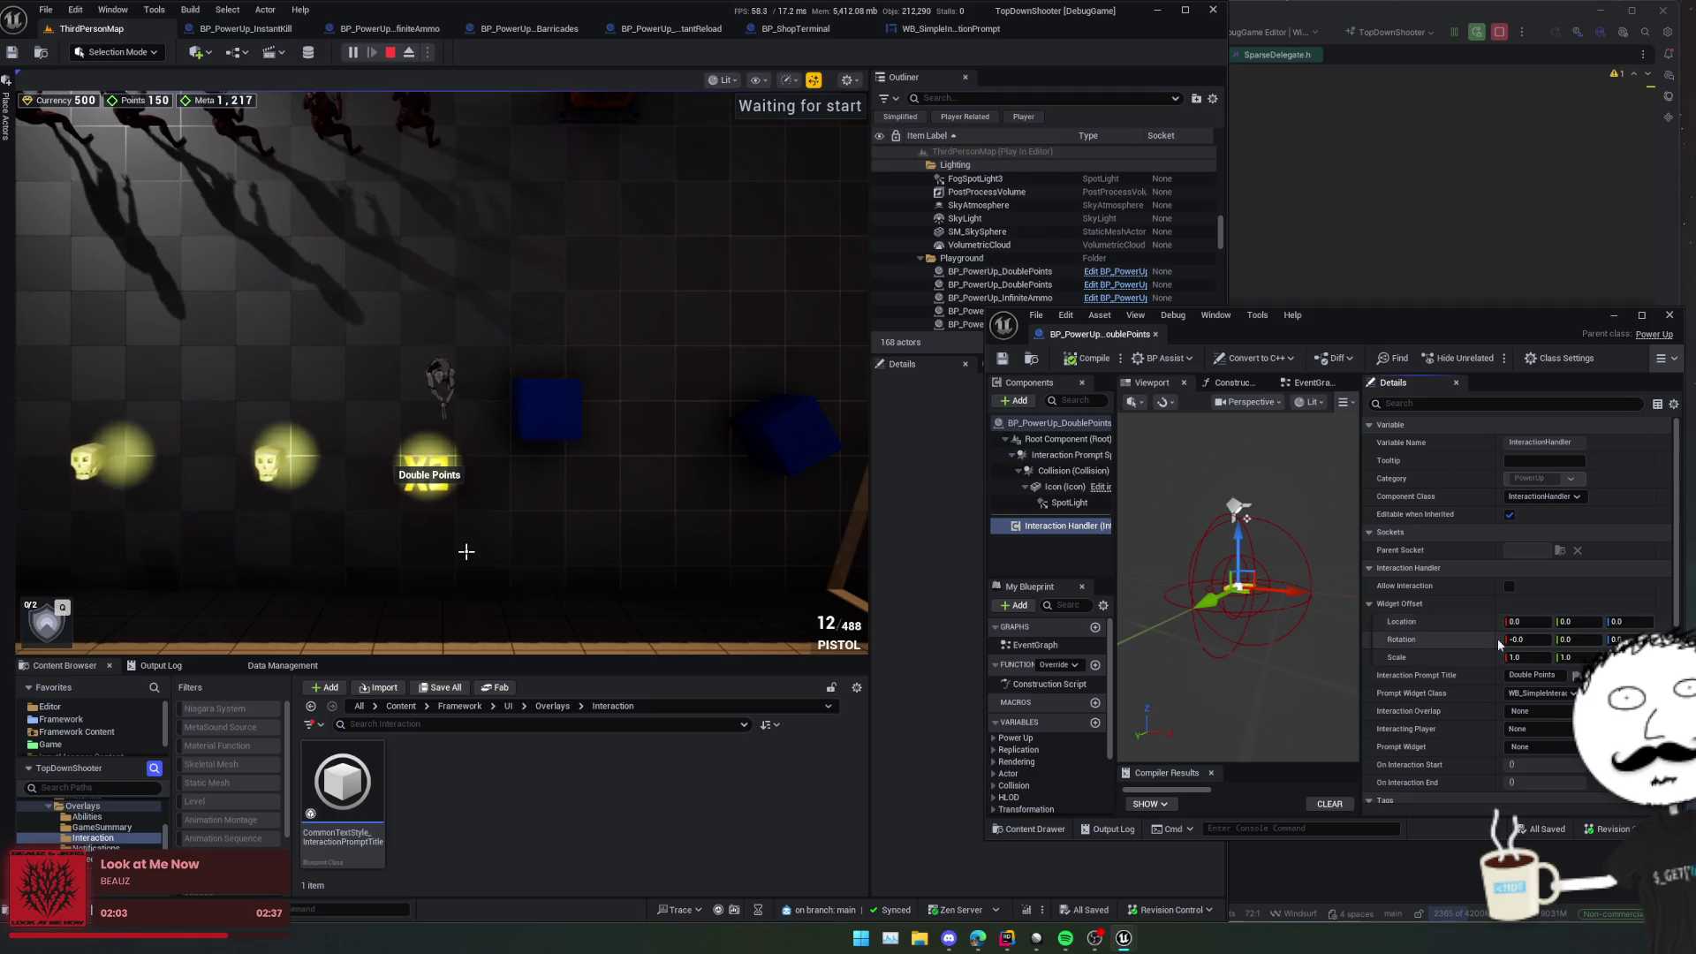
mouse_move(1528, 622)
mouse_down()
mouse_move(1454, 622)
mouse_move(1555, 642)
mouse_move(1537, 659)
mouse_up()
Step: Reset widget offset Scale X to 1.0, set Location X to -80, save, and stop play
text(1)
key(Return)
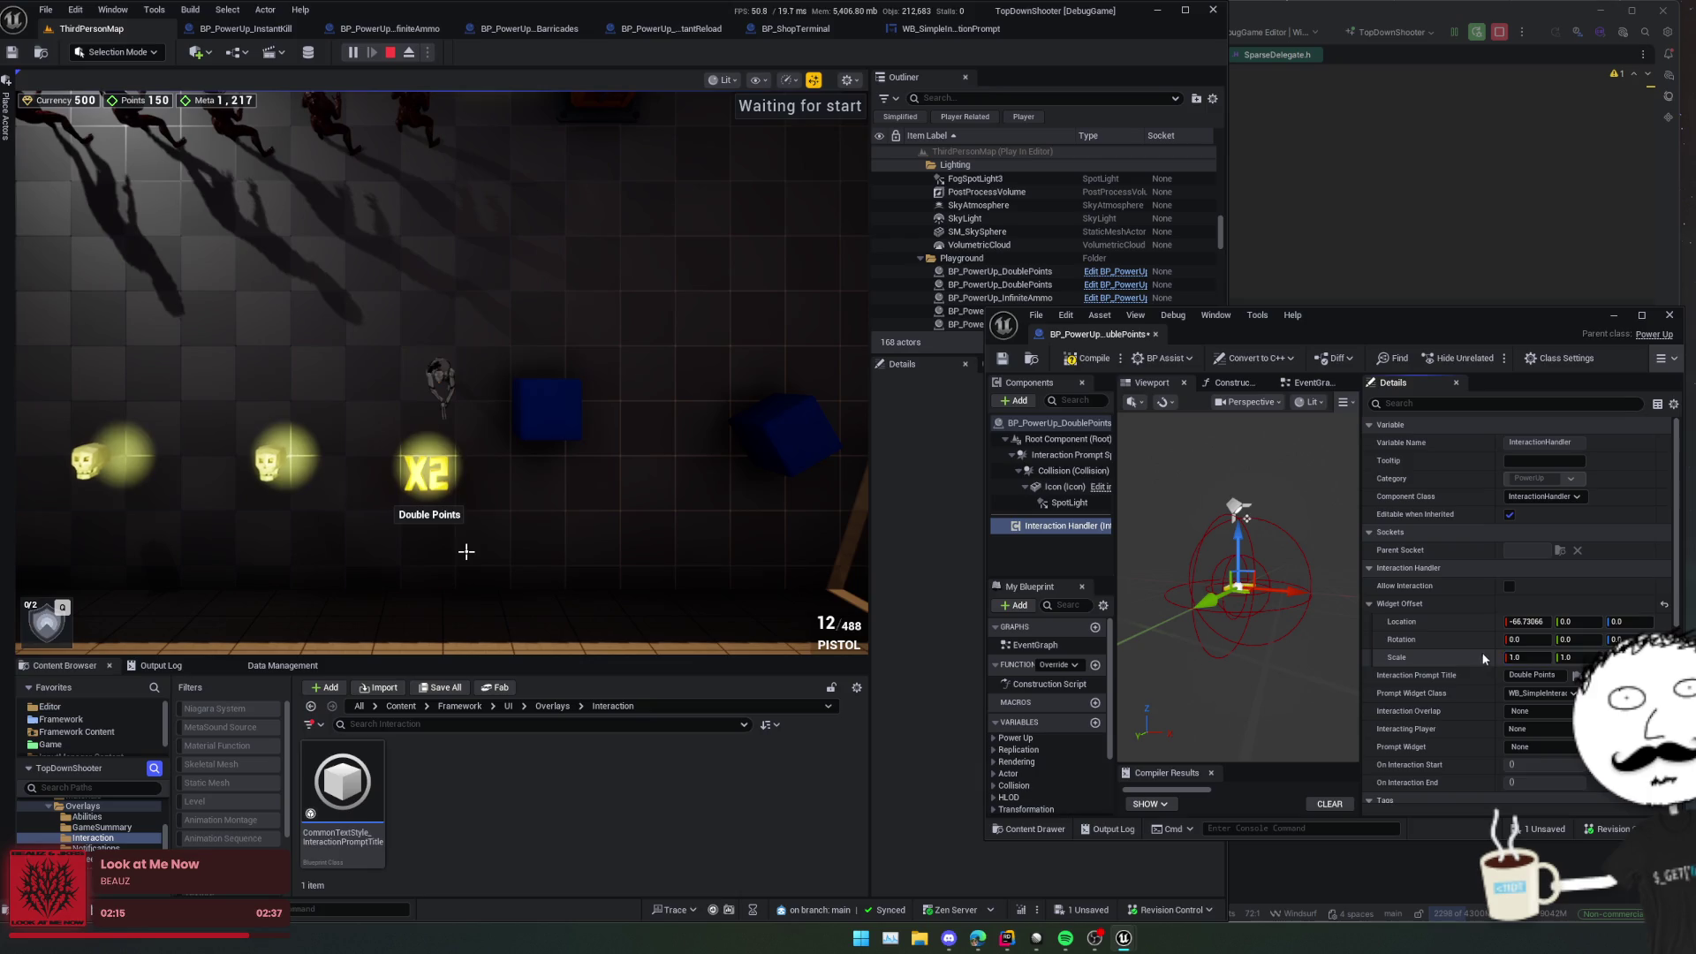
click(1548, 624)
text(-50)
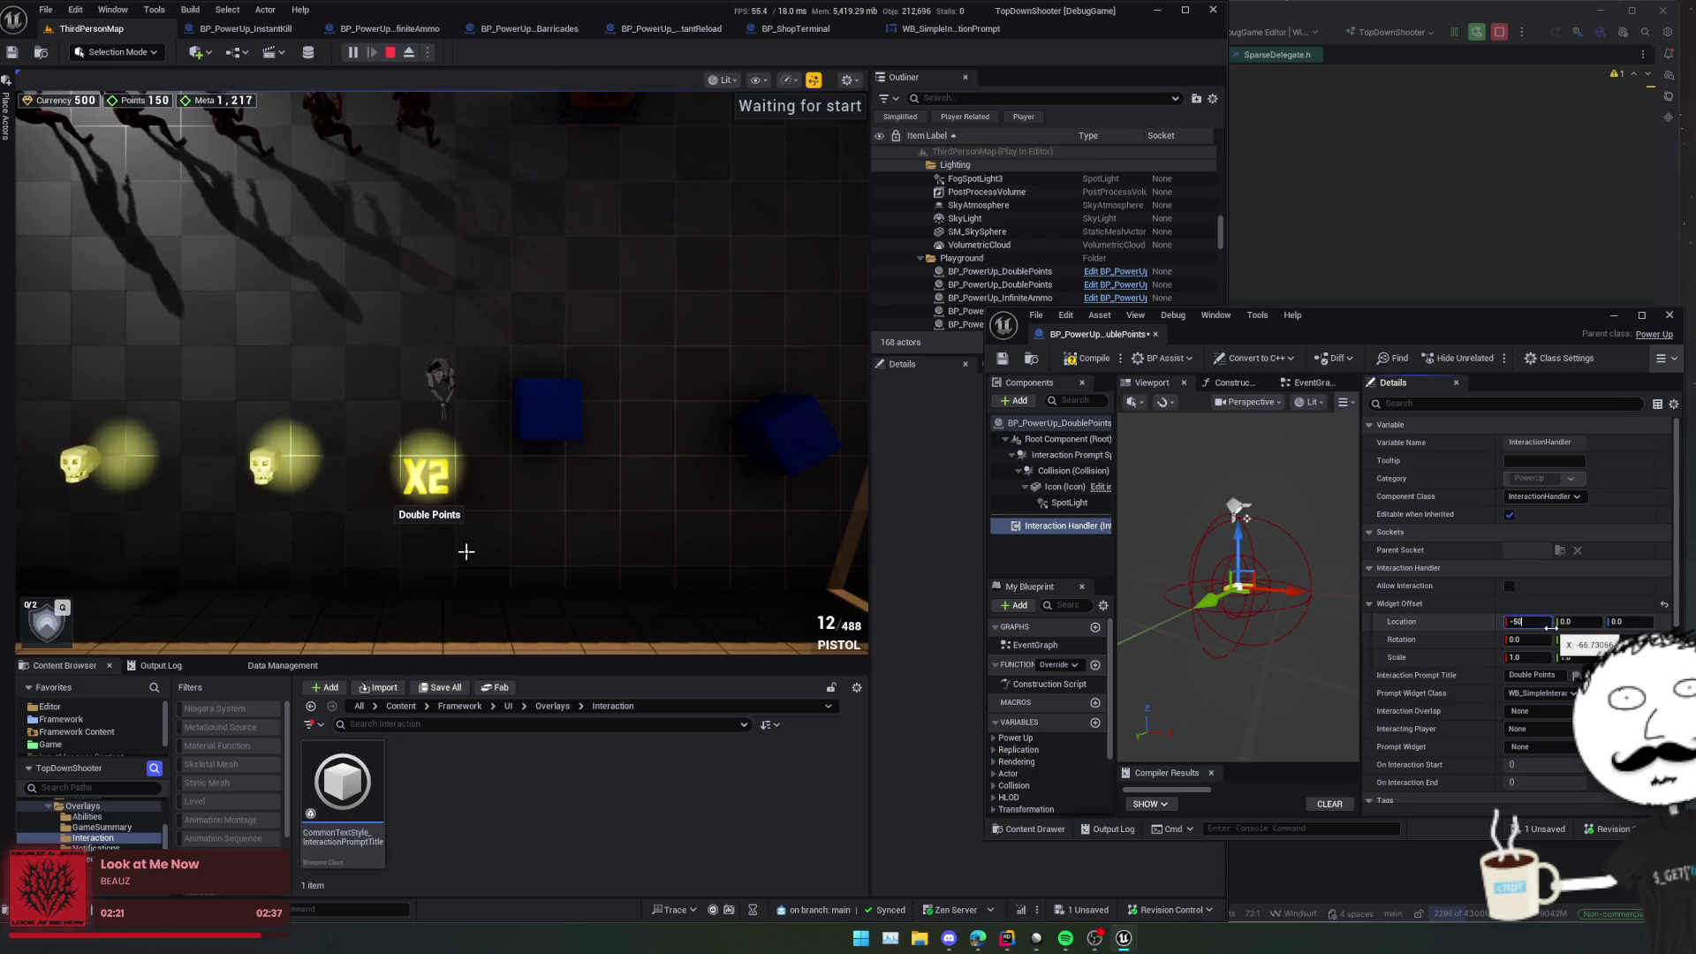
key(Return)
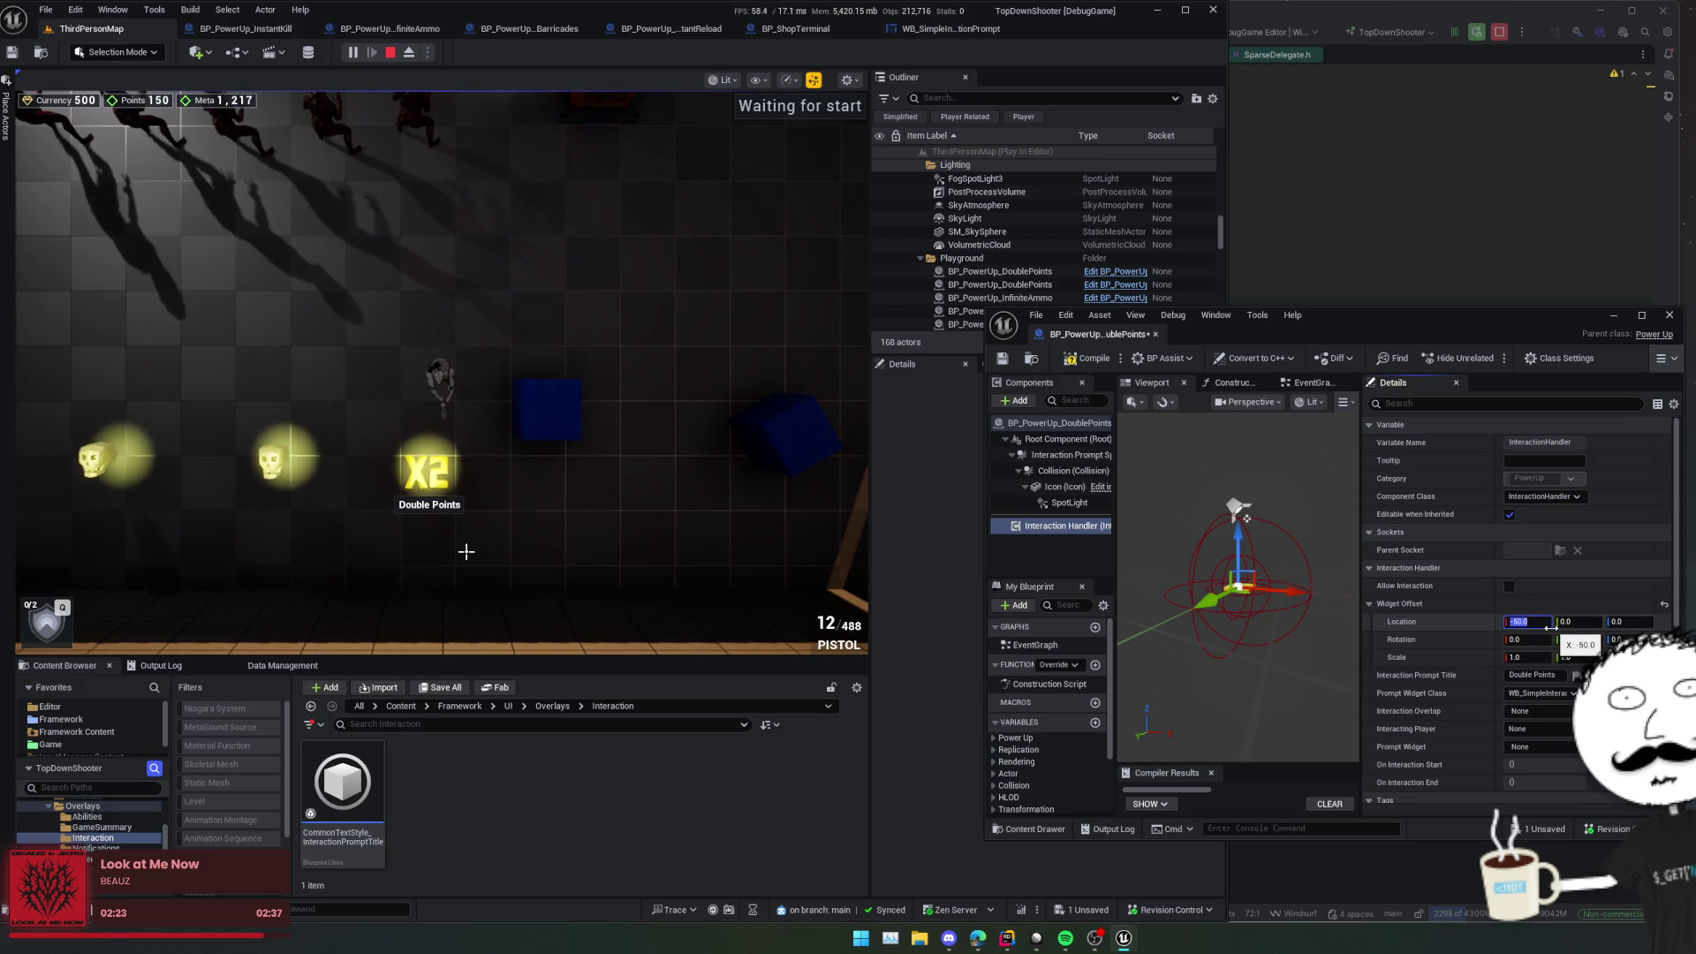
text(0)
key(Return)
click(1433, 603)
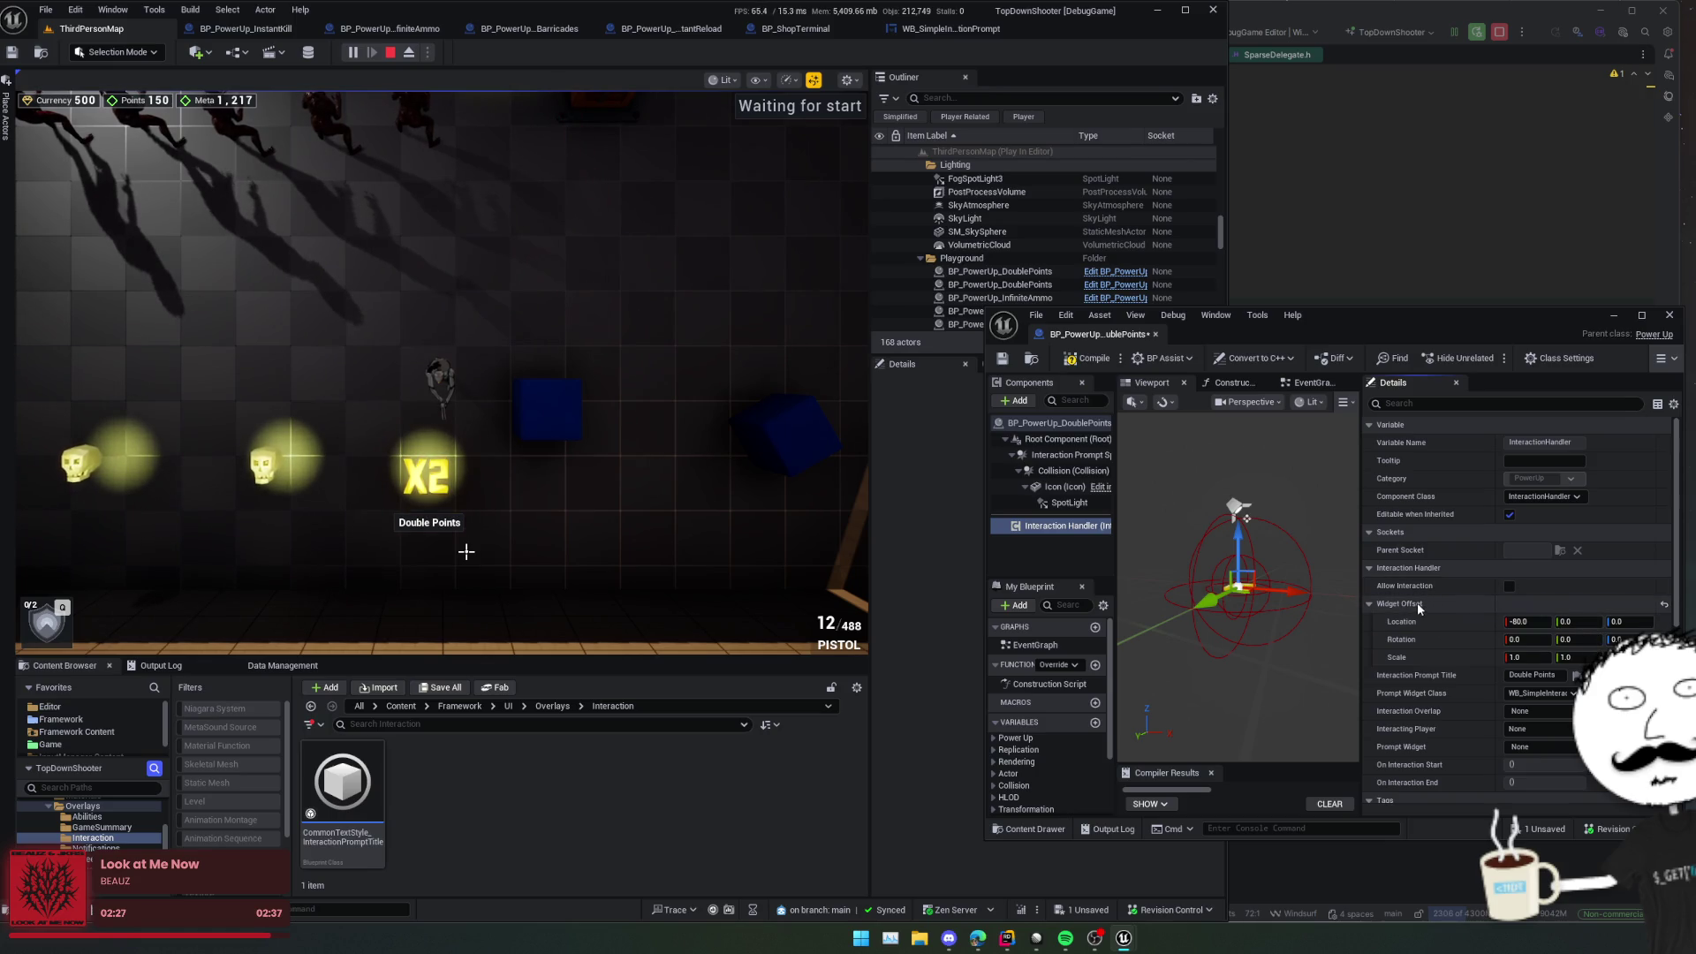
key(ctrl+s)
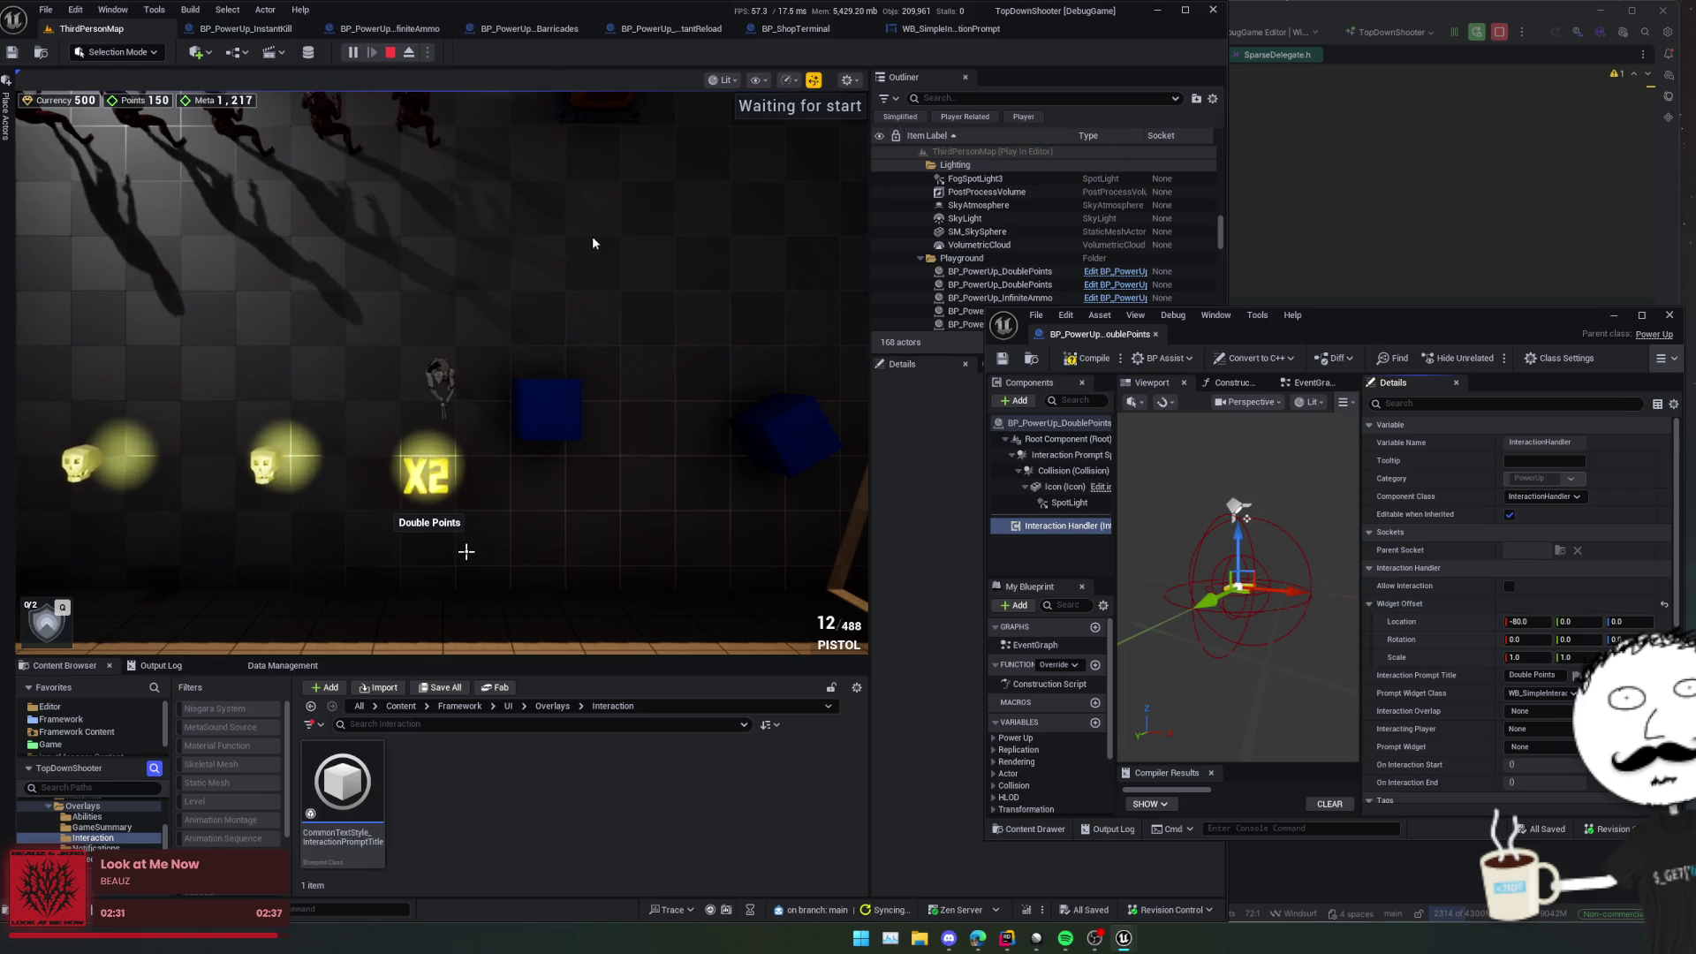
click(390, 52)
Step: Give Instant Reload's Interaction Handler a -80 widget offset and its prompt title, then save
drag(517, 274, 460, 291)
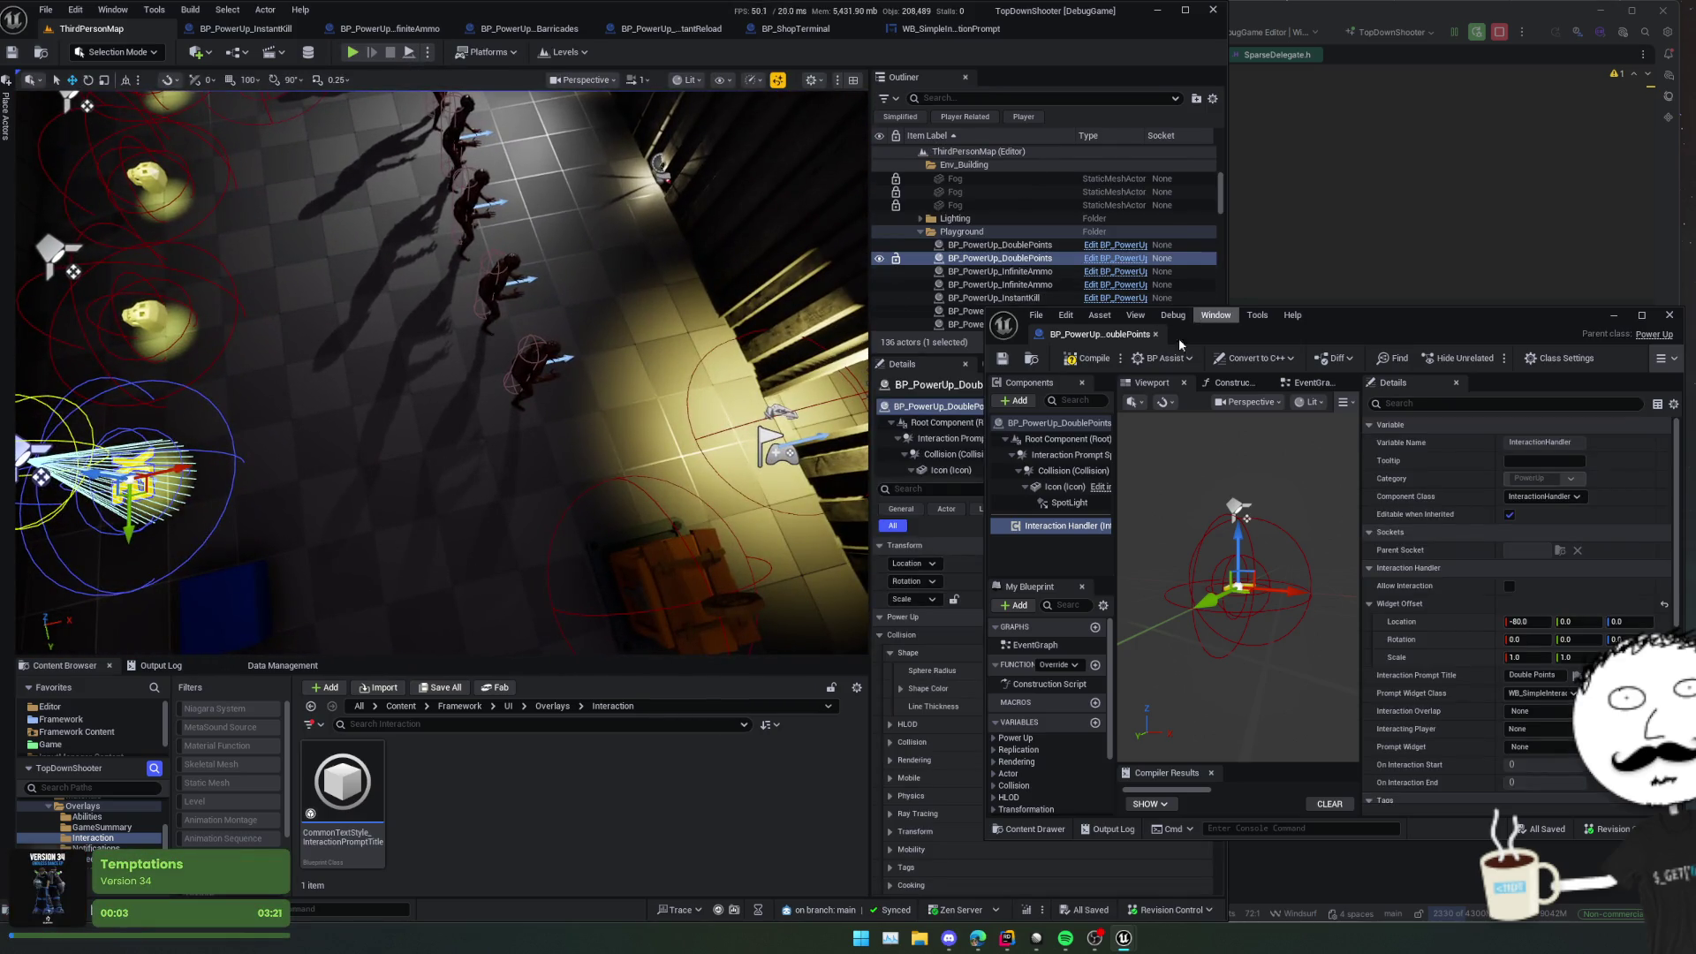
drag(1376, 319, 1290, 315)
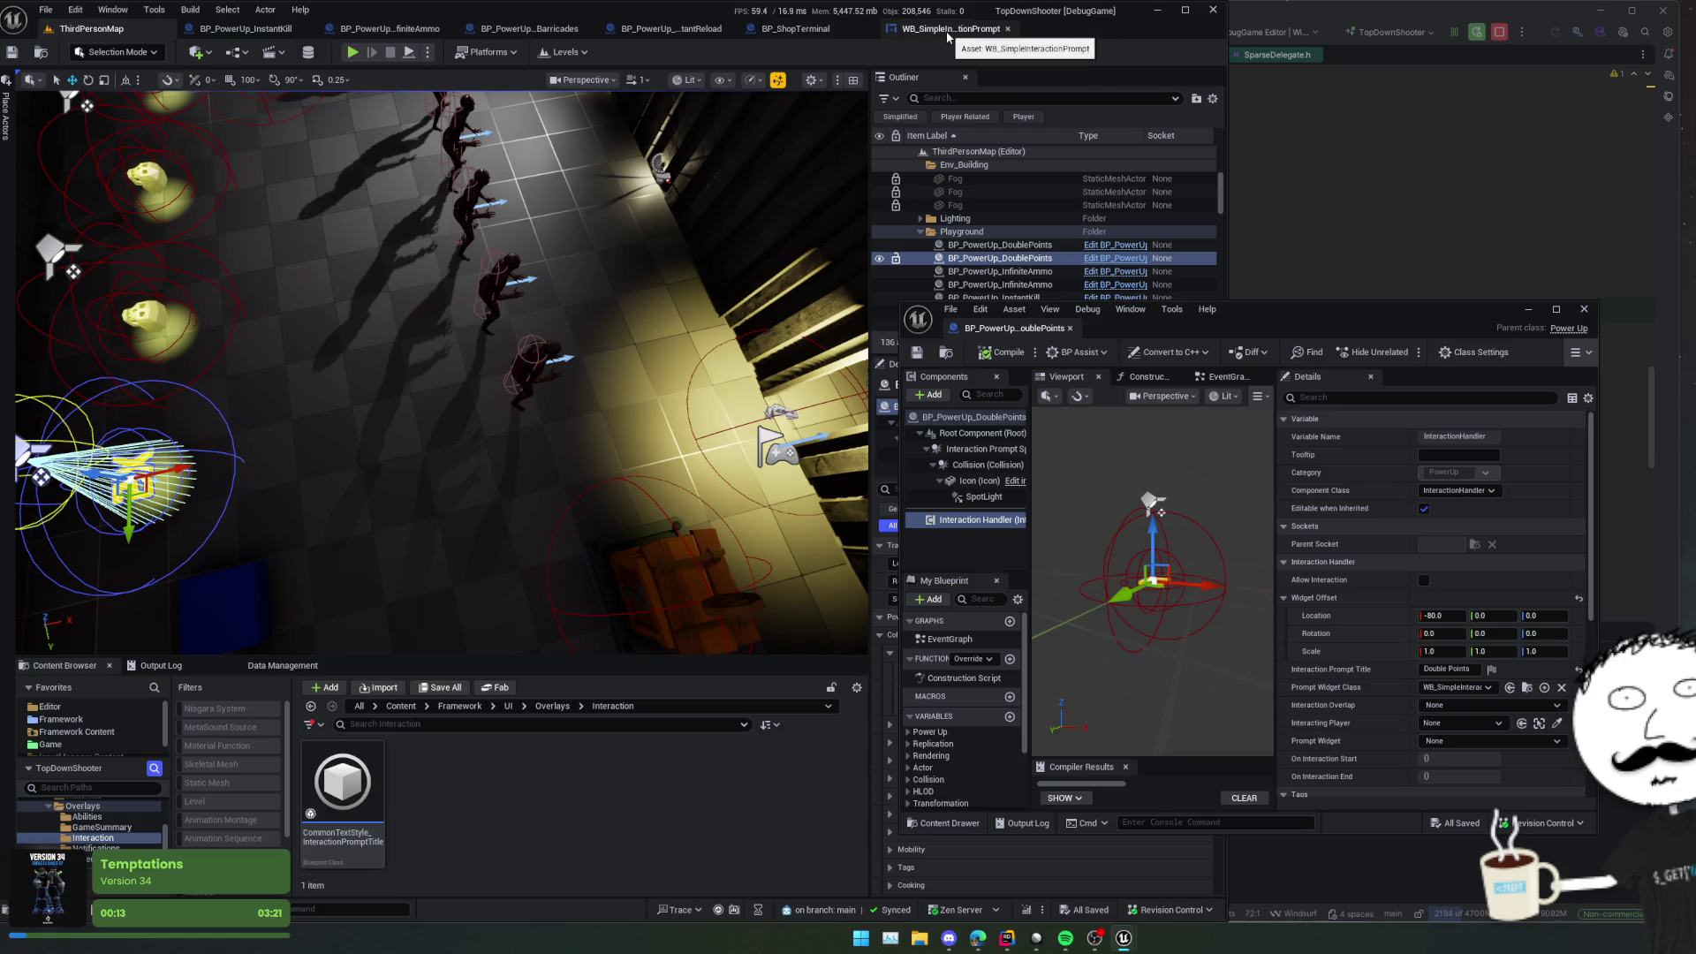
click(867, 29)
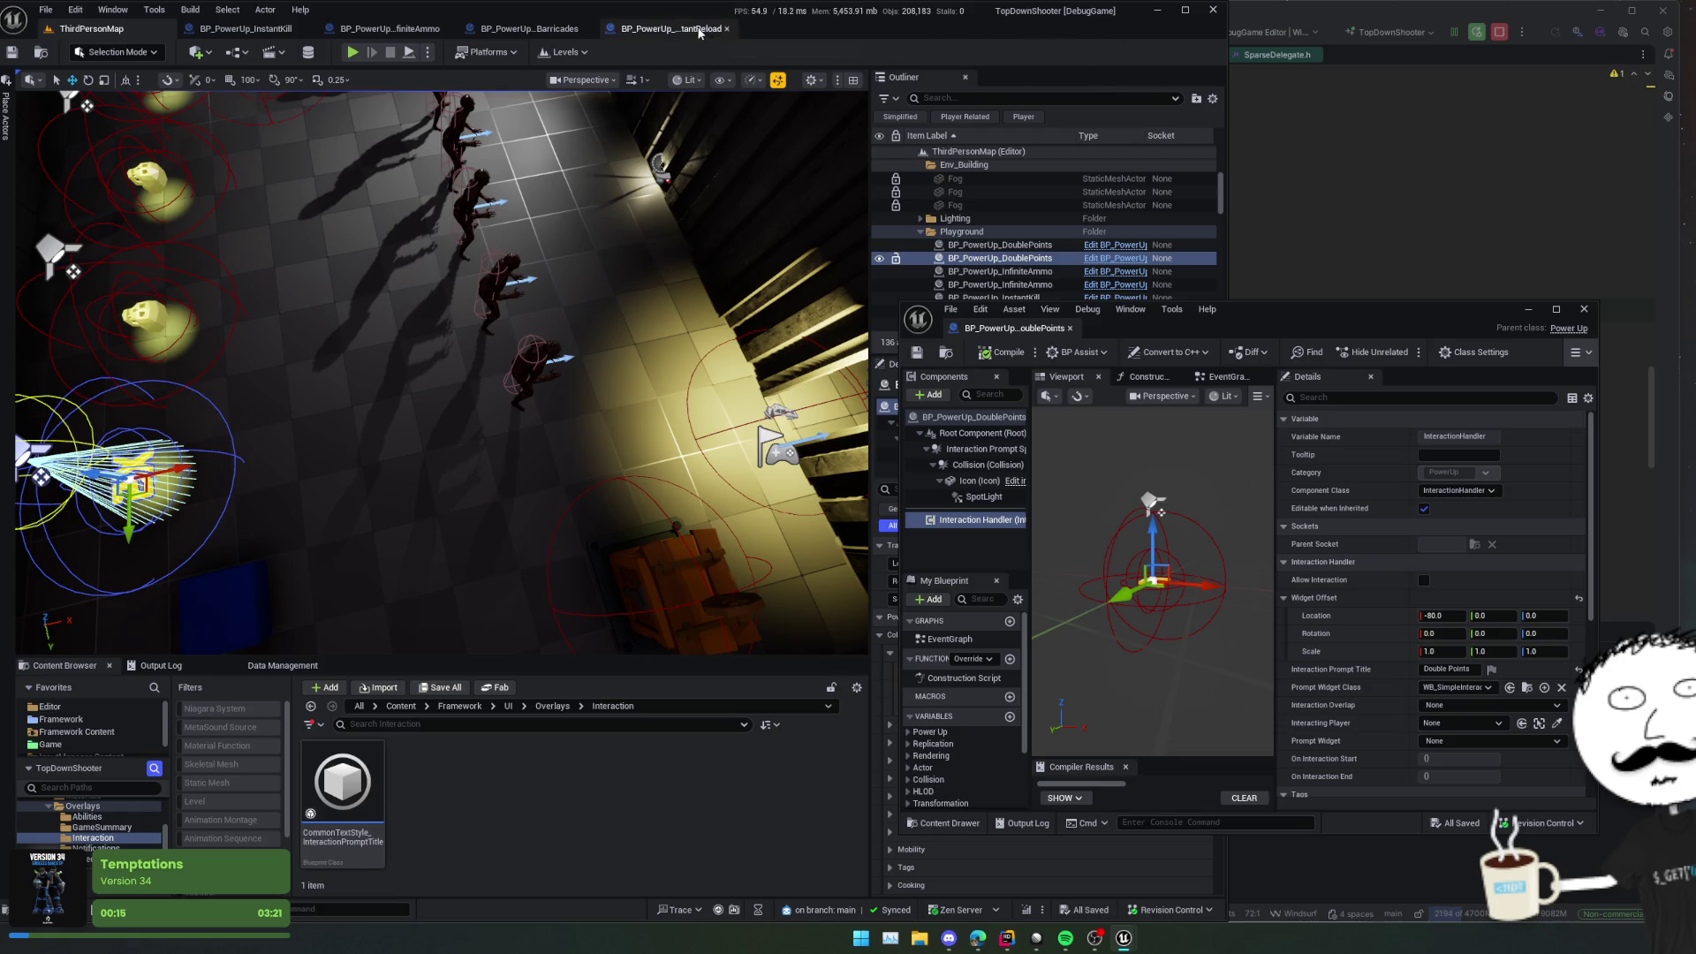
drag(698, 29, 1137, 329)
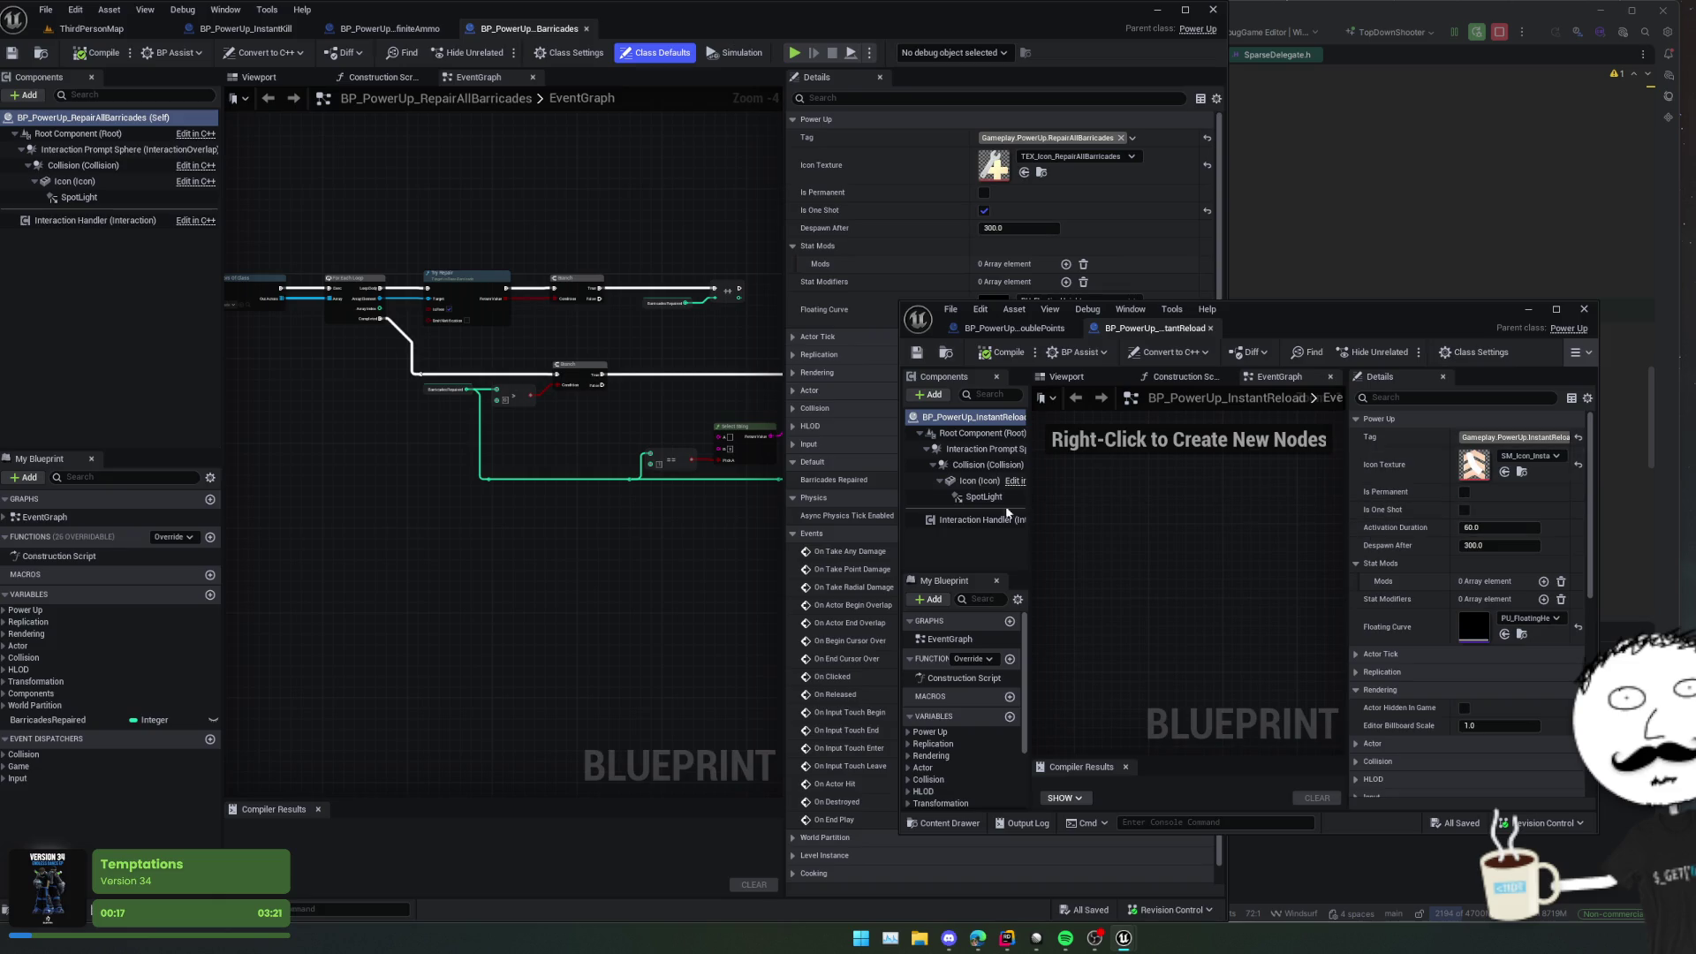
click(975, 519)
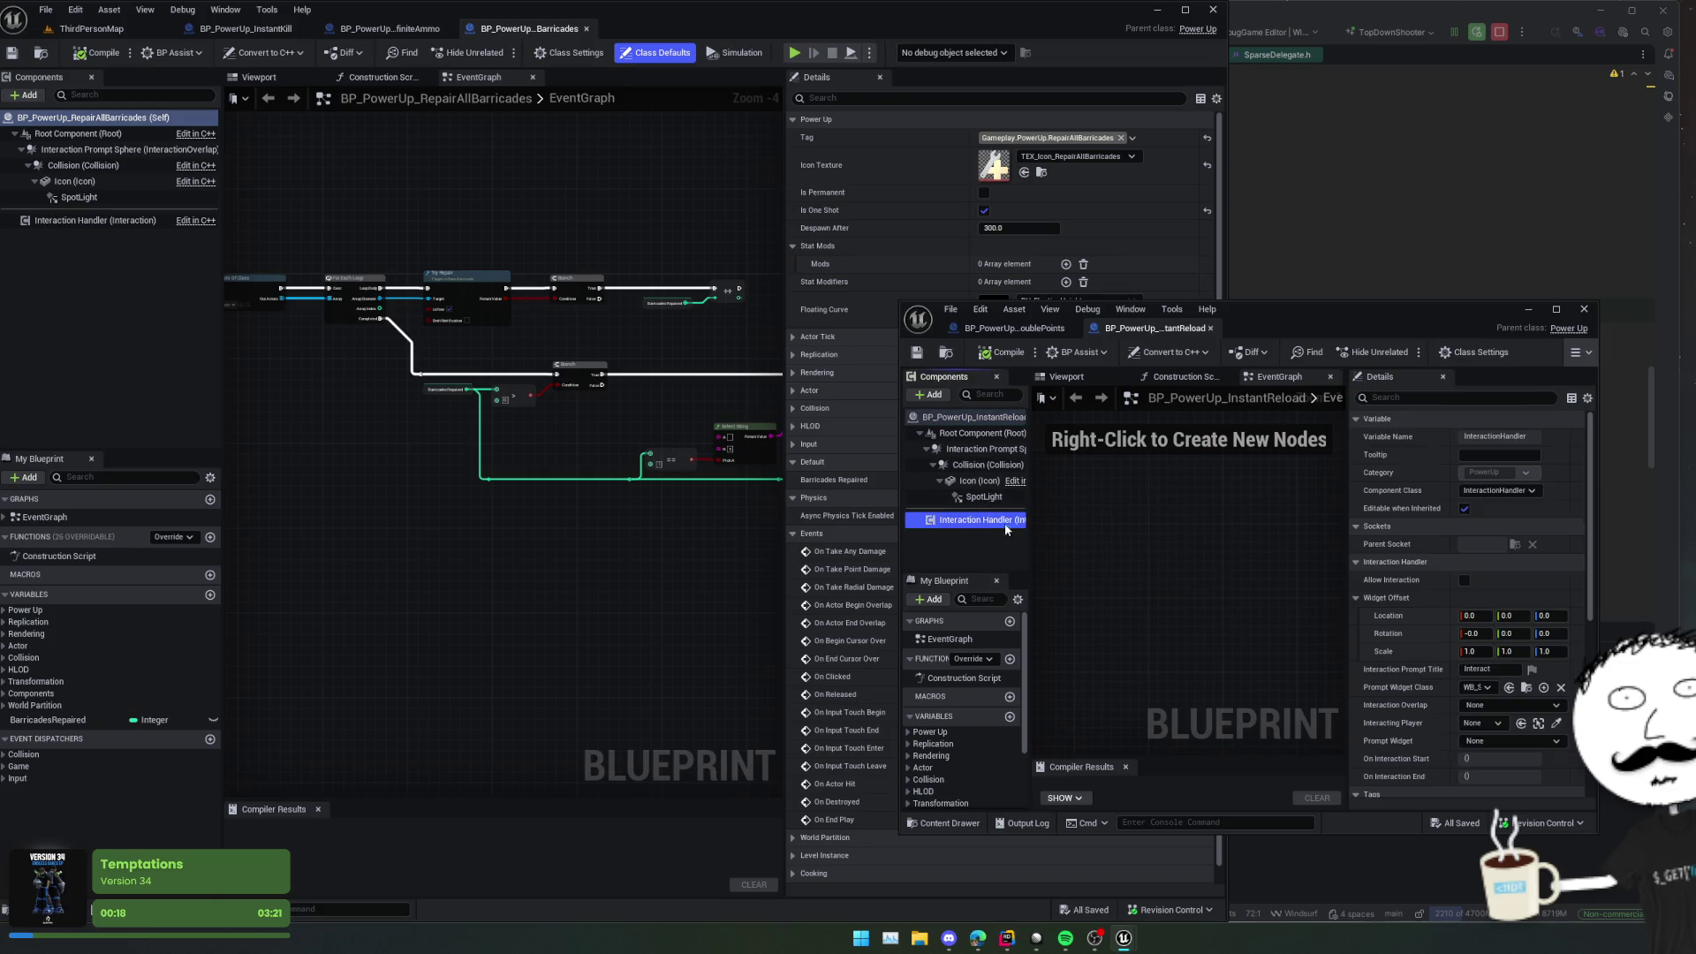
click(1396, 601)
shift+click(1396, 601)
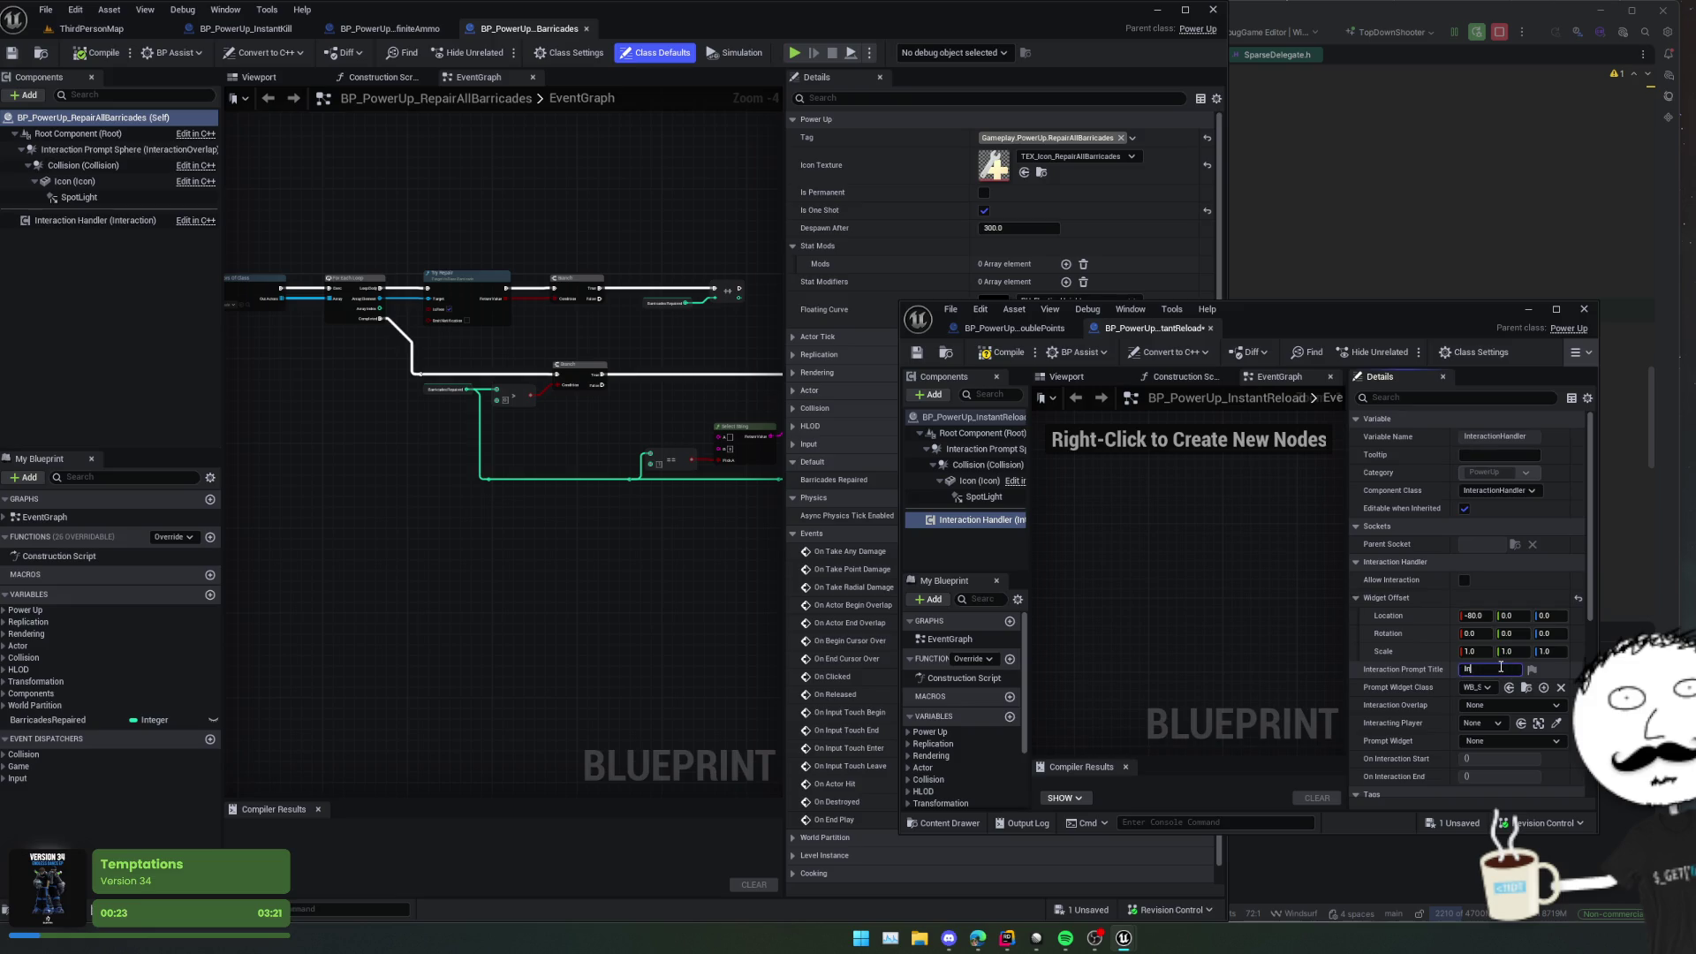
key(ctrl+s)
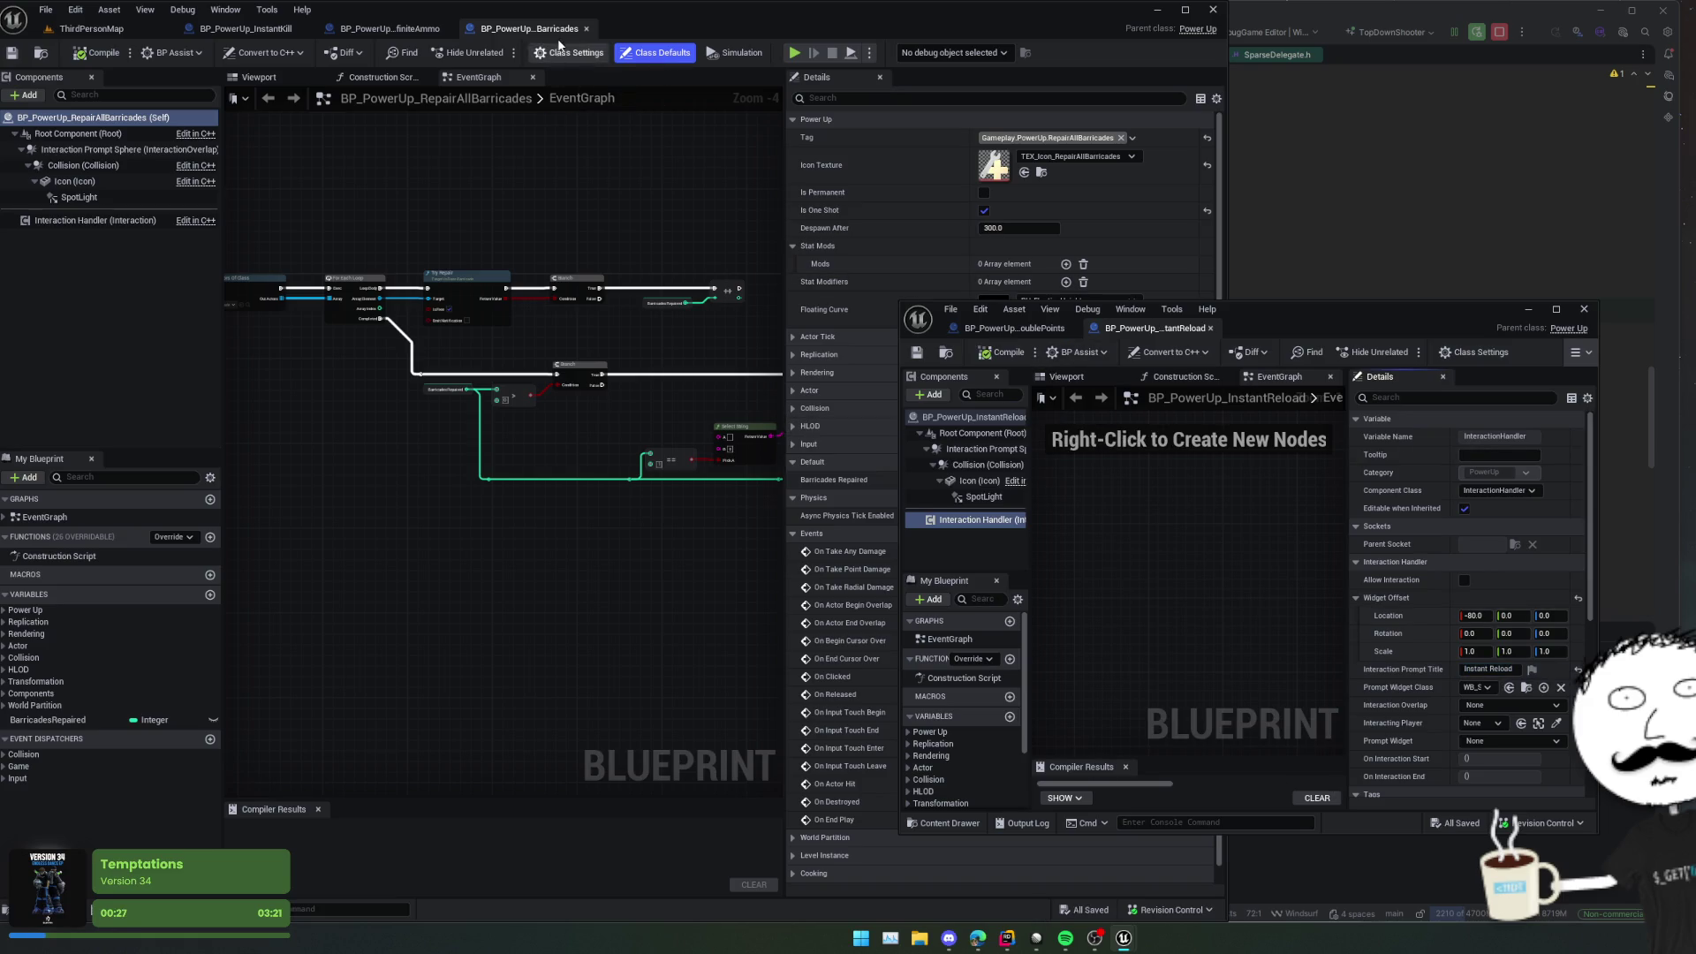
Step: Set Repair All Barricades' widget offset to -80 and prompt title 'Repair All Barricades', then save and compile
click(586, 28)
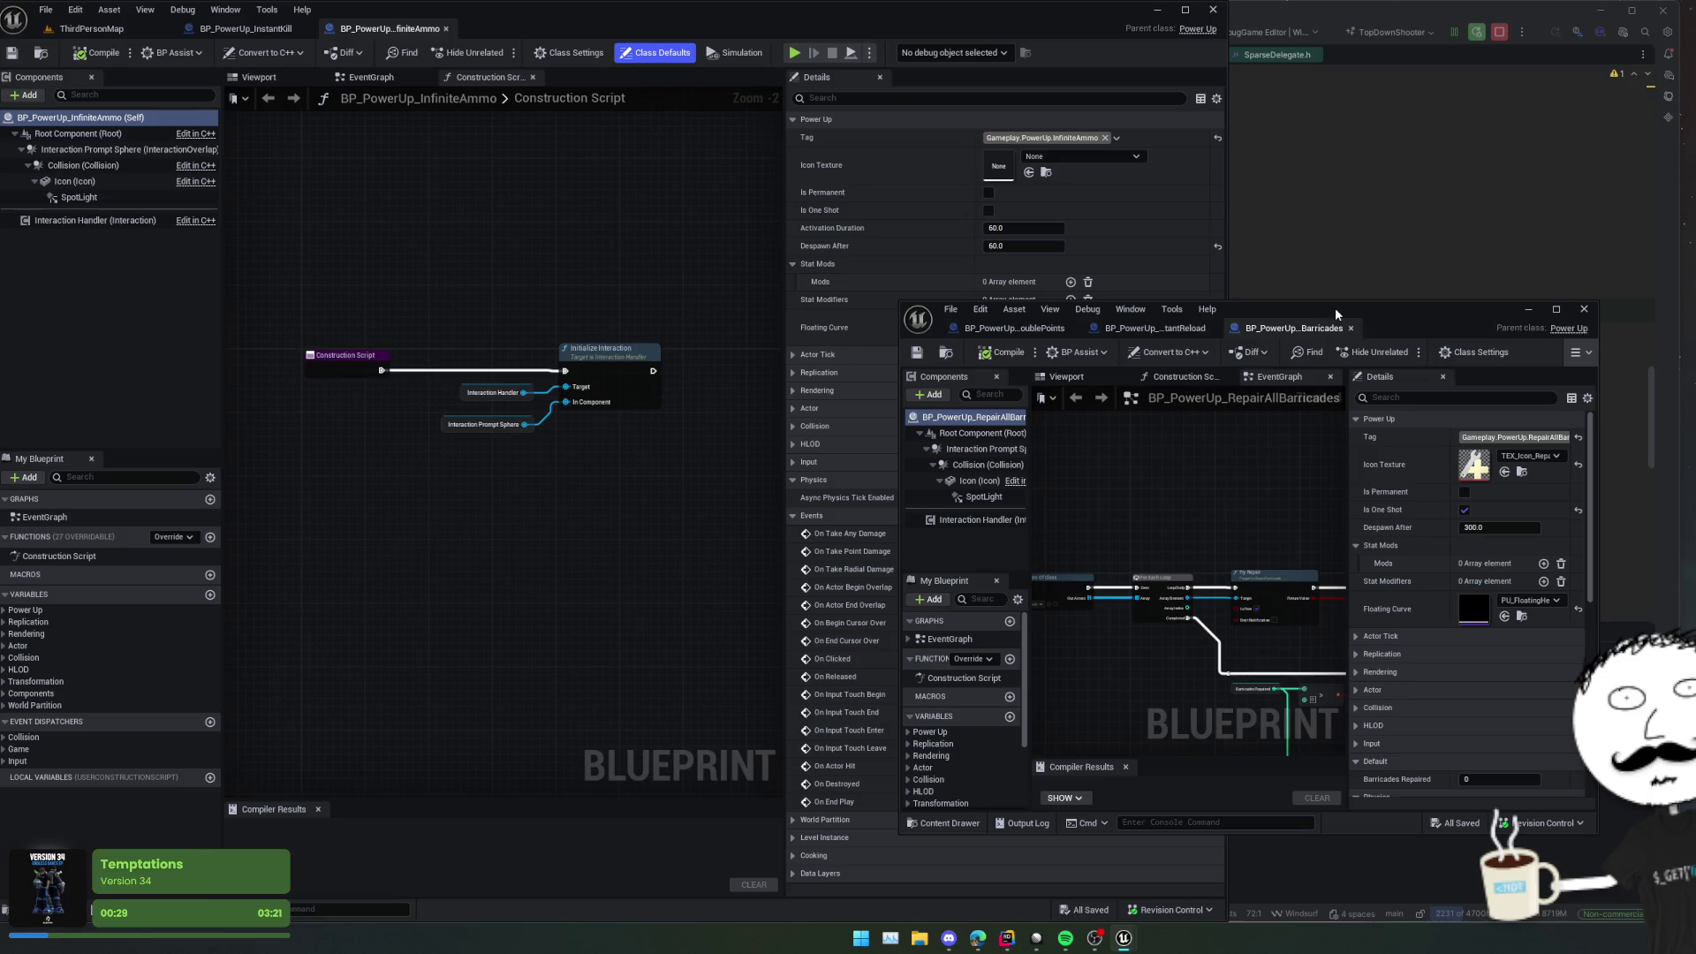
drag(1334, 307, 1279, 297)
click(906, 511)
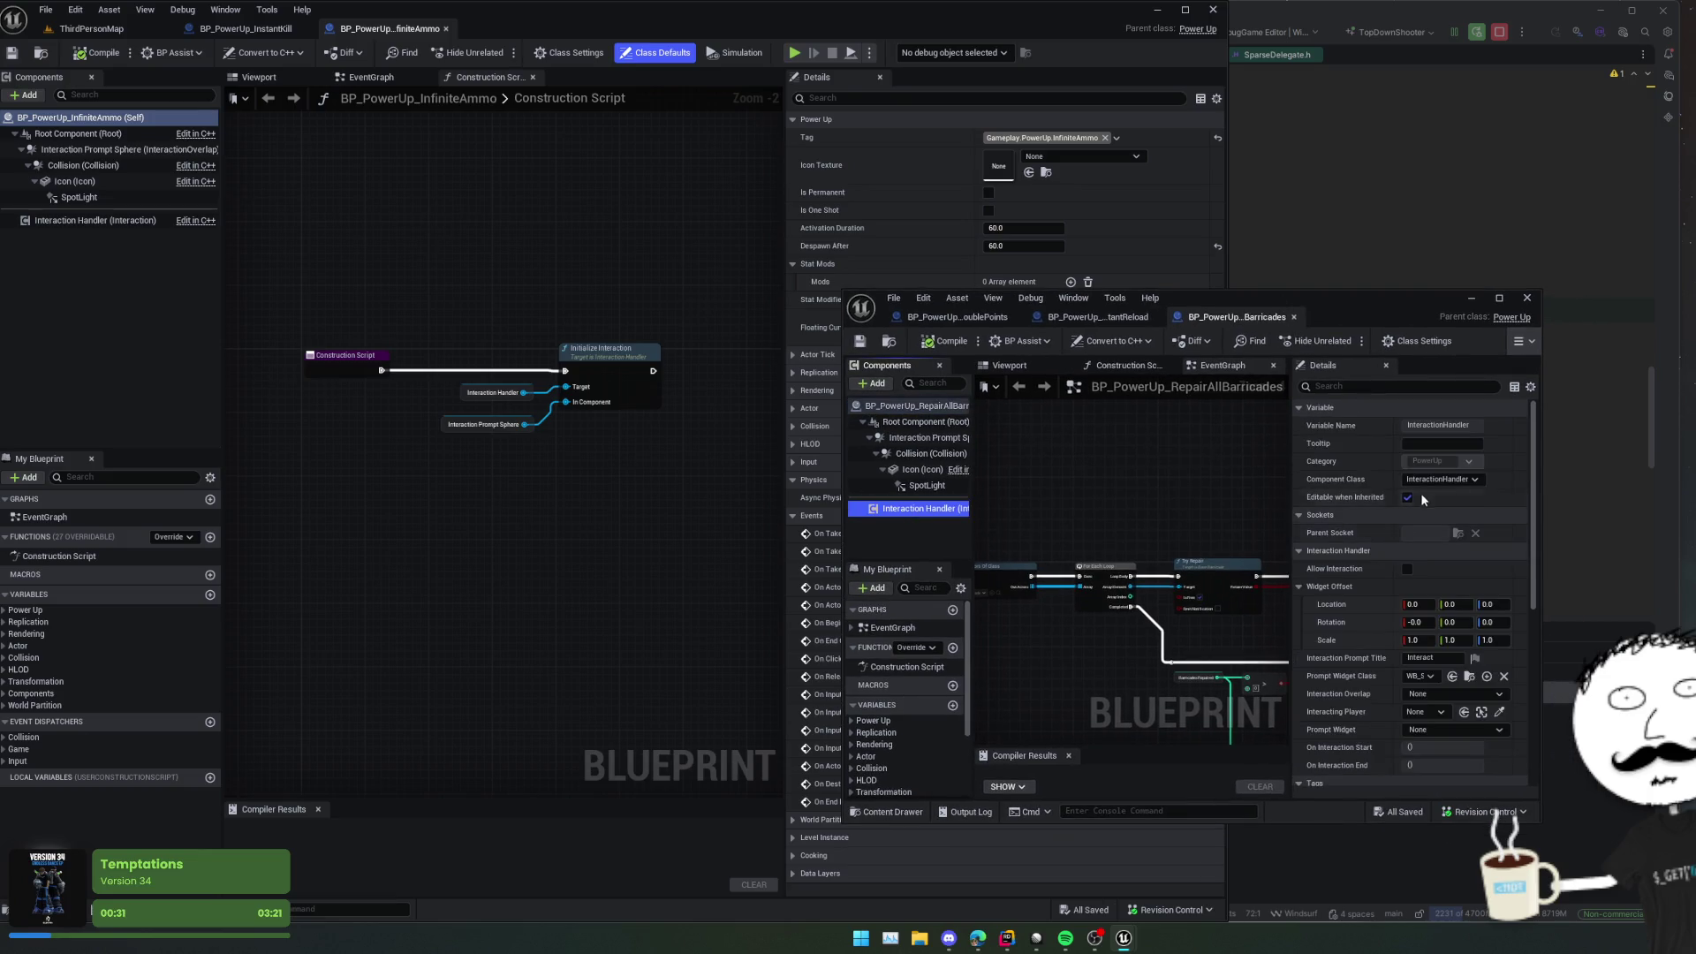
shift+click(1327, 598)
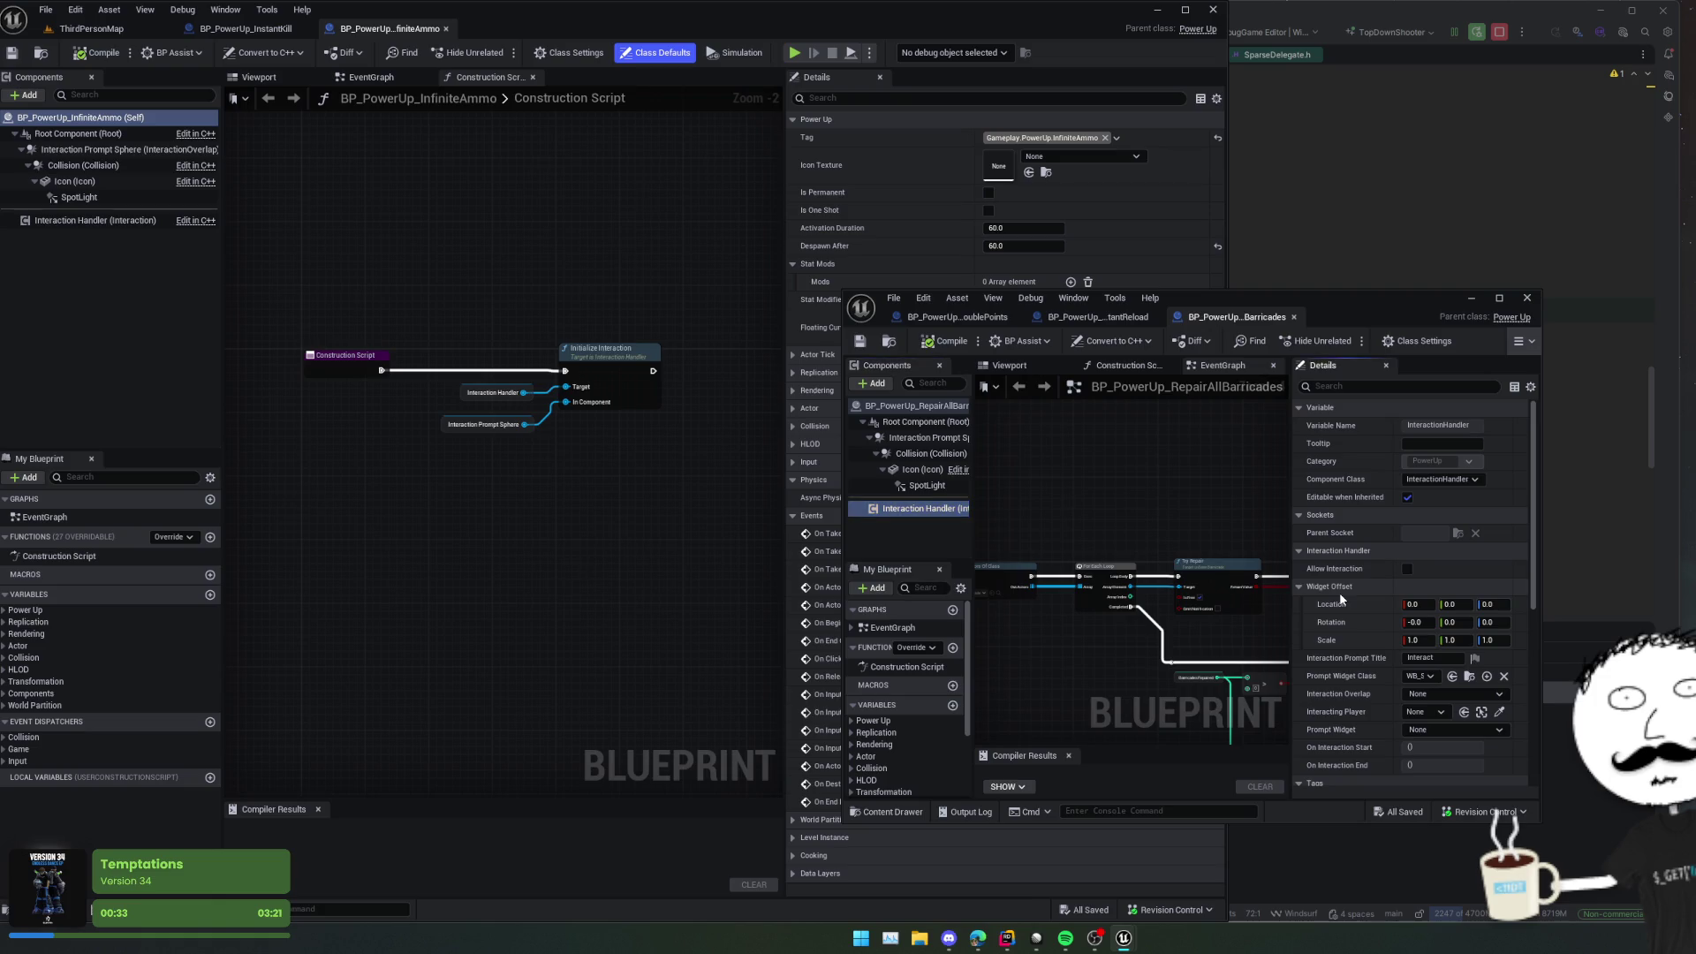
click(1420, 603)
text(-80)
click(1431, 658)
text(Repair)
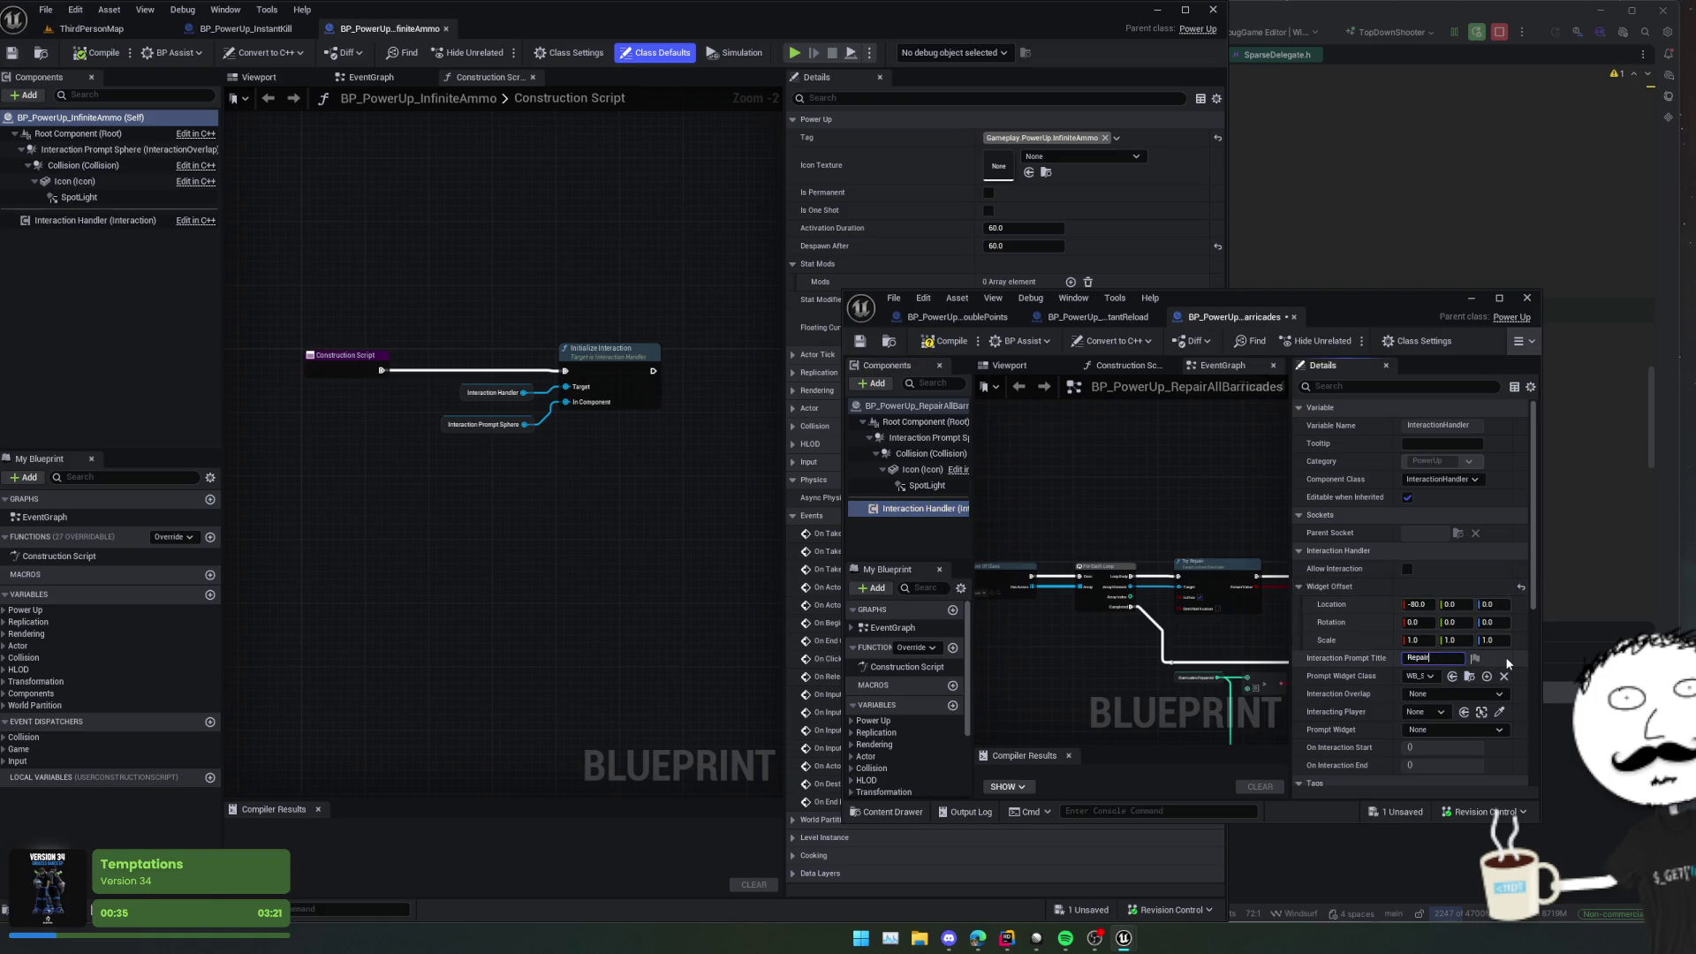
text( All Barricades)
key(Return)
key(ctrl+s)
click(944, 344)
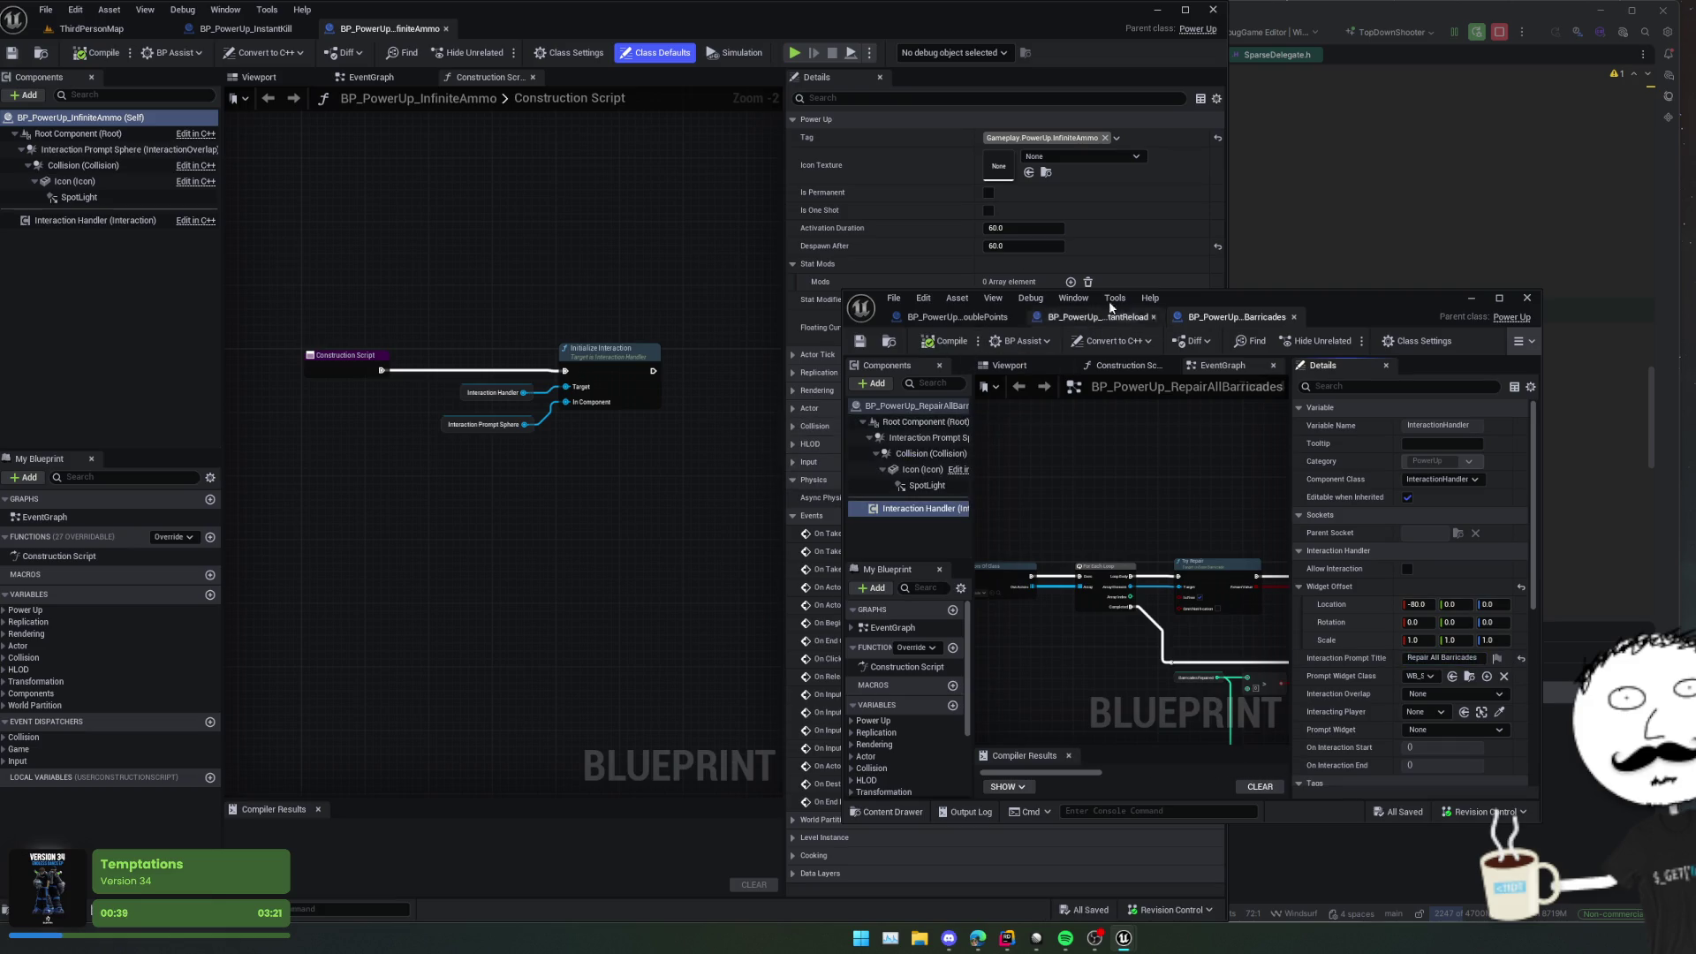
Step: Set Infinite Ammo's widget offset to -80 and its prompt title, then save and compile
drag(1353, 320, 1361, 318)
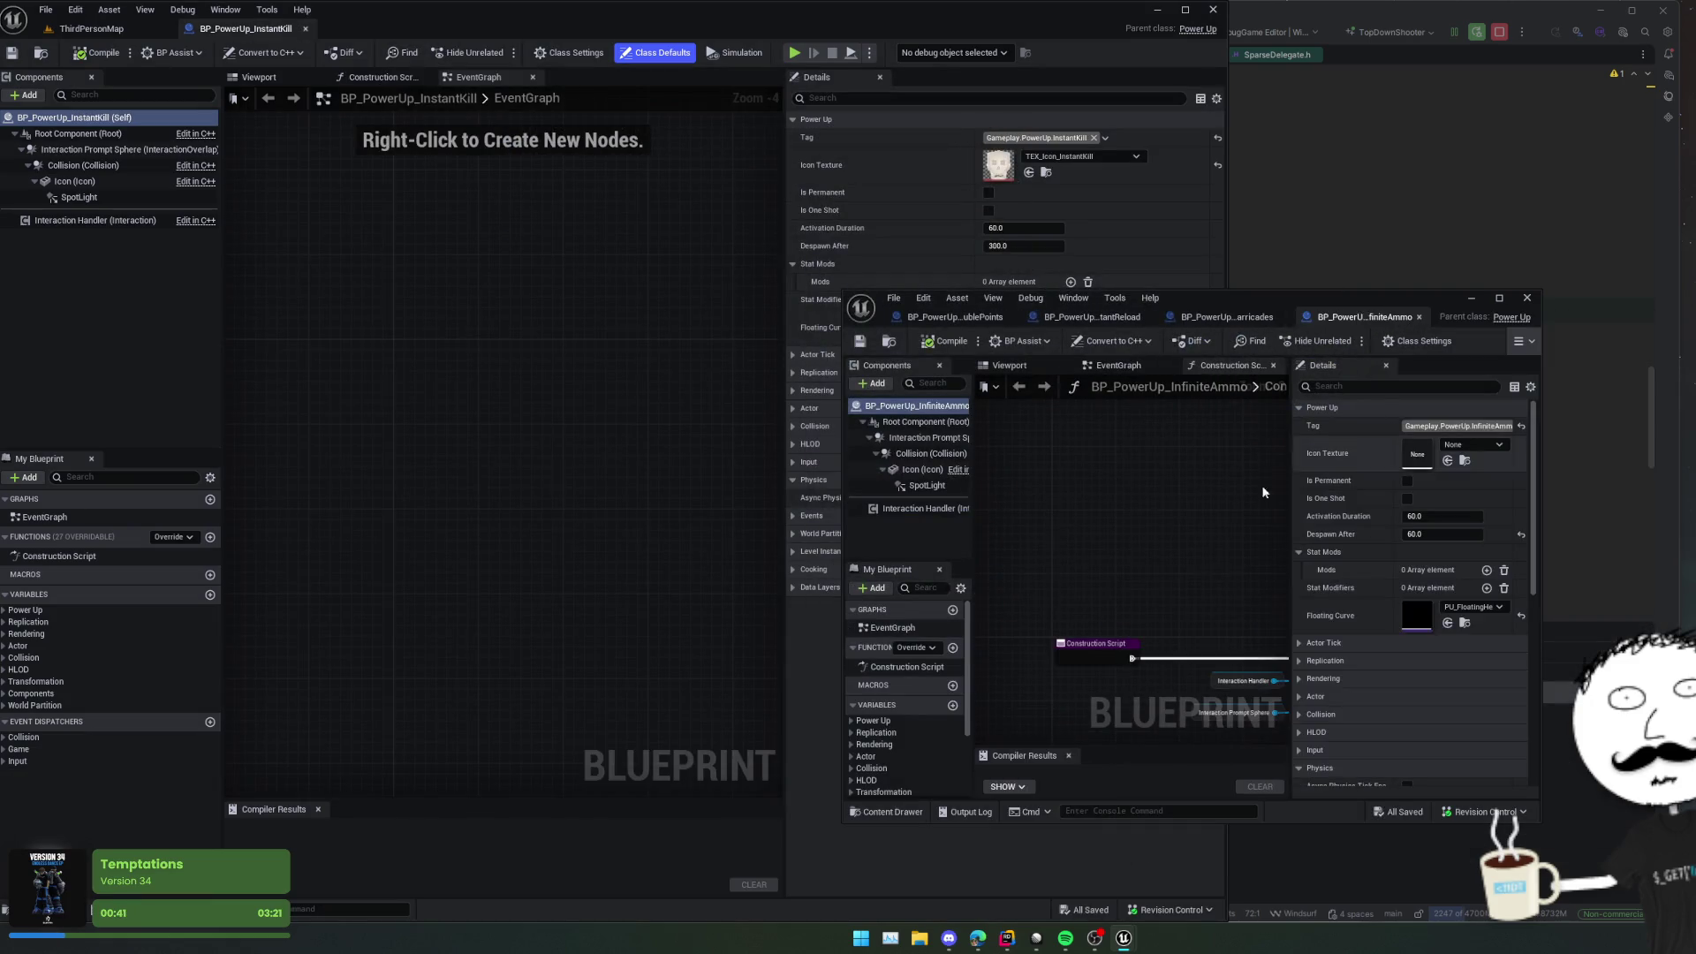
click(938, 509)
shift+click(1339, 586)
click(1445, 658)
text(Infinite A)
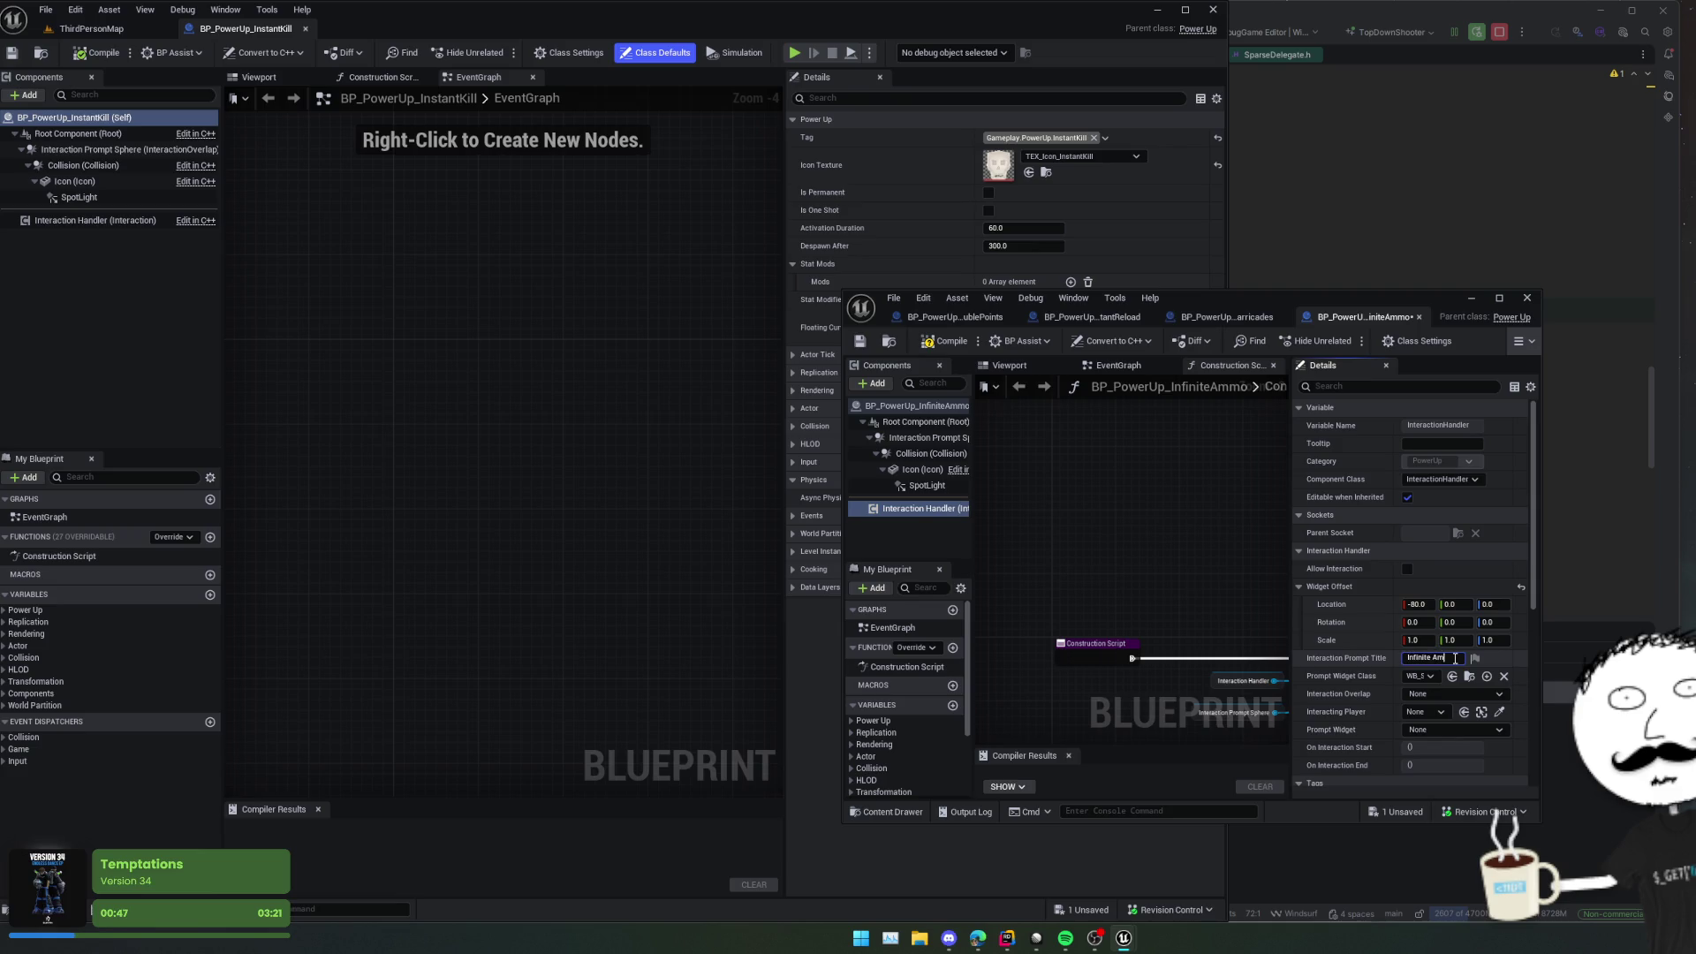
text(mo)
key(Return)
key(ctrl+s)
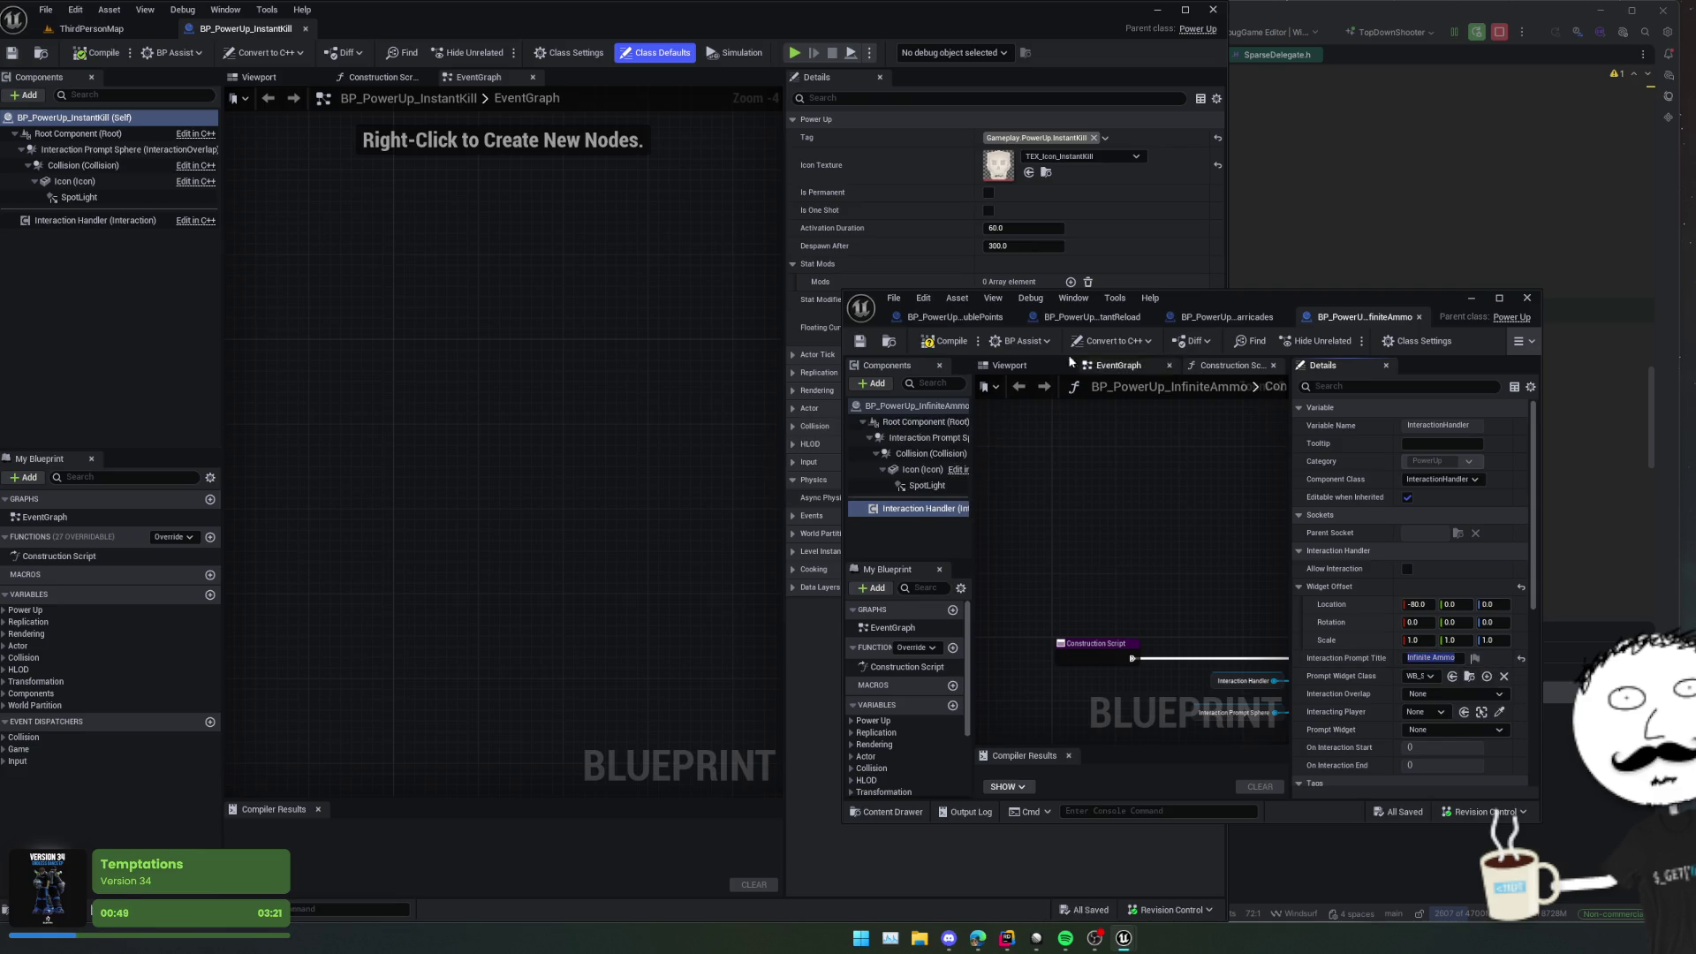
click(952, 341)
Step: Bring up the Instant Kill blueprint's Interaction Handler, whose prompt title reads 'Instant Kill'
mouse_move(246, 28)
mouse_down()
mouse_move(1450, 327)
mouse_move(1360, 317)
mouse_up()
click(829, 511)
click(1352, 660)
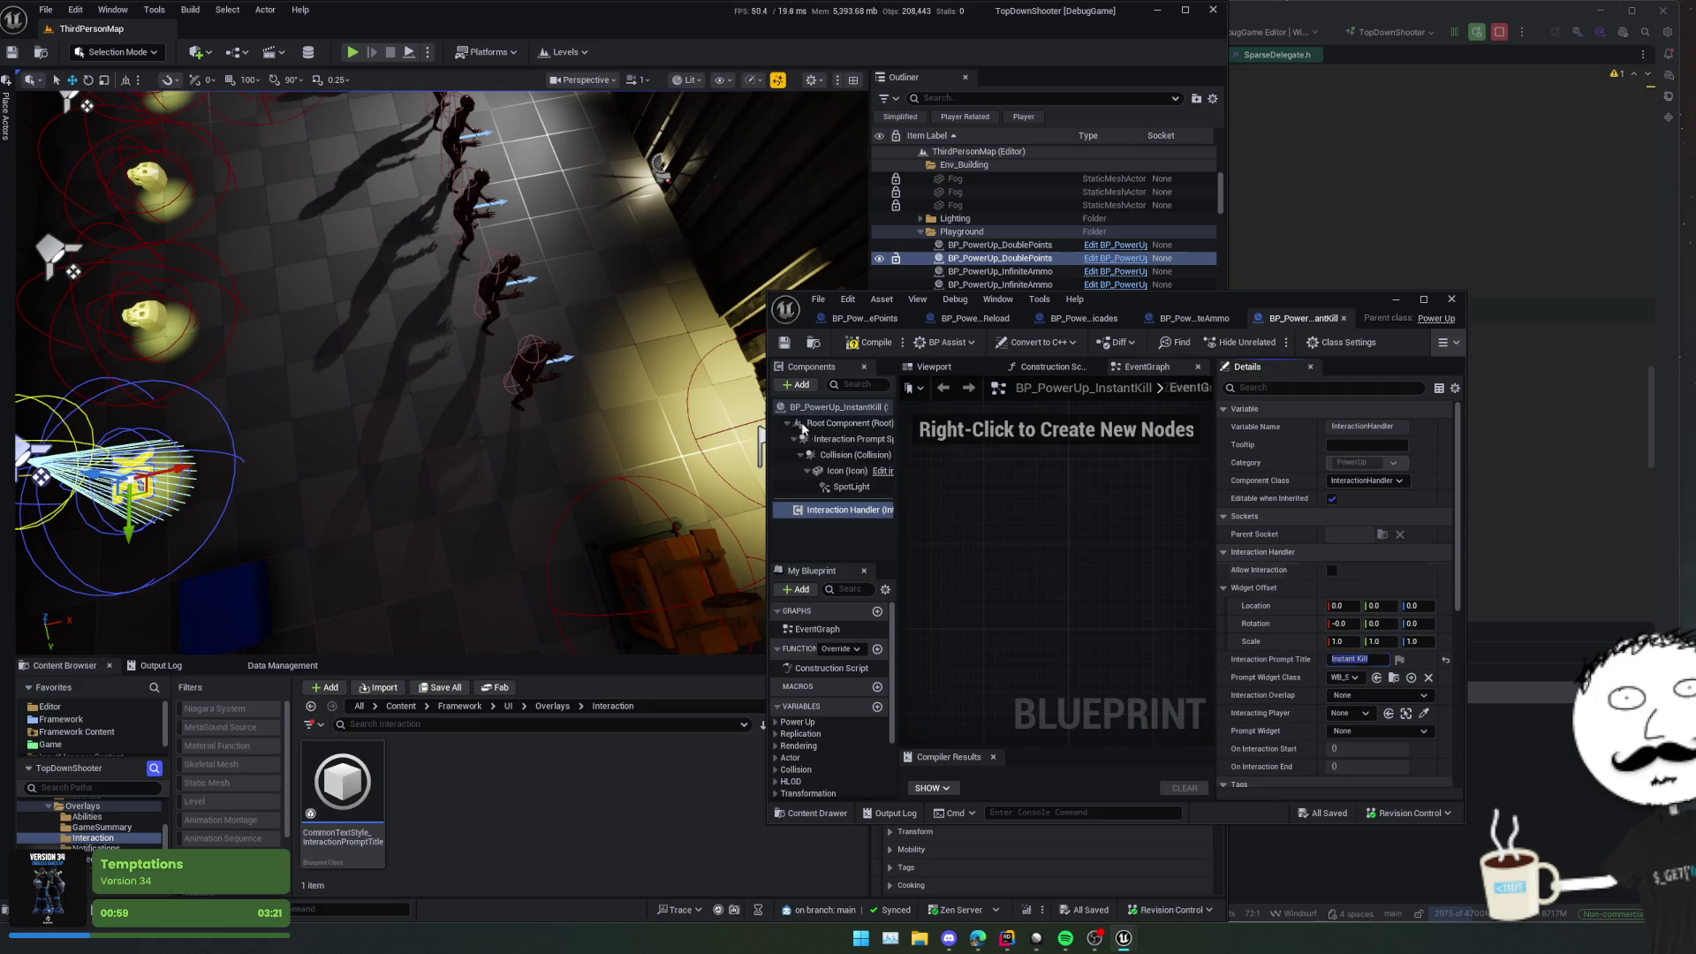
Step: Paste the -80 Location X widget offset into Instant Kill's Interaction Handler and compile
click(835, 407)
scroll(1255, 521, up, 1)
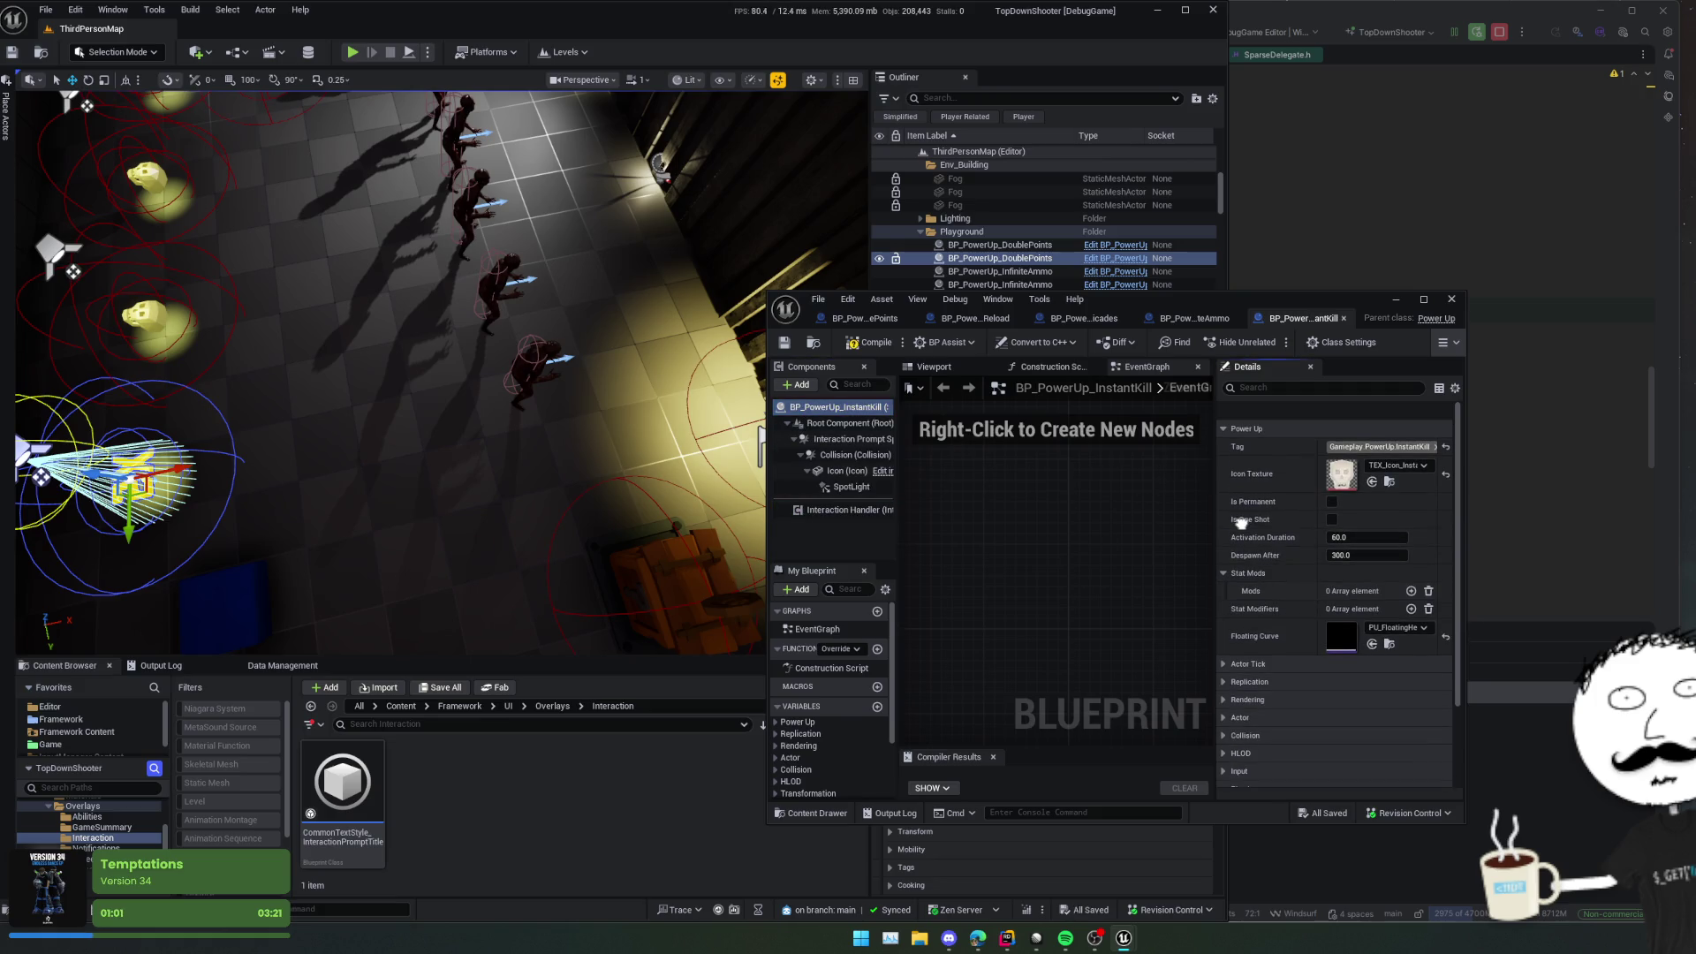
scroll(1241, 523, down, 1)
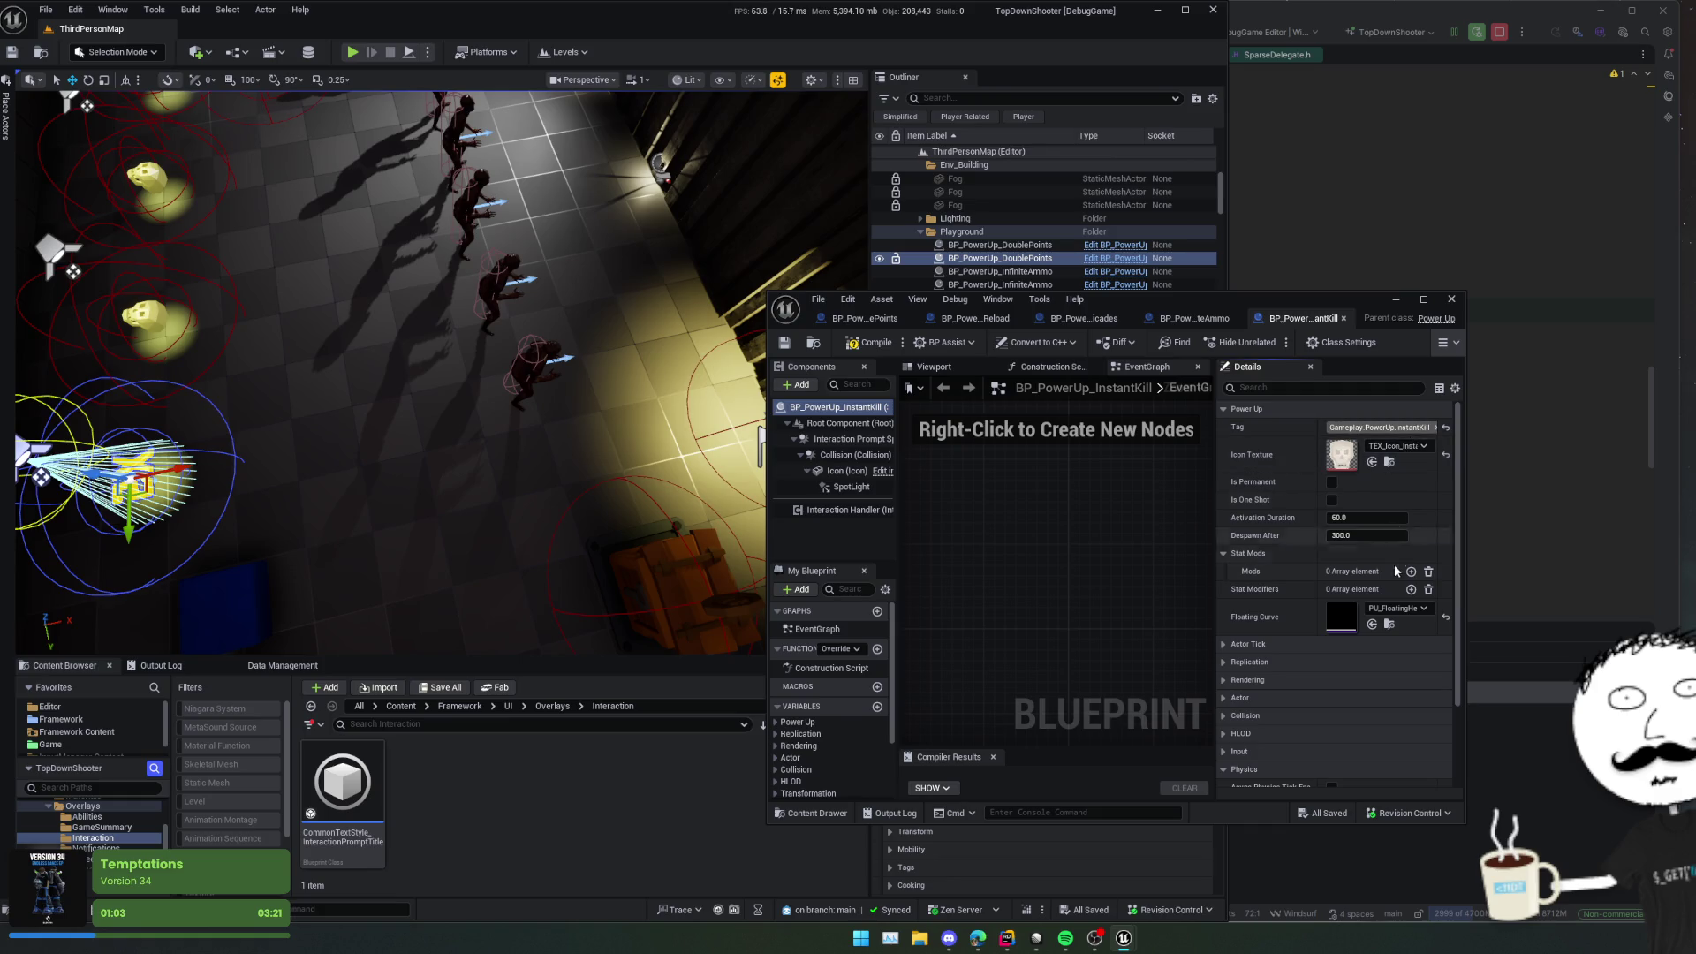
scroll(1317, 547, up, 1)
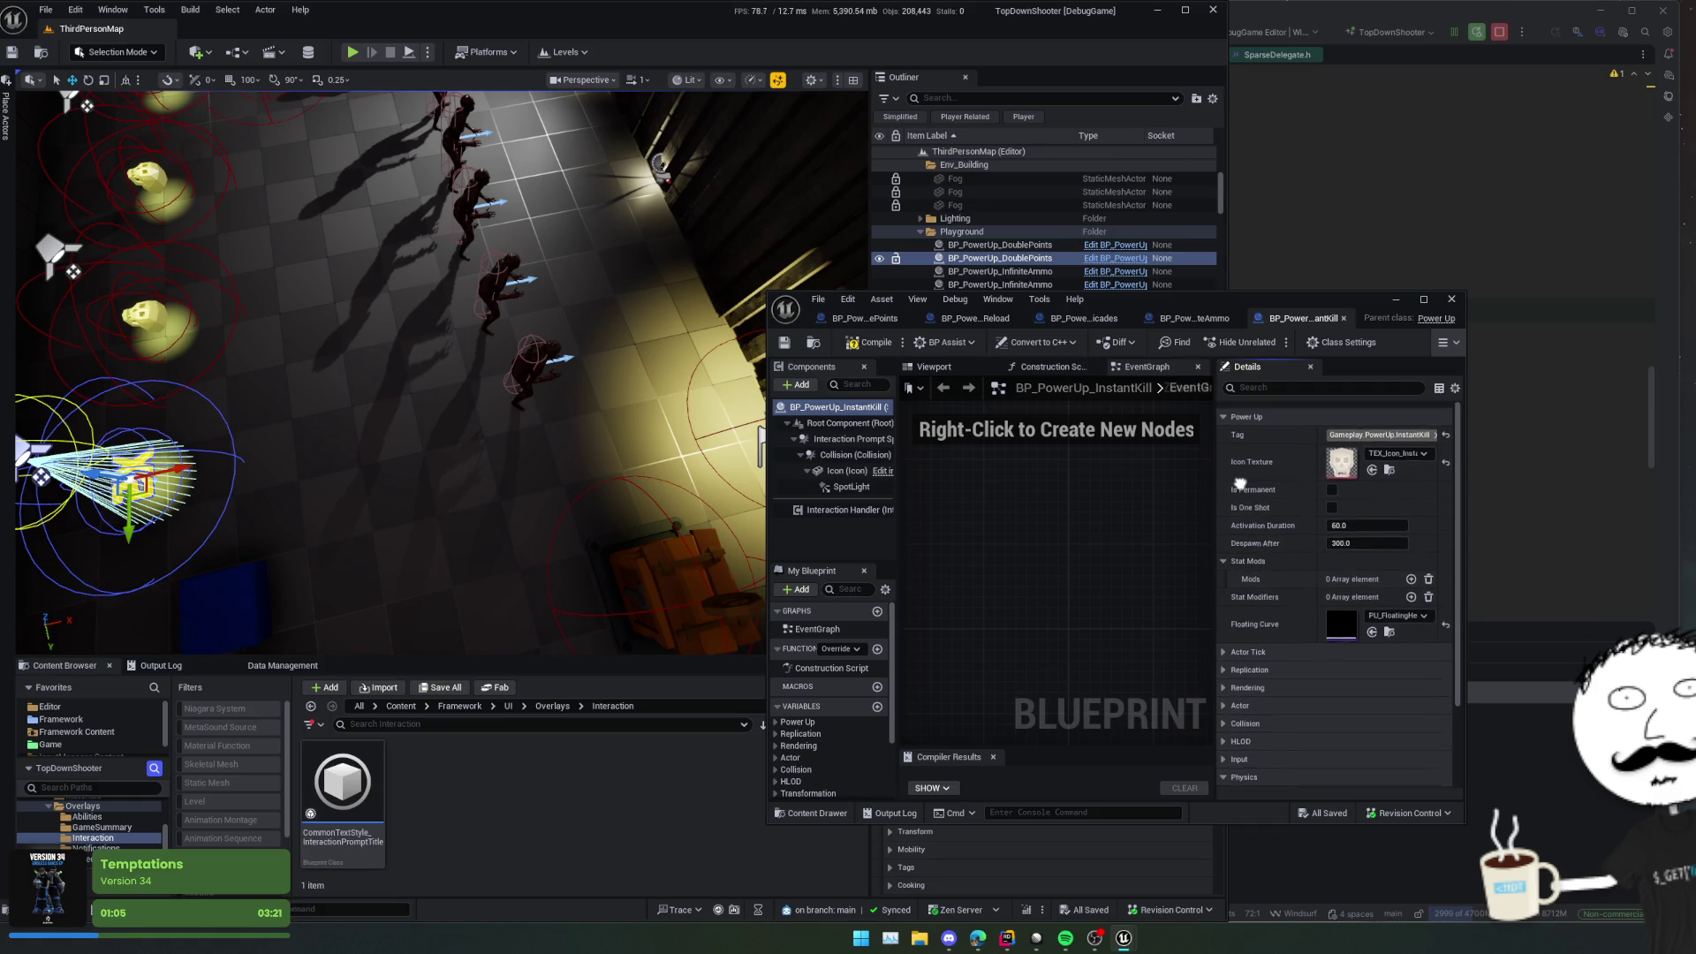
scroll(1263, 502, down, 1)
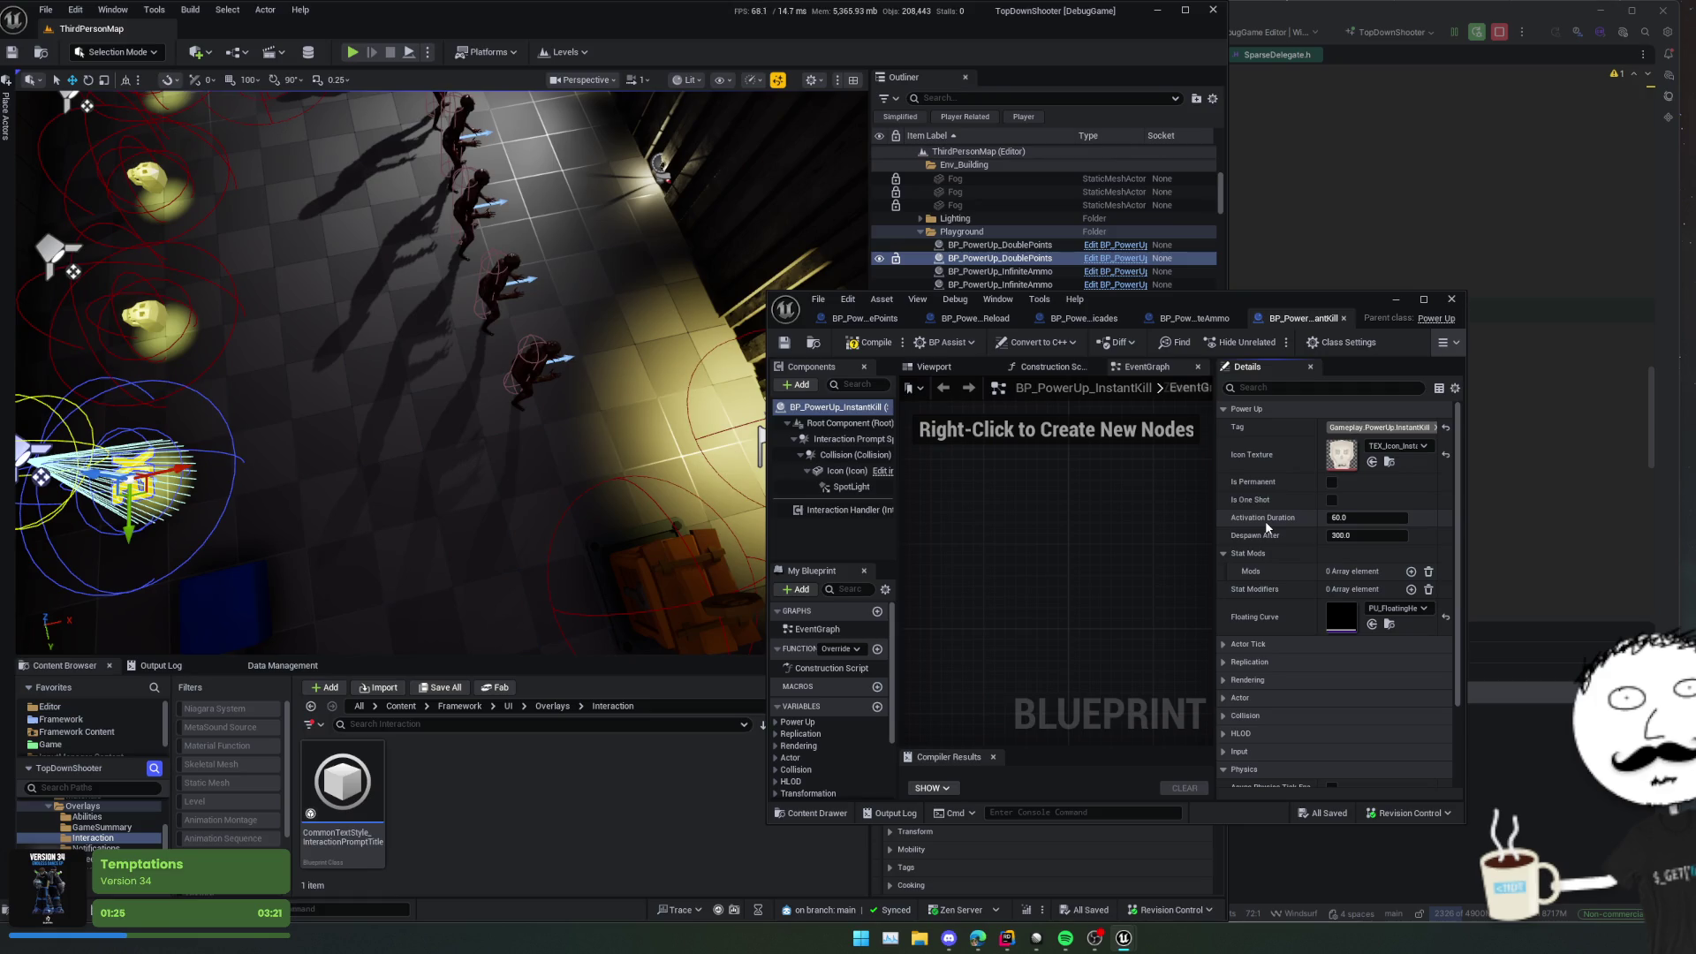
click(843, 510)
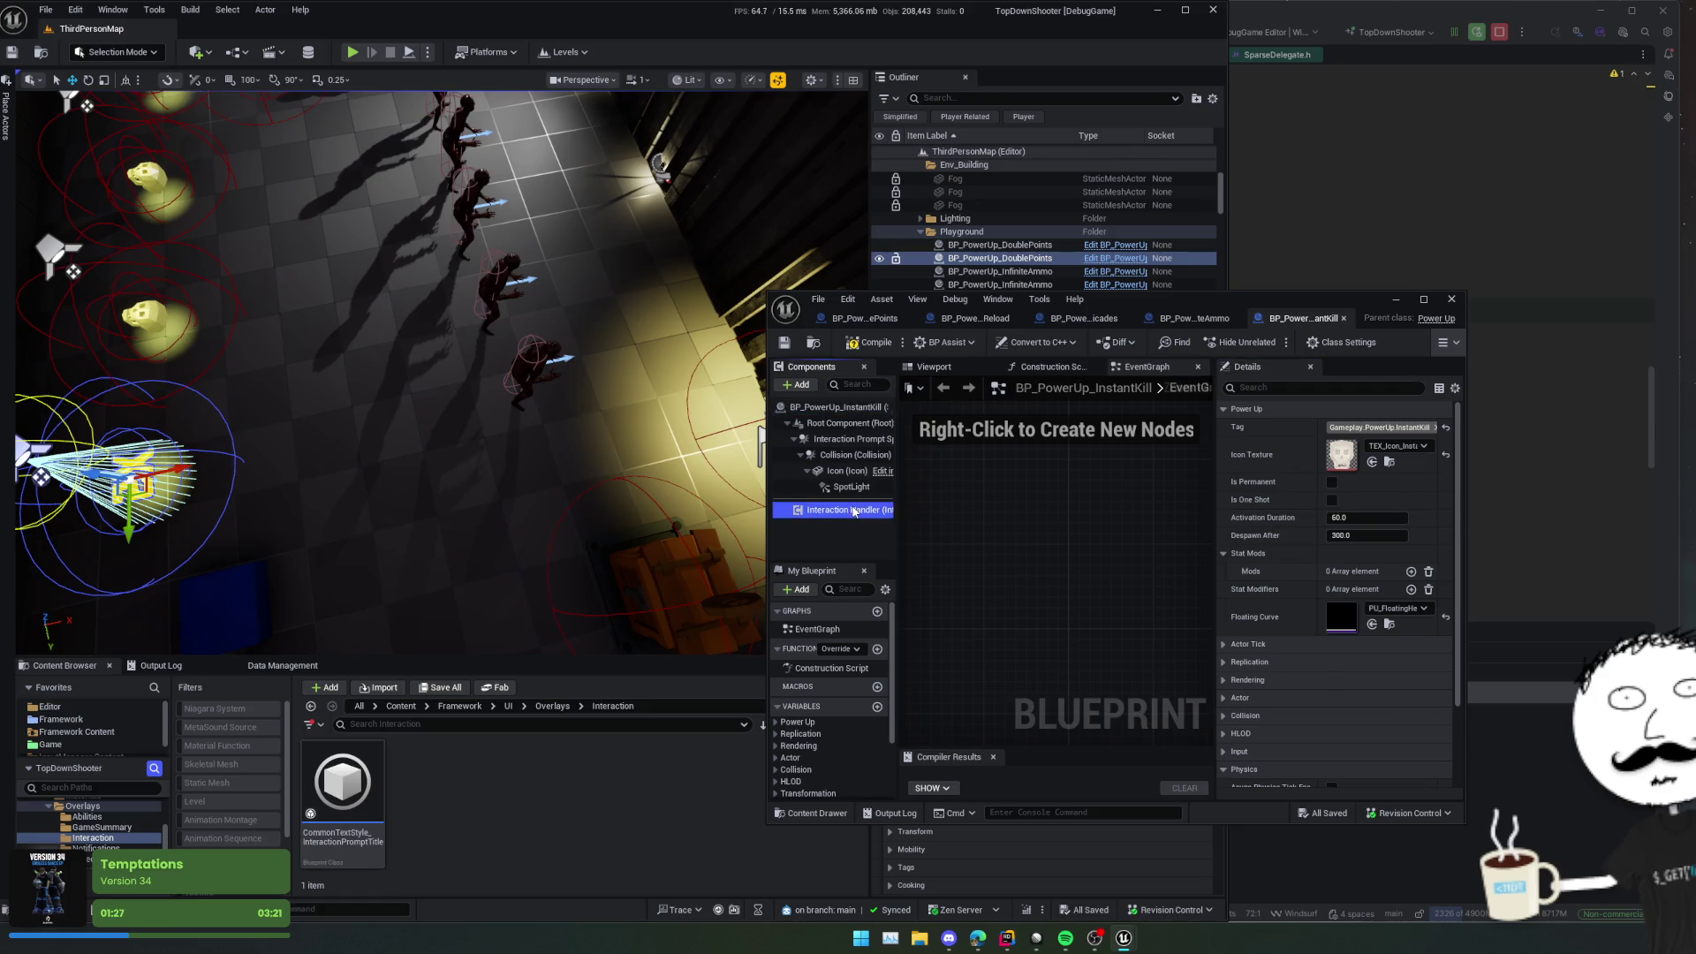
shift+click(1253, 590)
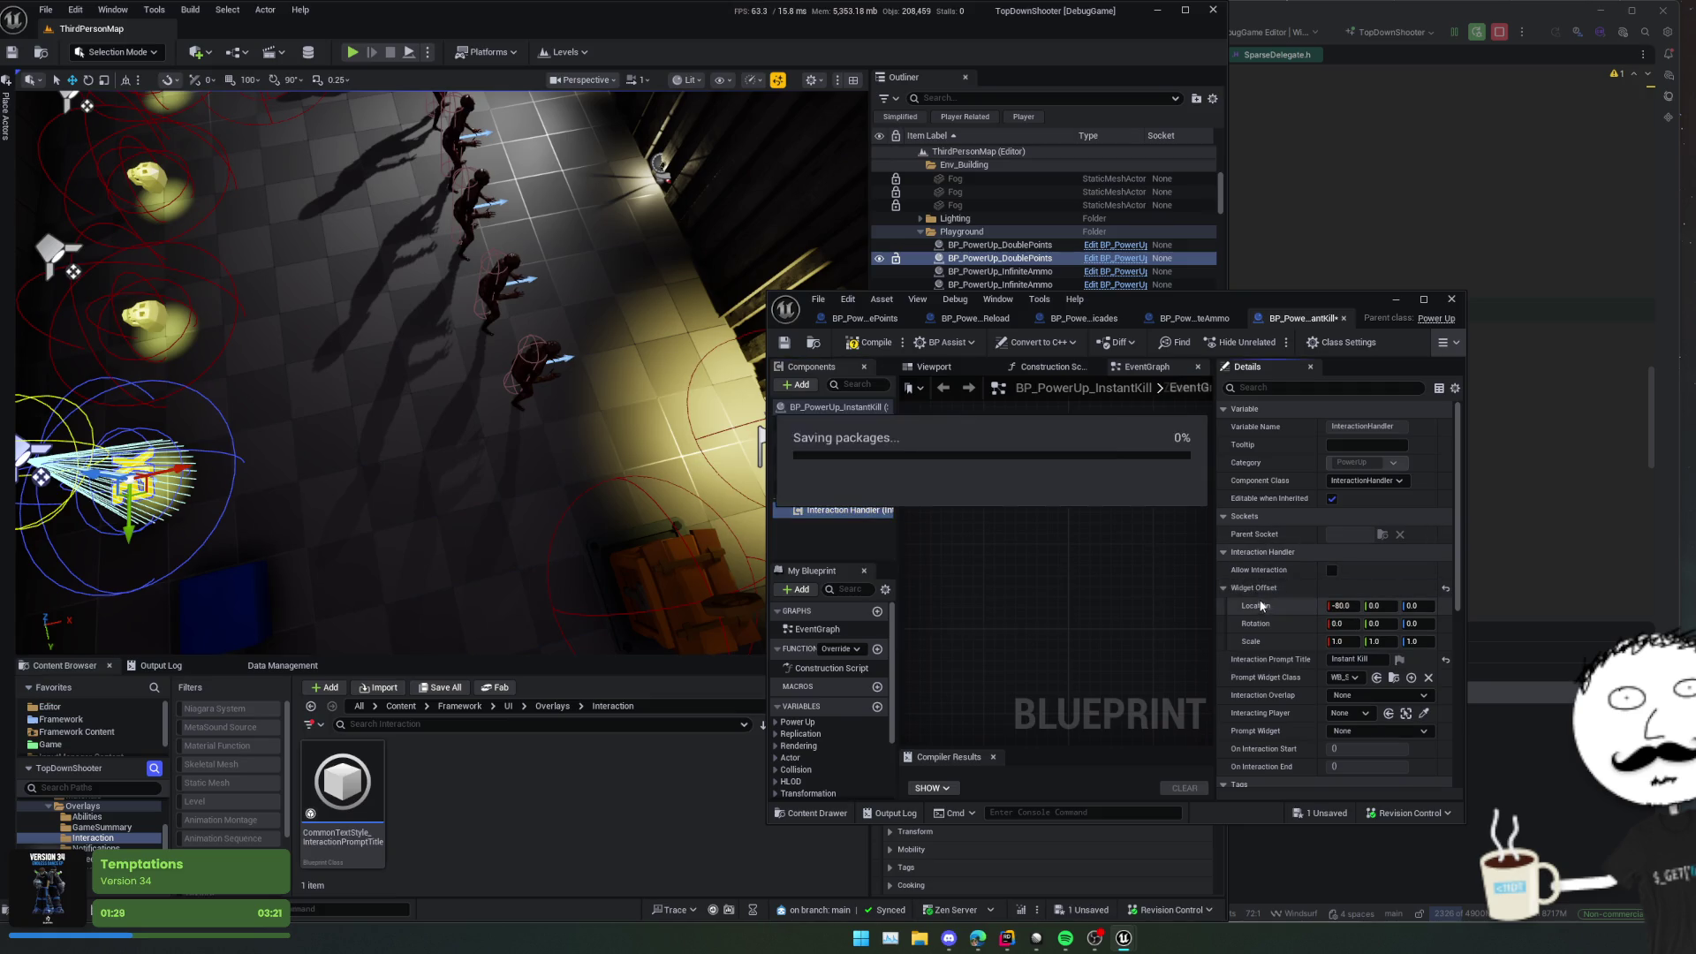
click(868, 345)
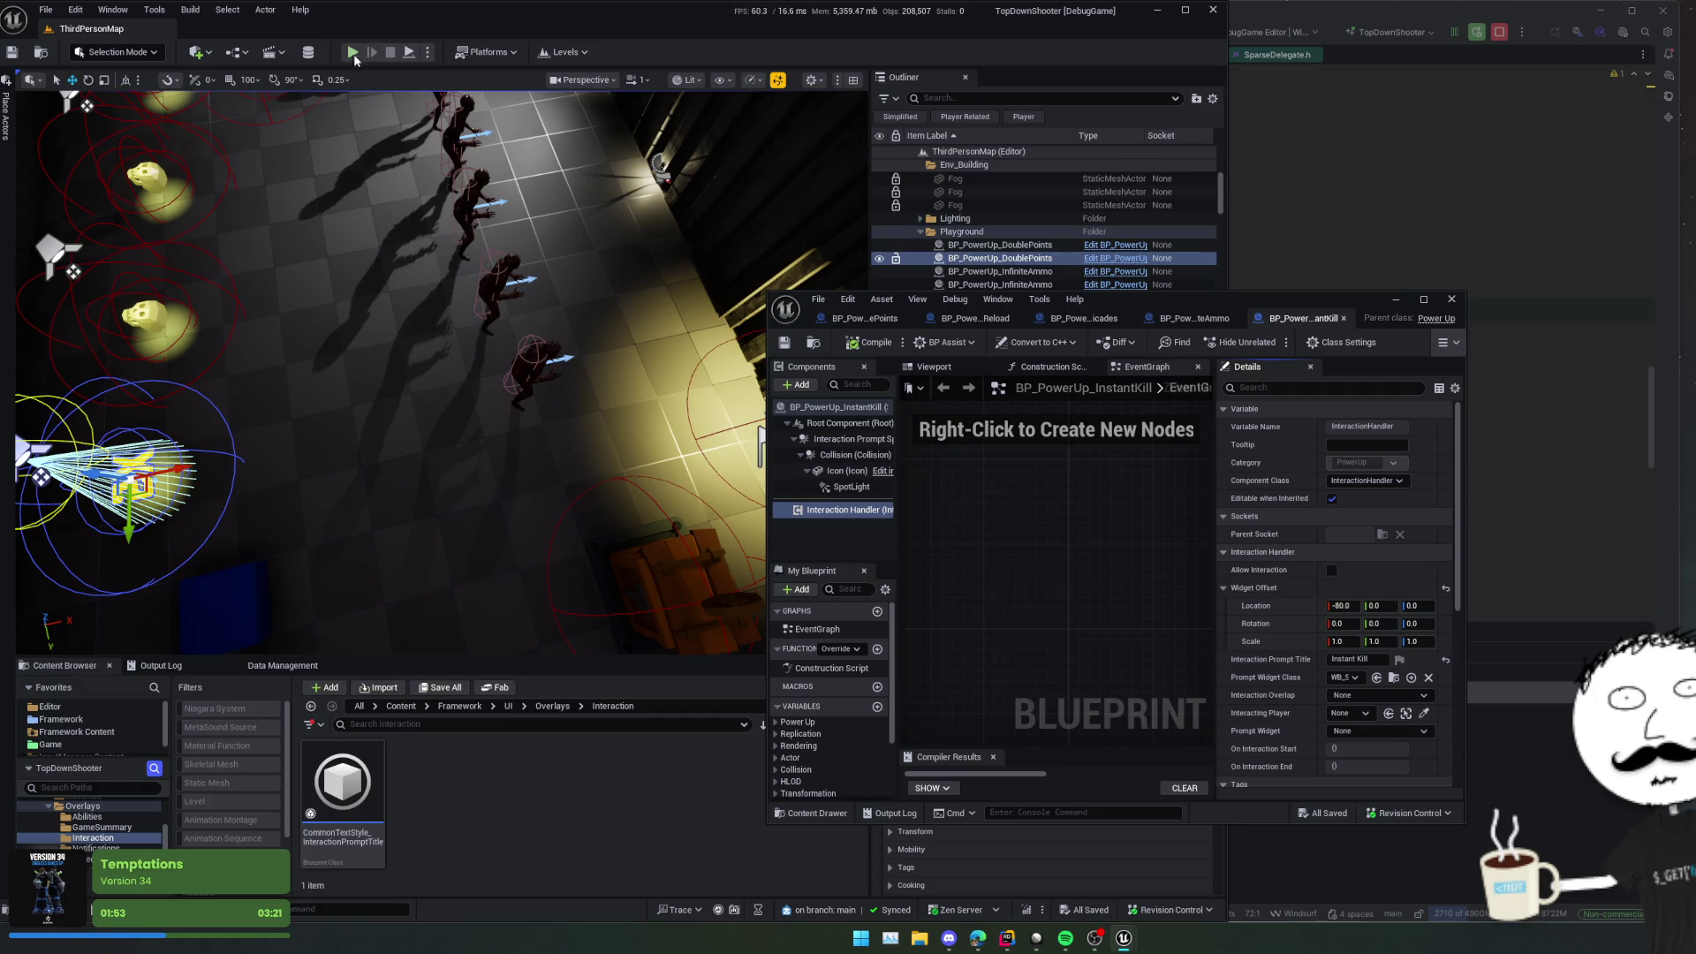
key(alt+p)
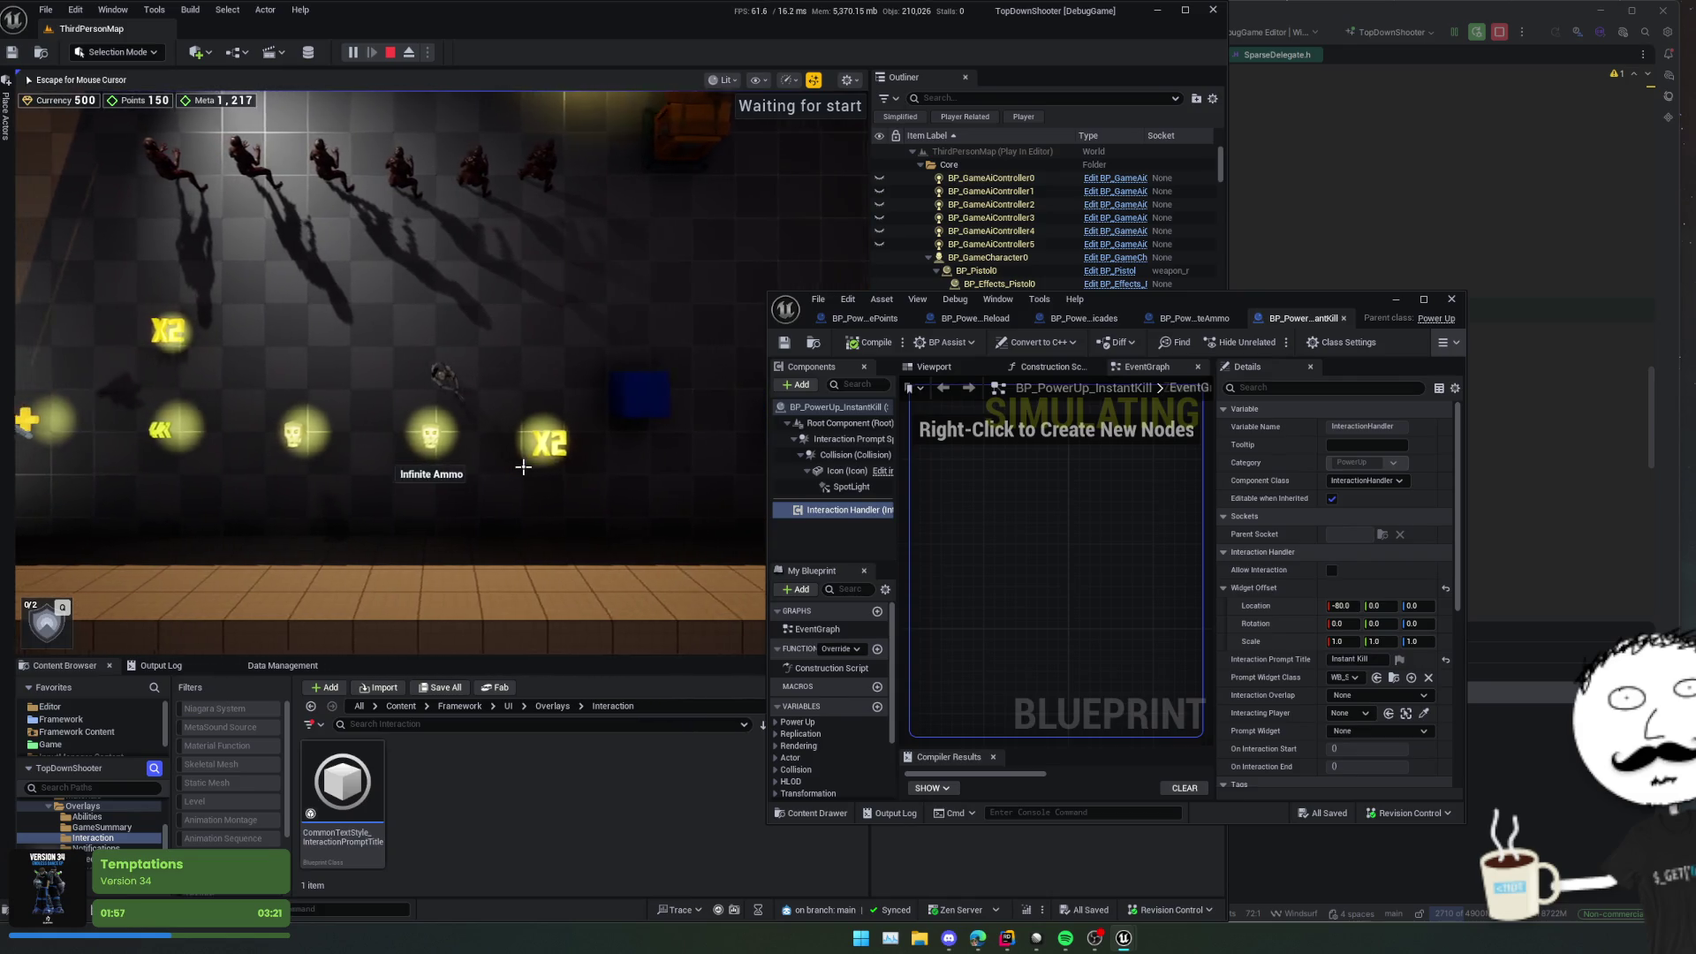
Step: Walk along the pickups checking each named prompt, collecting Double Points and Repair All Barricades
key(a)
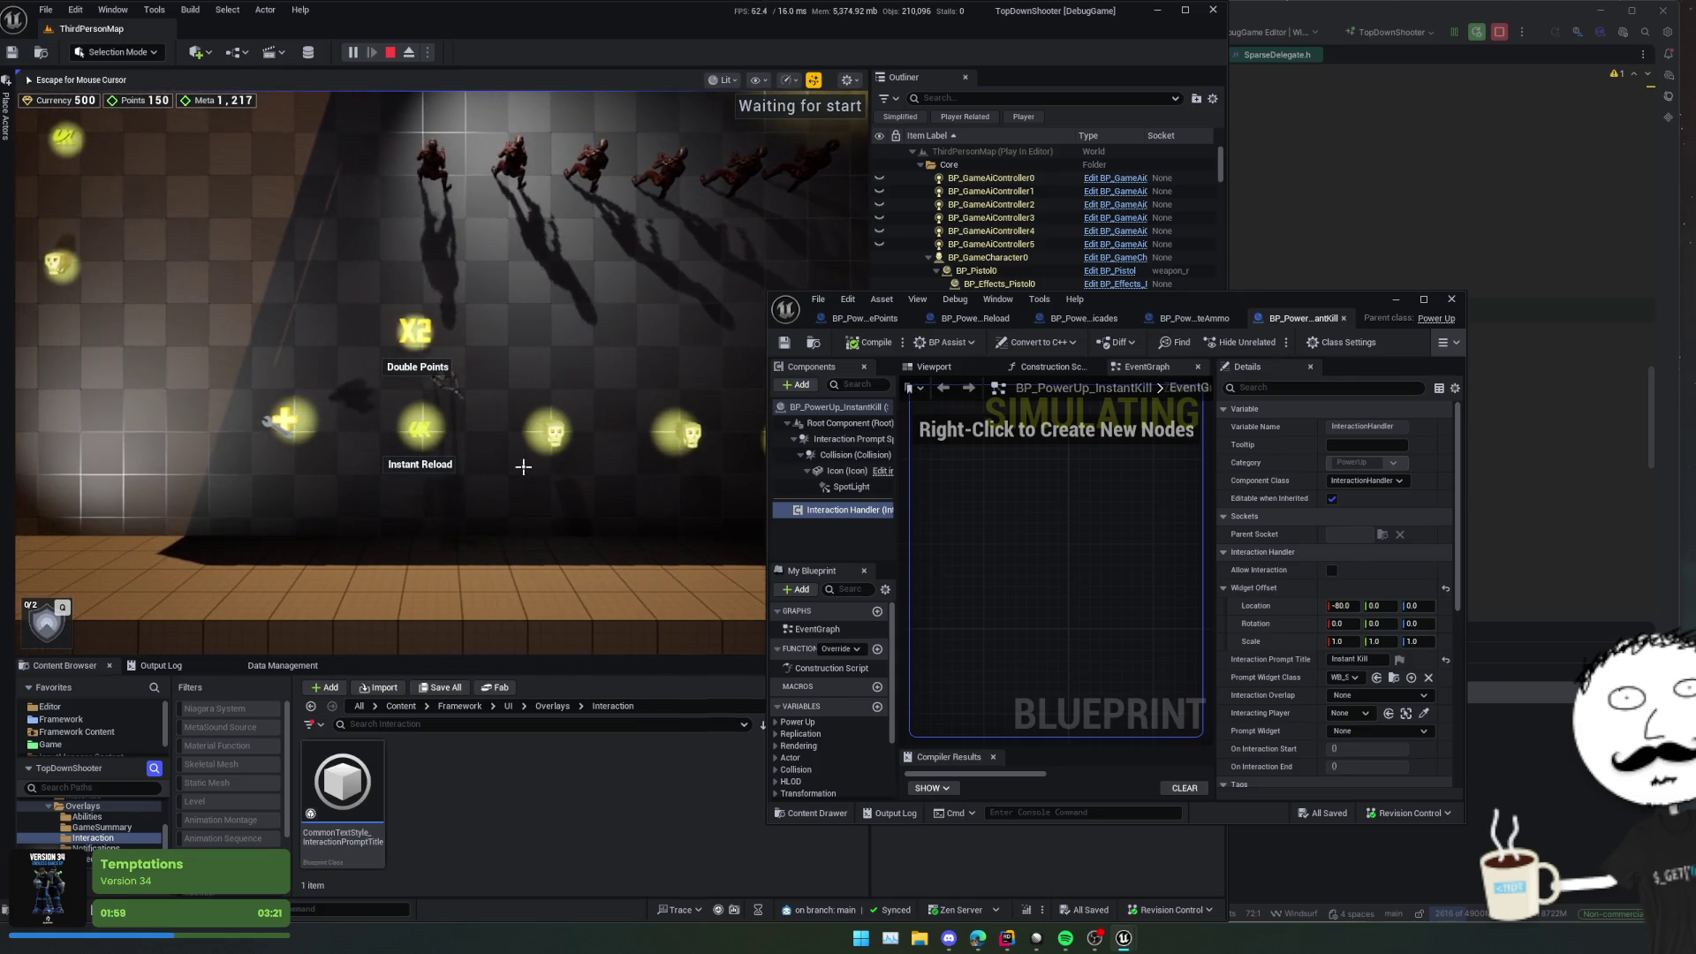
key(a)
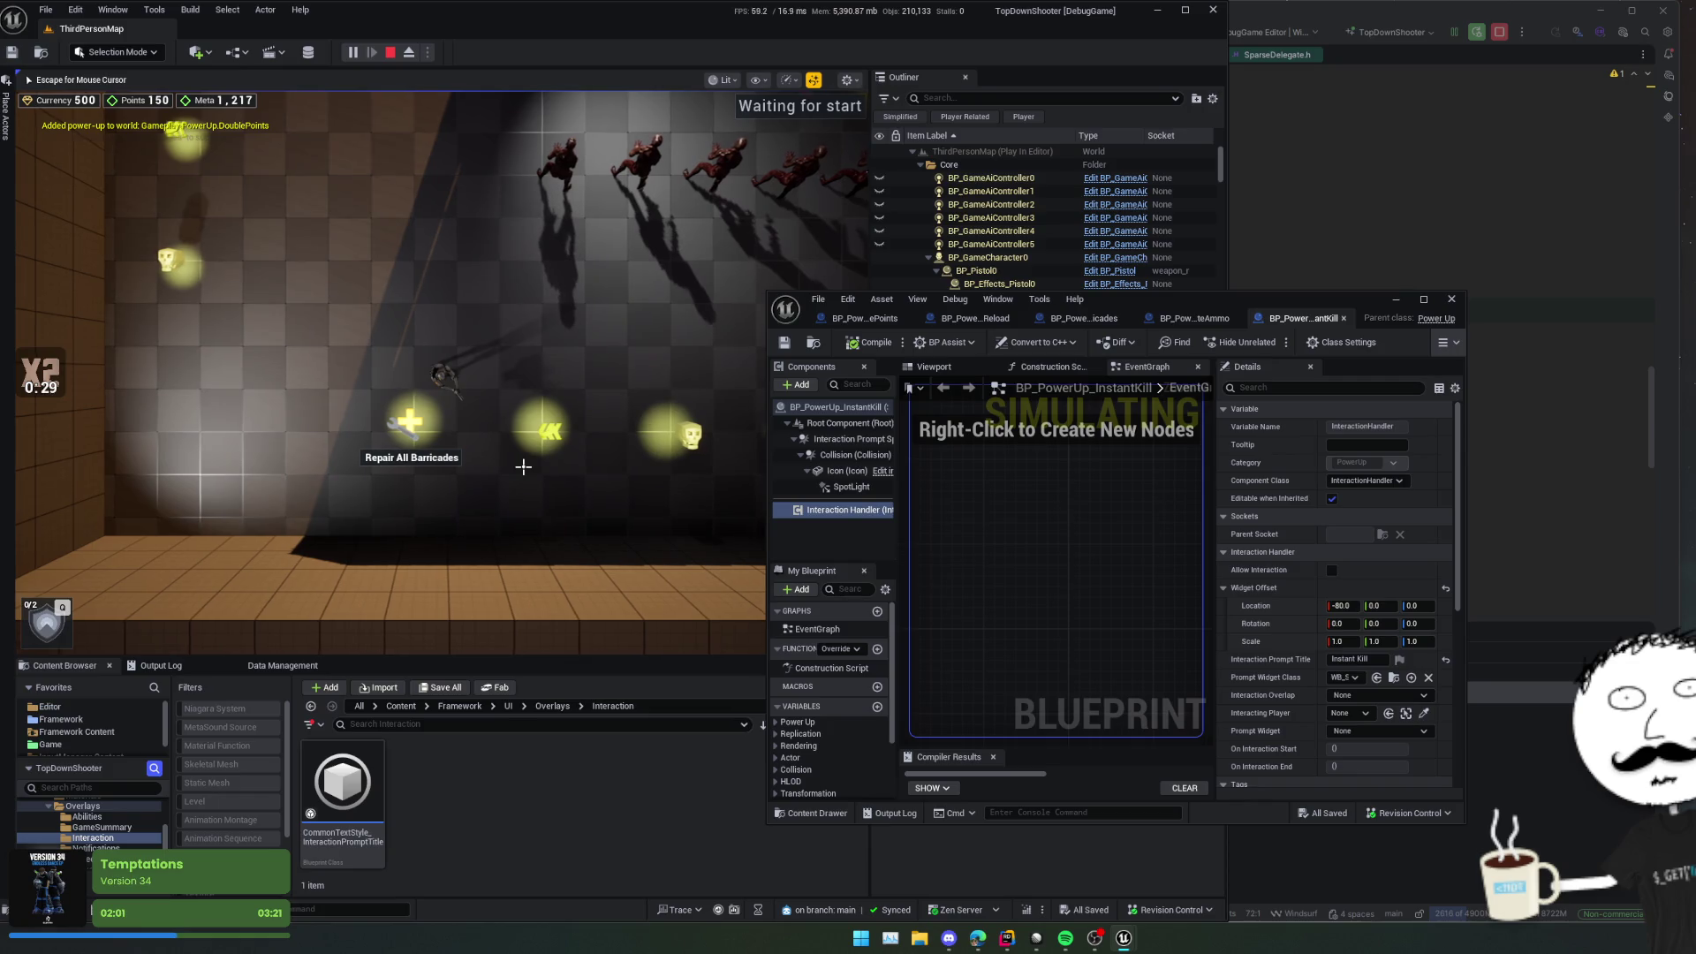
key(d)
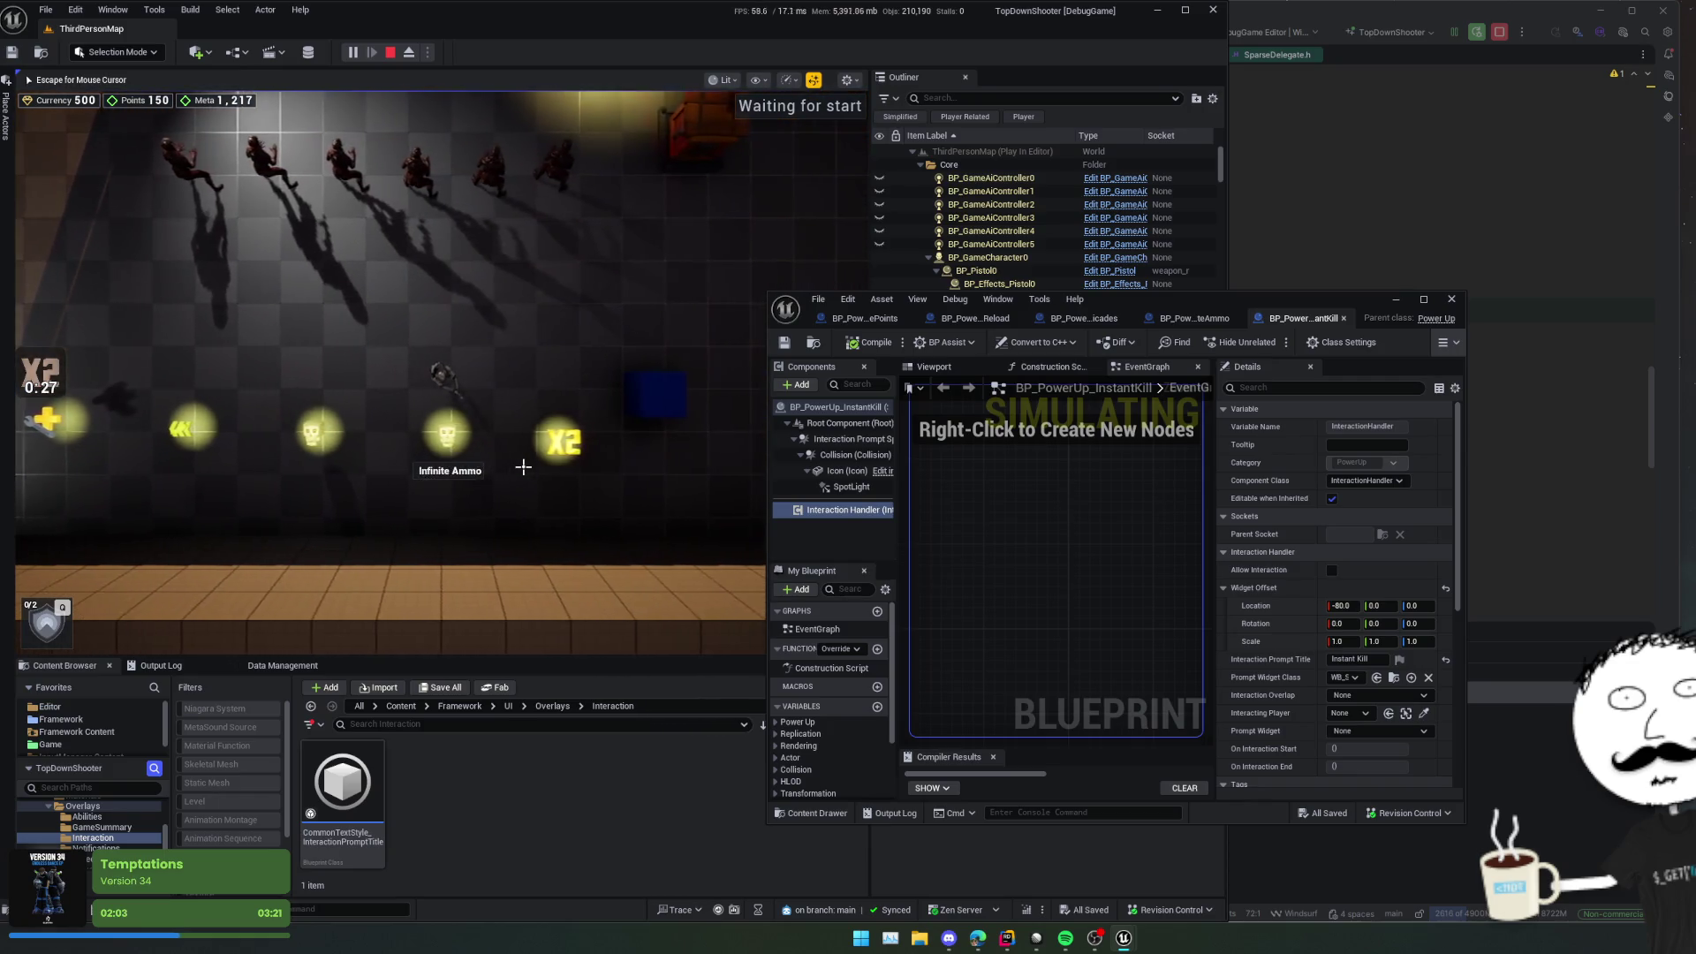
key(d)
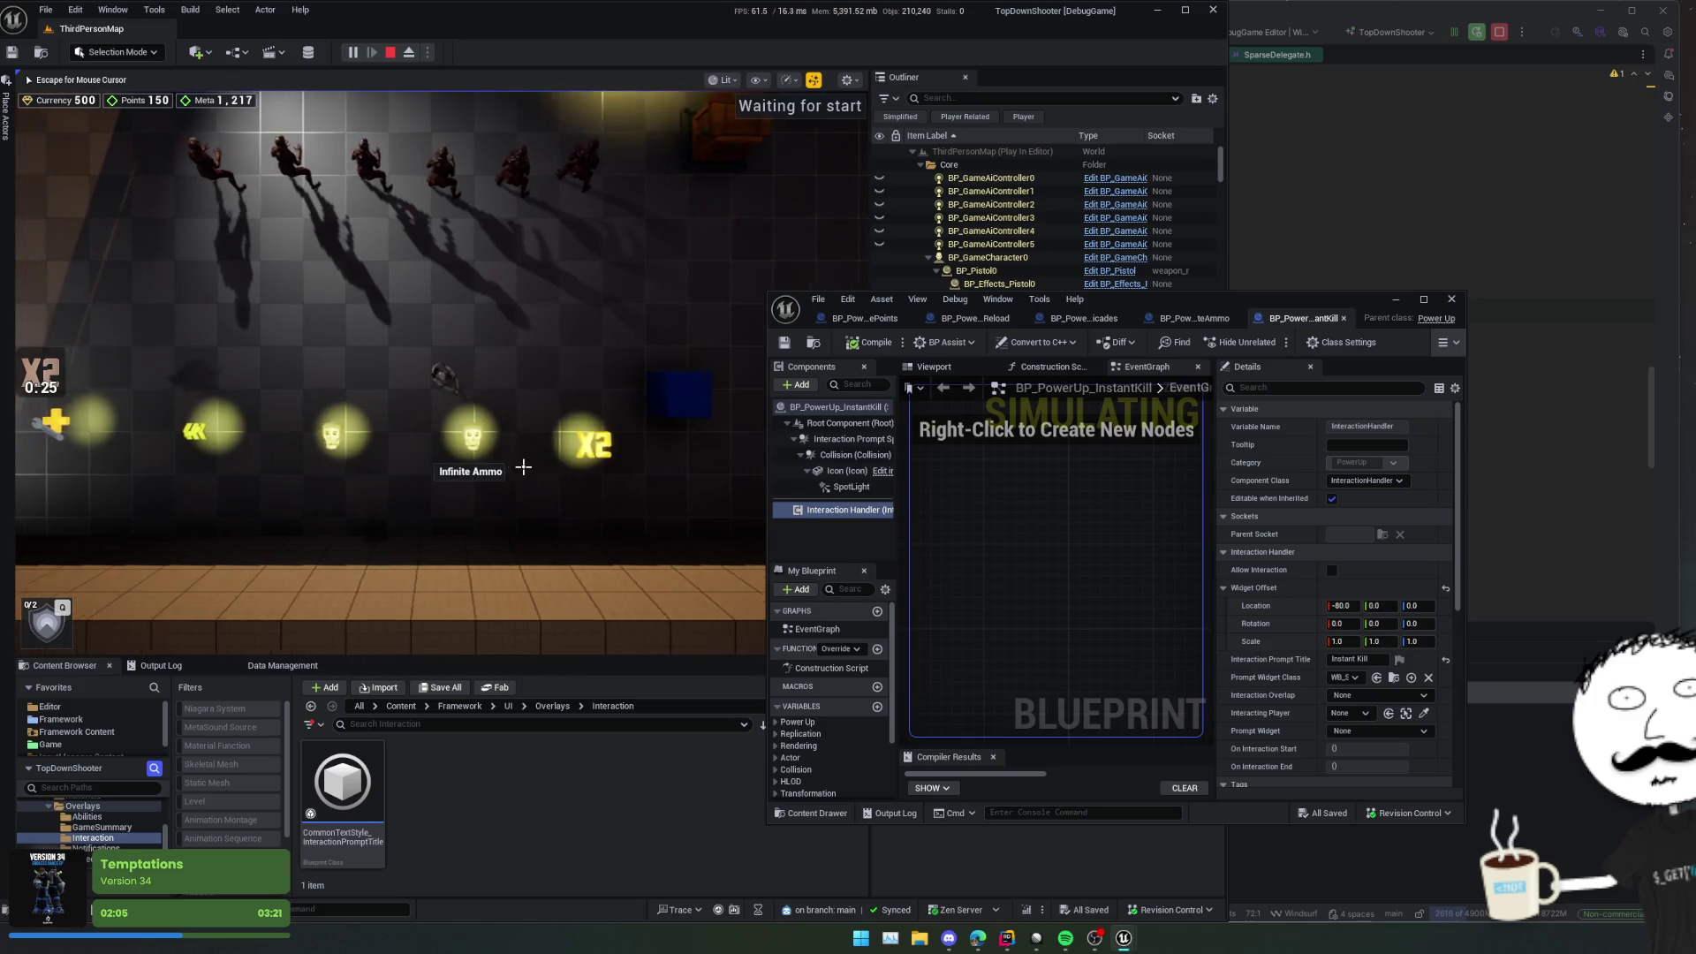
key(a)
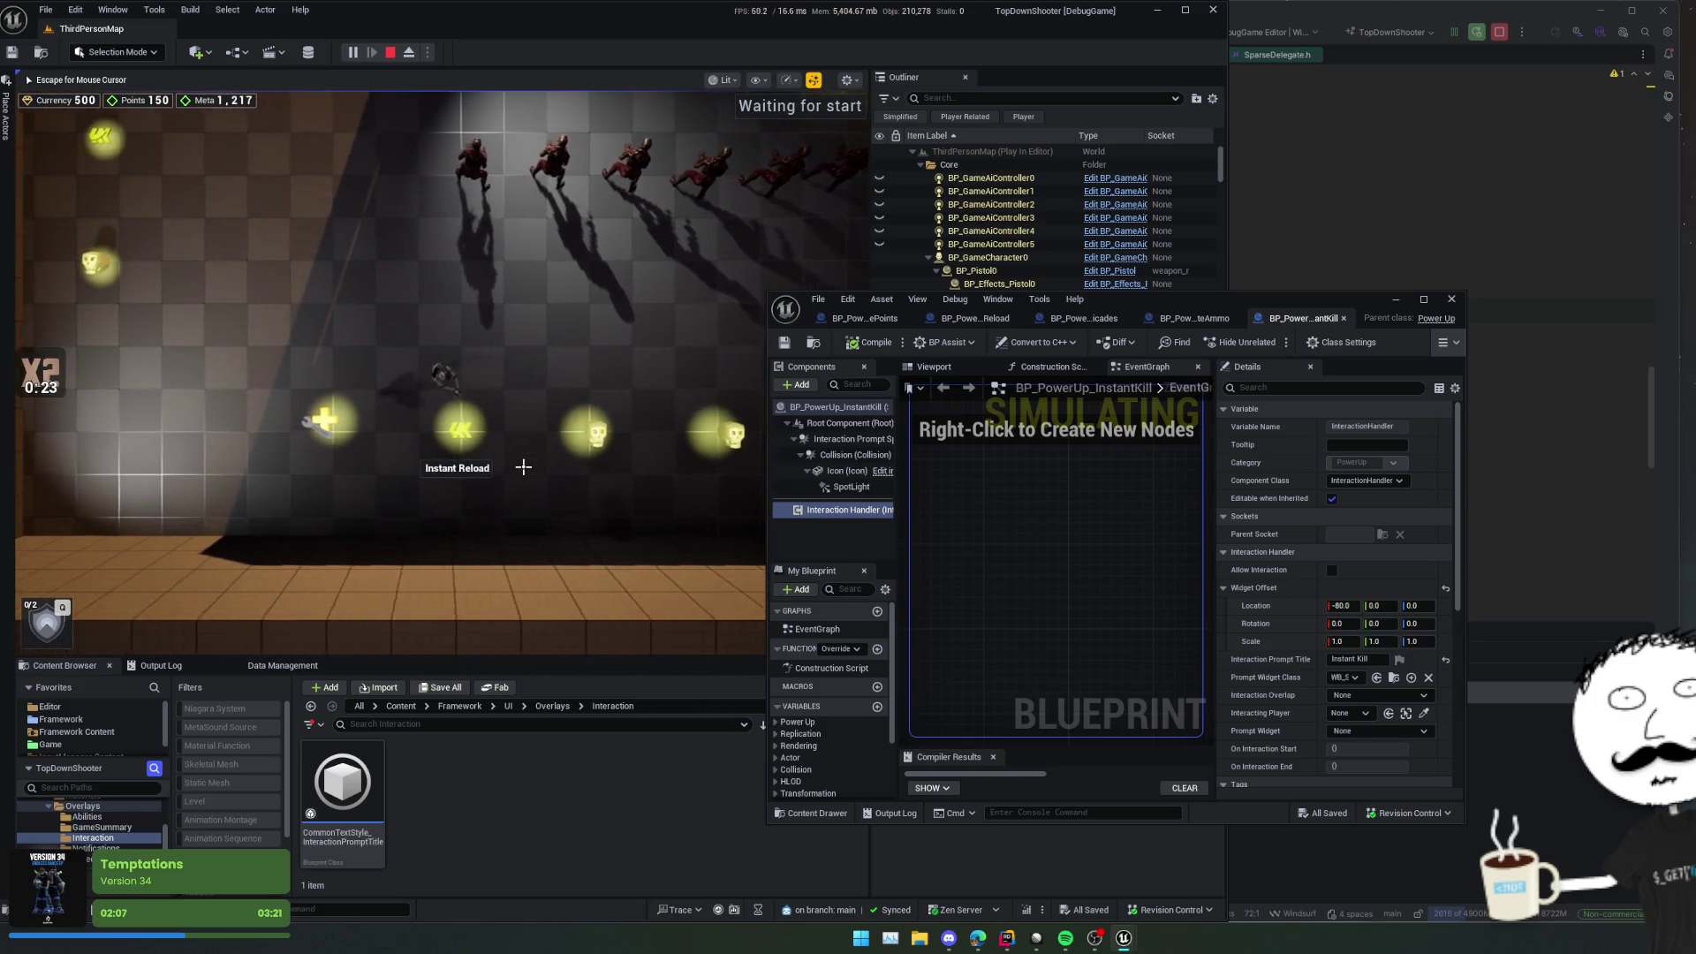
key(a)
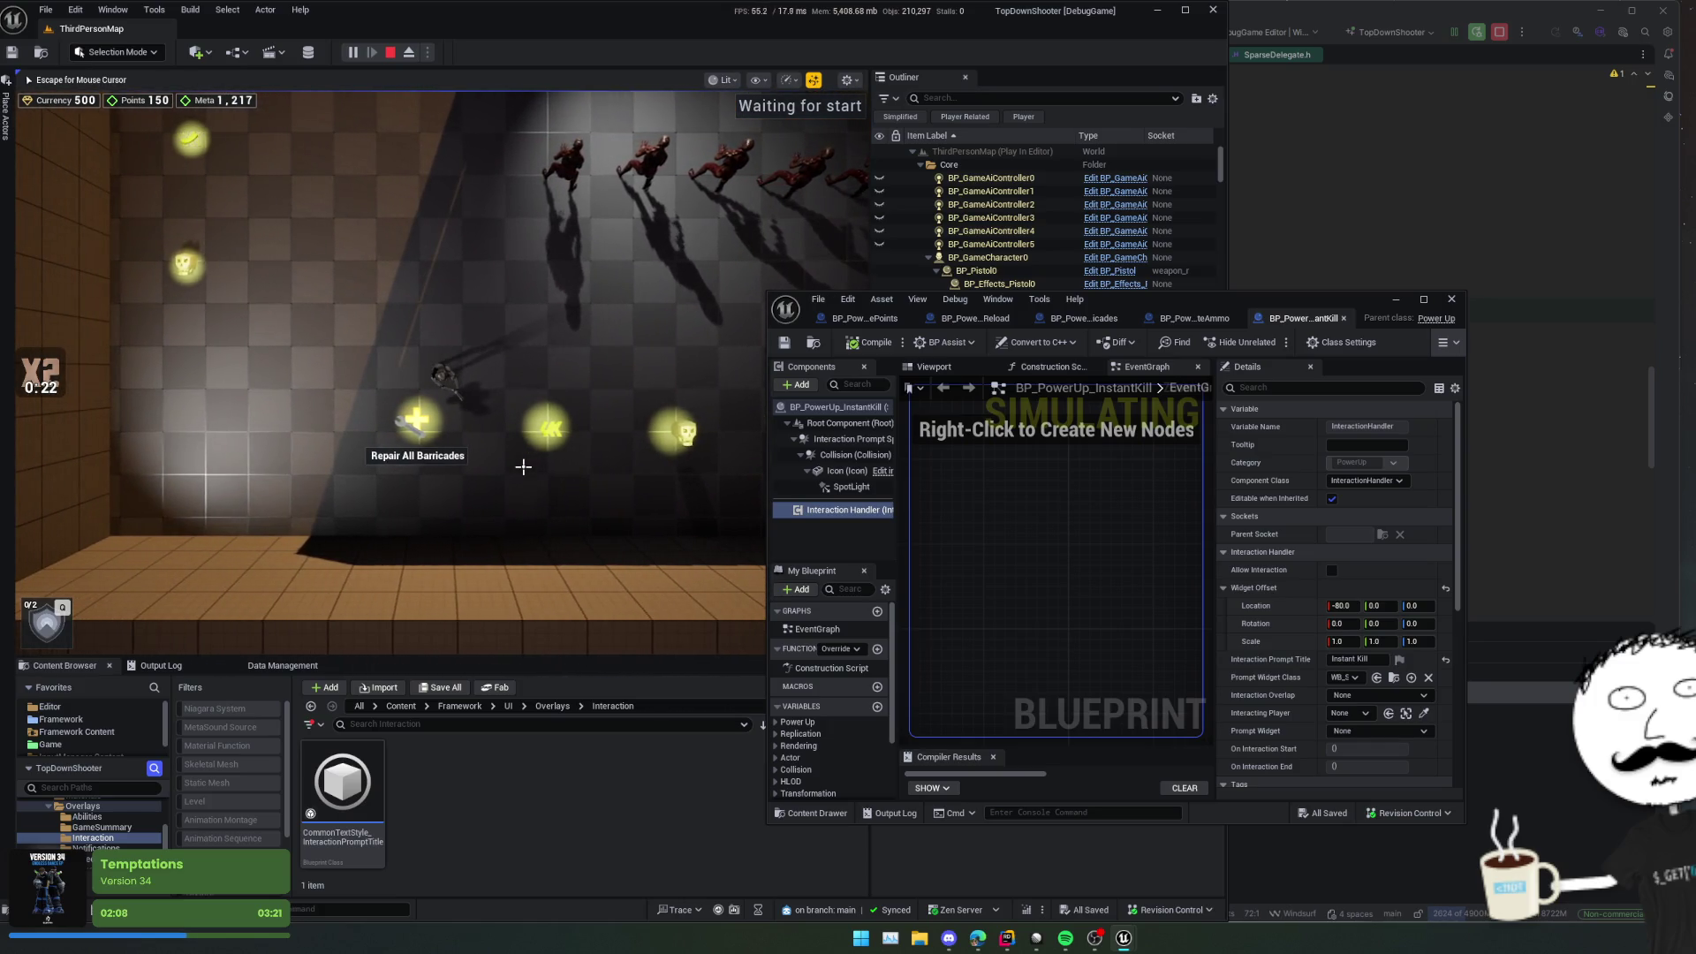
key(d)
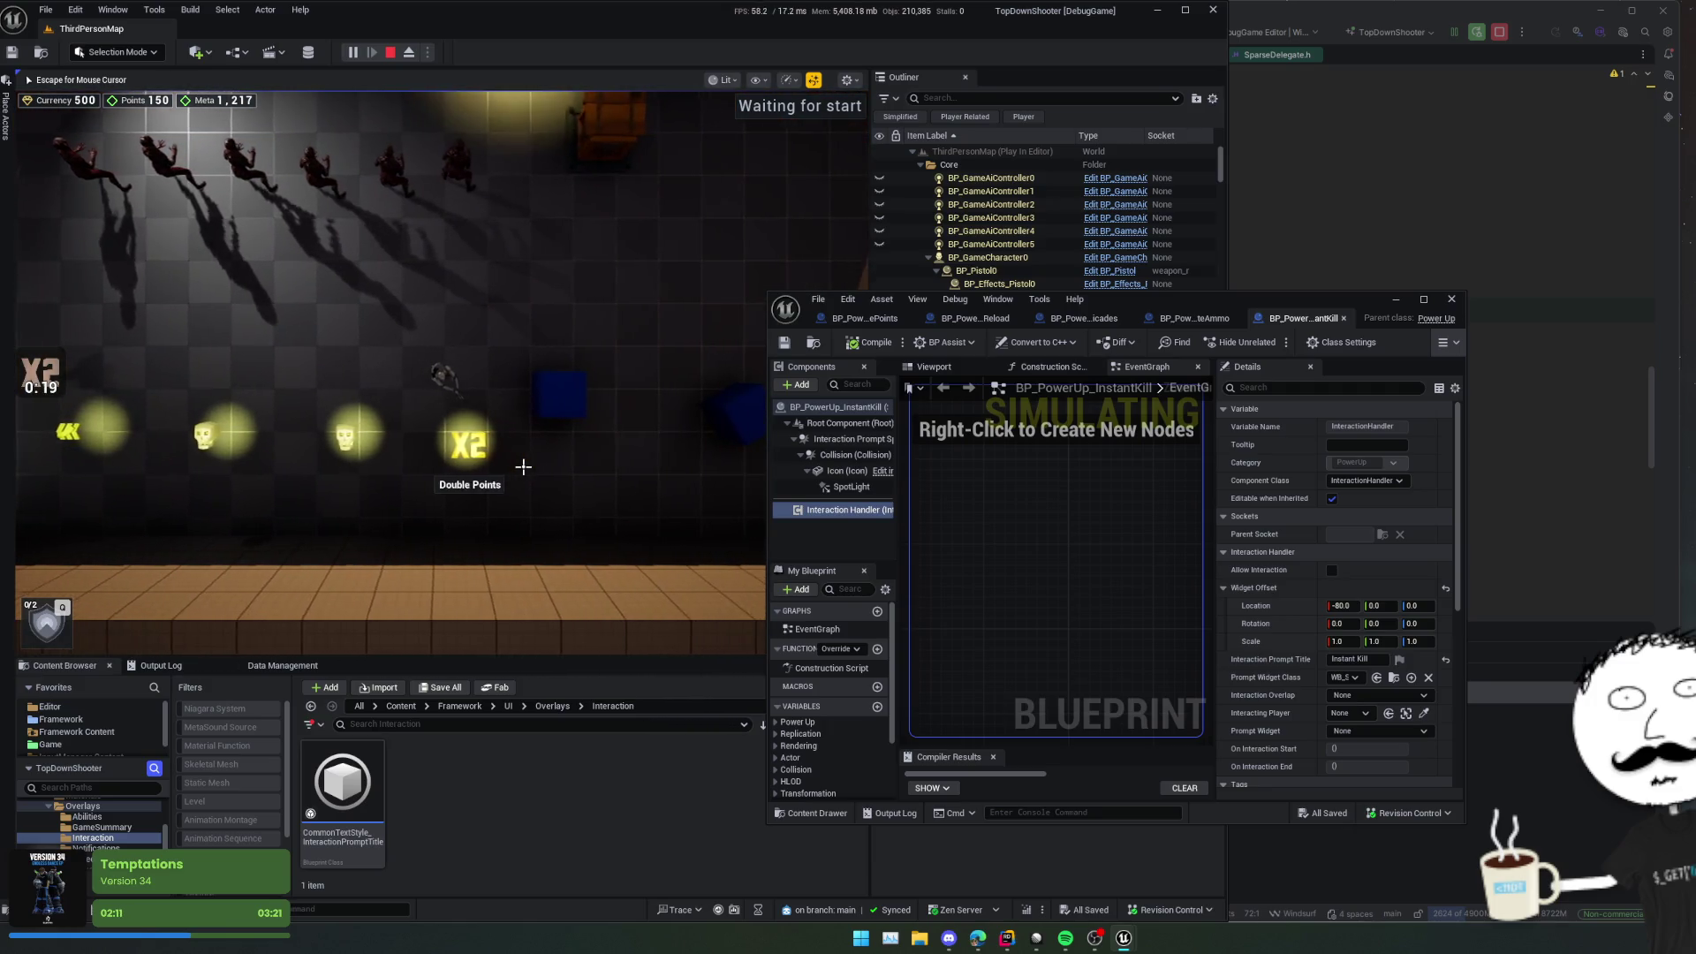
key(a)
key(a)
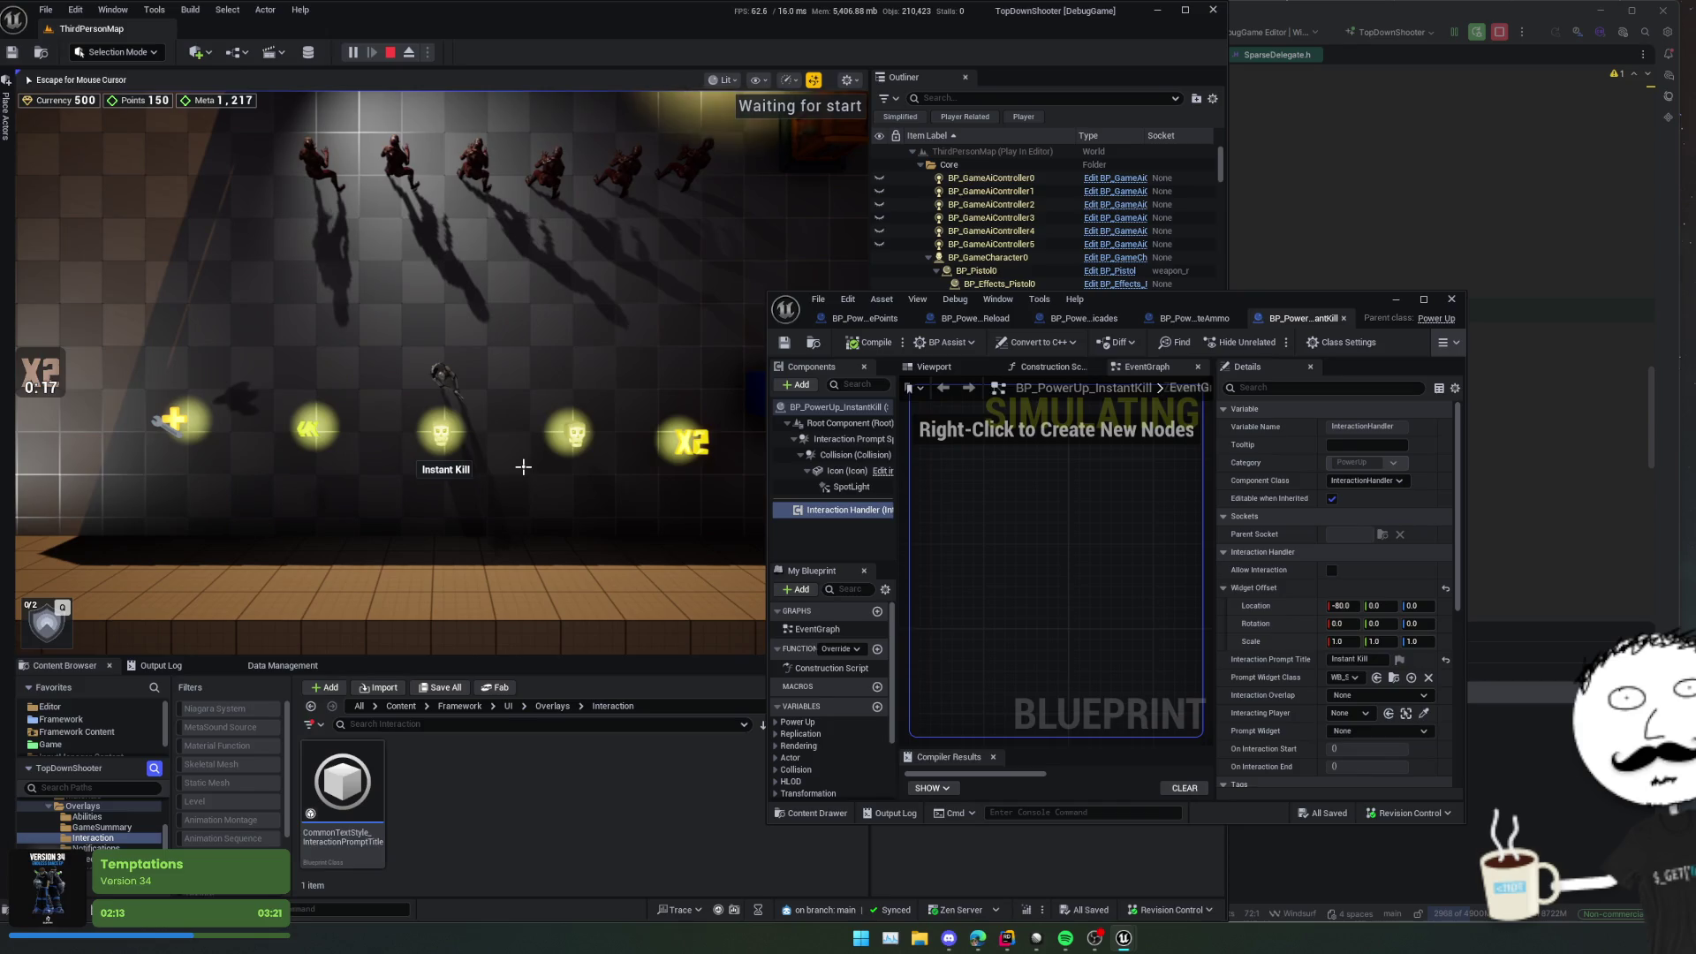
key(a)
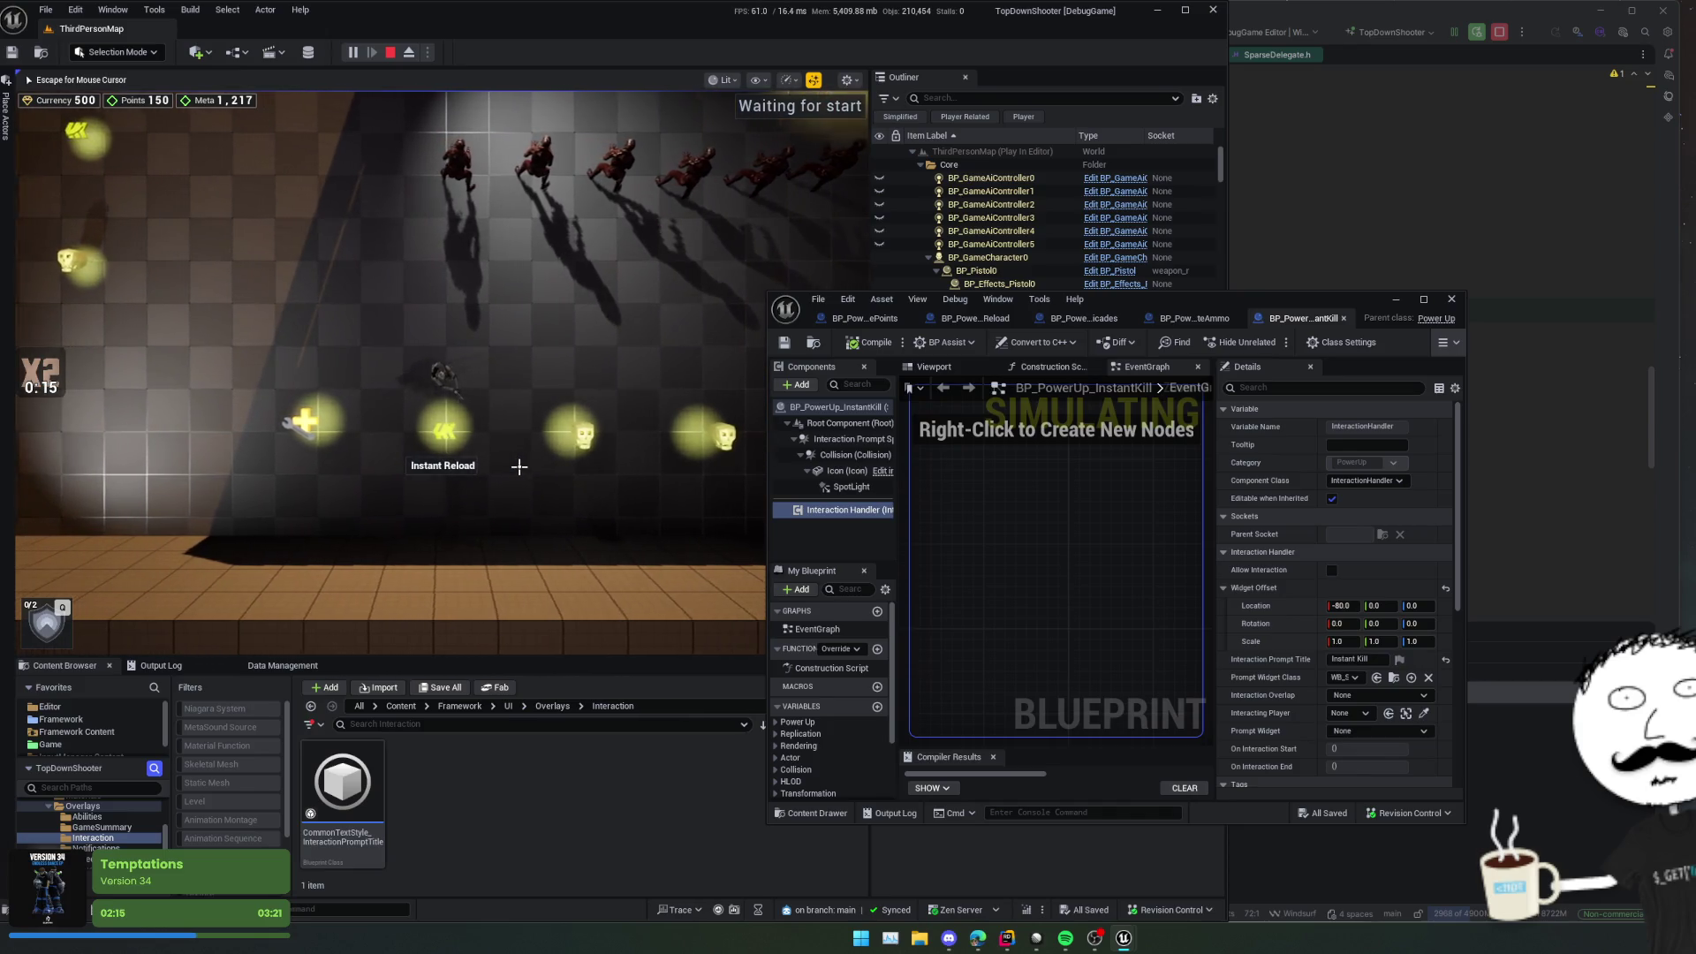
key(e)
key(d)
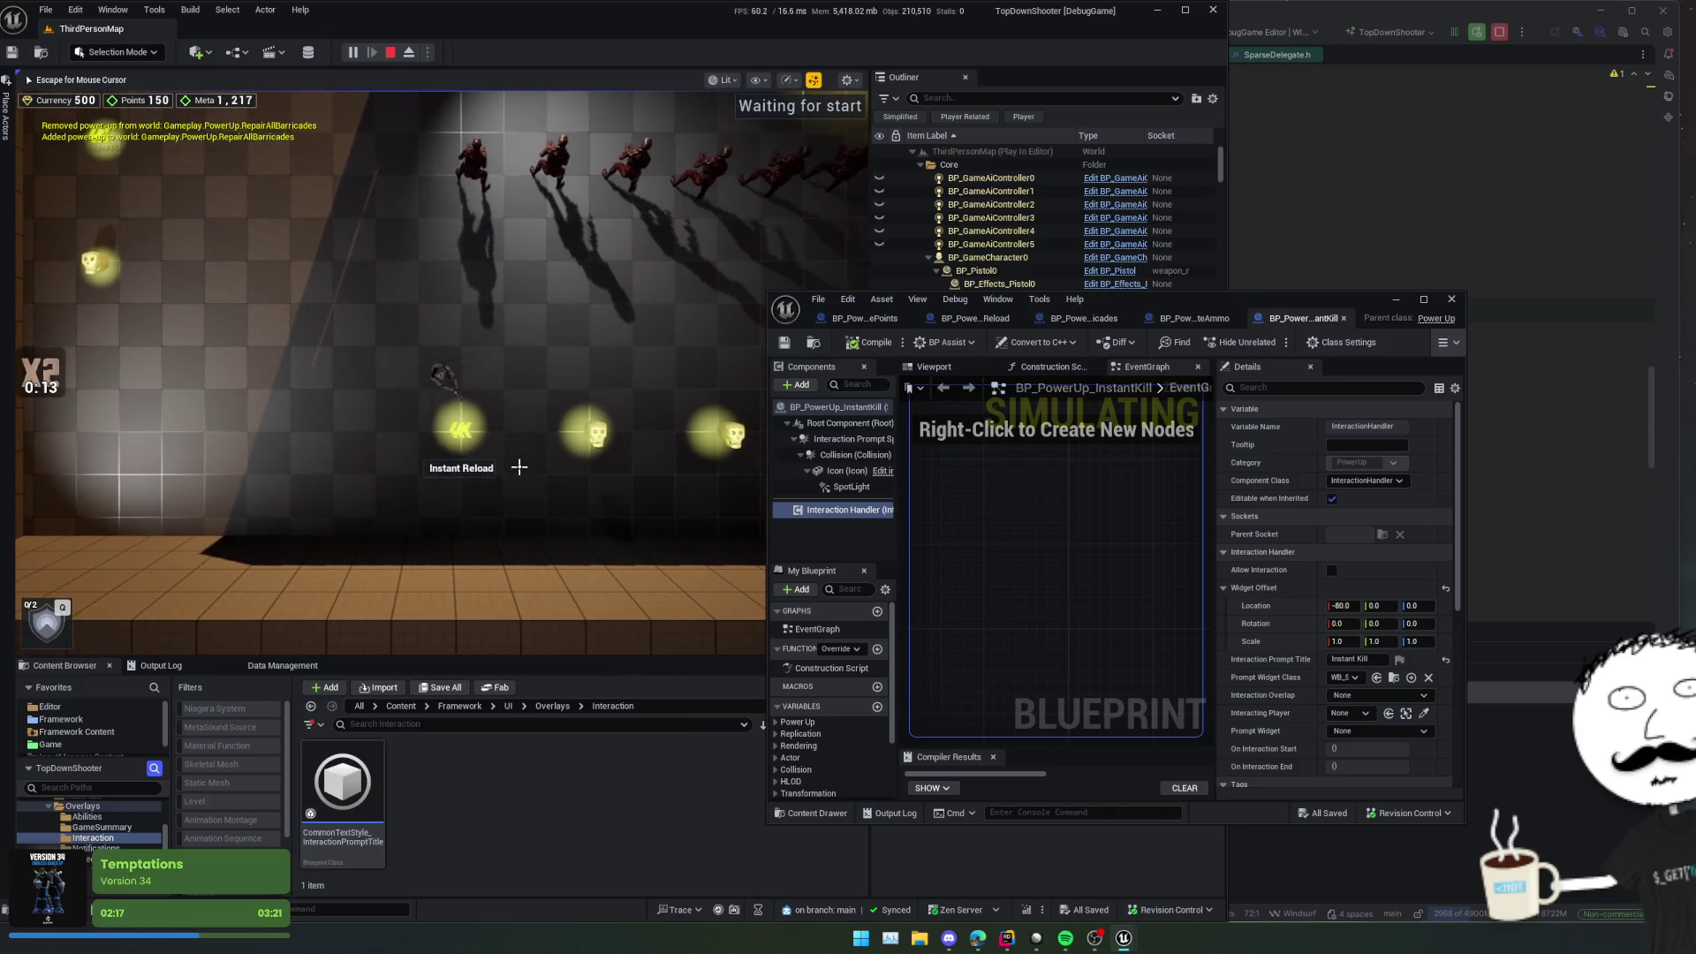